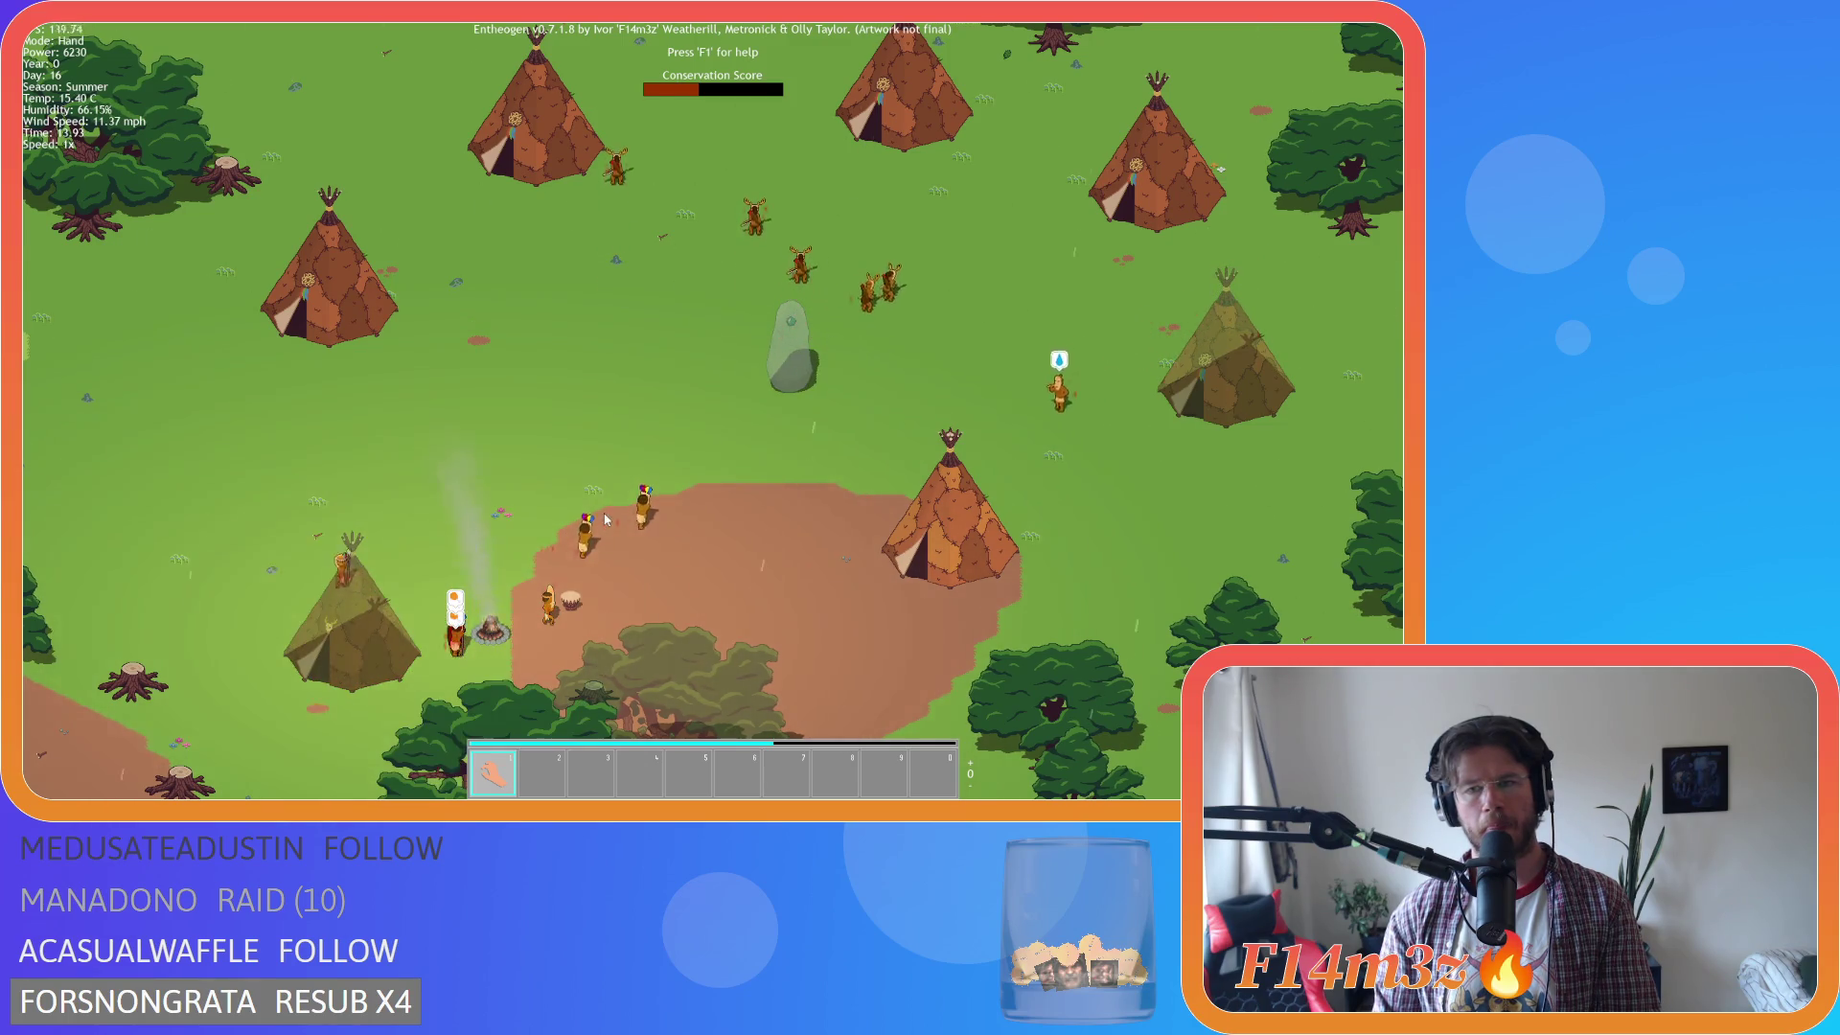
Pan south over the forest and river, then back north, zooming in and out.
scroll(604, 514, "down", 3)
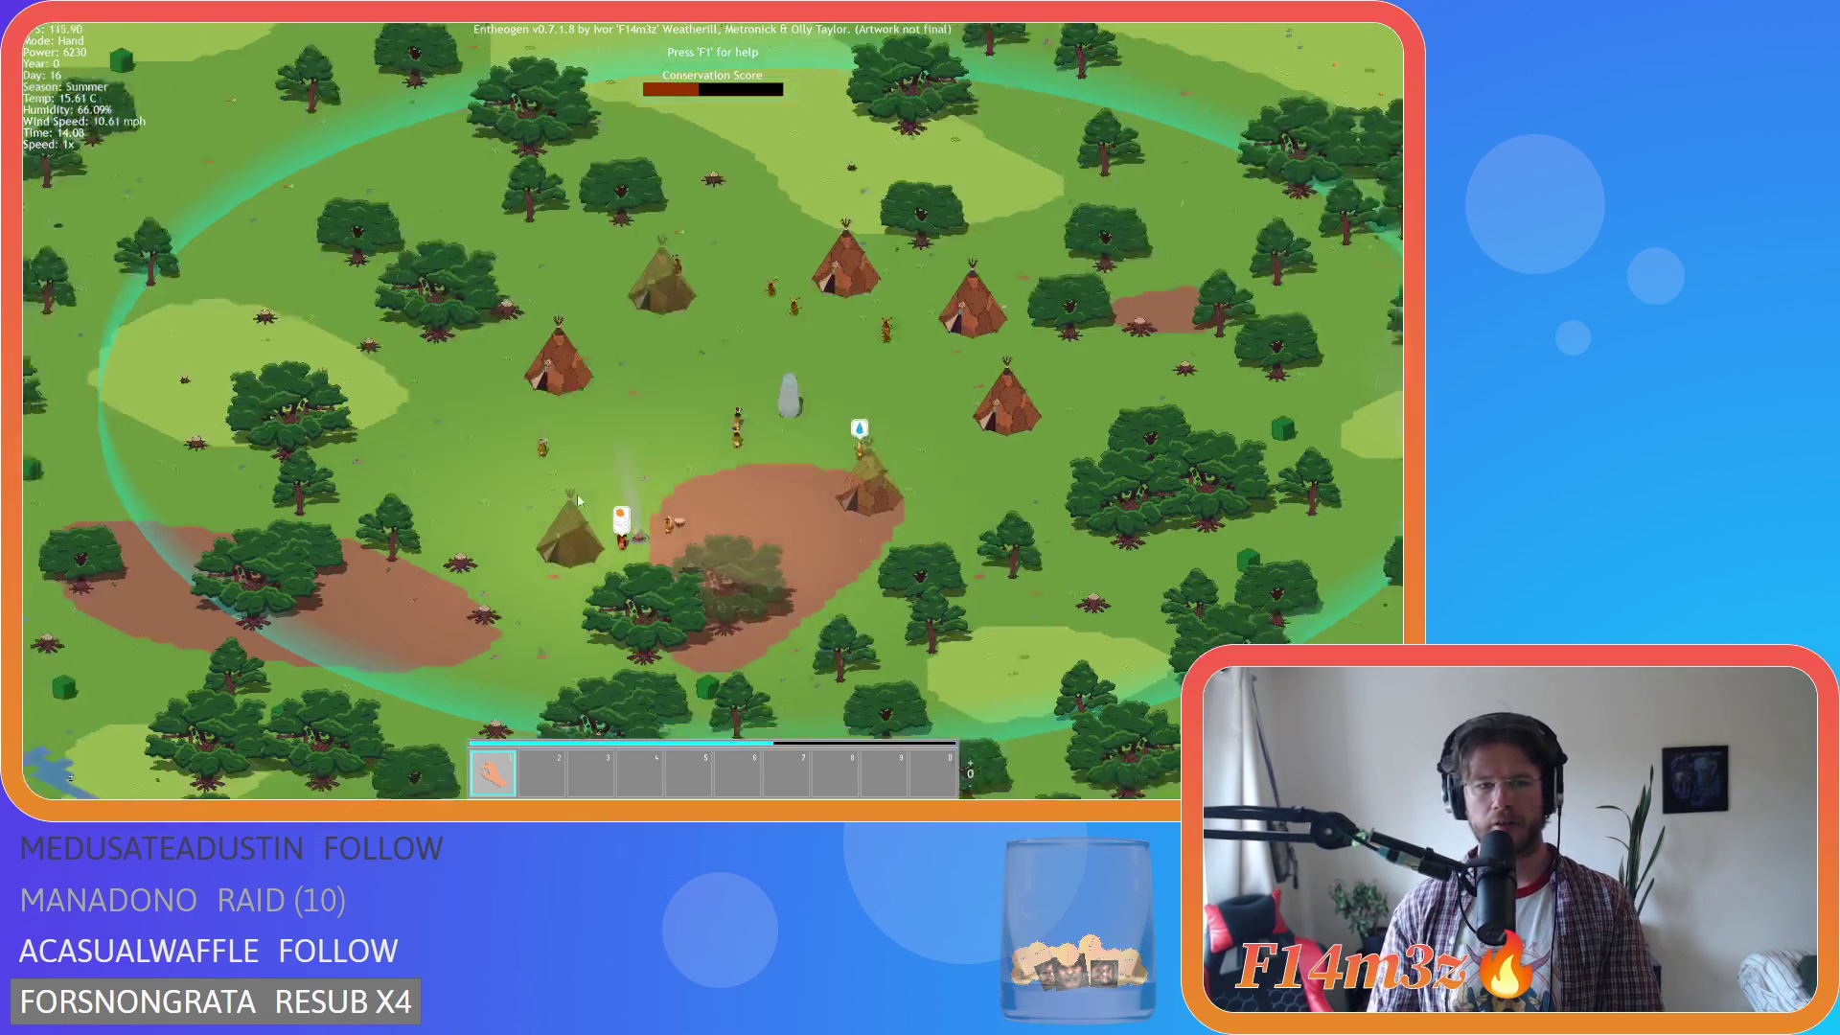
key("s")
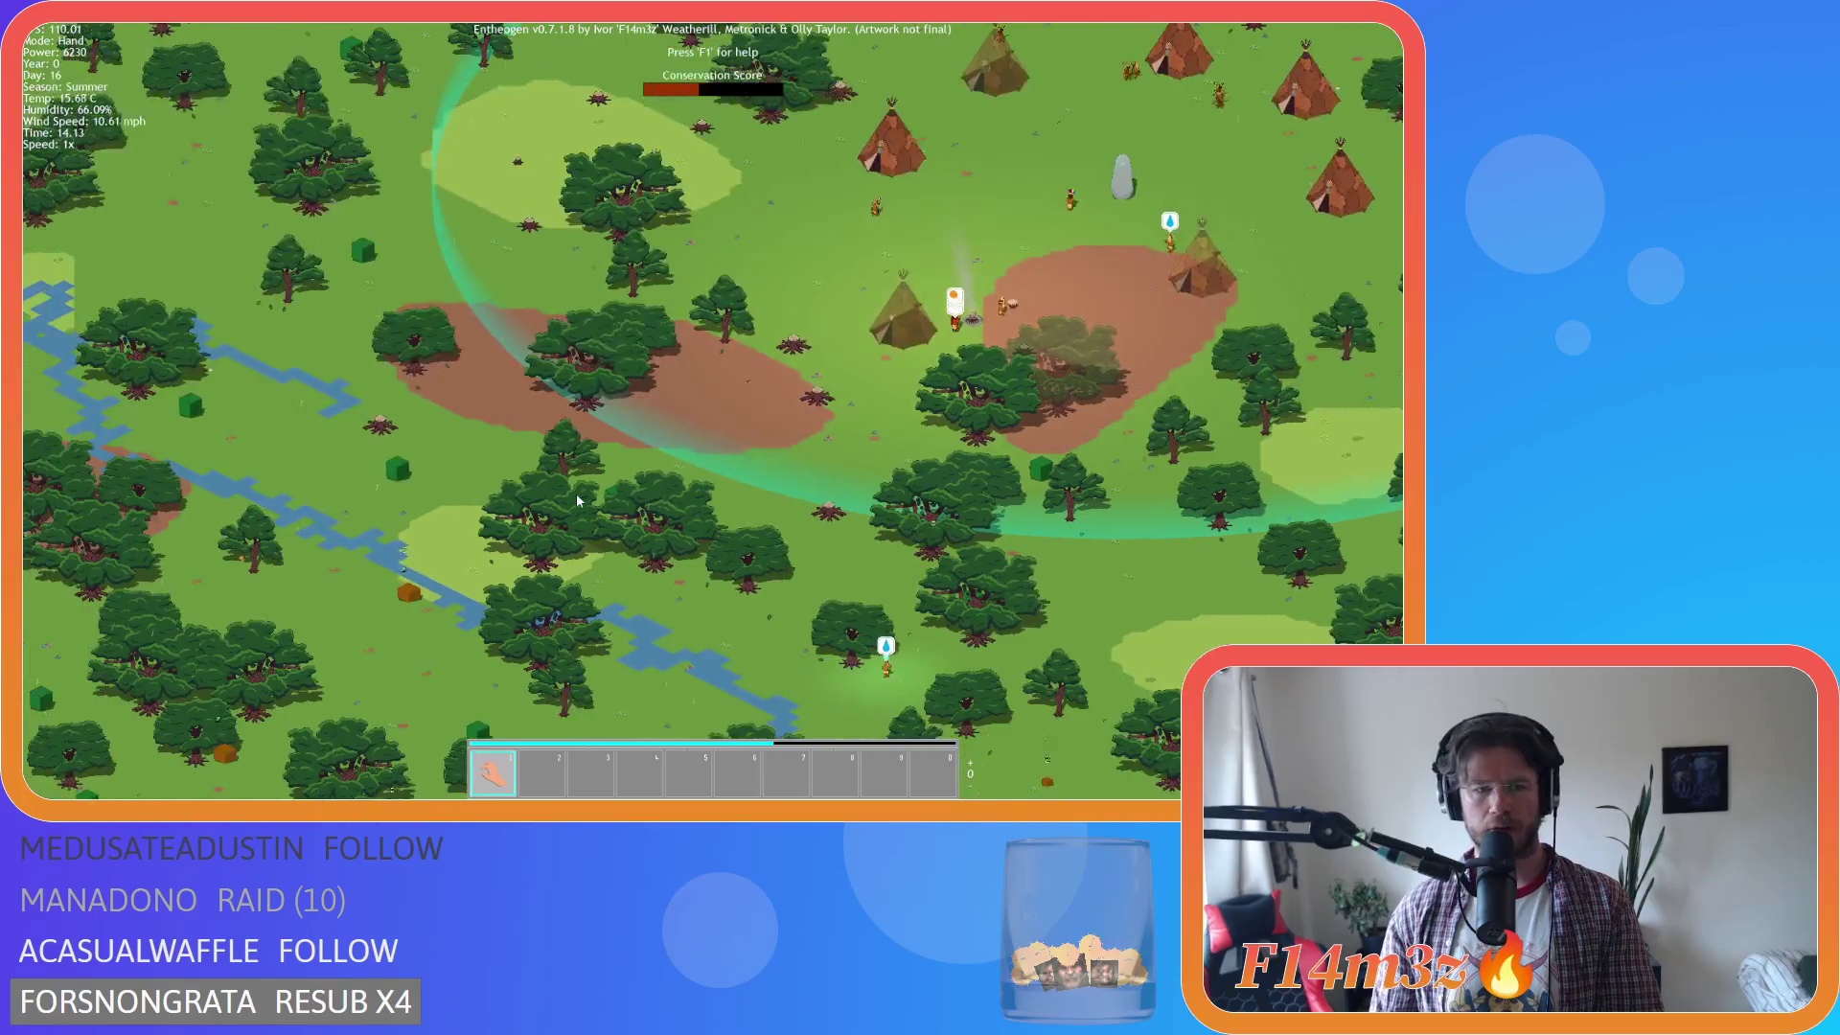
scroll(577, 500, "up", 3)
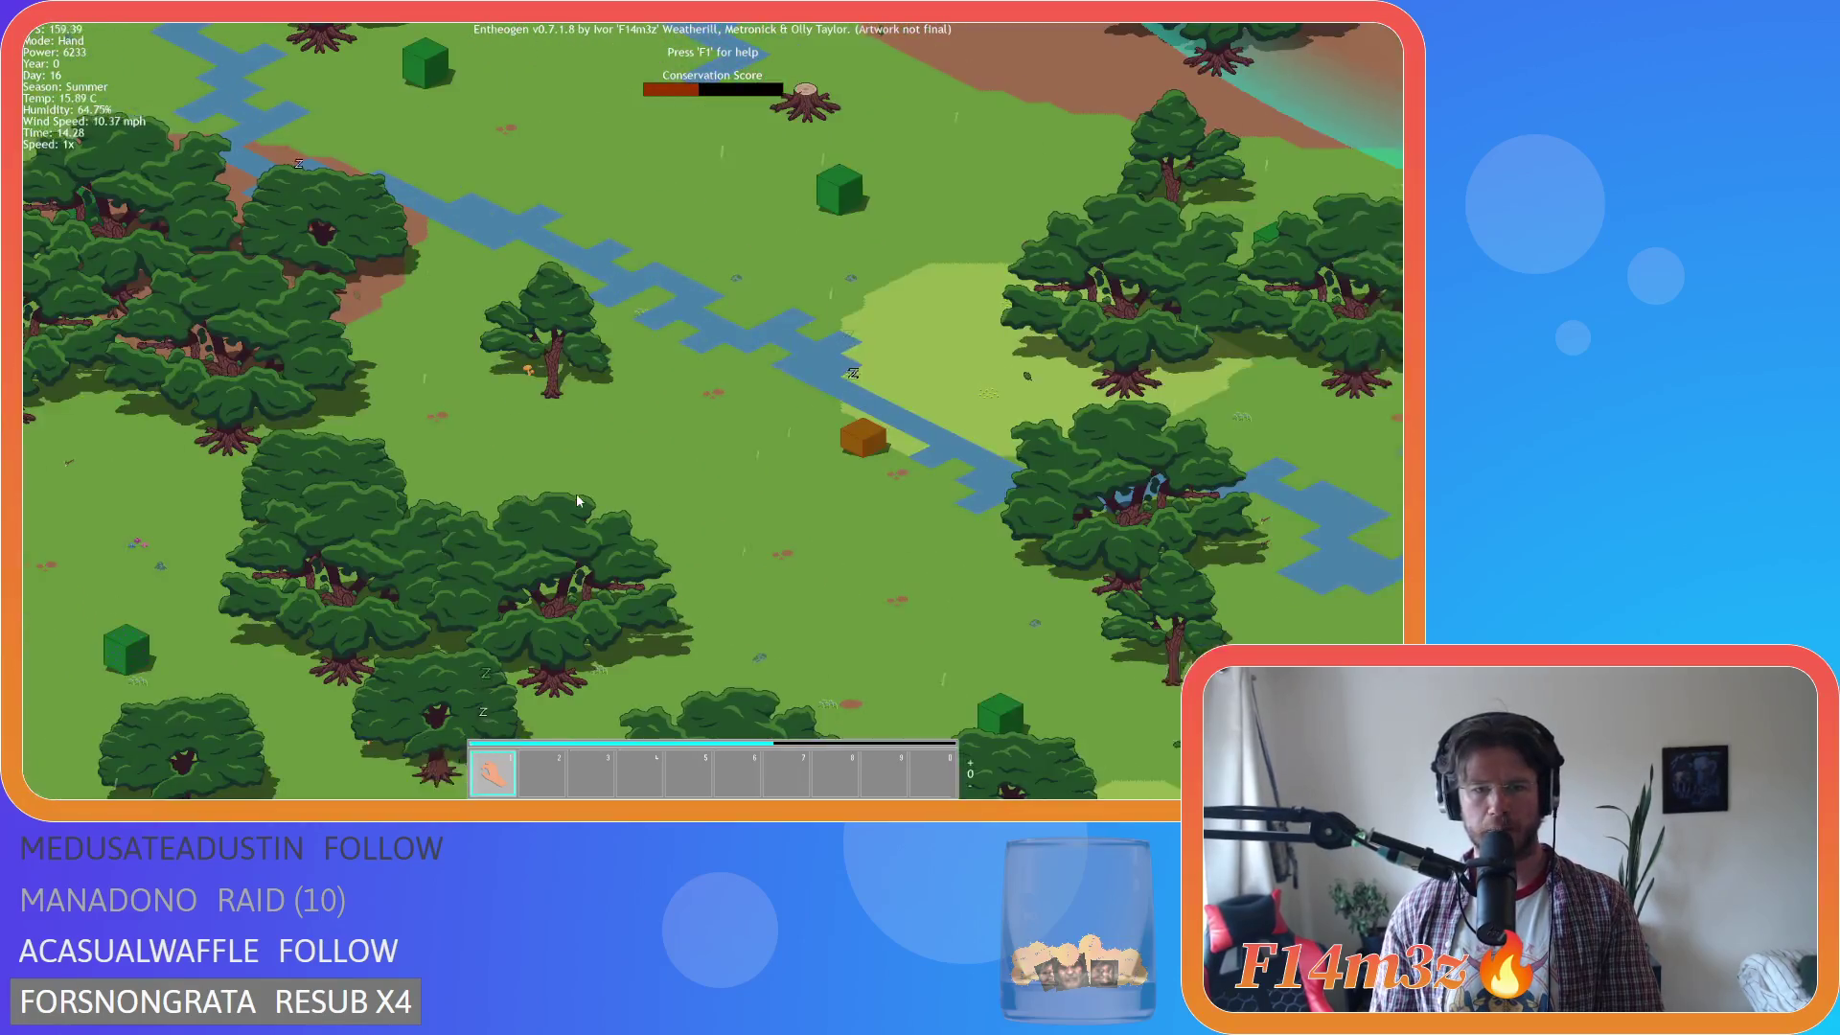
scroll(648, 480, "up", 4)
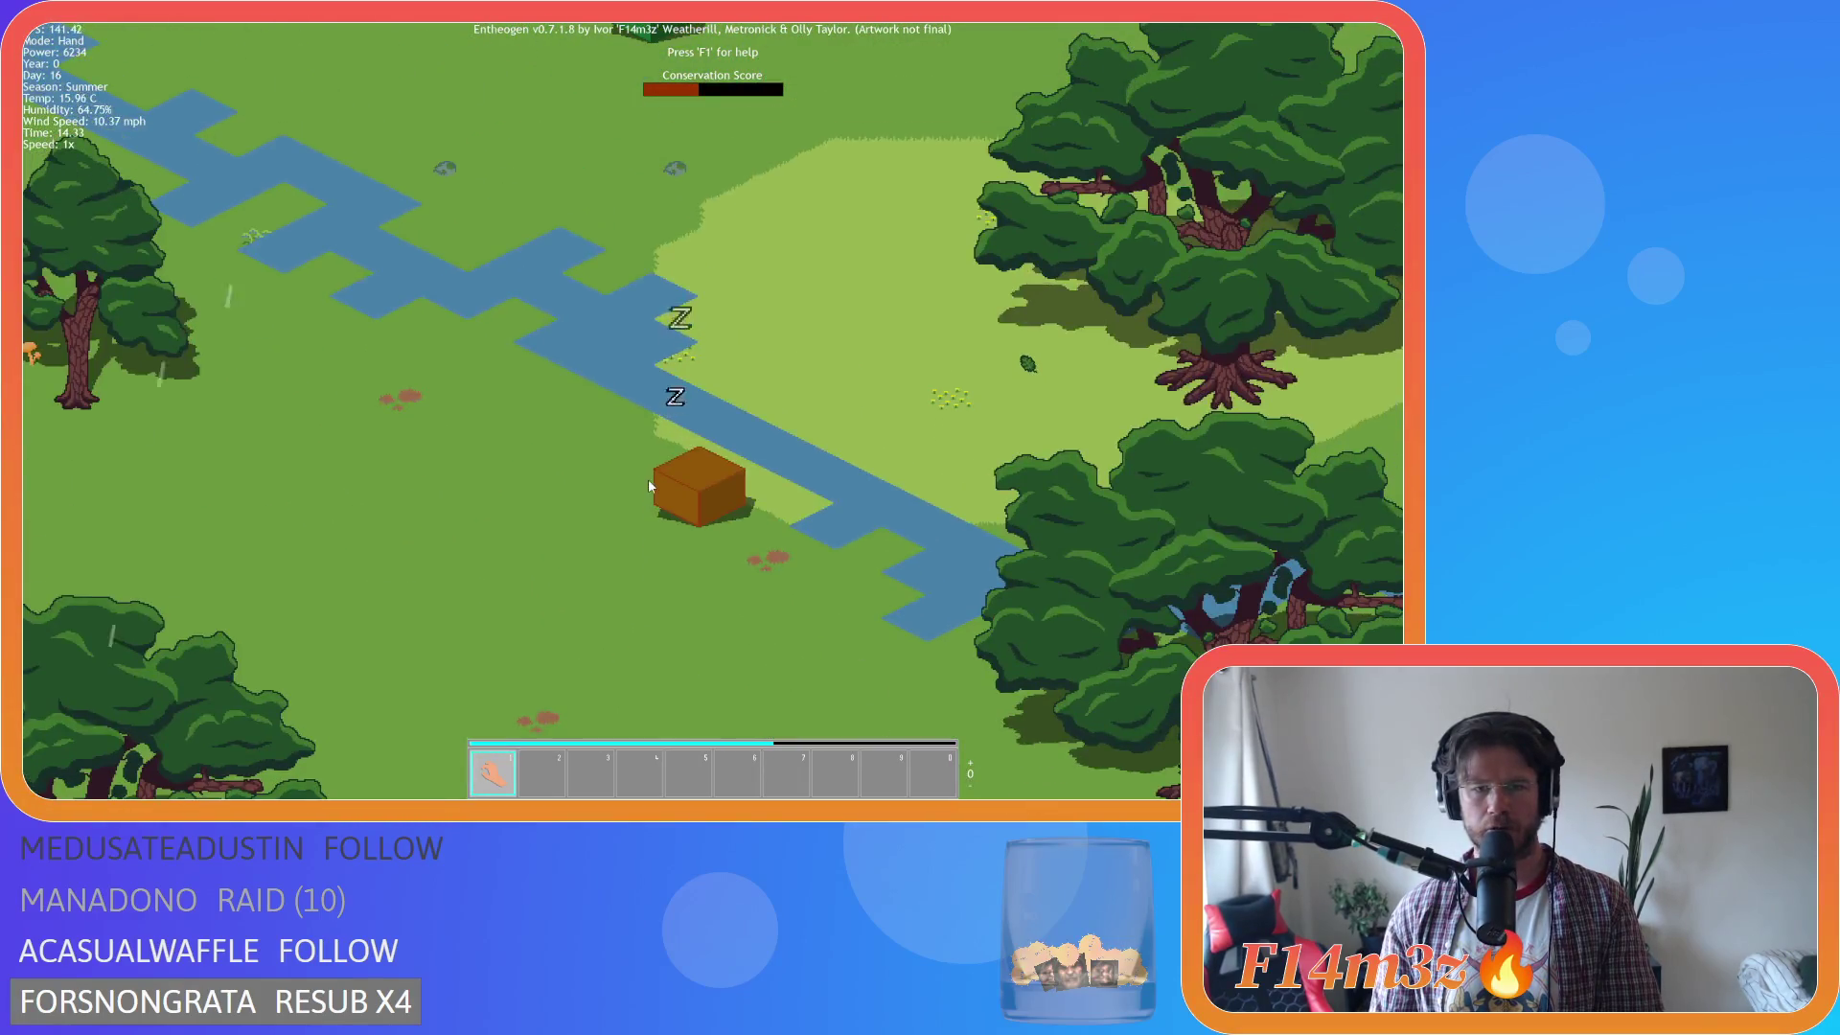
scroll(683, 493, "down", 4)
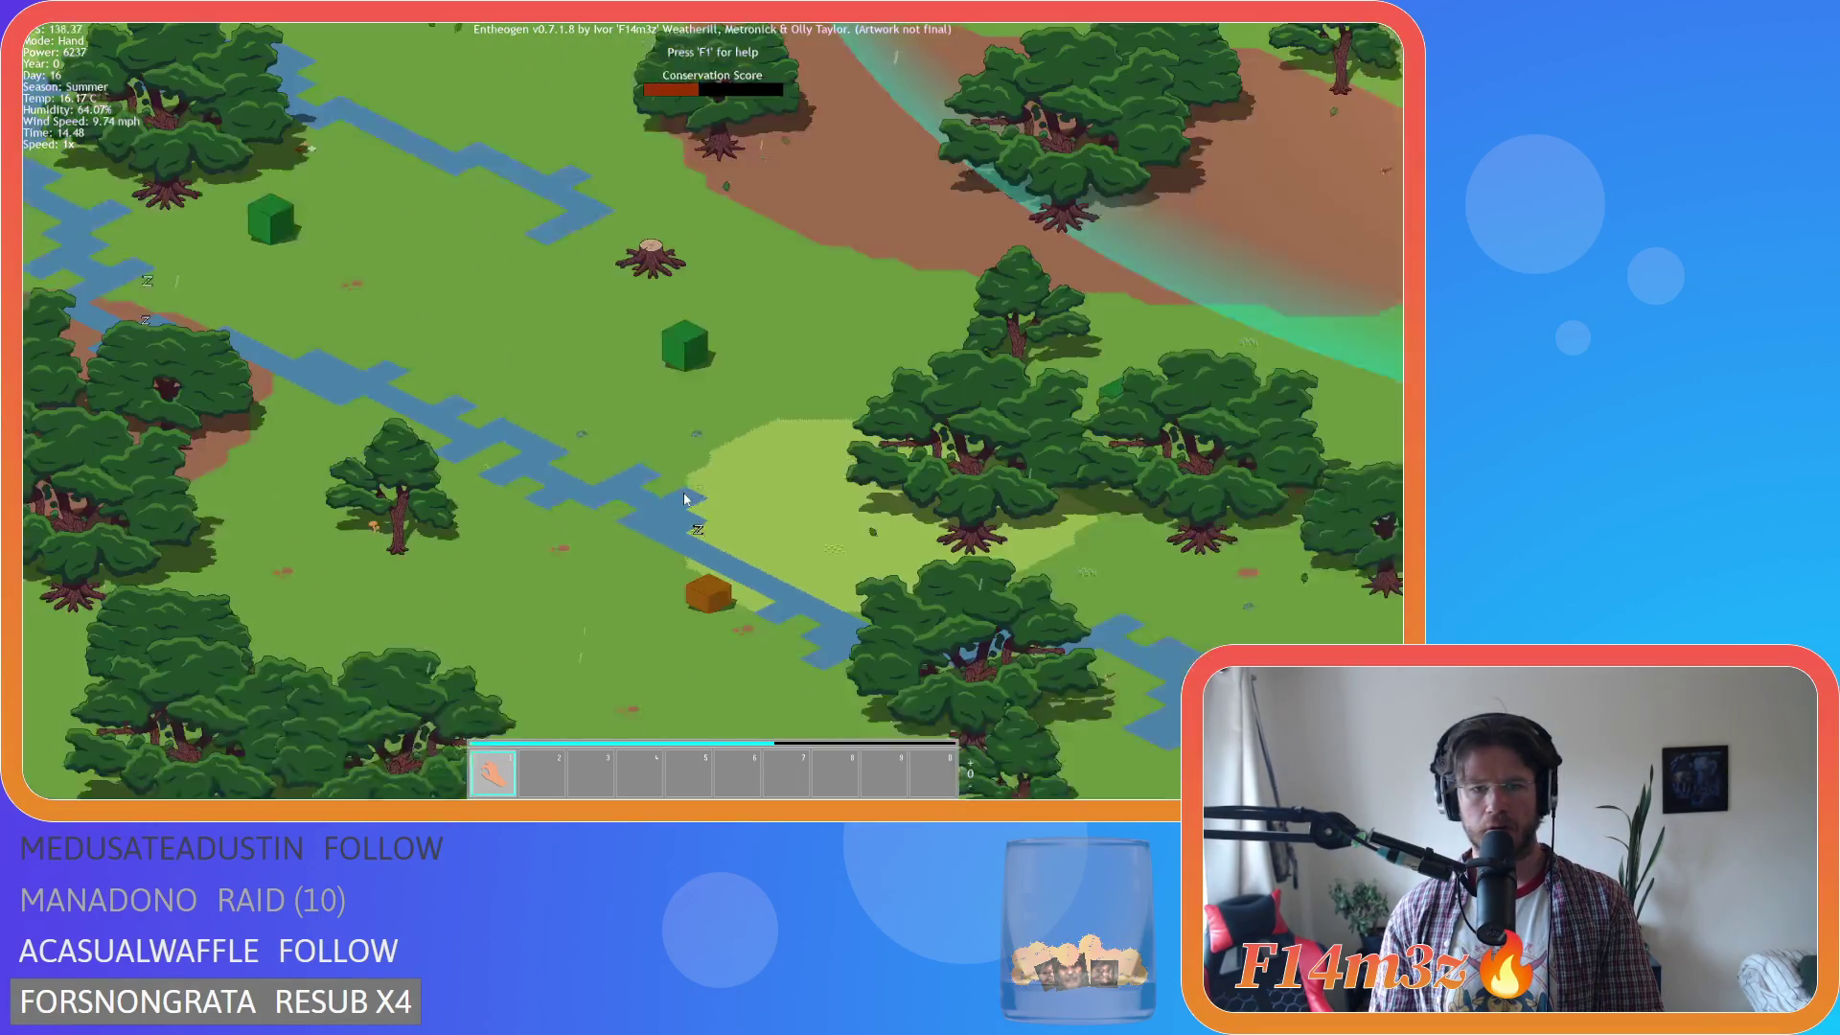
key("w")
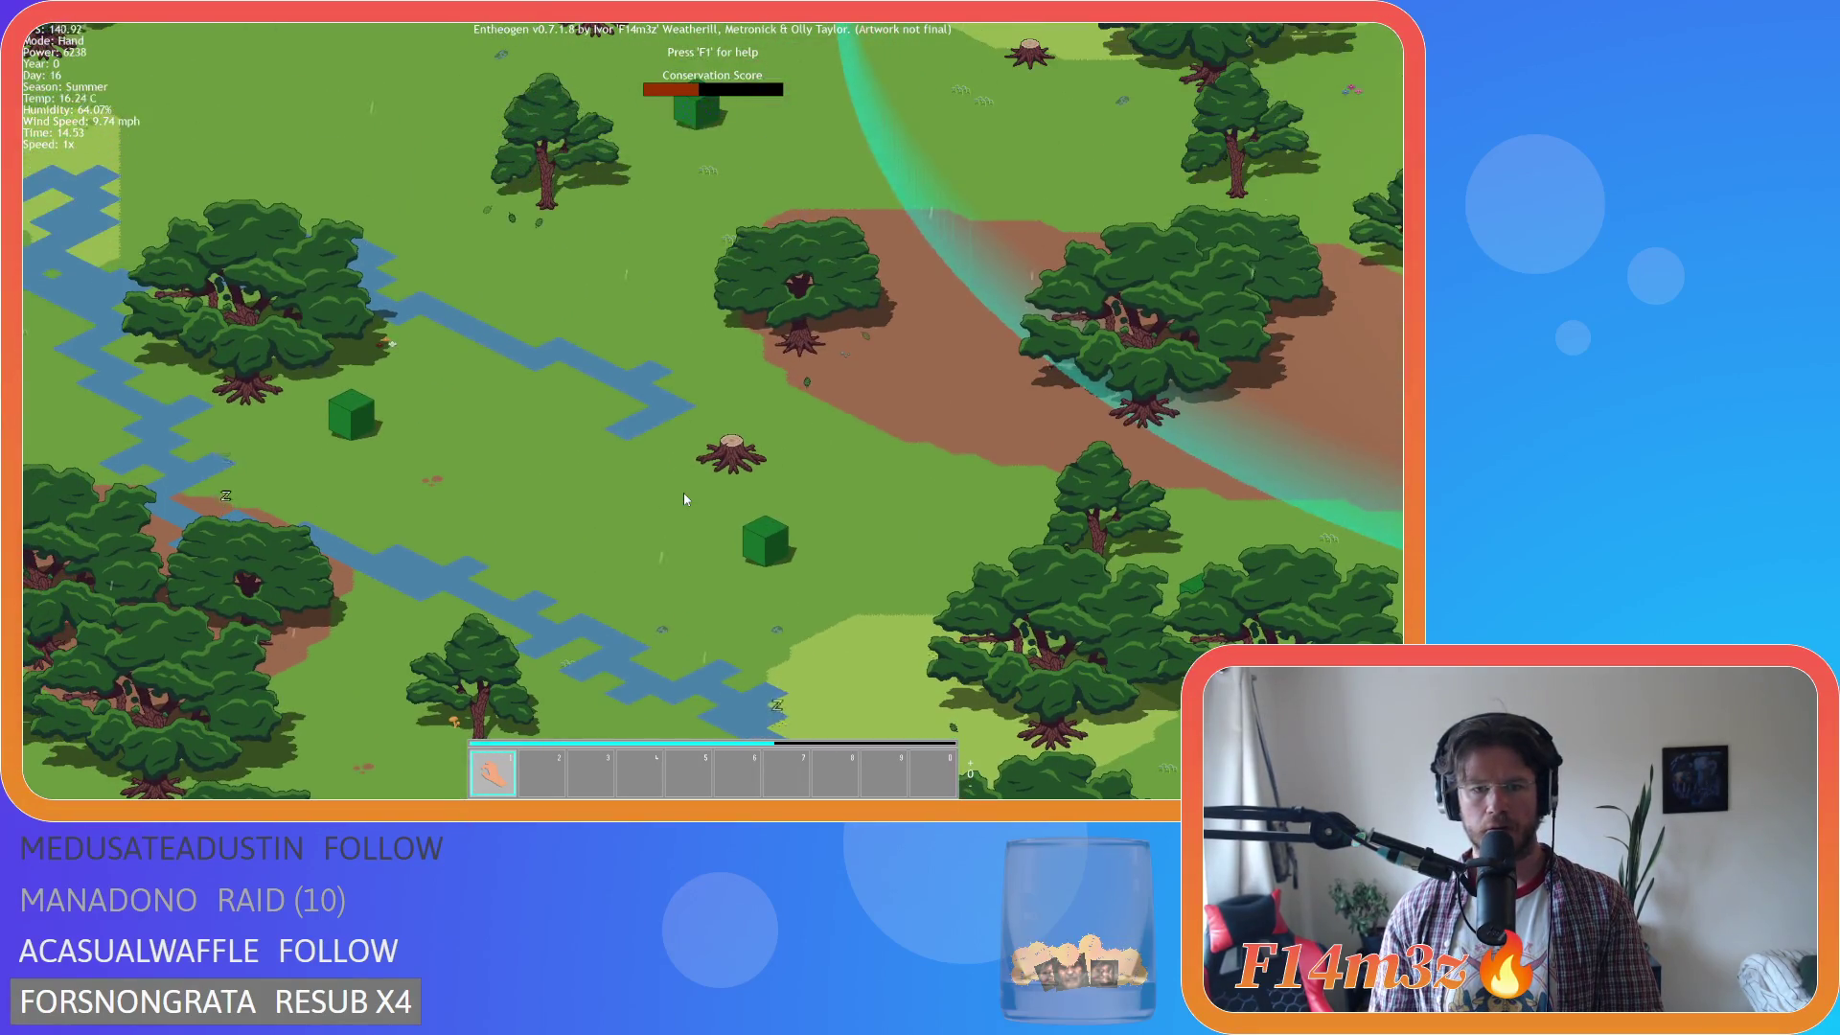
scroll(738, 536, "up", 4)
scroll(734, 545, "down", 4)
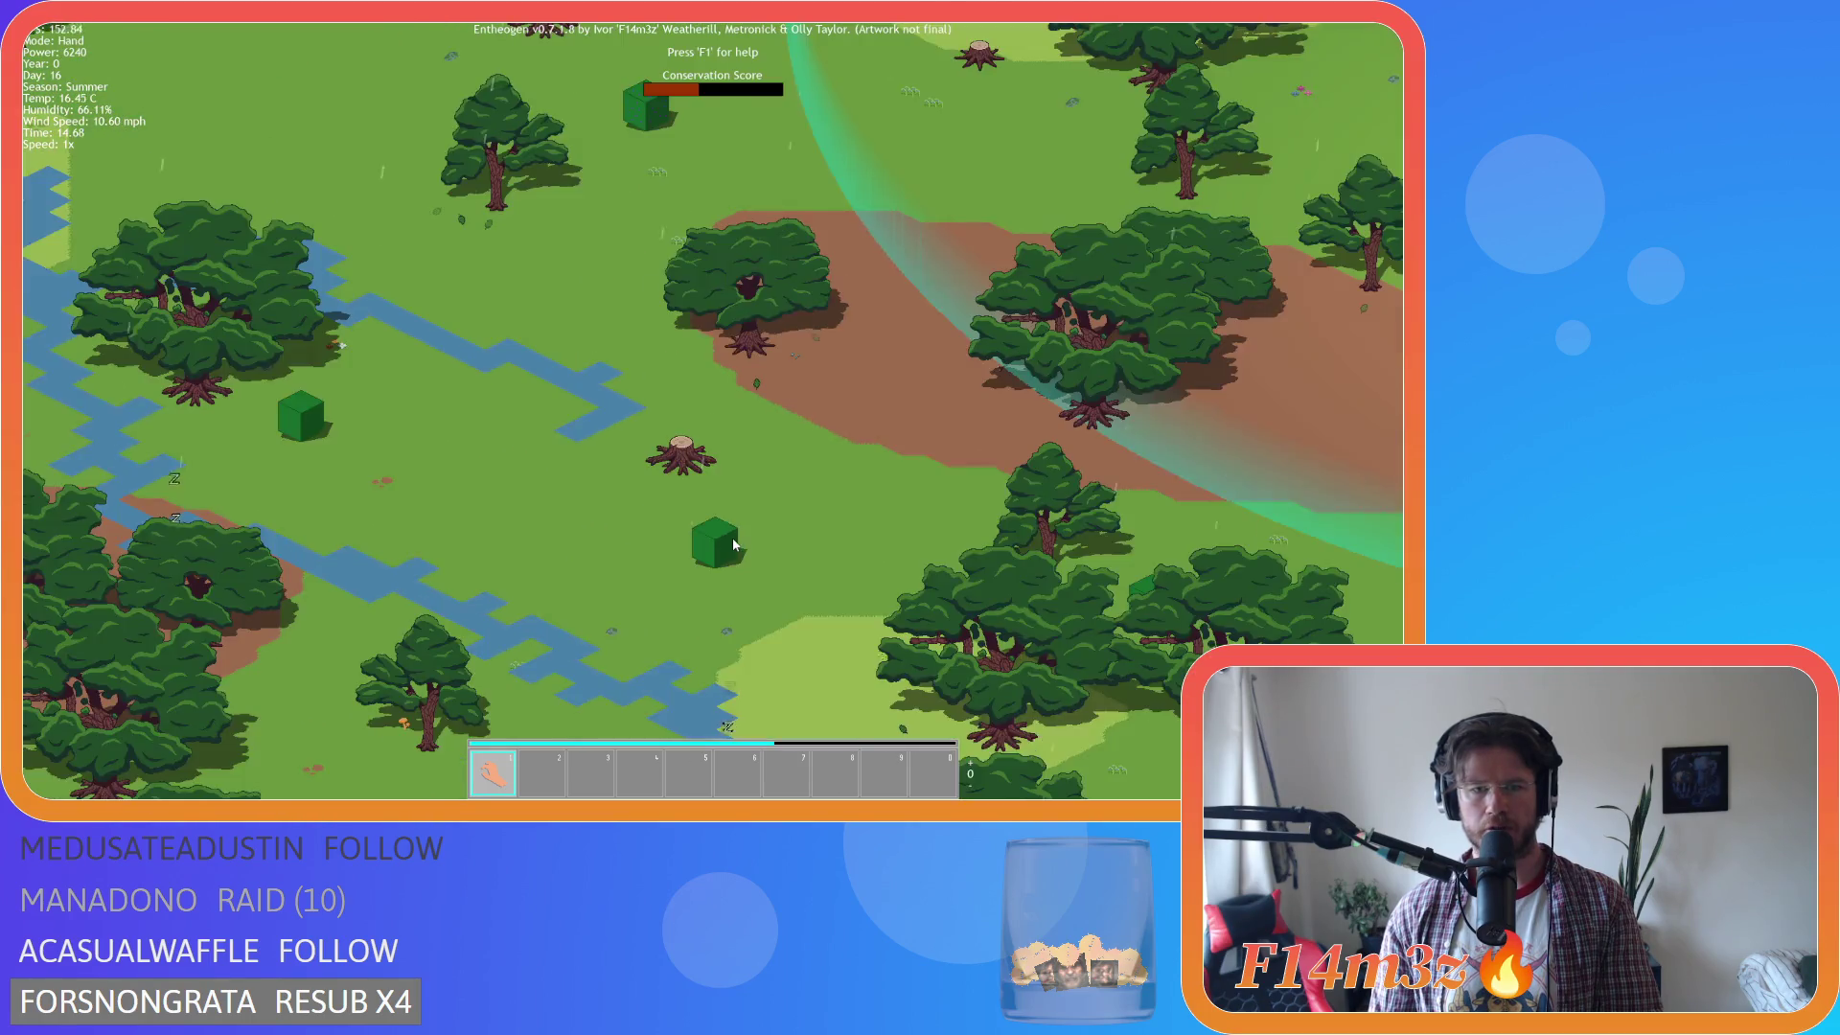
scroll(734, 546, "down", 5)
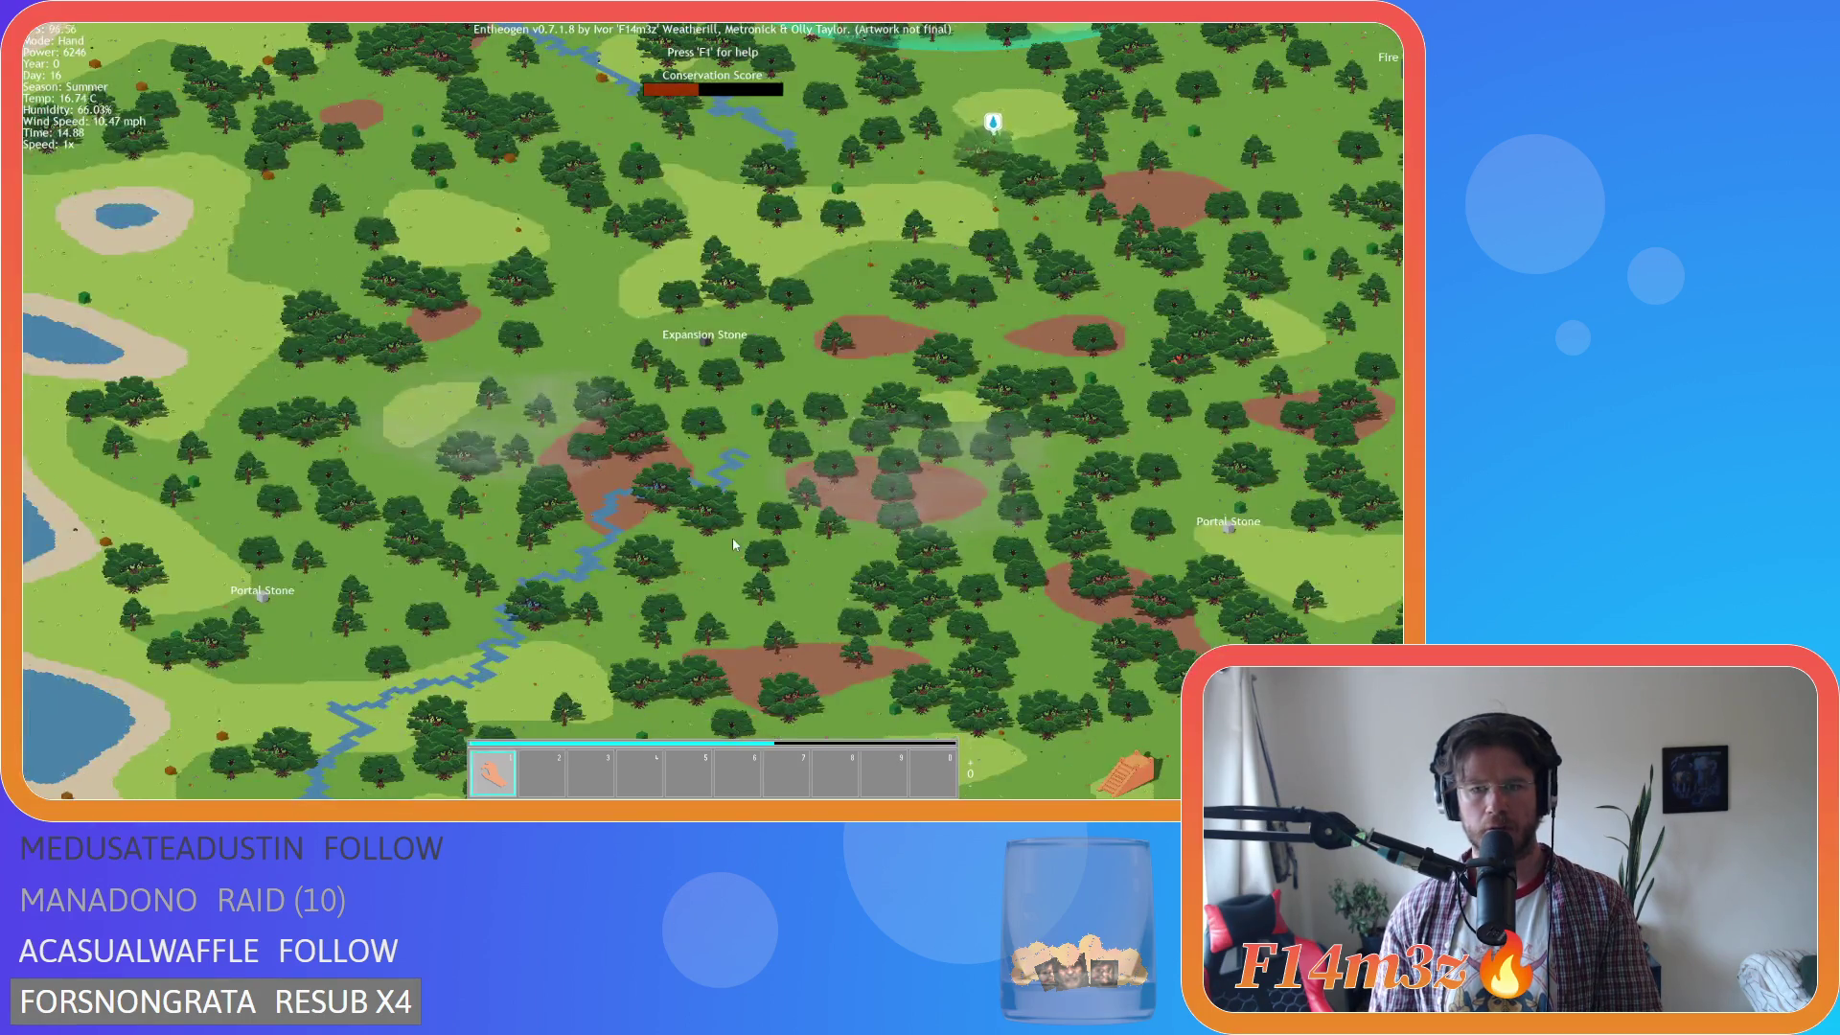
scroll(734, 545, "up", 5)
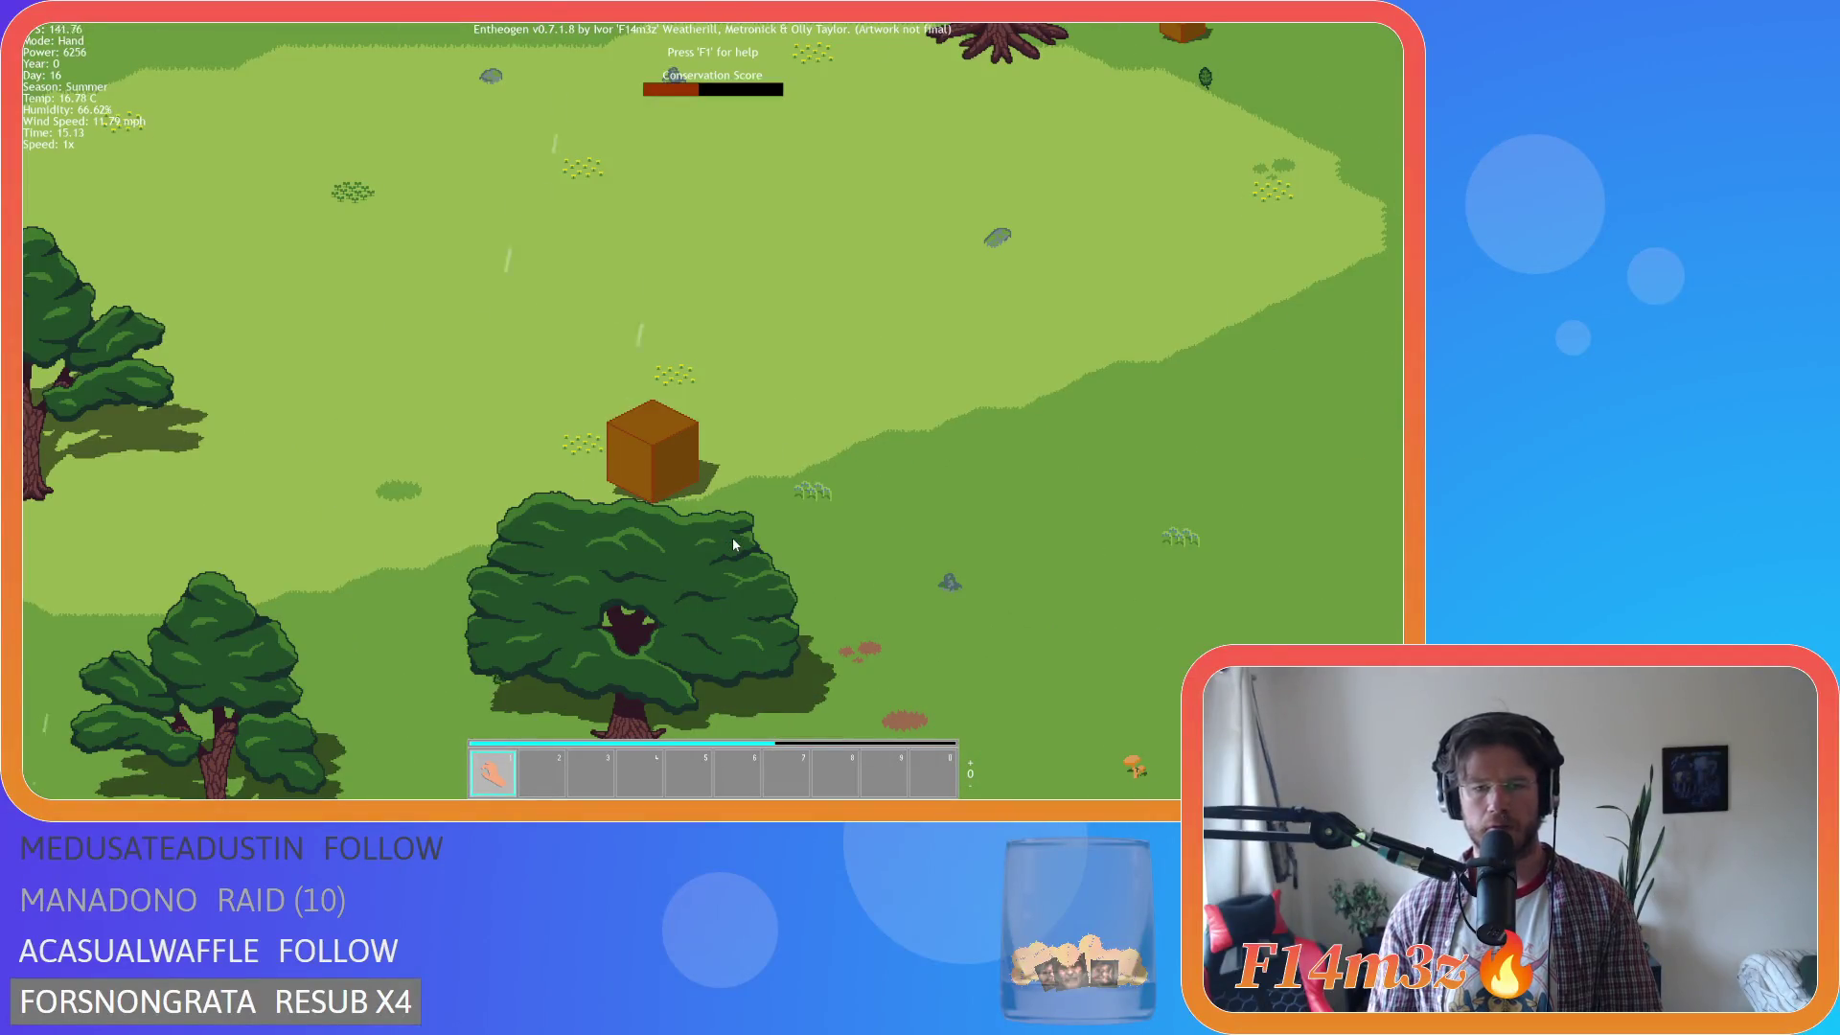
Pan north to bring the tipi village around the shrine into view, then shift slightly south.
key("w")
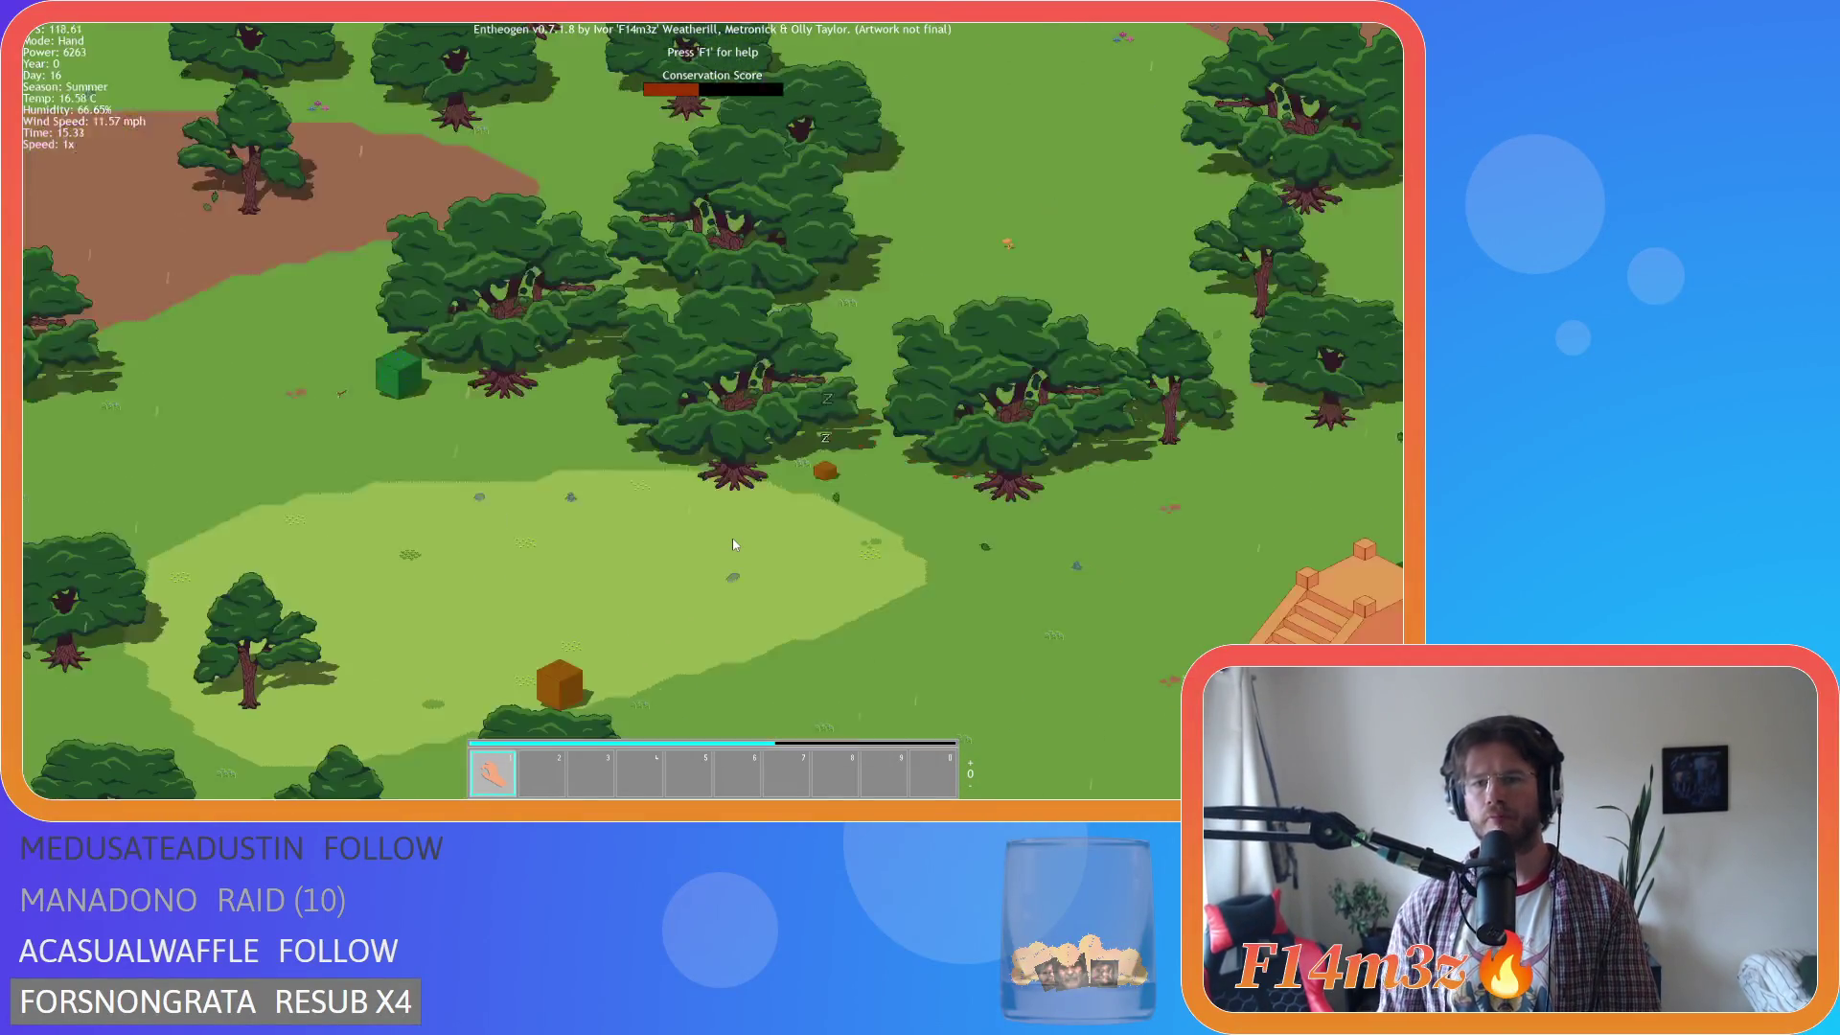
scroll(734, 545, "down", 5)
scroll(734, 544, "up", 3)
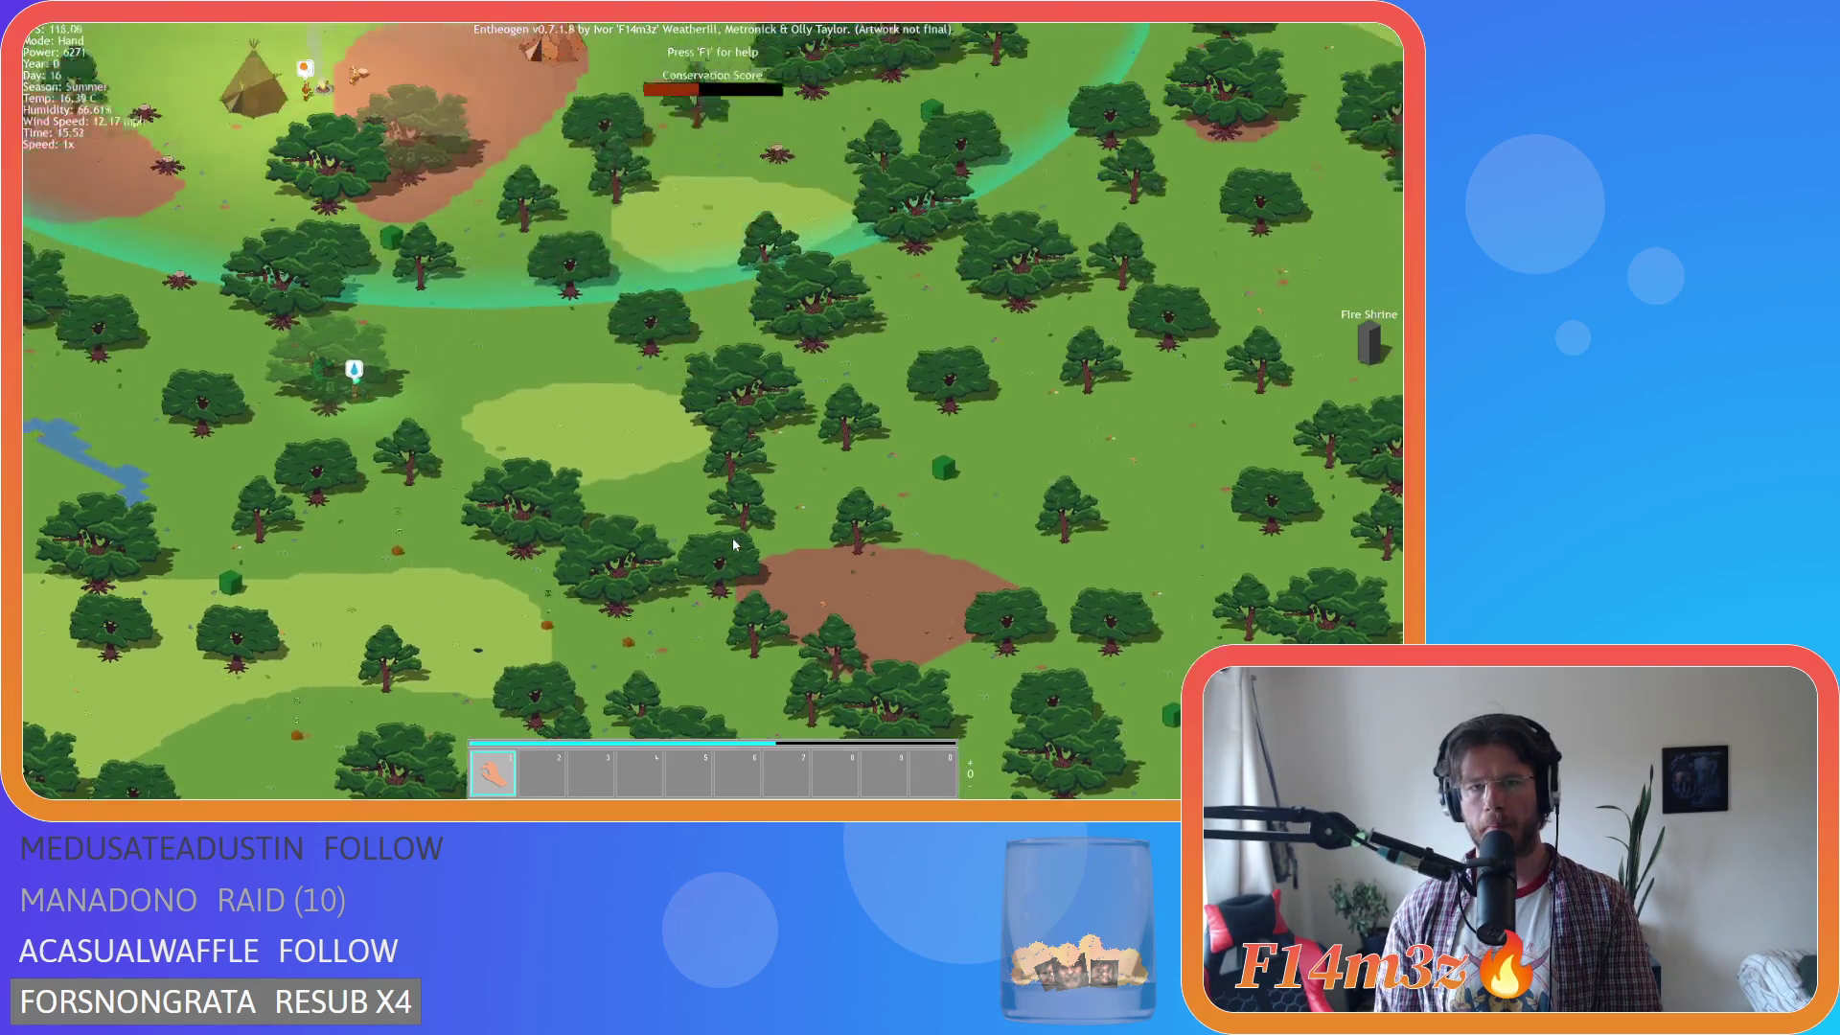
scroll(732, 536, "down", 3)
key("w")
scroll(709, 539, "up", 4)
scroll(694, 538, "down", 2)
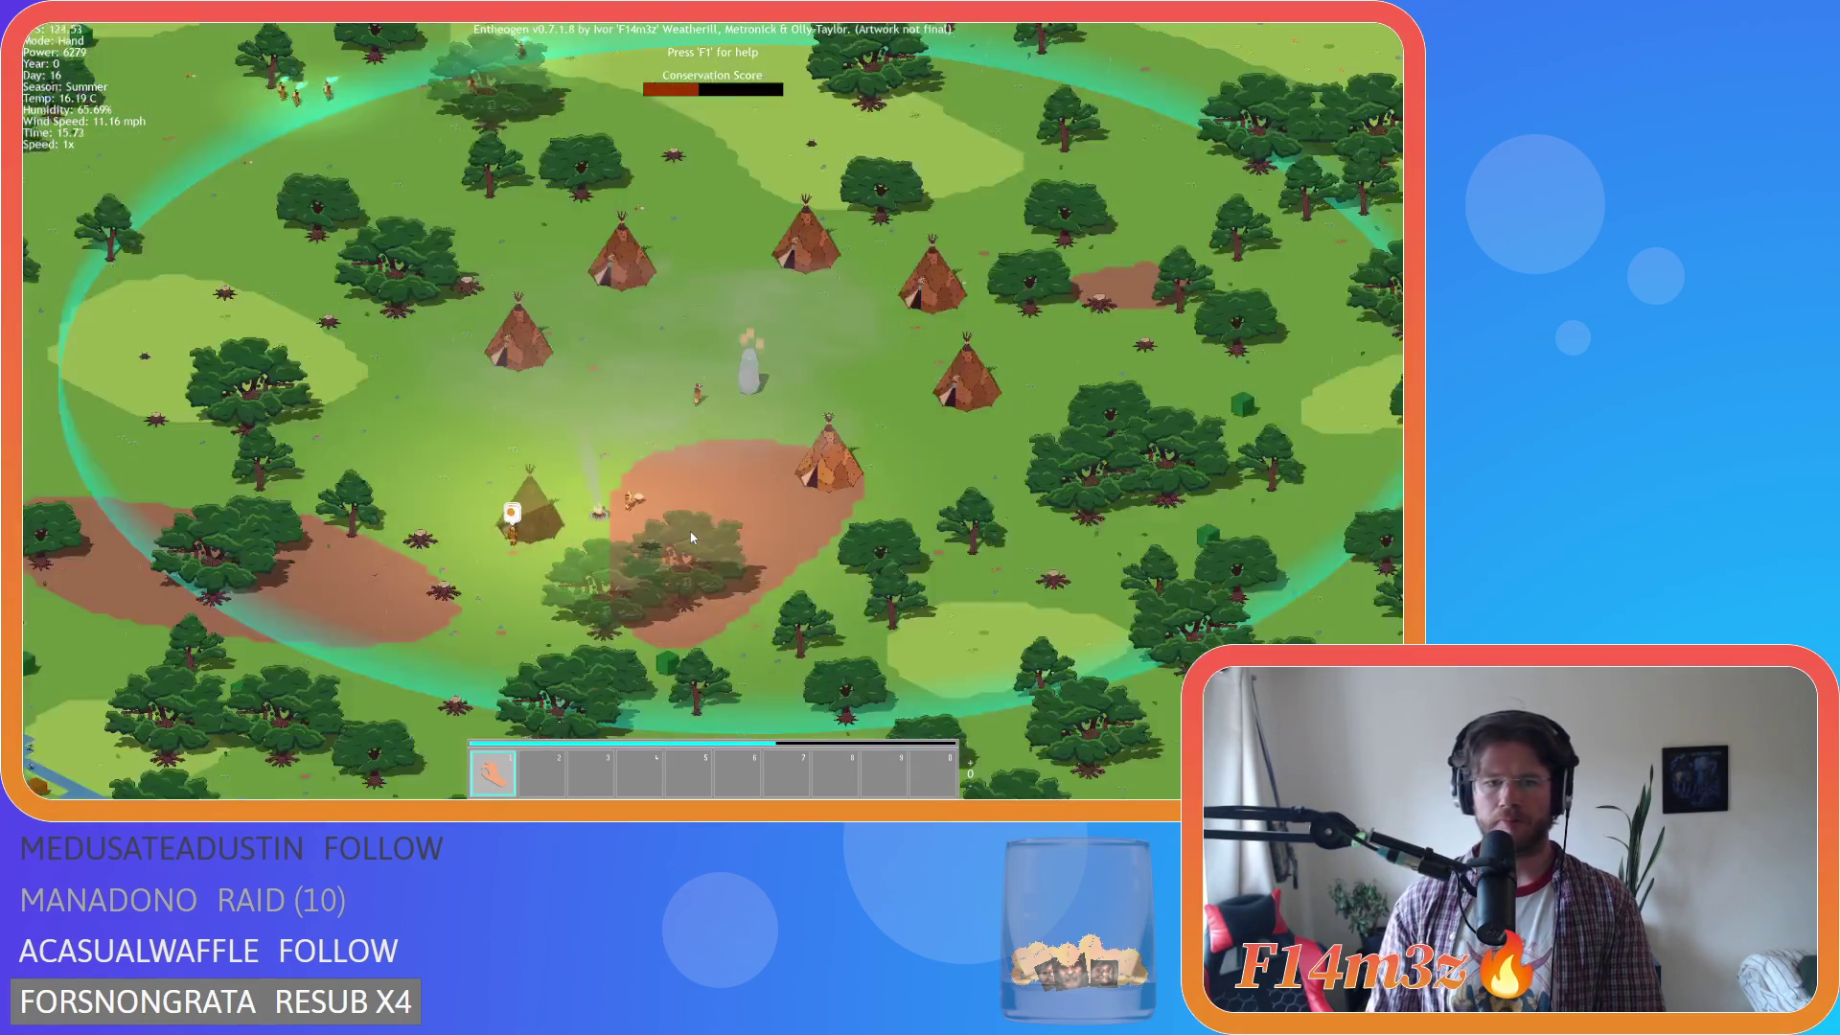
key("s")
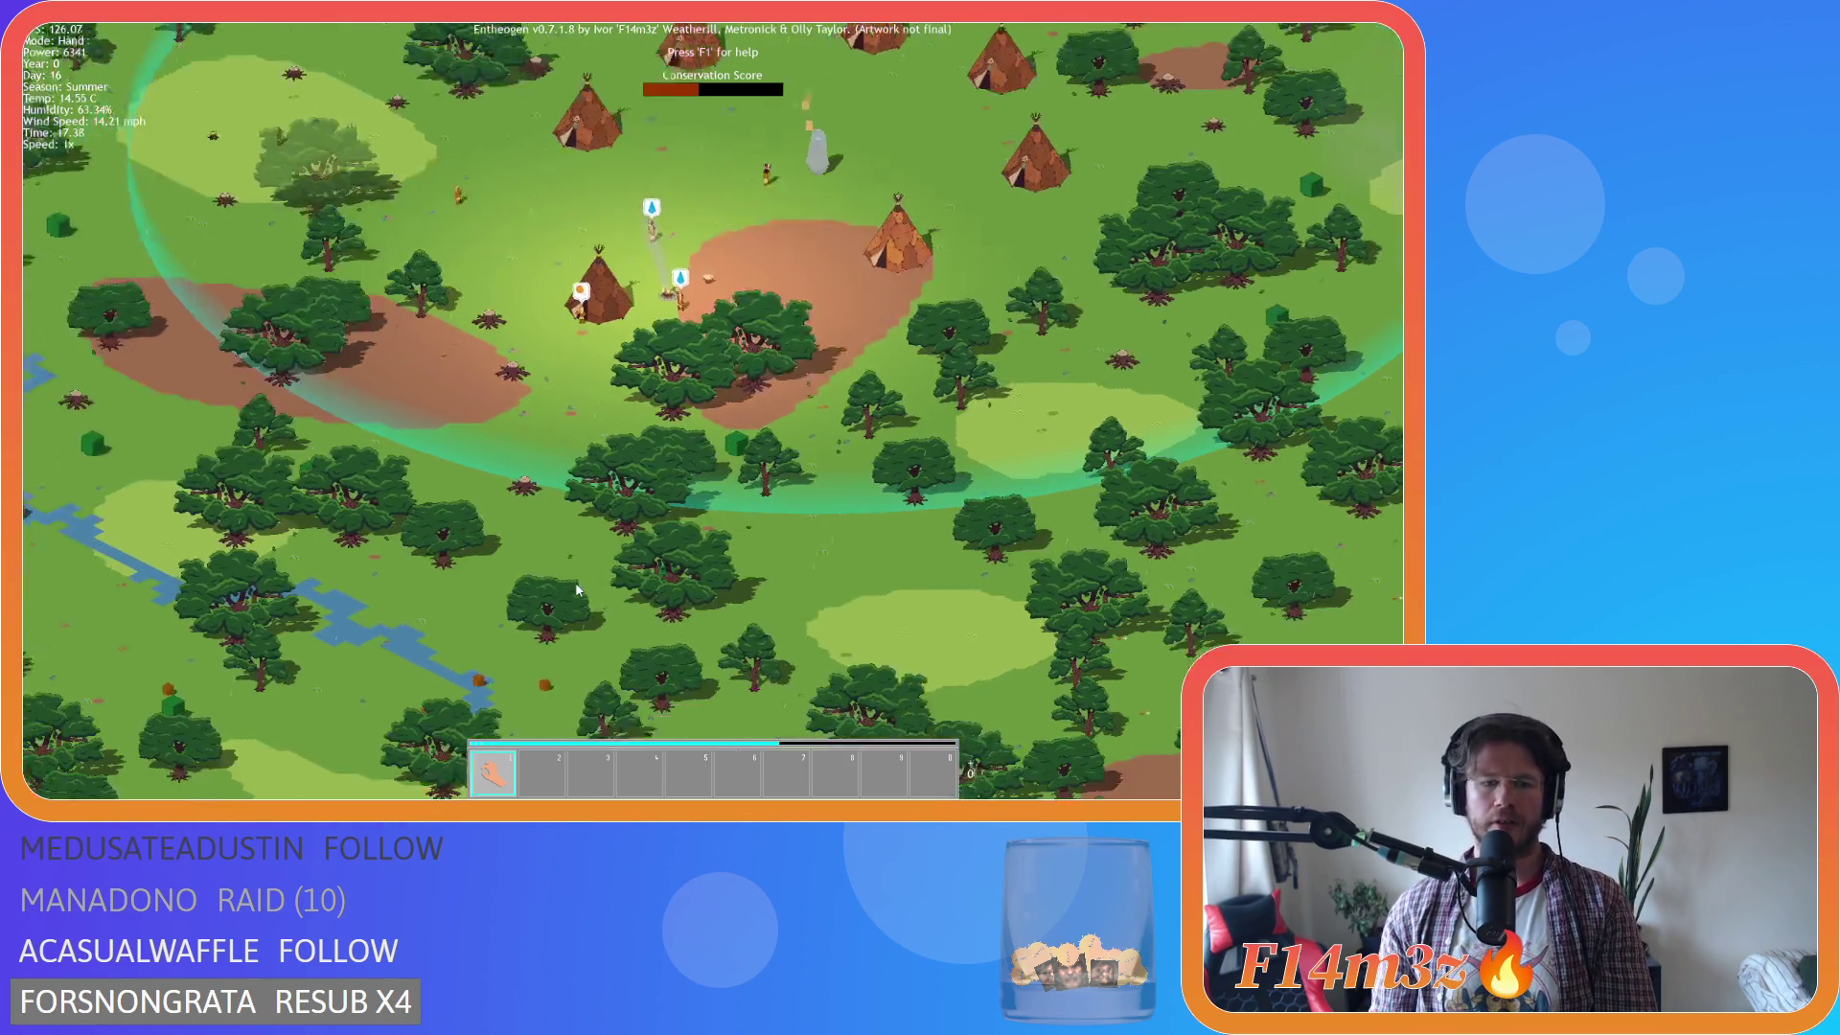
Pan south-west toward the river, then east across the forest.
key("s")
scroll(692, 537, "up", 3)
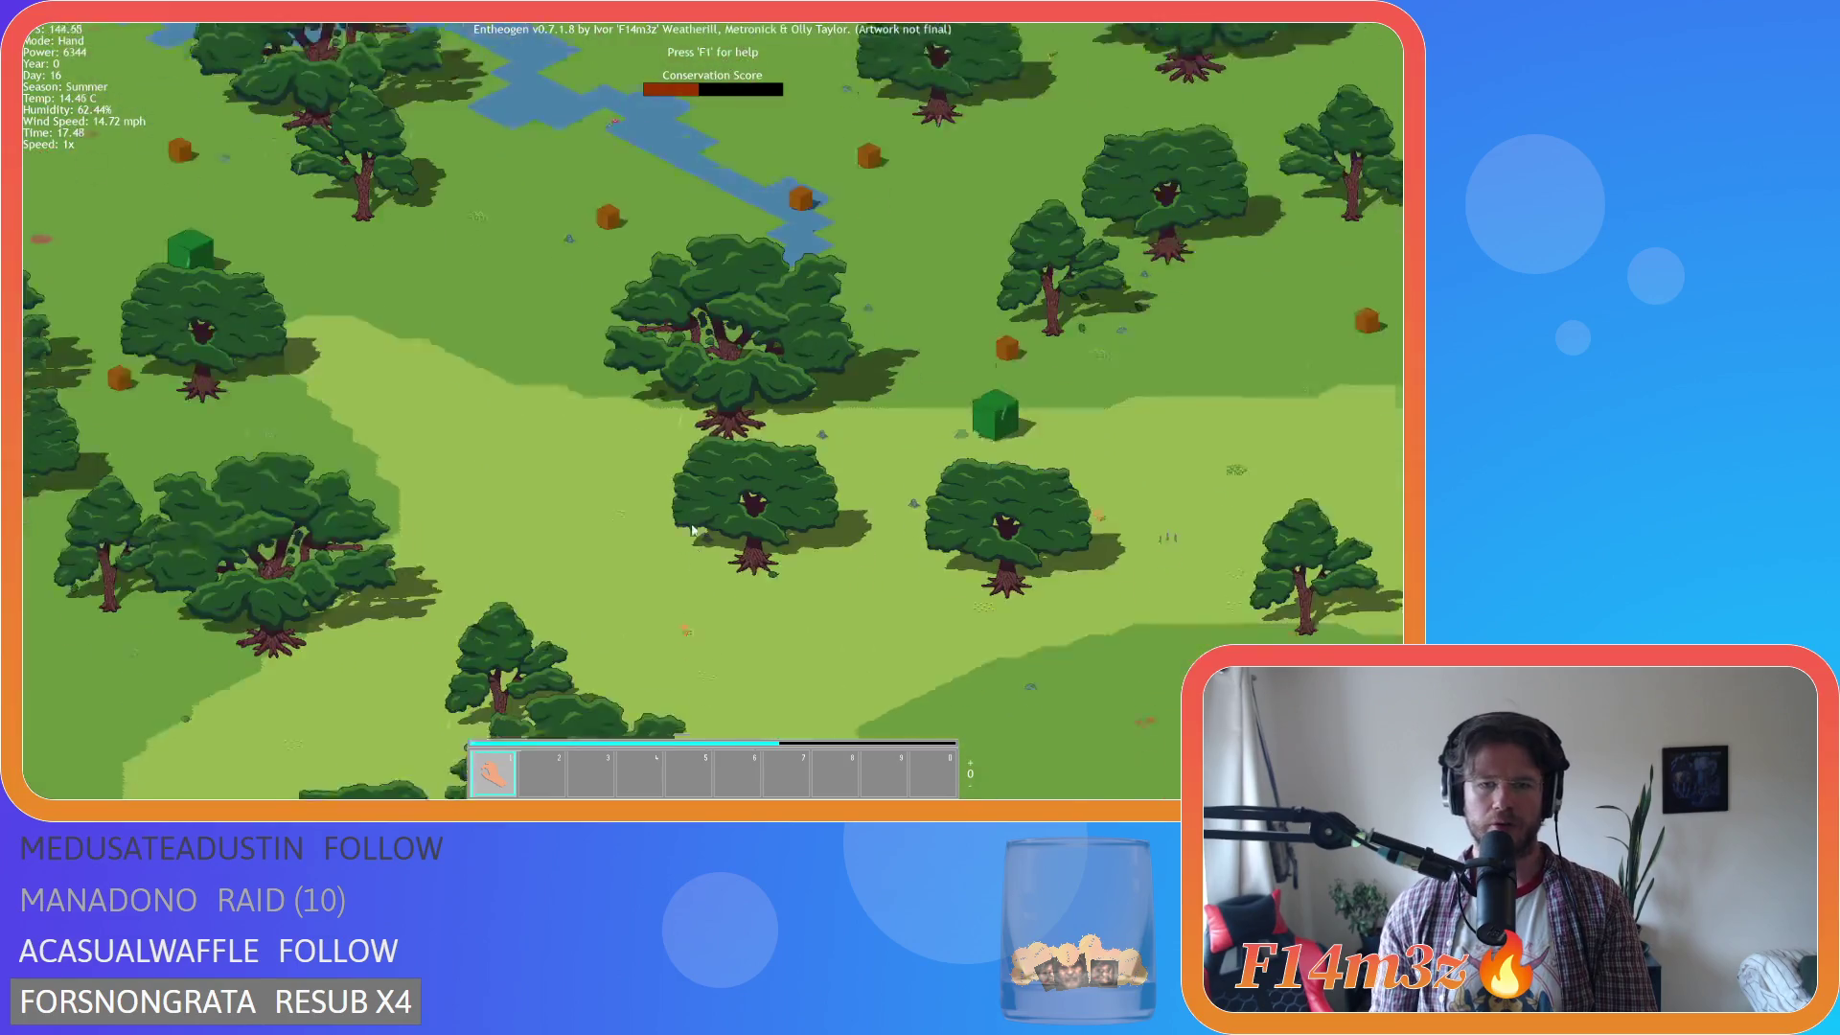
scroll(692, 529, "down", 4)
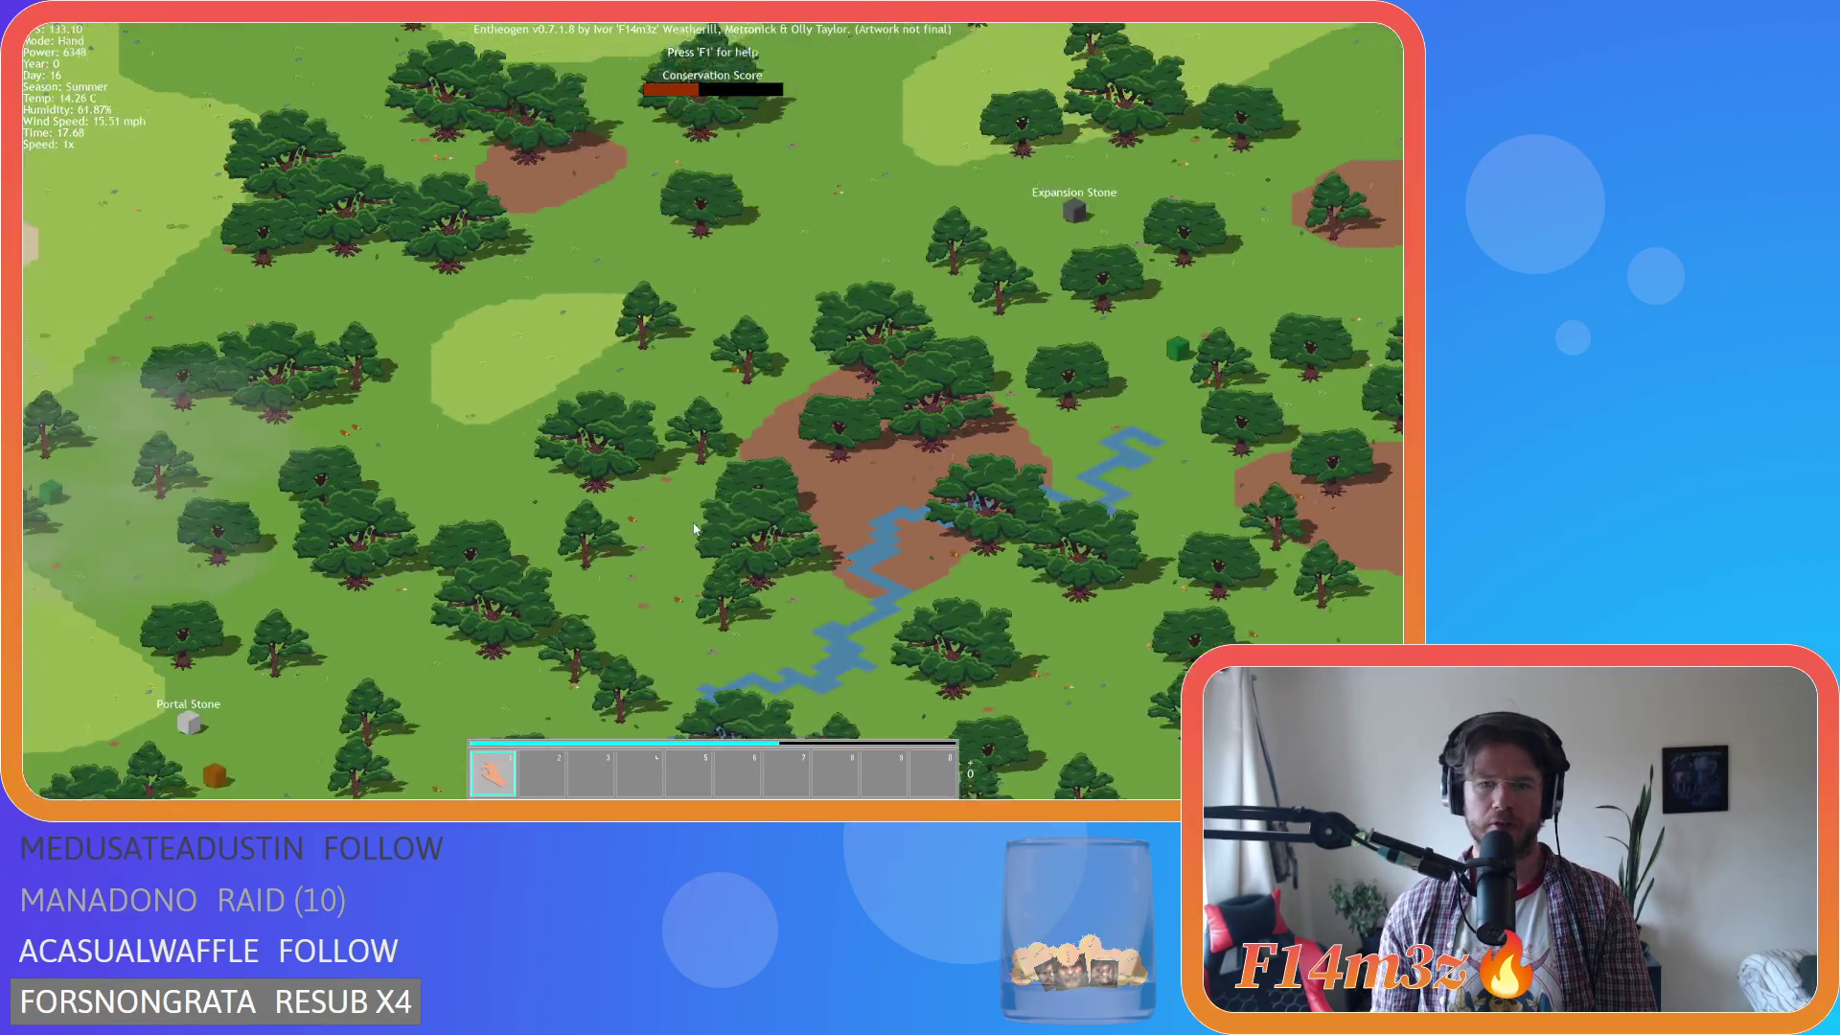
key("d")
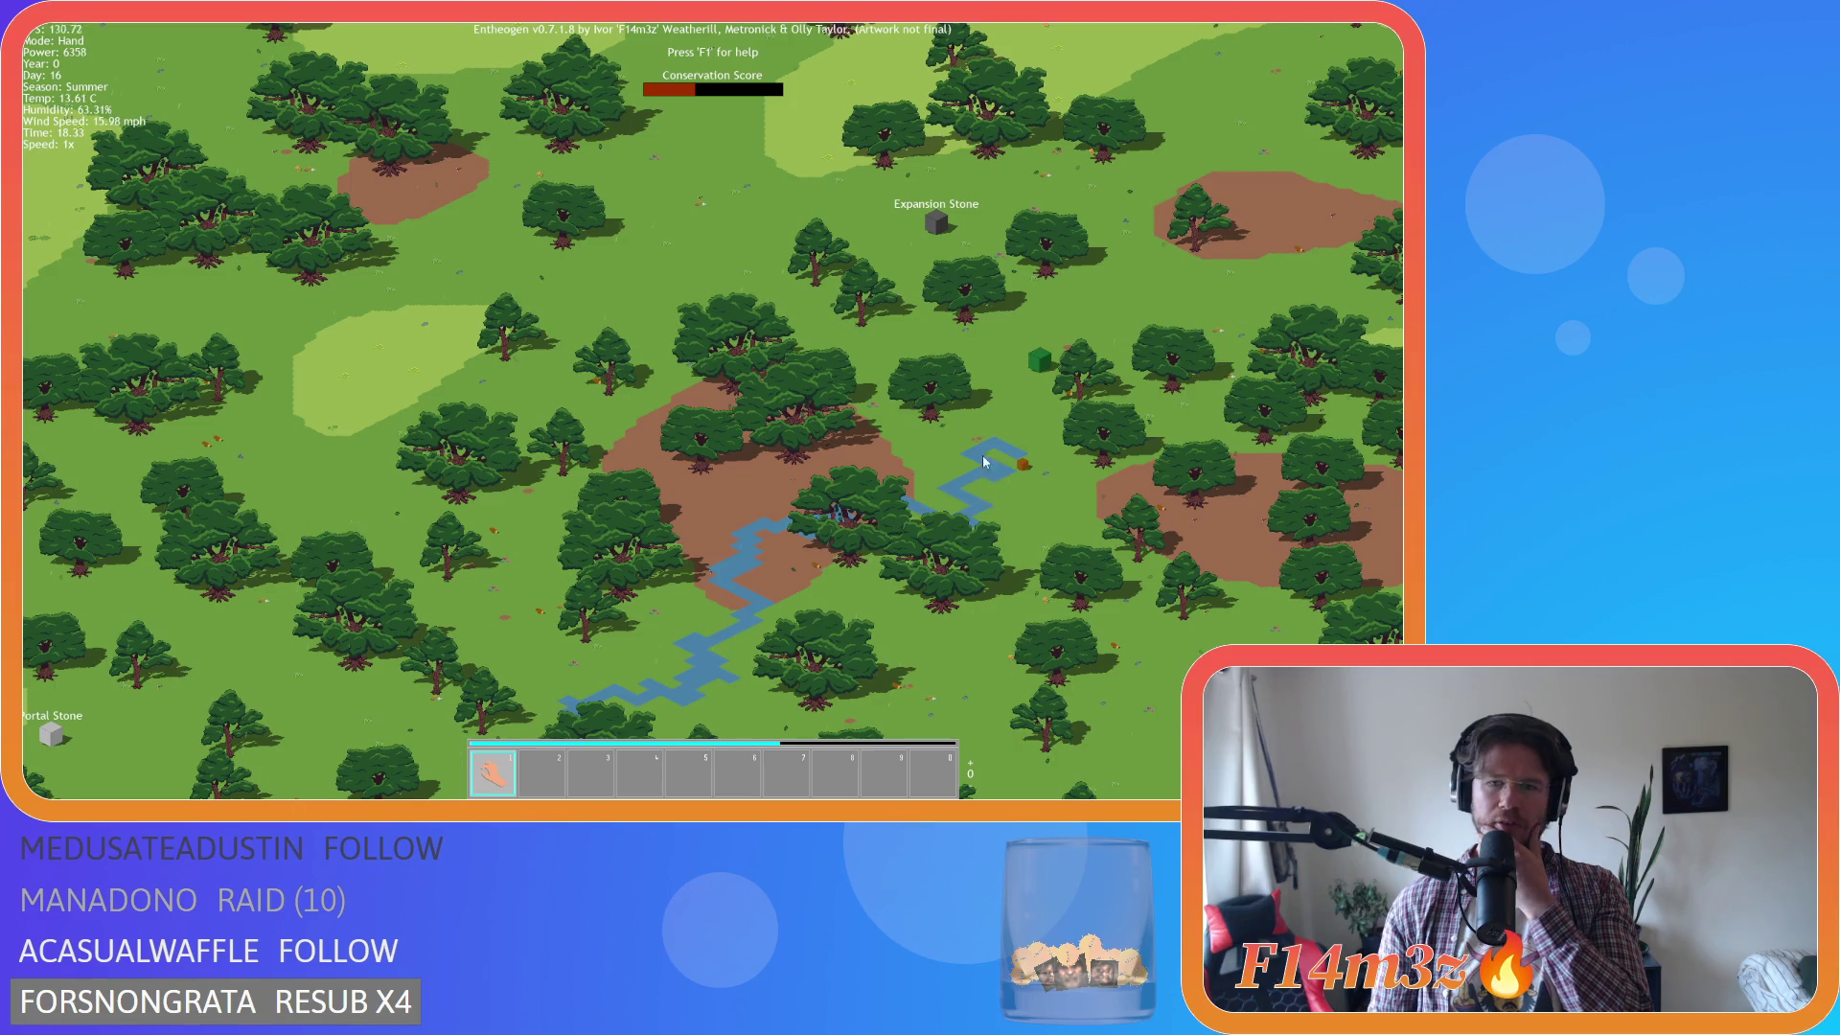
Move the view north-east across the forest, zooming in and out repeatedly.
left_click_drag(1002, 394, 813, 630)
scroll(828, 583, "up", 3)
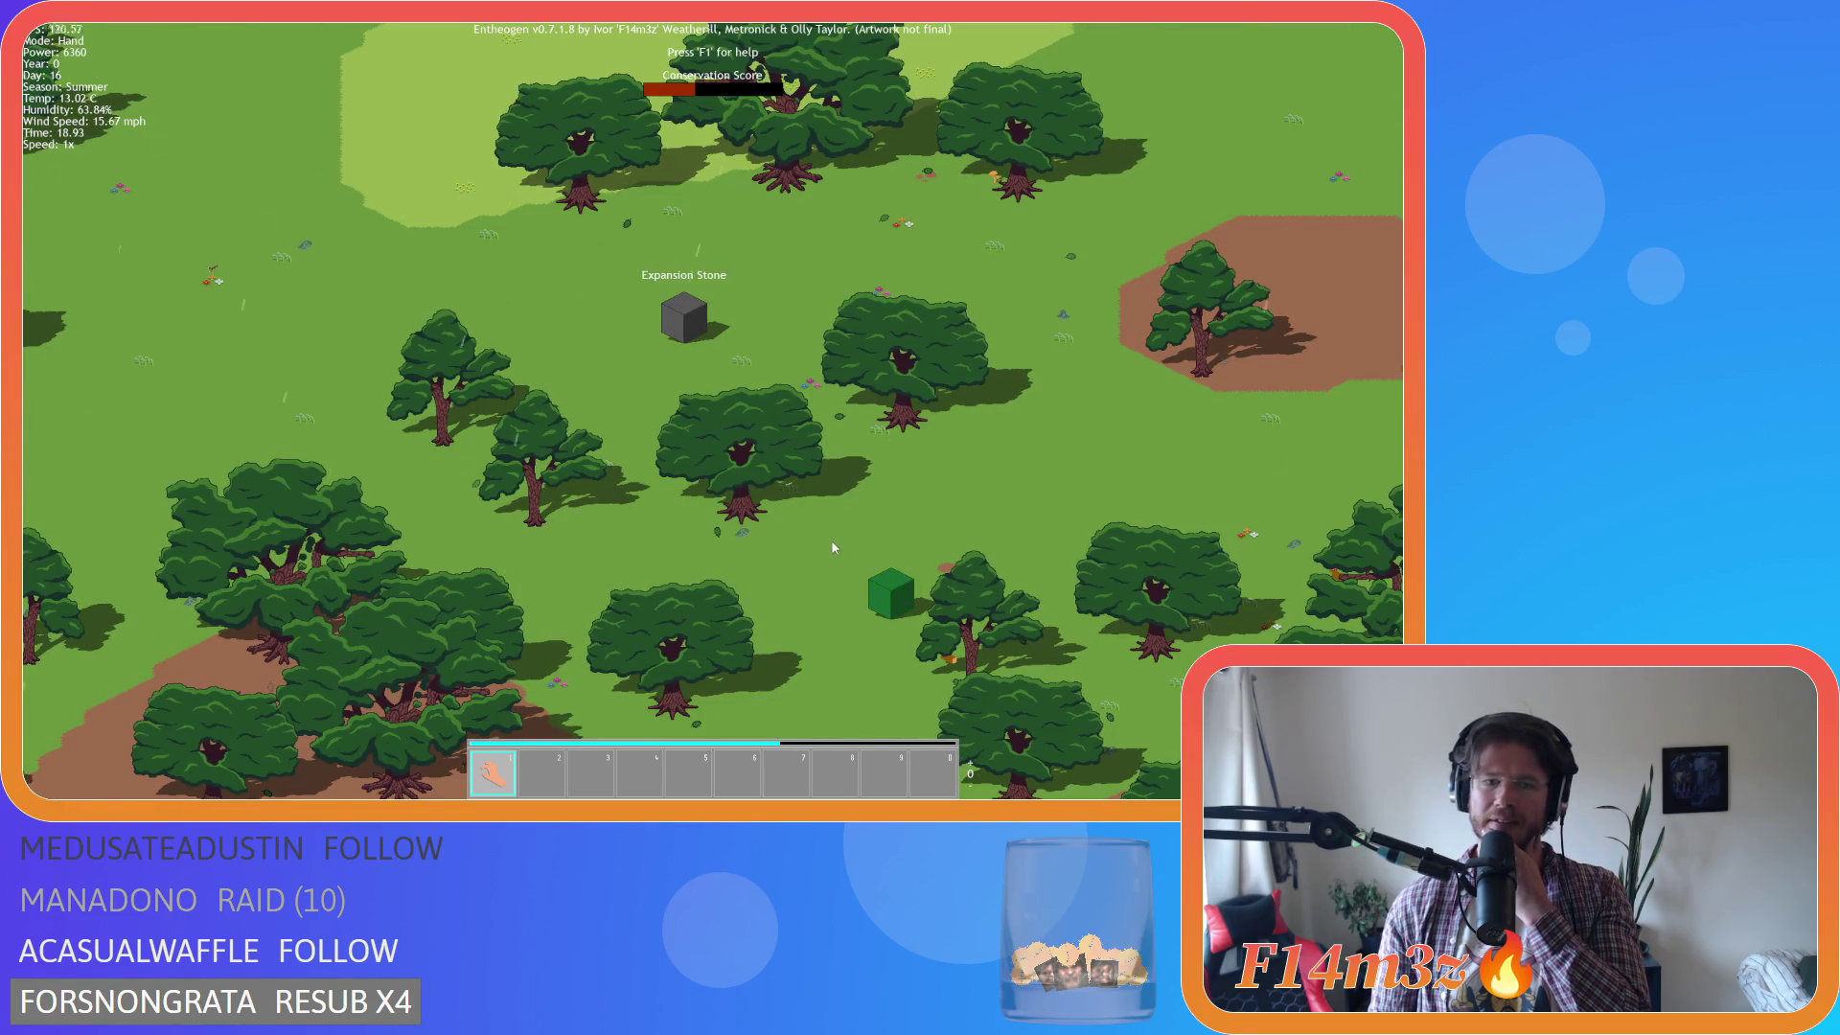
key("w")
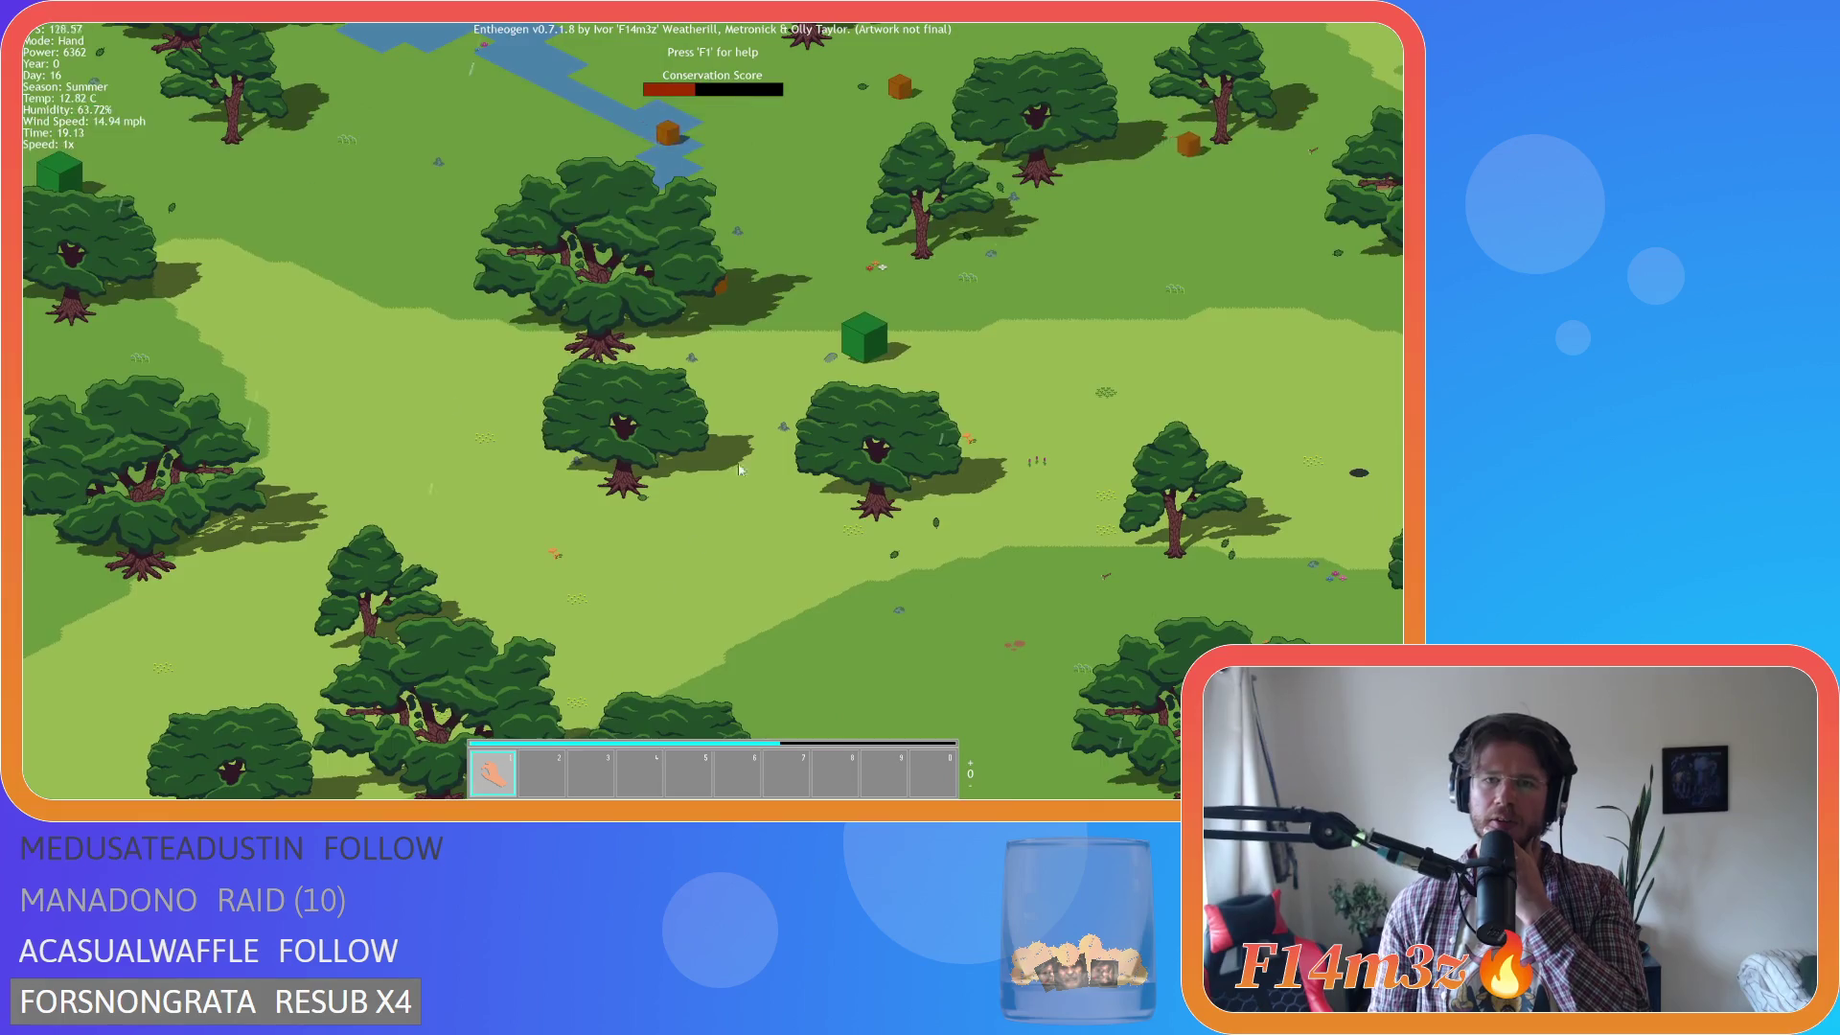
scroll(646, 671, "down", 1)
scroll(750, 556, "down", 1)
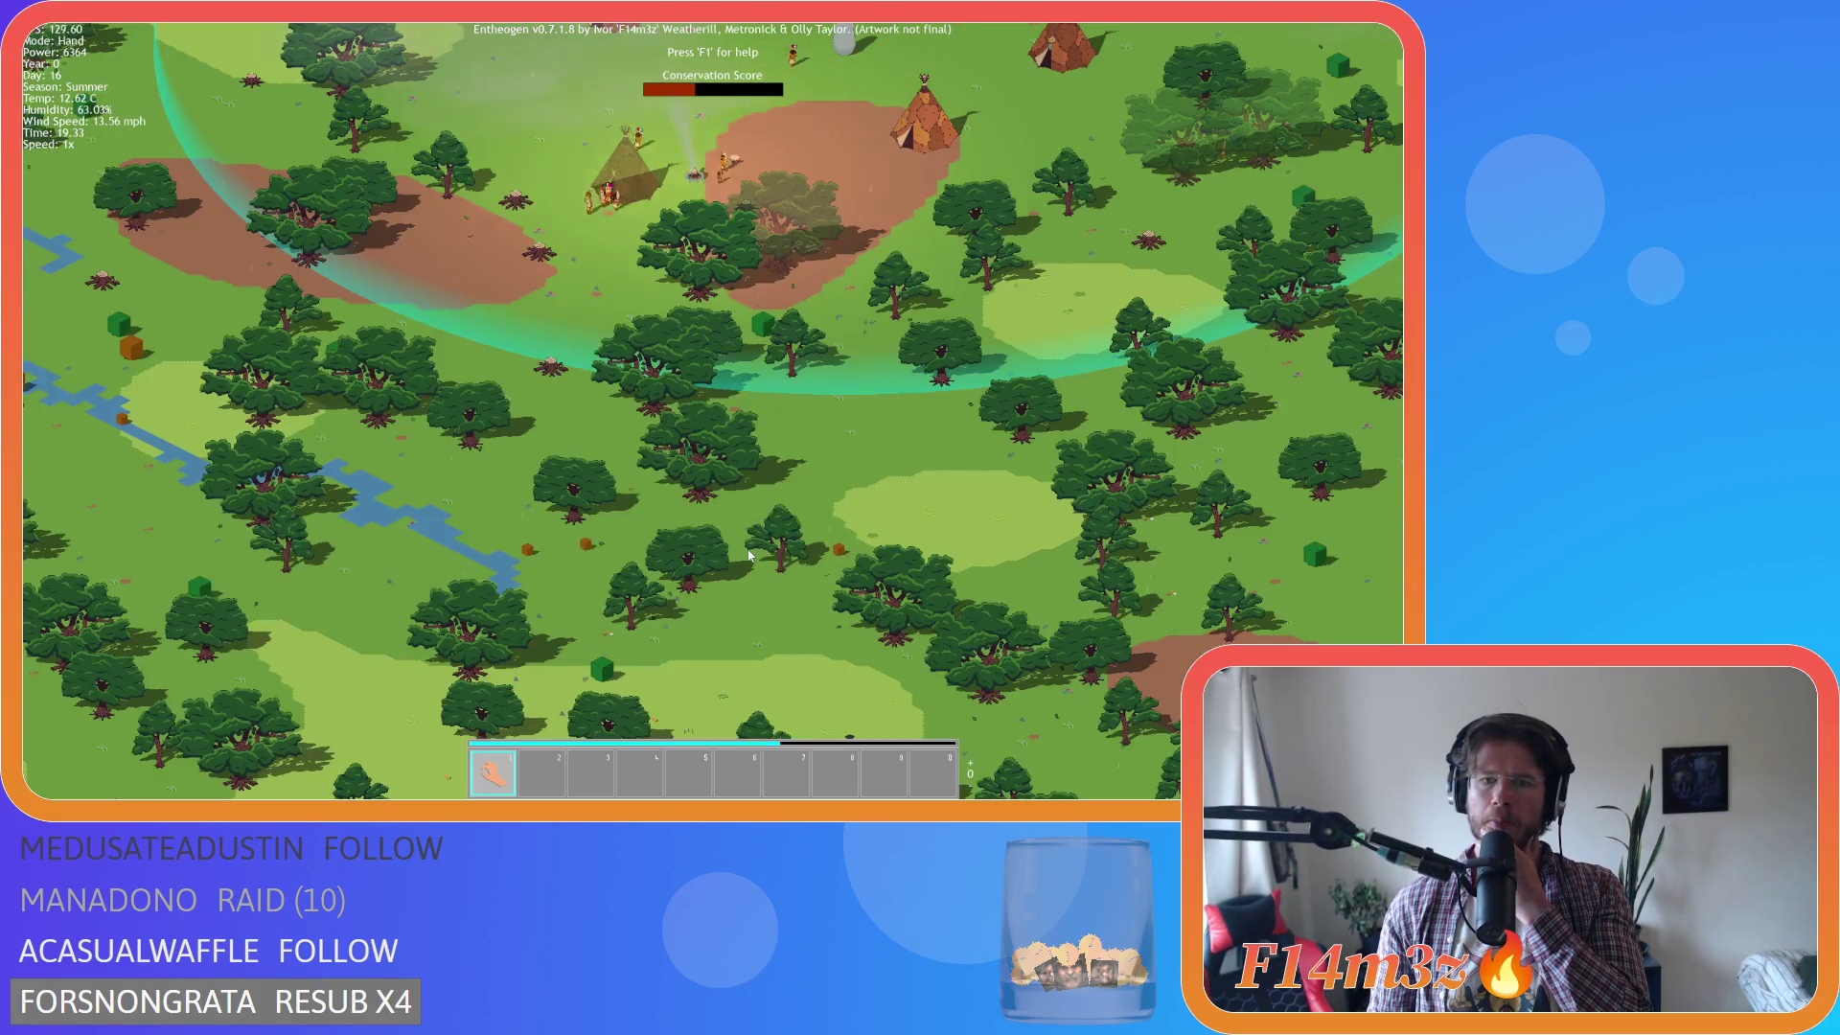
scroll(773, 544, "up", 3)
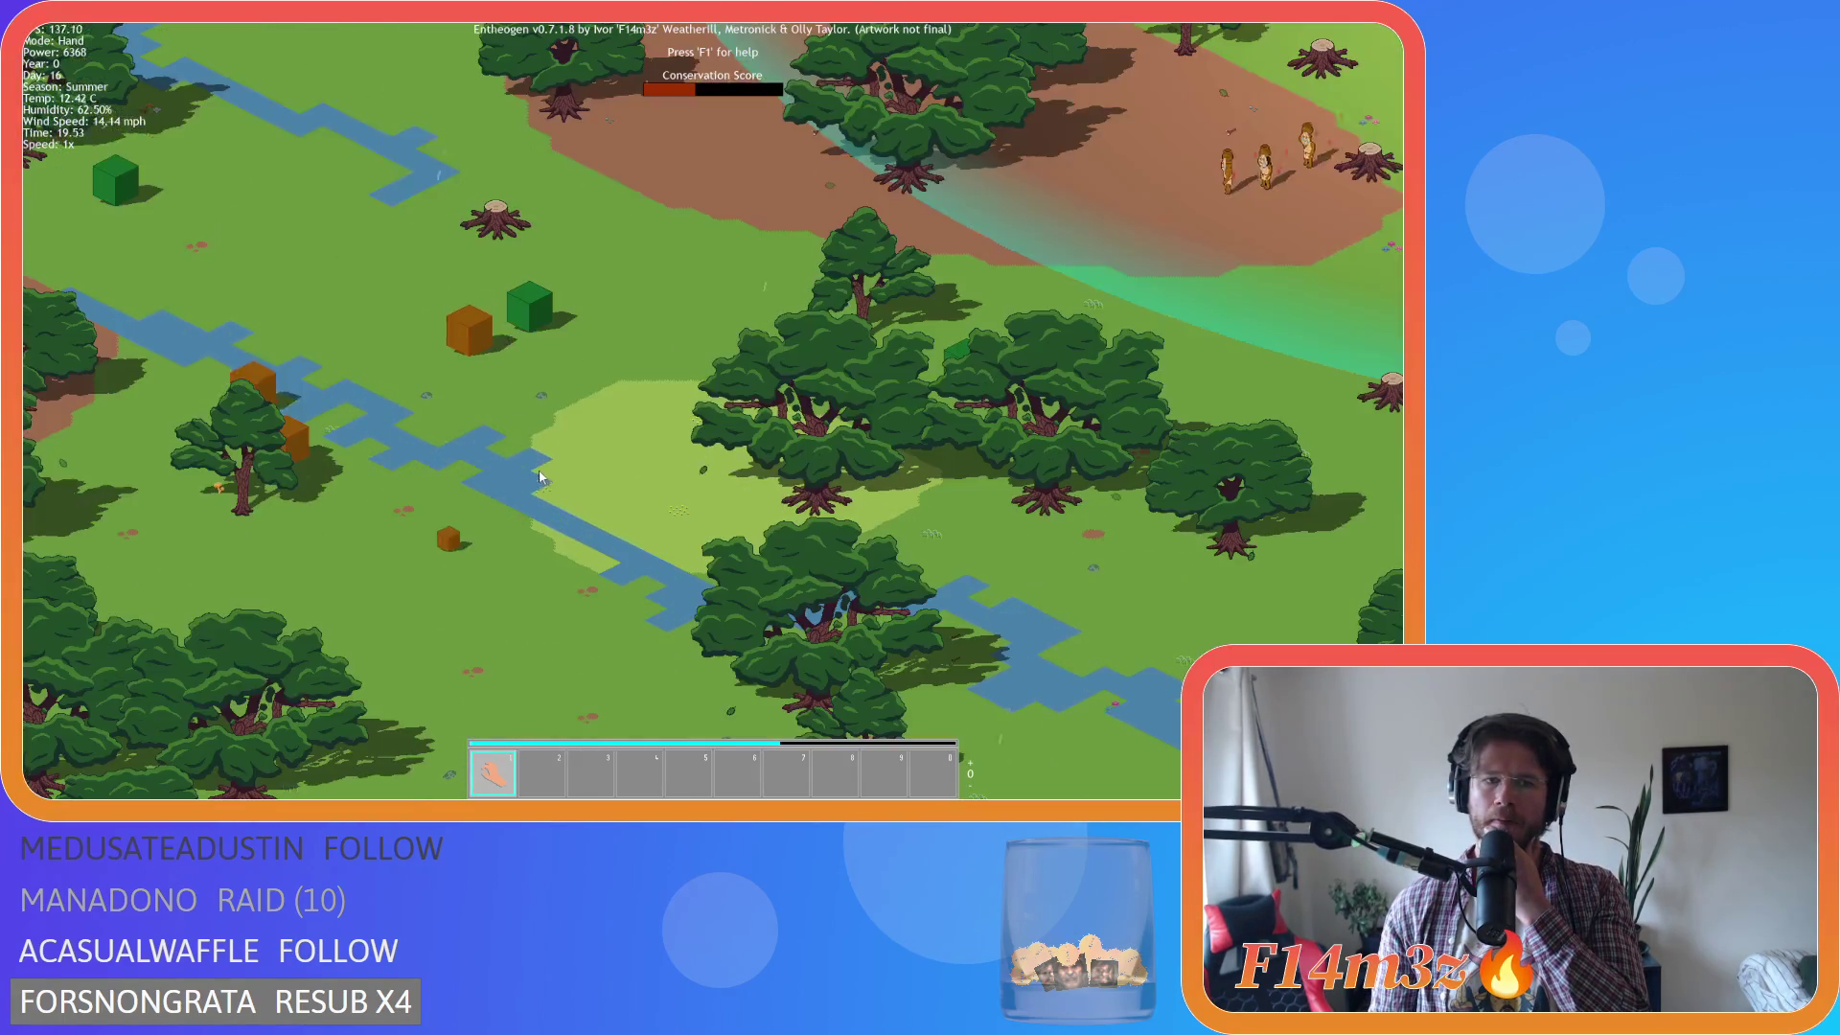
scroll(671, 460, "down", 1)
scroll(910, 403, "up", 3)
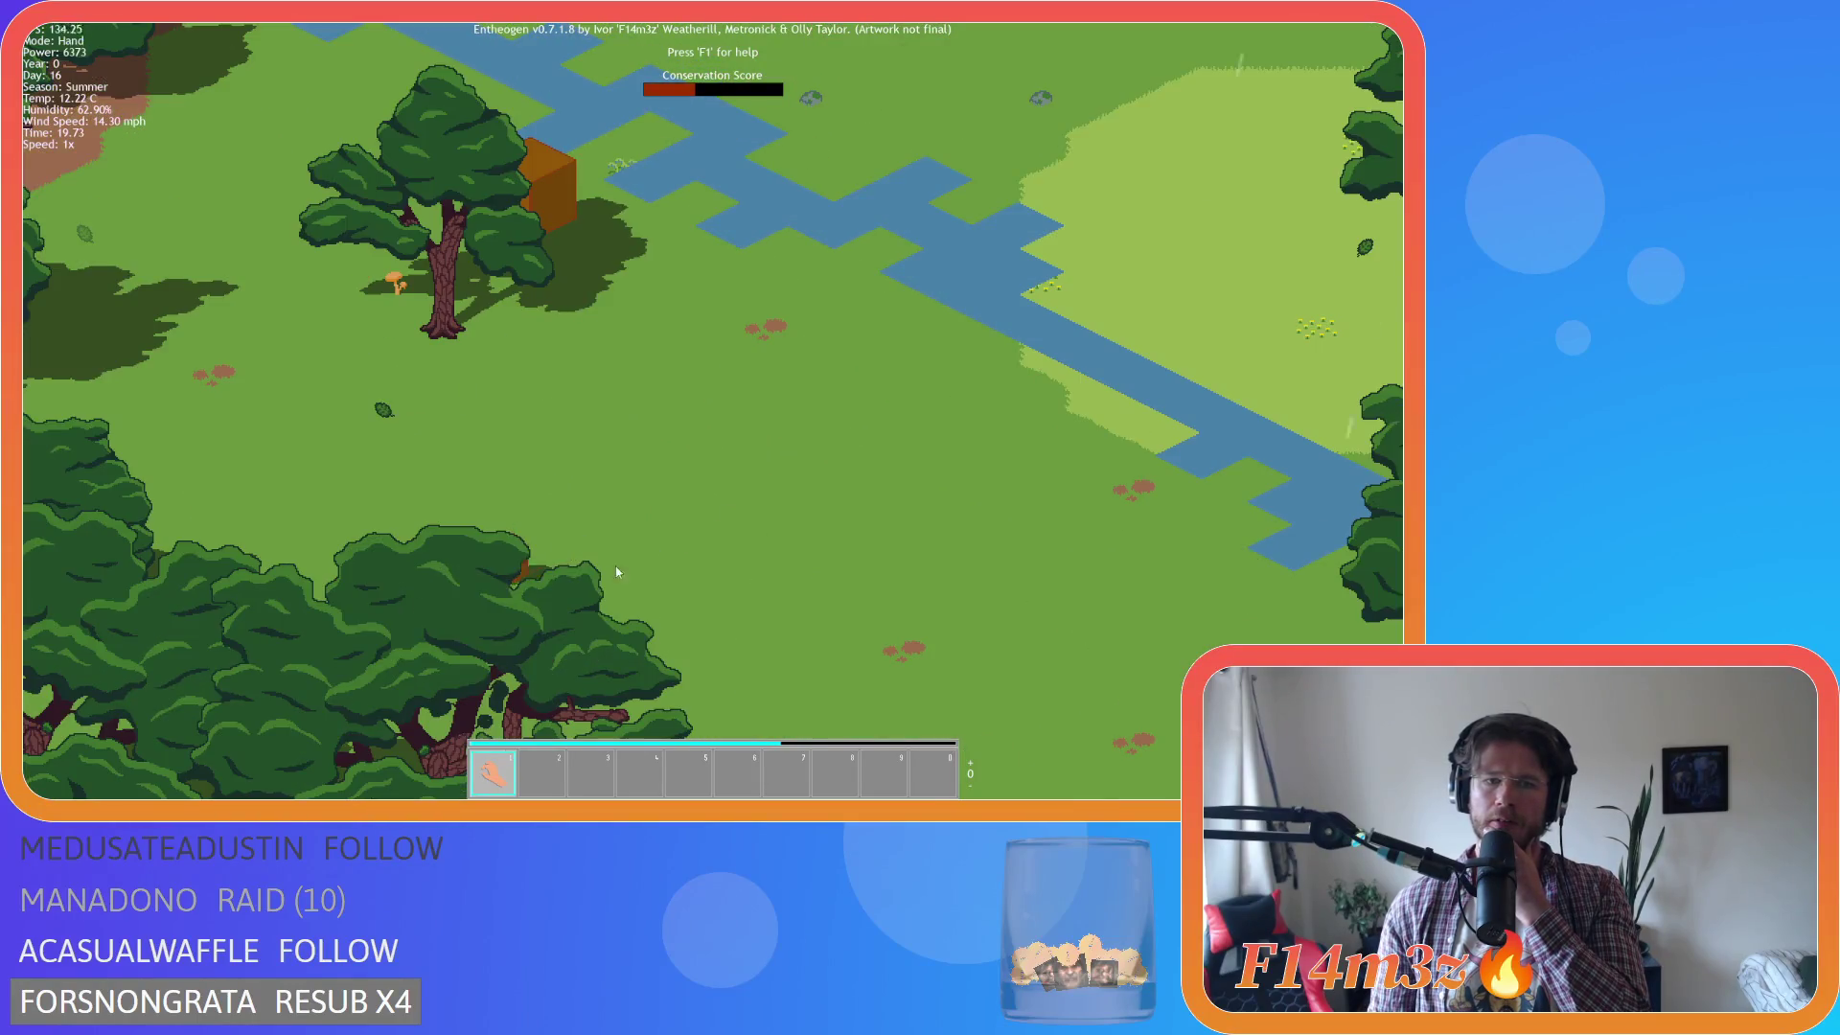
scroll(863, 479, "down", 1)
scroll(819, 556, "up", 2)
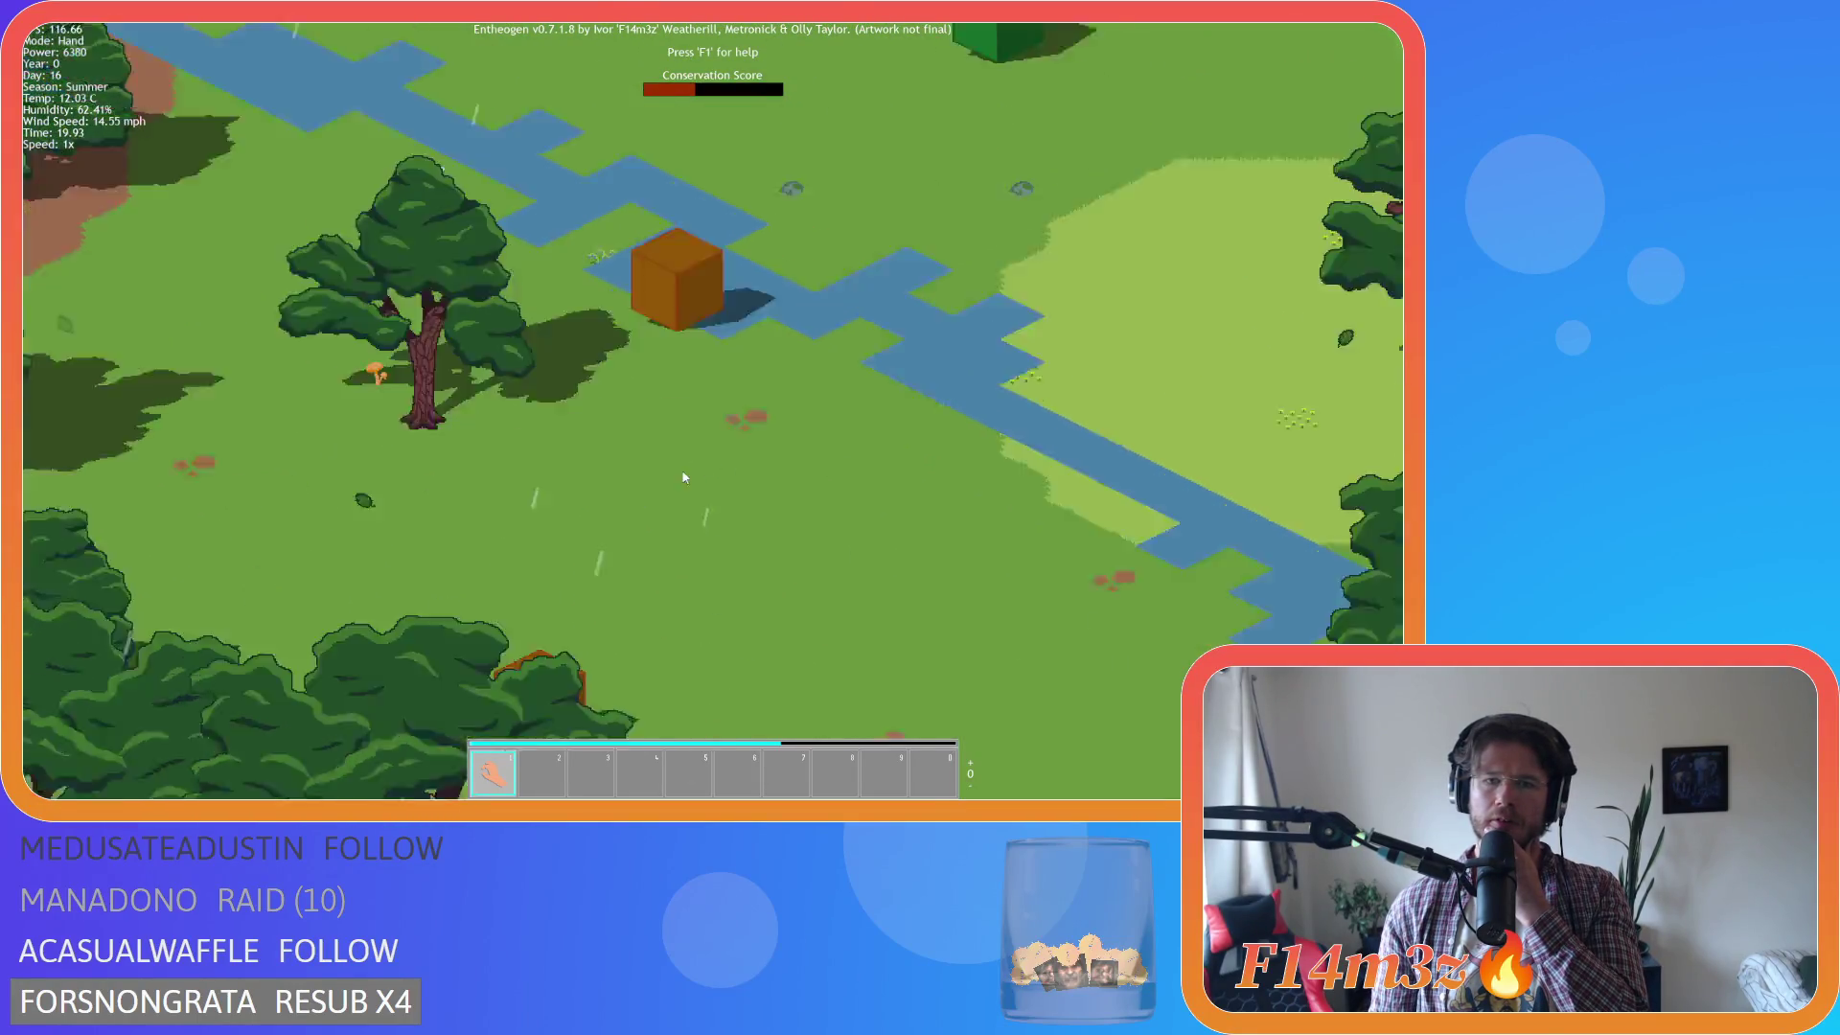
scroll(784, 540, "down", 2)
scroll(762, 564, "down", 1)
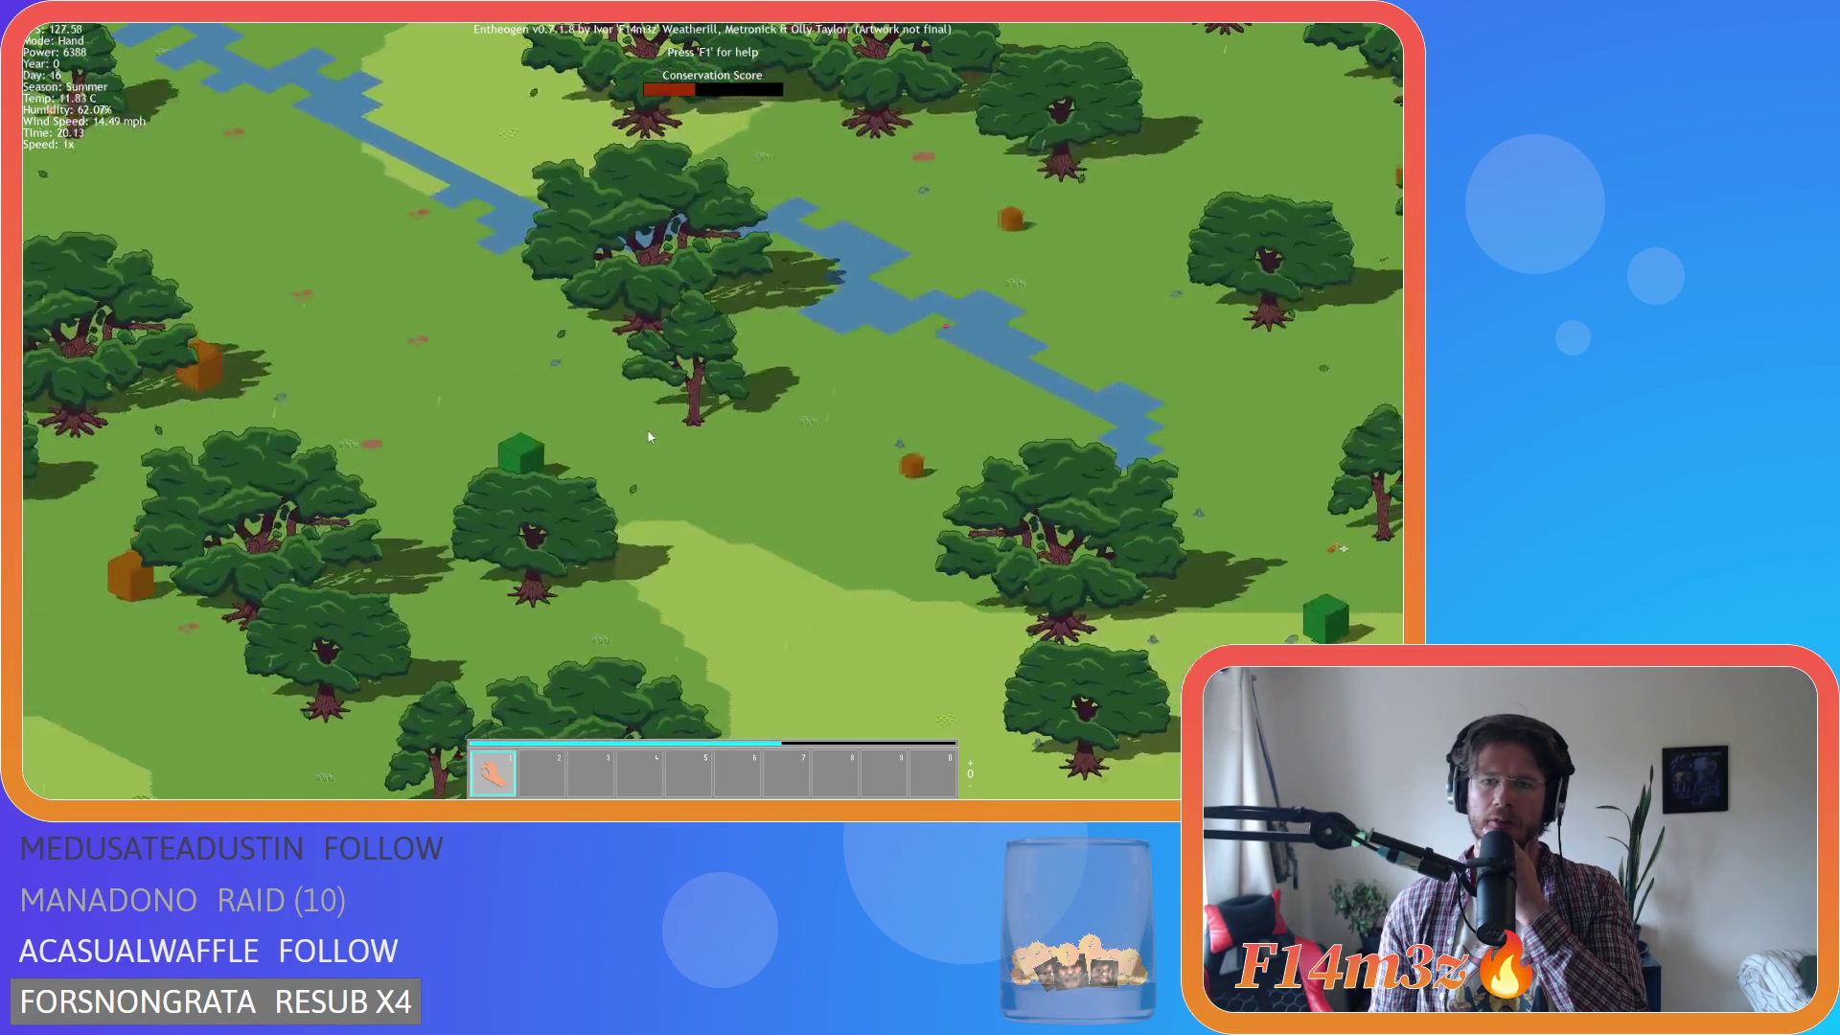
scroll(765, 569, "up", 3)
Pan toward the large tree, then south-west around the cubes.
key("d")
key("w")
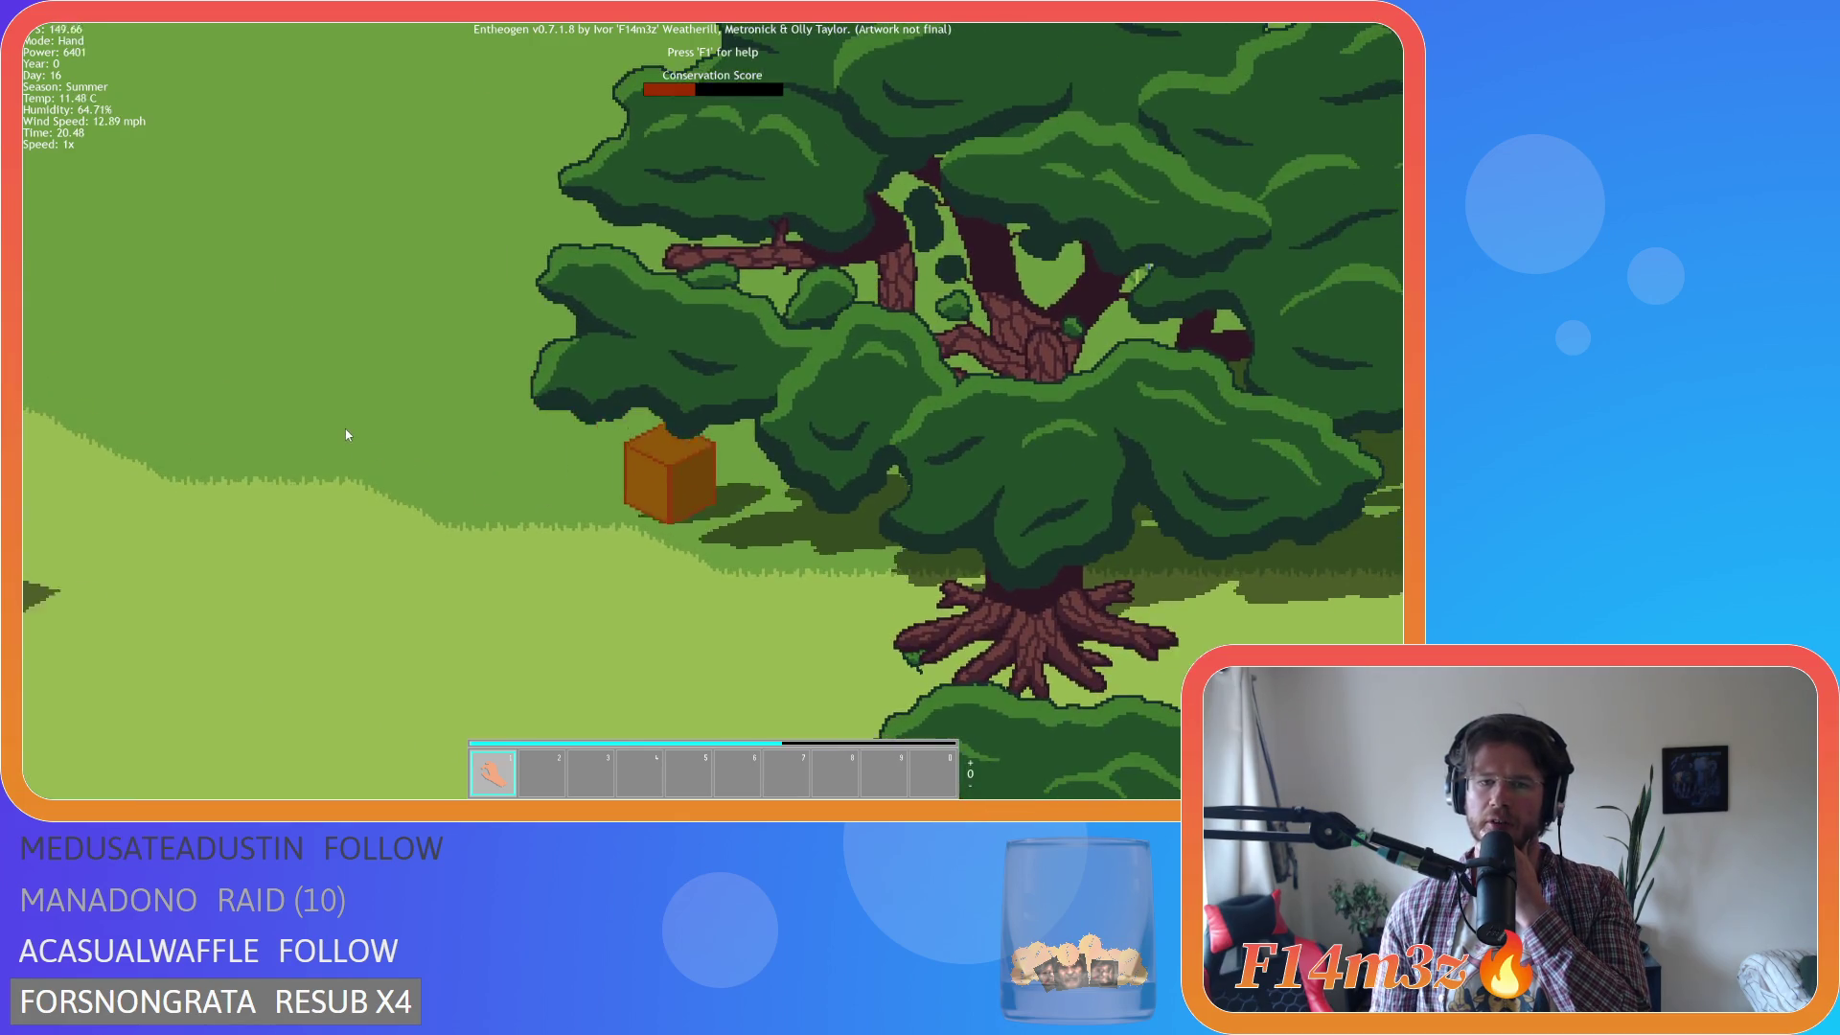
scroll(347, 434, "down", 3)
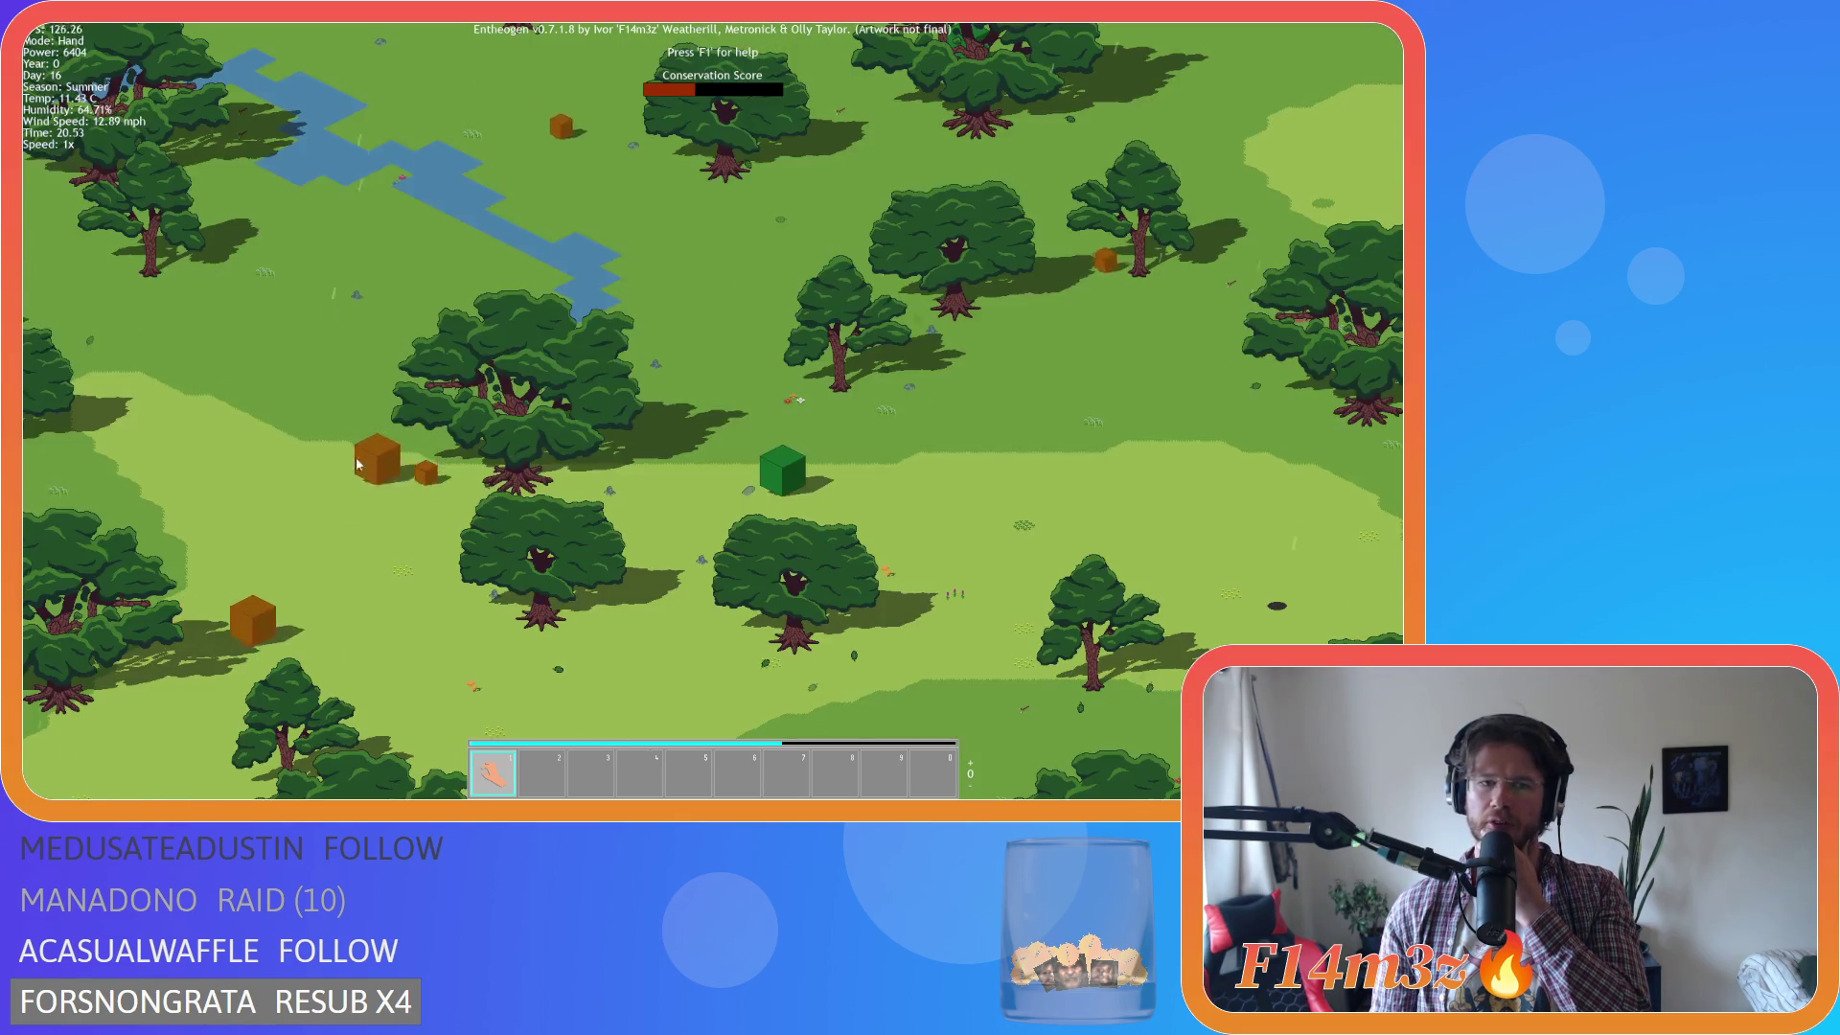
scroll(344, 519, "up", 3)
key("a")
key("s")
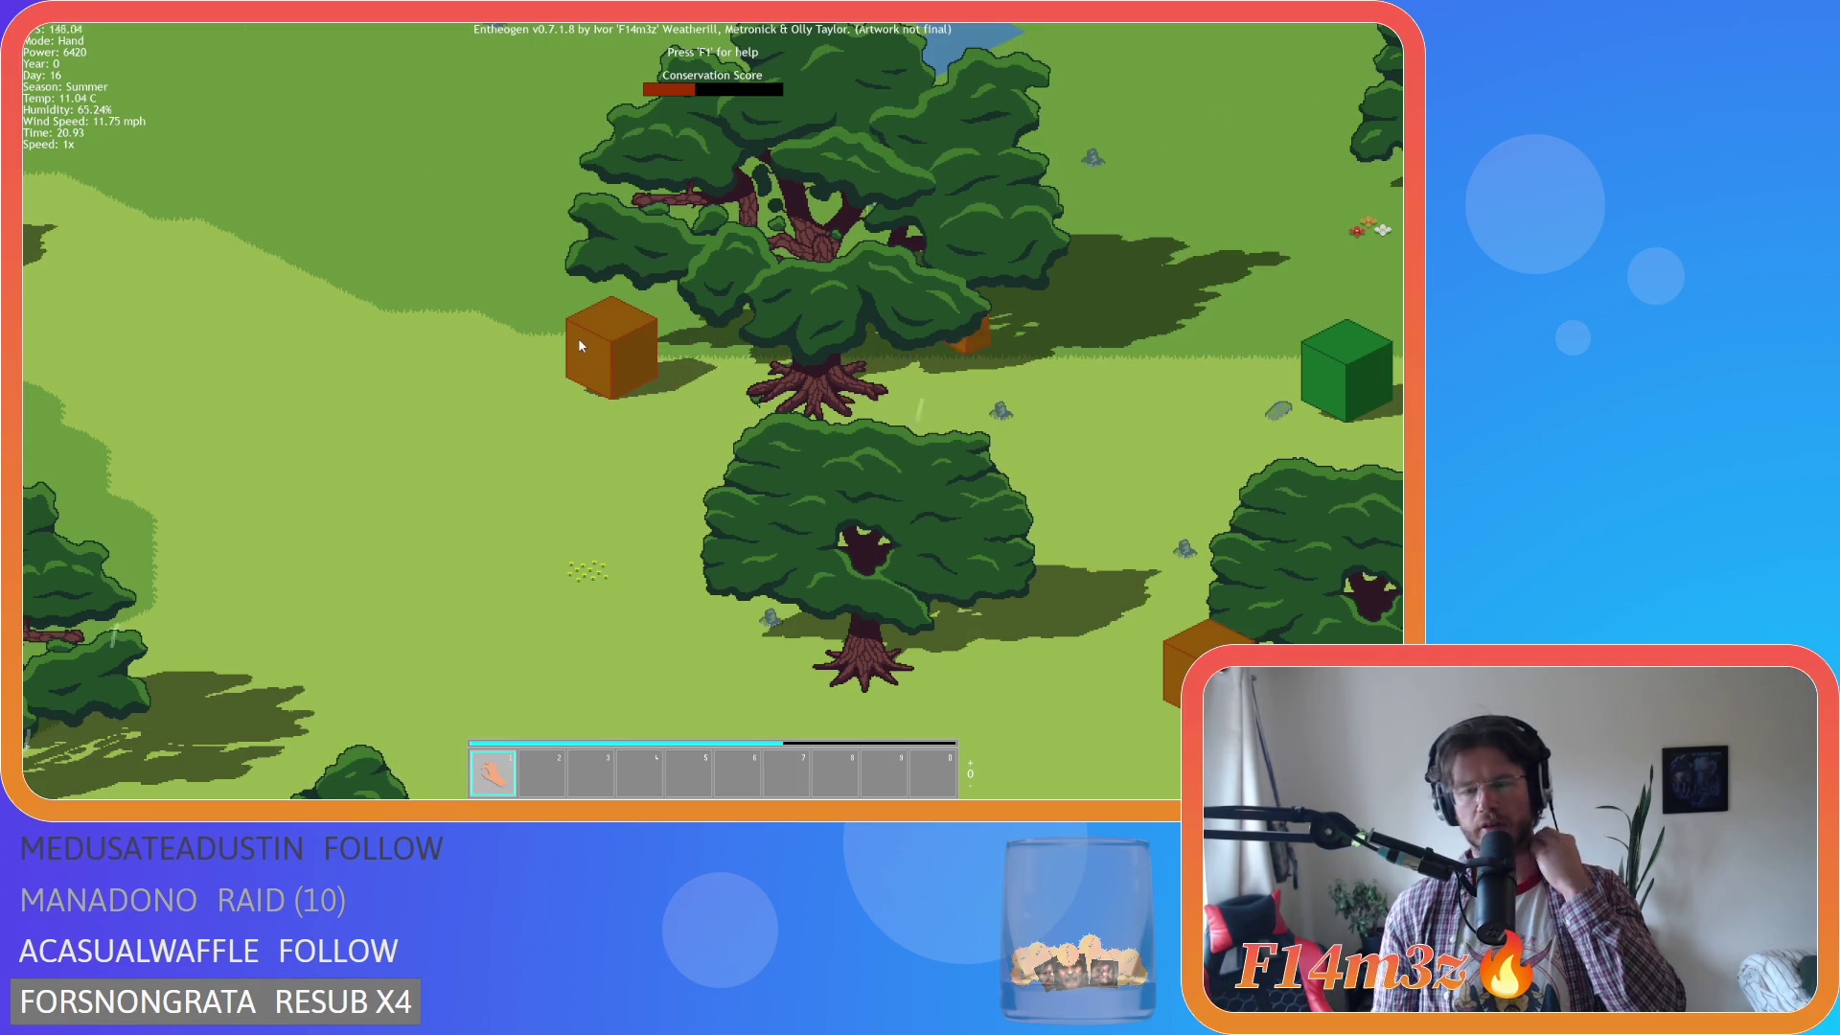
scroll(579, 343, "up", 5)
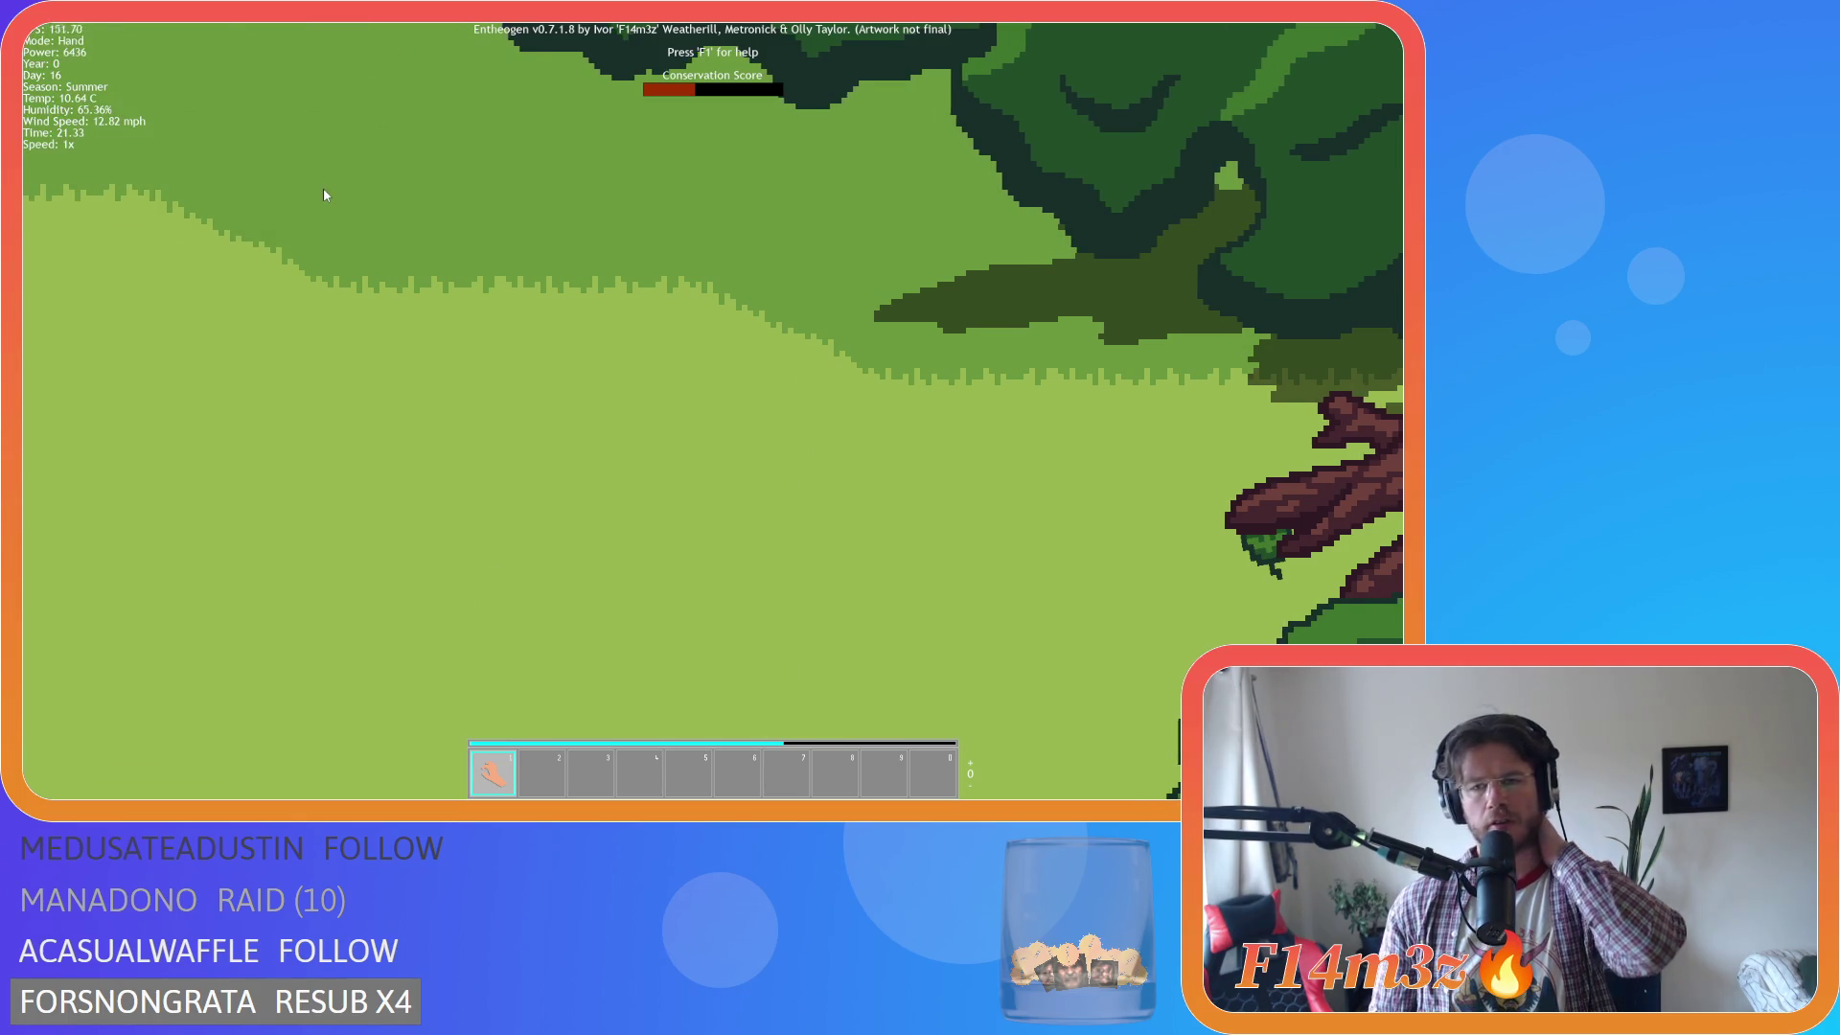
scroll(336, 221, "down", 5)
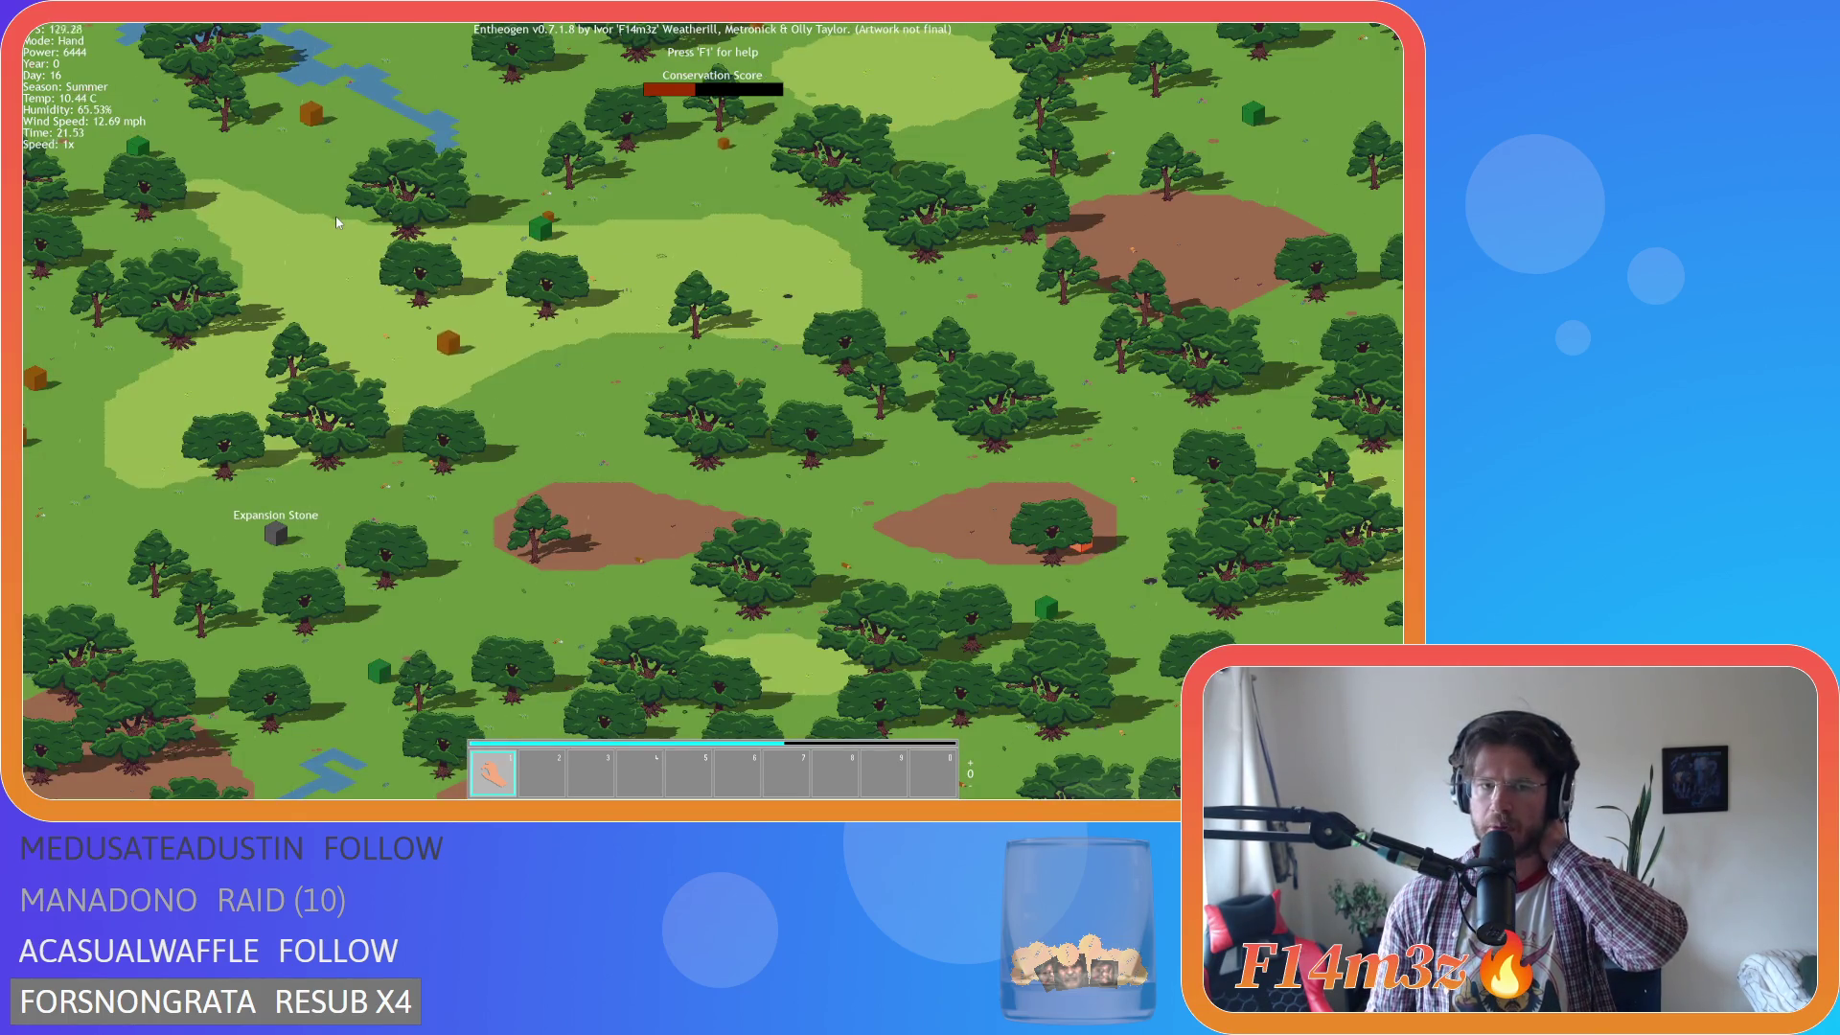
Pan north-east toward the village's range circle and on north across the tipi village.
key("w")
key("d")
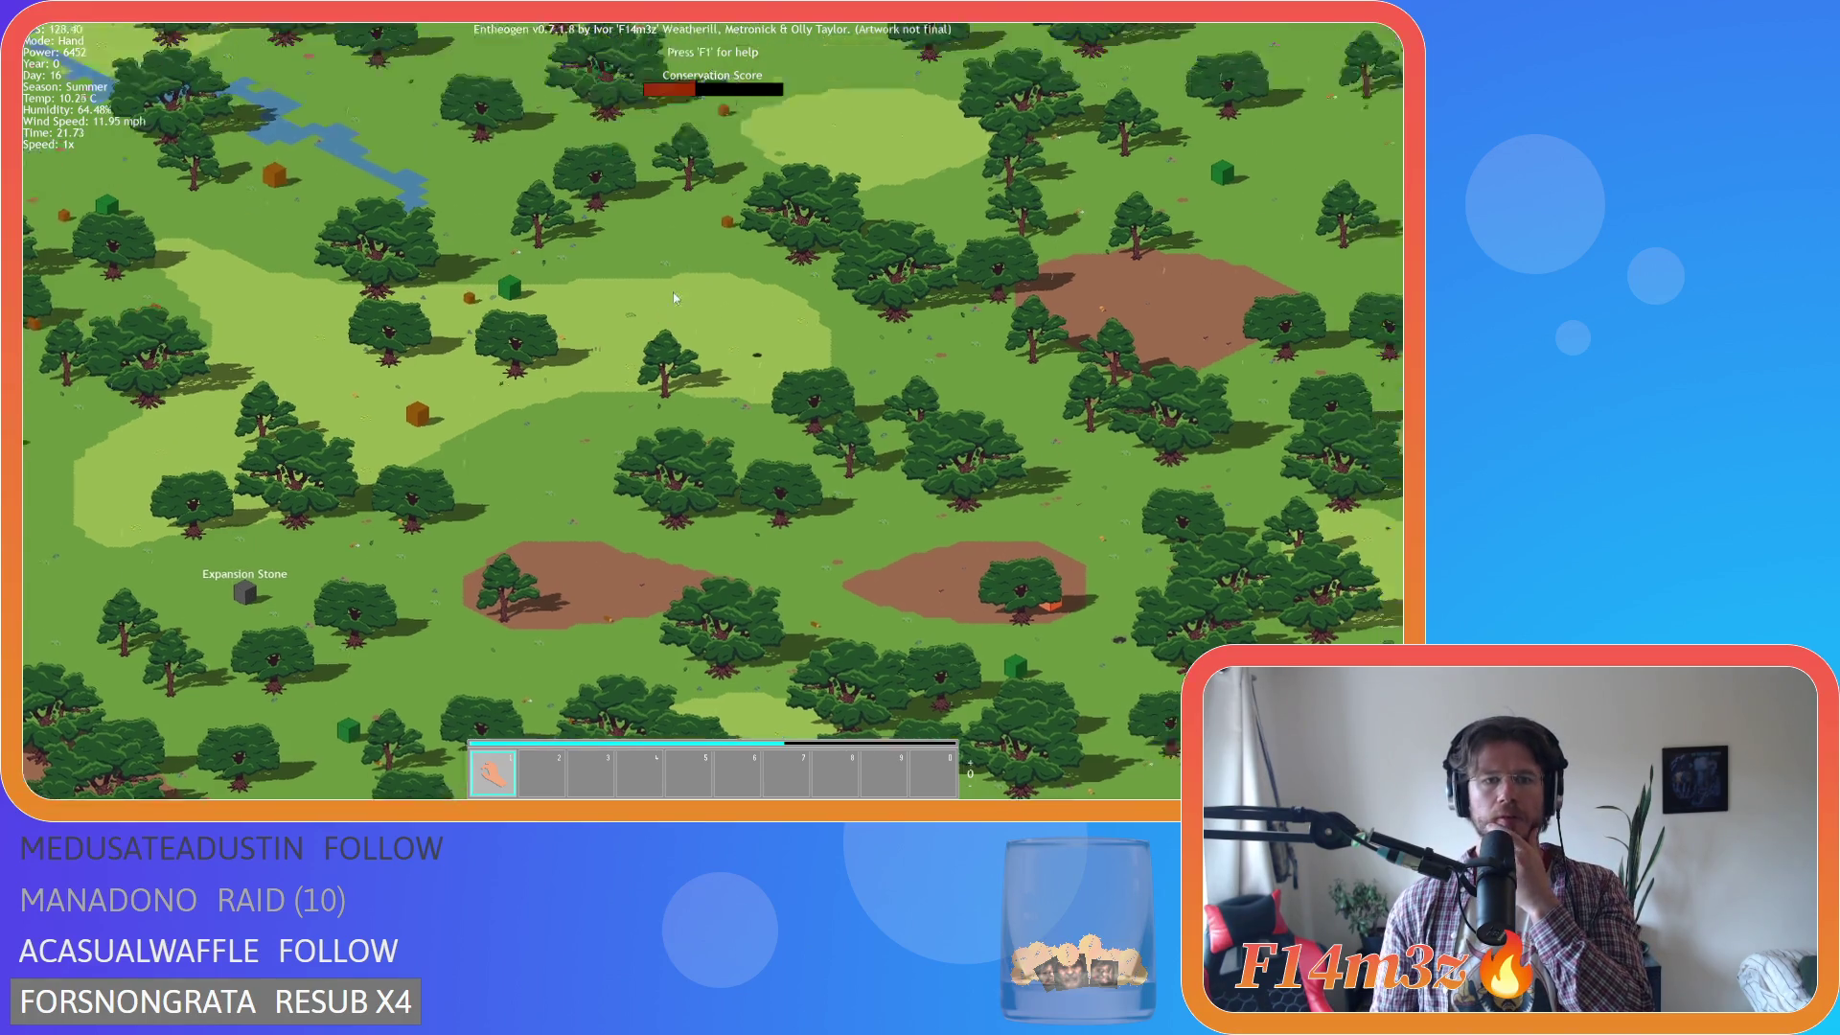
key("w")
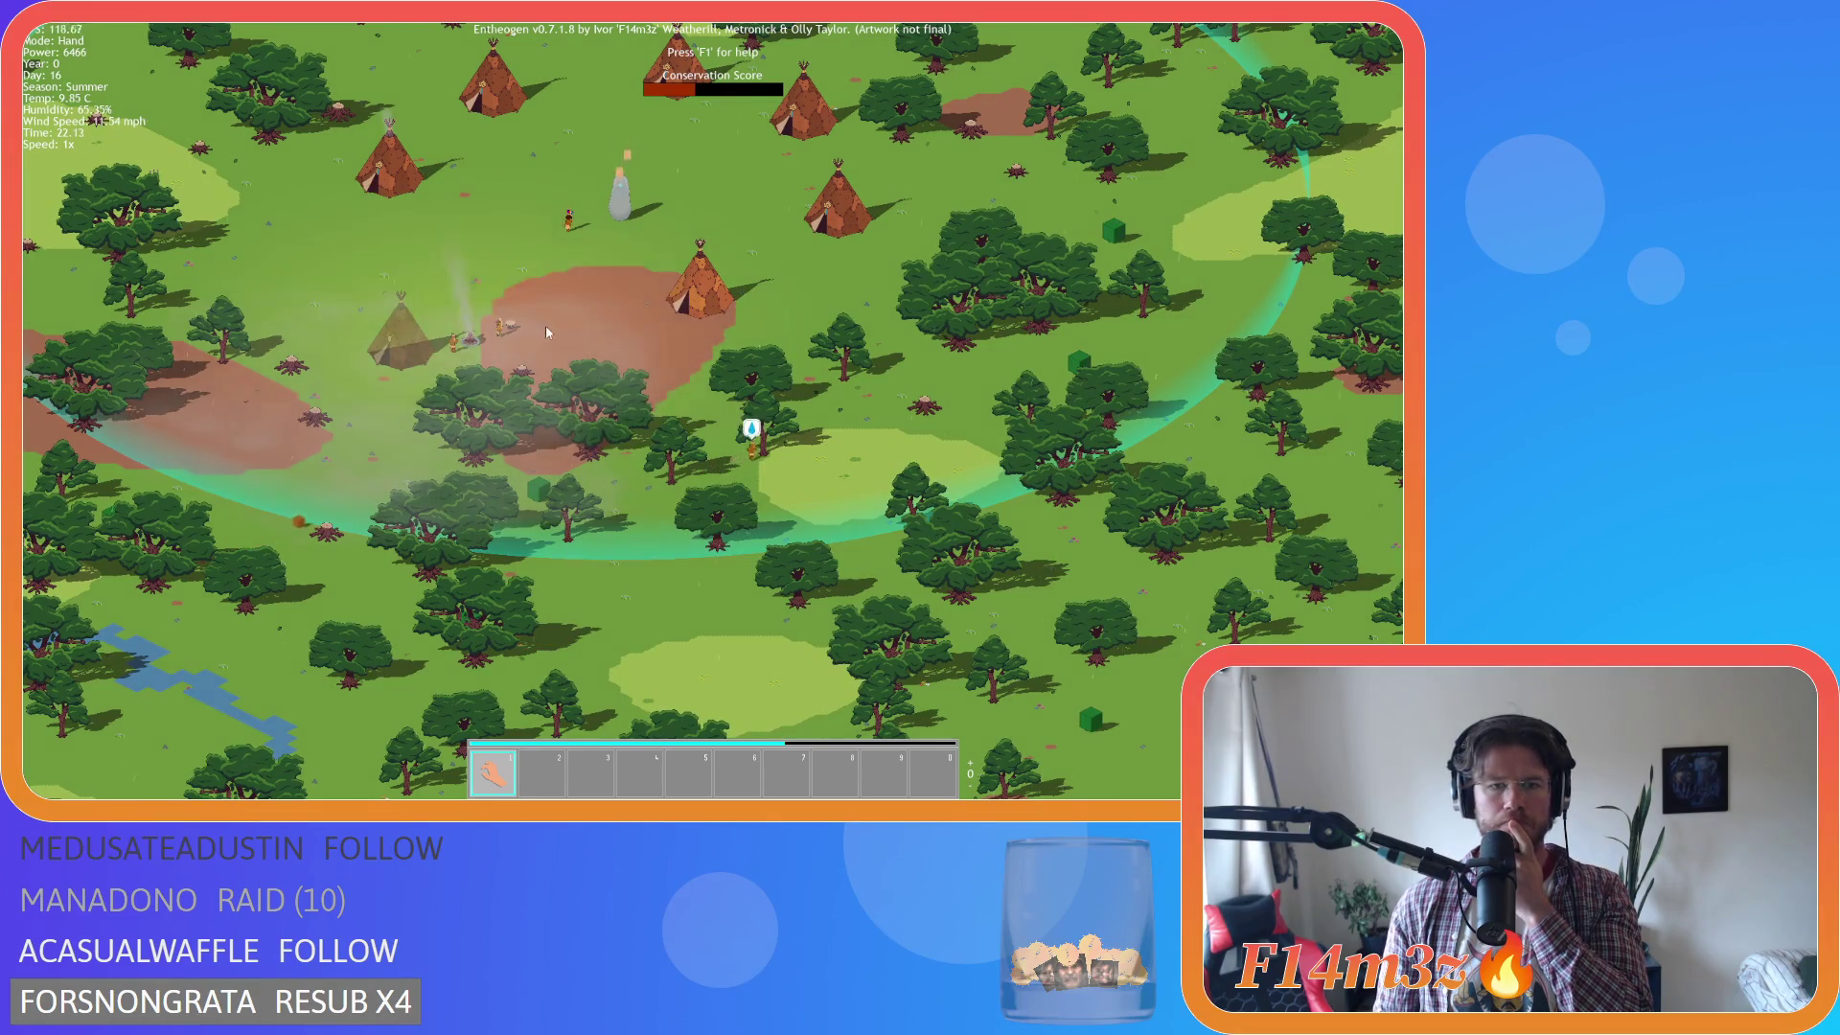
scroll(555, 334, "up", 3)
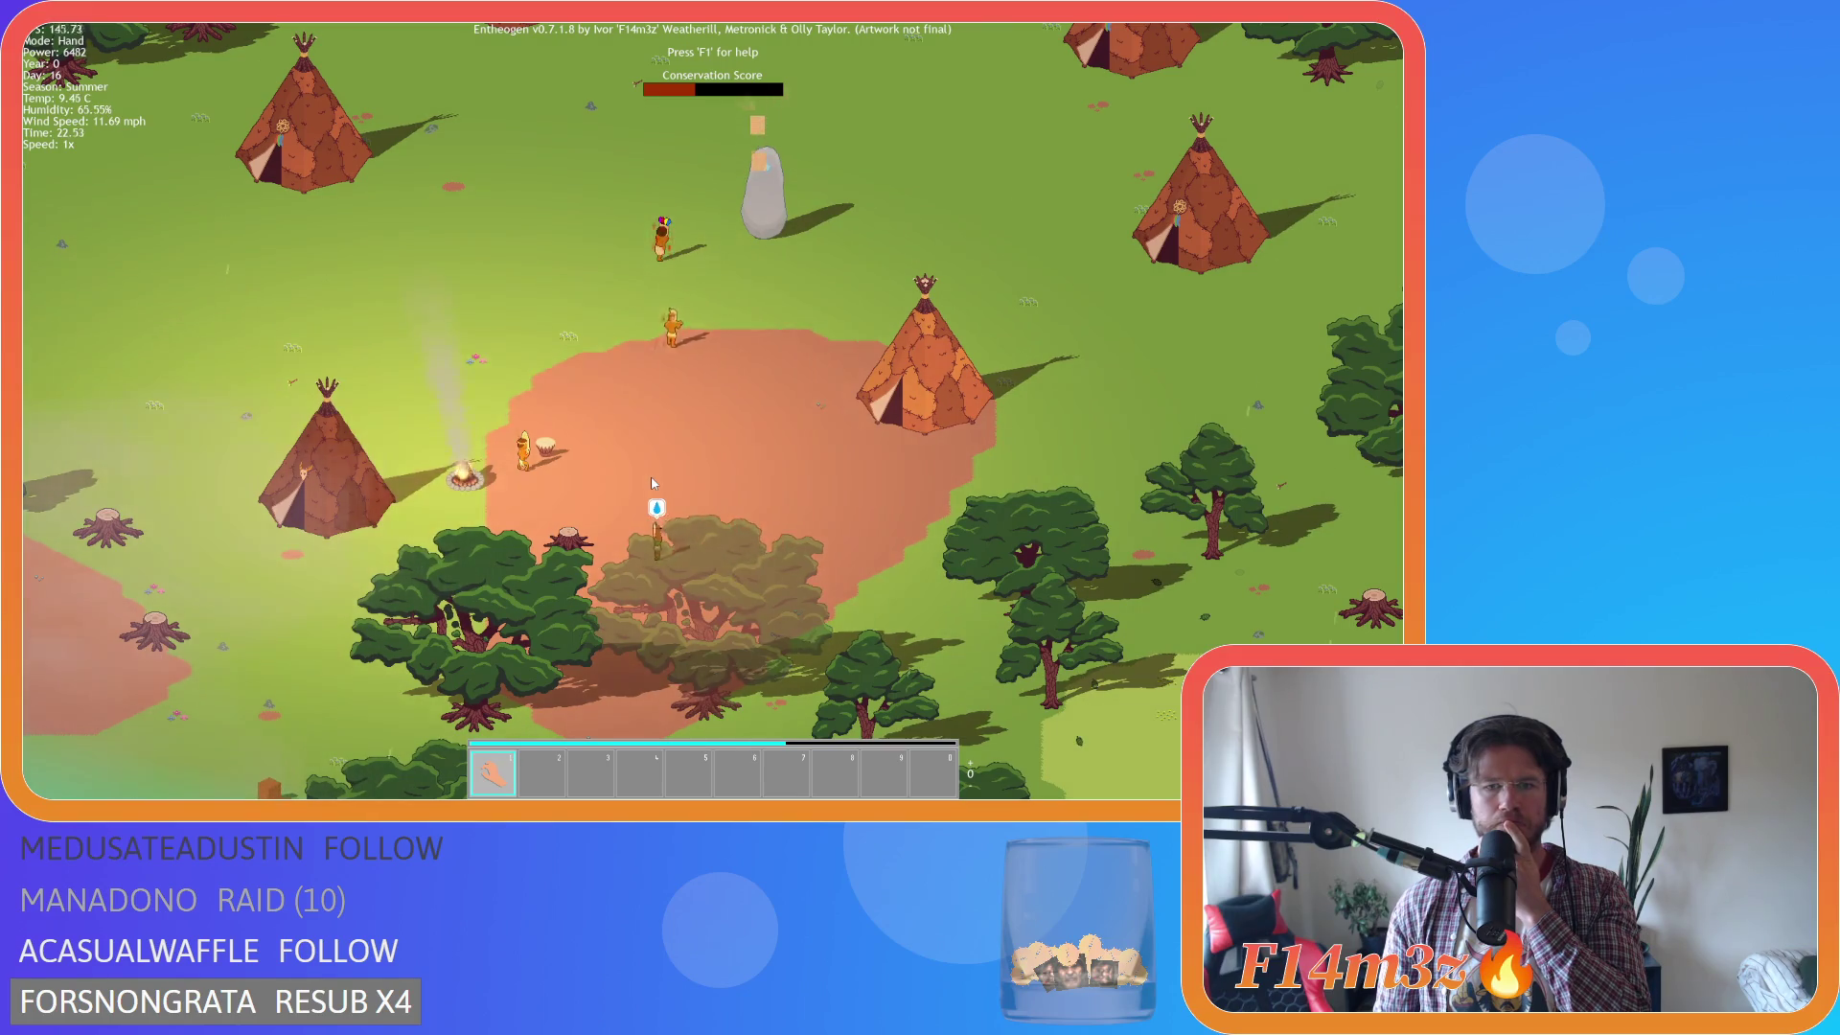
key("w")
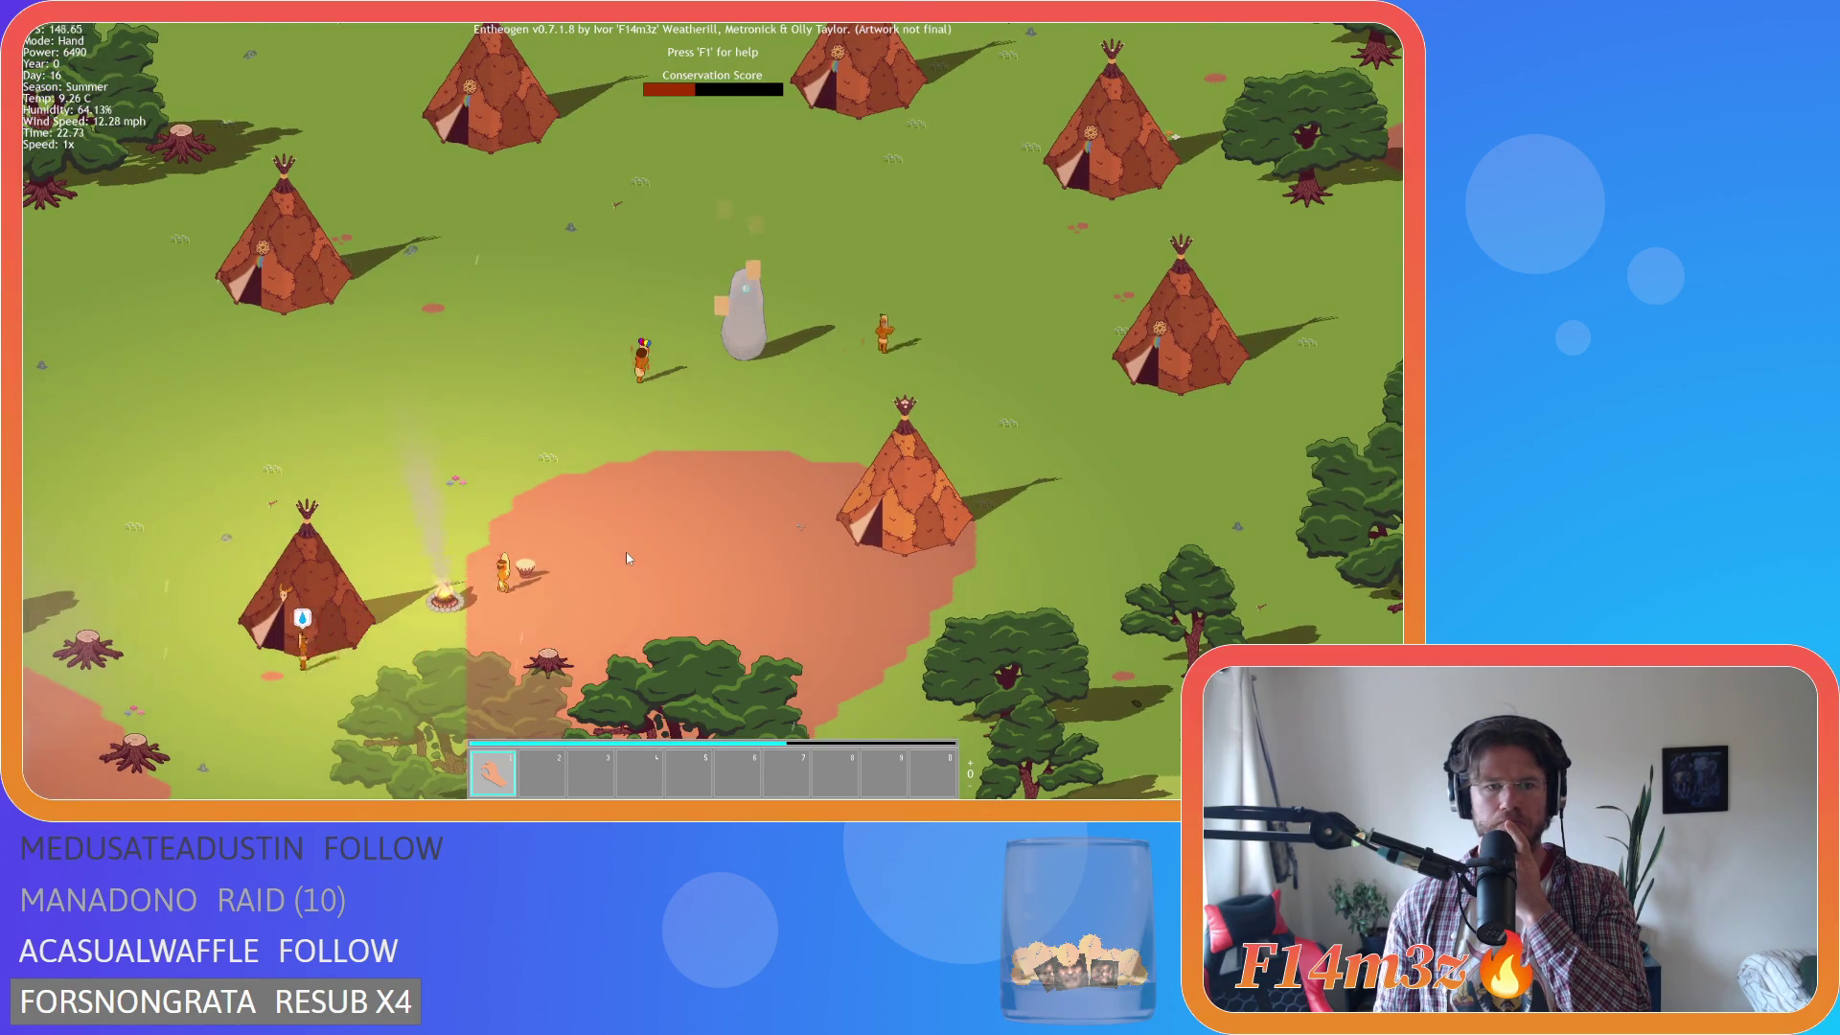
key("w")
key("a")
scroll(731, 607, "down", 3)
scroll(731, 608, "up", 3)
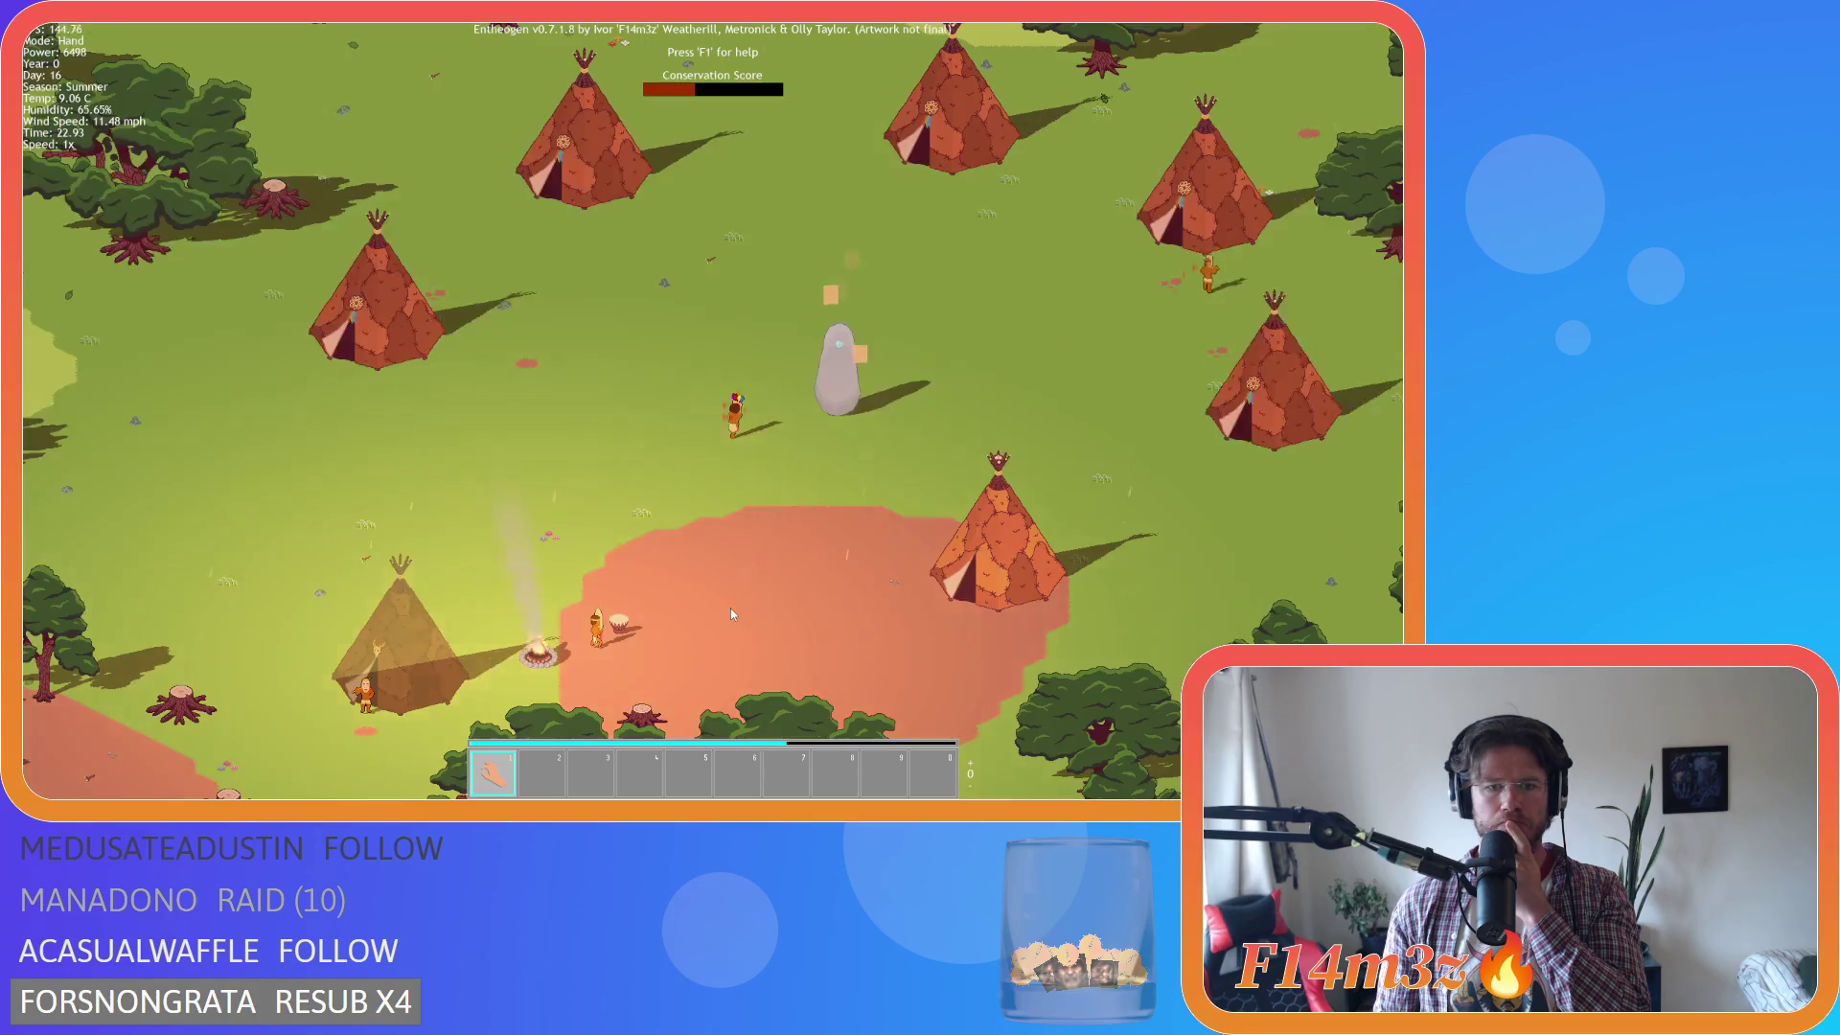
key("s")
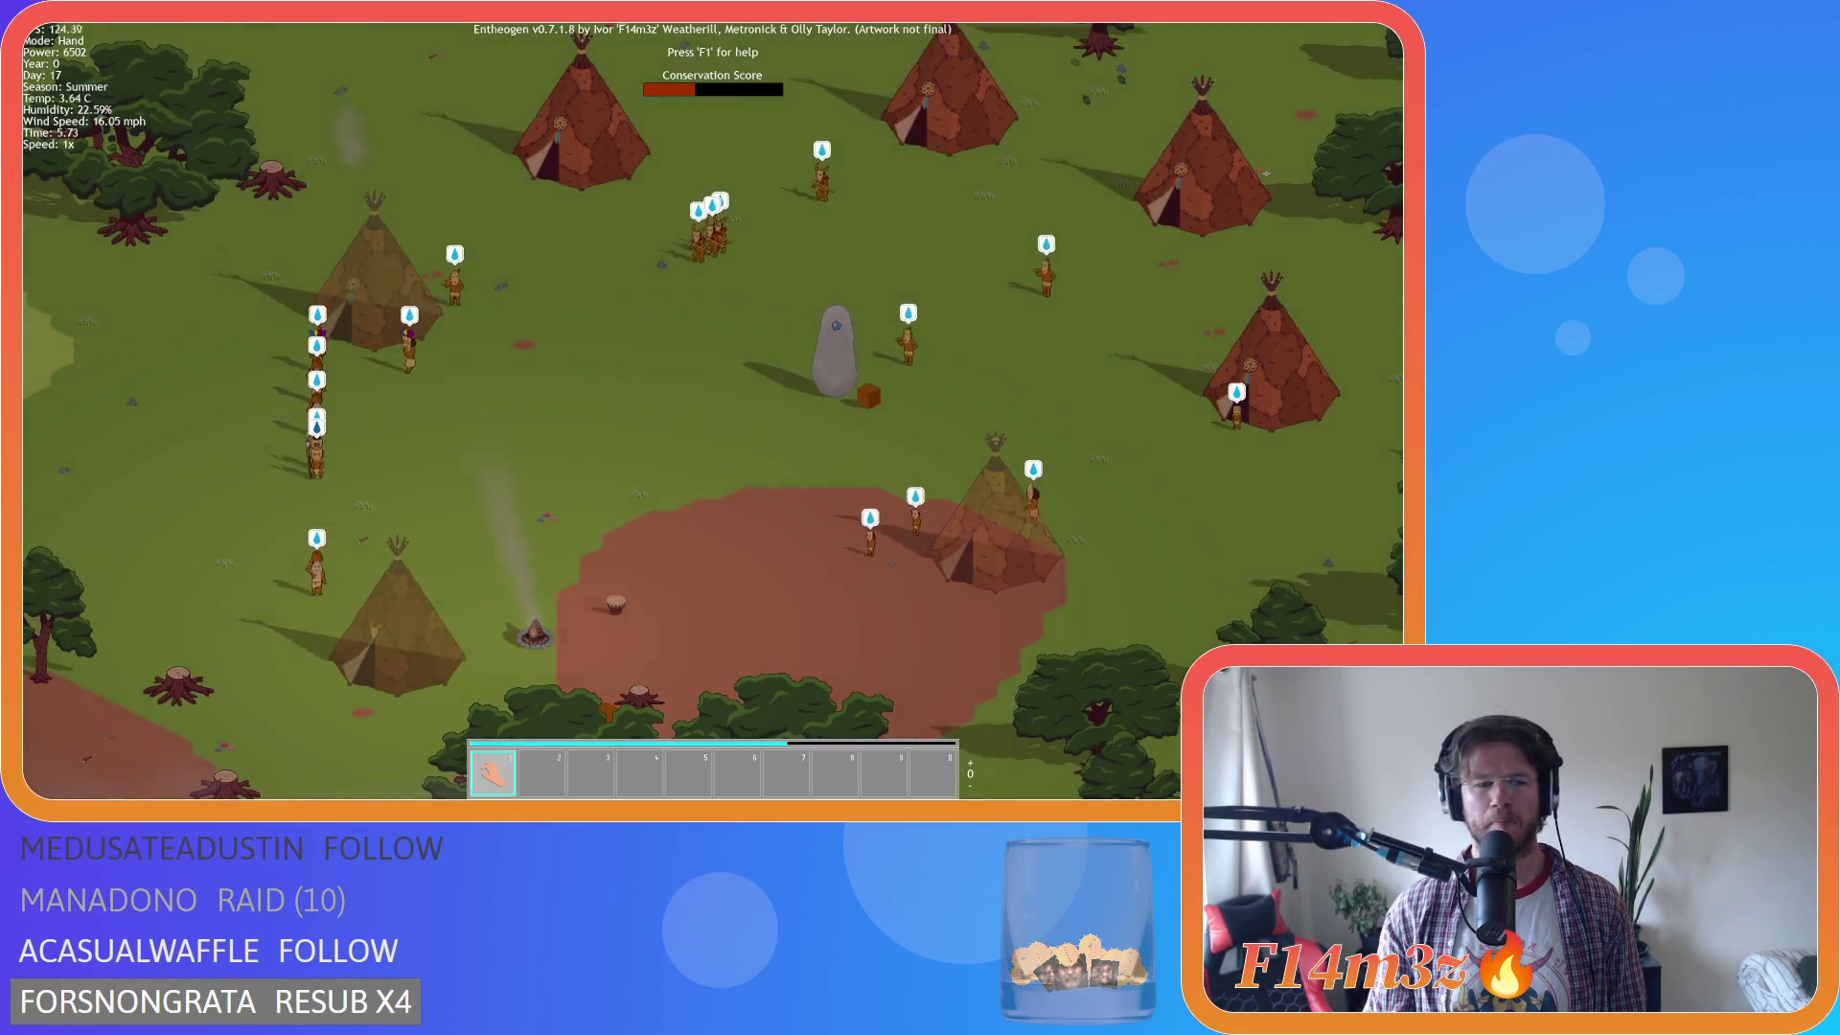
Look around the tipis and campfire, settling on the tipis above the campfire.
key("s")
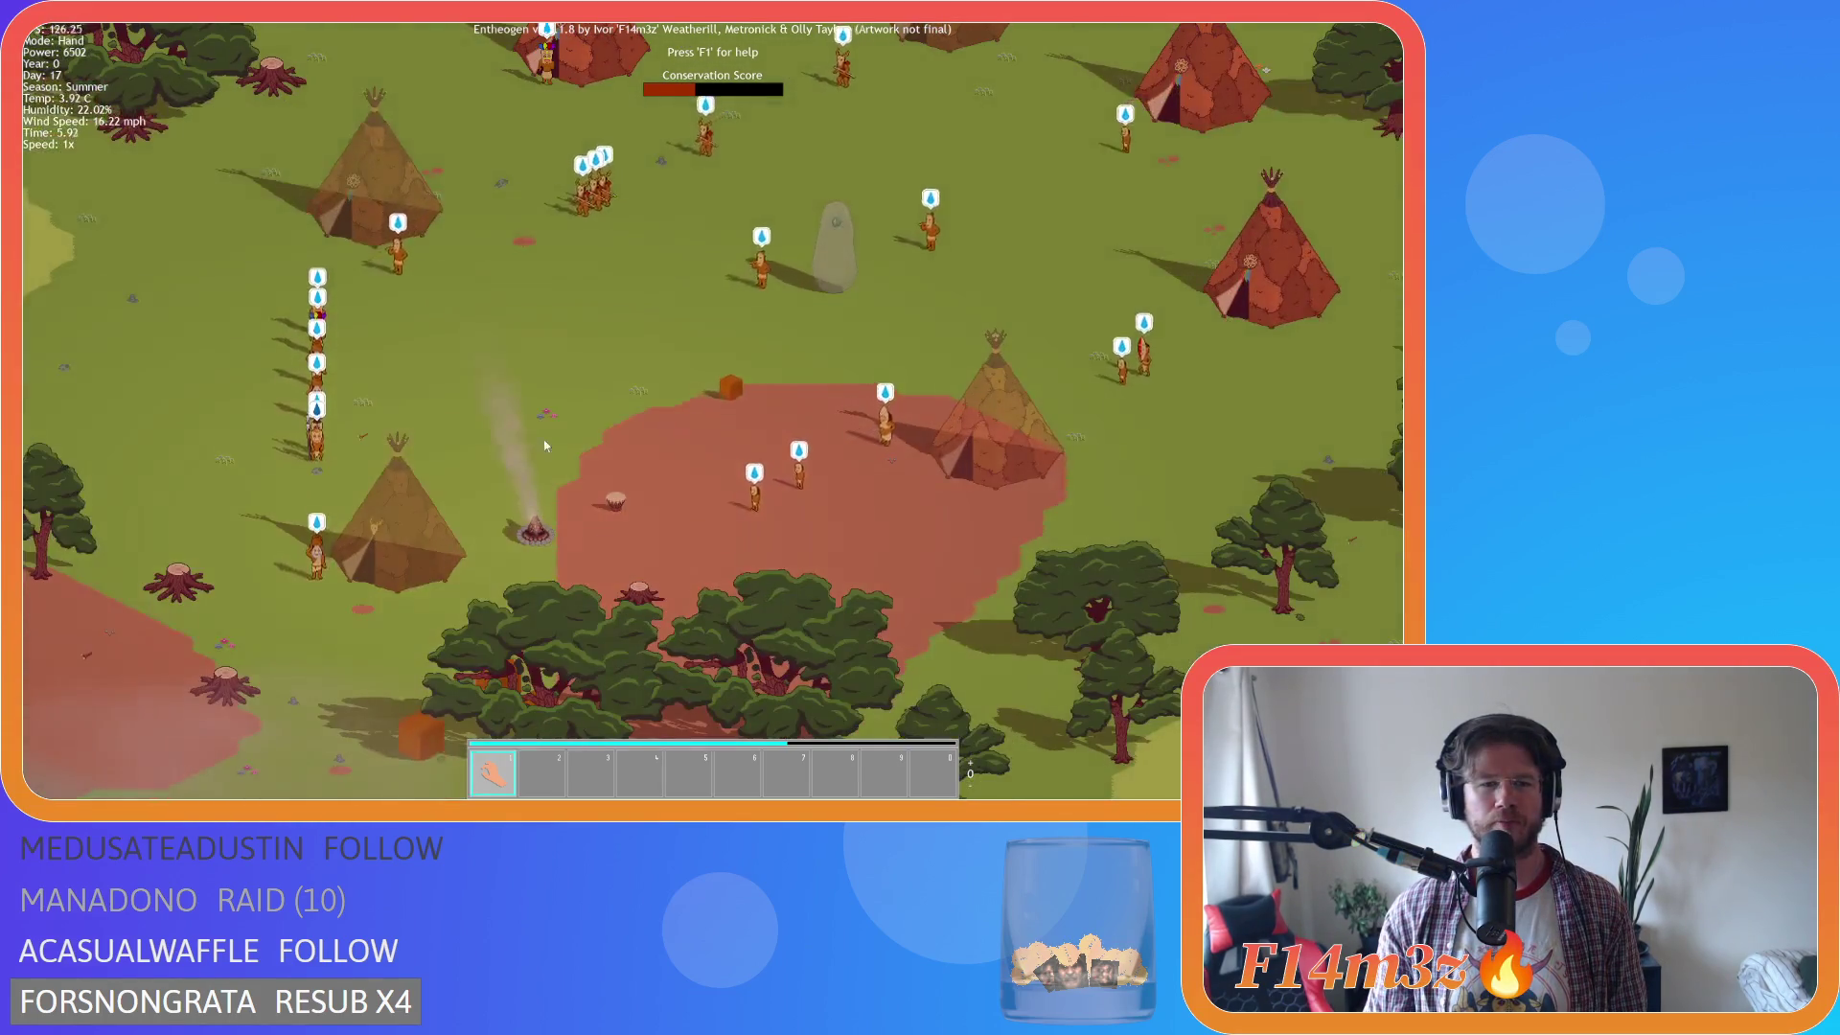
key("w")
key("a")
key("s")
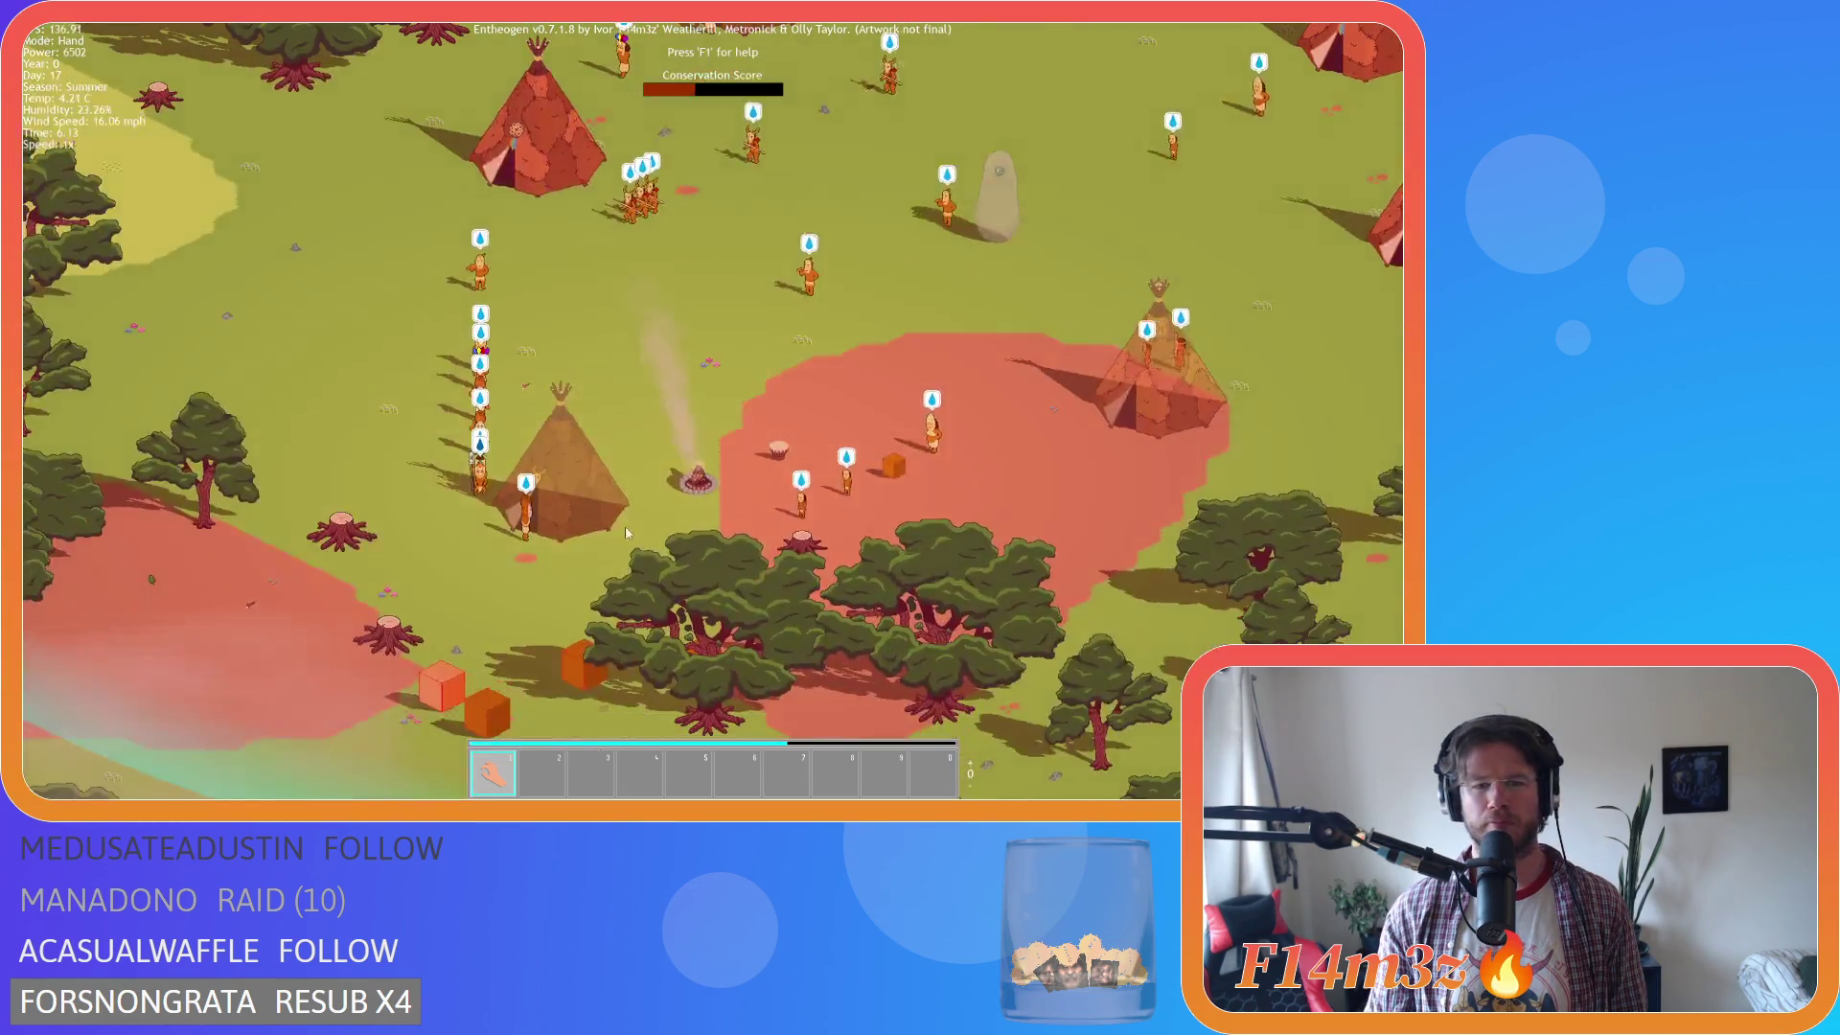
key("a")
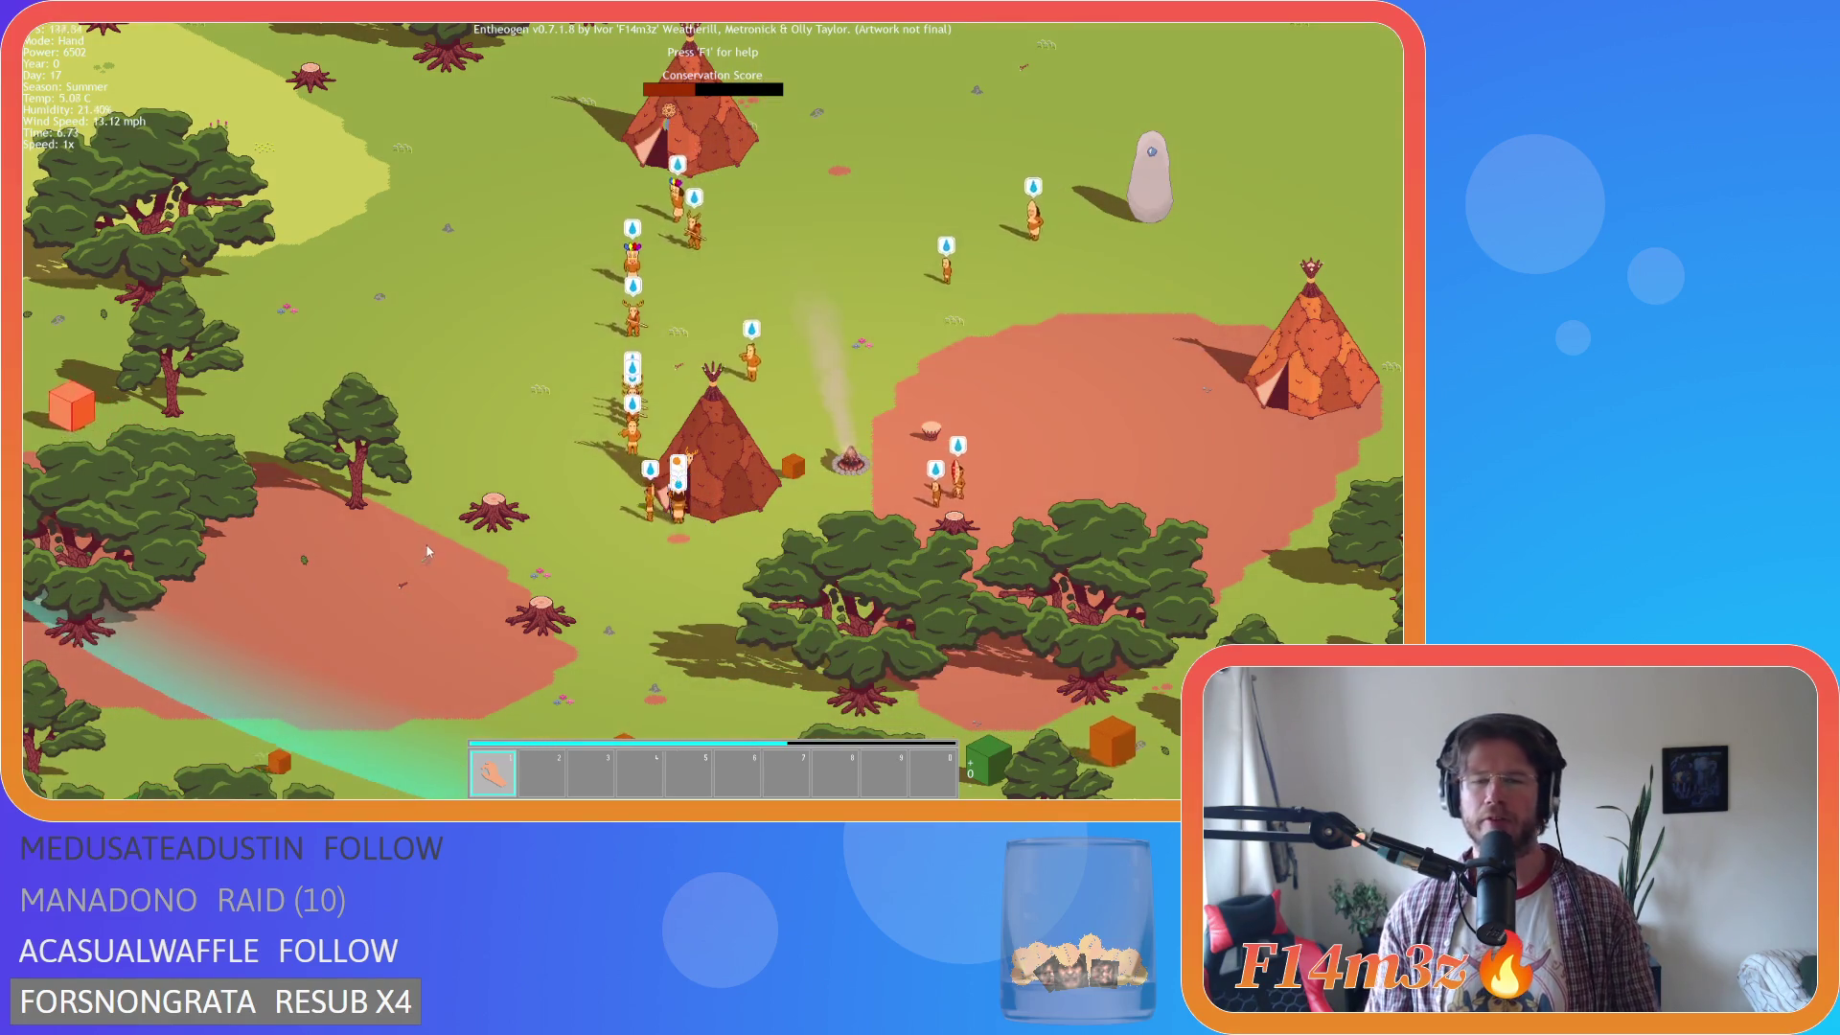
key("w")
key("a")
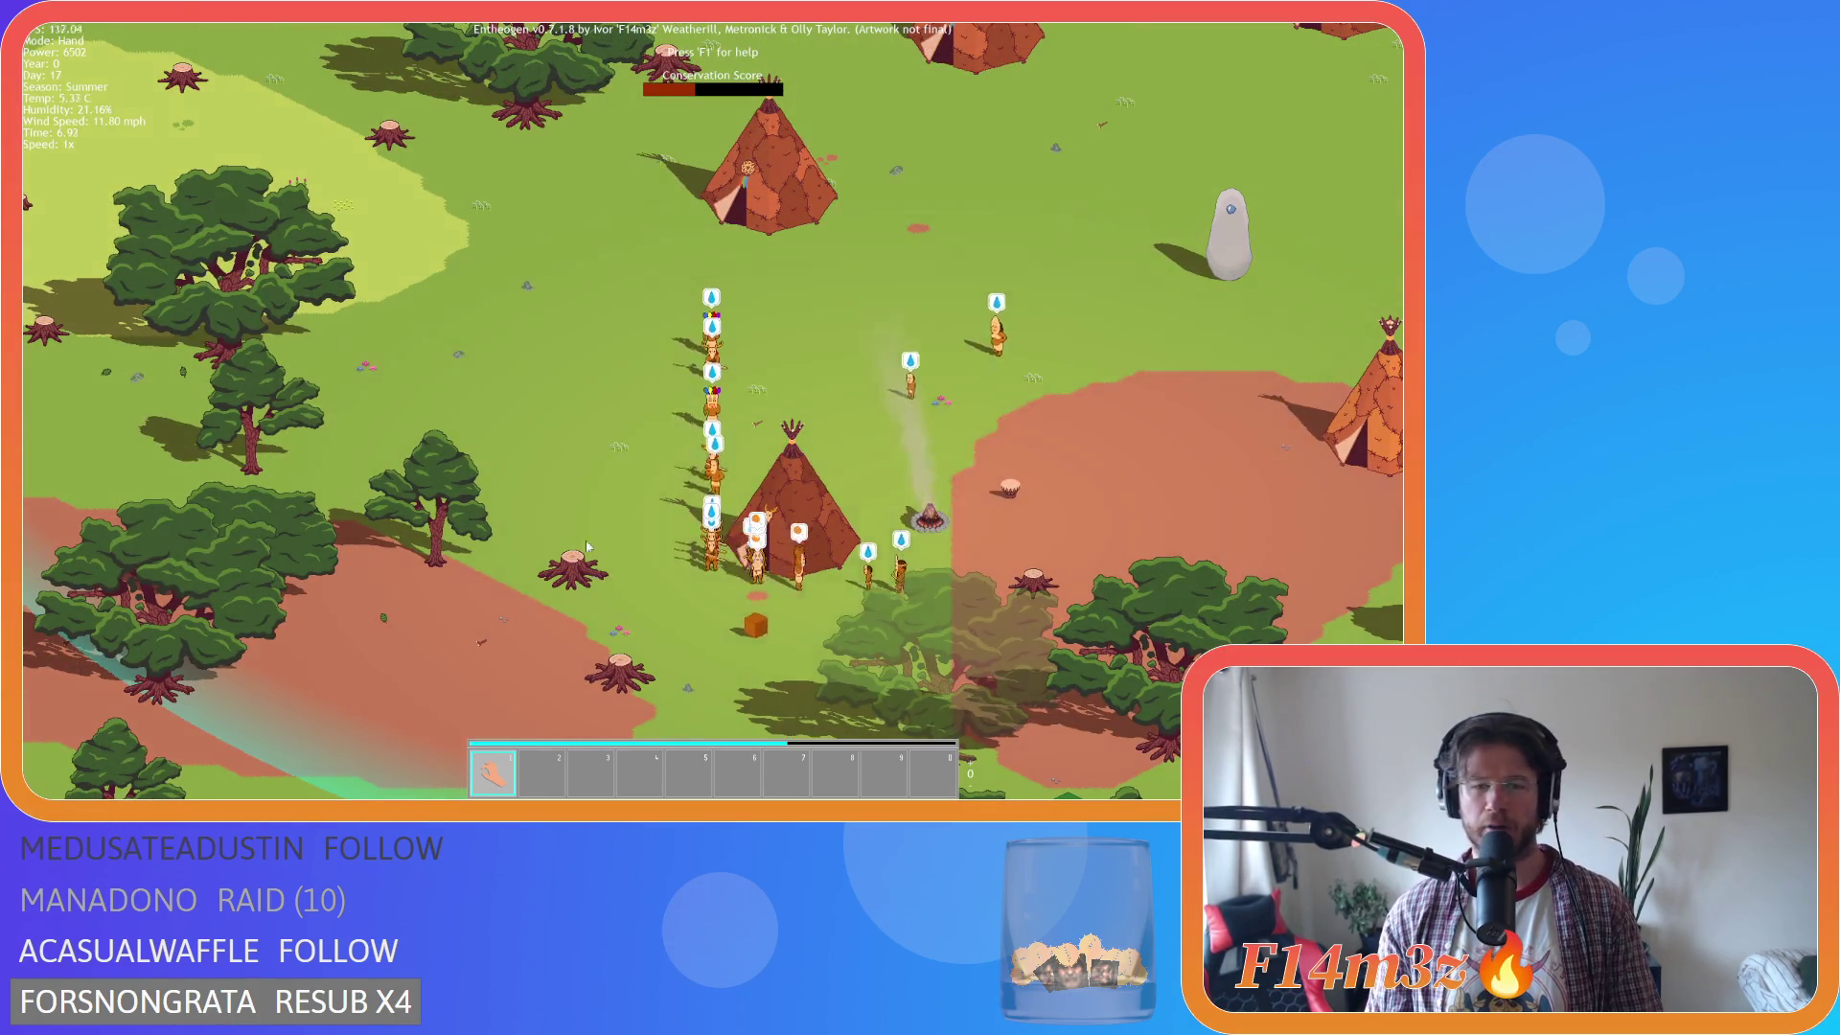
key("d")
key("w")
key("s")
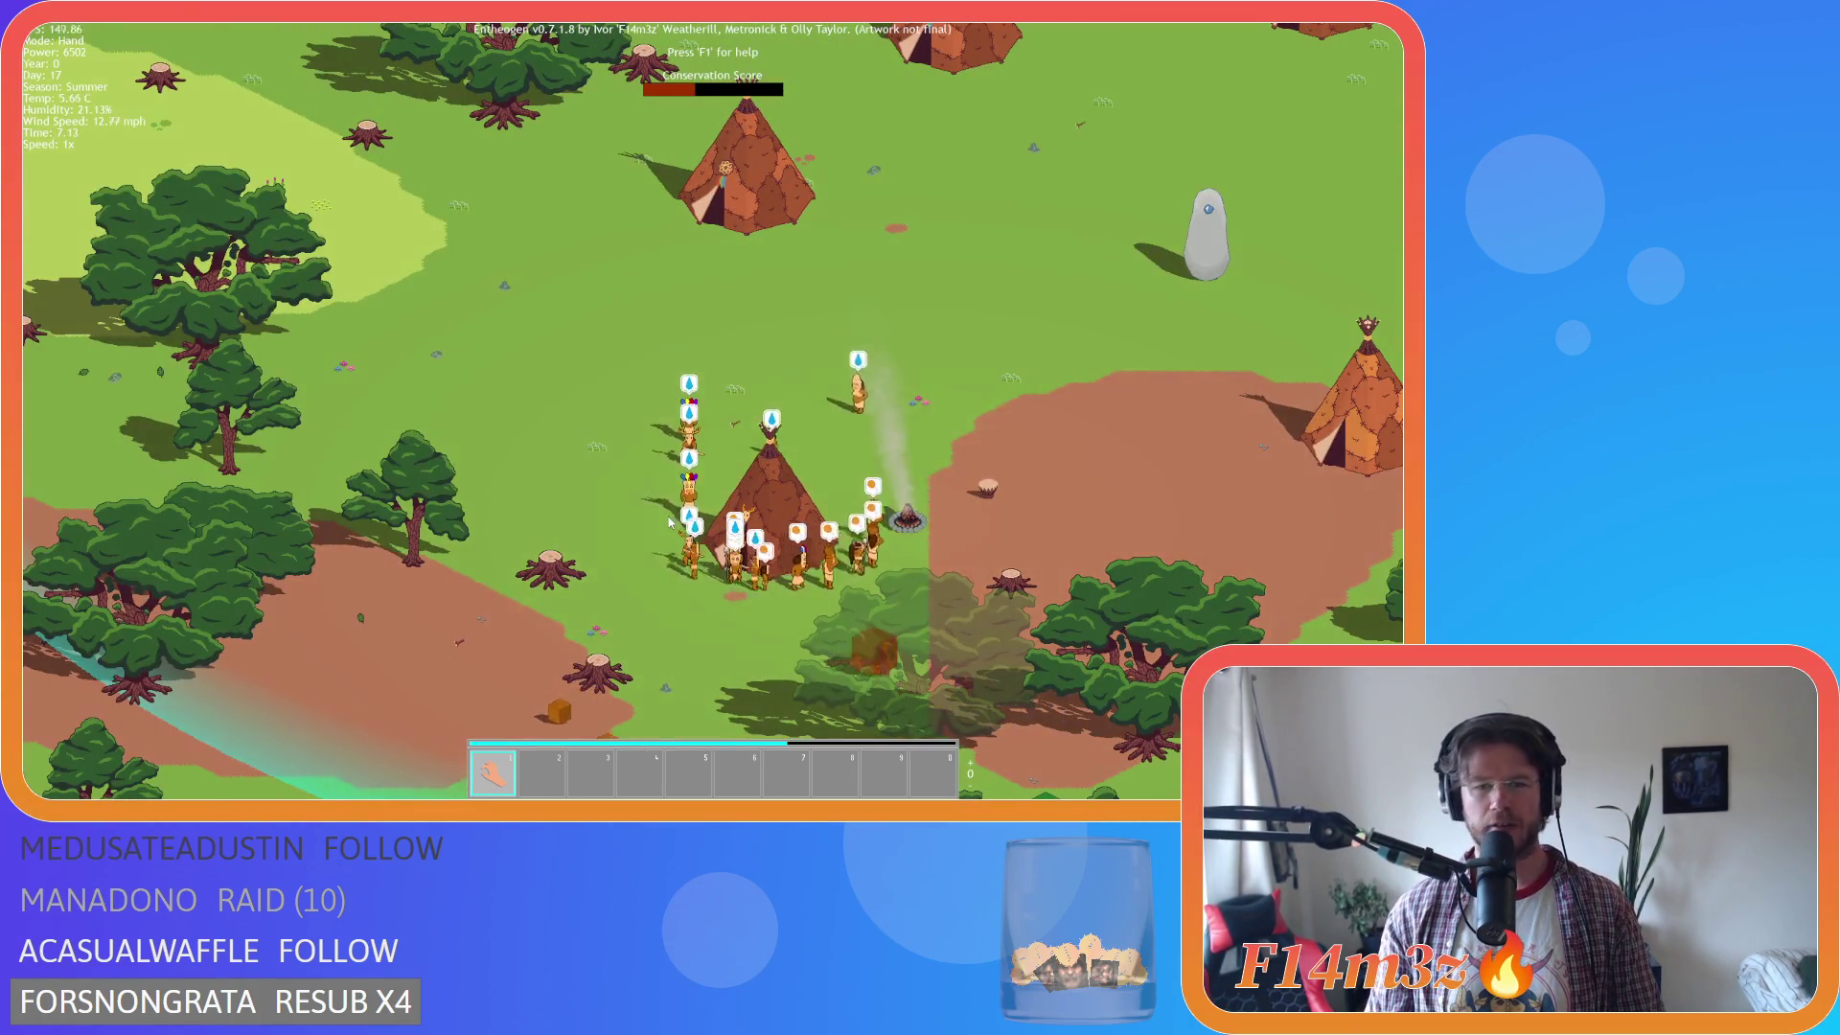
key("w")
key("d")
key("s")
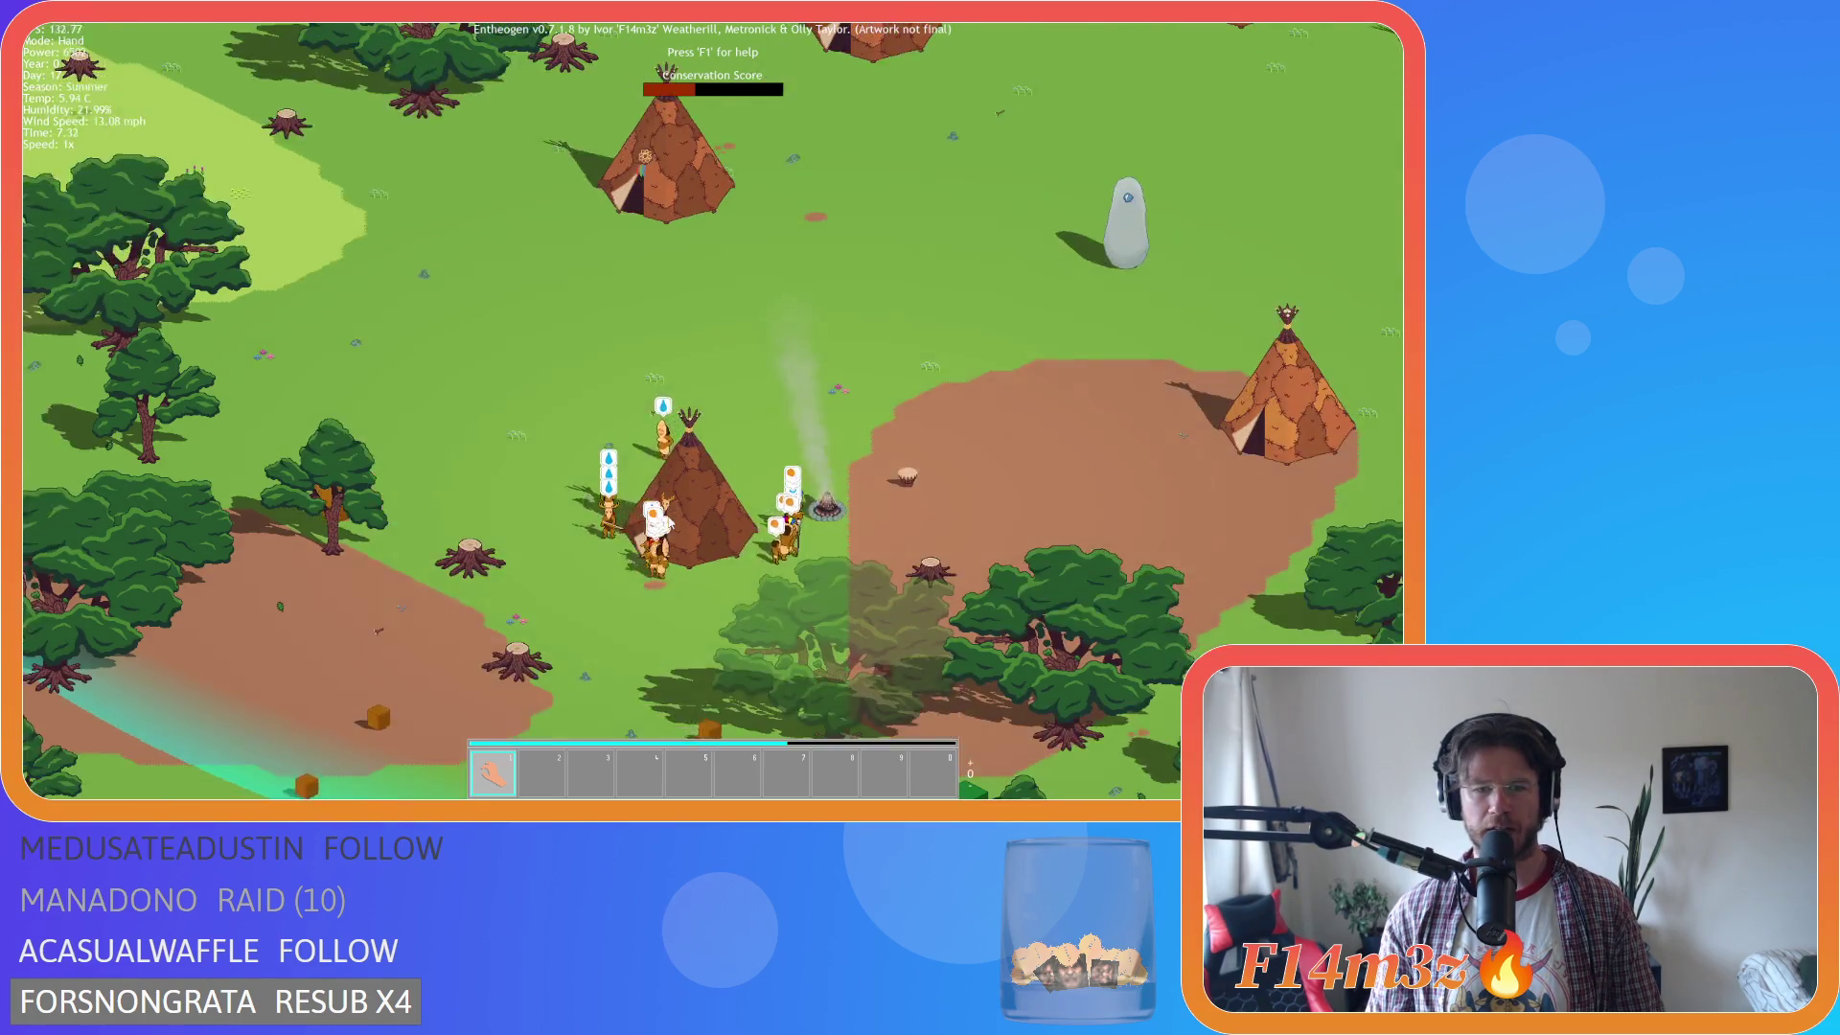
key("w")
key("d")
key("w")
key("a")
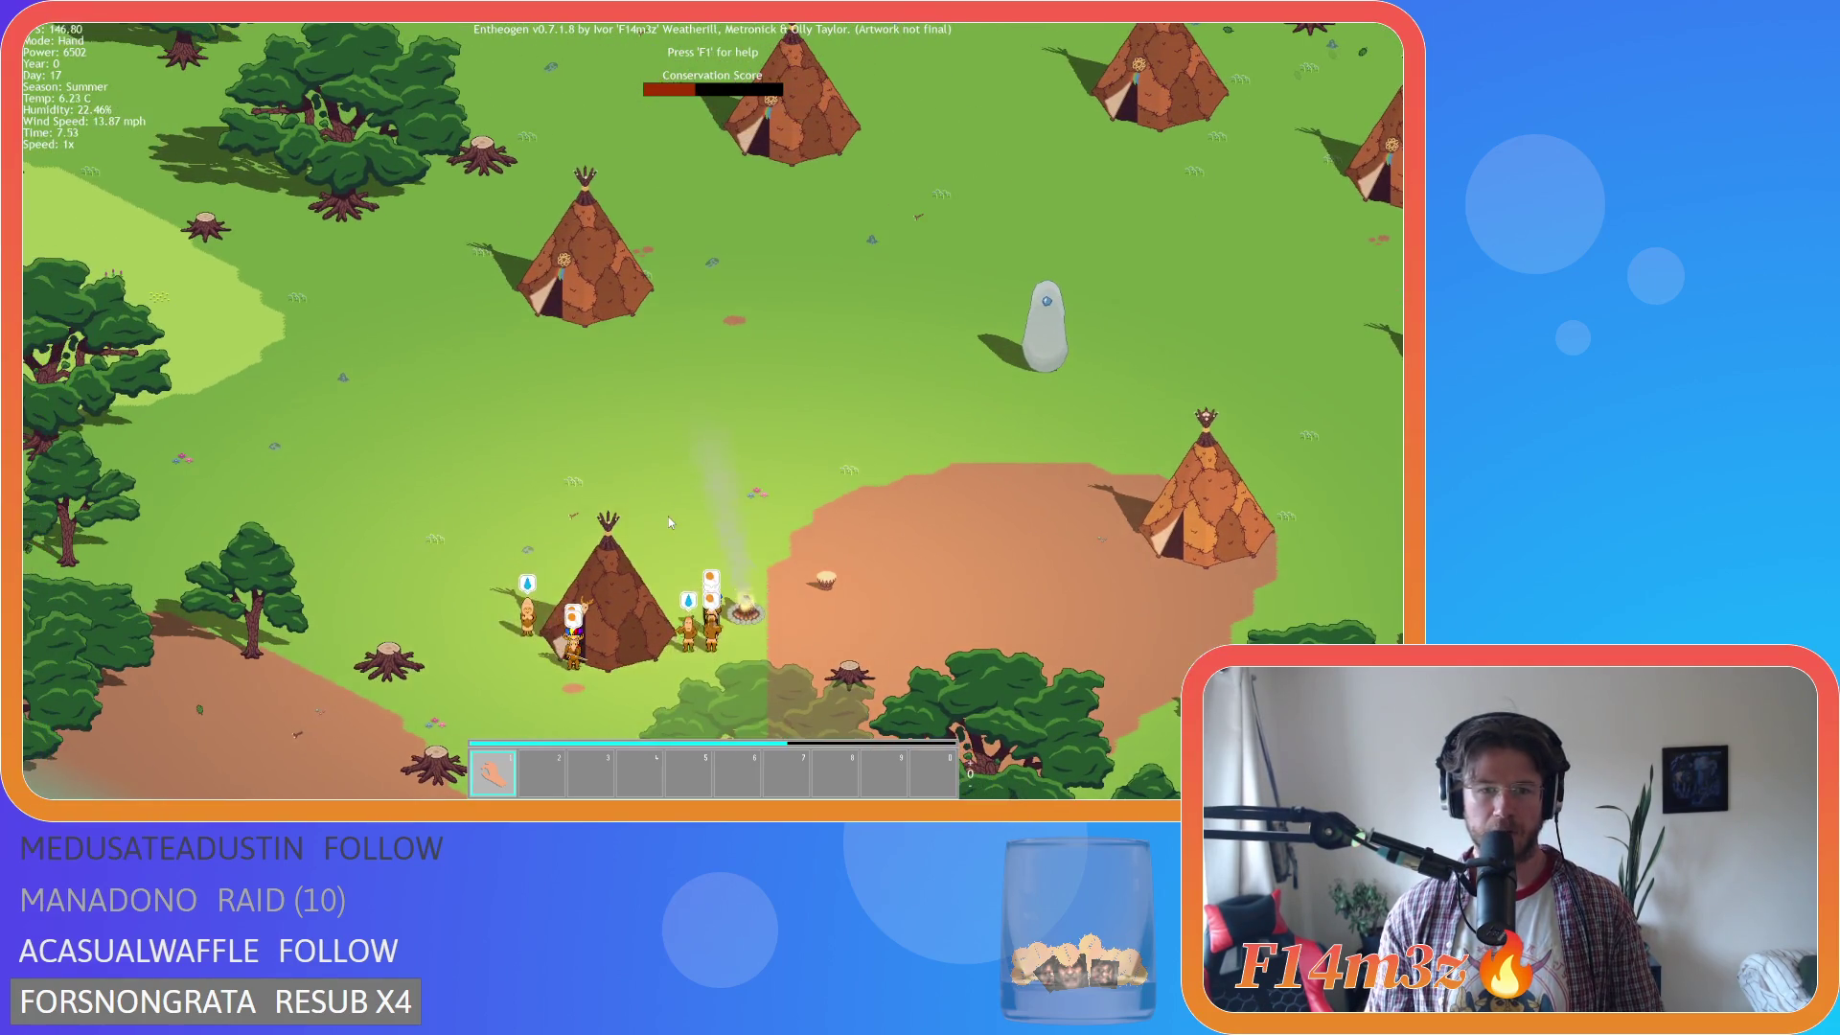
Zoom in on the tipi beside the campfire, adjust the framing, and zoom back out.
scroll(669, 515, "up", 2)
key("w")
key("d")
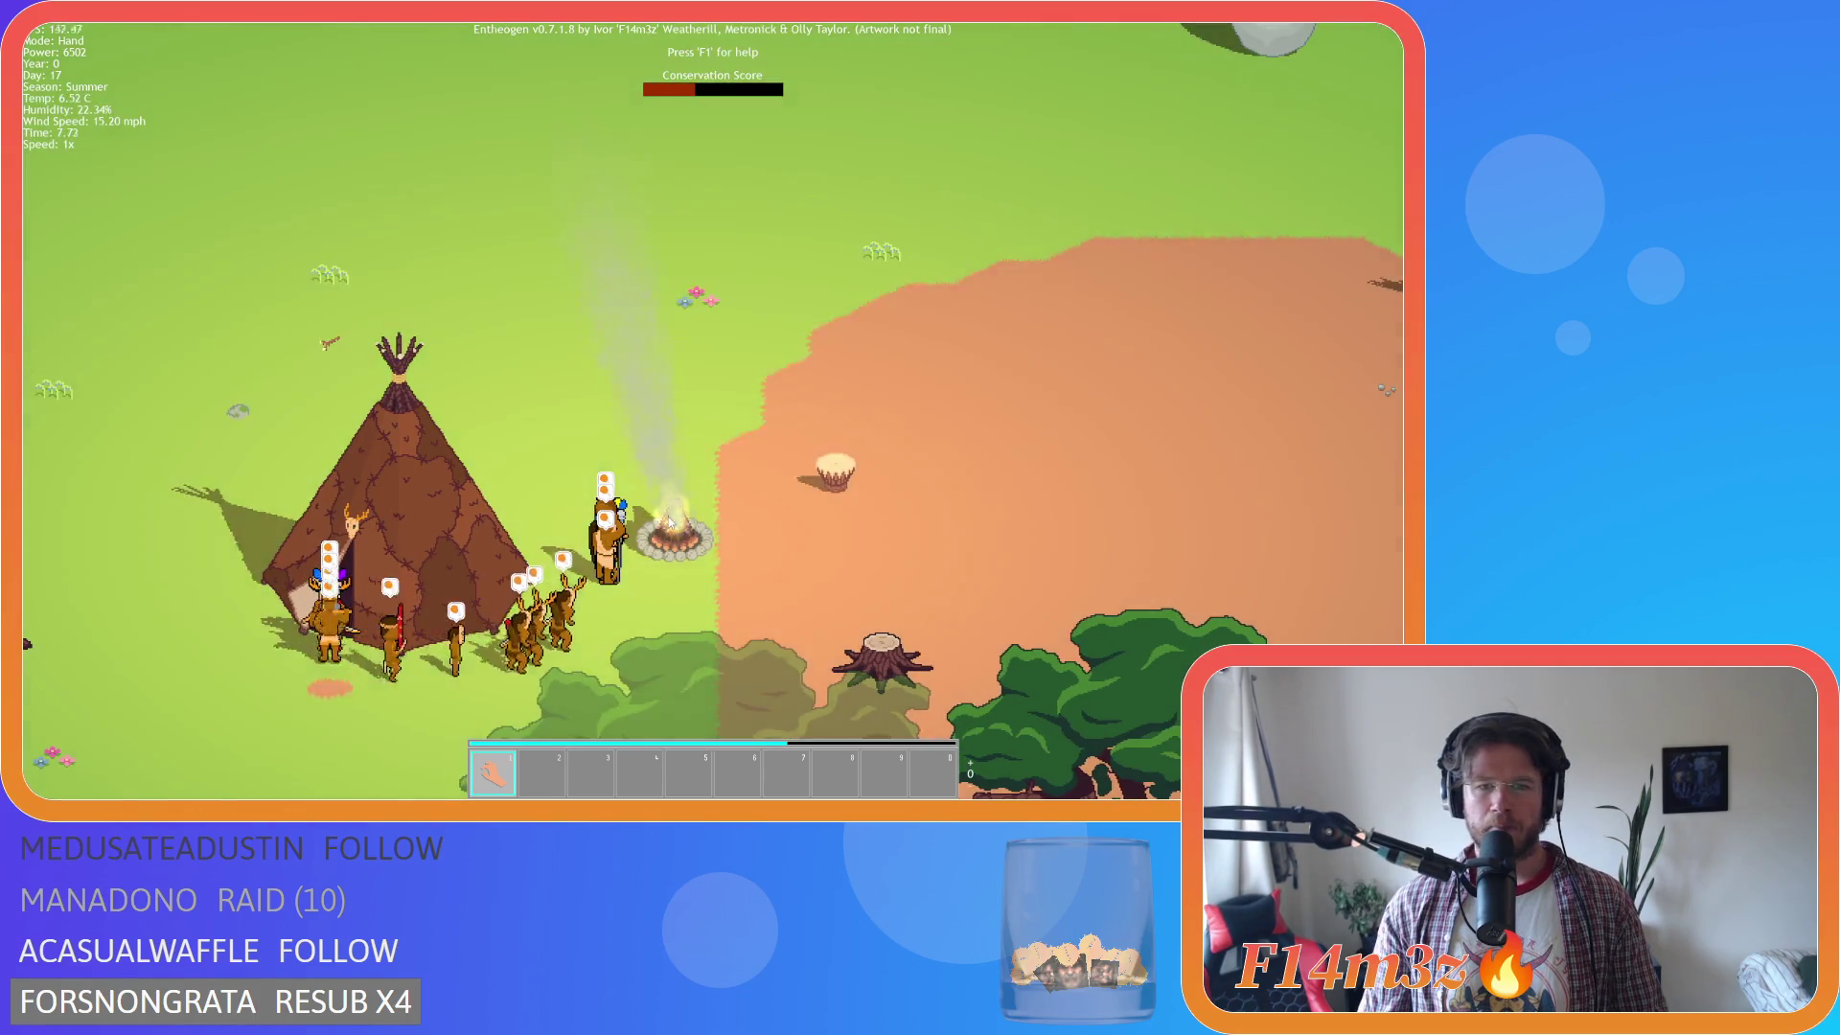
scroll(675, 570, "up", 2)
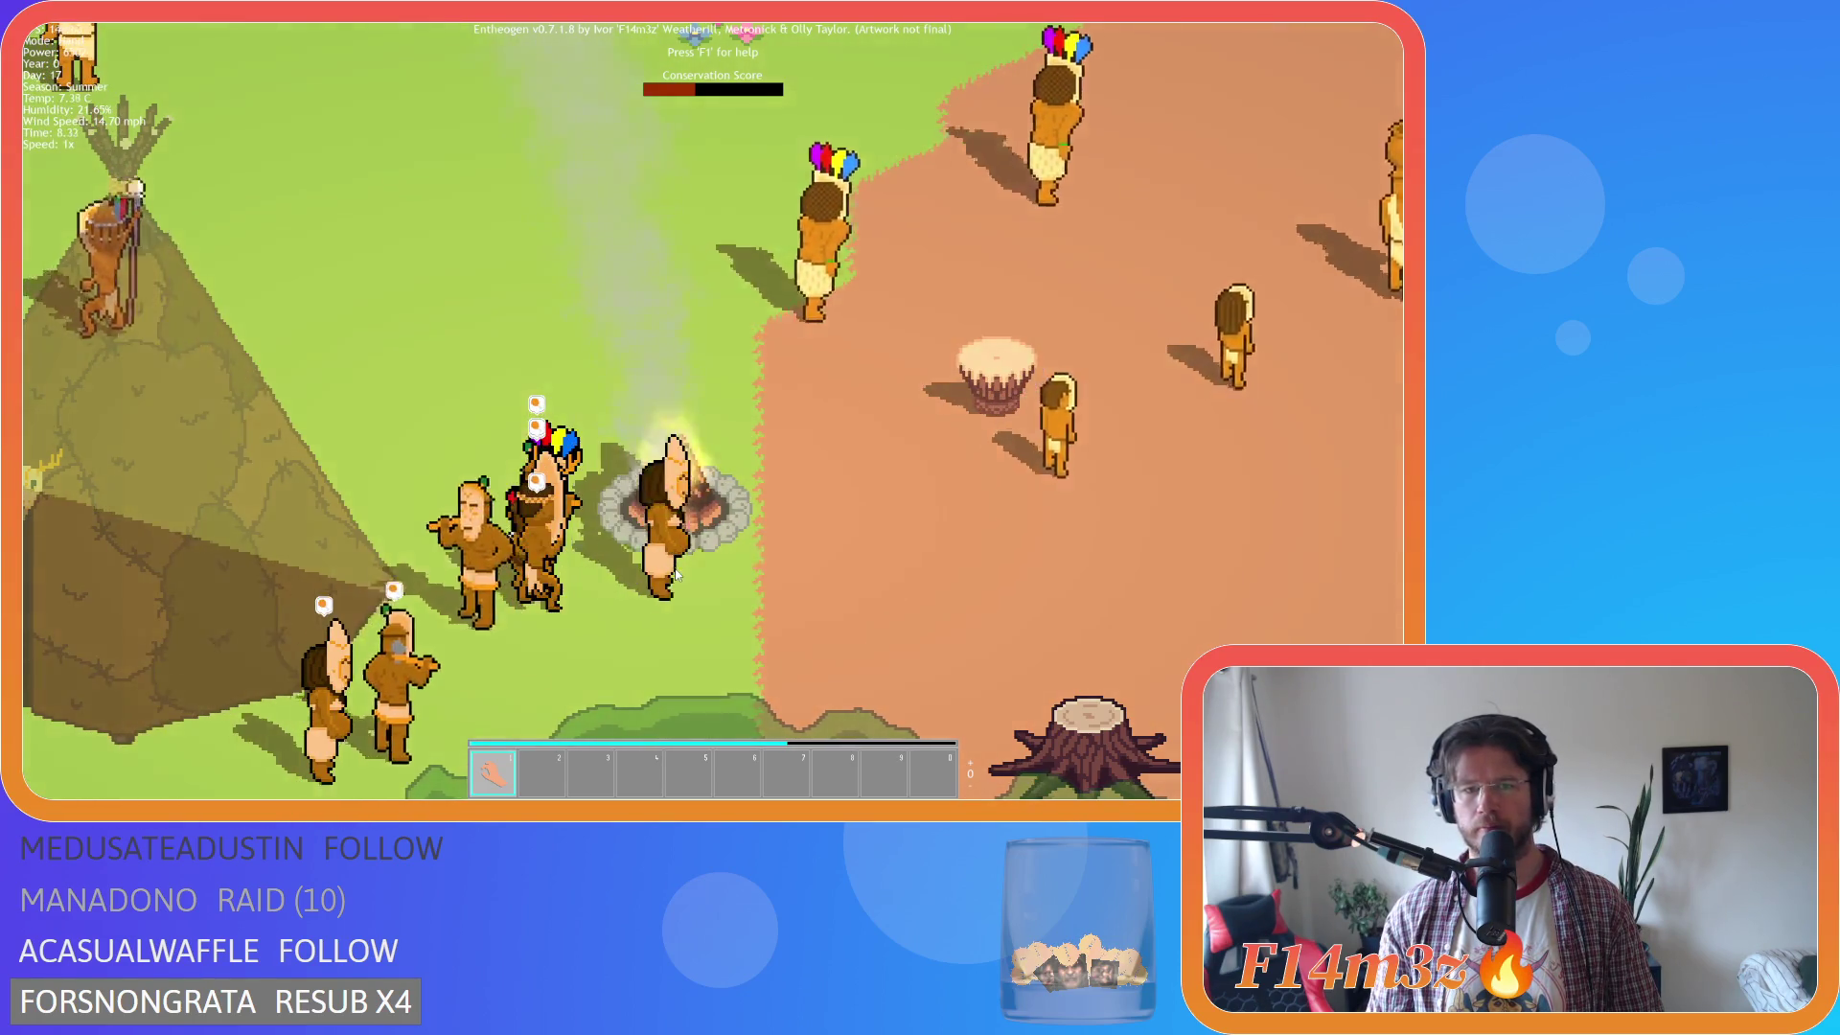
scroll(675, 567, "down", 2)
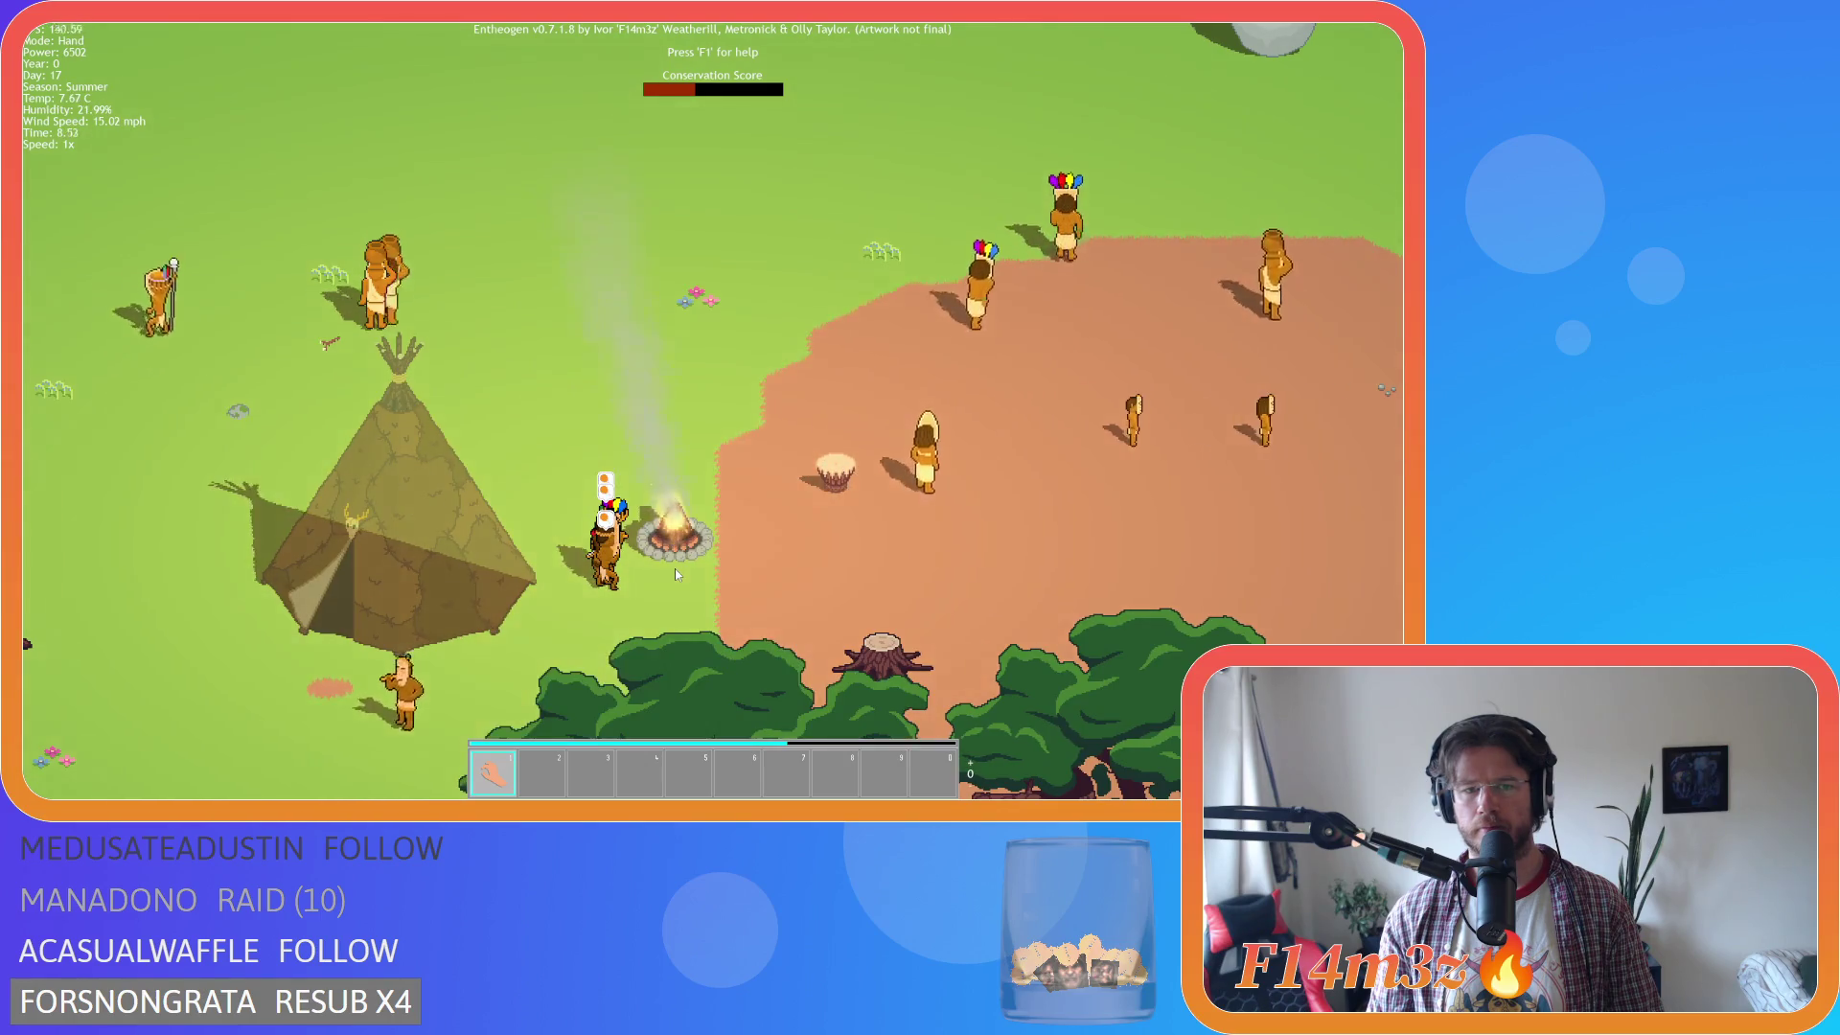
scroll(675, 572, "down", 2)
scroll(675, 571, "up", 2)
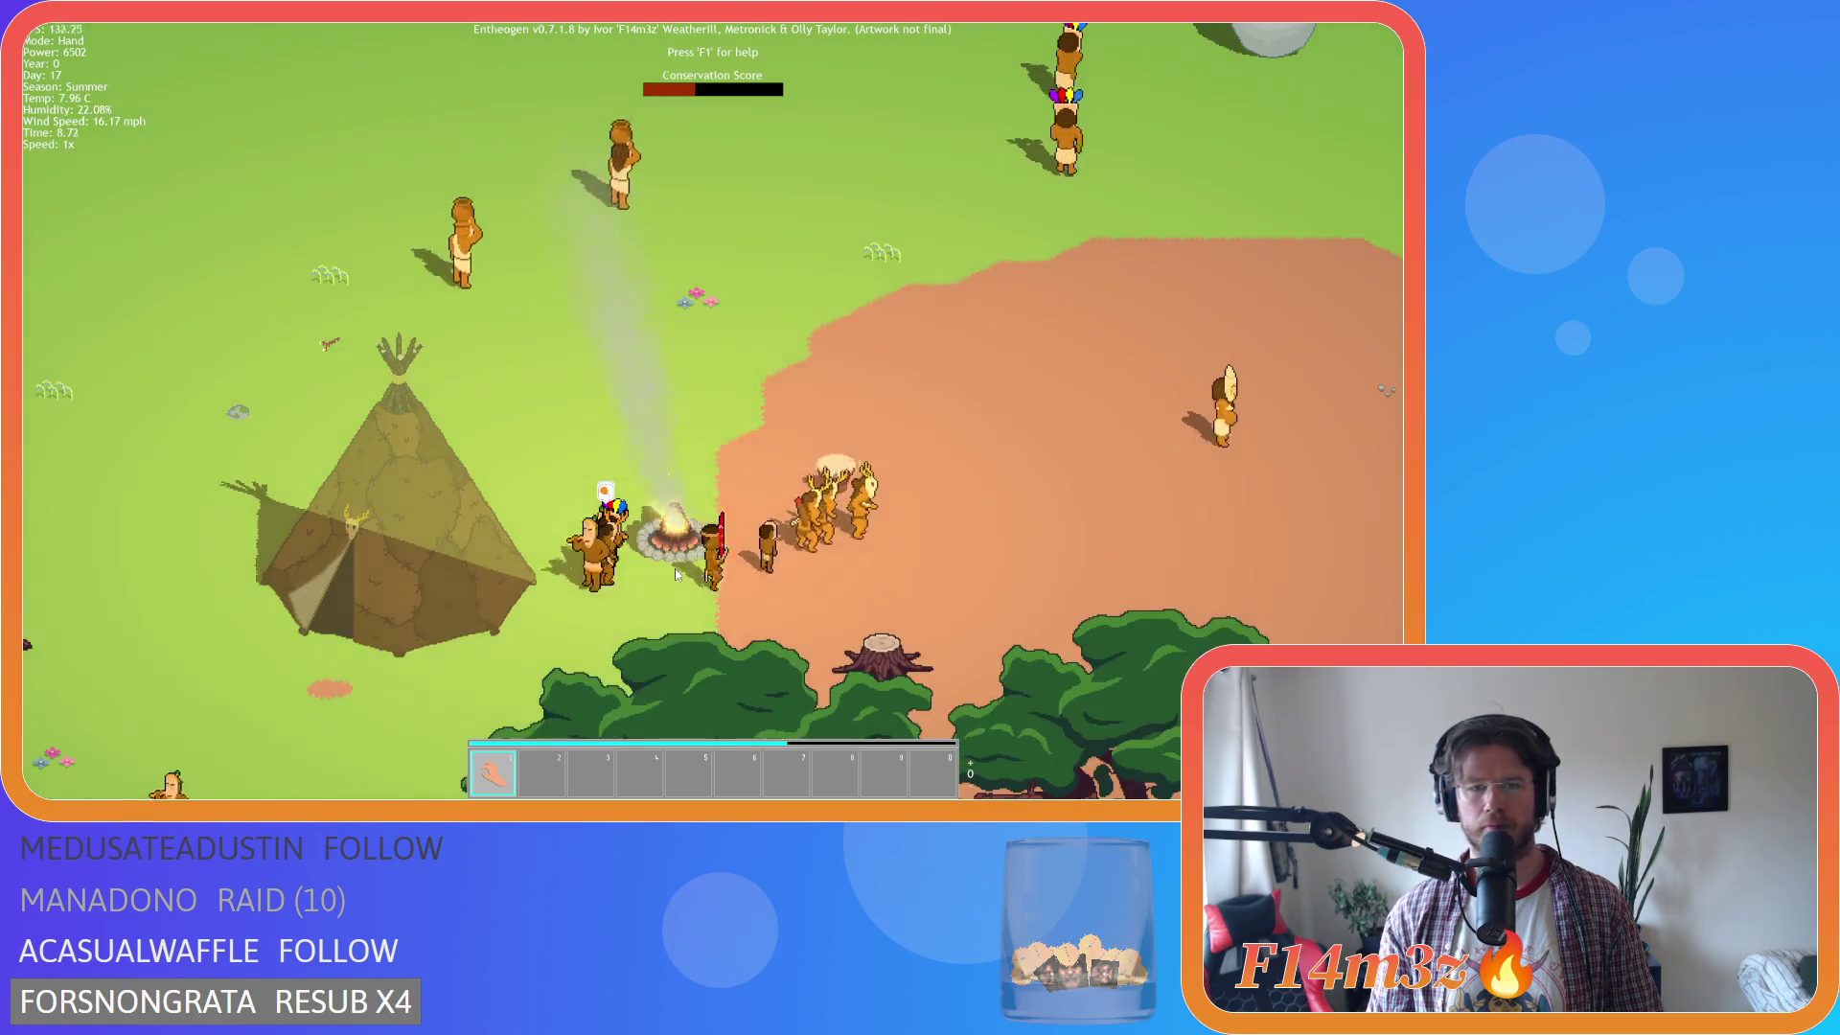
scroll(675, 570, "down", 3)
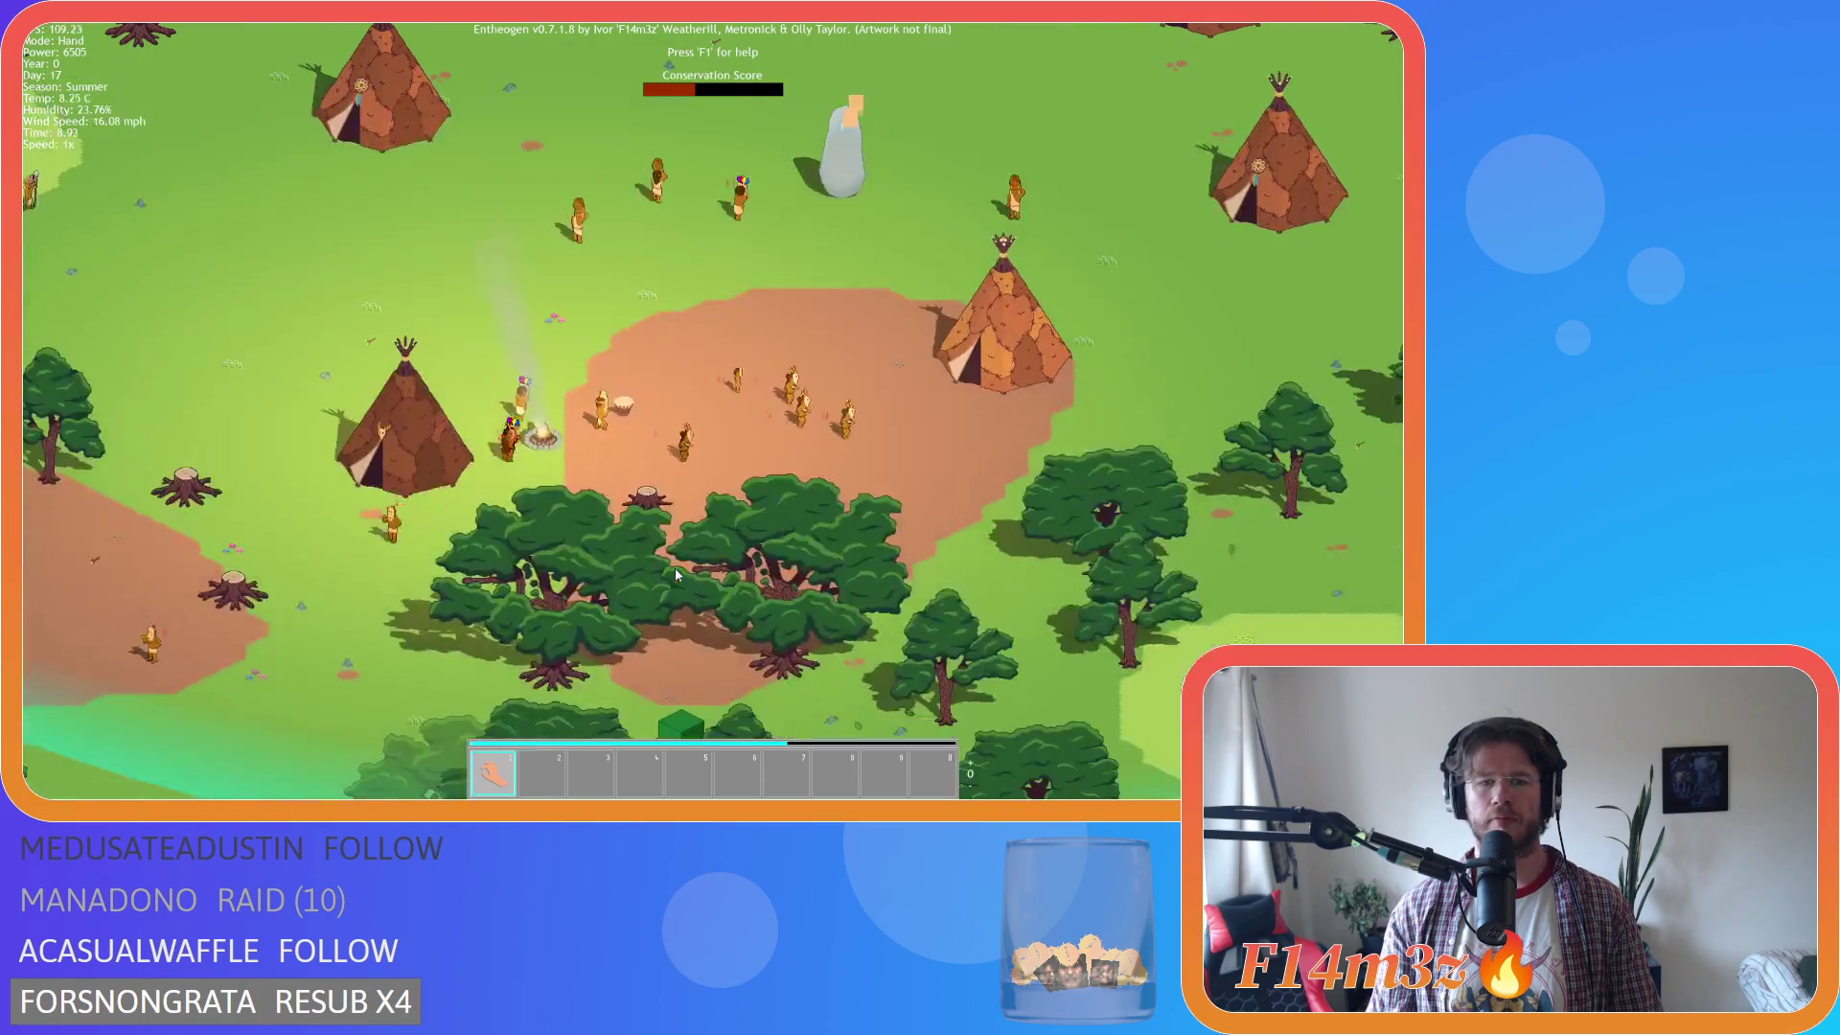
scroll(676, 570, "up", 3)
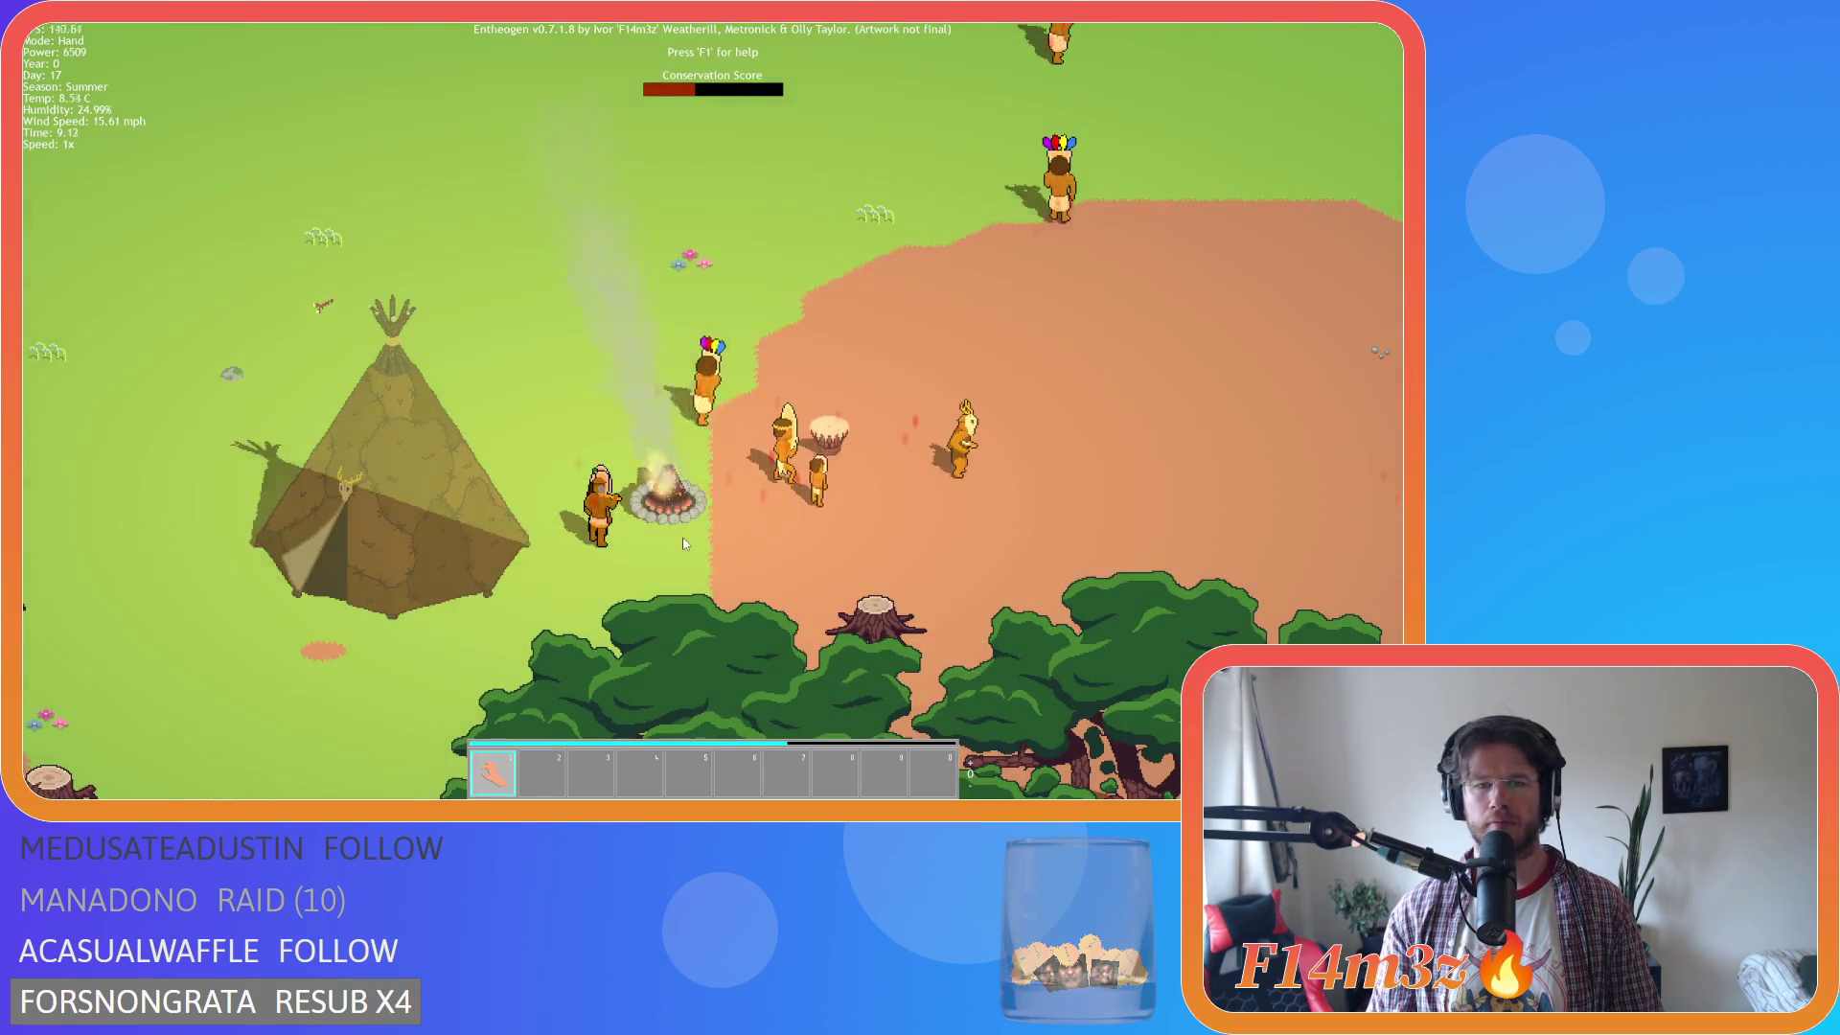
key("s")
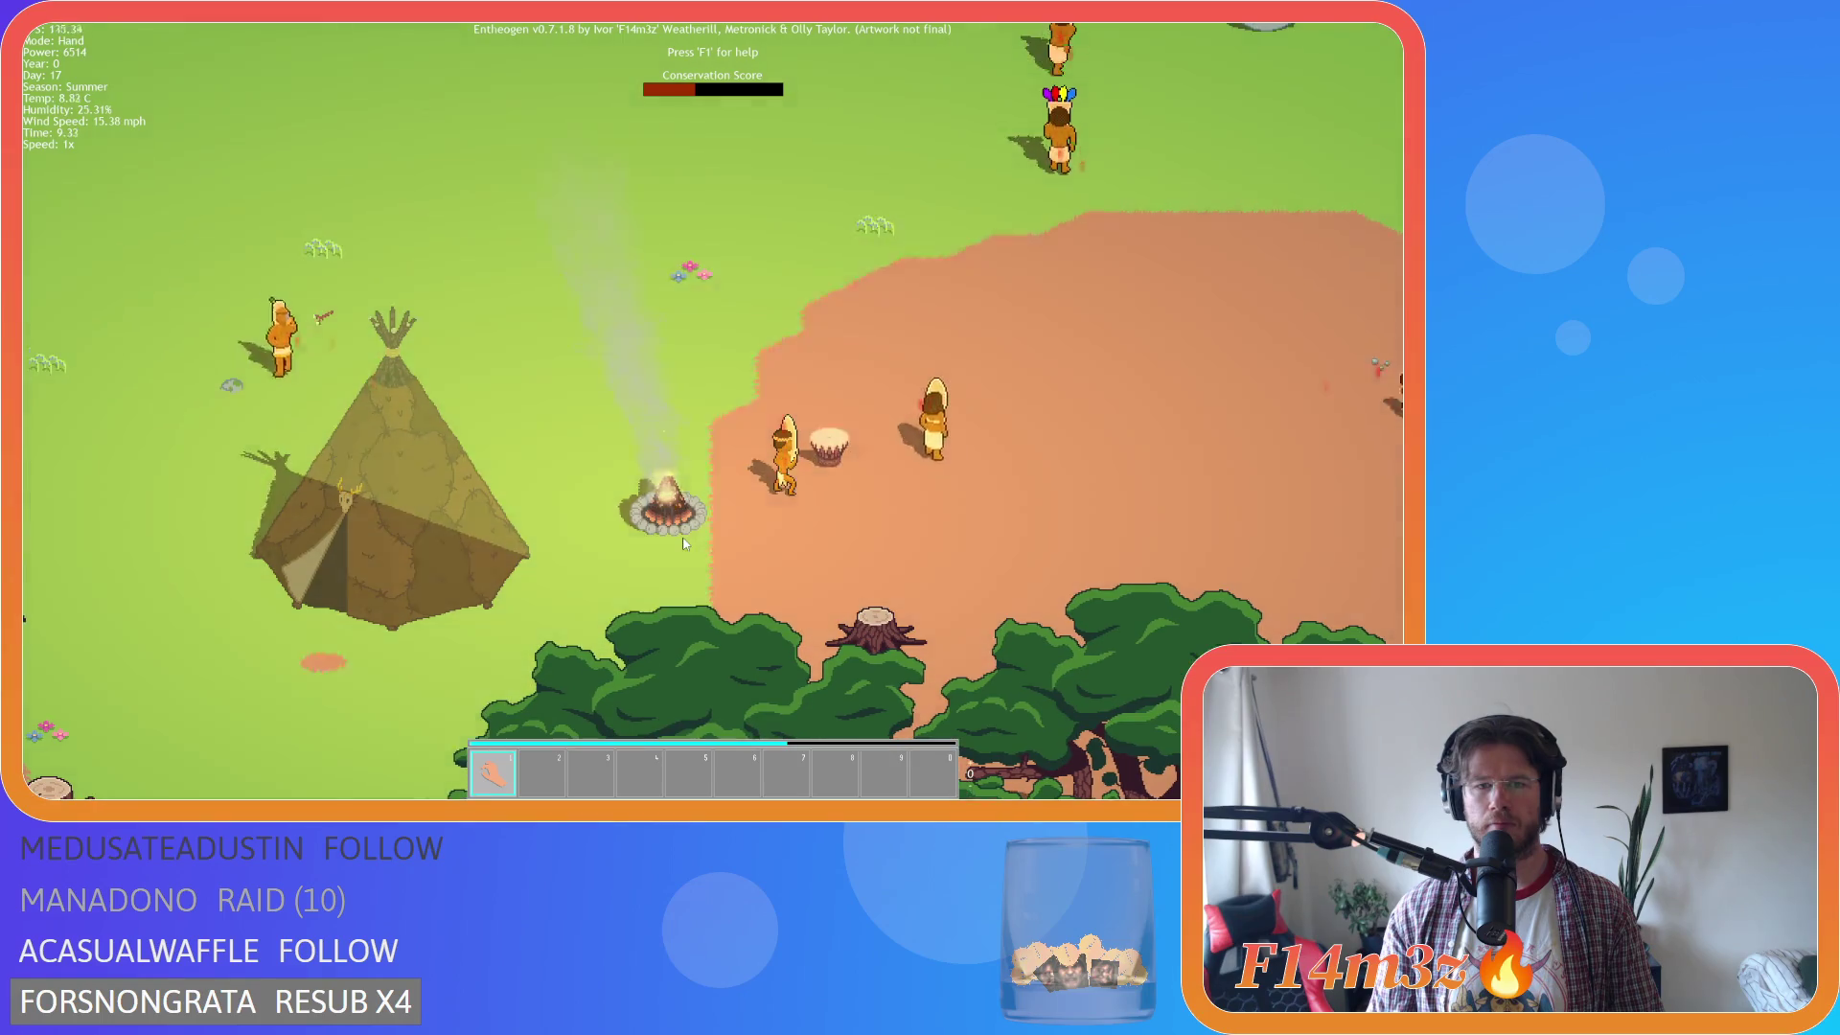
scroll(685, 544, "up", 3)
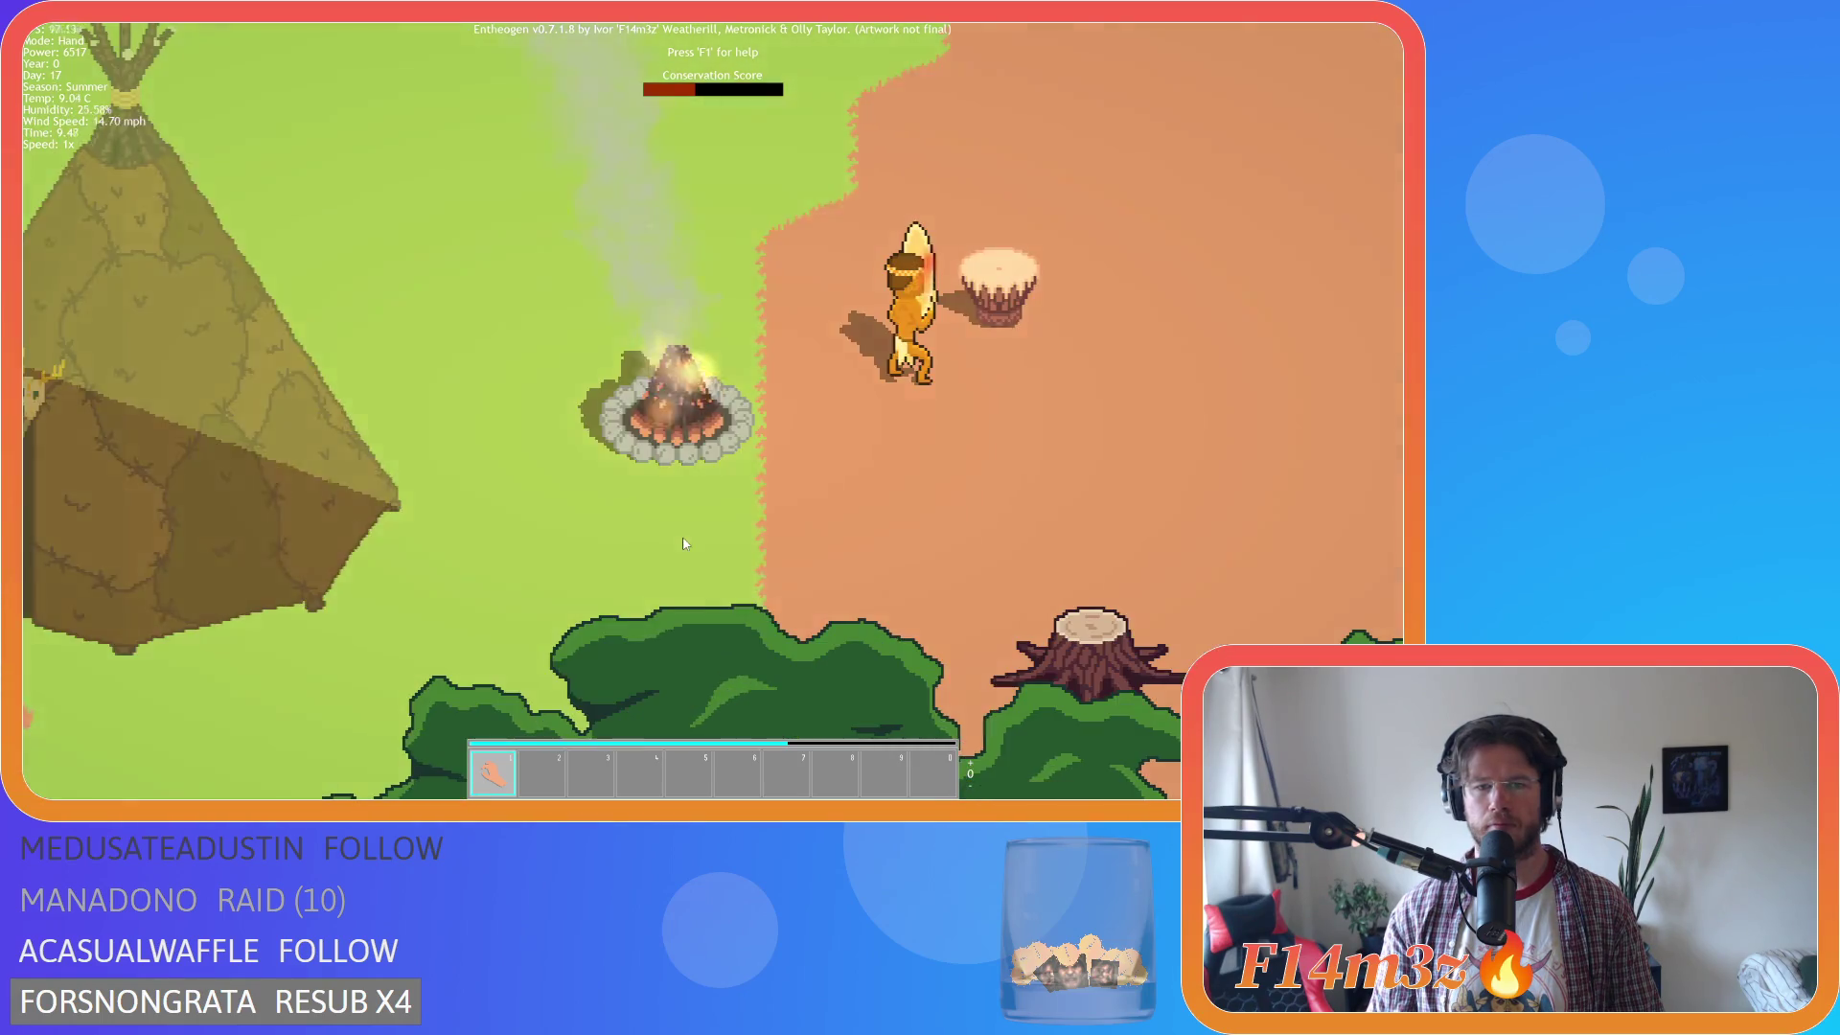
scroll(685, 543, "down", 2)
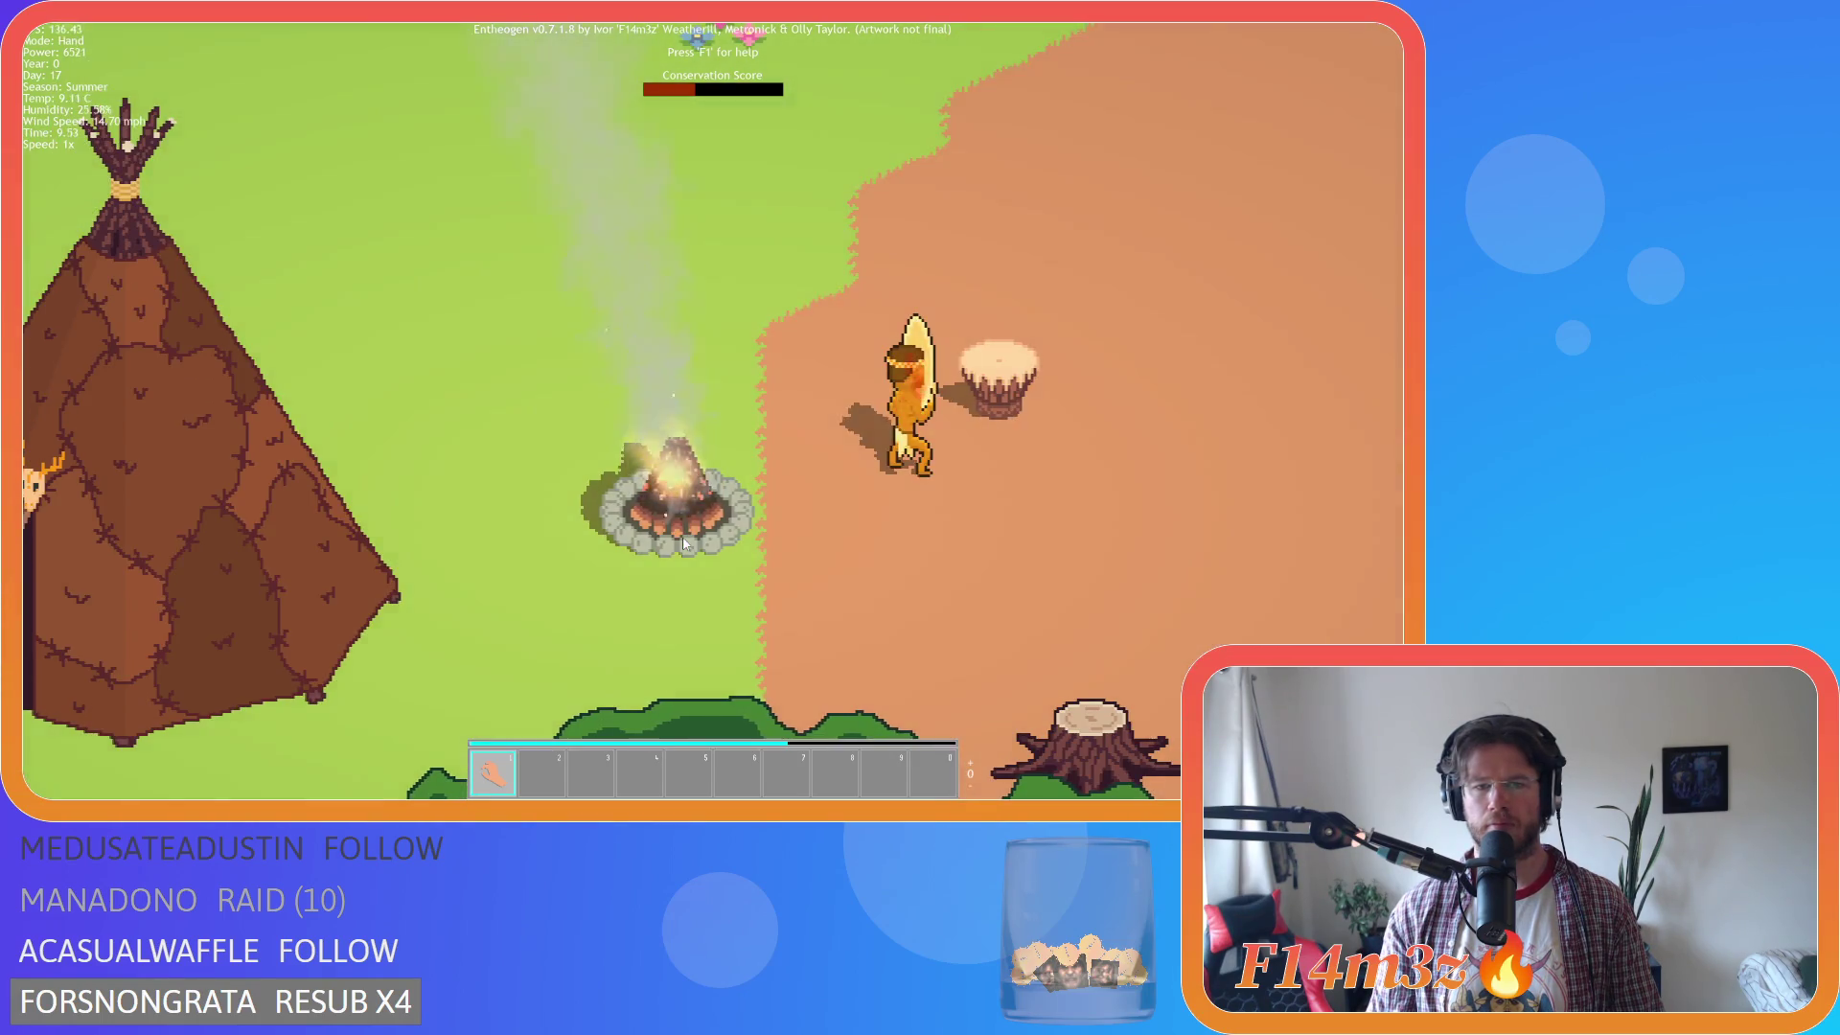
scroll(685, 543, "up", 3)
scroll(684, 544, "down", 5)
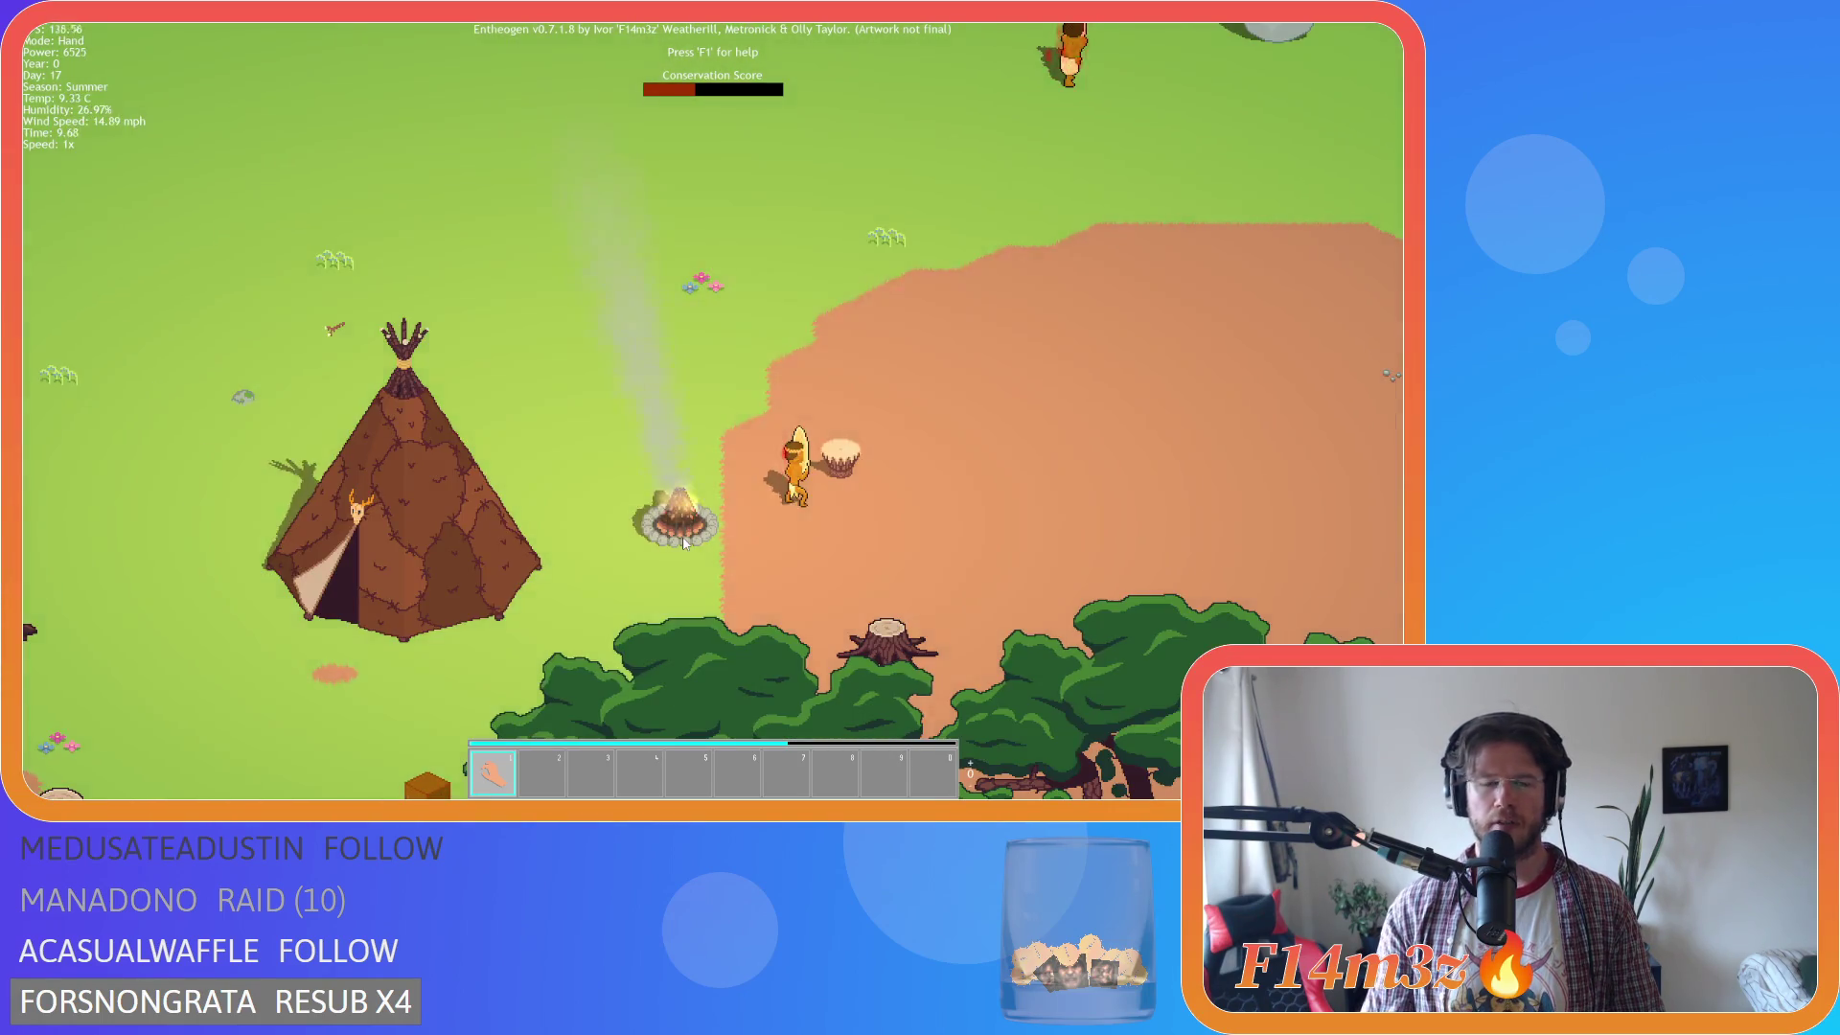
scroll(685, 543, "down", 3)
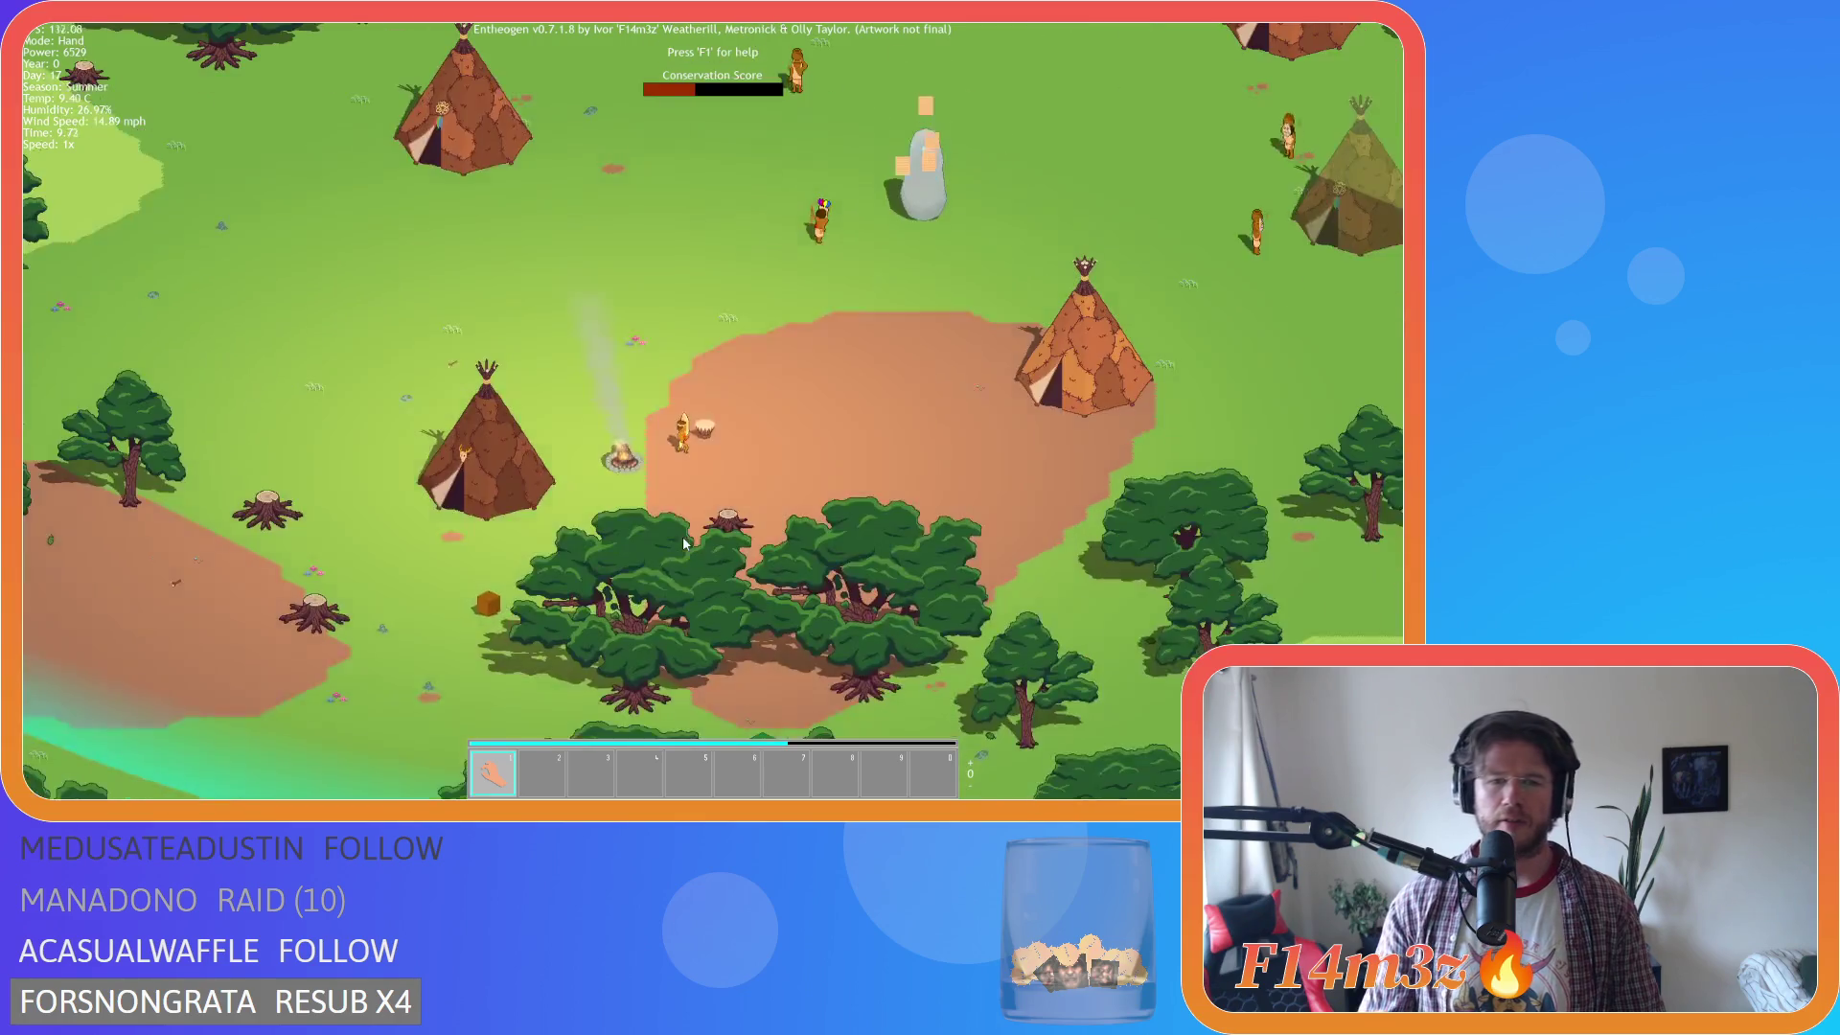
scroll(684, 543, "up", 2)
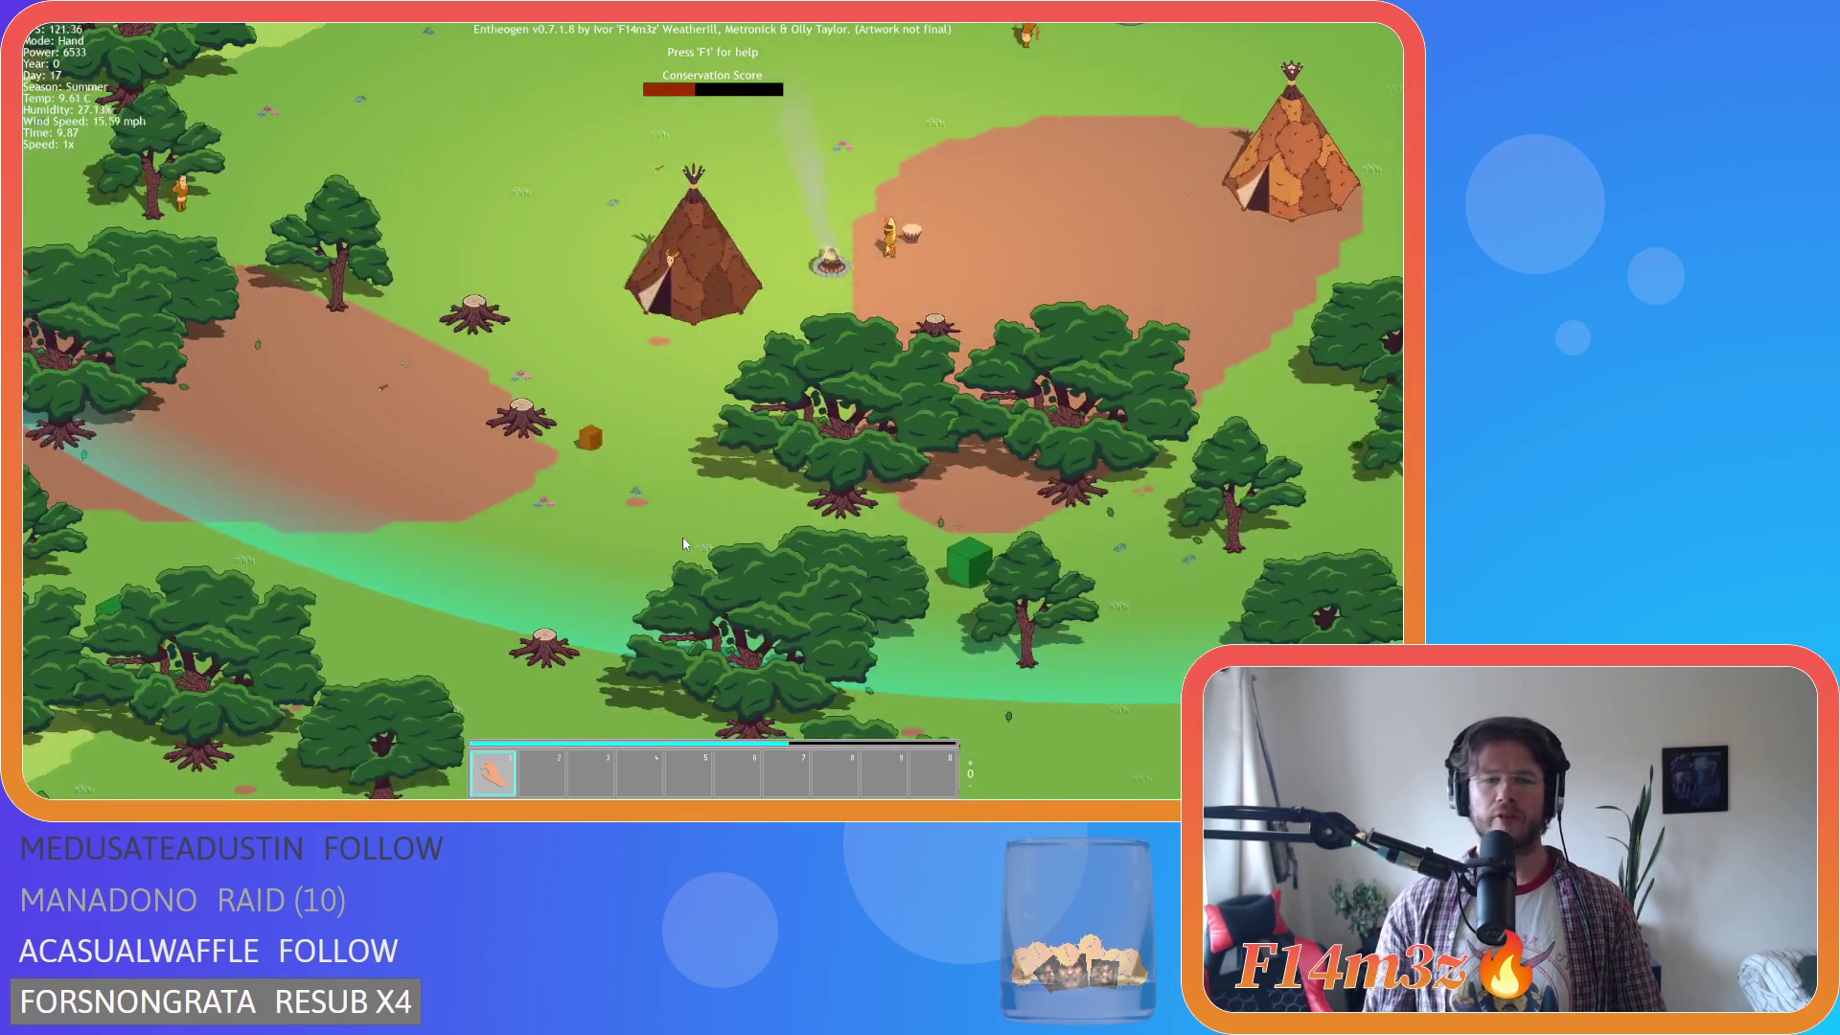
Sweep the view south-west across the river and forest.
key("a")
key("s")
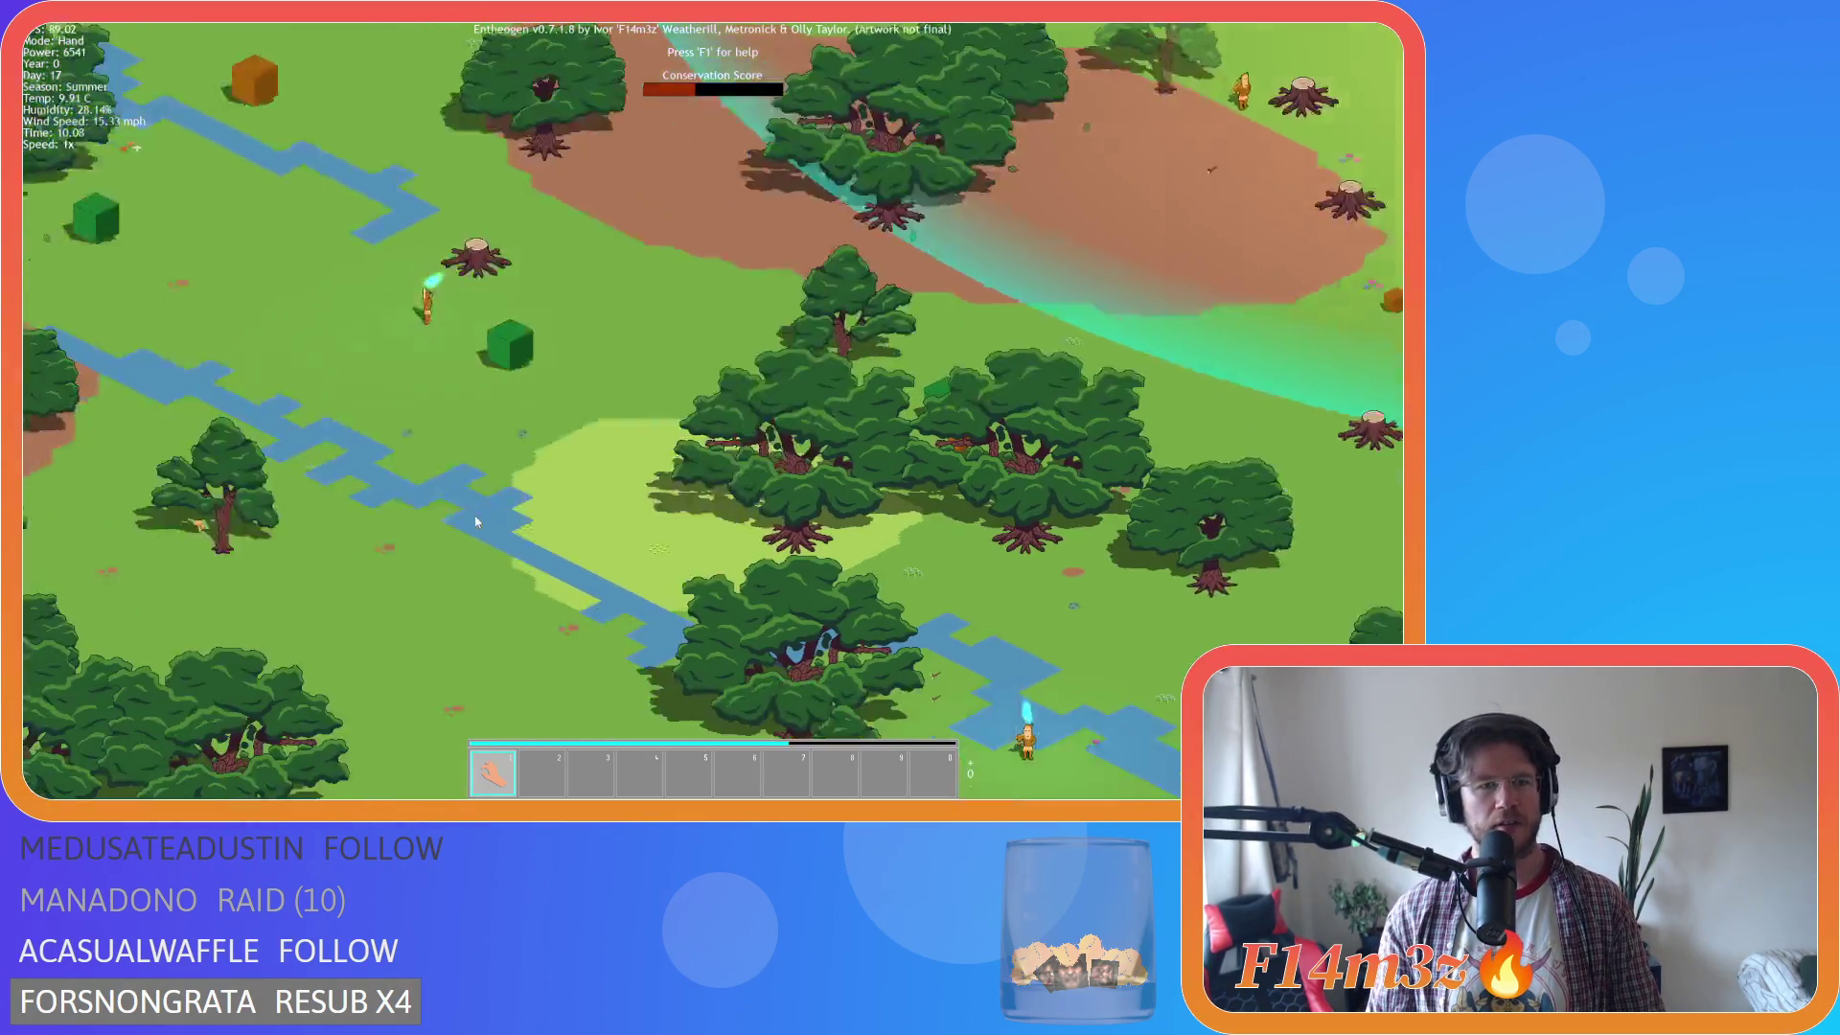
key("a")
key("s")
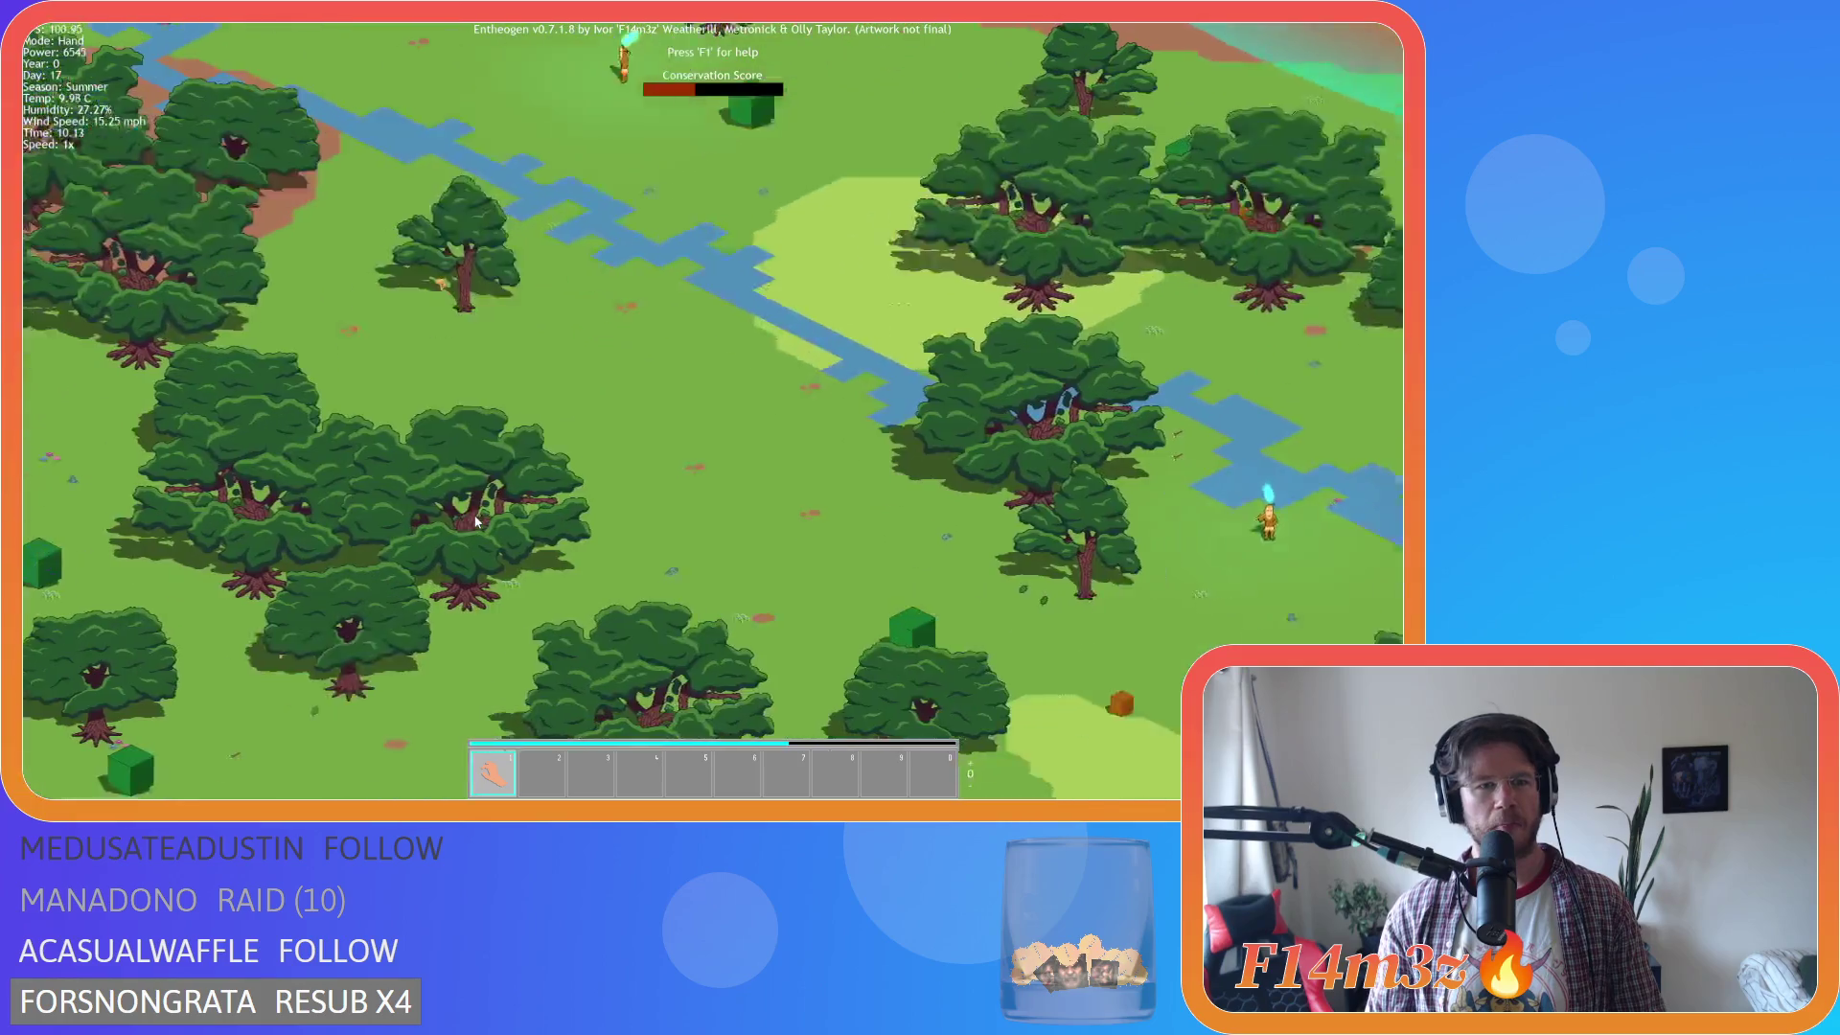
Pan back to centre on the three tipis, the forest edge and the standing stone.
key("d")
key("s")
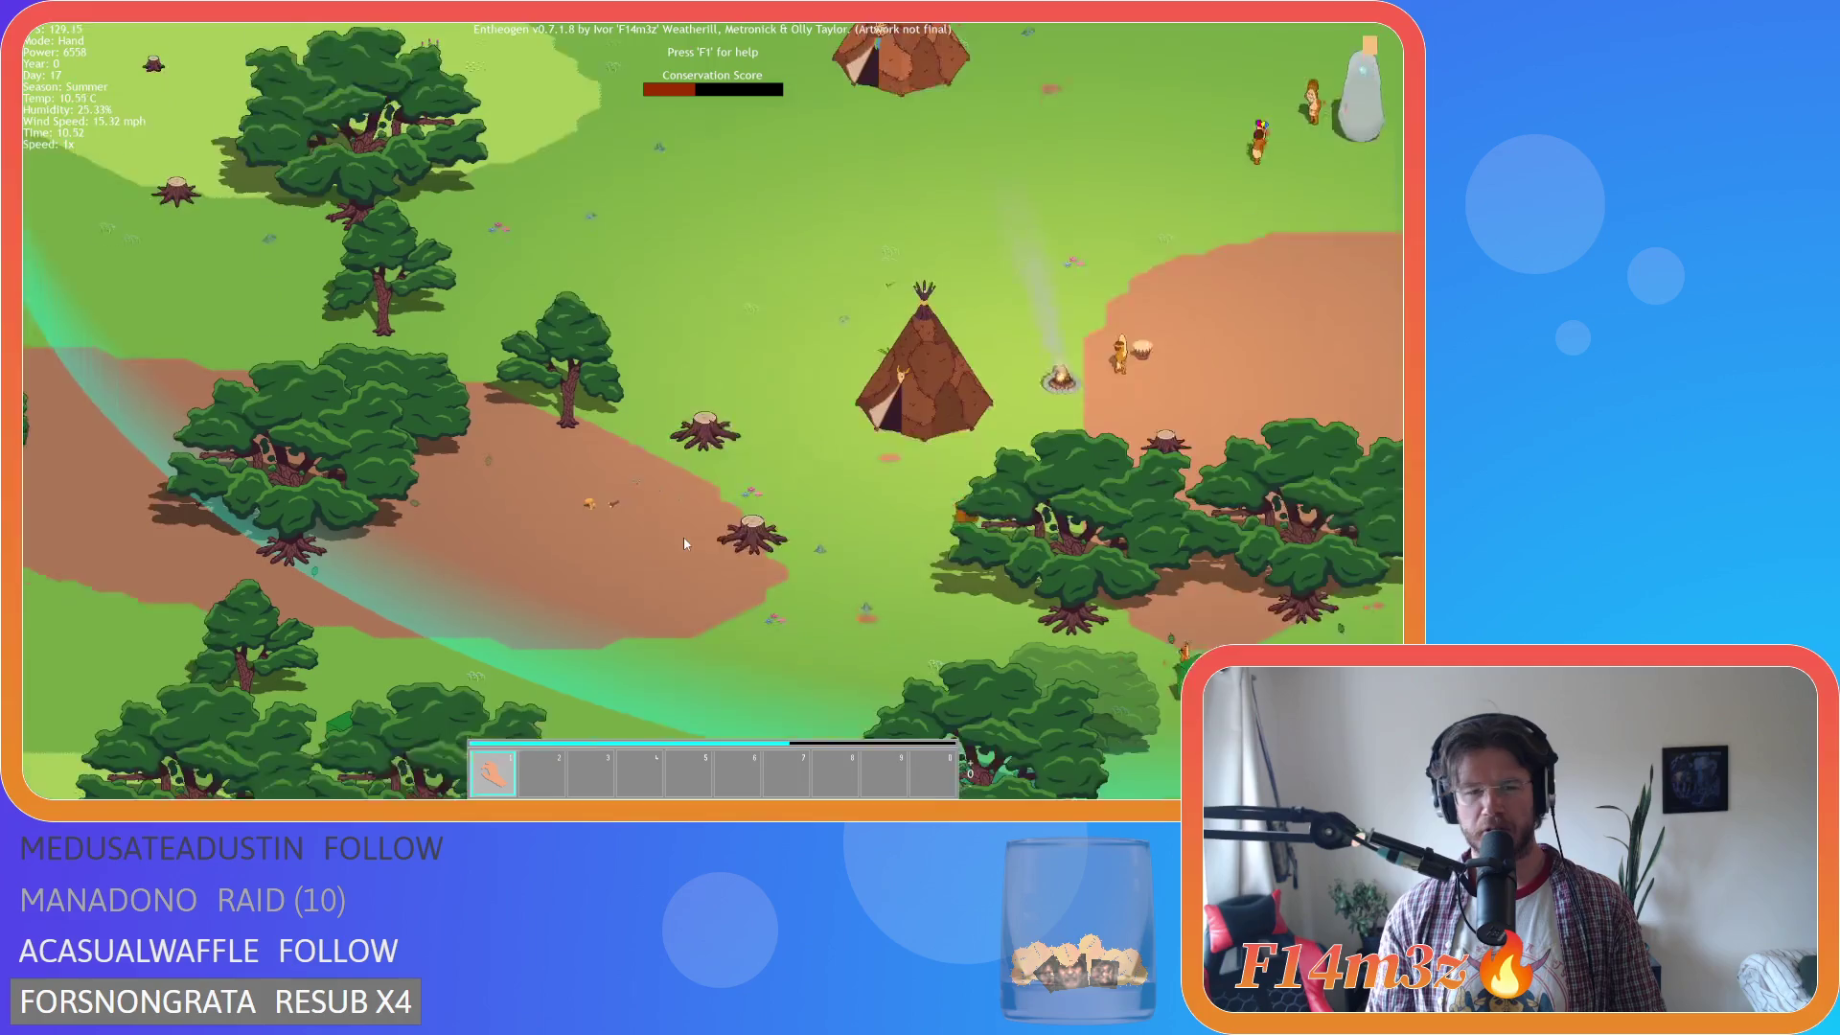
key("w")
key("a")
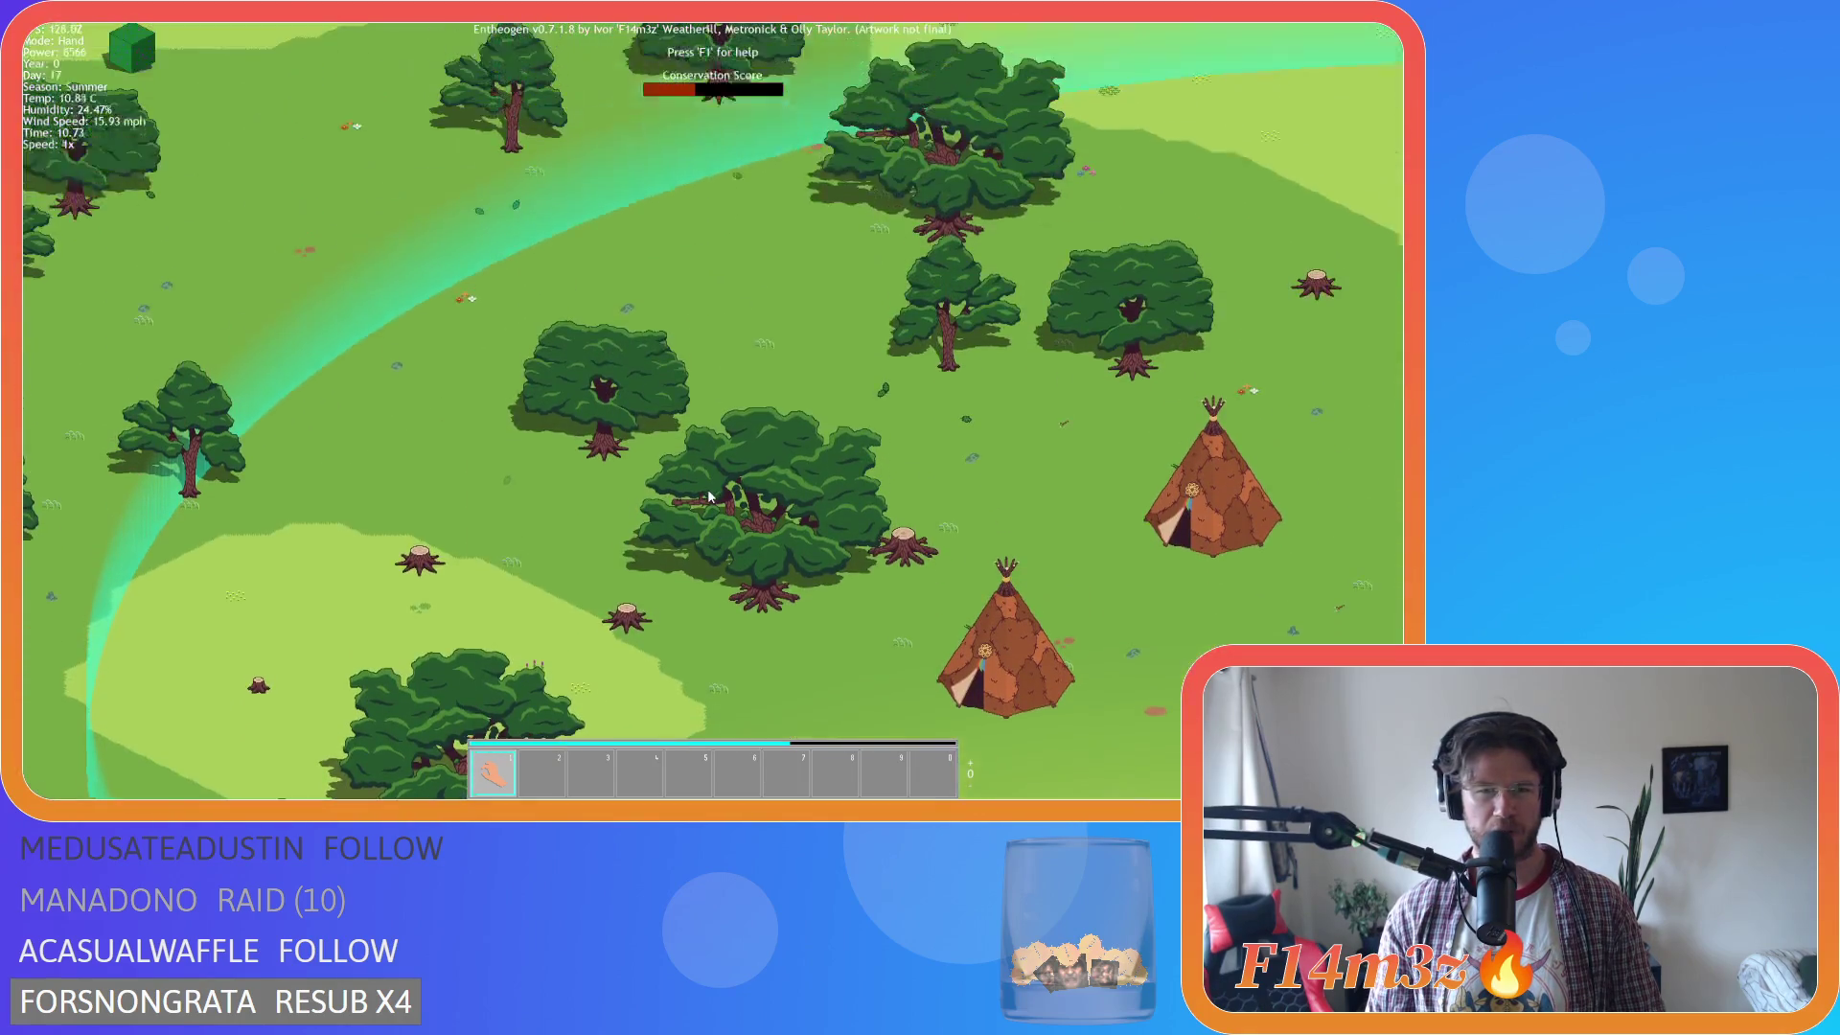
key("d")
key("s")
key("s")
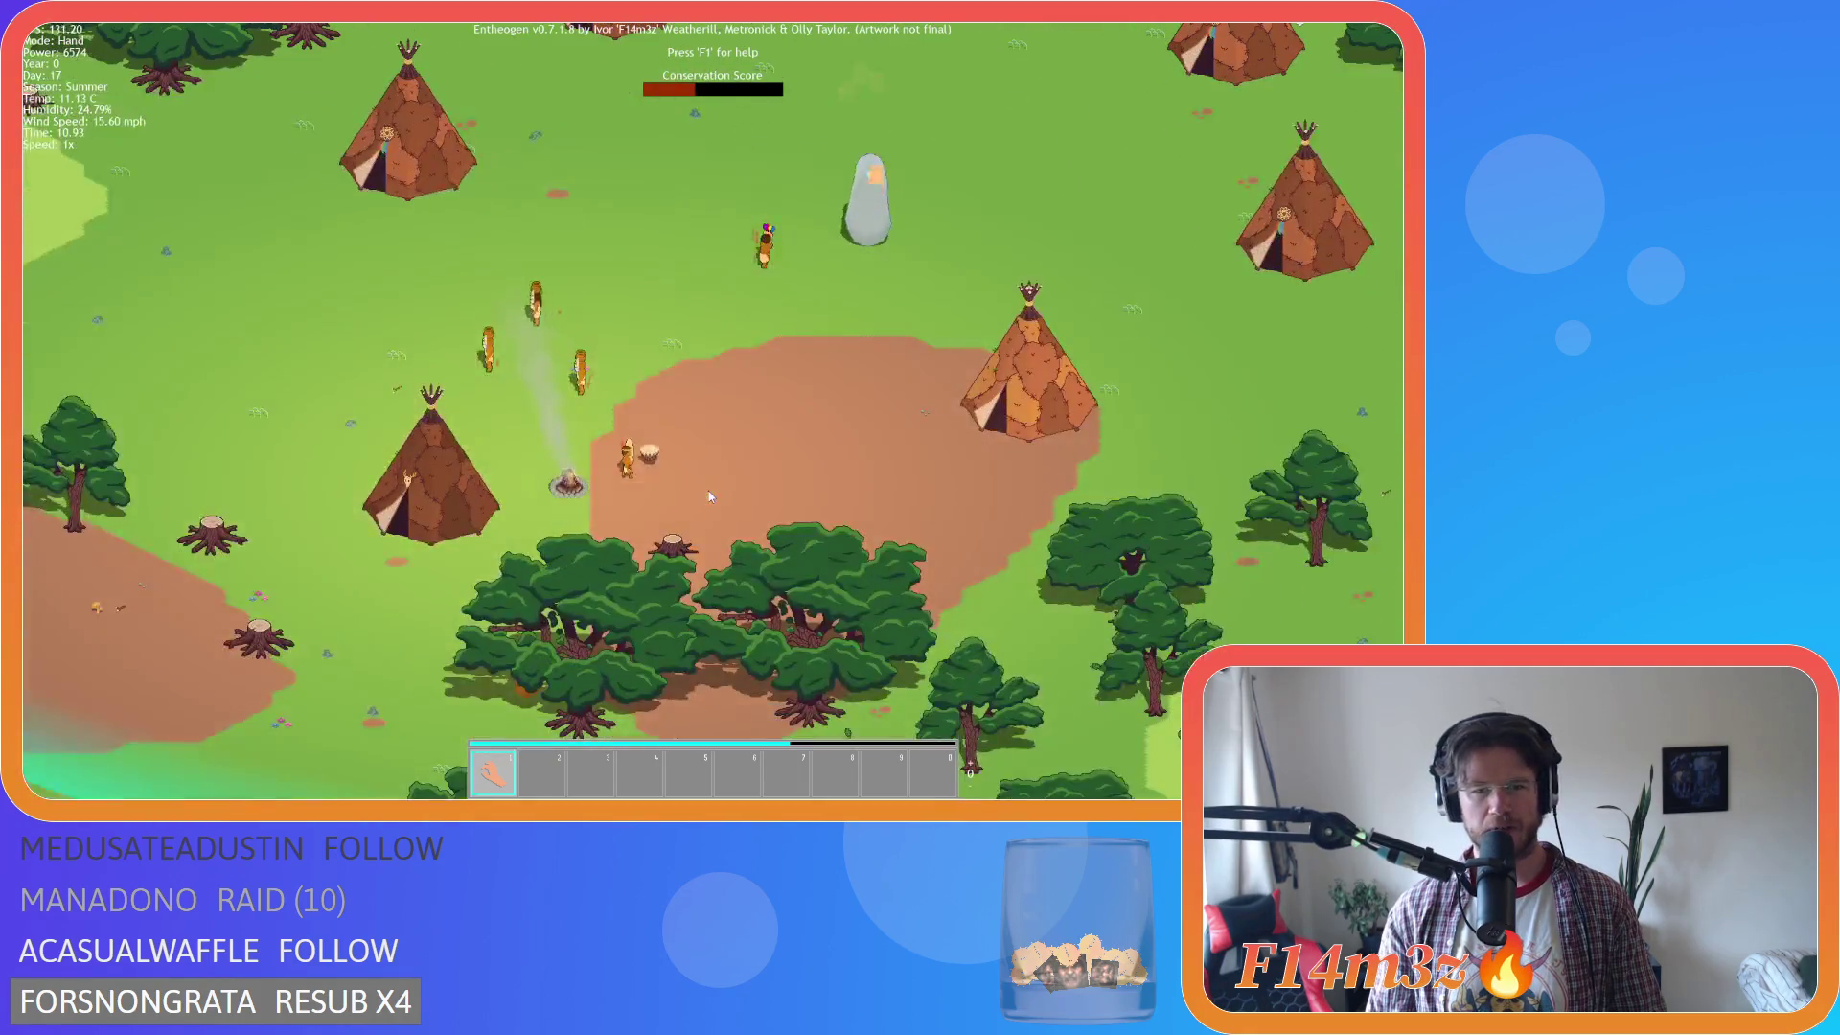
key("d")
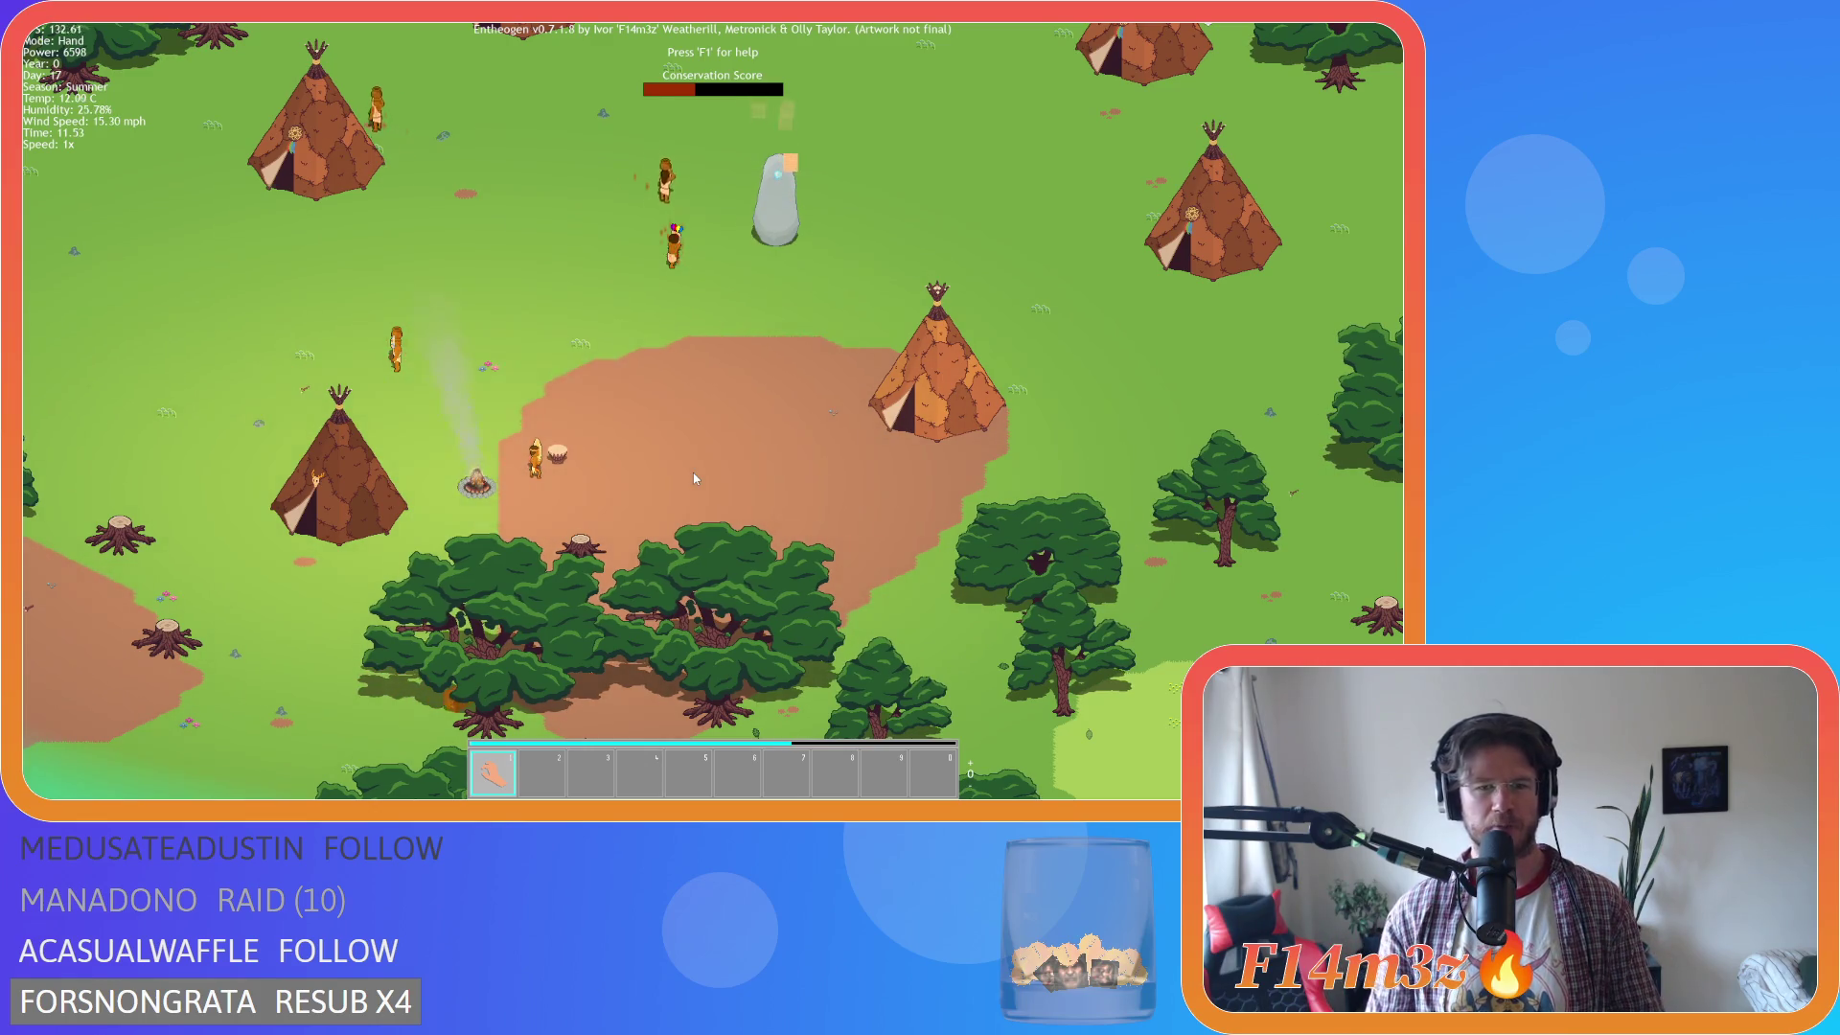
key("w")
key("a")
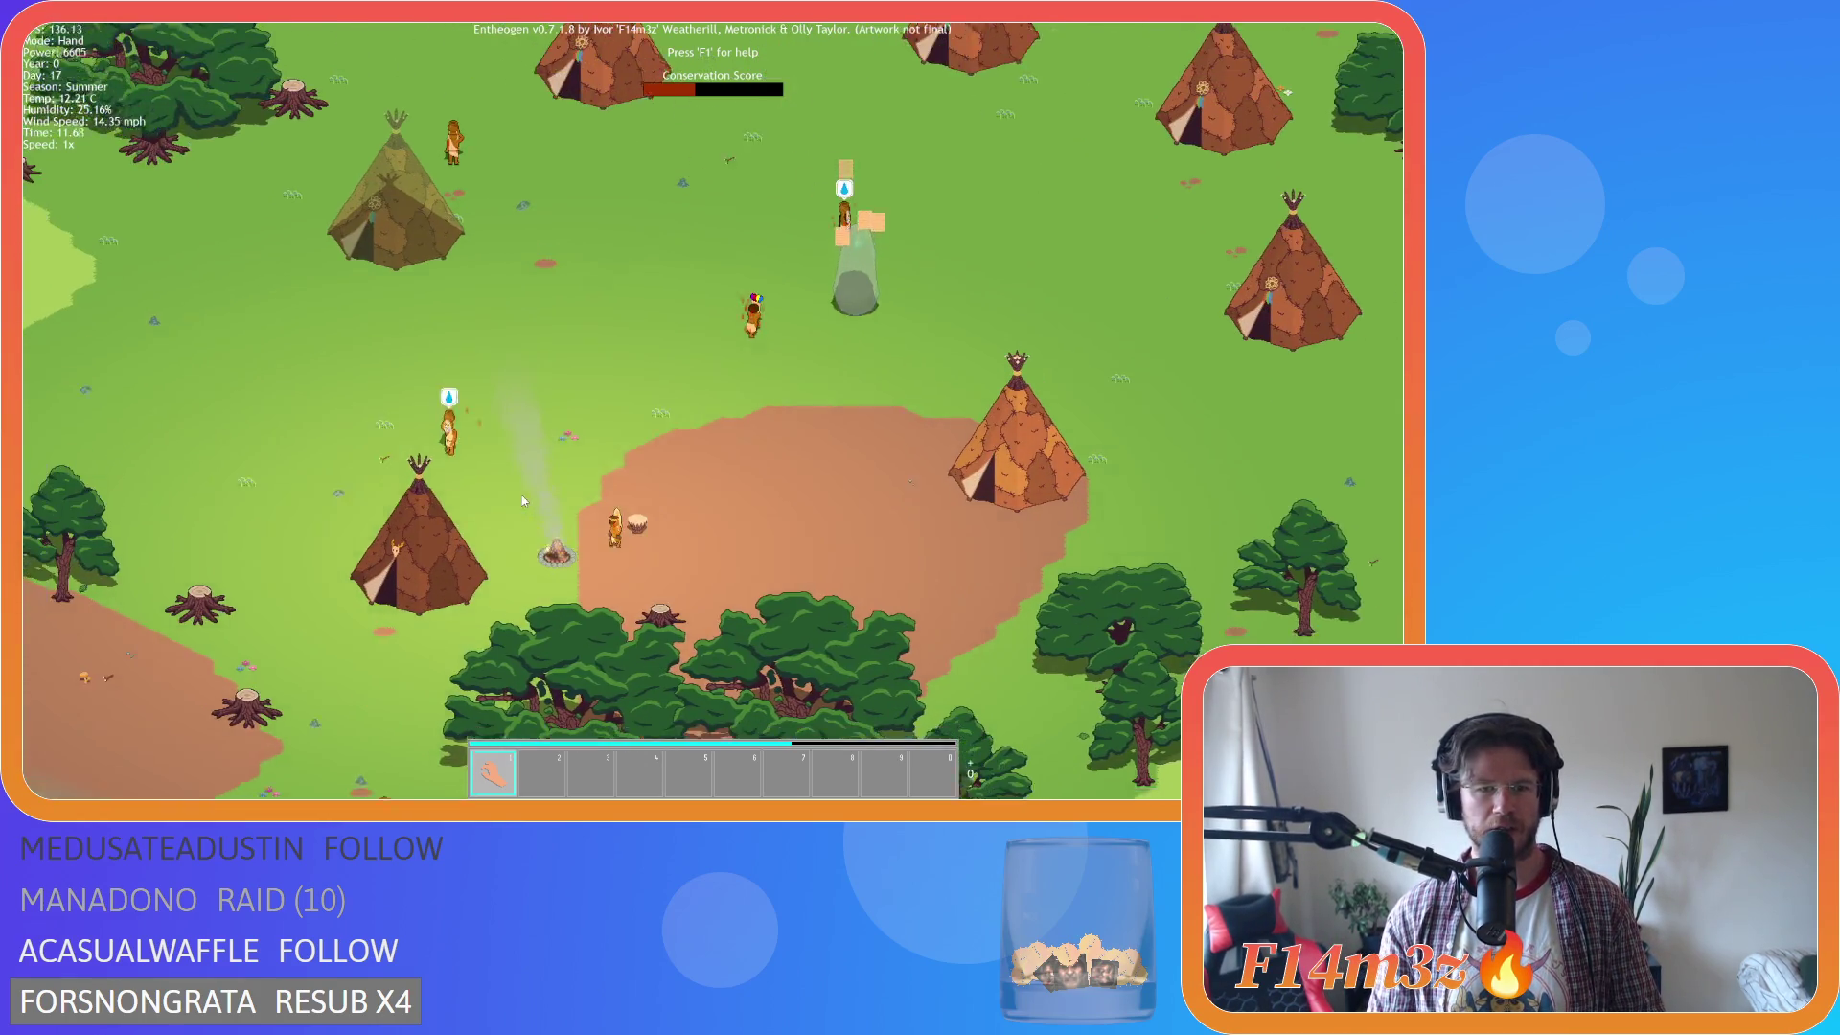
key("a")
key("w")
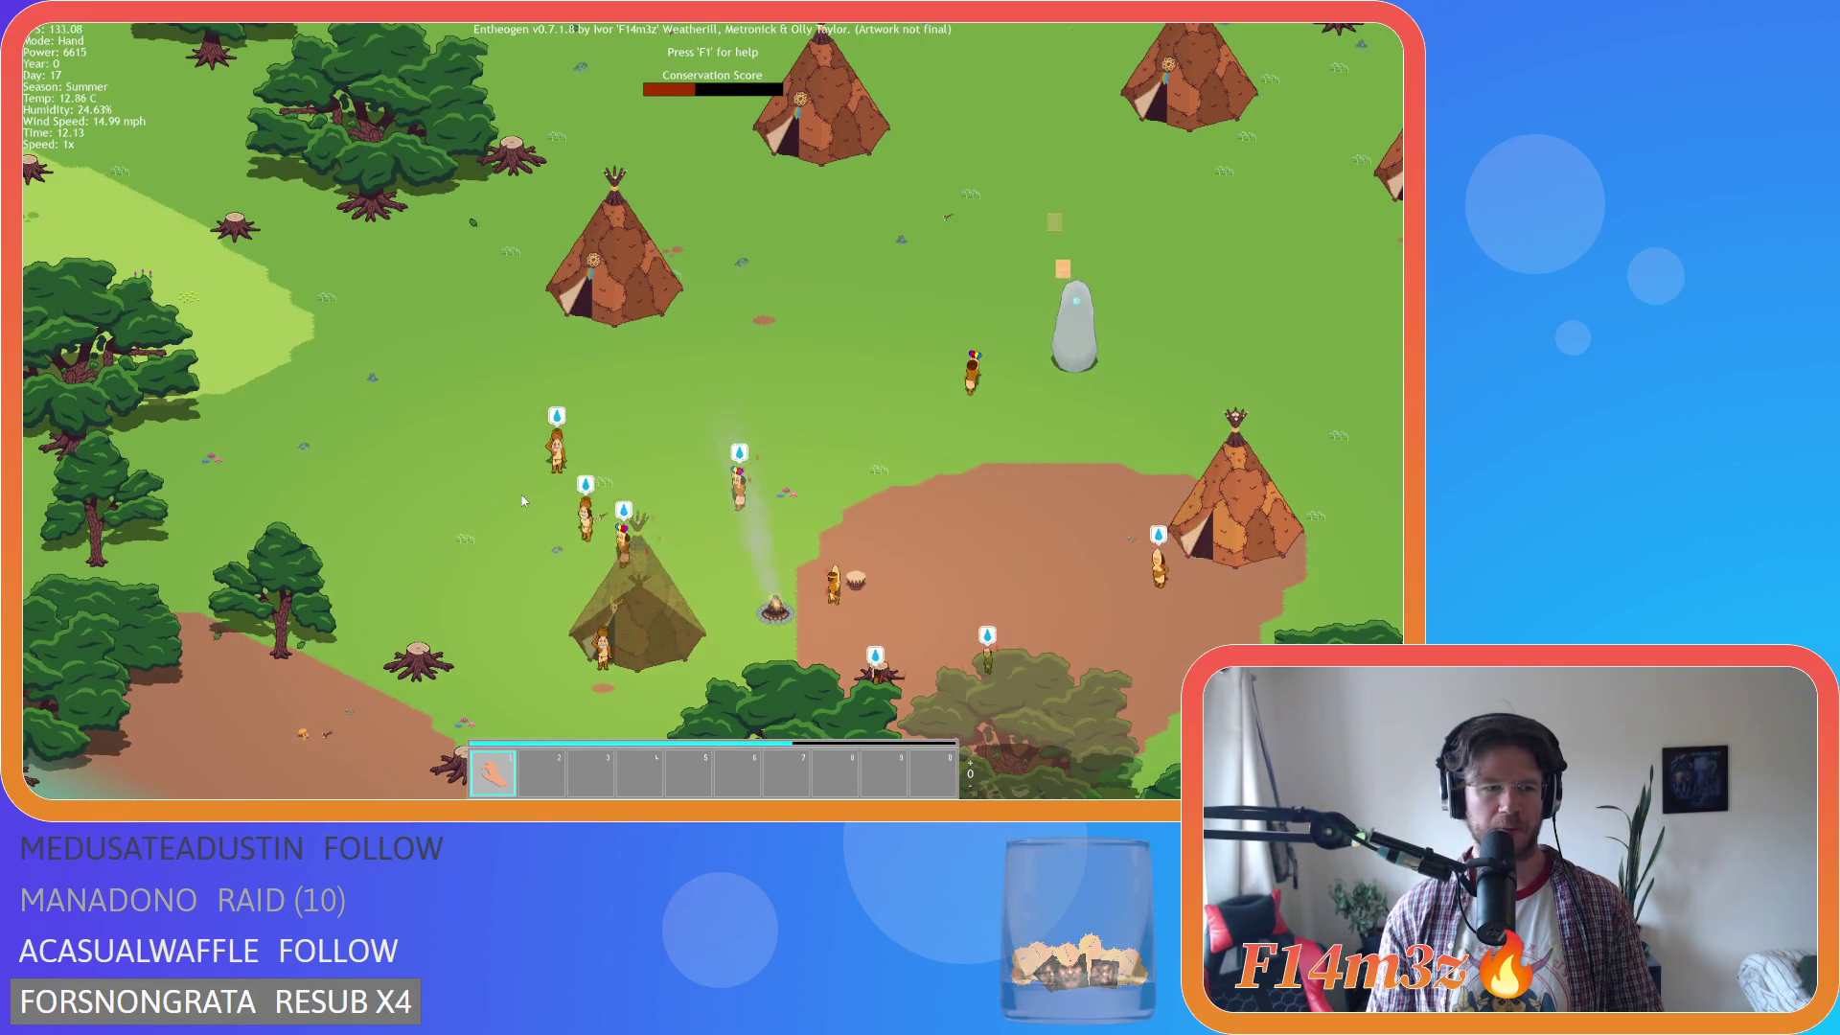
key("d")
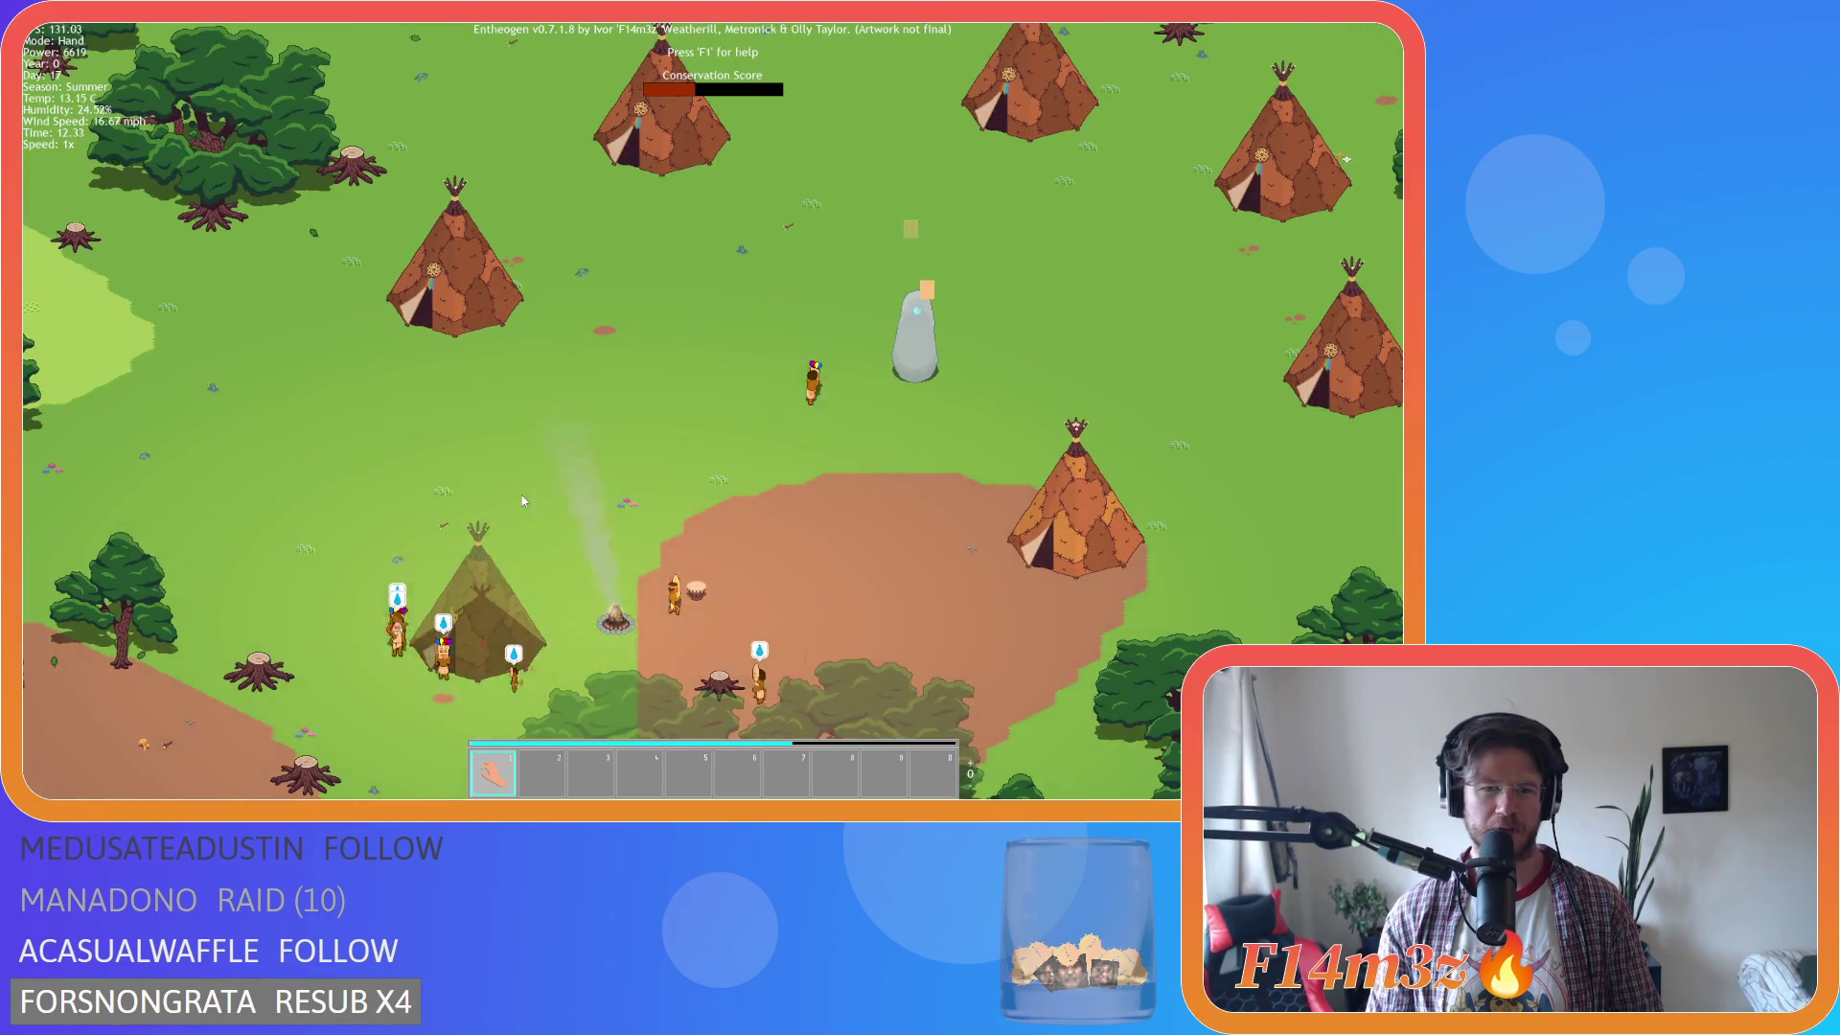
key("s")
key("a")
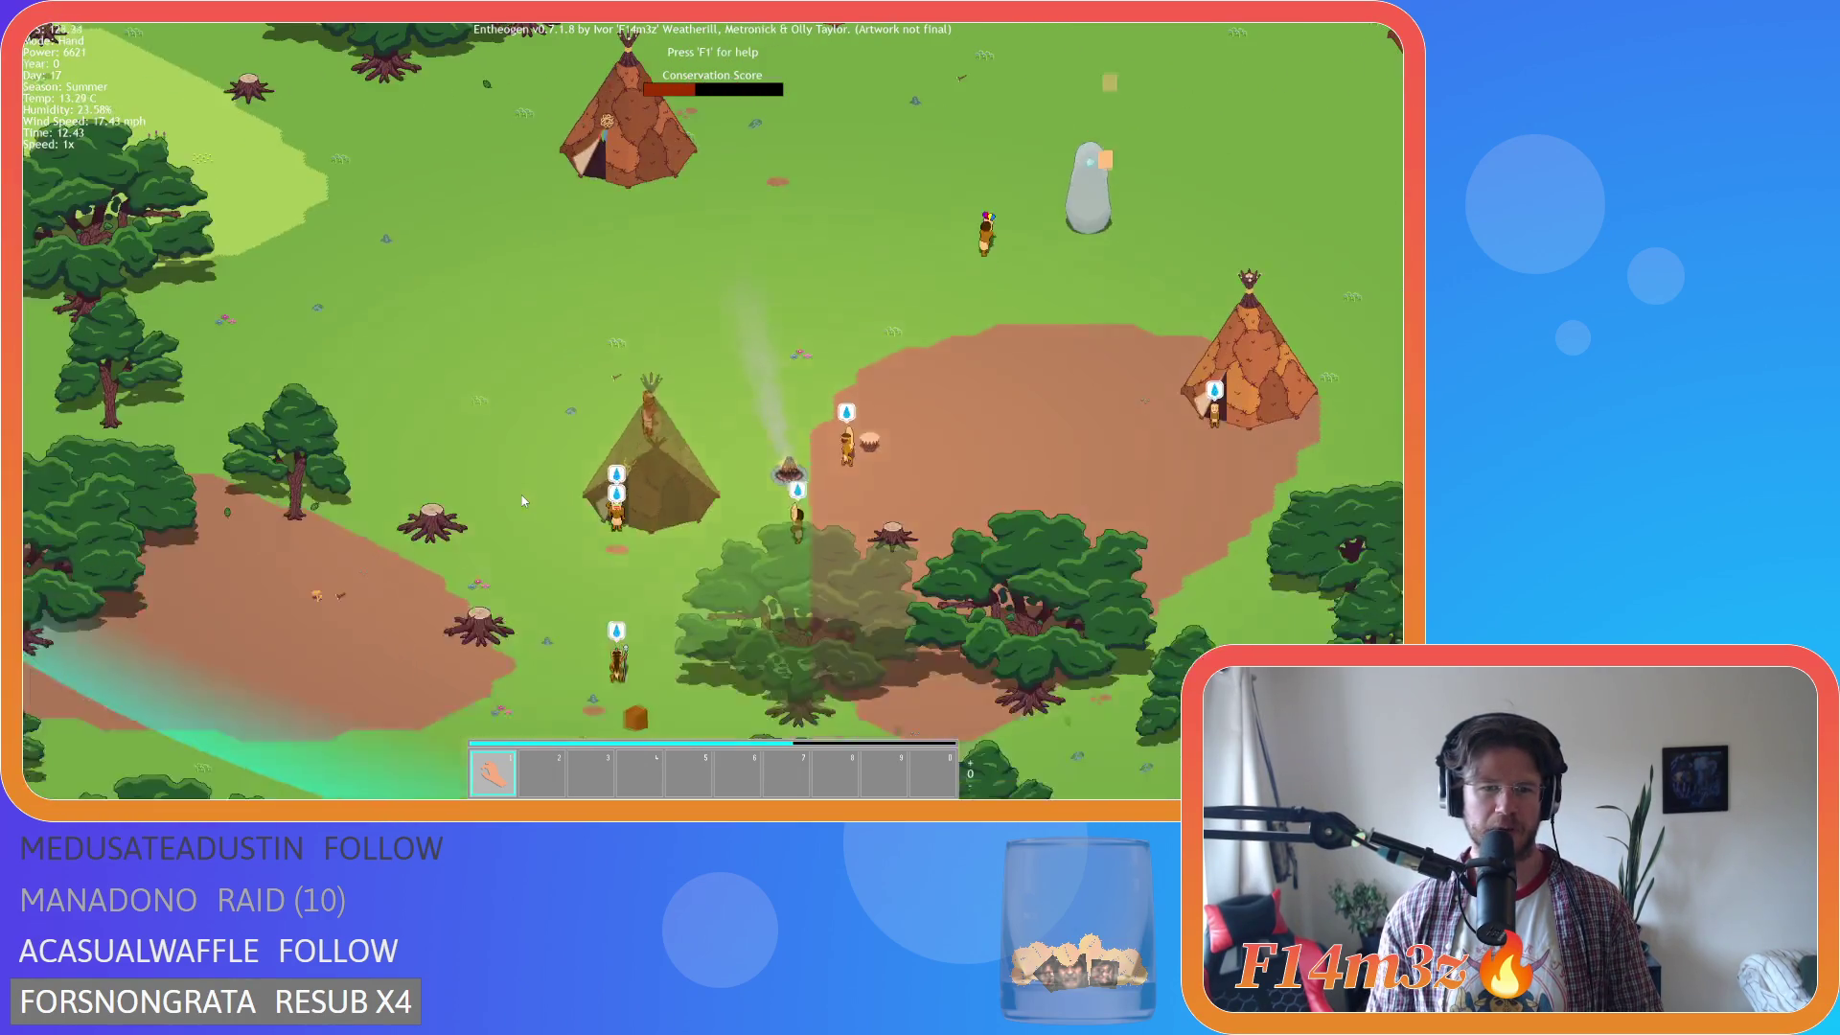
key("w")
key("d")
key("a")
key("d")
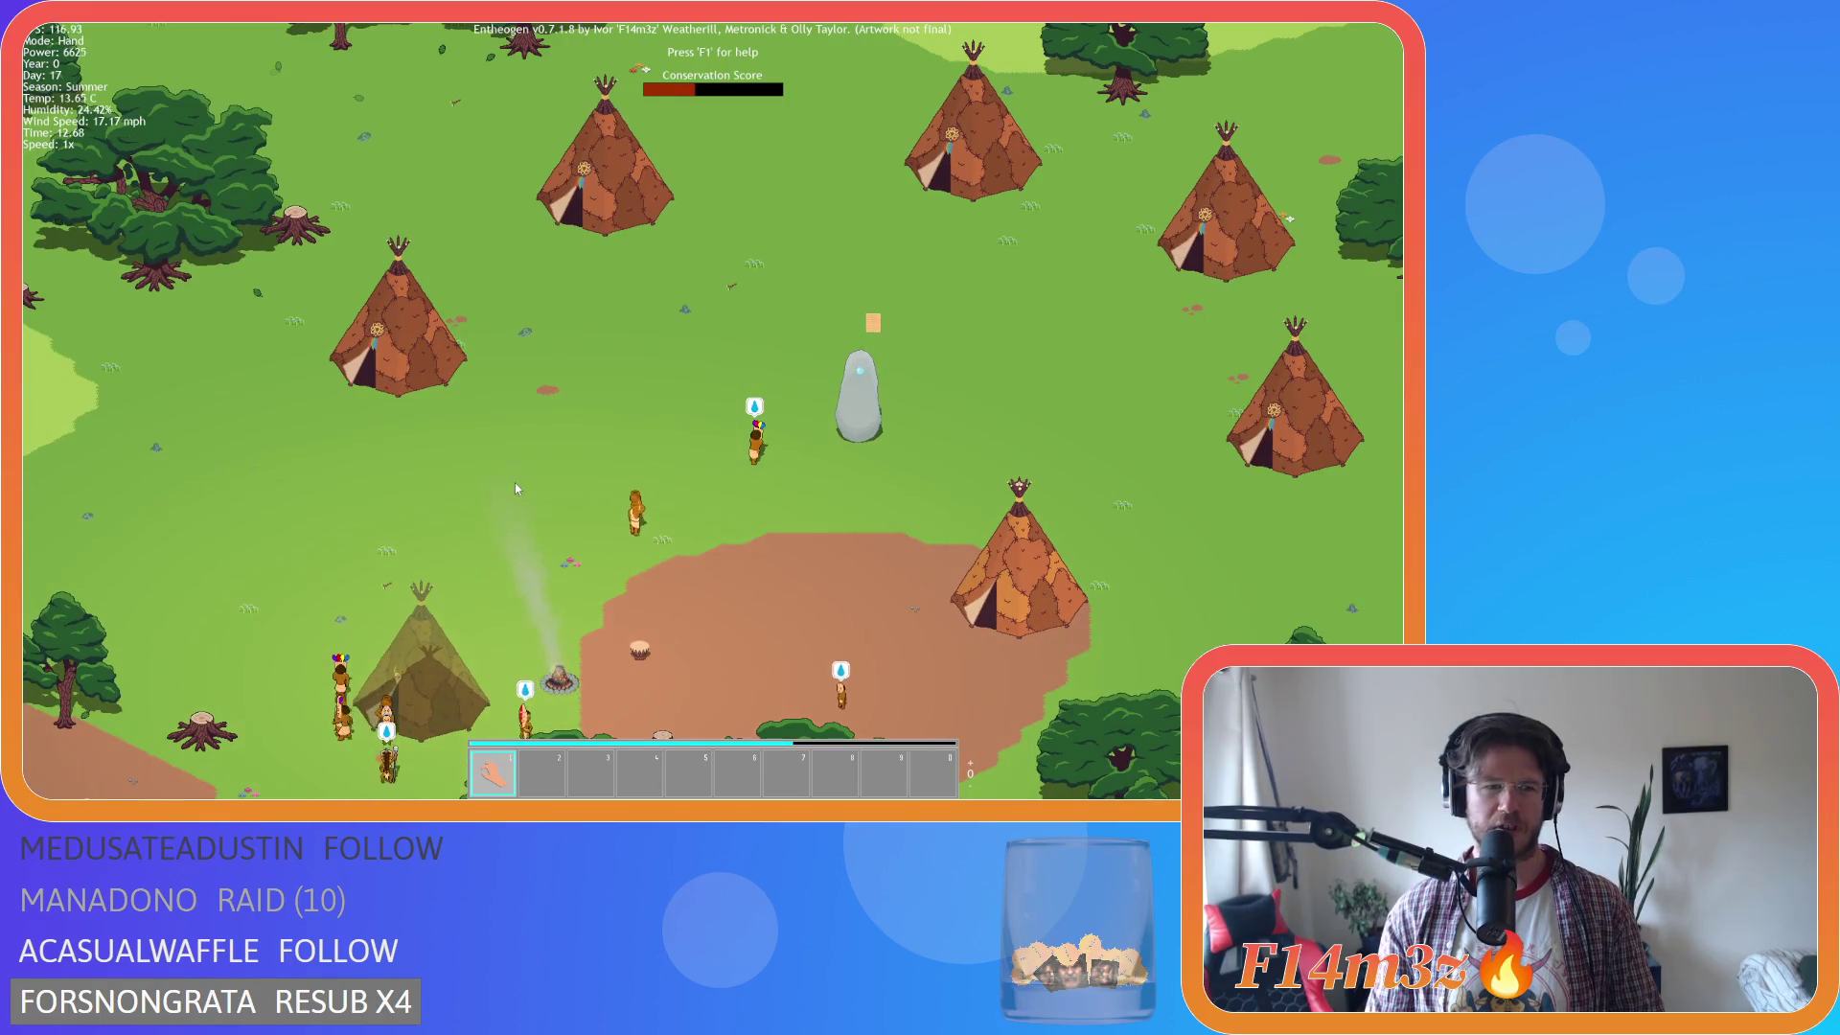
key("w")
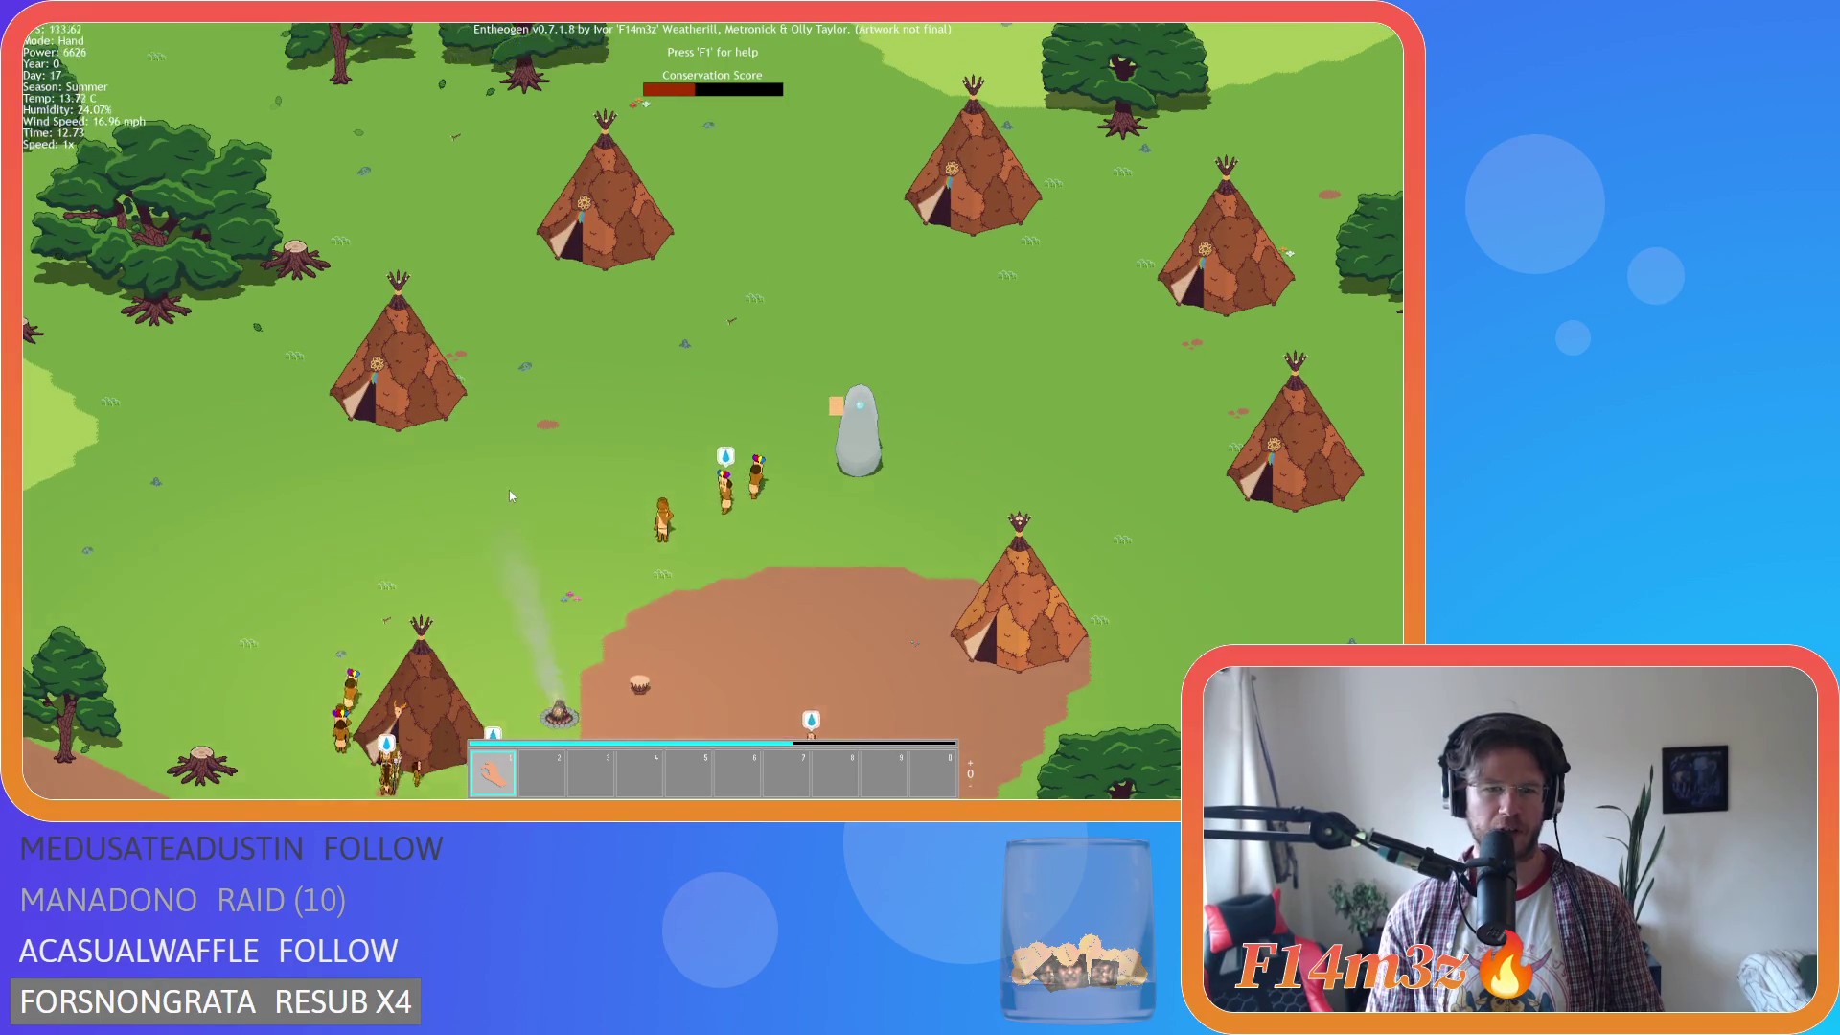
key("d")
key("s")
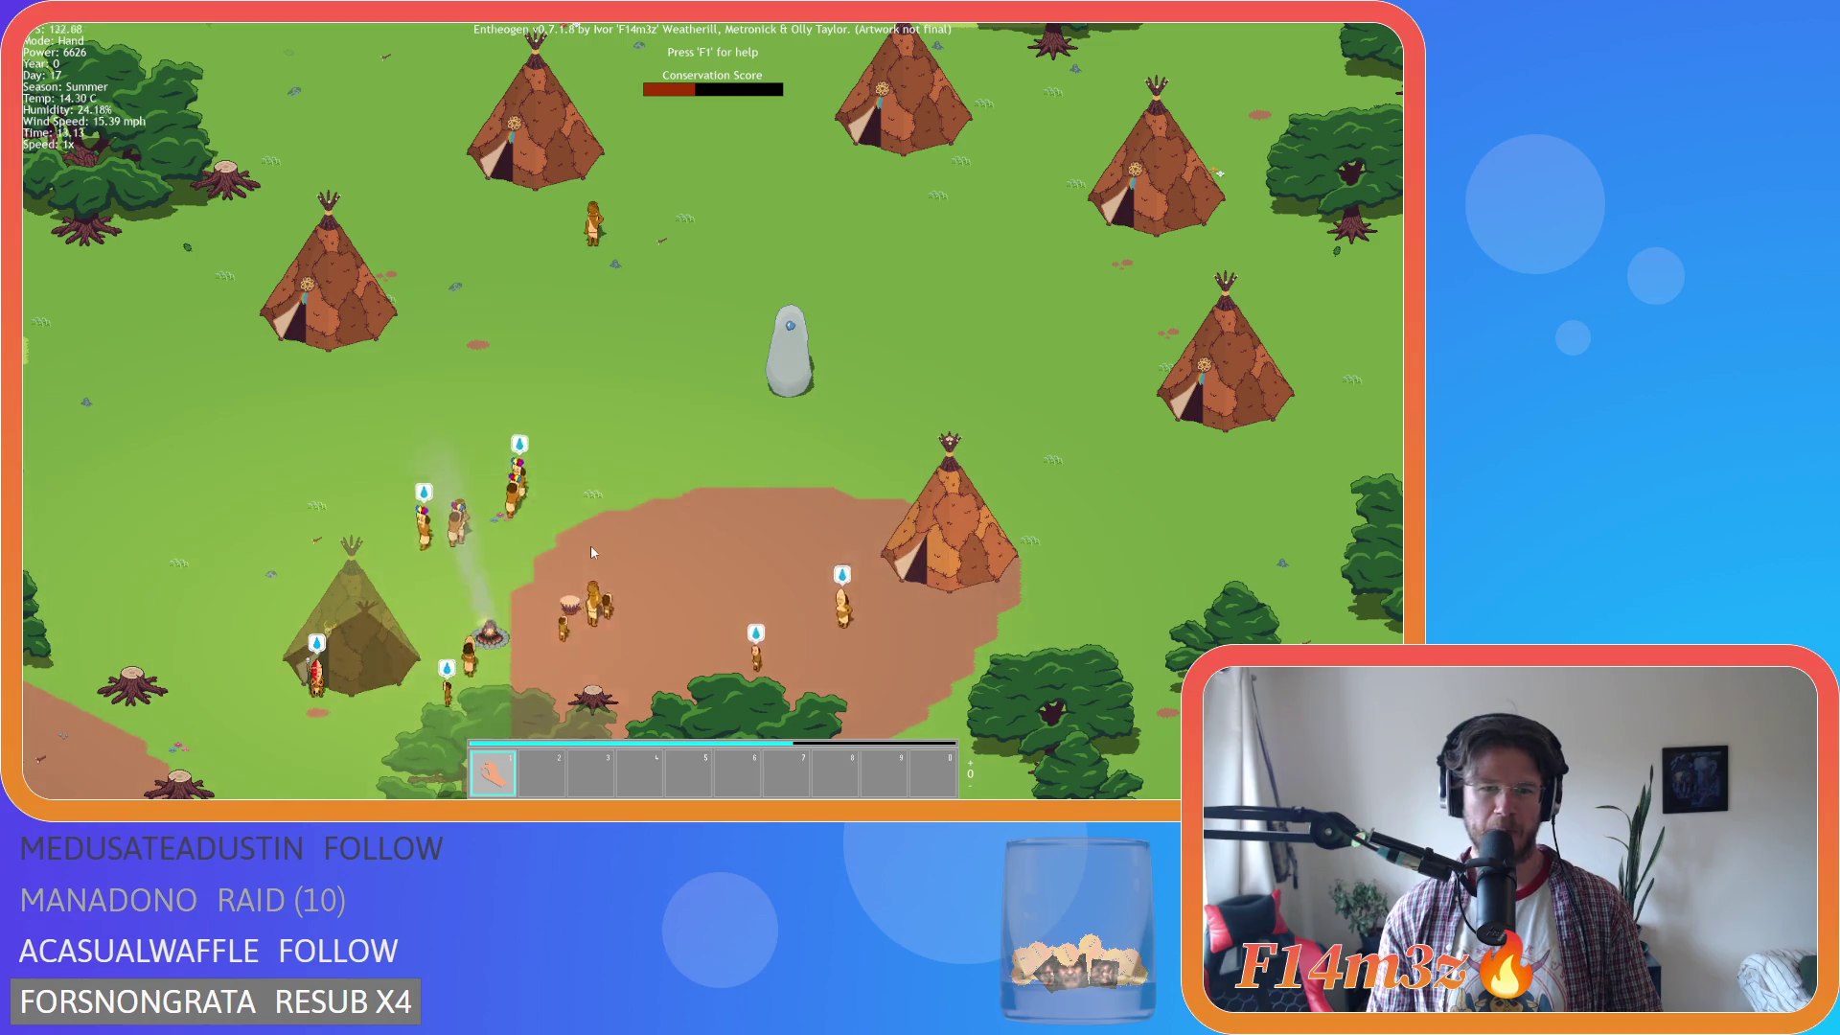
key("d")
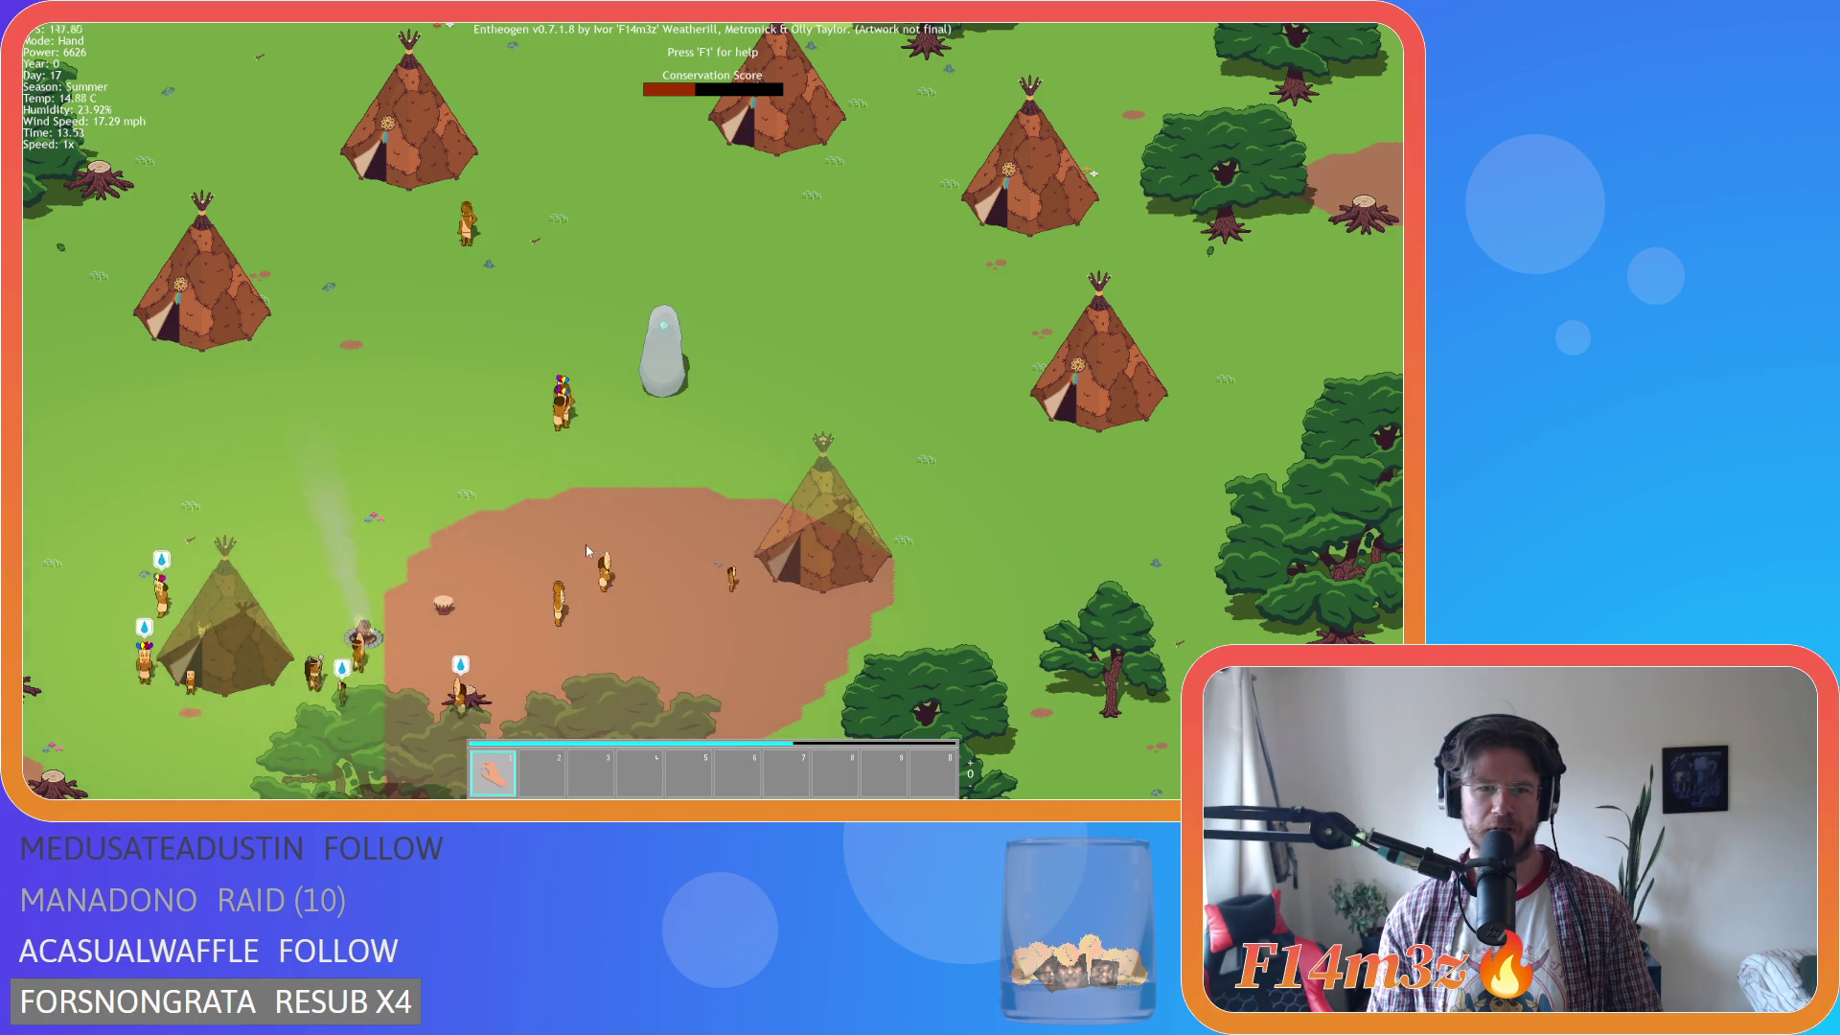
key("s")
key("a")
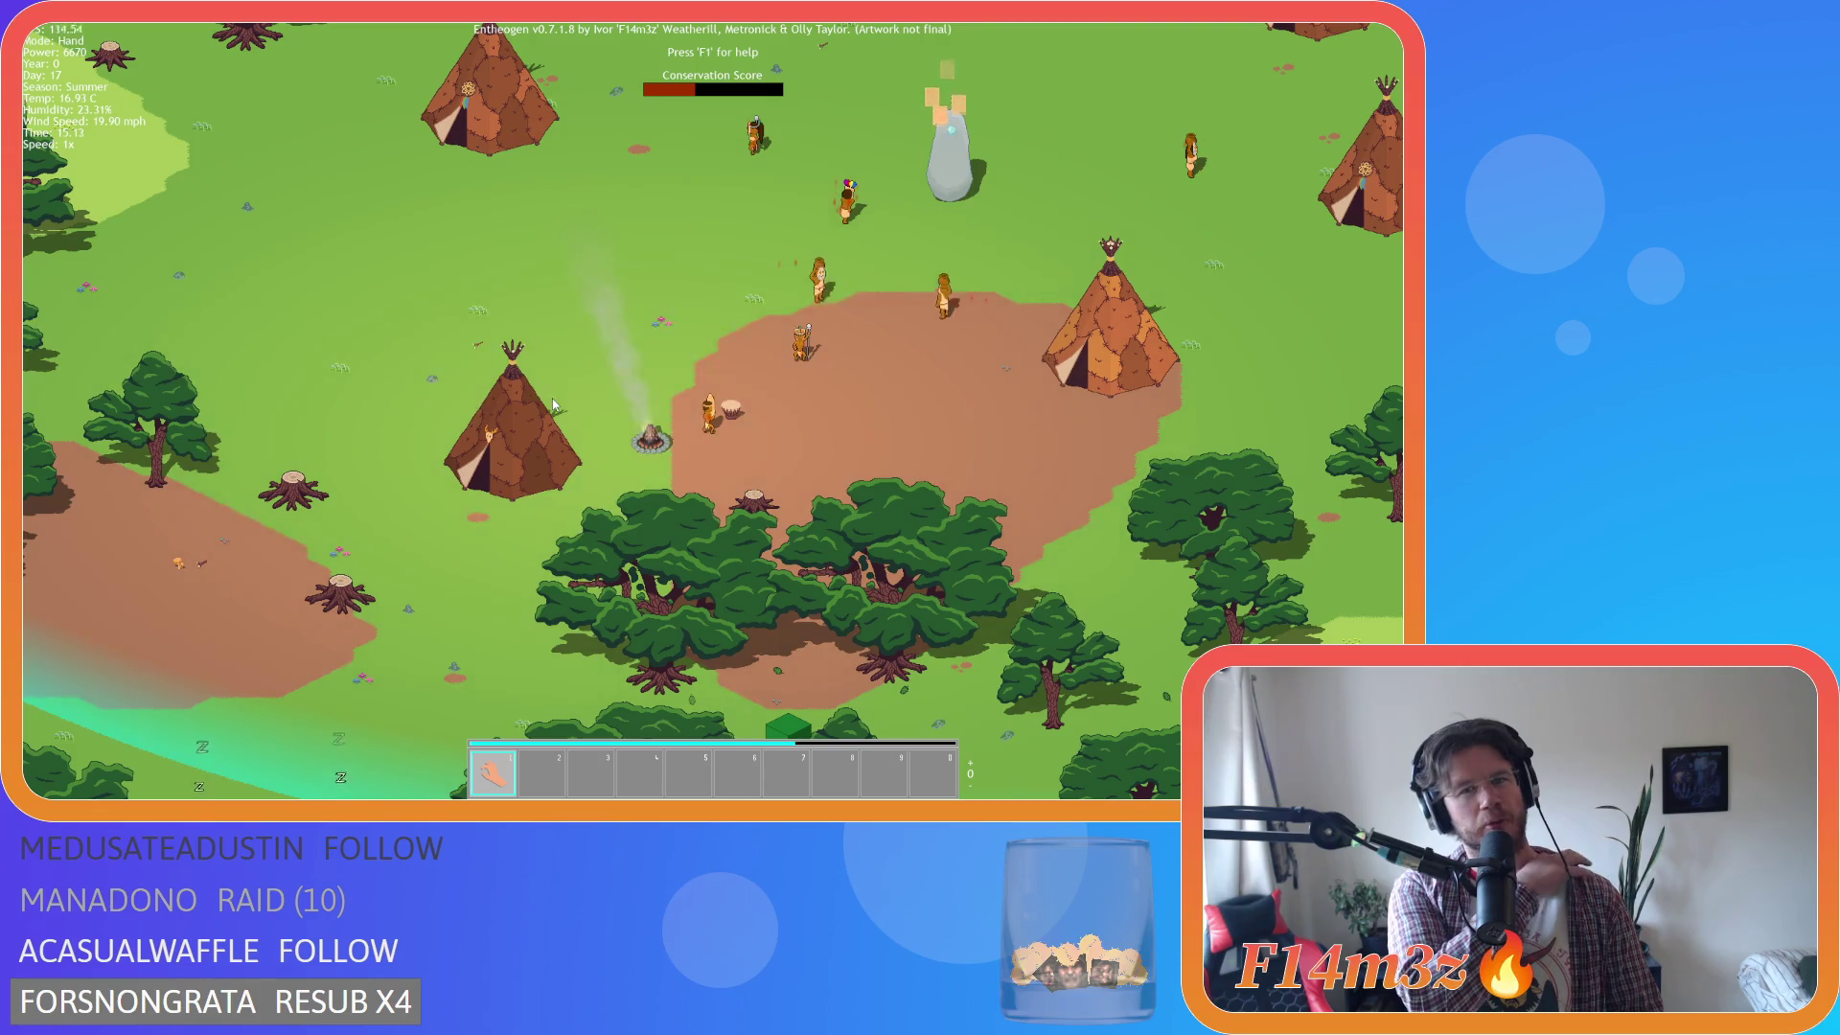
Pan around the campfire tipi with a brief zoom in, then zoom back out.
key("w")
key("d")
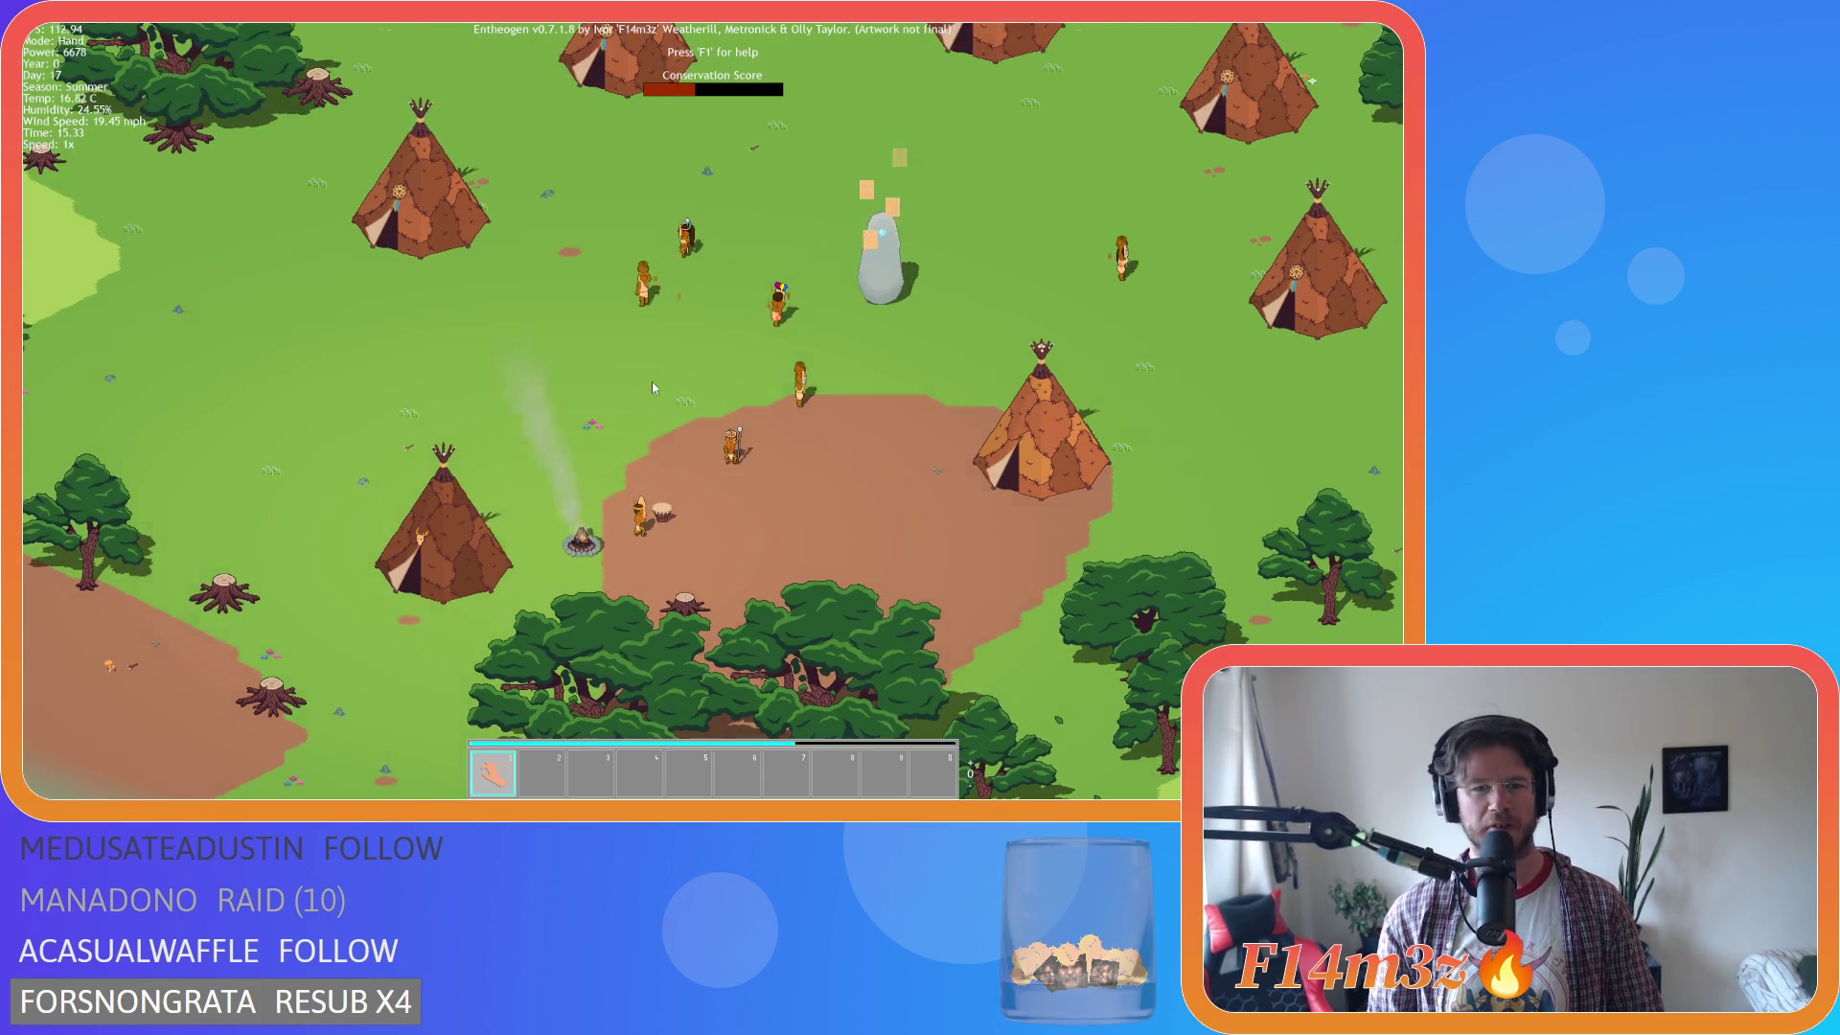
key("s")
key("d")
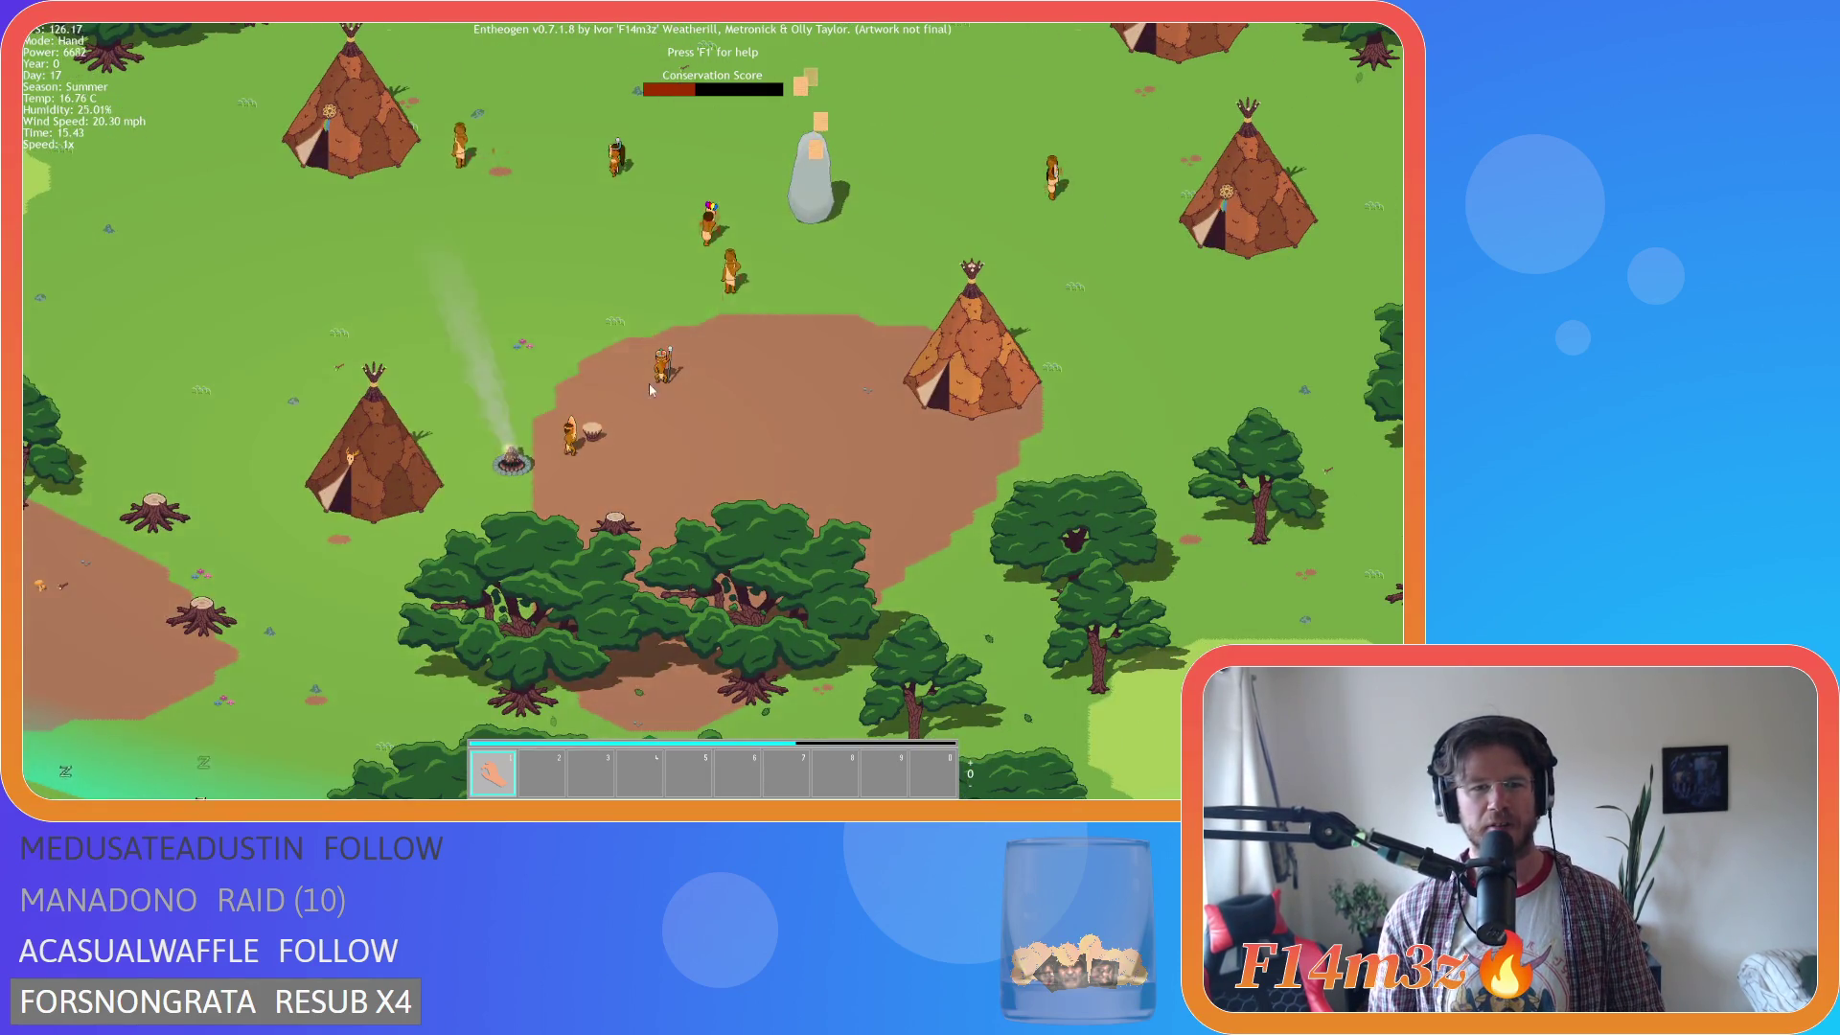
scroll(629, 416, "up", 4)
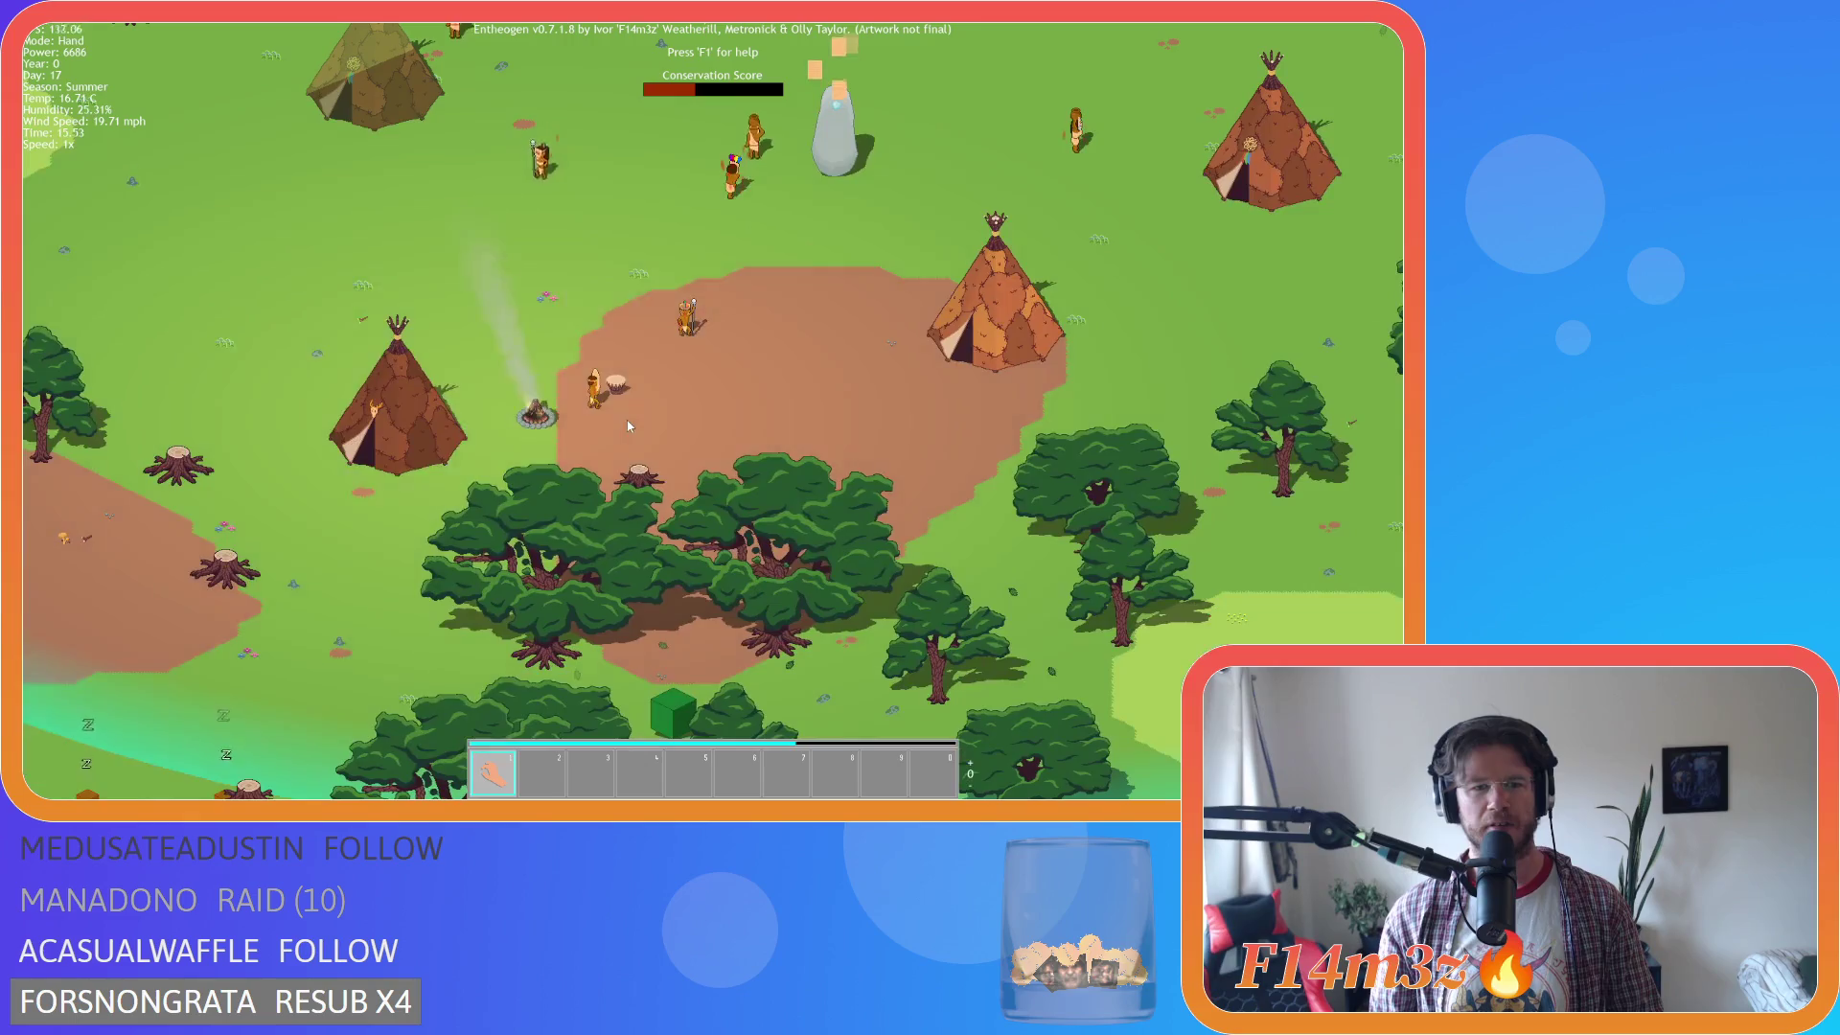
key("w")
key("a")
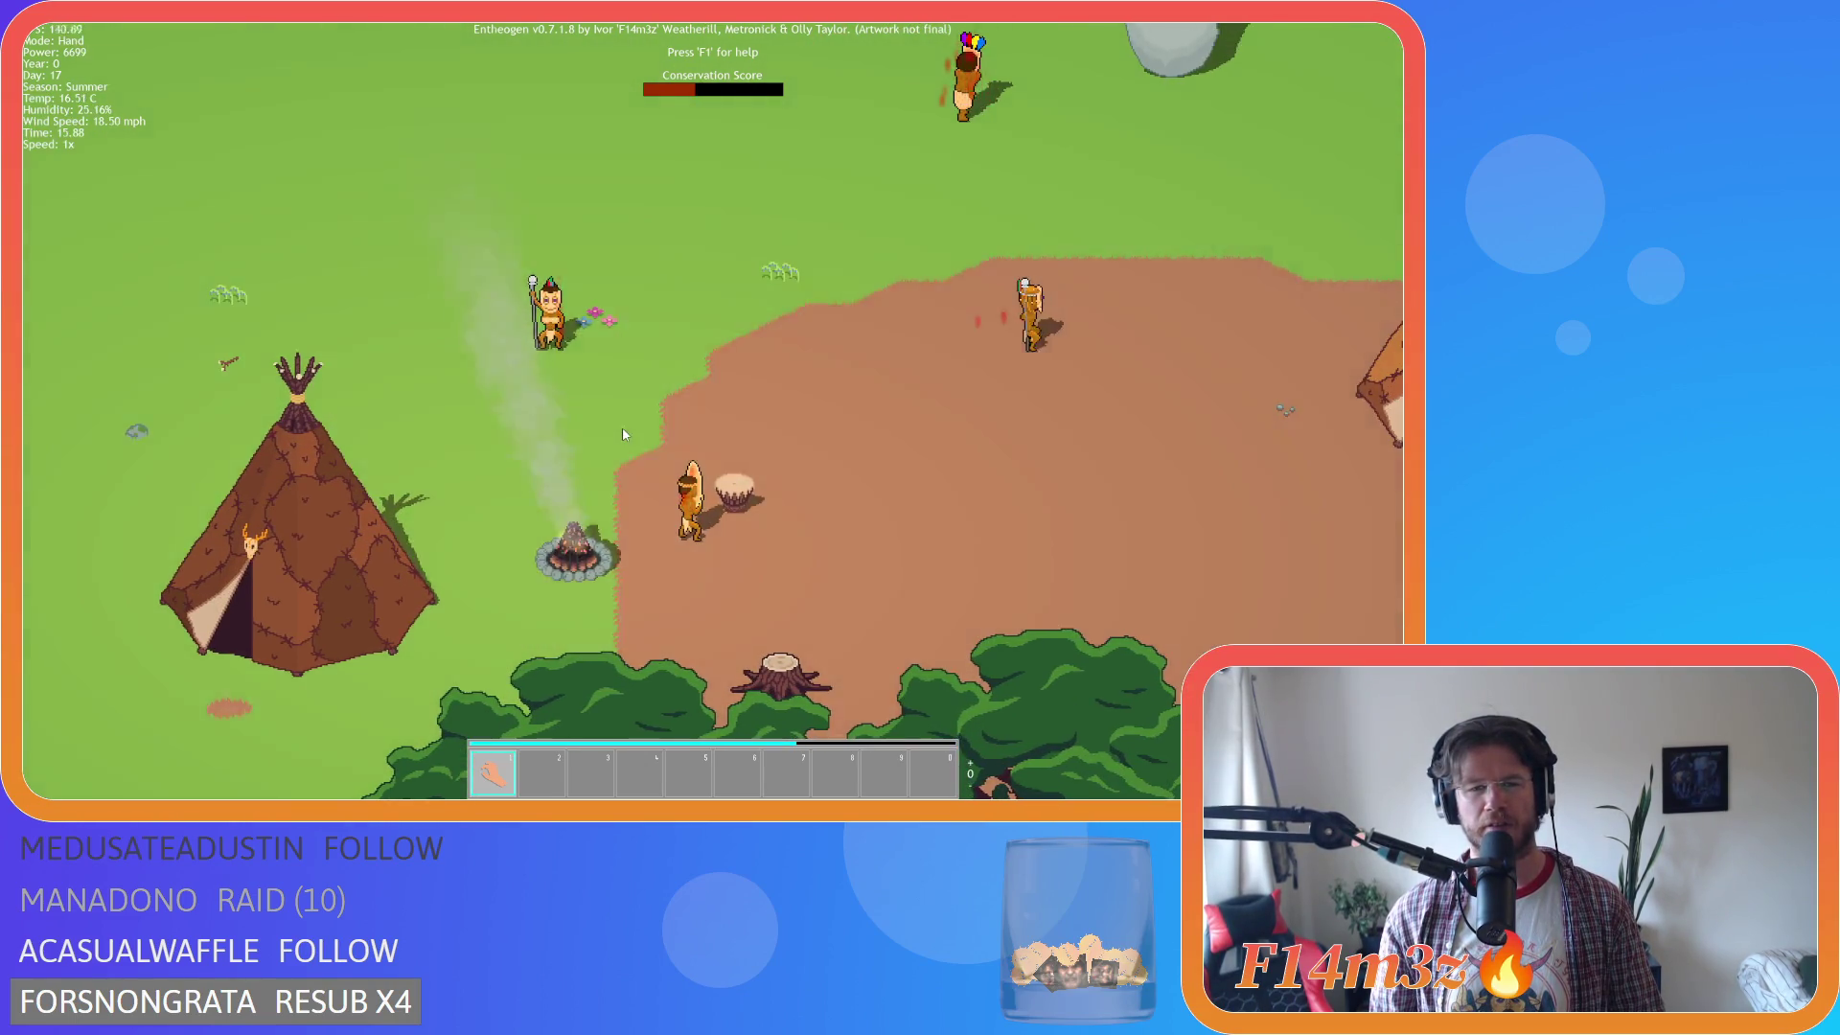
key("s")
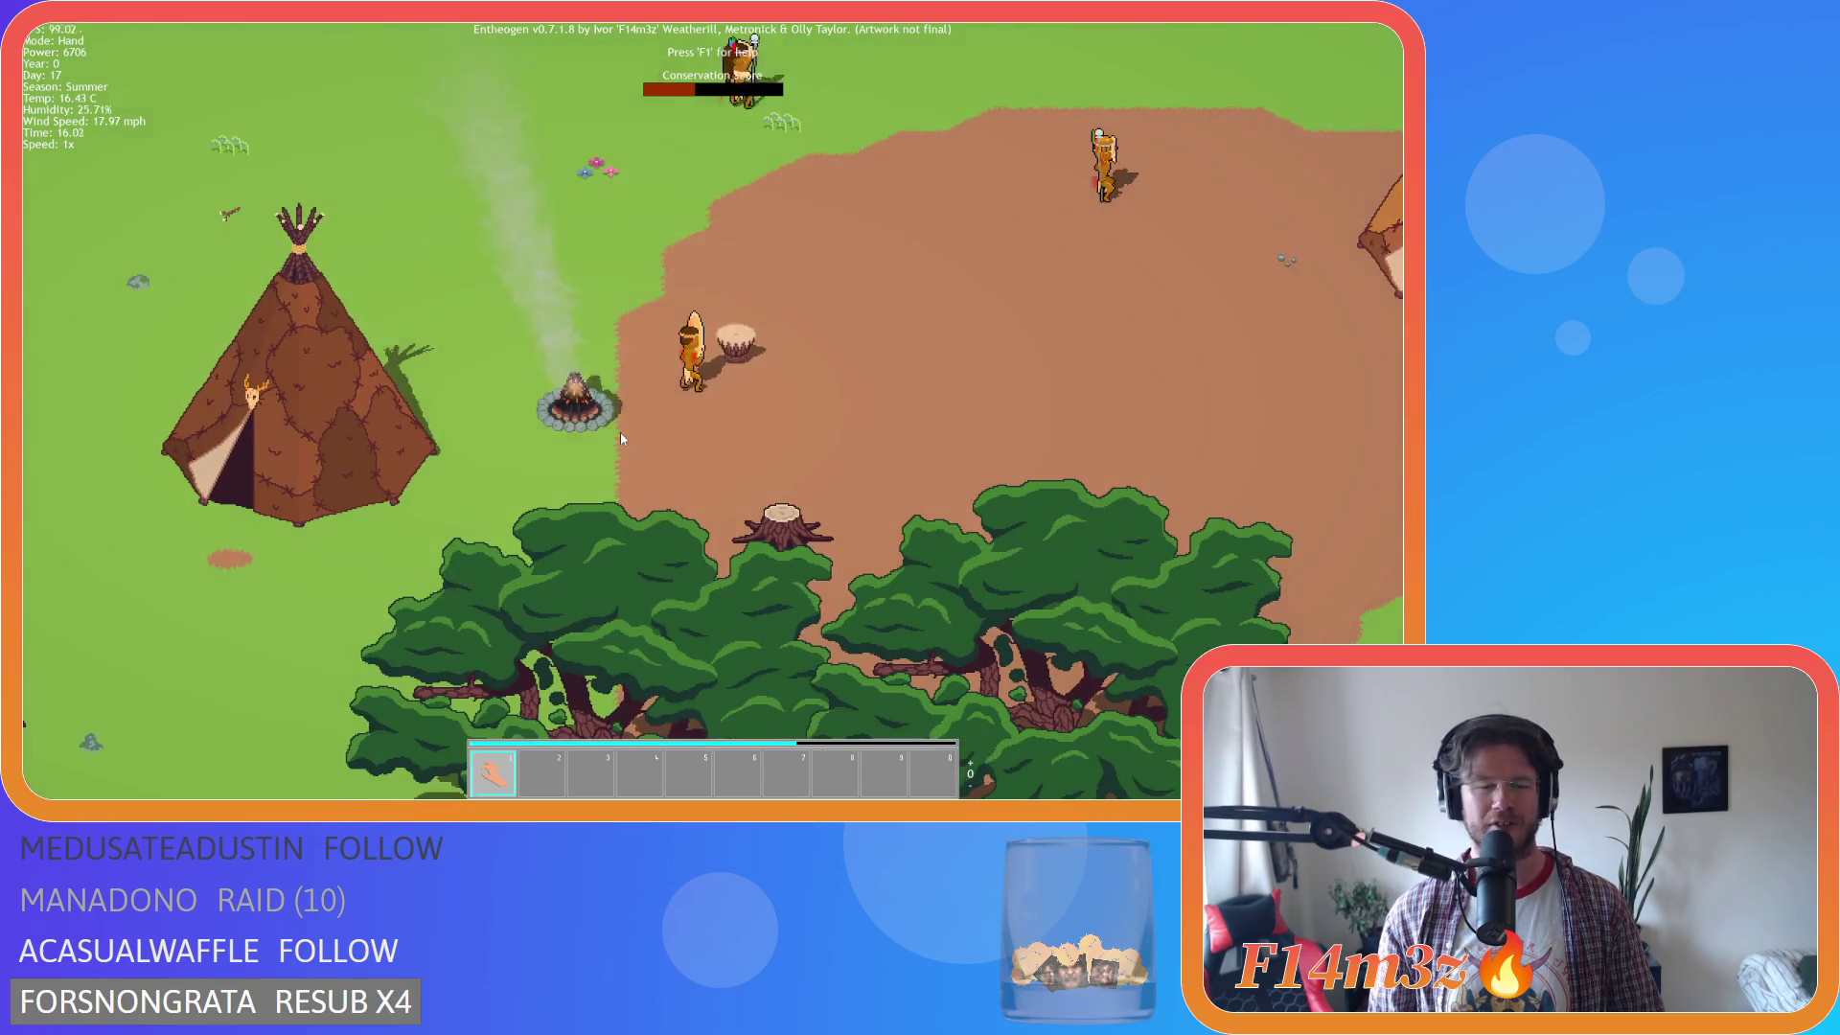
key("a")
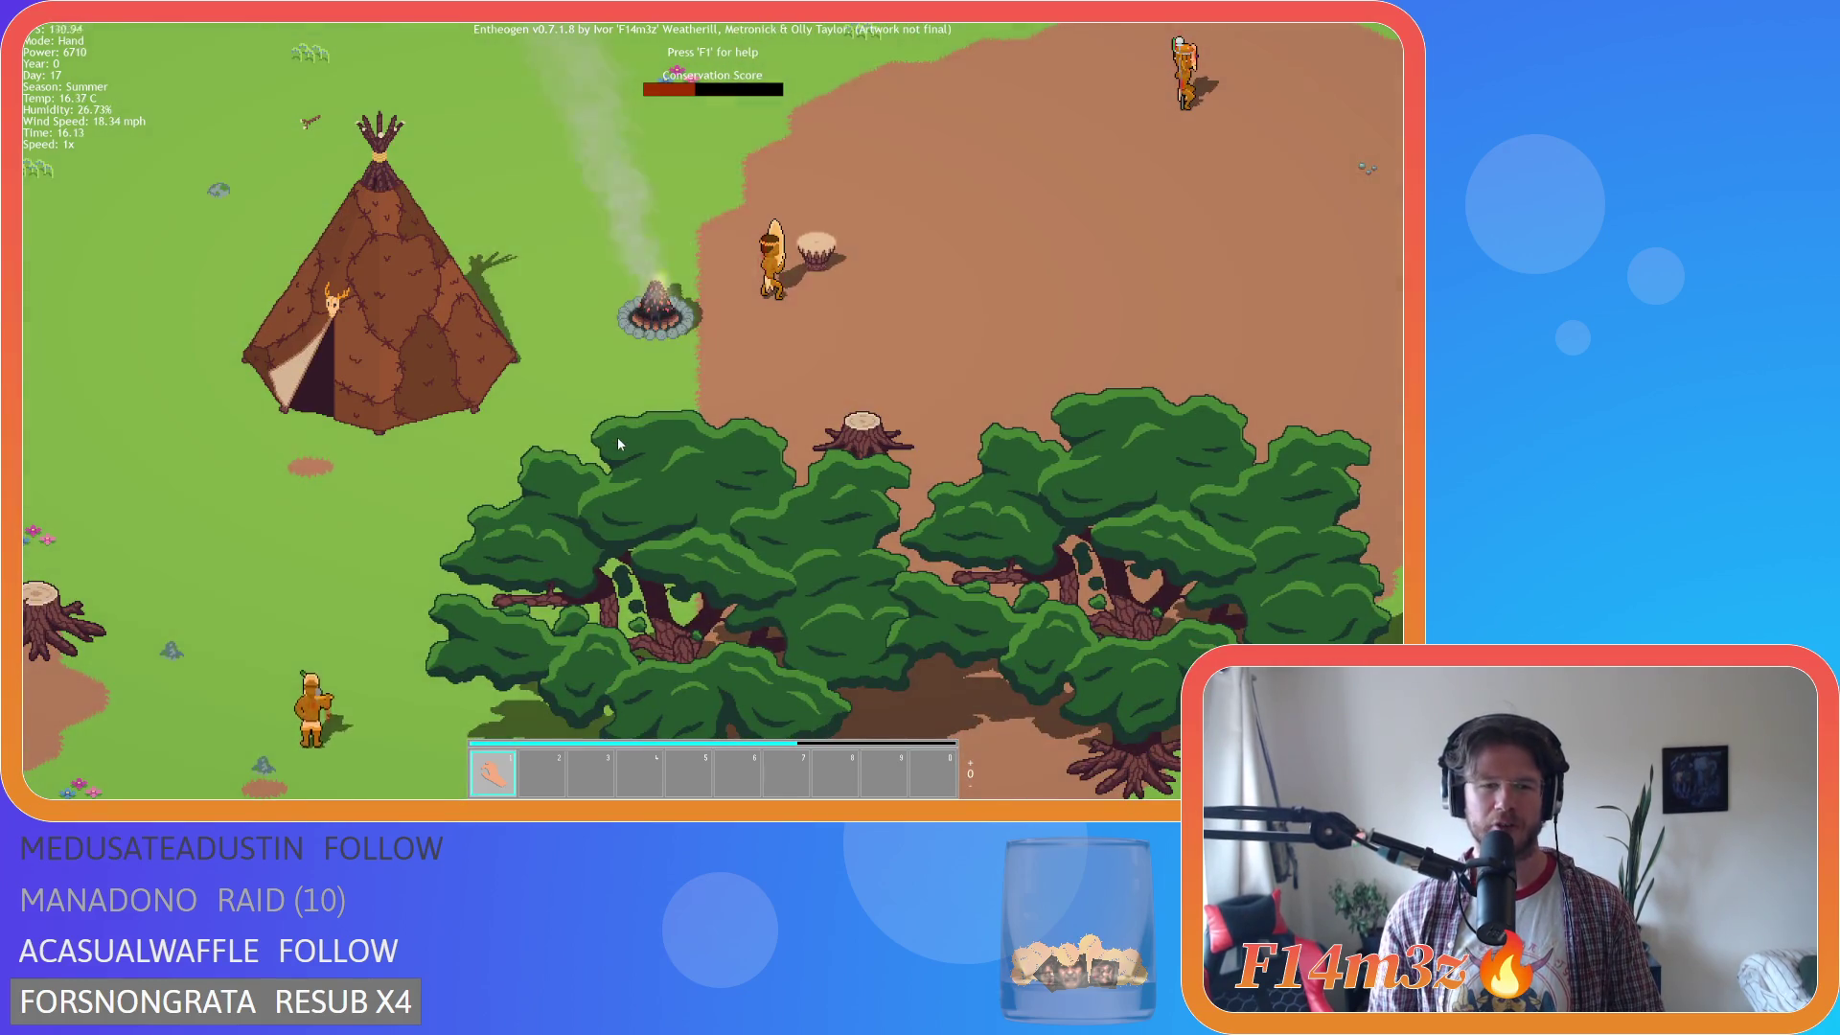
key("w")
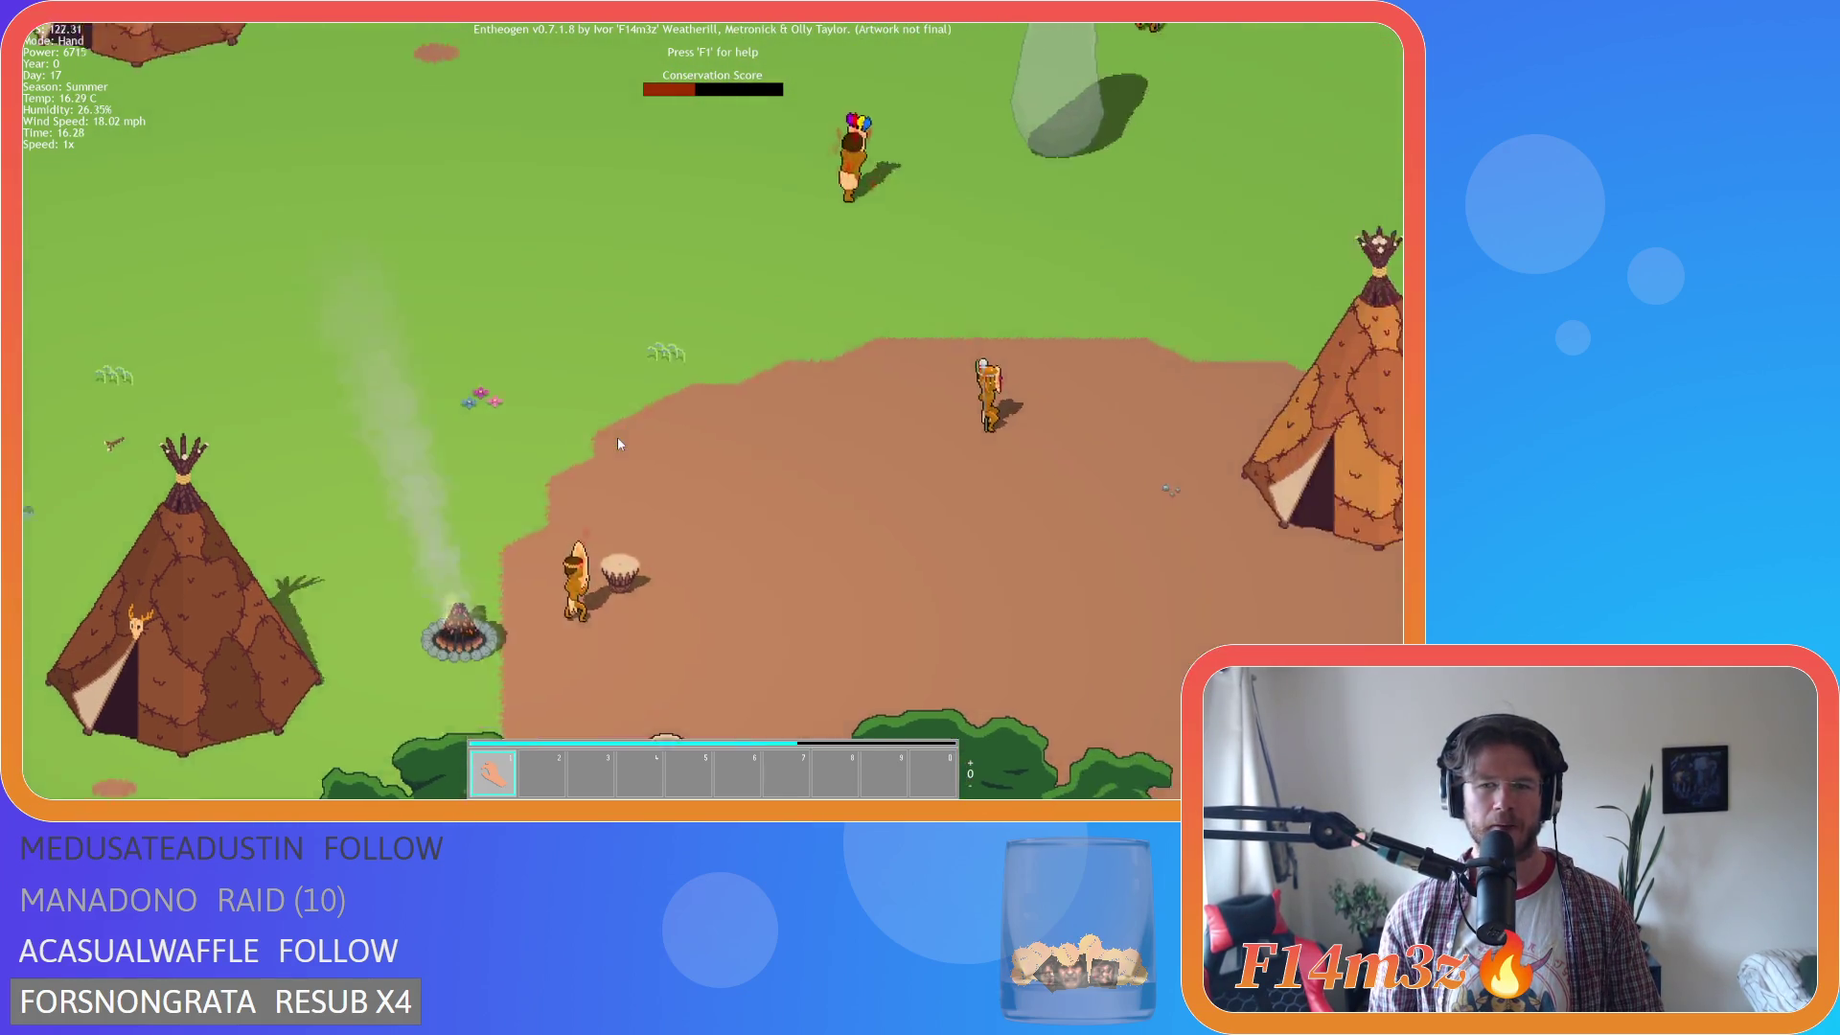
scroll(618, 444, "down", 3)
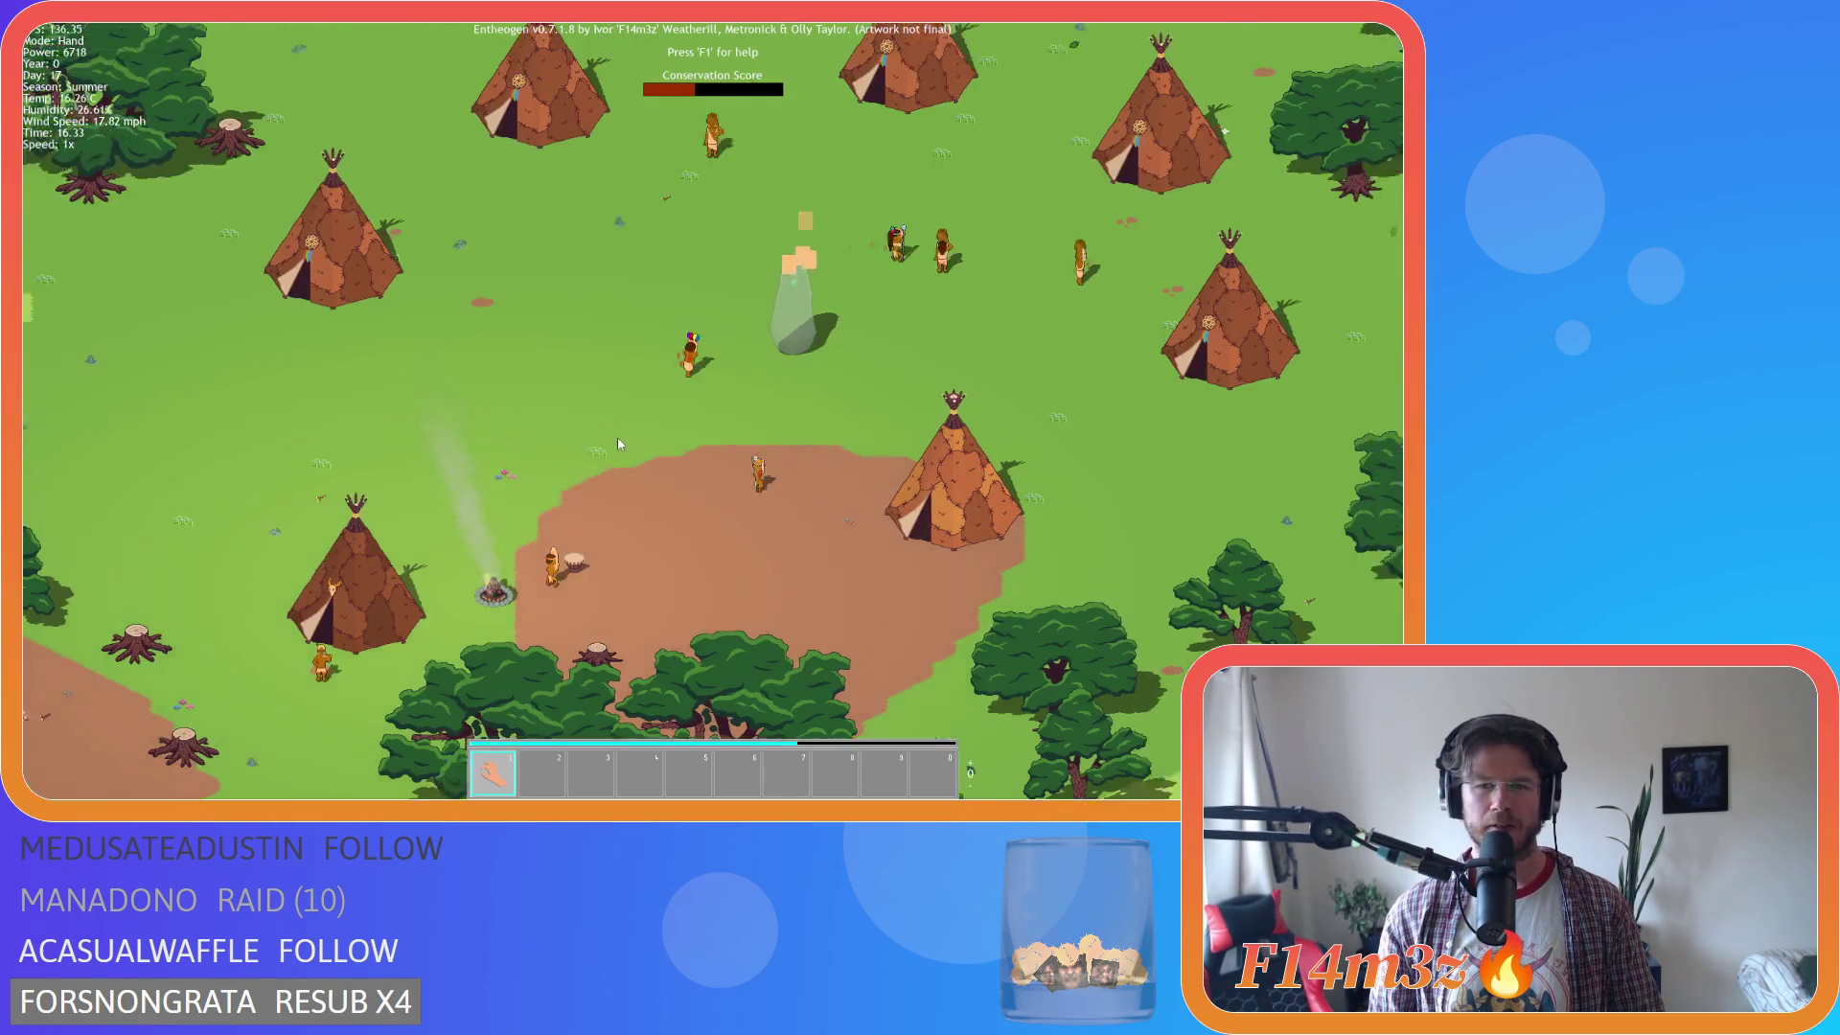
Pan across the tipis up-left to the forest and back to the camp.
key("a")
key("w")
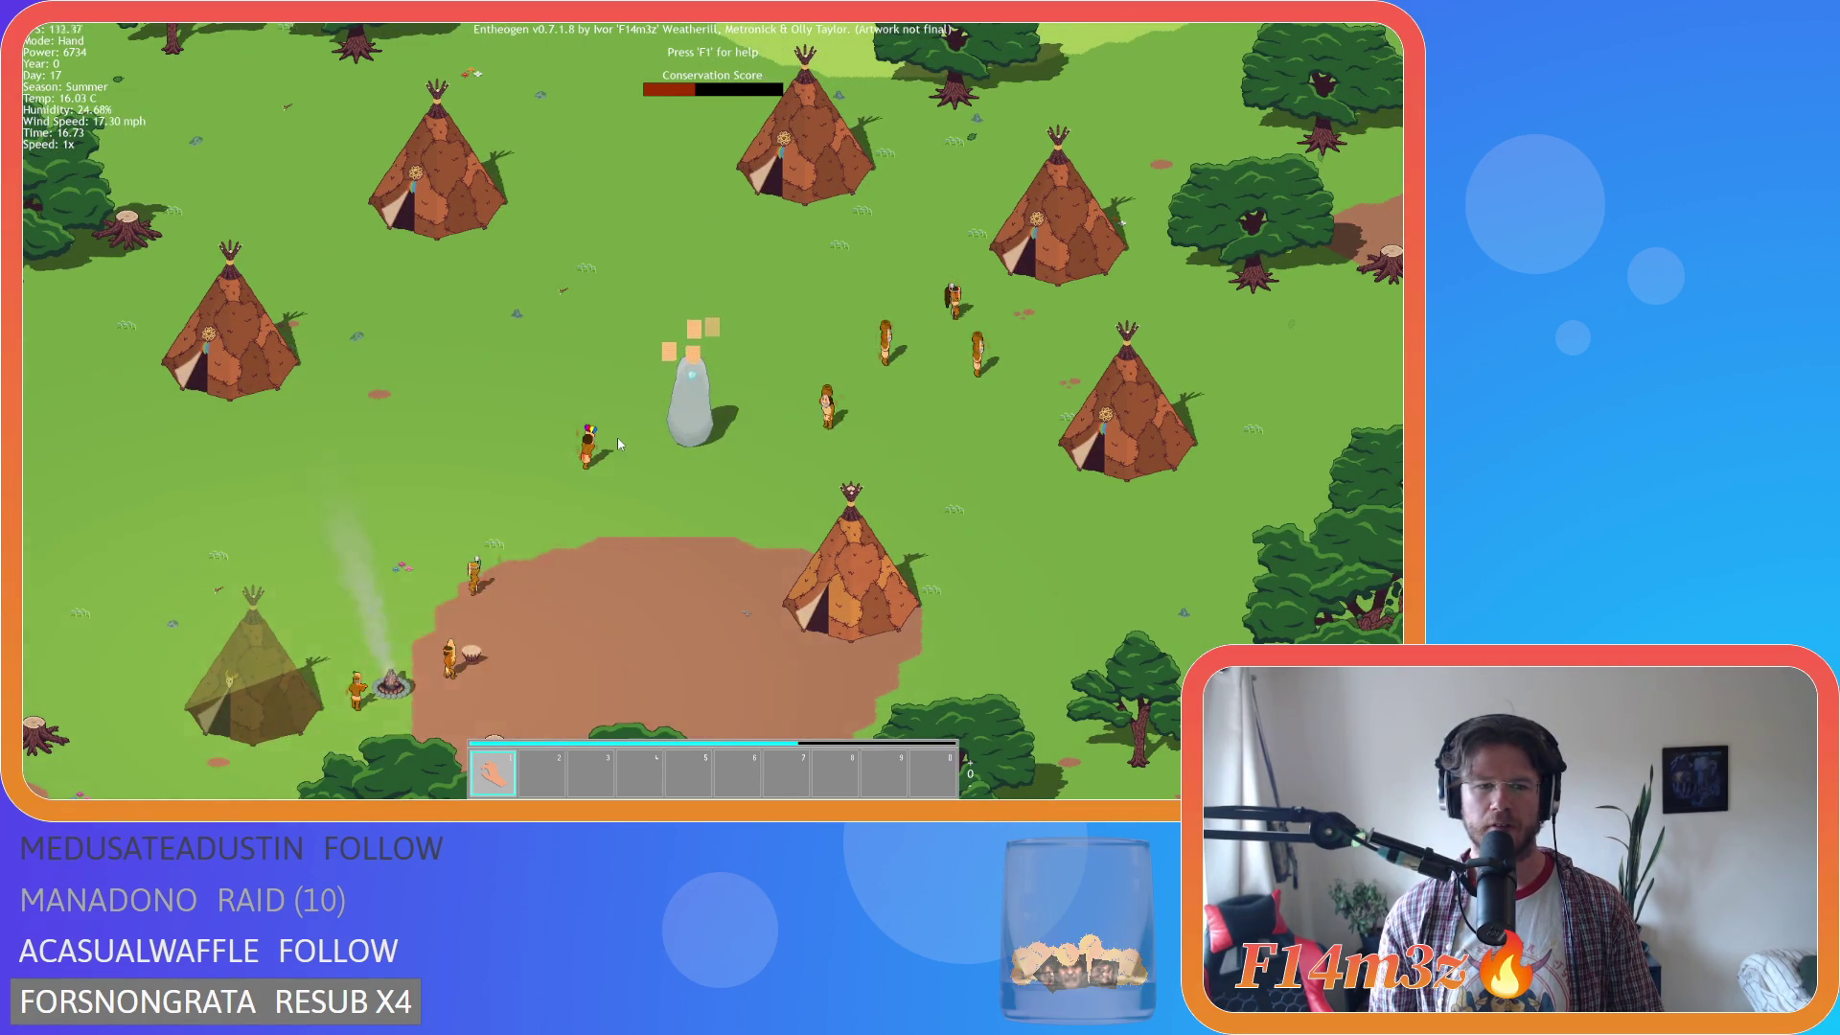
key("a")
key("s")
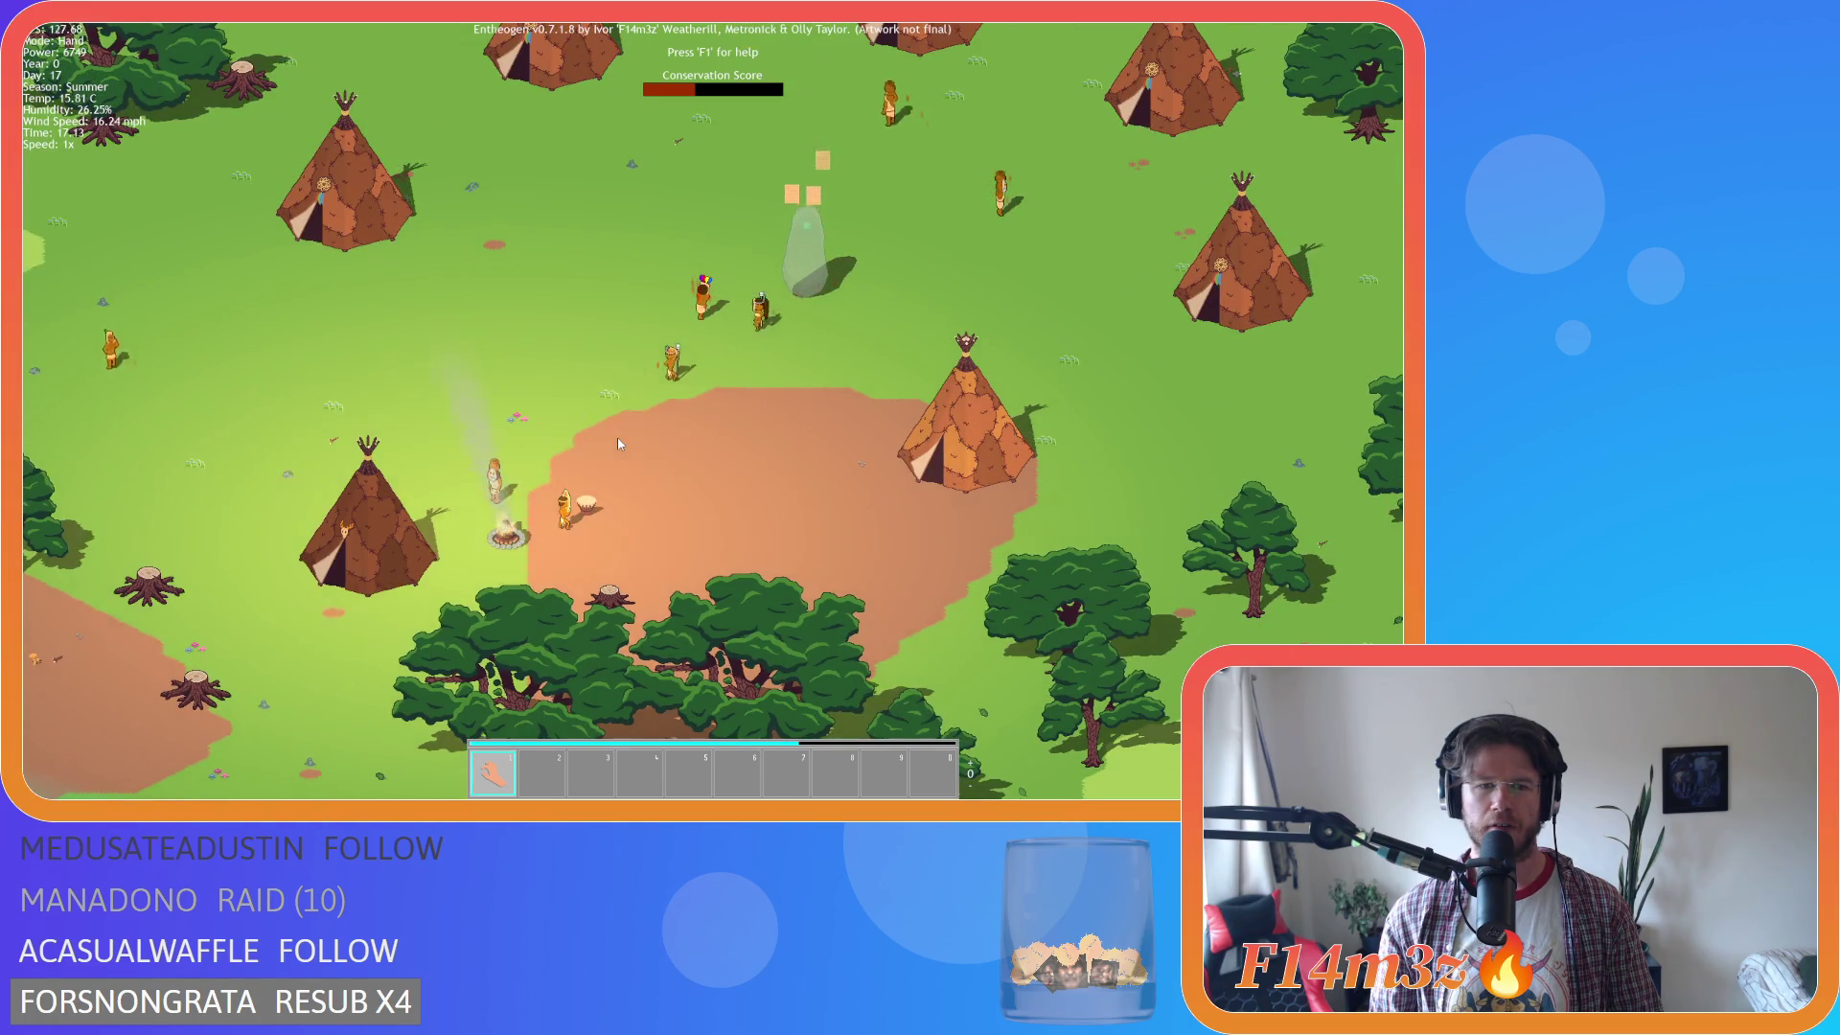
key("w")
key("a")
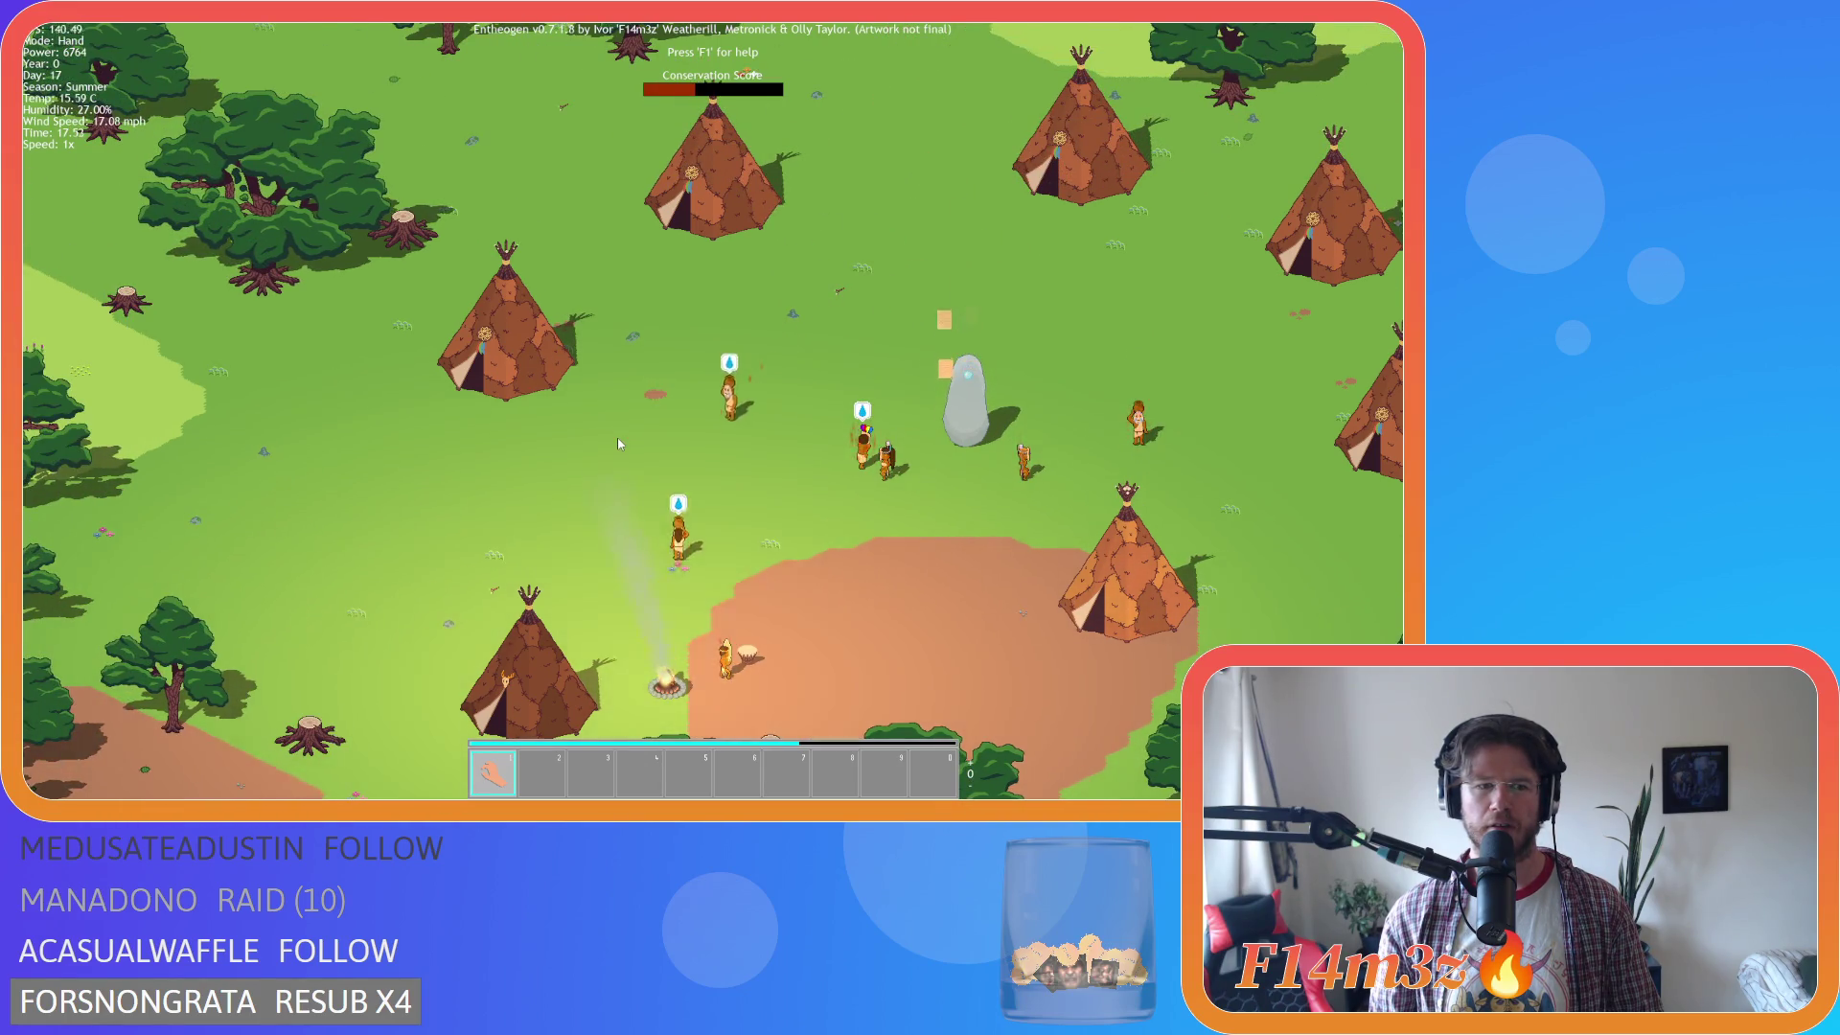
key("w")
key("a")
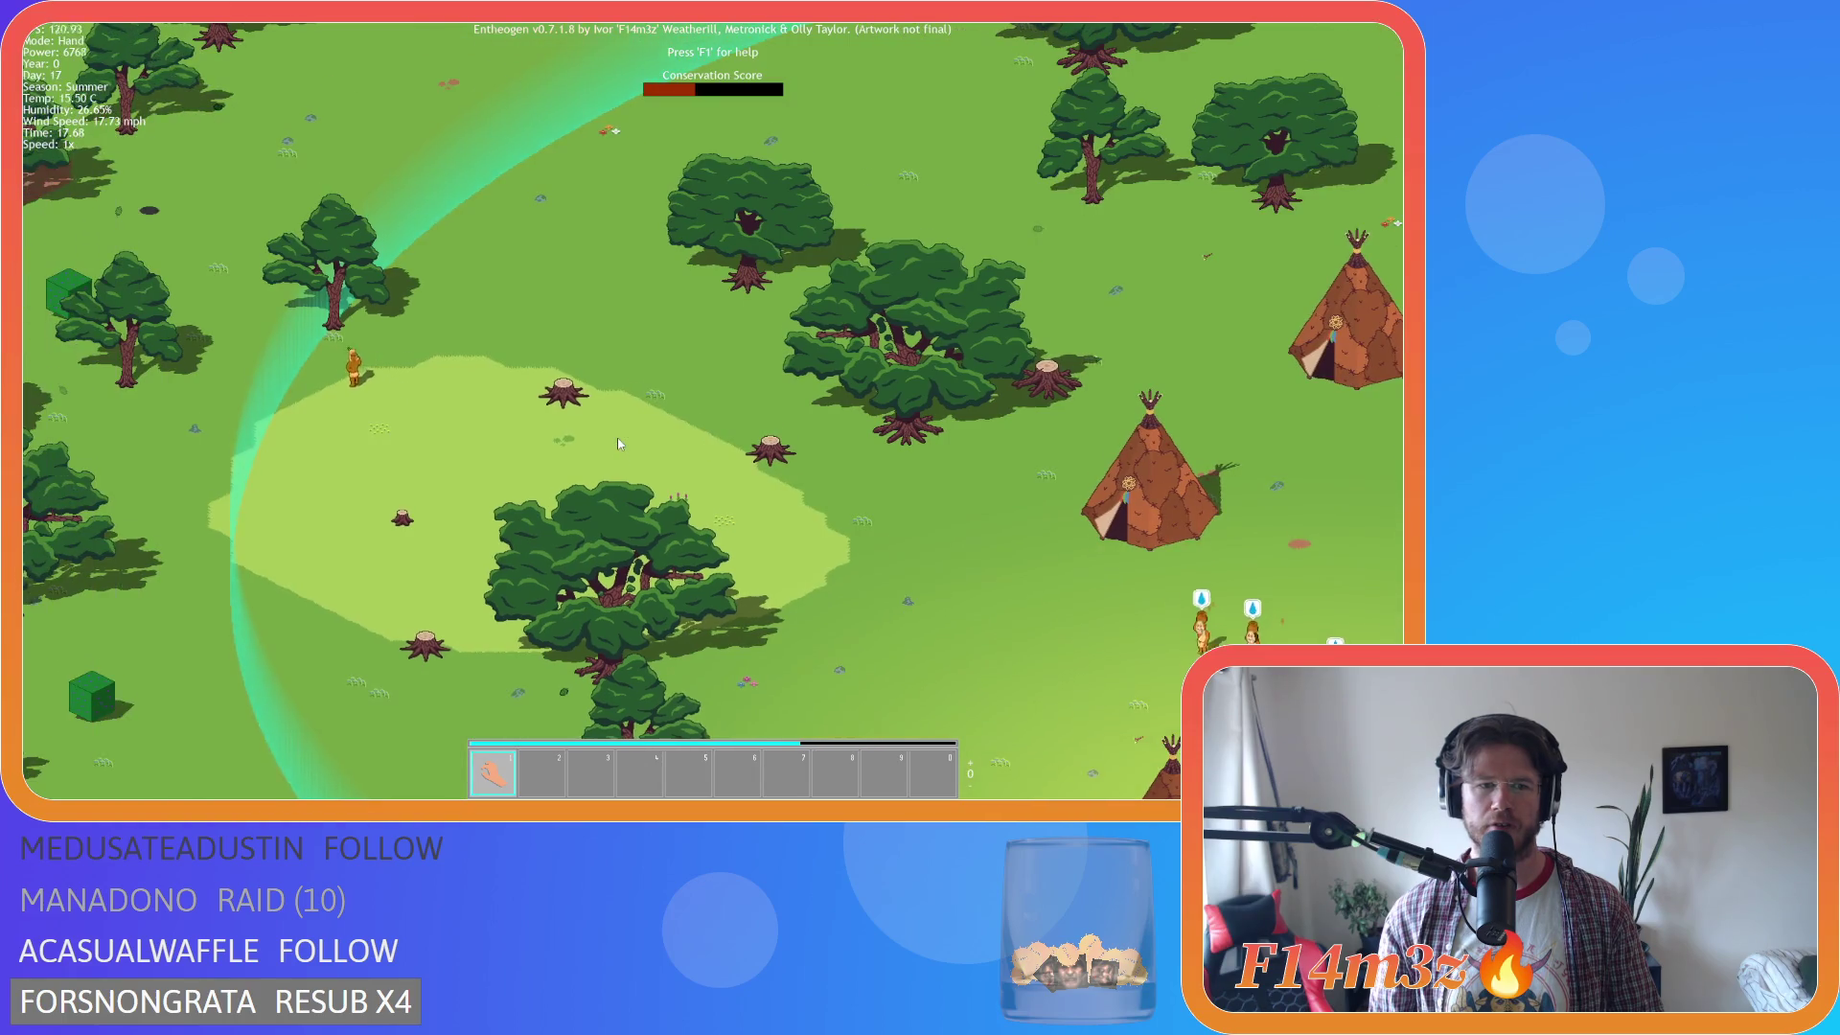
key("s")
key("d")
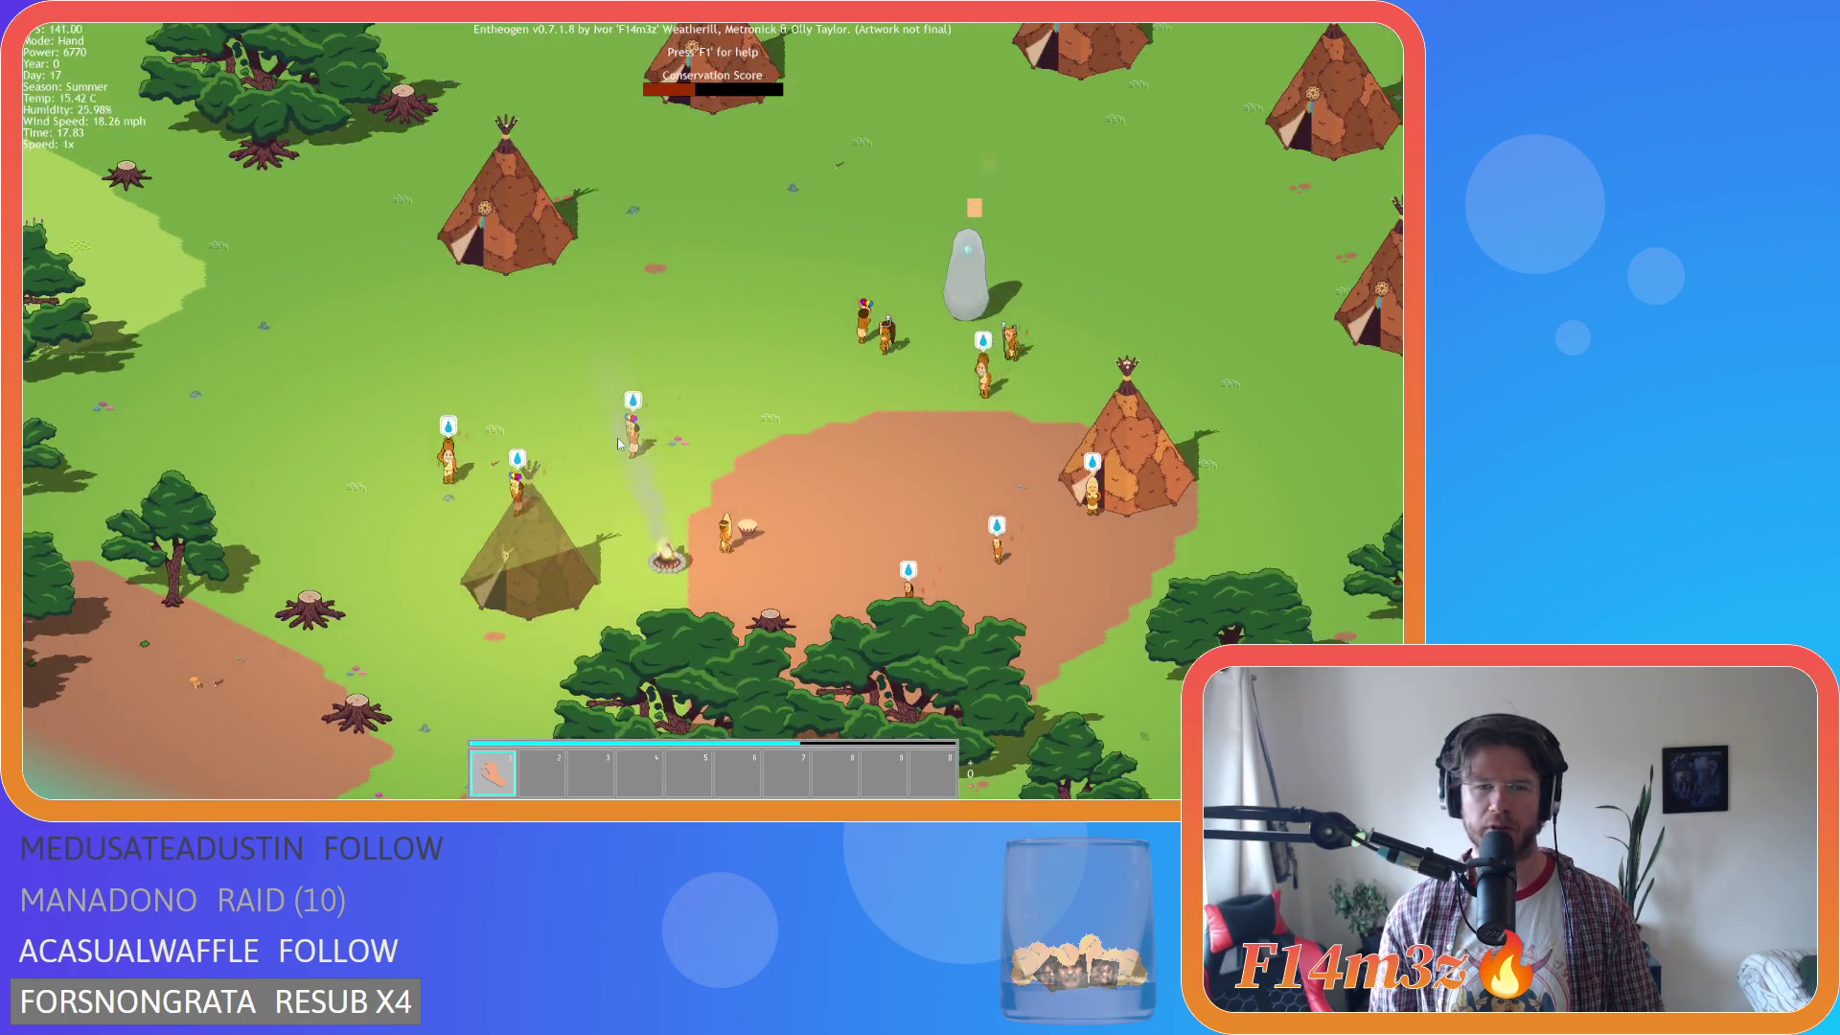
Circle the view around the camp and campfire area, ending over the village.
key("s")
key("d")
key("a")
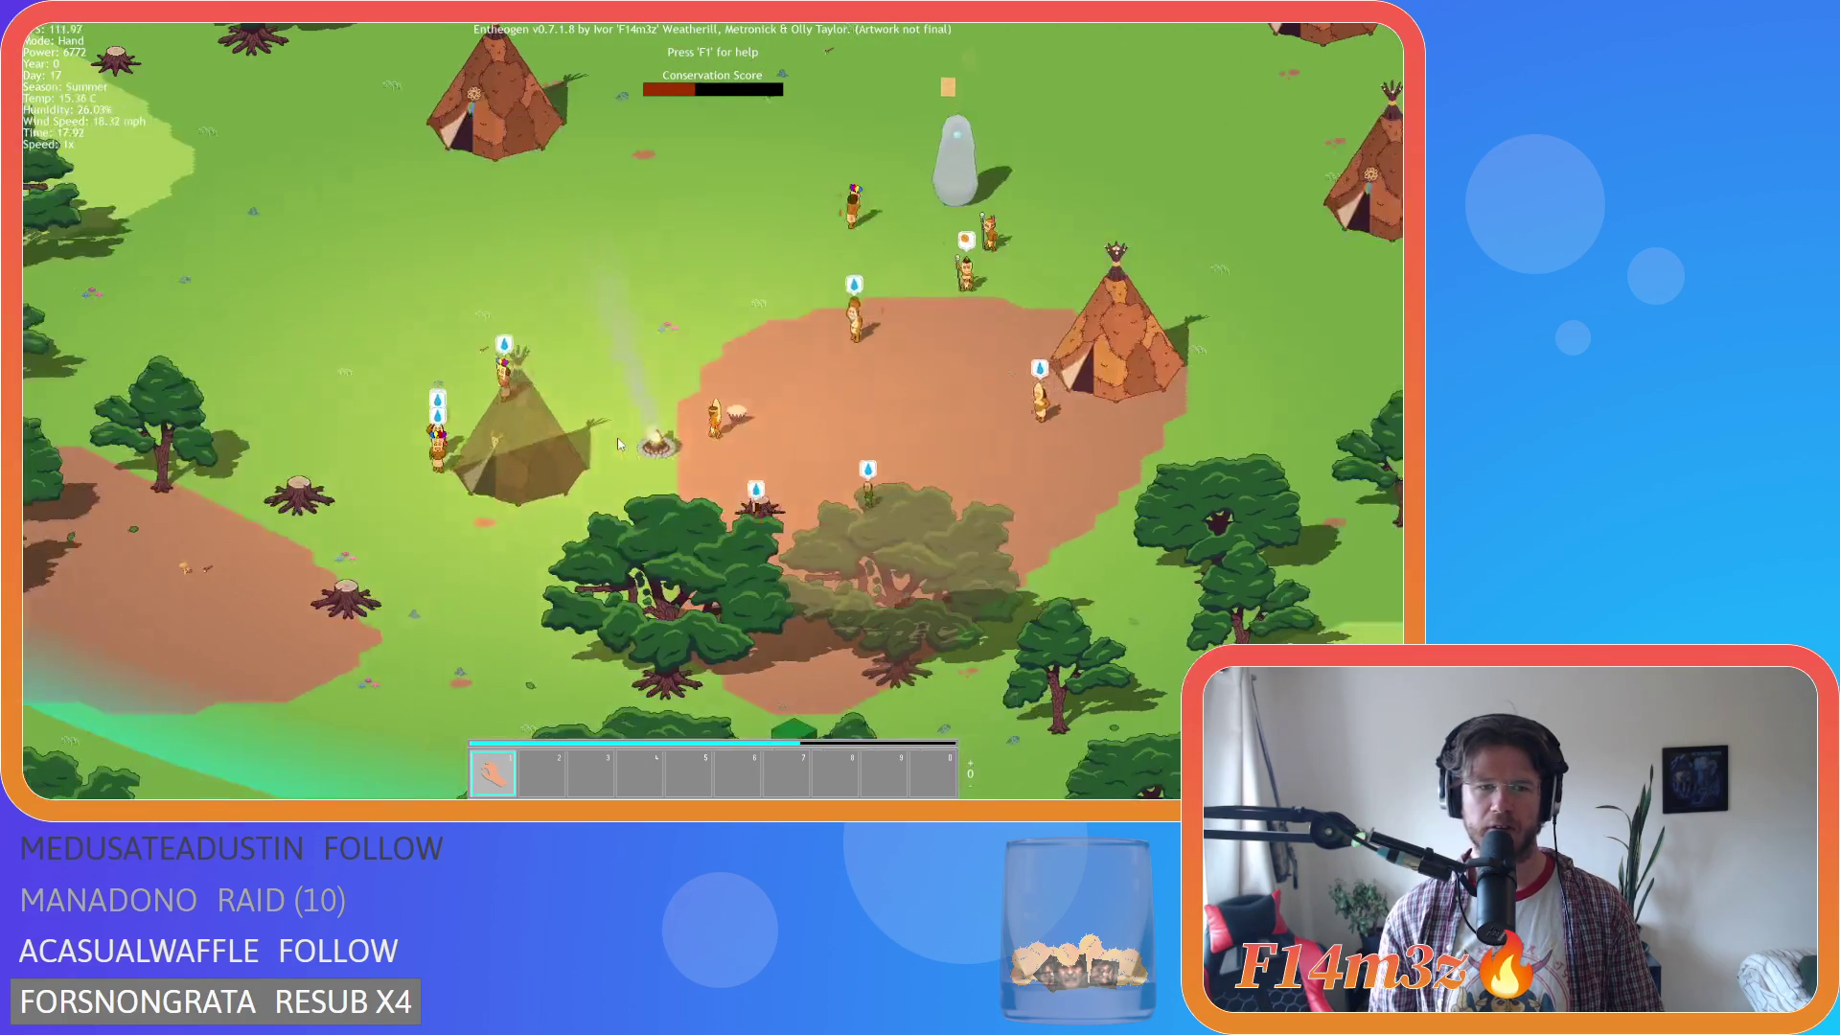
key("w")
key("d")
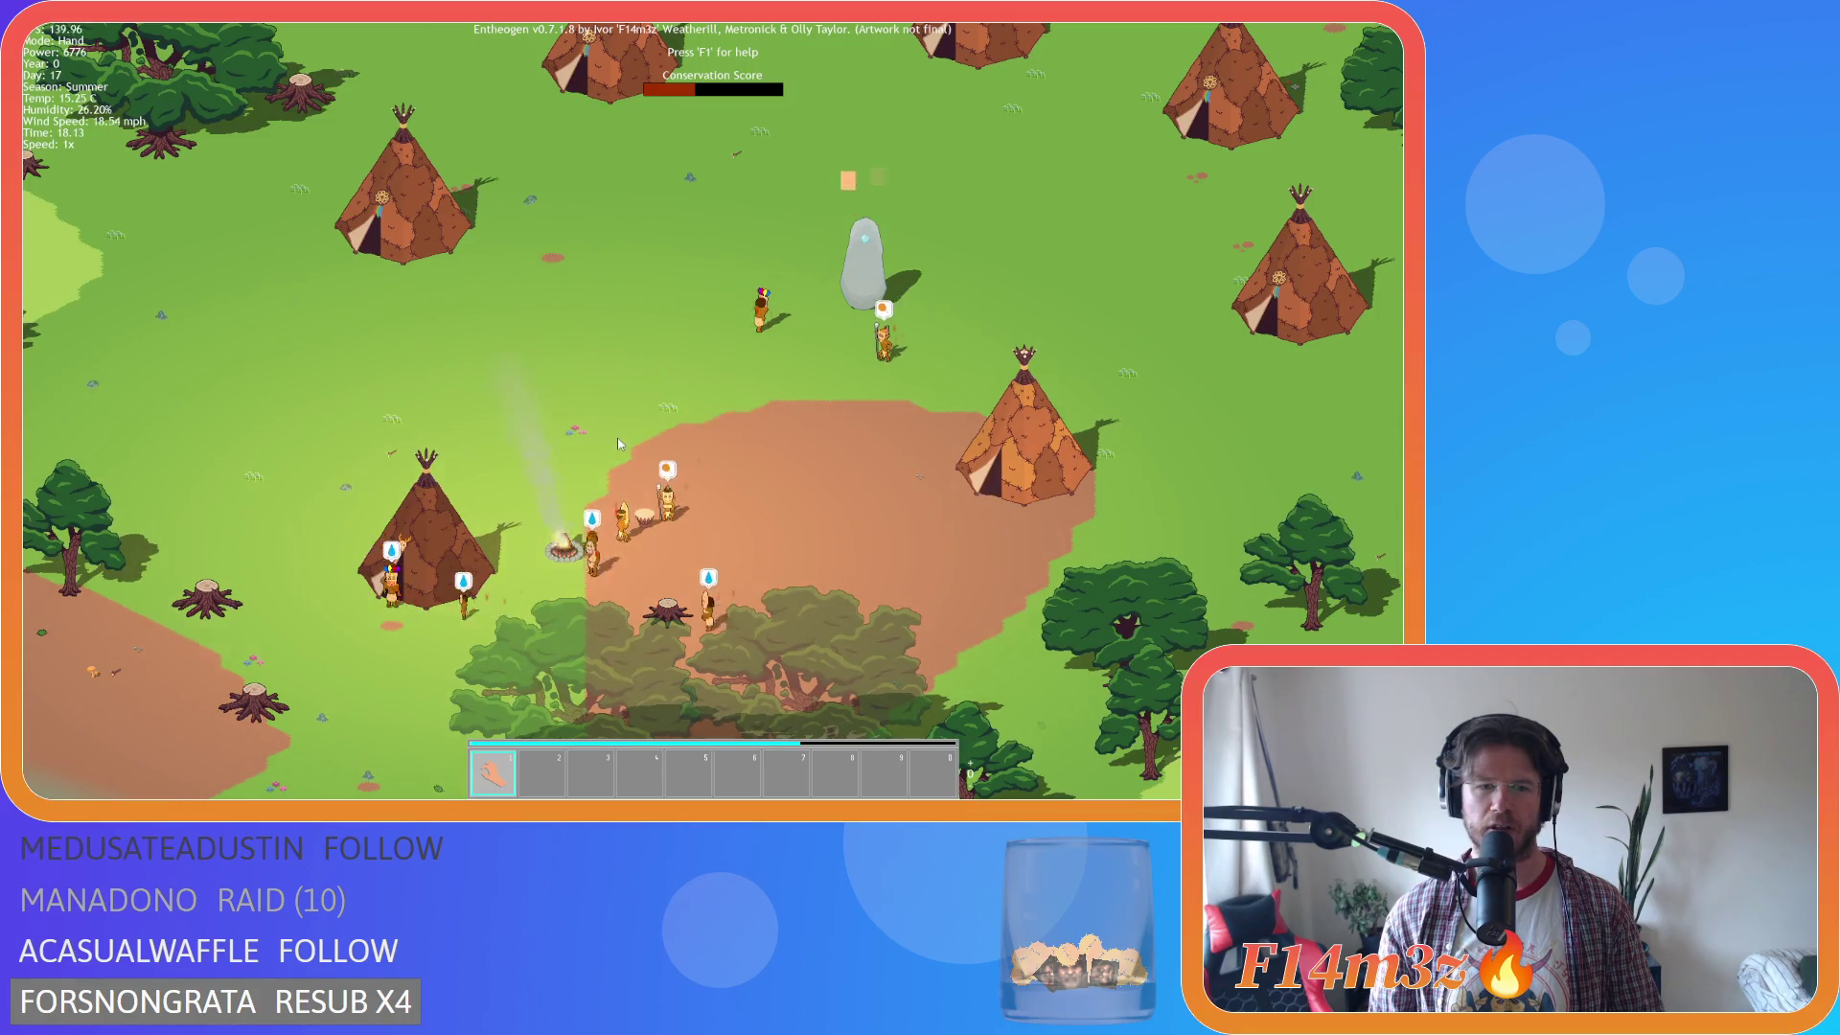
key("w")
key("a")
key("s")
key("d")
key("w")
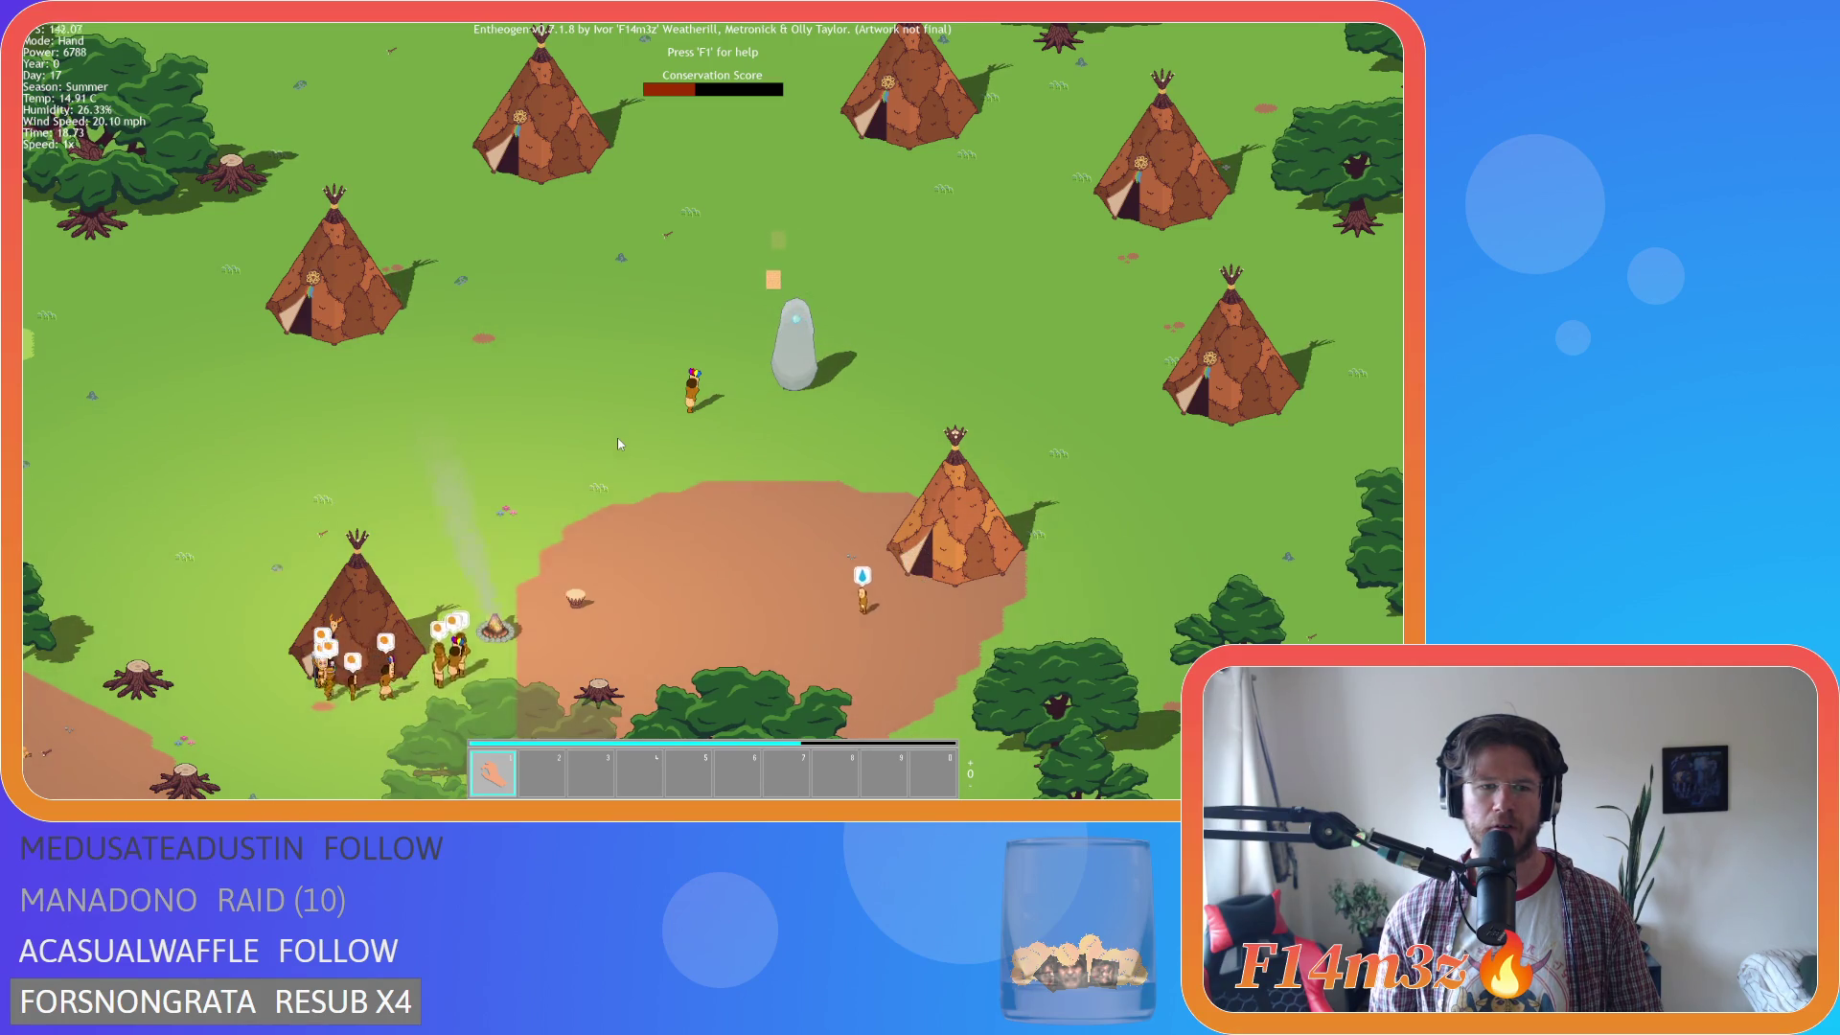
Frame the campfire and zoom in on it and the drum beside the tipi.
key("s")
key("d")
key("w")
key("a")
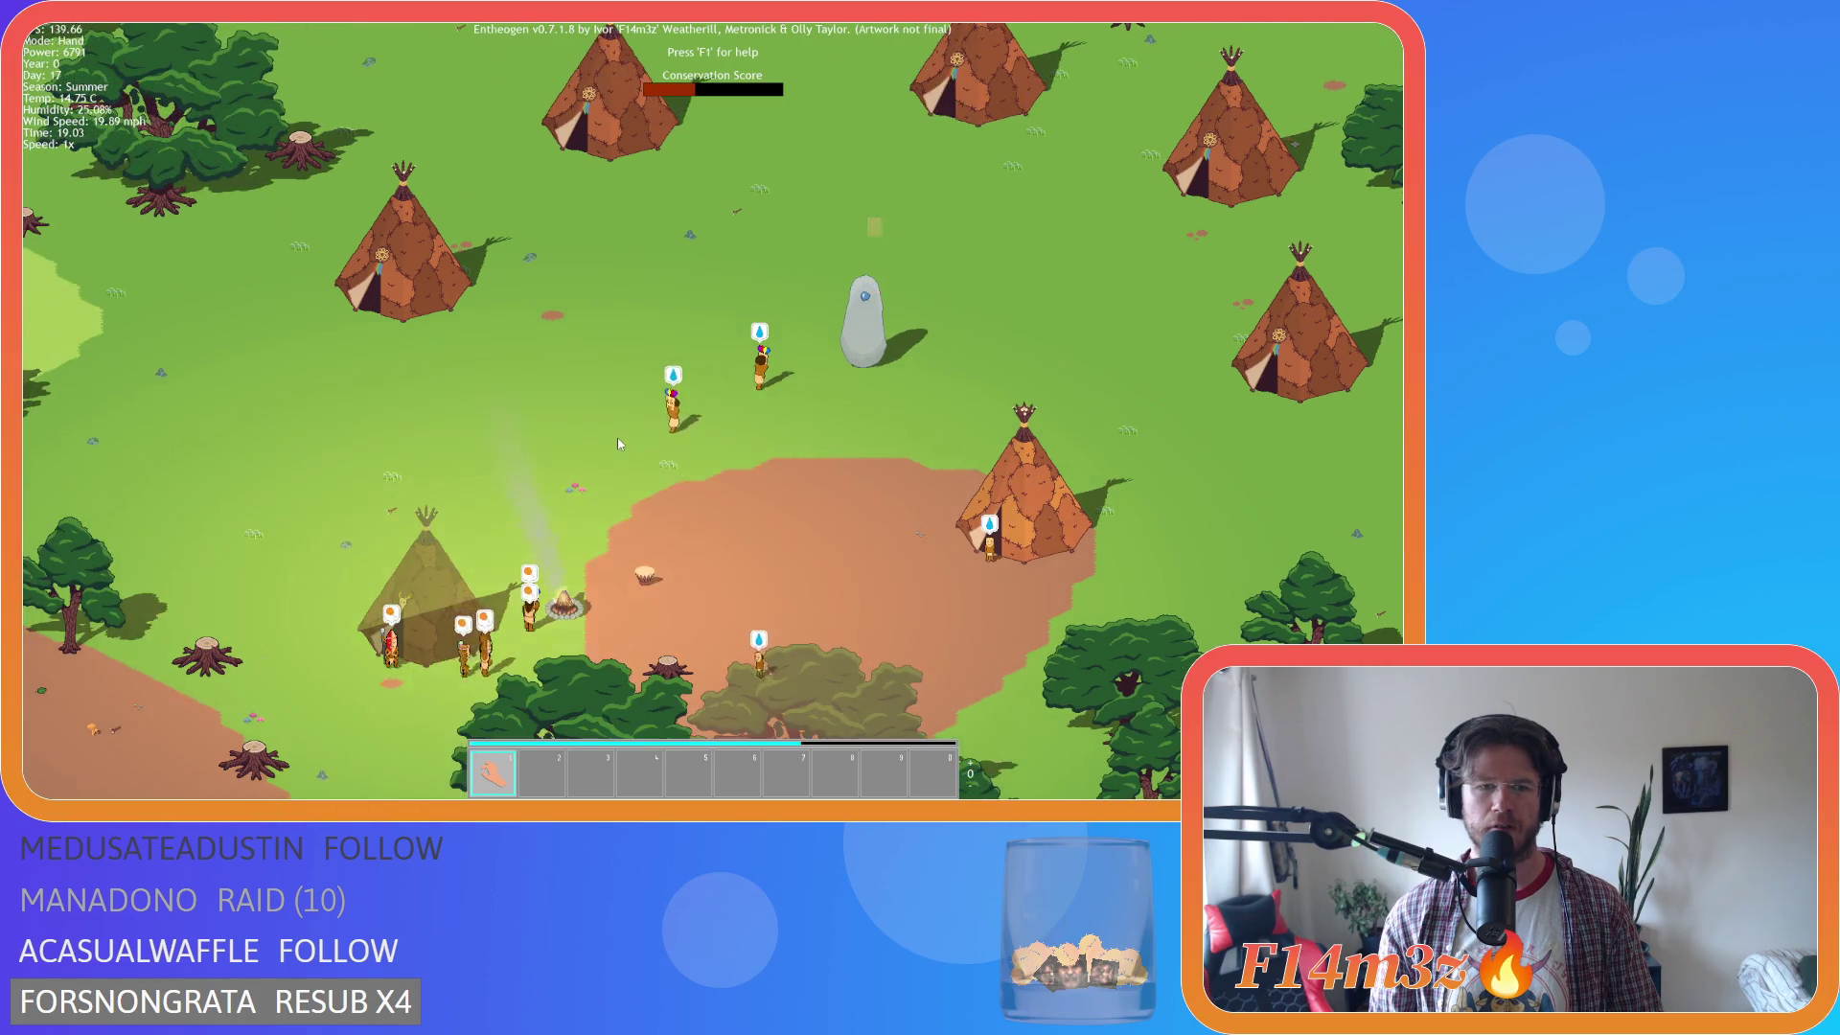
key("s")
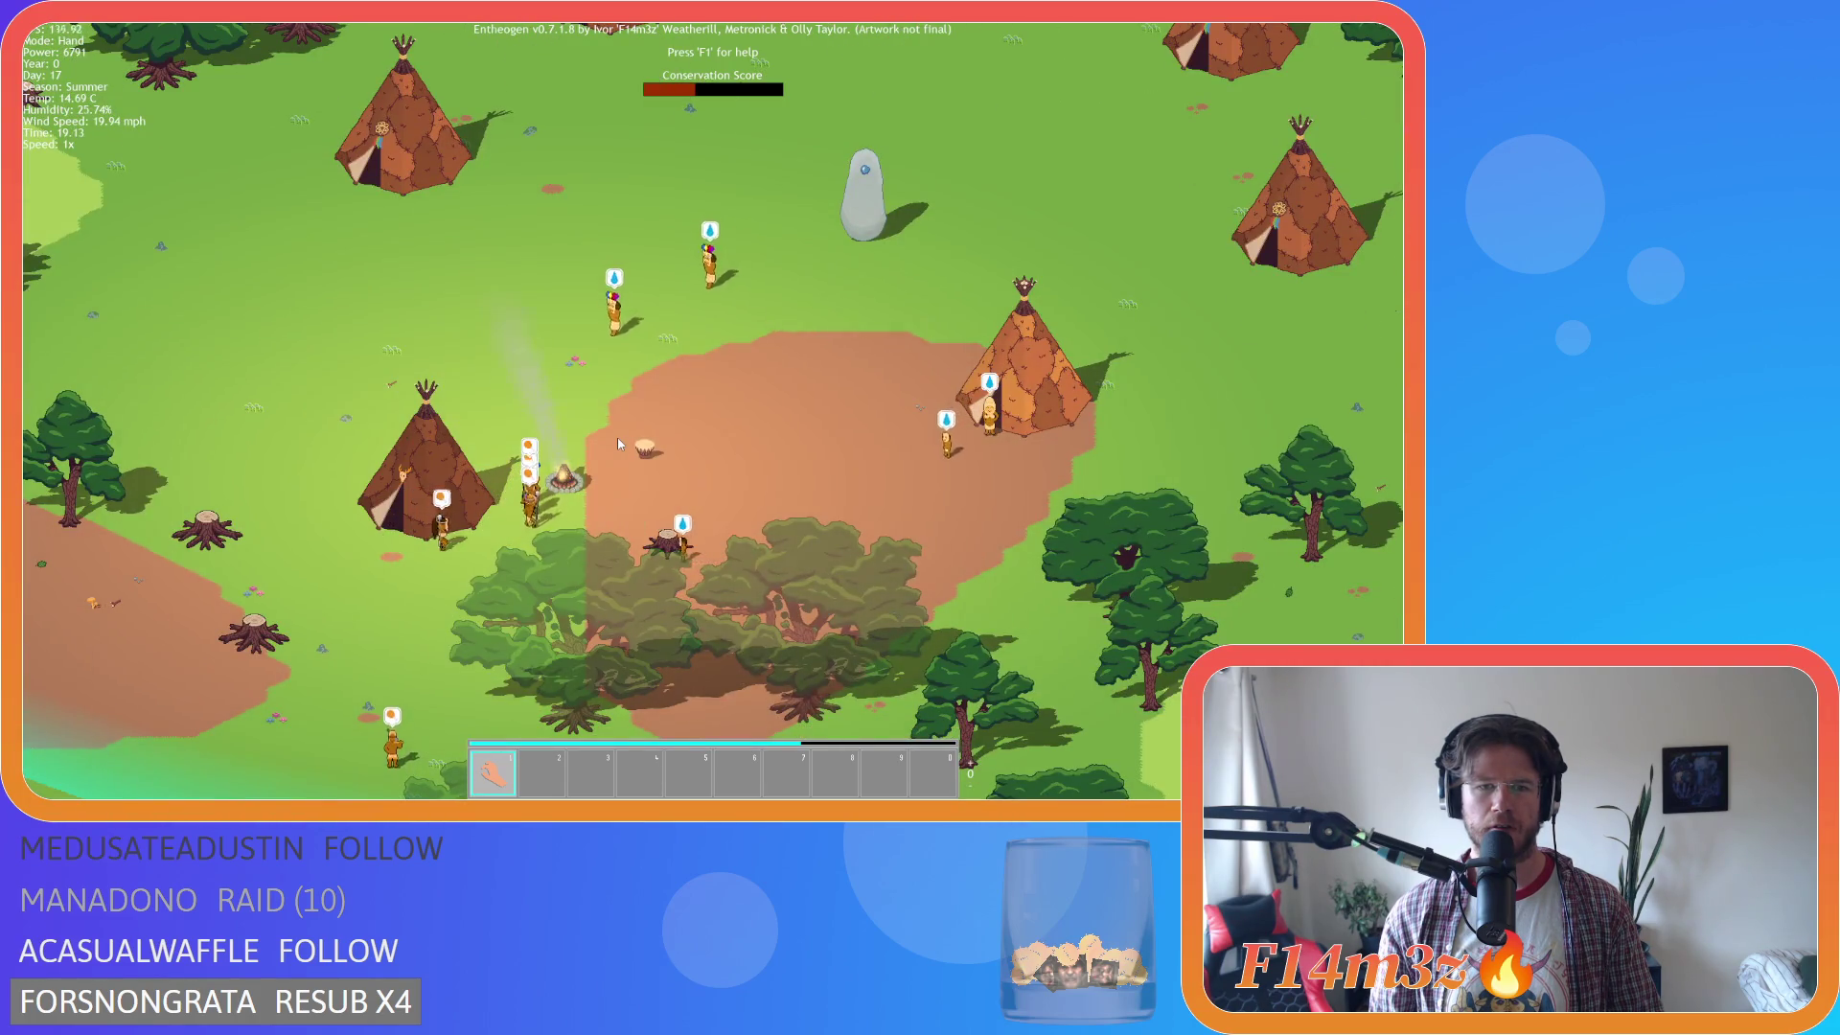
scroll(617, 437, "up", 3)
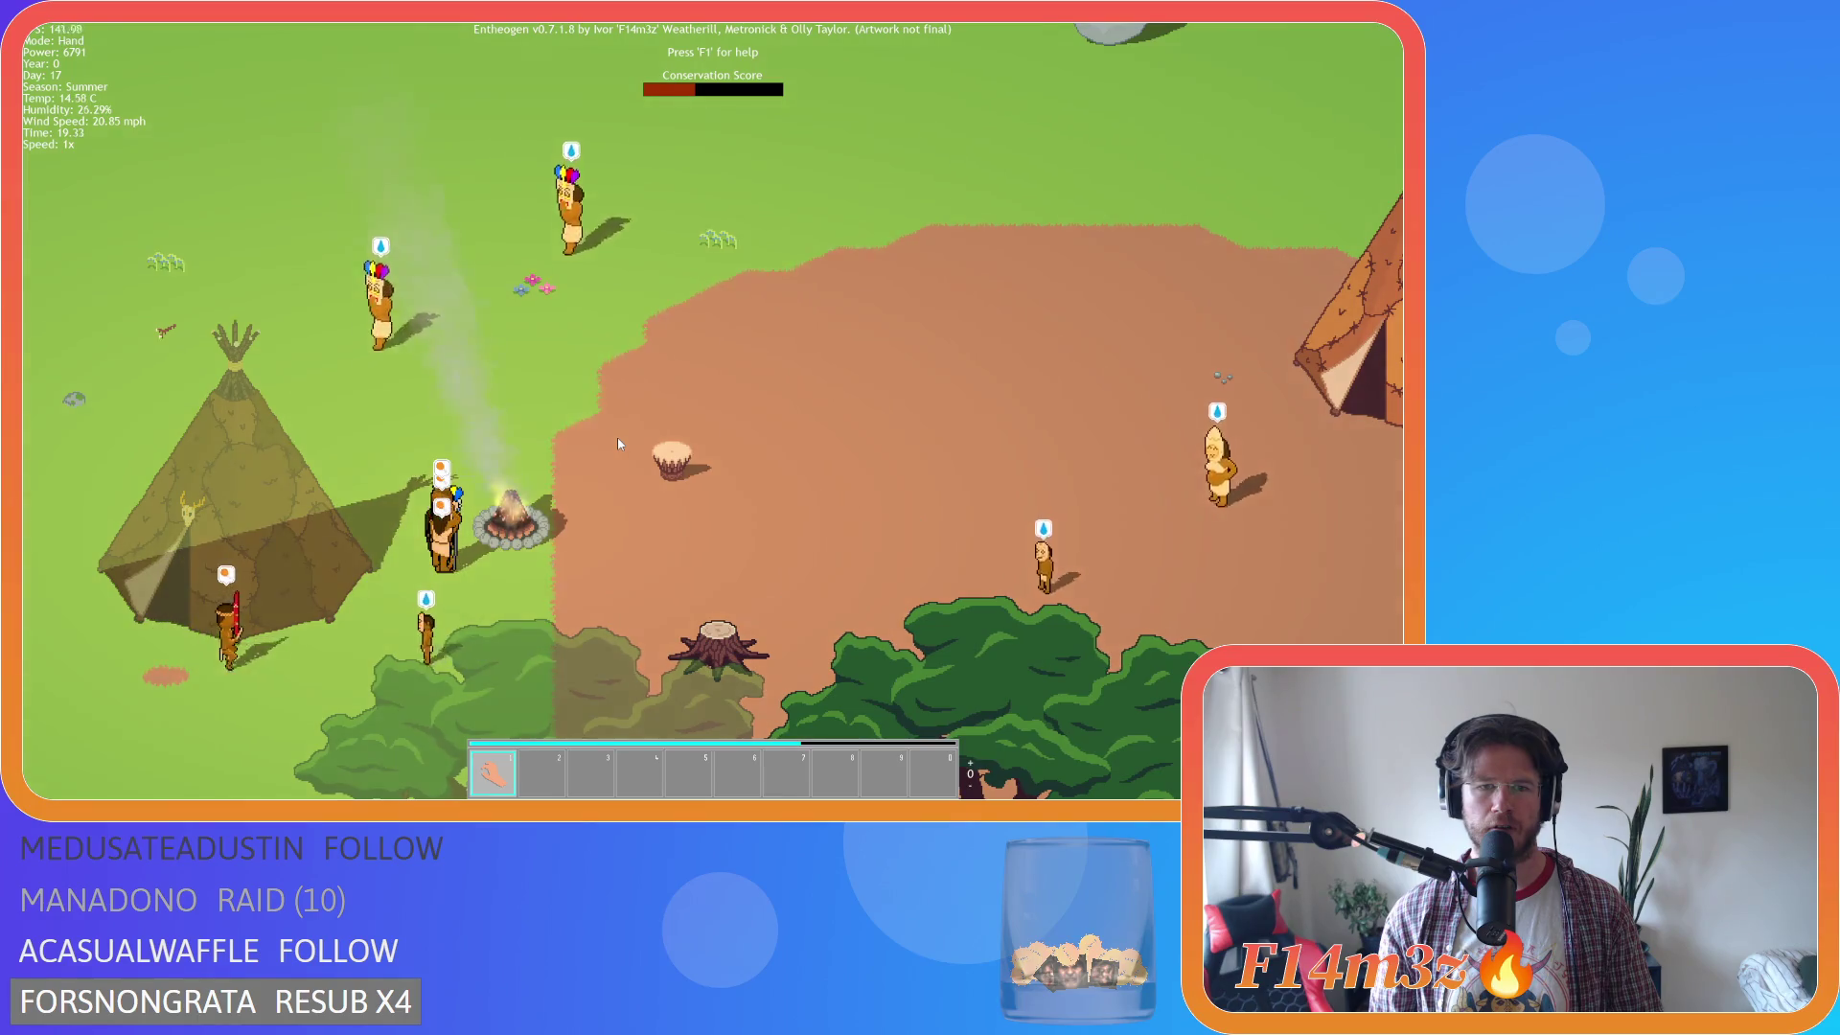
Move the fire-carrying villager from the drum area to a spot beside a tent.
scroll(618, 437, "up", 5)
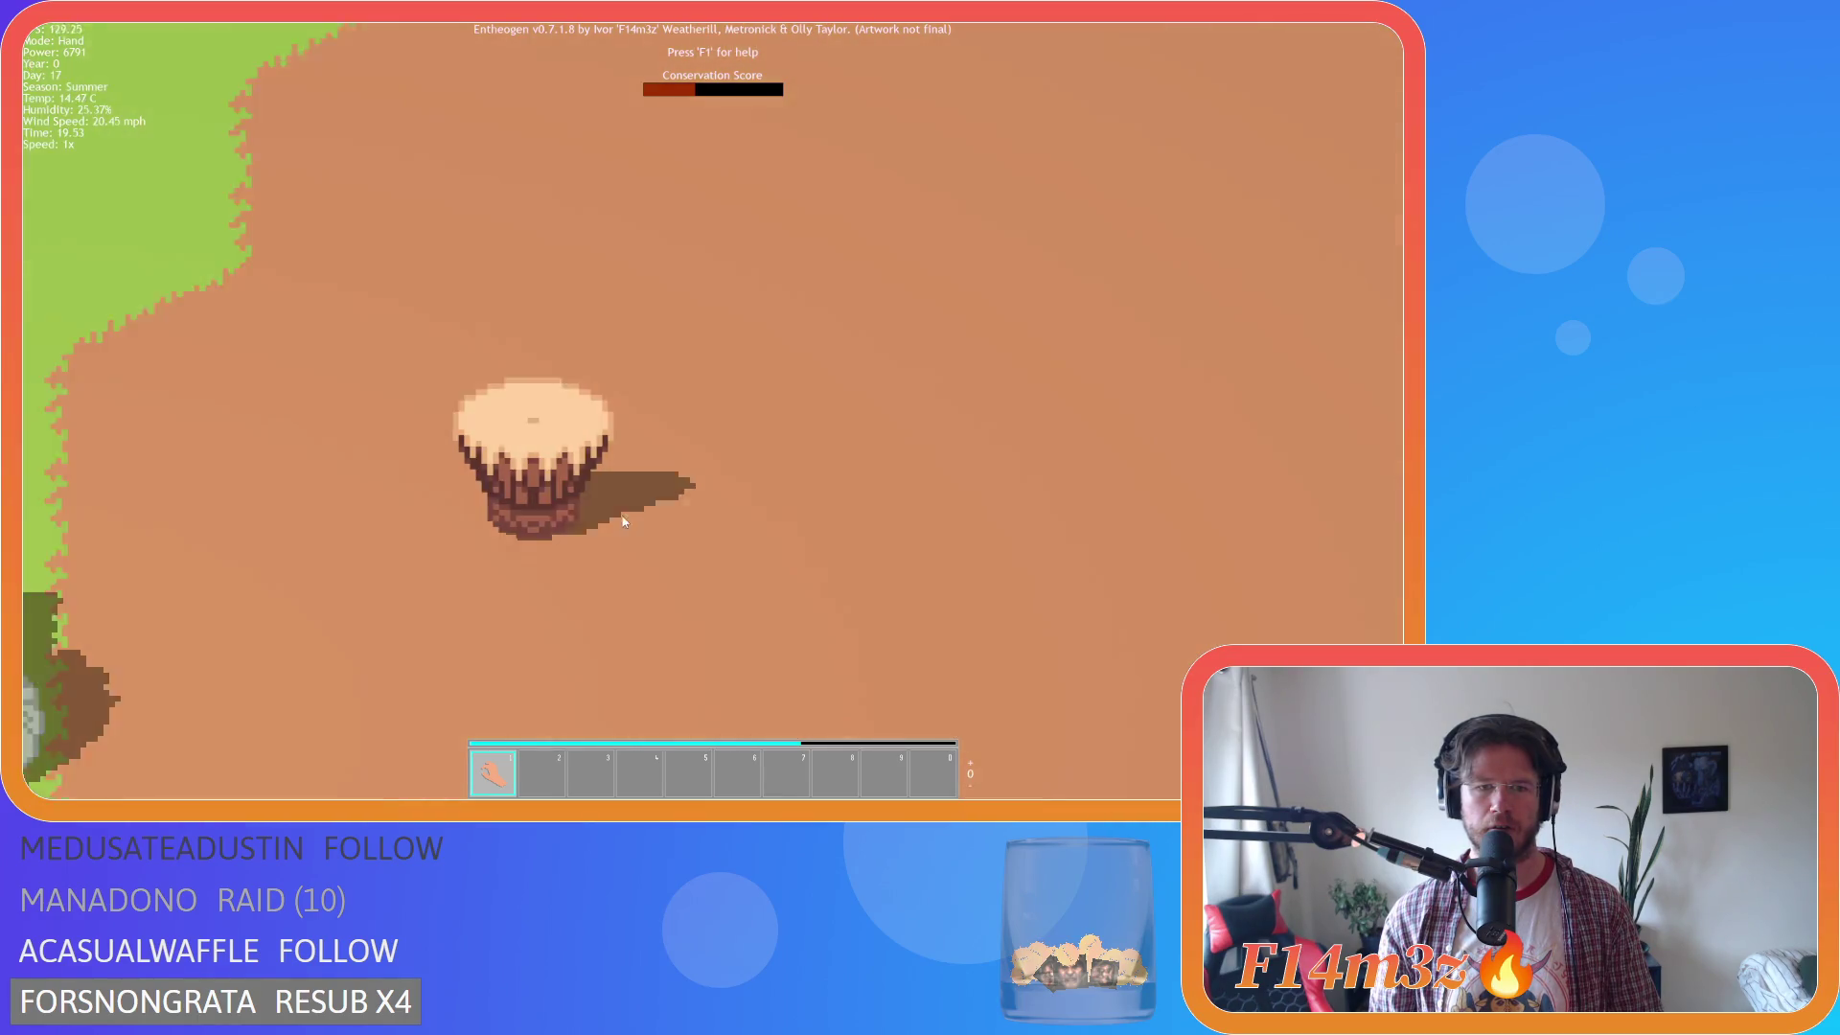
scroll(713, 593, "down", 8)
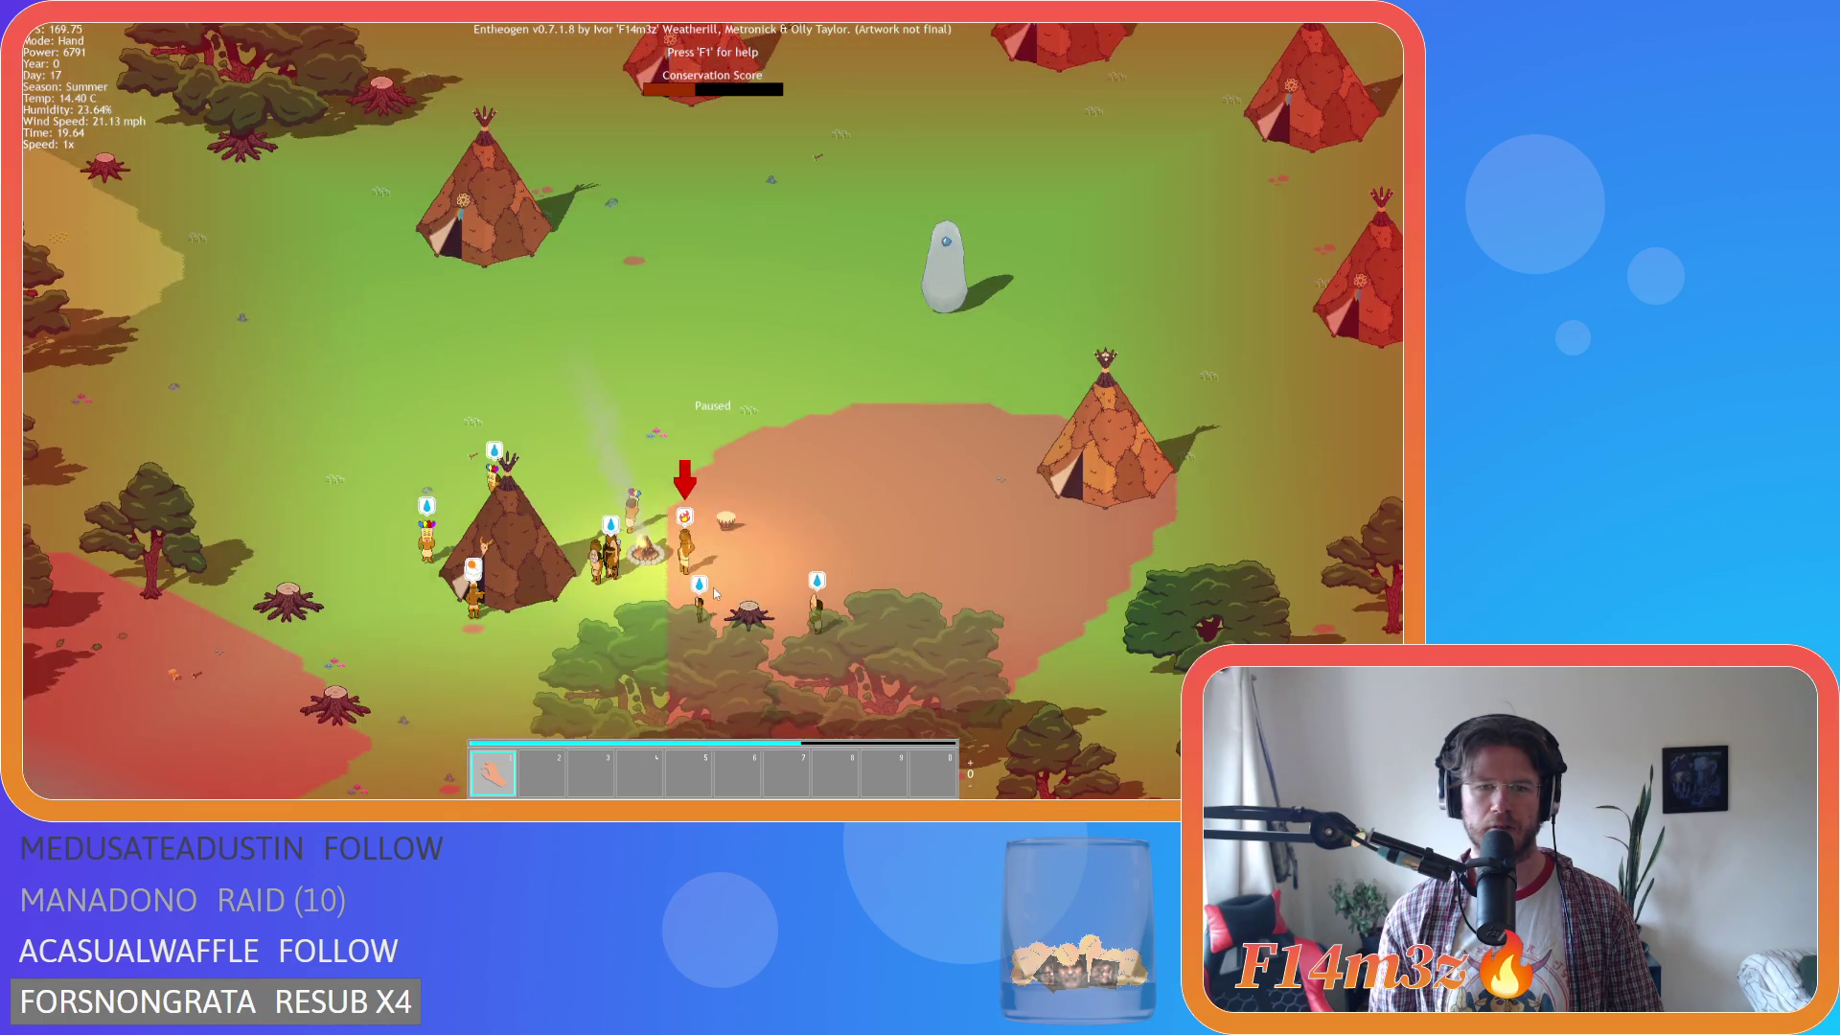
key("s")
mouse_move(712, 532)
left_mouse_down()
mouse_move(732, 463)
mouse_move(780, 456)
mouse_move(808, 480)
left_mouse_up()
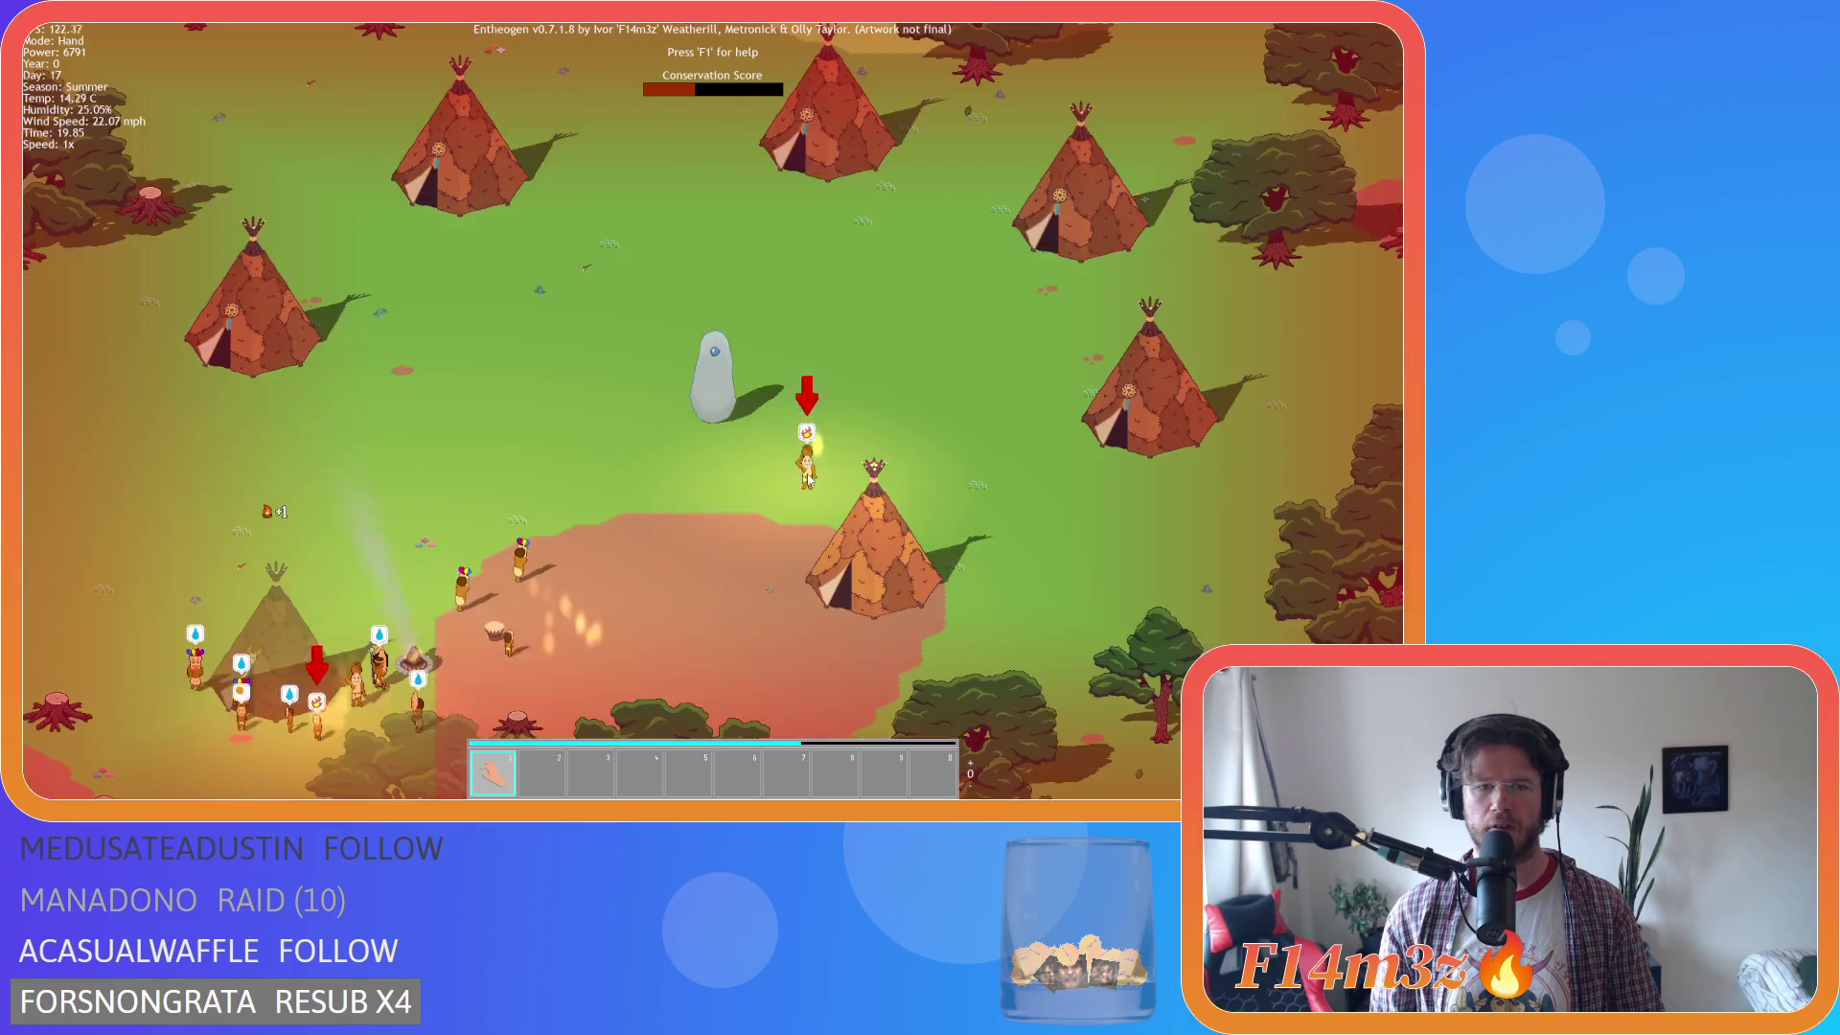
Pan past the stream area and back up to the tent village.
scroll(808, 479, "down", 5)
scroll(671, 450, "up", 5)
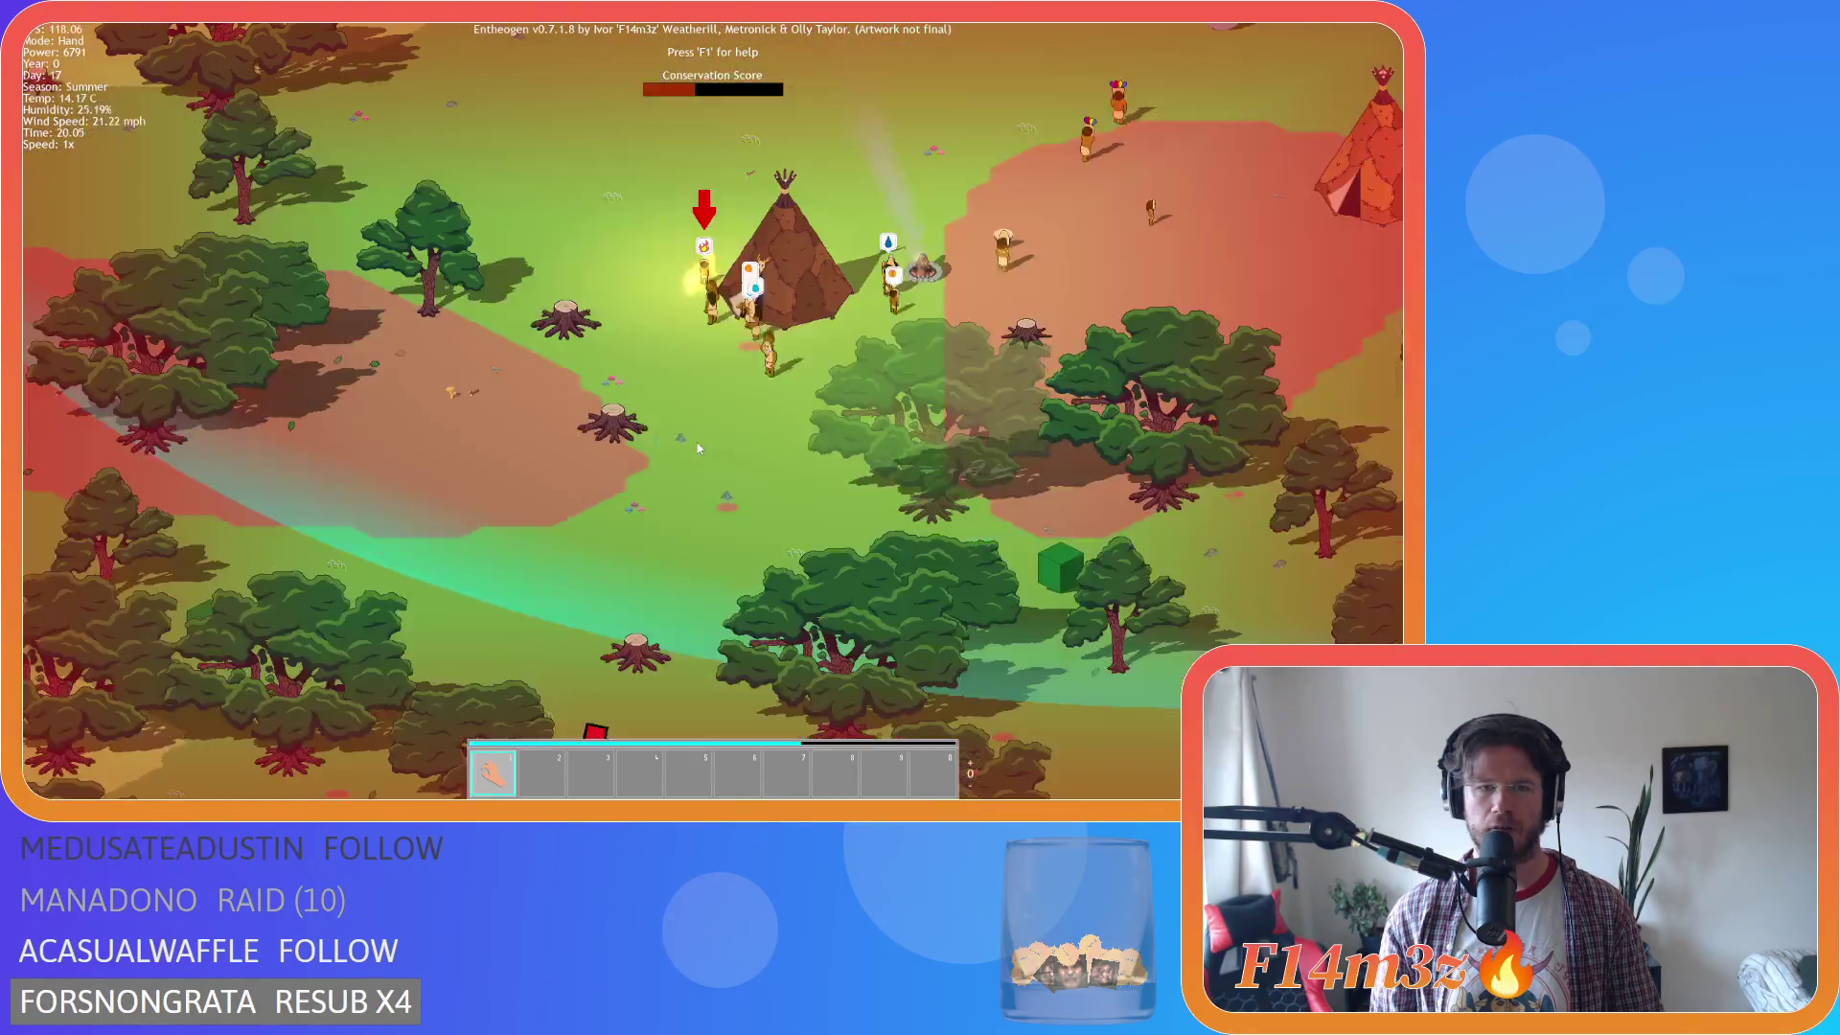
key("s")
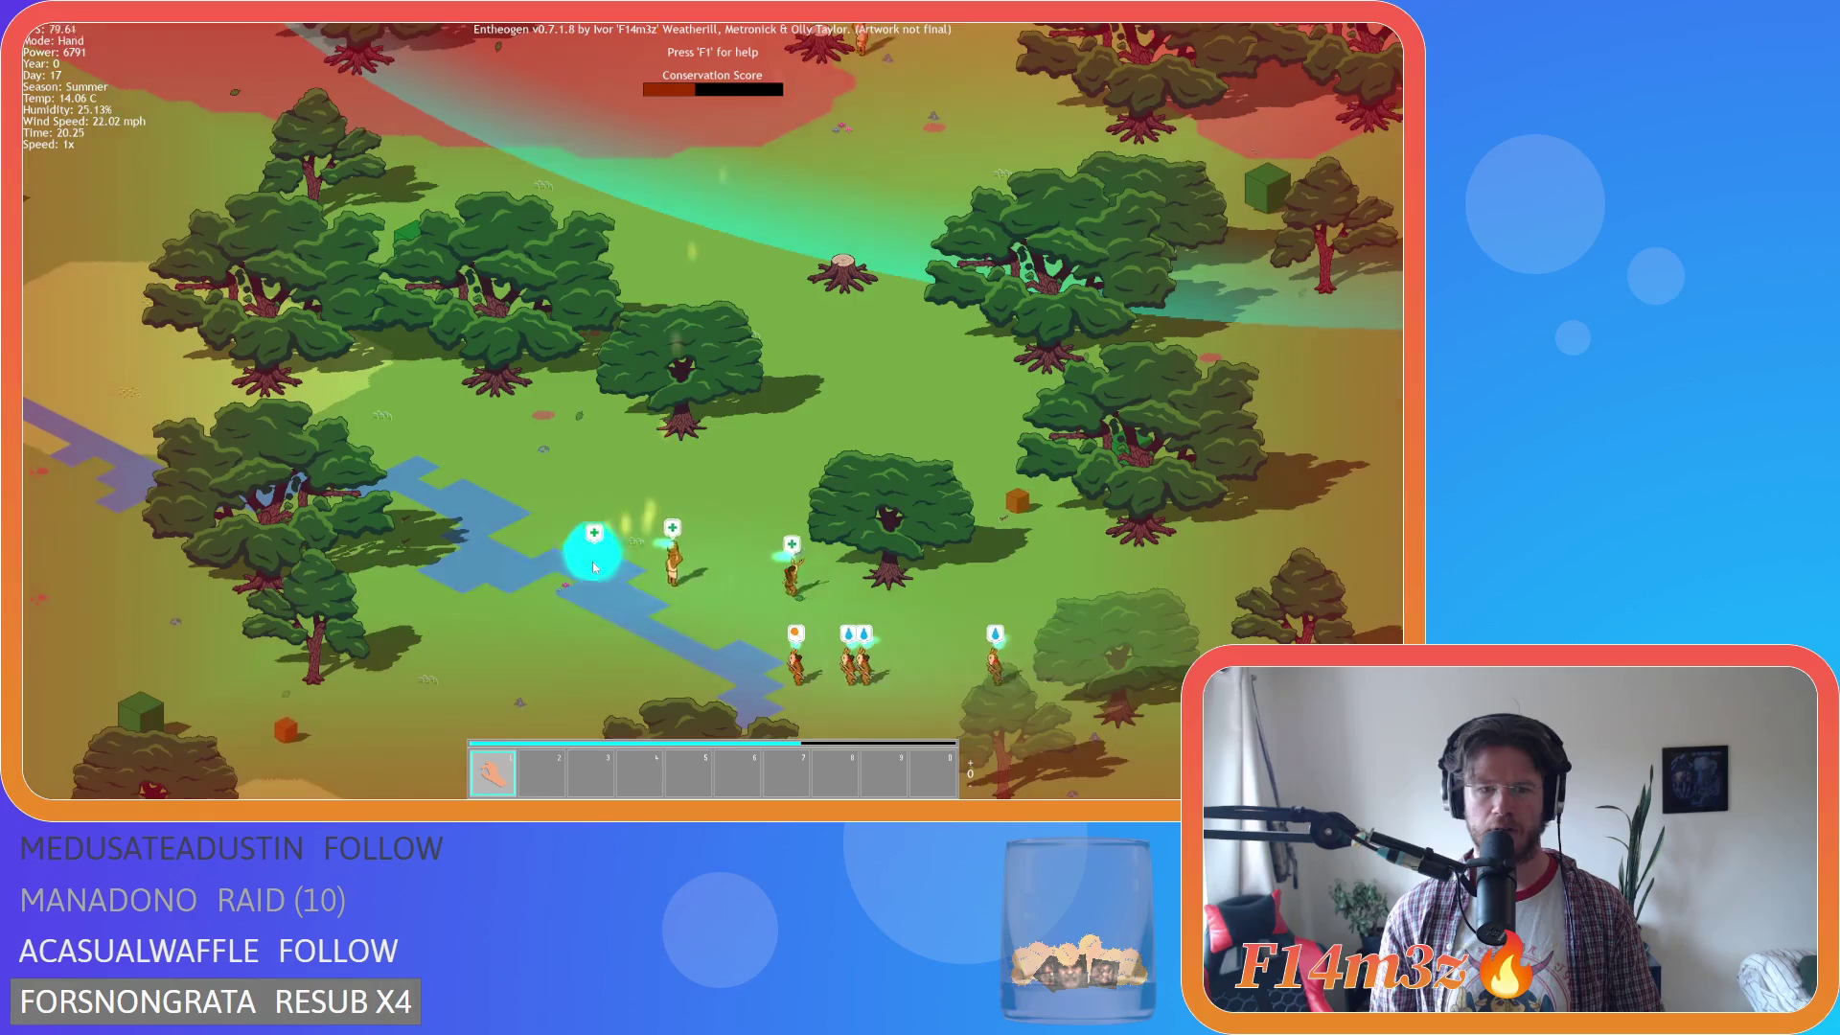
key("w")
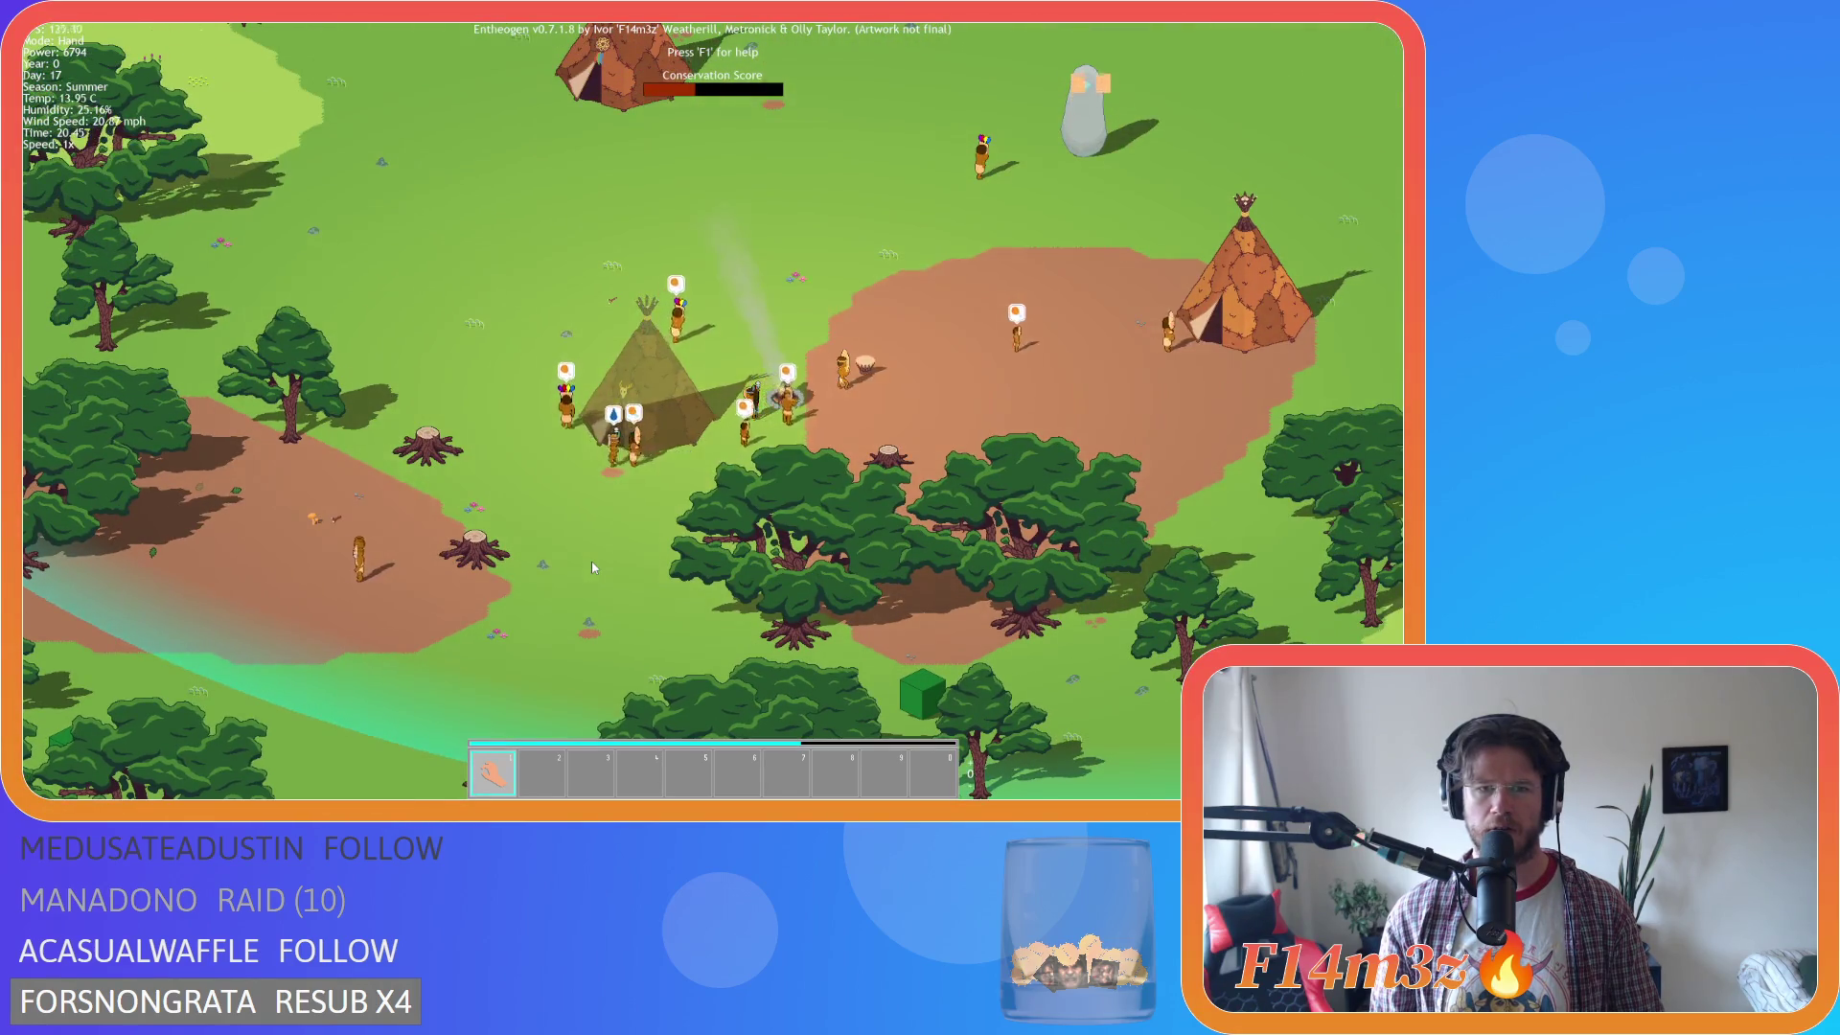
scroll(592, 568, "down", 5)
scroll(592, 567, "up", 5)
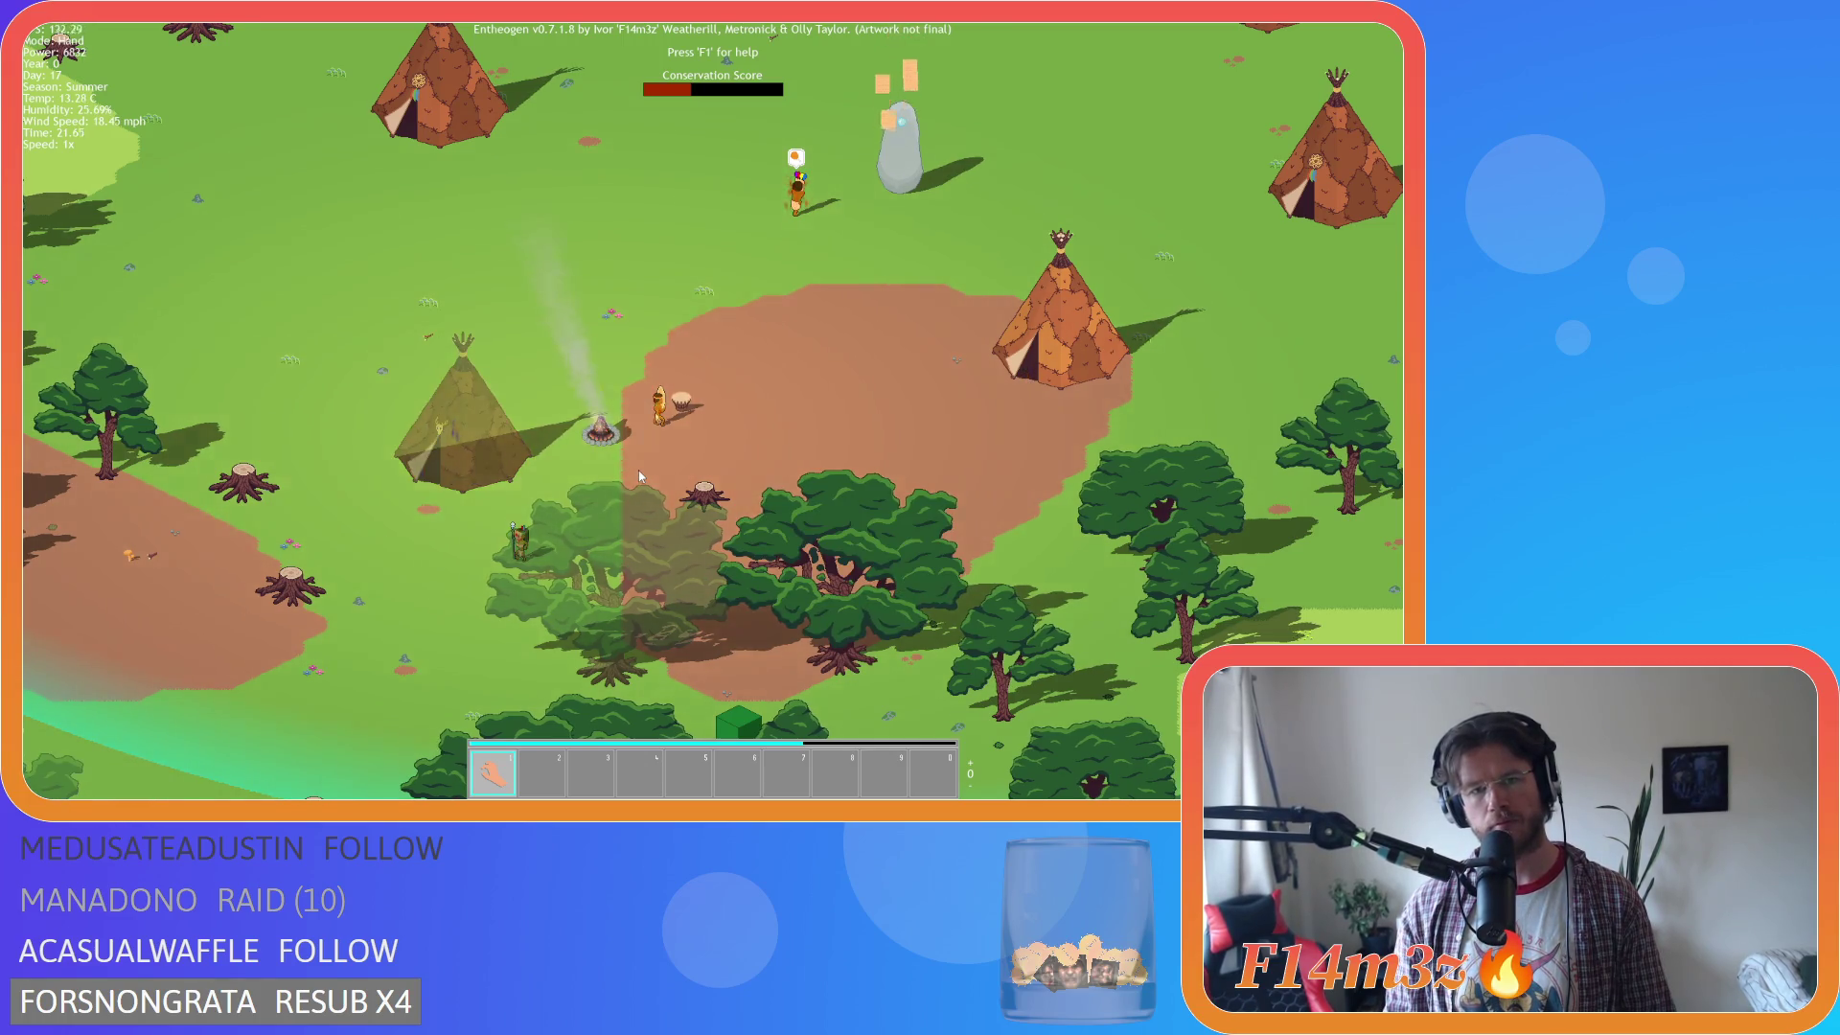
scroll(638, 470, "up", 2)
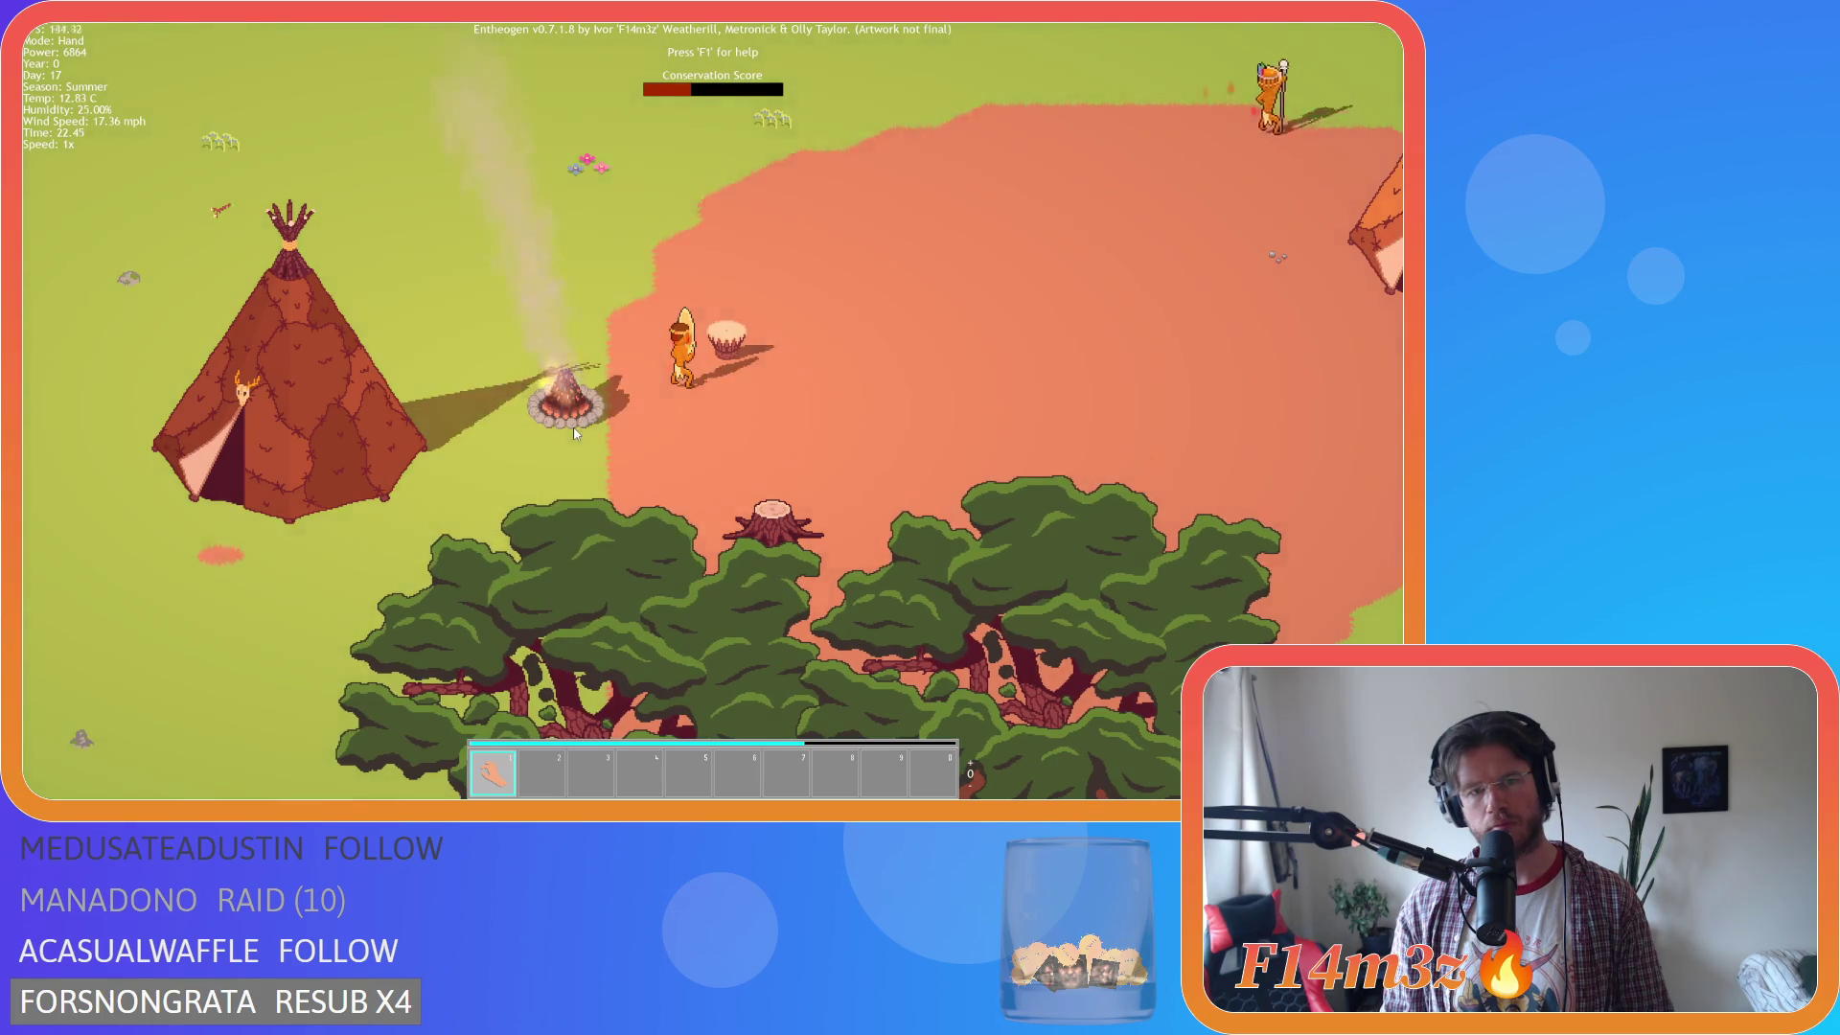
scroll(580, 430, "down", 3)
key("d")
key("s")
key("w")
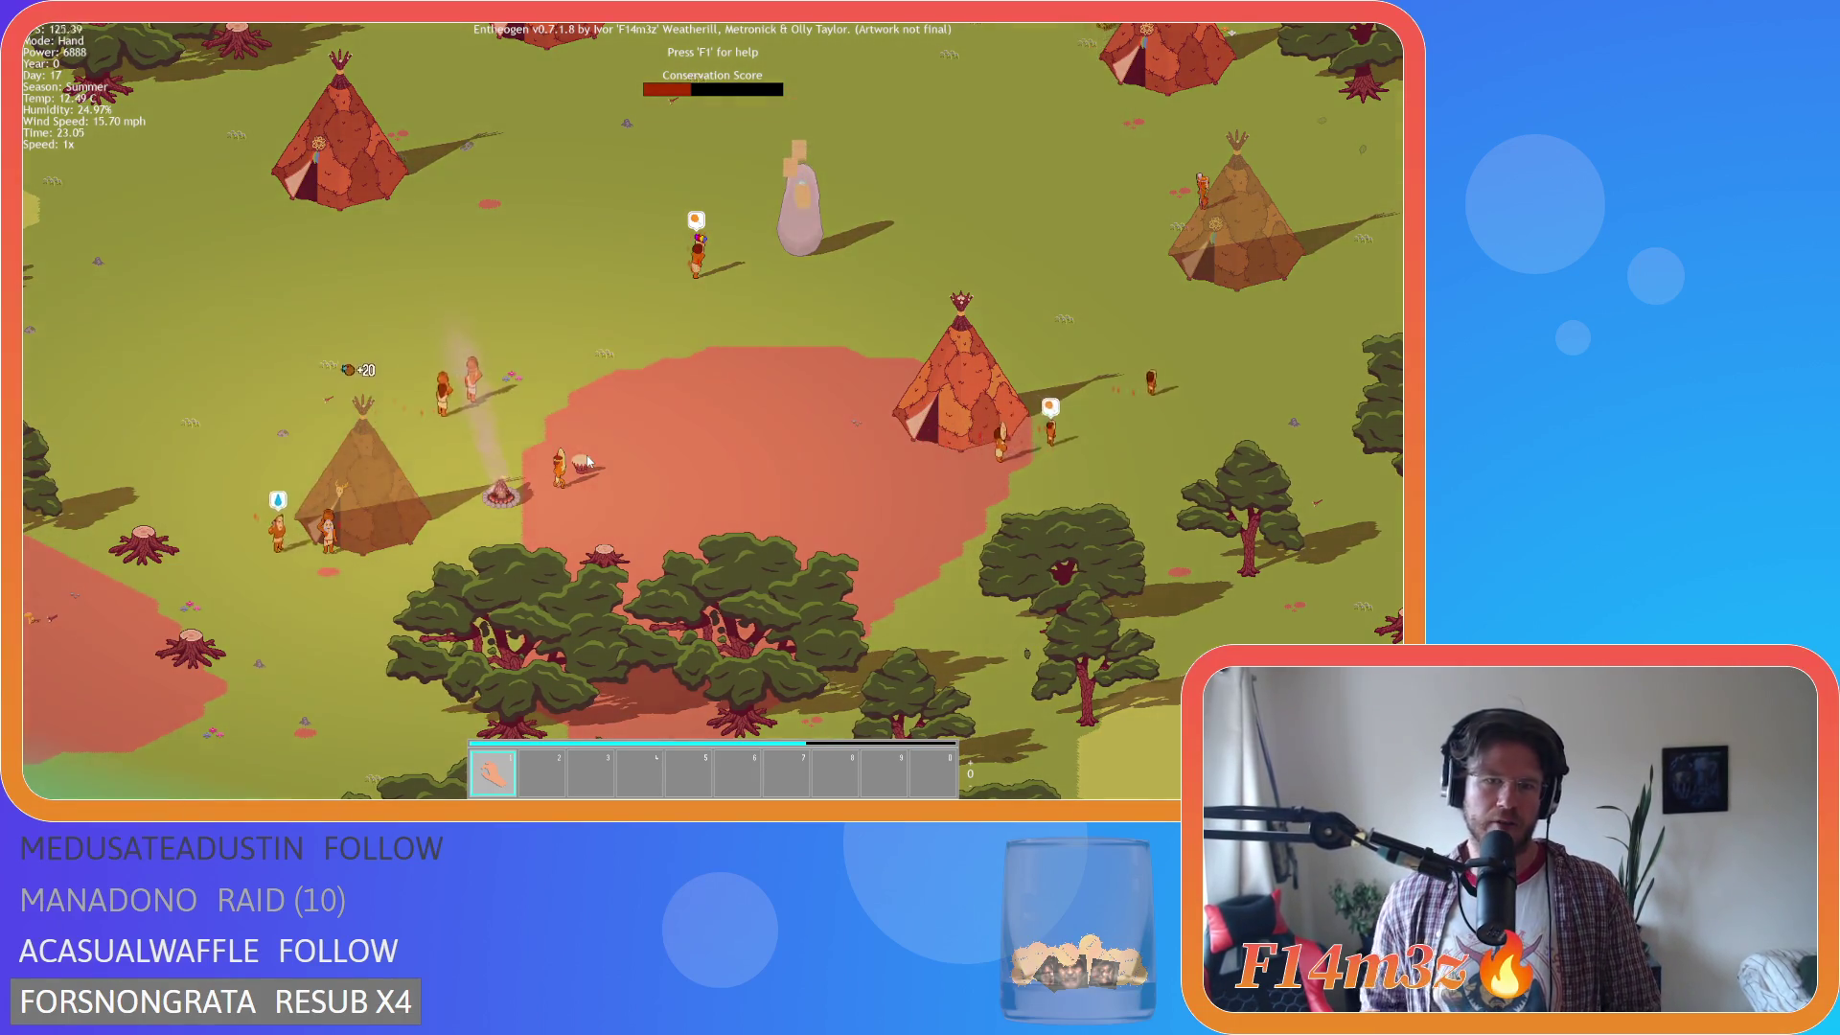
key("w")
key("s")
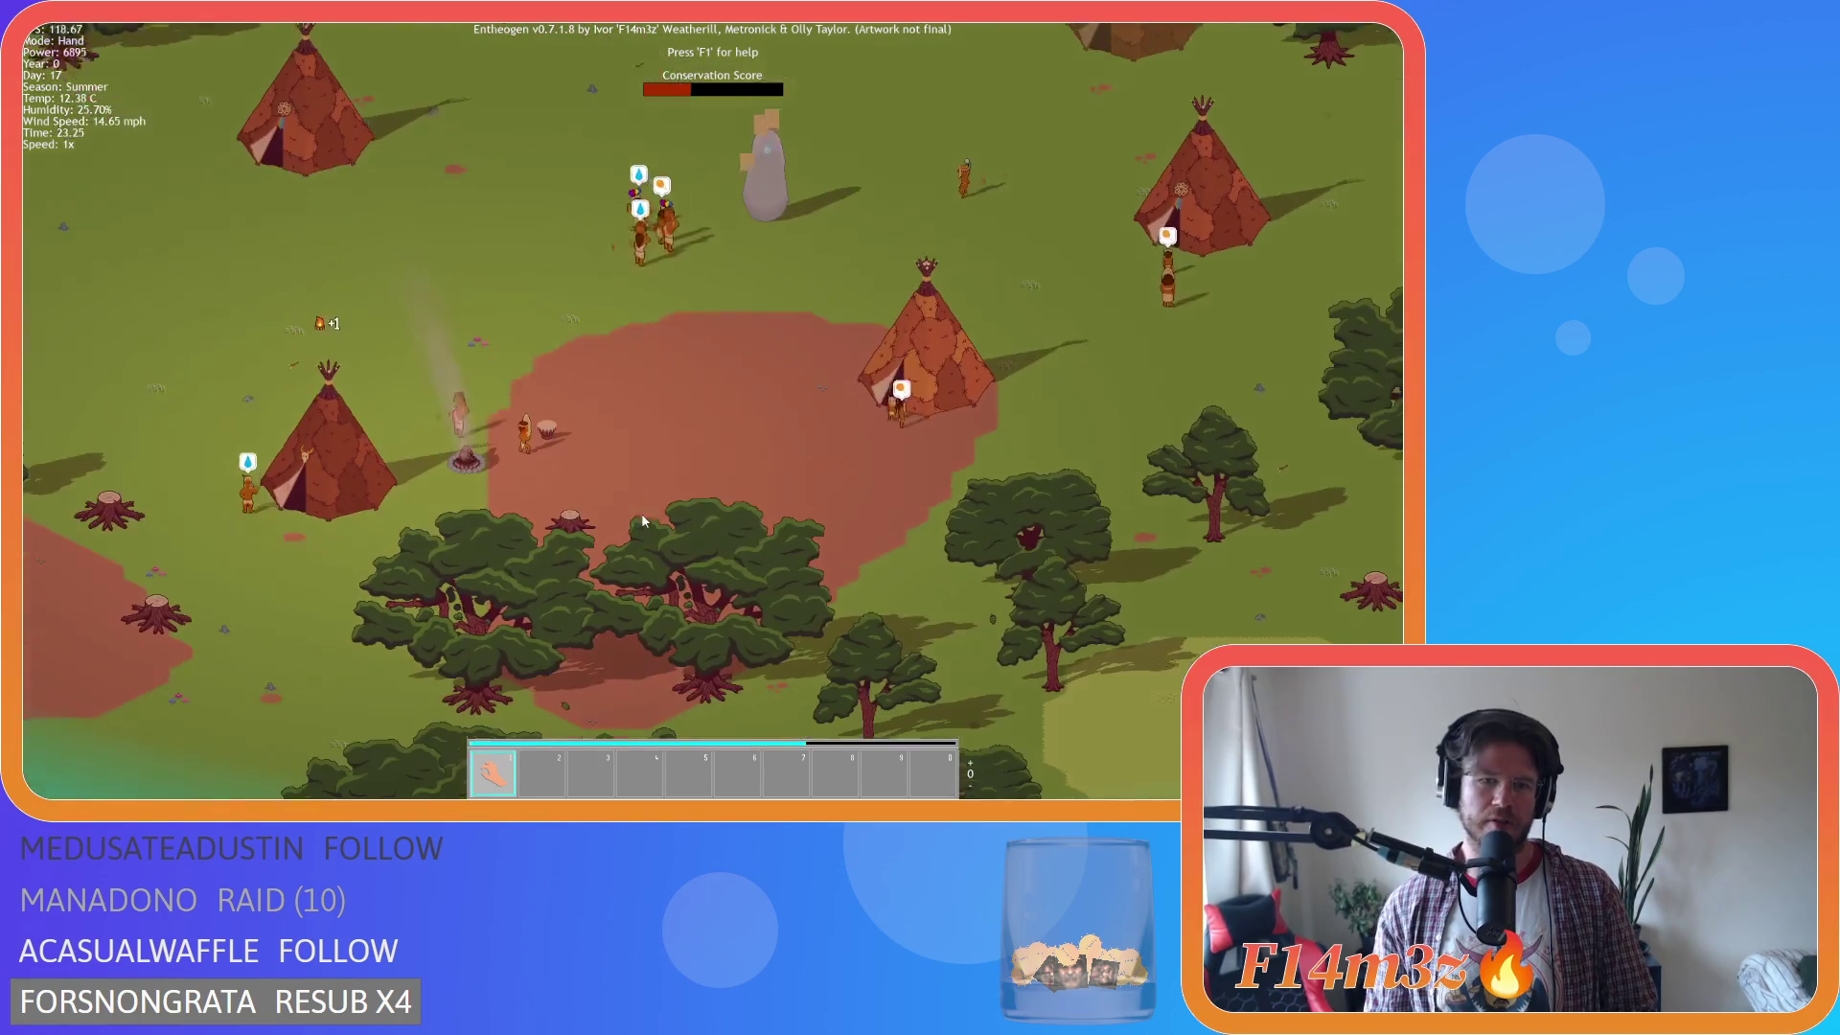
scroll(567, 458, "up", 2)
key("w")
scroll(568, 458, "down", 2)
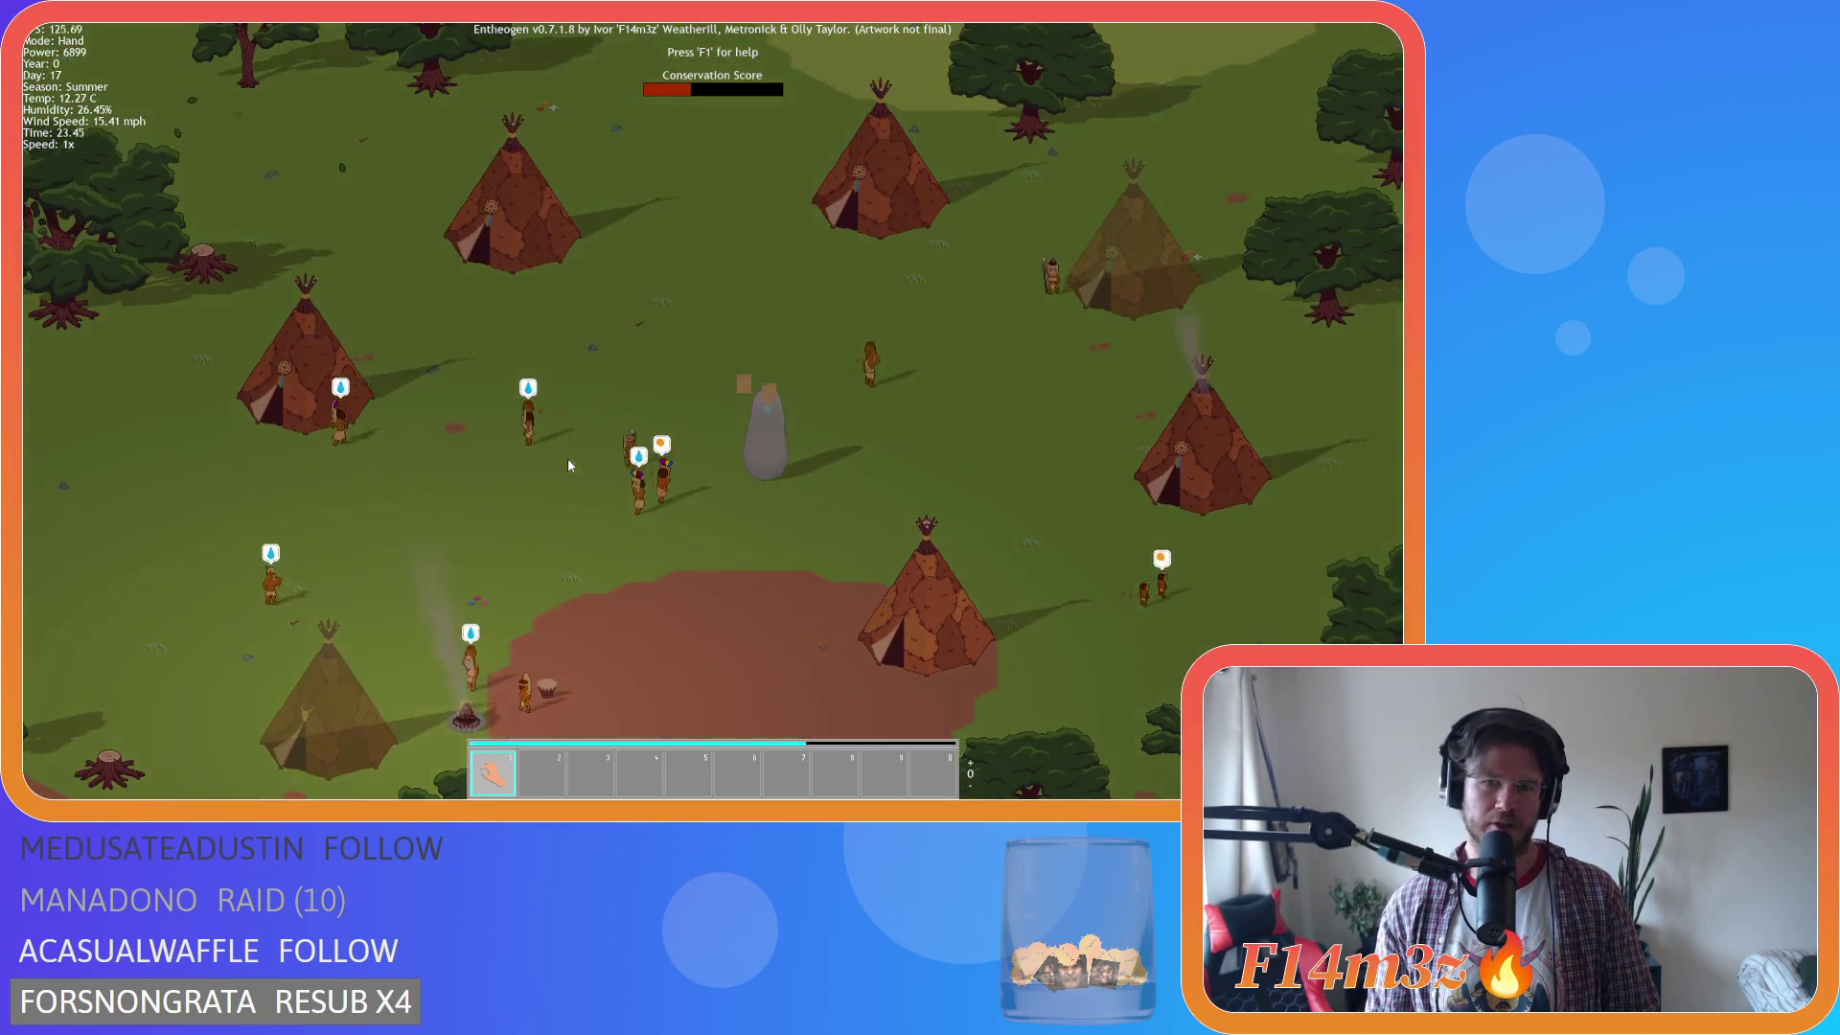
scroll(677, 487, "up", 5)
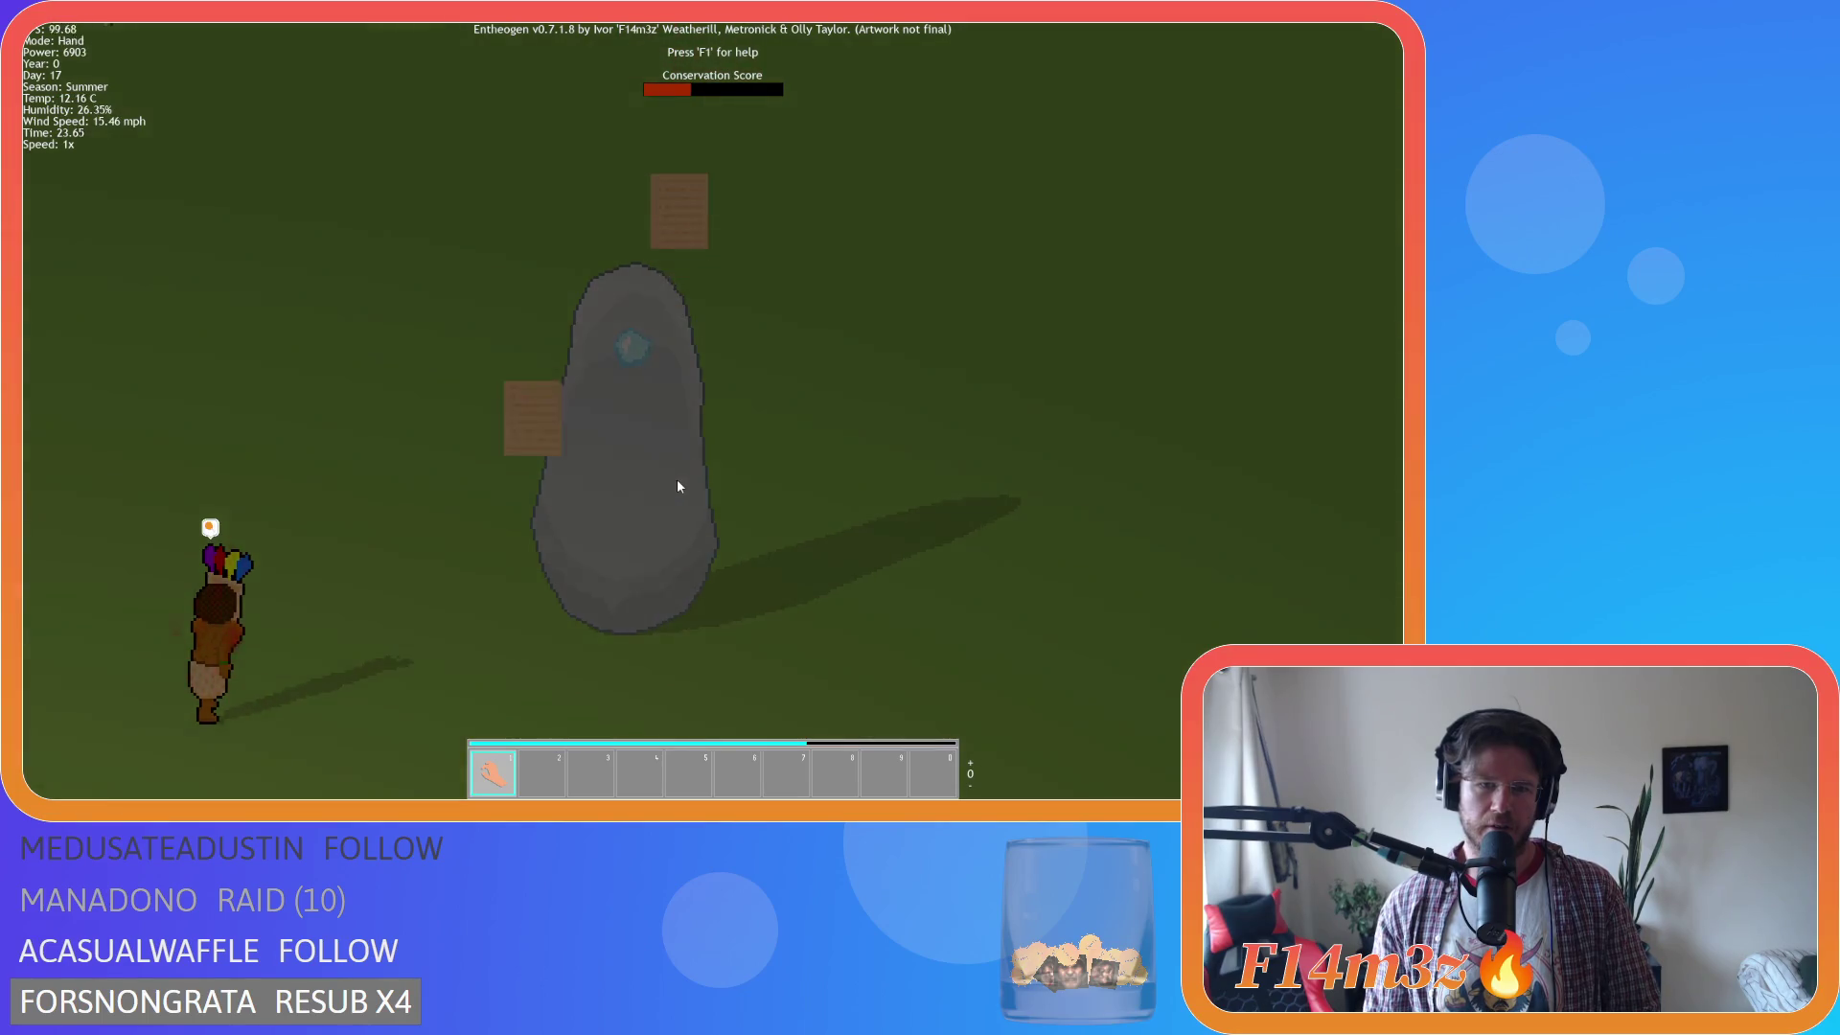
scroll(678, 487, "down", 2)
scroll(678, 486, "up", 4)
scroll(677, 487, "down", 3)
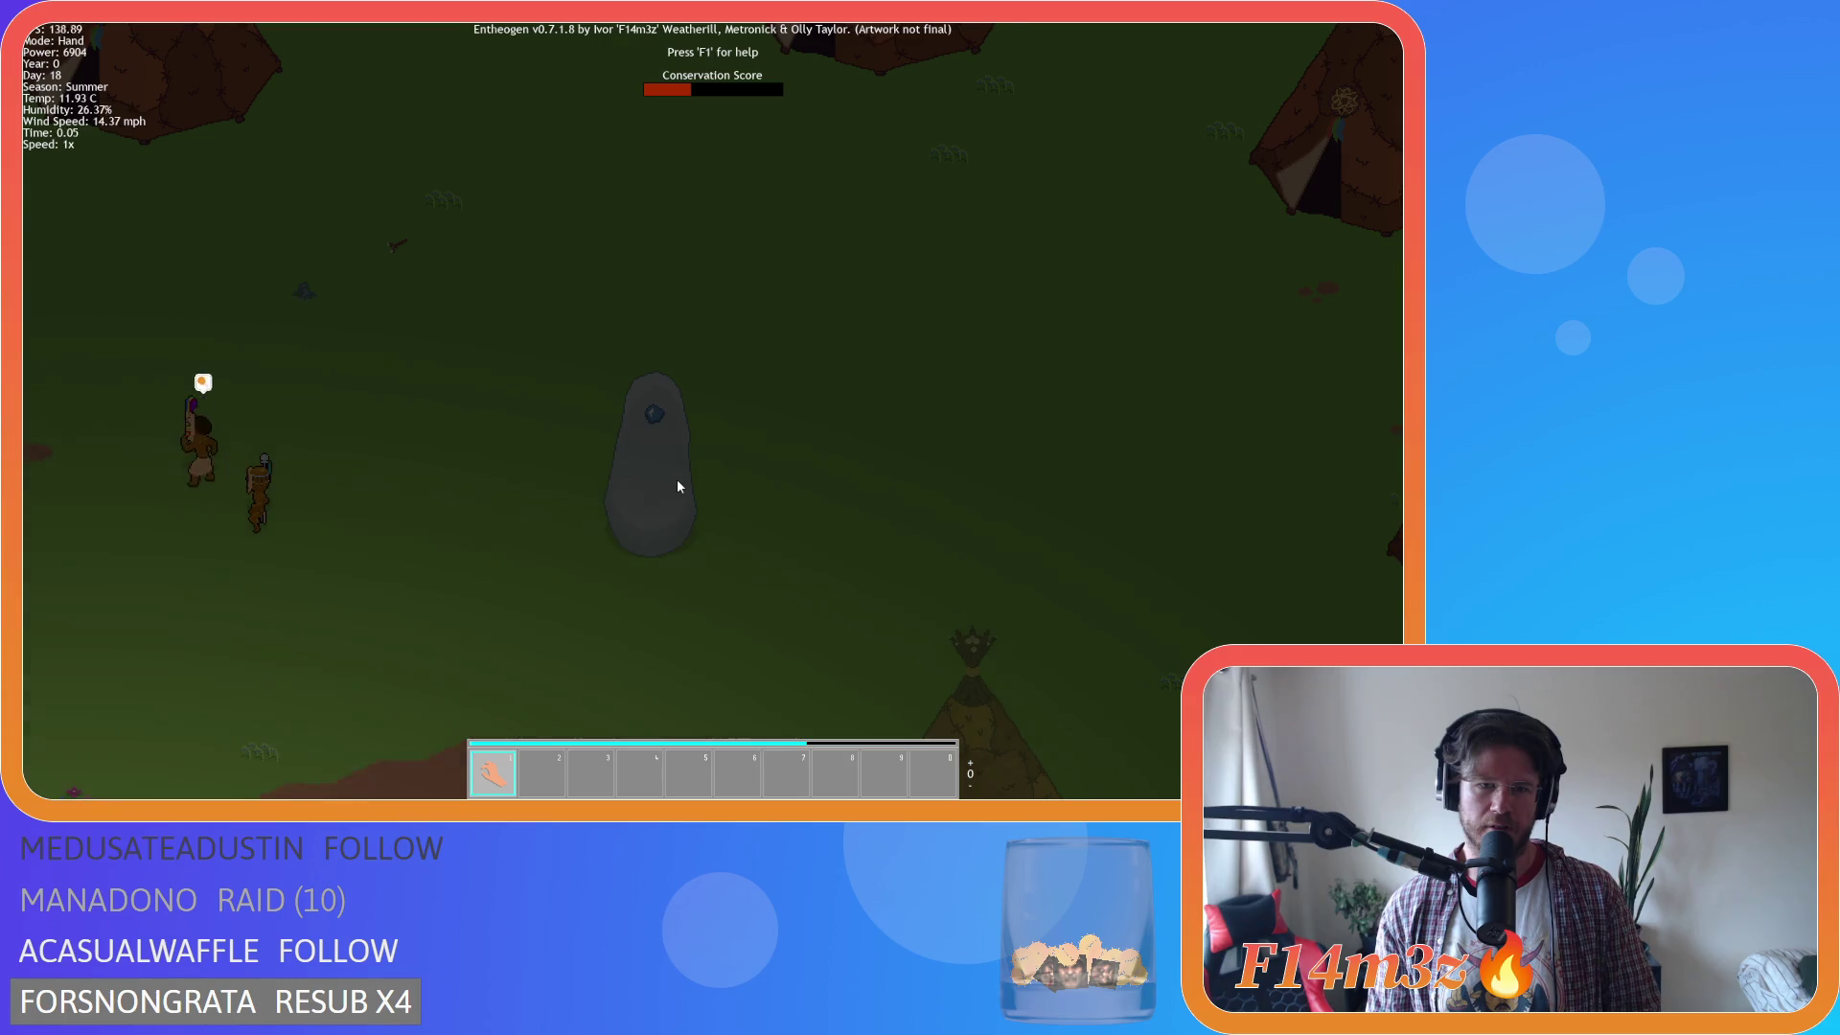
scroll(678, 487, "up", 4)
scroll(678, 487, "down", 2)
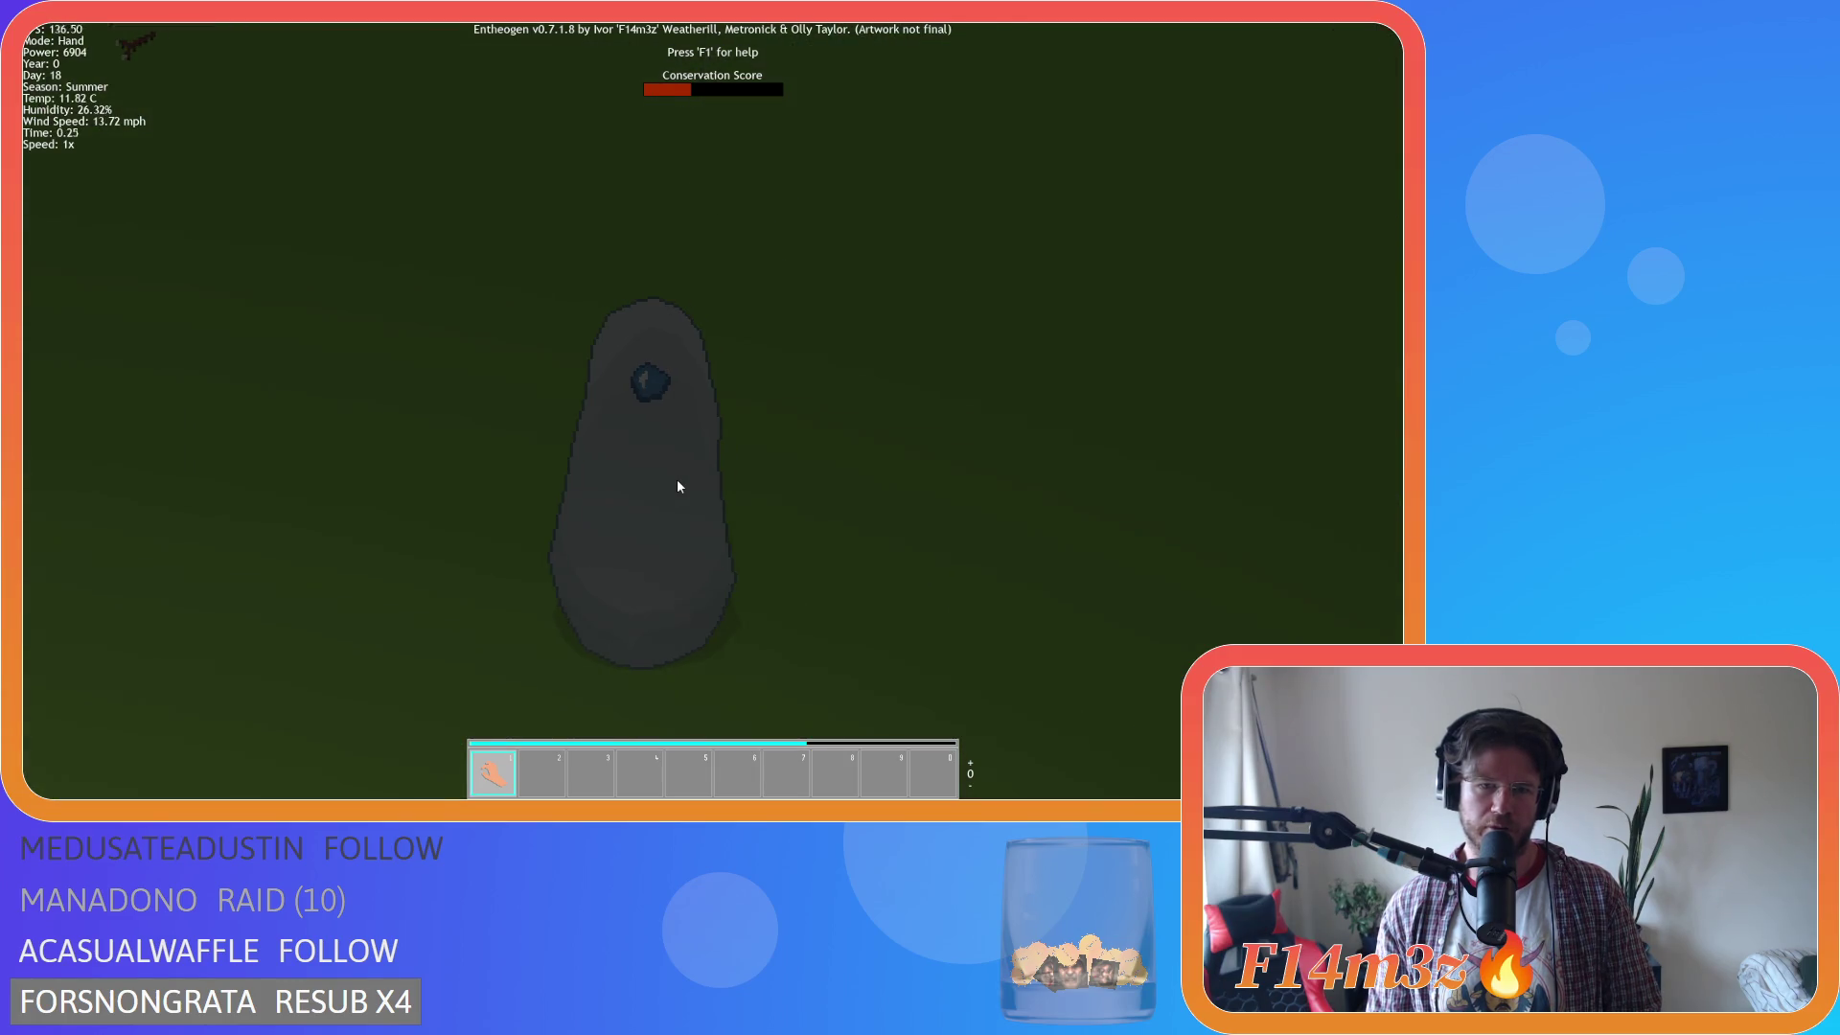
scroll(678, 487, "down", 3)
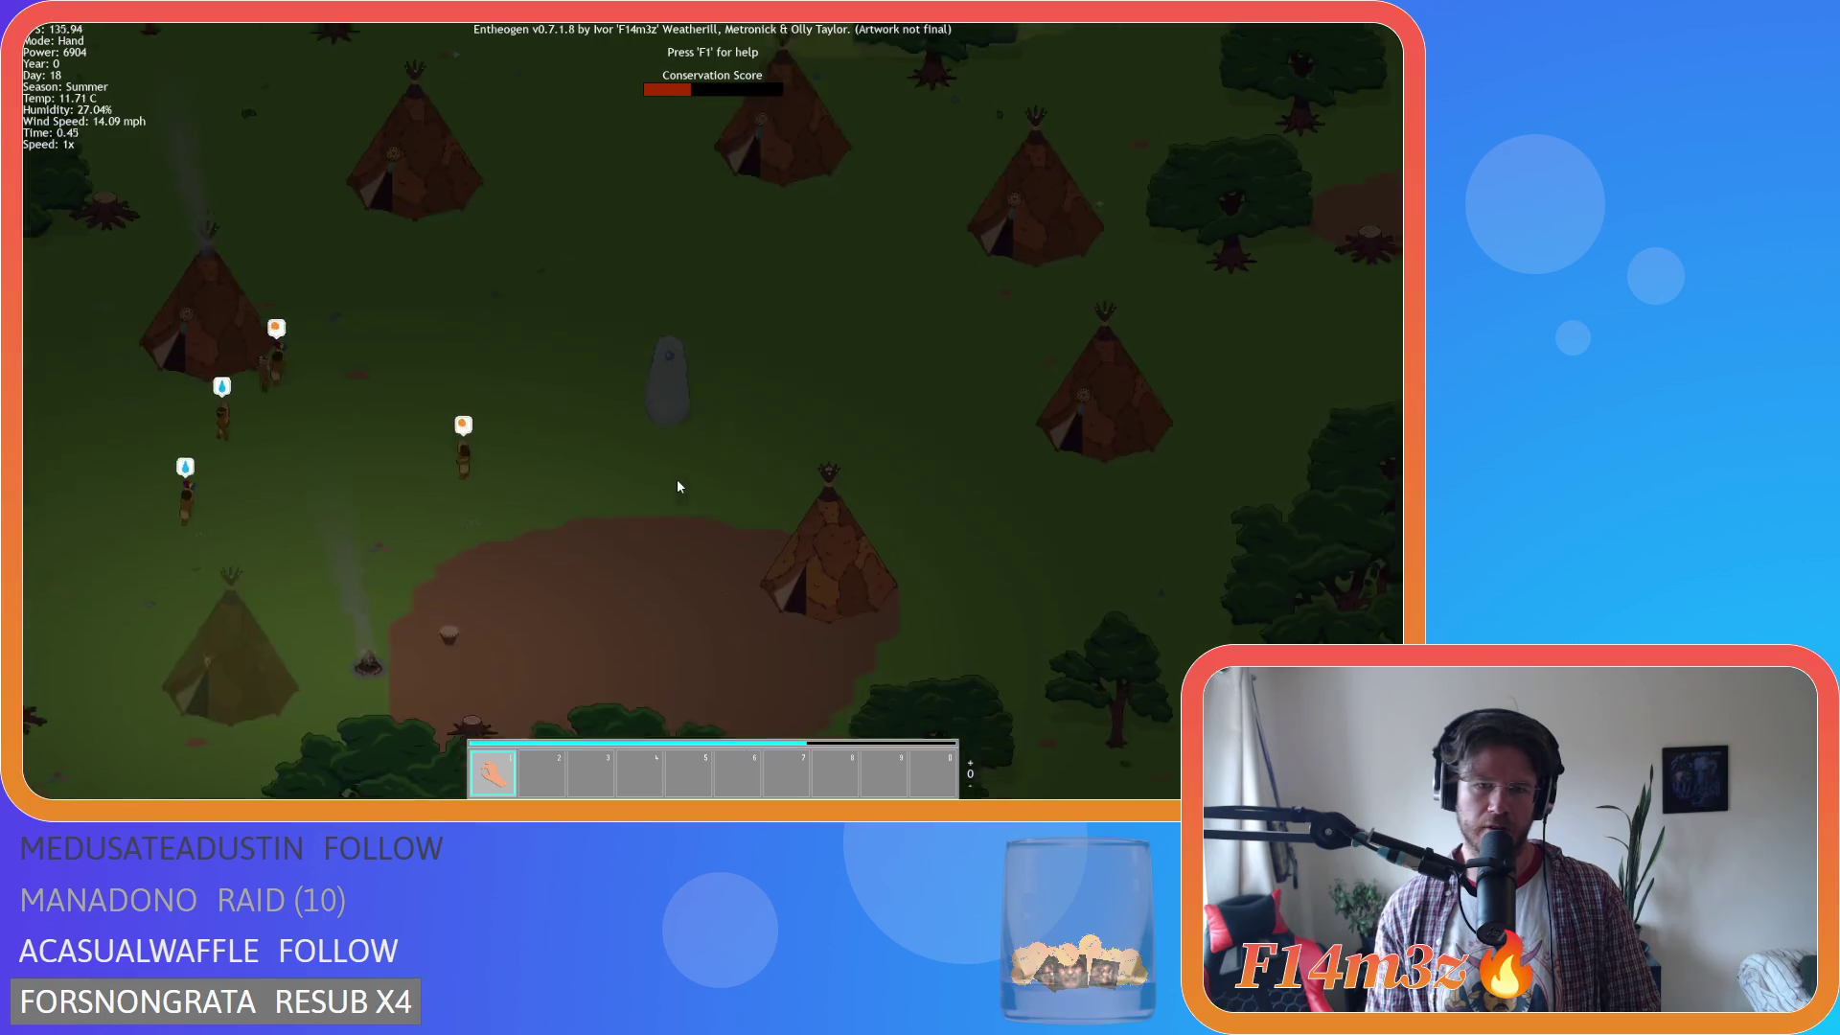
Pan the map to move the monolith aside and bring the fur tent into view.
key("s")
key("a")
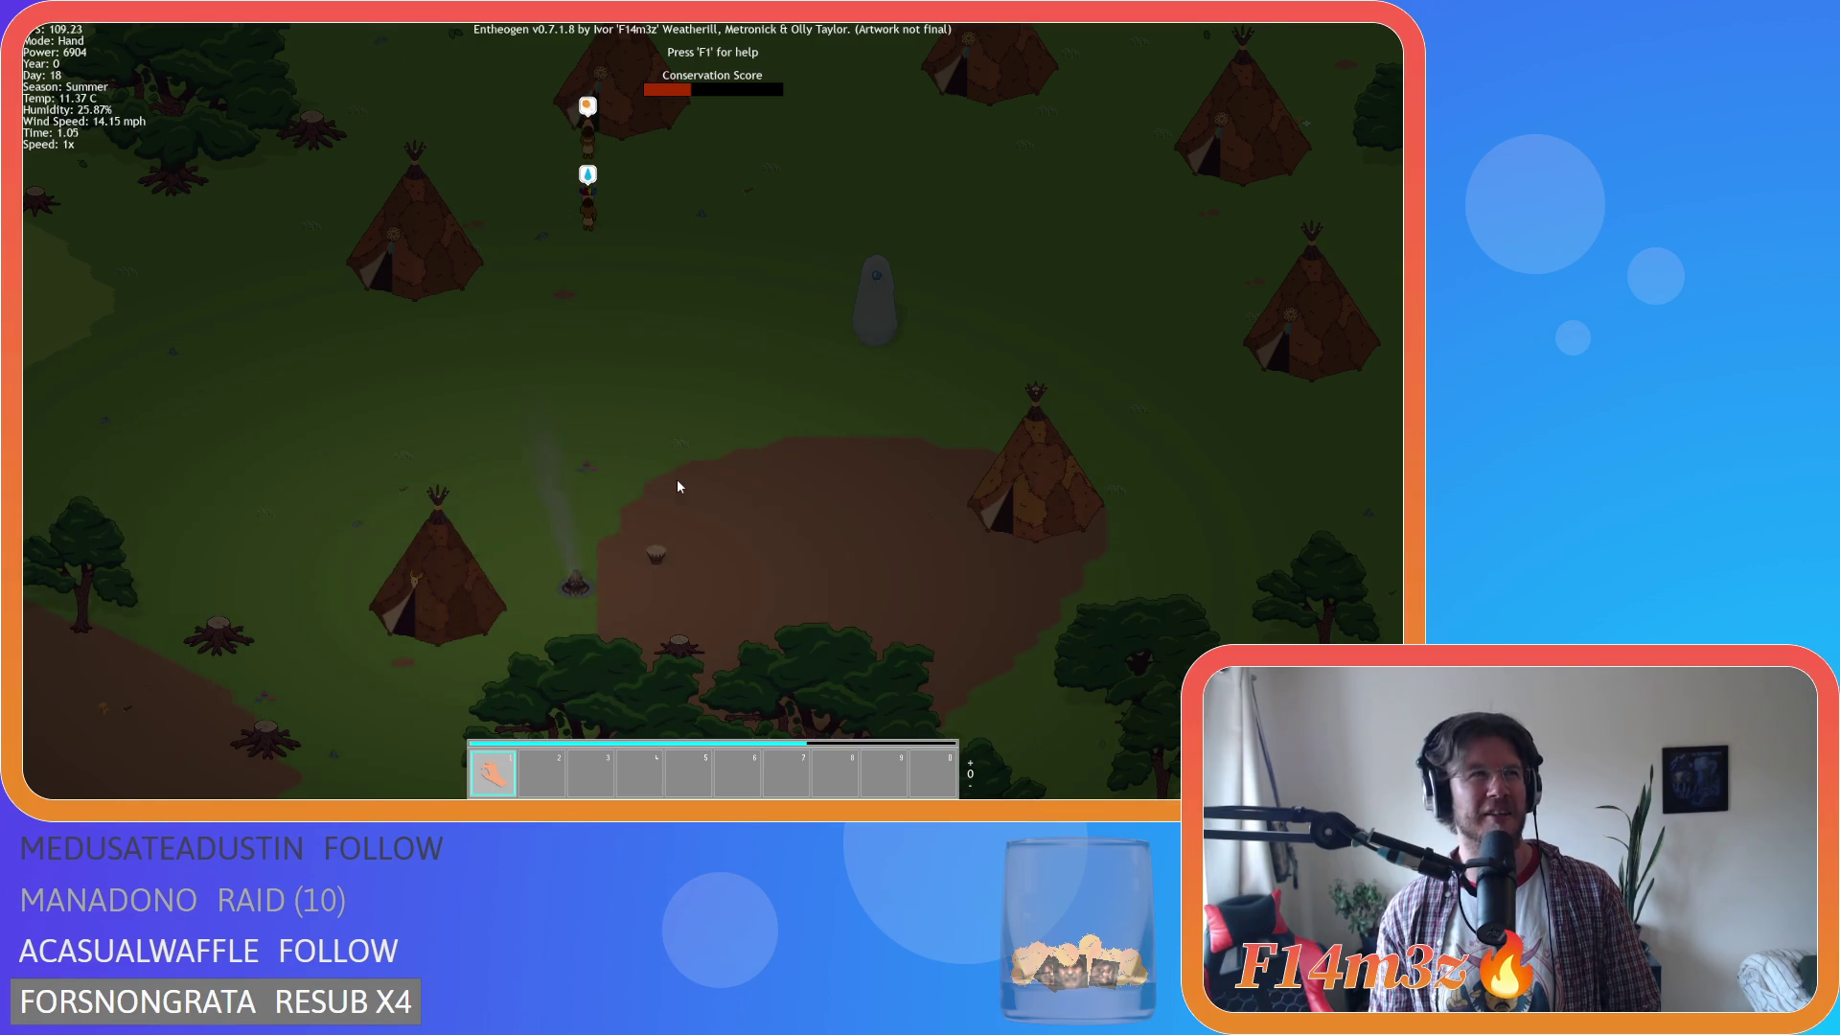
key("w")
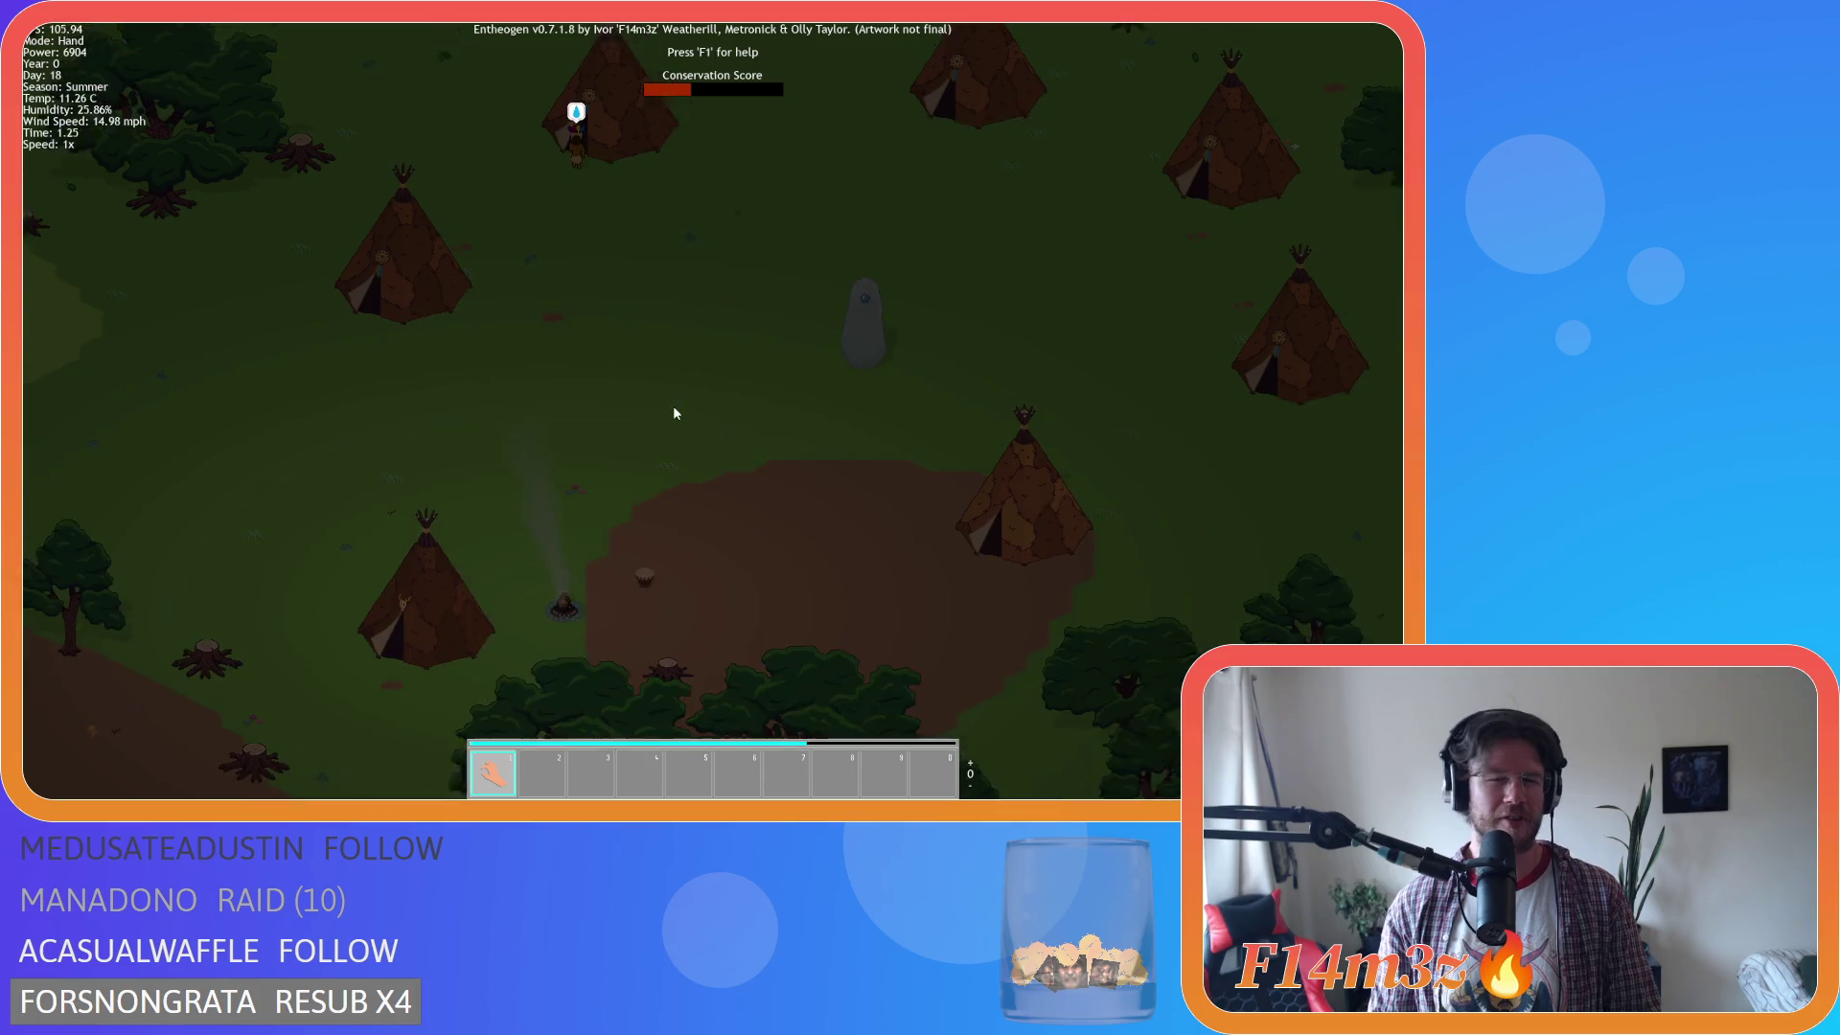
key("d")
key("s")
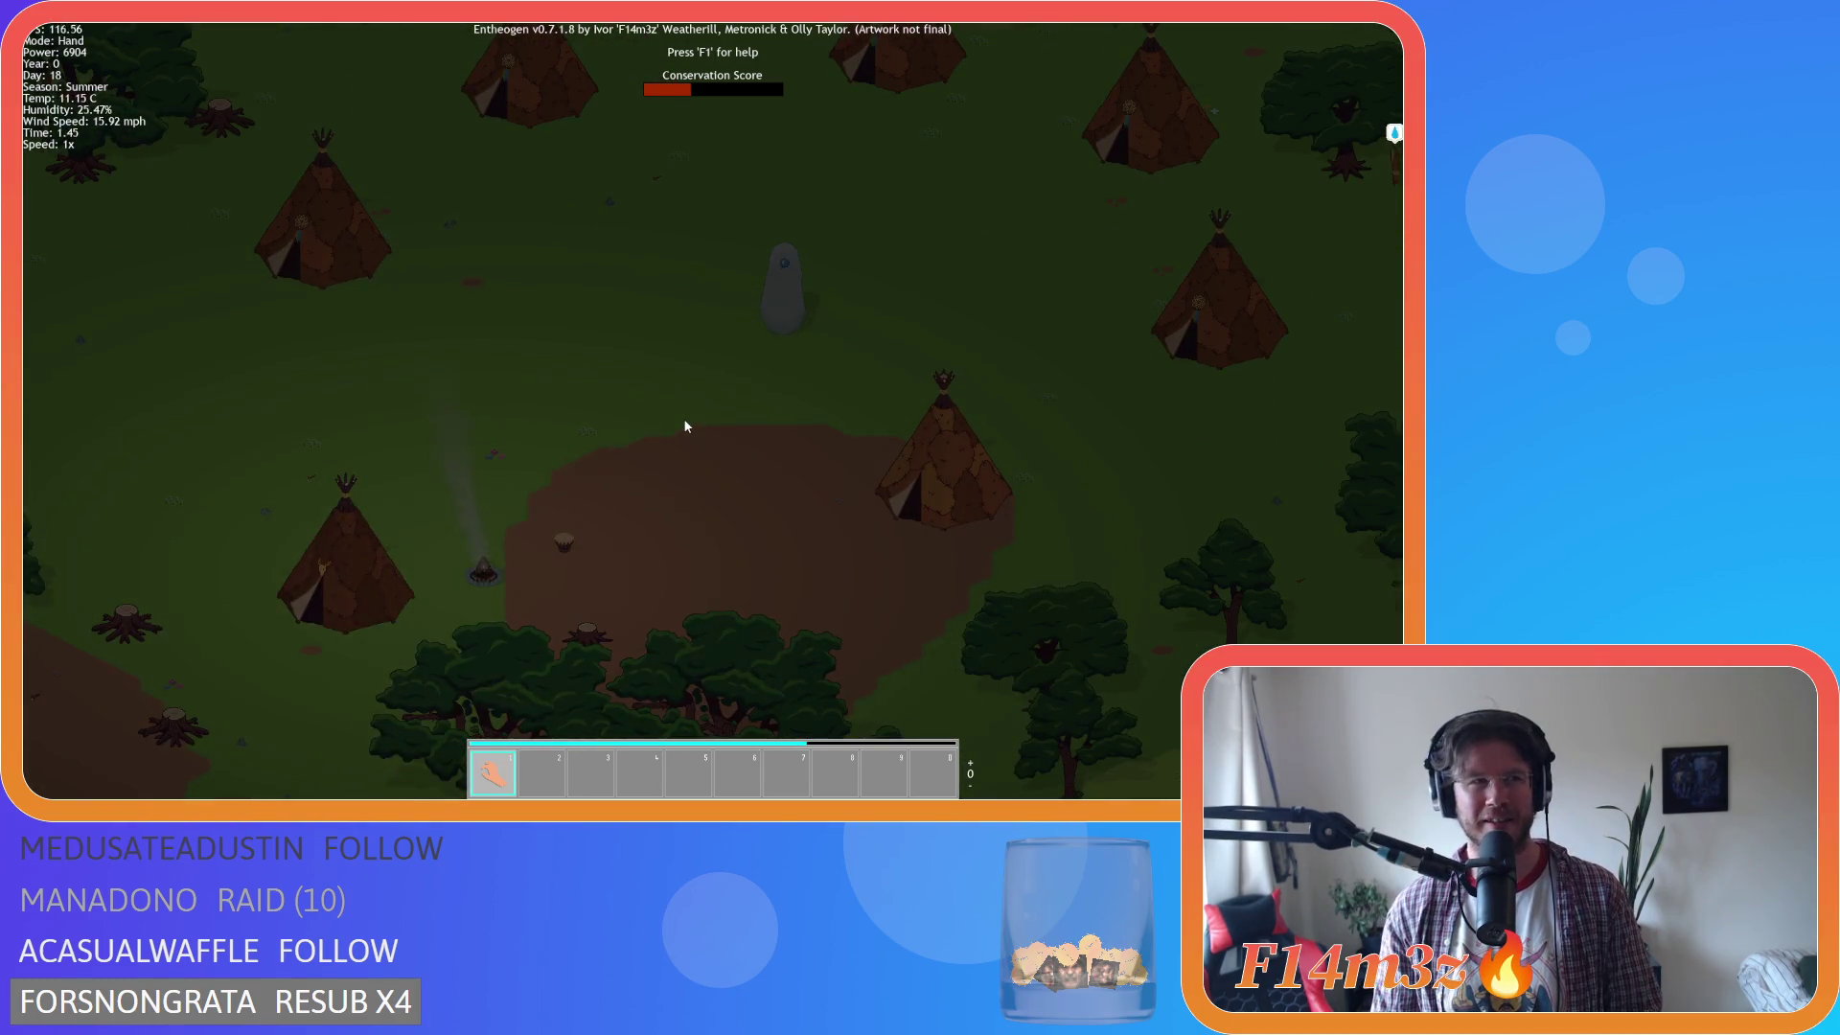
key("d")
key("s")
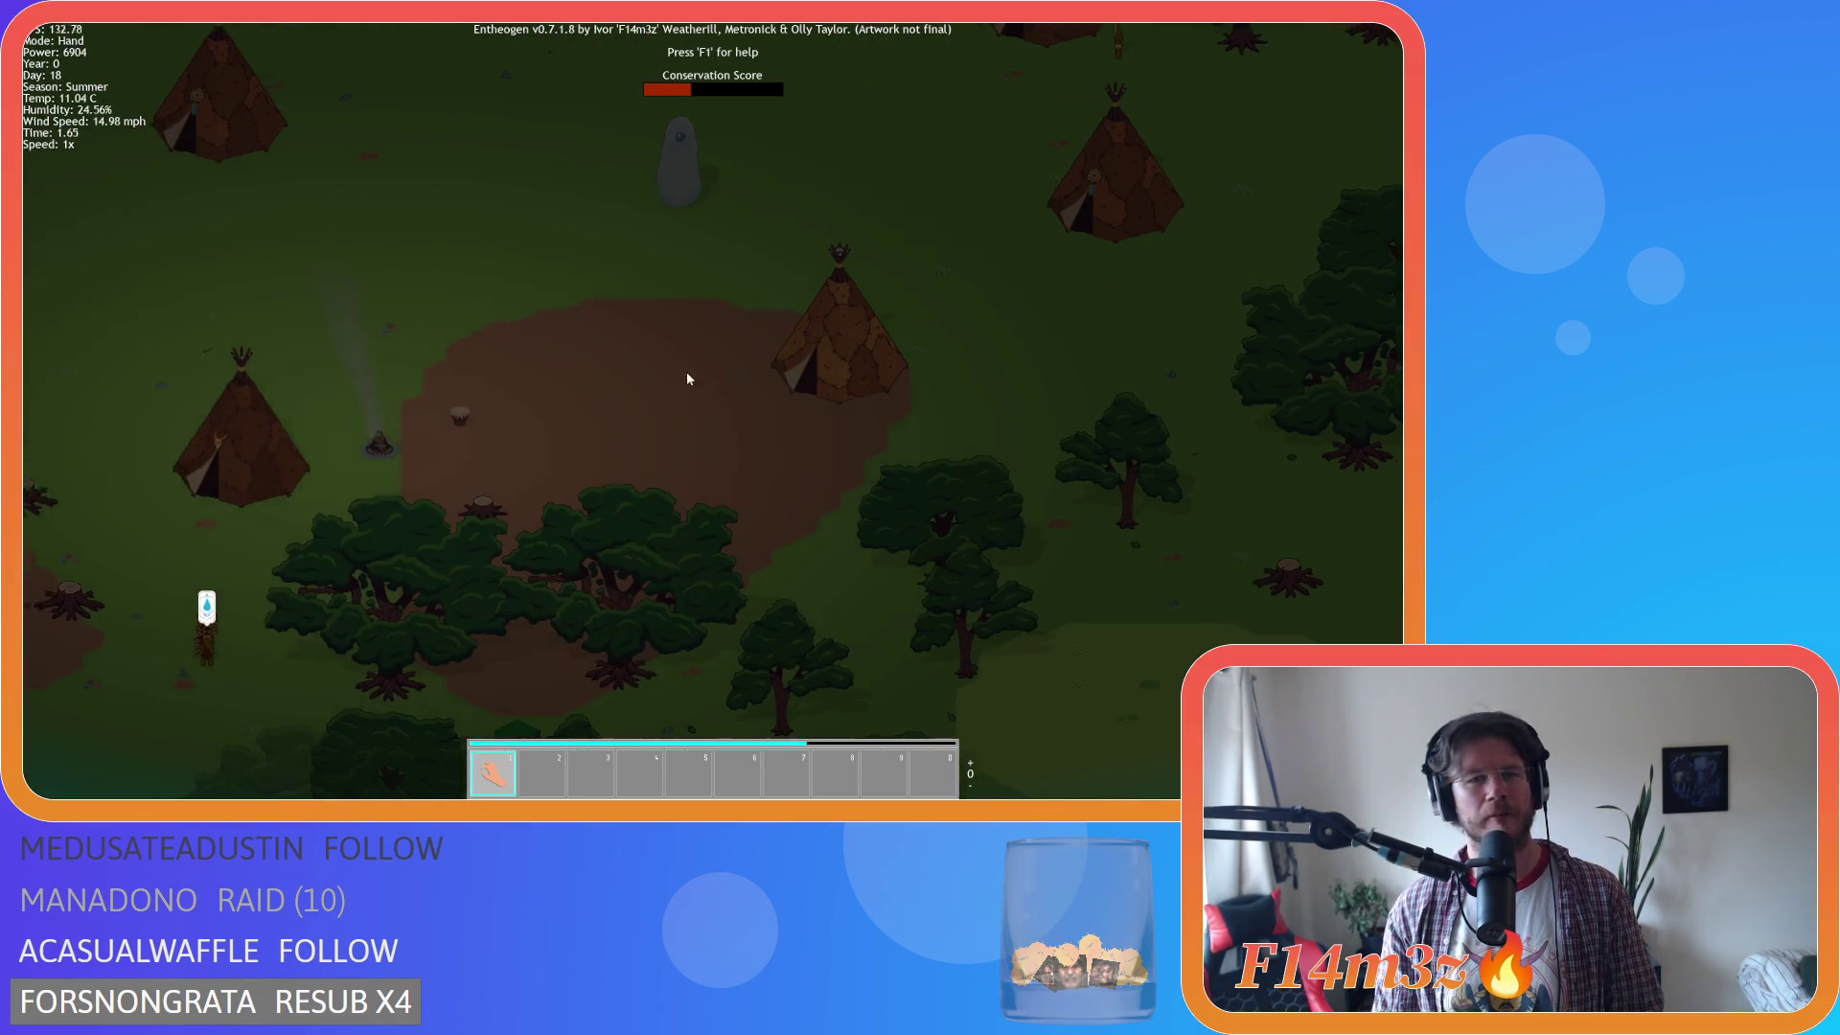
Zoom in on the campfire, bring the deer into sight, then recentre on the fire.
scroll(685, 527, "up", 3)
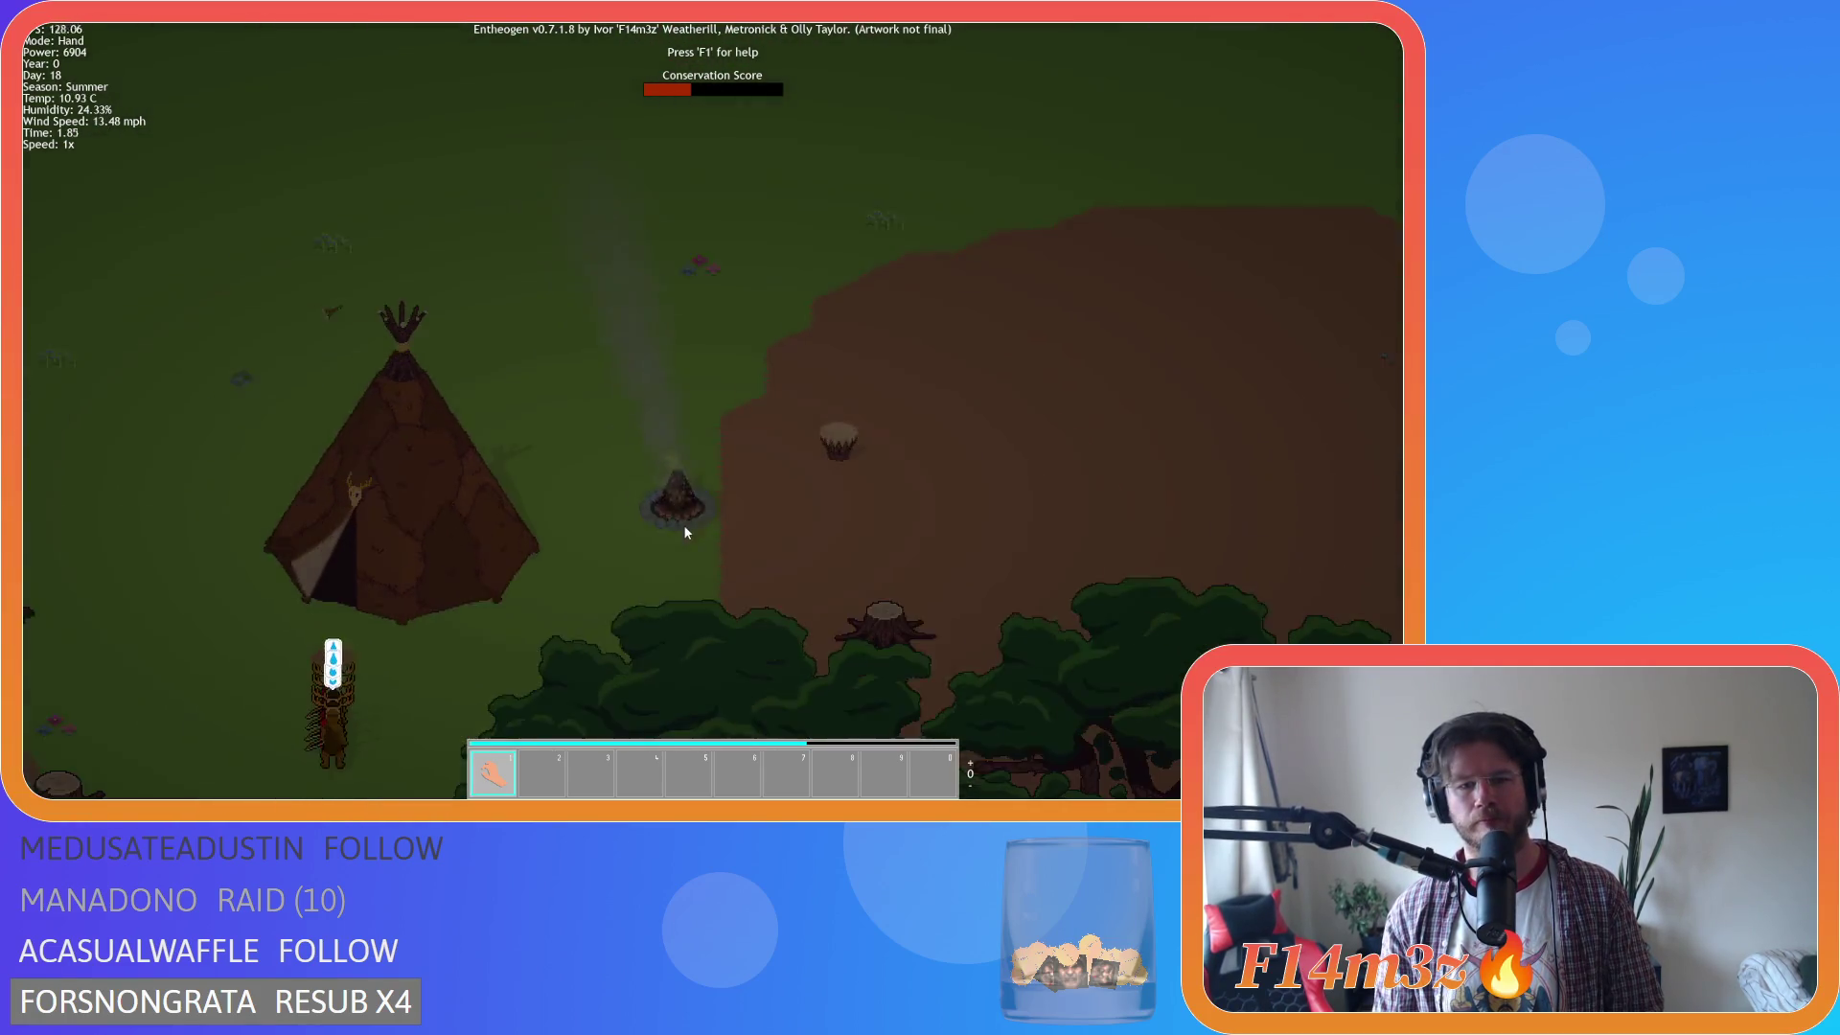
scroll(608, 497, "up", 2)
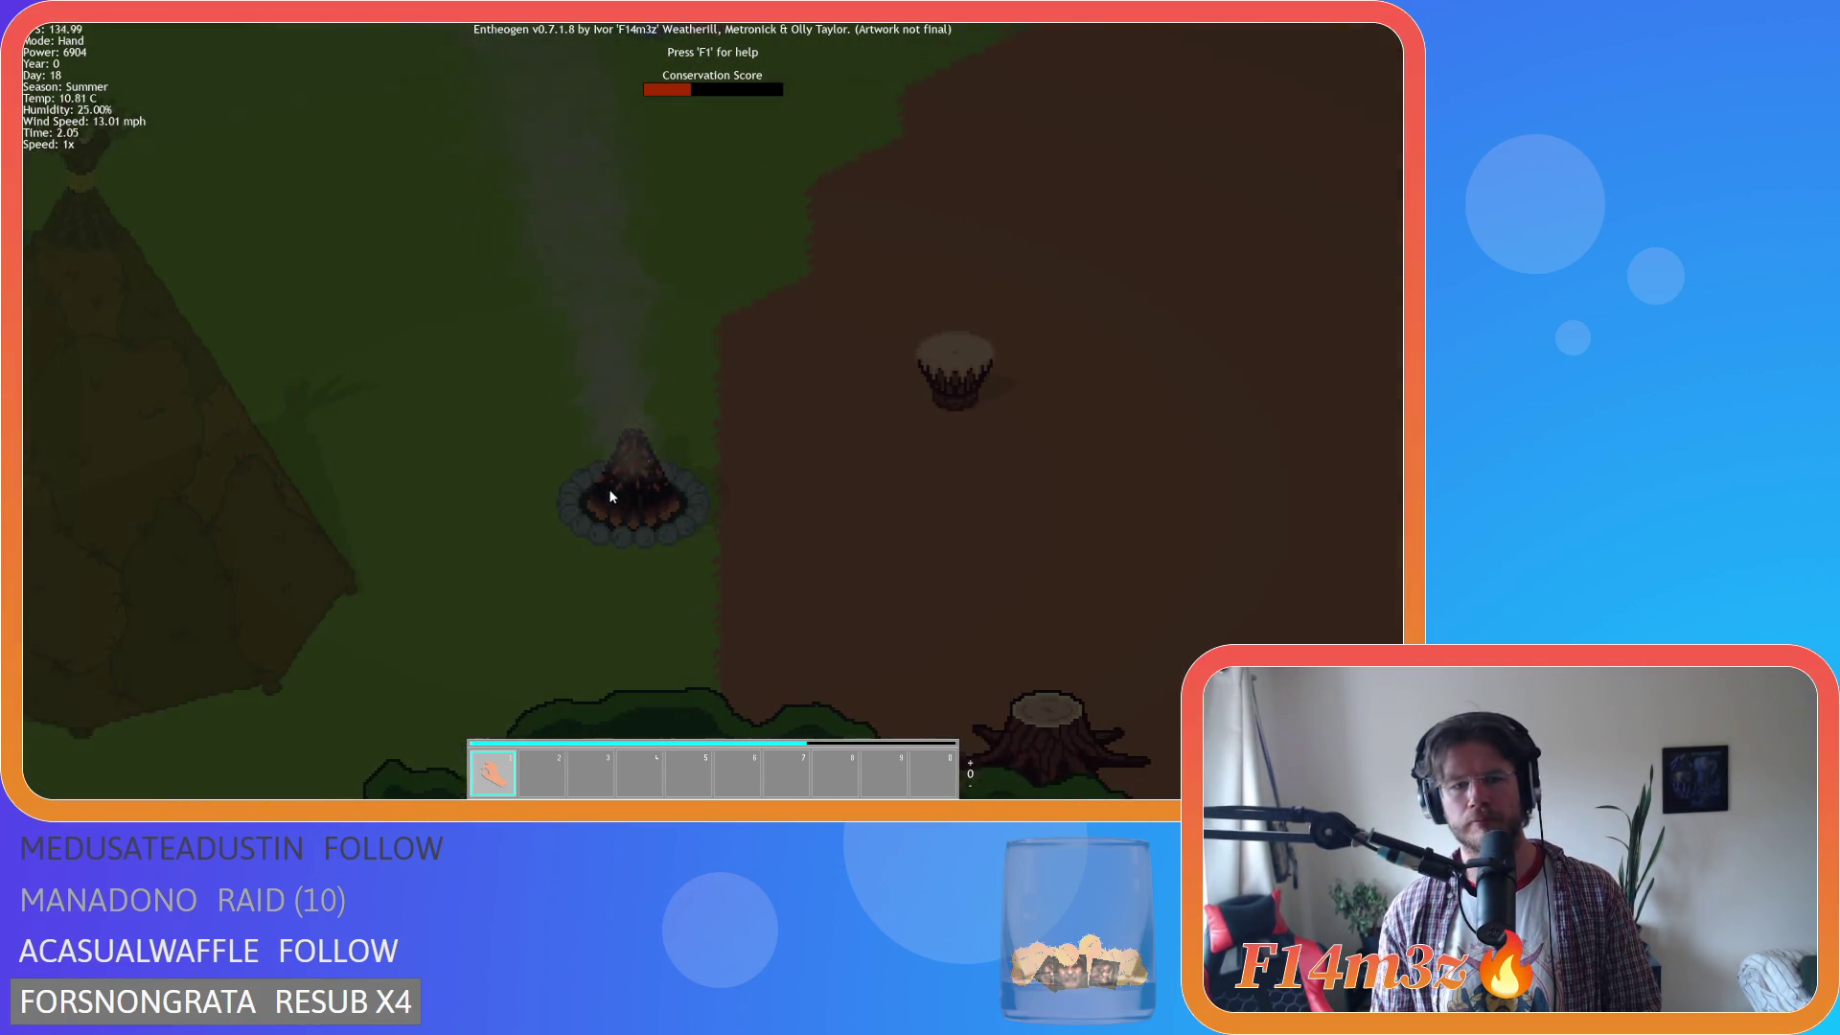
key("a")
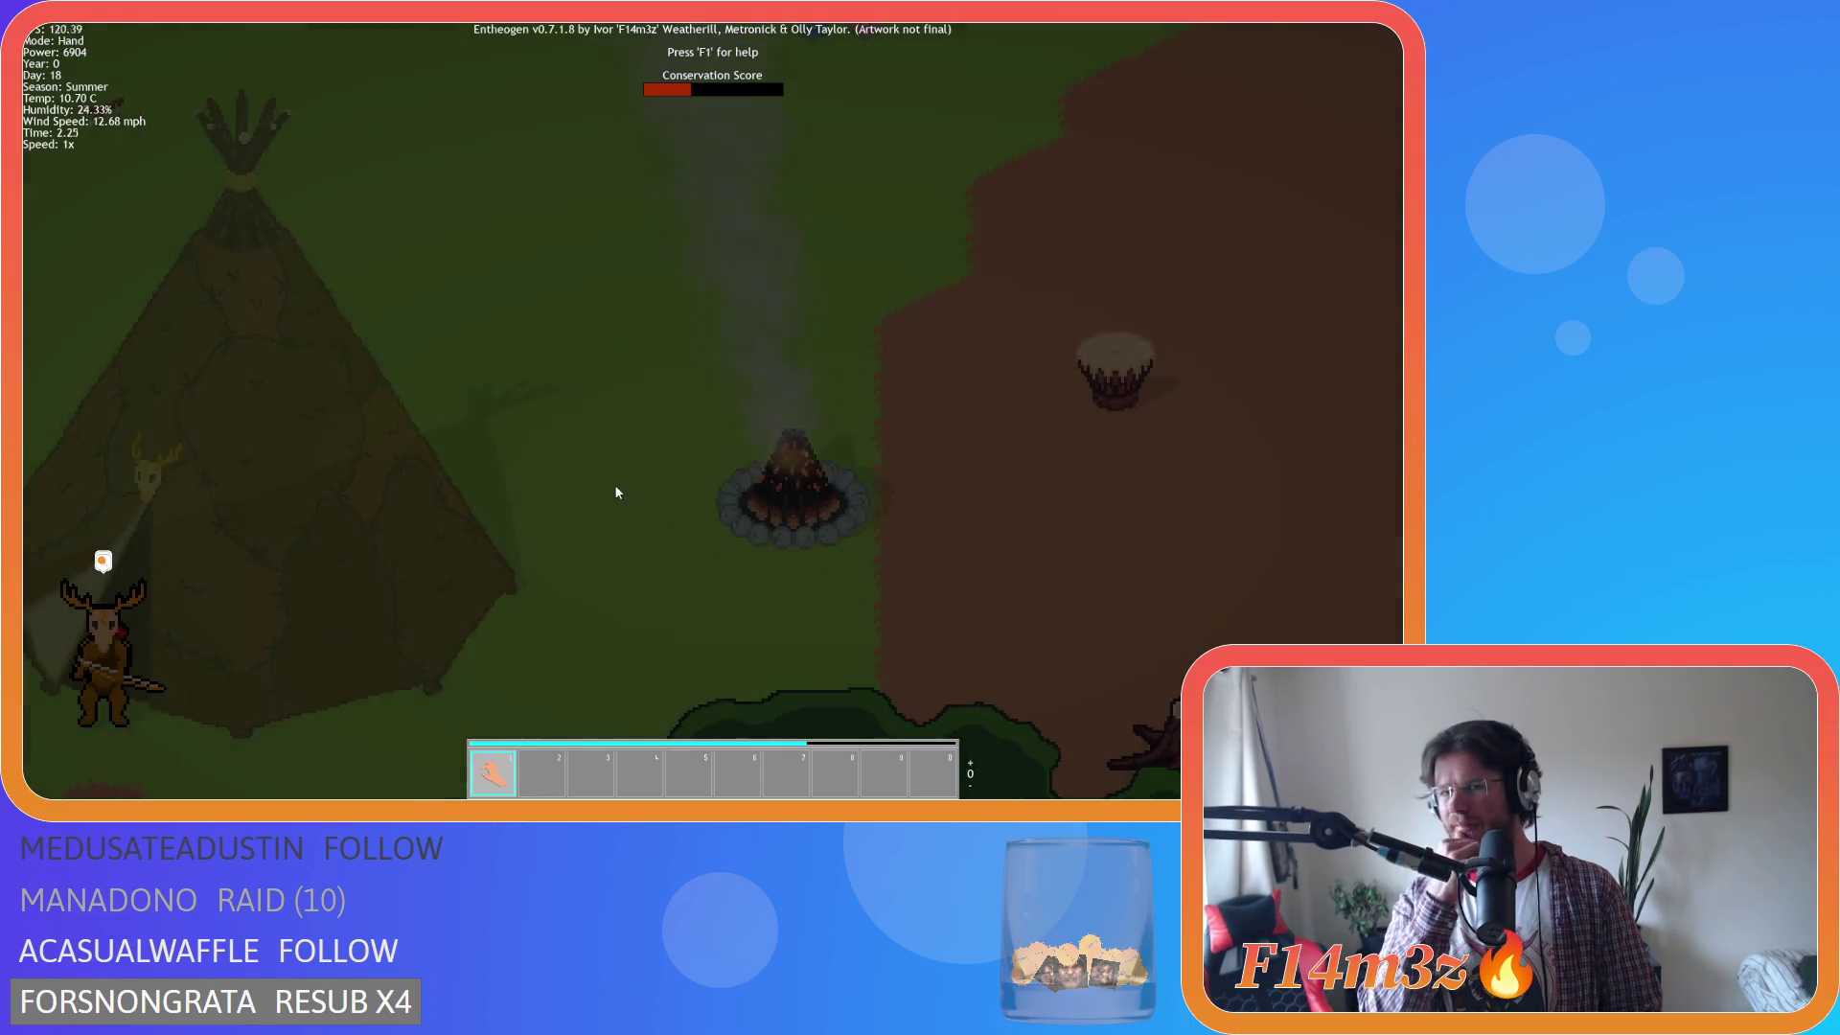
key("a")
key("s")
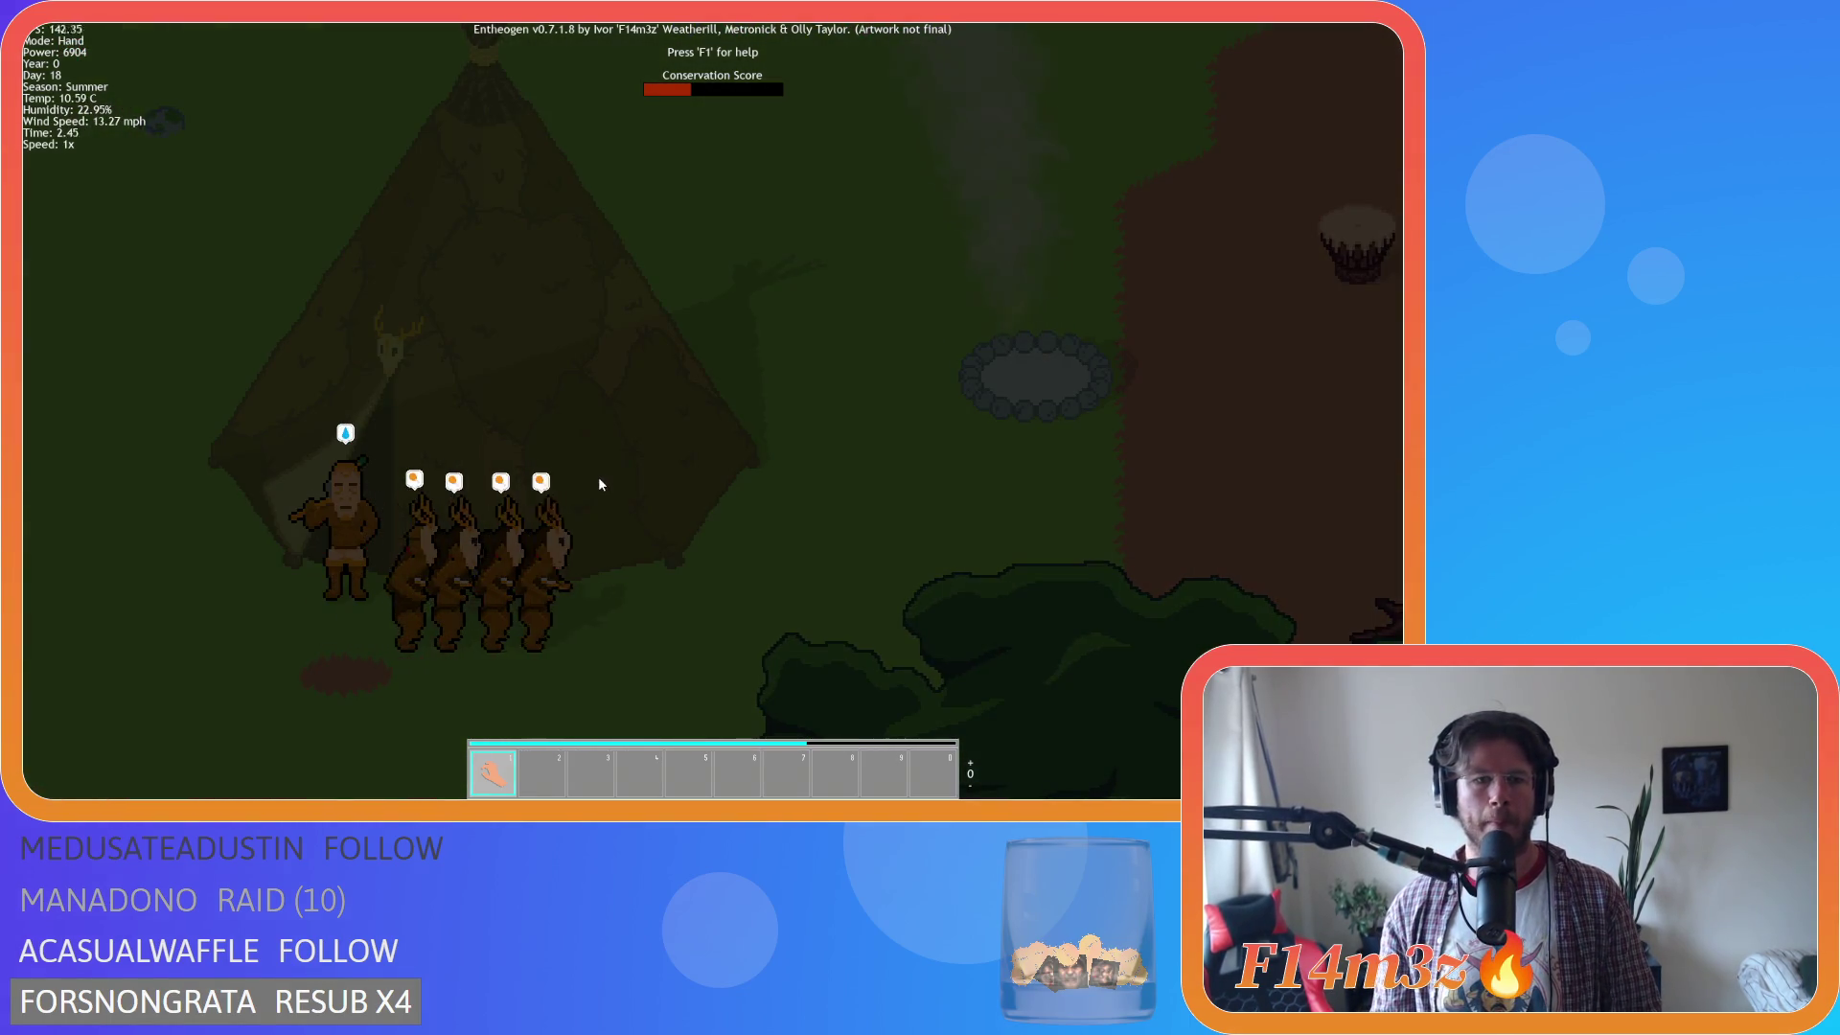
key("d")
key("w")
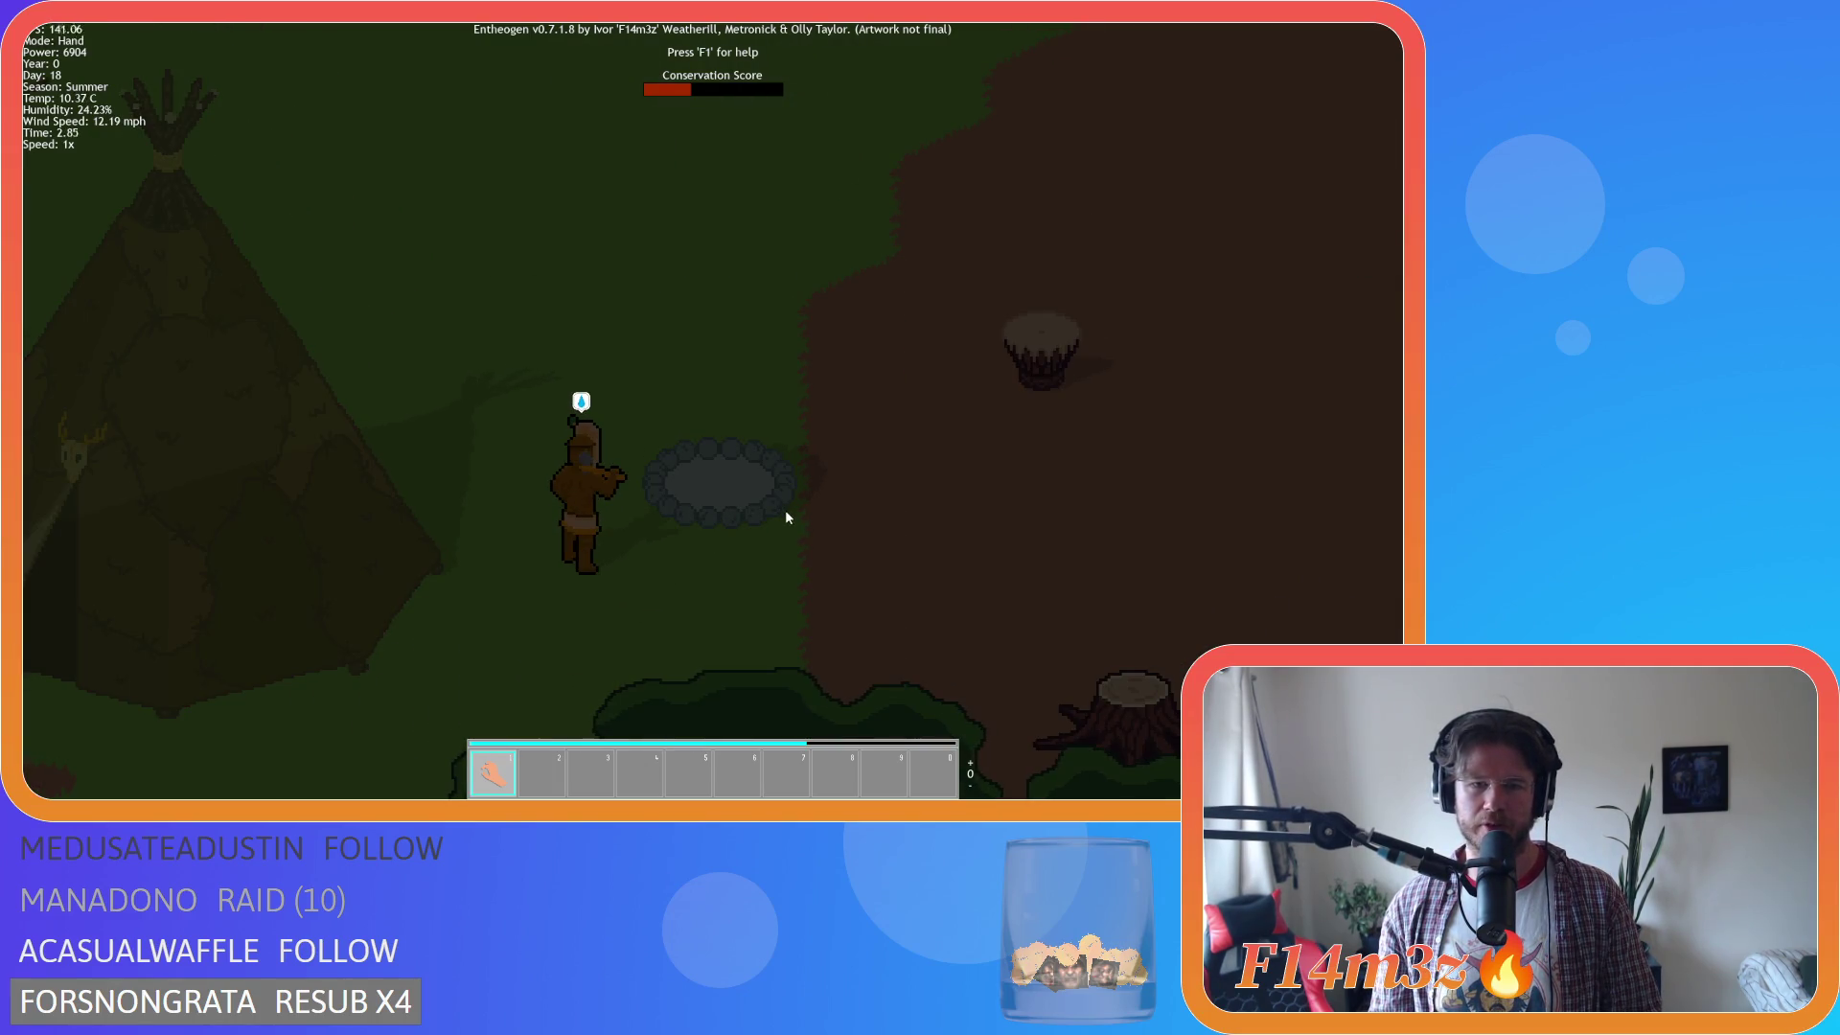
Pull back to a mid-distance view of tent, campfire and drum, panning right past the drum.
key("d")
key("w")
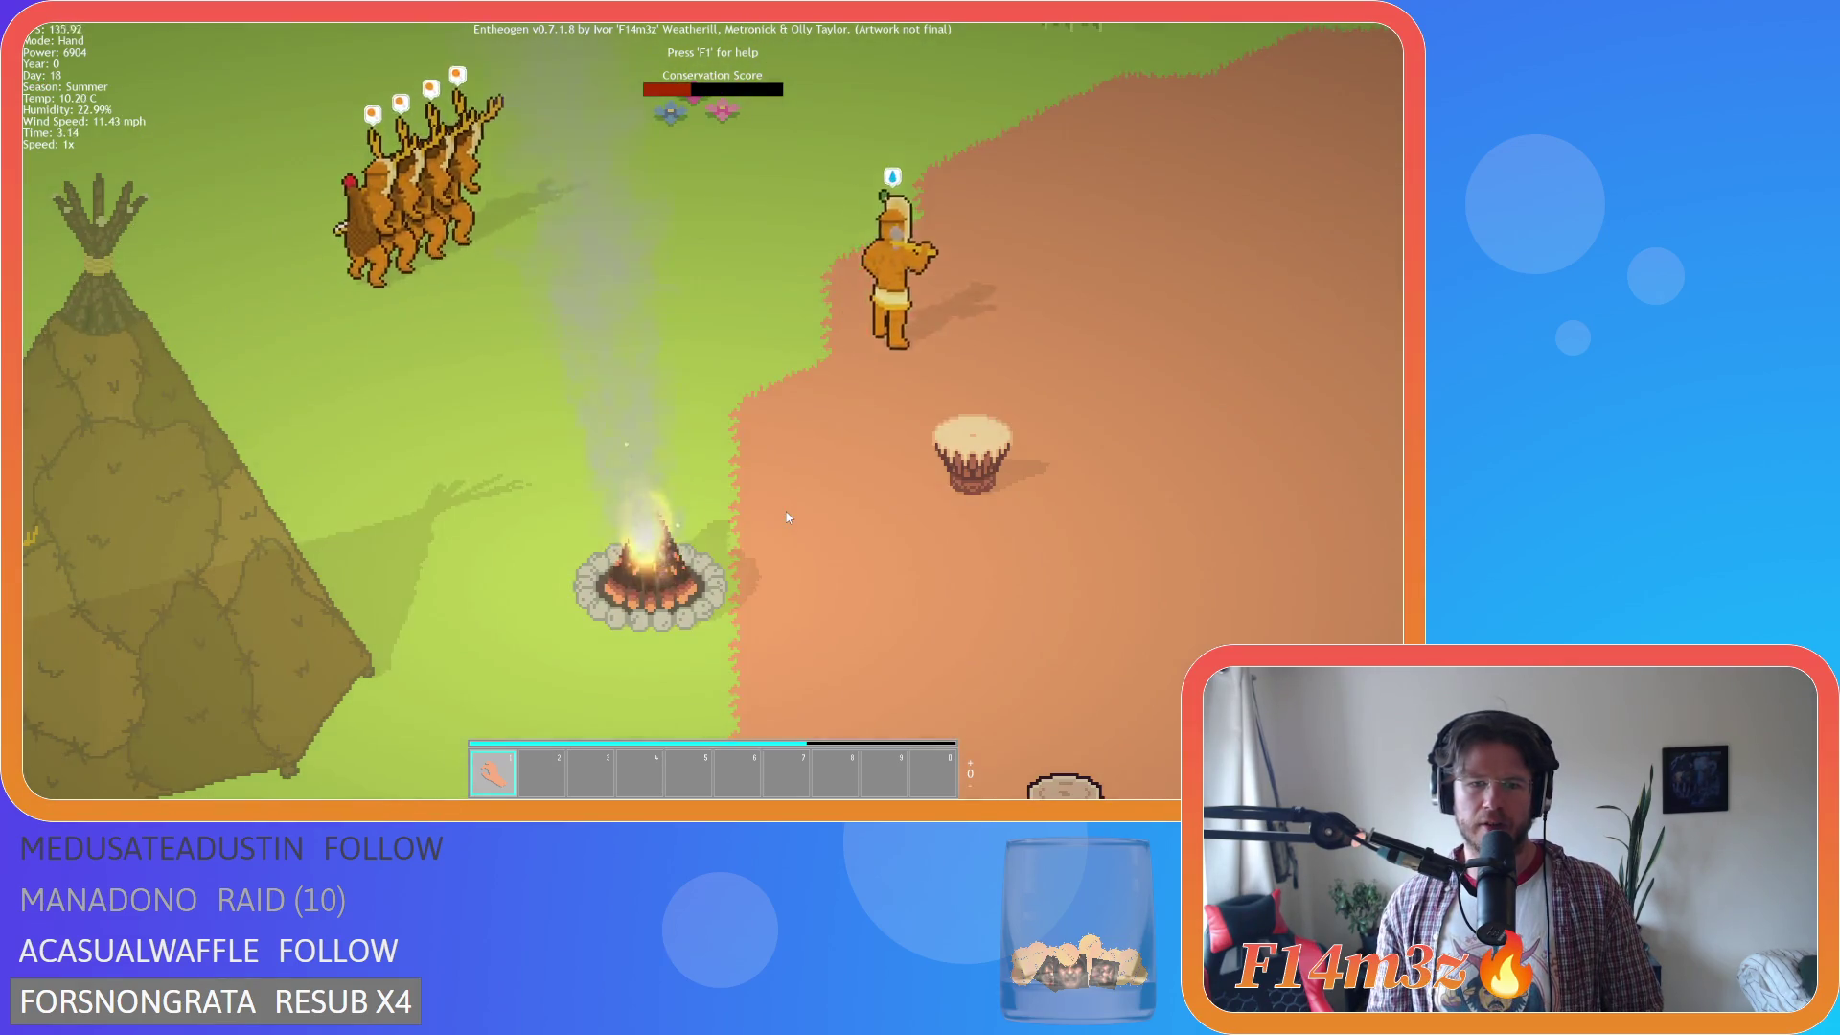
scroll(787, 518, "down", 2)
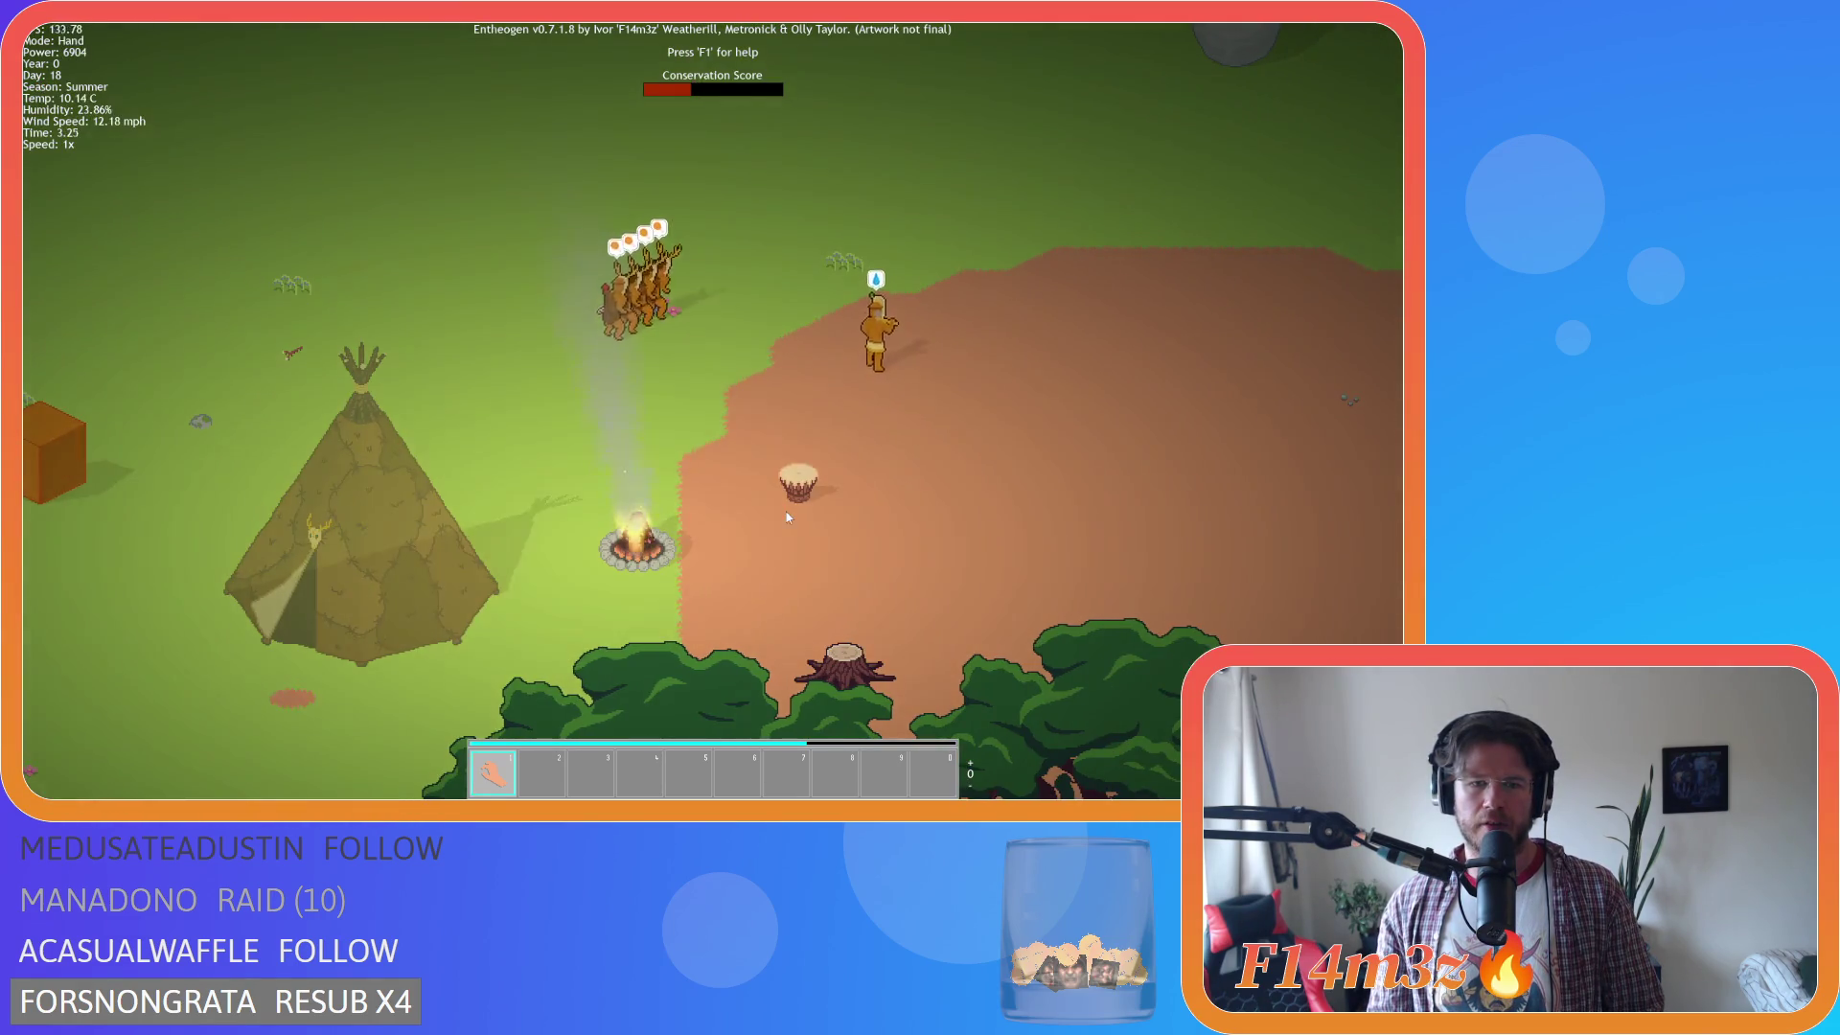
key("d")
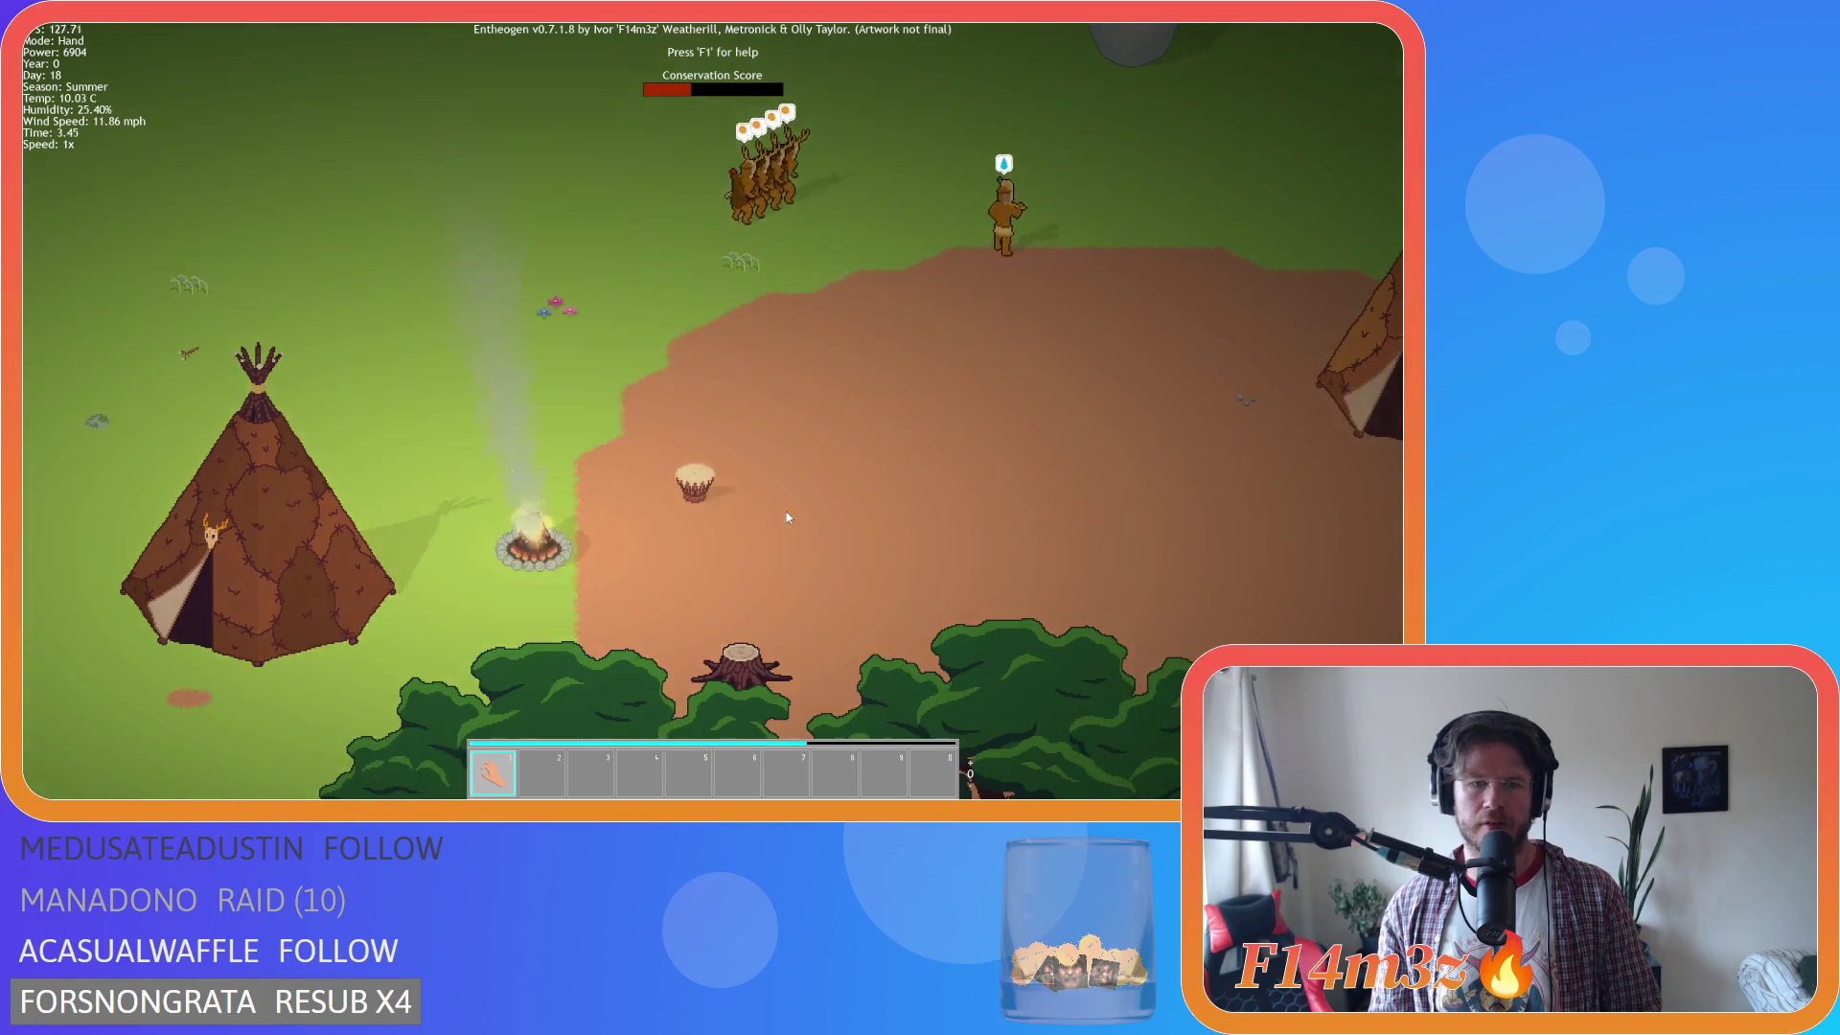
scroll(788, 517, "down", 2)
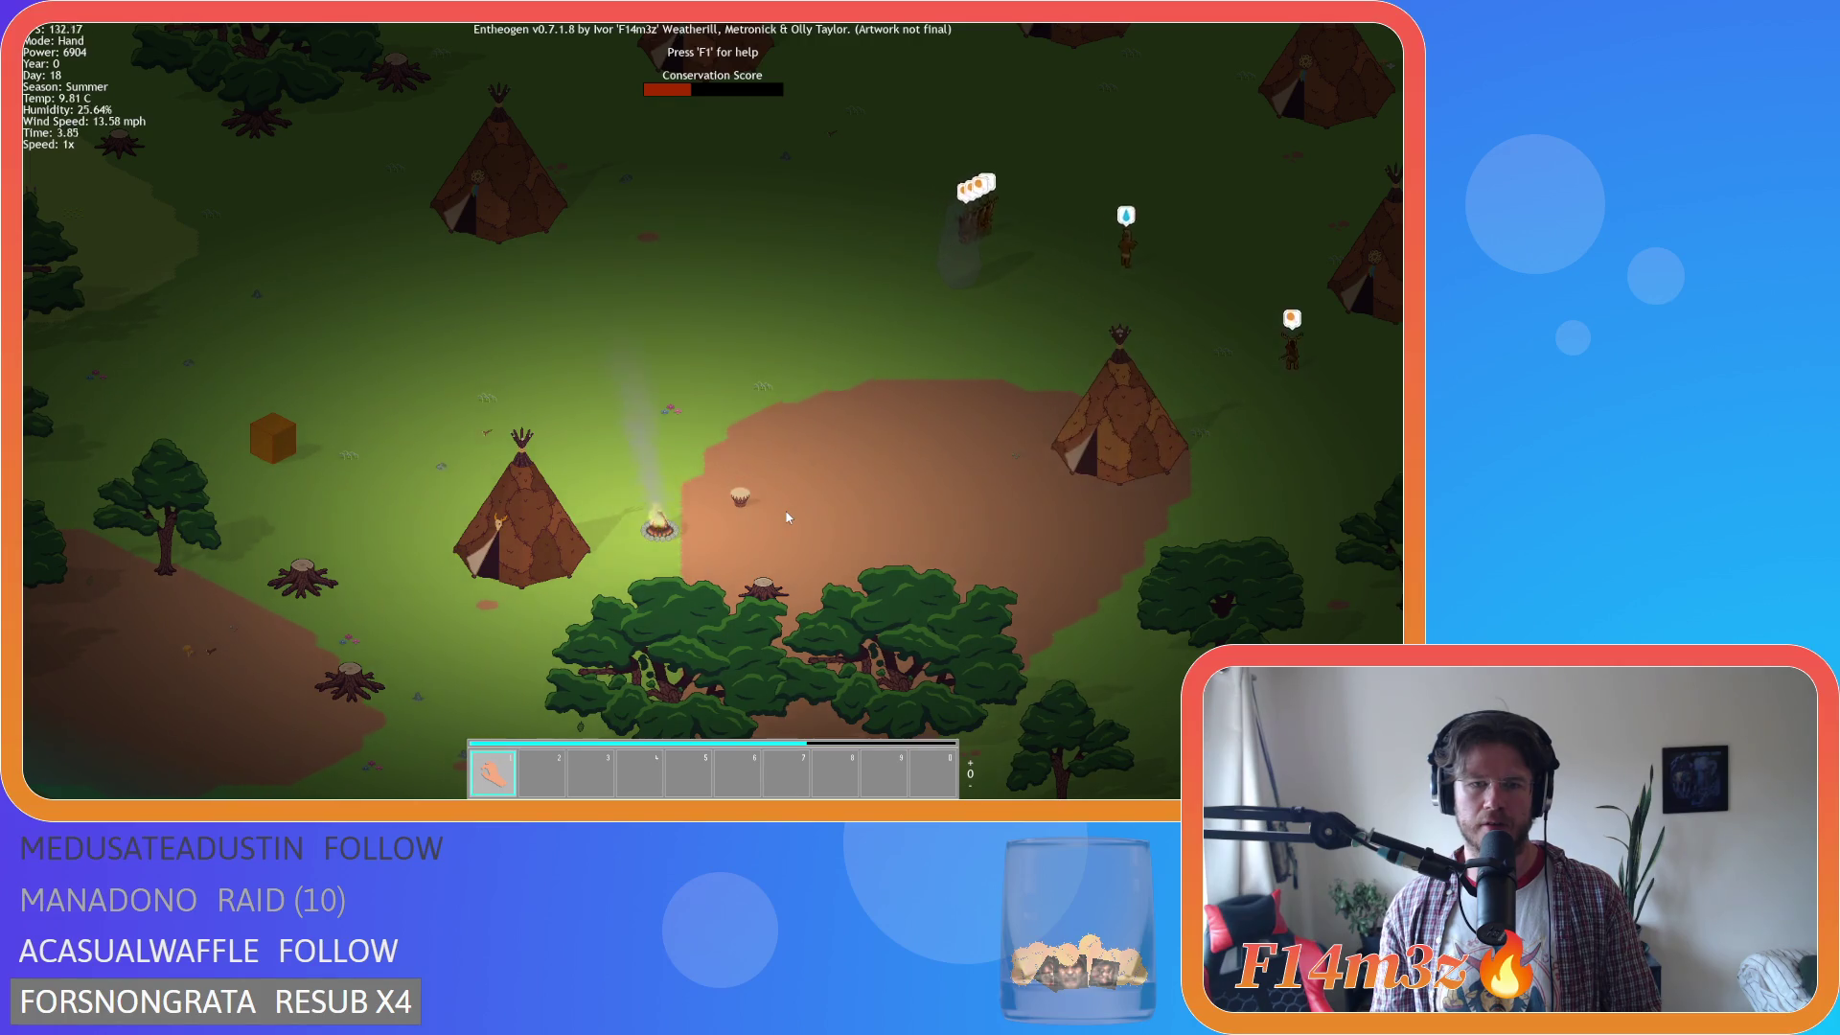
scroll(788, 518, "up", 2)
scroll(788, 518, "down", 2)
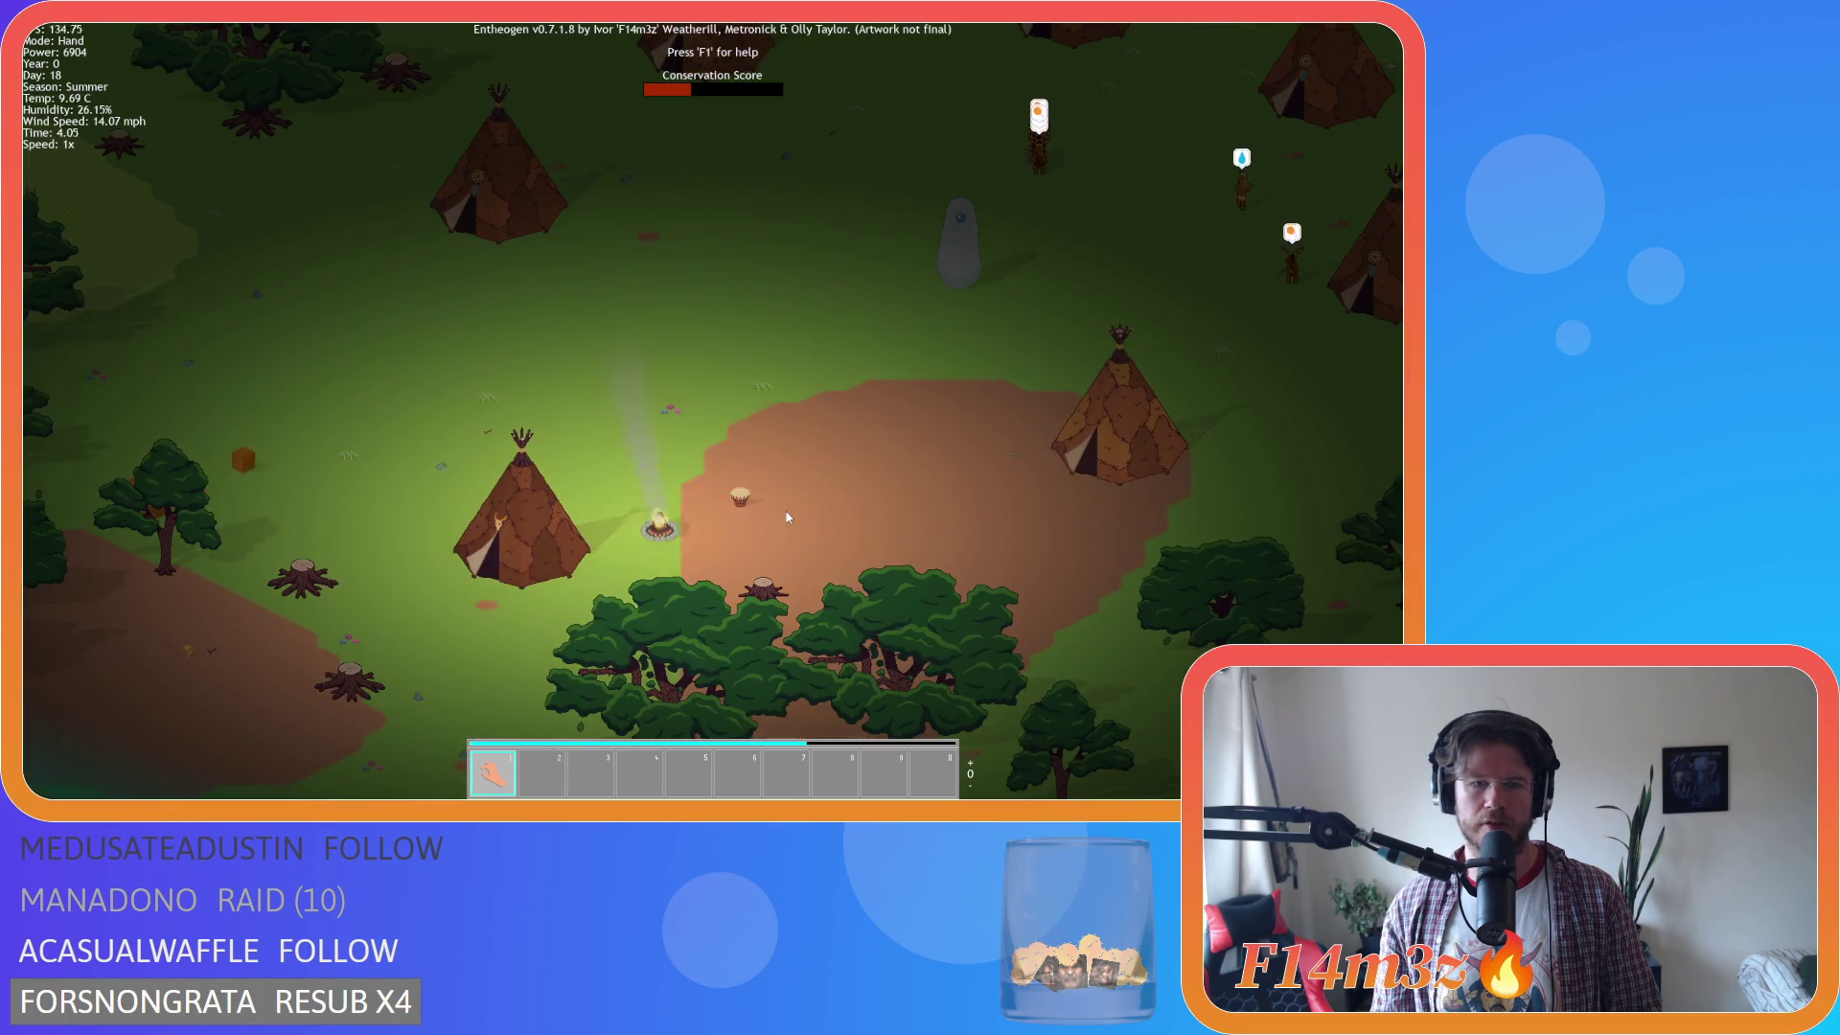
scroll(788, 517, "up", 2)
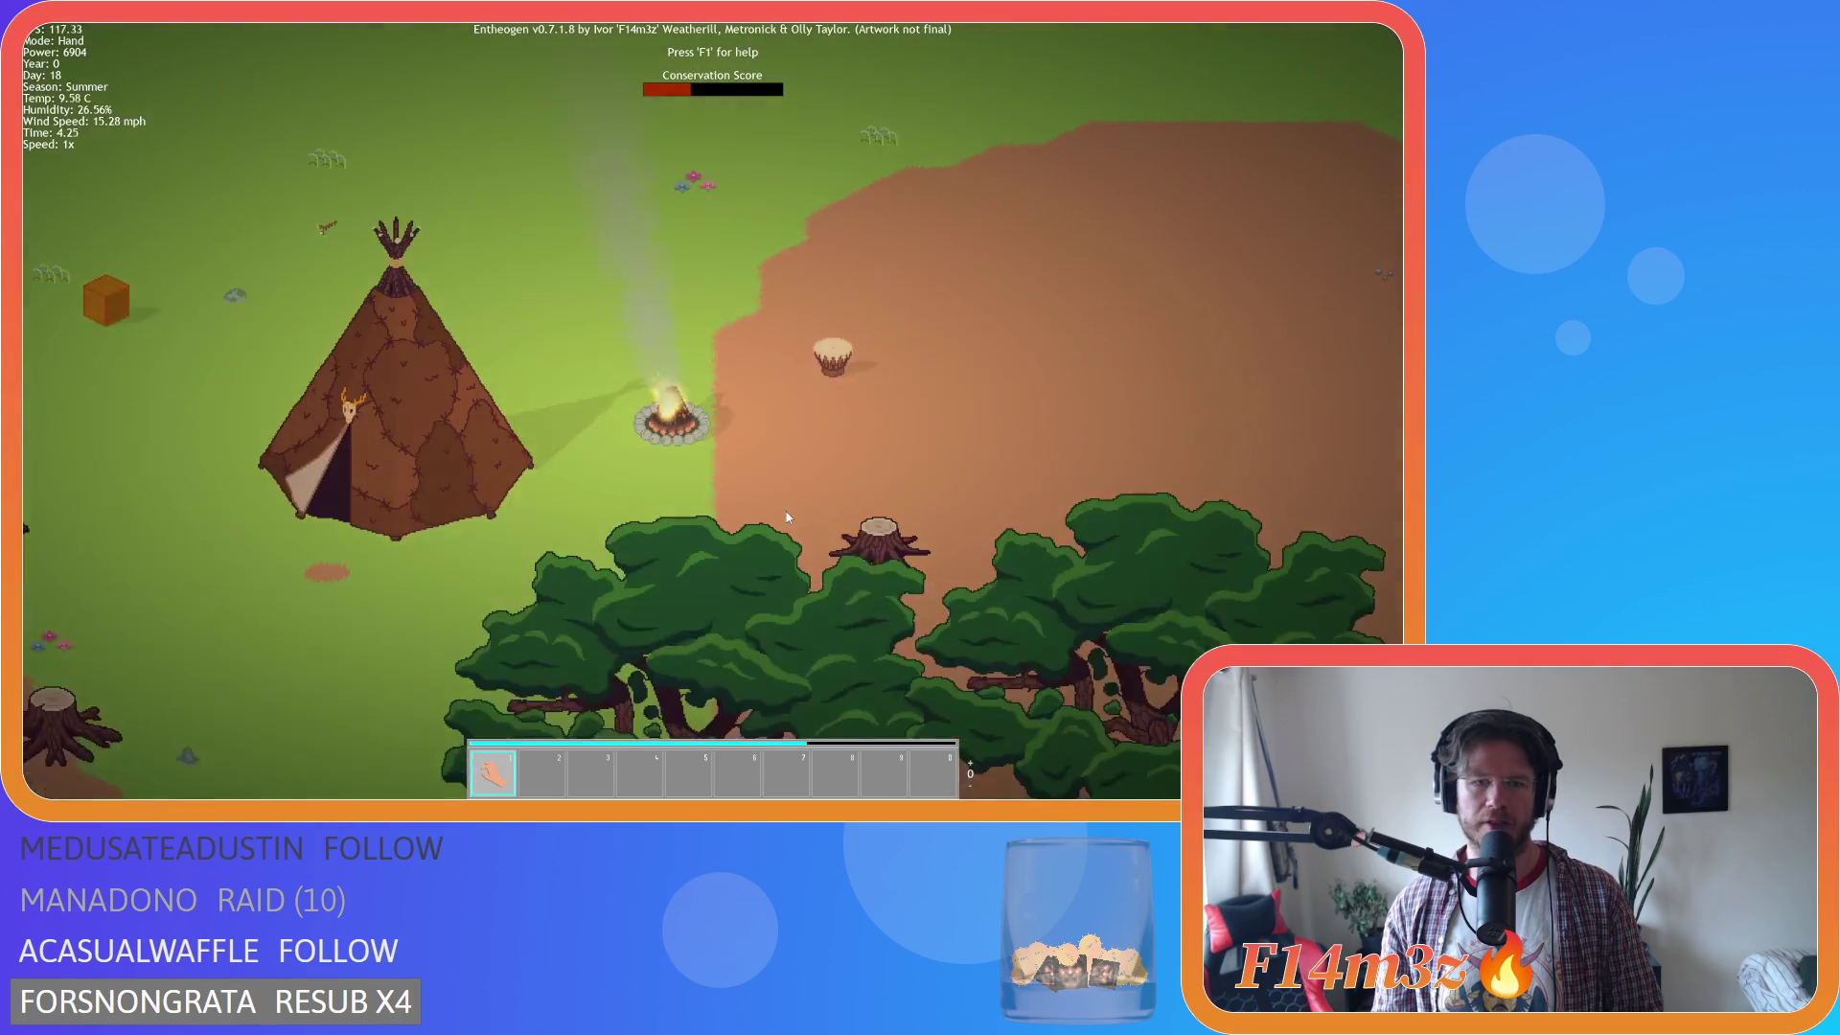
scroll(787, 518, "down", 2)
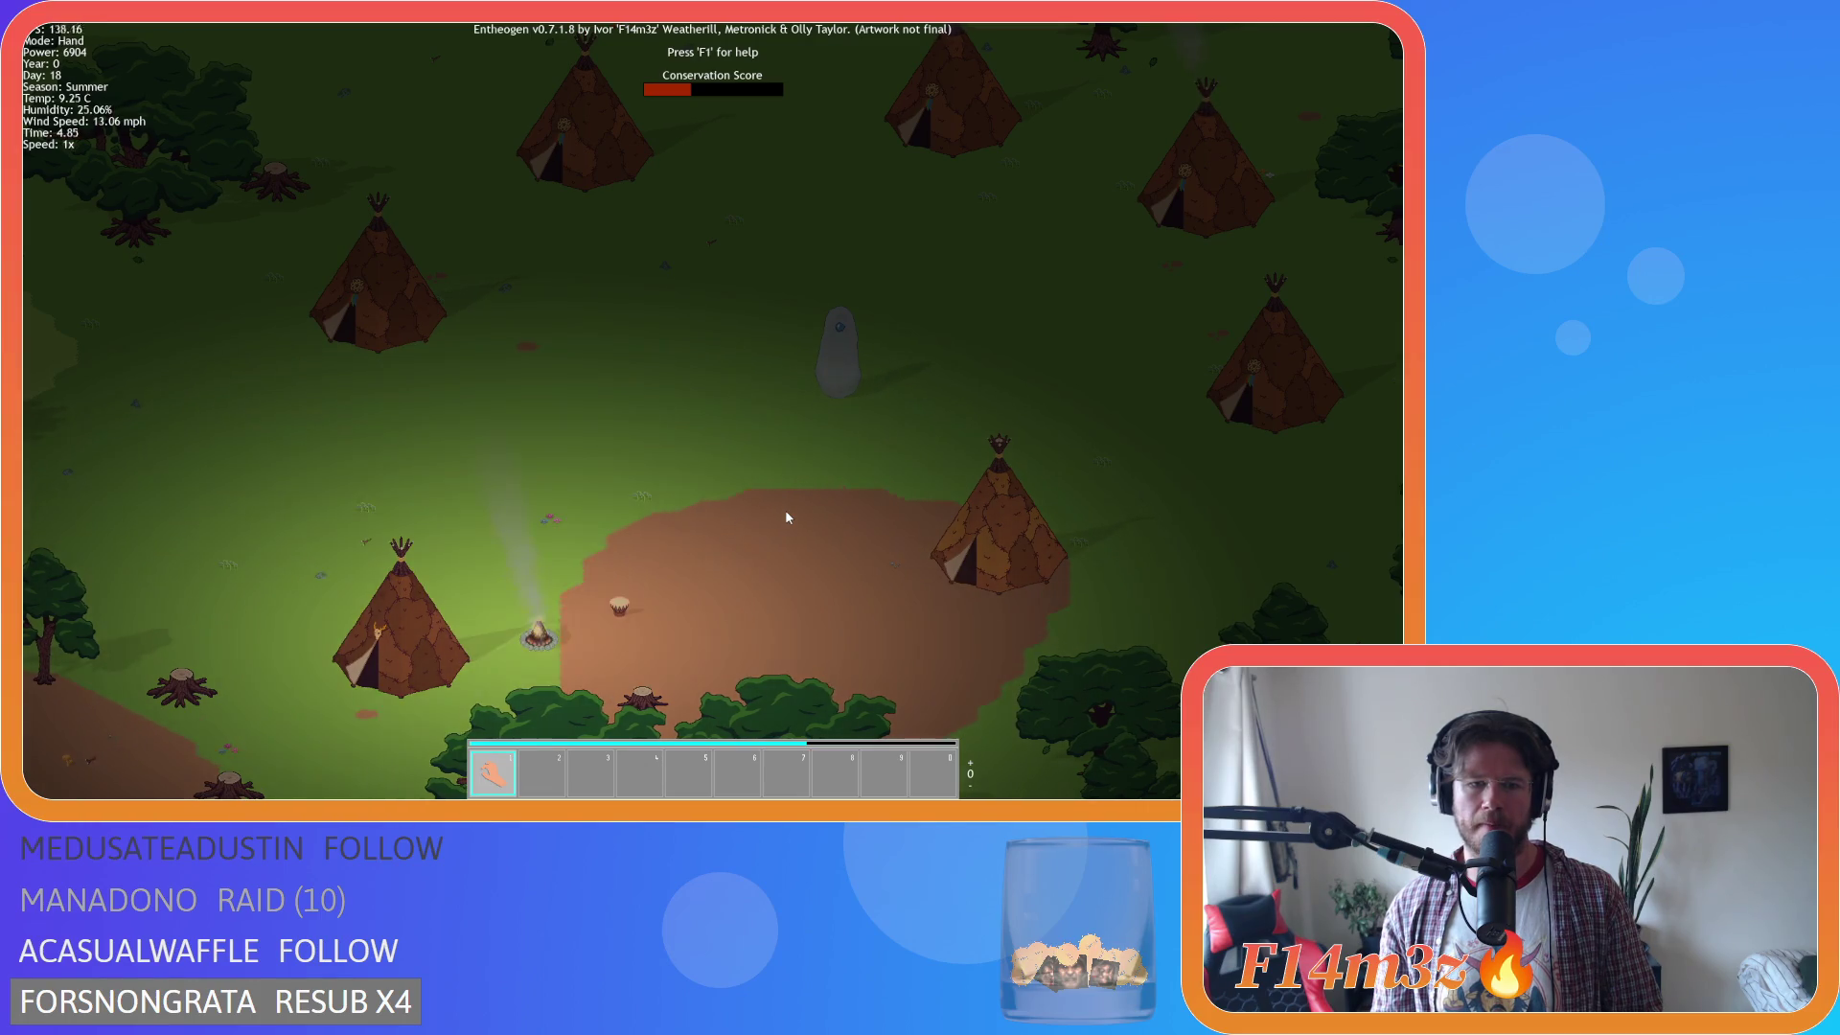
scroll(723, 550, "up", 5)
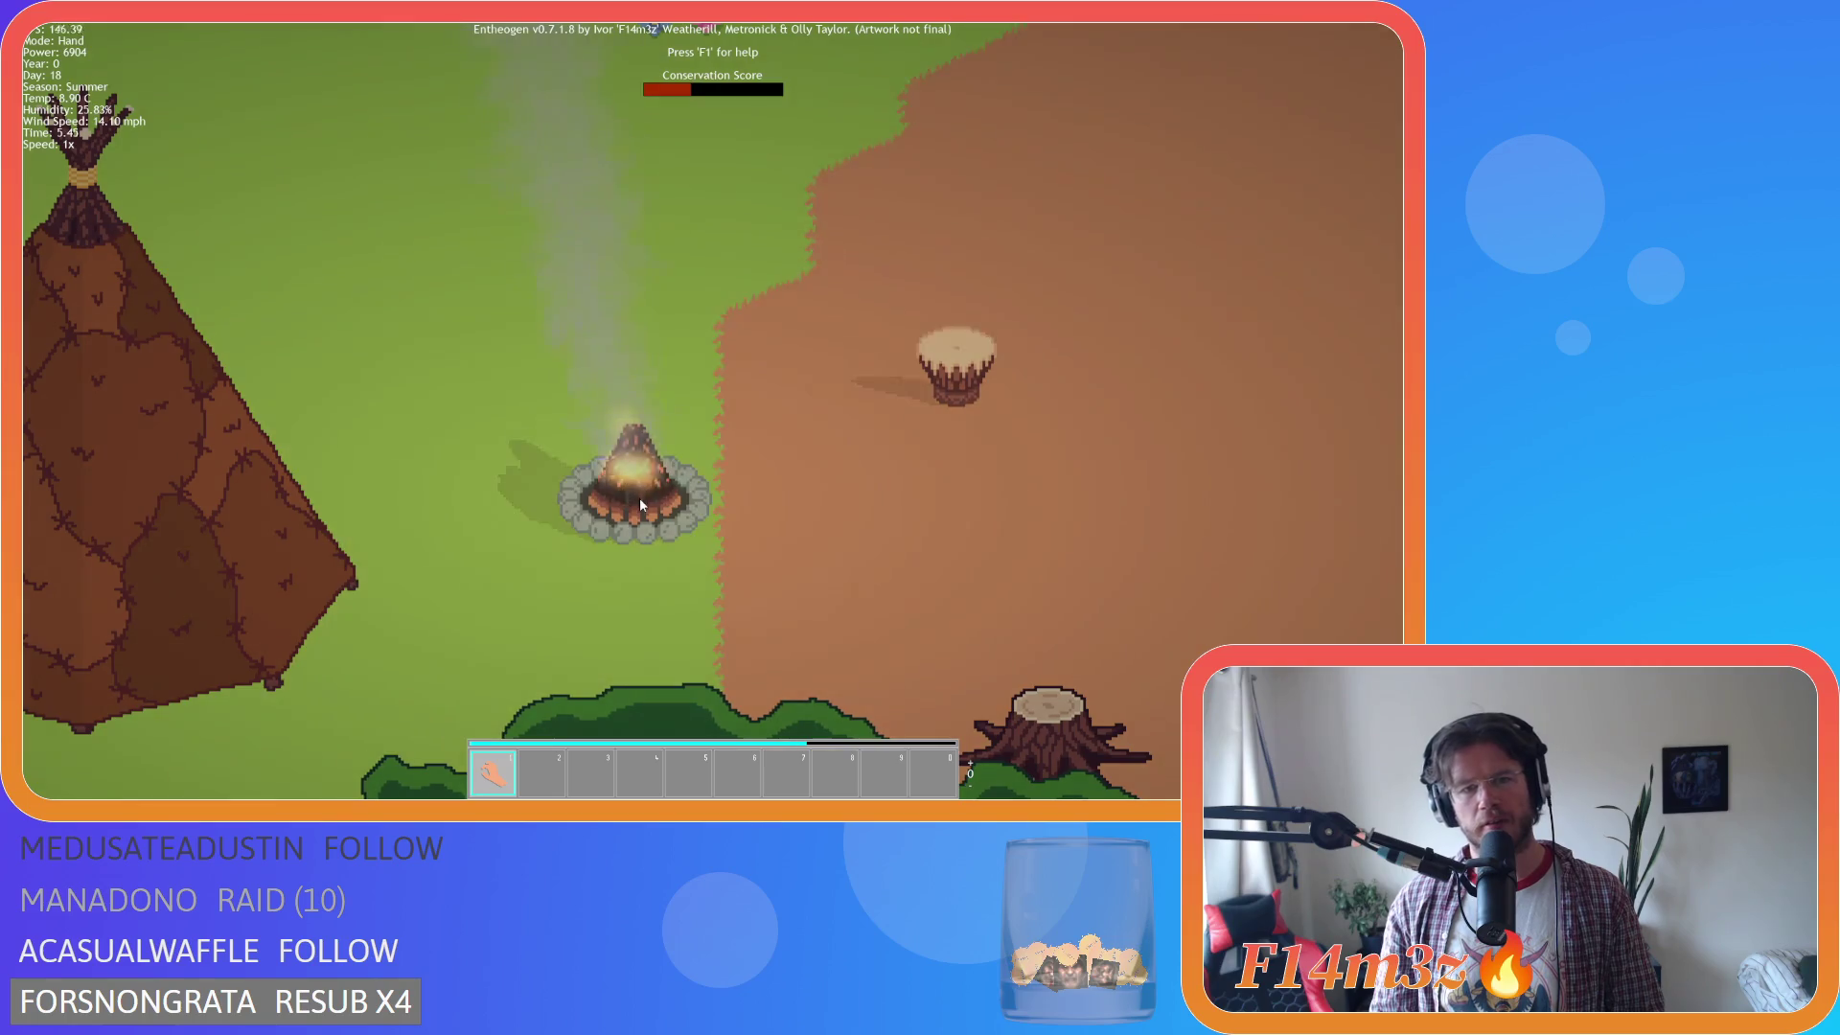
scroll(640, 504, "down", 5)
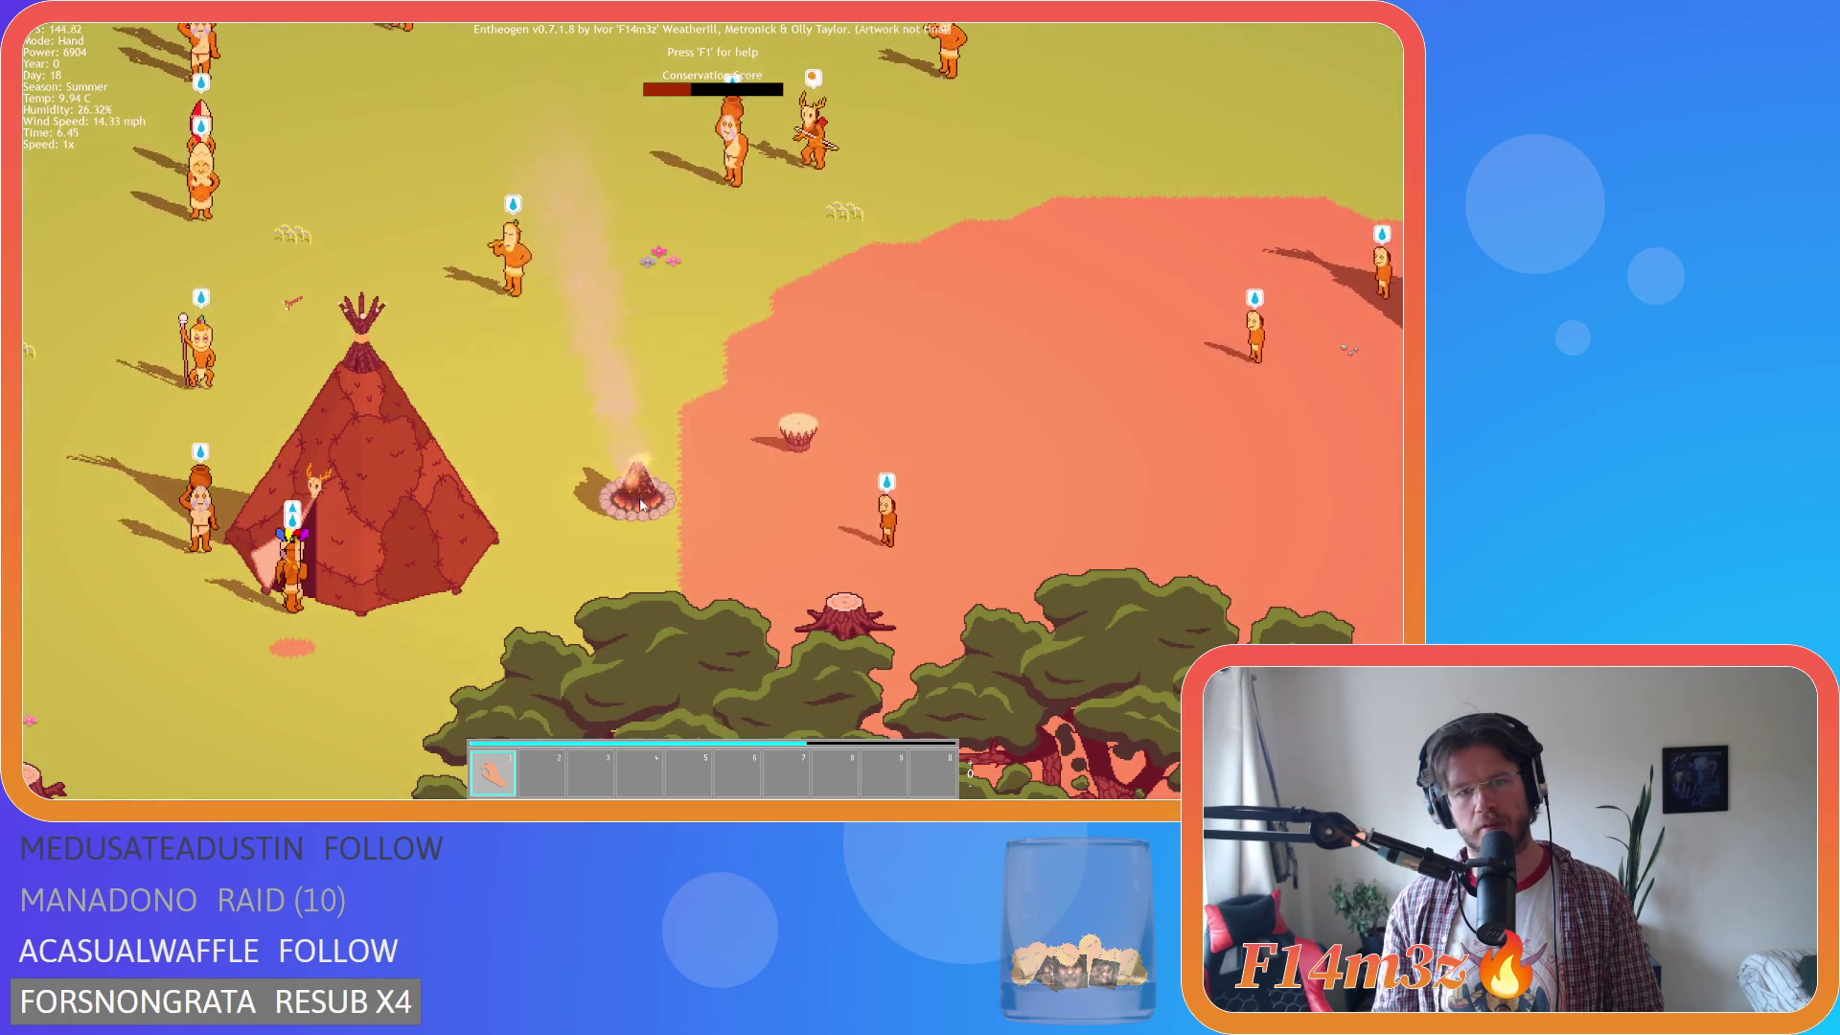
Pan the view up-left across the village while adjusting the zoom level.
scroll(641, 505, "down", 5)
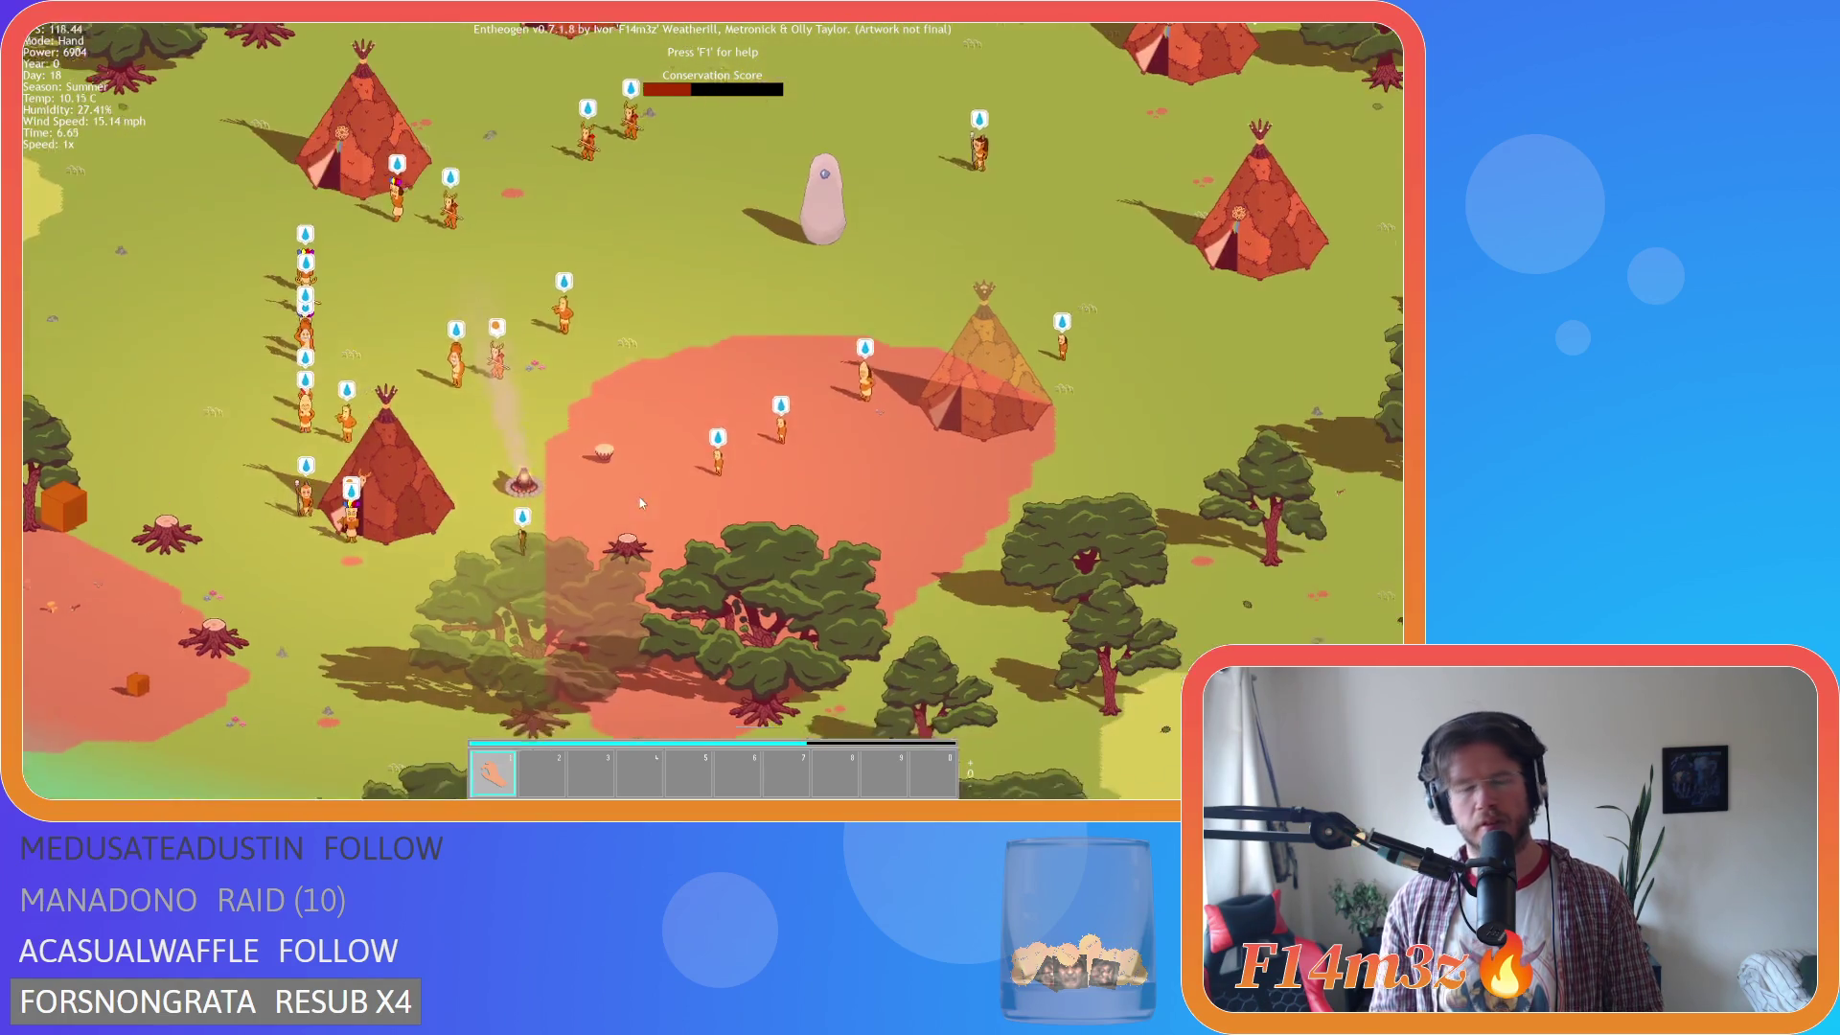
key("d")
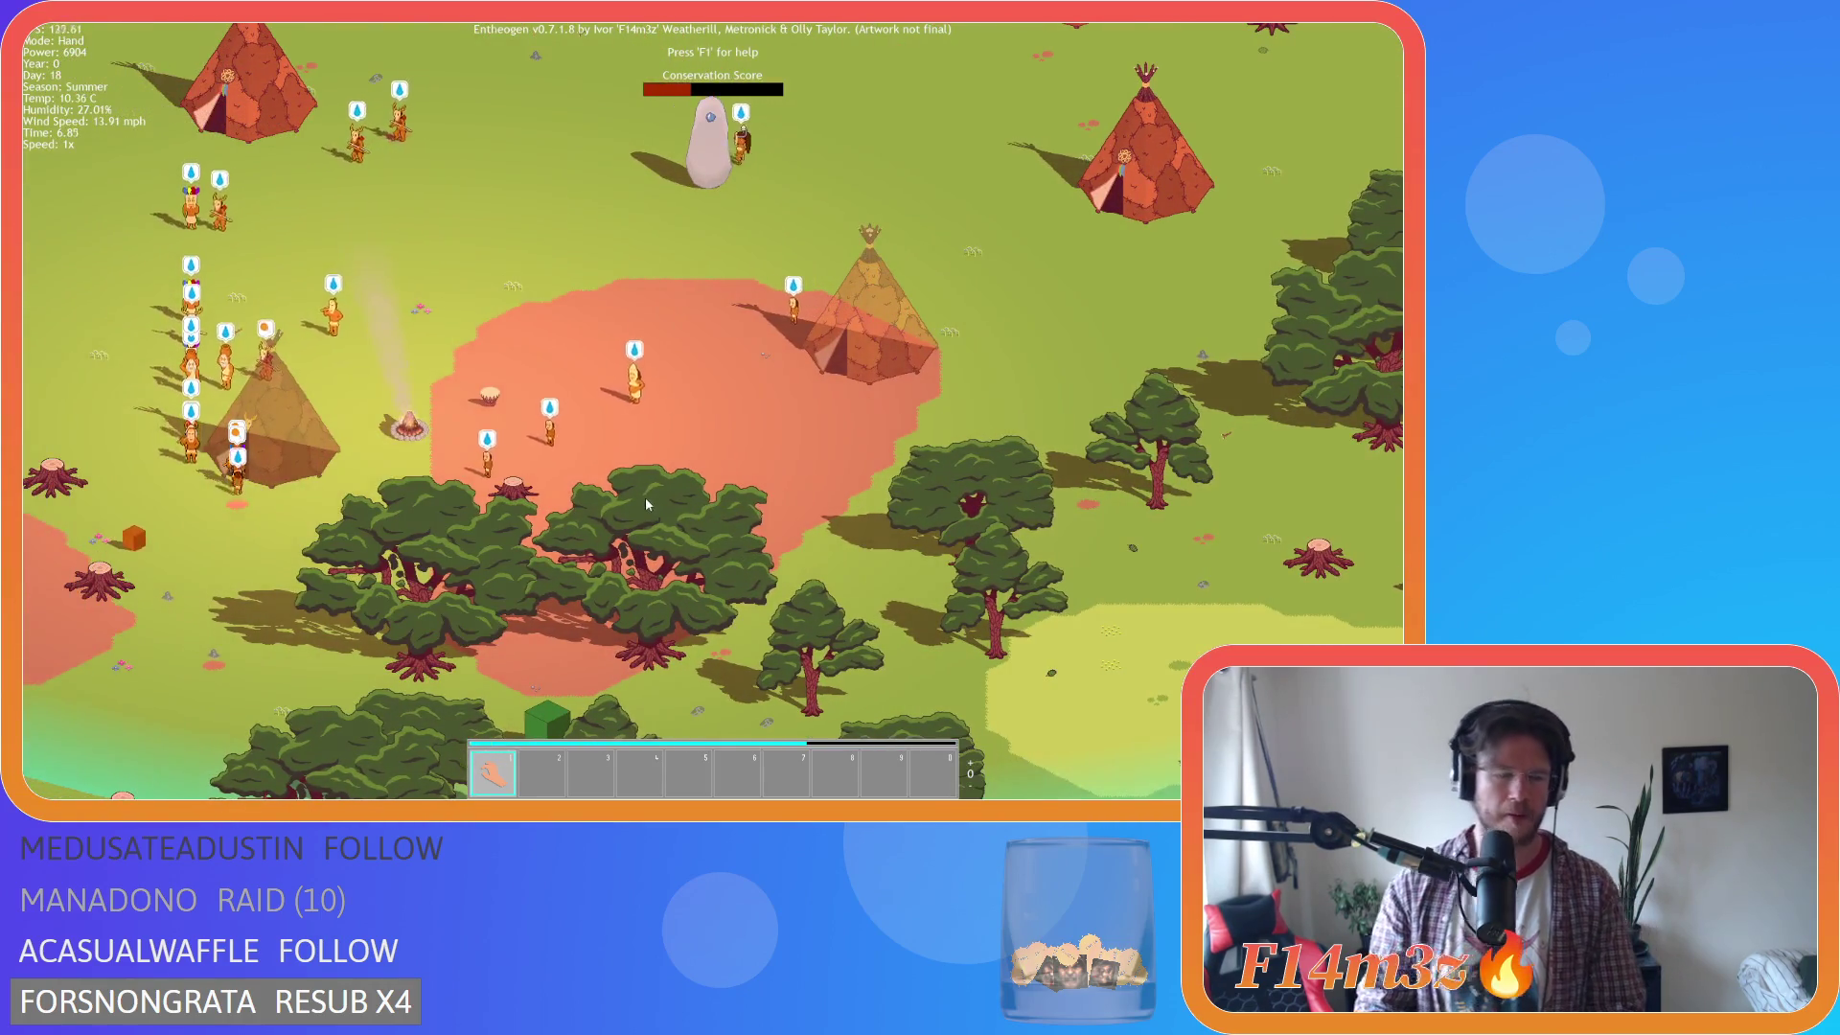
key("a")
key("w")
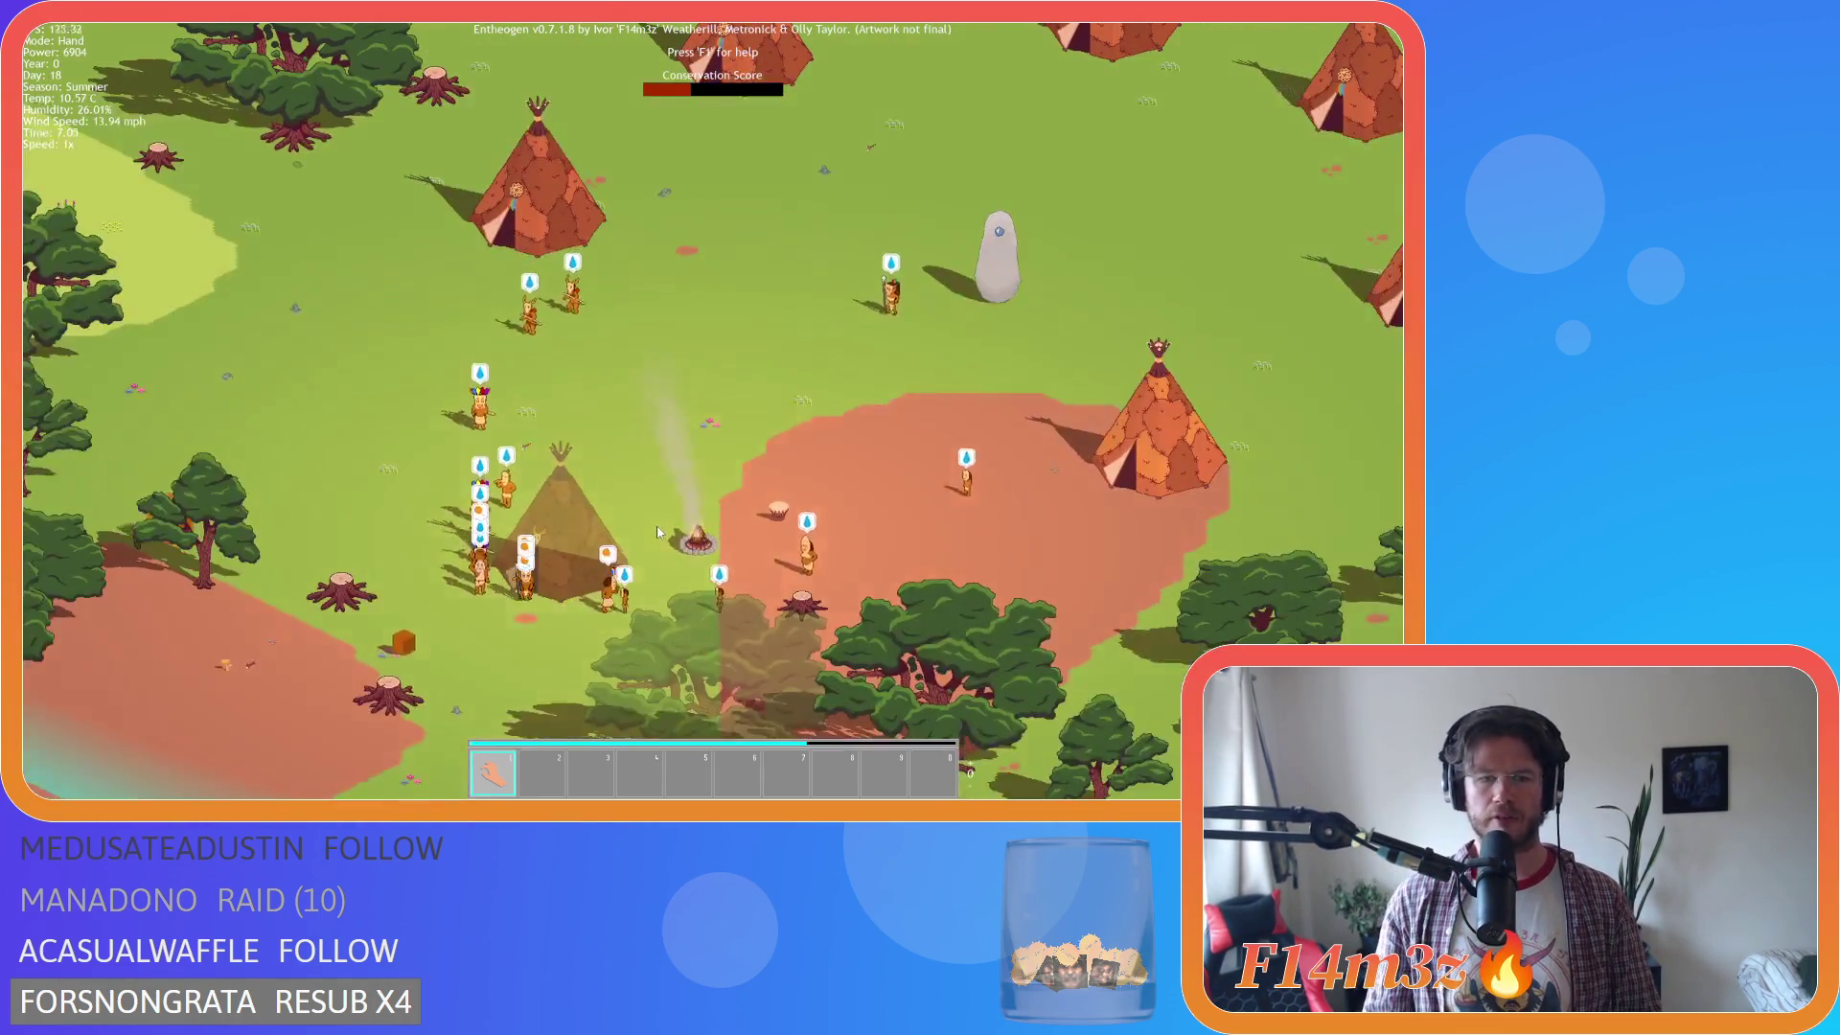
scroll(707, 584, "up", 5)
scroll(722, 591, "down", 2)
scroll(733, 549, "up", 1)
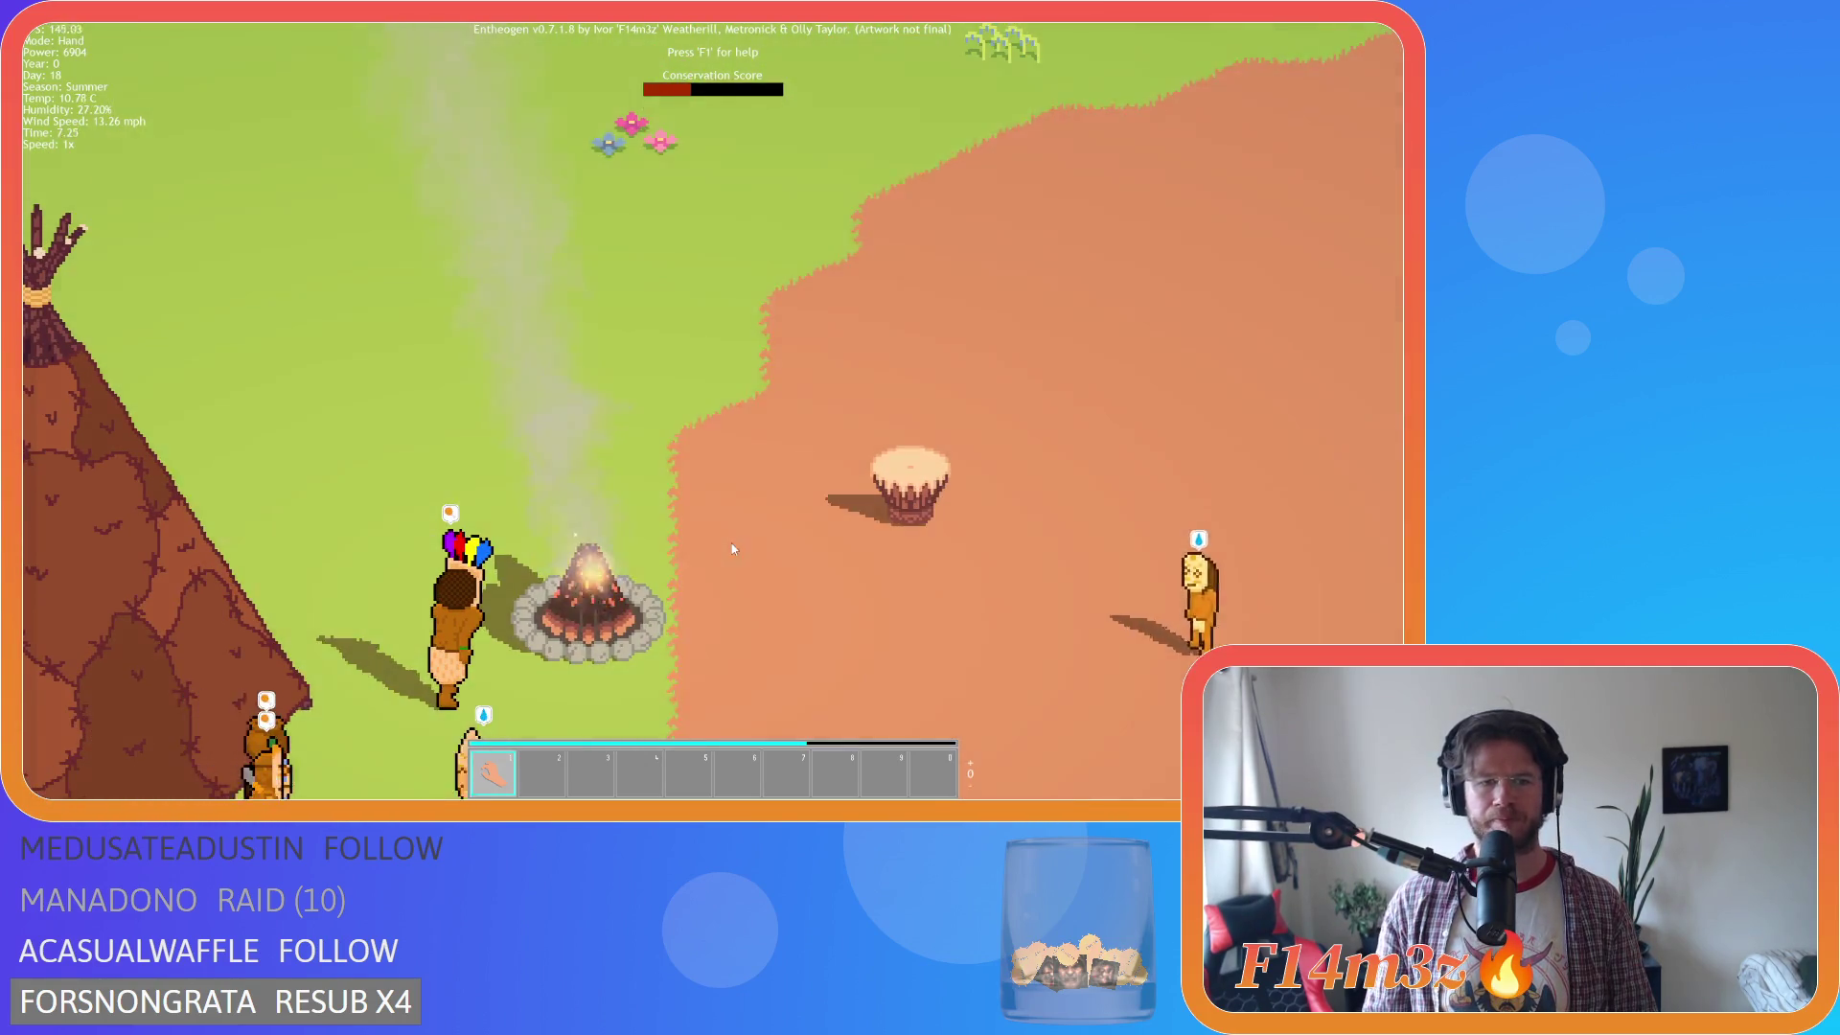
scroll(733, 549, "down", 5)
scroll(730, 549, "up", 2)
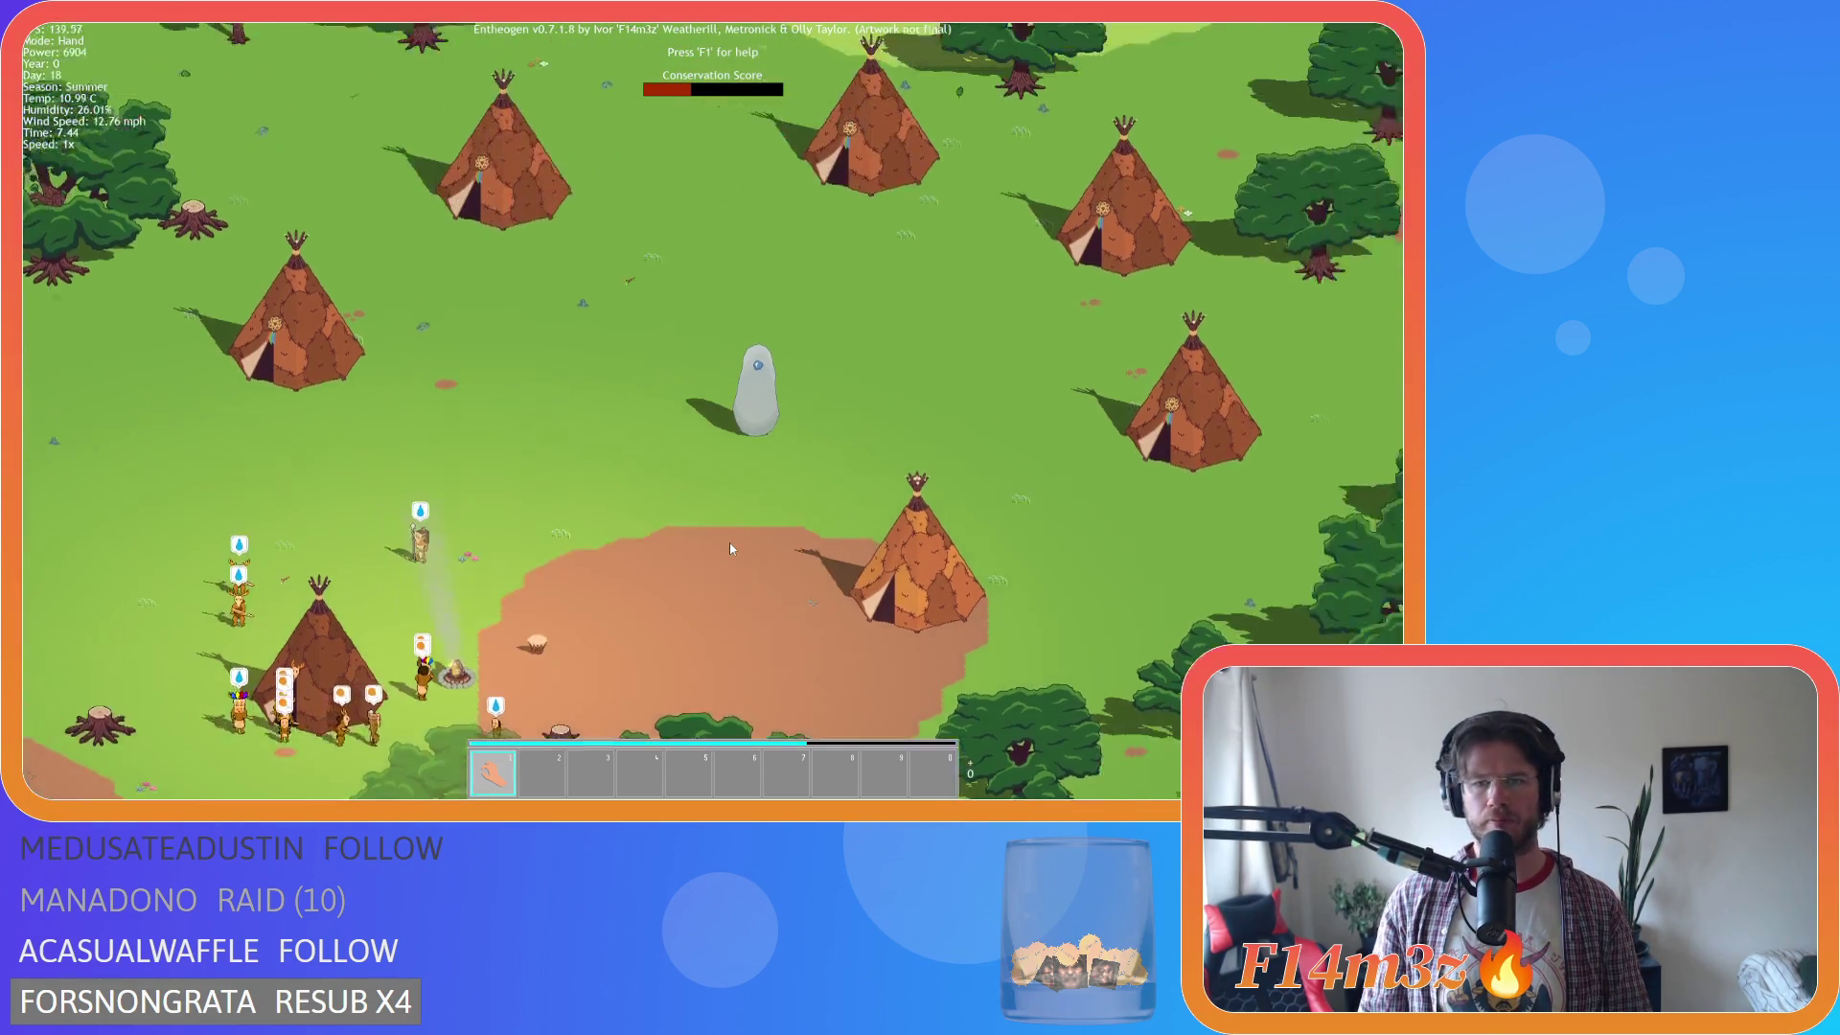
Zoom far out over the village, surrounding forest and river.
key("w")
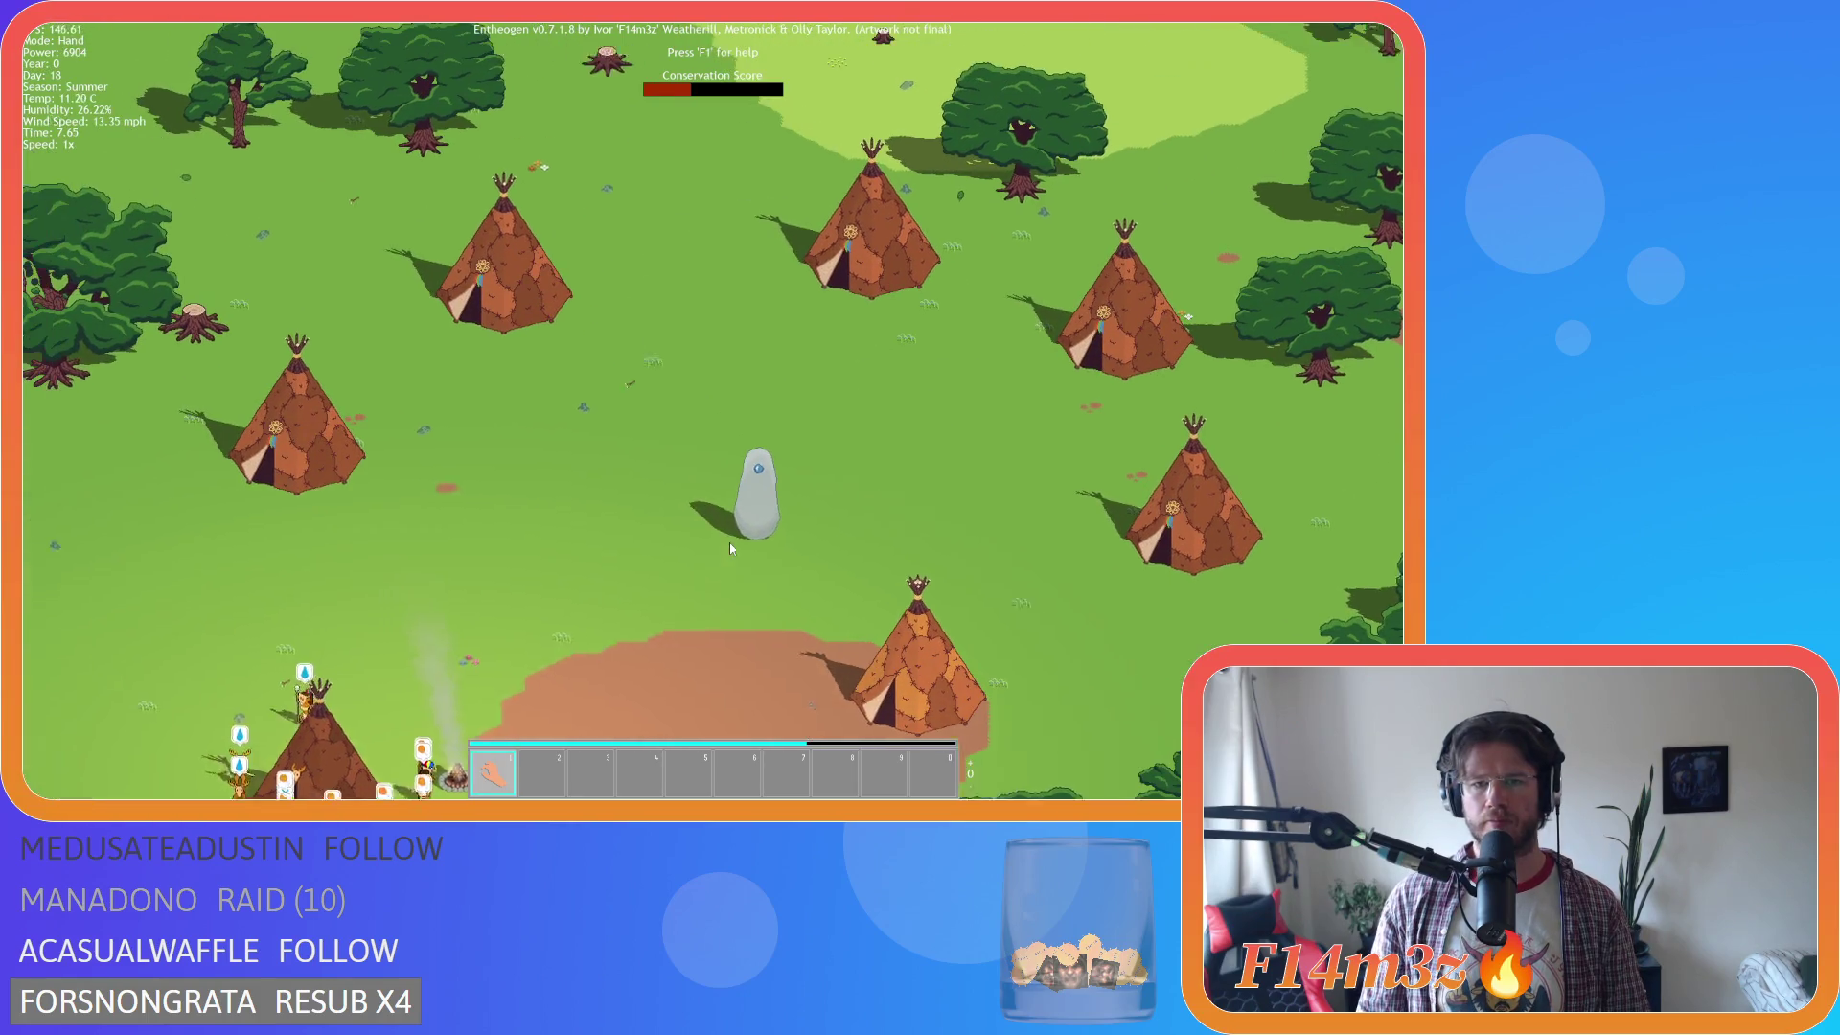
key("a")
key("a")
key("s")
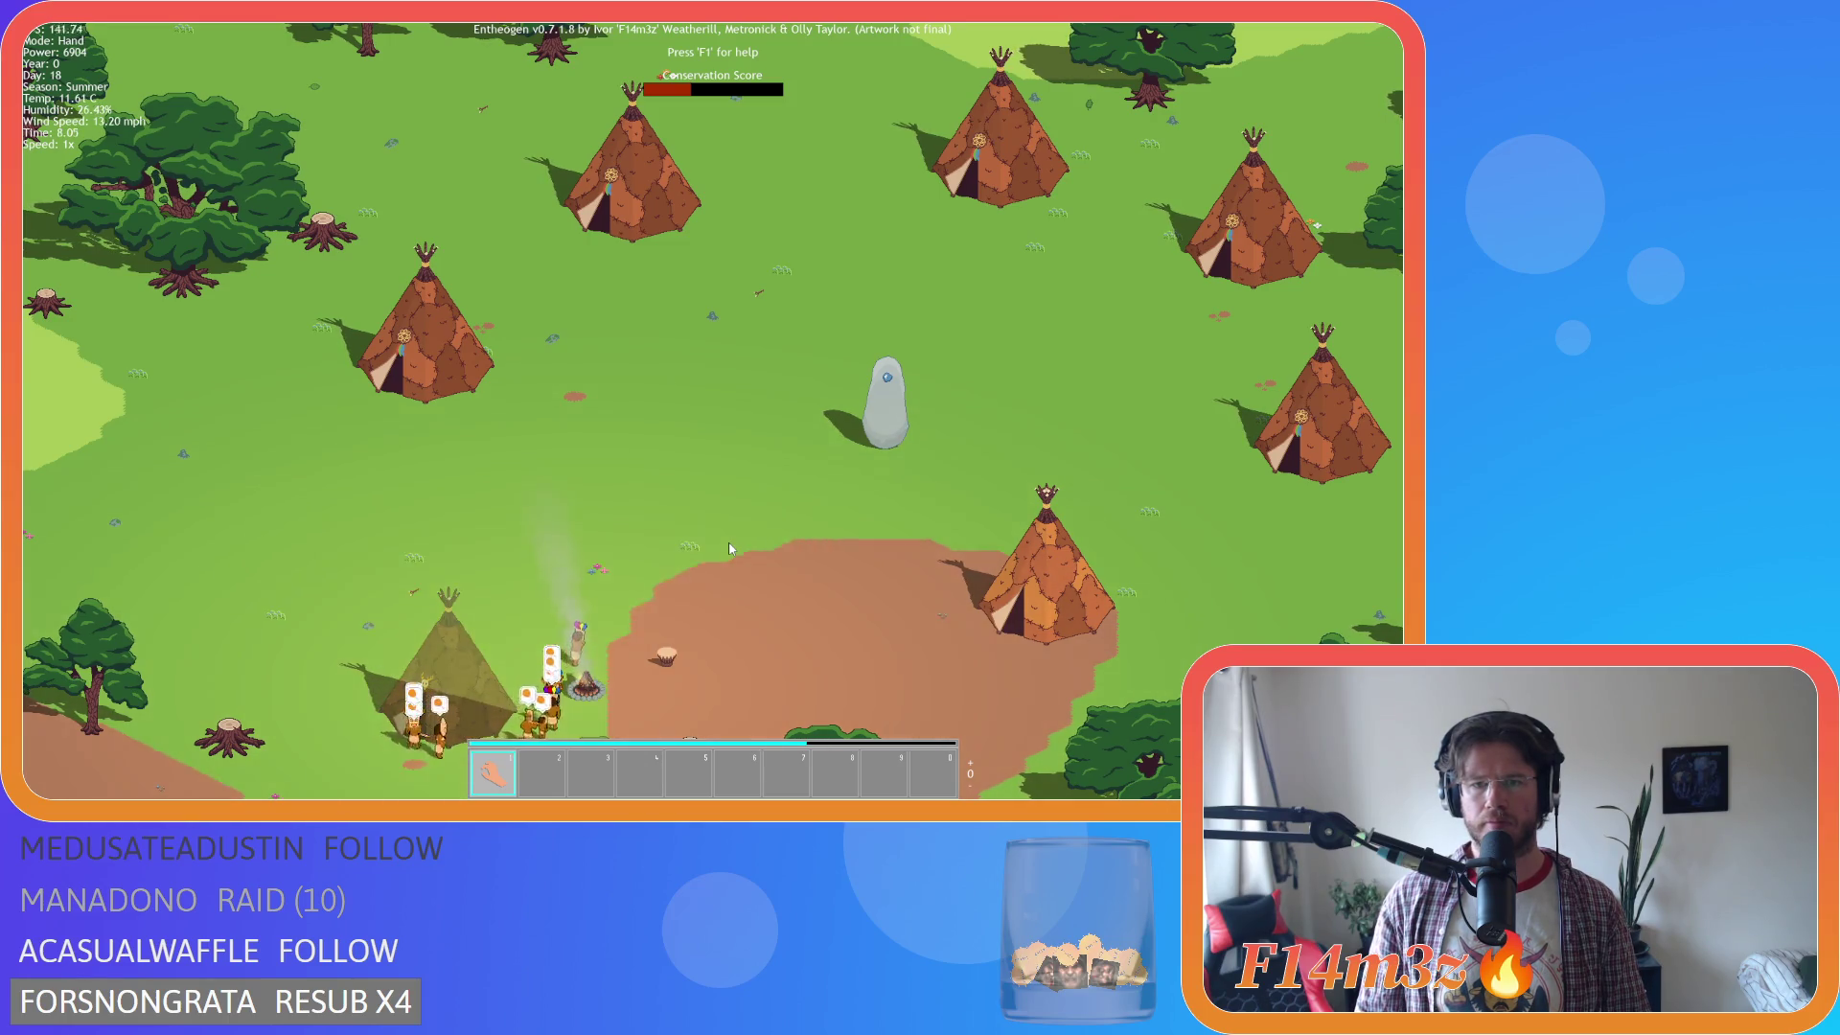
scroll(728, 540, "down", 2)
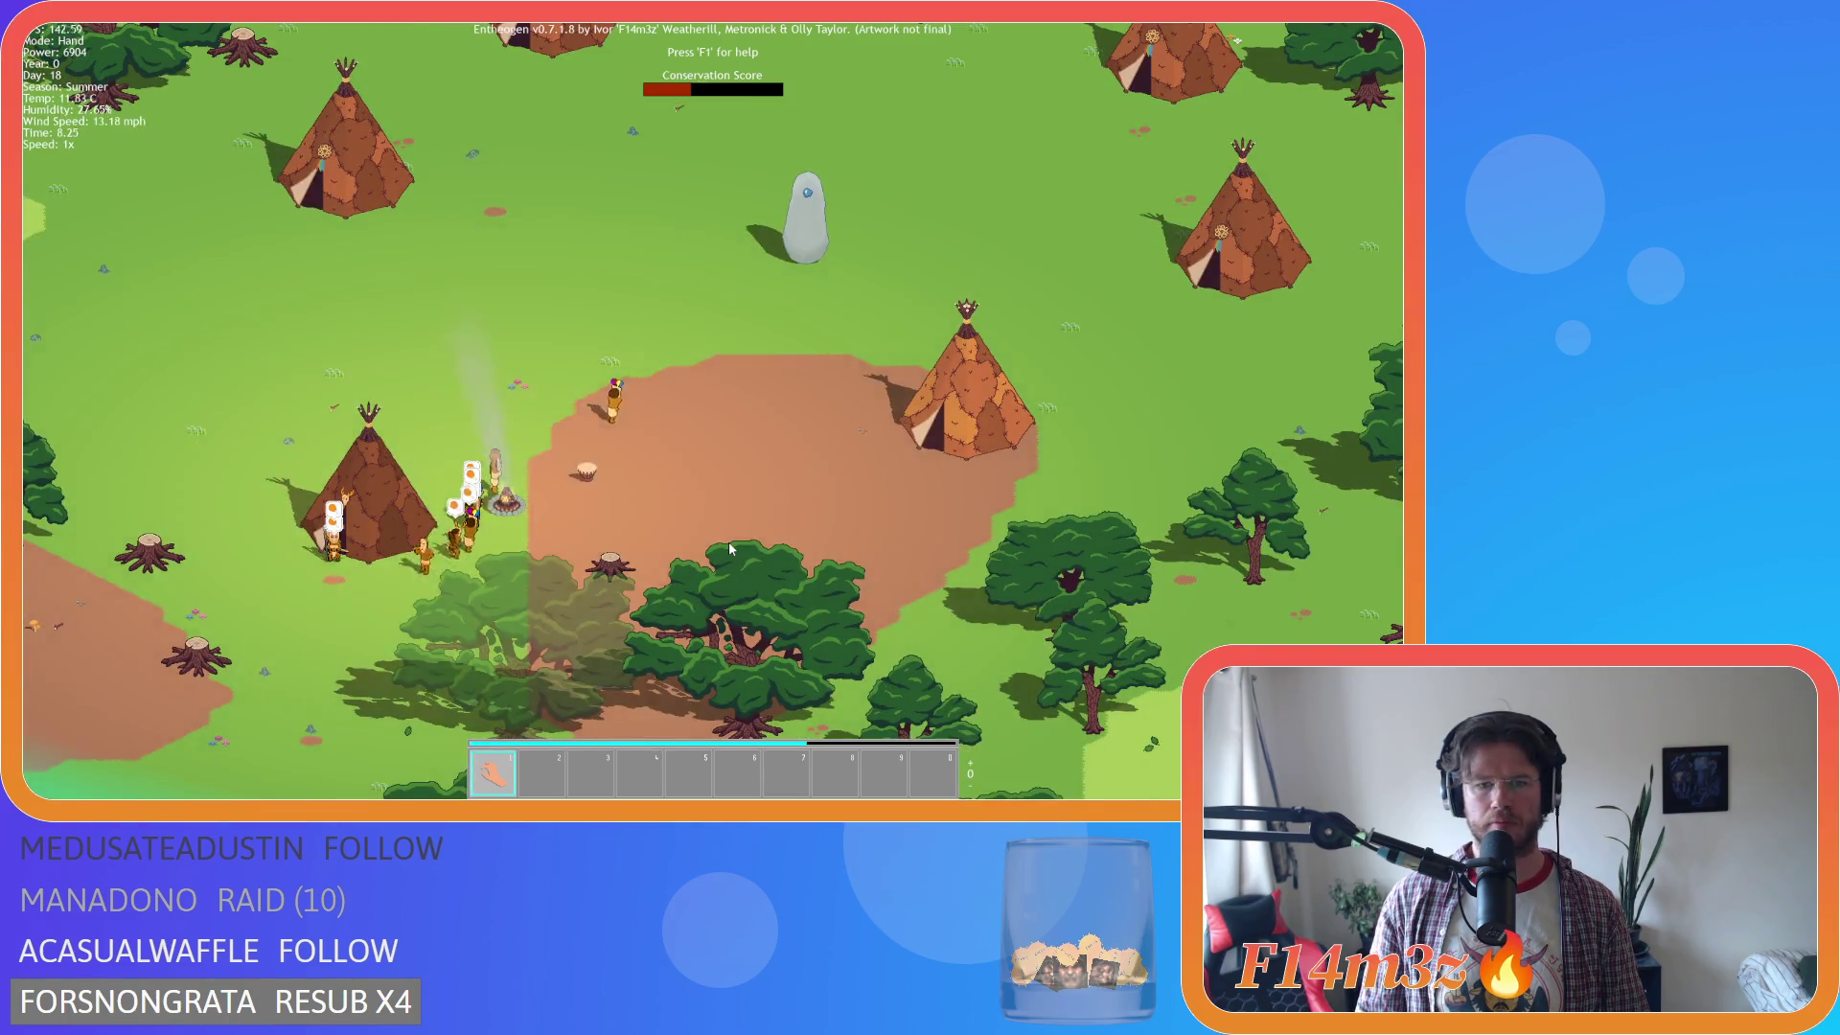
scroll(728, 540, "down", 3)
key("s")
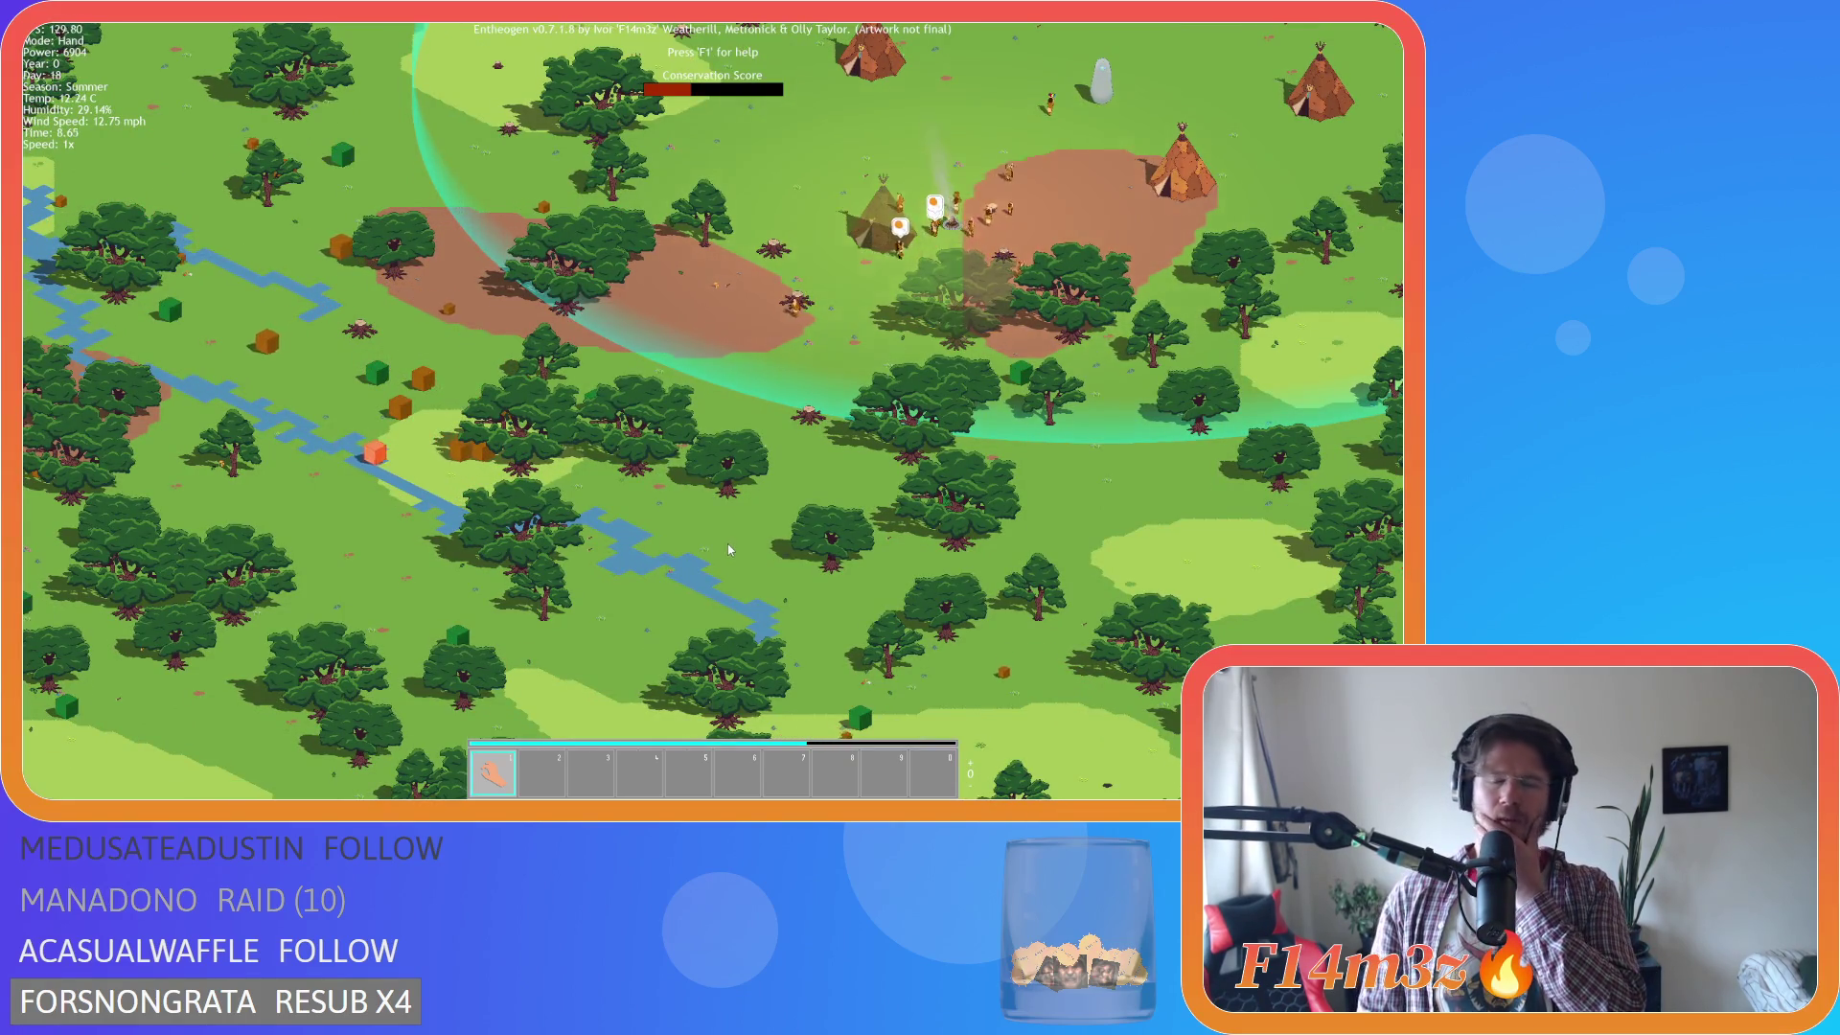
Drag the village back to the centre of the view and zoom in on its tents.
key("w")
key("d")
left_click_drag(763, 386, 513, 549)
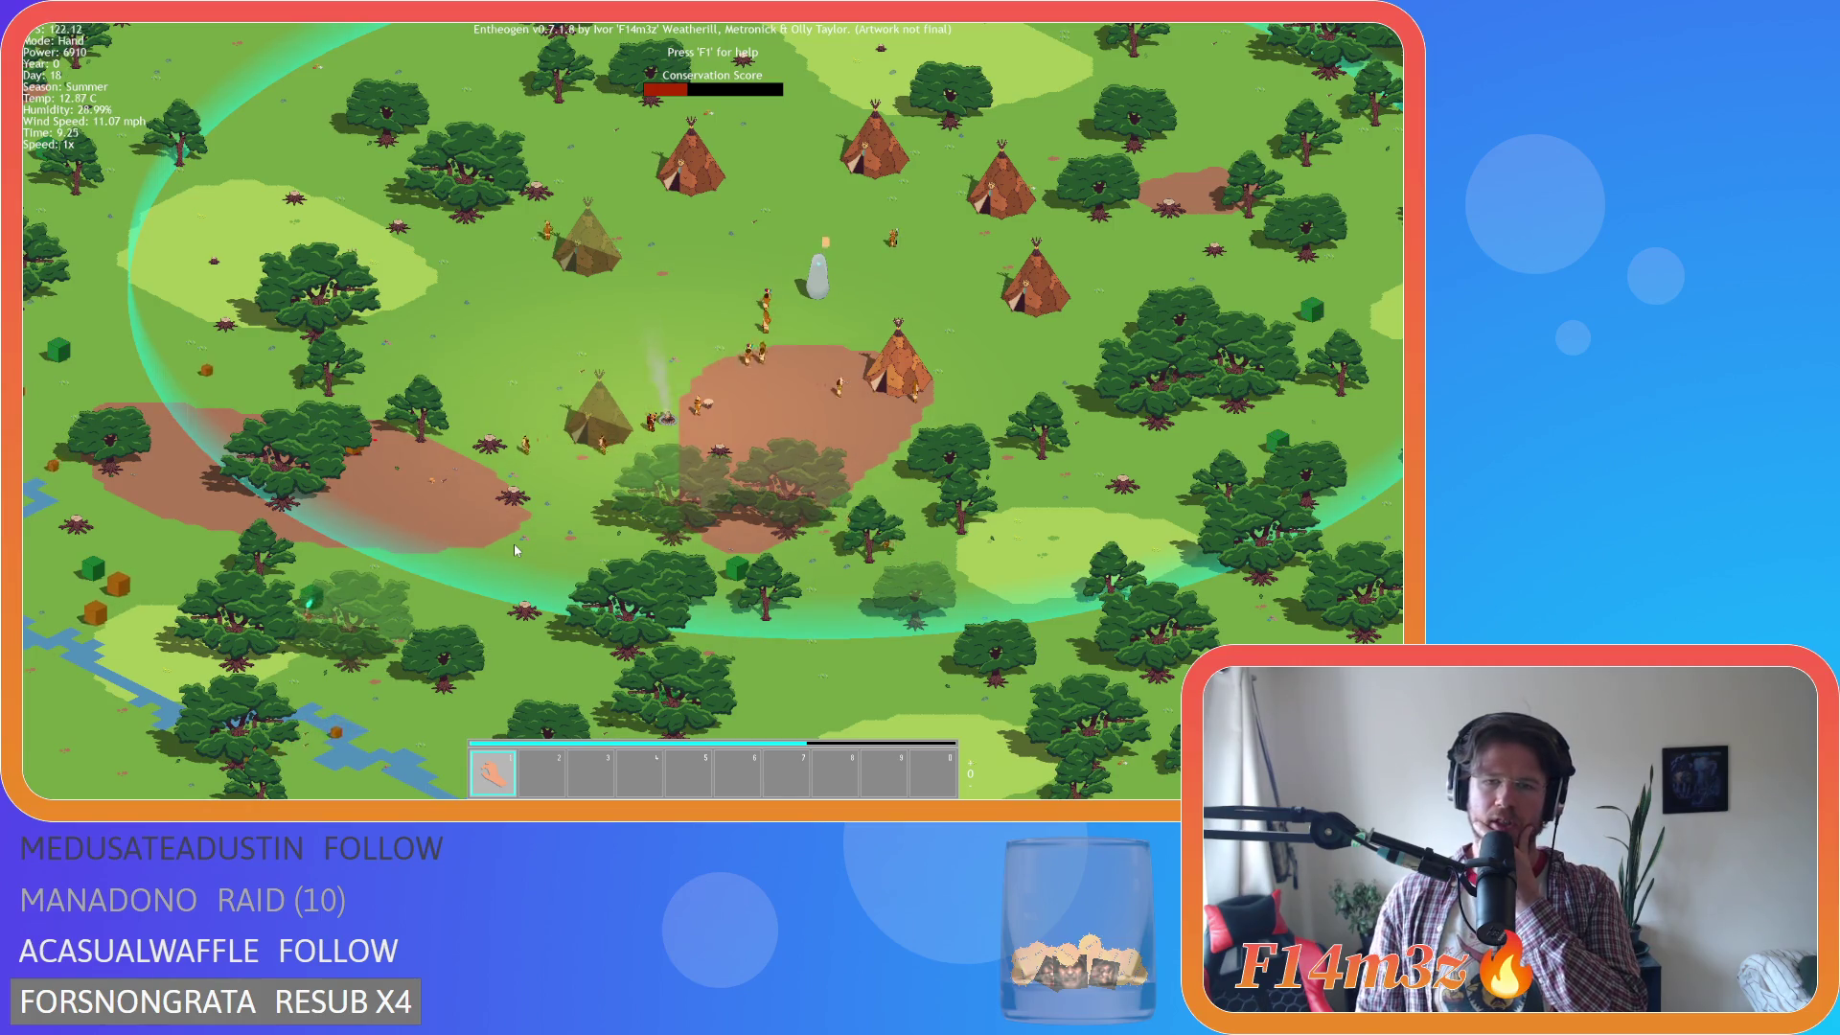
left_click_drag(514, 543, 930, 510)
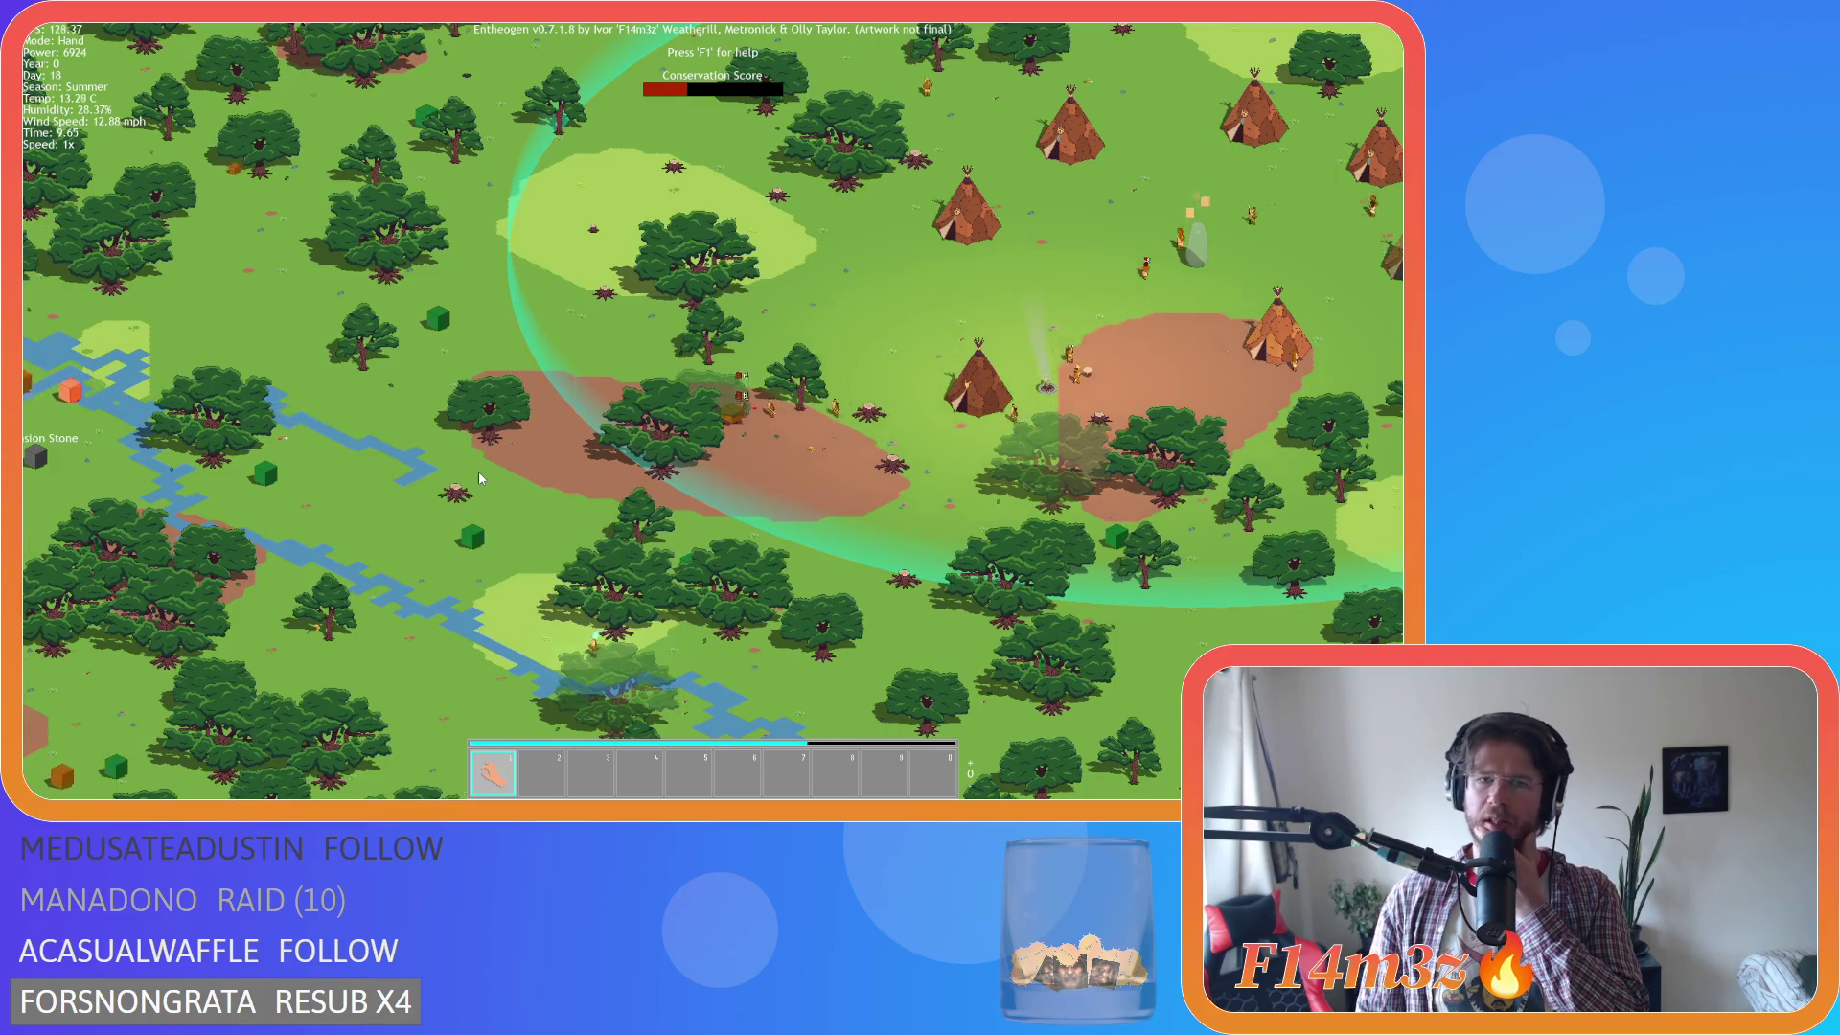
left_click_drag(544, 418, 396, 478)
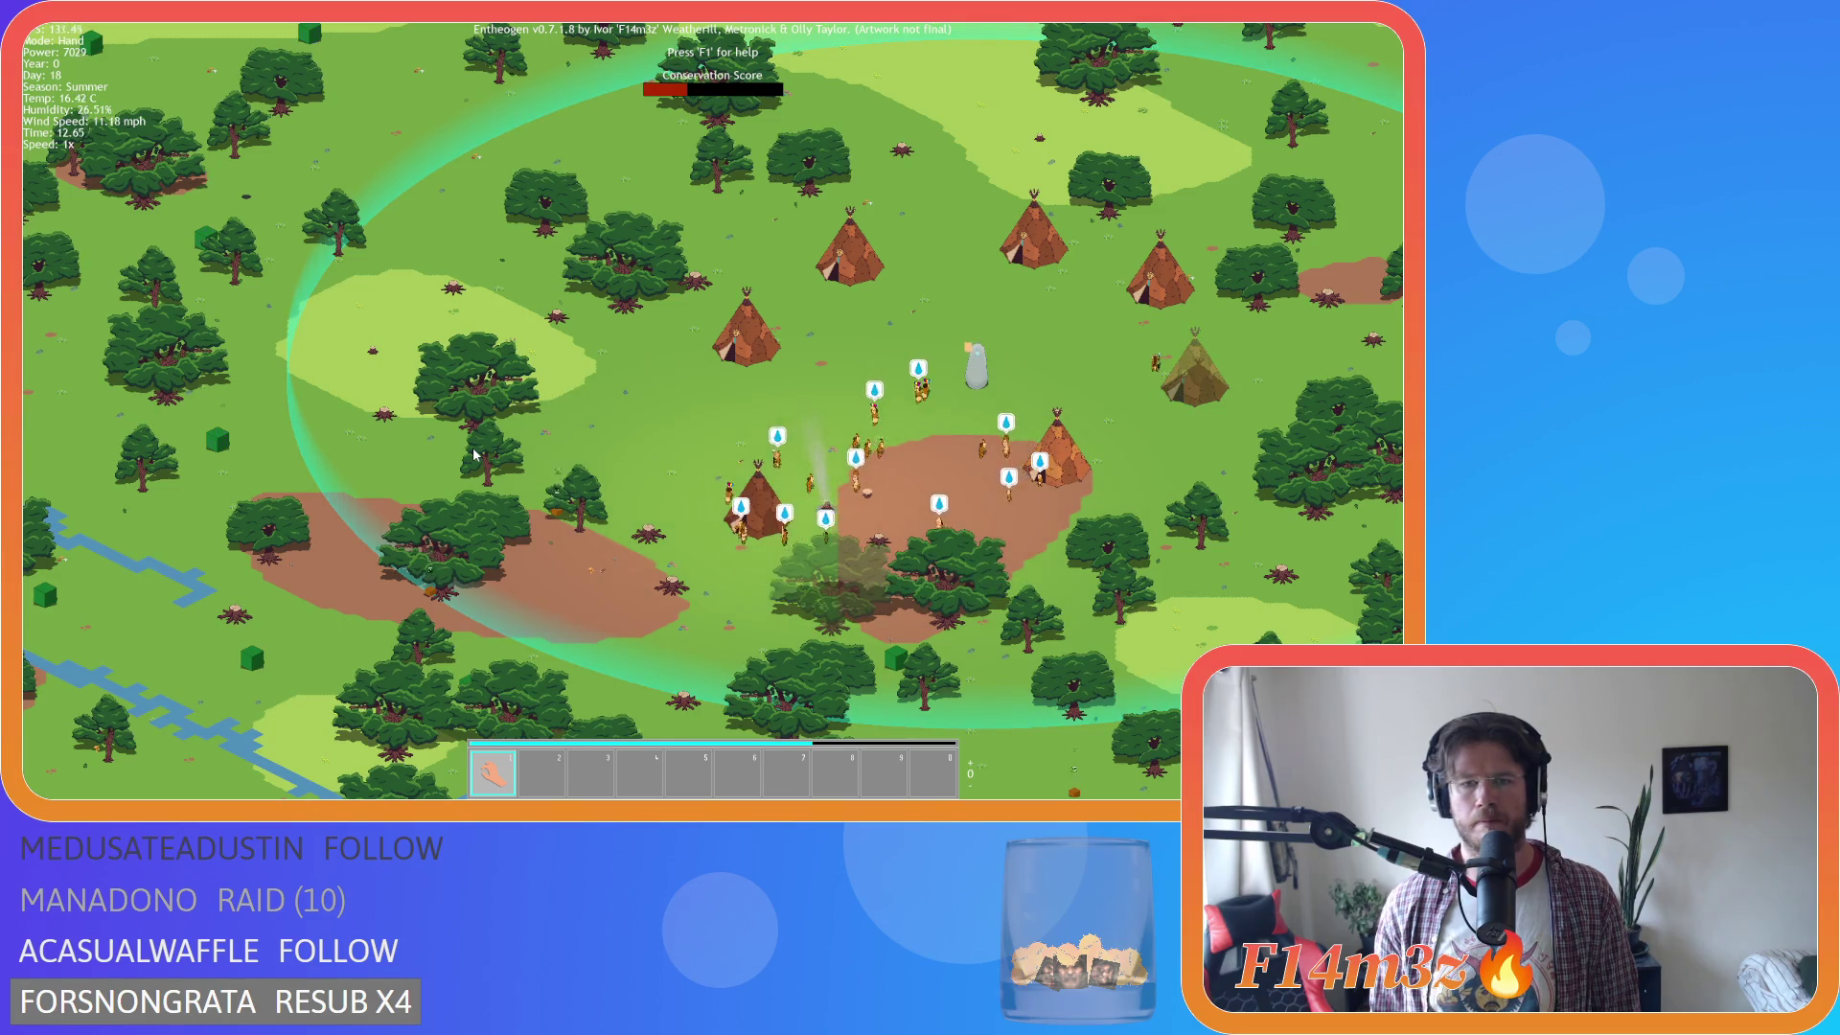
key("d")
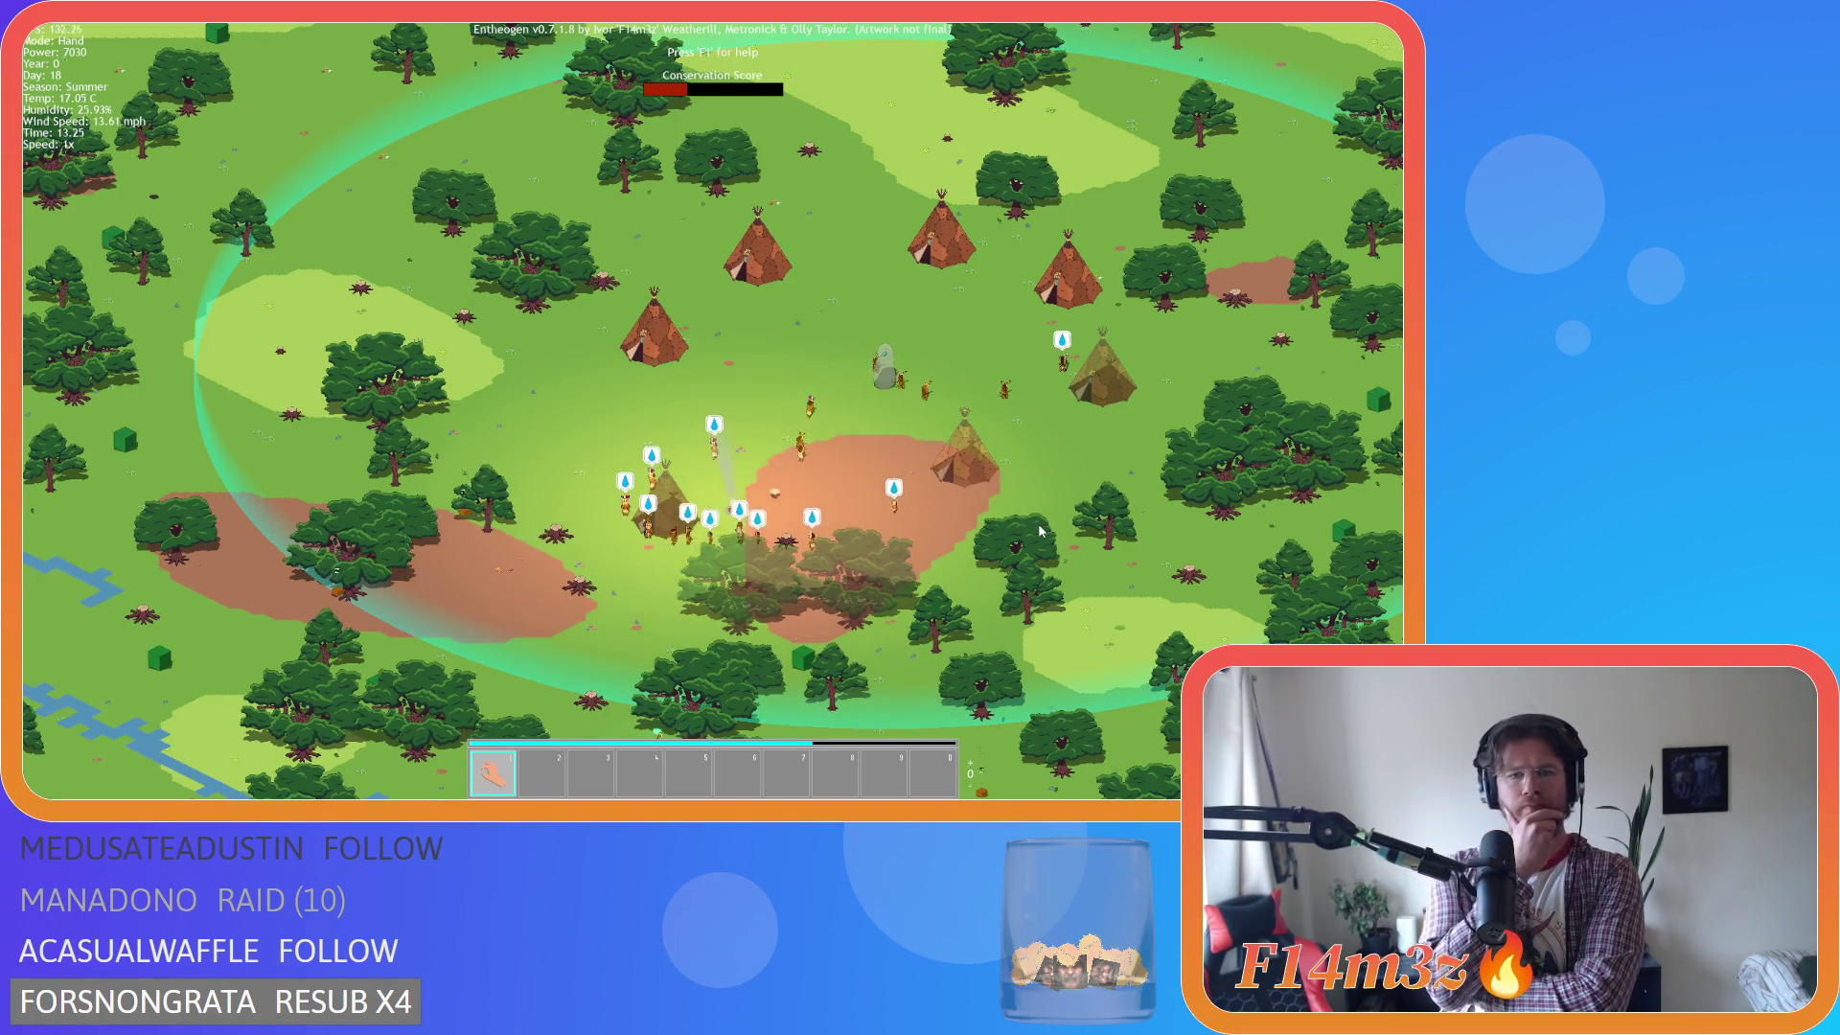
scroll(1064, 519, "up", 3)
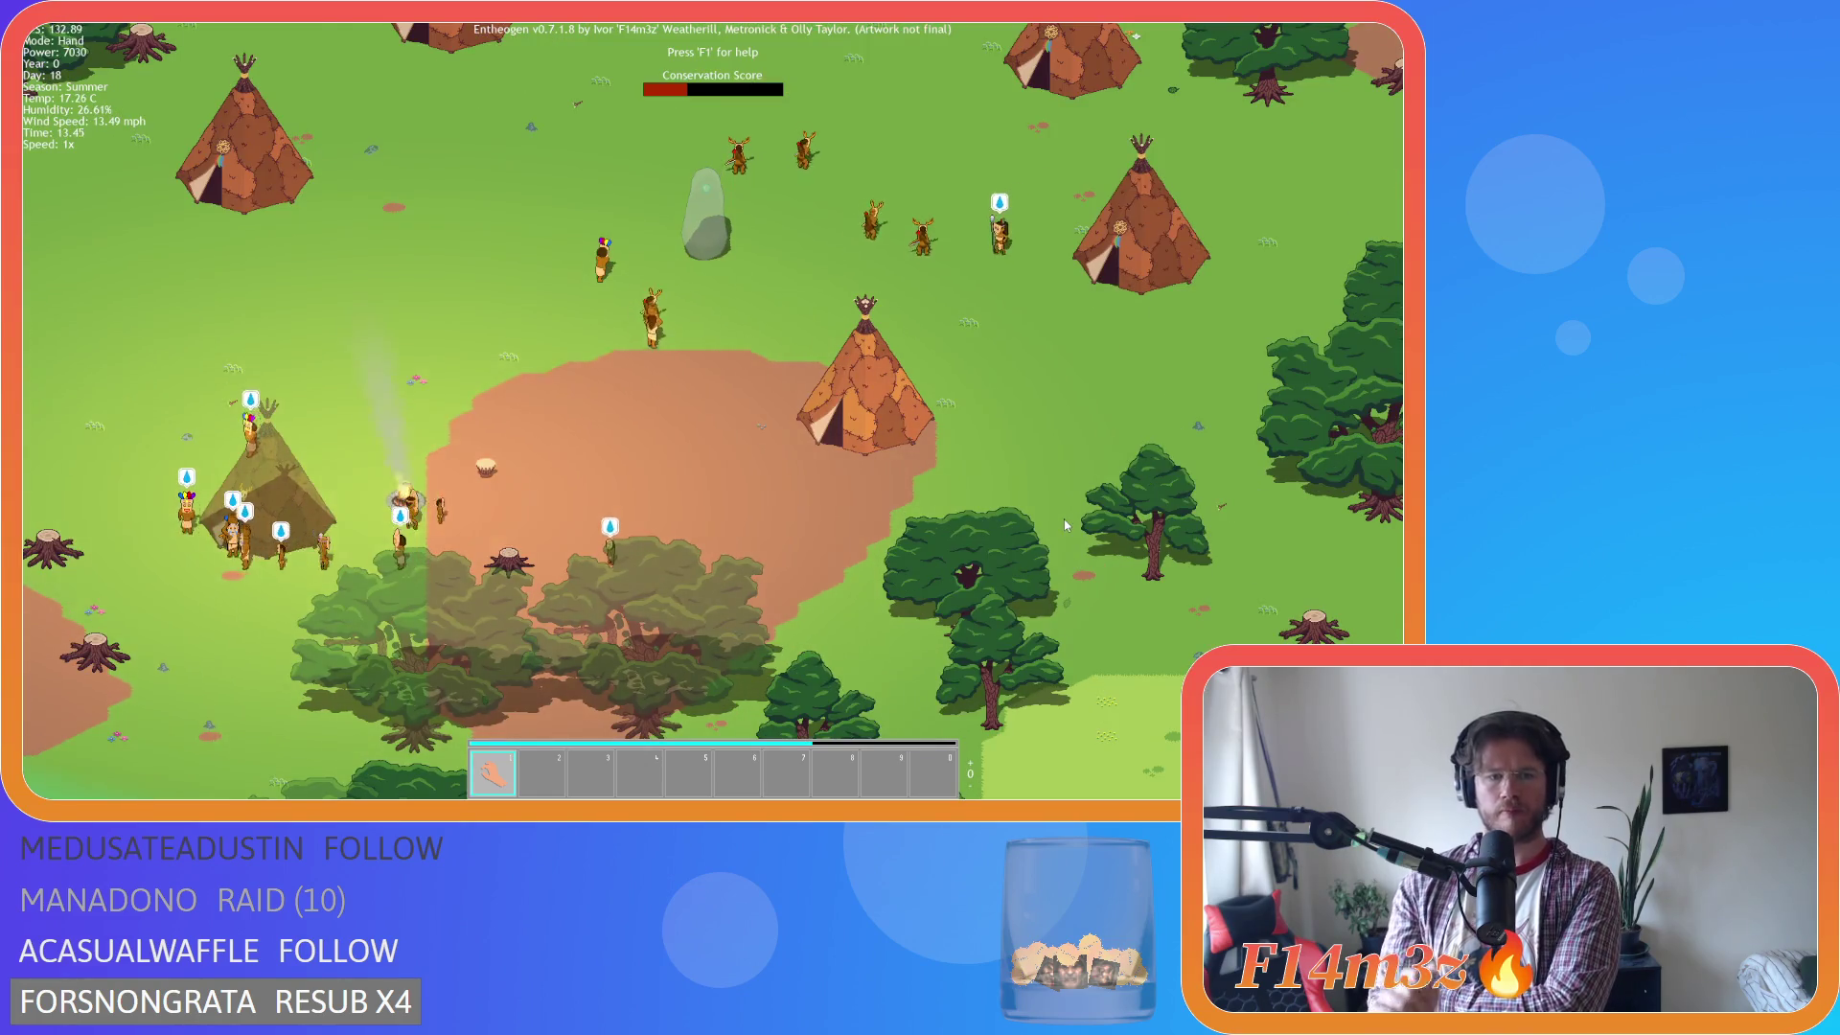
key("a")
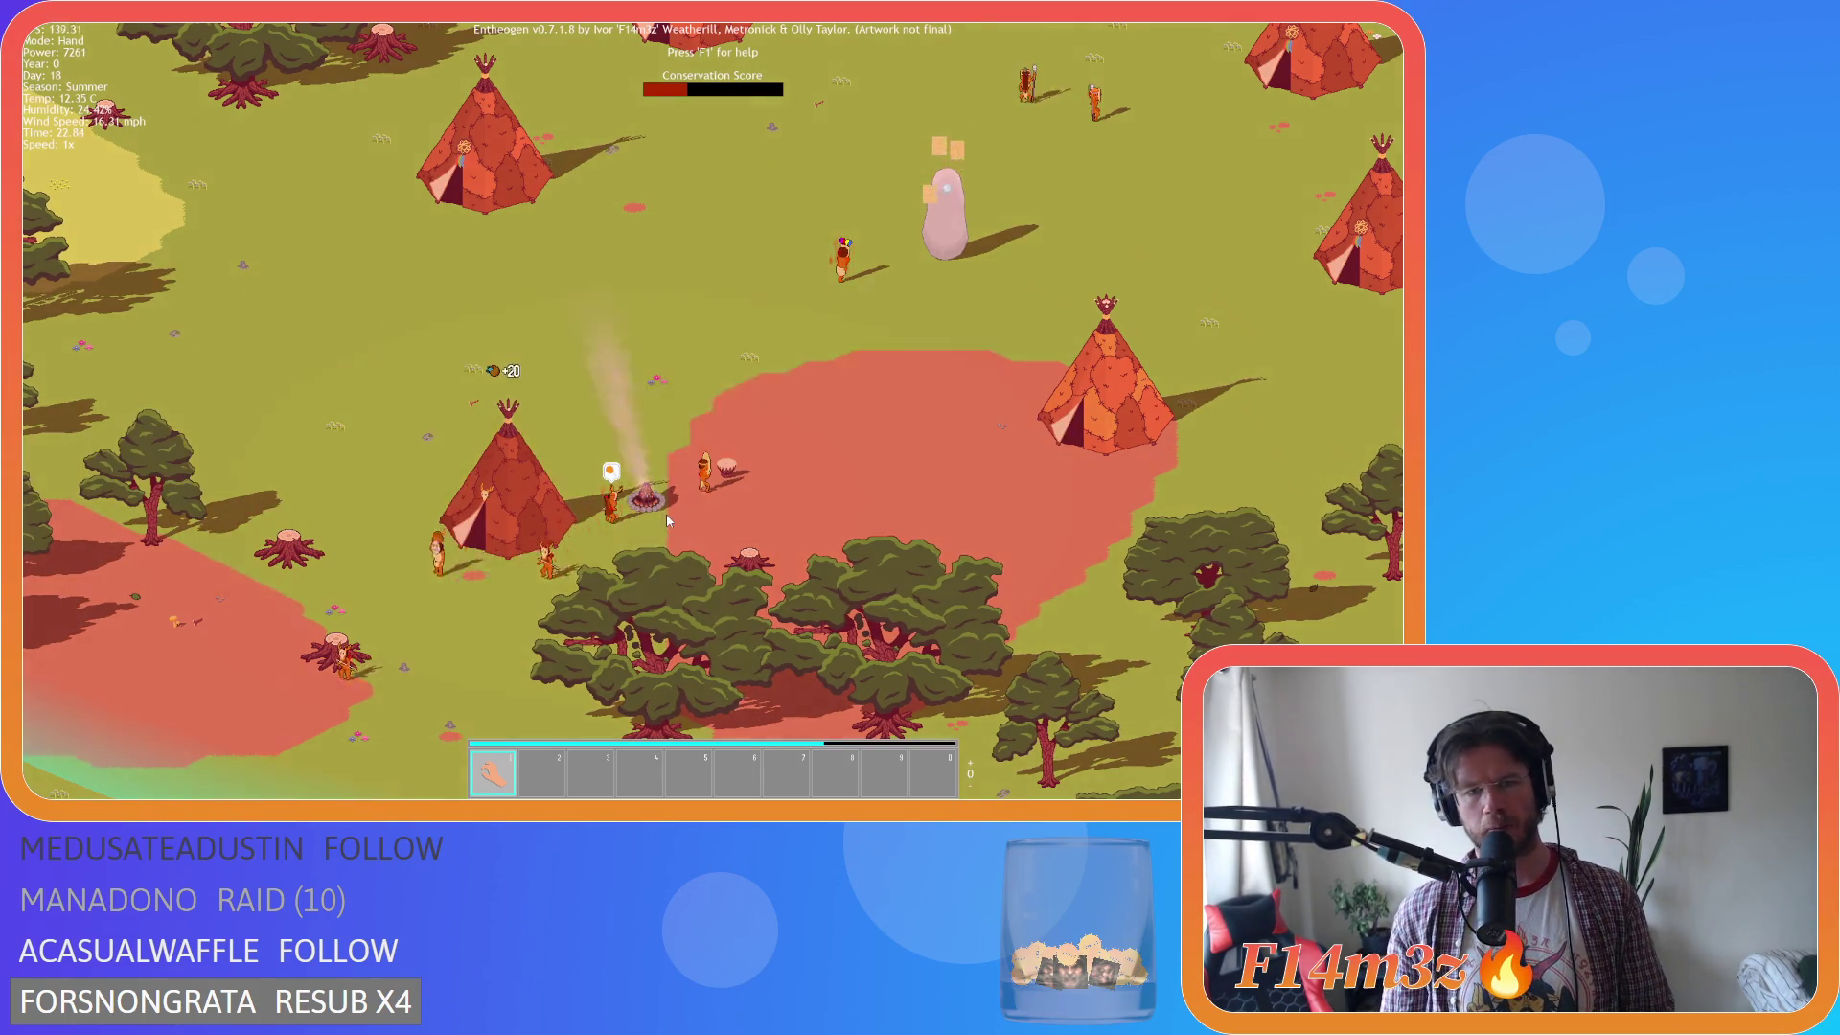
Adjust the zoom in and out on the close-up tent.
scroll(665, 510, "up", 3)
scroll(663, 503, "up", 3)
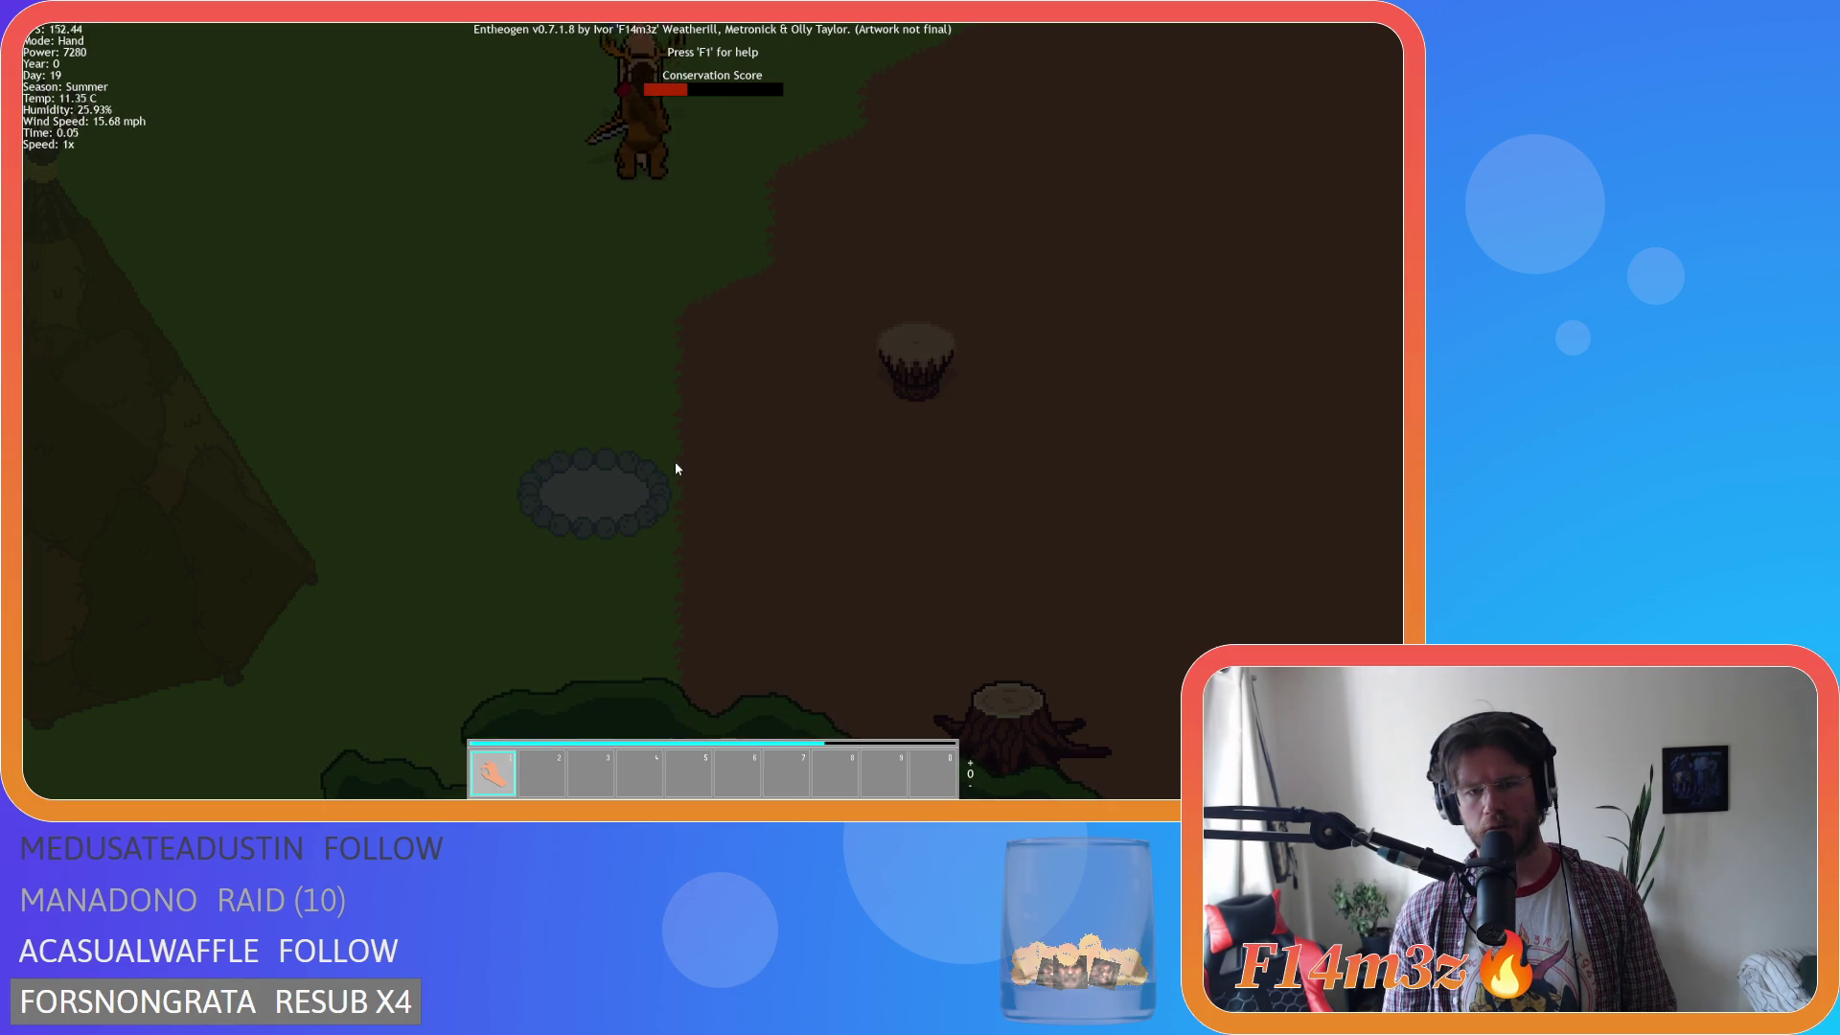
scroll(515, 516, "up", 5)
scroll(450, 491, "down", 5)
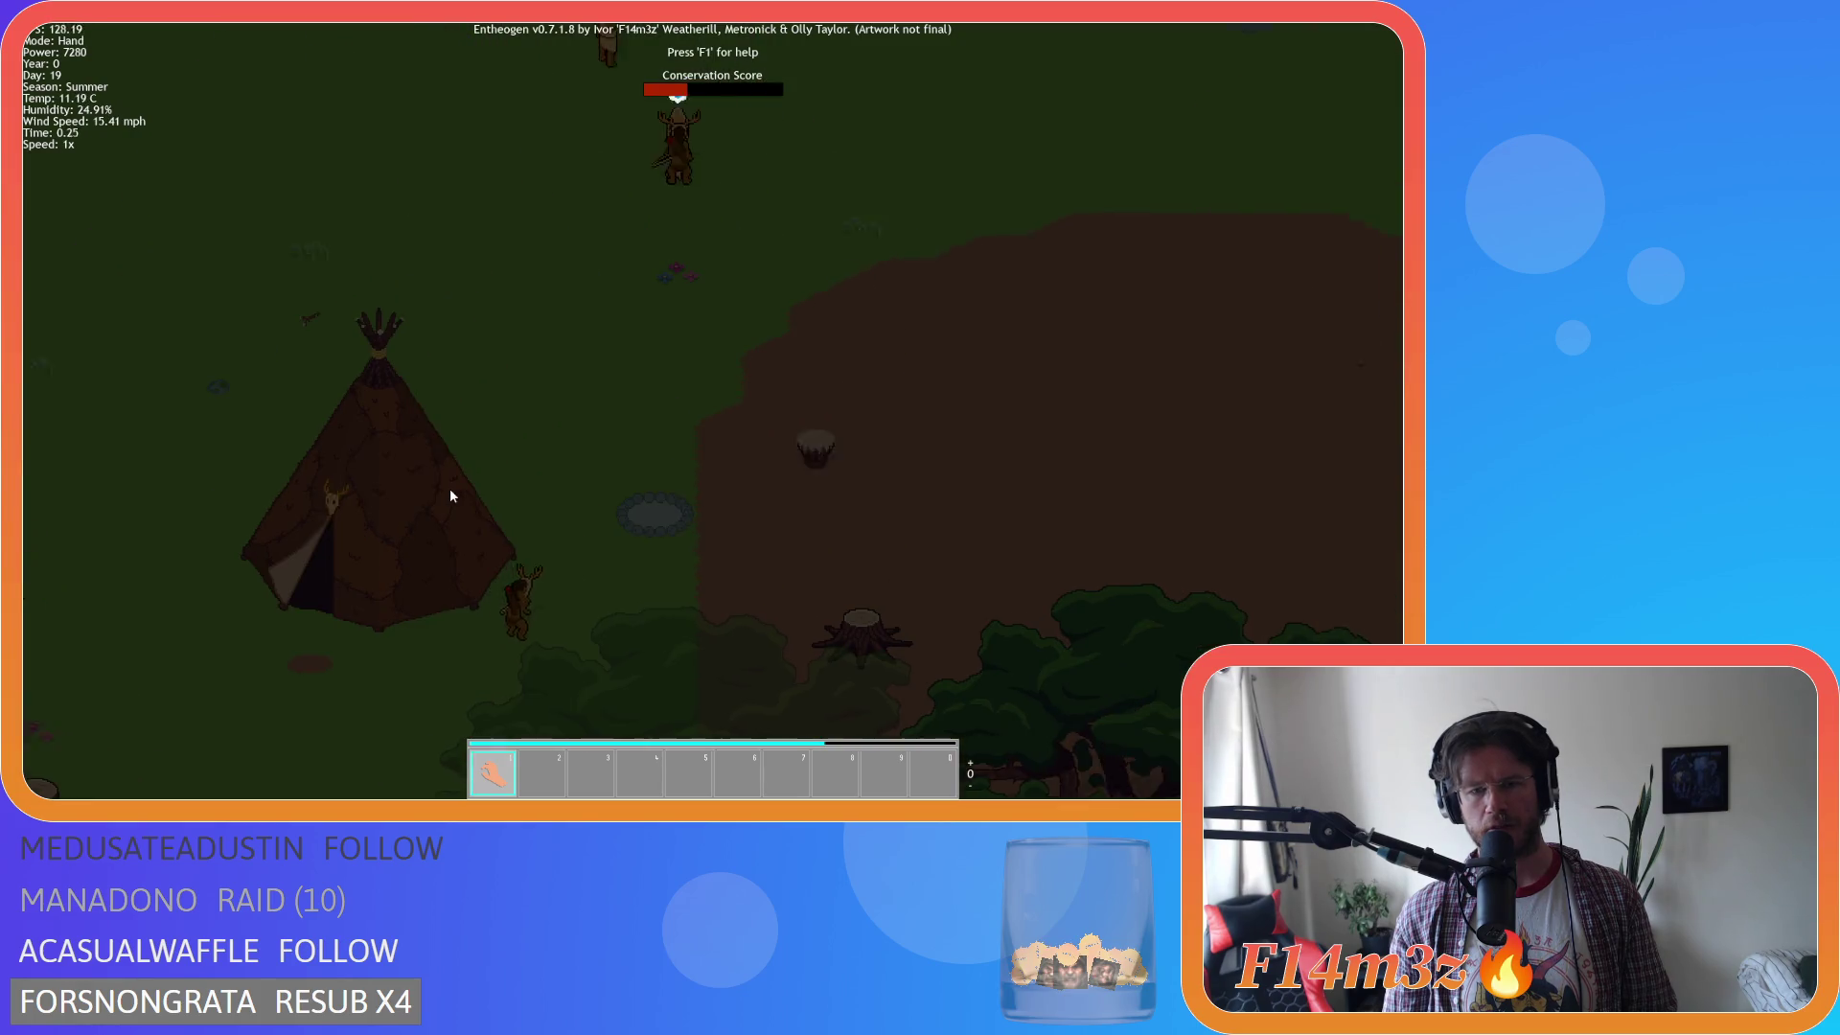
scroll(458, 498, "up", 3)
scroll(516, 527, "down", 3)
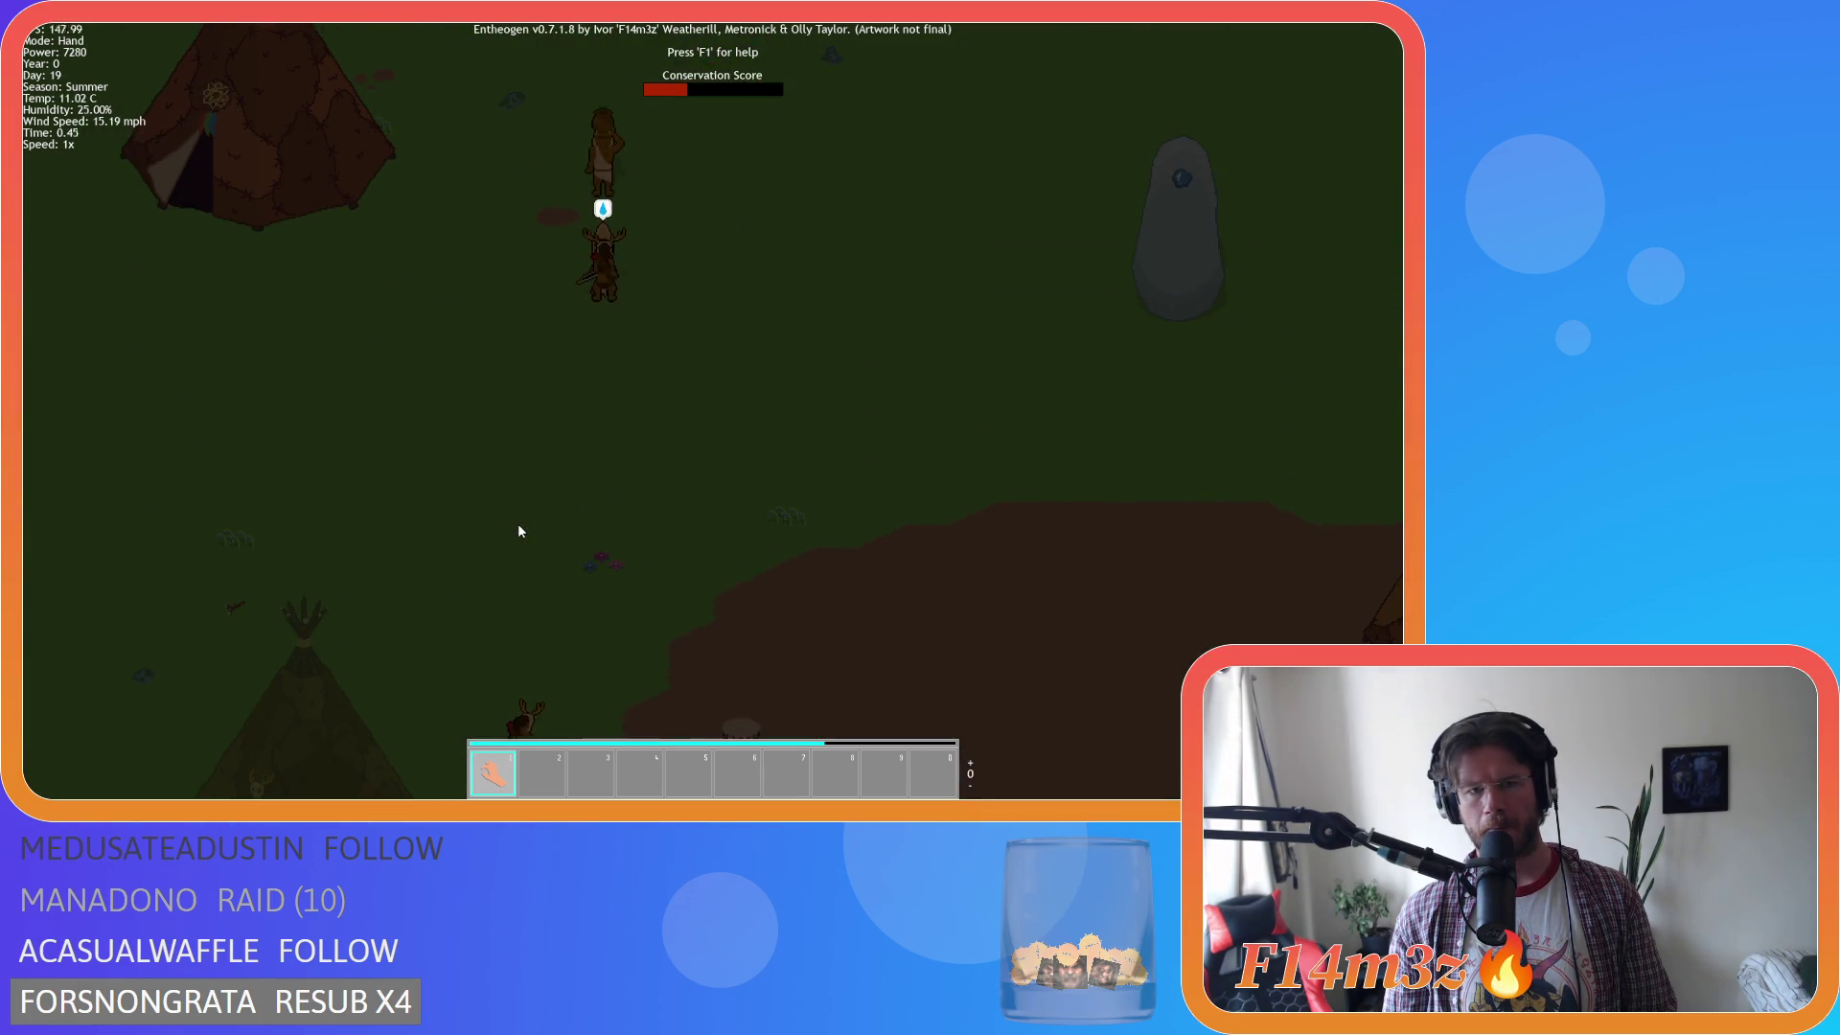
scroll(518, 530, "up", 3)
Pan past the pond and over to the tepee village, zooming out to the overview map.
key("d")
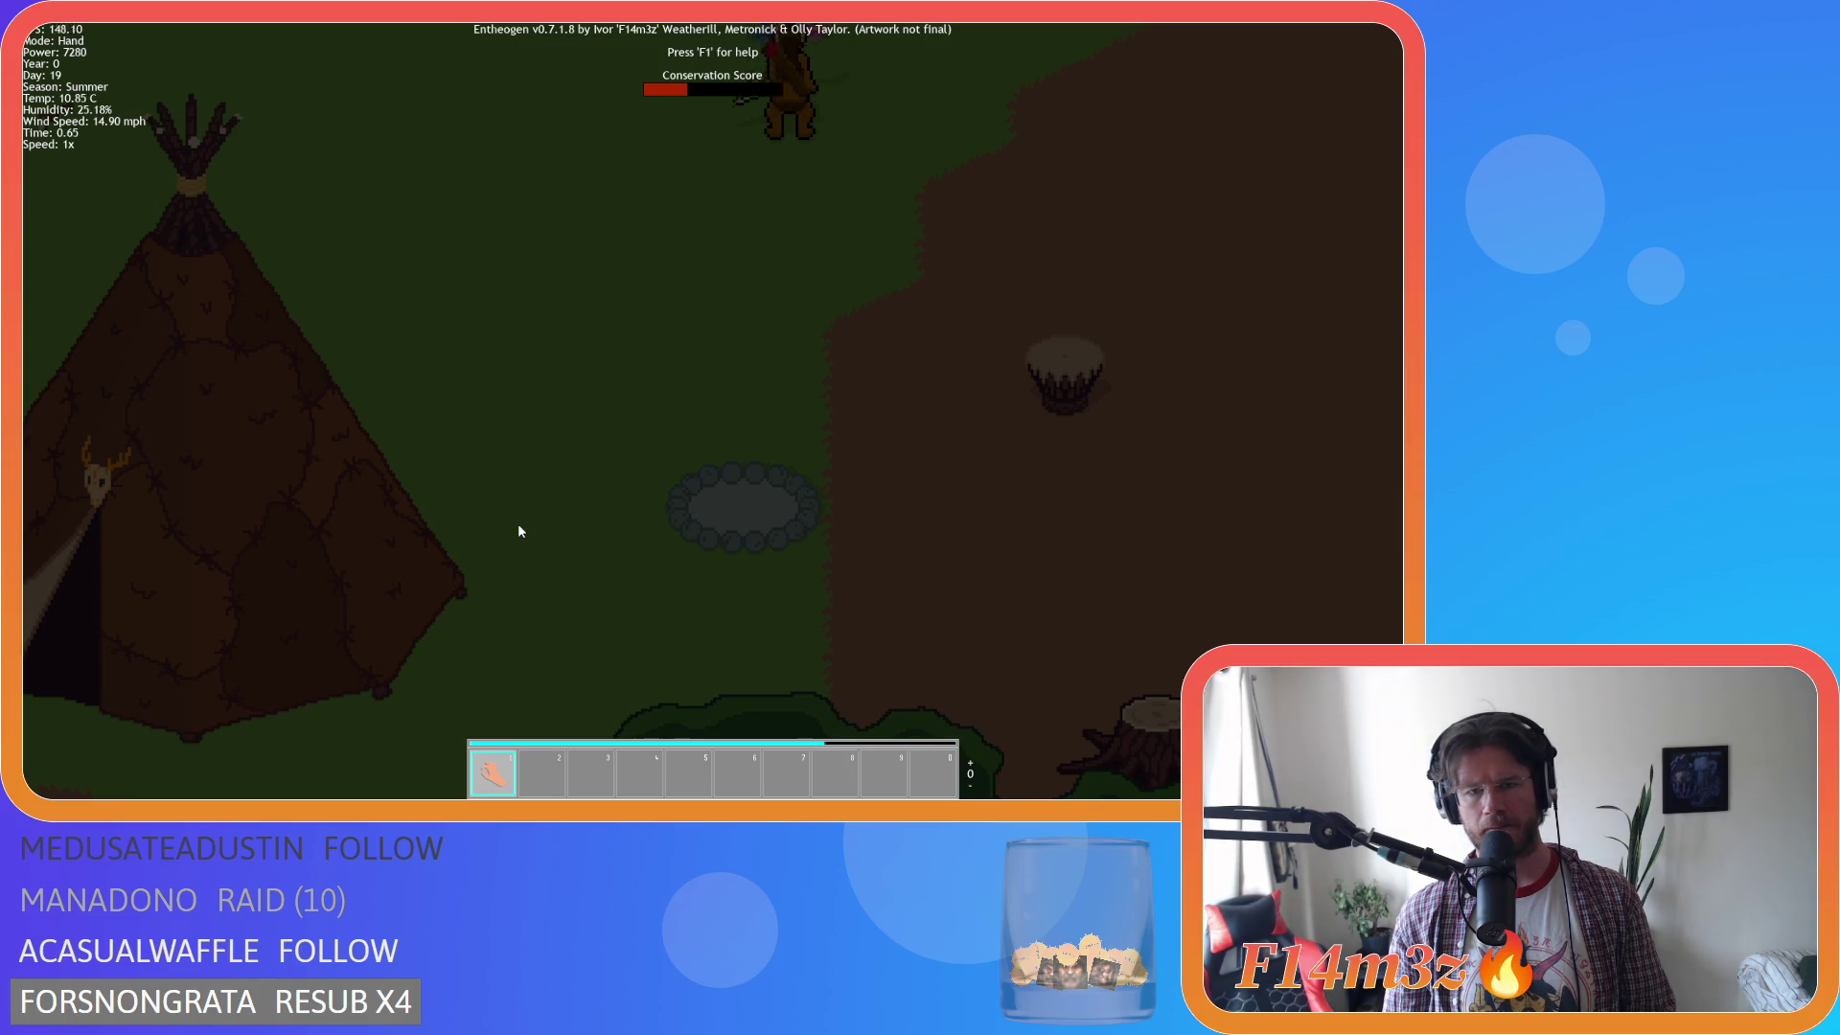
key("d")
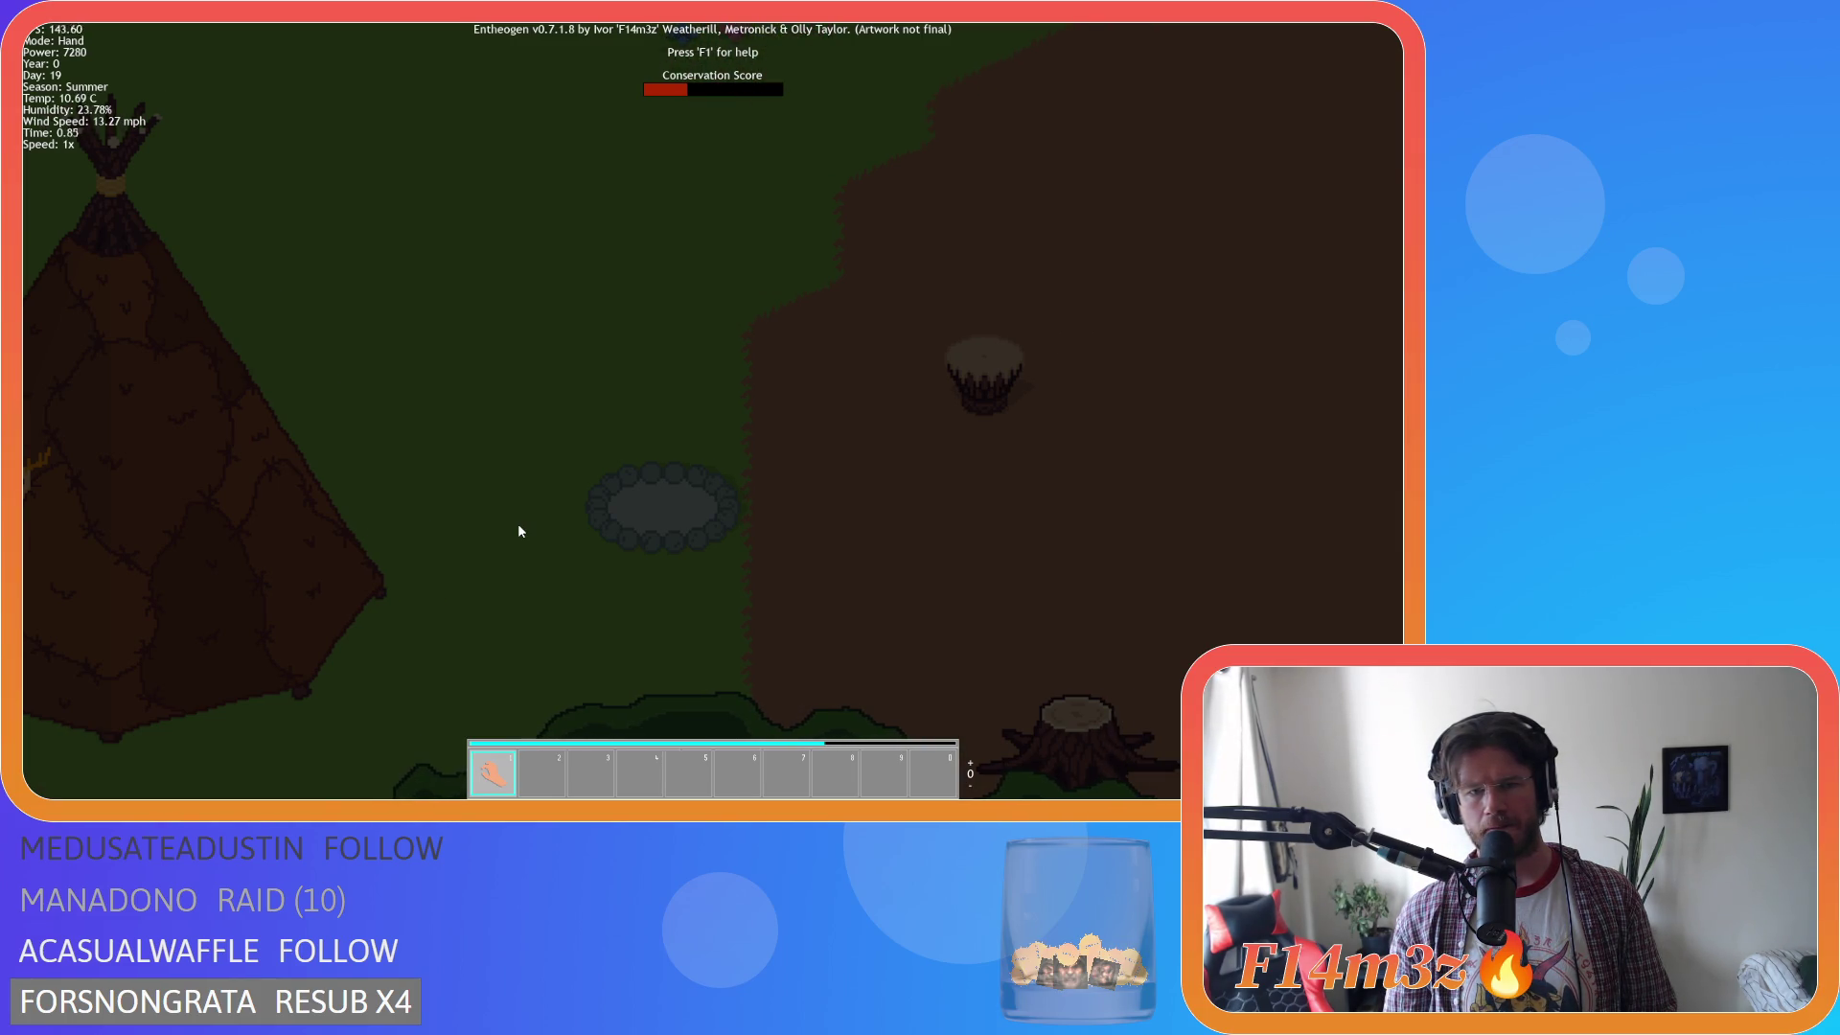
key("w")
key("a")
scroll(629, 604, "down", 3)
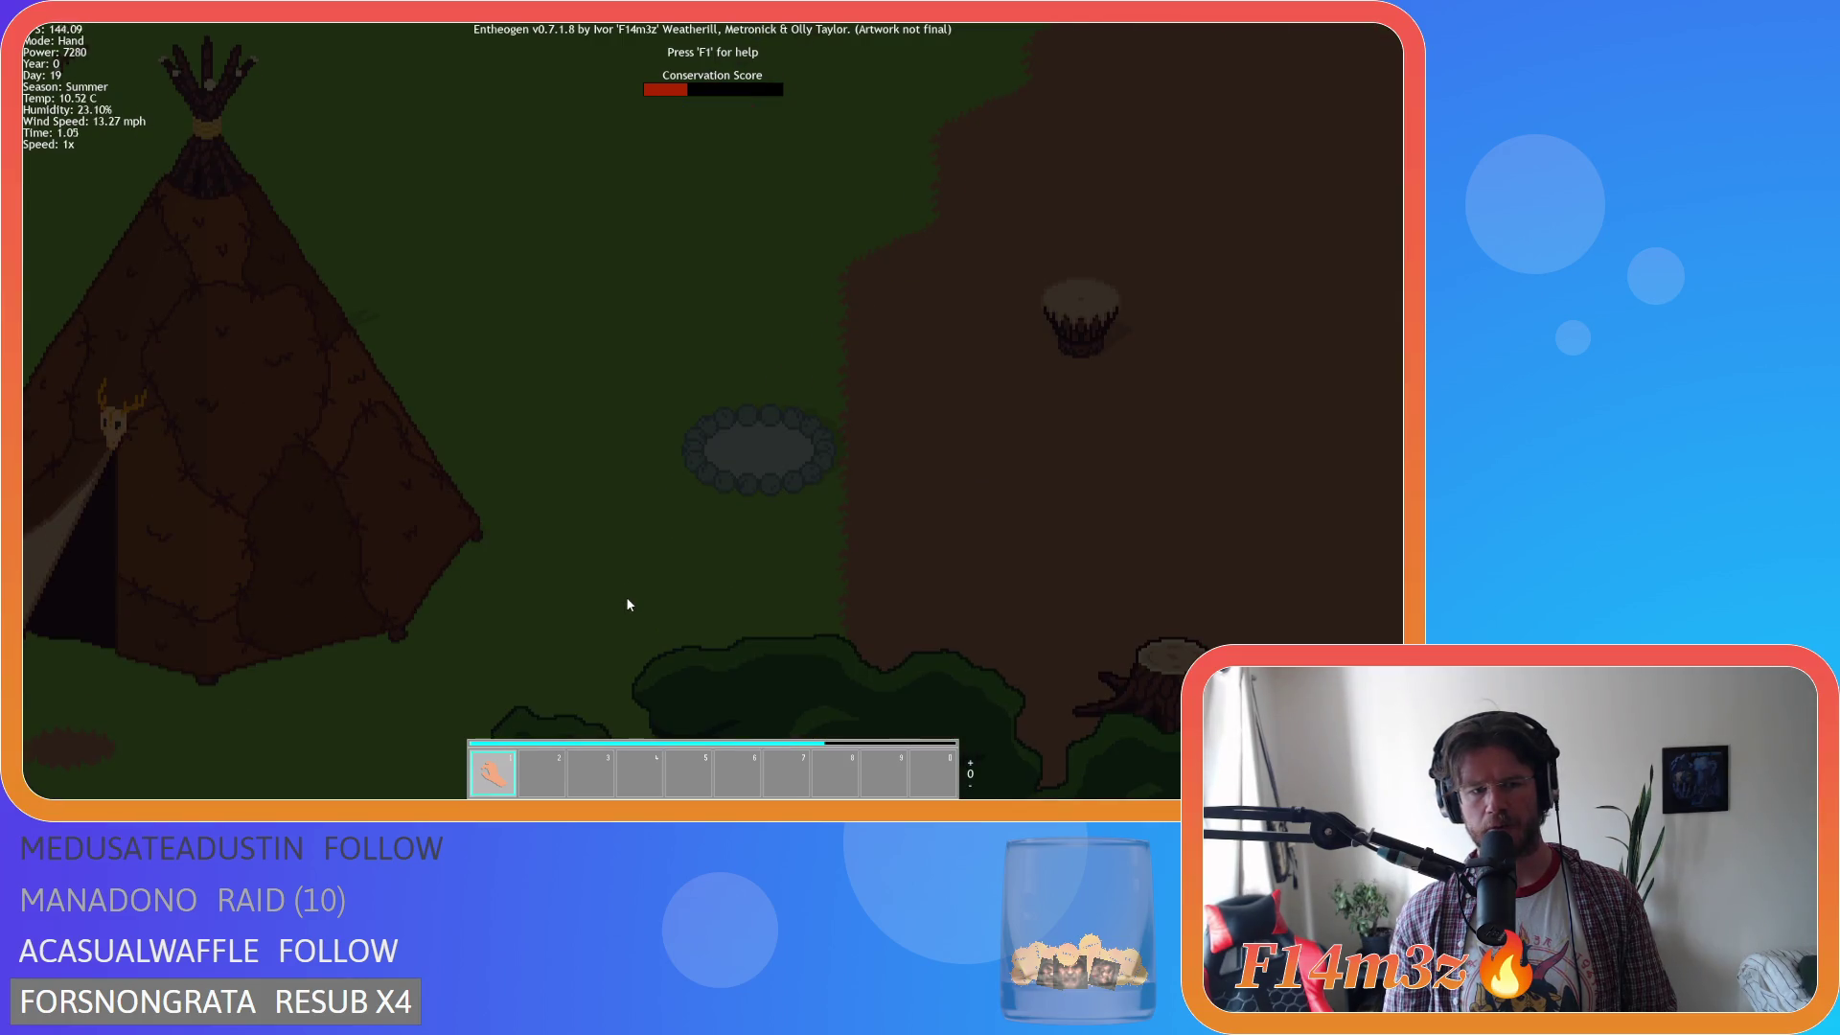
scroll(629, 603, "down", 2)
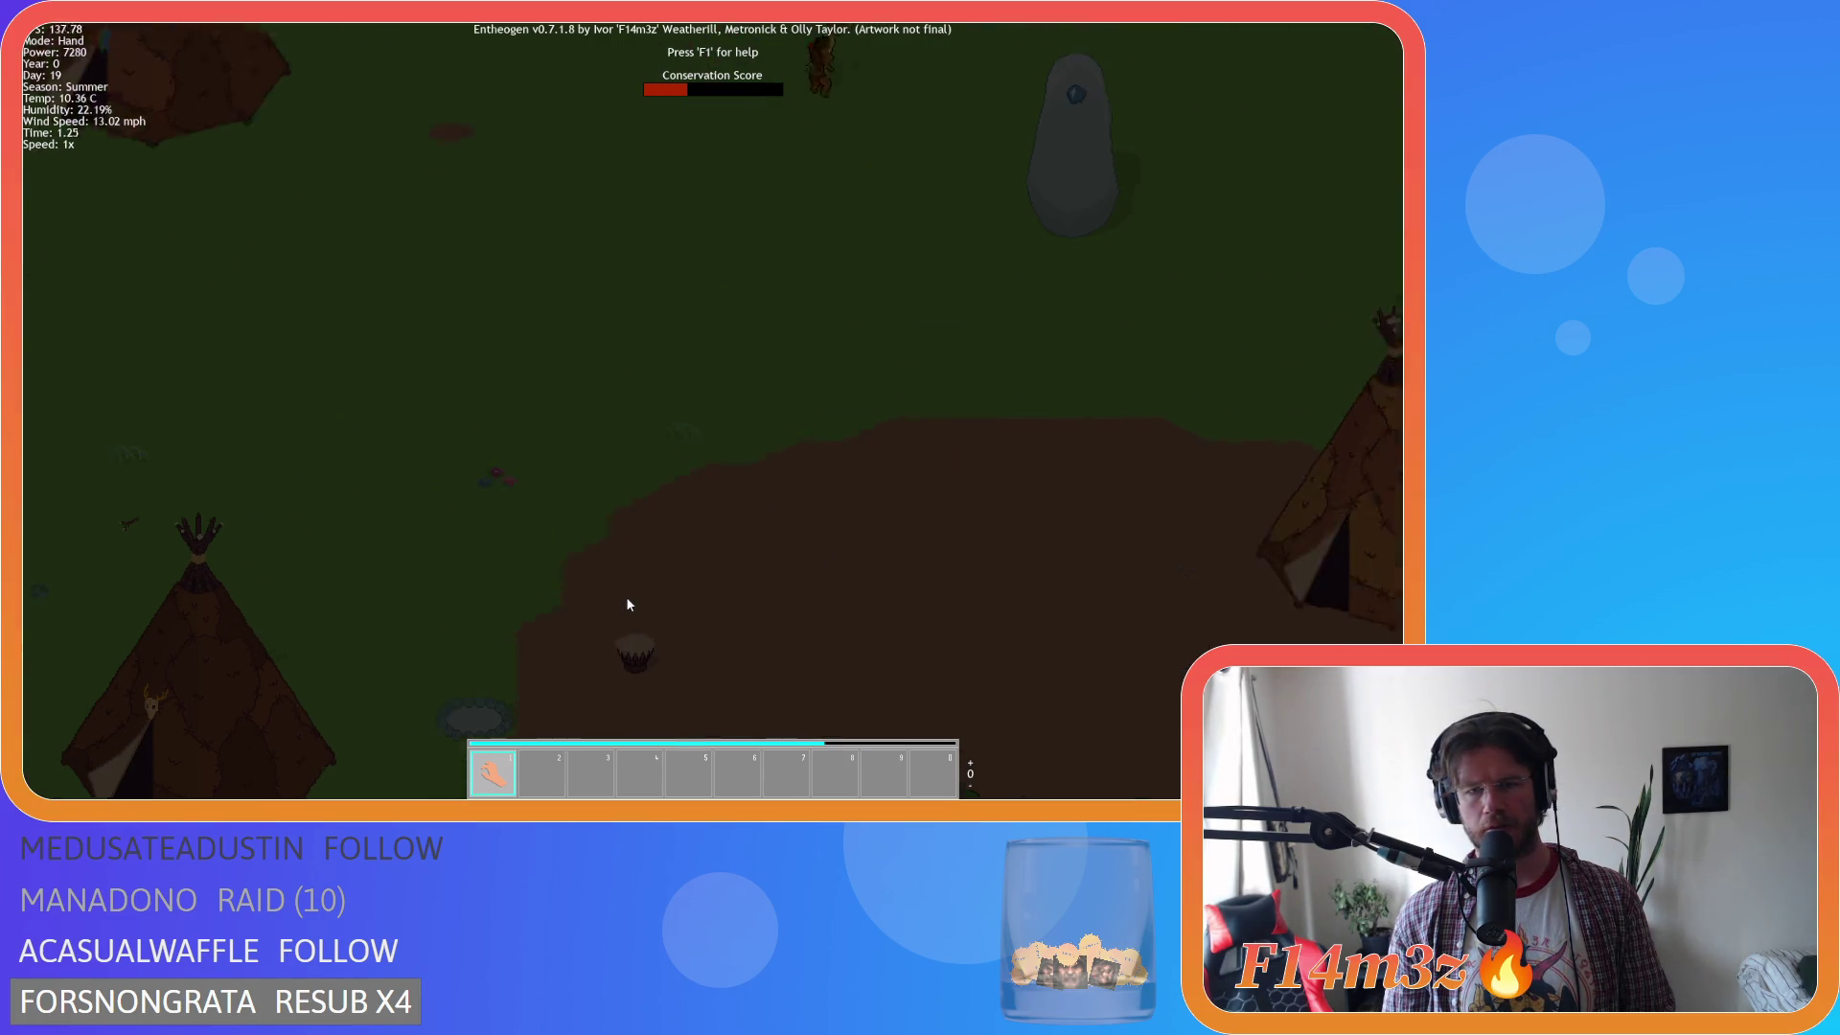
key("d")
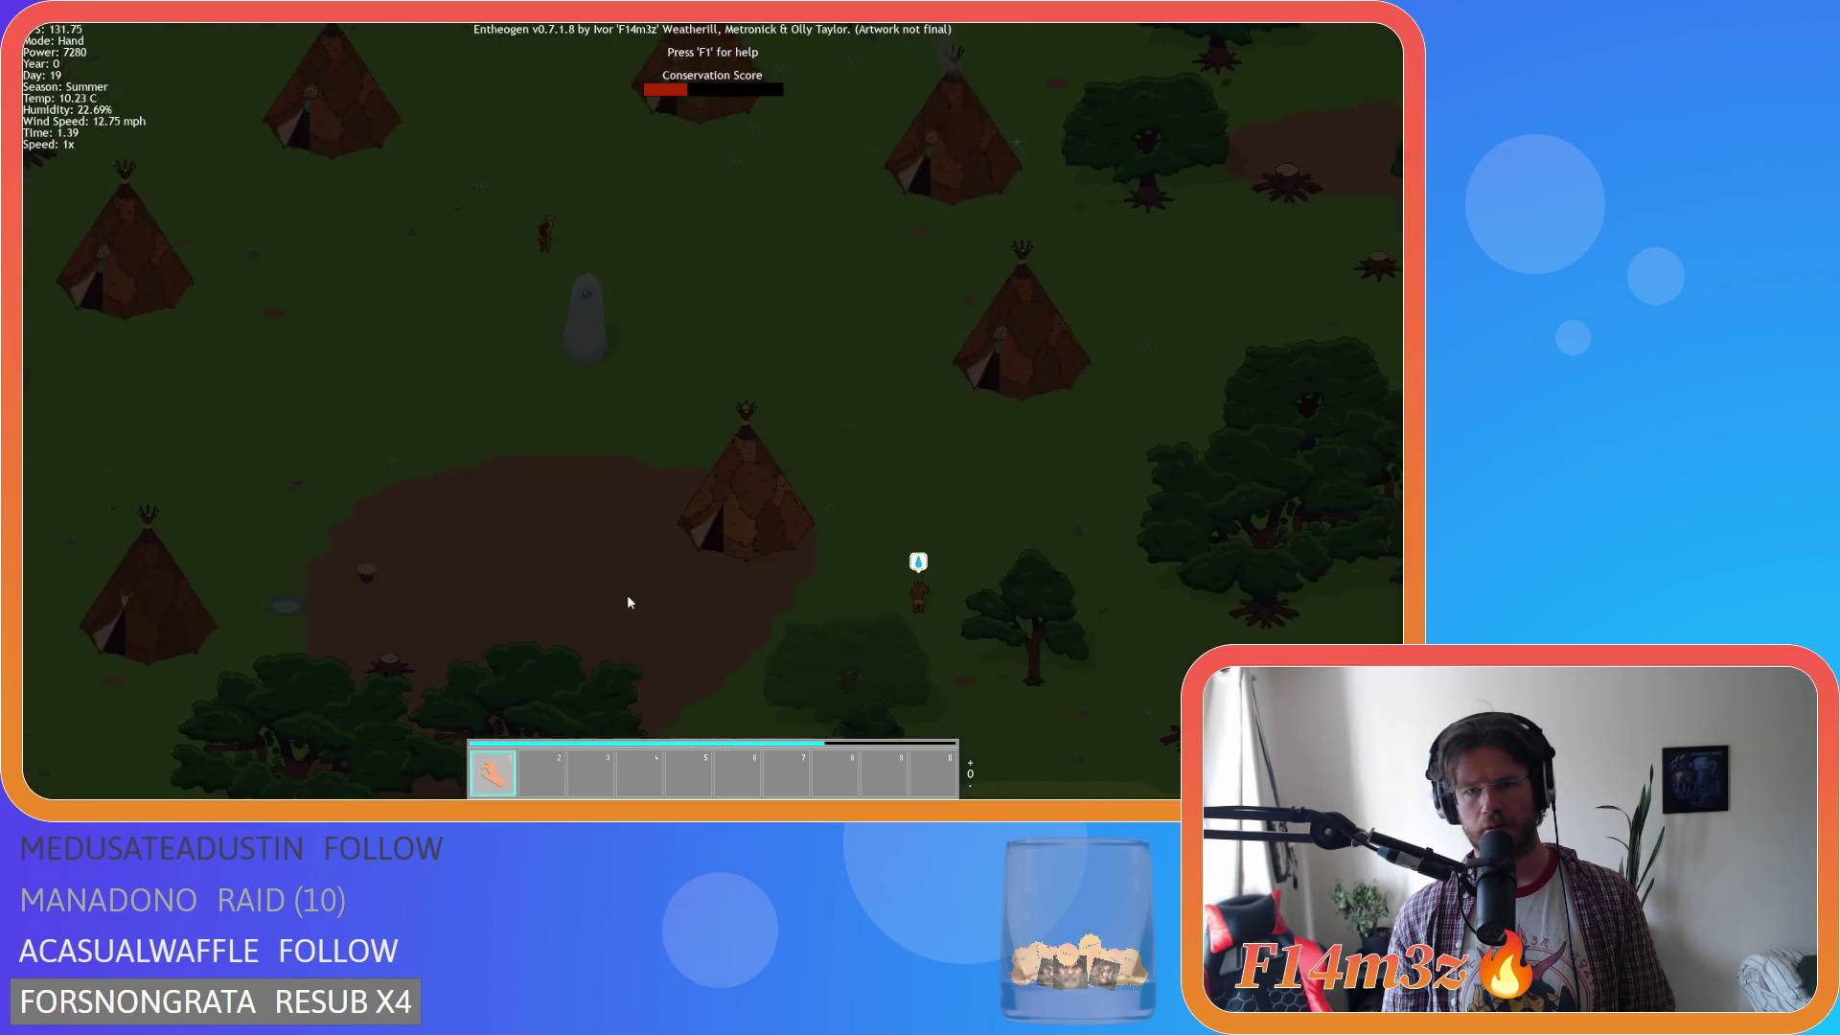
scroll(629, 602, "down", 5)
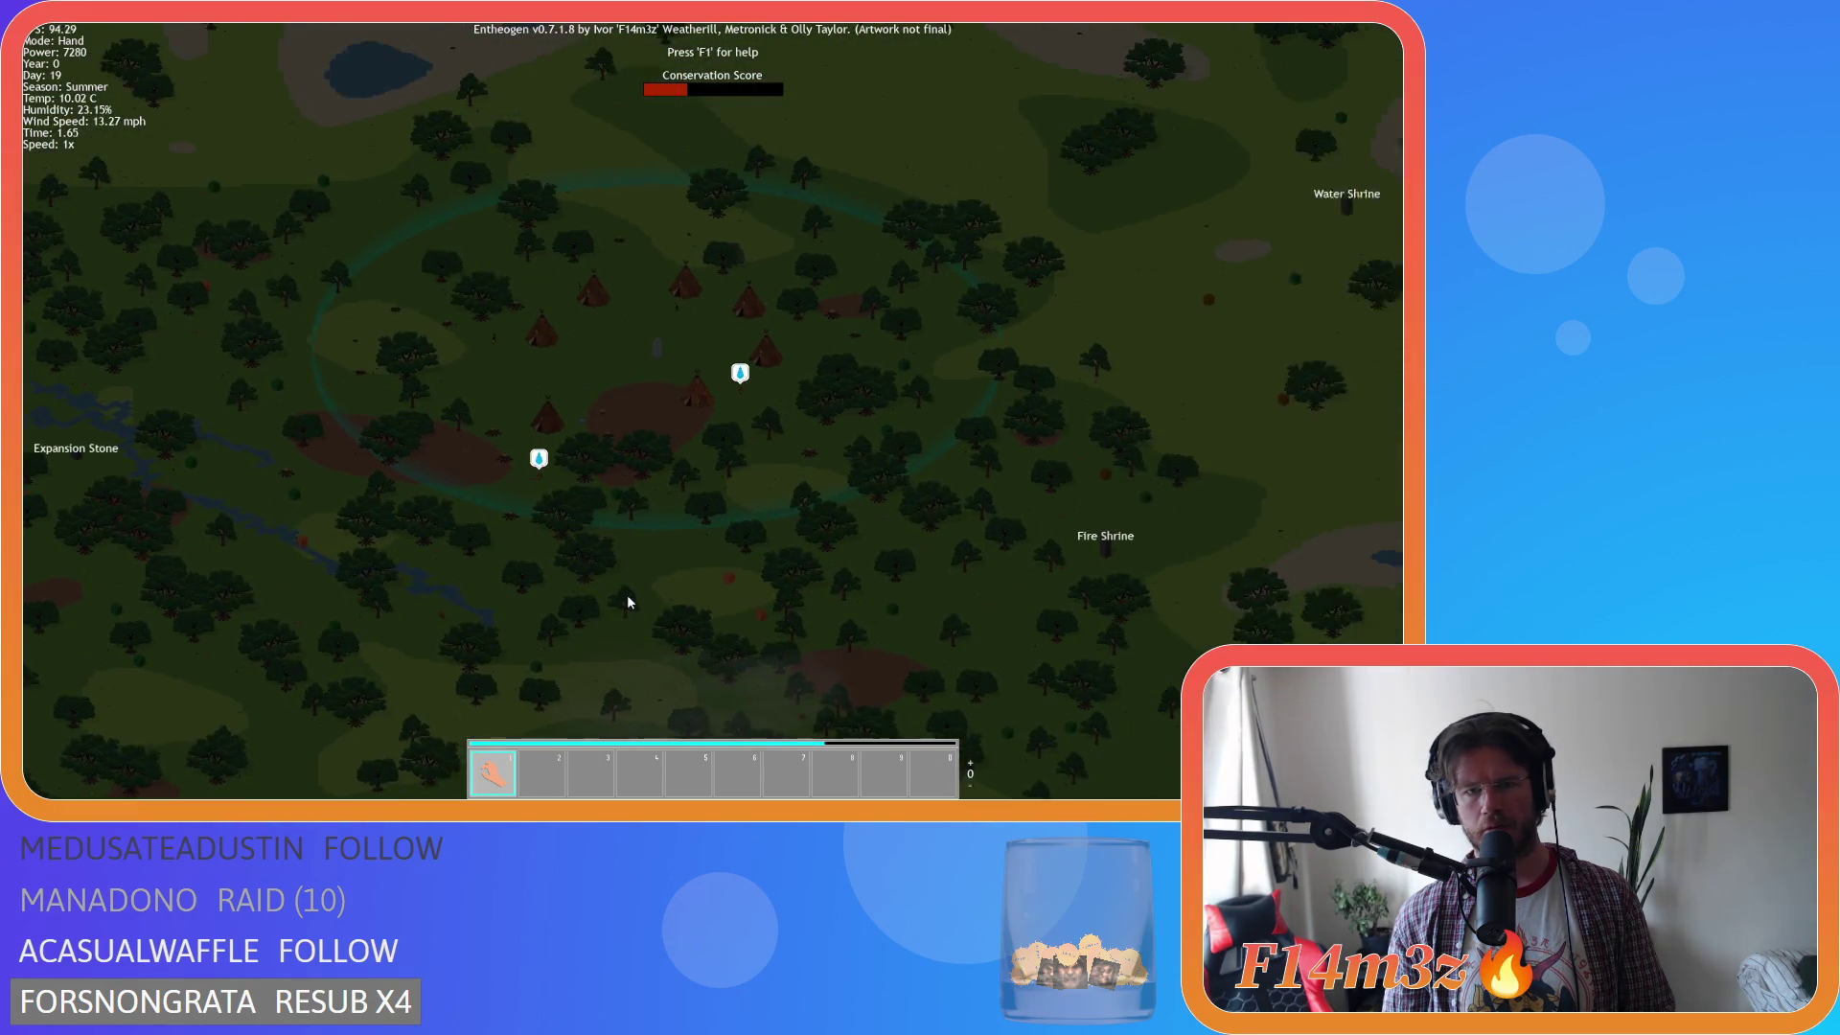
Survey the island overview, panning from the shoreline to the Fire Shrine forest.
scroll(632, 590, "up", 3)
scroll(634, 596, "down", 5)
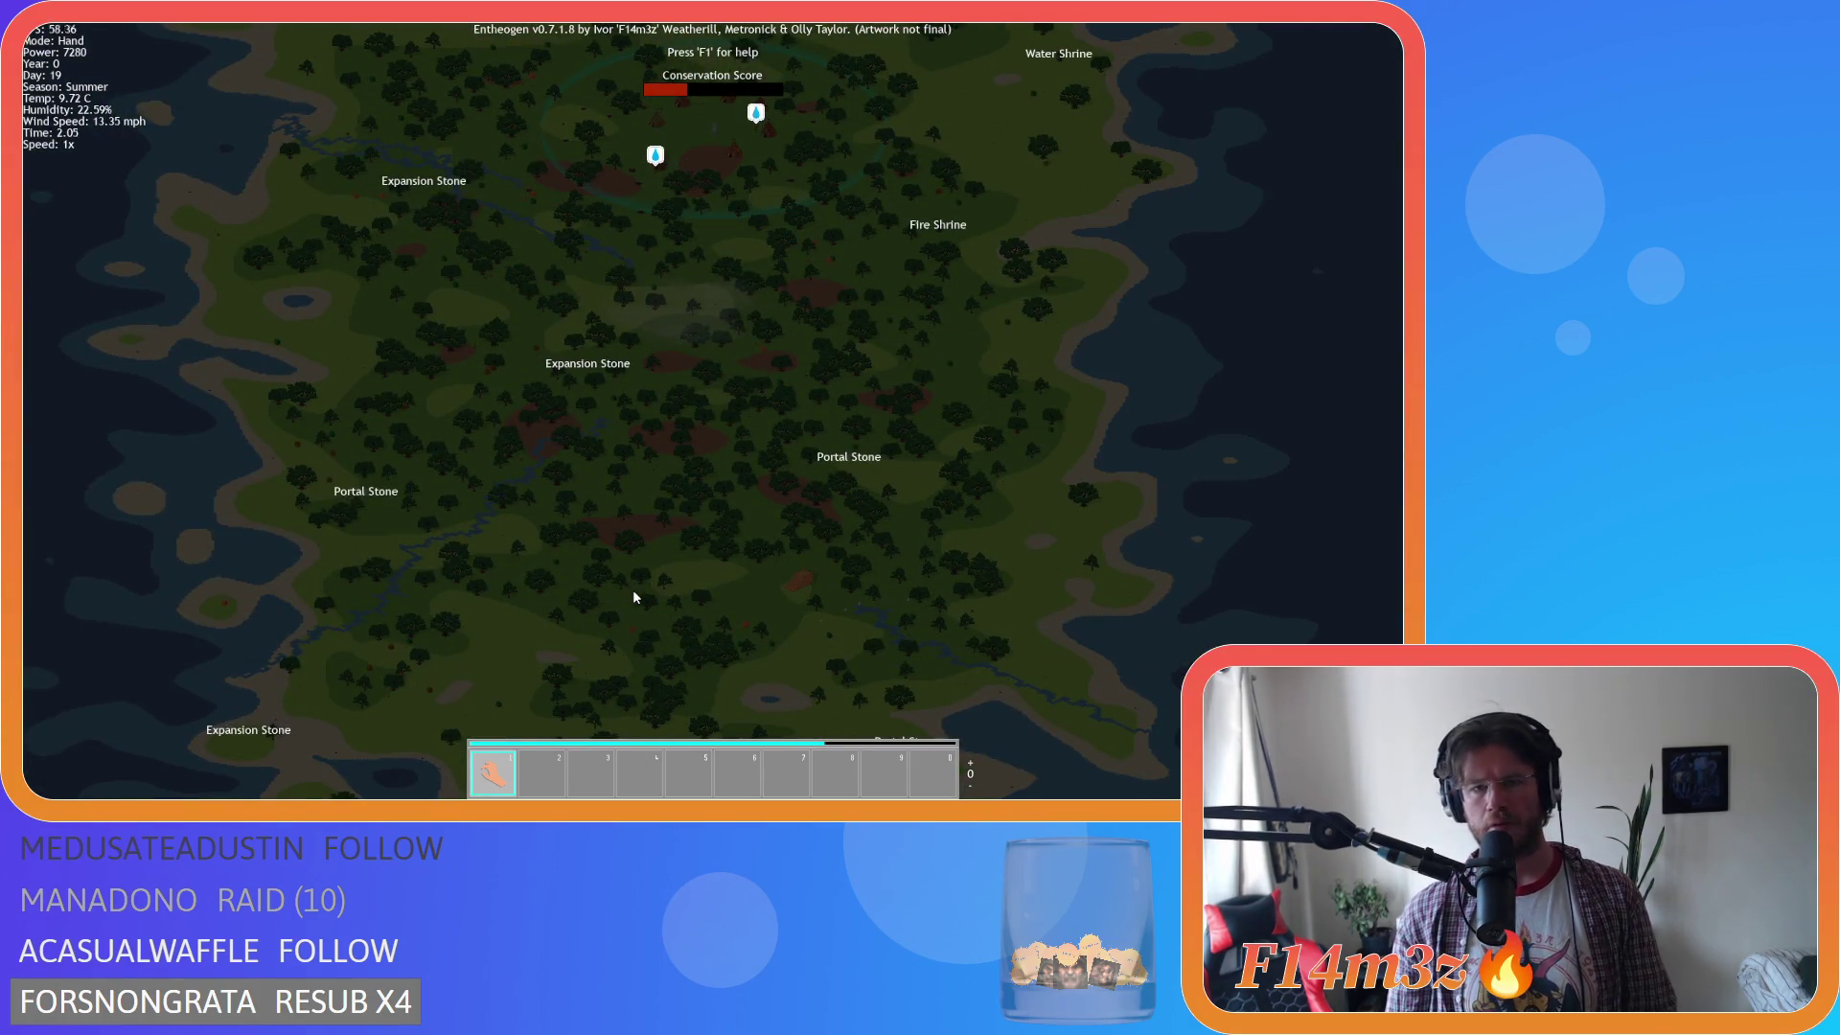
scroll(633, 590, "up", 3)
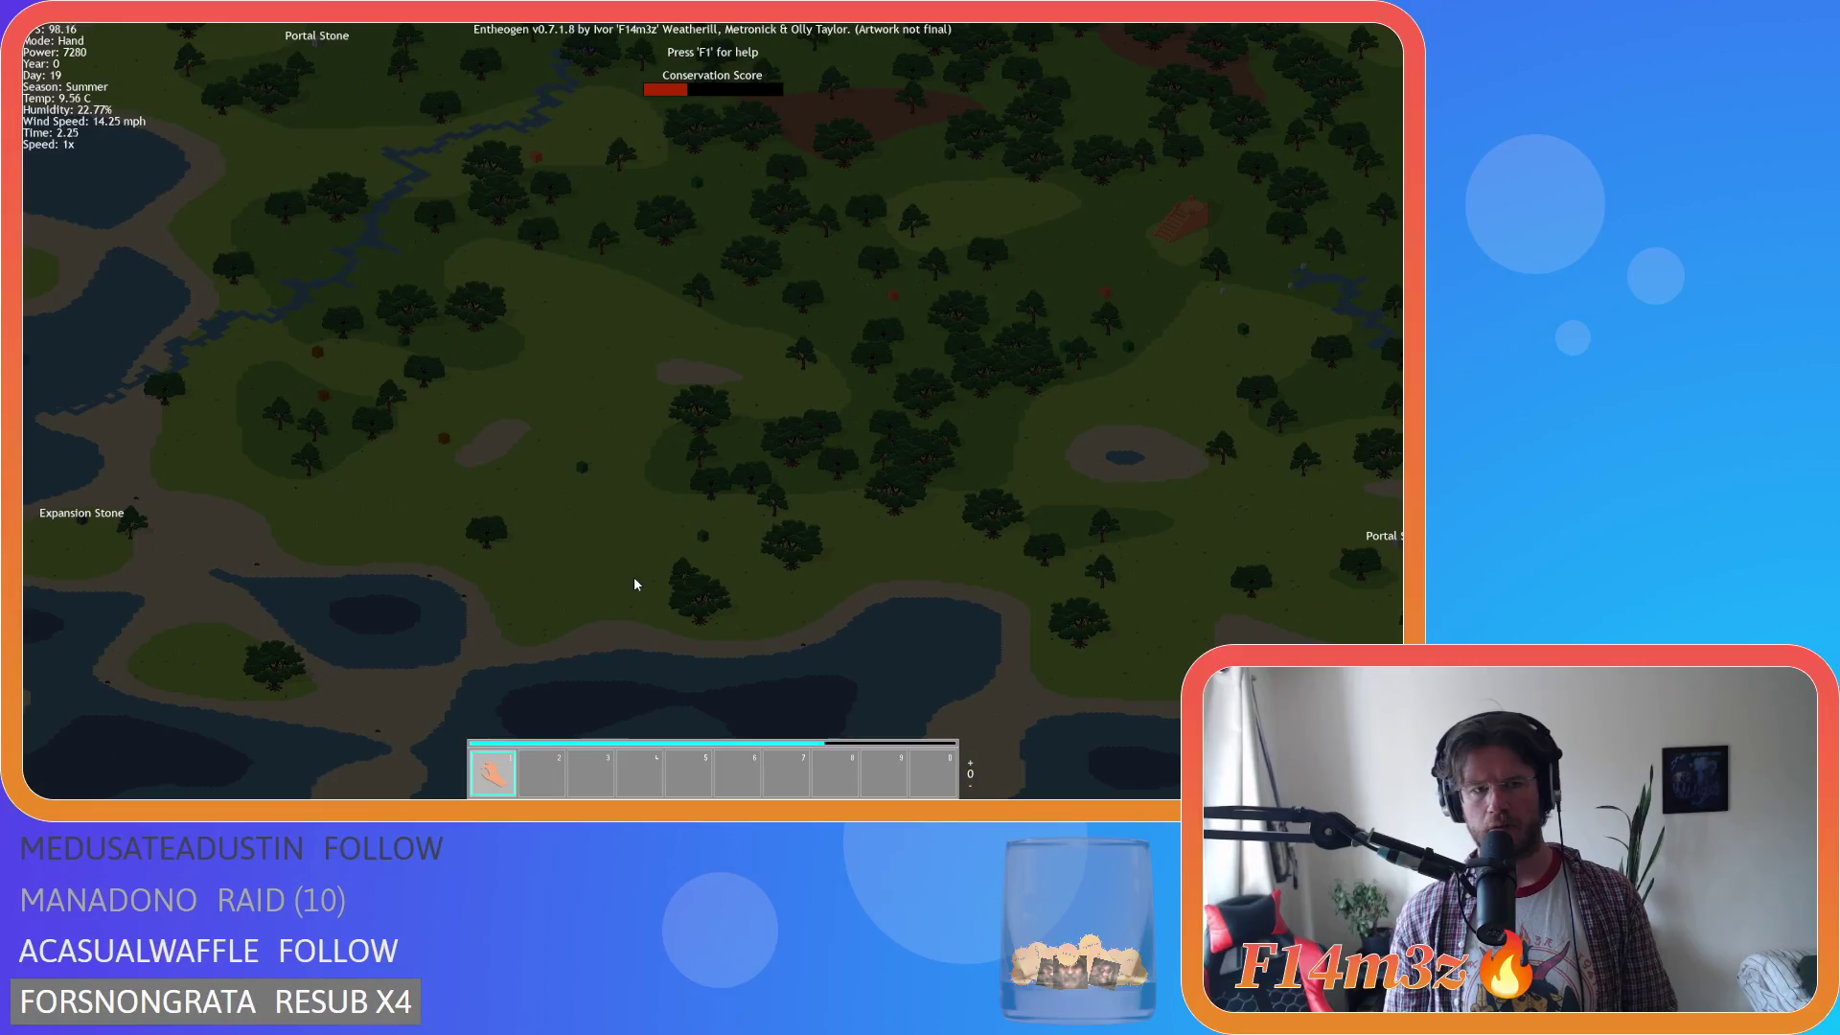
key("w")
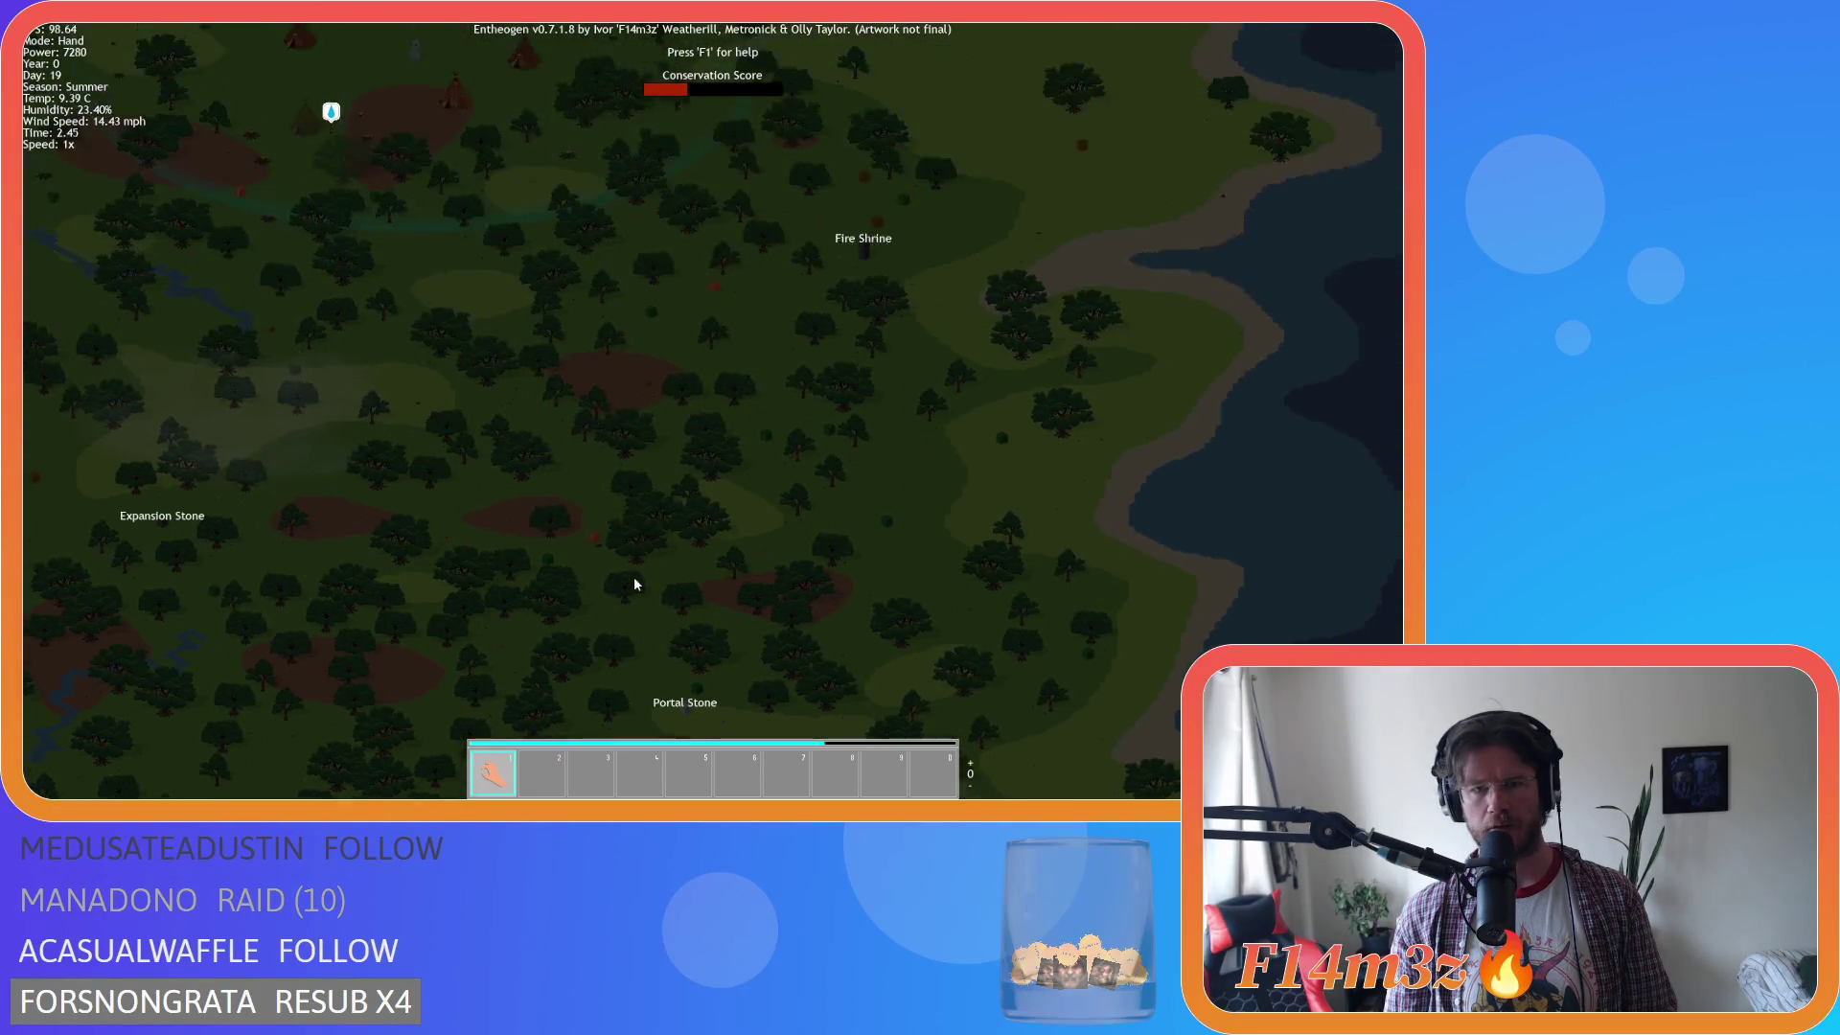
scroll(635, 583, "down", 3)
Pan north to the tepee village, then settle on the forest just south of it.
key("w")
scroll(639, 592, "up", 3)
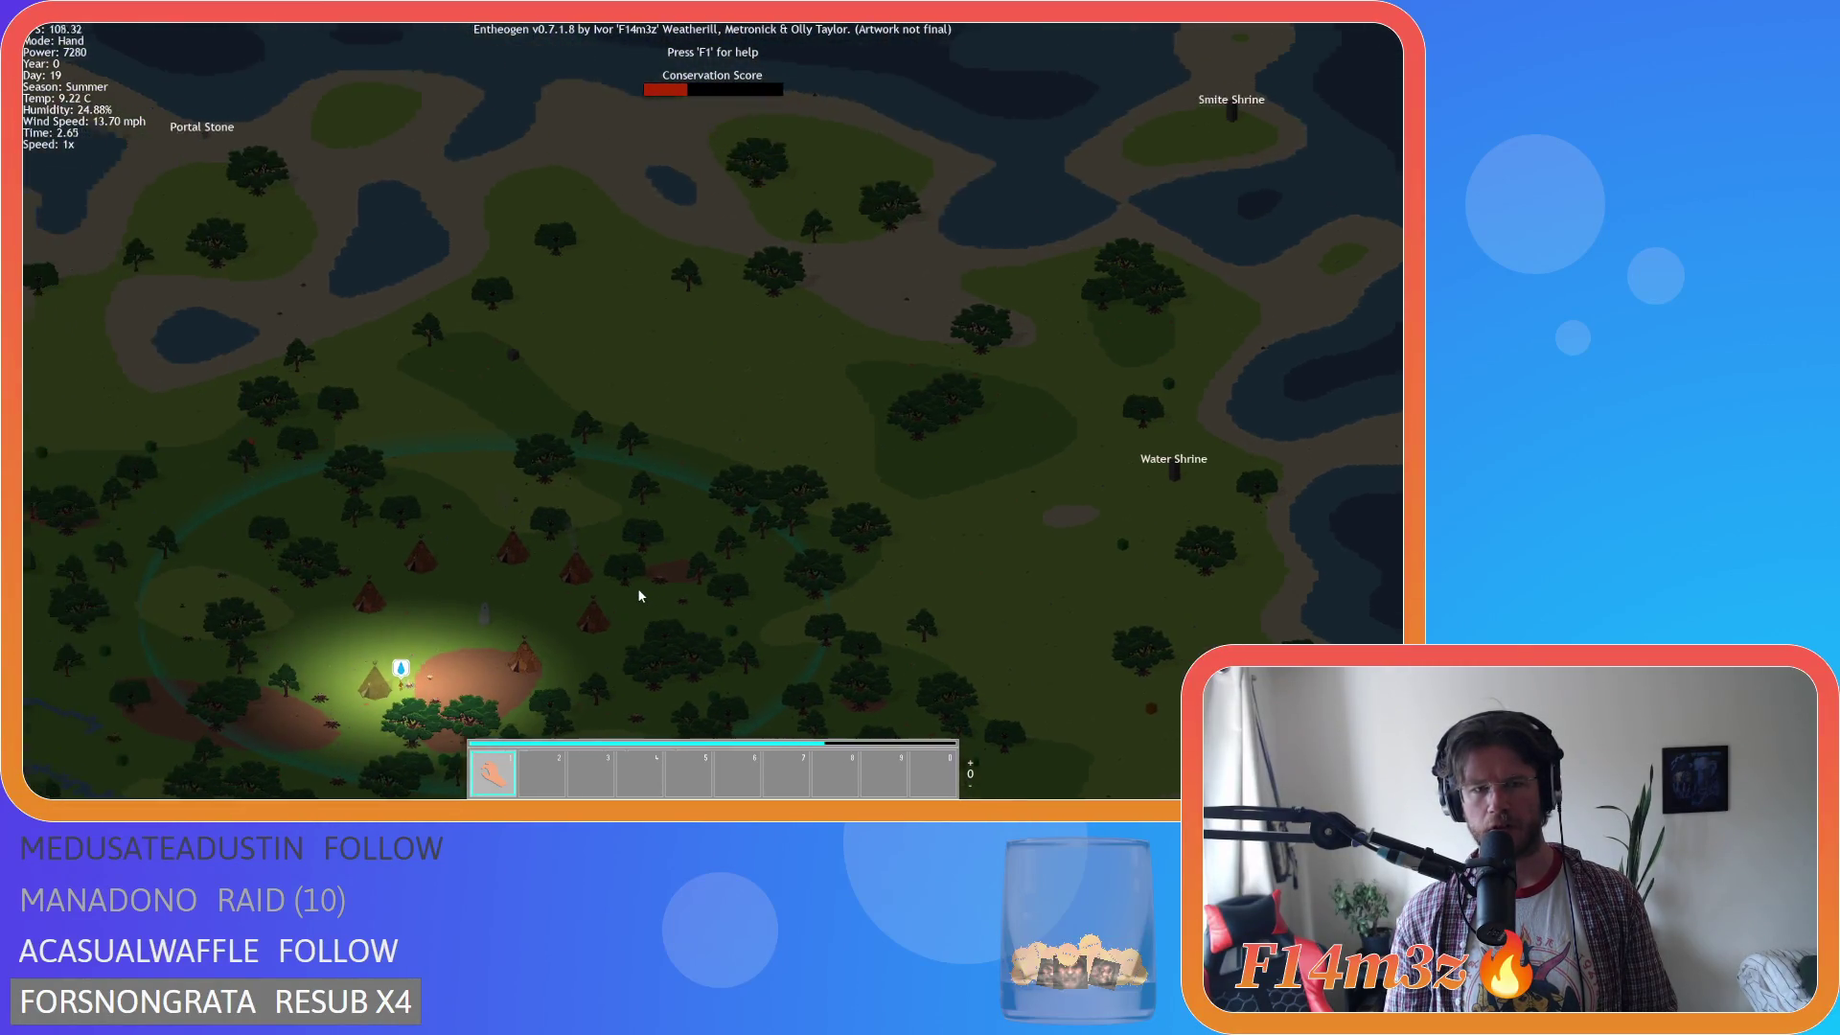
key("a")
key("s")
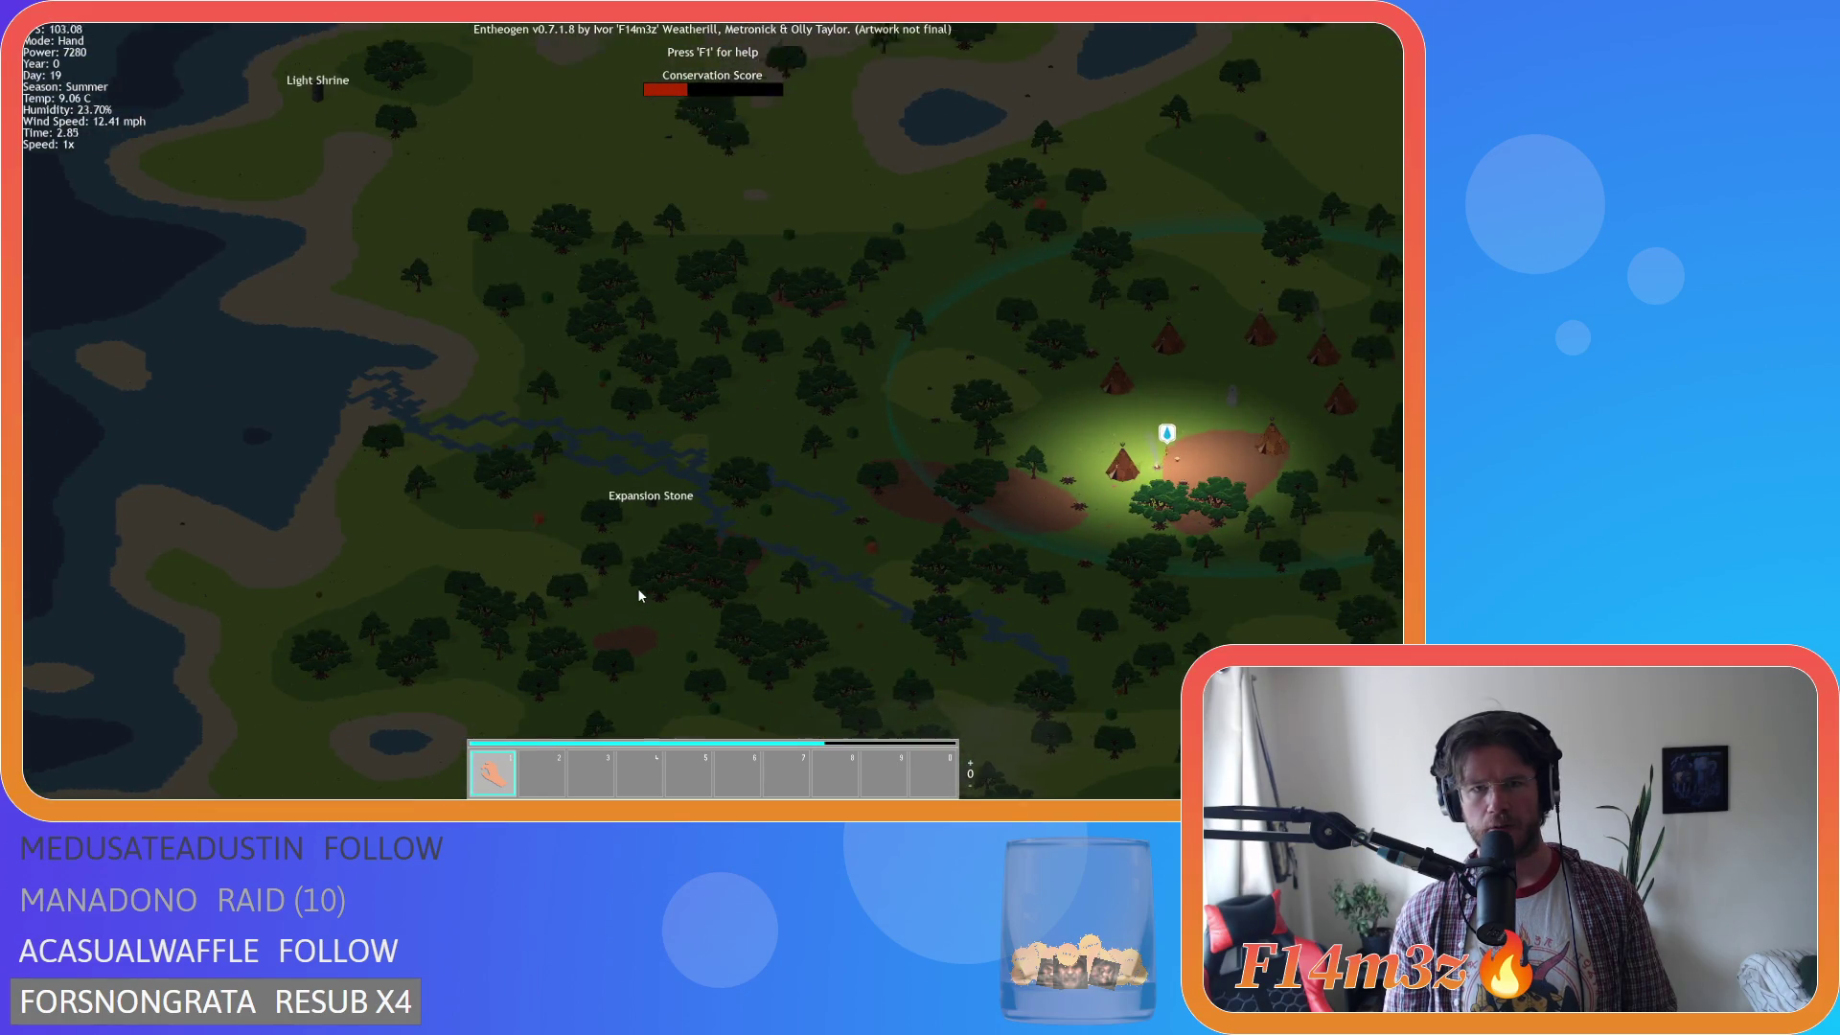
key("d")
scroll(639, 595, "up", 5)
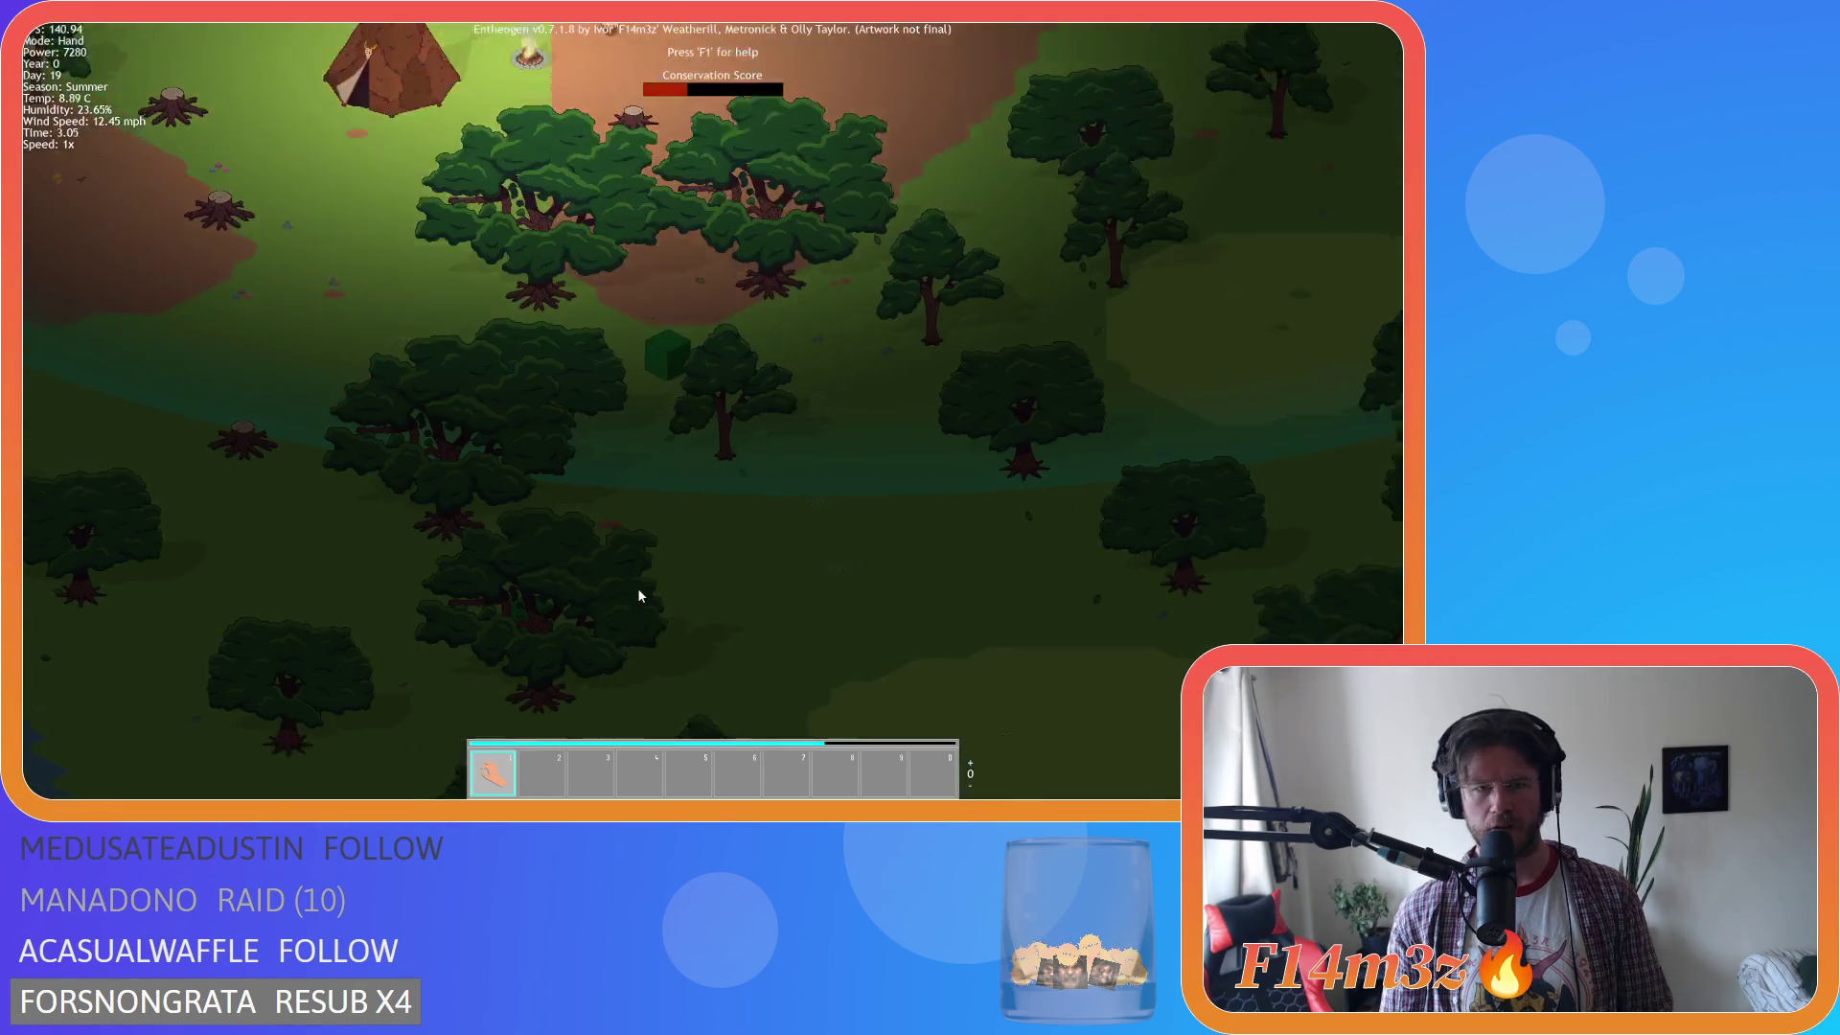
scroll(639, 595, "down", 3)
key("s")
scroll(642, 610, "up", 2)
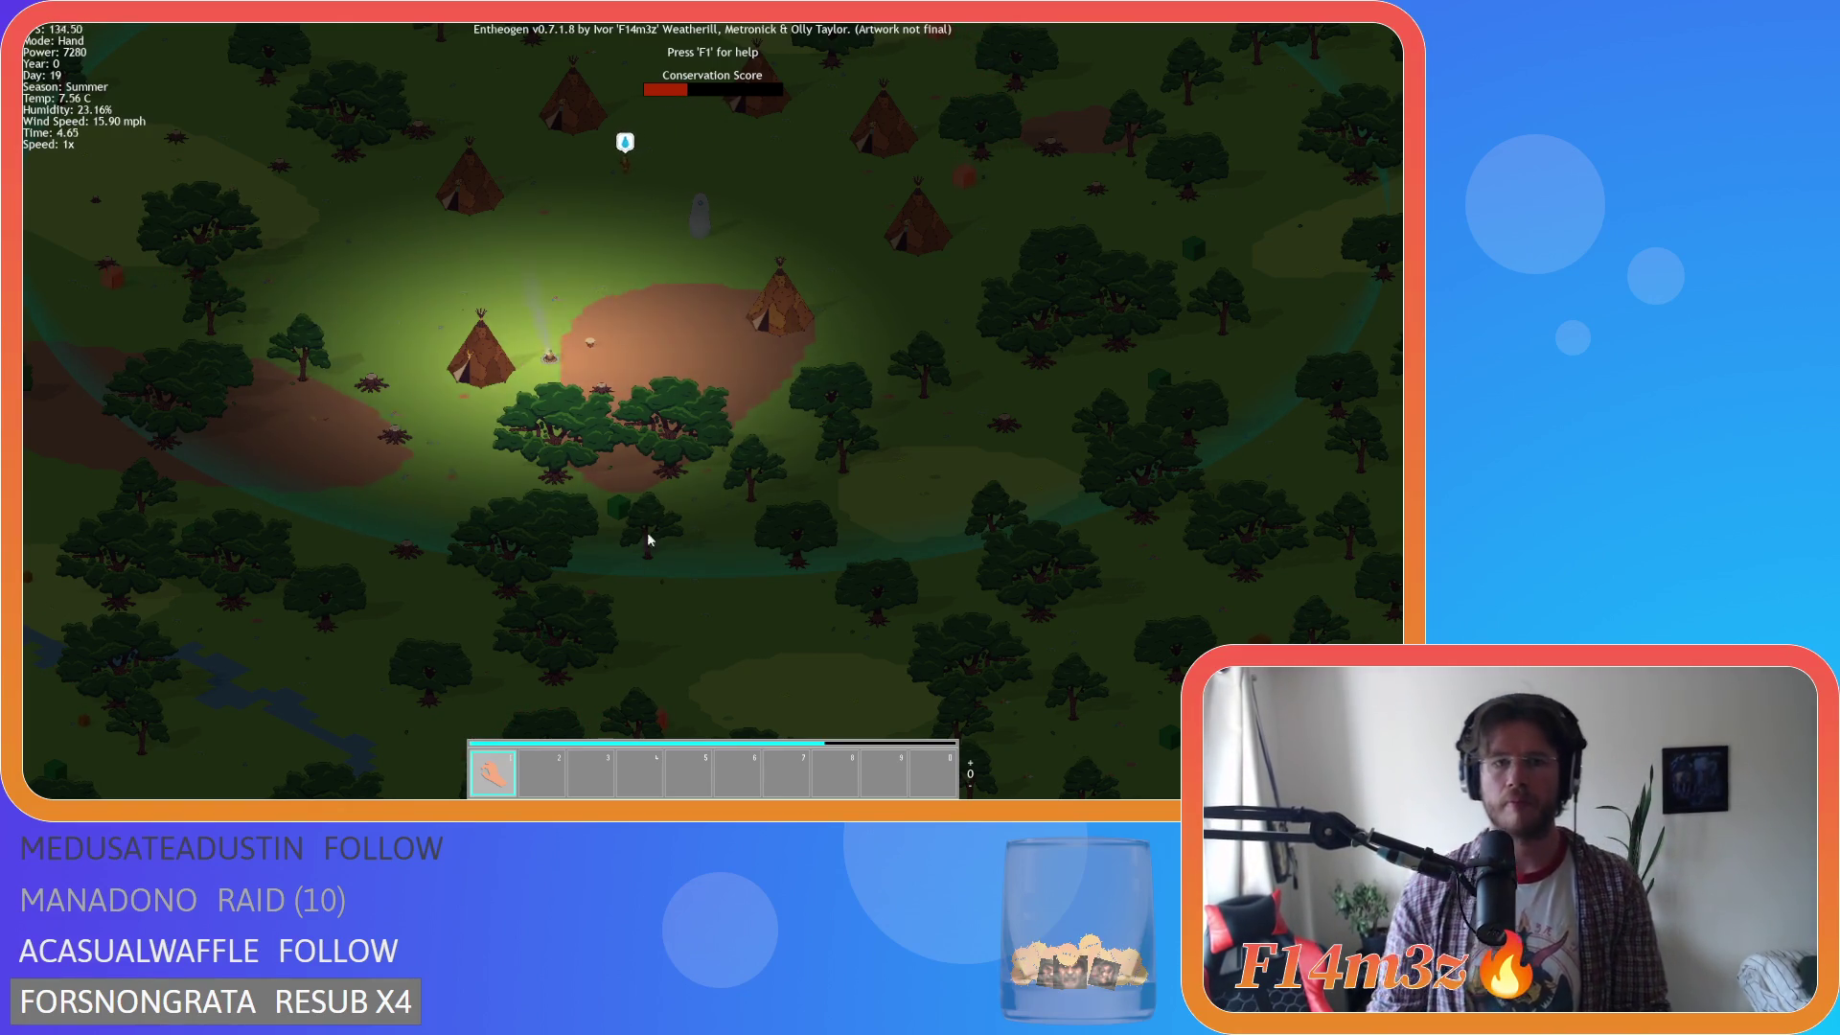
Zoom in on the tepee village and pan across the camp around the campfire.
scroll(648, 563, "down", 3)
scroll(623, 431, "up", 5)
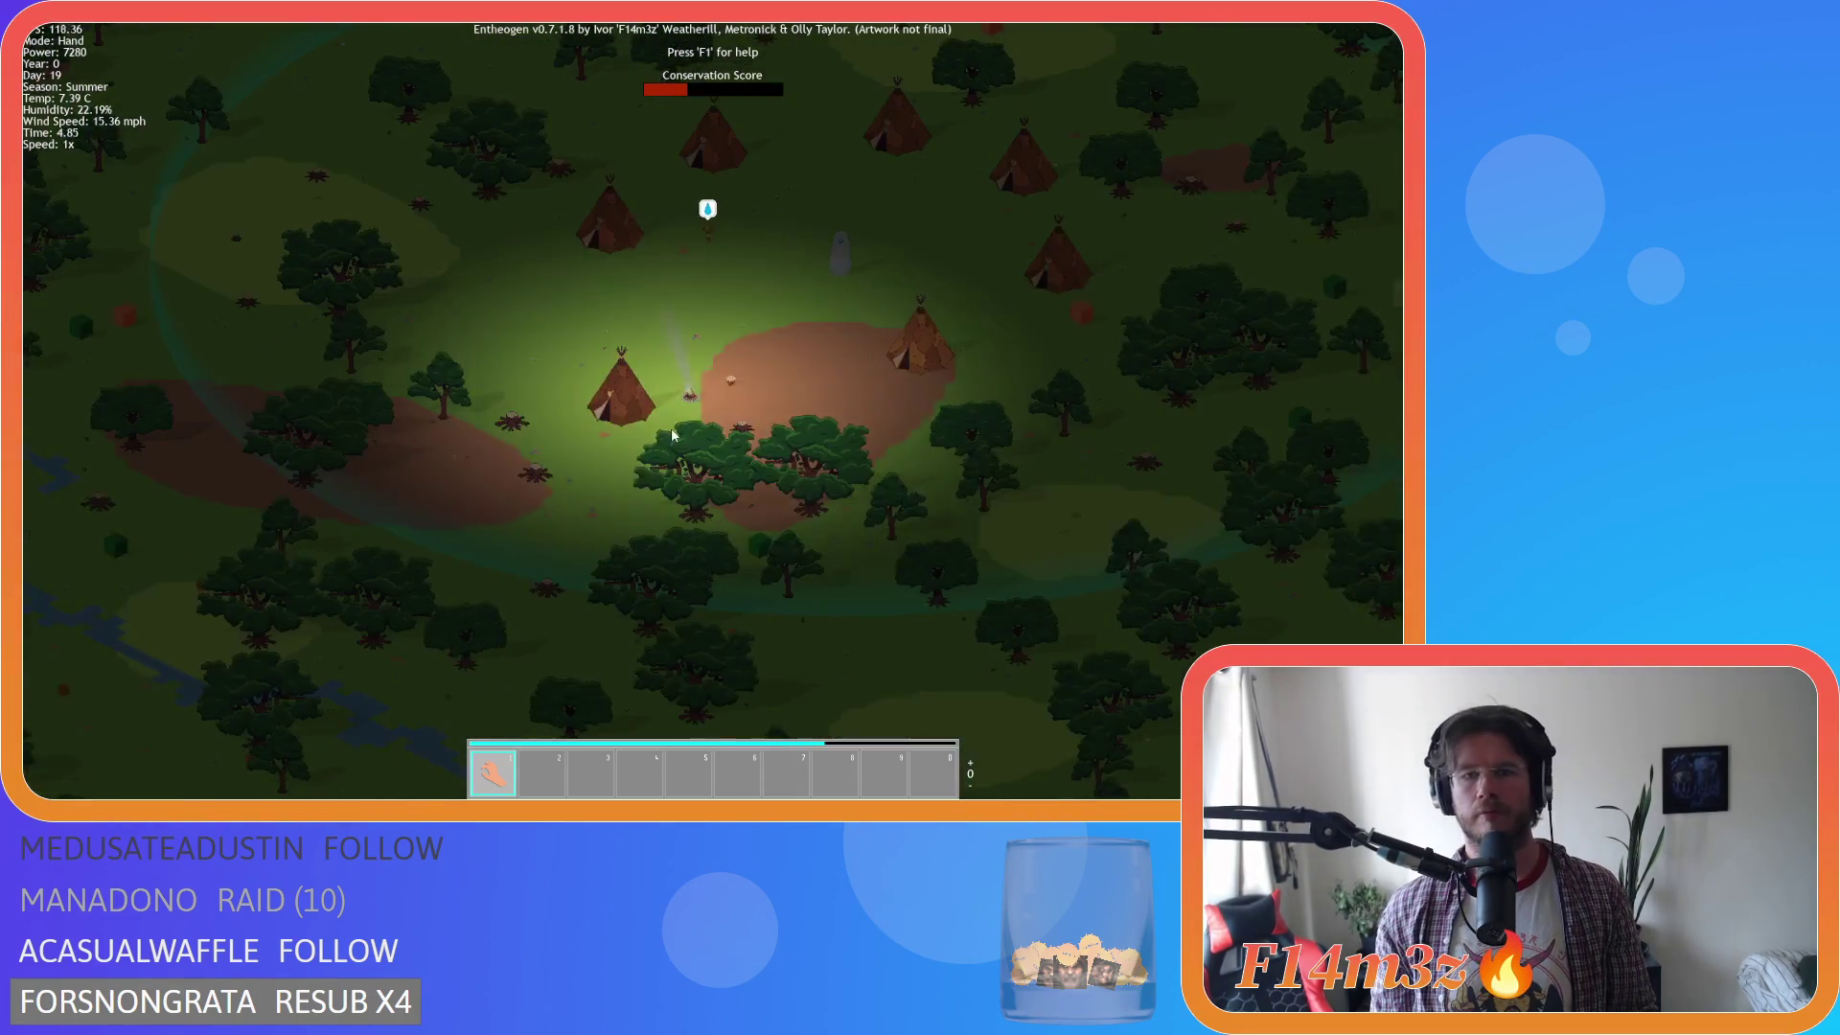
key("w")
key("d")
scroll(674, 433, "up", 5)
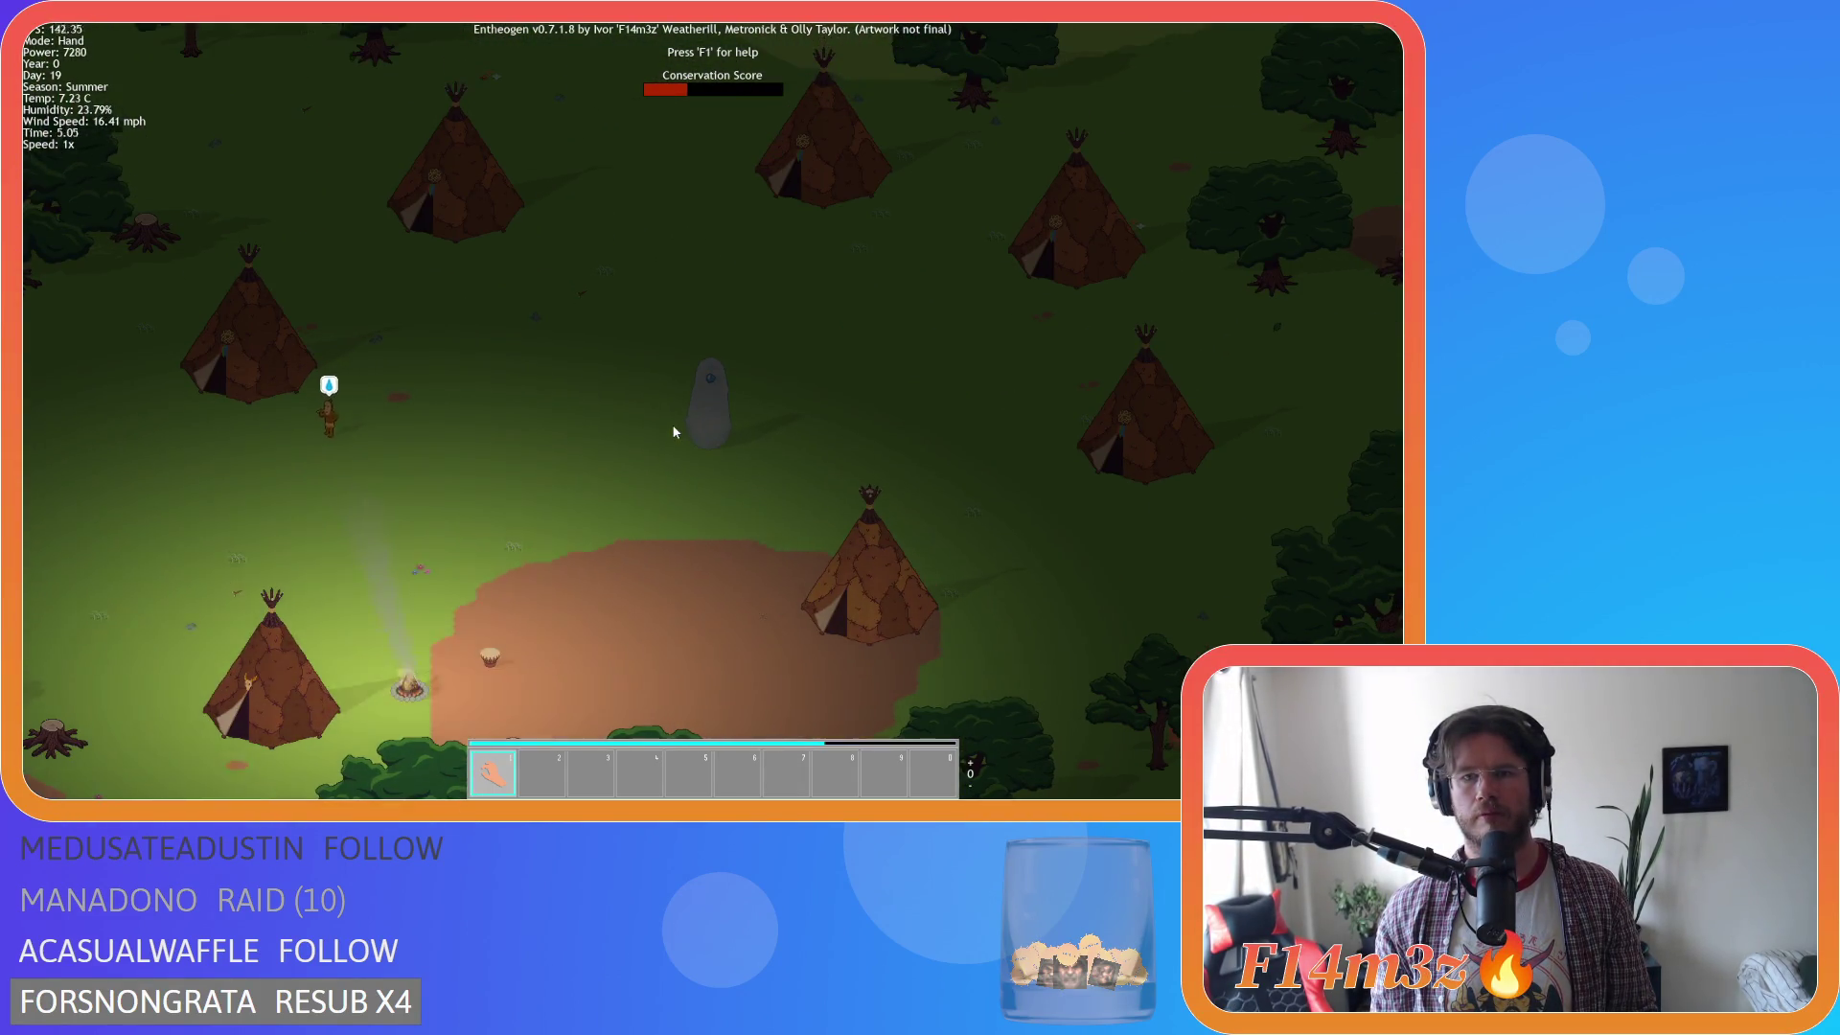
Pan down across the tepees and zoom out over the forest south of the village.
key("s")
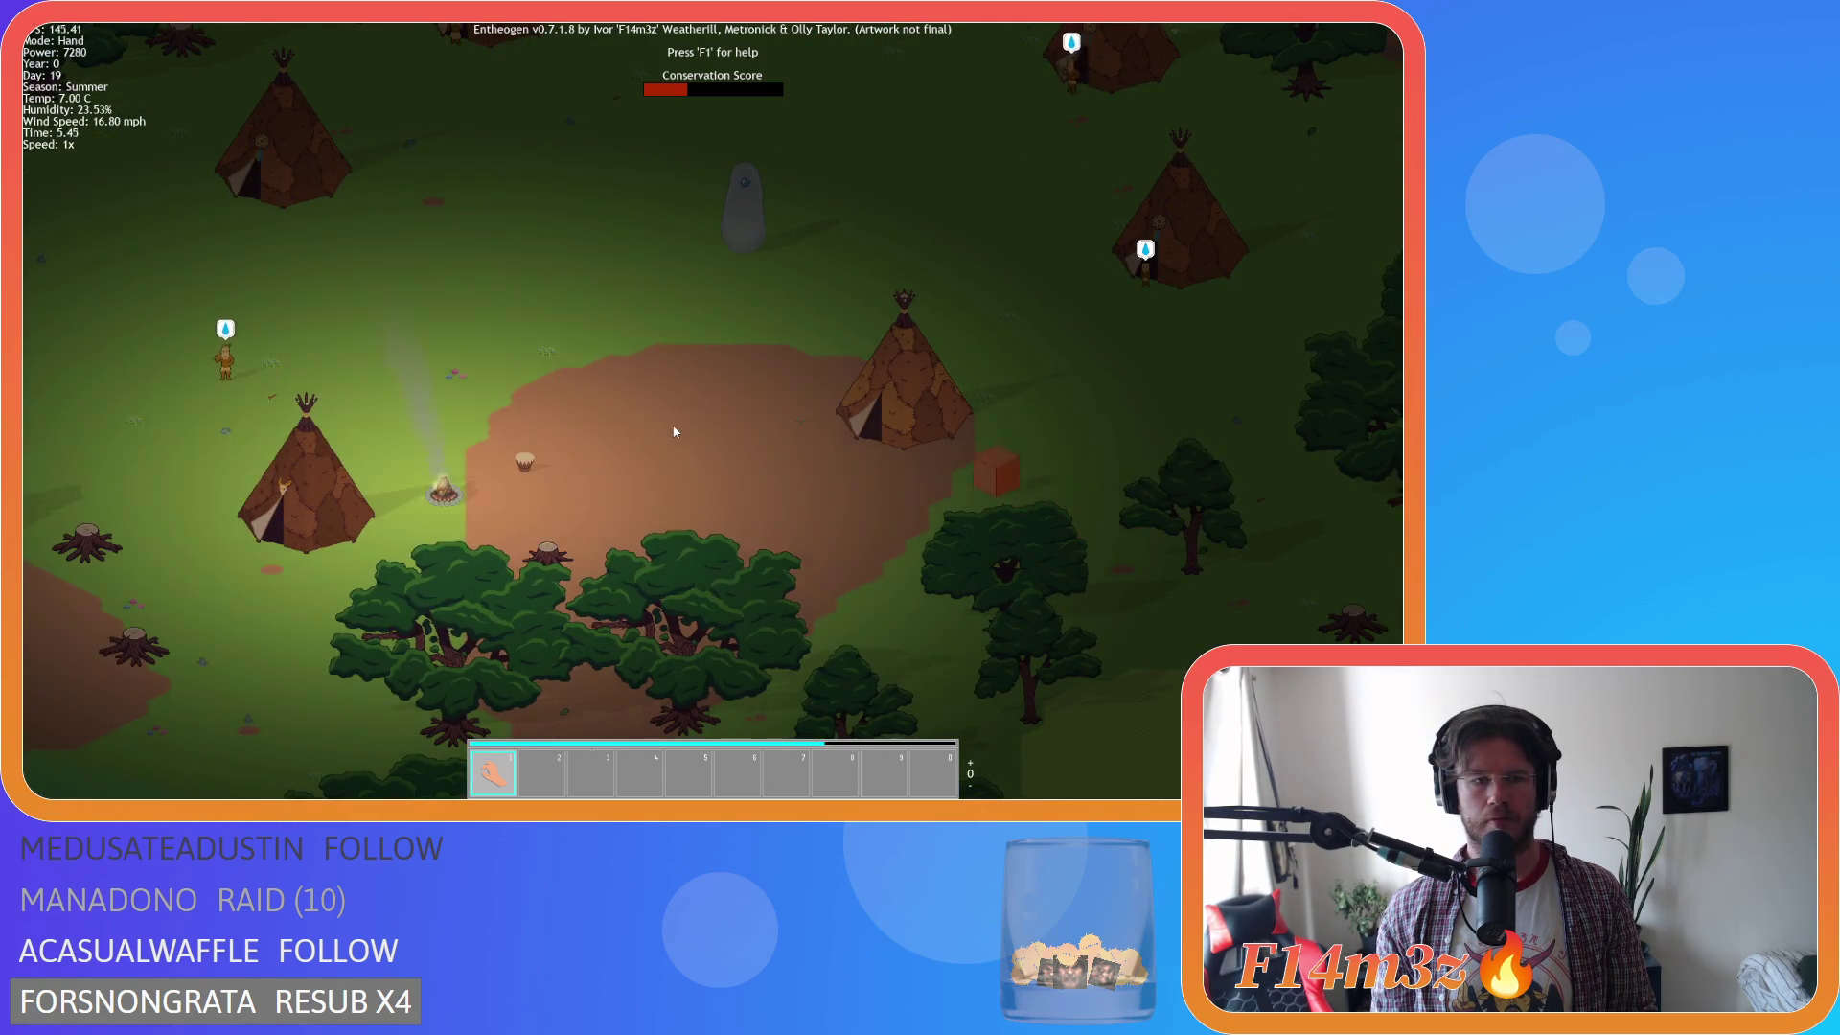
key("s")
key("a")
scroll(674, 432, "down", 5)
key("s")
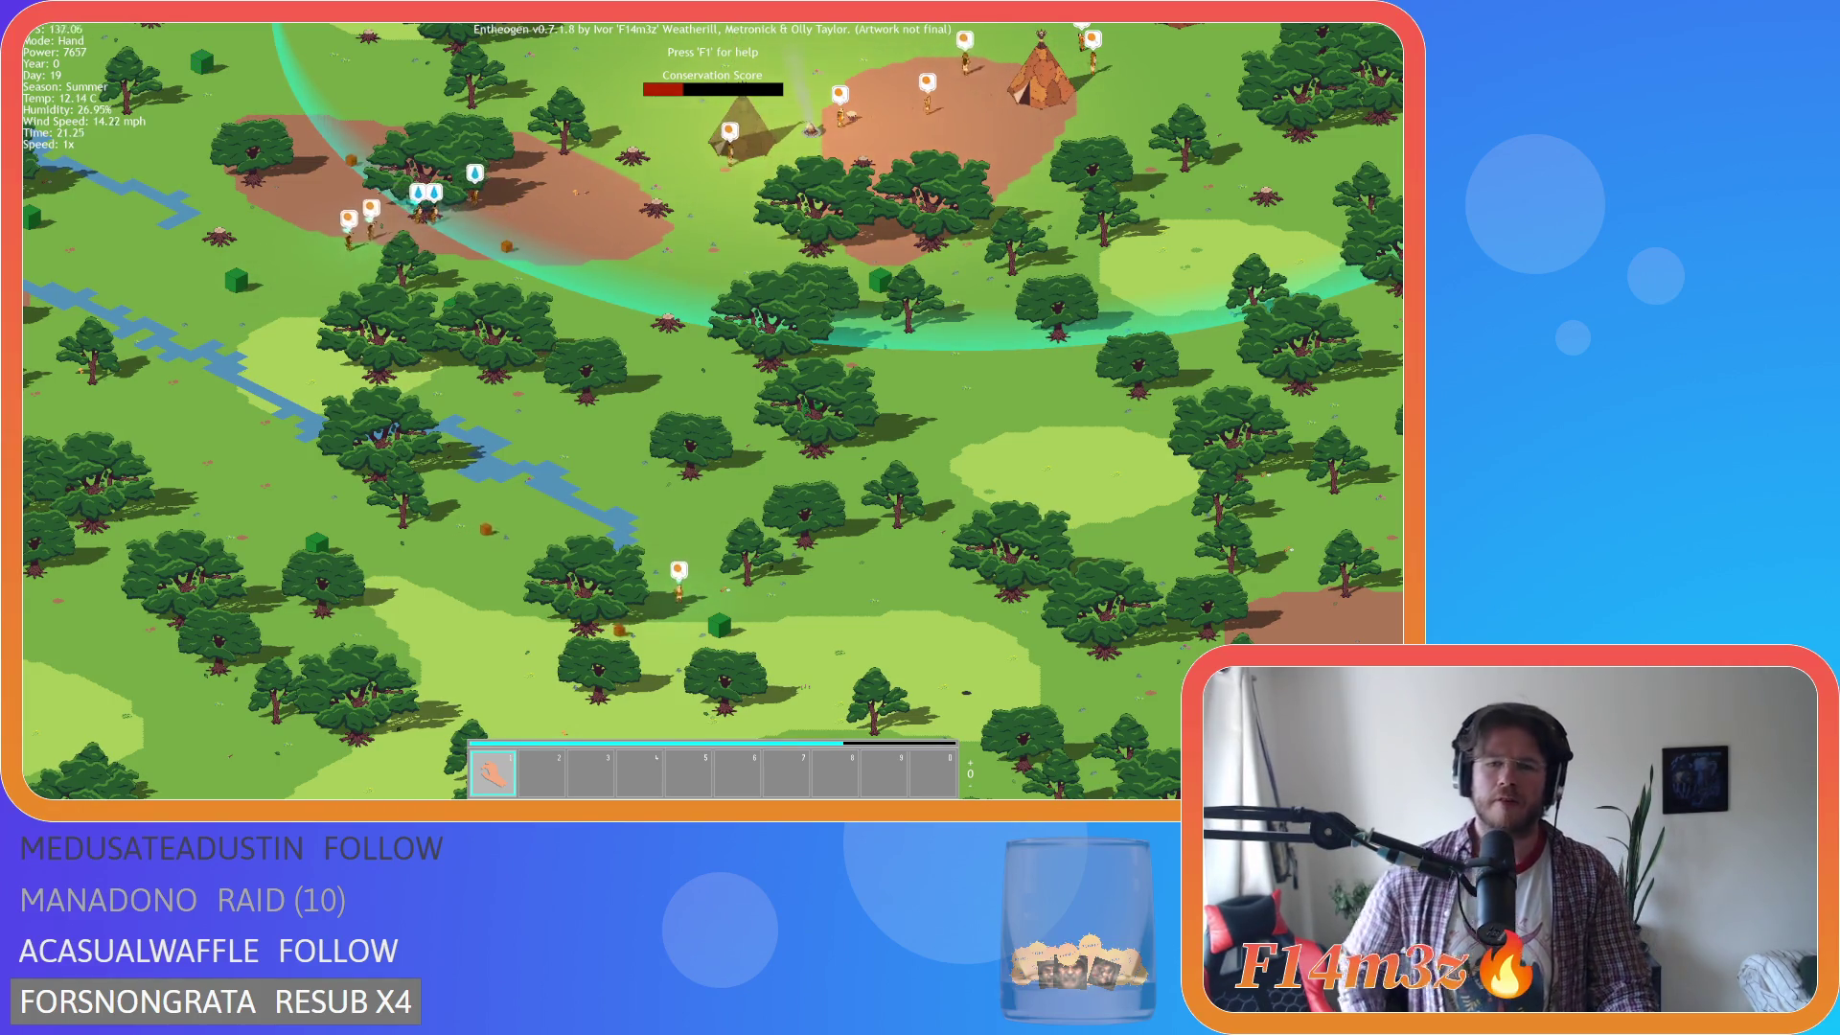
Pan from the forest up to centre the daytime tepee village.
key("s")
key("d")
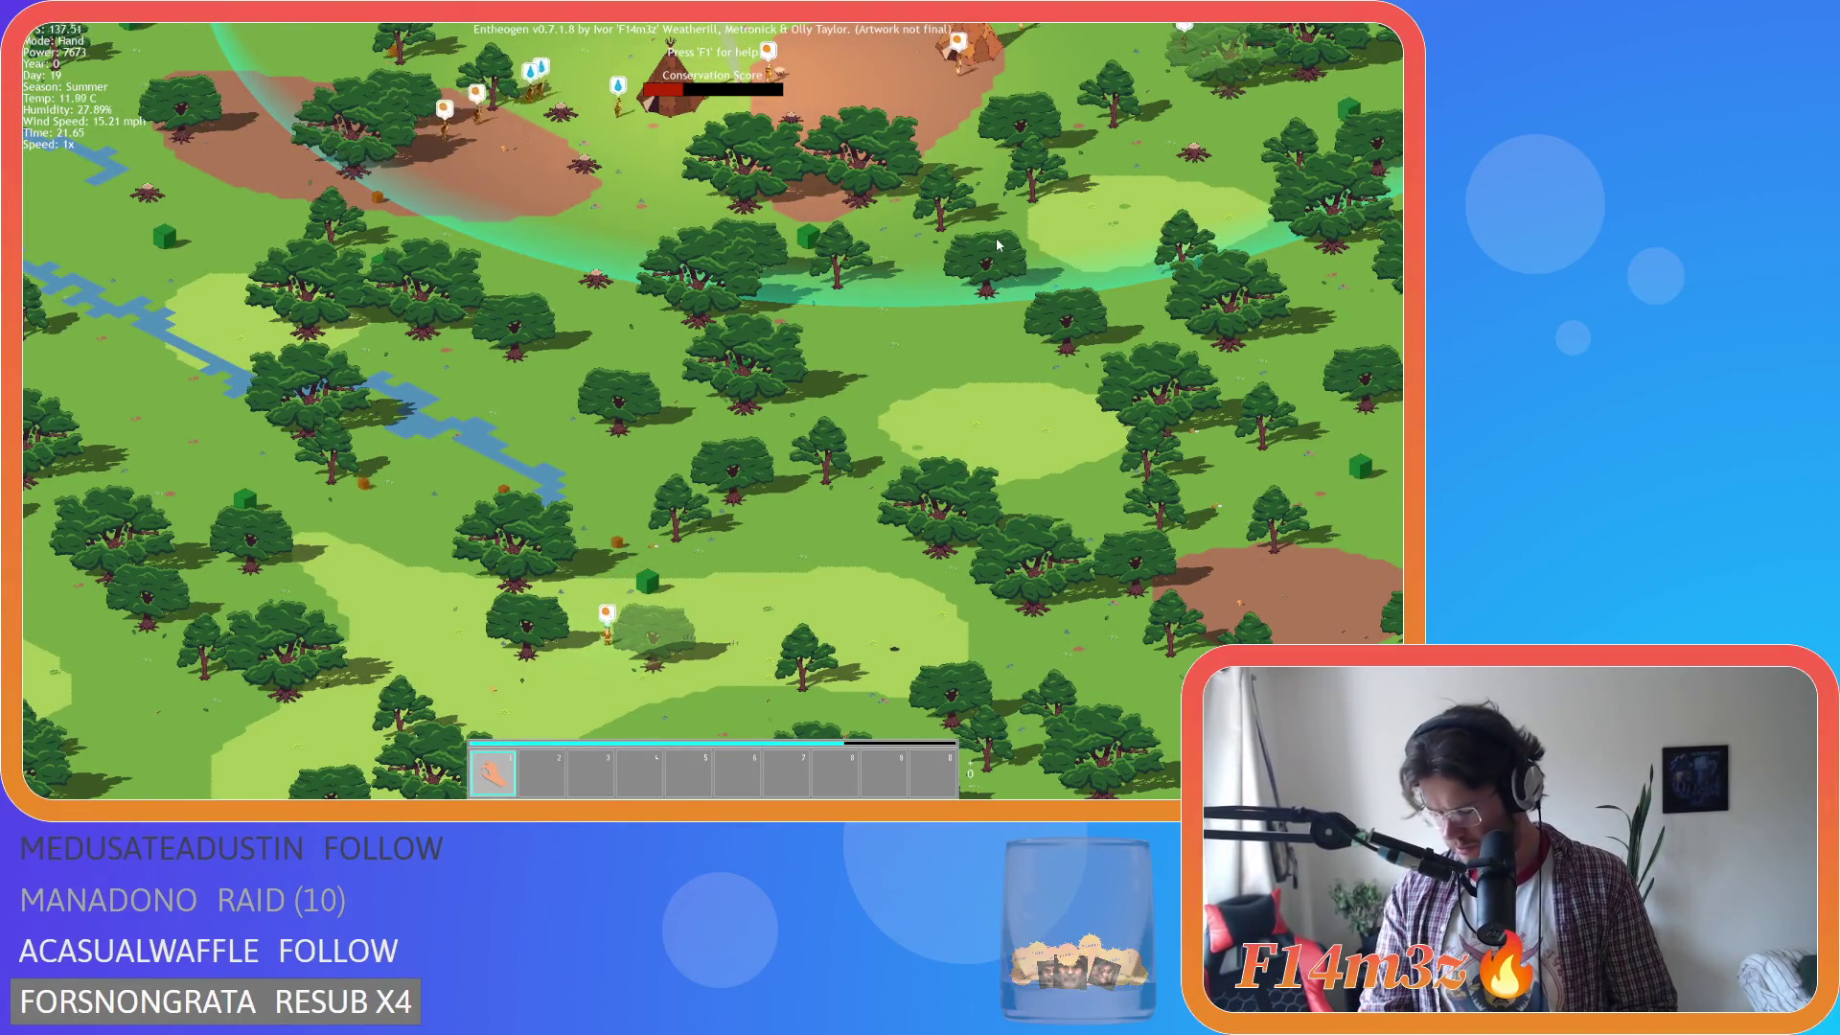
key("w")
scroll(669, 381, "up", 5)
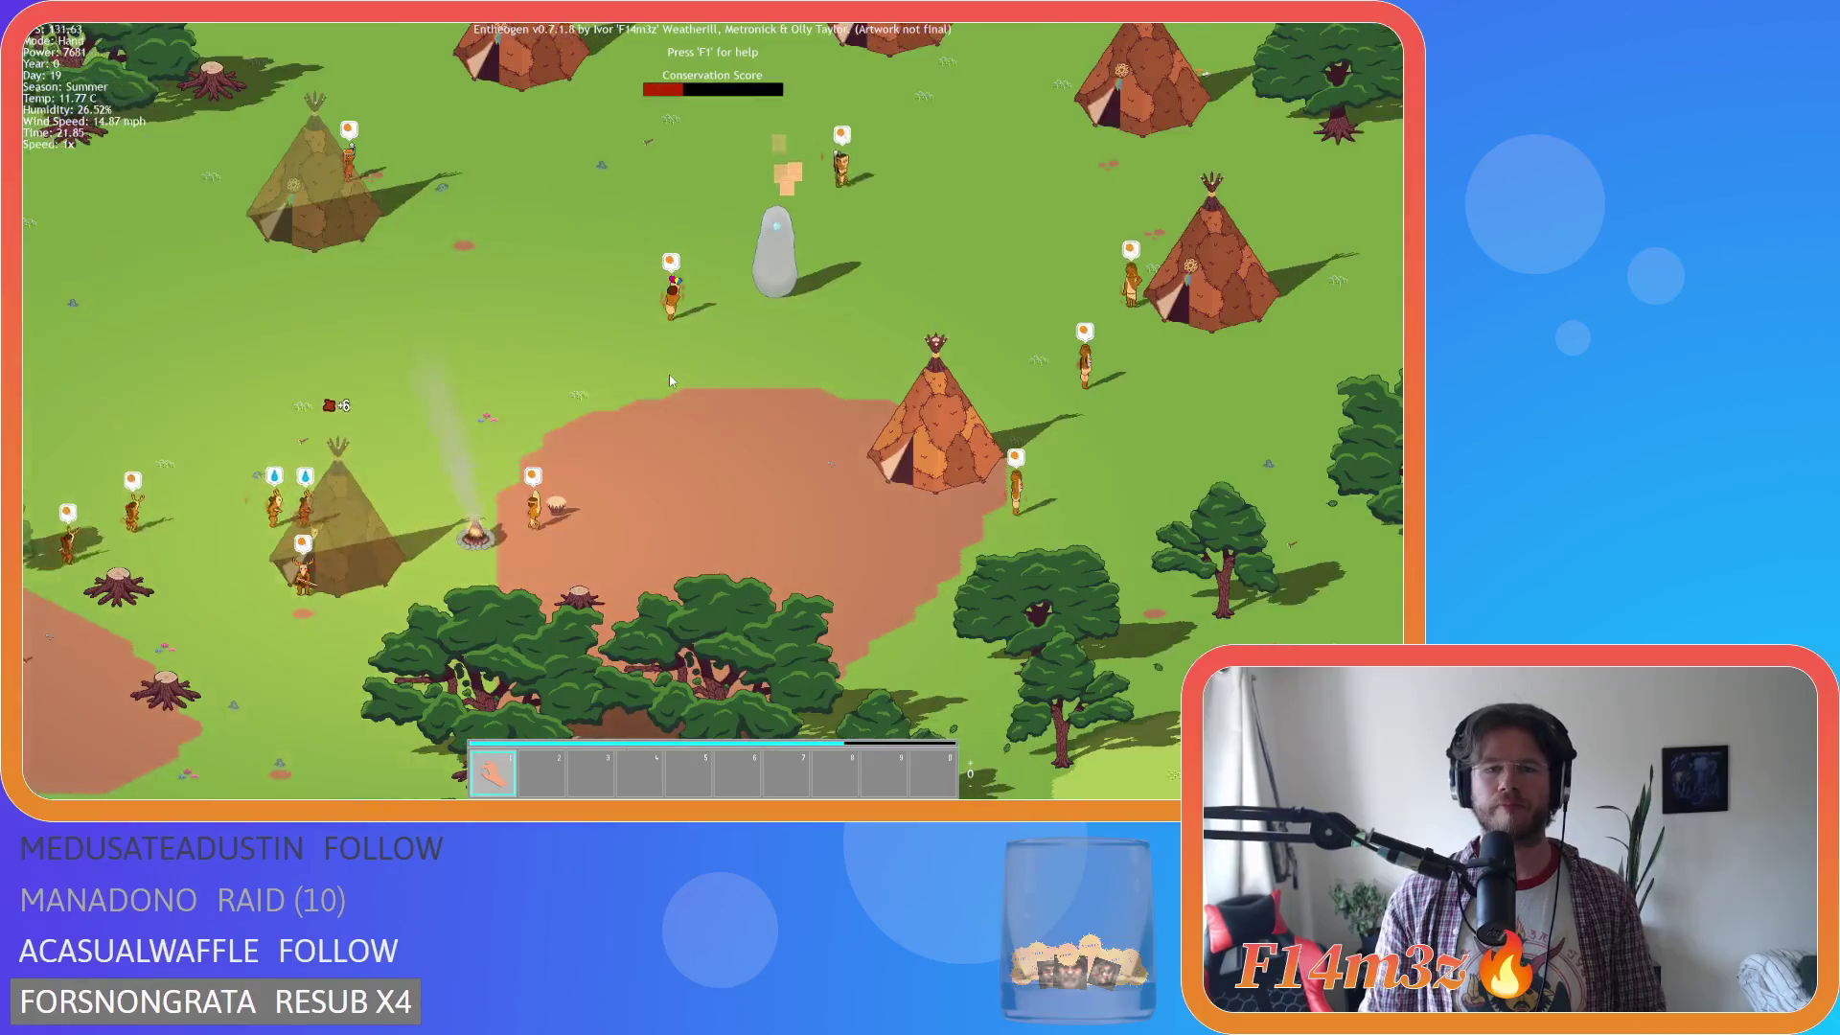
scroll(669, 381, "down", 5)
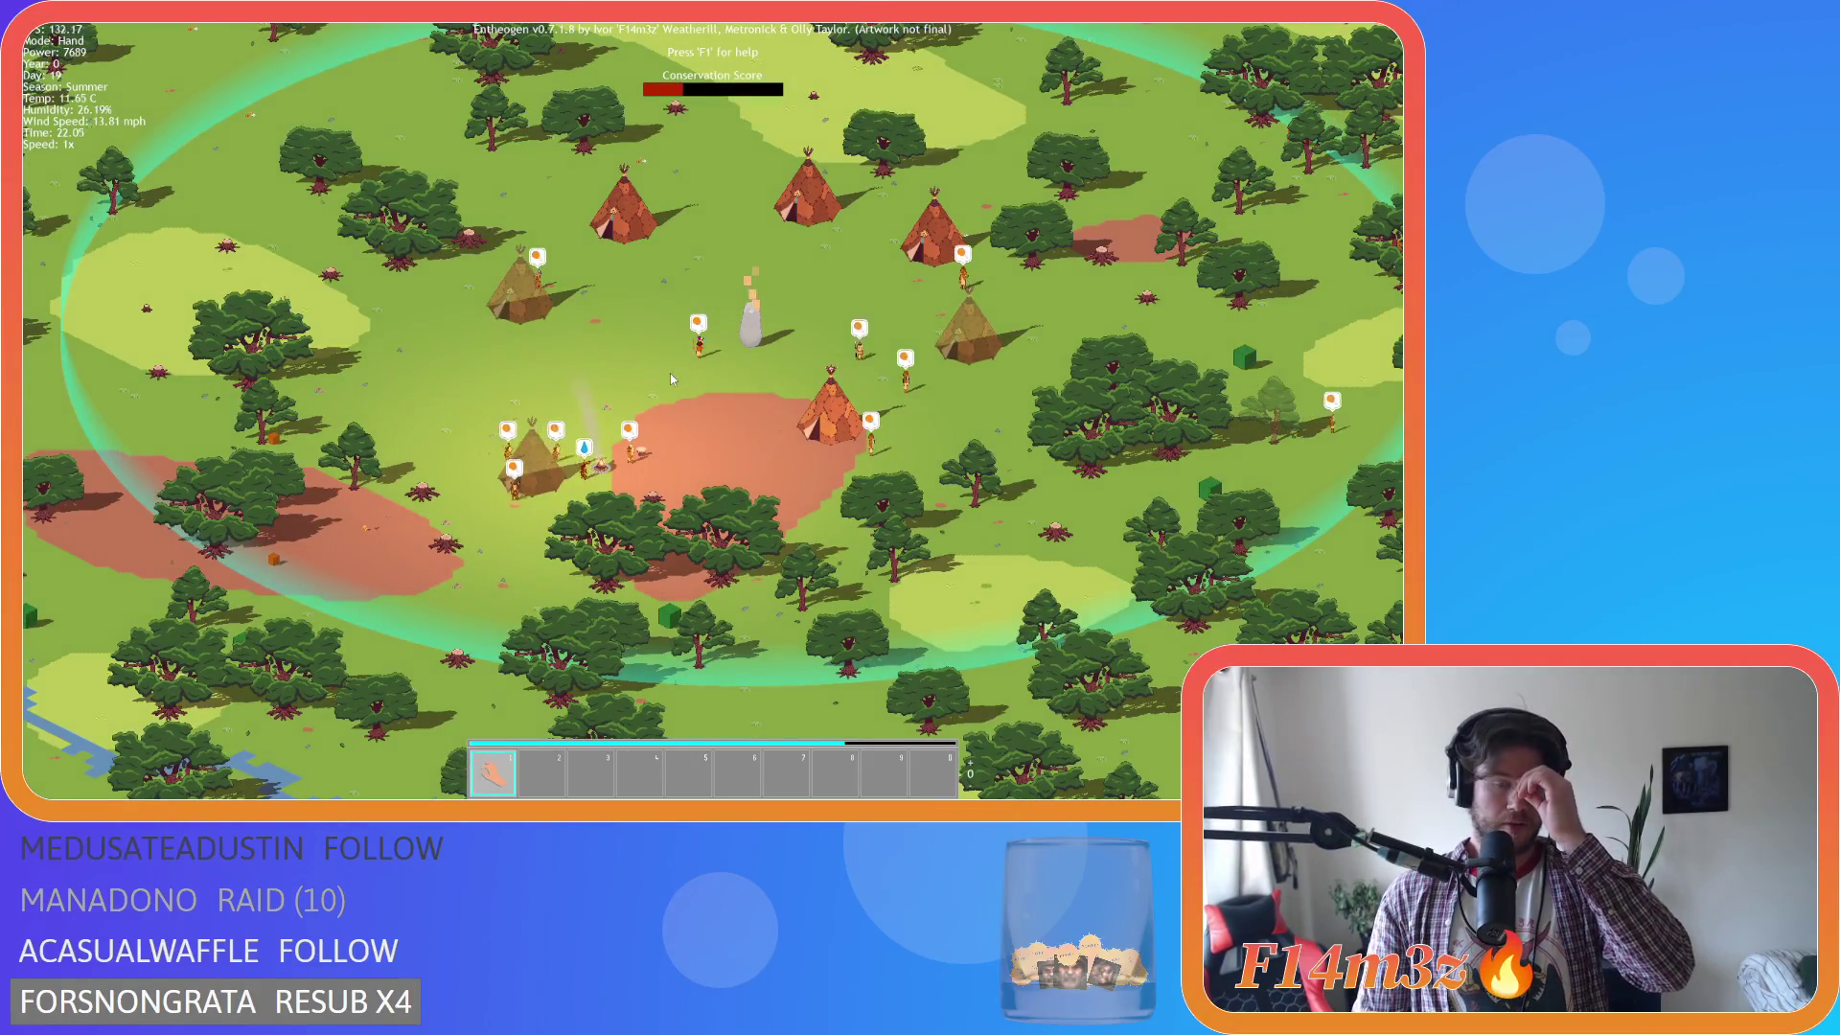
key("w")
key("a")
key("s")
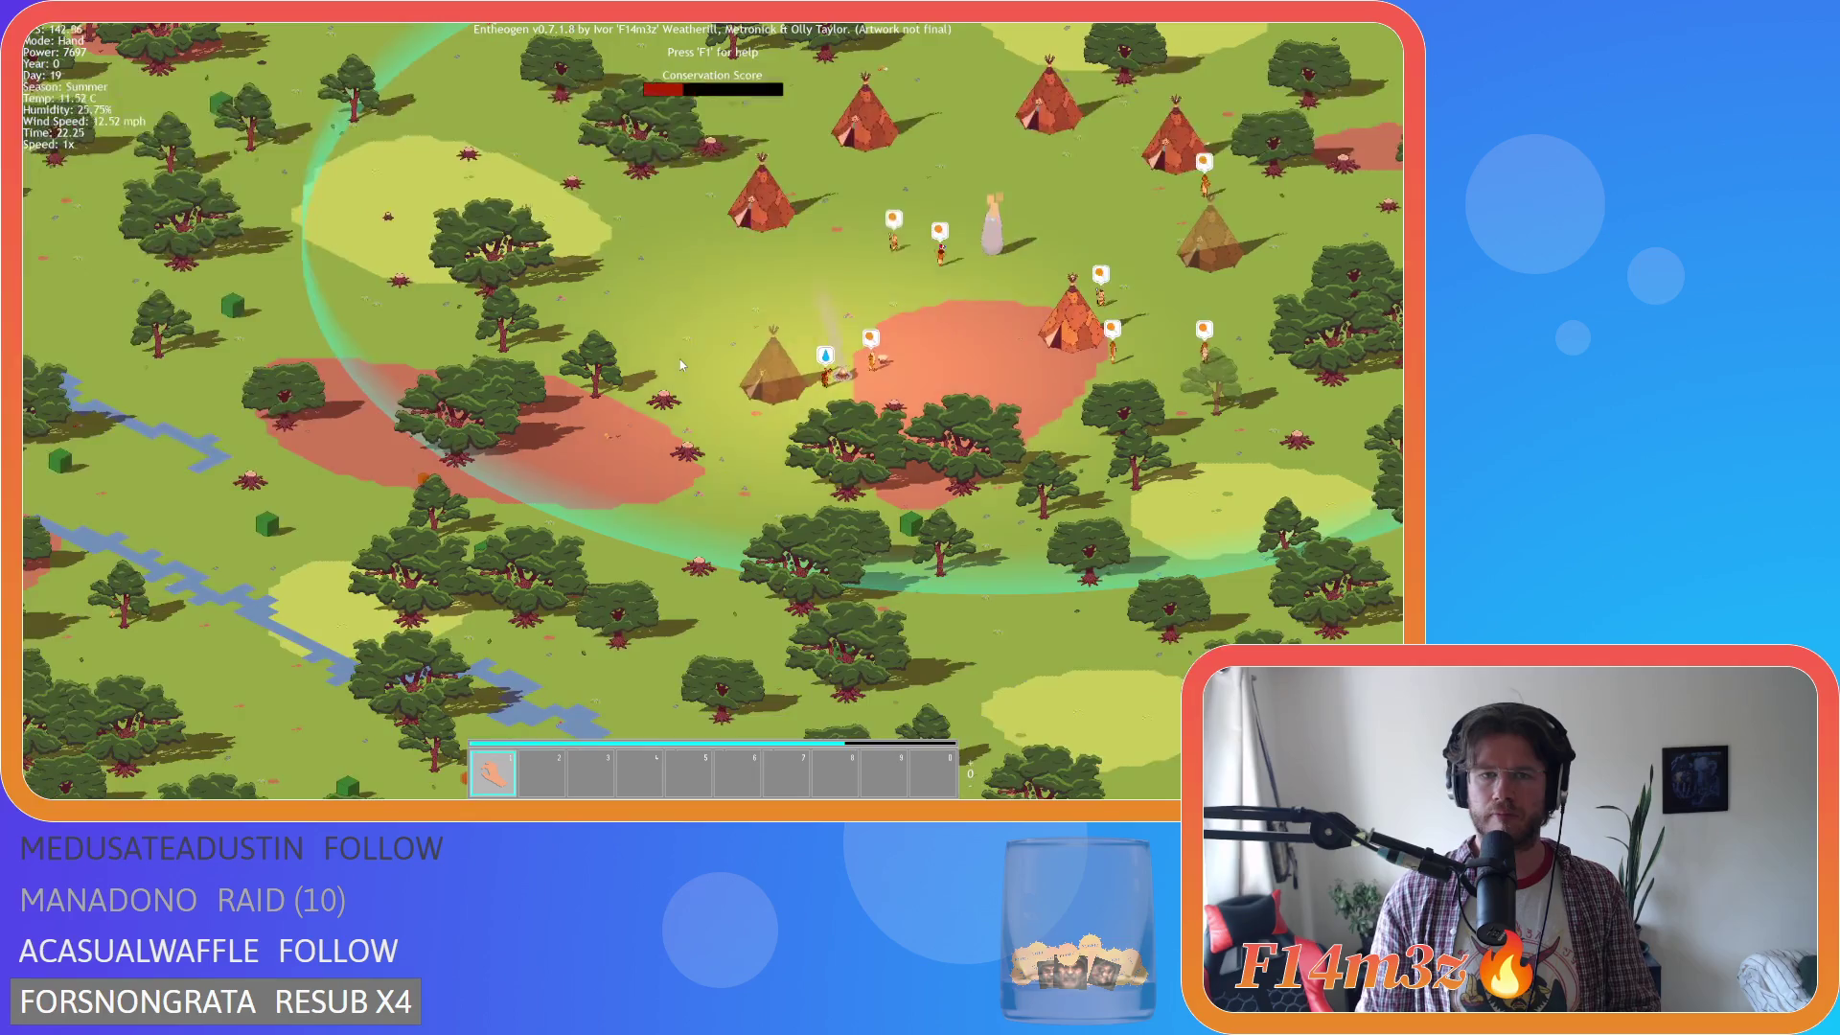
Zoom in and pan across the village, ending close on the tents around the standing stone.
scroll(680, 364, "up", 5)
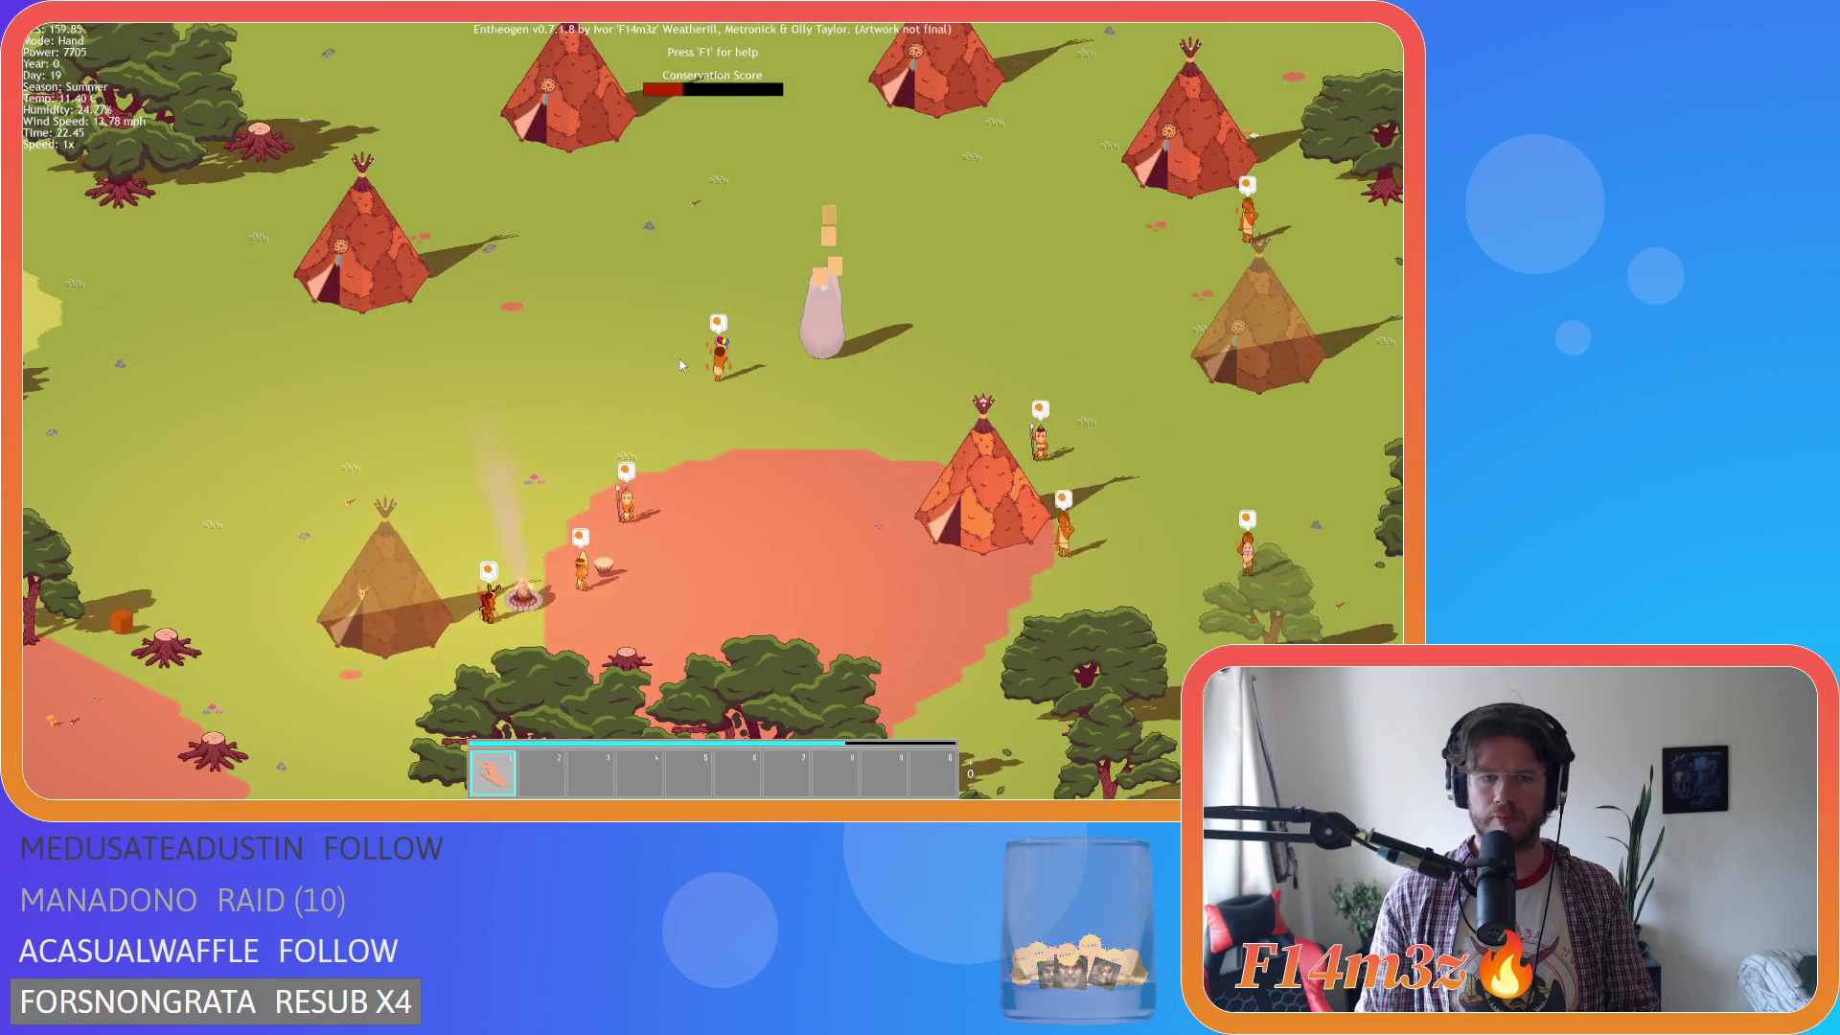
key("s")
key("a")
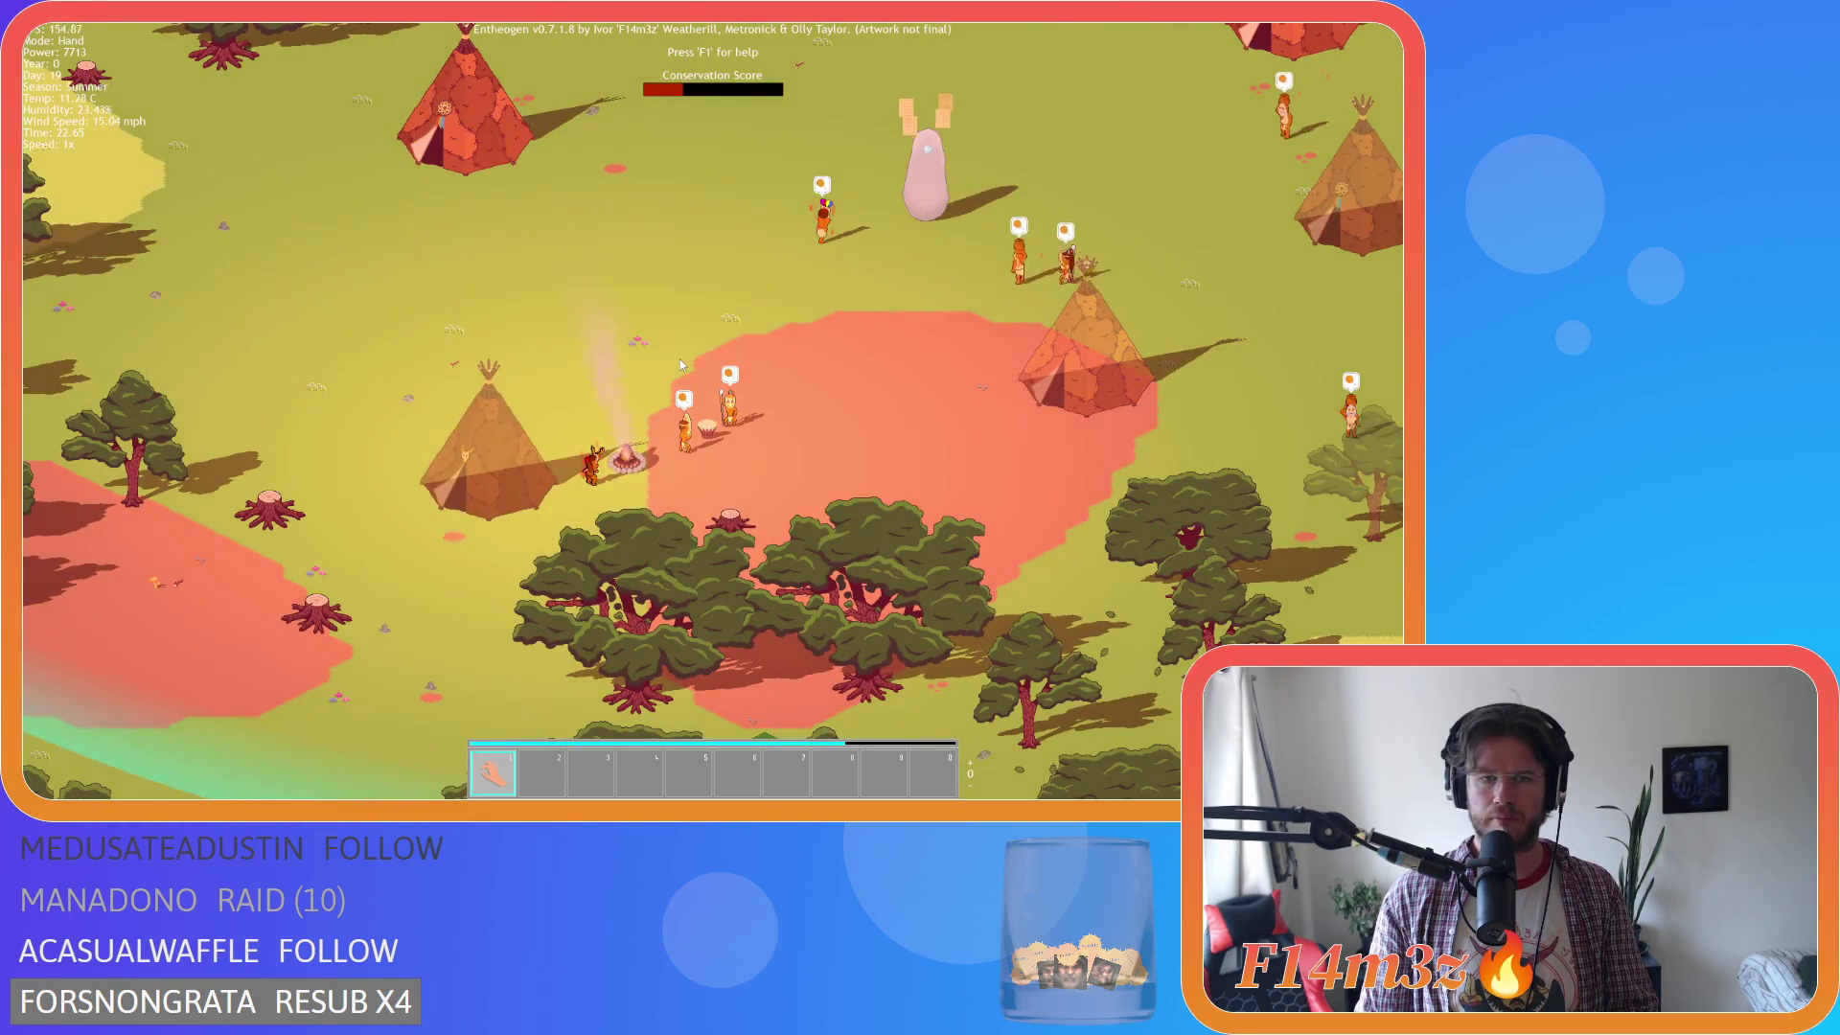
key("w")
key("d")
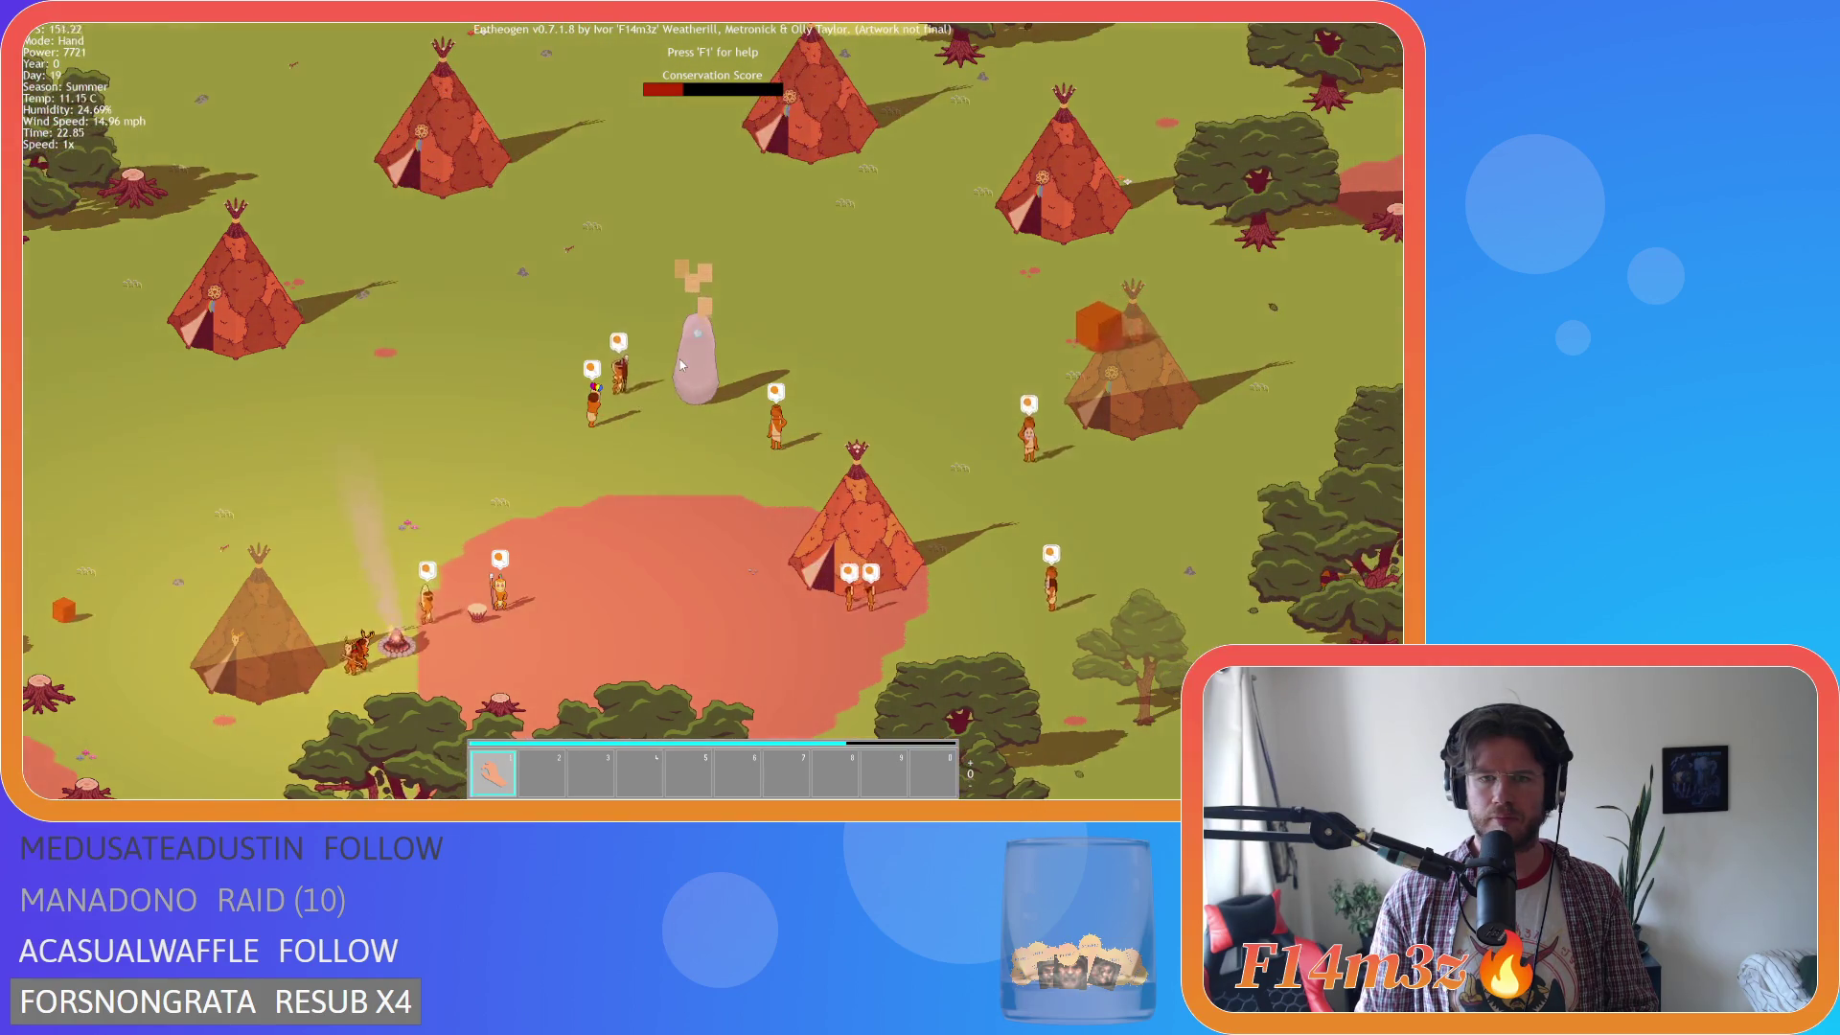
scroll(681, 365, "down", 5)
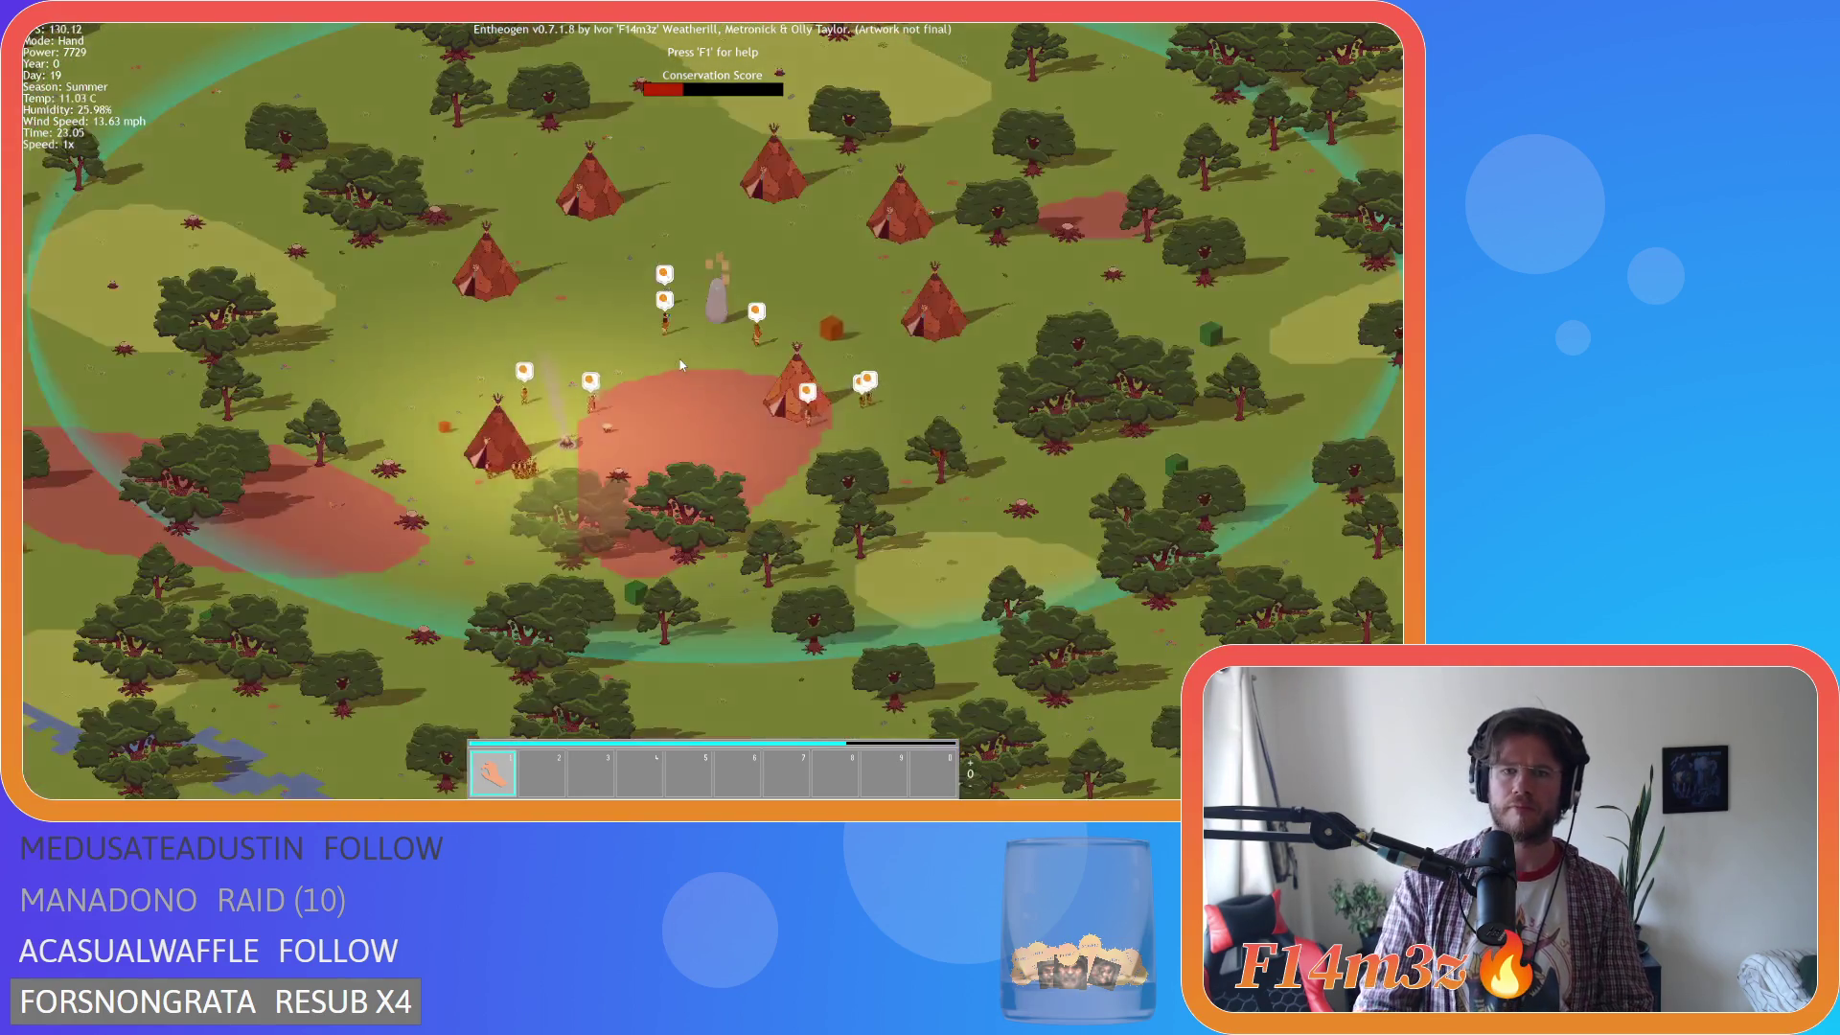
scroll(682, 364, "up", 5)
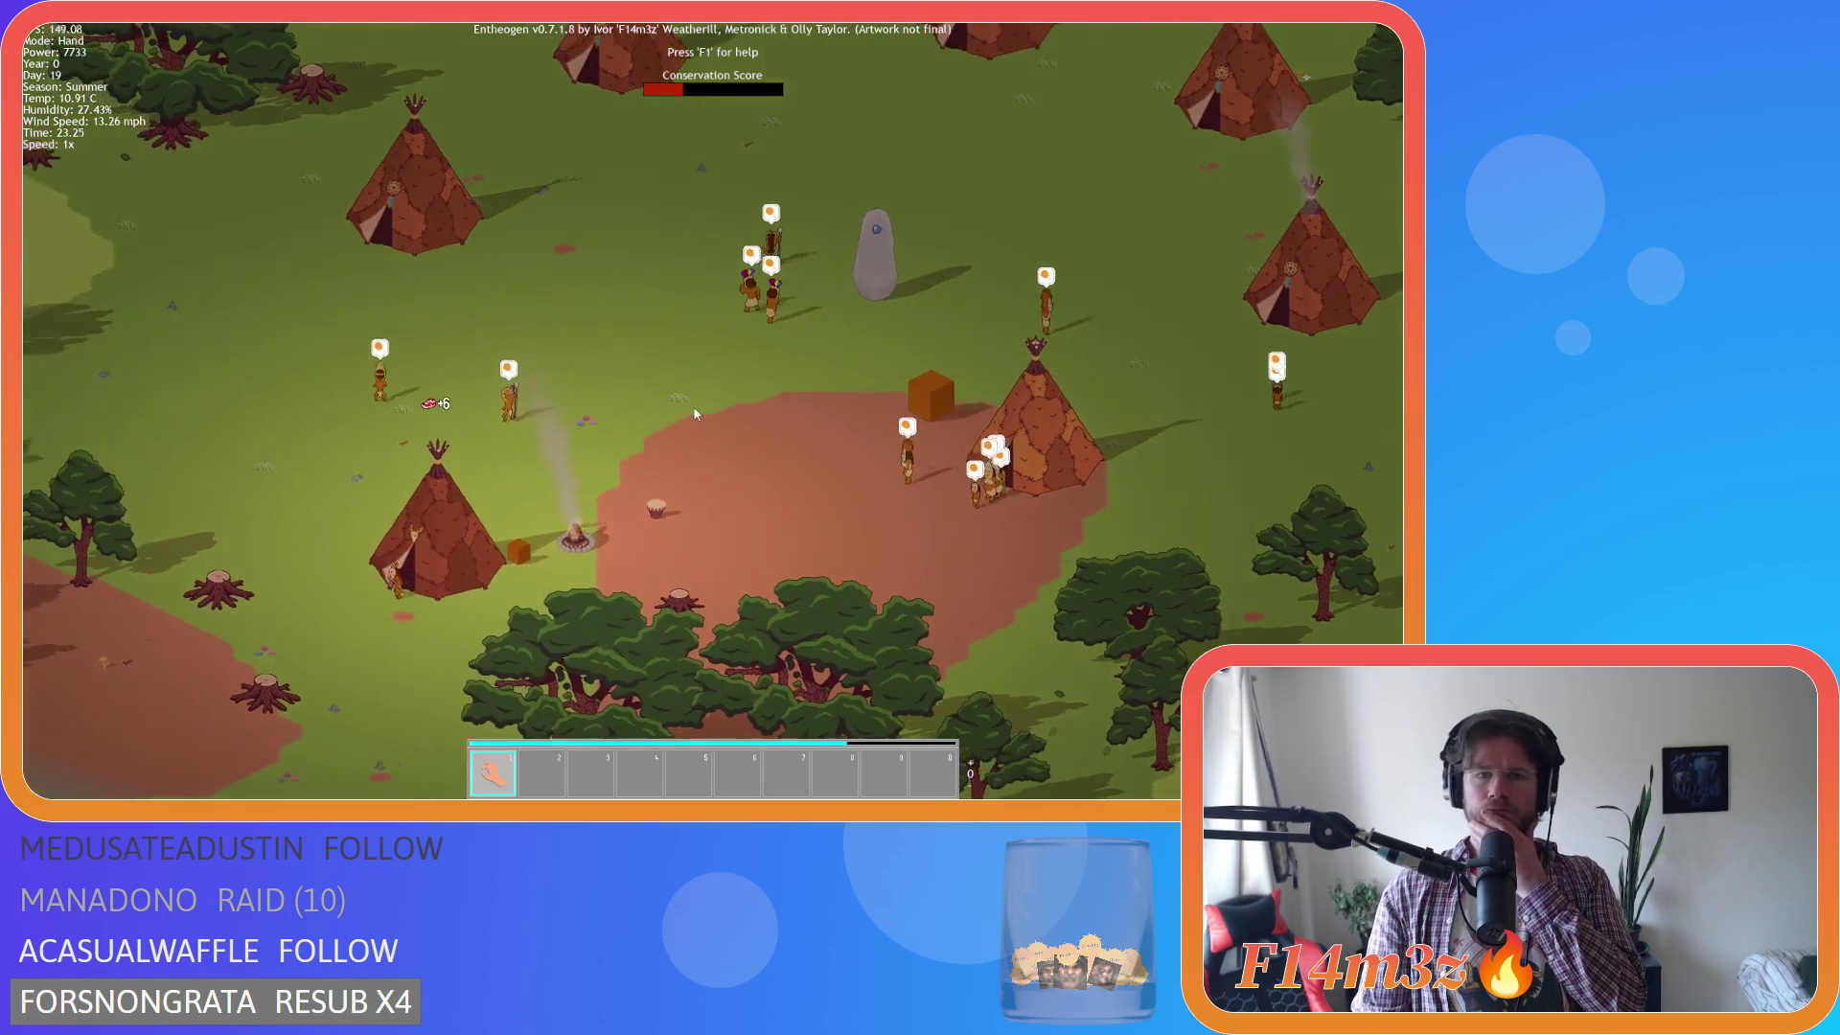
left_click_drag(669, 458, 625, 500)
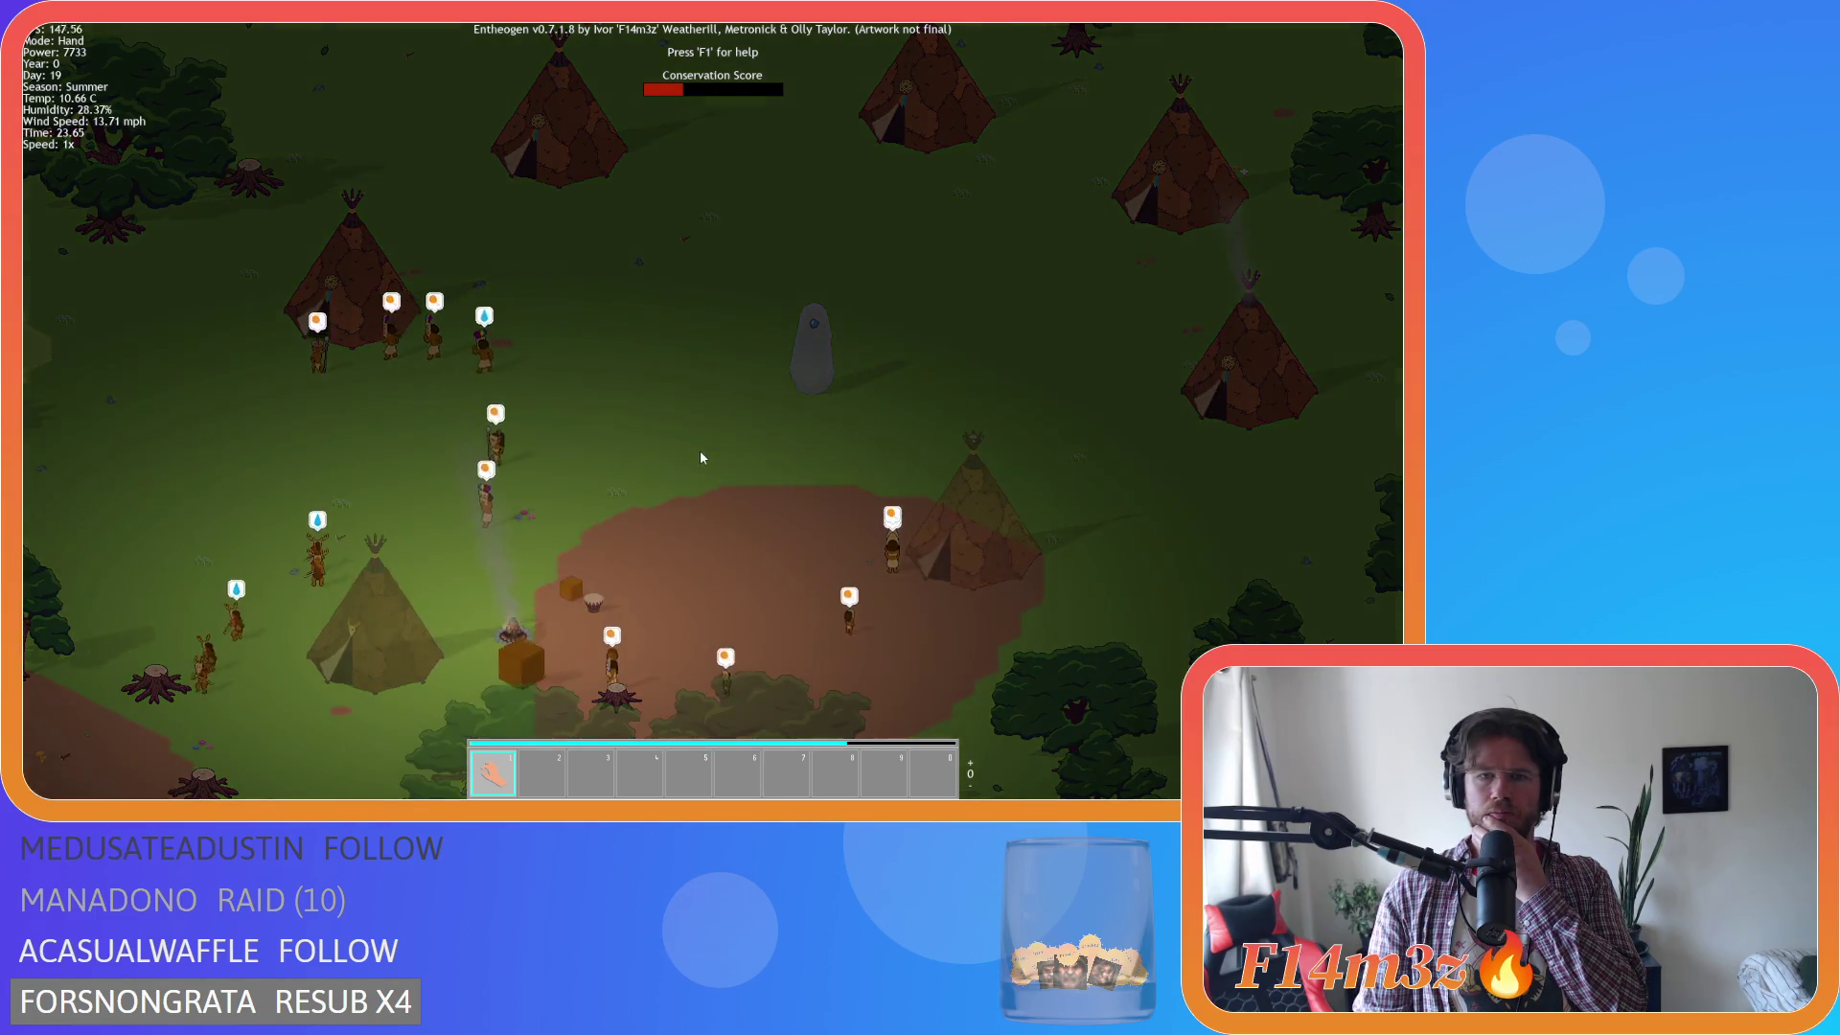
Zoom in until one tipi and its smoking campfire fill the view.
left_click_drag(729, 450, 675, 500)
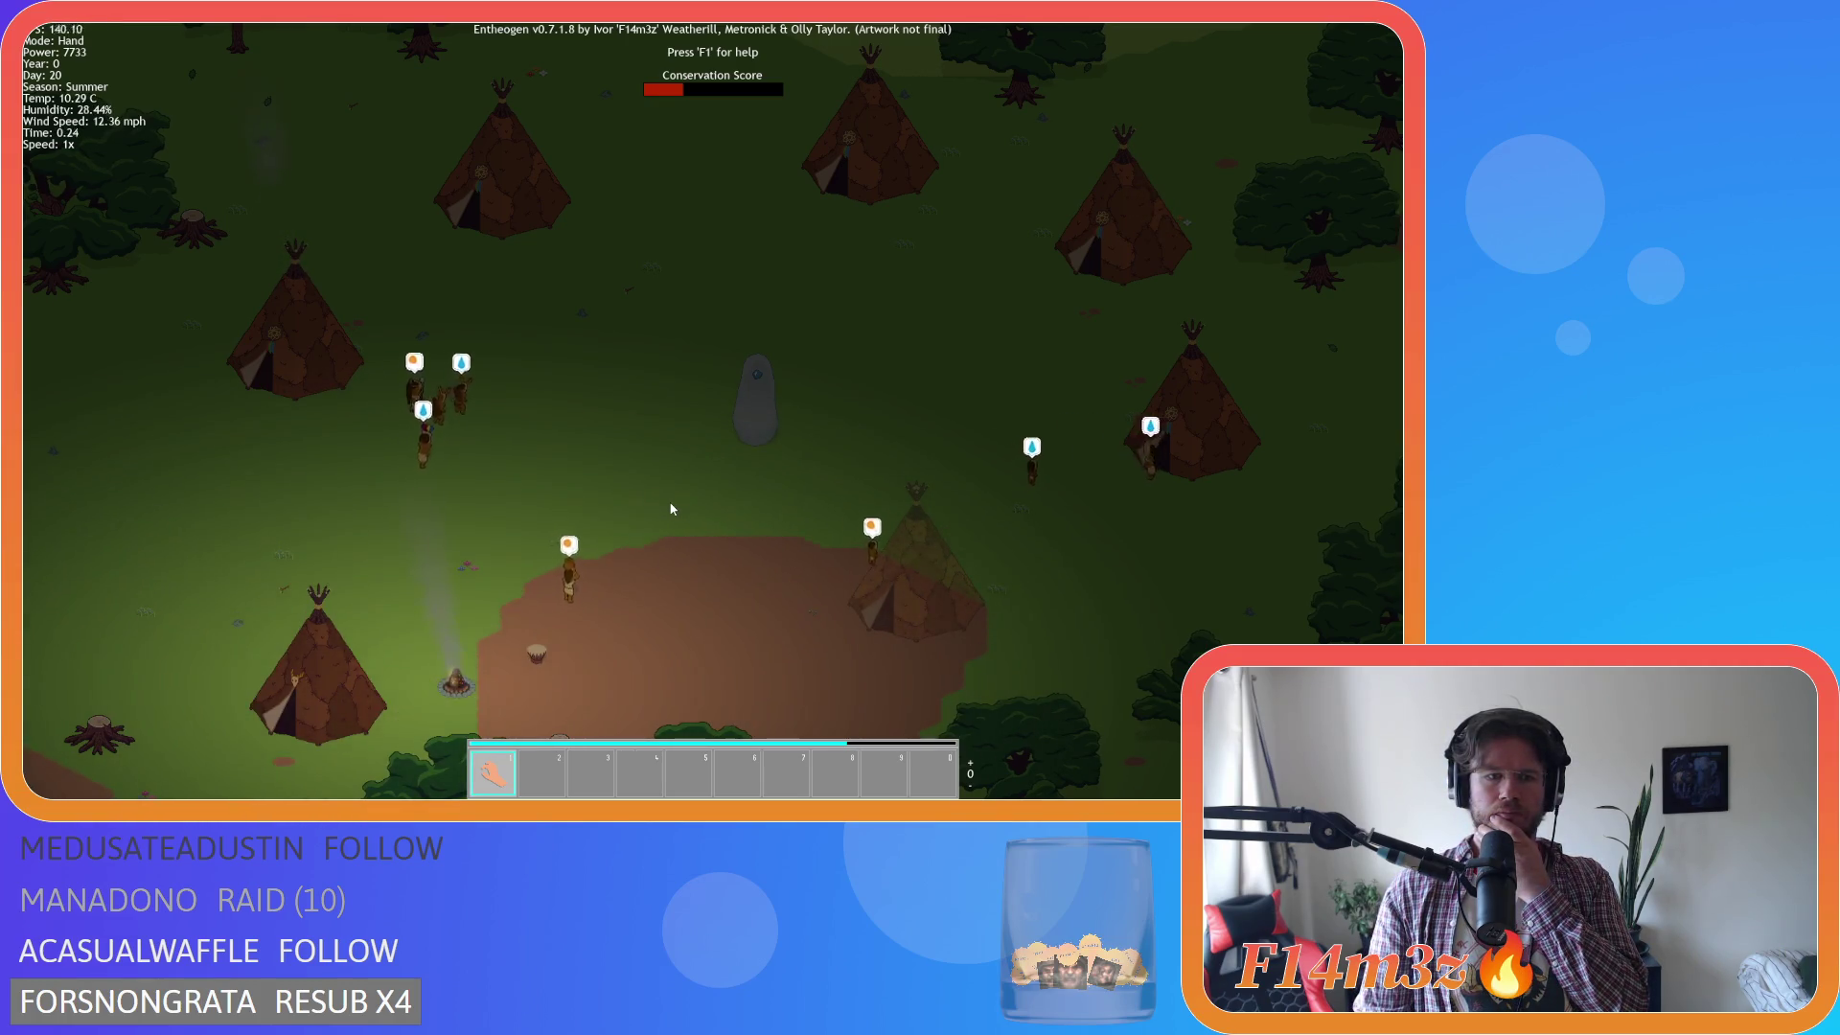
scroll(671, 508, "down", 2)
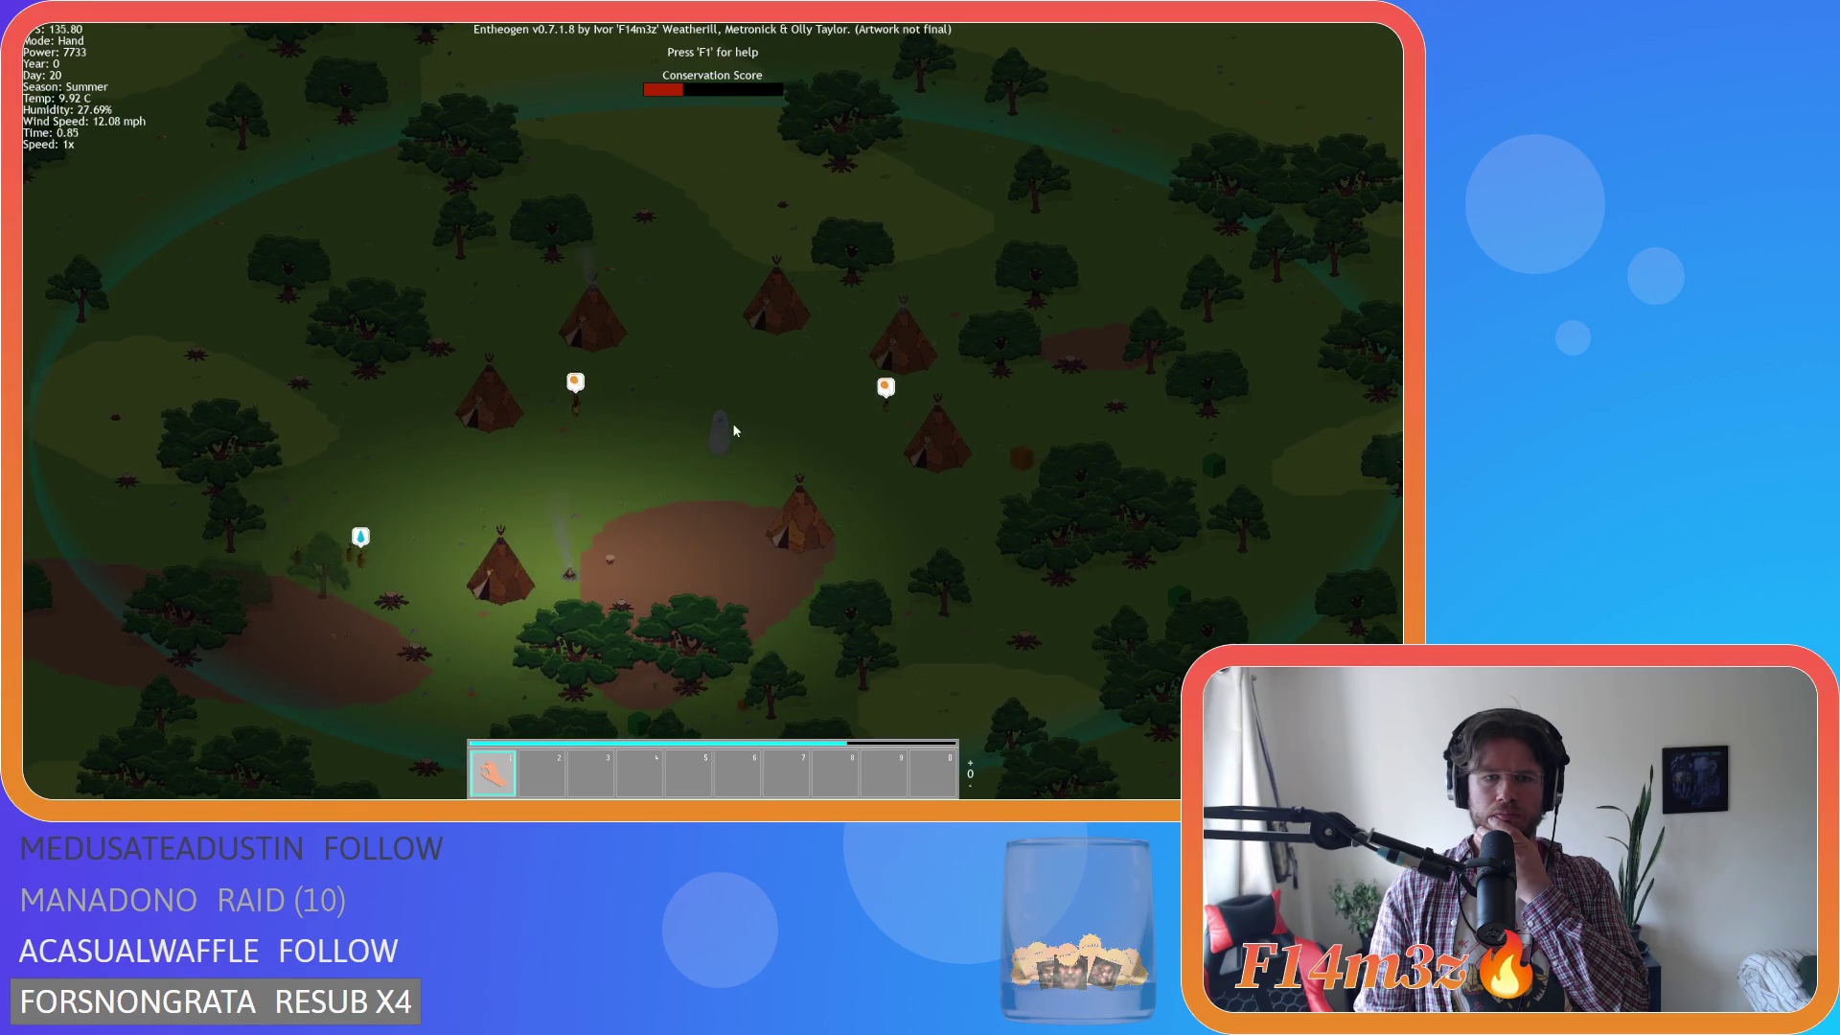
key("a")
key("s")
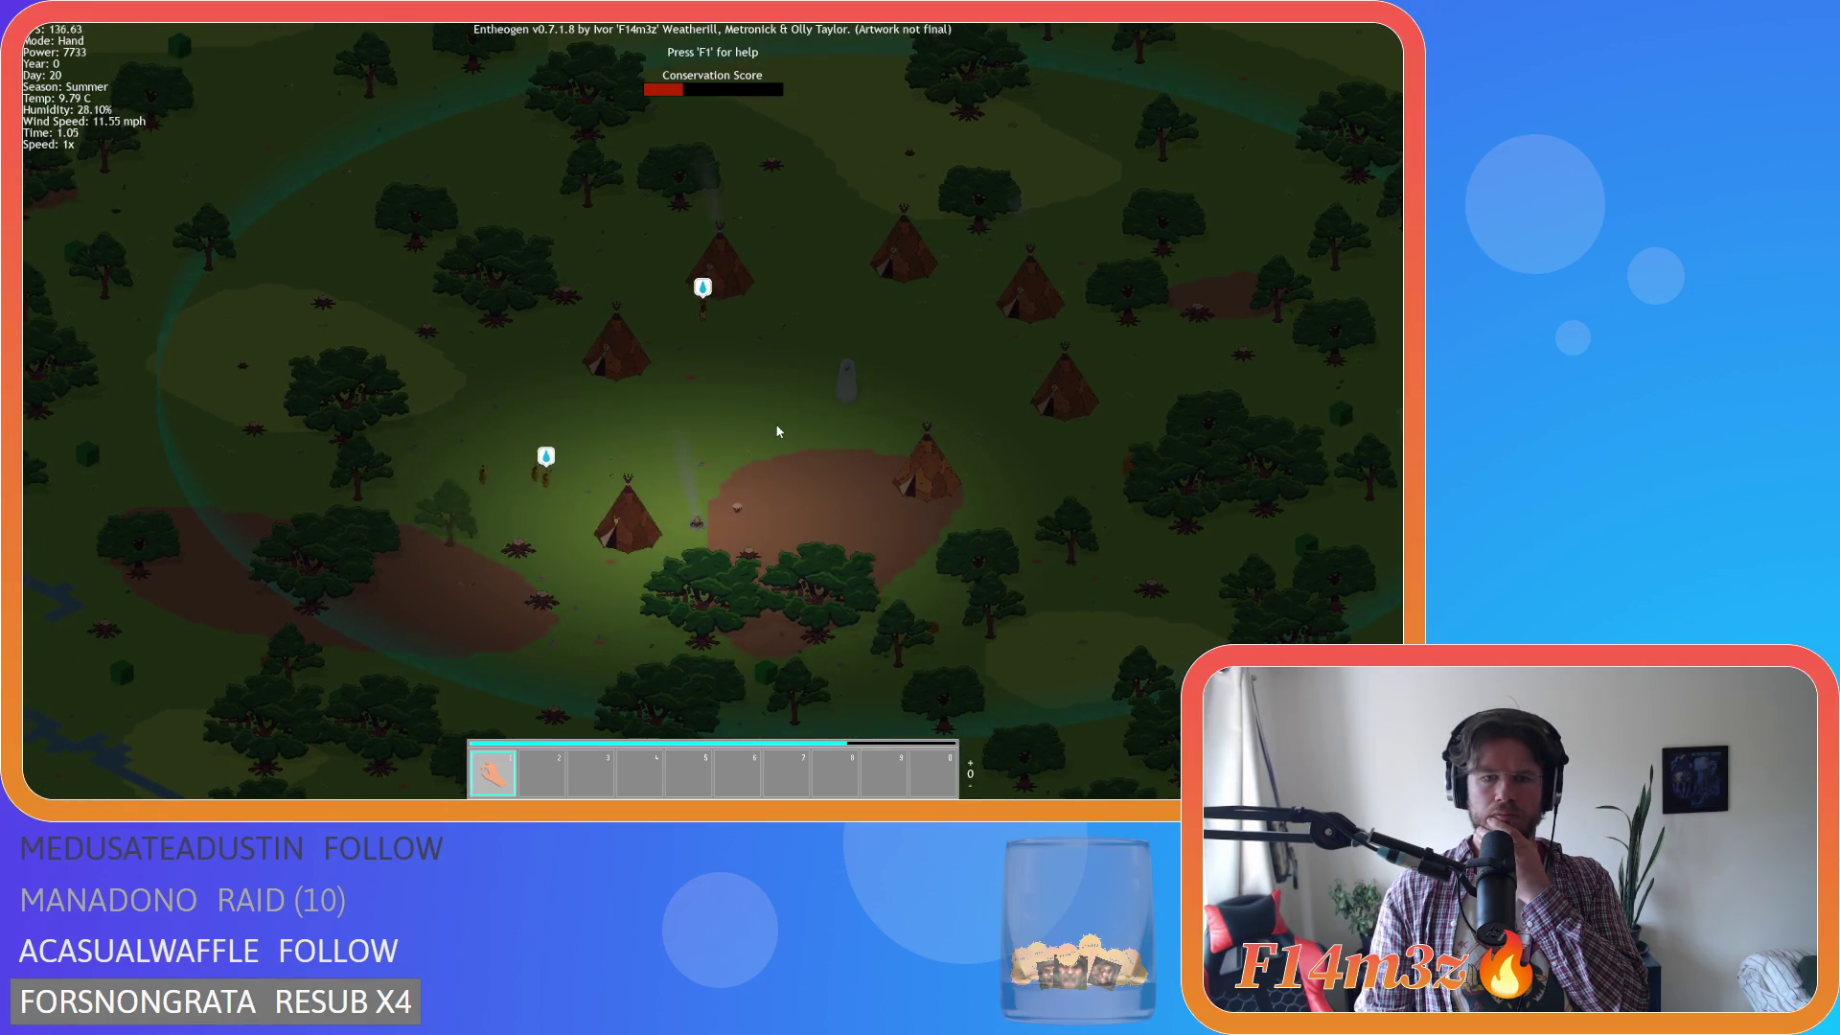
scroll(721, 502, "up", 2)
scroll(721, 502, "down", 2)
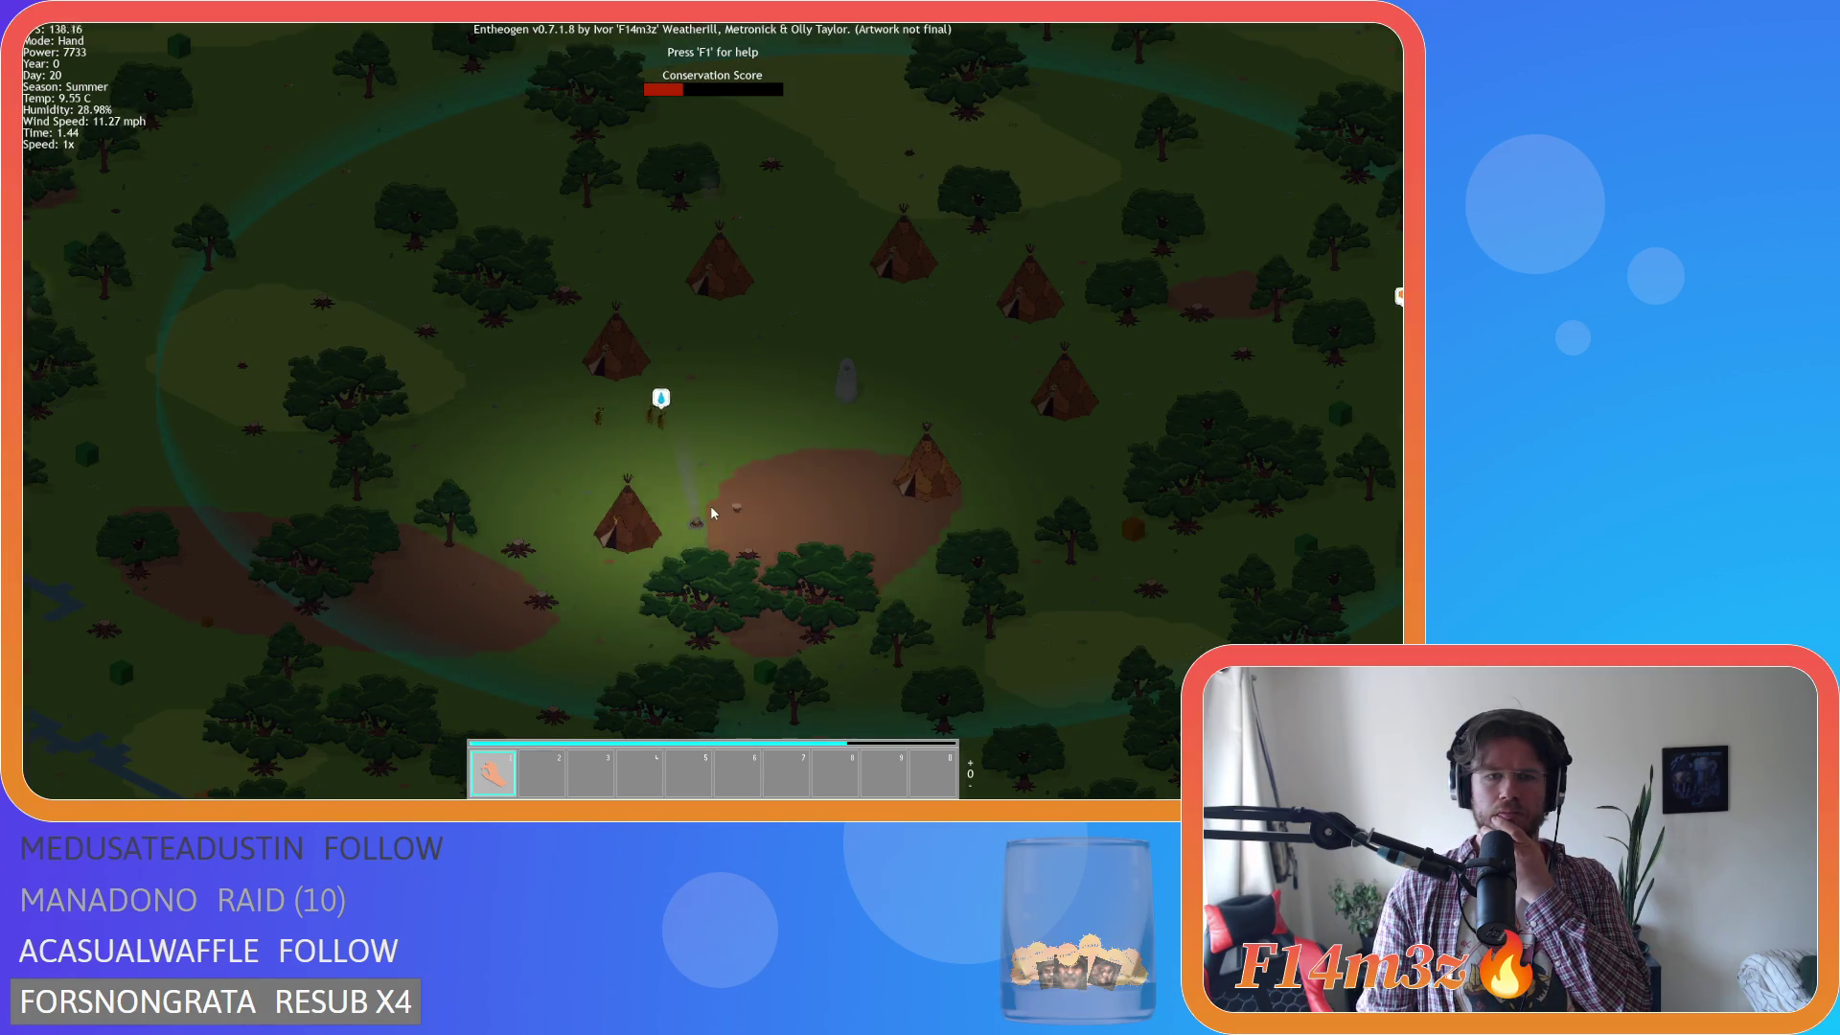
scroll(711, 505, "up", 2)
scroll(710, 504, "up", 2)
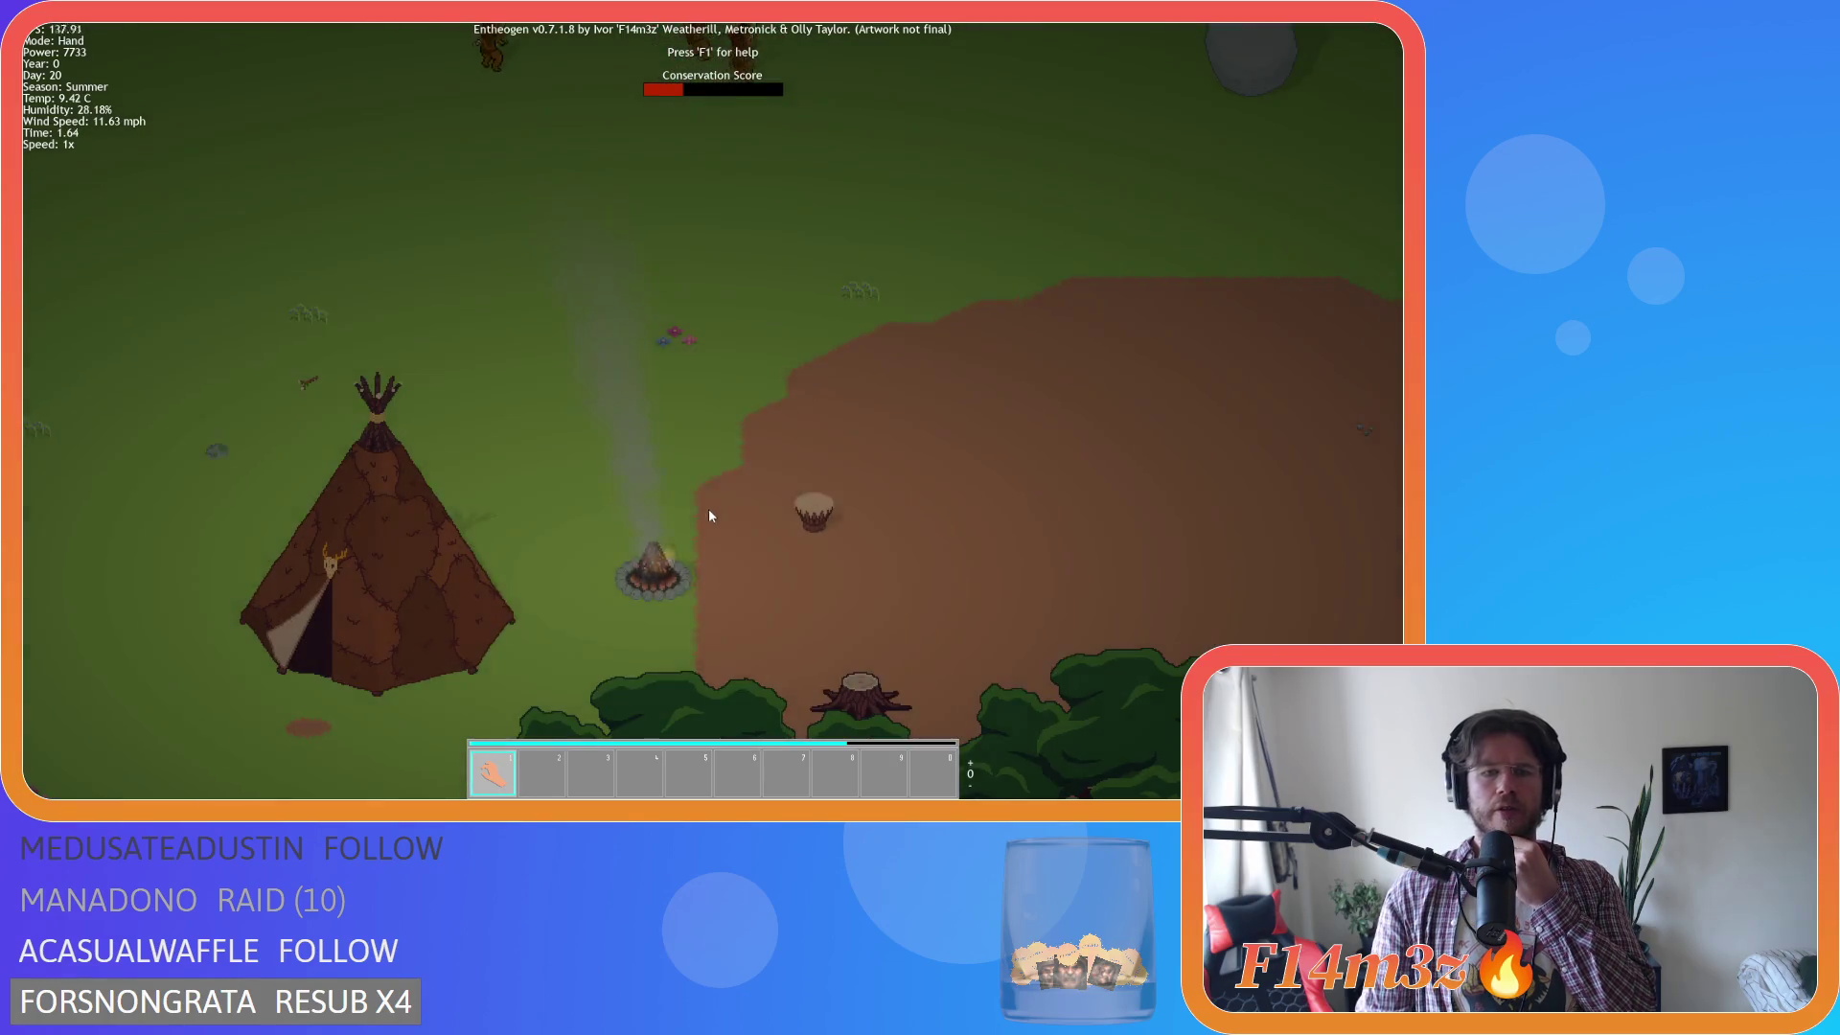
Zoom in close on the campfire, then zoom out to the village among the trees.
scroll(685, 594, "up", 2)
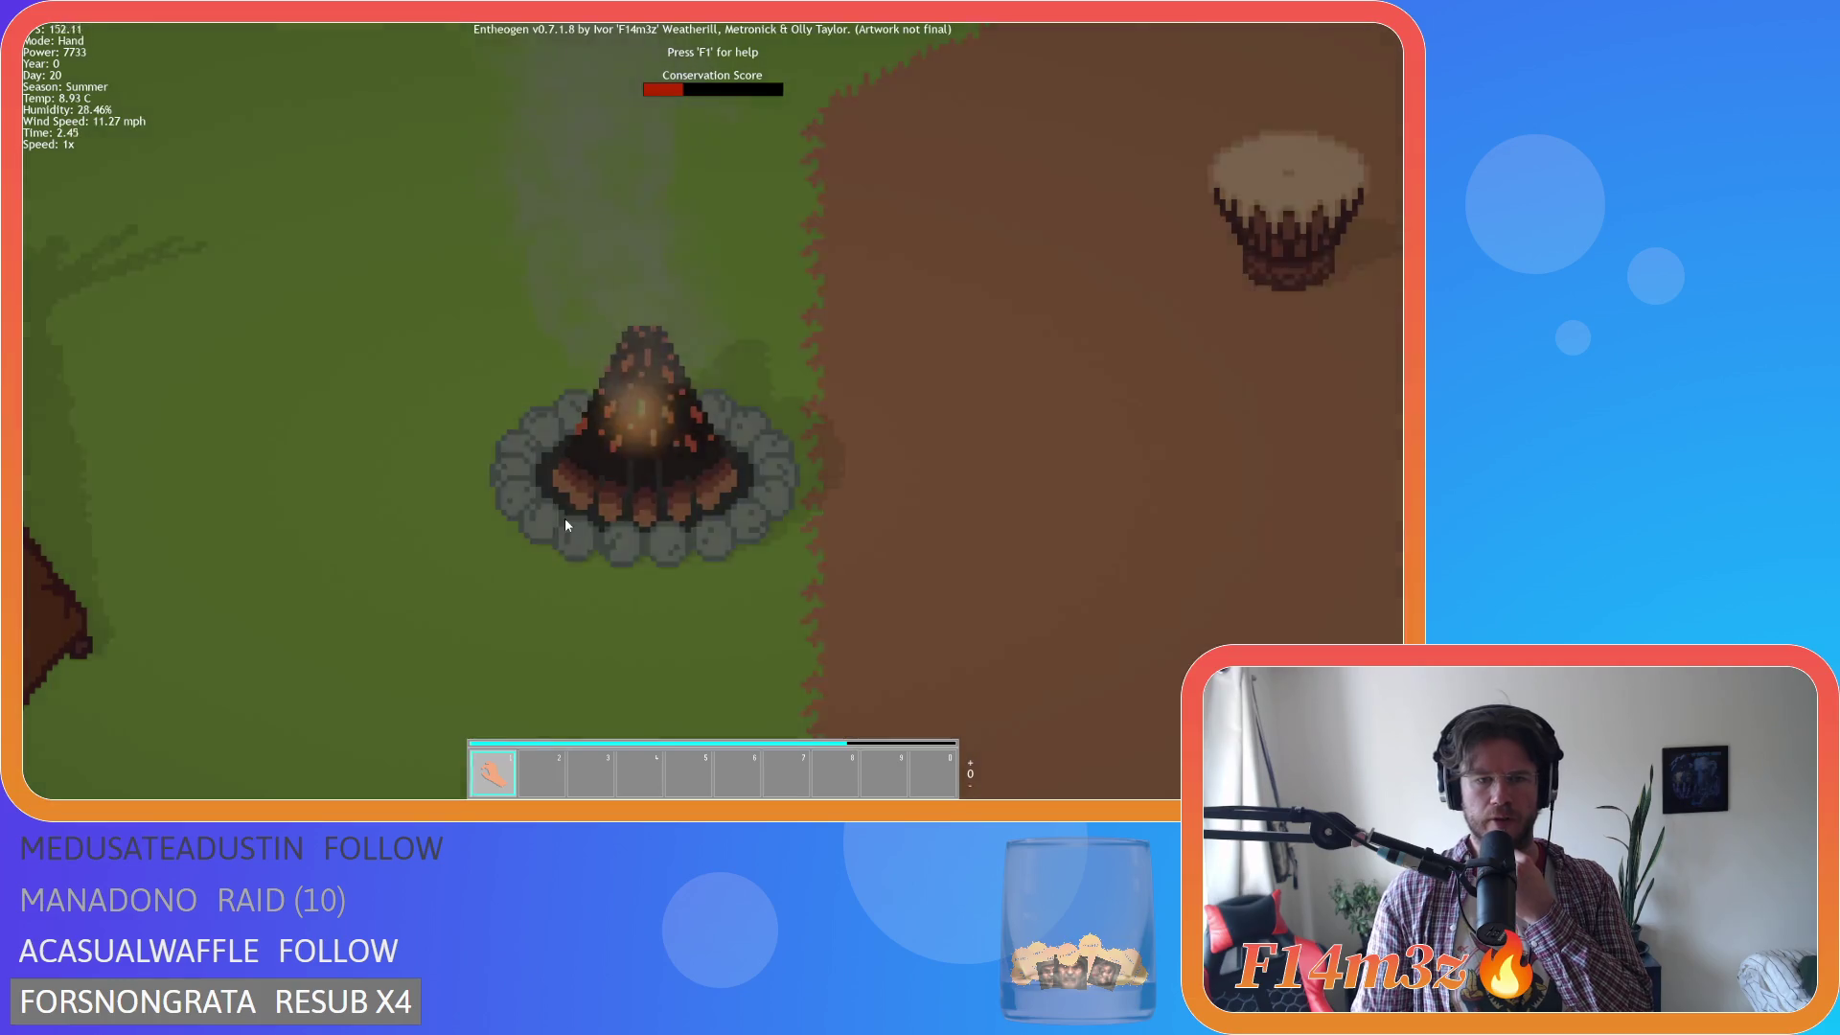
scroll(566, 558, "down", 5)
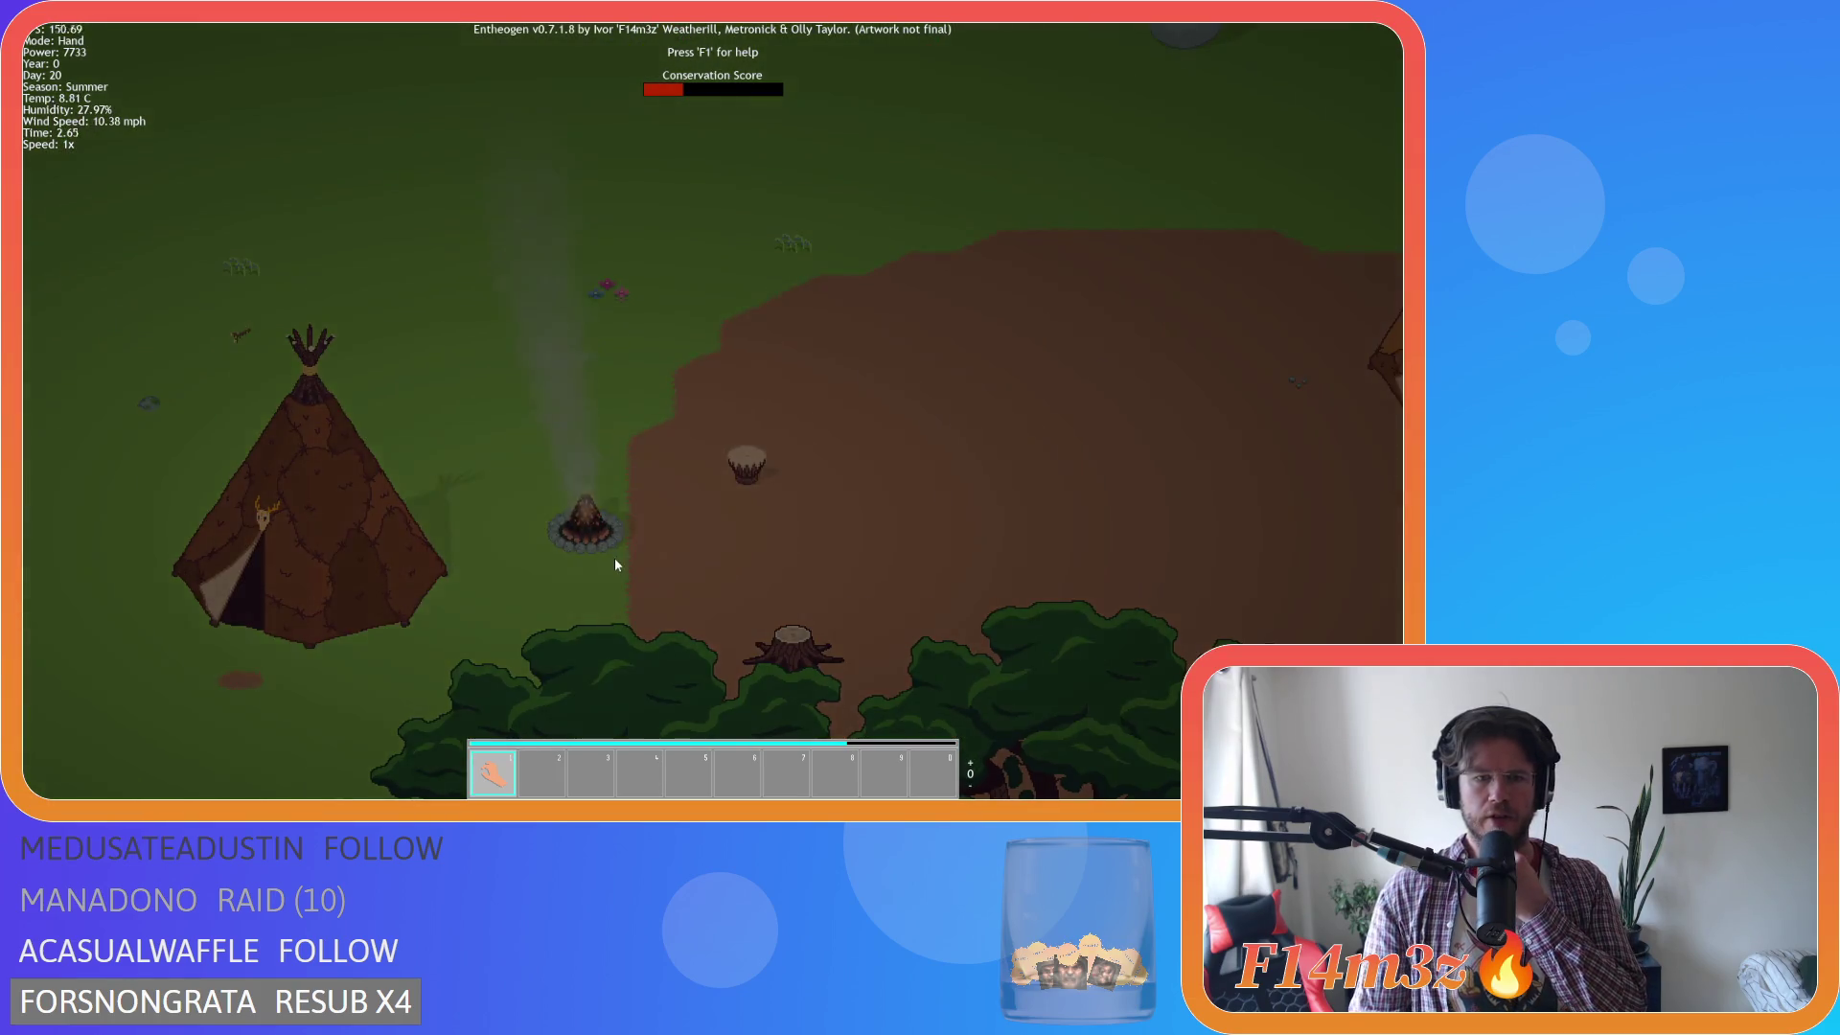
scroll(616, 566, "down", 3)
scroll(719, 575, "down", 3)
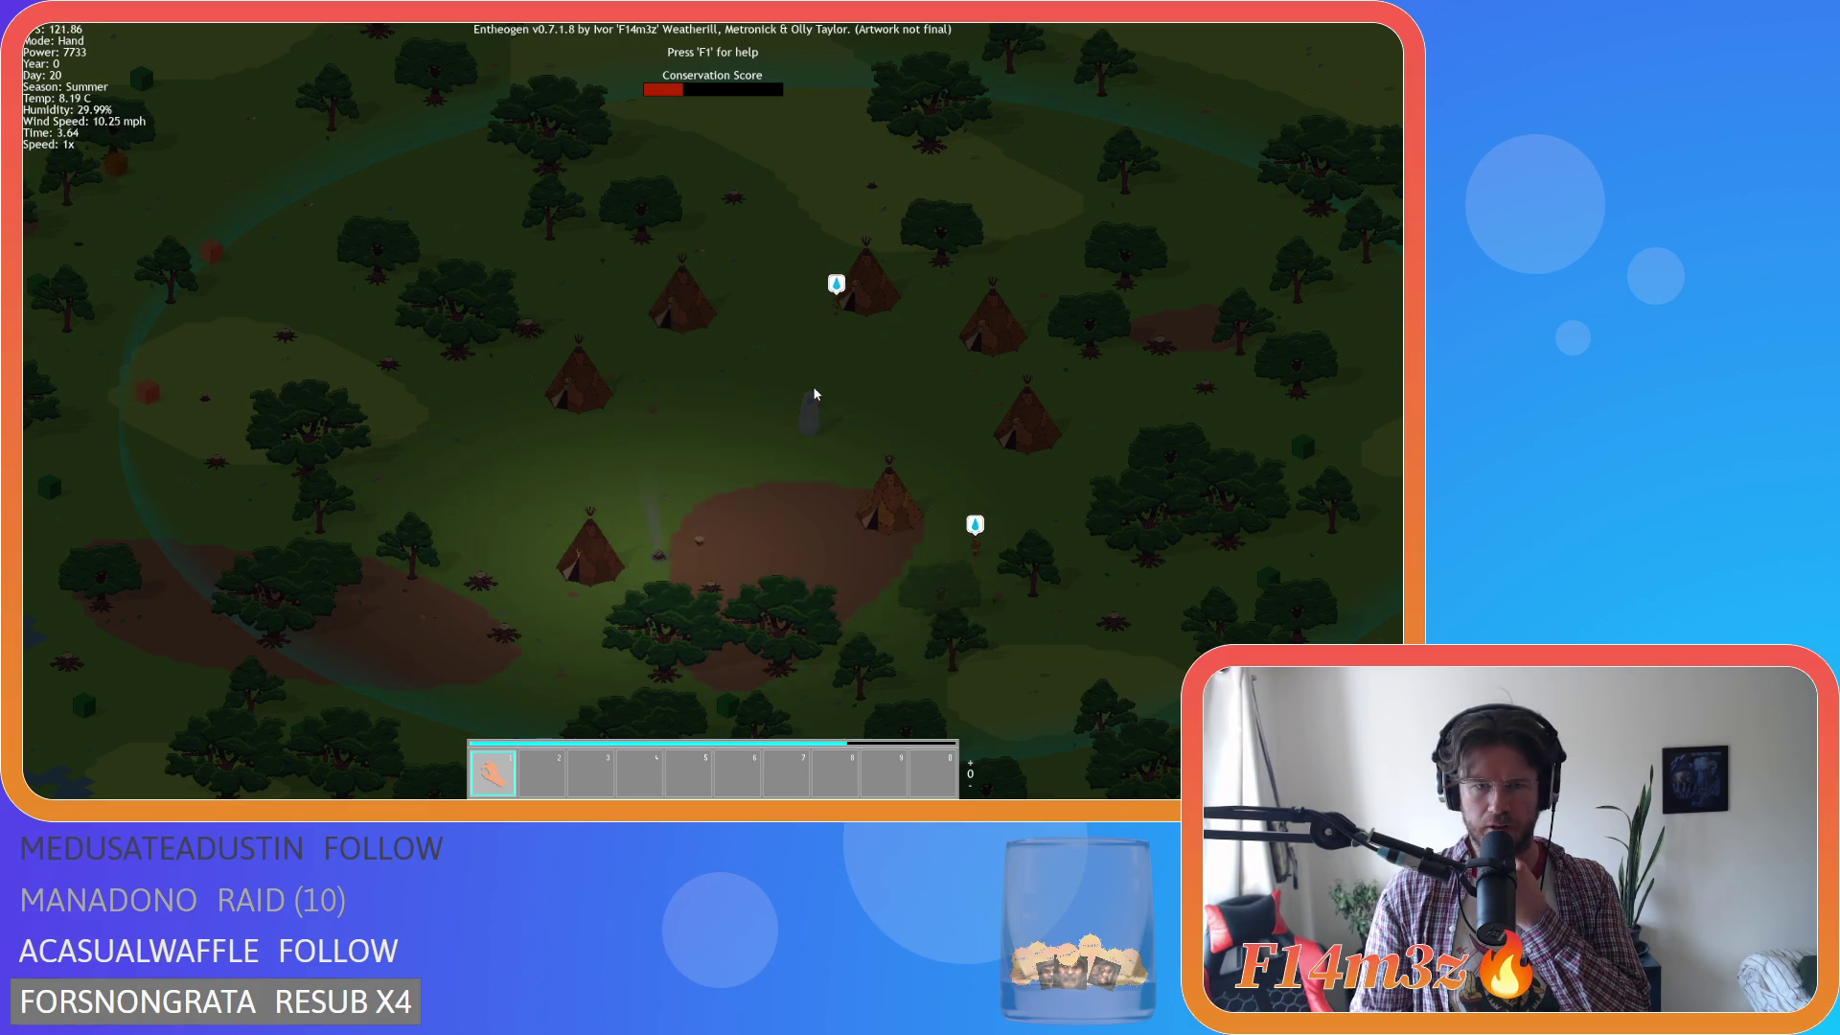
Zoom out over the surrounding forest, then back in on the tipi beside the dirt clearing.
scroll(681, 537, "down", 5)
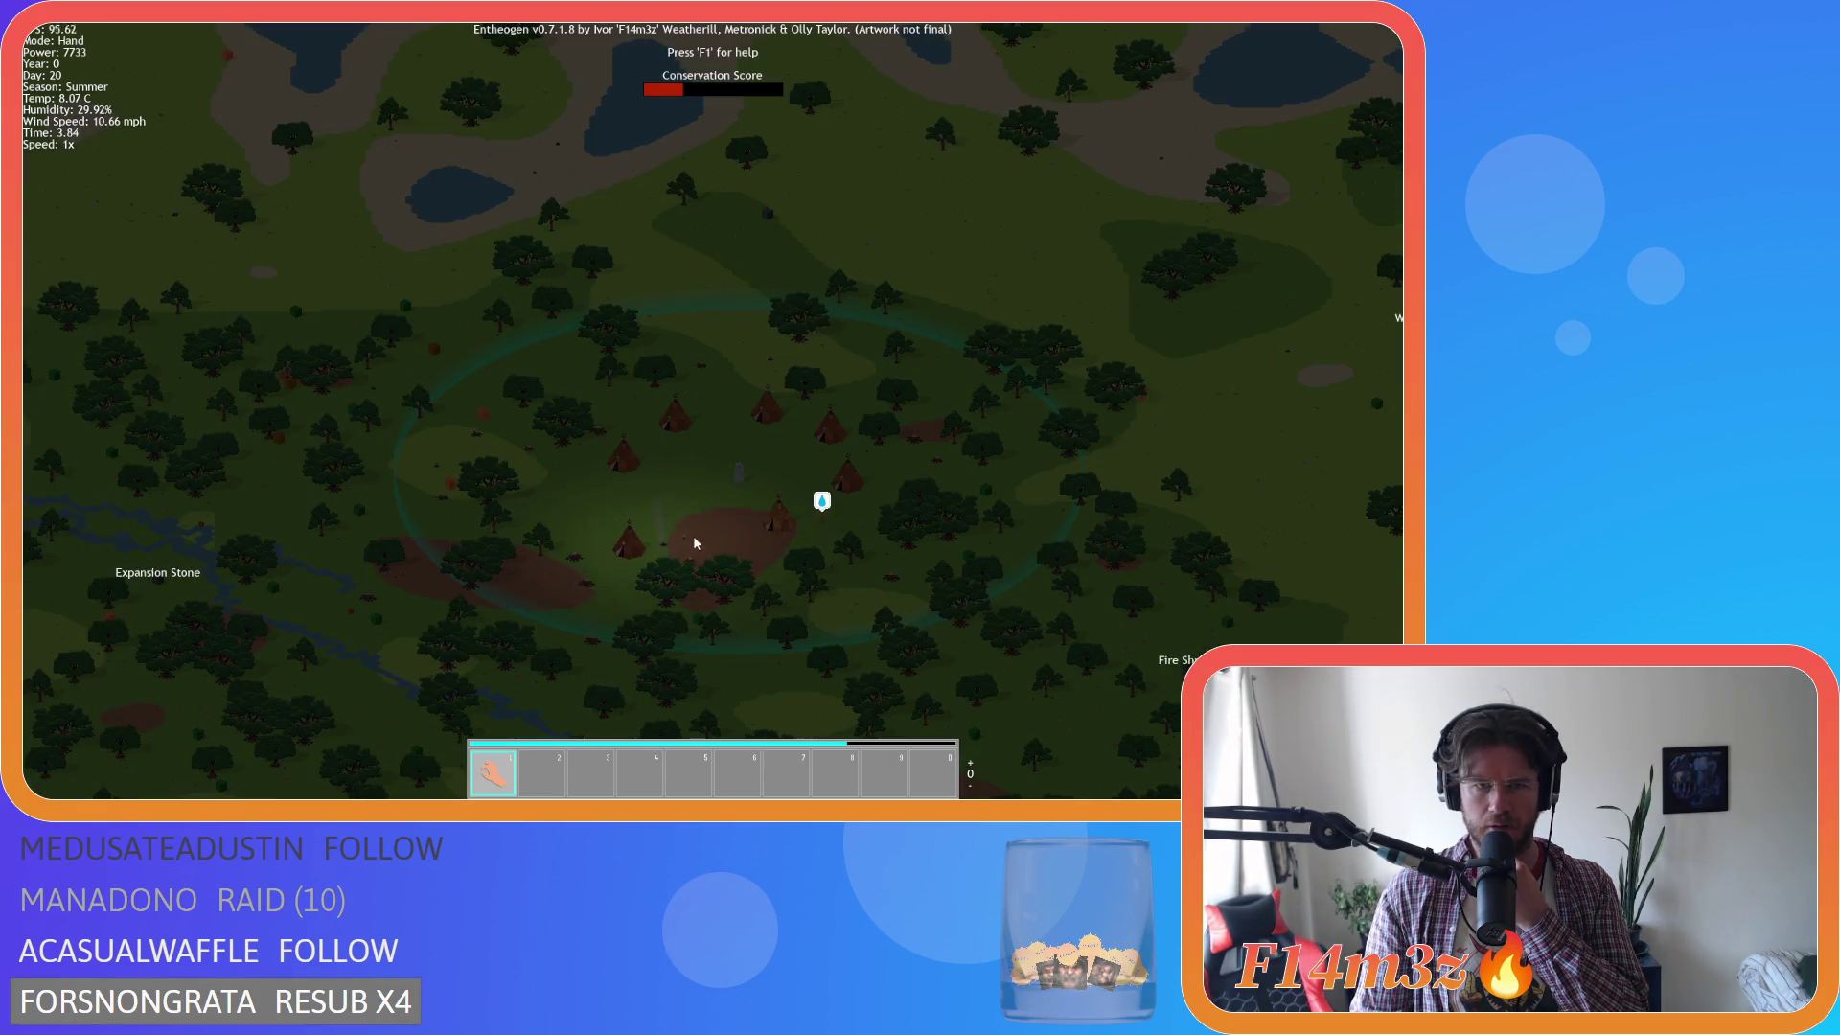
scroll(701, 537, "up", 5)
scroll(702, 543, "up", 2)
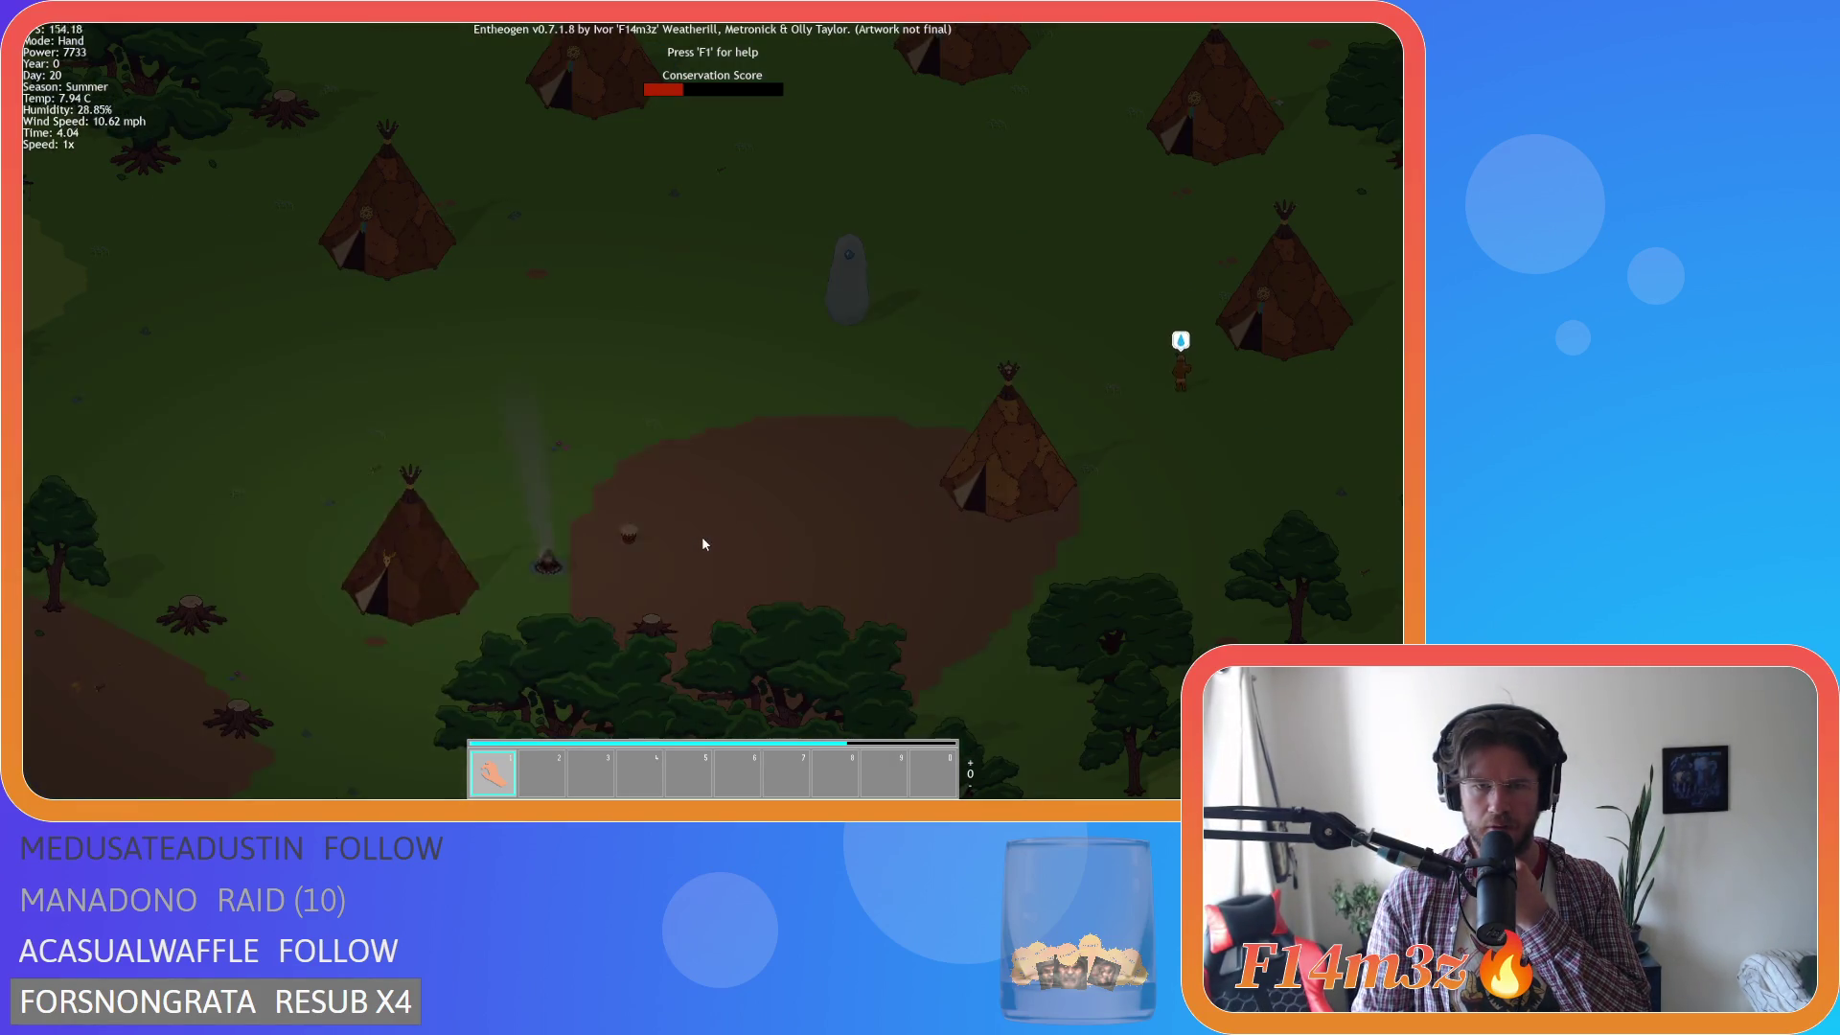
scroll(756, 479, "down", 3)
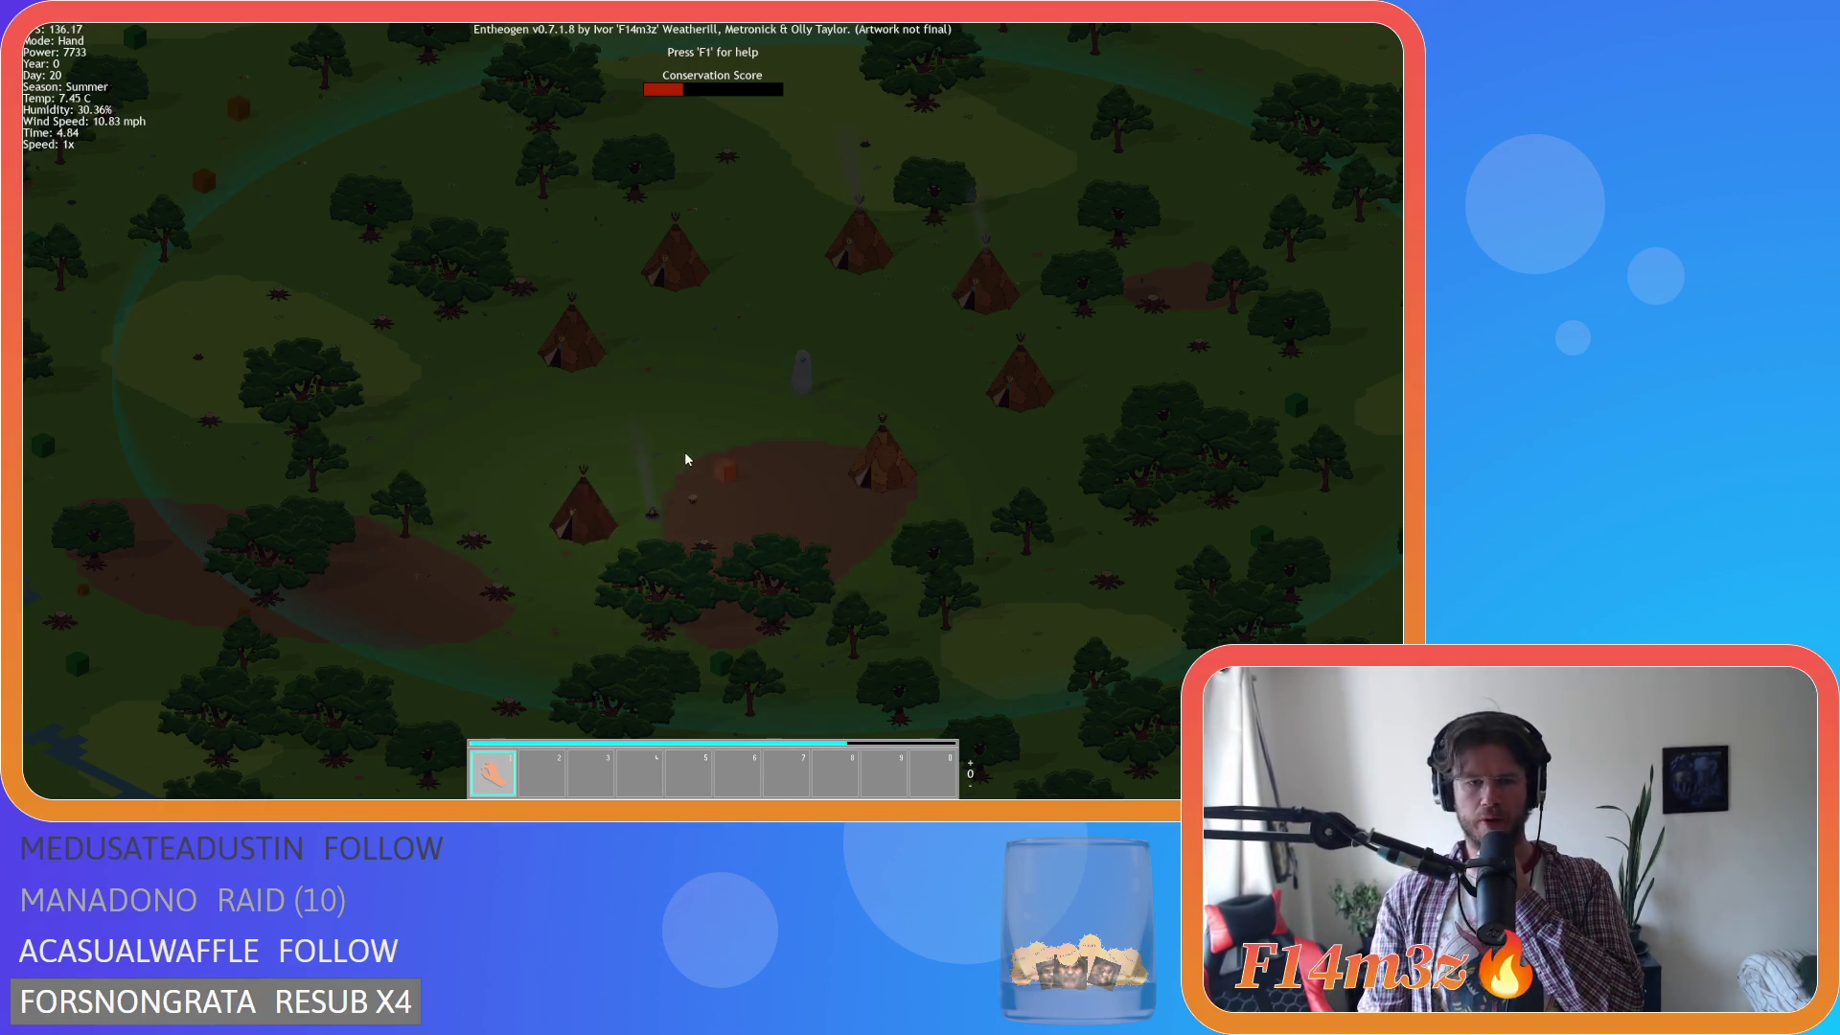
scroll(676, 490, "up", 3)
scroll(676, 490, "down", 5)
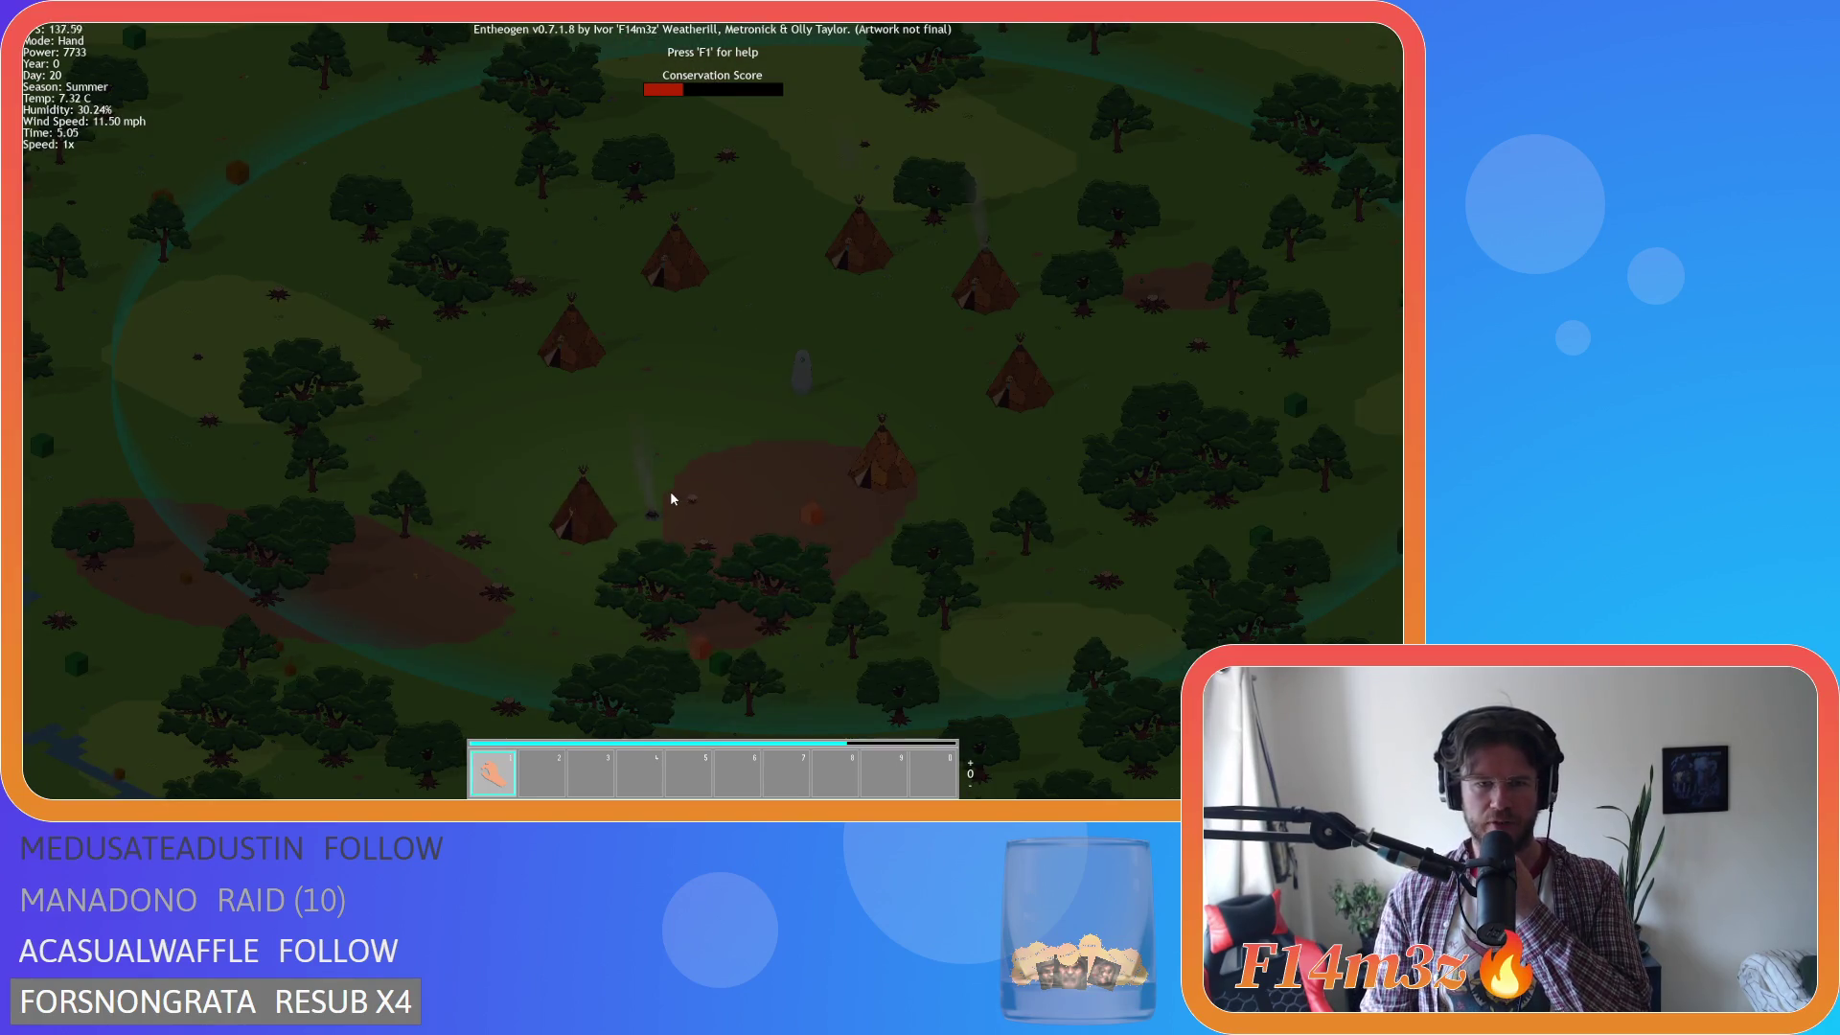
scroll(671, 498, "up", 6)
scroll(671, 498, "down", 5)
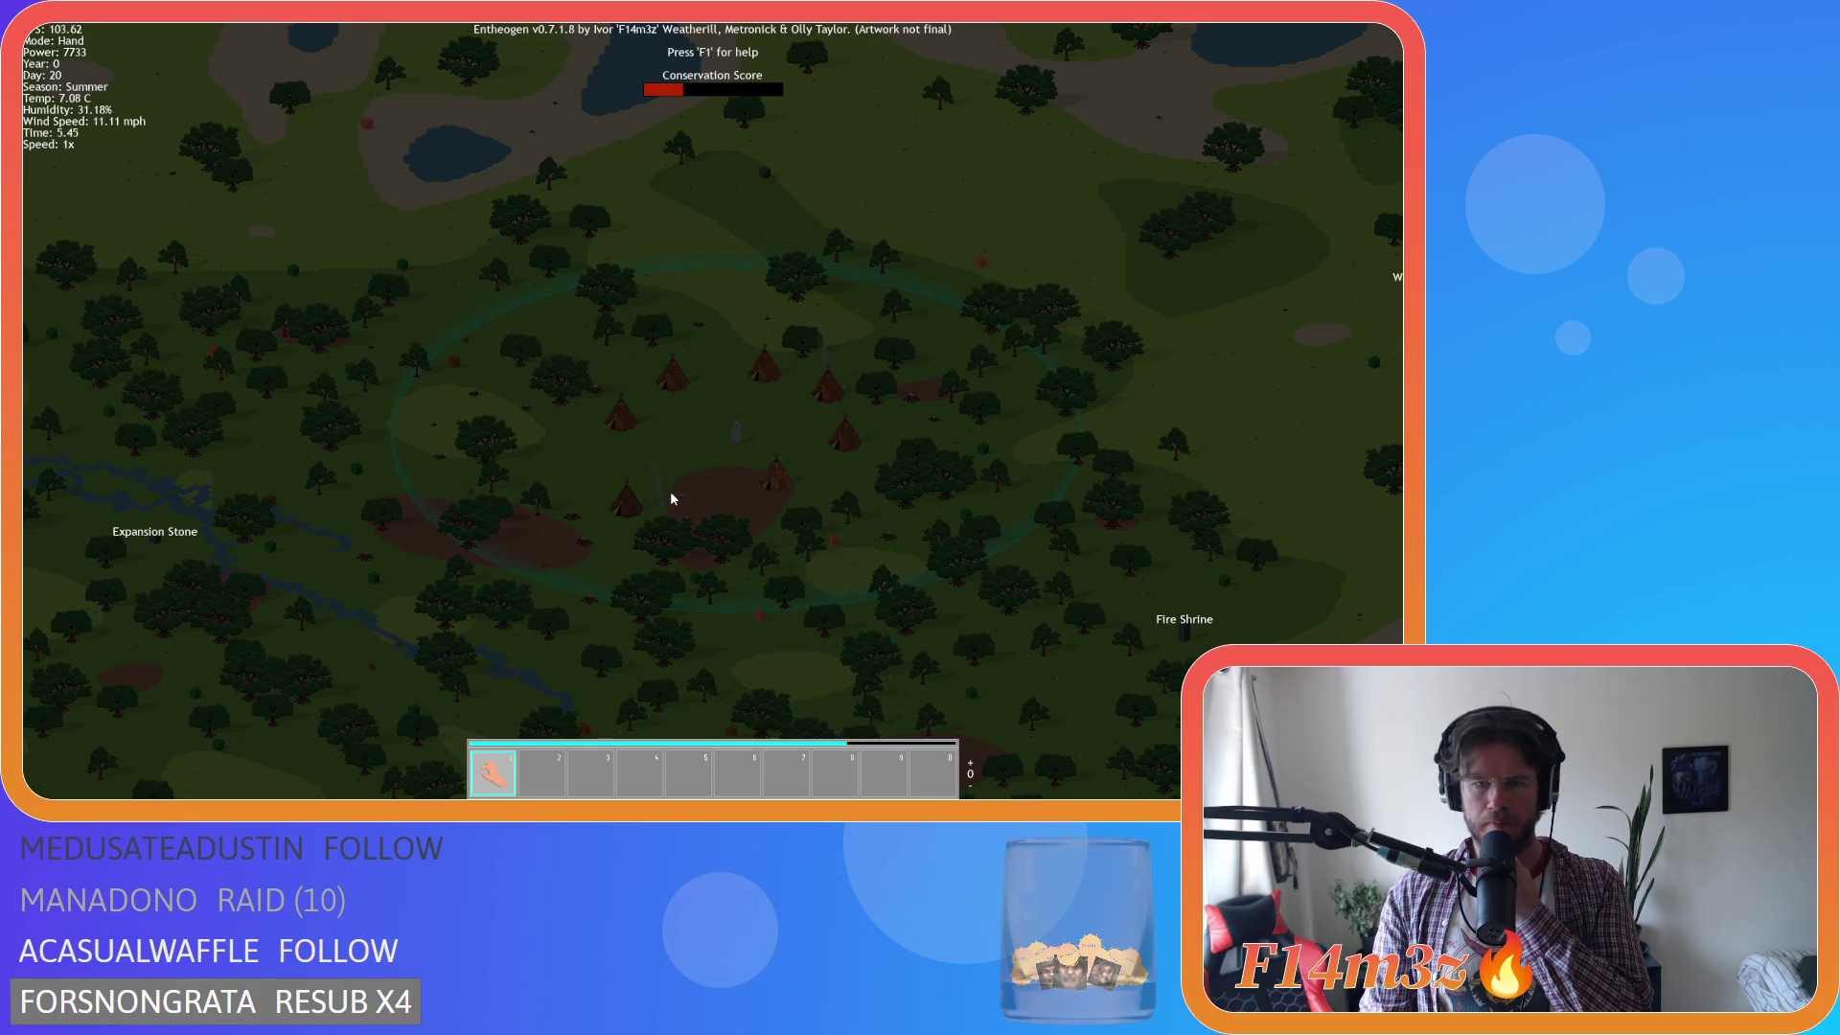
scroll(671, 498, "up", 6)
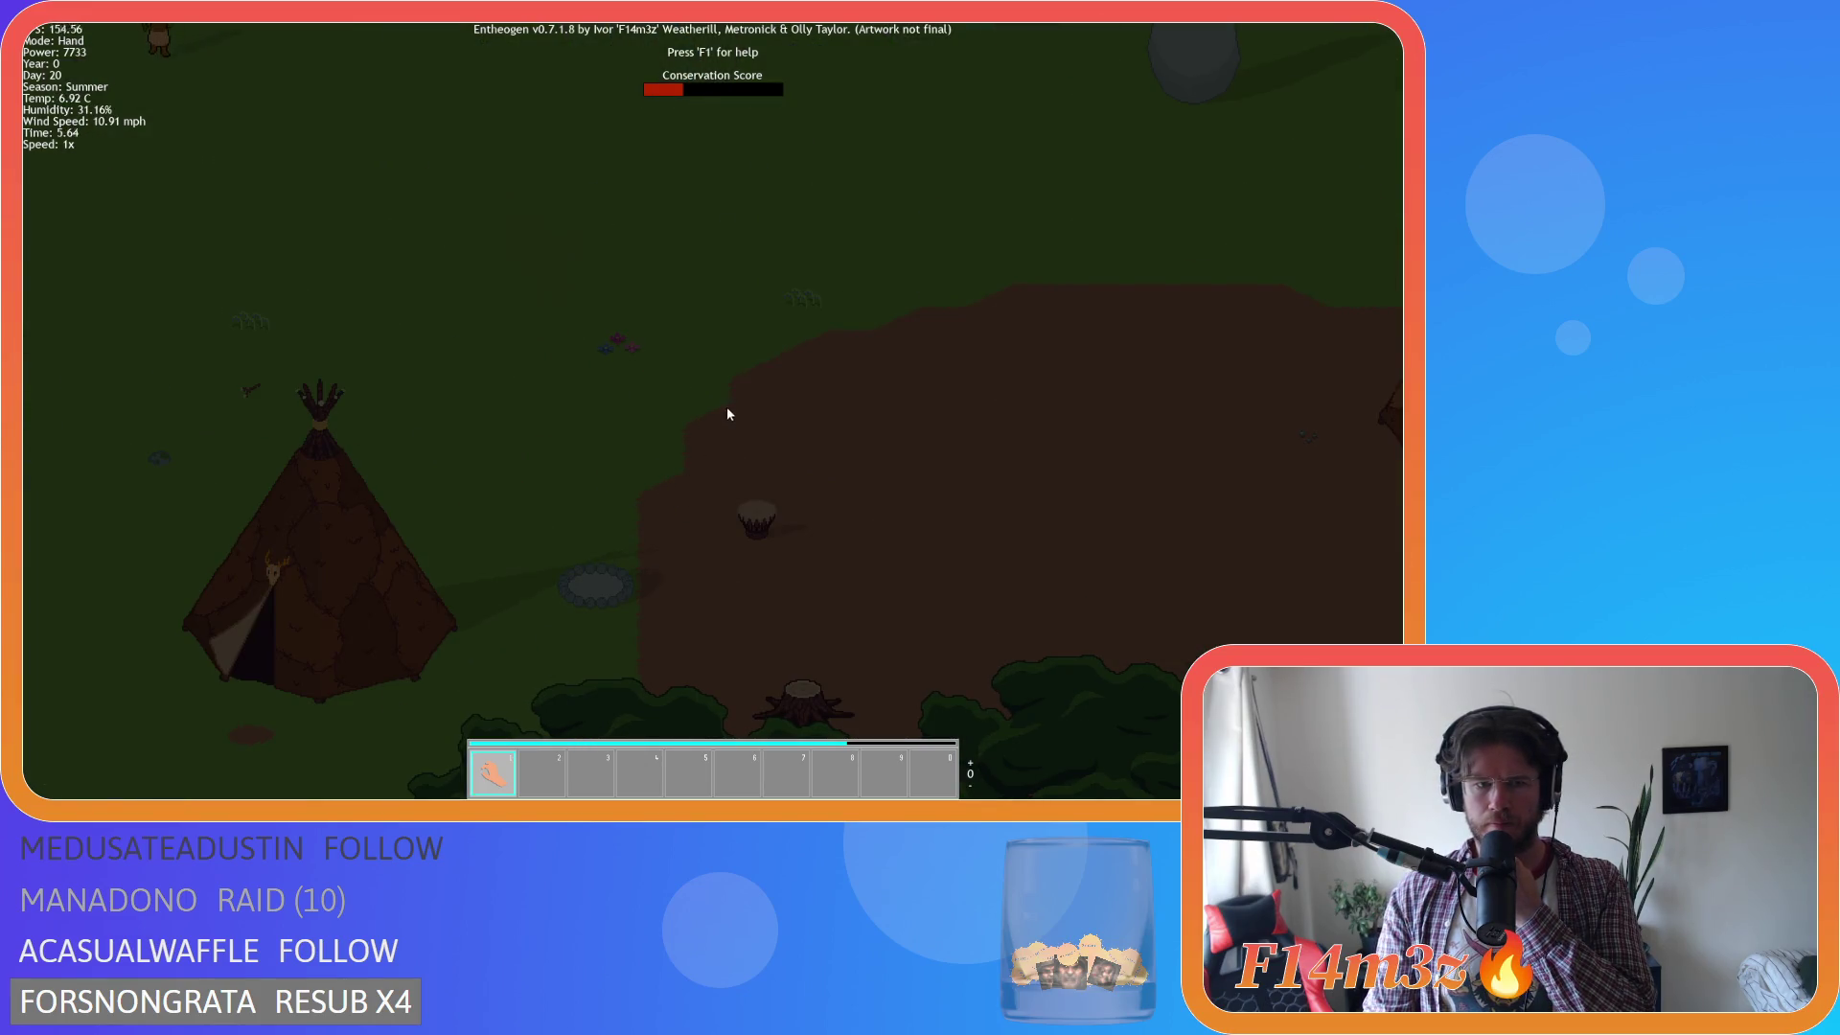
Zoom out to the village, then in over the camp as villagers gather at the campfire.
scroll(724, 415, "down", 5)
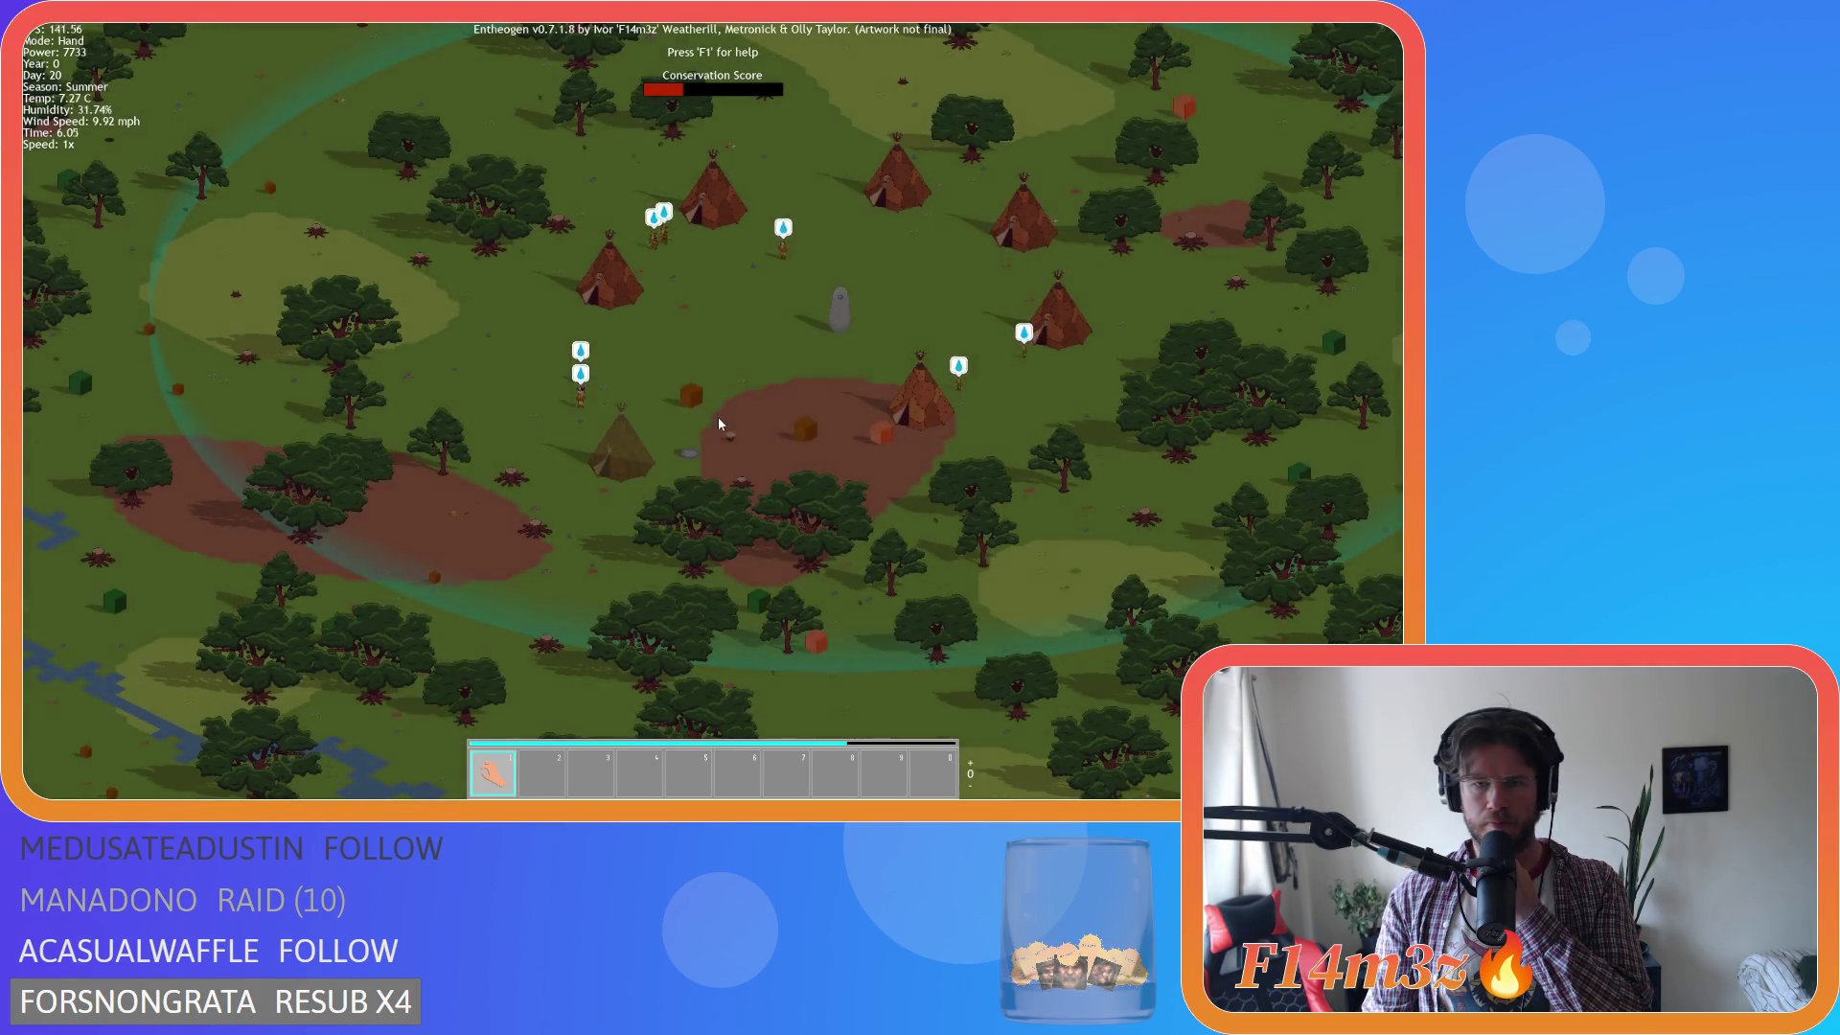
scroll(719, 423, "up", 3)
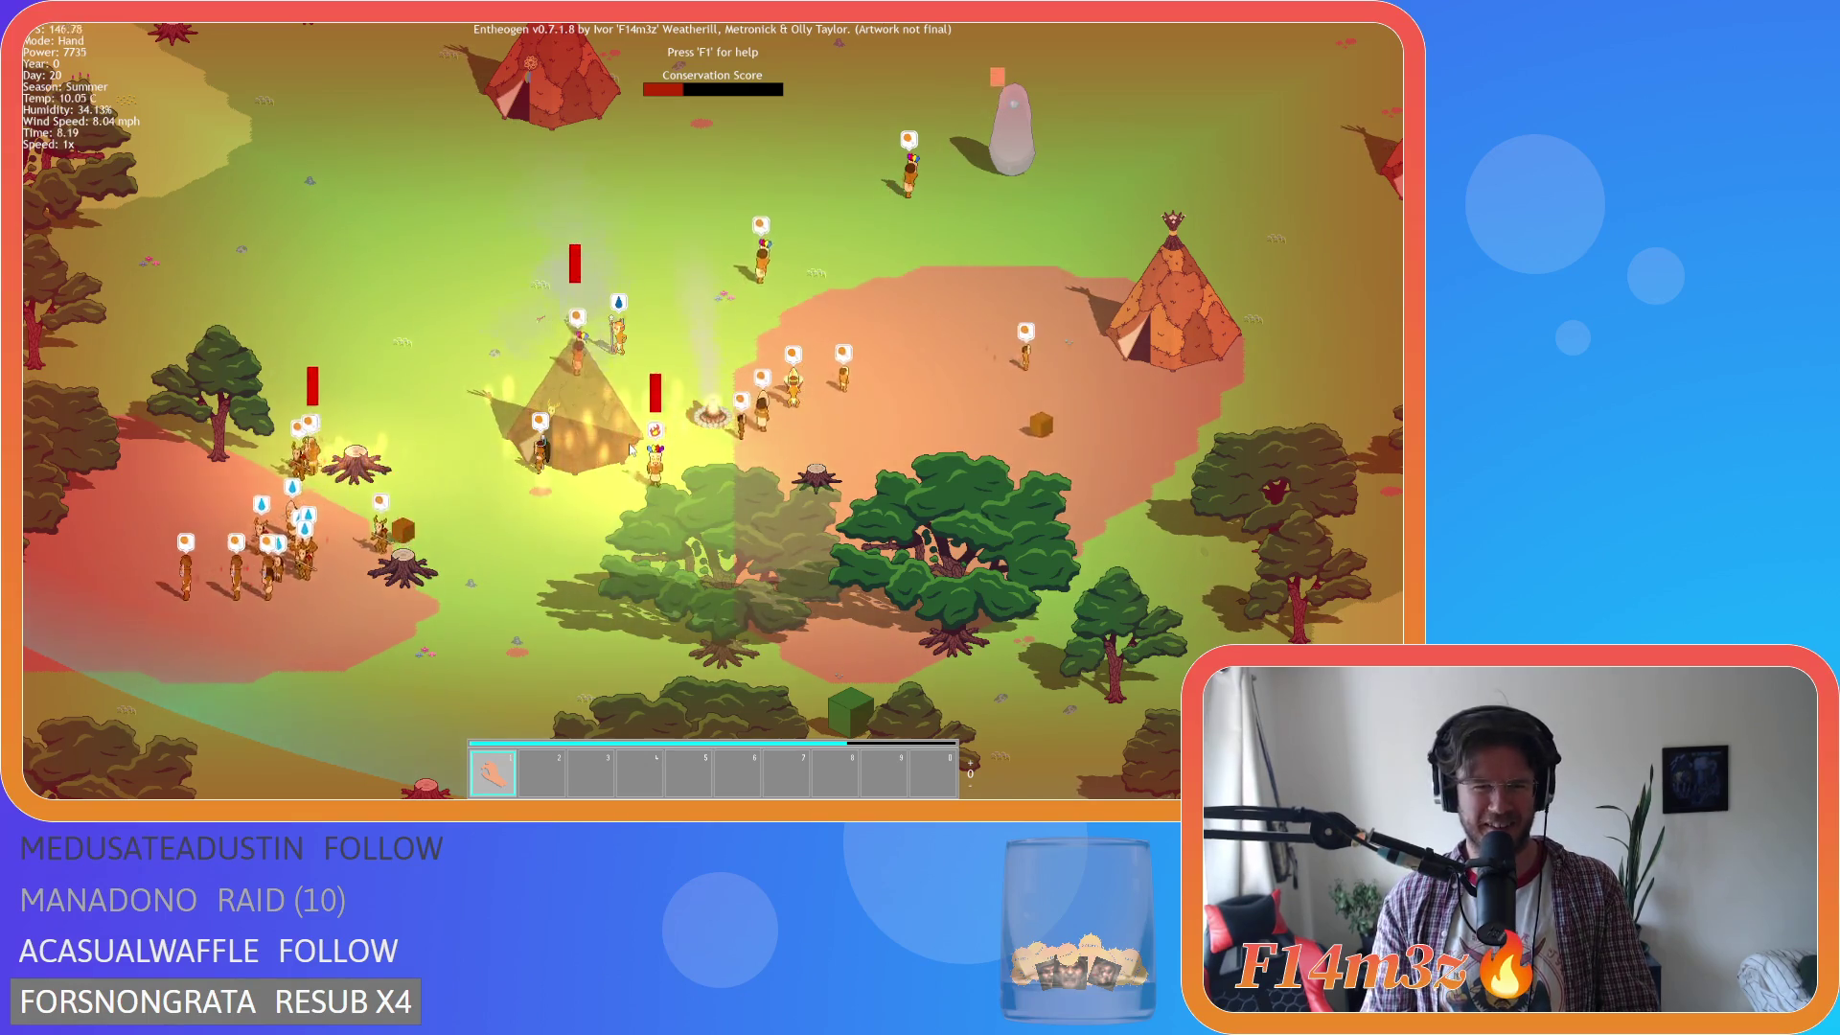
Drag the red-barred villager down to the river, then pan and zoom over the village tents.
scroll(631, 450, "down", 3)
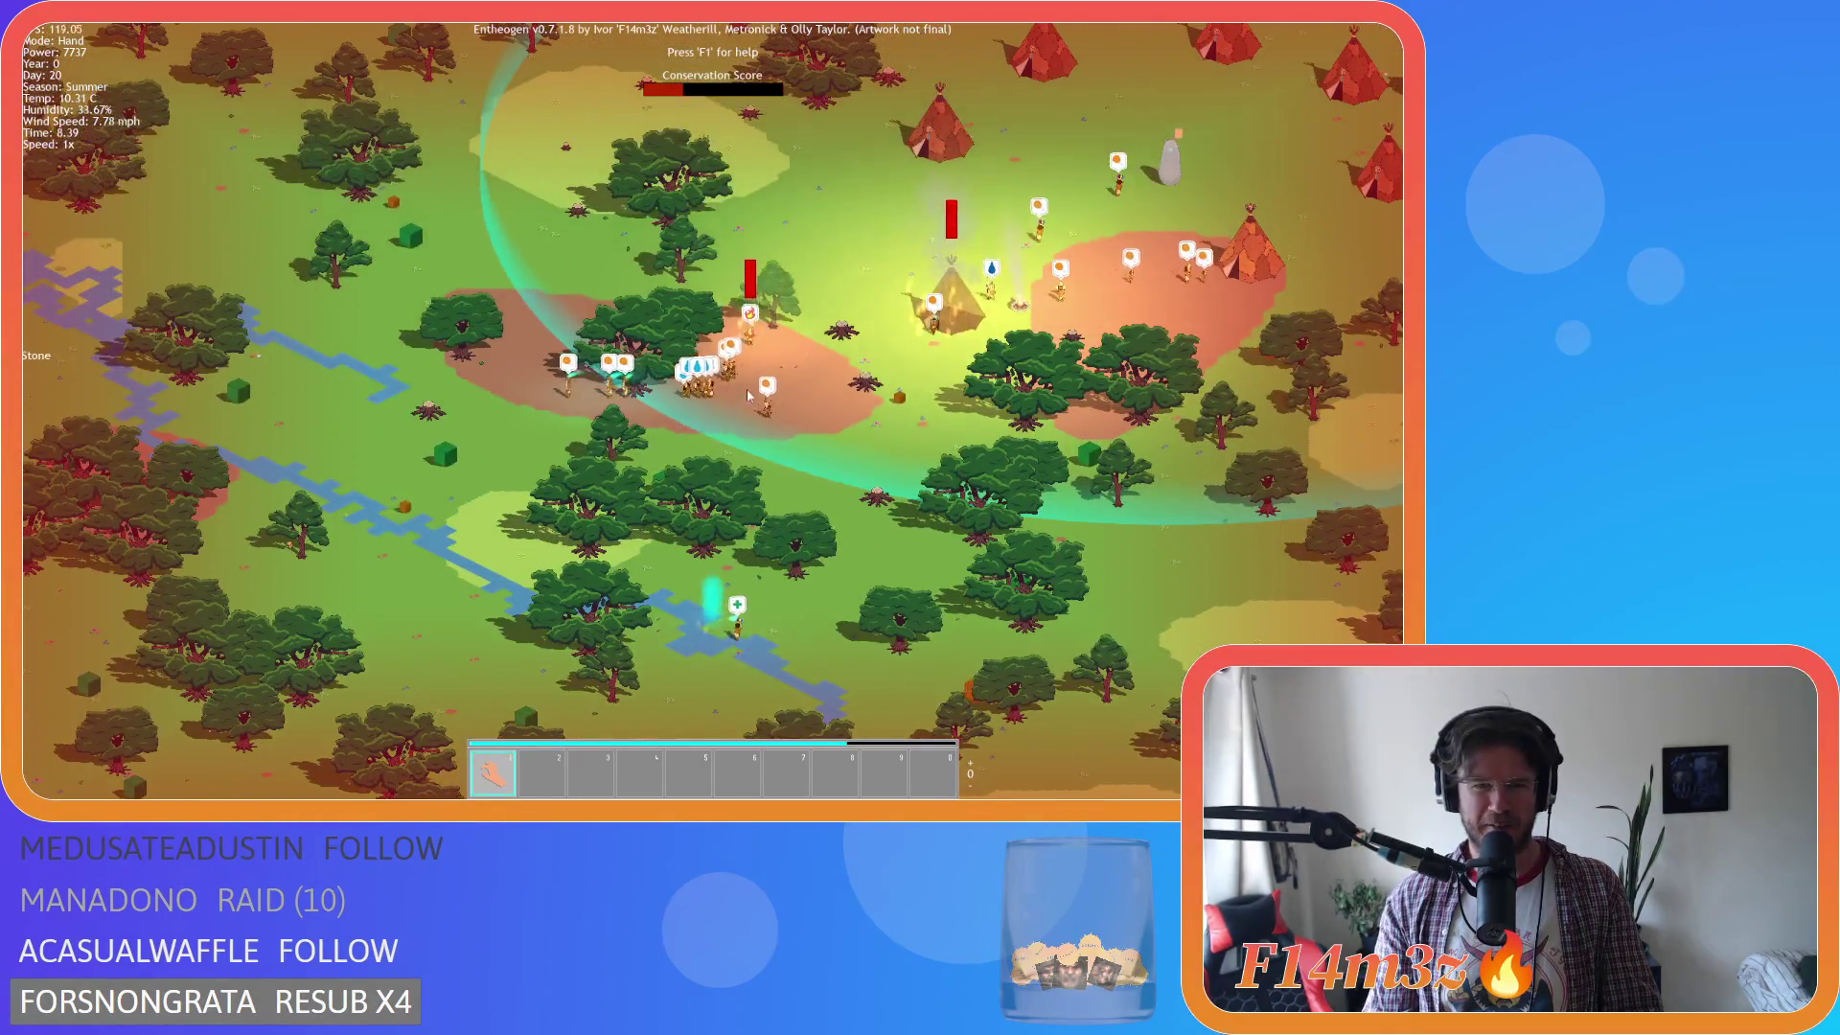
mouse_move(747, 311)
left_mouse_down()
mouse_move(706, 307)
mouse_move(704, 635)
left_mouse_up()
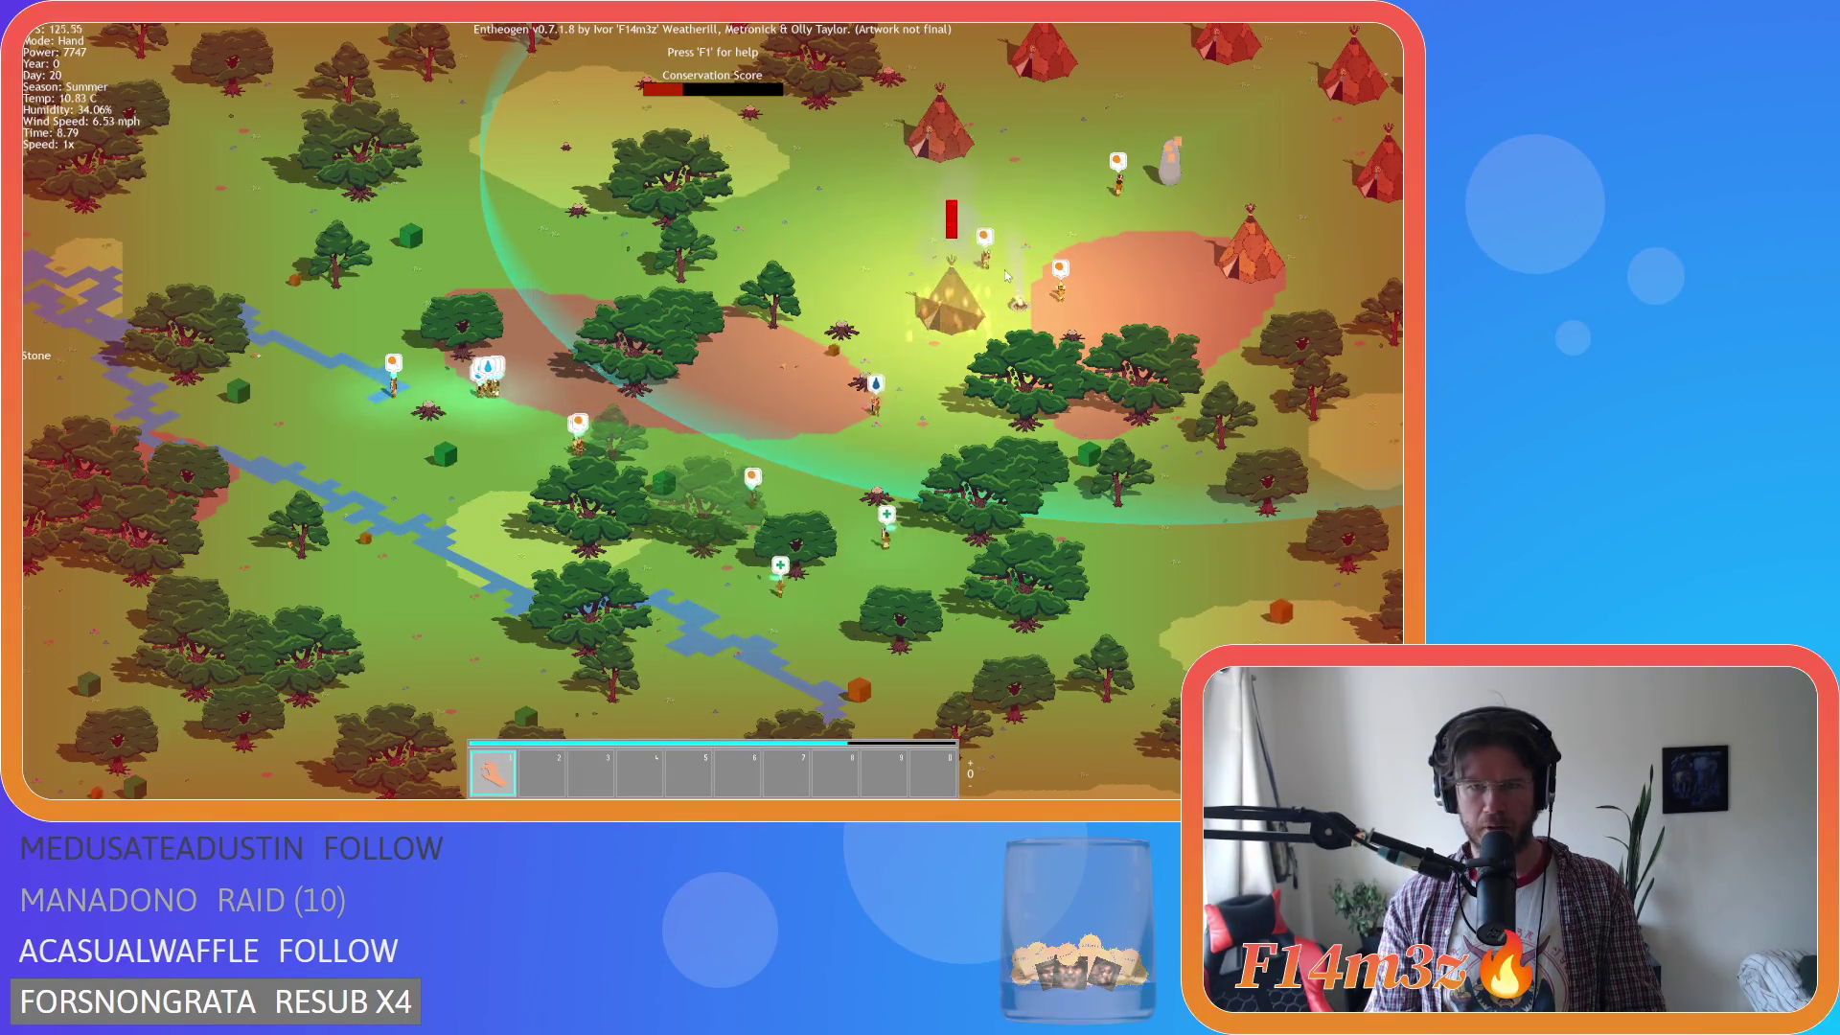
key("w")
key("d")
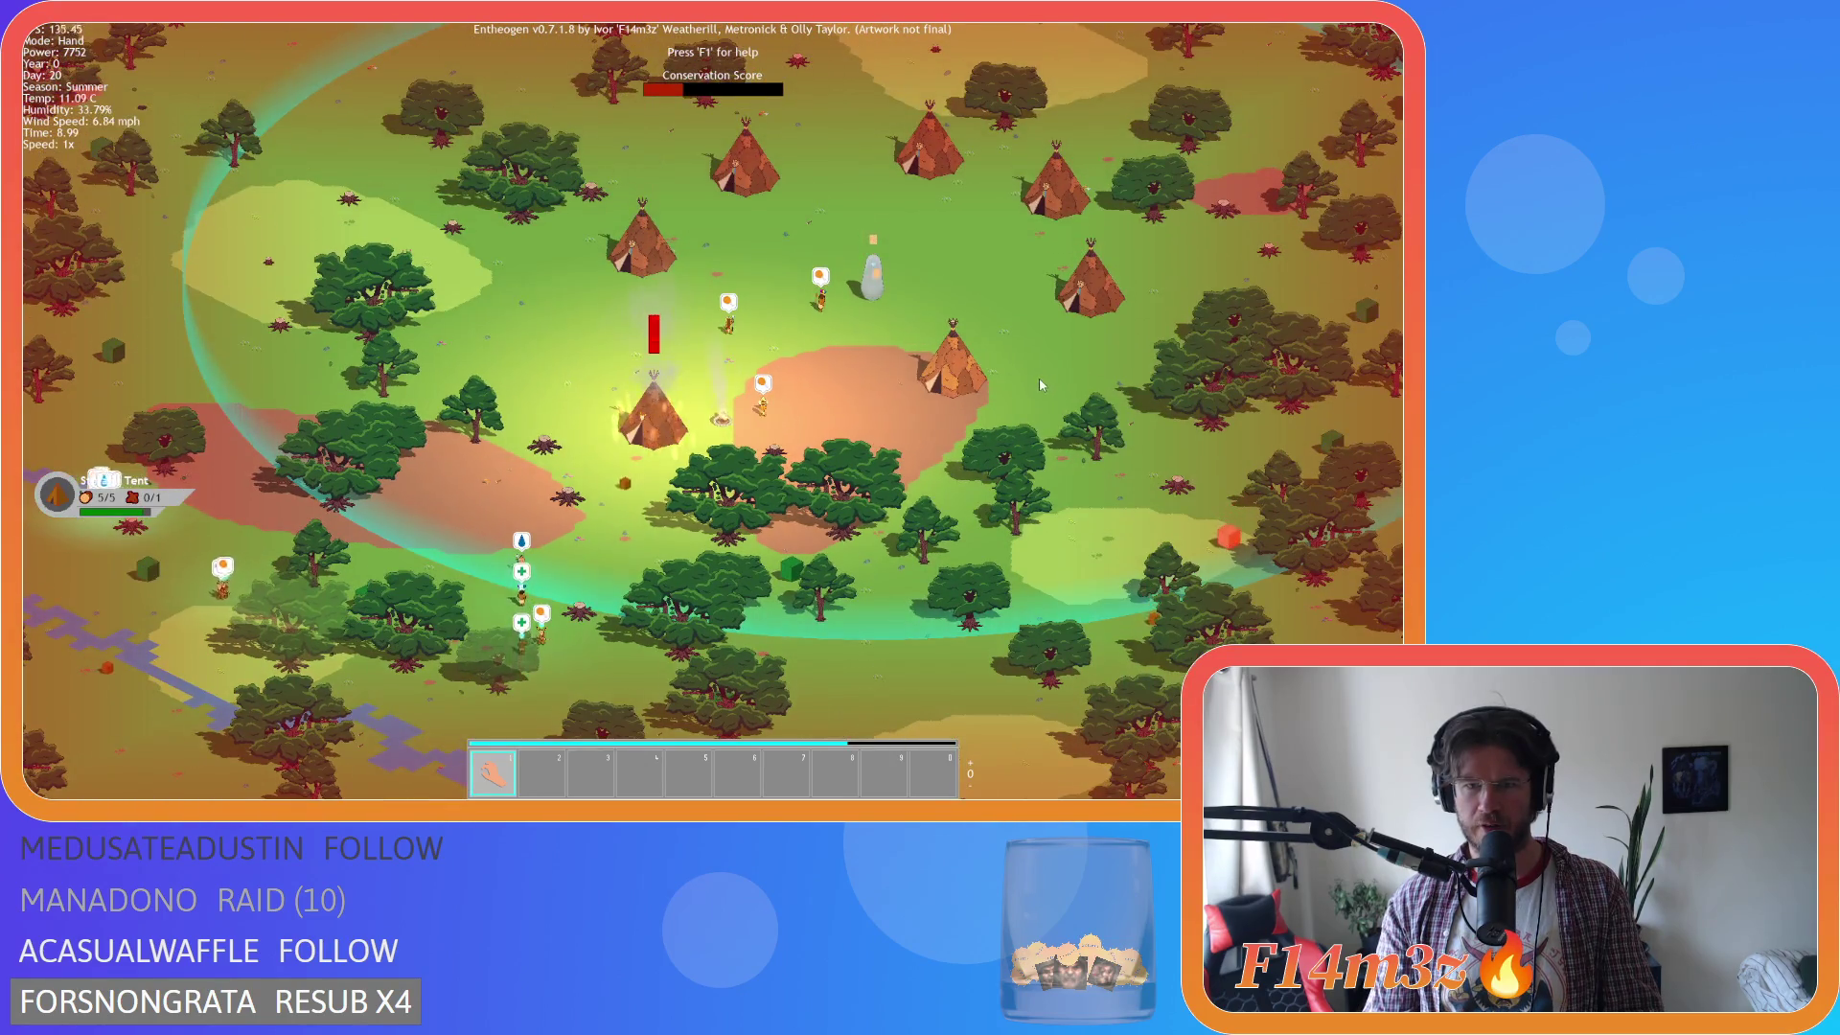
key("a")
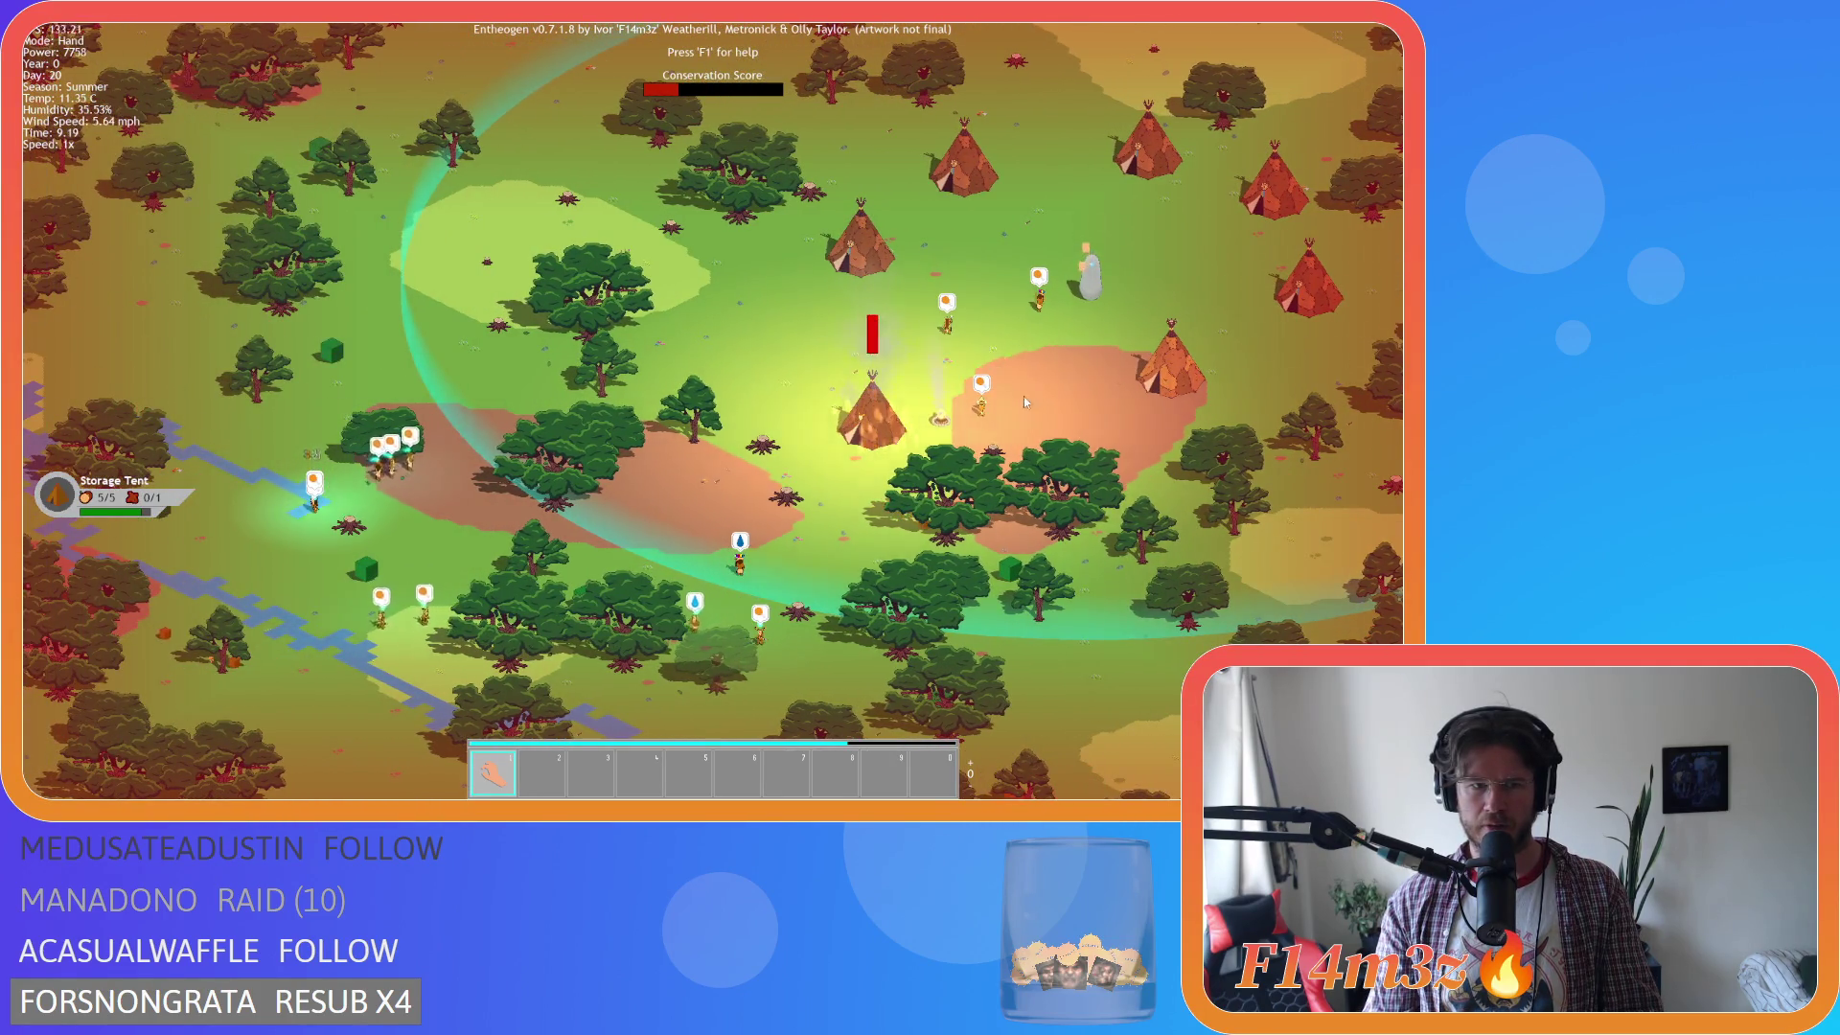
key("d")
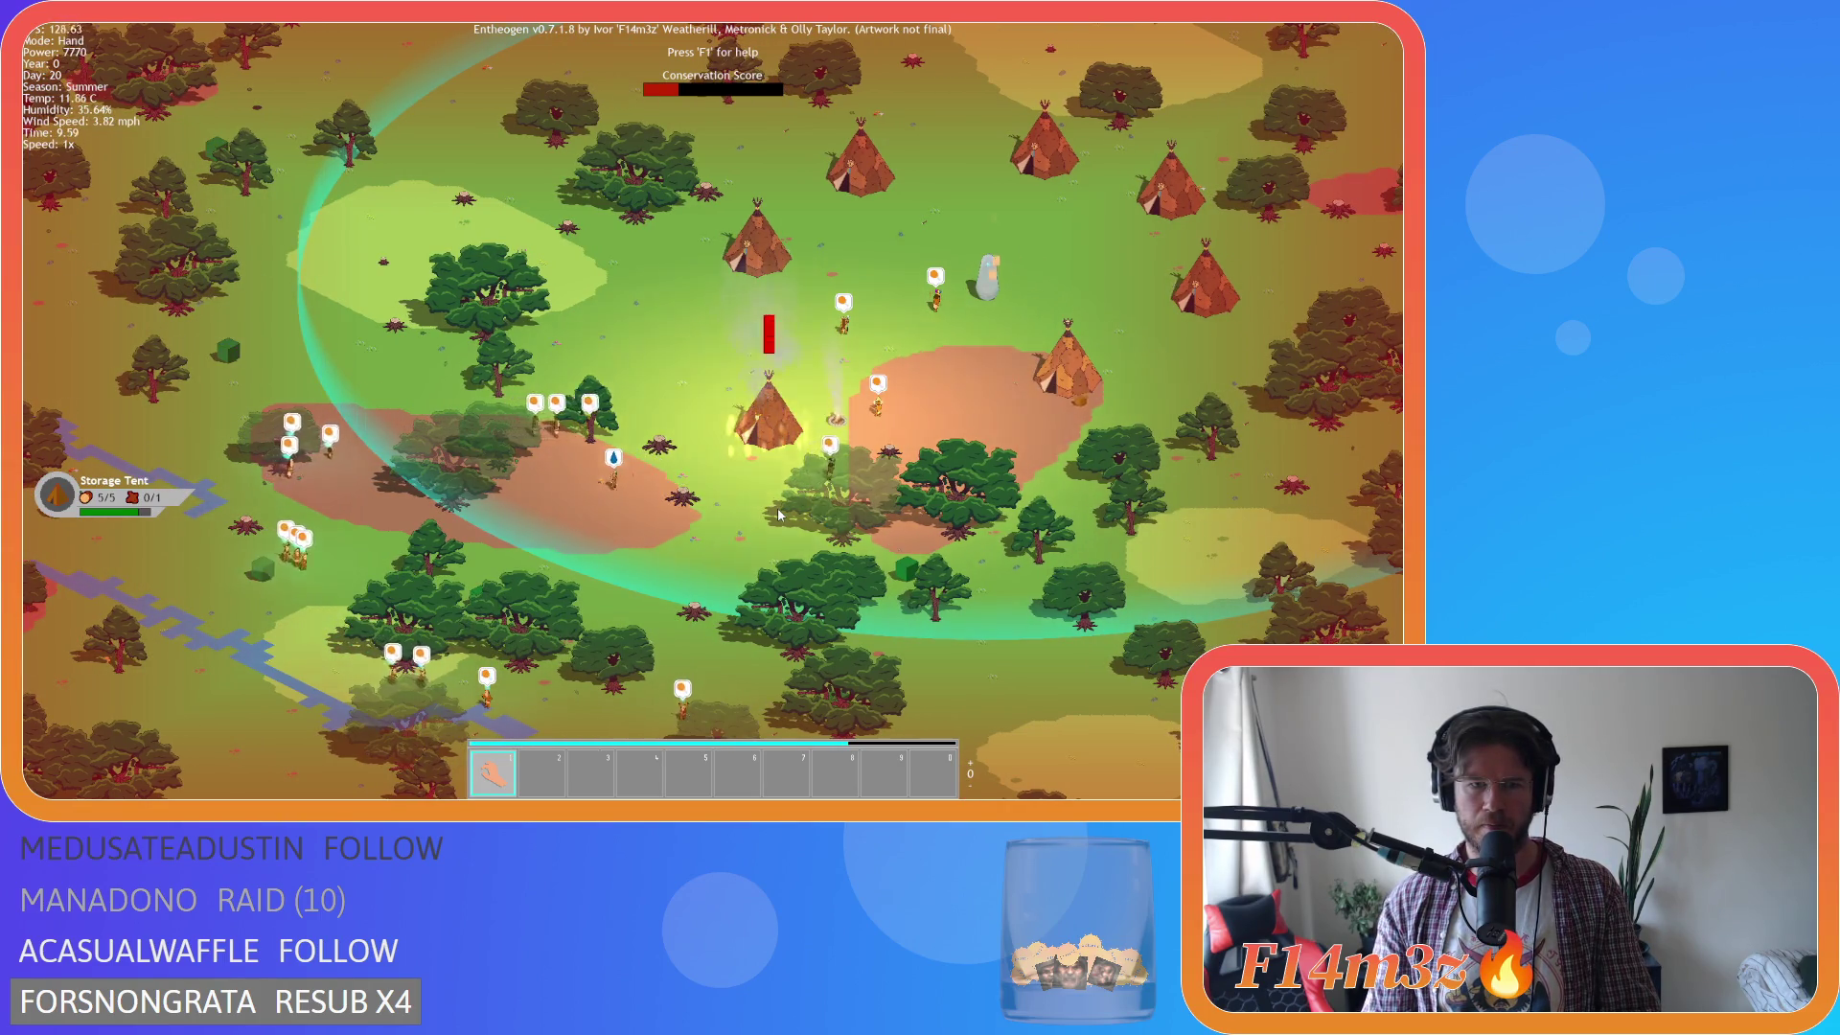
scroll(778, 515, "up", 3)
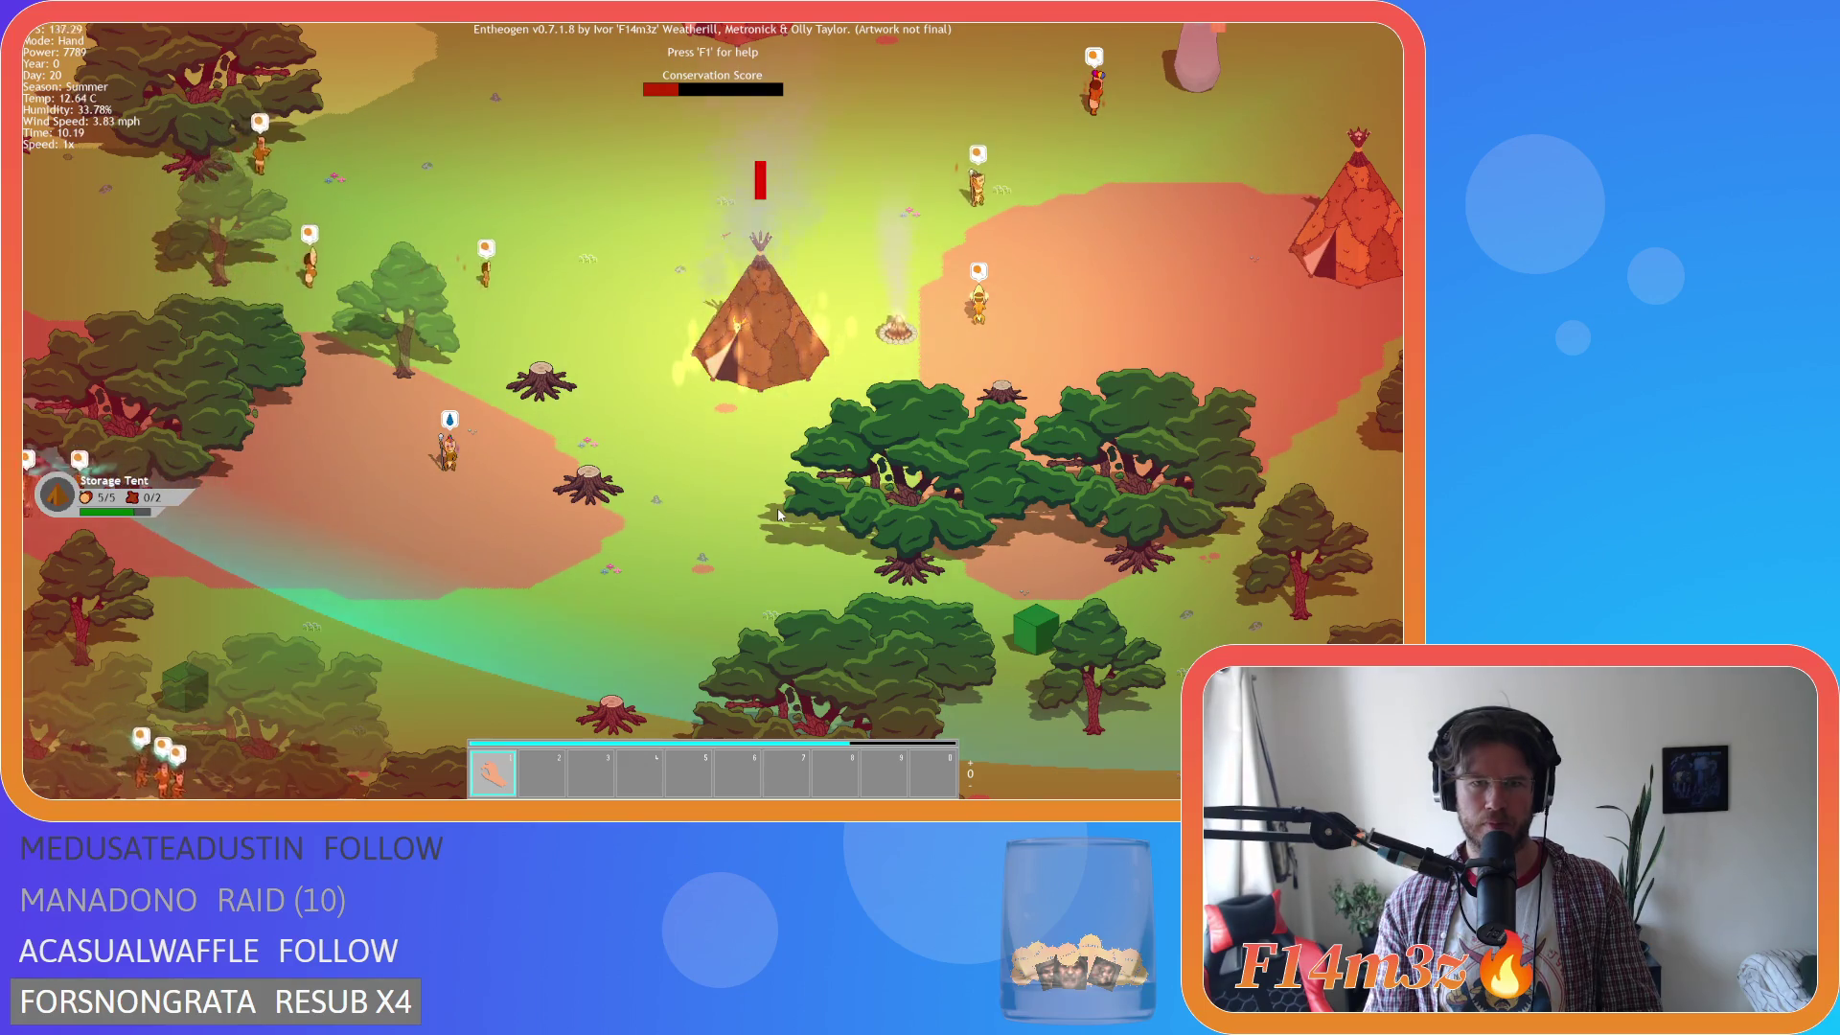
key("w")
key("d")
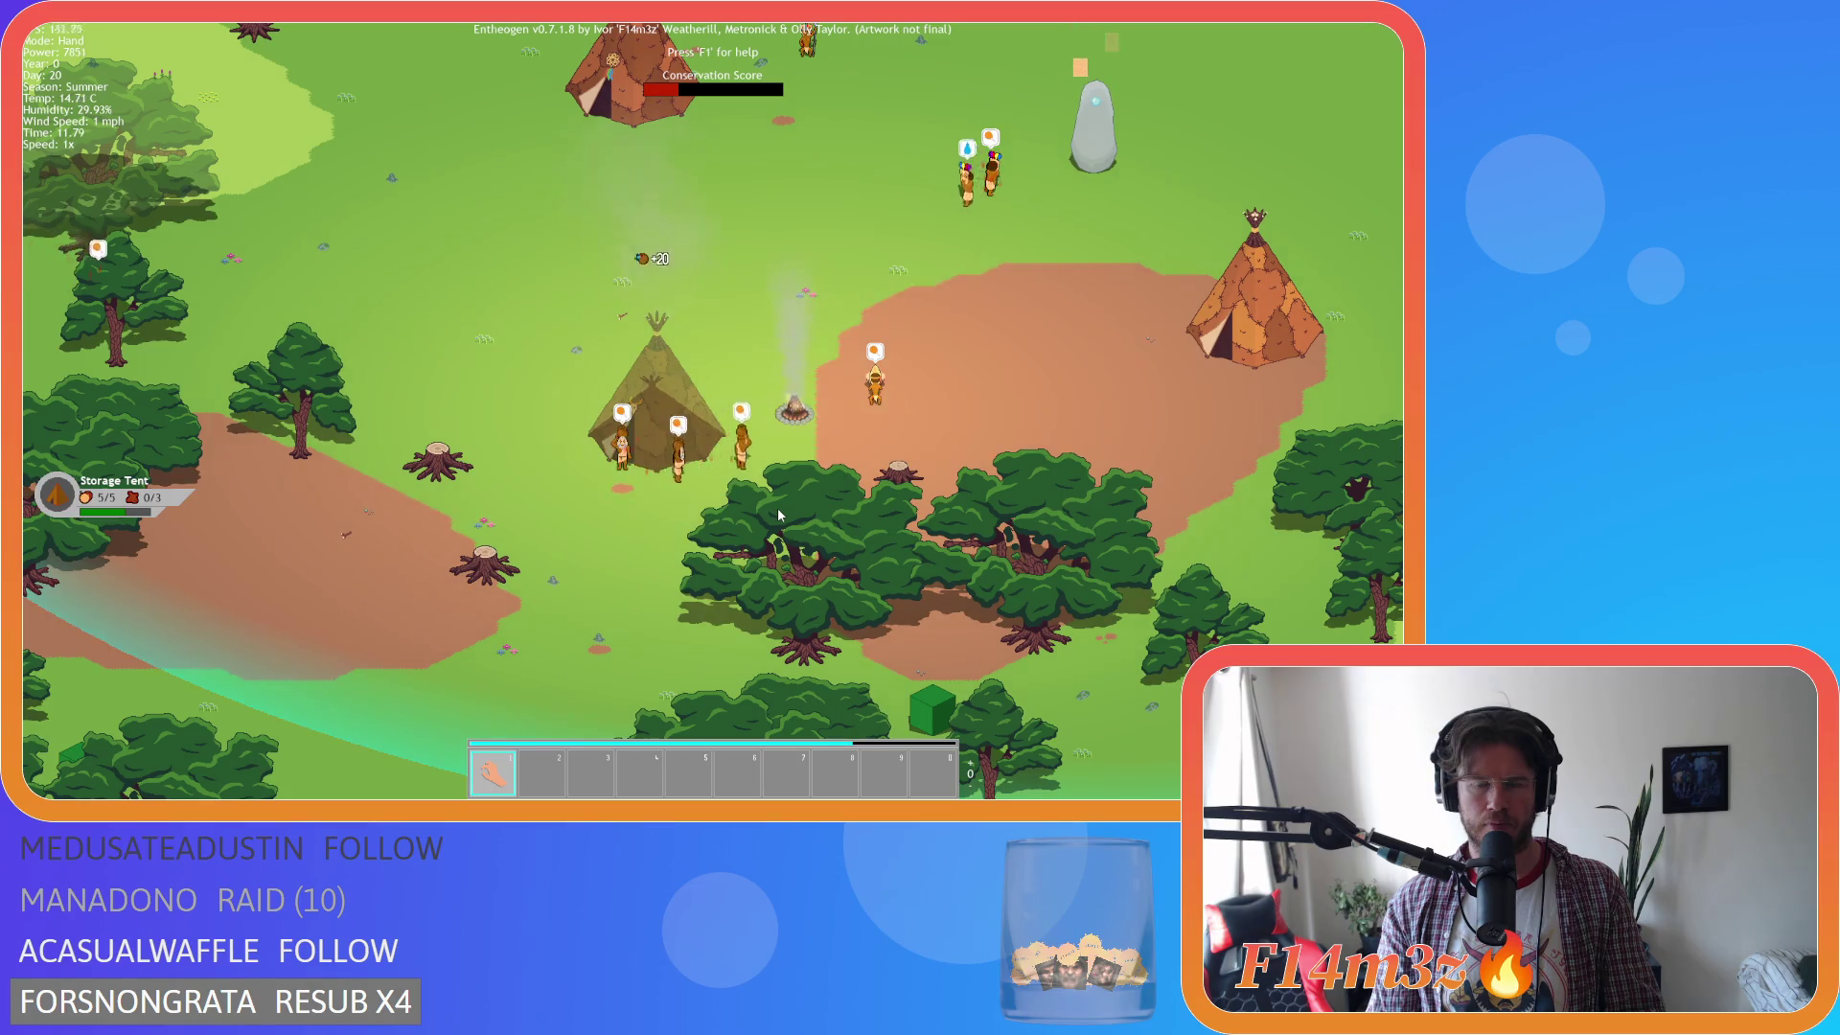
Pan around the village between the campfire and the tents near the standing stone.
key("s")
key("d")
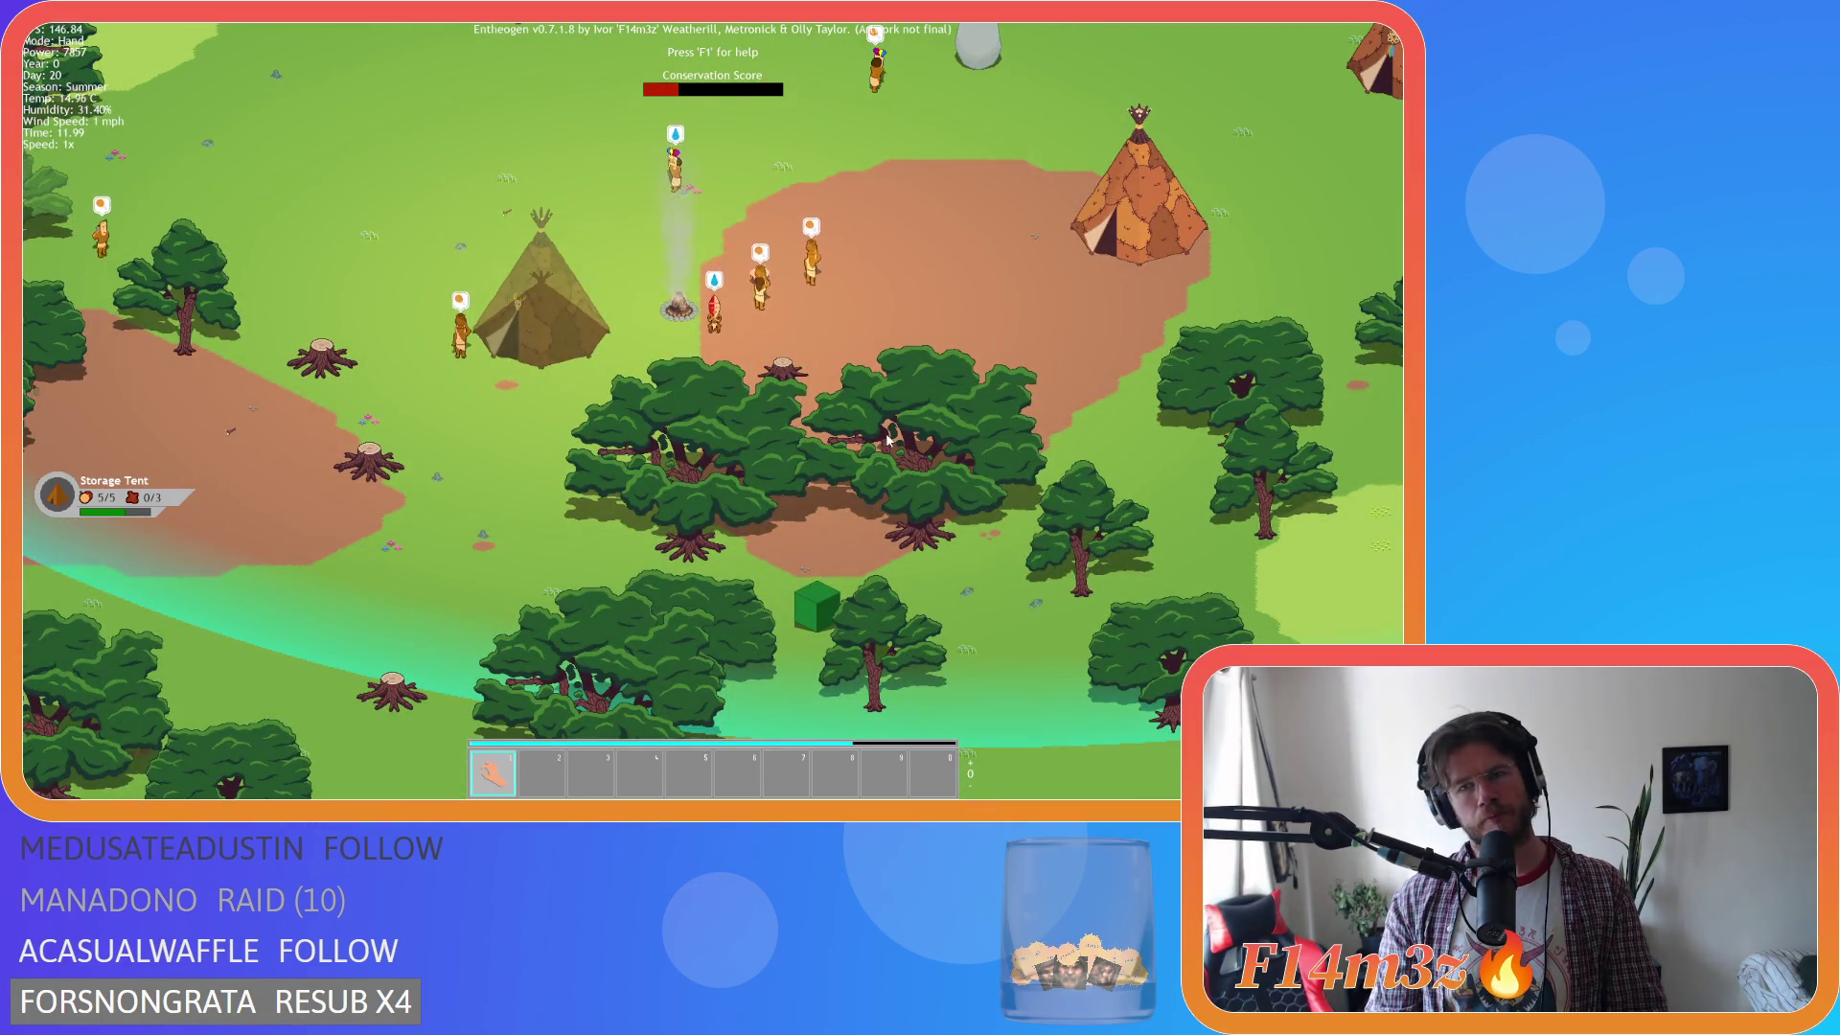
key("w")
key("a")
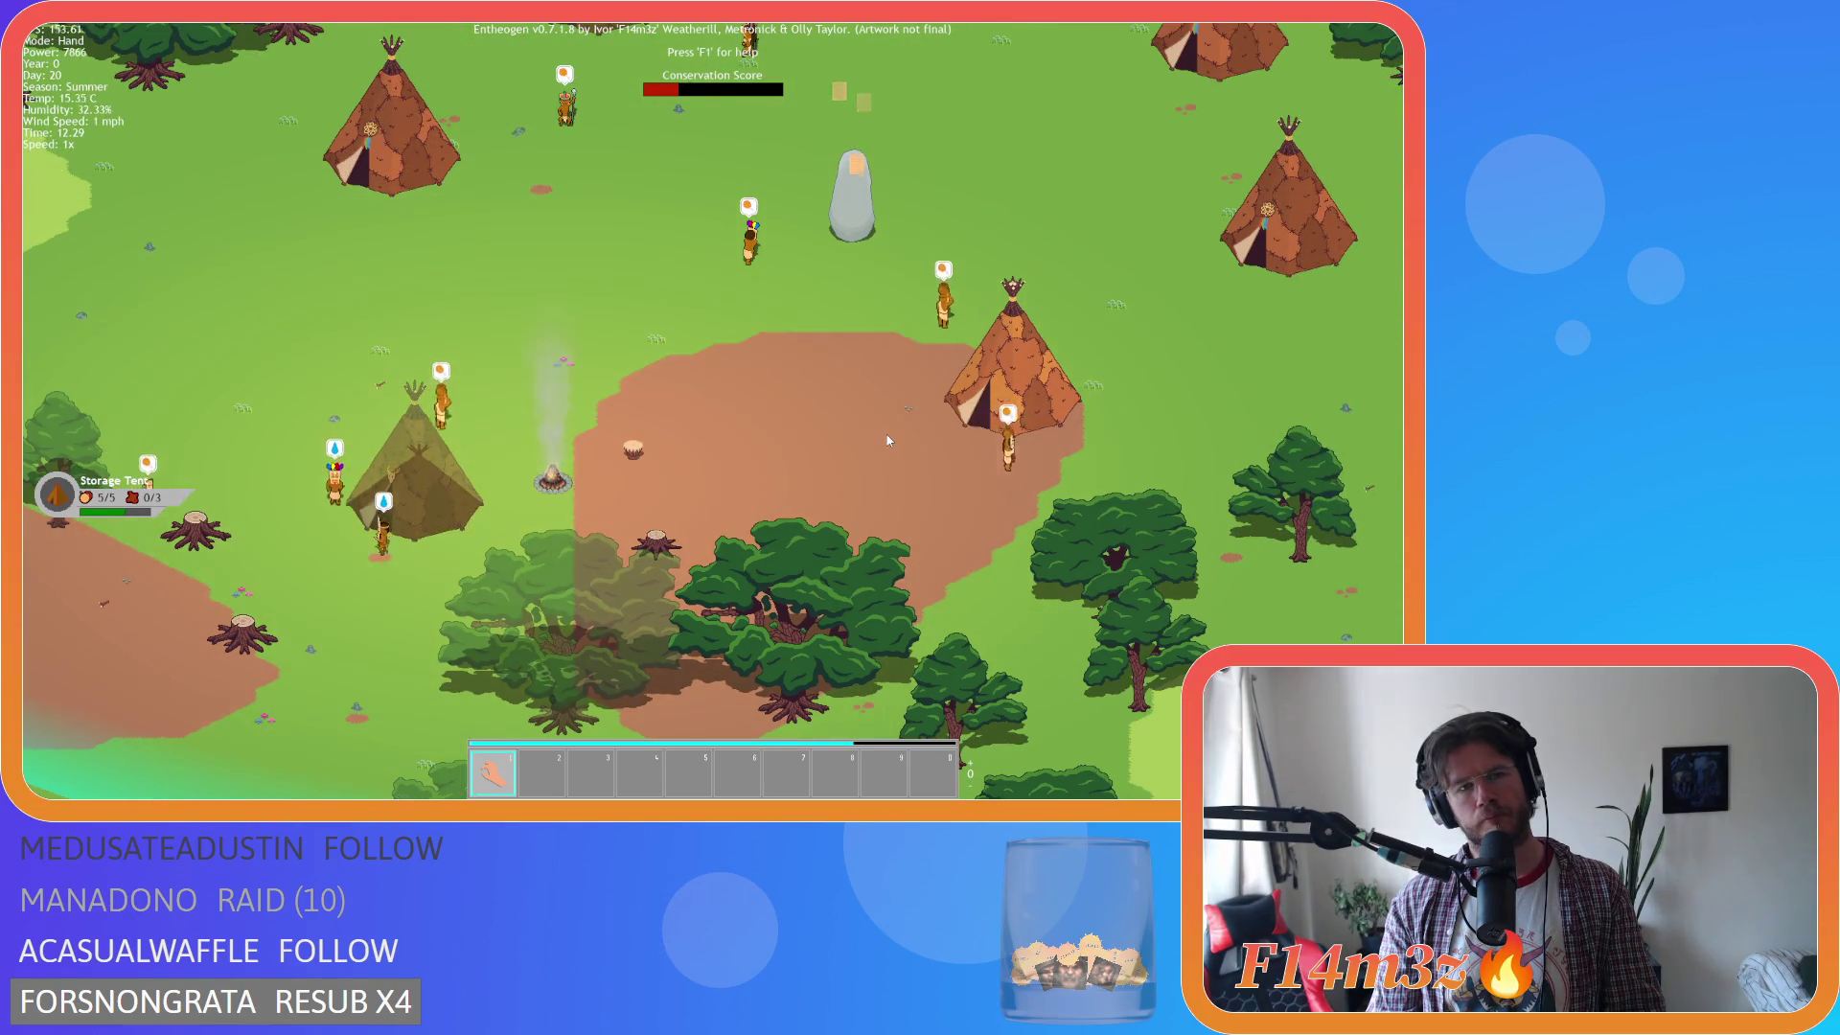
key("w")
key("d")
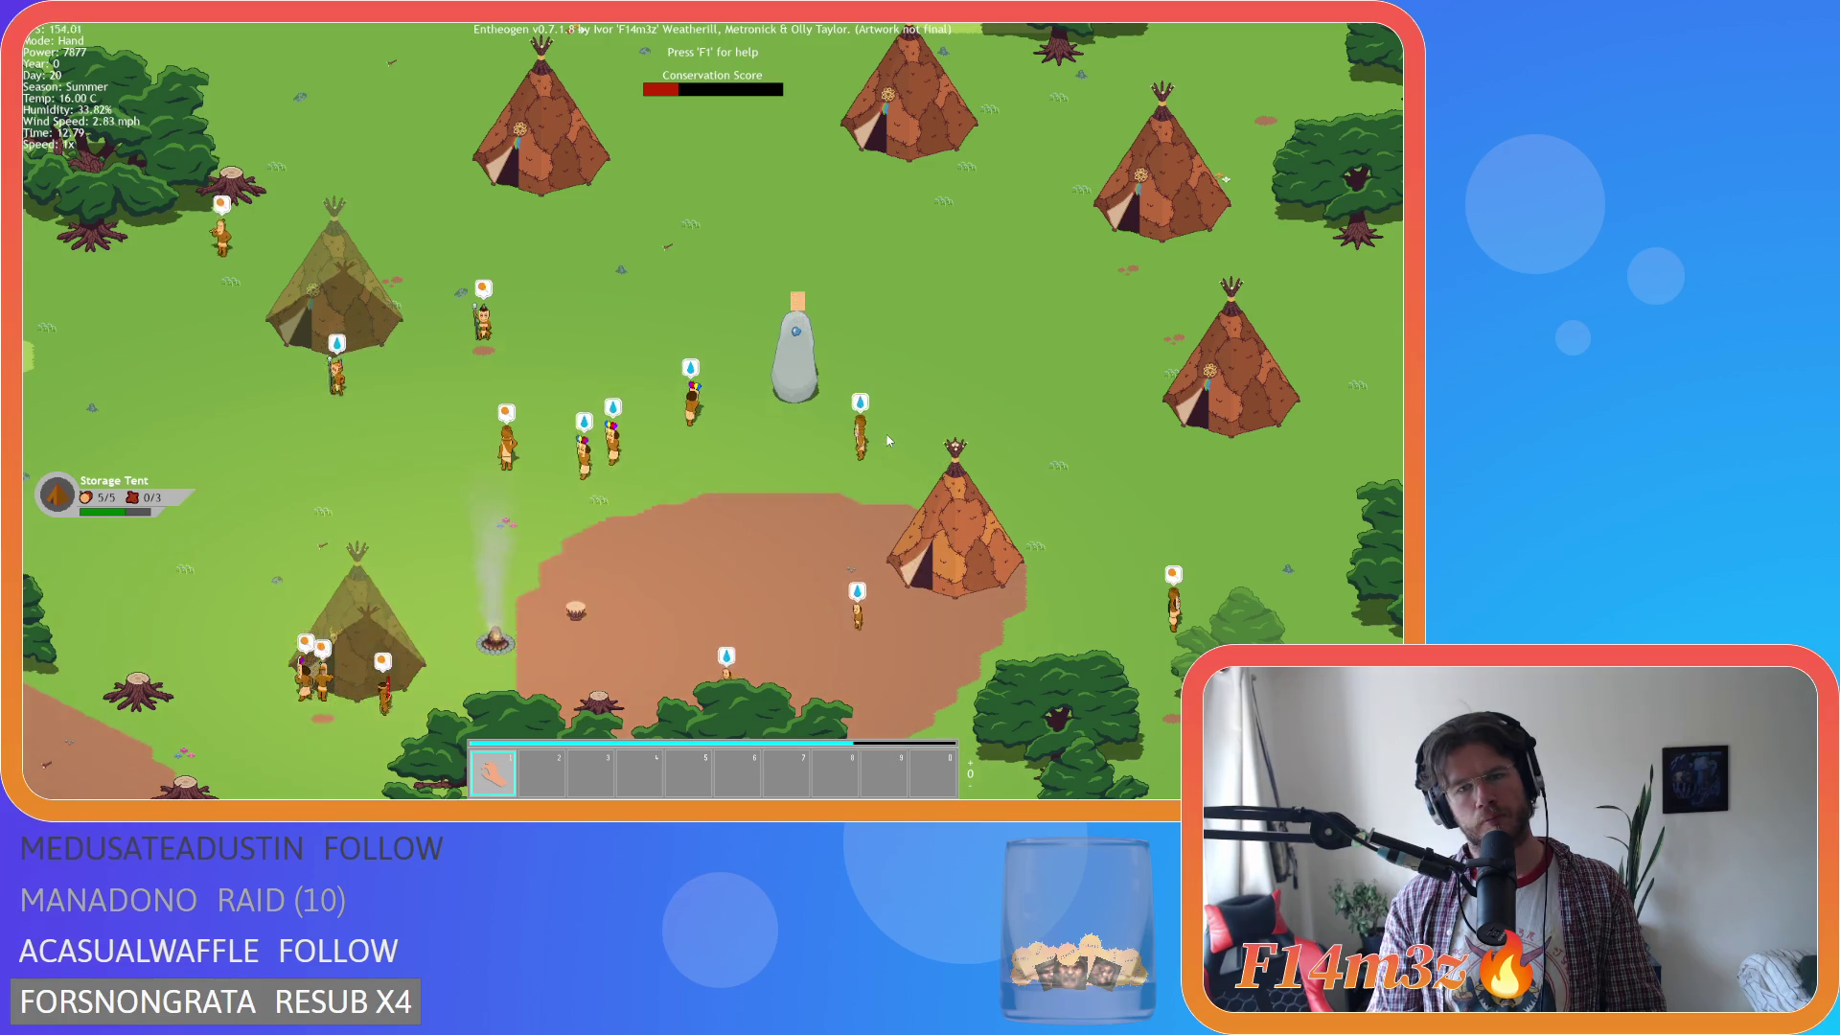
key("a")
key("s")
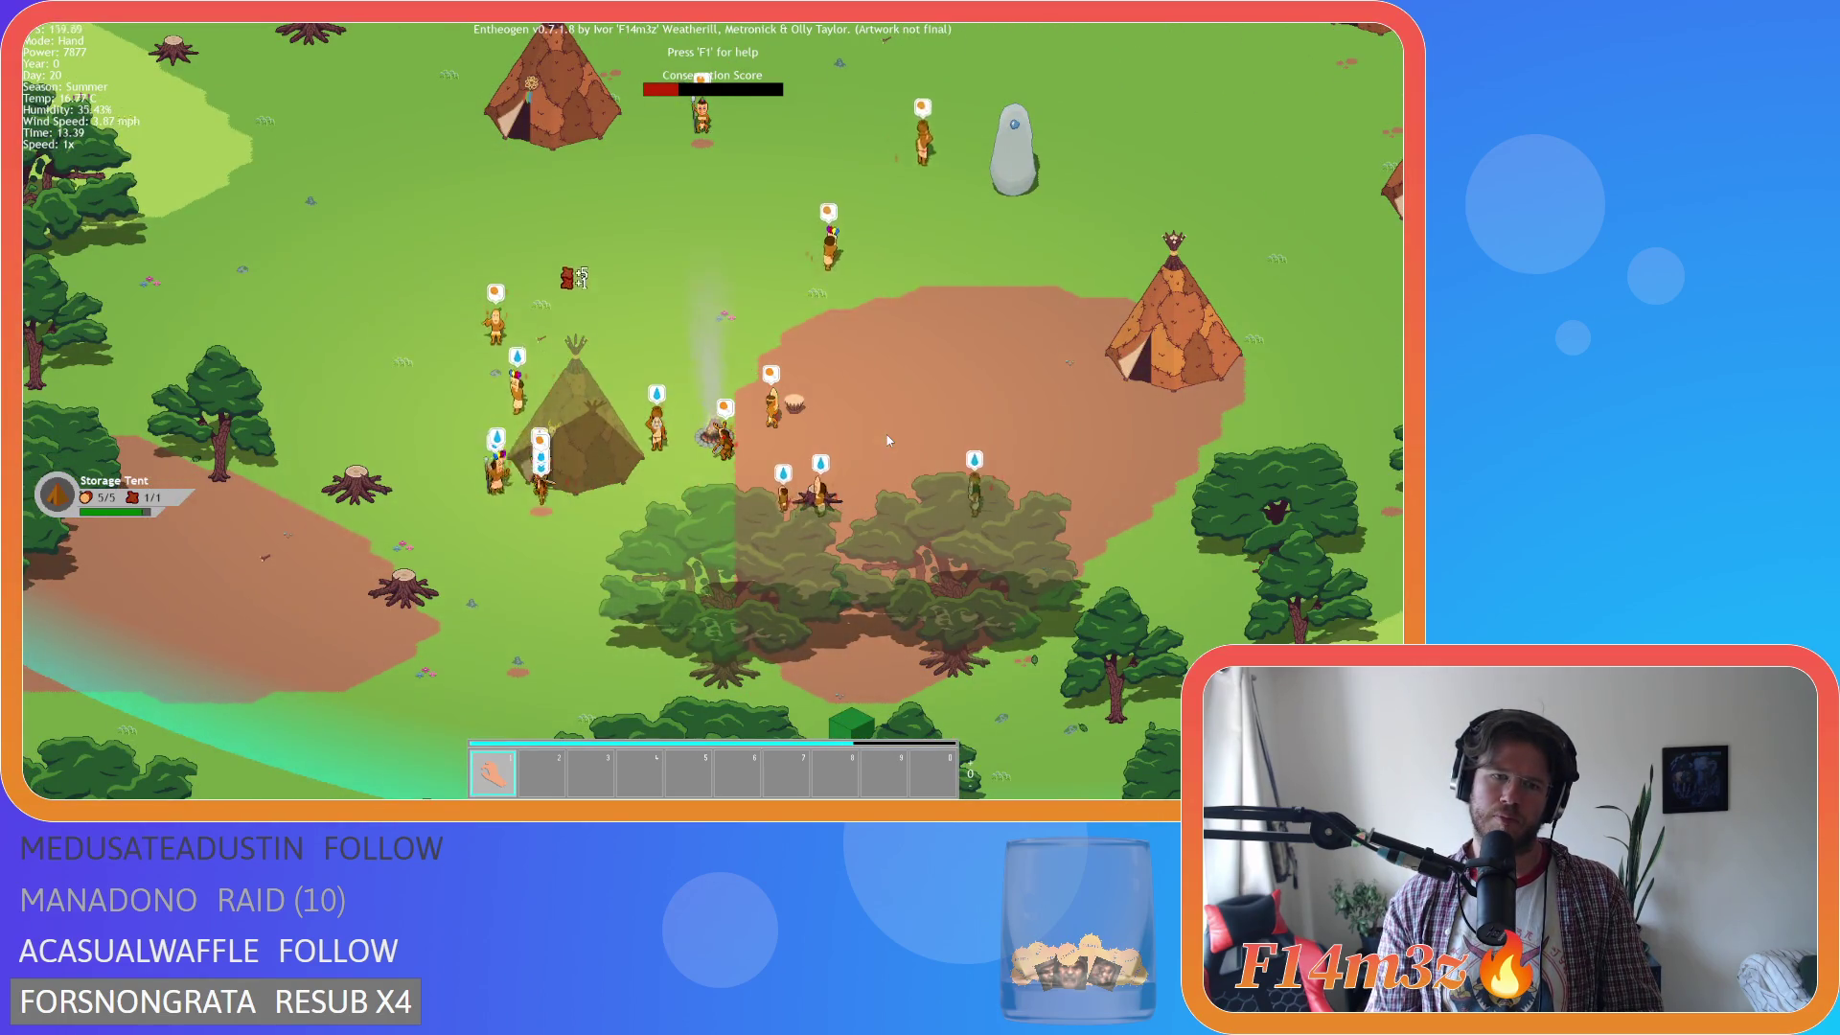
key("w")
key("d")
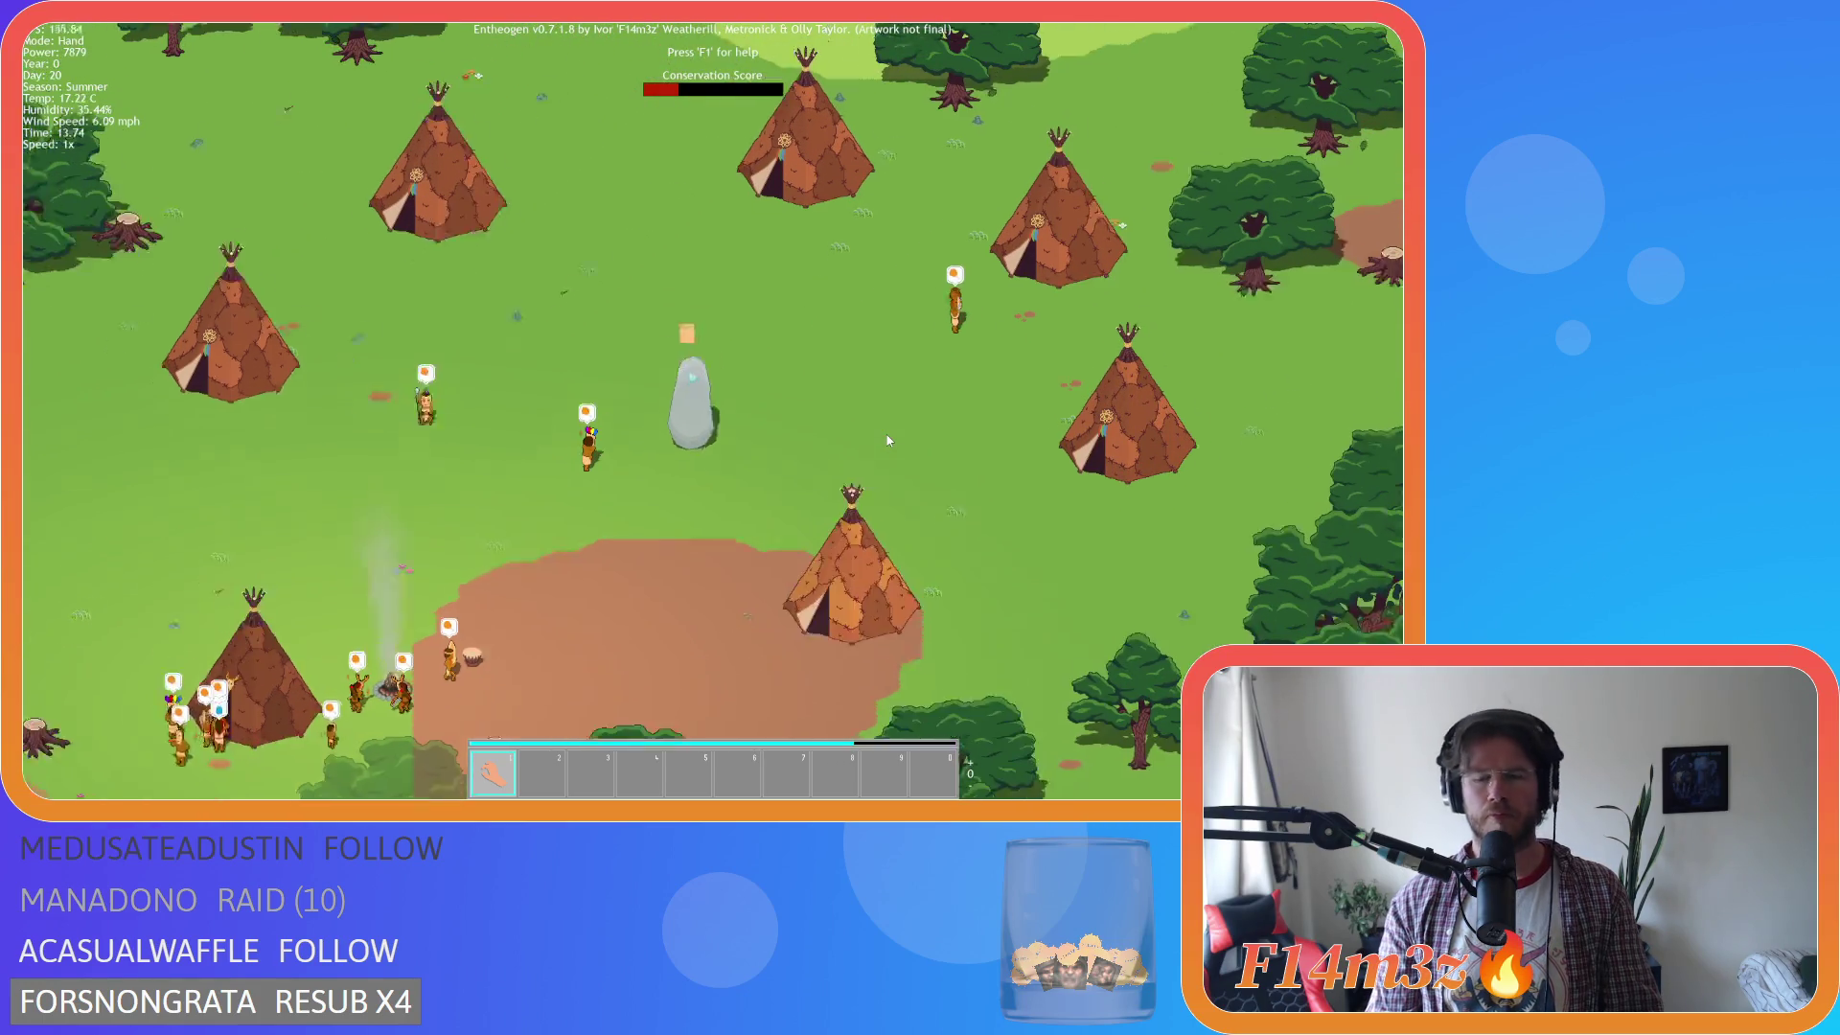
Pan back down to the campfire, then up over the tents toward the standing stone.
key("a")
key("s")
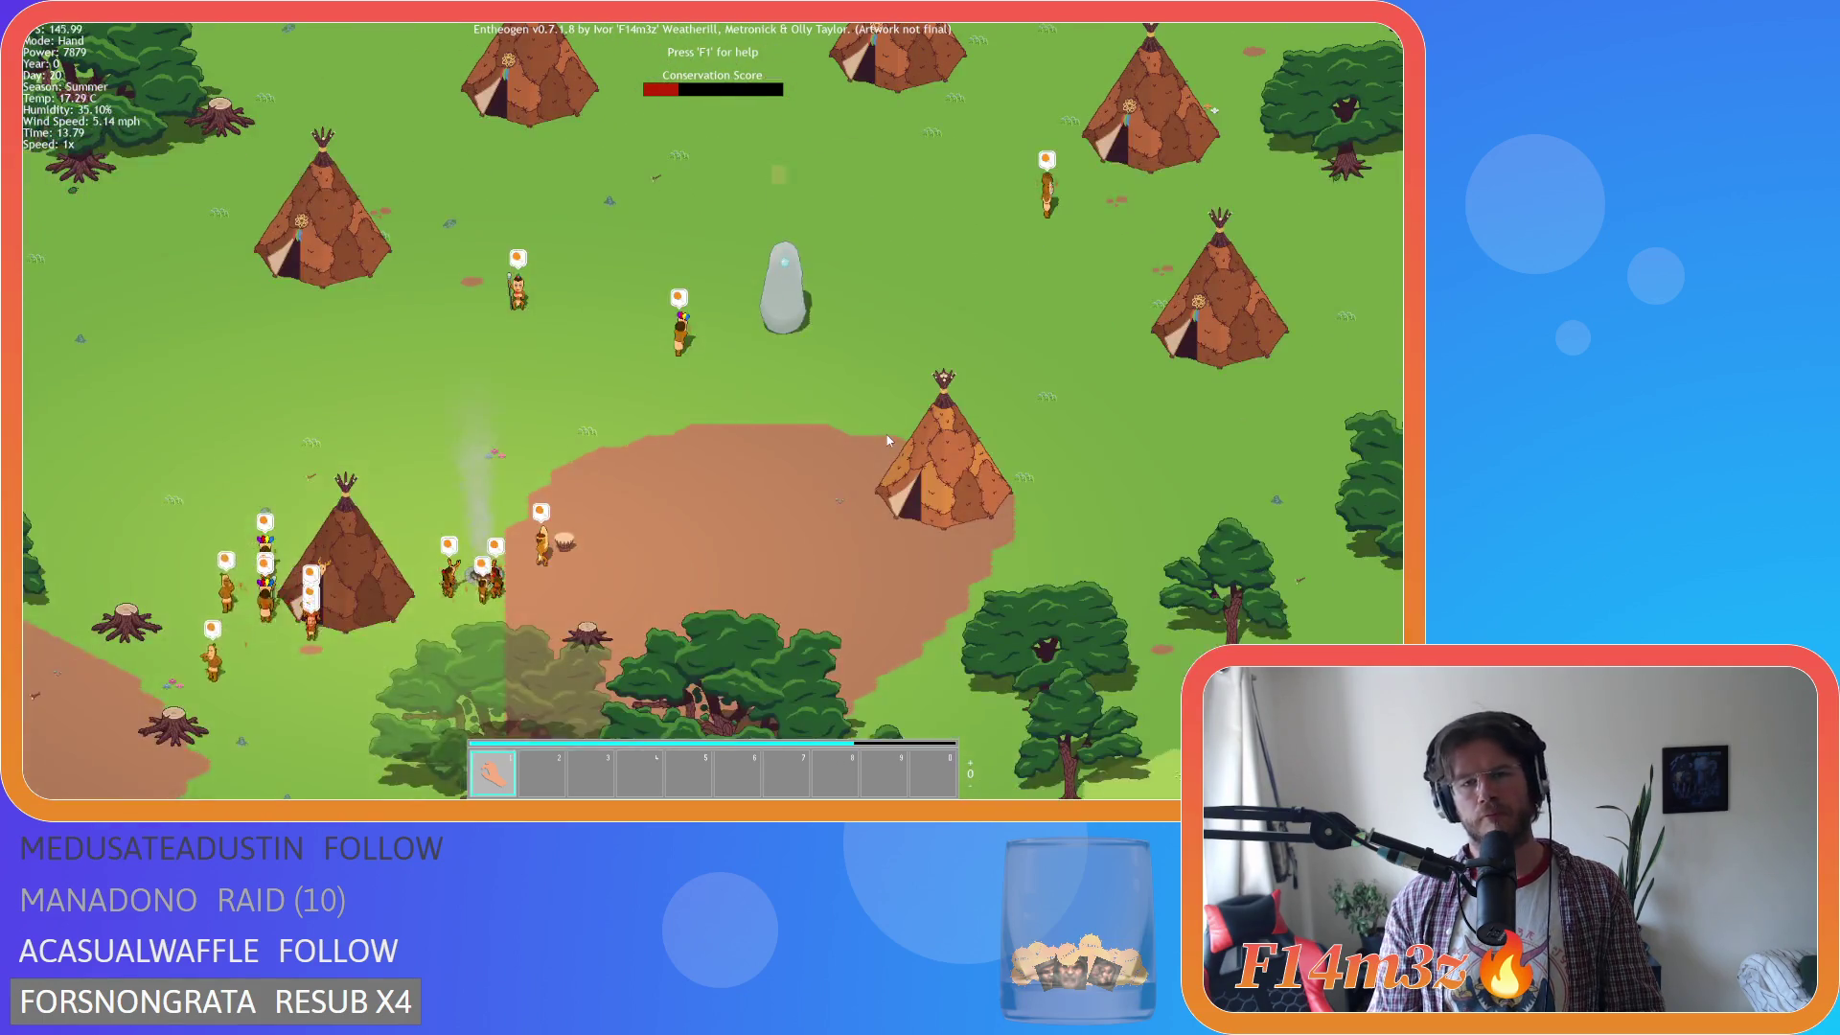
key("w")
key("d")
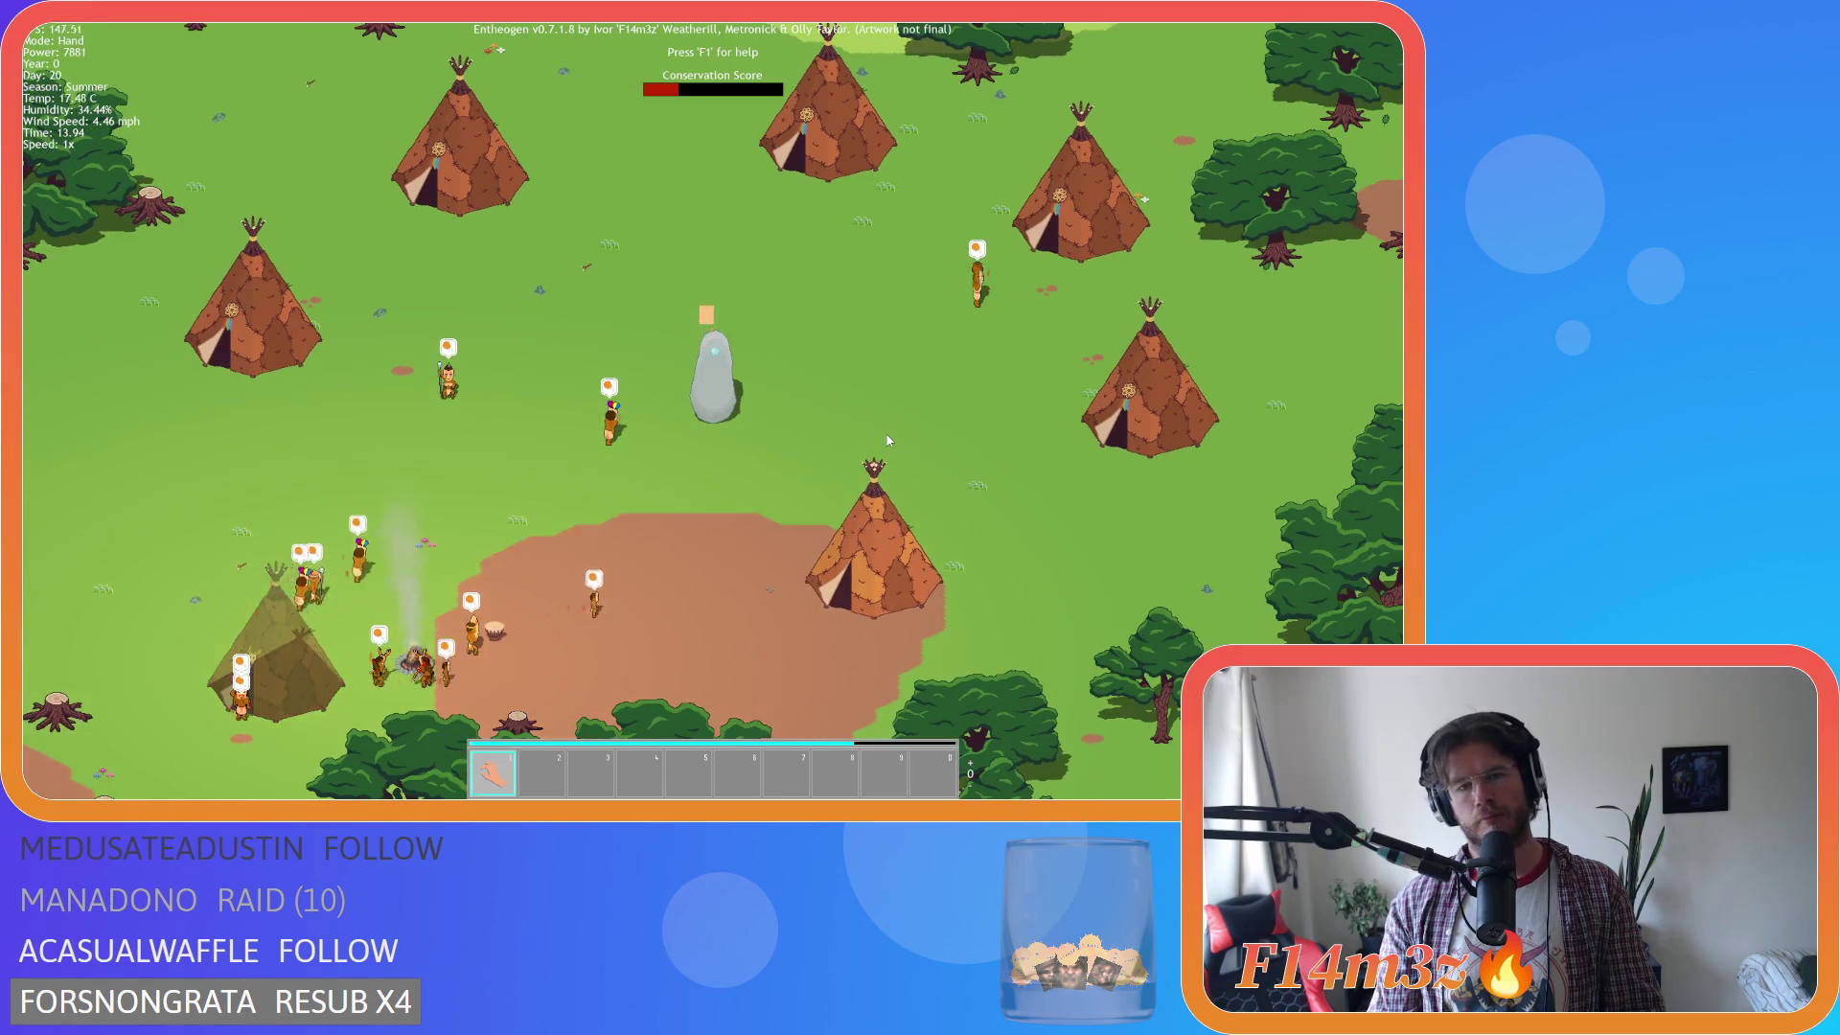
key("a")
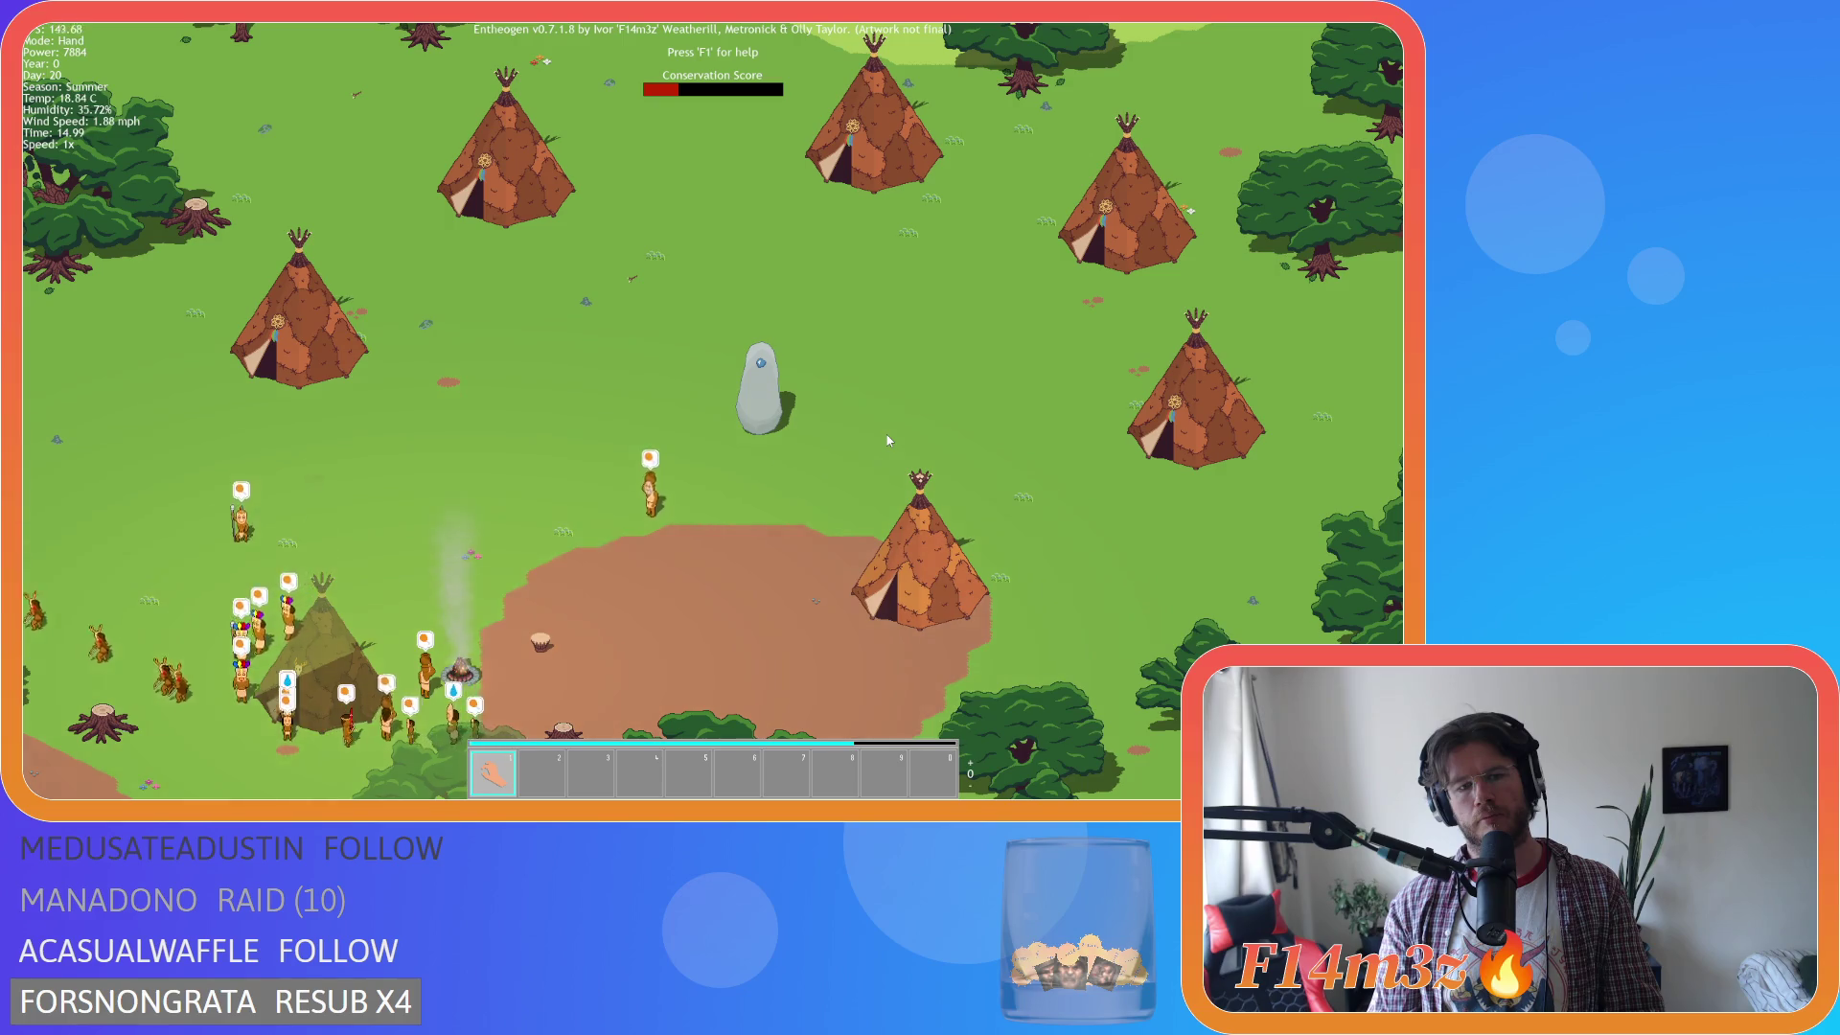
key("a")
key("s")
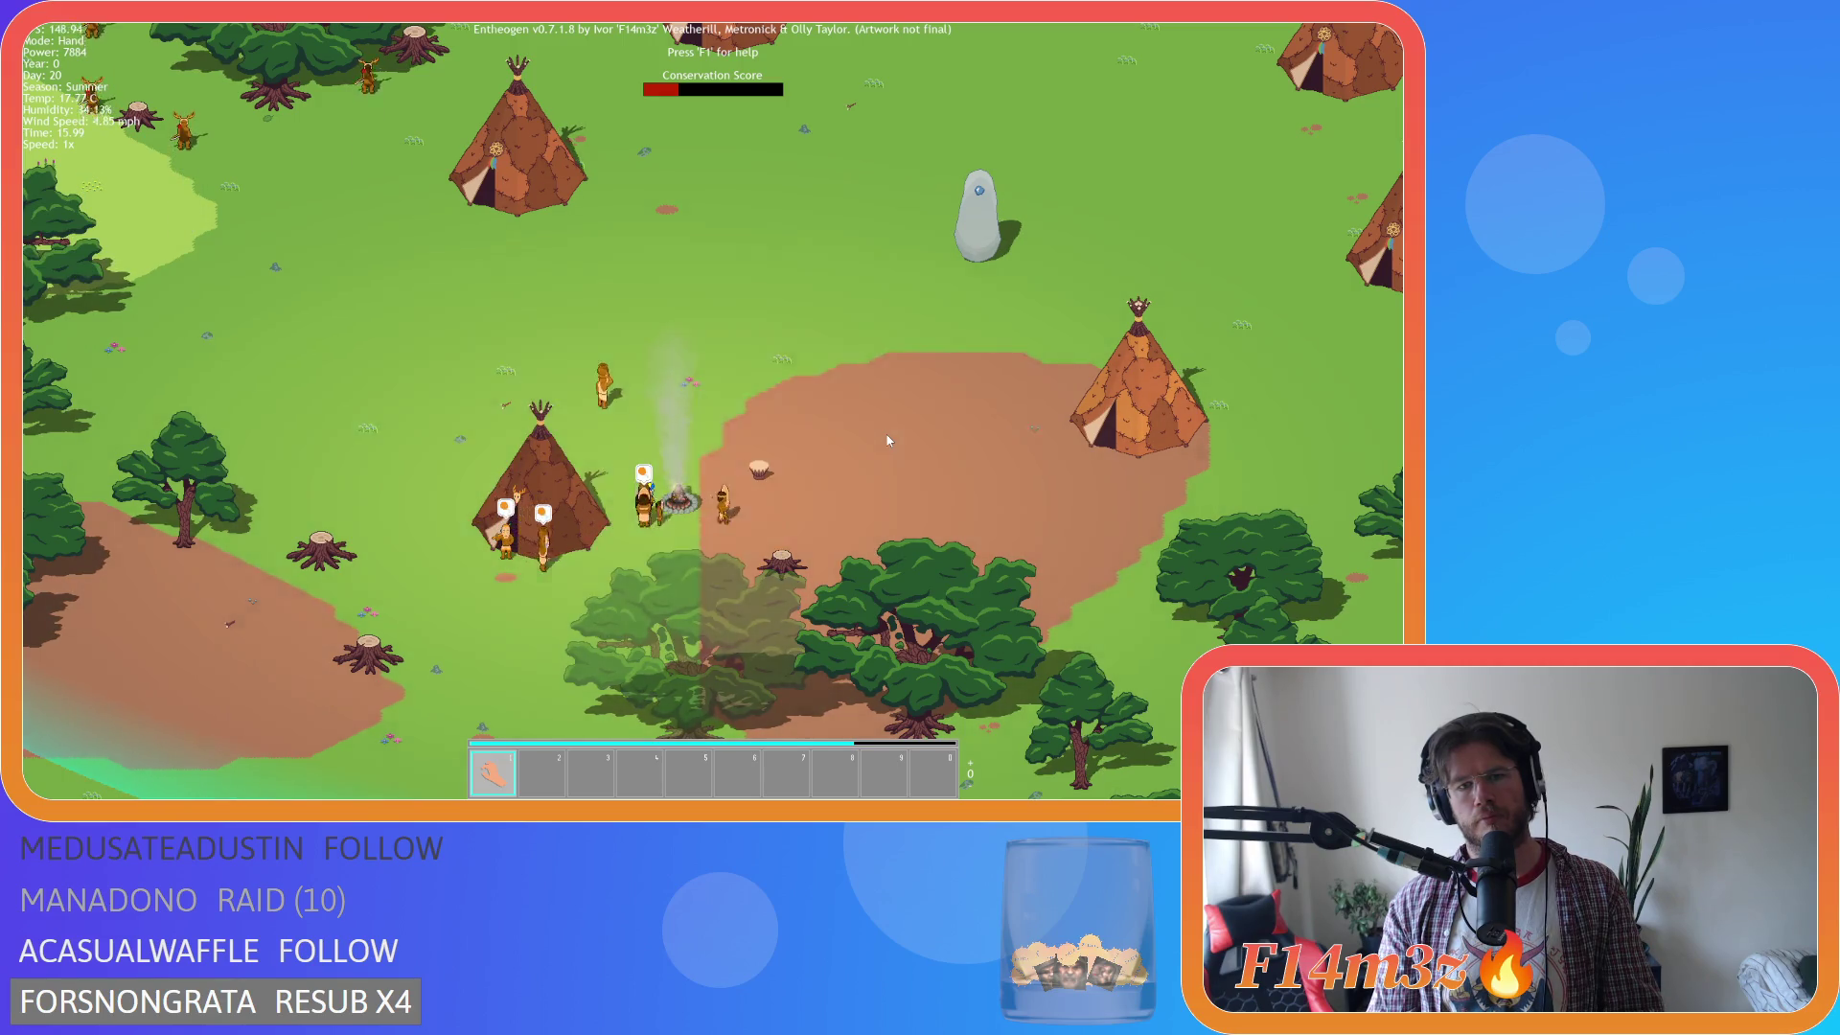
key("Up")
key("Right")
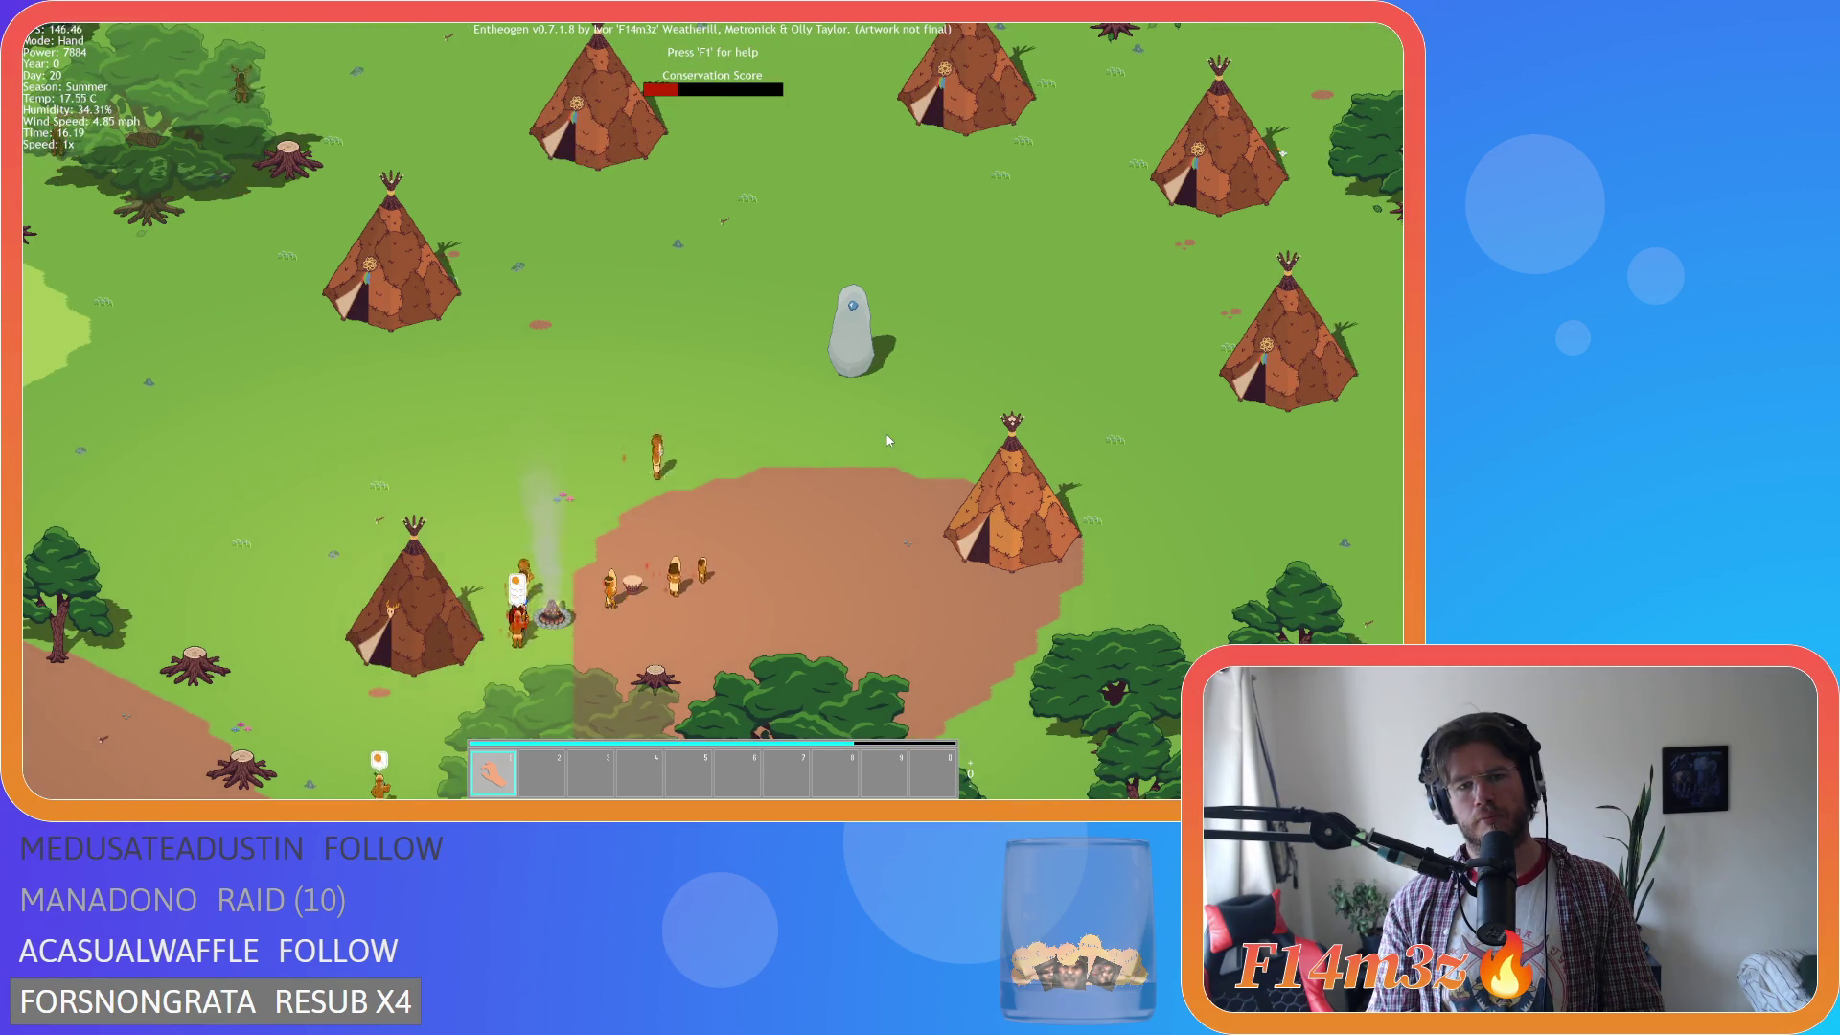
key("Up")
key("Right")
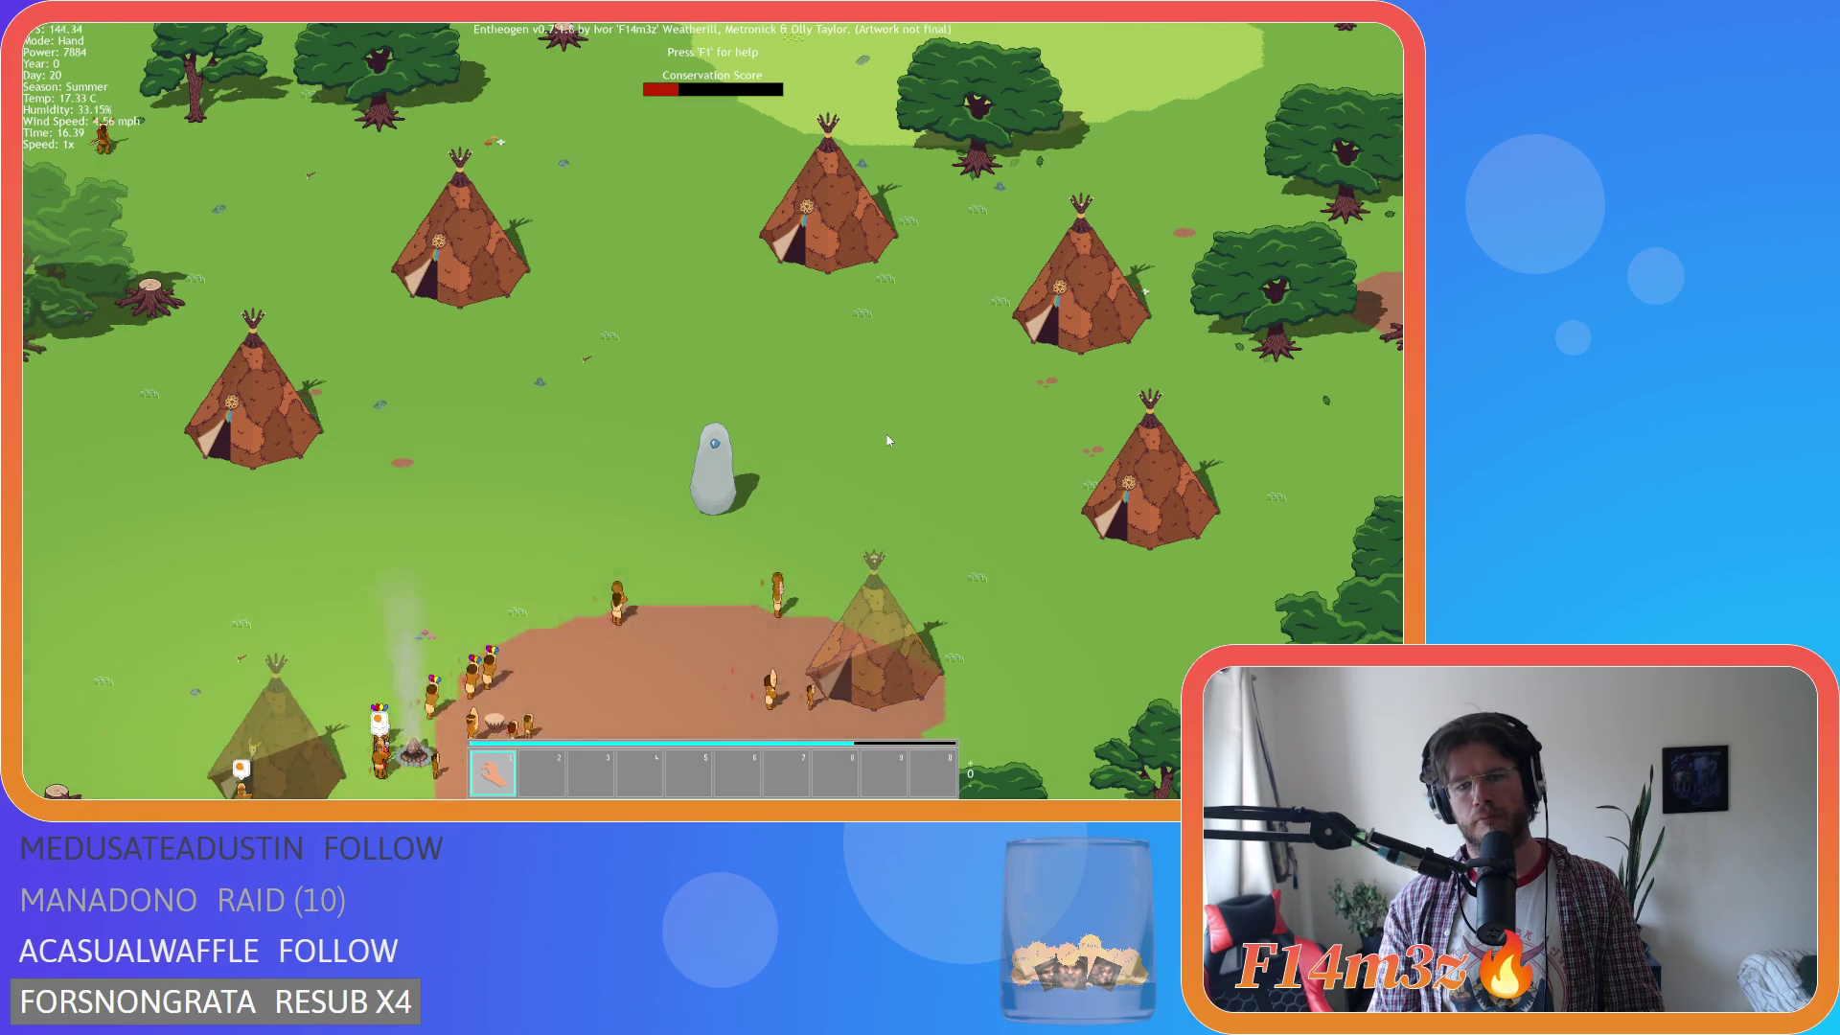
key("Down")
scroll(888, 441, "up", 2)
scroll(887, 441, "up", 1)
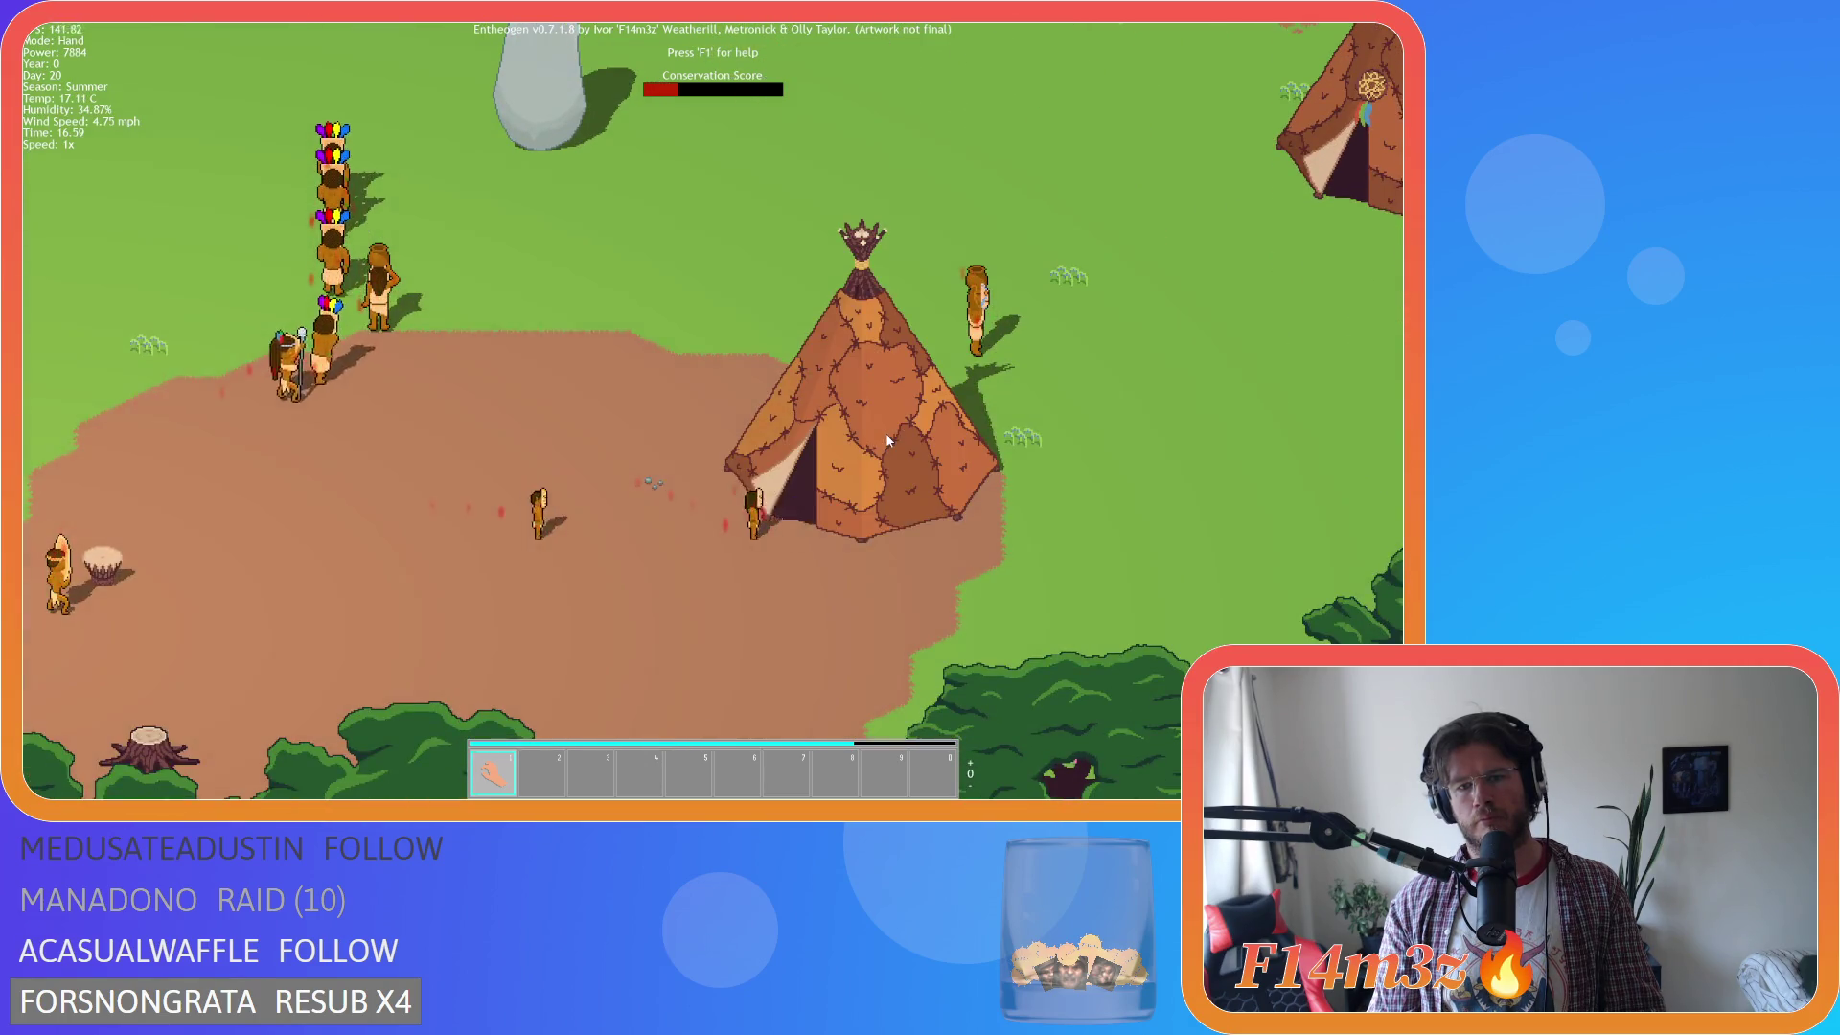
scroll(887, 441, "down", 3)
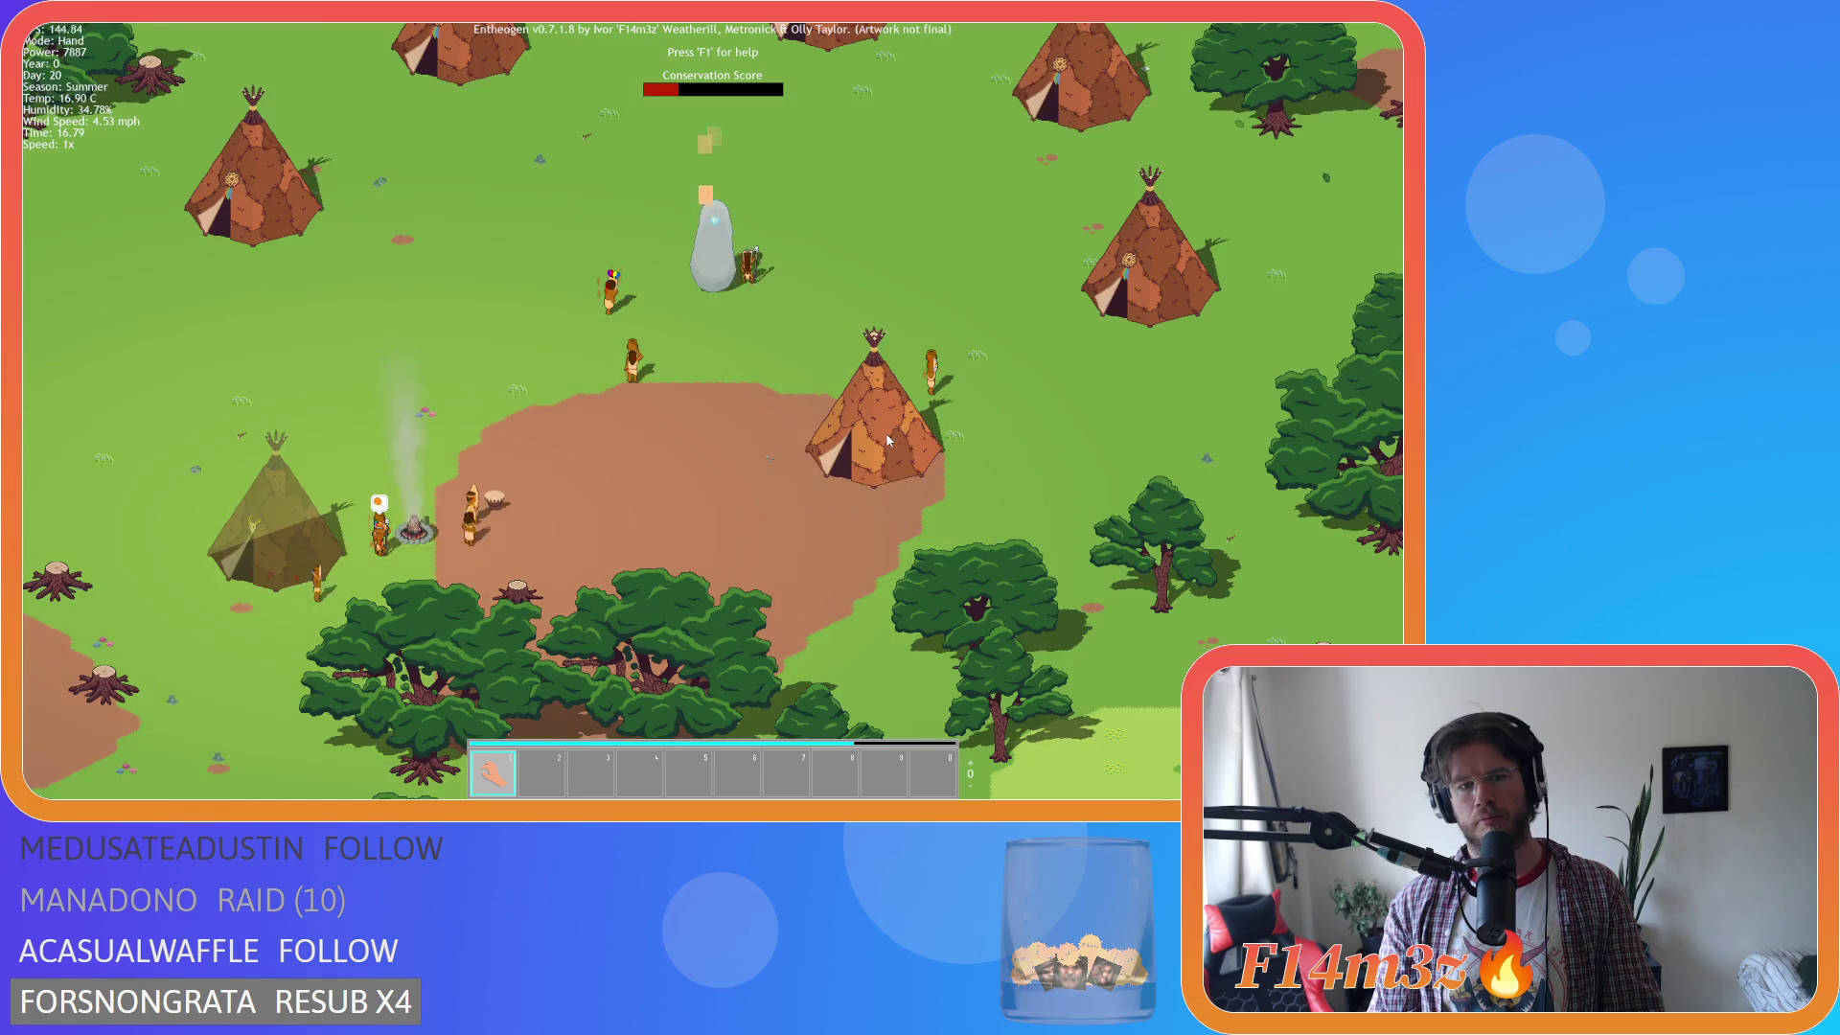
scroll(888, 441, "up", 2)
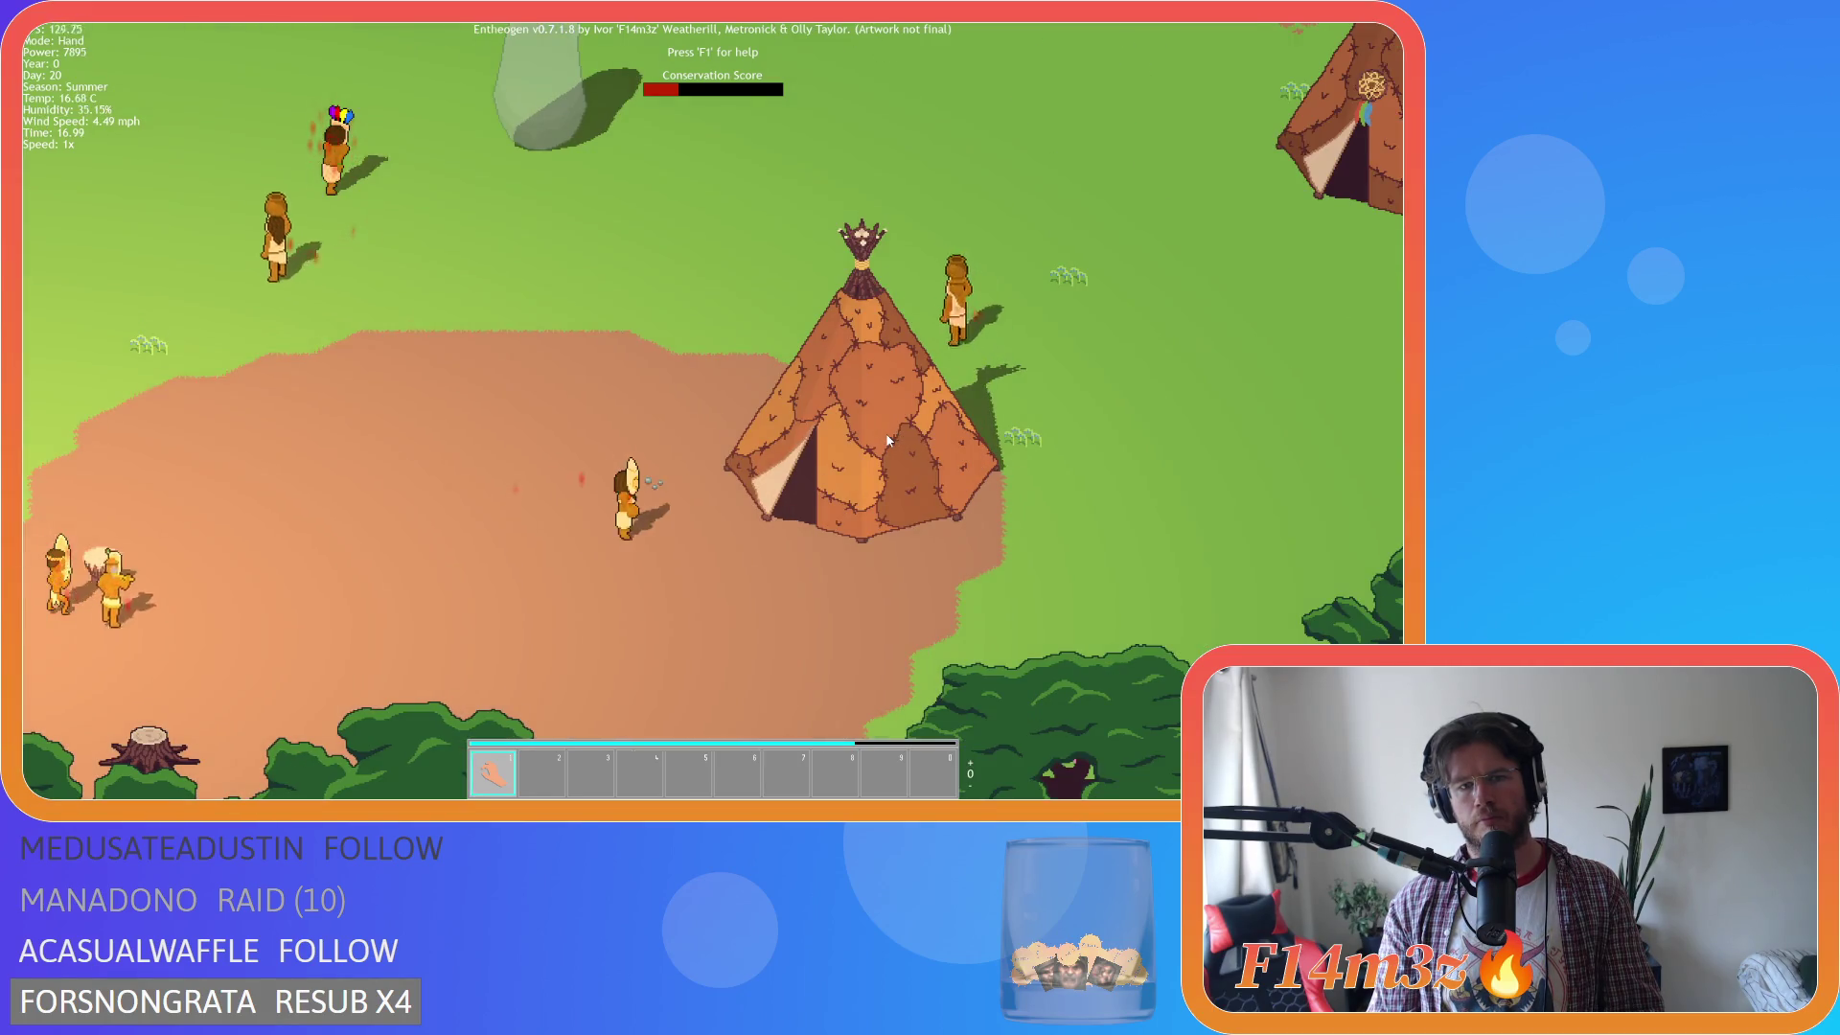
scroll(887, 441, "down", 2)
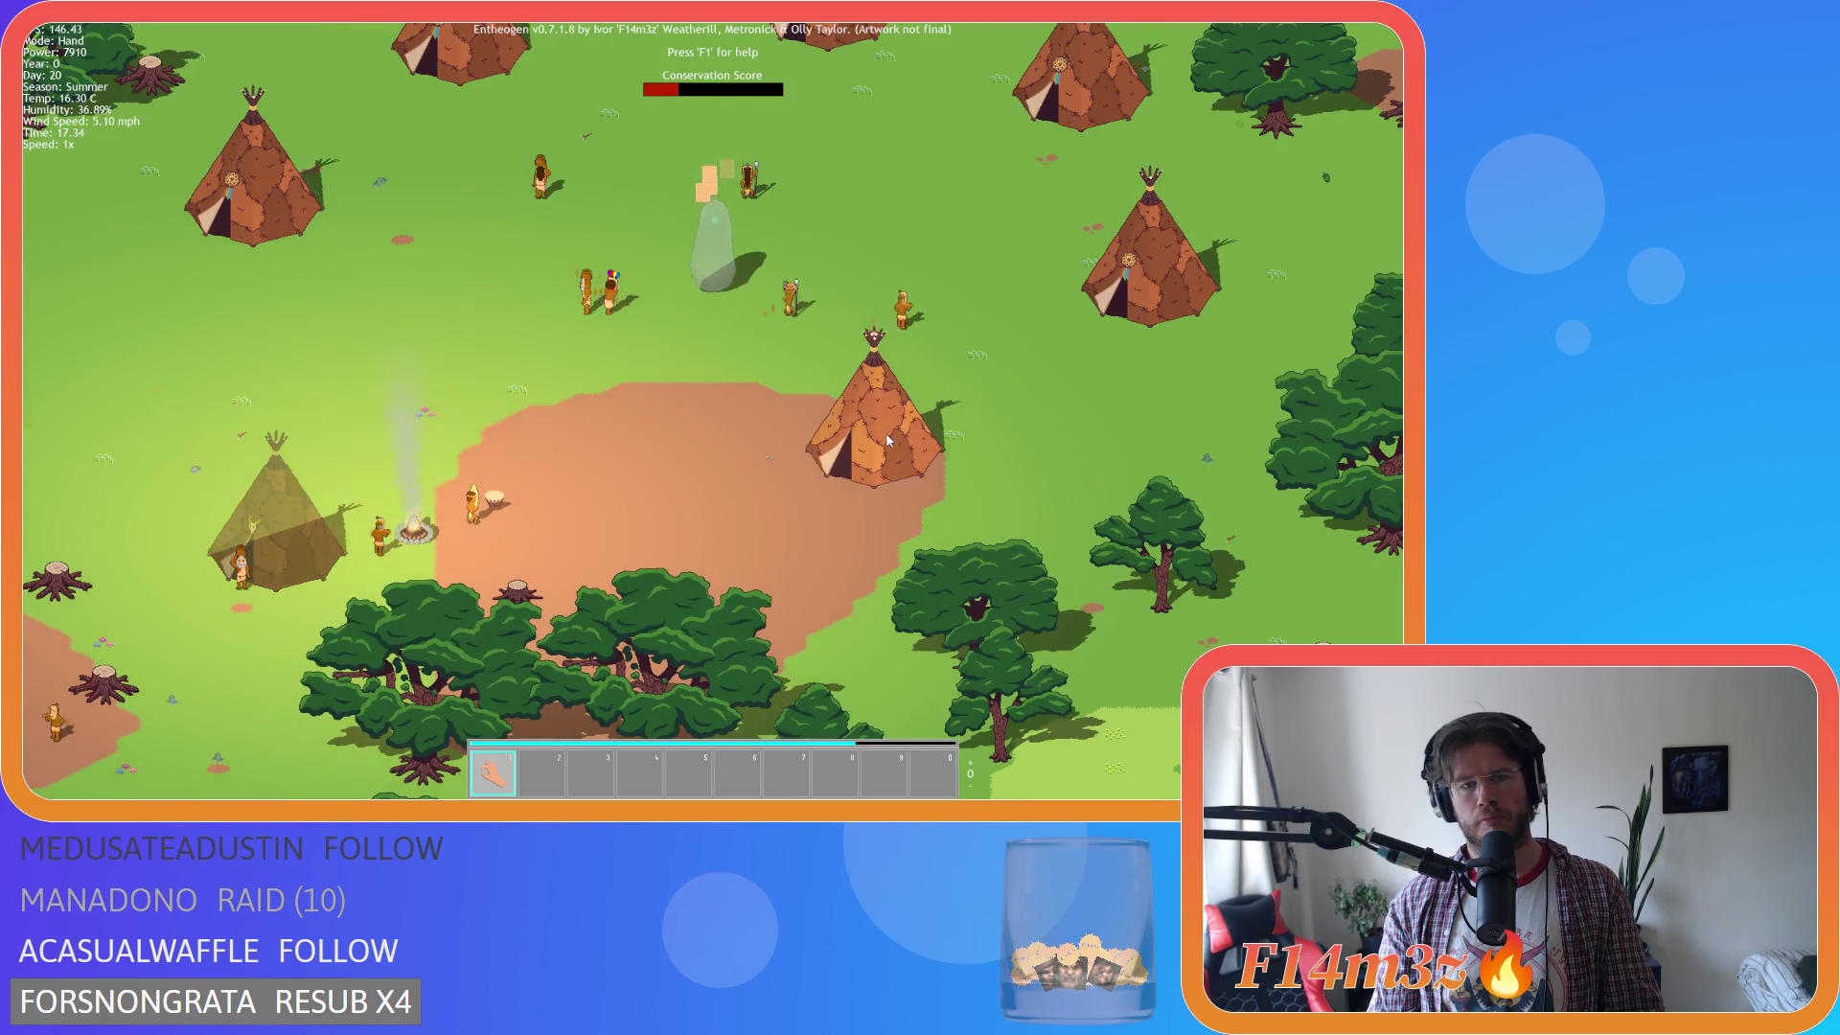
key("w")
key("d")
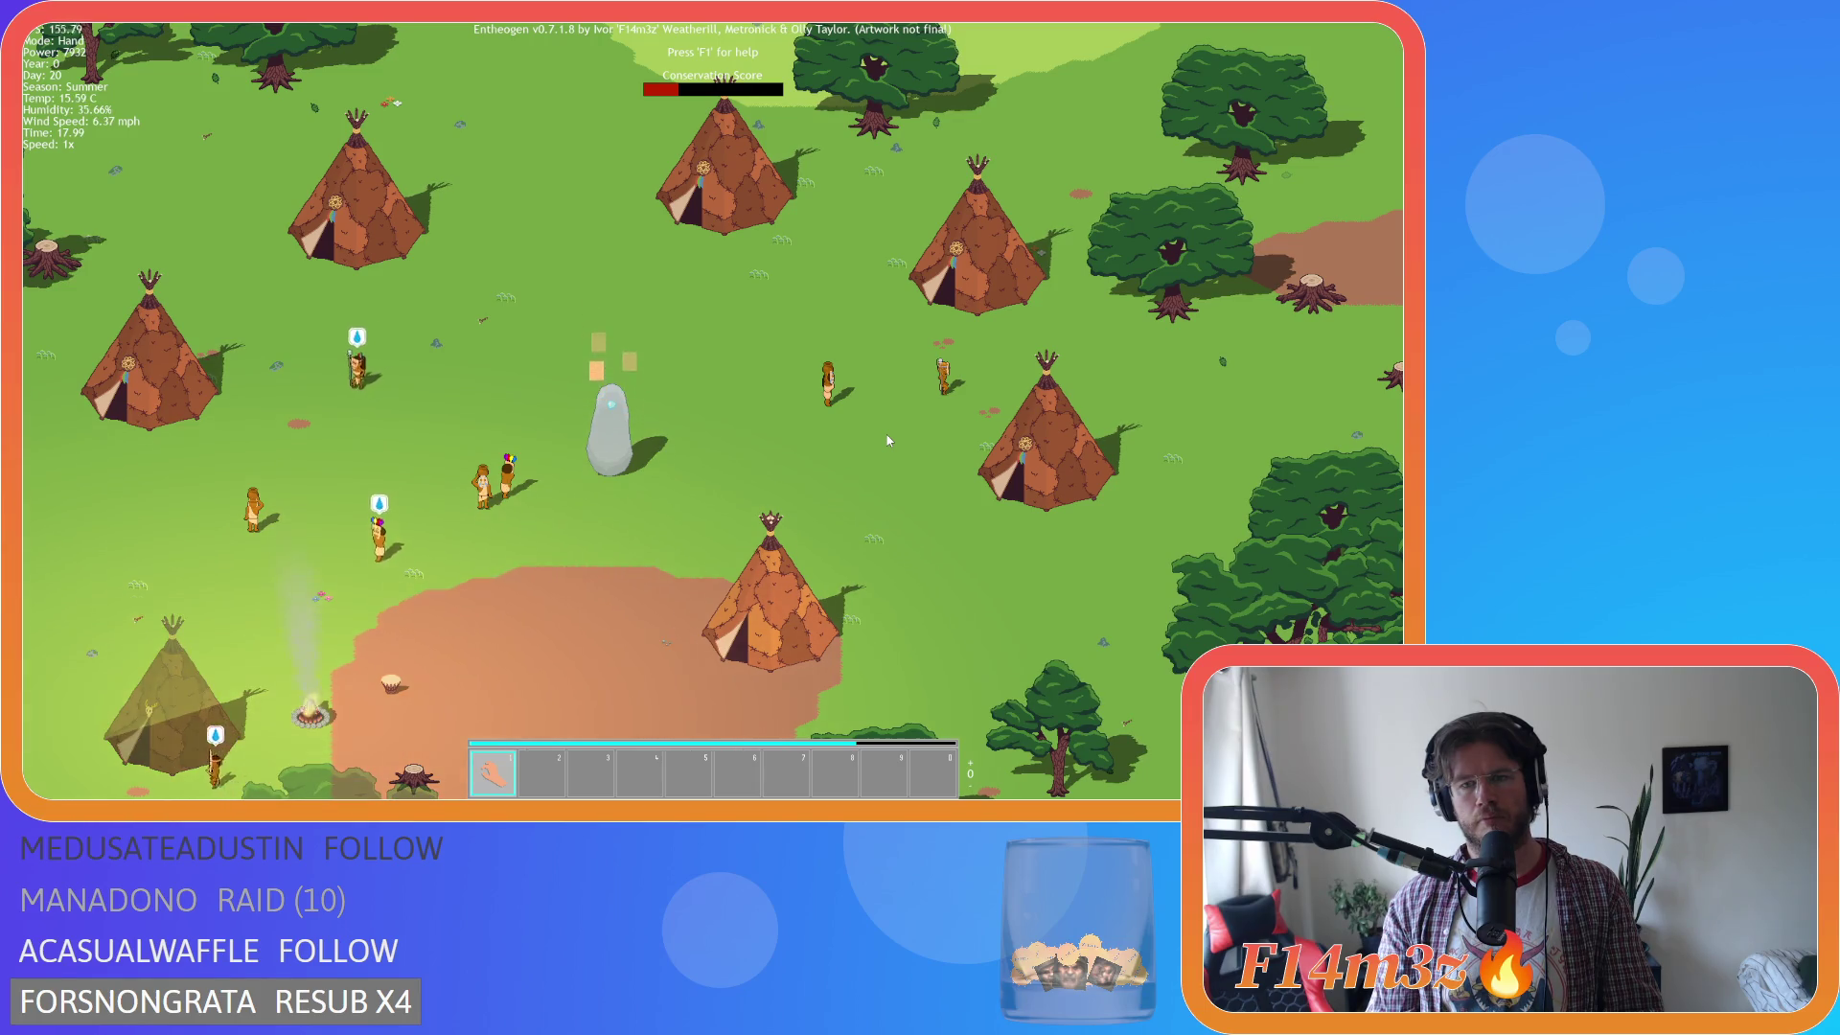
key("w")
key("a")
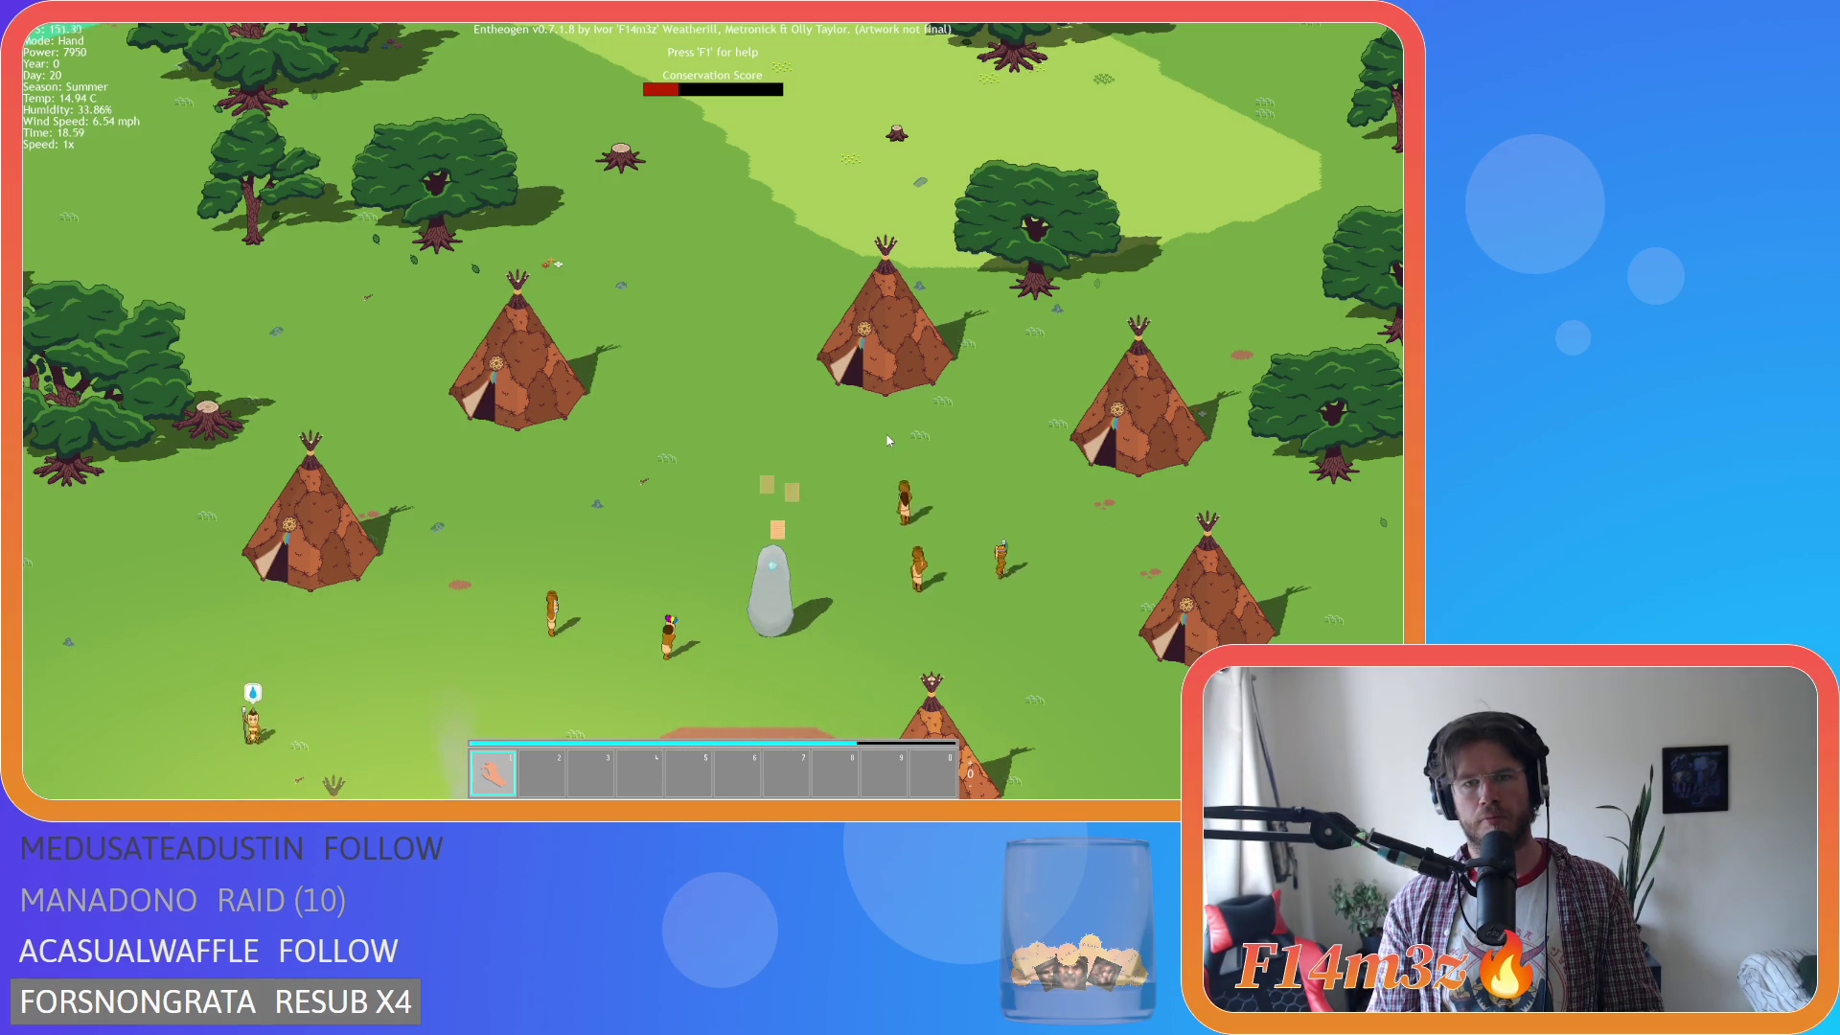
key("s")
key("a")
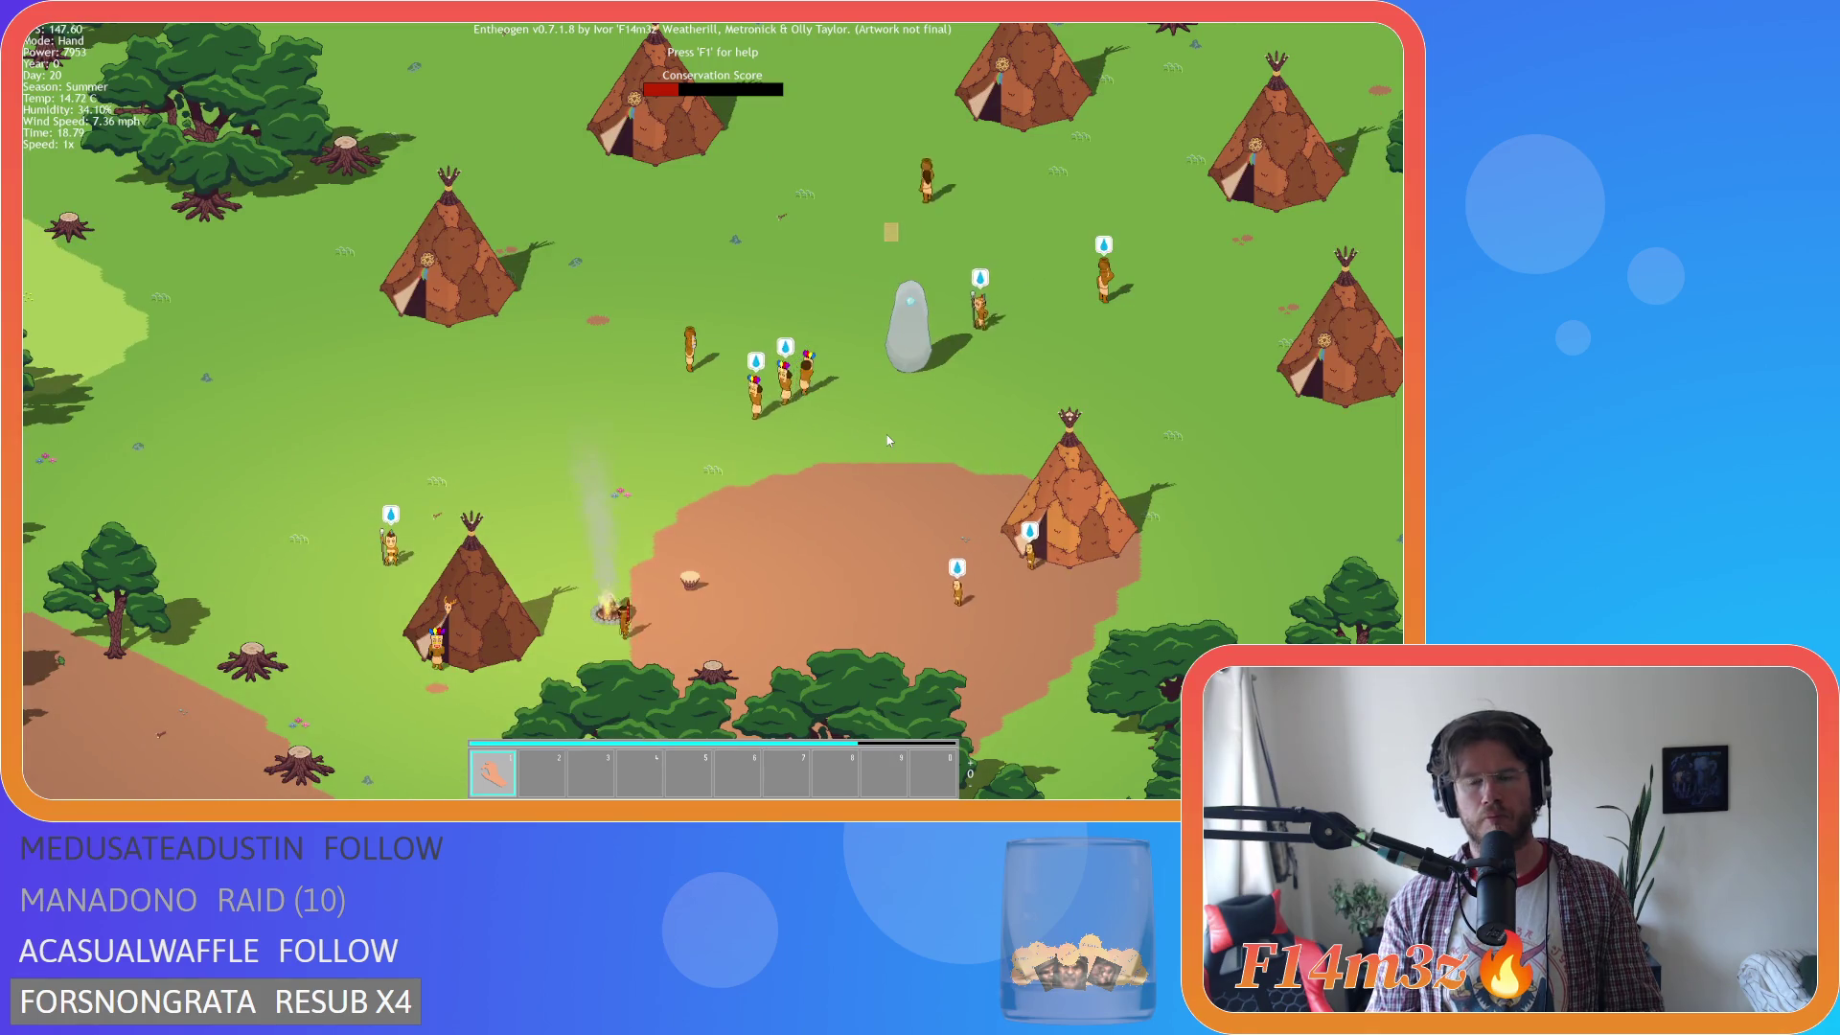
key("w")
scroll(469, 433, "up", 3)
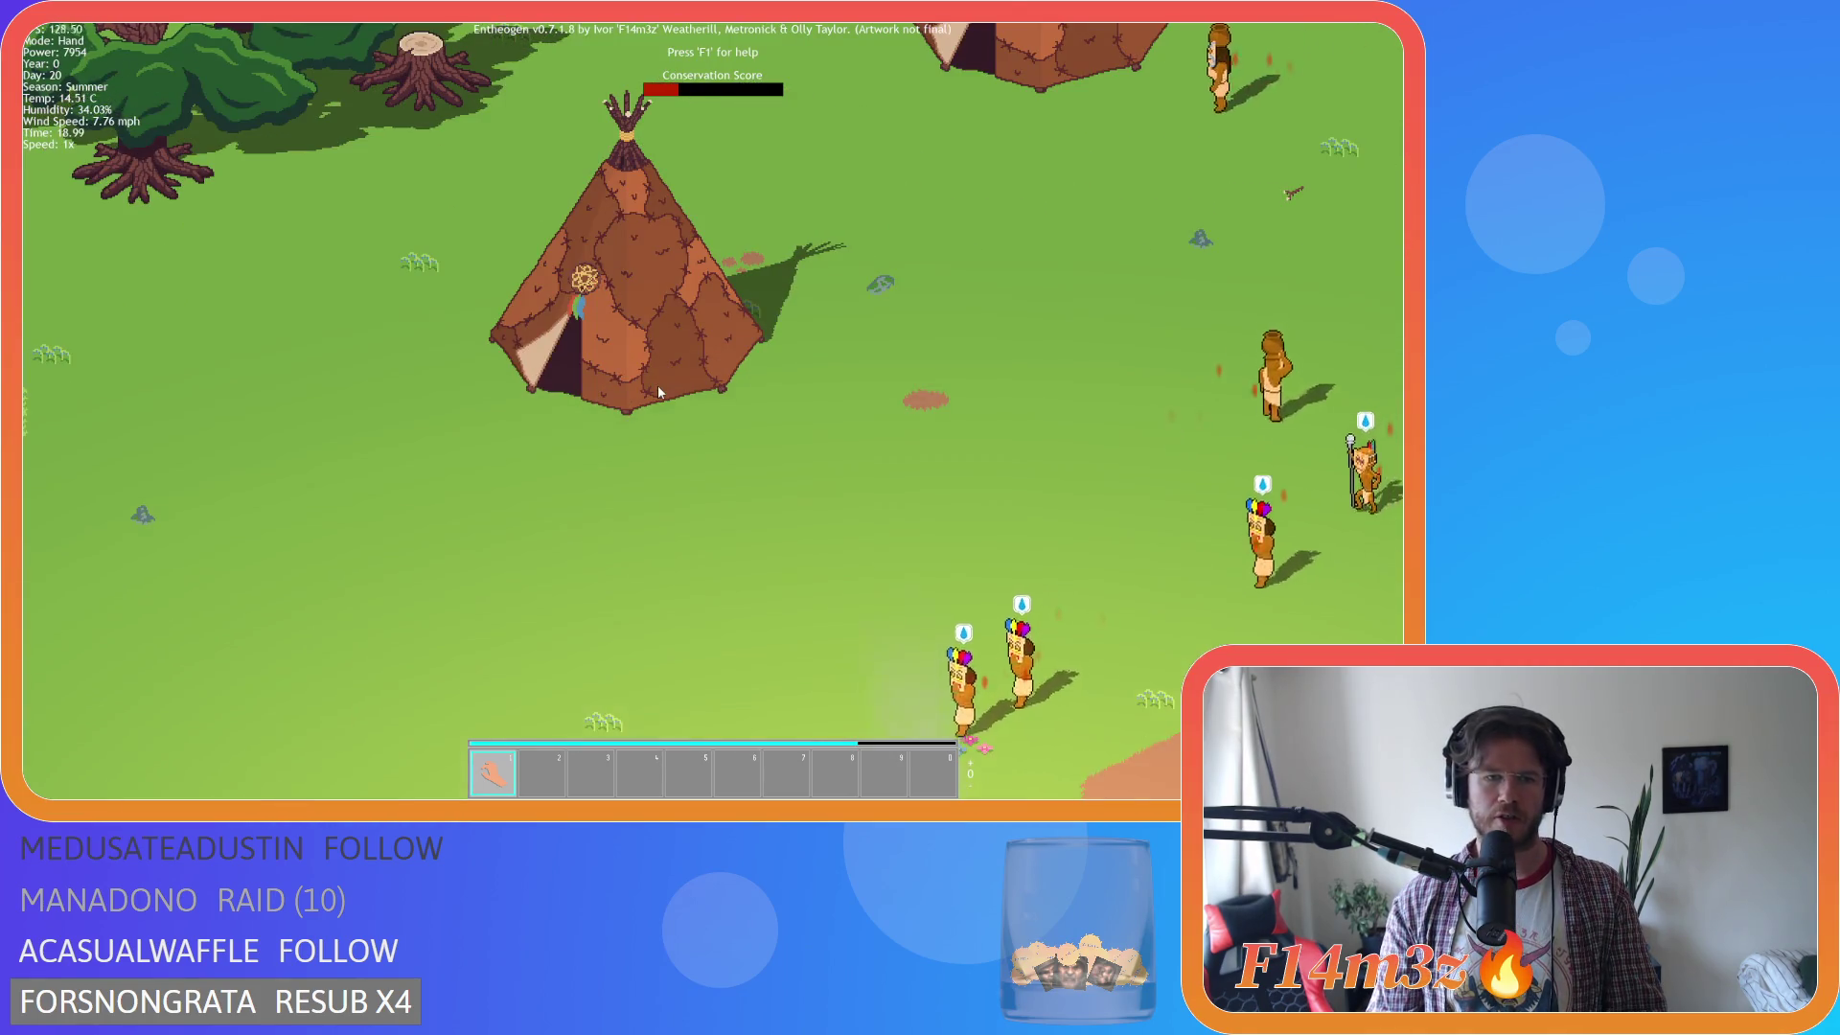
scroll(653, 388, "up", 2)
scroll(613, 481, "up", 2)
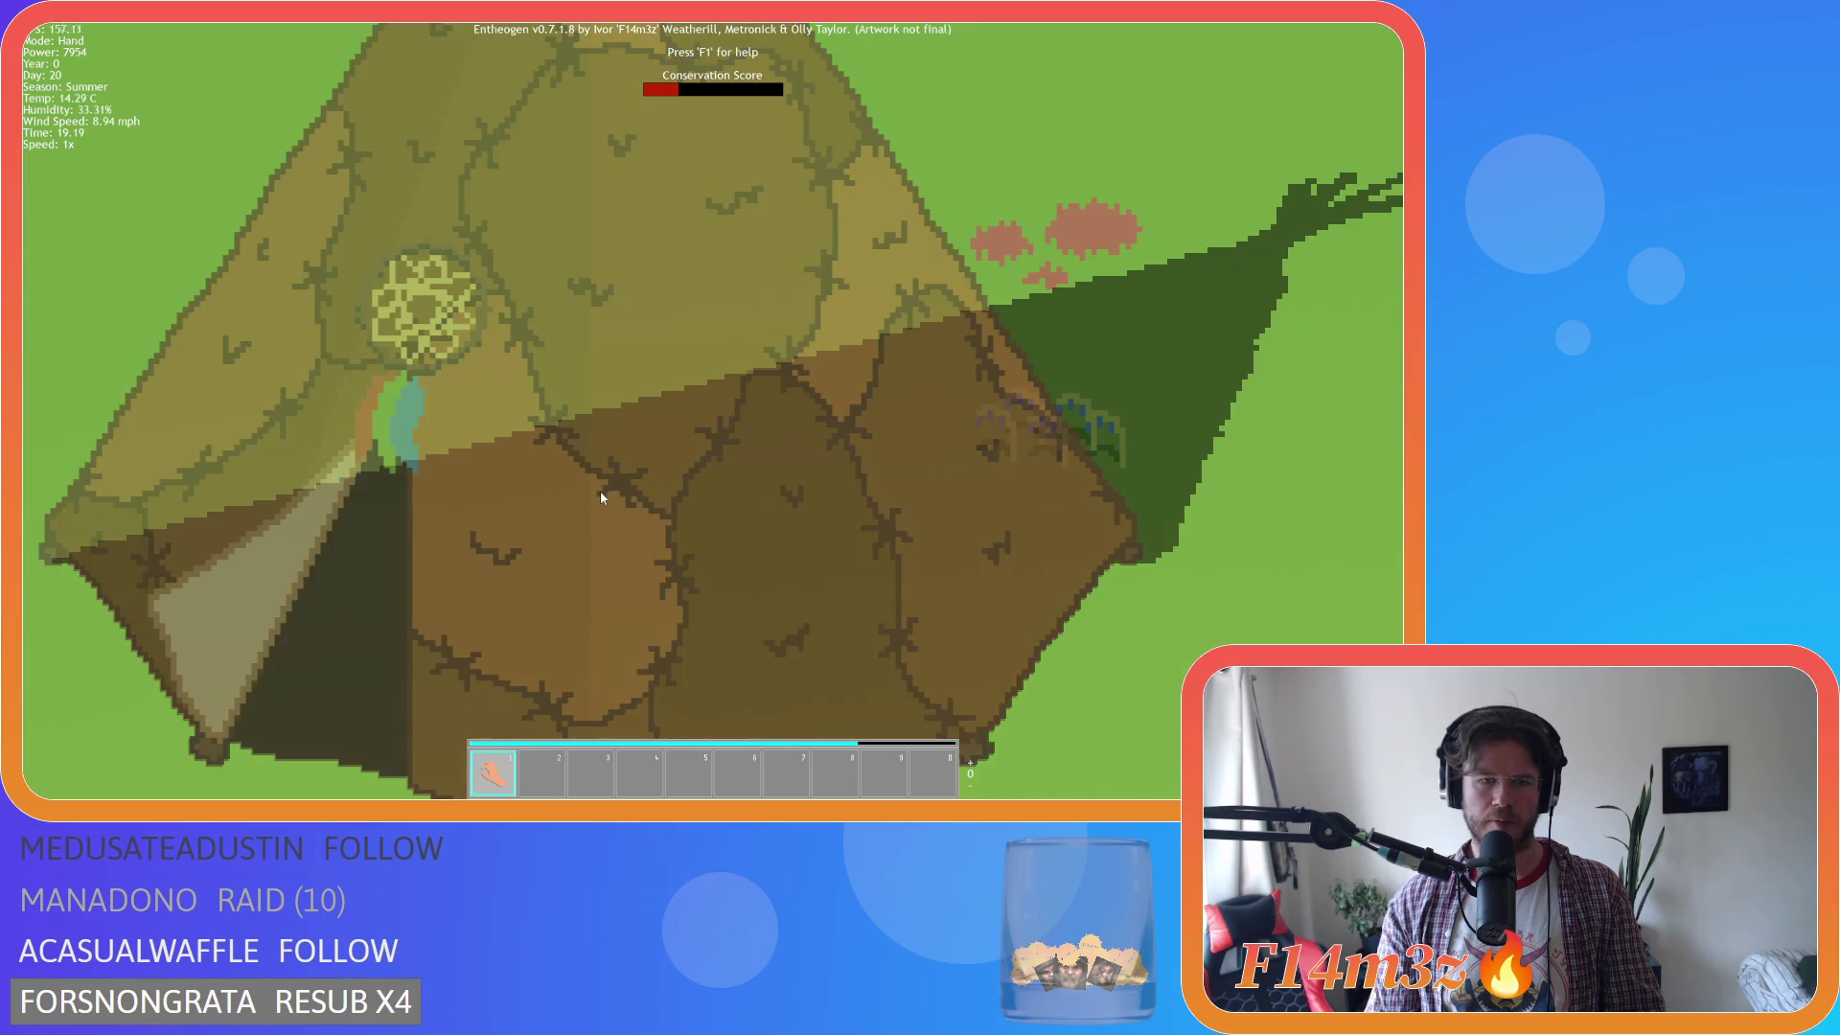
scroll(627, 476, "down", 2)
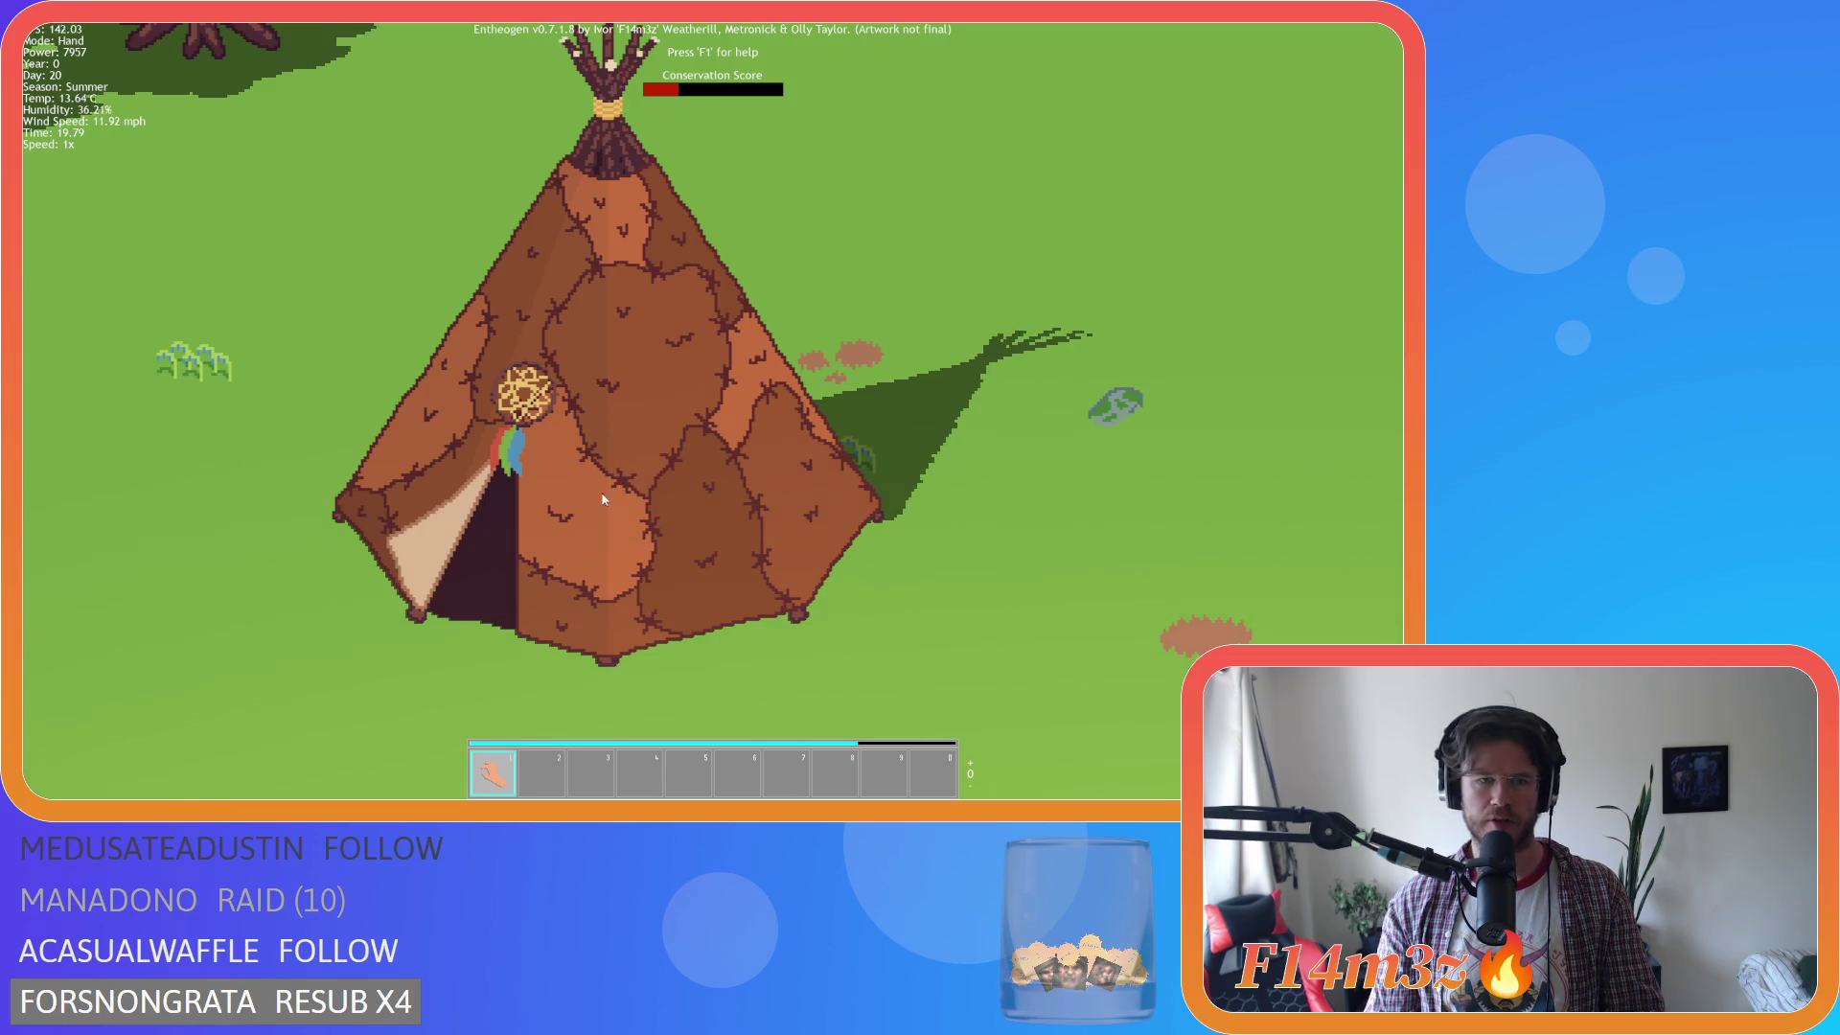
scroll(569, 544, "down", 4)
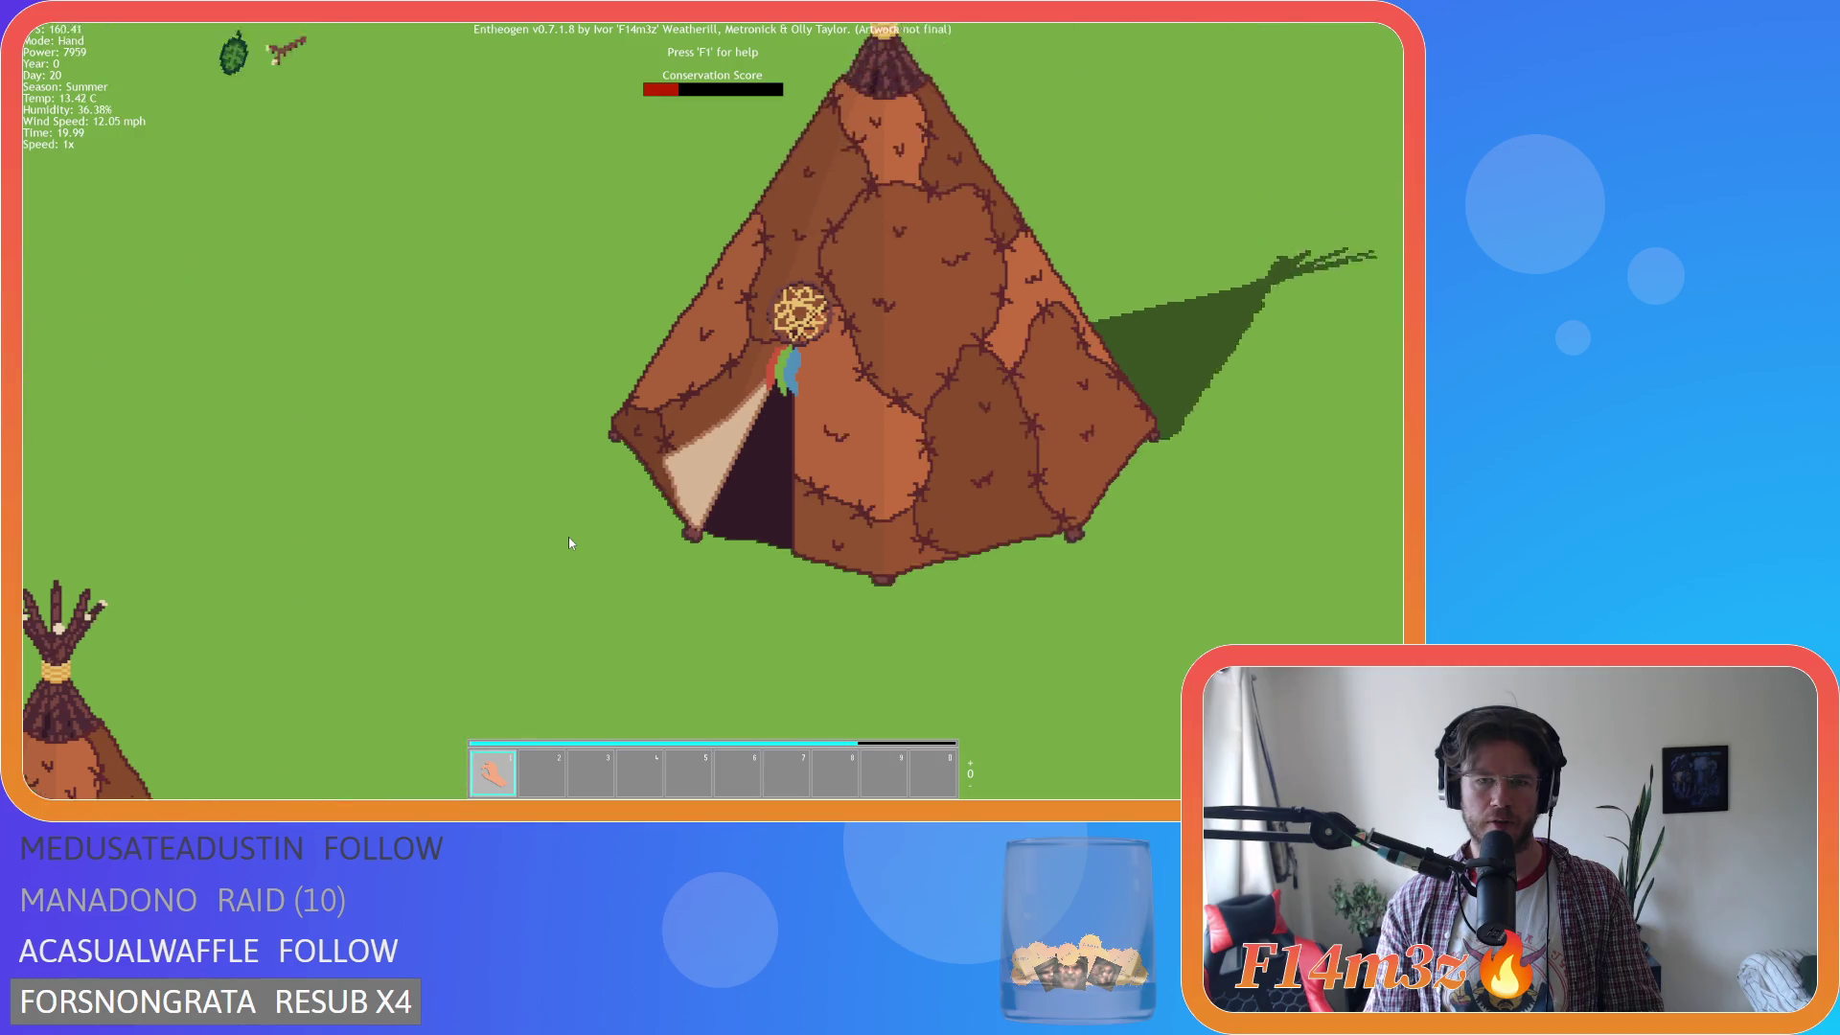
scroll(596, 533, "up", 6)
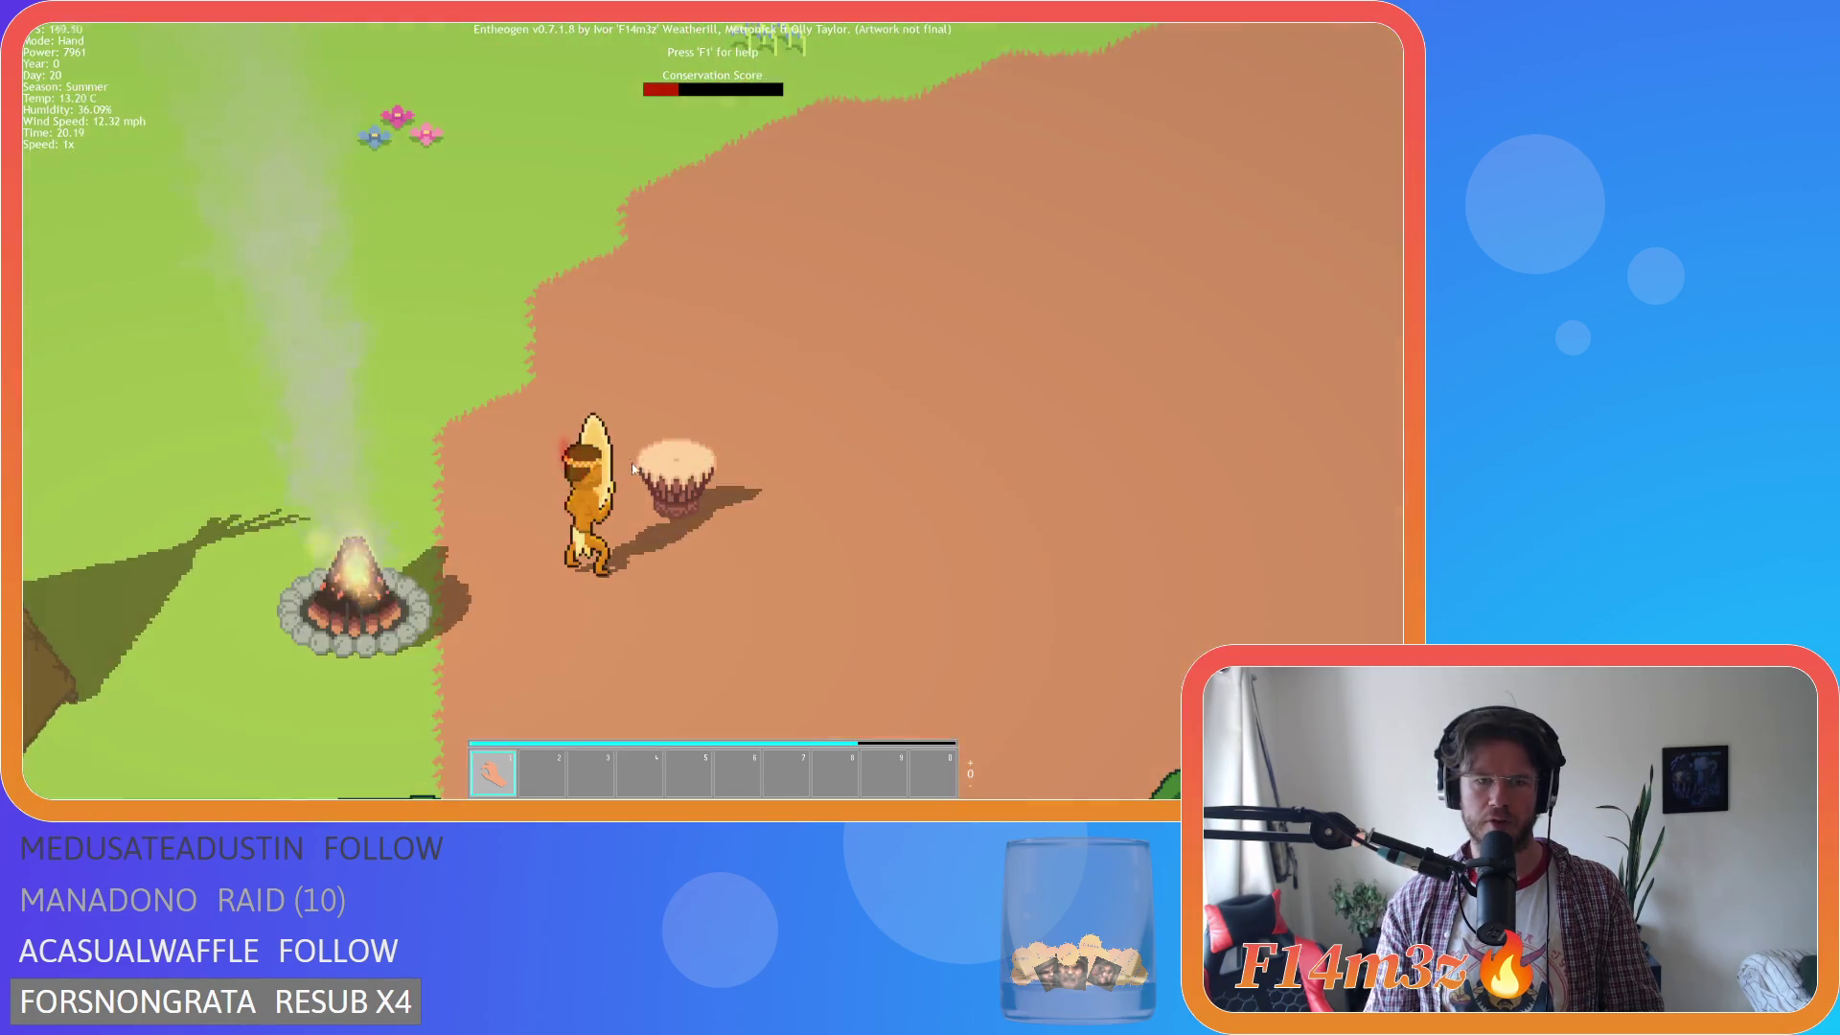
scroll(600, 506, "down", 4)
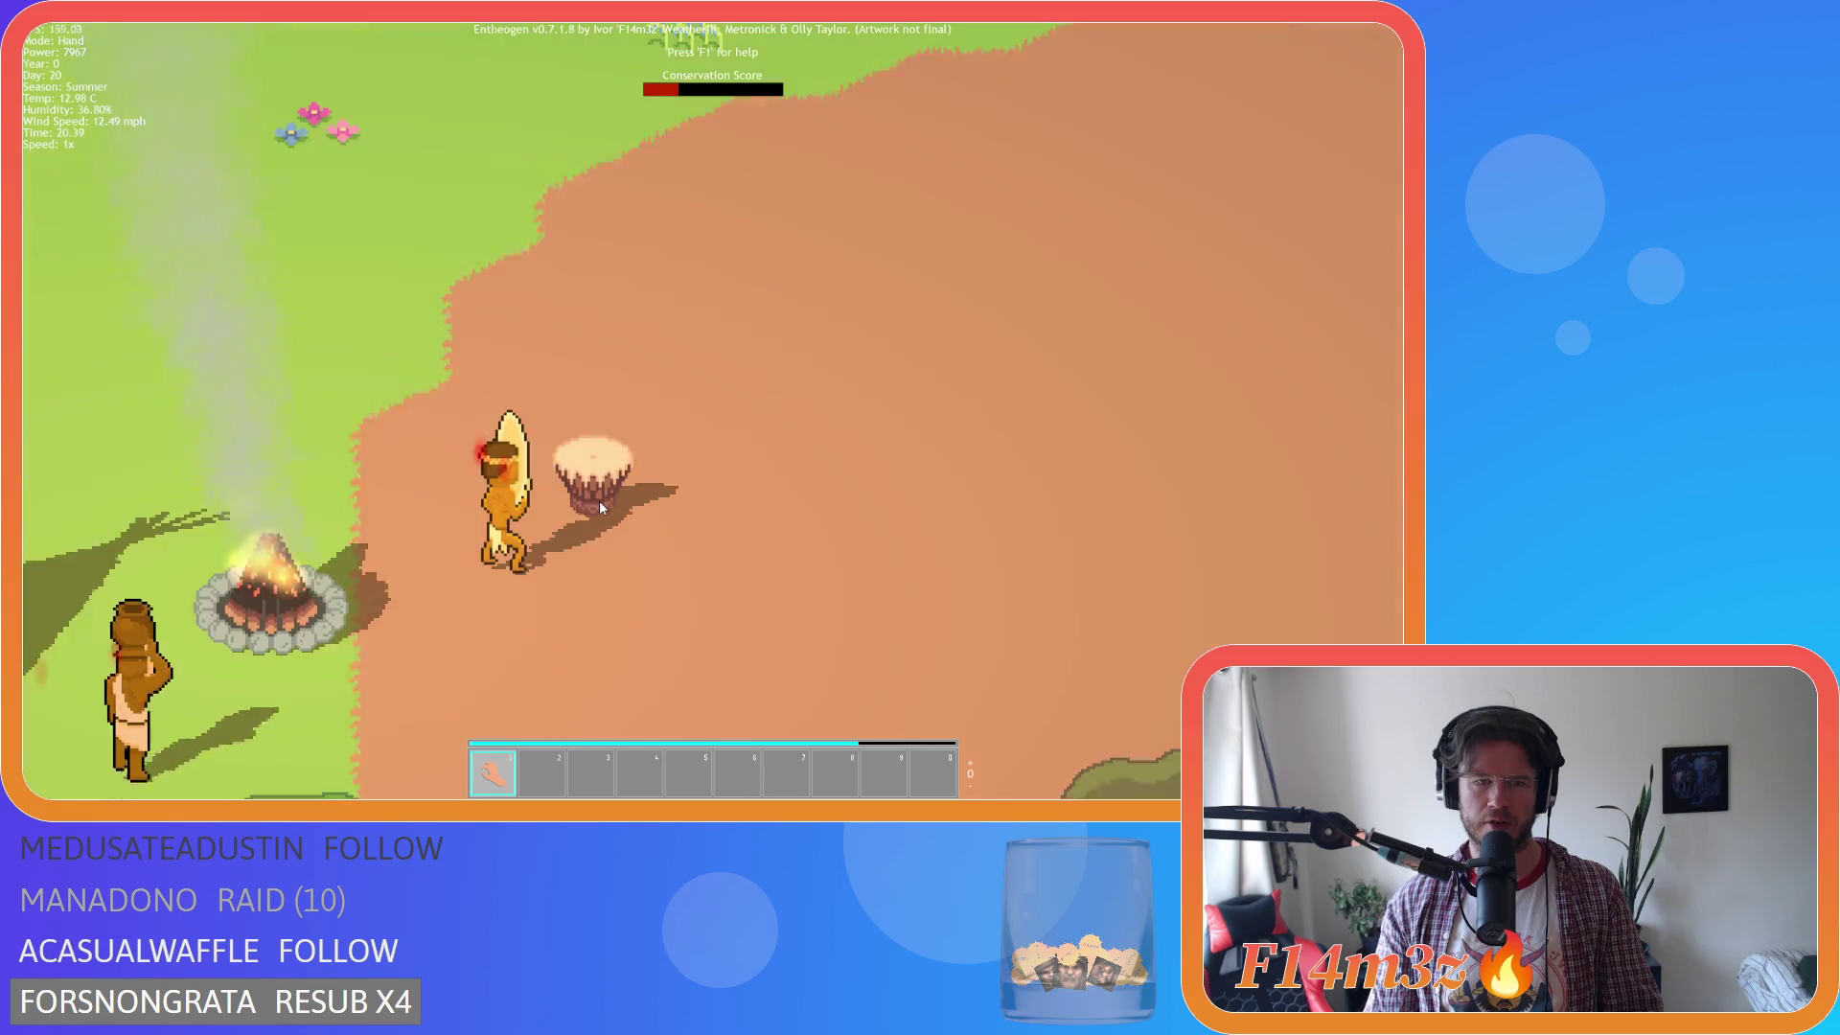
scroll(600, 506, "down", 5)
scroll(600, 506, "up", 1)
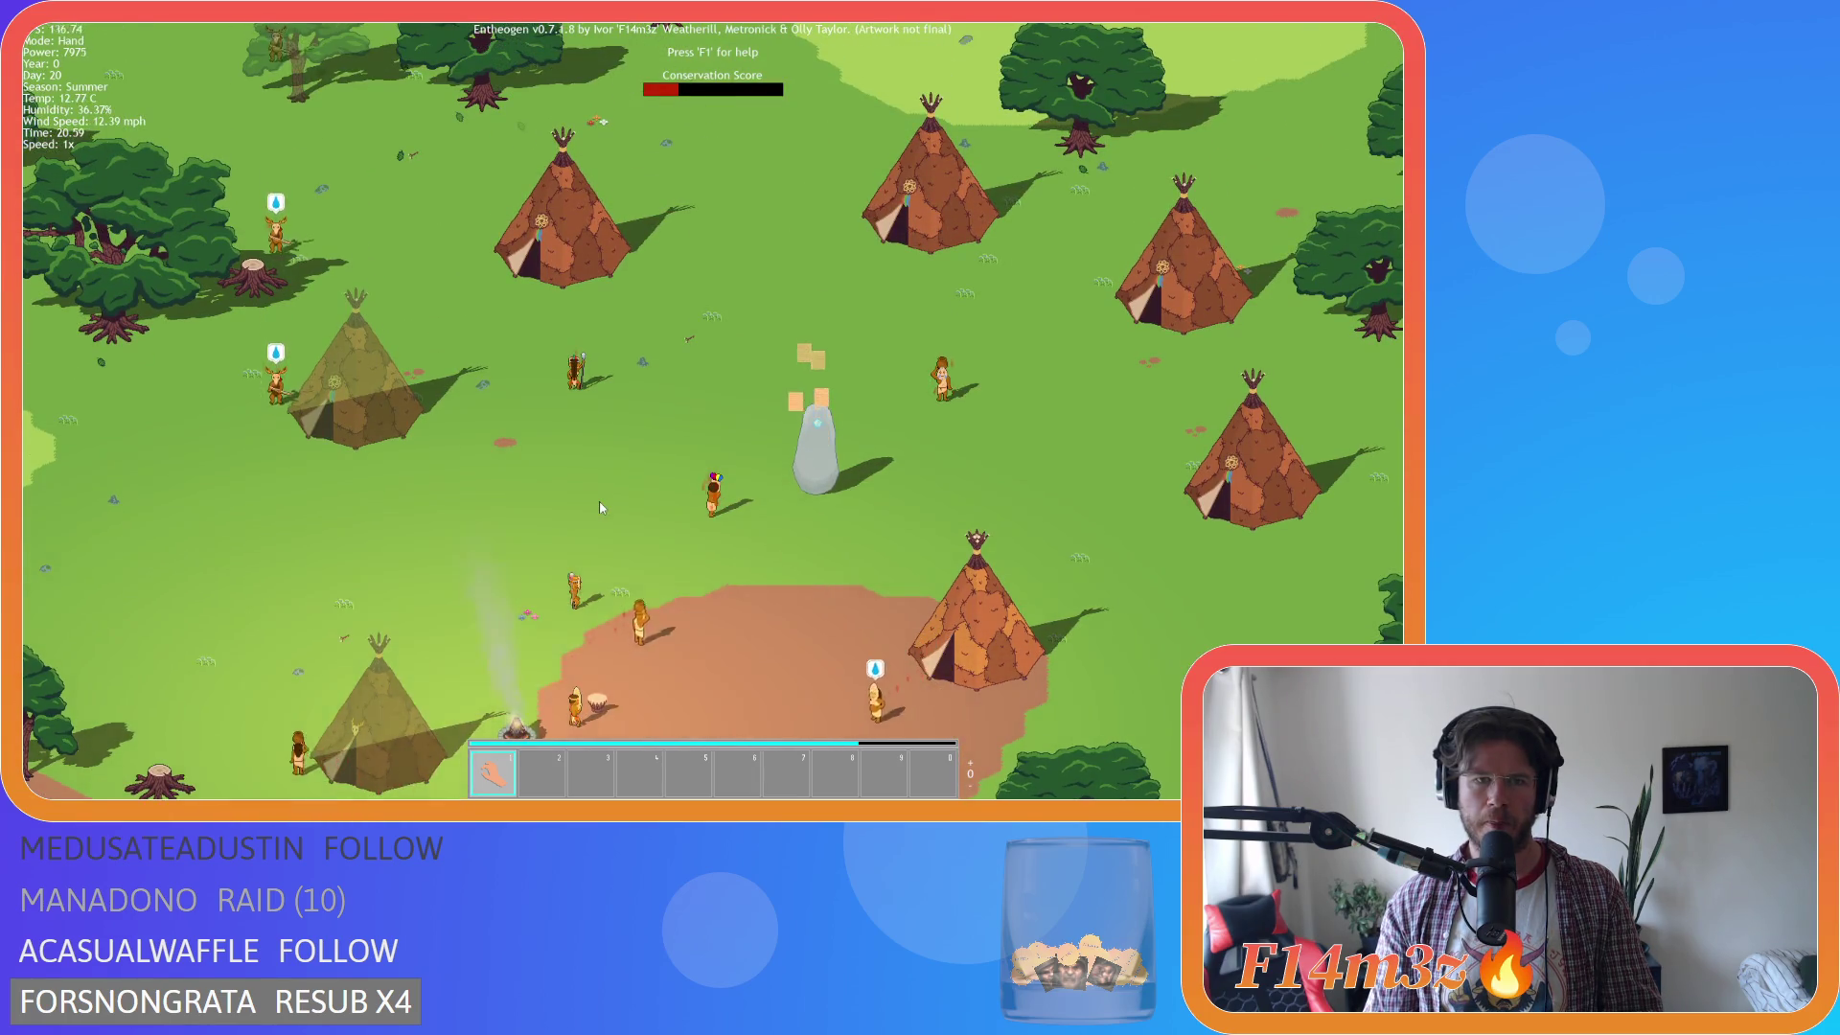
key("s")
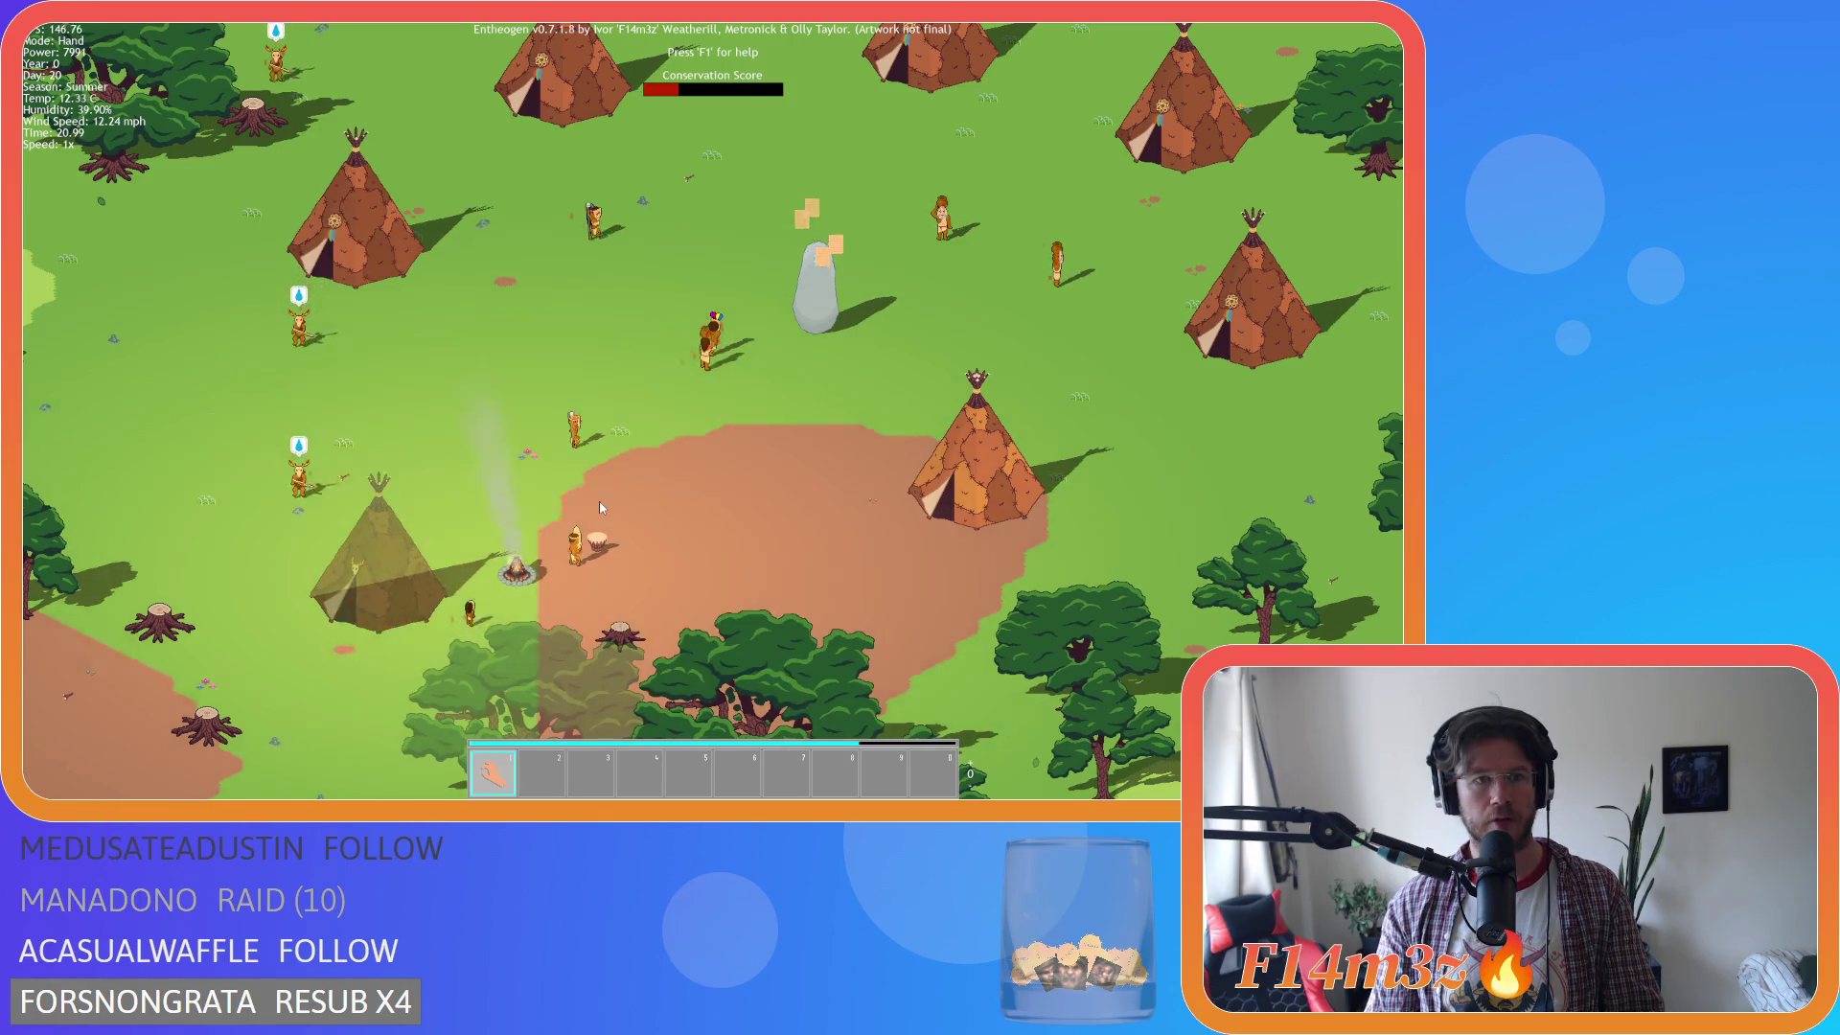
key("w")
key("s")
key("d")
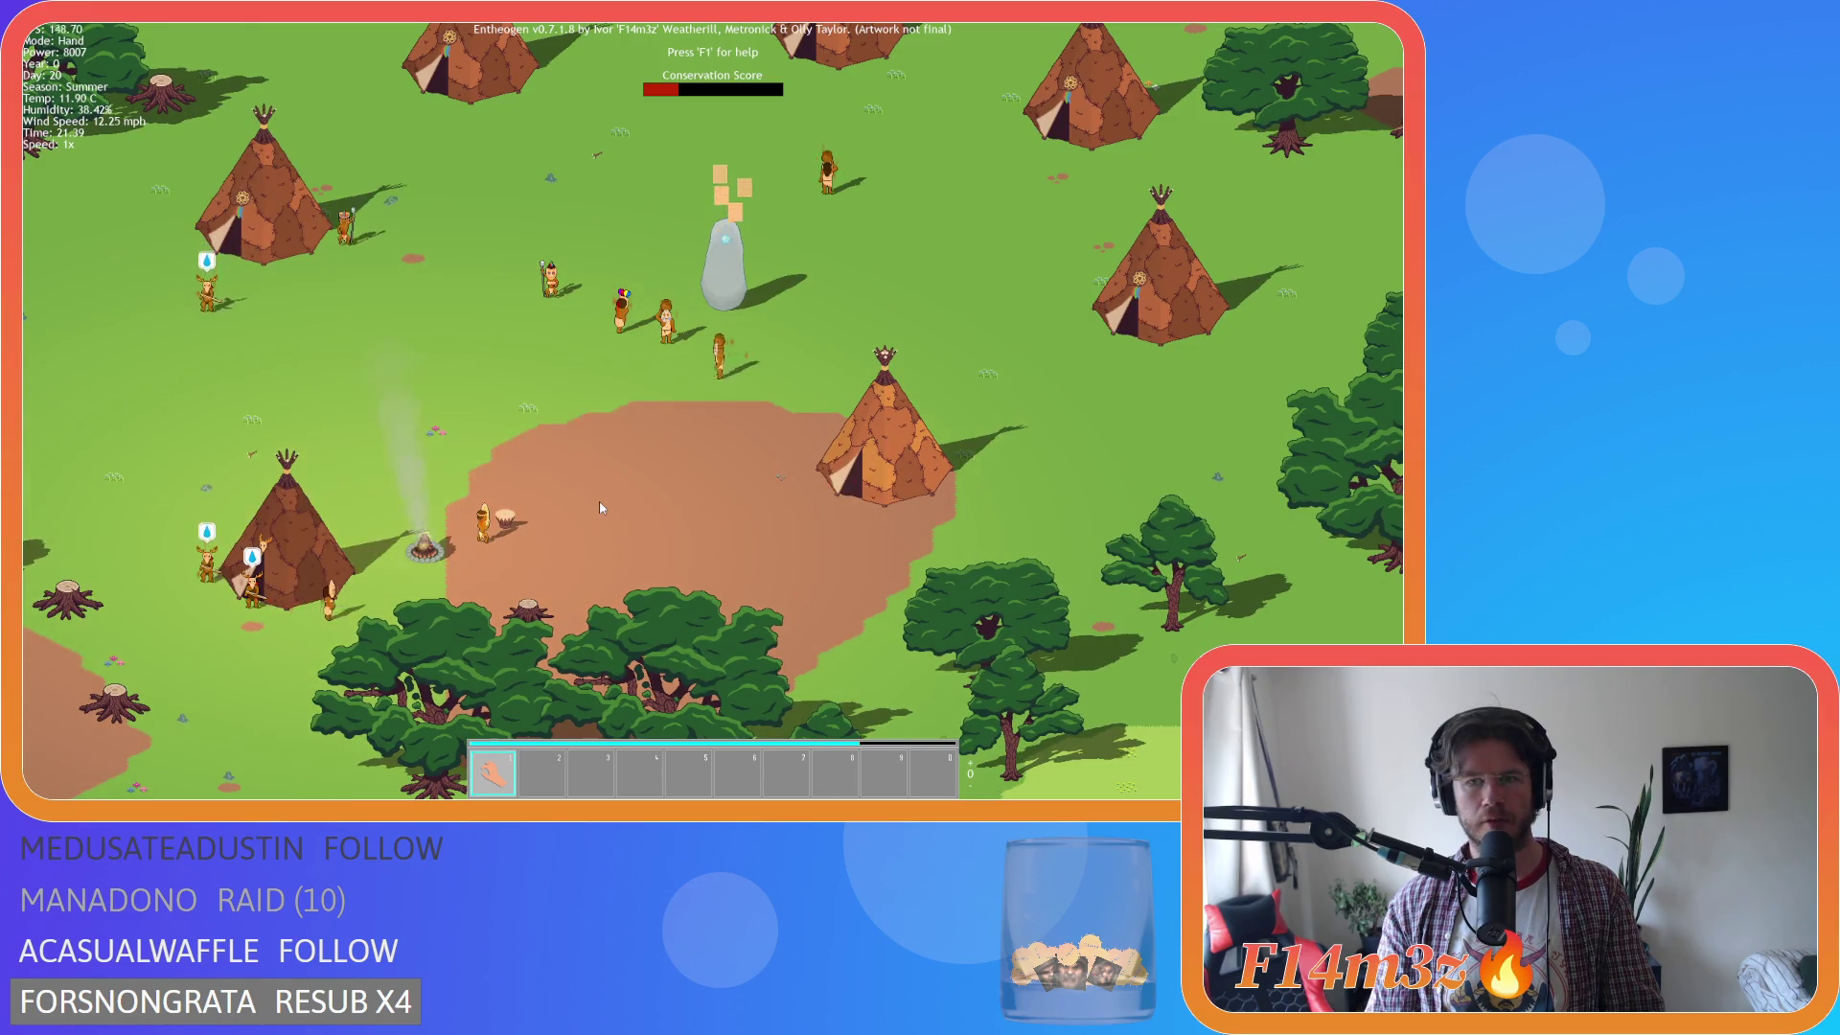
key("a")
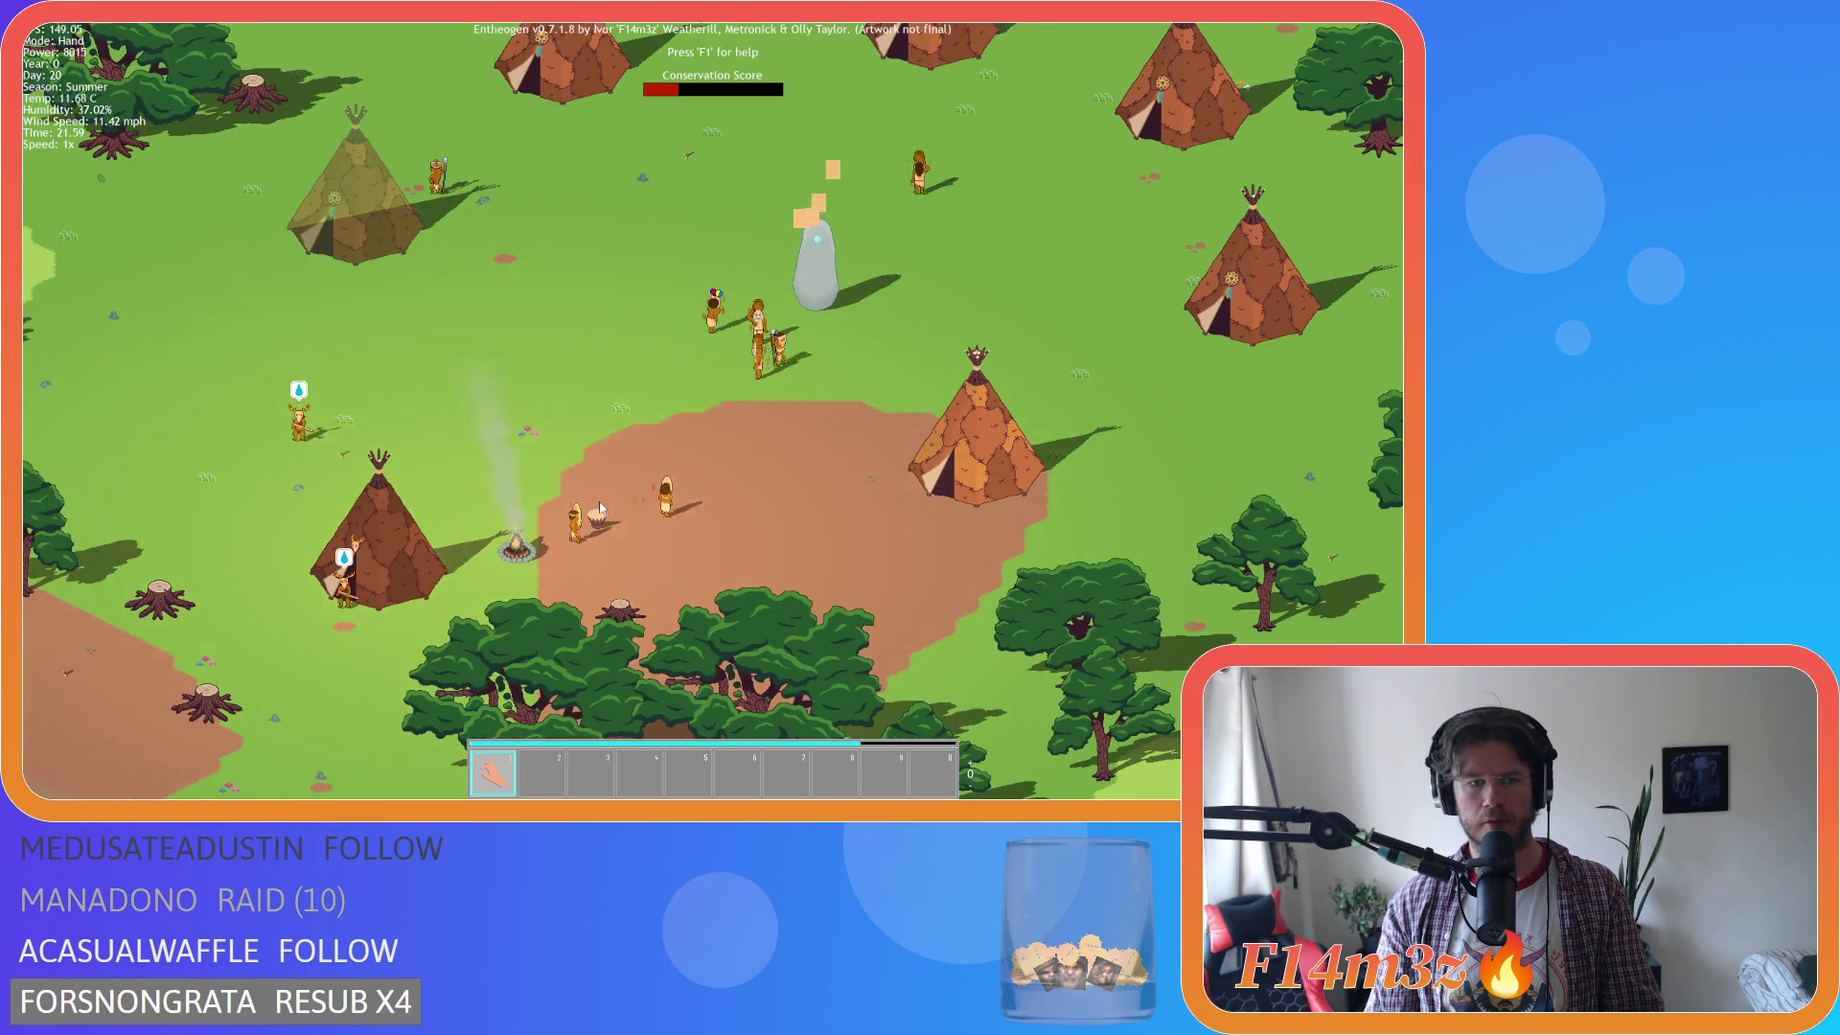
key("w")
key("d")
key("w")
key("d")
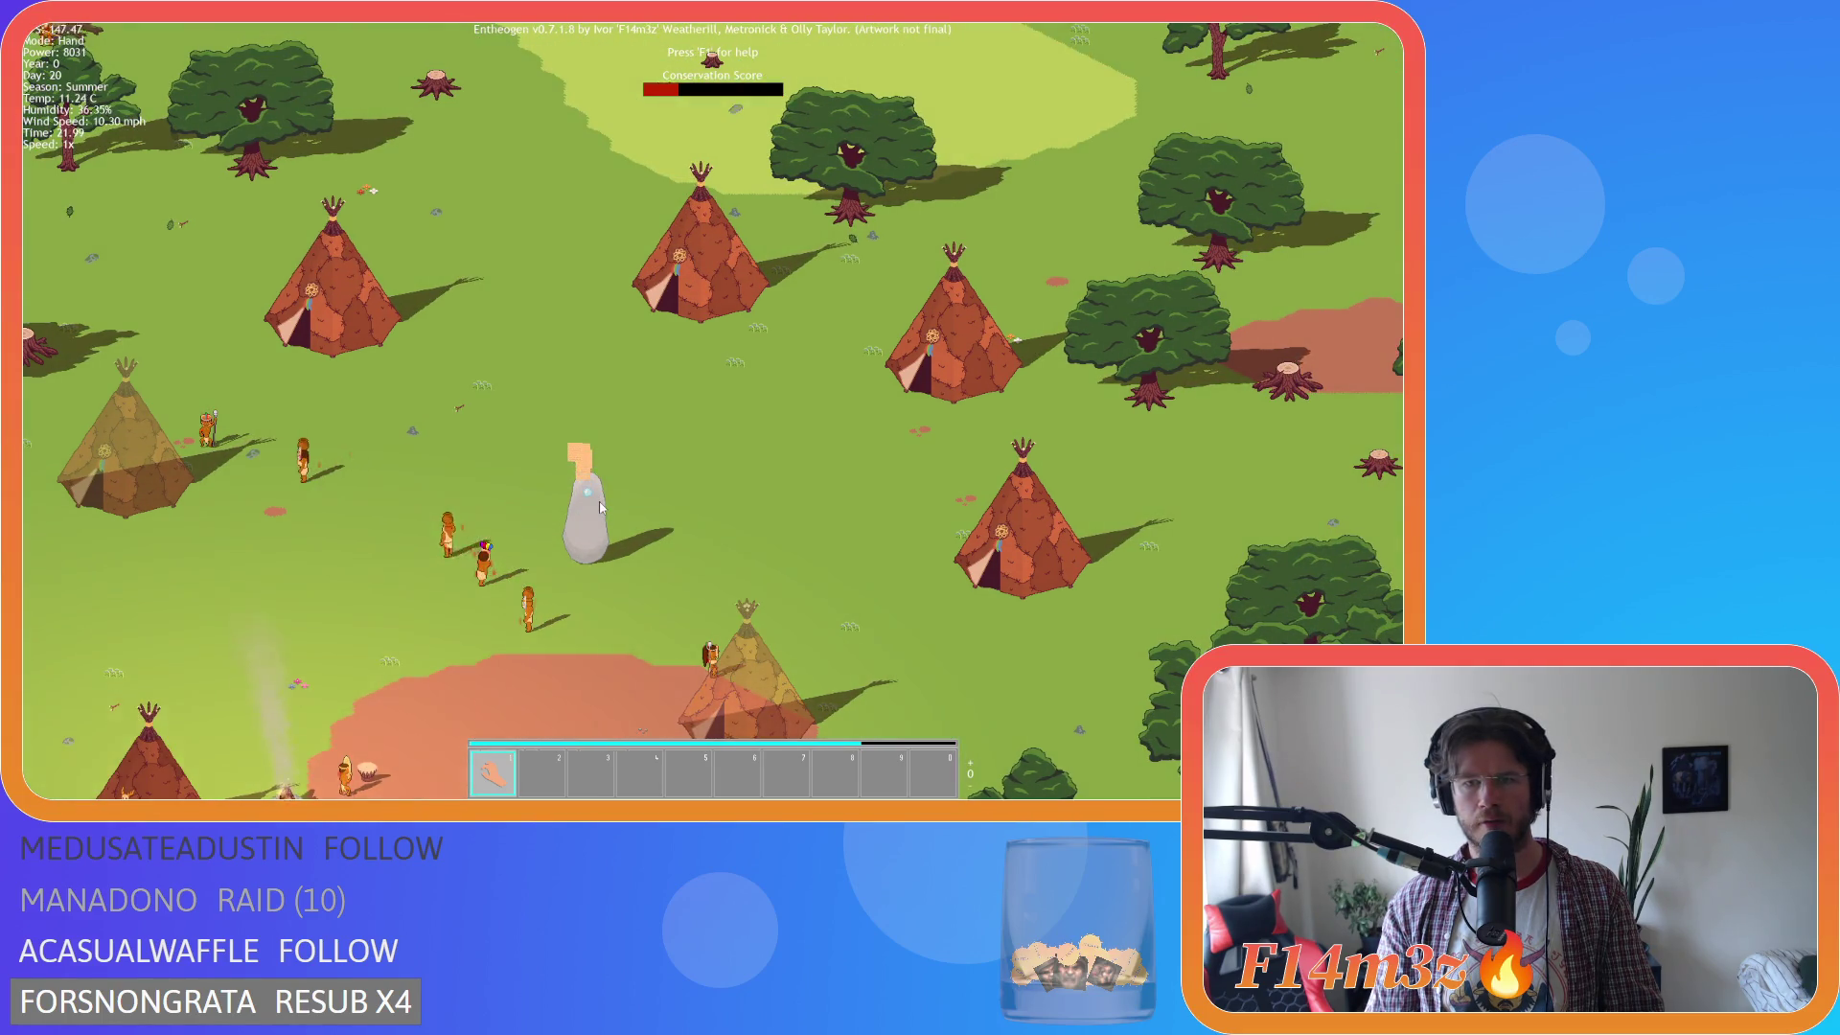
key("s")
key("a")
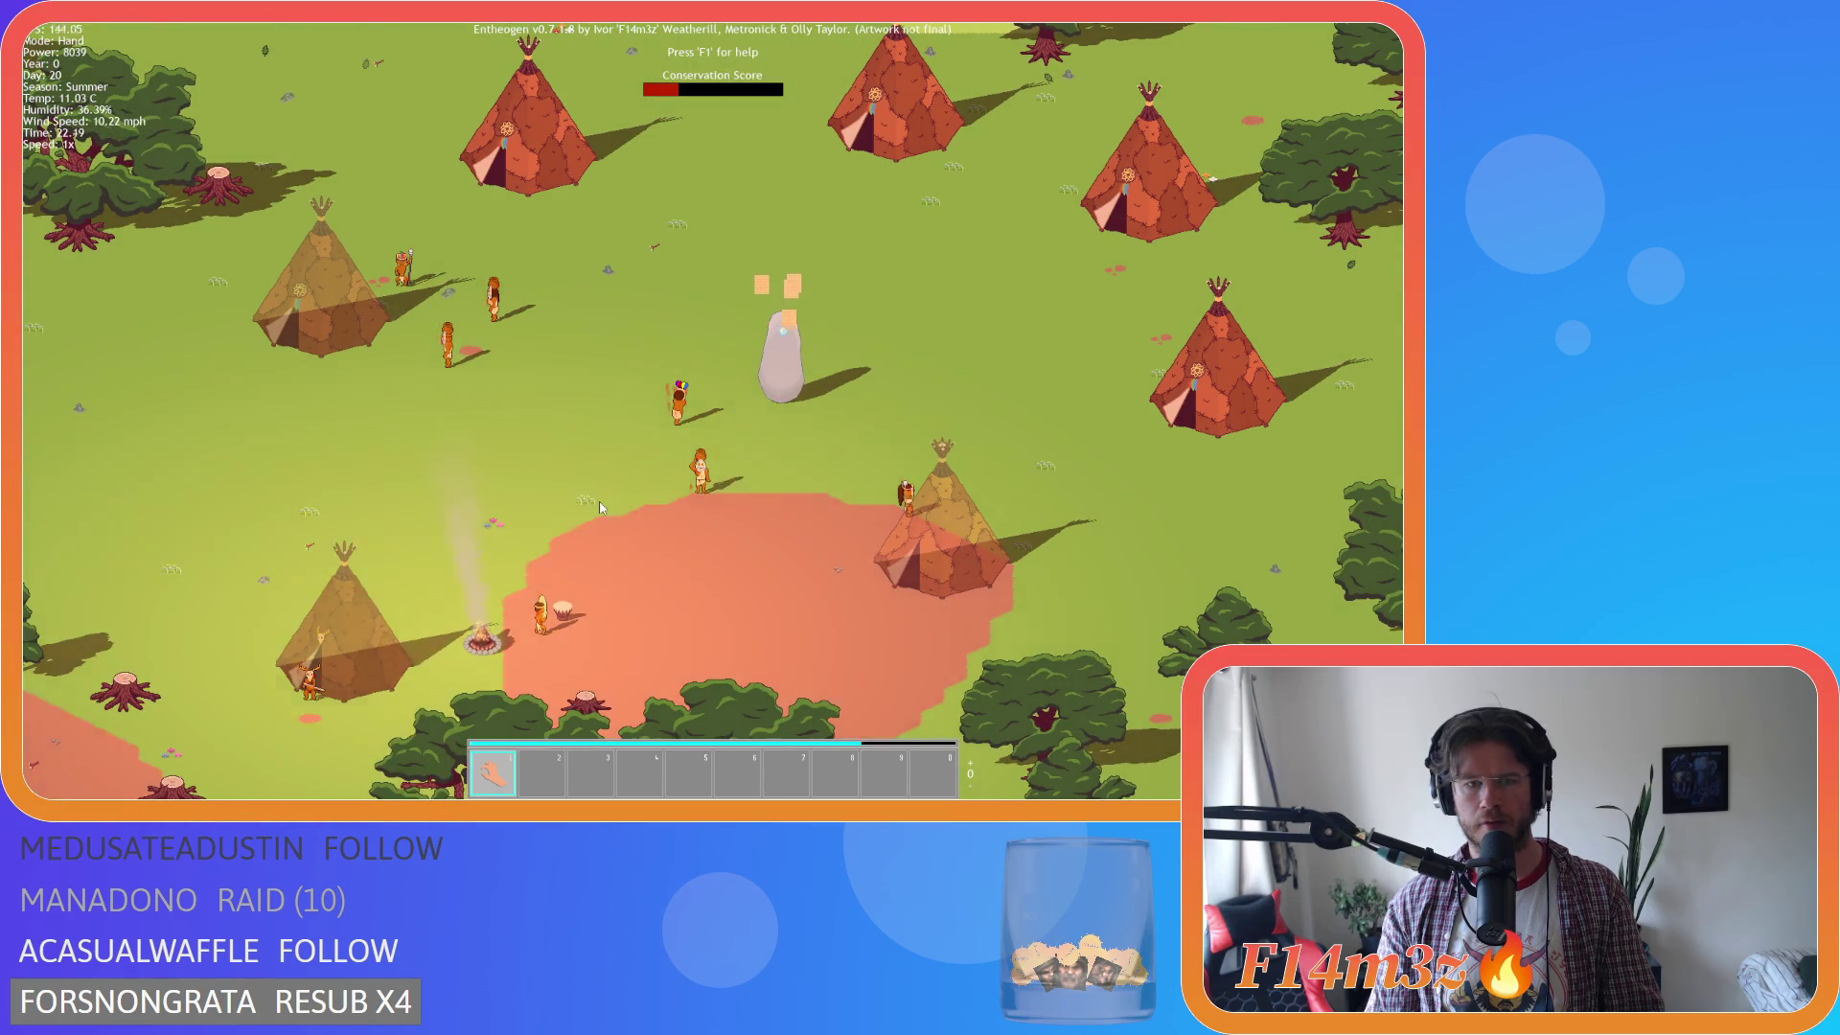
key("s")
key("a")
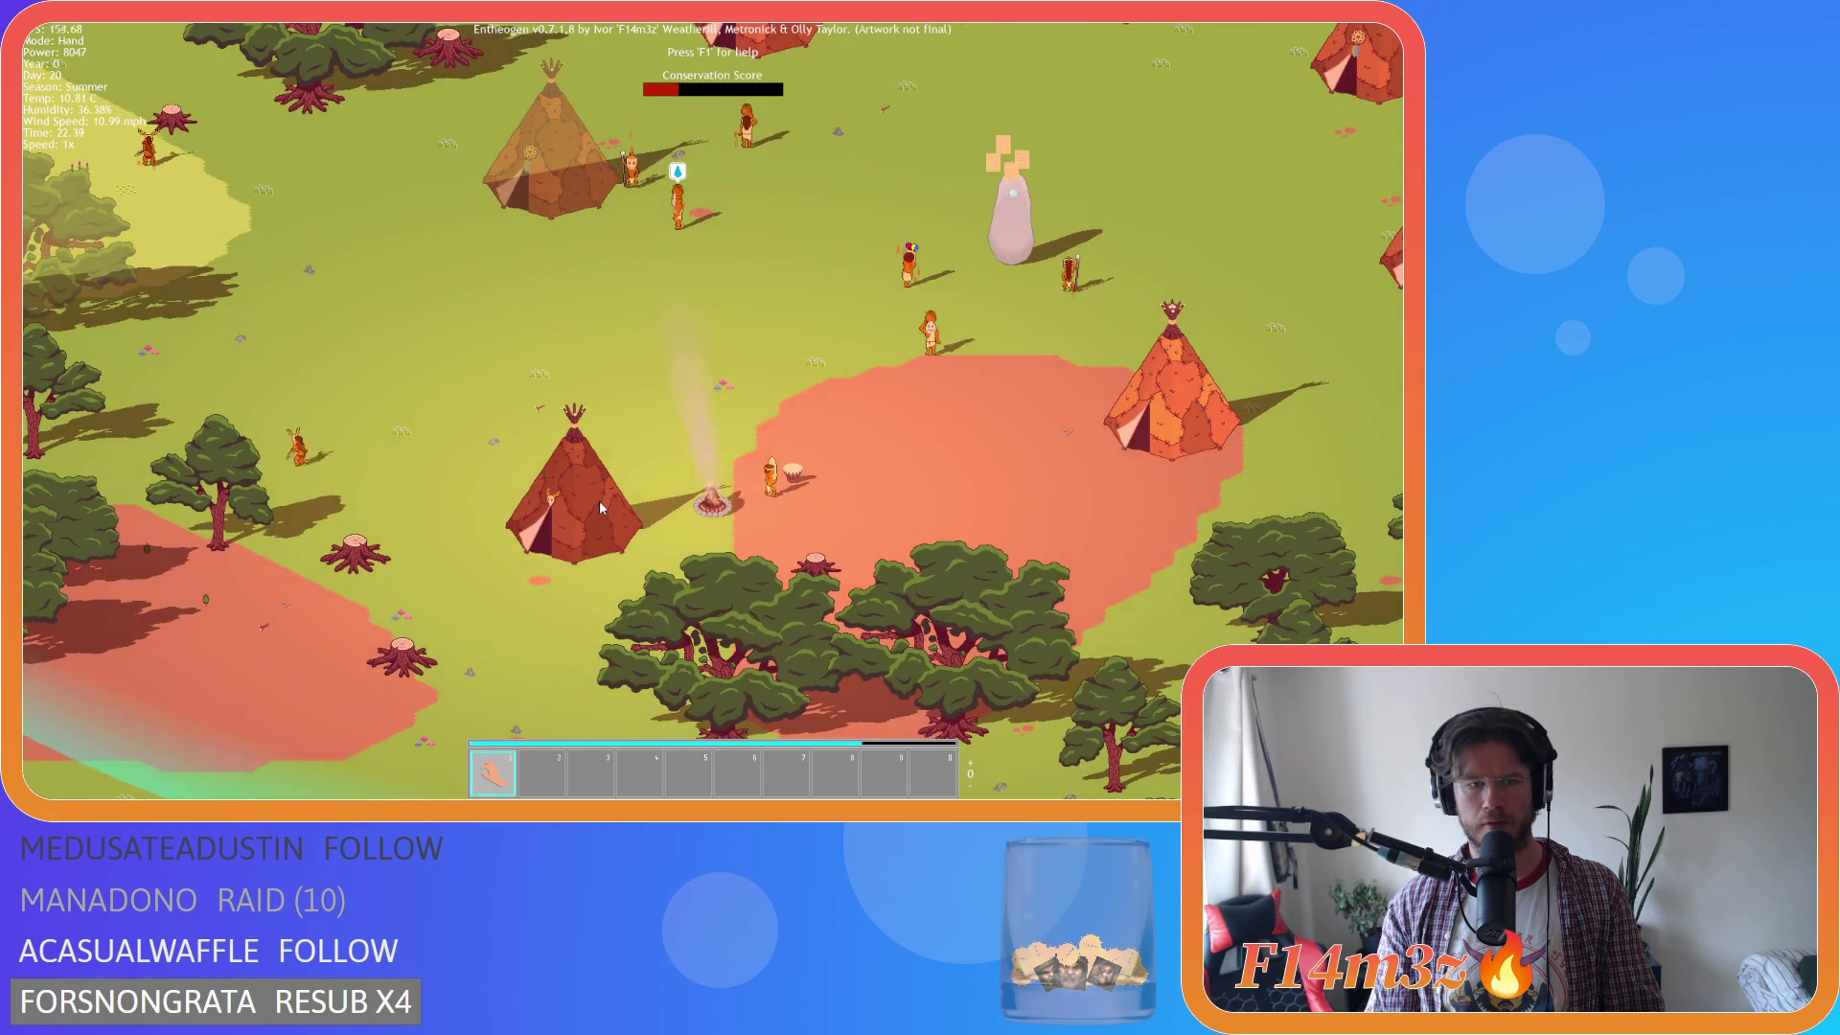
scroll(600, 508, "down", 2)
scroll(533, 405, "up", 5)
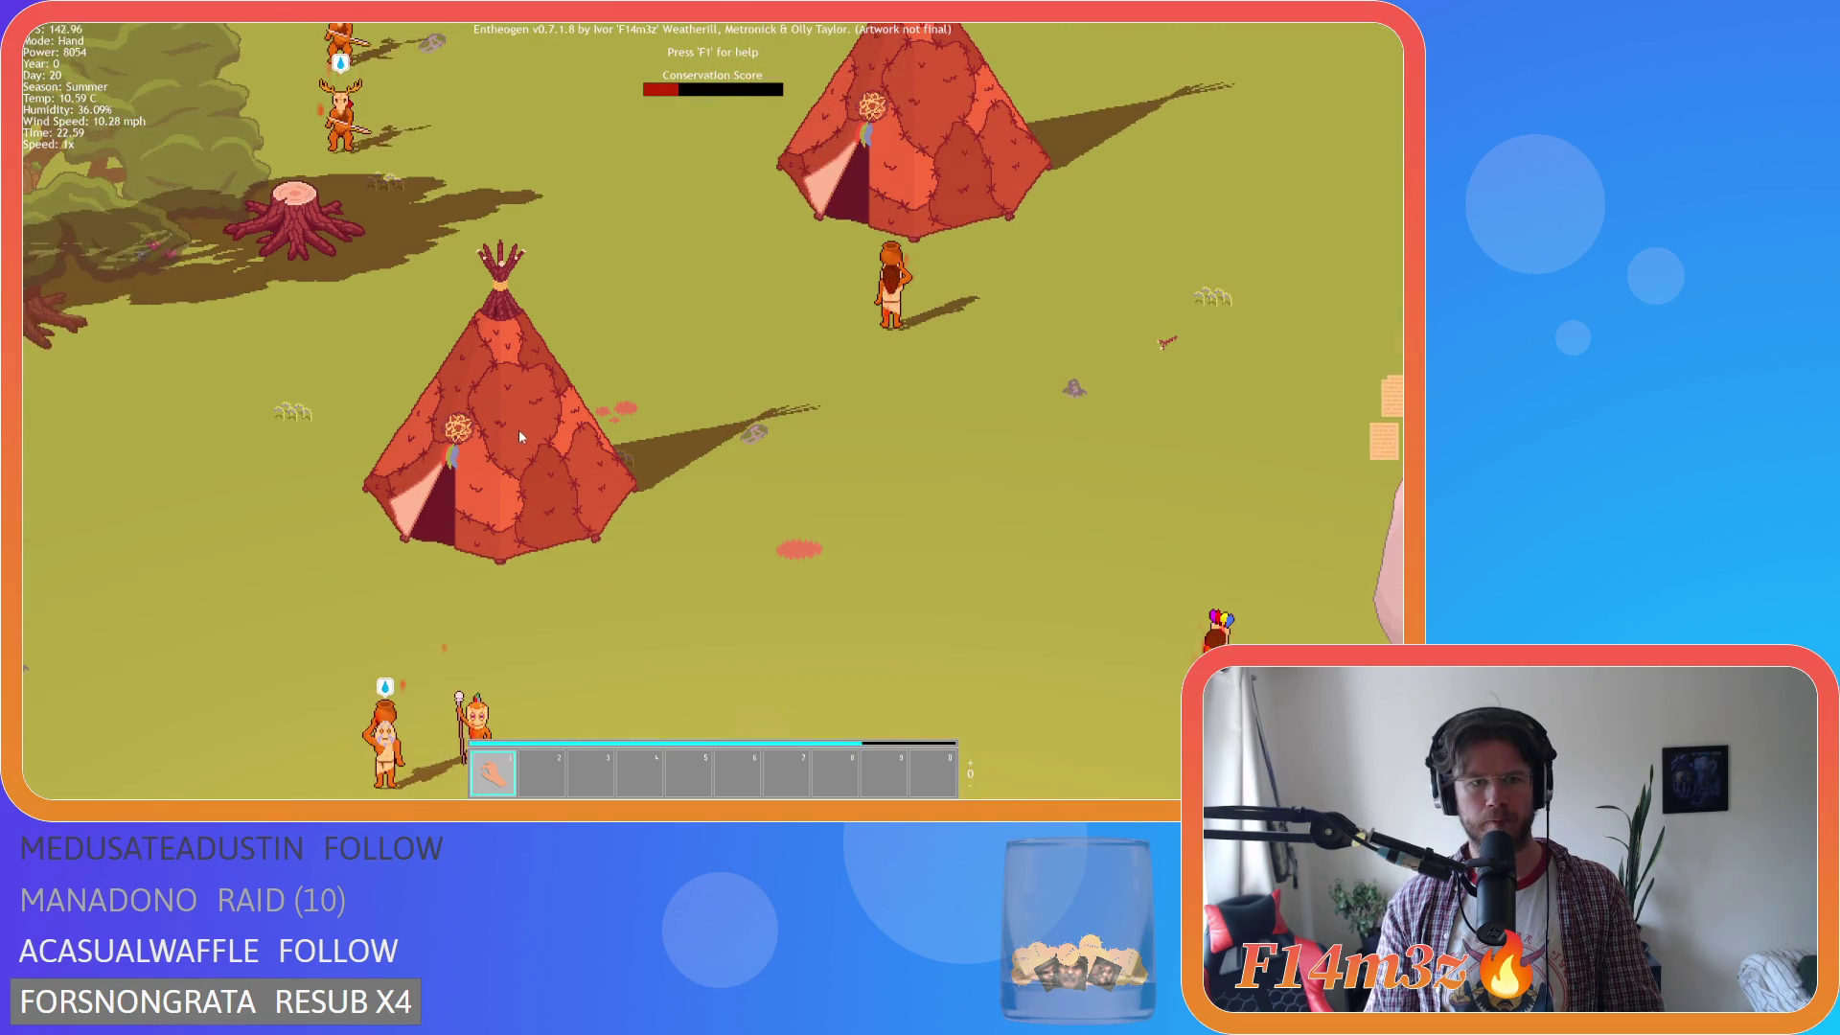
Zoom and pan around the tipi for a last look at the camp.
scroll(533, 490, "up", 2)
key("s")
scroll(525, 484, "down", 2)
scroll(524, 483, "down", 2)
scroll(523, 494, "up", 6)
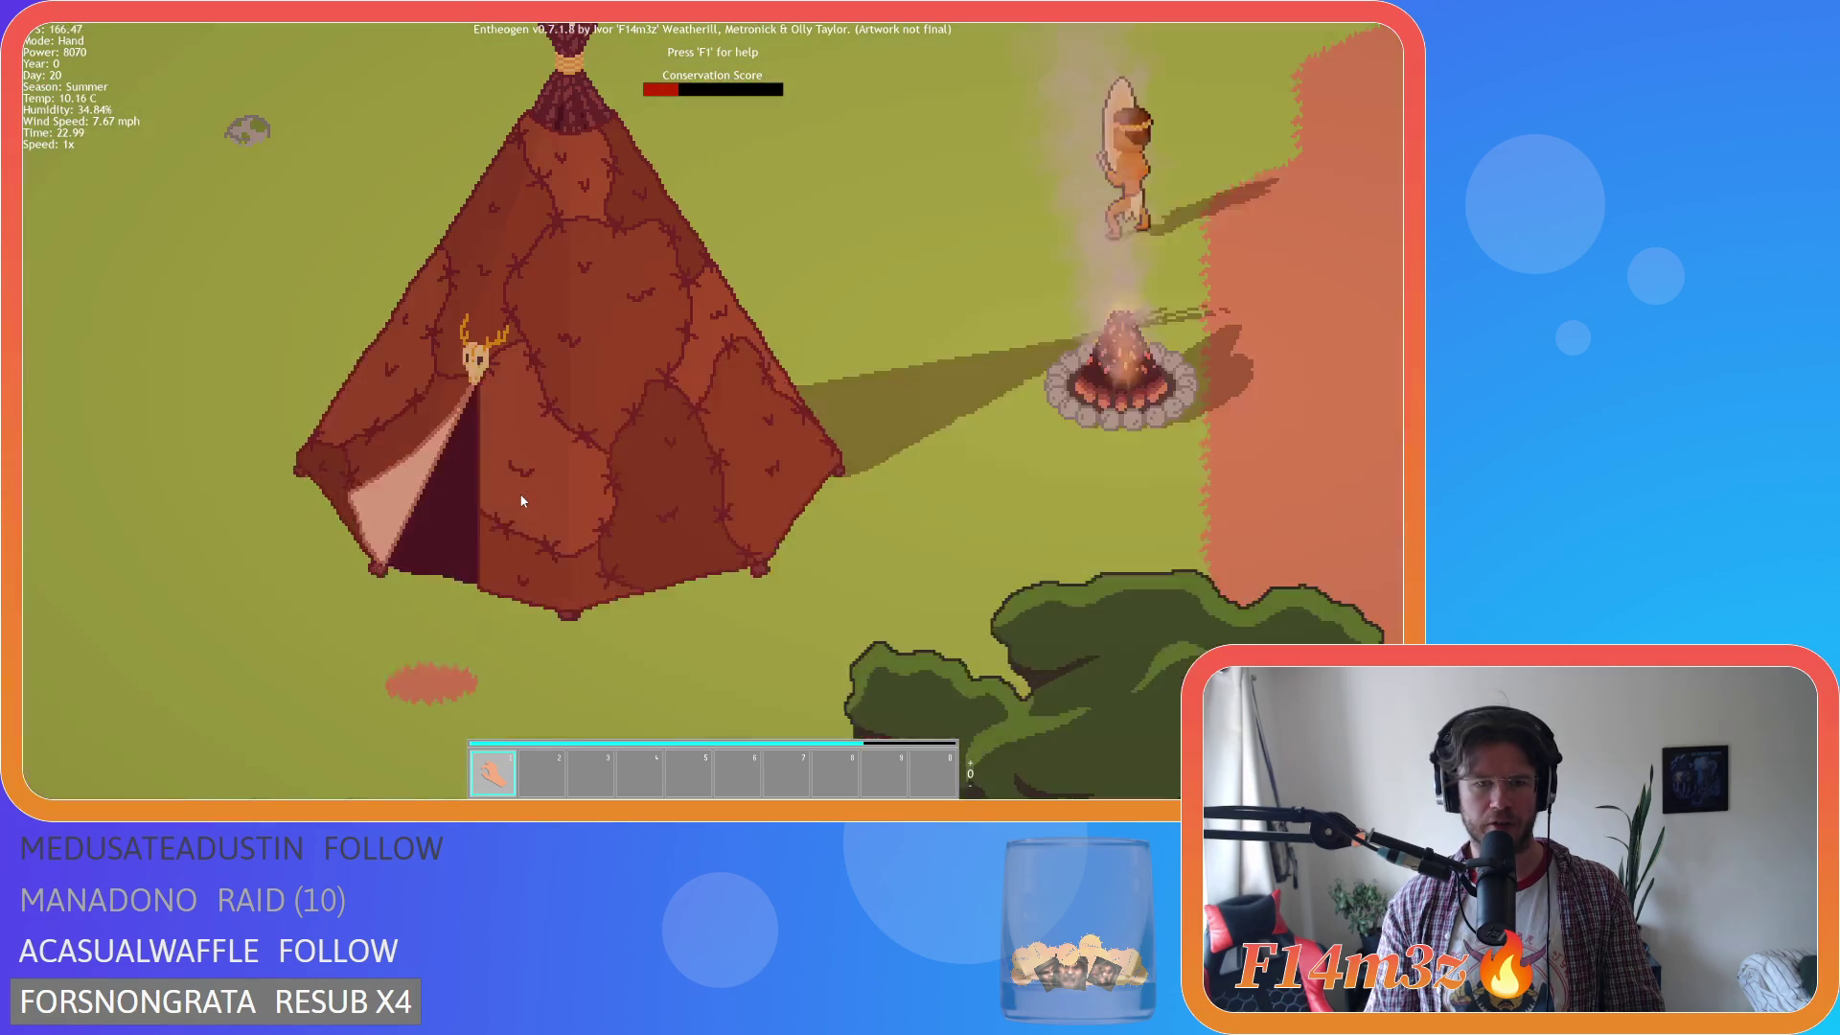
scroll(576, 496, "up", 2)
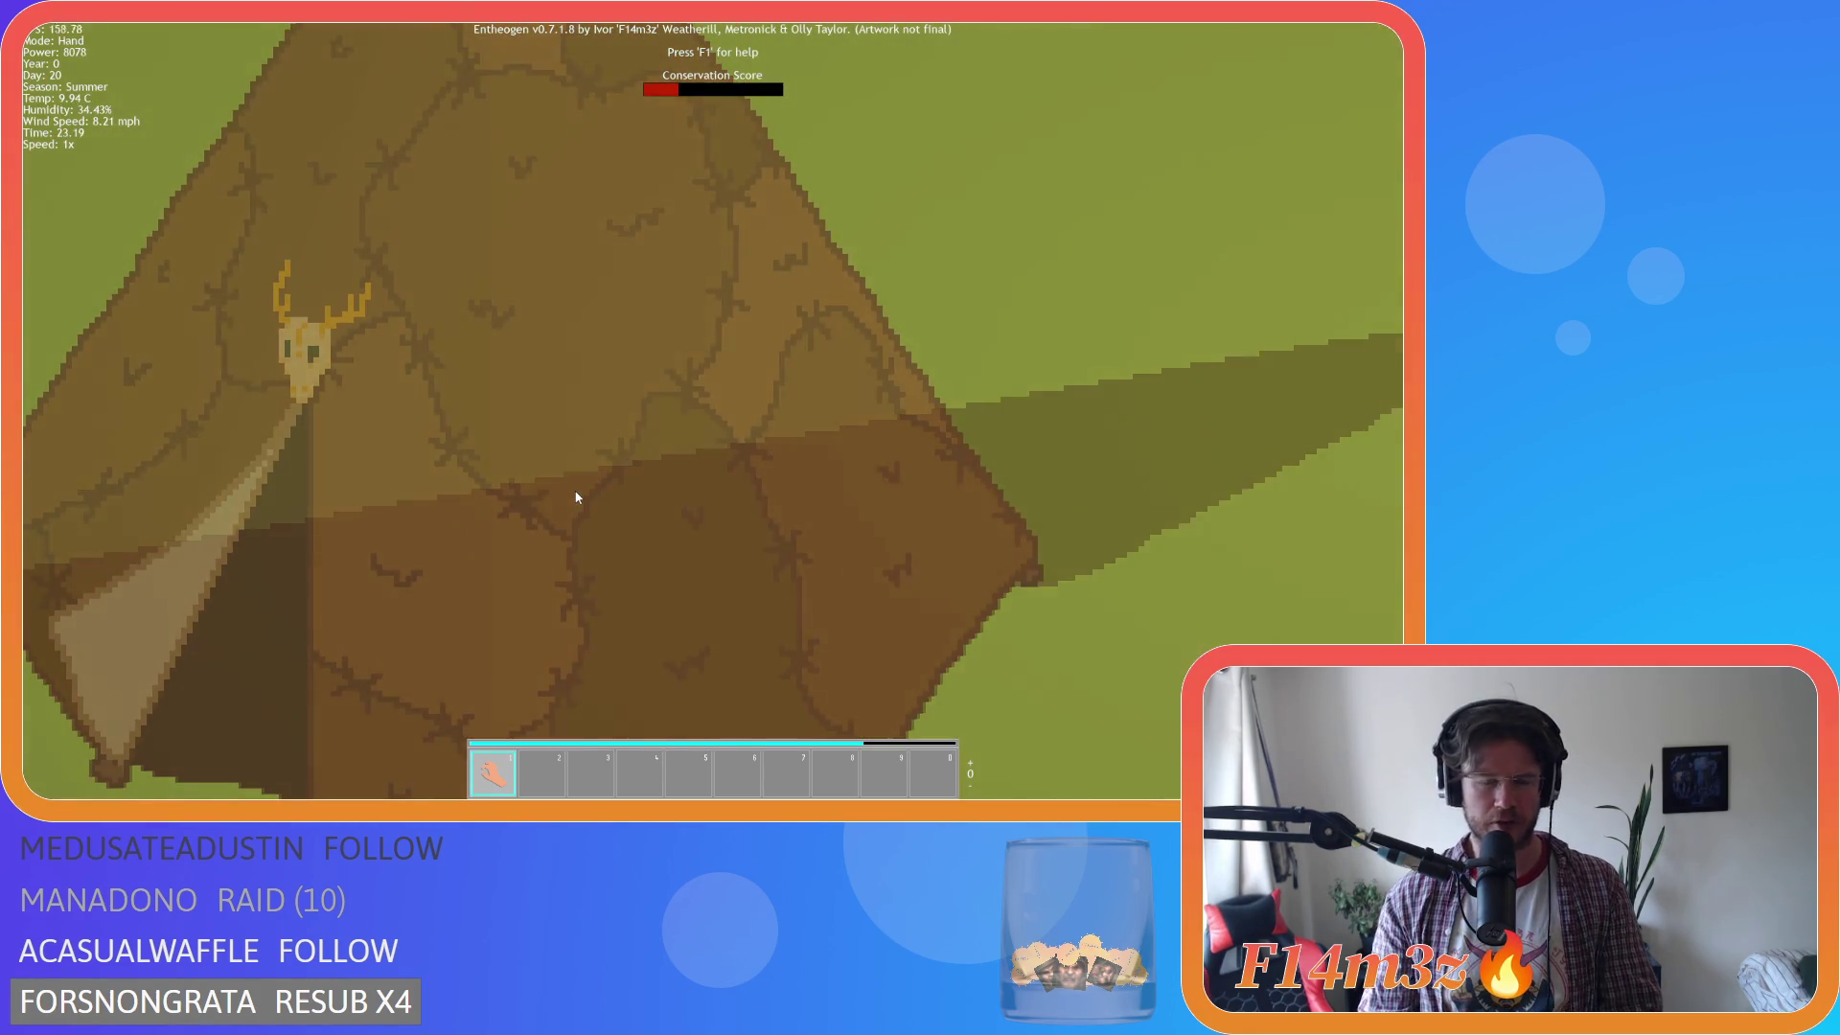
scroll(576, 496, "down", 2)
scroll(563, 462, "up", 1)
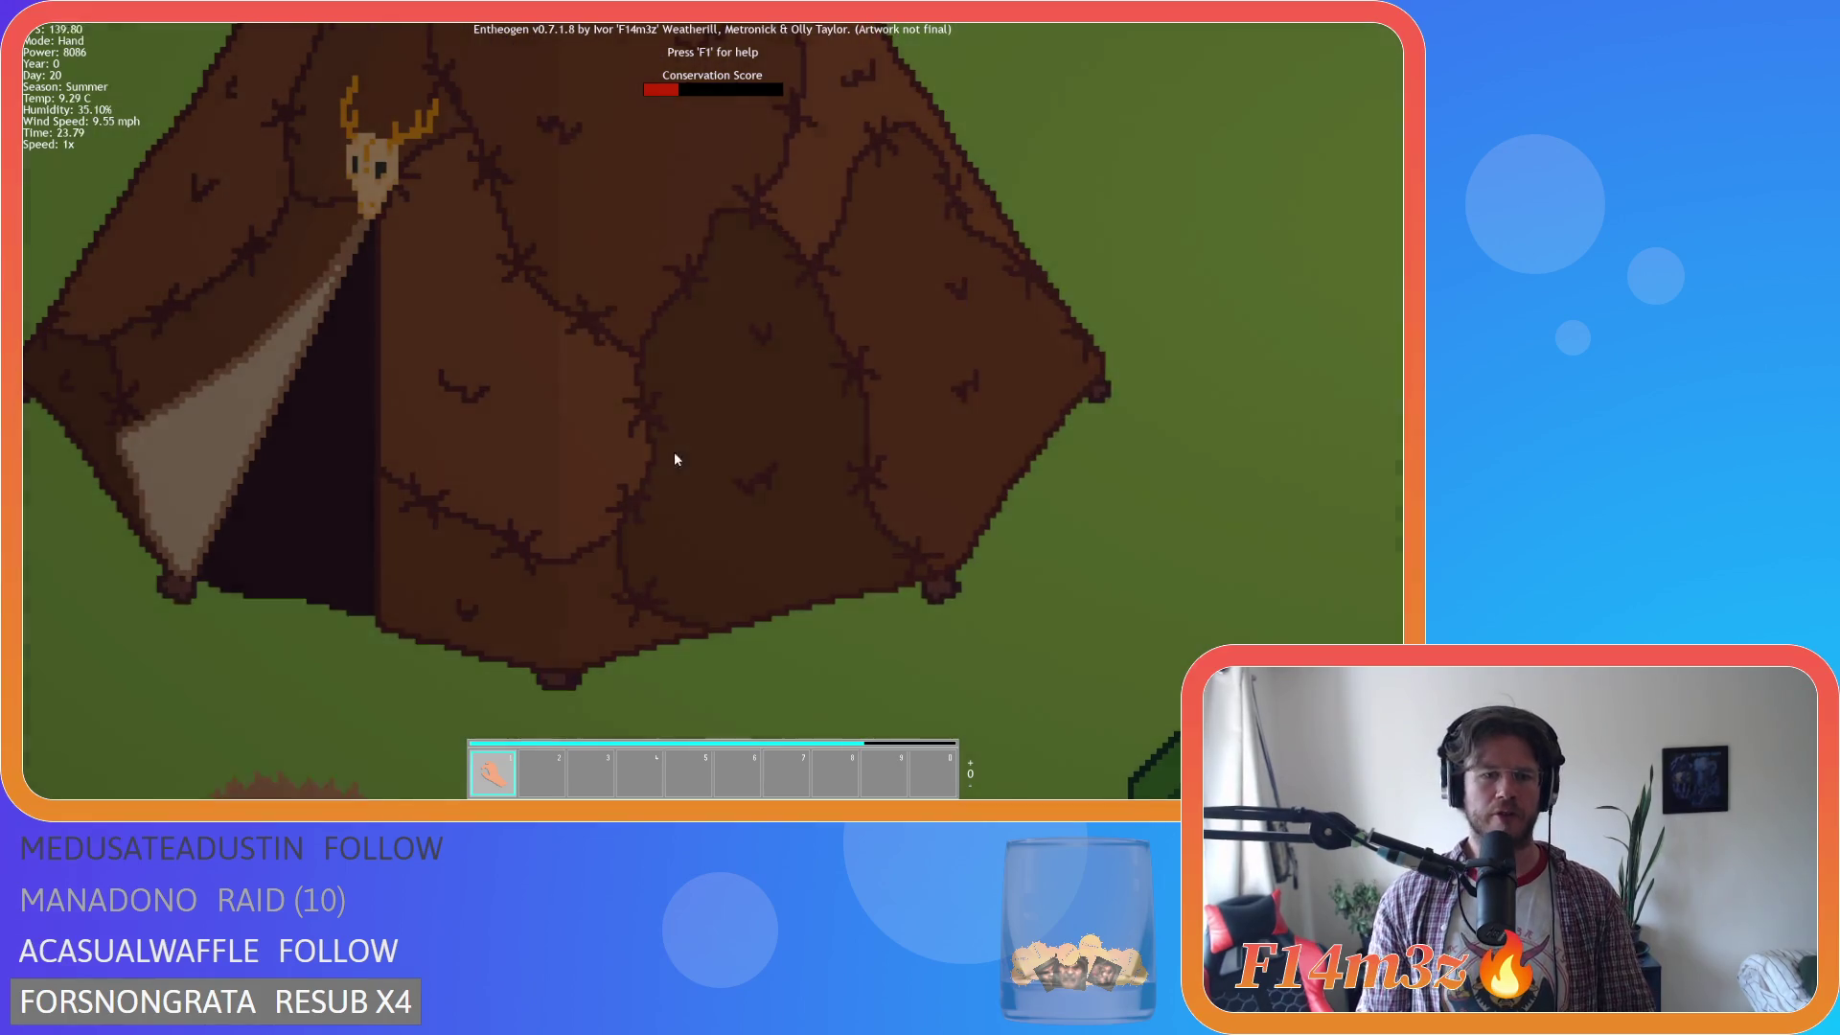
Zoom in on the tipi and quit the game, confirming with Y.
scroll(567, 402, "up", 2)
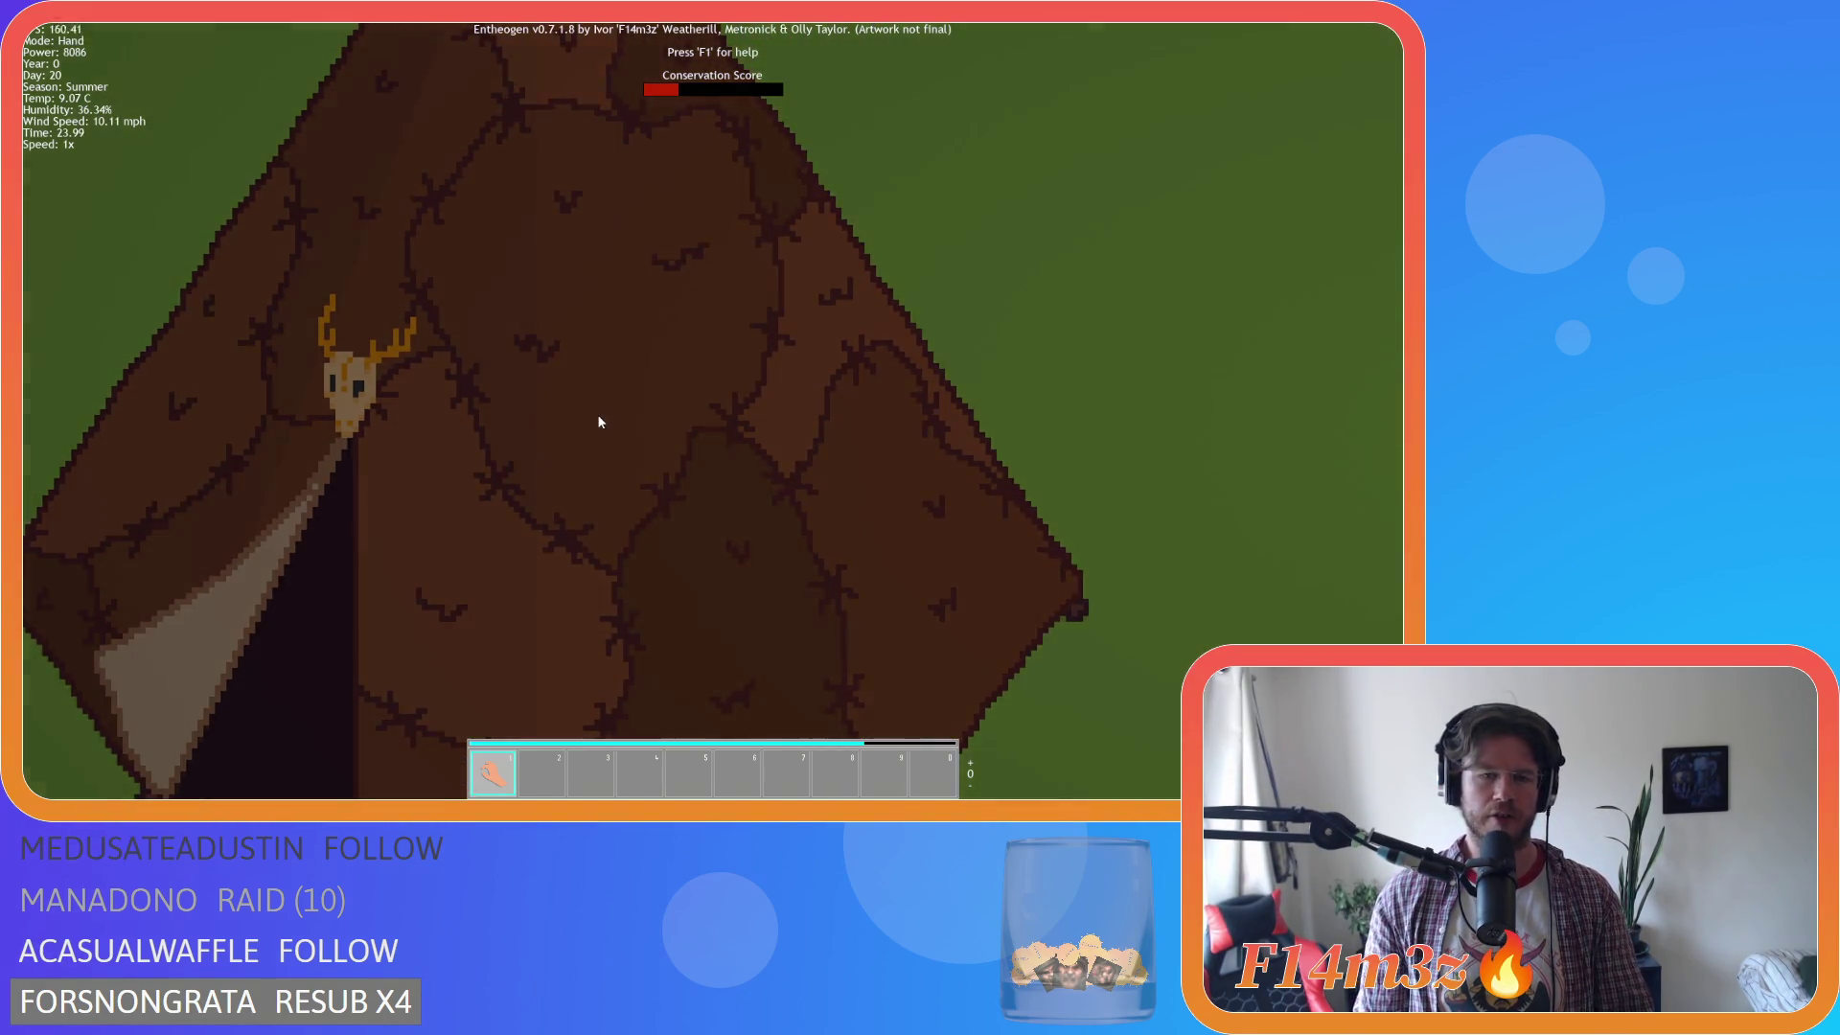
key("Escape")
key("y")
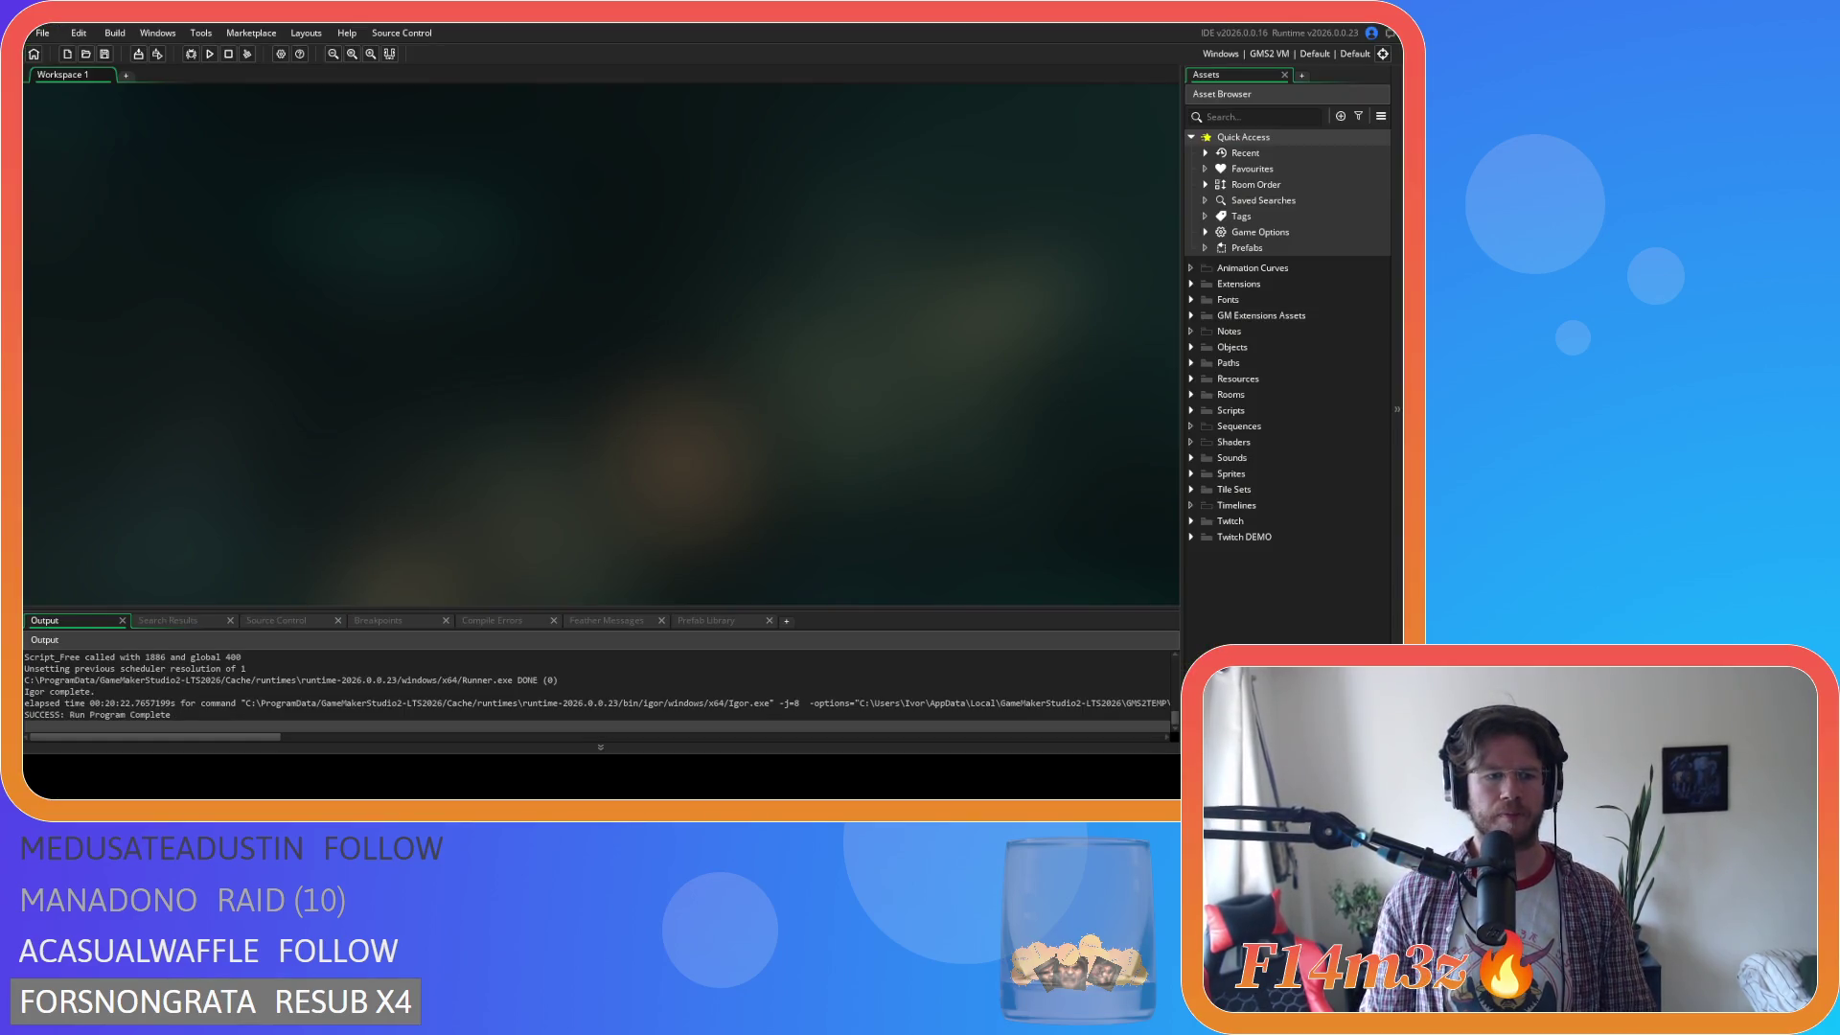
In Aseprite, close Menhir.ase, campfire02.ase, campfire.ase and drum.ase, and bring up tent.ase.
key("alt+Tab")
left_click(588, 48)
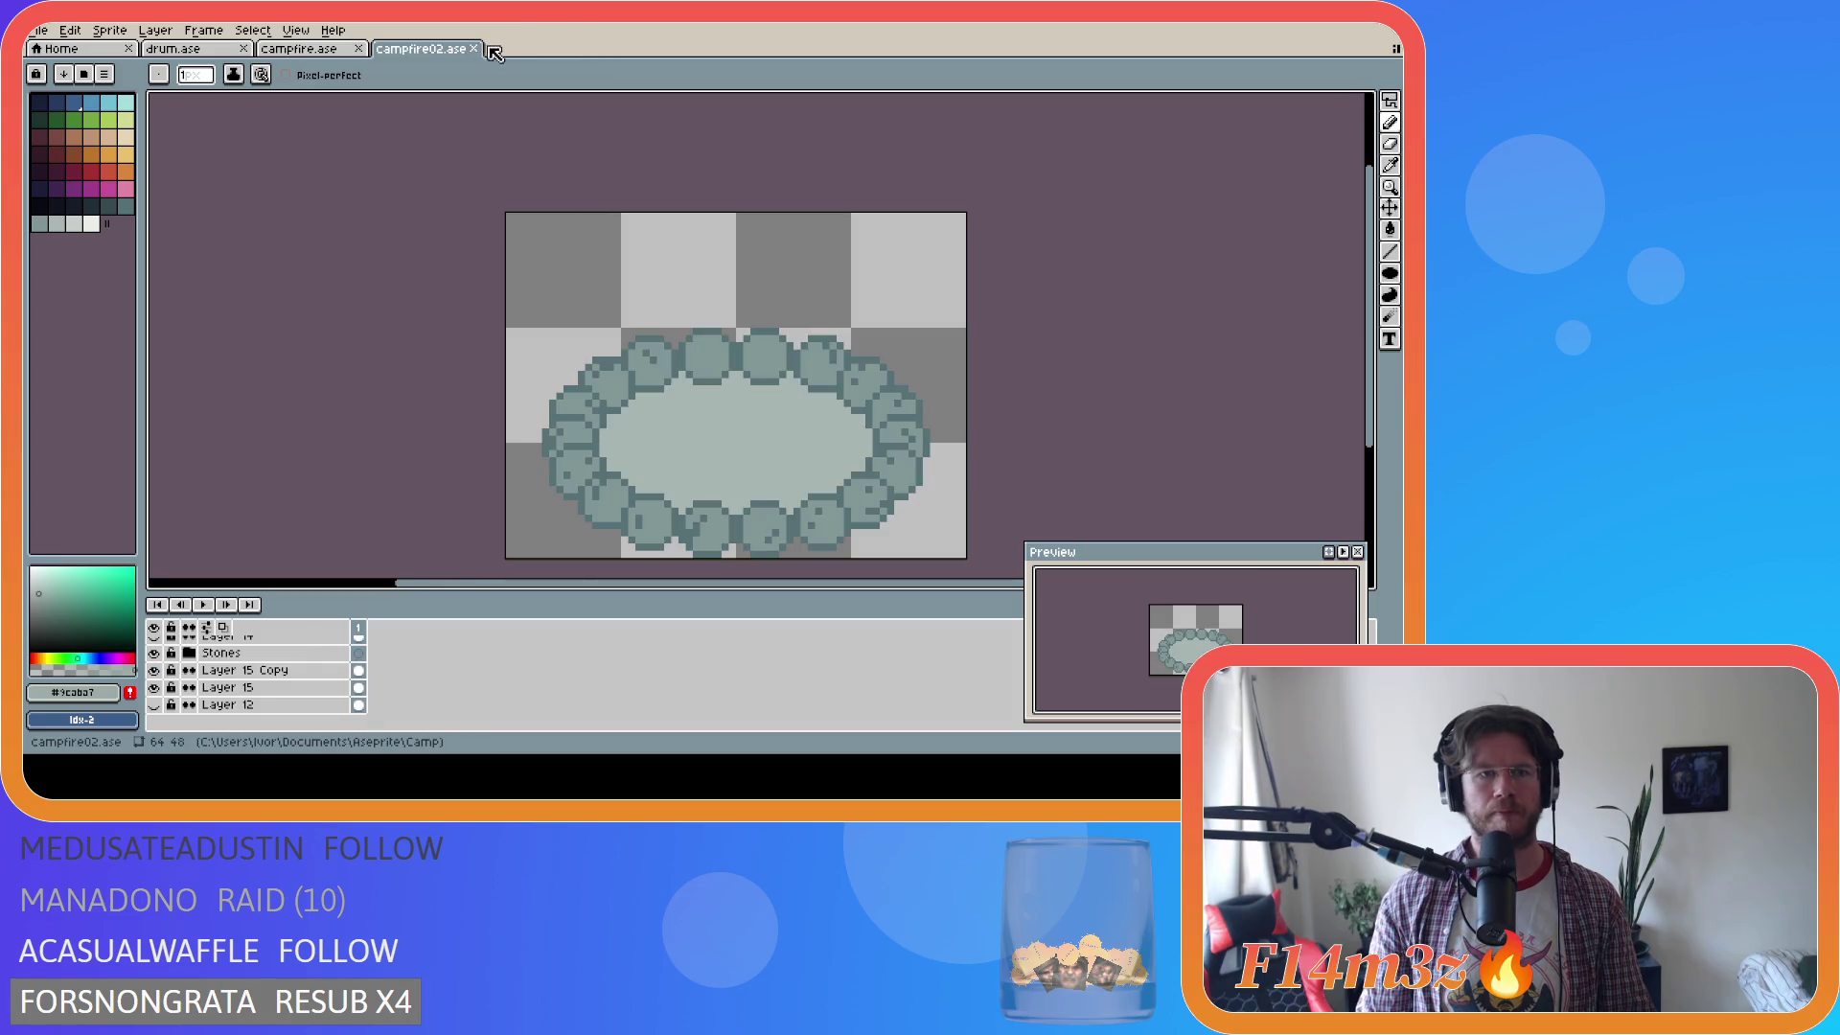
left_click(472, 48)
left_click(359, 48)
left_click(243, 48)
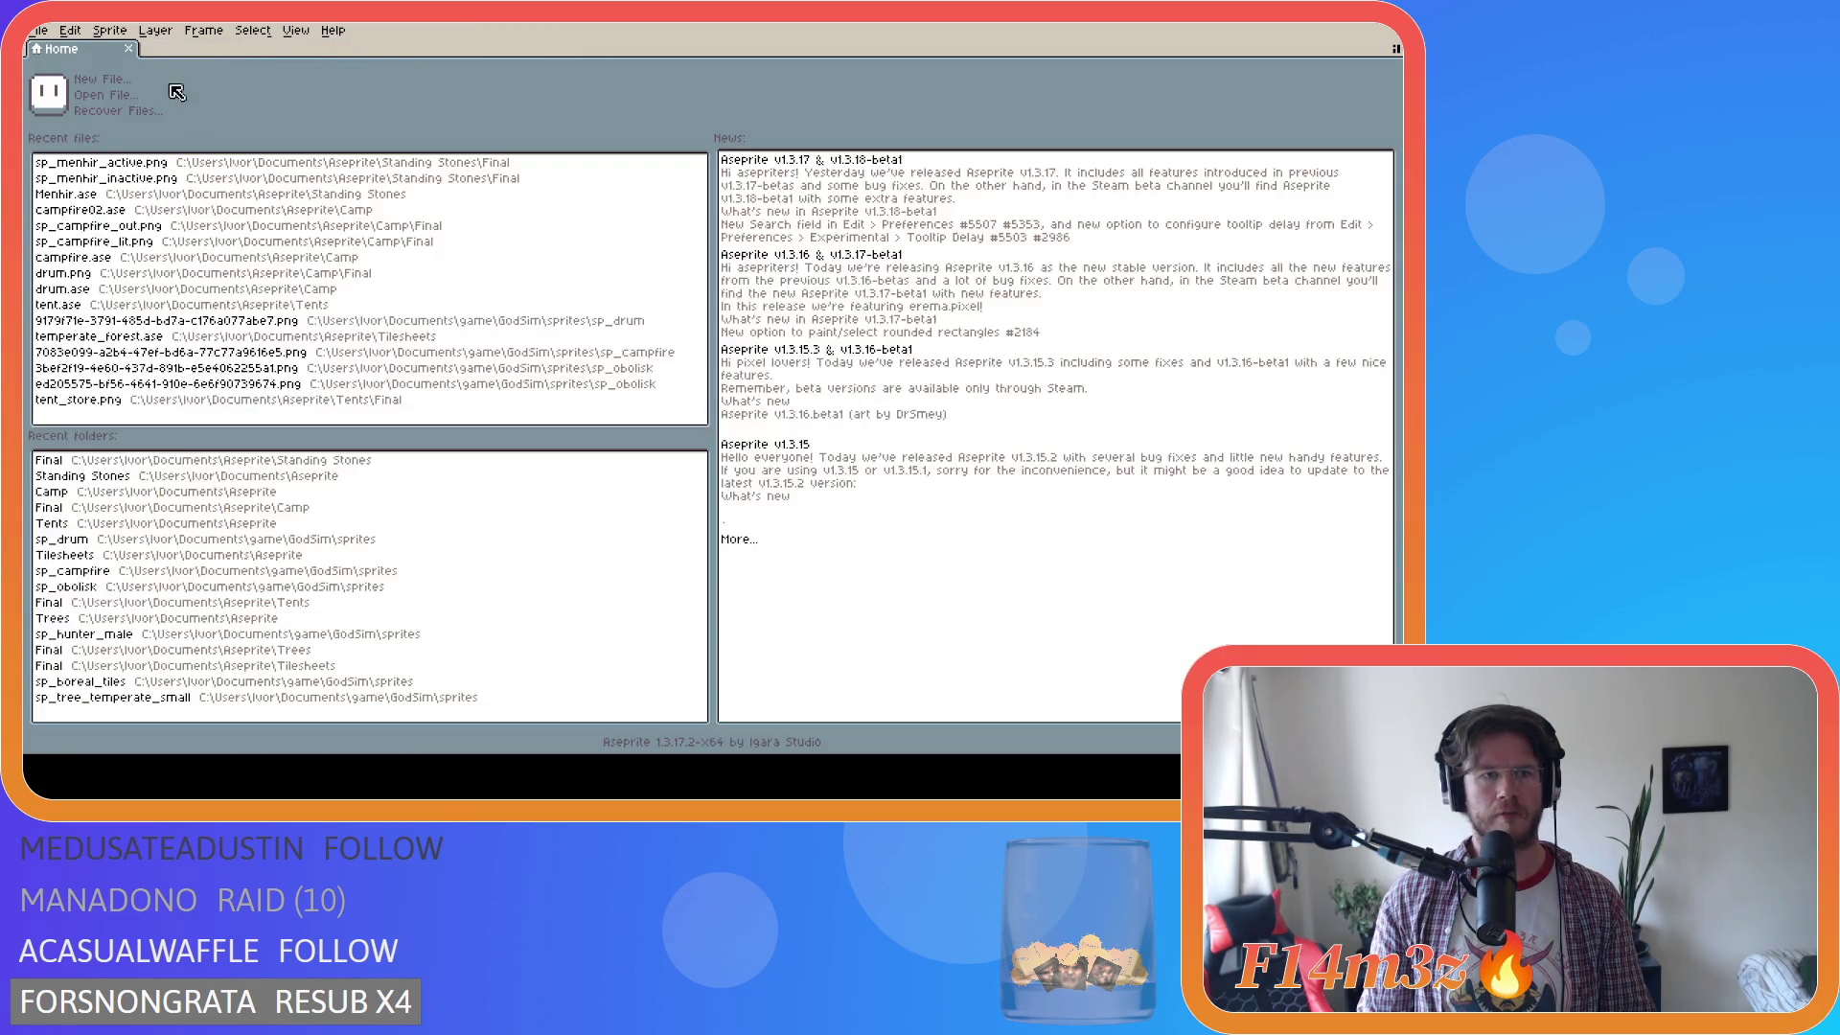
left_click(139, 305)
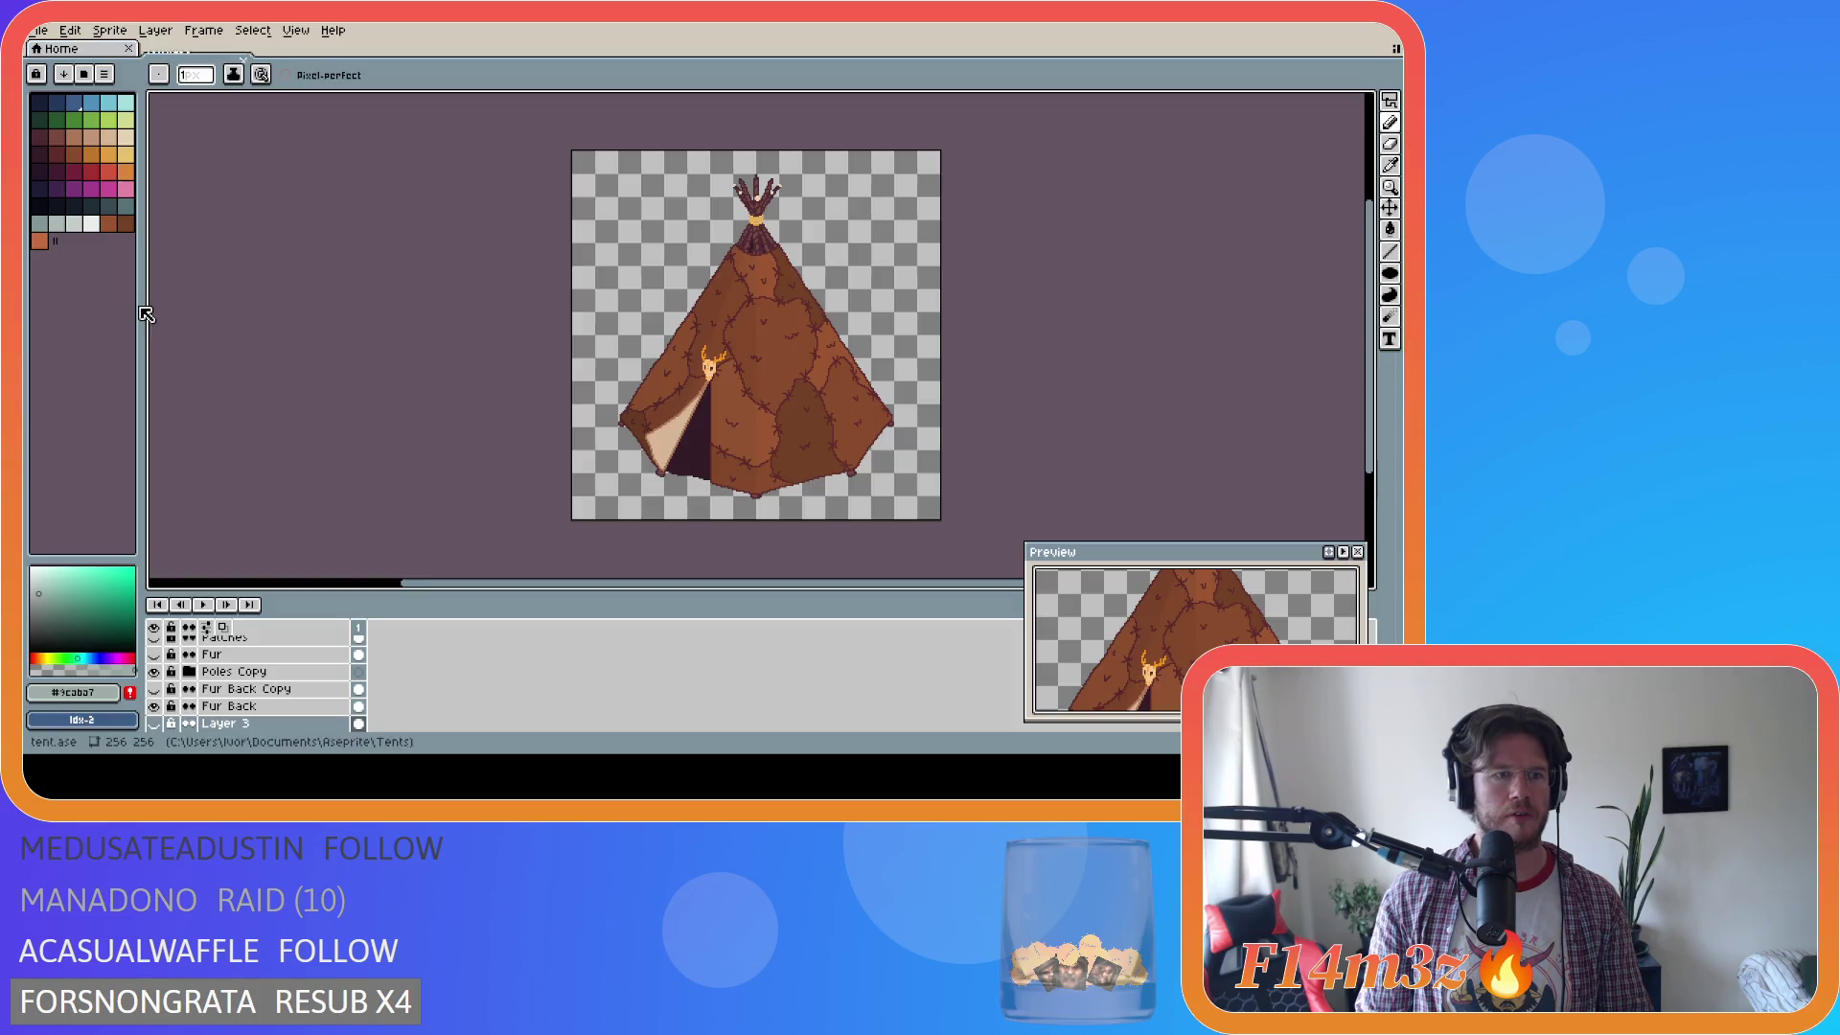
Expand the Fur Store group, toggling the Fur Store and Stitches layers off and back on.
scroll(265, 709, "up", 8)
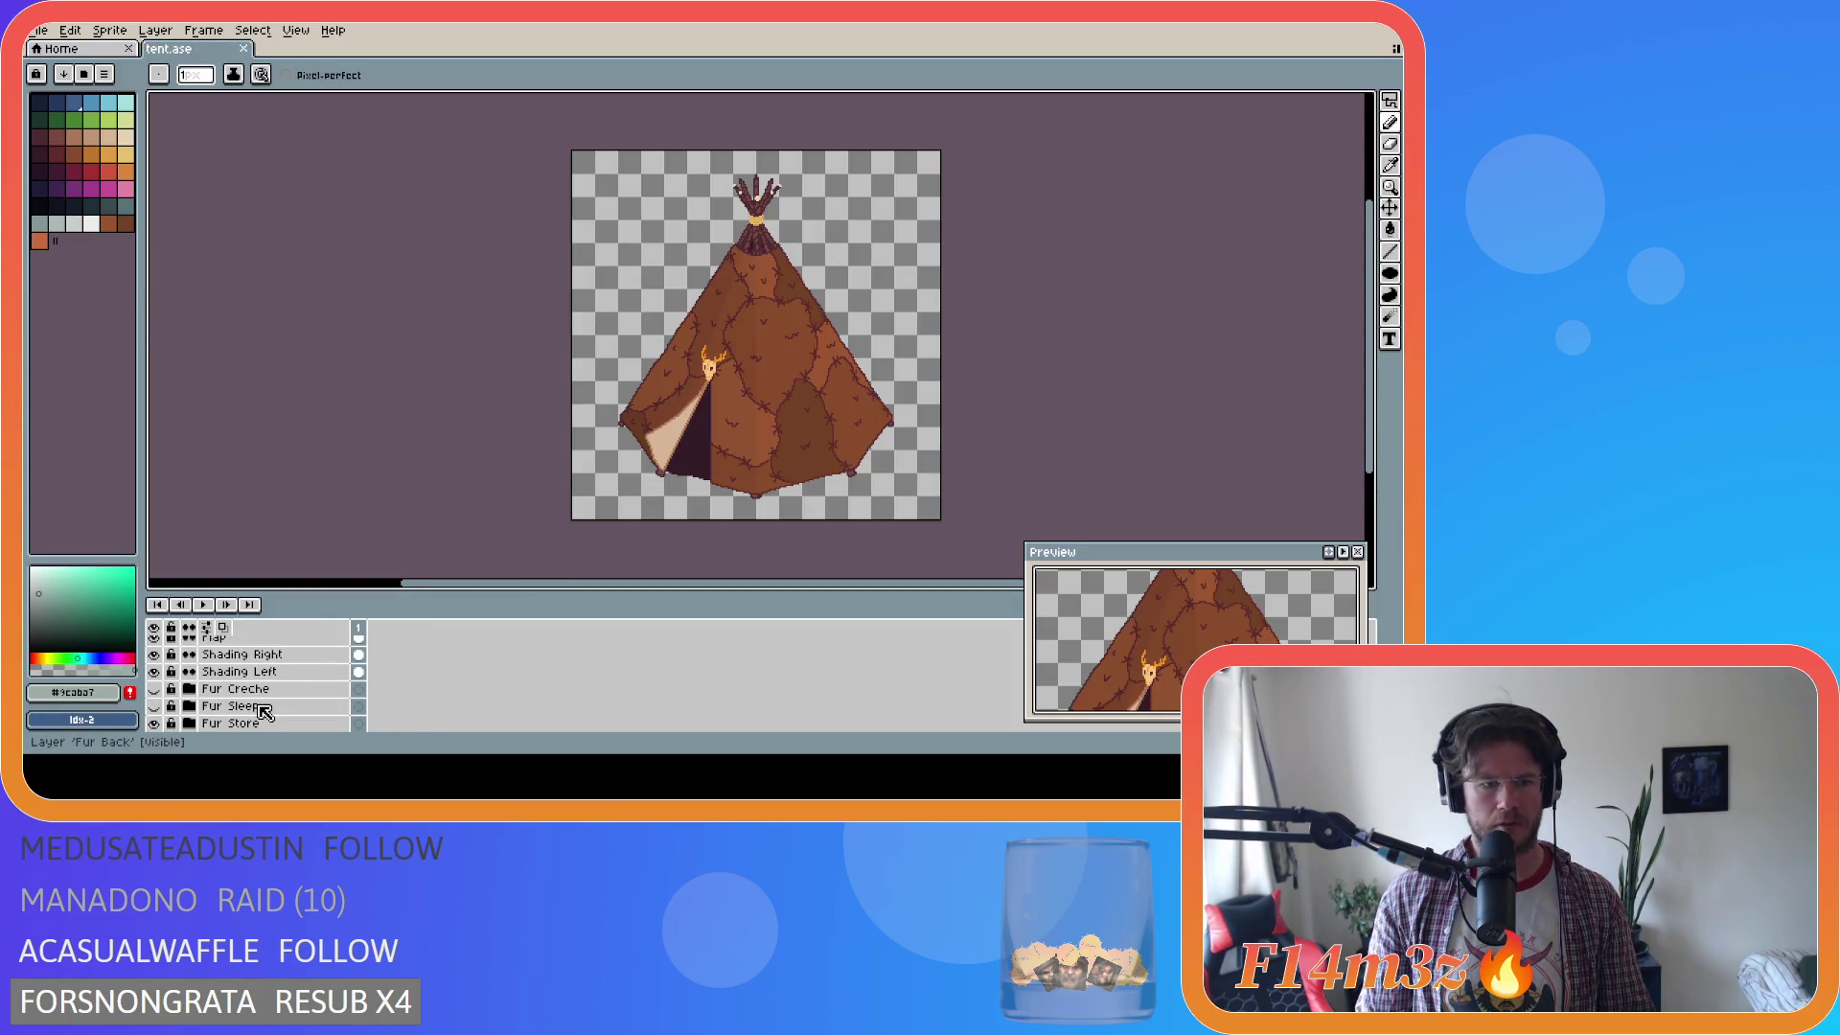
scroll(278, 723, "up", 4)
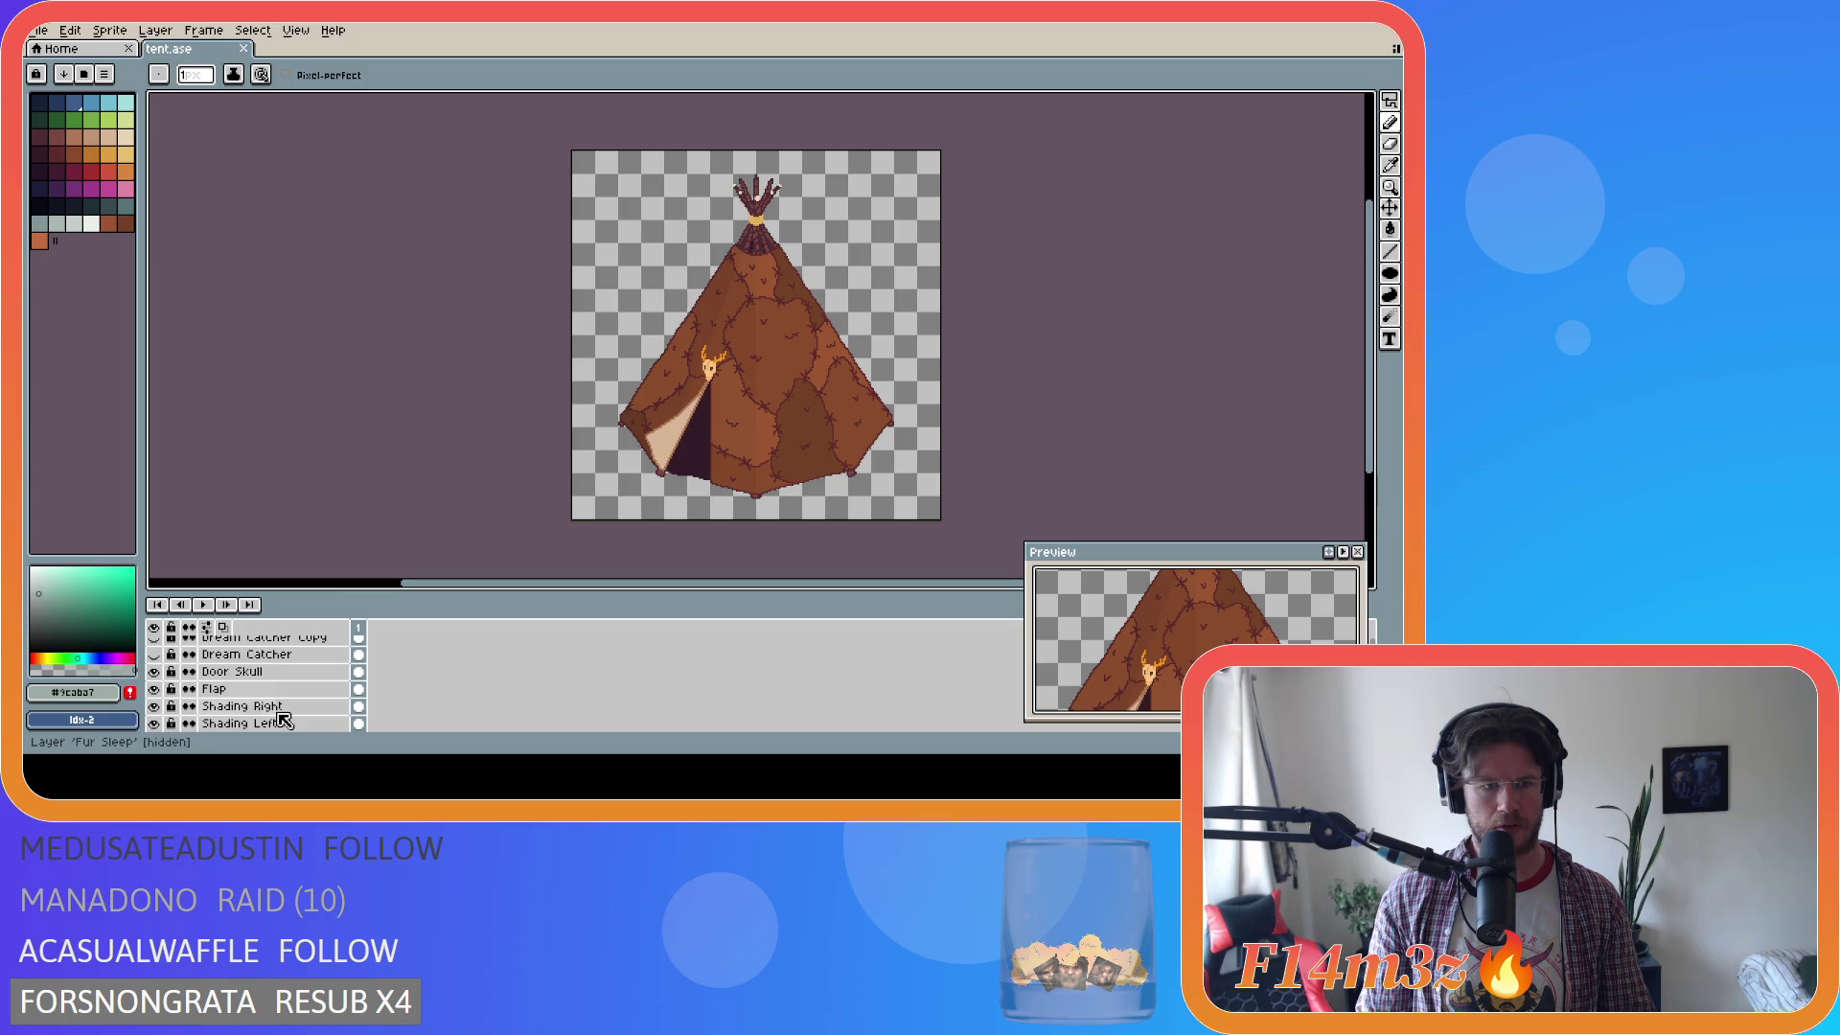
scroll(286, 719, "down", 4)
scroll(287, 719, "down", 1)
left_click(153, 696)
left_click(153, 696)
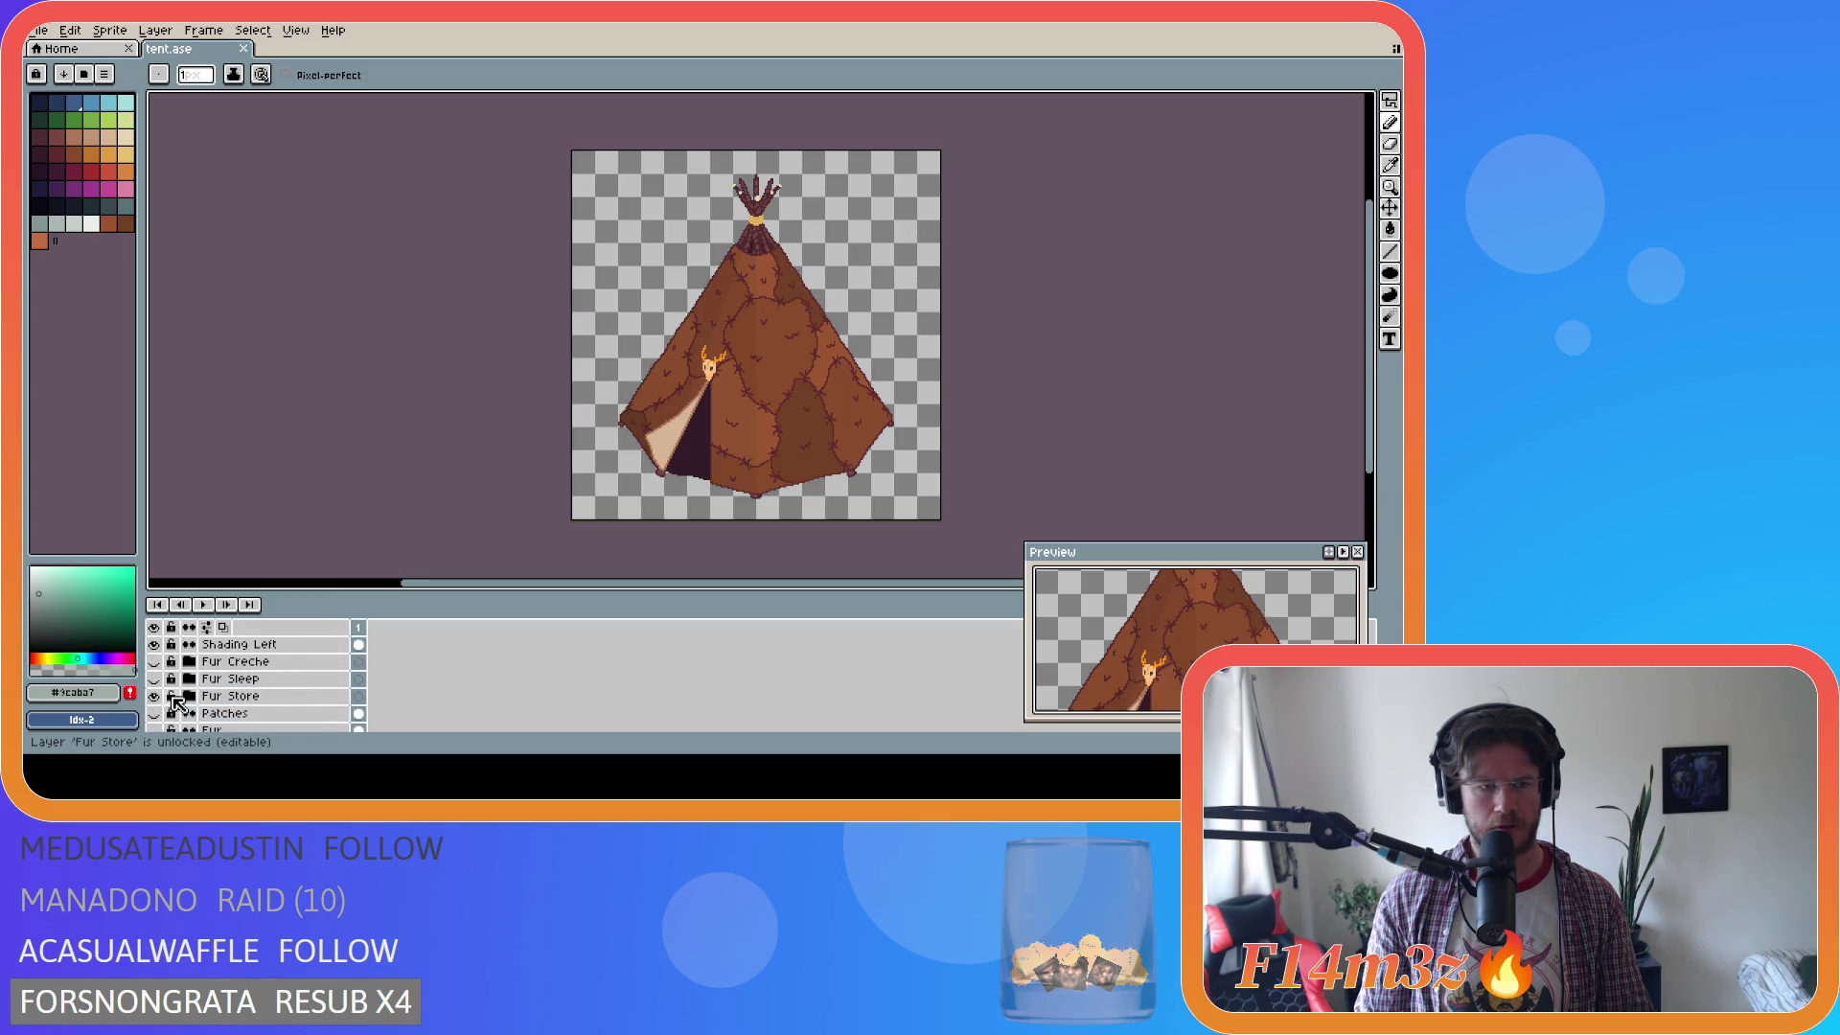
left_click(188, 696)
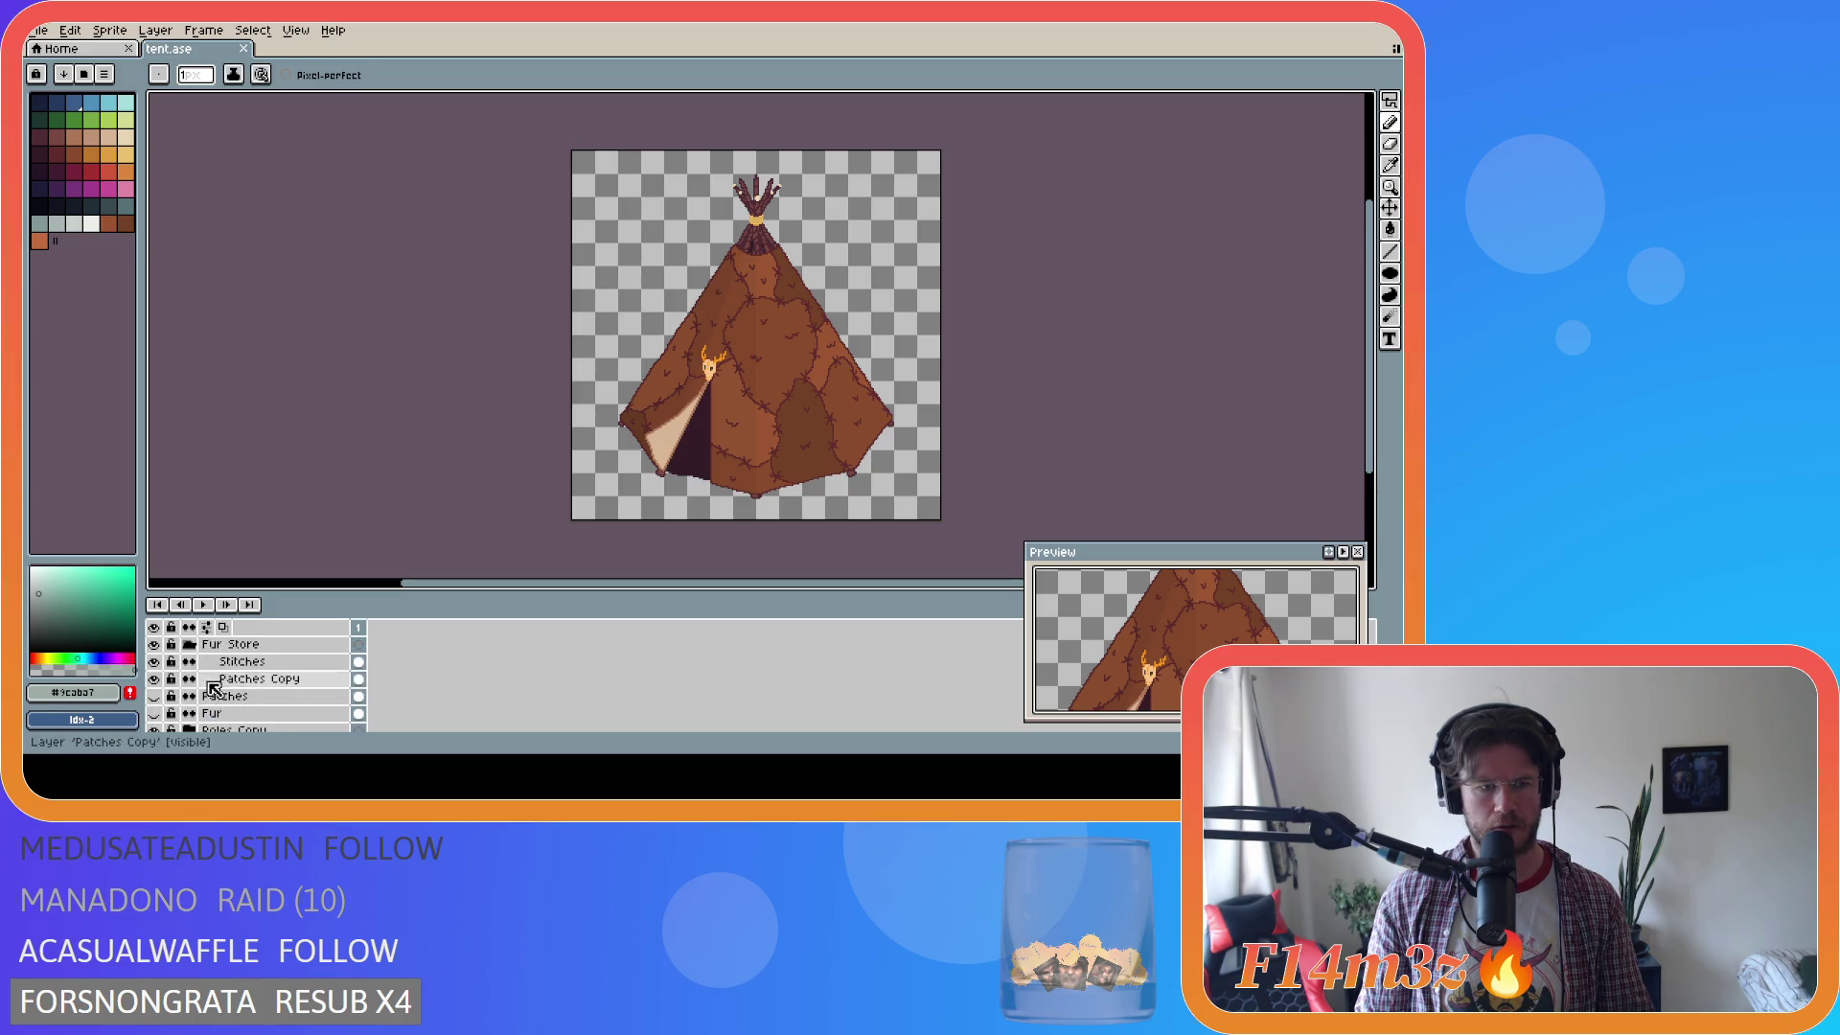
scroll(201, 686, "down", 3)
left_click(155, 662)
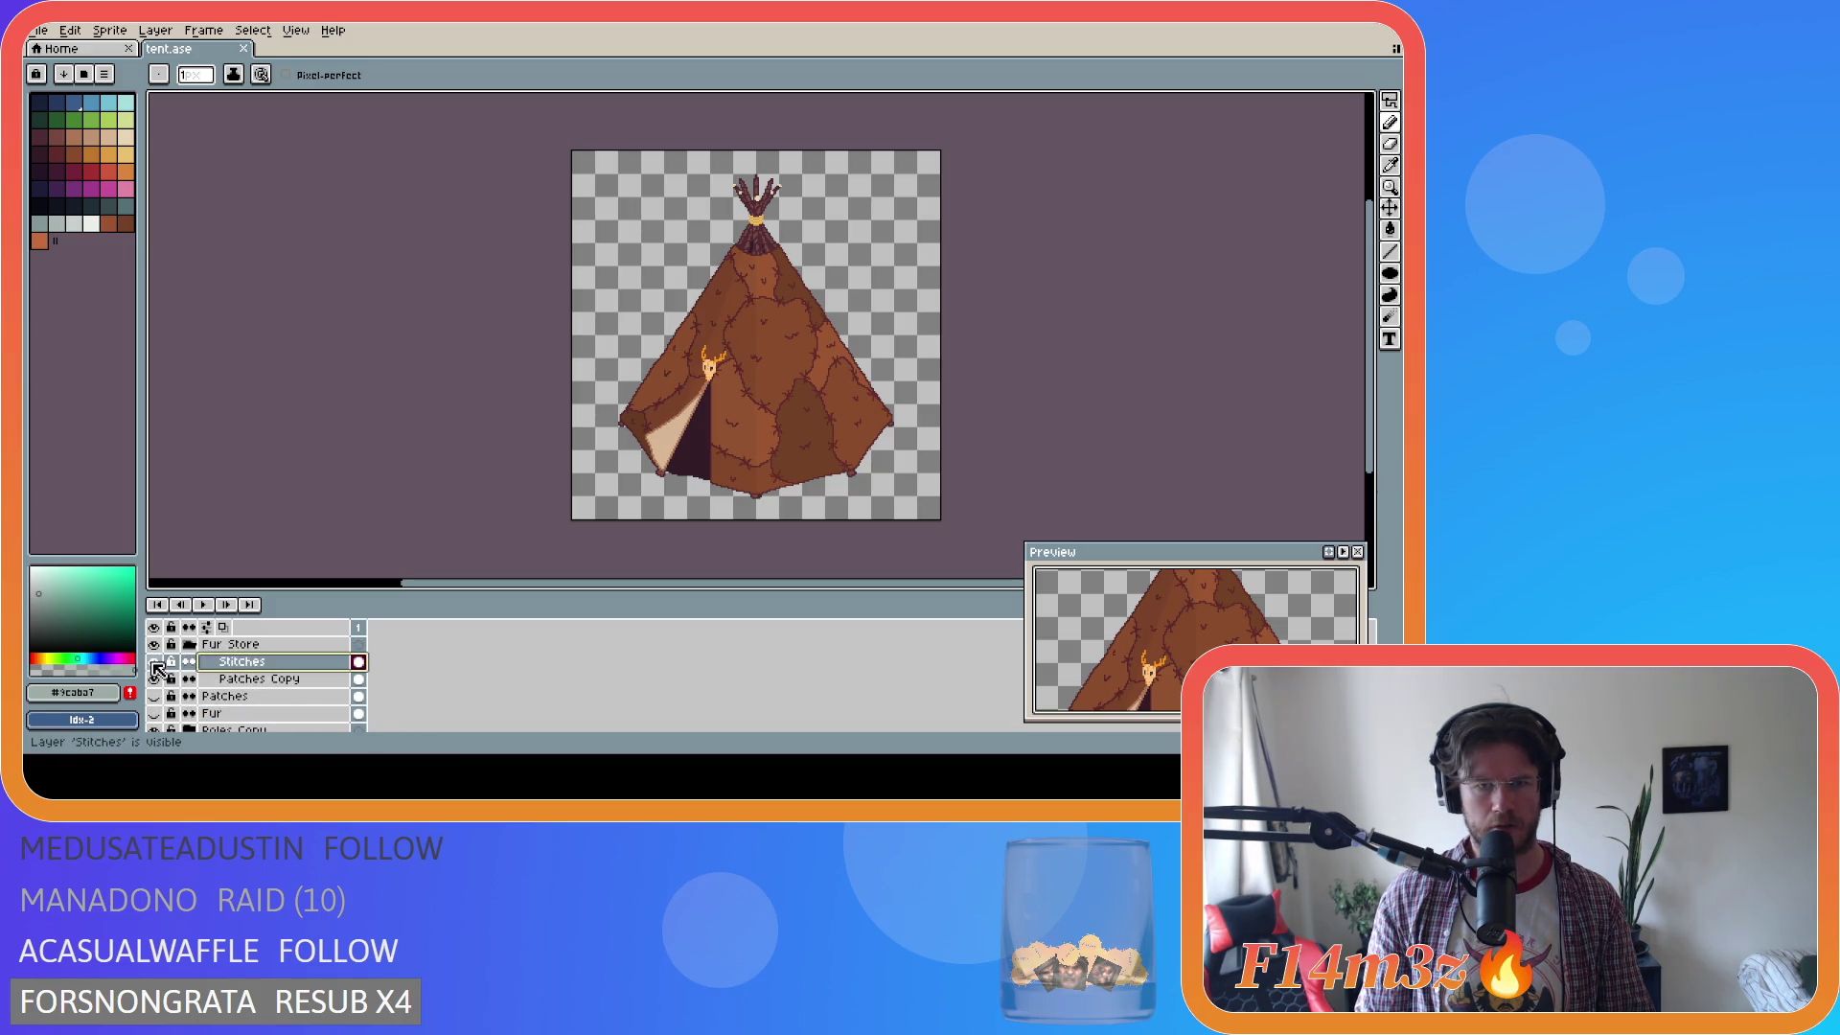
left_click(155, 662)
scroll(649, 368, "up", 2)
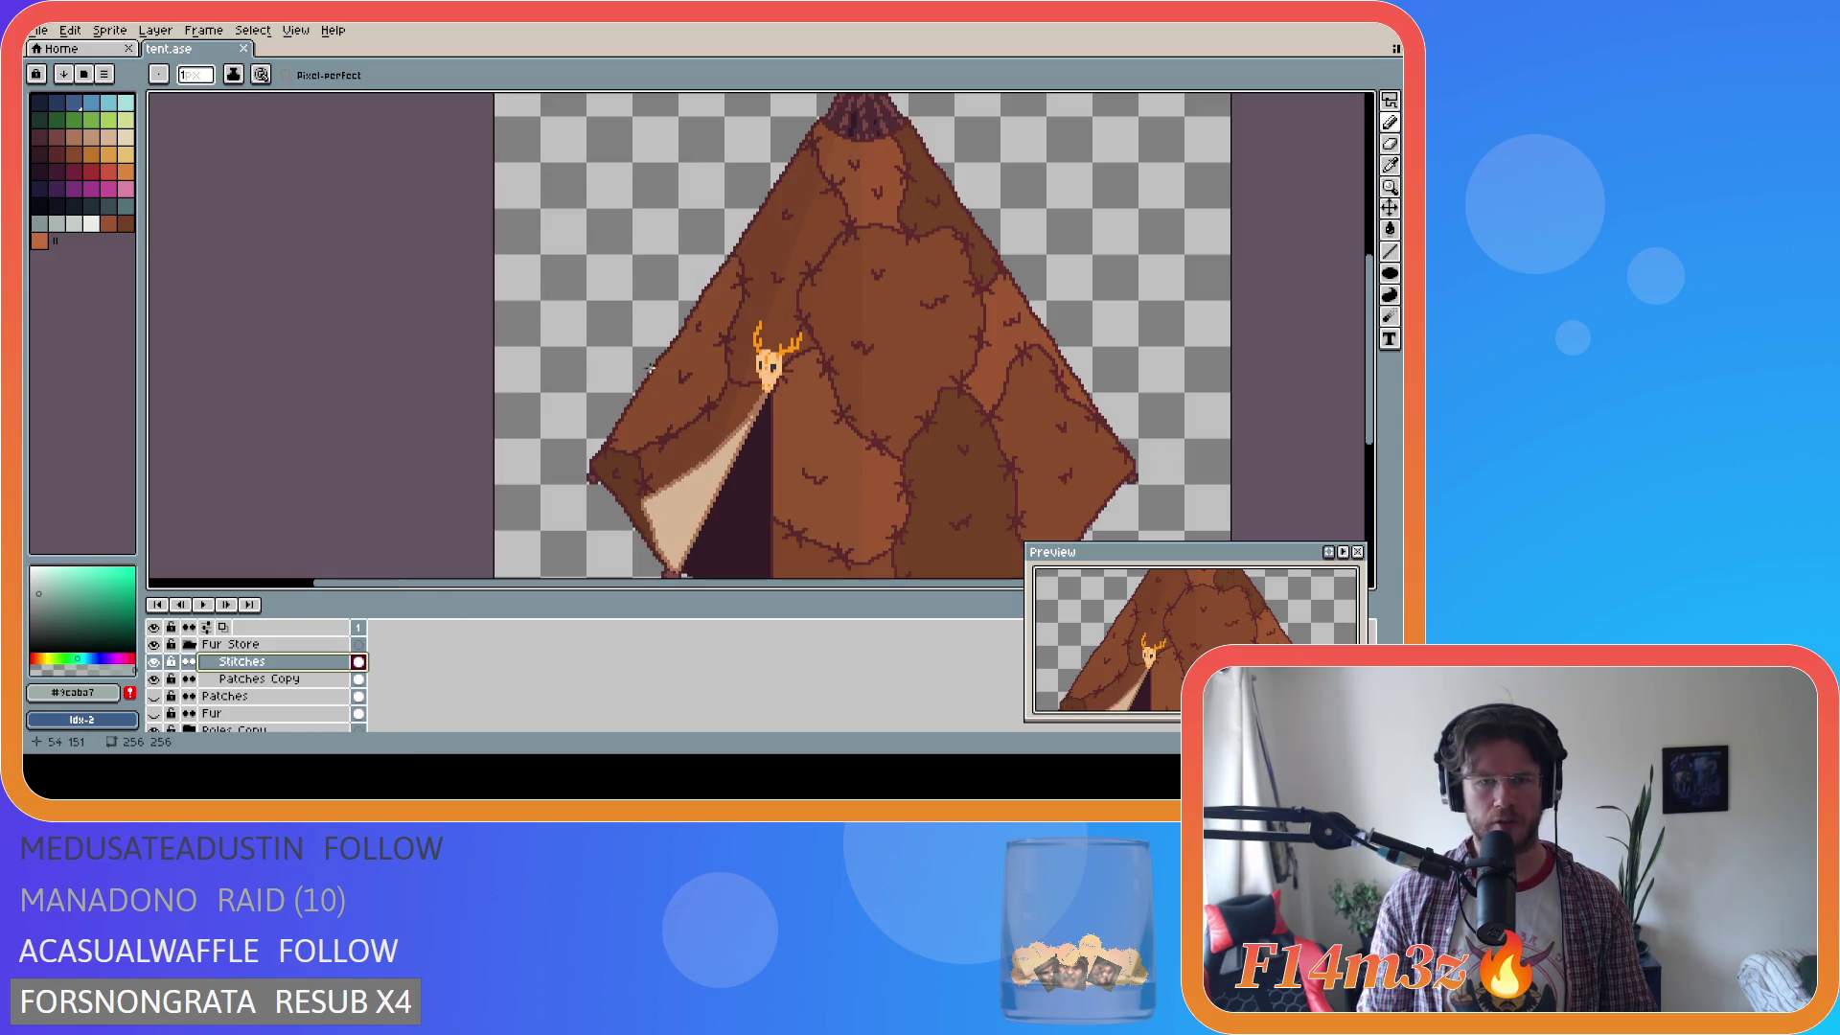
Zoom into the tent and pick a dark swatch with Paint Bucket, undoing two trial marks.
scroll(729, 364, "right", 3)
scroll(519, 386, "up", 1)
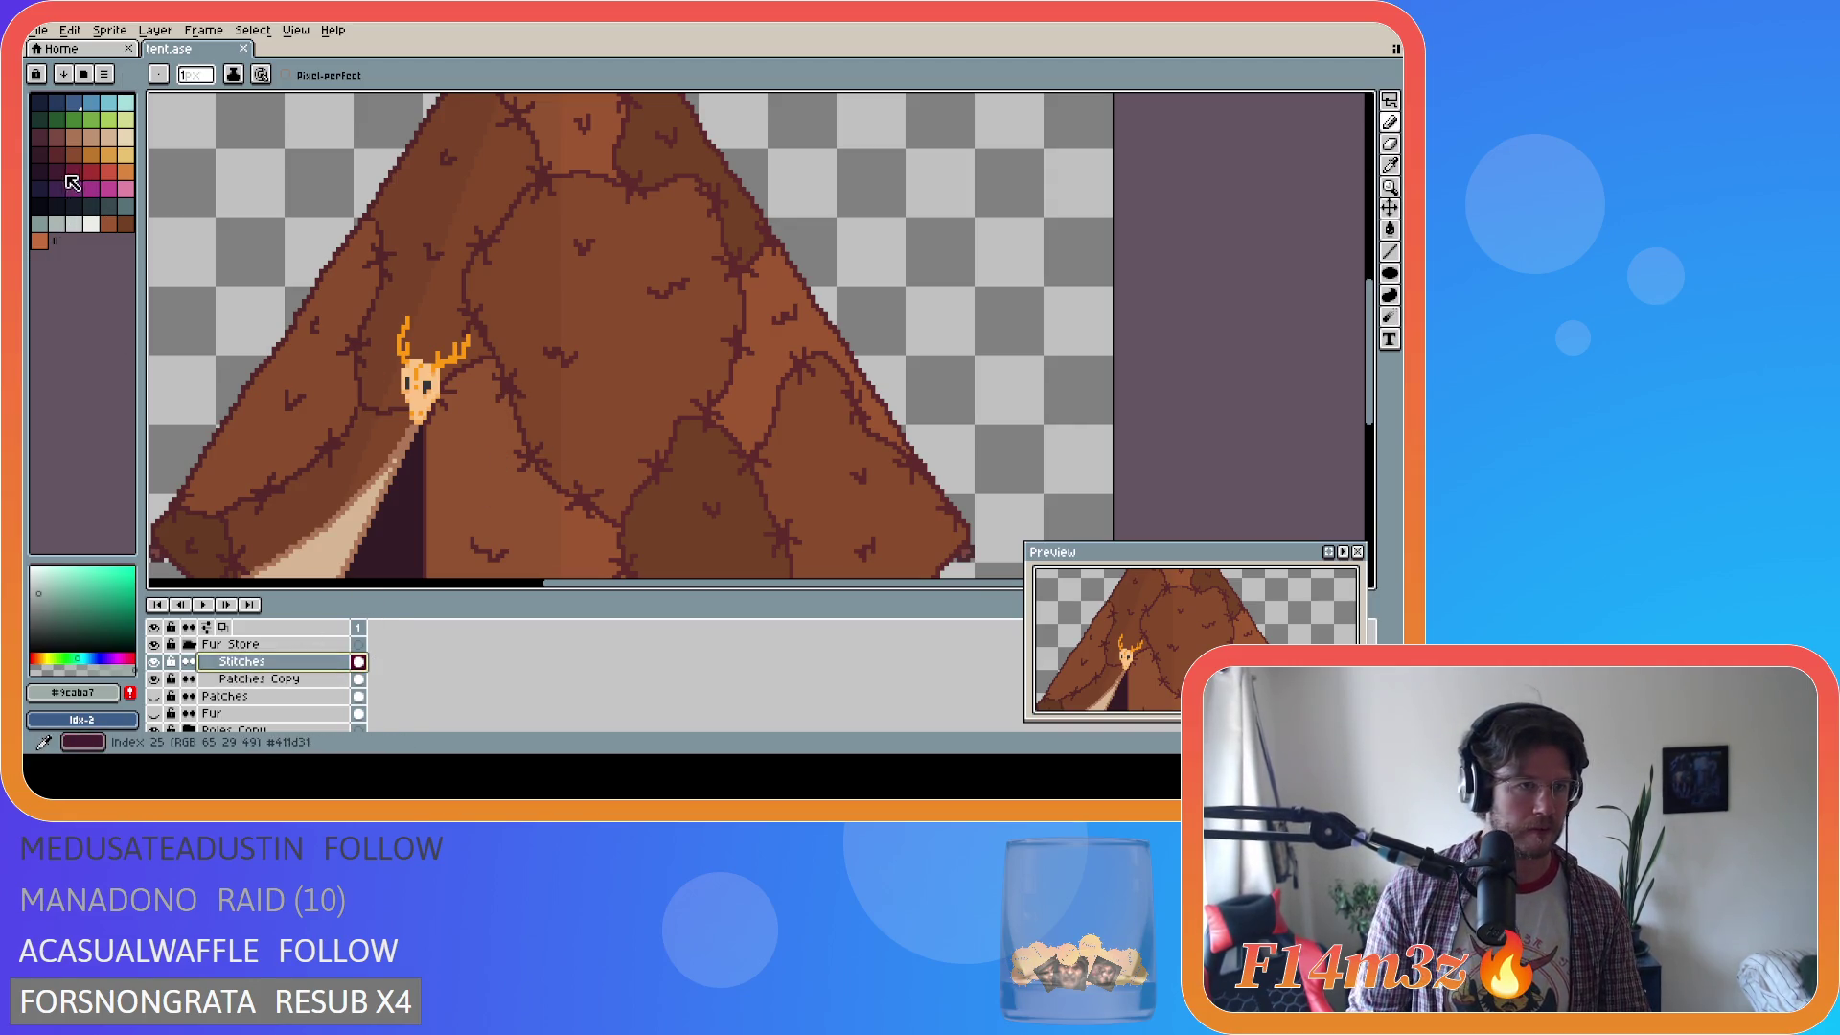
left_click(39, 154)
key("g")
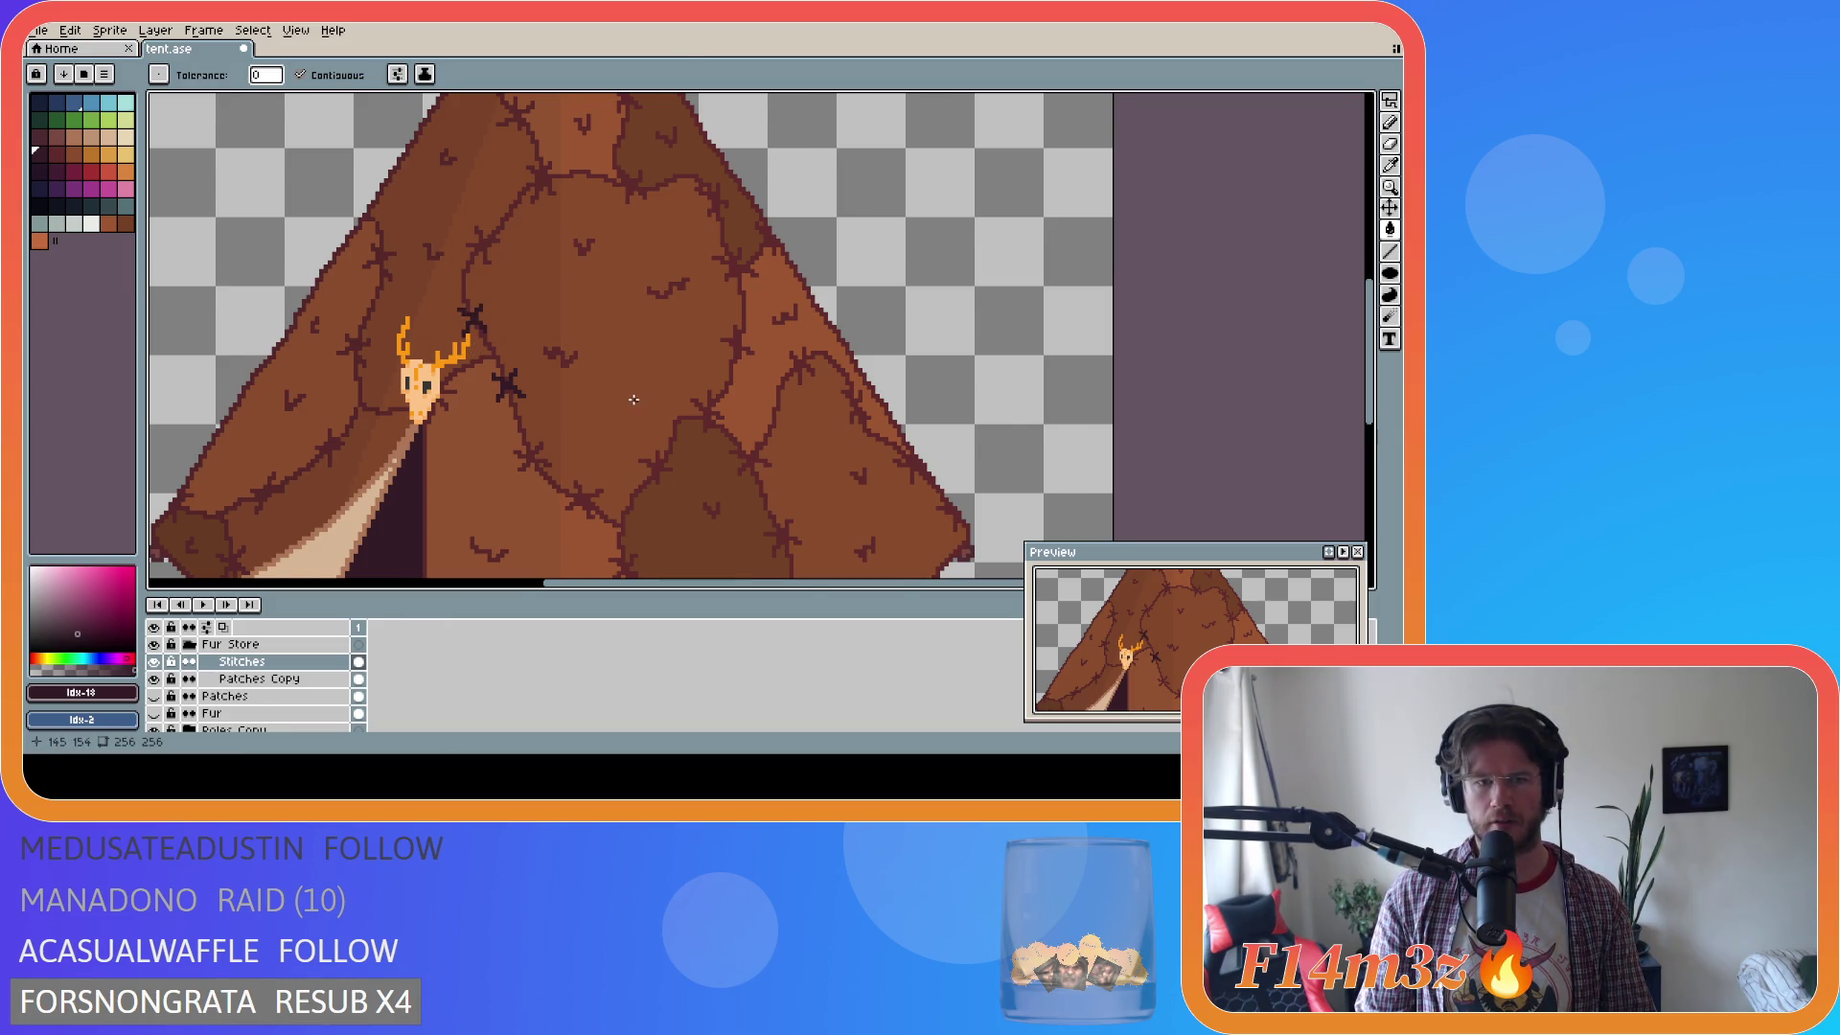
key("ctrl+z")
key("ctrl+z")
Compare several dark palette swatches, switching between the Move and Paint Bucket tools.
left_click(57, 153)
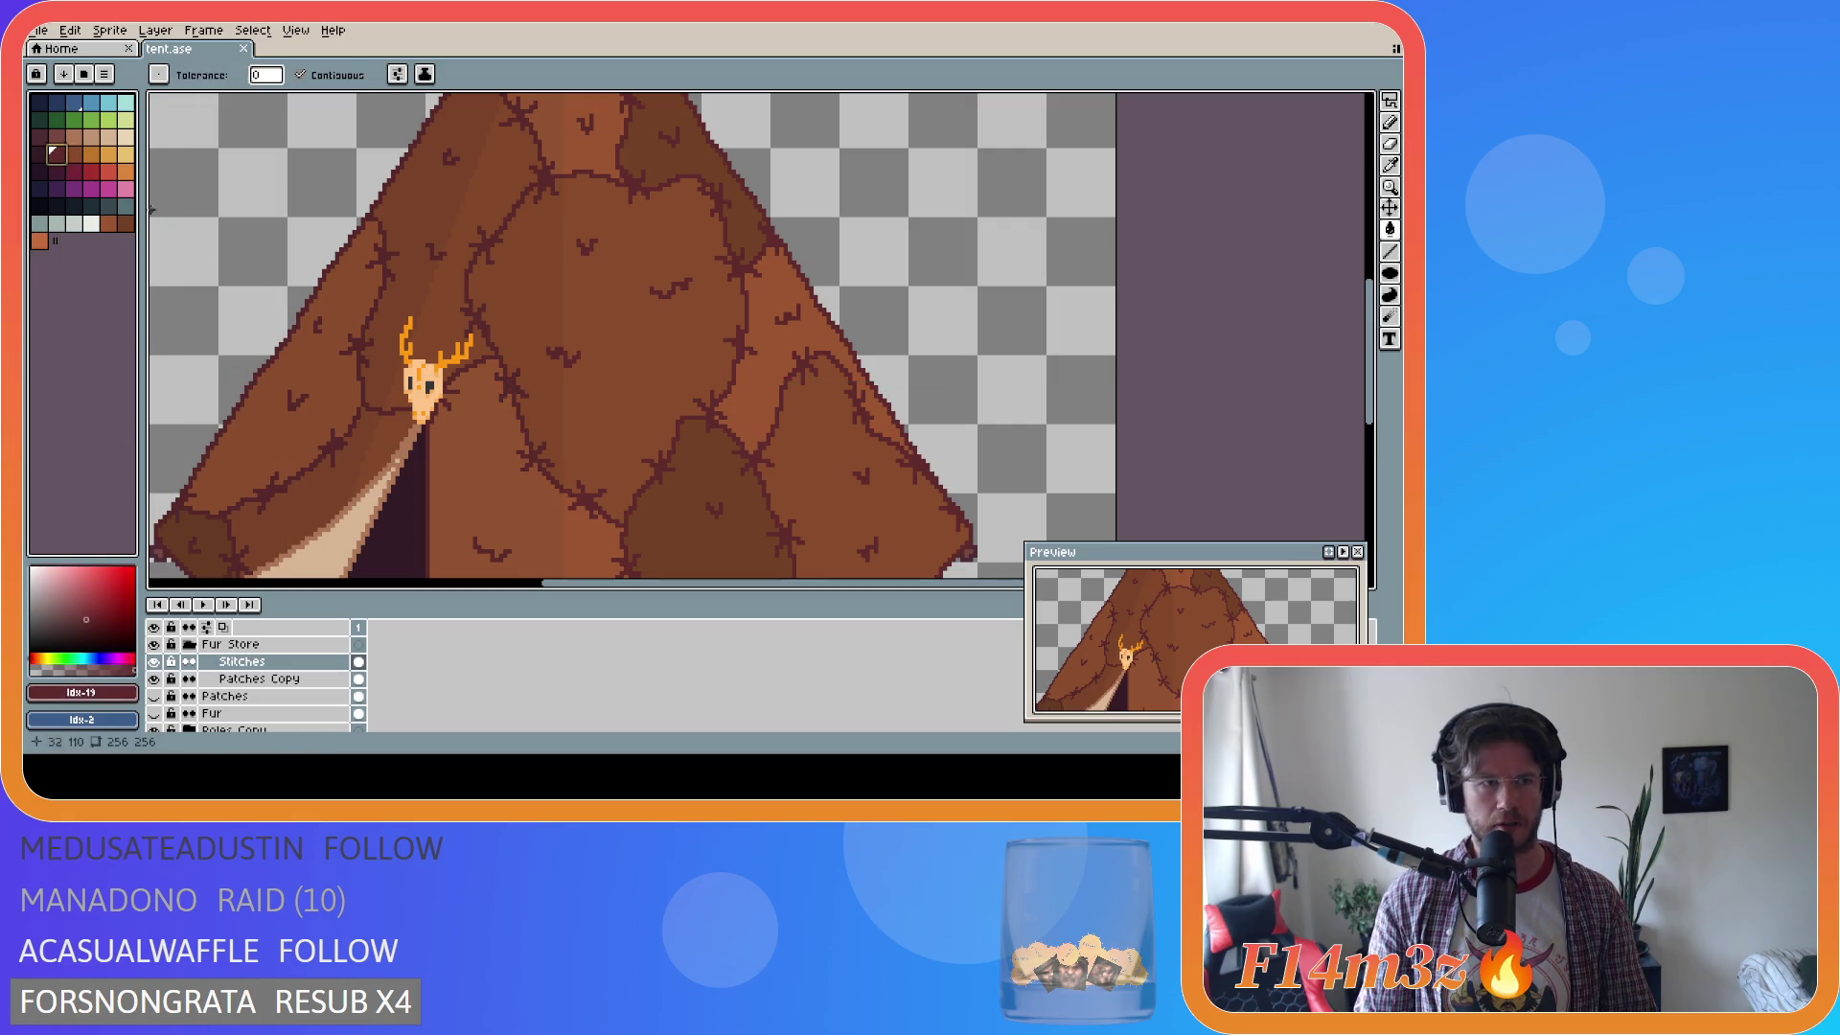
key("v")
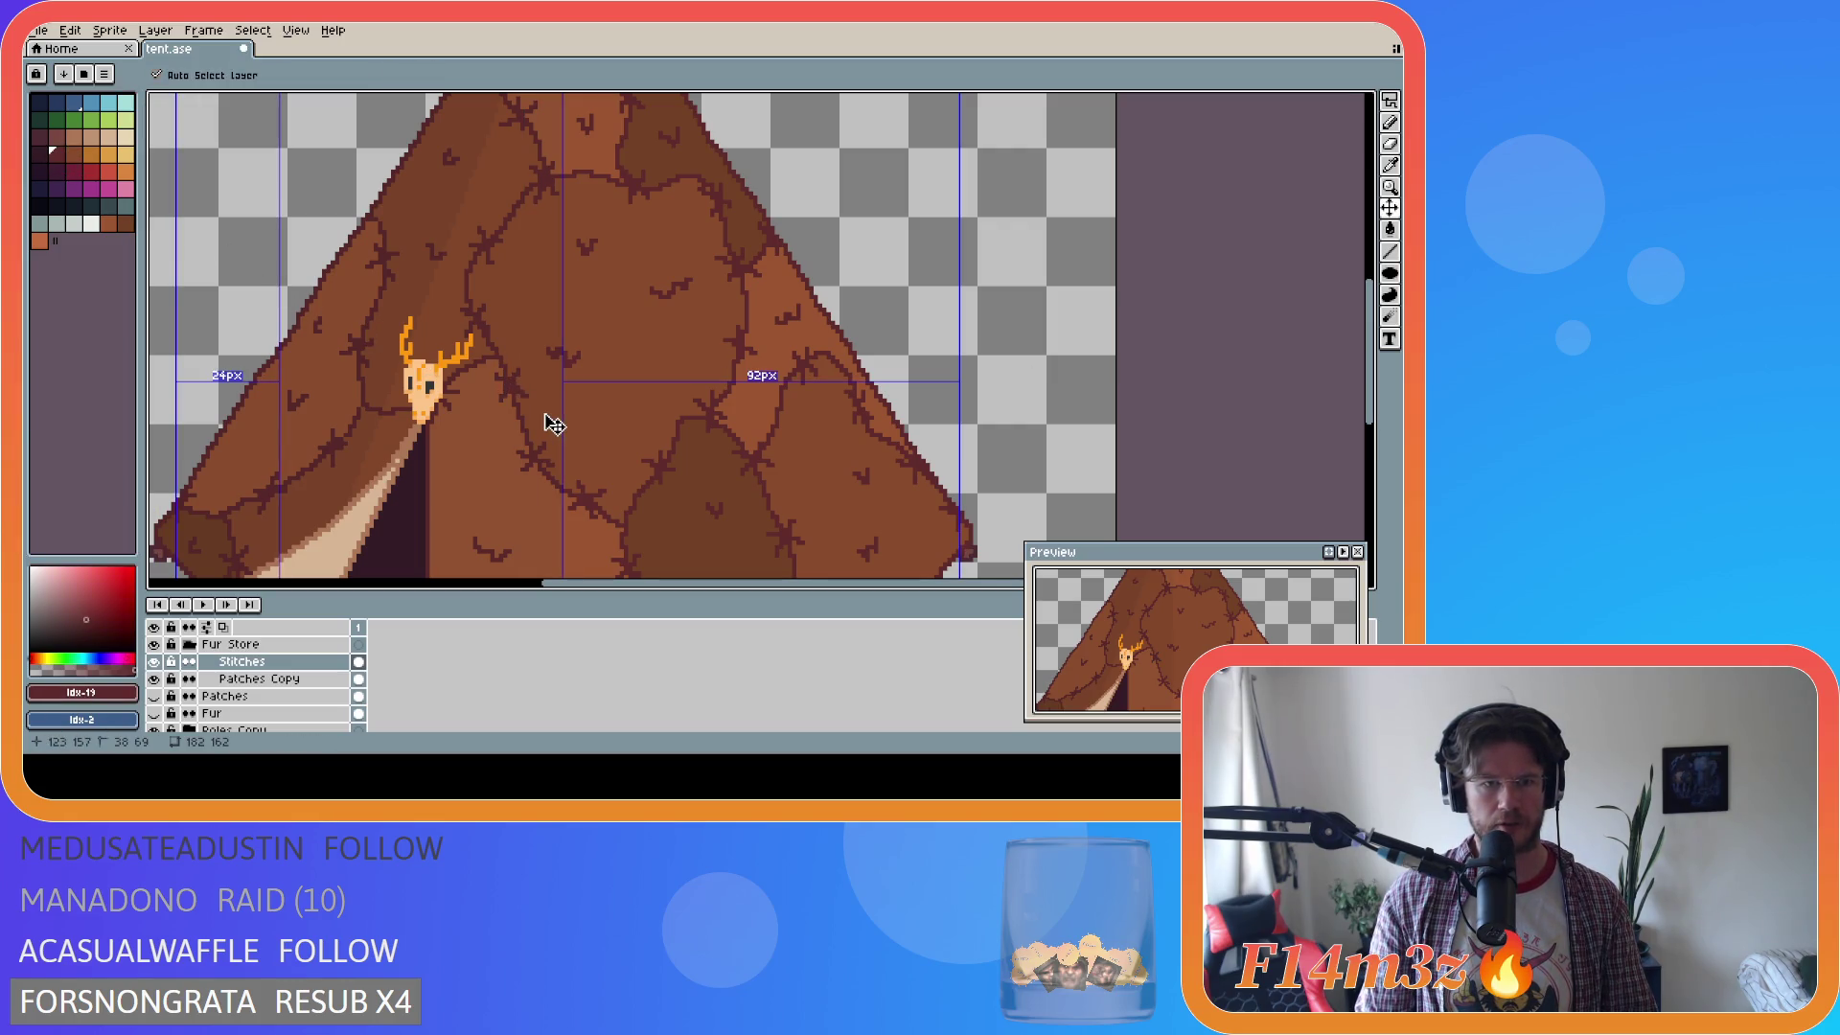
key("g")
left_click(39, 154)
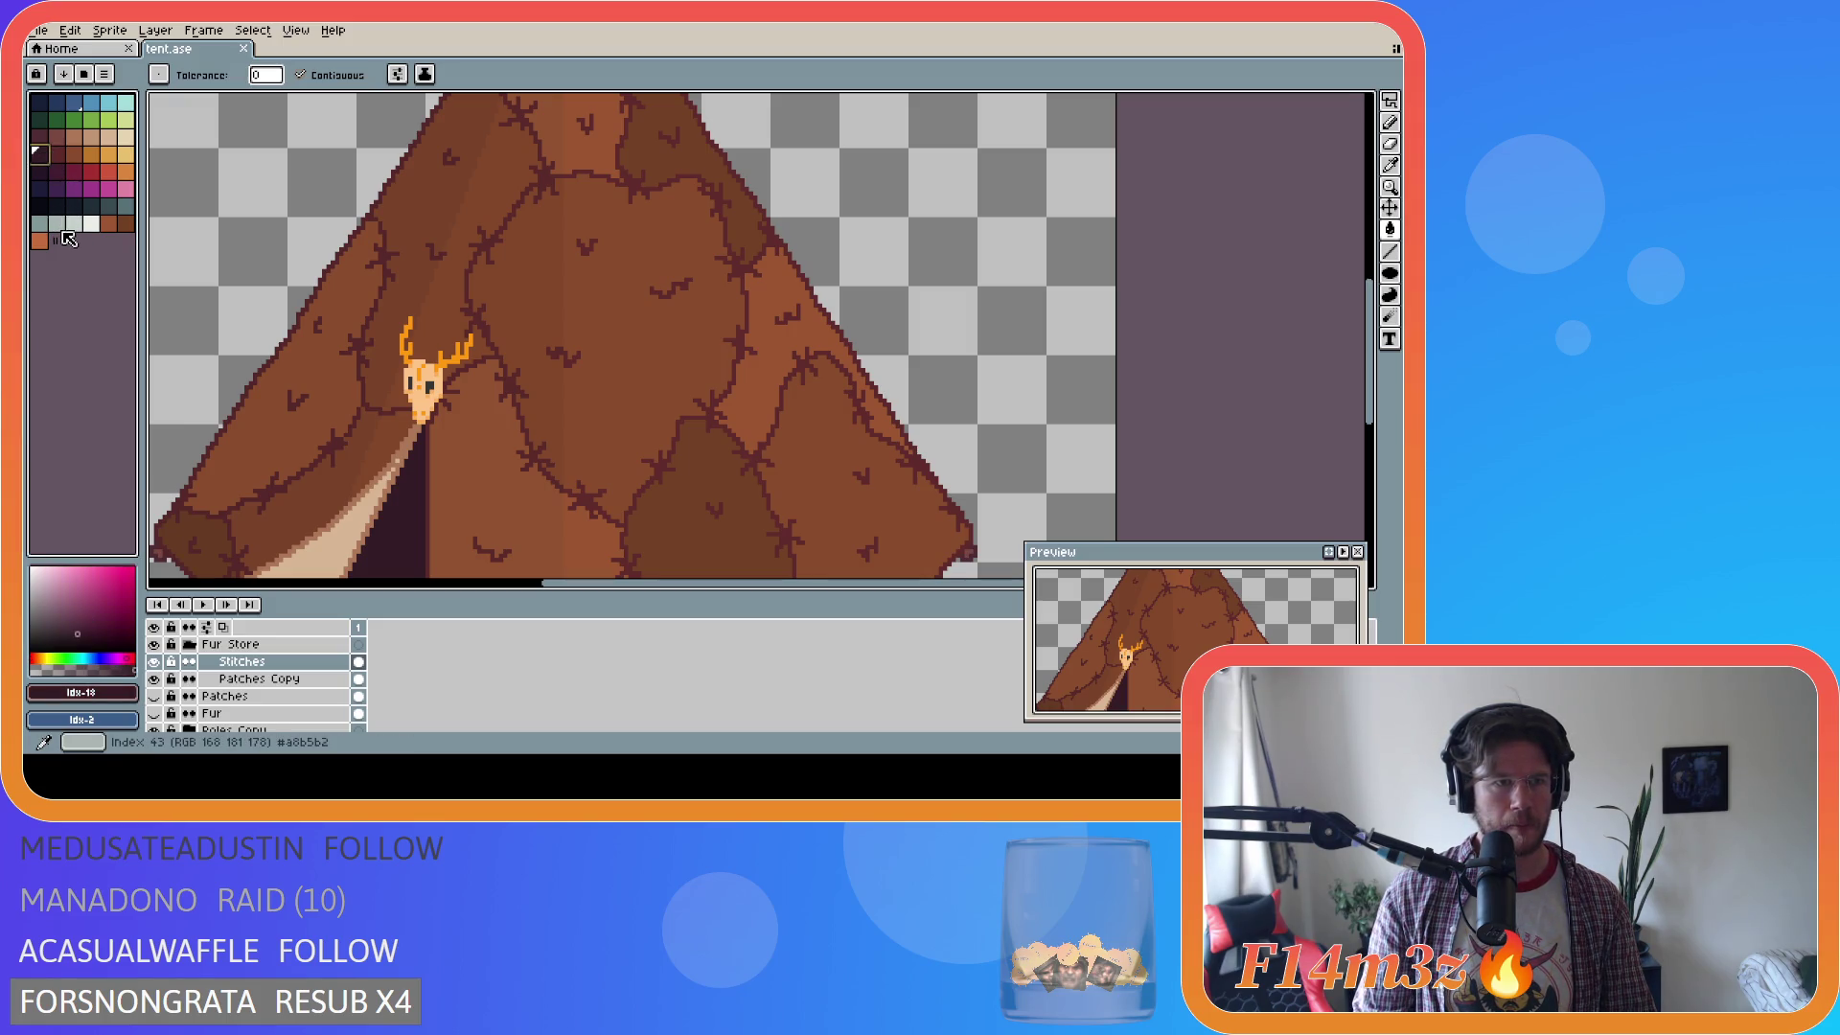
left_click(57, 206)
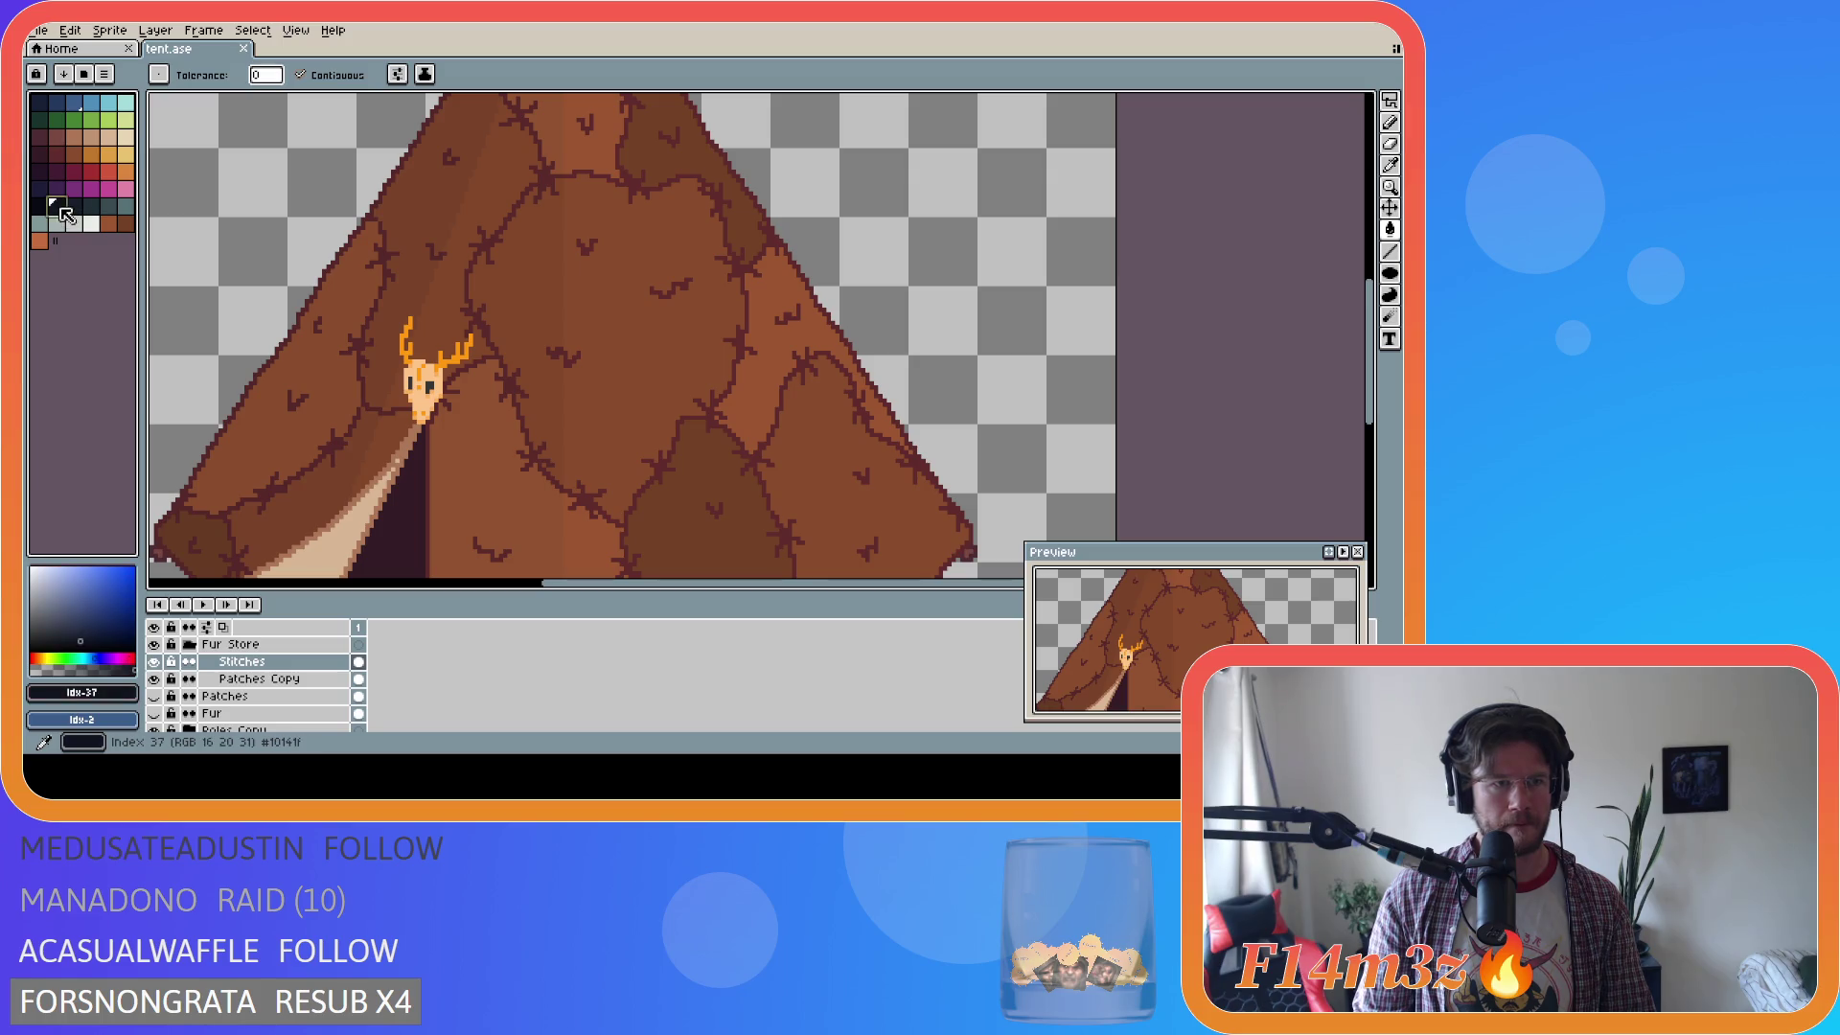
key("v")
left_click(69, 203)
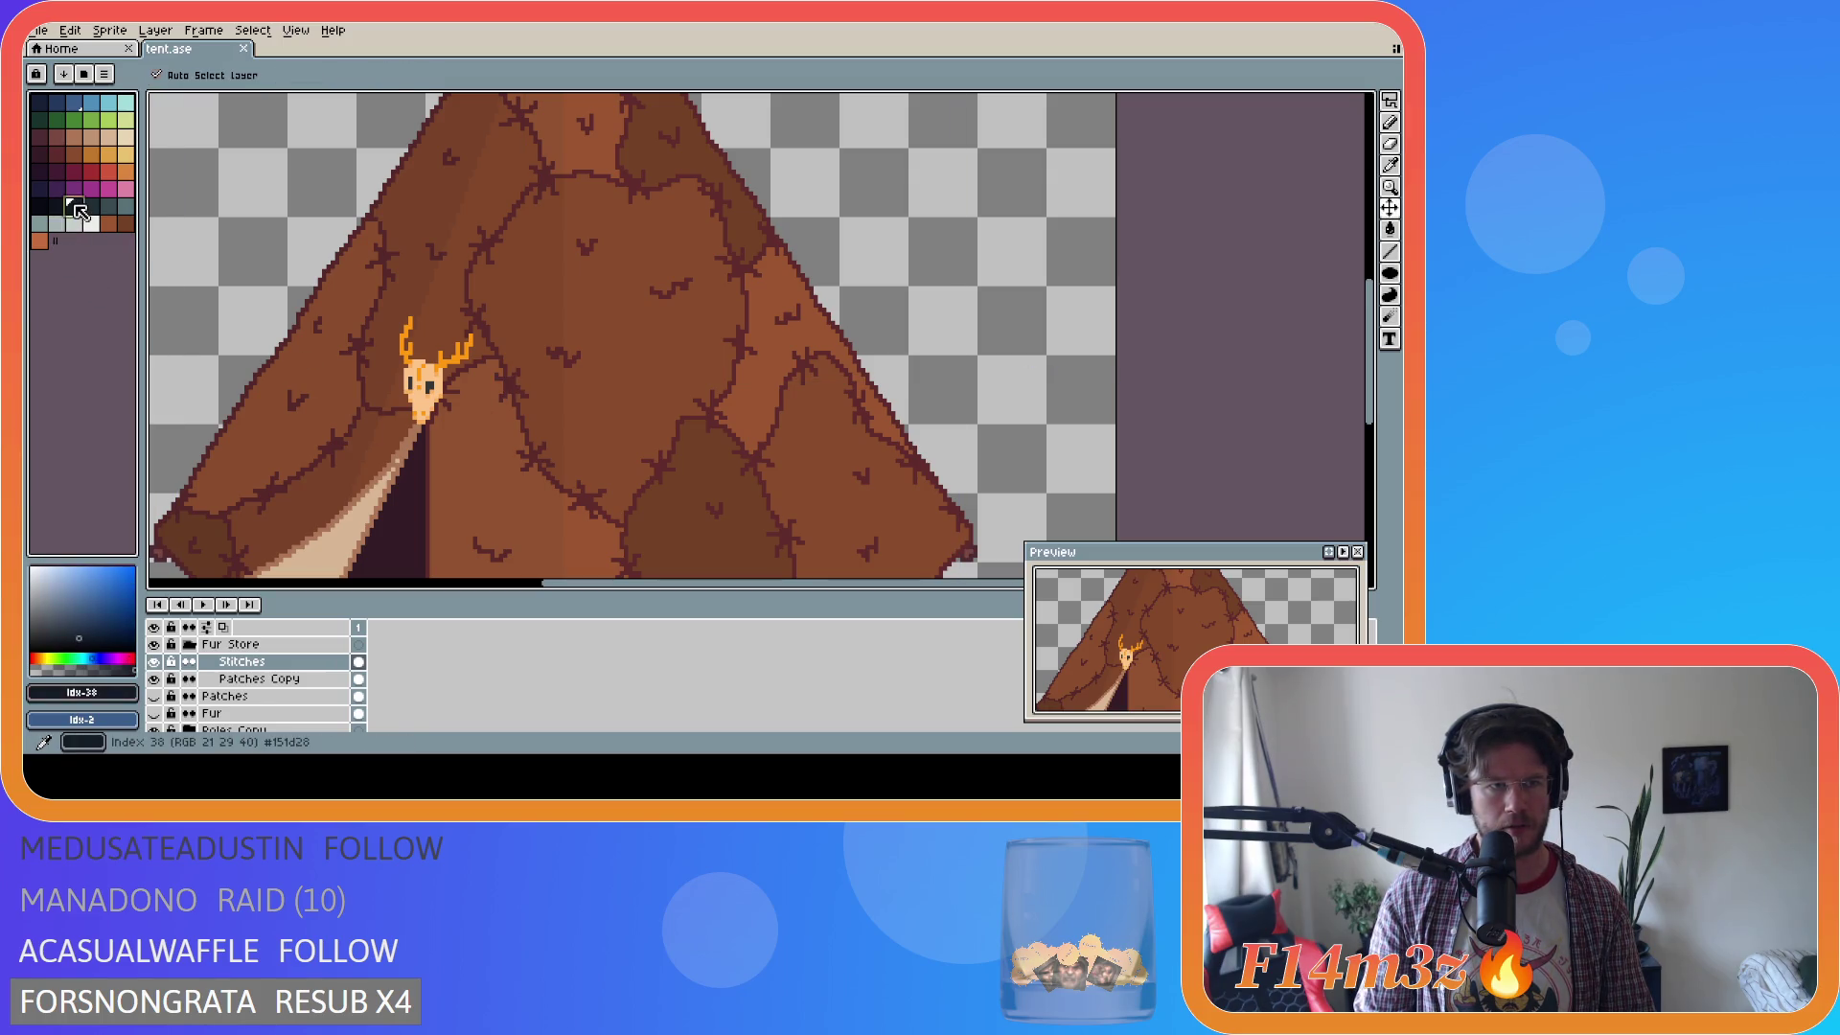
key("g")
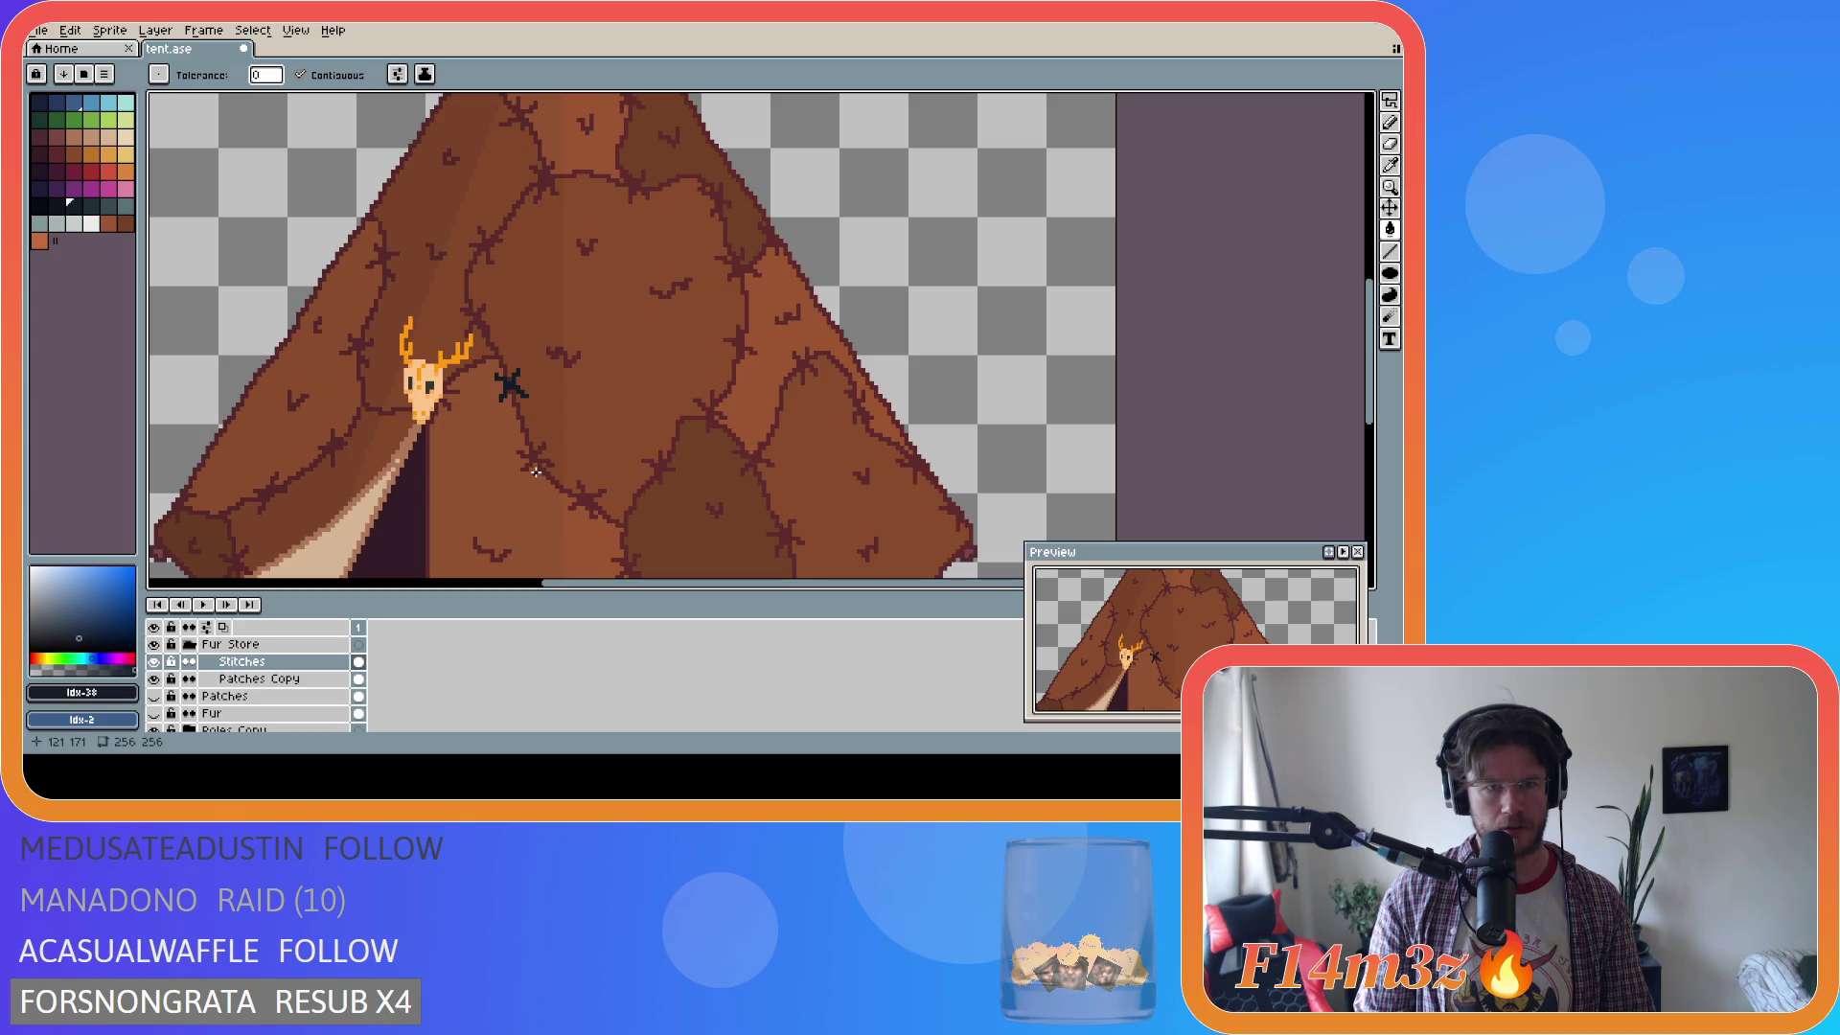
Fill the stitch mark right of the deer skull with a near-black colour.
left_click(40, 156)
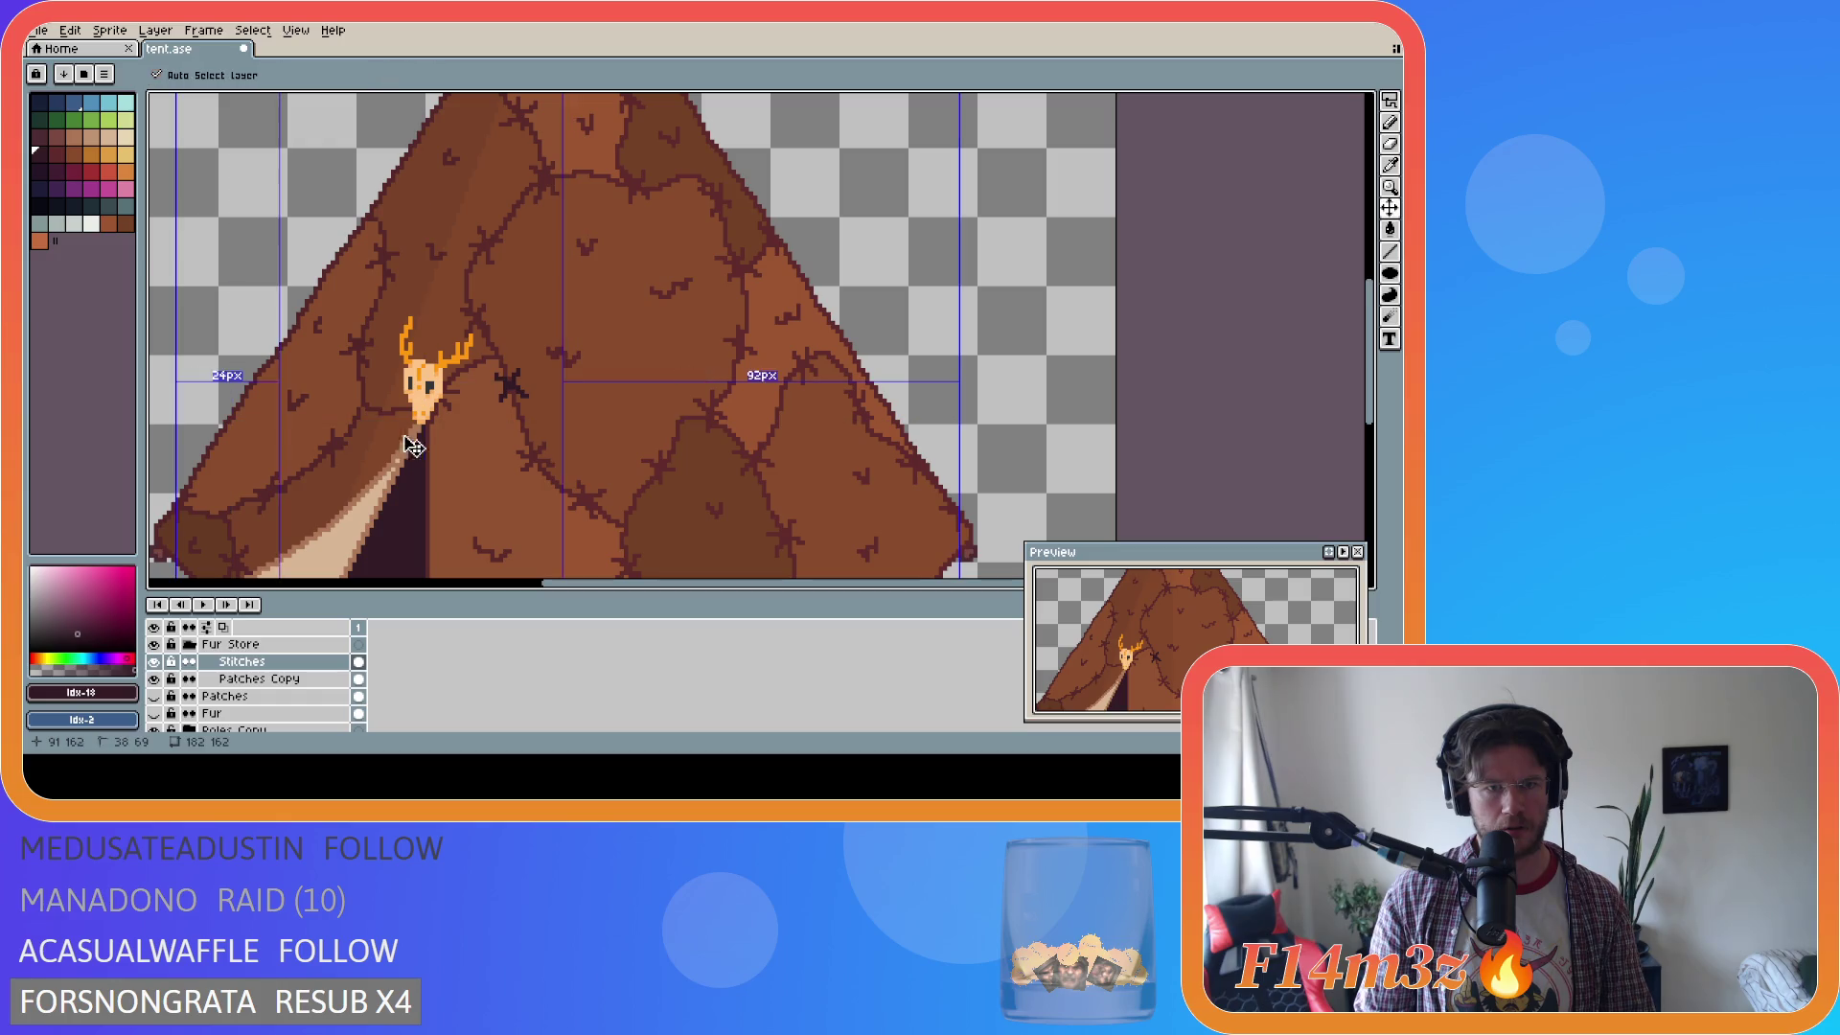
left_click(57, 153)
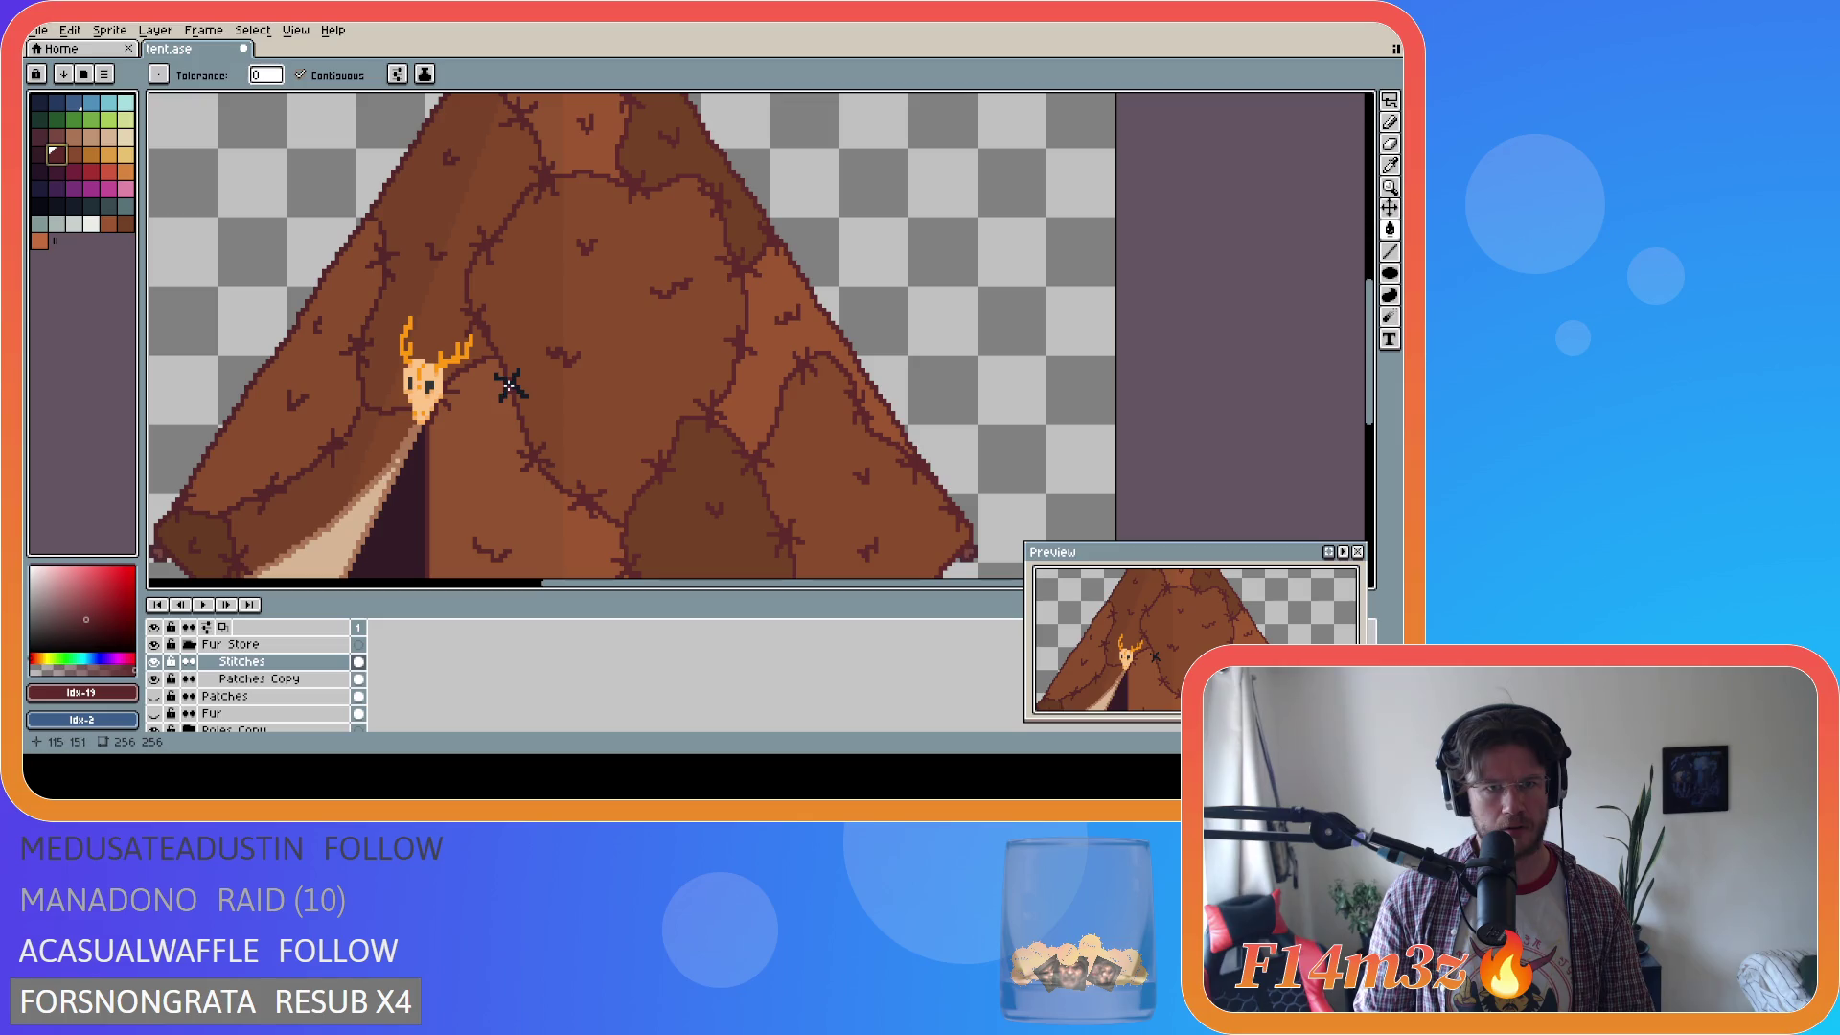
left_click(511, 384)
left_click(40, 154)
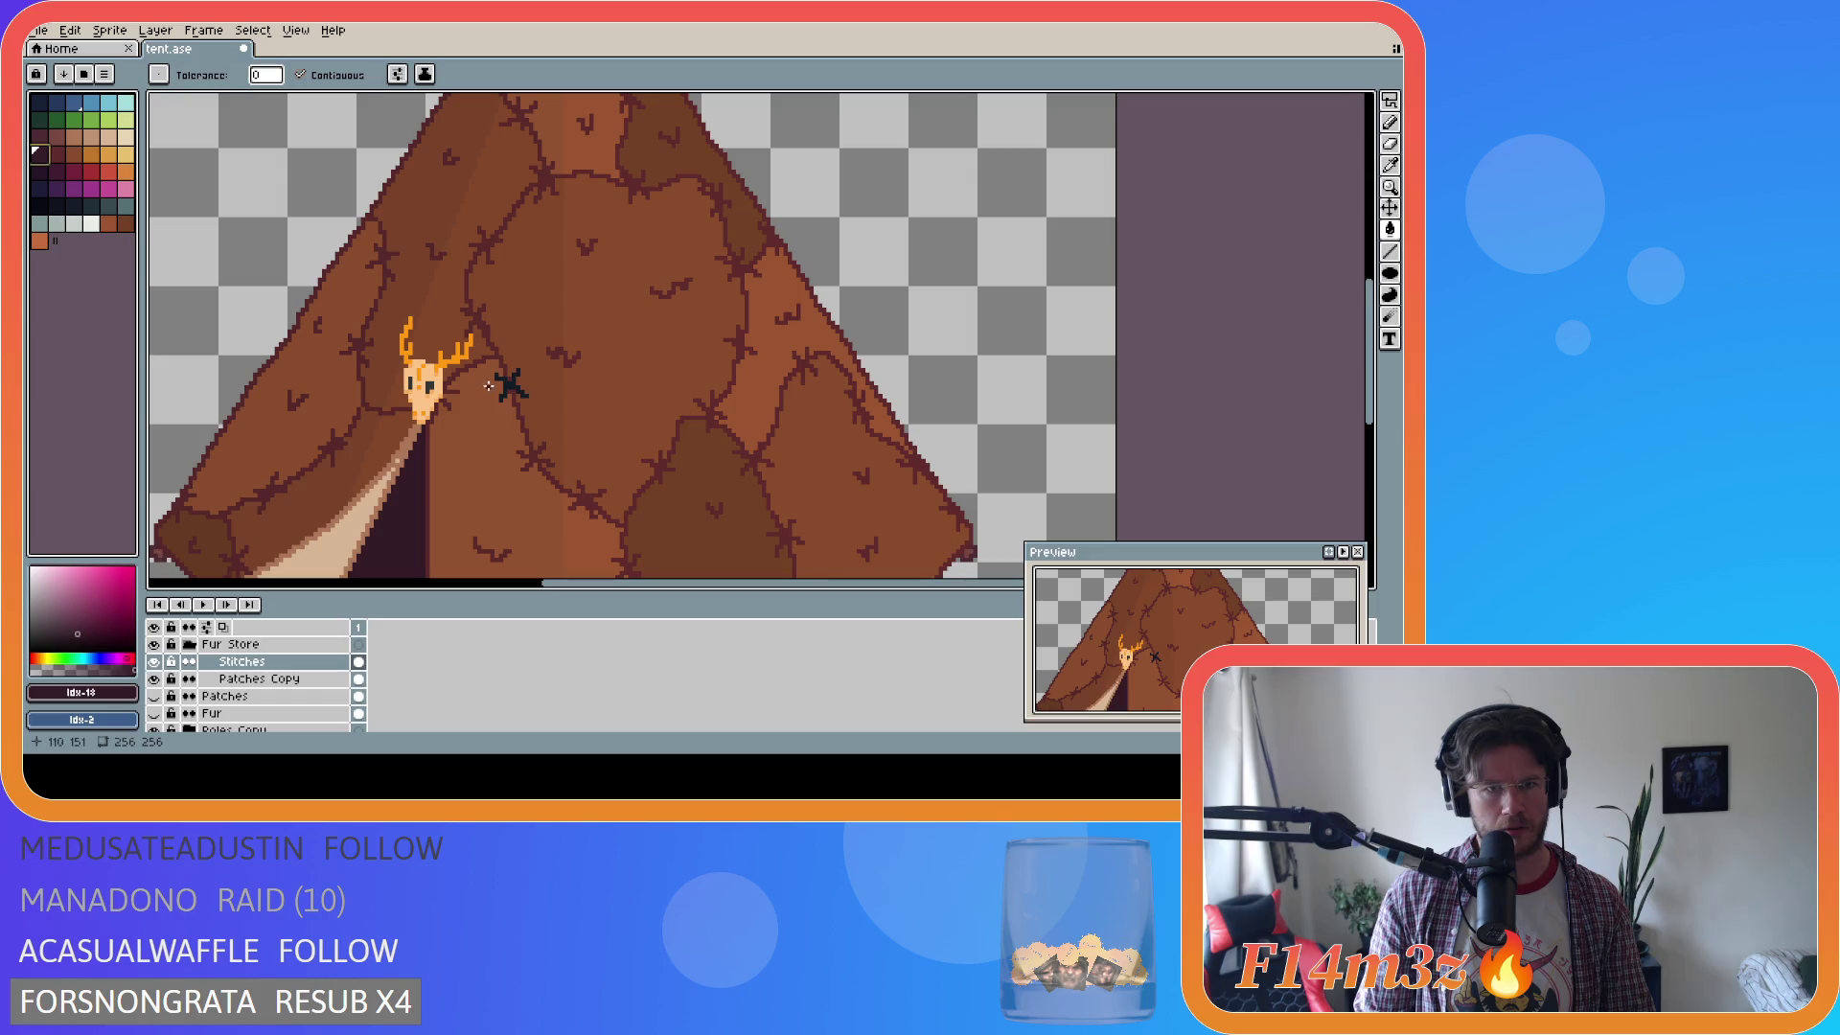
scroll(327, 400, "down", 1)
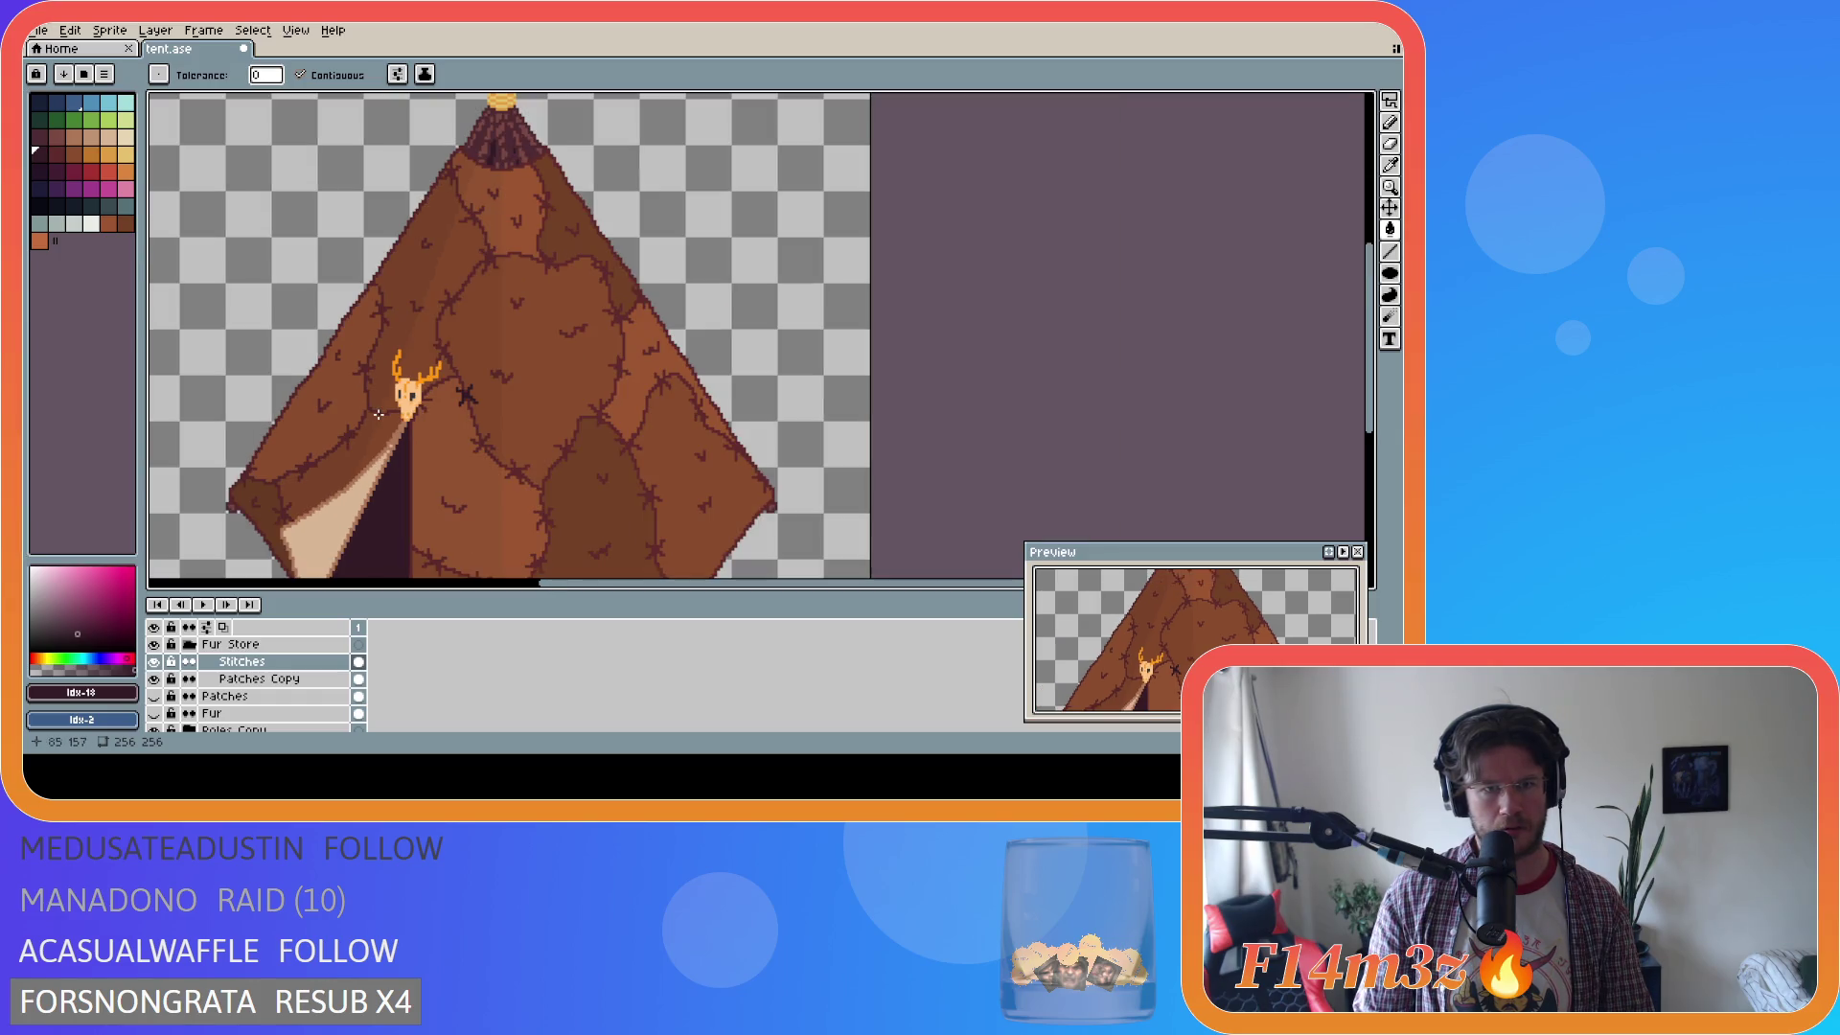
Scroll down the tent and try a dark stitch fill, undoing the fill that flooded the canvas.
scroll(377, 415, "down", 2)
scroll(346, 445, "up", 2)
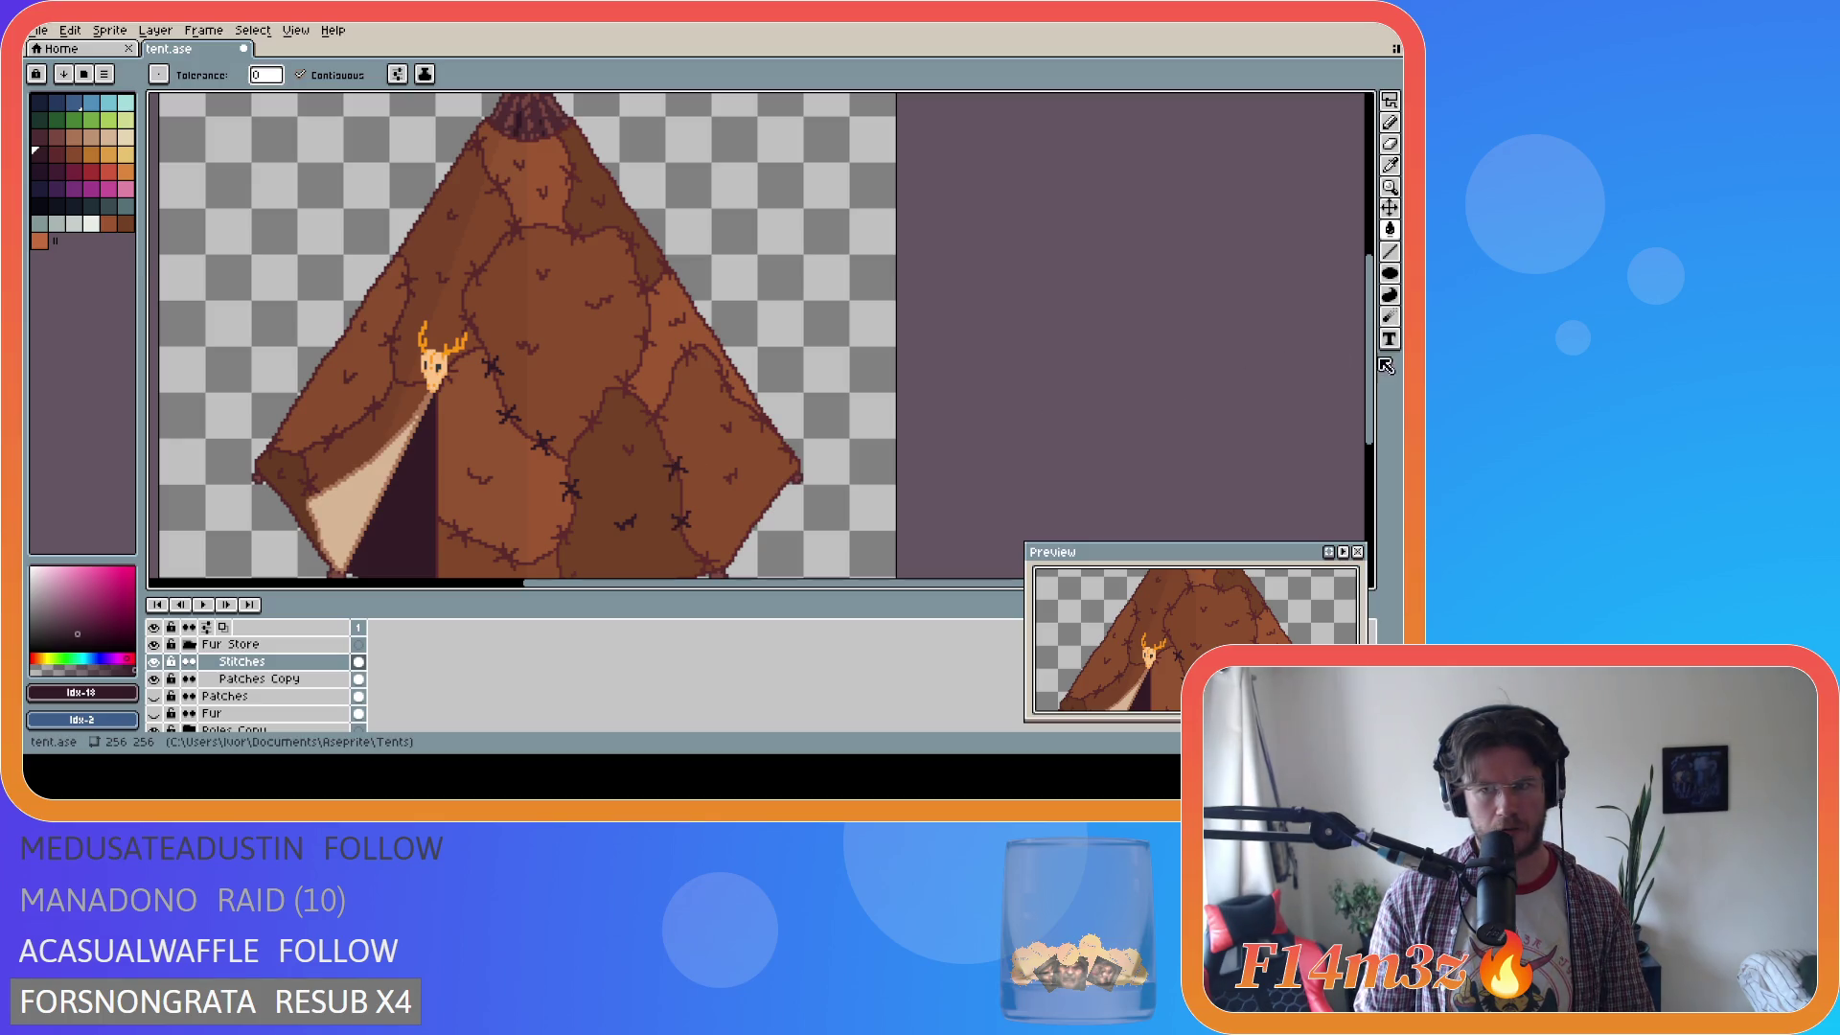
left_click_drag(1234, 517, 1234, 431)
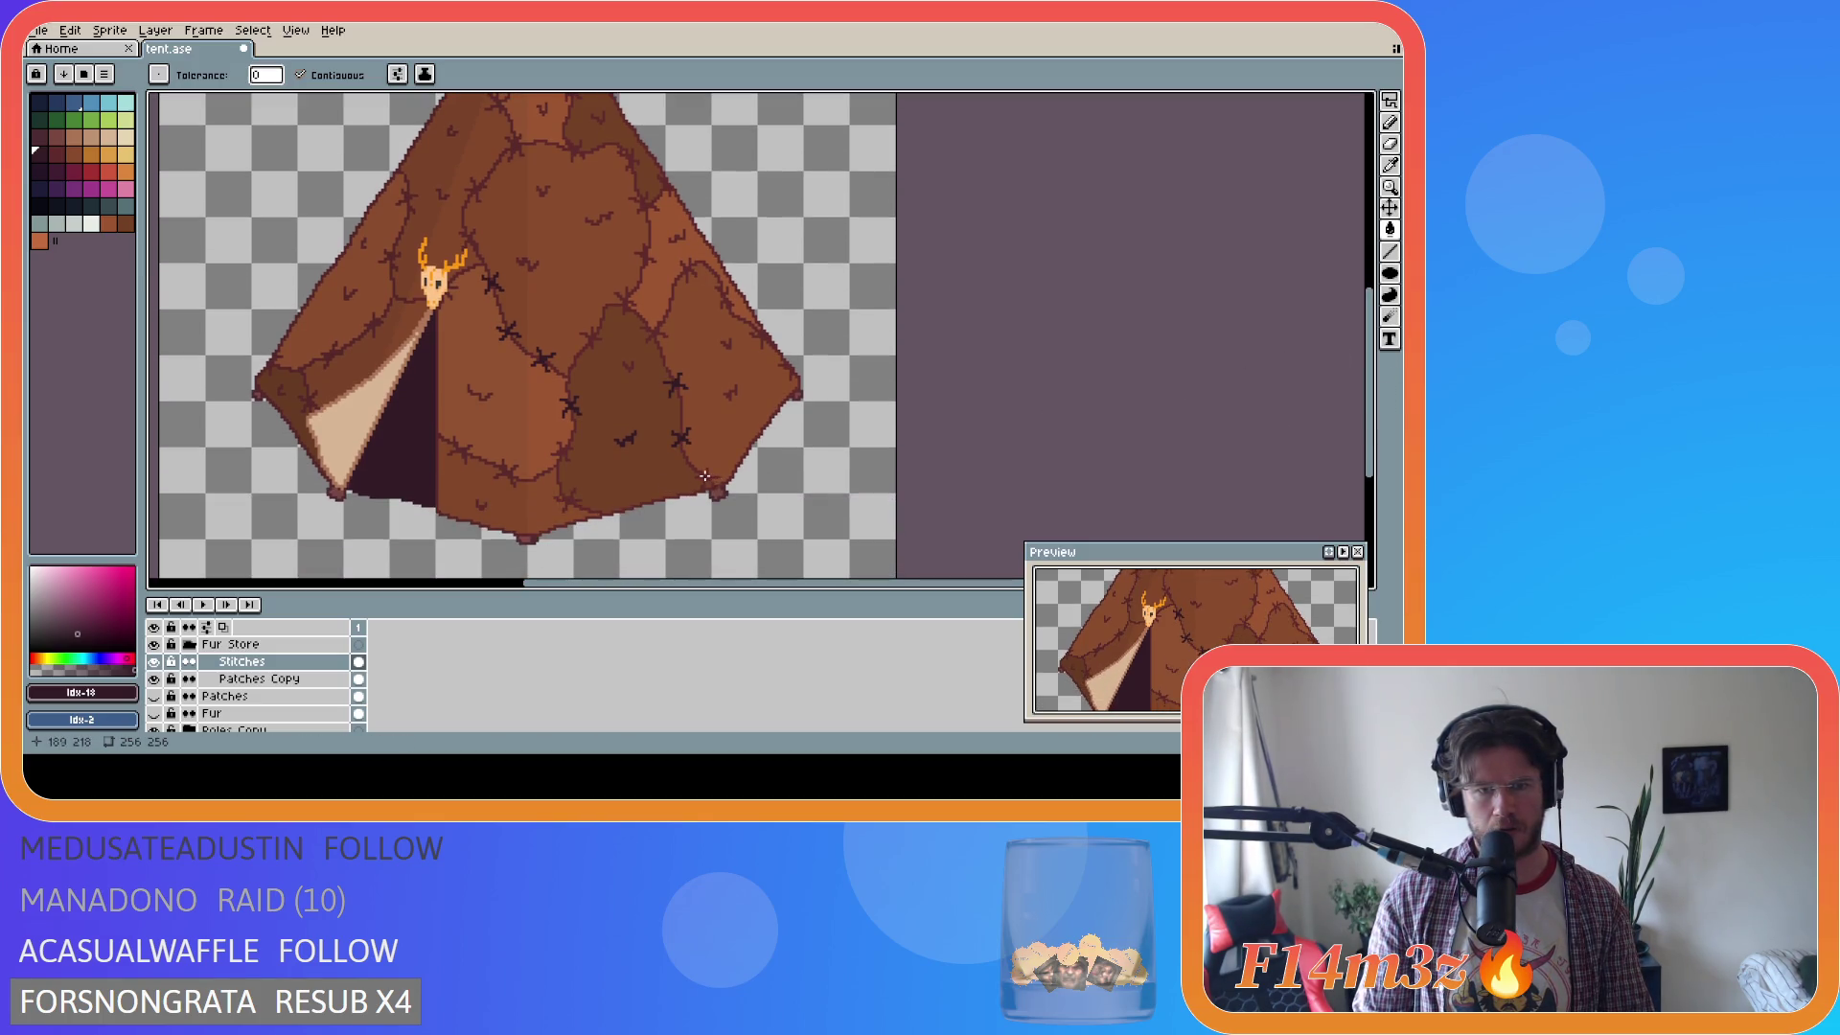
left_click(525, 476)
key("ctrl+z")
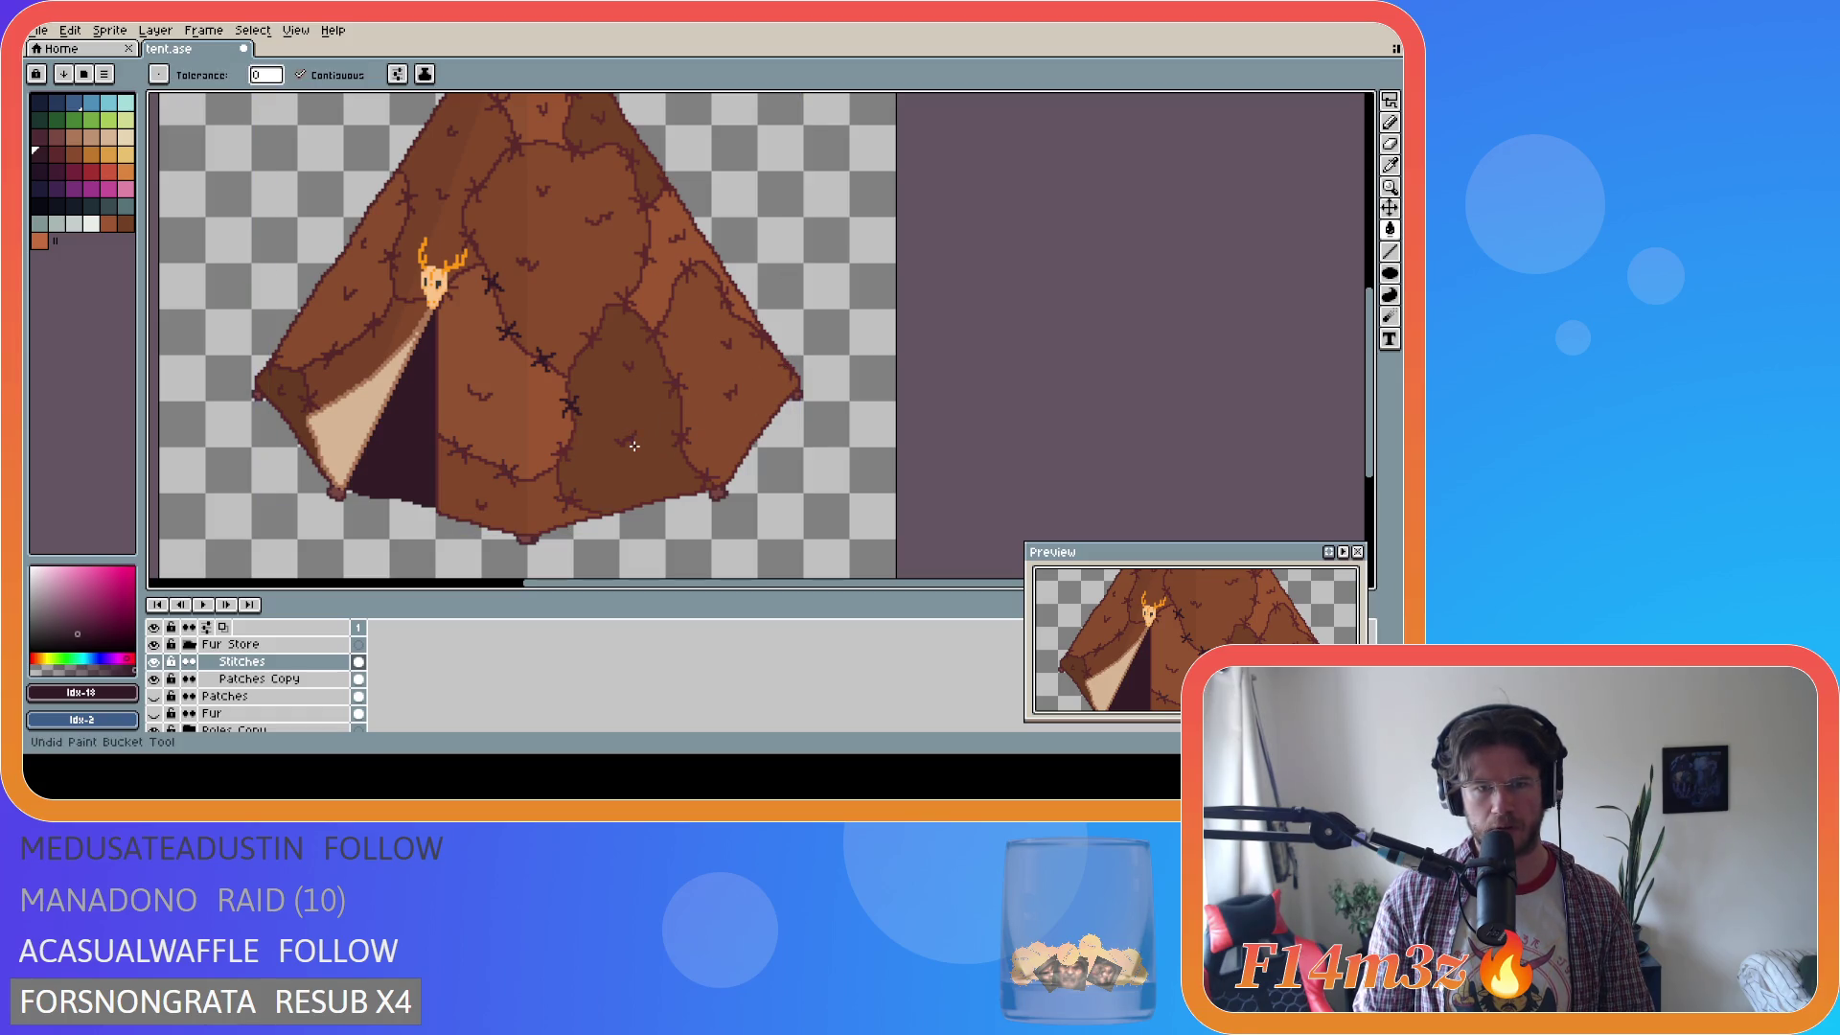
Darken the cross-stitches on the lower and right tent patches down to the lower edge.
left_click(676, 383)
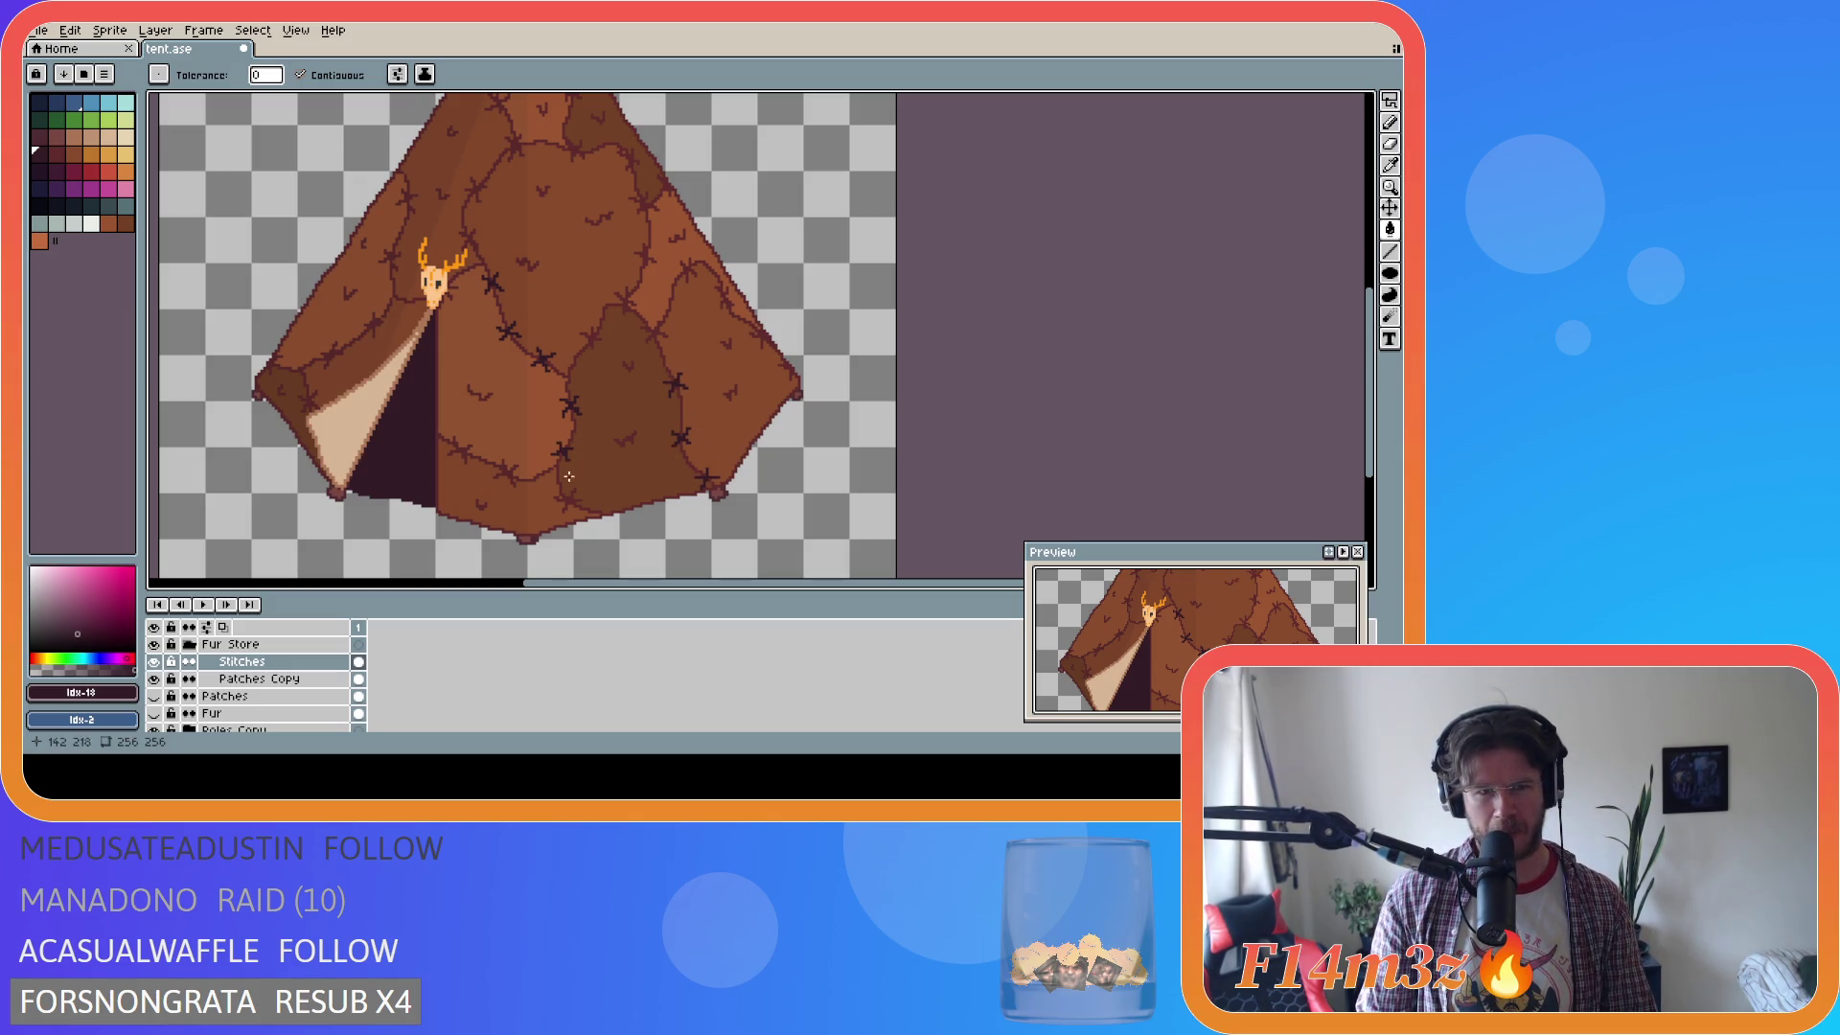
left_click(505, 471)
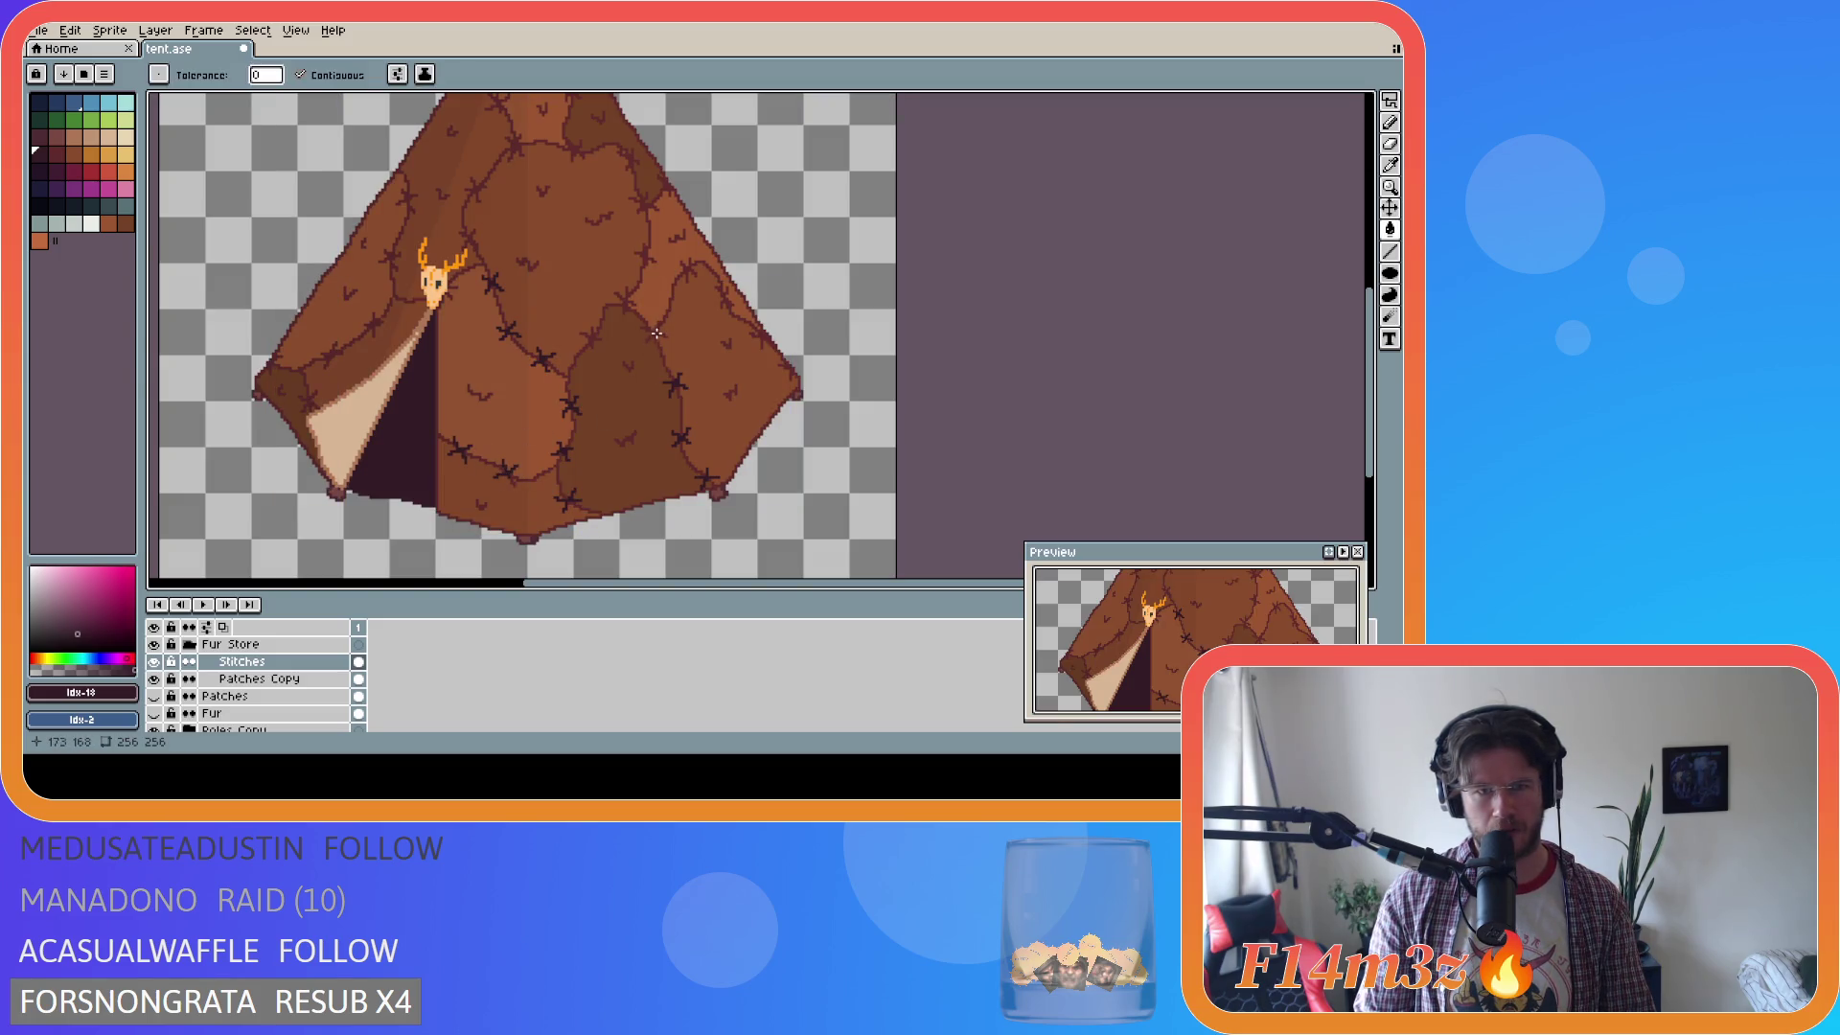
left_click(624, 299)
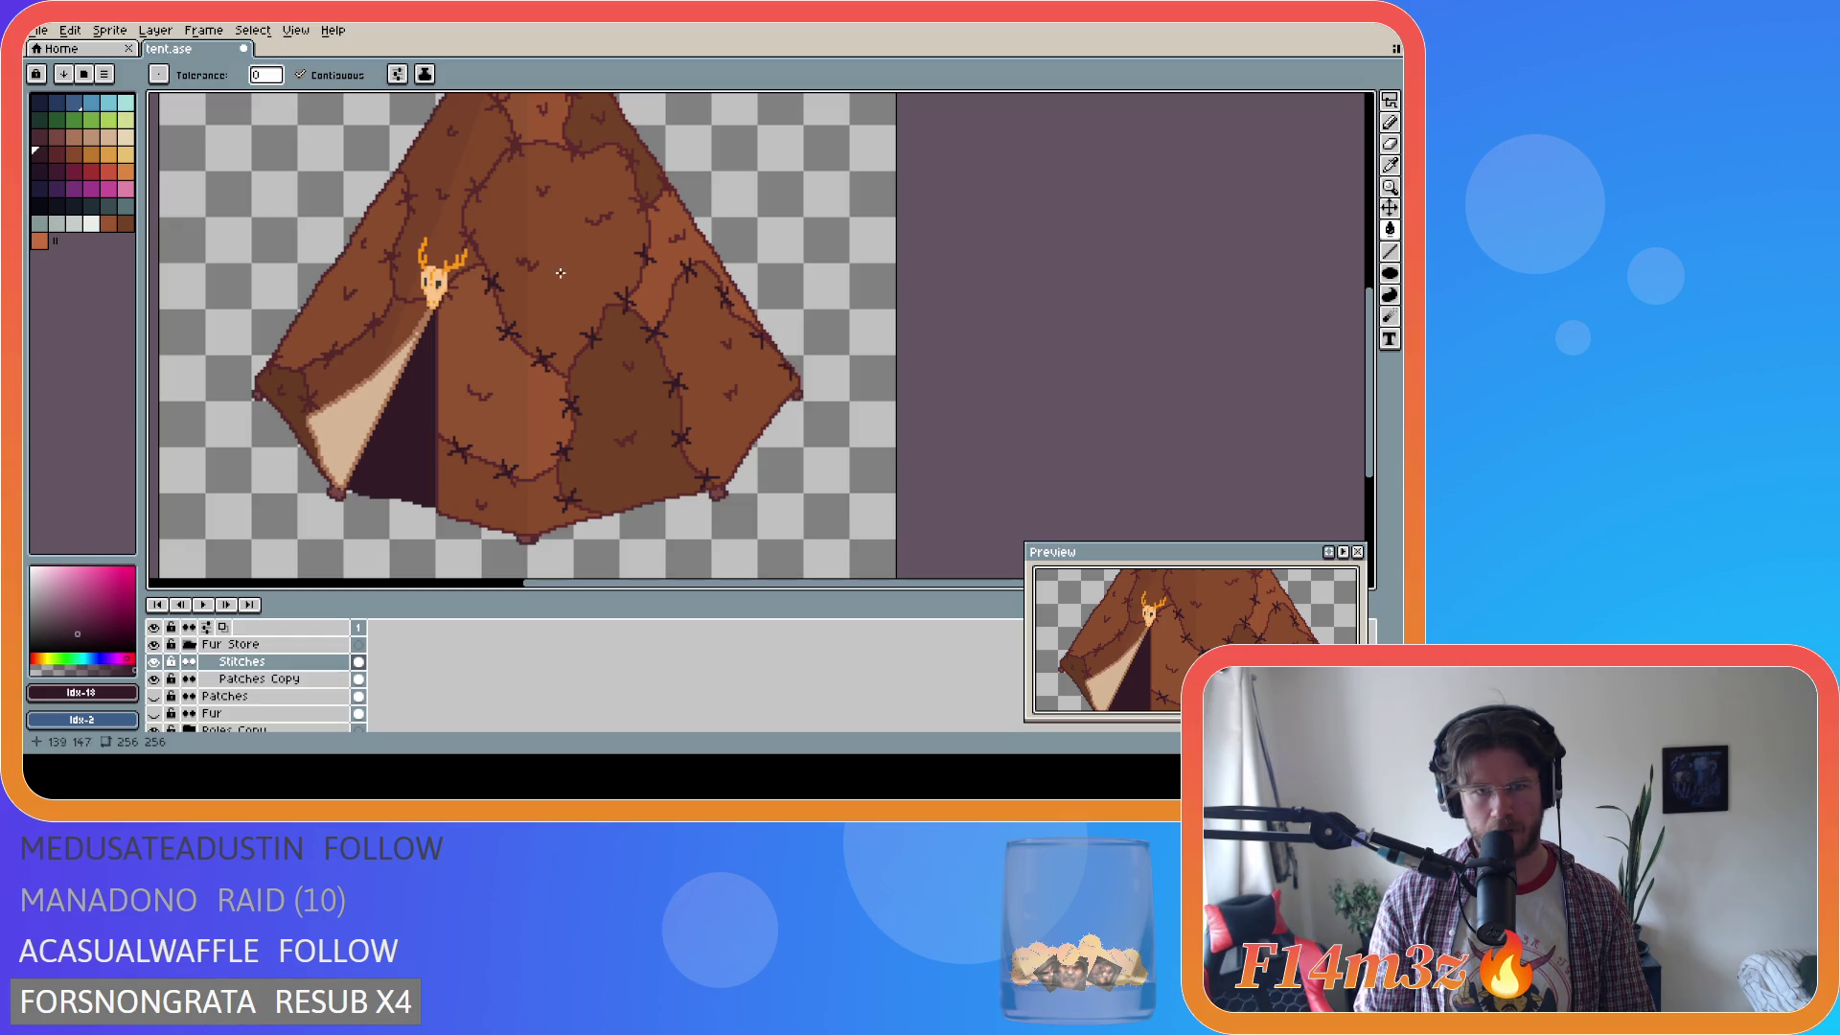
scroll(639, 373, "up", 3)
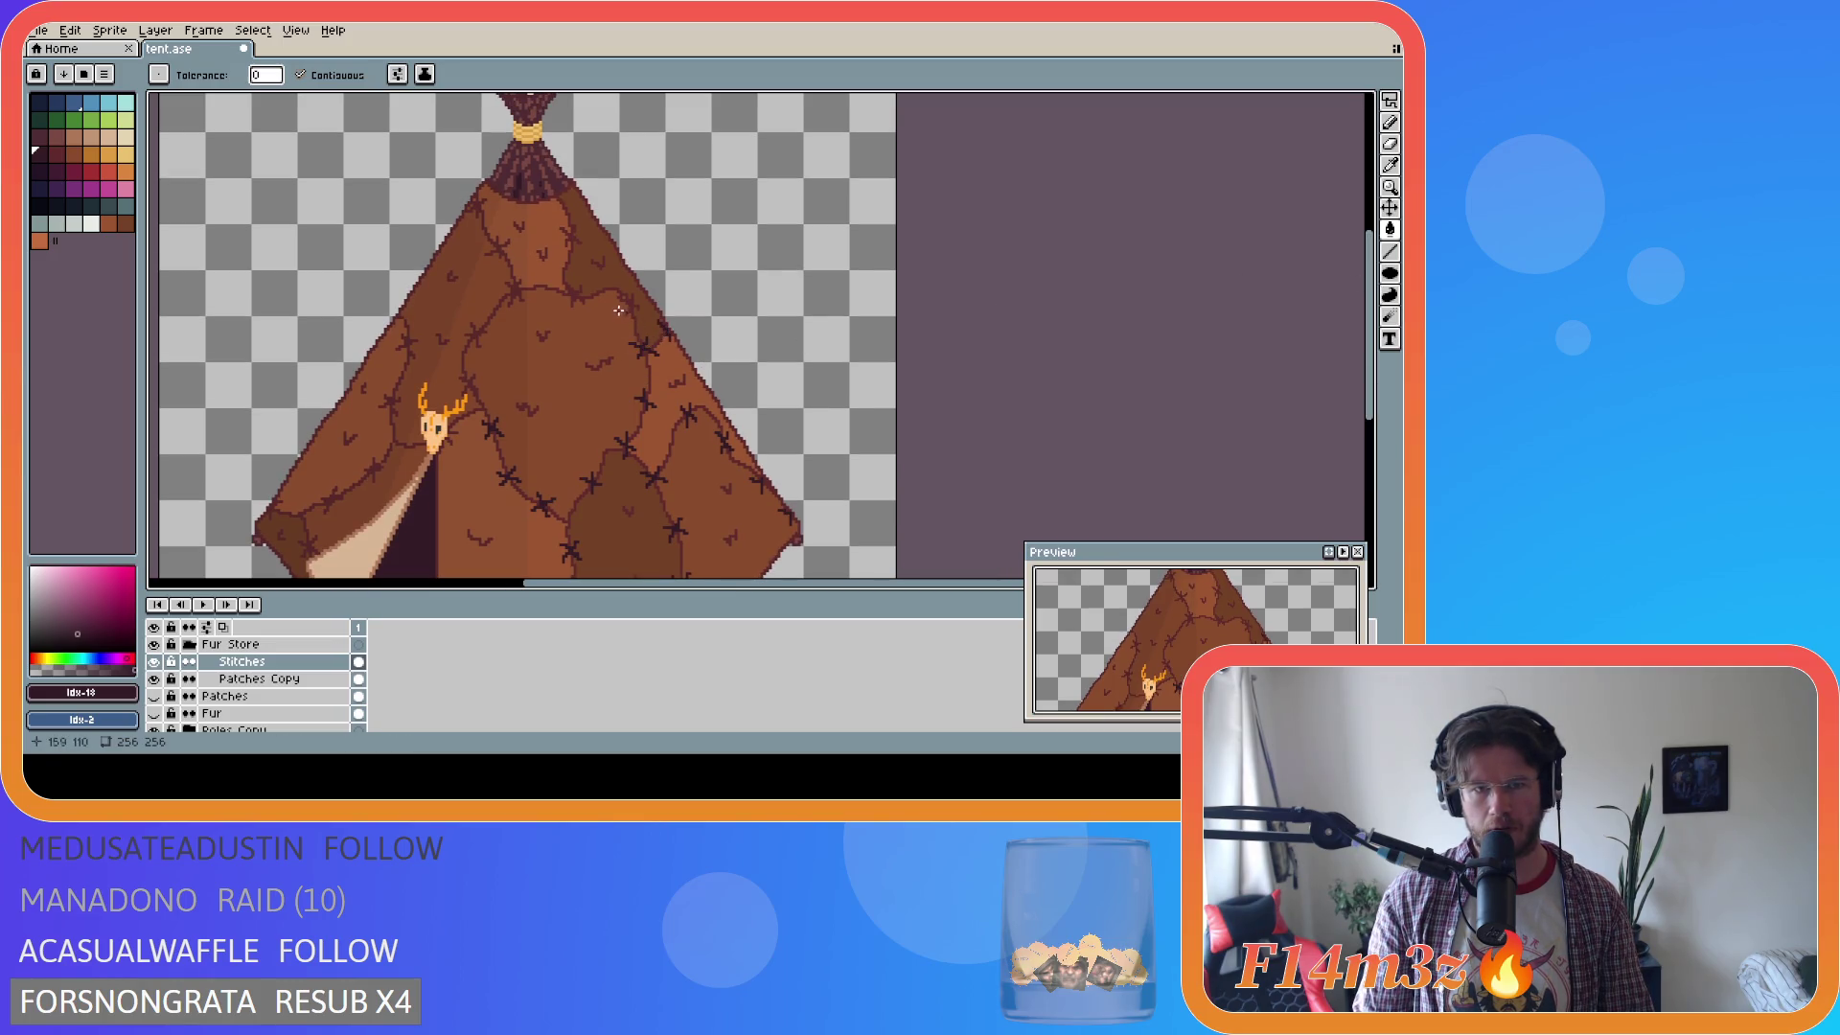
left_click(582, 297)
key("ctrl+d")
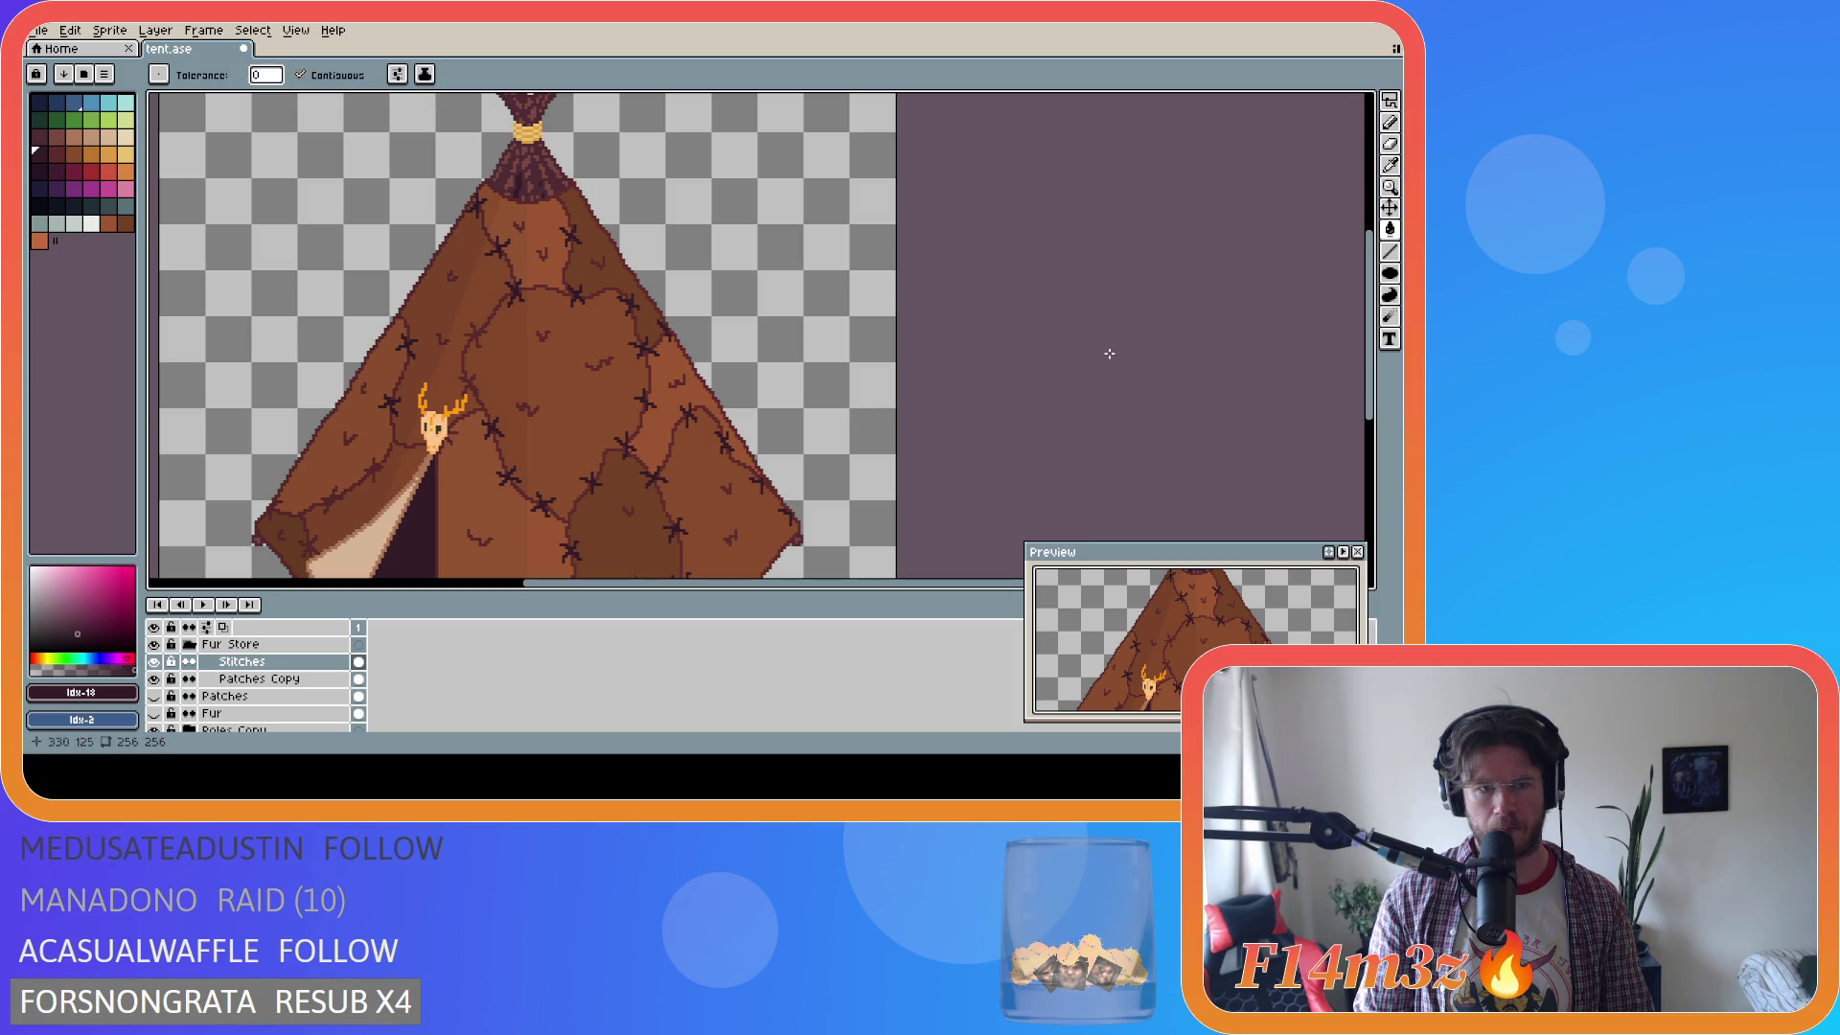
scroll(509, 459, "down", 3)
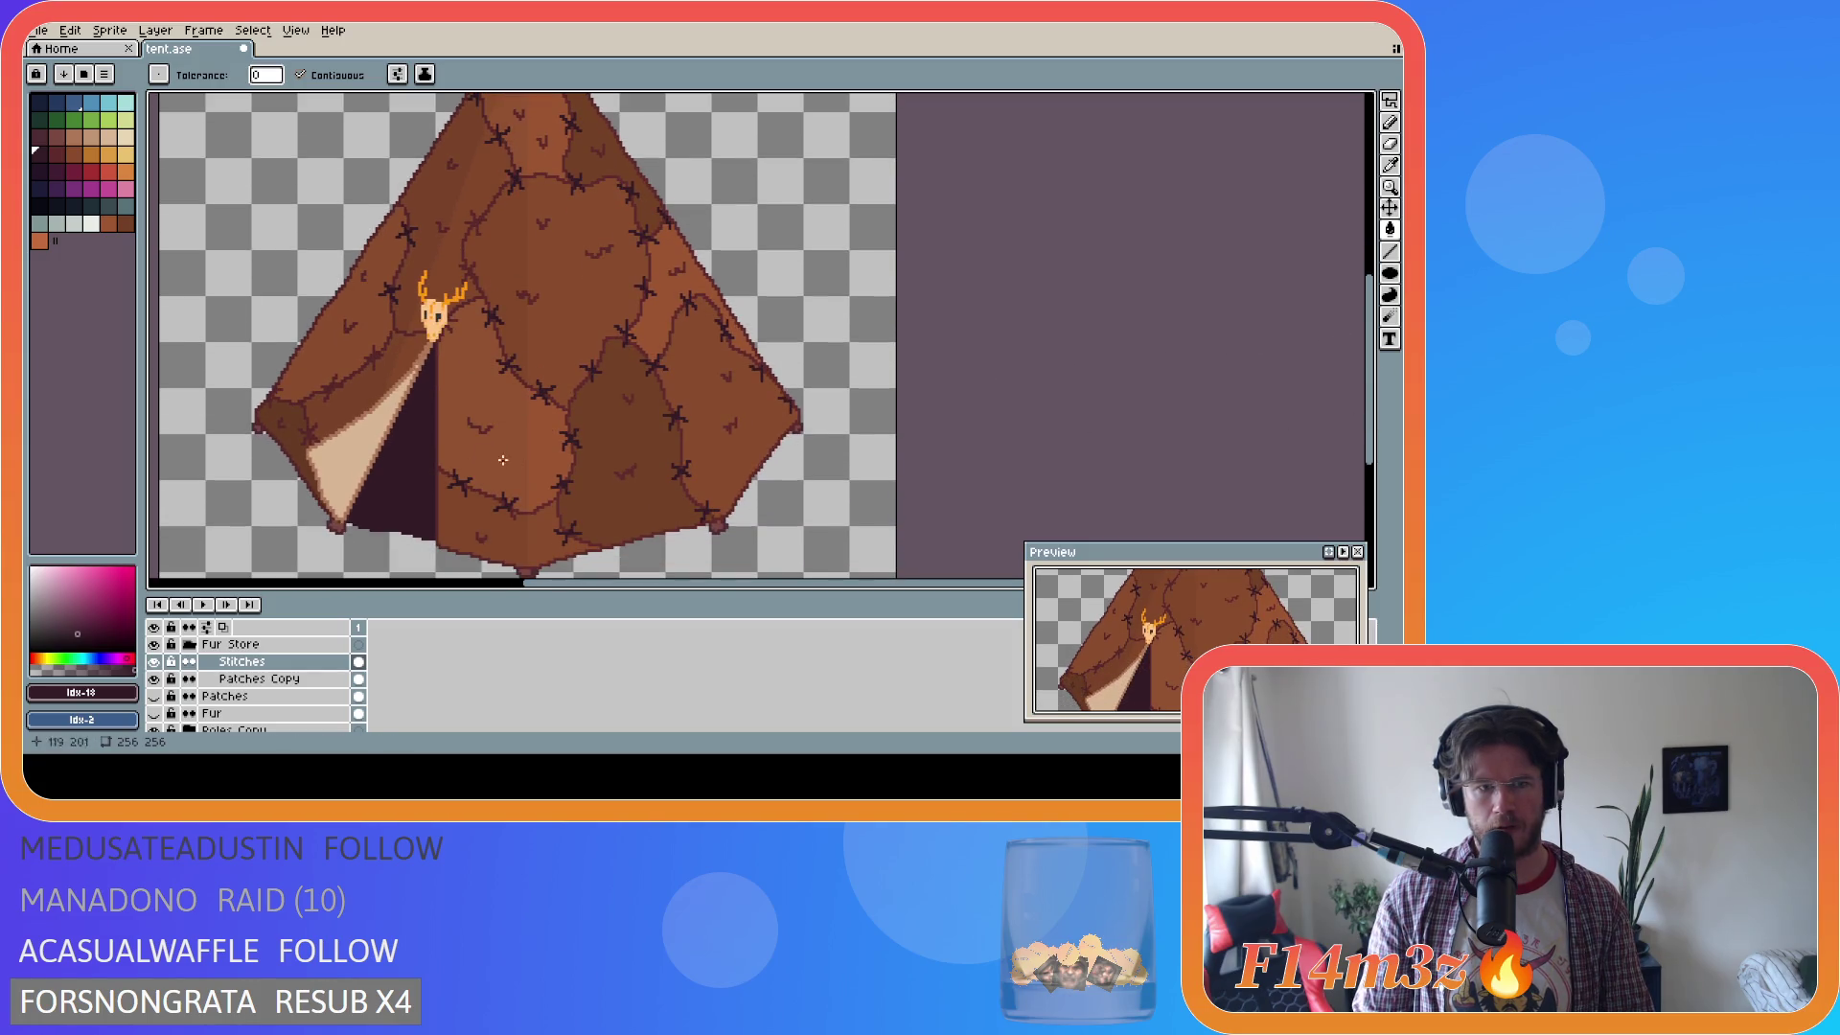
left_click(309, 437, "ctrl")
left_click(308, 437, "ctrl")
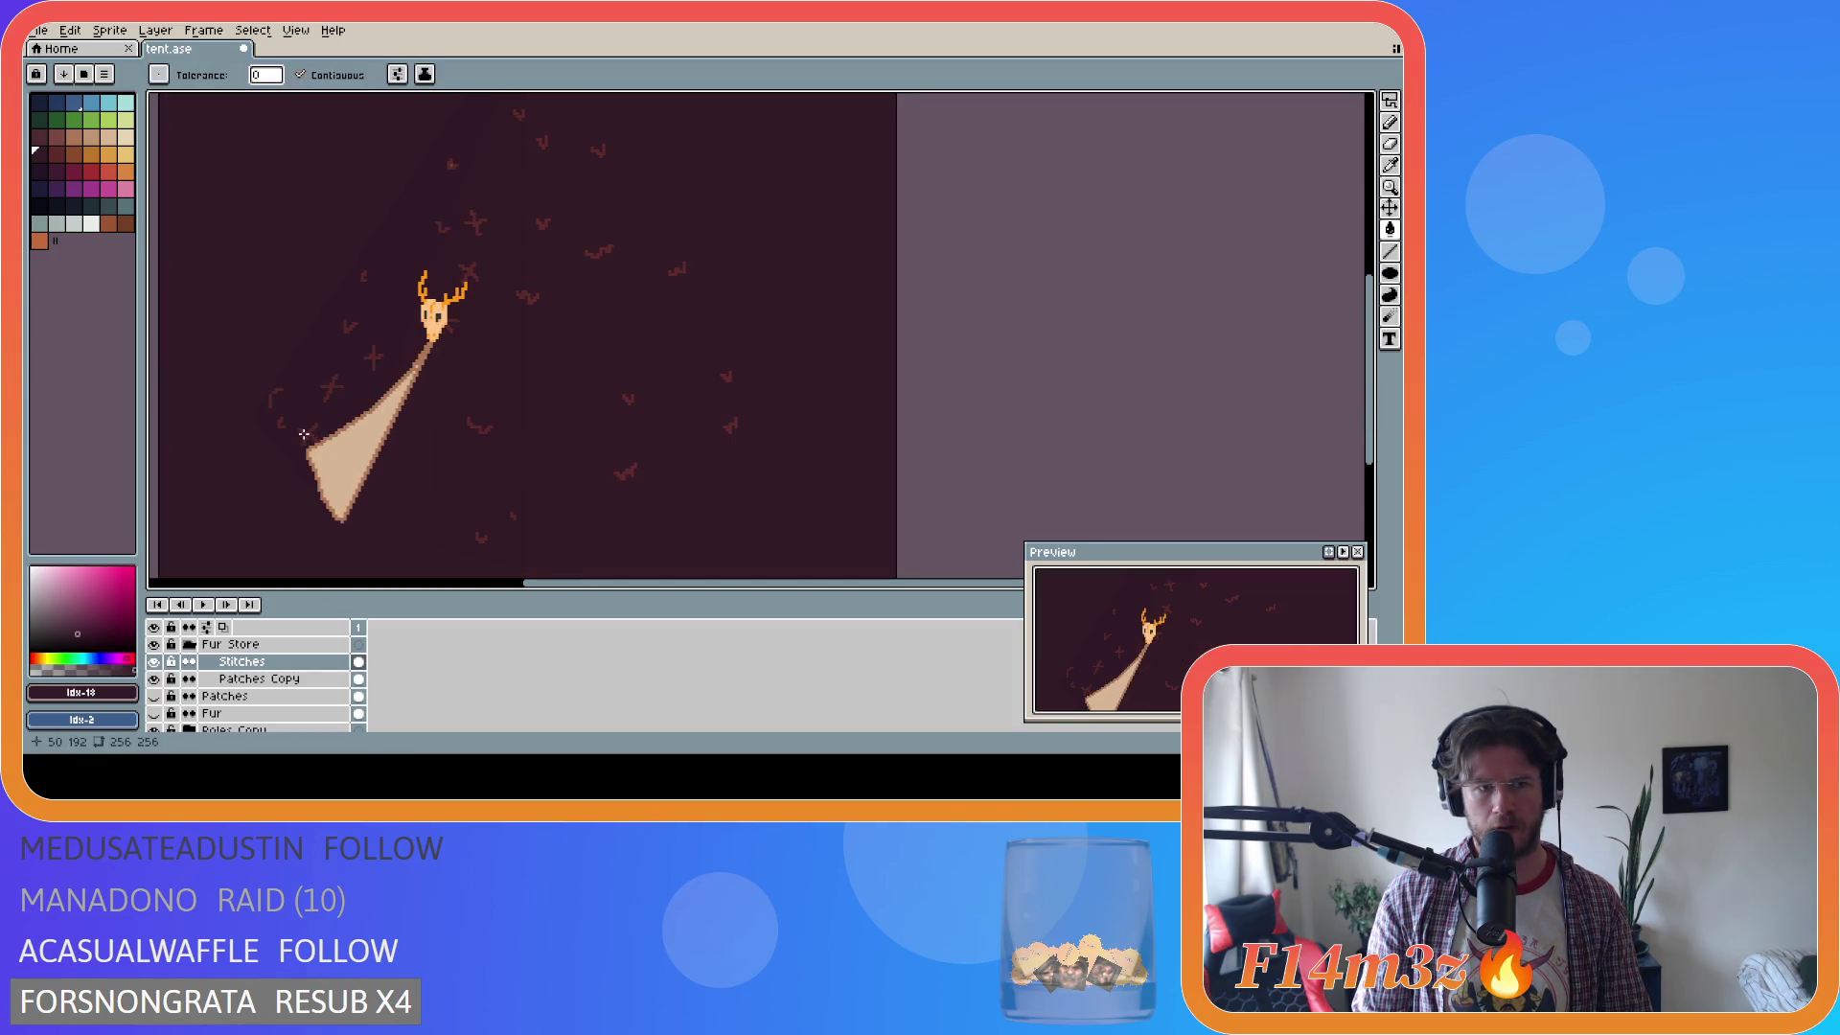
left_click(371, 359, "ctrl")
left_click(271, 395, "ctrl")
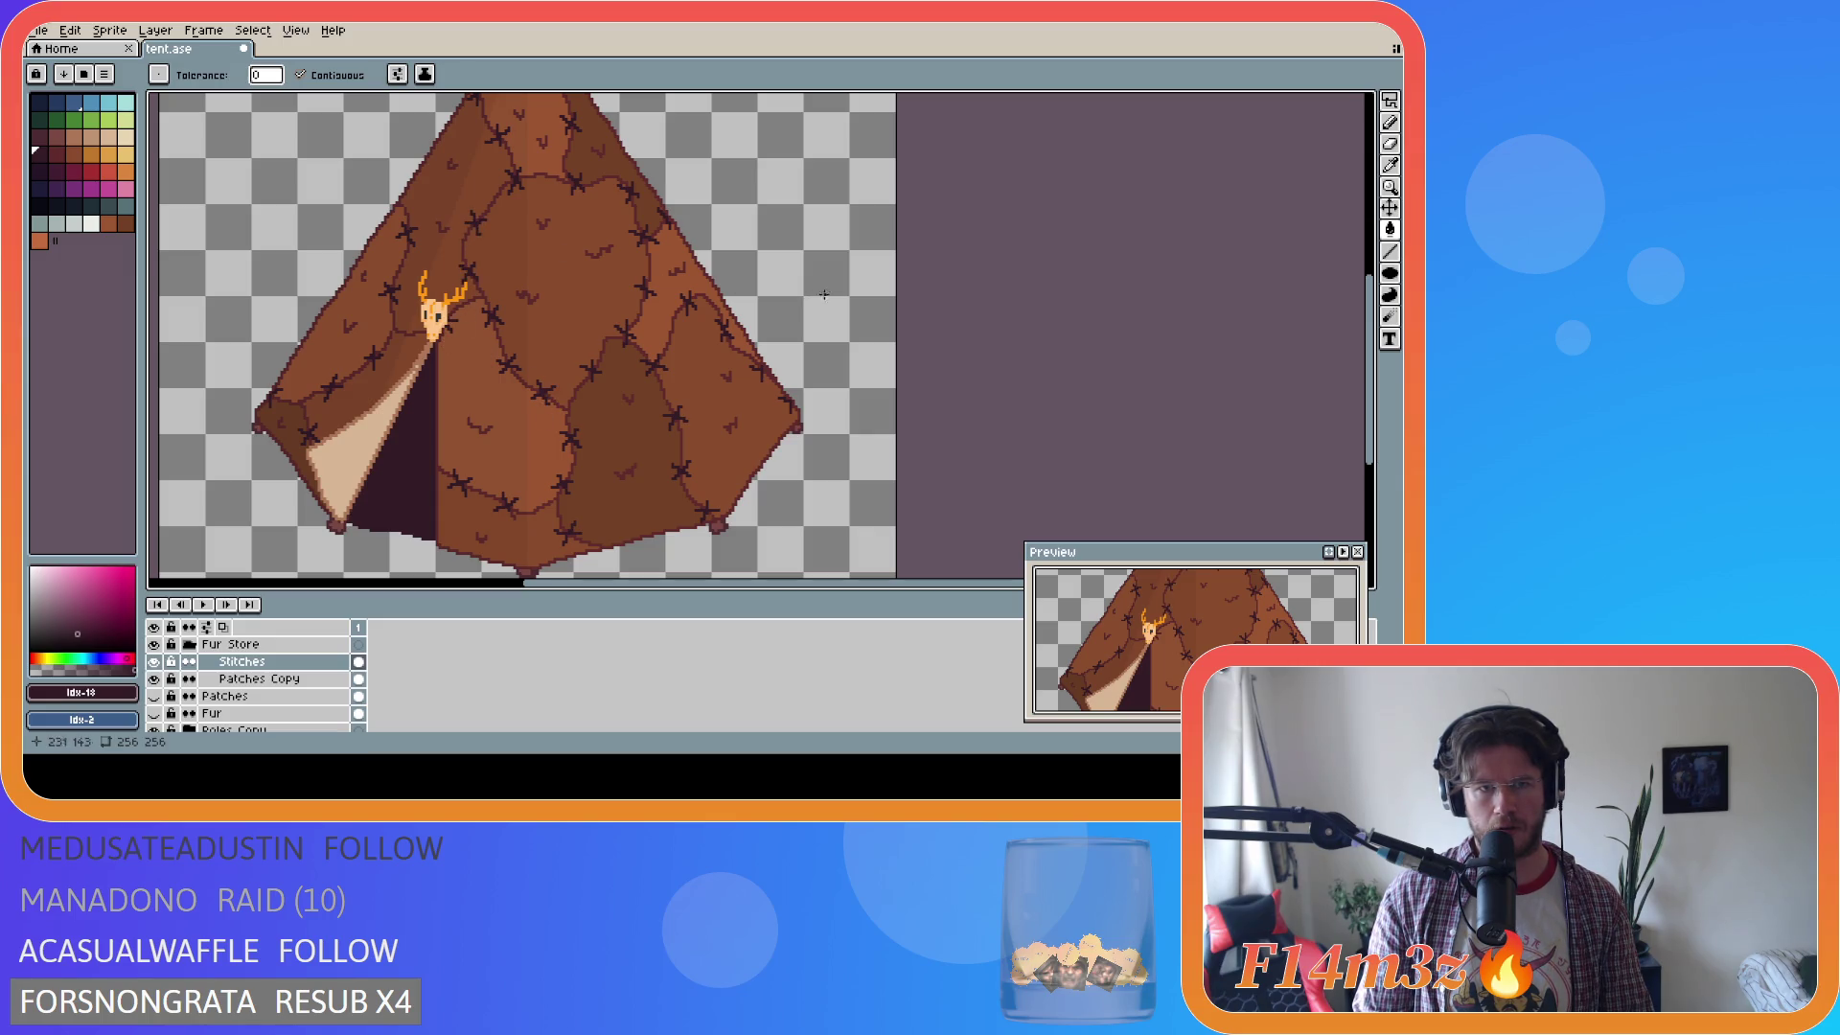
mouse_move(1371, 360)
left_mouse_down()
mouse_move(1373, 307)
mouse_move(1375, 343)
left_mouse_up()
left_click_drag(1378, 350, 1377, 359)
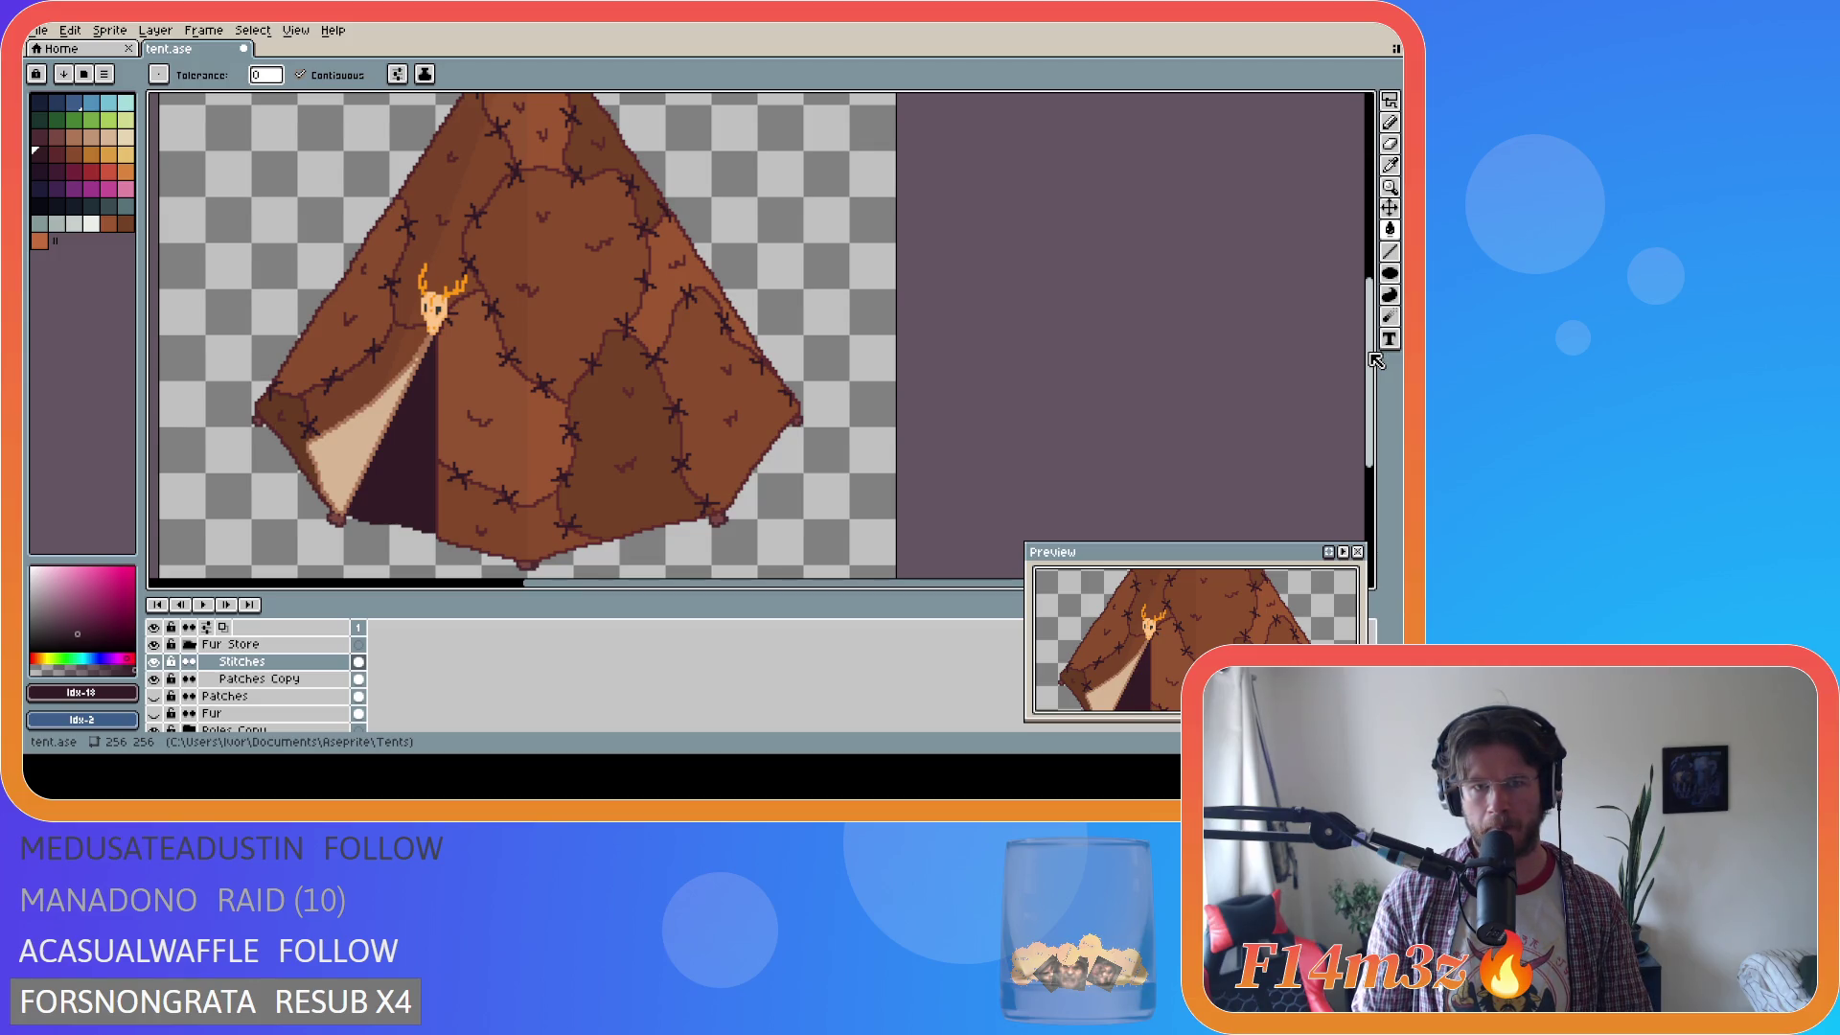
scroll(710, 288, "down", 1)
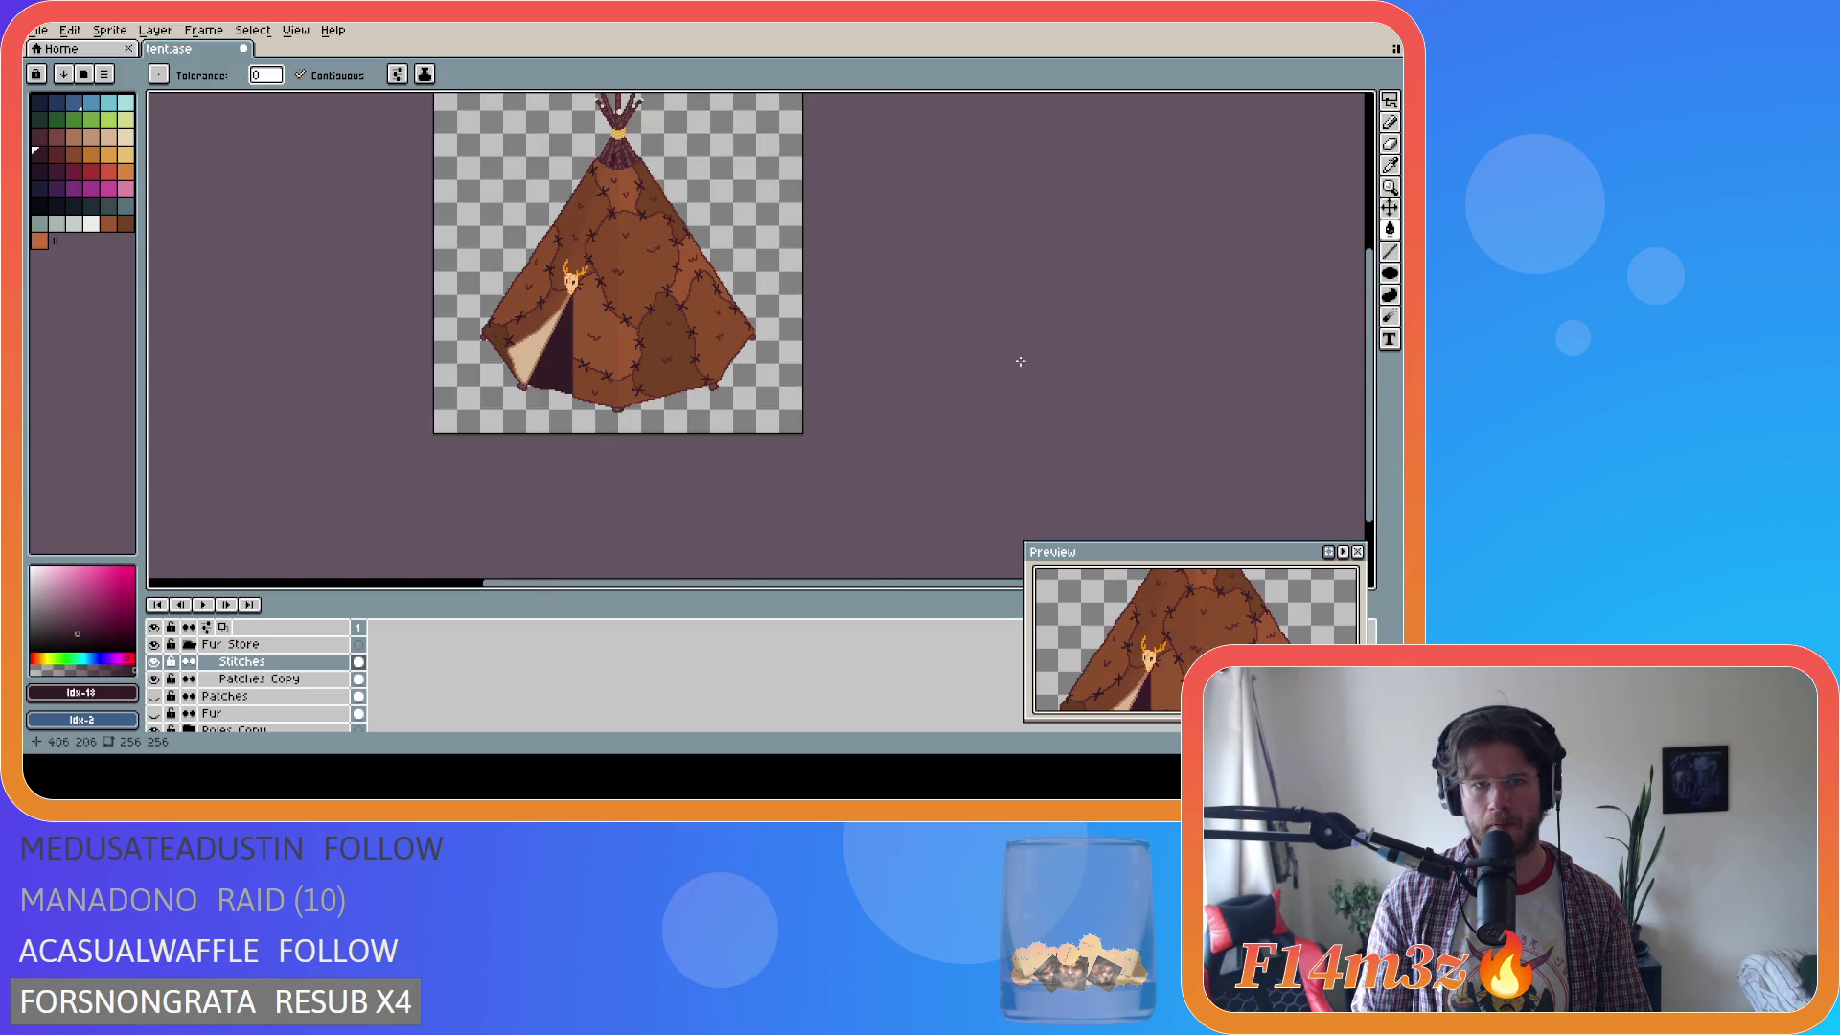
scroll(959, 365, "up", 3)
scroll(809, 398, "down", 1)
scroll(812, 412, "up", 1)
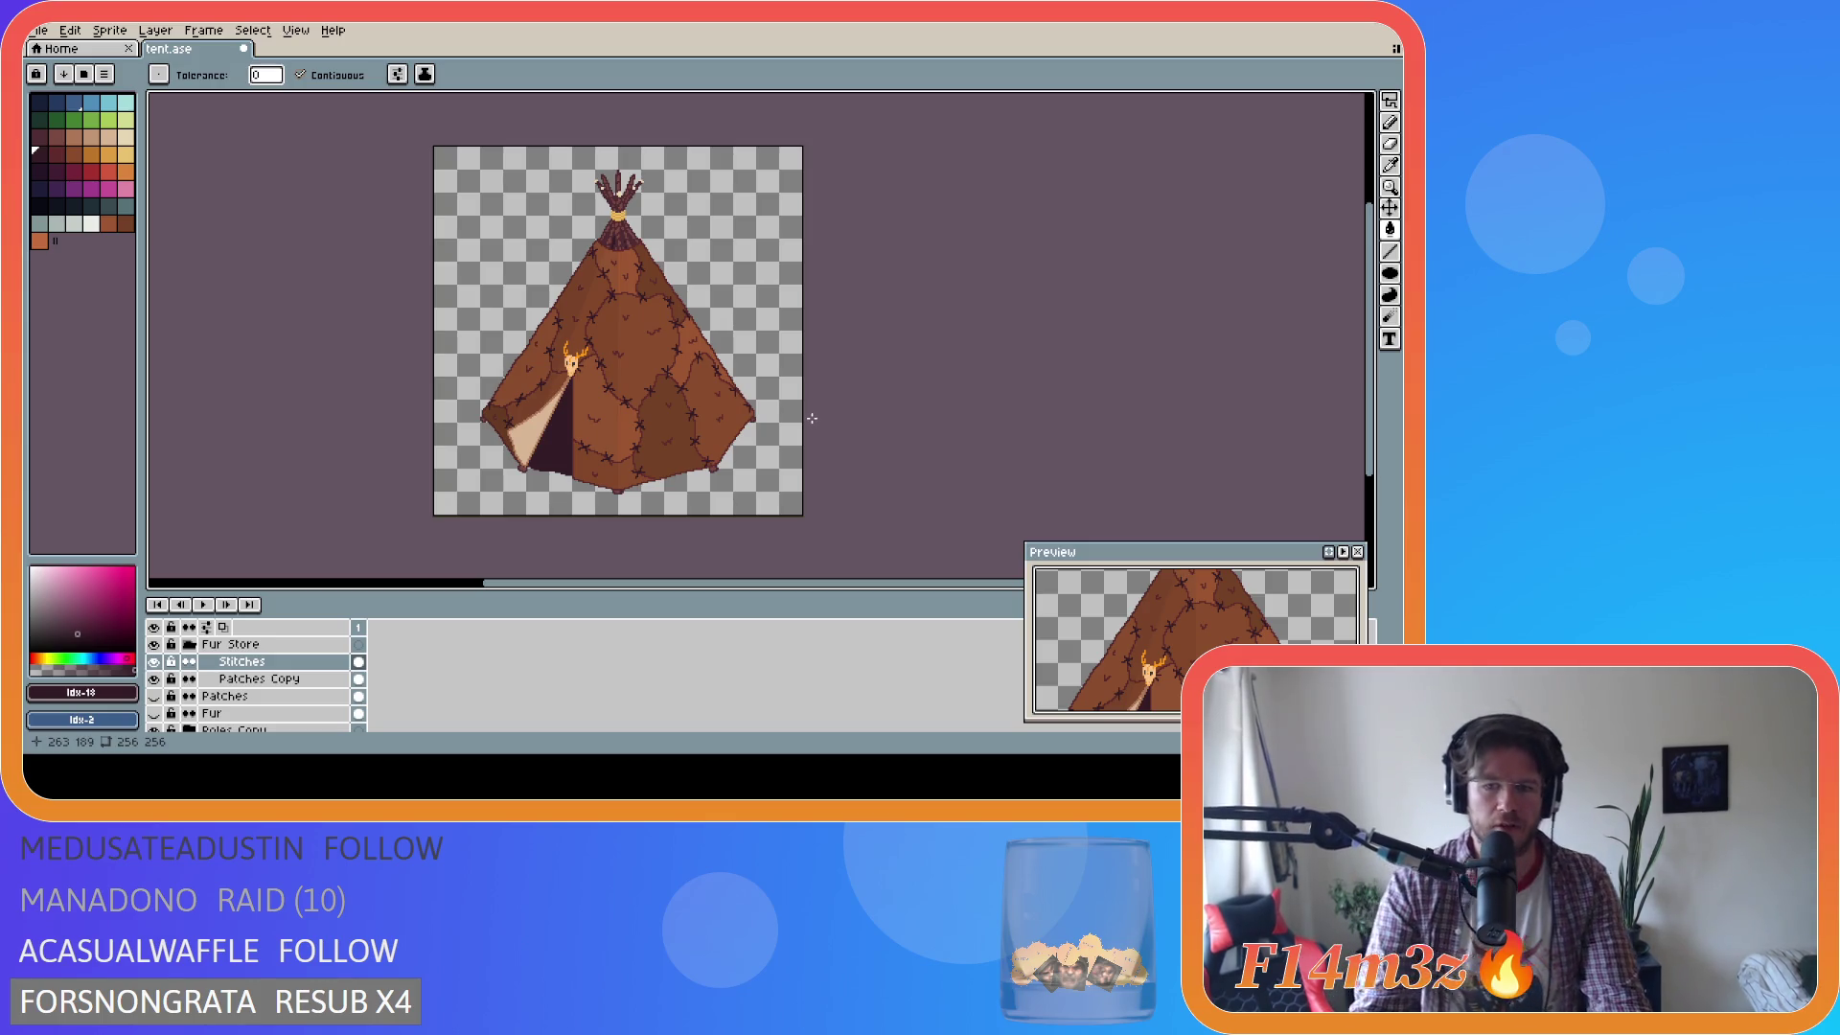
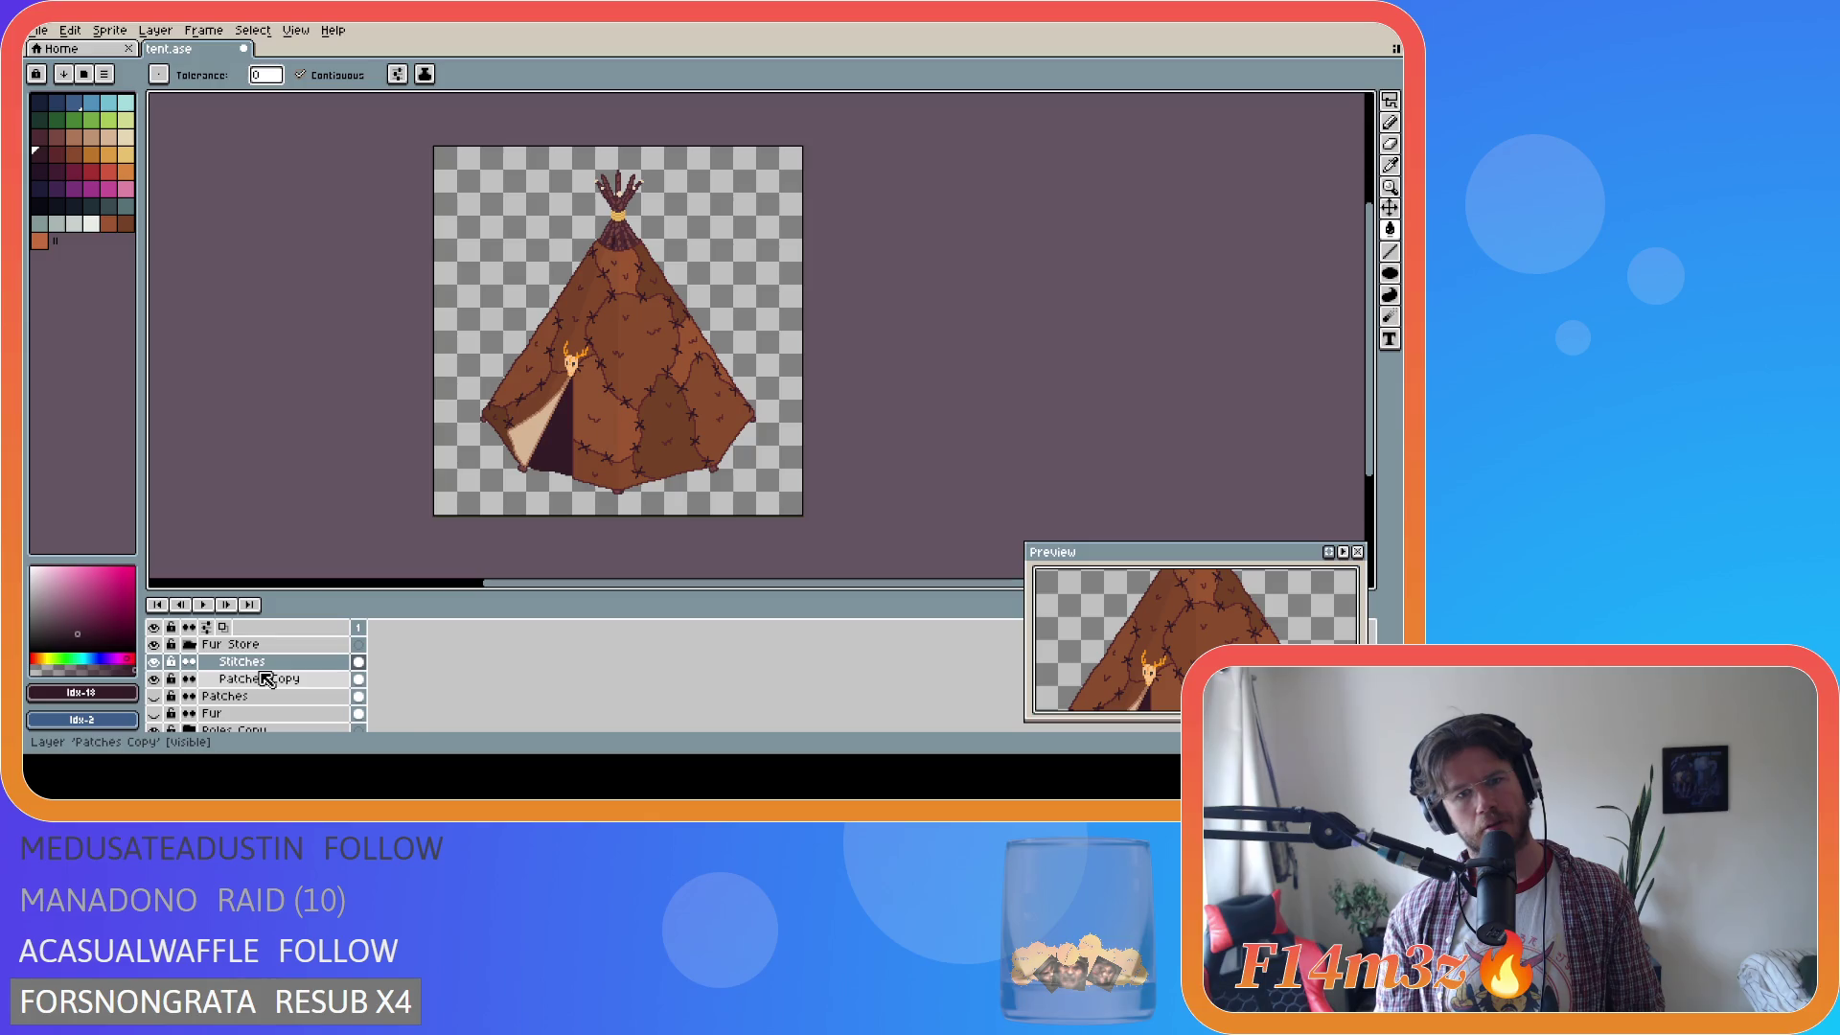
Look over the Stitches layer's options without changing them, then switch to the rectangular marquee.
scroll(641, 472, "down", 2)
scroll(641, 471, "up", 2)
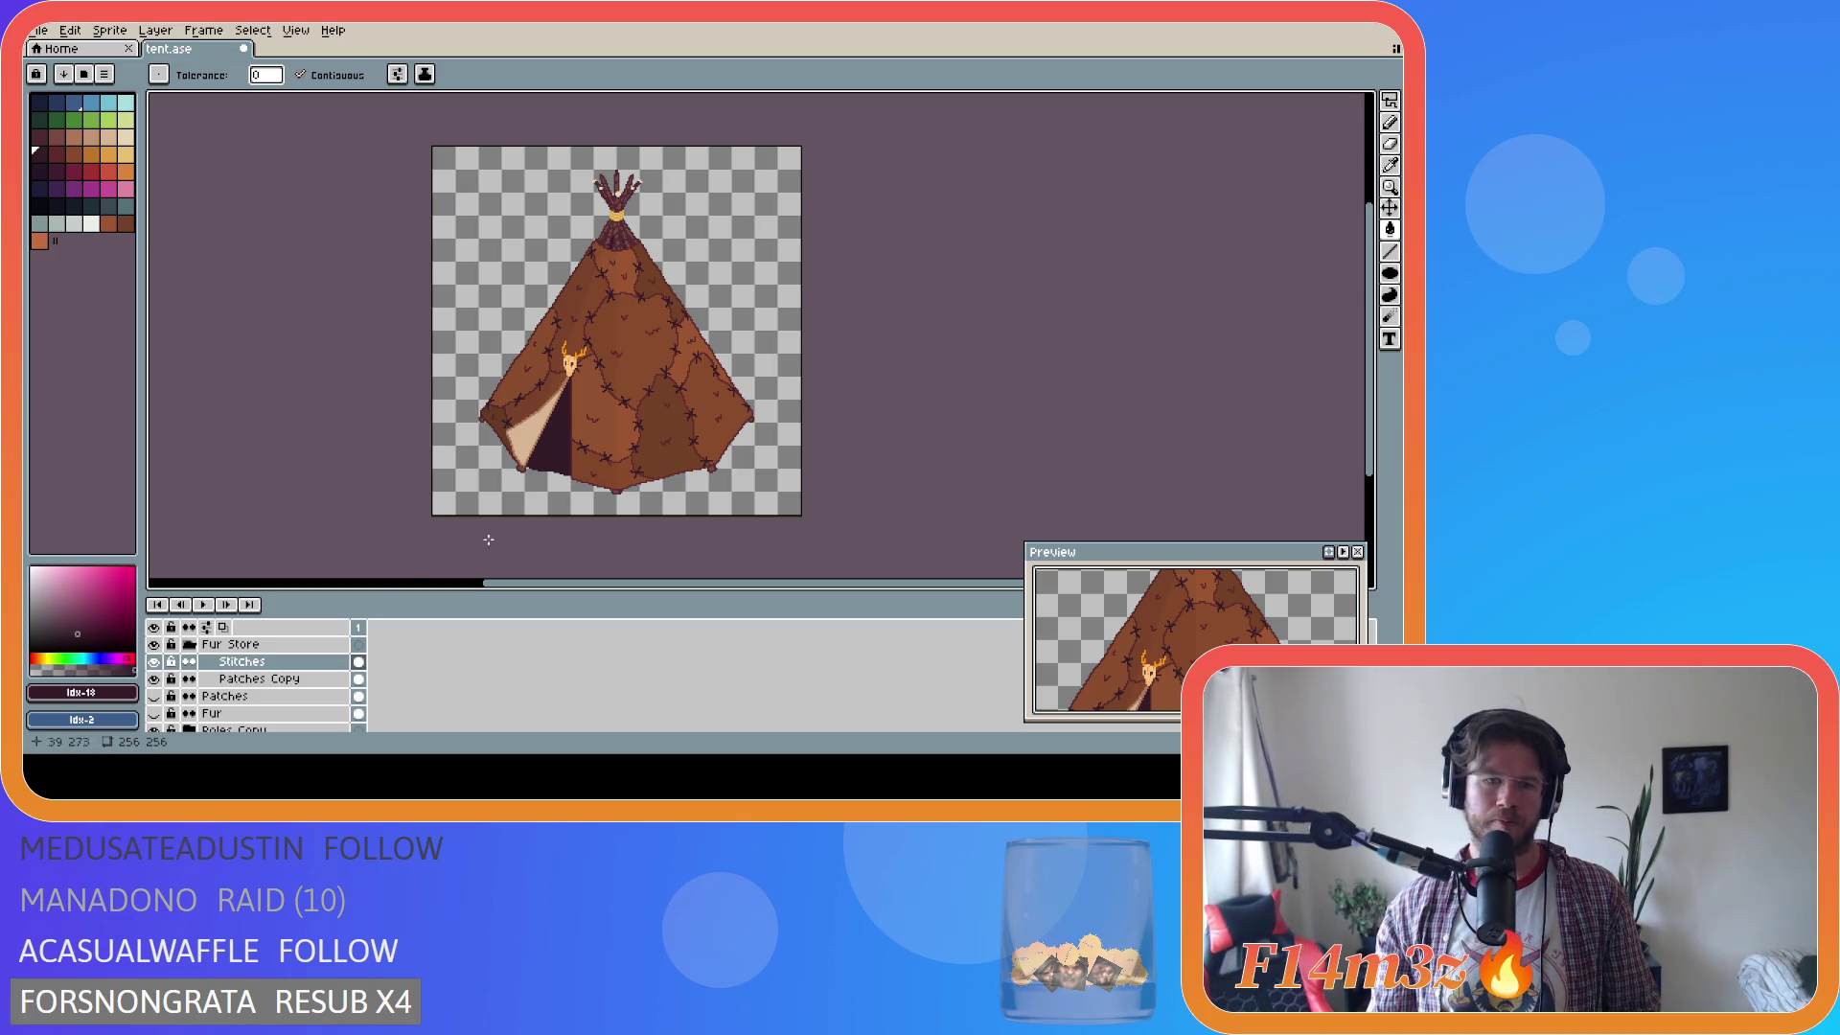
right_click(247, 662)
mouse_move(288, 675)
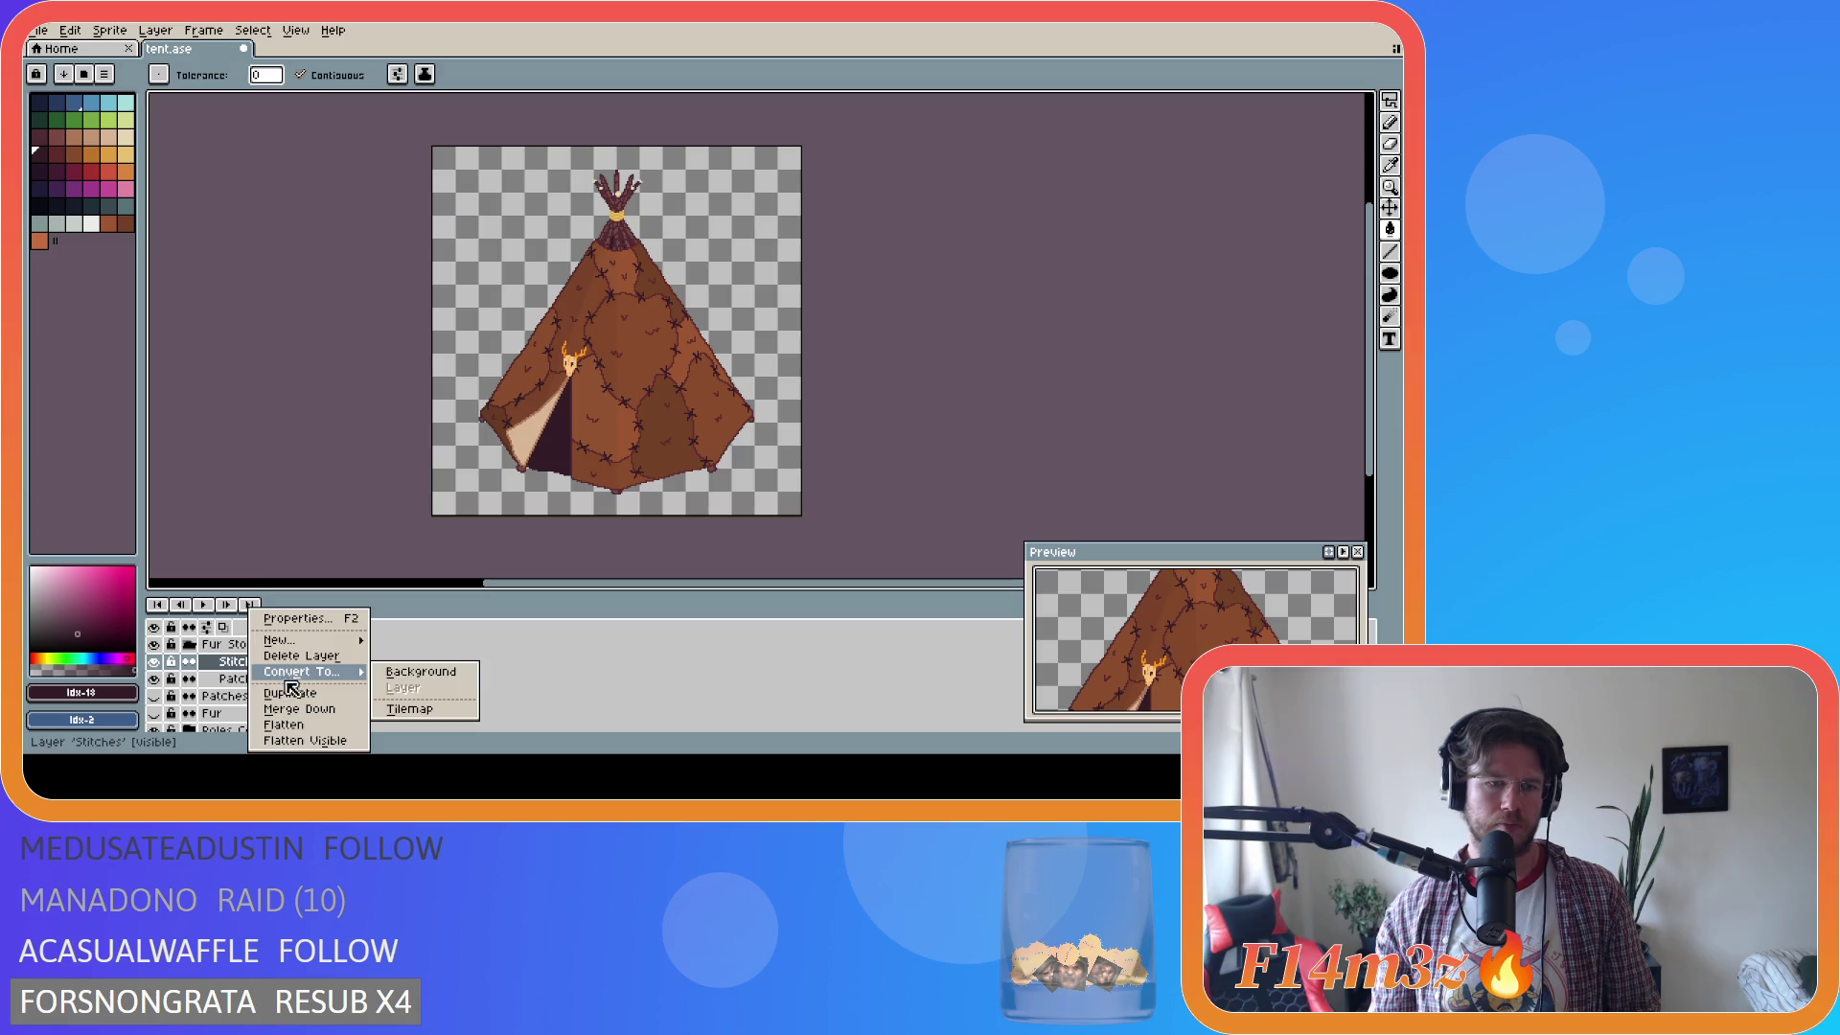
left_click(309, 405)
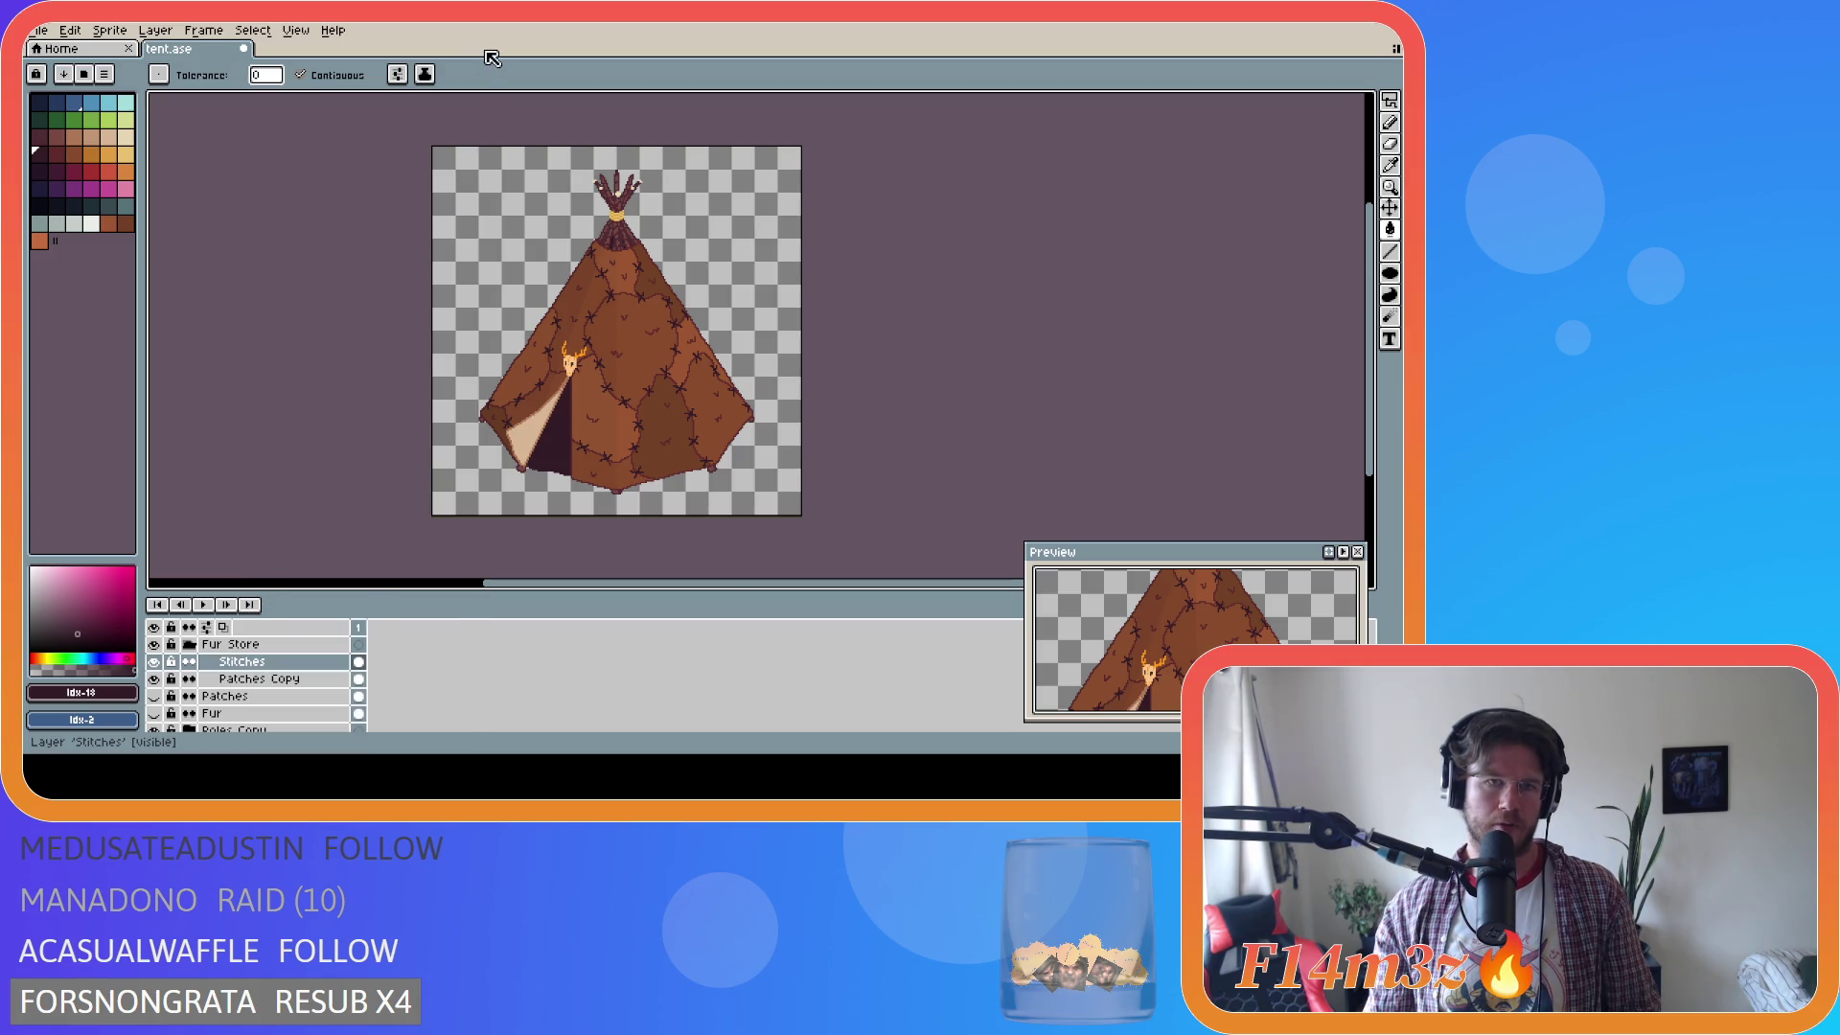
key("m")
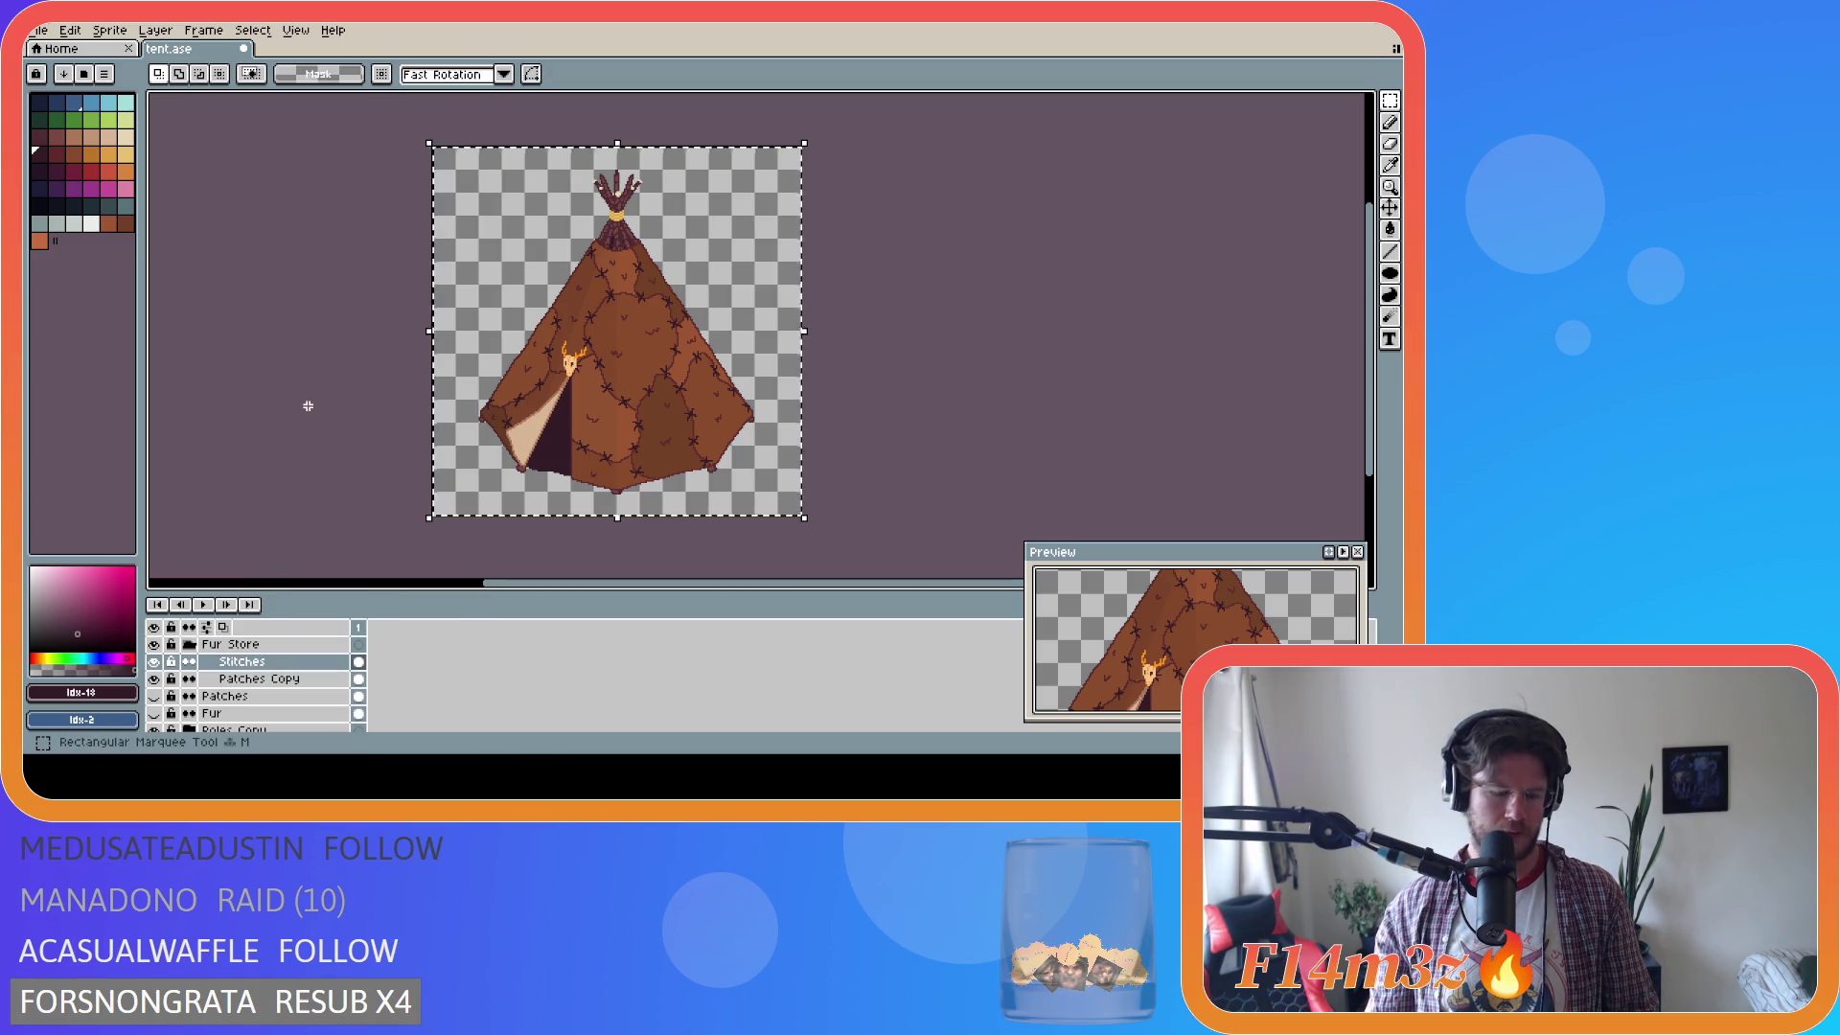
Hide the Fur Store group, show and expand Fur Sleep, and select its Stitches layer for transforming.
left_click(189, 644)
scroll(188, 671, "up", 1)
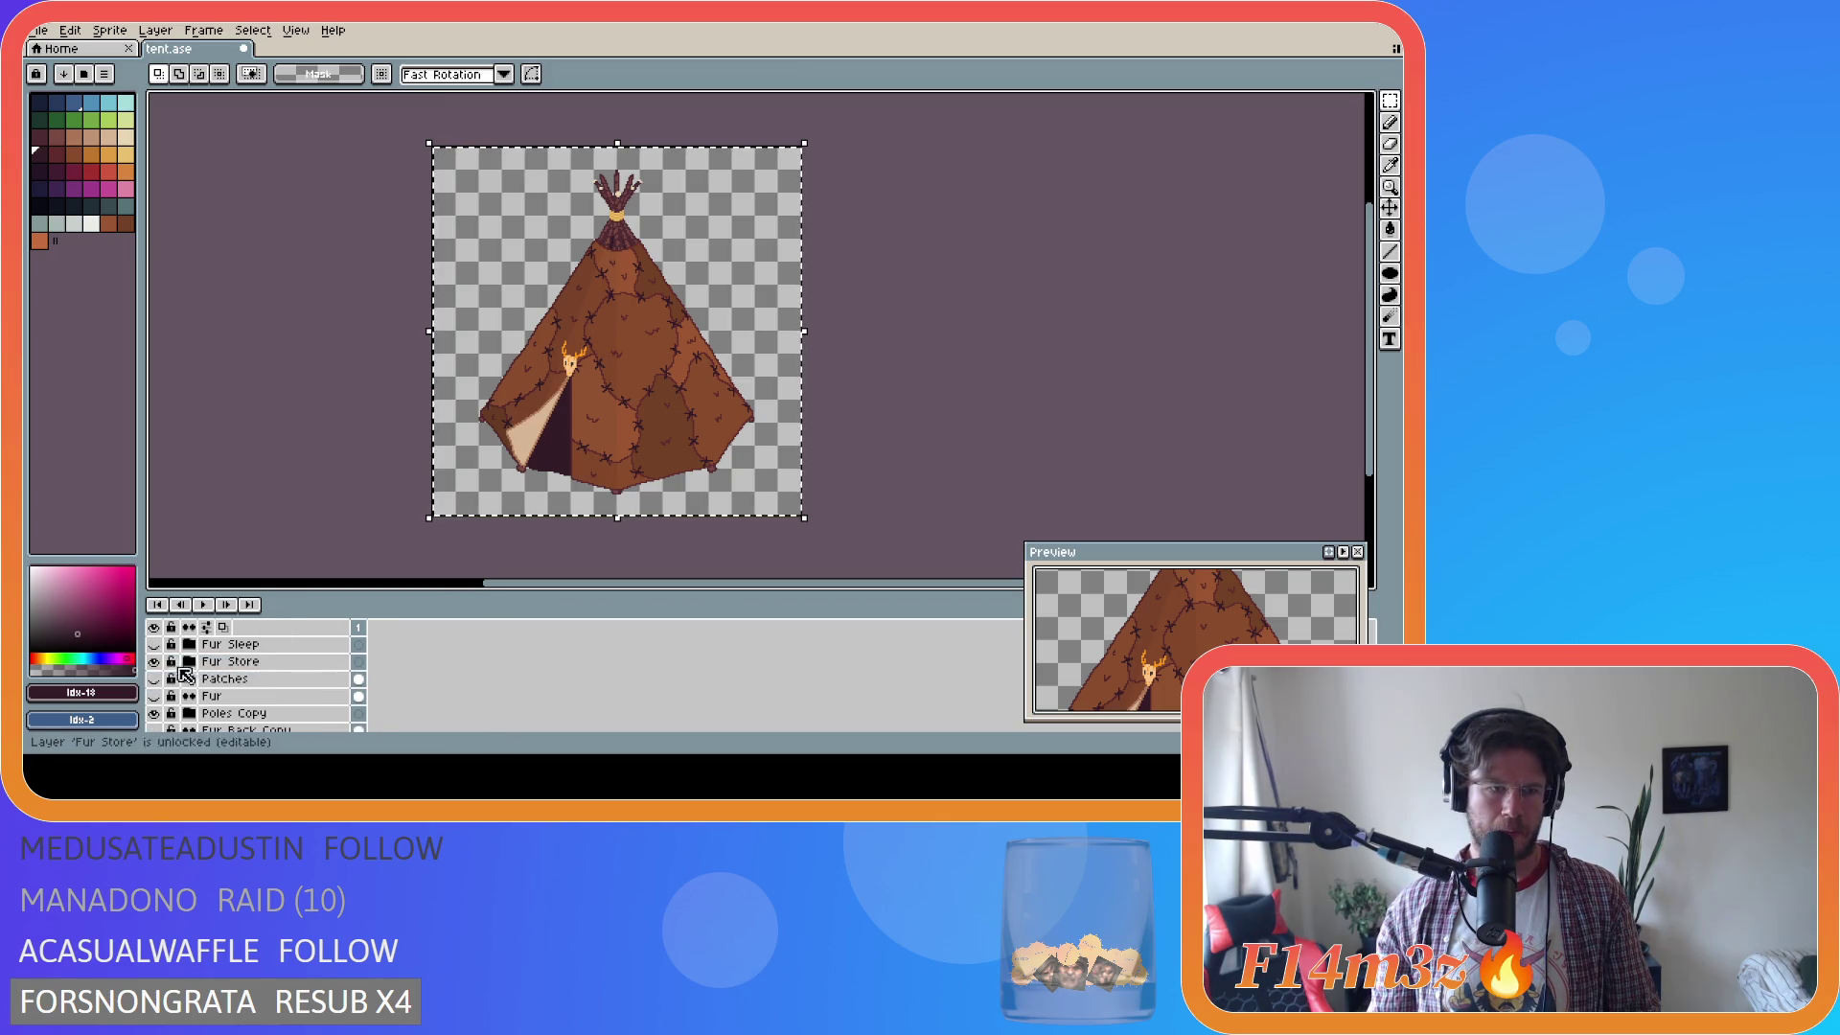
left_click(153, 661)
scroll(158, 667, "up", 1)
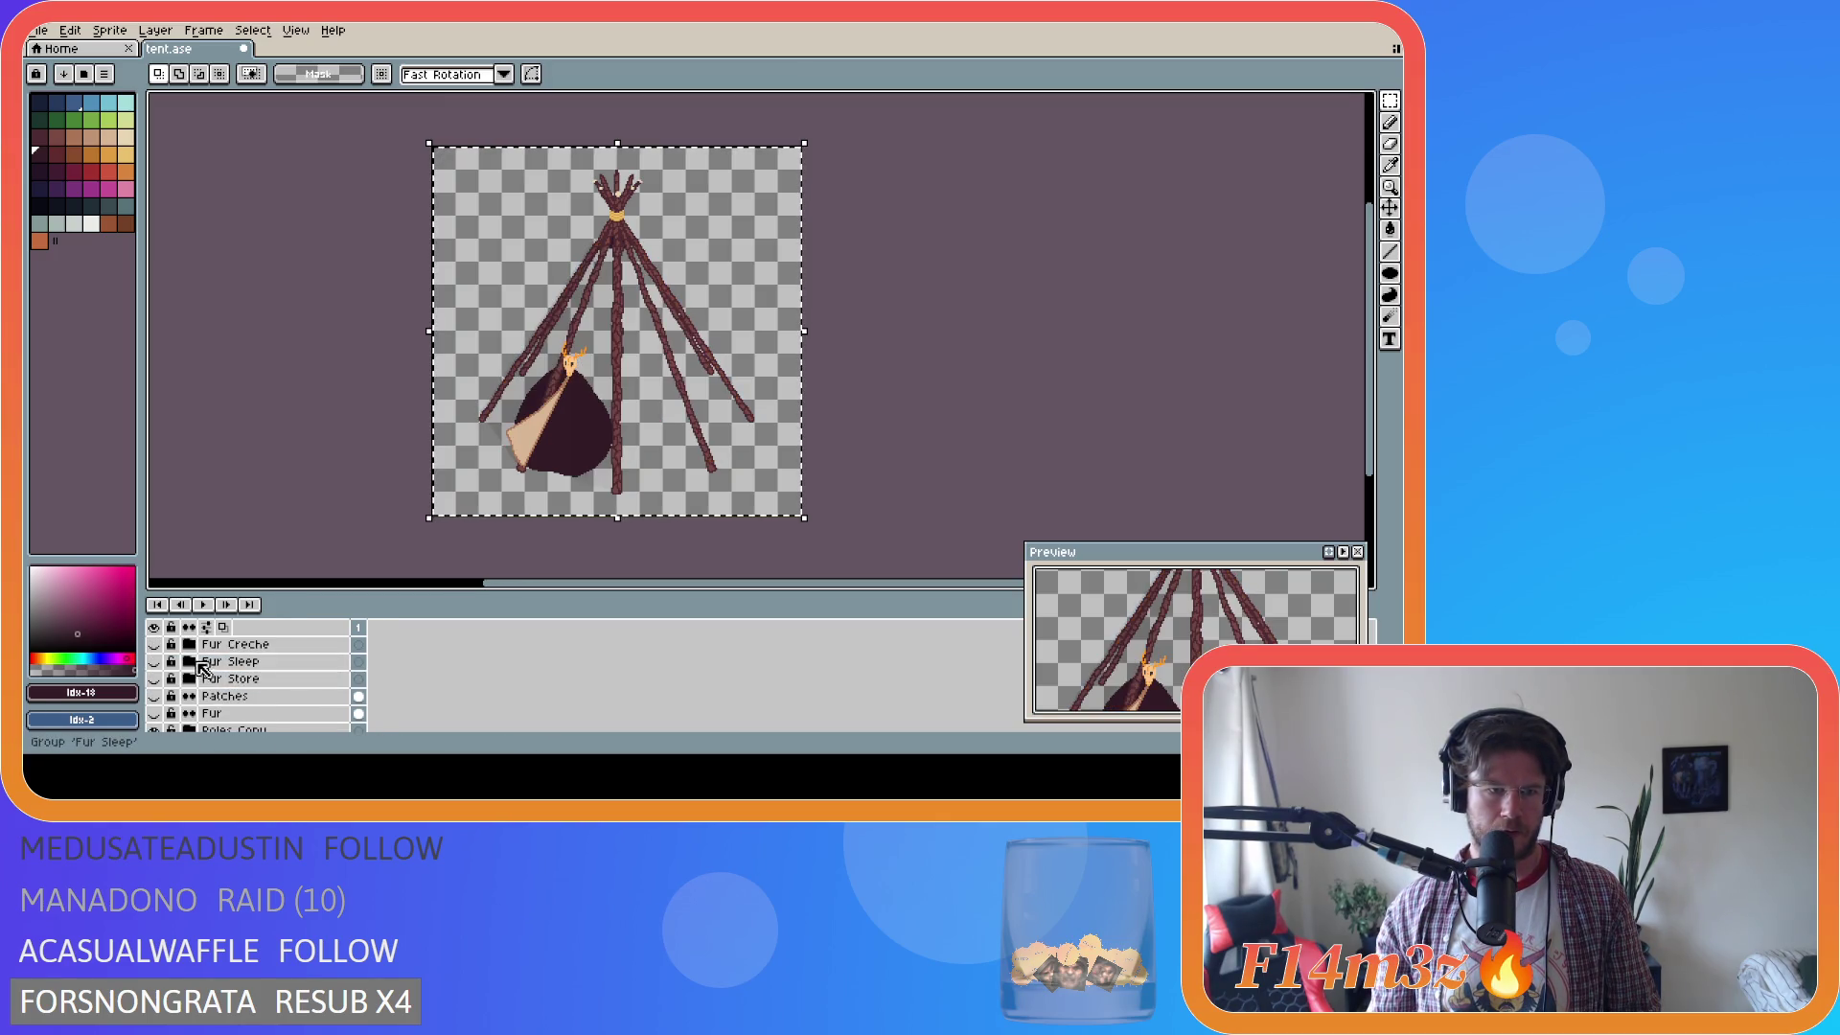
left_click(154, 662)
left_click(189, 661)
left_click(241, 679)
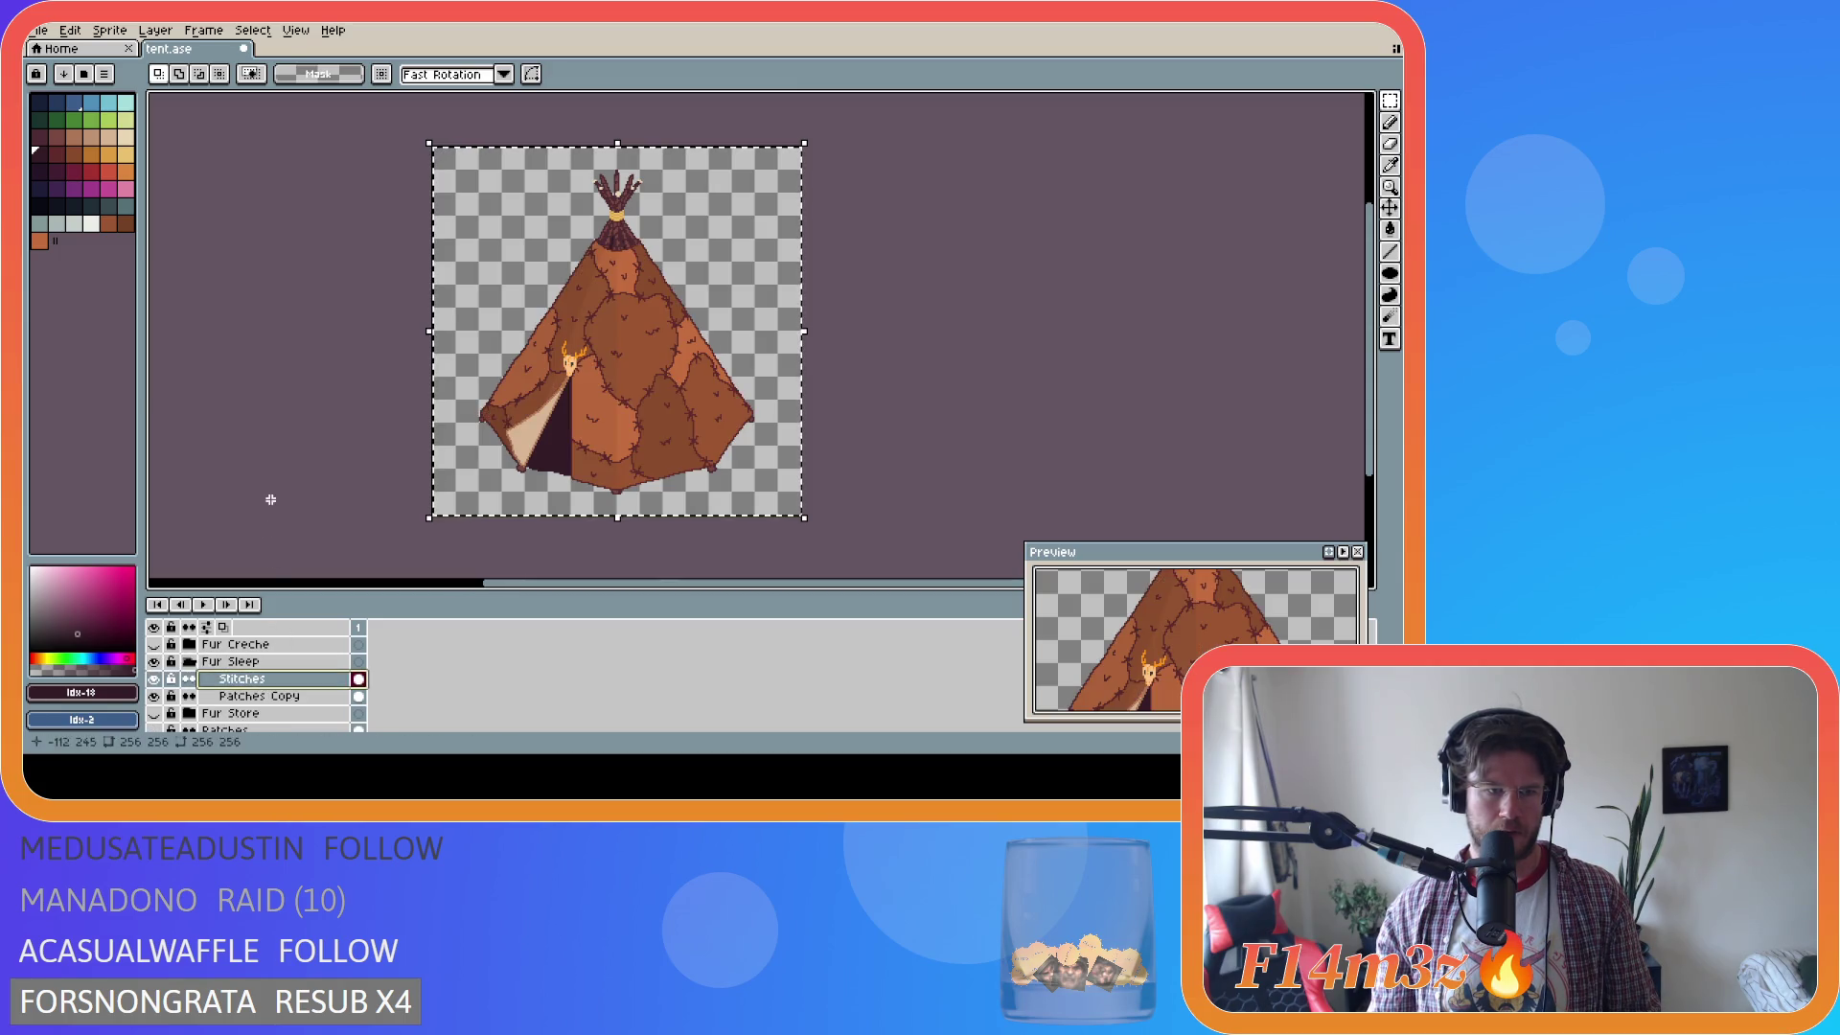
key("ctrl+t")
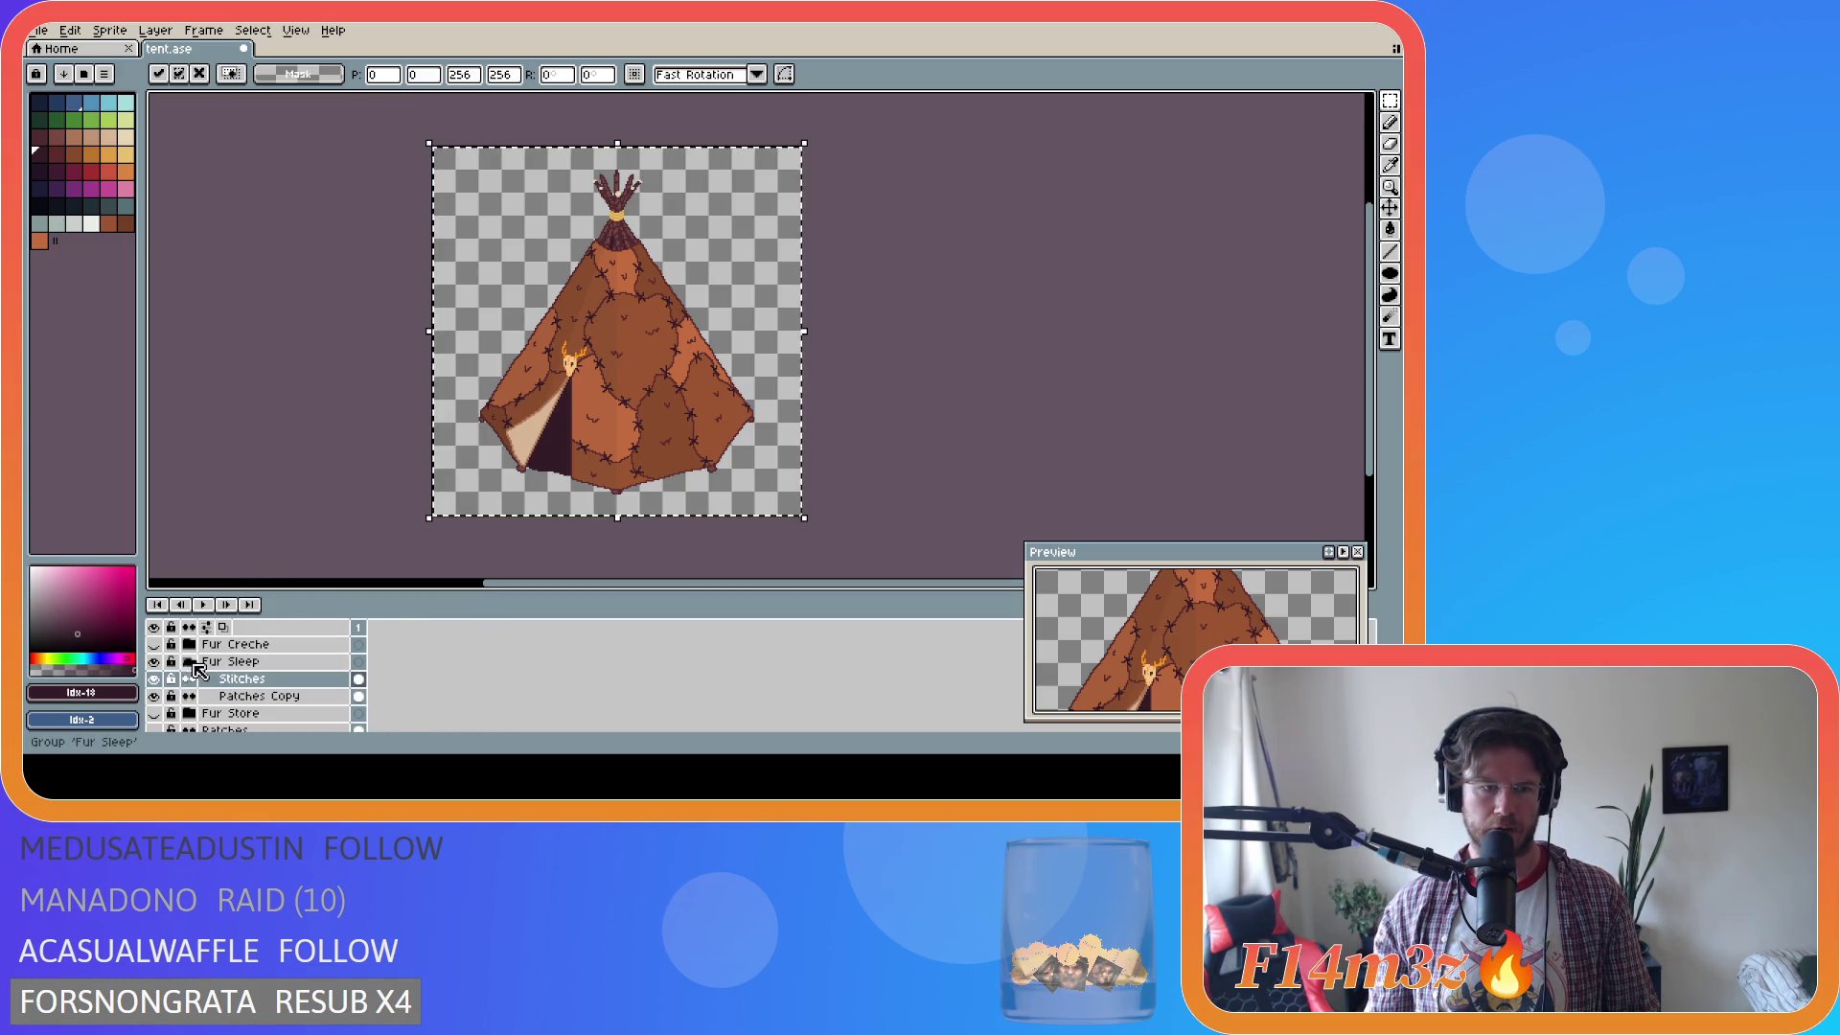
Turn on the Fur Creche fur, finish the Stitches transform and save tent.ase.
left_click(189, 662)
left_click(153, 644)
left_click(189, 644)
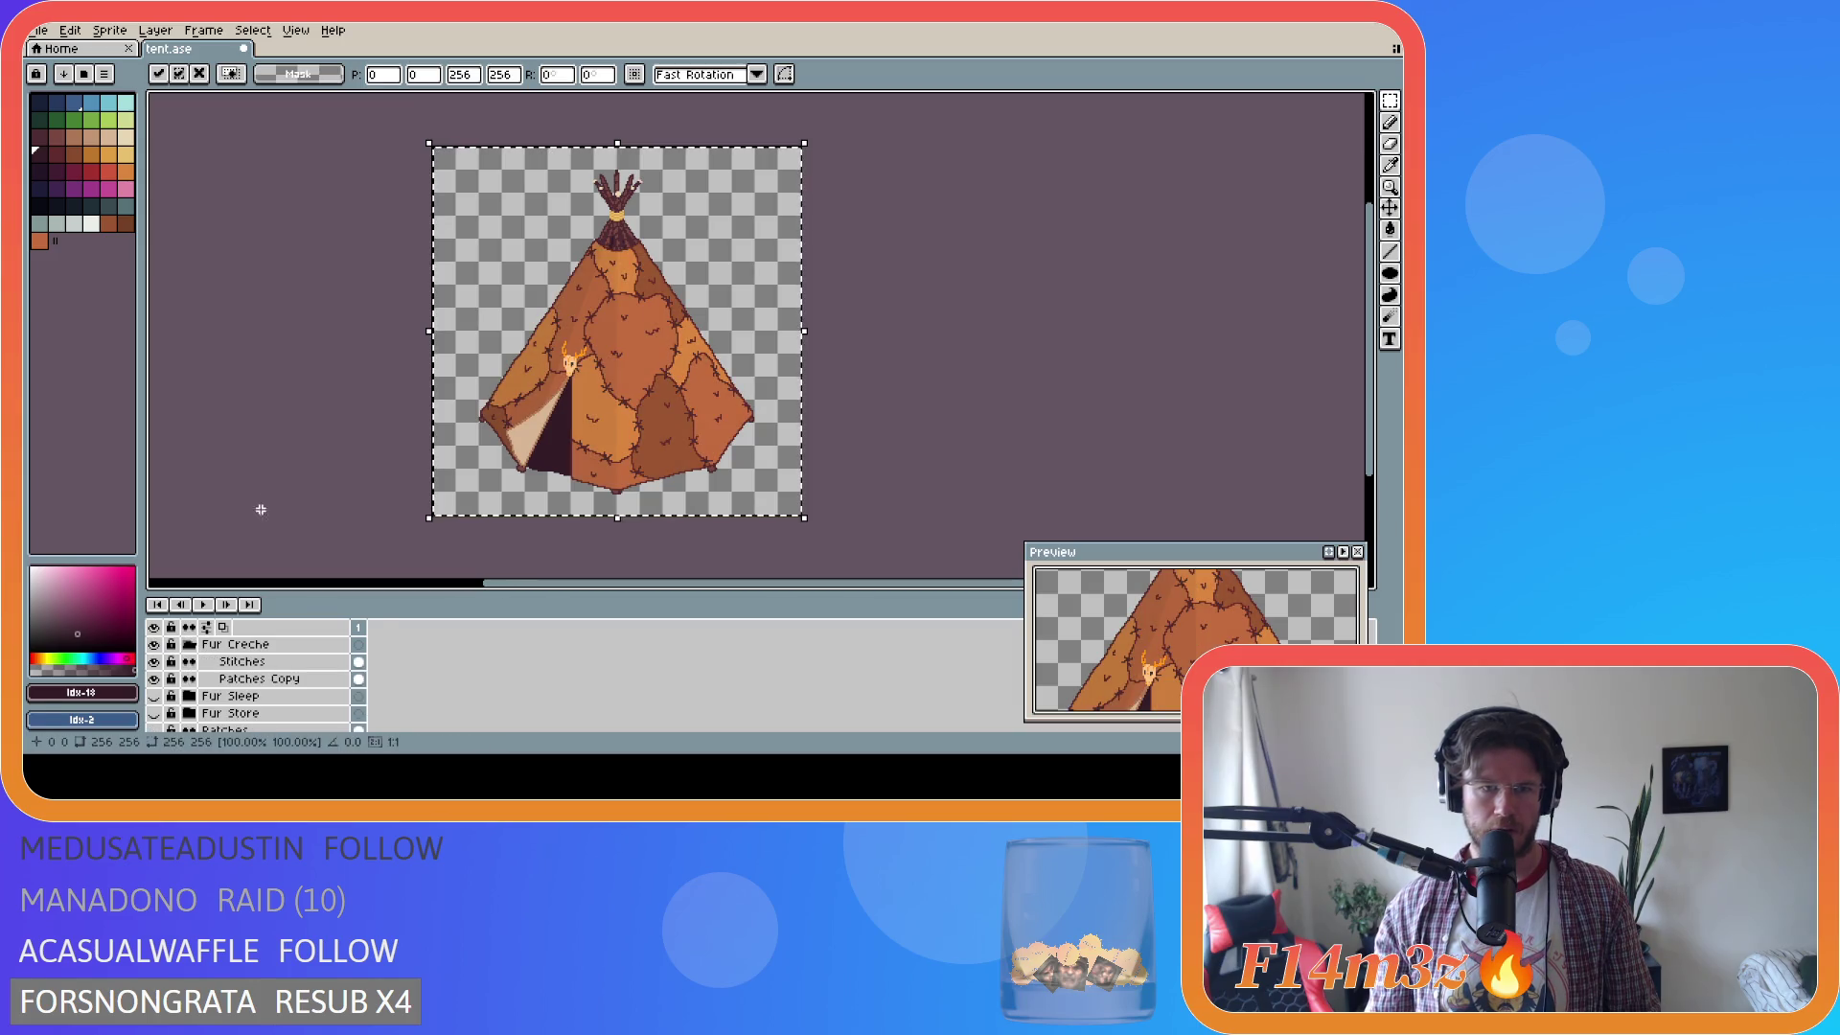
key("Return")
key("alt+Up")
key("alt+Up")
key("ctrl+t")
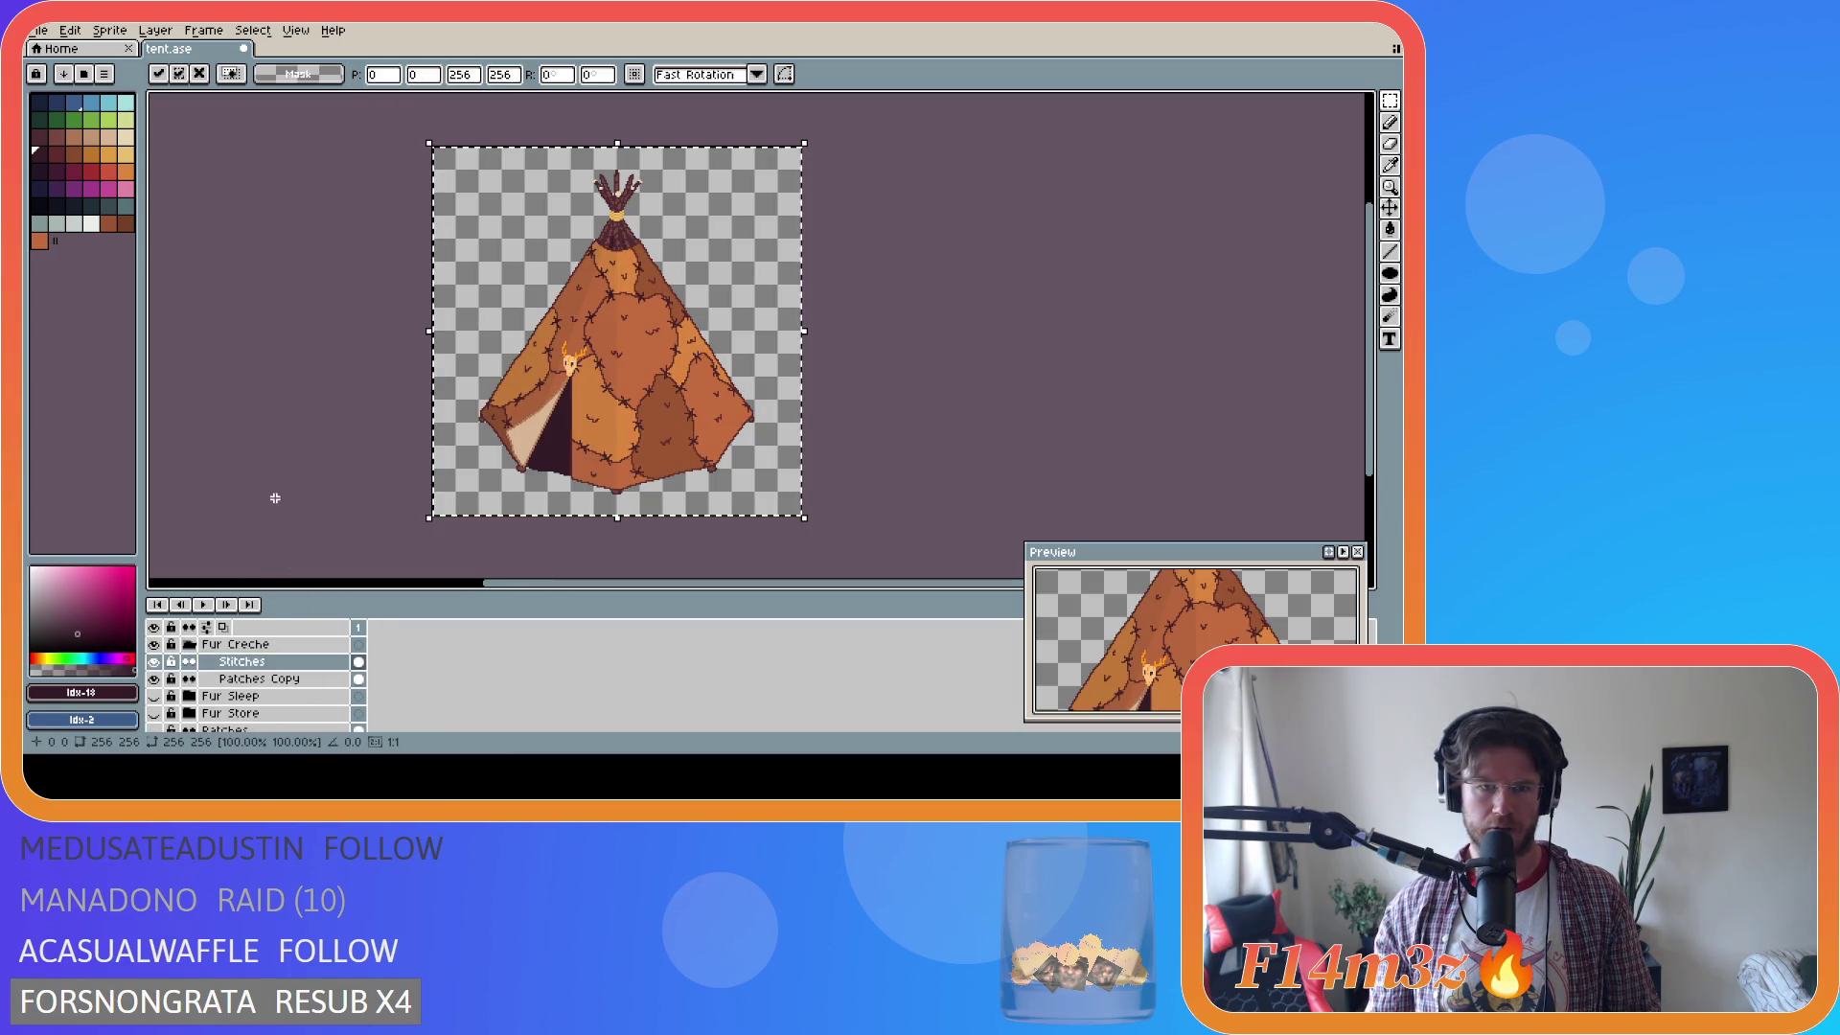
key("ctrl+s")
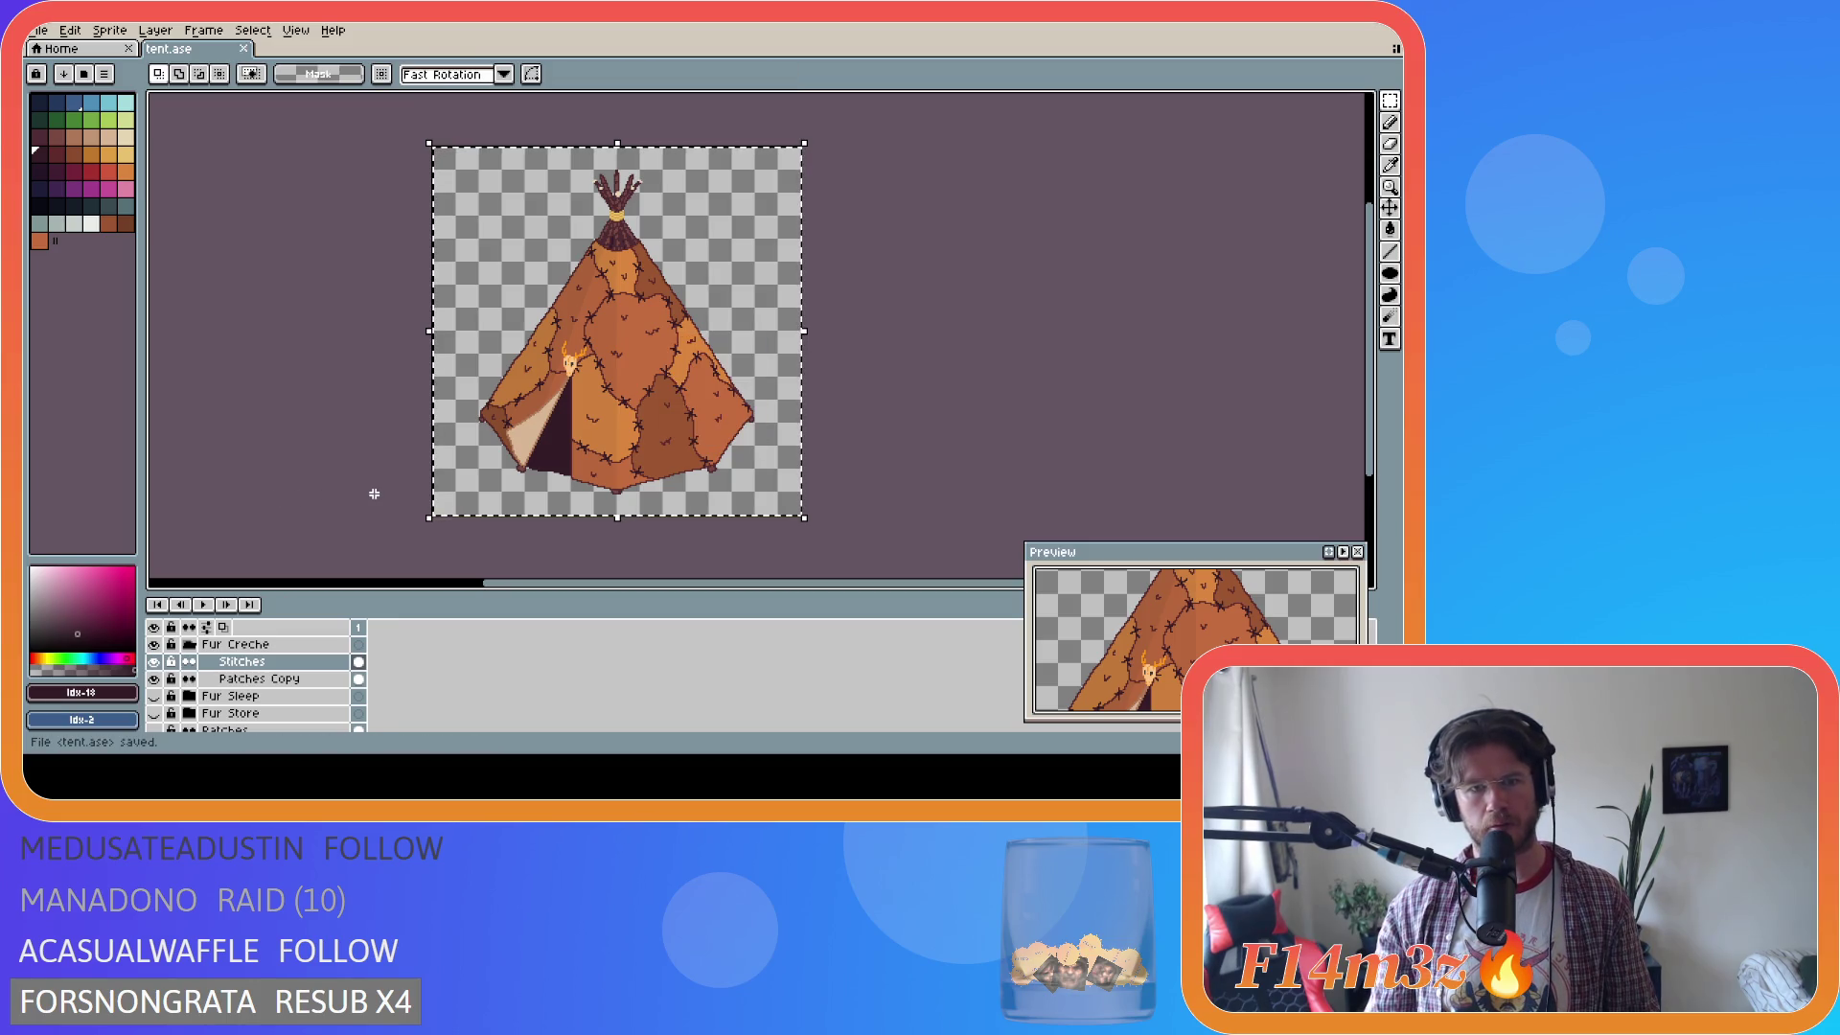
Compare the Fur Creche, Fur Sleep and Fur Store variants, settle on Fur Creche, and save again.
left_click(190, 645)
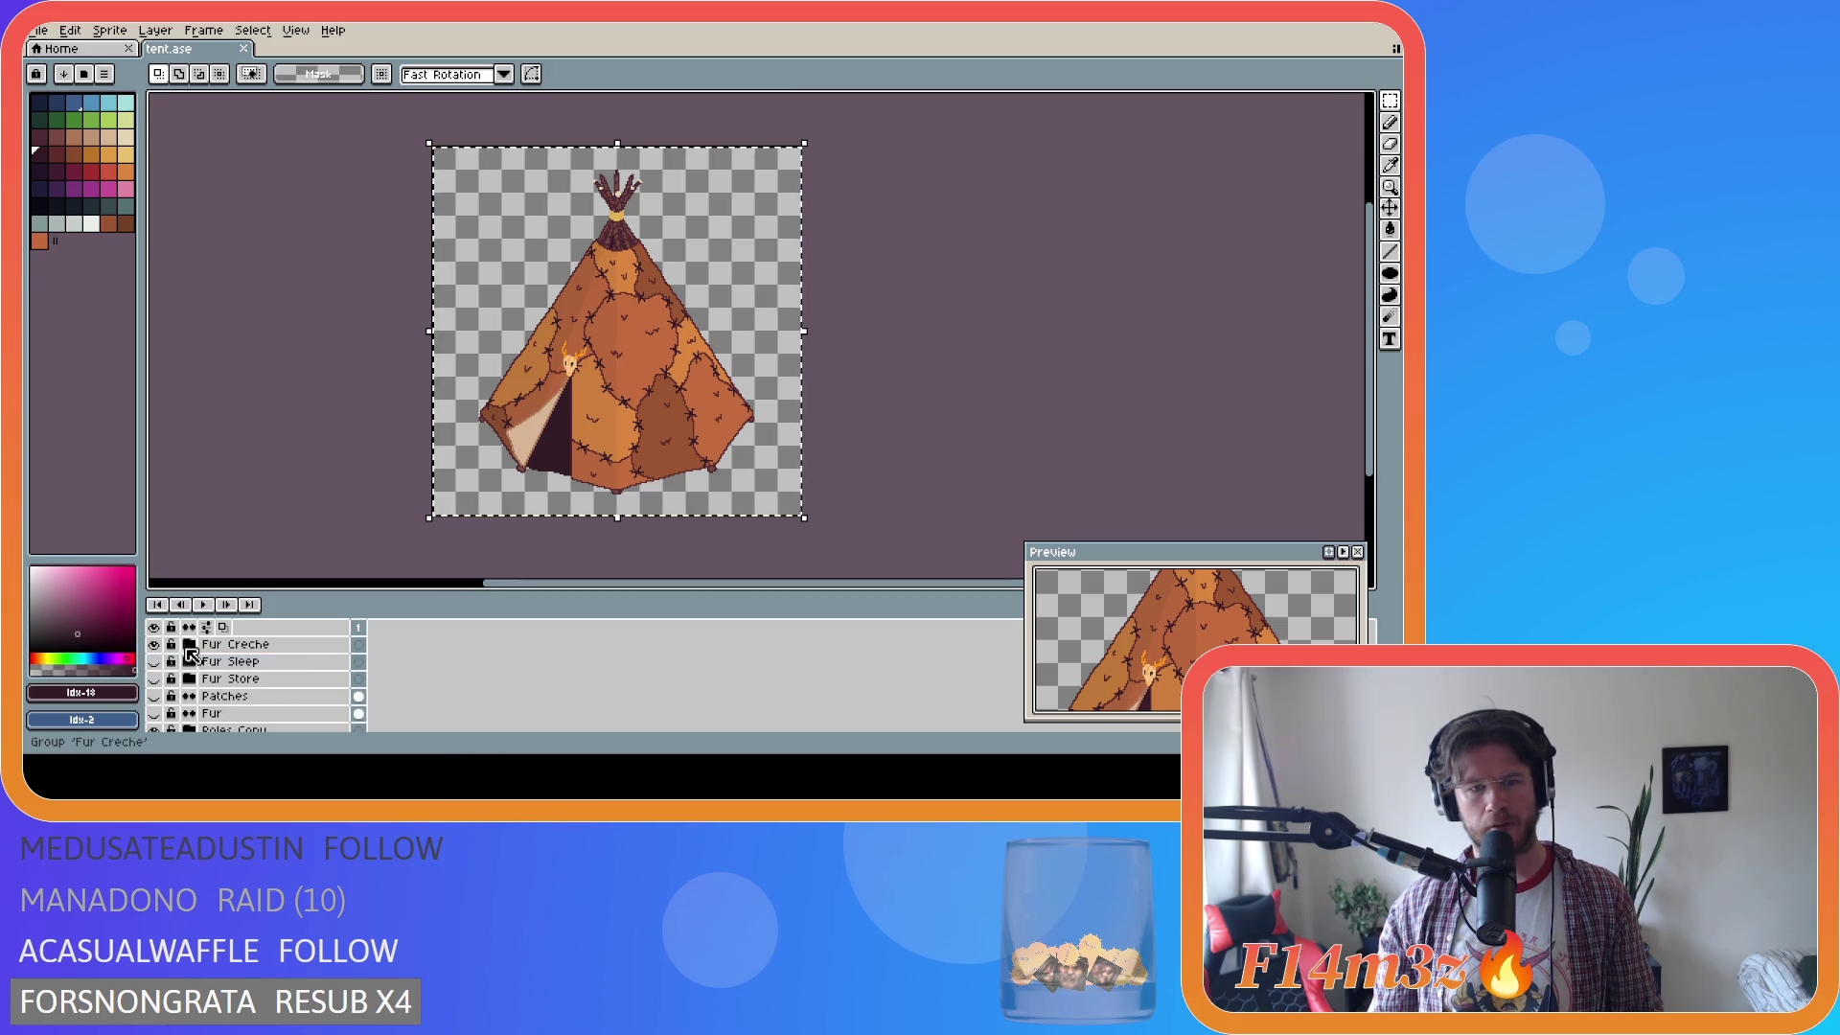
left_click(156, 645)
left_click(155, 679)
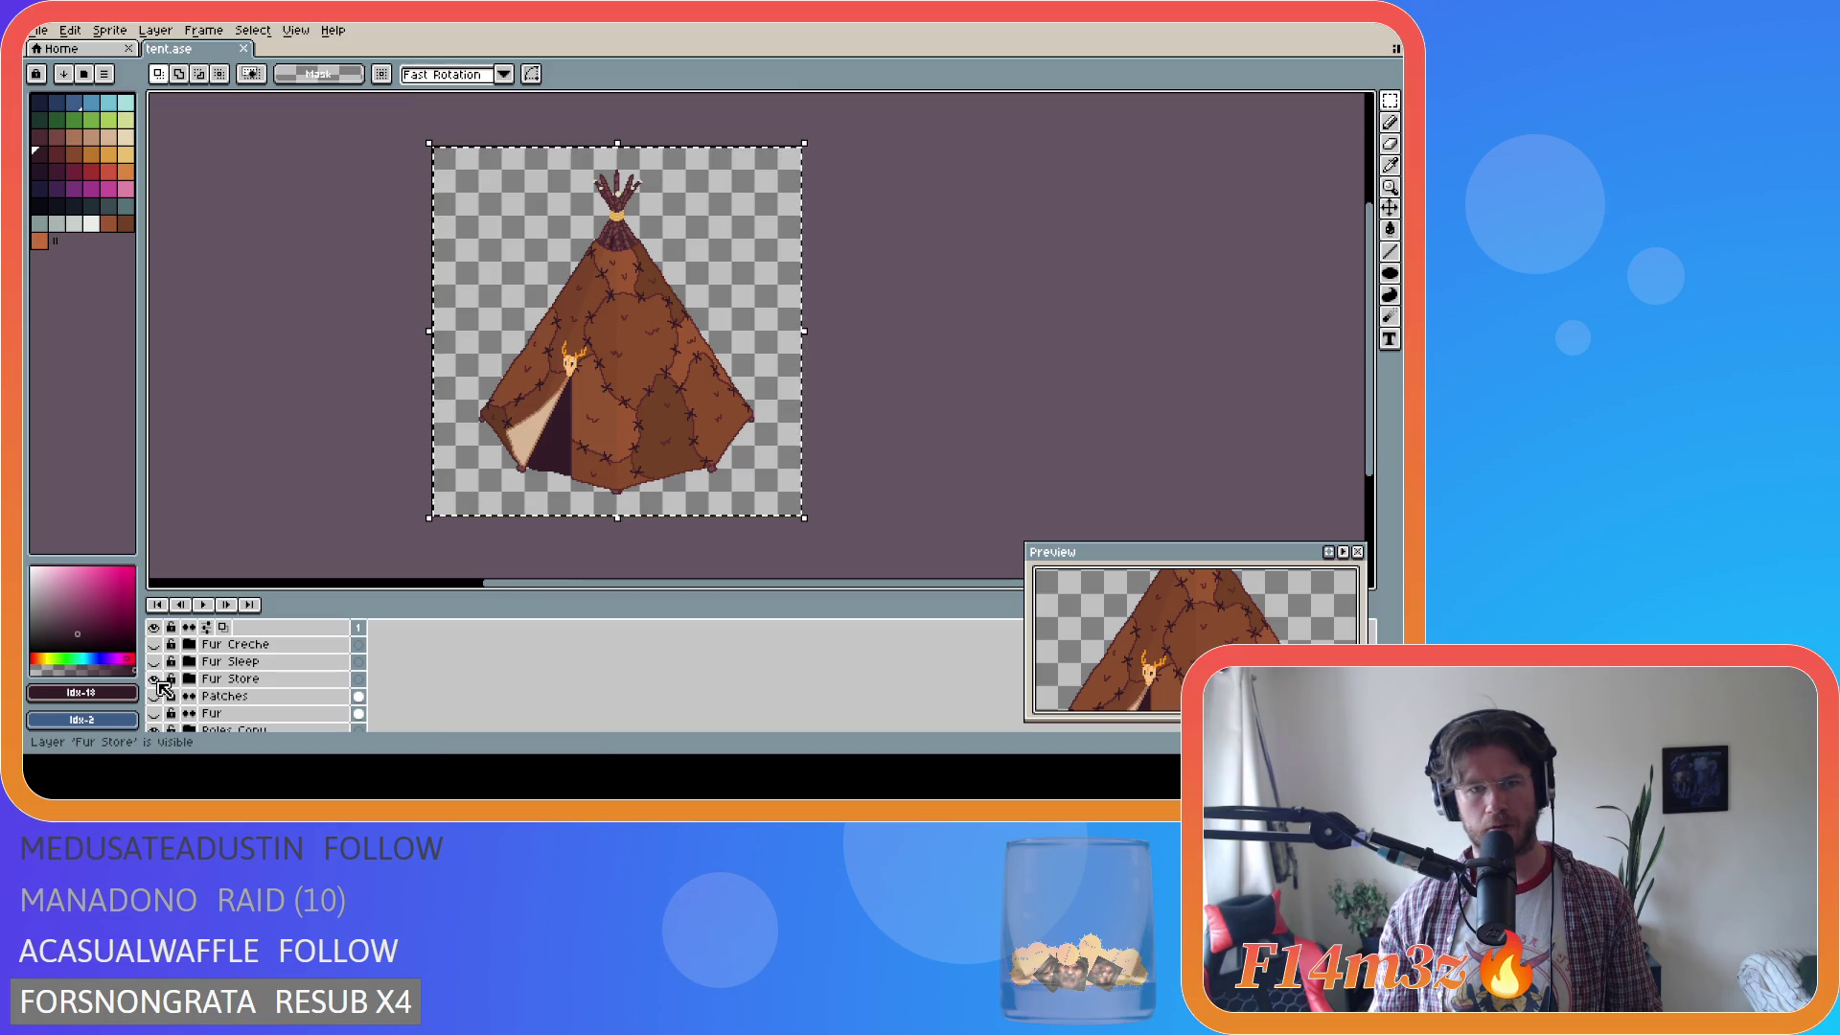
left_click(155, 662)
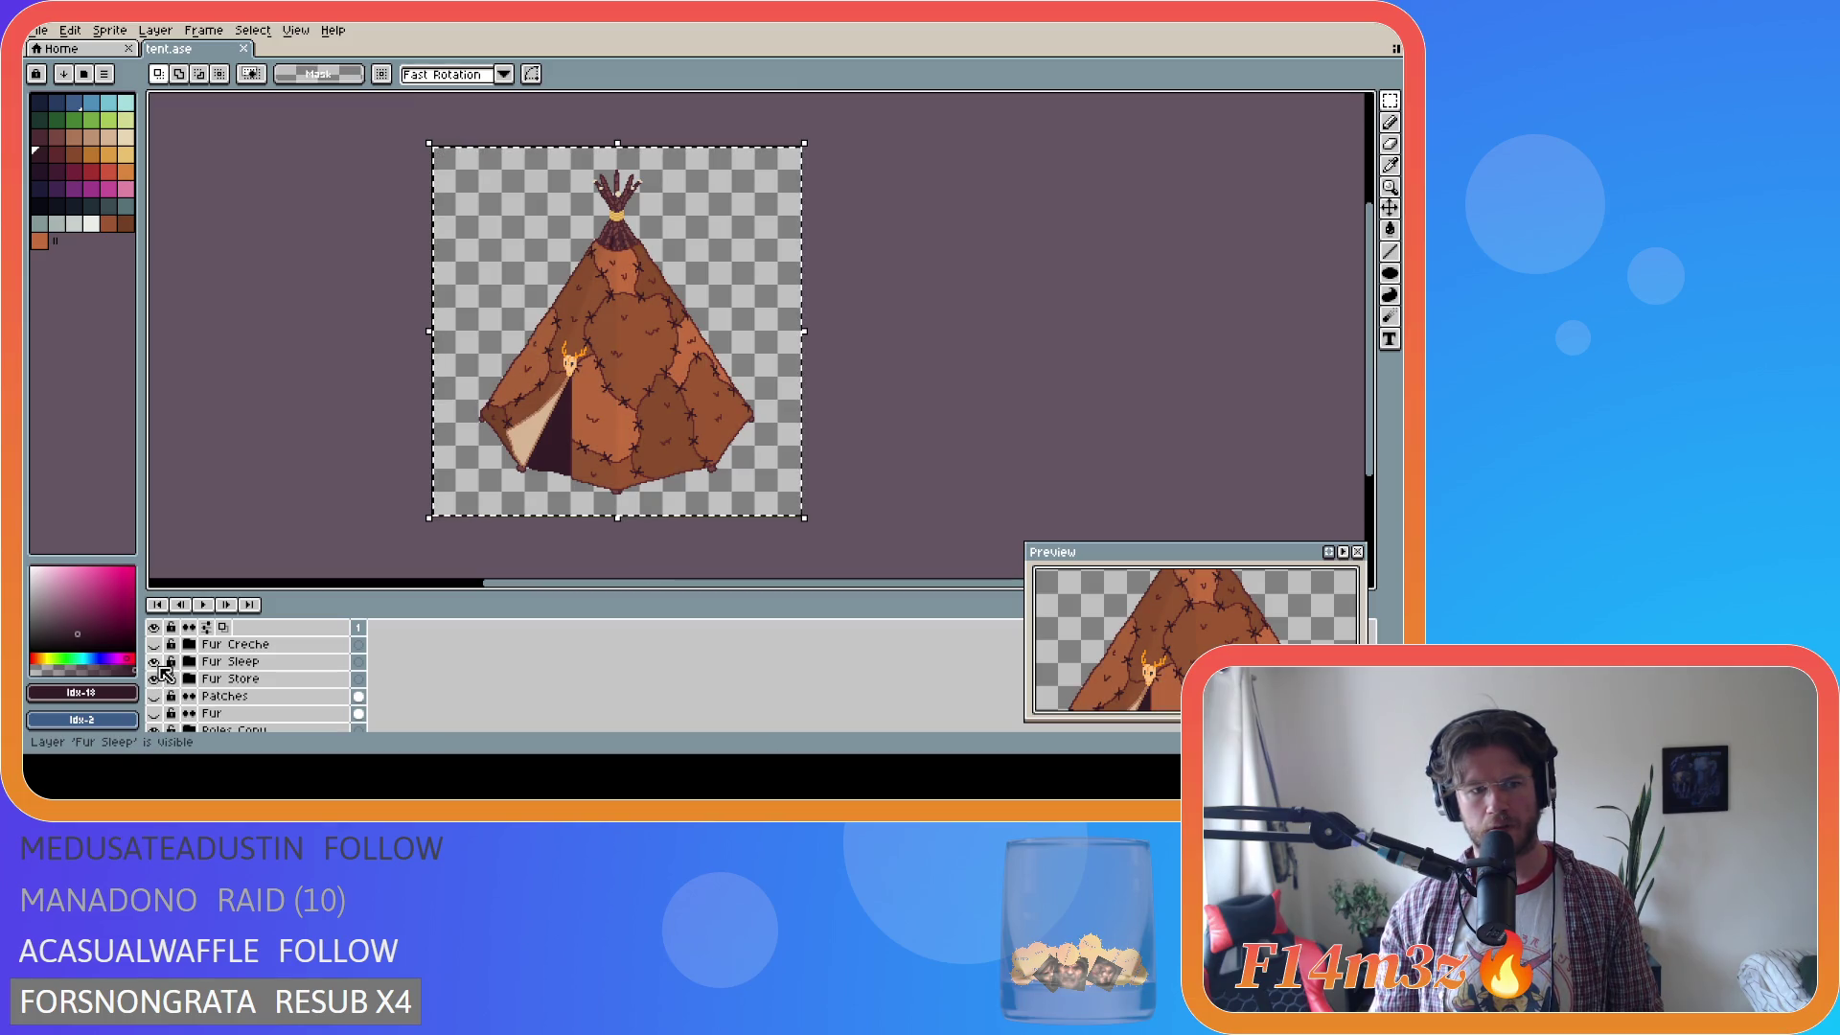
left_click(156, 645)
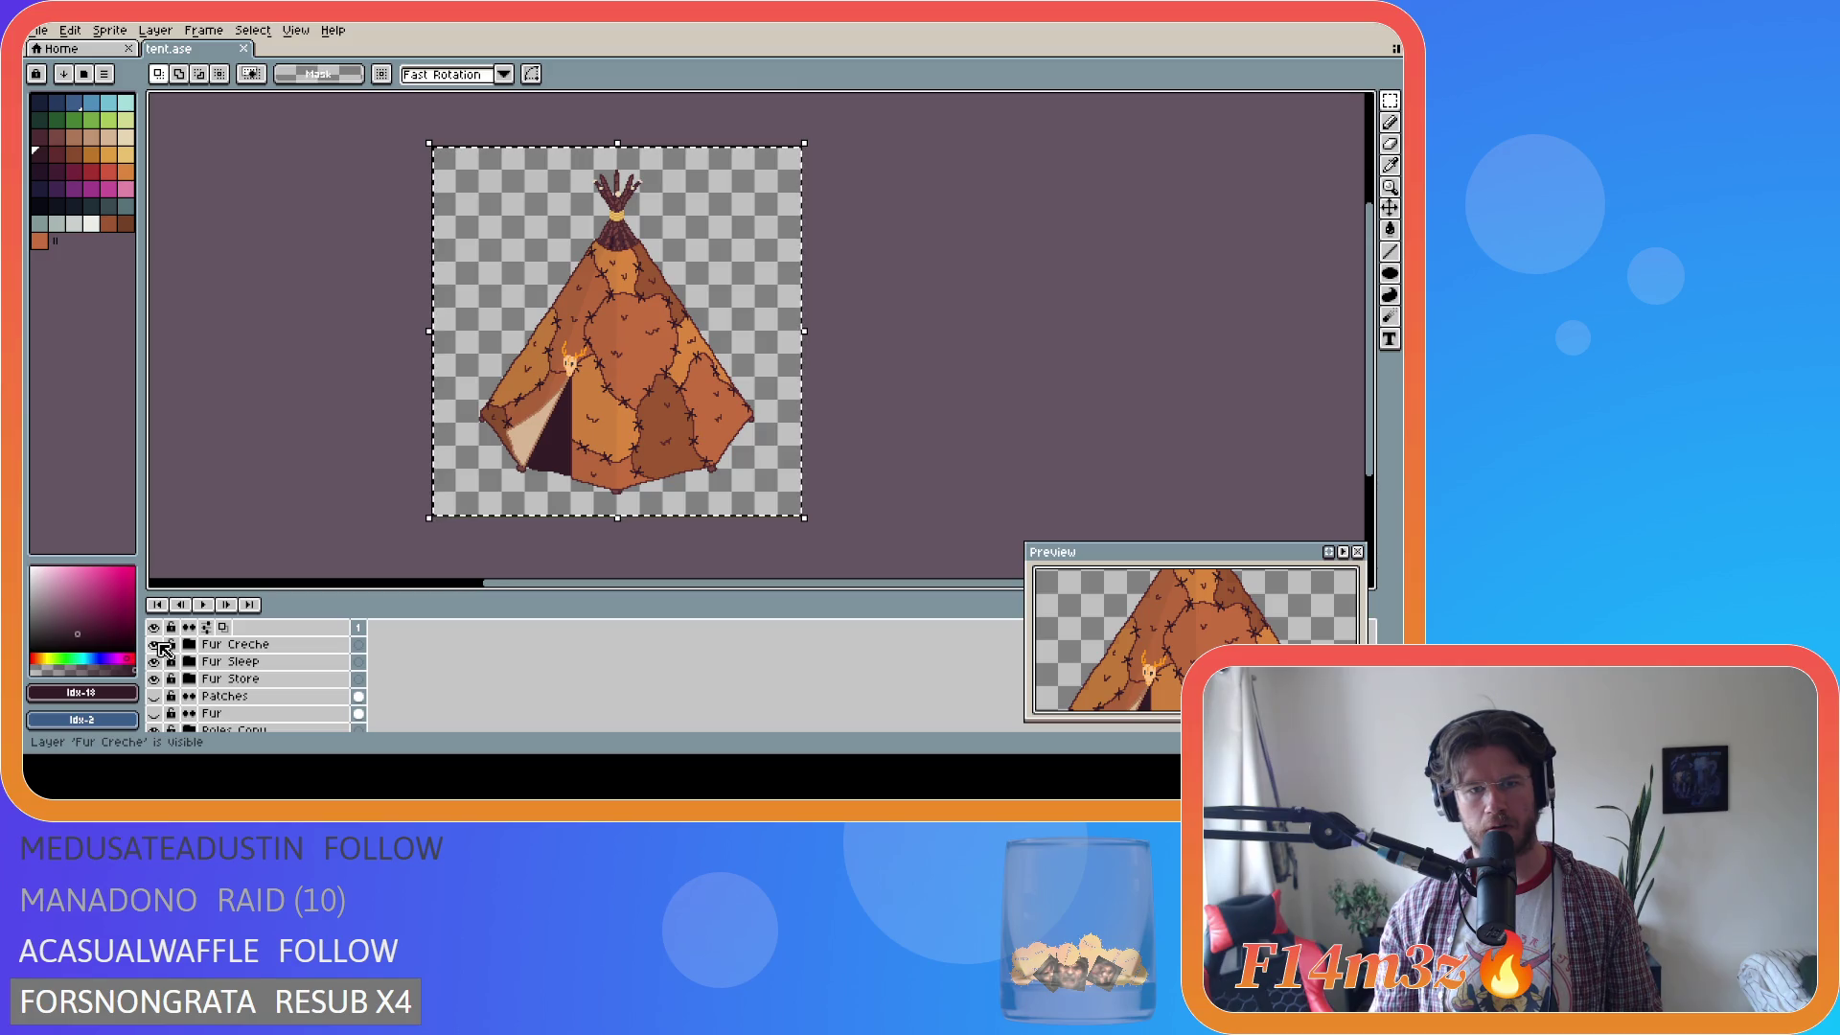
left_click(155, 645)
left_click(155, 662)
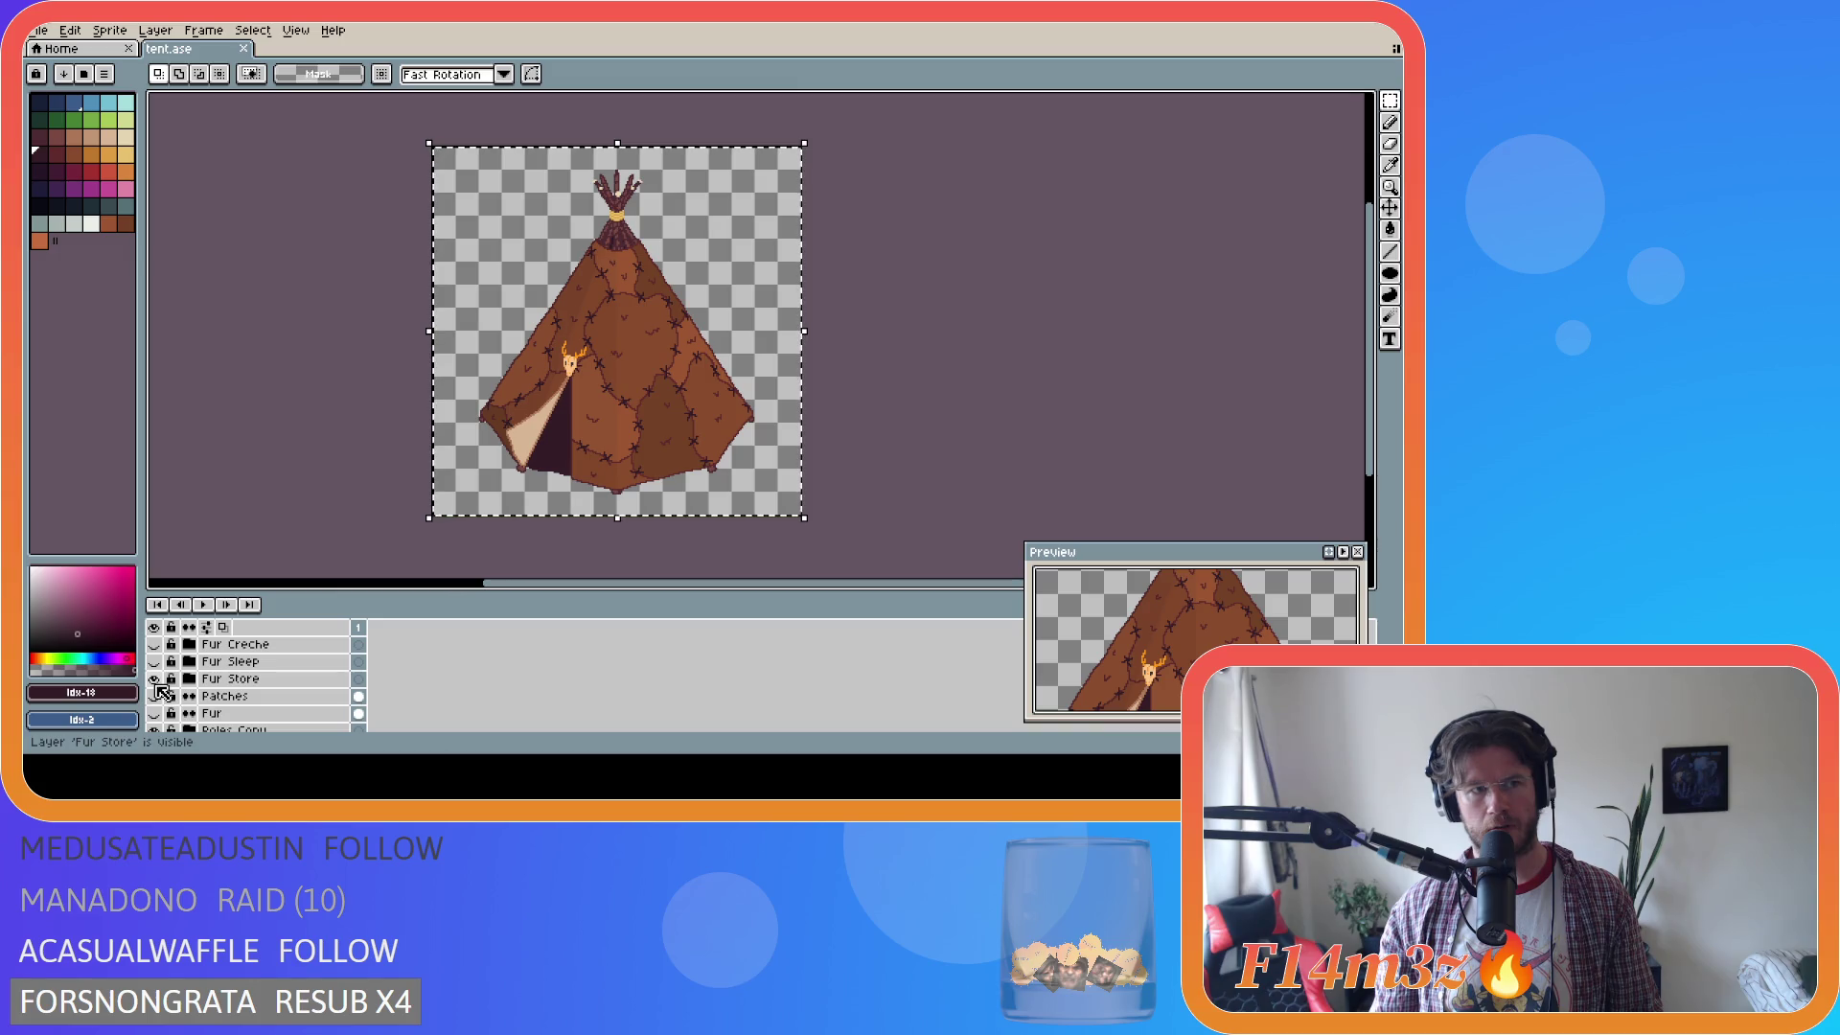
left_click(154, 678)
left_click(155, 680)
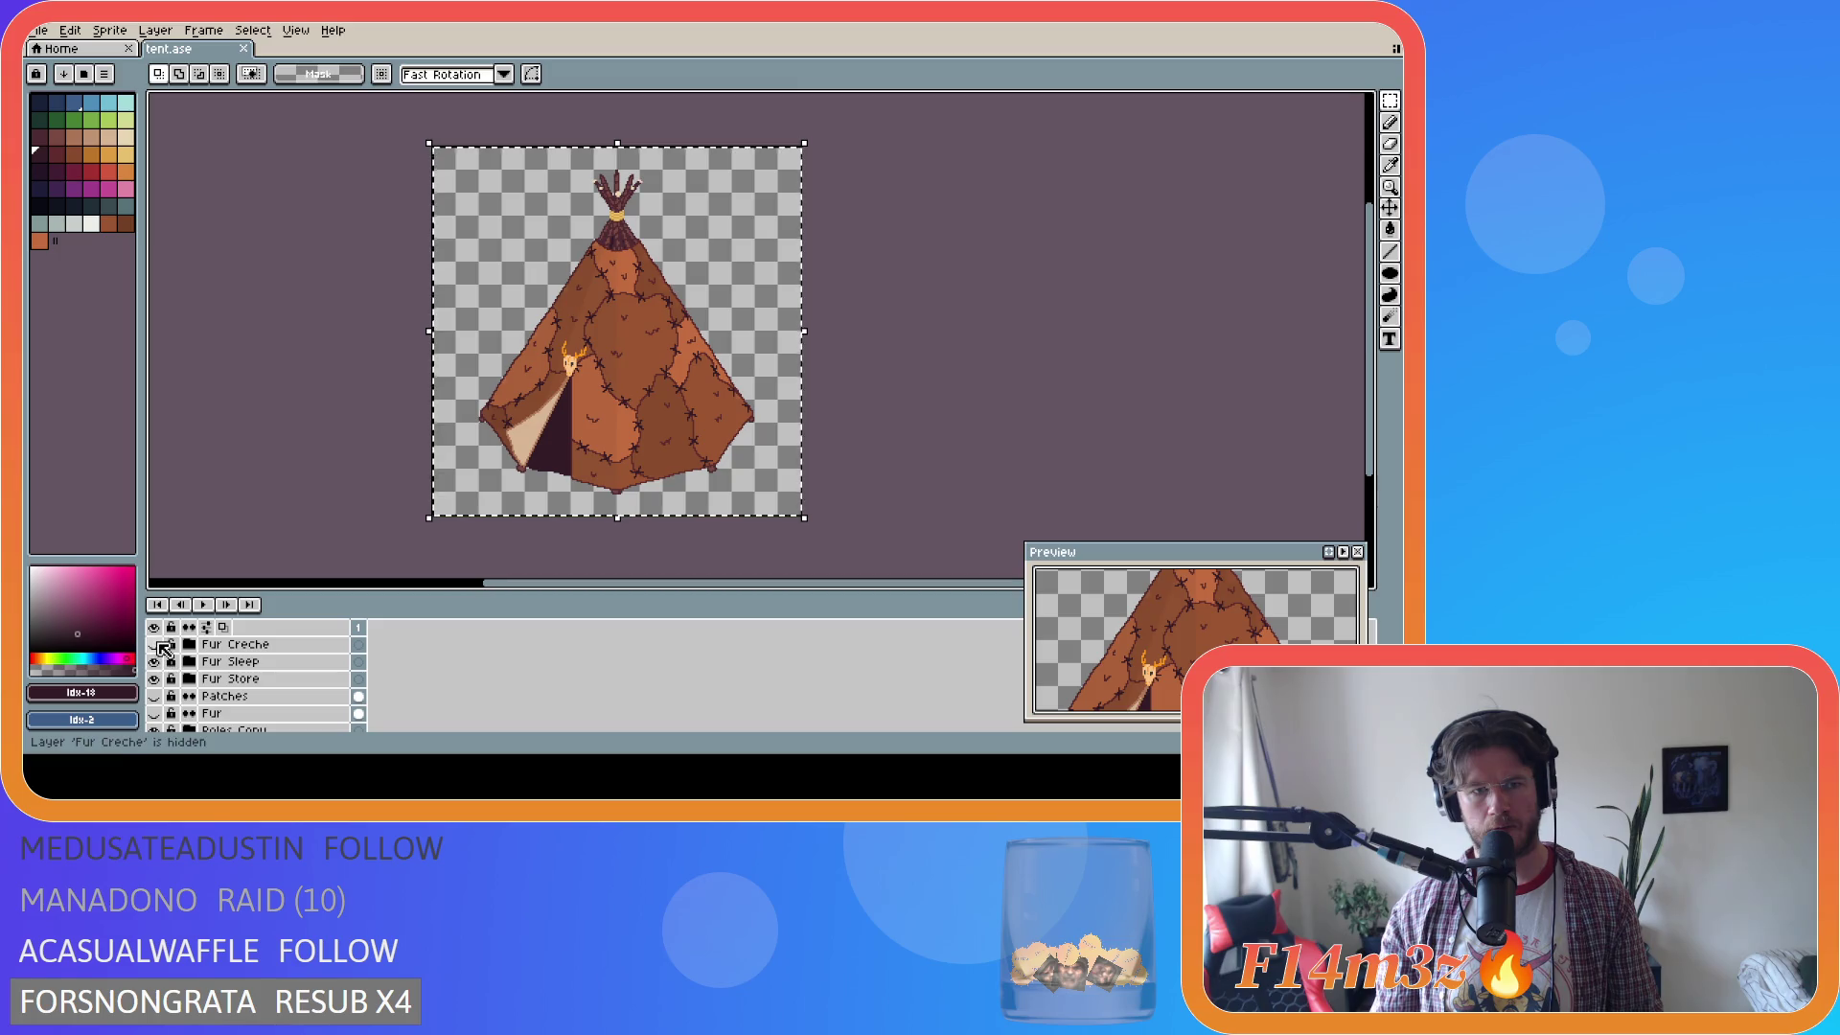
left_click(154, 645)
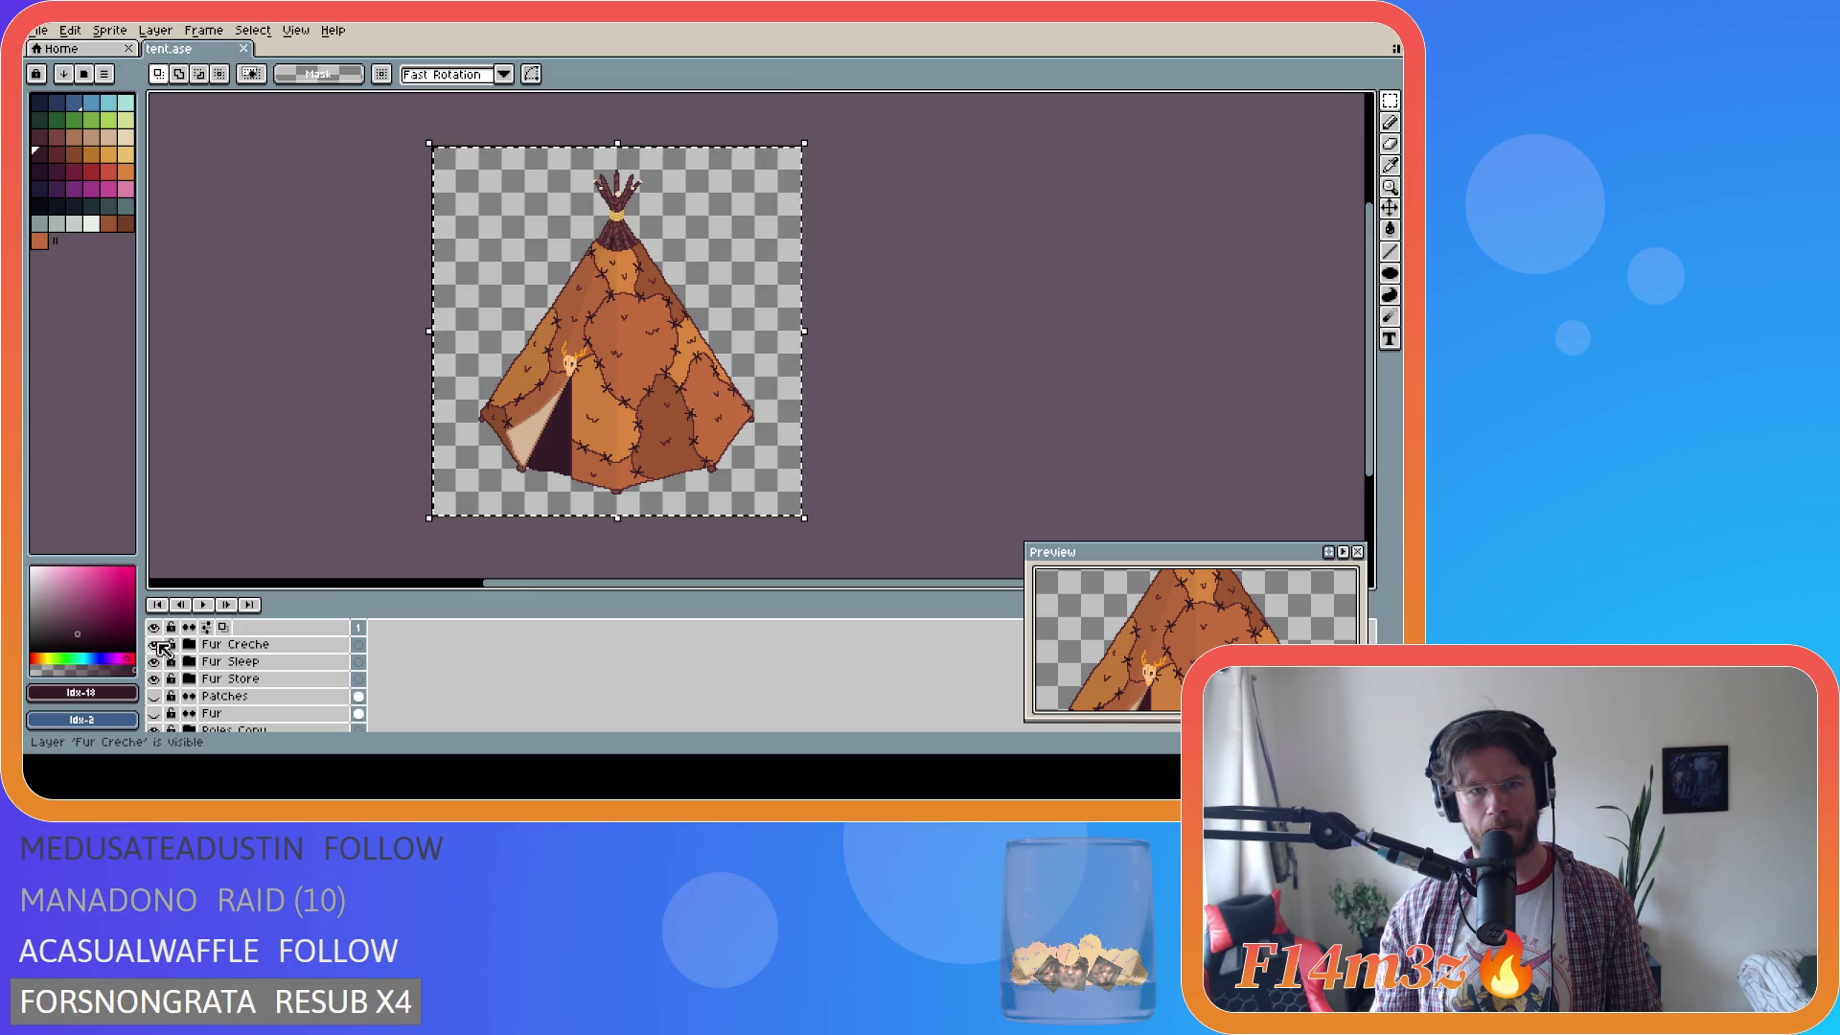
key("ctrl+s")
Recheck the Fur Sleep and Fur Creche layers and clear the selection around the sprite.
left_click(155, 645)
left_click(154, 662)
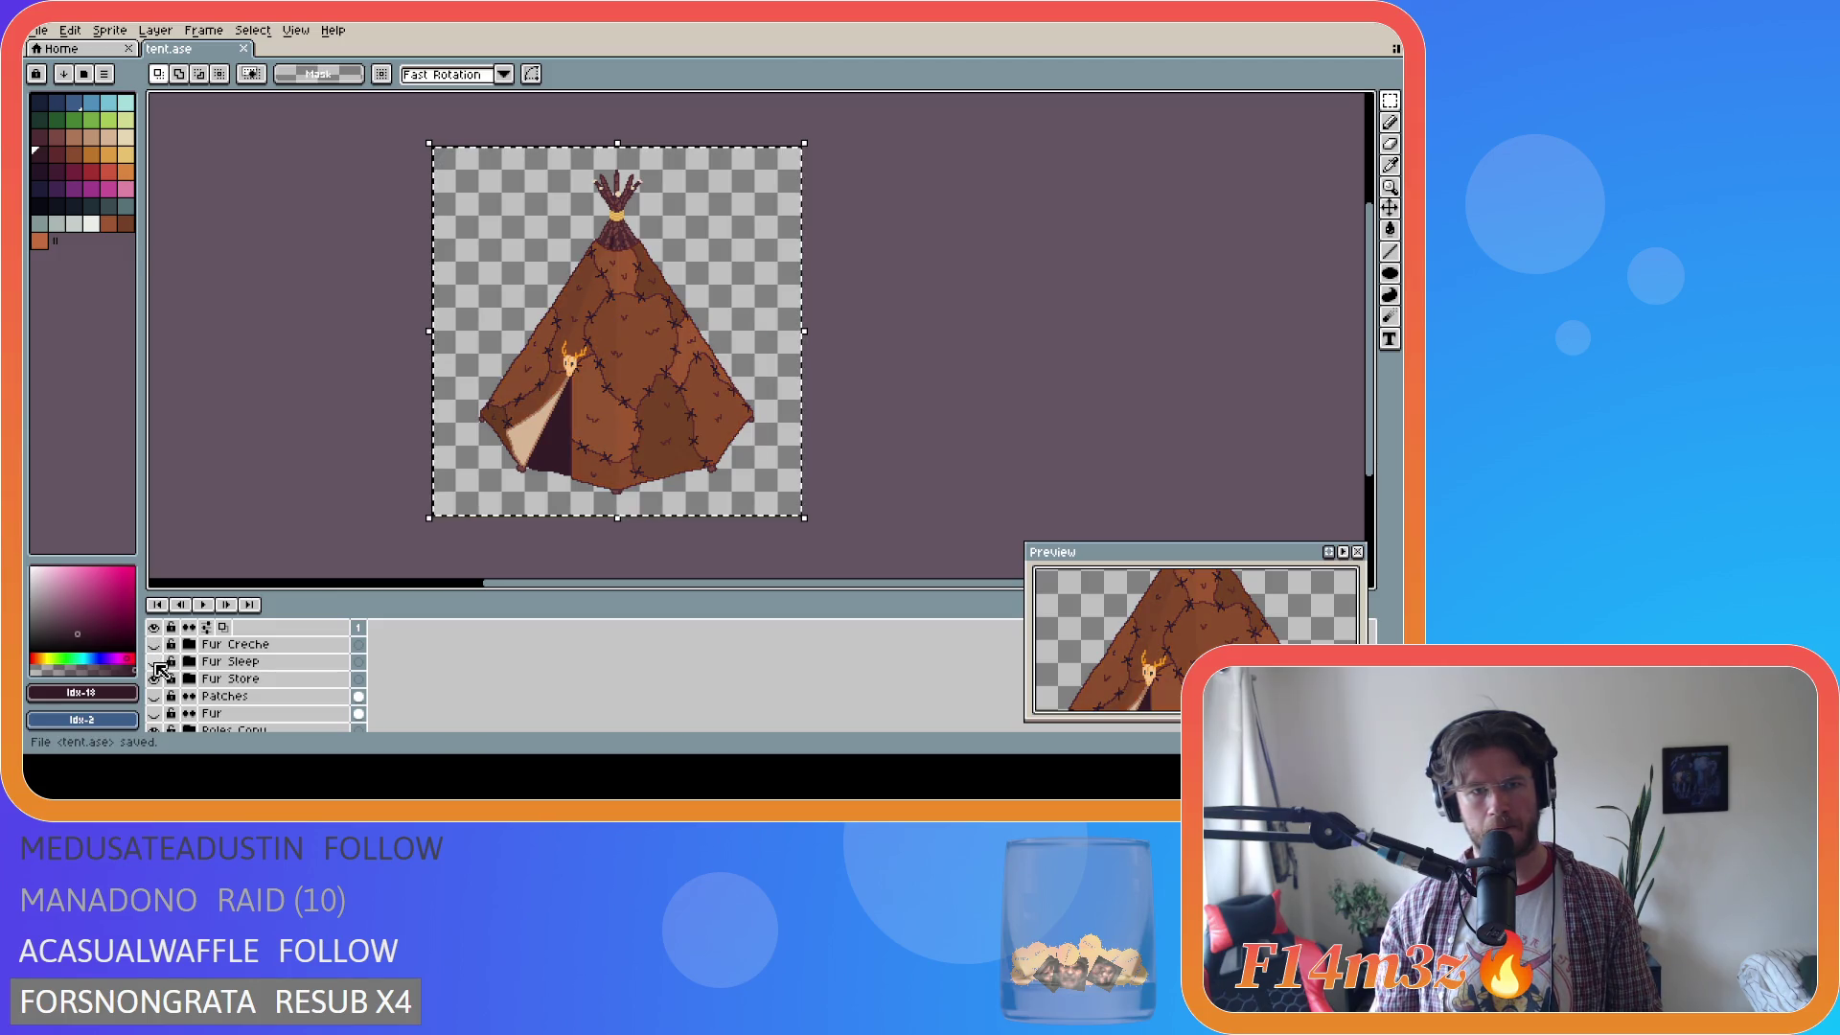
left_click(154, 662)
left_click(155, 645)
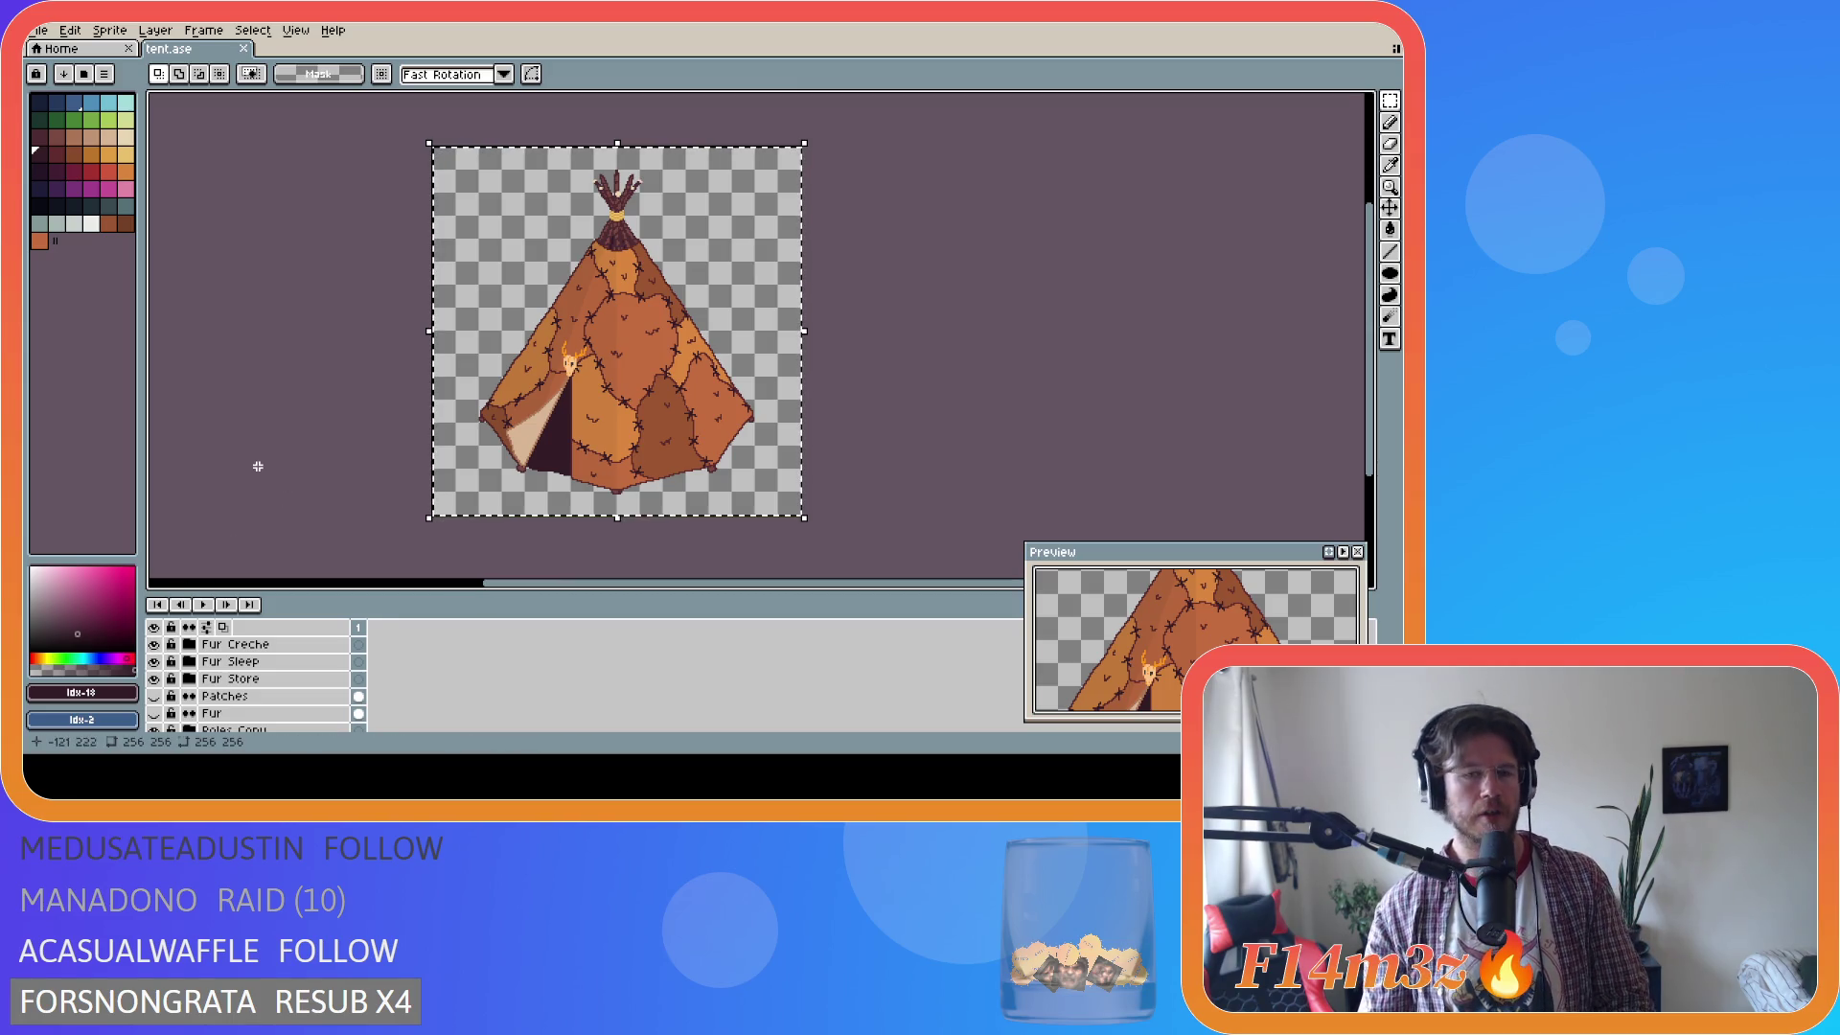
key("m")
left_click(299, 399)
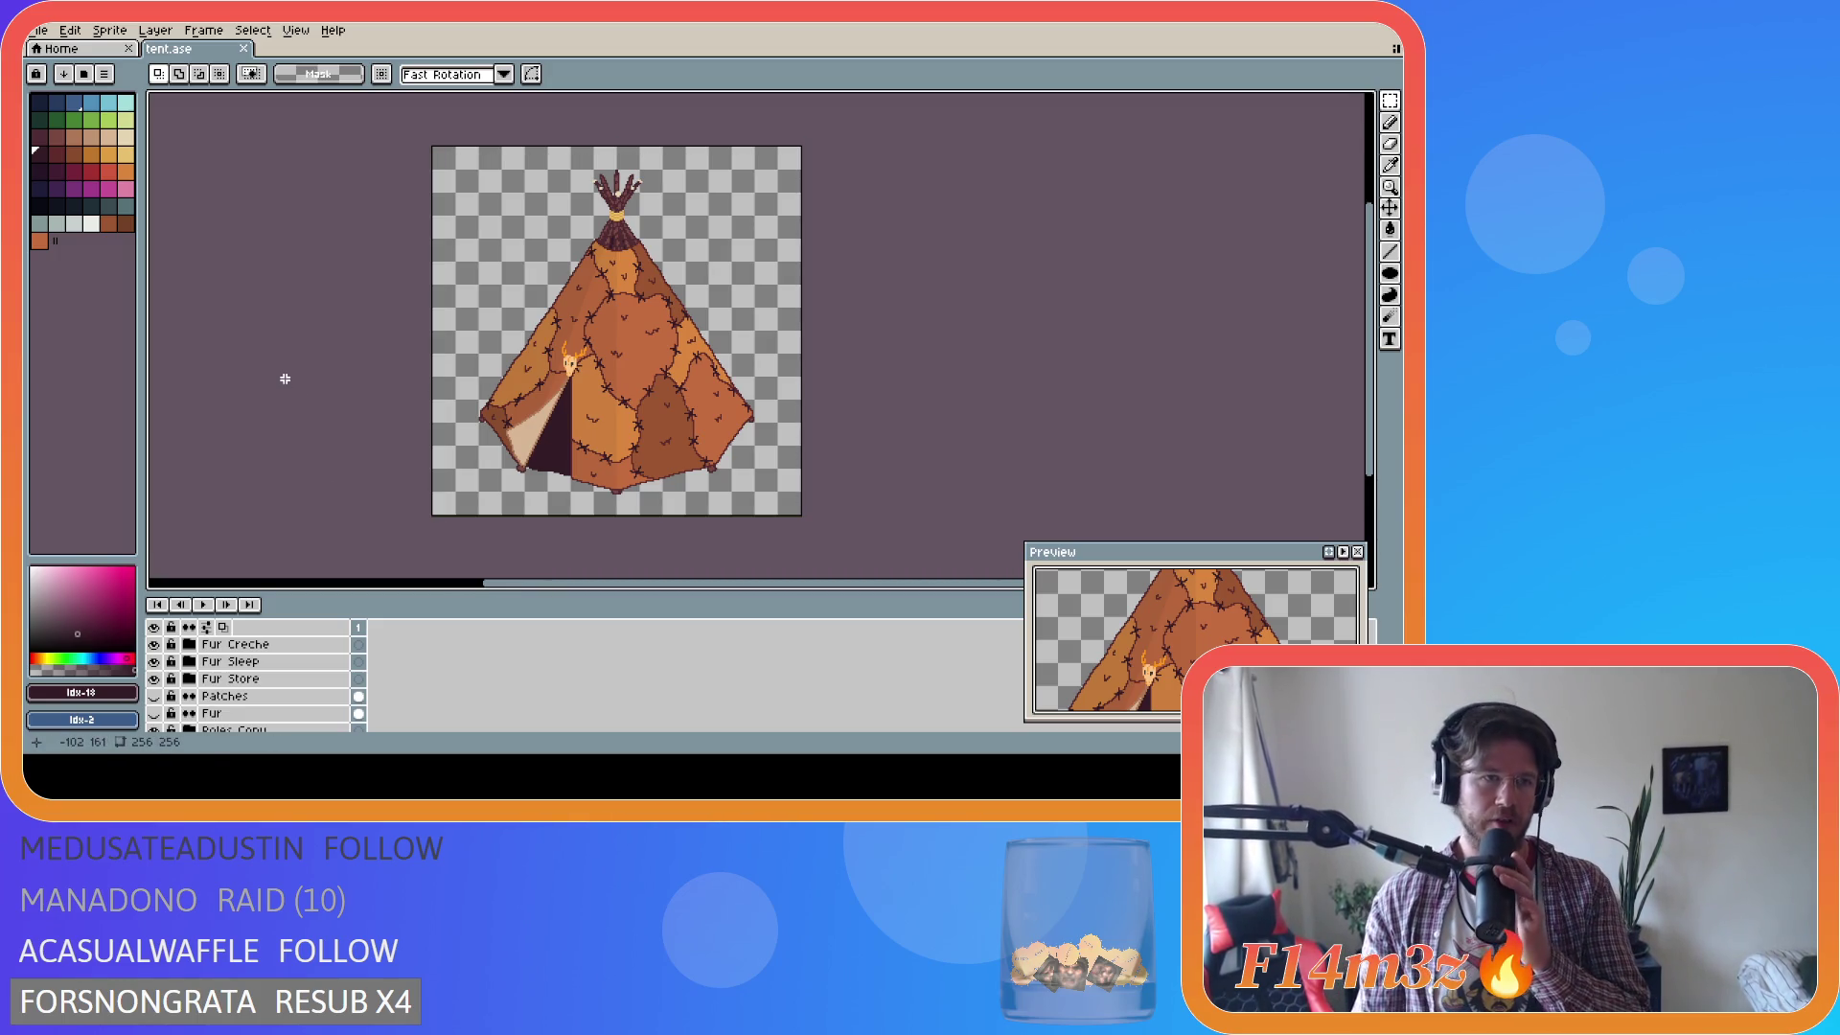
left_click(45, 32)
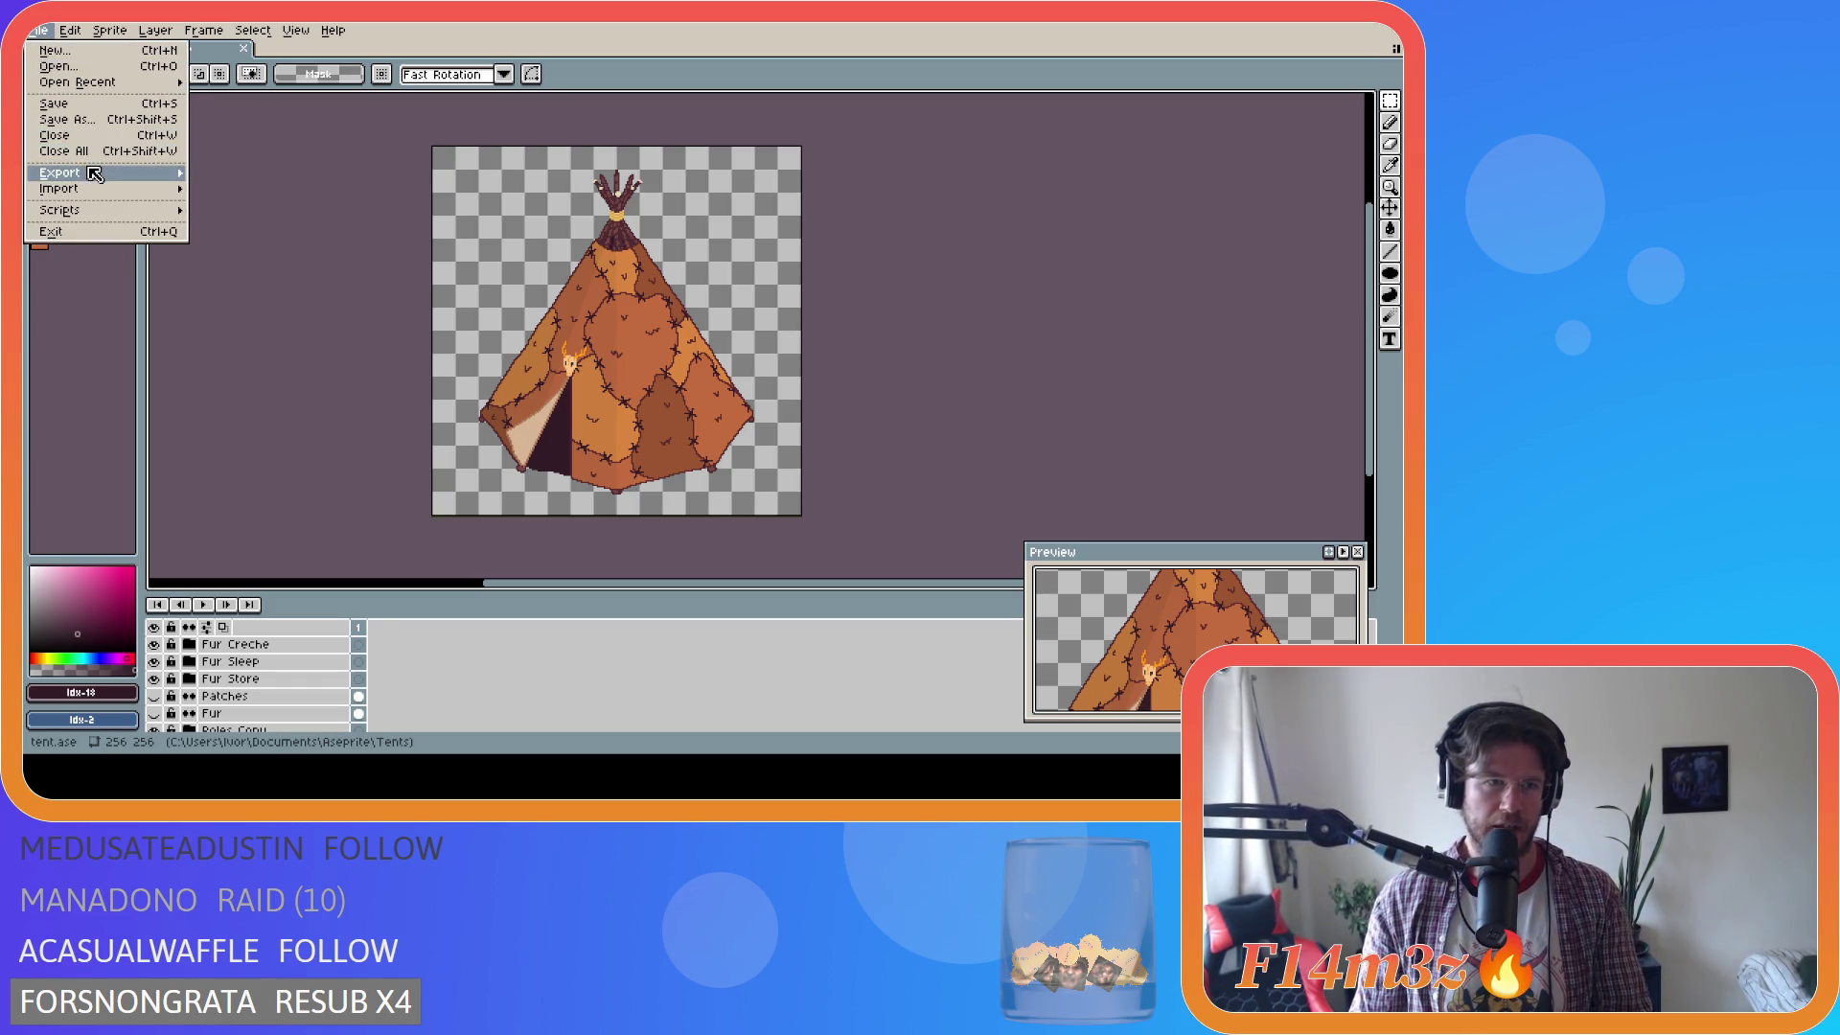
mouse_move(96, 177)
left_click(240, 173)
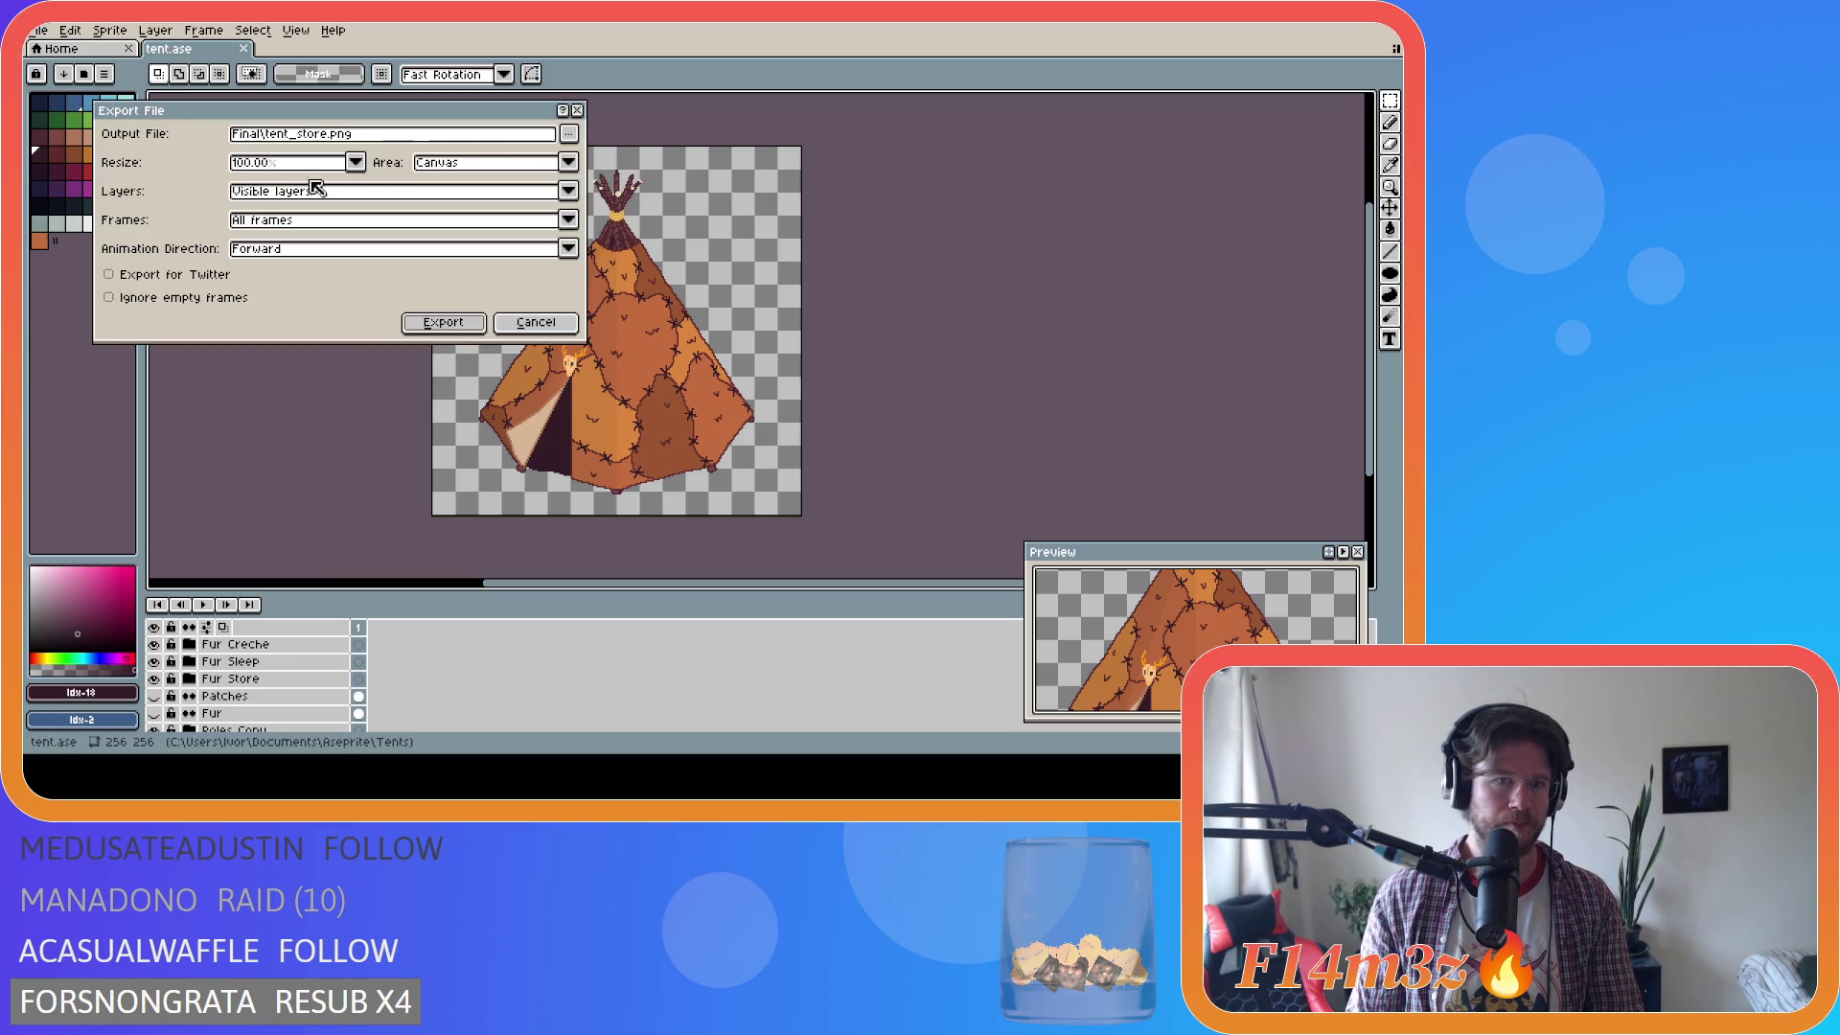
left_click(570, 135)
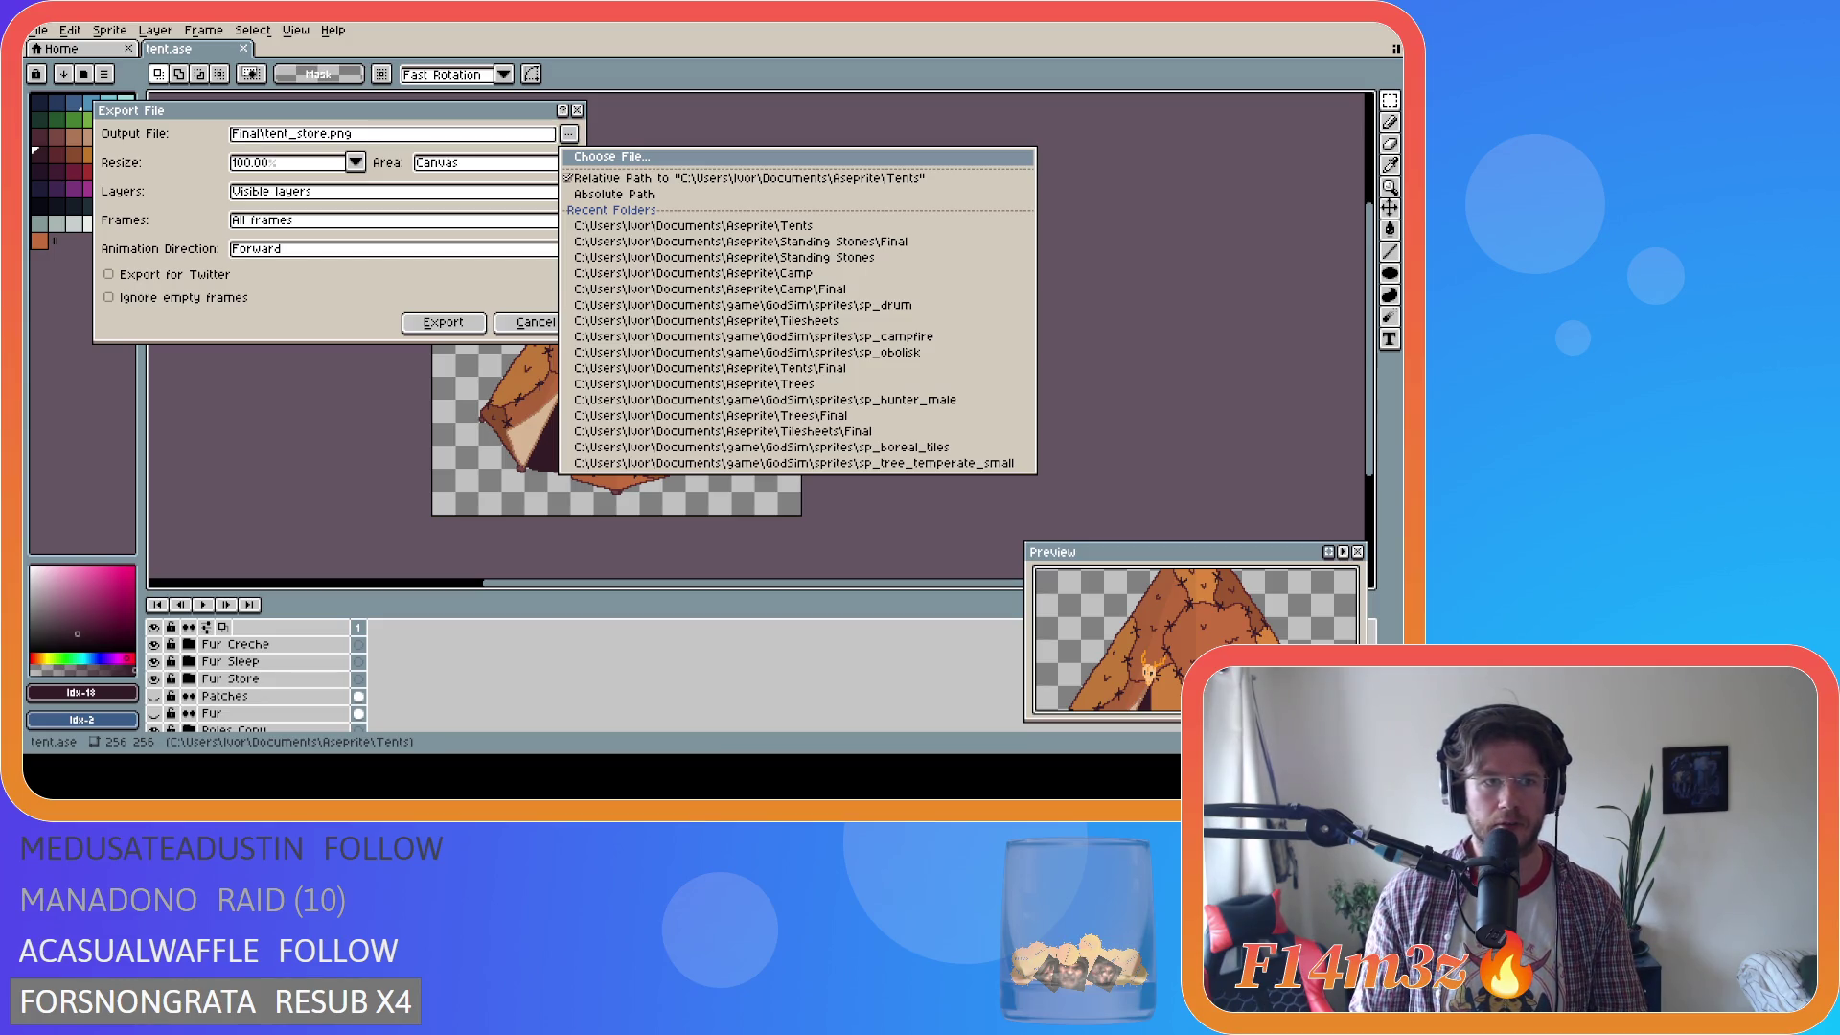
key("Escape")
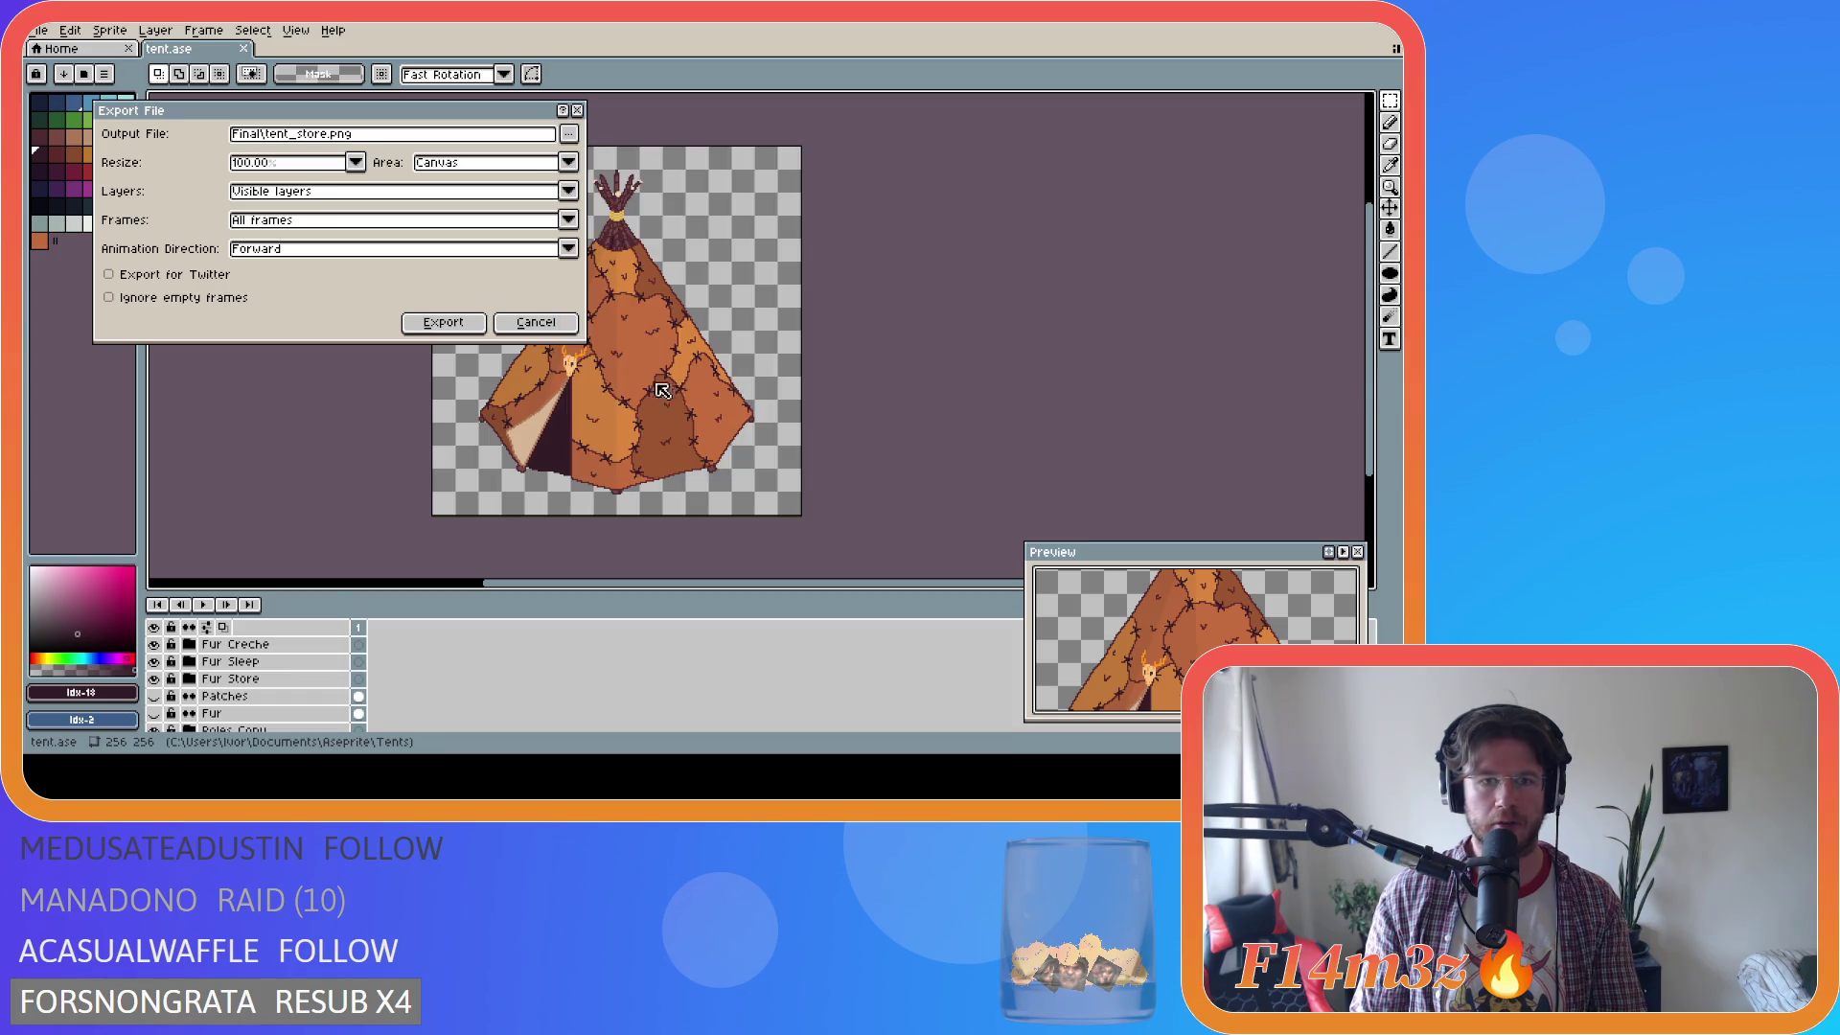
left_click(525, 325)
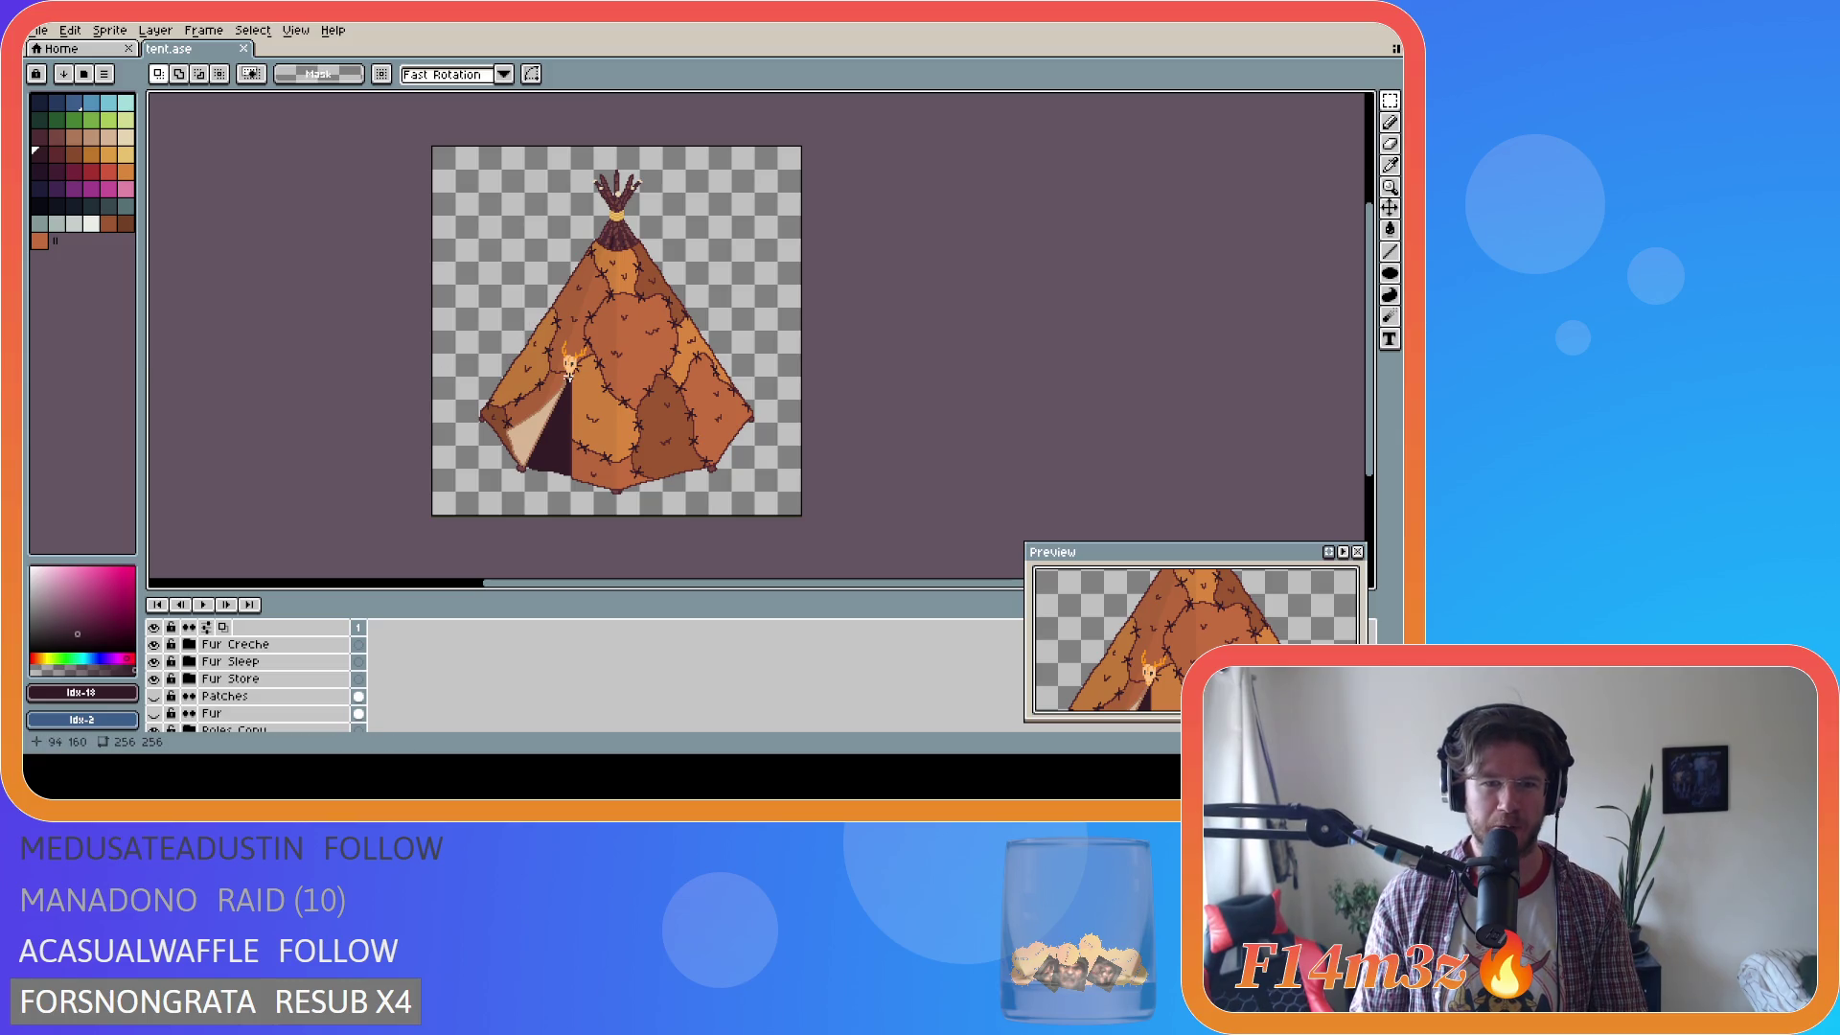
scroll(249, 699, "down", 5)
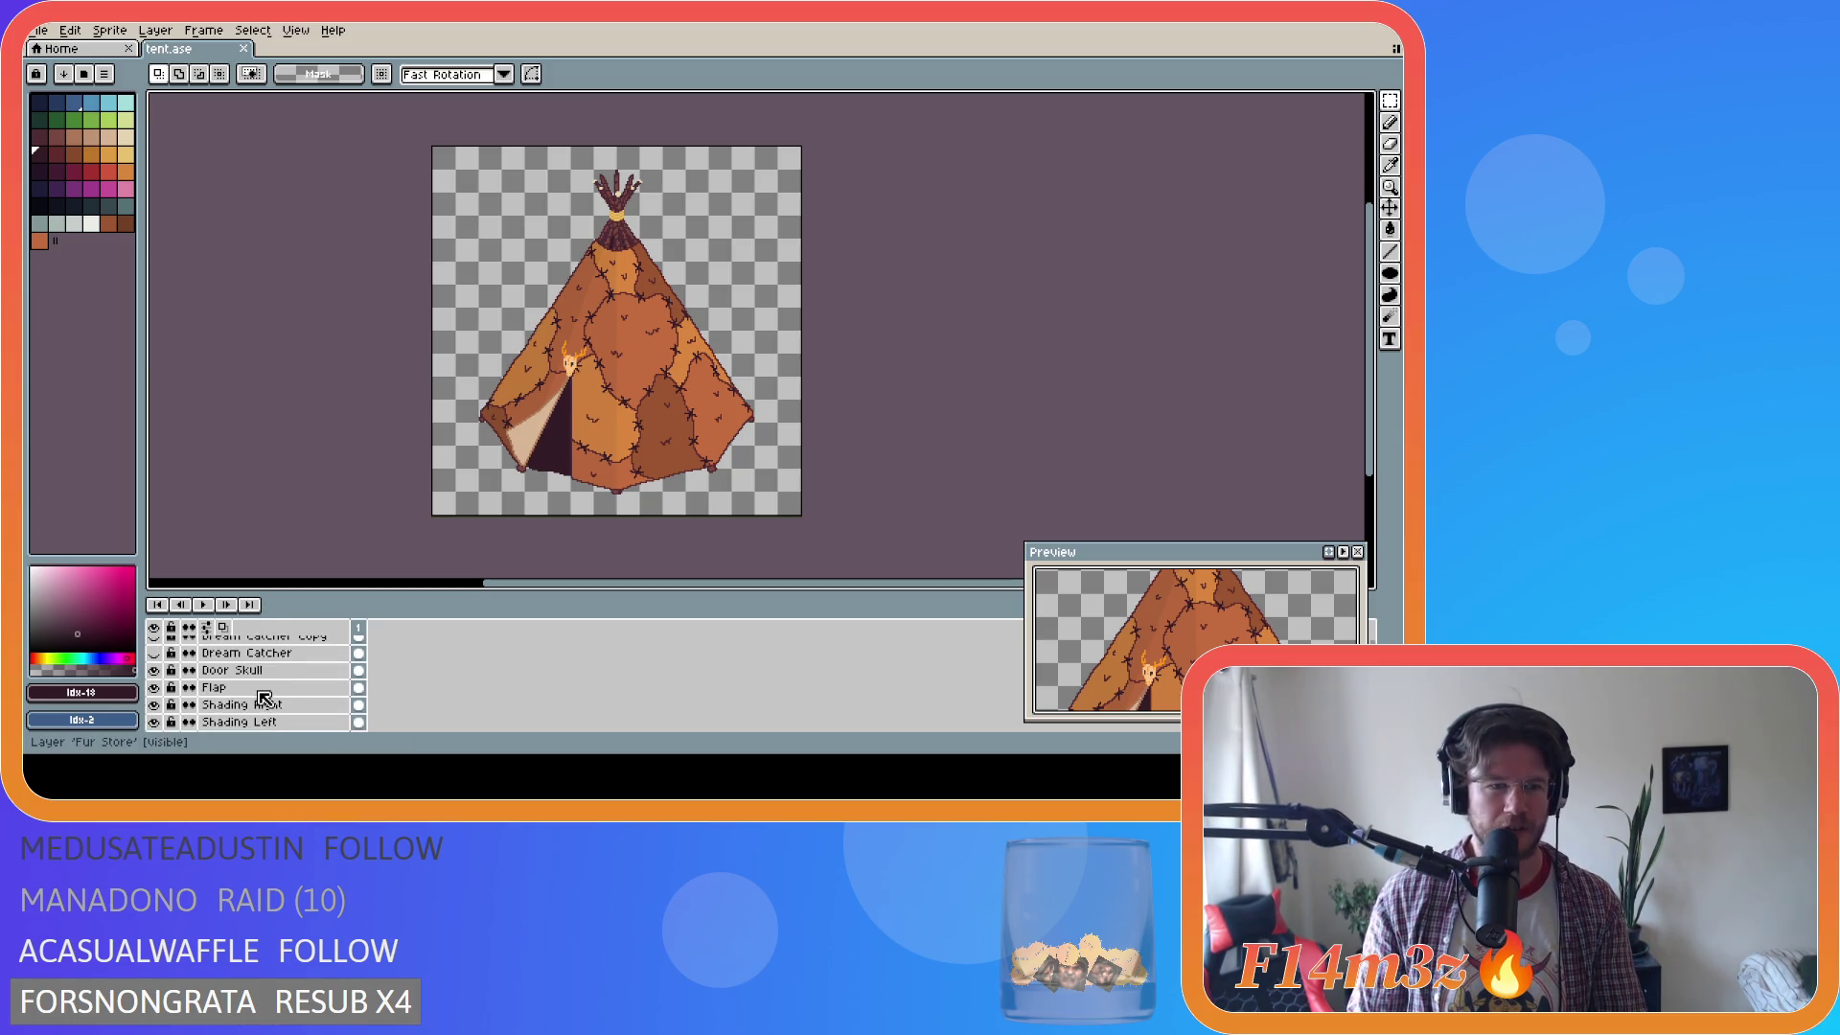
Expand the Fur Creche group and show the Nest layer on top of the tent.
scroll(265, 698, "up", 1)
scroll(268, 705, "down", 2)
scroll(275, 713, "up", 2)
scroll(275, 714, "down", 3)
scroll(231, 698, "down", 3)
left_click(191, 645)
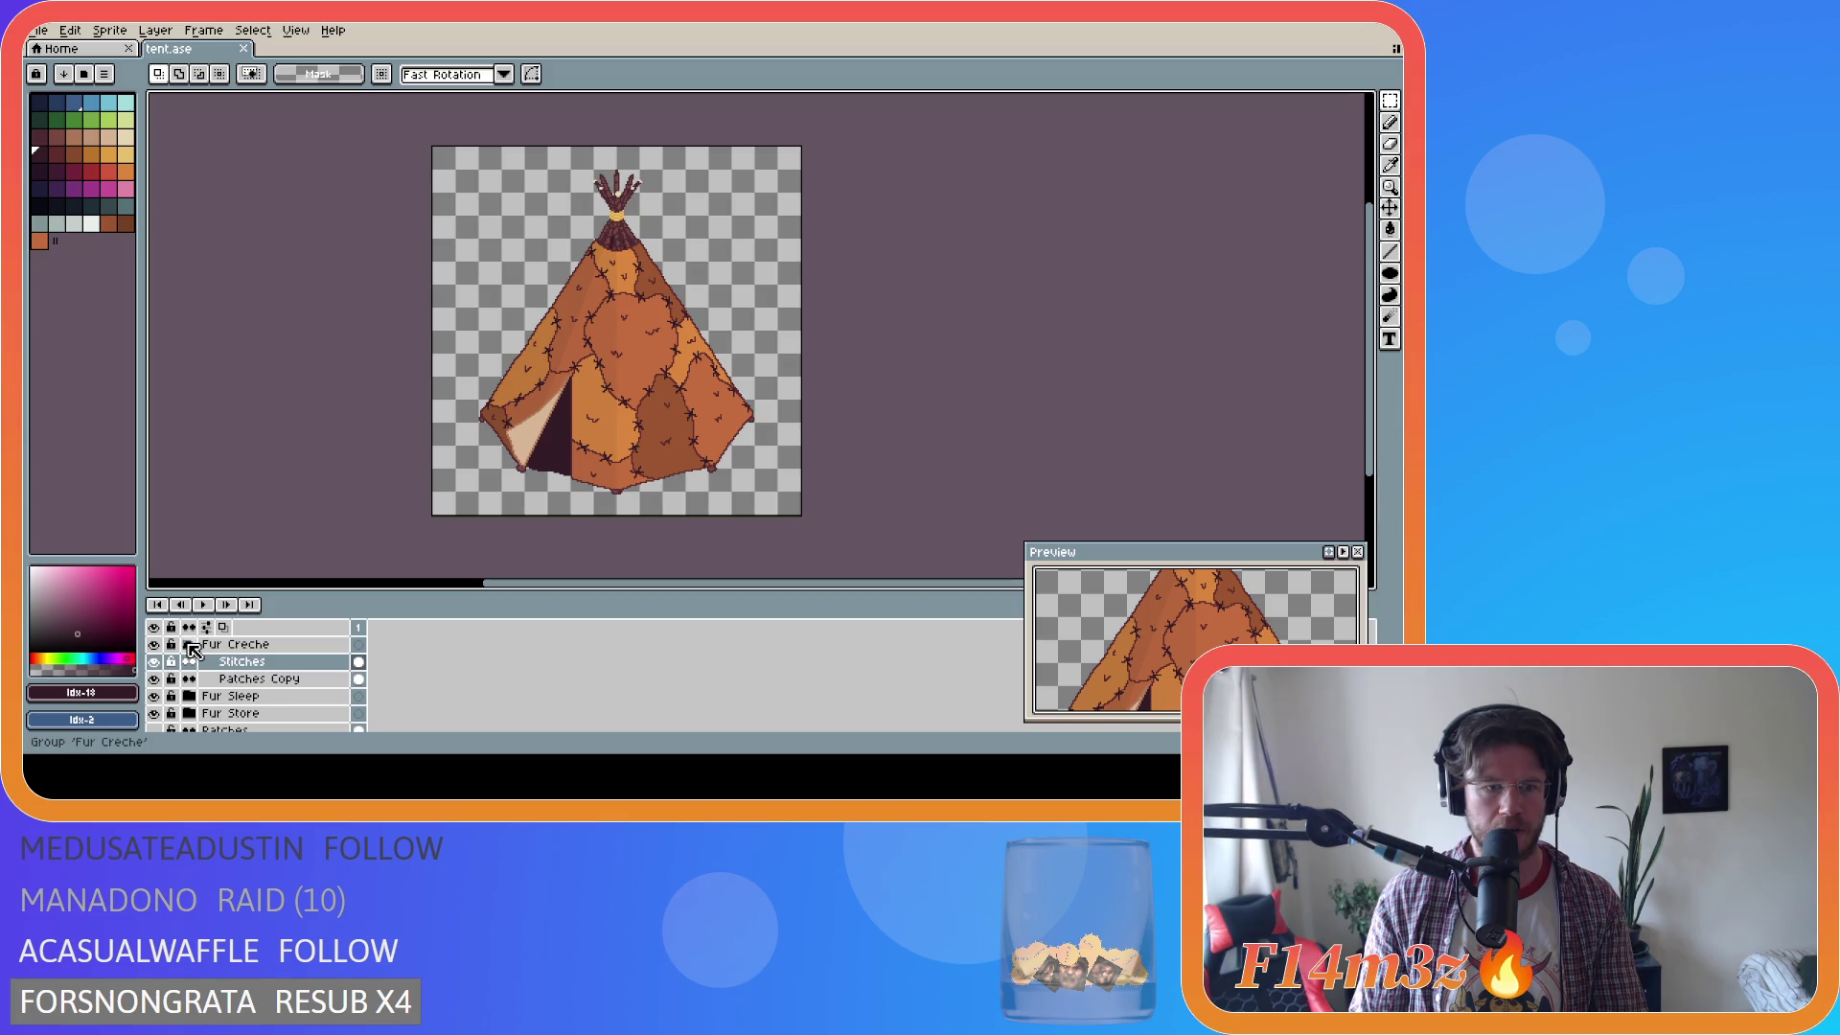
scroll(193, 661, "down", 5)
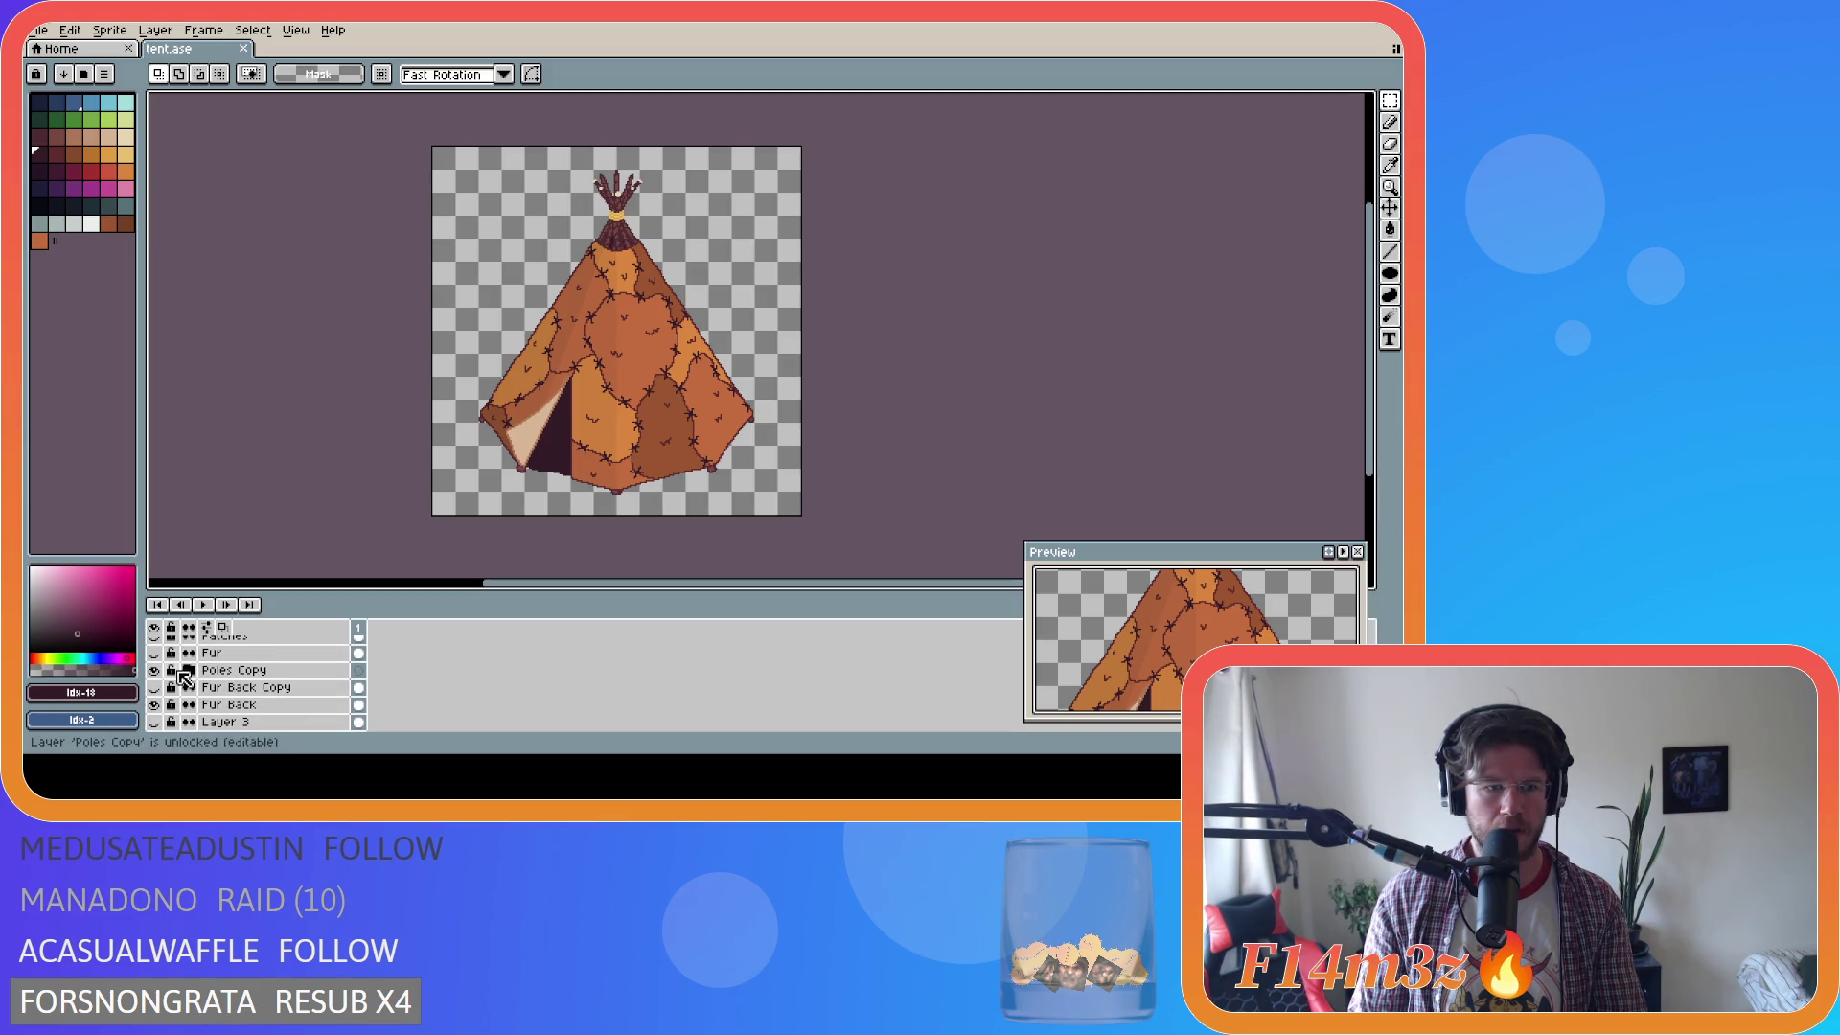
scroll(195, 677, "down", 5)
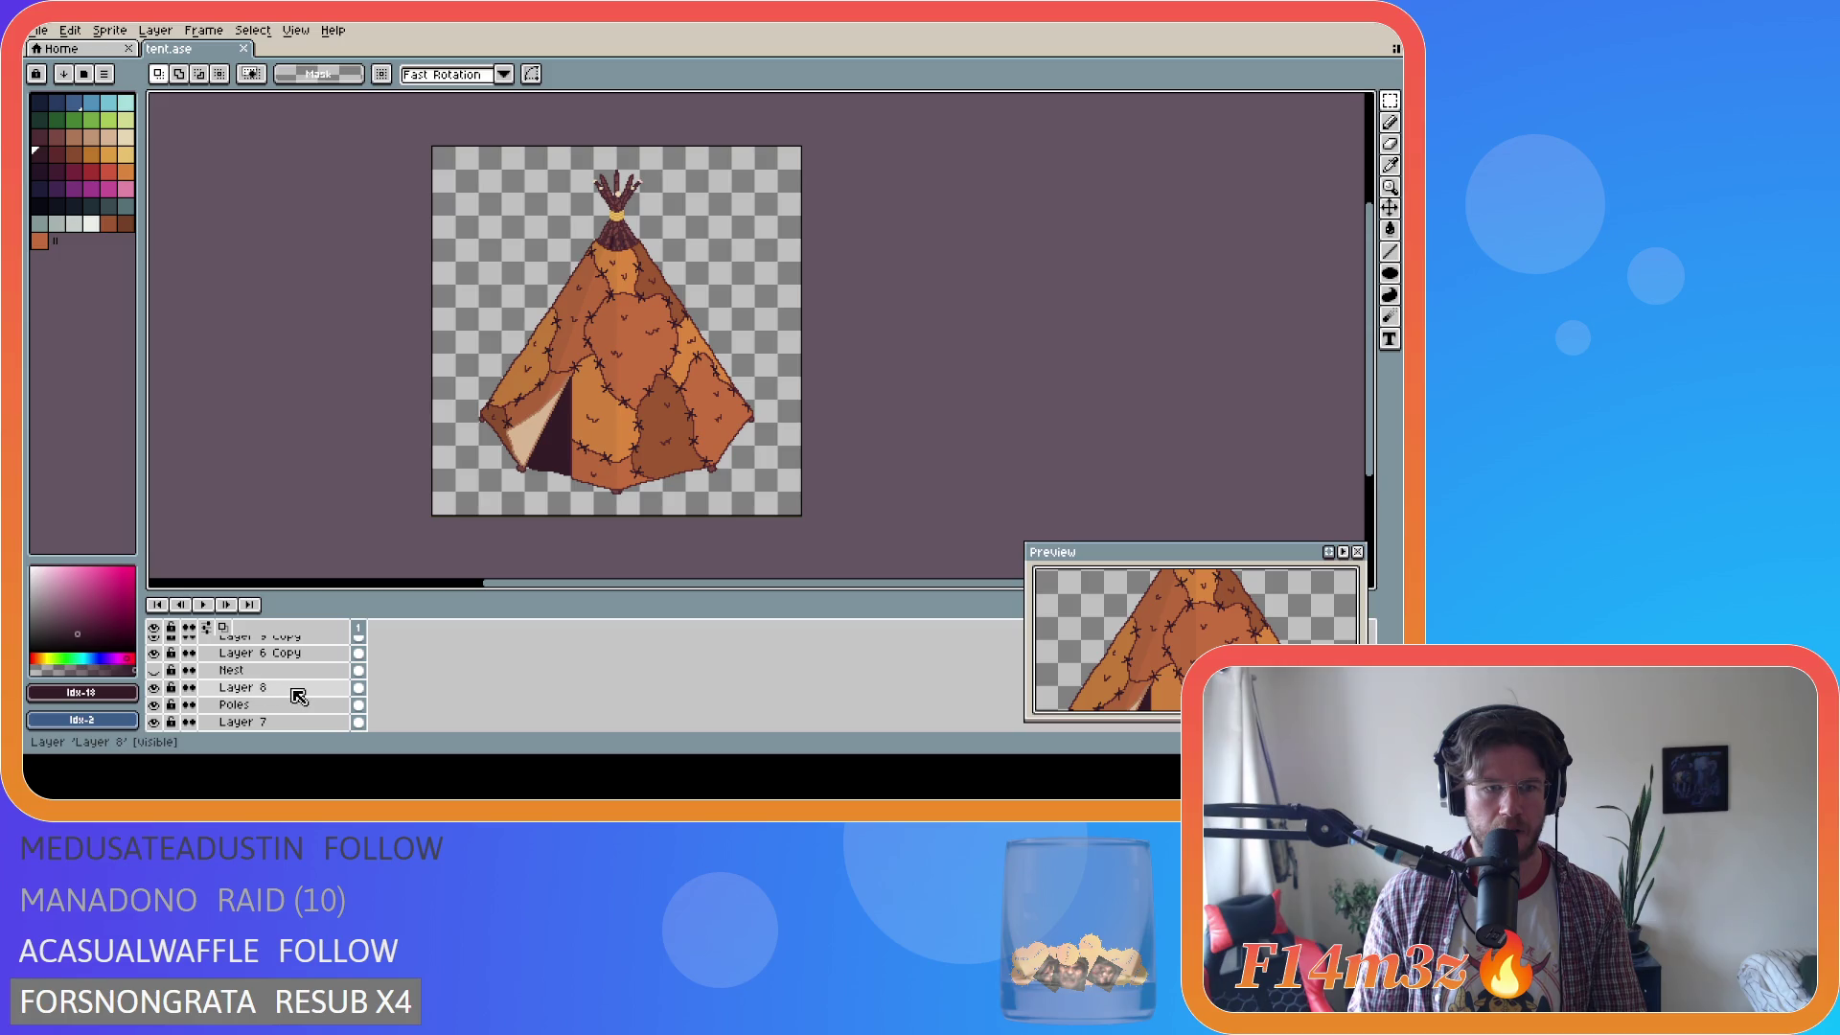
left_click(155, 671)
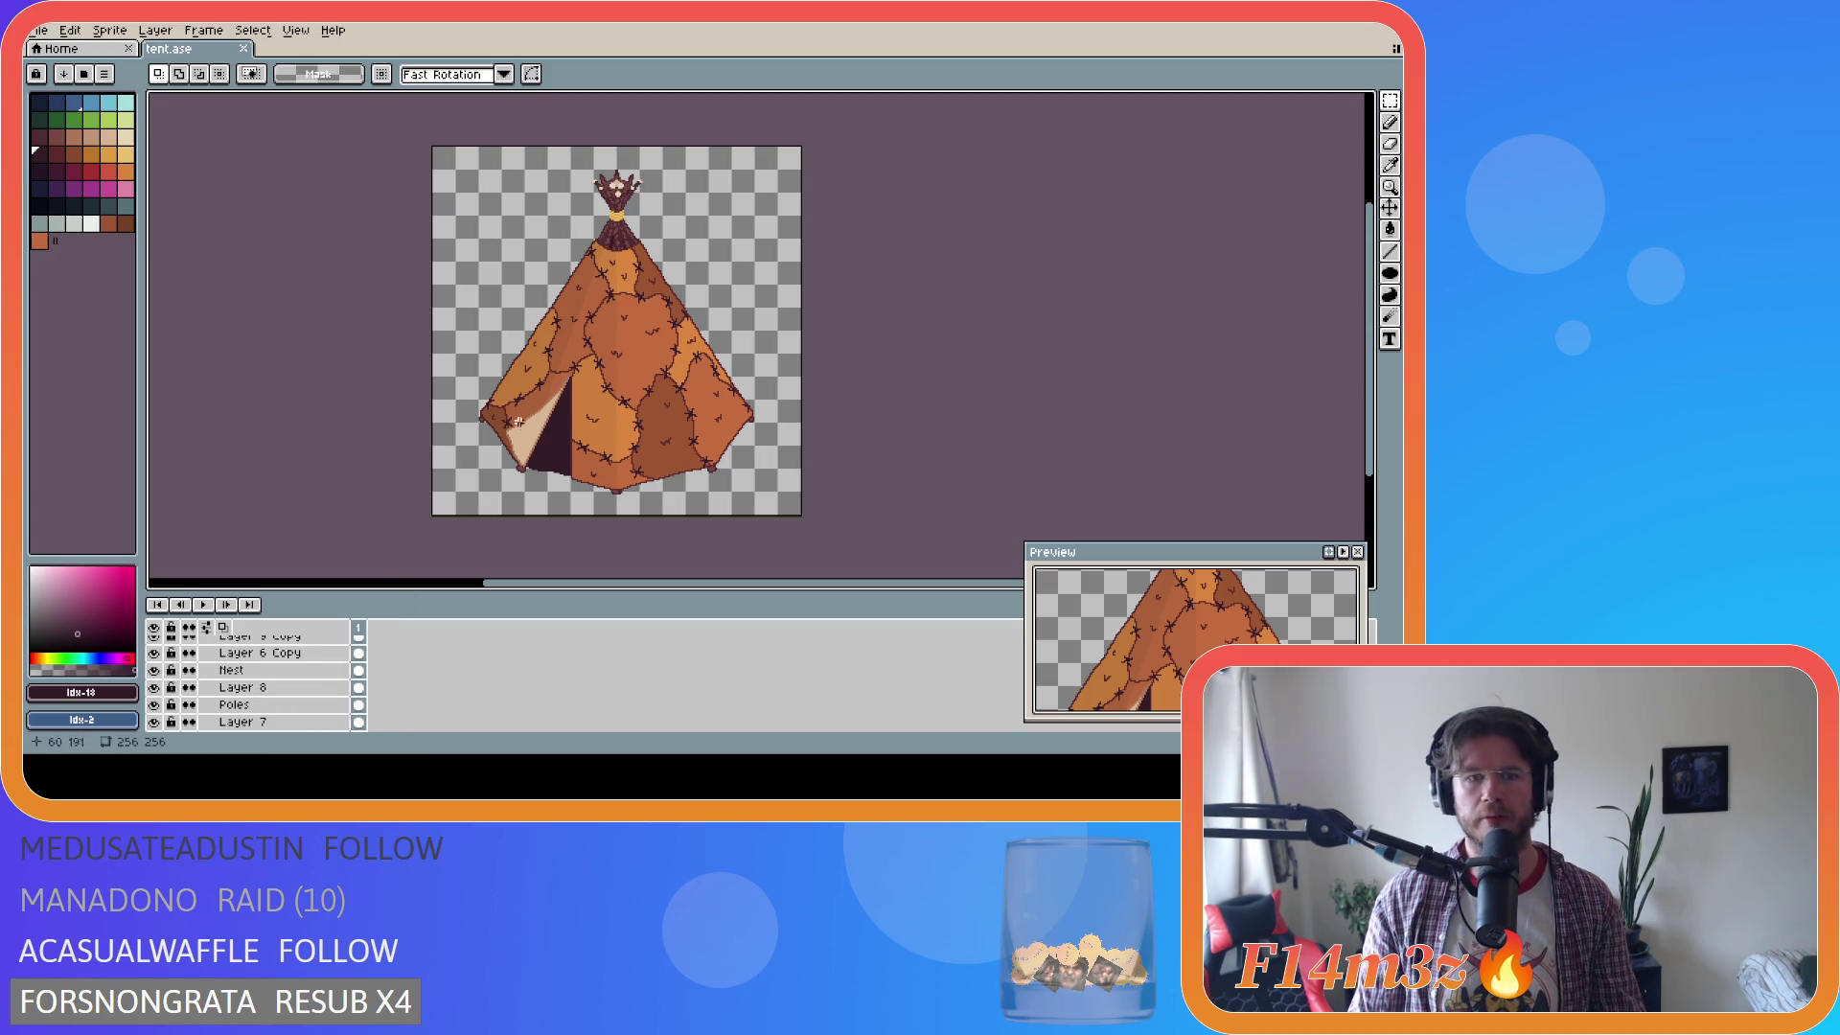
Export the tent to the recent Final folder as tent_store.png.
left_click(39, 29)
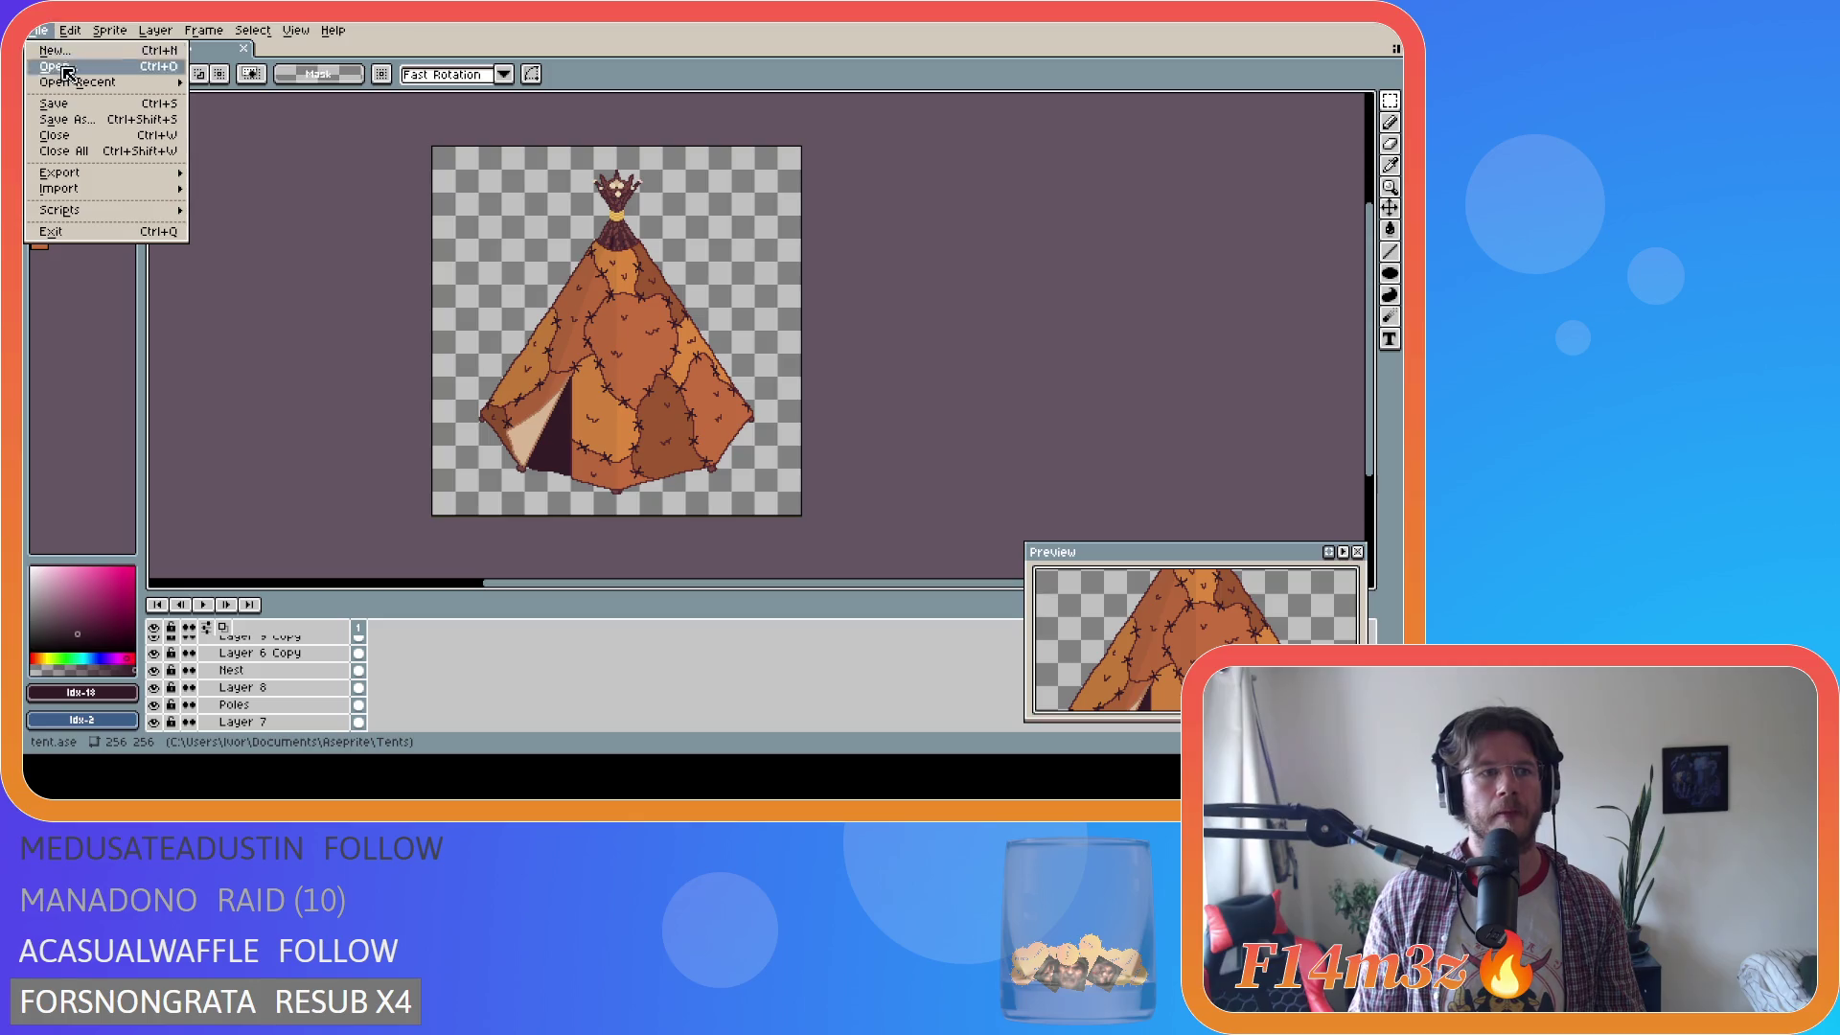
mouse_move(120, 174)
left_click(238, 174)
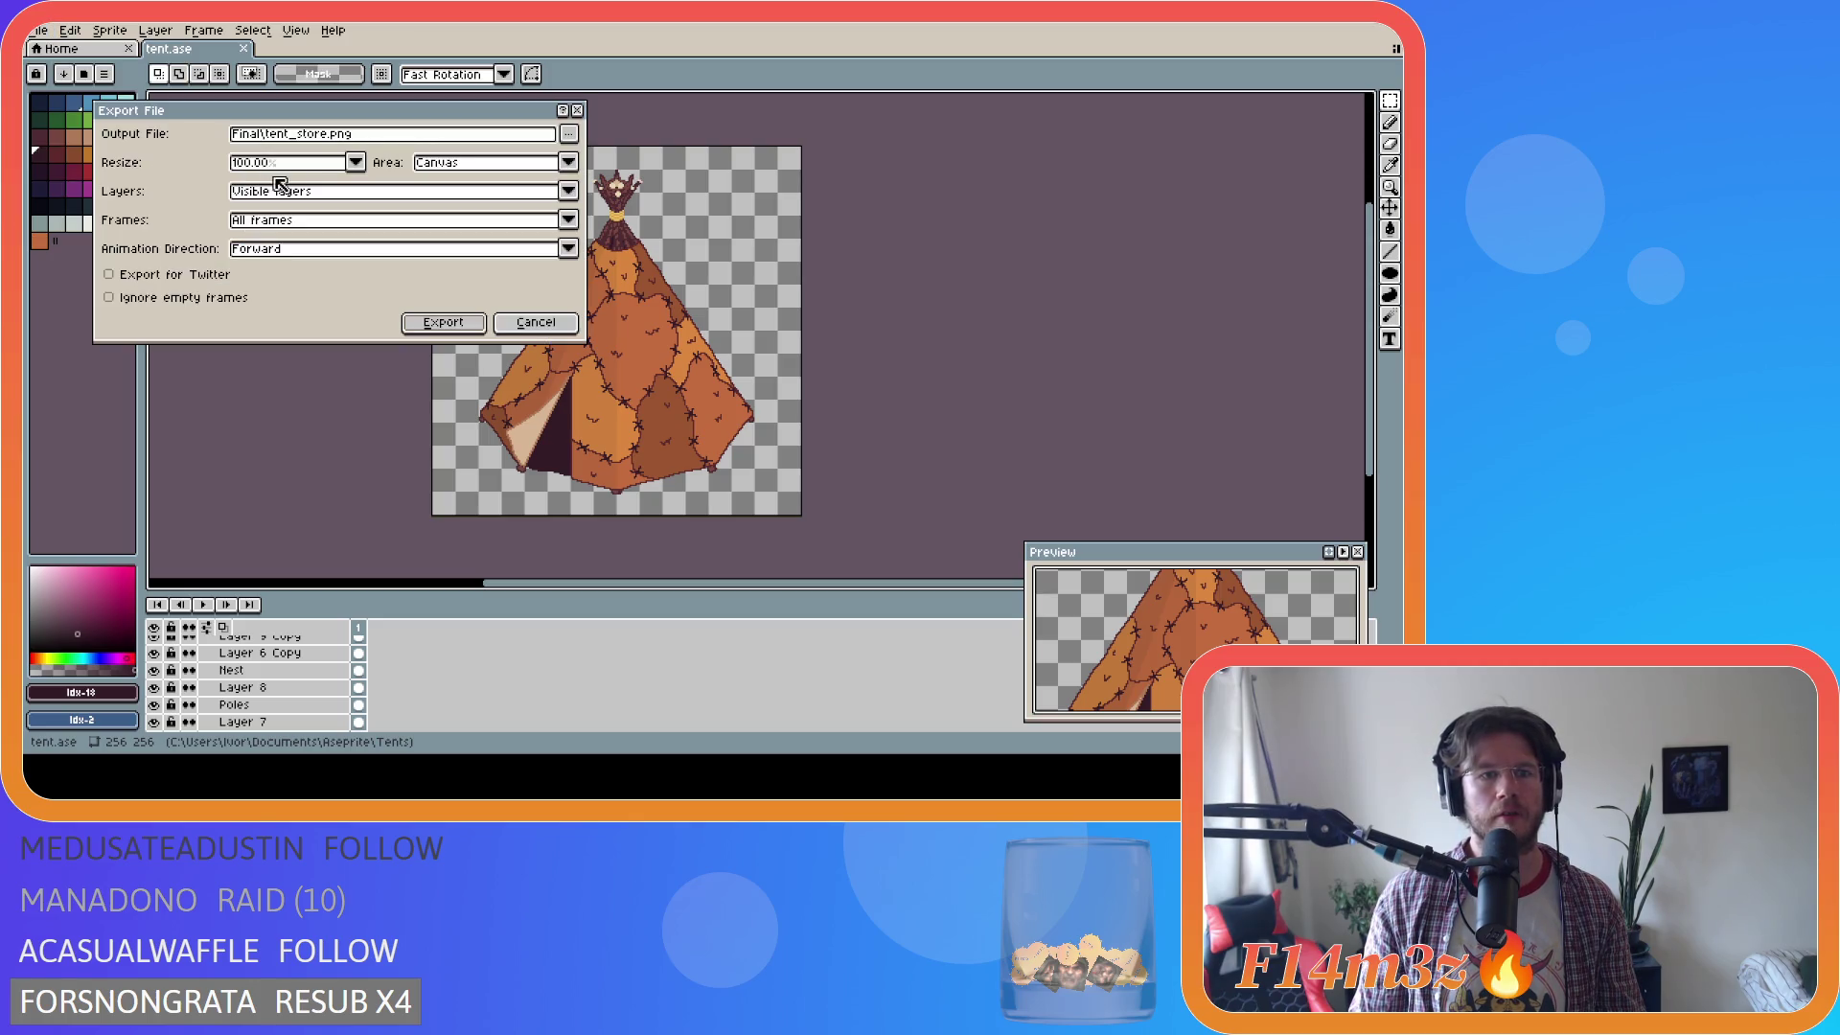
left_click(569, 133)
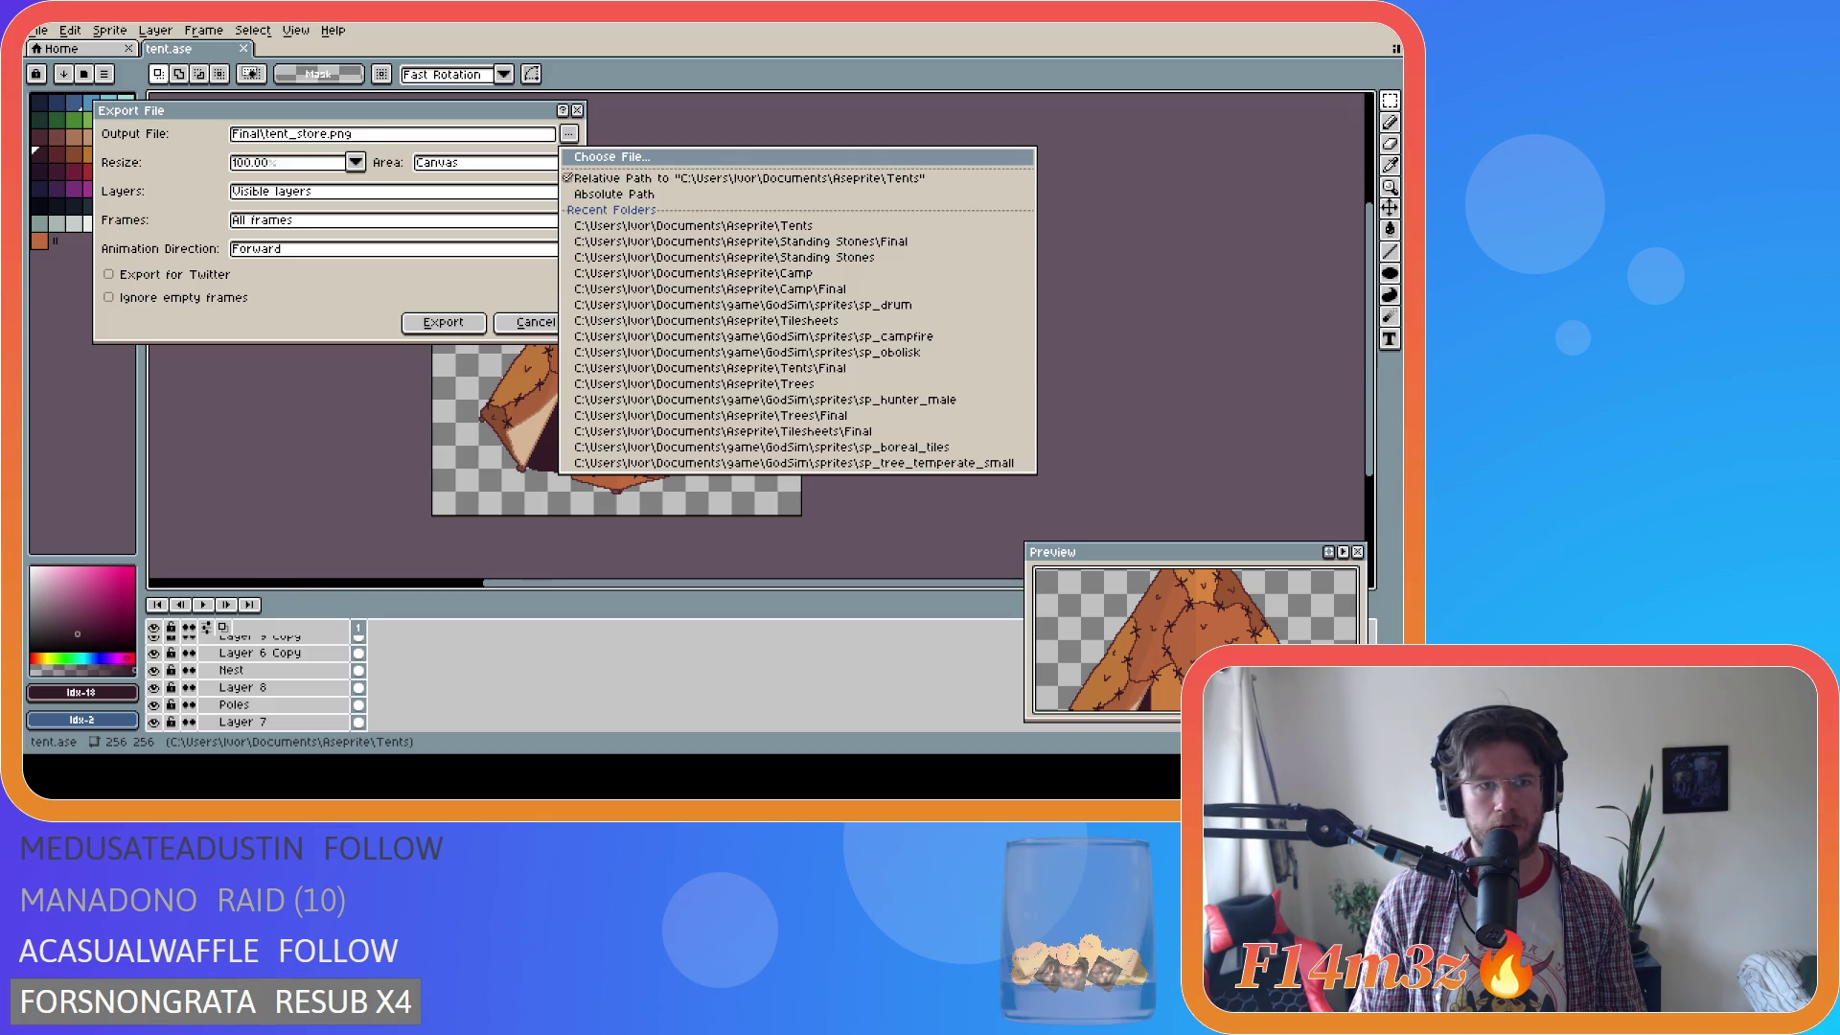
left_click(762, 401)
left_click(442, 322)
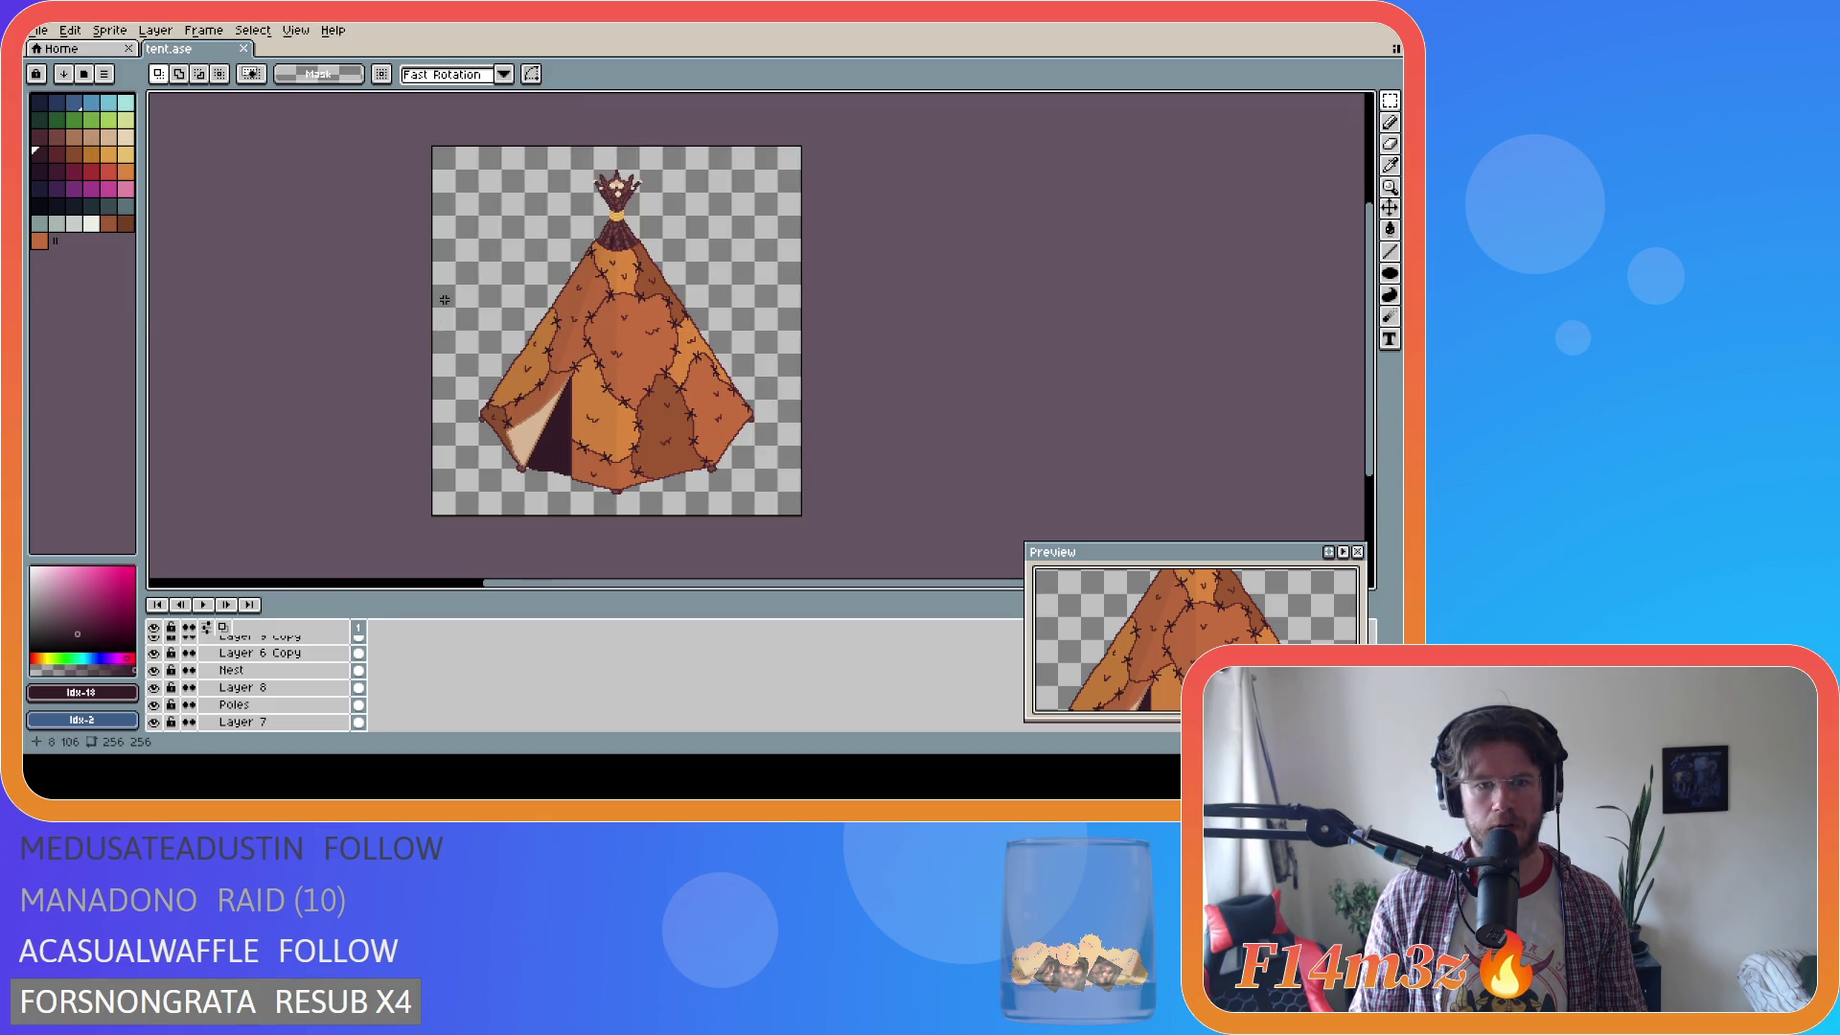
Hide the Nest, show the Fur Creche fur, and show the Dream Catcher Copy above the door.
left_click(154, 670)
scroll(239, 709, "down", 5)
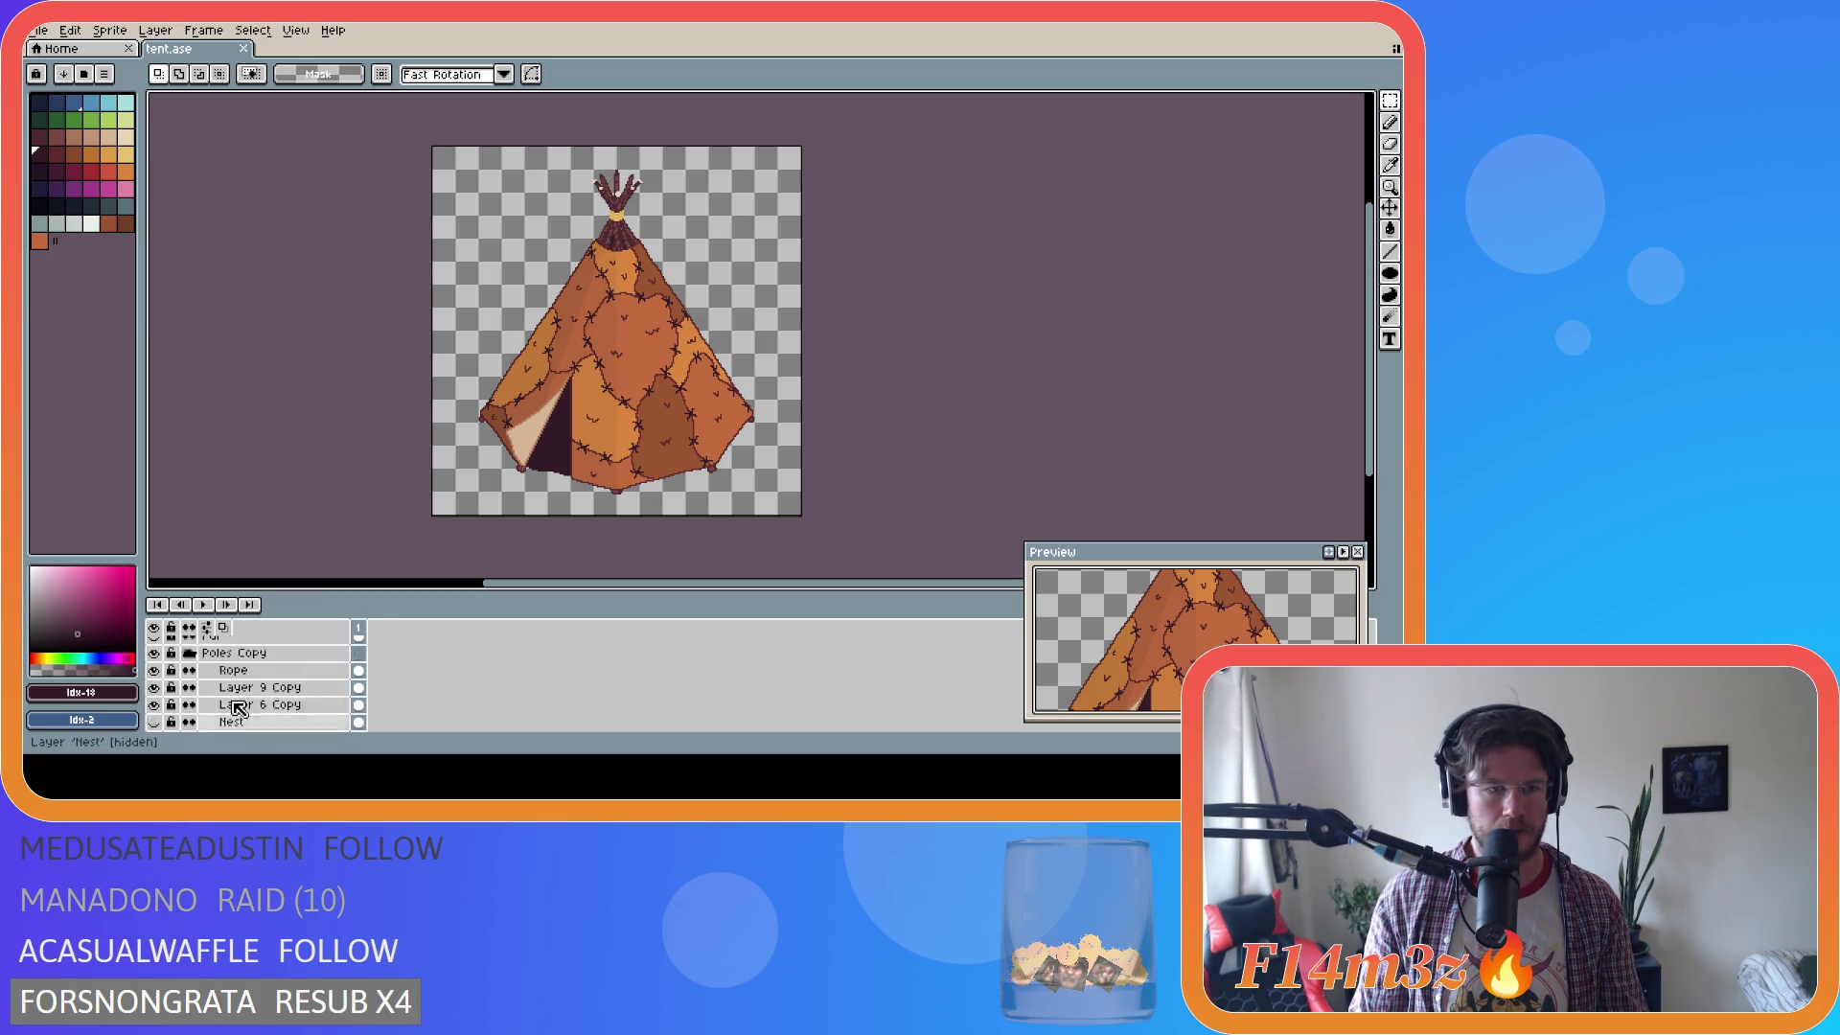
left_click(154, 687)
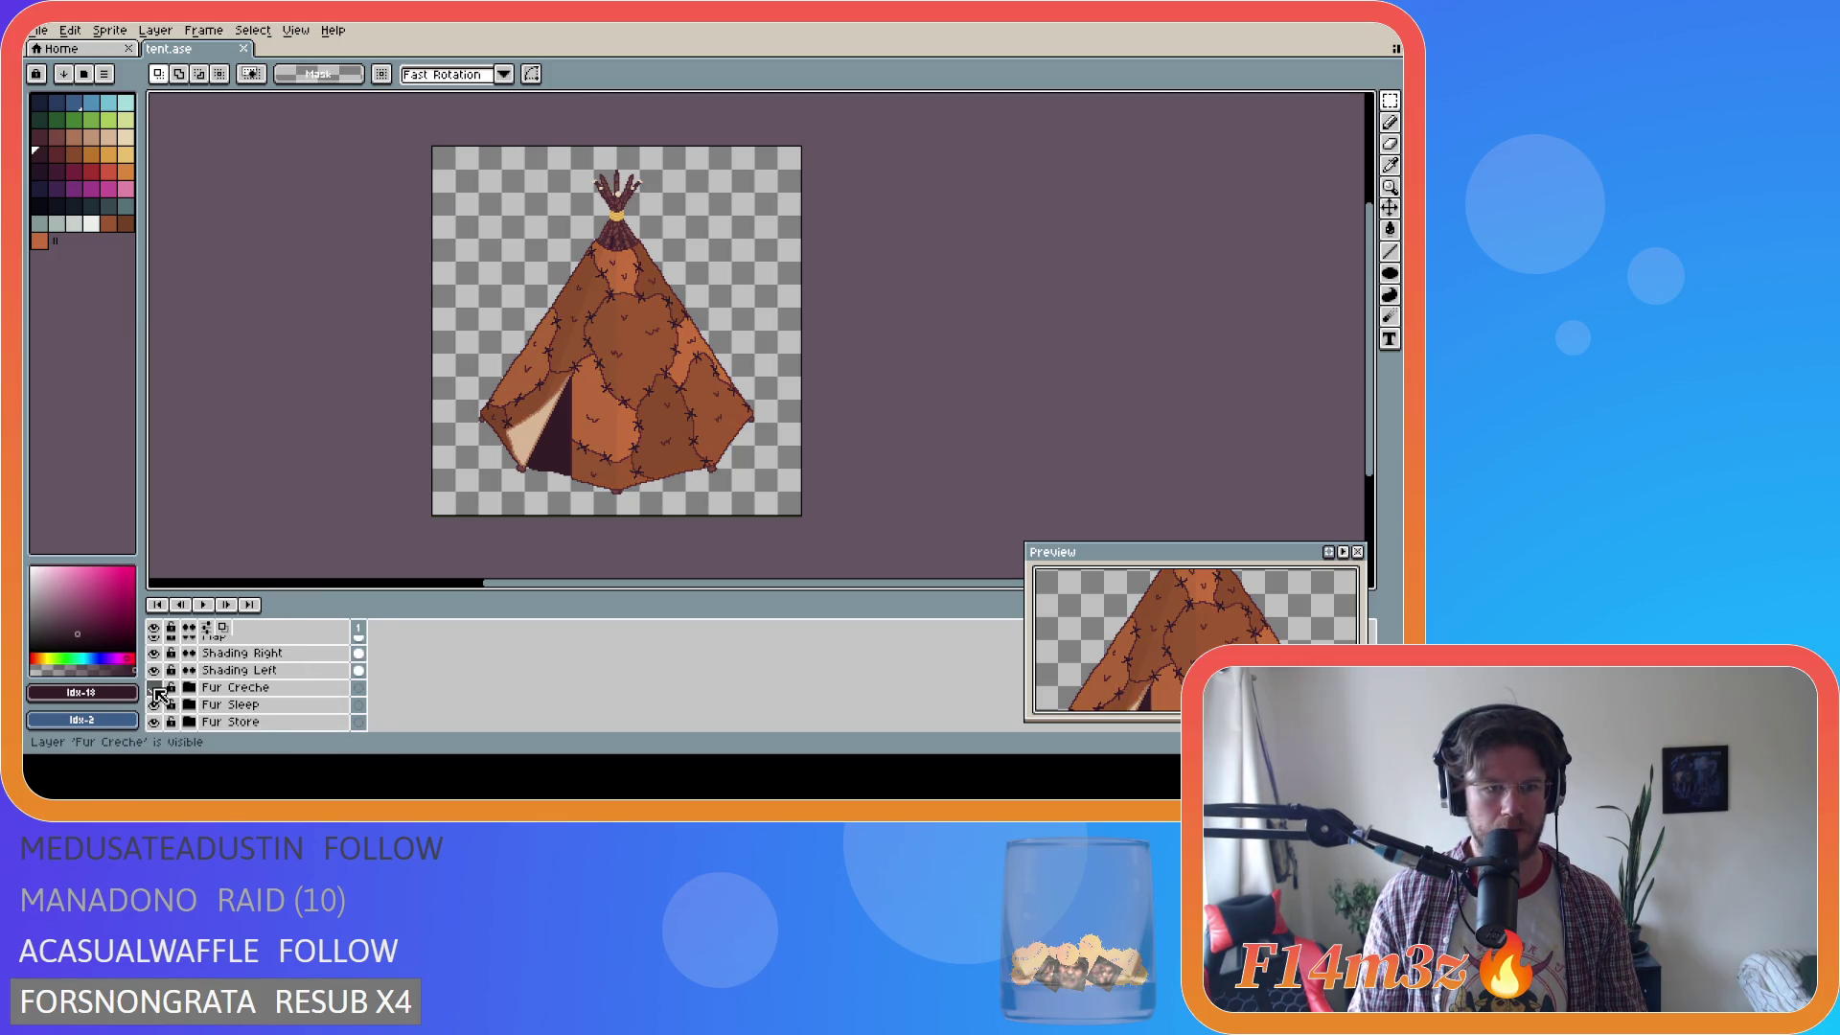
scroll(261, 689, "up", 2)
left_click(153, 661)
left_click(170, 680)
left_click(153, 661)
left_click(153, 644)
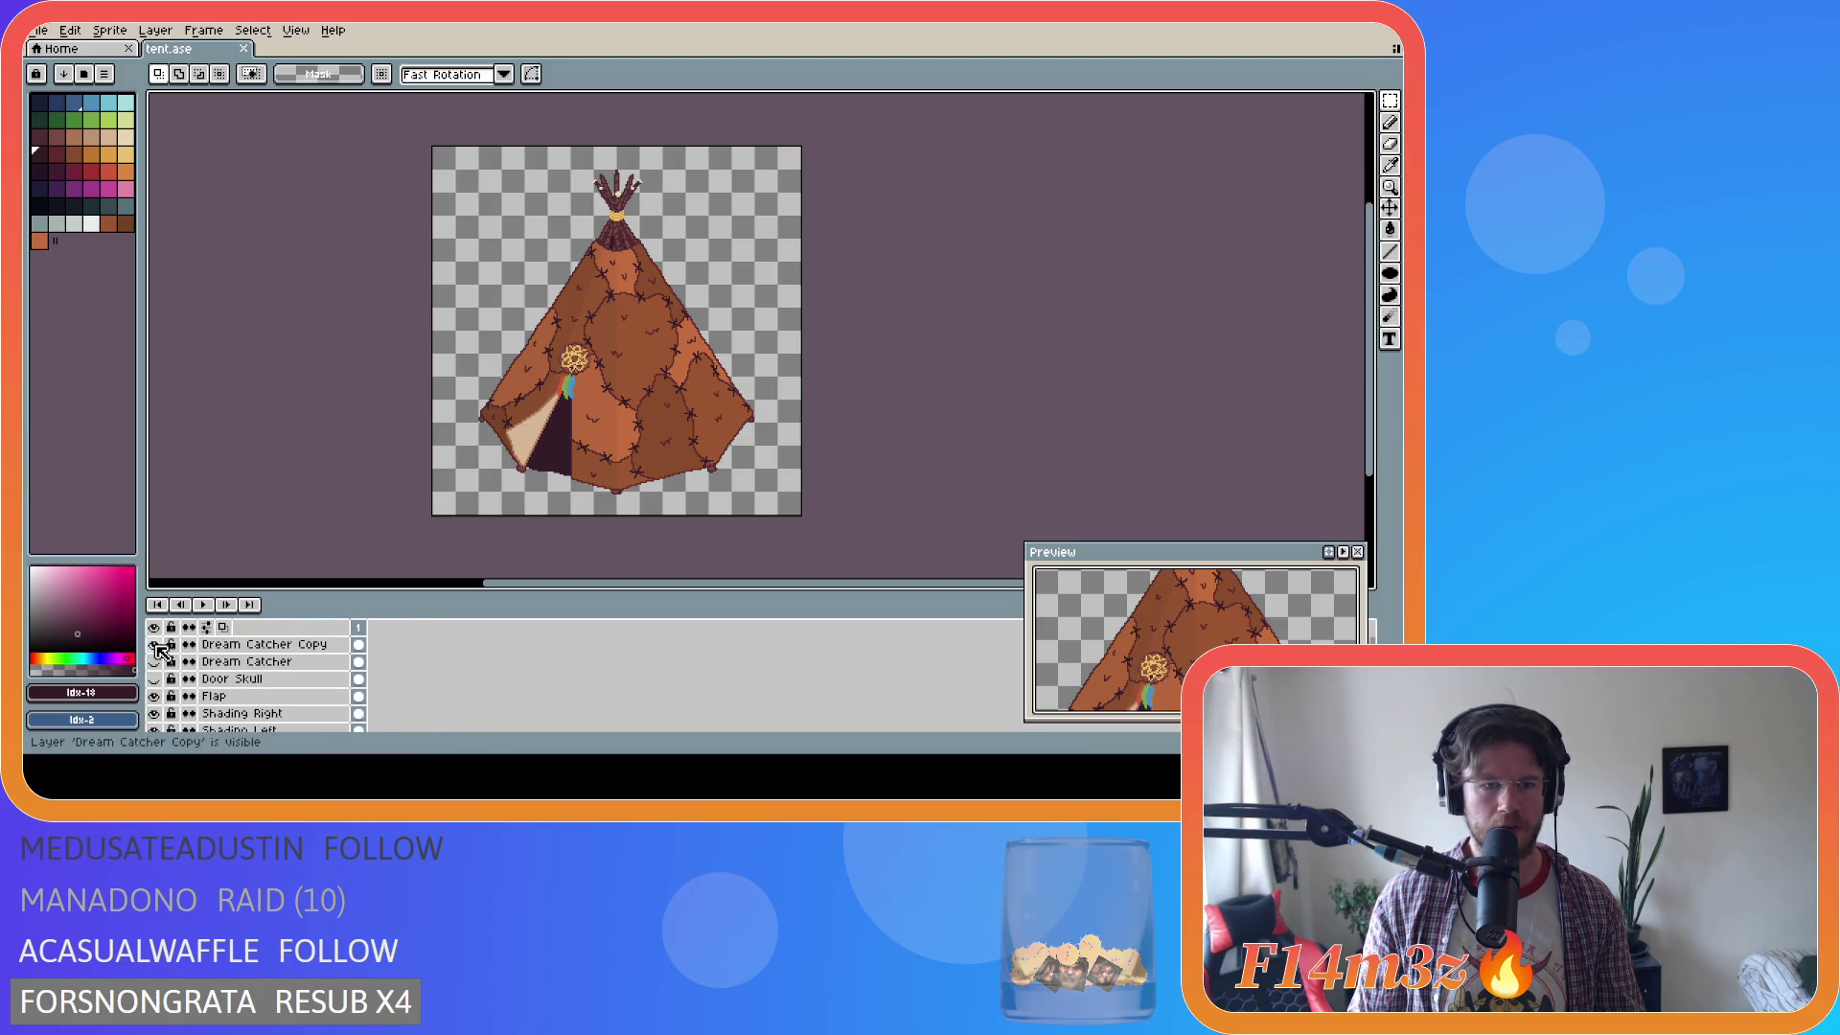
left_click(38, 29)
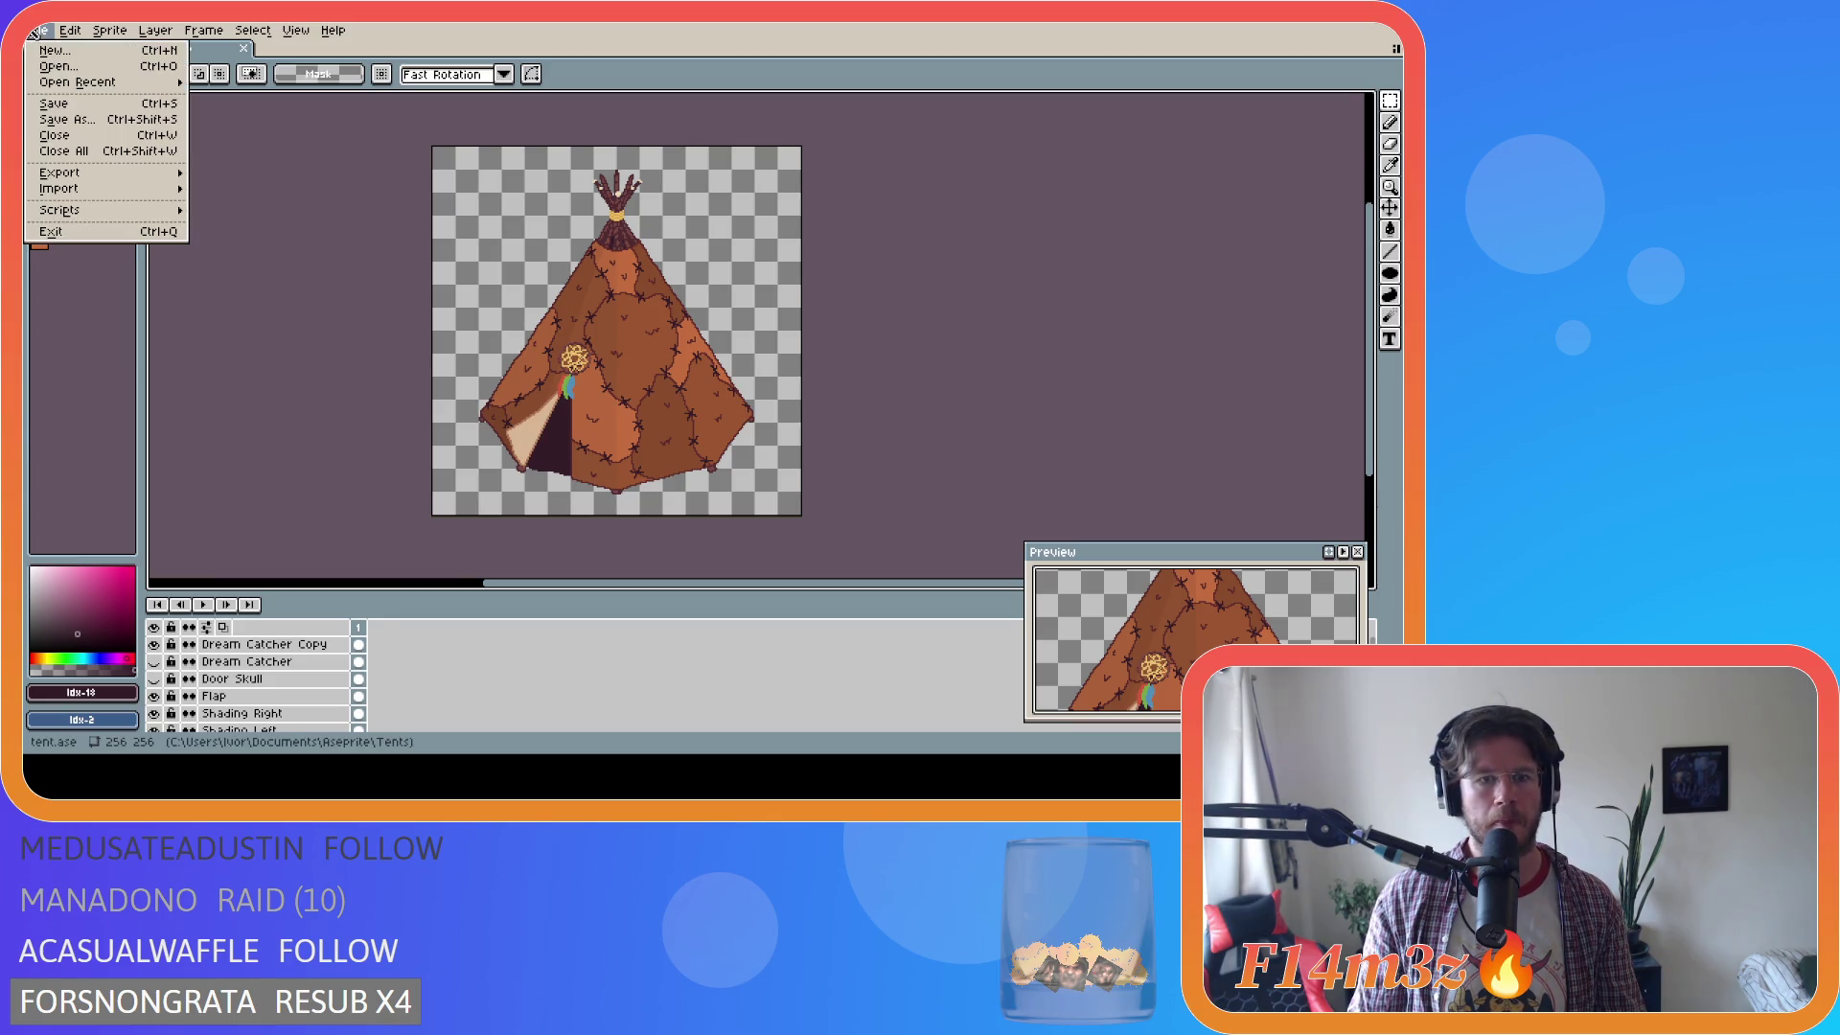
Export the creche tent as tent_creche.png.
mouse_move(139, 175)
left_click(206, 176)
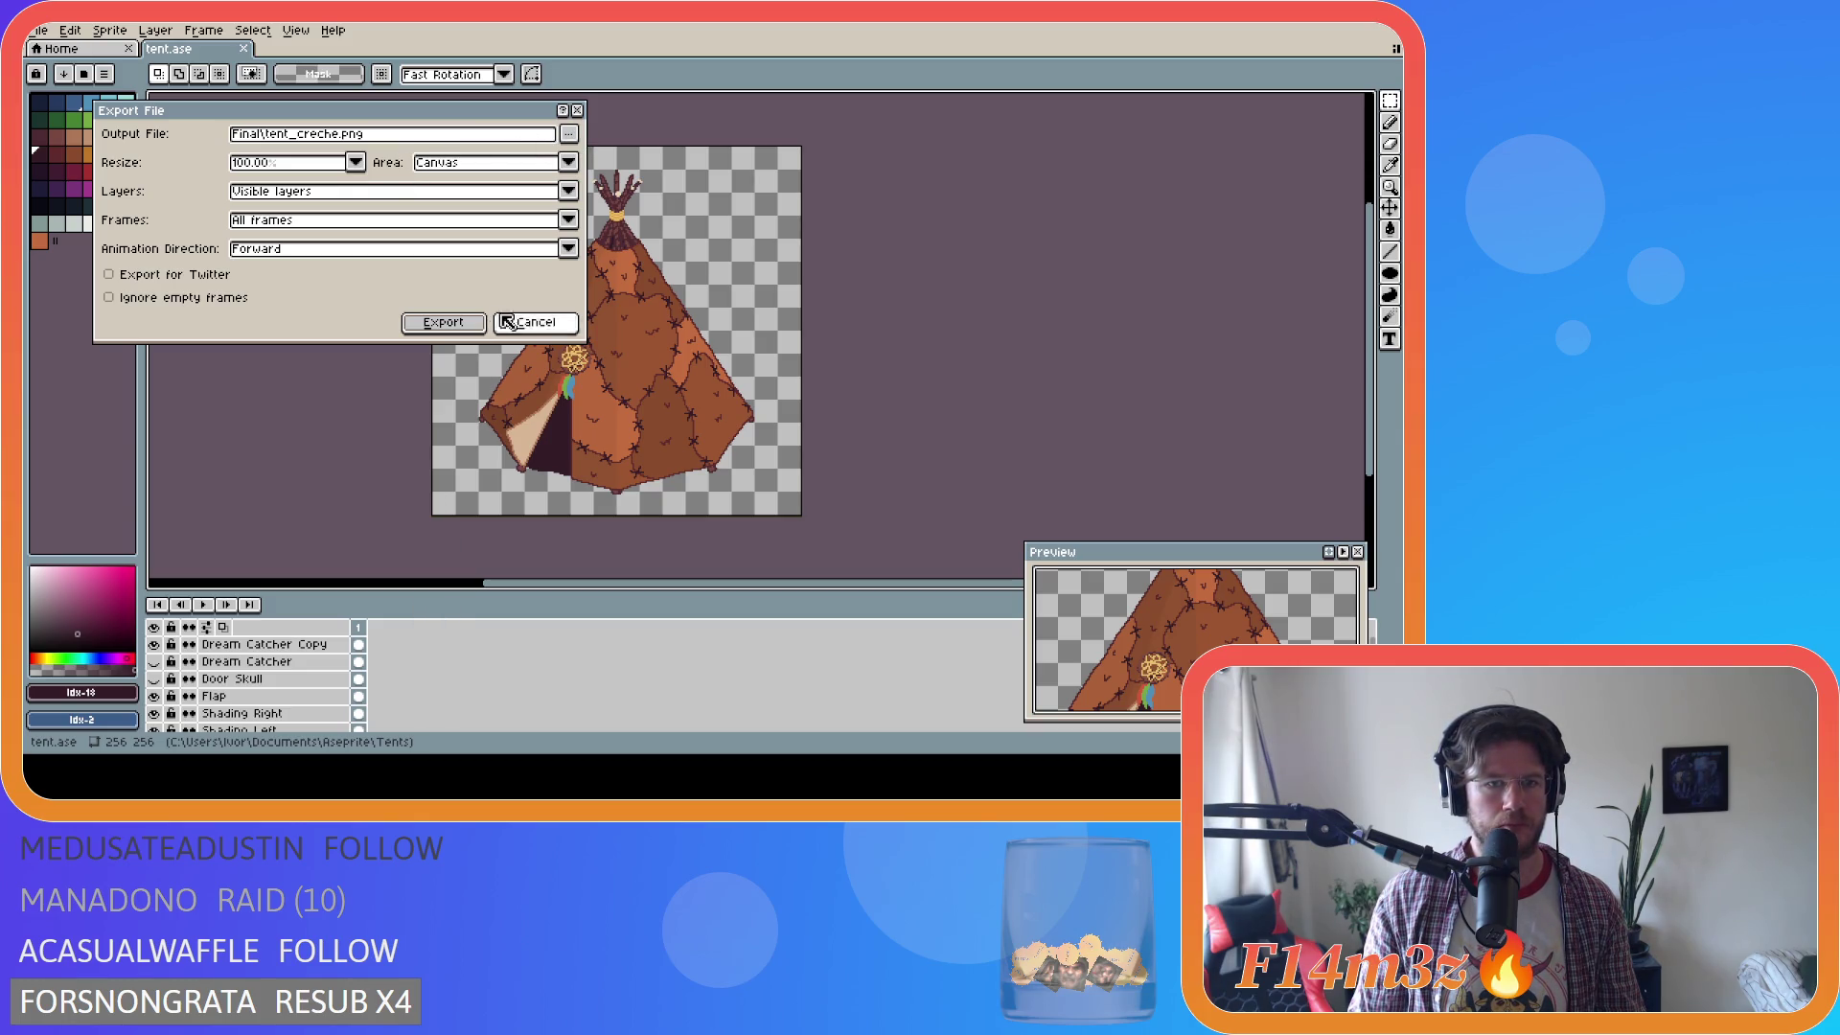
left_click(451, 322)
scroll(330, 680, "down", 1)
scroll(331, 680, "down", 3)
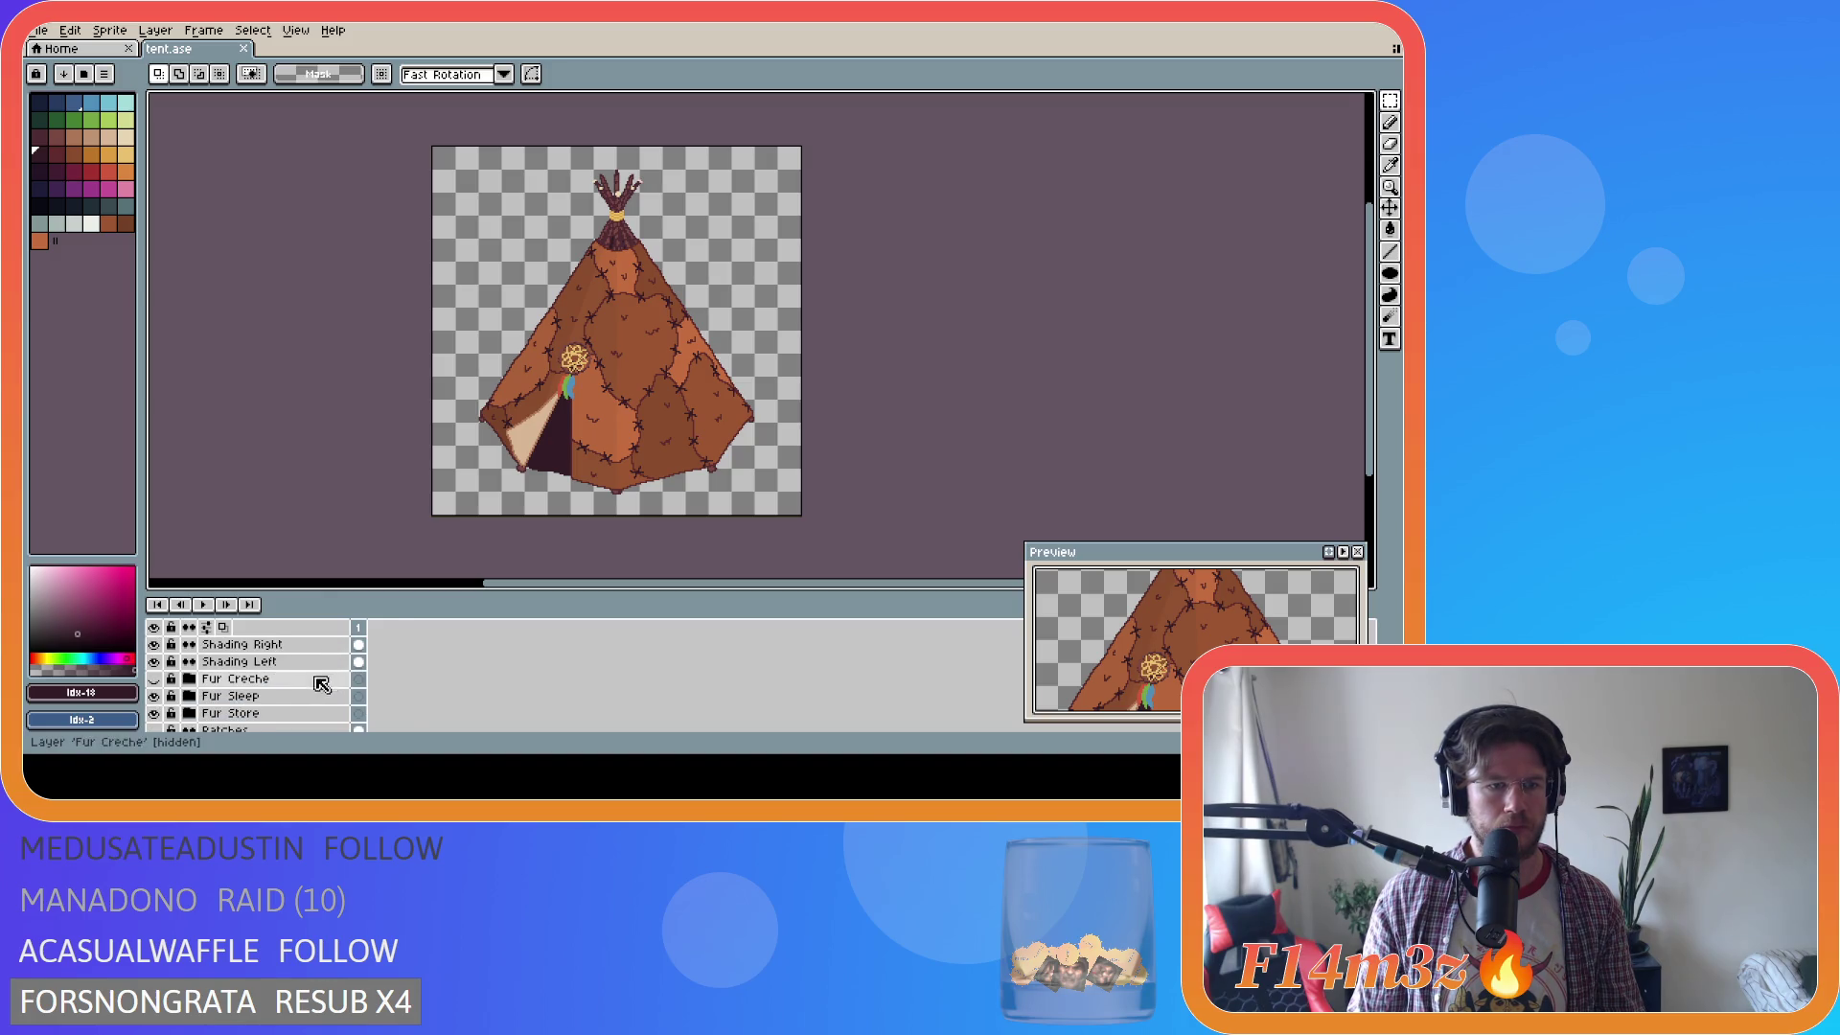
Re-export tent_creche.png into the recent Final folder, then hide the Fur Sleep layer.
left_click(38, 30)
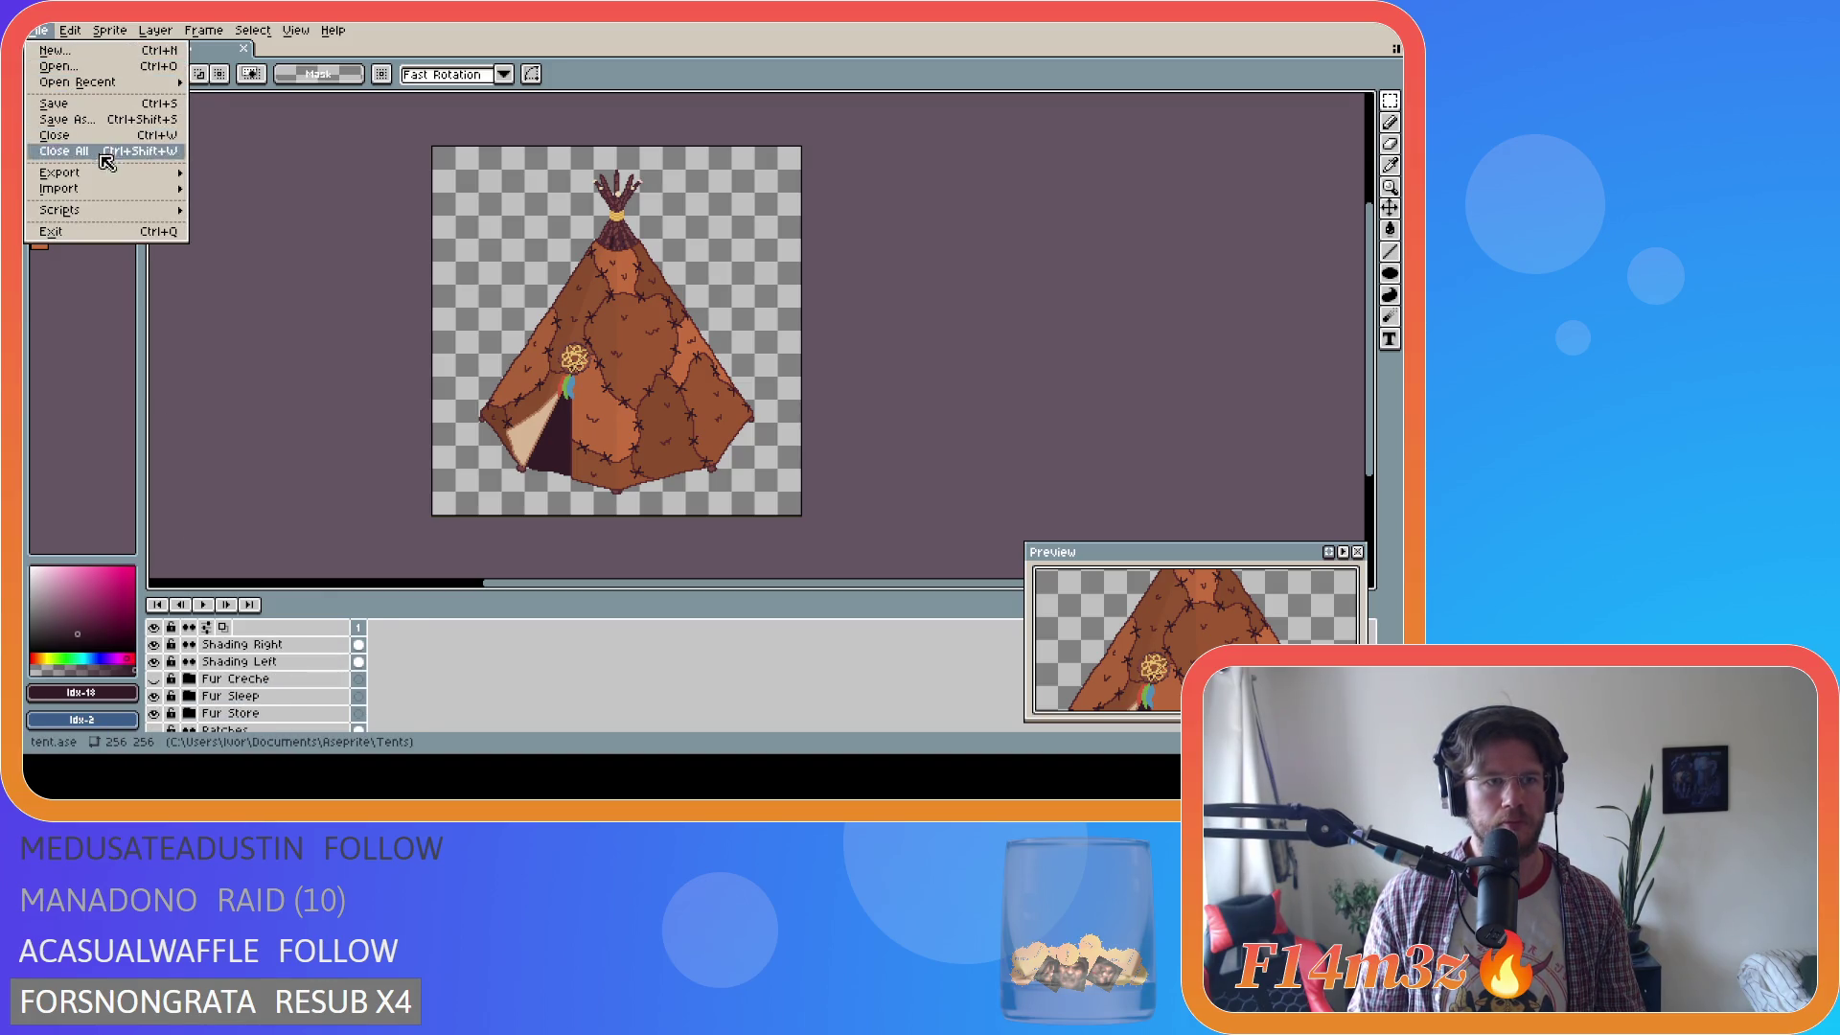
mouse_move(120, 182)
left_click(294, 178)
left_click(569, 134)
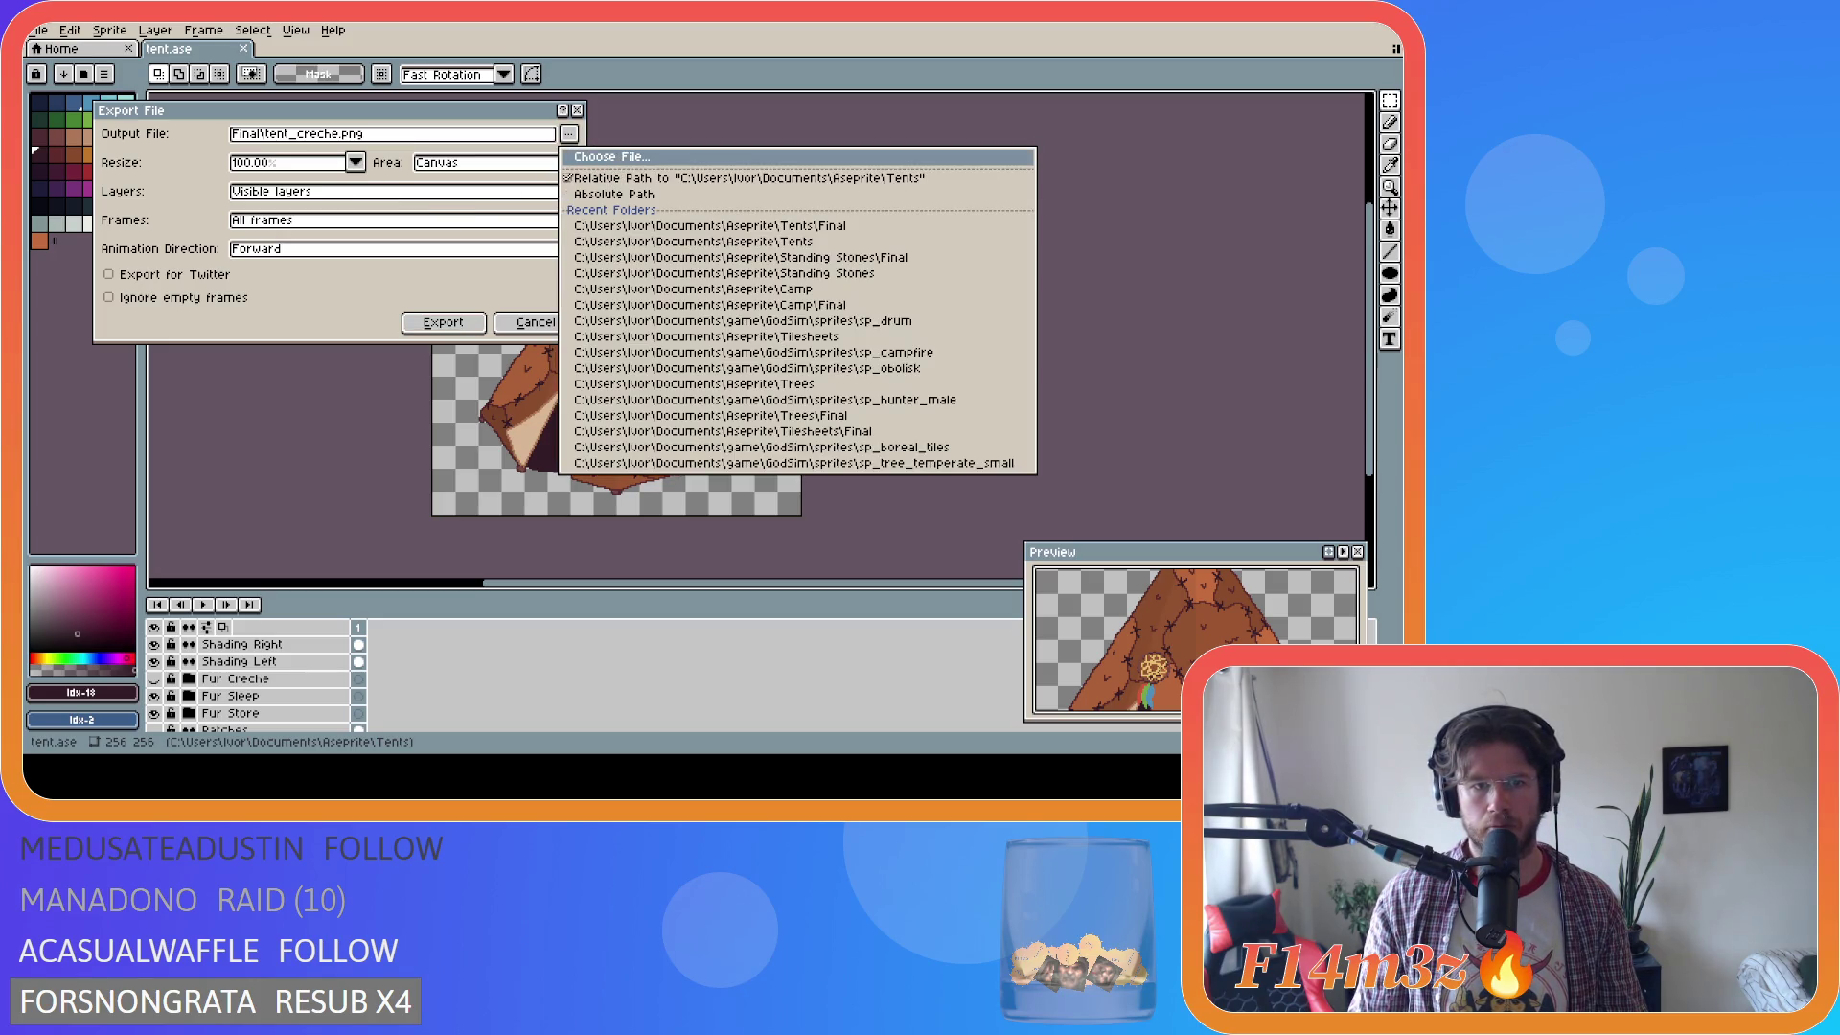
left_click(443, 322)
left_click(443, 322)
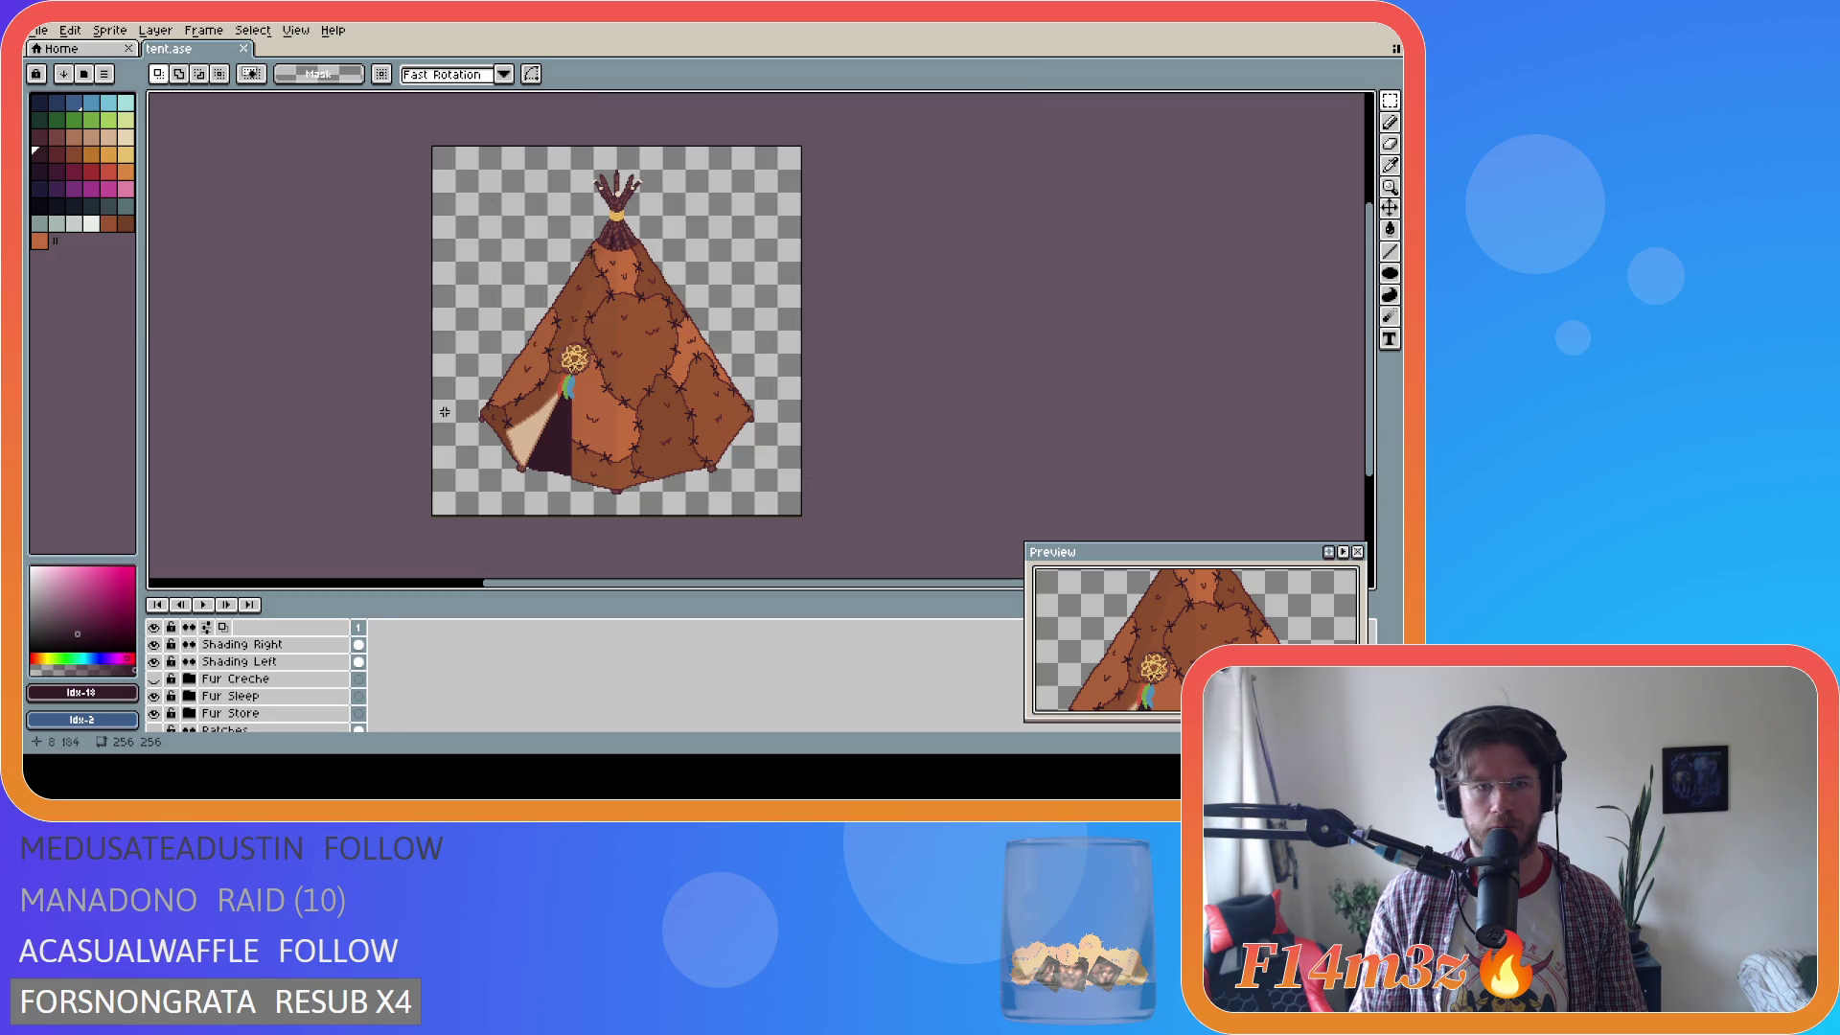
left_click(153, 696)
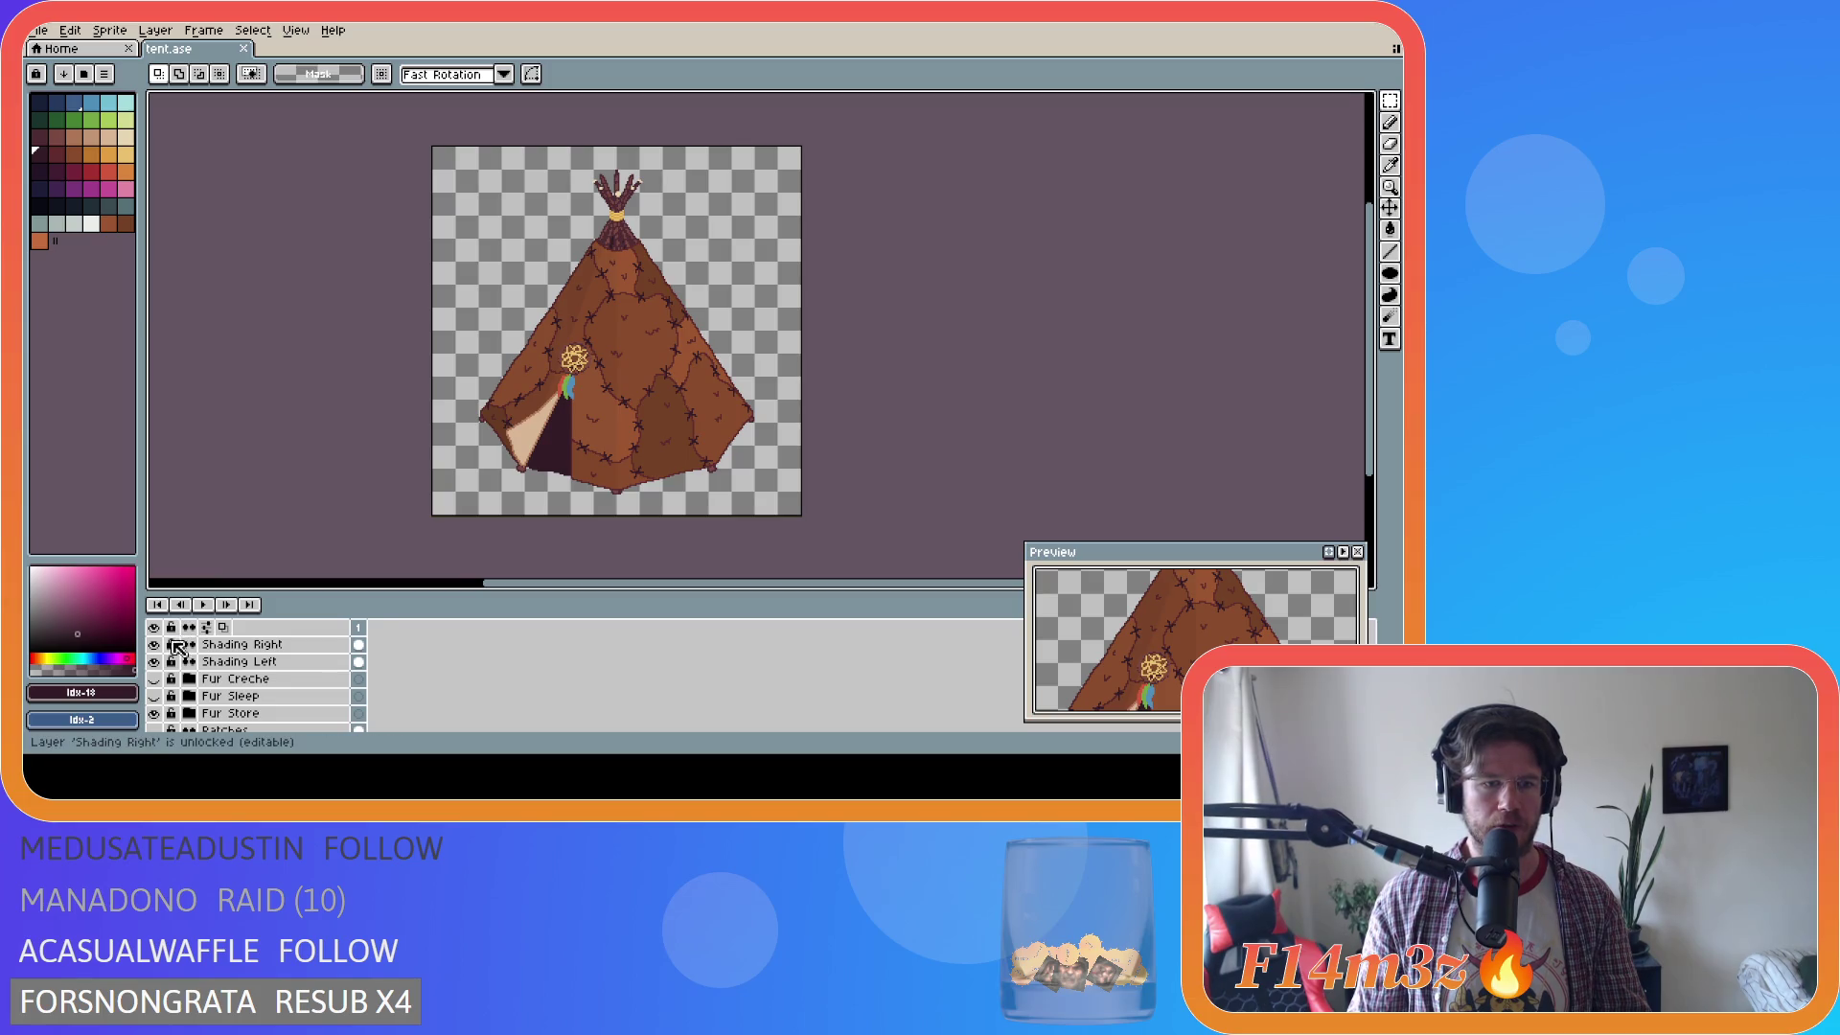
Remove the dream catchers and show the skull over the tent door.
scroll(211, 695, "up", 2)
scroll(213, 697, "up", 2)
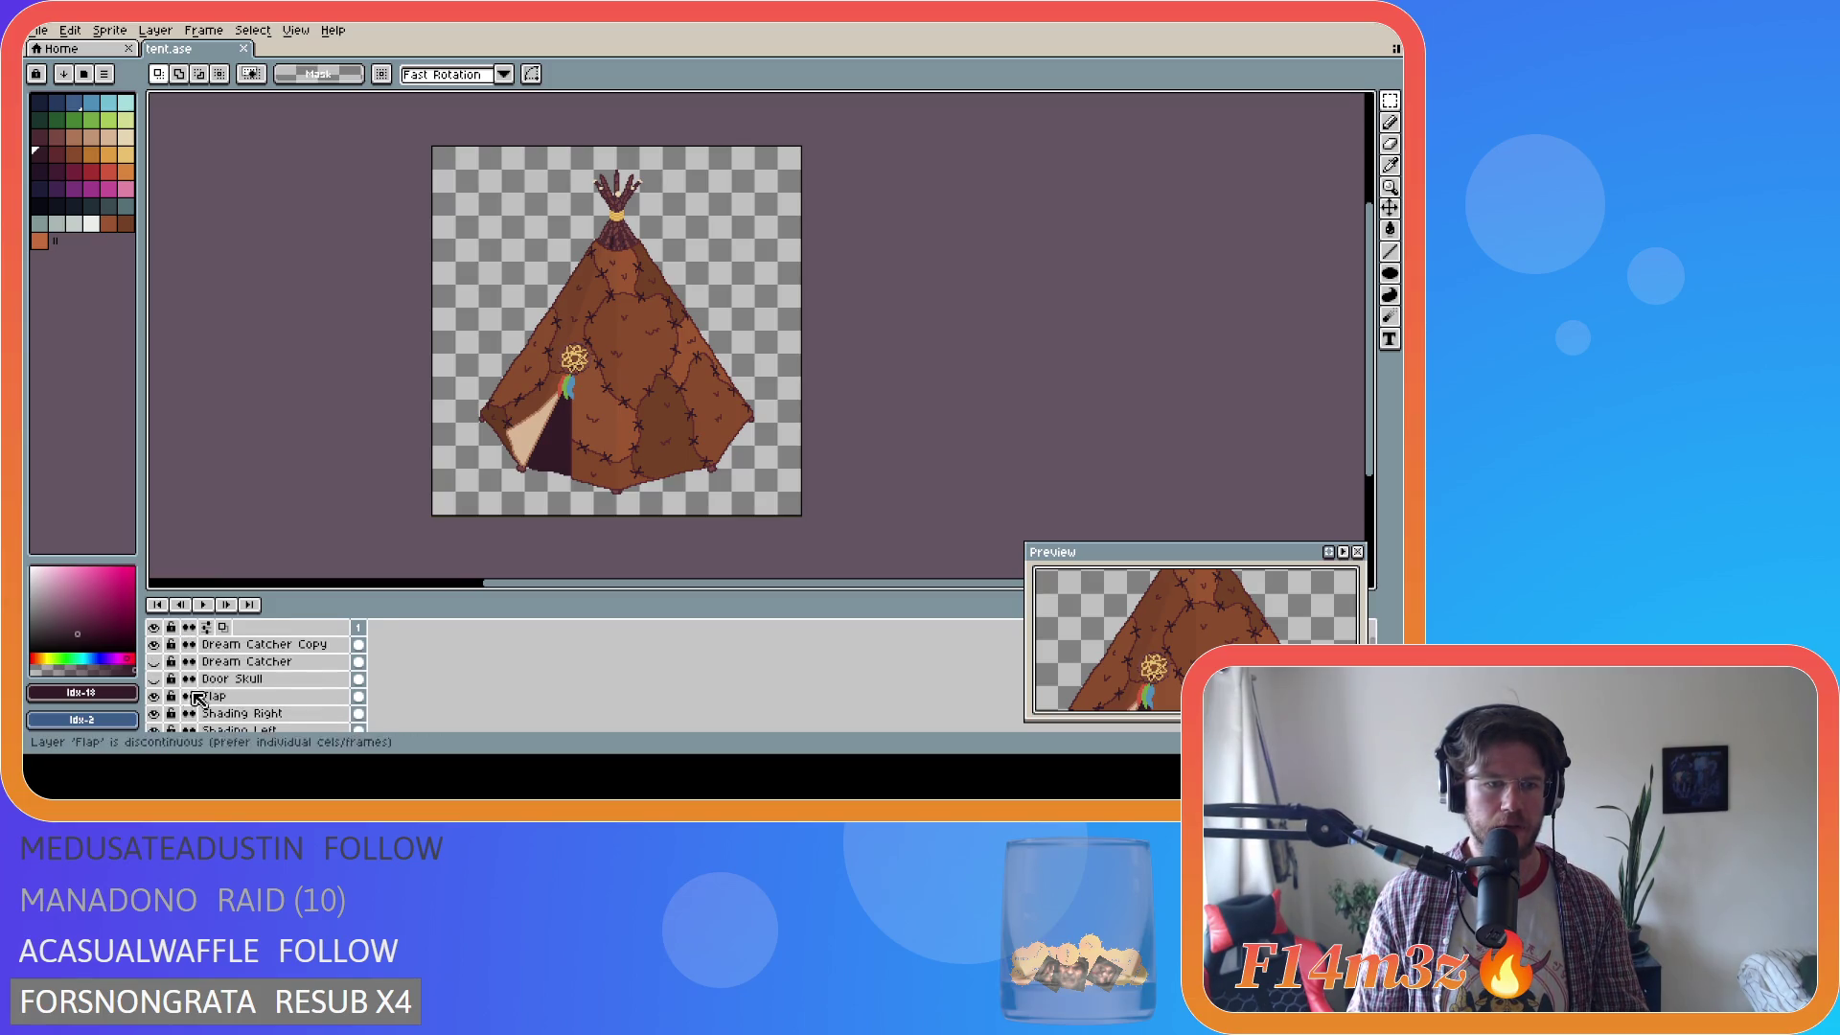
left_click(156, 662)
left_click(153, 644)
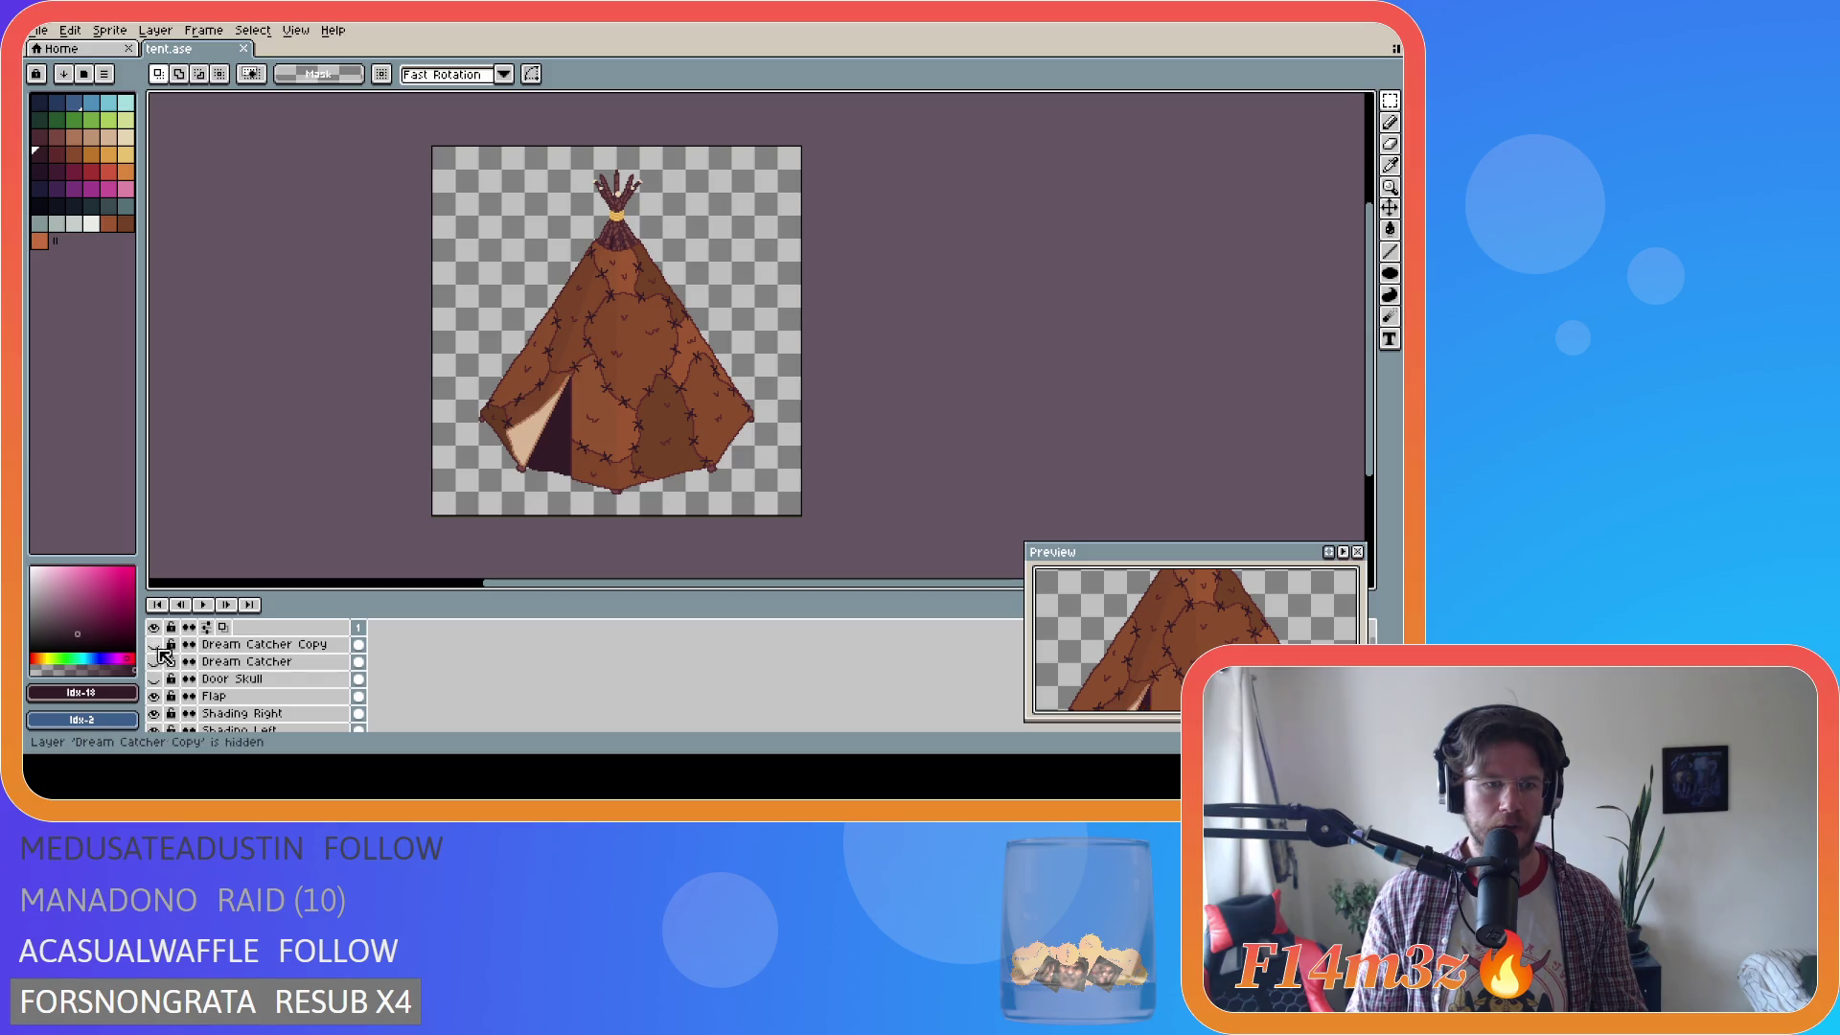
left_click(153, 679)
Export the sleeping tent as Final\tent_sleeping.png and switch to GameMaker.
key("ctrl+alt+shift+s")
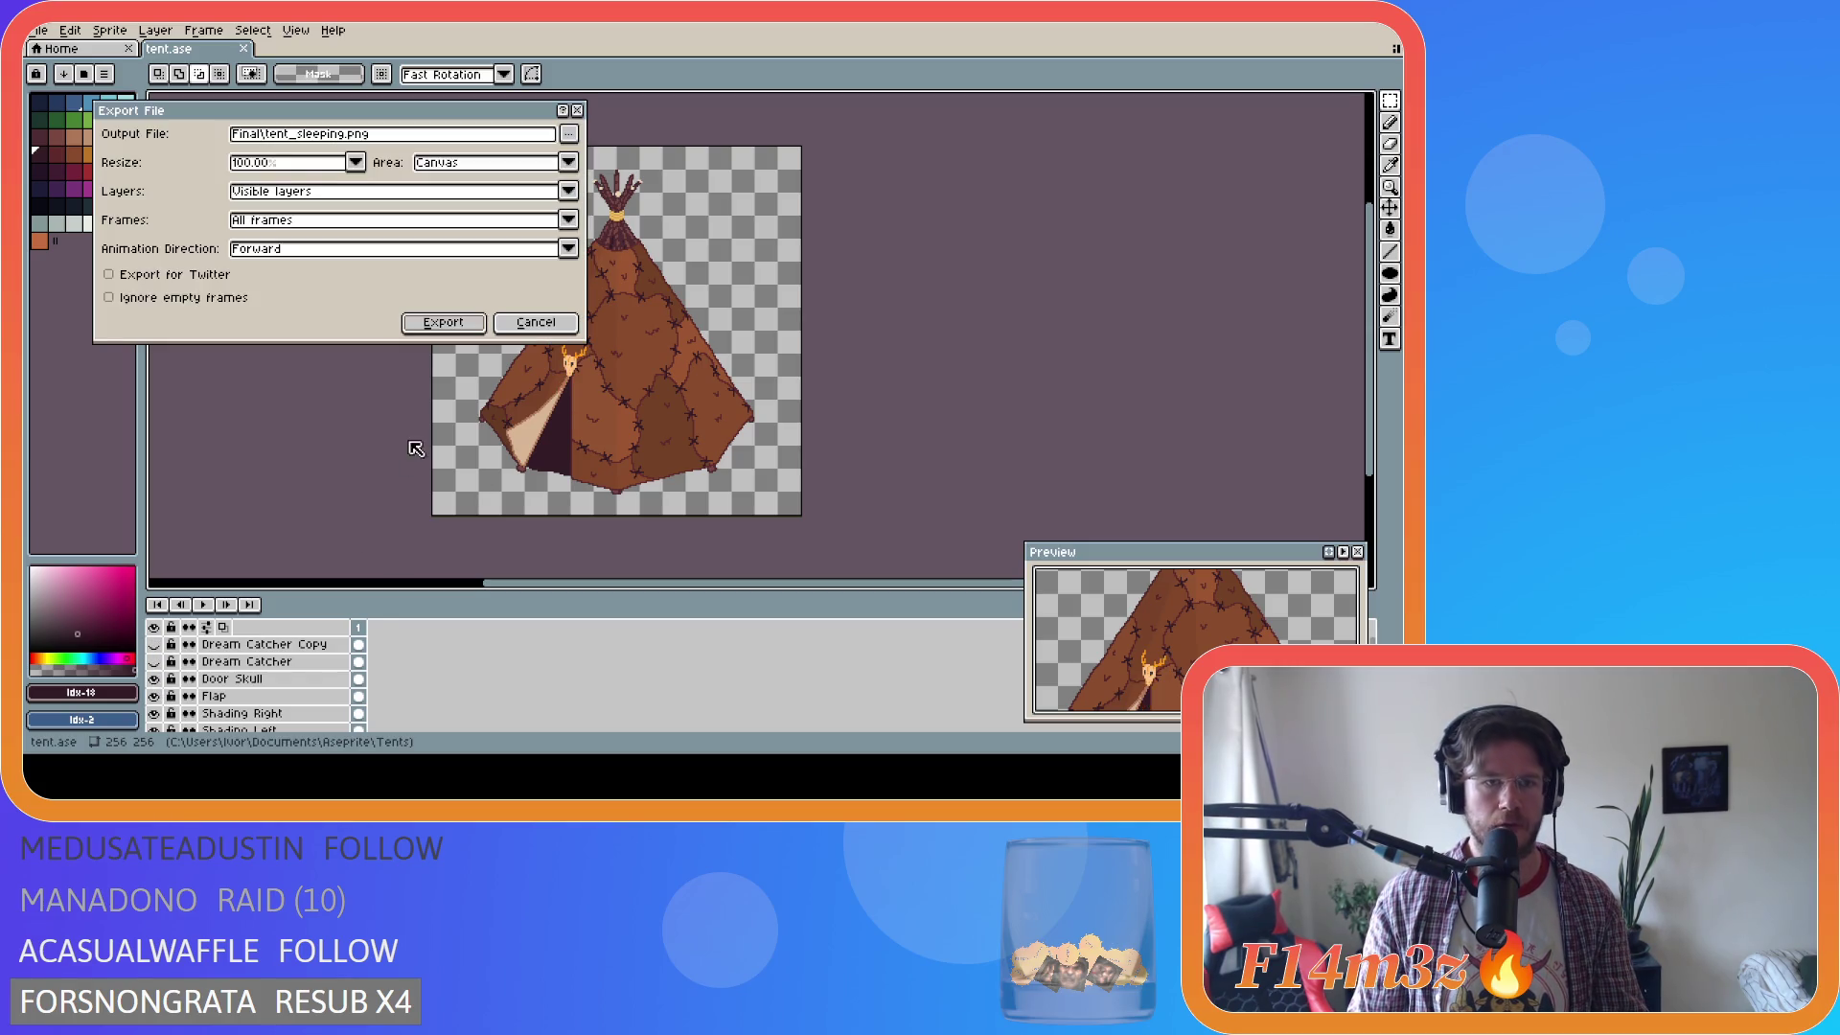
left_click(569, 133)
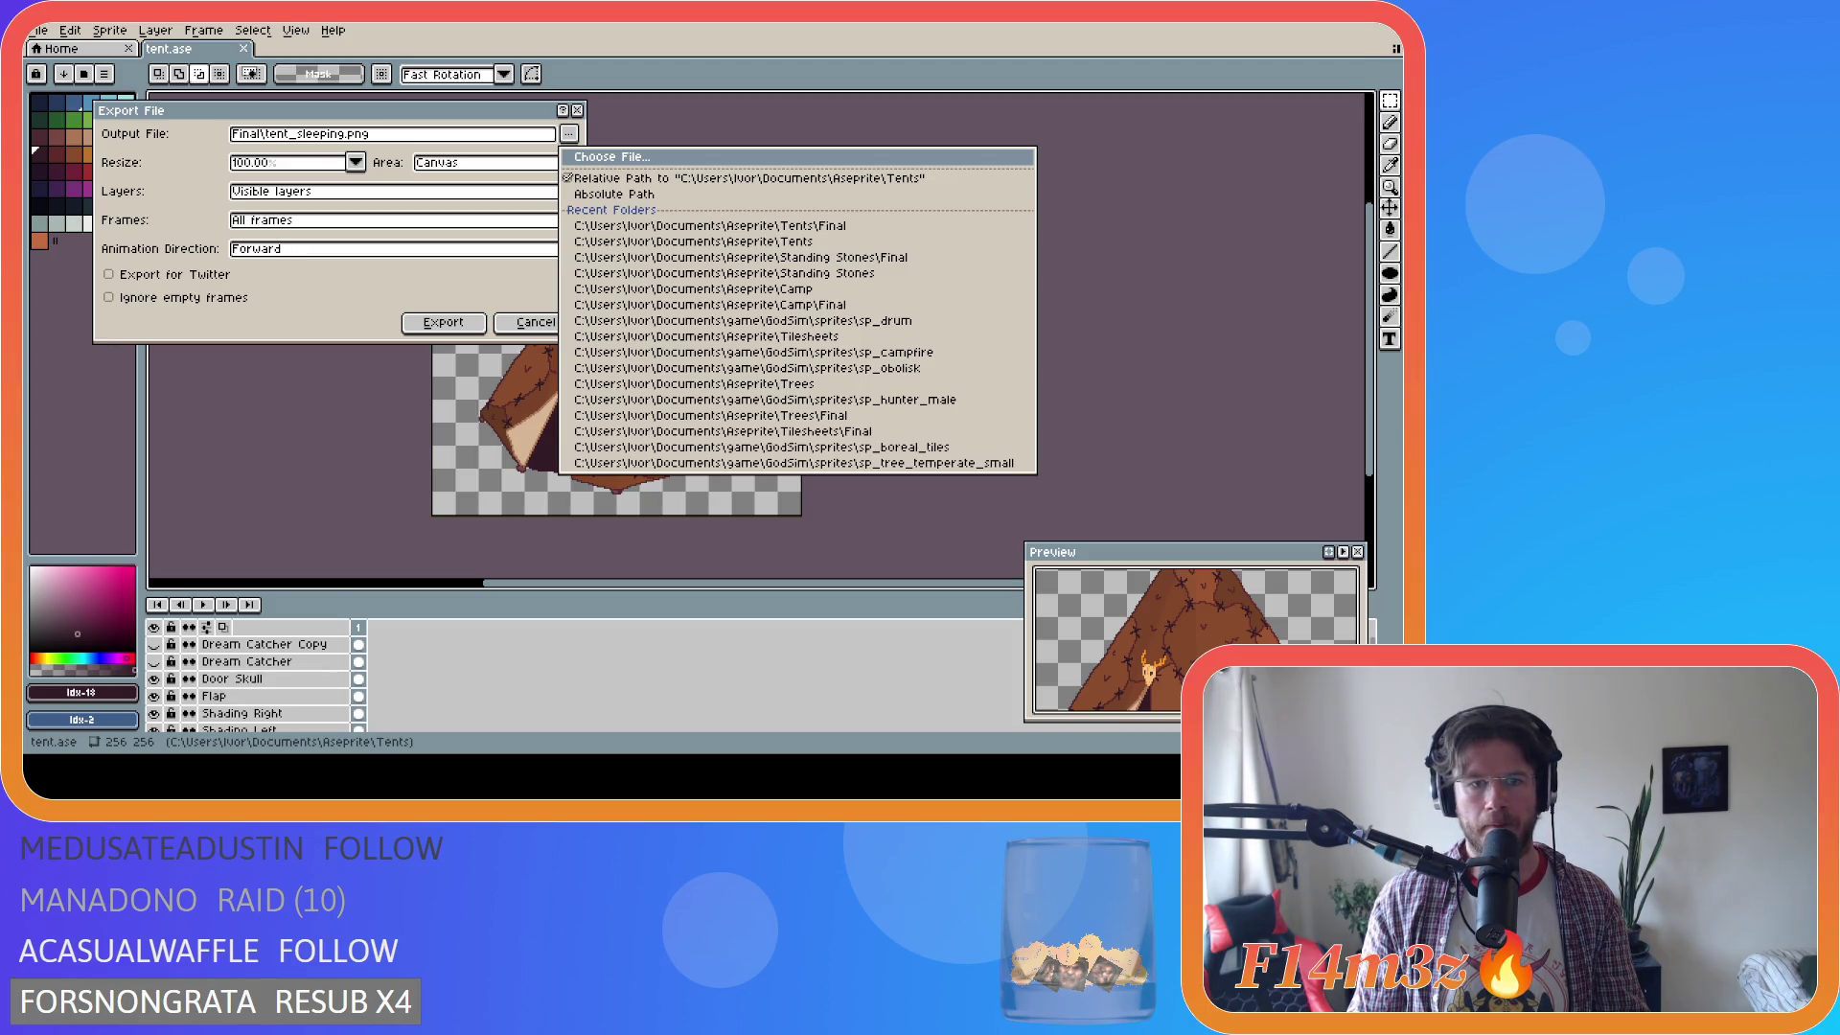
key("Escape")
left_click(443, 322)
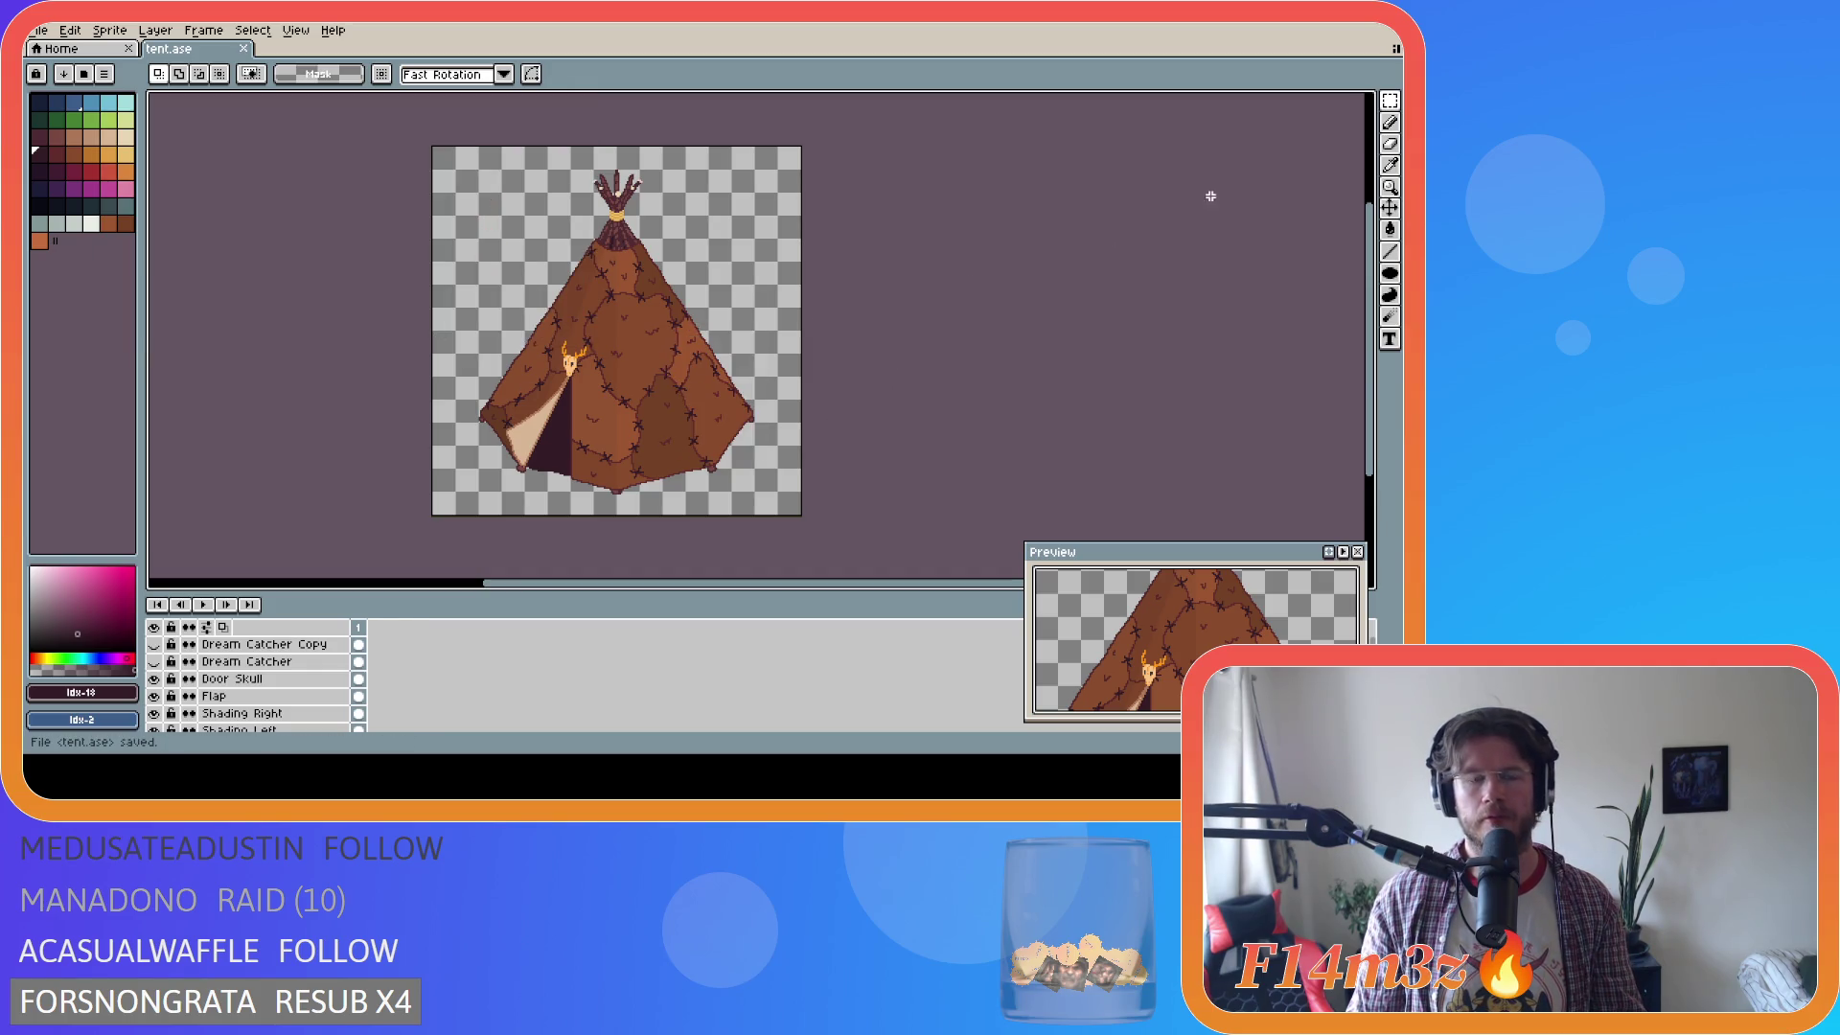
left_click(1335, 22)
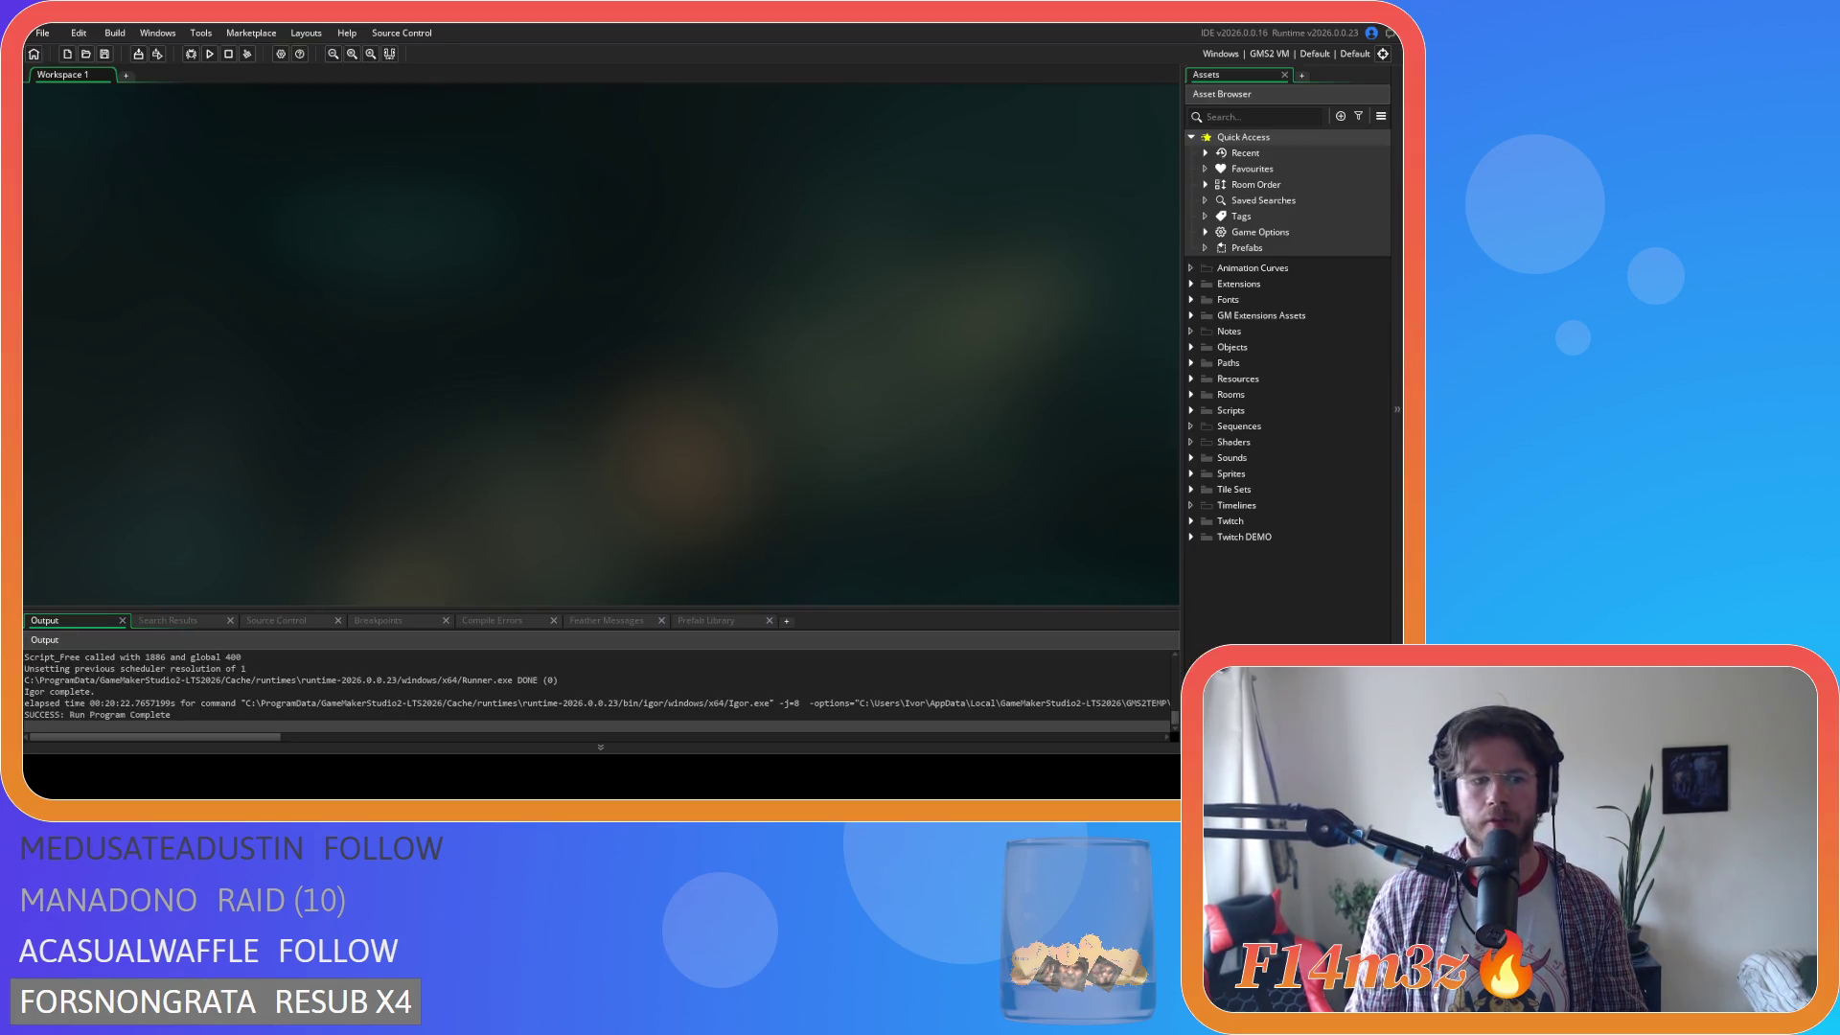
Expand Sprites > Constructs in the Asset Browser and open the sp_tent_store sprite.
double_click(1232, 474)
scroll(1237, 494, "down", 2)
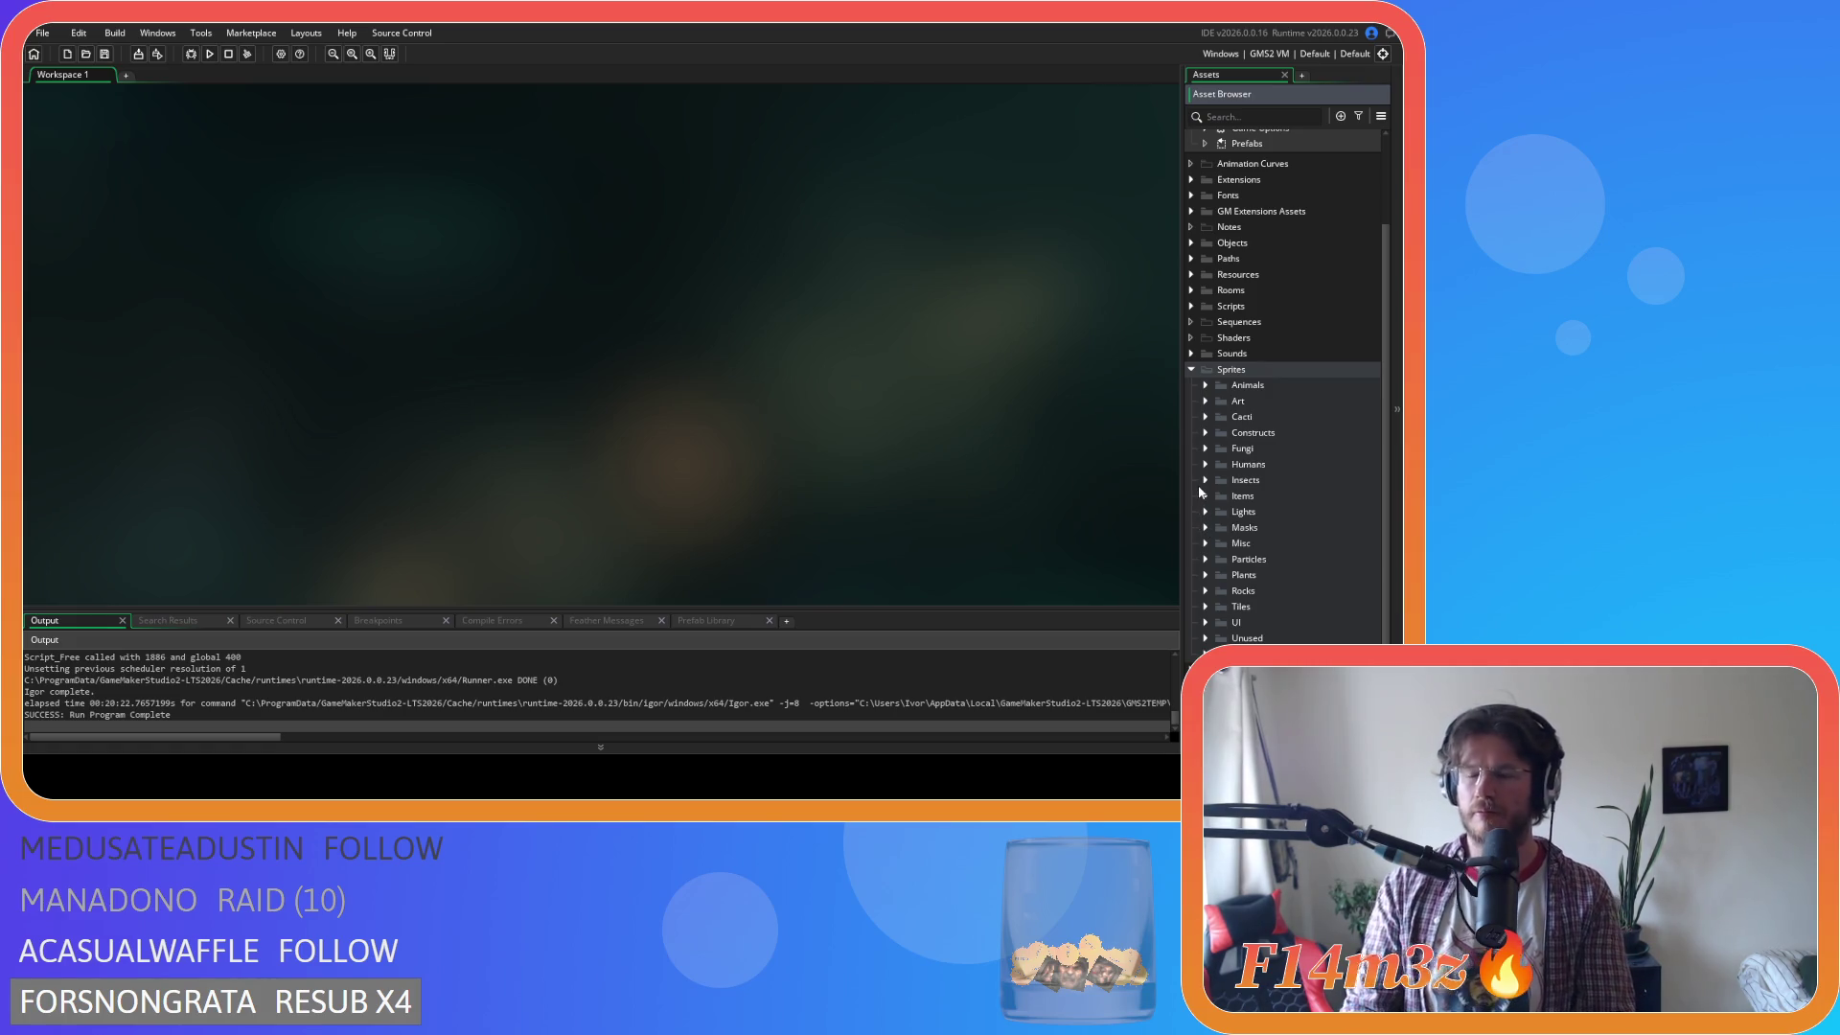
left_click(1206, 434)
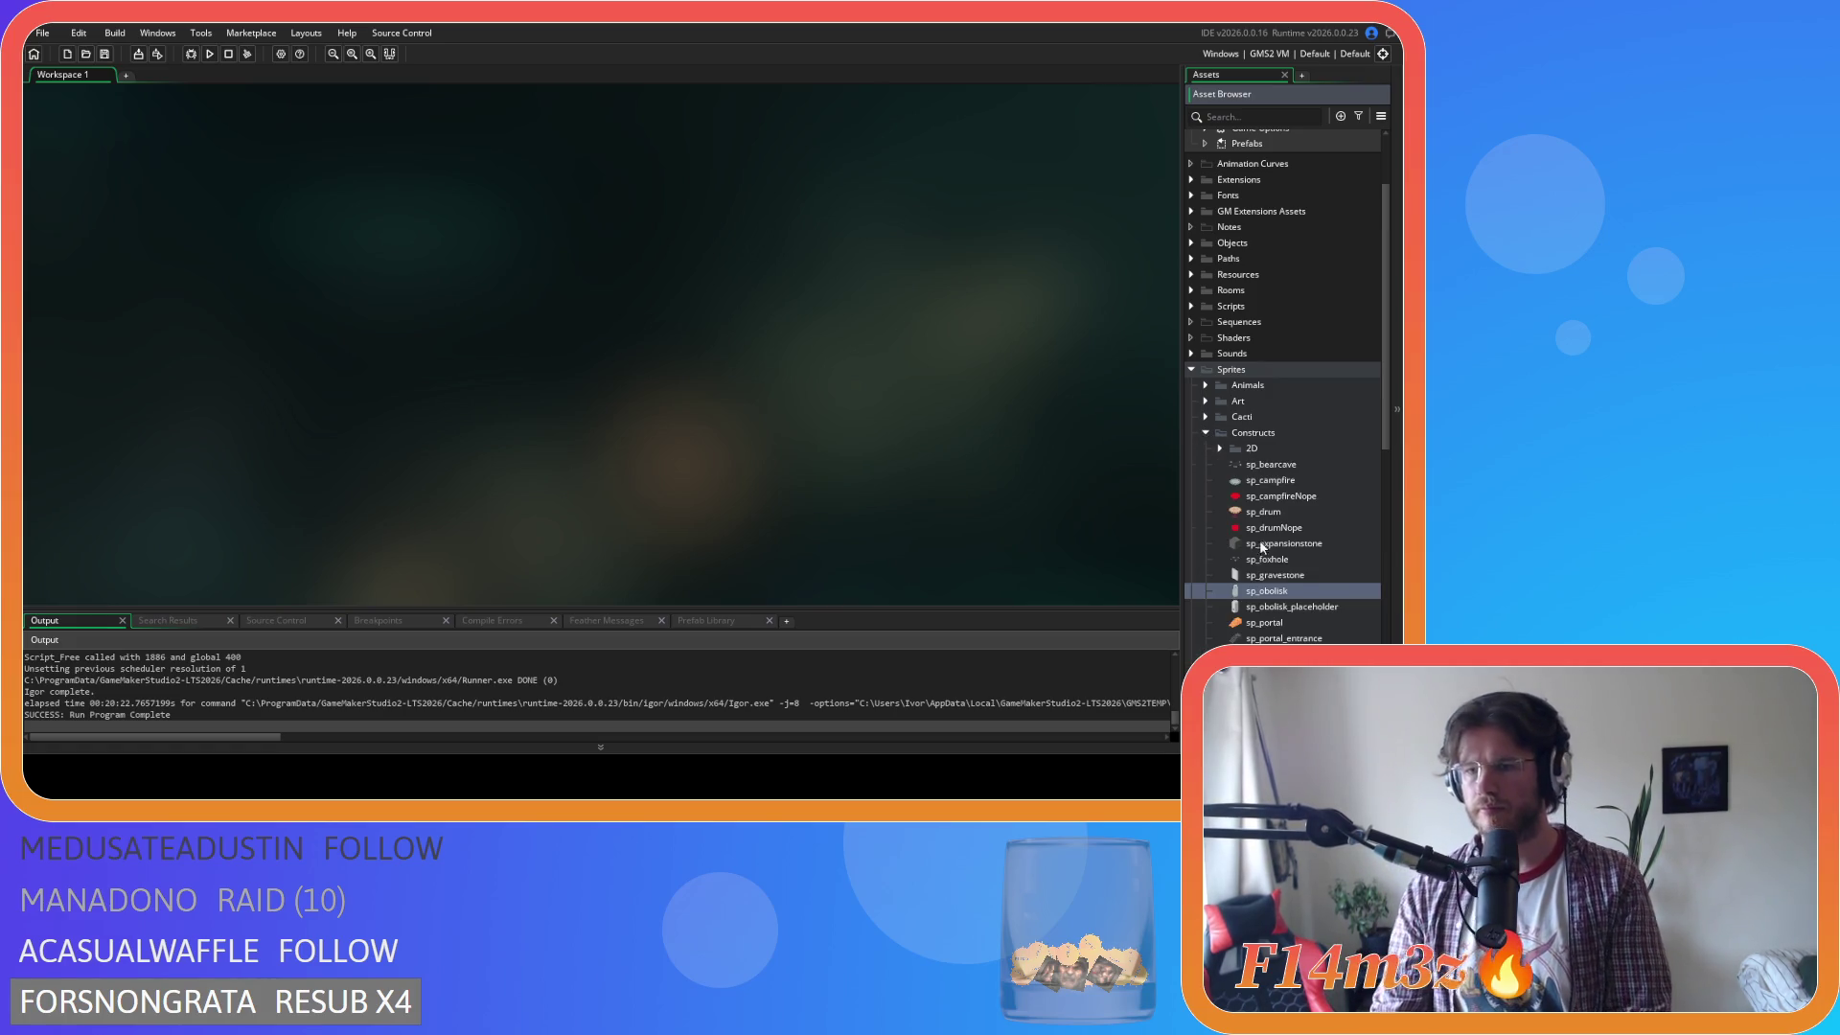
scroll(1261, 545, "down", 8)
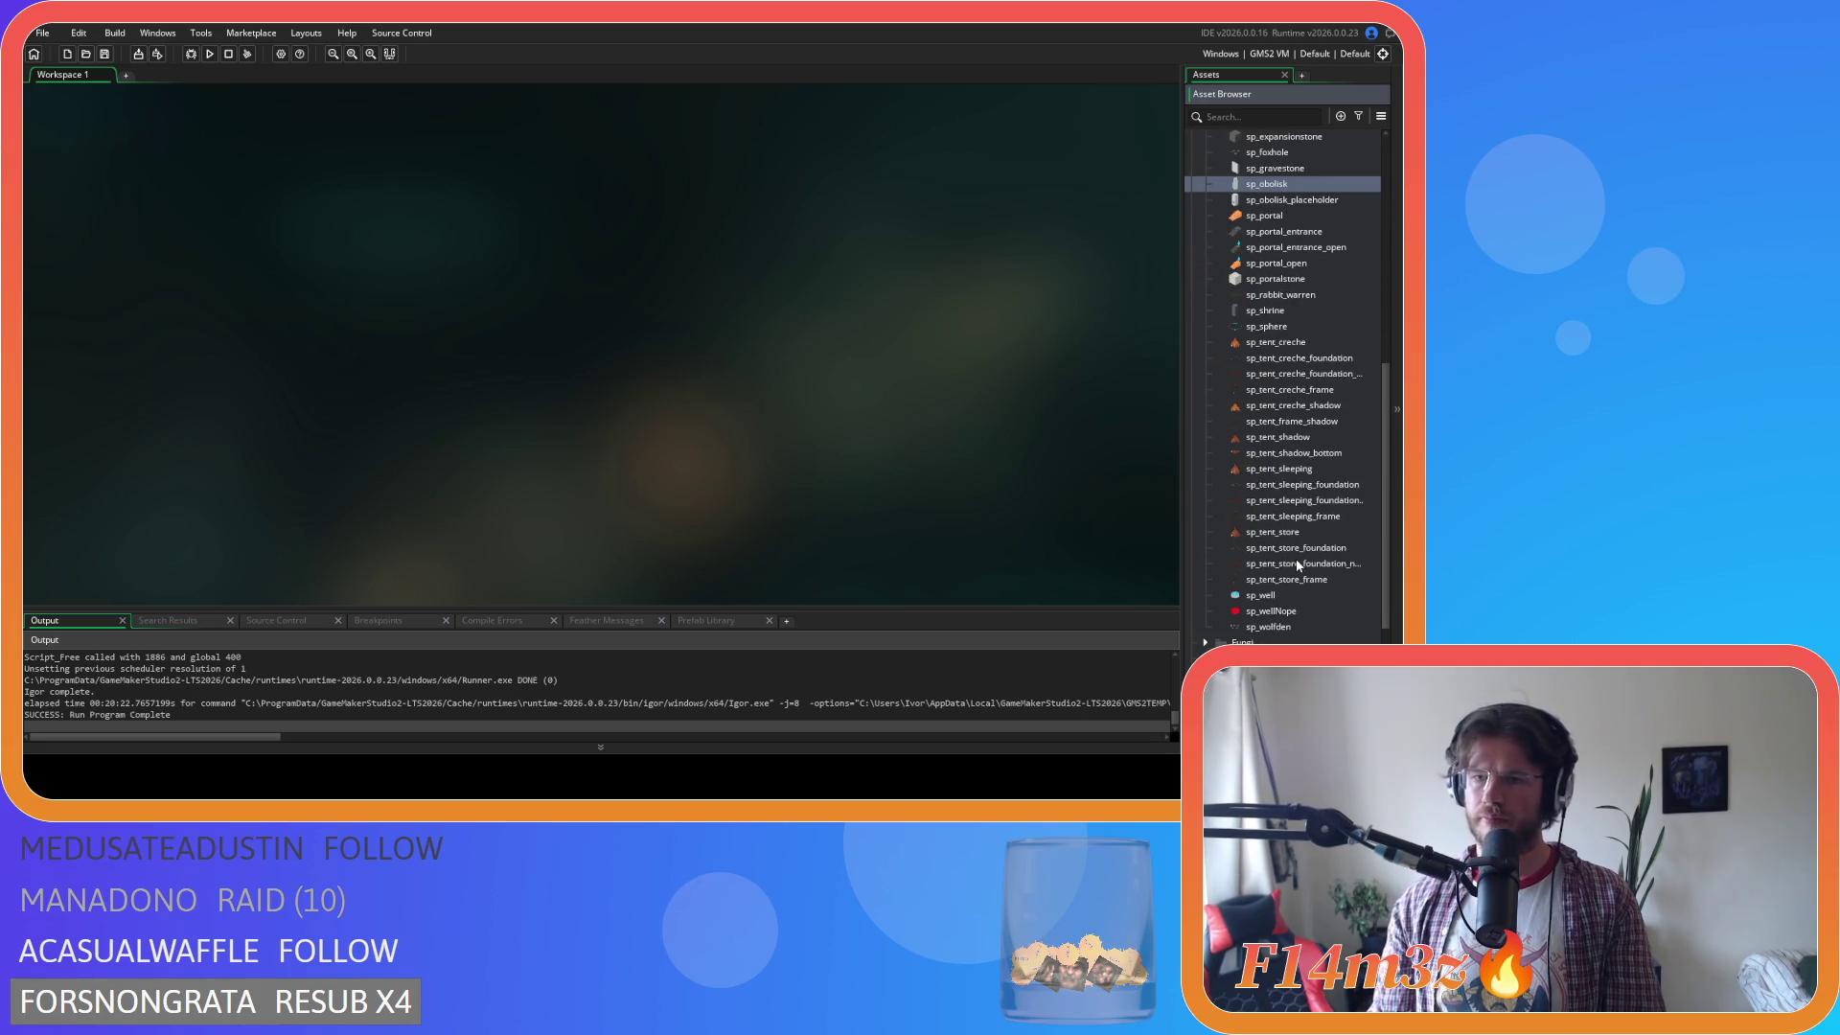
double_click(1275, 532)
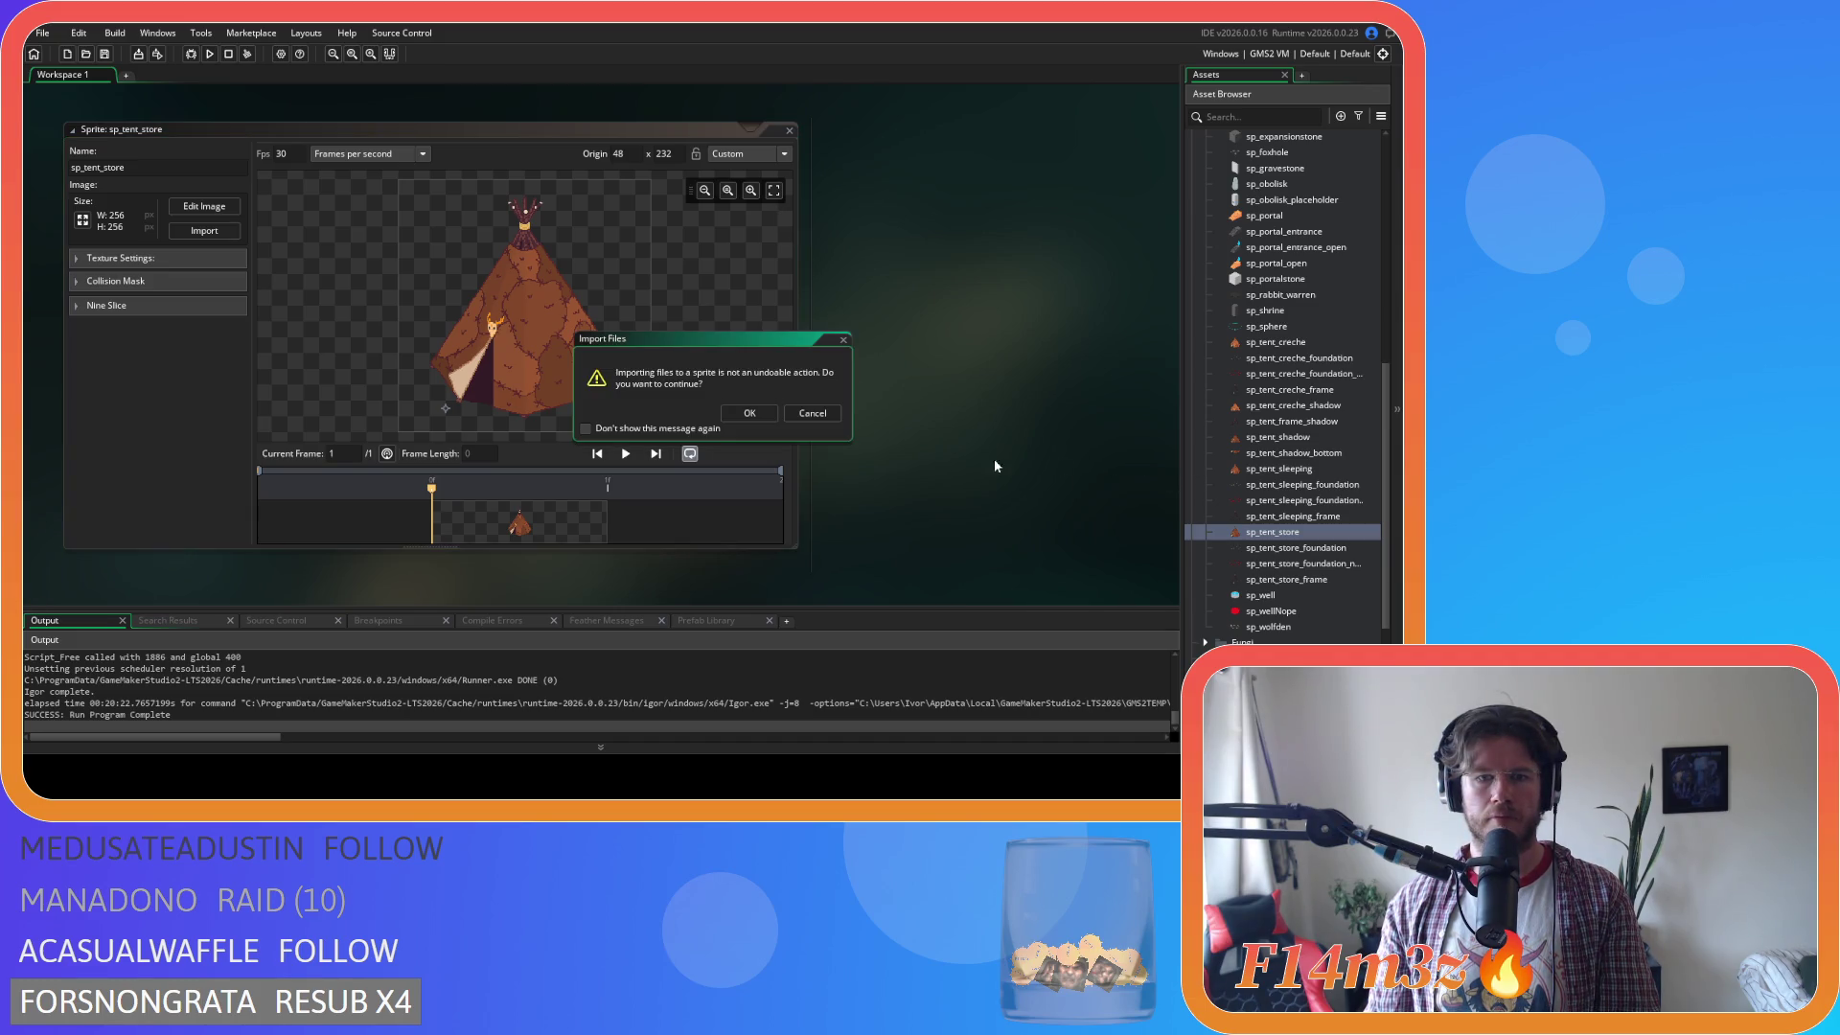
Confirm the new image imports into sp_tent_store, sp_tent_sleeping and sp_tent_creche.
left_click(749, 413)
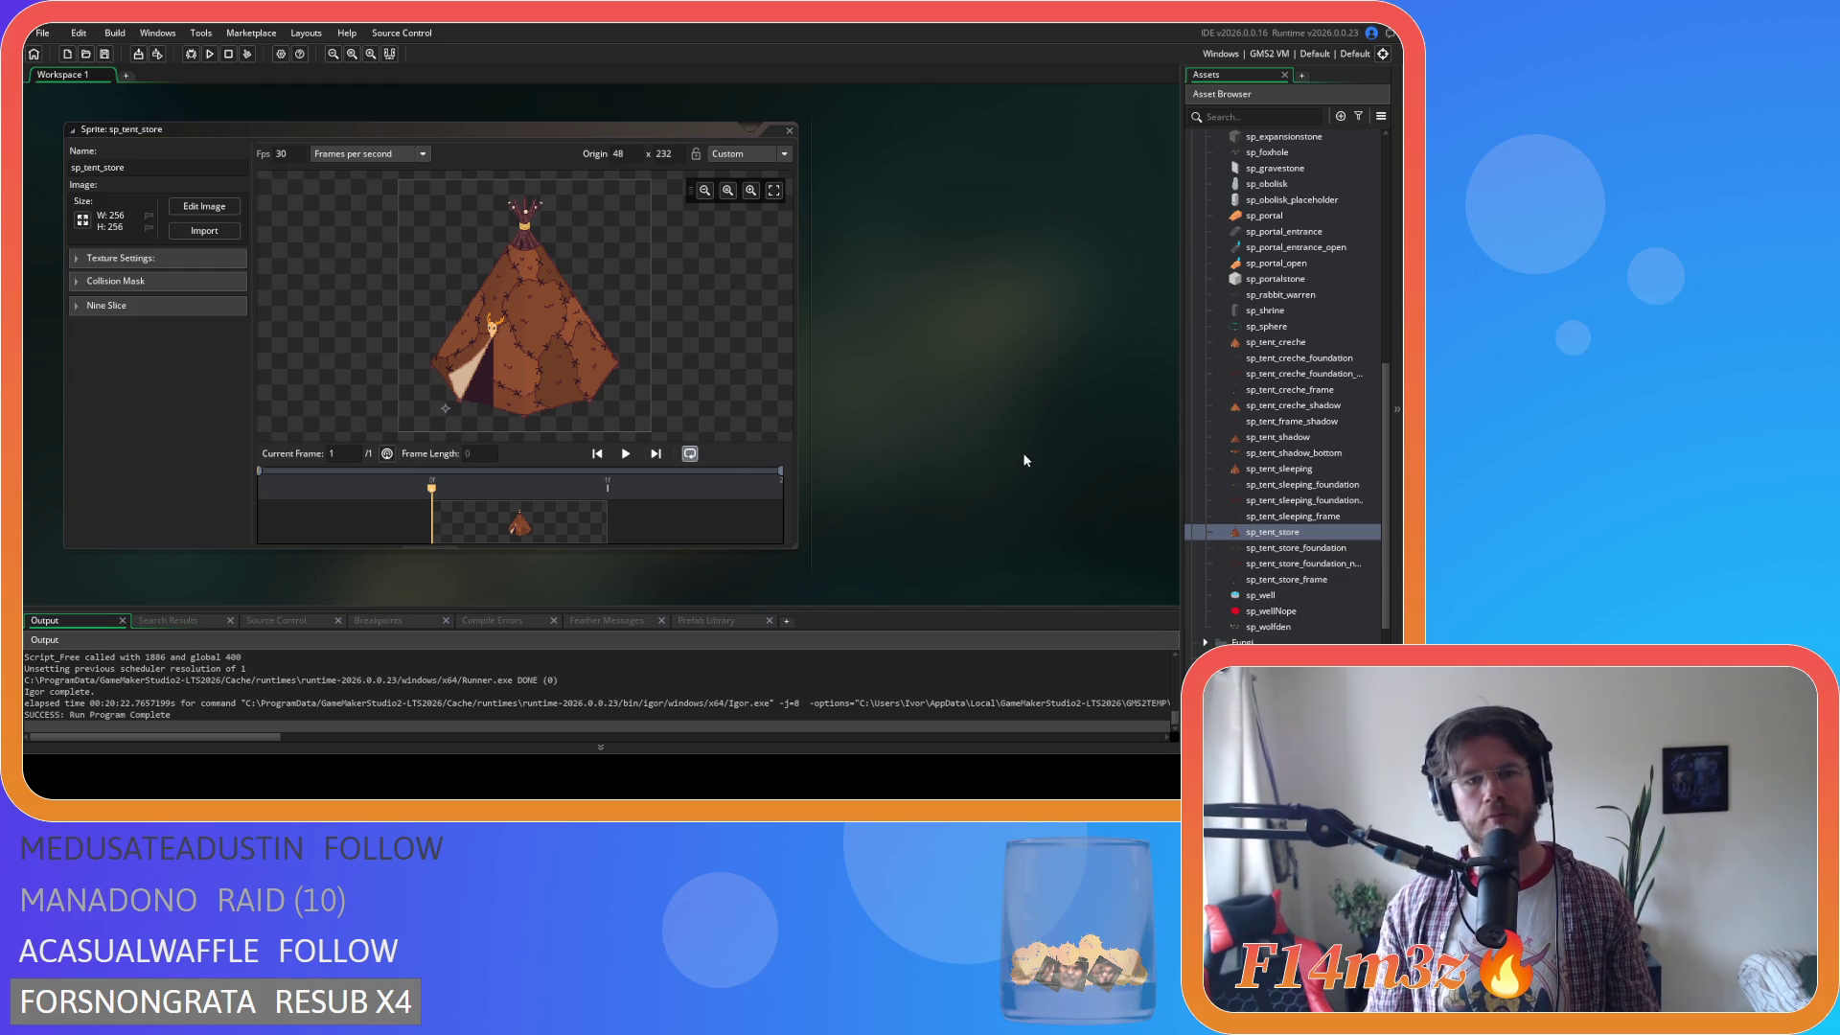
double_click(1300, 470)
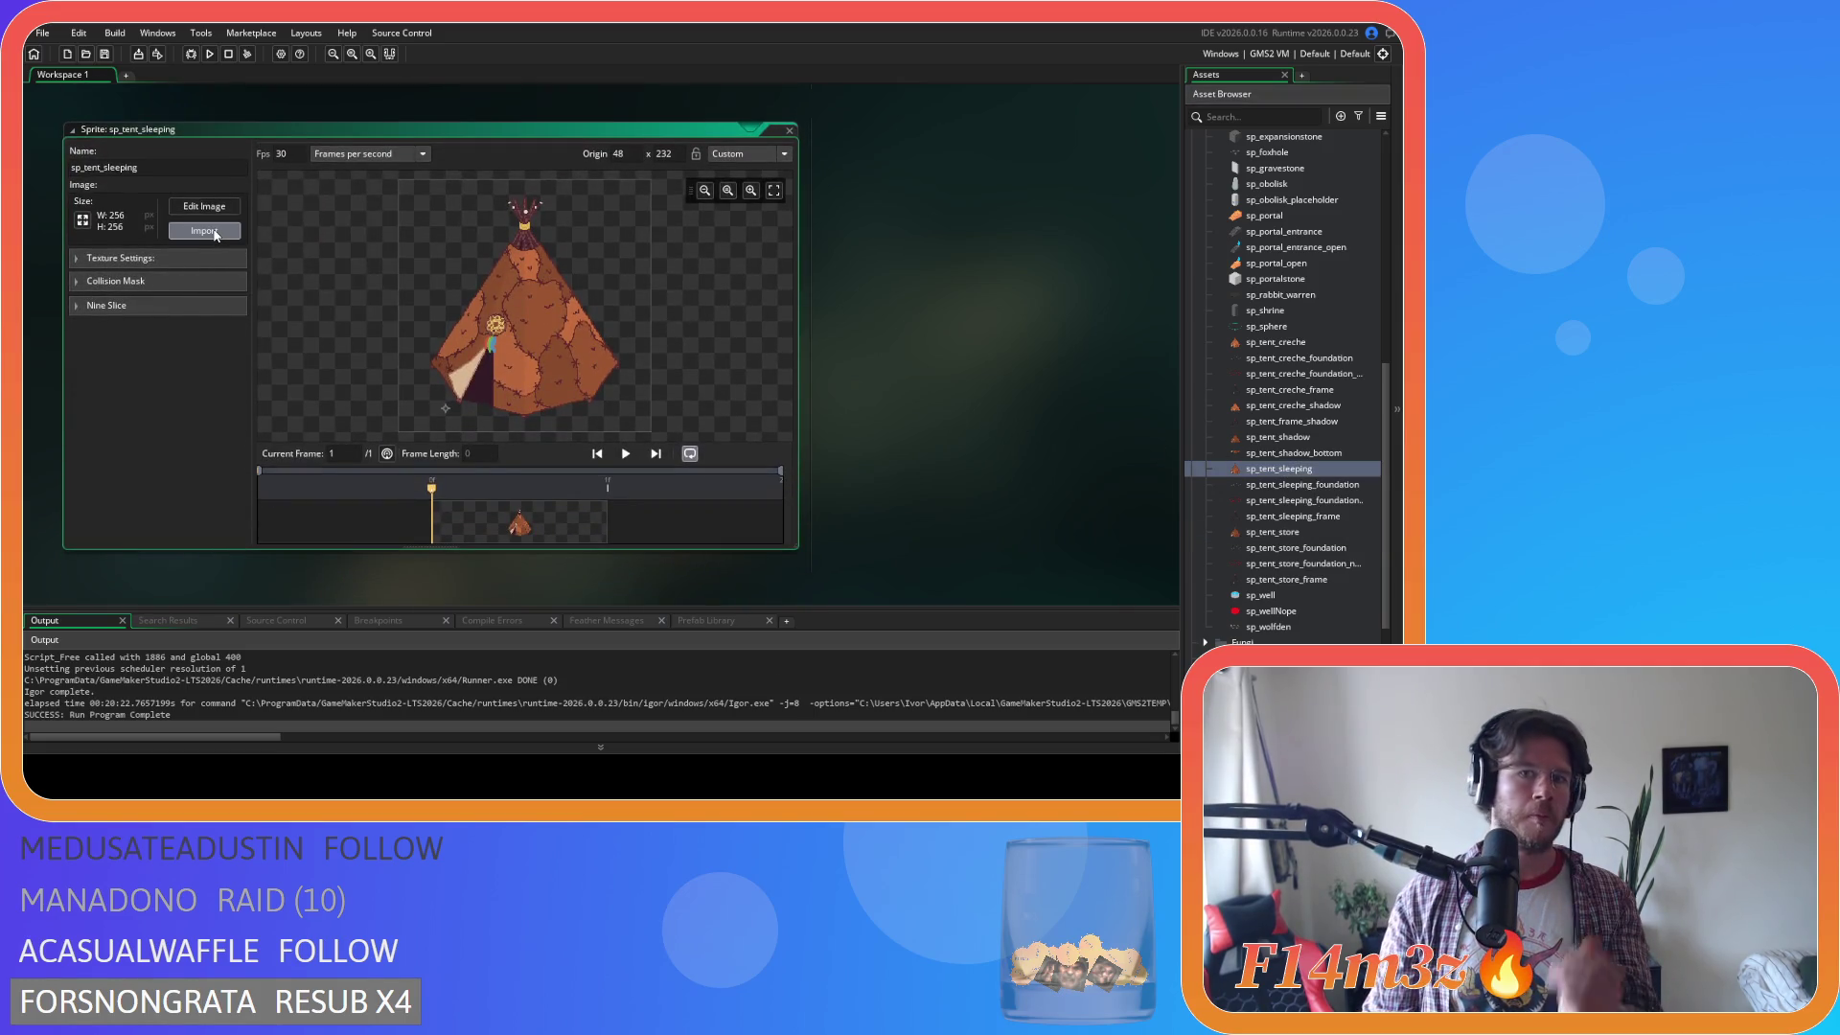
key("Return")
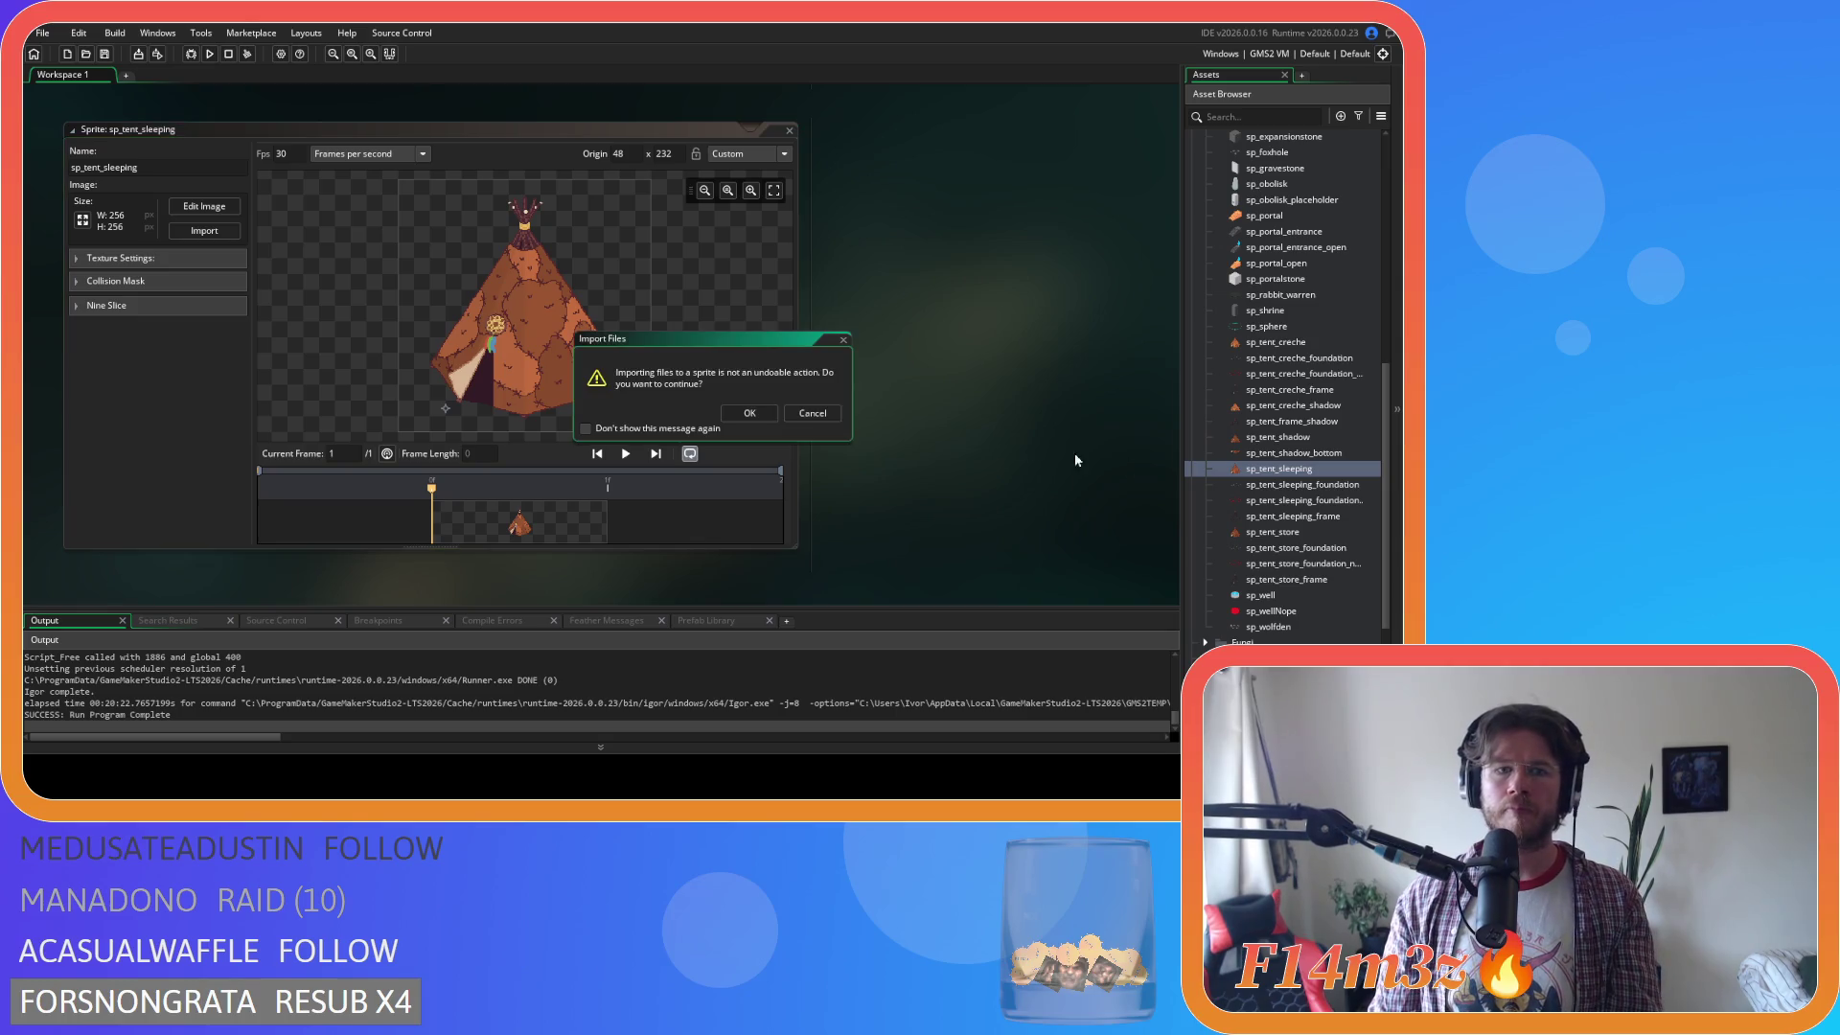
left_click(747, 414)
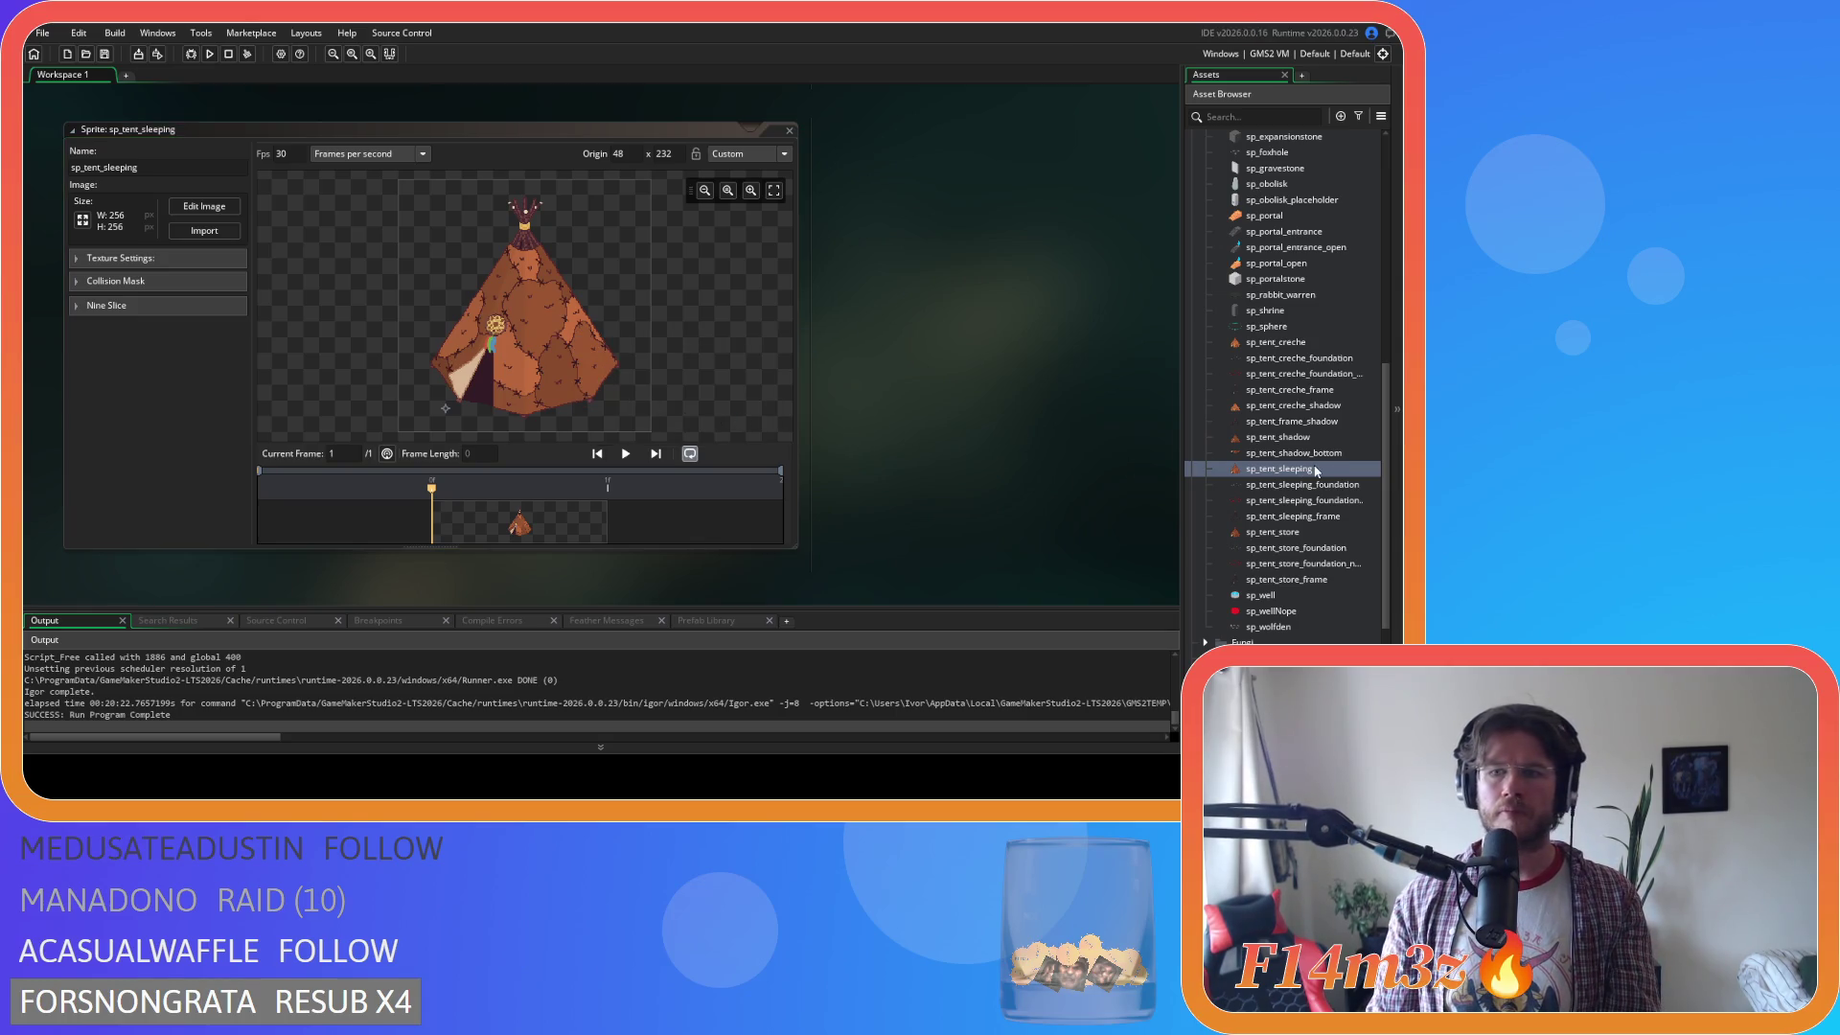
double_click(1285, 343)
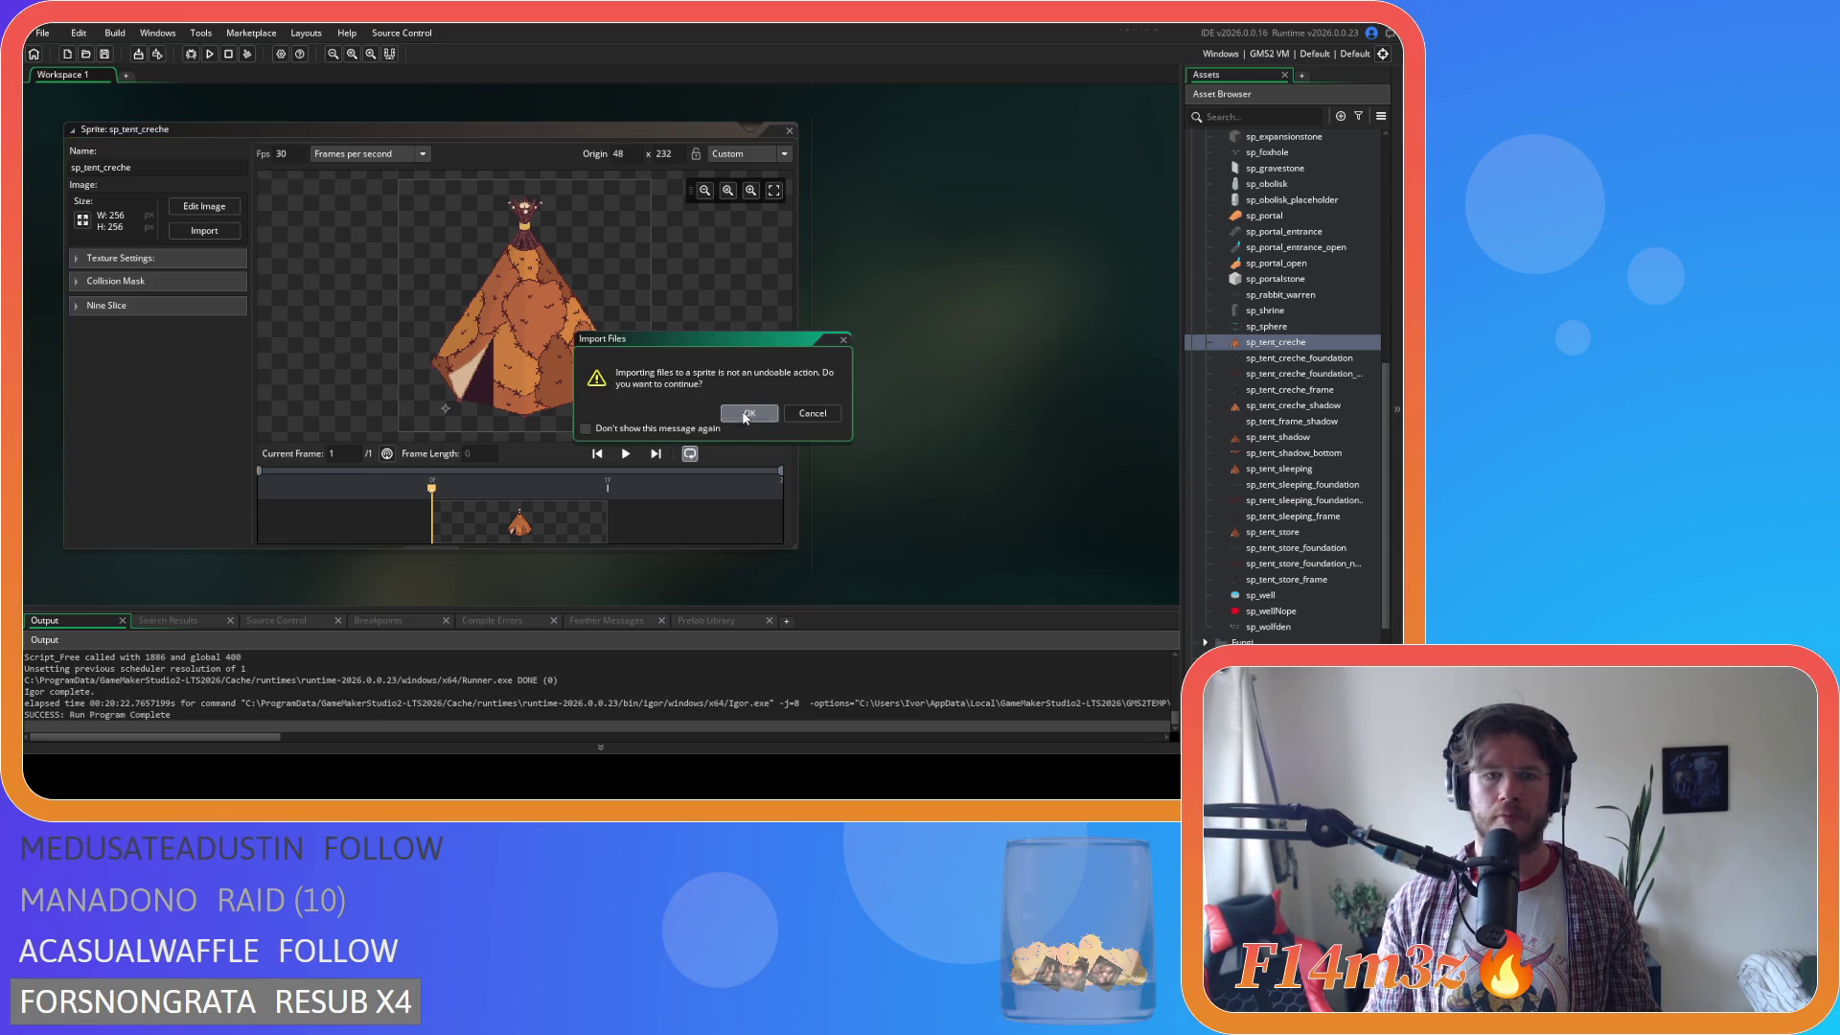
left_click(747, 415)
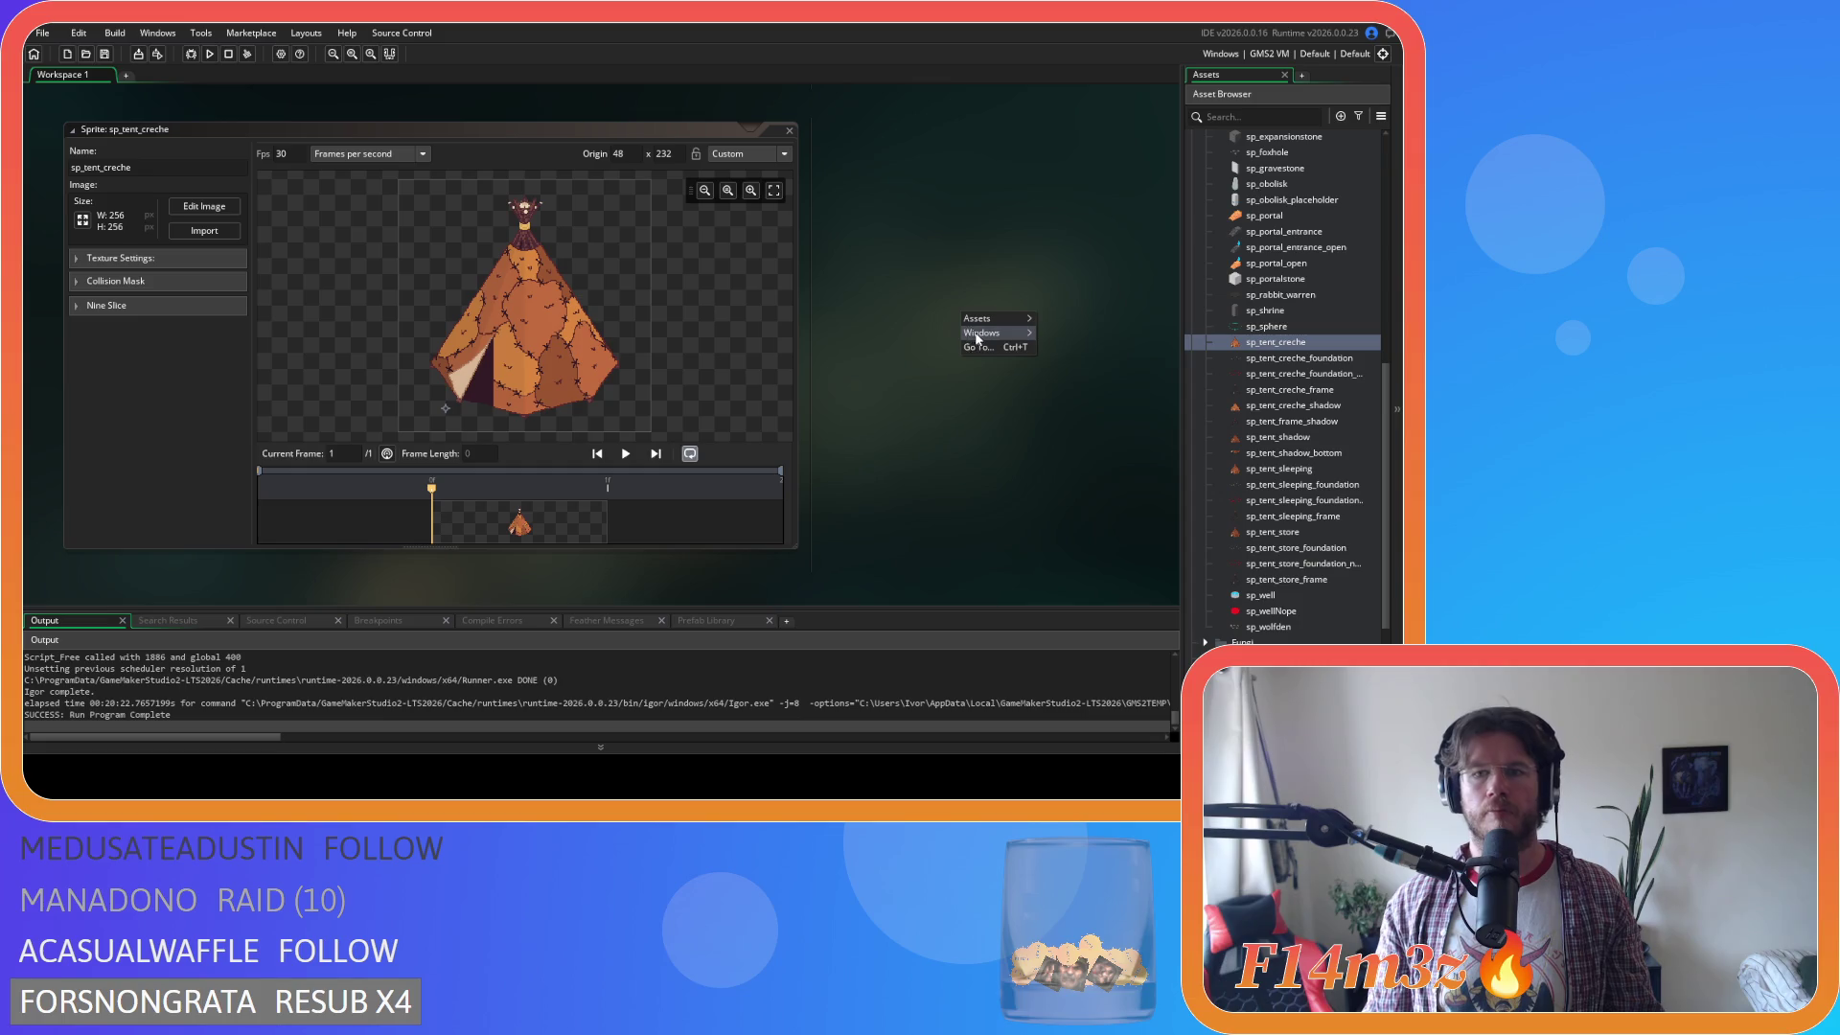
Close all editors, collapse the Constructs and Sprites folders, and run the game with F5.
left_click(1057, 394)
scroll(1226, 276, "up", 5)
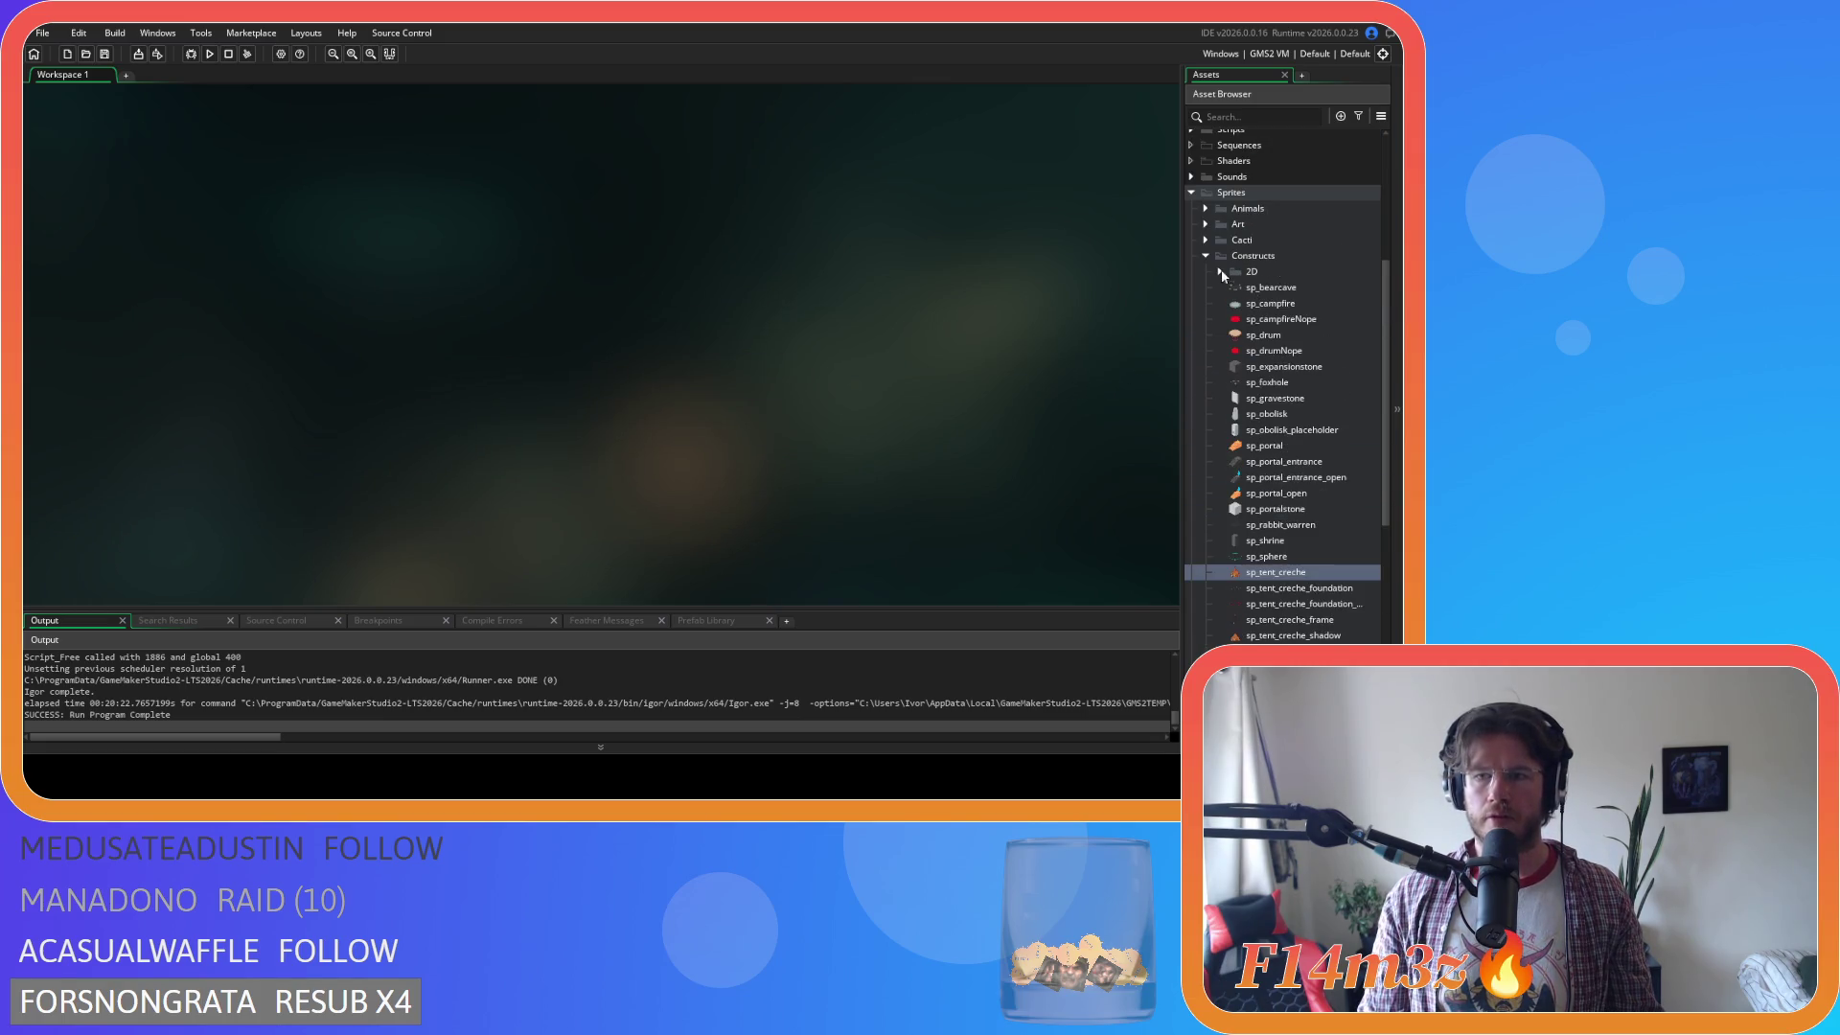
left_click(1207, 259)
left_click(1194, 370)
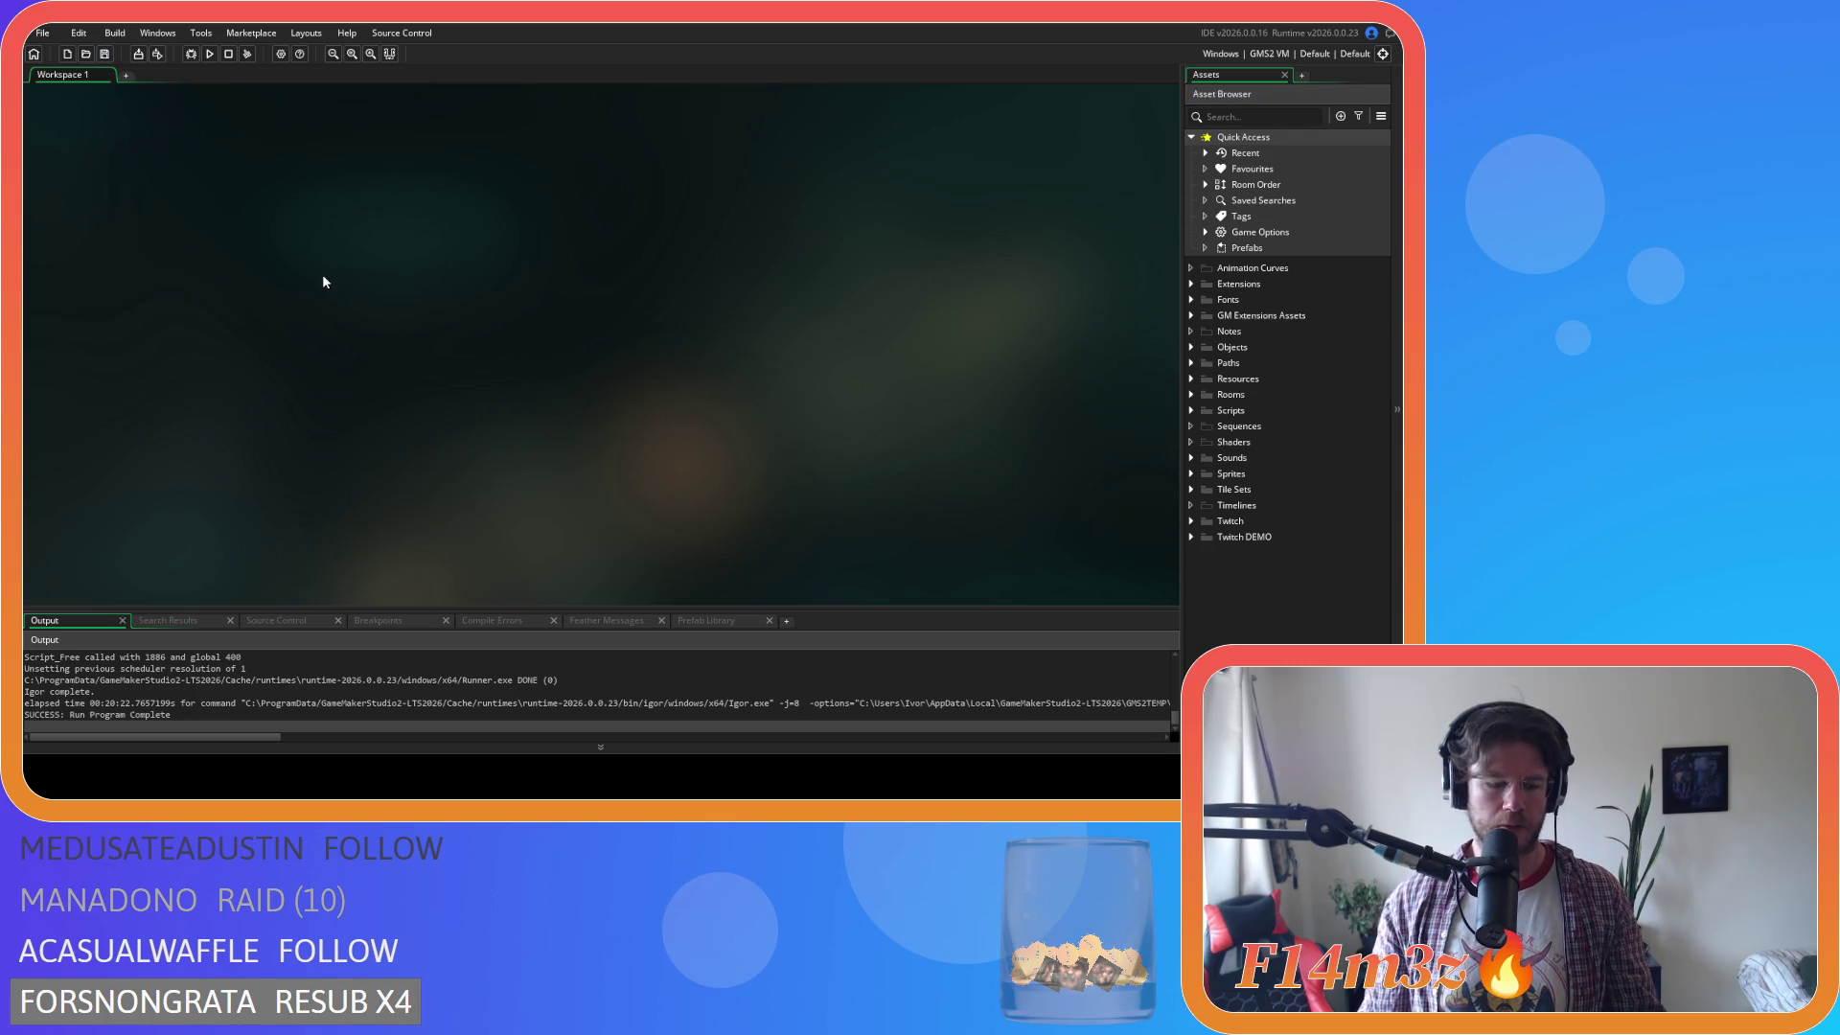
key("F5")
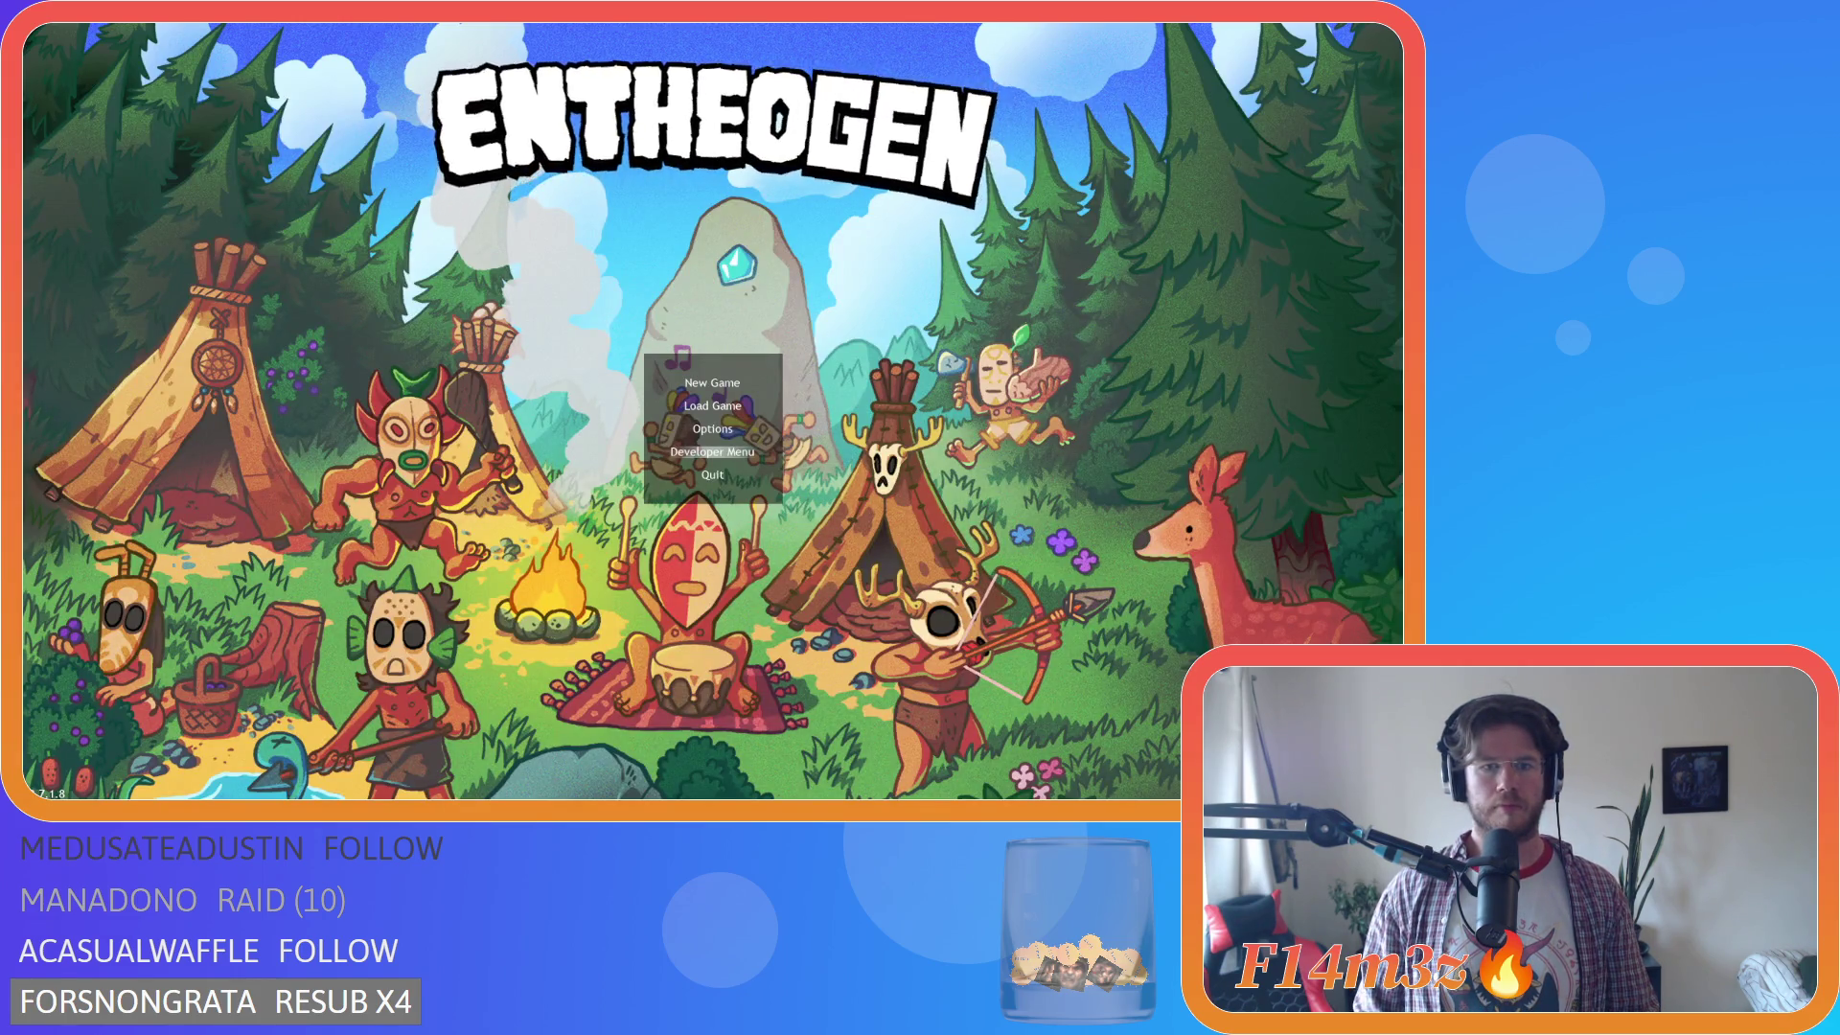
Highlight Load Game on the title menu and load the saved village.
key("Down")
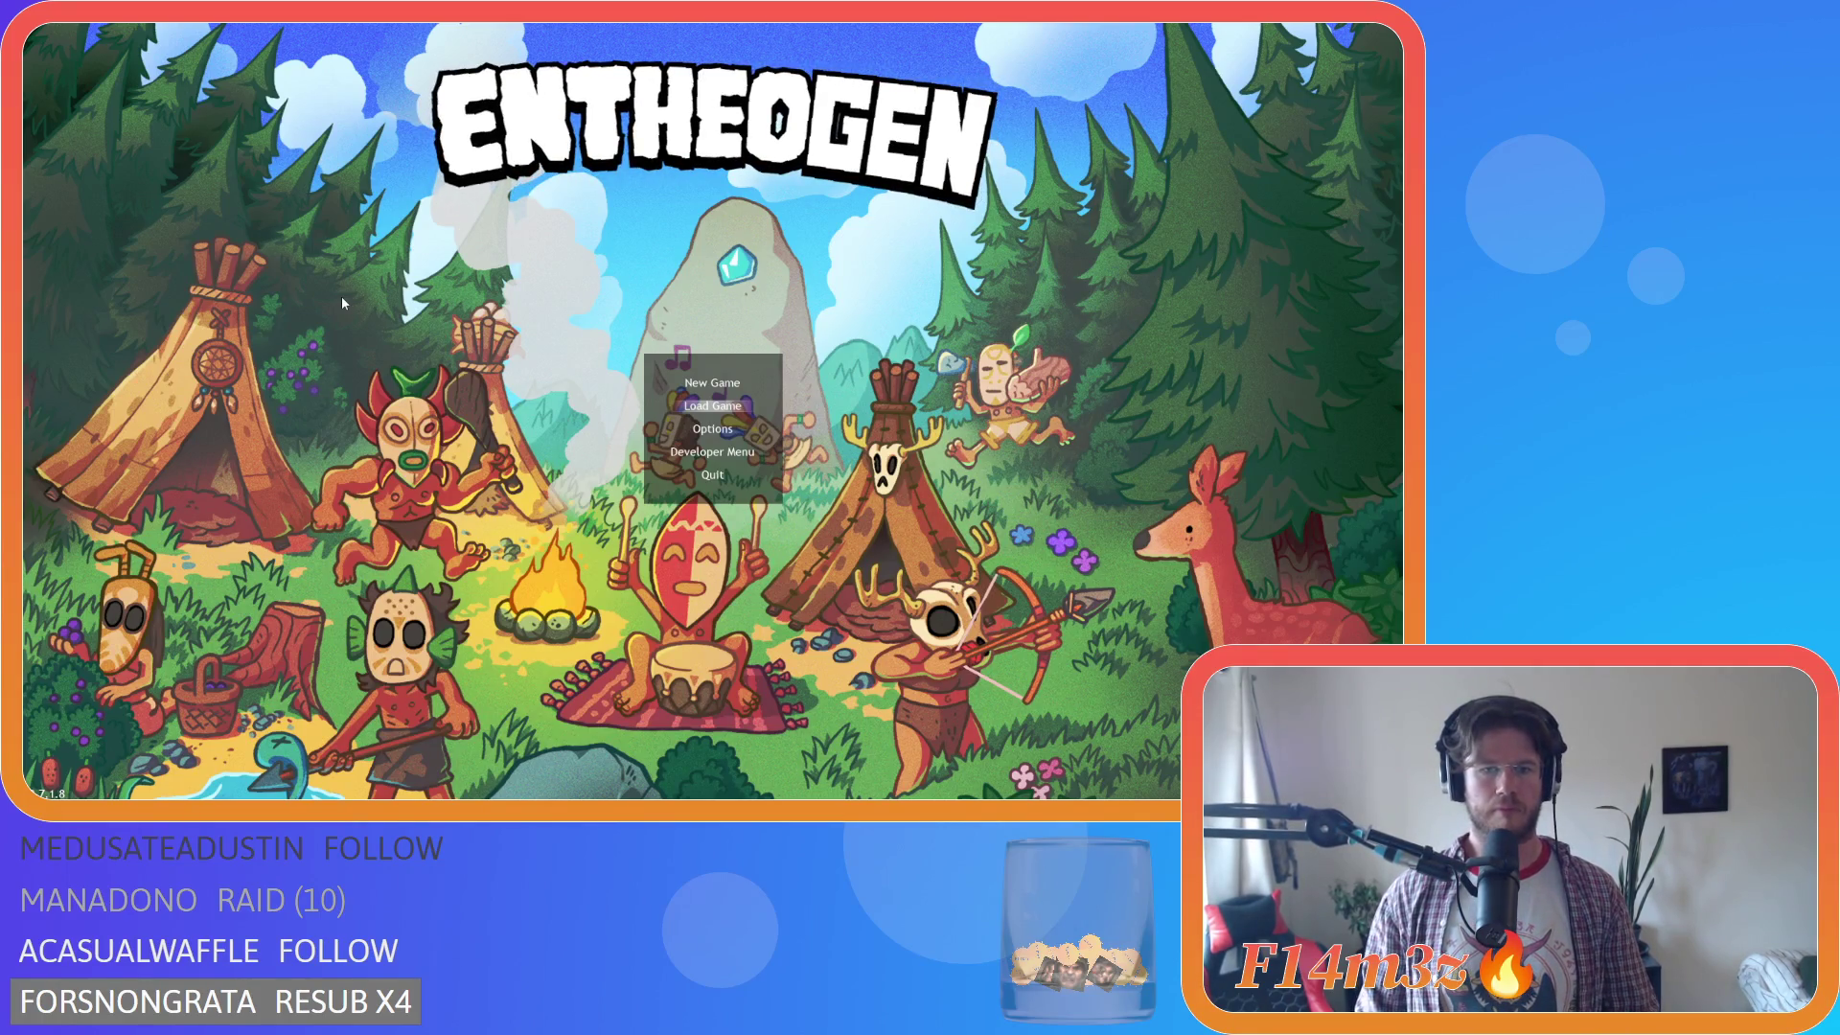
key("Return")
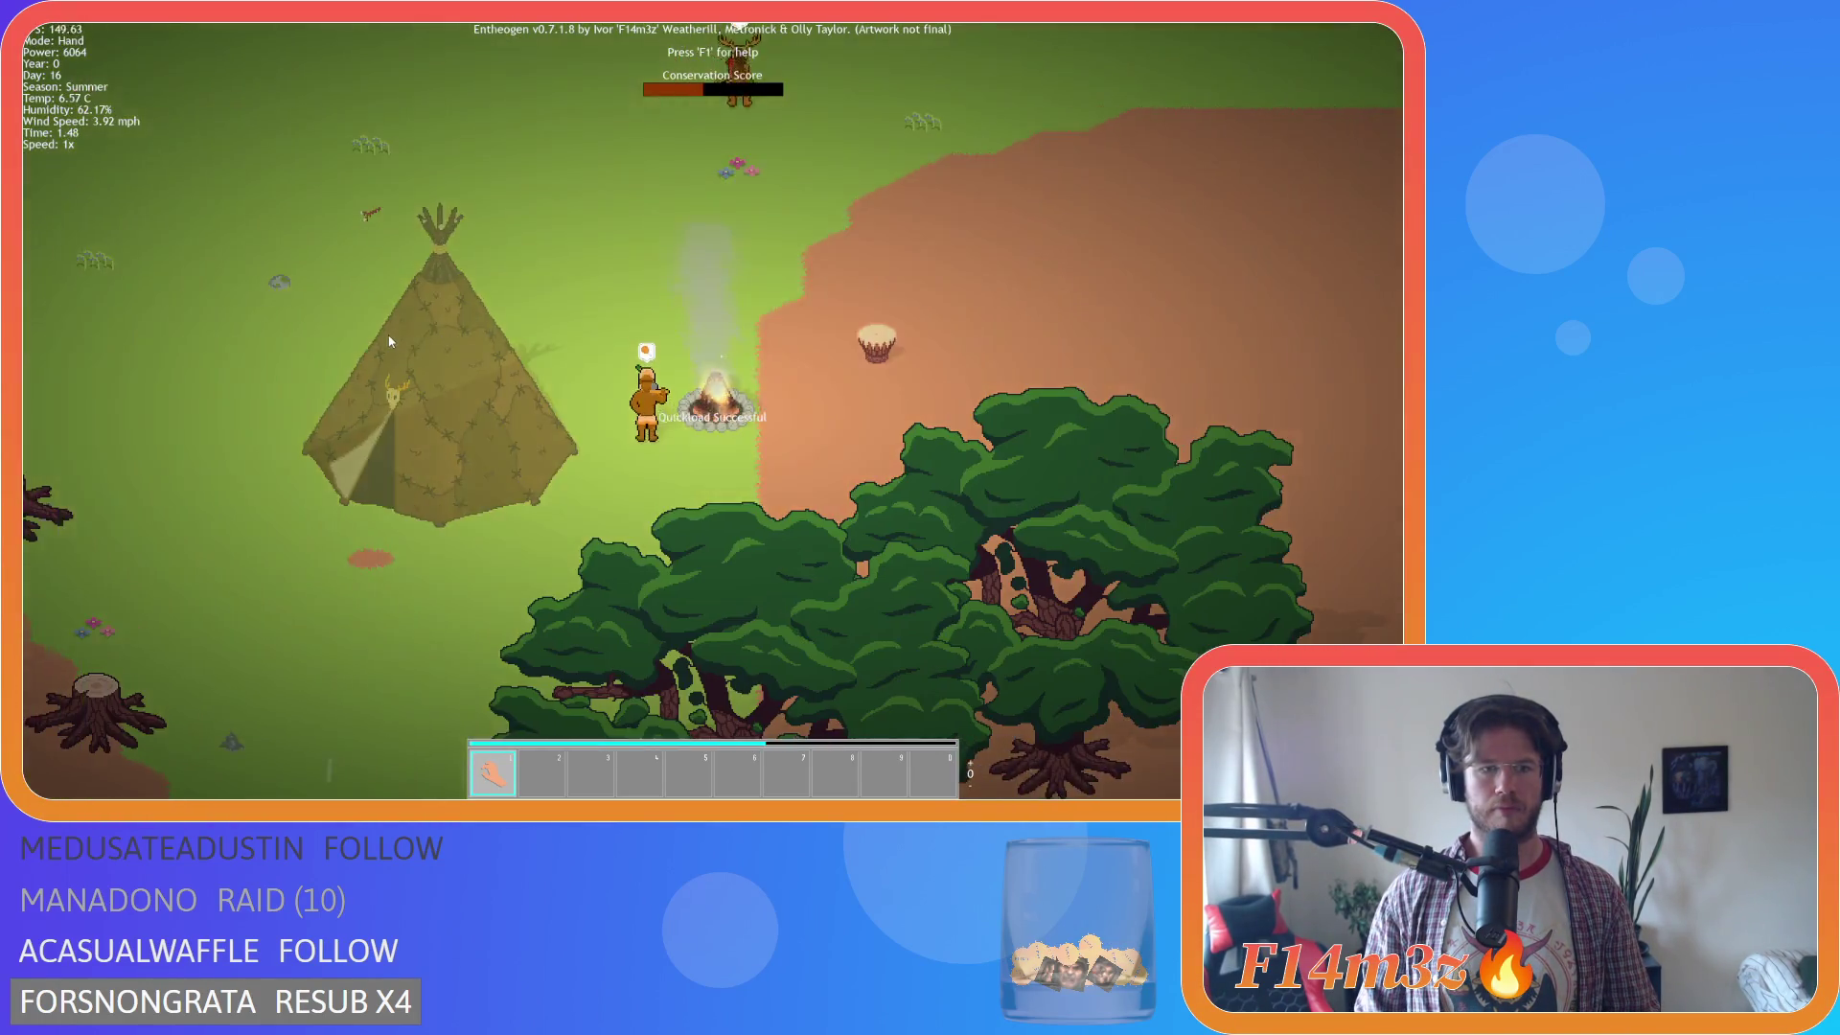
key("w")
key("d")
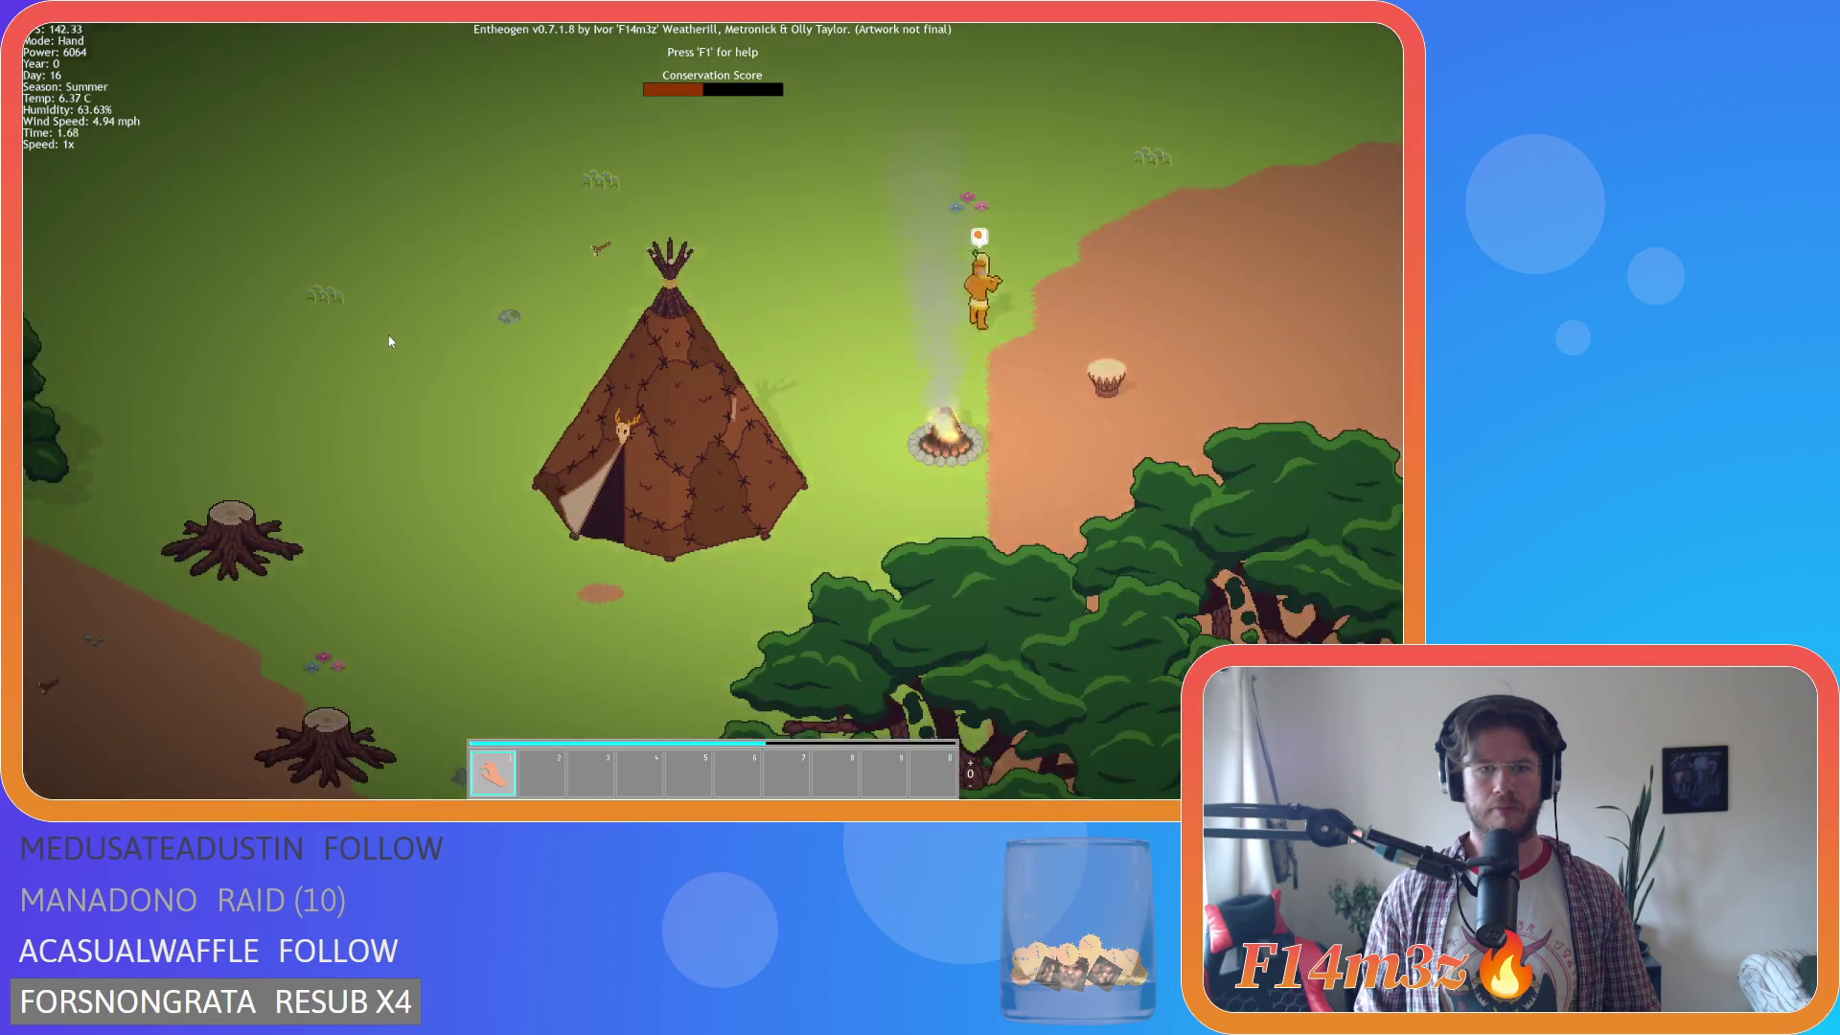
scroll(388, 341, "down", 5)
scroll(388, 341, "up", 3)
scroll(389, 342, "down", 3)
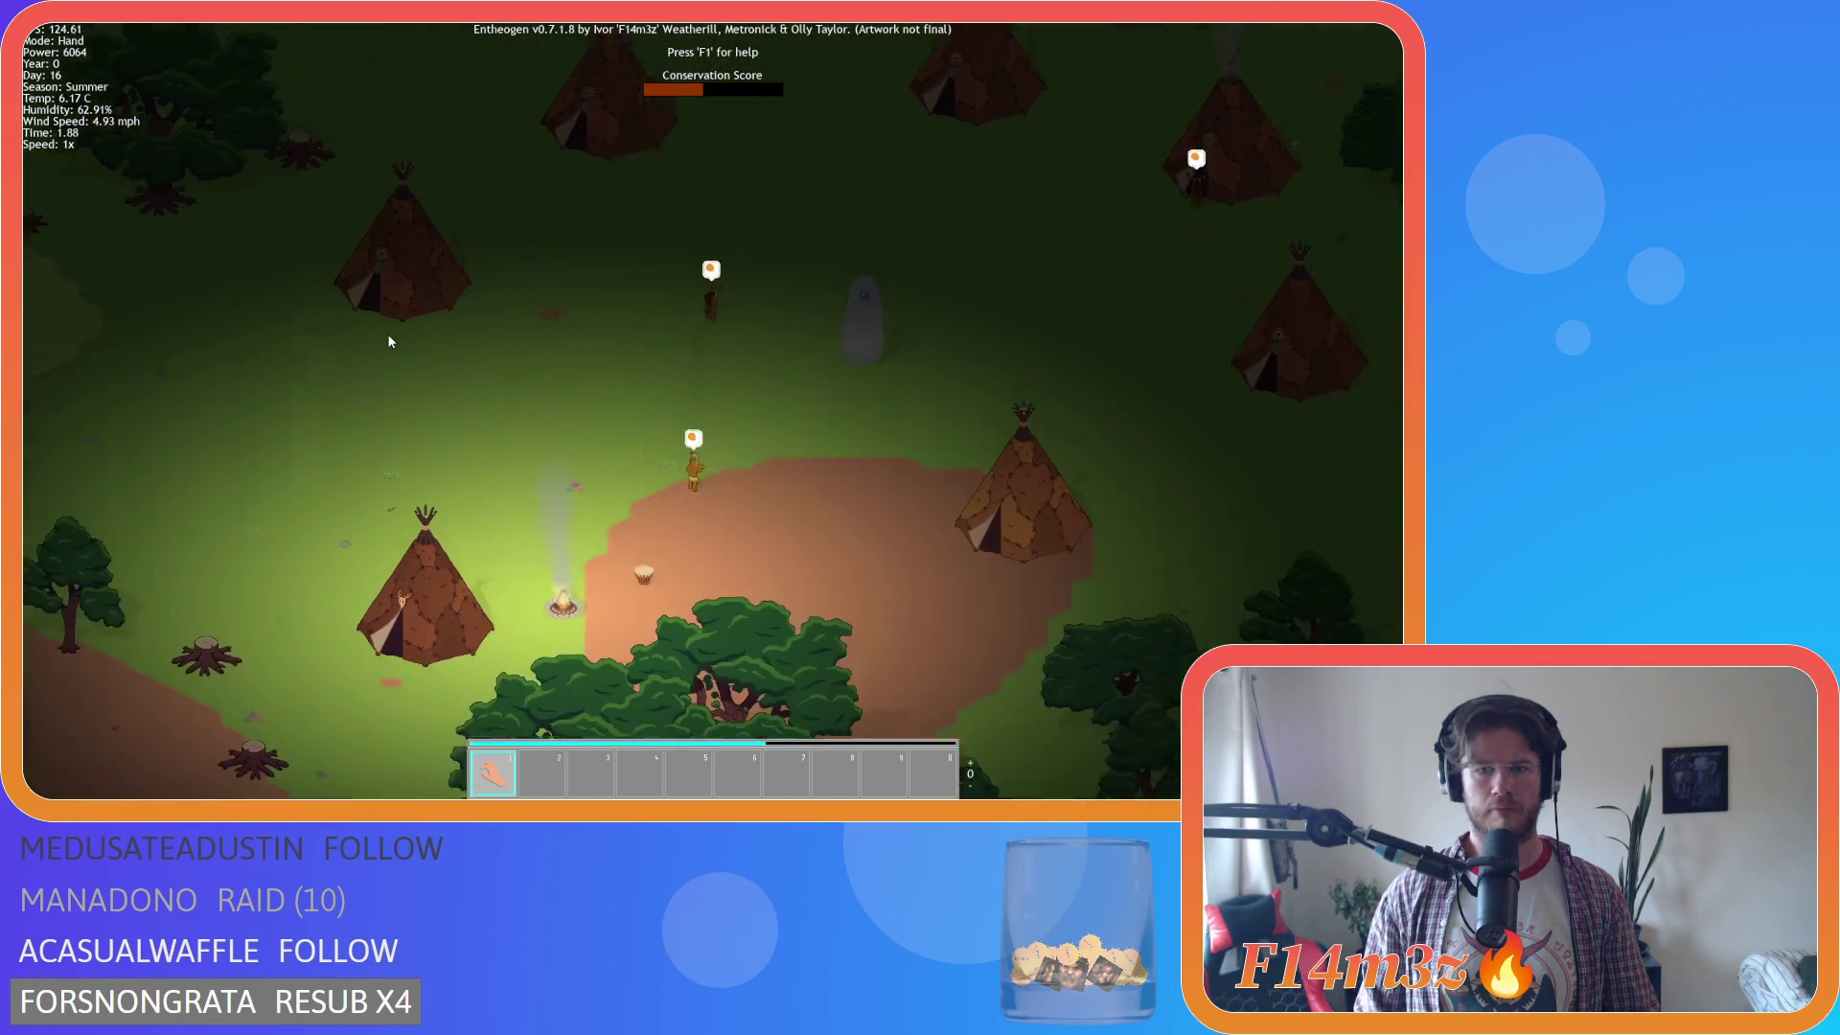
key("w")
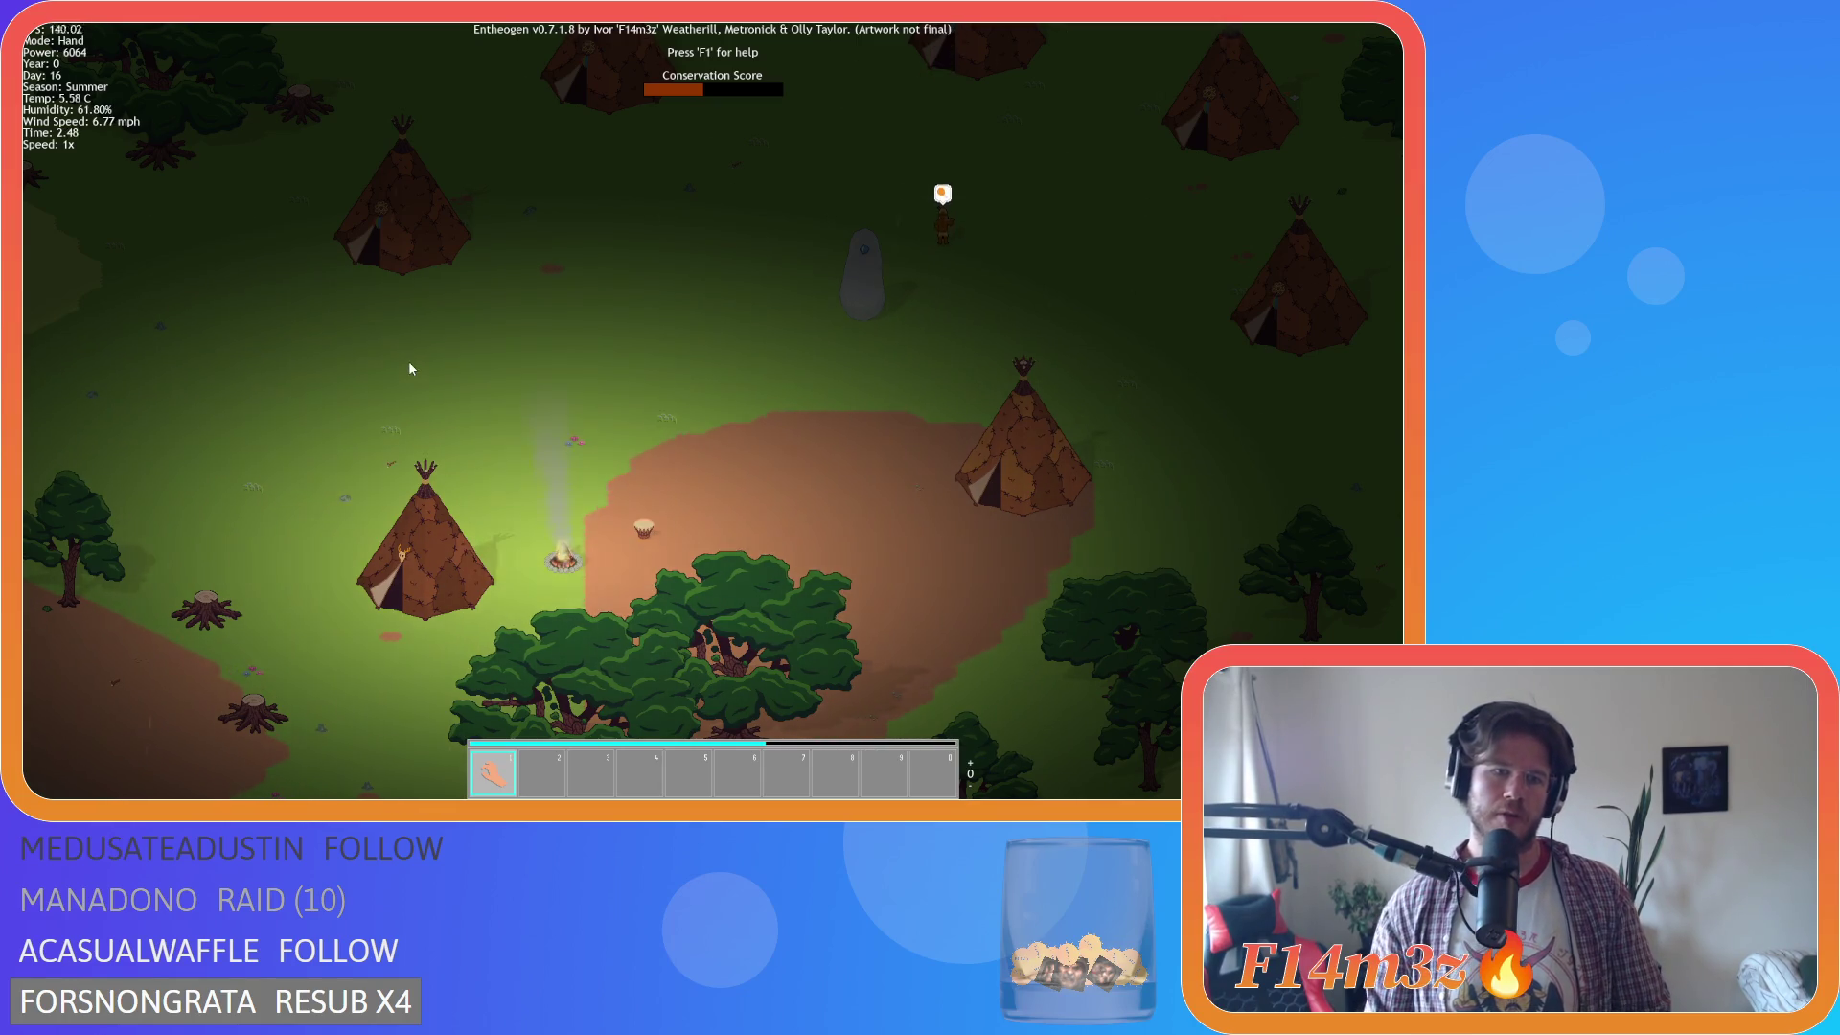
scroll(412, 360, "up", 2)
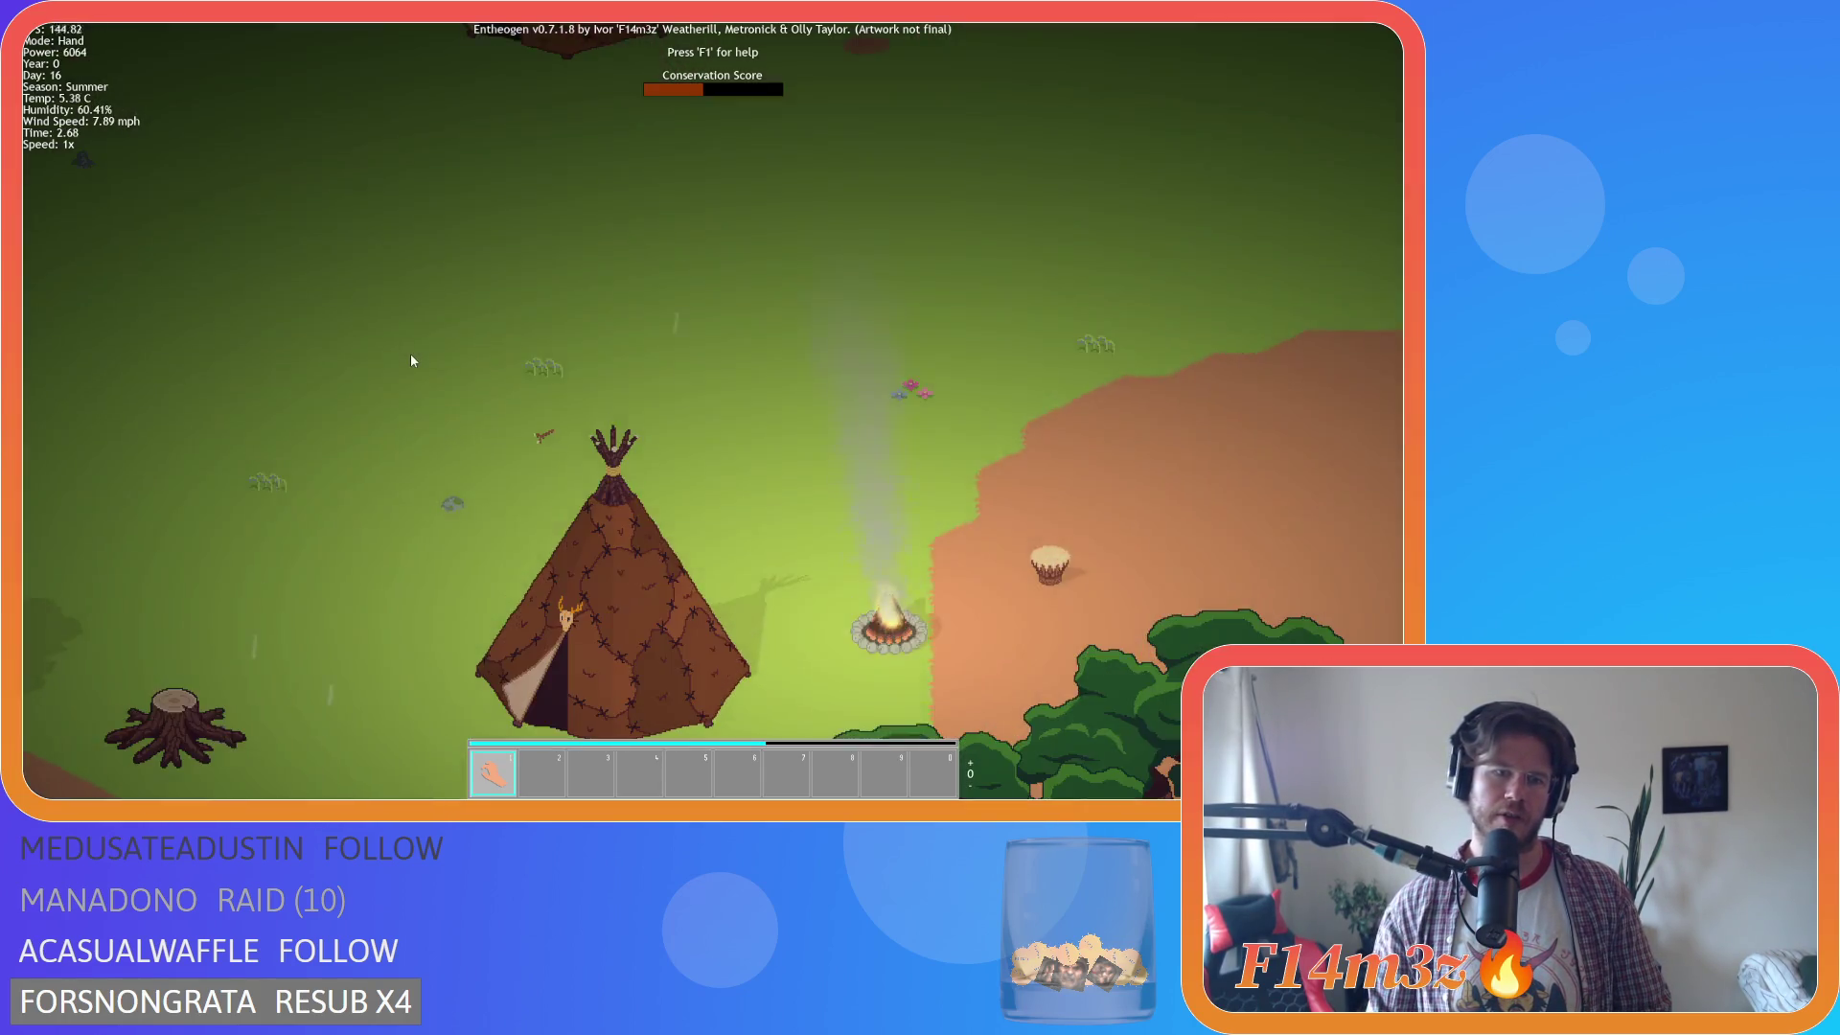
scroll(412, 360, "up", 2)
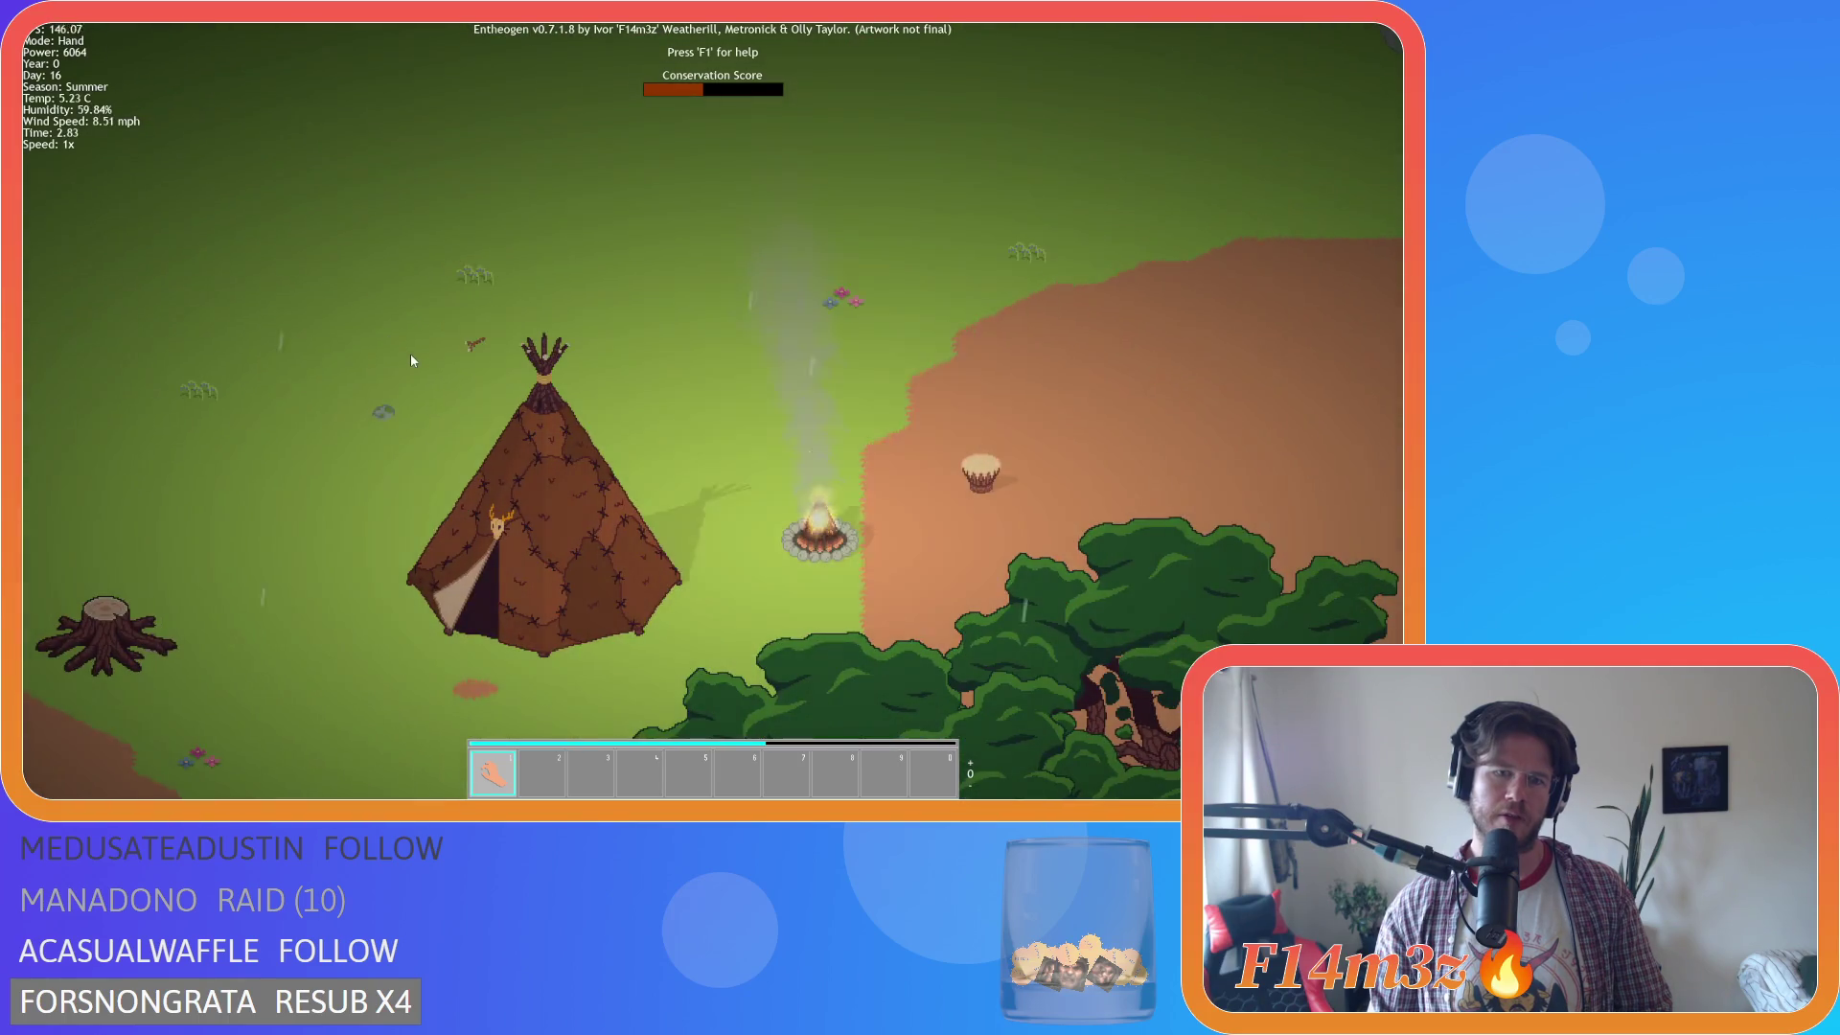
scroll(412, 360, "down", 4)
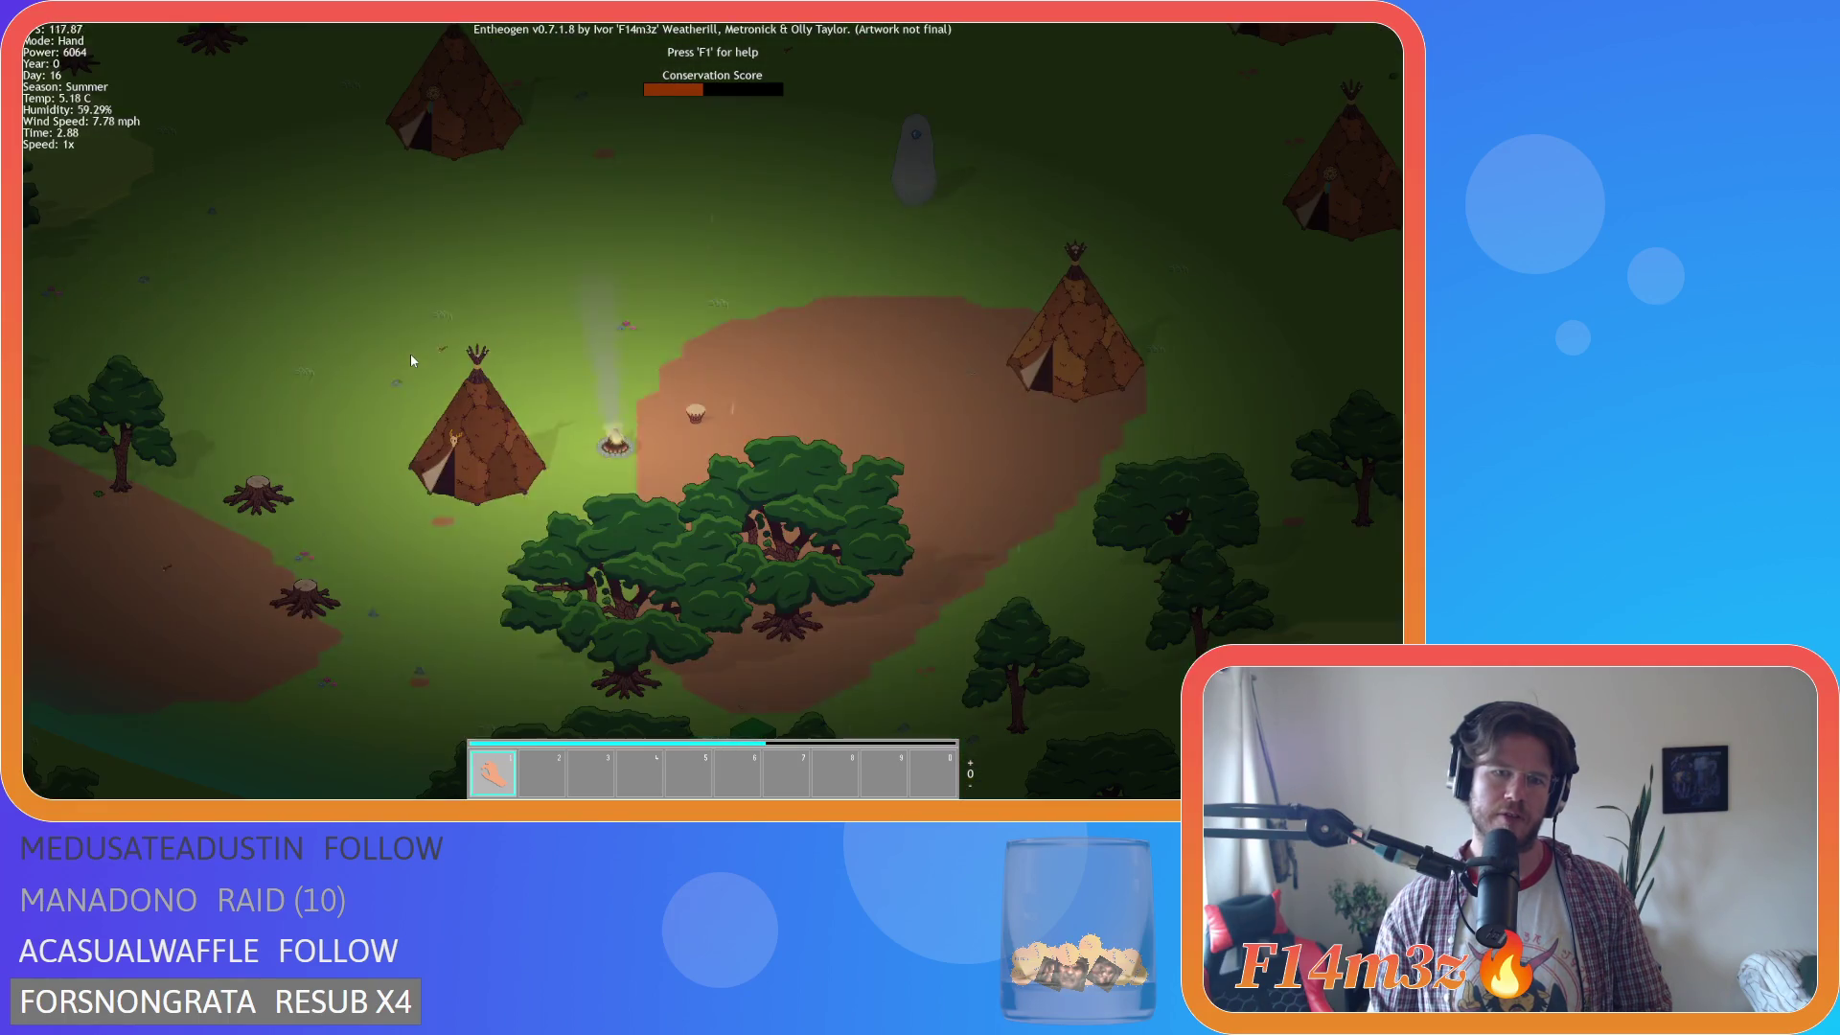
key("w")
key("d")
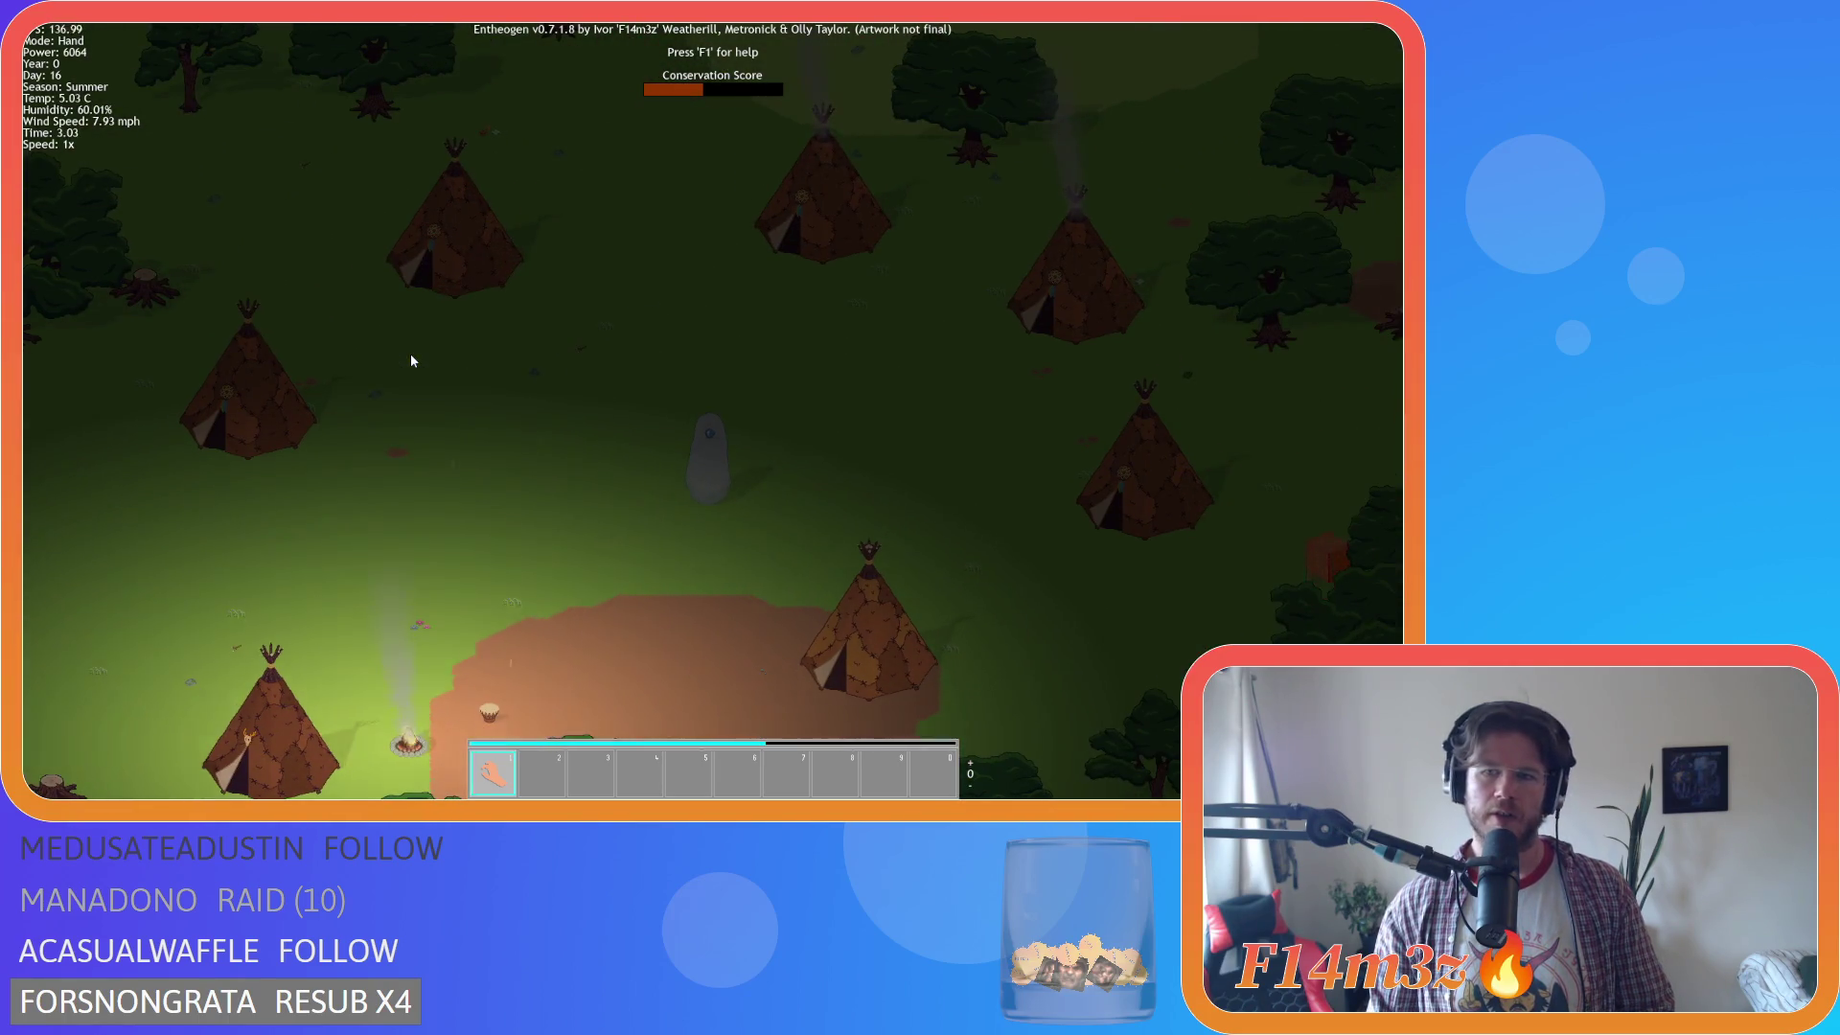
key("s")
key("a")
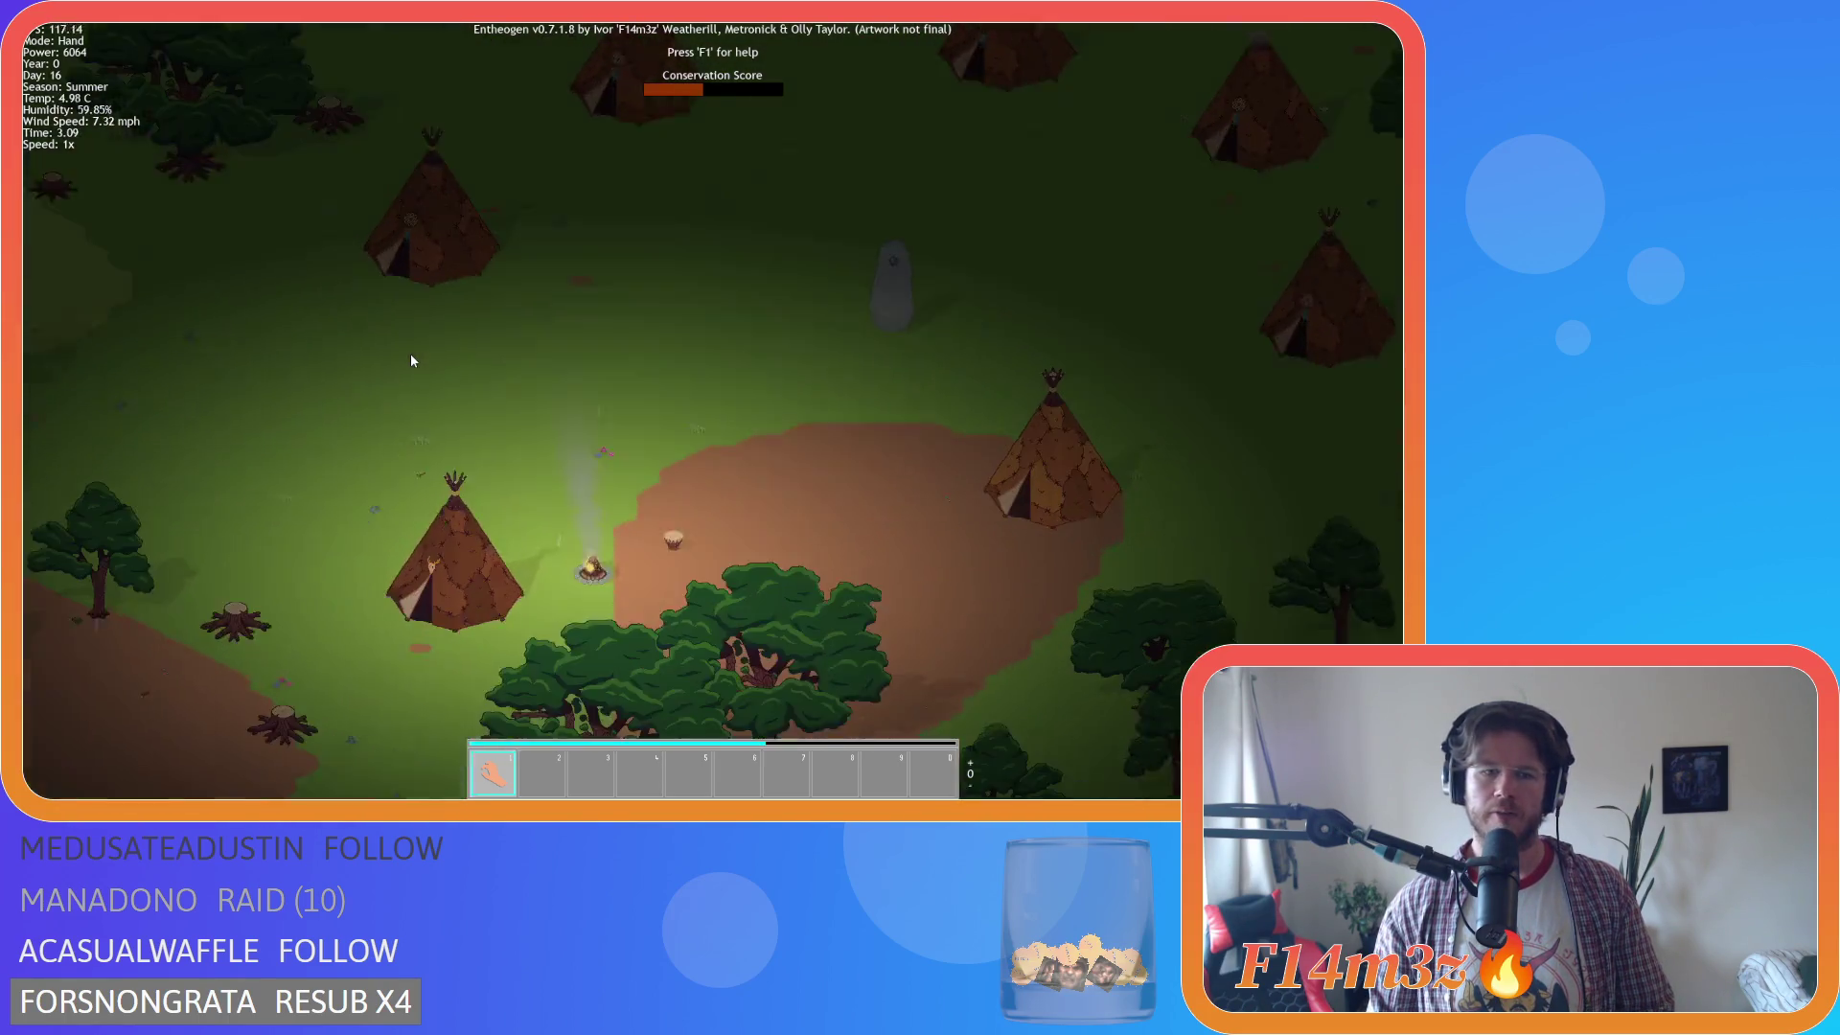
key("d")
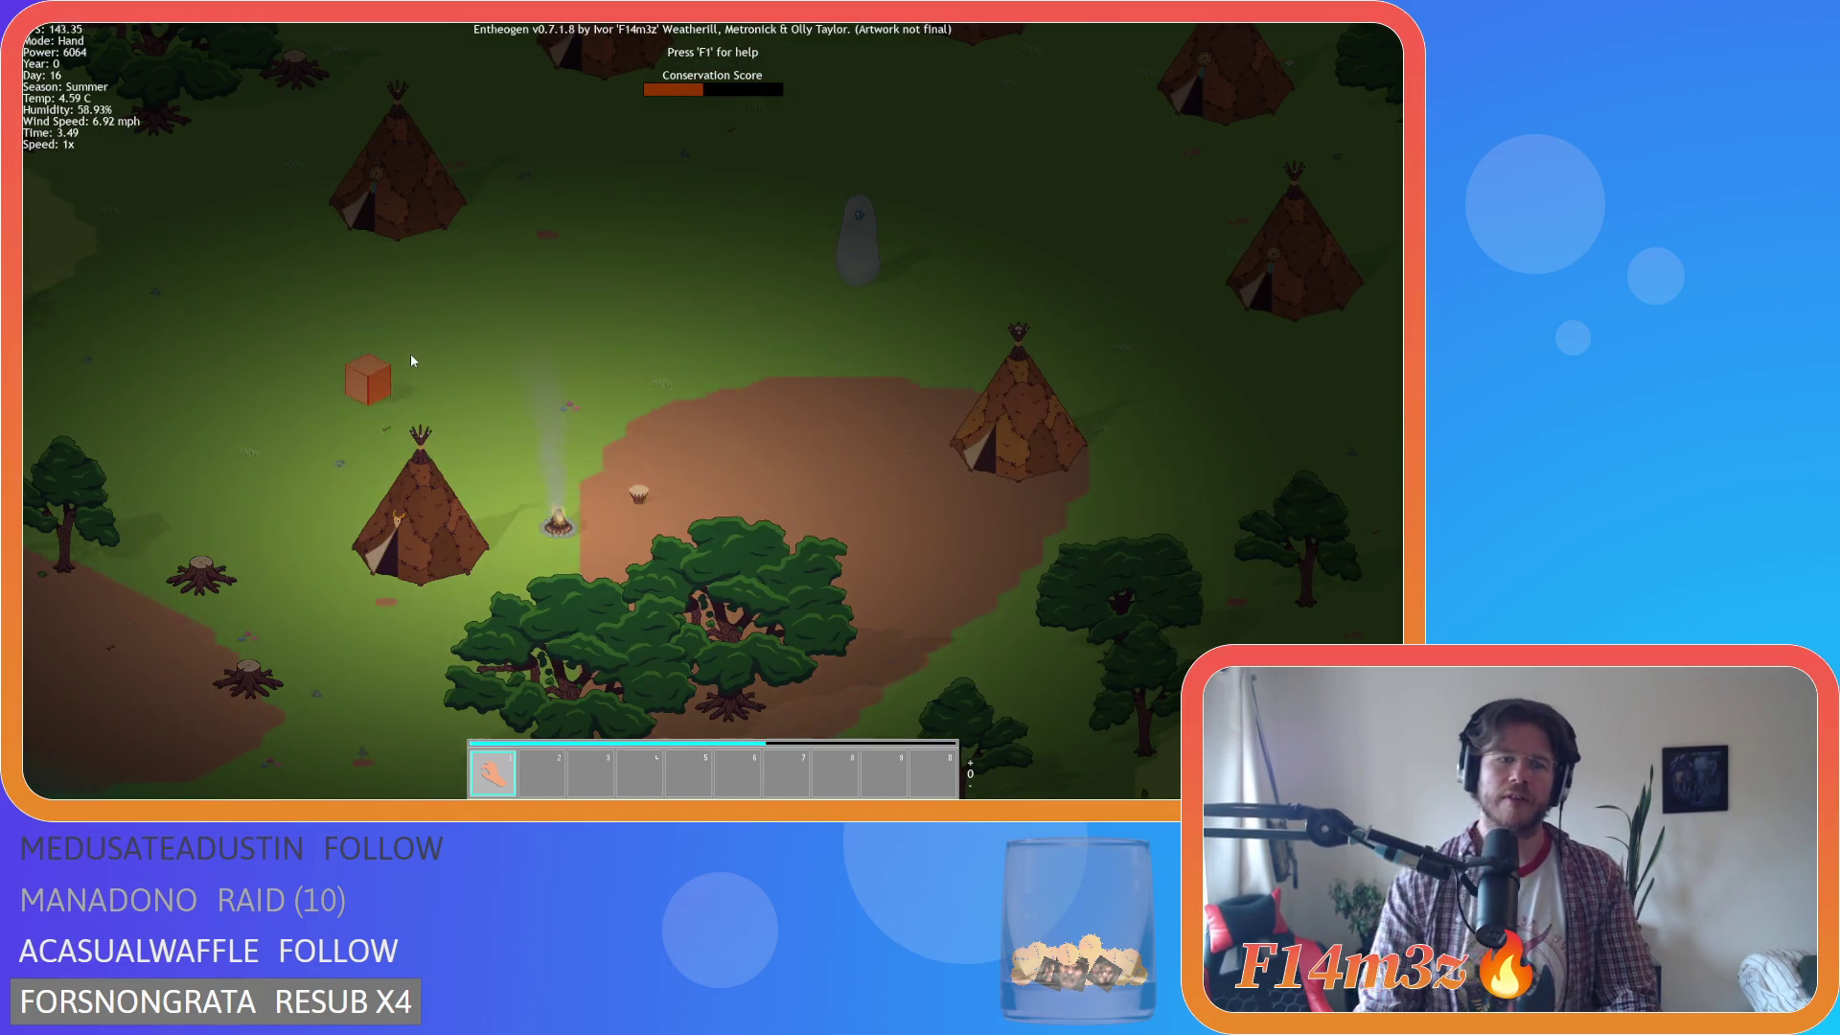
scroll(404, 394, "up", 5)
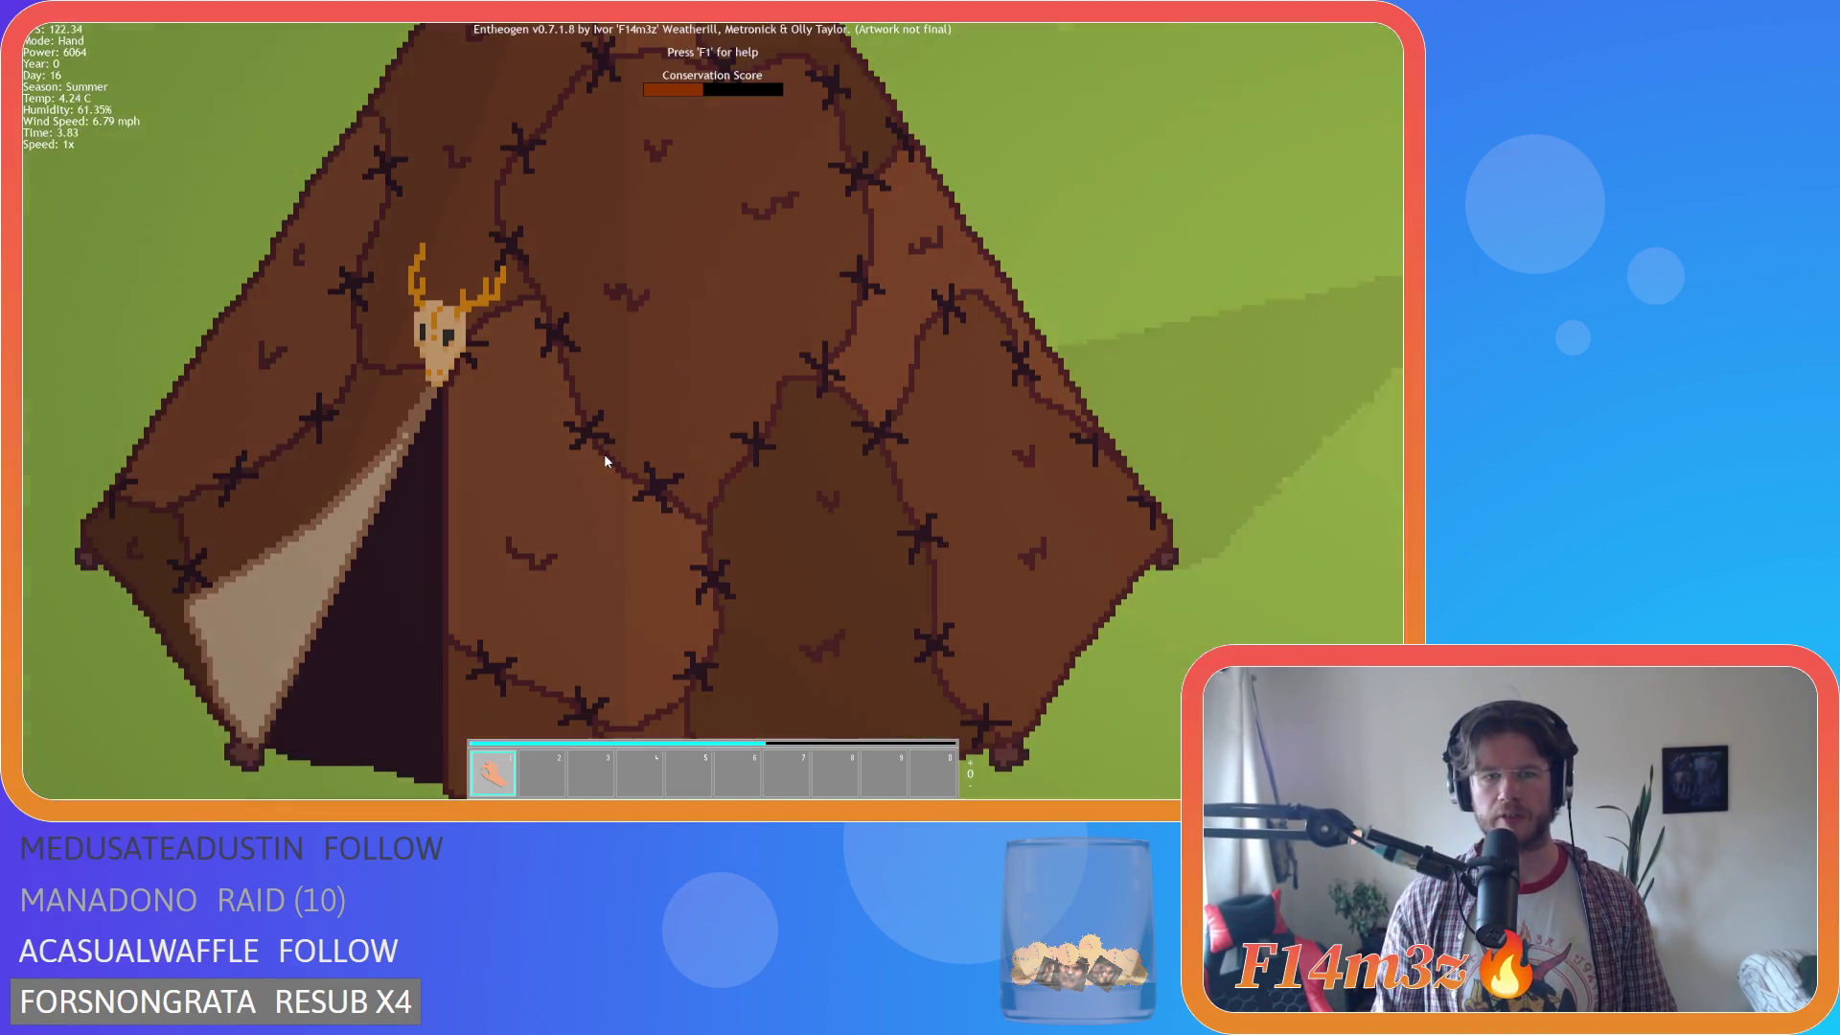
scroll(609, 458, "down", 5)
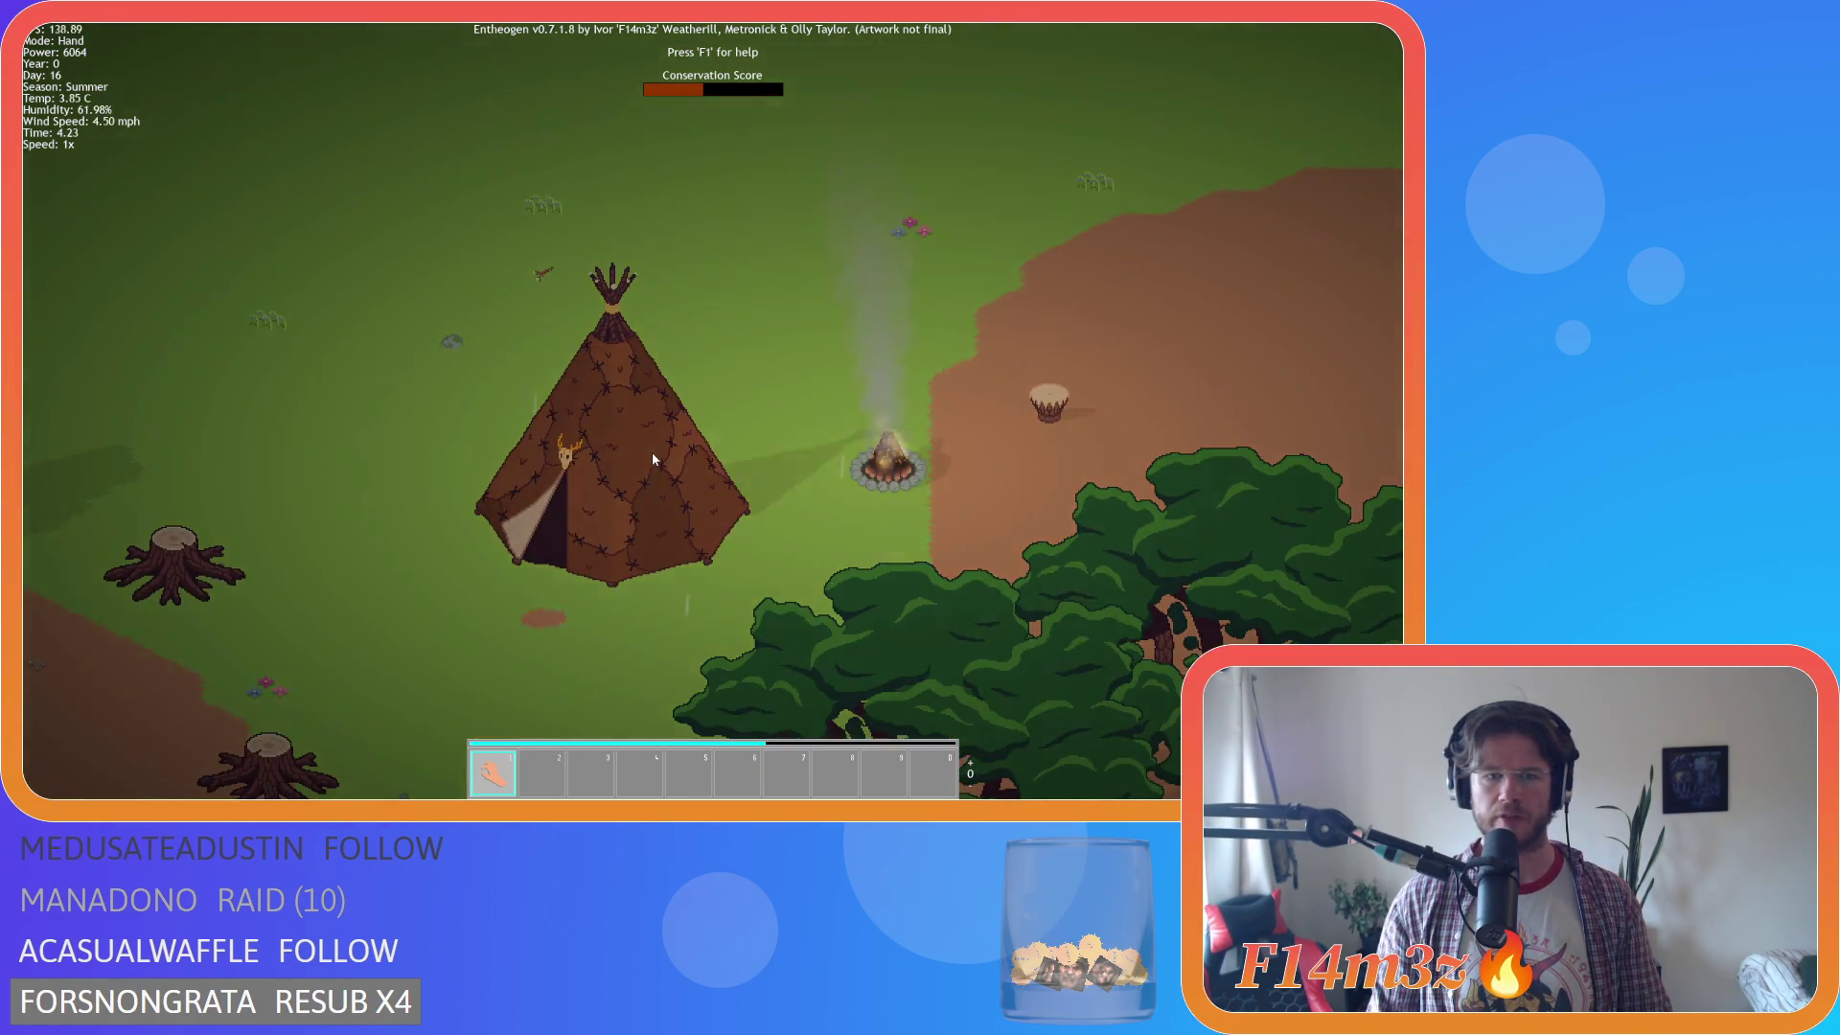
key("w")
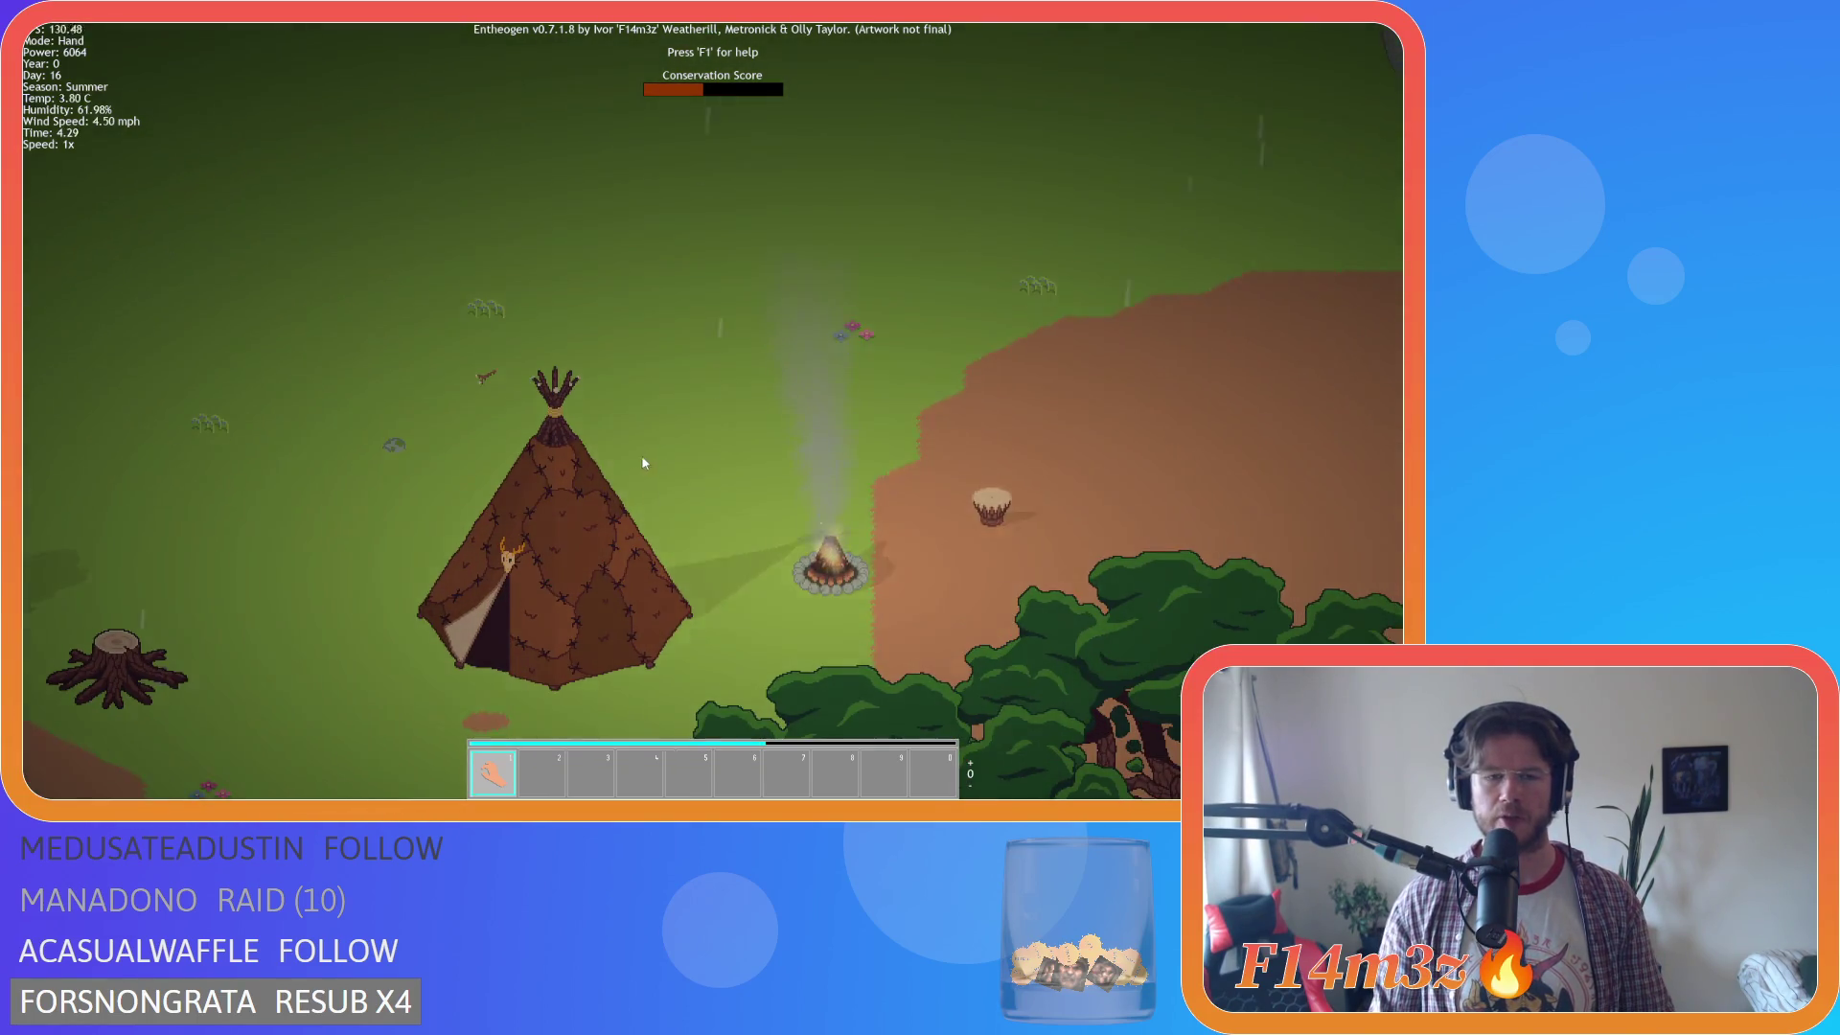
key("s")
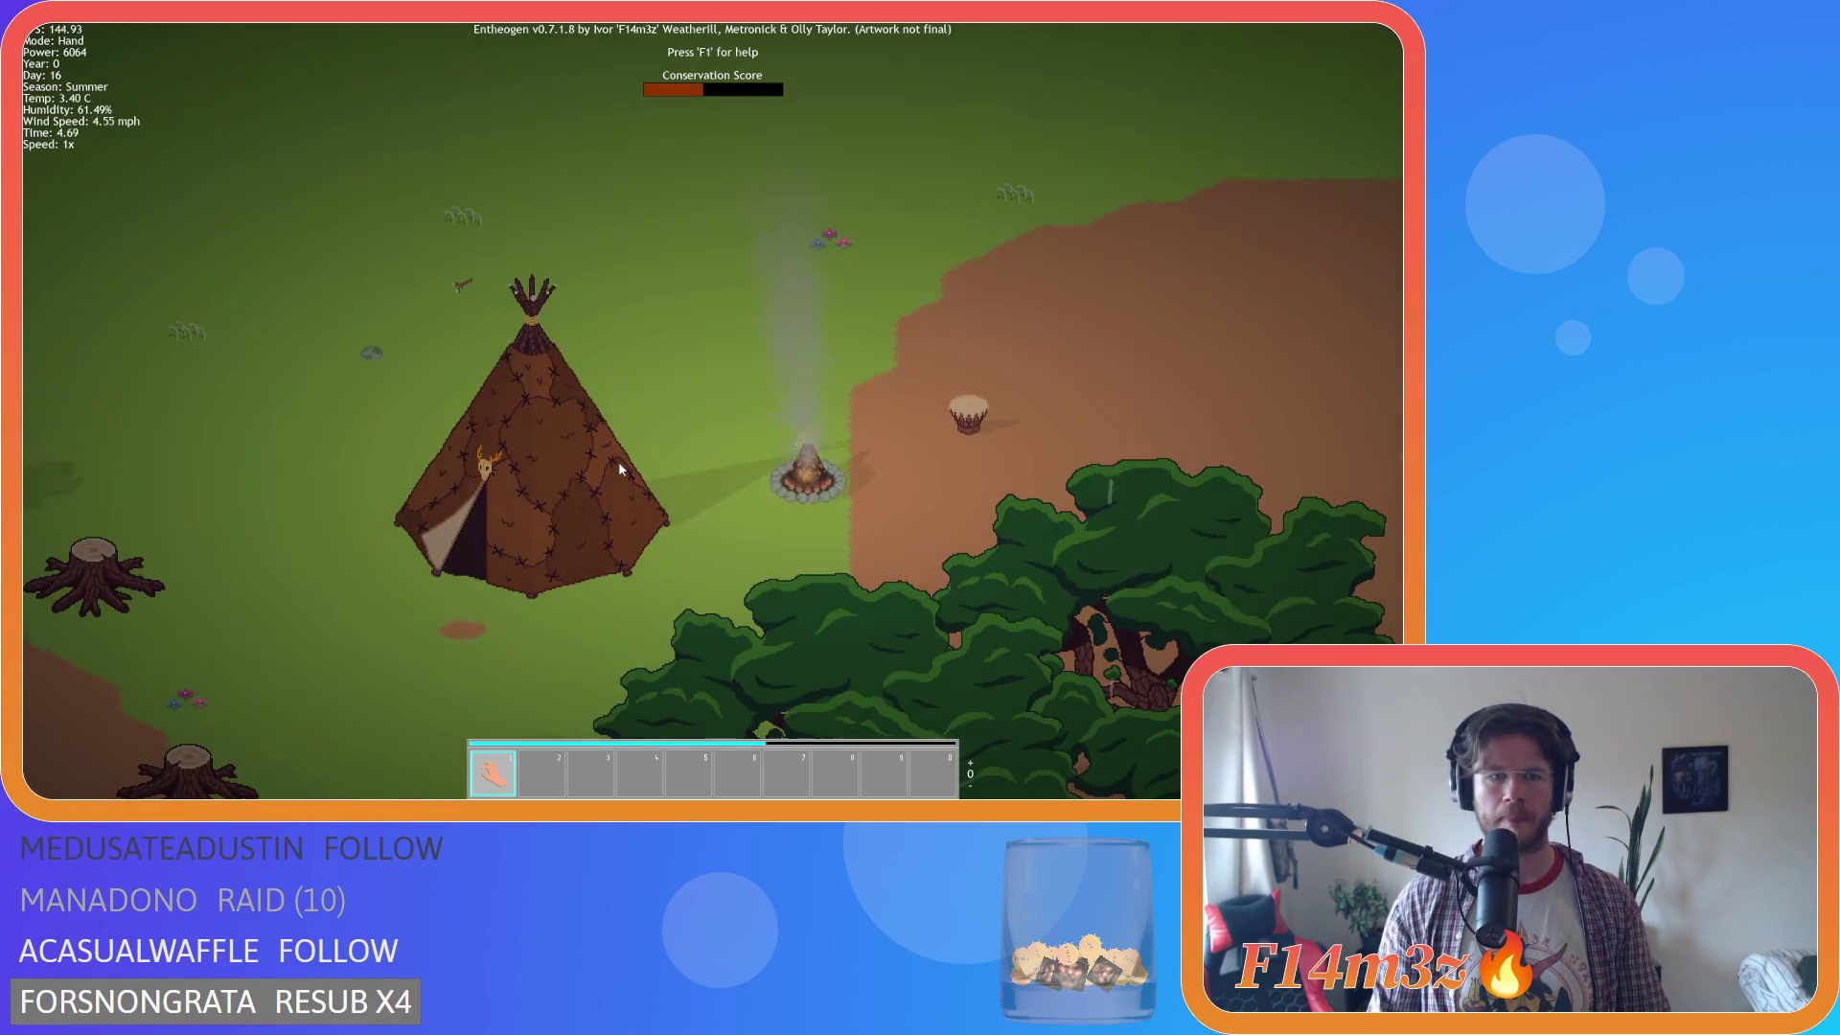
key("w")
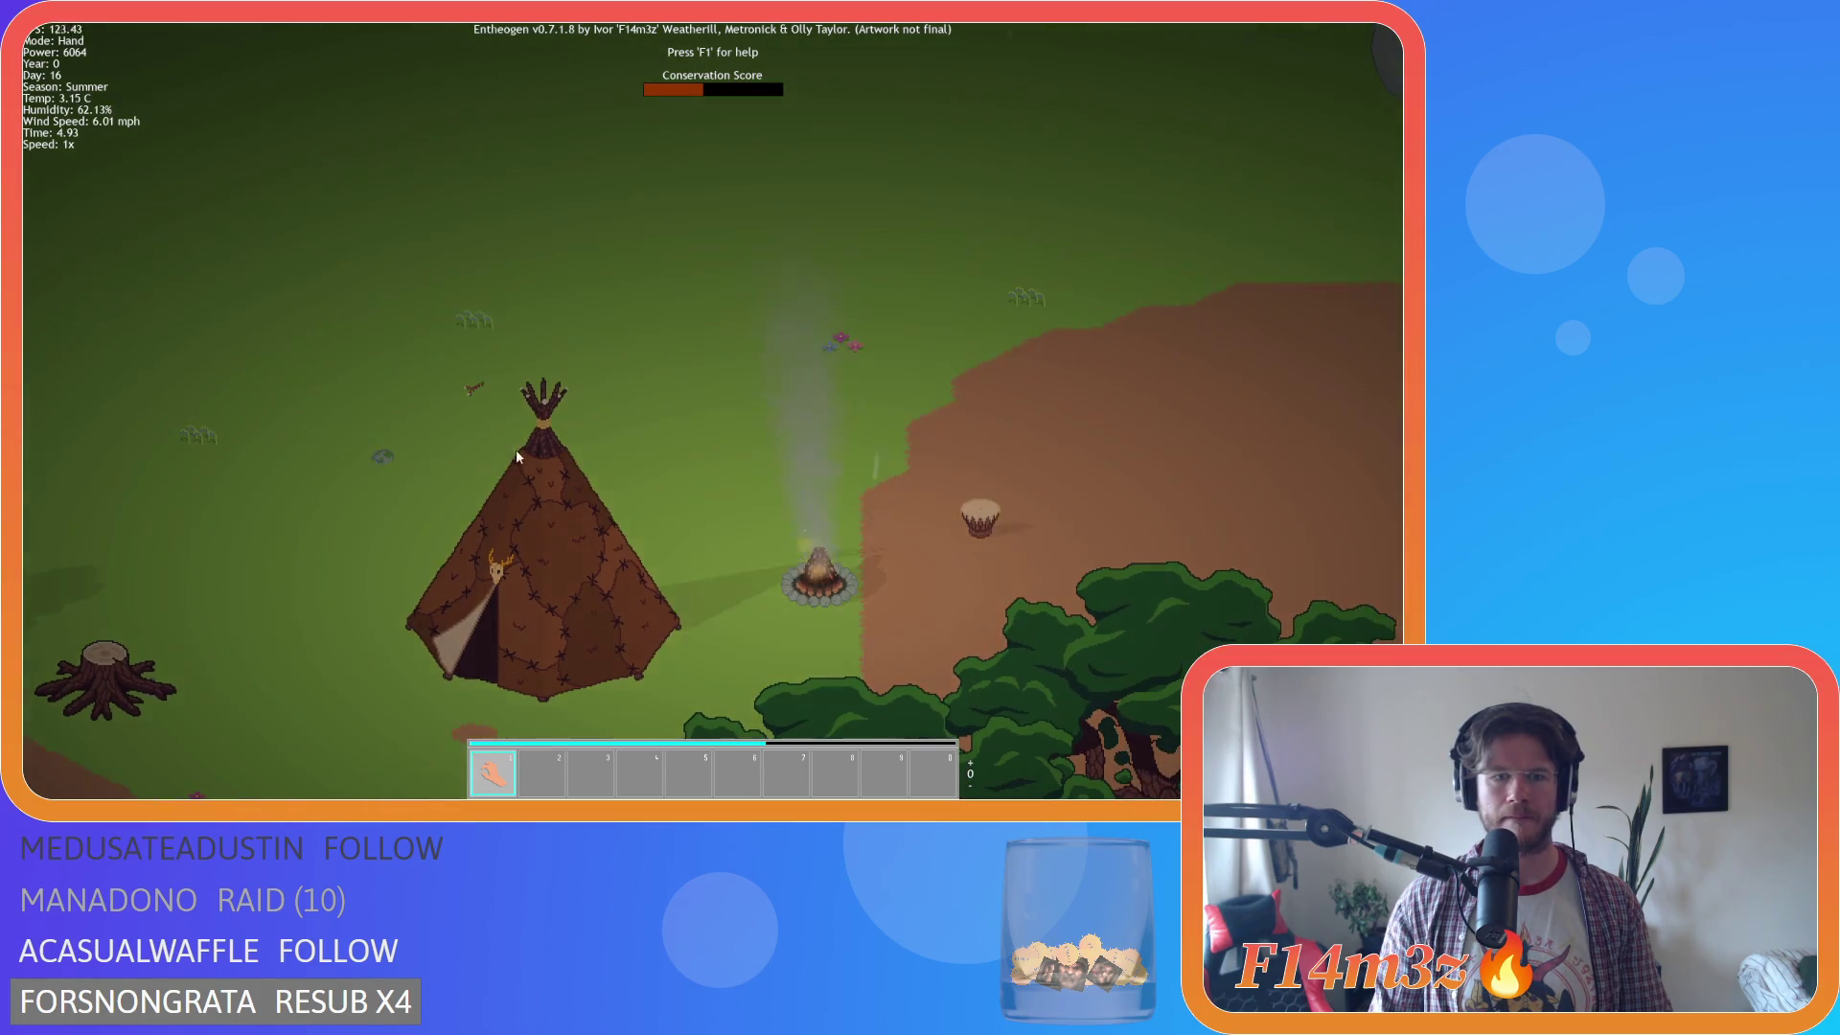
scroll(515, 455, "up", 4)
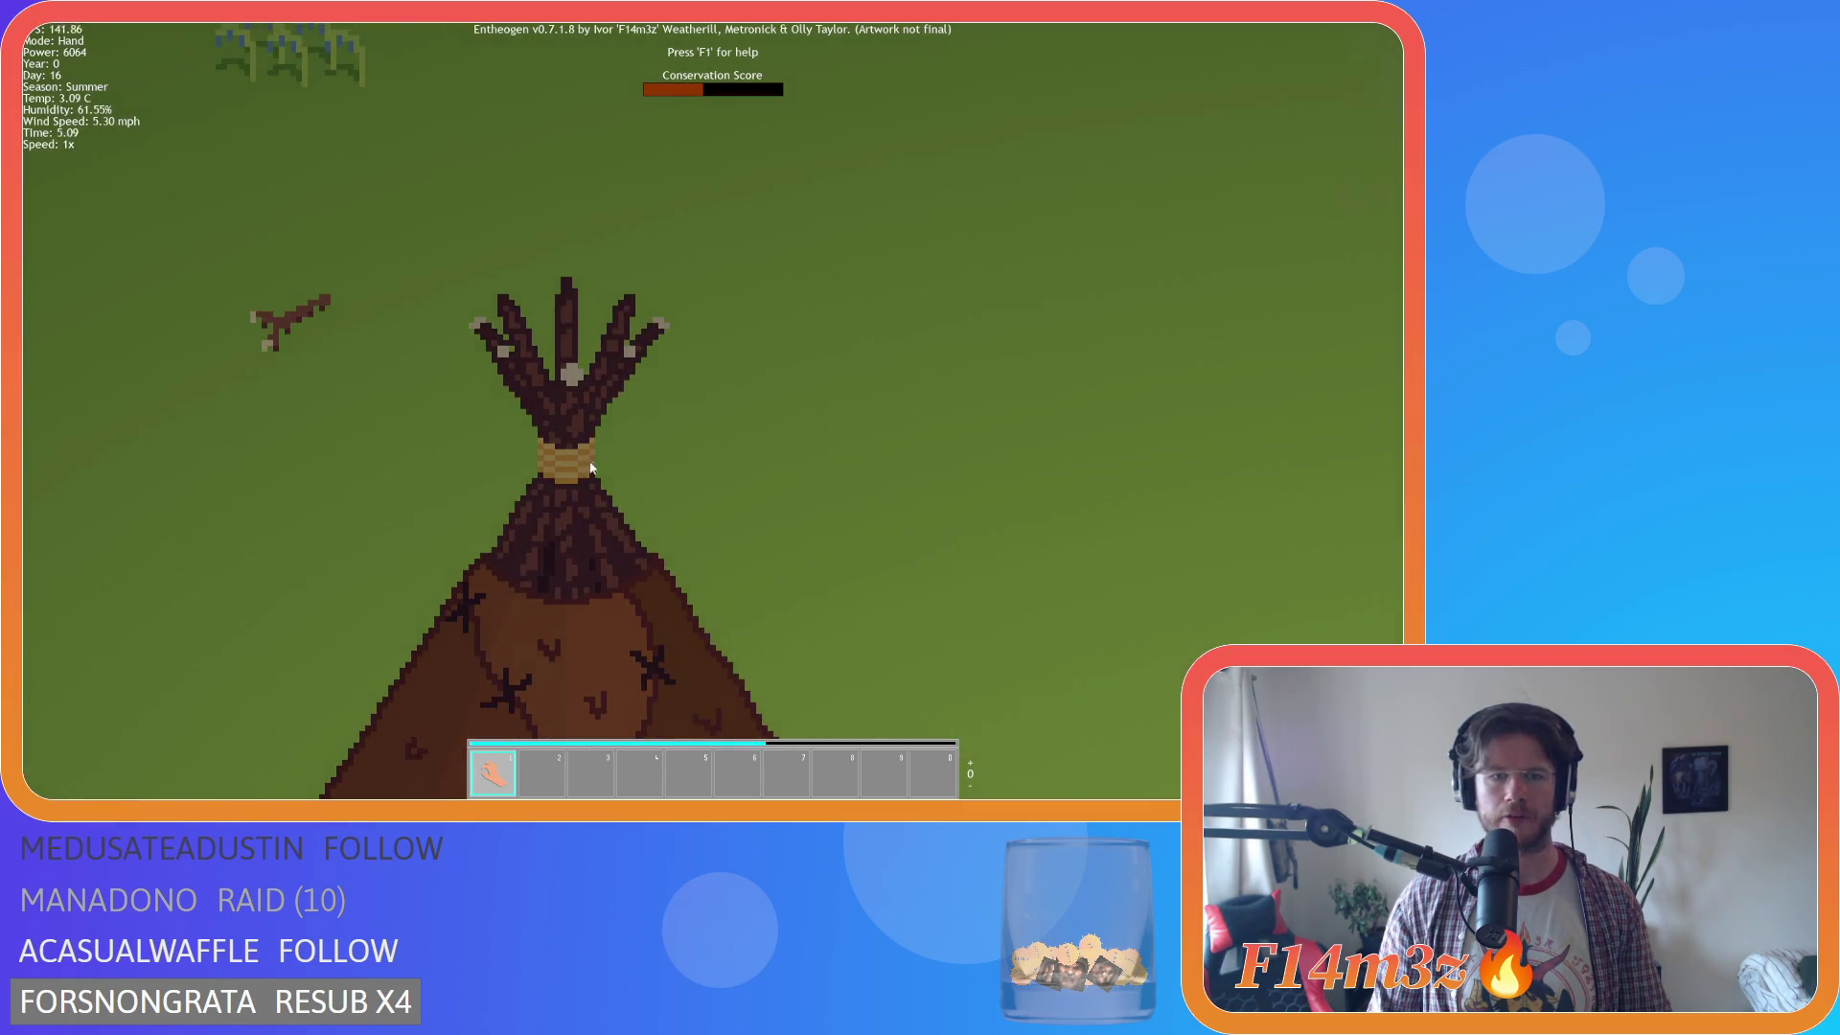
scroll(566, 462, "down", 6)
scroll(575, 465, "up", 3)
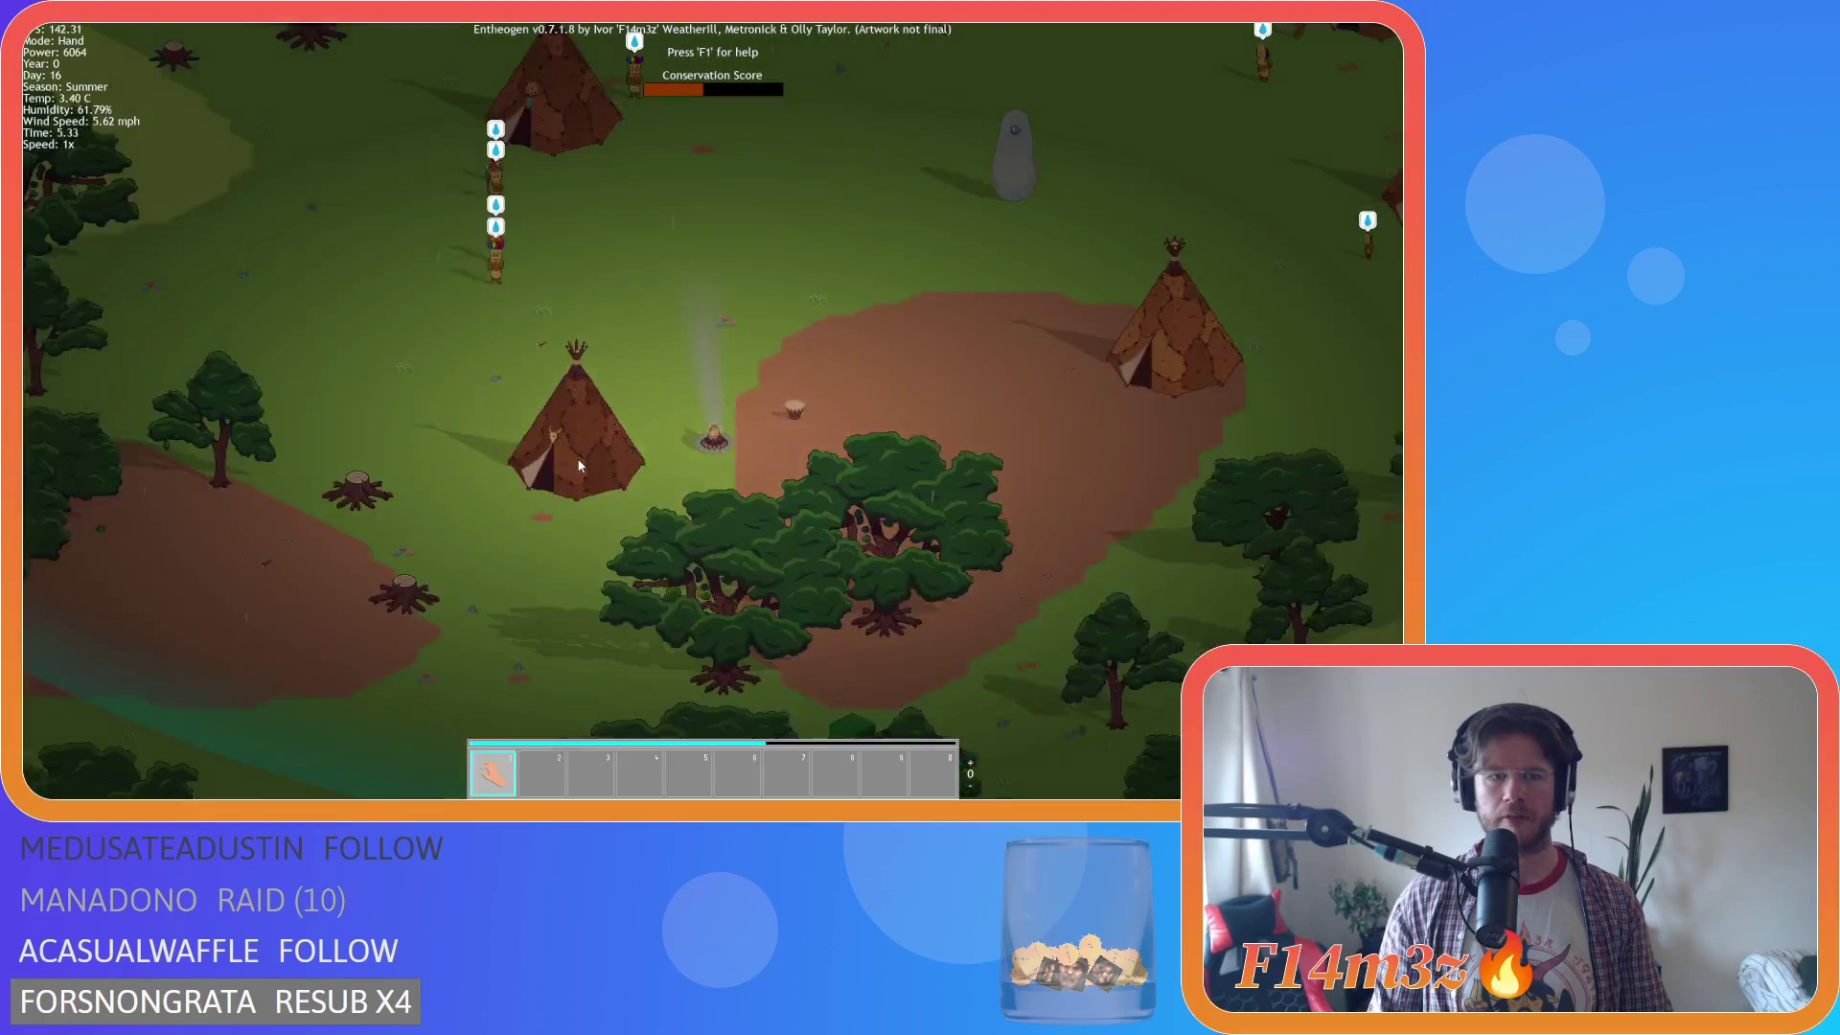
scroll(579, 466, "down", 5)
scroll(579, 466, "up", 5)
key("w")
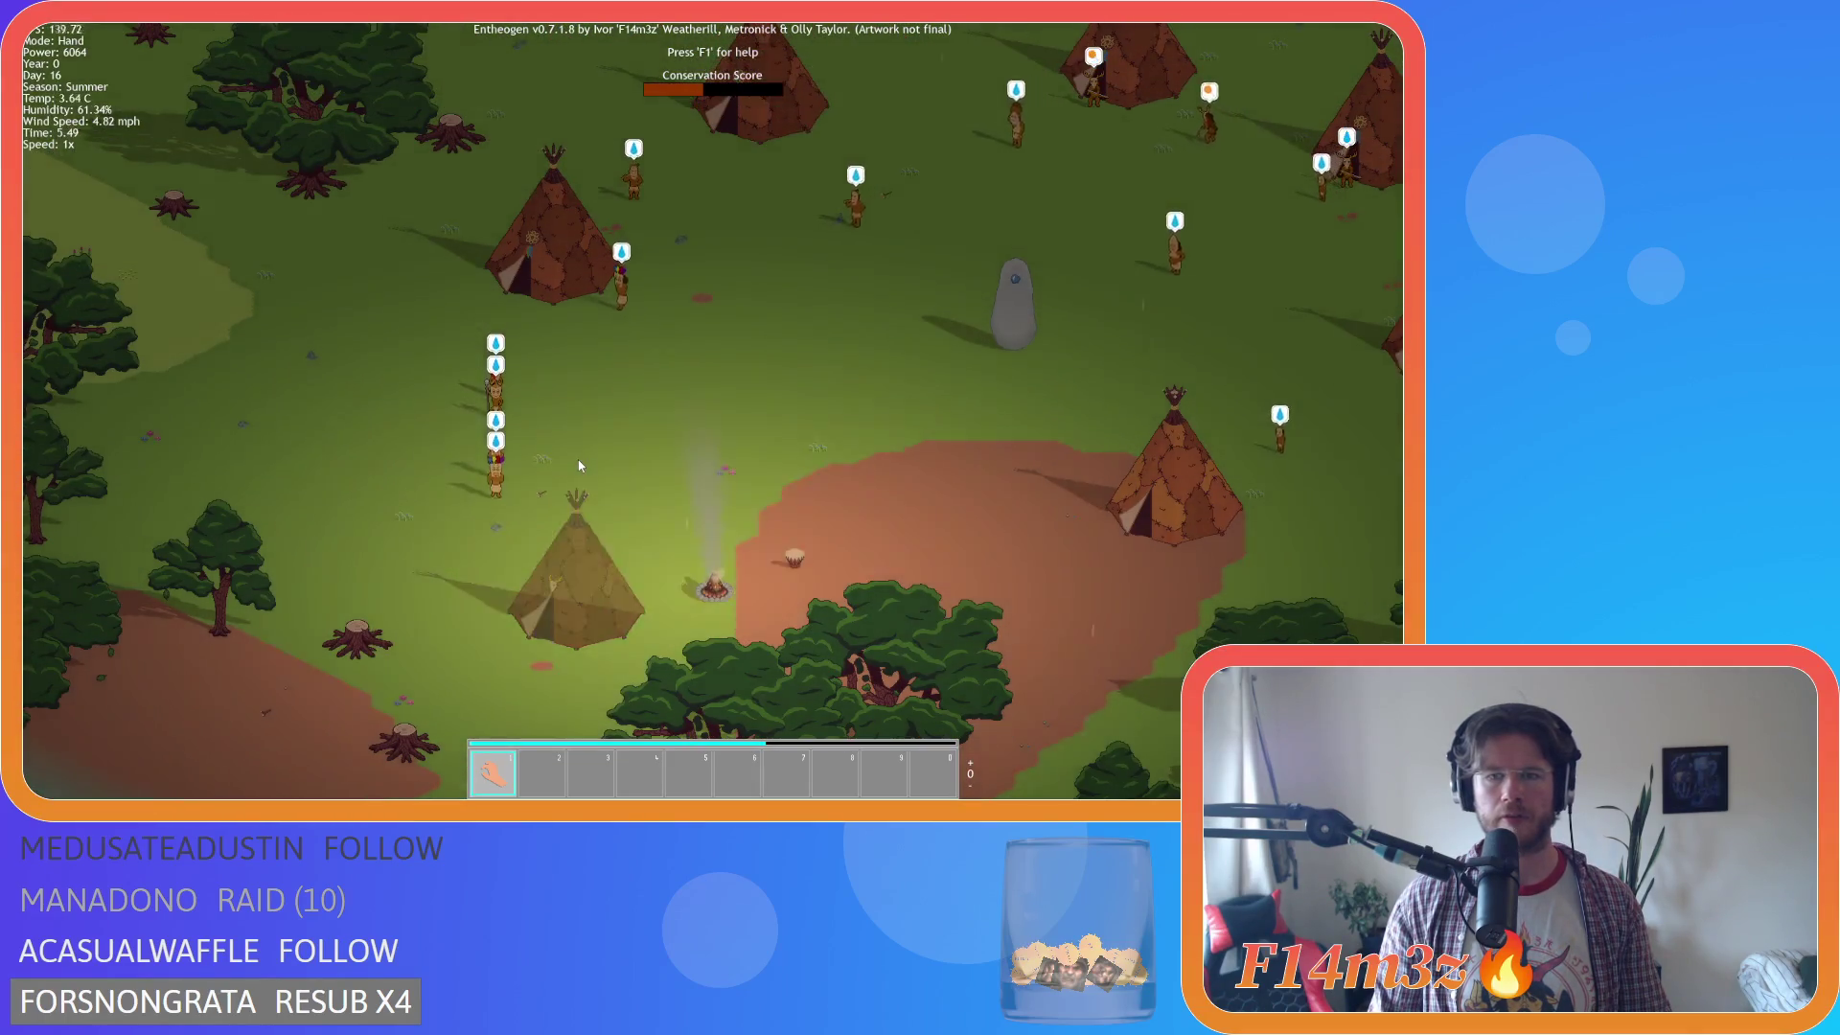
key("d")
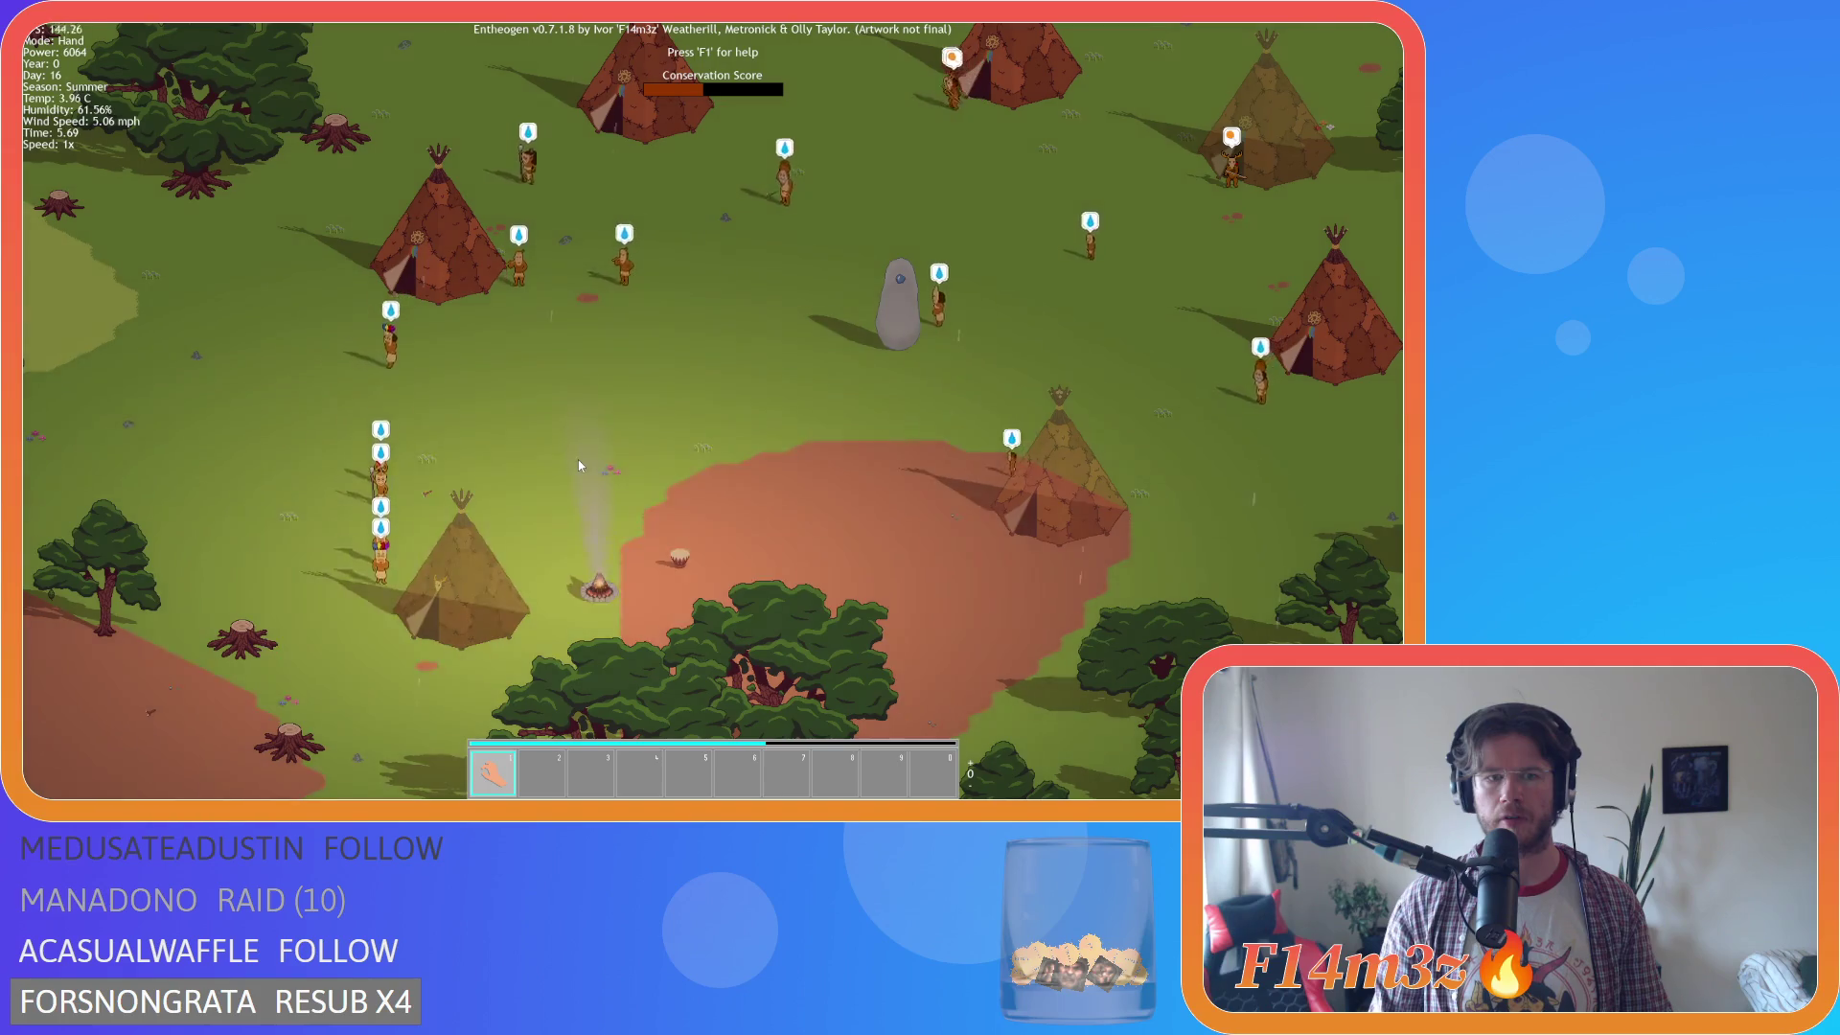
key("w")
key("d")
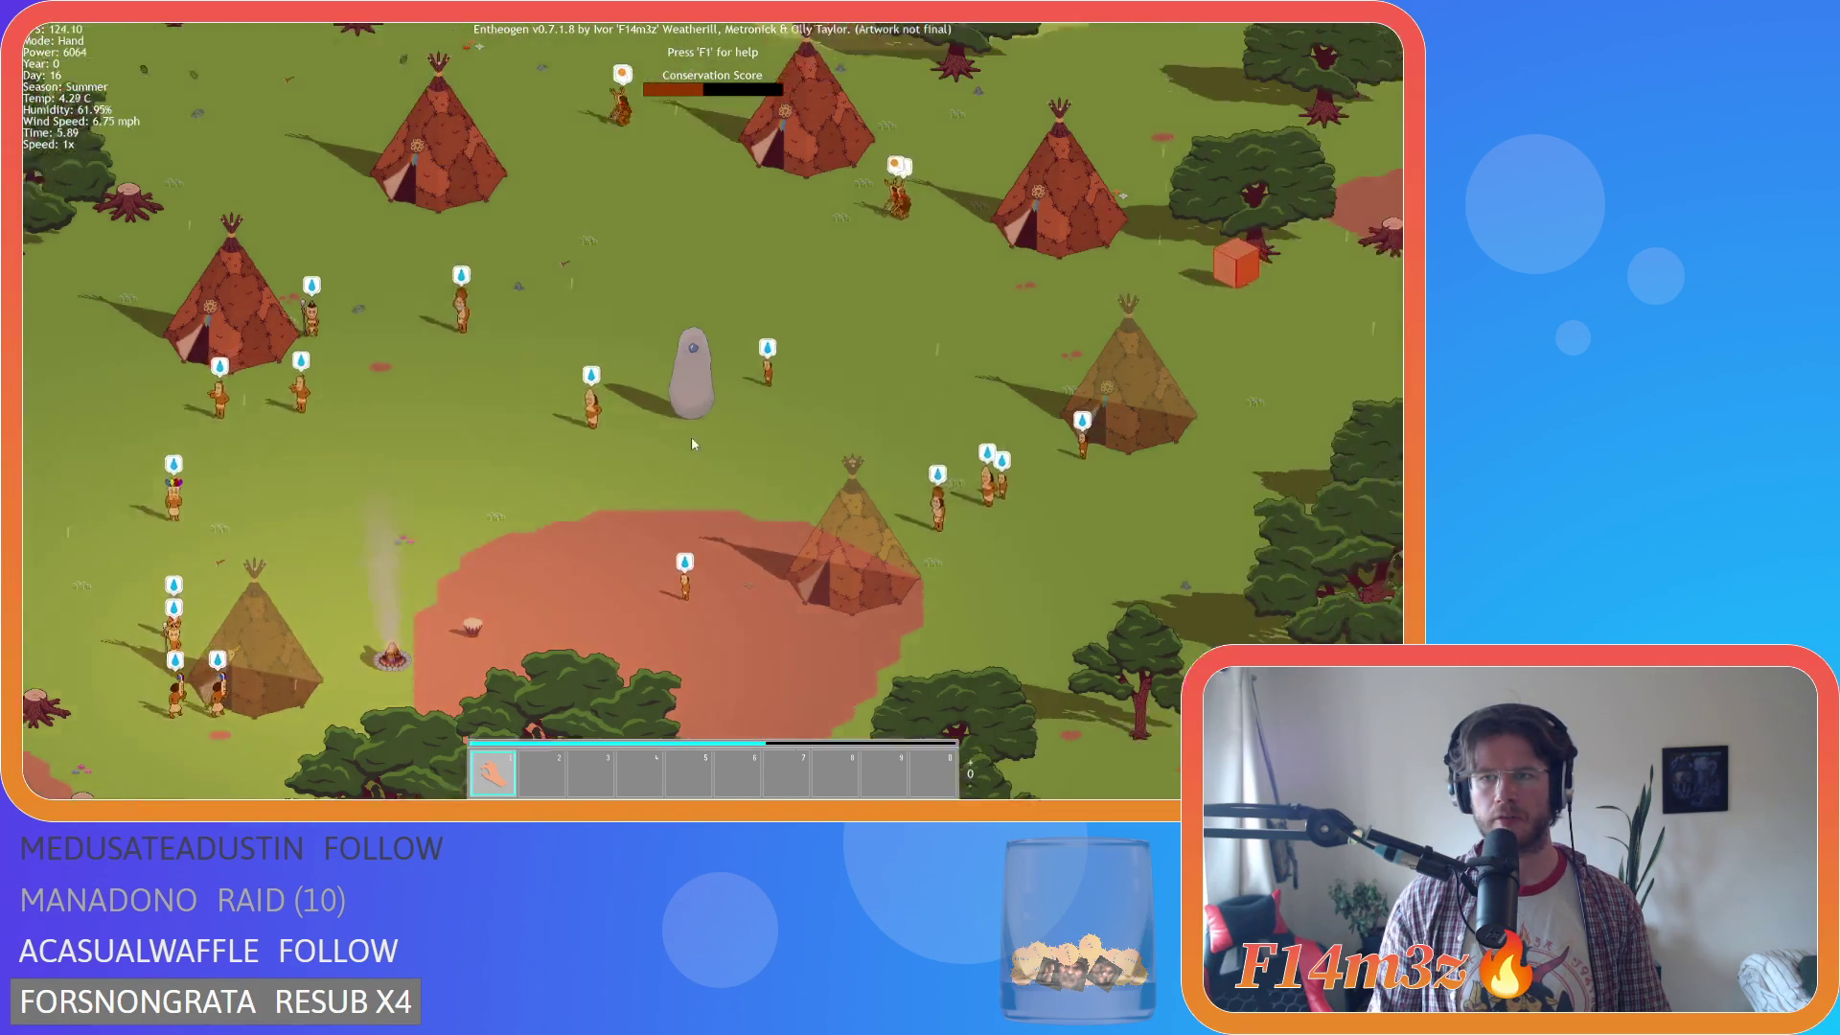
scroll(891, 484, "up", 5)
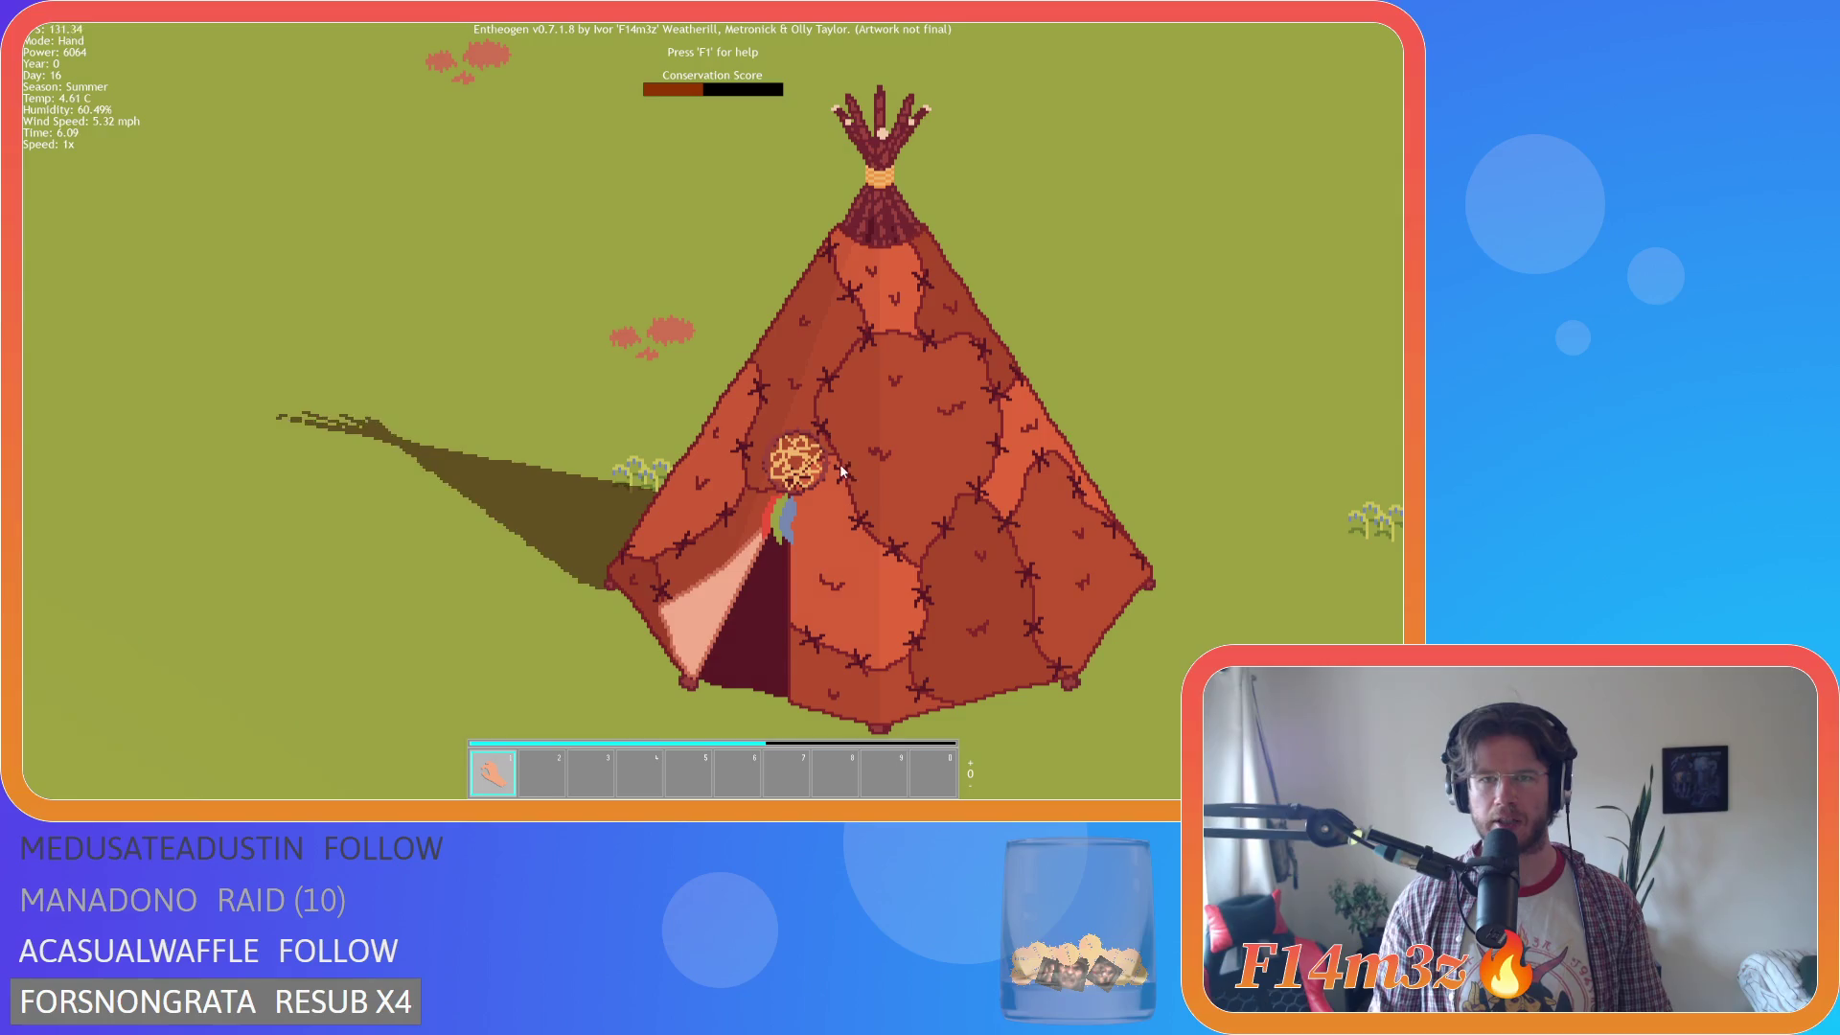
scroll(822, 467, "down", 5)
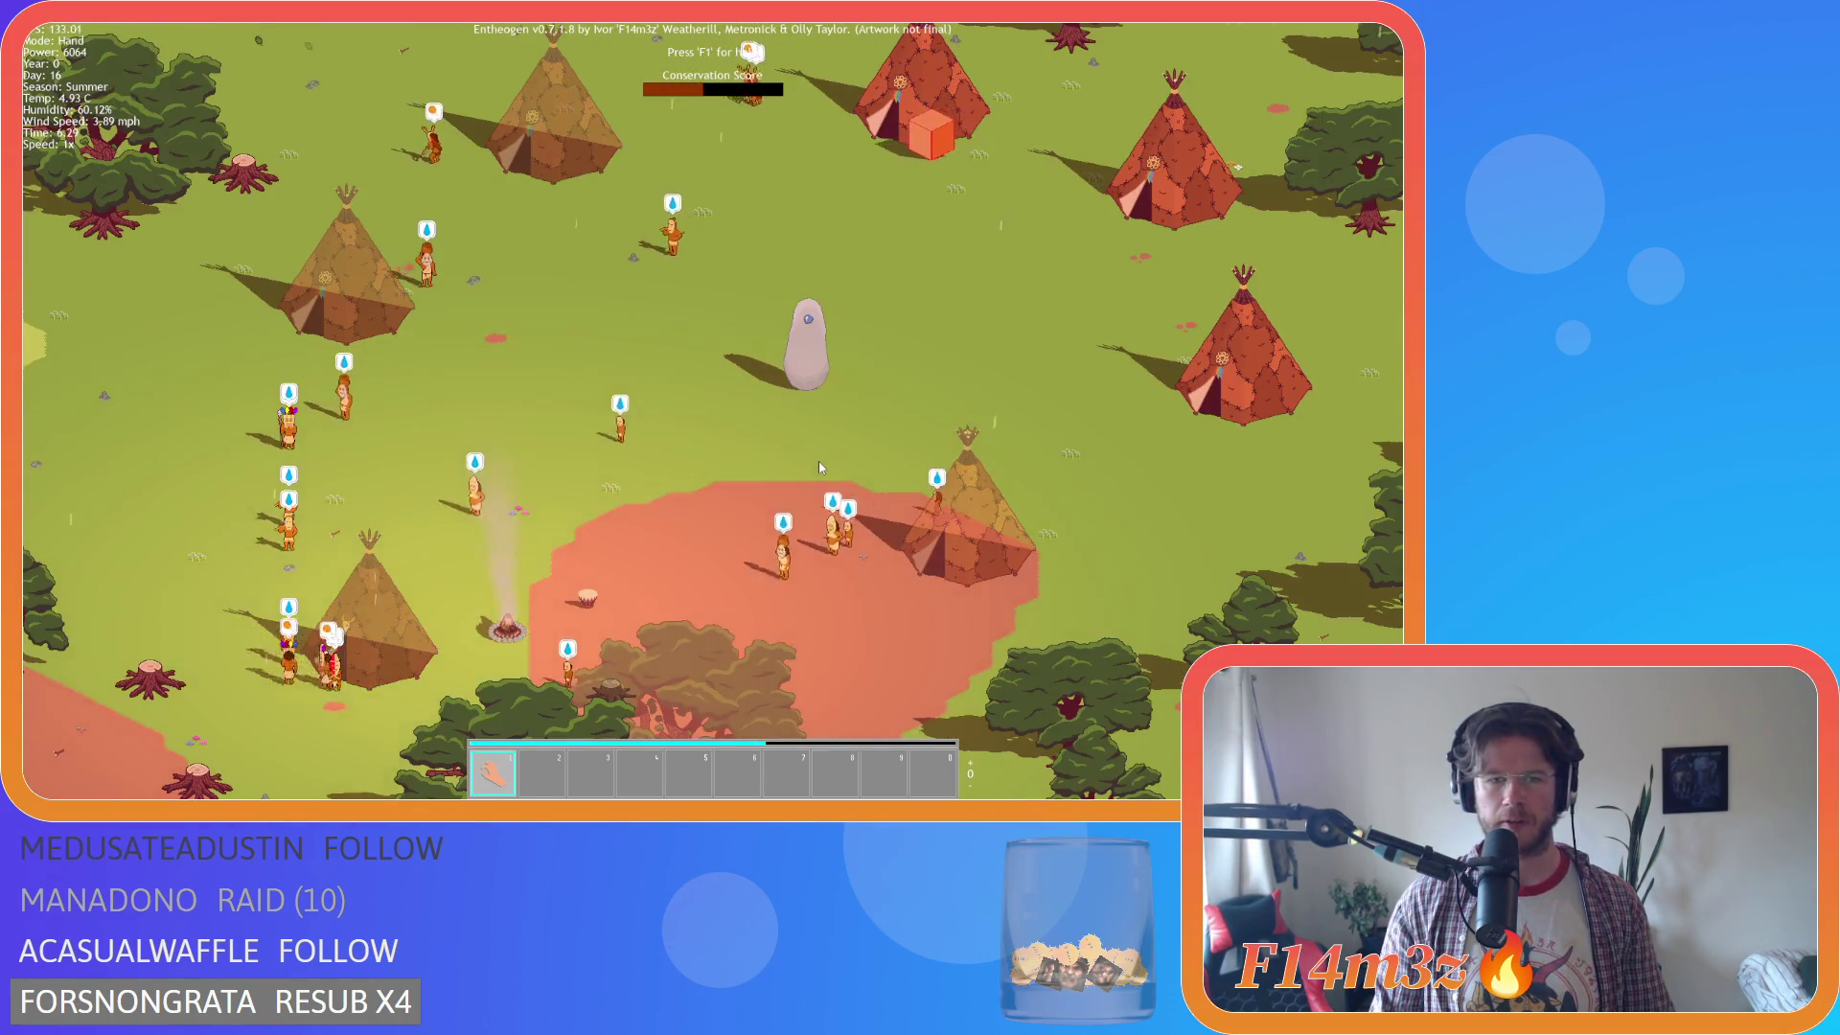
key("w")
key("d")
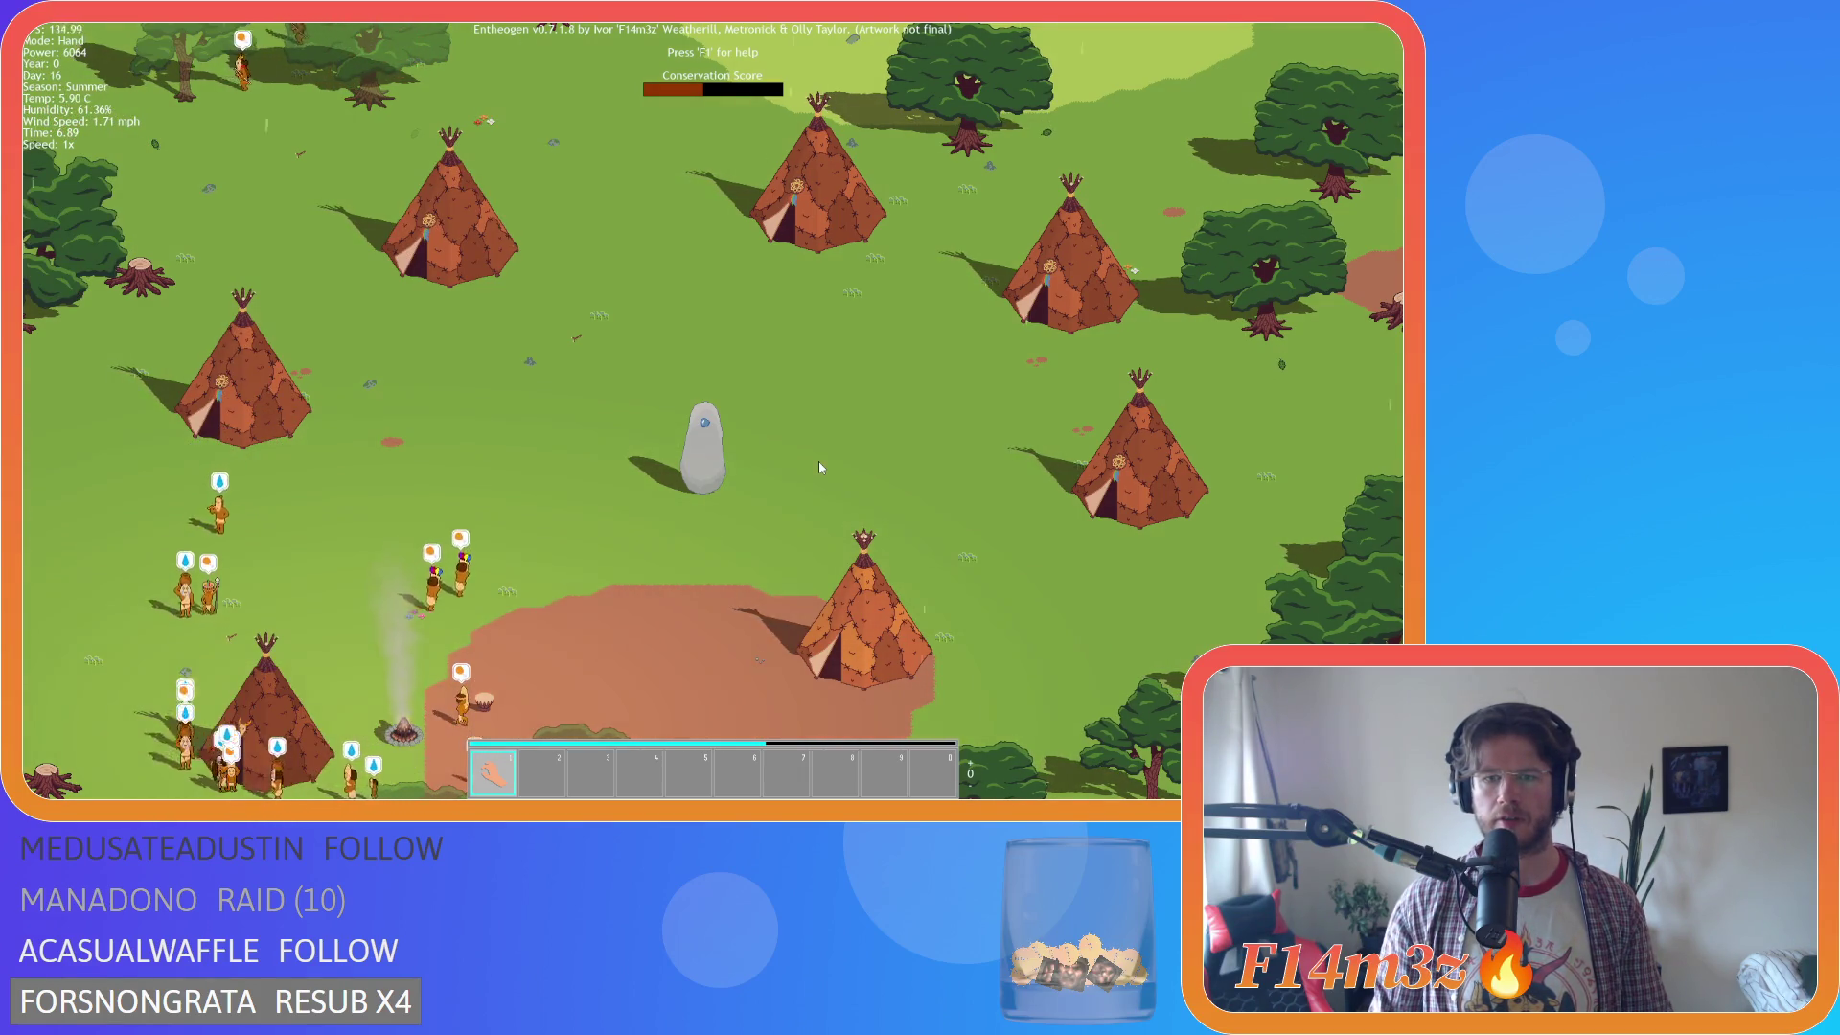
key("w")
key("d")
scroll(744, 320, "up", 3)
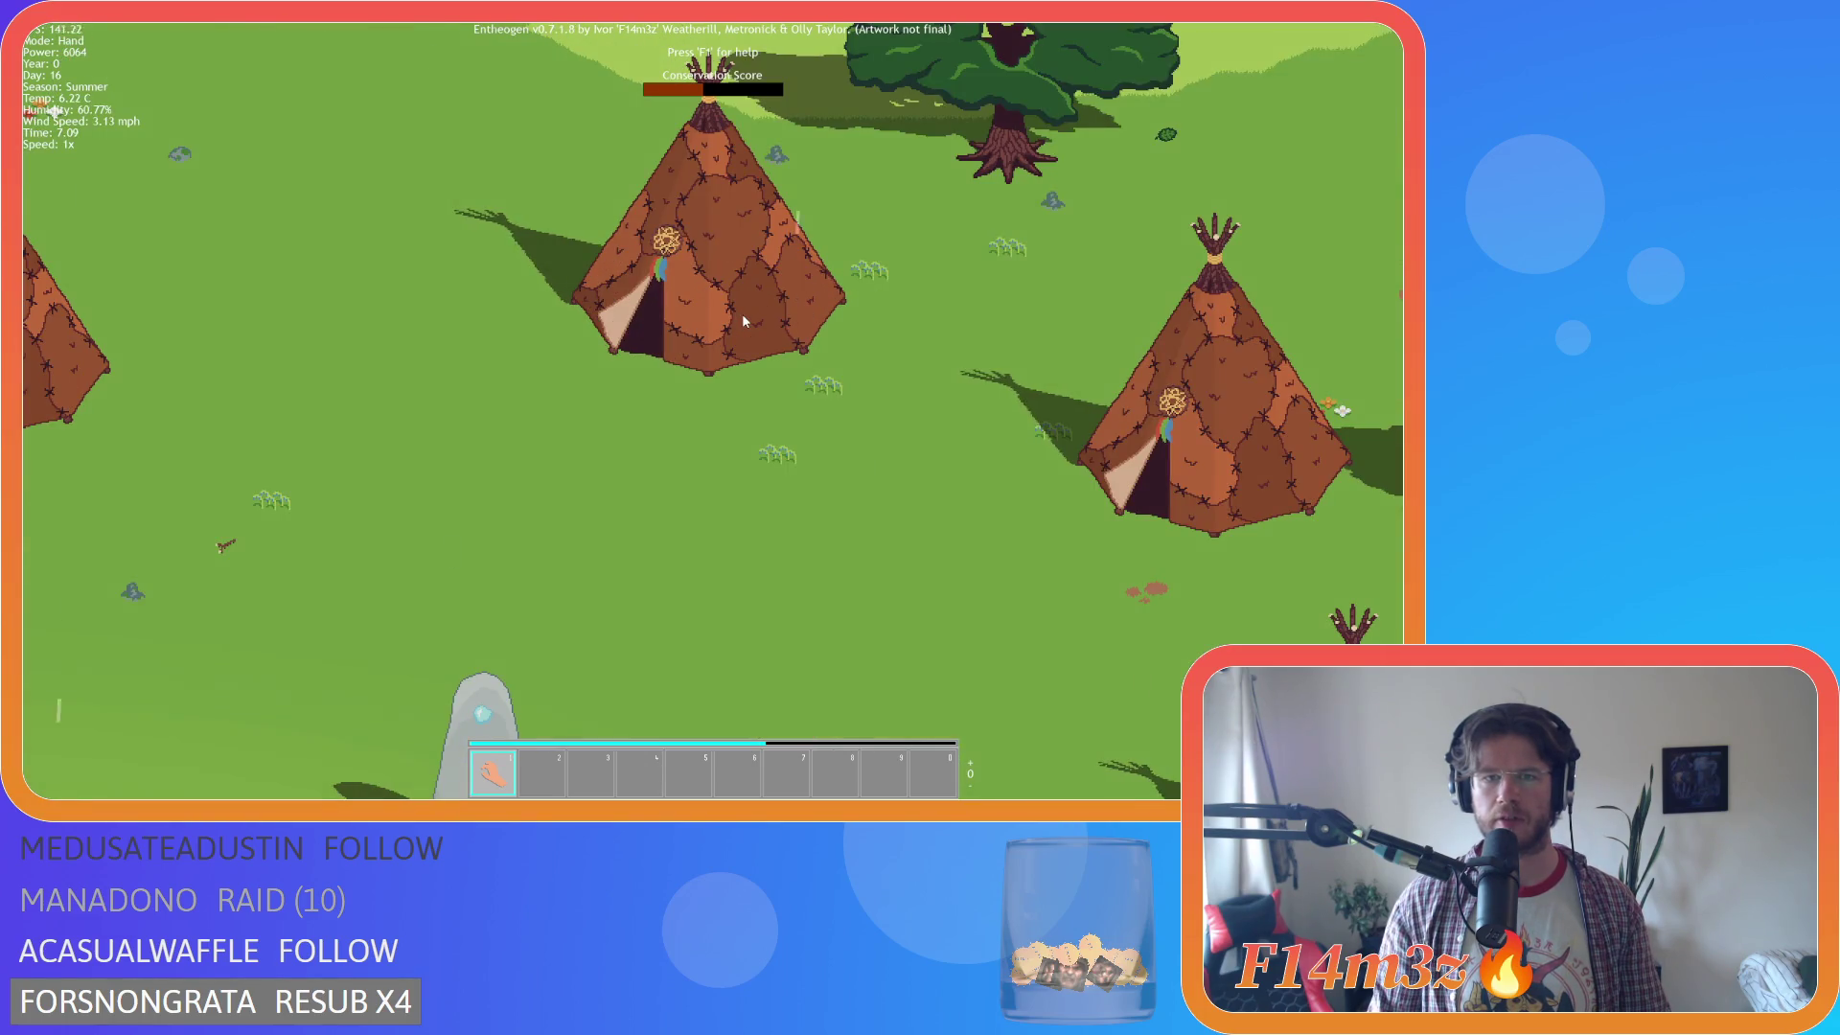
scroll(741, 313, "down", 3)
key("a")
key("s")
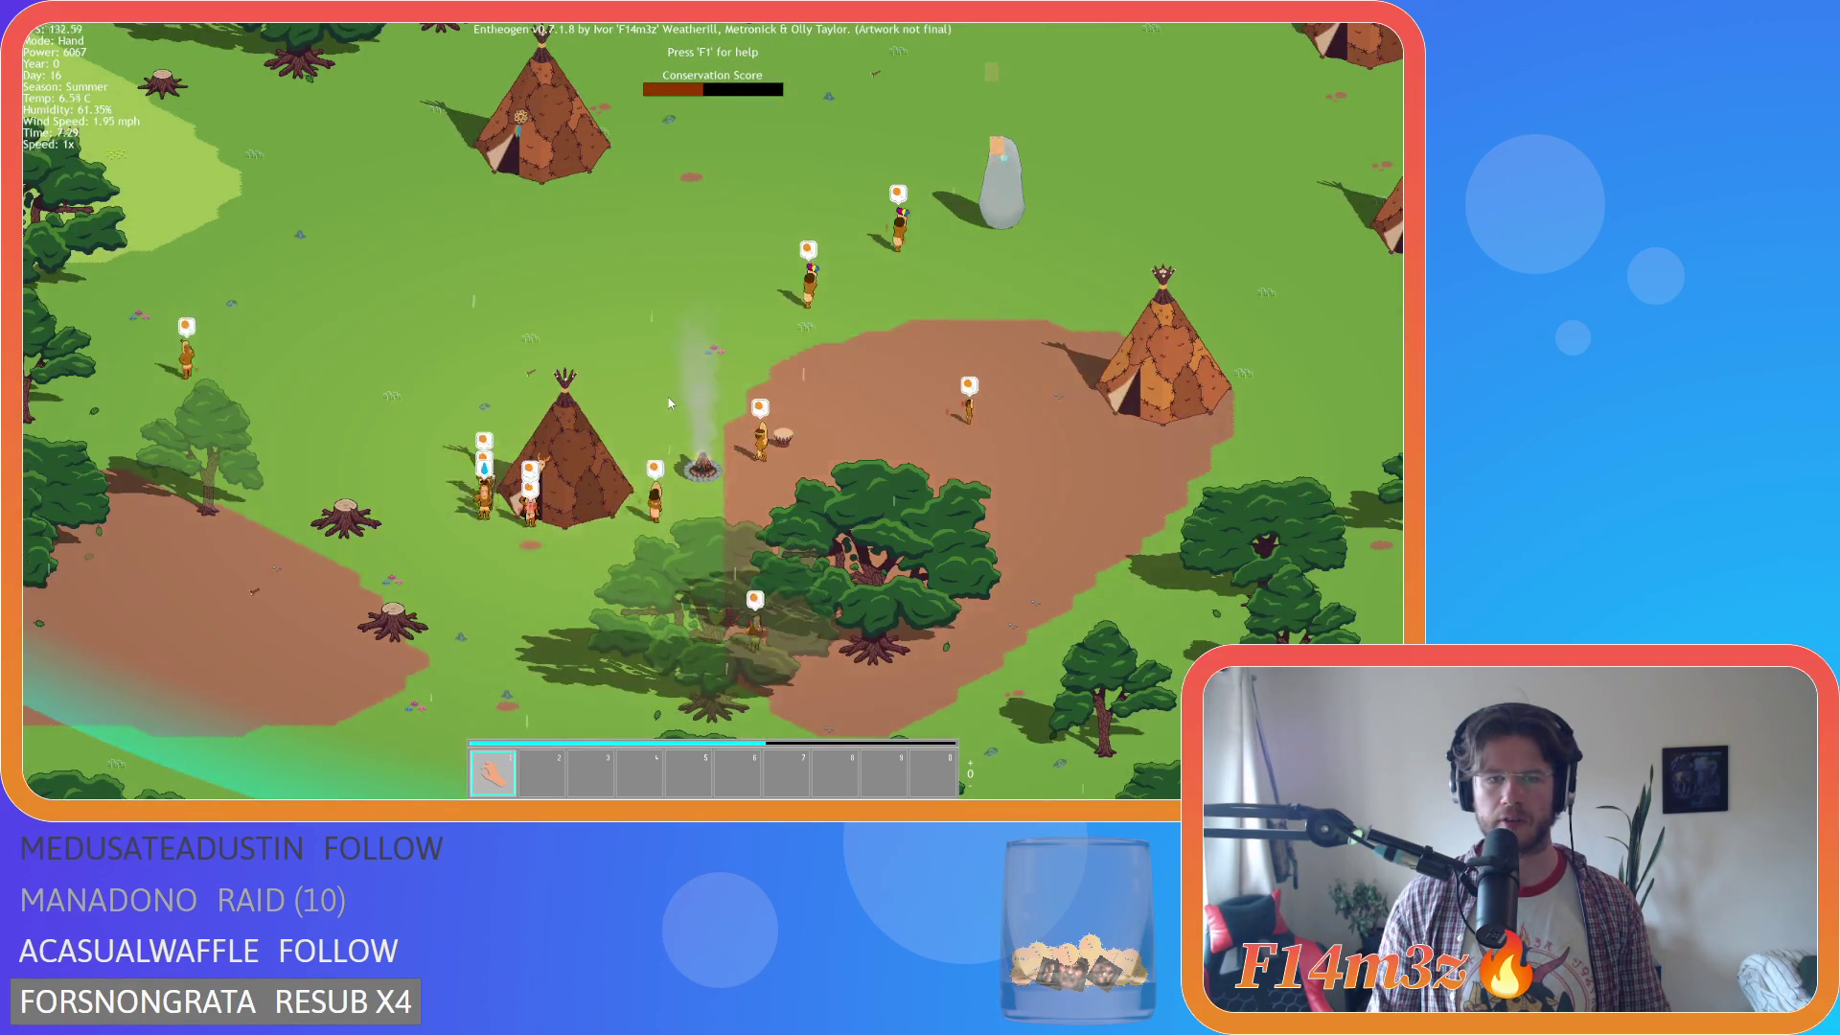
key("w")
key("d")
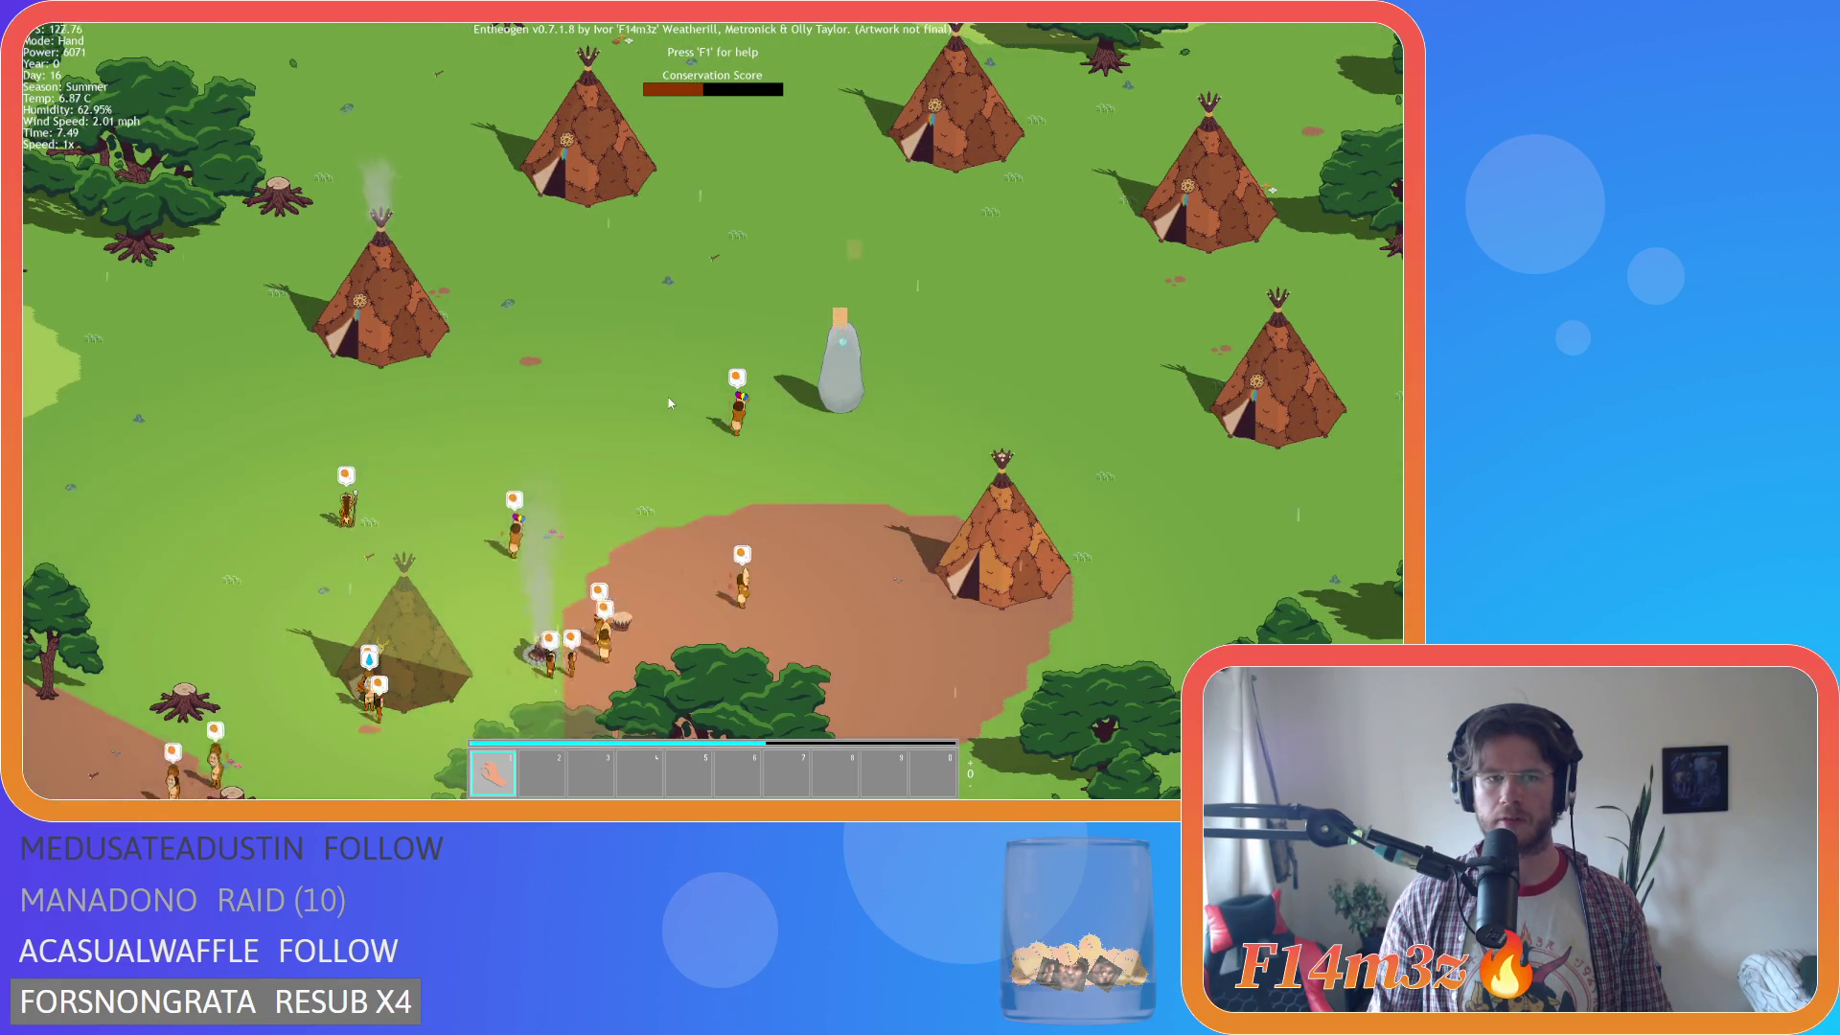
key("w")
key("d")
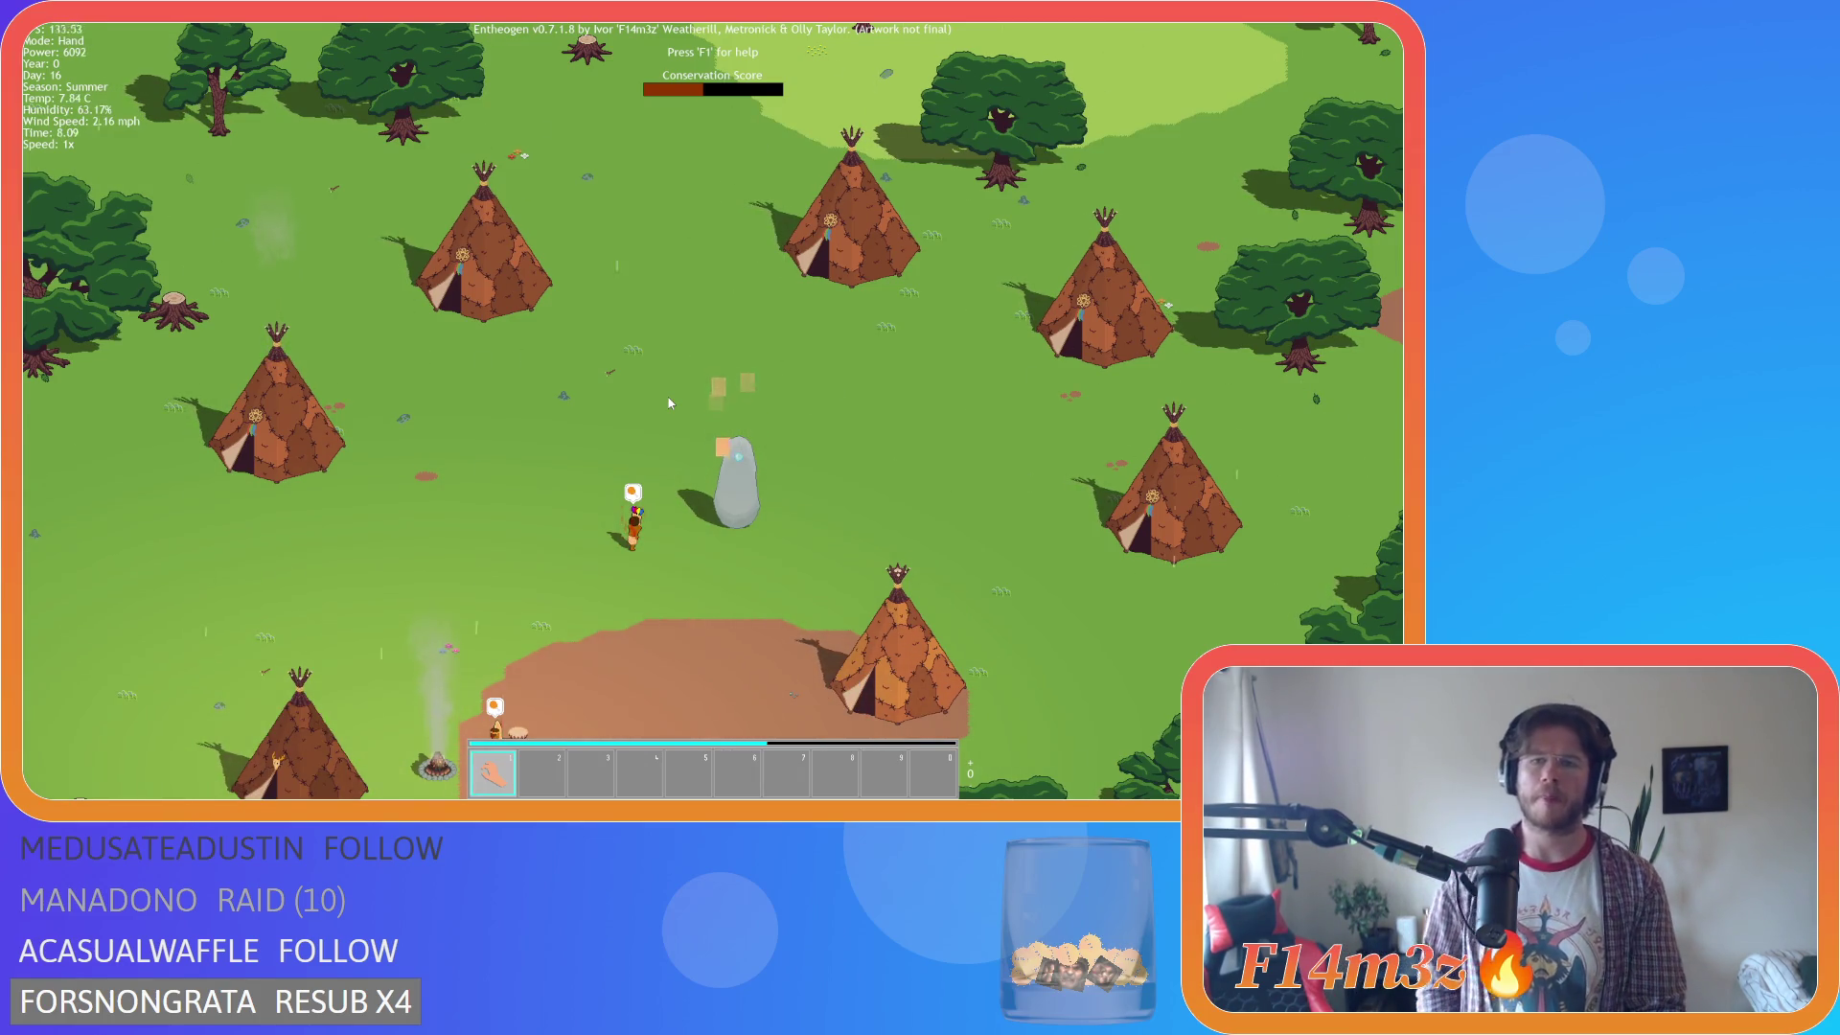
key("s")
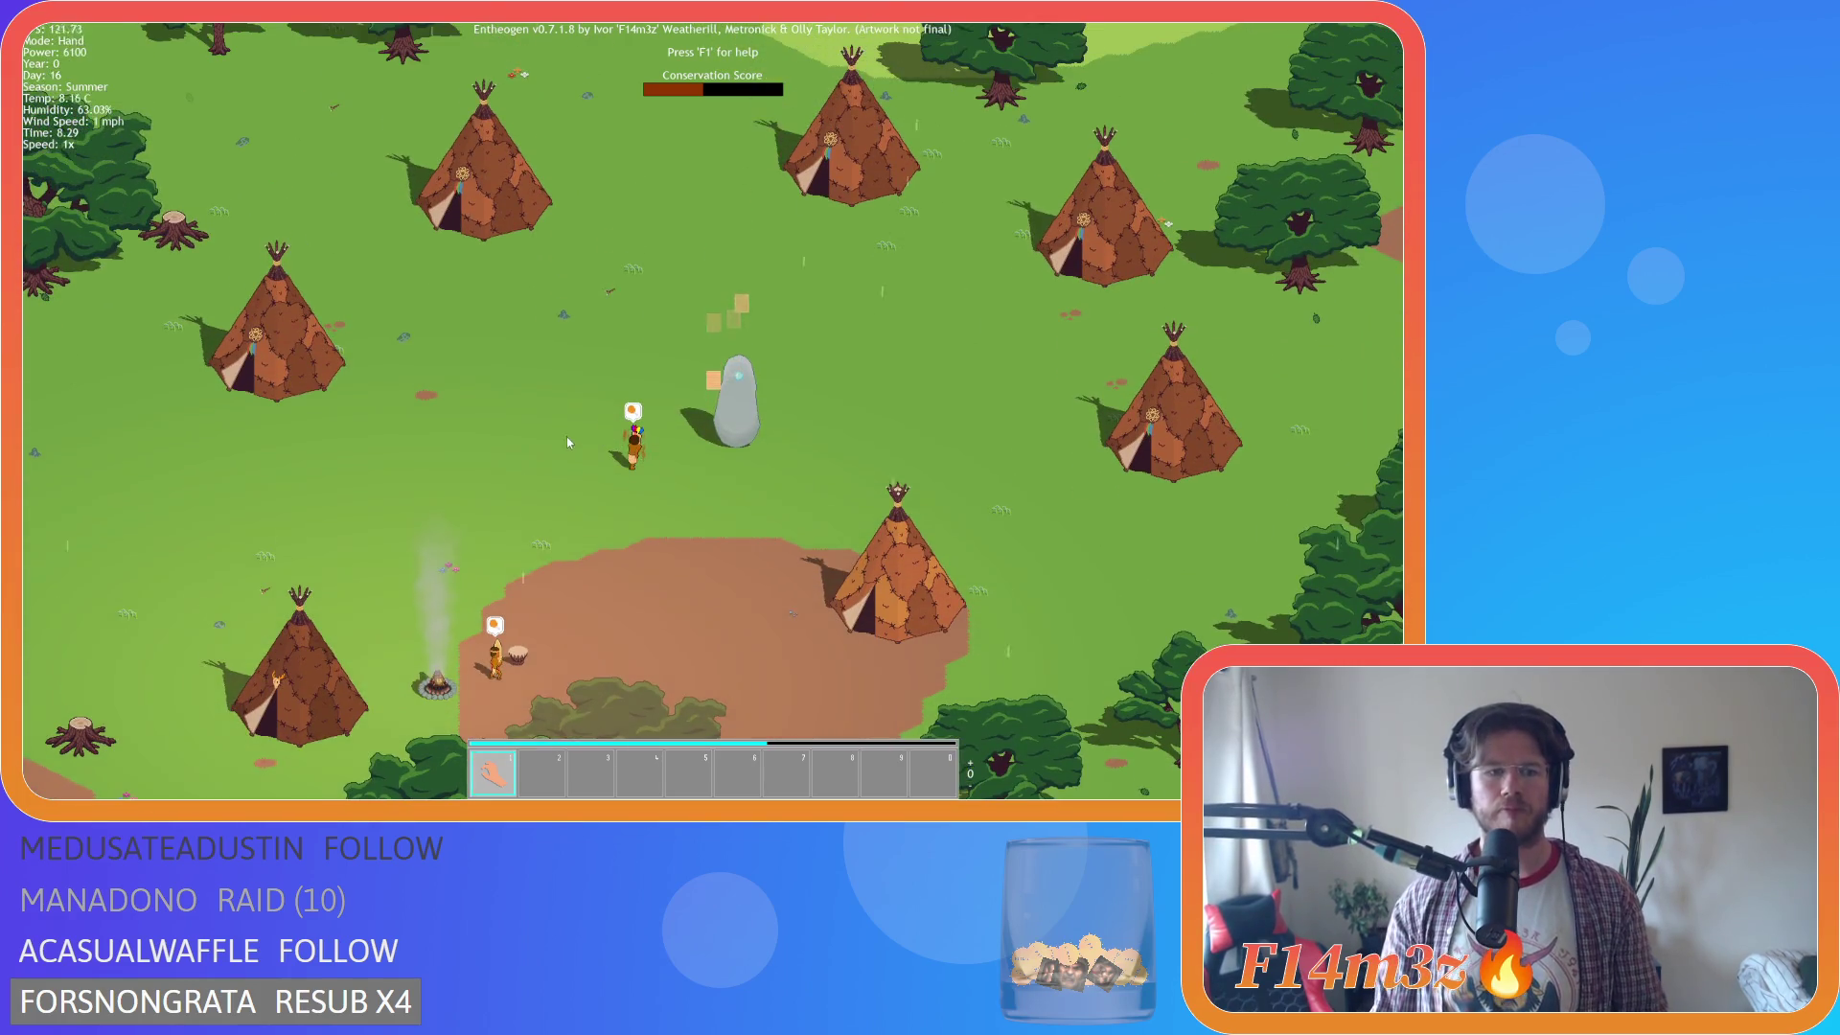
key("s")
key("a")
key("w")
key("d")
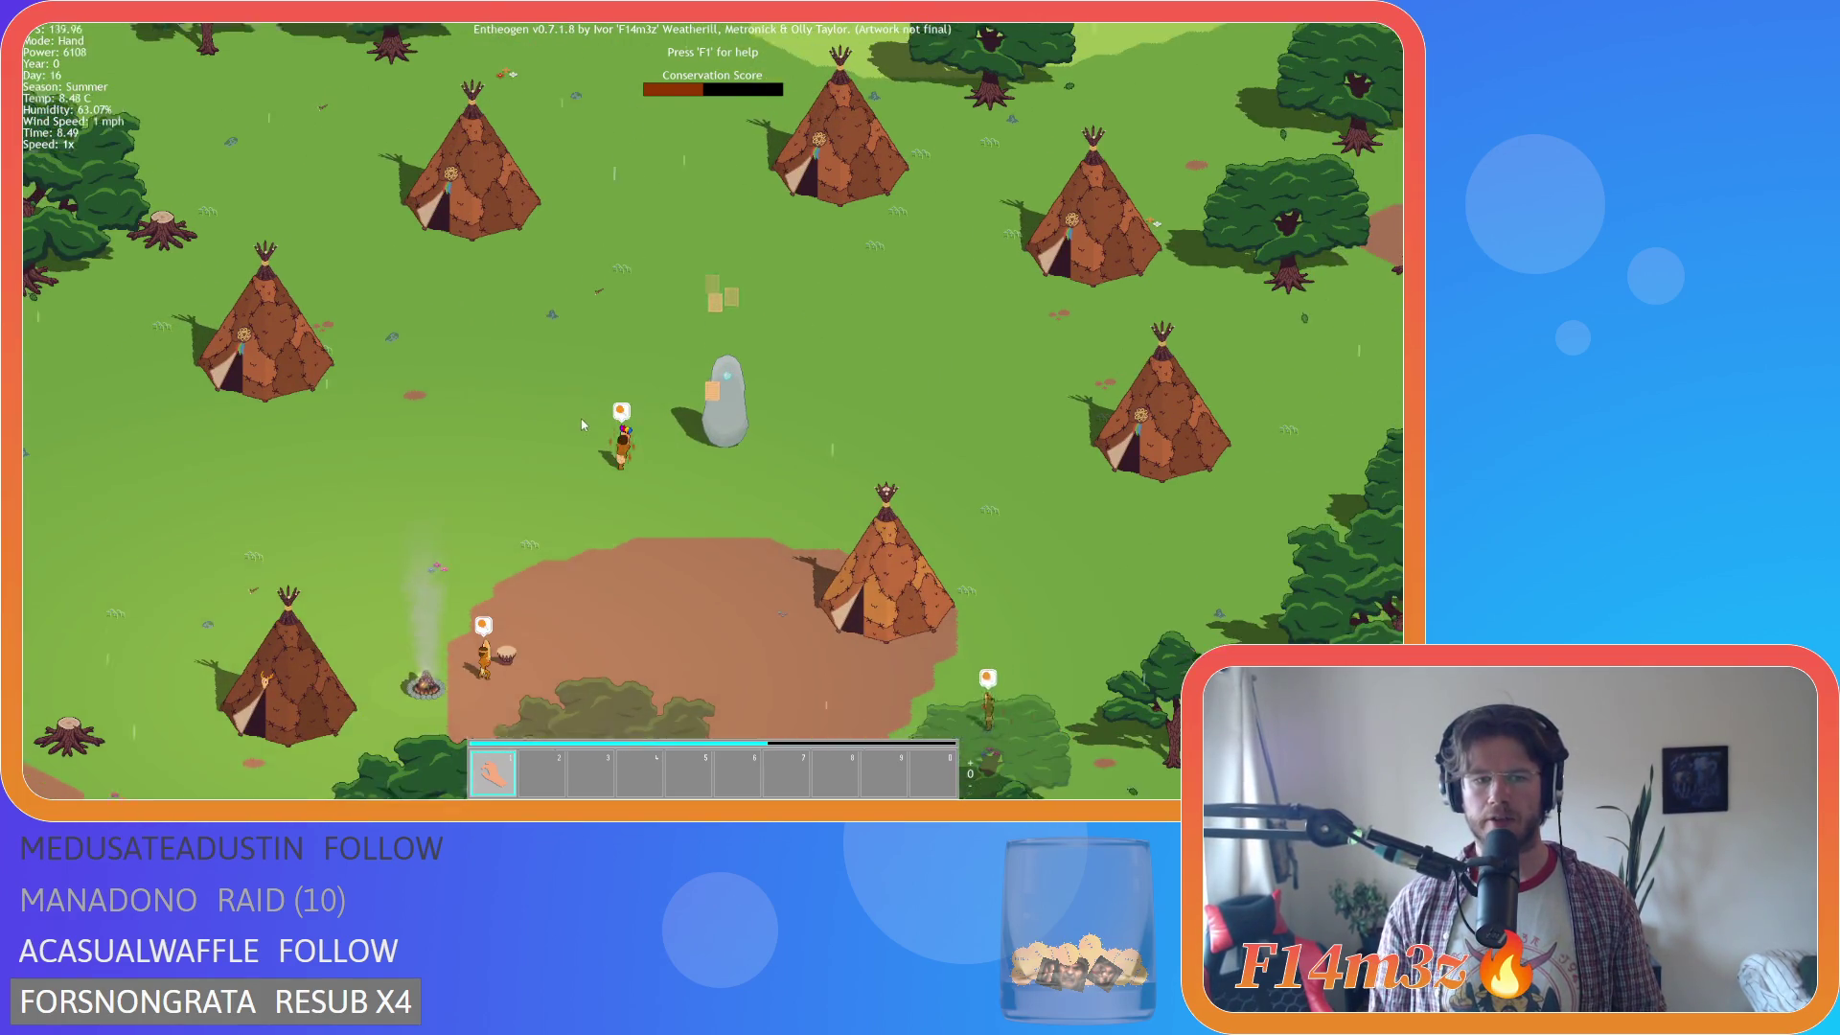
key("s")
key("a")
scroll(589, 447, "up", 3)
scroll(589, 447, "up", 2)
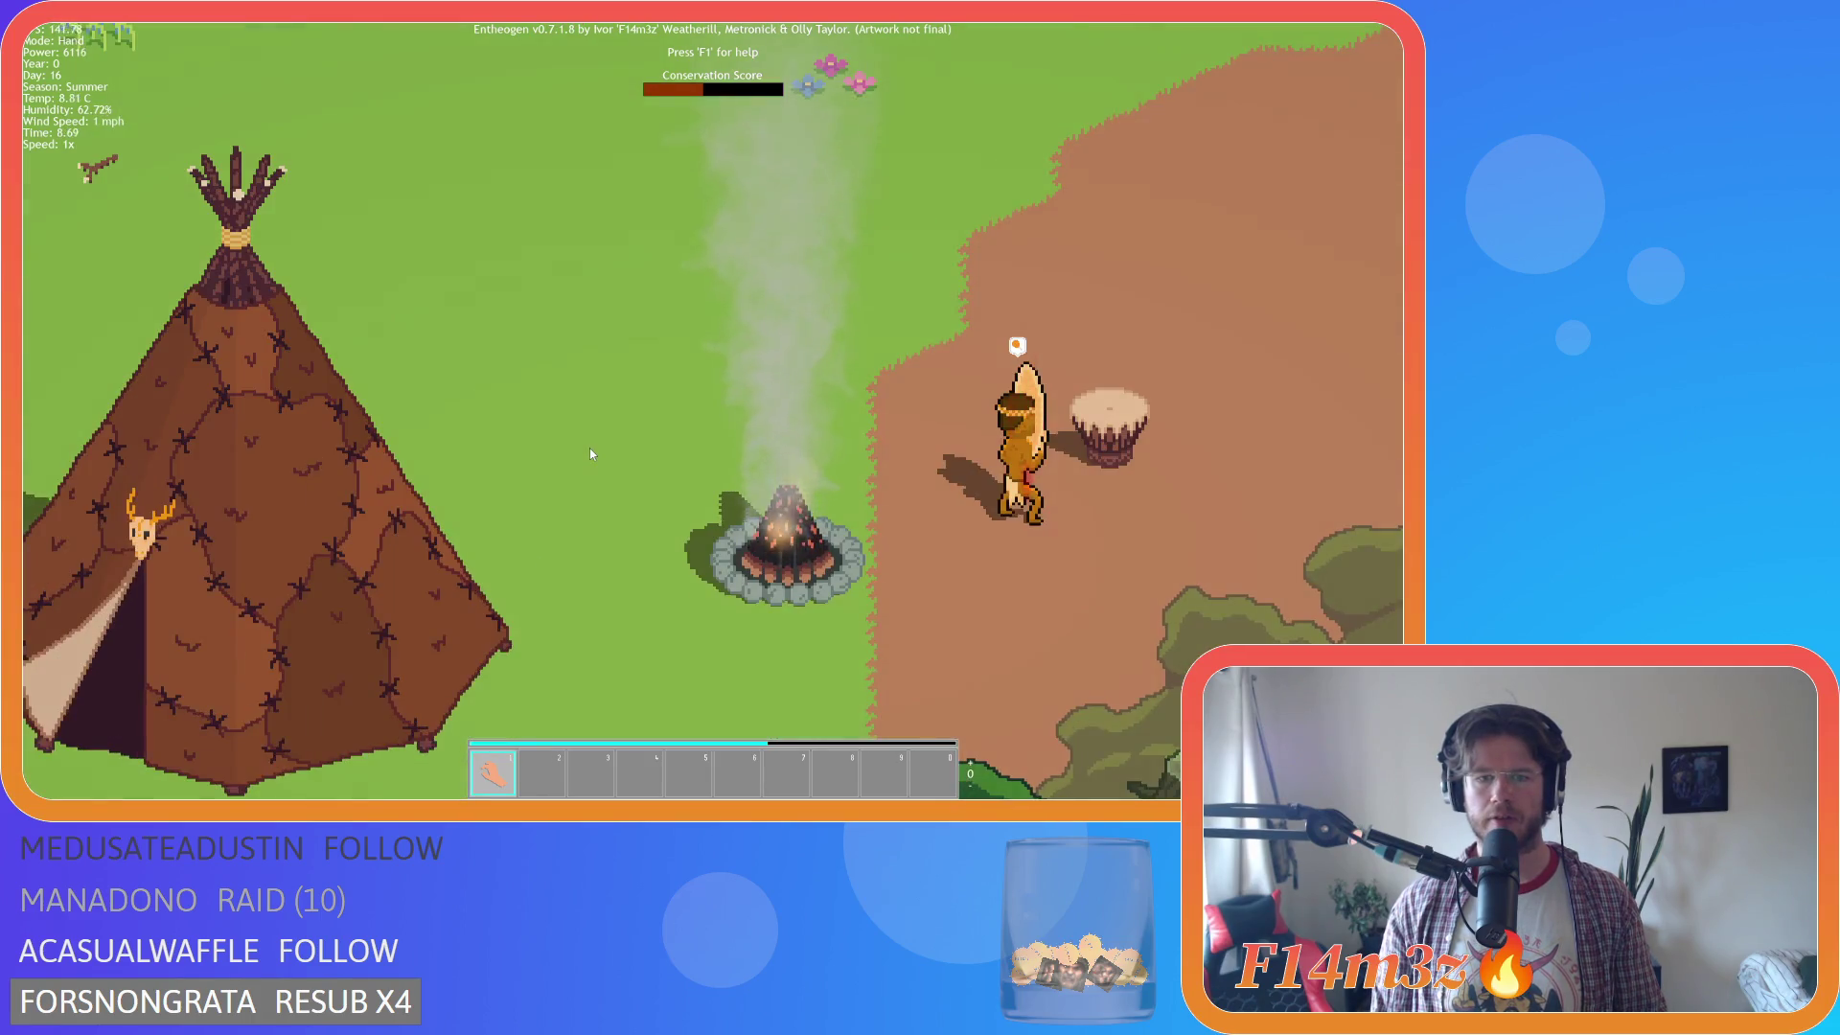
scroll(589, 446, "down", 2)
scroll(677, 466, "down", 2)
scroll(686, 469, "up", 3)
scroll(687, 469, "down", 3)
scroll(684, 496, "up", 2)
scroll(684, 495, "up", 2)
key("a")
scroll(685, 496, "down", 2)
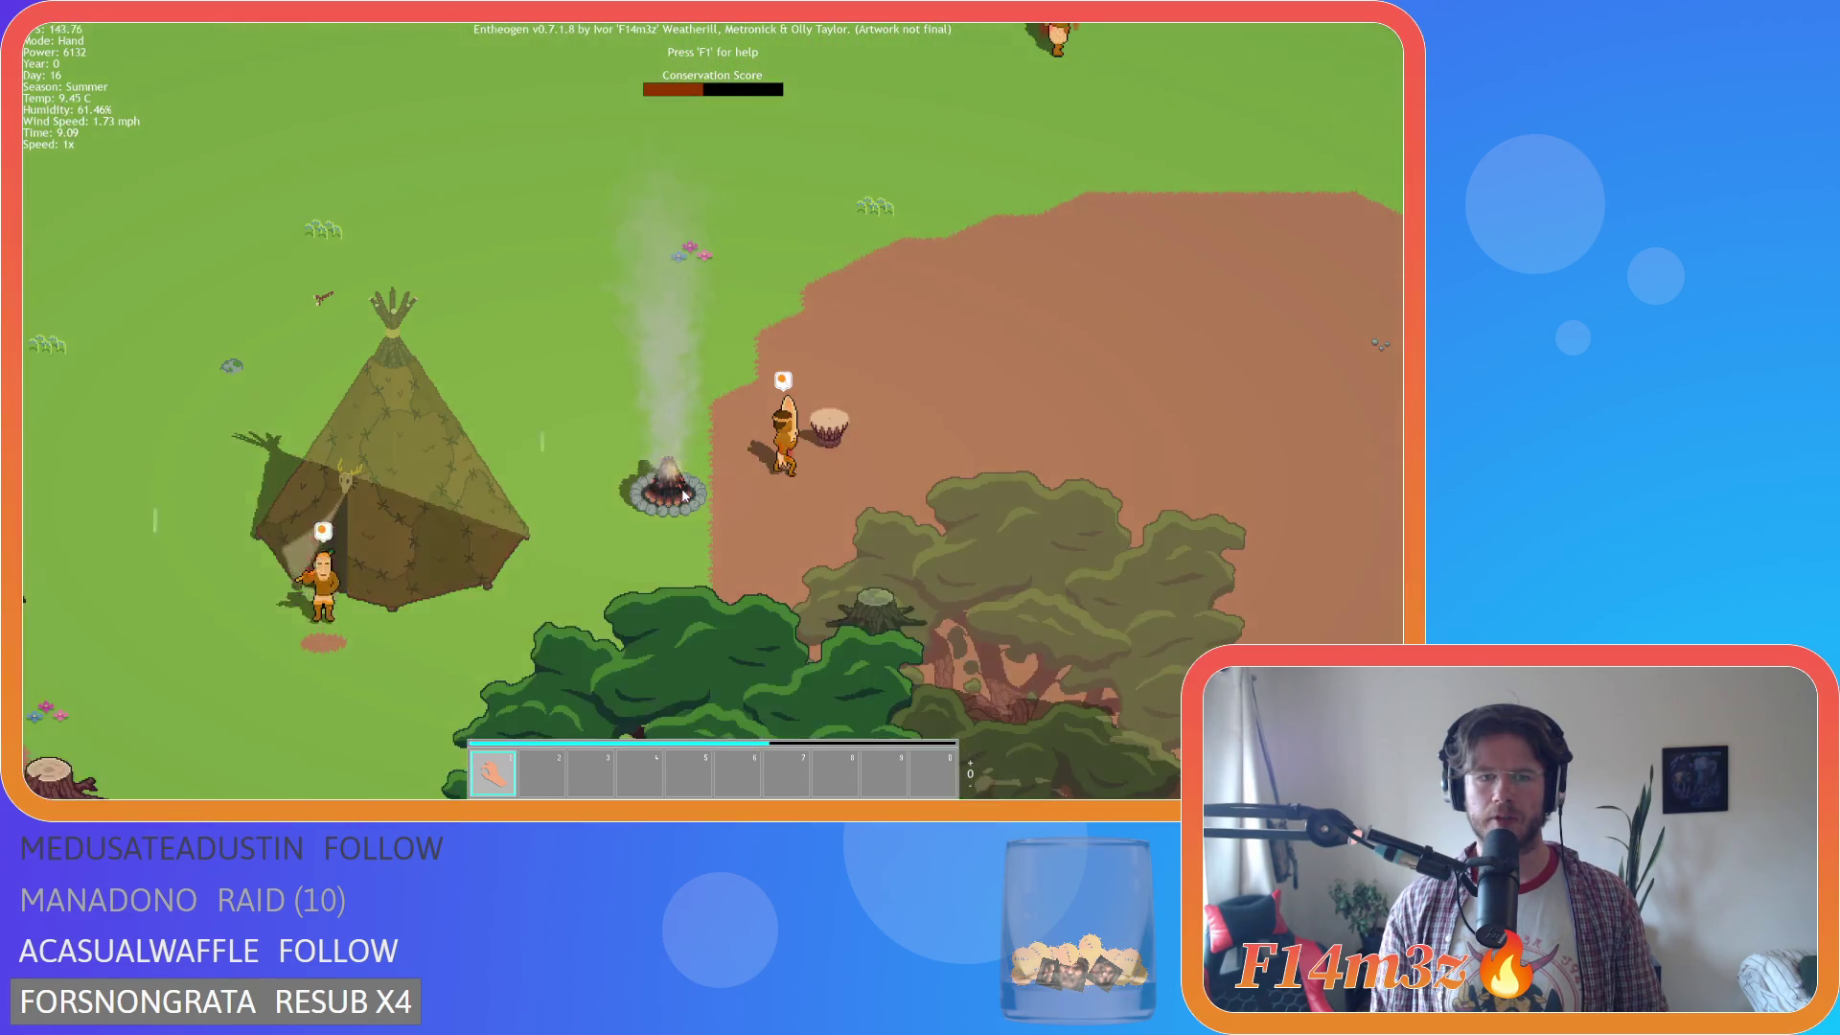
scroll(711, 530, "down", 3)
scroll(707, 526, "up", 3)
scroll(706, 525, "up", 2)
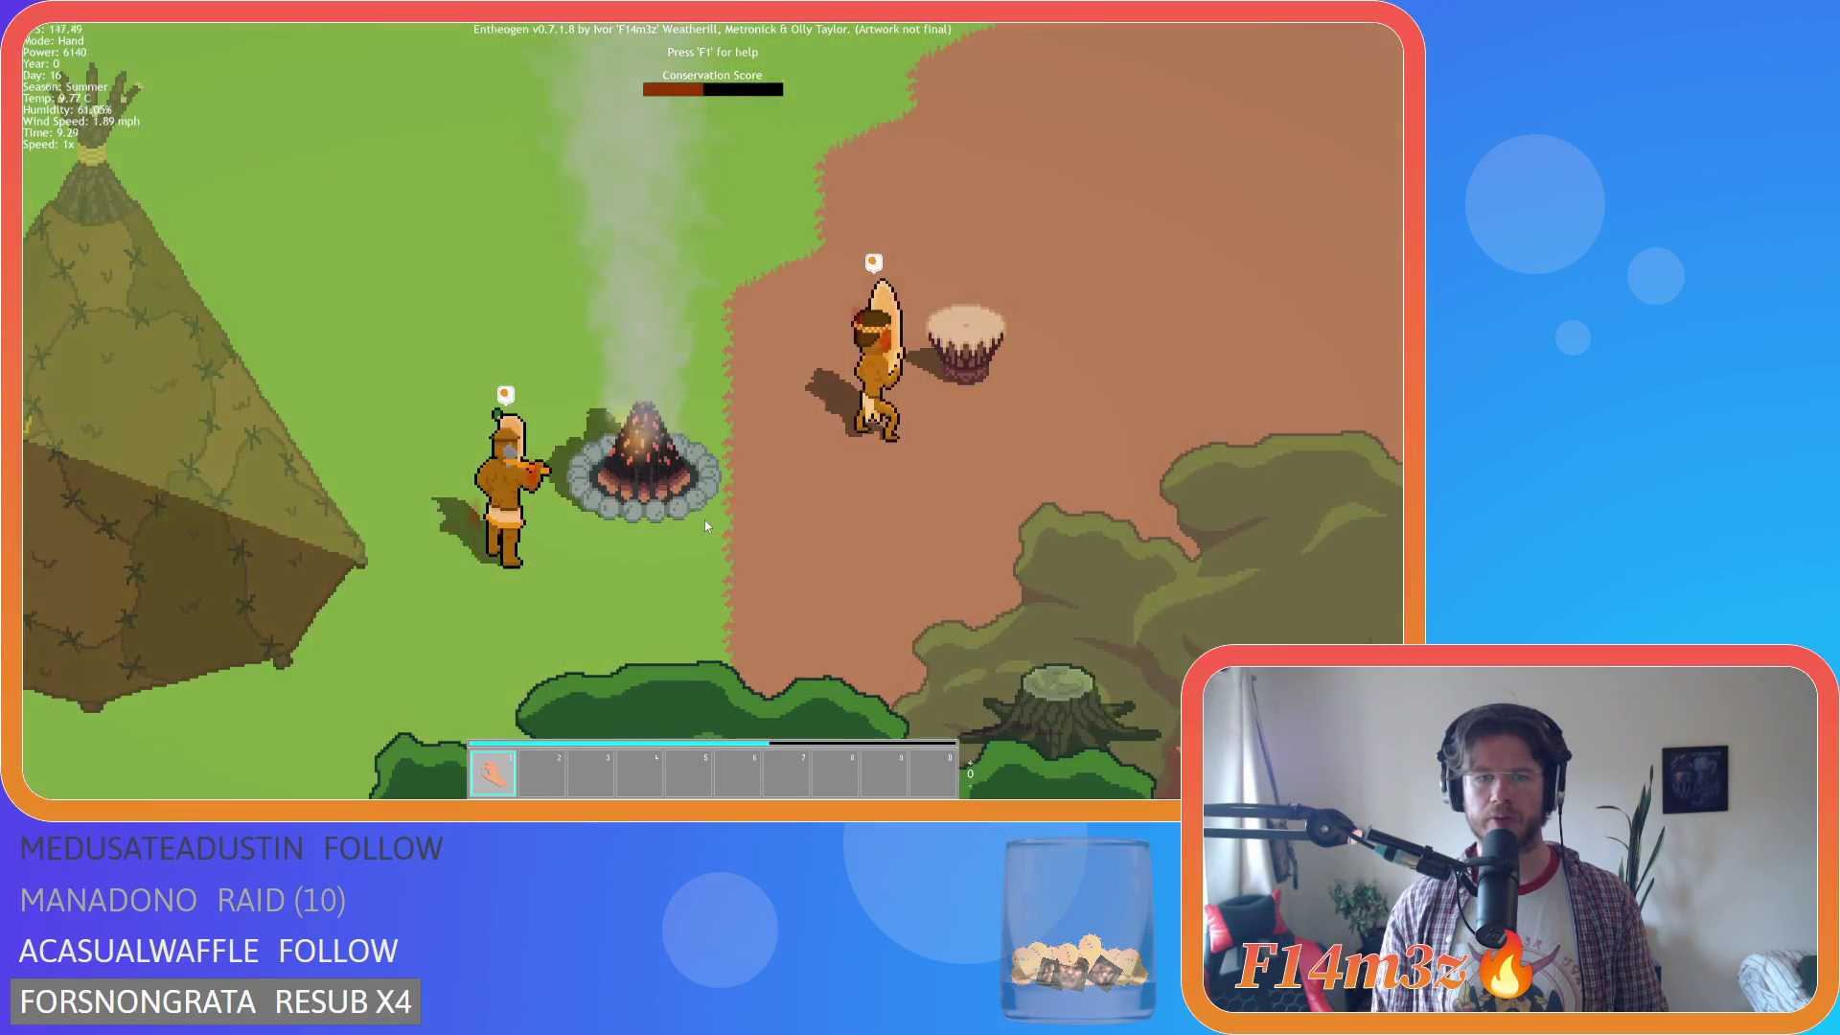
scroll(706, 526, "down", 2)
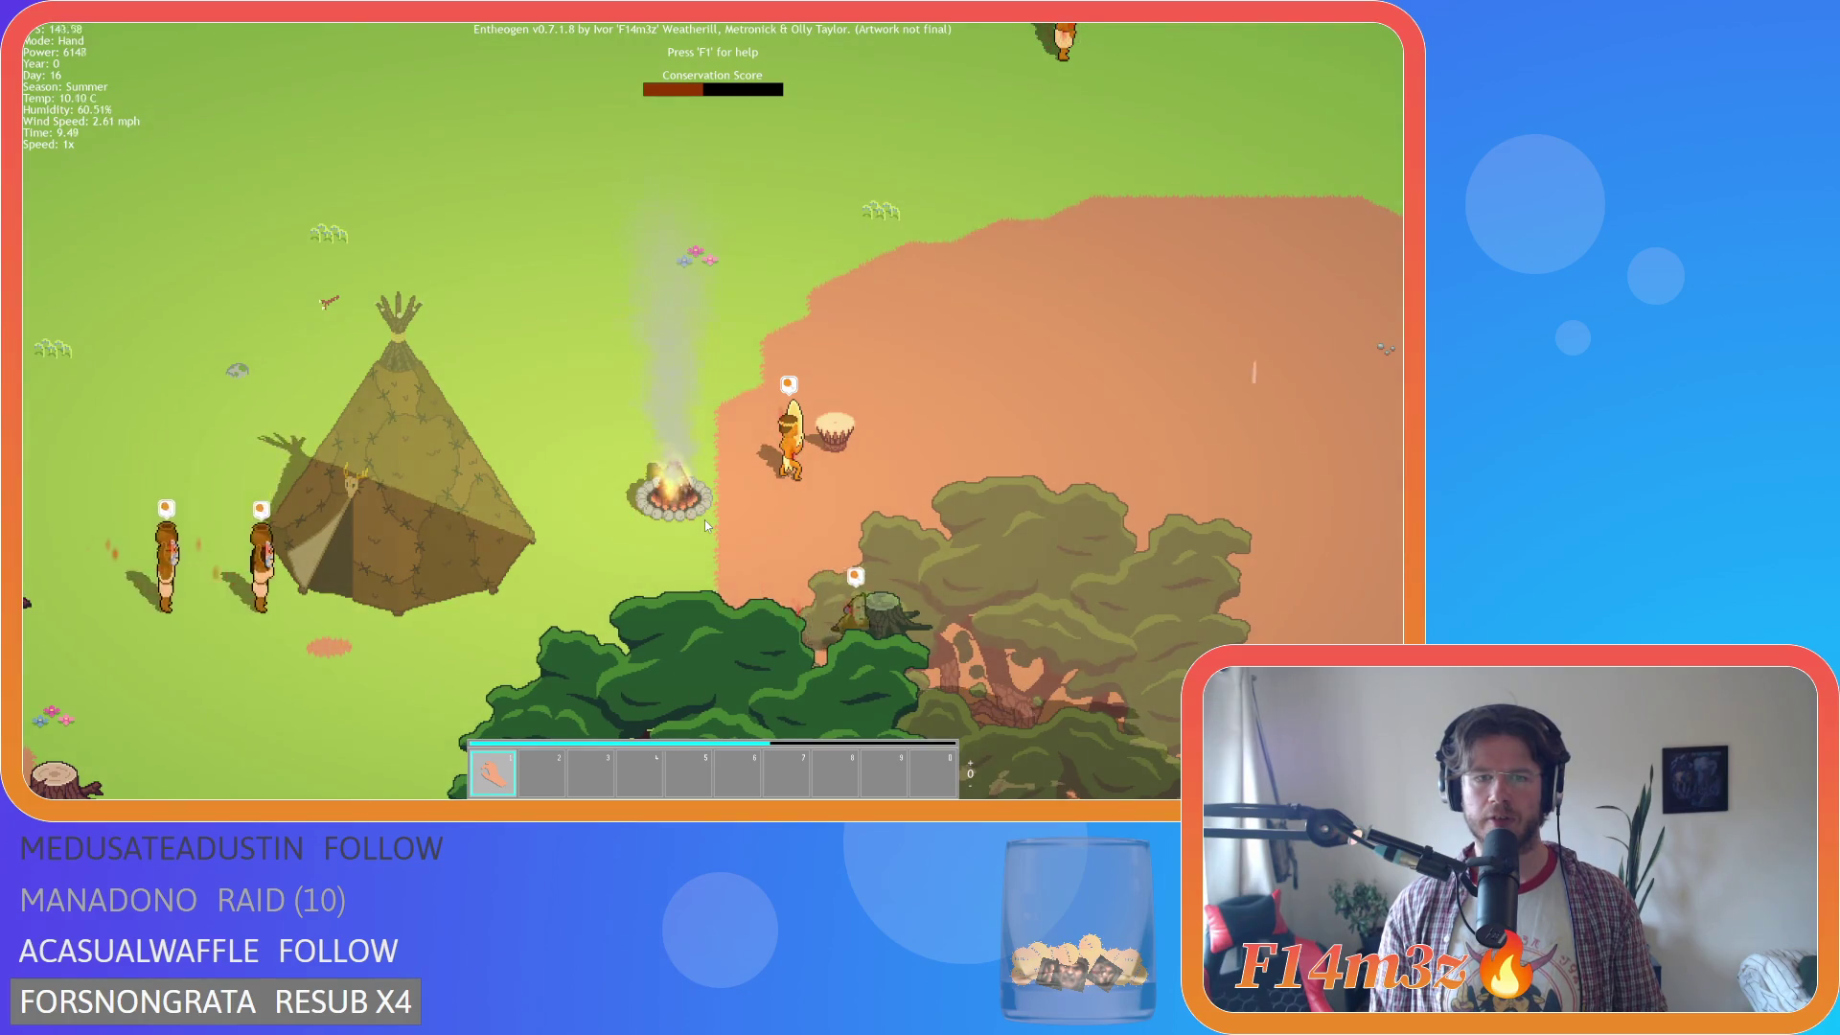
scroll(704, 519, "down", 3)
scroll(705, 519, "up", 3)
scroll(704, 519, "down", 2)
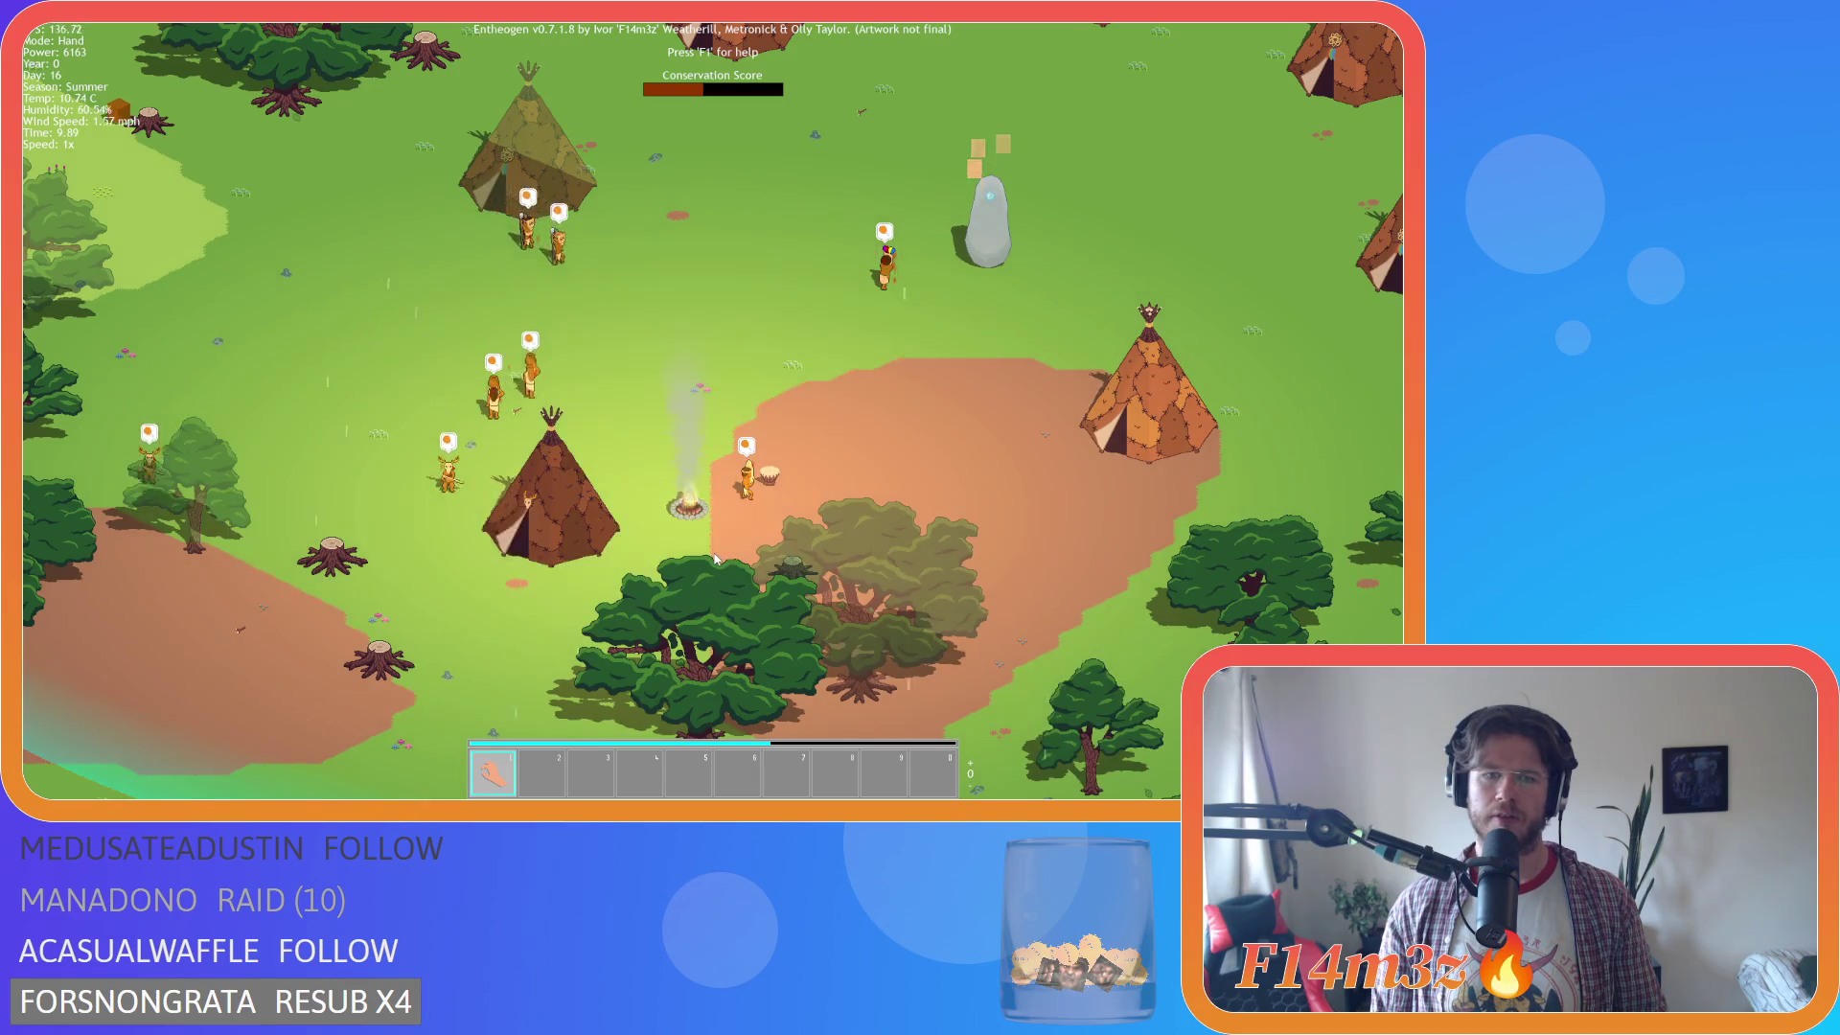
scroll(715, 559, "up", 2)
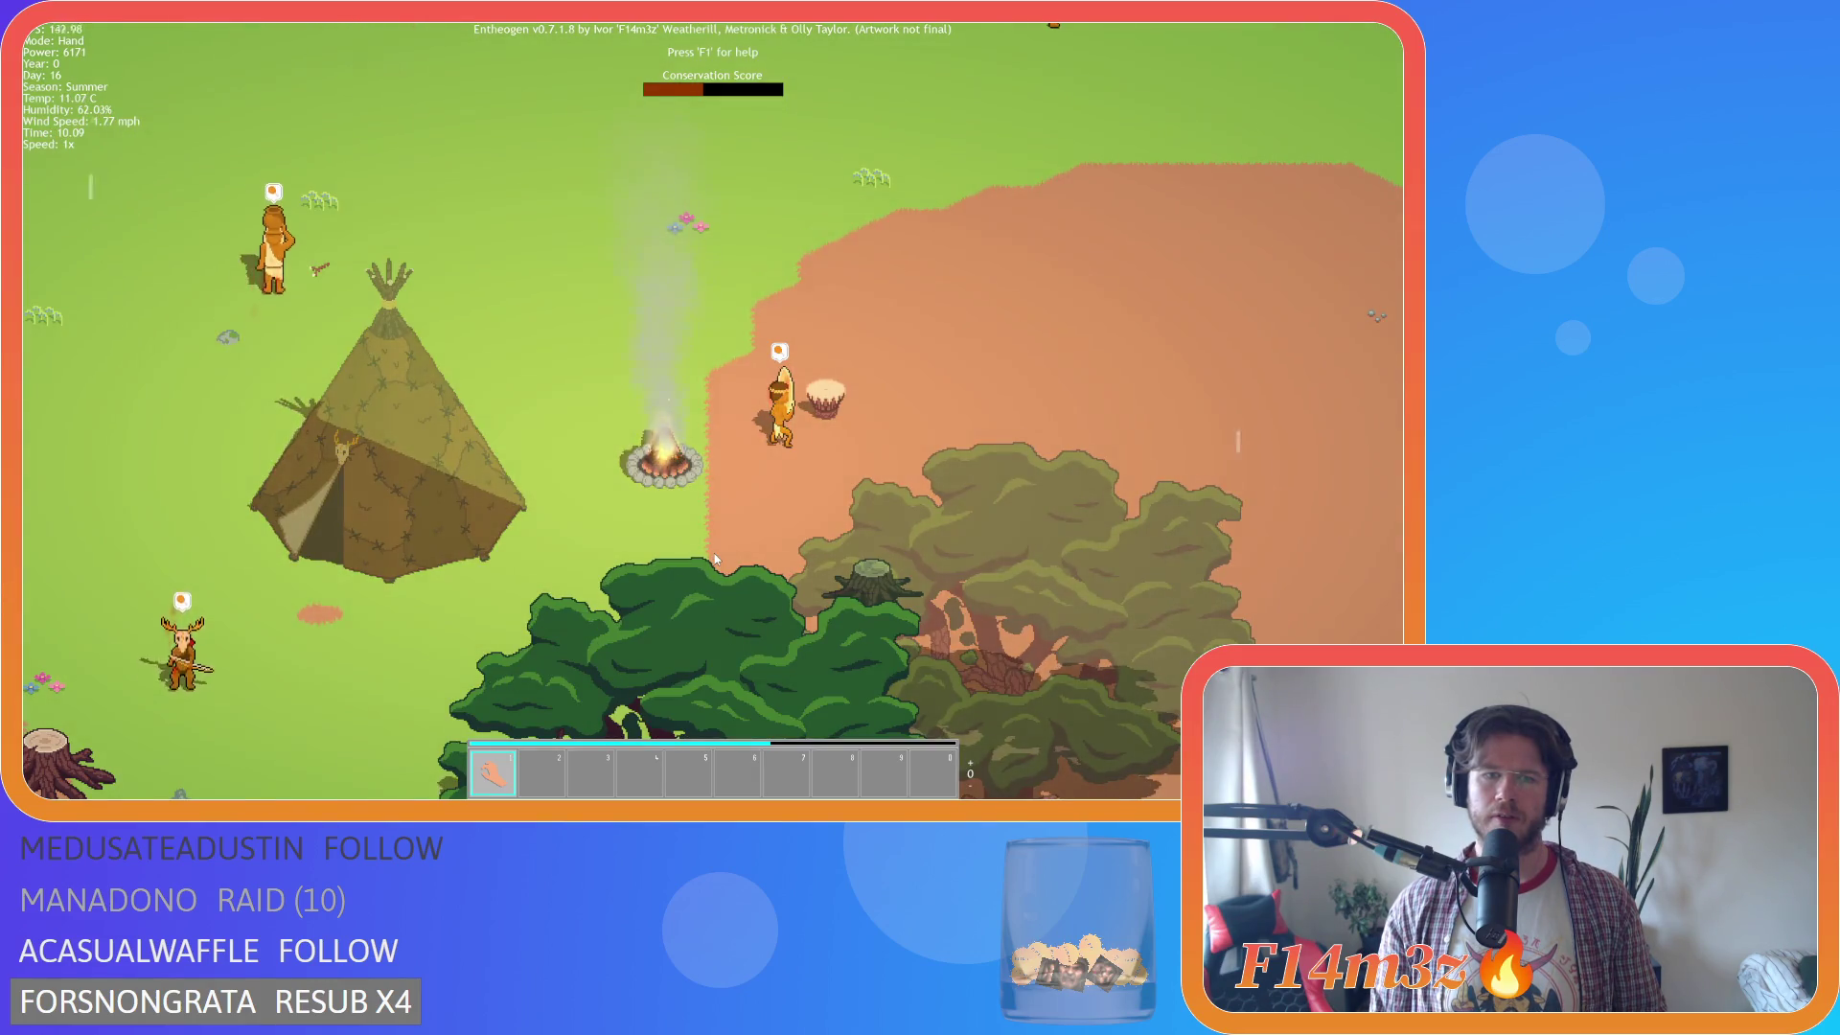
scroll(715, 554, "down", 2)
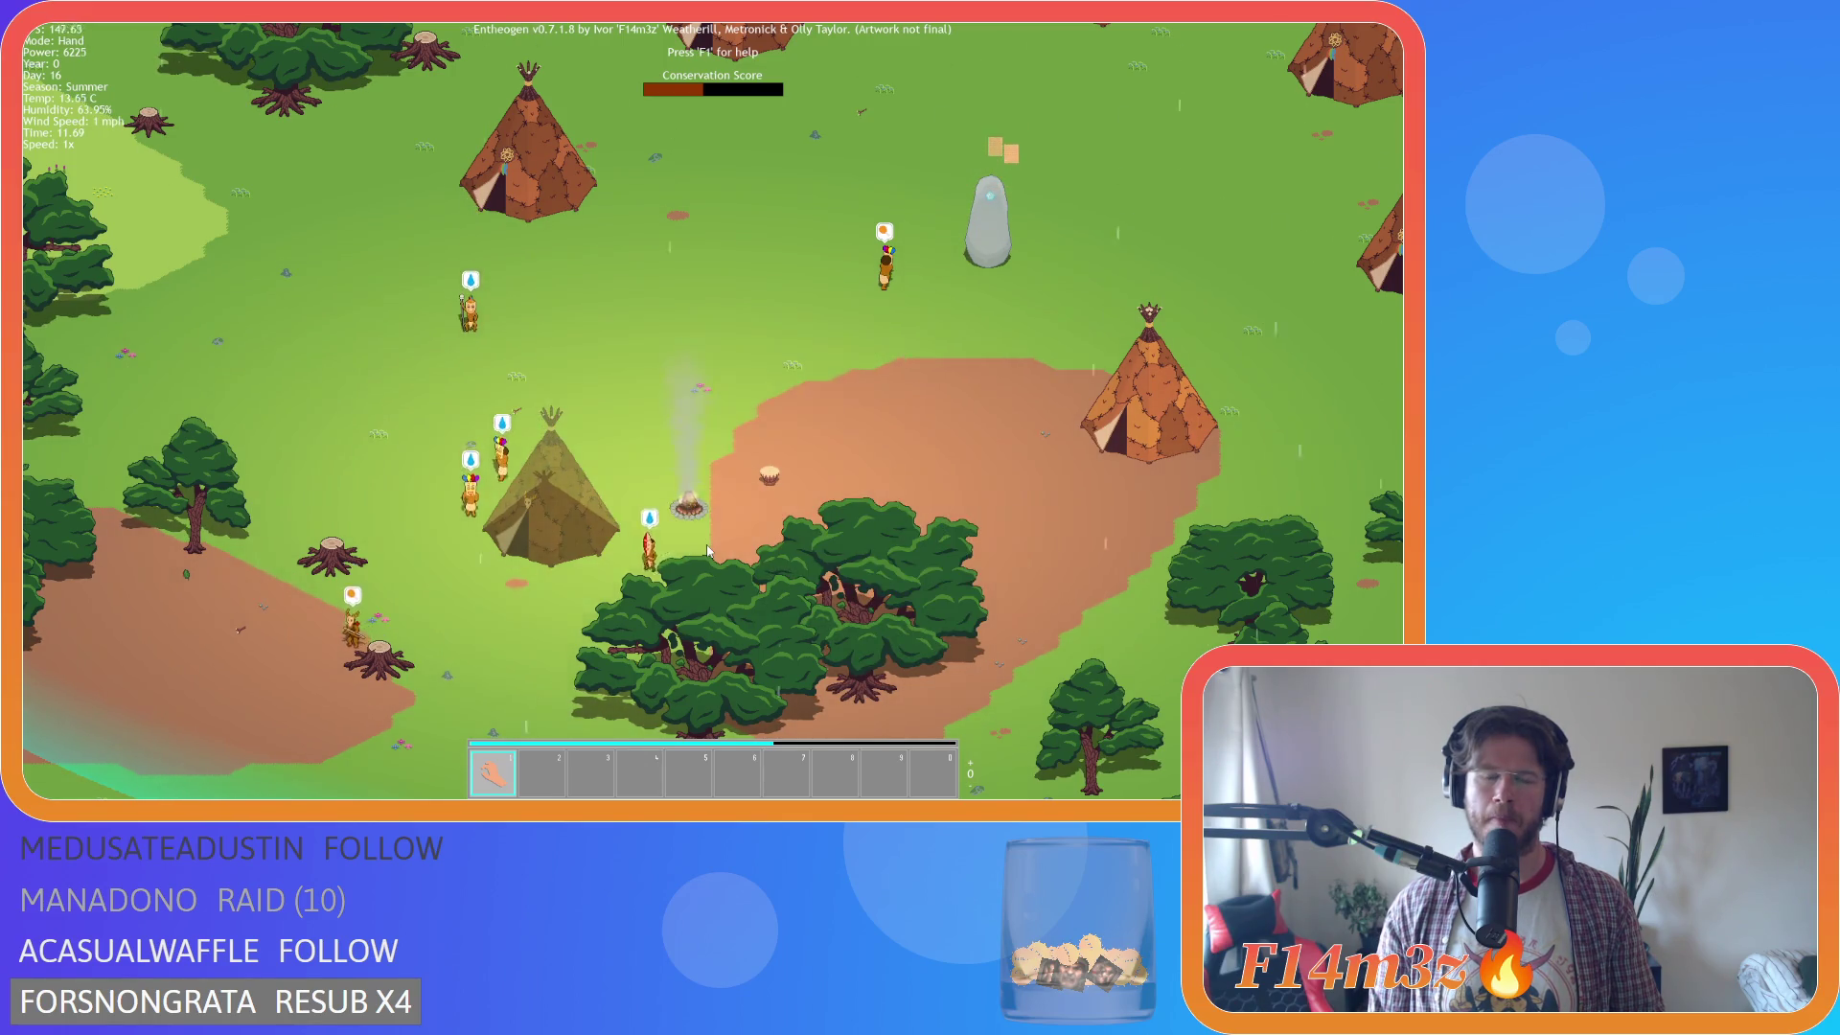
scroll(706, 551, "up", 2)
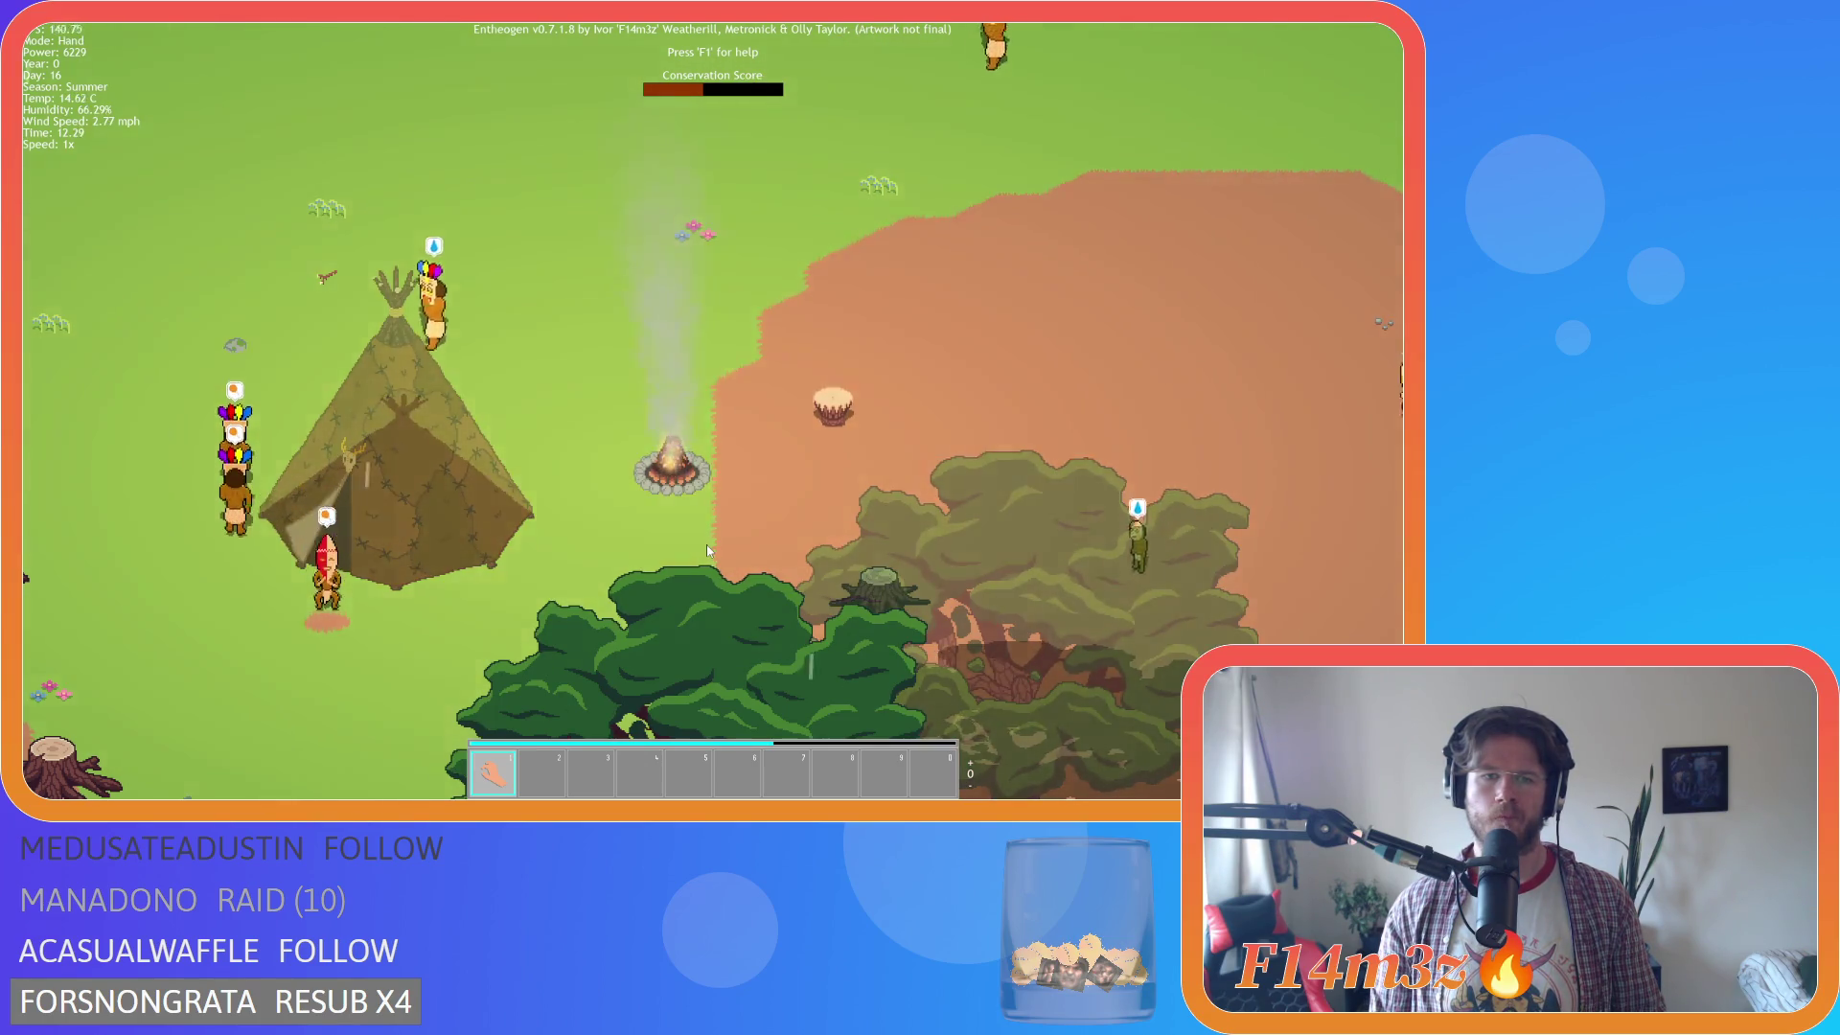
scroll(706, 550, "down", 2)
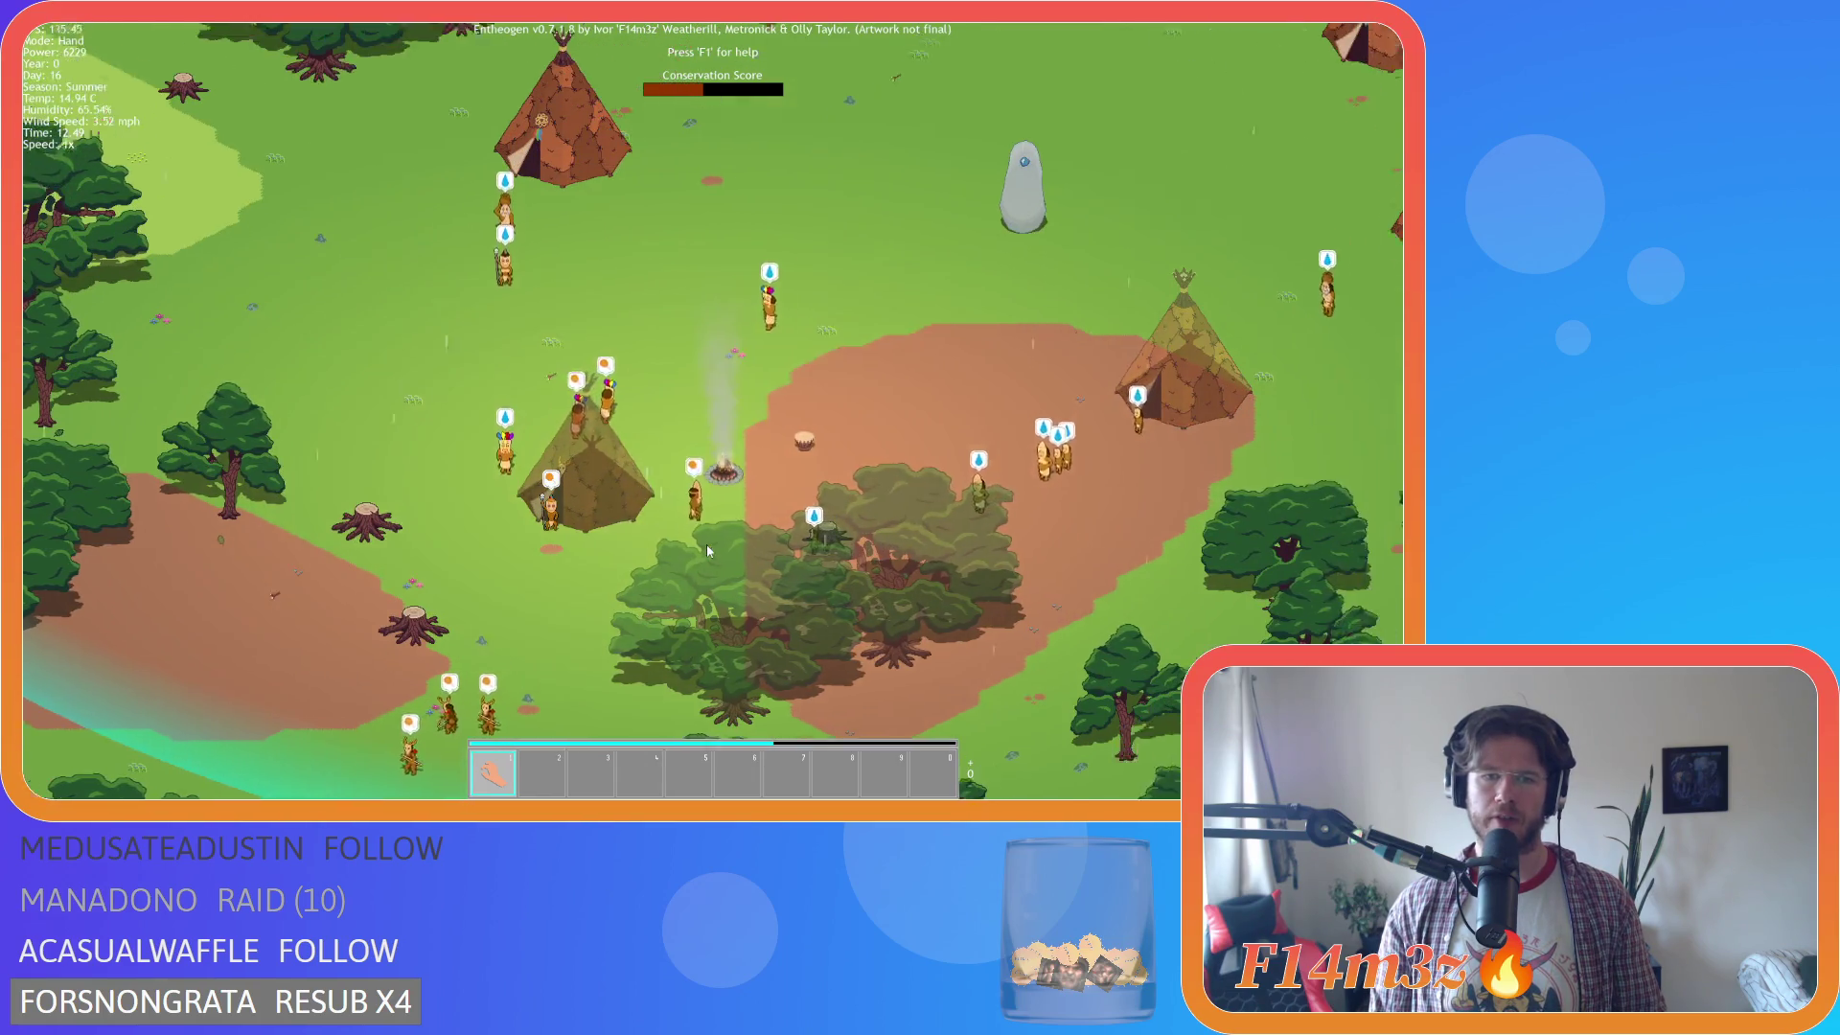
scroll(706, 551, "up", 3)
scroll(707, 550, "down", 2)
scroll(707, 550, "up", 1)
scroll(706, 550, "down", 2)
scroll(690, 527, "up", 5)
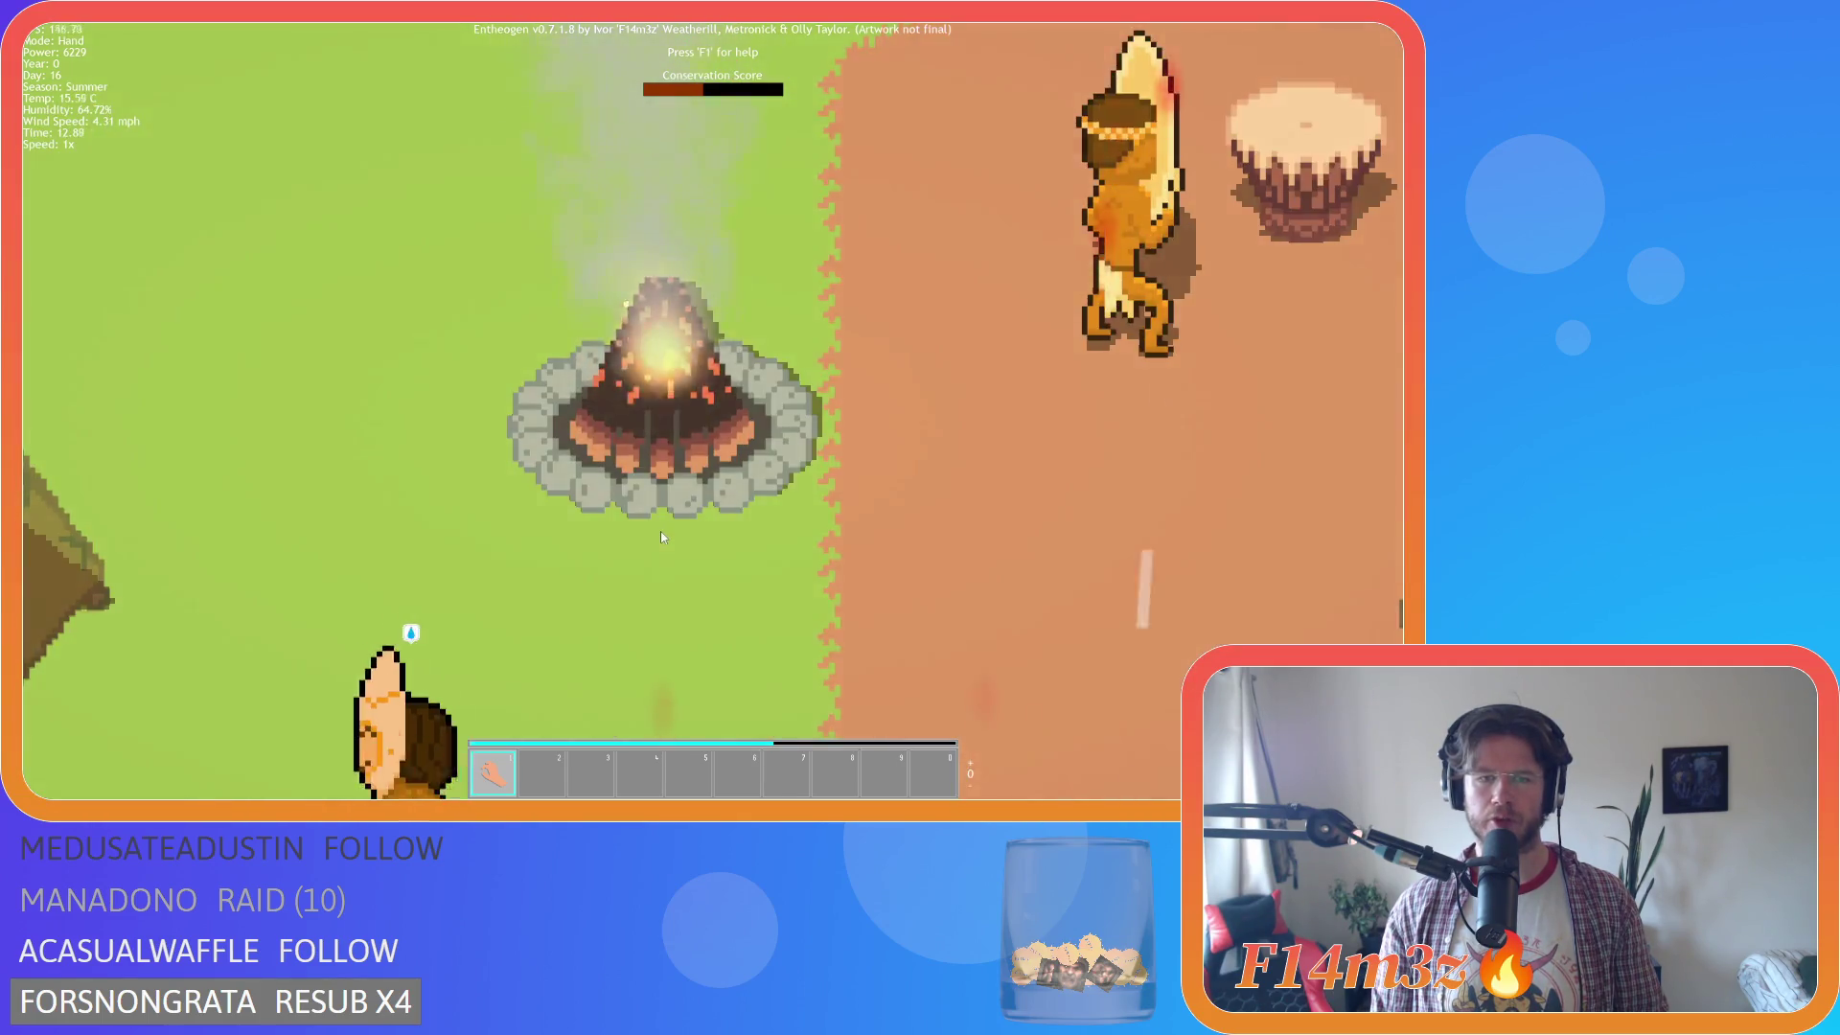
scroll(660, 531, "down", 5)
scroll(709, 520, "down", 2)
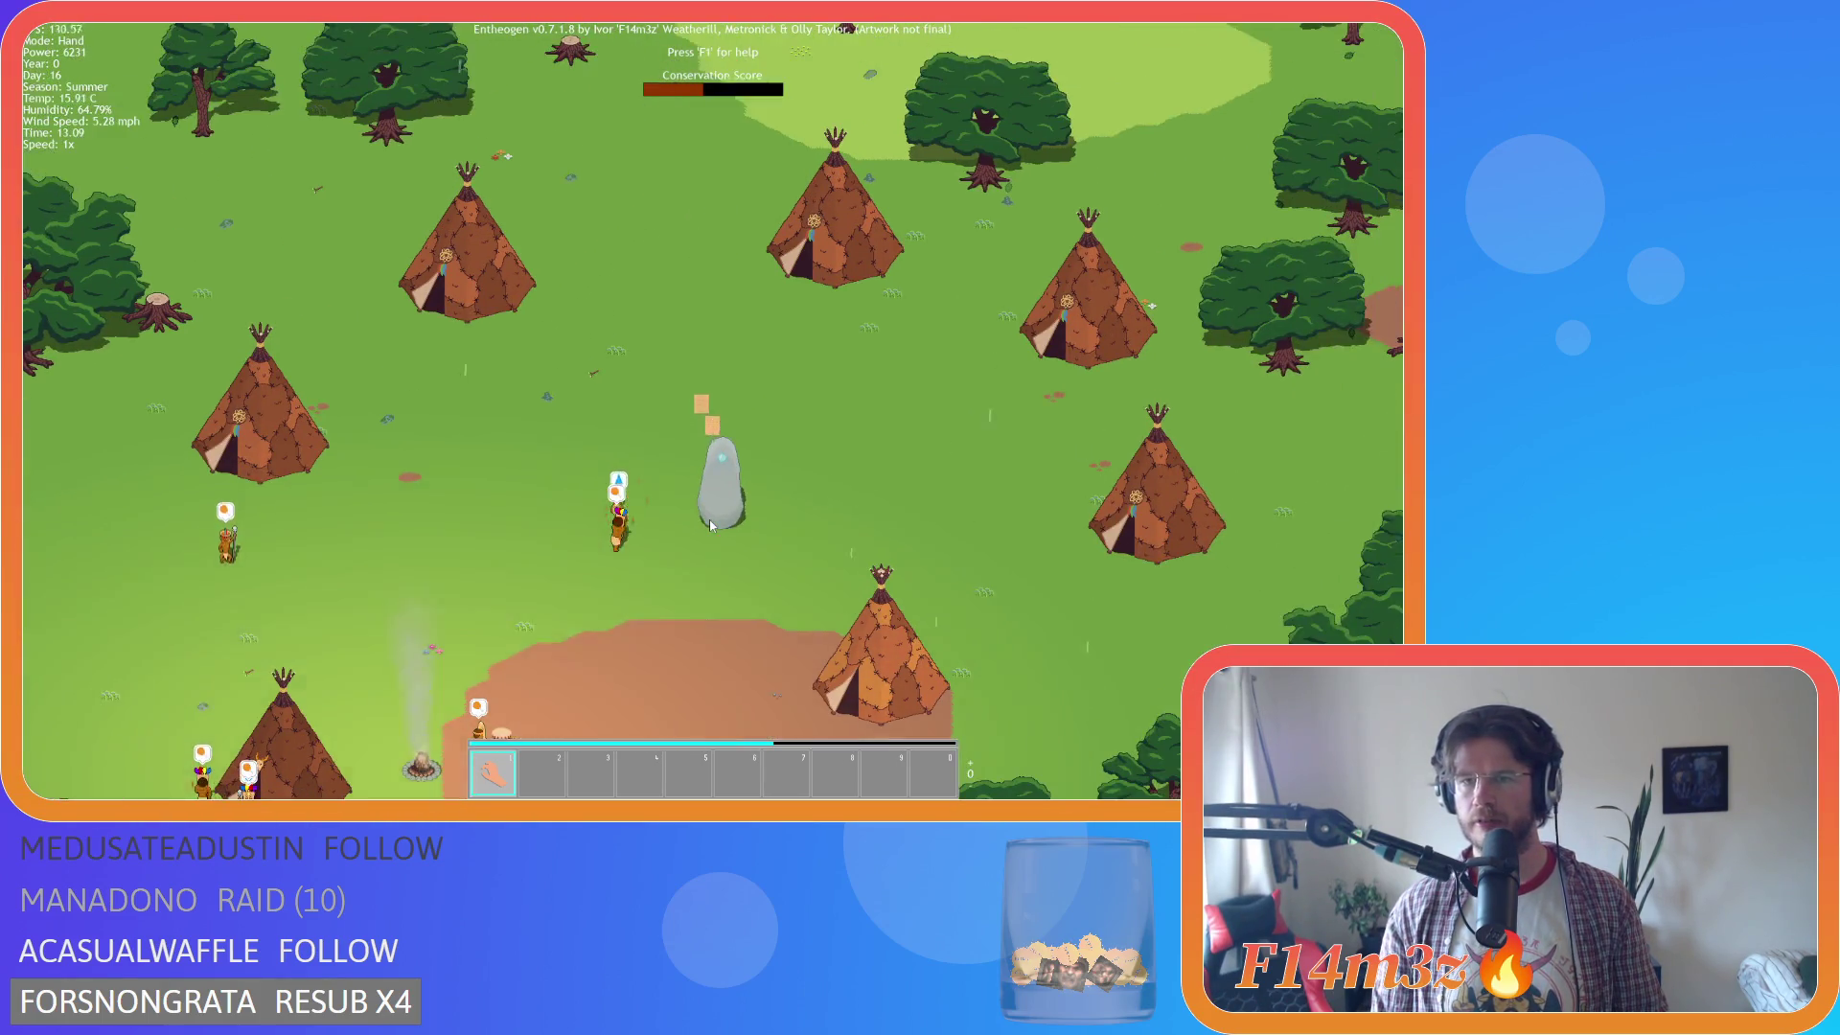
Pan across the village tents and standing stone until the campfire is centred.
key("s")
key("a")
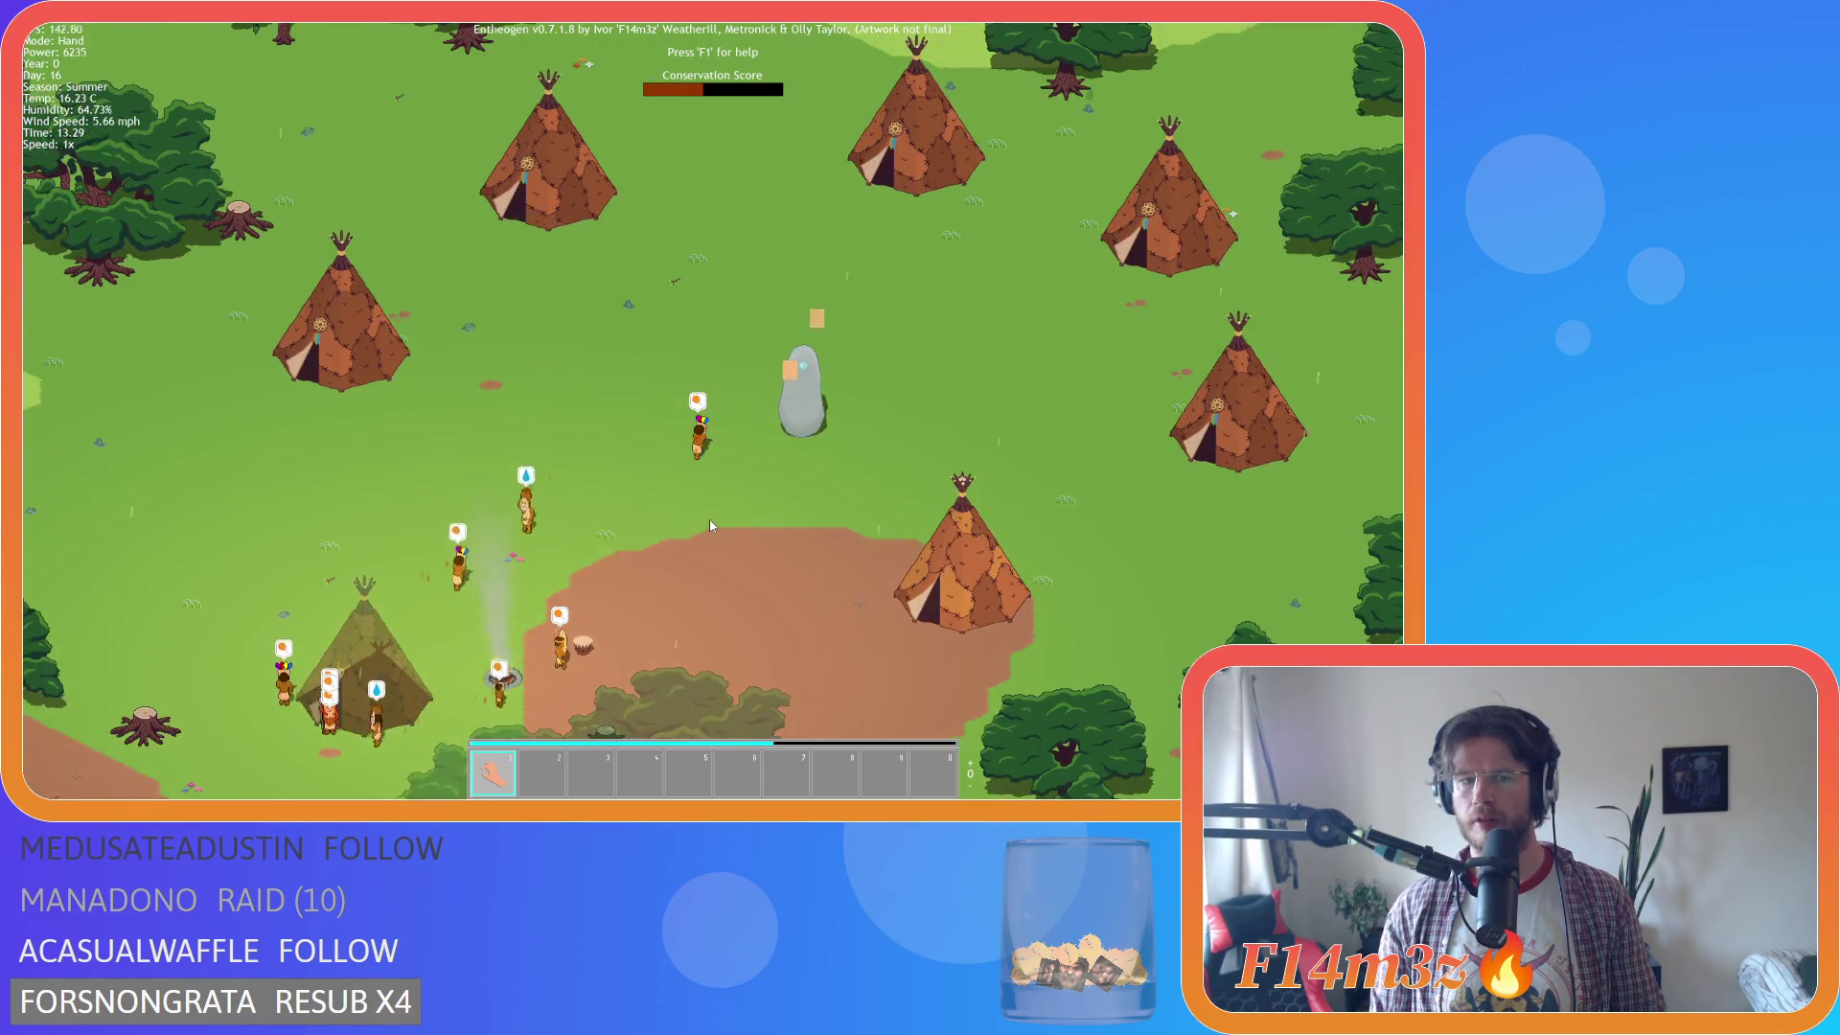
key("s")
key("w")
key("d")
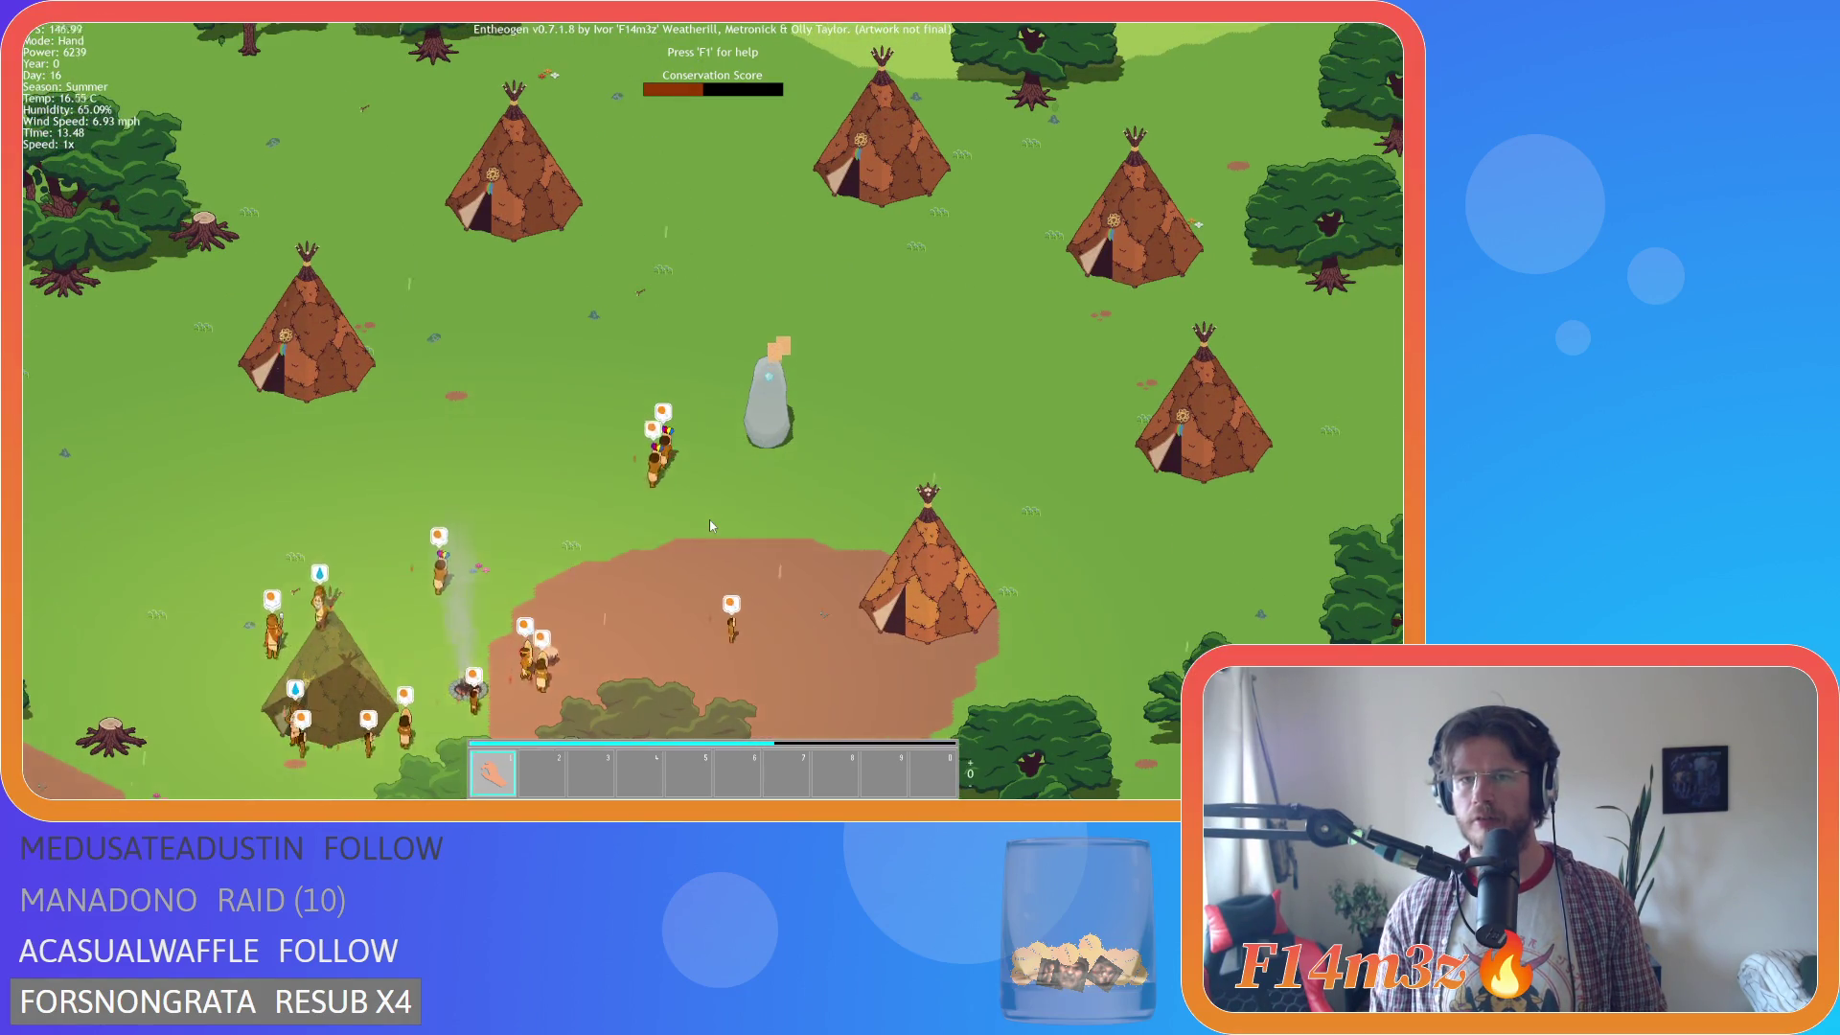
key("a")
key("s")
key("w")
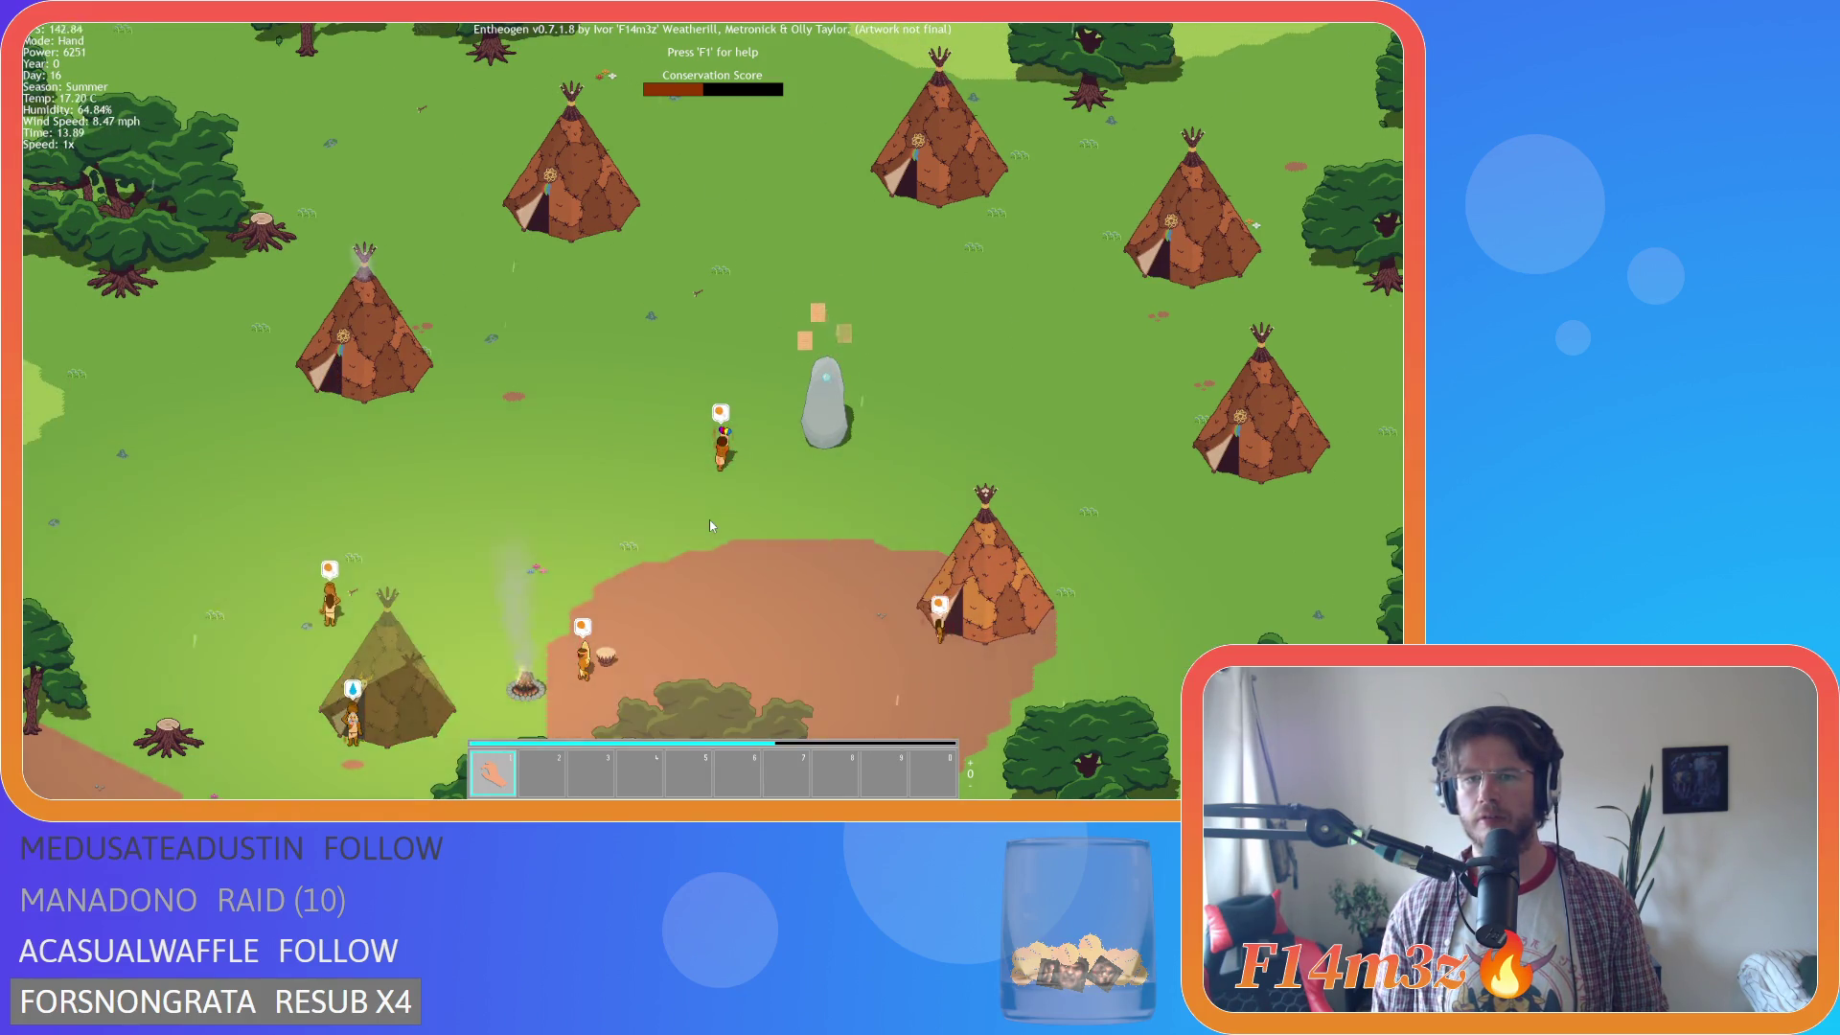
key("d")
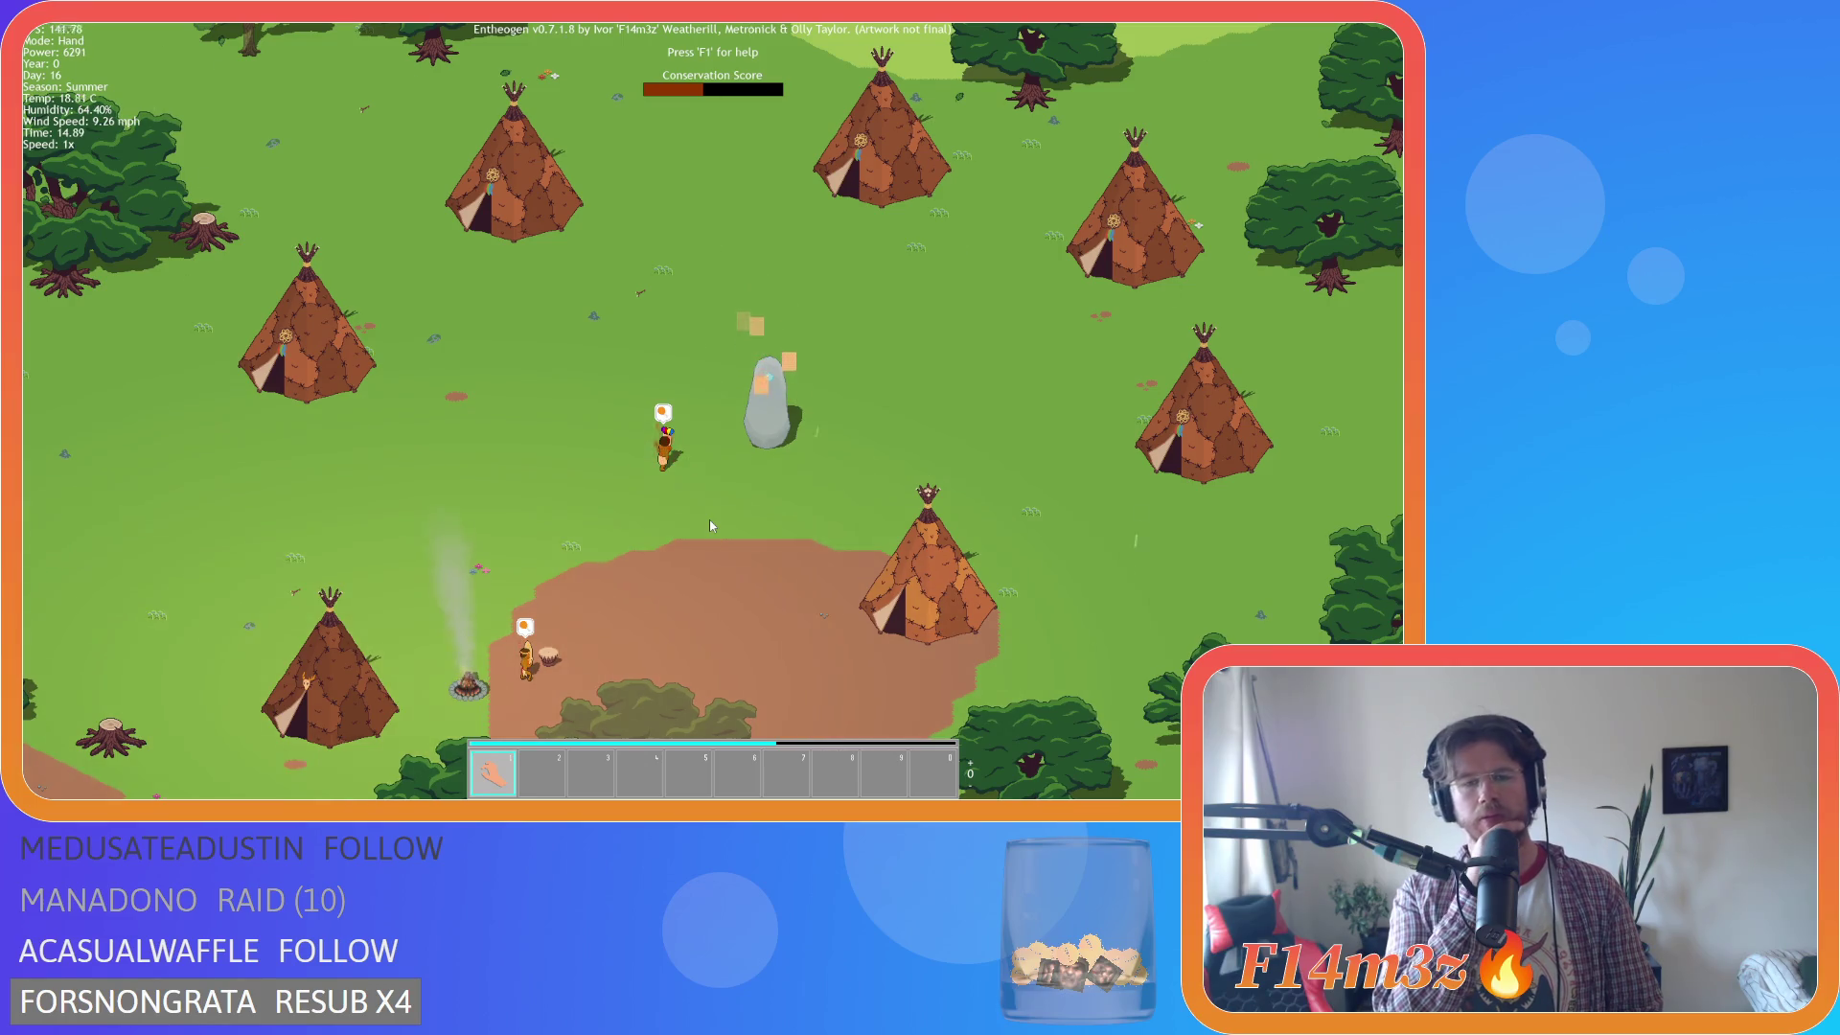
key("a")
key("s")
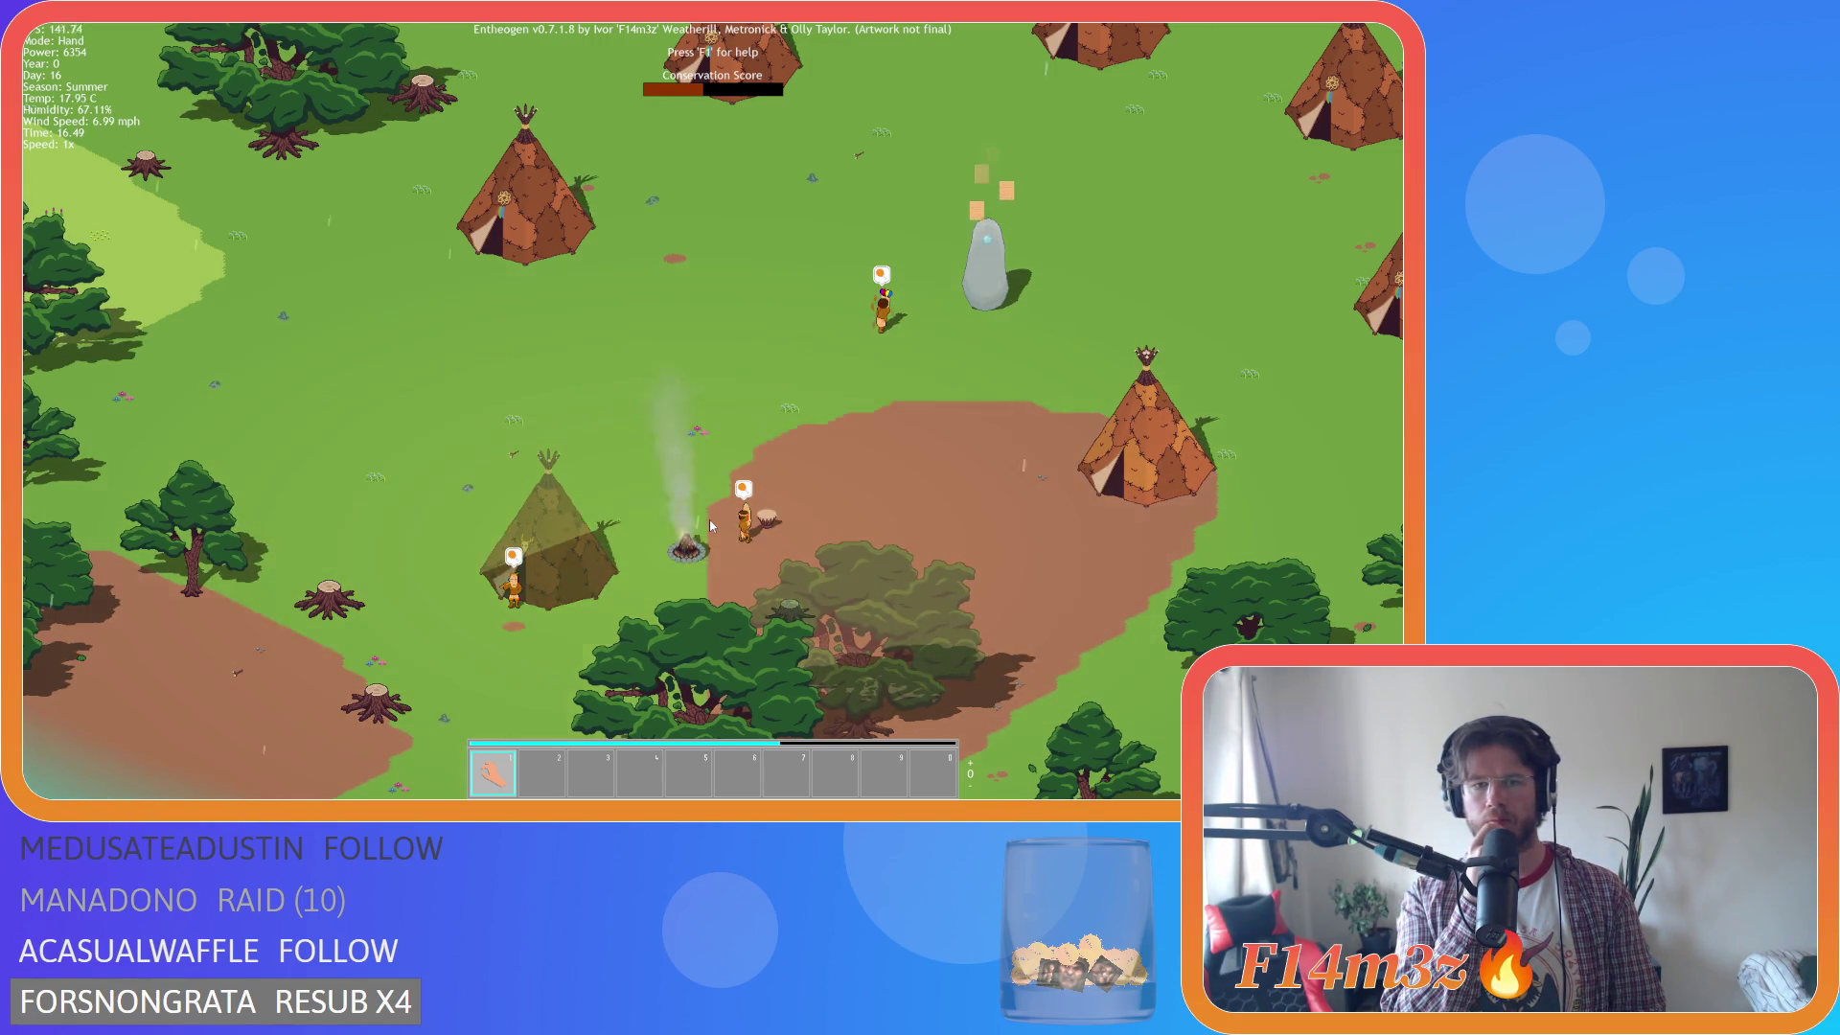
key("a")
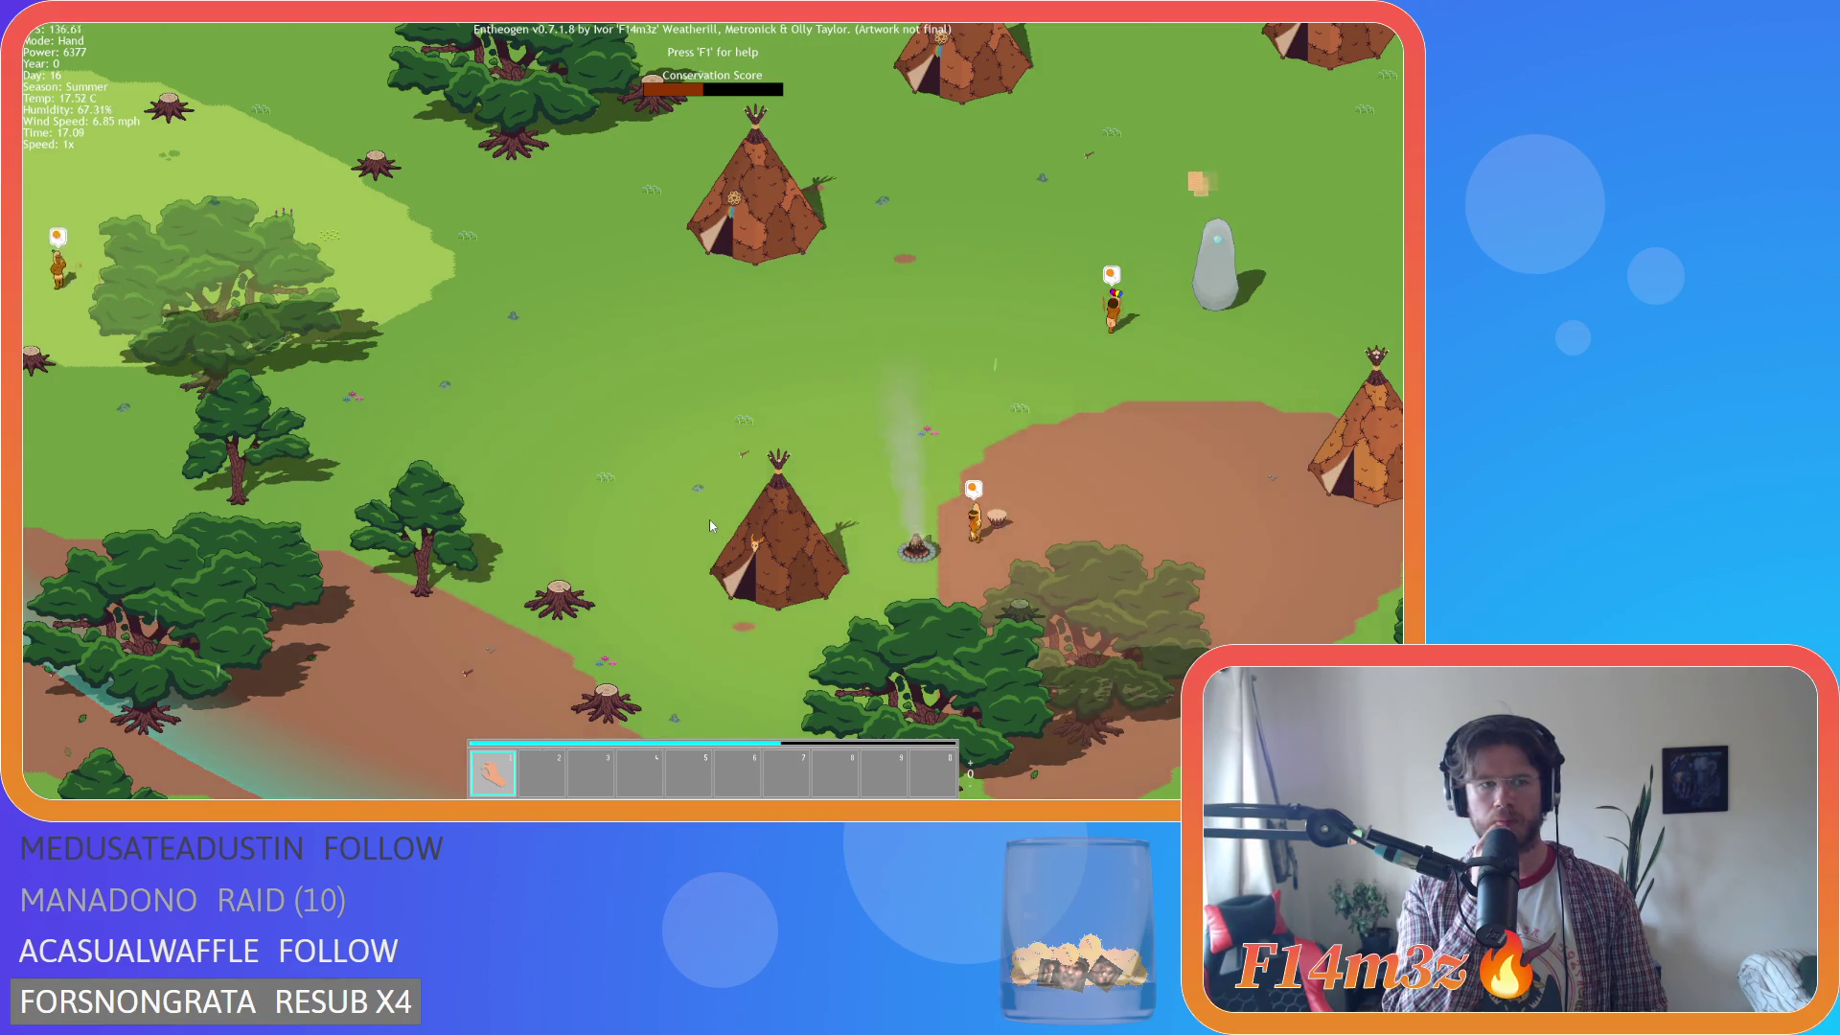
key("a")
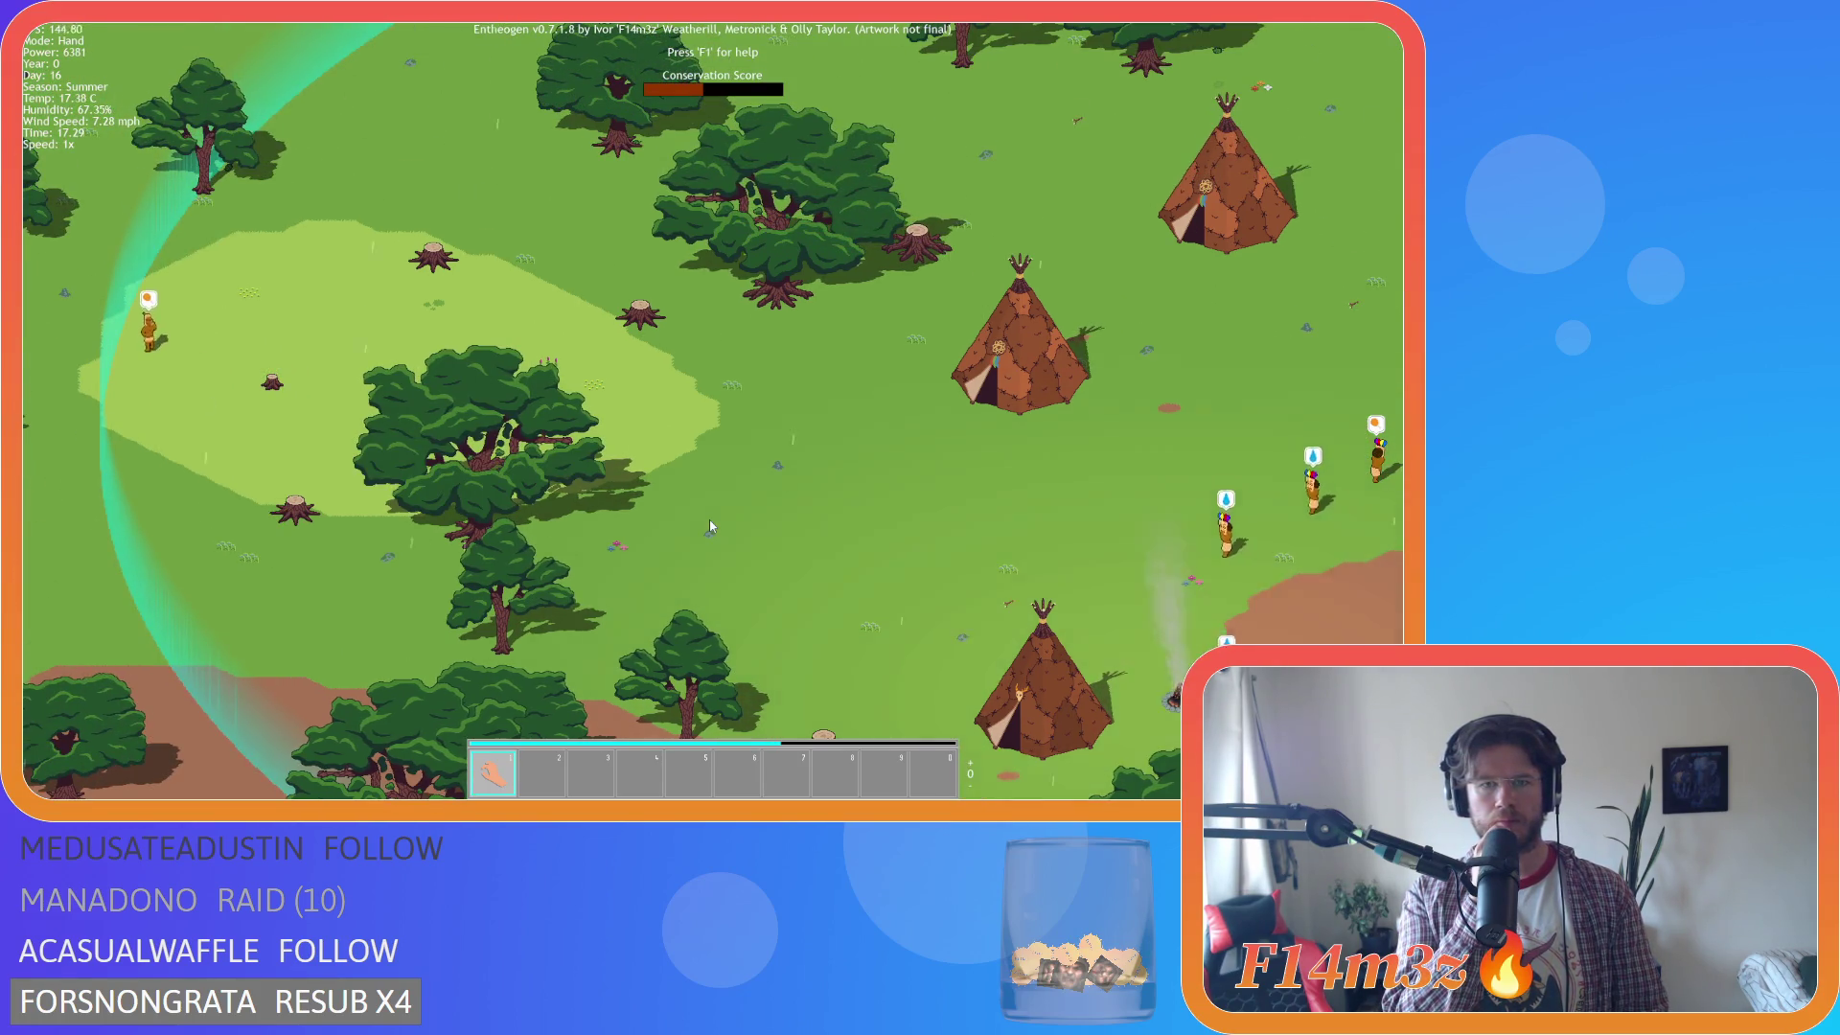
key("d")
key("s")
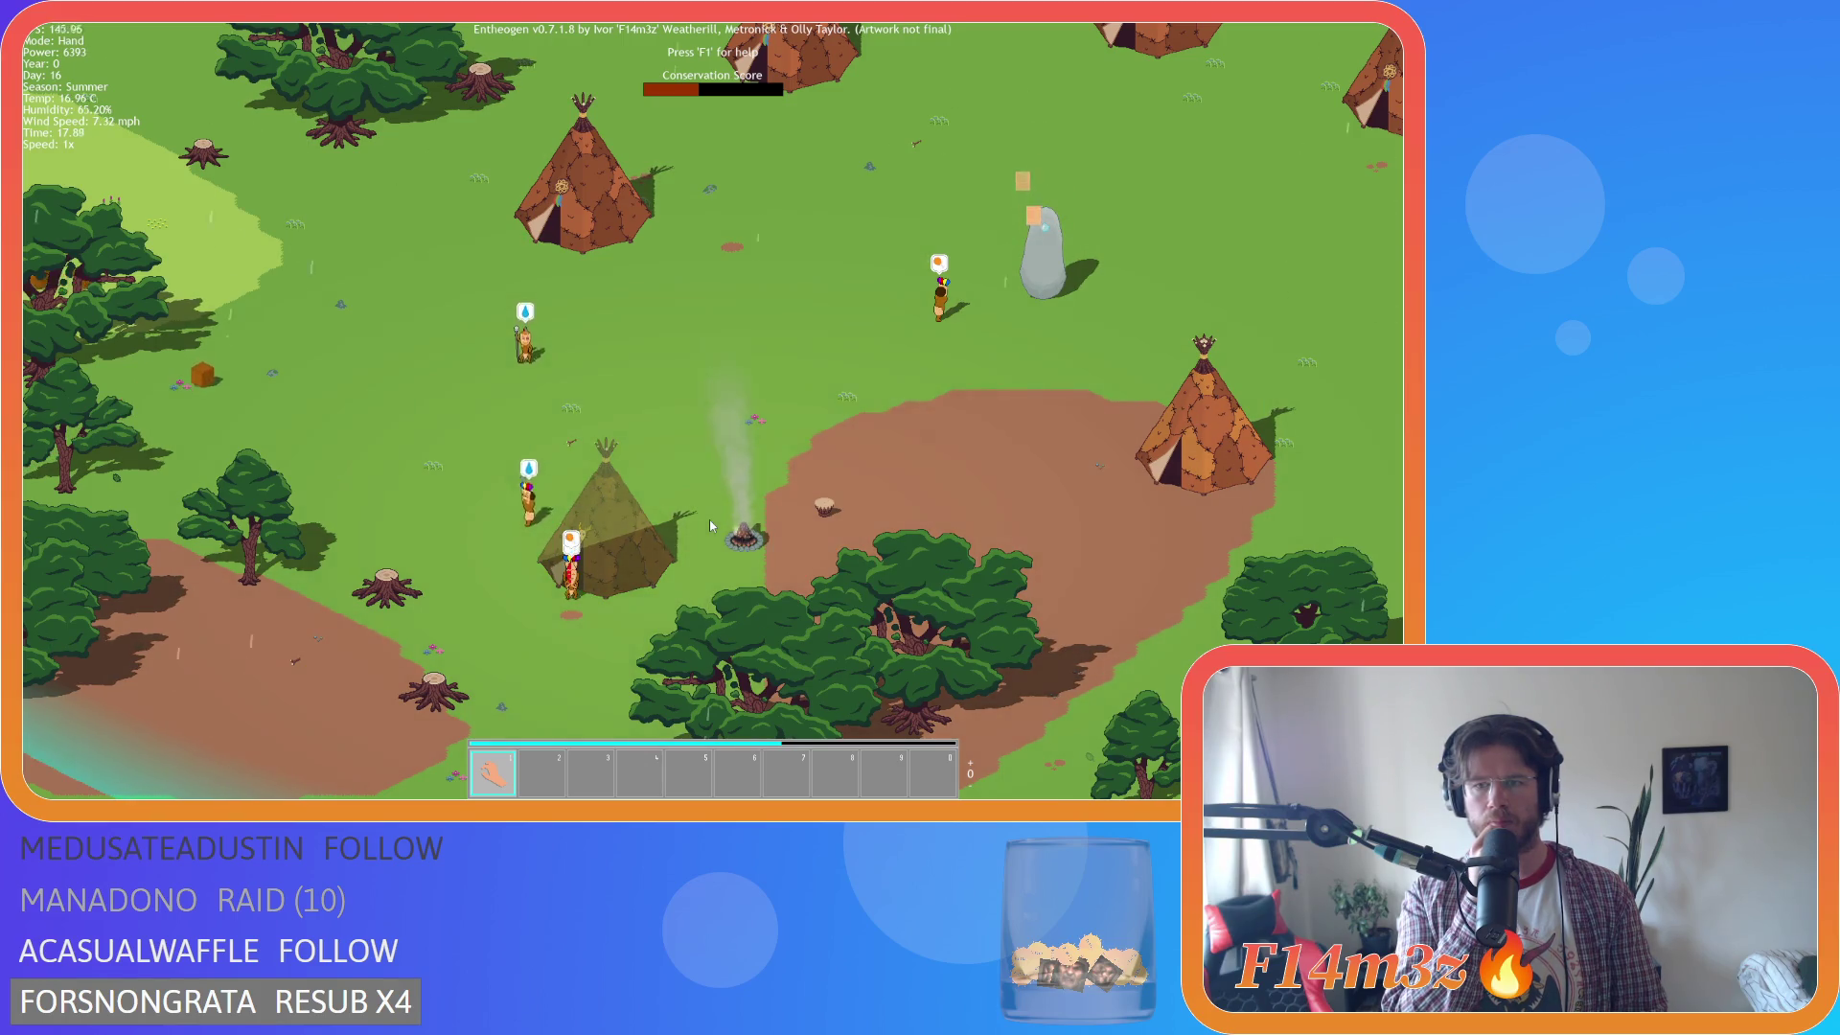
key("d")
key("w")
key("d")
key("s")
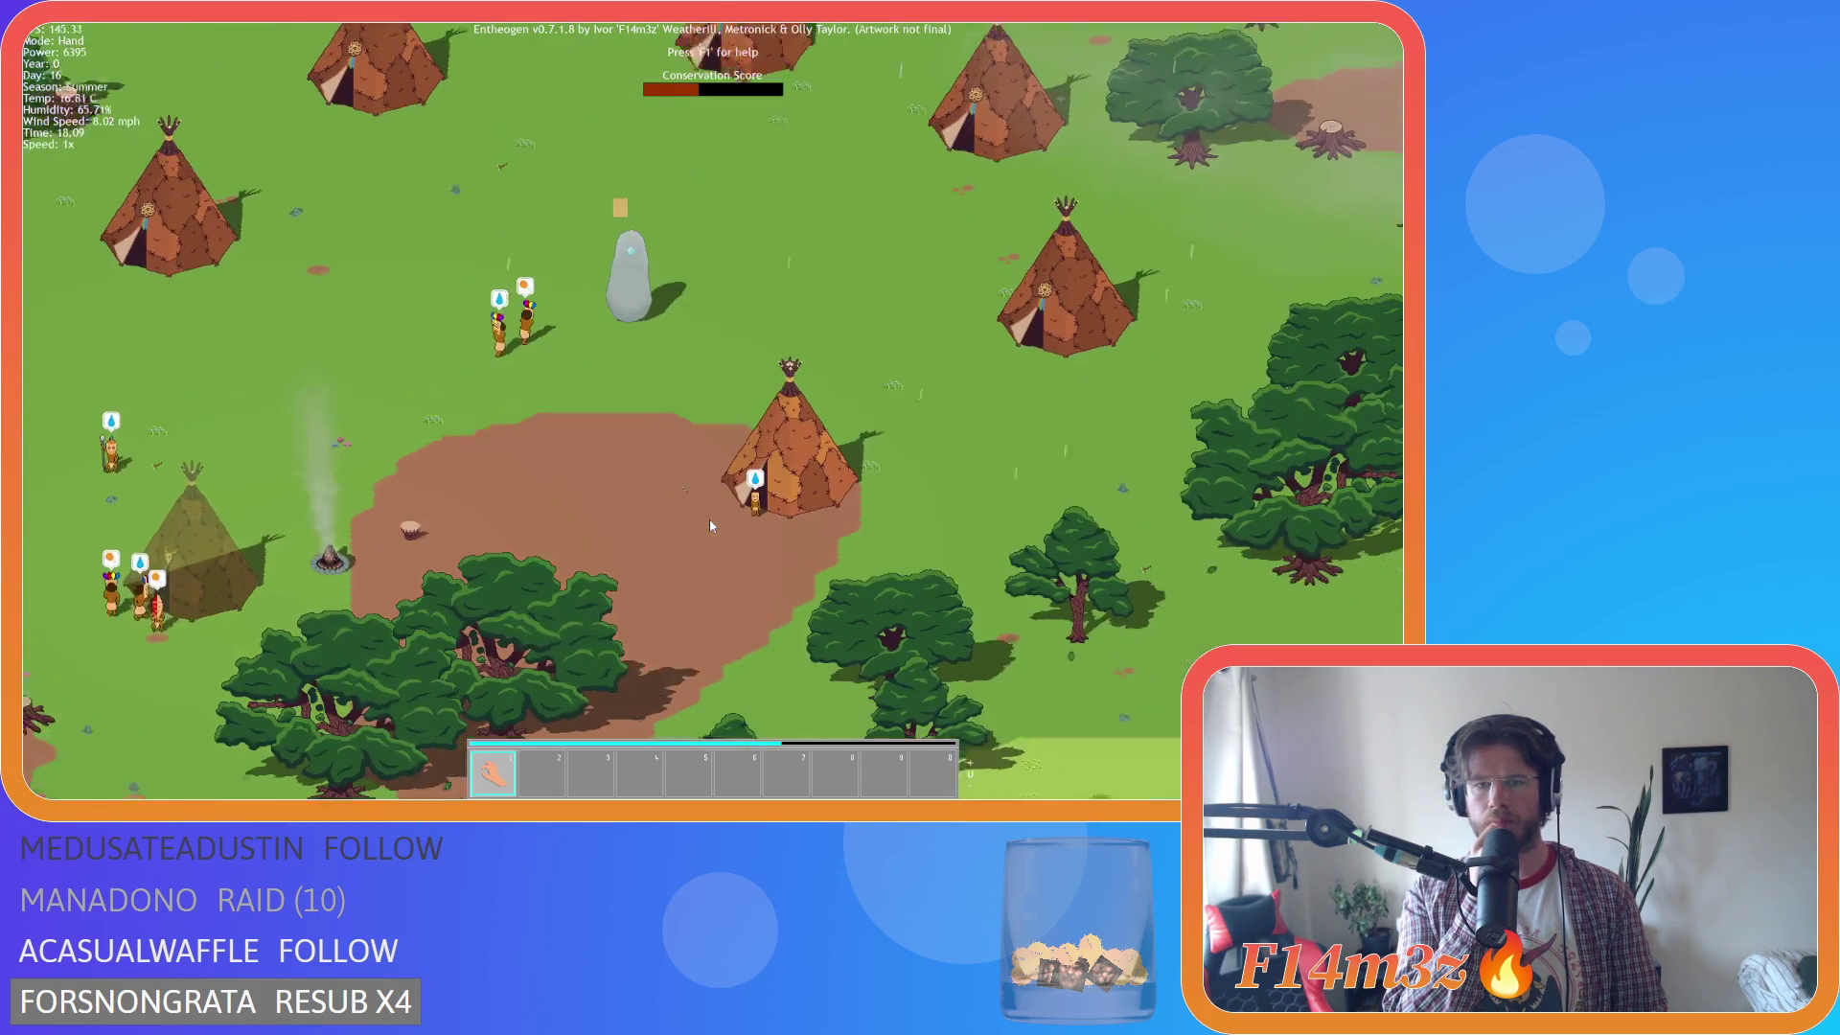
key("a")
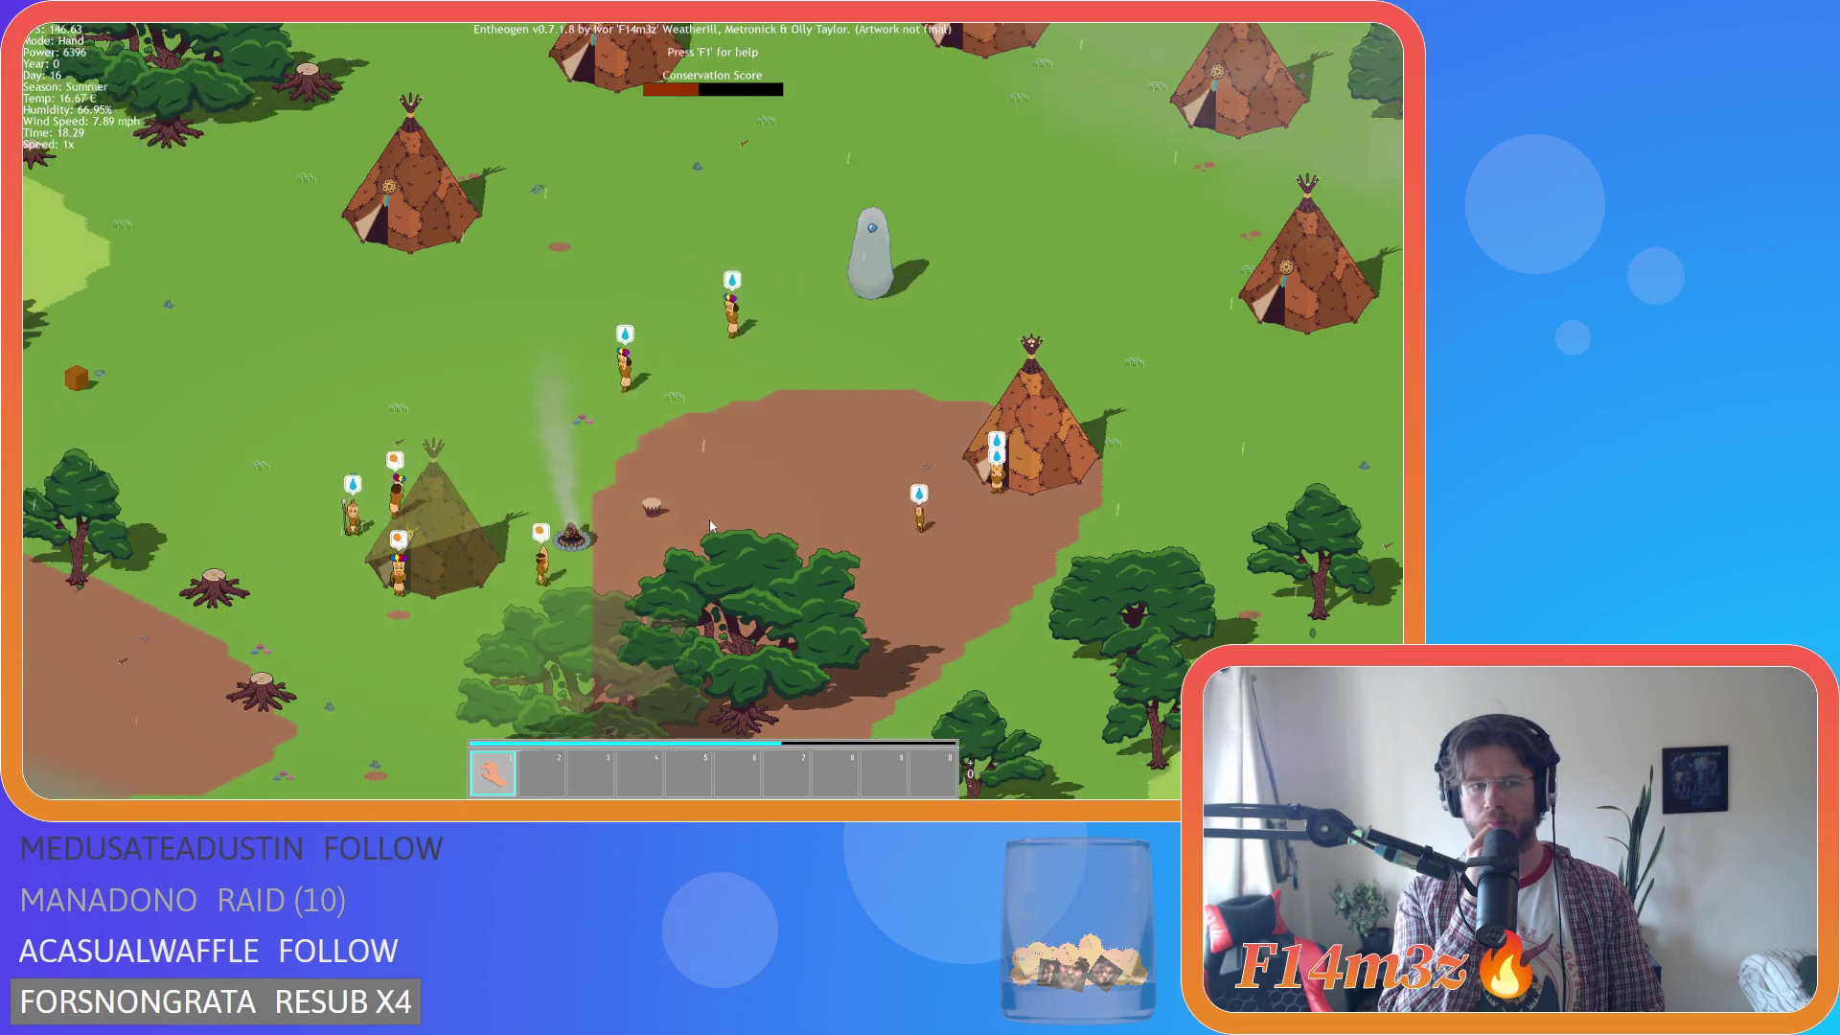
key("a")
key("s")
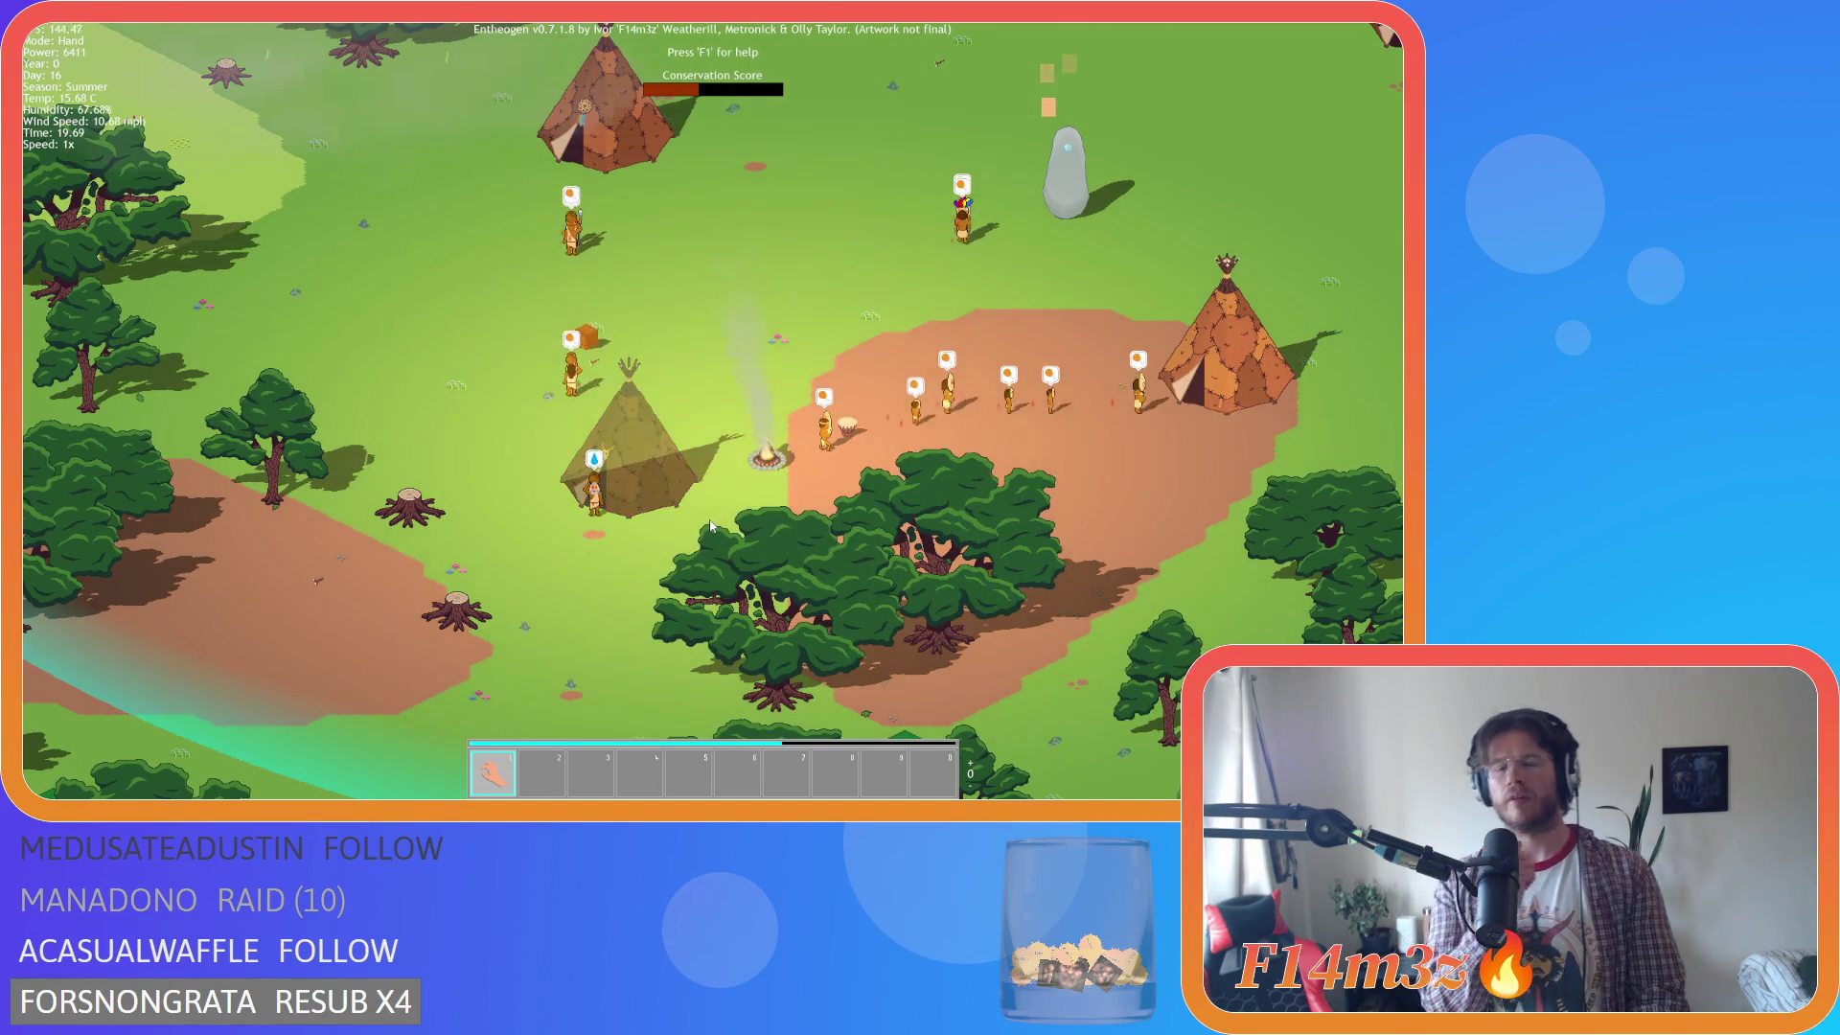
Zoom in on the campfire, then bring up the quit confirmation with Escape.
scroll(788, 503, "up", 3)
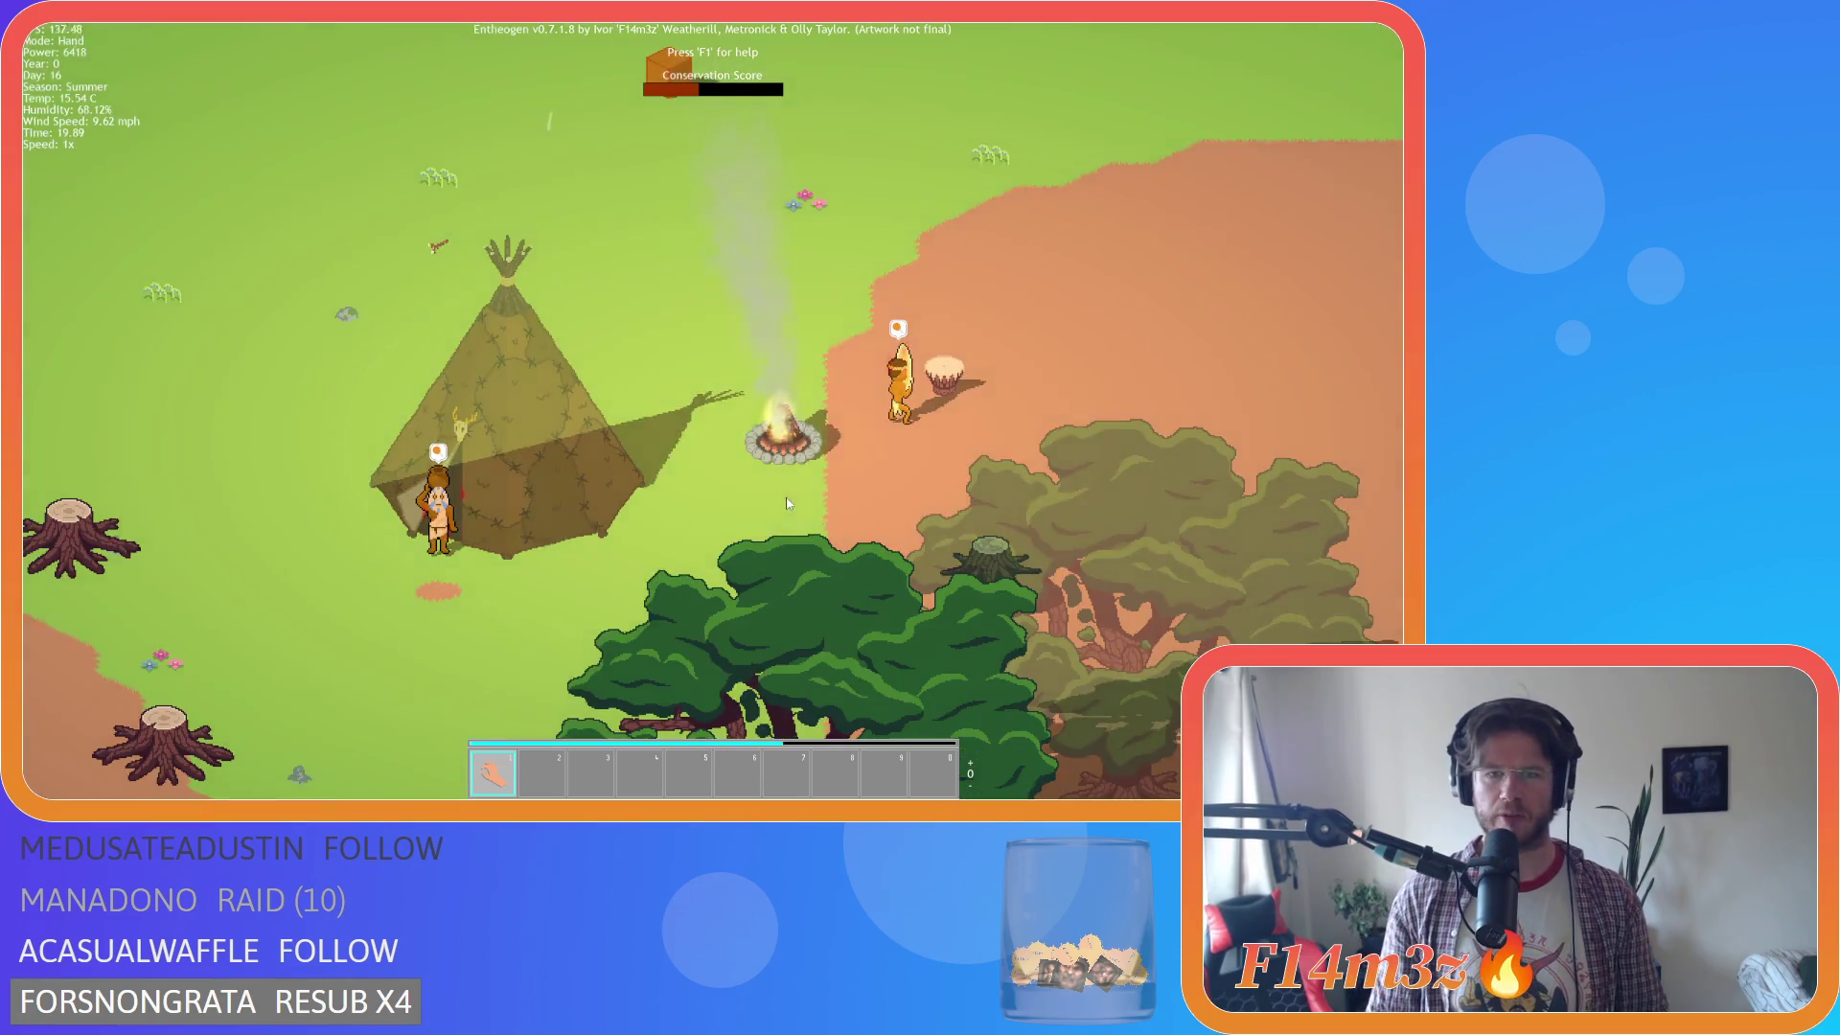
scroll(788, 503, "up", 5)
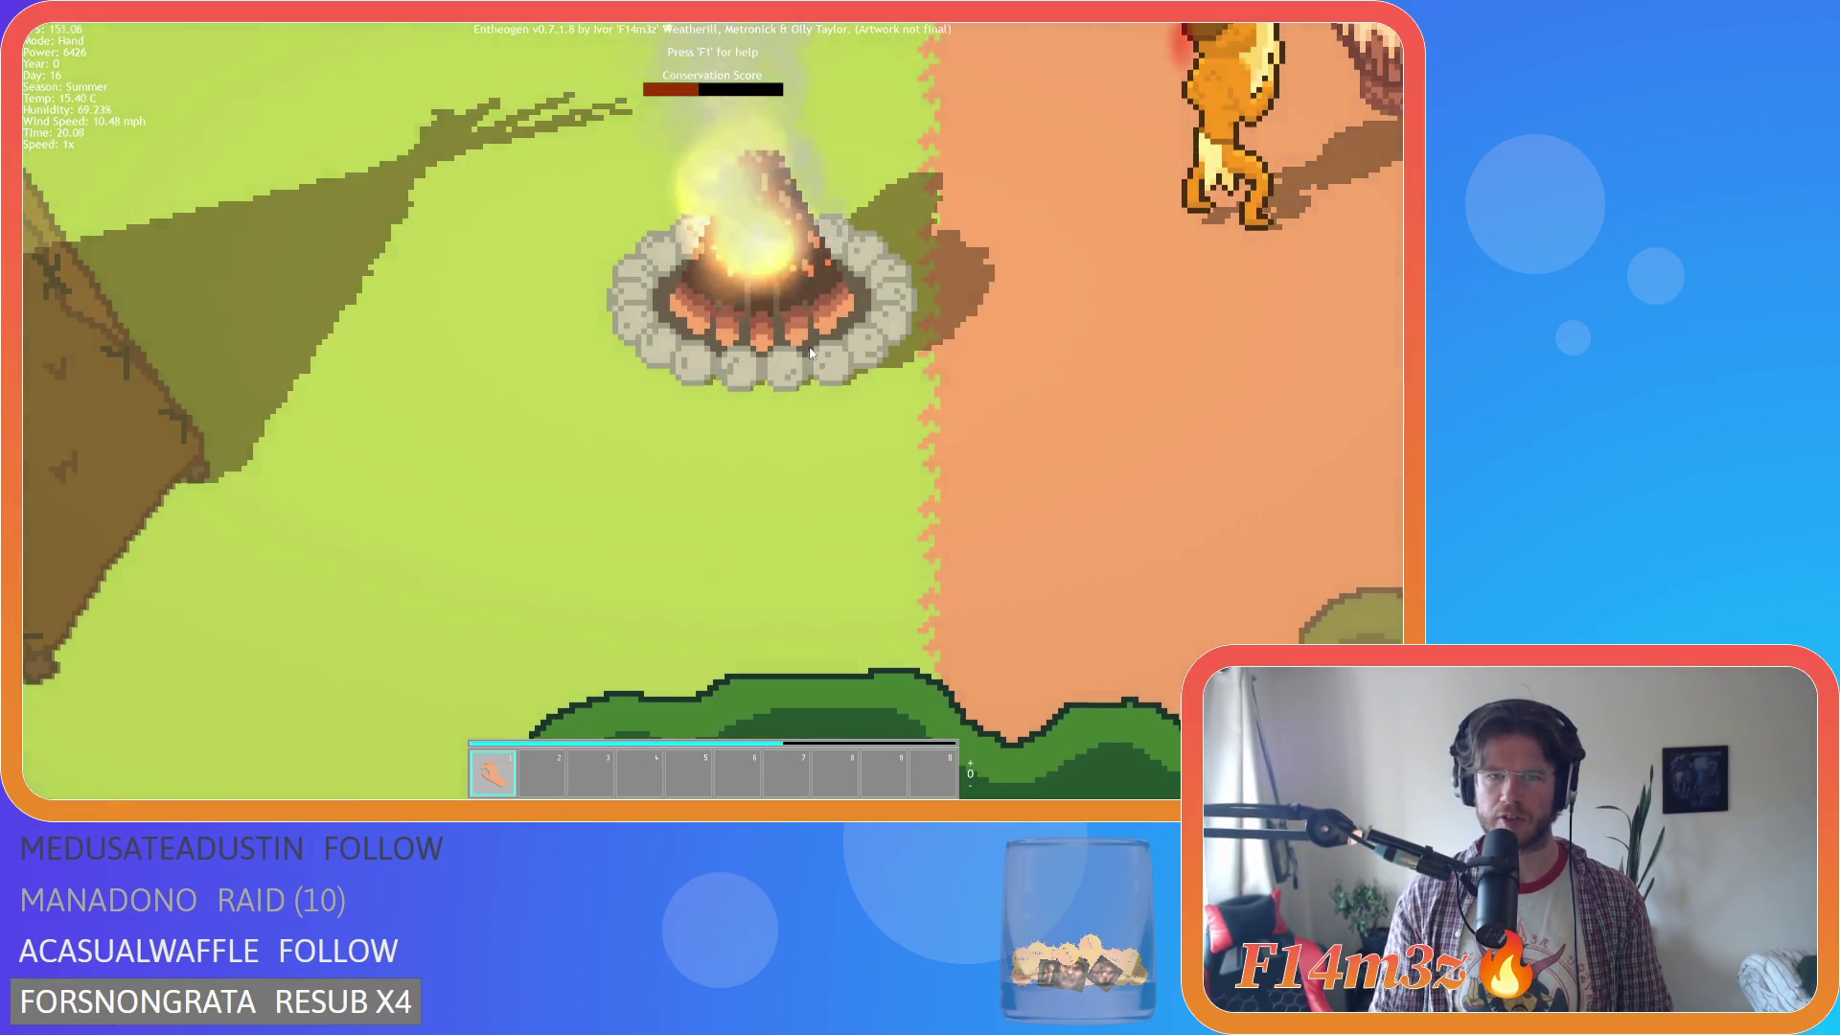
scroll(807, 340, "down", 8)
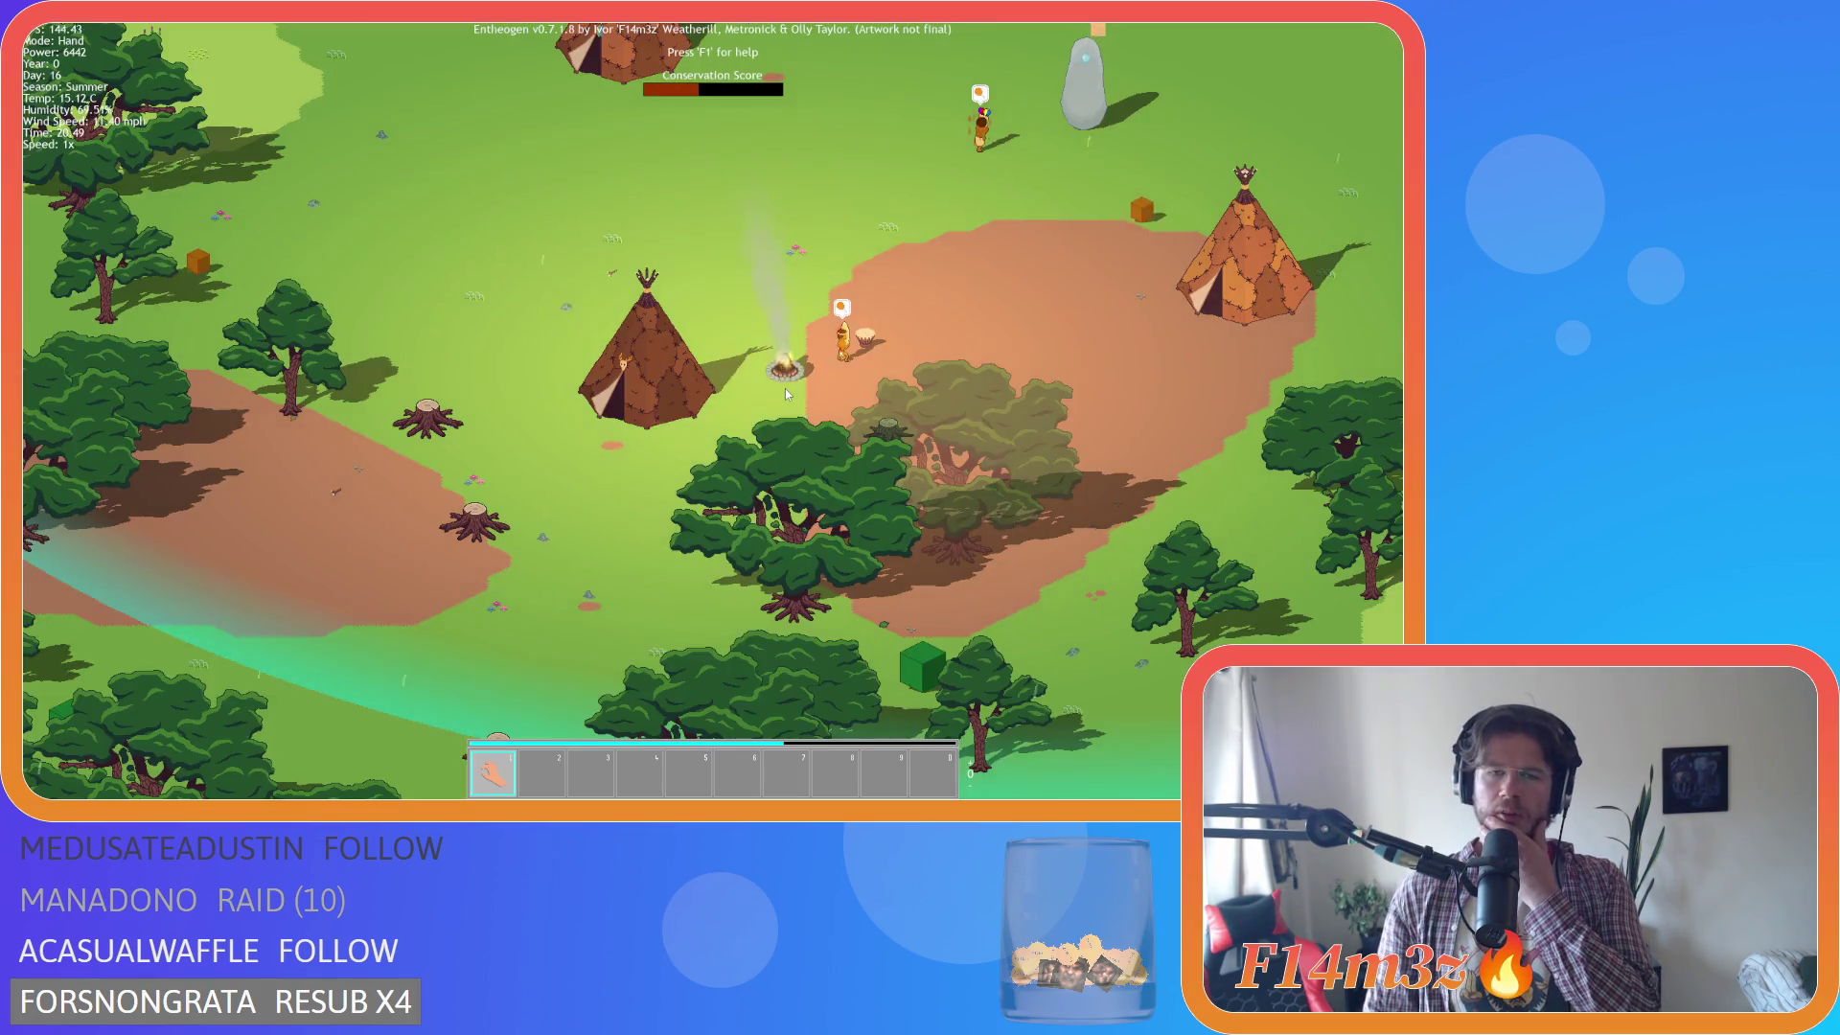
scroll(785, 388, "up", 2)
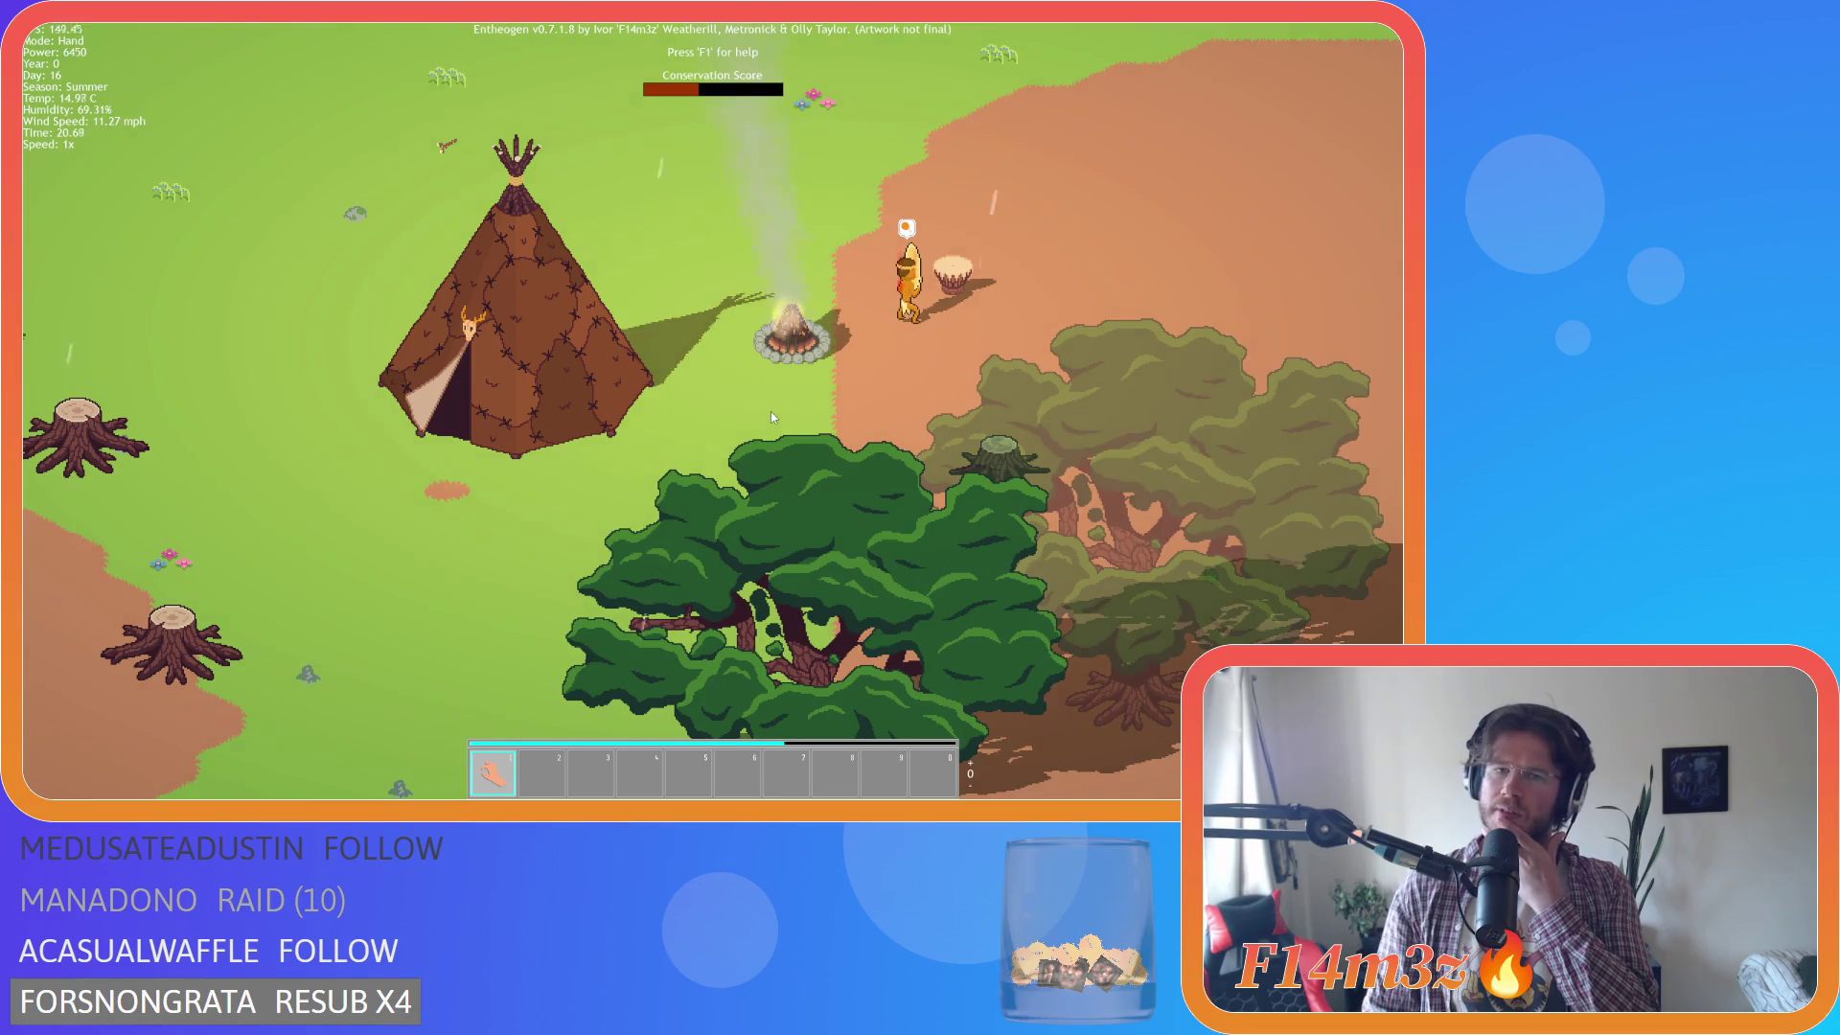
scroll(770, 412, "up", 2)
scroll(770, 401, "up", 1)
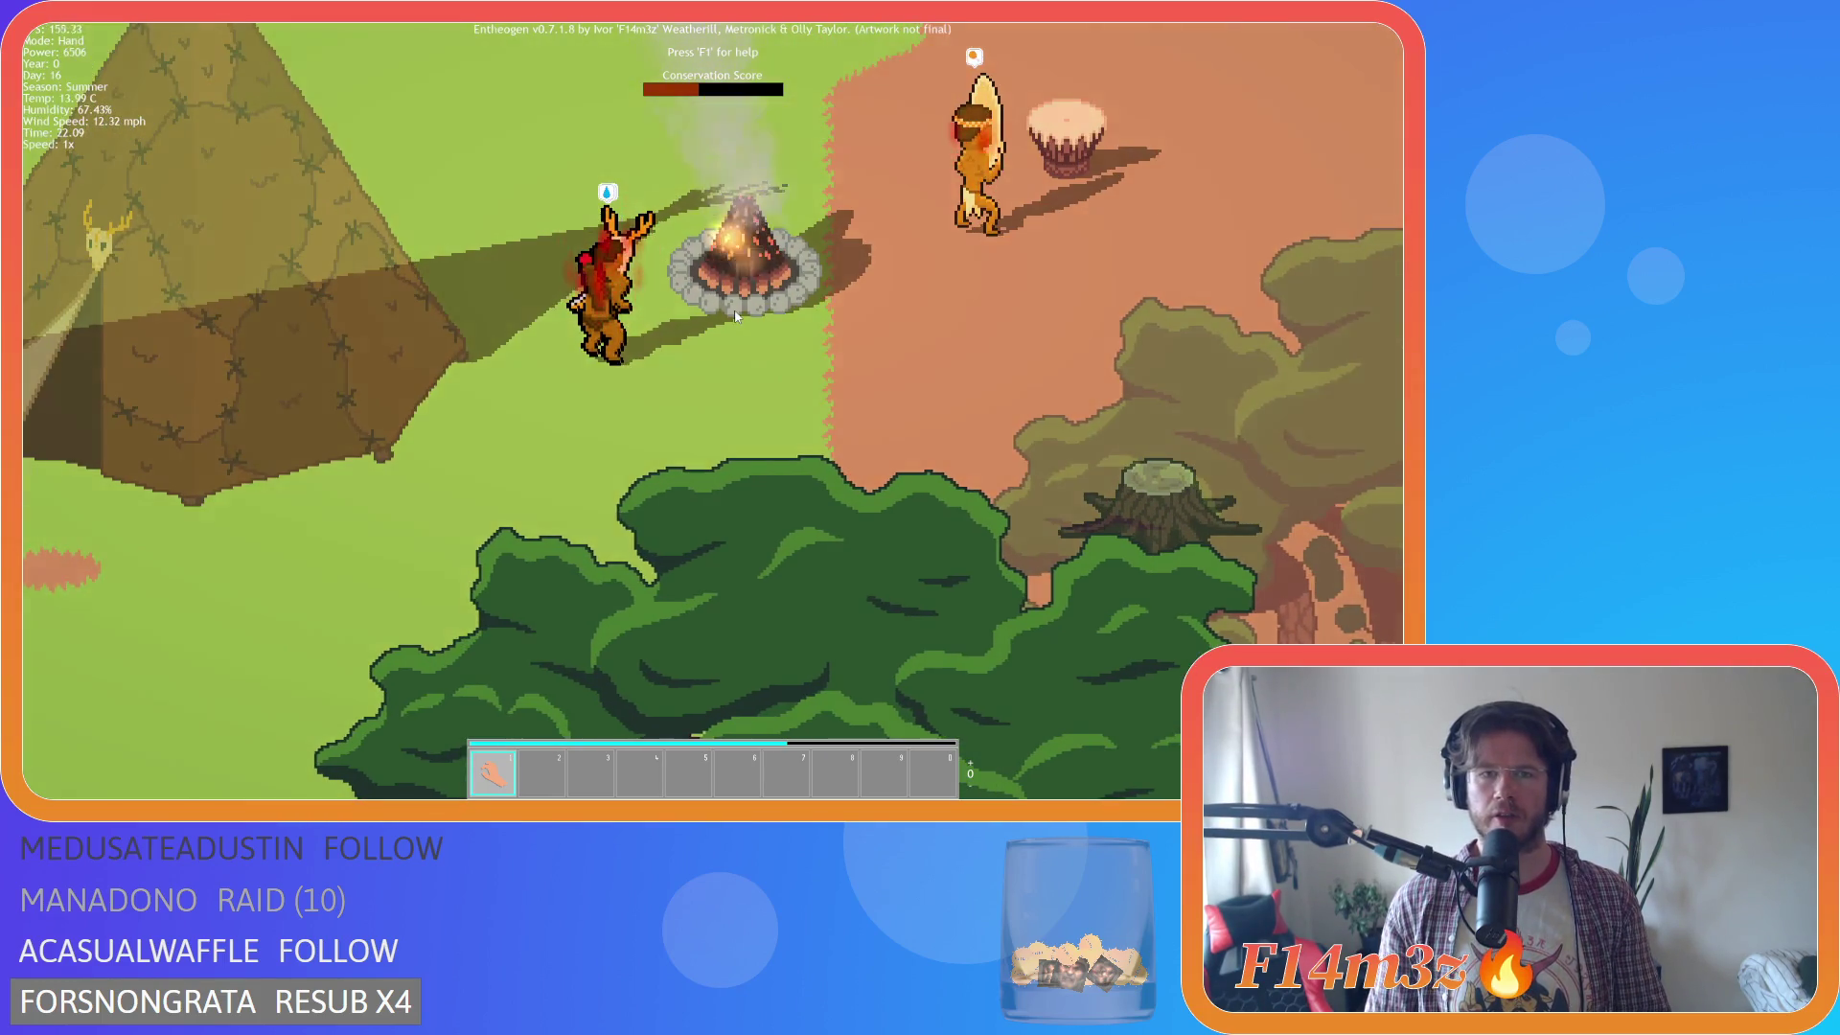
key("Escape")
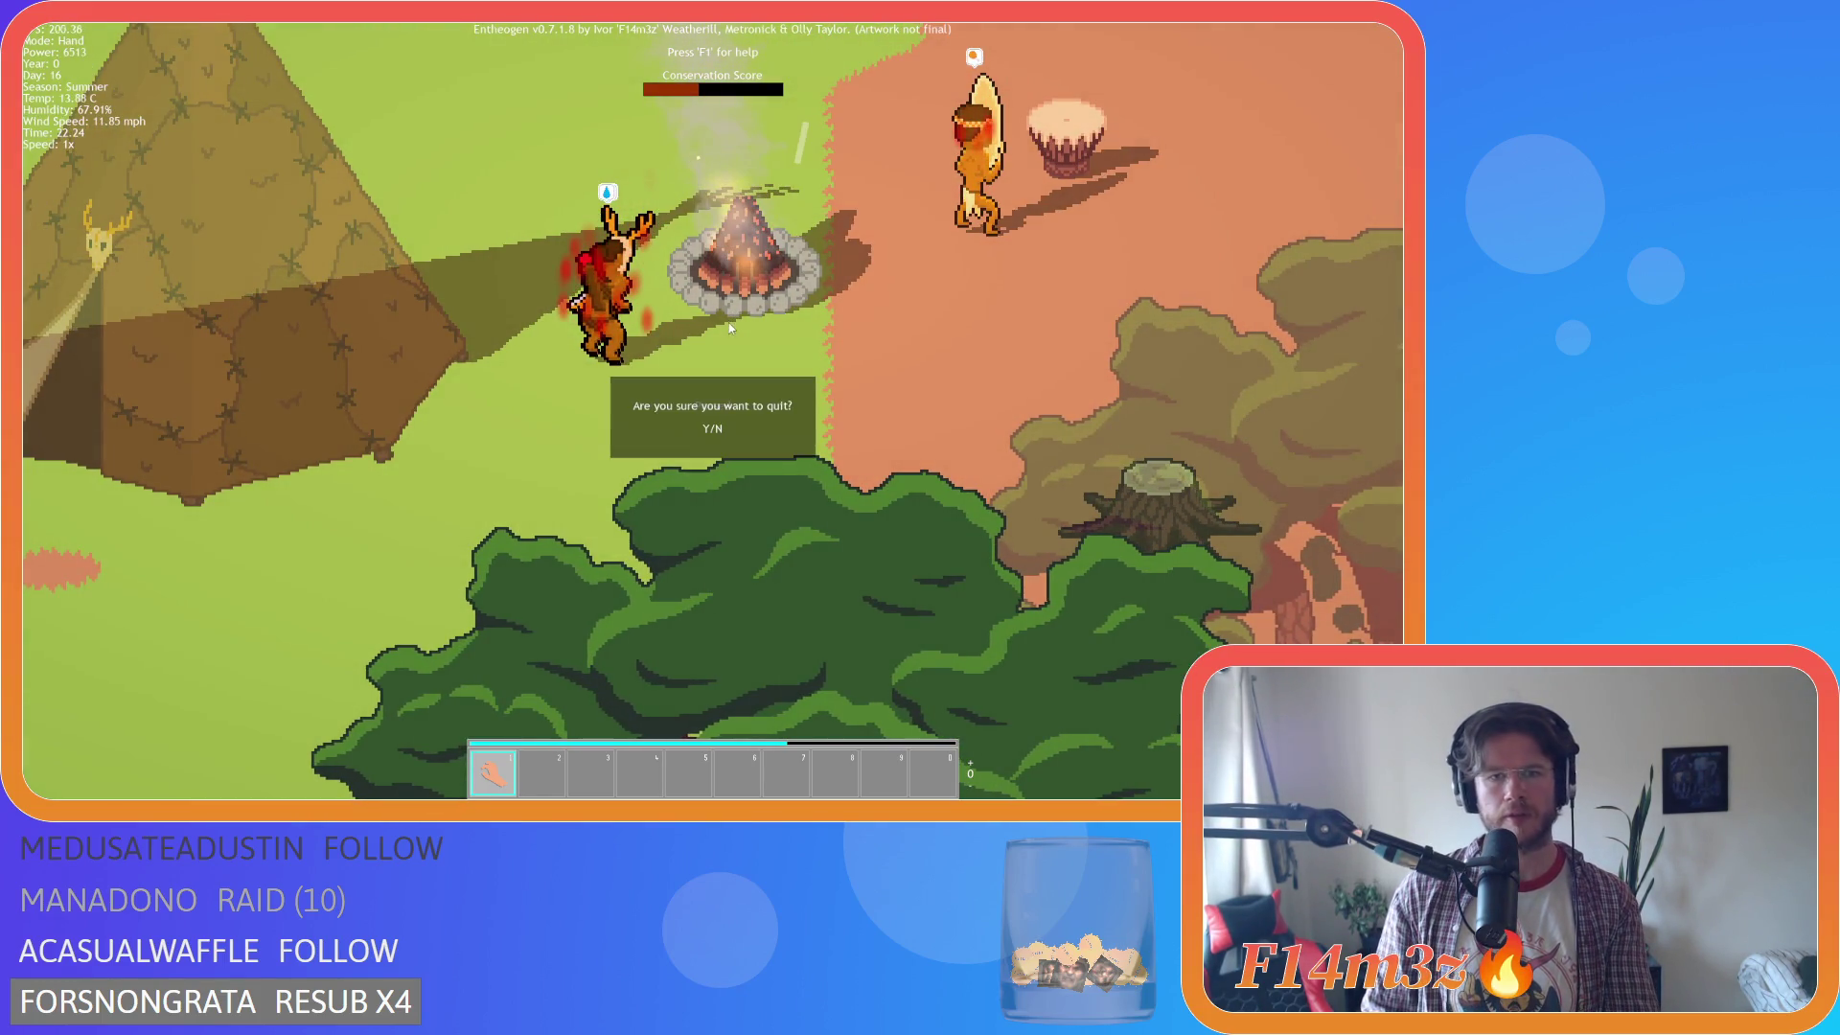
Quit the game and open campfire02.ase from Aseprite's recent files.
key("y")
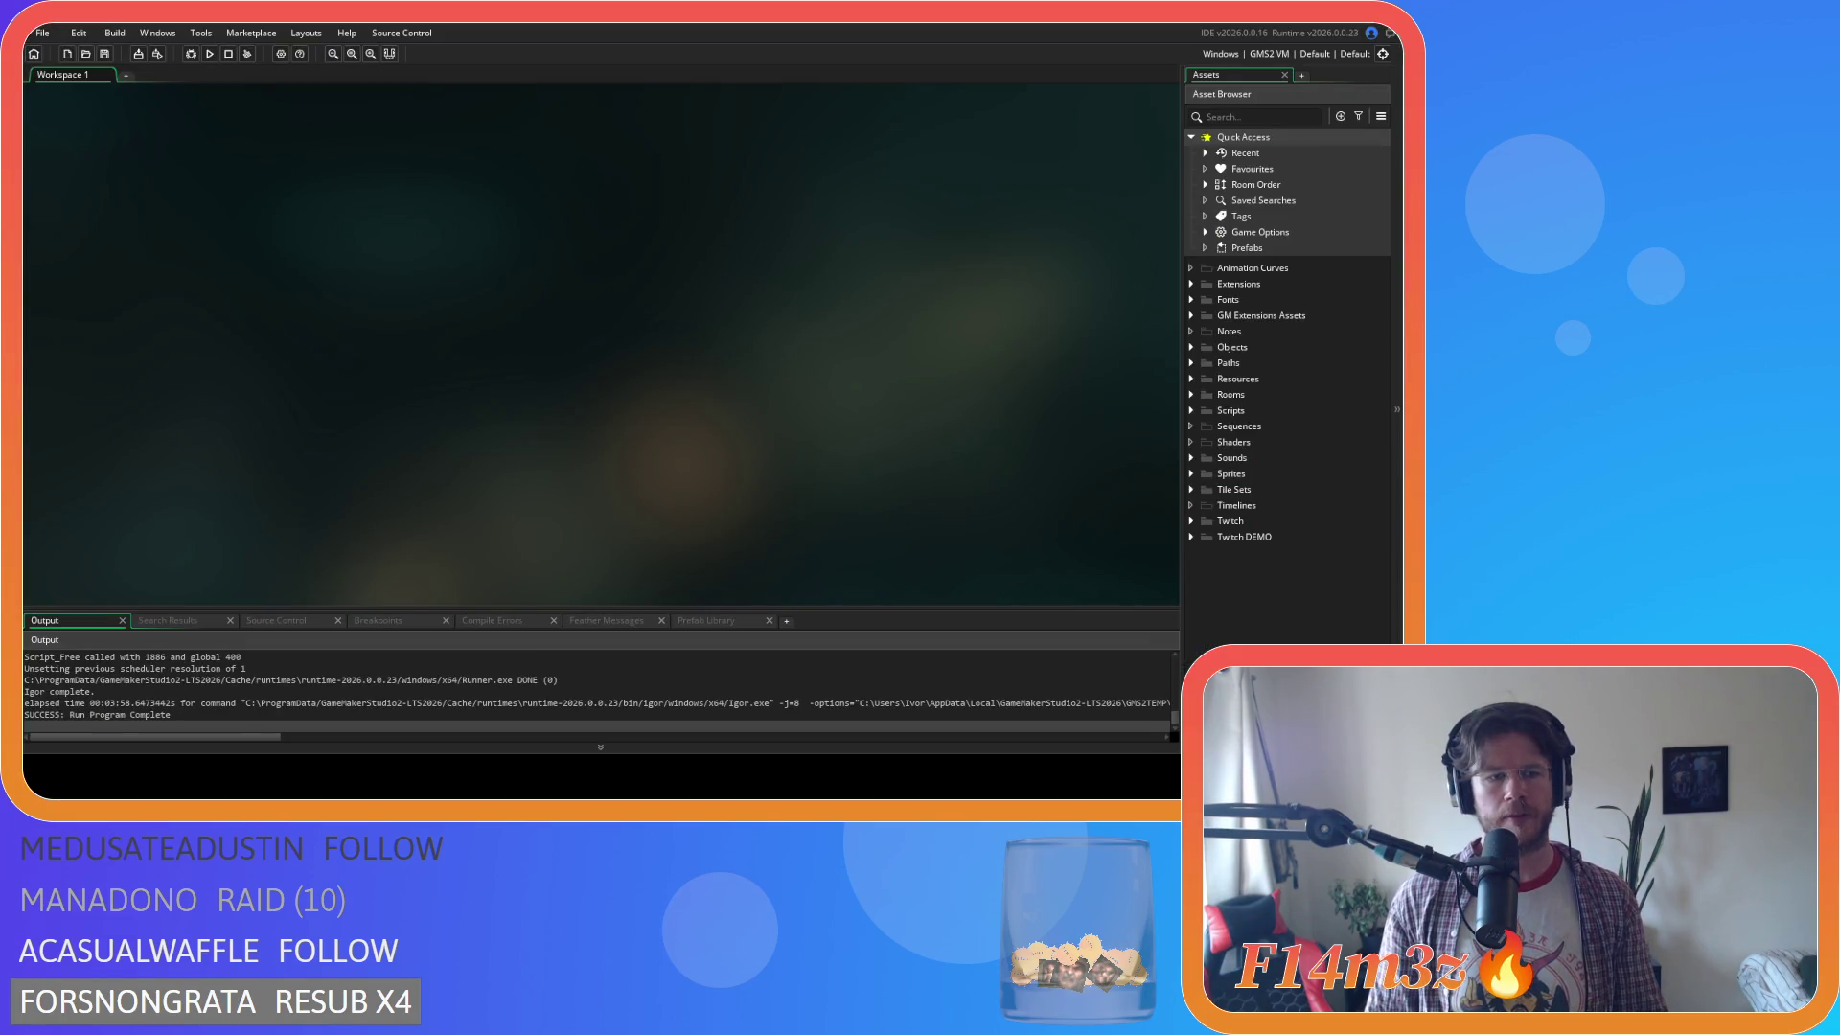
key("alt+Tab")
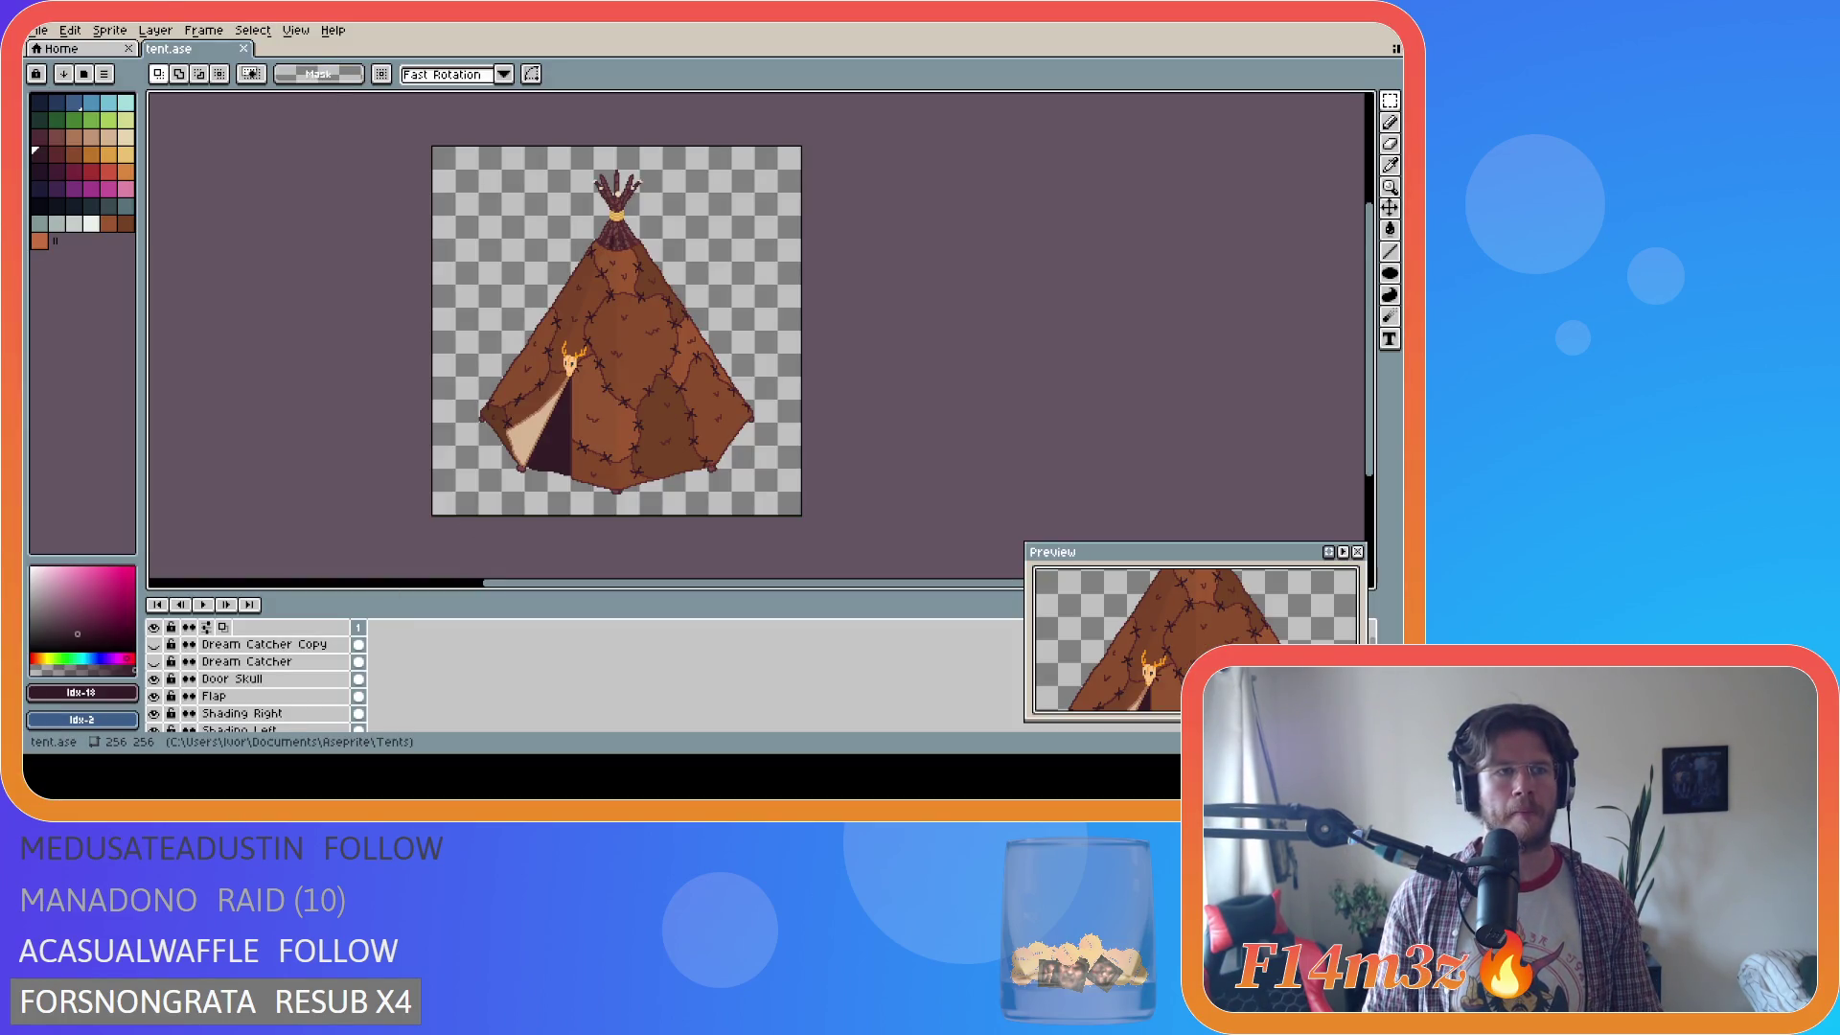
left_click(39, 30)
mouse_move(82, 84)
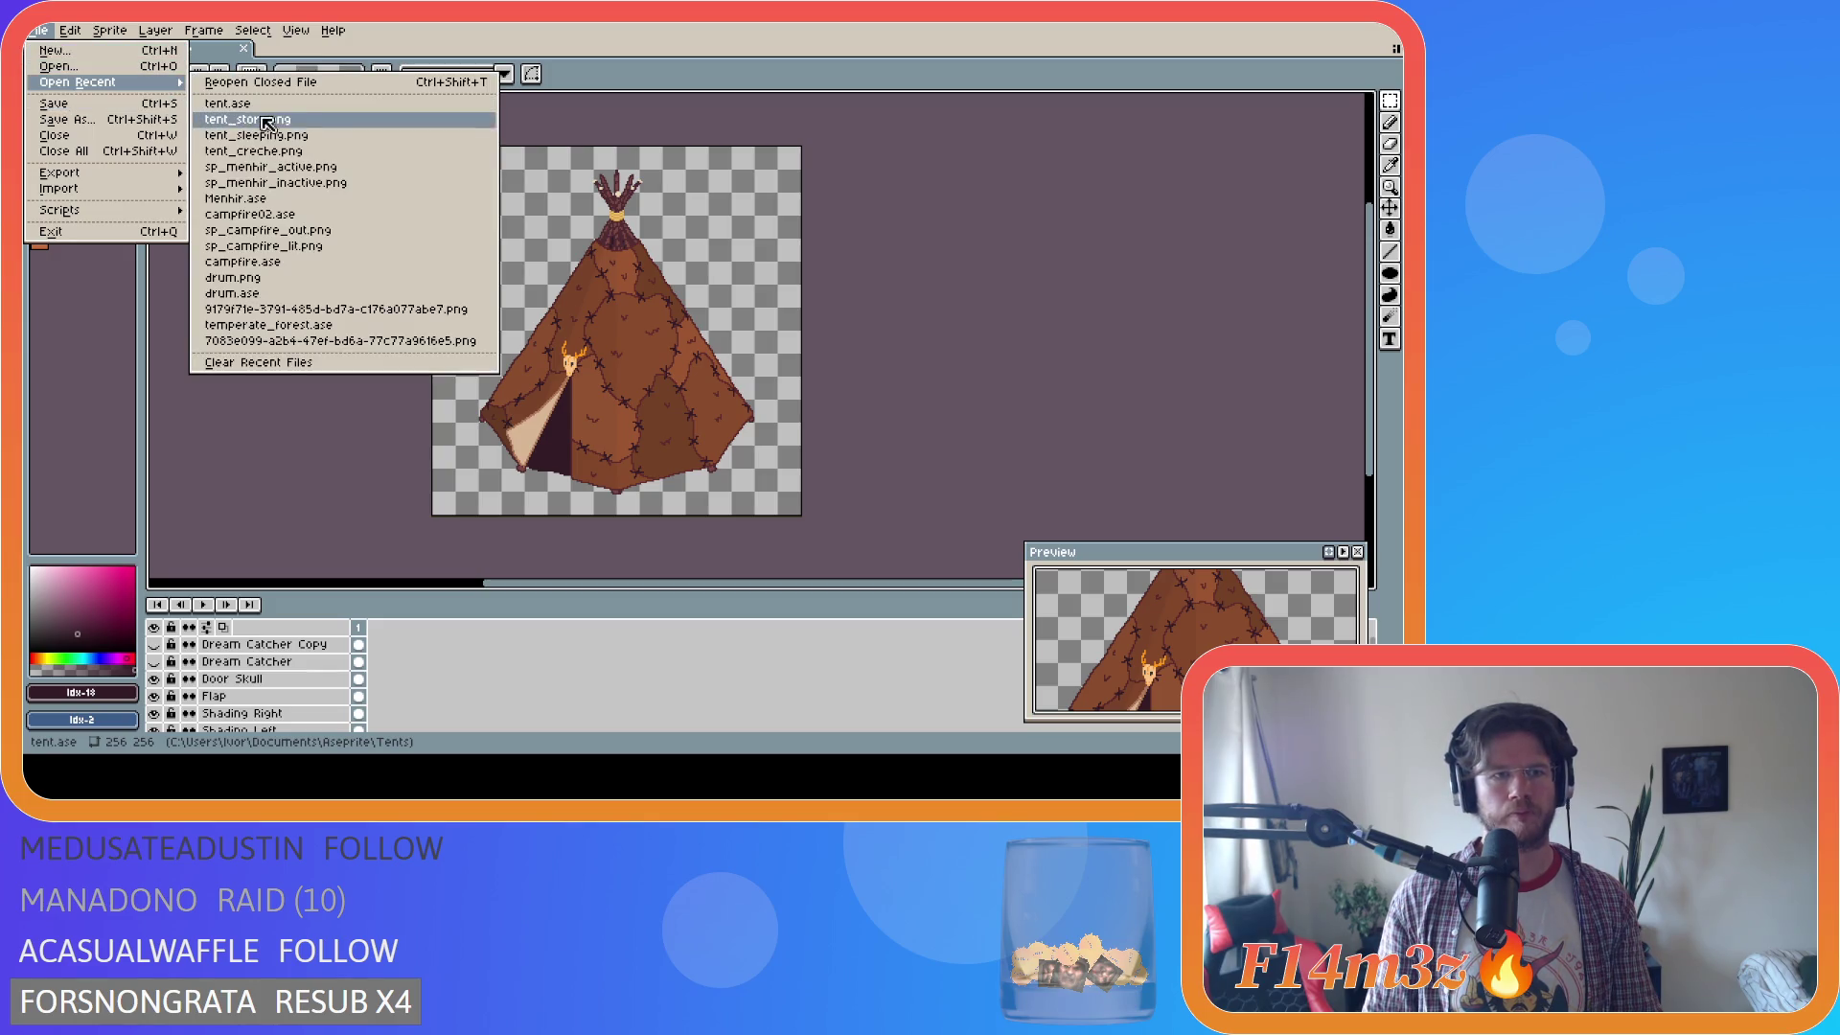
left_click(447, 215)
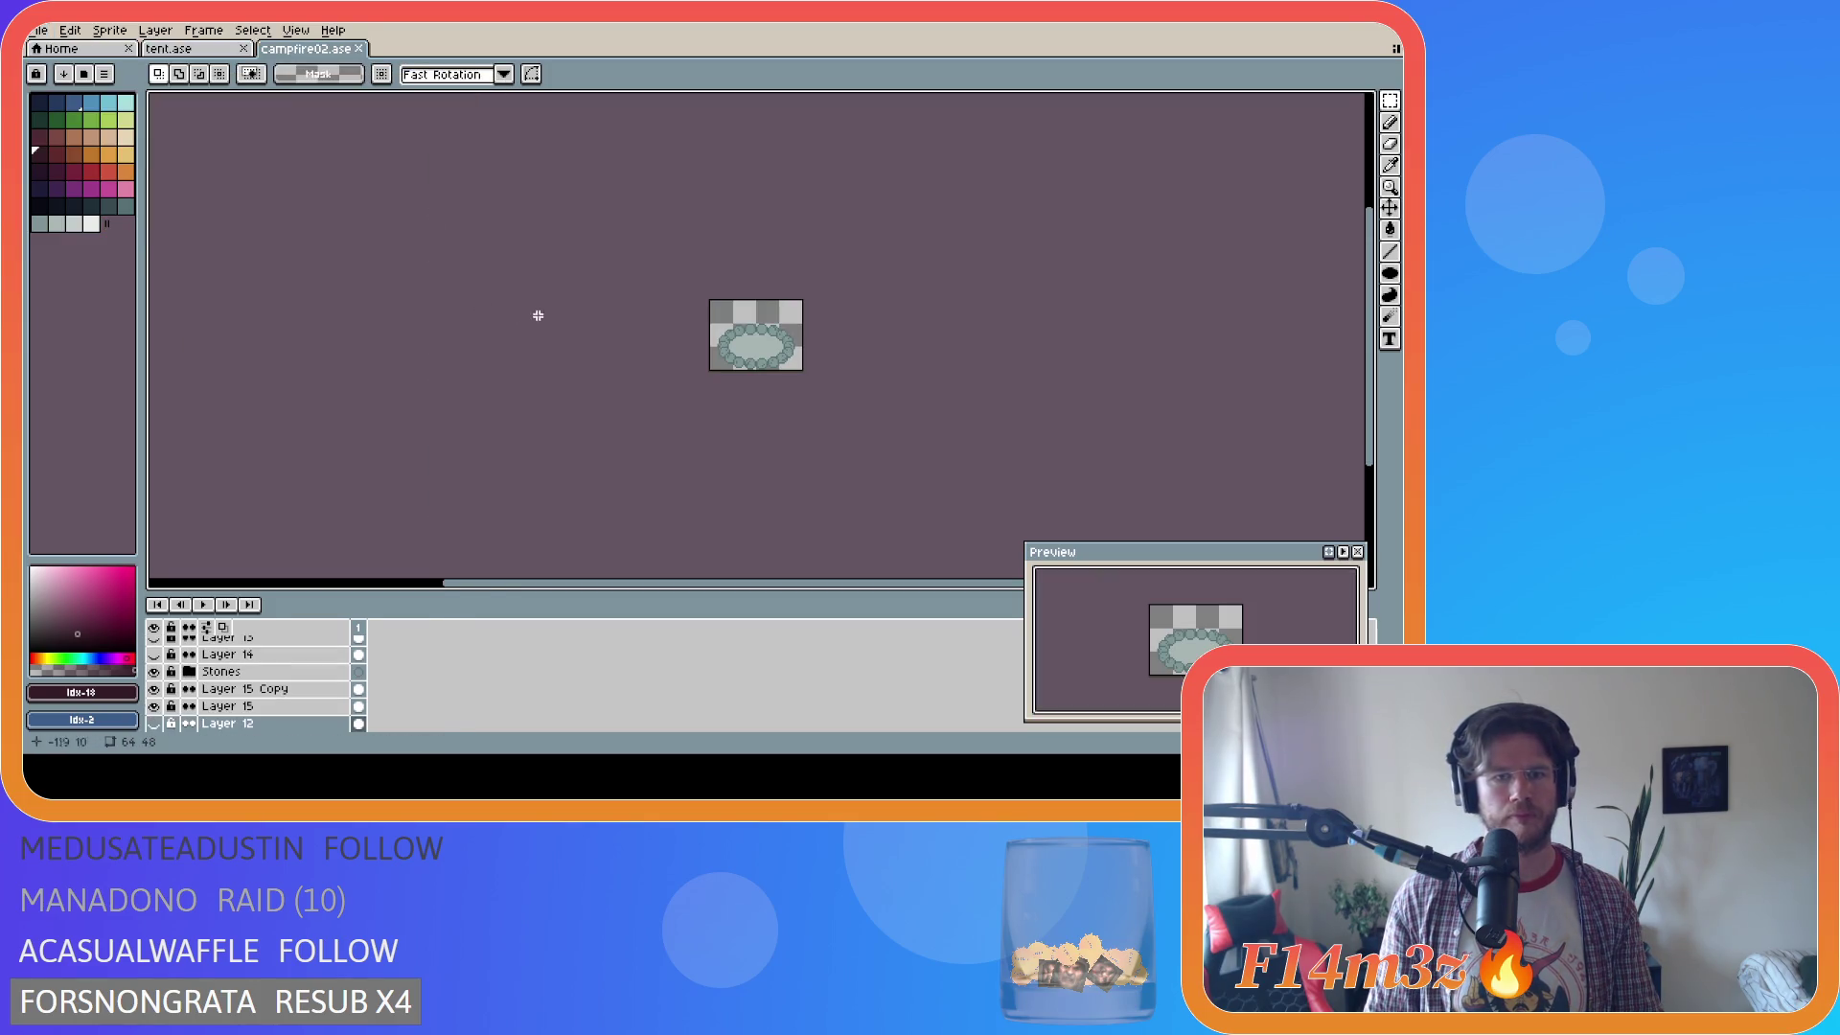
scroll(240, 707, "down", 1)
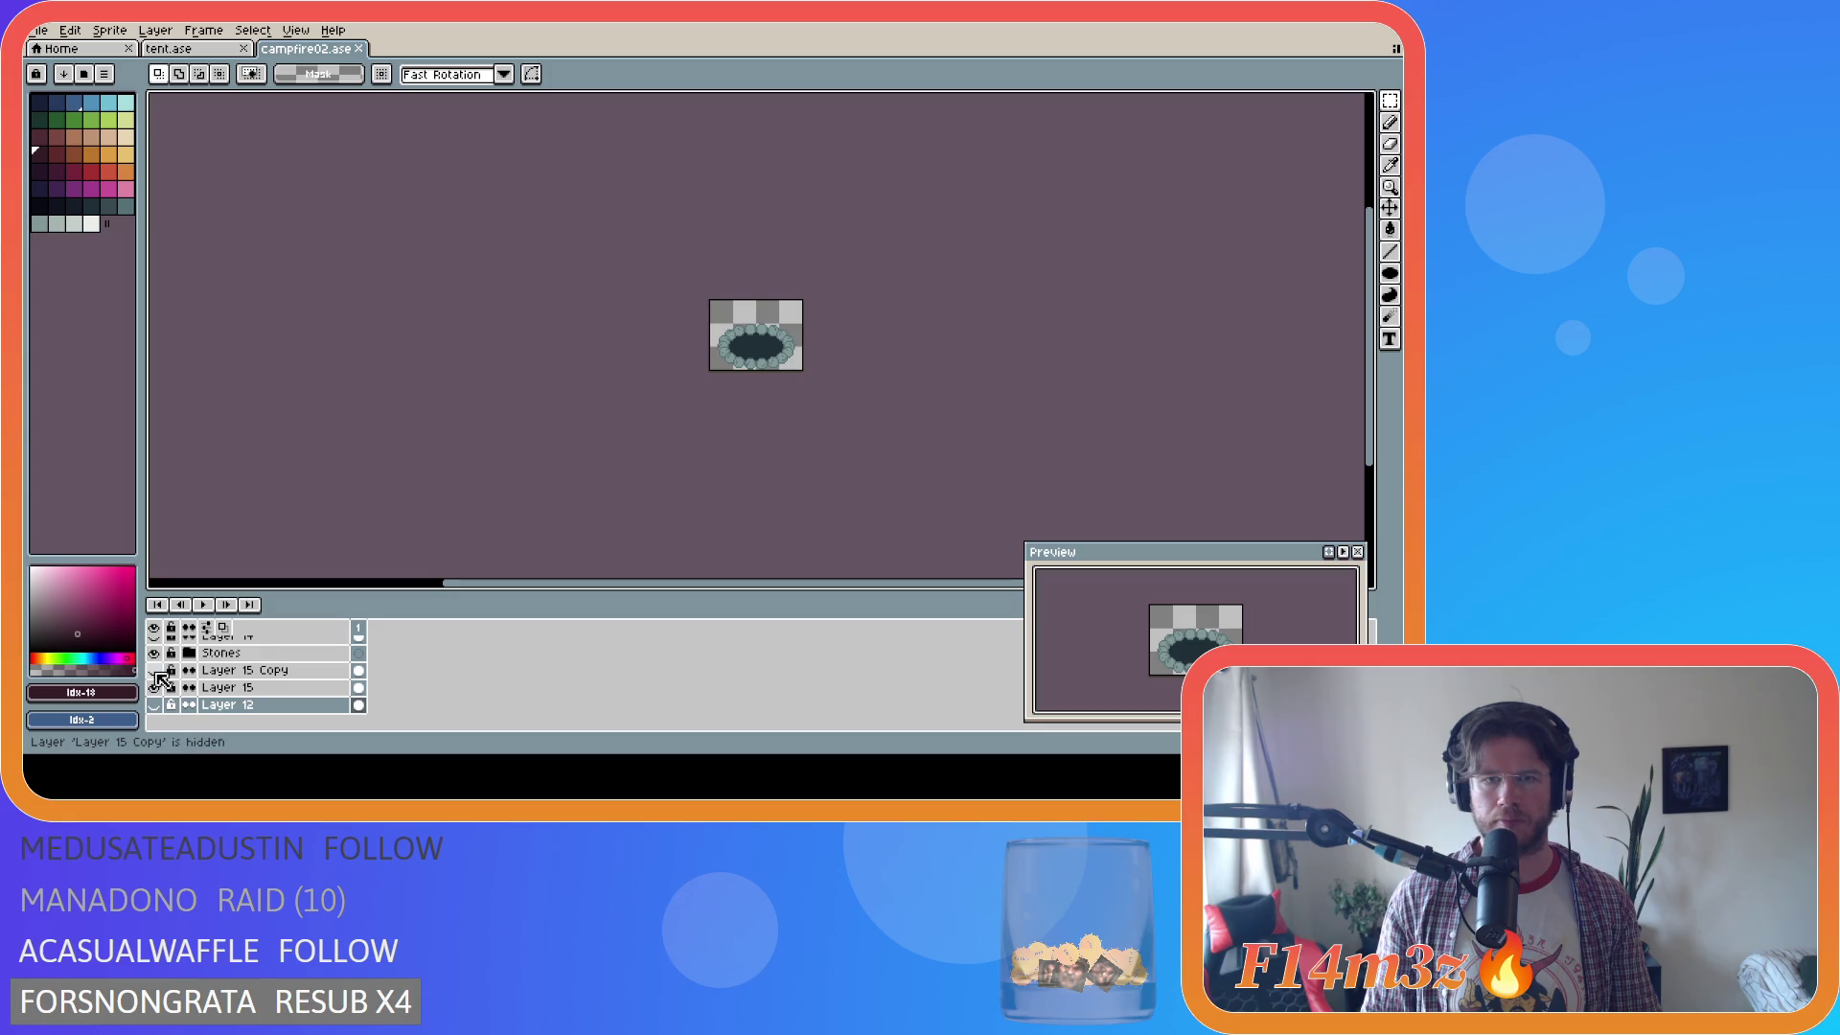
Export the sprite over Final\sp_campfire_out.png, confirming the overwrite.
left_click(38, 31)
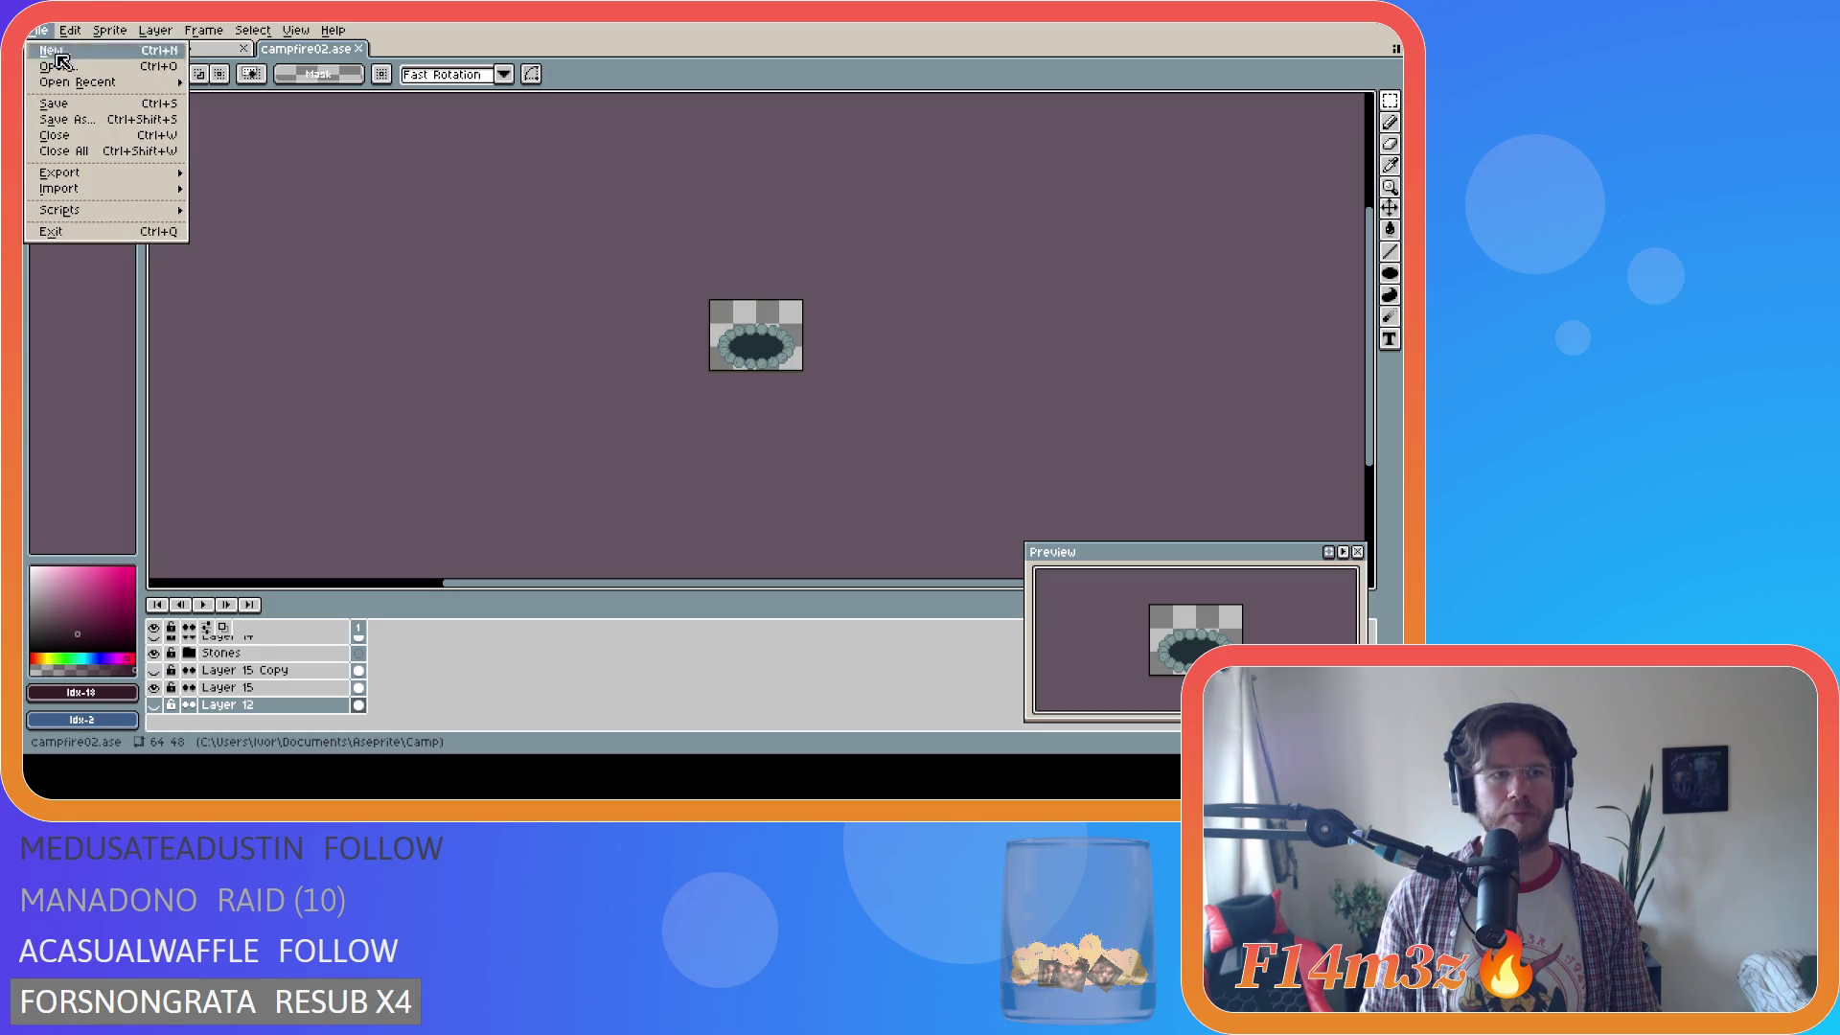
mouse_move(115, 175)
left_click(246, 175)
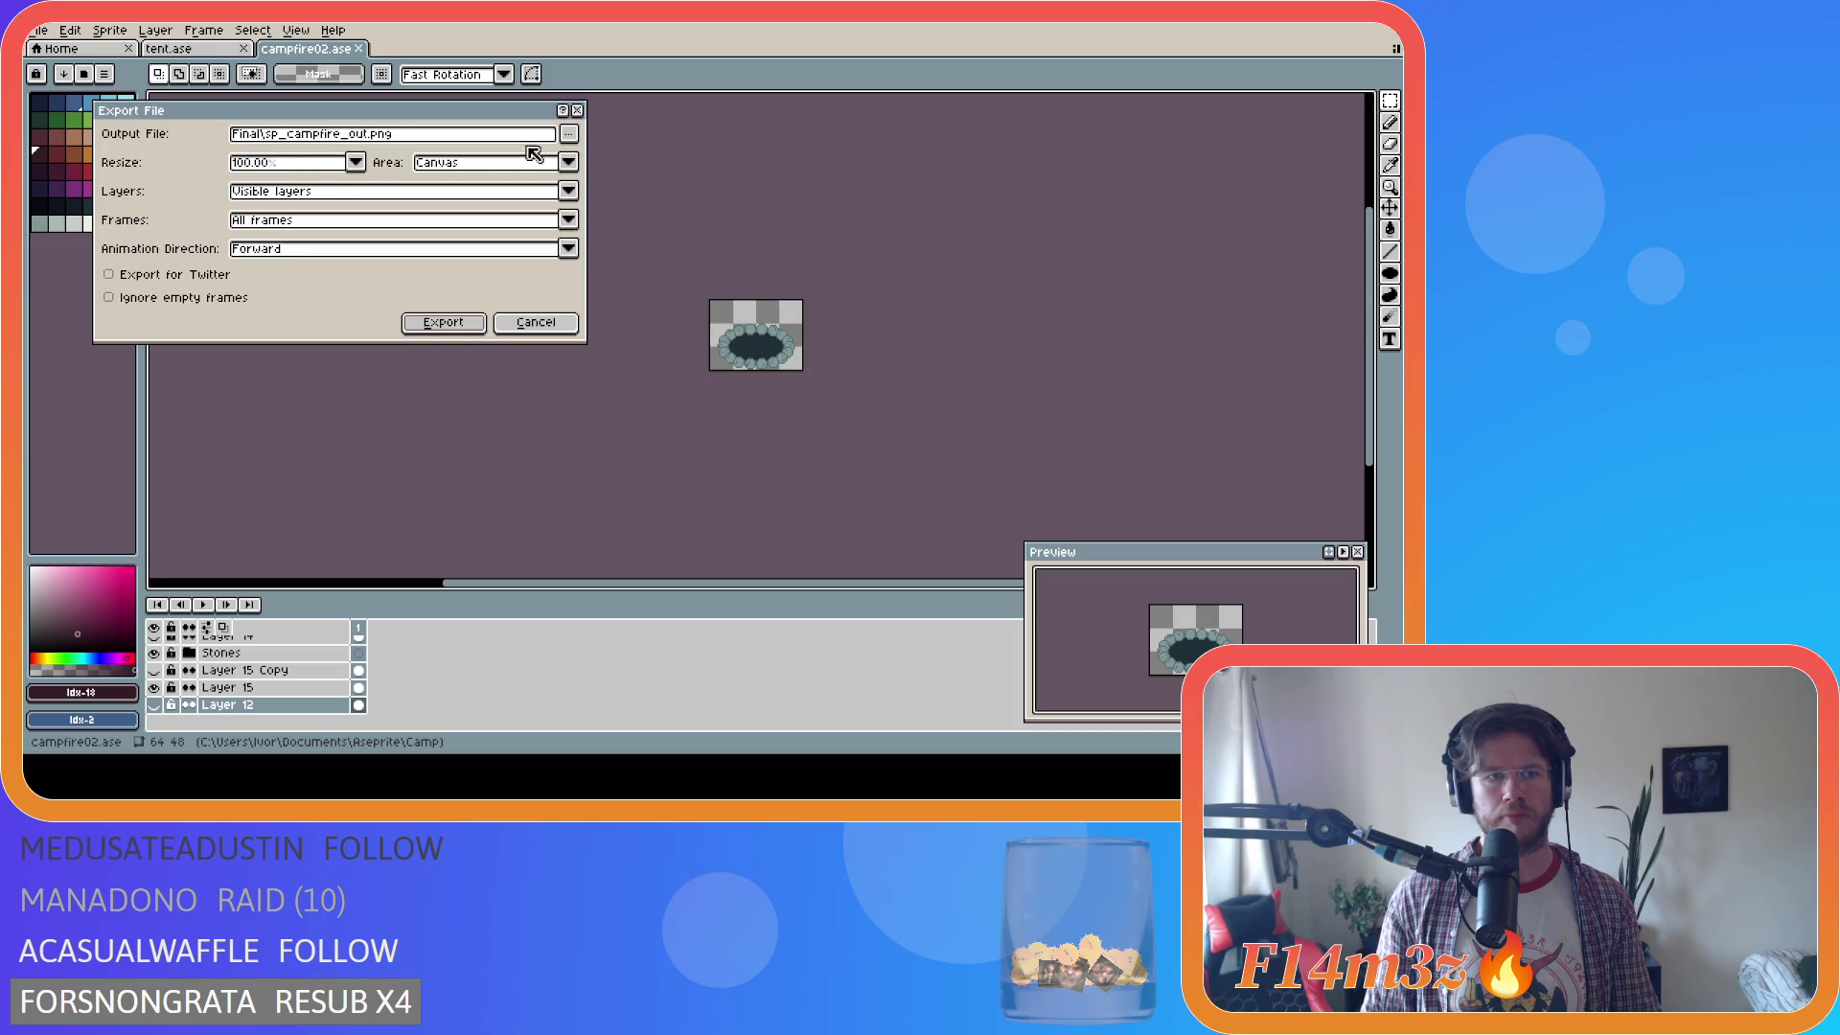
left_click(464, 322)
left_click(651, 433)
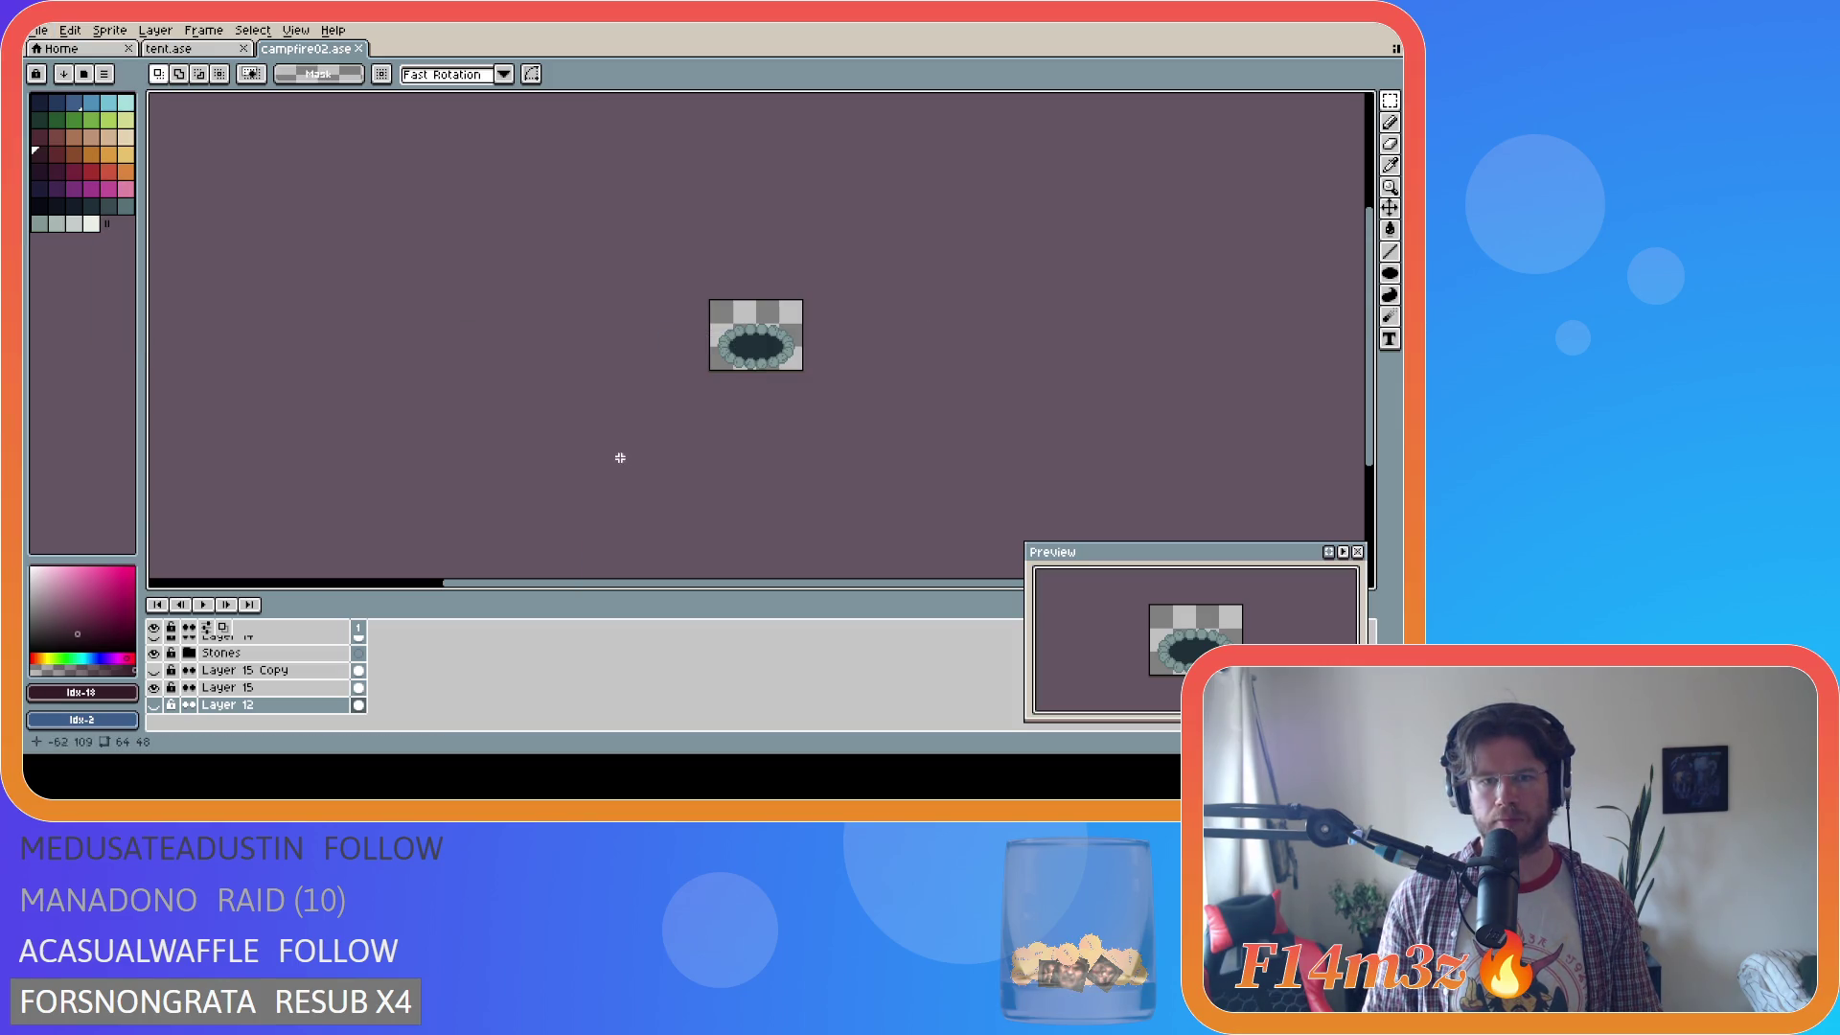
Back in GameMaker, open the sp_campfire sprite from Sprites > Constructs.
key("alt+Tab")
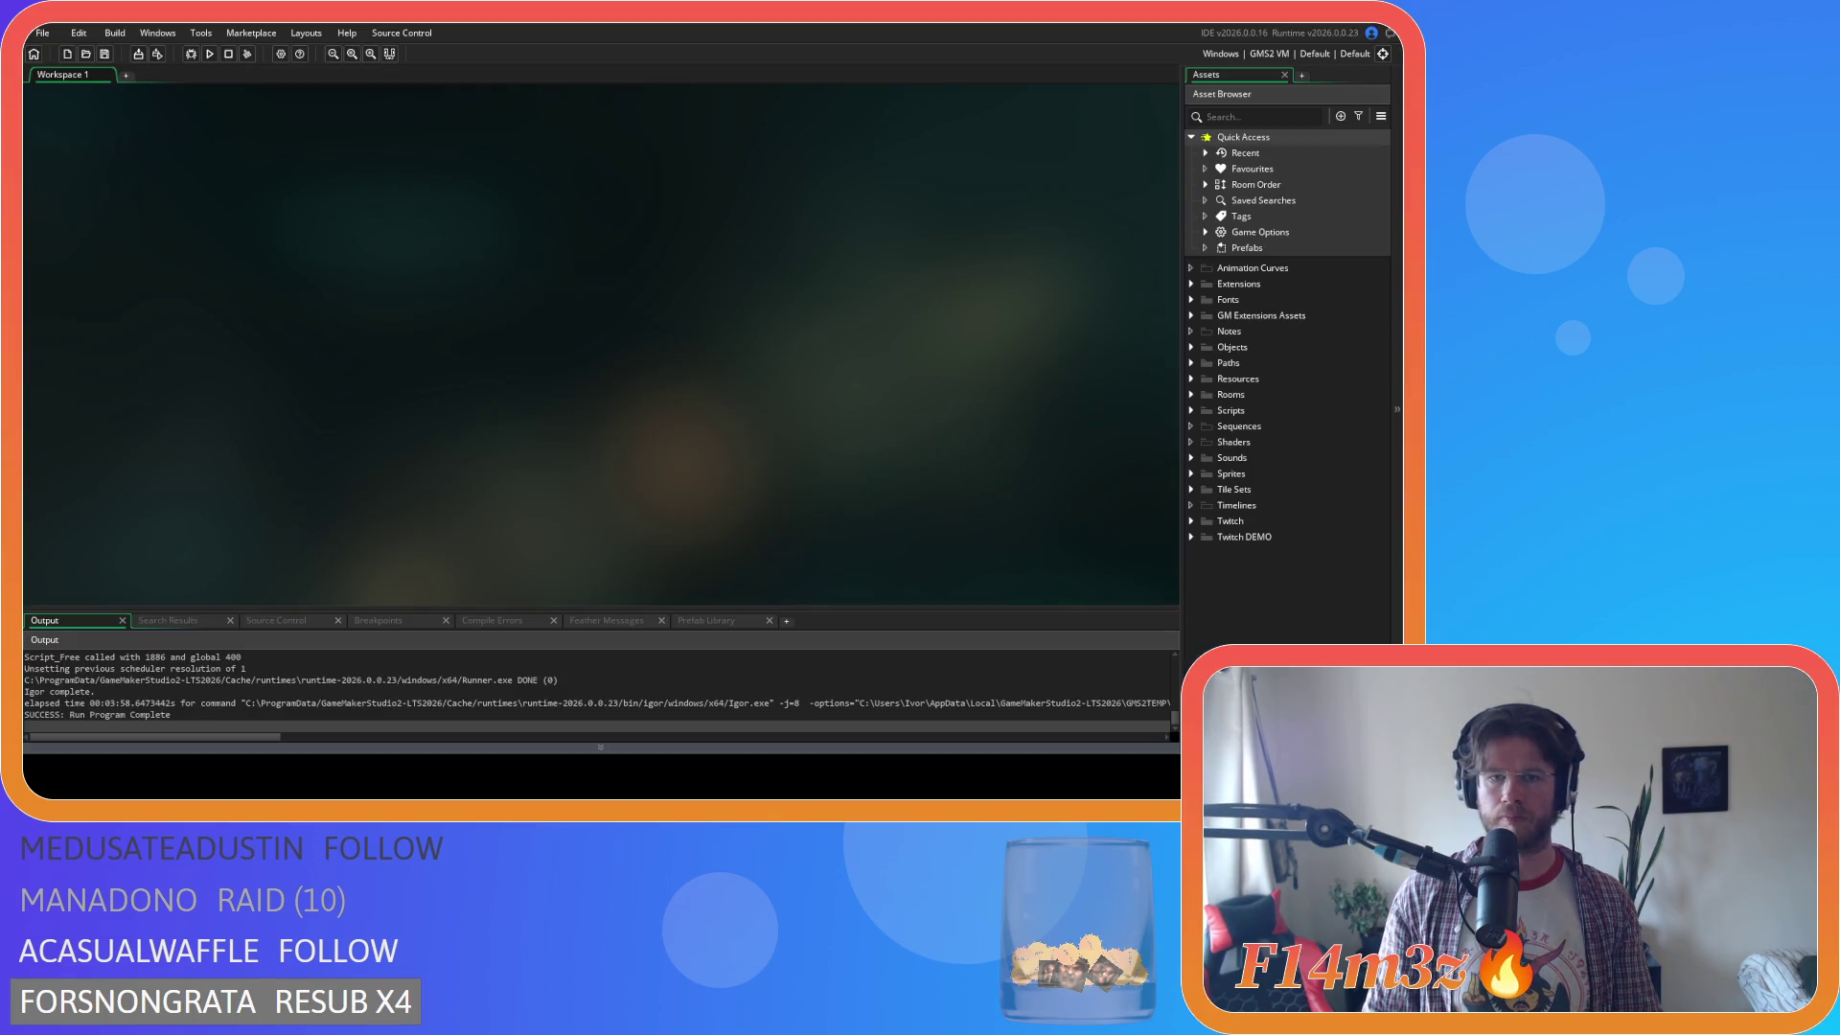
left_click(1191, 473)
scroll(1219, 510, "down", 2)
left_click(1206, 433)
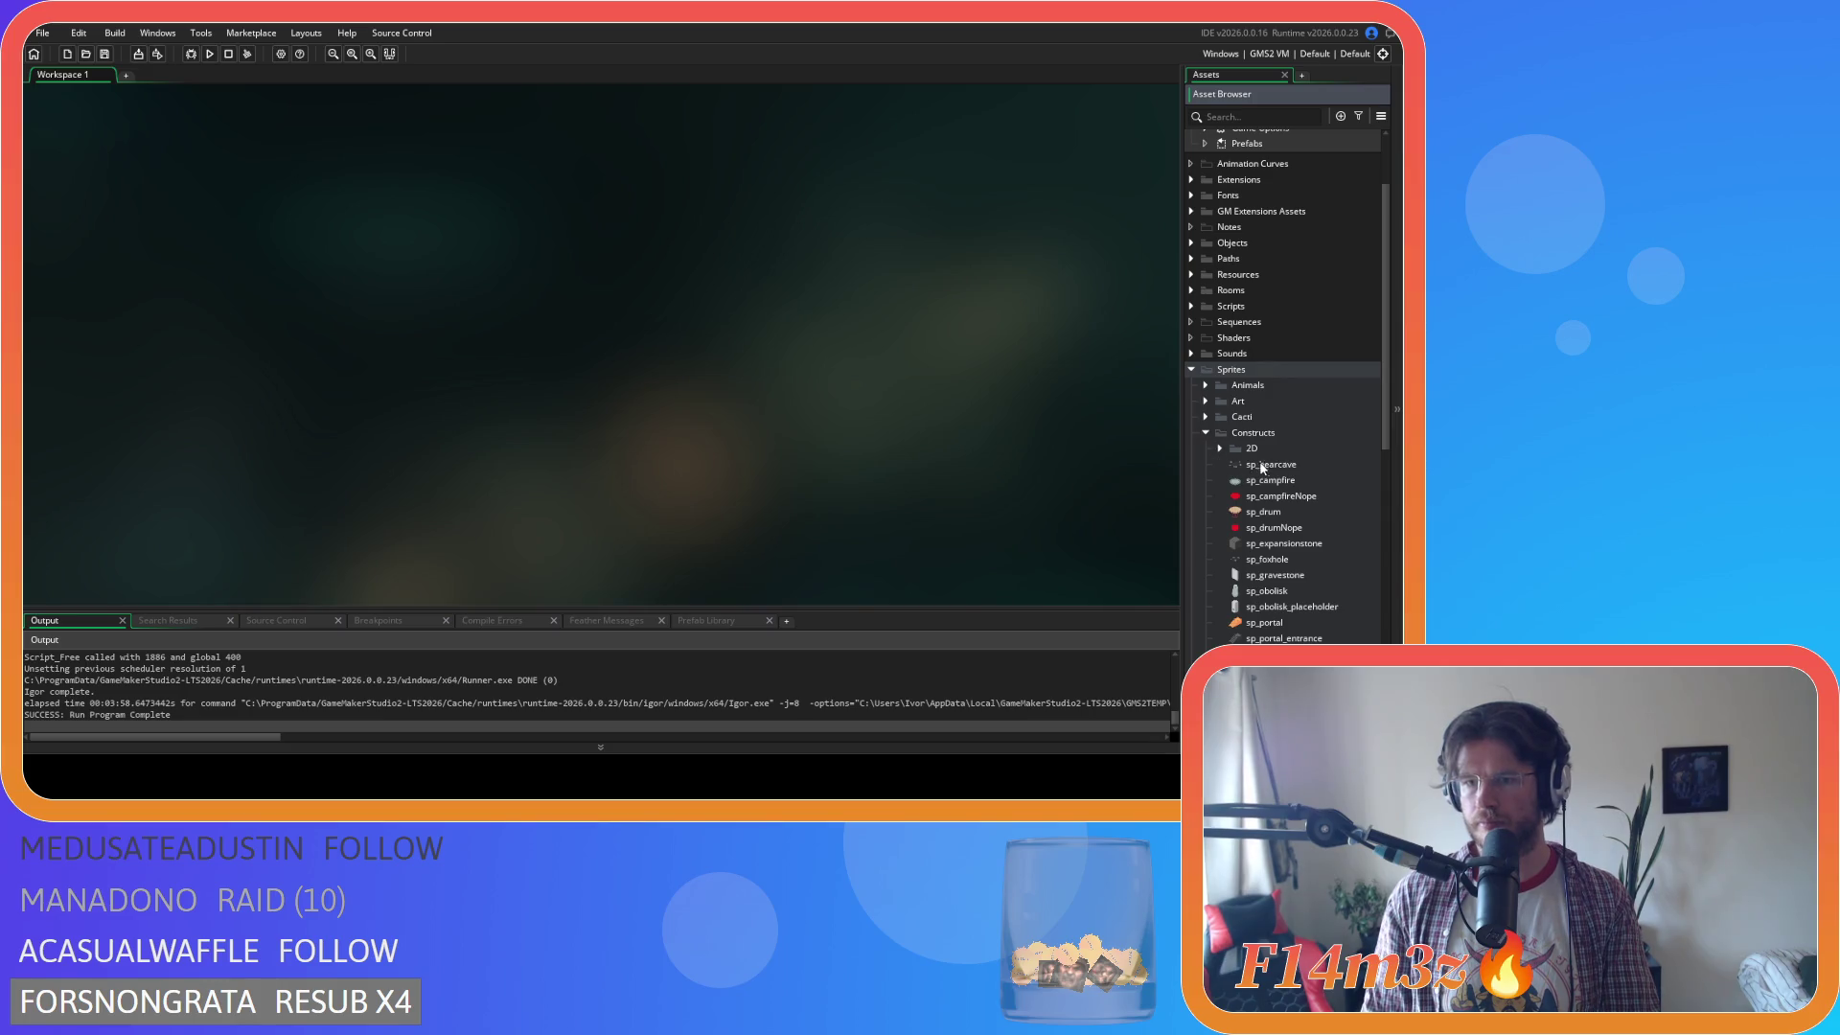
double_click(1275, 480)
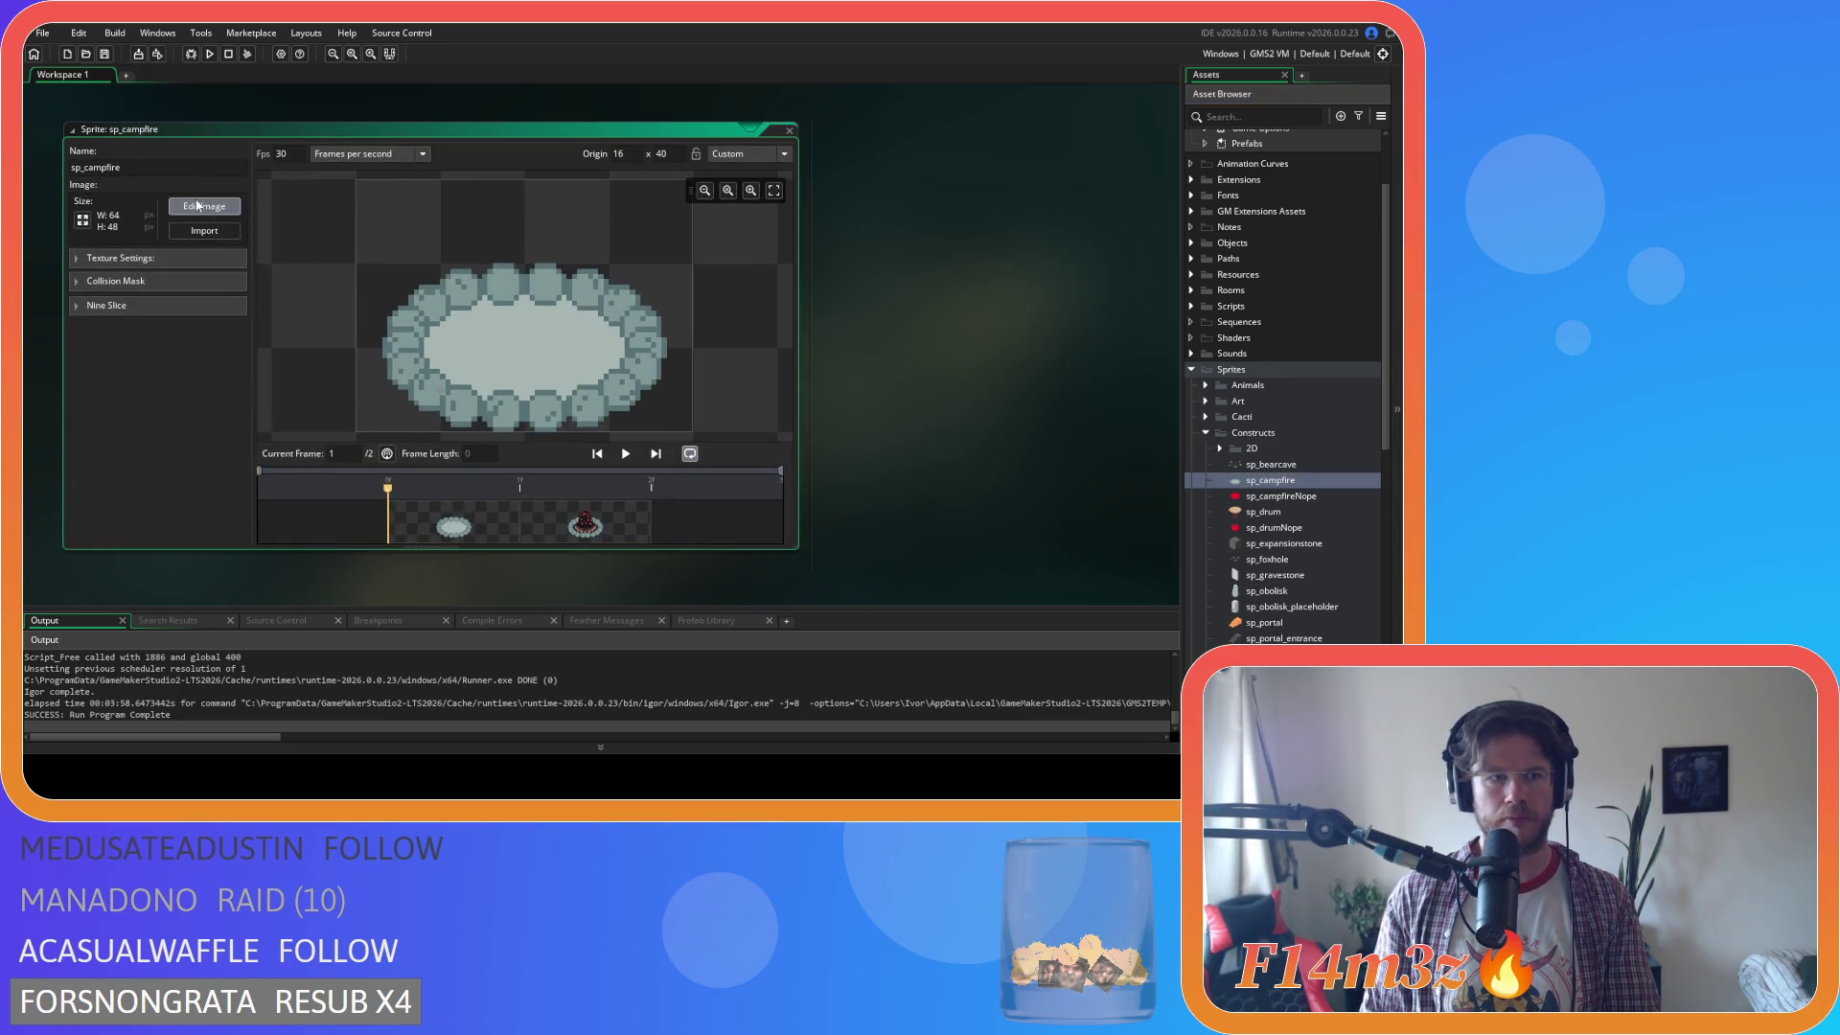
Replace frame 1 with the imported stone ring image, keeping the campfire second.
left_click(198, 206)
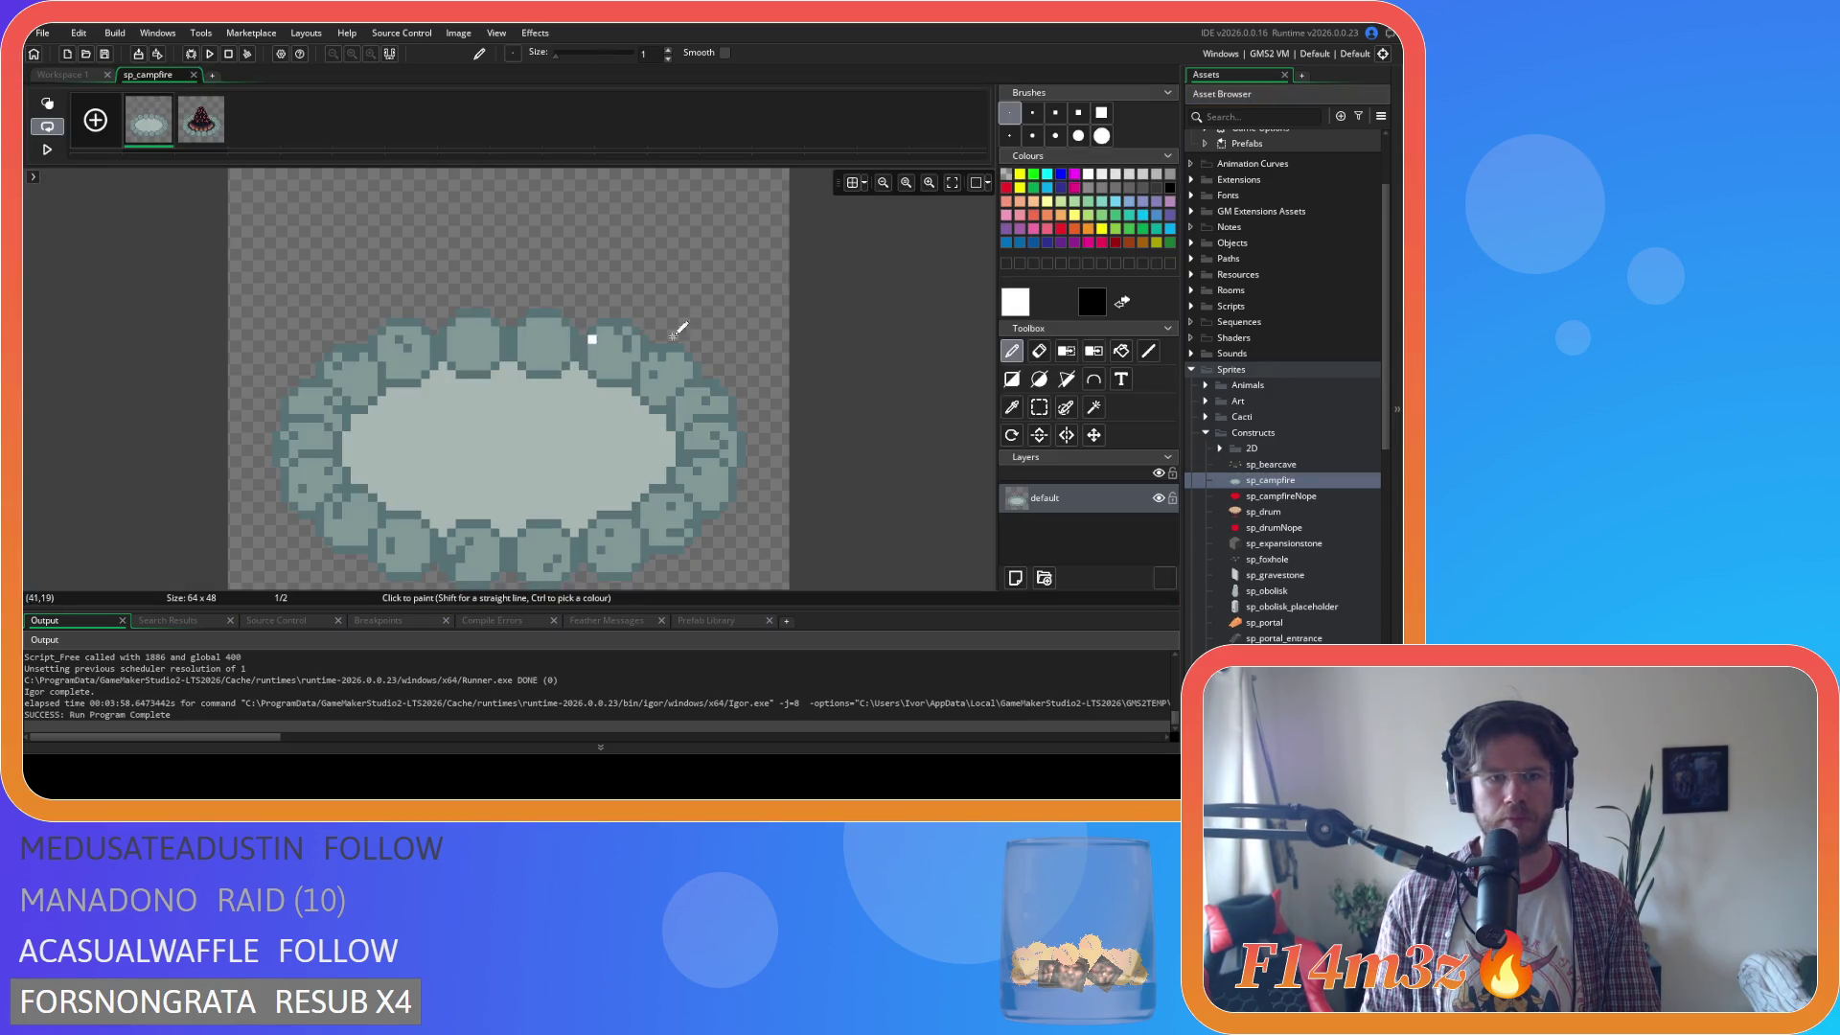
left_click(169, 98)
left_click(638, 363)
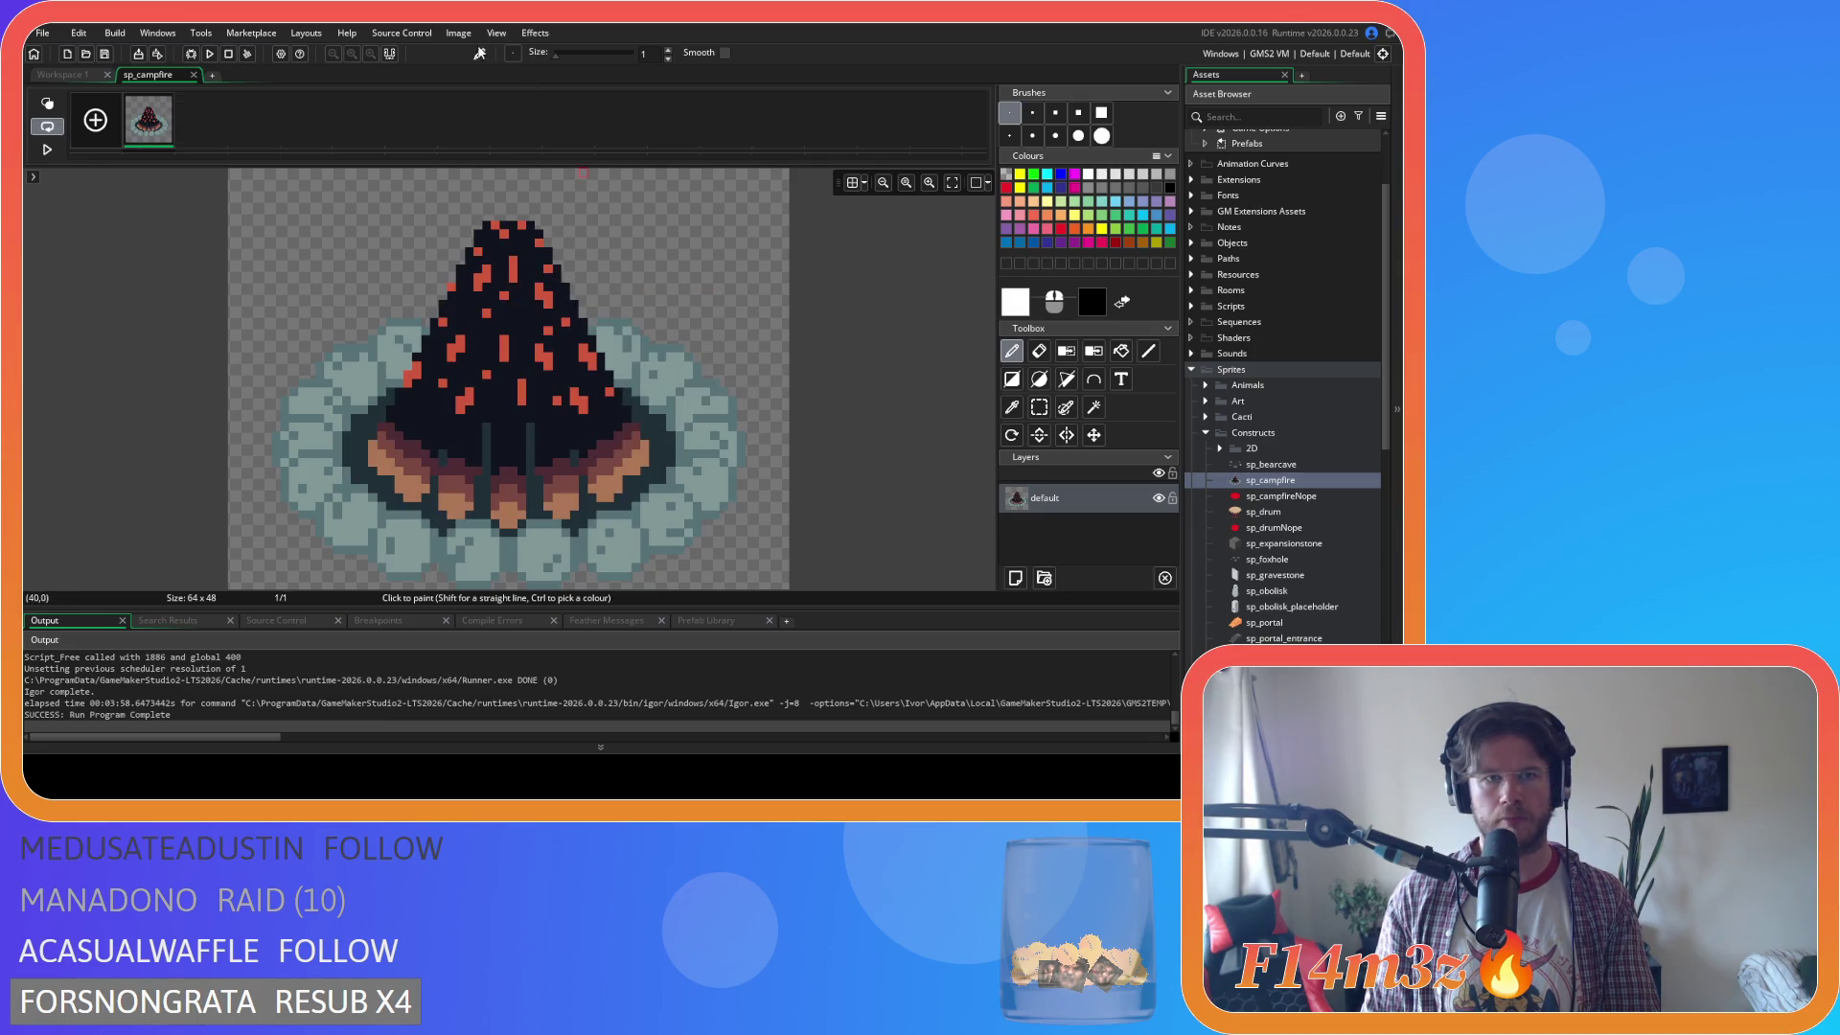
left_click(458, 32)
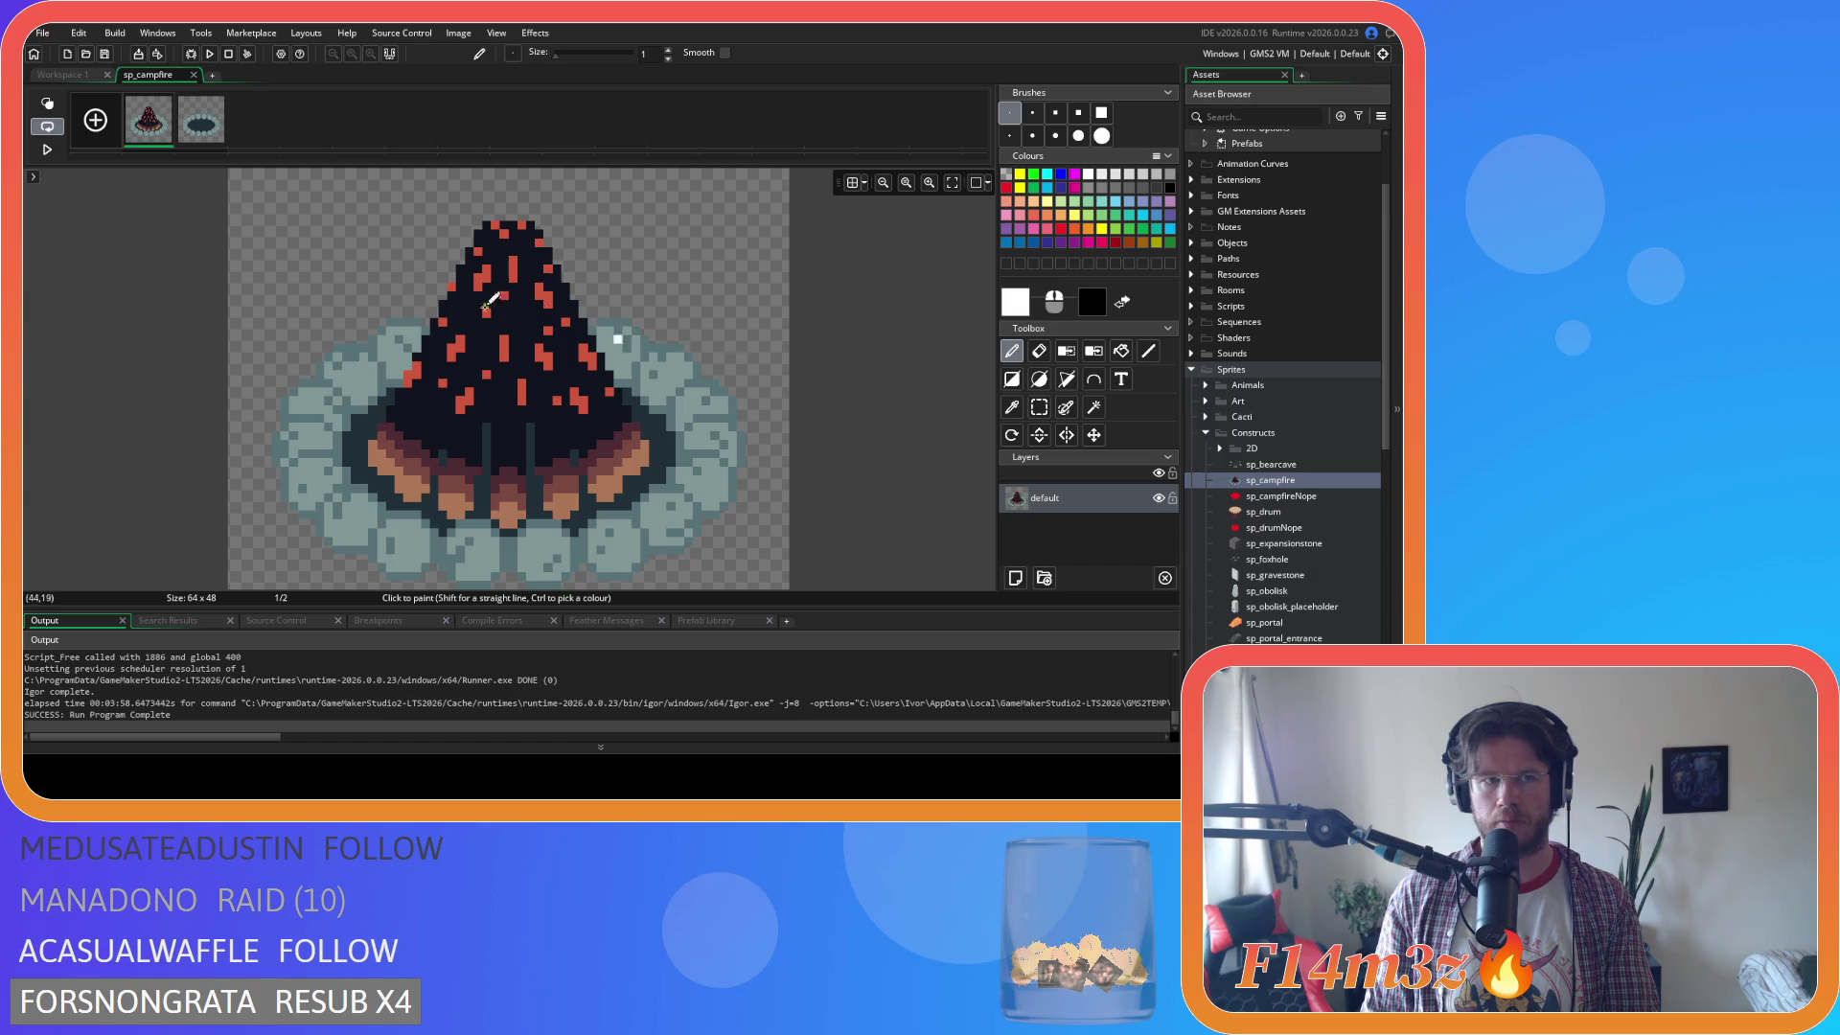
left_click_drag(220, 134, 146, 128)
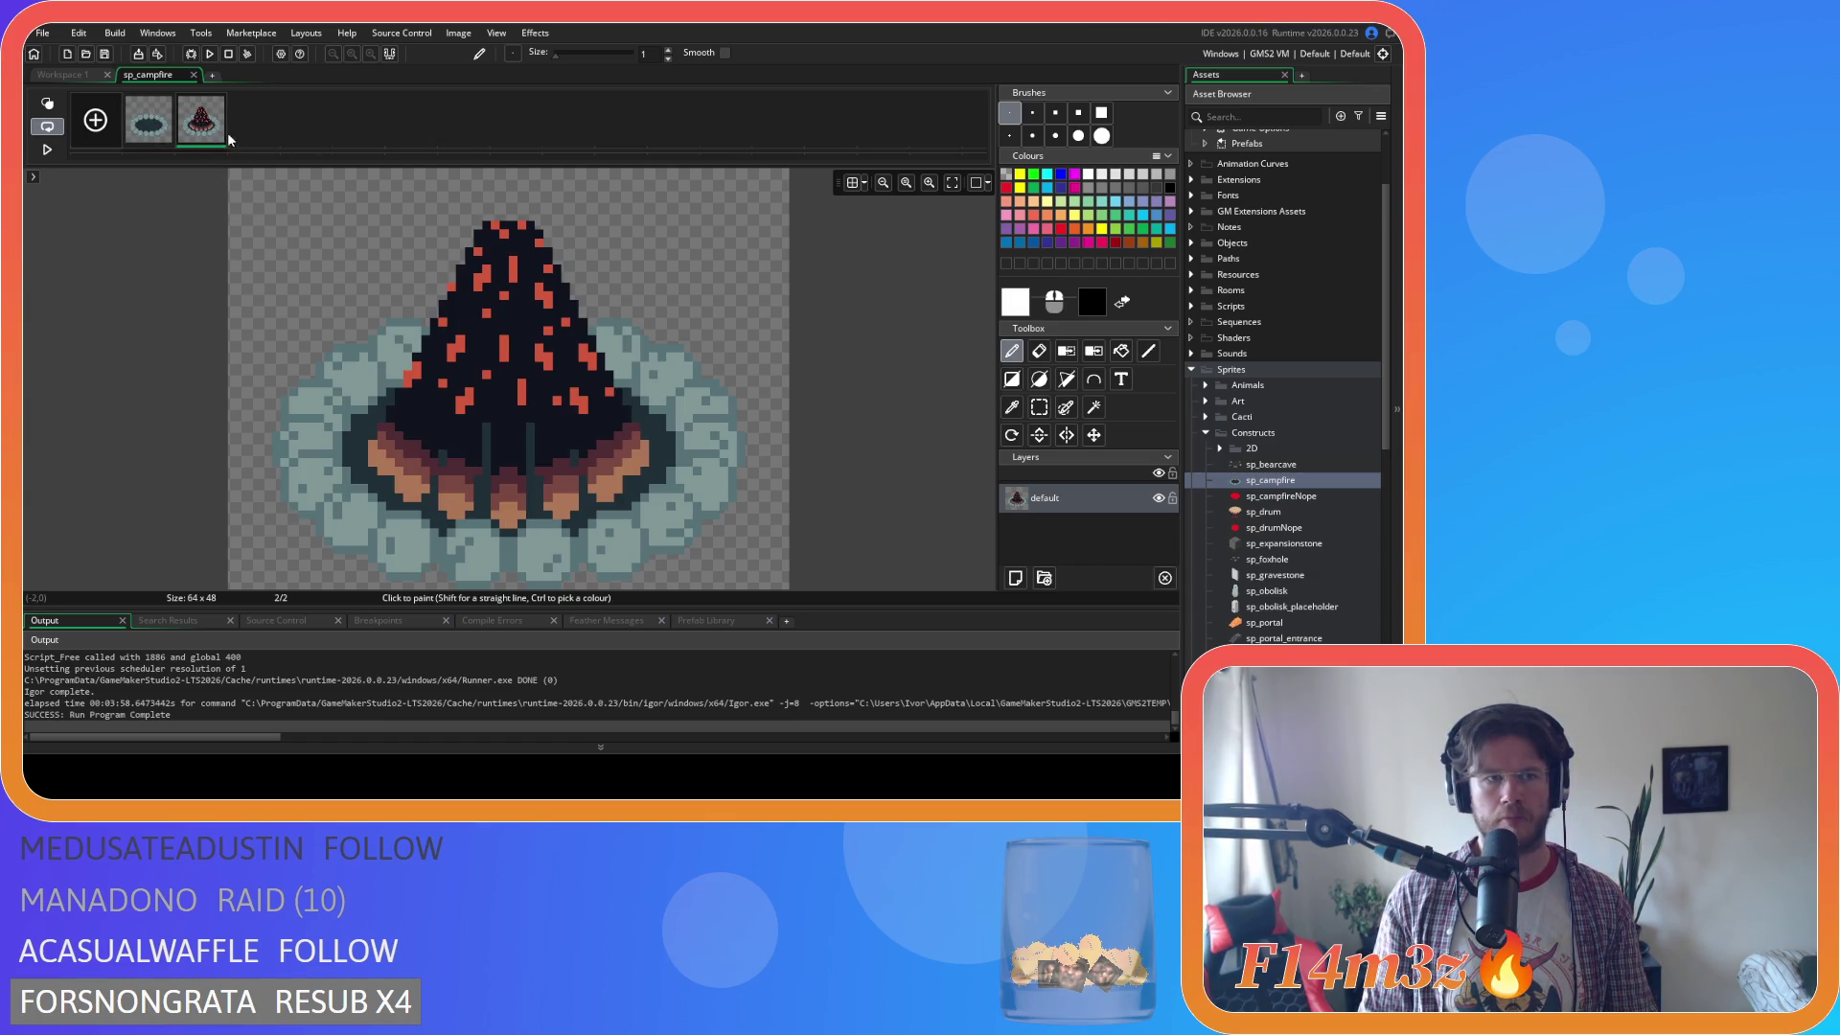
left_click(193, 76)
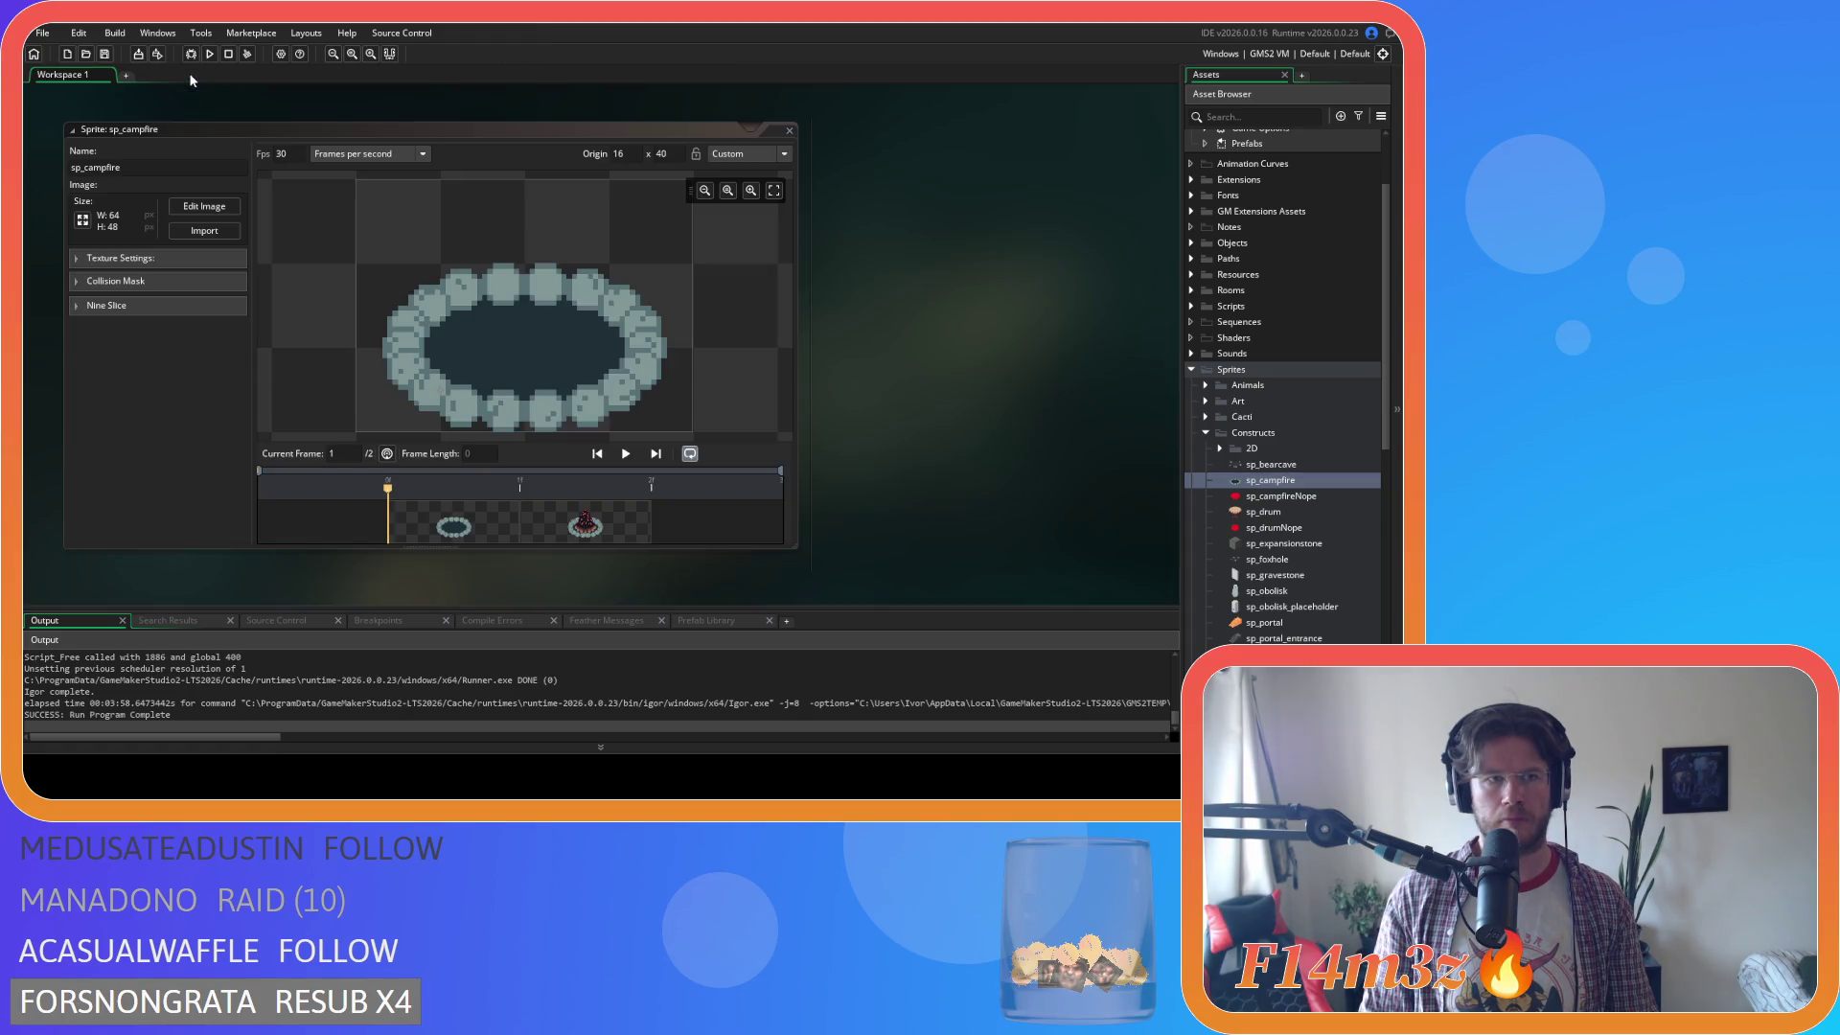
Close all editor windows, collapse the Sprites folder and start a test run.
left_click(1001, 340)
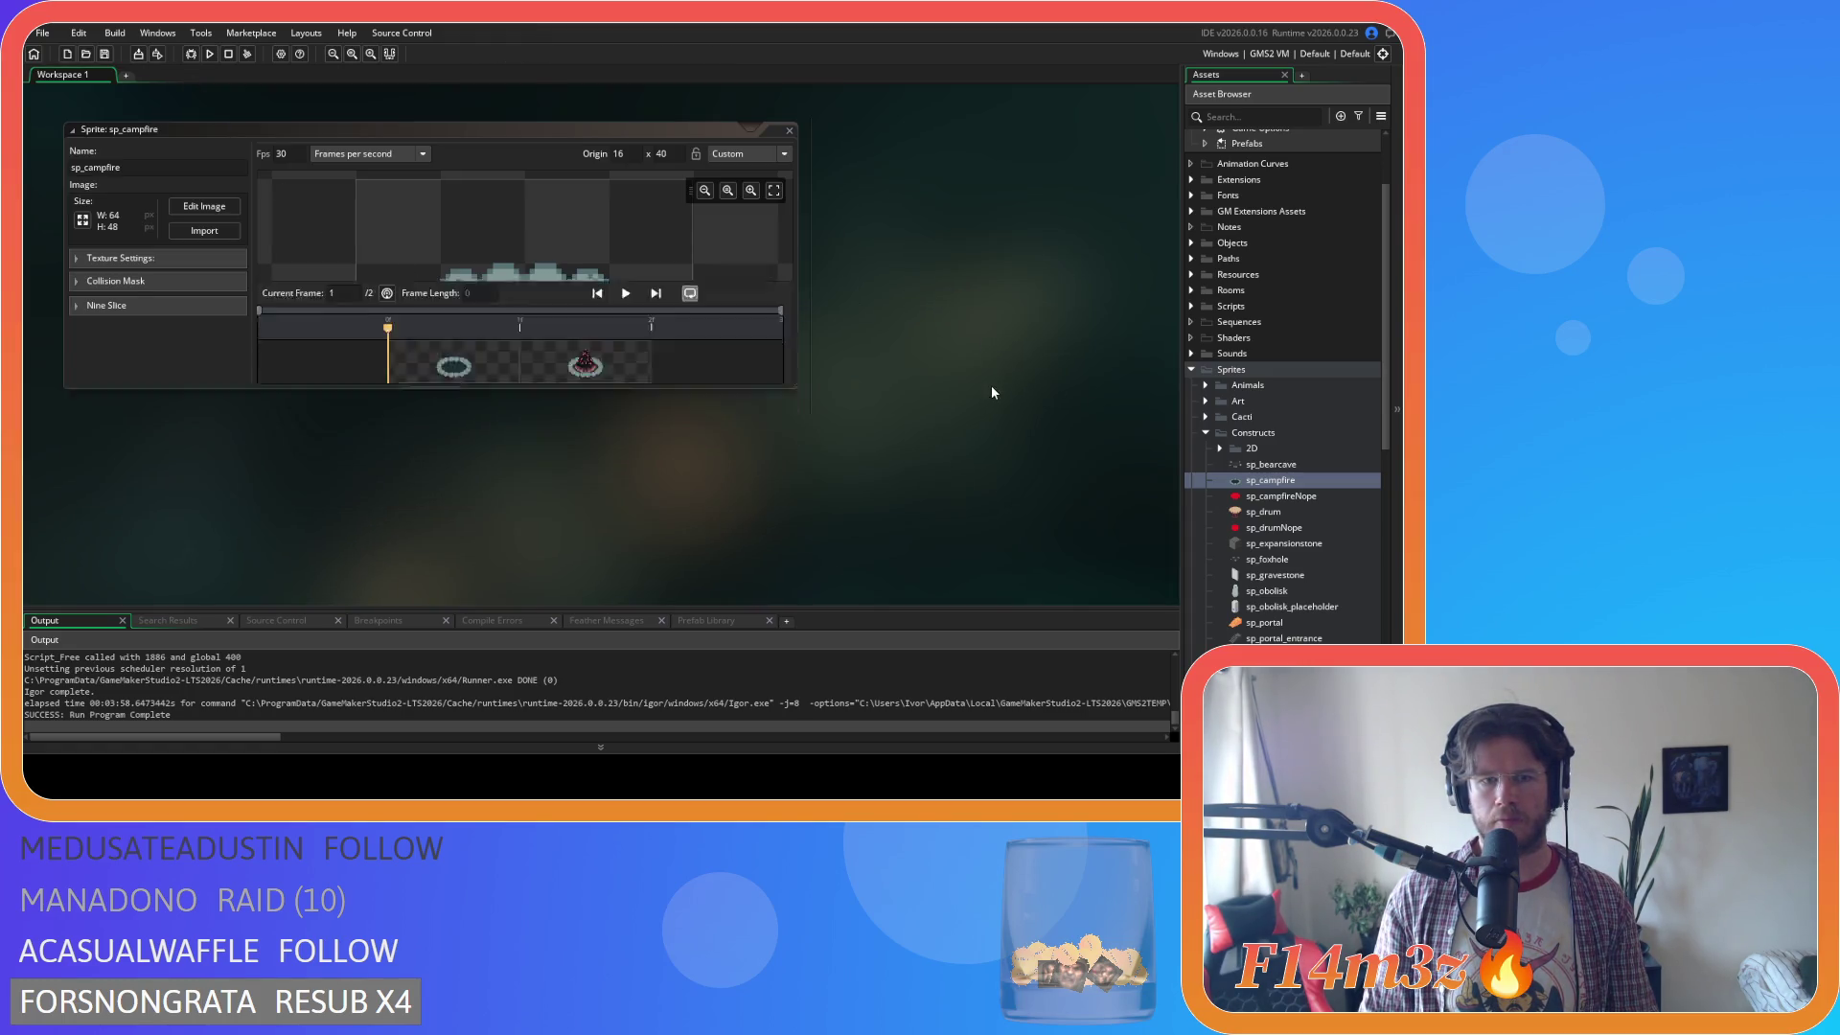
left_click(1206, 433)
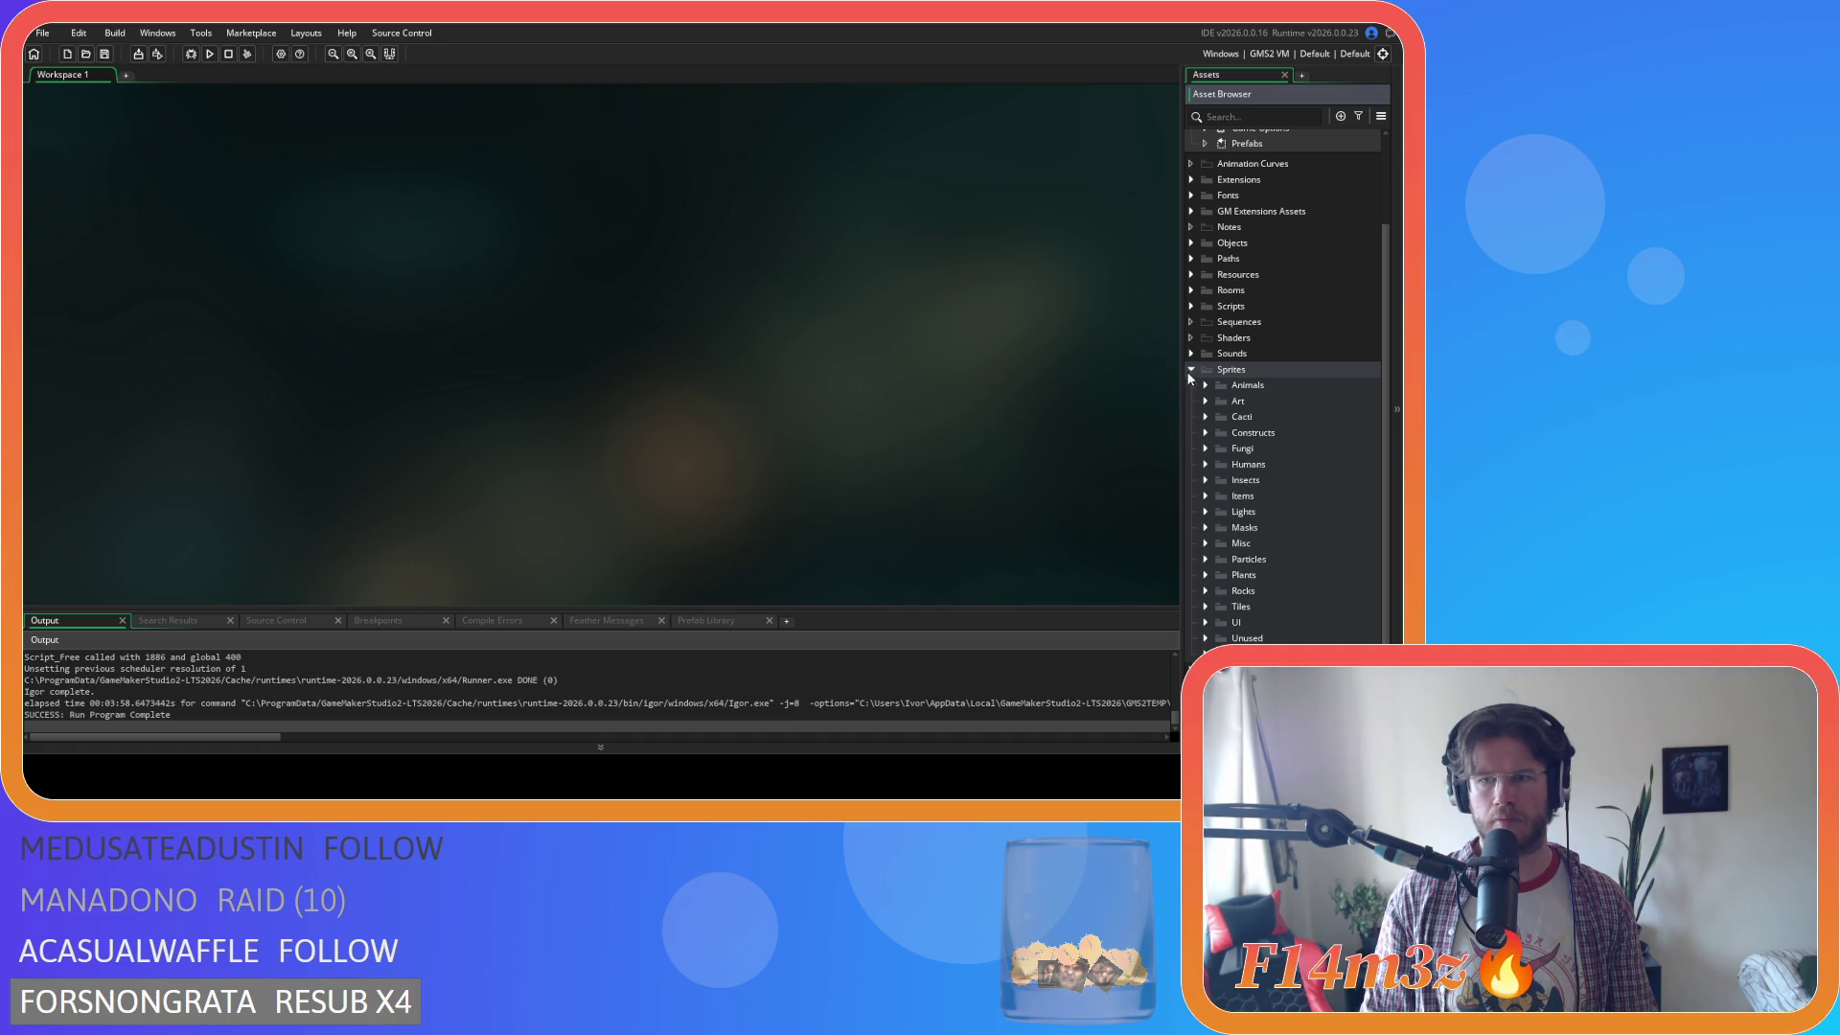
left_click(1191, 370)
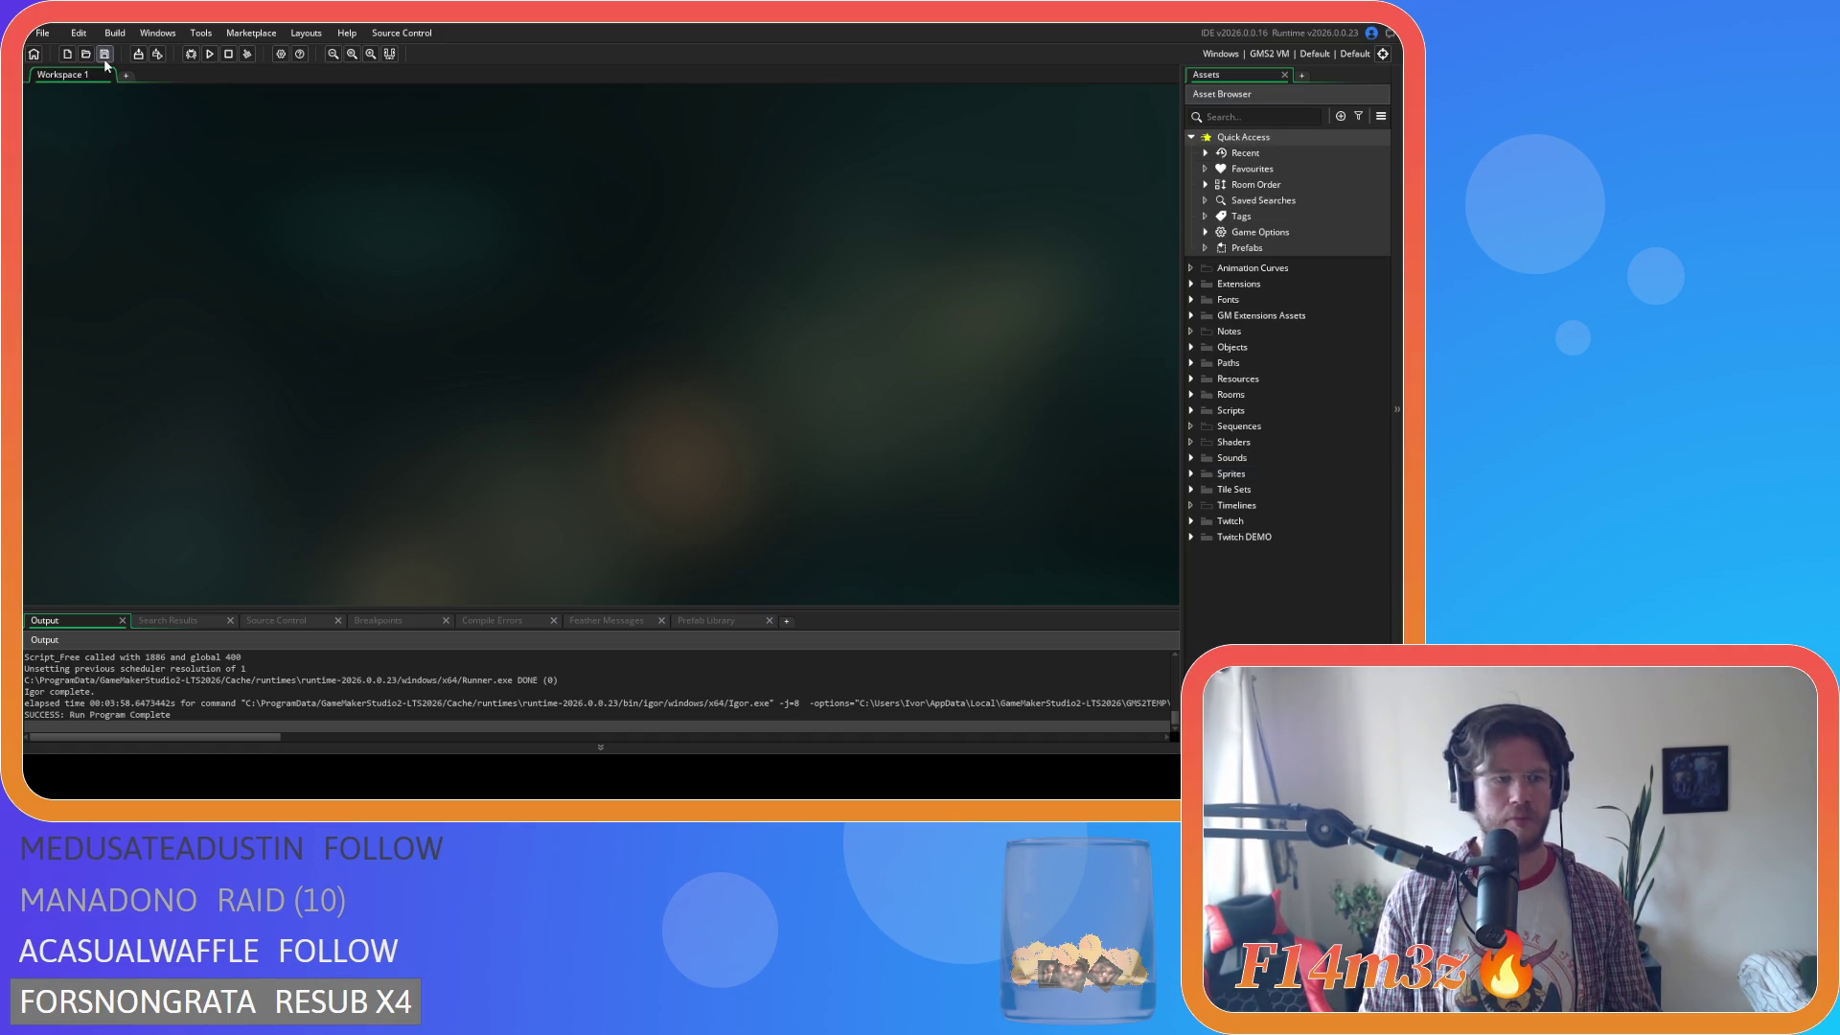
key("F5")
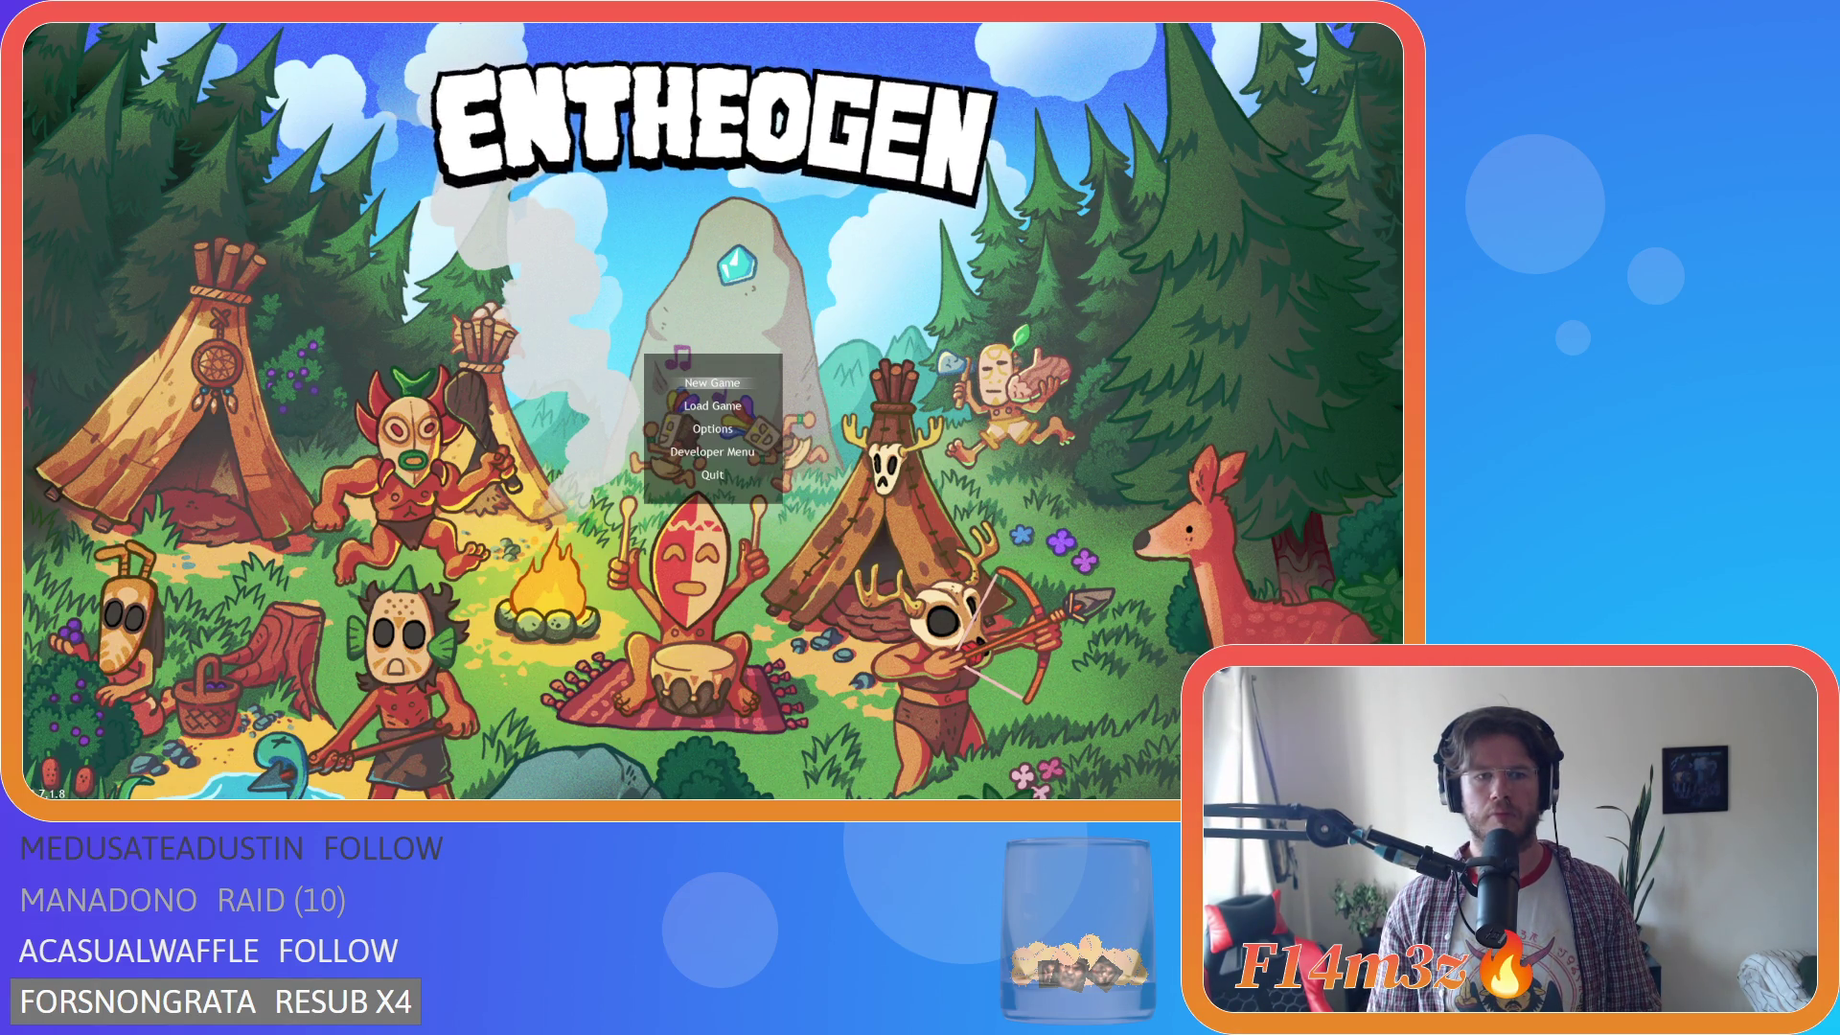
Load the saved game, light the campfire beside the tent, then quit the game.
key("Down")
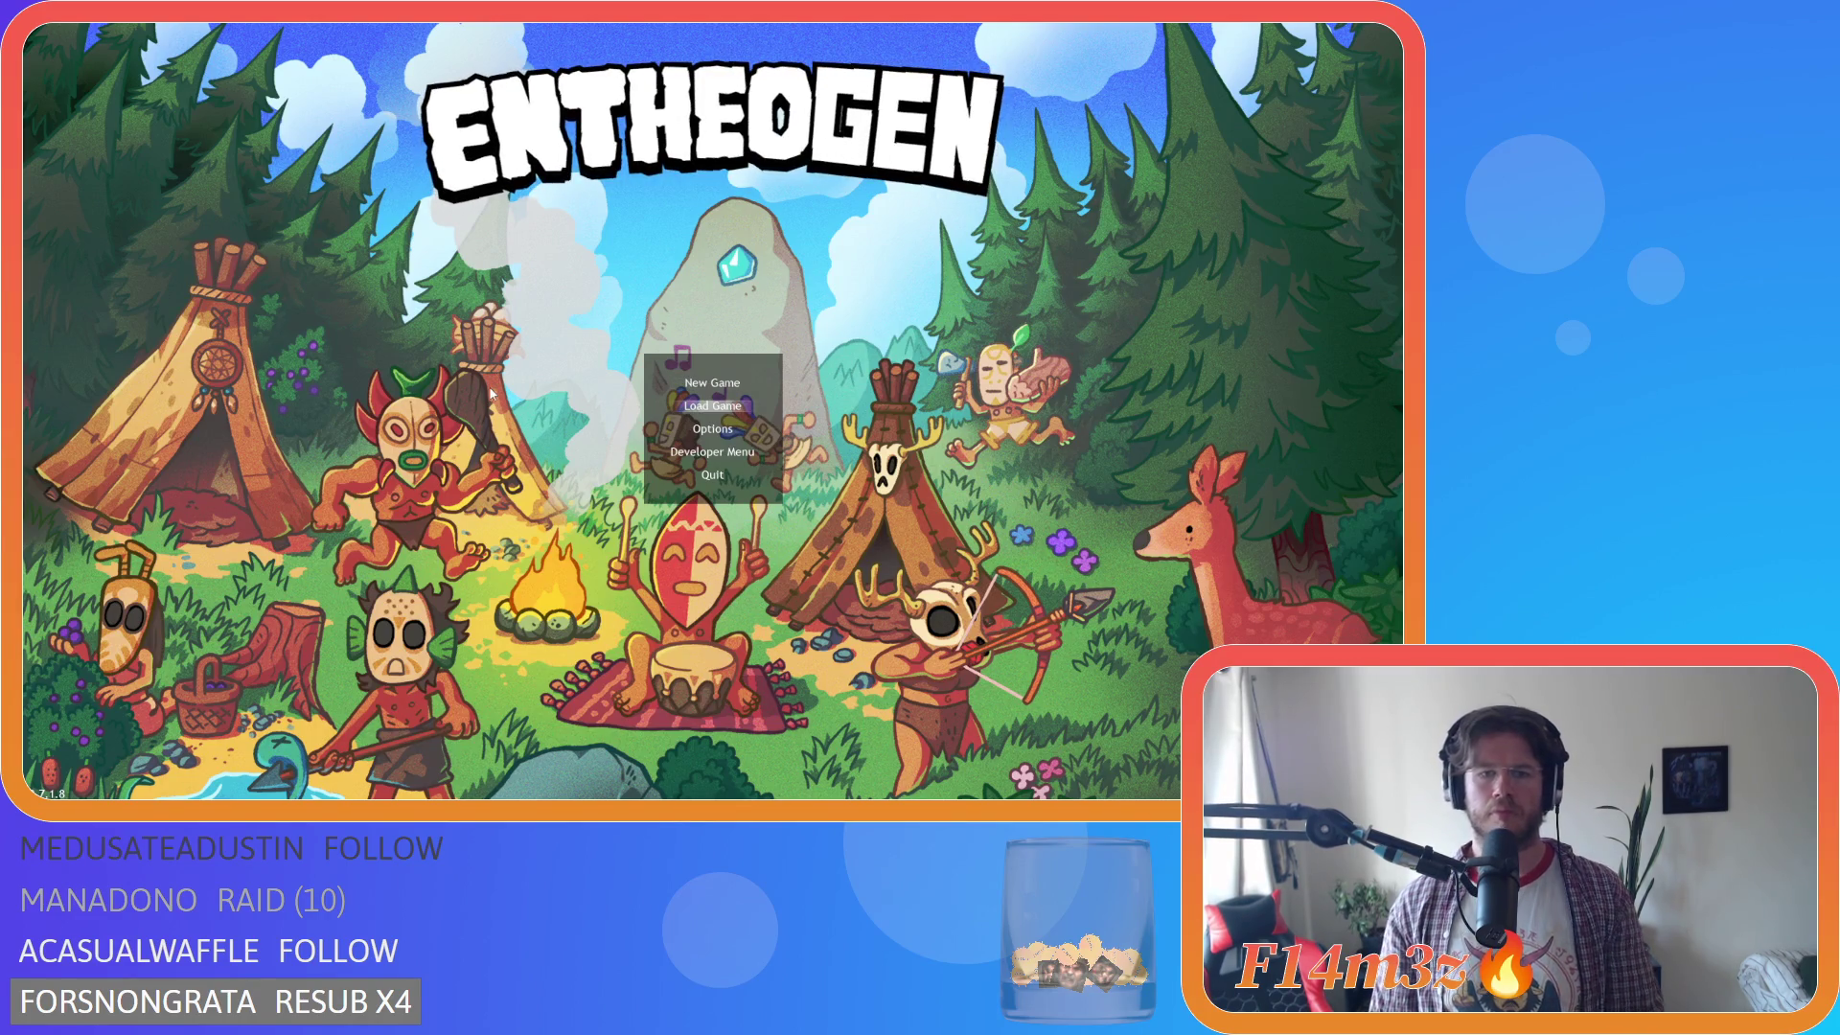
key("Return")
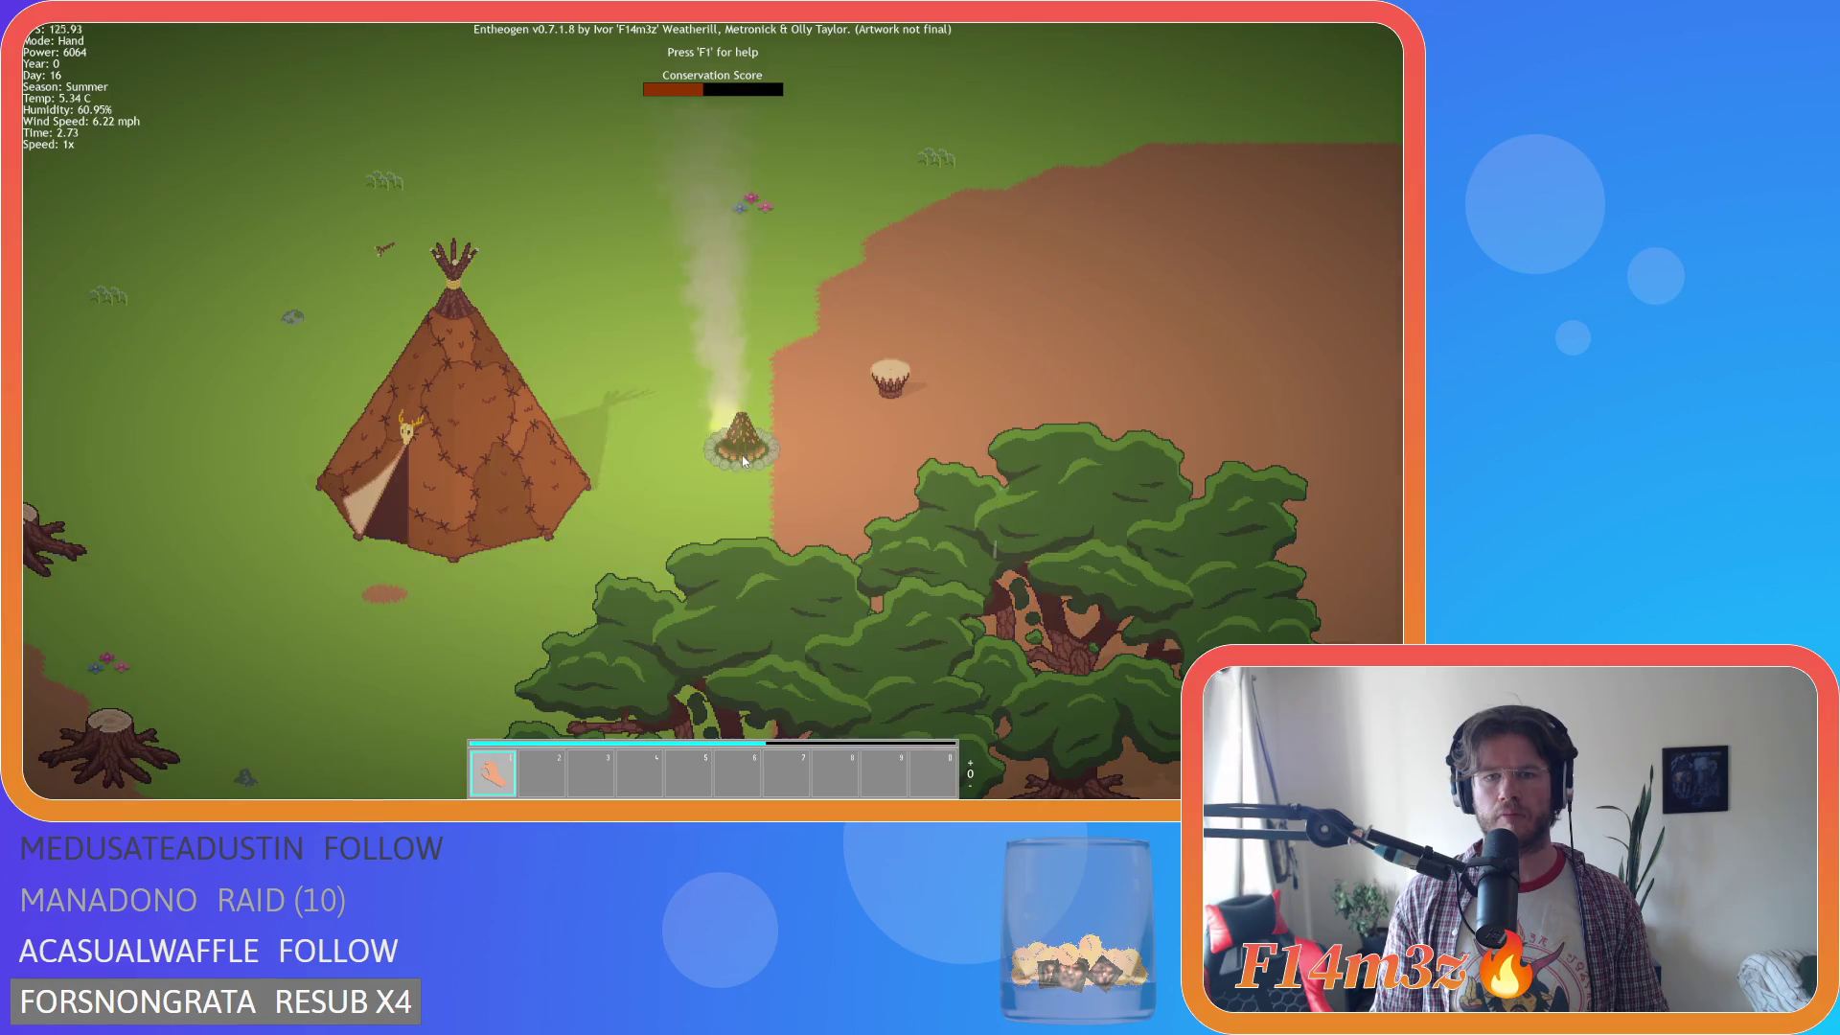
left_click(744, 462)
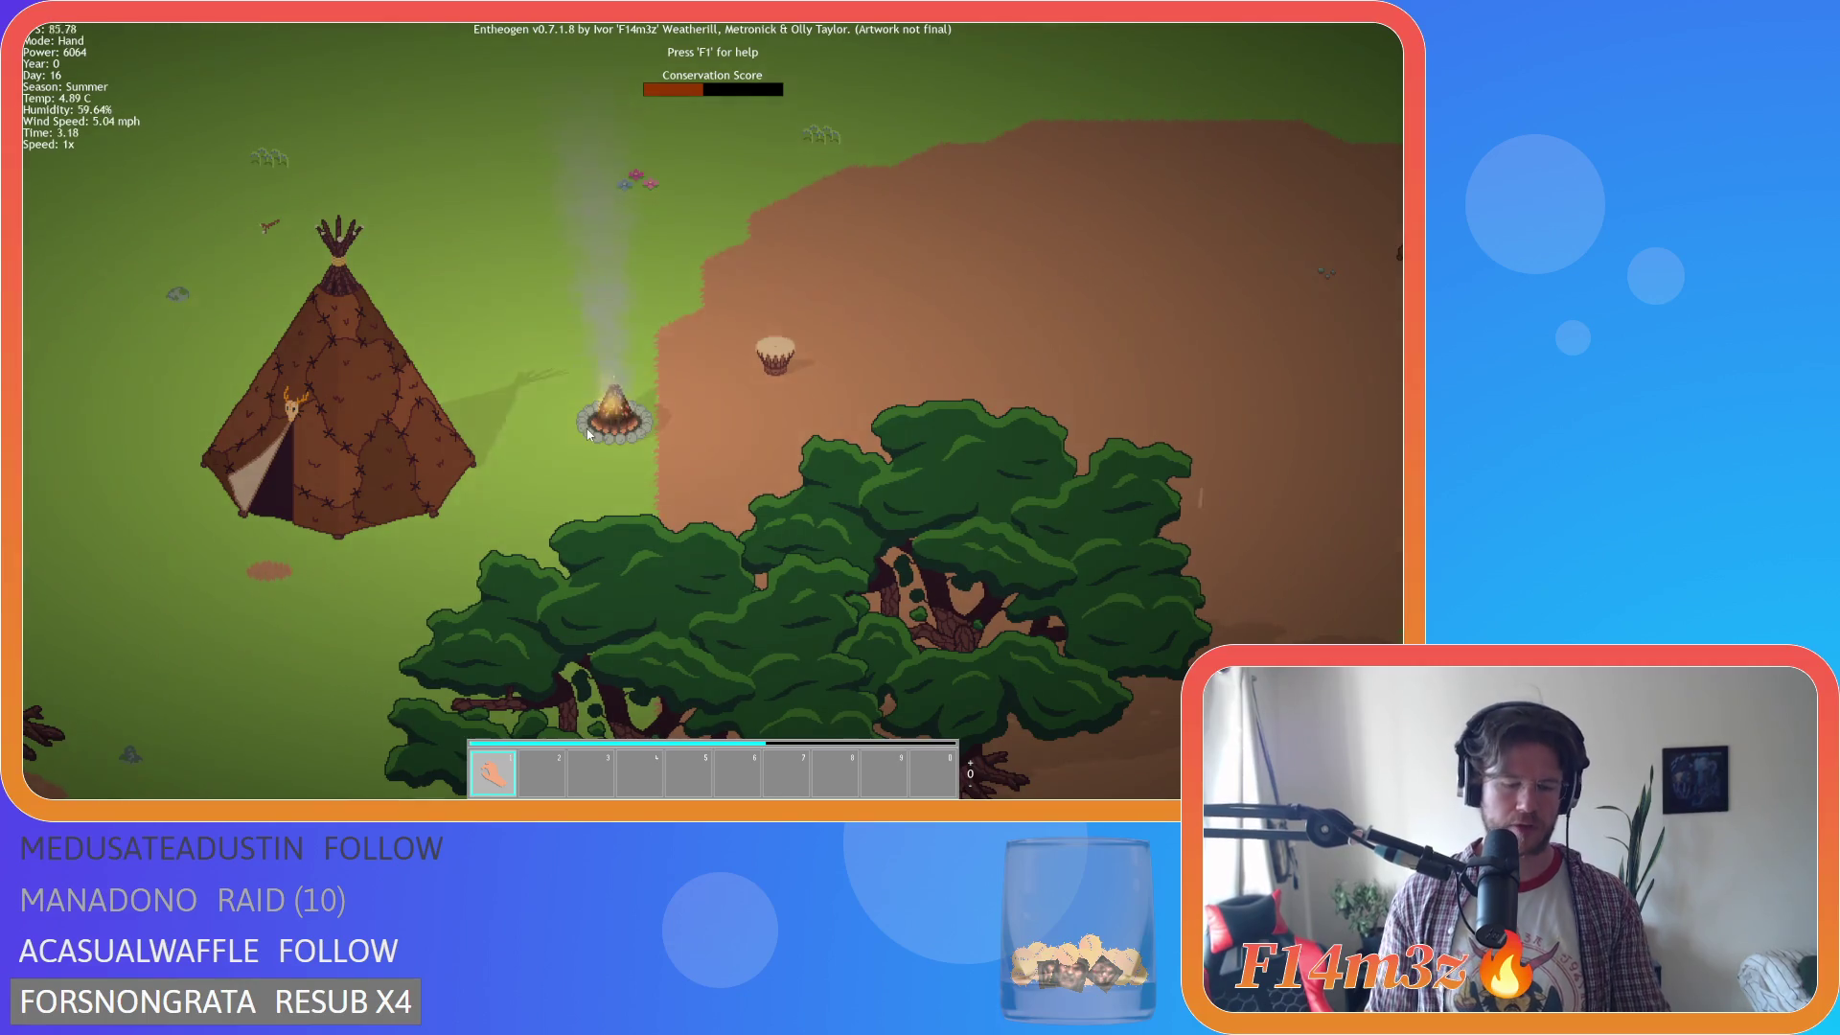
key("Escape")
left_click(709, 436)
key("Escape")
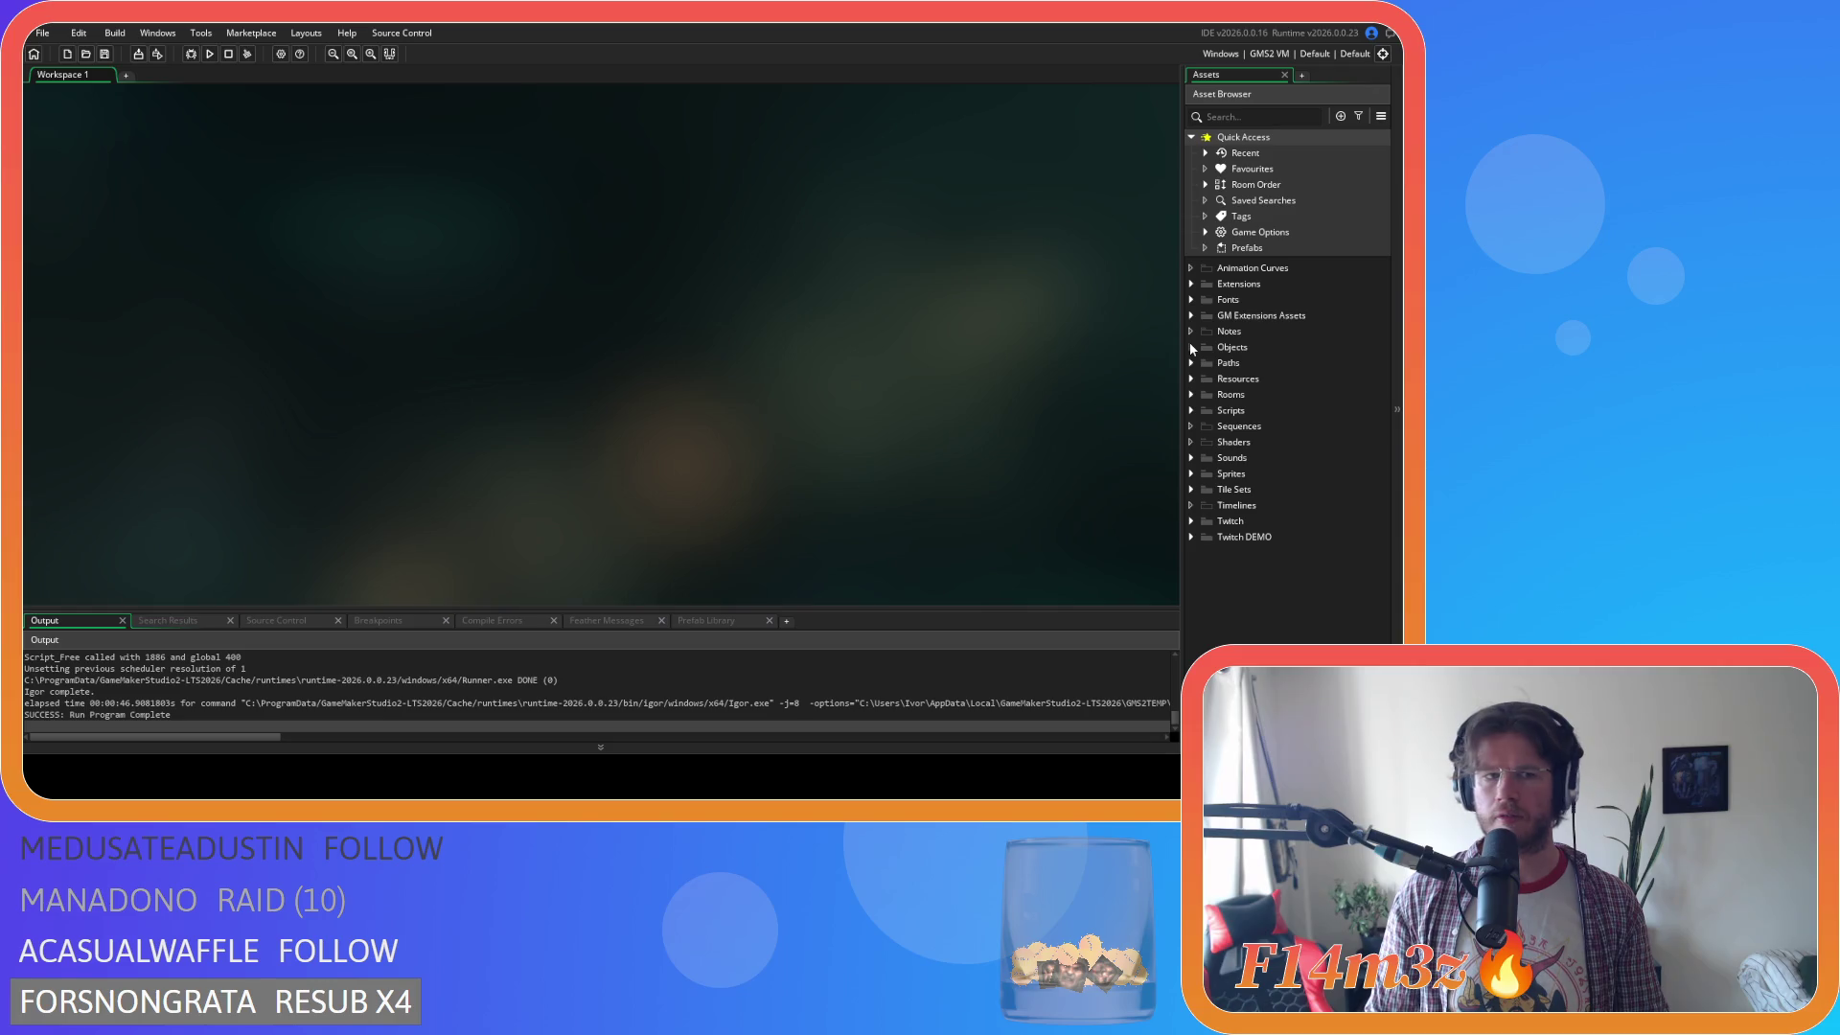
left_click(1192, 410)
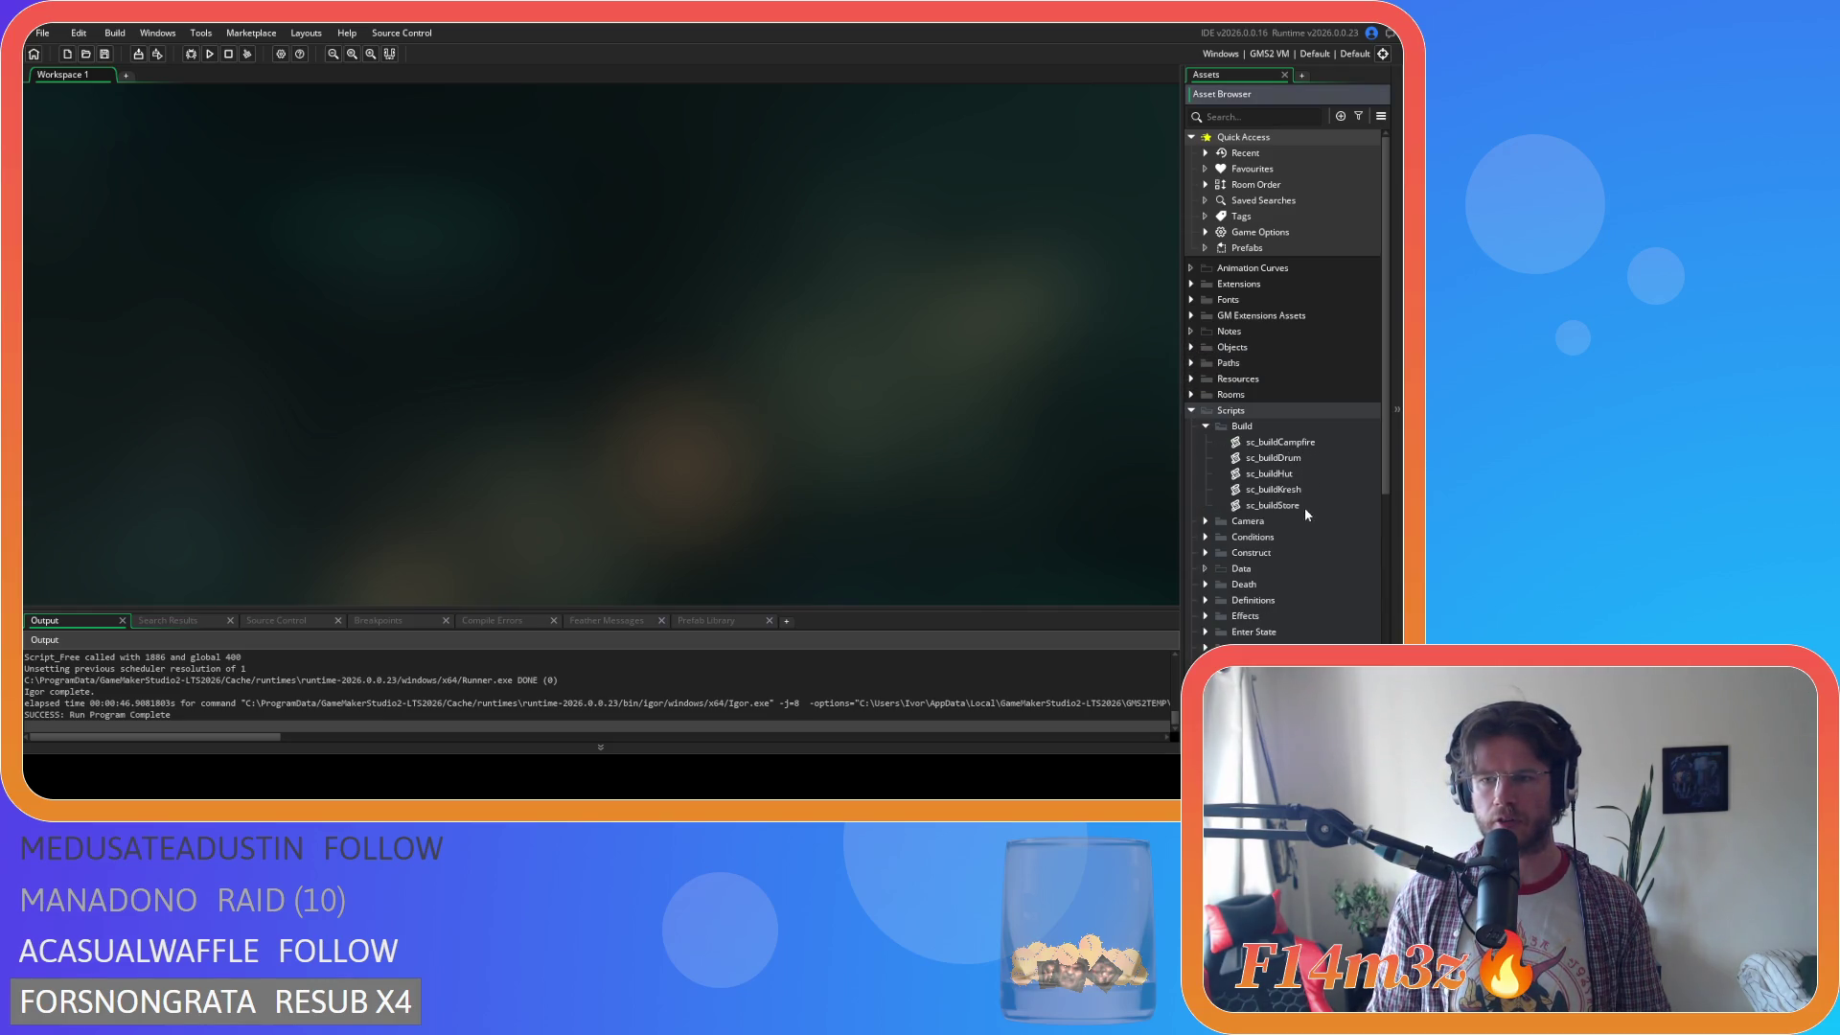
double_click(1285, 443)
scroll(439, 335, "down", 4)
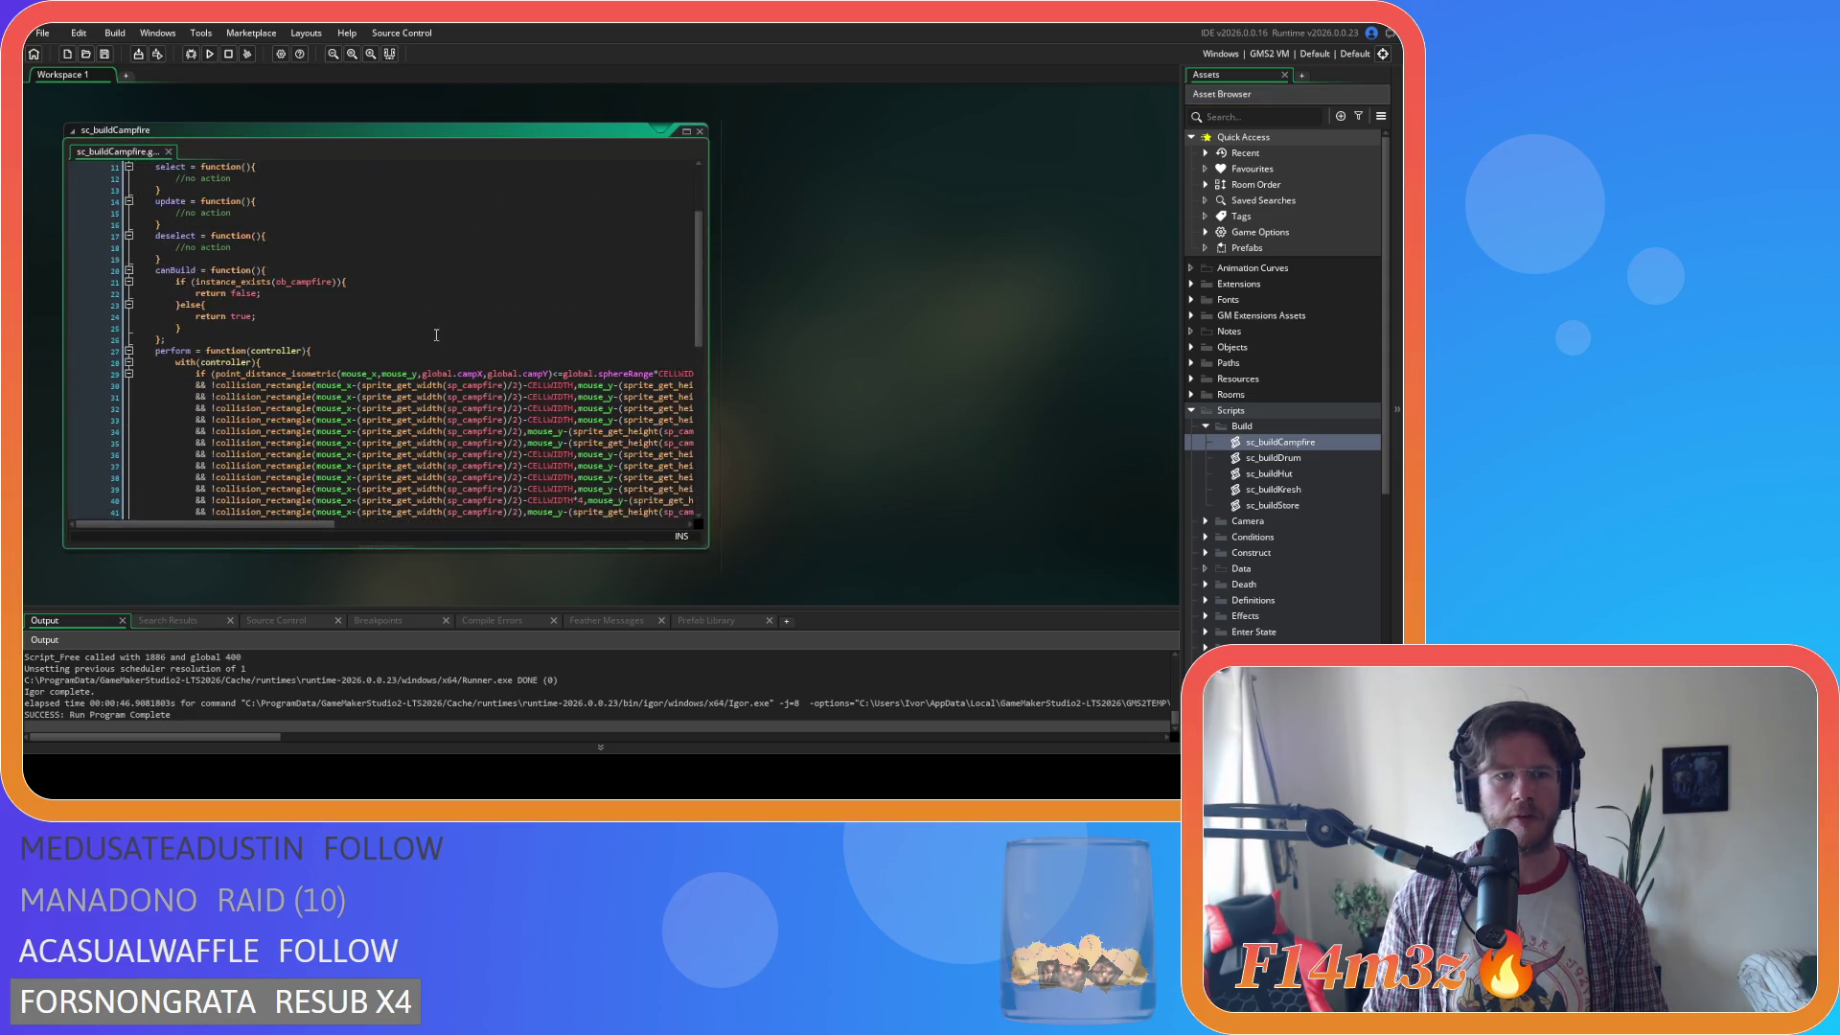
scroll(436, 332, "down", 4)
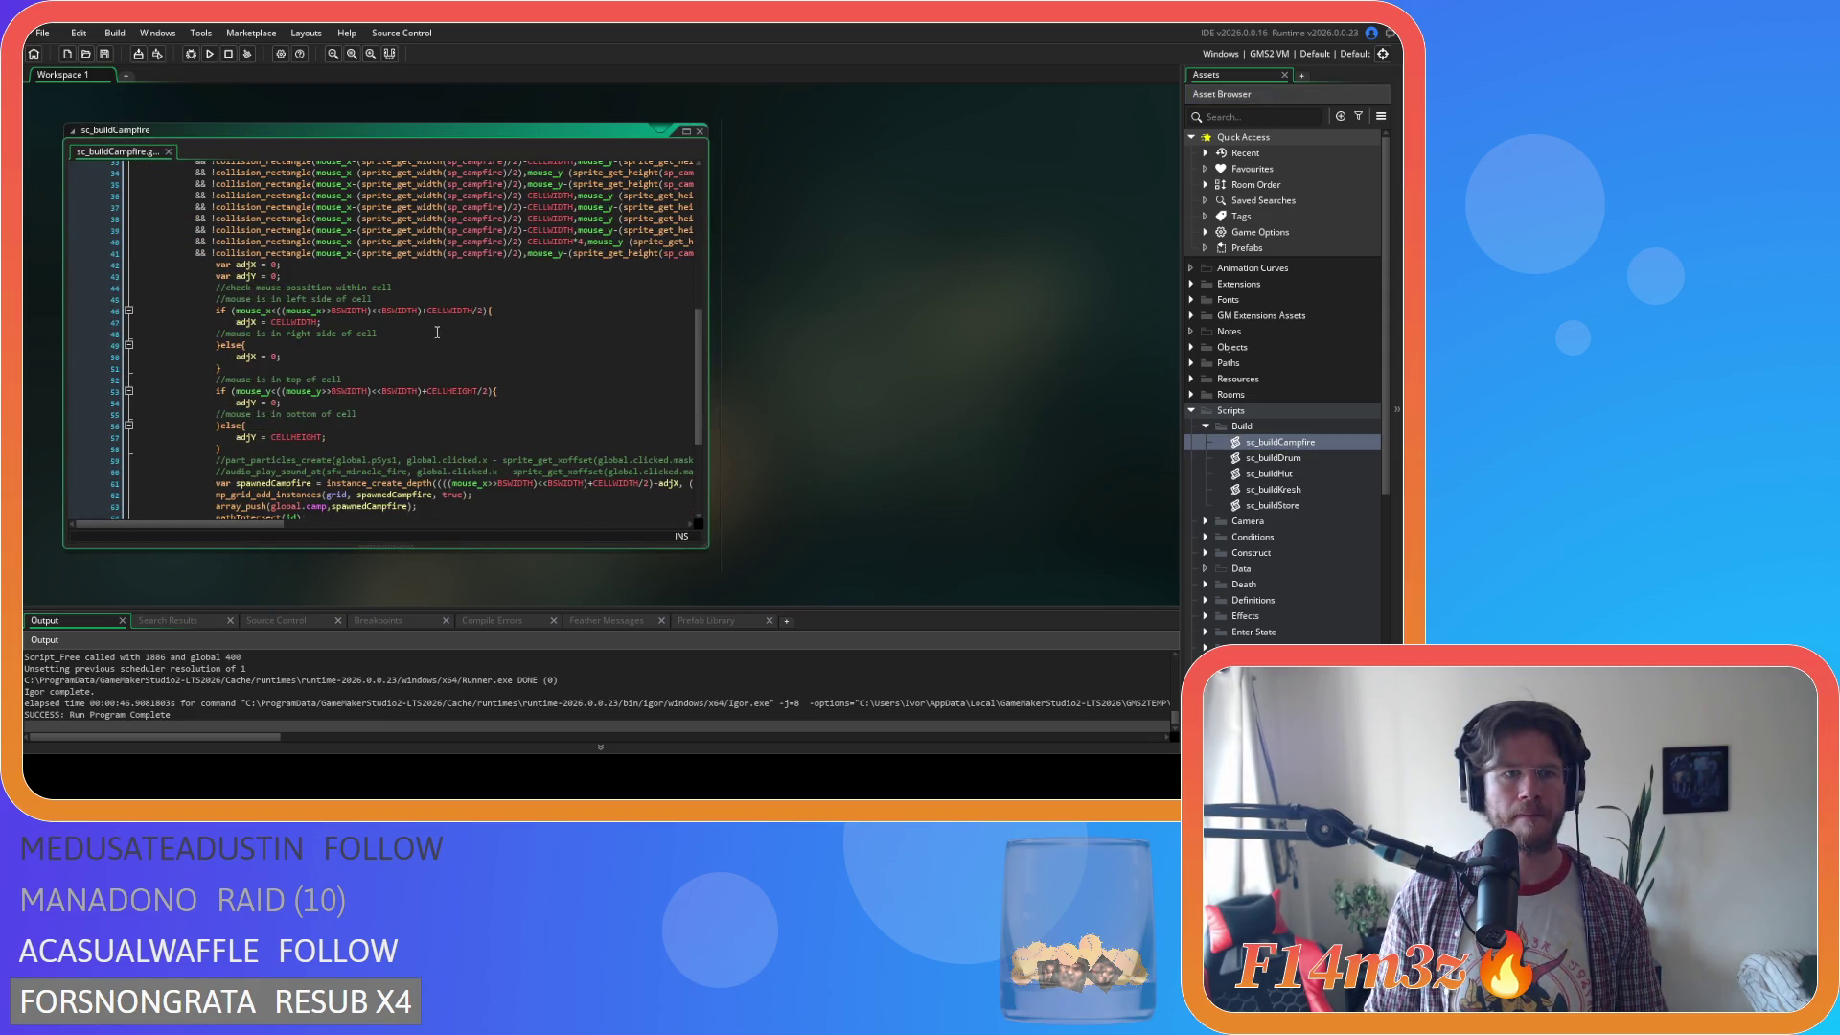
scroll(438, 333, "down", 3)
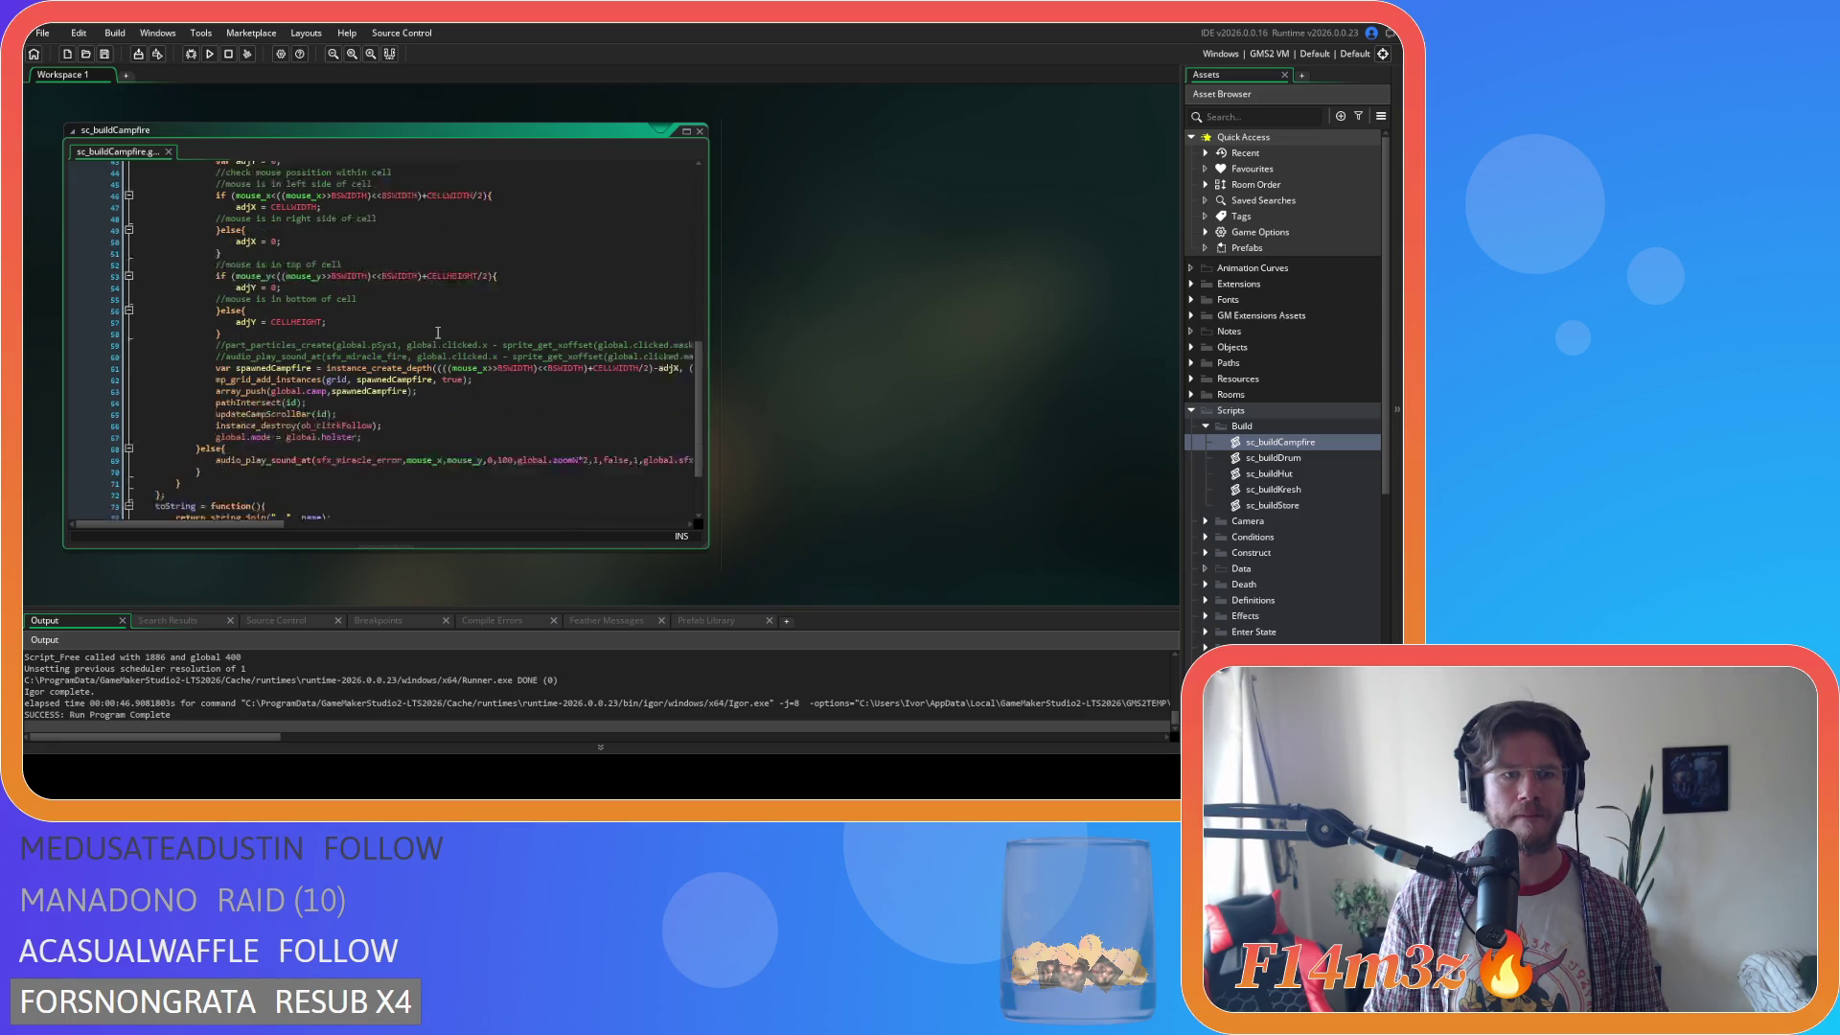
scroll(437, 365, "up", 13)
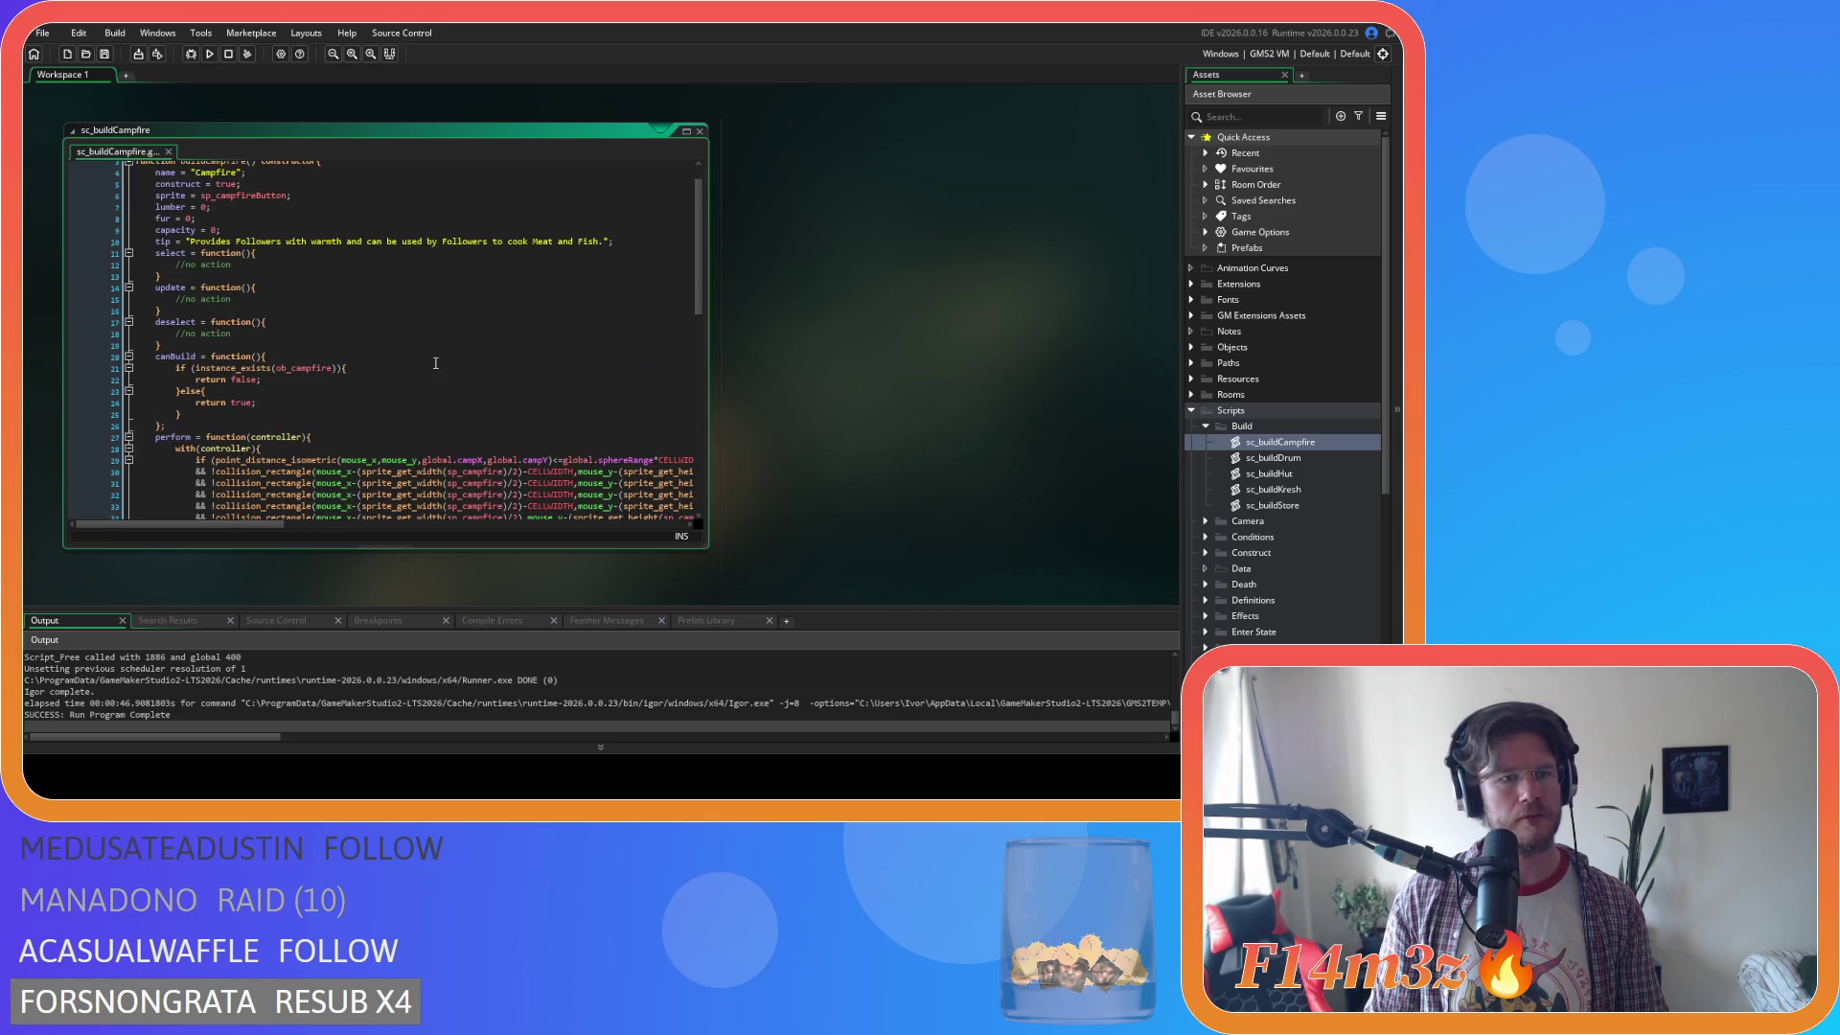
left_click(303, 378)
scroll(539, 336, "down", 3)
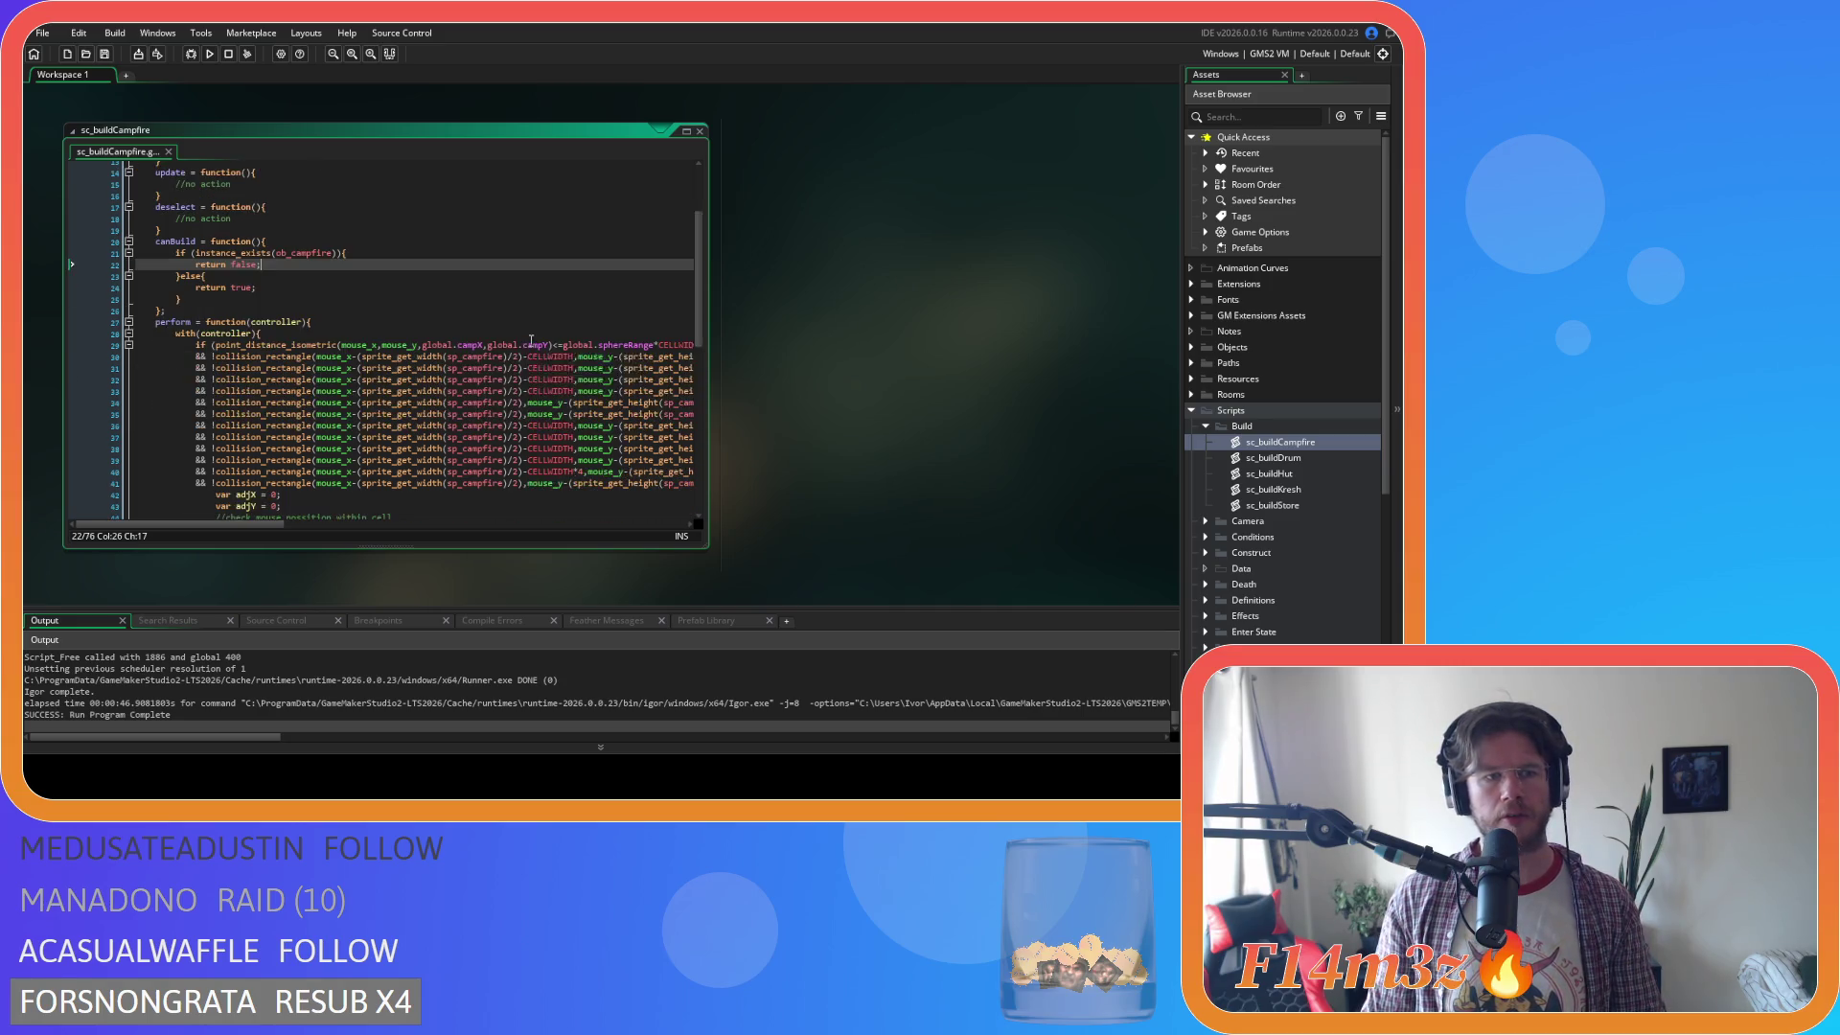
right_click(851, 300)
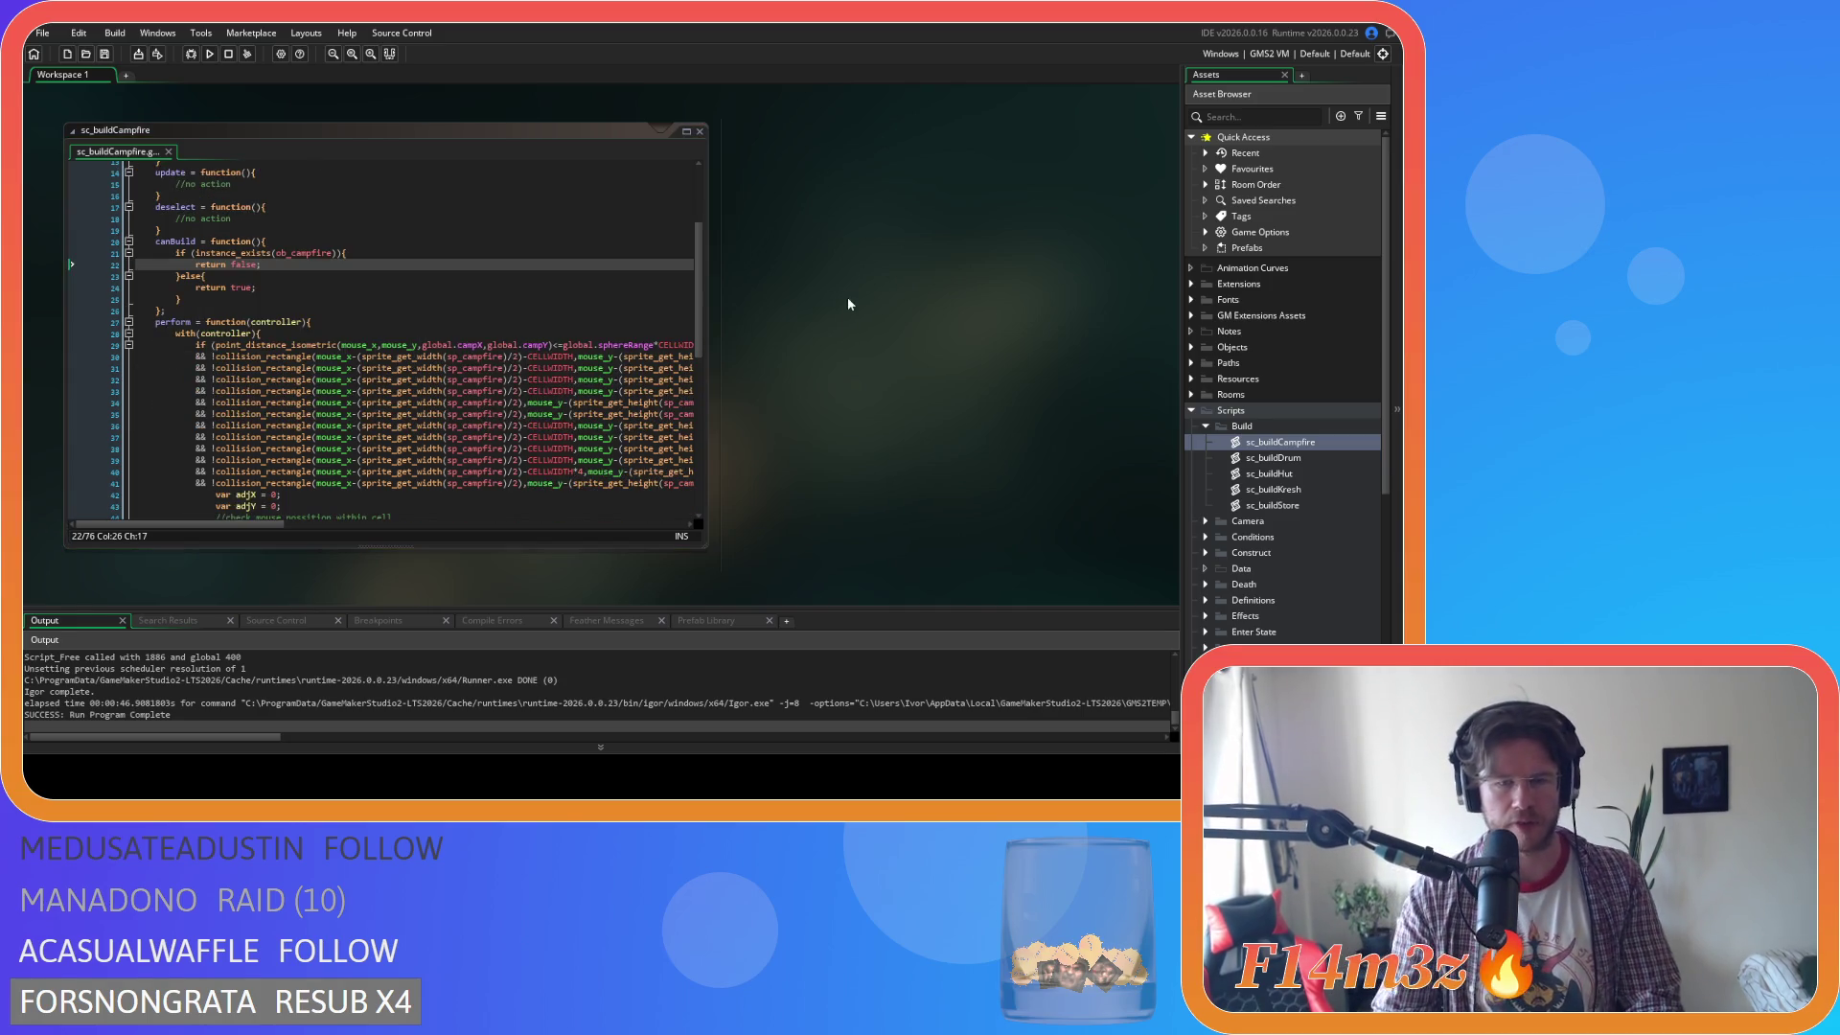
mouse_move(877, 320)
left_click(934, 353)
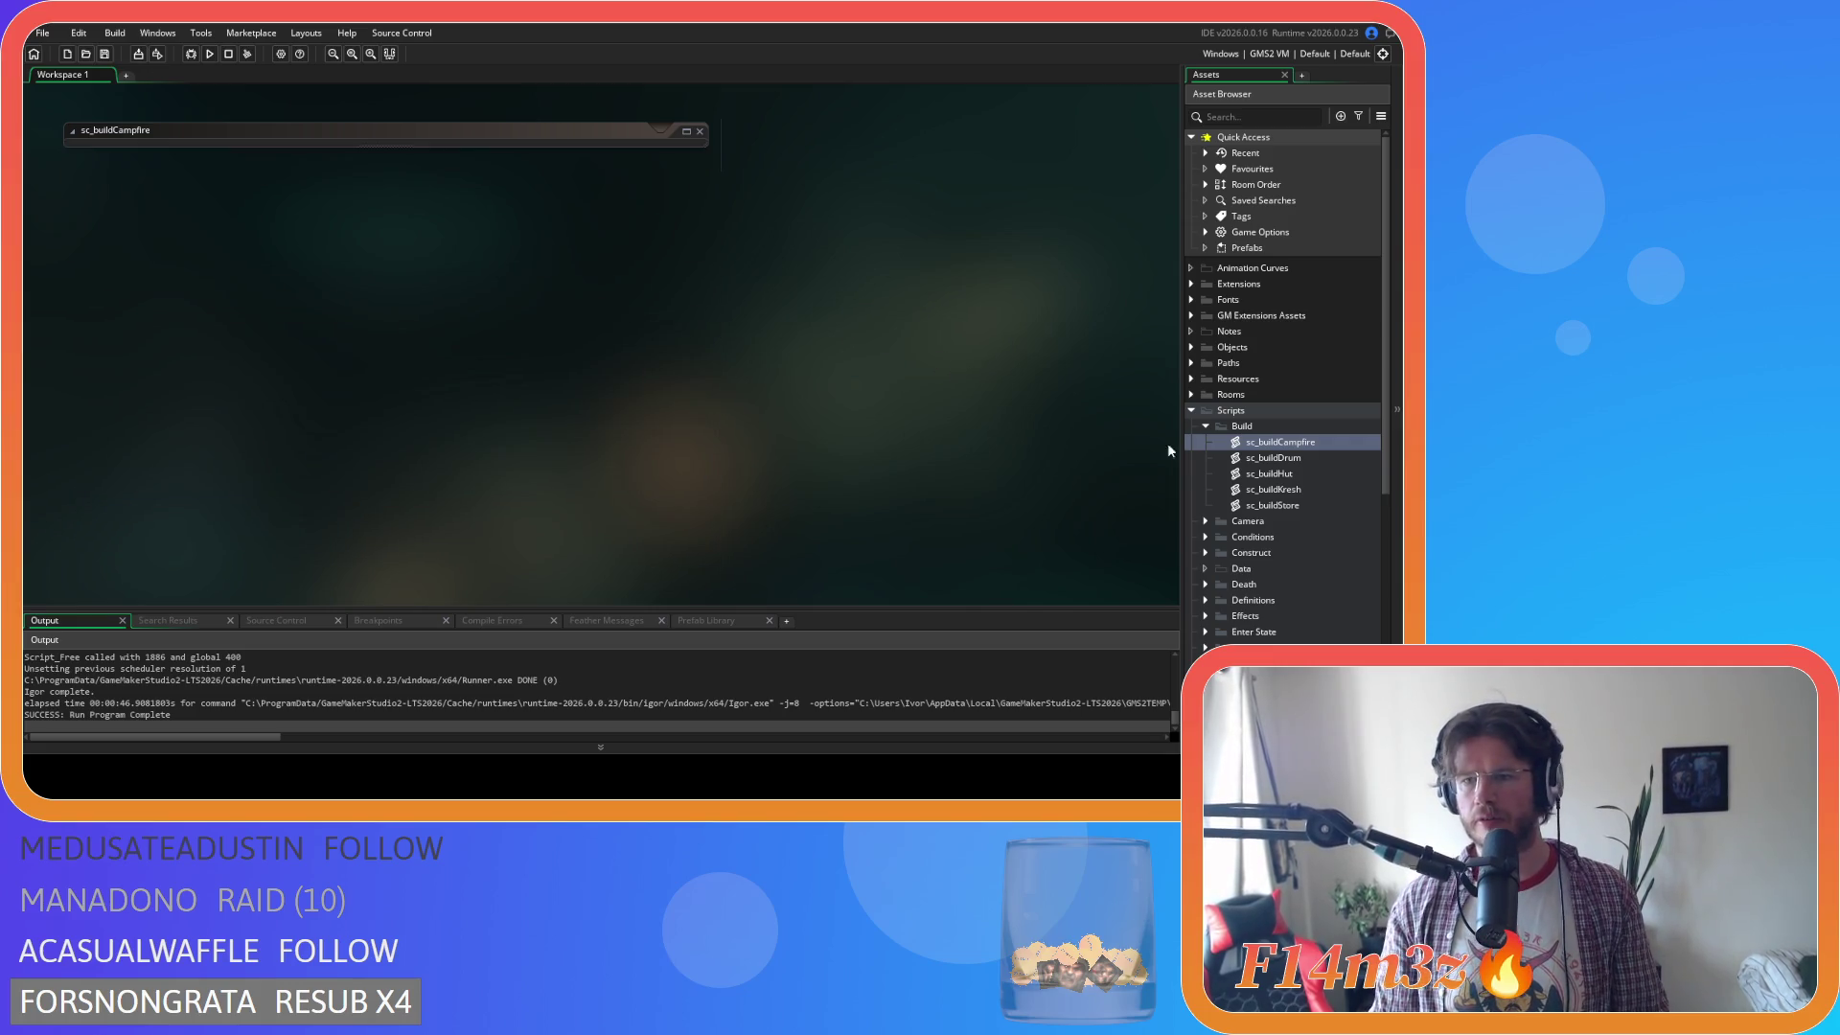
left_click(1206, 425)
left_click(1192, 410)
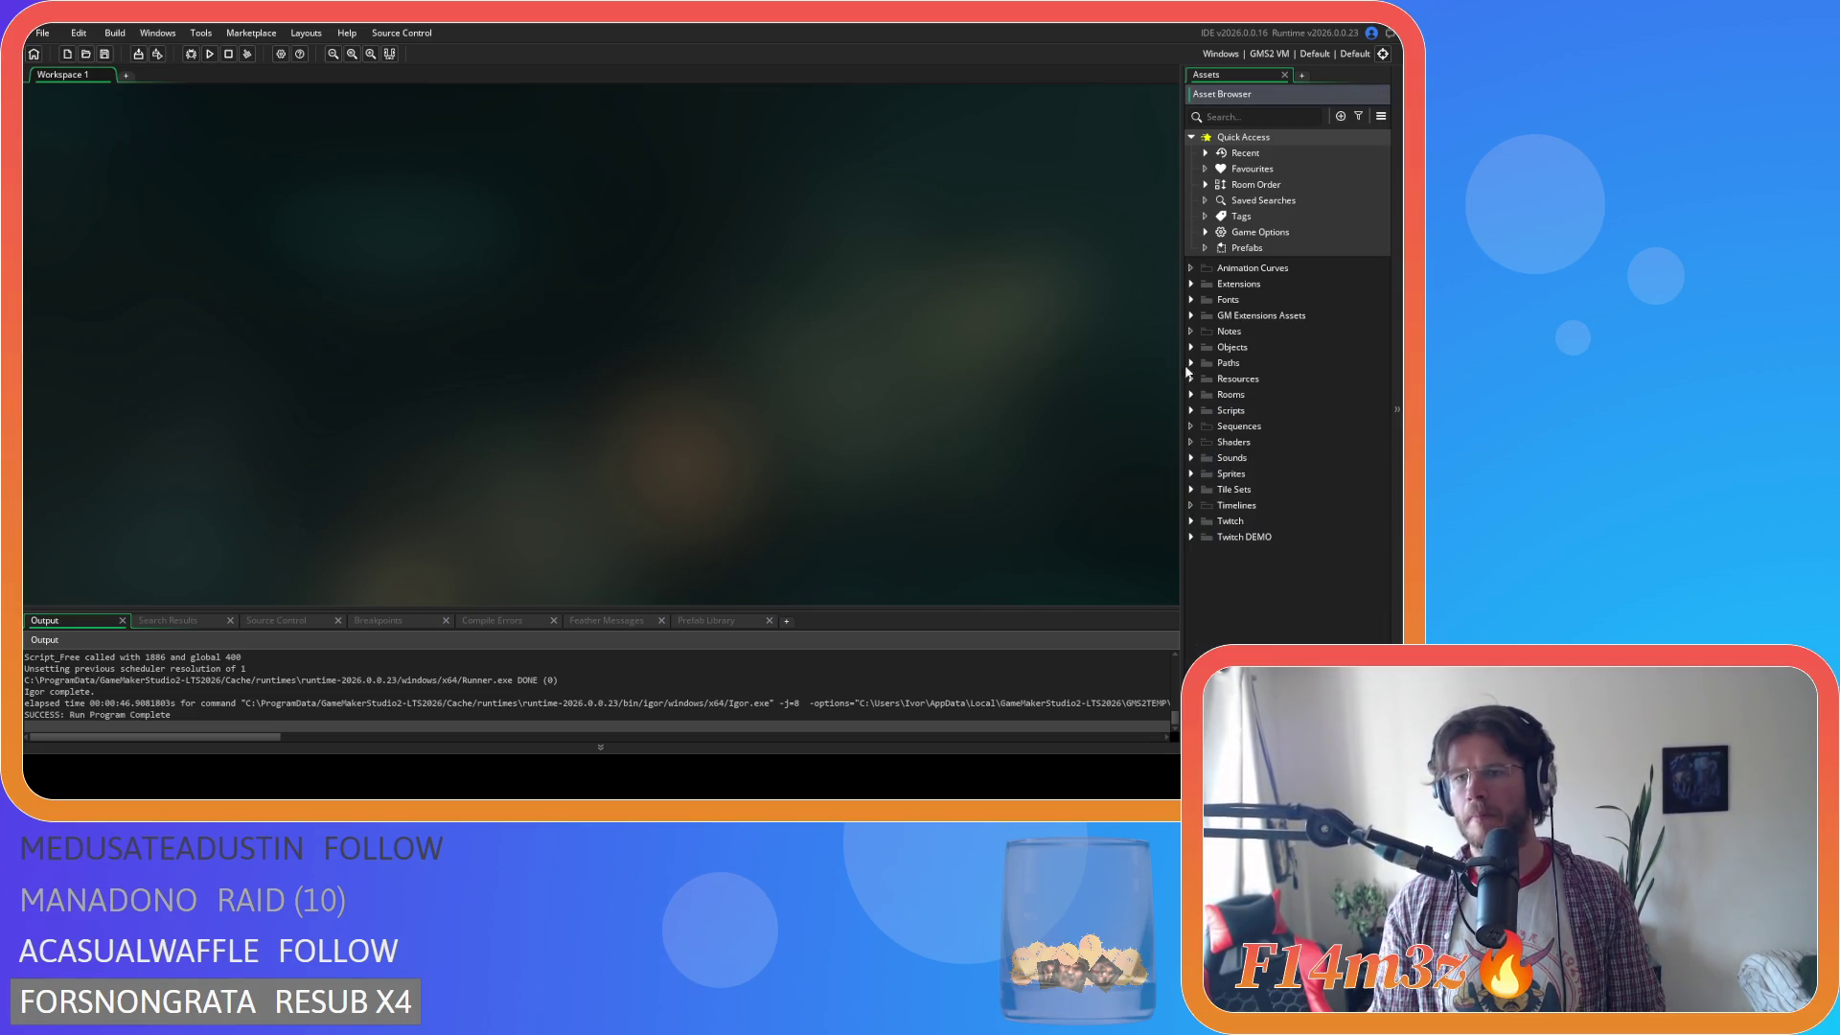
left_click(1192, 347)
left_click(1206, 426)
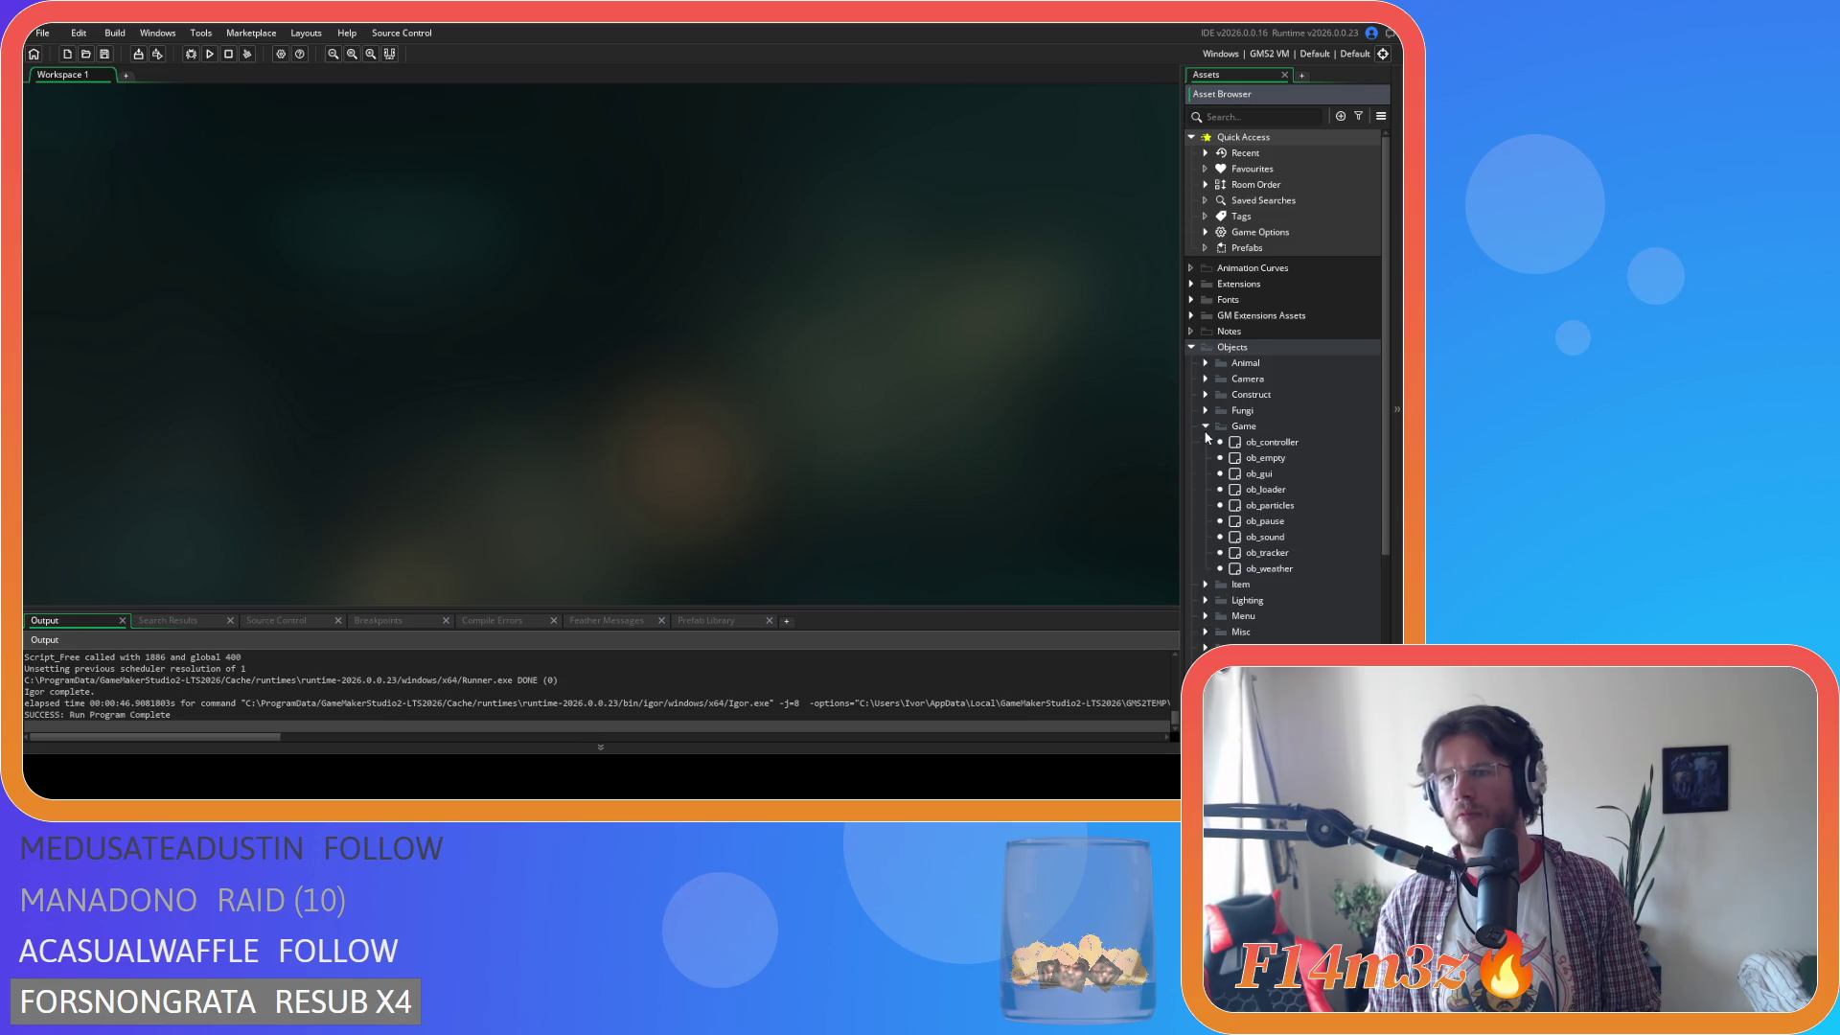
double_click(1305, 444)
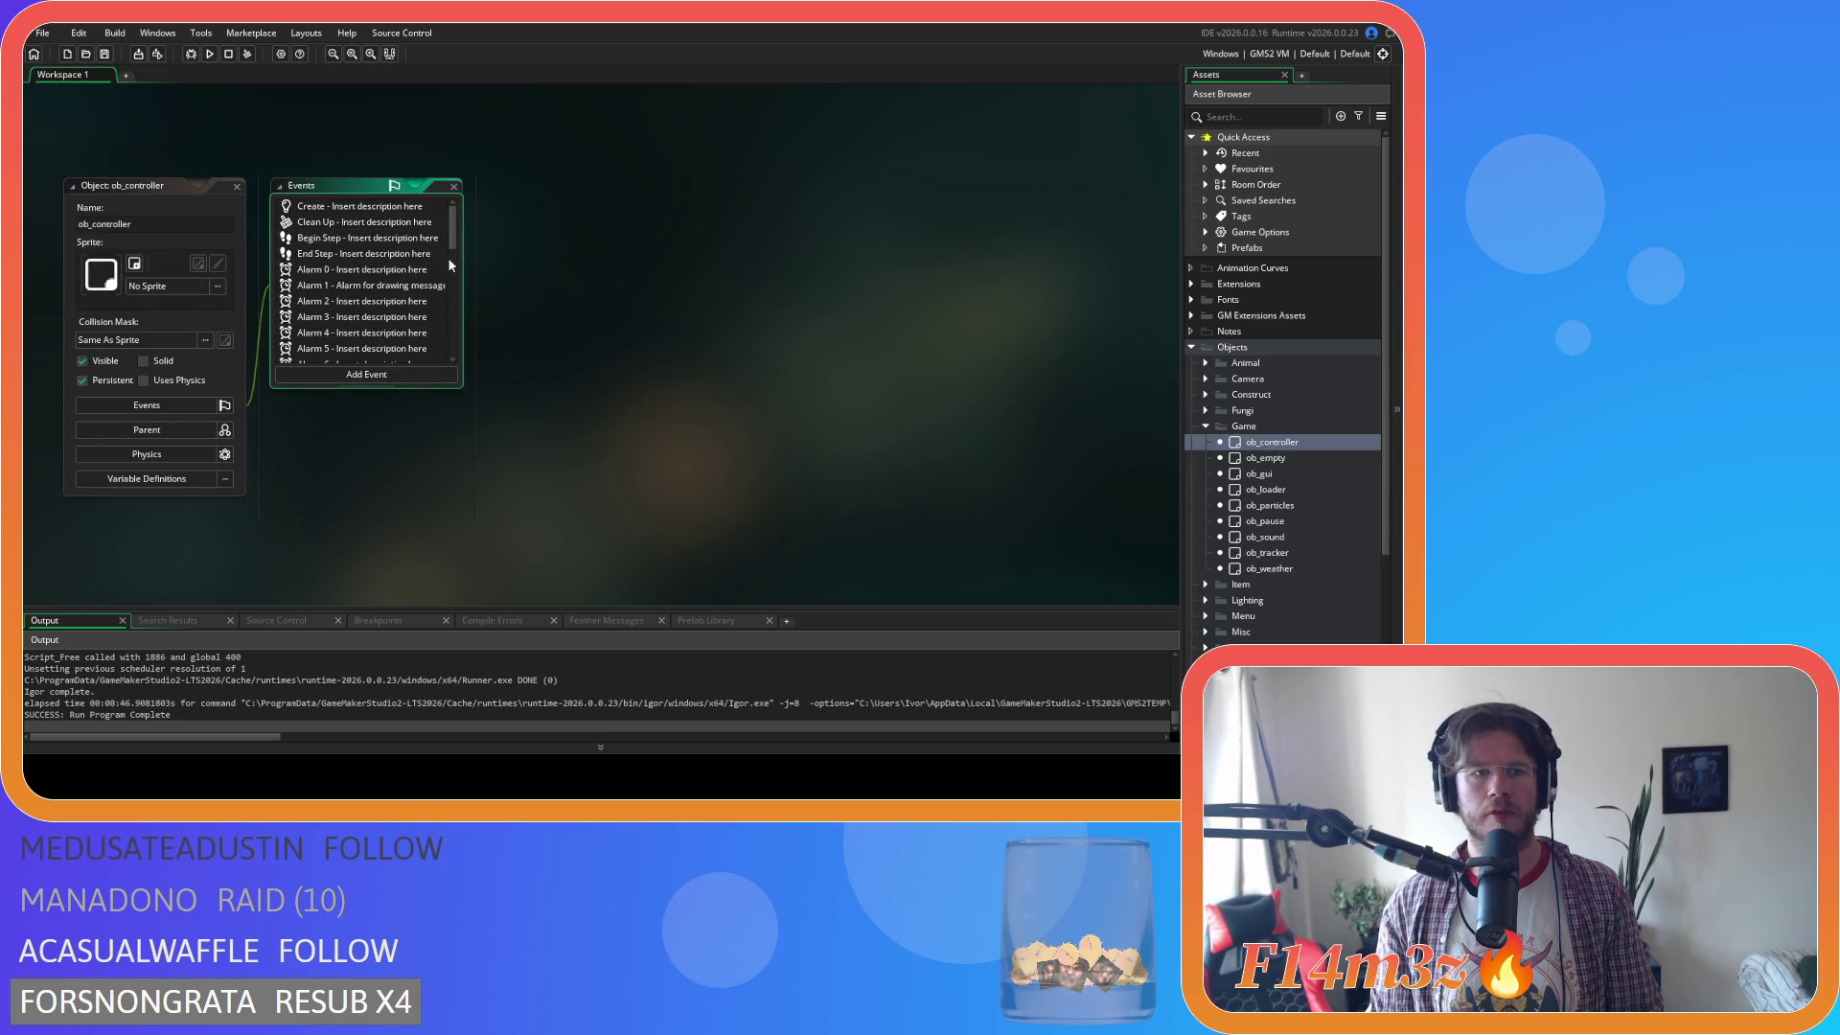
double_click(327, 253)
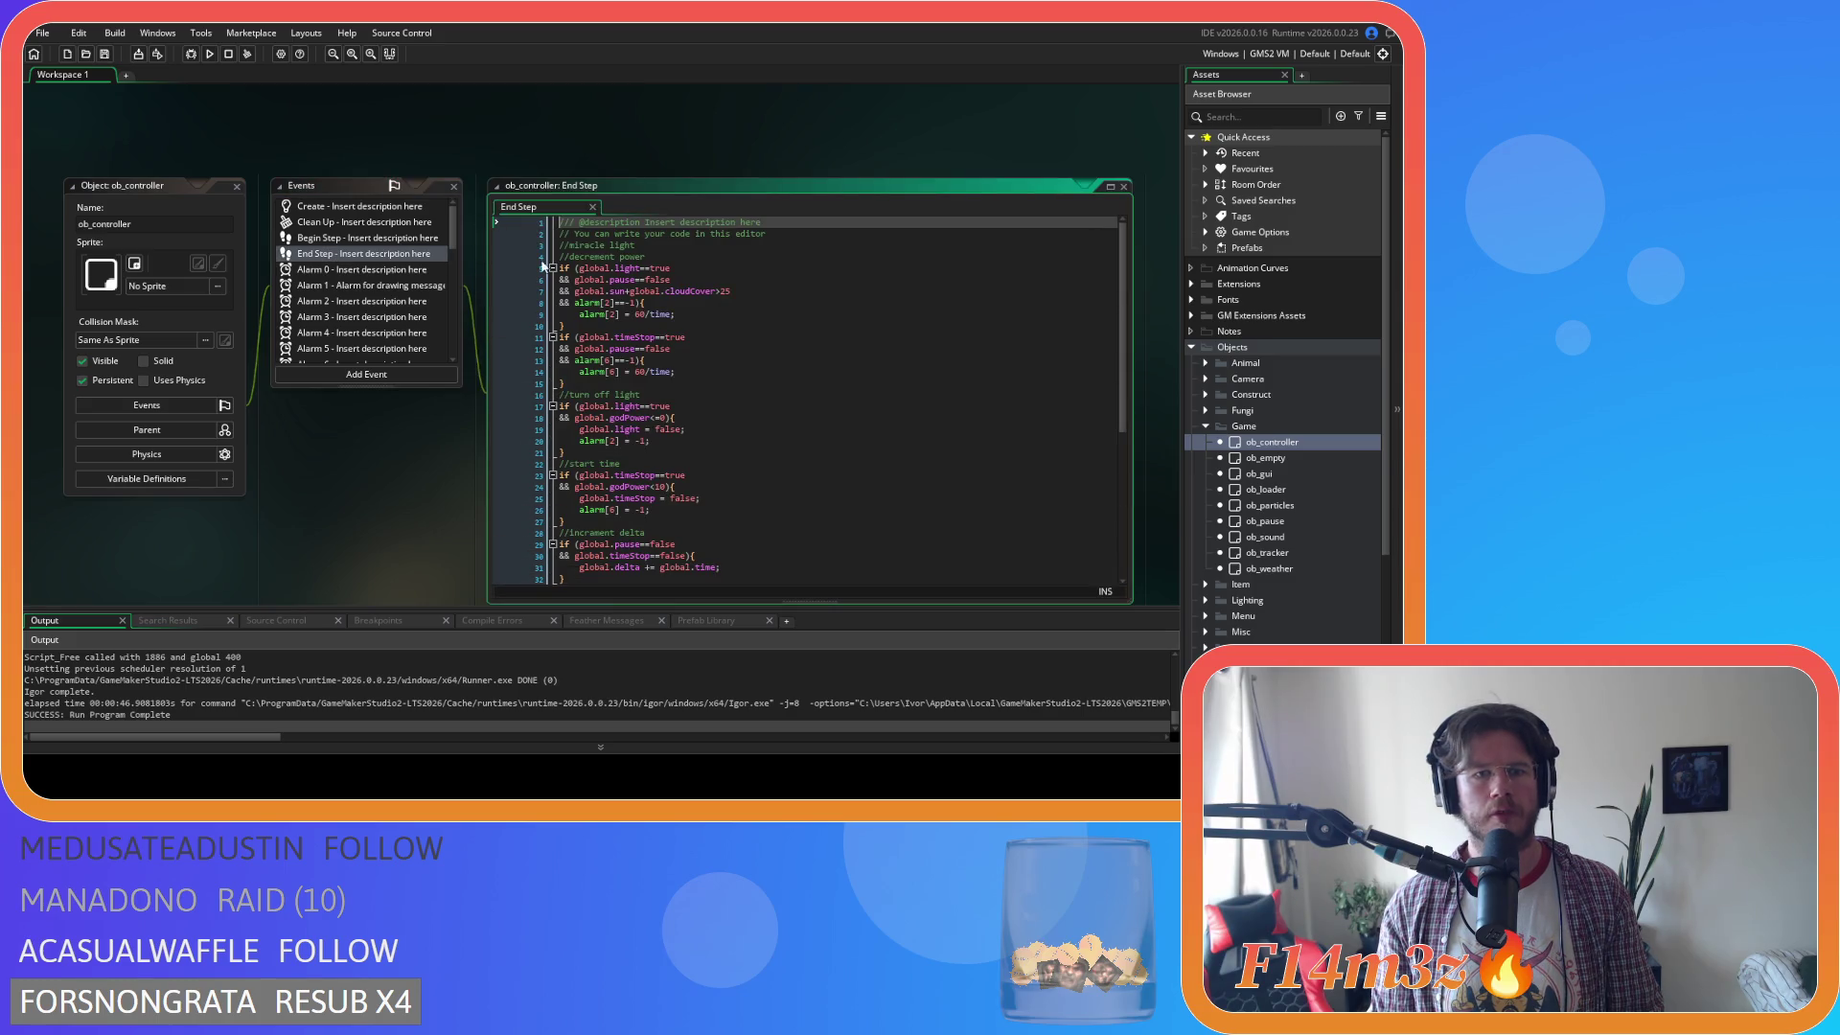
left_click_drag(1130, 328, 1102, 466)
double_click(314, 238)
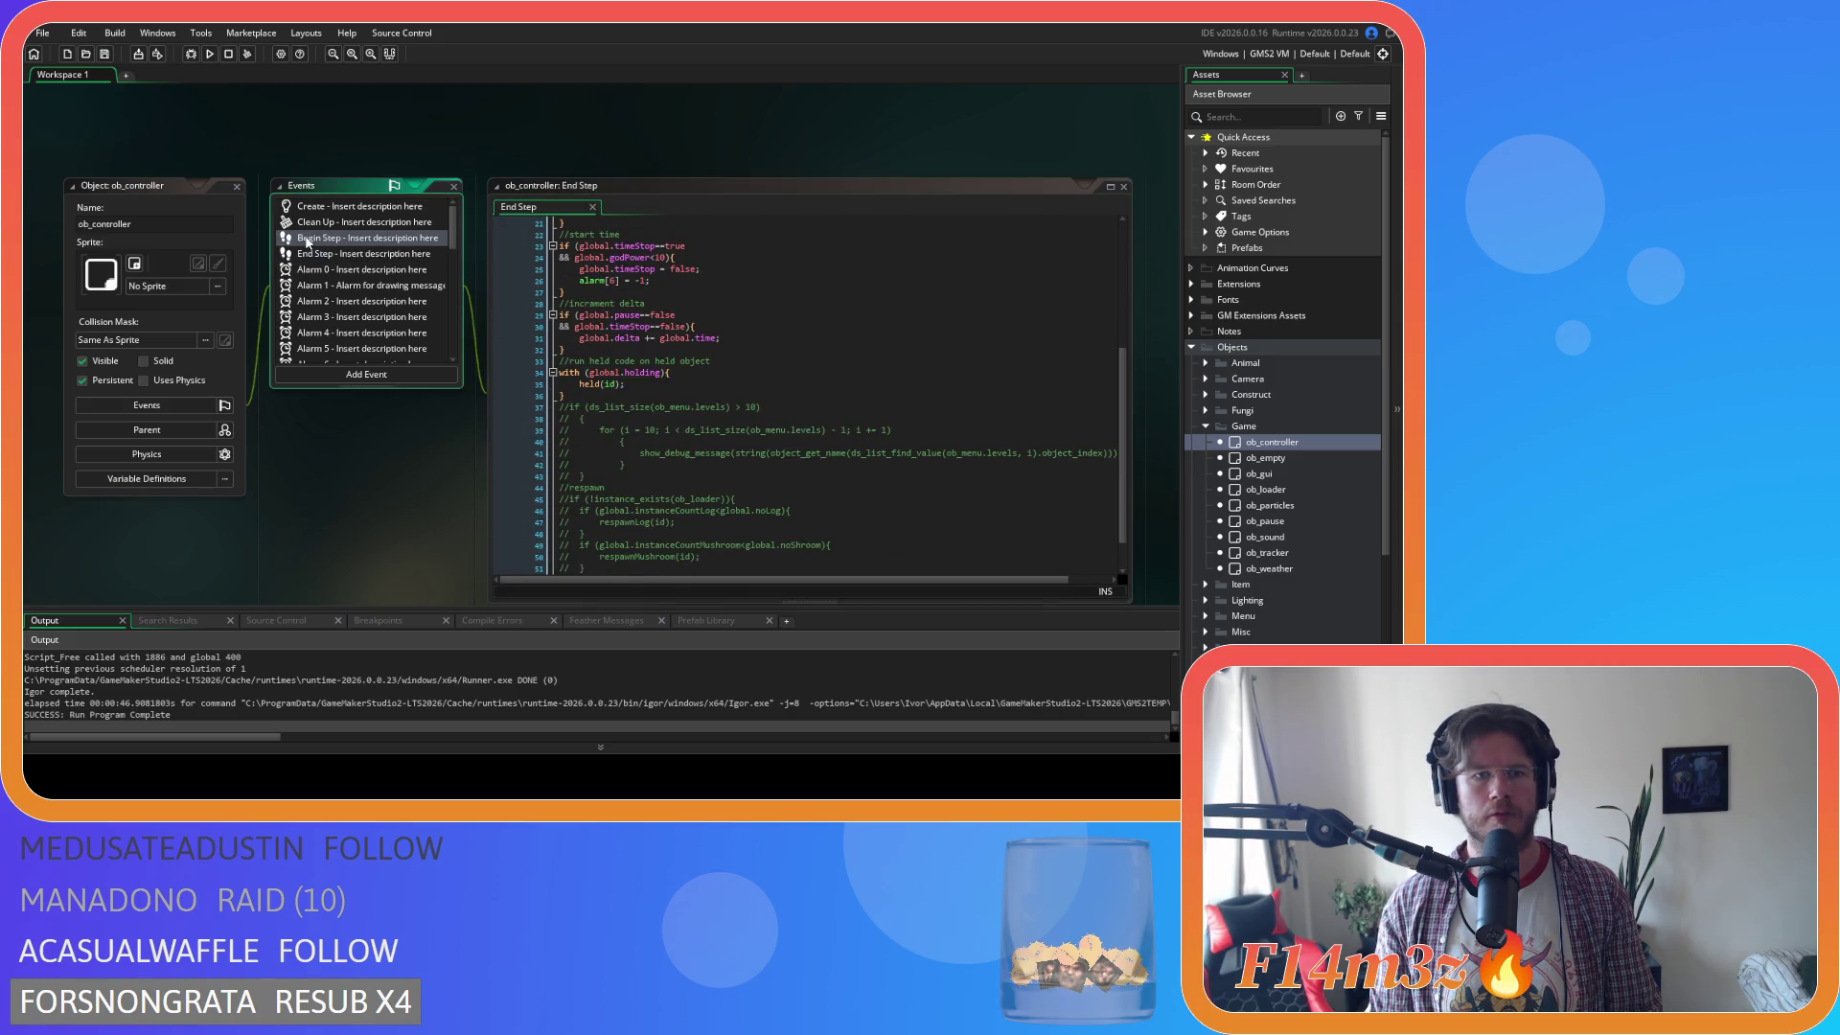
mouse_move(1124, 251)
left_mouse_down()
mouse_move(1123, 489)
mouse_move(1120, 300)
left_mouse_up()
scroll(1119, 300, "up", 7)
right_click(660, 161)
mouse_move(690, 182)
left_click(753, 215)
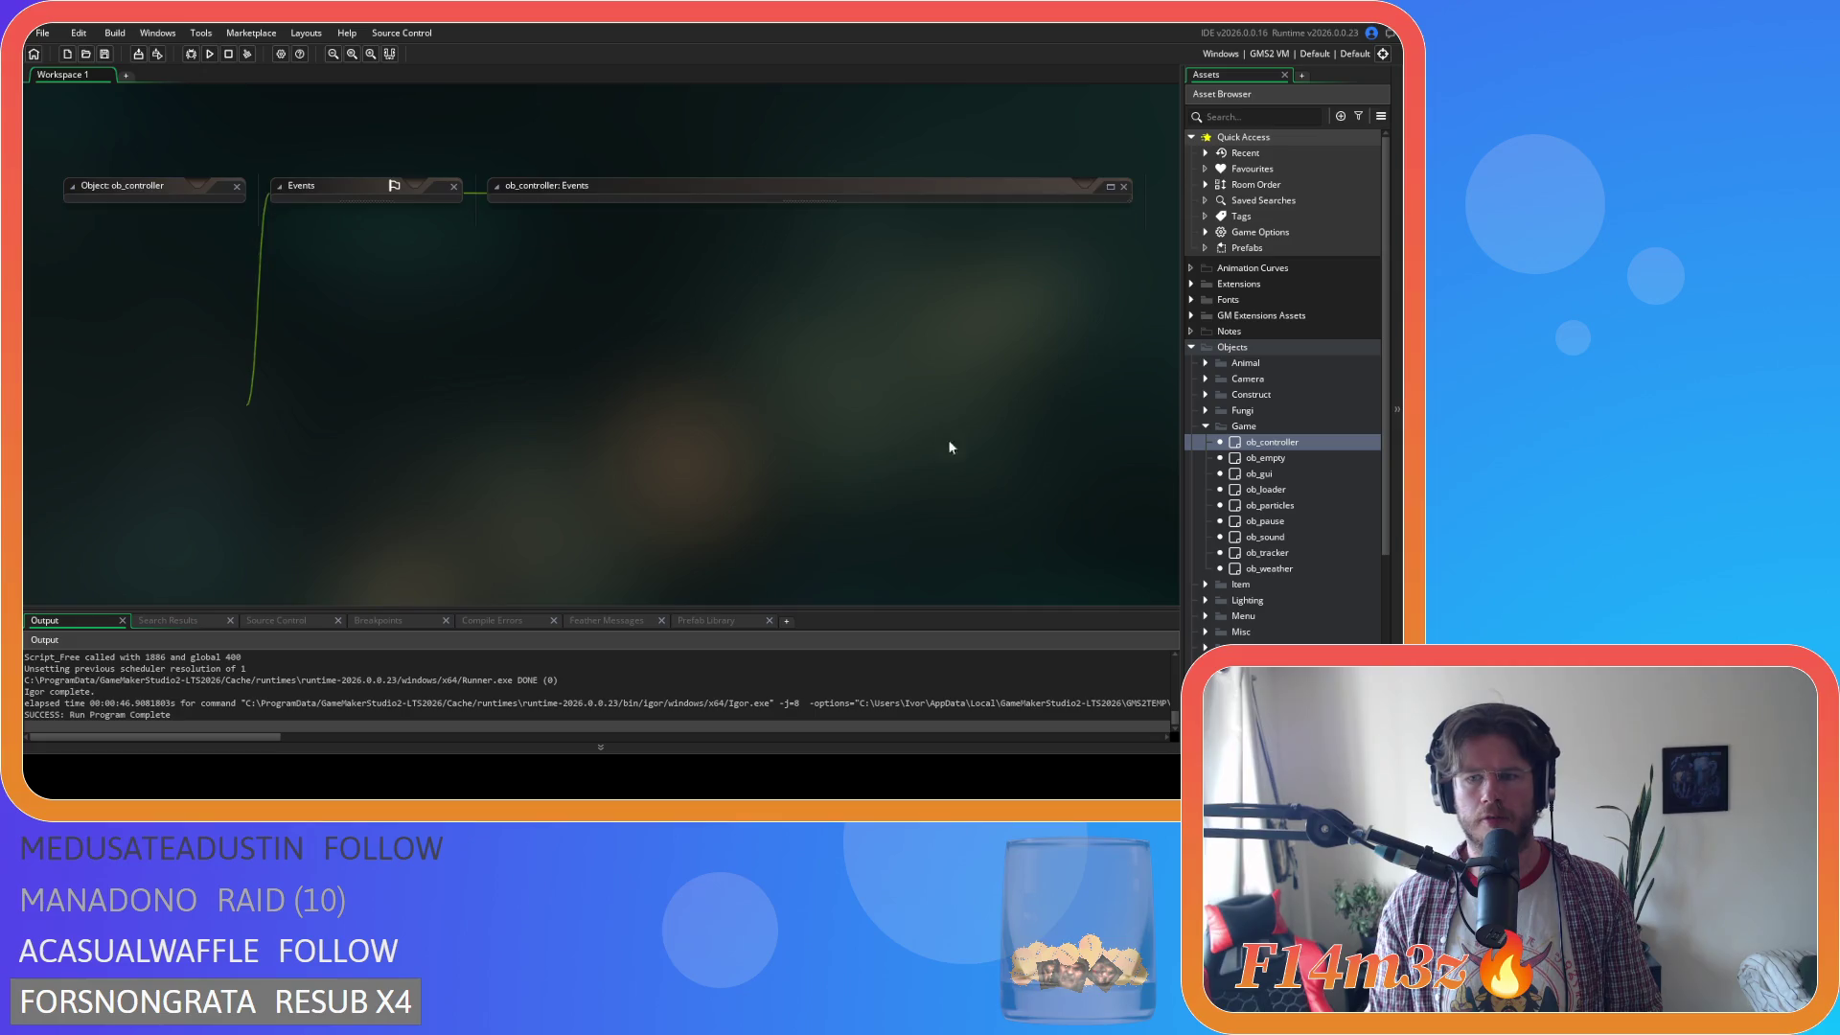
double_click(1259, 473)
scroll(364, 277, "down", 2)
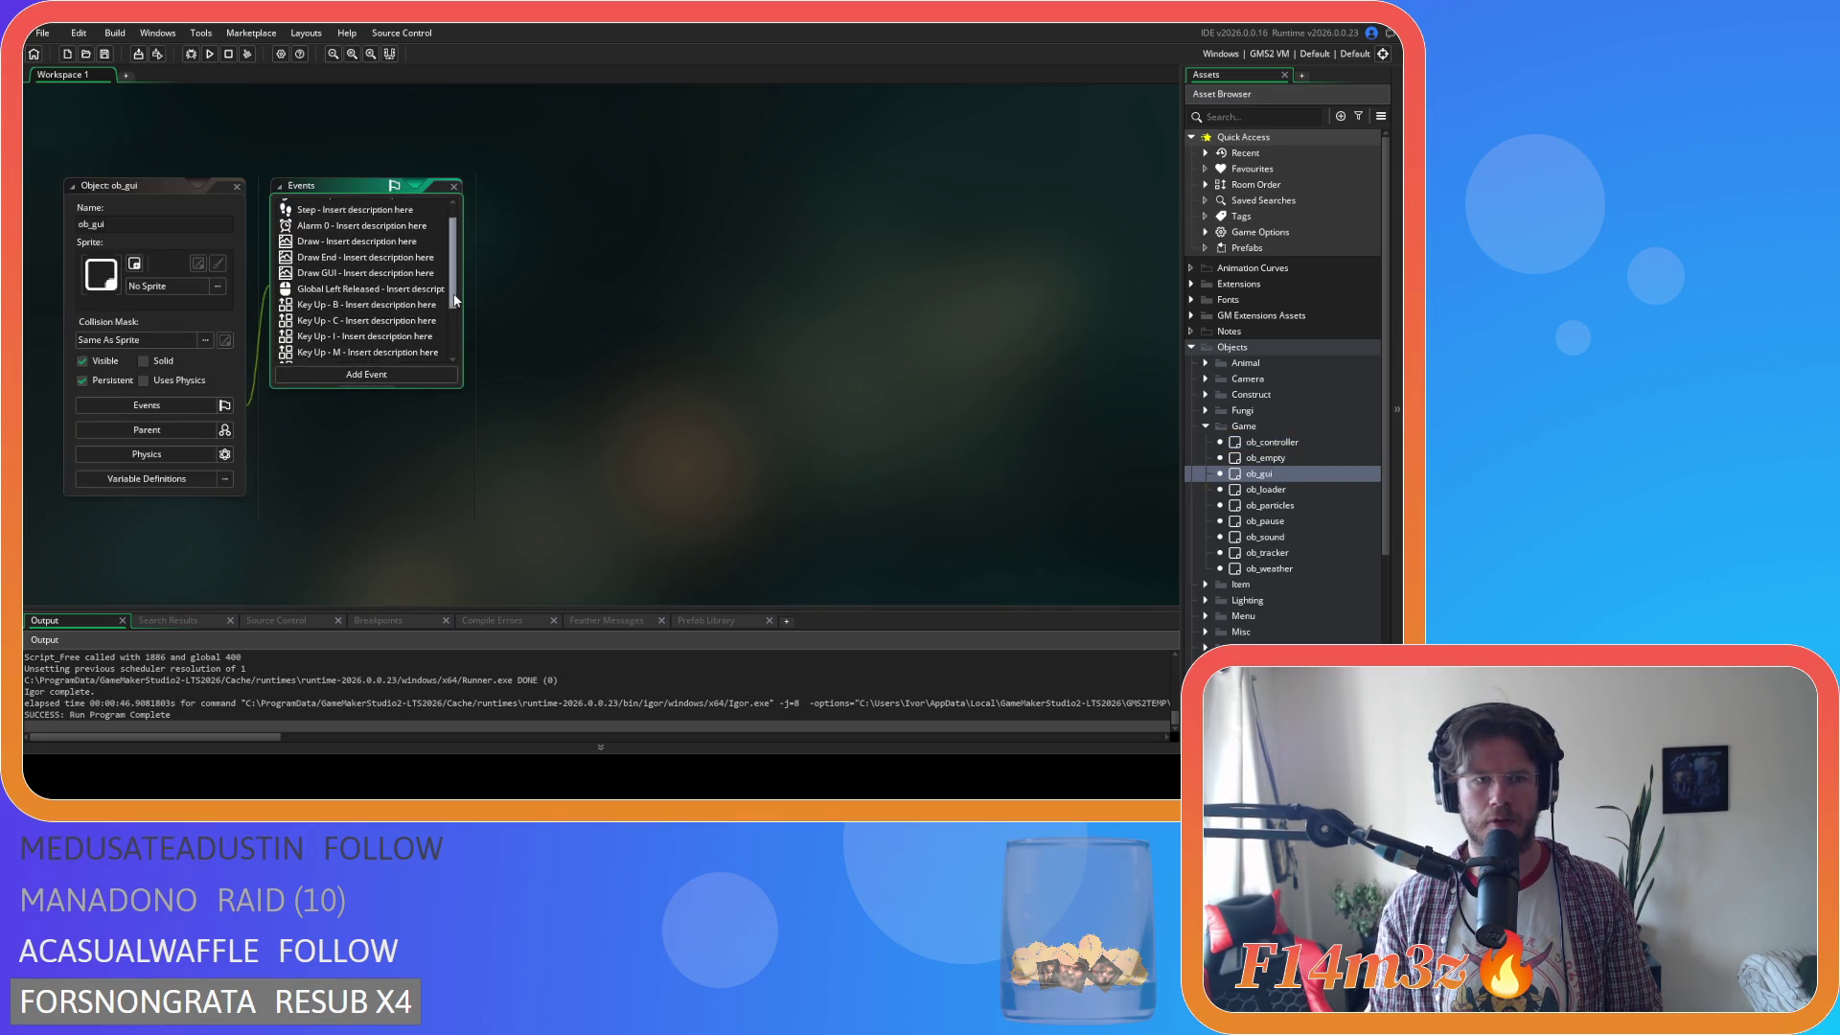
double_click(357, 235)
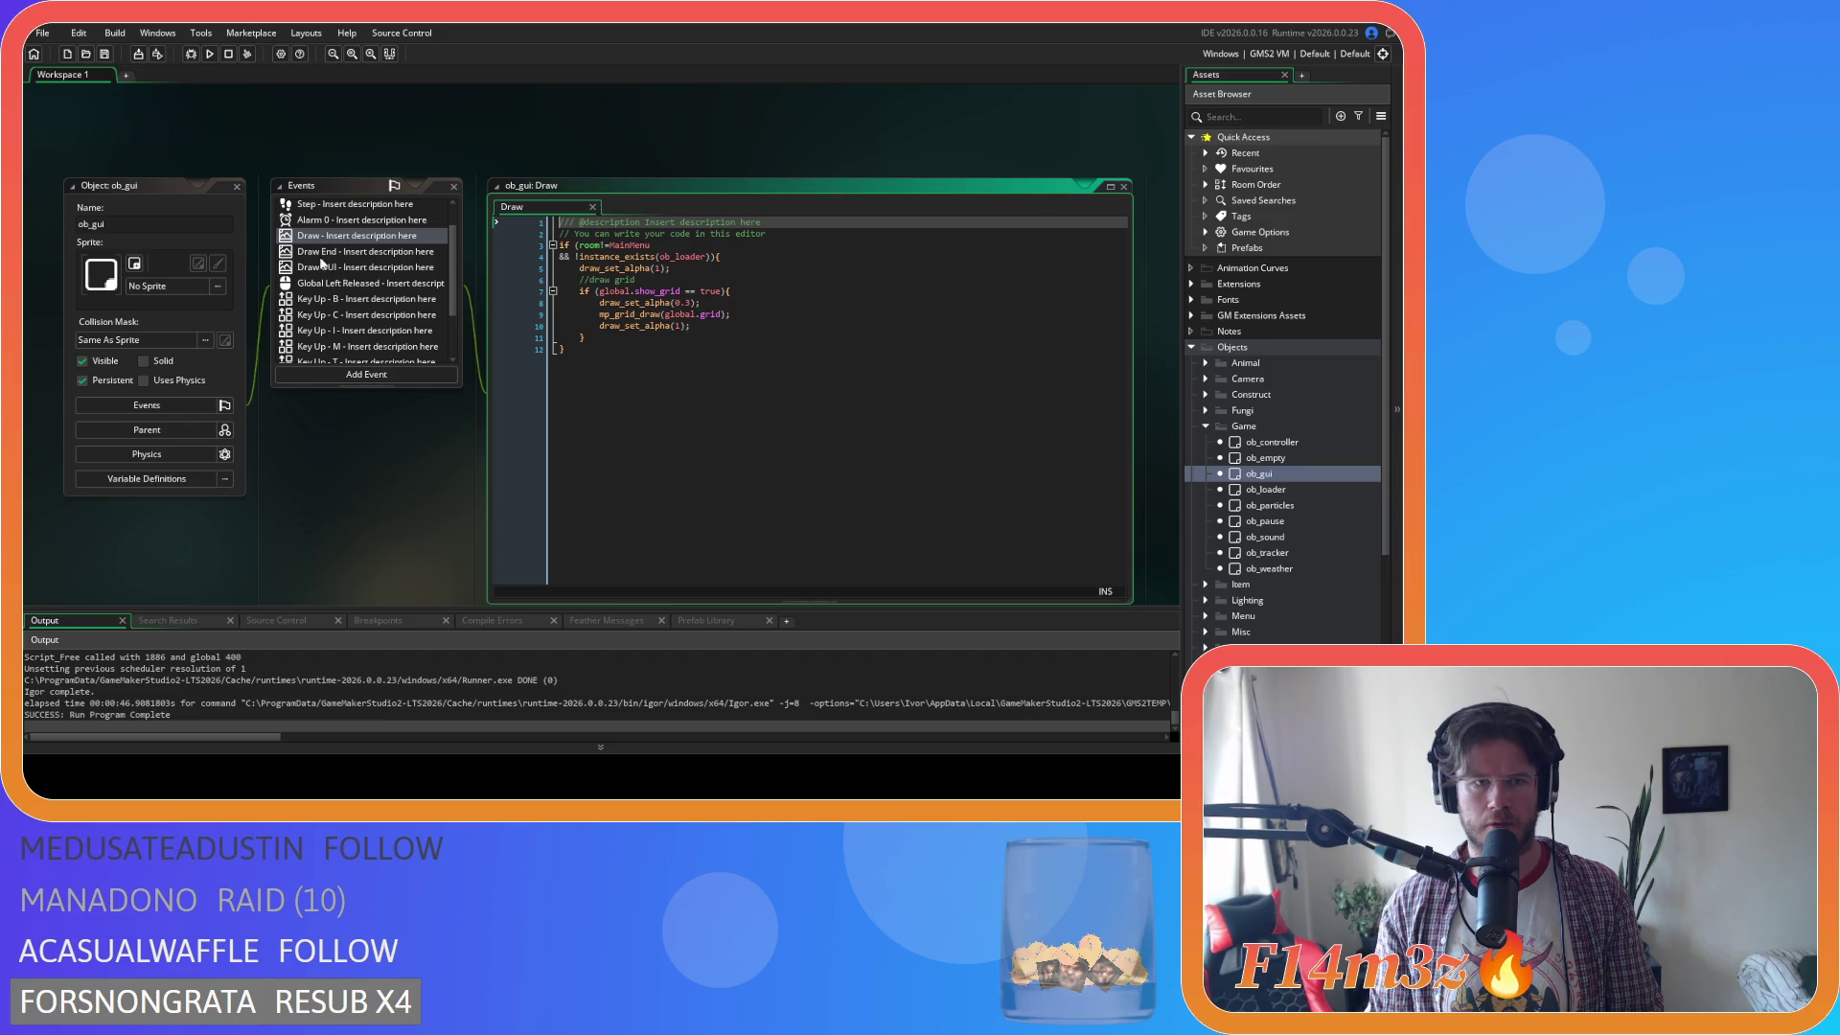
double_click(322, 253)
scroll(1000, 330, "down", 20)
scroll(1001, 331, "down", 20)
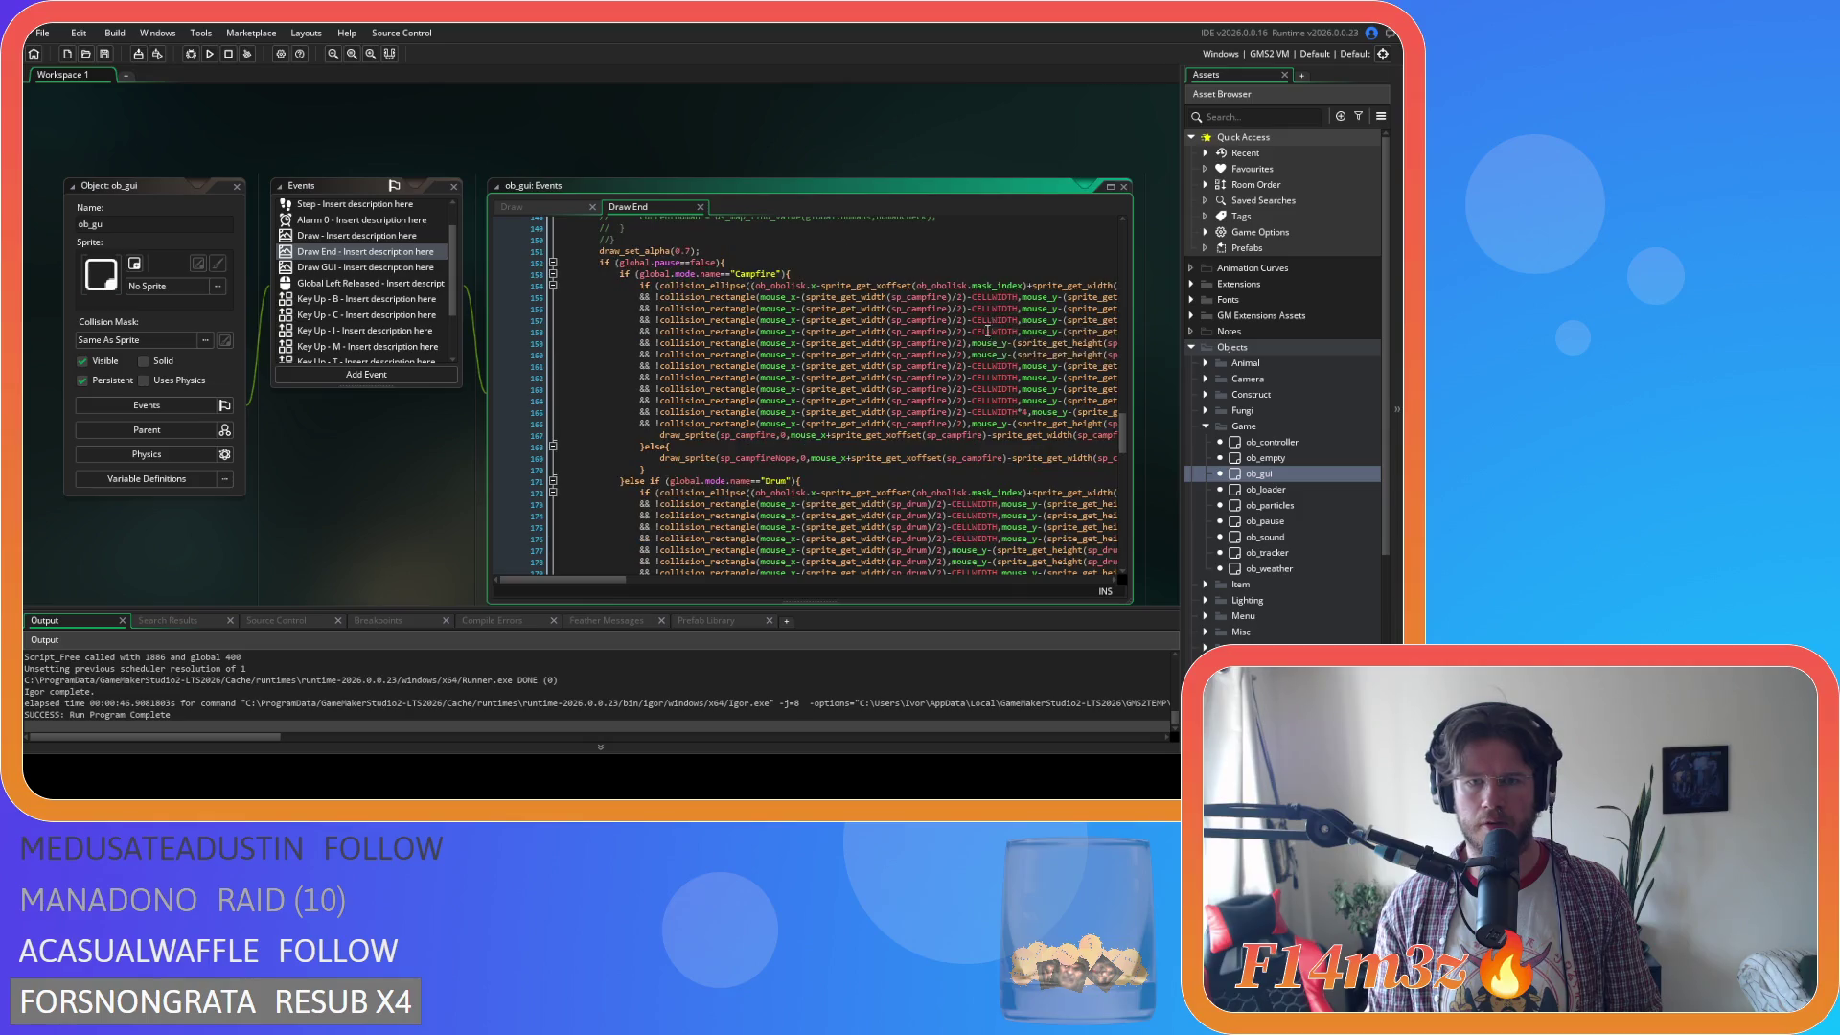
scroll(988, 329, "up", 1)
mouse_move(757, 463)
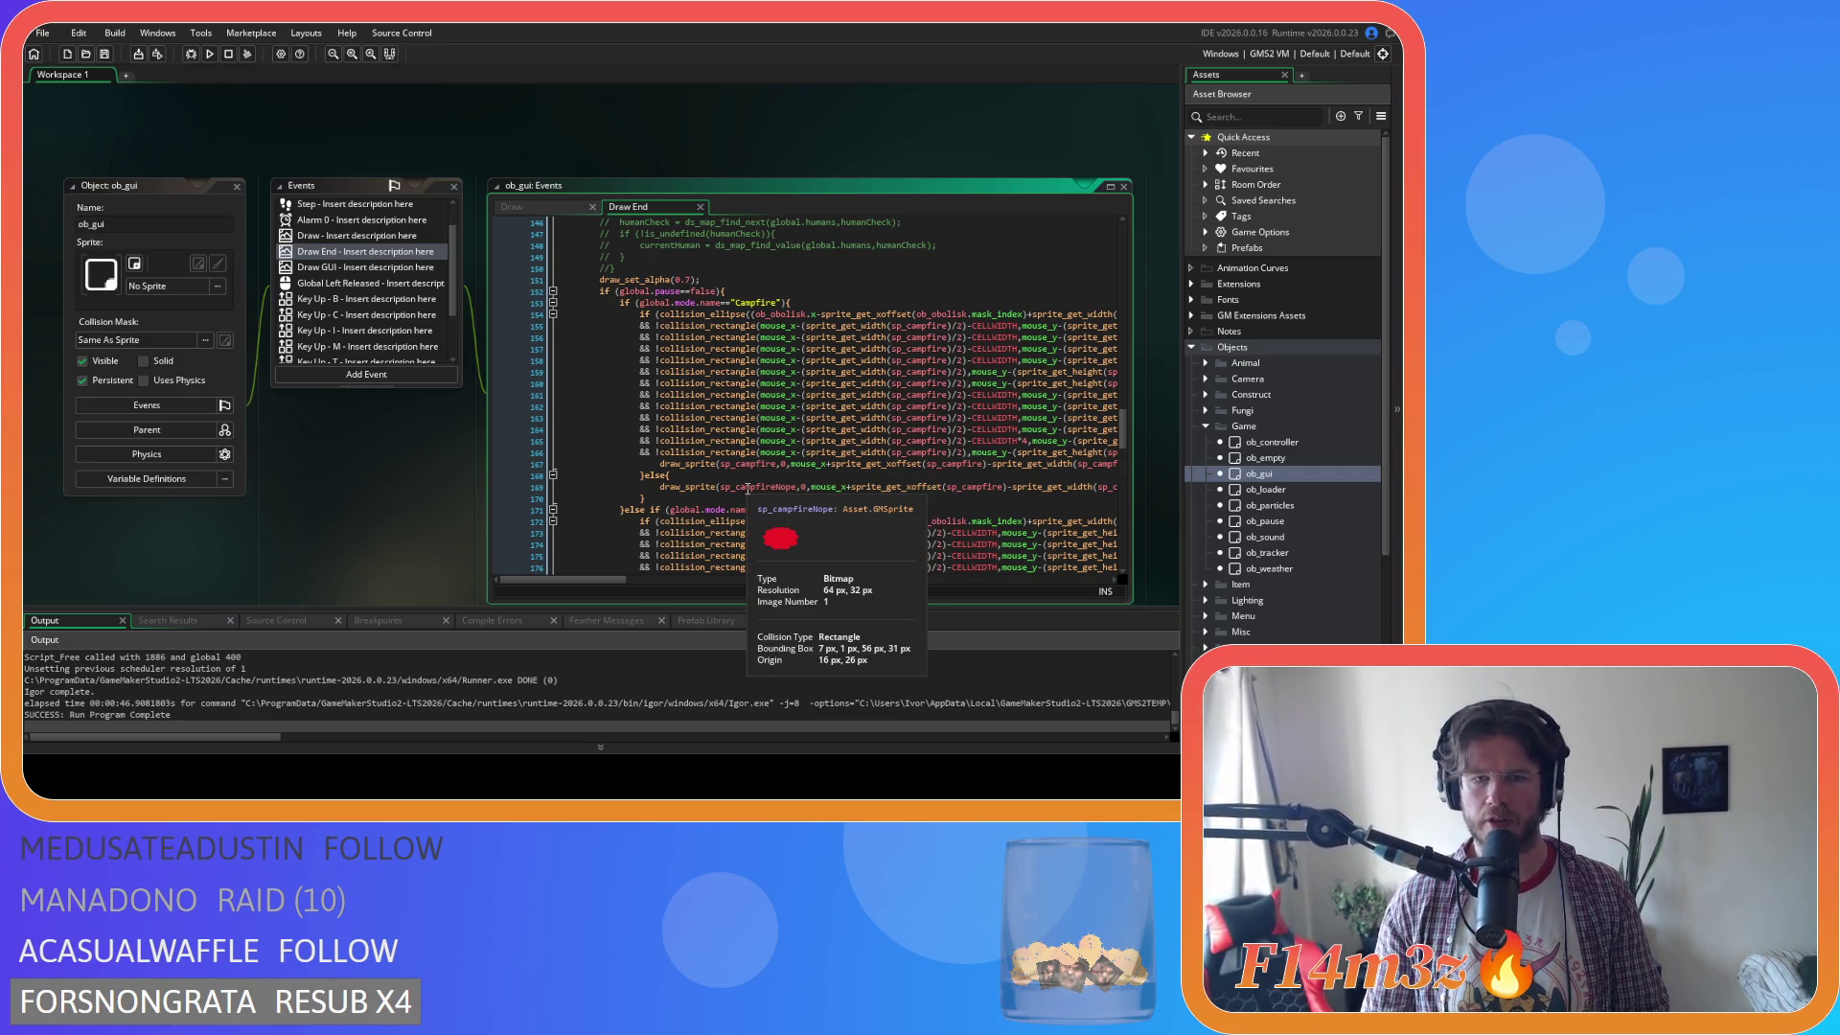
scroll(1325, 508, "down", 5)
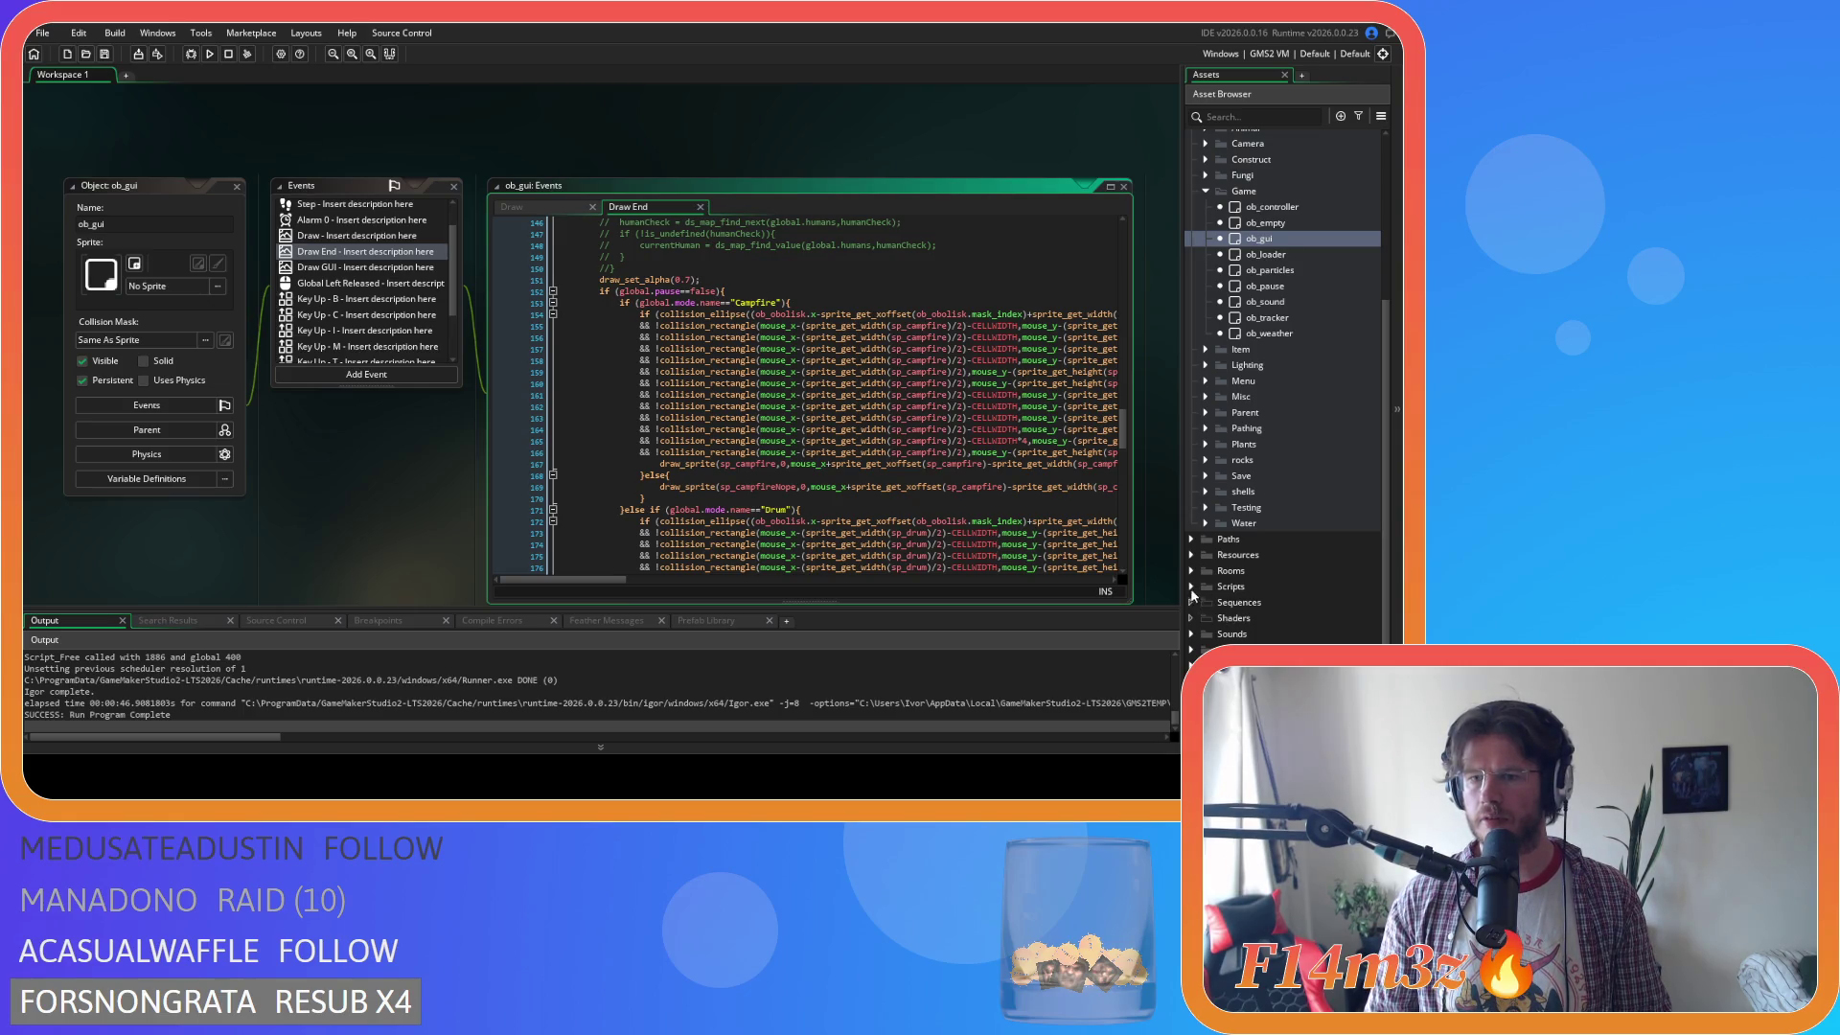
Open sp_campfireNope and import the 64×48 stone ring image over the red blob.
left_click(1192, 650)
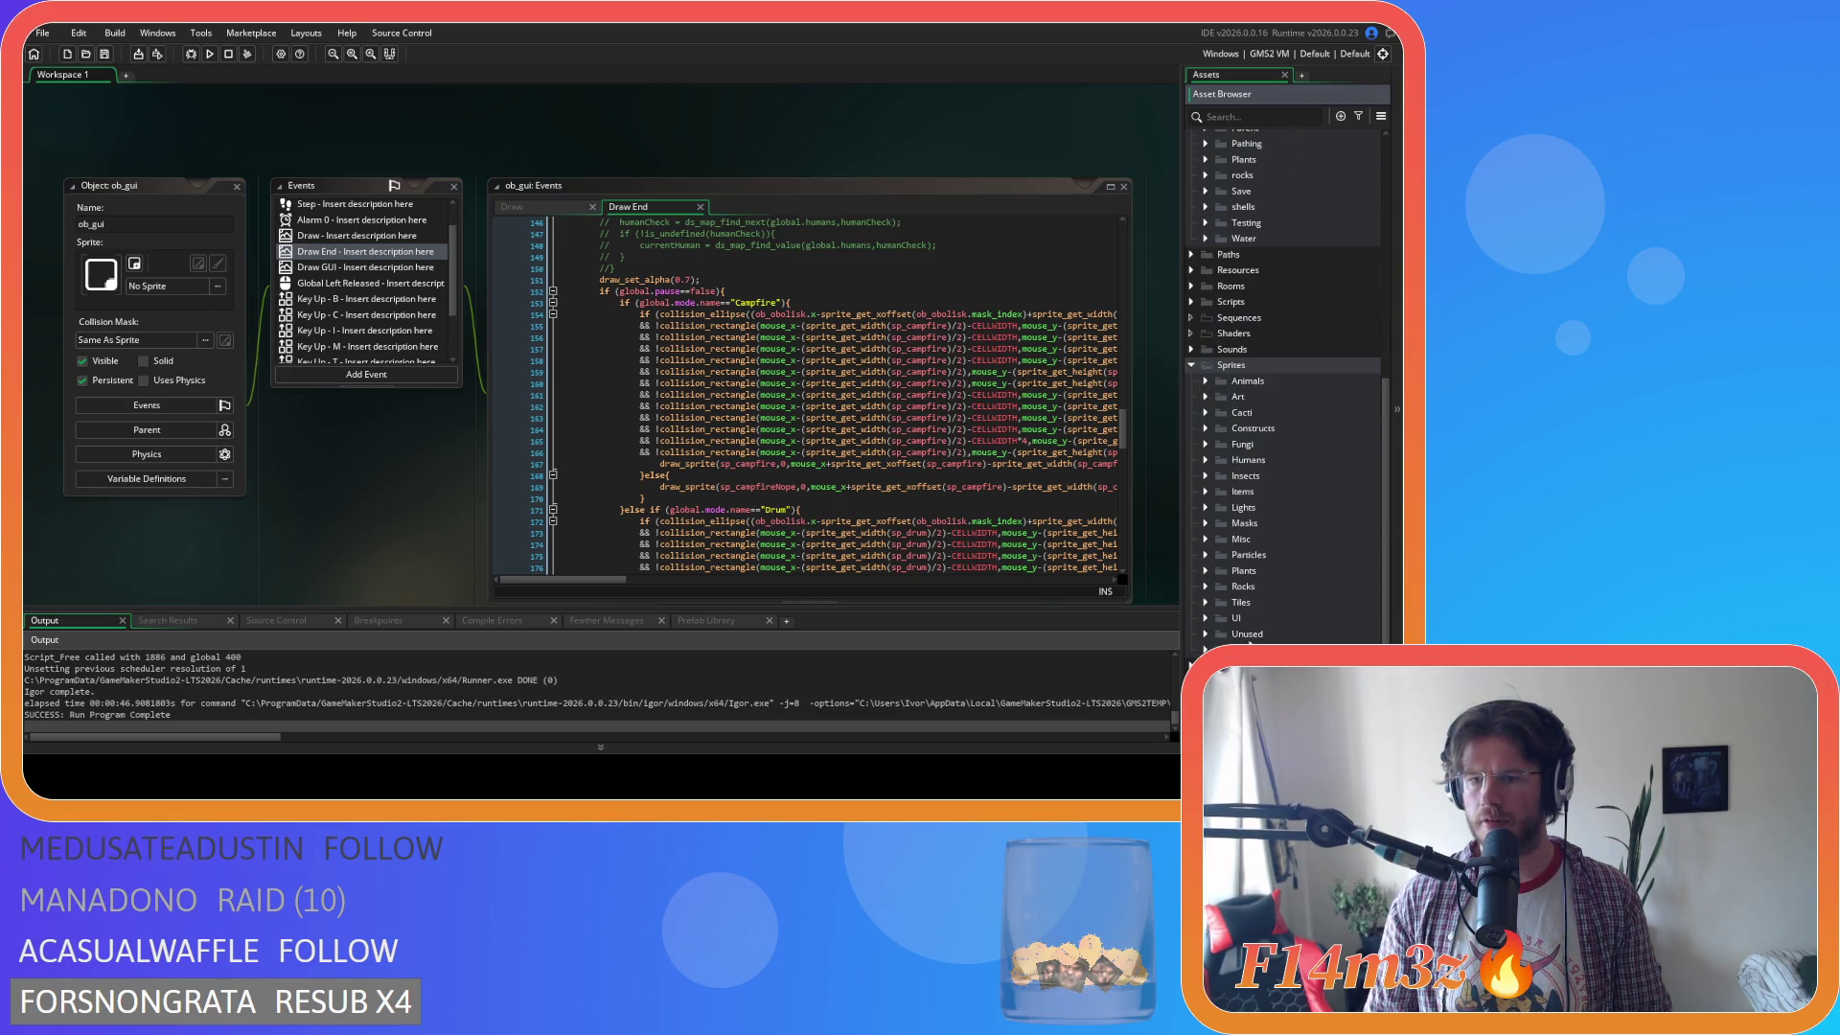
left_click(1206, 429)
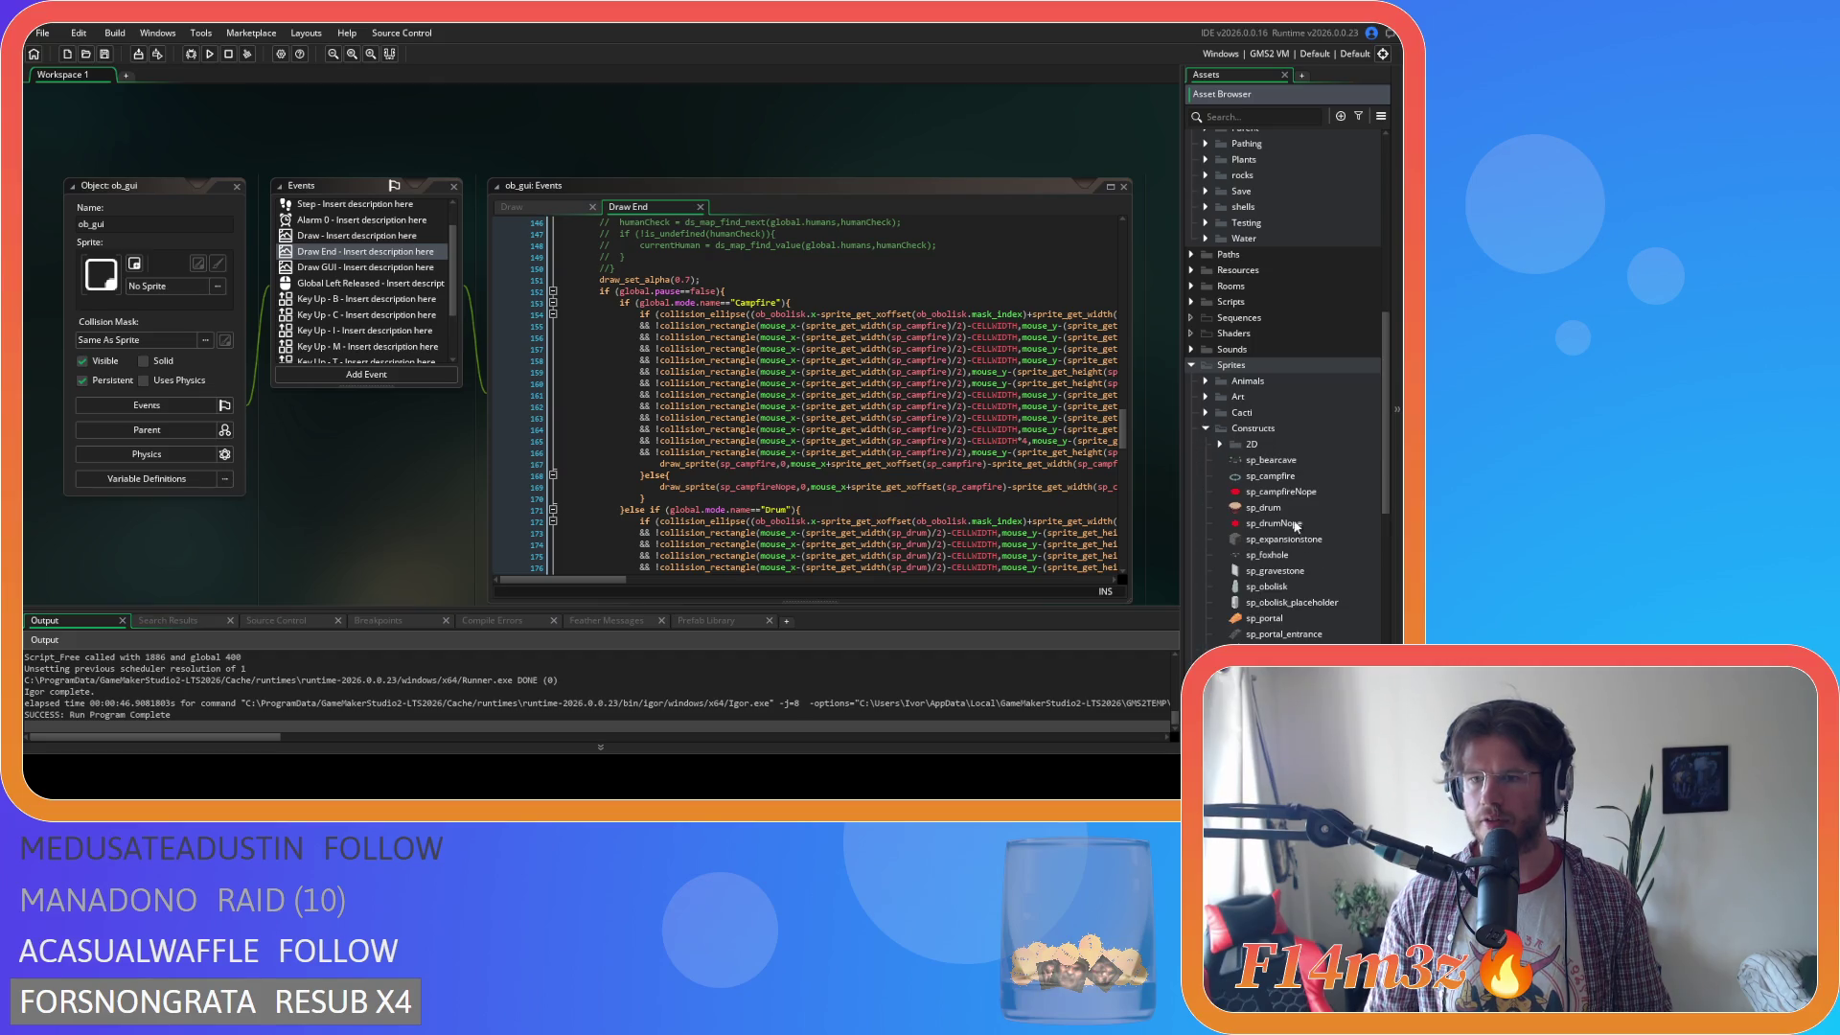
double_click(1289, 492)
left_click(202, 231)
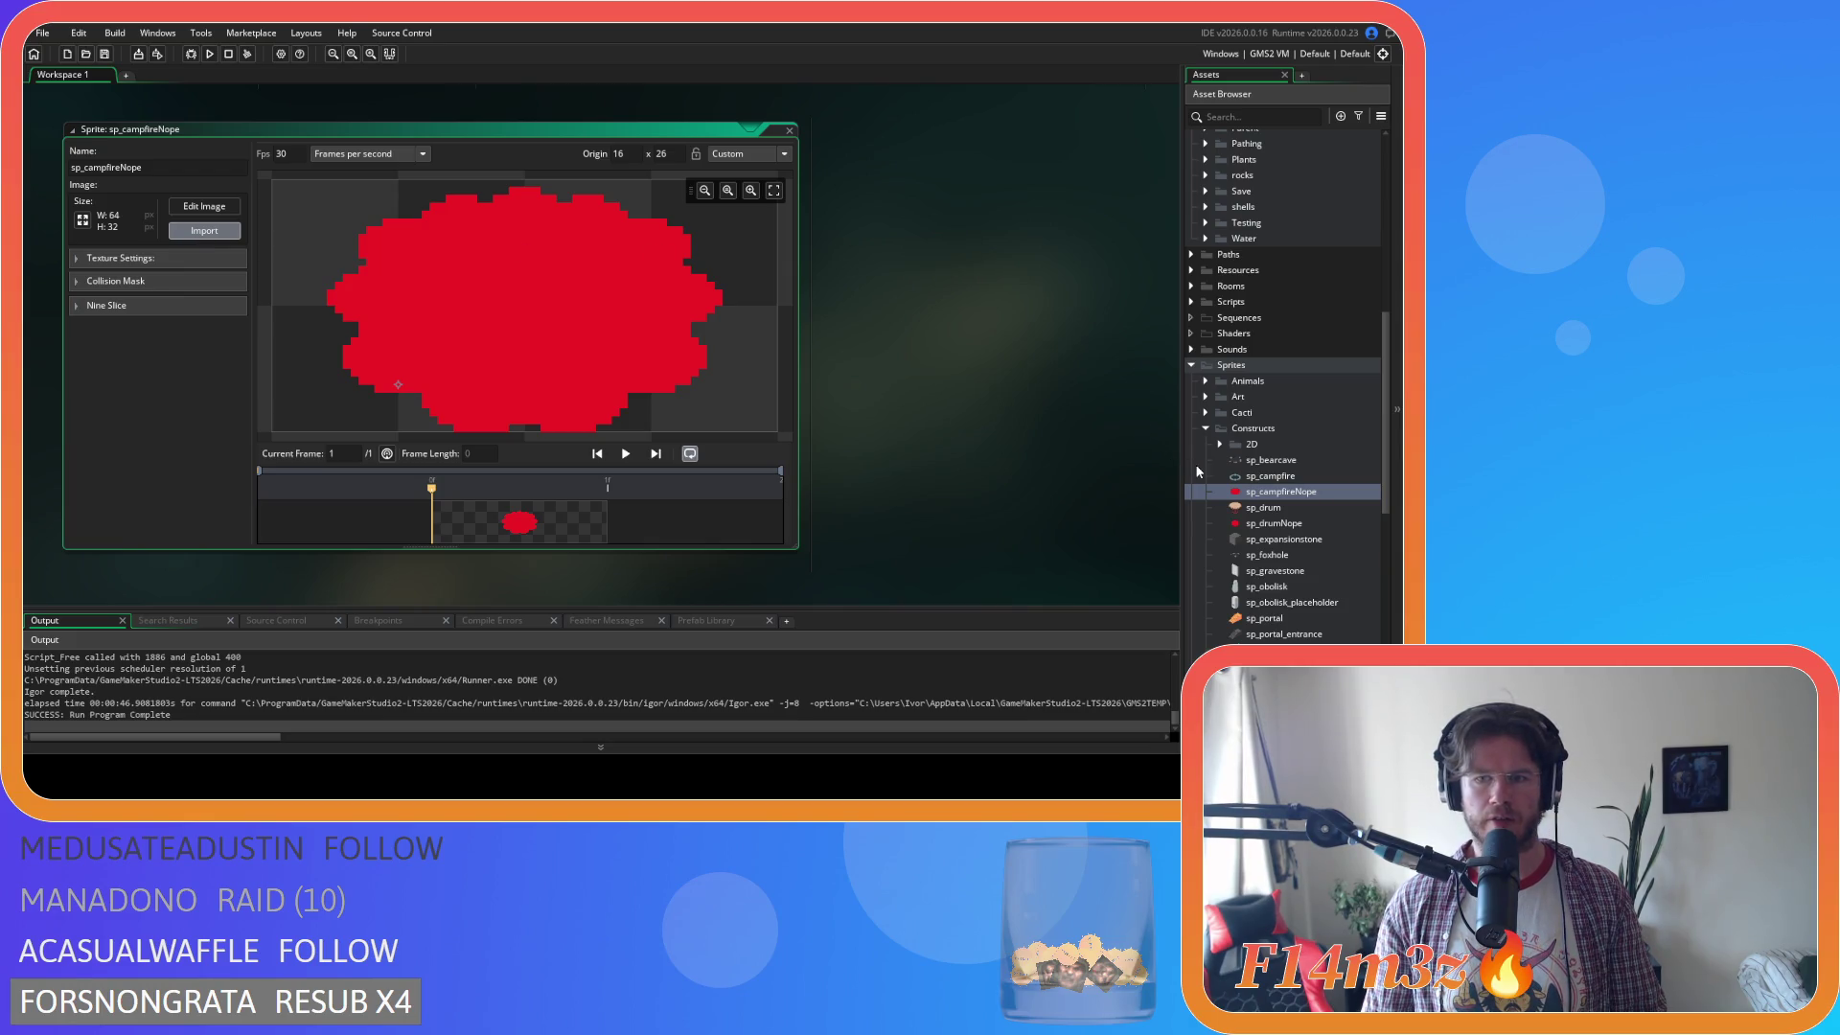
left_click(750, 414)
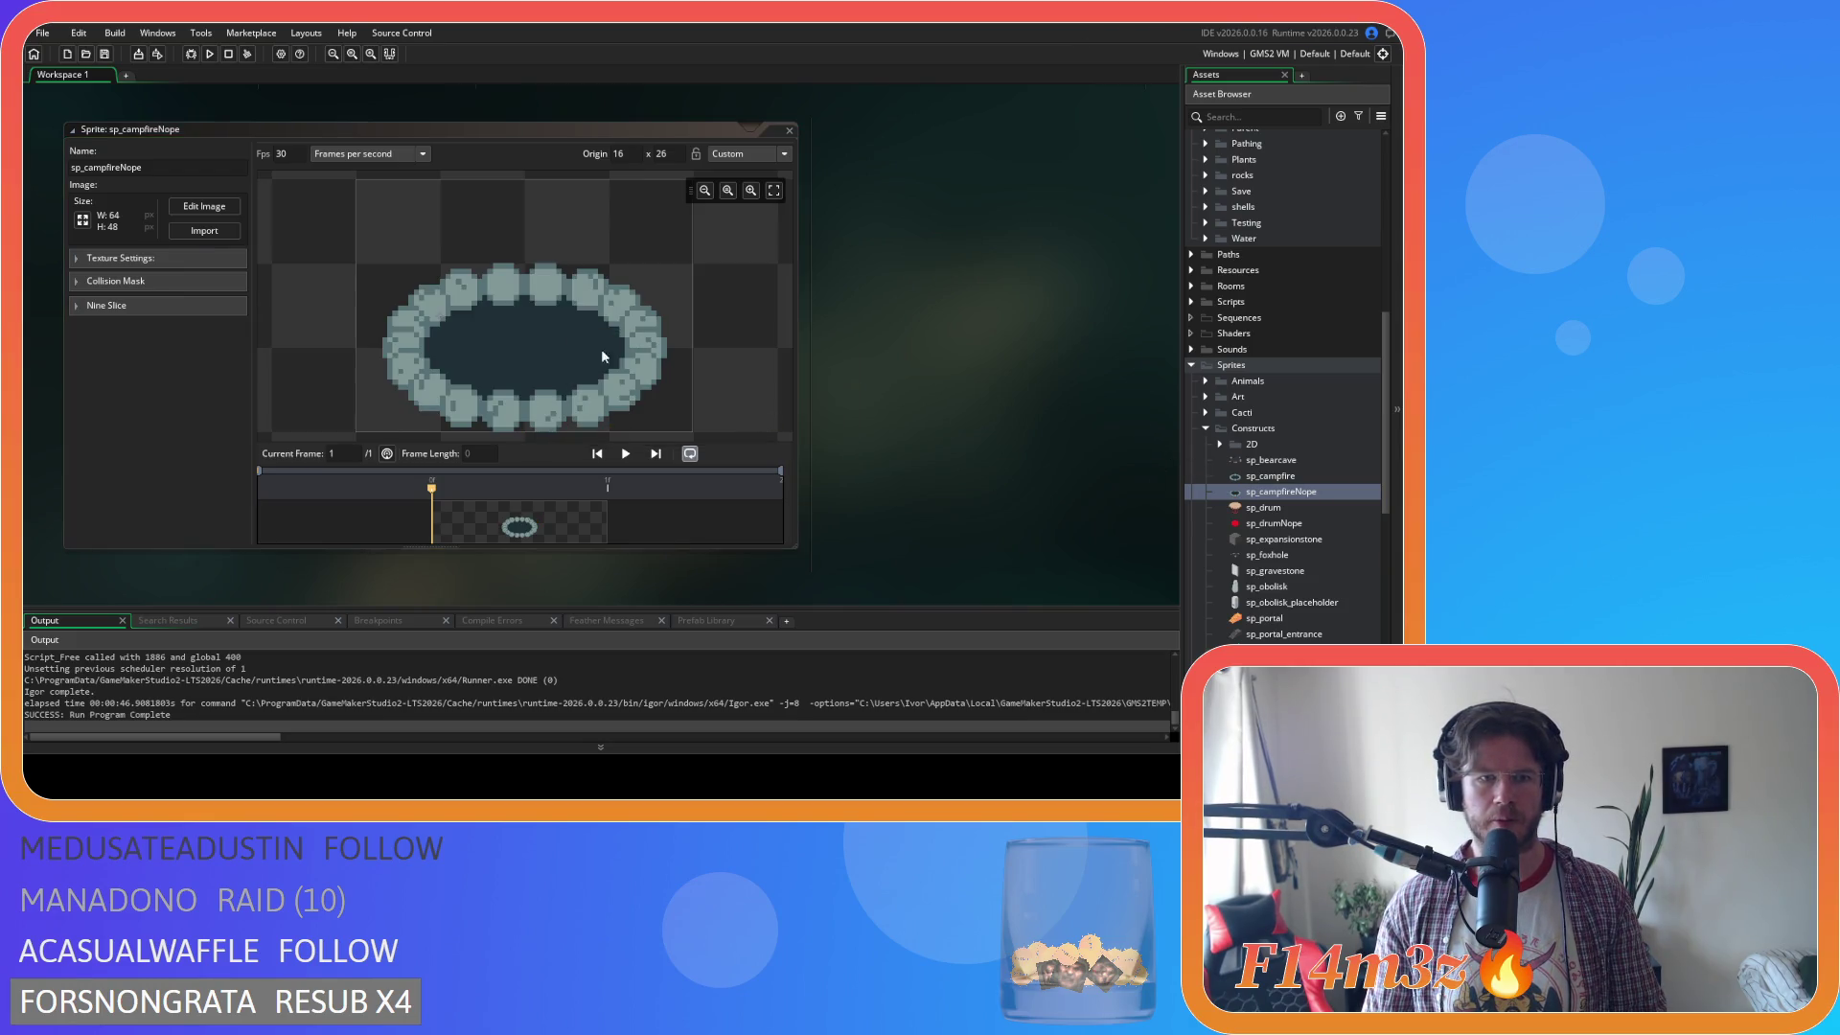
Set the sprite origin's Y value to 40, giving origin 16, 40.
scroll(970, 388, "up", 1)
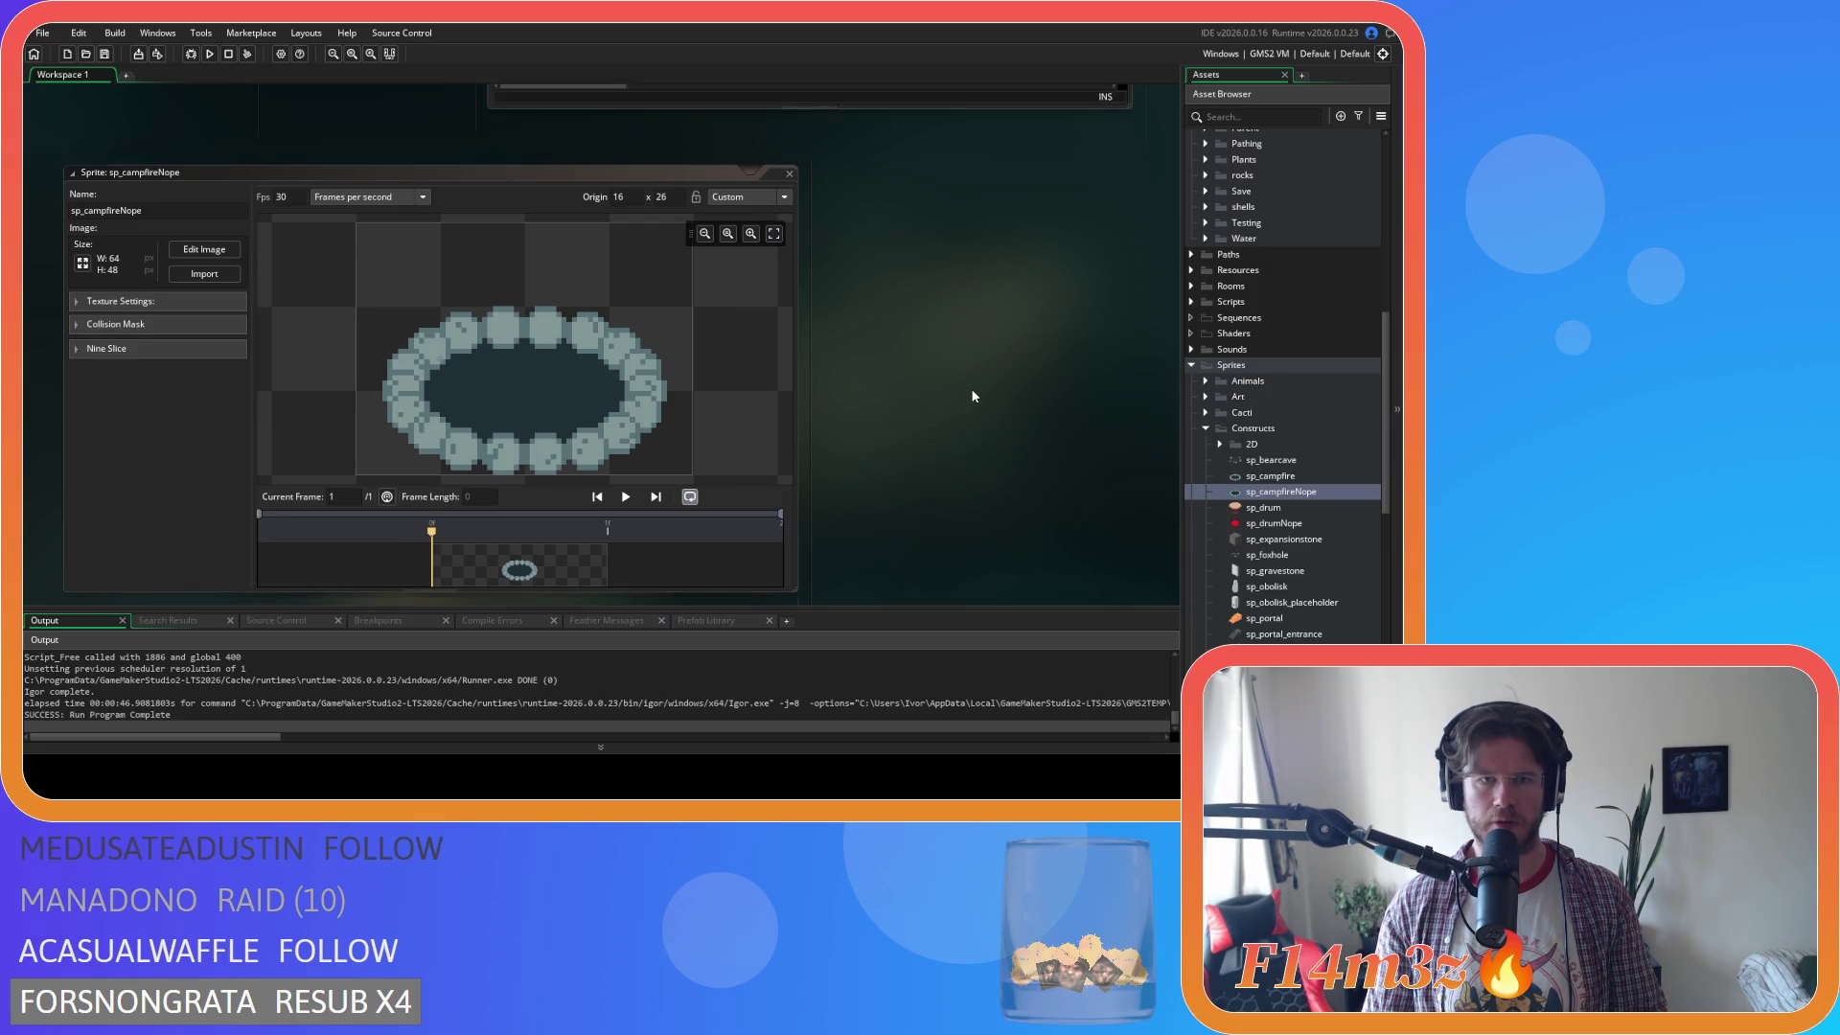
scroll(970, 390, "down", 1)
left_click(658, 153)
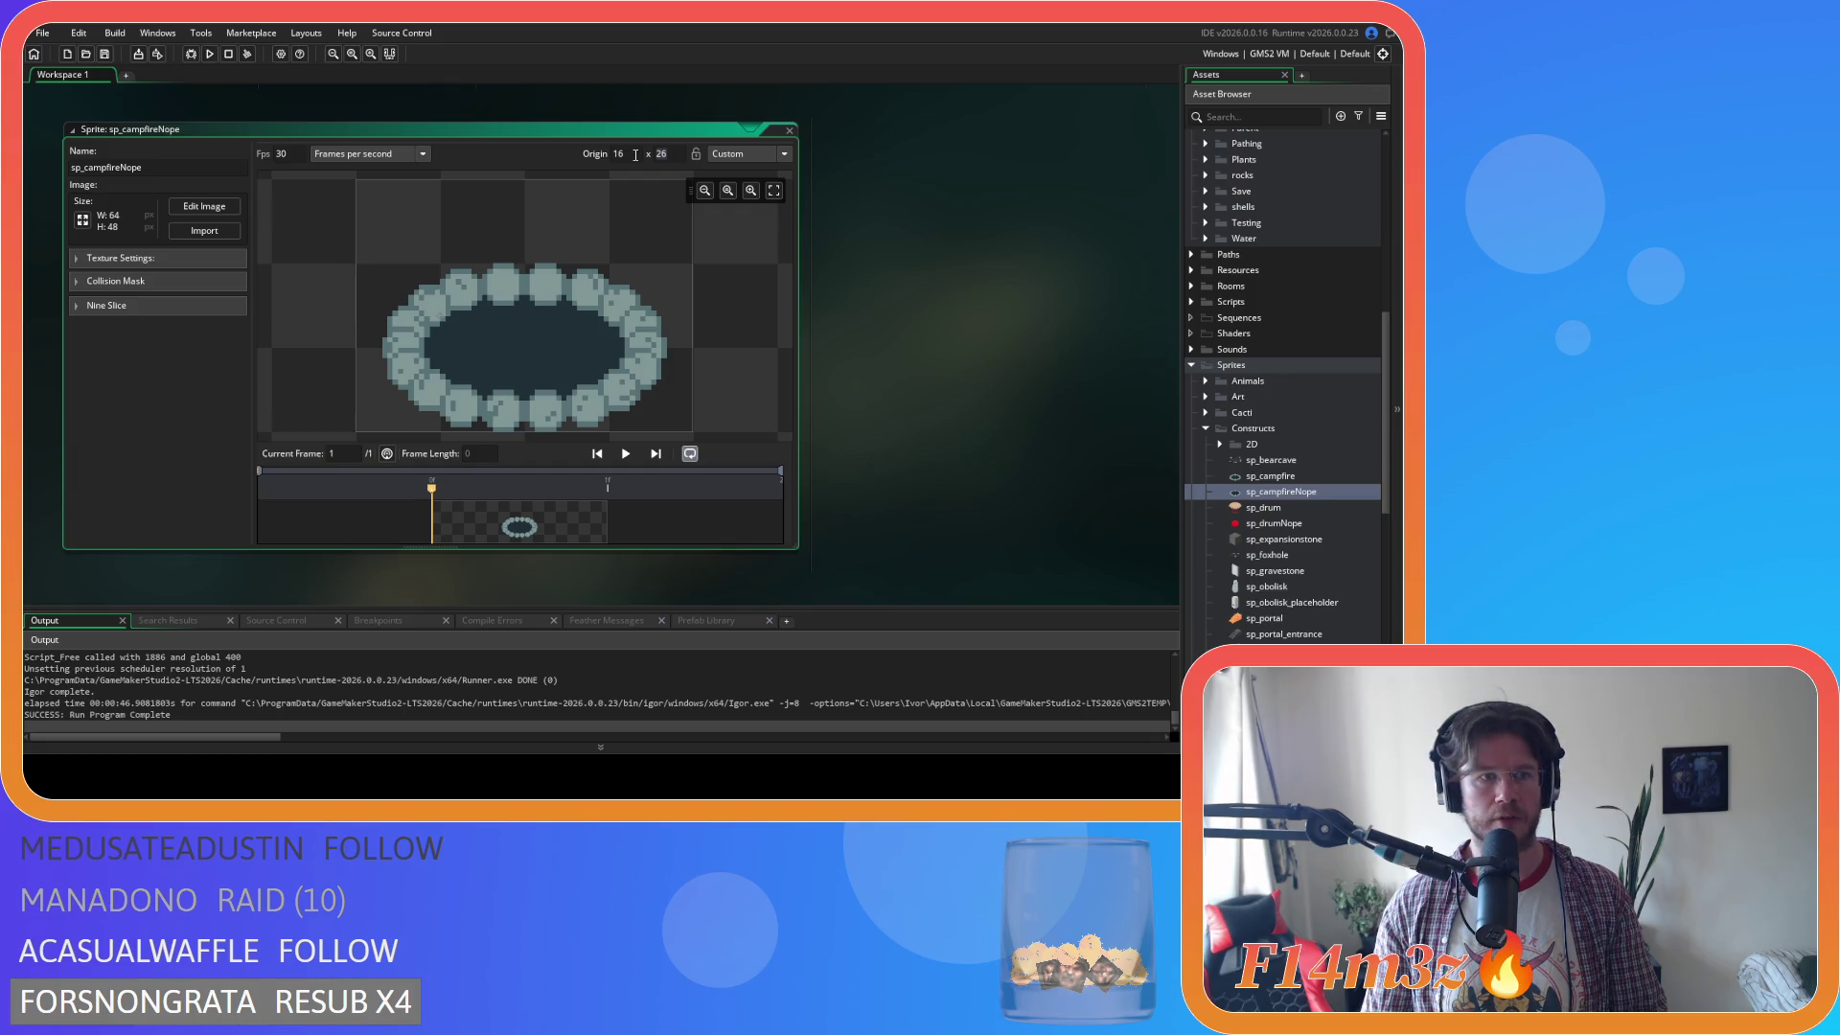
type("40")
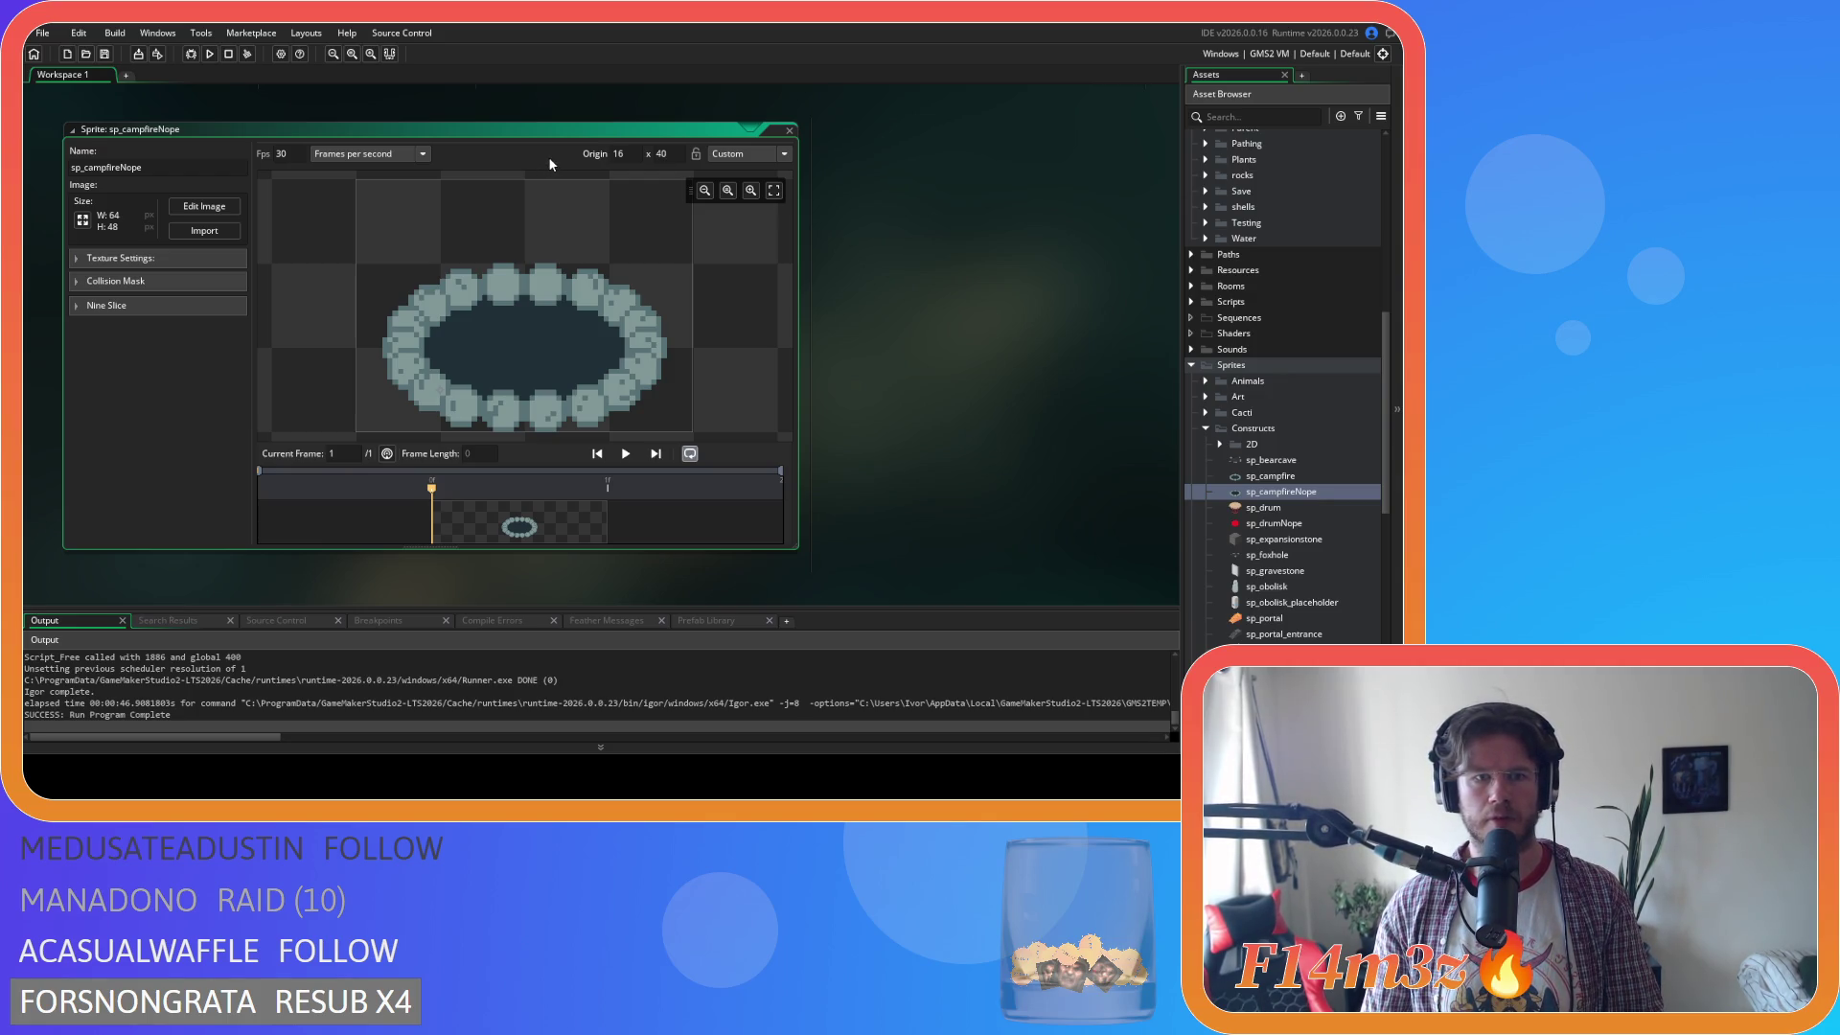
Select the ring shape by wand-selecting the background and inverting the selection.
left_click(205, 207)
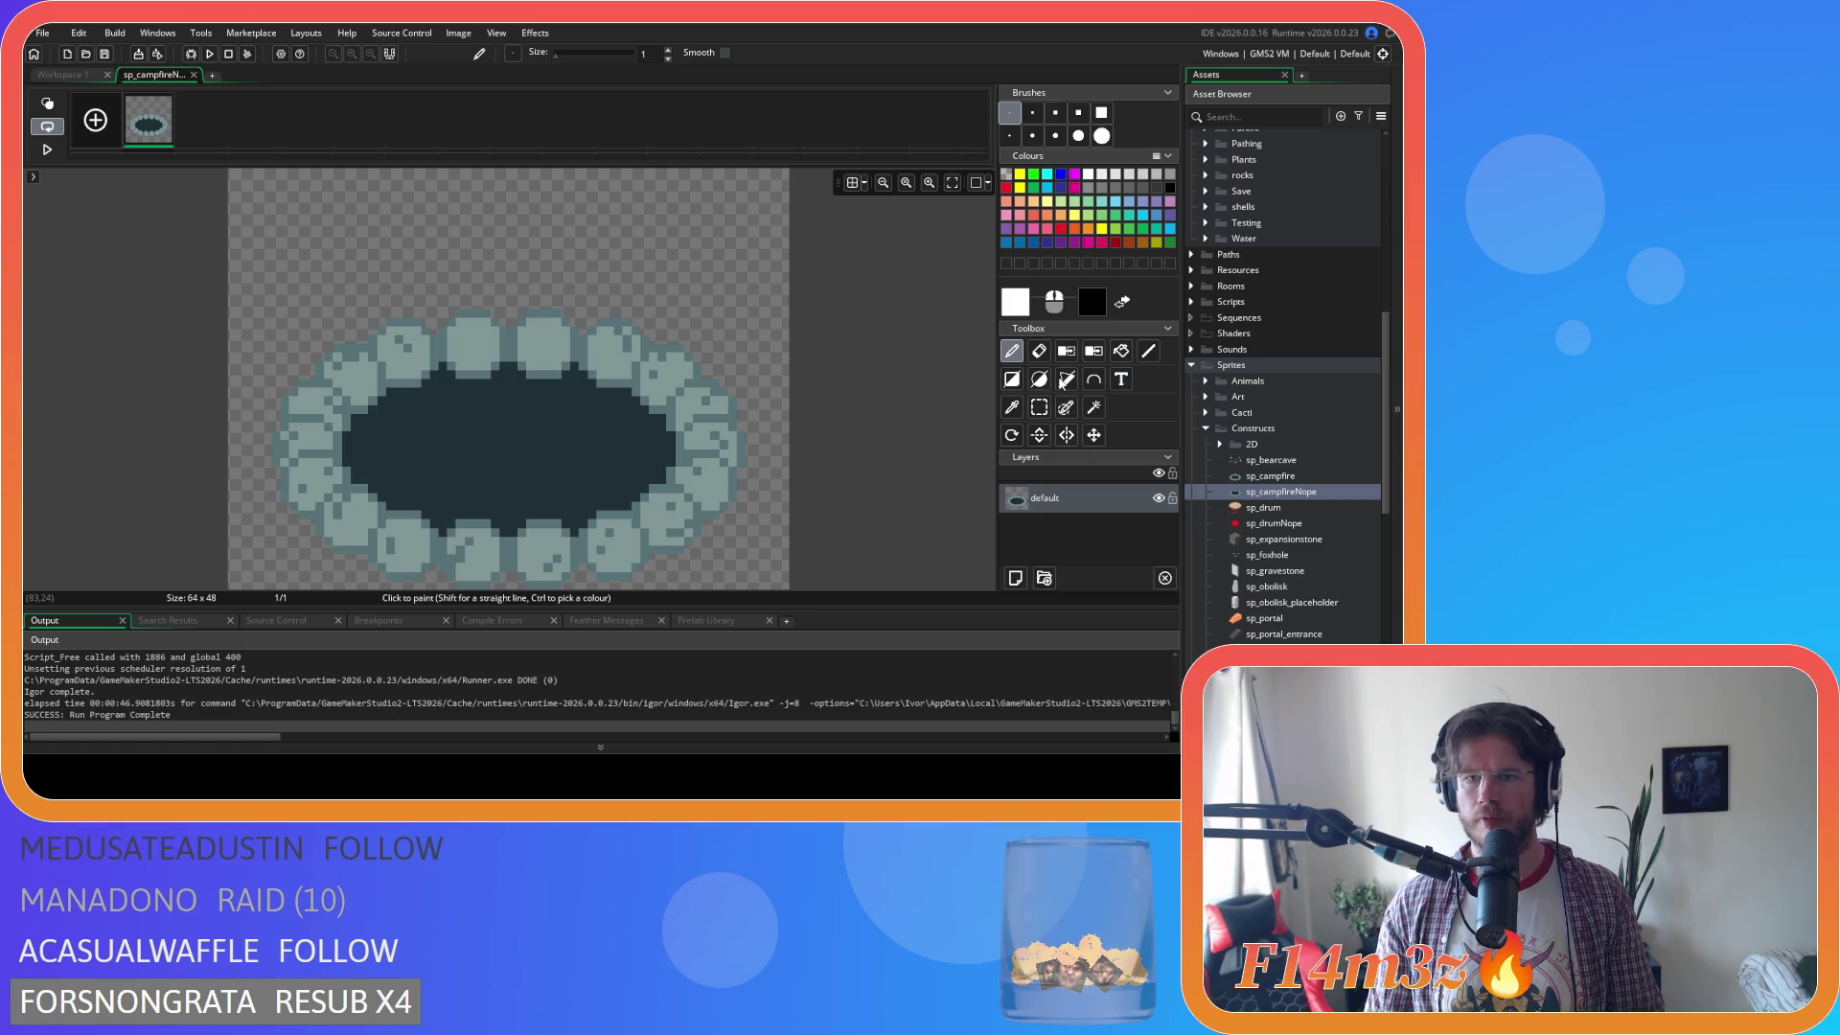
left_click(1093, 407)
left_click(738, 297)
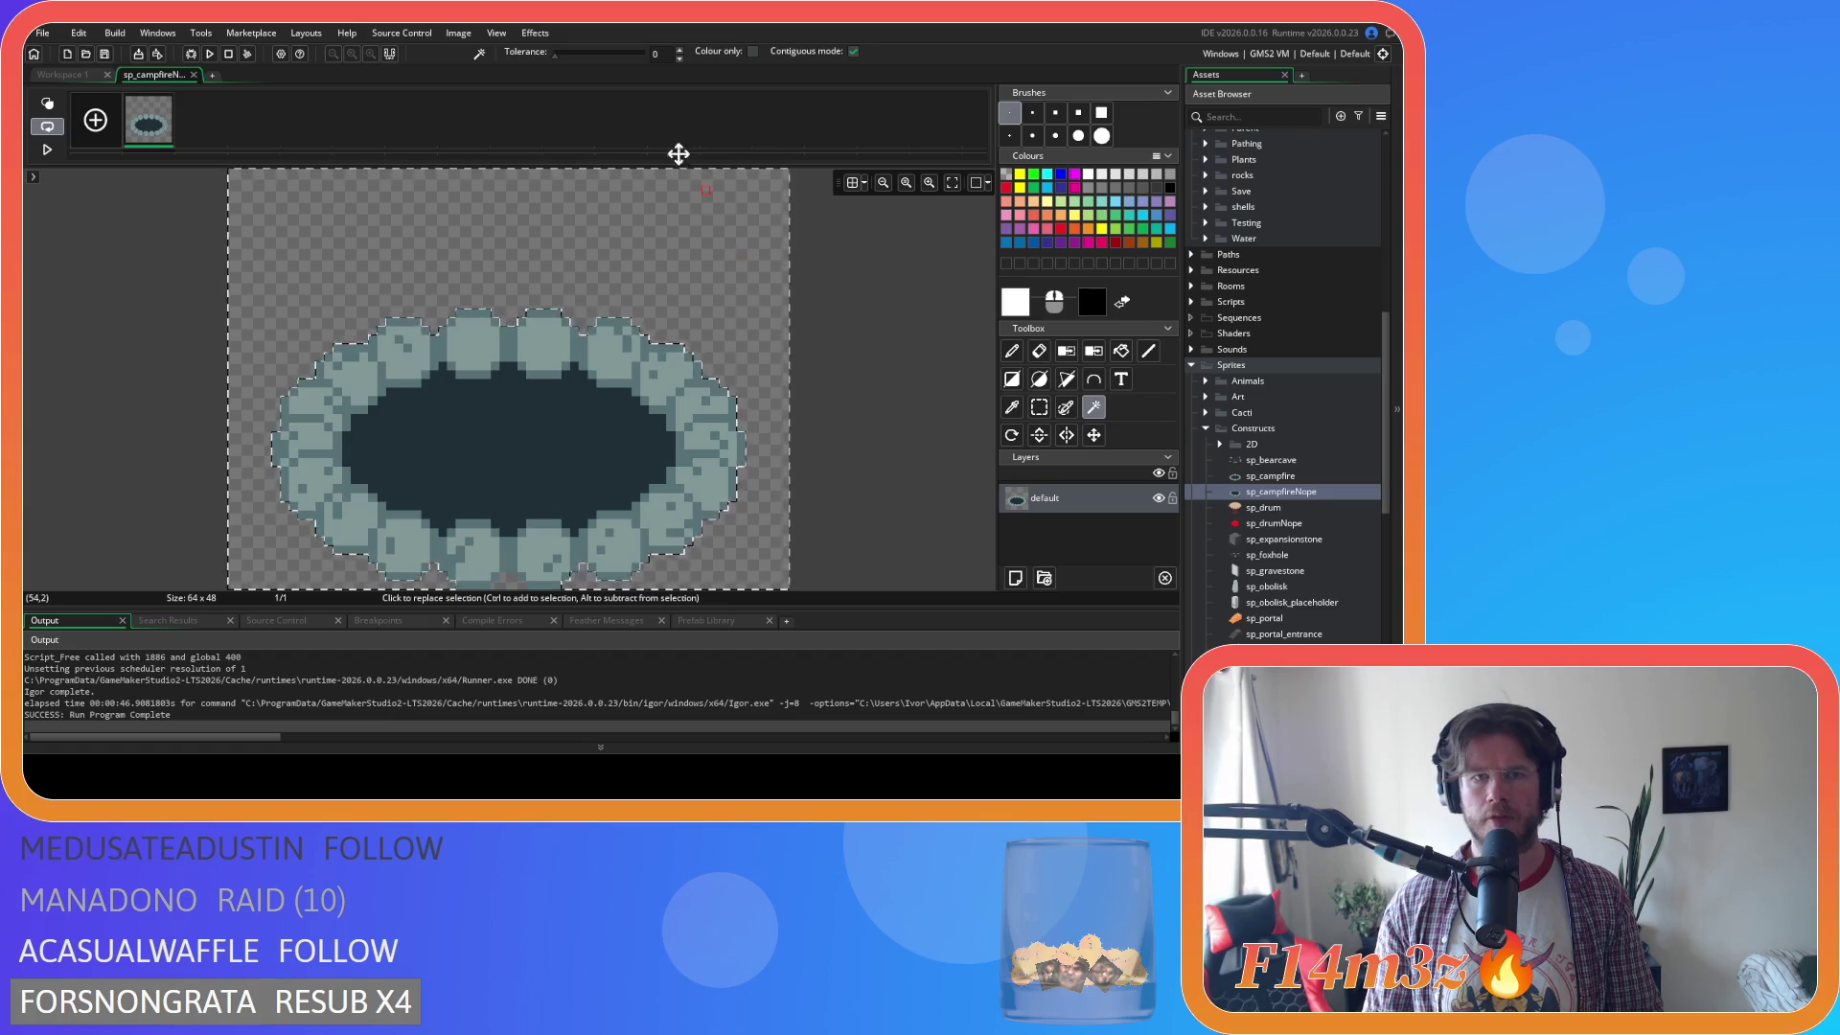
left_click(458, 33)
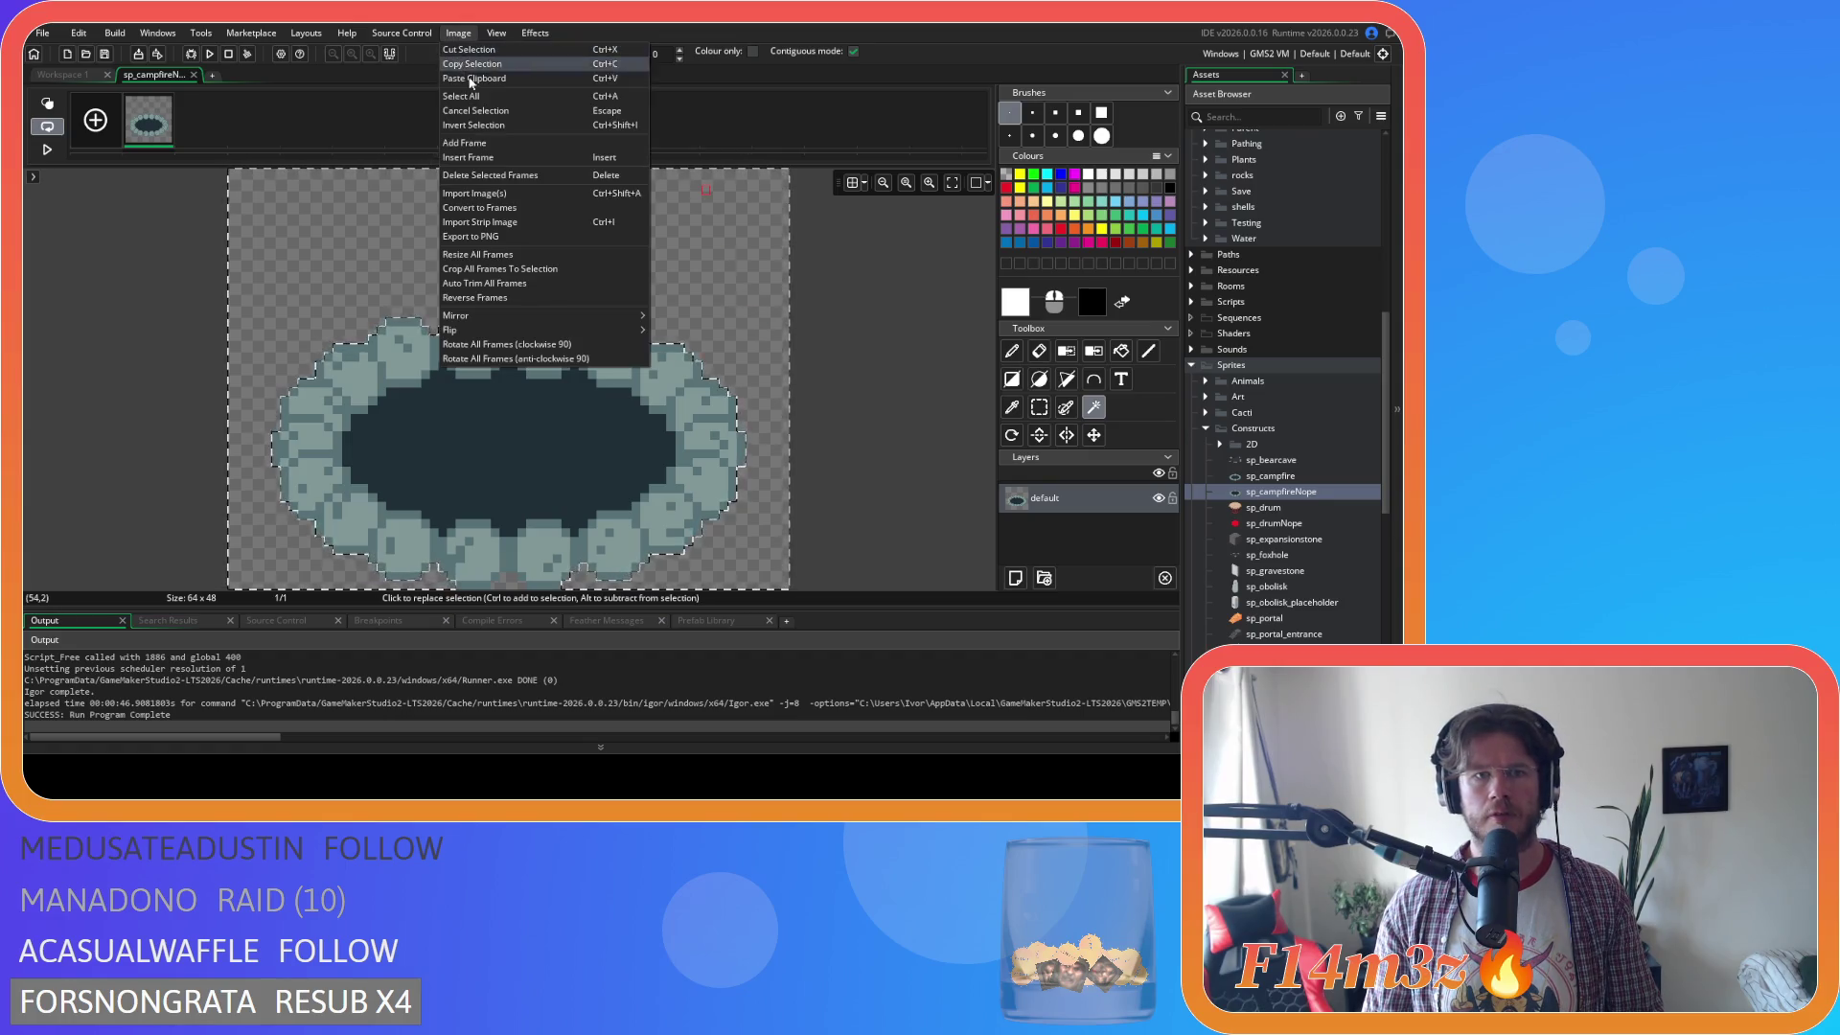
left_click(500, 125)
Fill the ring selection solid red on a new layer.
left_click(1015, 578)
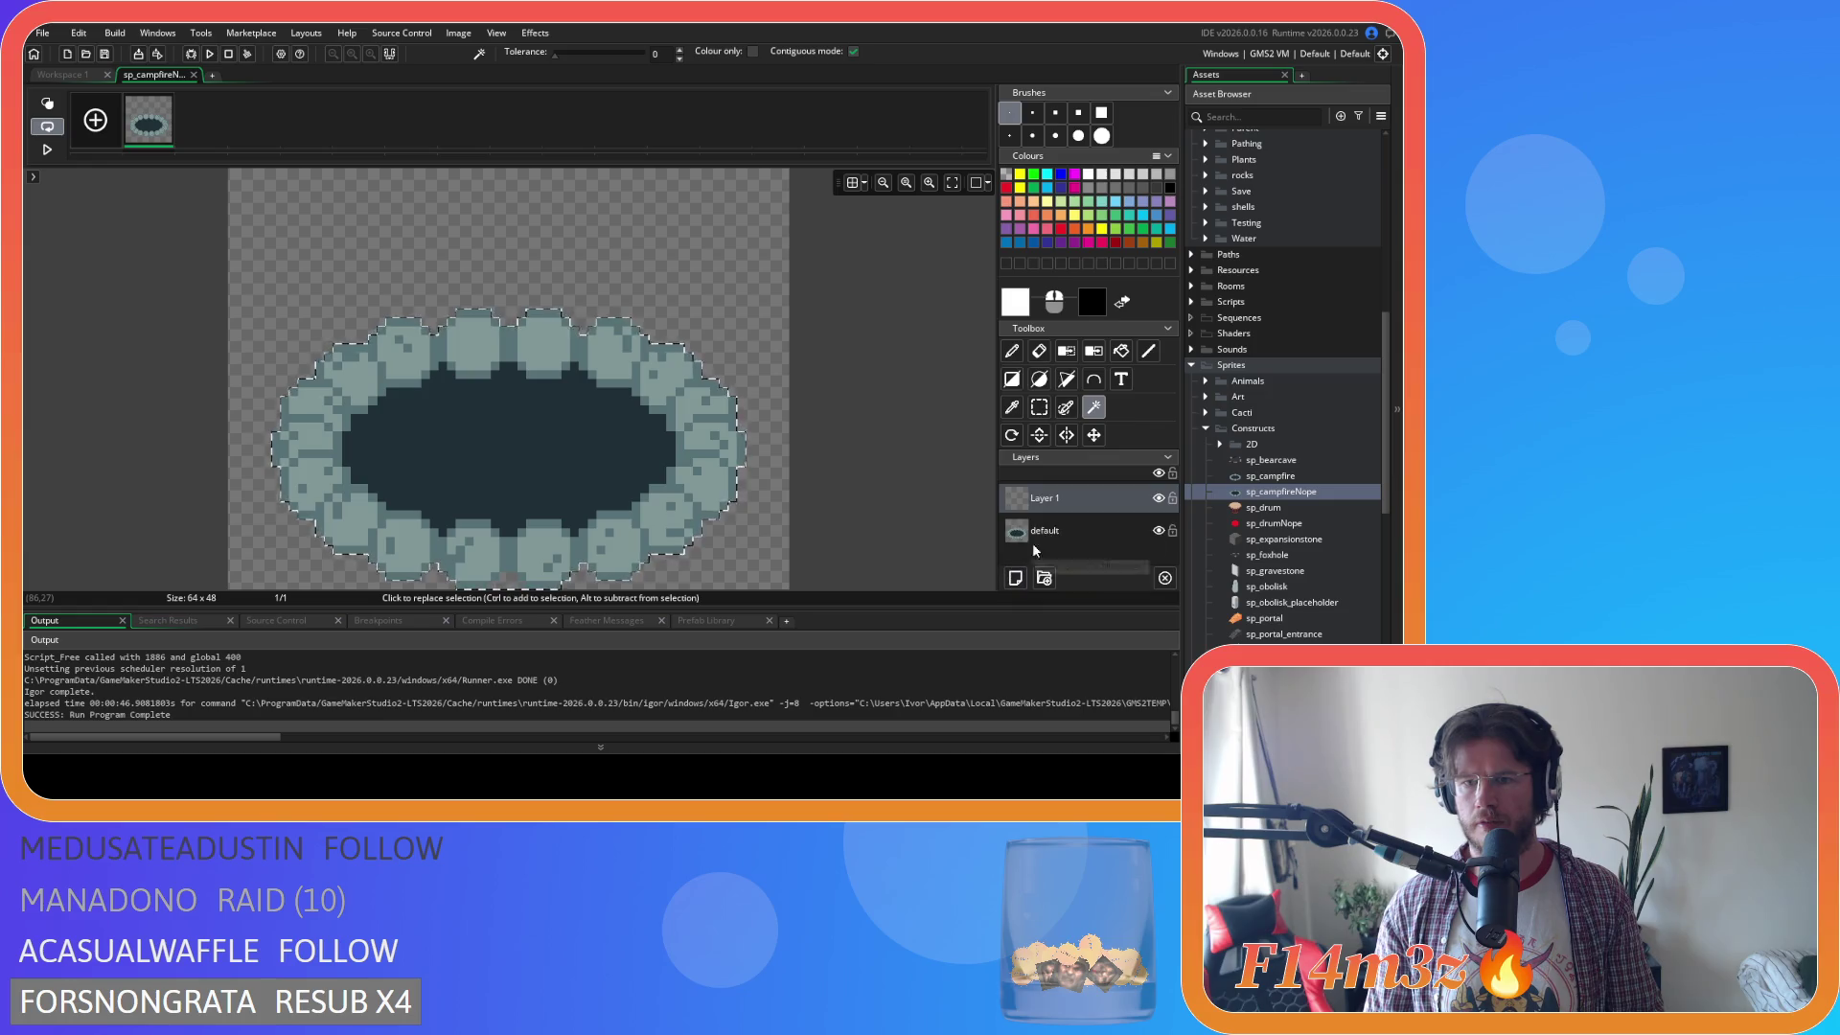
key("f")
left_click(592, 428)
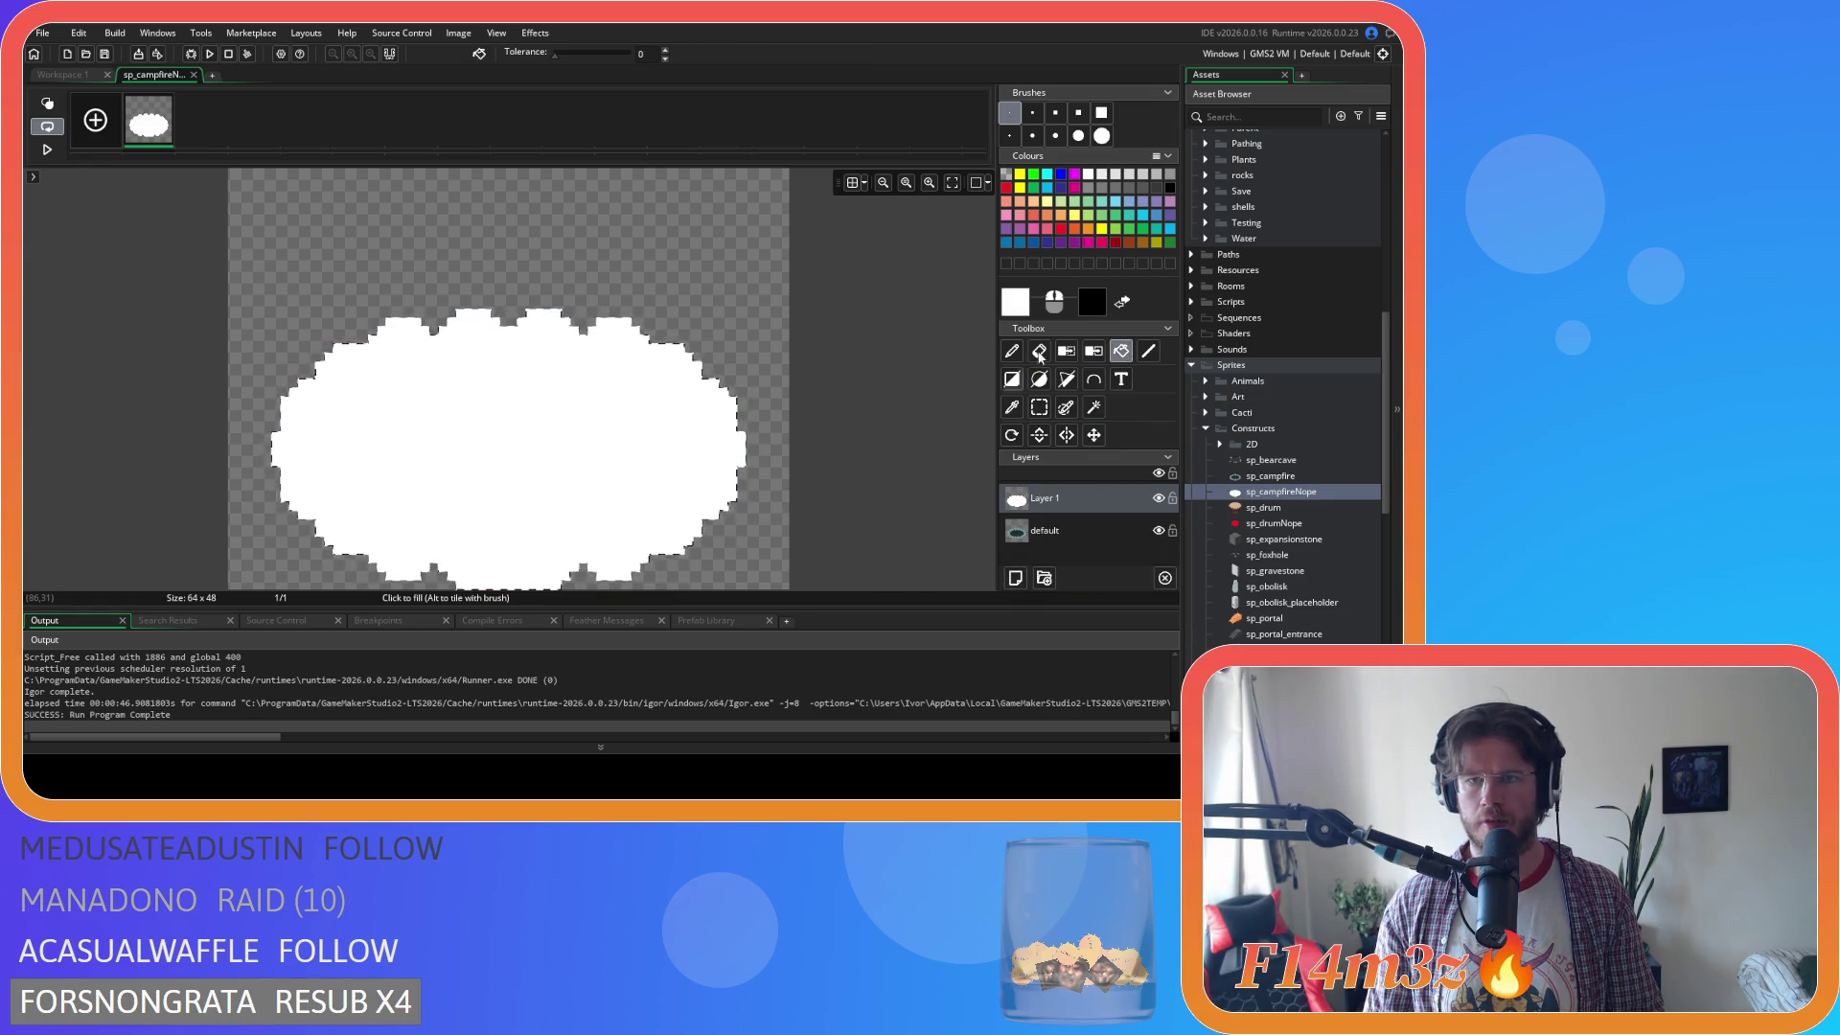
left_click(1005, 187)
left_click(634, 442)
Delete the original stone ring layer, deselect, and close the image editor.
left_click(1055, 535)
key("Delete")
left_click(1039, 407)
left_click(302, 180)
left_click(193, 75)
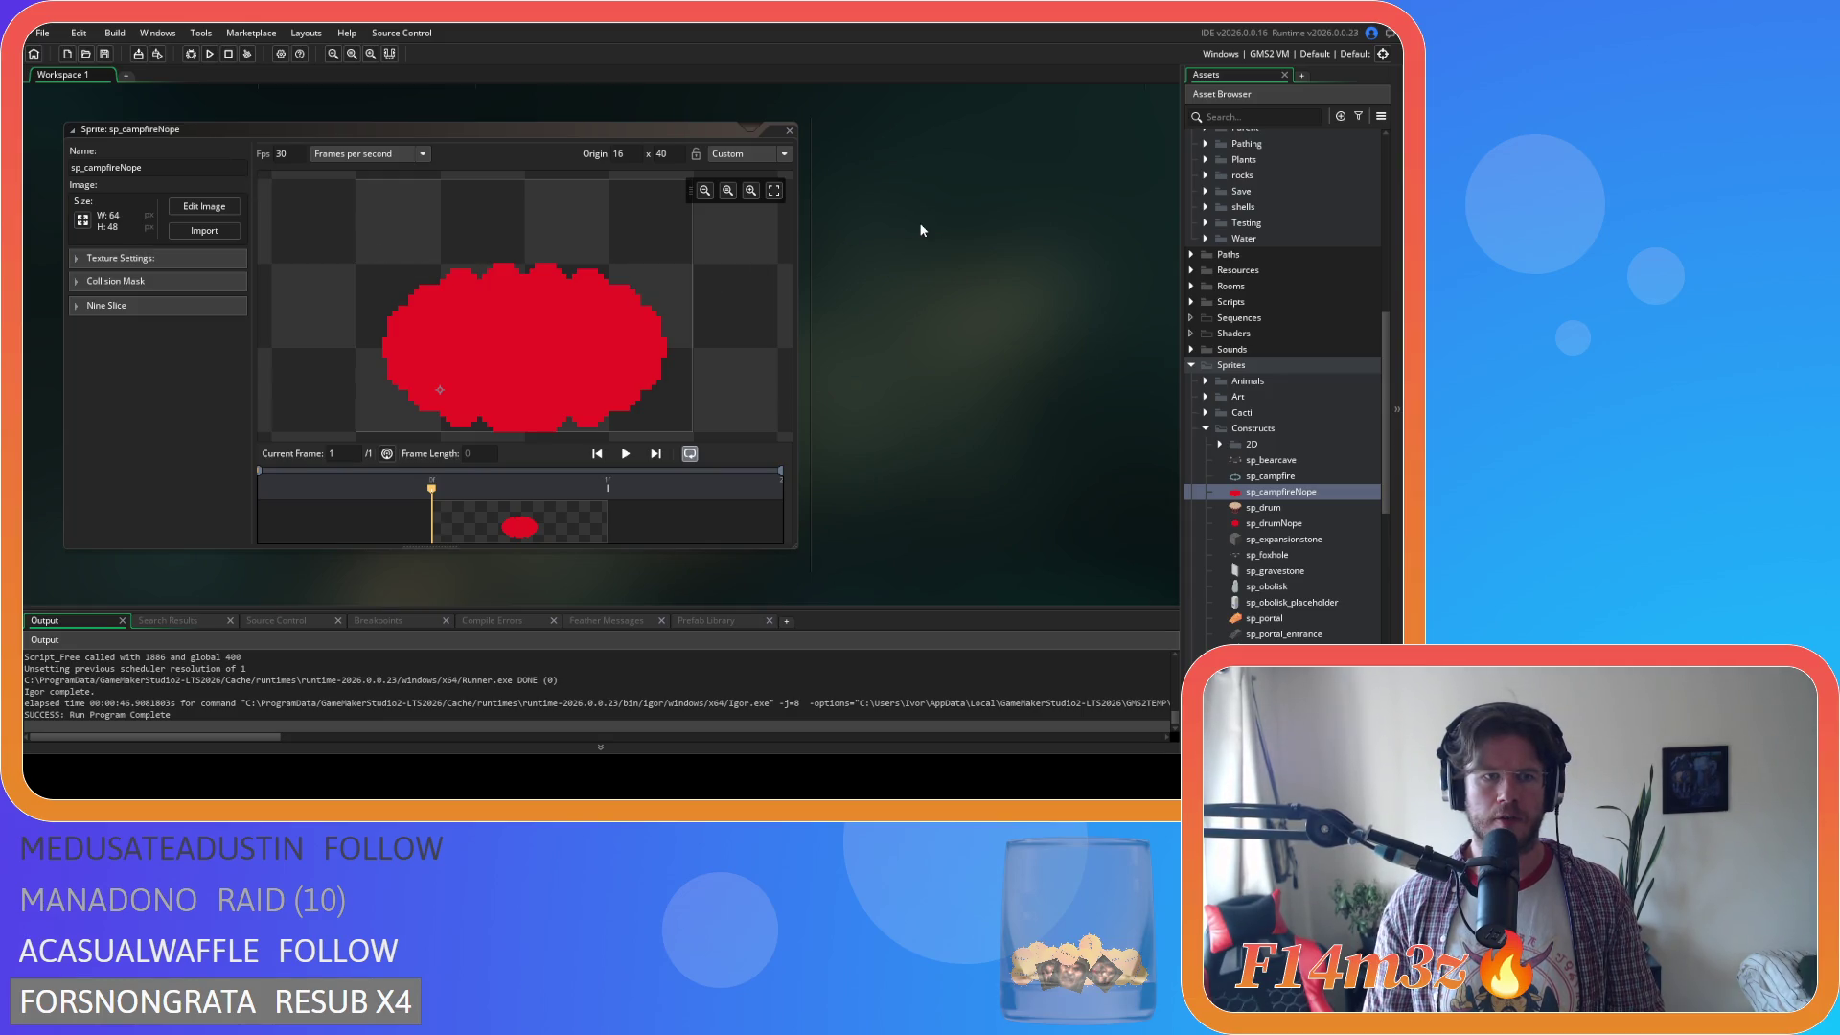
Resize the canvas to 64×32 anchored bottom centre, leaving origin 16, 24.
left_click(83, 221)
left_click(293, 170)
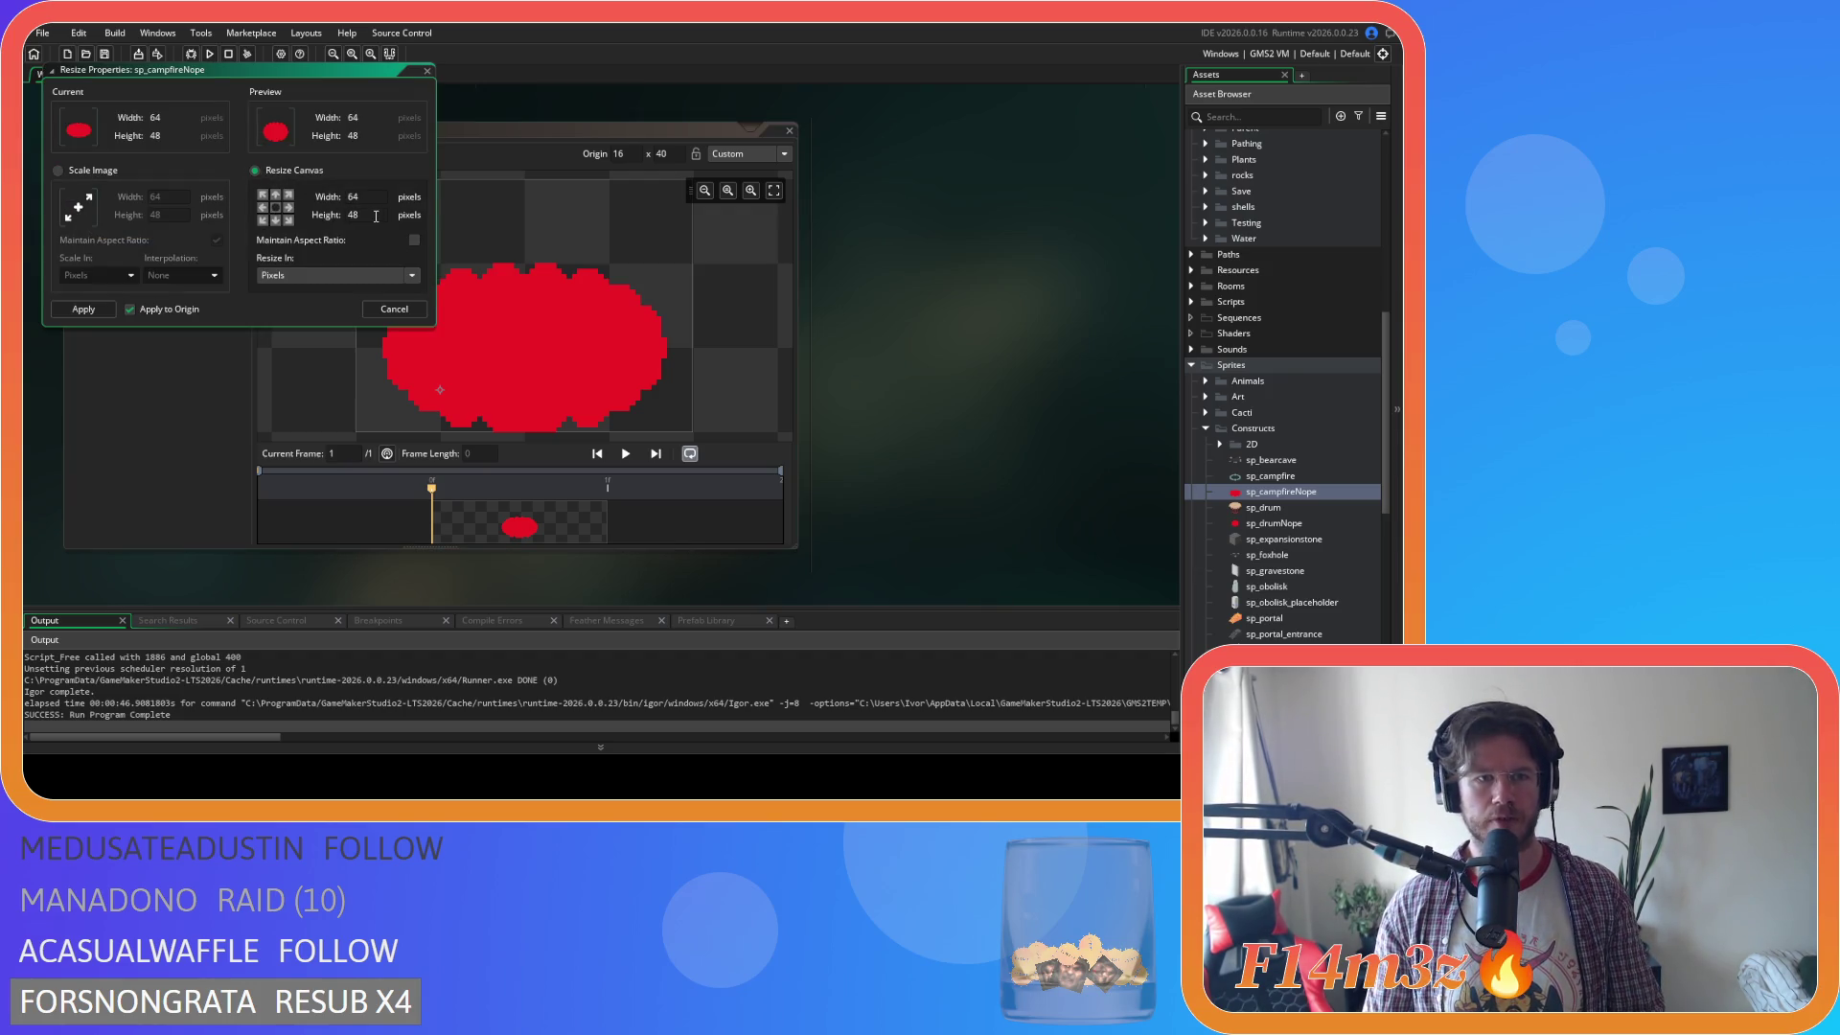
double_click(351, 214)
type("32")
left_click(277, 221)
left_click(276, 220)
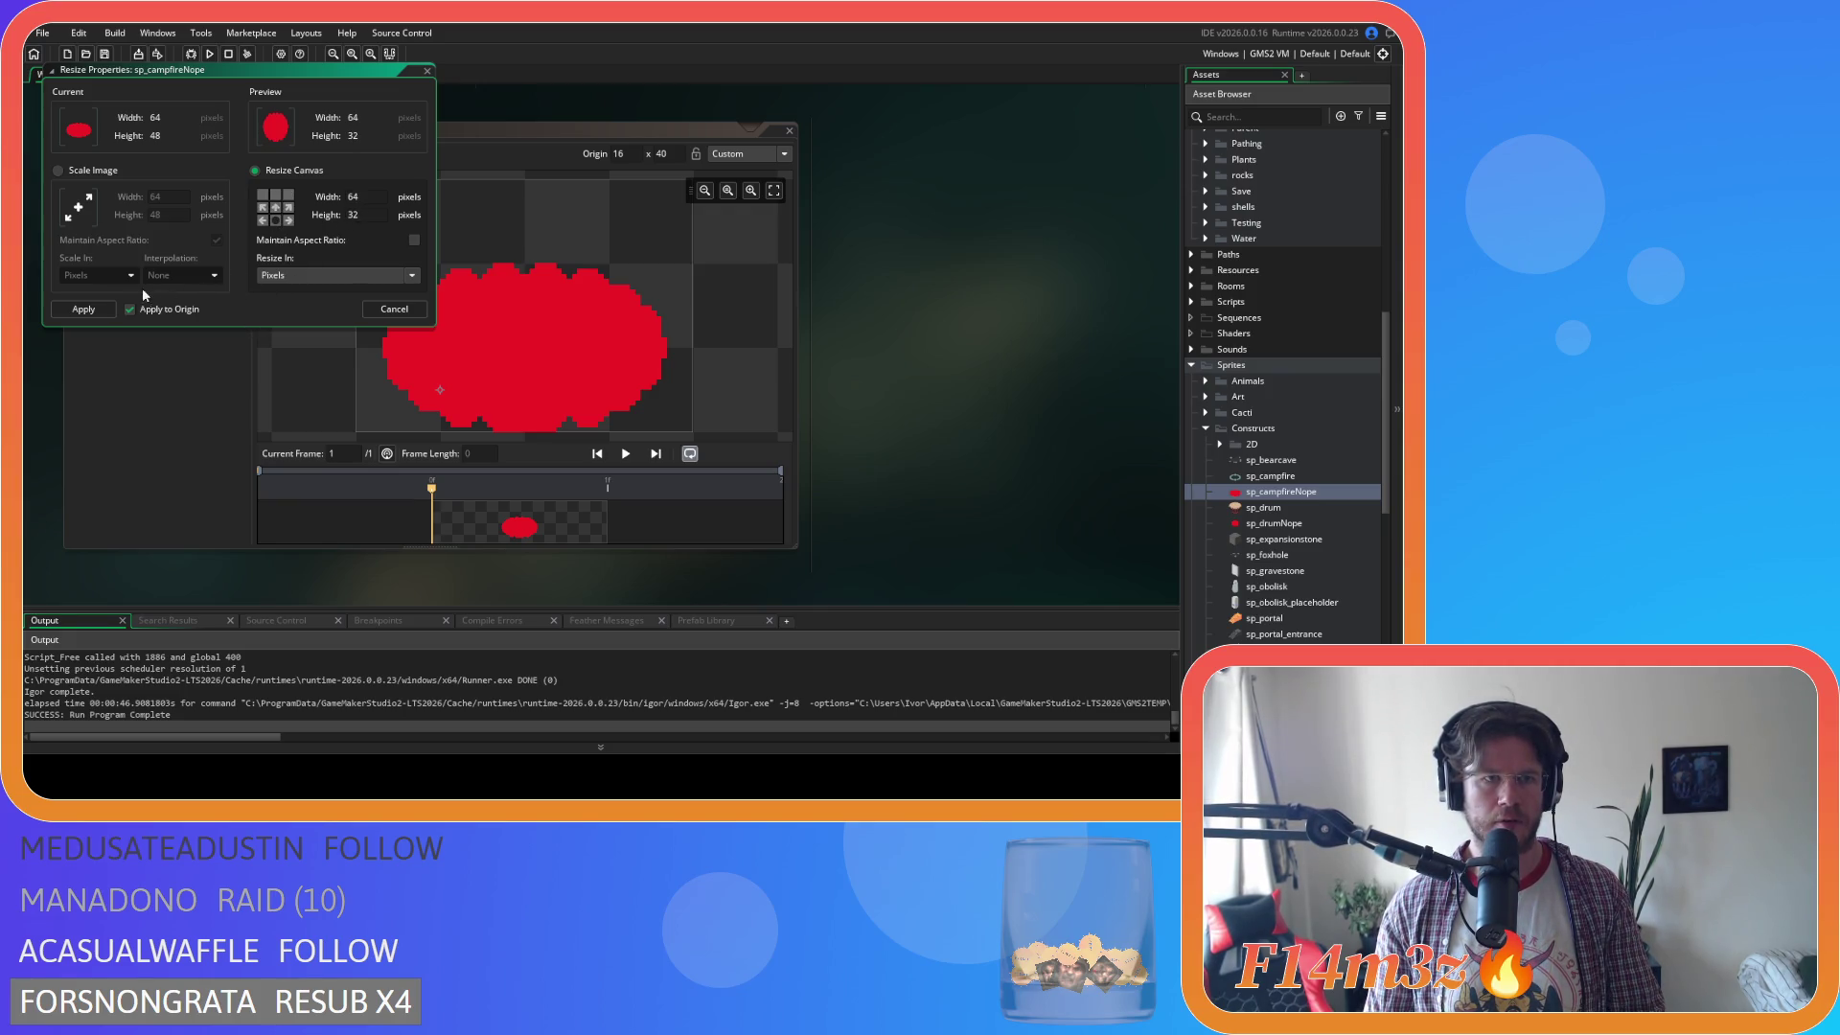
left_click(78, 310)
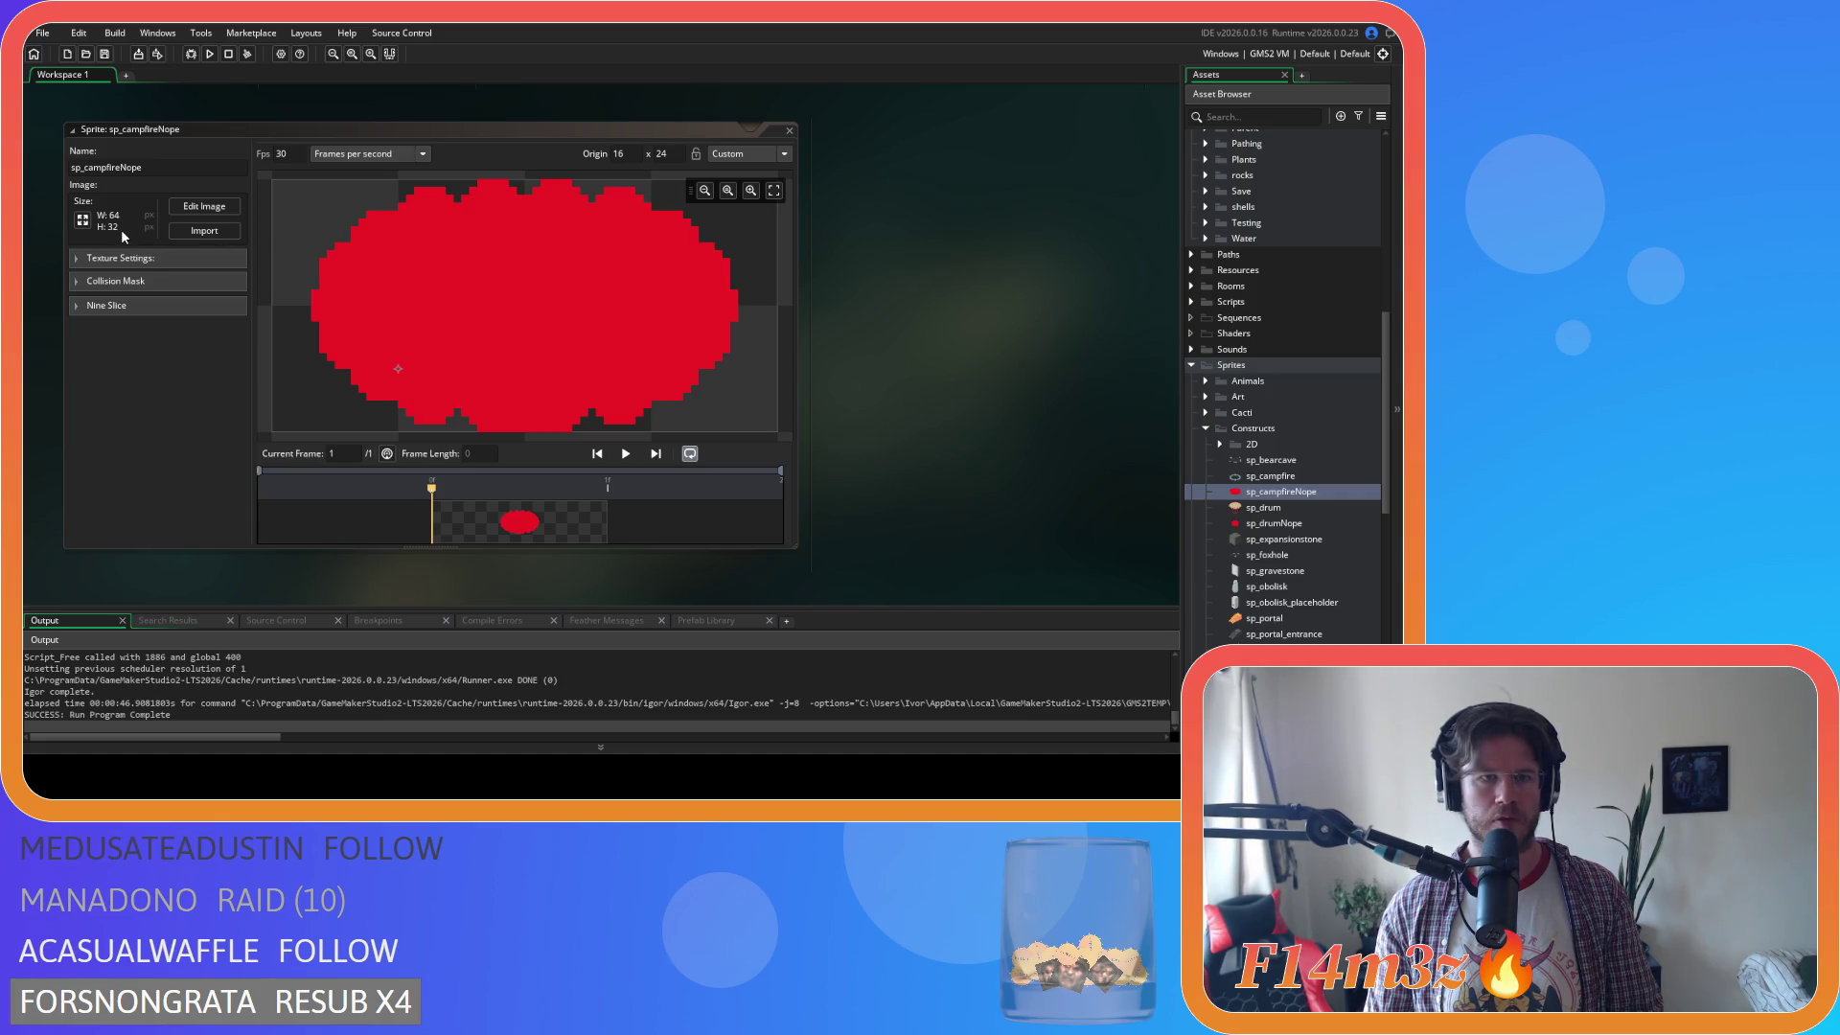
left_click(661, 154)
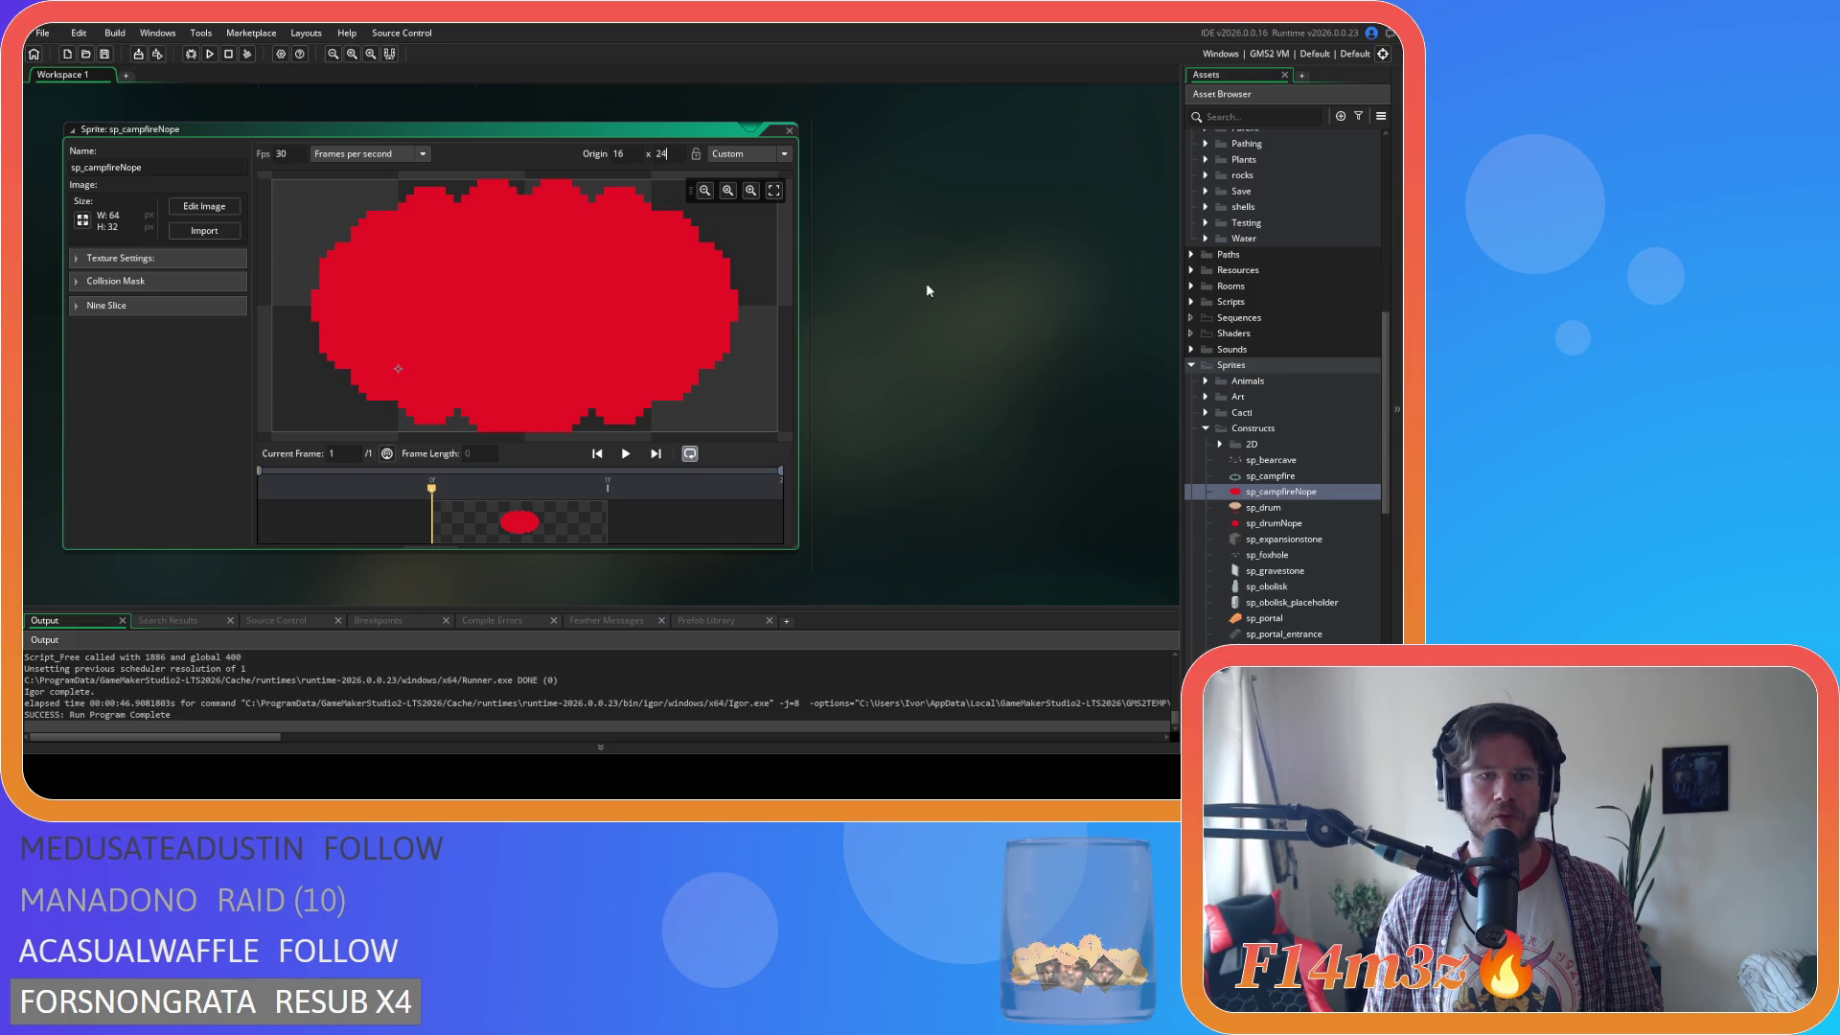
Close all open editor windows in the workspace.
right_click(911, 218)
mouse_move(976, 241)
left_click(1043, 286)
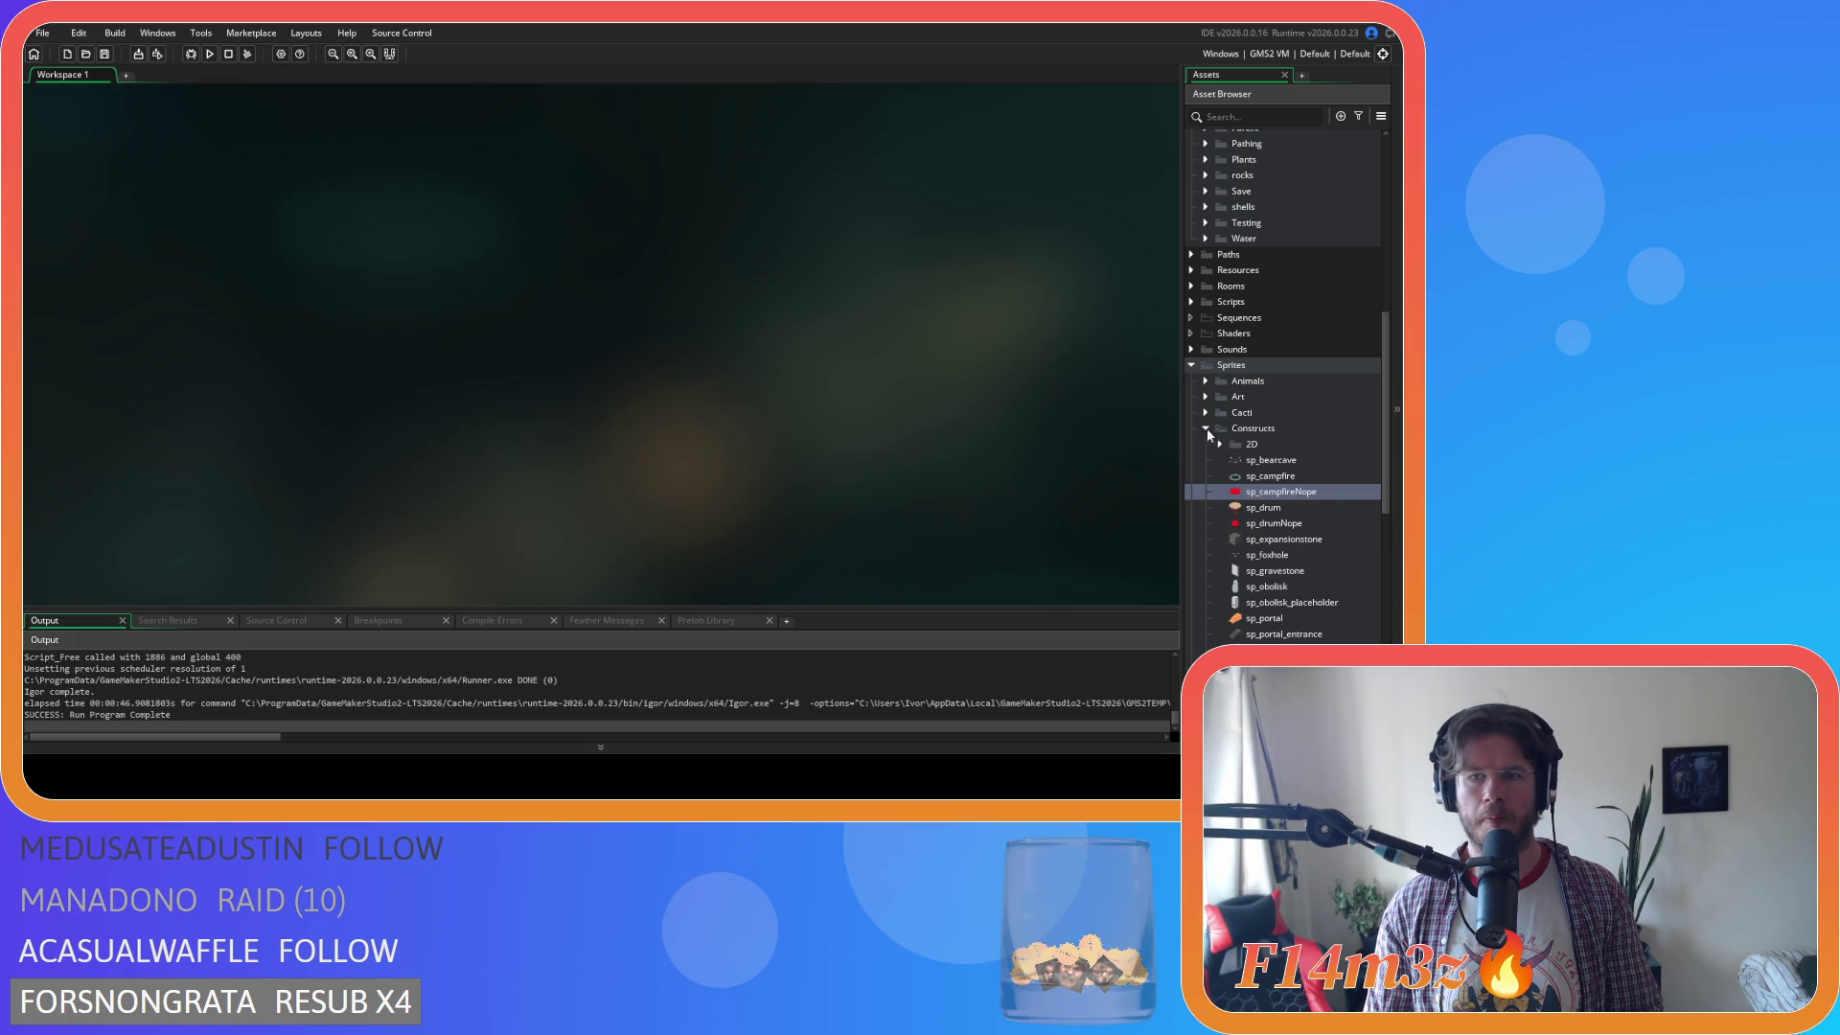
Collapse the Game and Objects folders and start a build with F5.
scroll(1196, 376, "up", 5)
scroll(1210, 370, "up", 3)
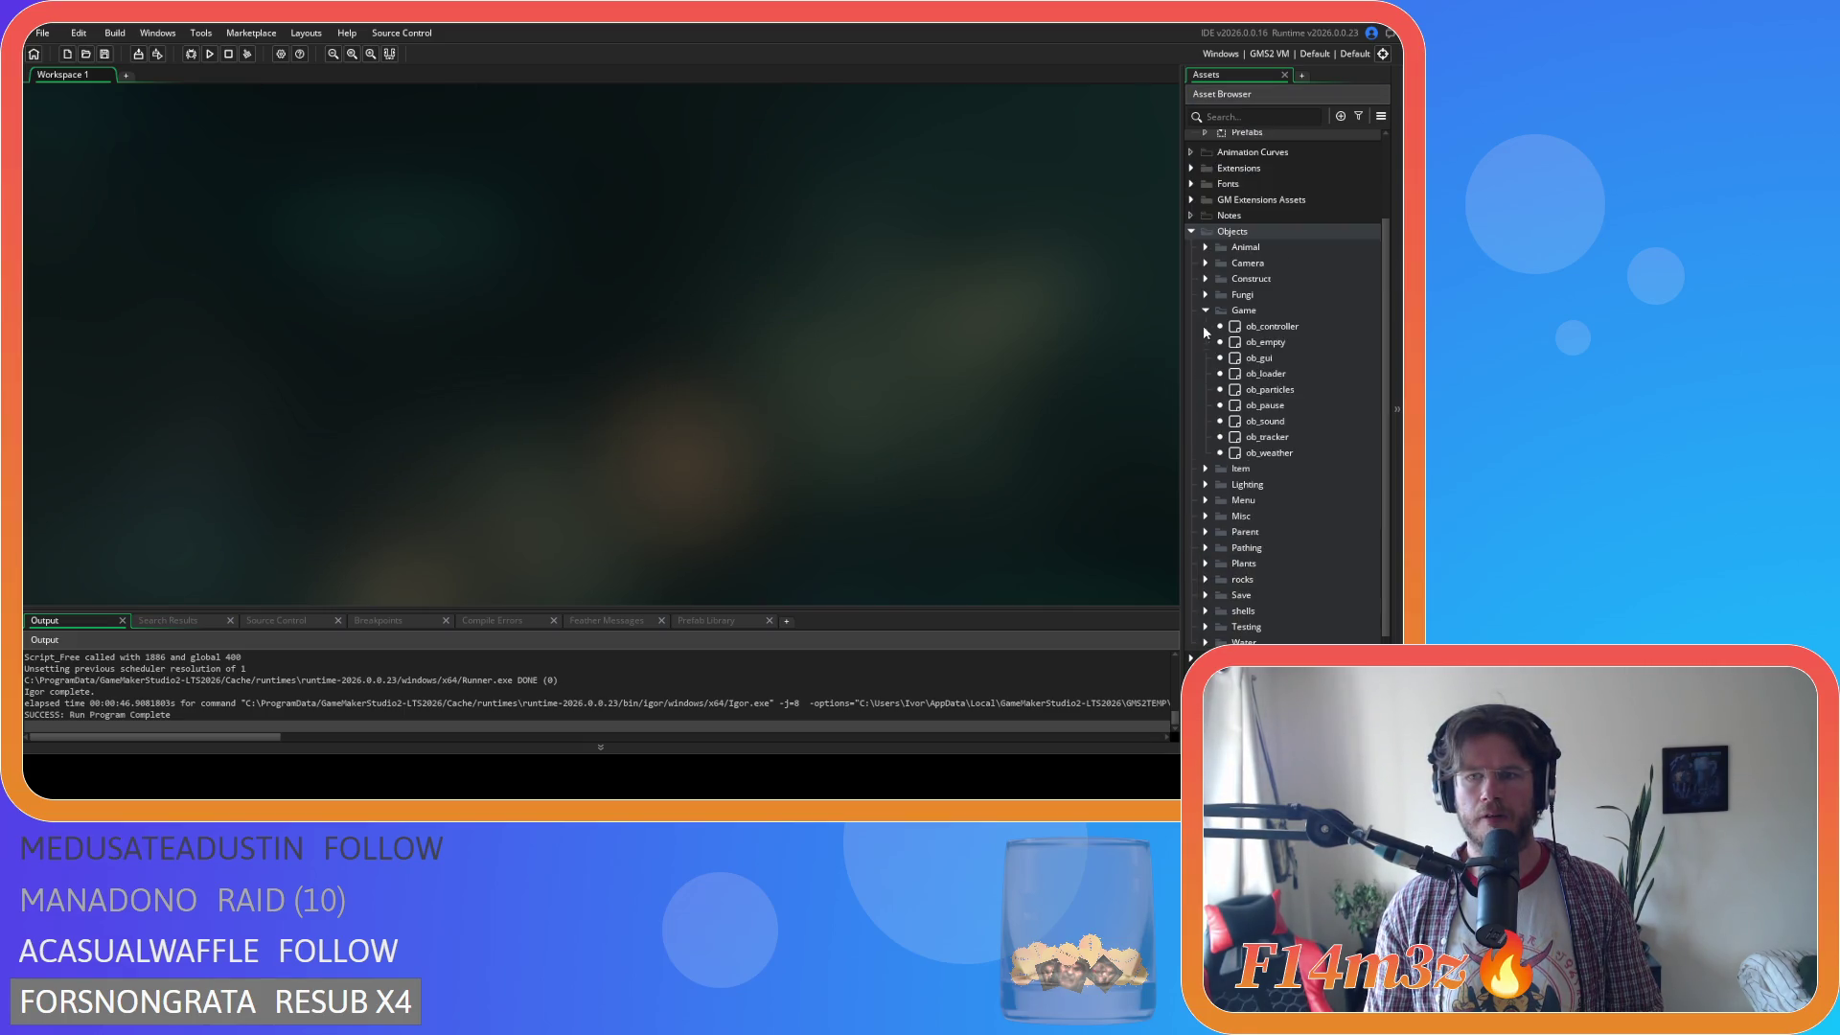
left_click(1206, 337)
left_click(1191, 259)
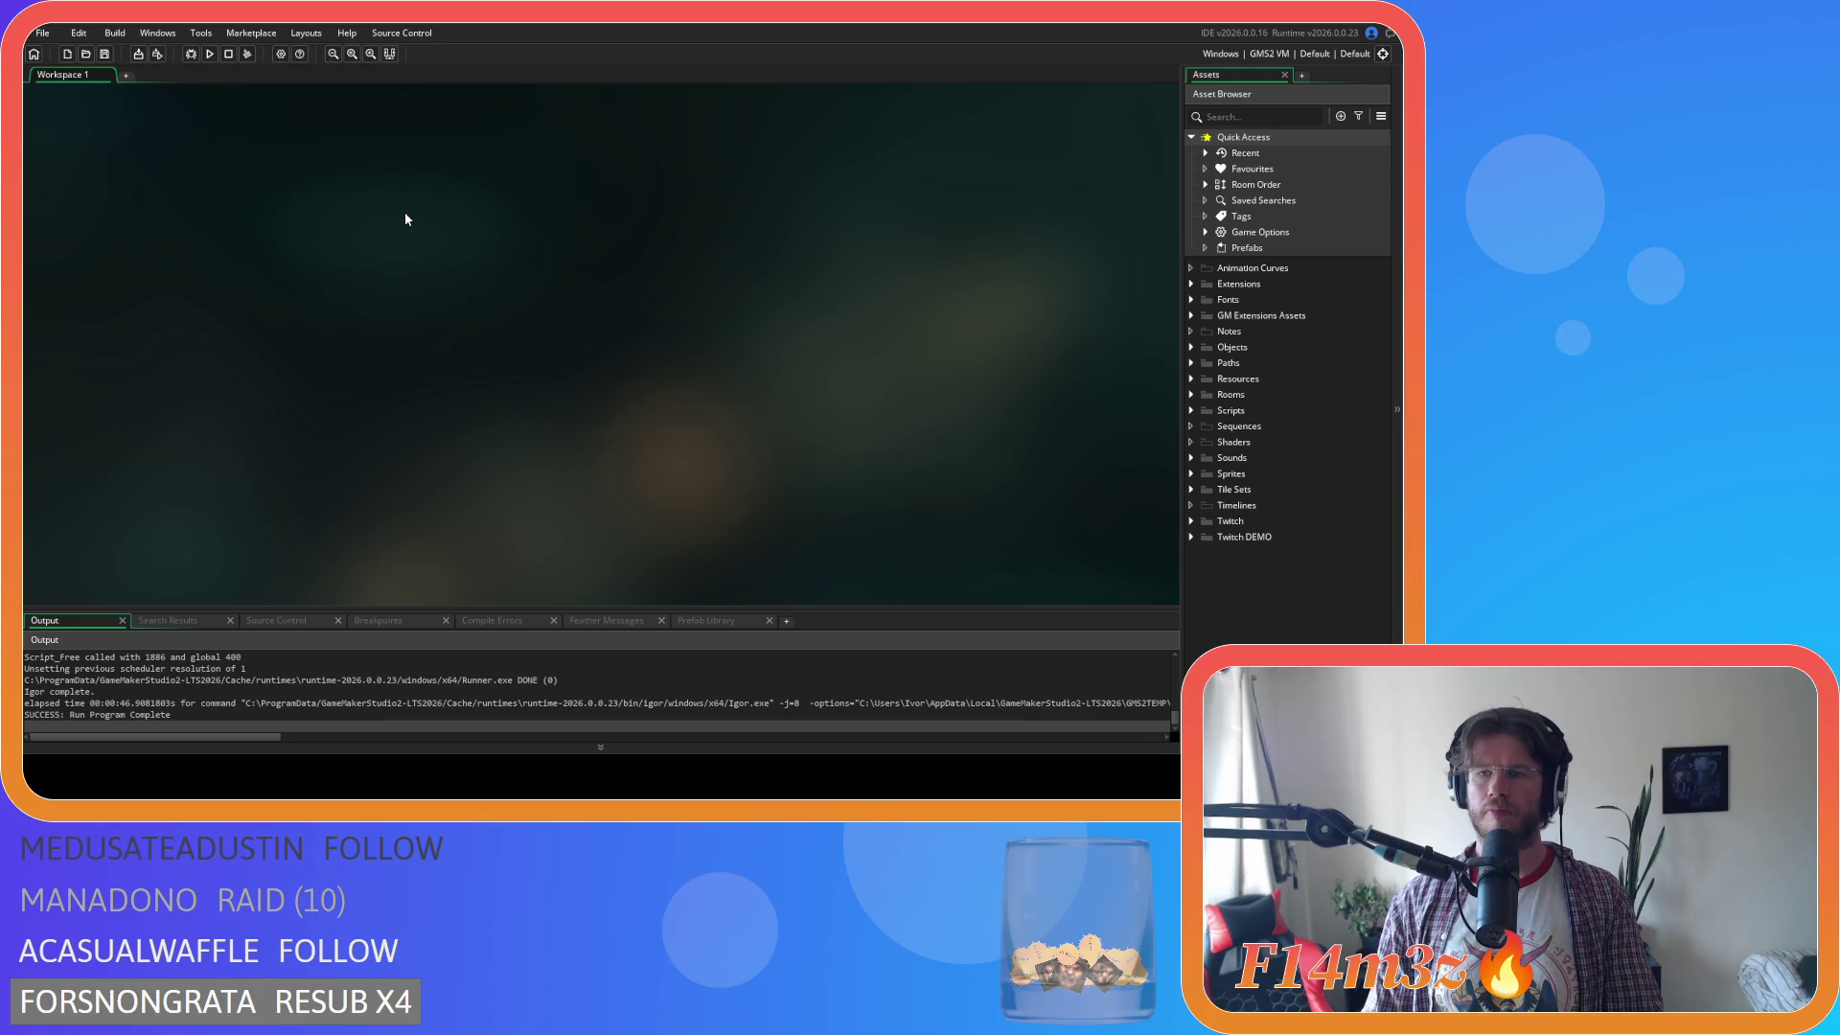
key("F5")
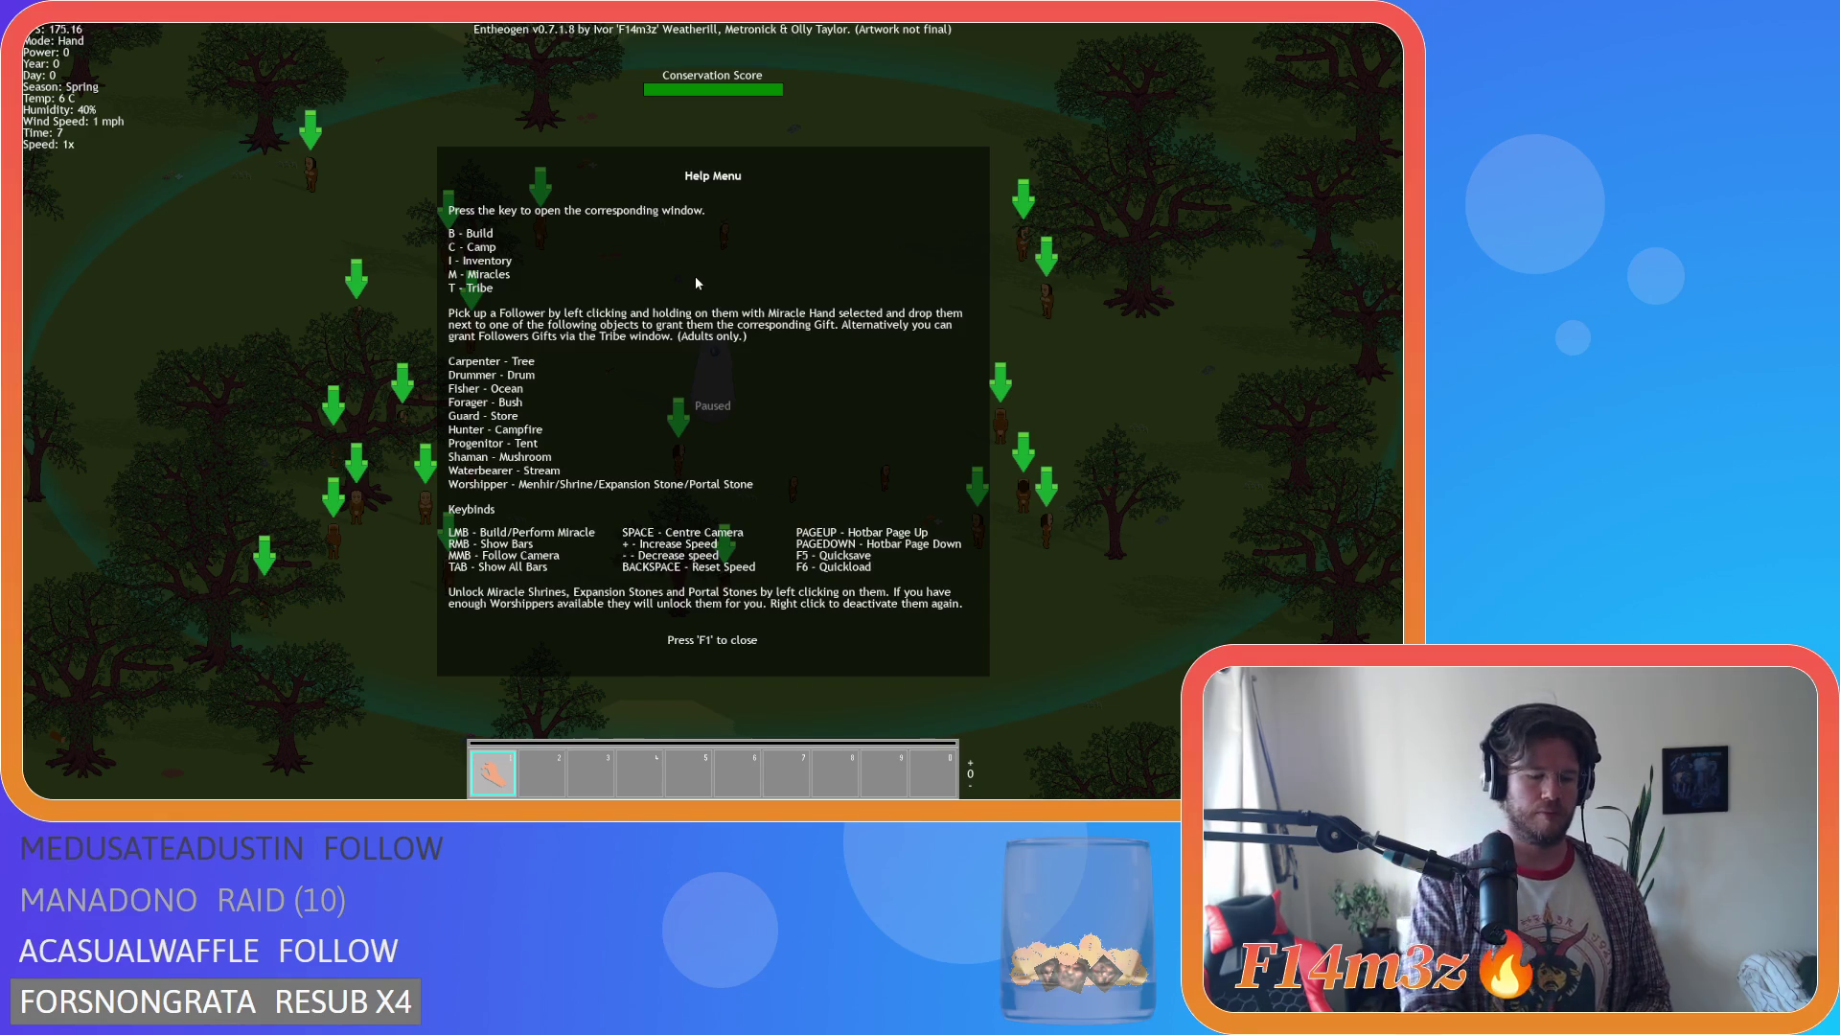
Dismiss the game's Help Menu once the build launches.
key("F1")
Pick Campfire from the Build menu to preview placement, then close it and quit.
key("b")
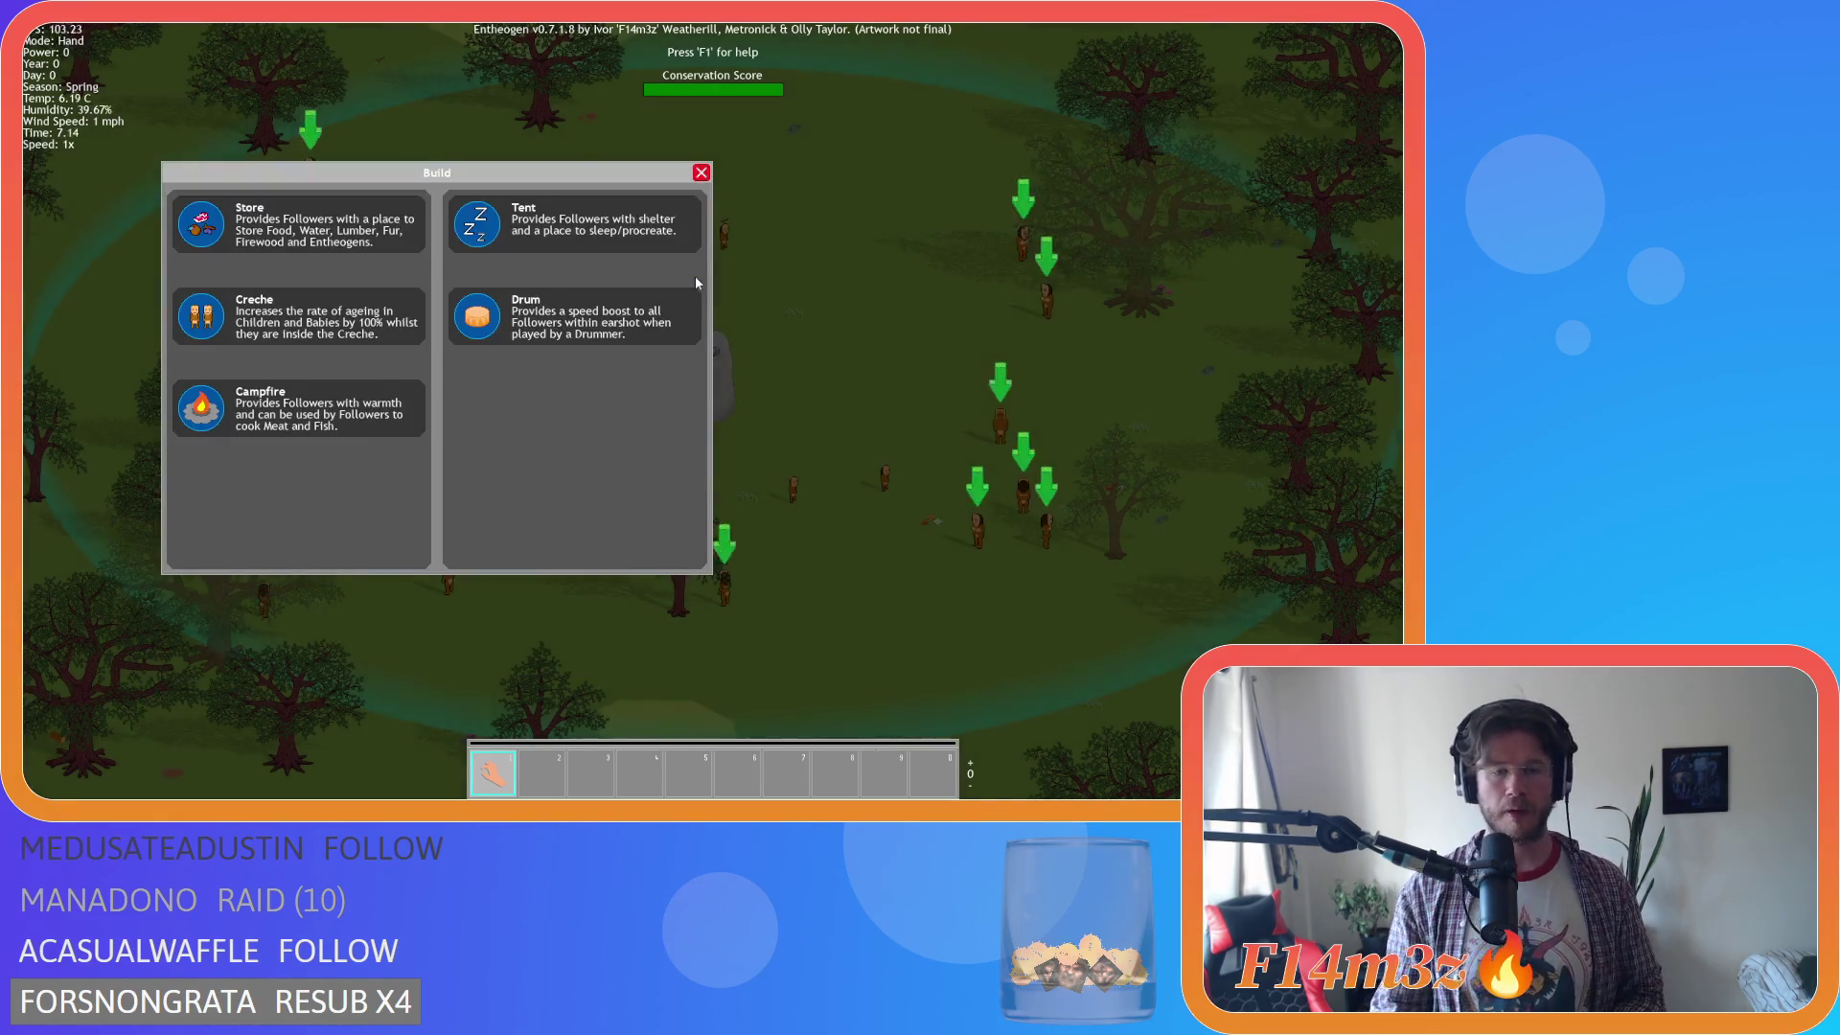
left_click(288, 408)
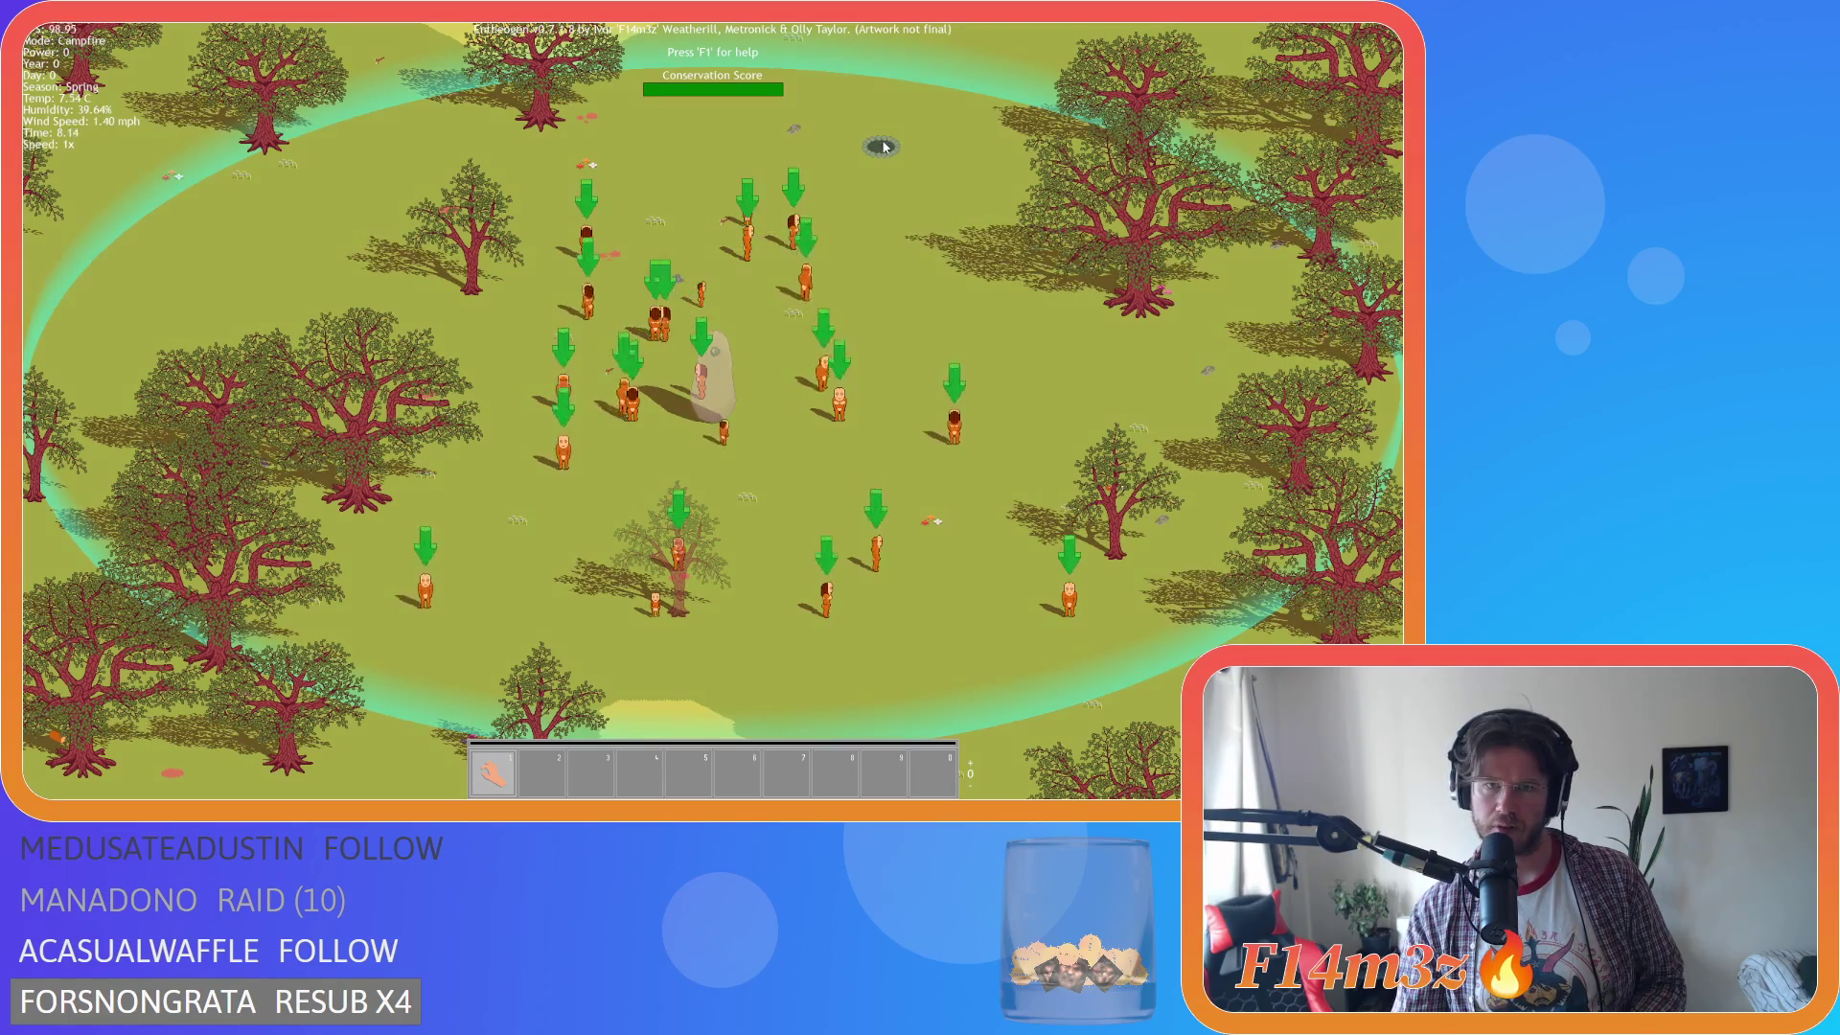
key("b")
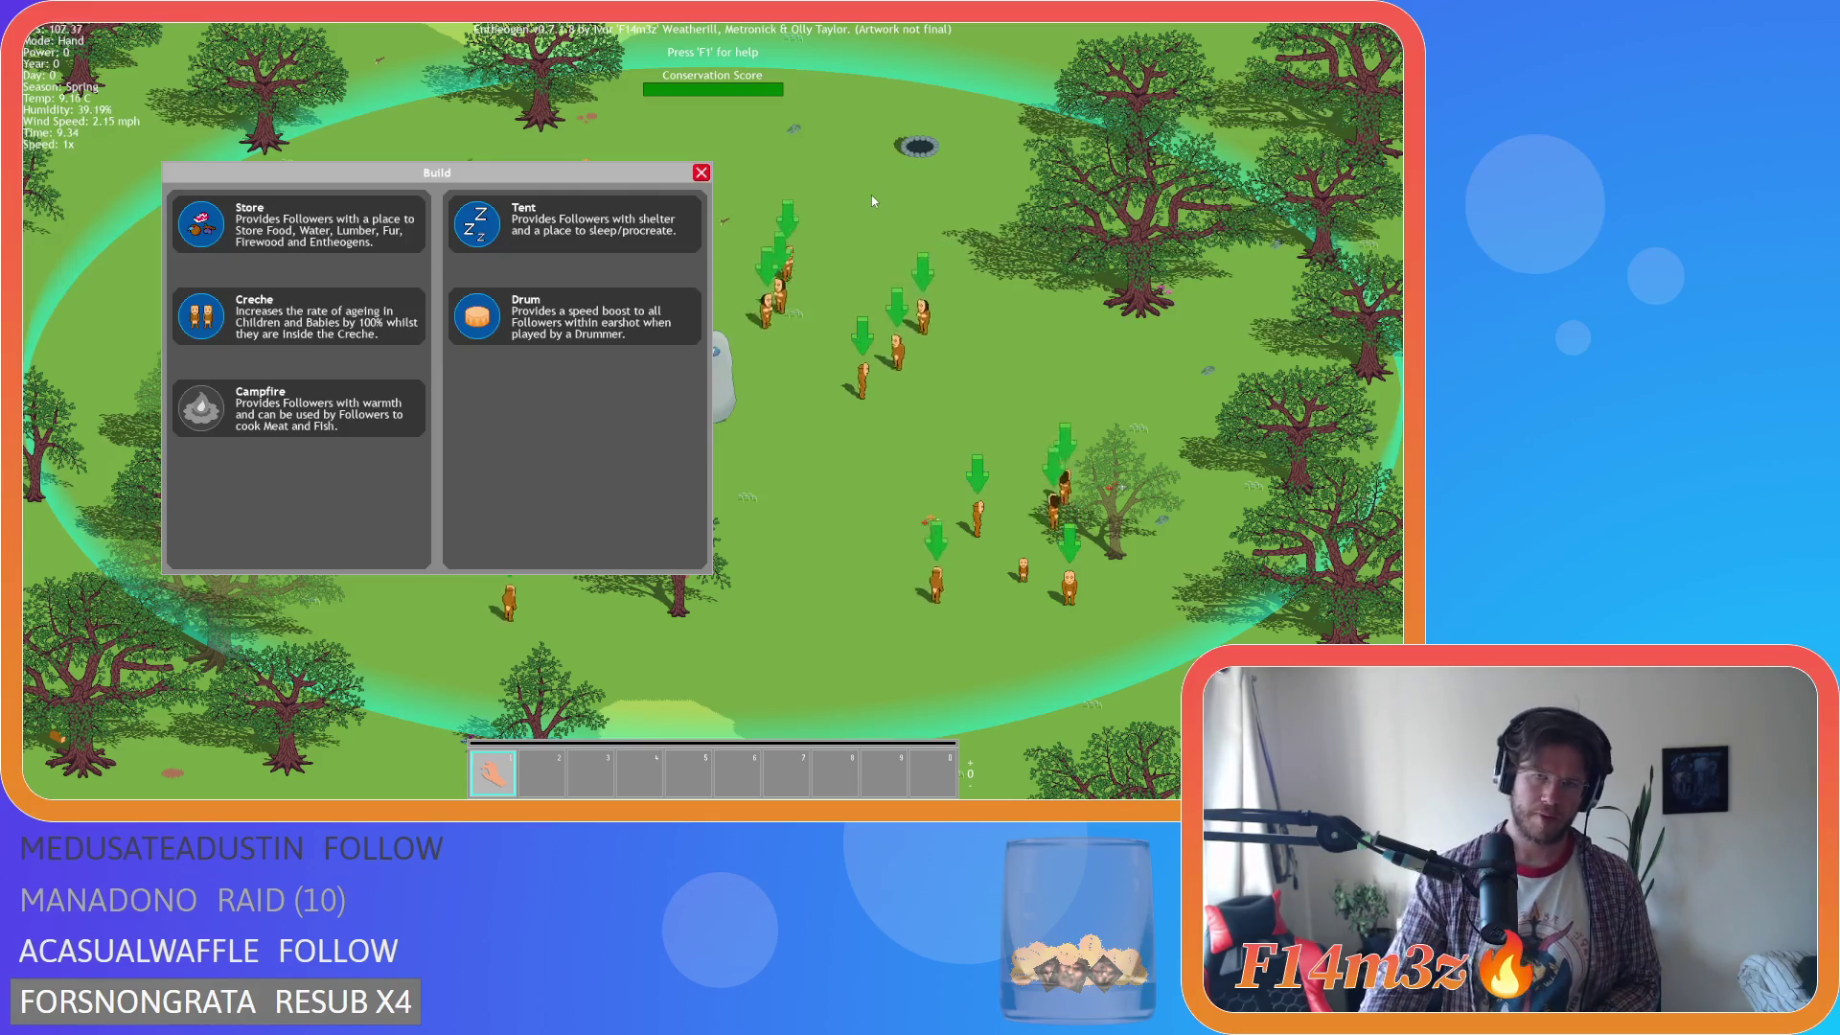
left_click(703, 172)
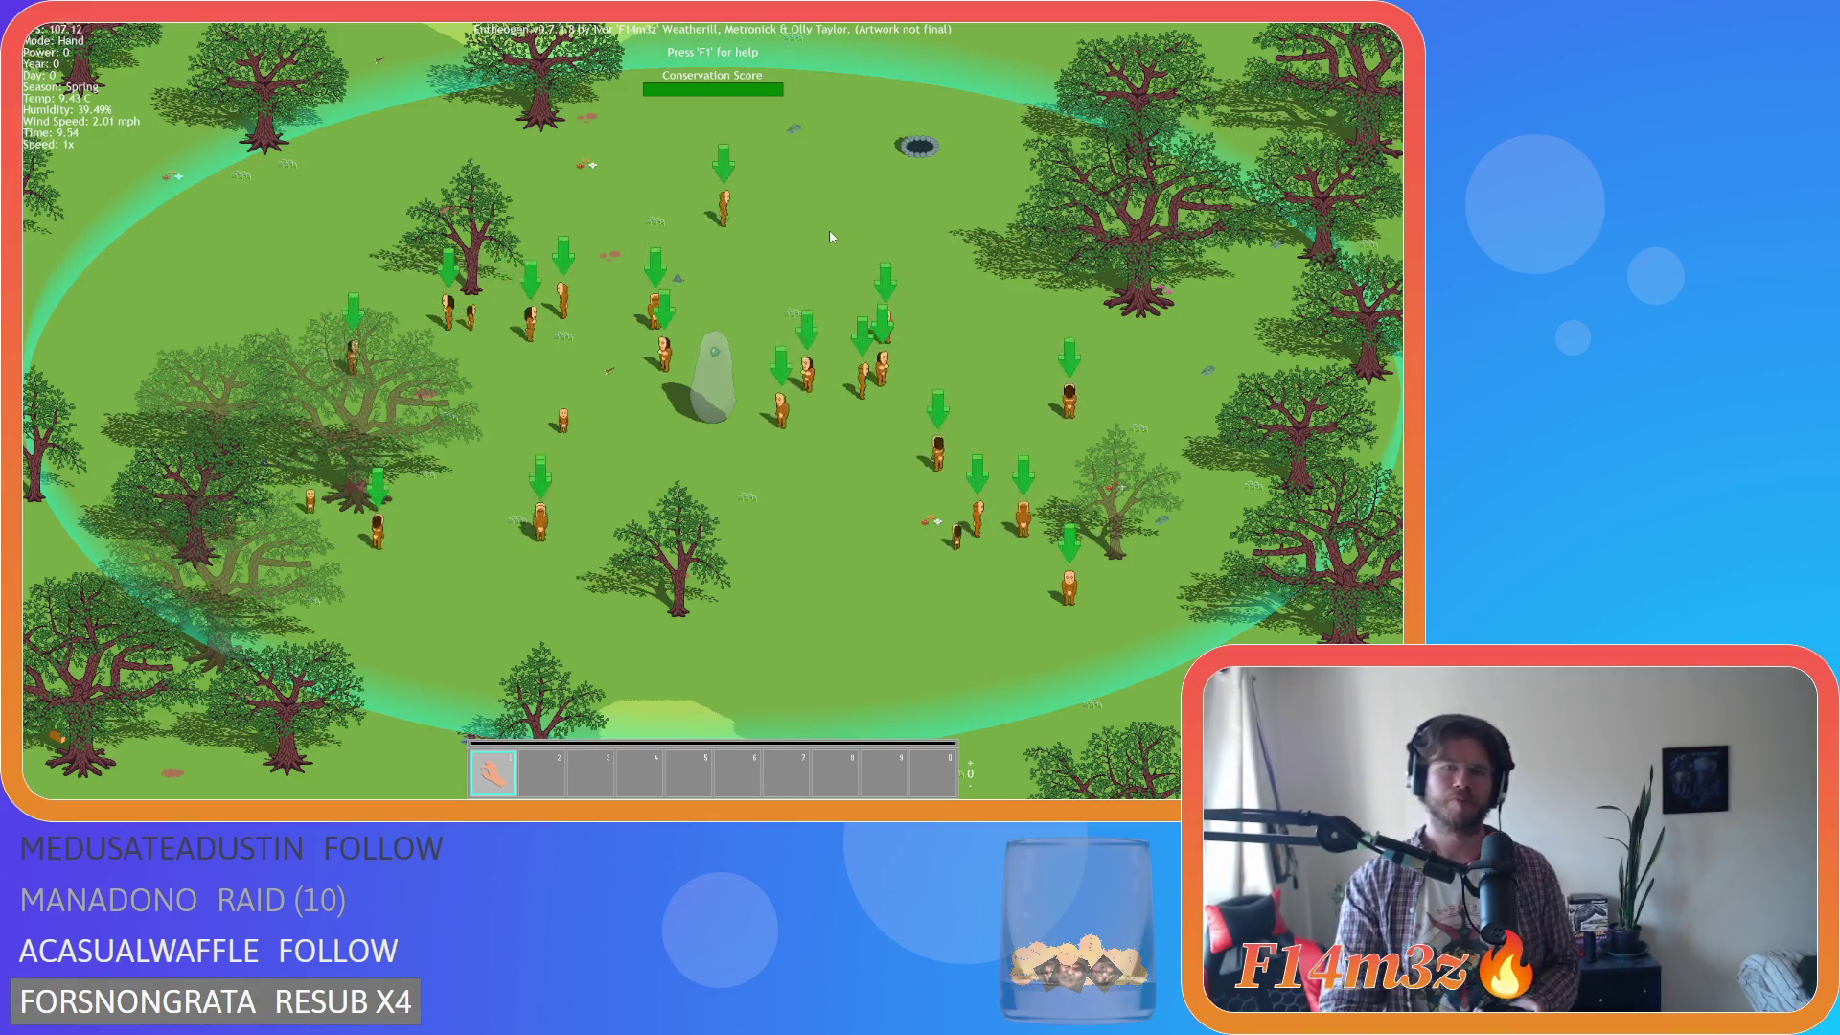
key("Escape")
key("Return")
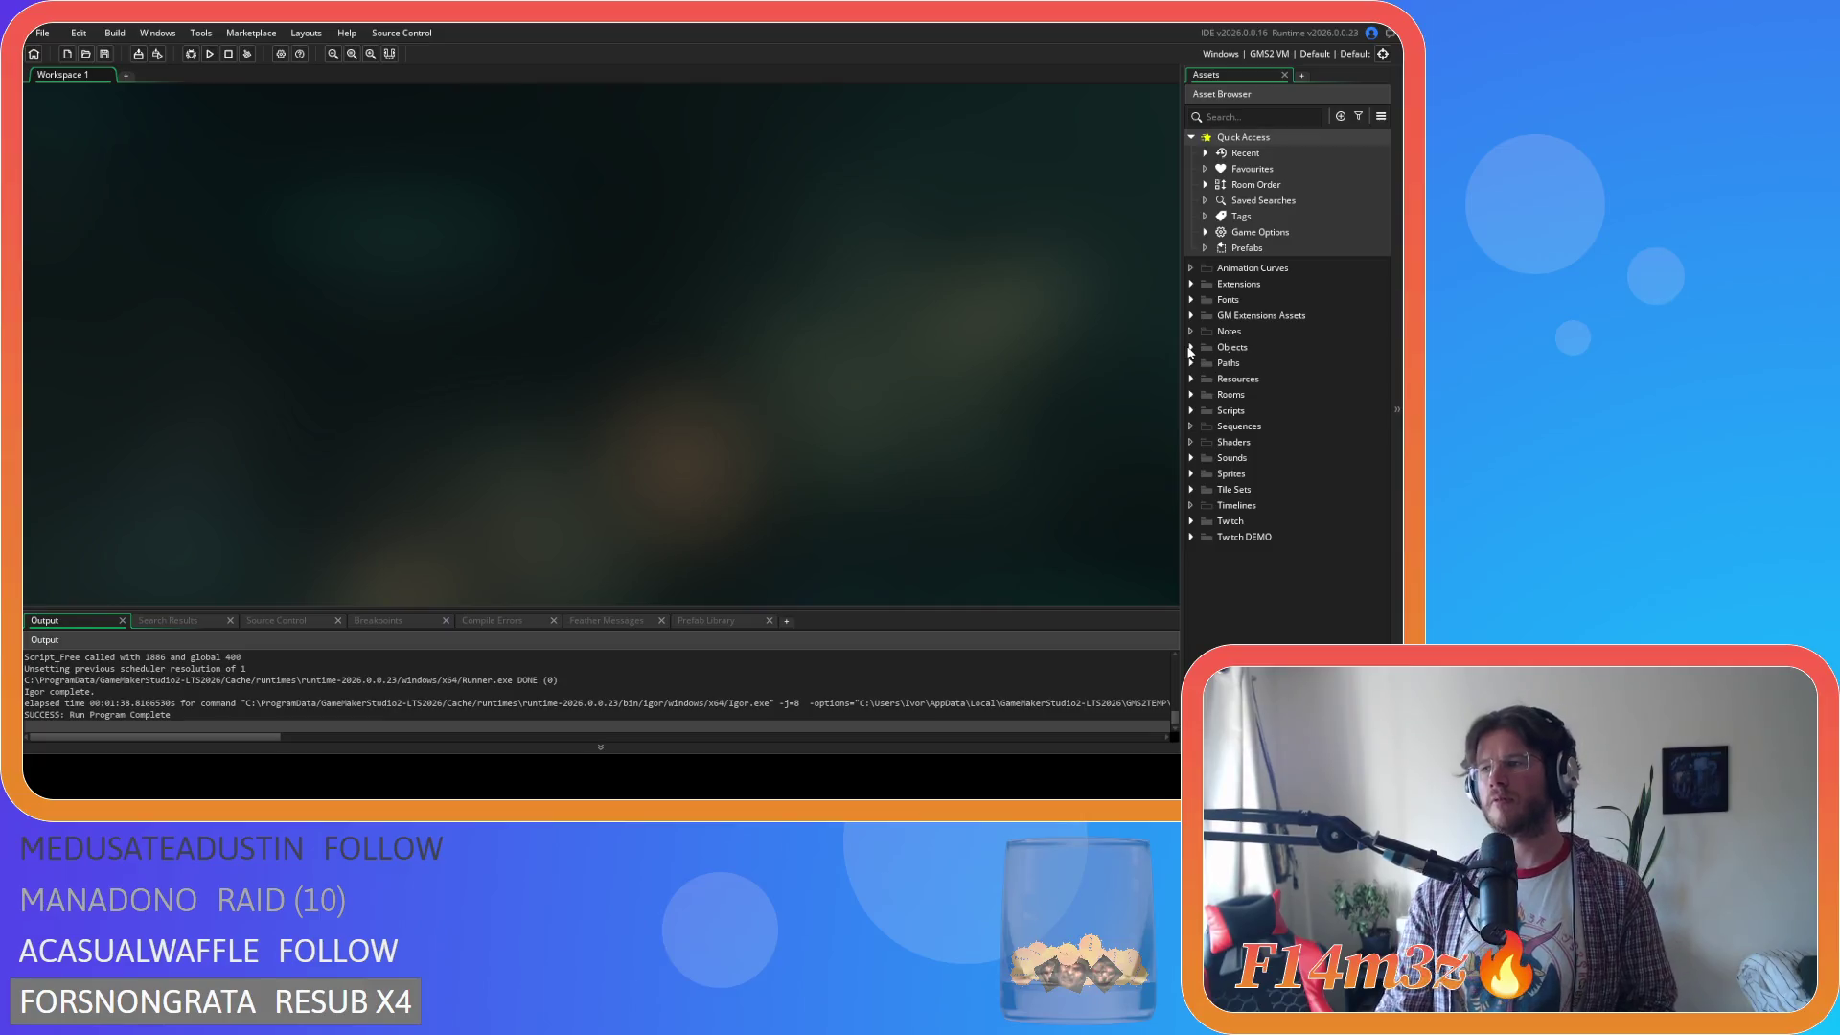
Open ob_gui's Draw End code and copy sp_campfireNope from line 169.
left_click(1191, 347)
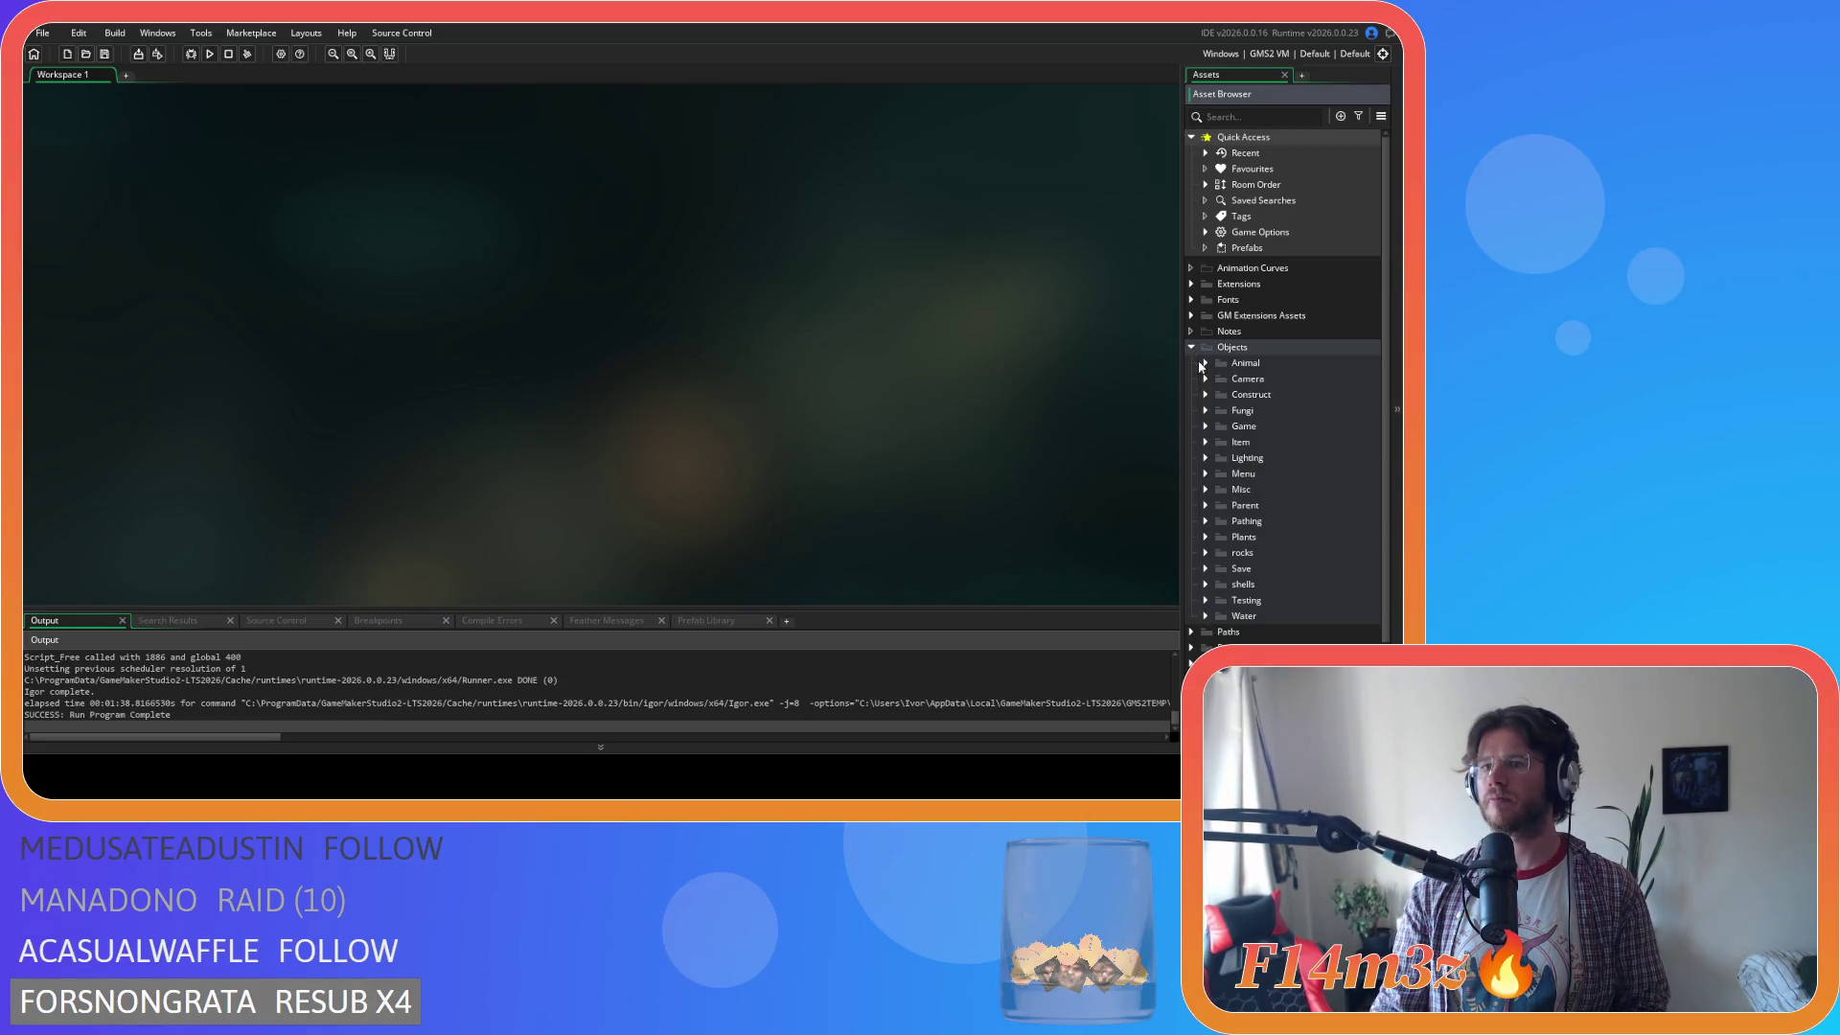
left_click(1206, 428)
double_click(1263, 474)
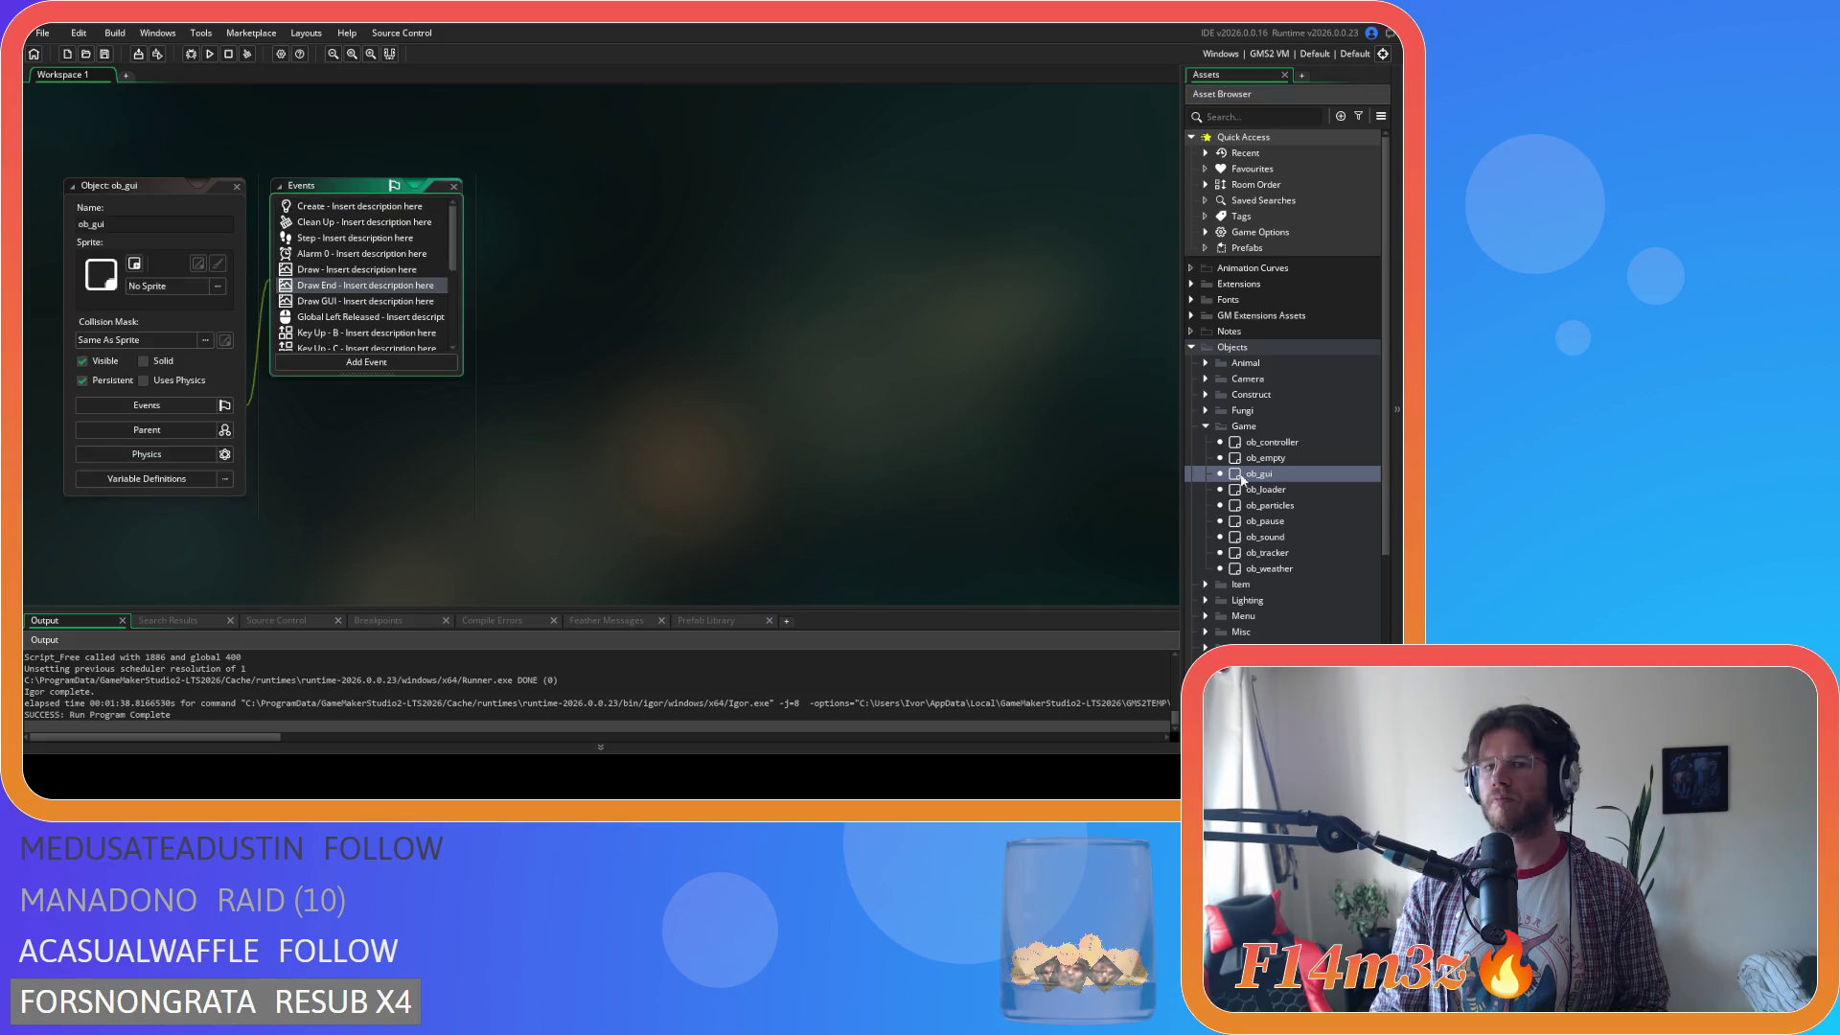
scroll(1042, 353, "down", 20)
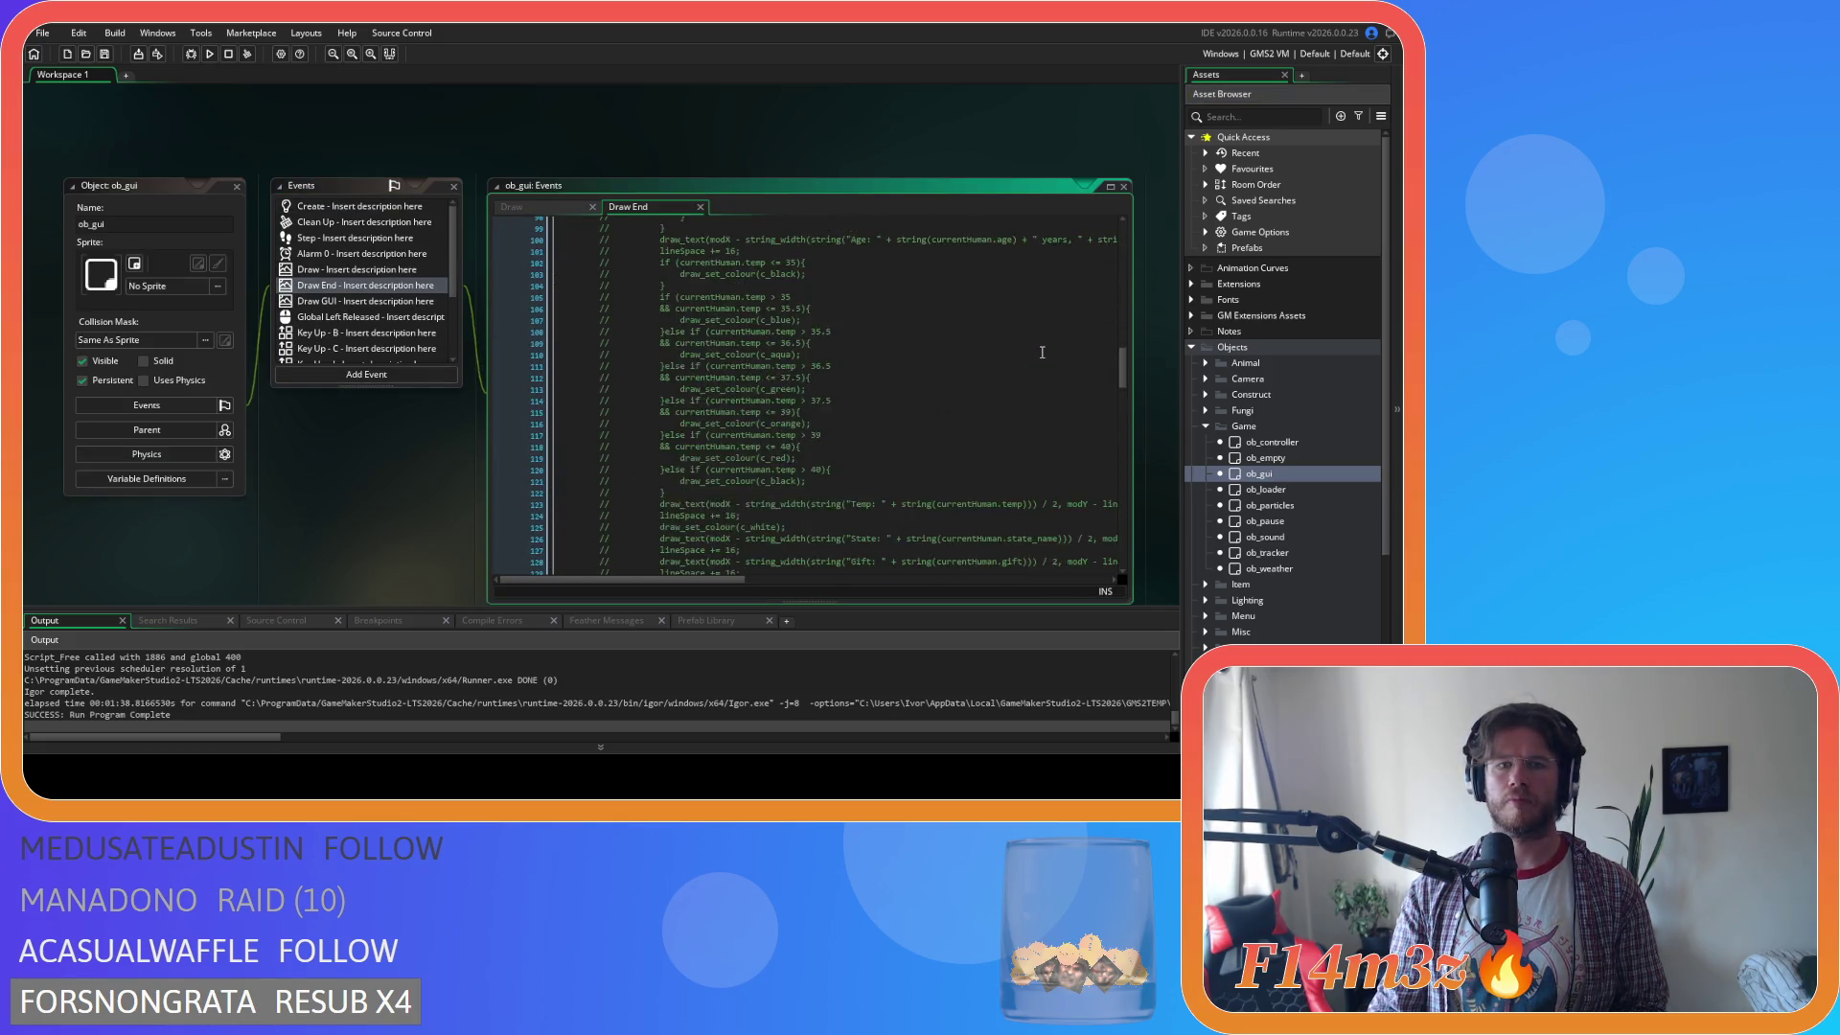
scroll(1042, 353, "down", 3)
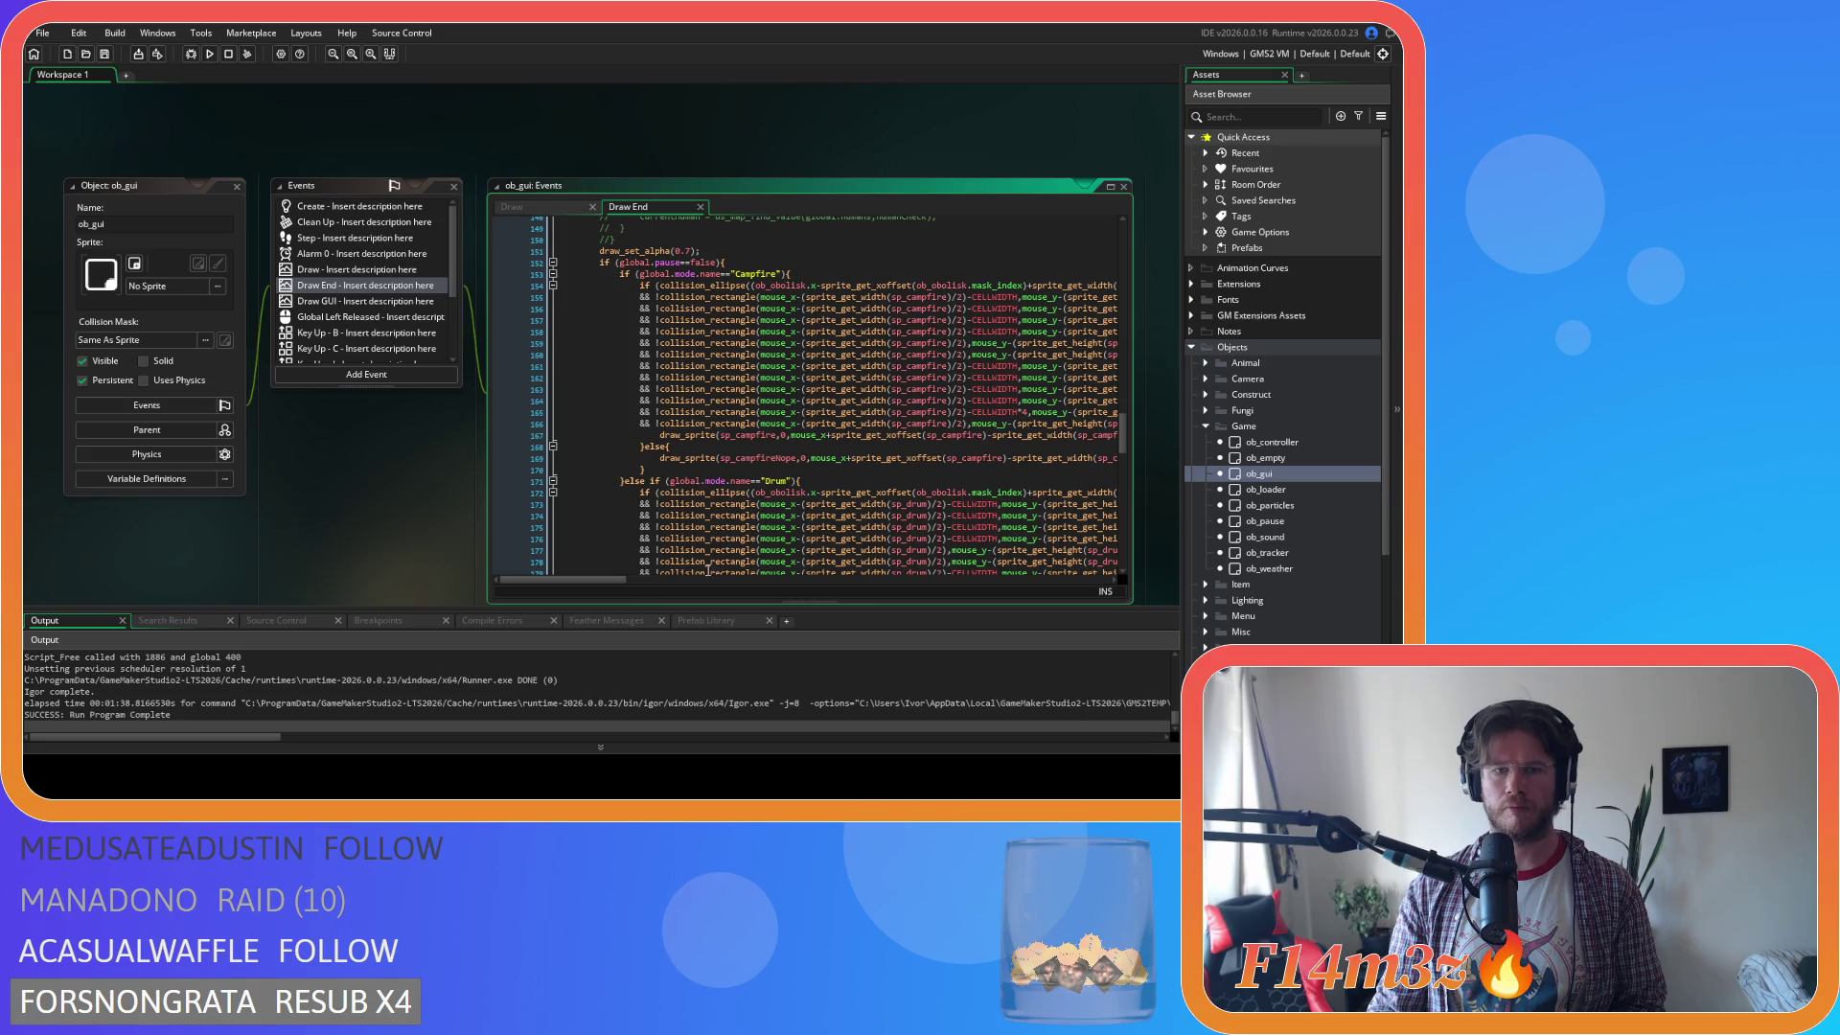
left_click_drag(606, 581, 709, 575)
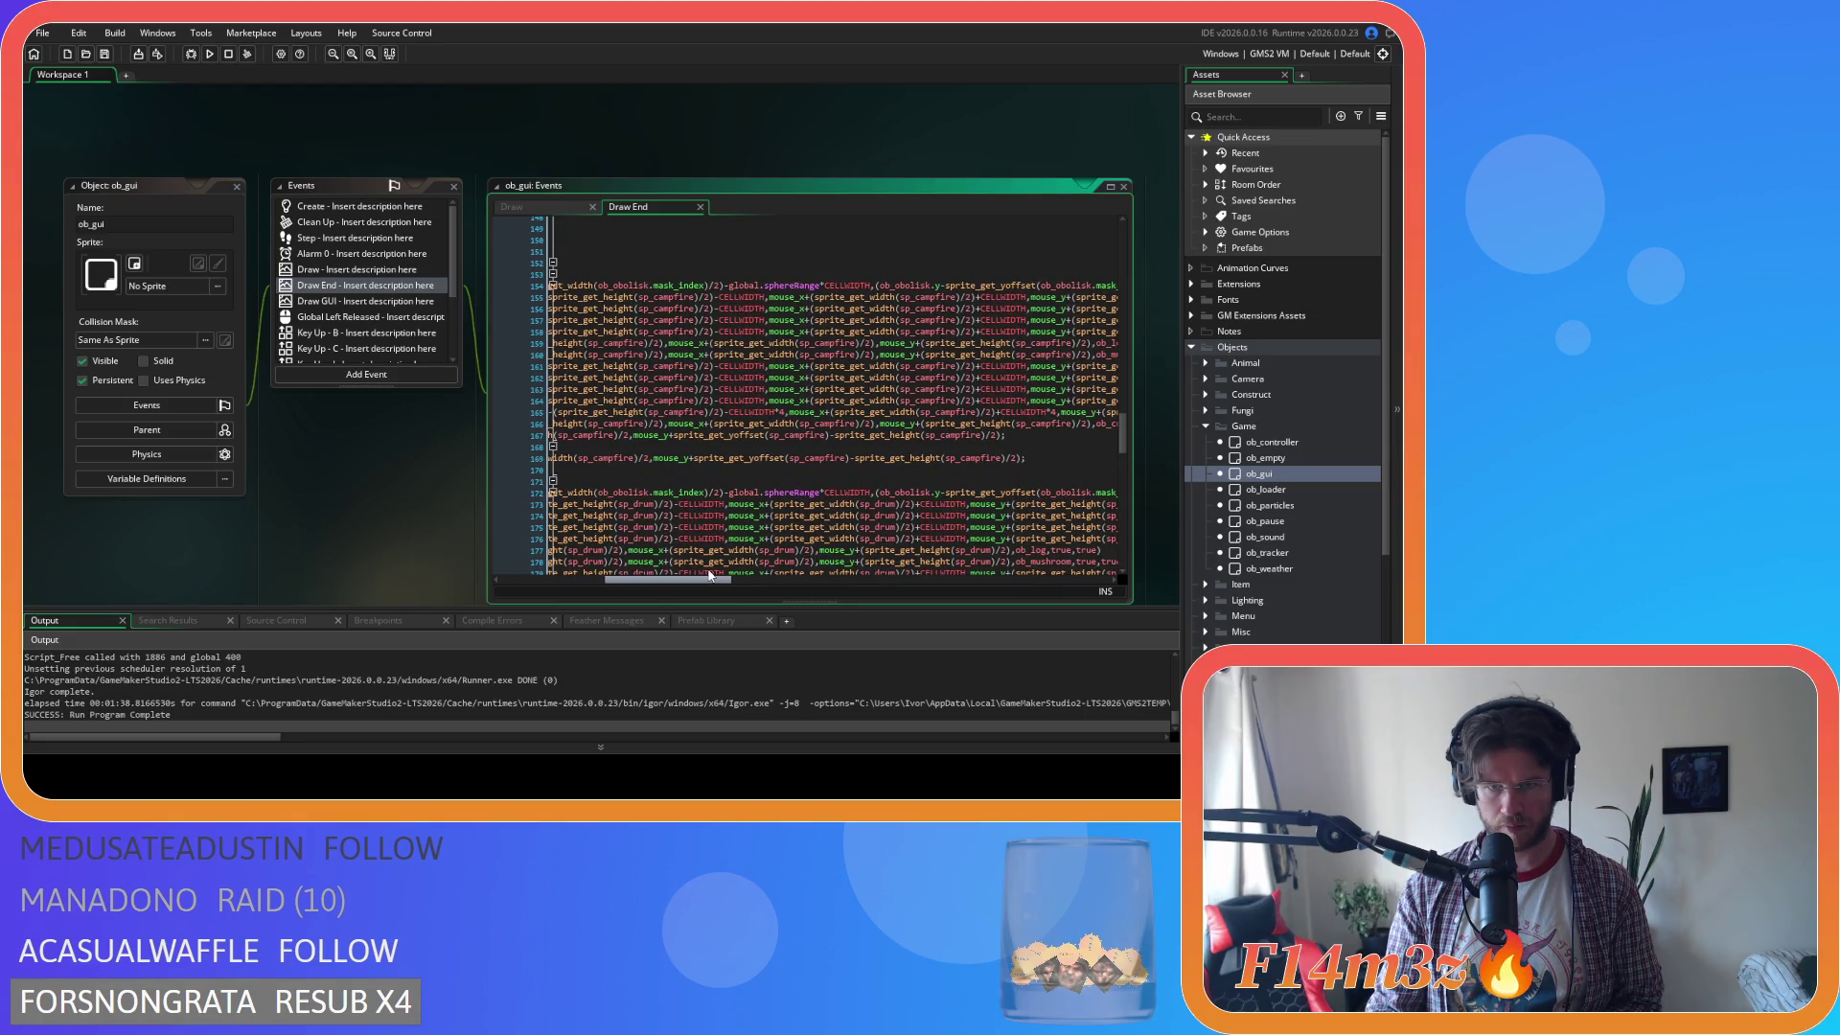
left_click_drag(710, 575, 705, 573)
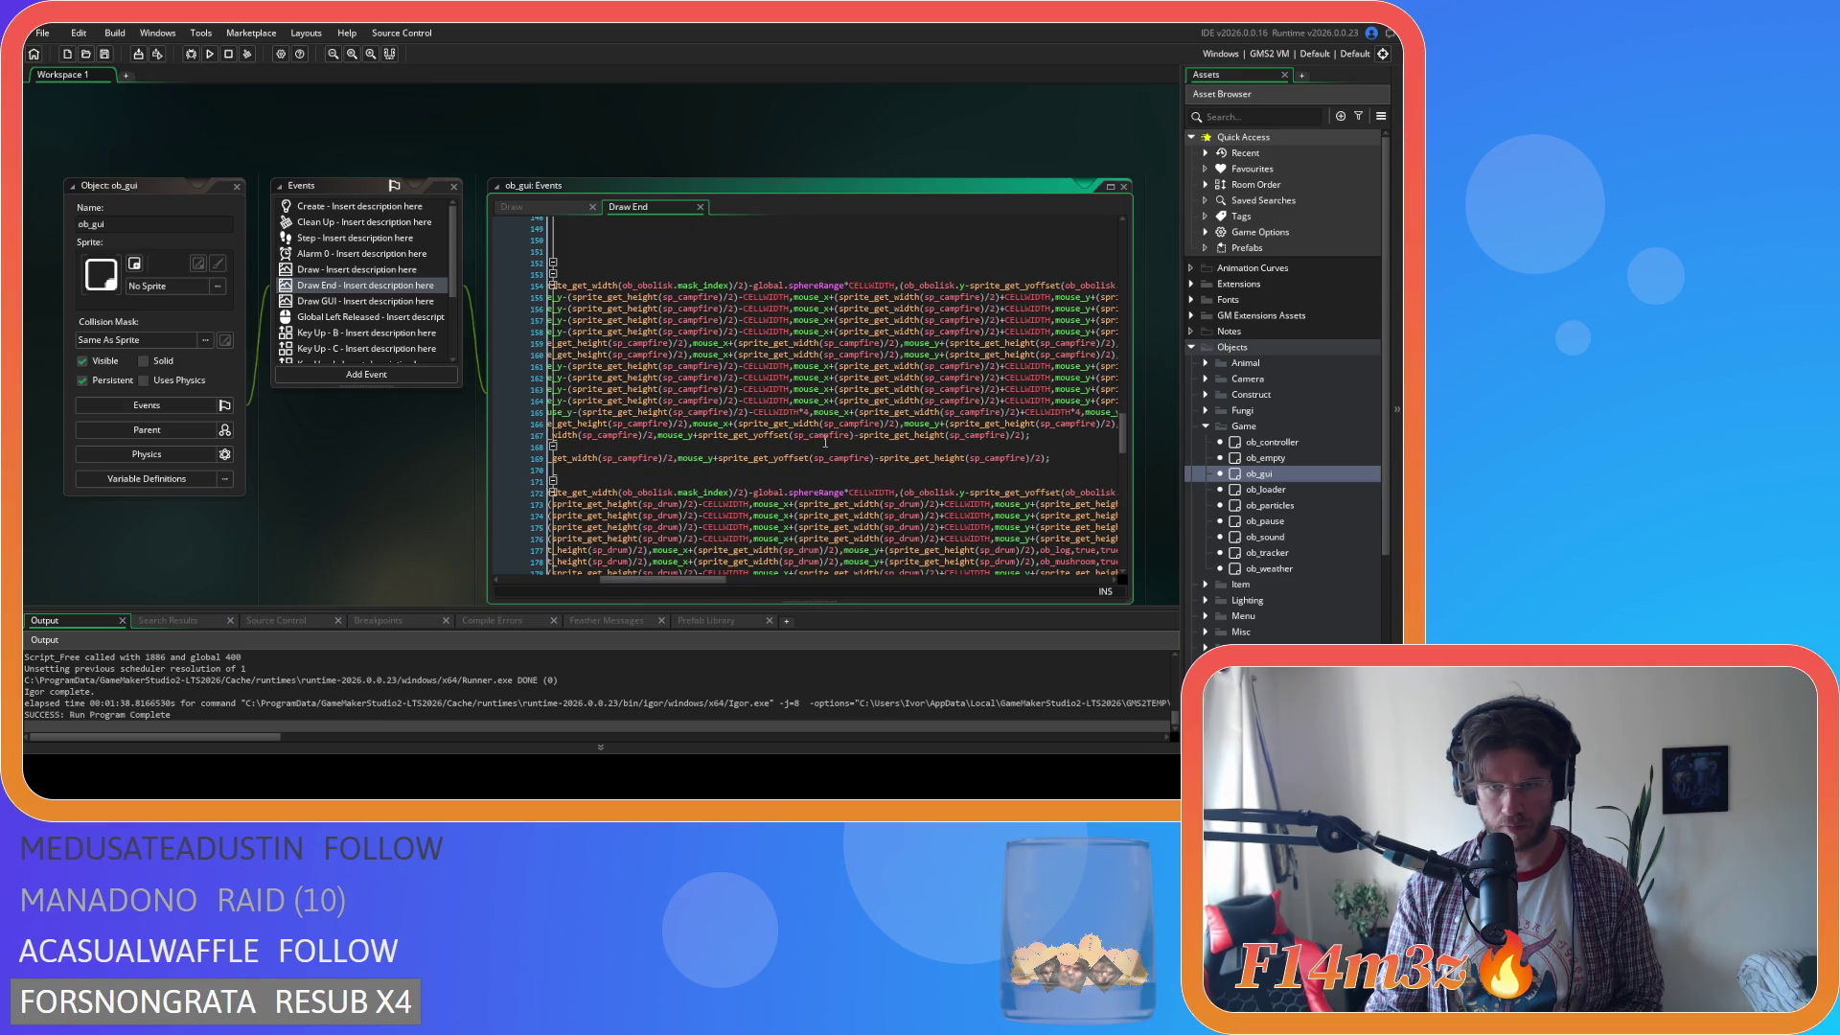
mouse_move(827, 436)
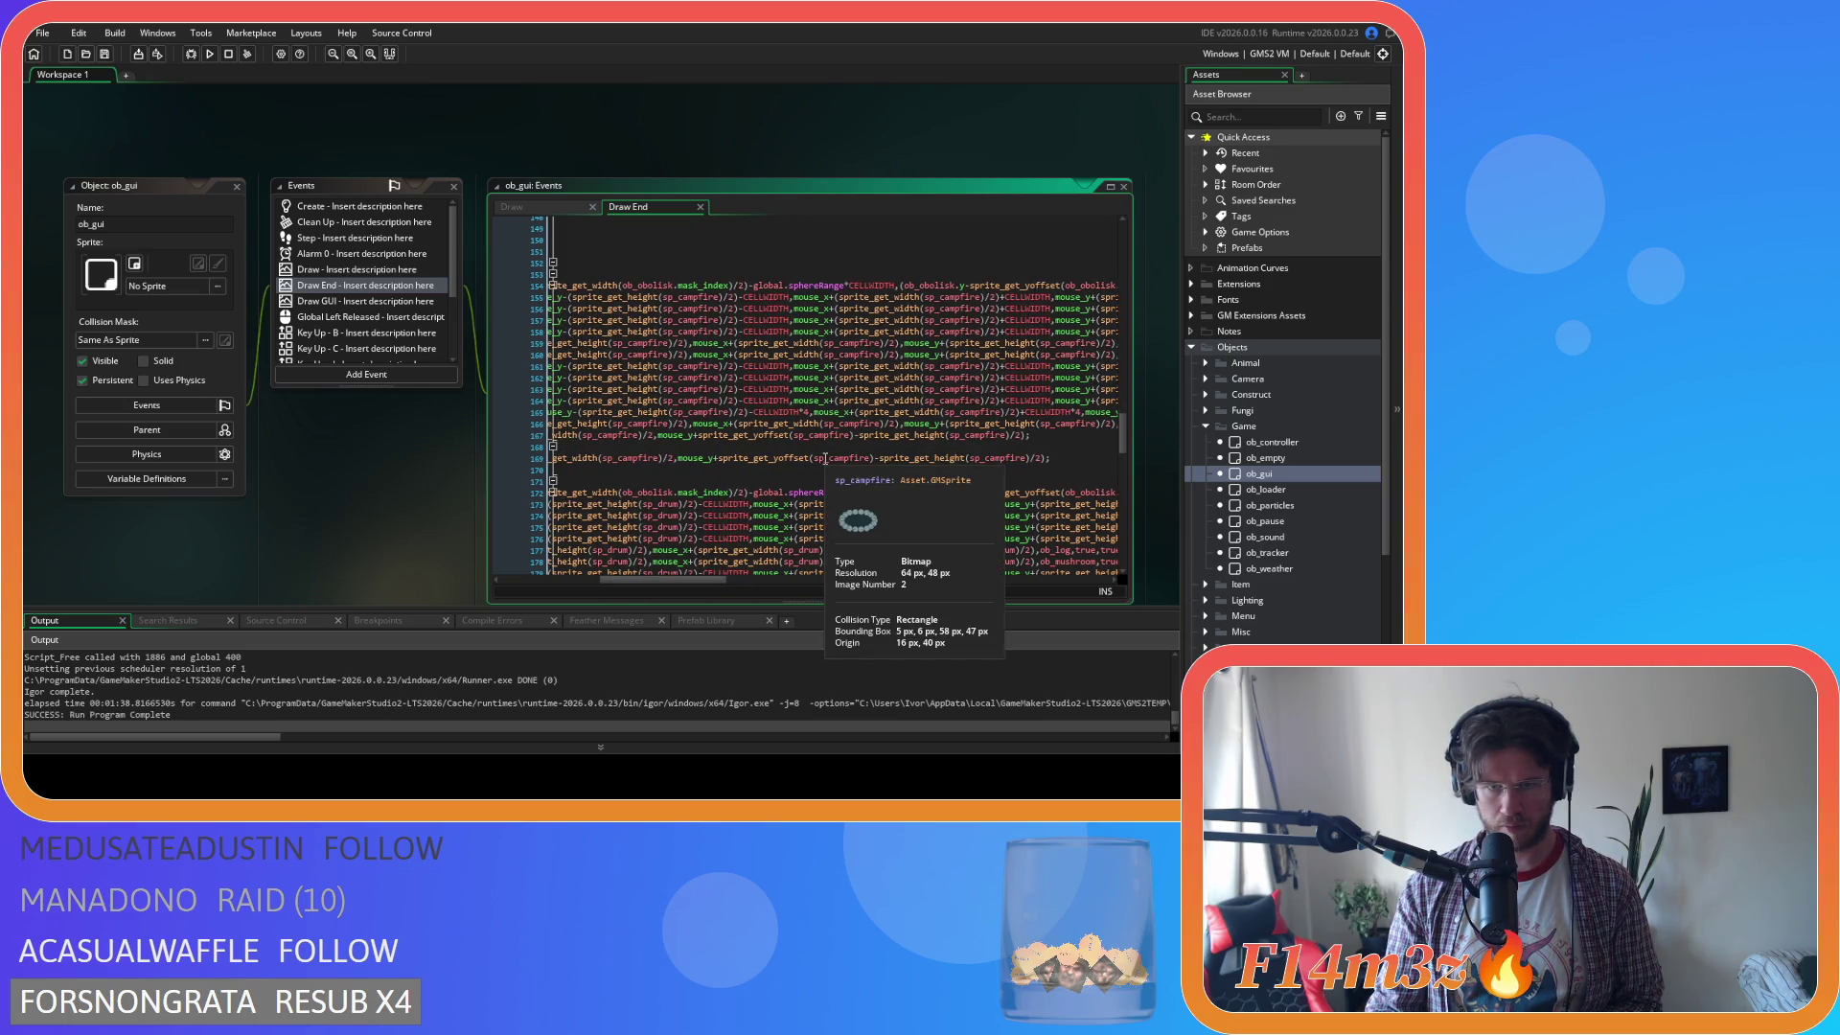
mouse_move(715, 578)
left_mouse_down()
mouse_move(622, 579)
mouse_move(647, 581)
left_mouse_up()
double_click(630, 459)
key("ctrl+c")
right_click(630, 463)
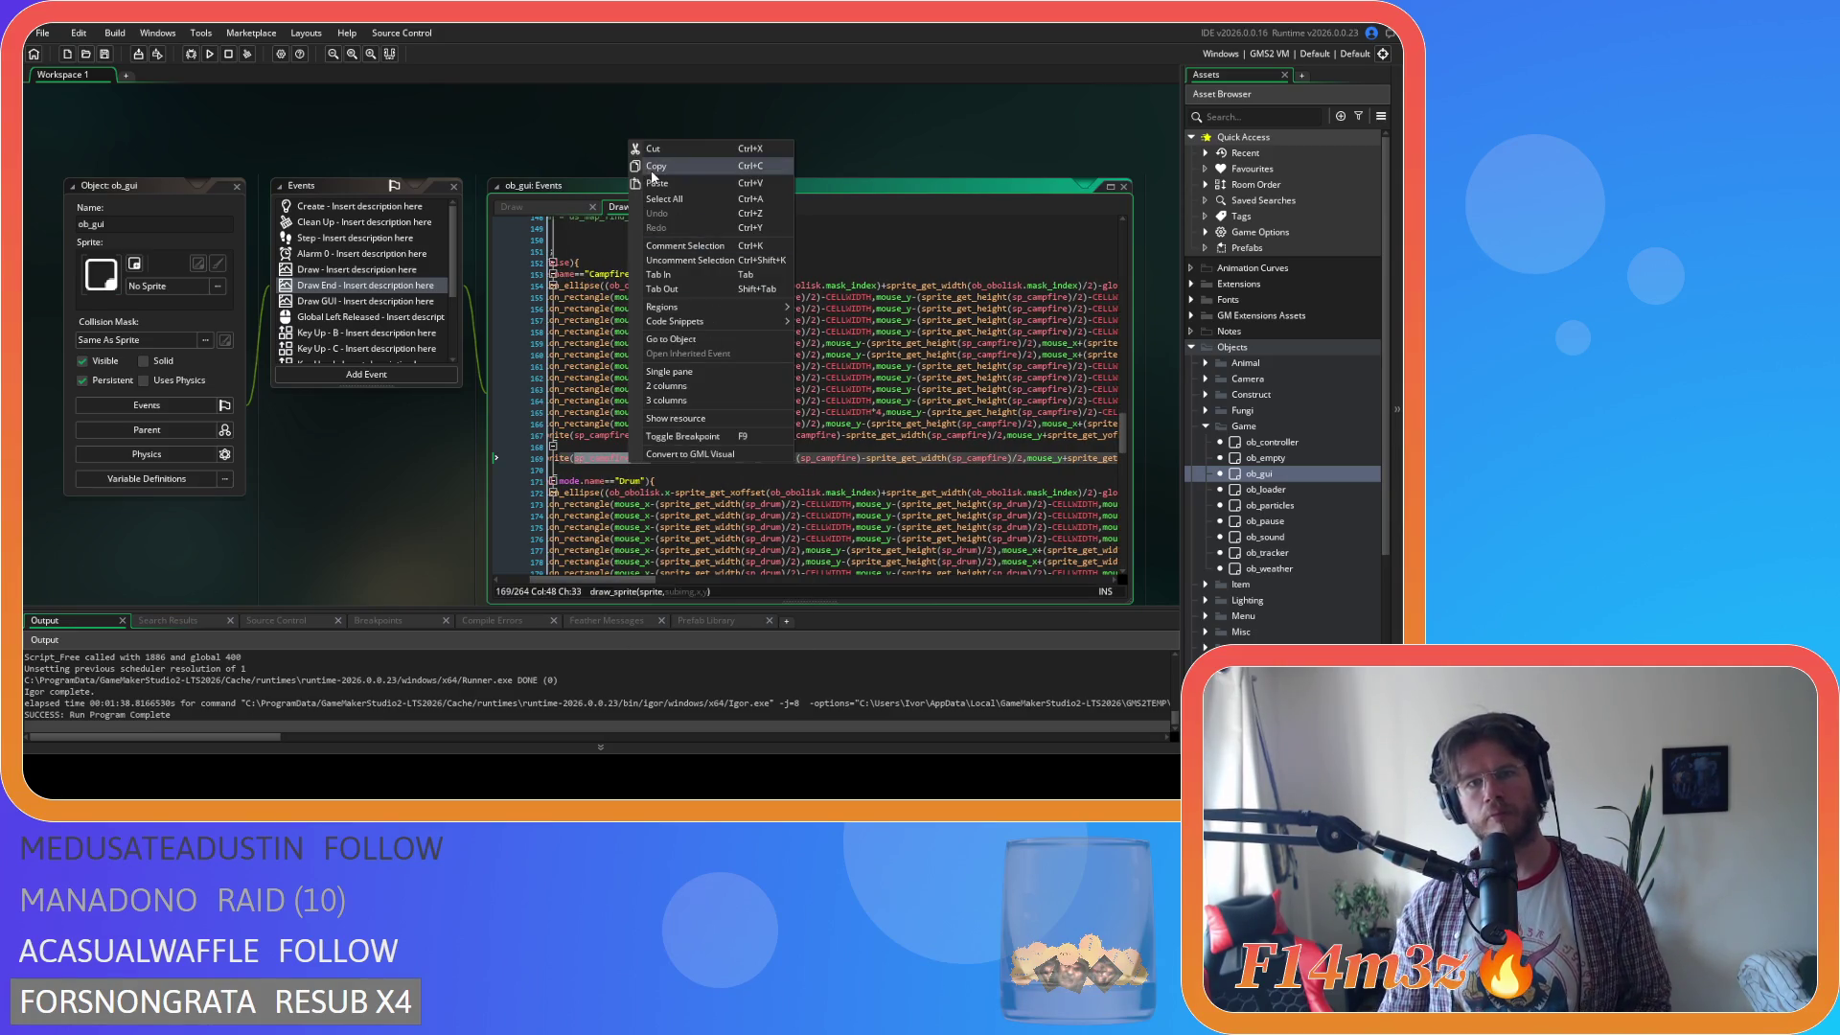
left_click(658, 166)
Paste sp_campfireNope over the first two sp_campfire references on line 169.
mouse_move(606, 580)
left_mouse_down()
mouse_move(786, 575)
mouse_move(618, 572)
left_mouse_up()
left_click(833, 461)
double_click(833, 461)
right_click(833, 461)
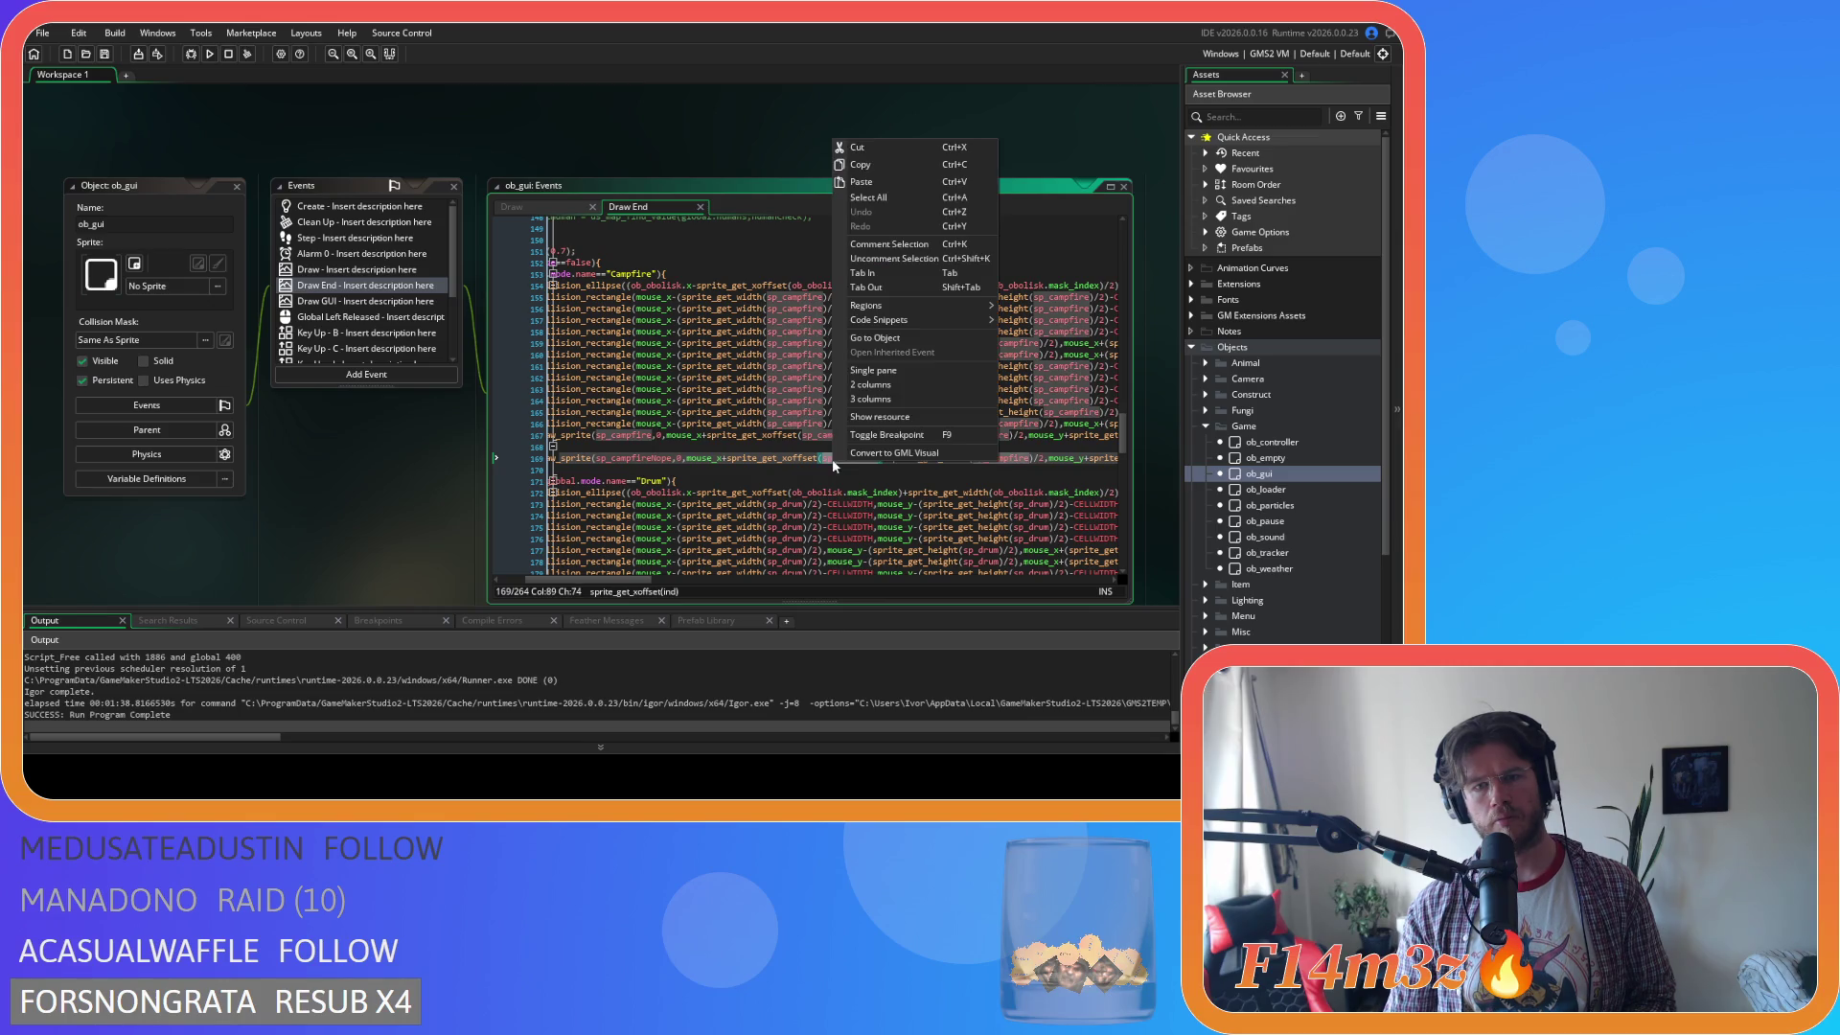
left_click(879, 184)
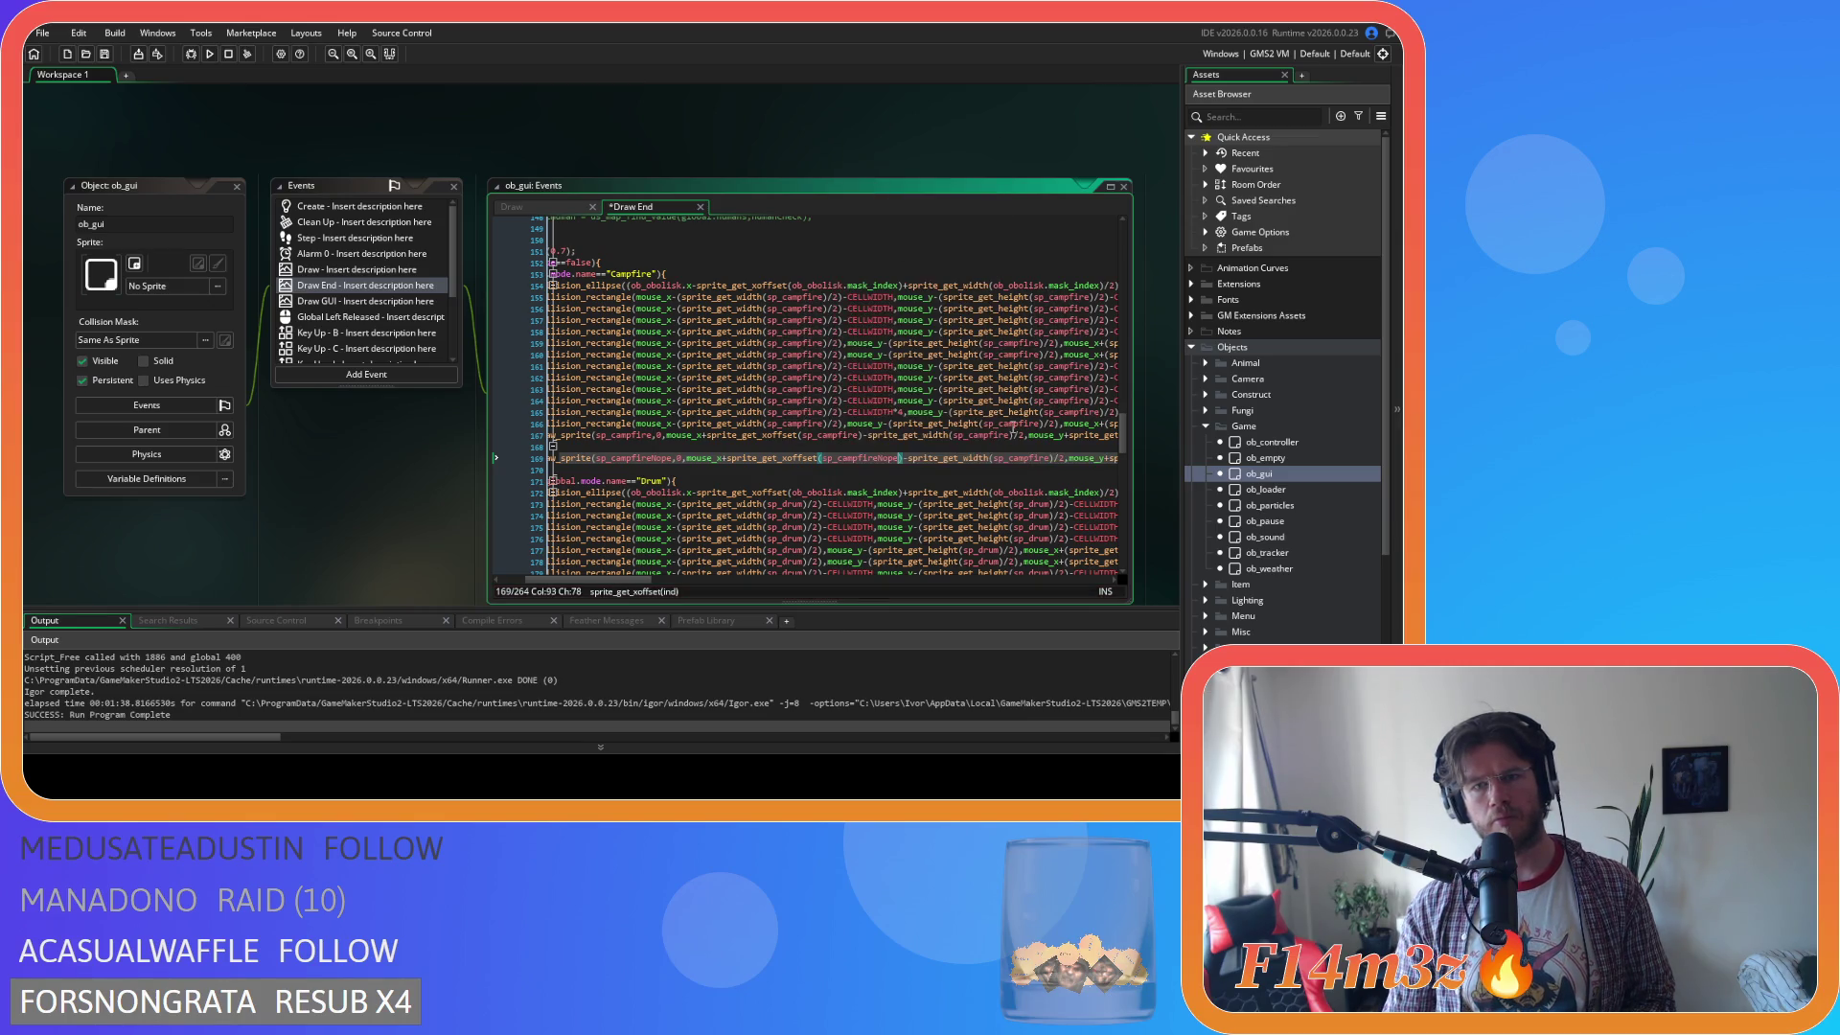
double_click(1026, 457)
right_click(1026, 457)
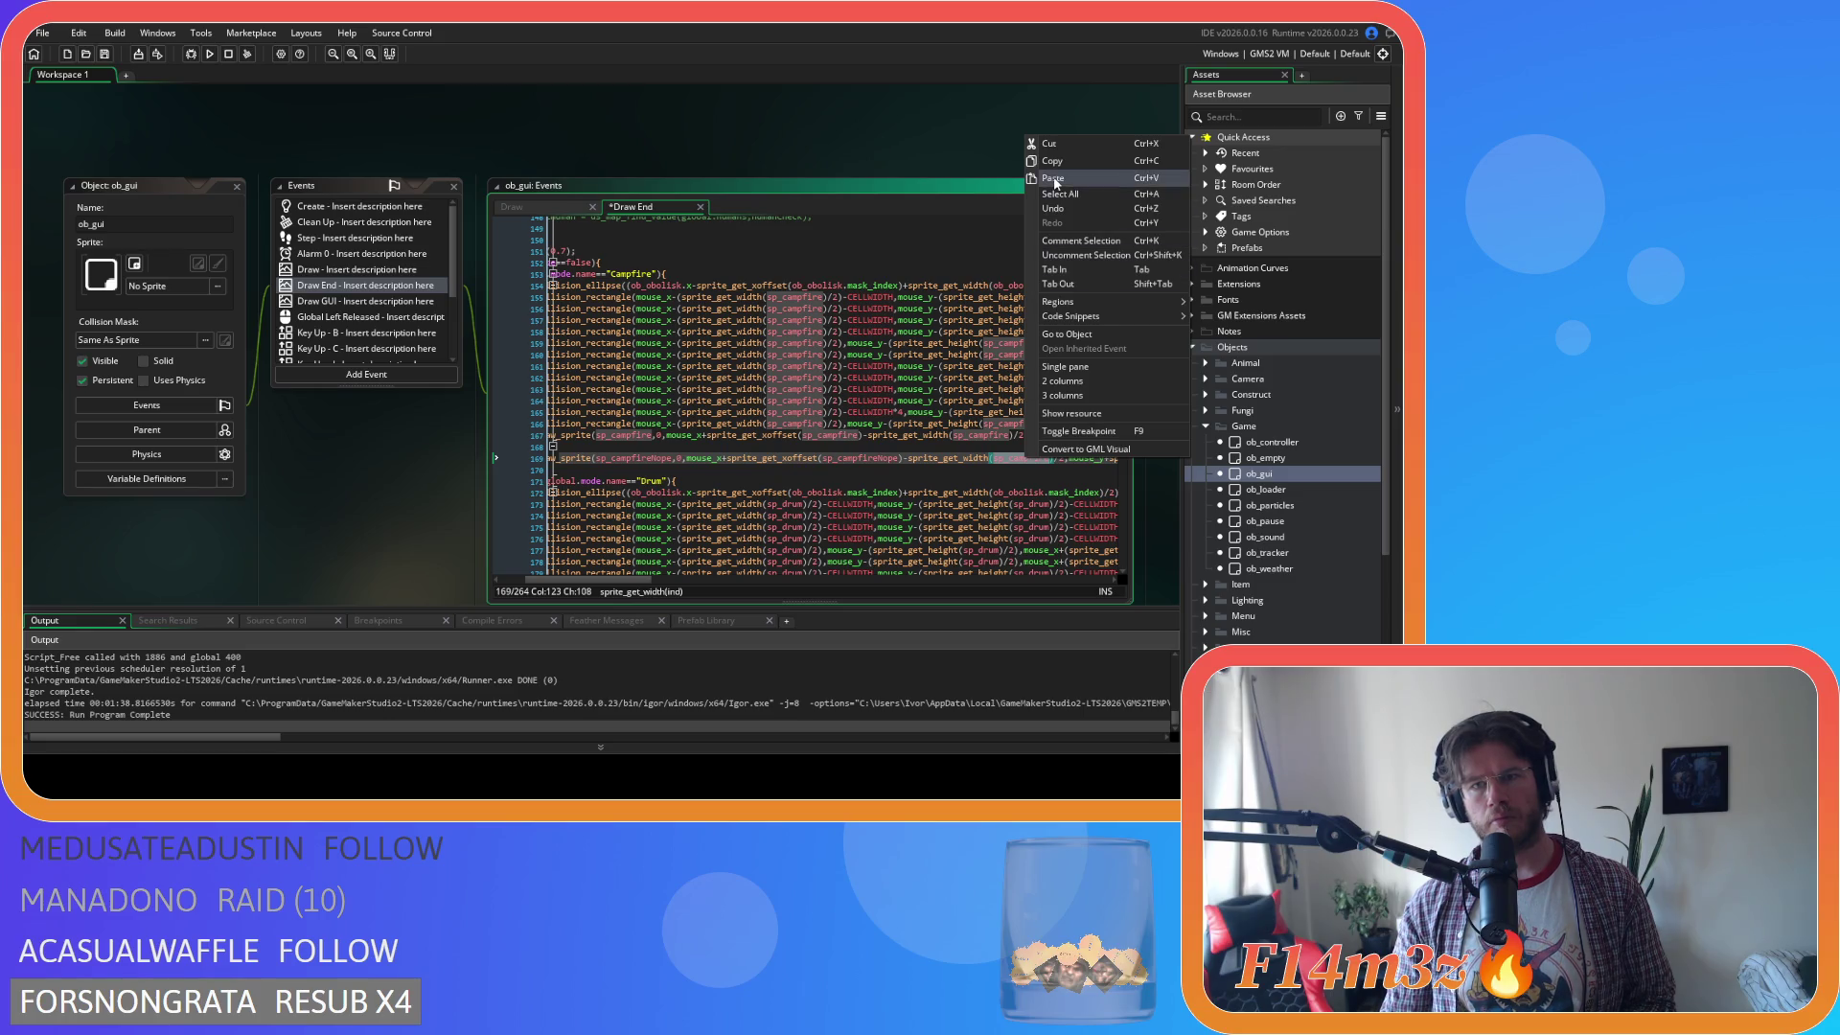
left_click(1064, 181)
Replace the remaining two sp_campfire references with sp_campfireNope and run the game.
left_click_drag(631, 579, 744, 579)
double_click(686, 458)
right_click(686, 457)
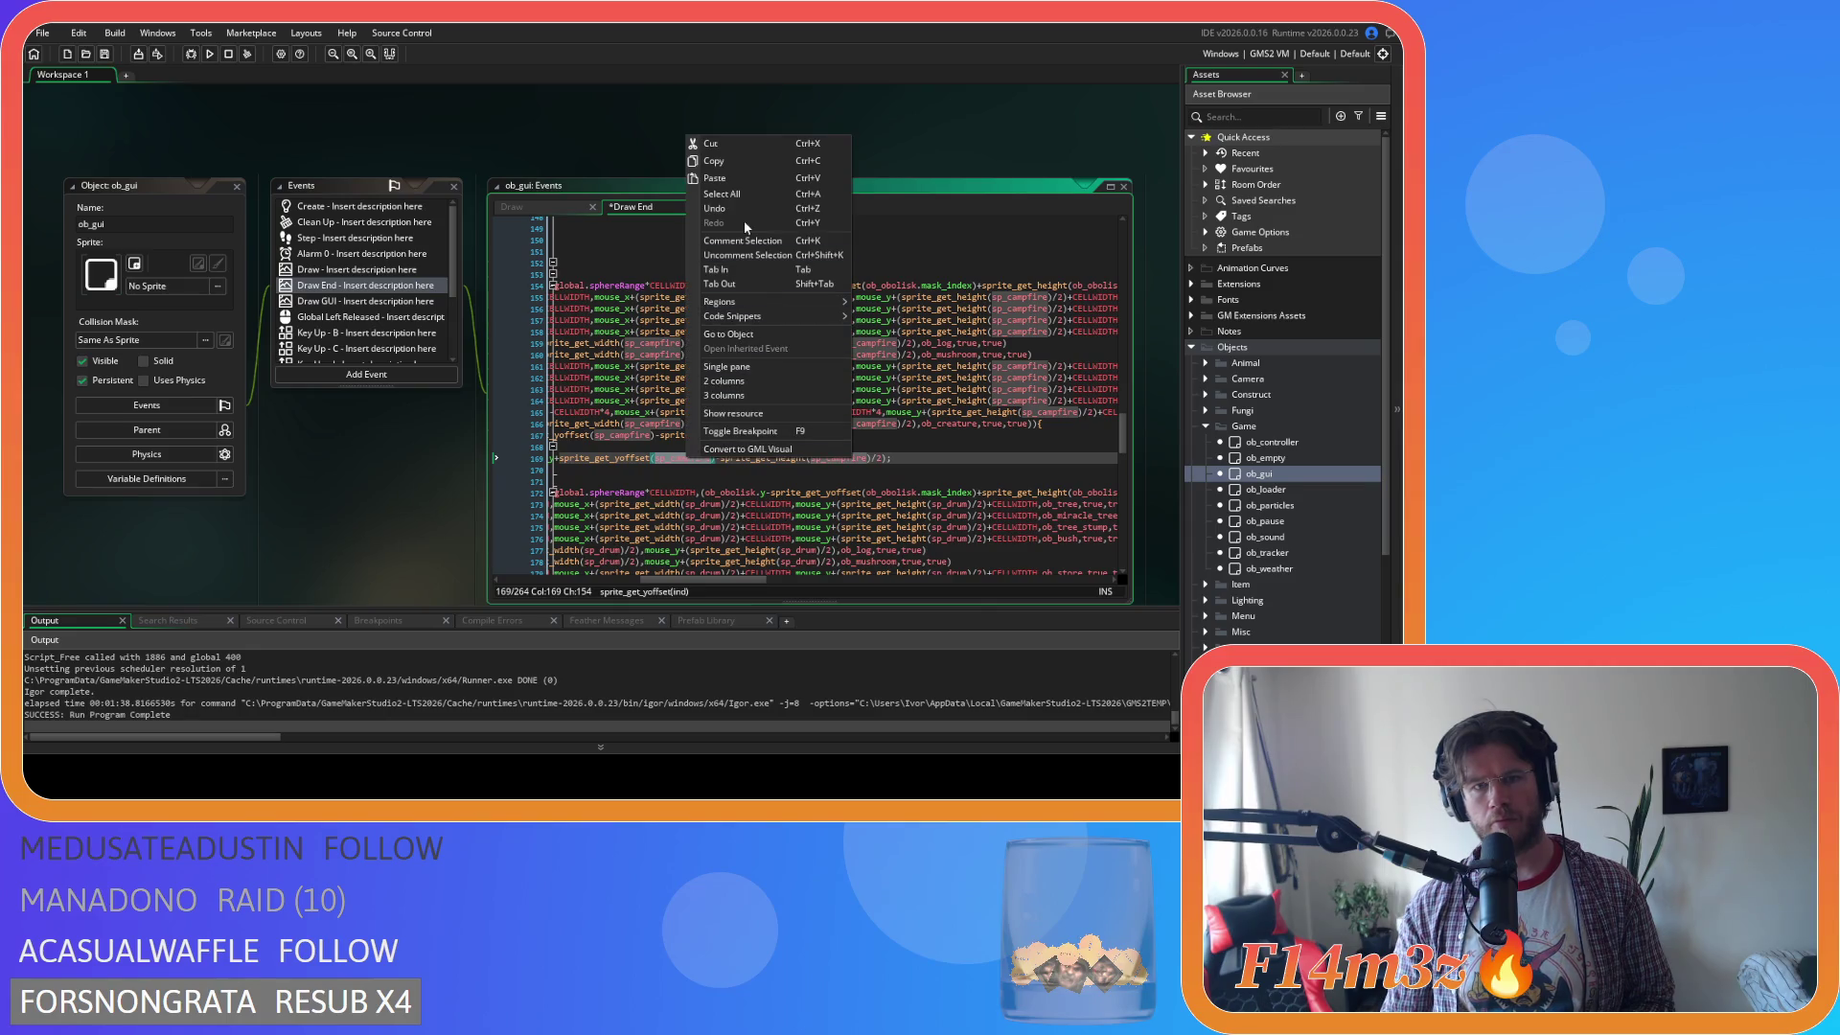
left_click(744, 180)
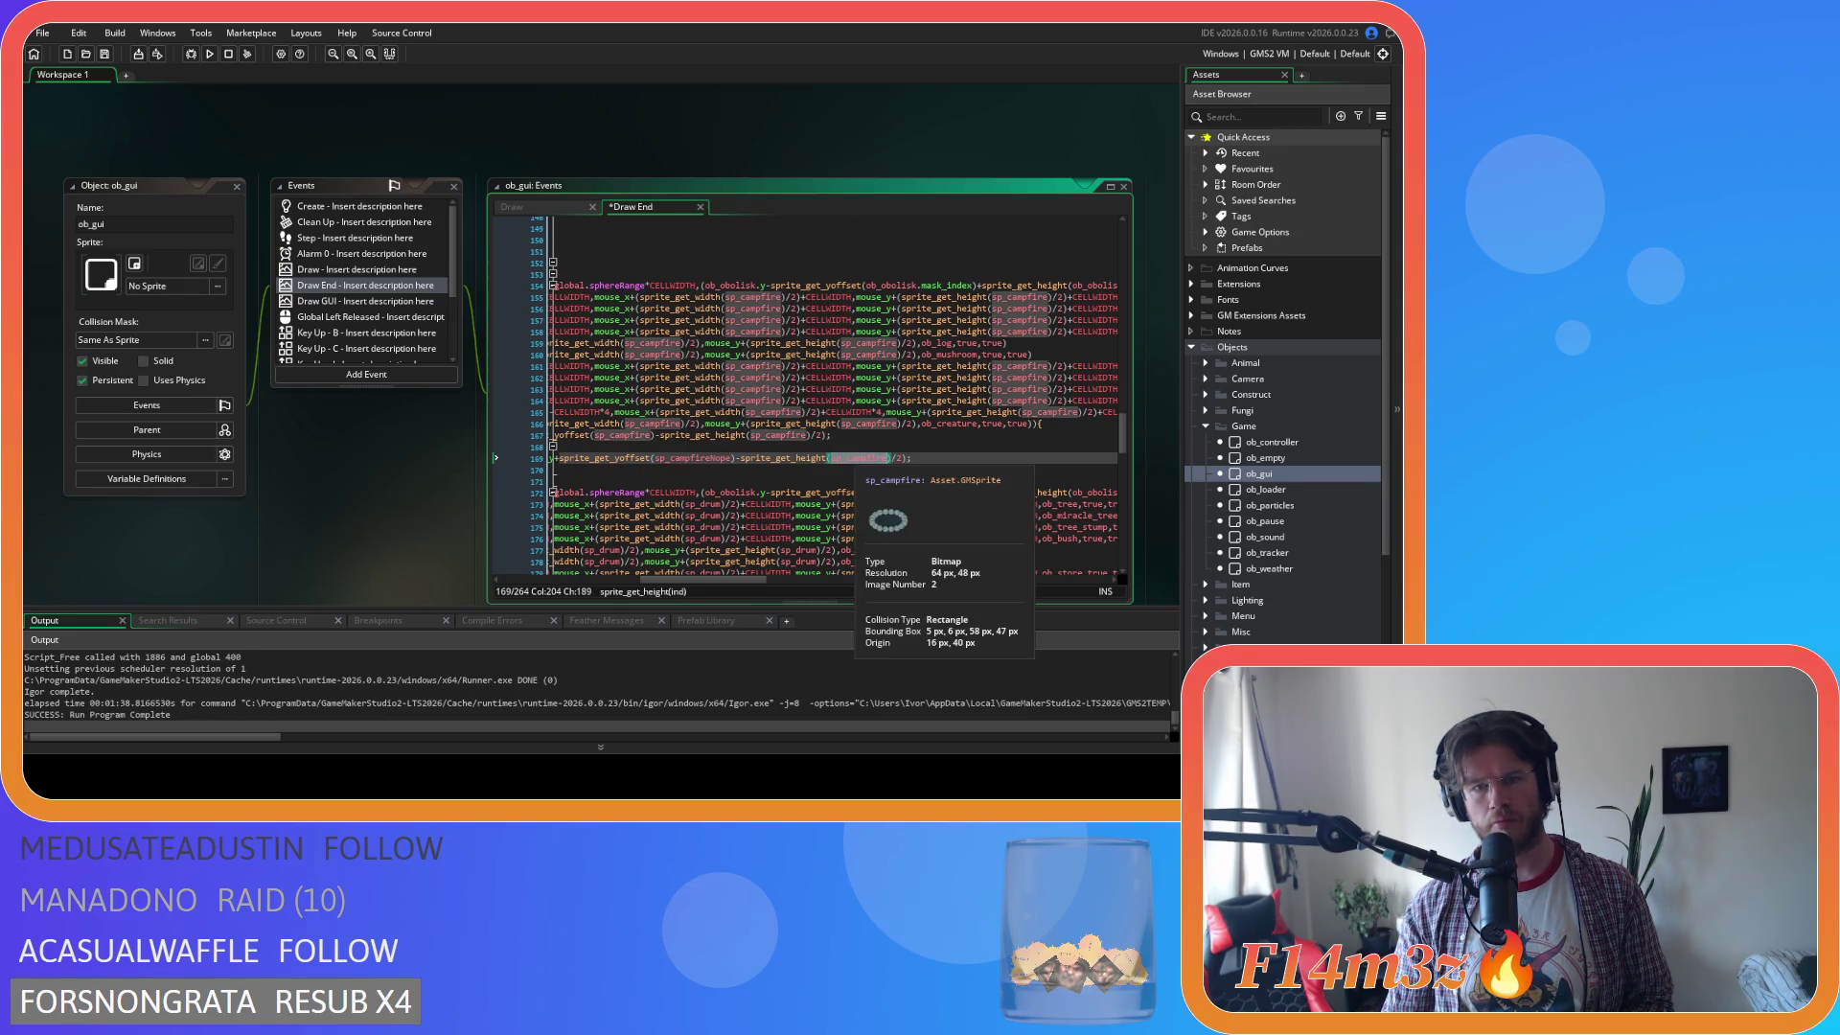
double_click(856, 457)
right_click(856, 458)
left_click(901, 179)
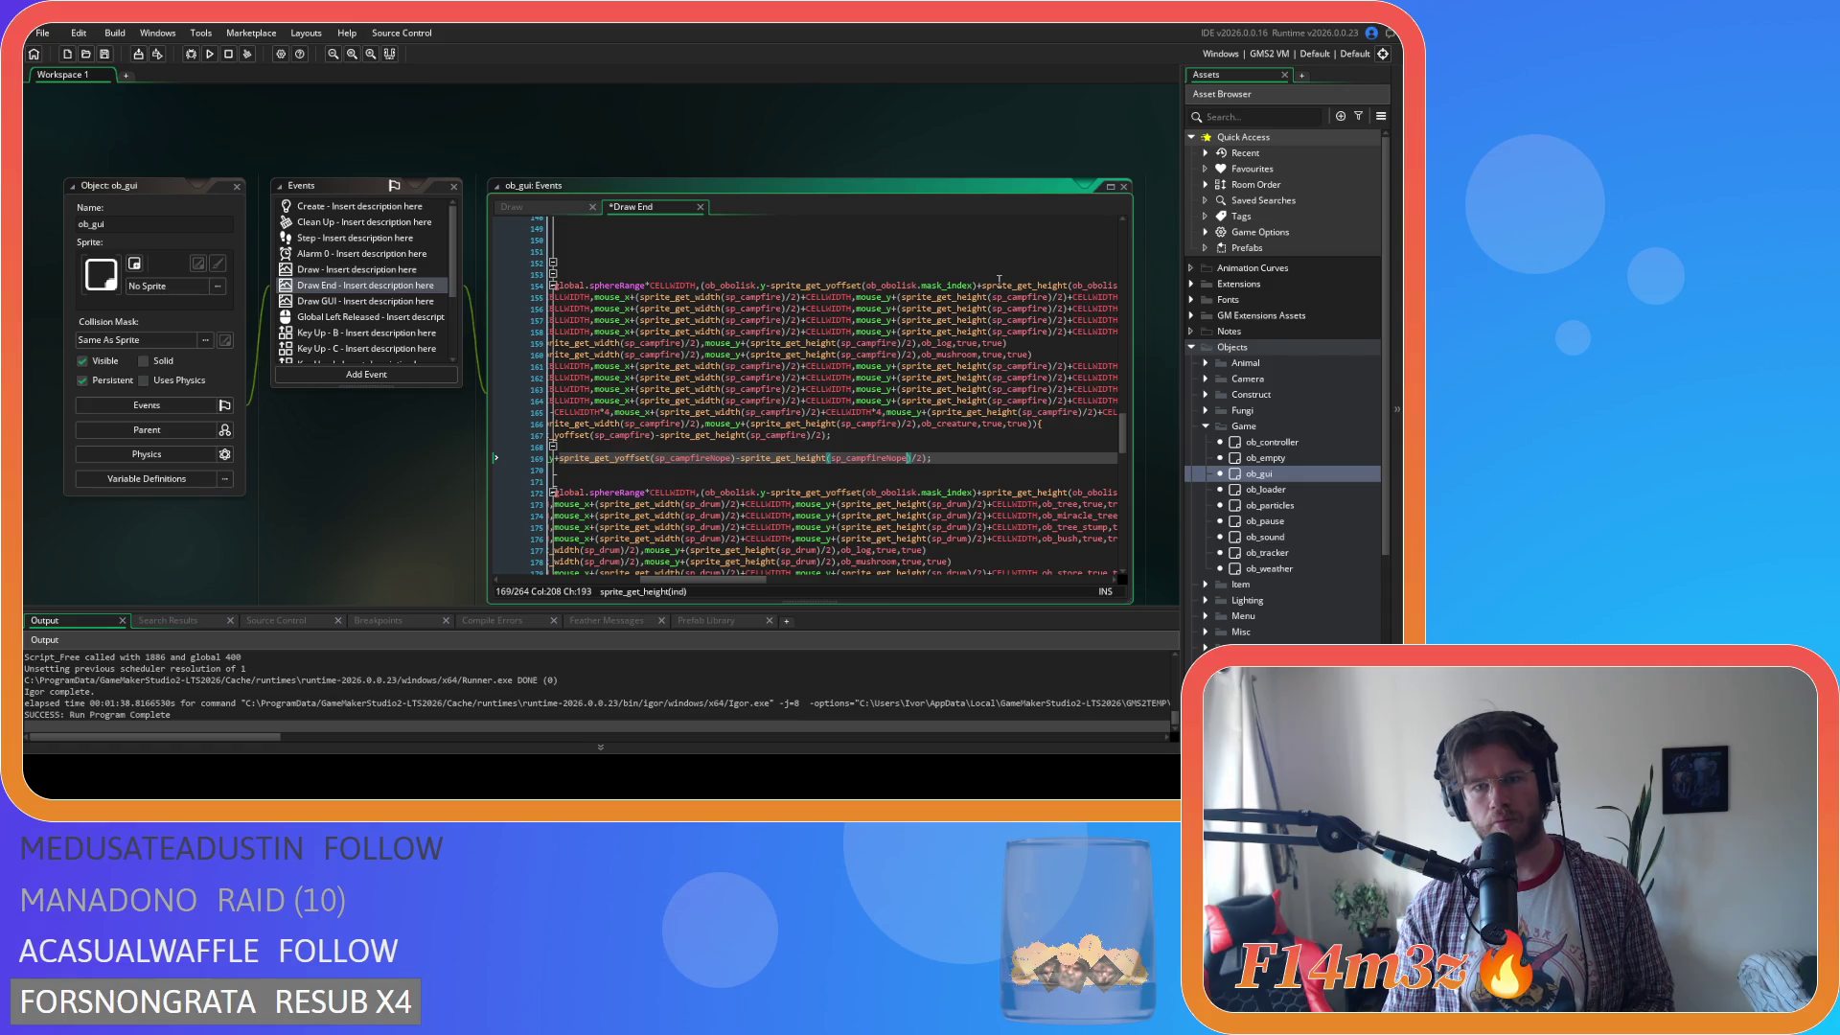
key("F5")
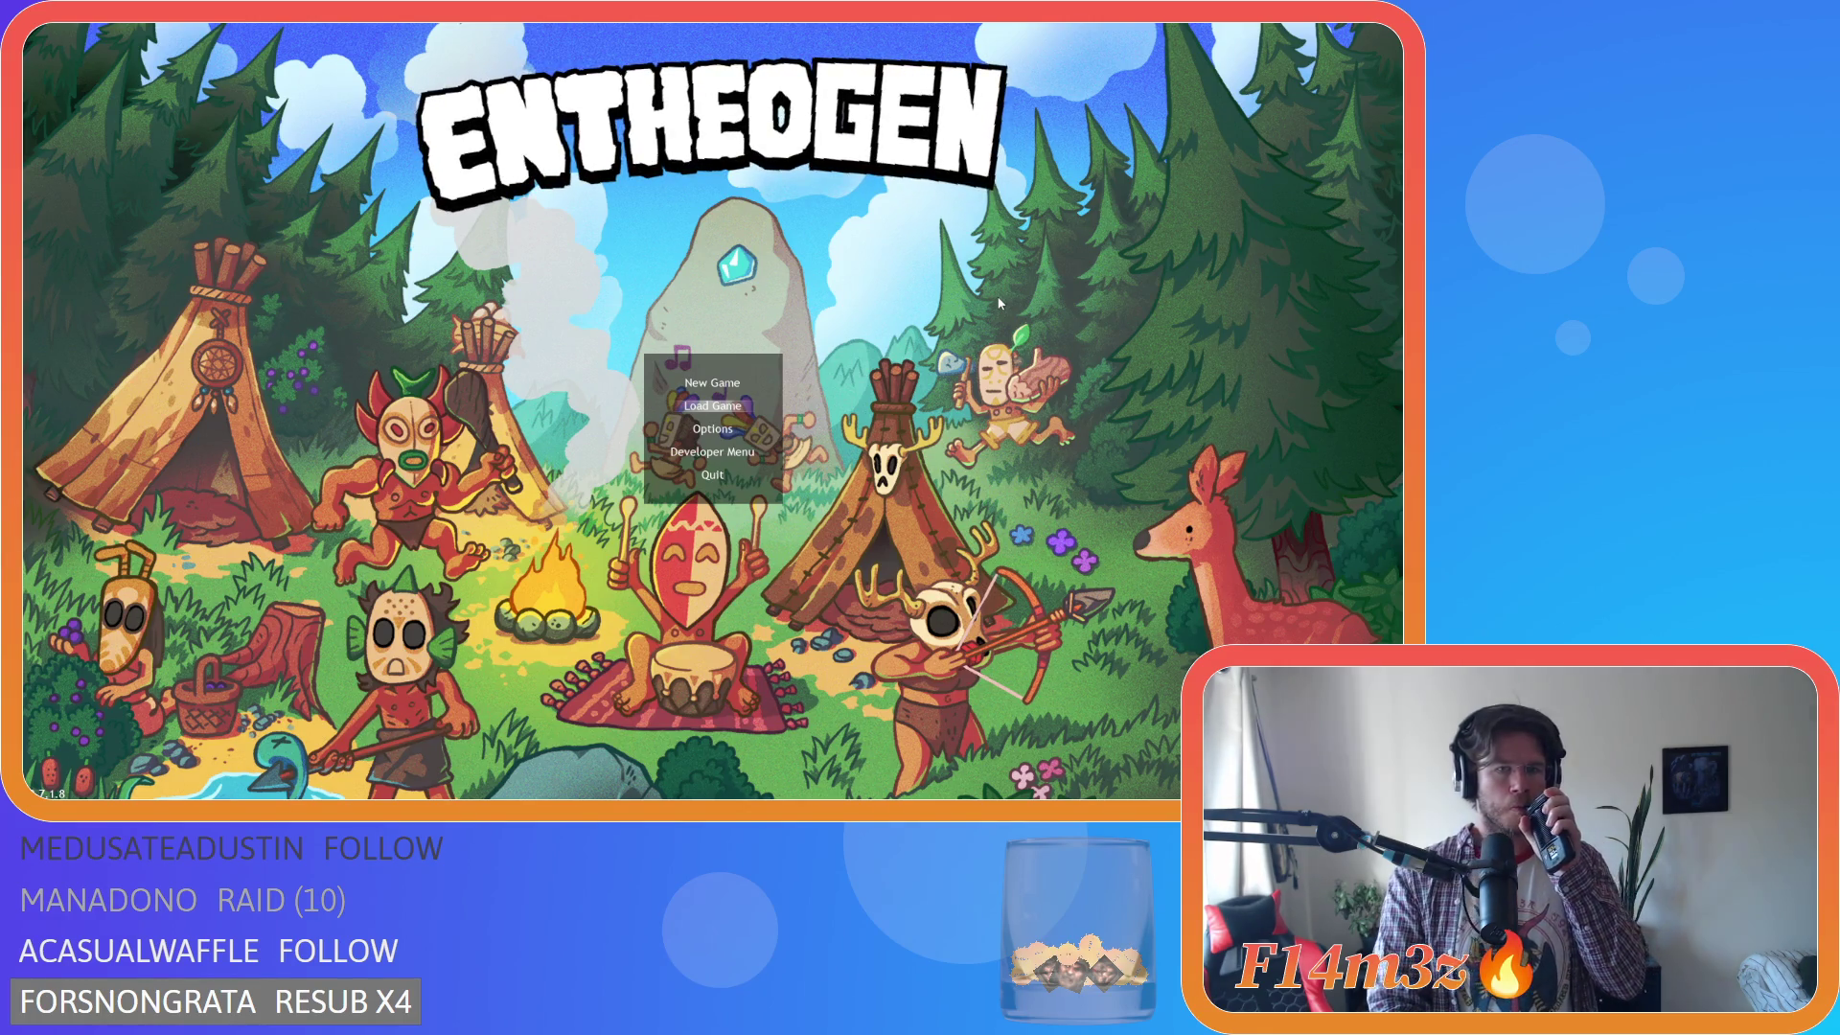
Load the saved game, quit to the title, and start a new game.
key("Return")
key("w")
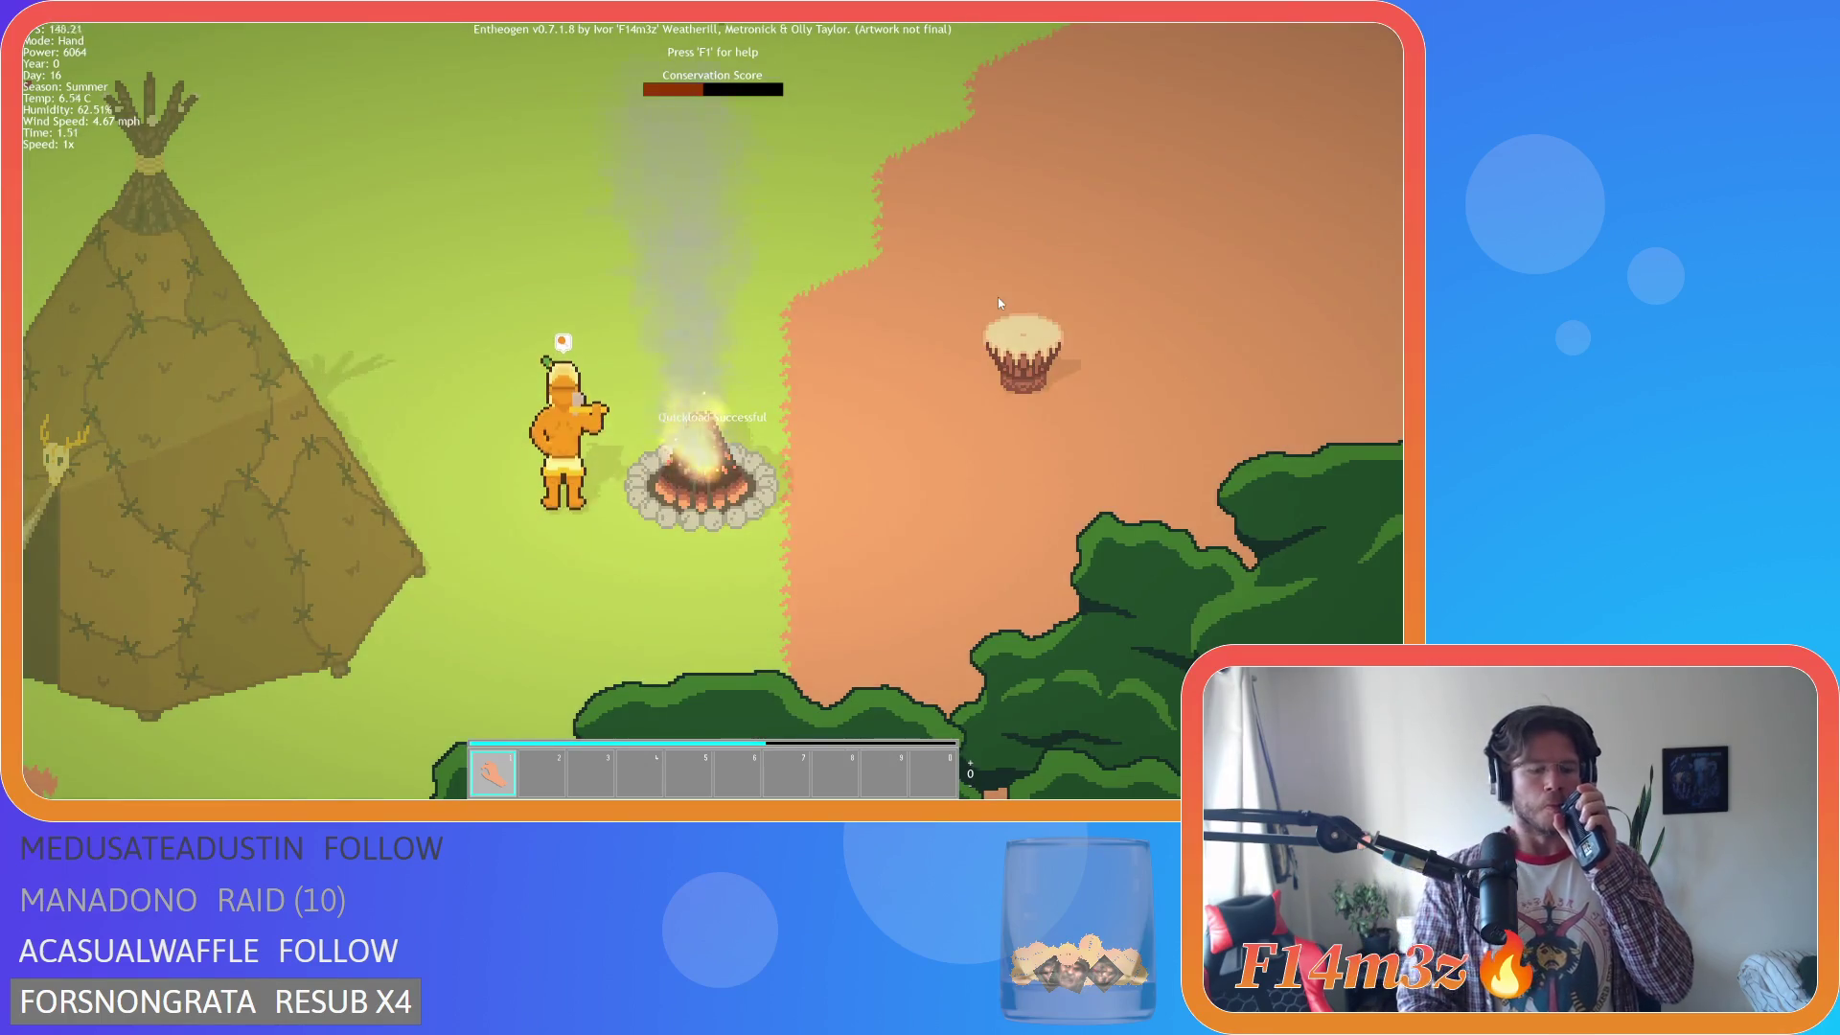
key("Escape")
key("y")
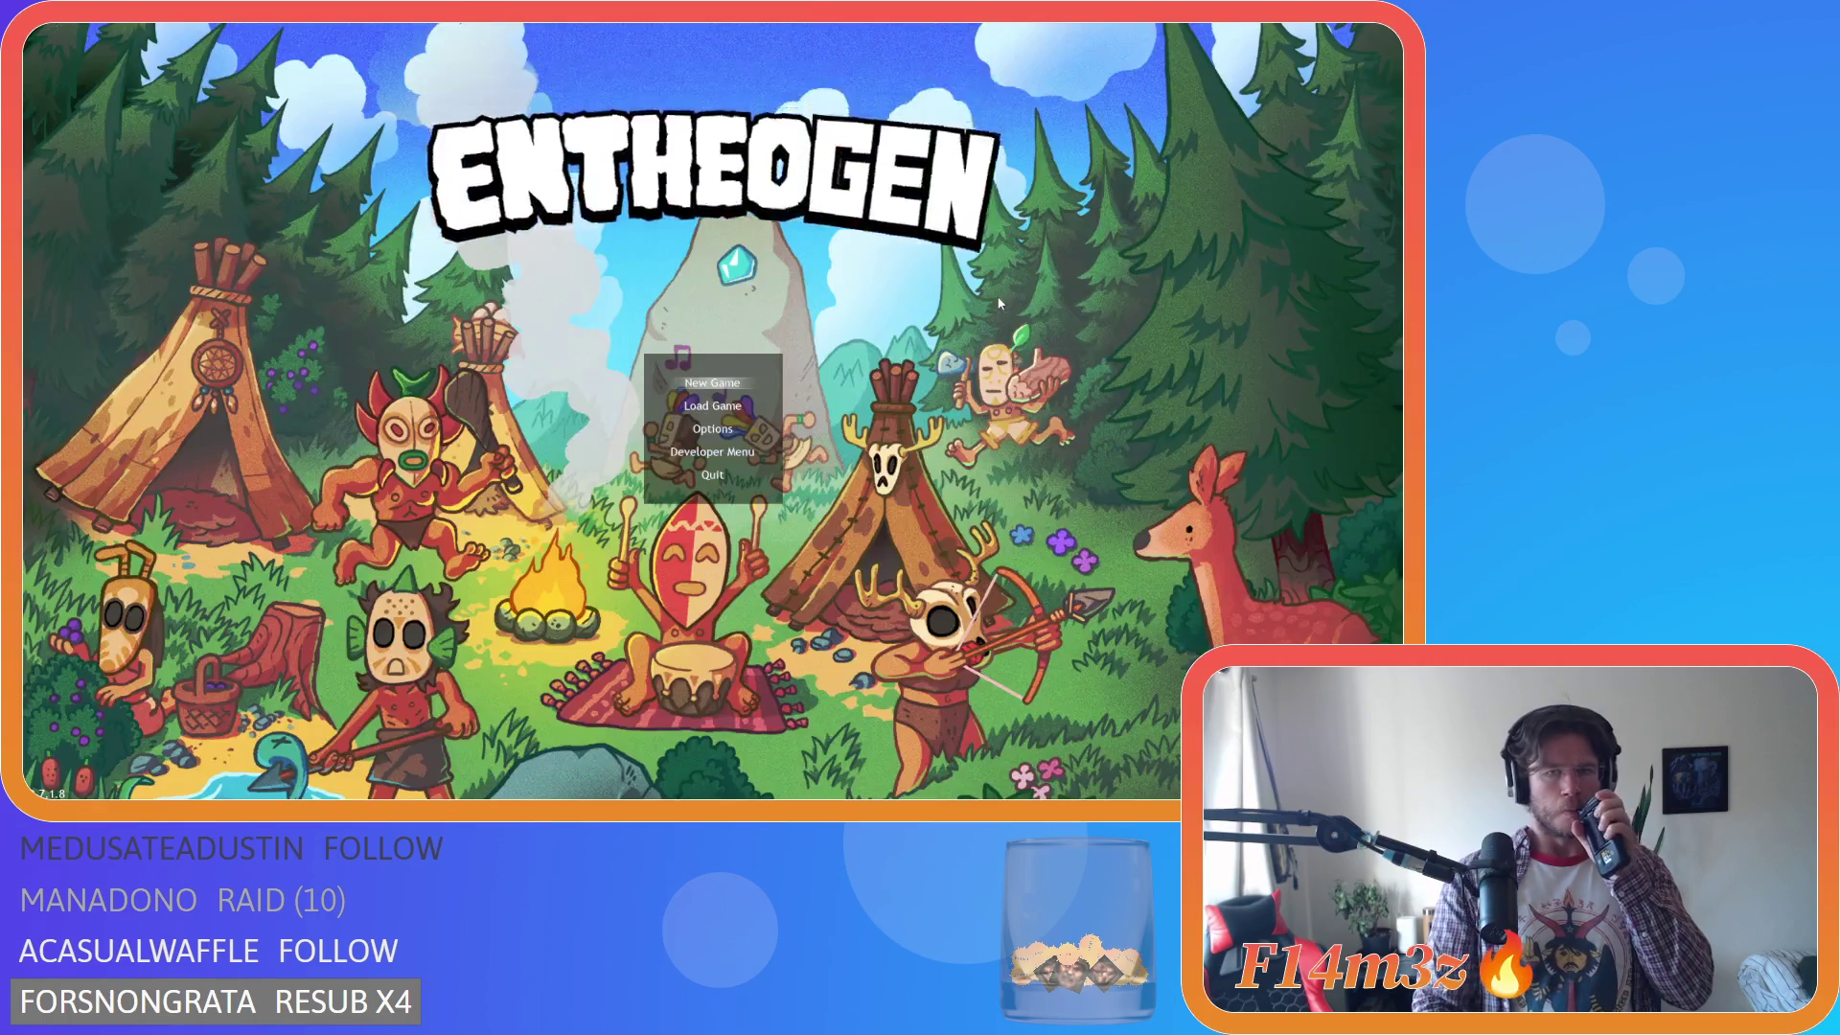
key("Return")
key("Return")
key("Return")
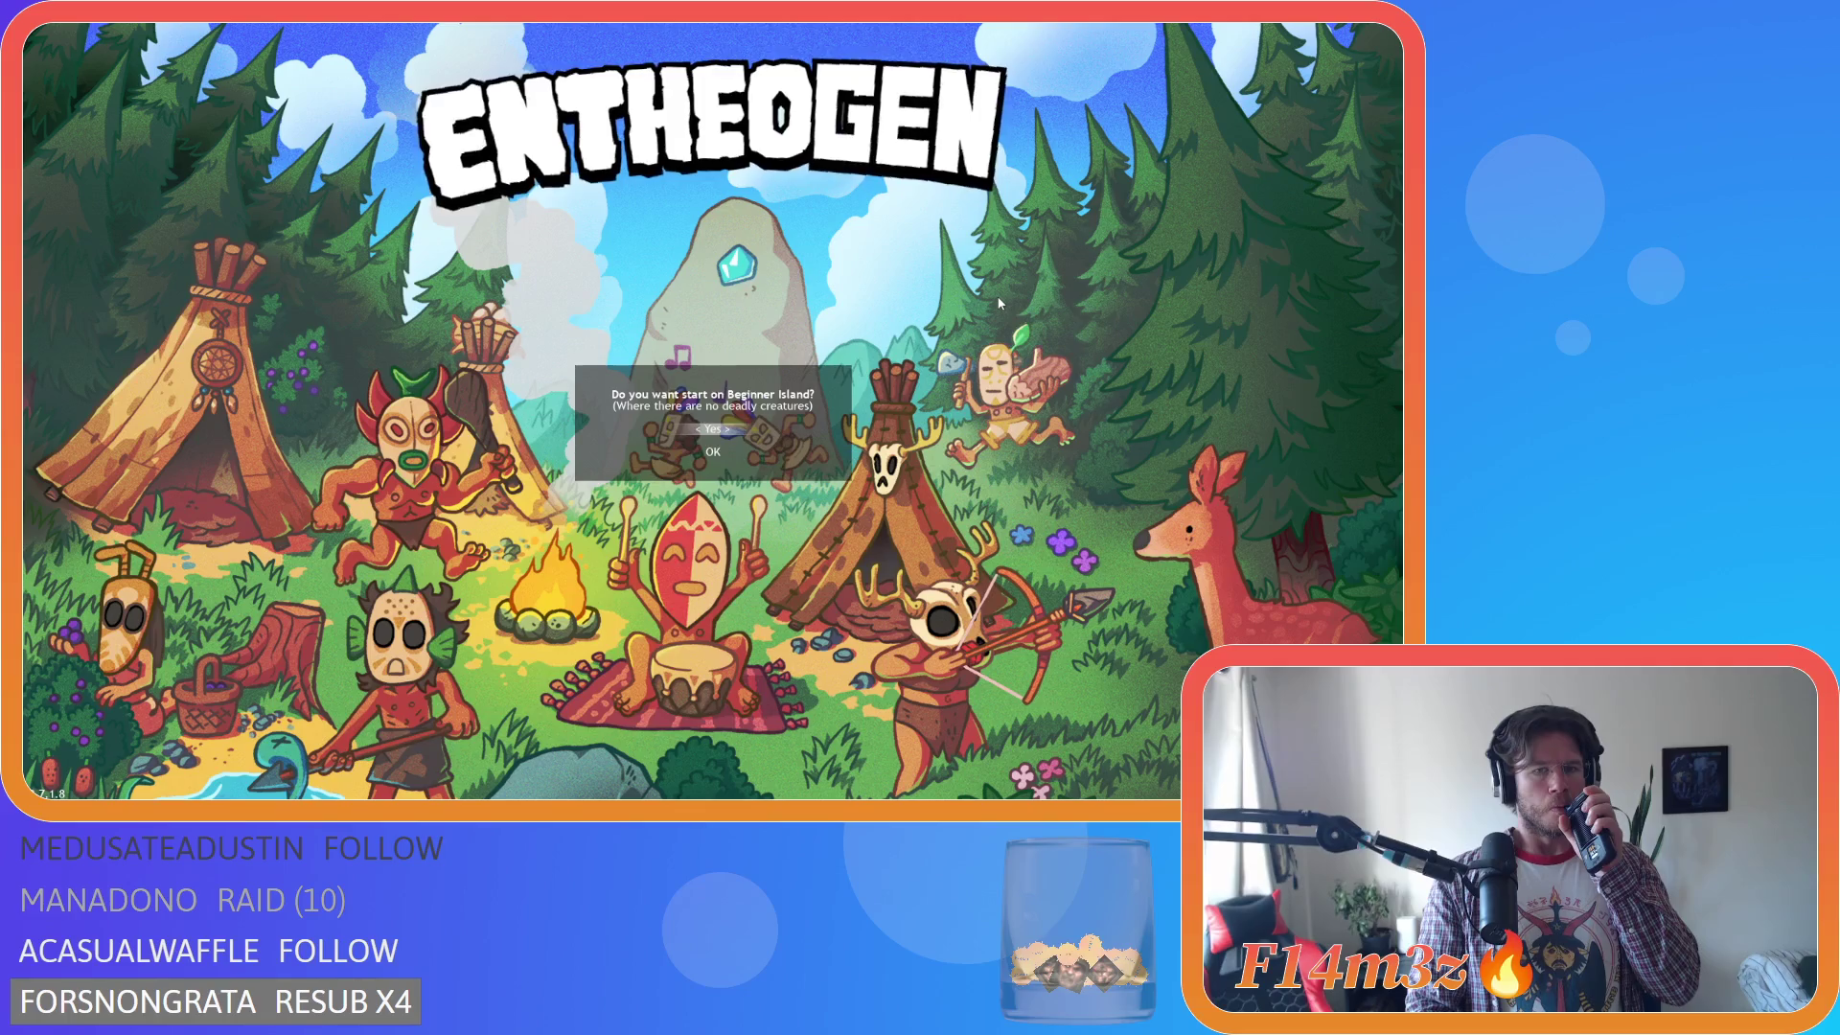
key("y")
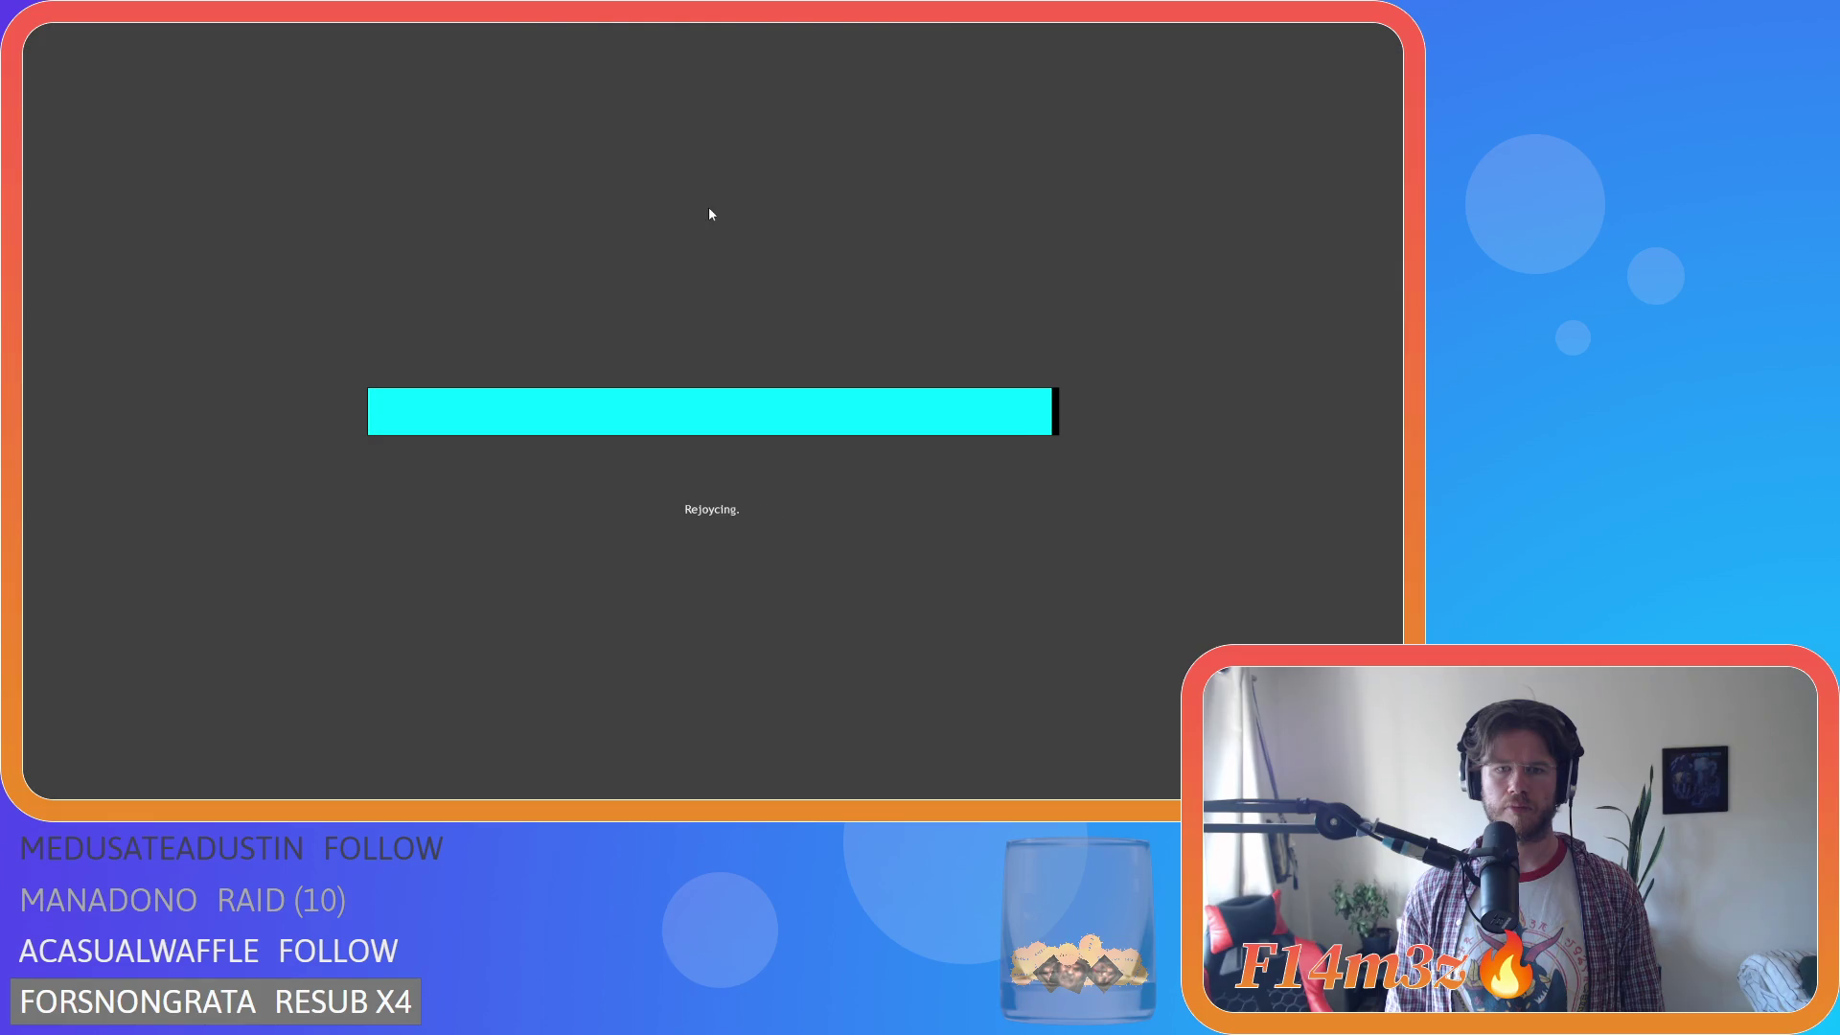
Preview a Campfire placement from the Build list, close the list, and request quitting.
key("F1")
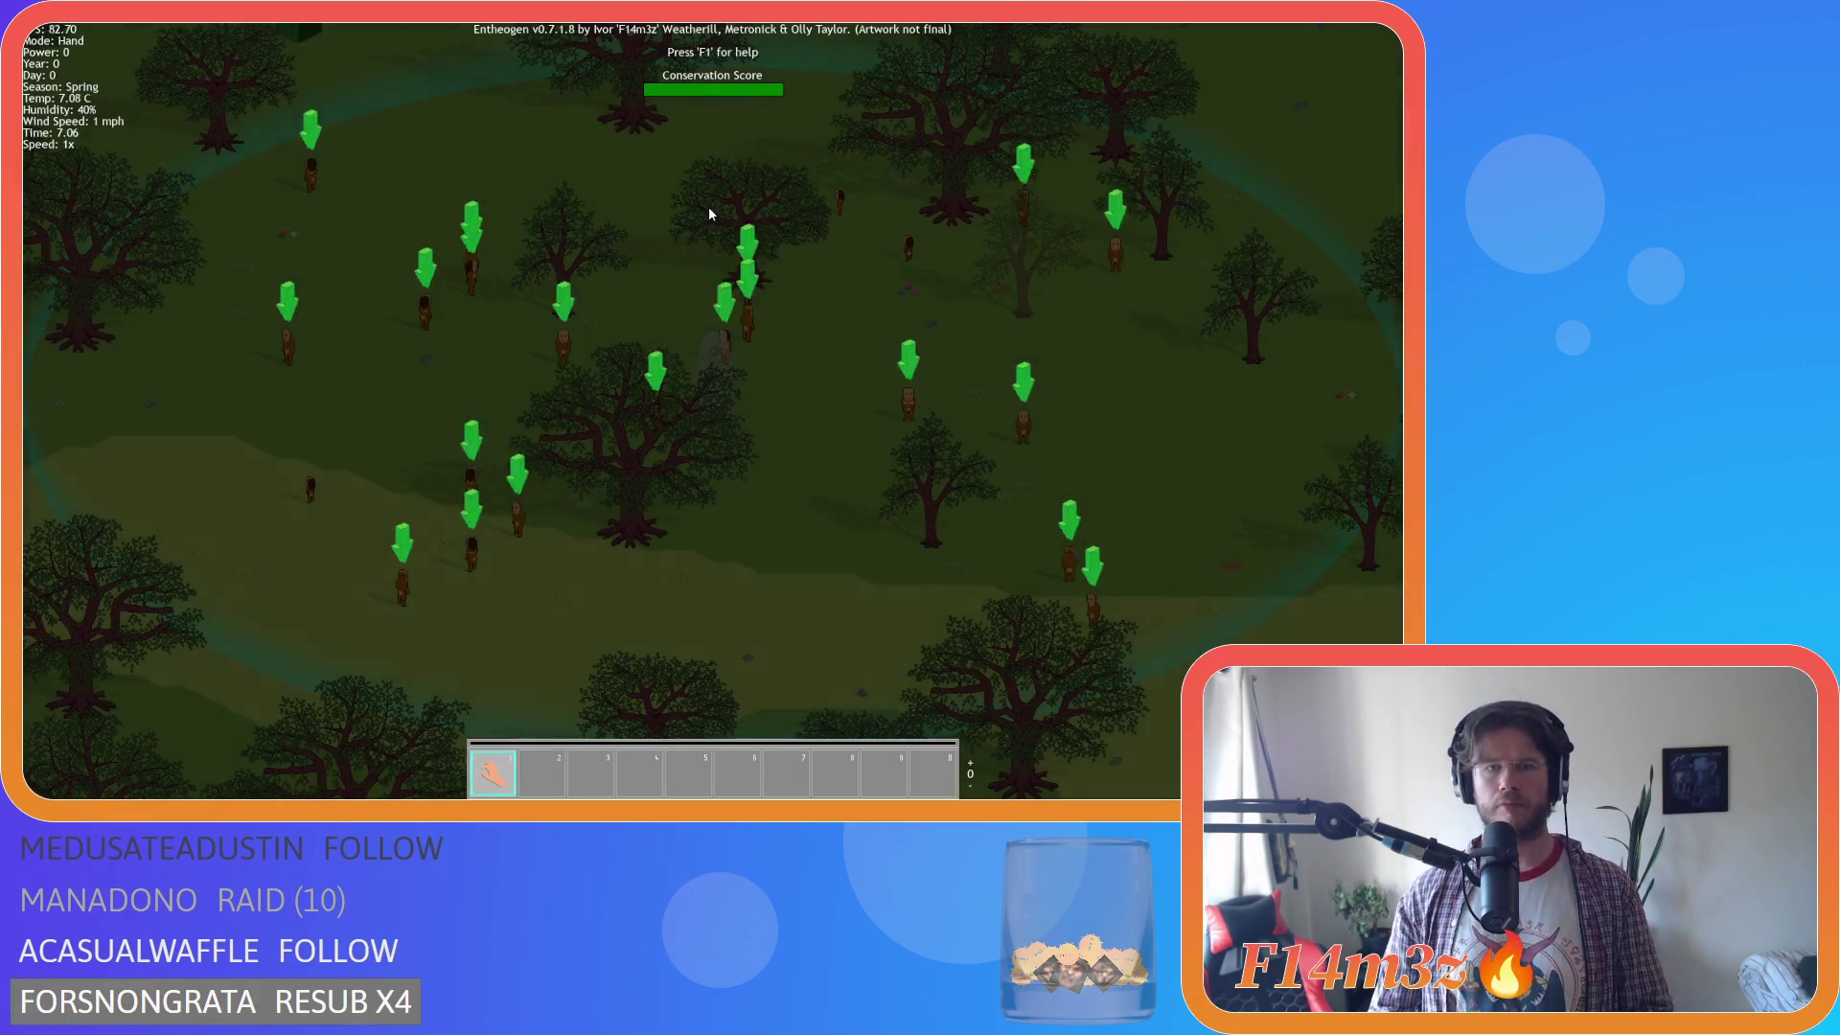
key("a")
key("b")
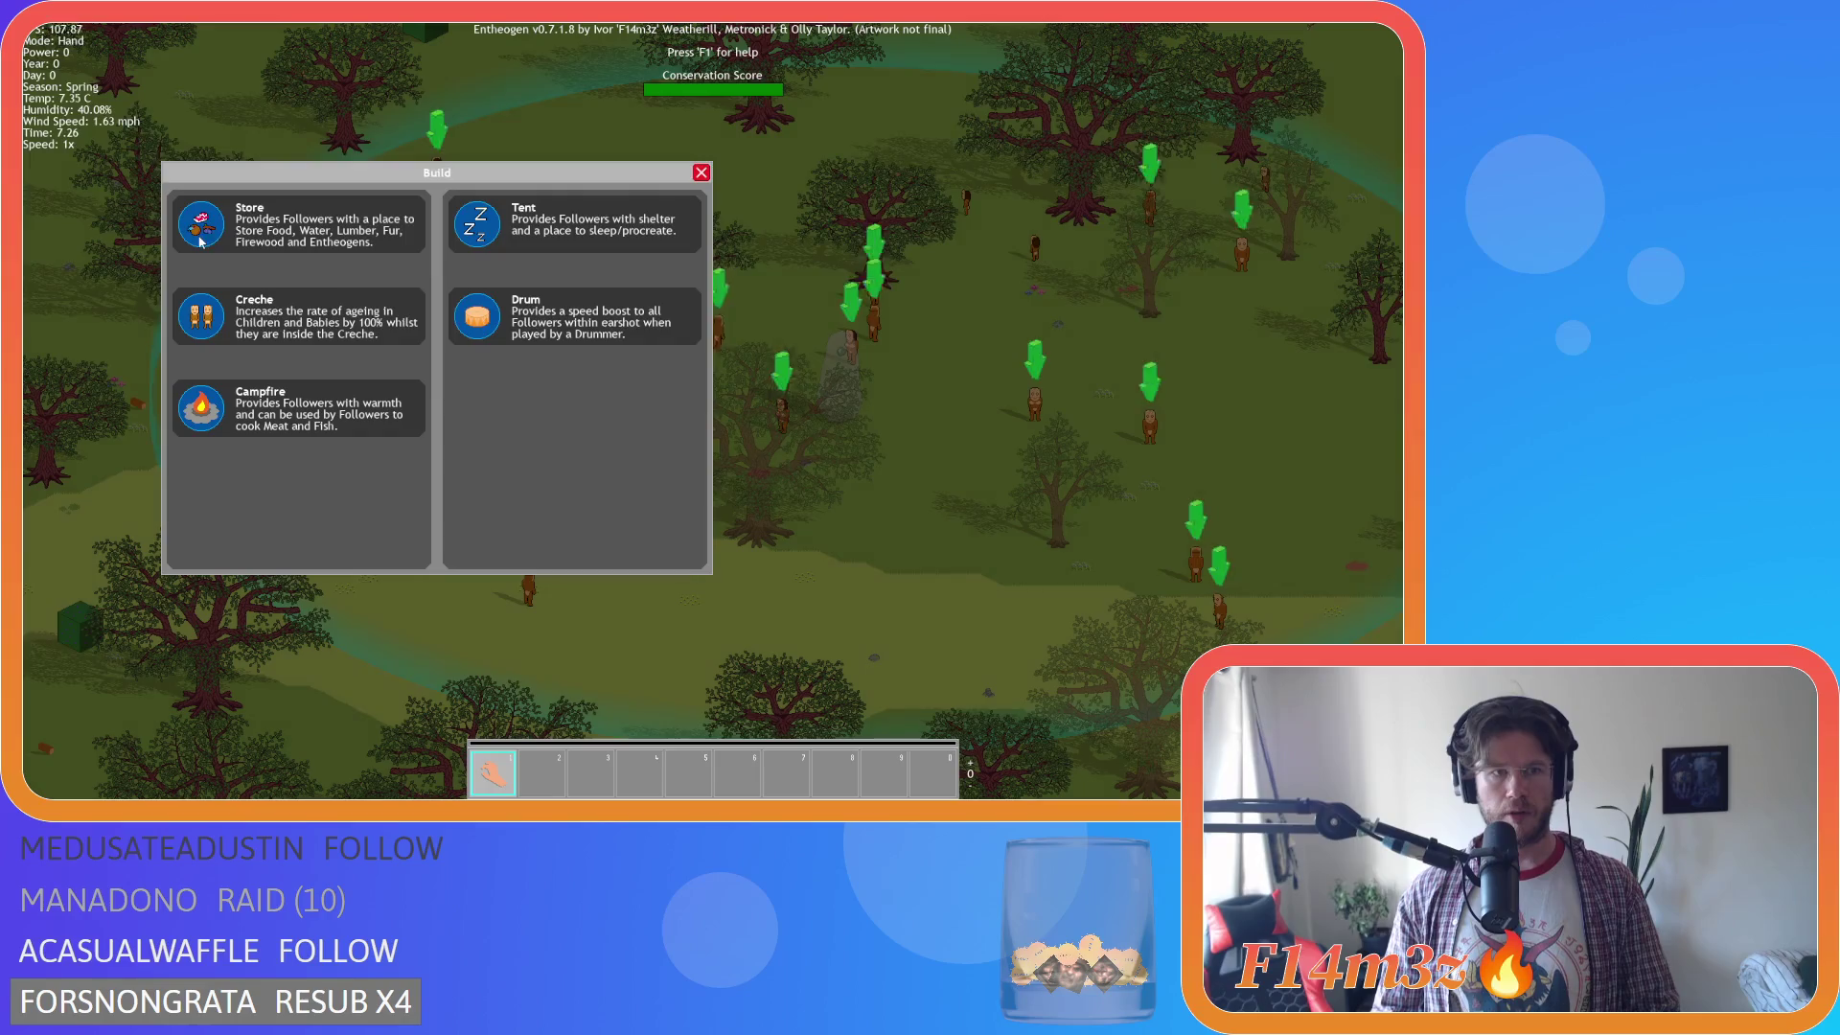
left_click(318, 417)
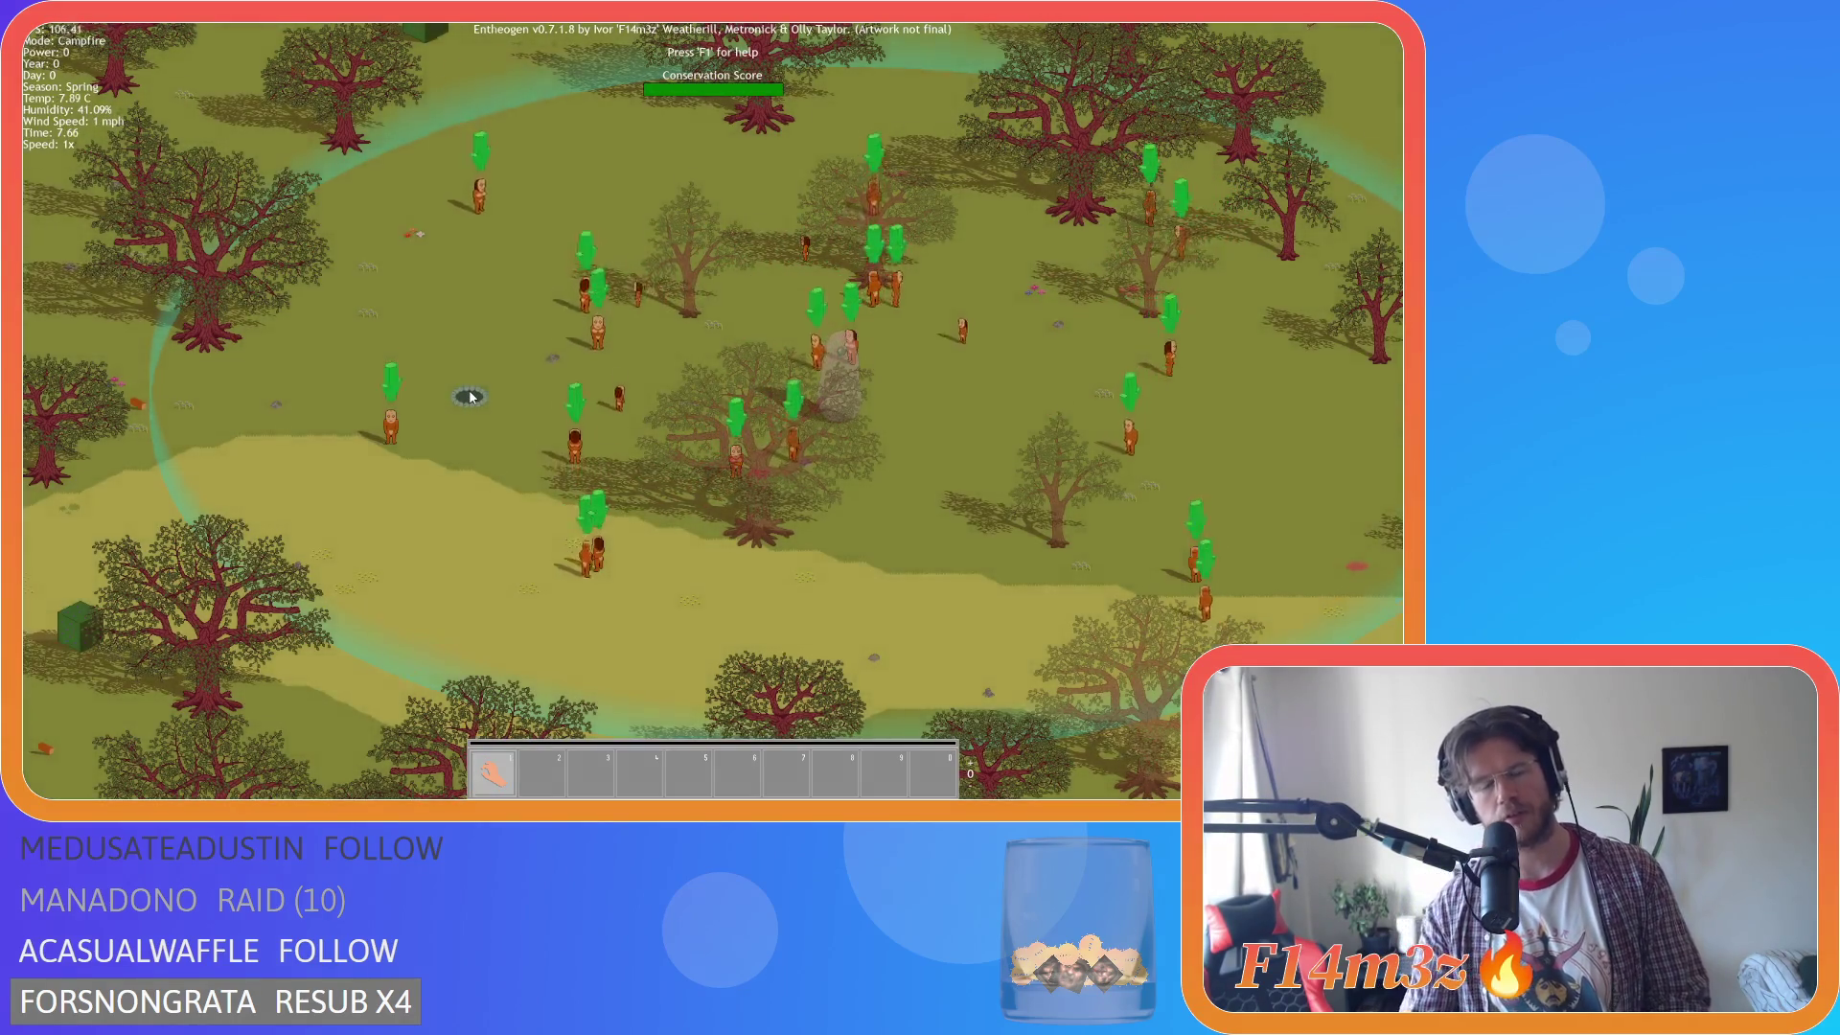
key("s")
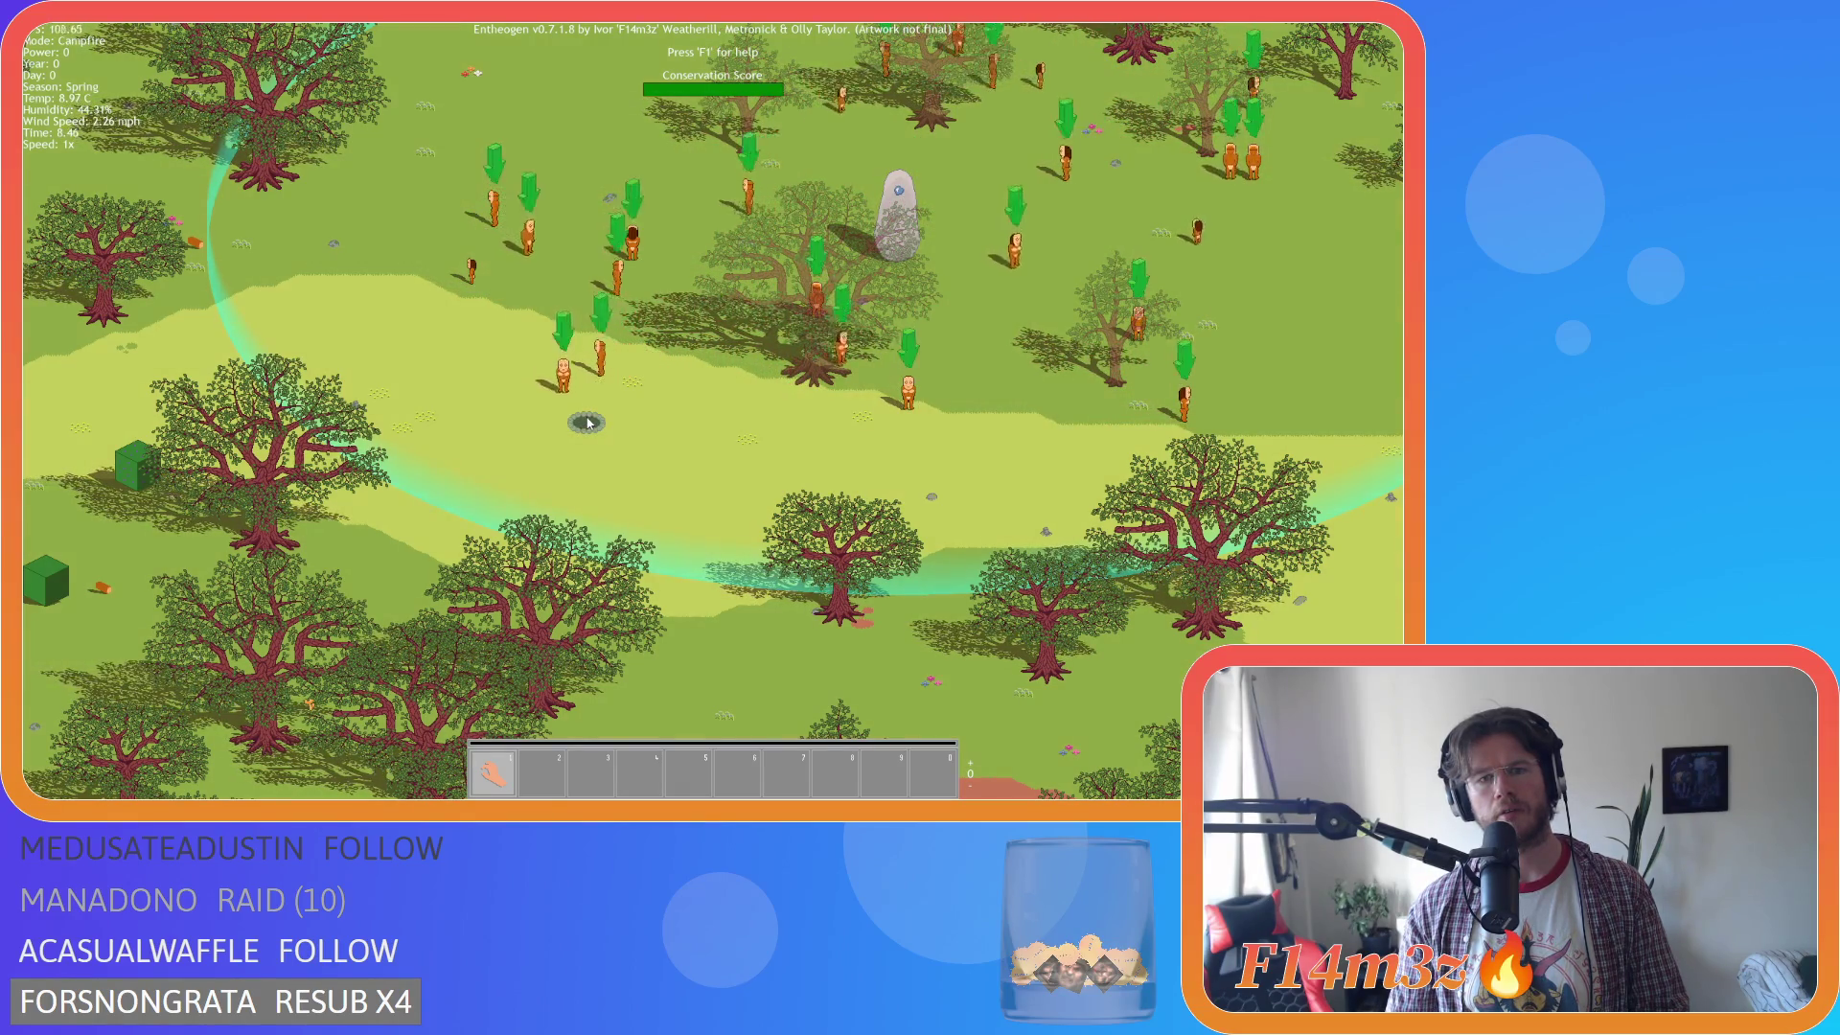
key("b")
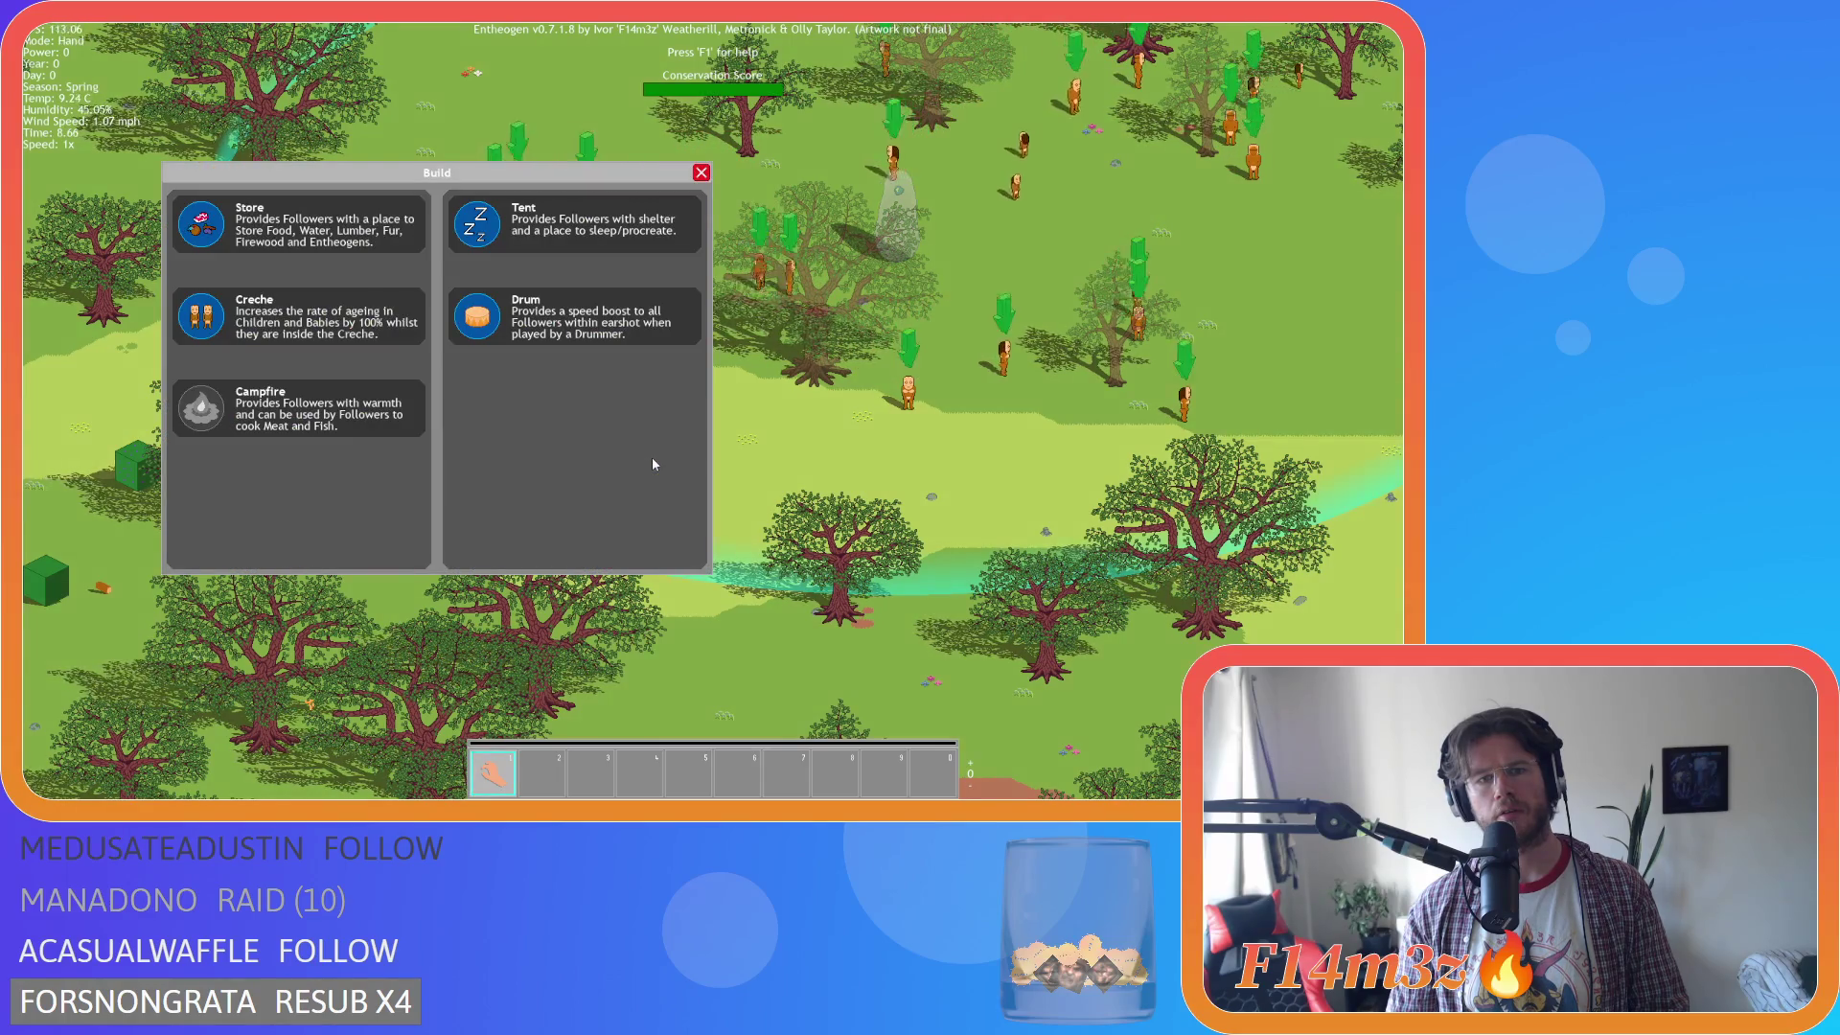
key("a")
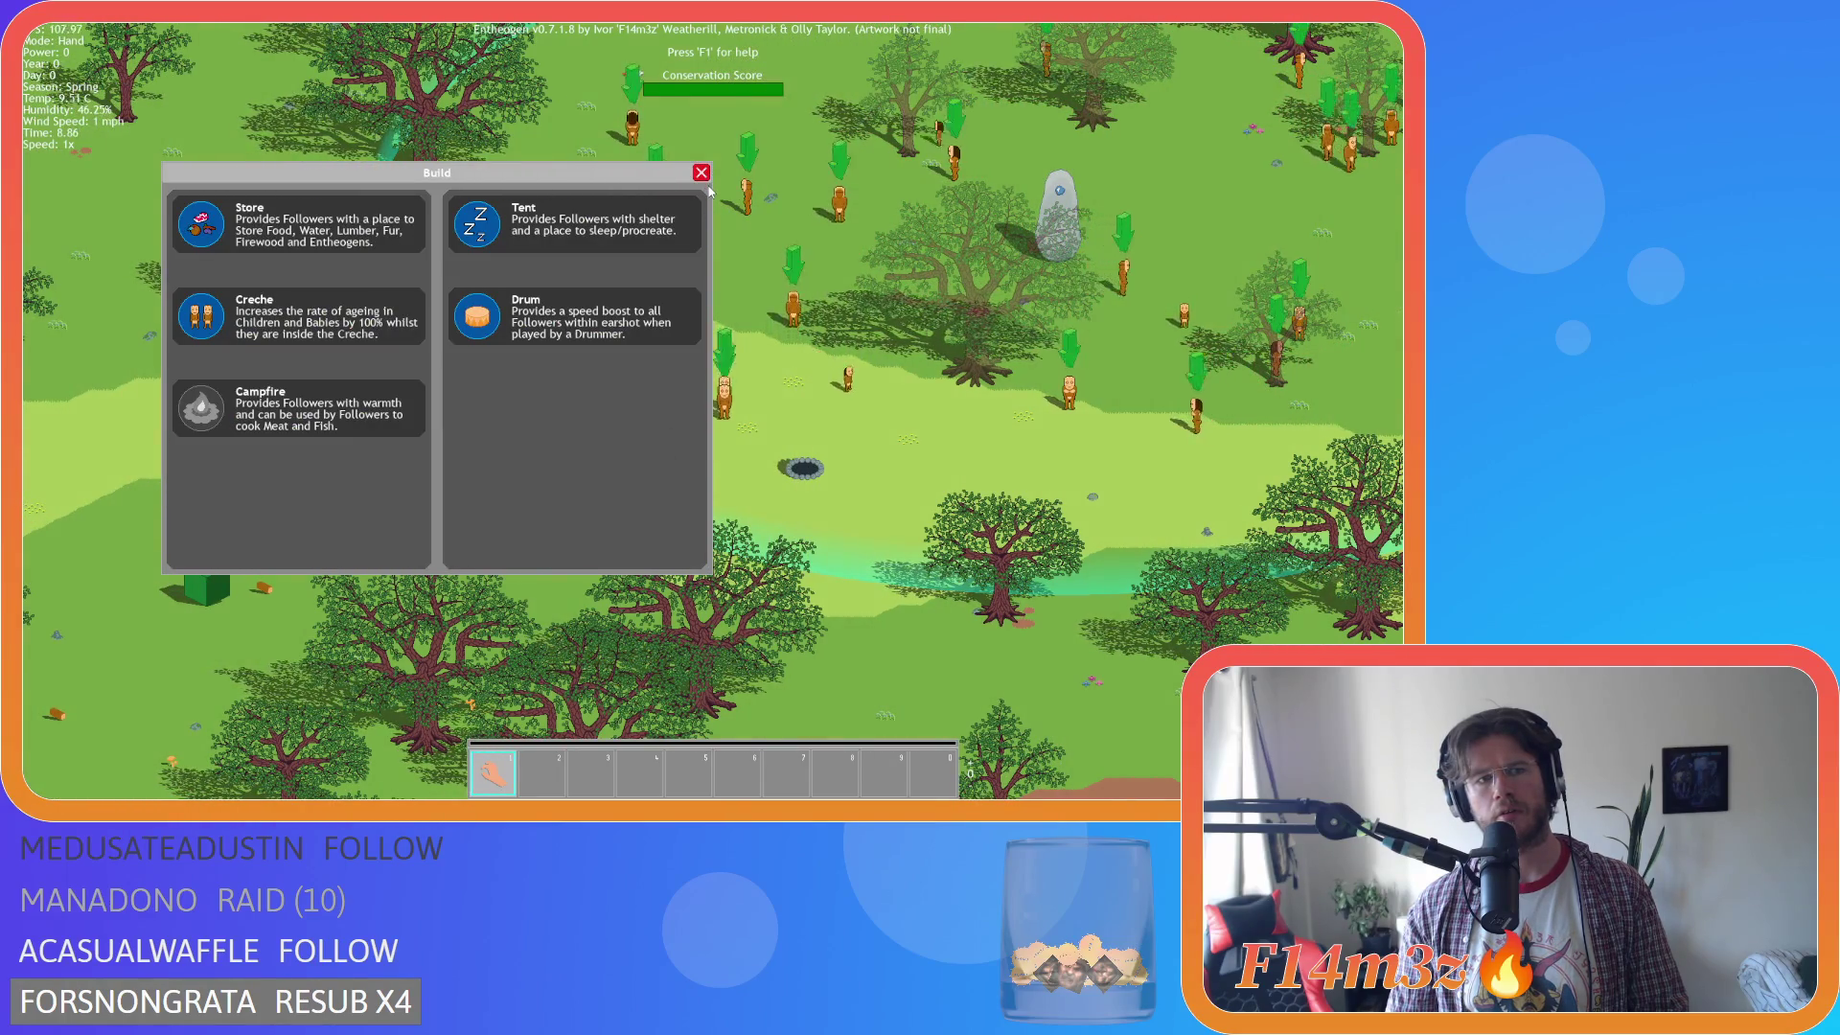
left_click(706, 178)
key("Escape")
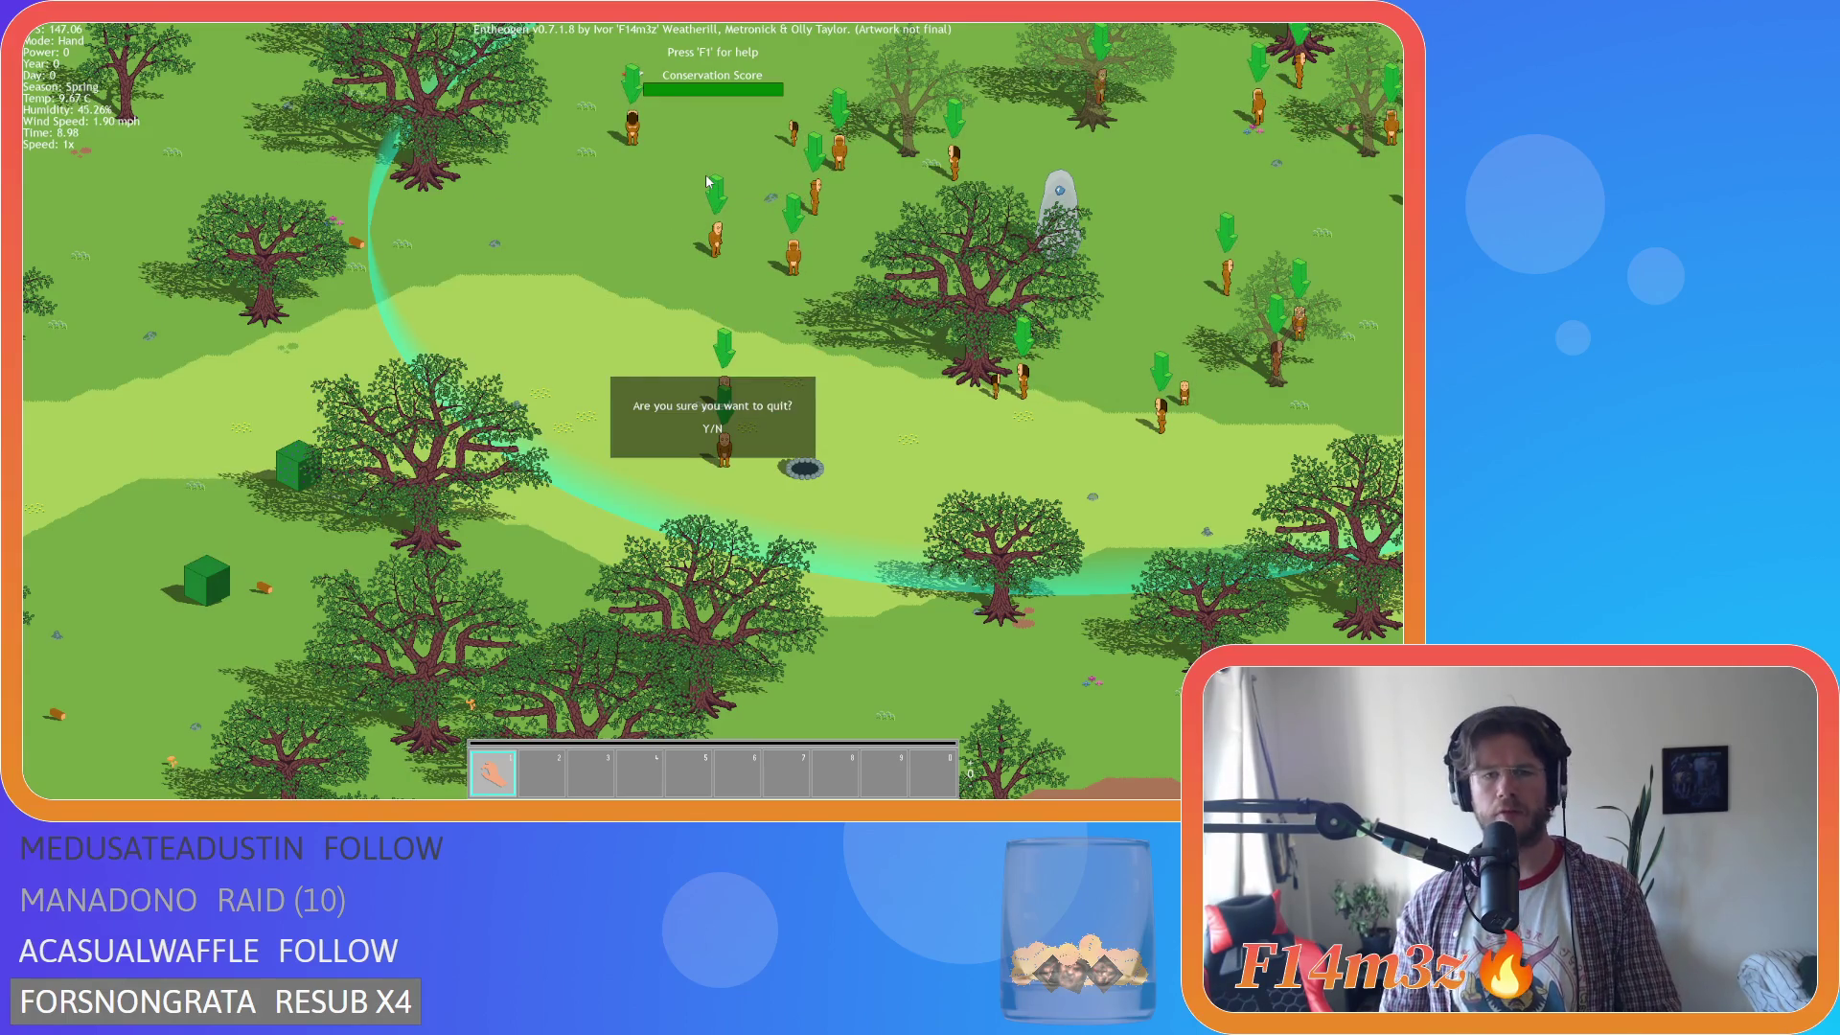
Confirm quitting the game and check the sp_campfireNope sprite's size and origin.
key("y")
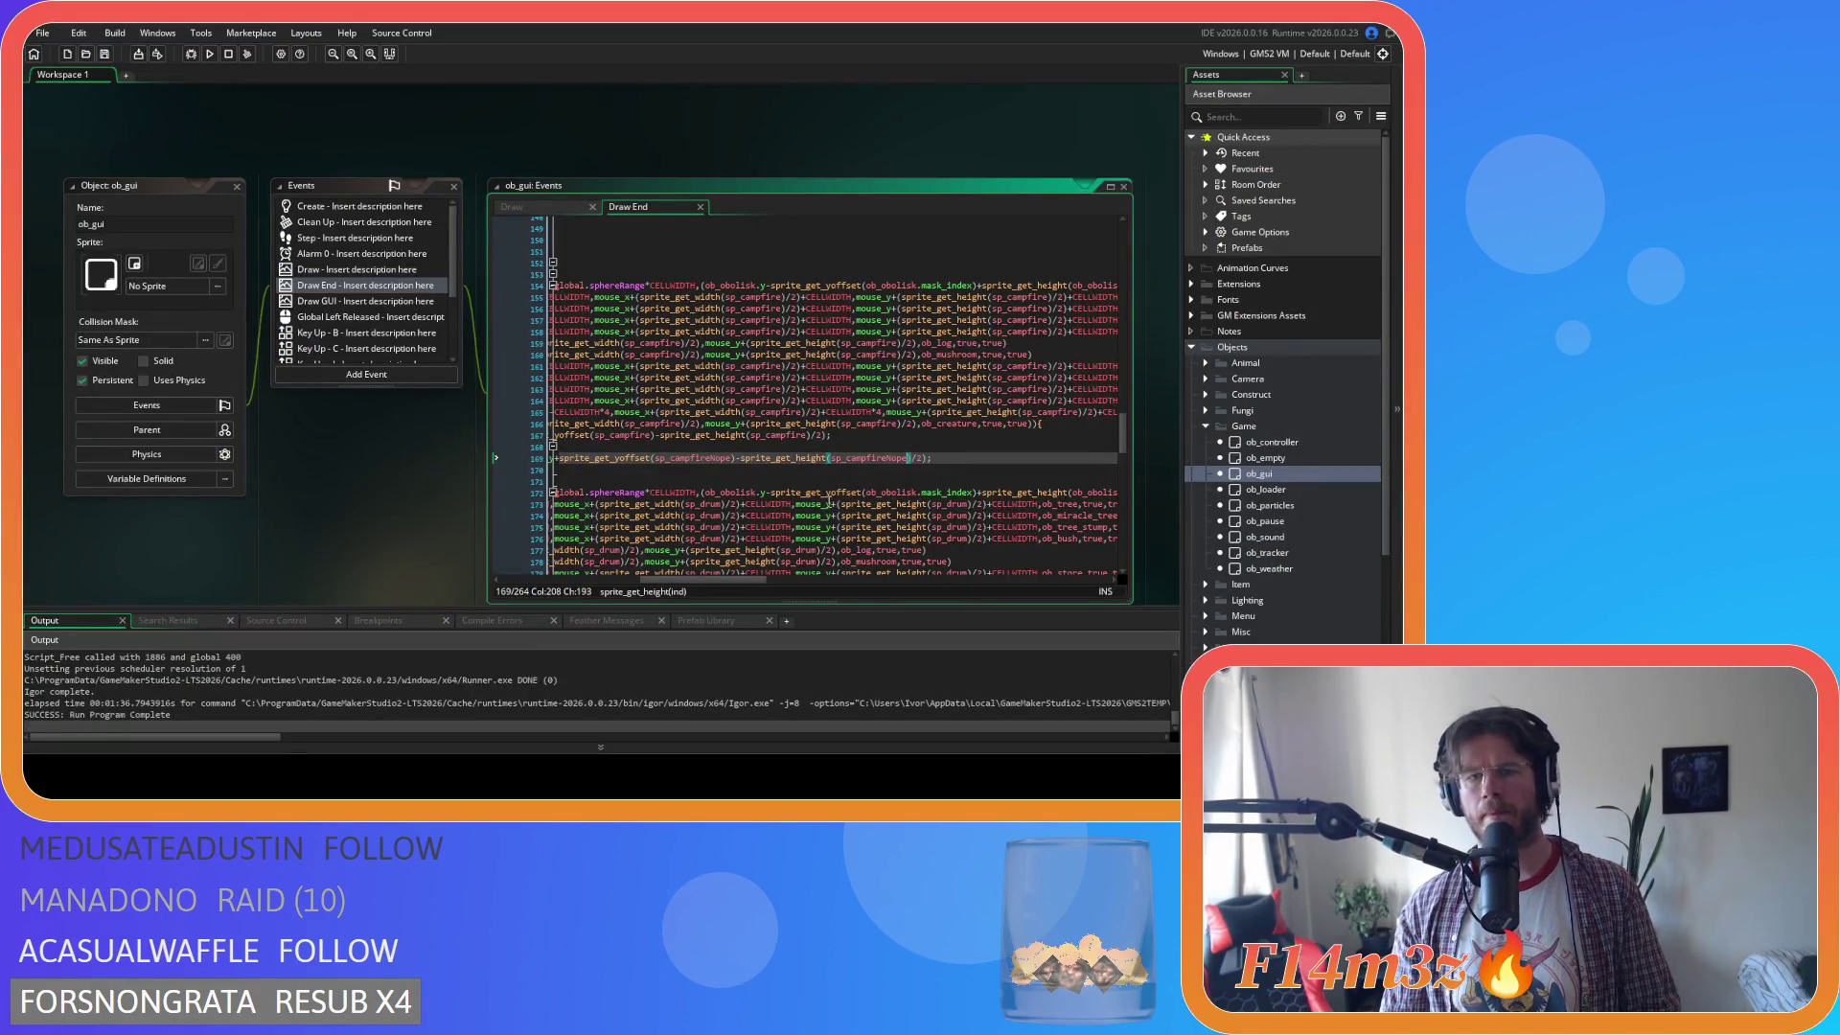
left_click(737, 504)
mouse_move(711, 460)
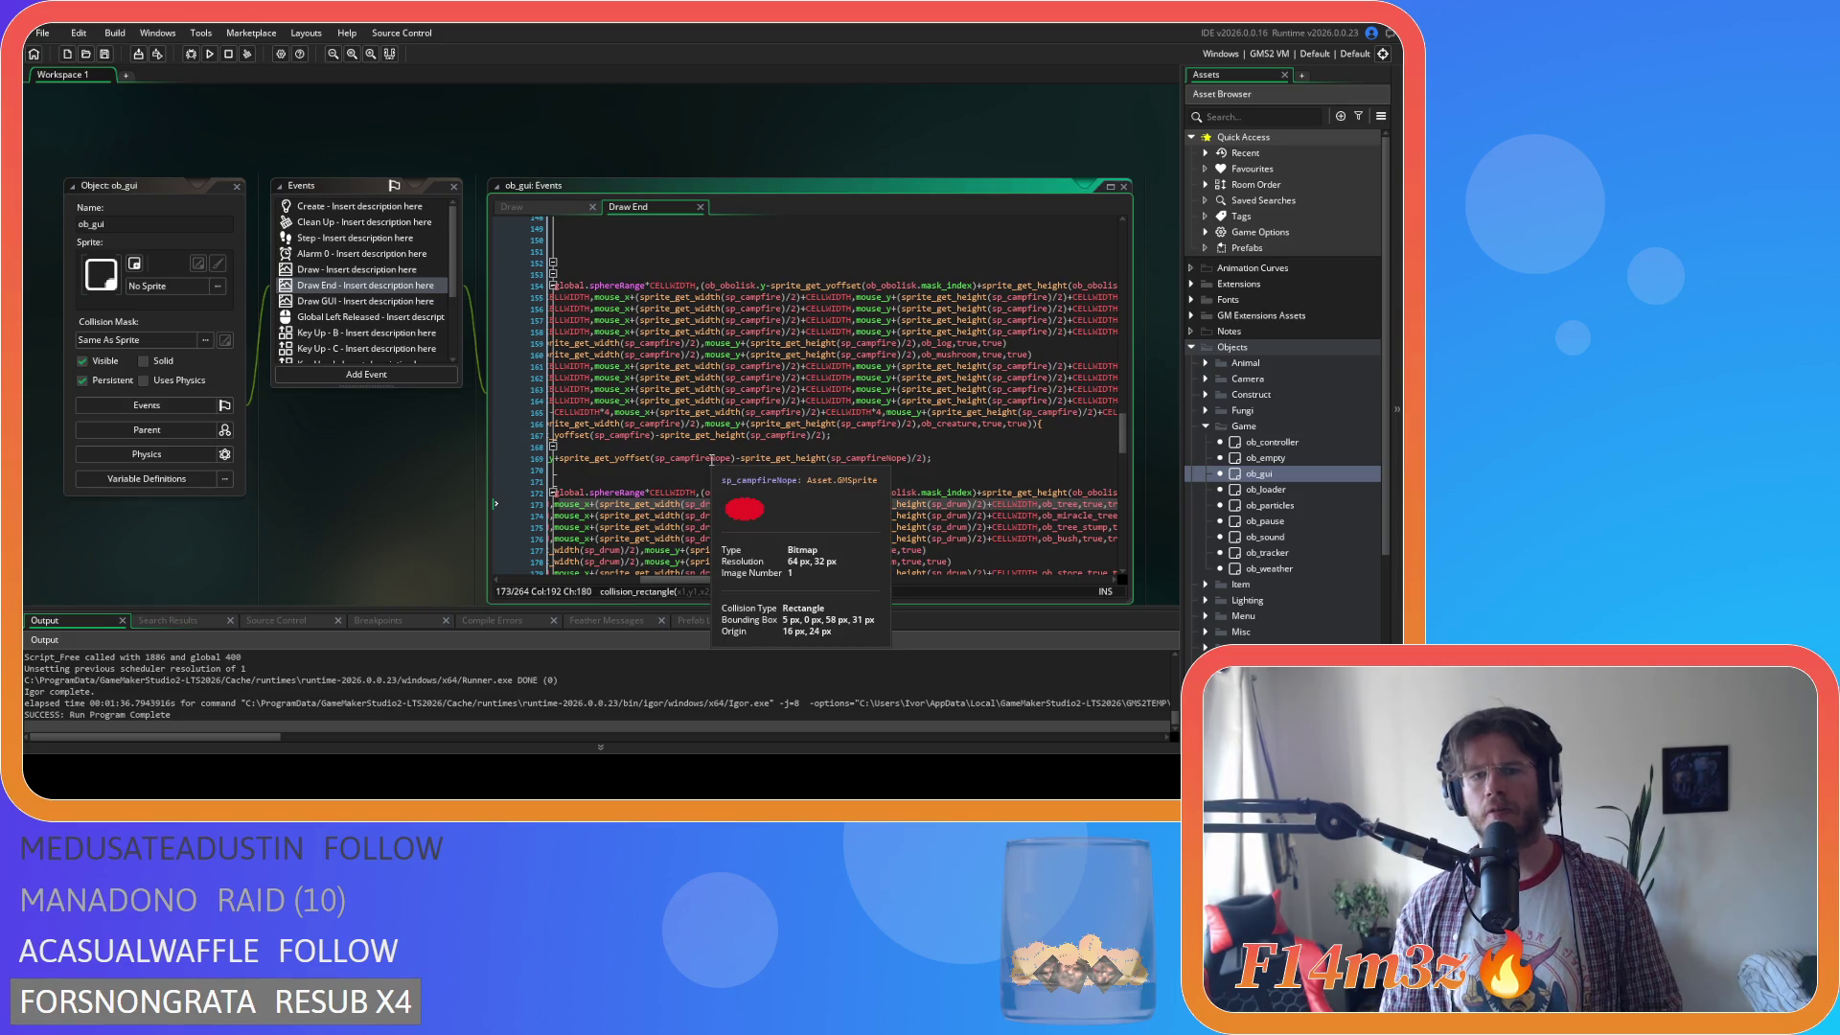
scroll(601, 583, "left", 5)
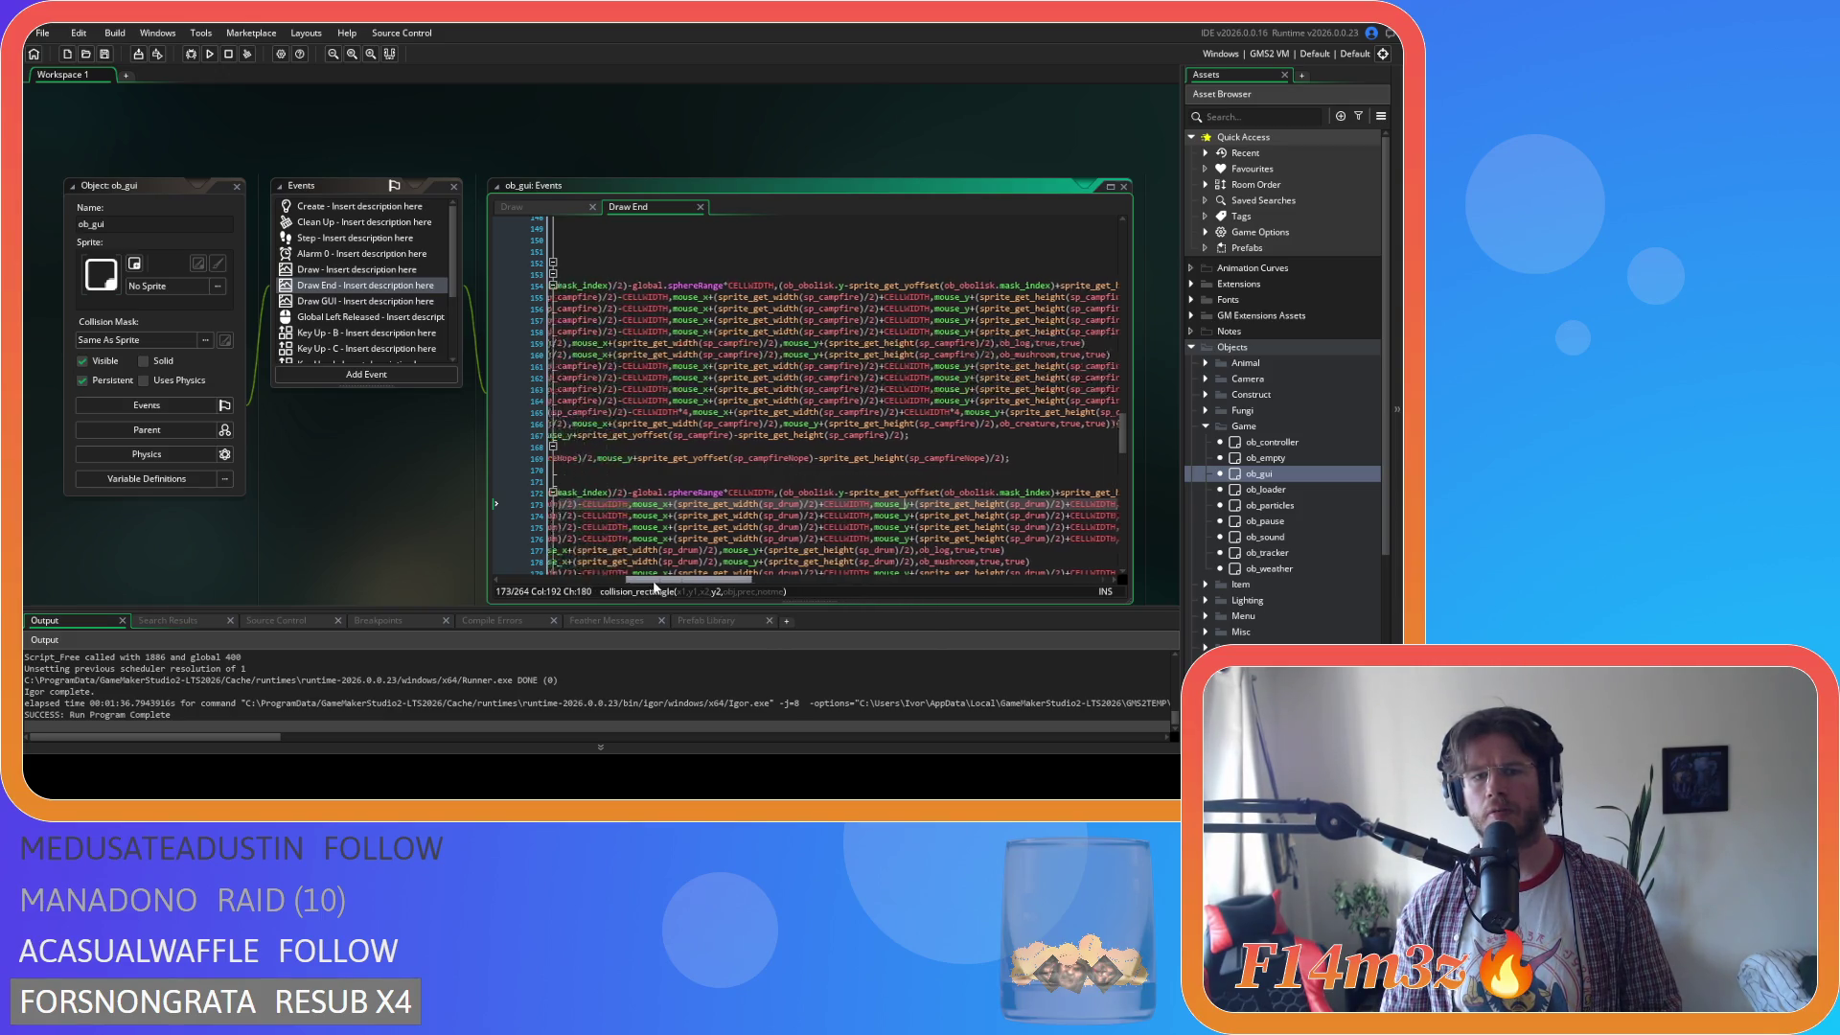
mouse_move(614, 584)
left_mouse_down()
mouse_move(563, 581)
mouse_move(579, 579)
left_mouse_up()
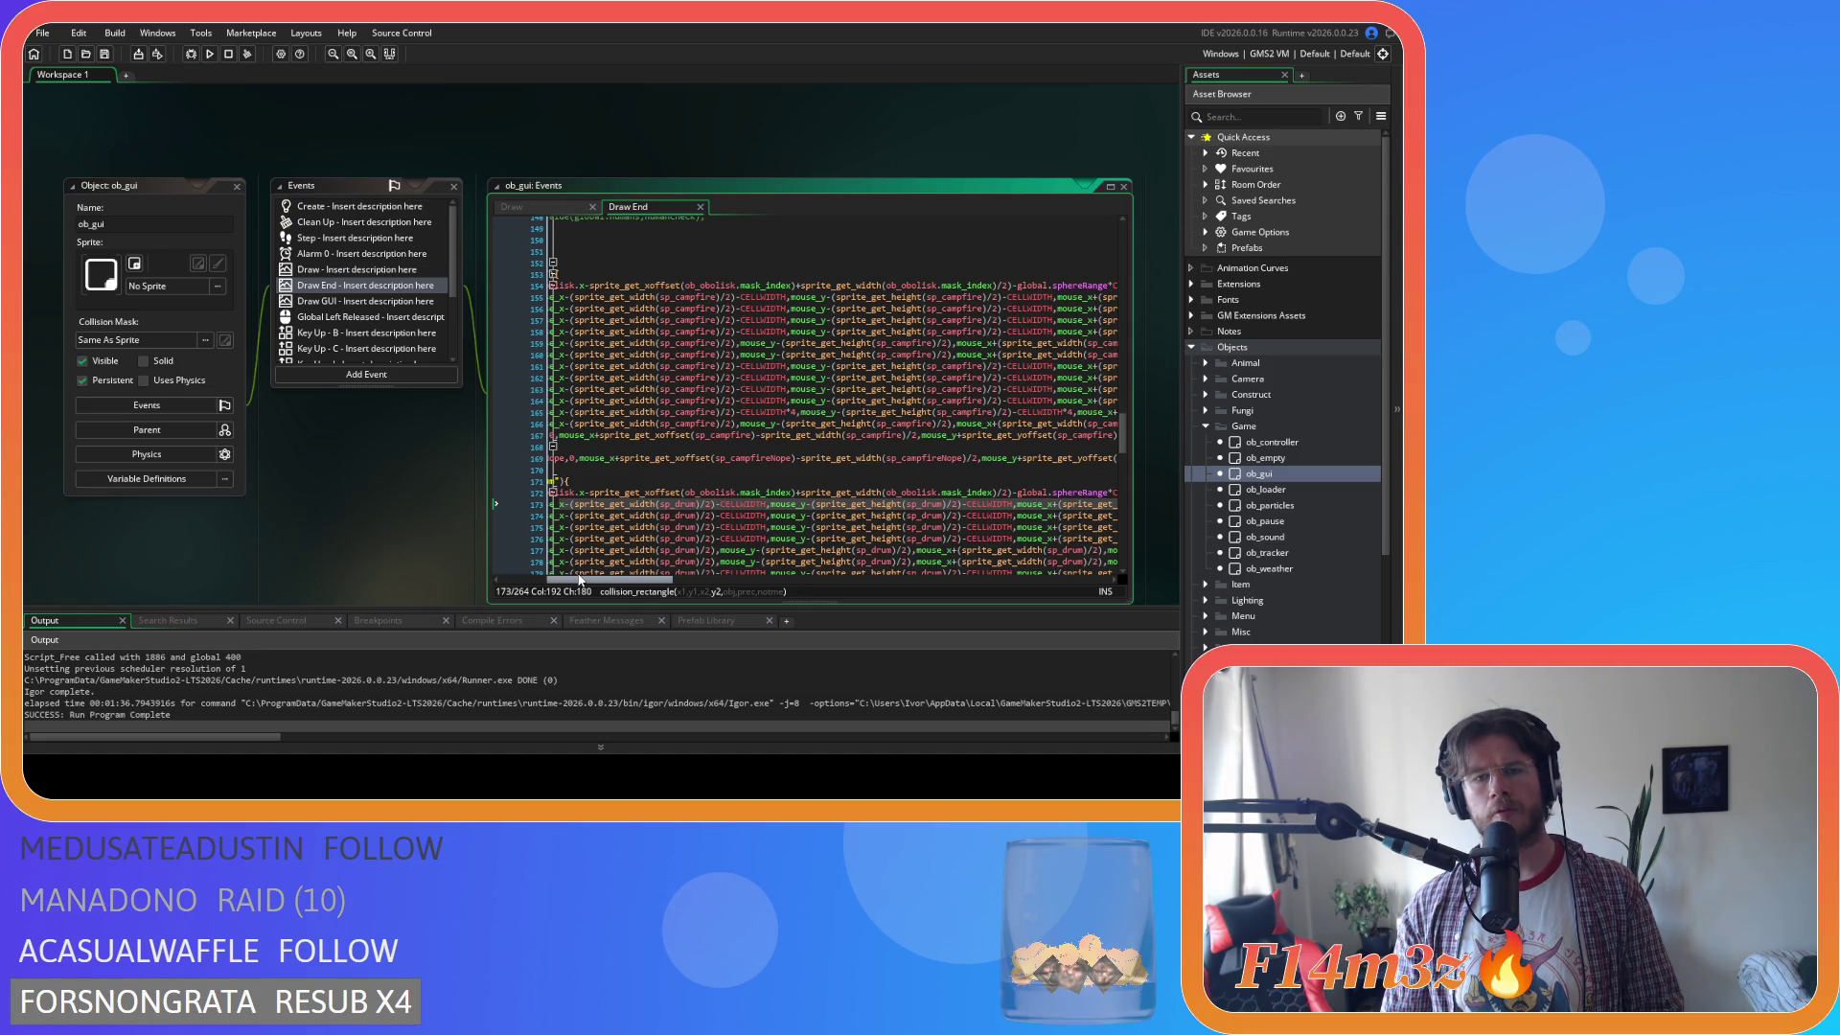
left_click_drag(579, 579, 578, 579)
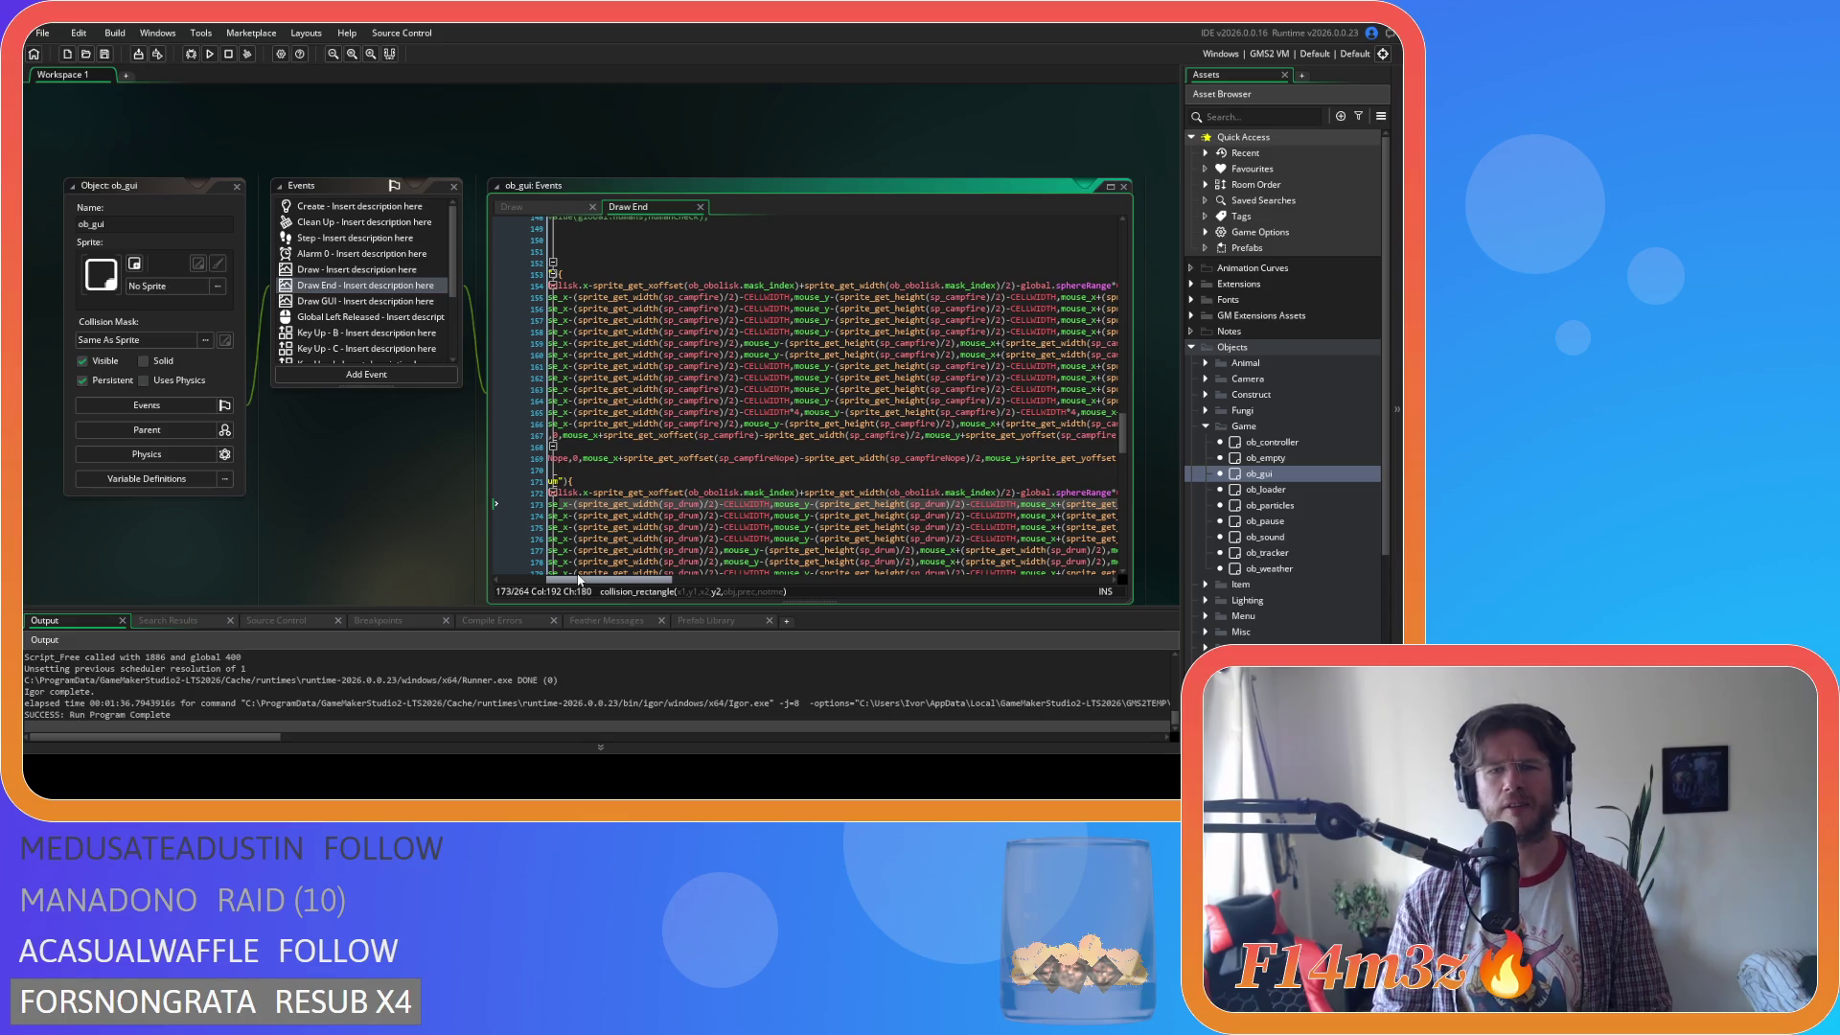
left_click_drag(579, 579, 644, 582)
Add a minus sign to the y-offset term of the sp_campfireNope draw on line 169.
left_click(692, 458)
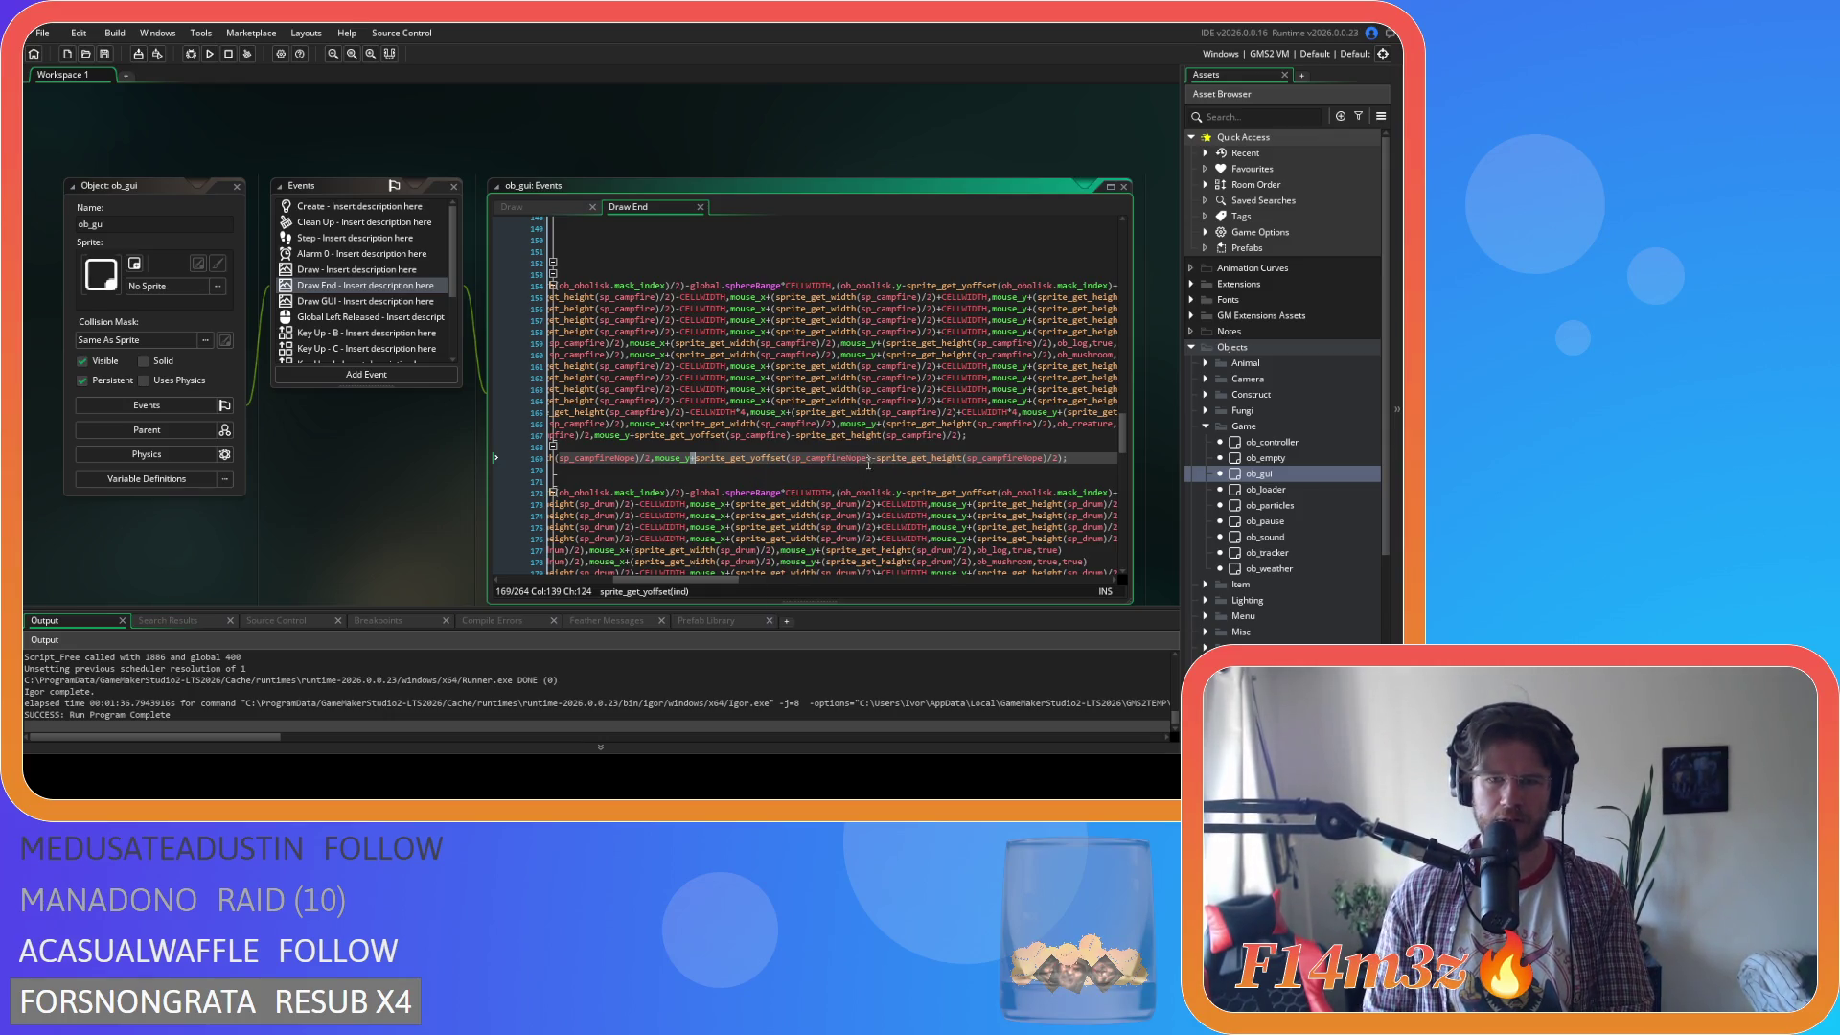
type("-")
left_click(875, 458)
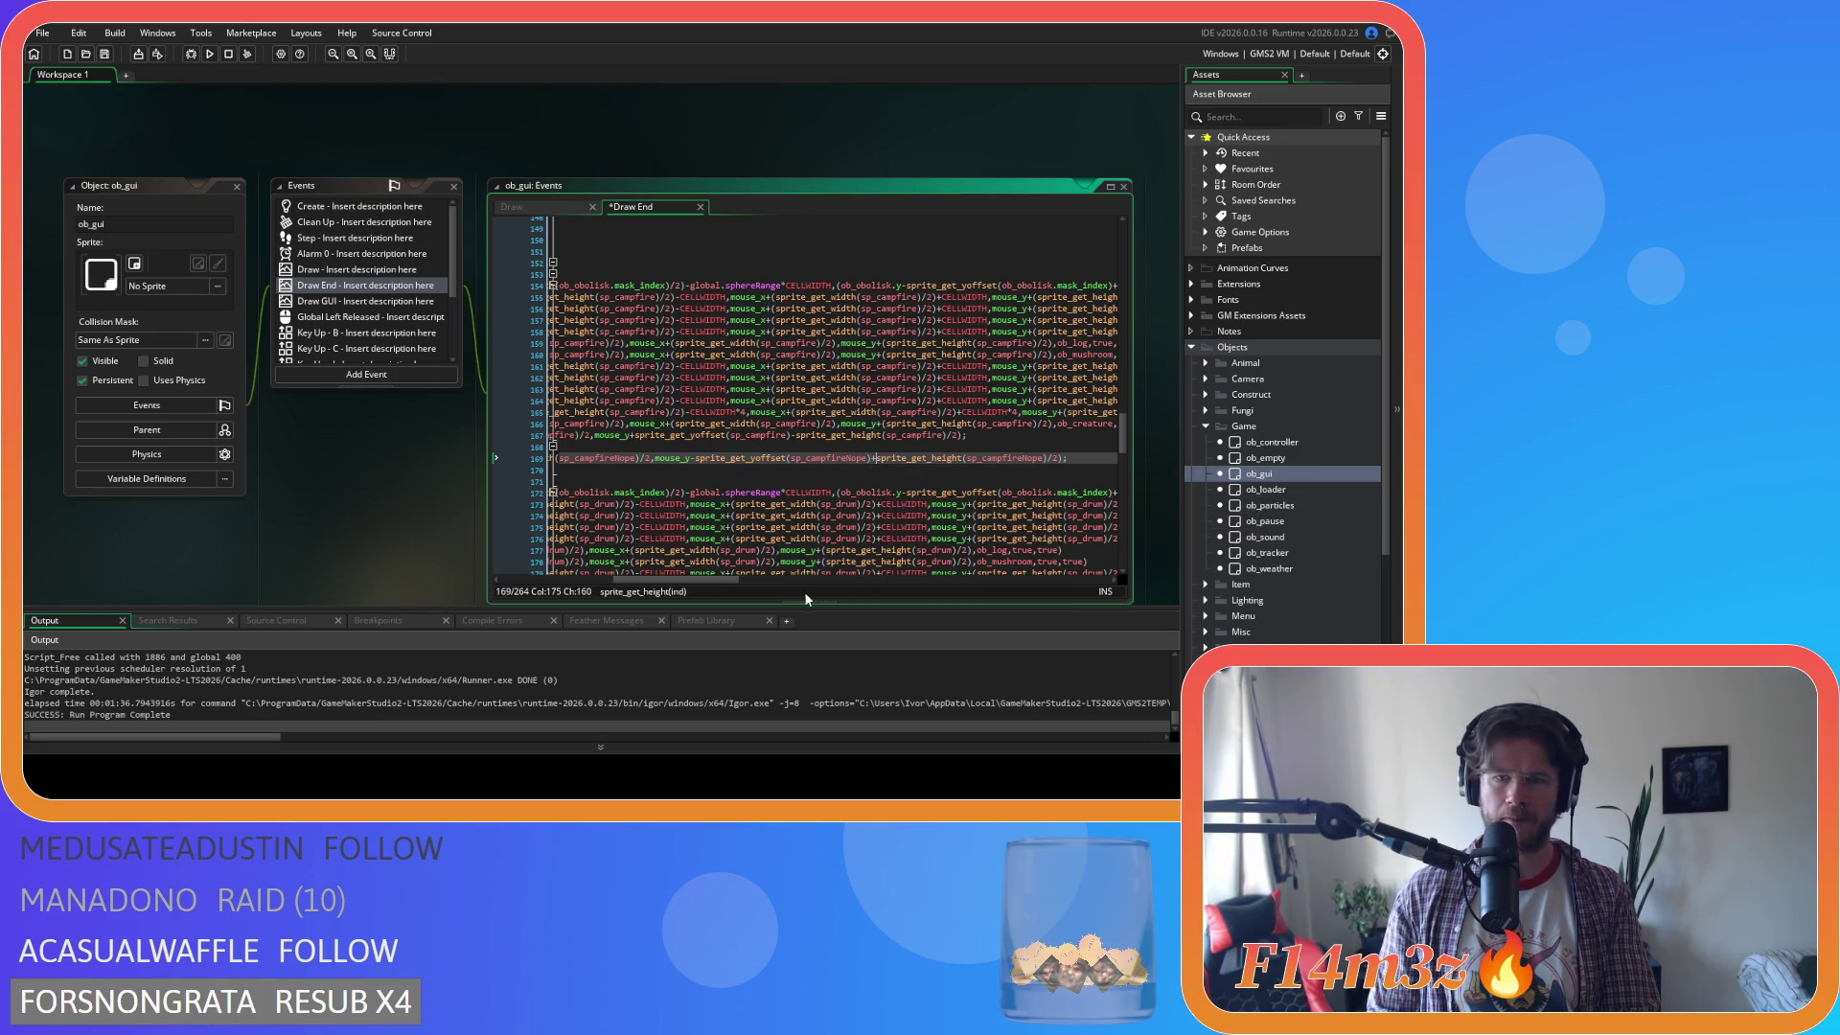
left_click_drag(683, 580, 602, 580)
left_click(701, 459)
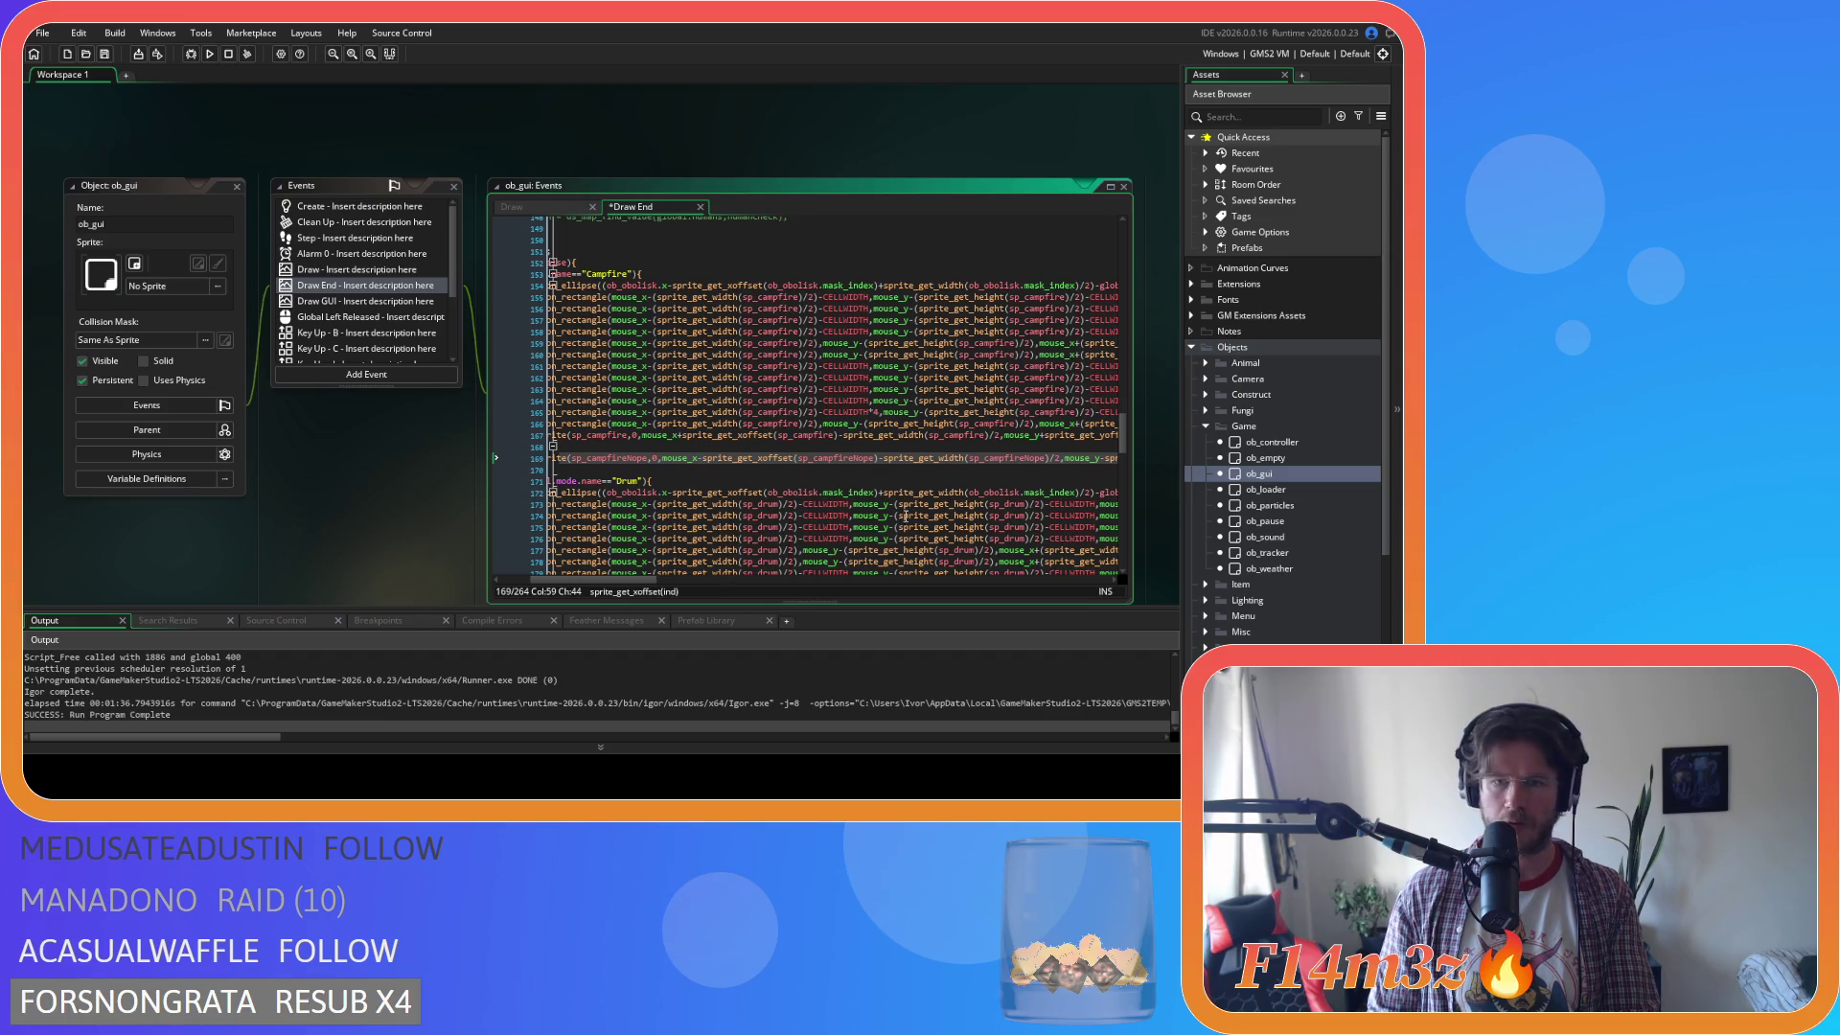
left_click(880, 459)
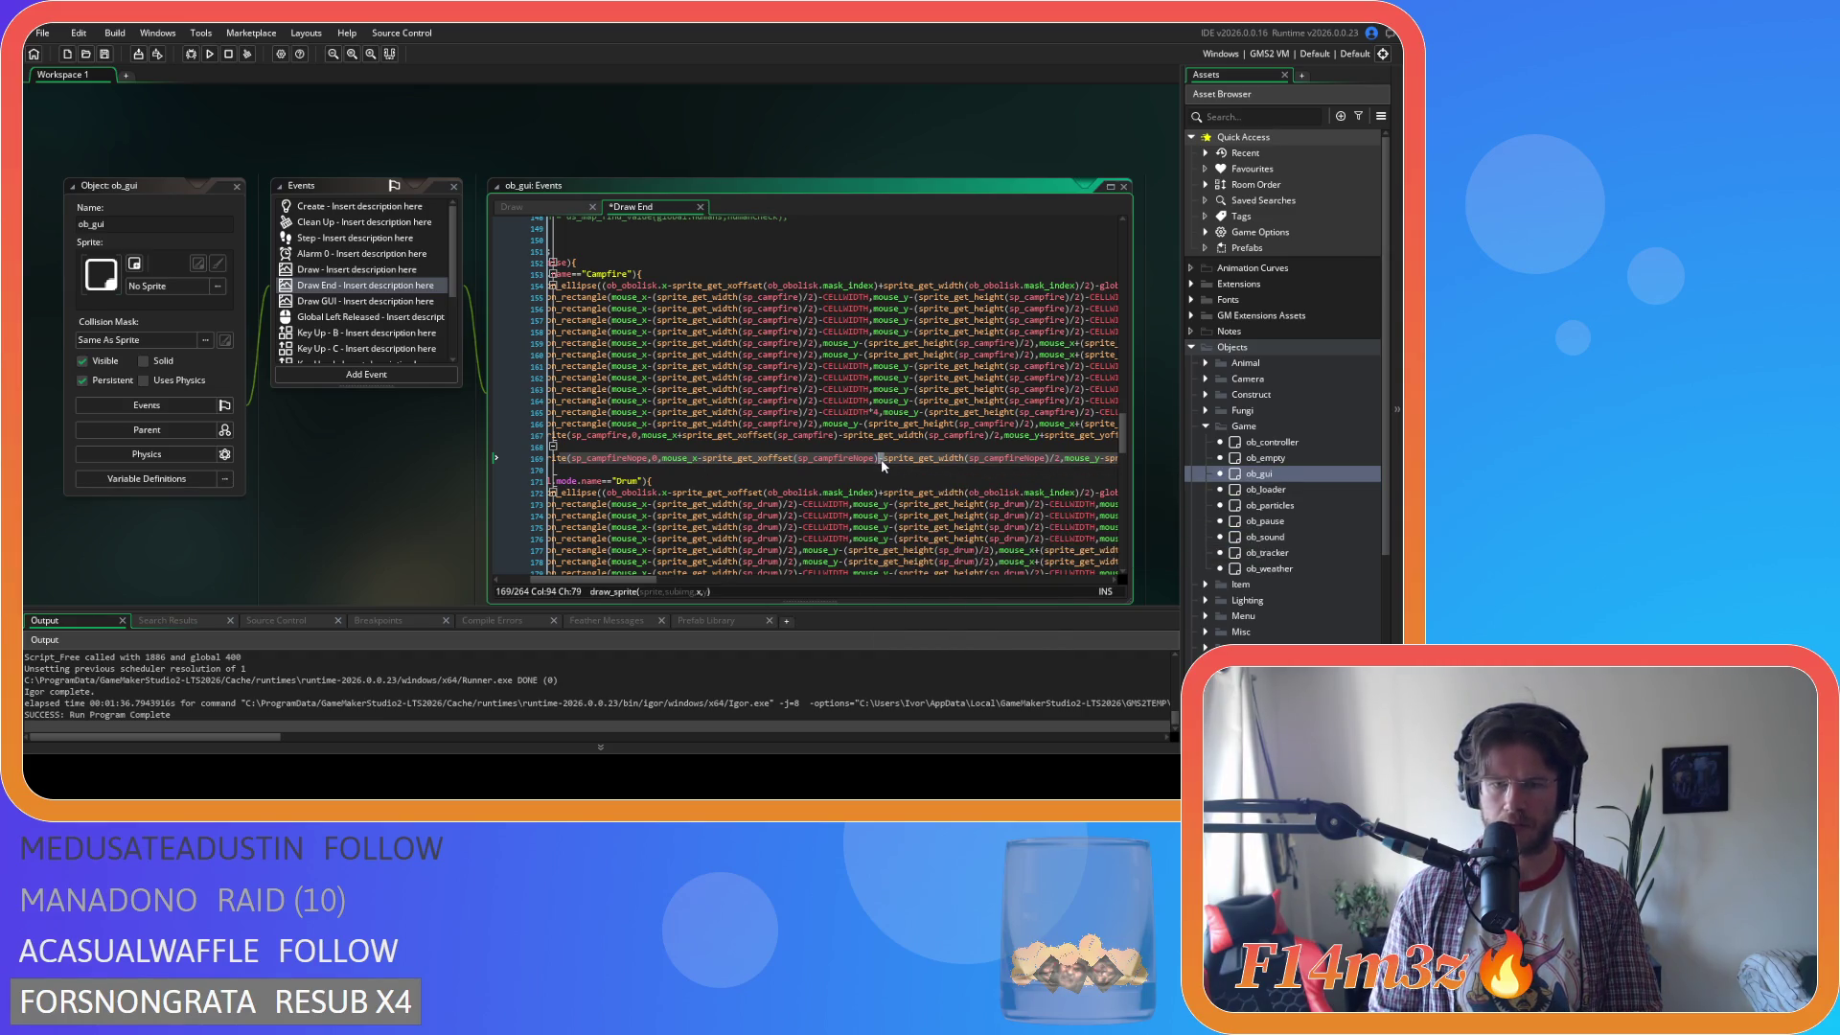
Save the Draw End code and run the game with F5.
key("Right")
key("ctrl+s")
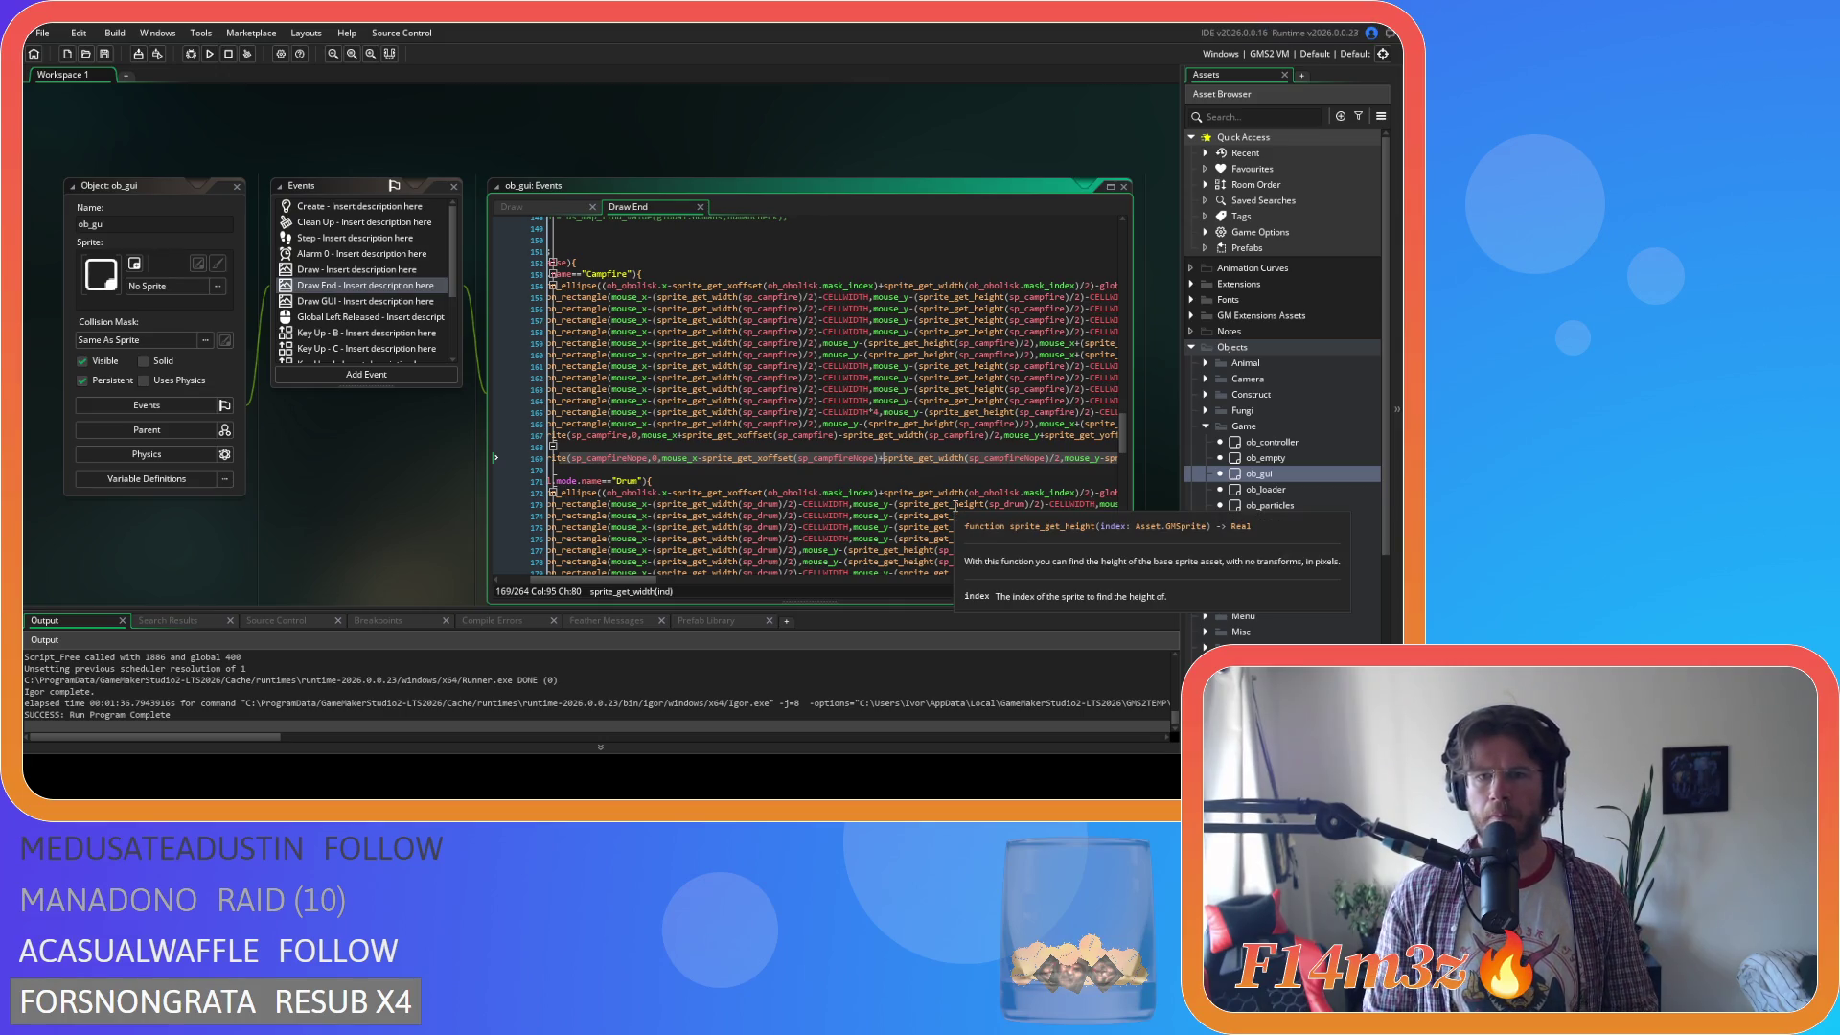
mouse_move(803, 428)
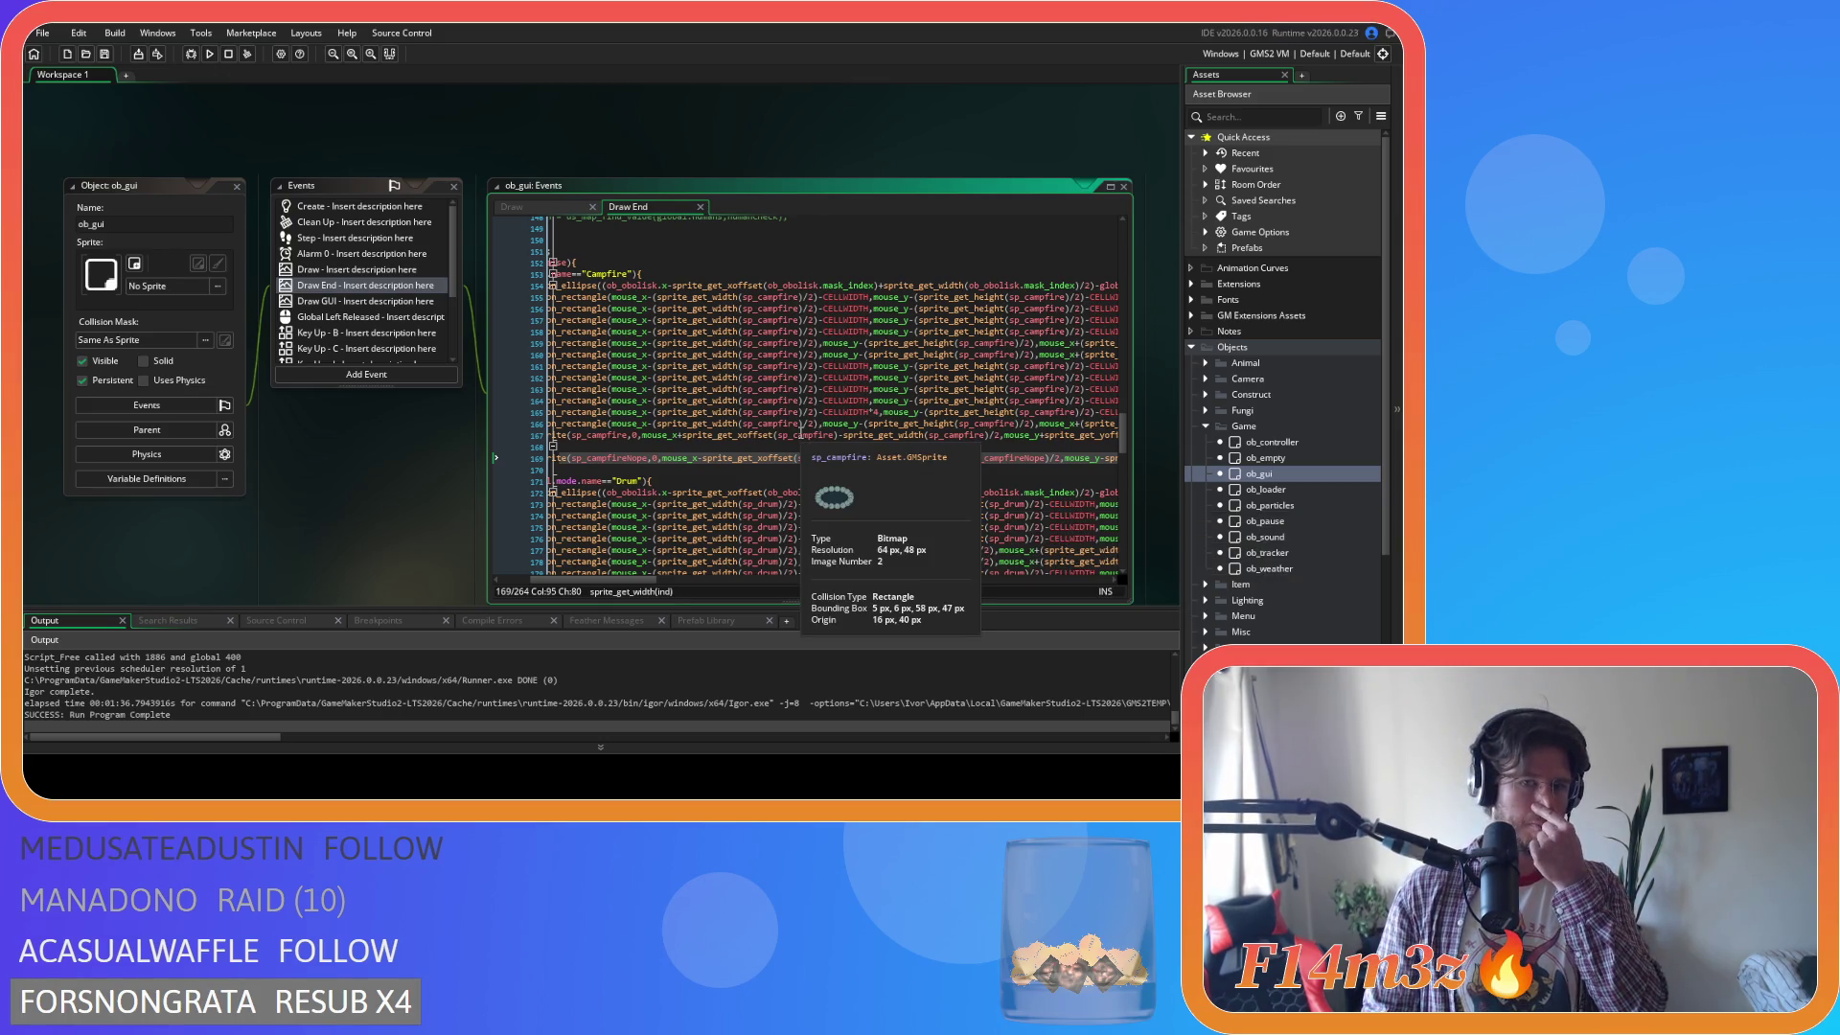
mouse_move(823, 511)
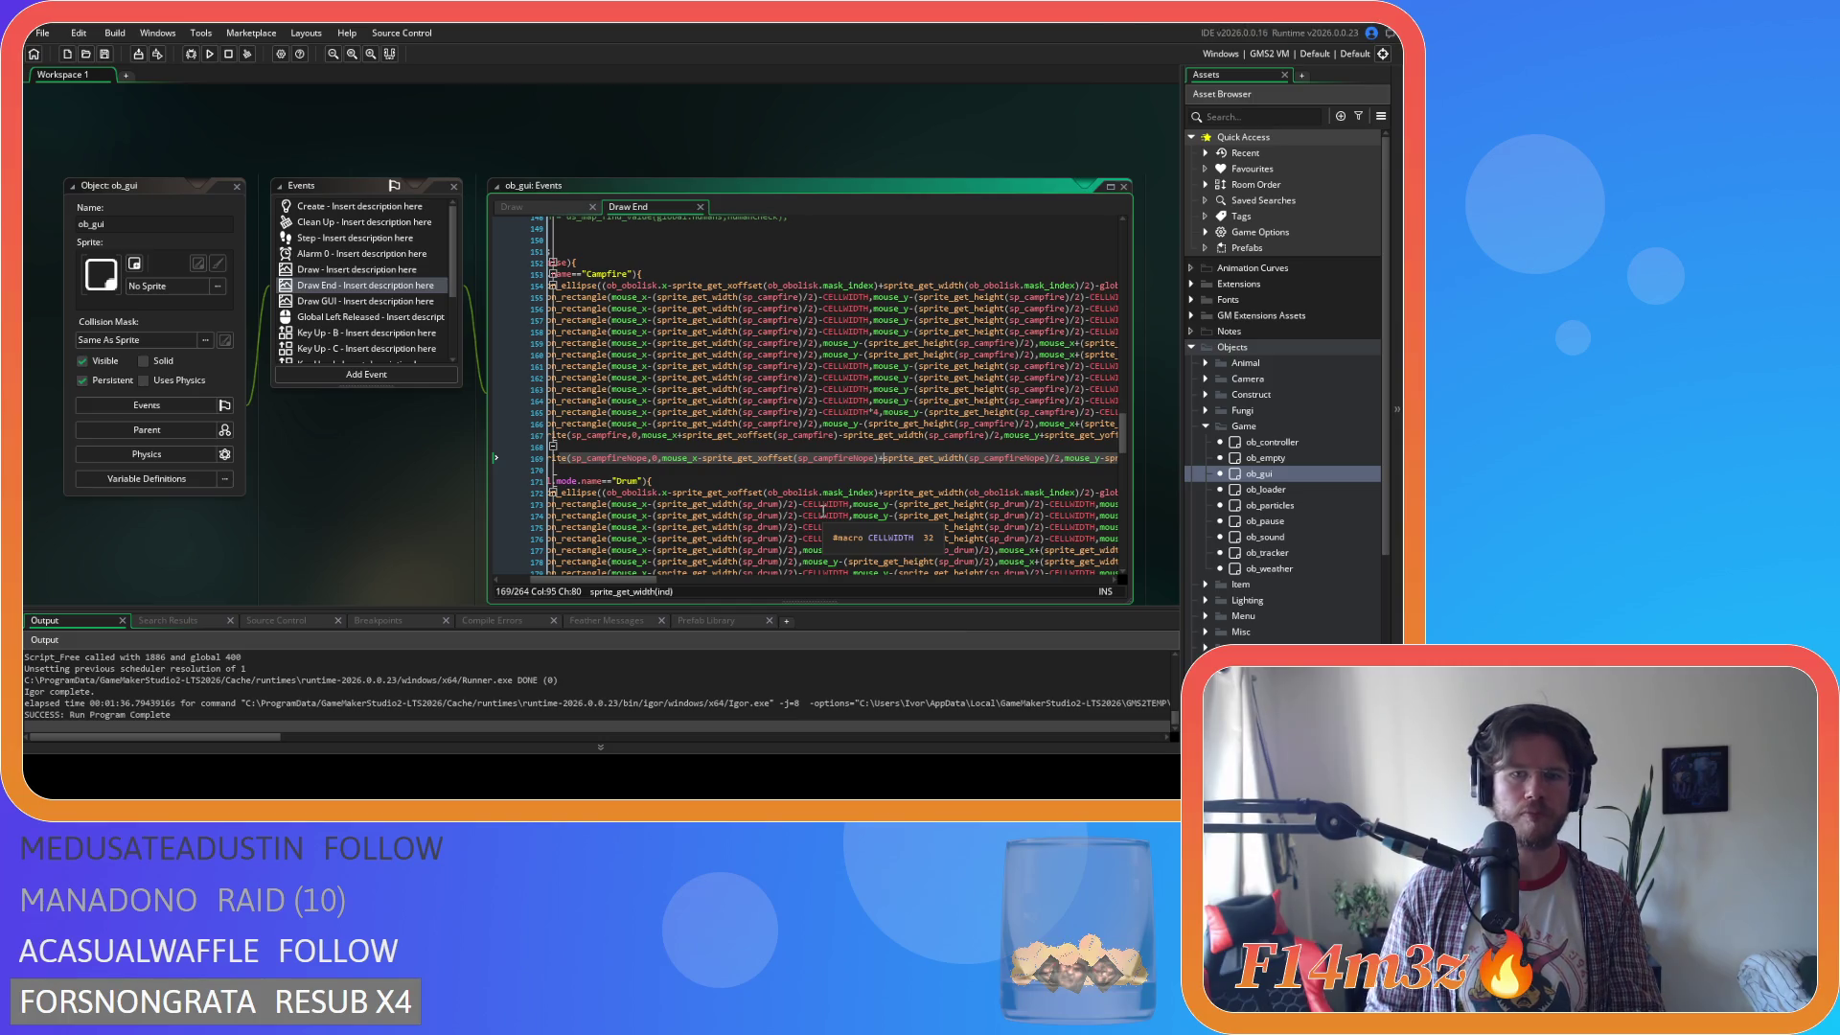
key("F5")
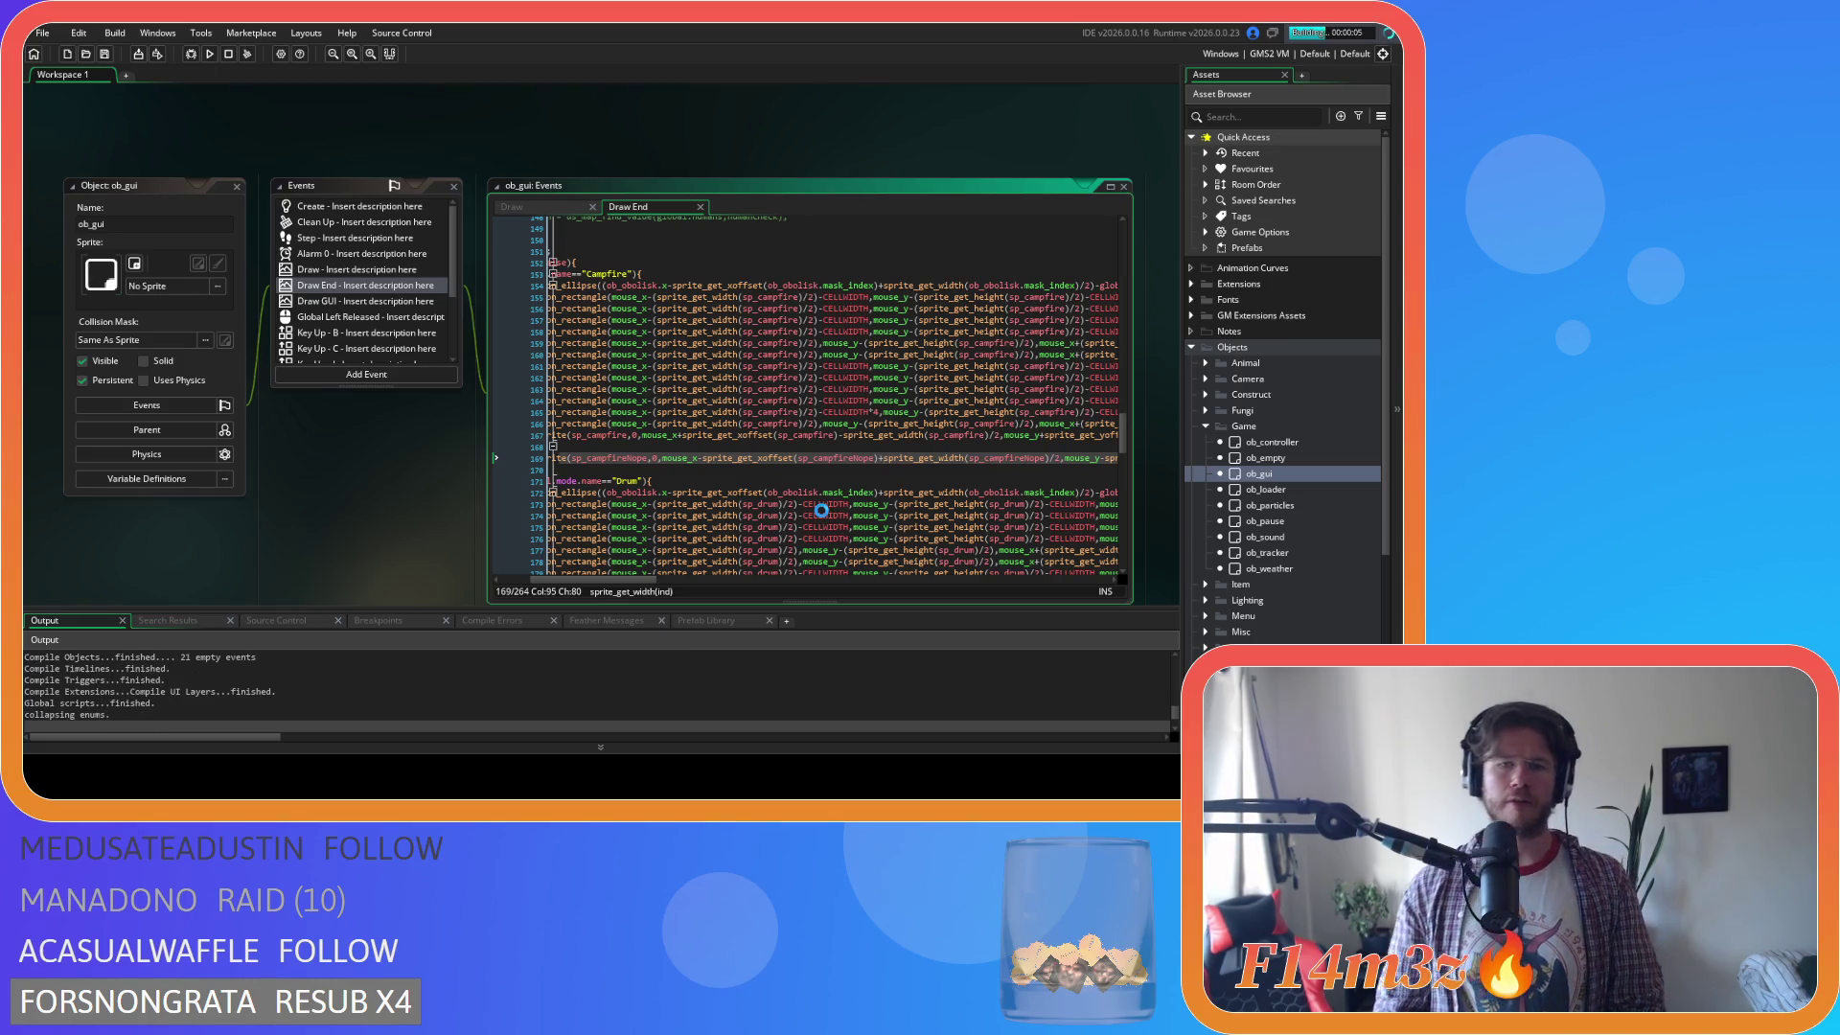
Load the saved game, walk briefly, then quit to the title screen.
mouse_move(706, 364)
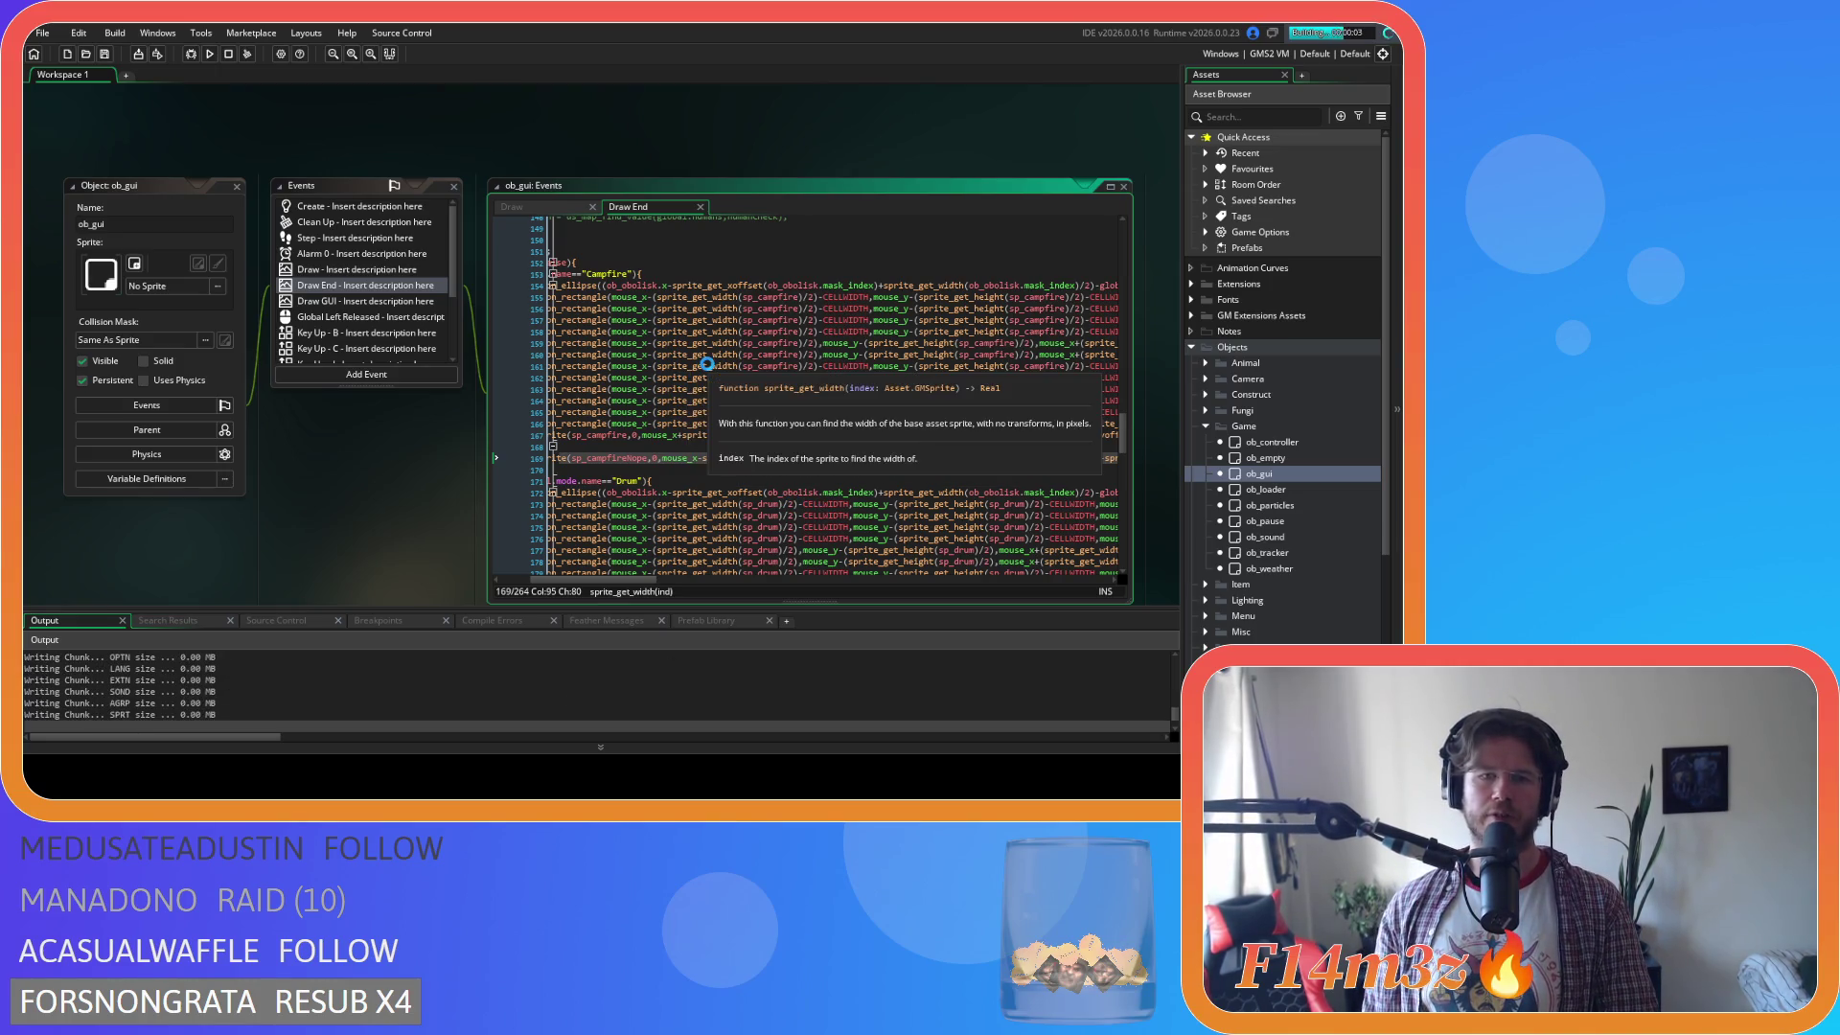
mouse_move(757, 389)
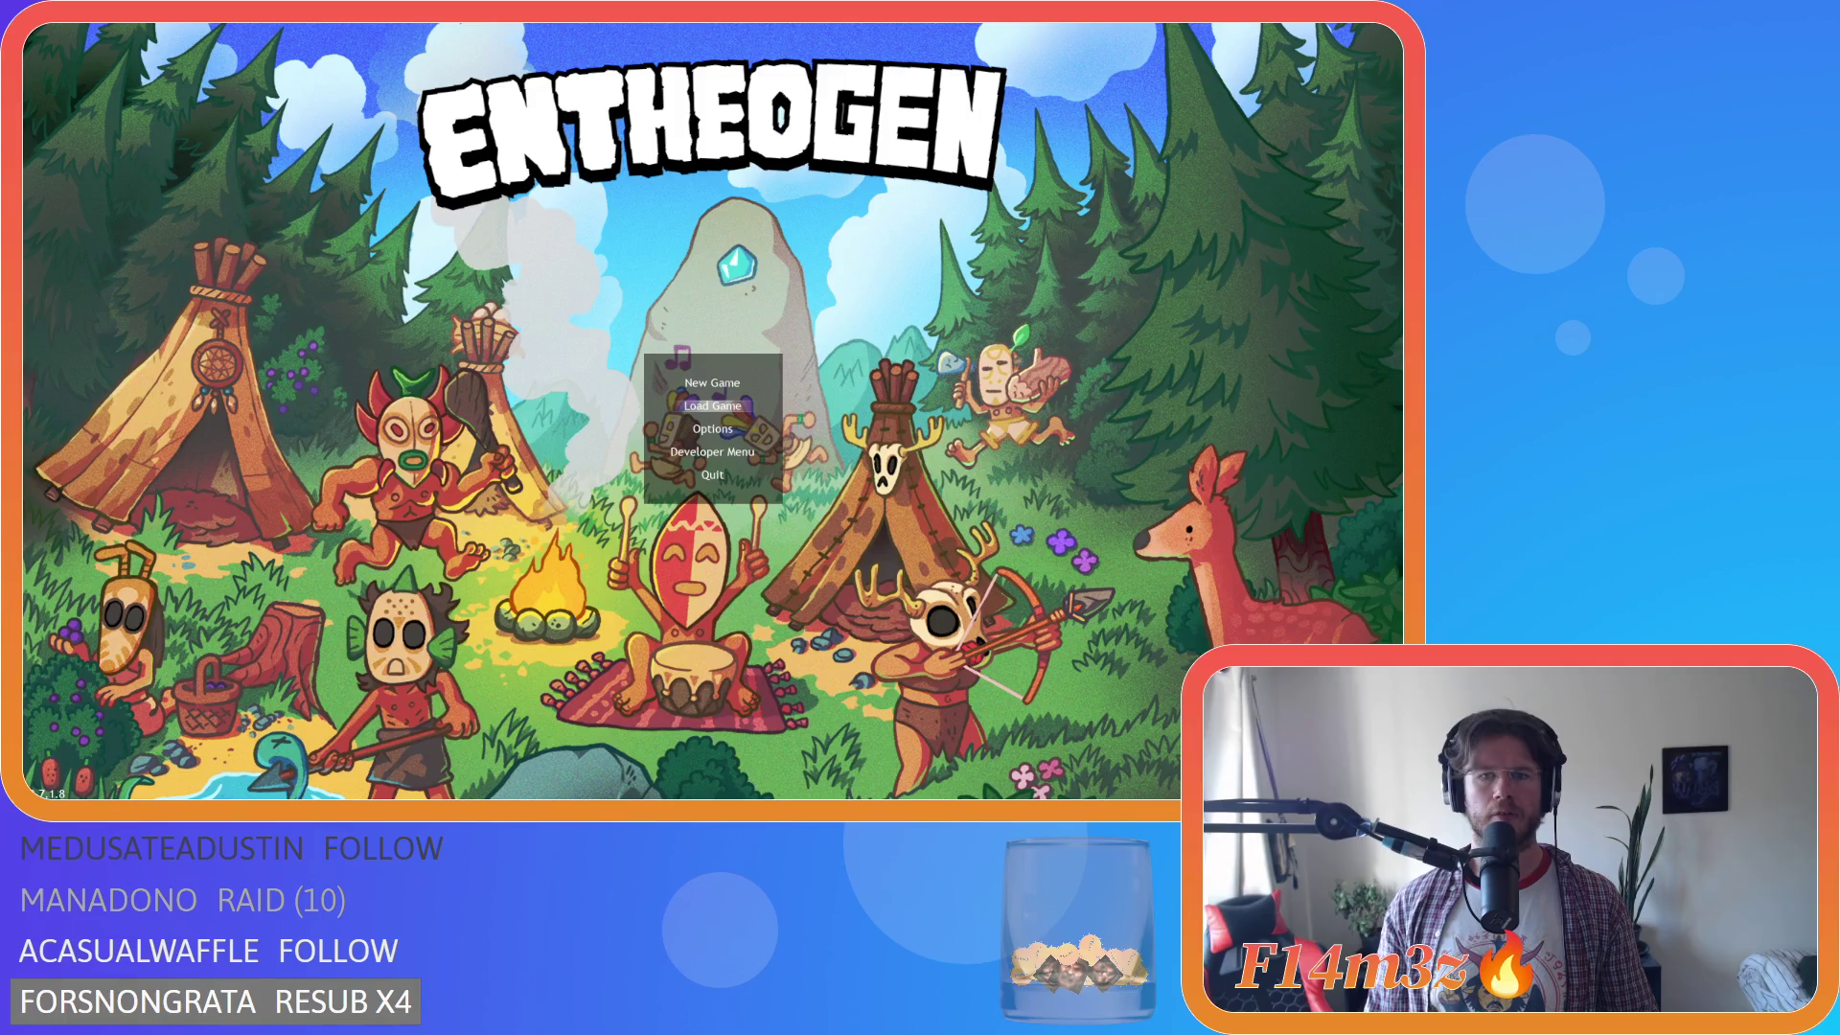
left_click(712, 406)
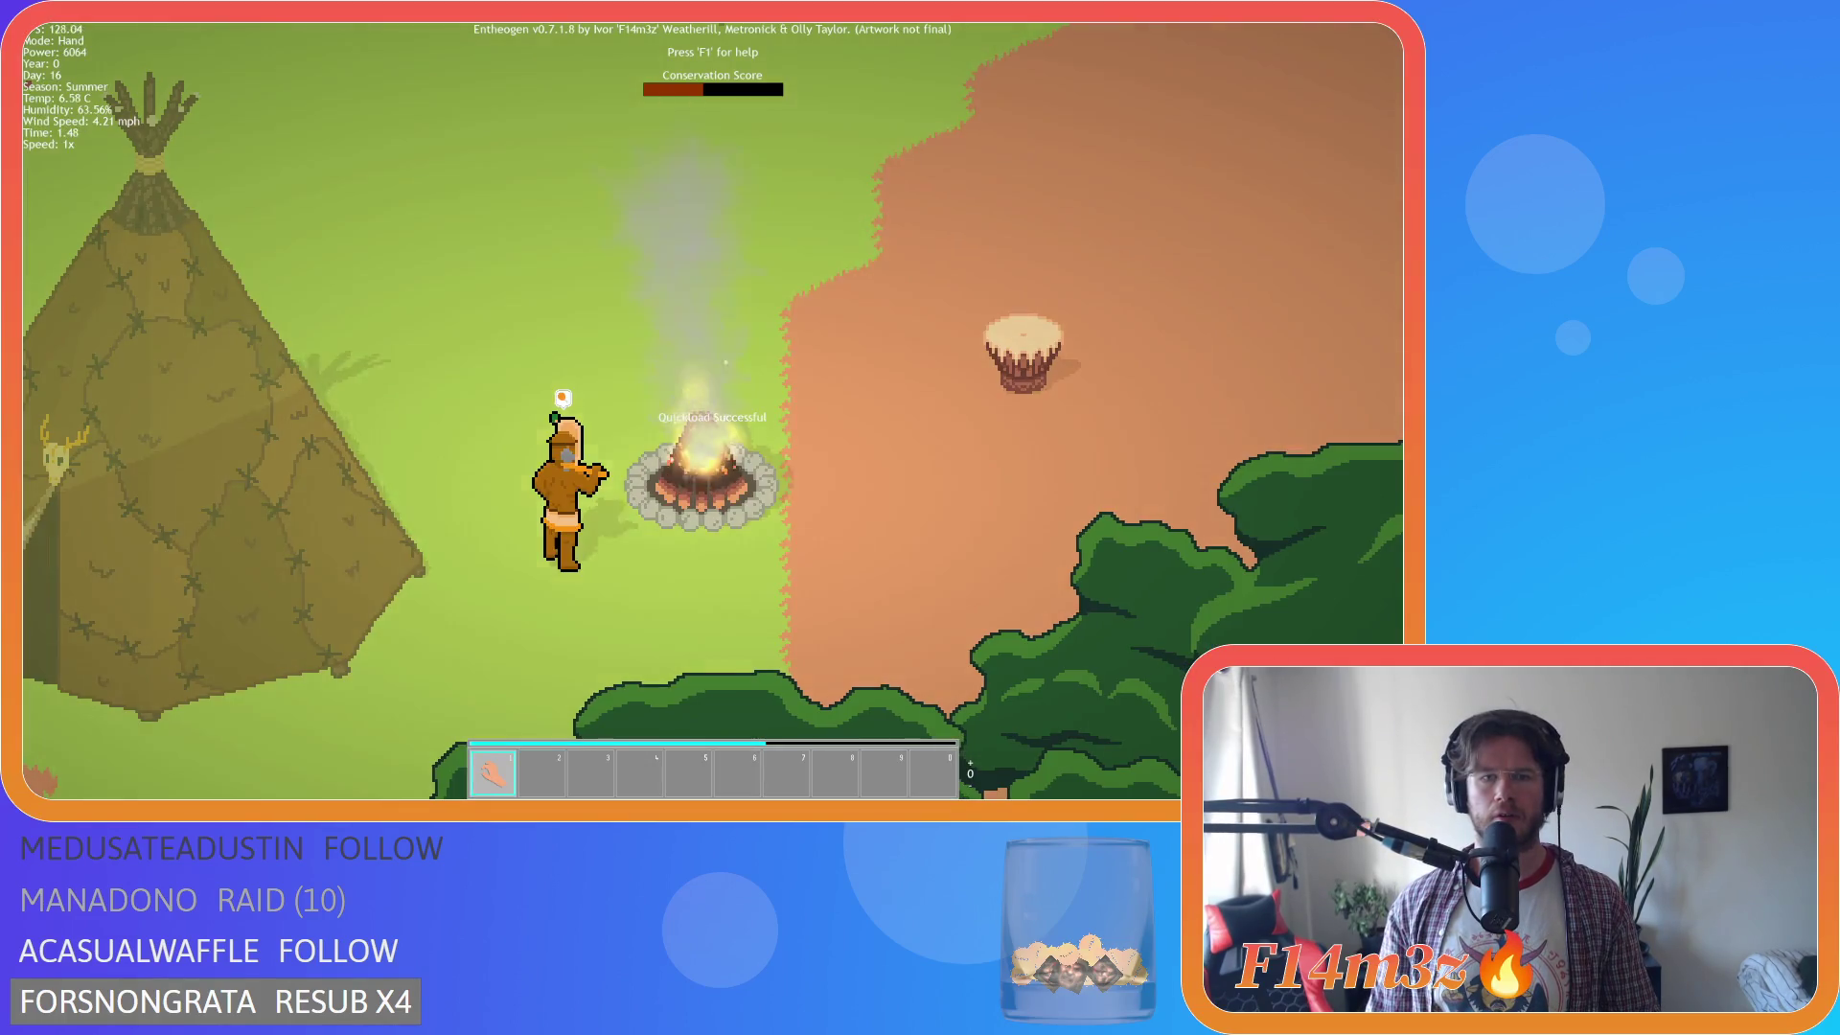
scroll(674, 341, "down", 3)
key("w")
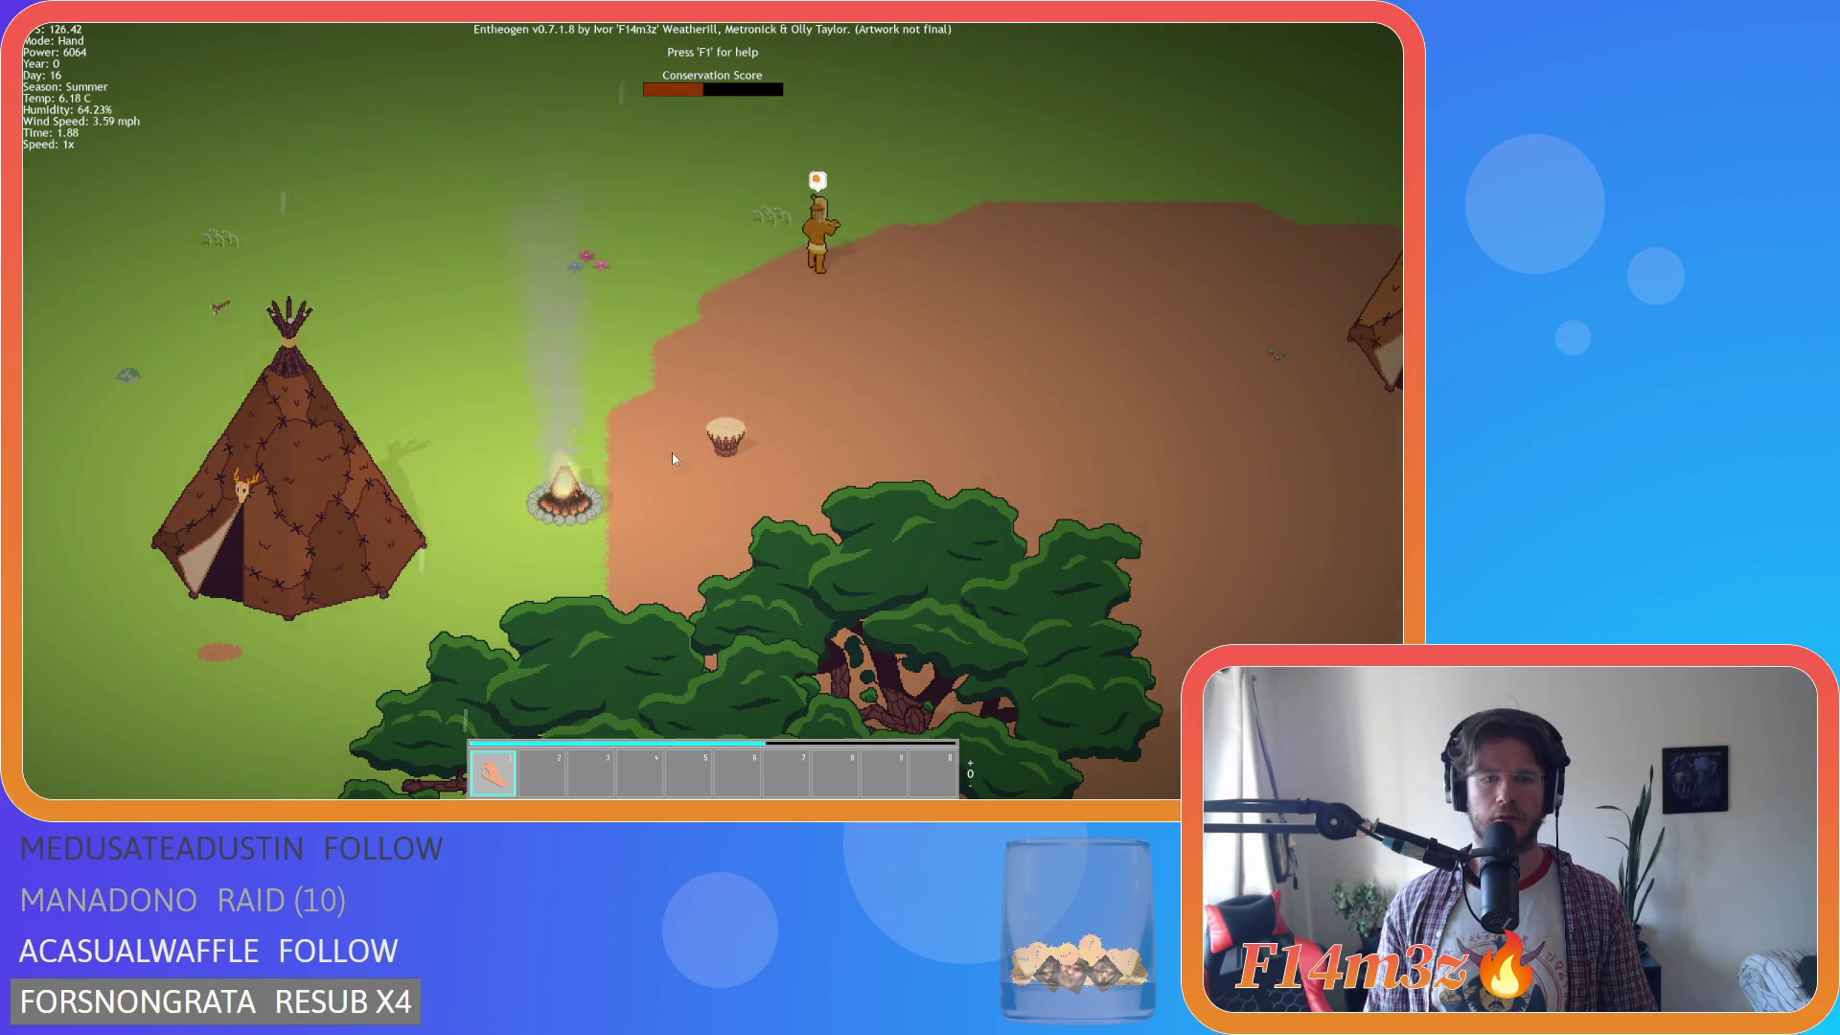
key("Escape")
key("y")
Start a New Game with the default season on Normal difficulty.
left_click(664, 457)
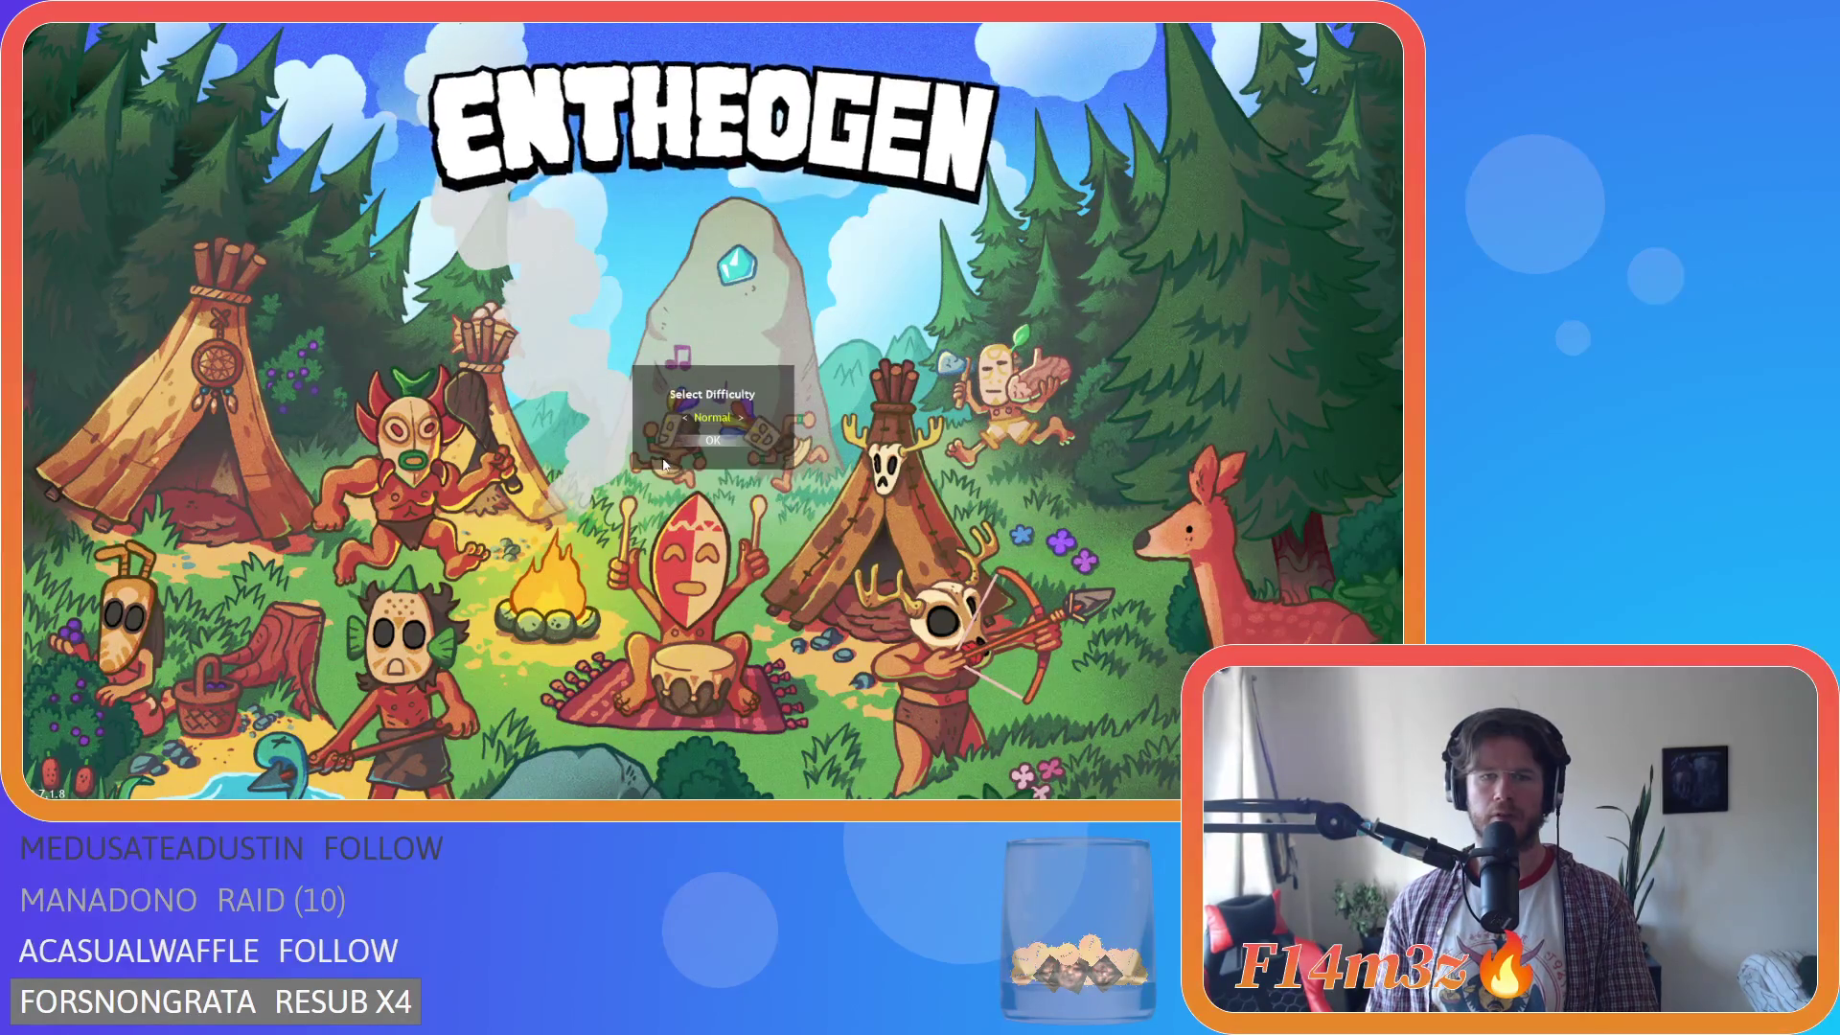
key("Return")
key("y")
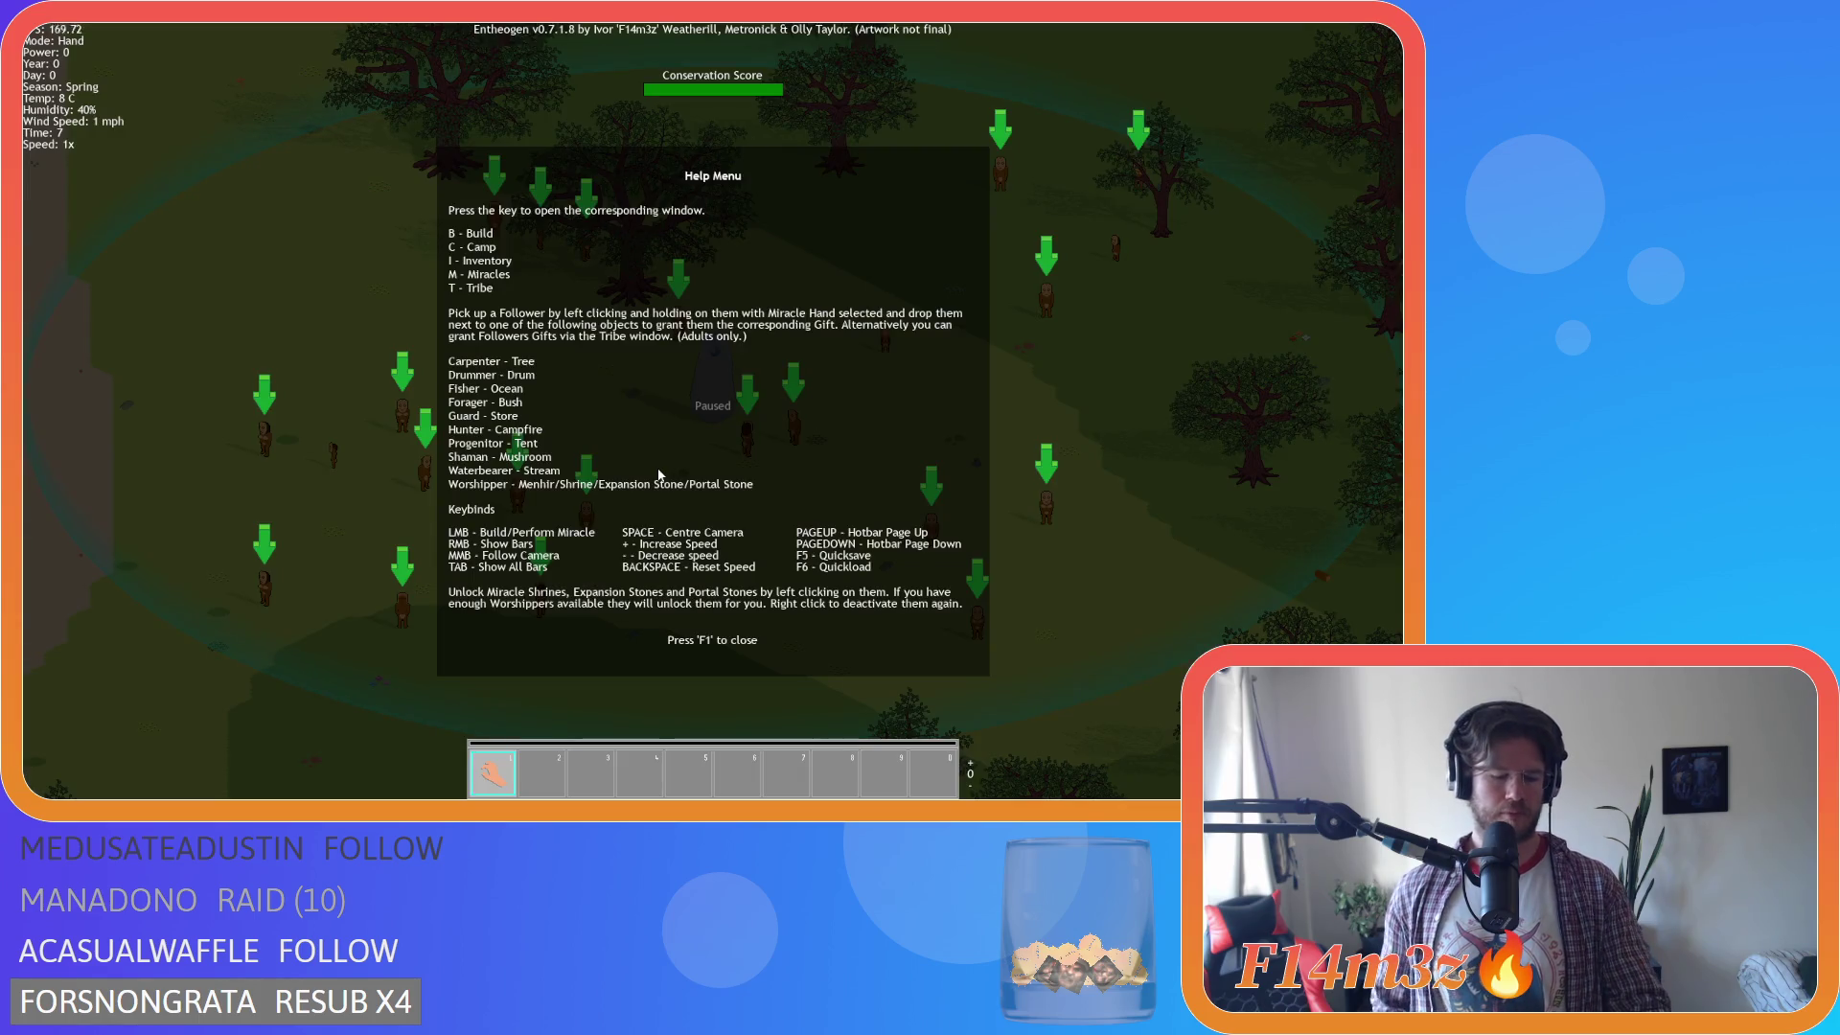
Close help, choose Campfire from the Build list, and place it on the grass.
key("F1")
key("b")
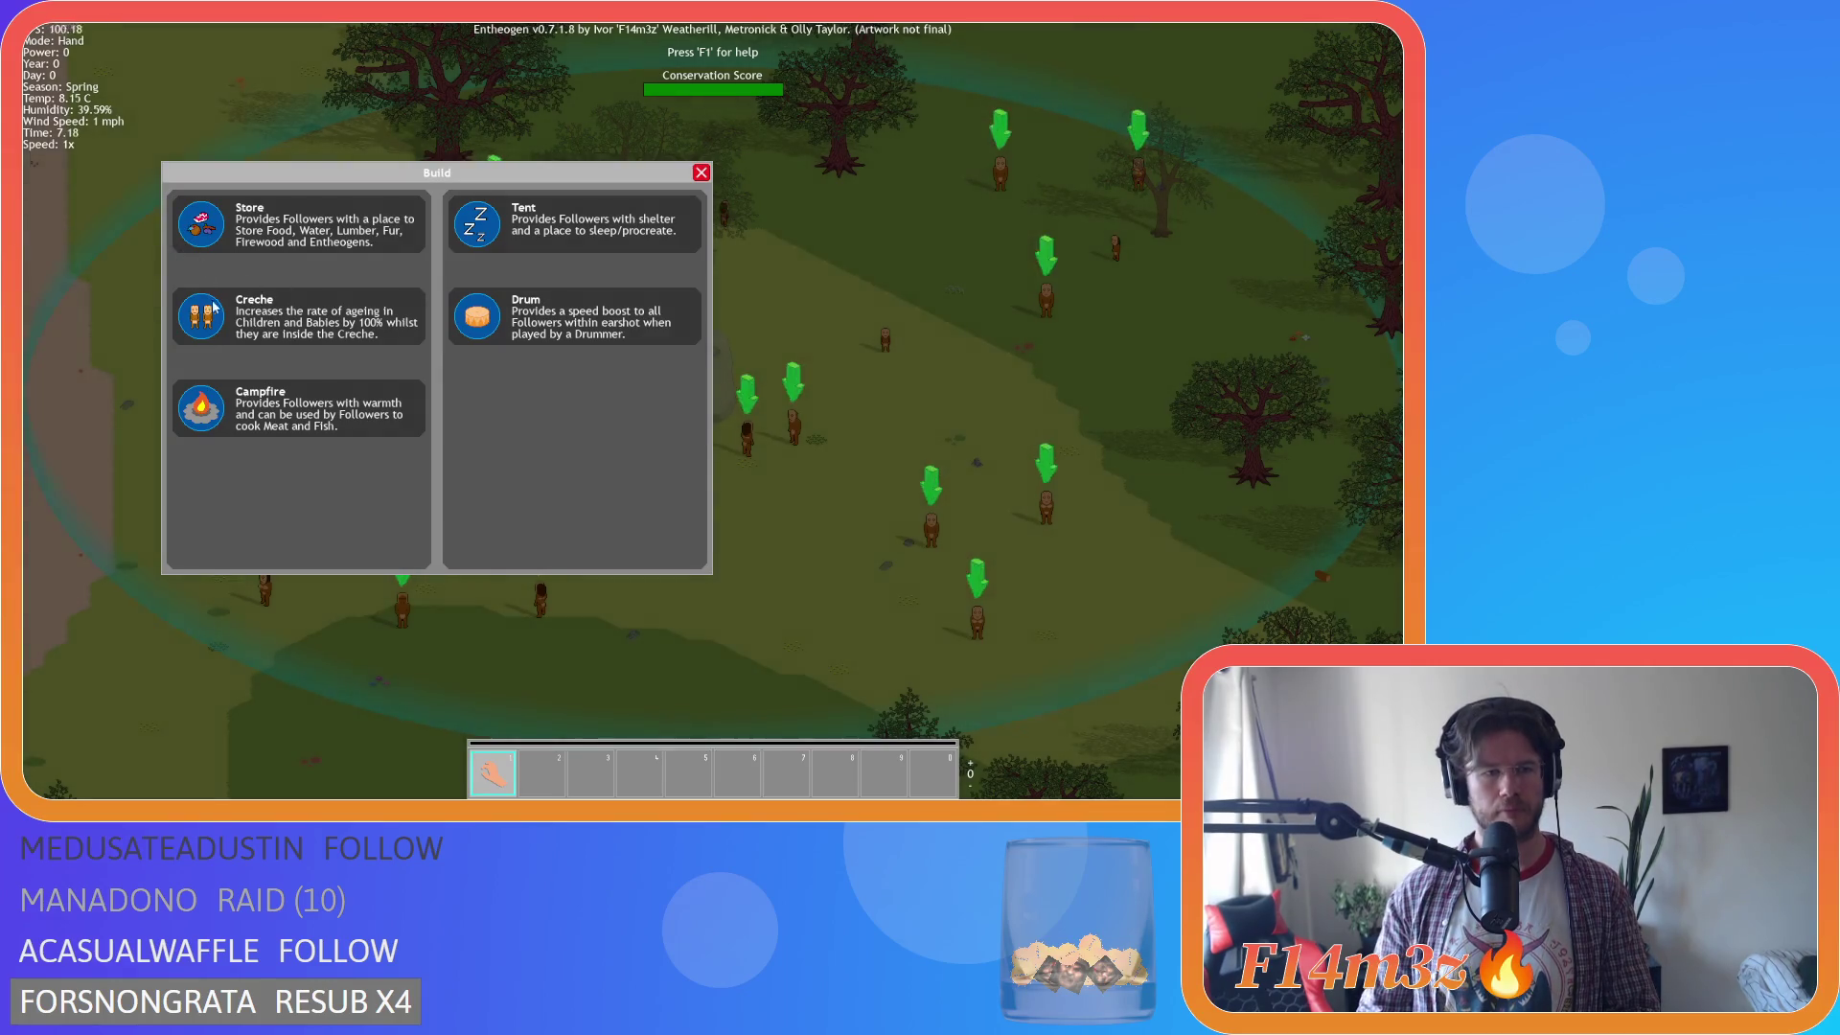
left_click(197, 410)
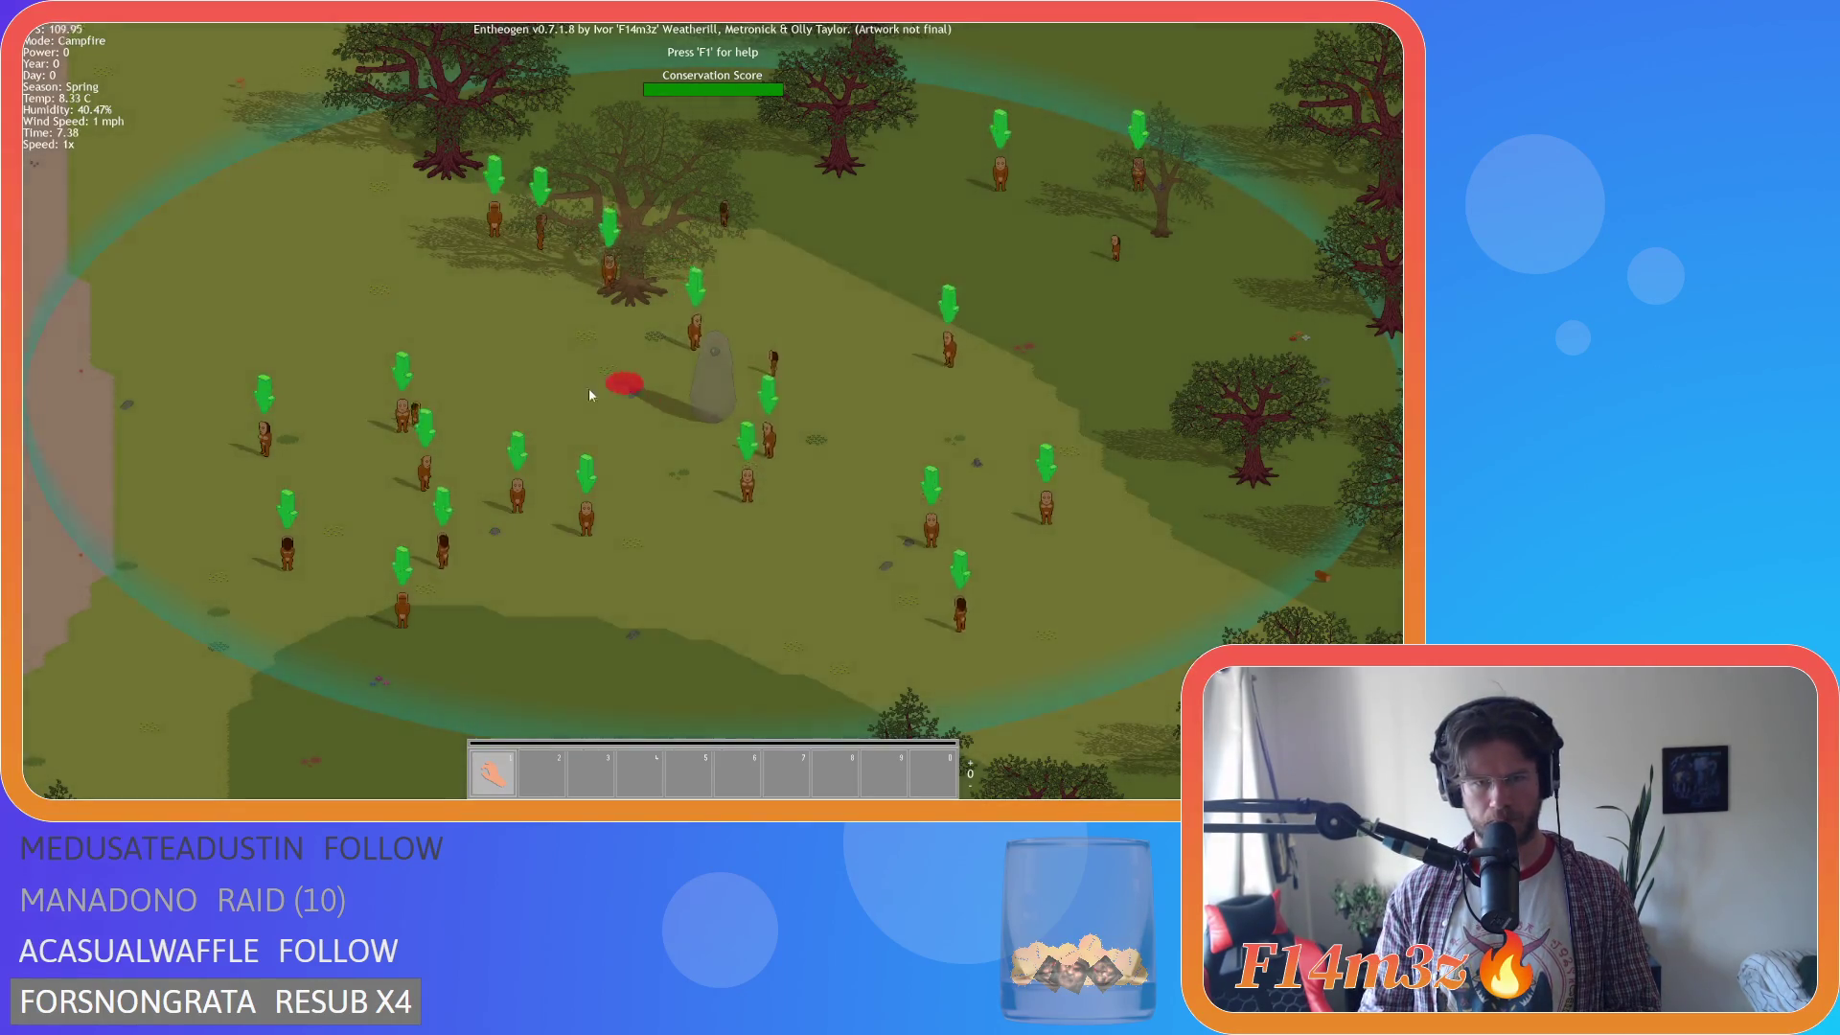
key("Up")
key("Left")
key("Down")
key("Right")
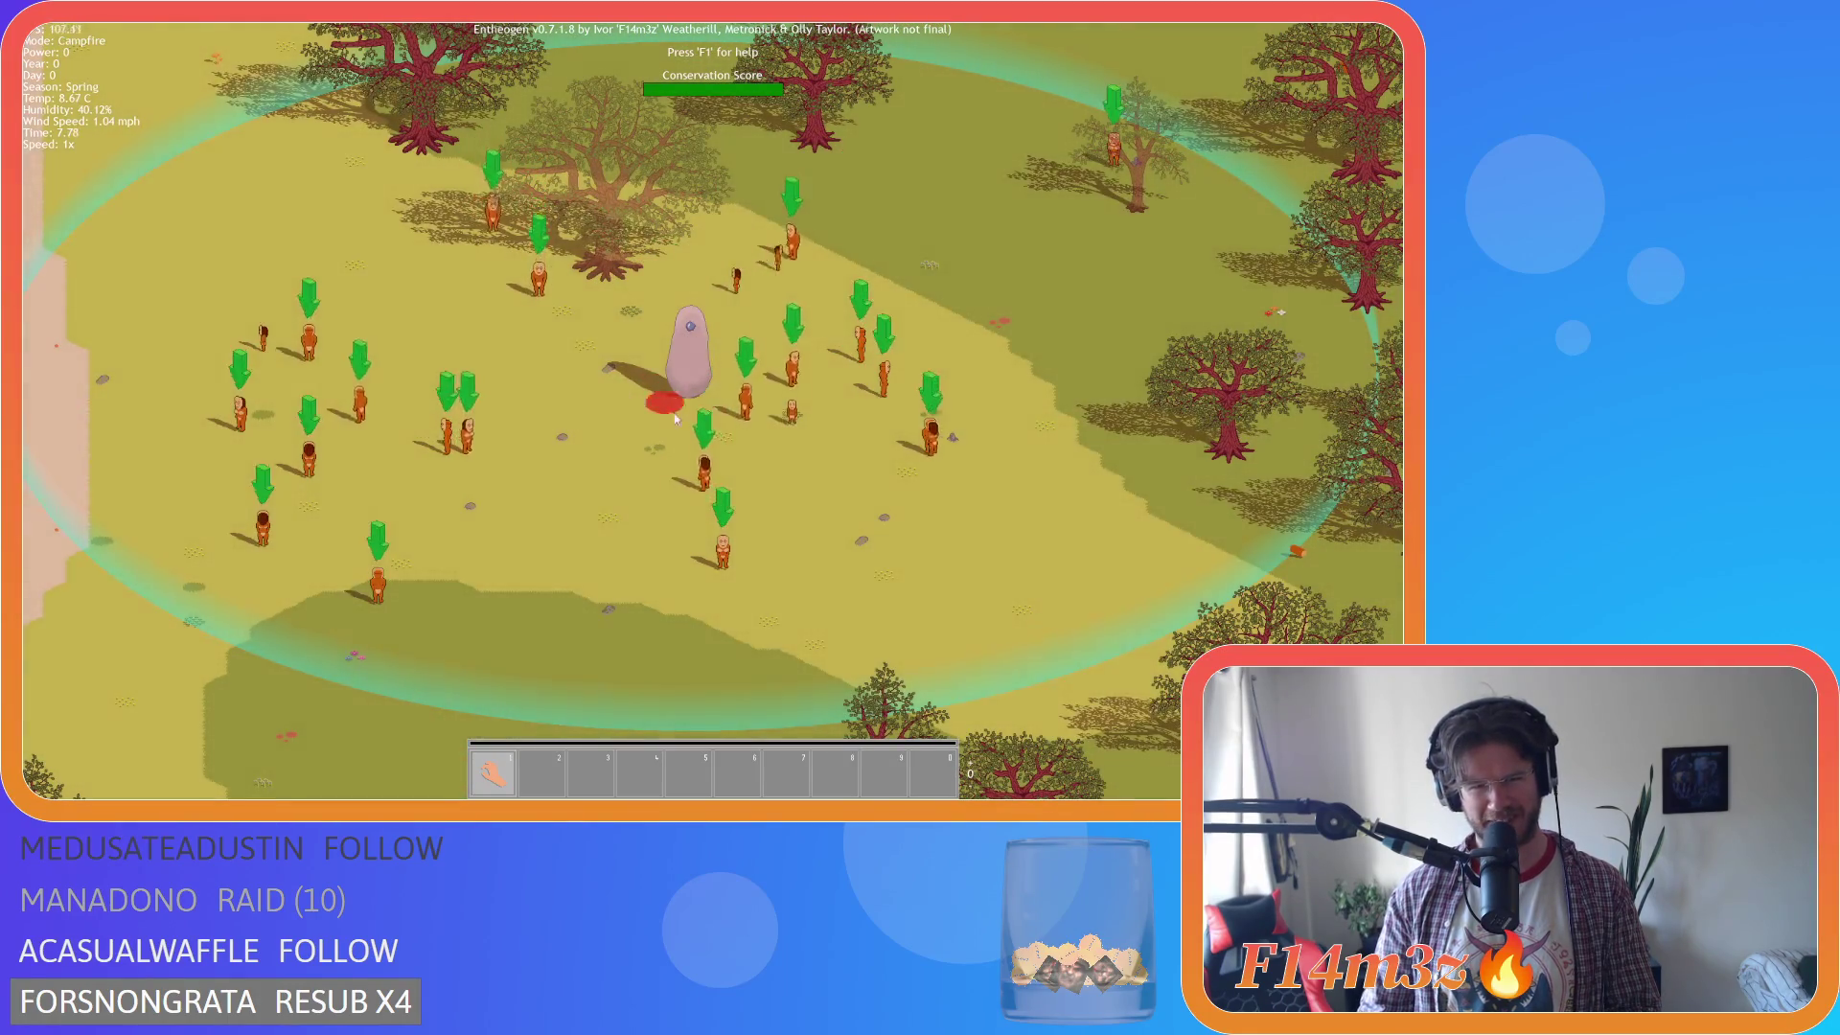
left_click(522, 414)
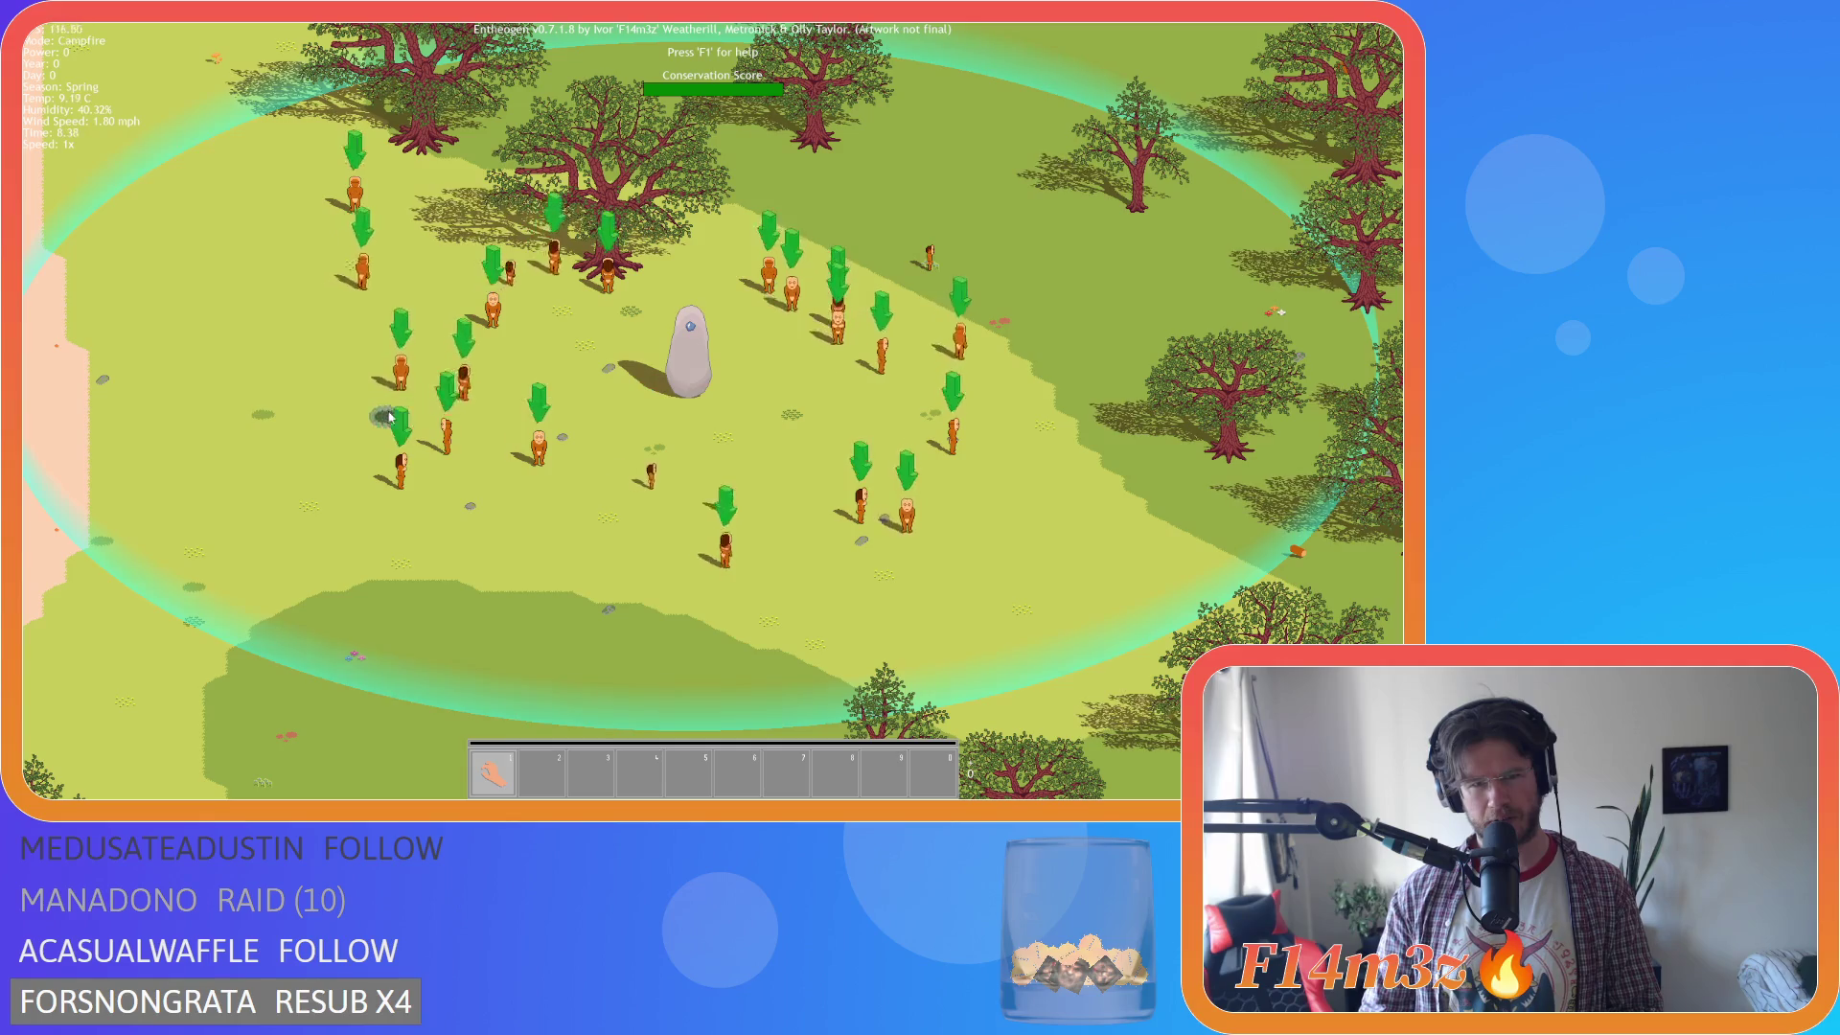
Switch back to Hand mode and quit the game to the editor.
key("1")
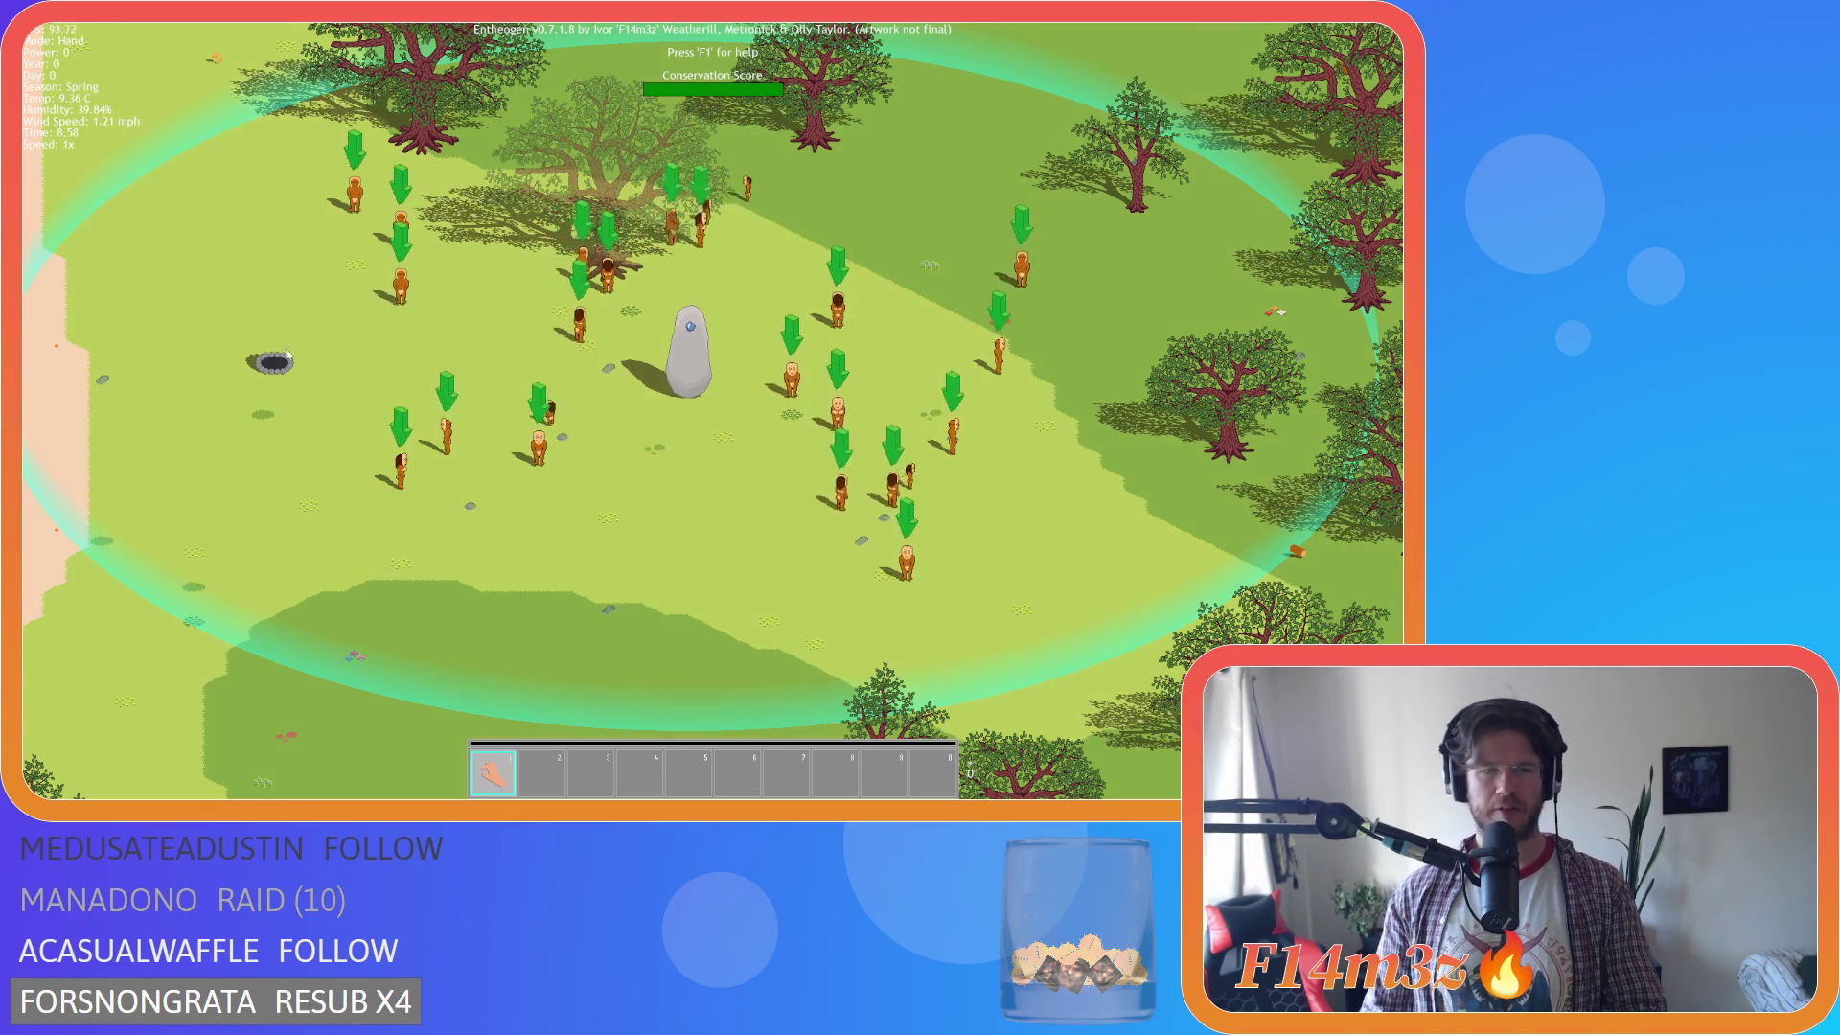
key("Escape")
key("y")
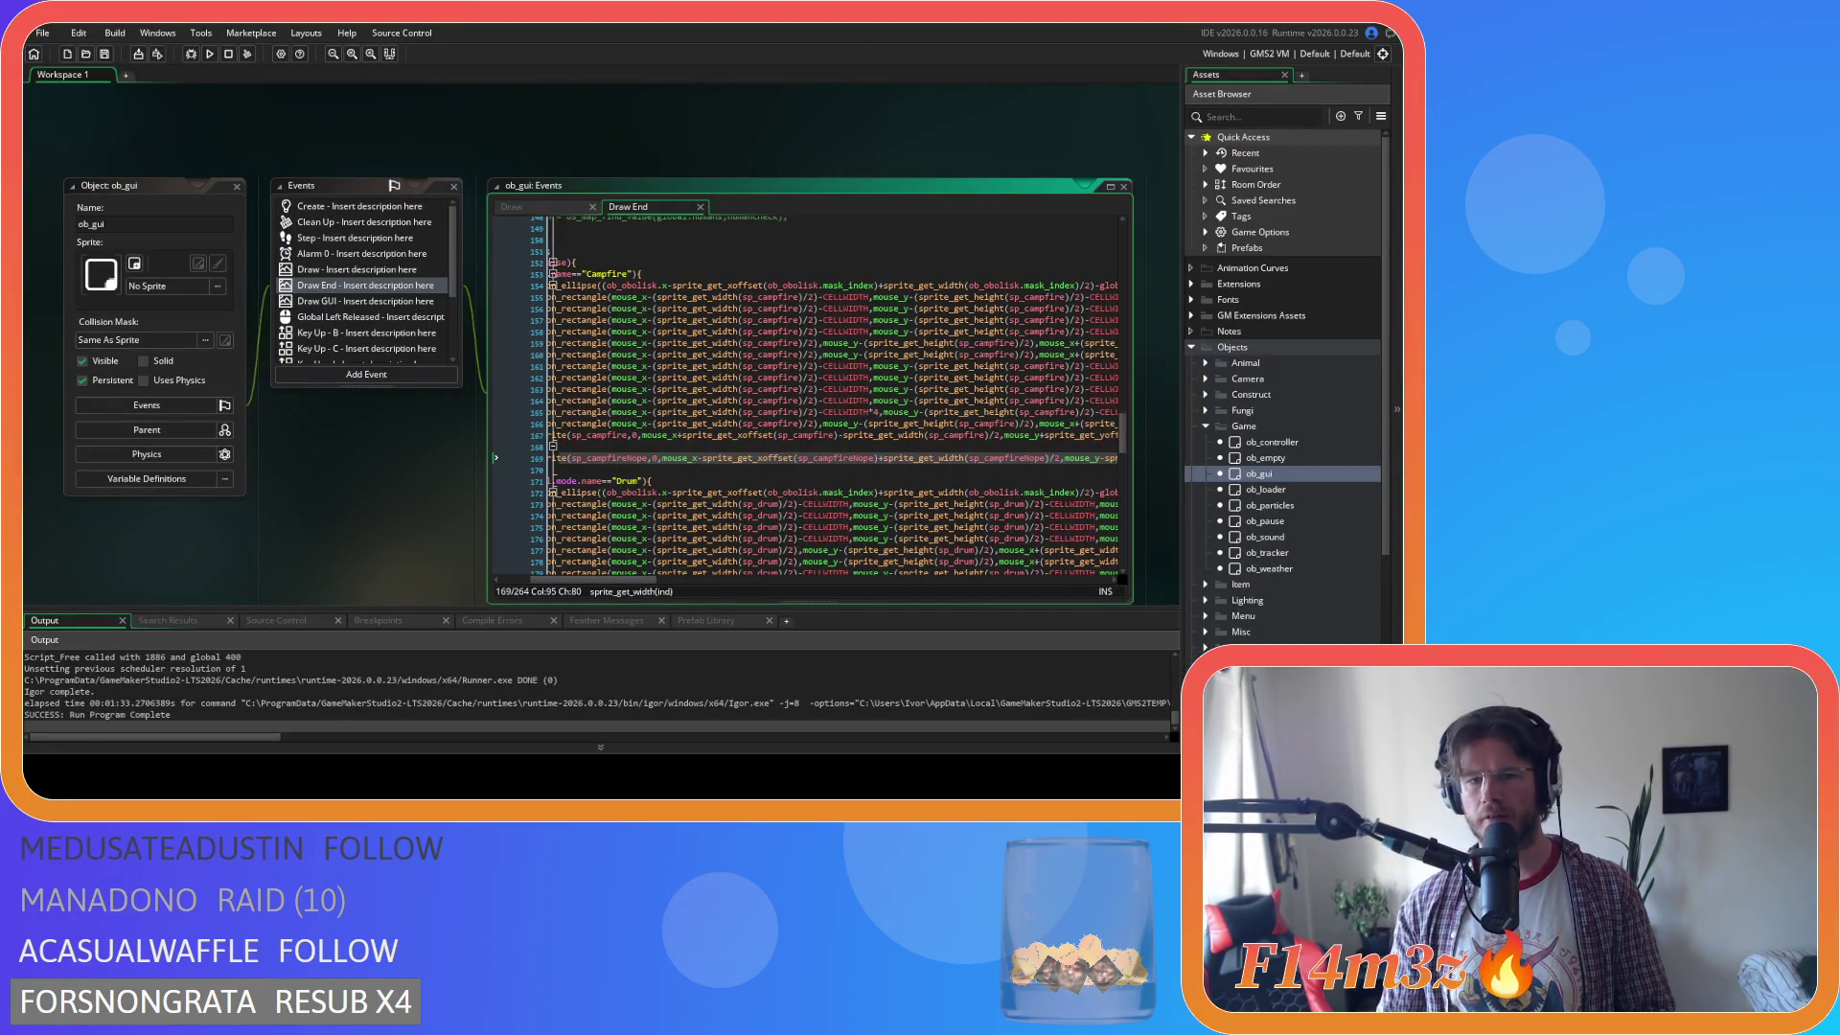
Delete the last character on line 169 and move to the draw_sprite call on line 167.
key("ctrl+Right")
key("ctrl+Right")
key("ctrl+Right")
key("BackSpace")
key("ctrl+Left")
key("ctrl+Left")
key("ctrl+Left")
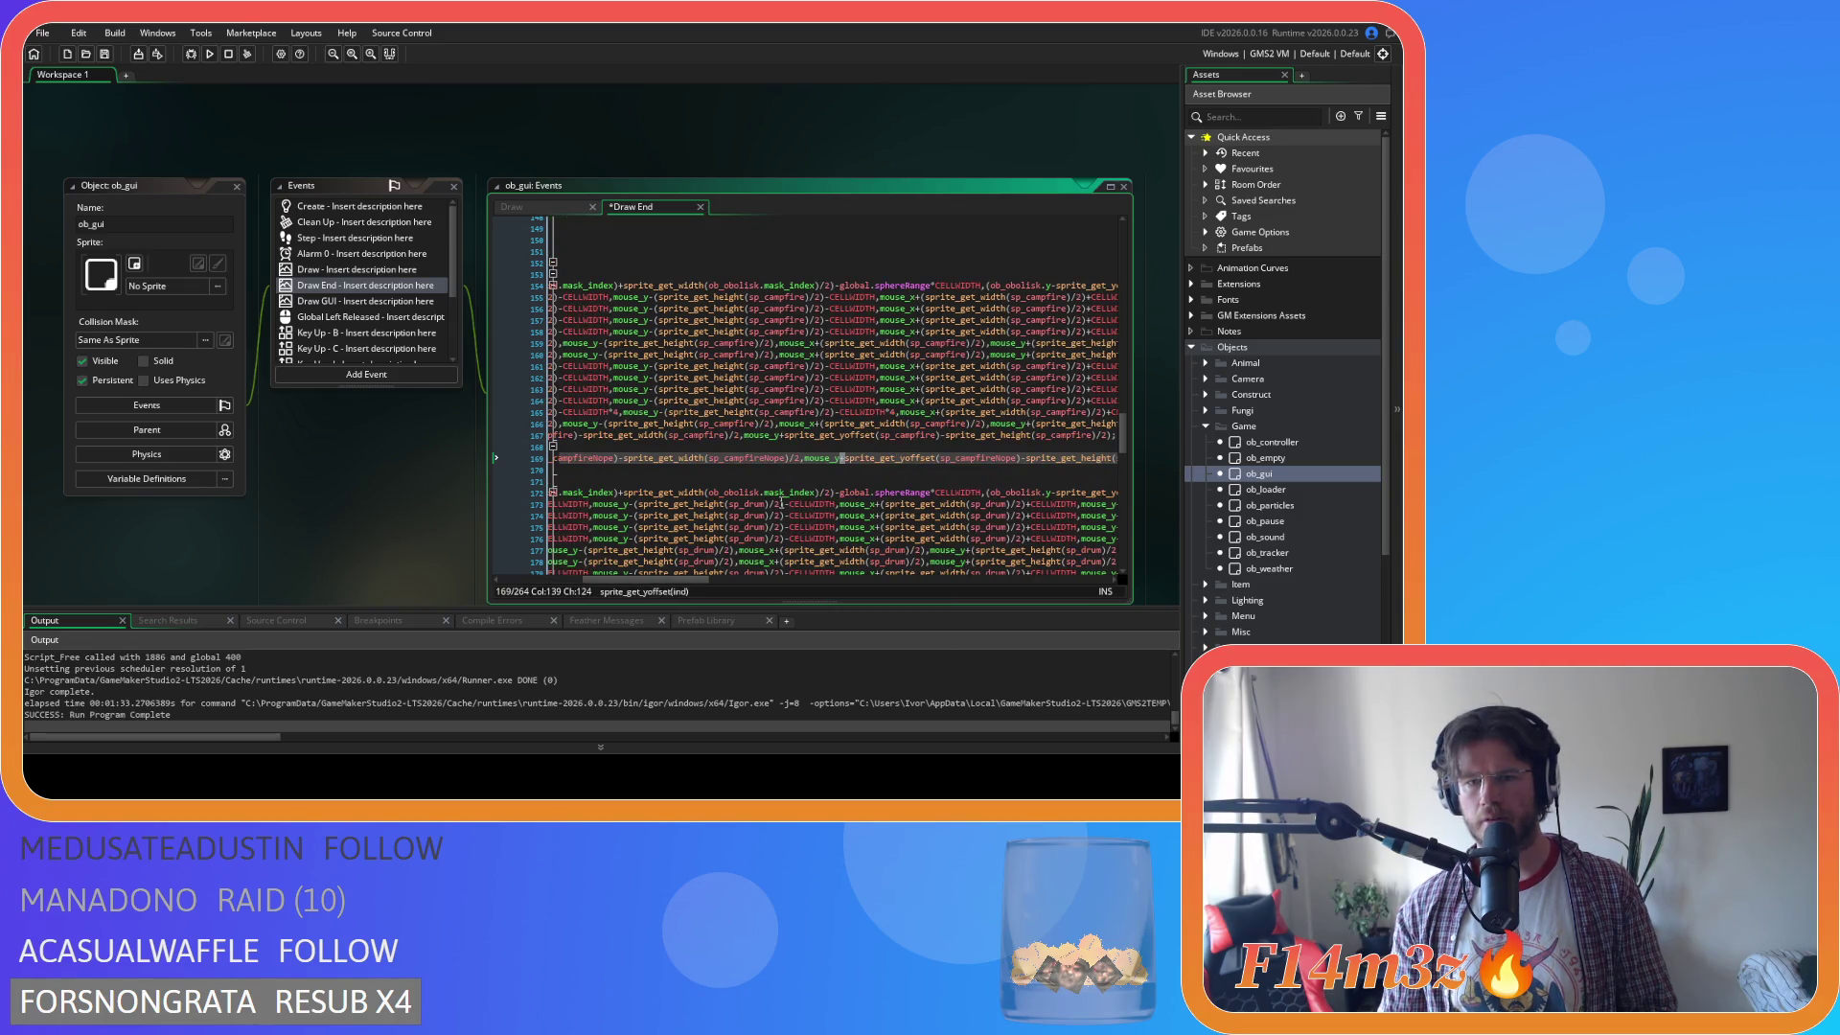
scroll(679, 585, "right", 2)
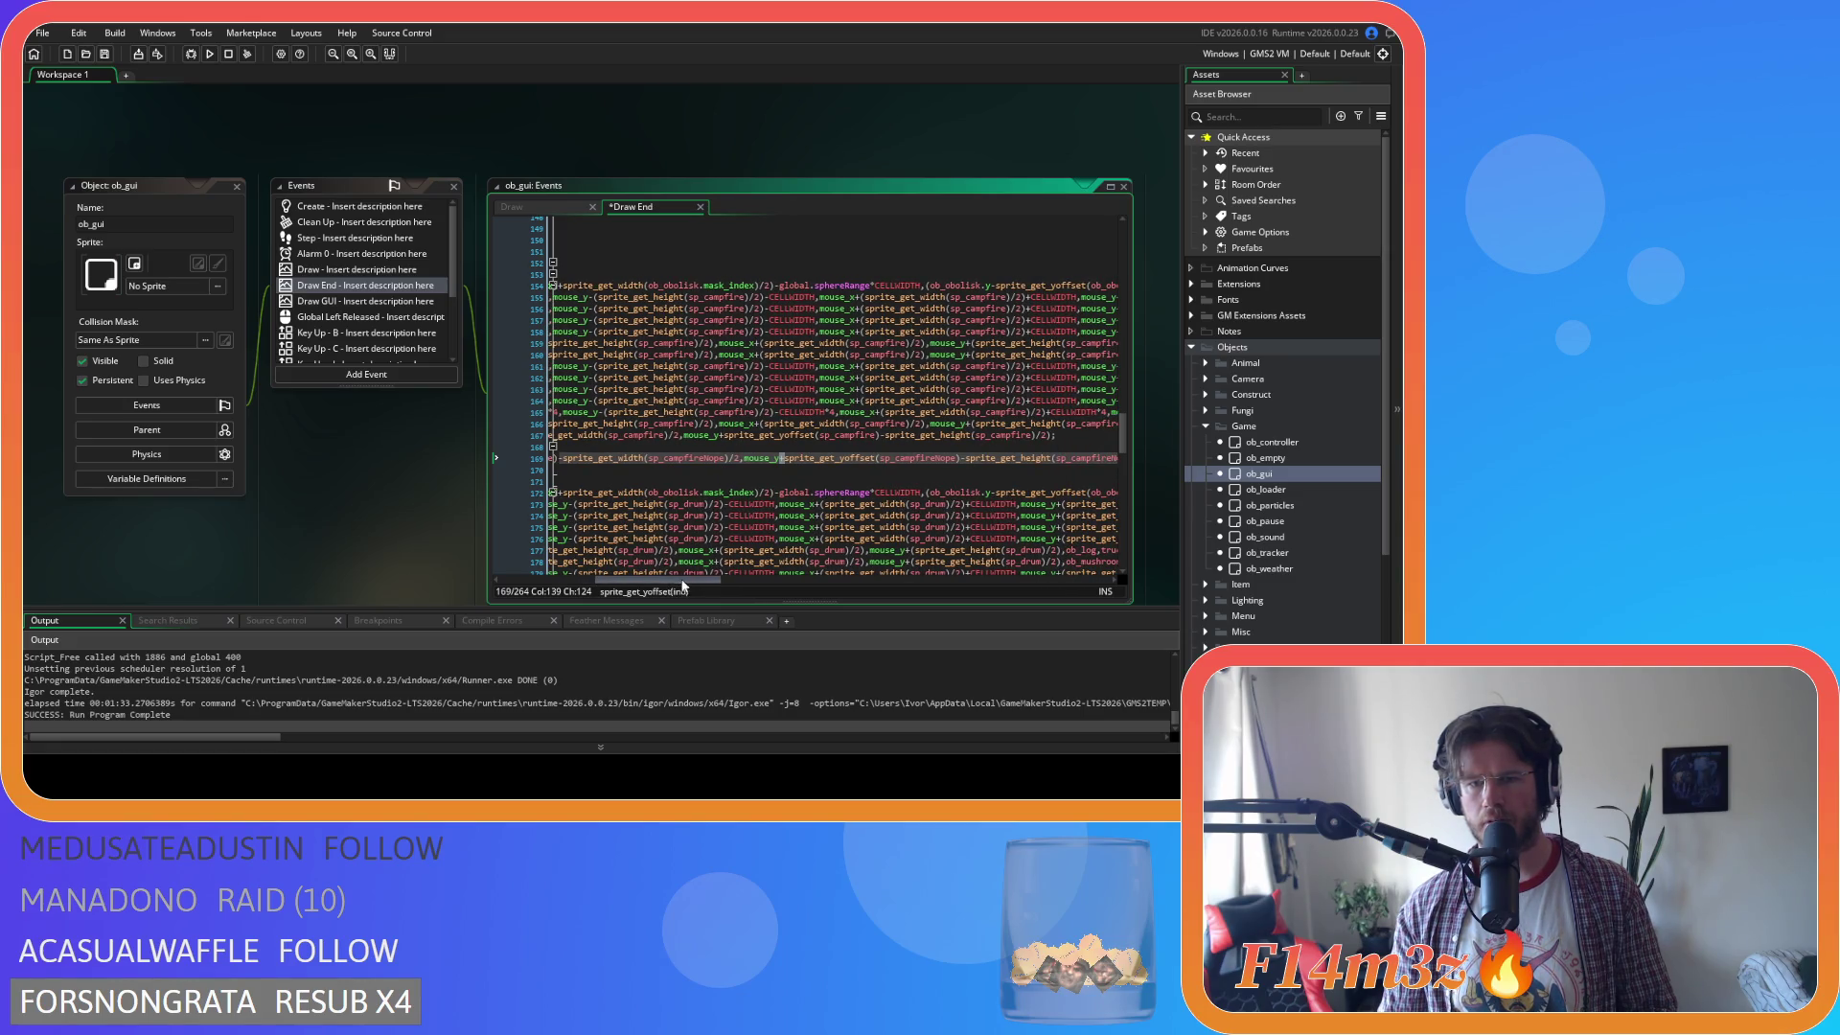
left_click(722, 439)
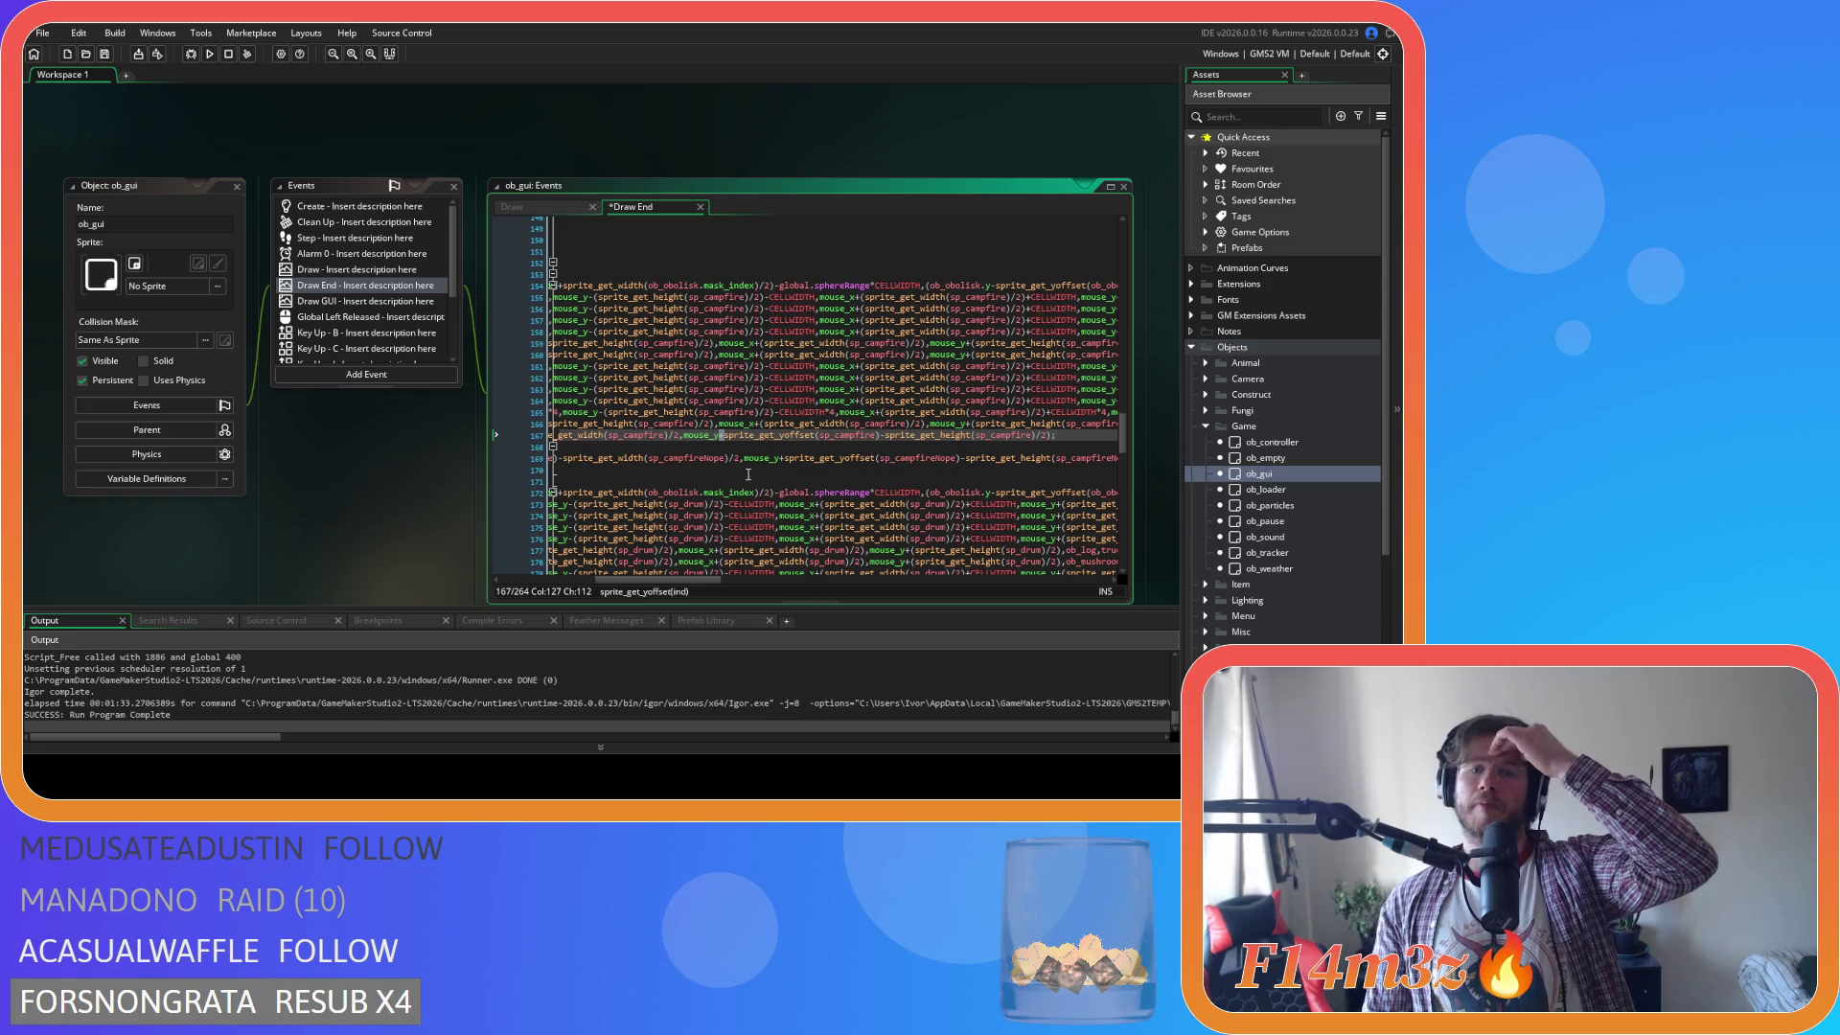
left_click_drag(690, 579, 612, 582)
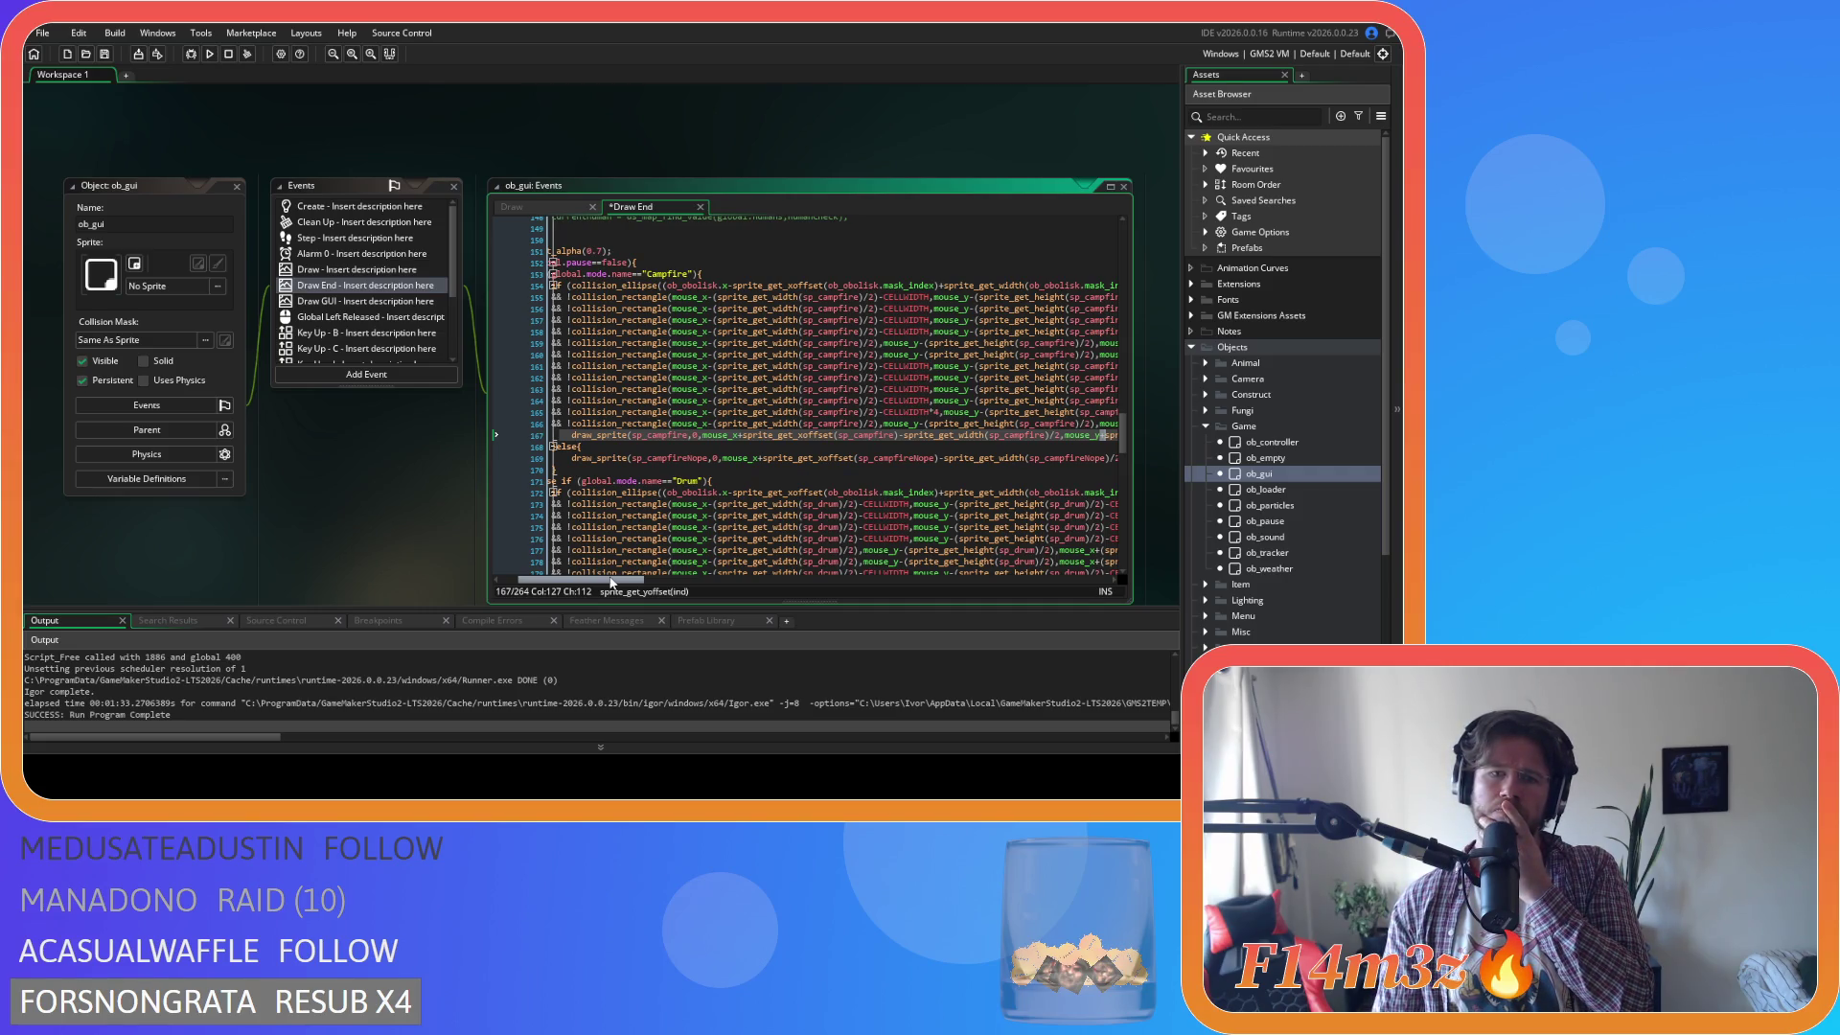
left_click_drag(611, 582, 627, 582)
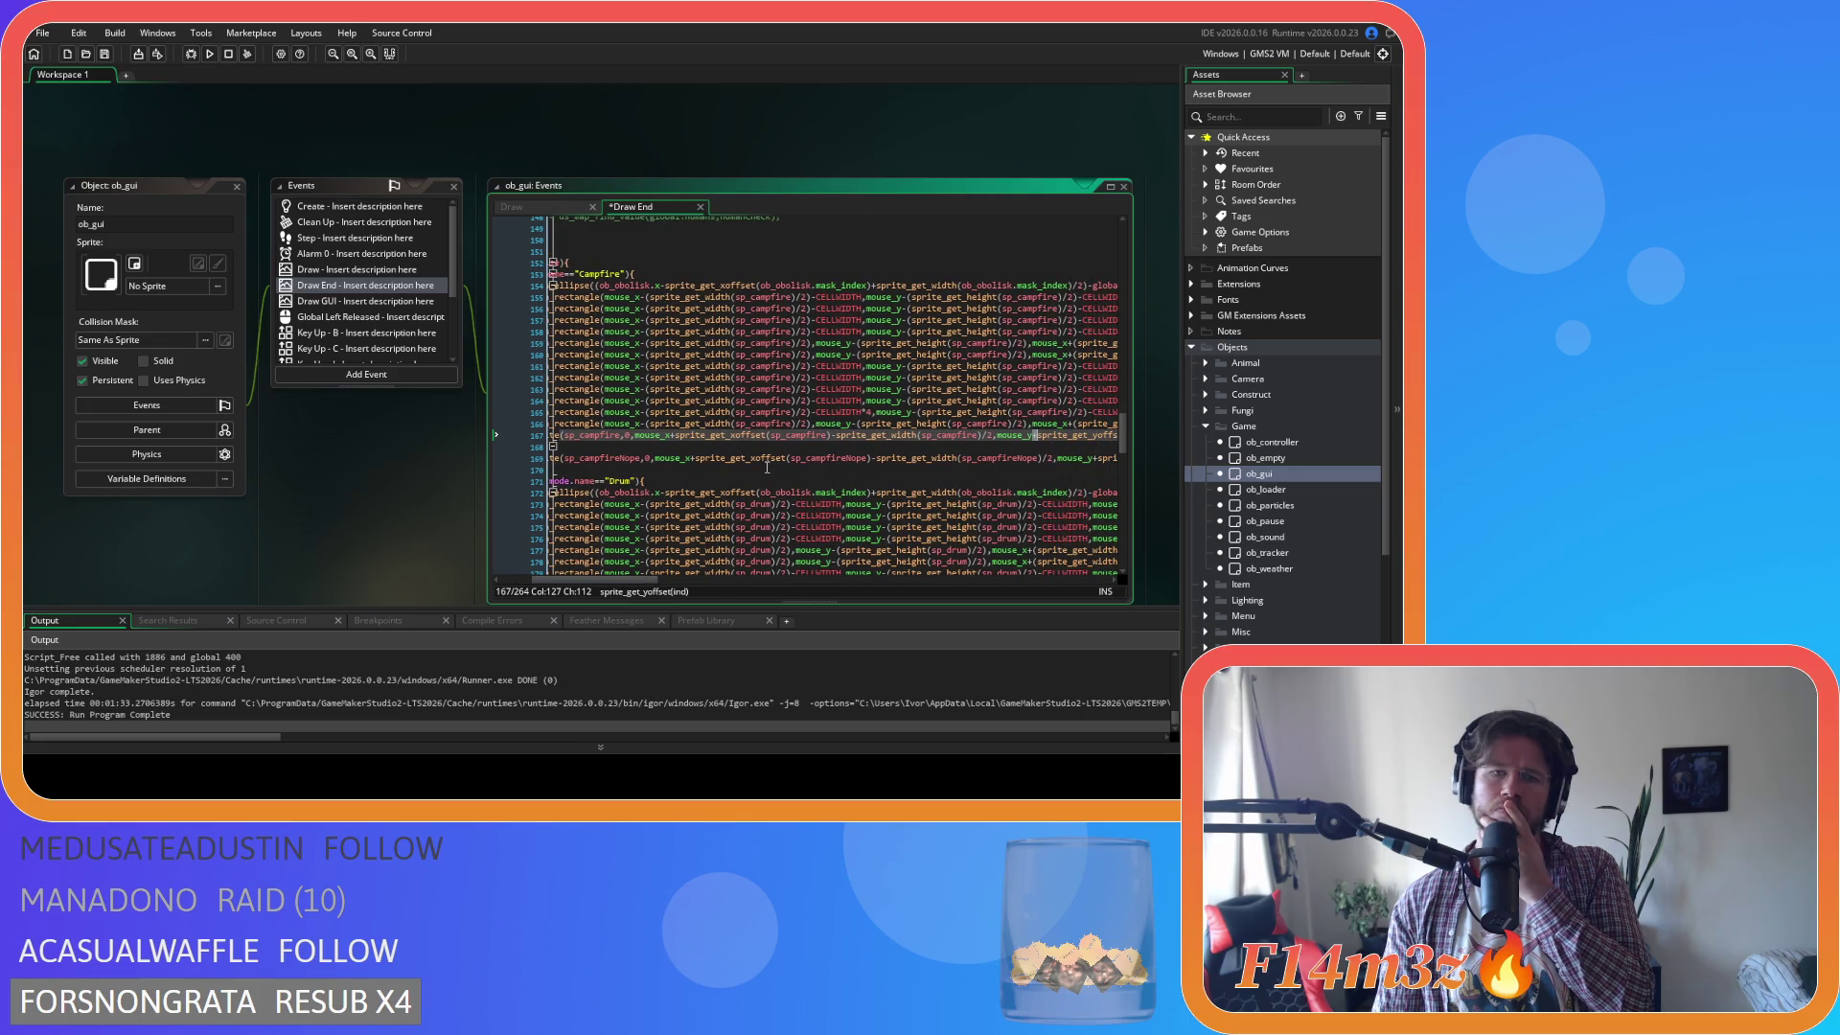
Replace all four sp_campfire references on line 167 with sp_campfireNope and save.
double_click(816, 460)
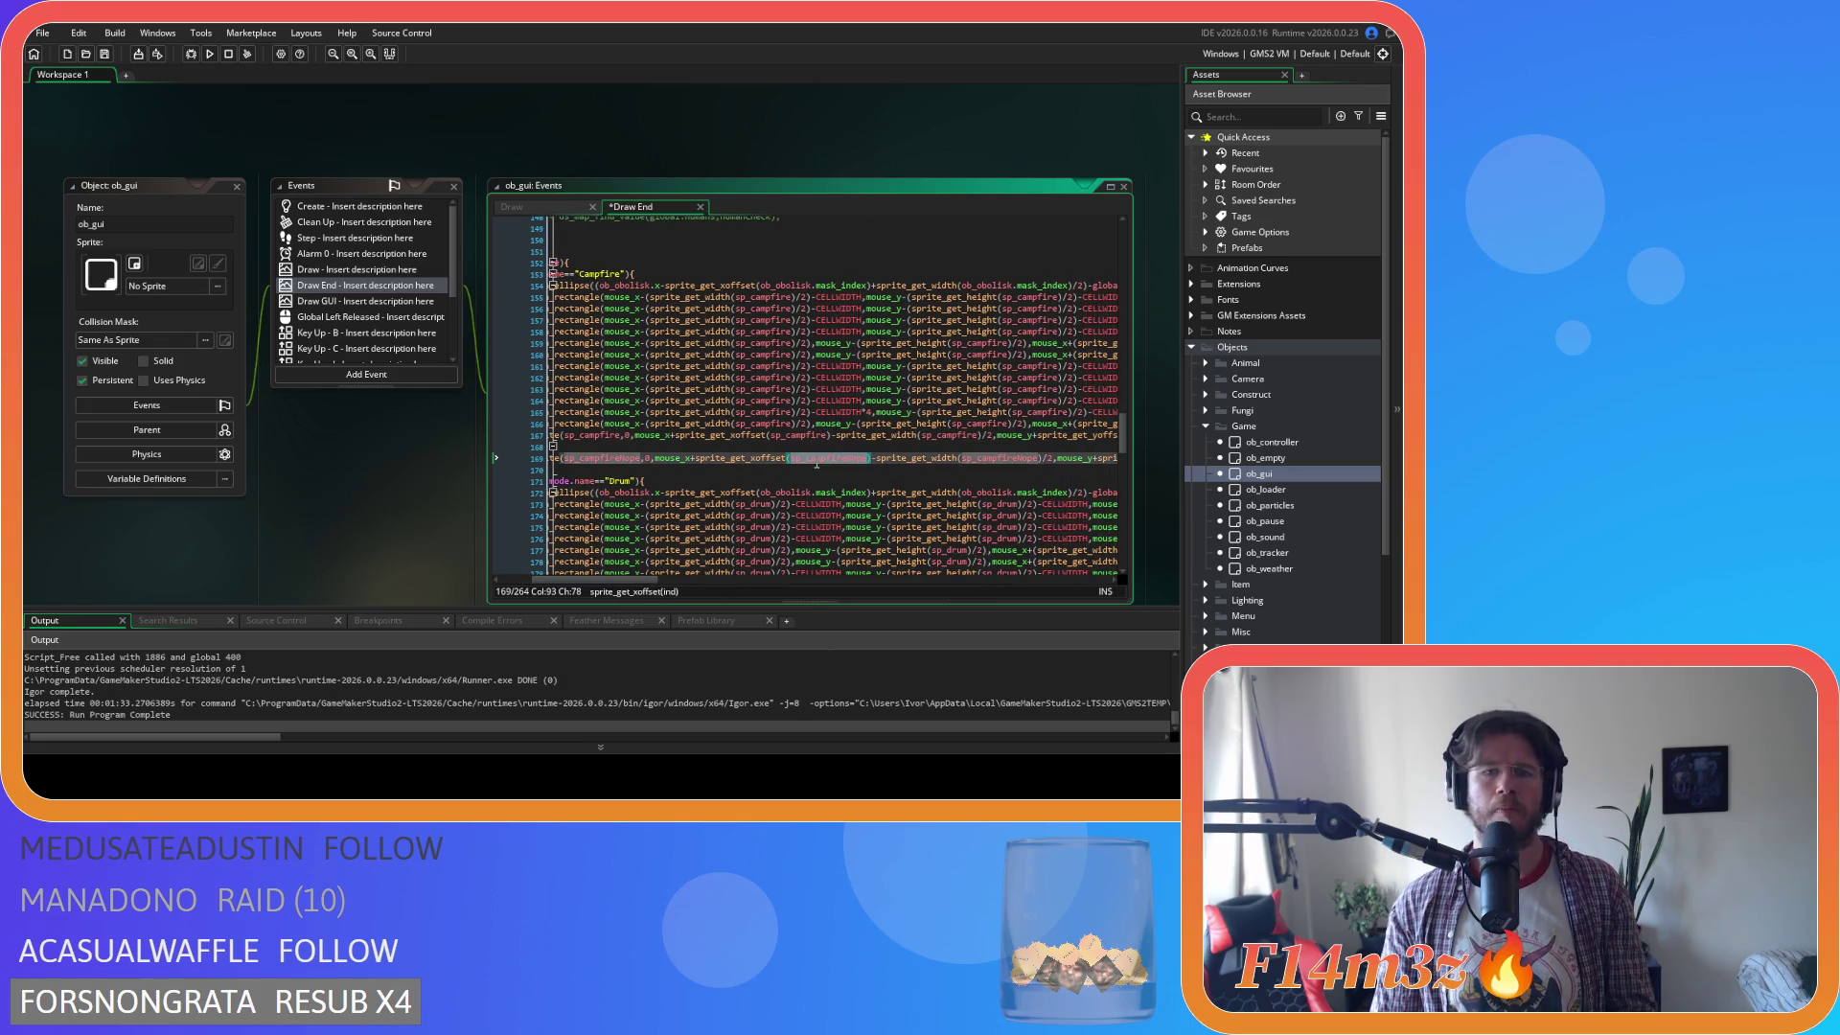
key("ctrl+c")
double_click(794, 435)
key("ctrl+v")
left_click(958, 437)
double_click(959, 436)
key("ctrl+v")
left_click_drag(657, 580, 738, 580)
double_click(784, 435)
key("ctrl+v")
double_click(920, 435)
key("ctrl+v")
key("ctrl+s")
Review the surrounding code and run the game again with F5.
left_click(739, 470)
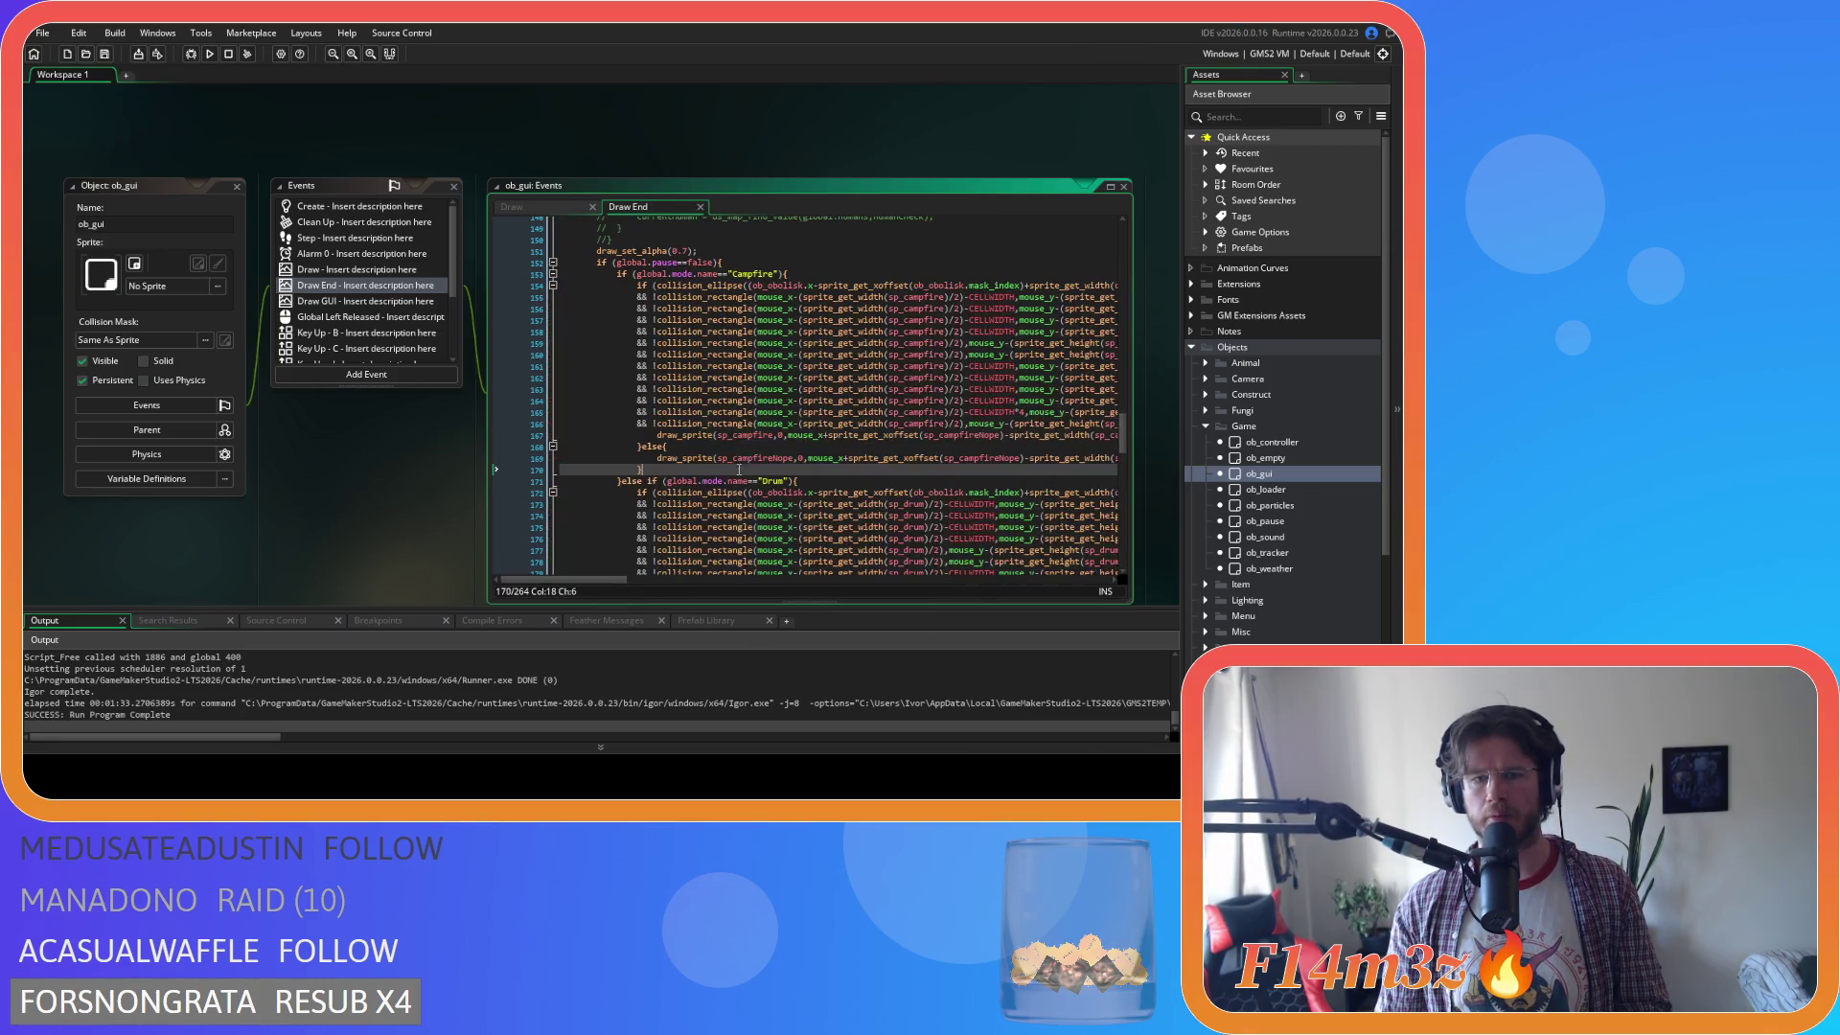
left_click_drag(581, 580, 632, 585)
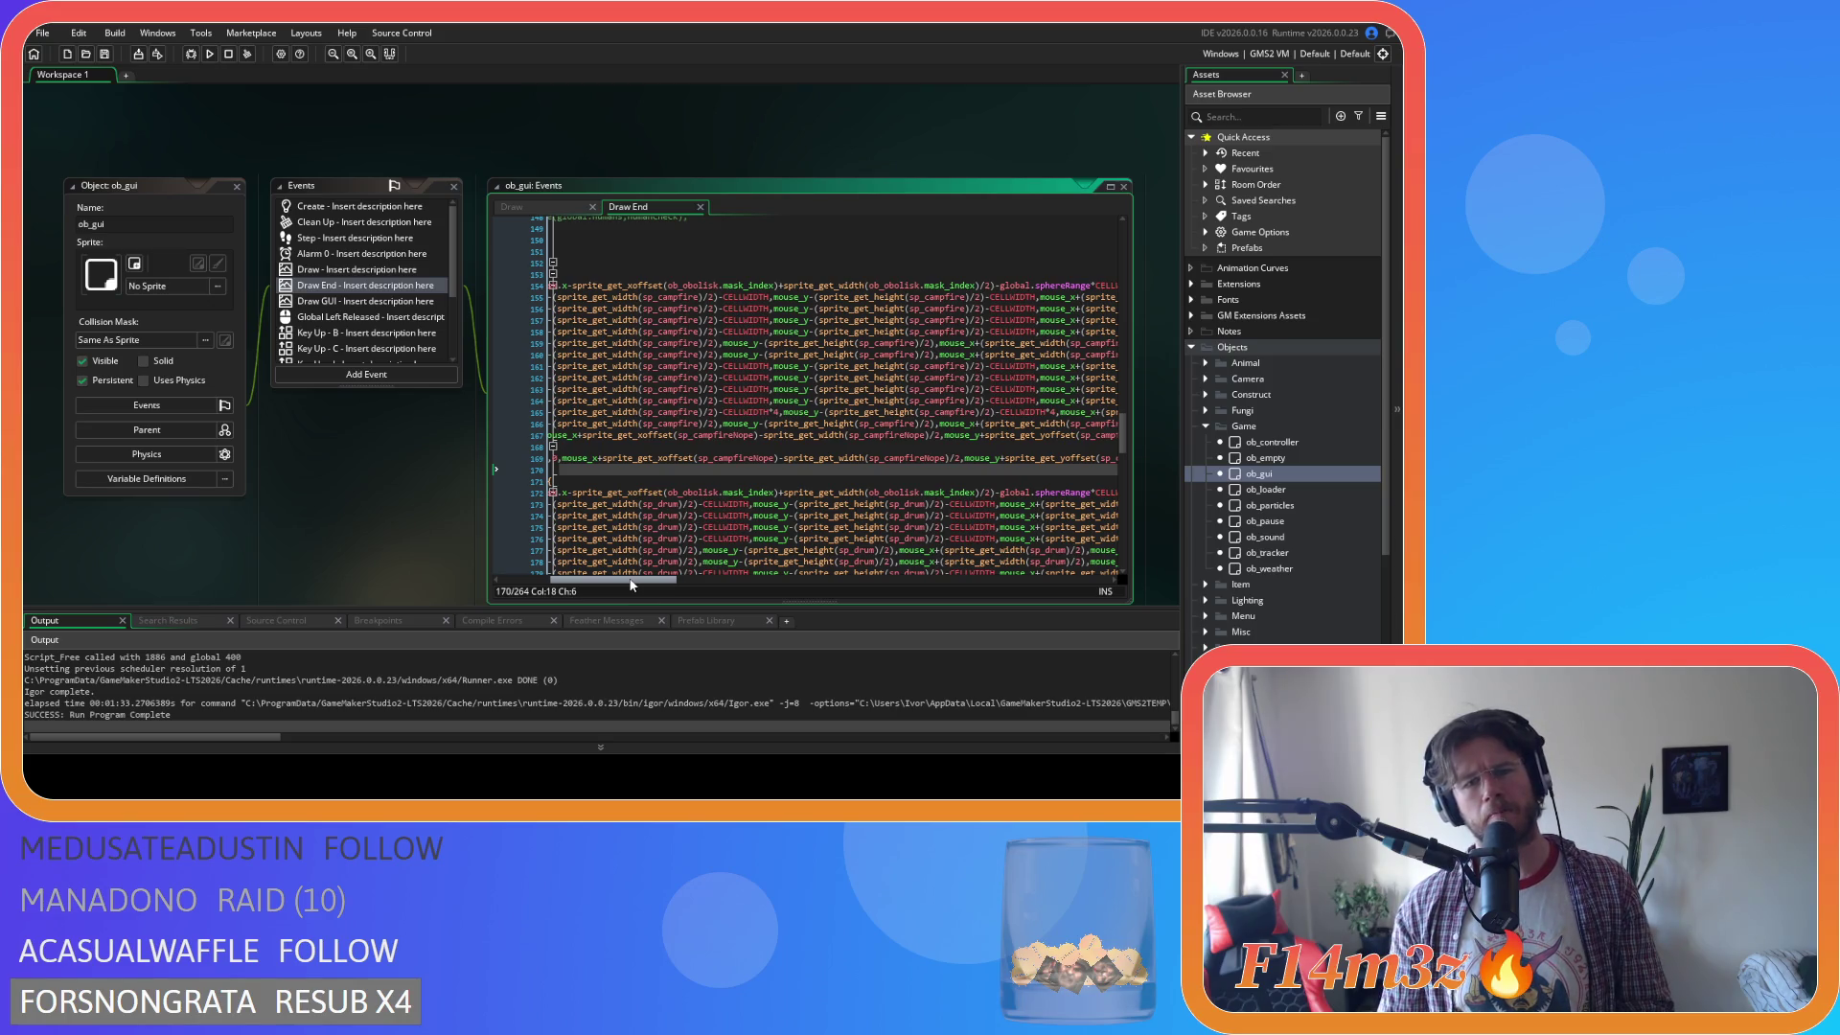
left_click_drag(632, 585, 632, 584)
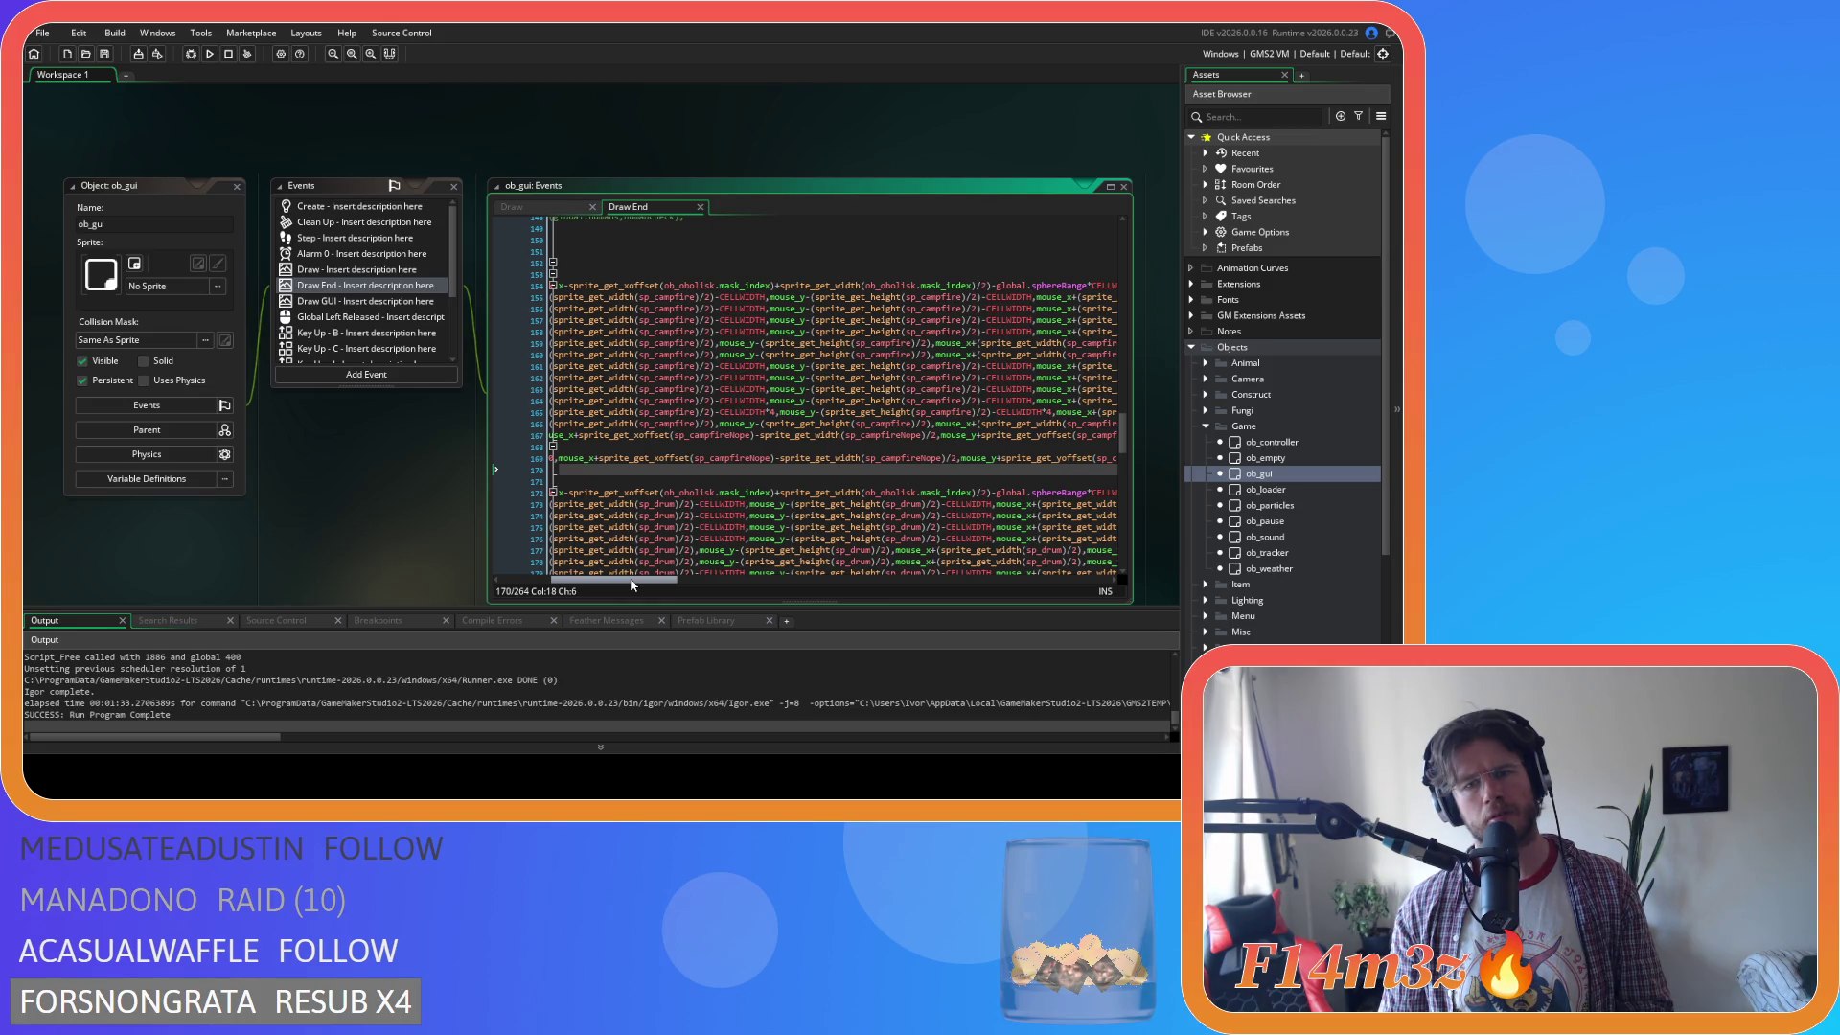
left_click_drag(632, 583, 692, 591)
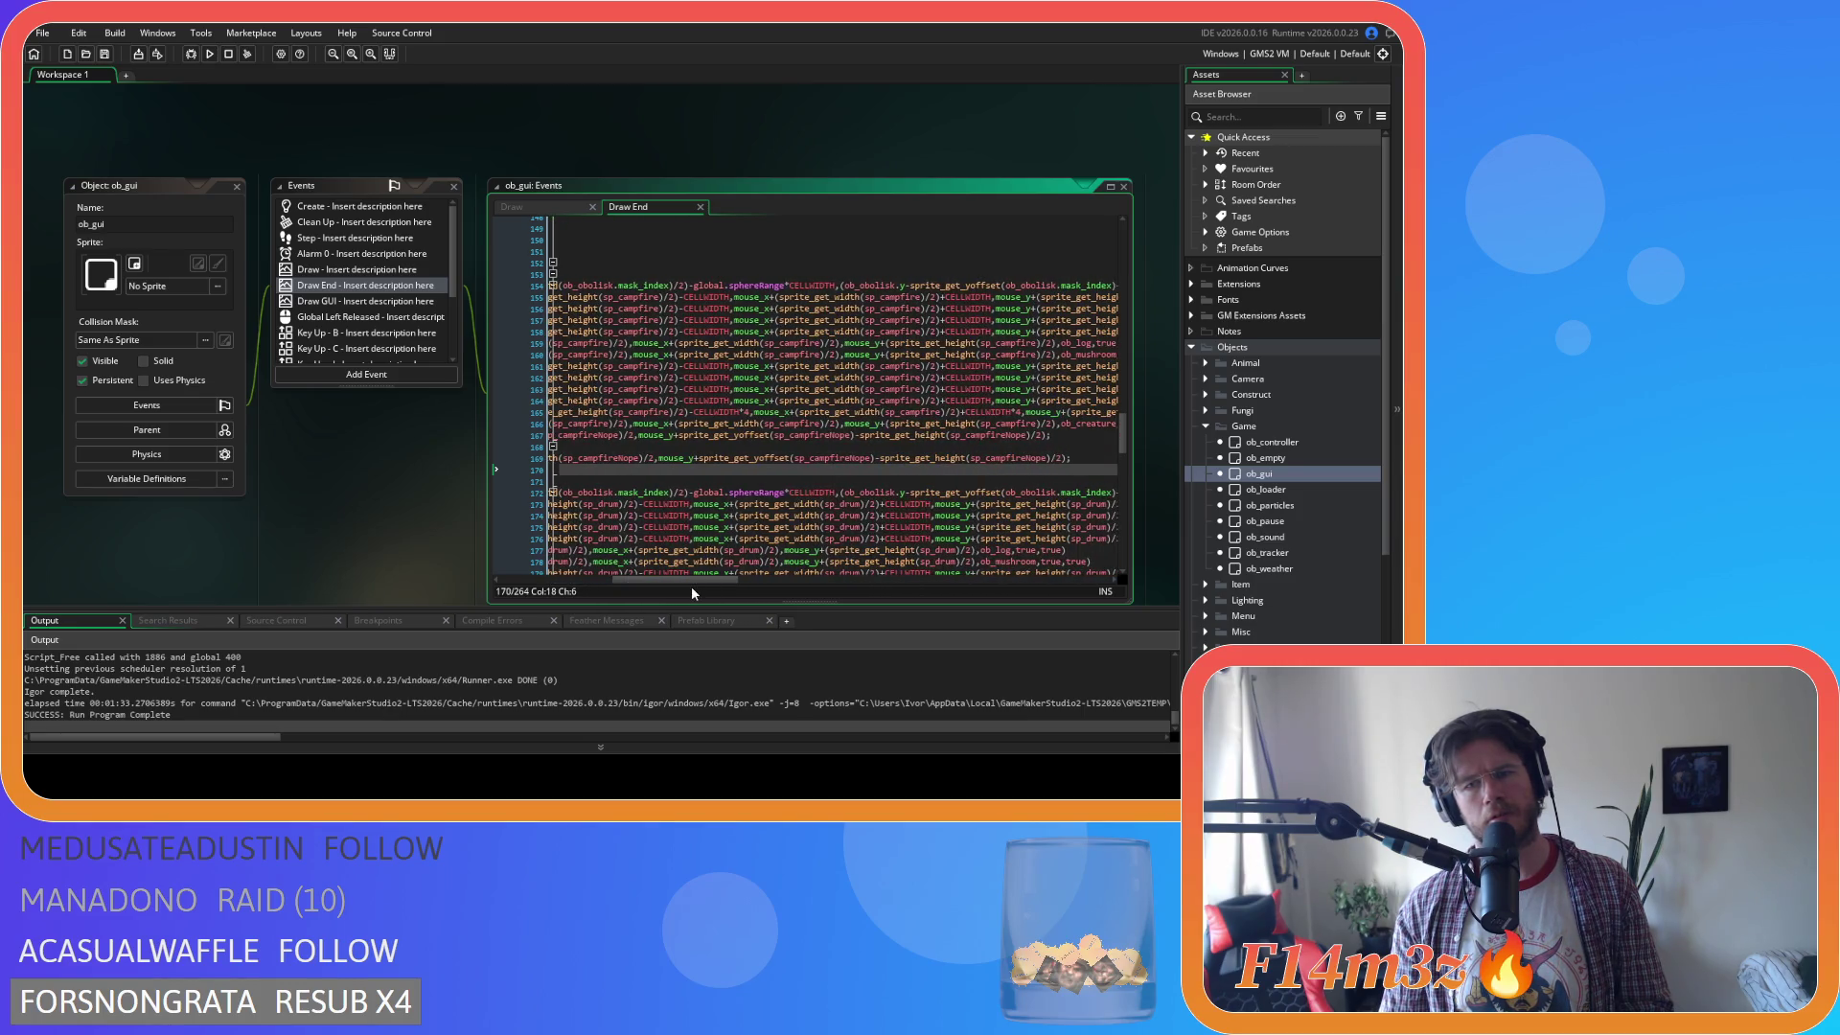
key("F5")
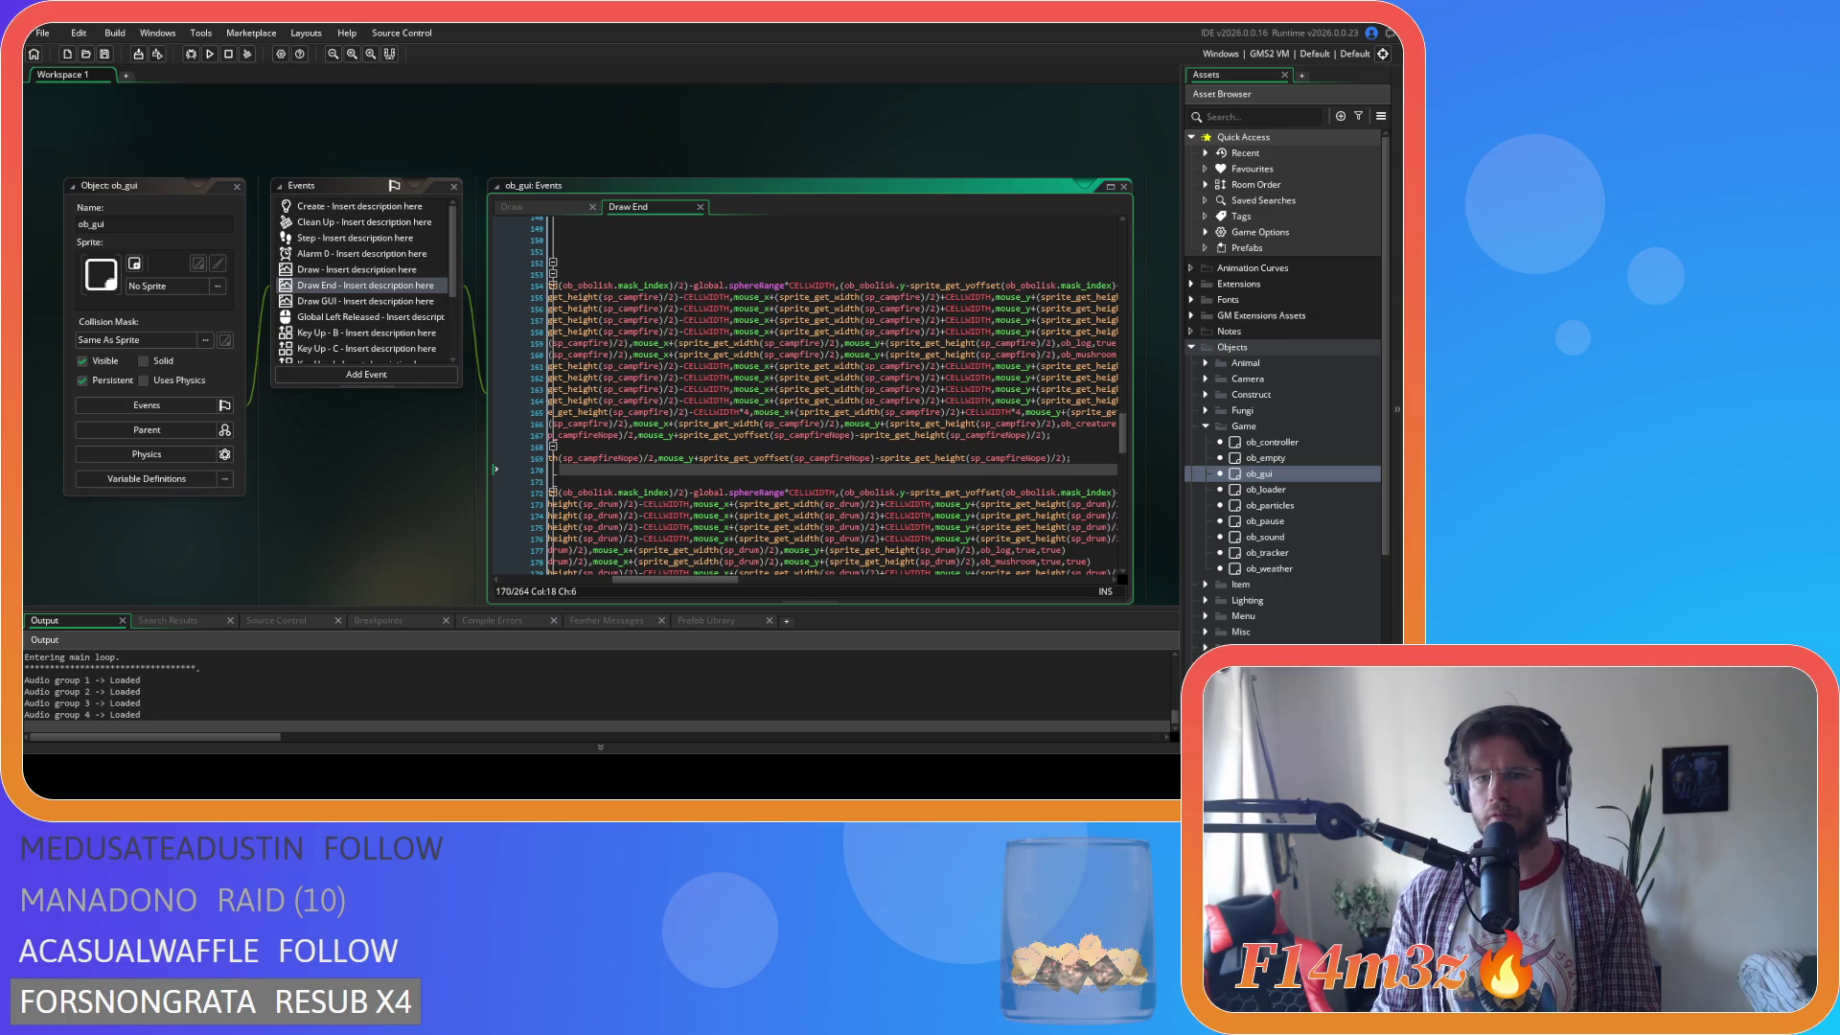
mouse_move(911, 459)
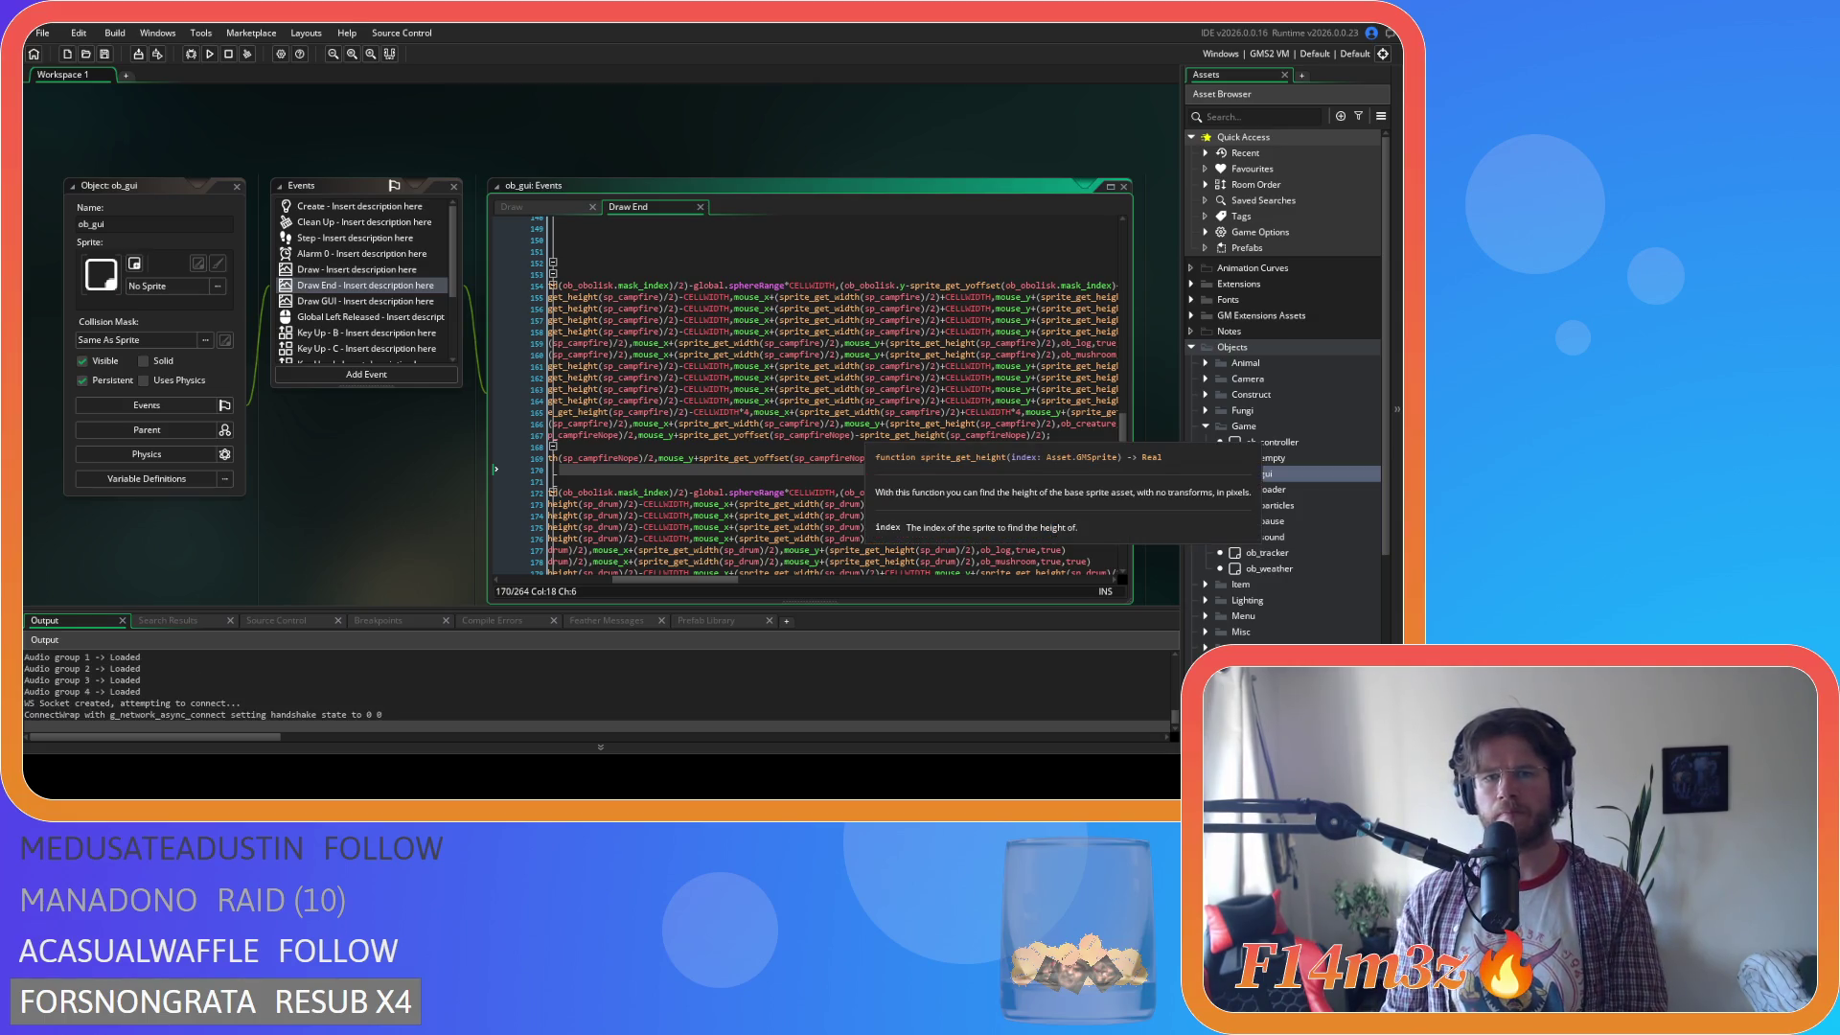
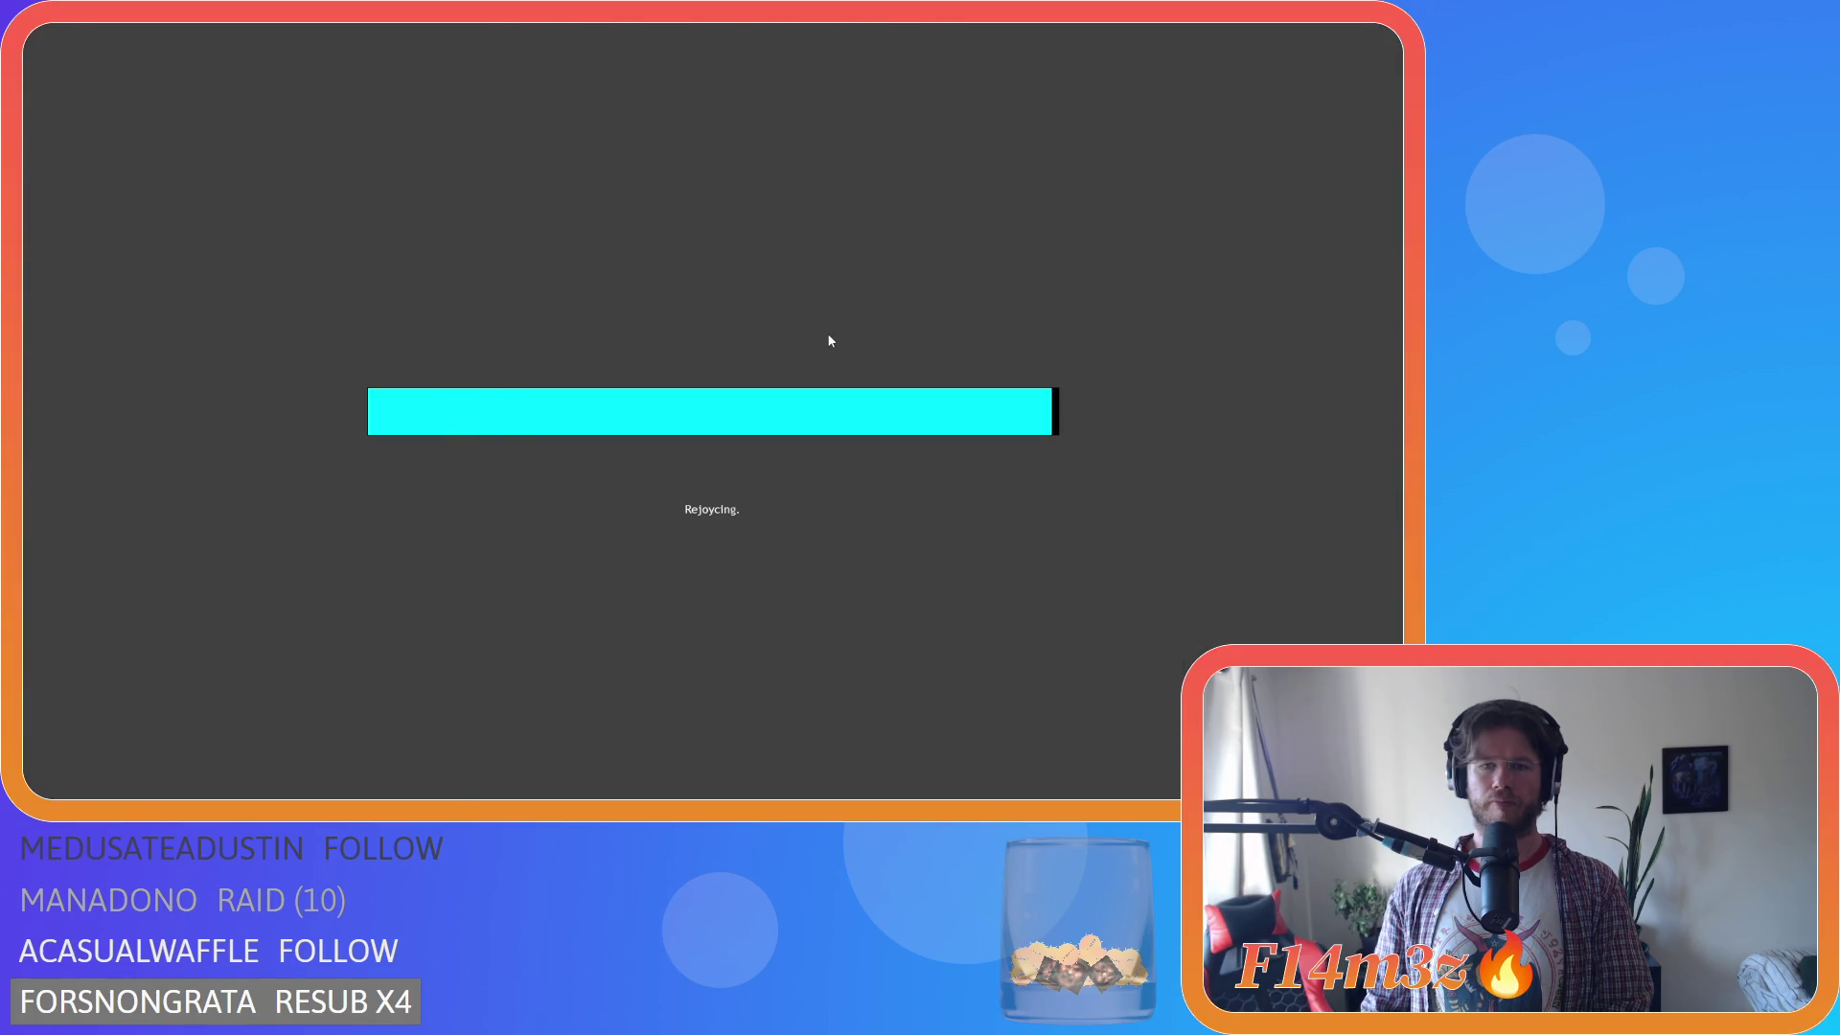
Close the help overlay and place a campfire on the sandy ground beside the settlement.
key("F1")
key("c")
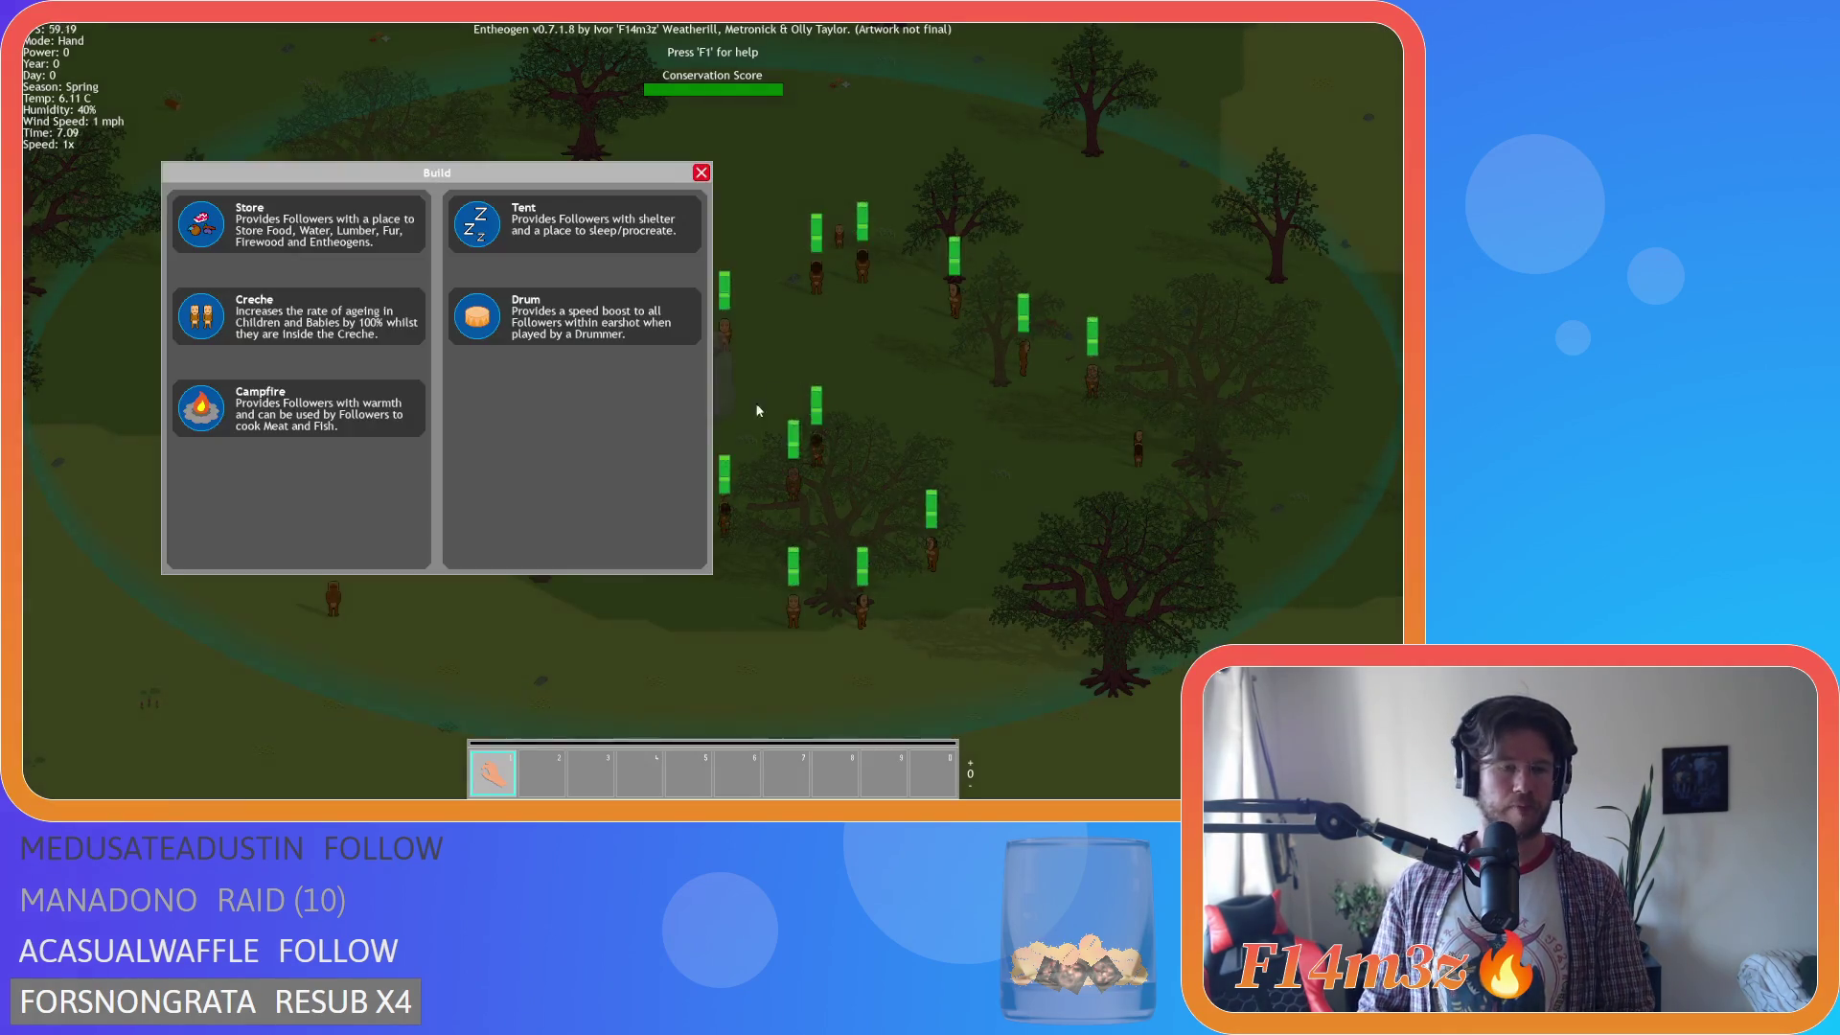
left_click(201, 414)
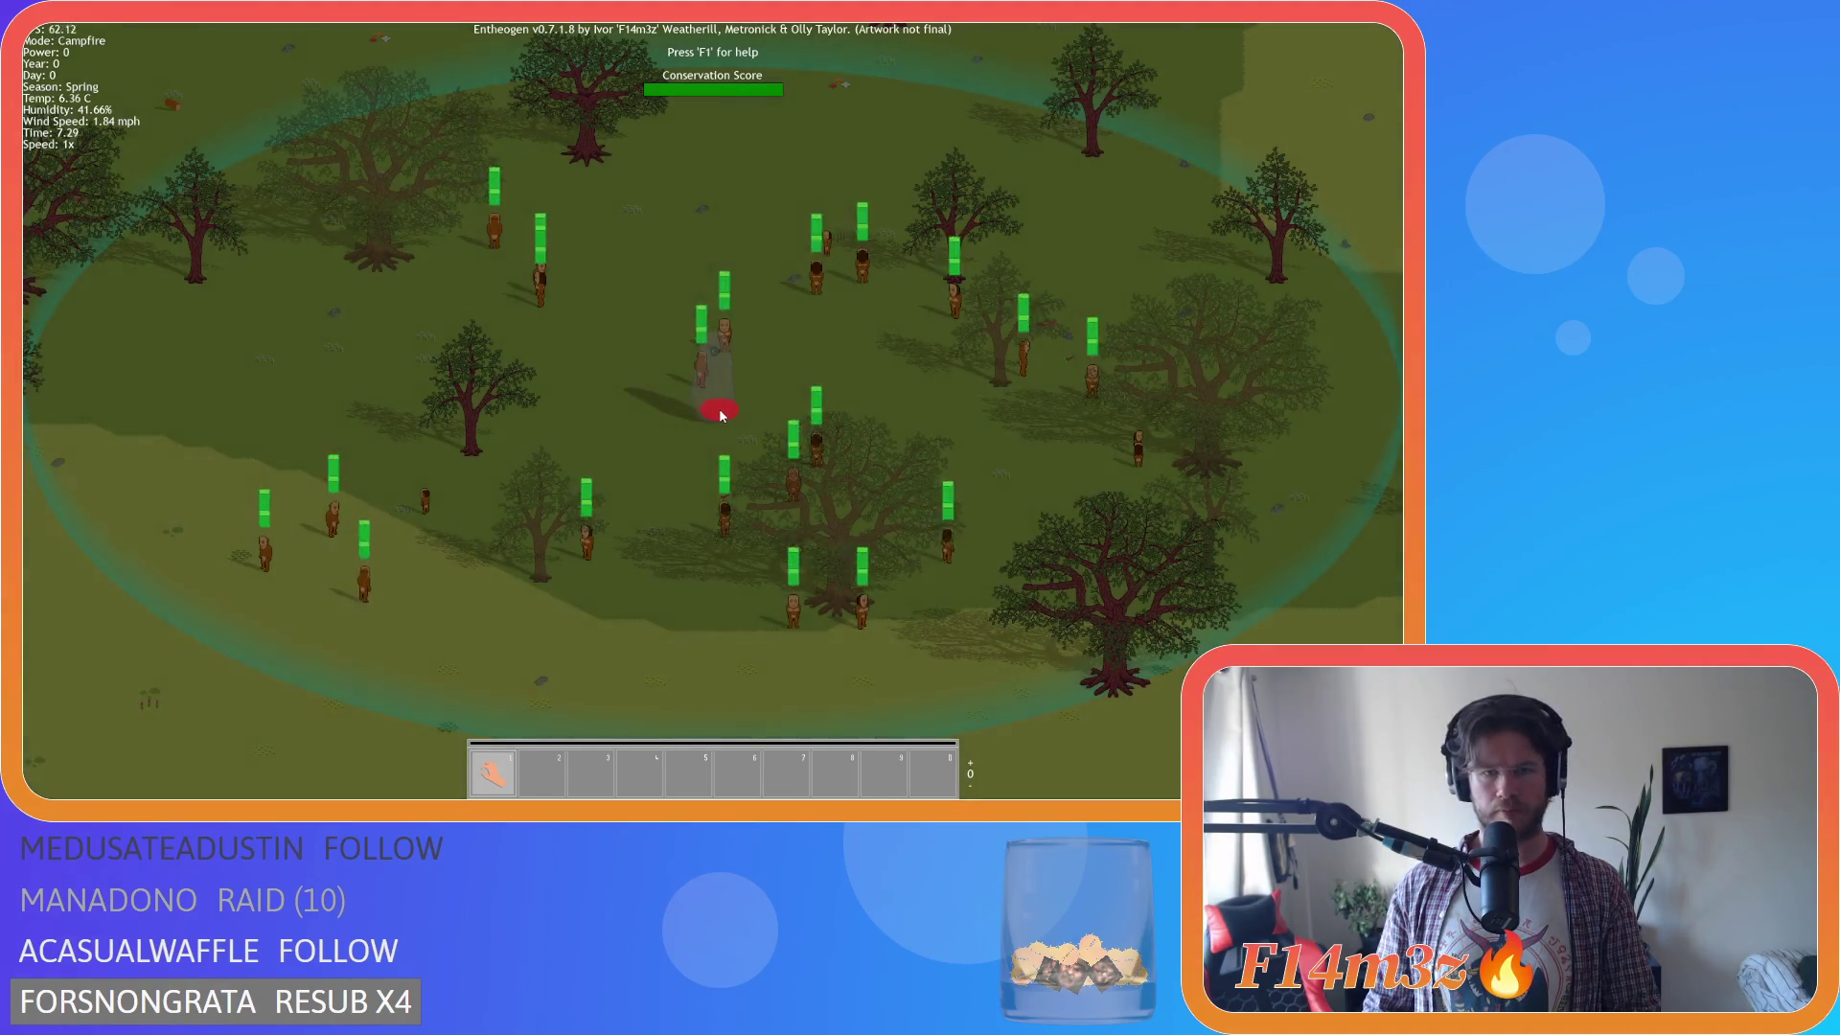
key("a")
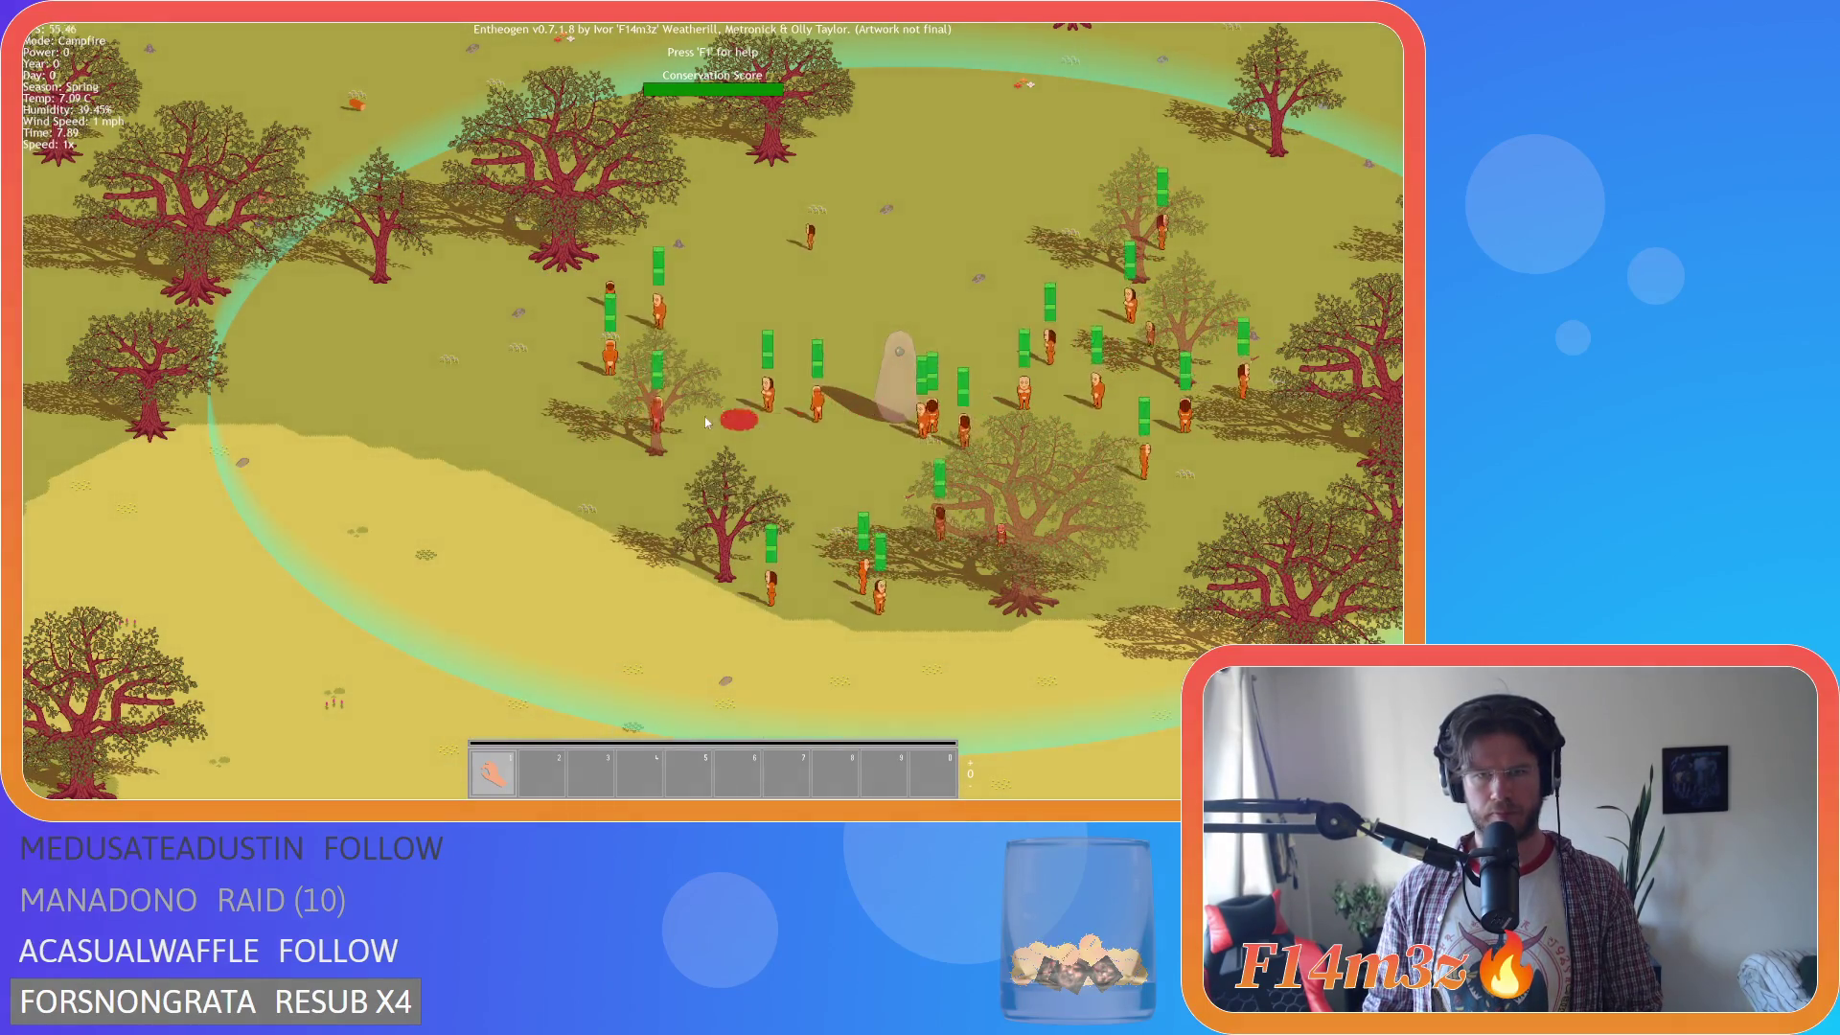
key("a")
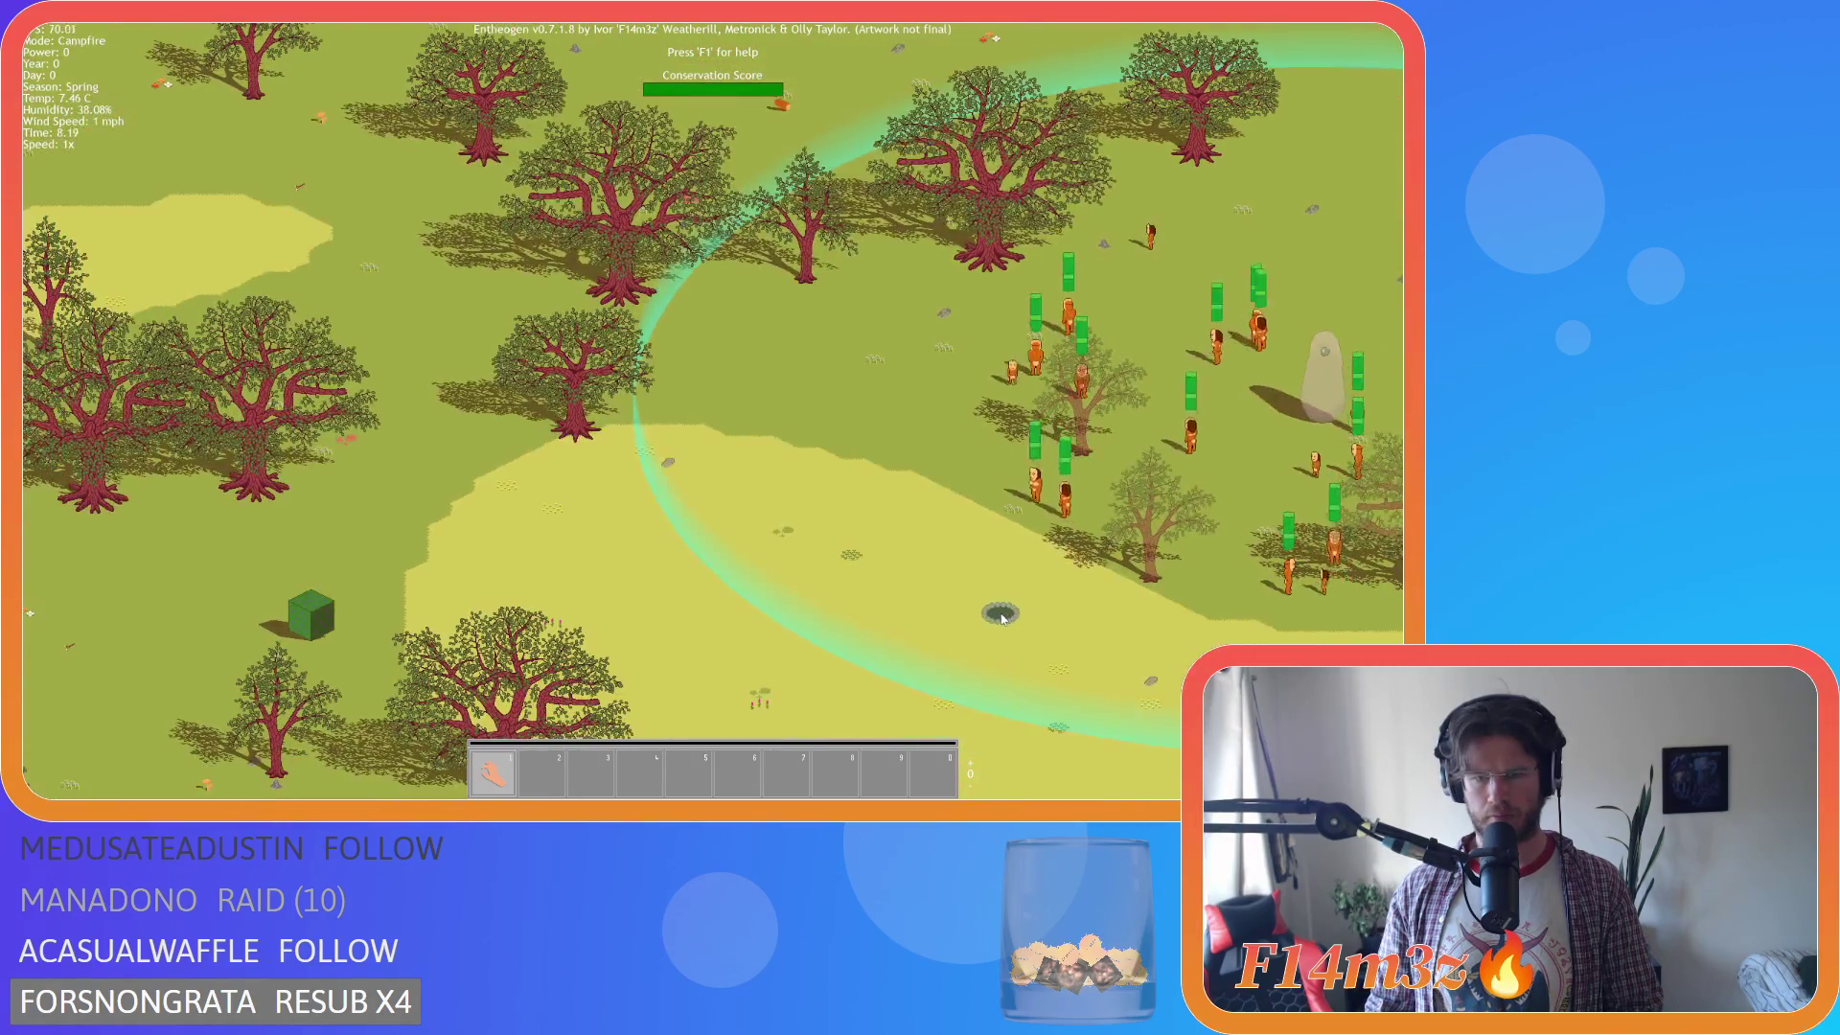
left_click(1003, 618)
Pan around the map, close the build list, and bring up the quit prompt.
key("b")
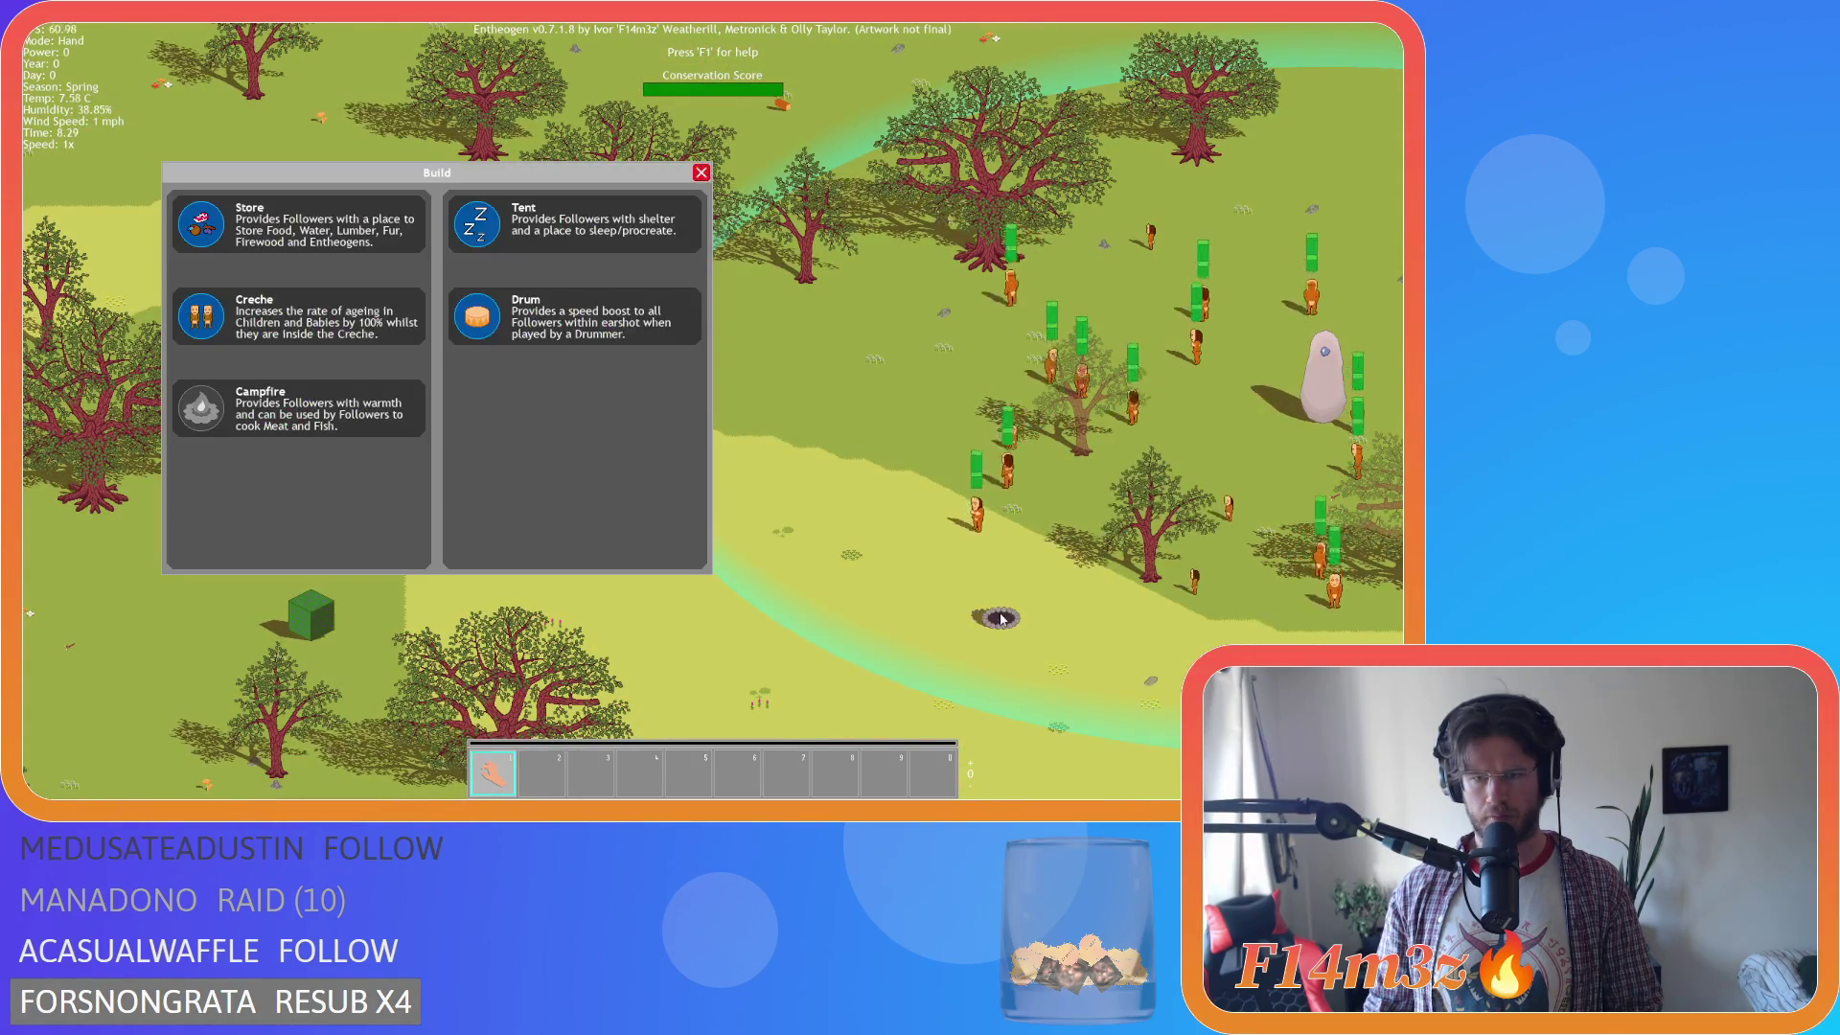
key("s")
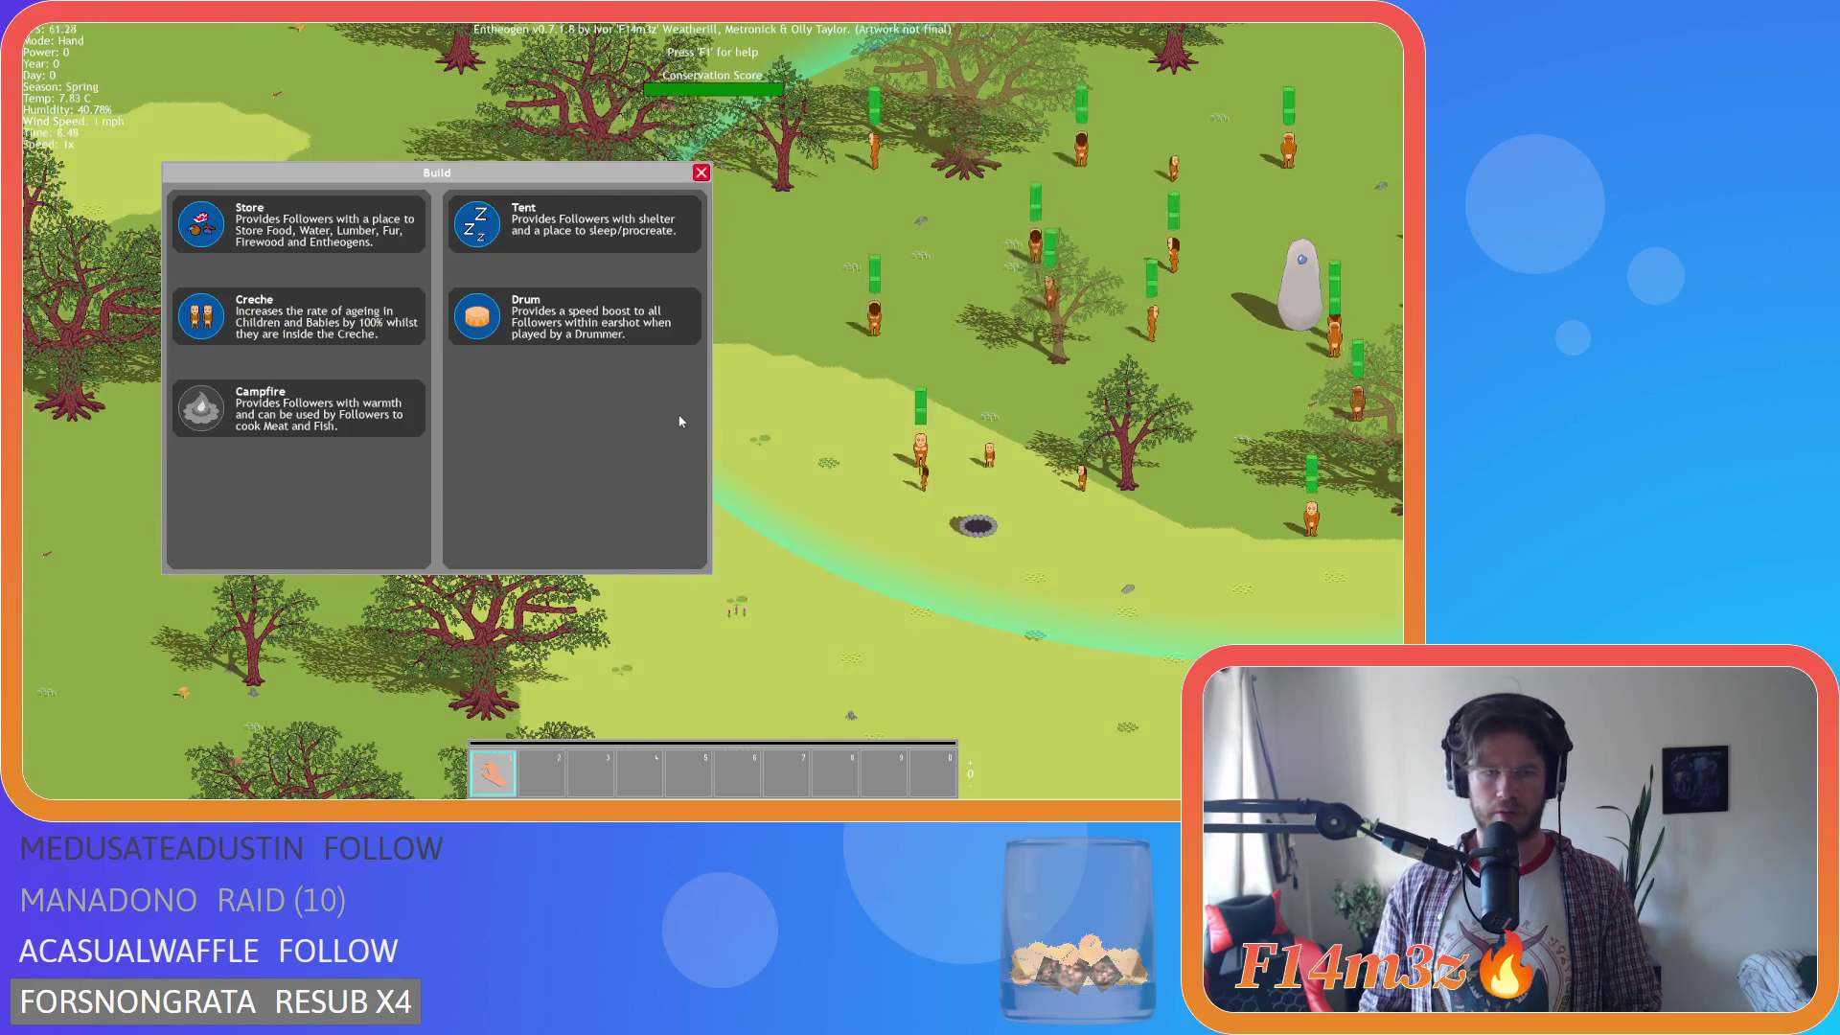
key("d")
key("Escape")
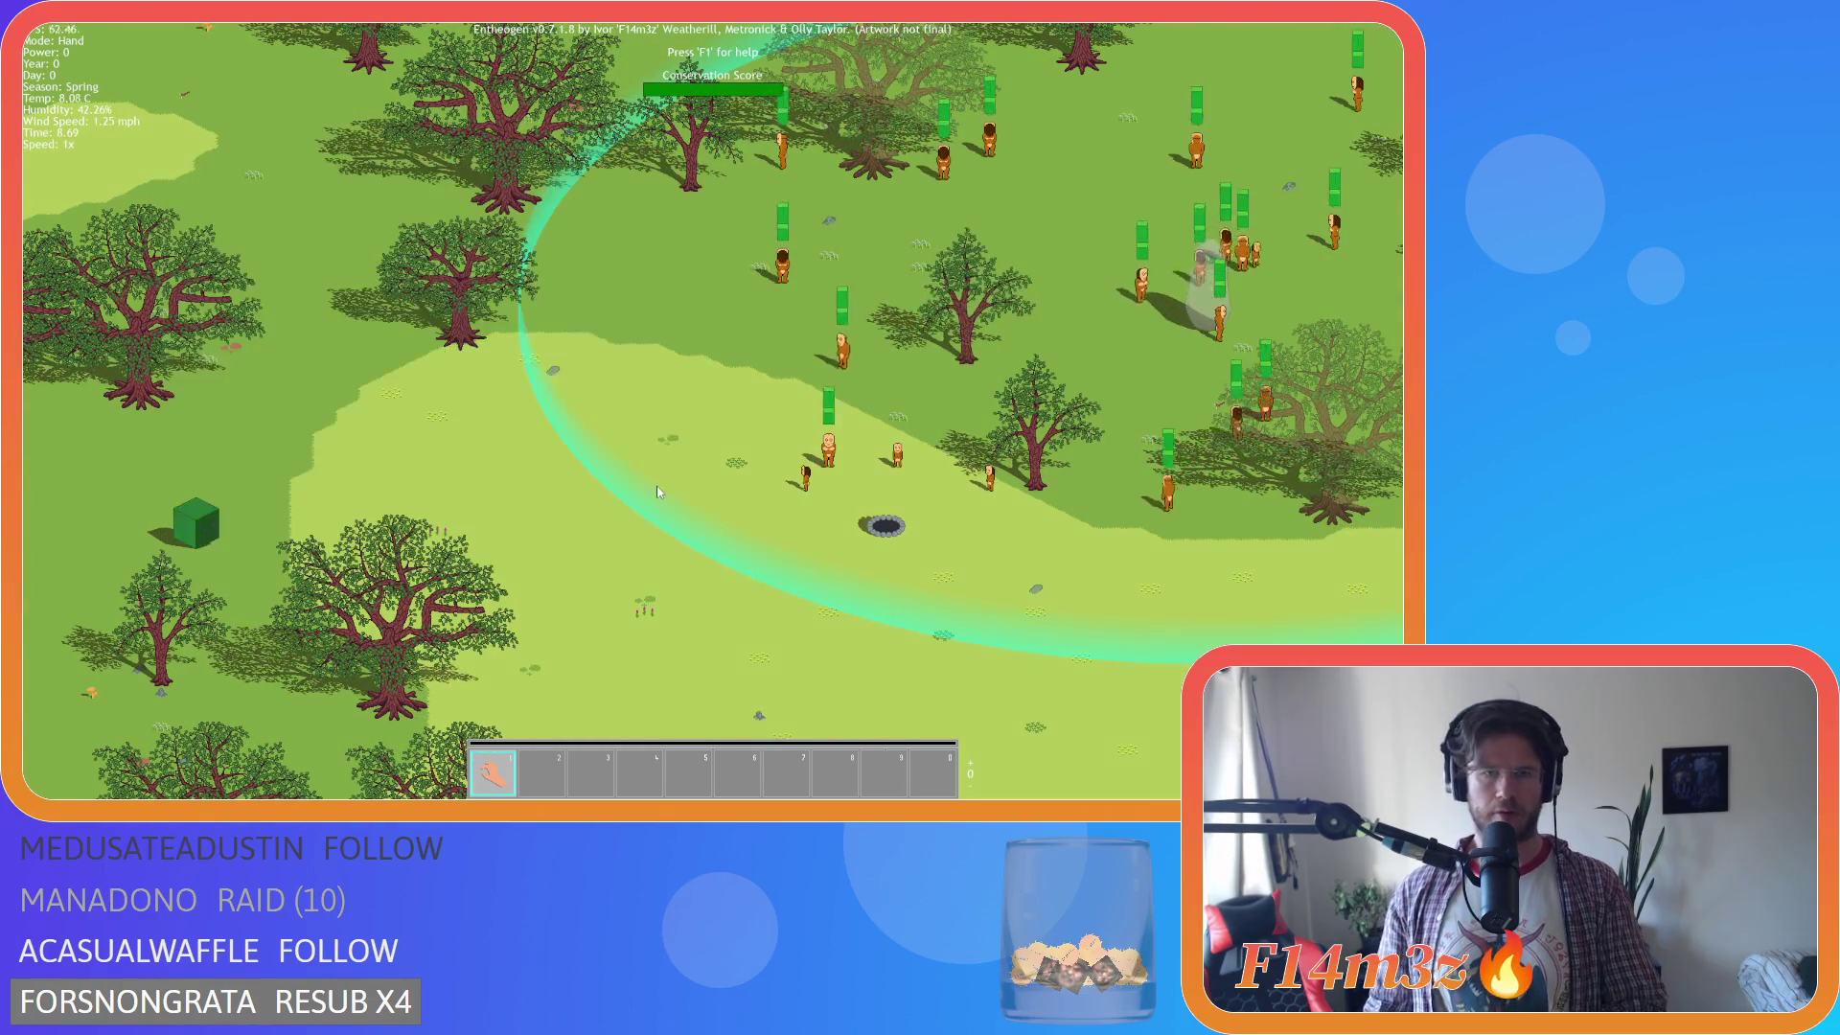
key("Escape")
Confirm quitting to the title menu, then start a new game on Beginner Island.
key("y")
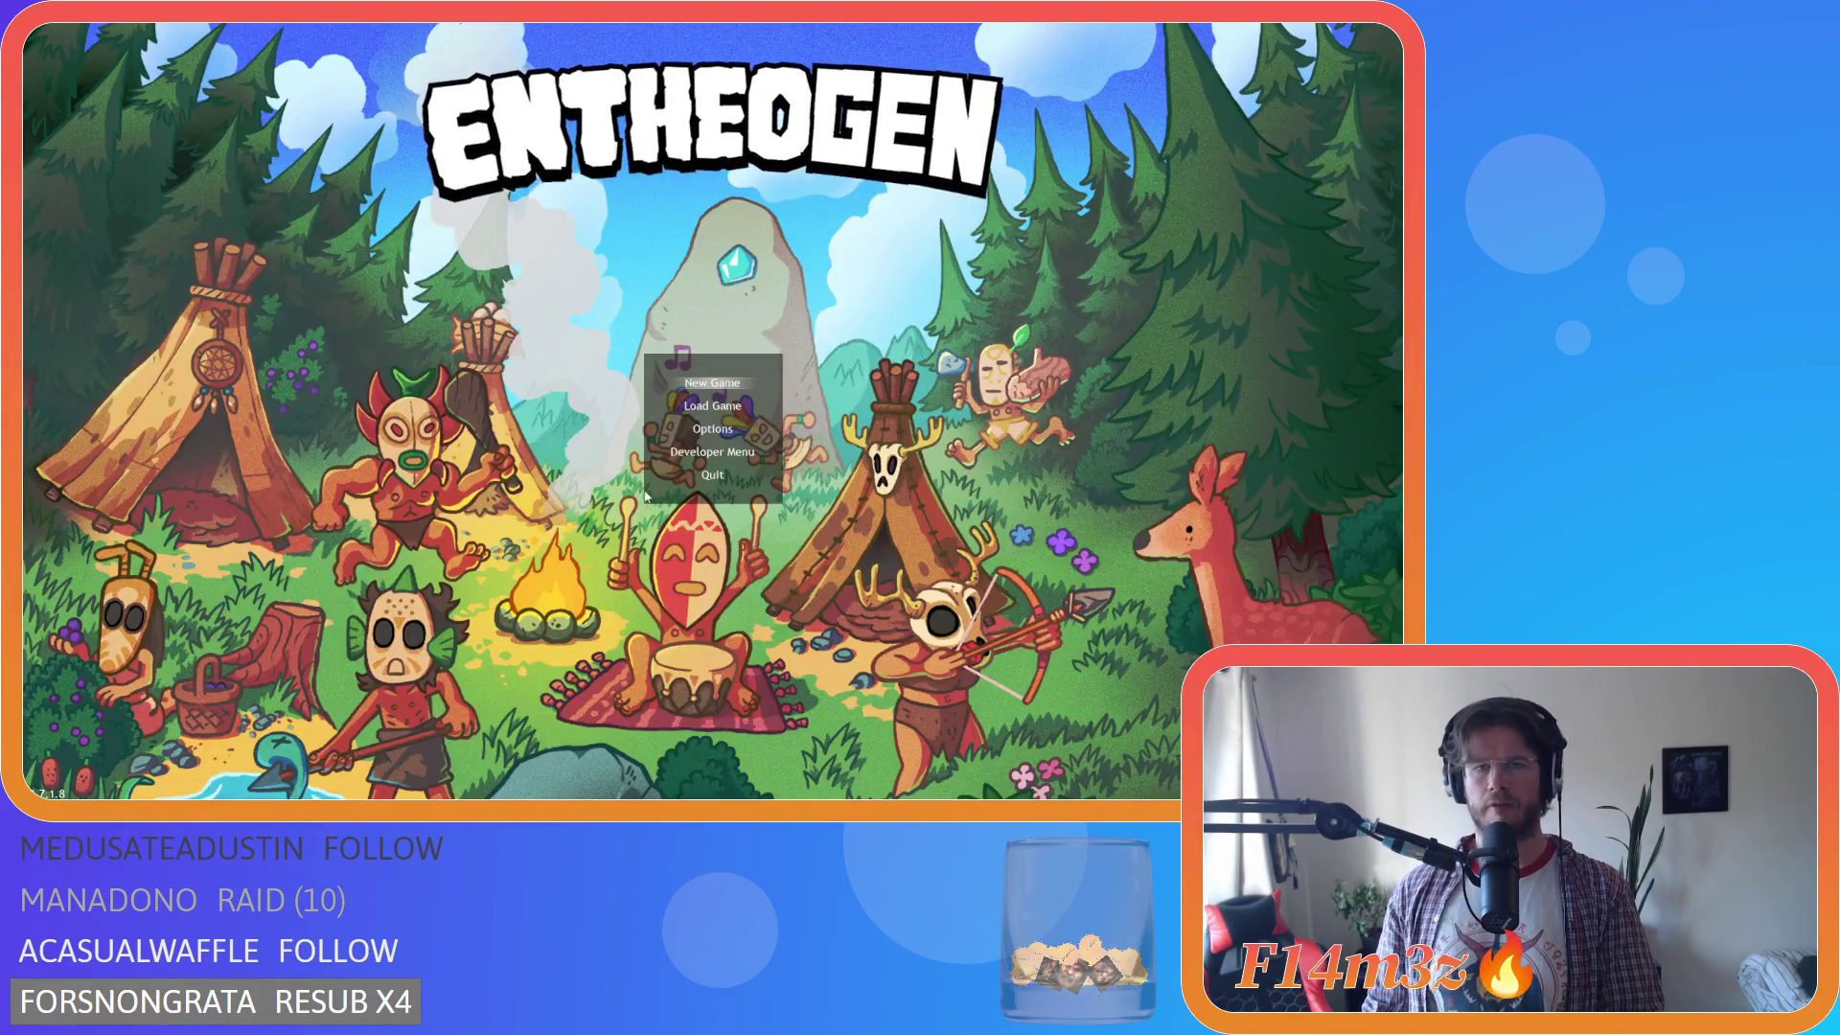
key("Return")
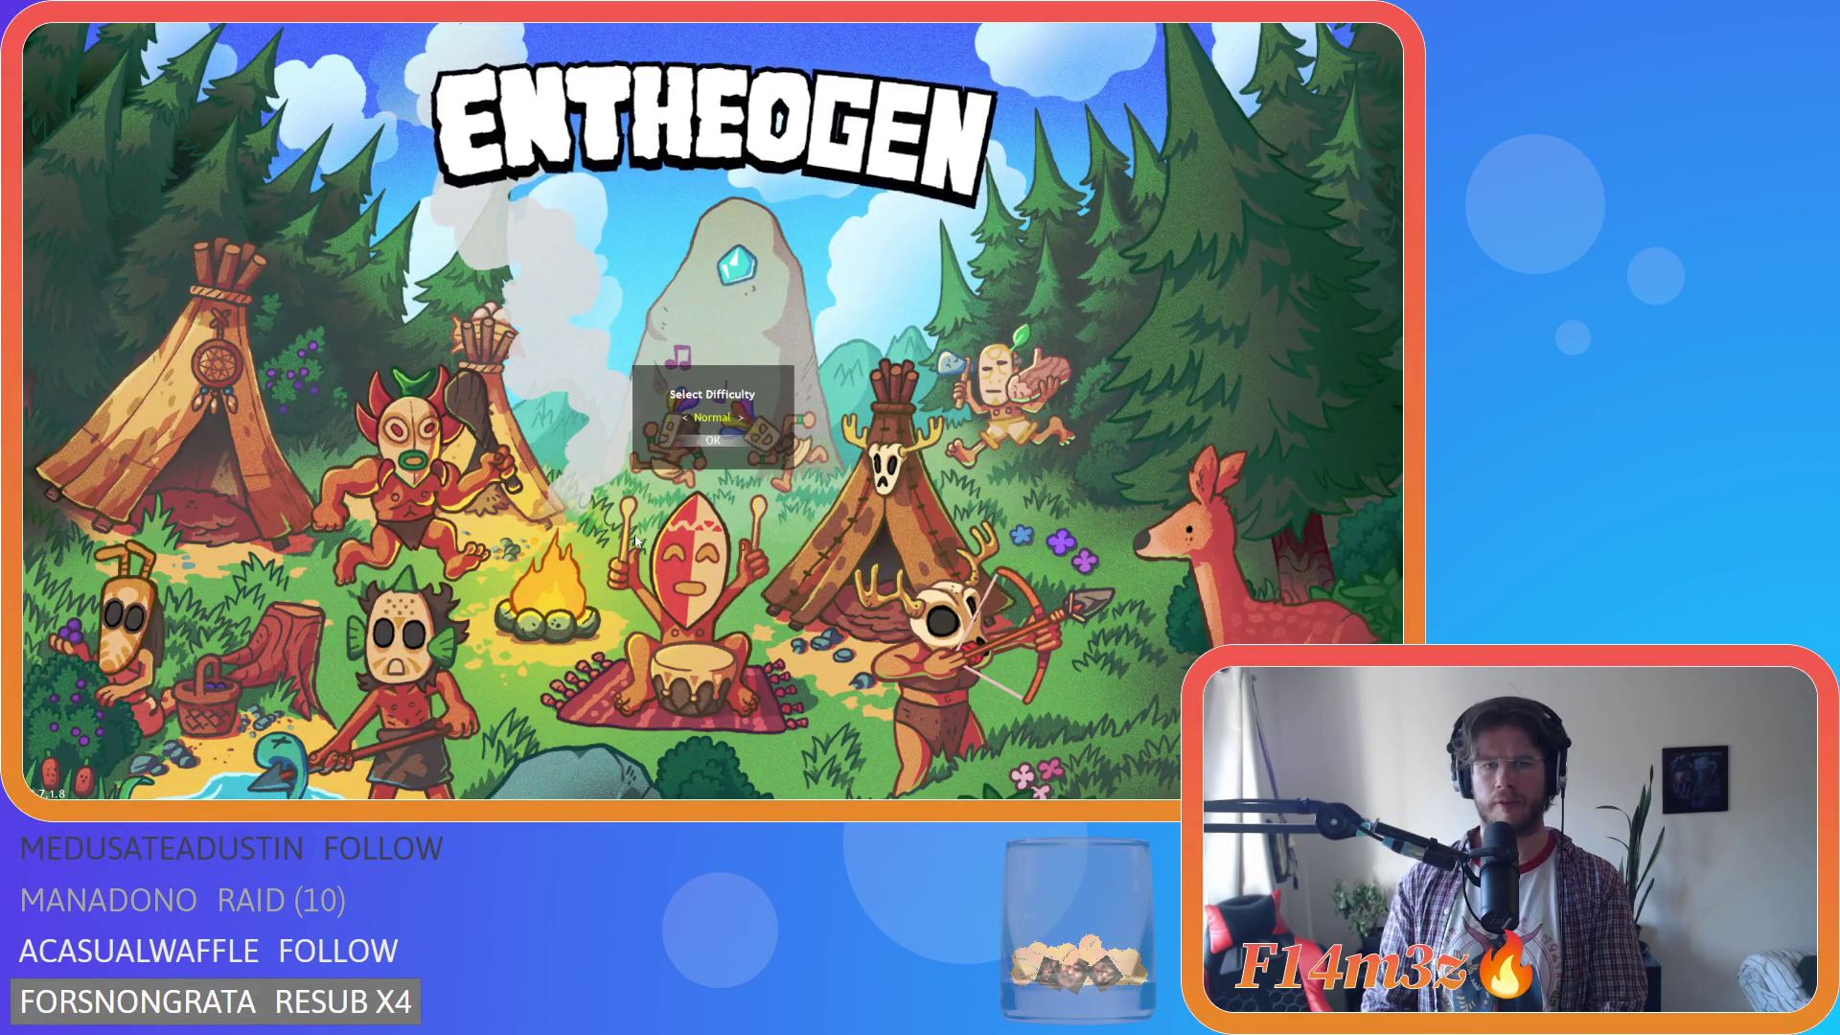
key("Return")
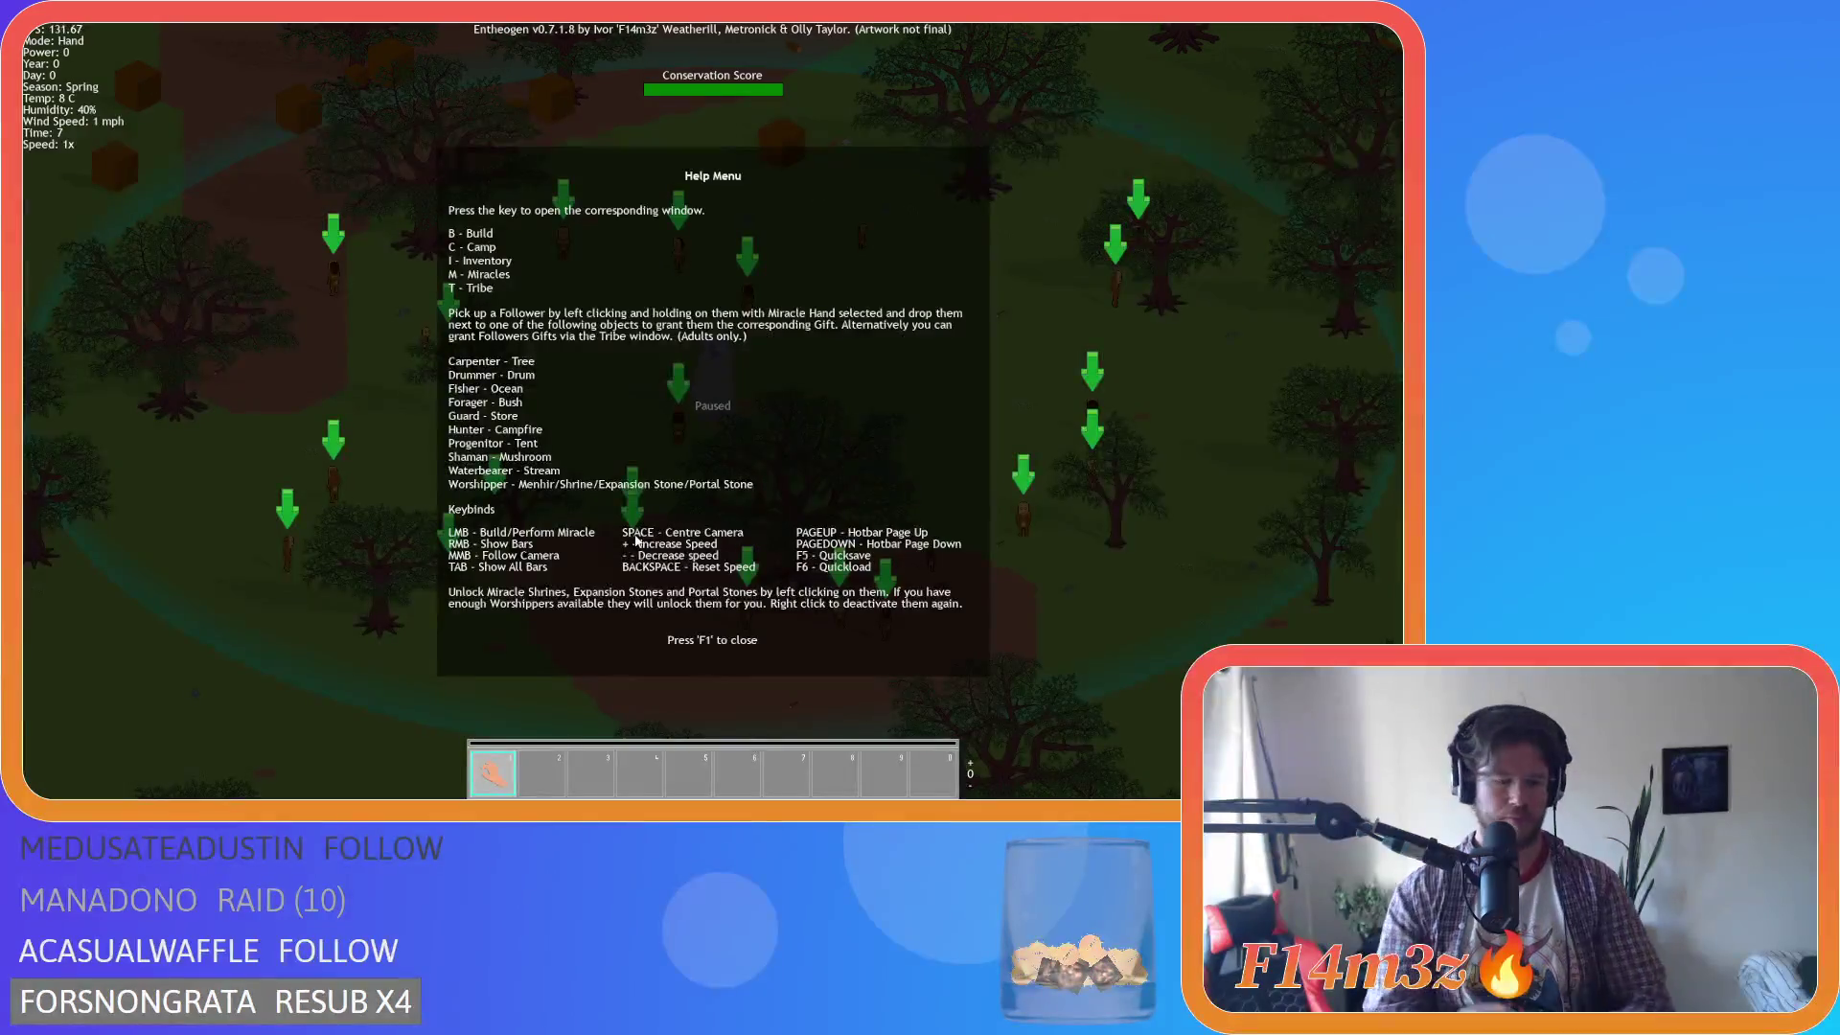
Close help, quicksave the new world, and place a campfire on the grass.
key("F1")
key("F5")
key("b")
left_click(215, 432)
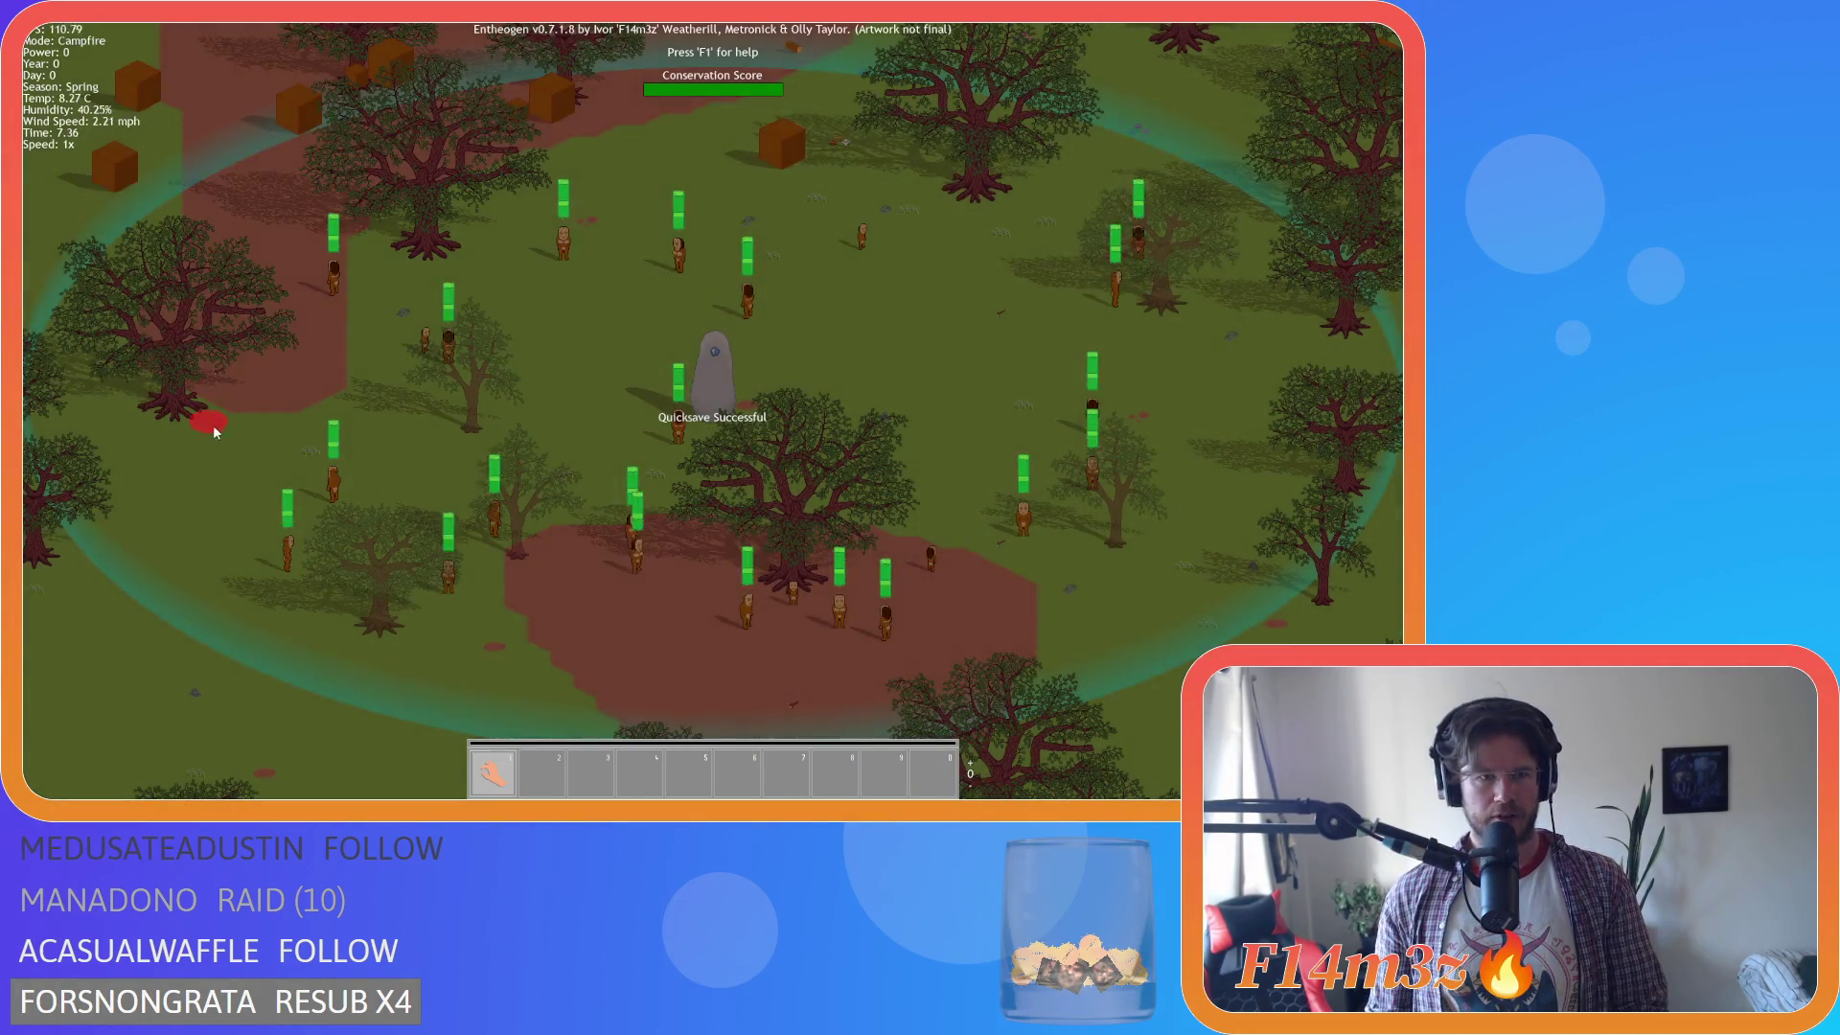
key("a")
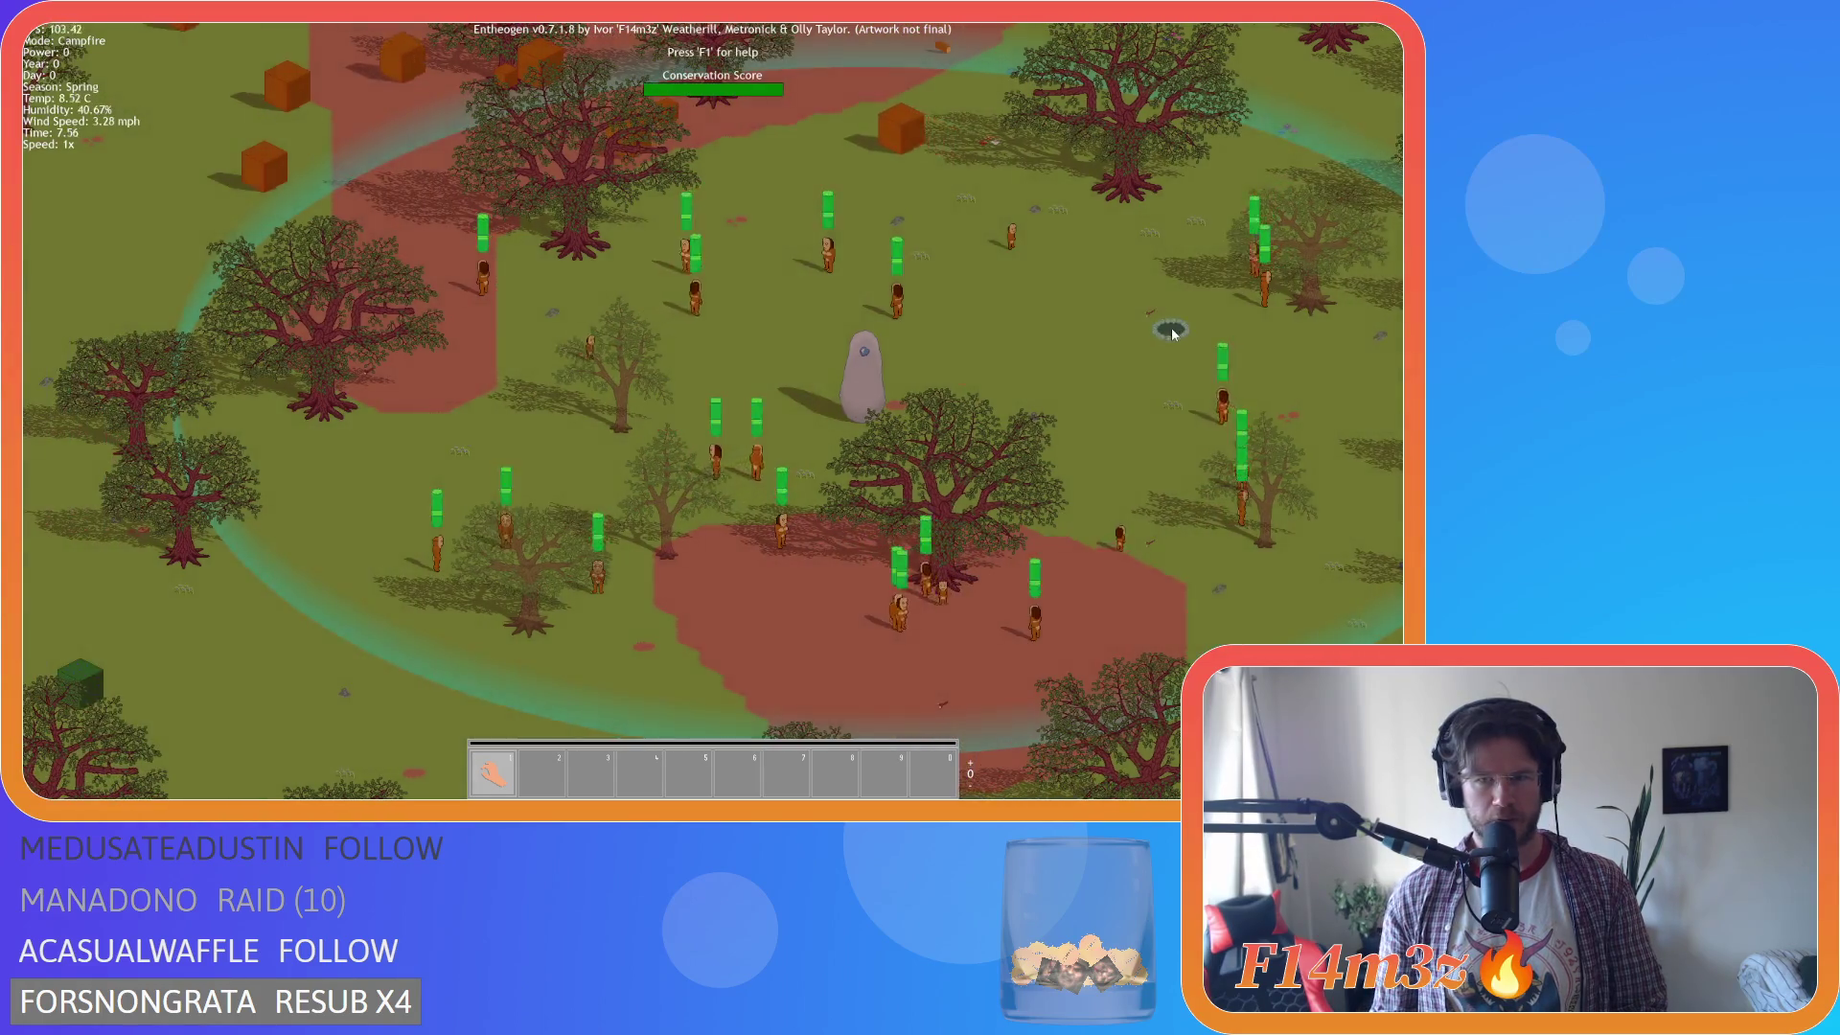
left_click(1171, 336)
Quickload, place another campfire on the map, then quickload again to undo it.
key("b")
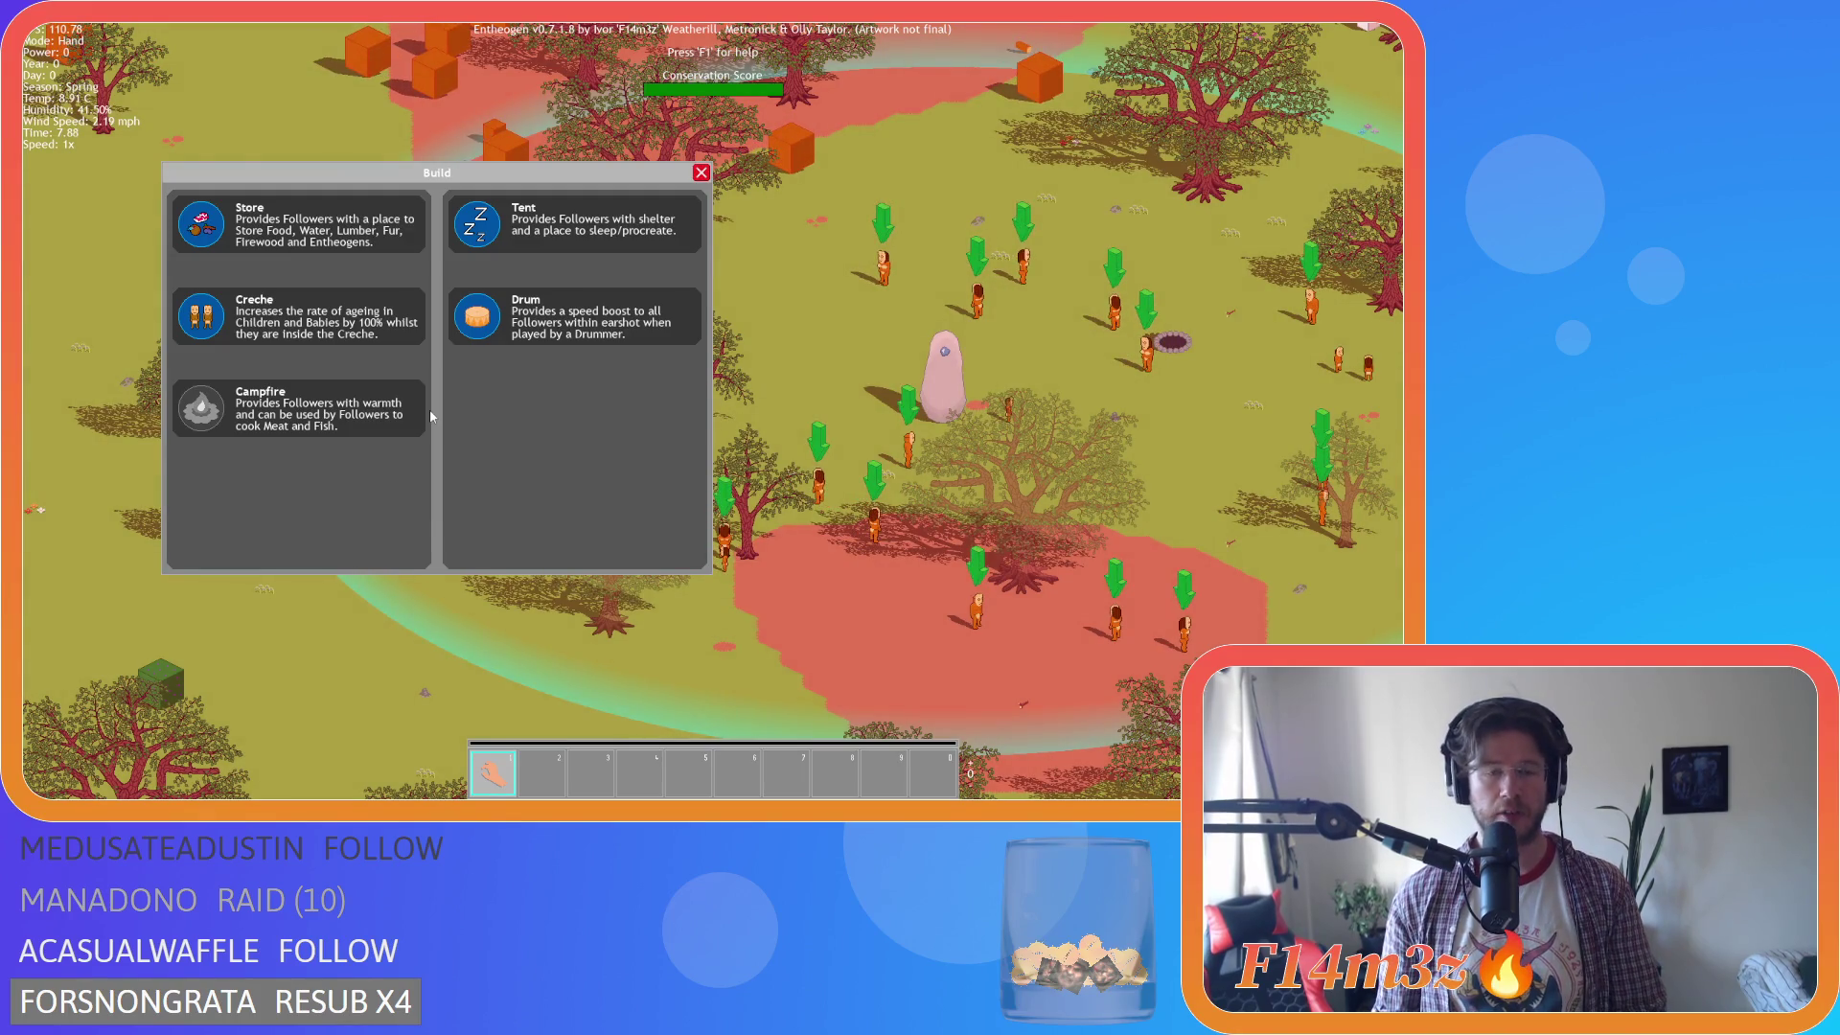
key("F9")
key("b")
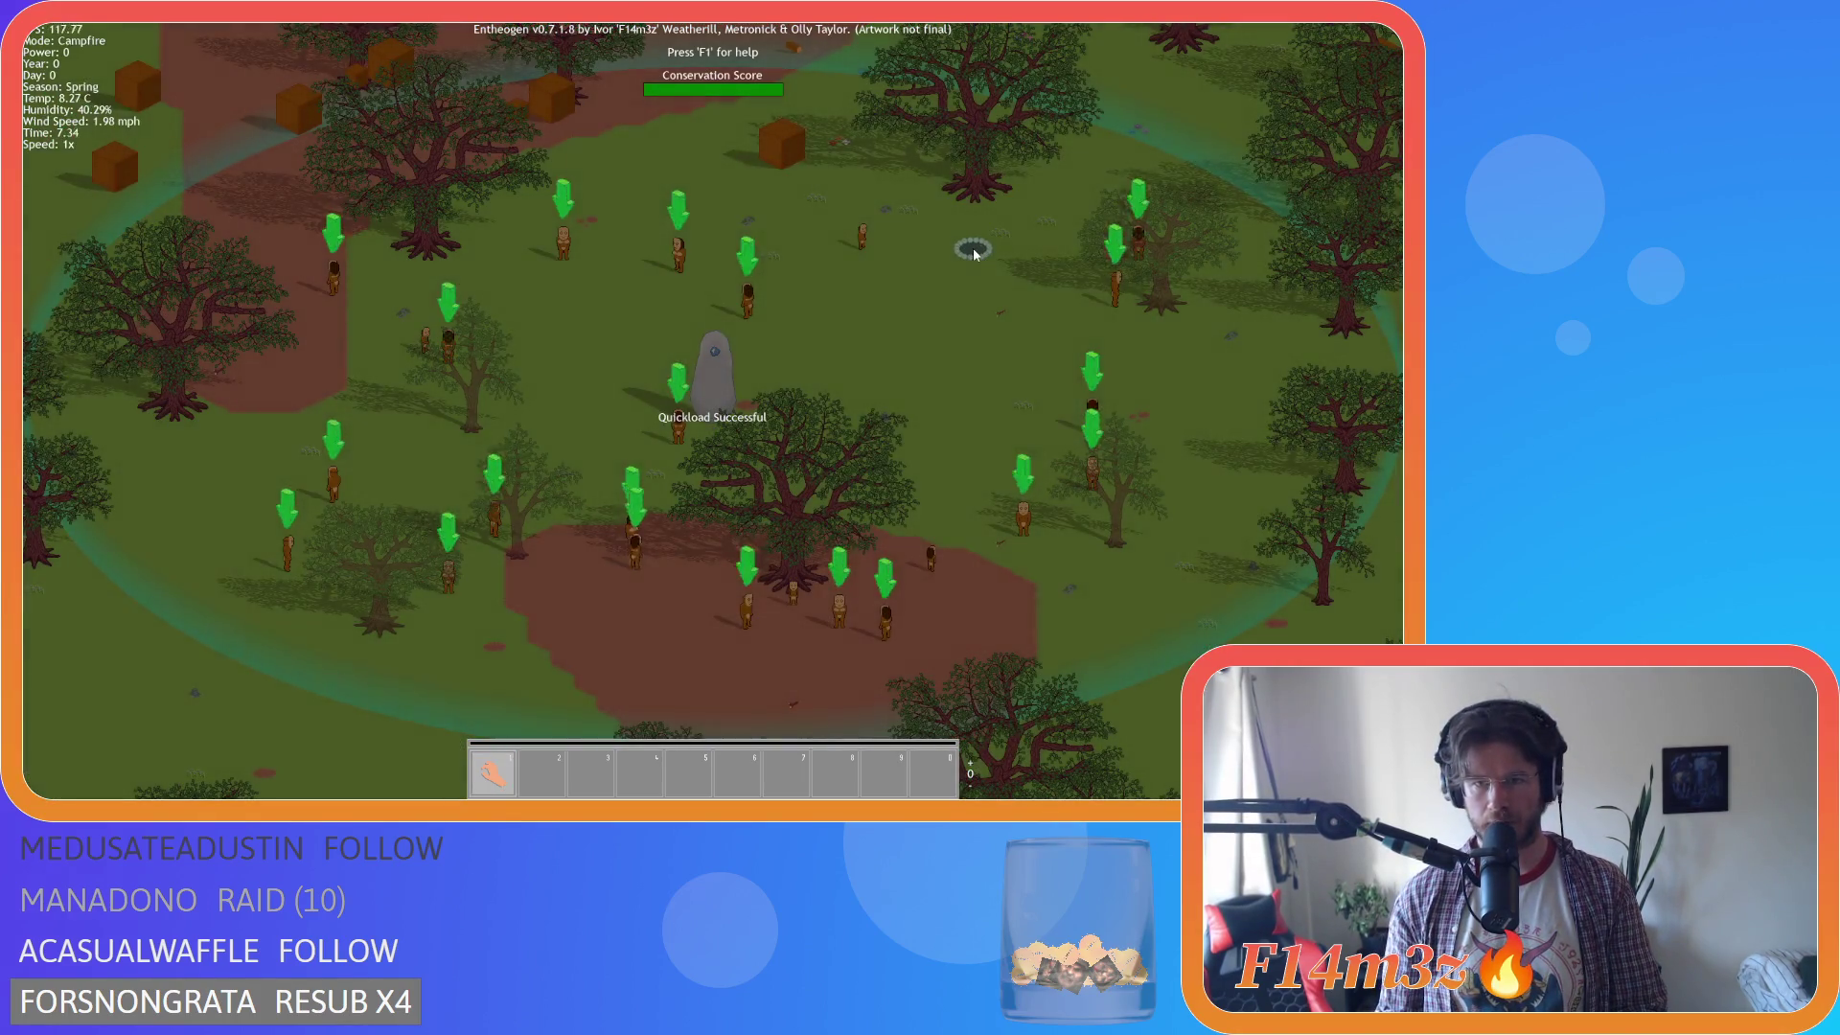
left_click(972, 251)
key("b")
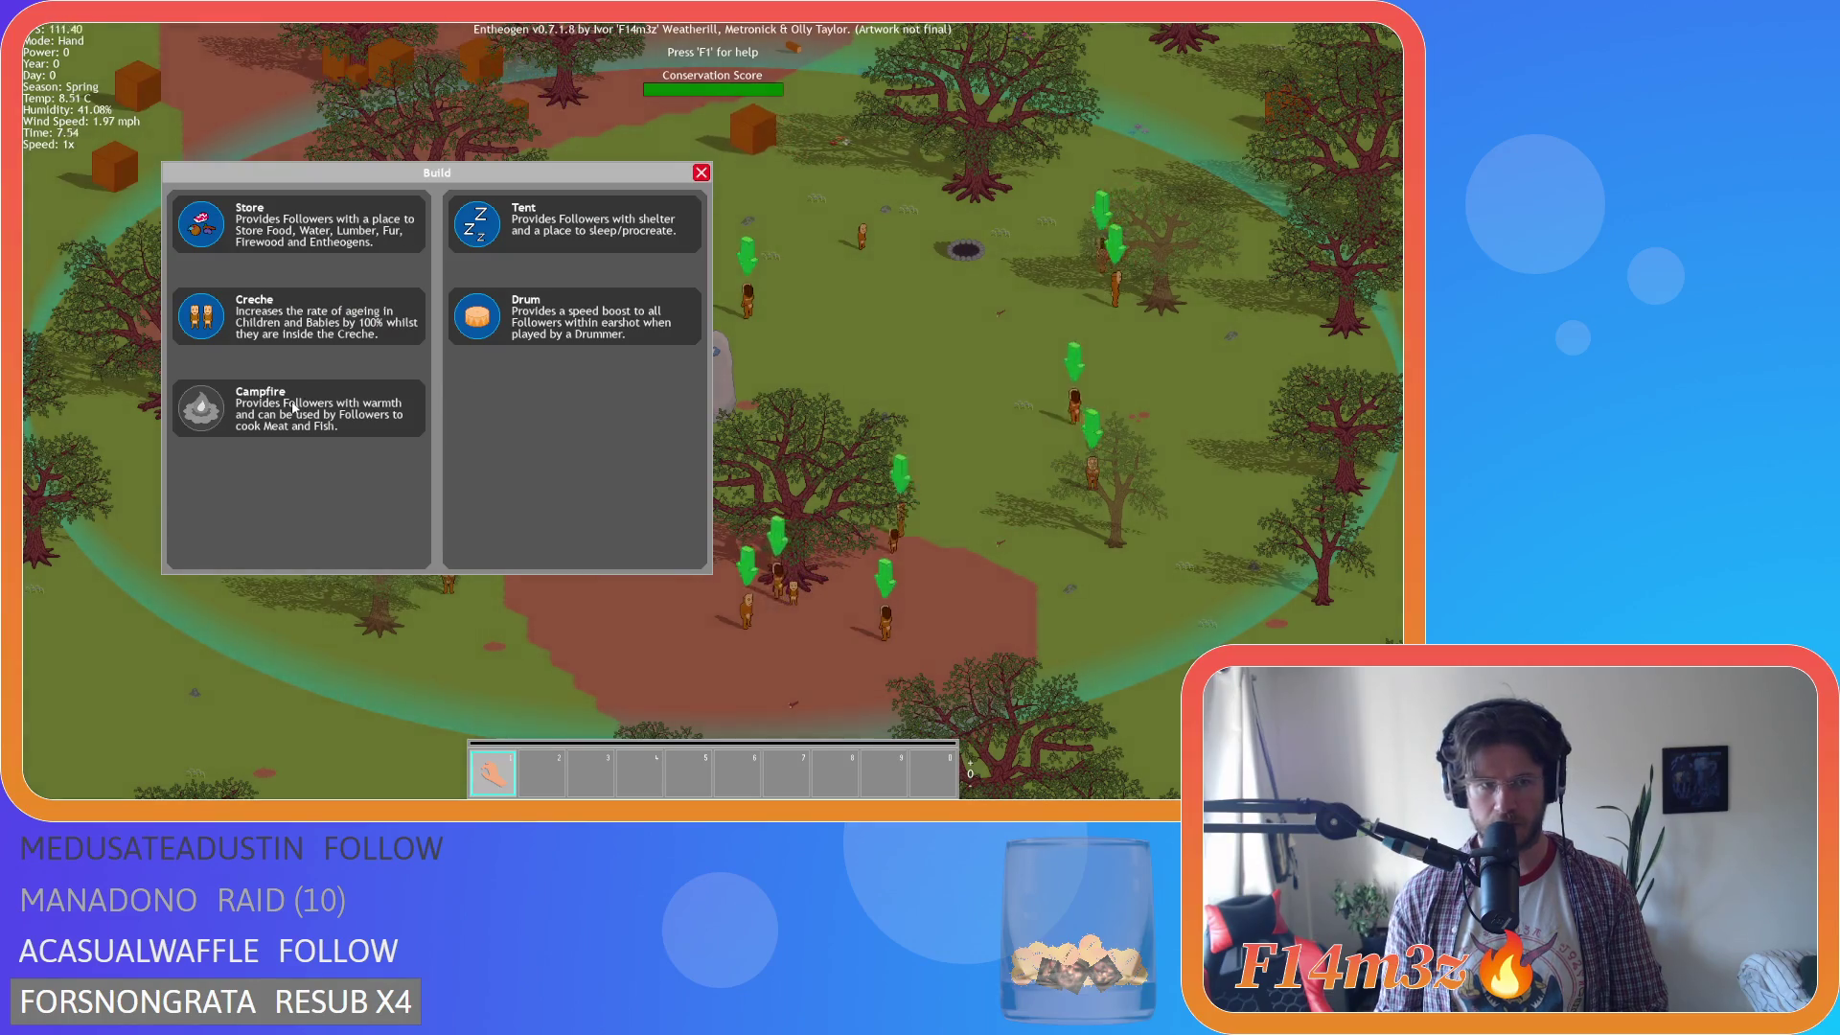
key("b")
key("b")
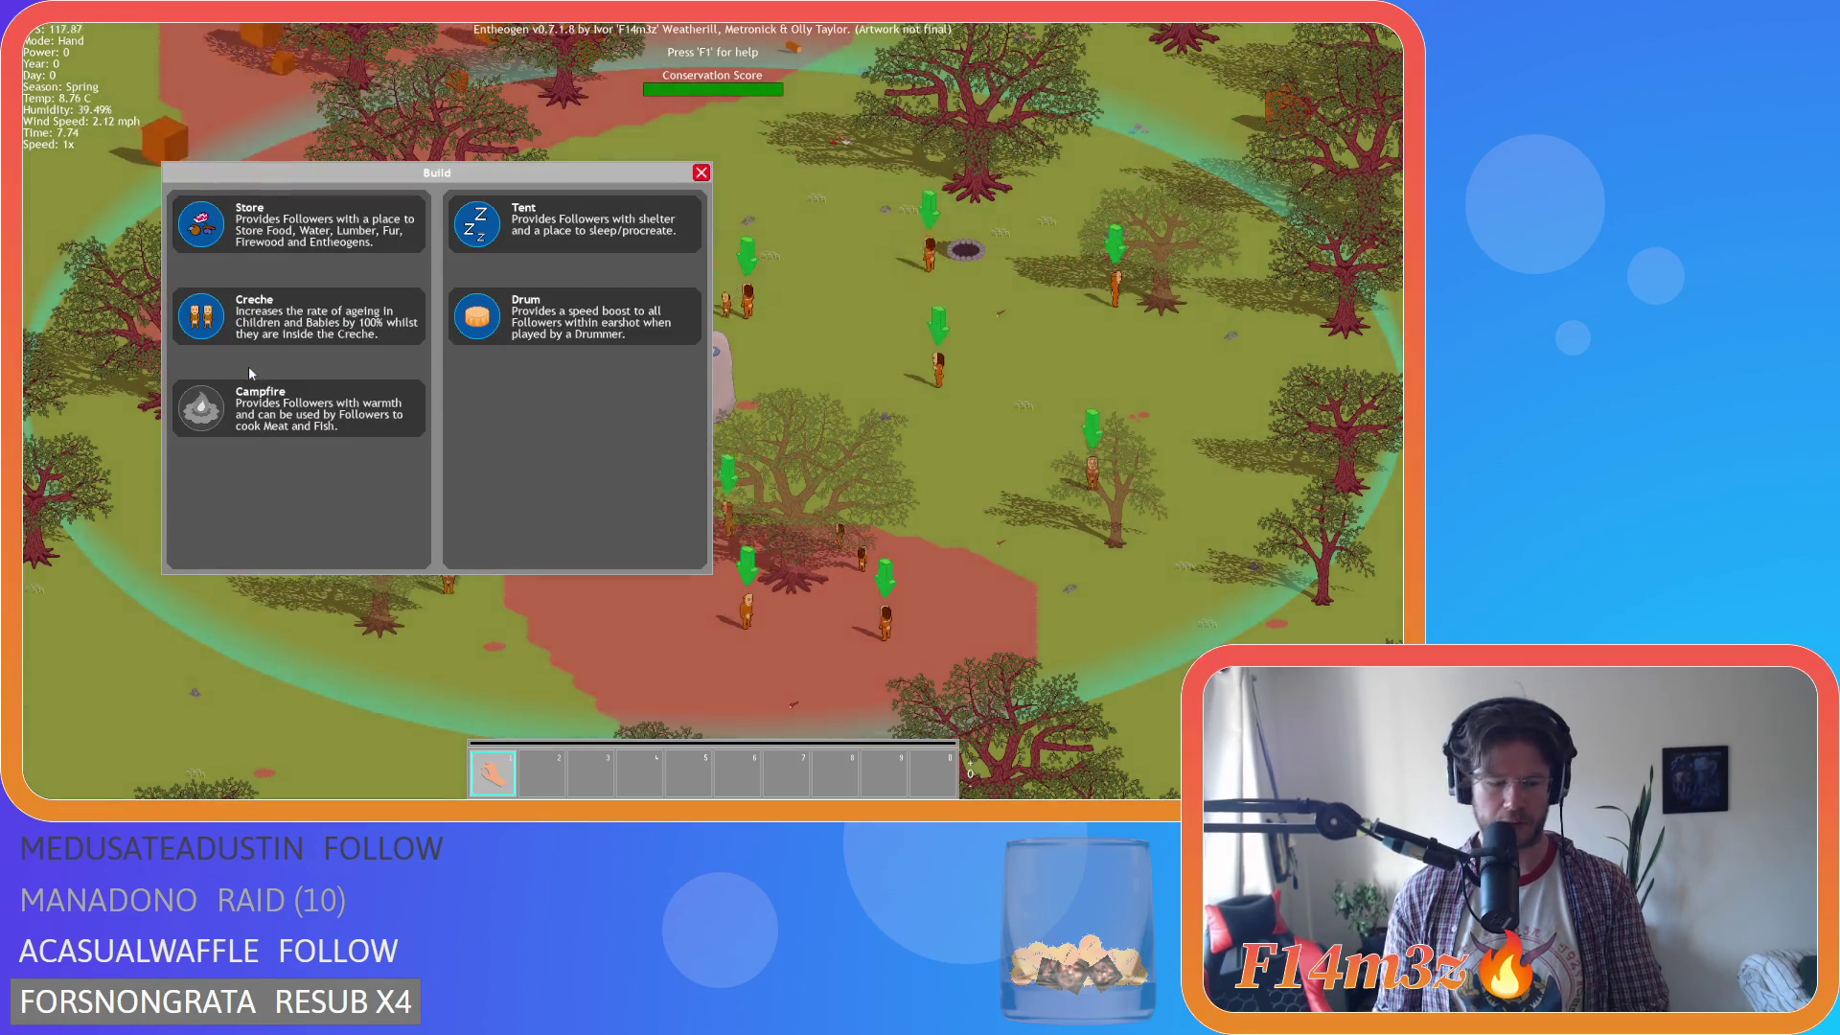
key("F9")
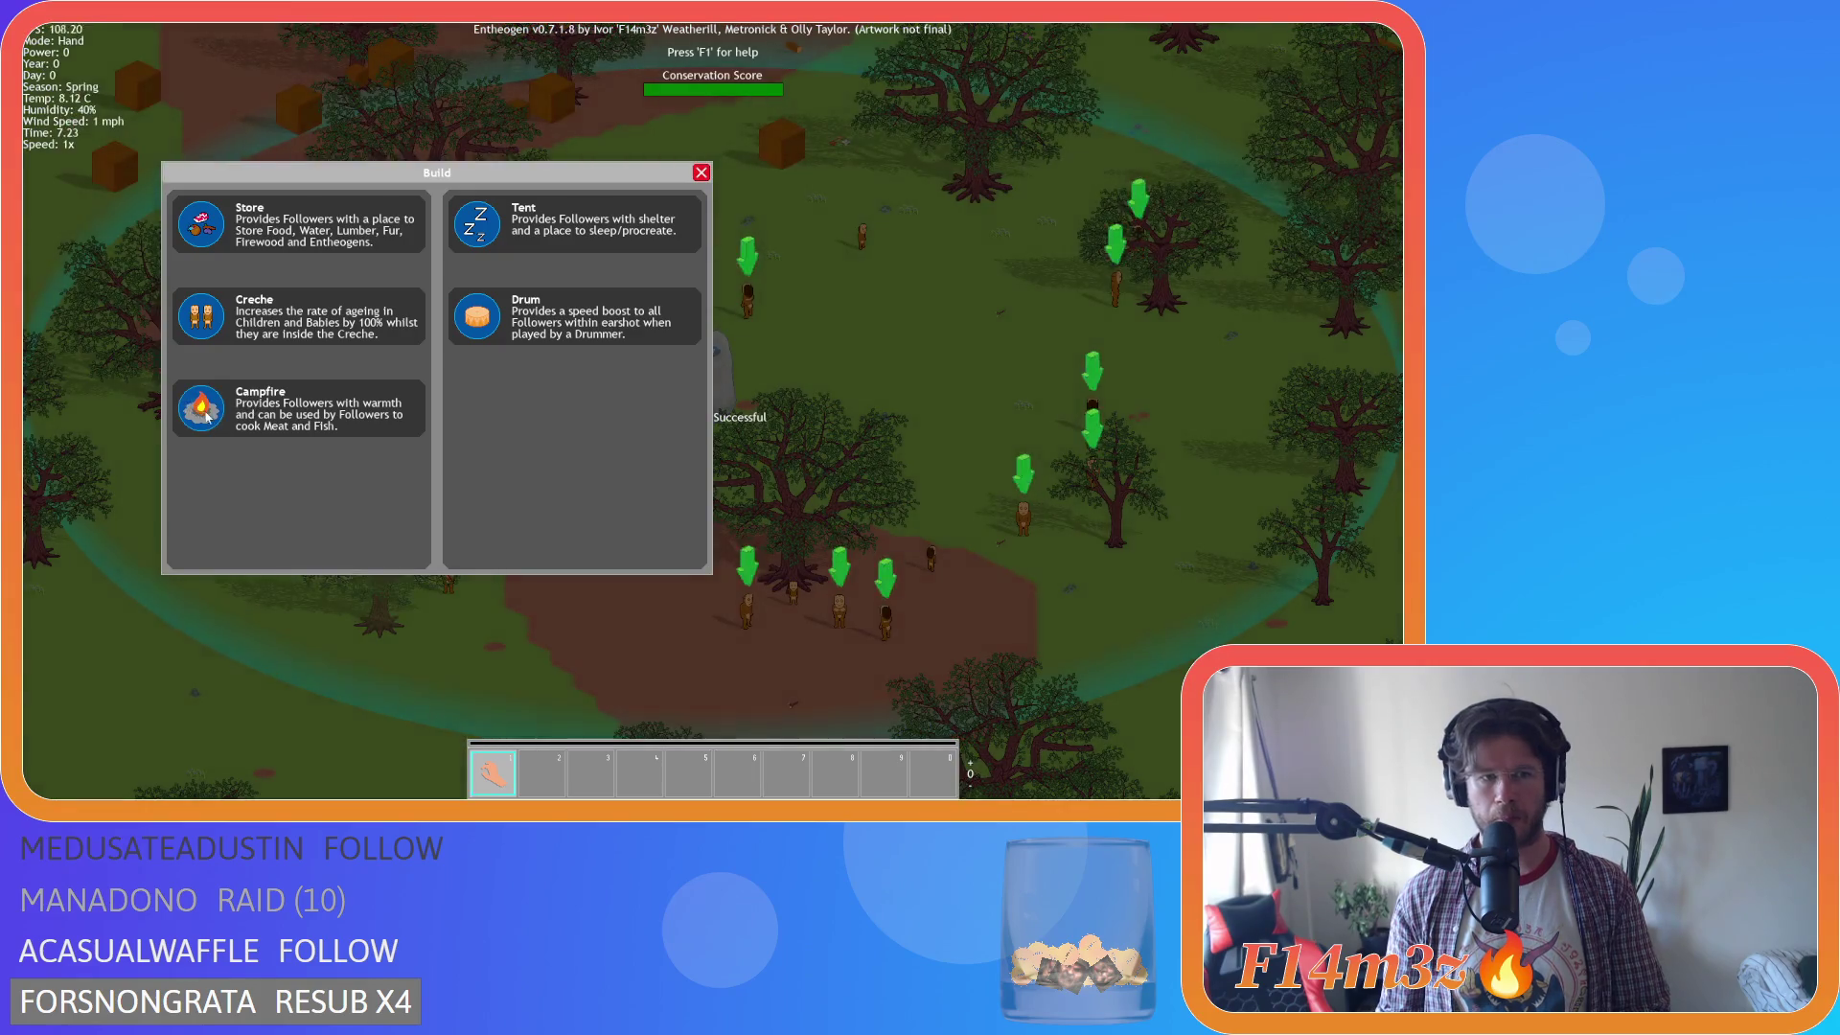
Place a campfire on the grass and quickload to revert the world.
left_click(205, 414)
left_click(956, 410)
key("b")
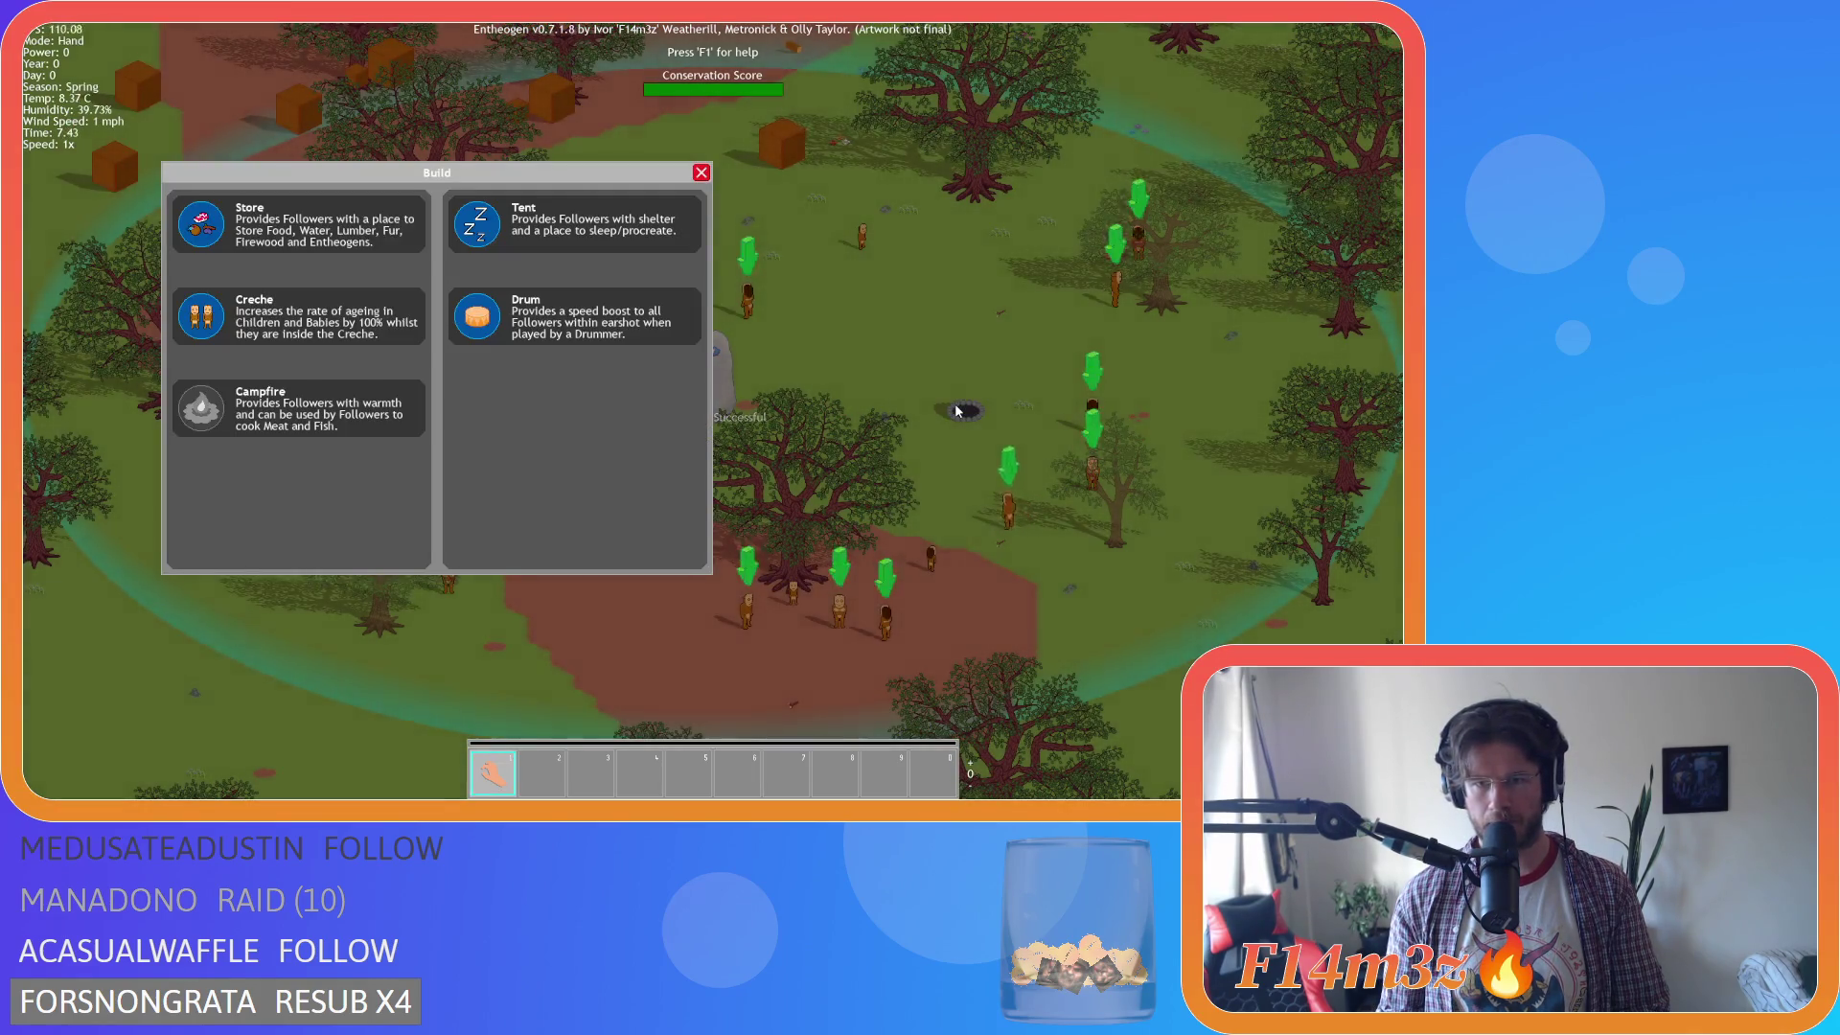
key("b")
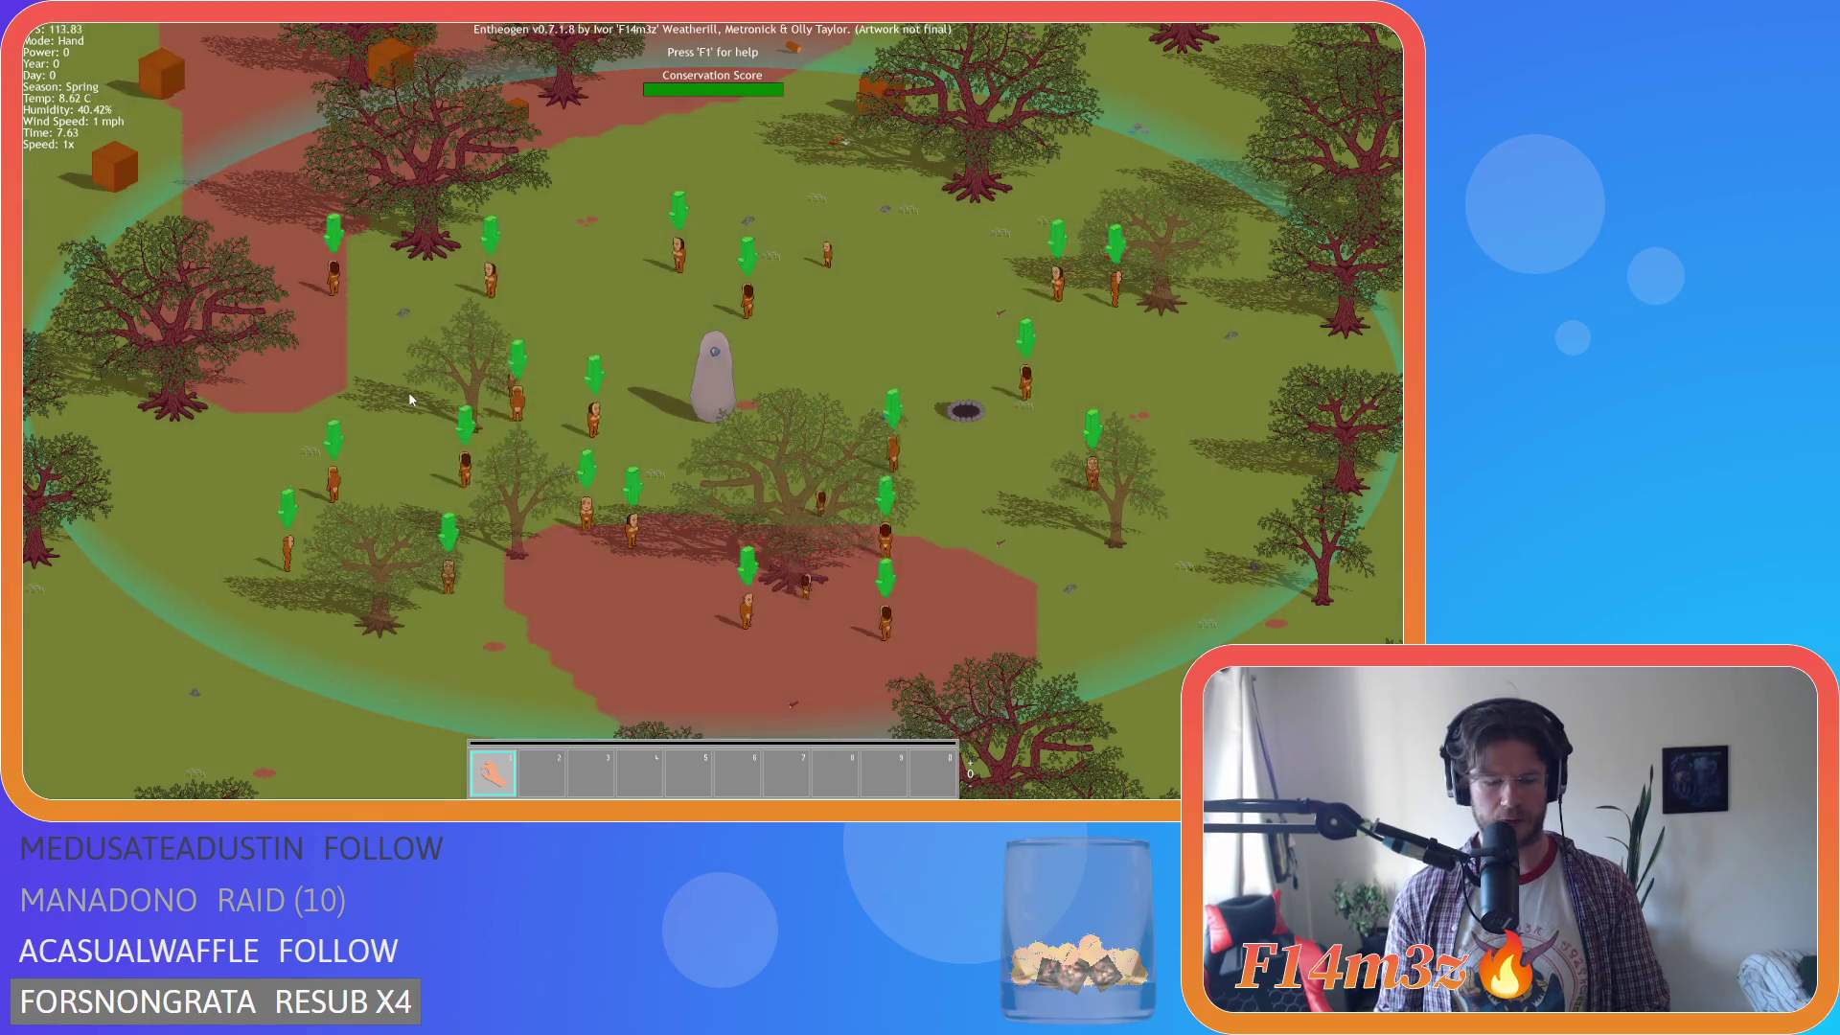
key("F9")
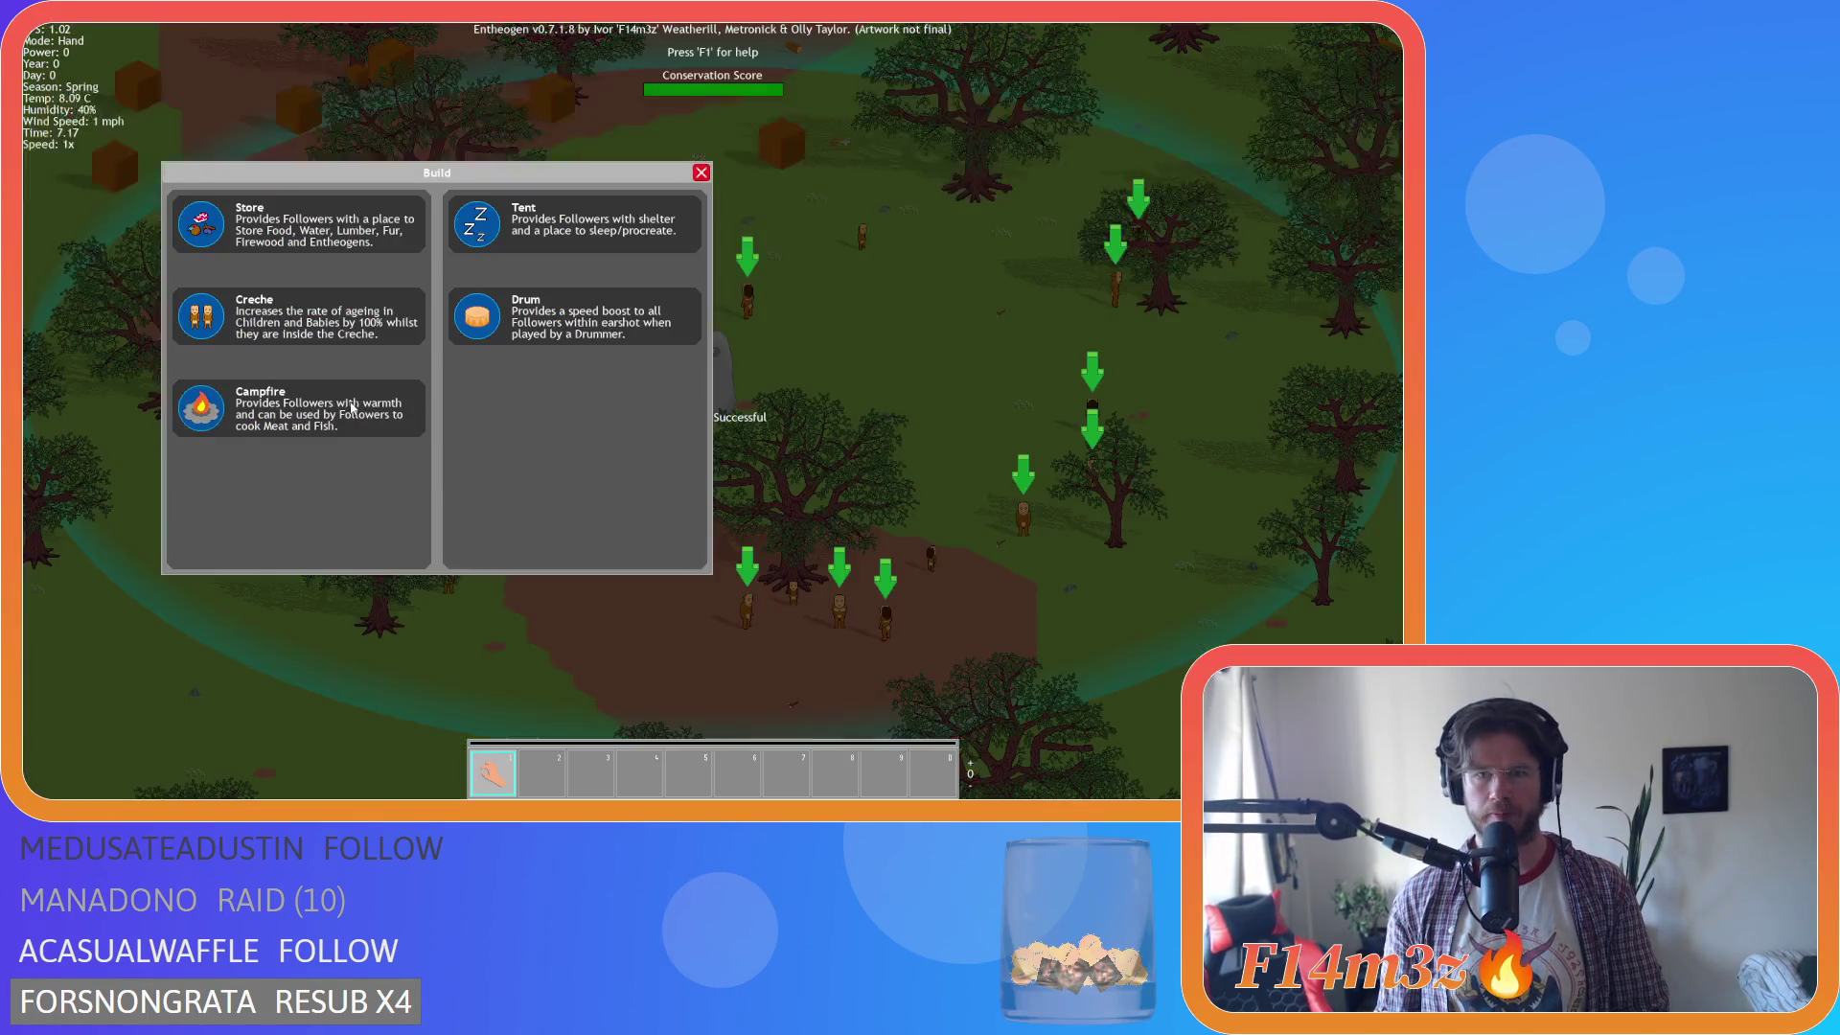
Place one more campfire, quickload to revert it, and reopen the build list.
left_click(351, 408)
left_click(961, 307)
key("b")
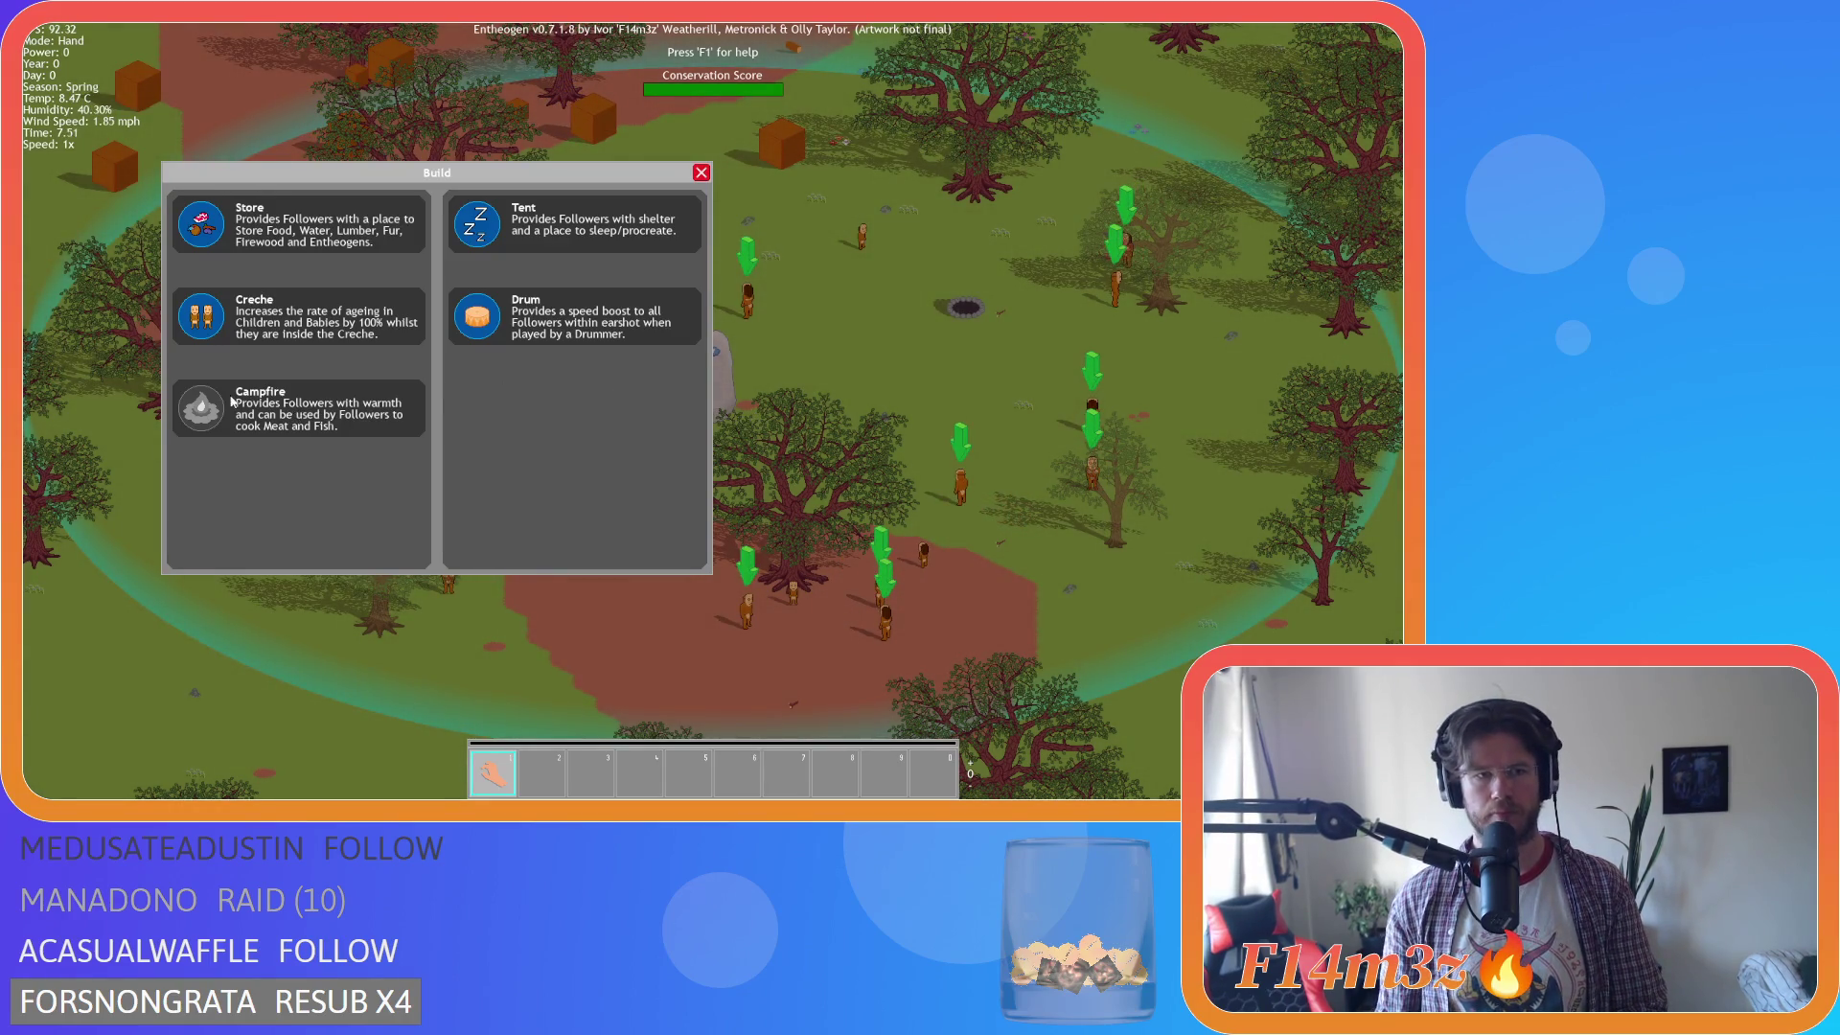
key("F9")
key("b")
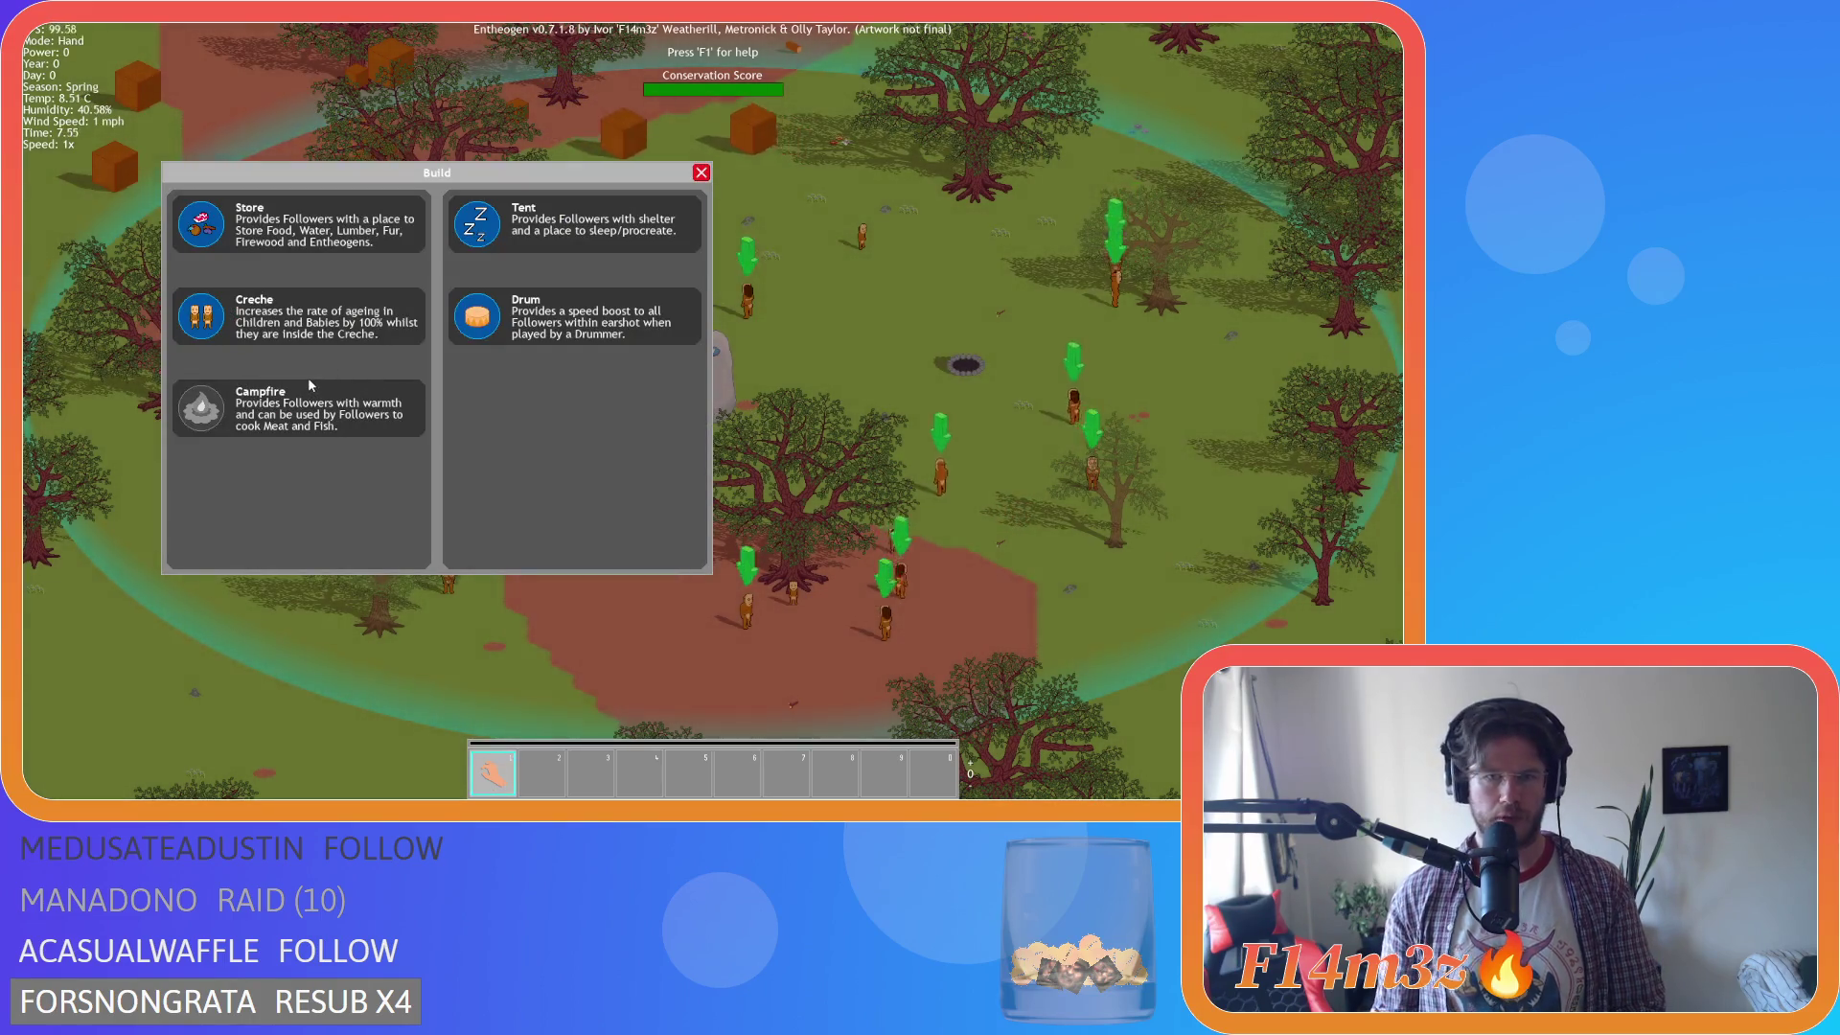
key("b")
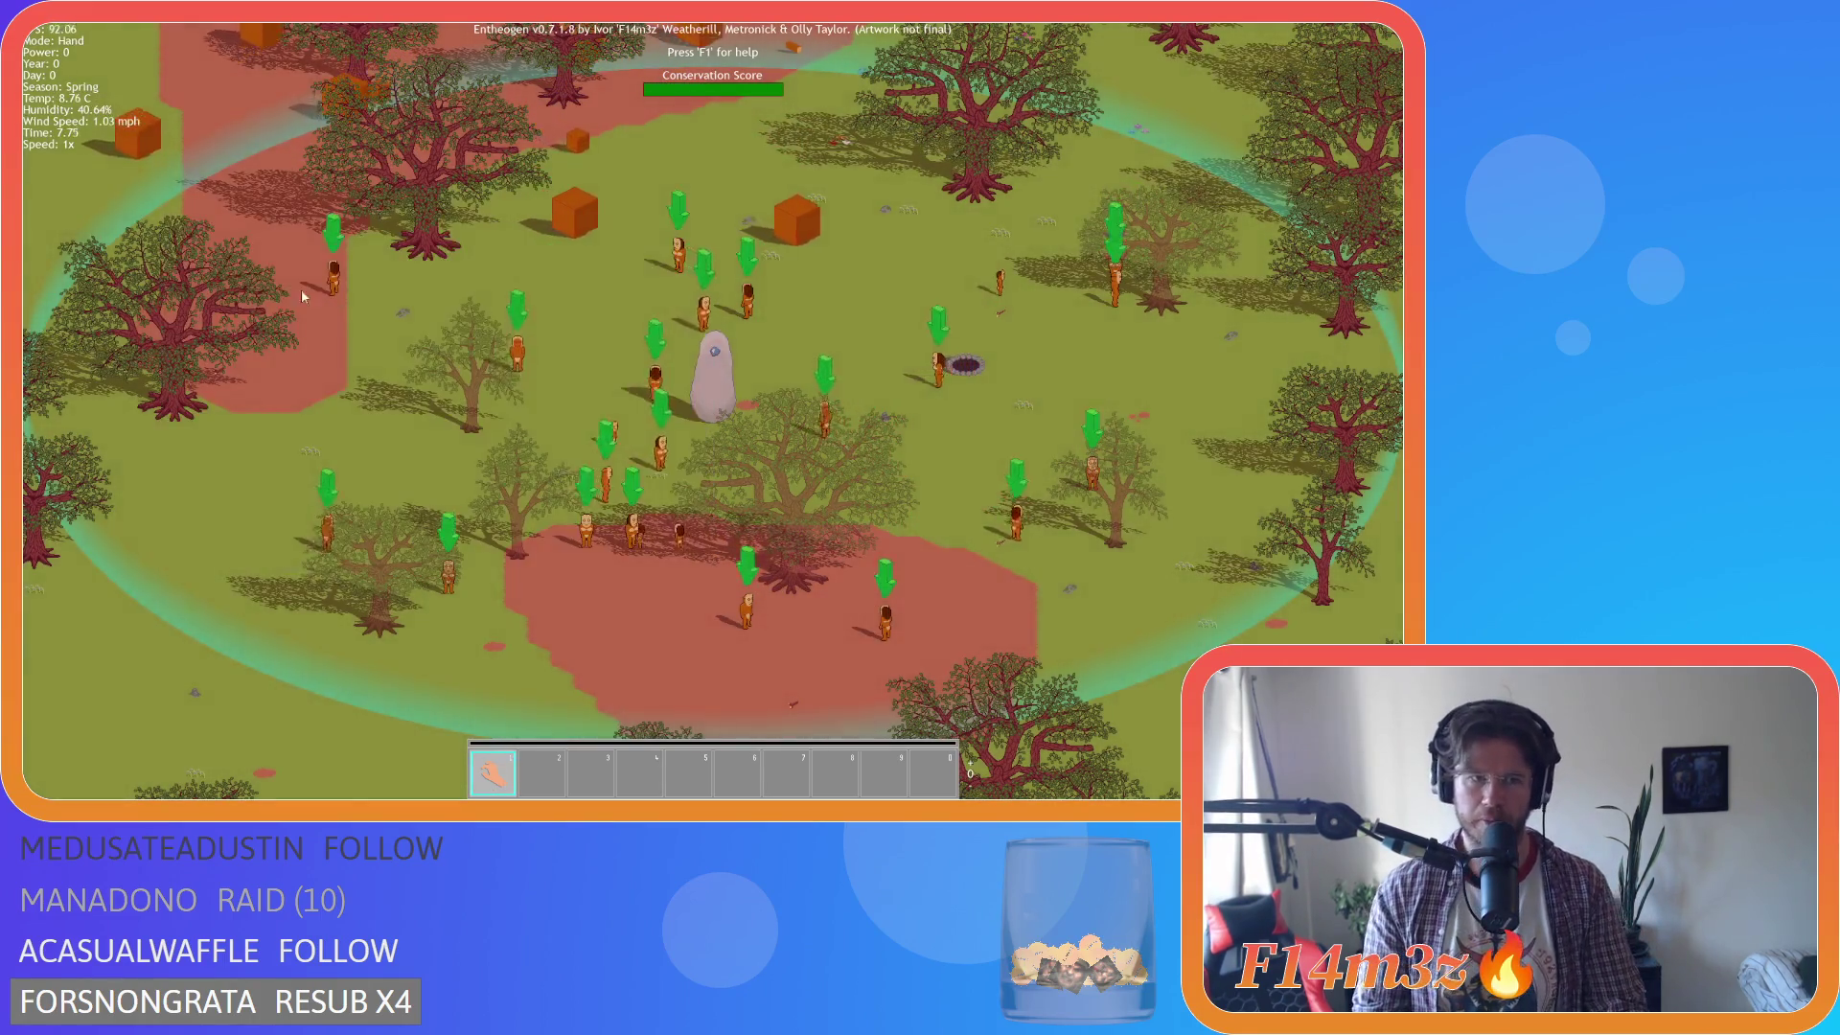
key("b")
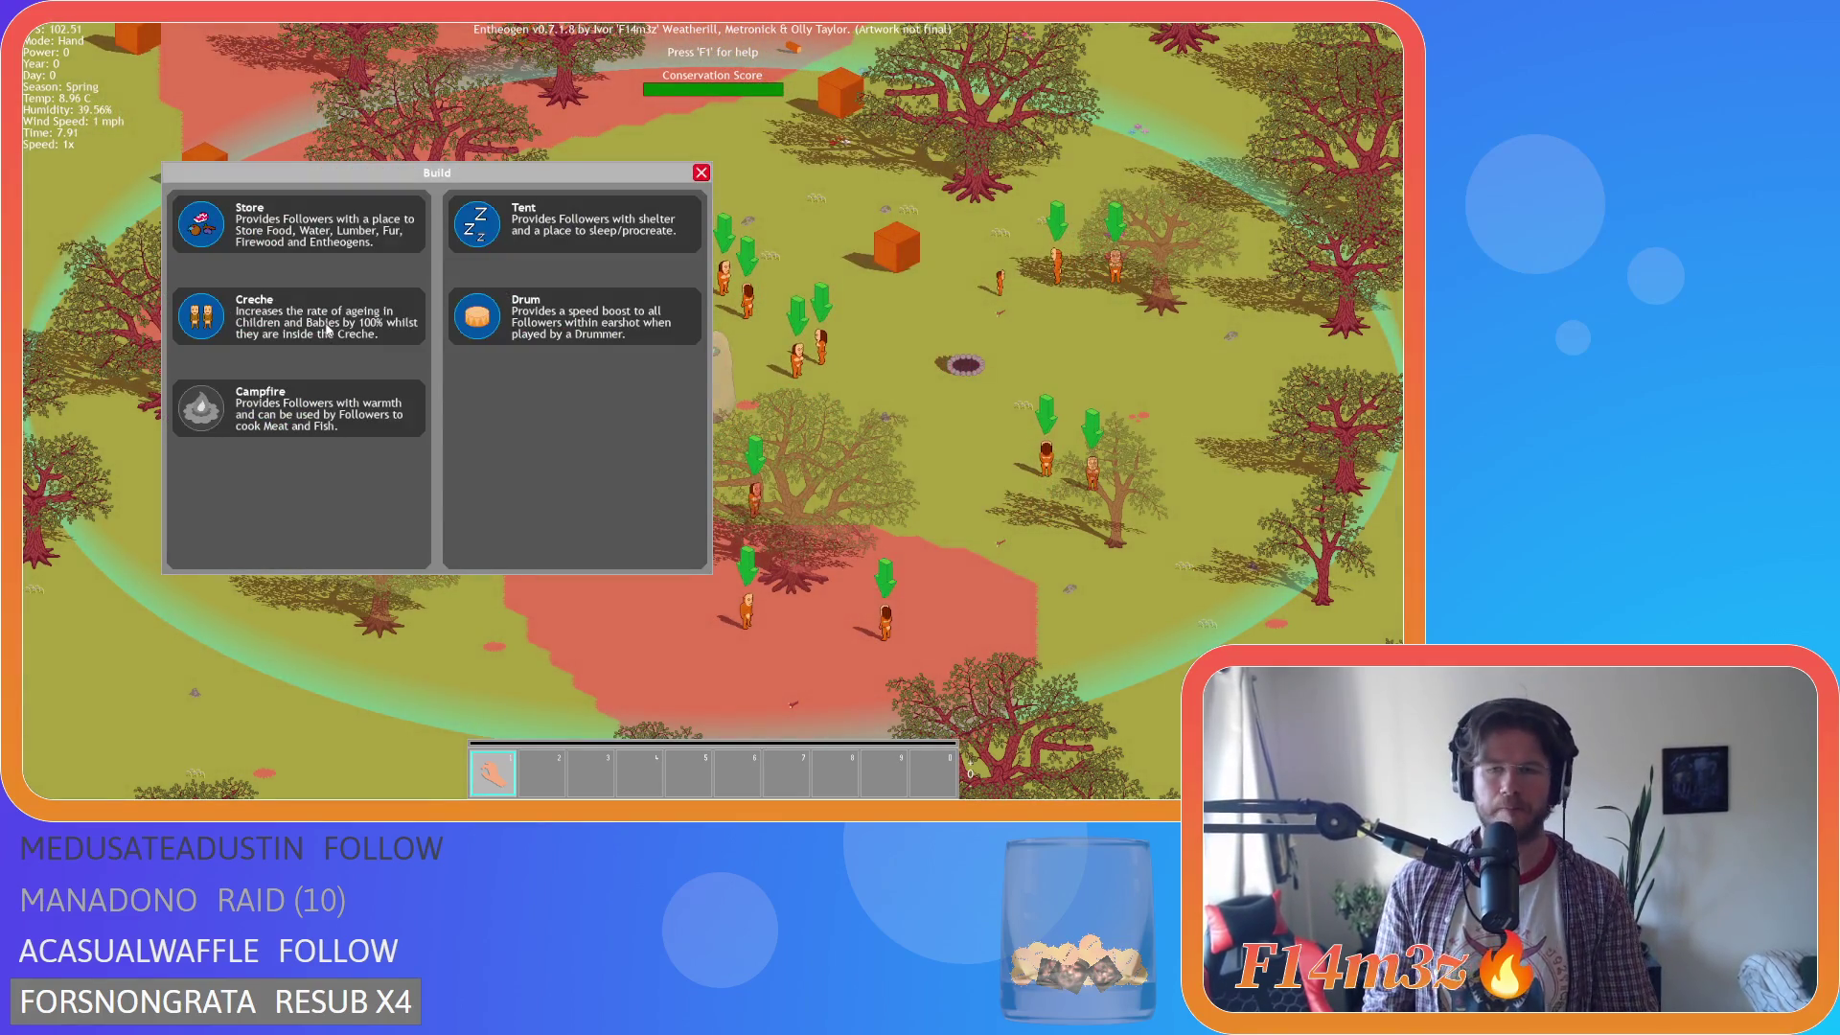
Place a campfire on the grass near the settlement.
key("b")
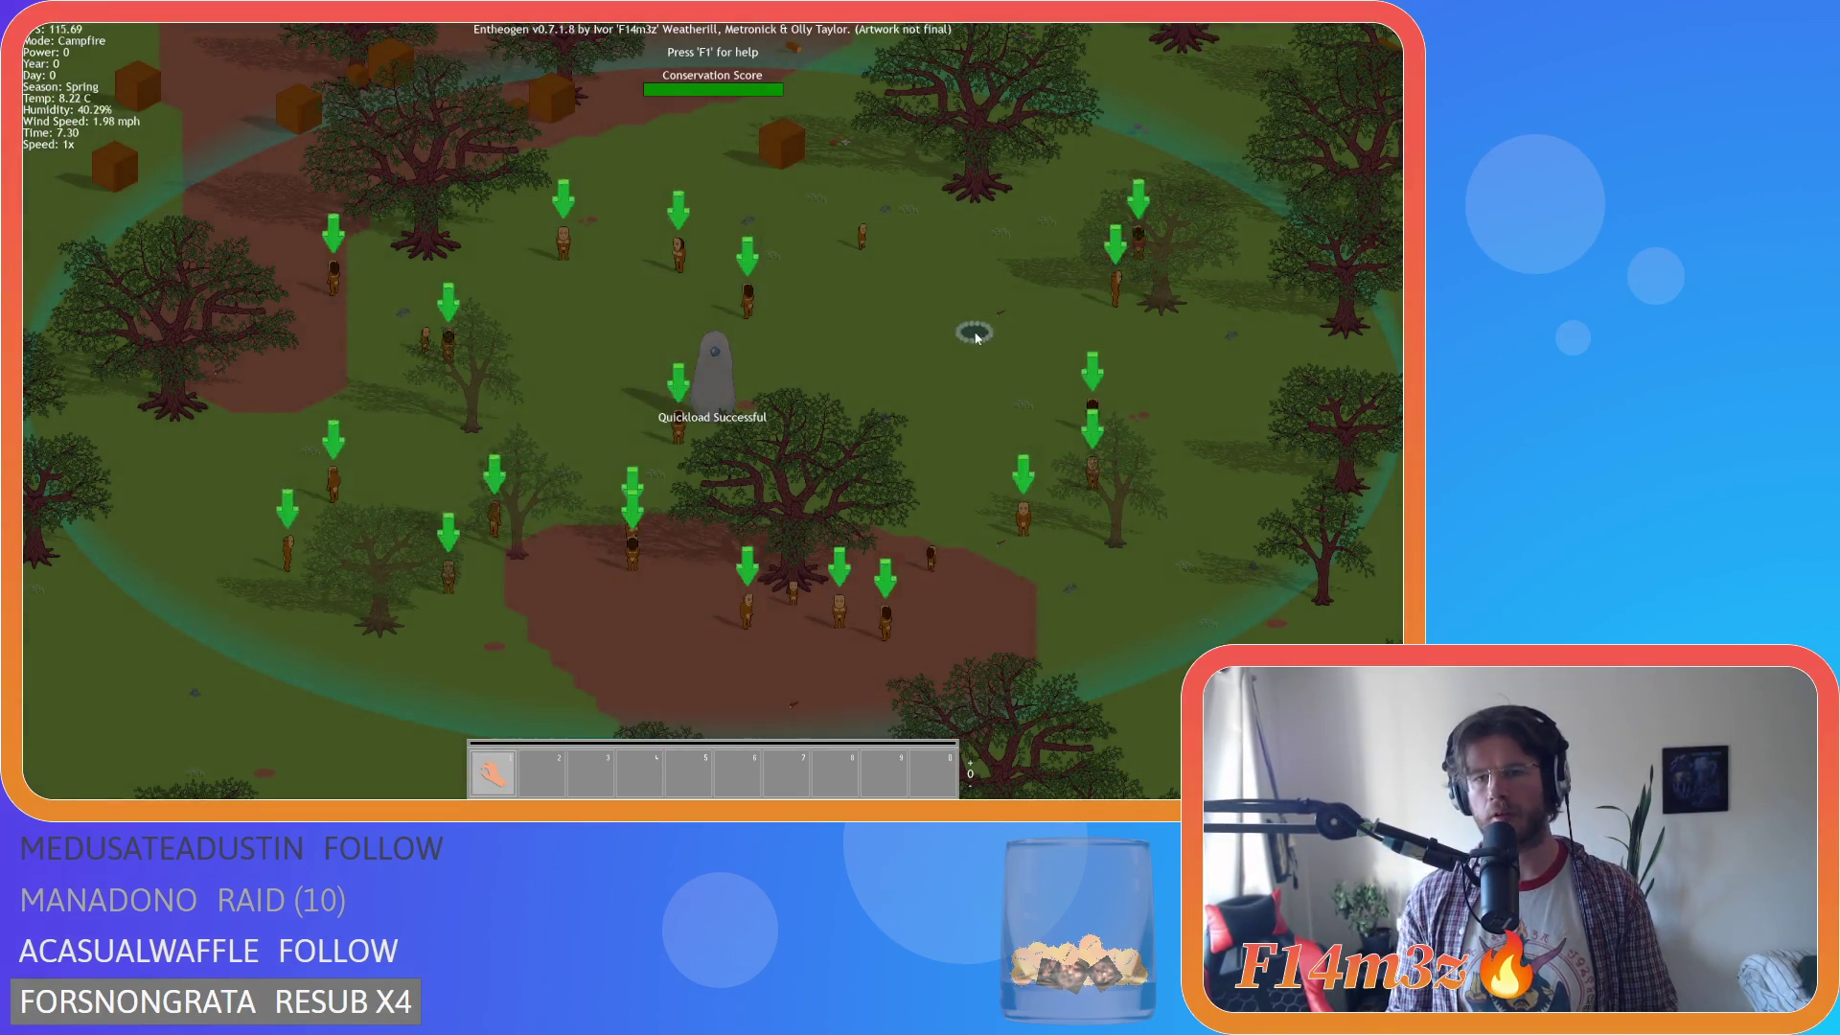
key("b")
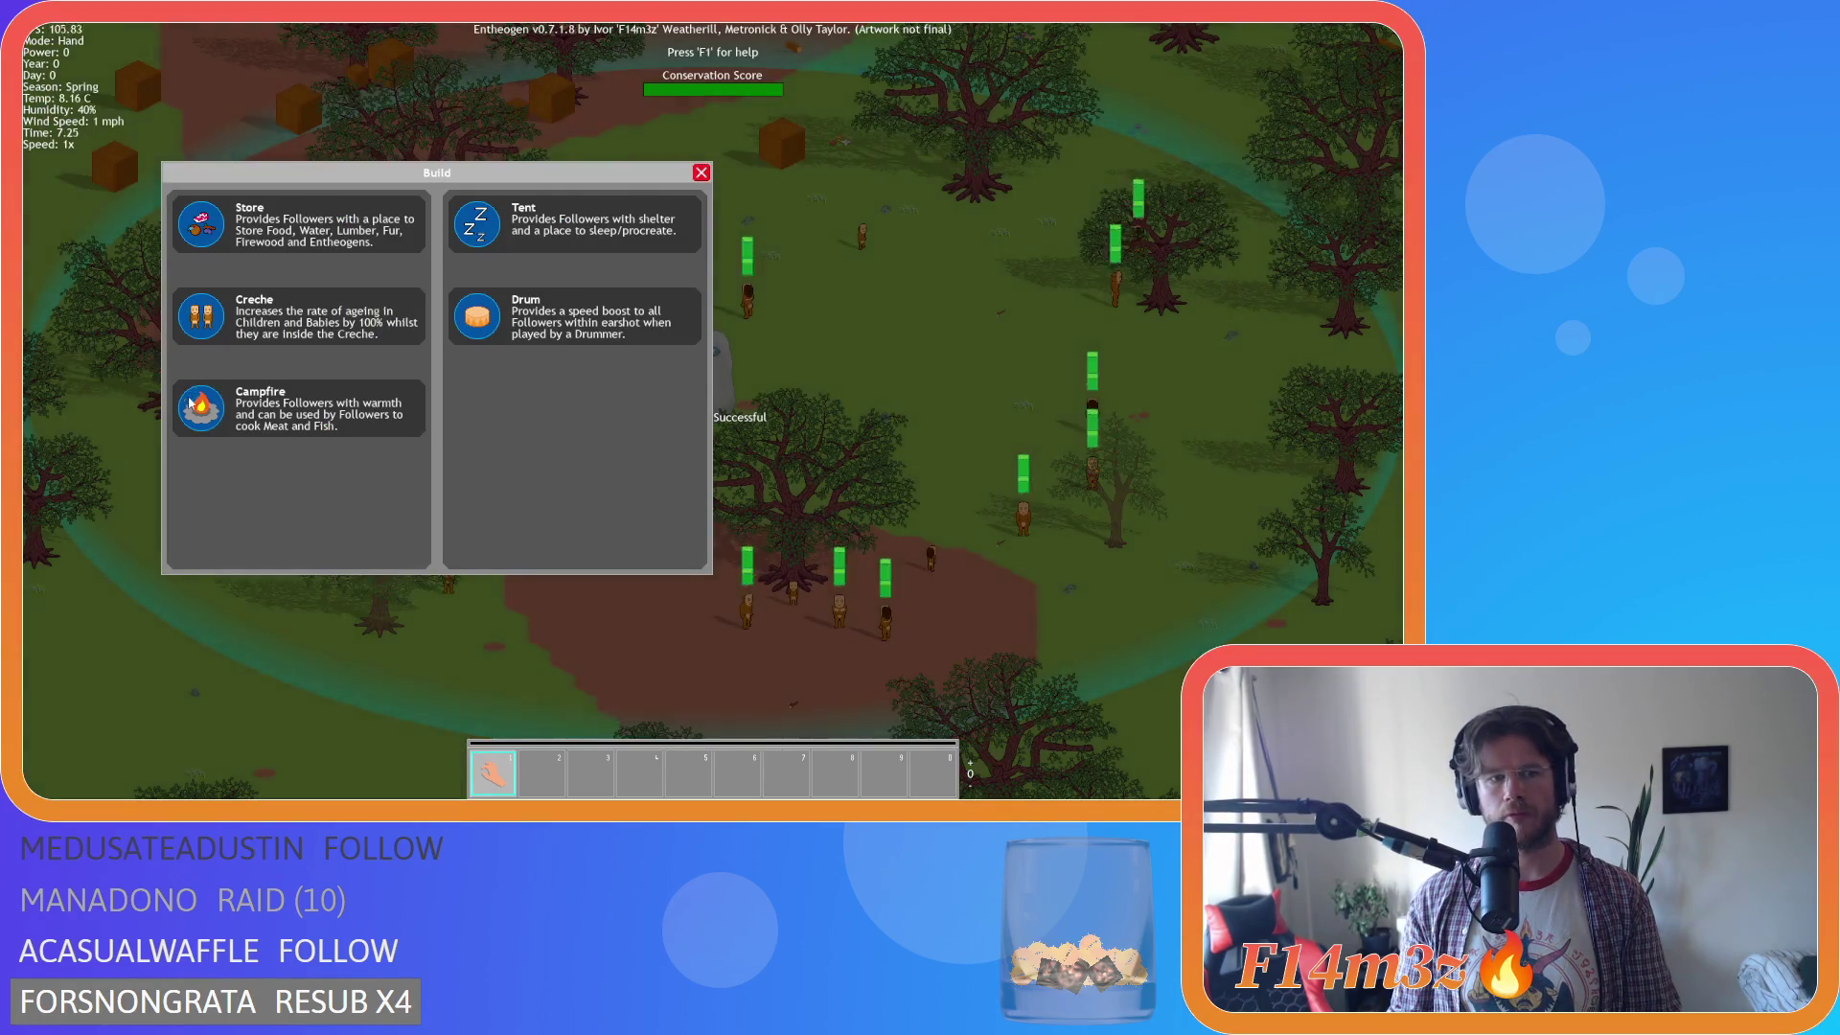
left_click(380, 399)
left_click(944, 333)
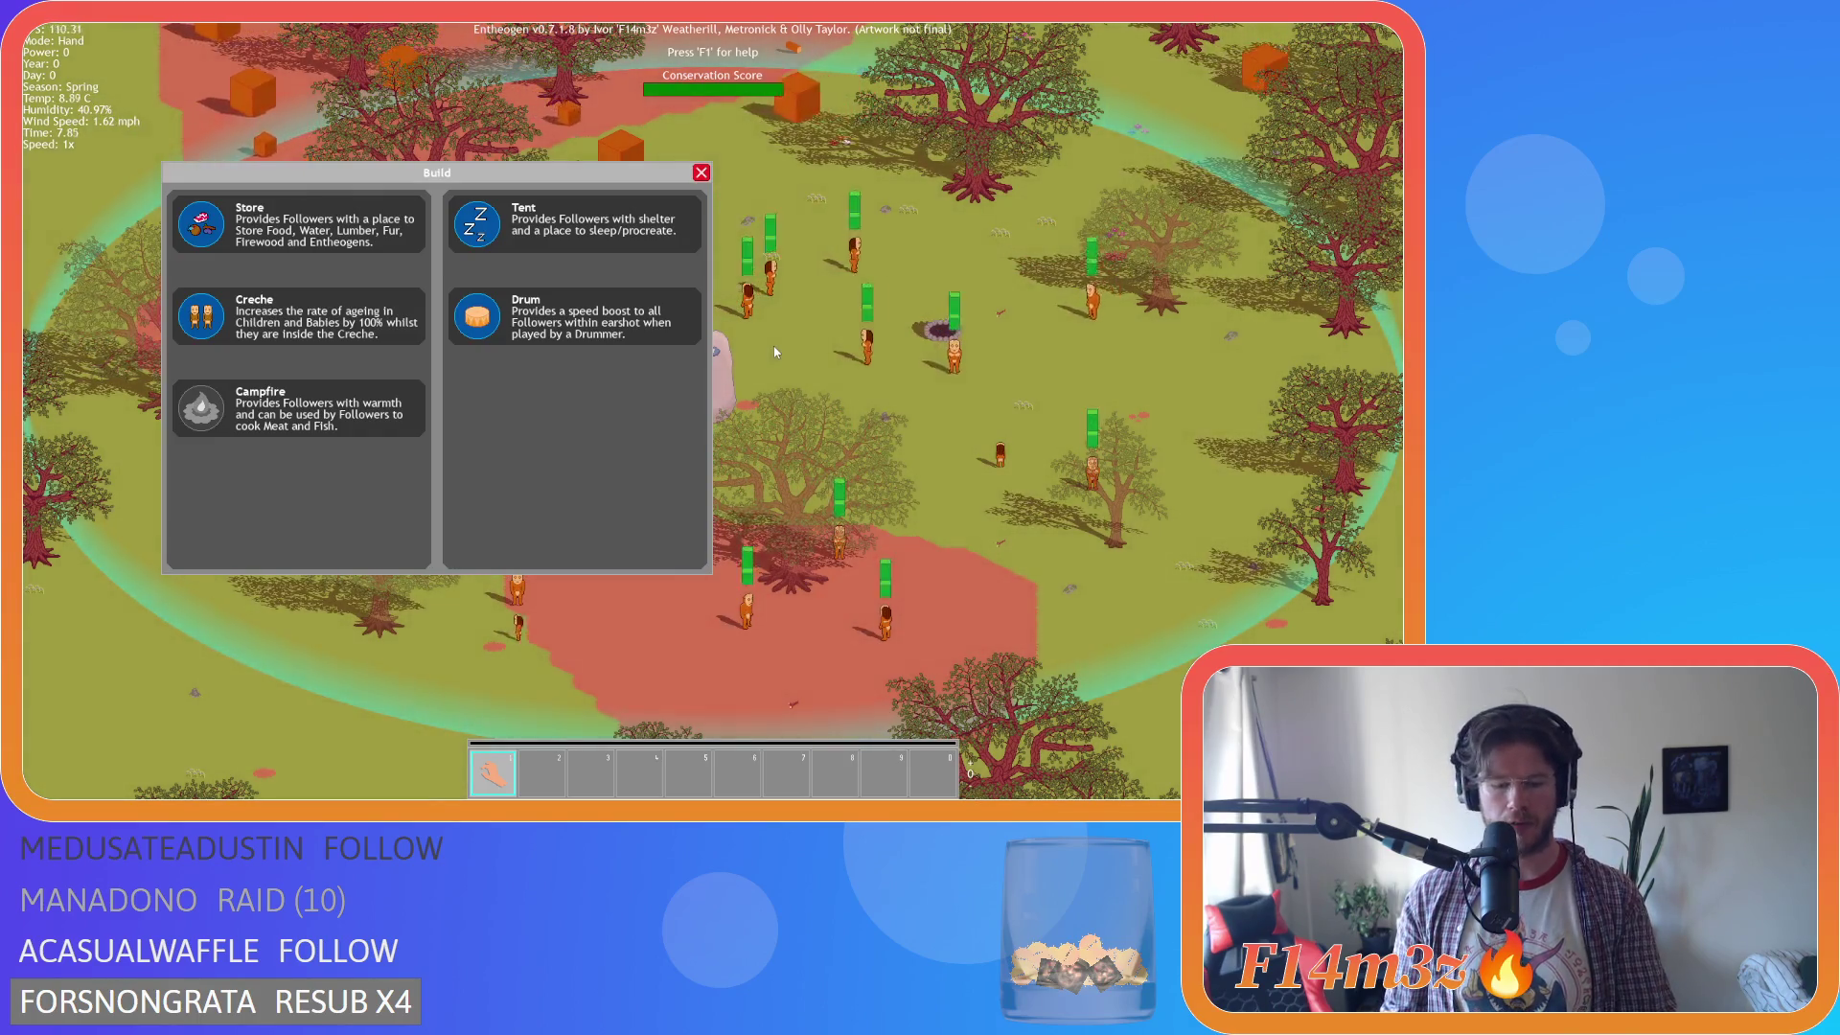
Toggle the grid overlay, zoom in and out, then quit the game back to GameMaker.
key("g")
scroll(973, 318, "up", 3)
scroll(947, 338, "down", 4)
scroll(947, 338, "up", 3)
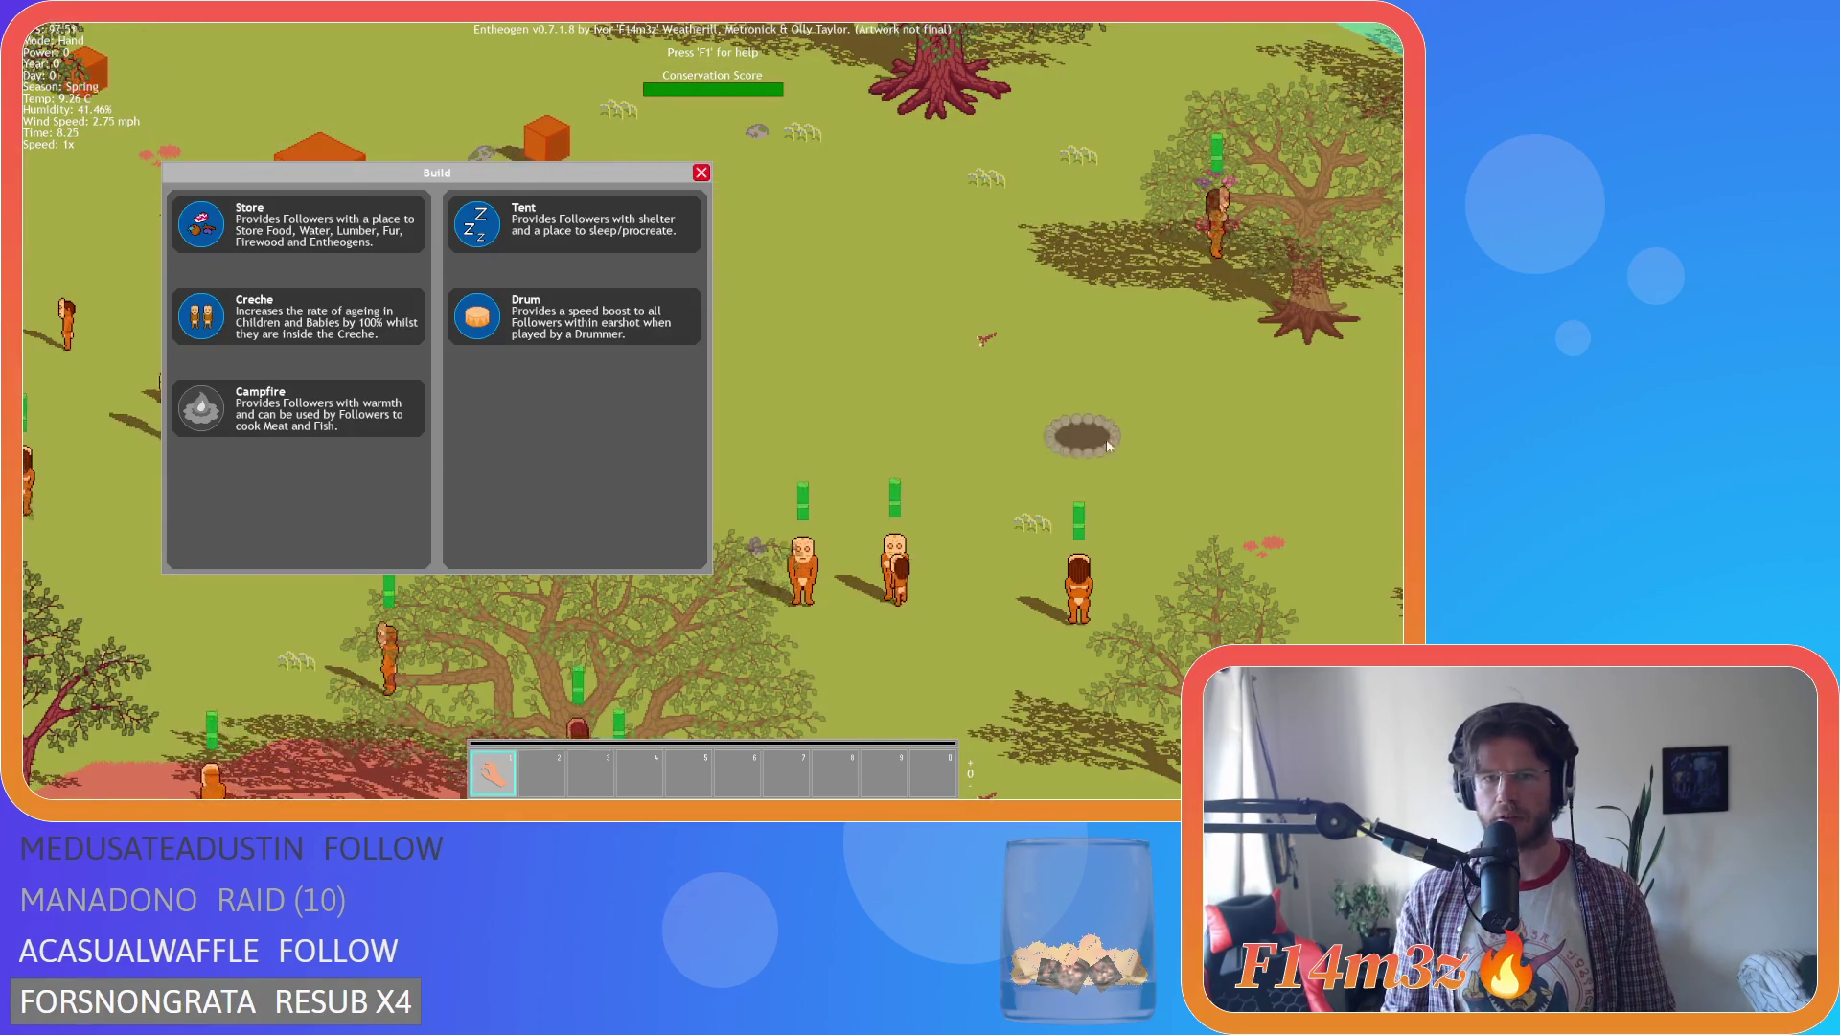
scroll(1001, 420, "down", 5)
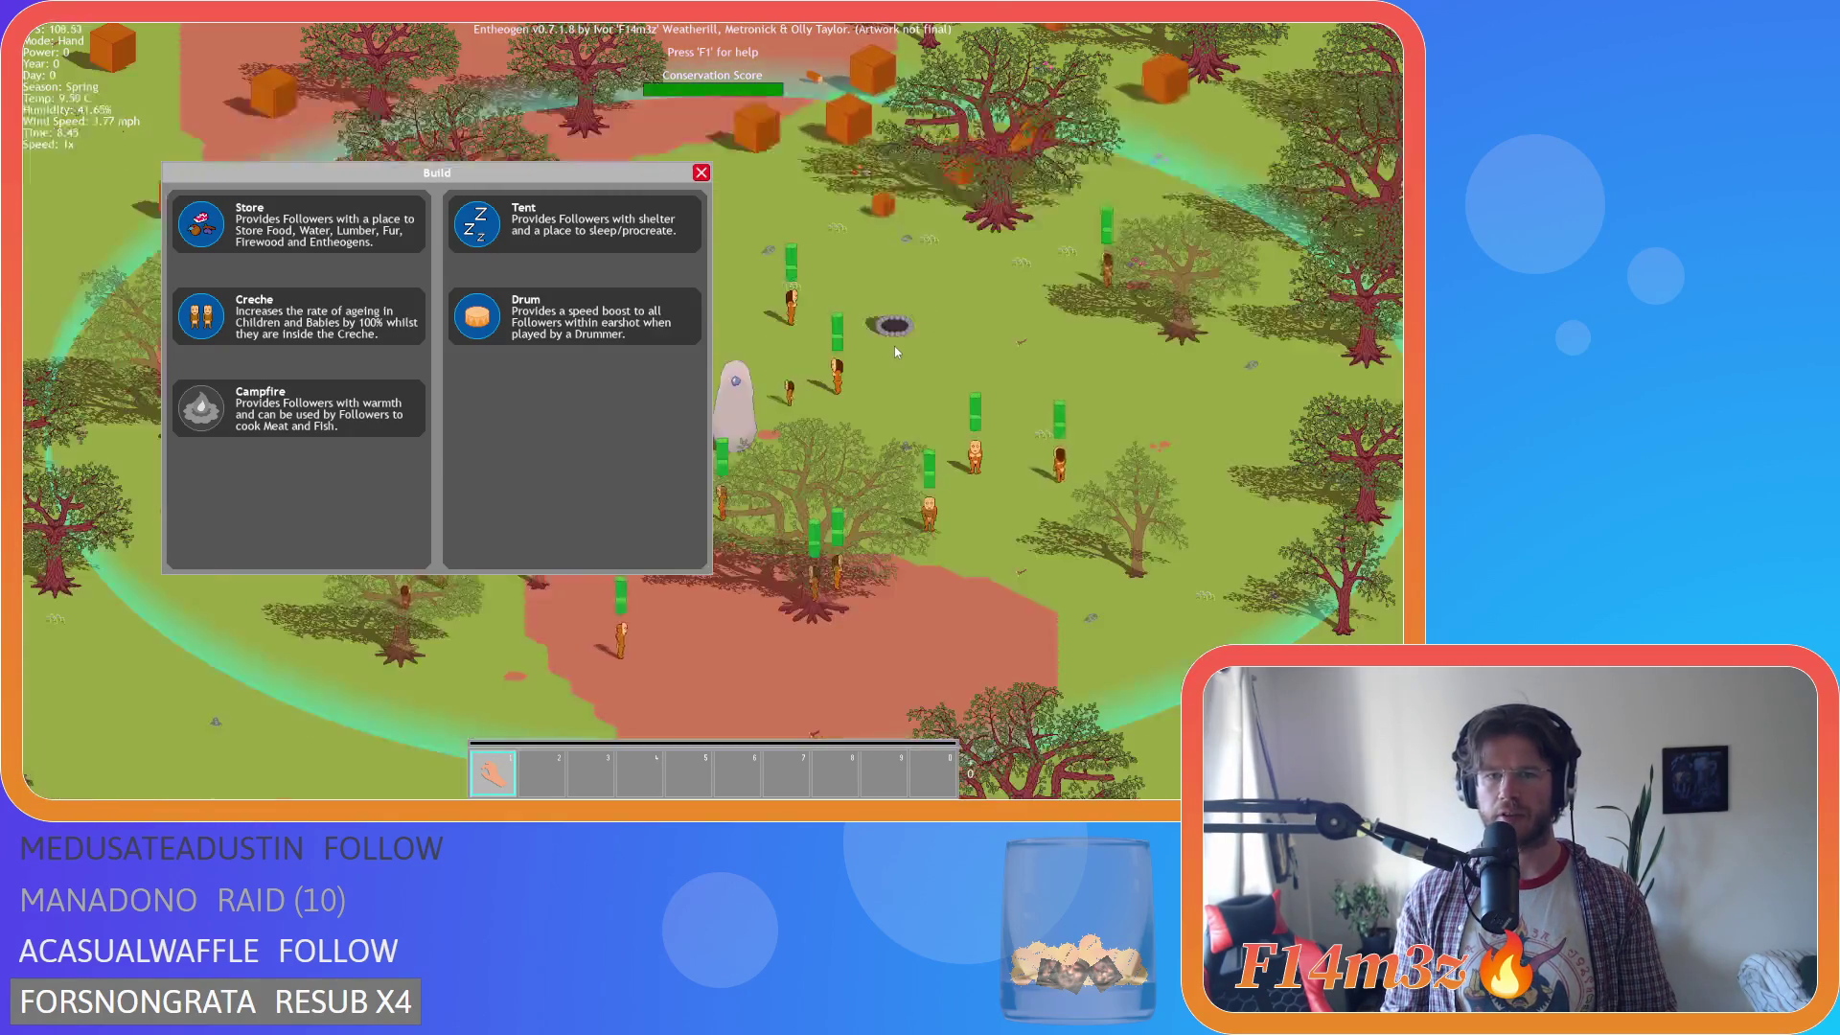
key("Escape")
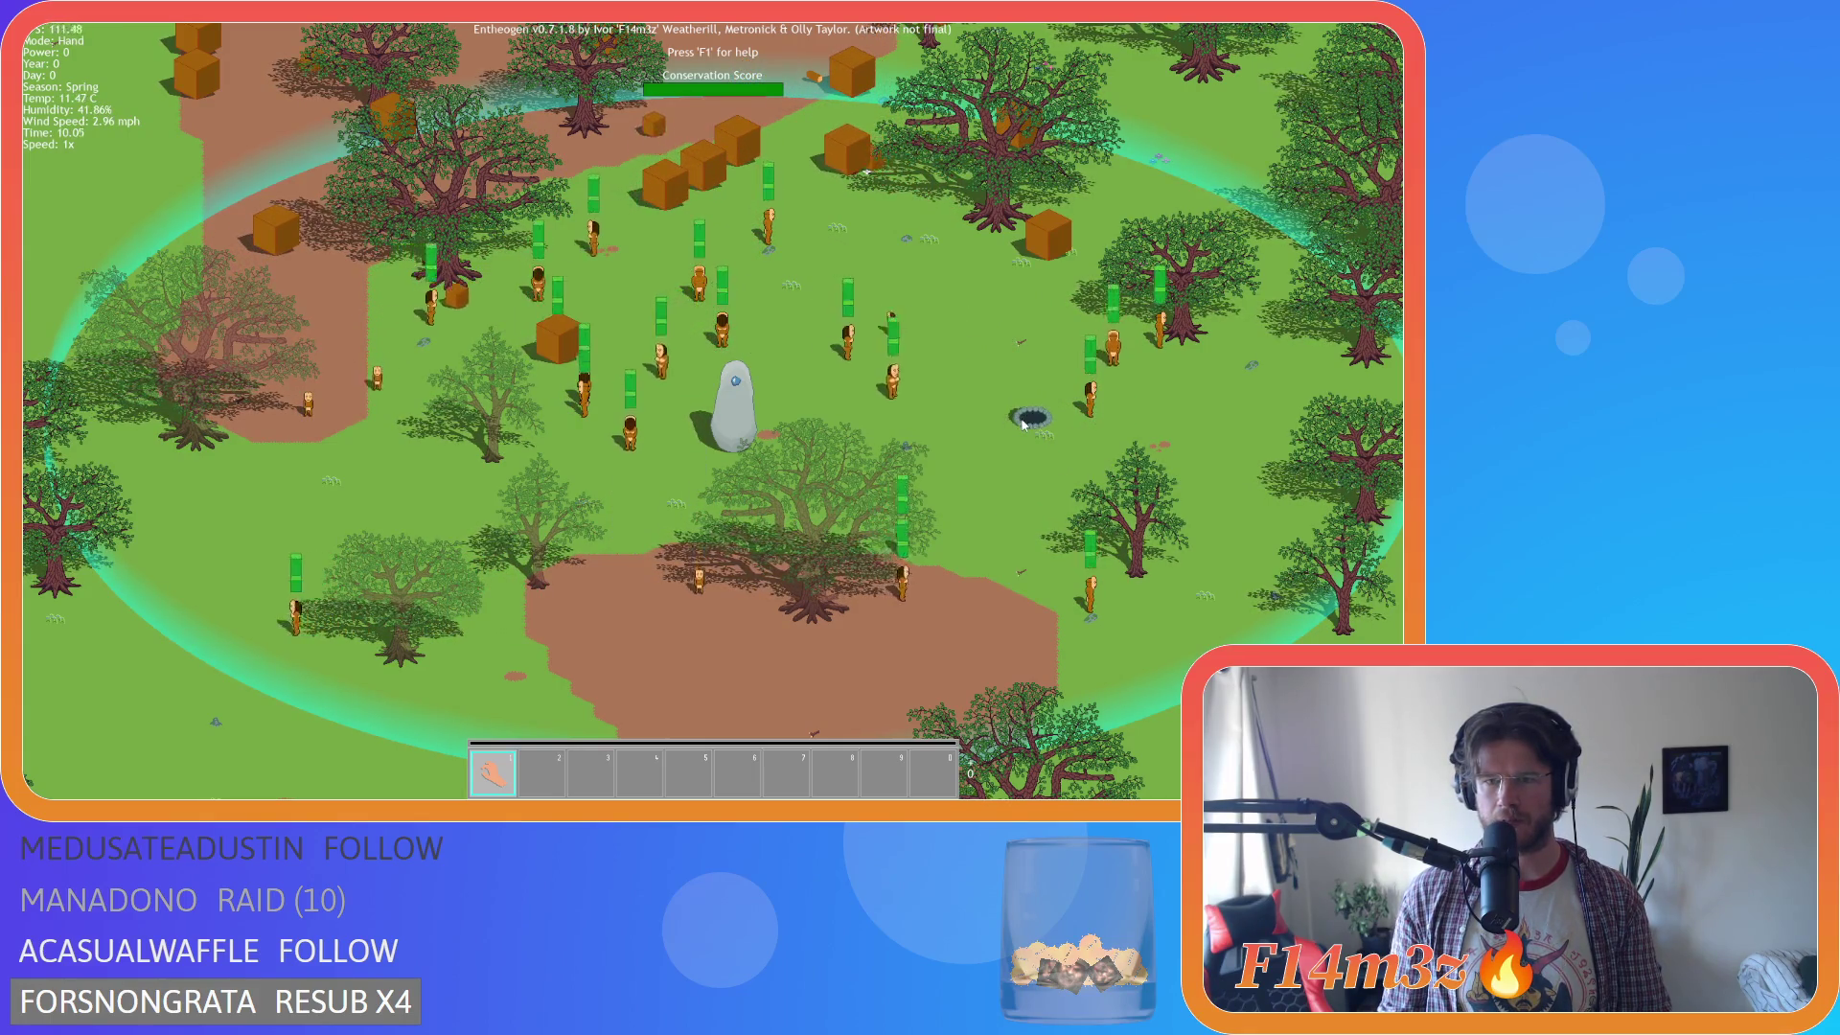
key("Escape")
key("y")
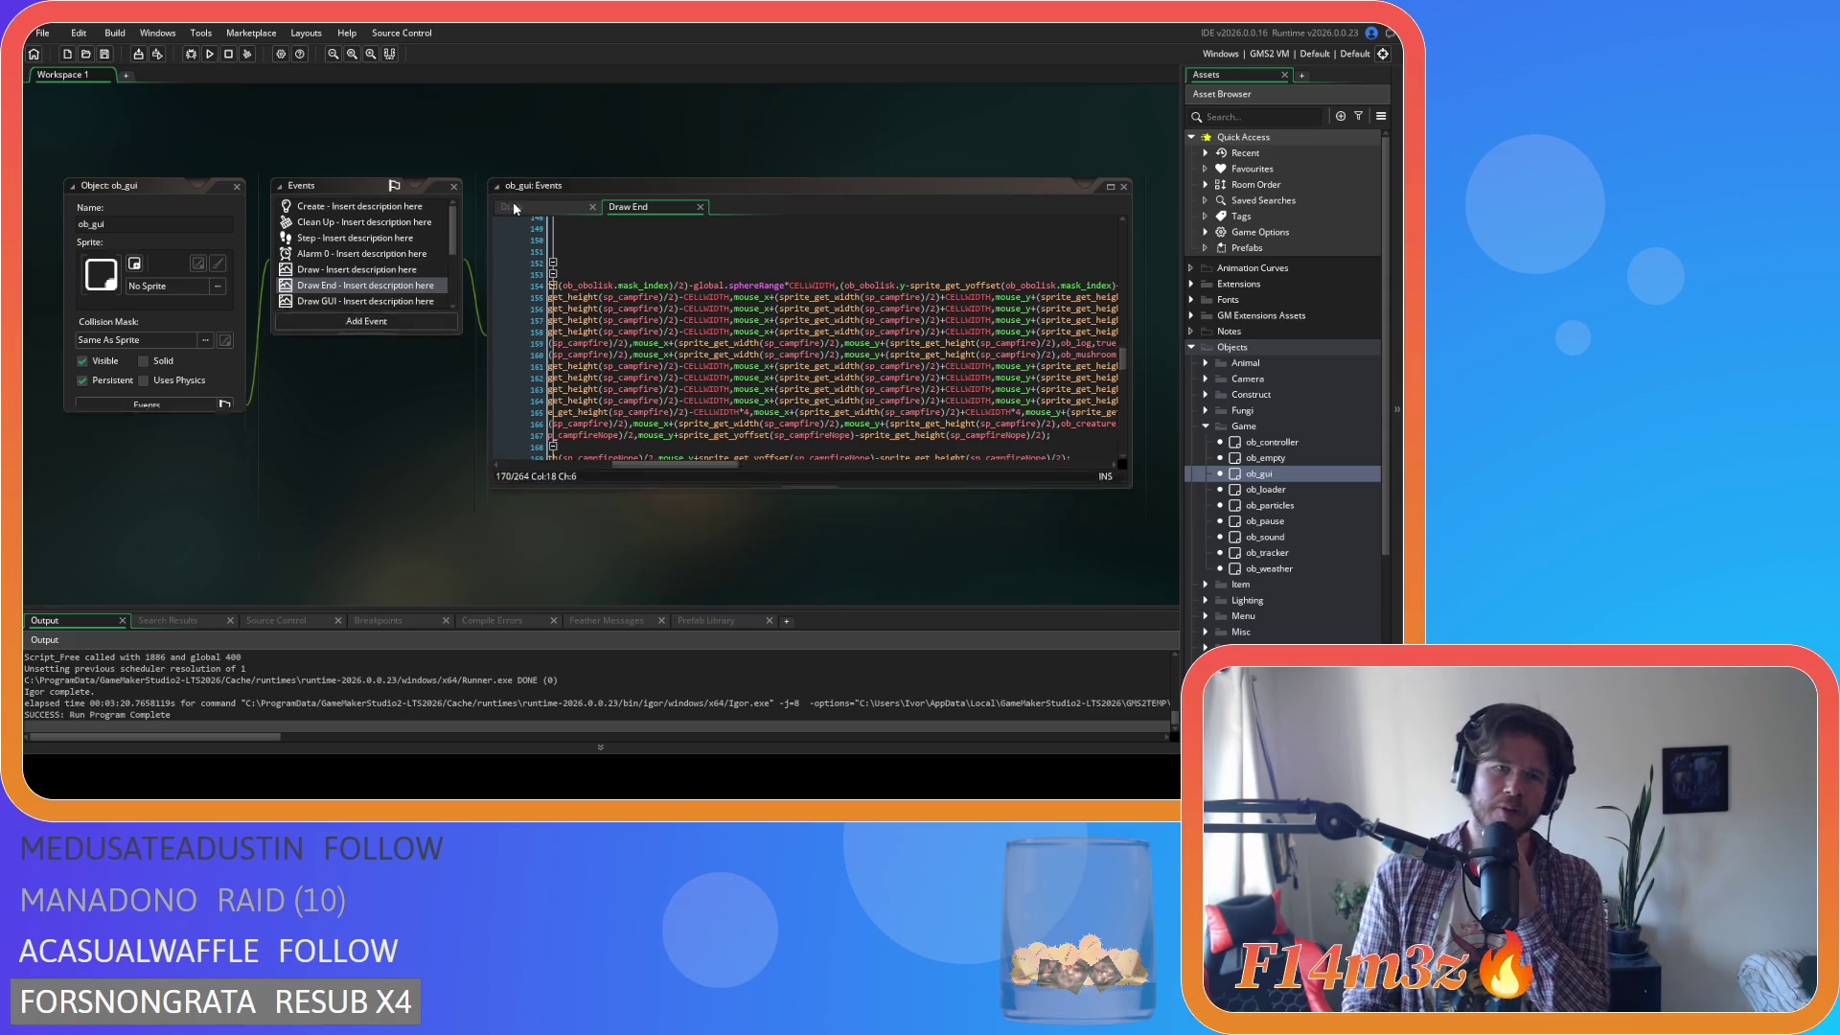
Collapse the Game group and Objects folder, then re-expand Objects and the Construct group.
left_click(1206, 426)
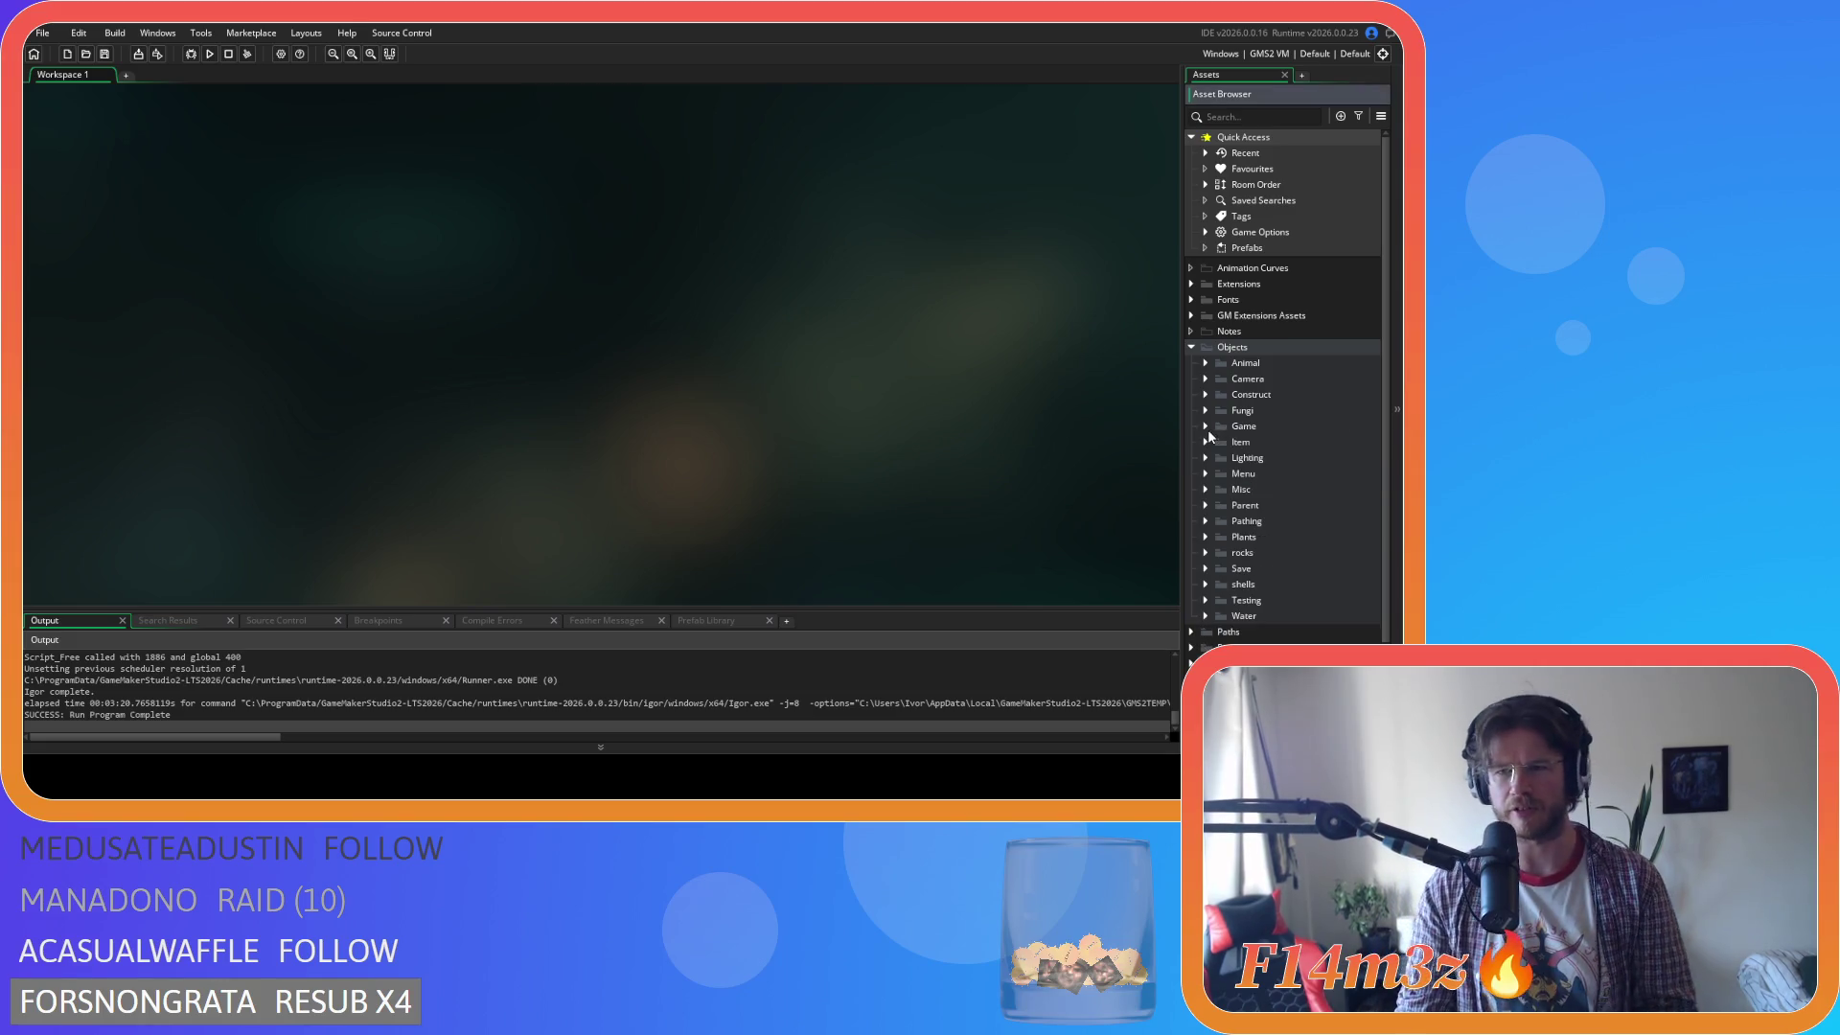
left_click(1190, 348)
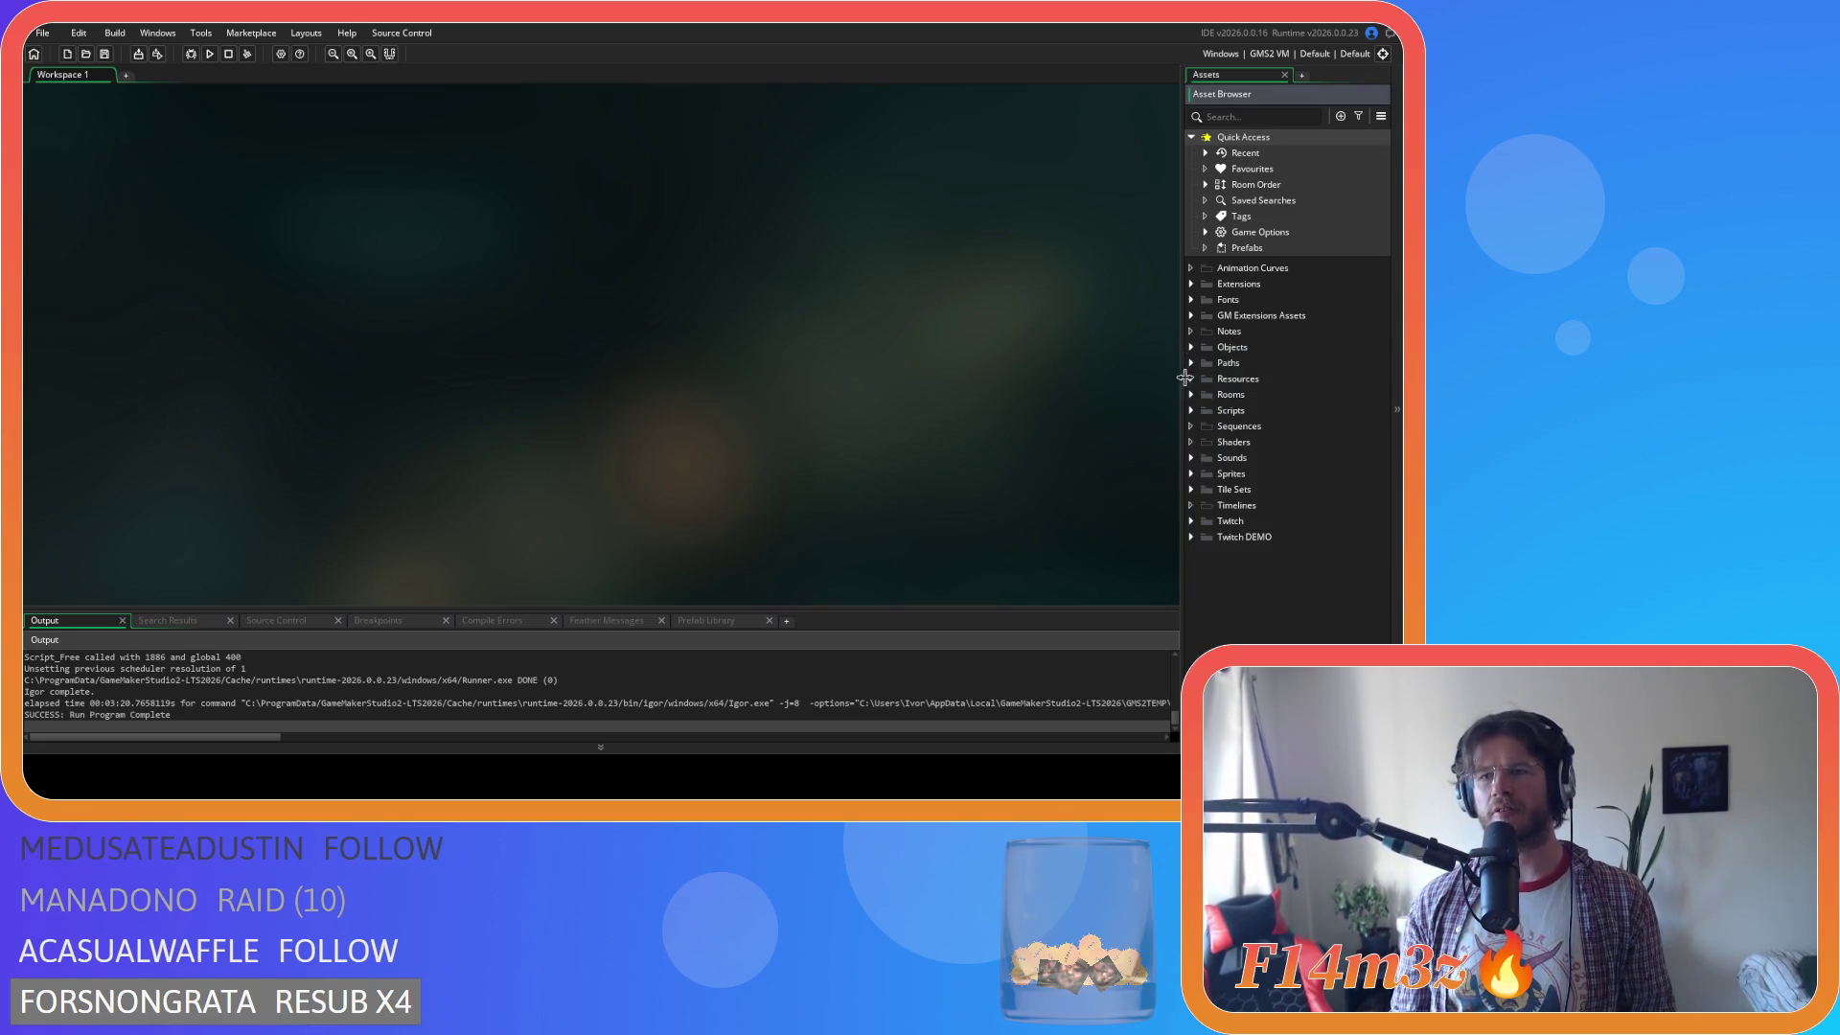
left_click(1191, 348)
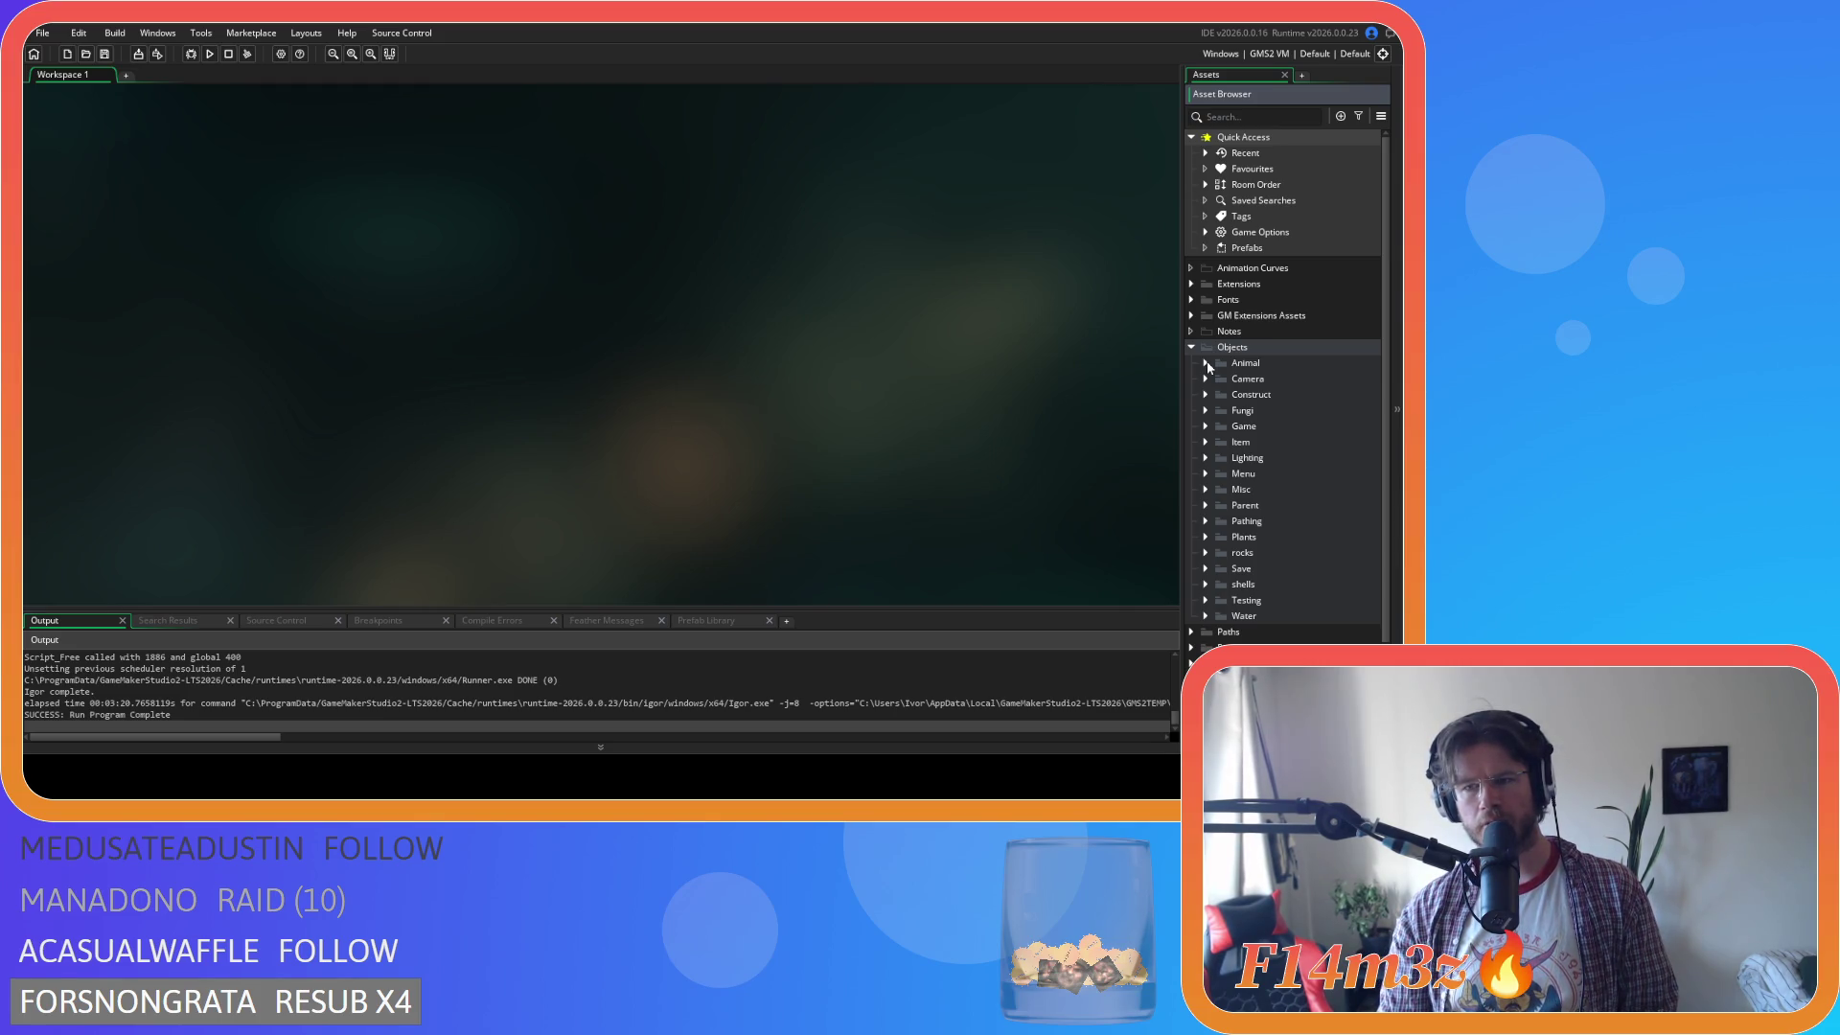
left_click(1206, 394)
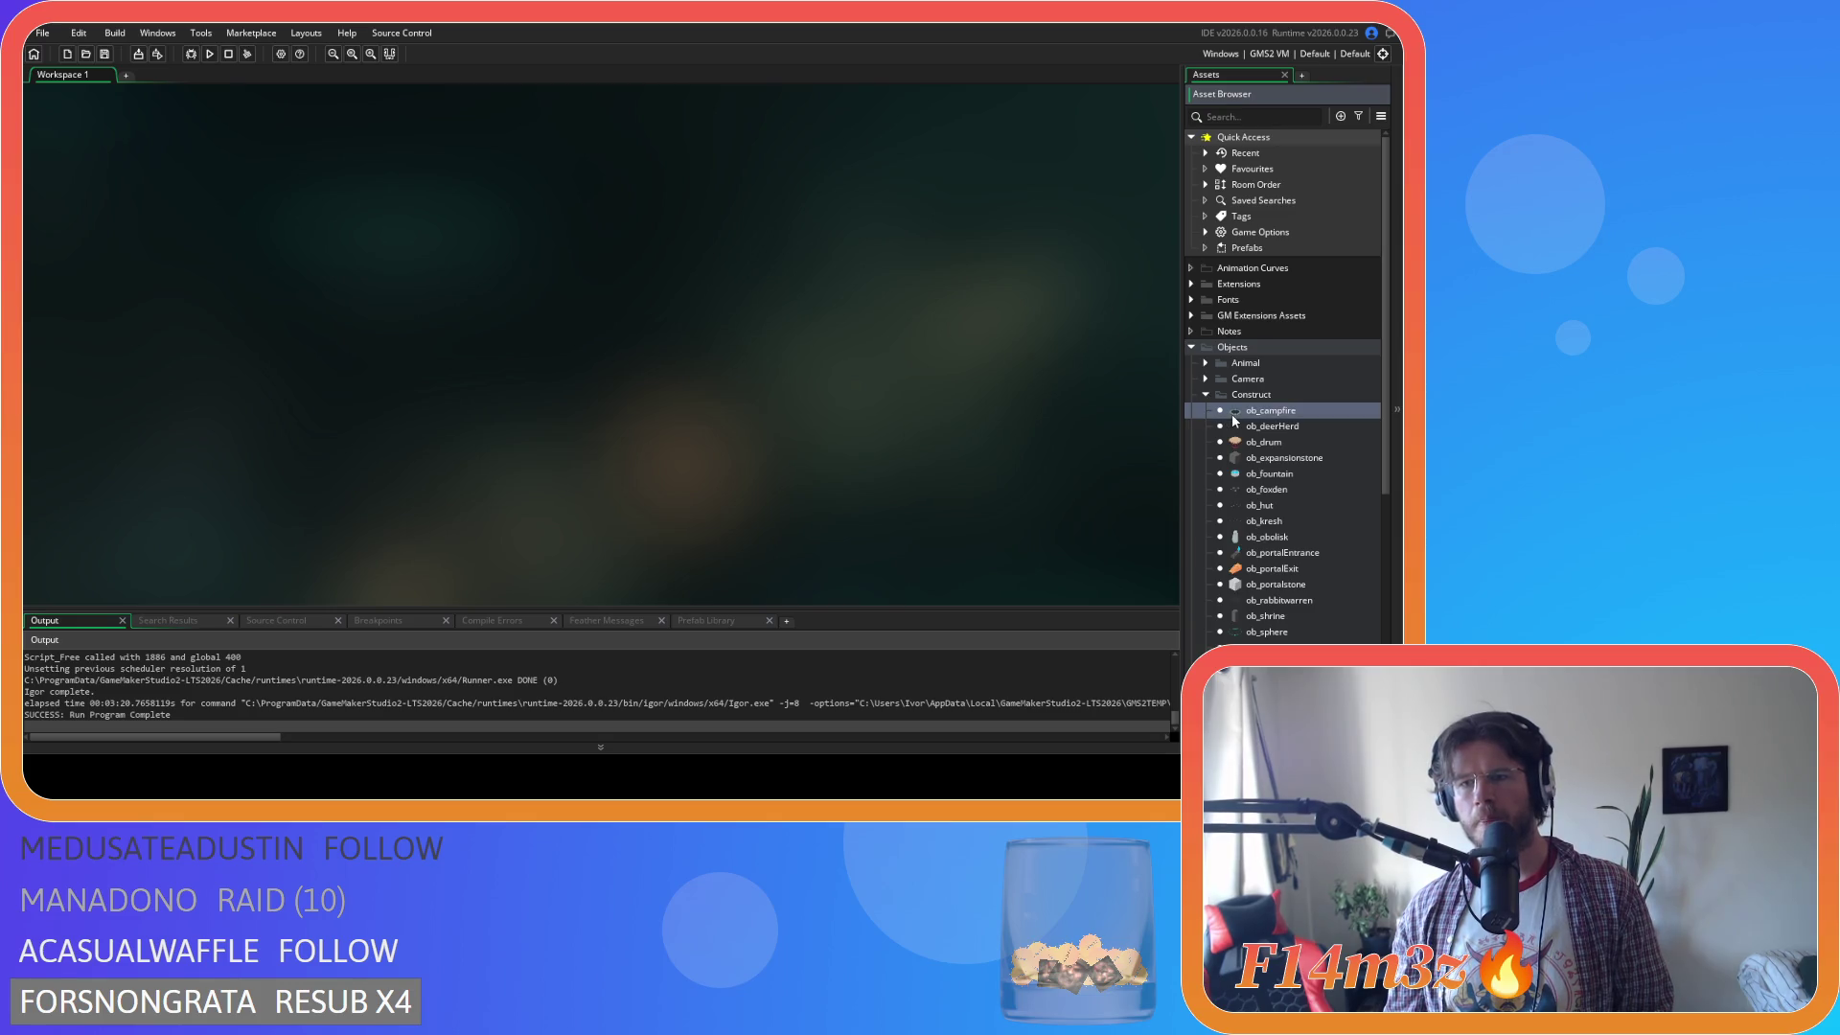
double_click(1234, 418)
scroll(783, 412, "down", 6)
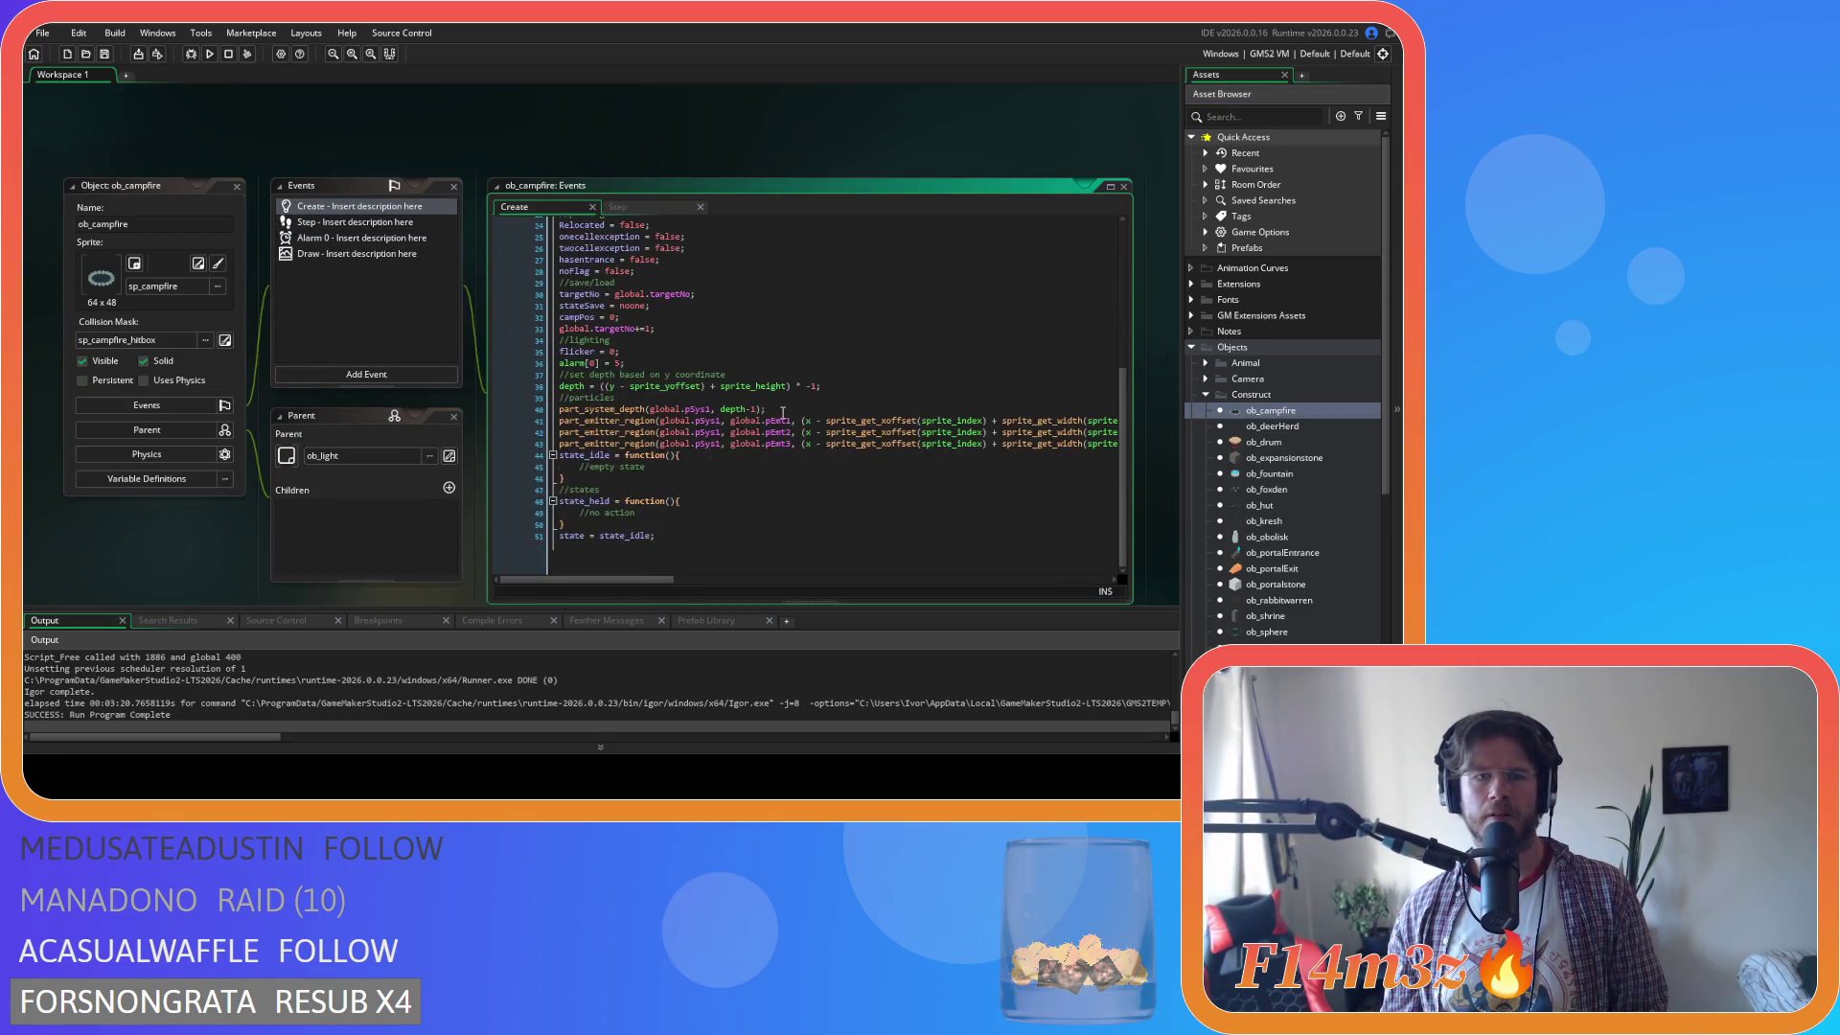
left_click(381, 223)
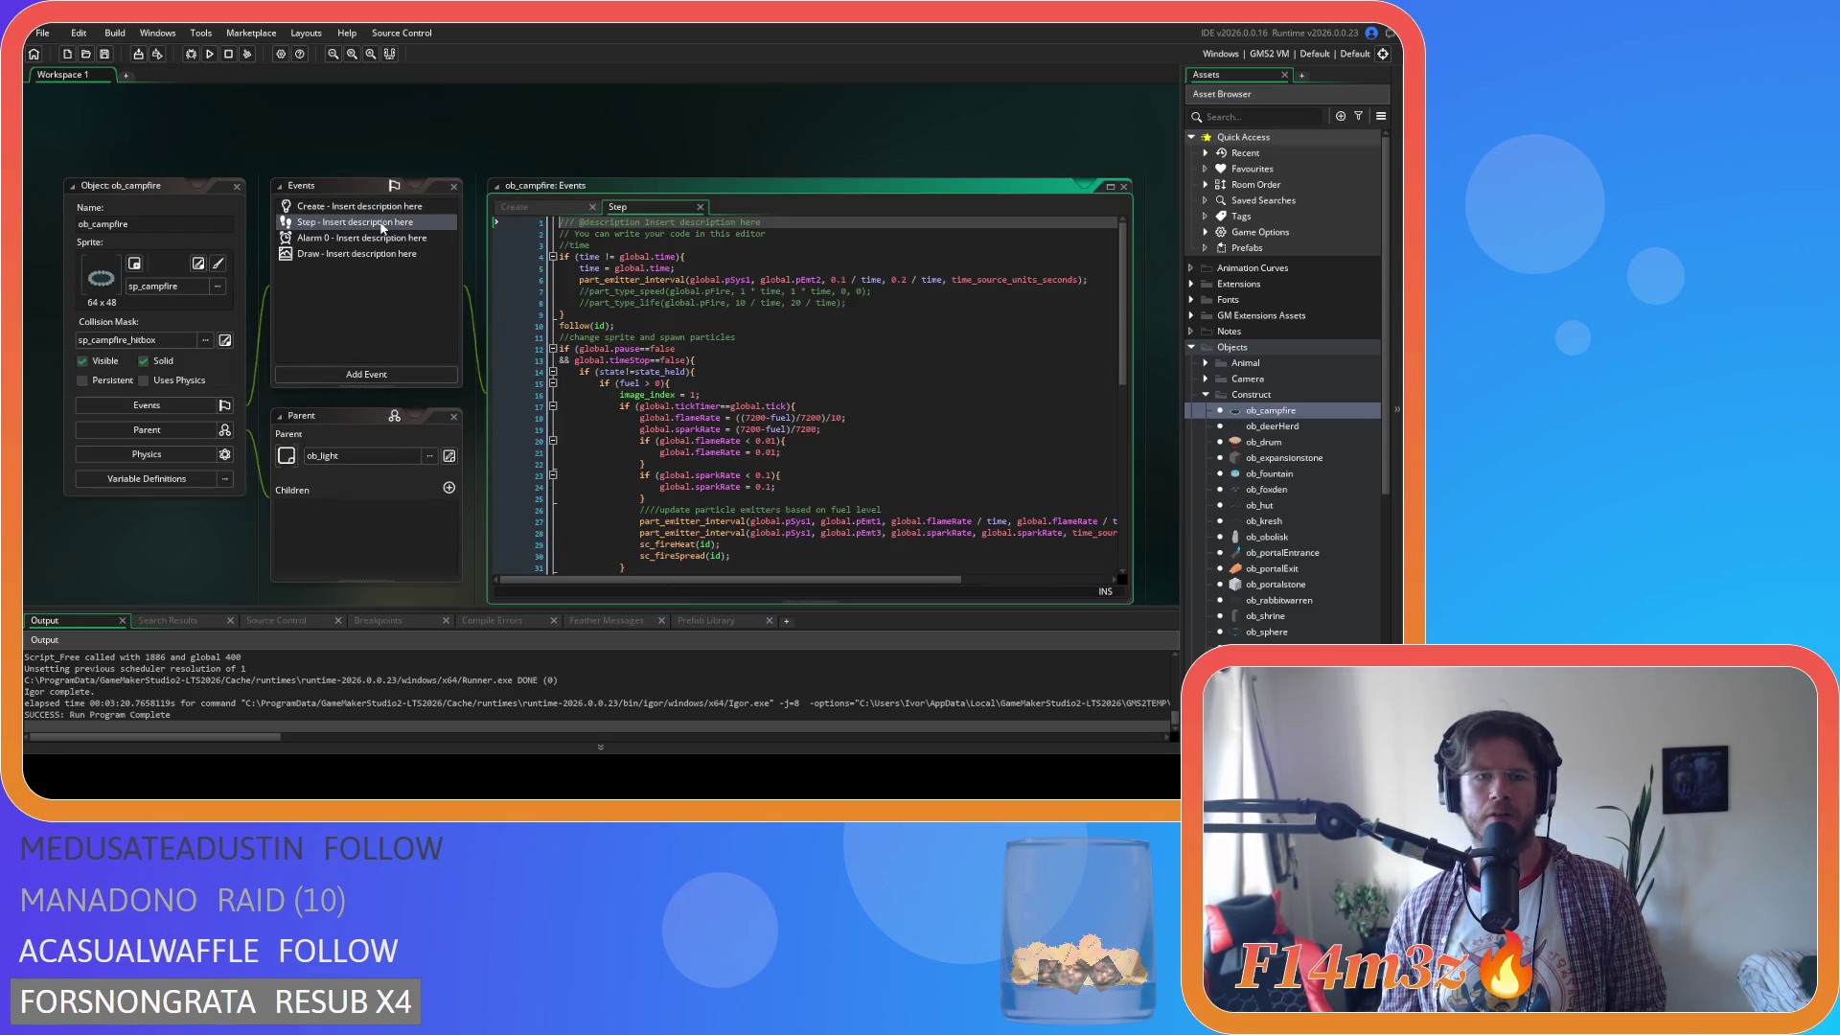
left_click(763, 373)
key("Left")
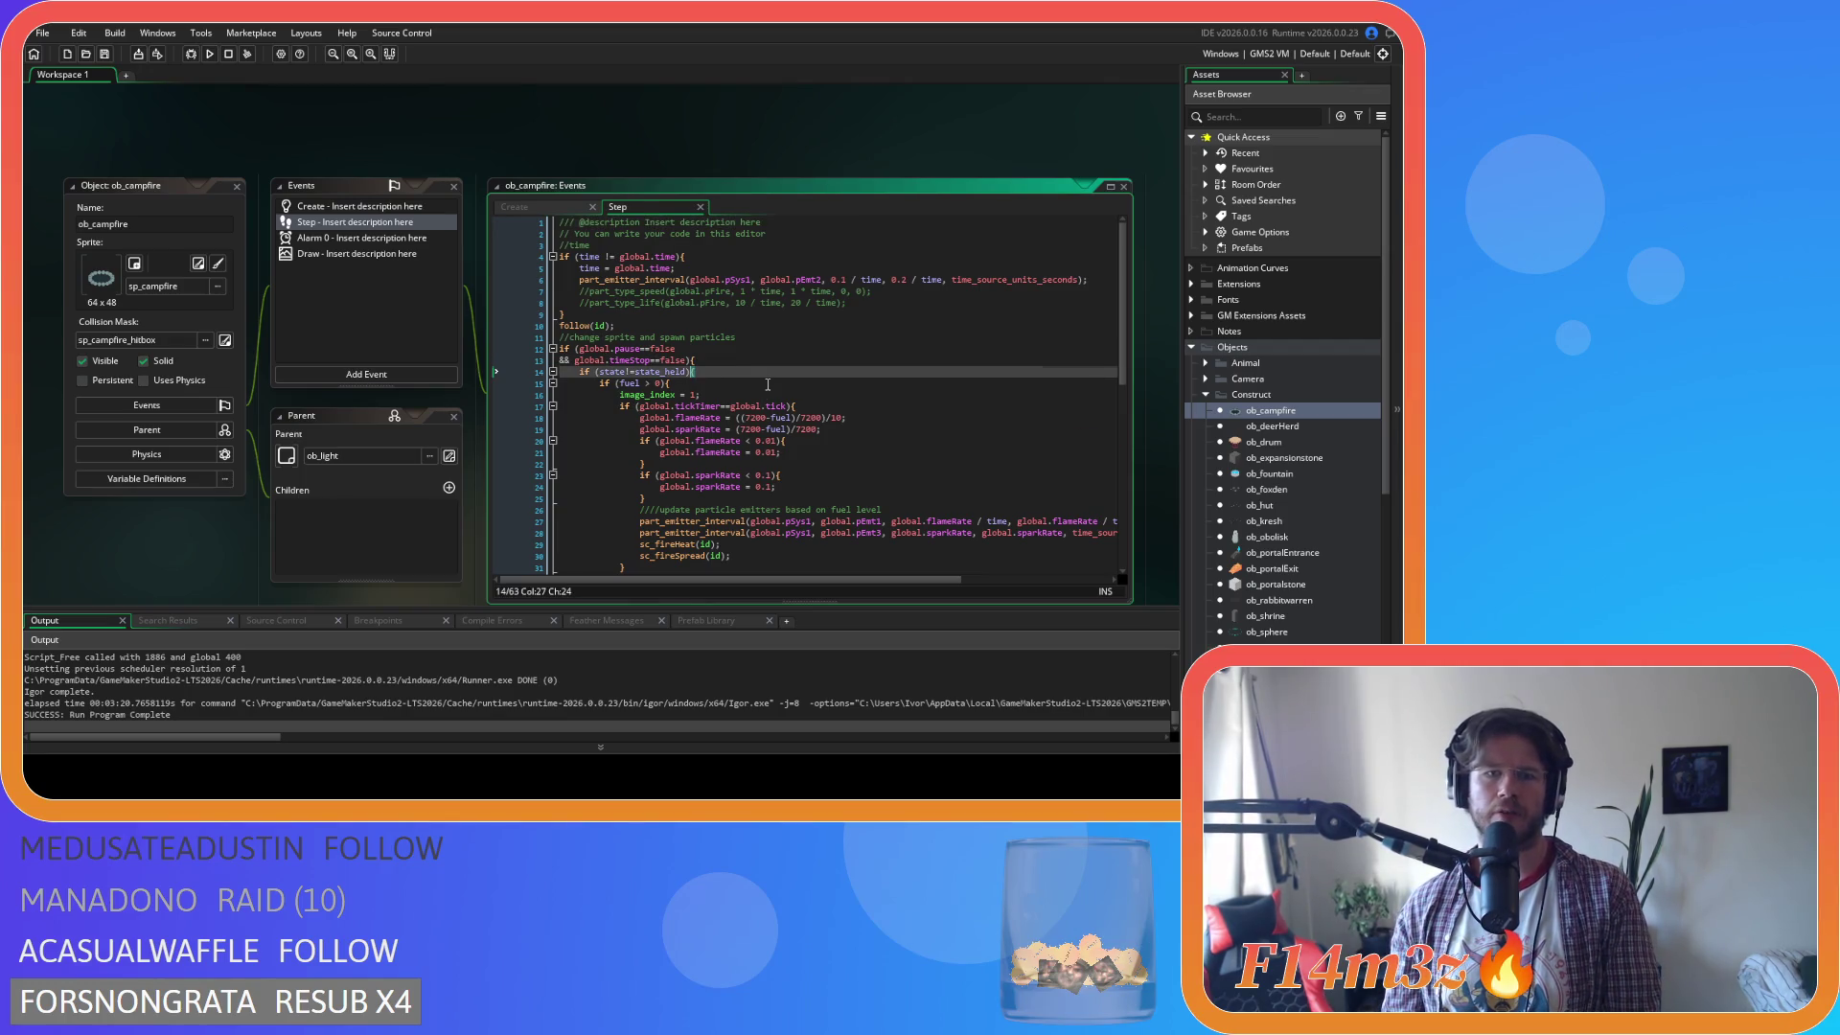
scroll(765, 383, "down", 7)
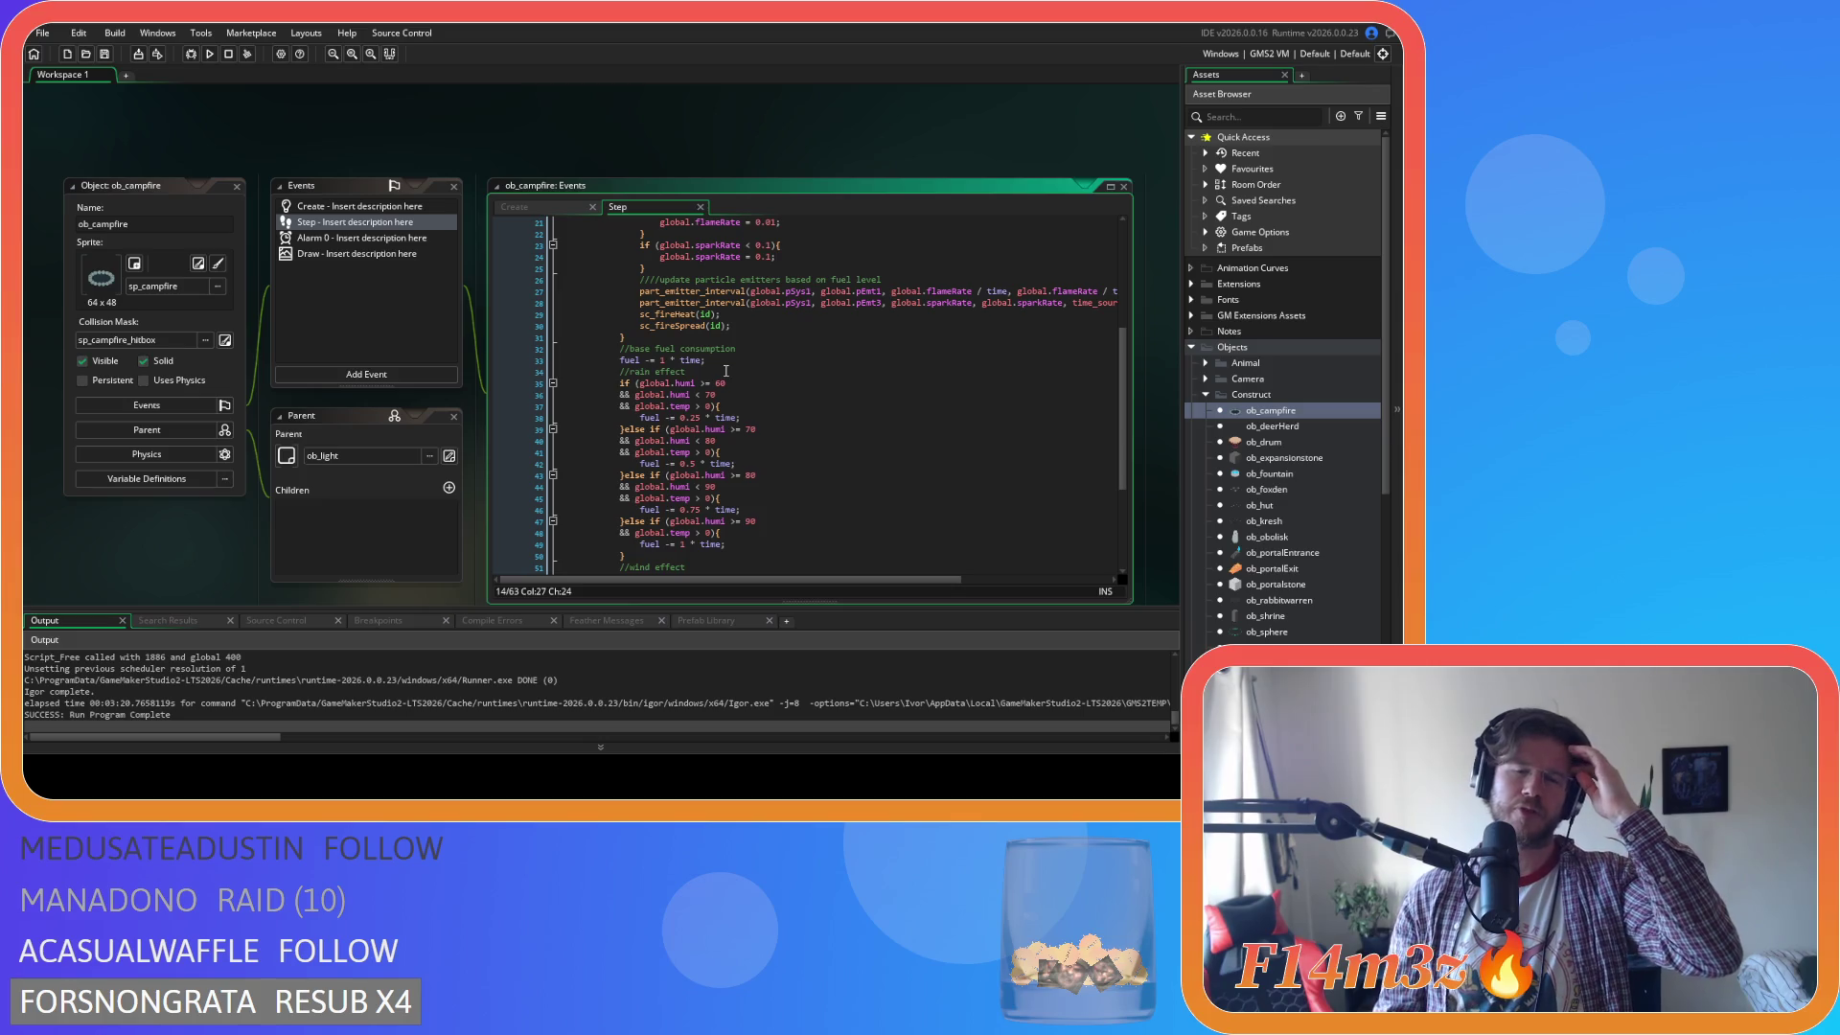
scroll(729, 369, "up", 7)
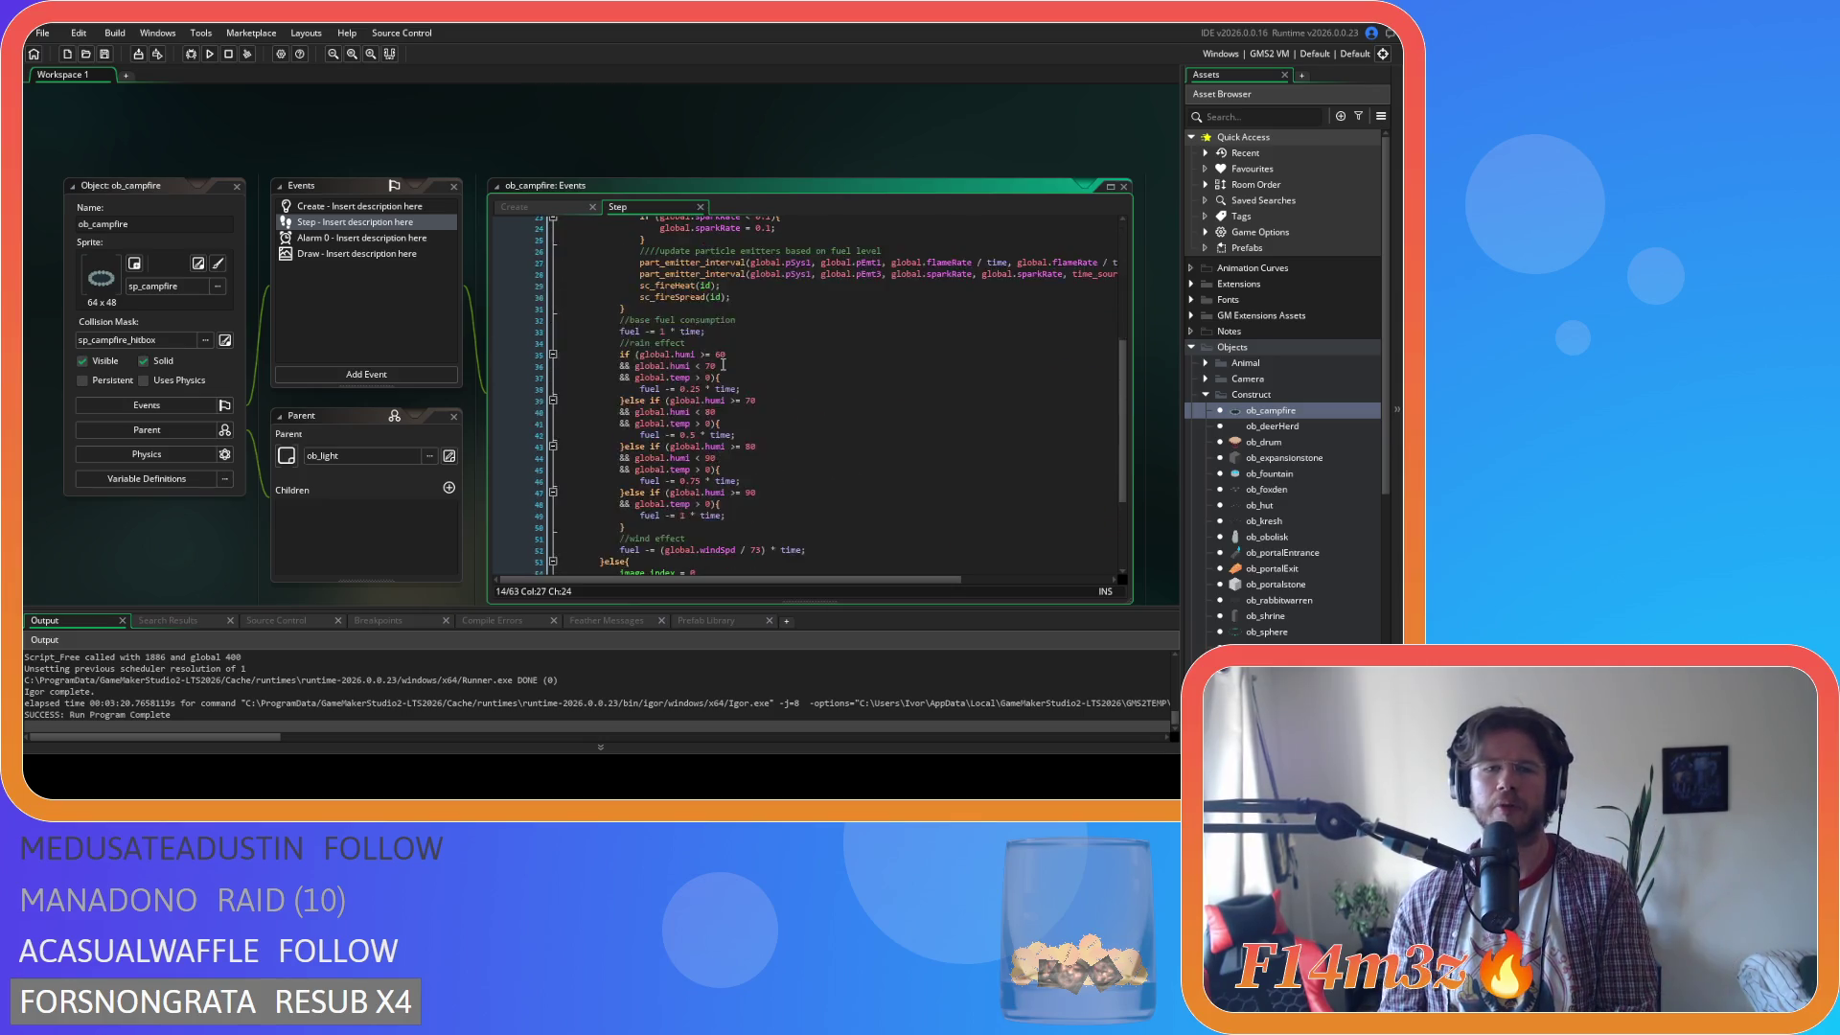
left_click(529, 209)
scroll(689, 432, "down", 7)
left_click(689, 524)
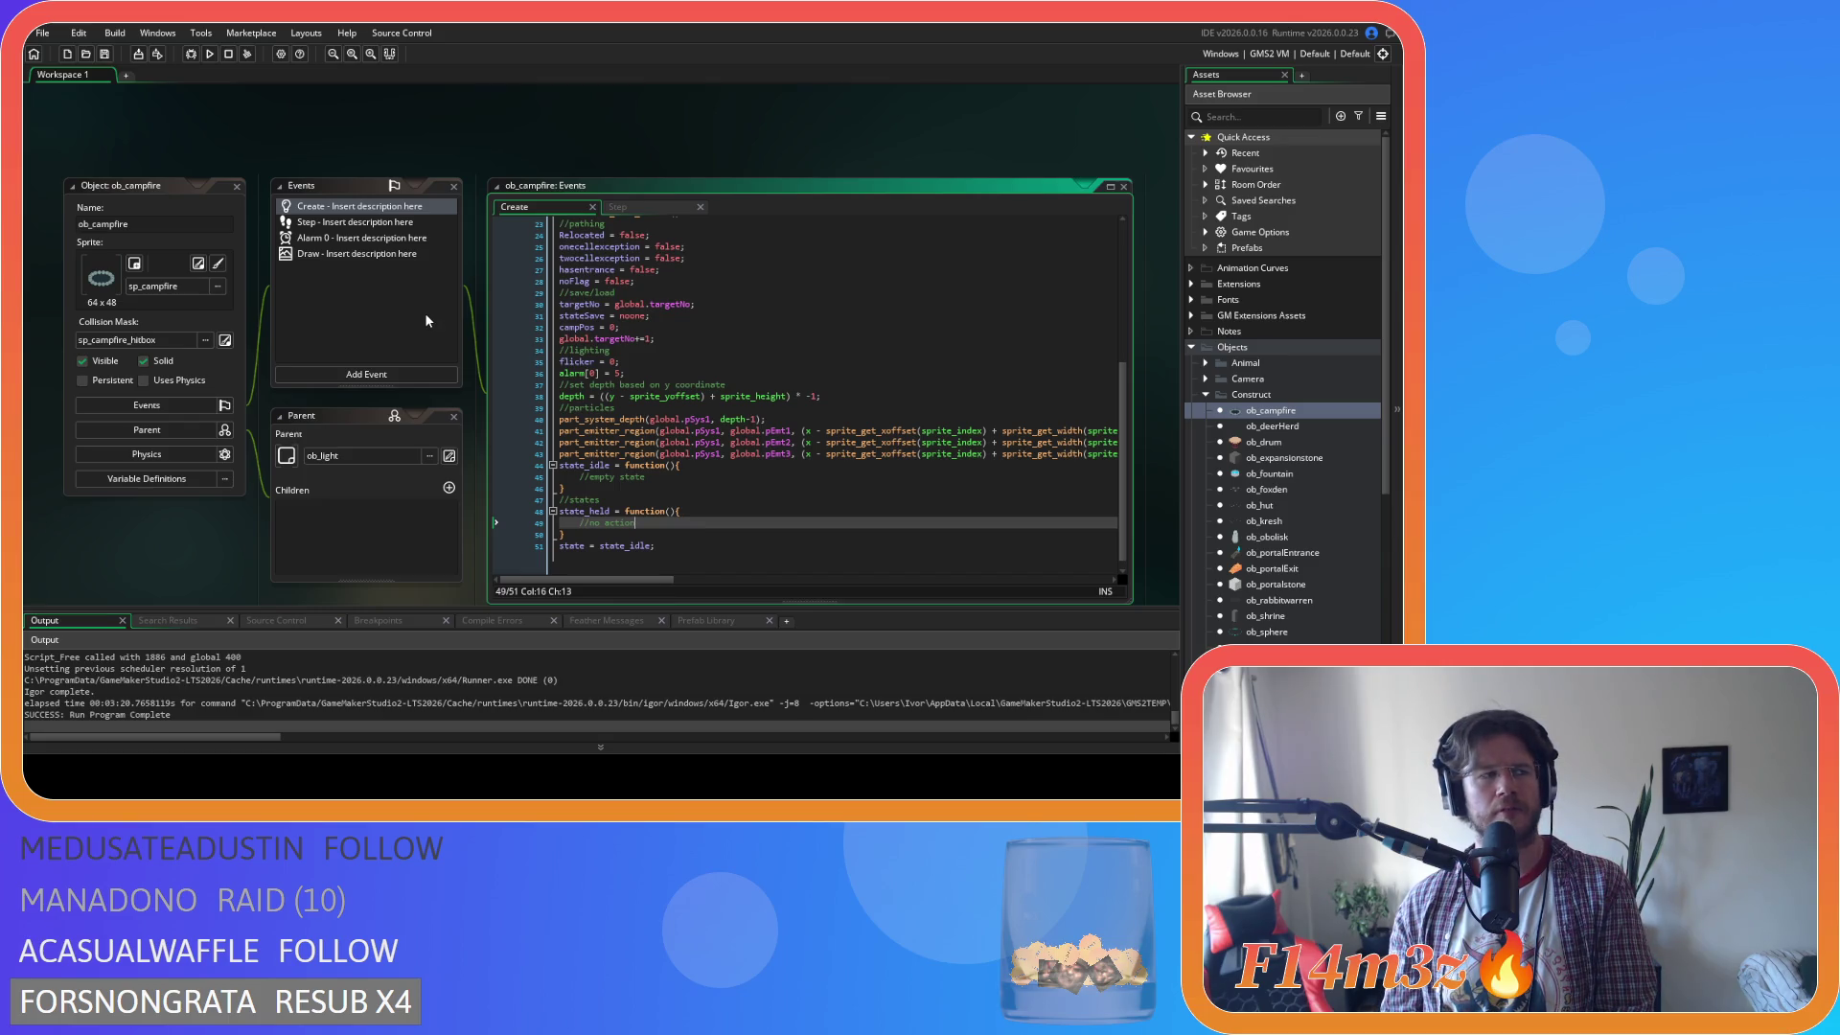
left_click(391, 255)
scroll(805, 378, "down", 20)
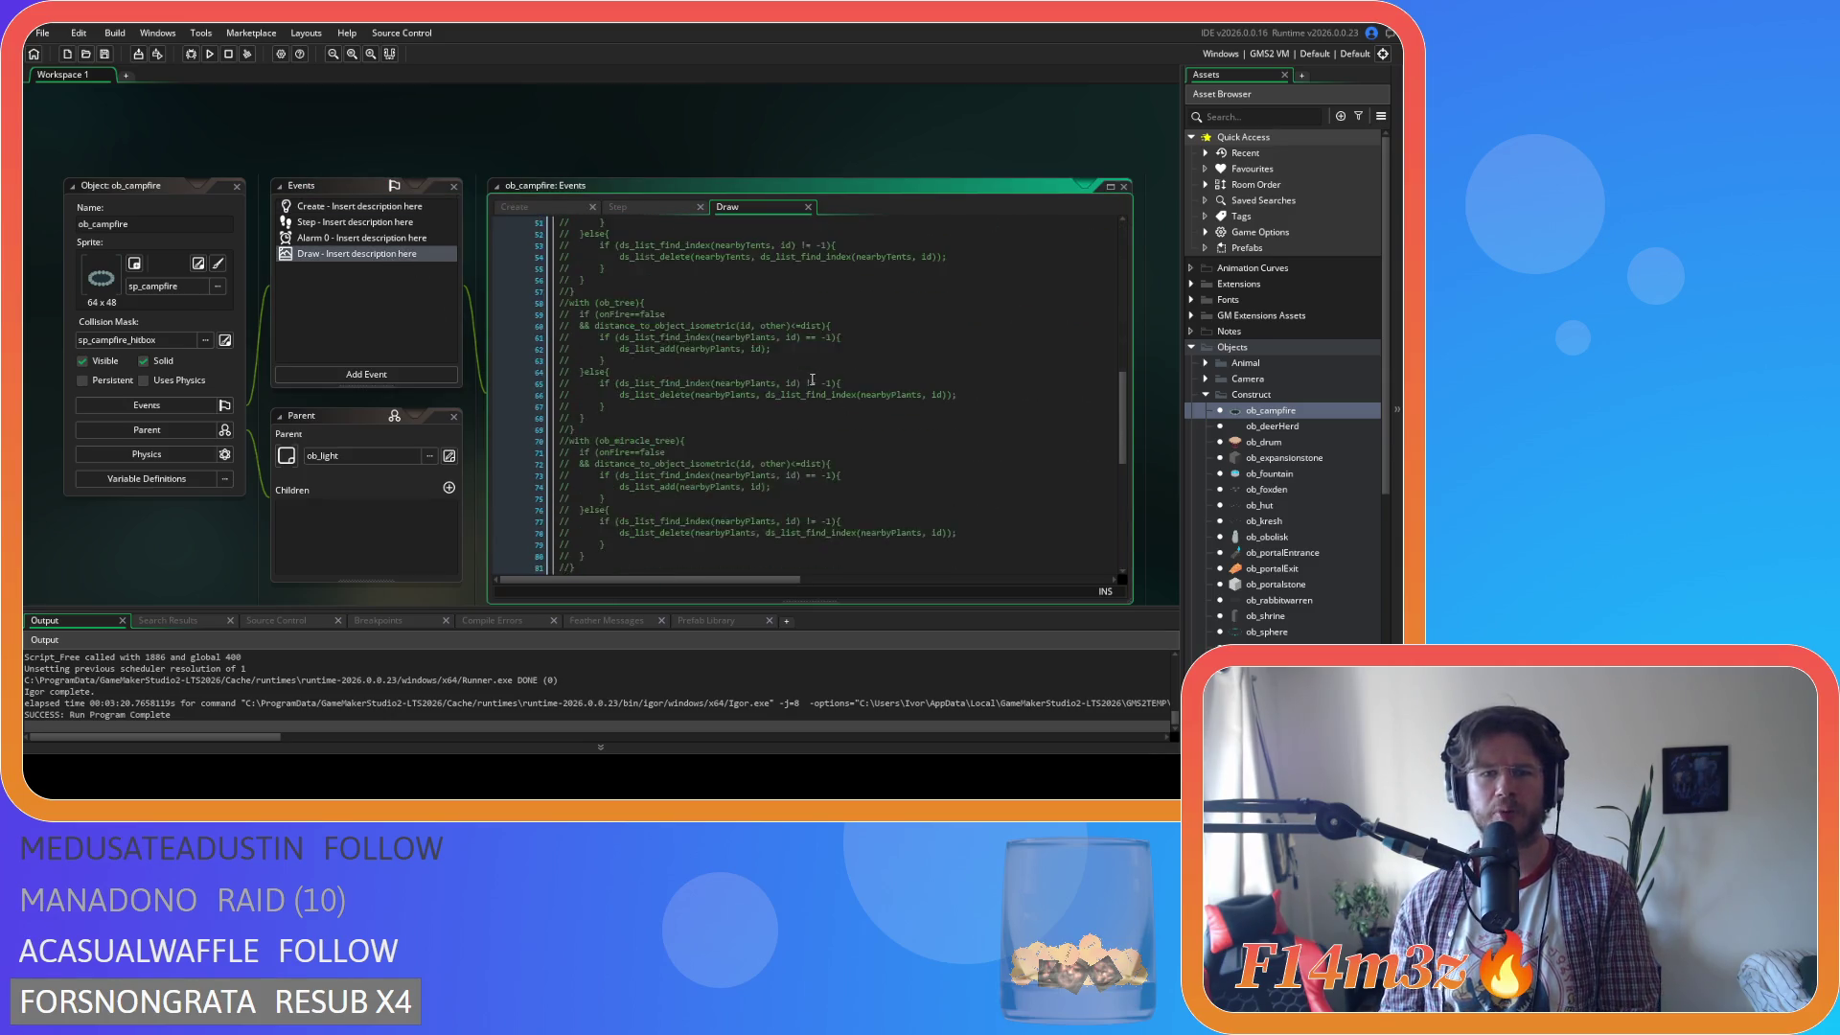
right_click(403, 127)
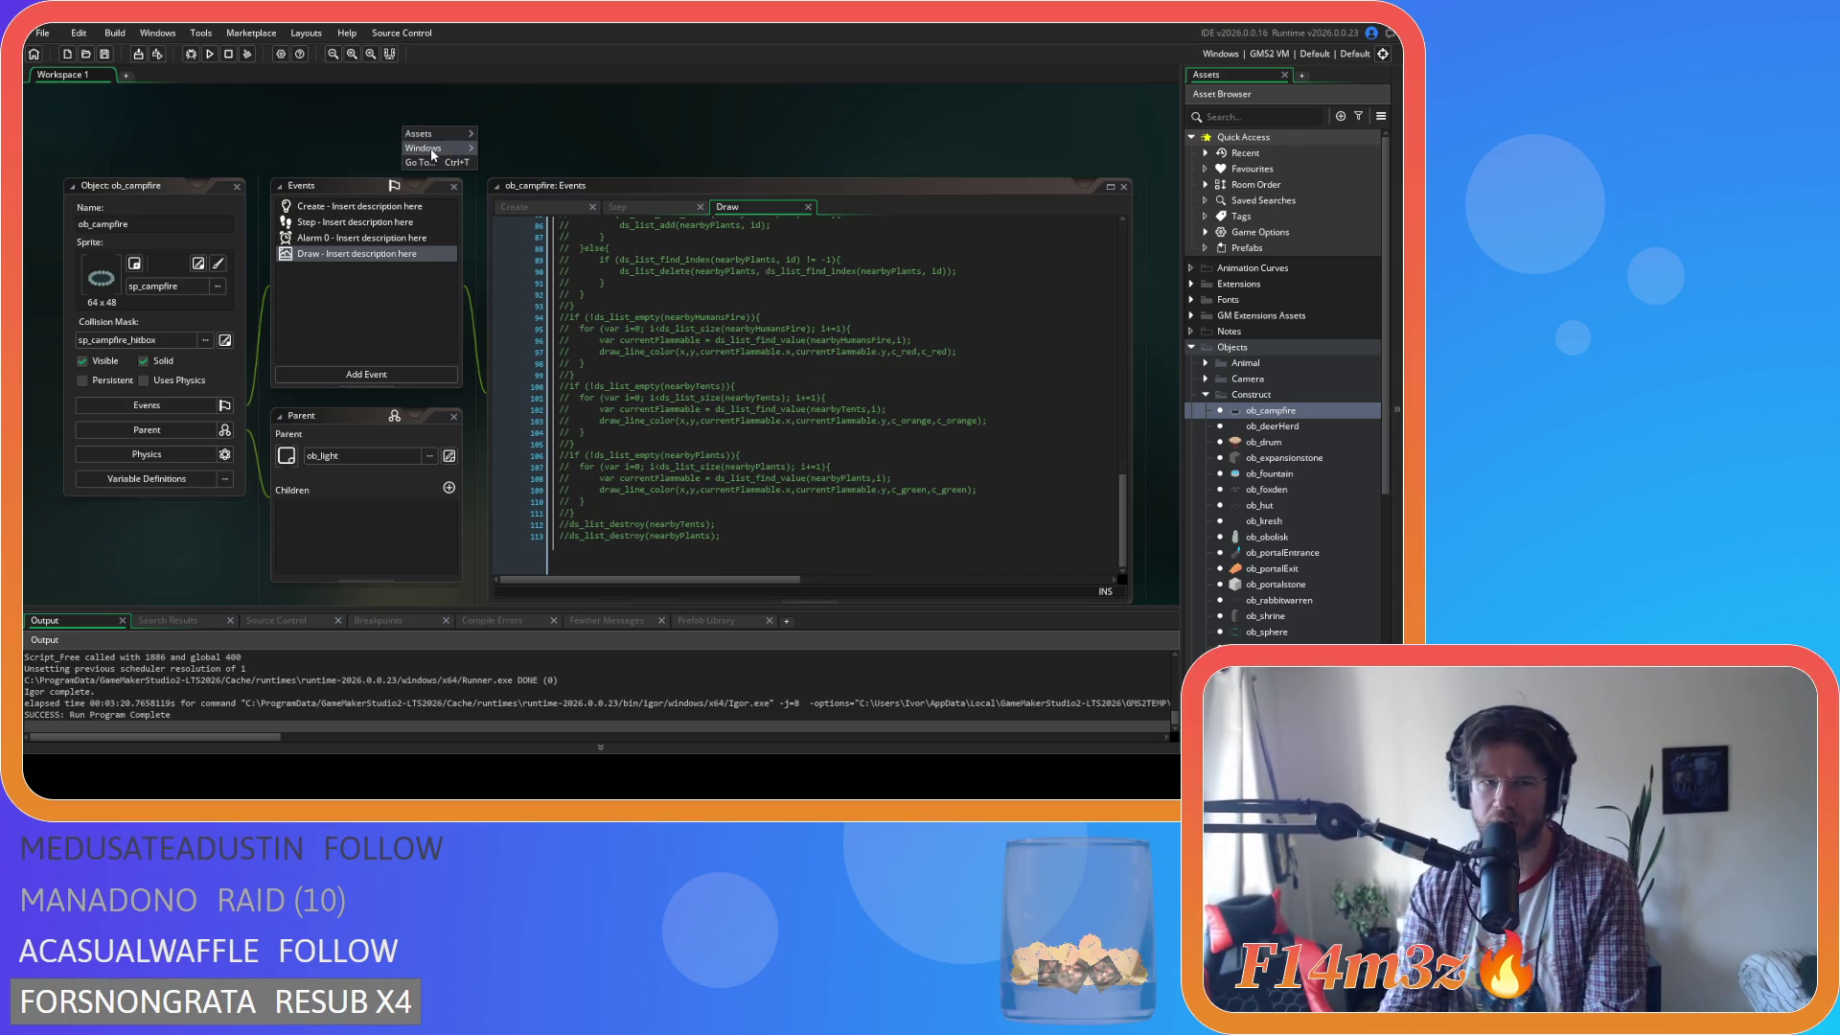
mouse_move(427, 148)
left_click(534, 179)
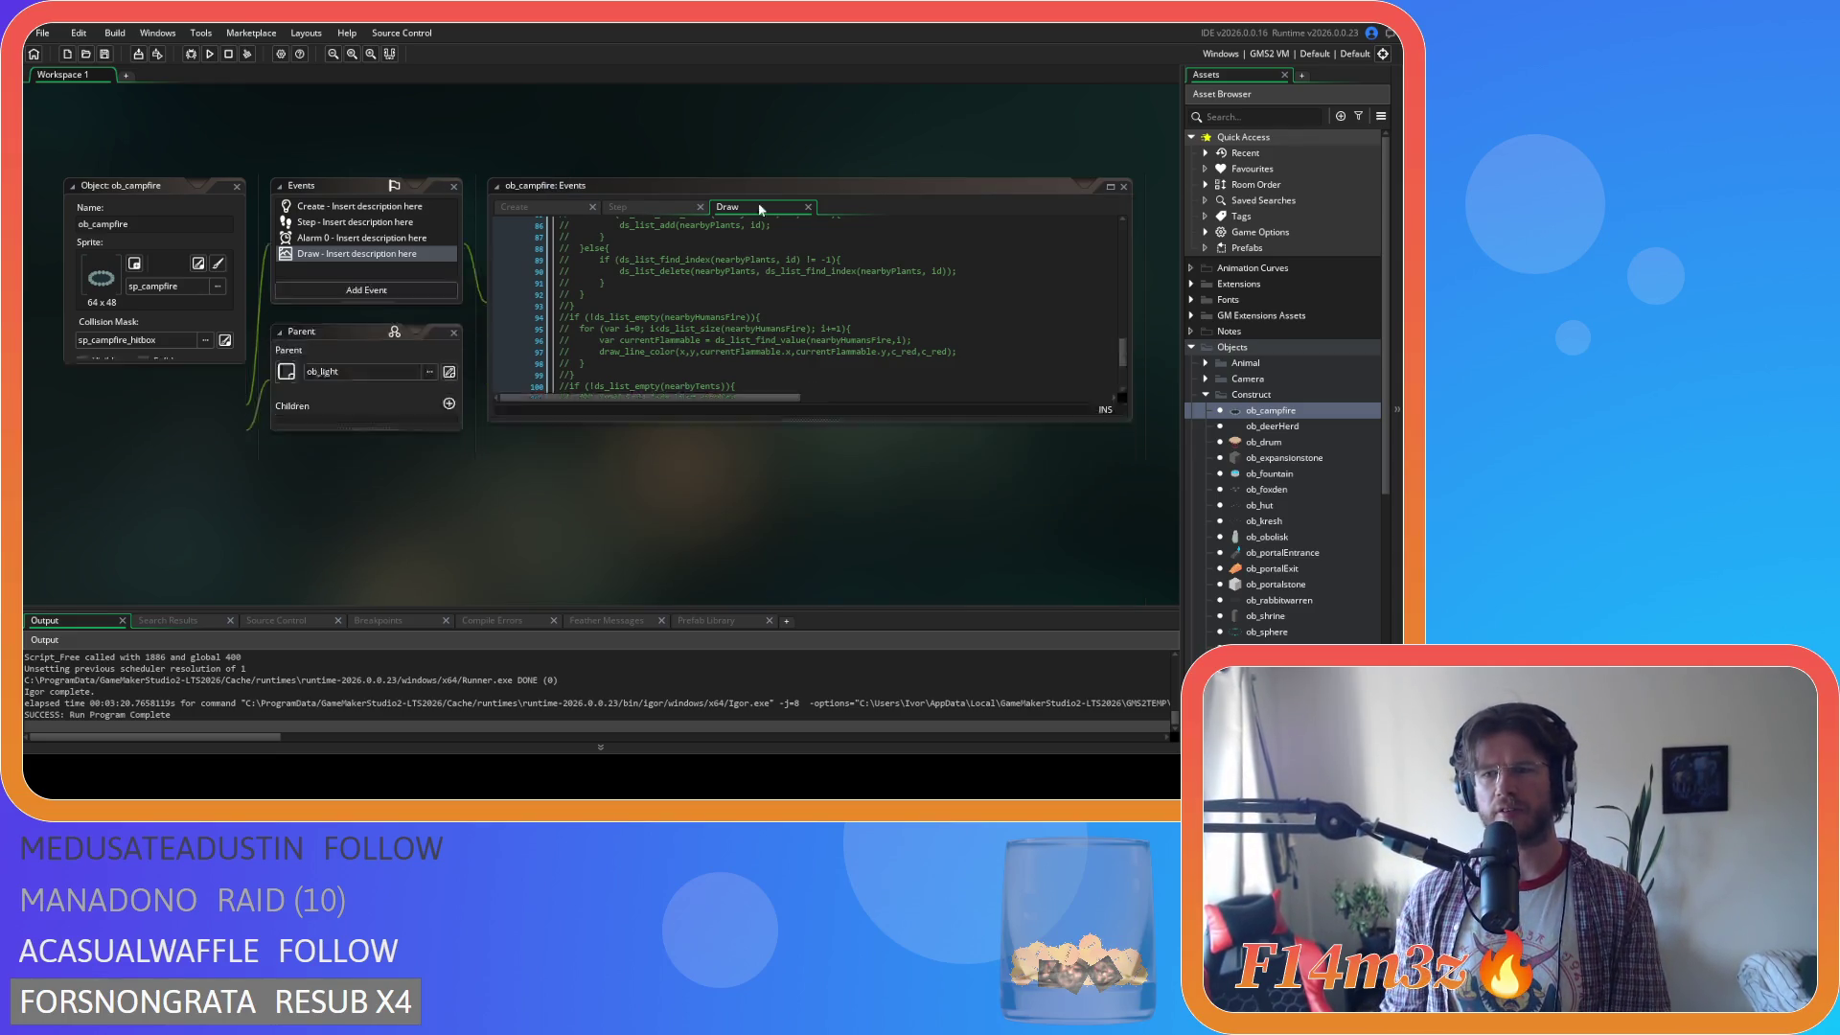
left_click(1207, 394)
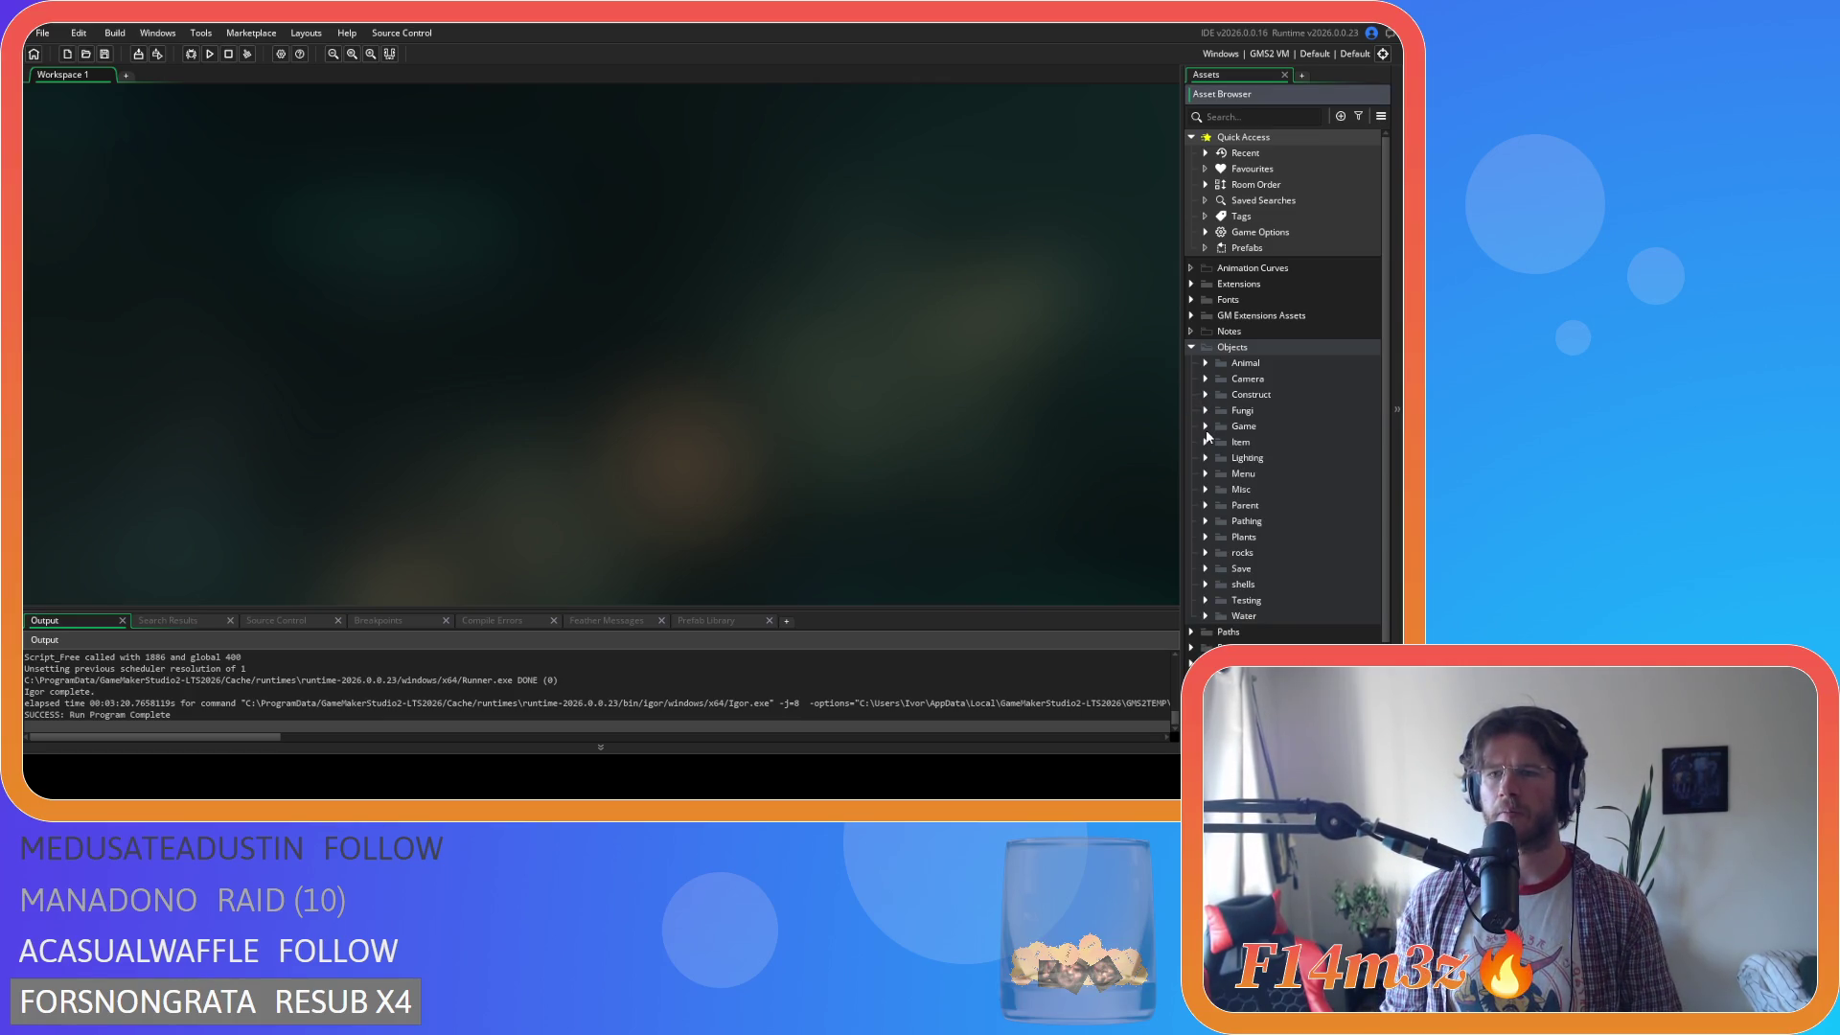
Browse the Game scripts in the Asset Browser, then collapse the Scripts folder.
scroll(1208, 436, "down", 2)
left_click(1192, 591)
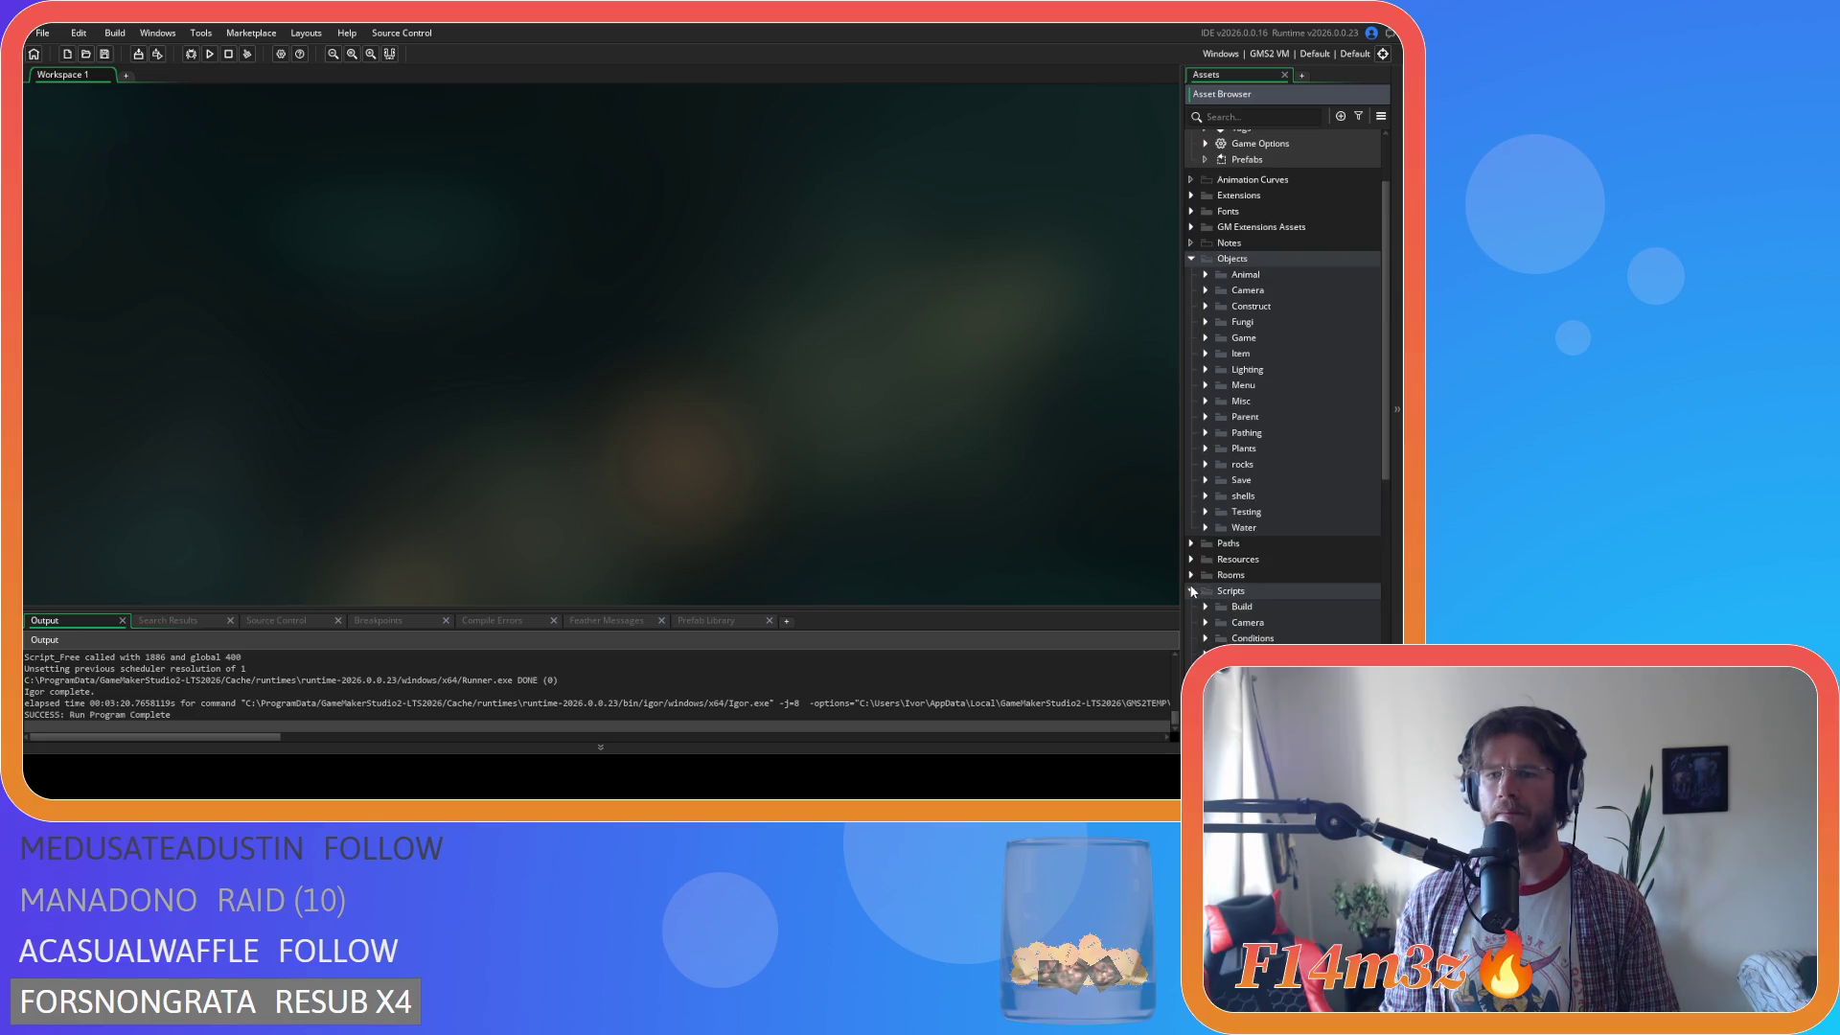
scroll(1192, 566, "down", 8)
left_click(1207, 387)
scroll(1219, 408, "down", 3)
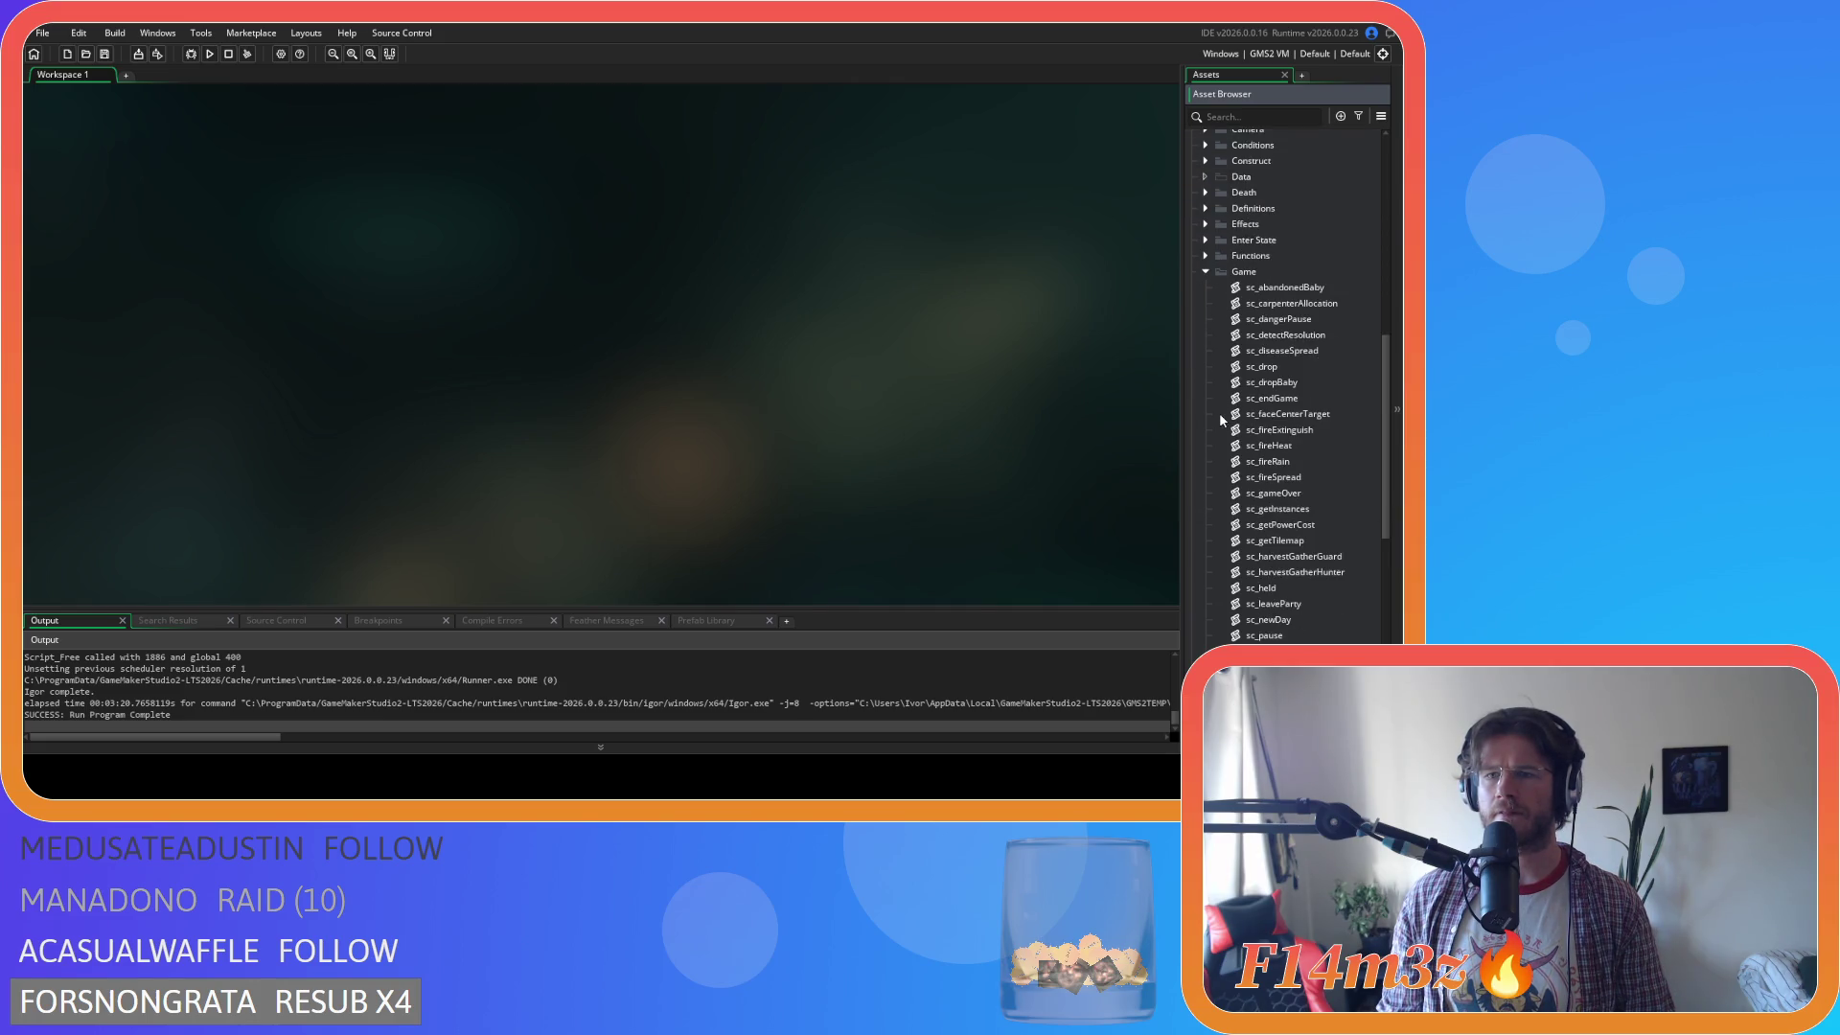
left_click(1206, 271)
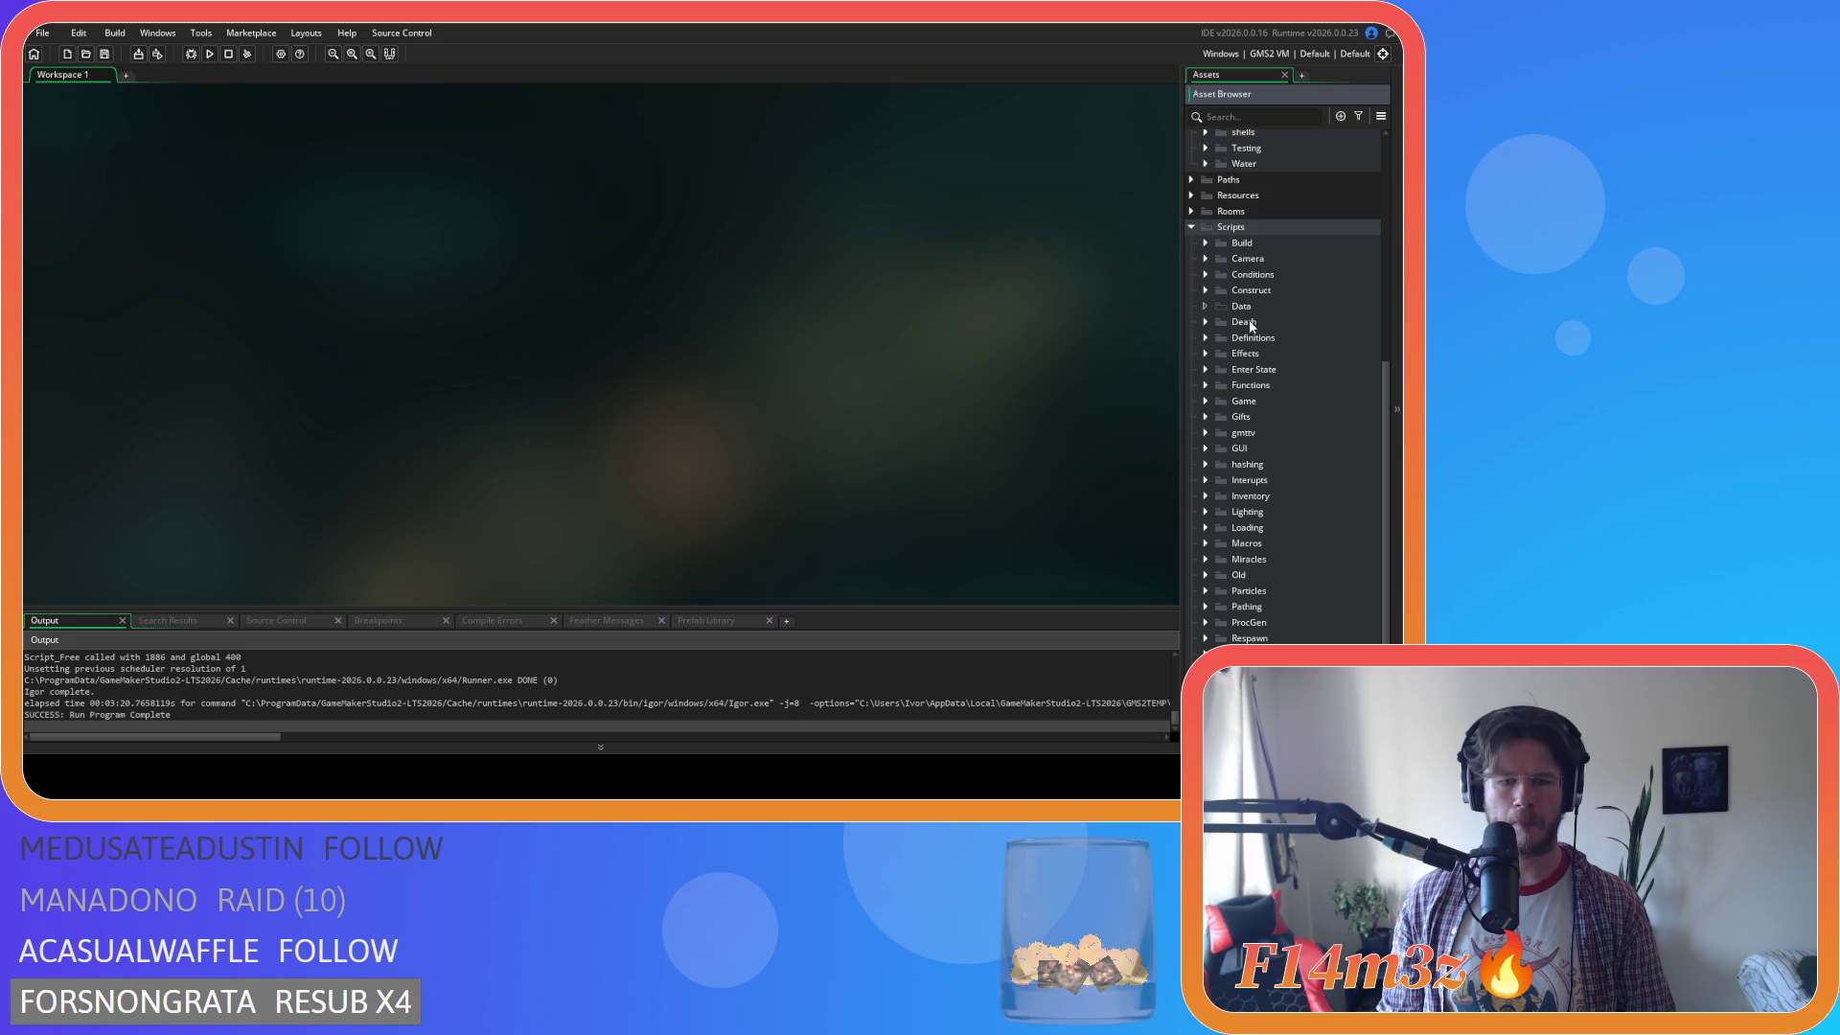
left_click(1191, 227)
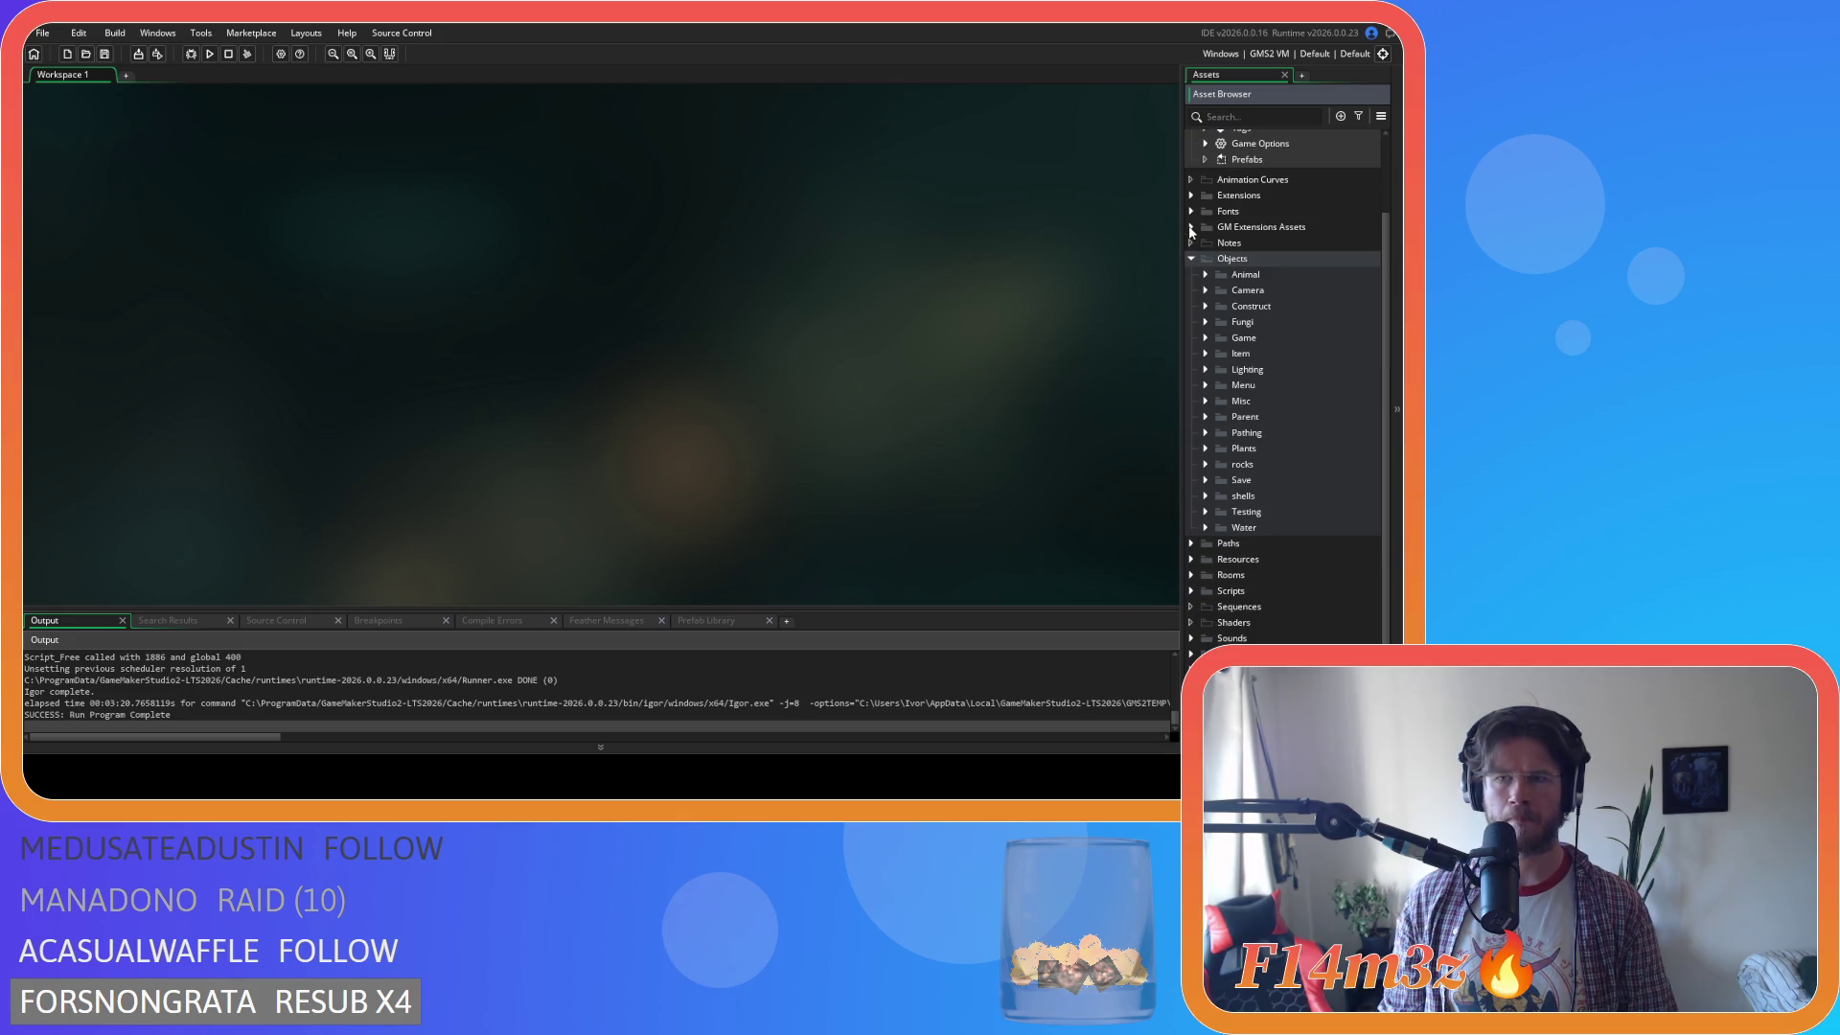
Open ob_controller from Objects > Game, read its Begin Step code, then close the editor.
double_click(1217, 337)
double_click(1266, 354)
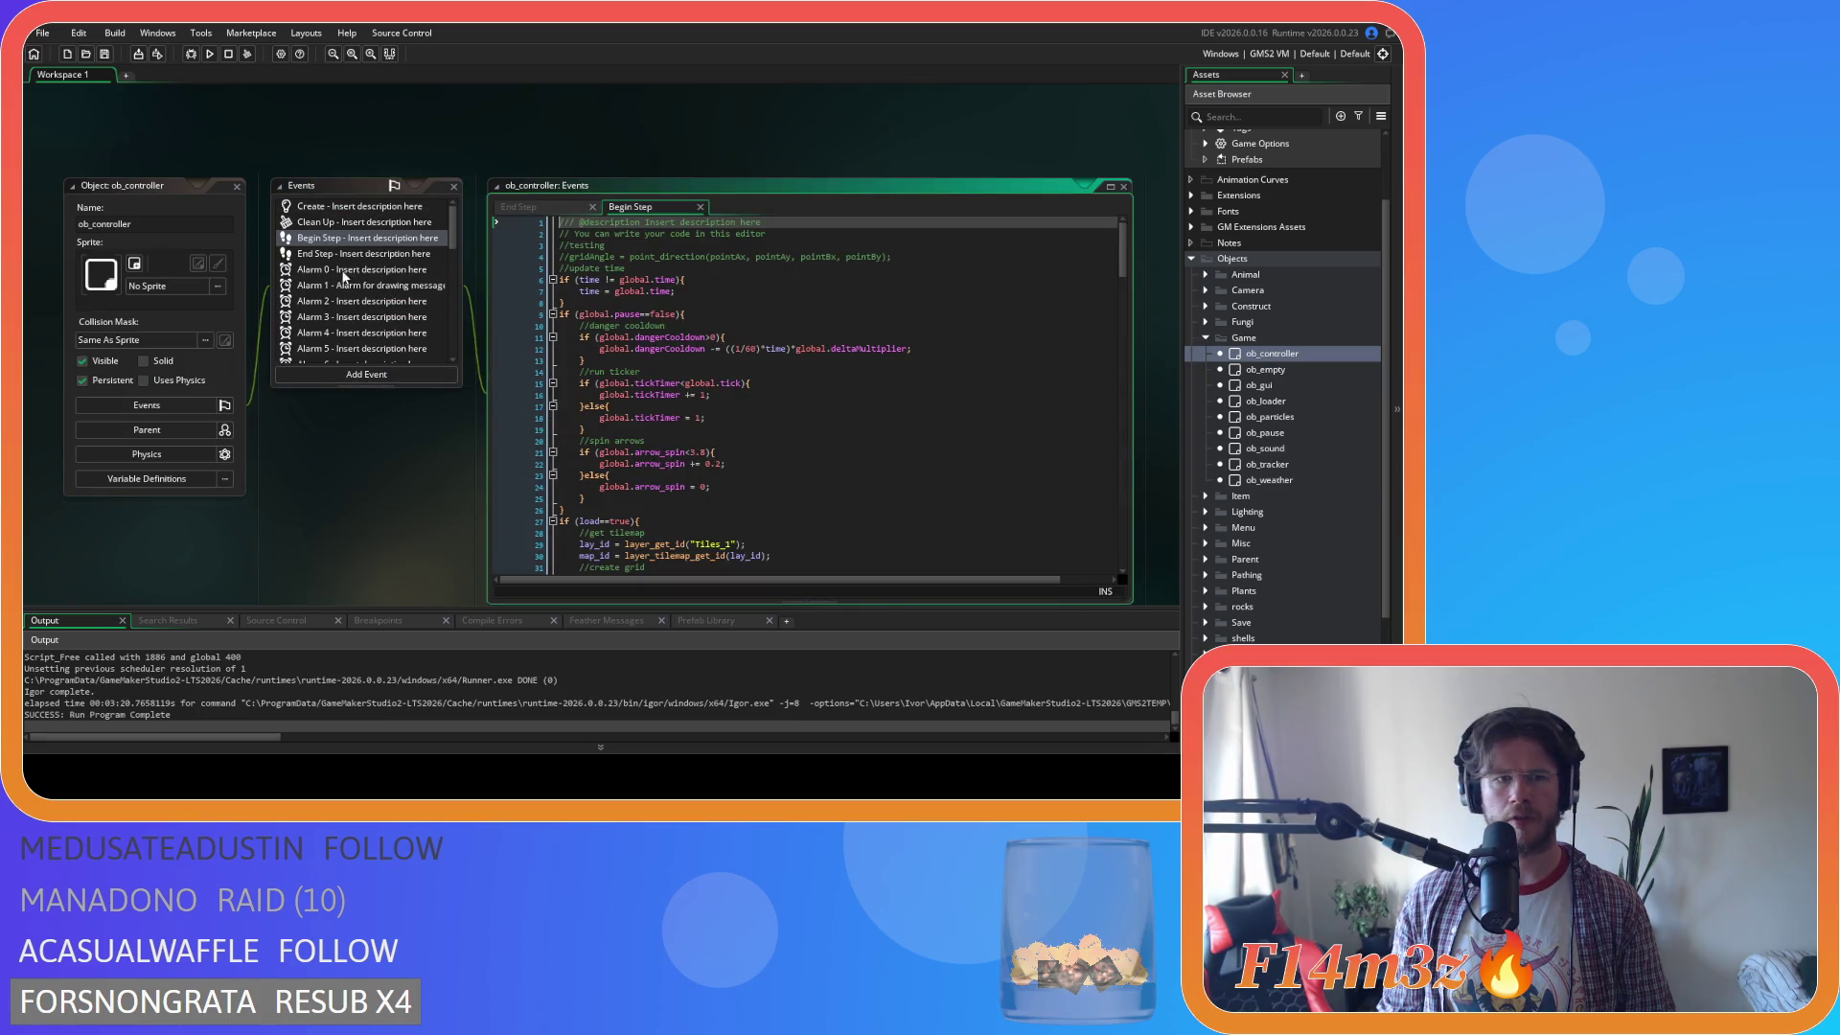
left_click_drag(1123, 265, 1126, 414)
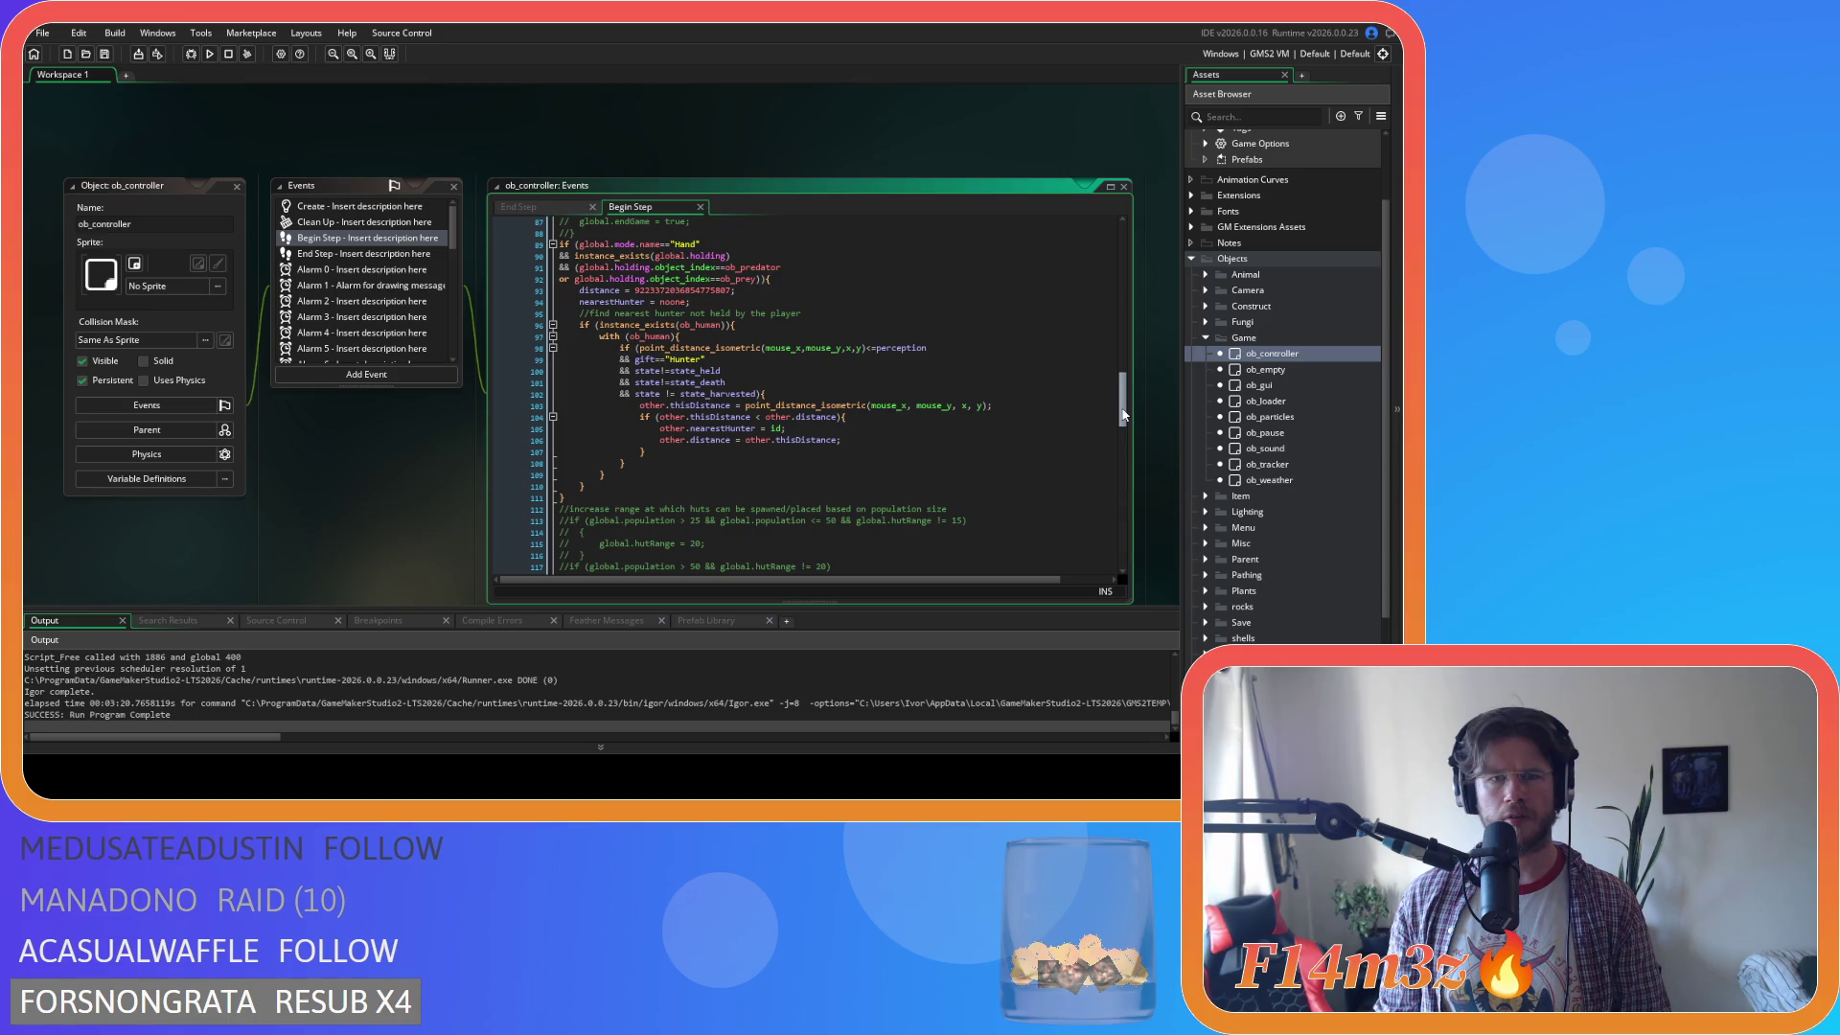
left_click_drag(1123, 414, 1123, 591)
scroll(401, 275, "down", 10)
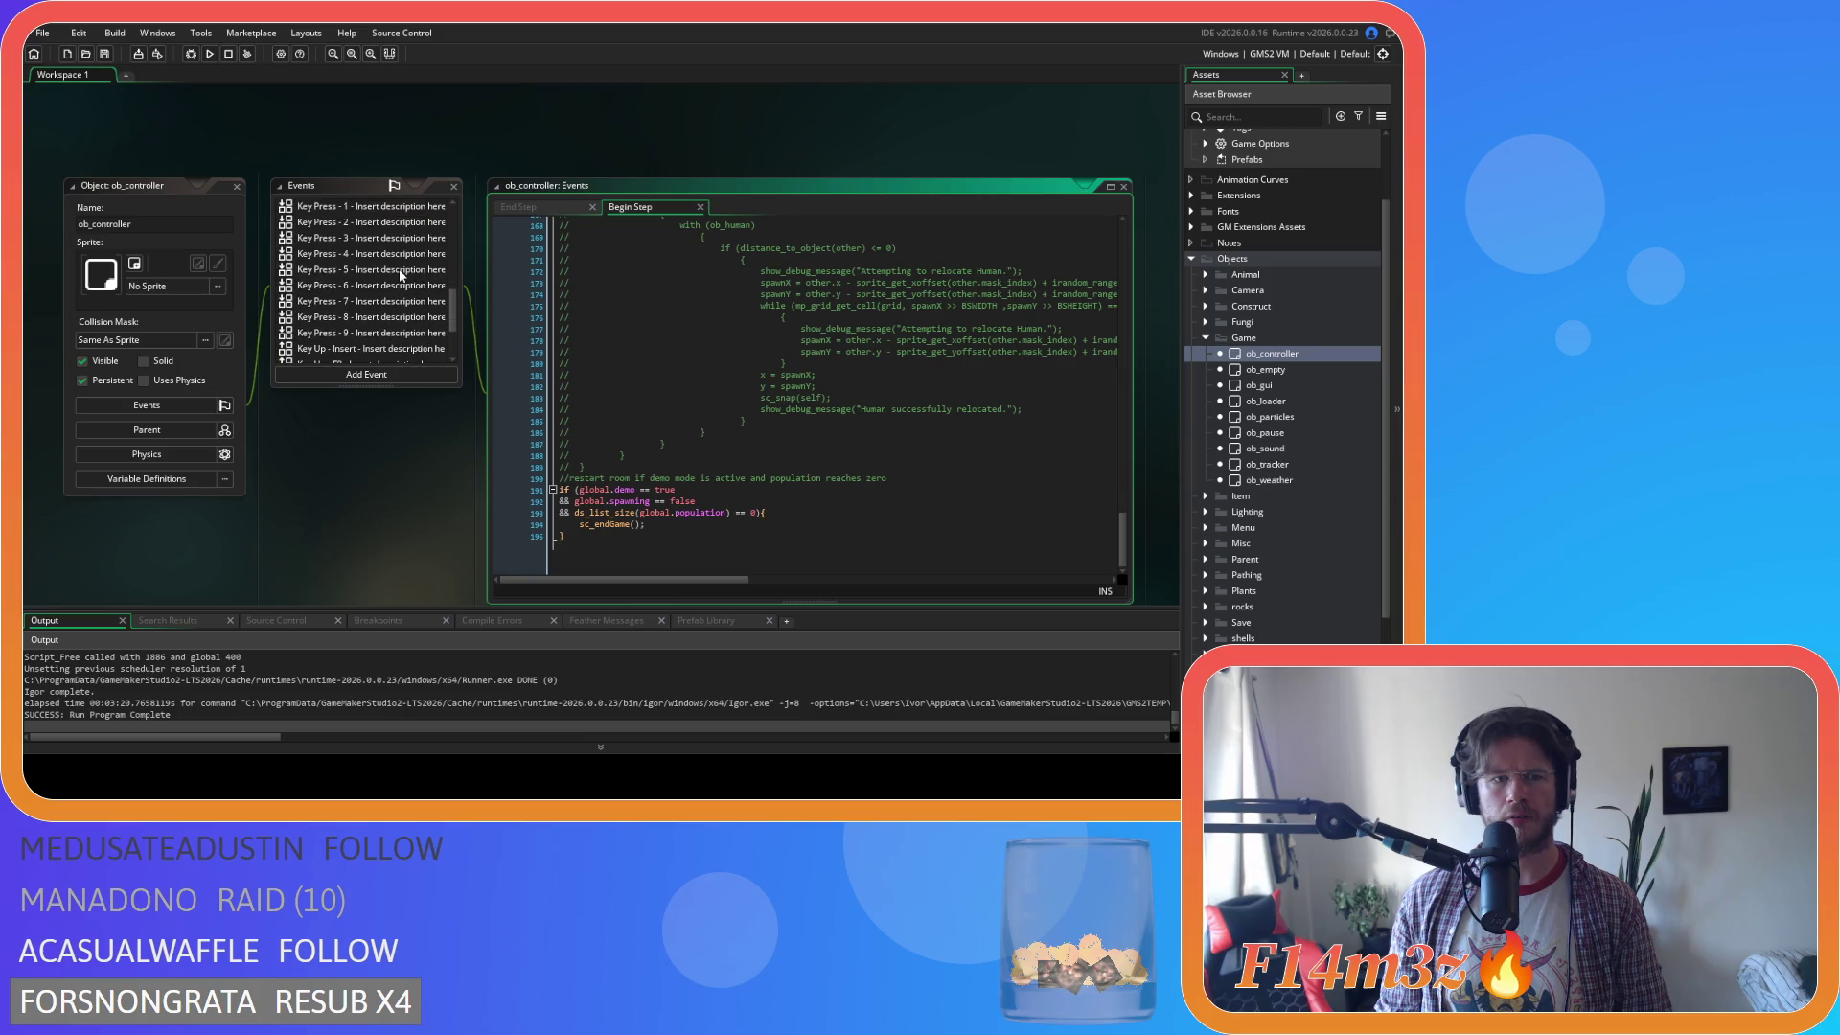
right_click(326, 462)
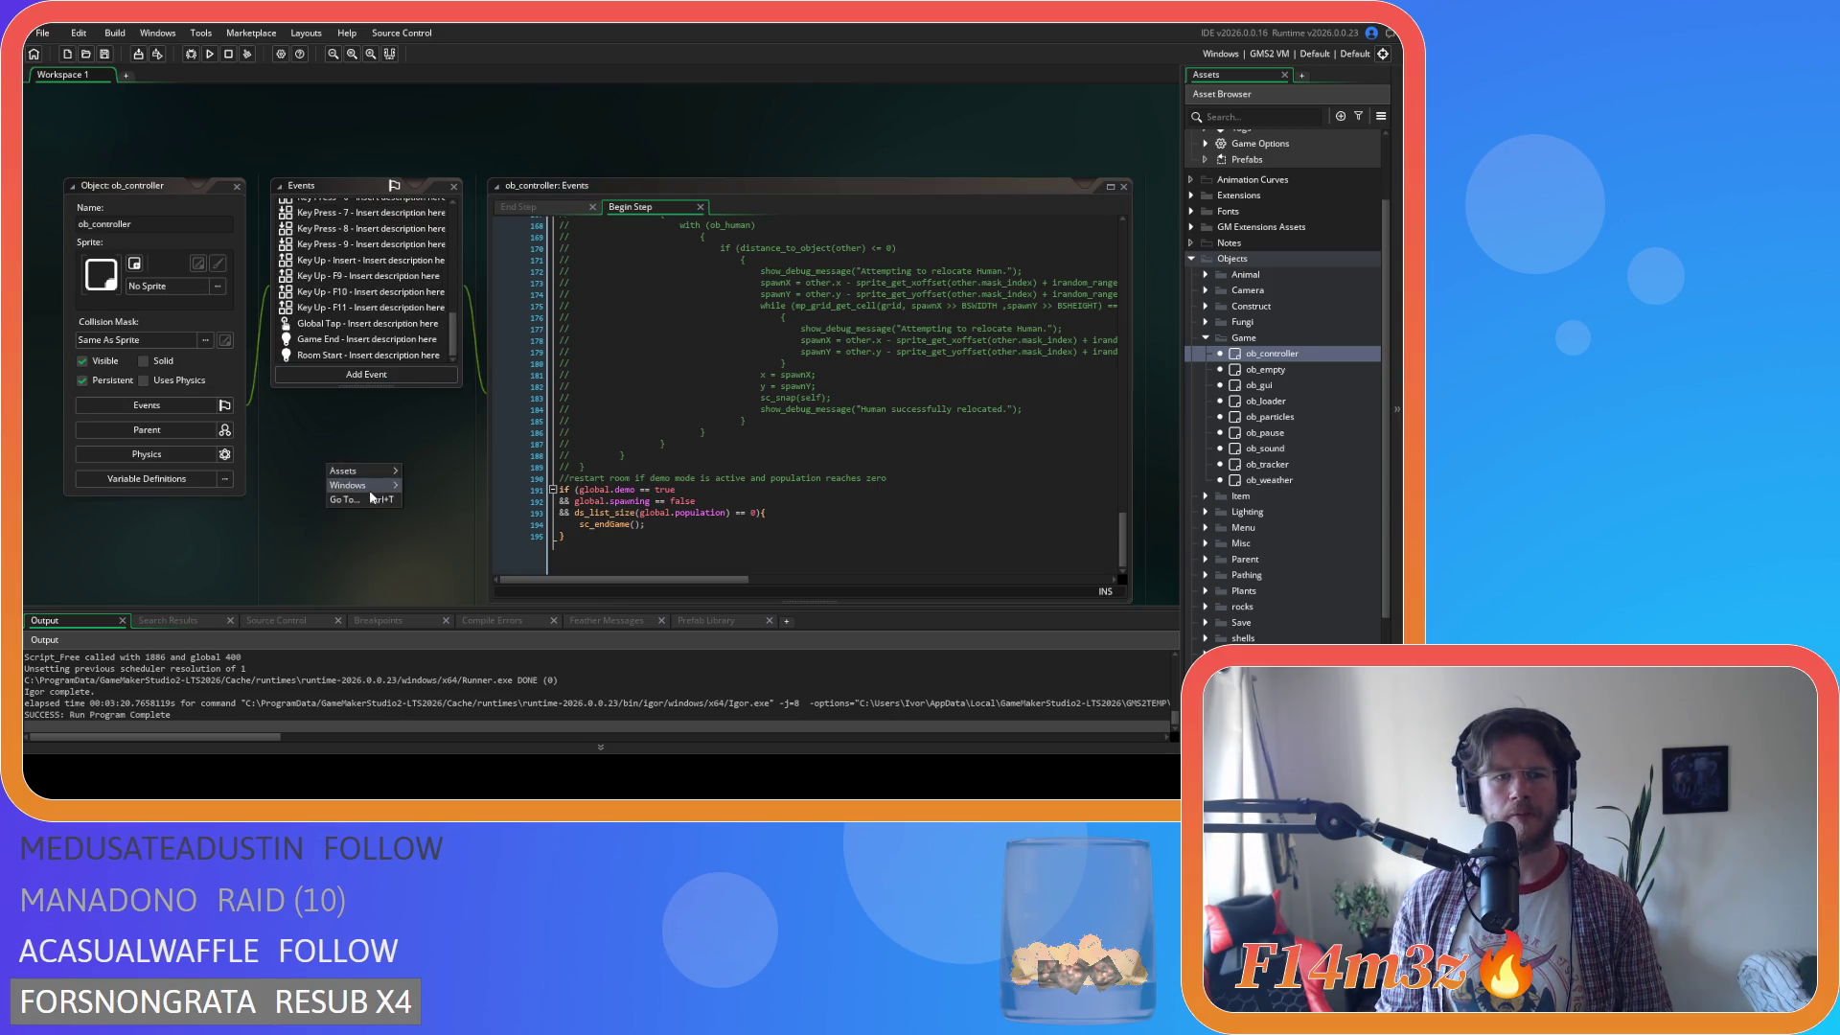
left_click(460, 527)
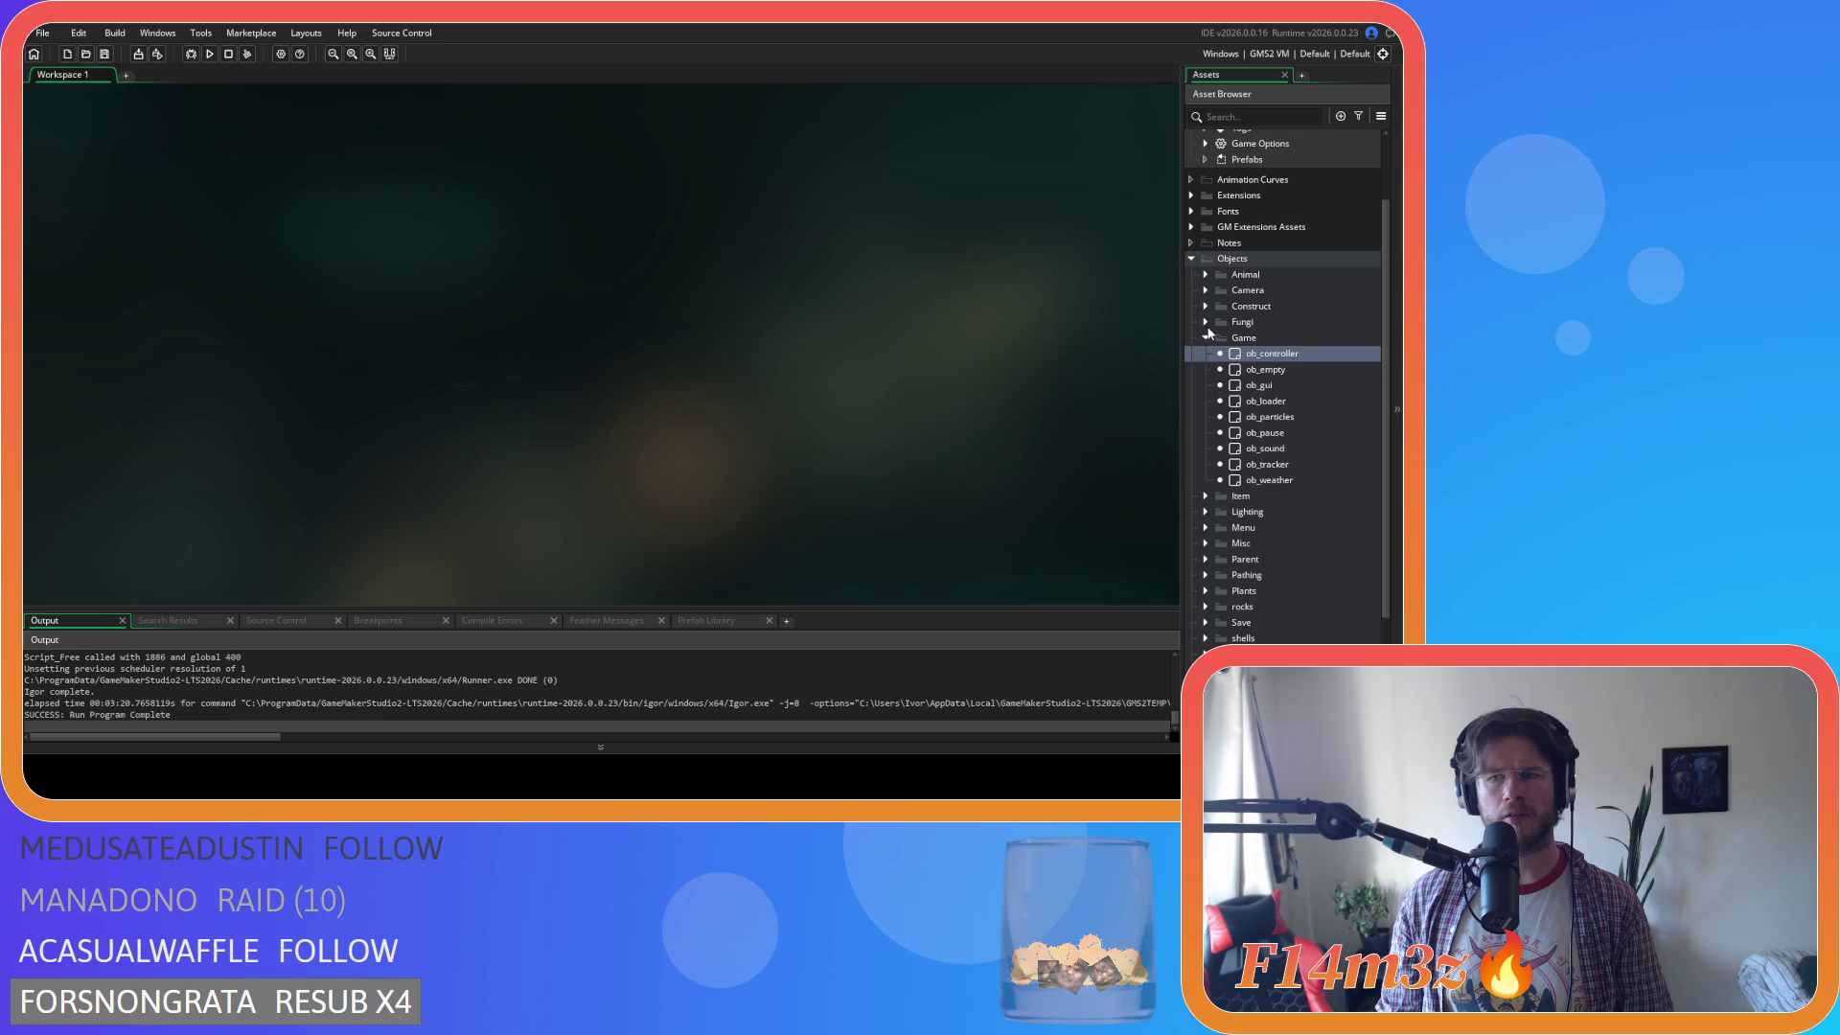
Look through the Animal and Construct object groups and reopen ob_campfire.
left_click(1206, 339)
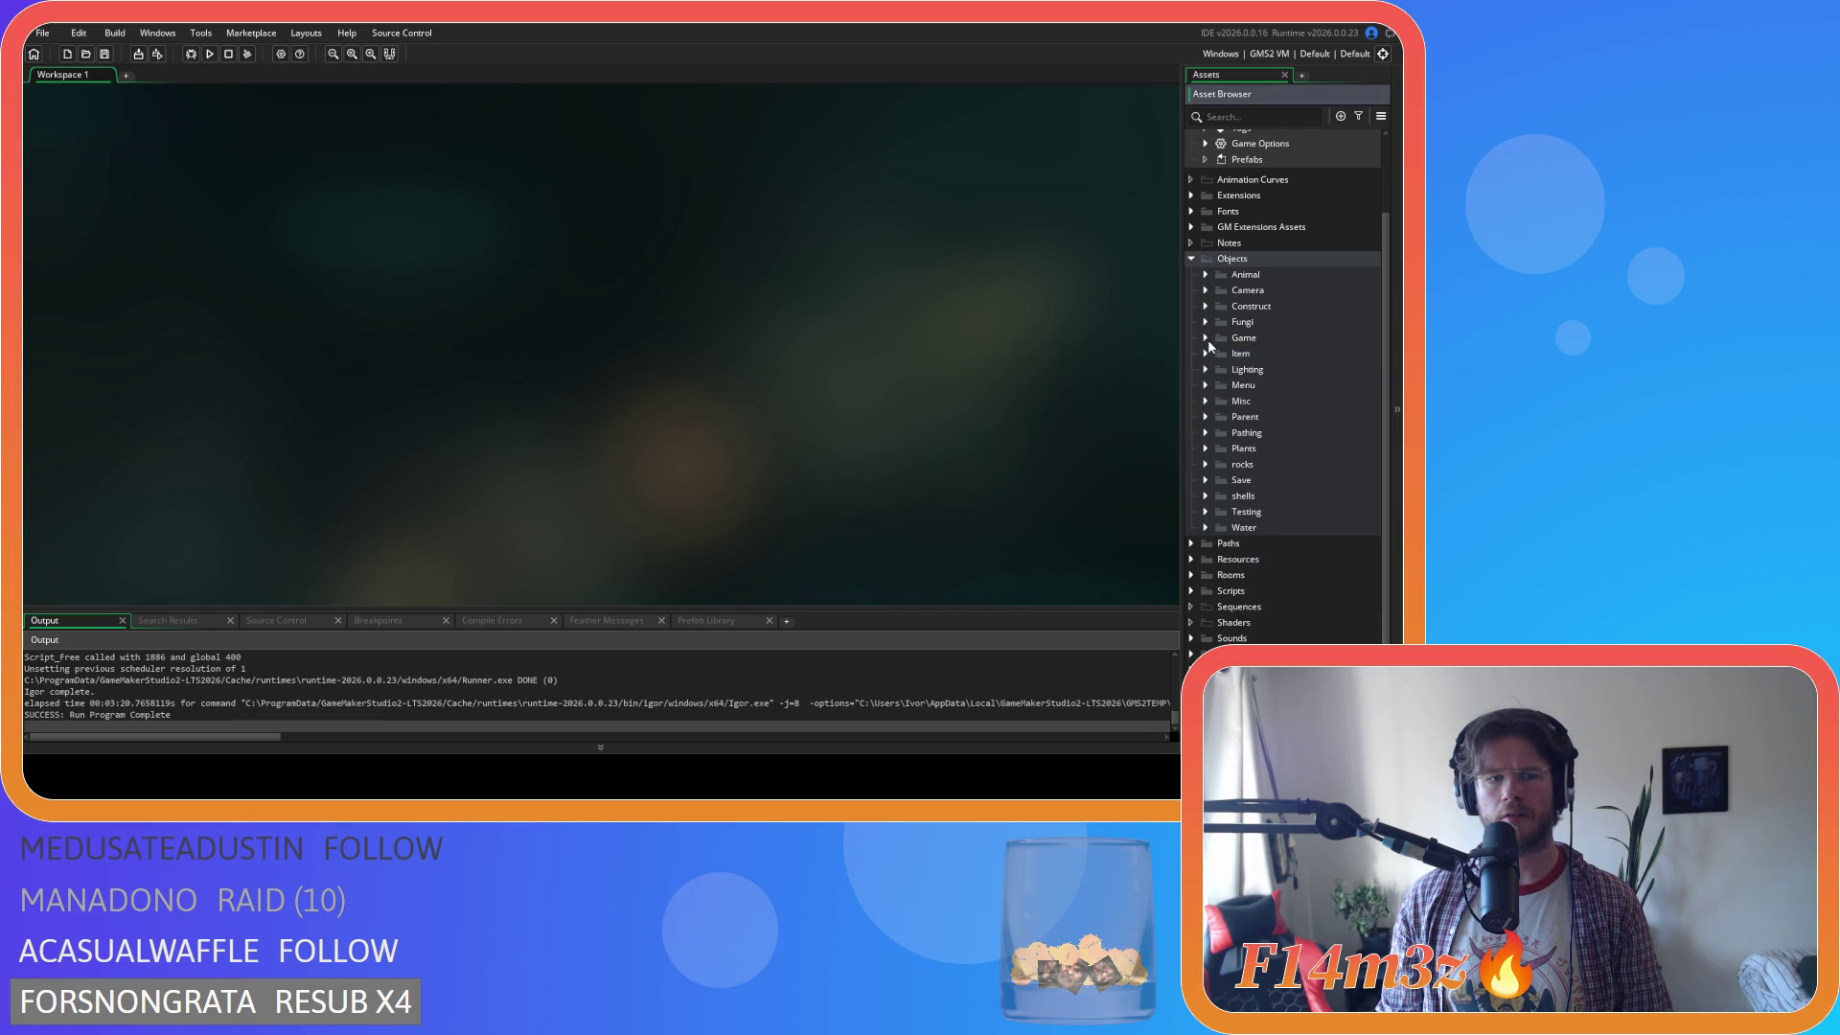
left_click(1204, 276)
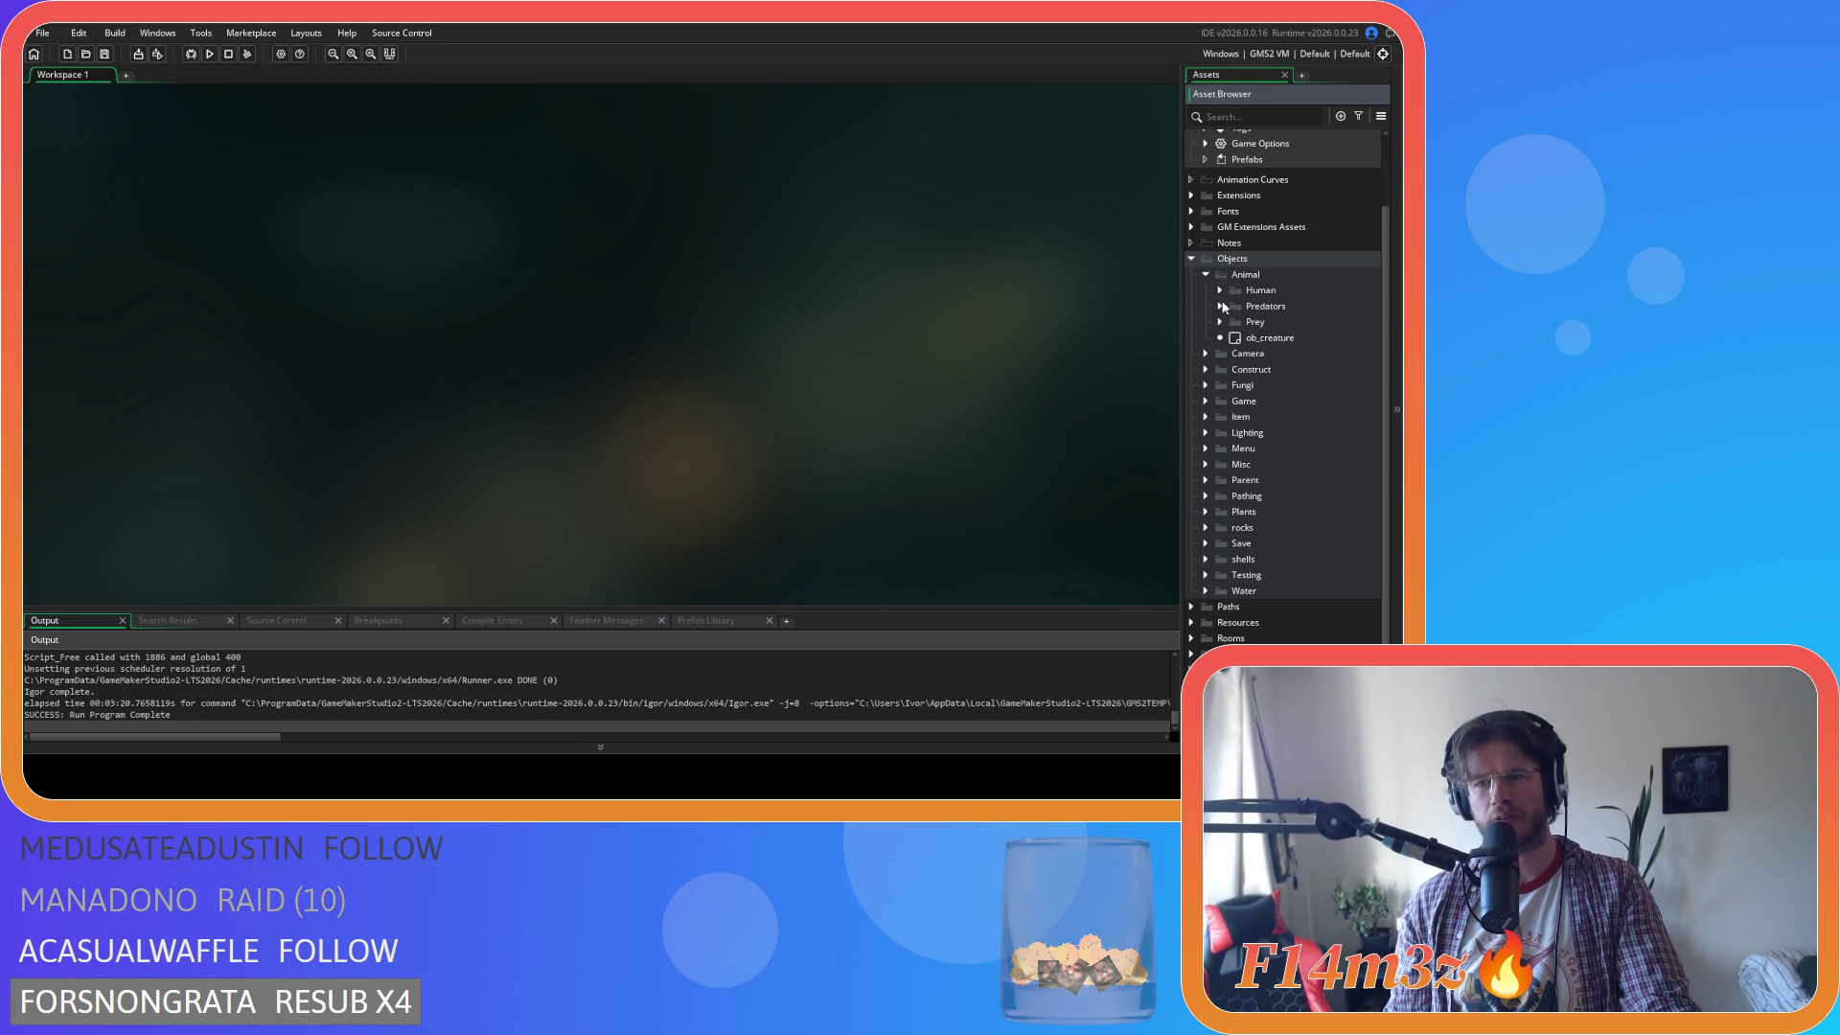
left_click(1205, 275)
left_click(1206, 338)
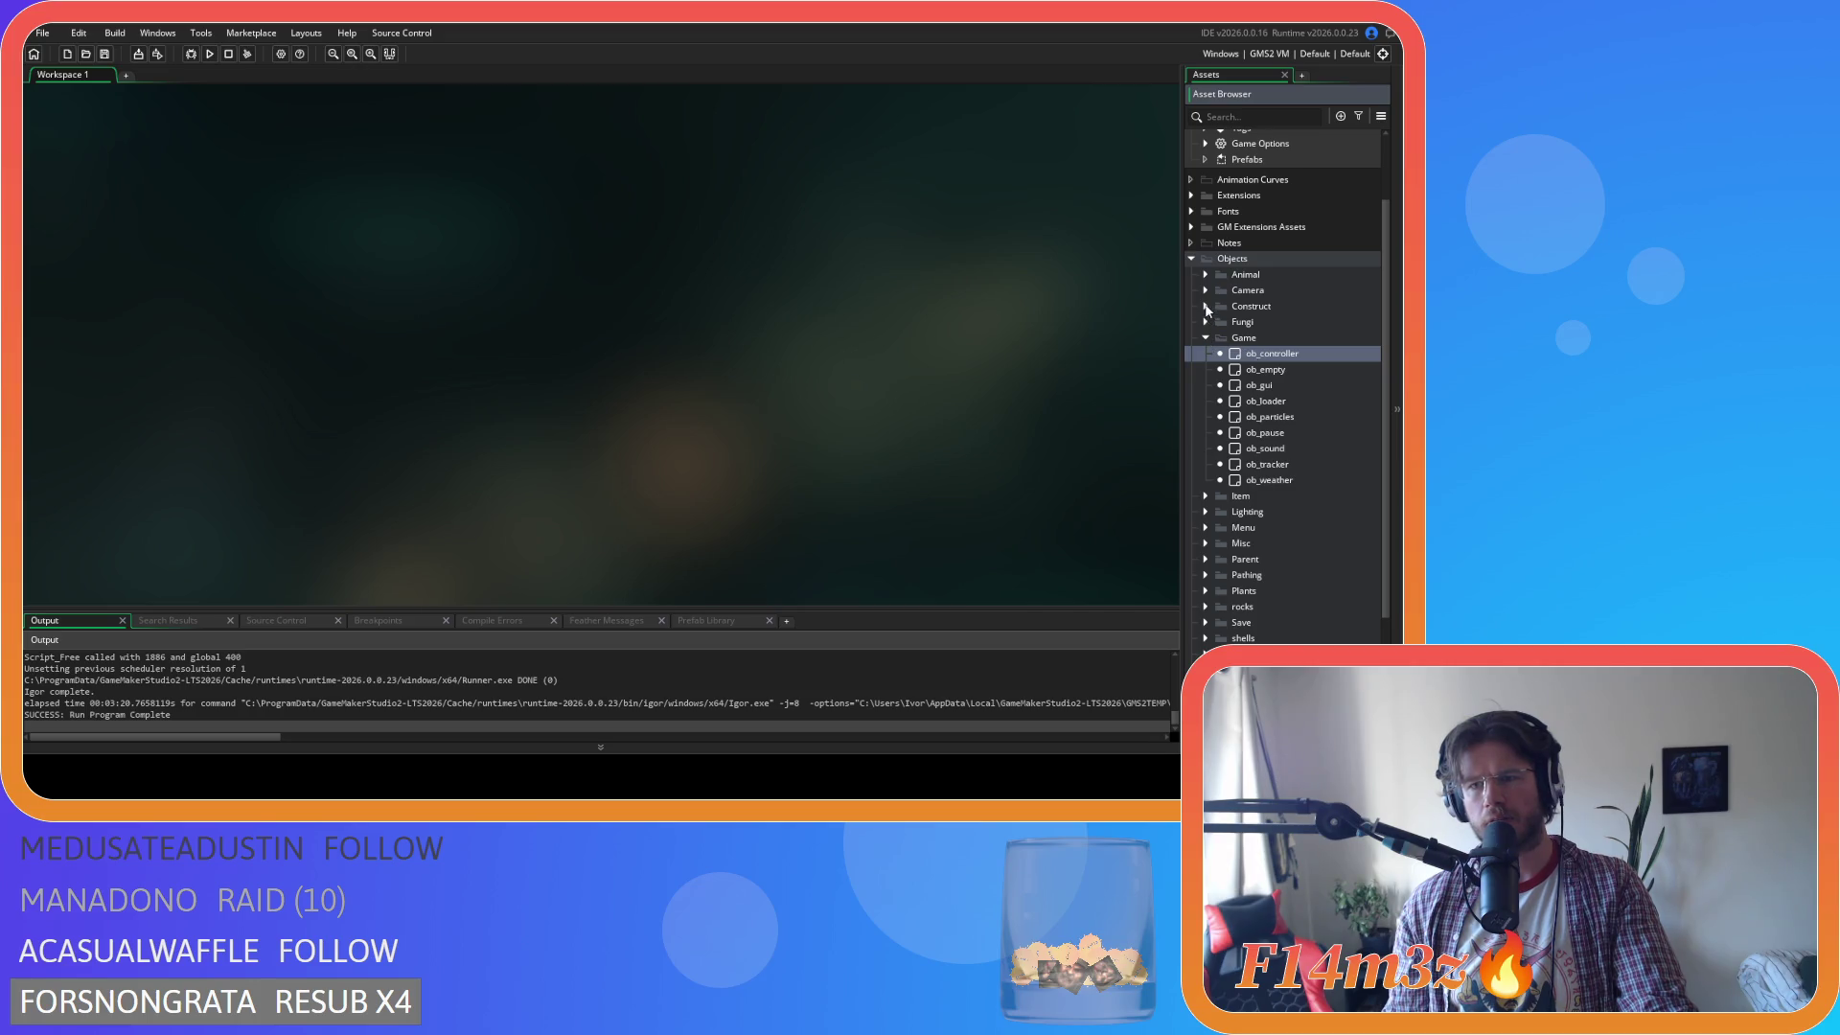
left_click(1206, 306)
double_click(1267, 322)
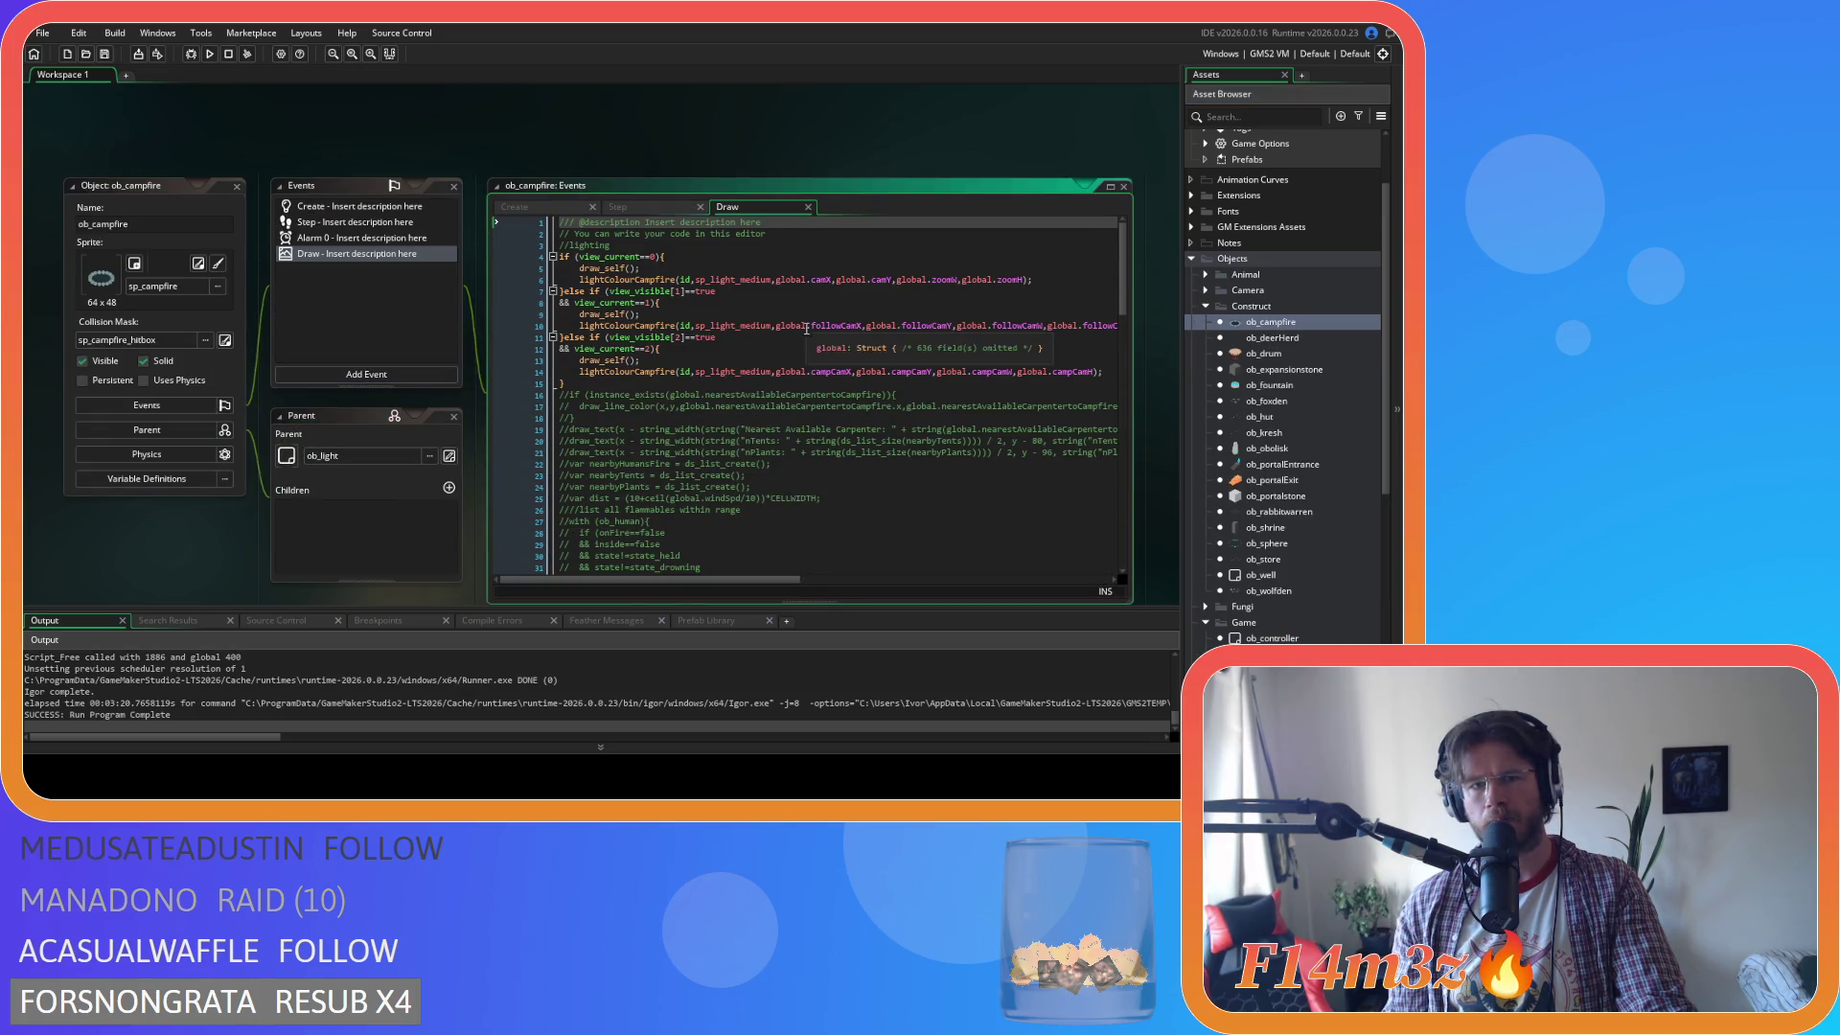
Scroll through ob_campfire's Step event code.
left_click(808, 207)
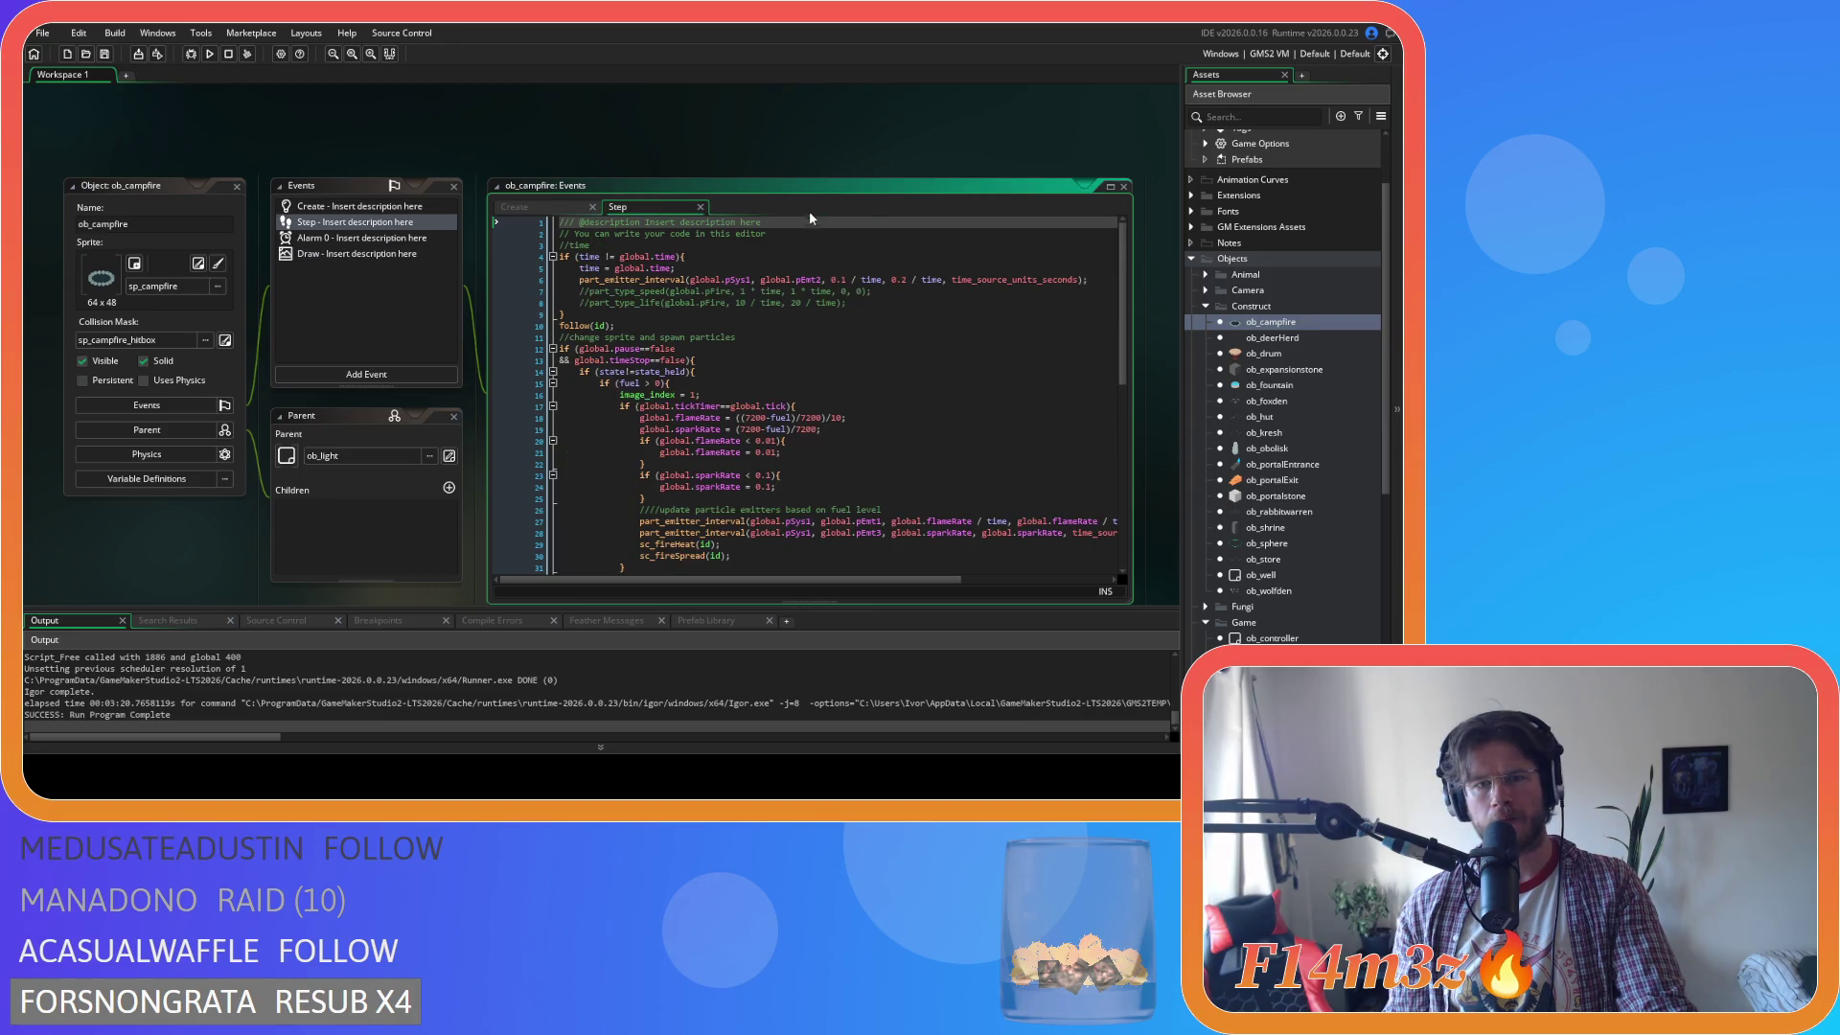
scroll(970, 367, "down", 10)
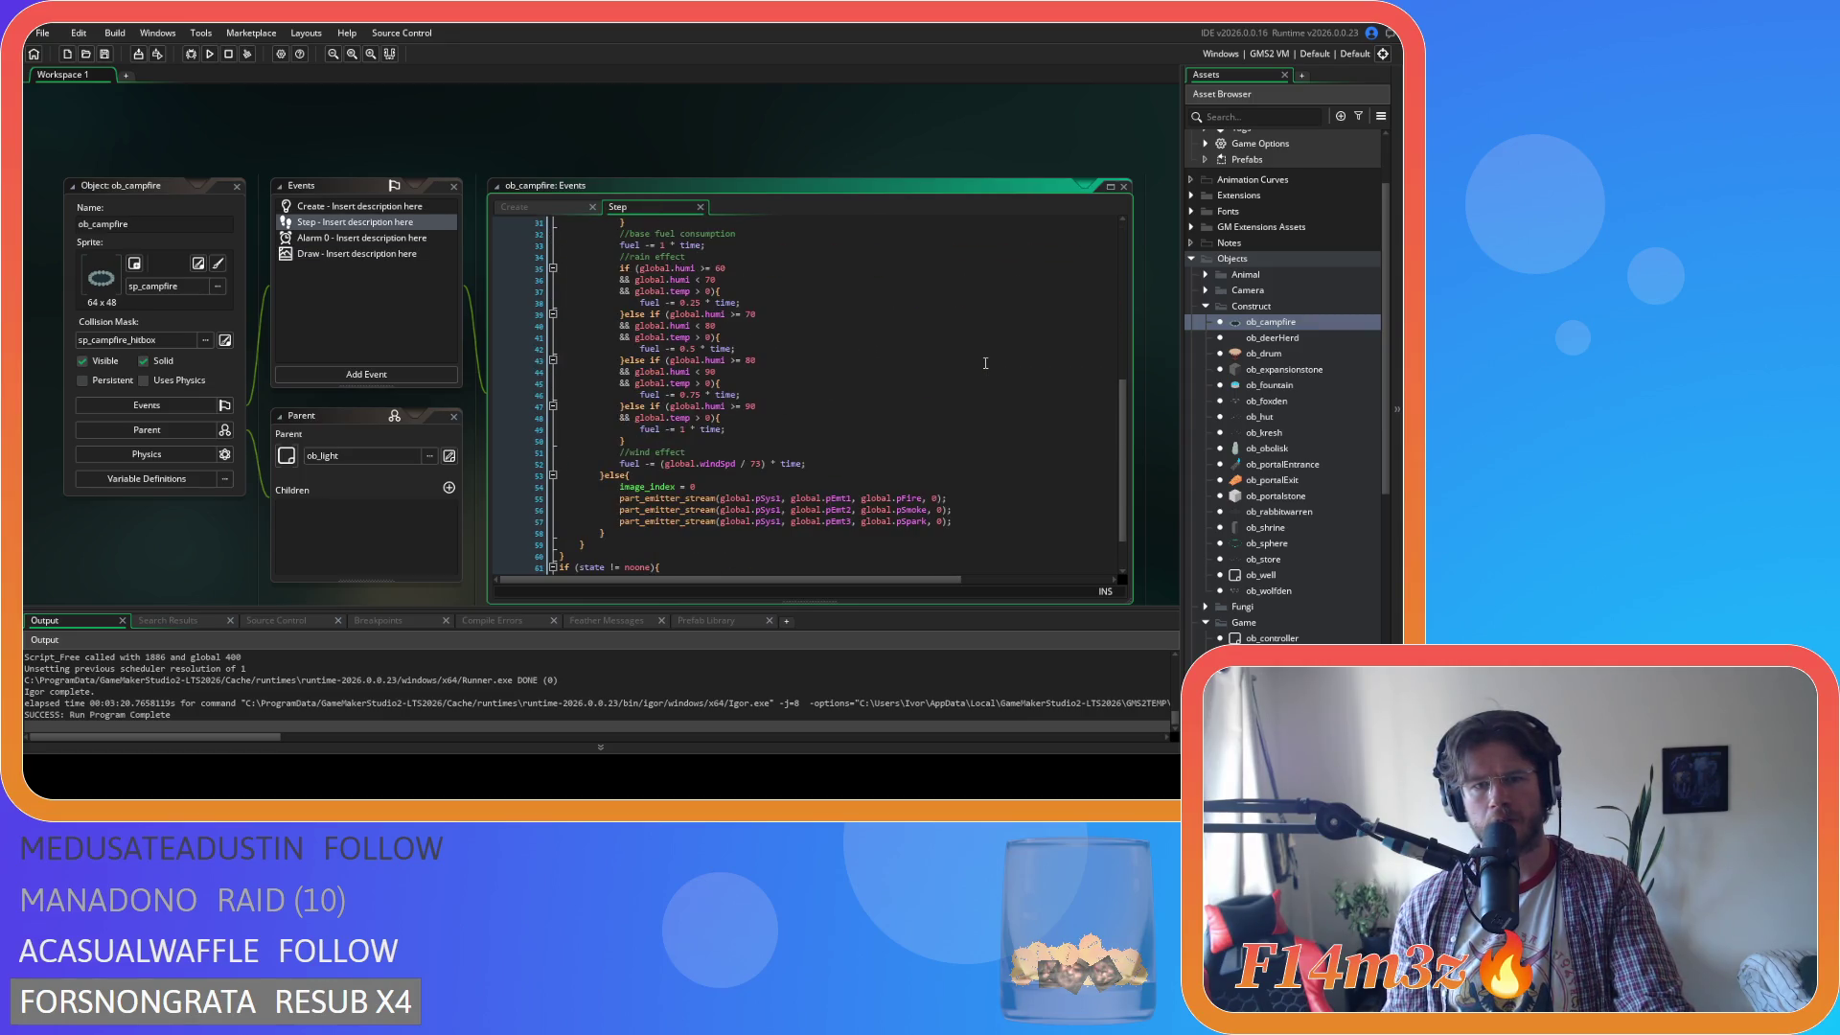
scroll(986, 364, "down", 2)
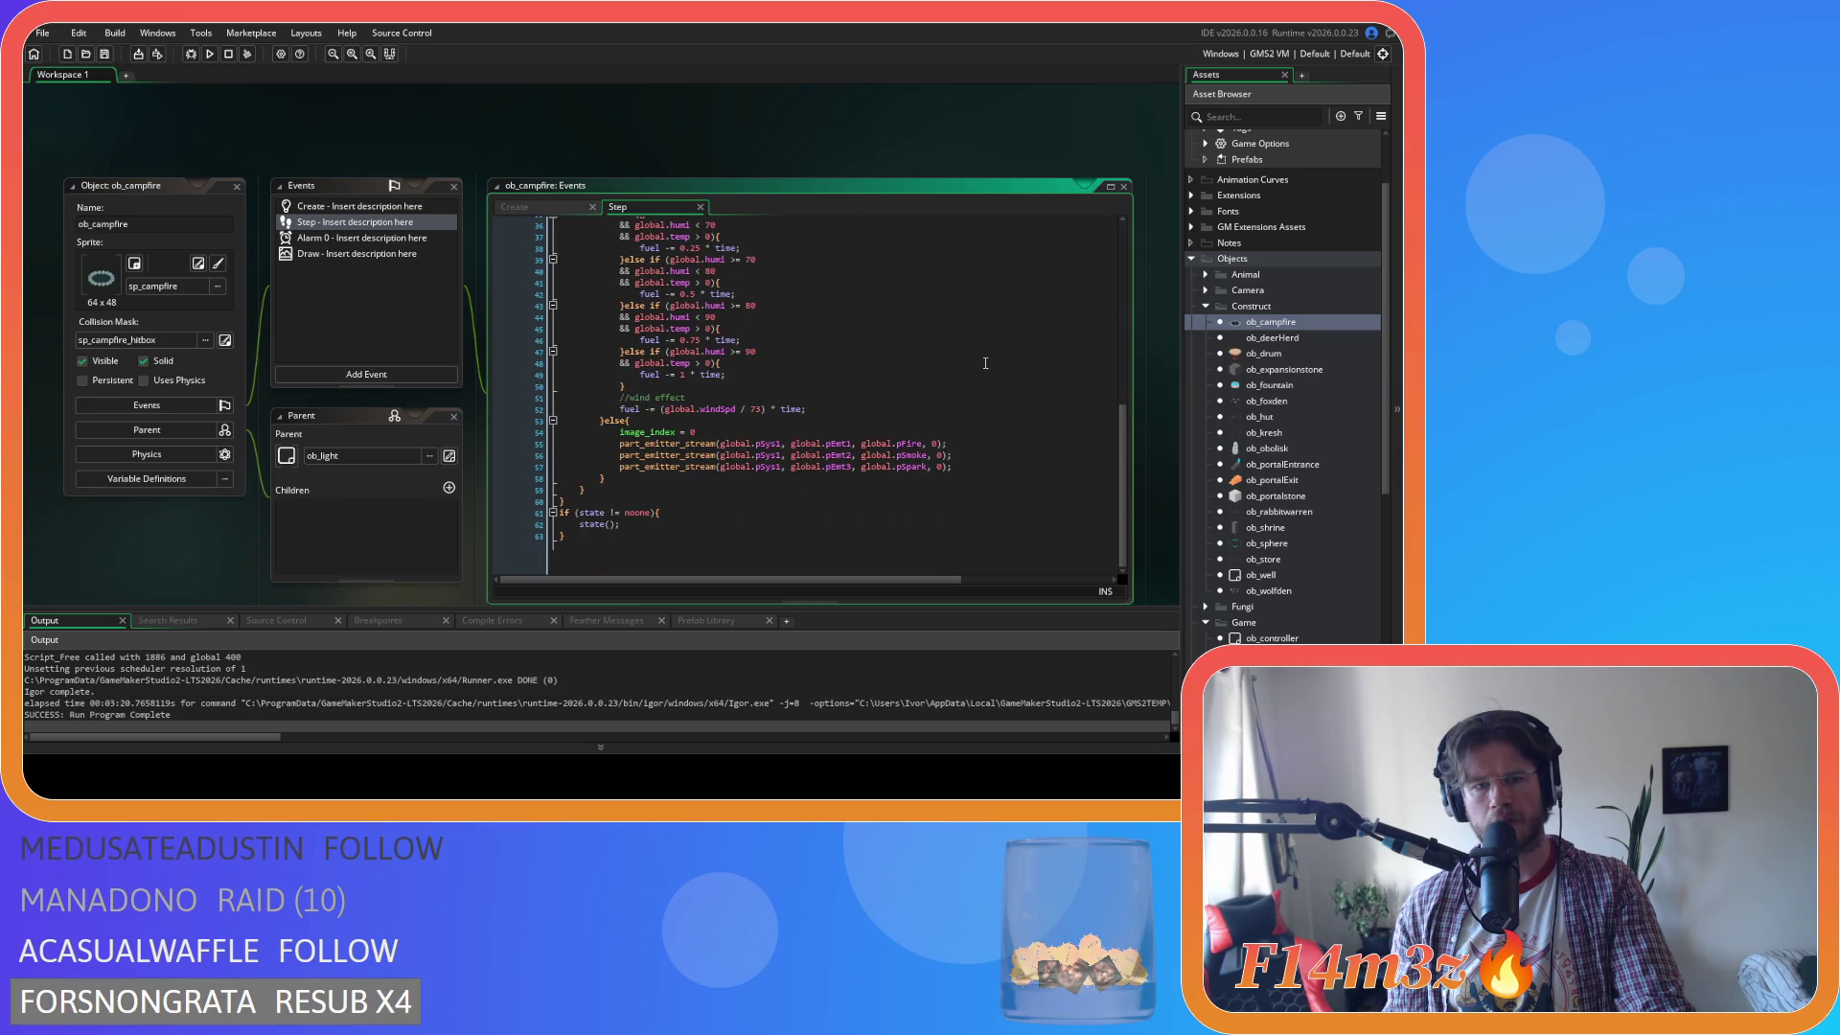
scroll(985, 363, "up", 11)
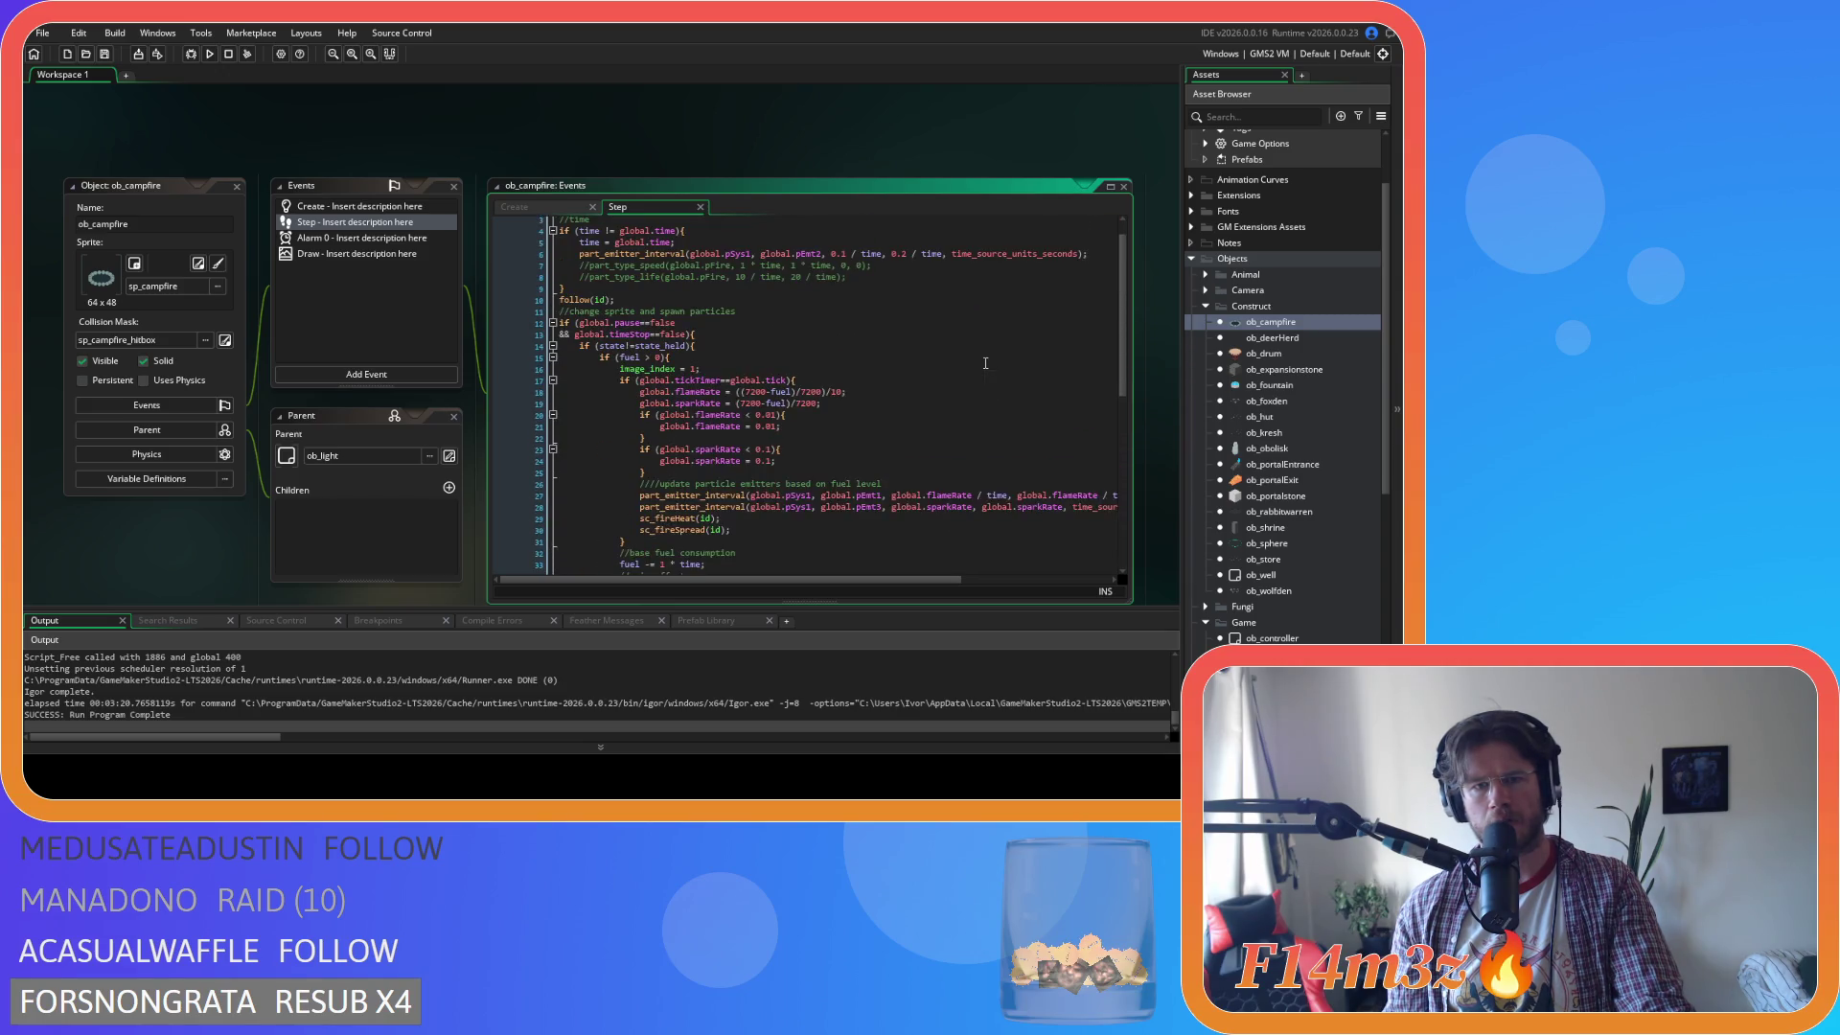
scroll(986, 363, "down", 11)
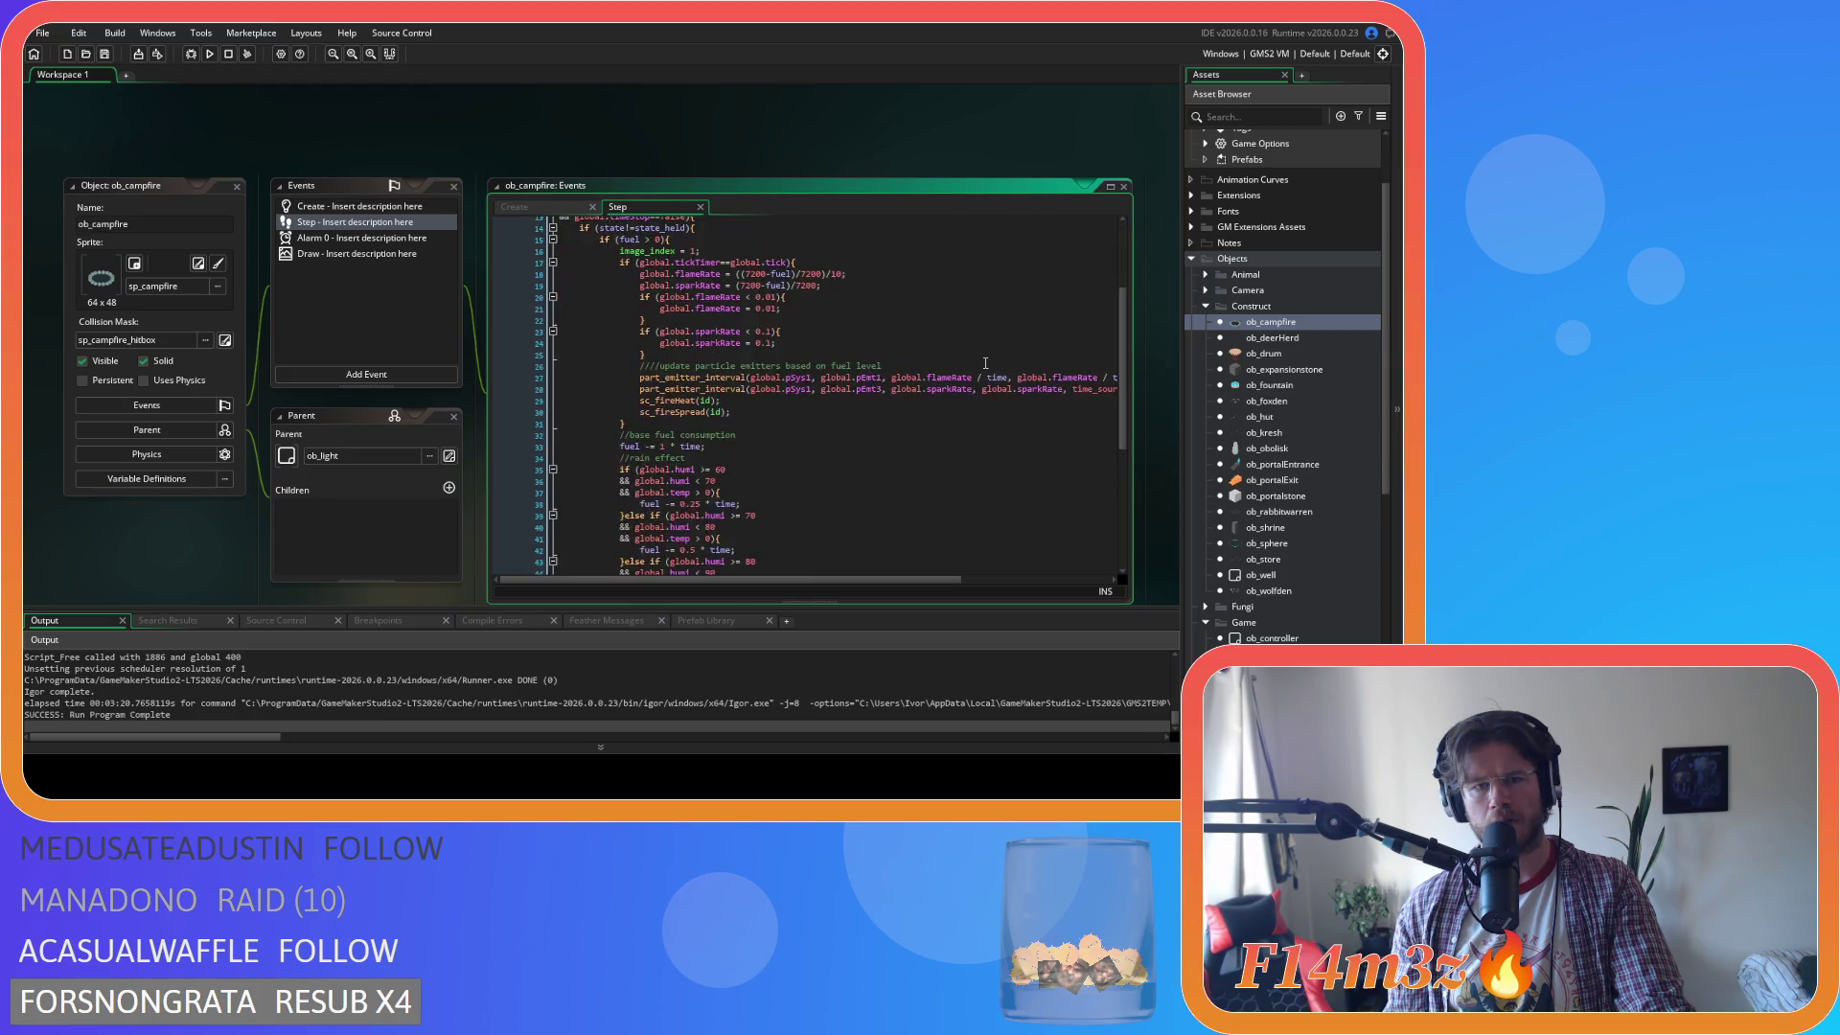
Review ob_campfire's Create event code, then close all windows and collapse Construct.
left_click(523, 207)
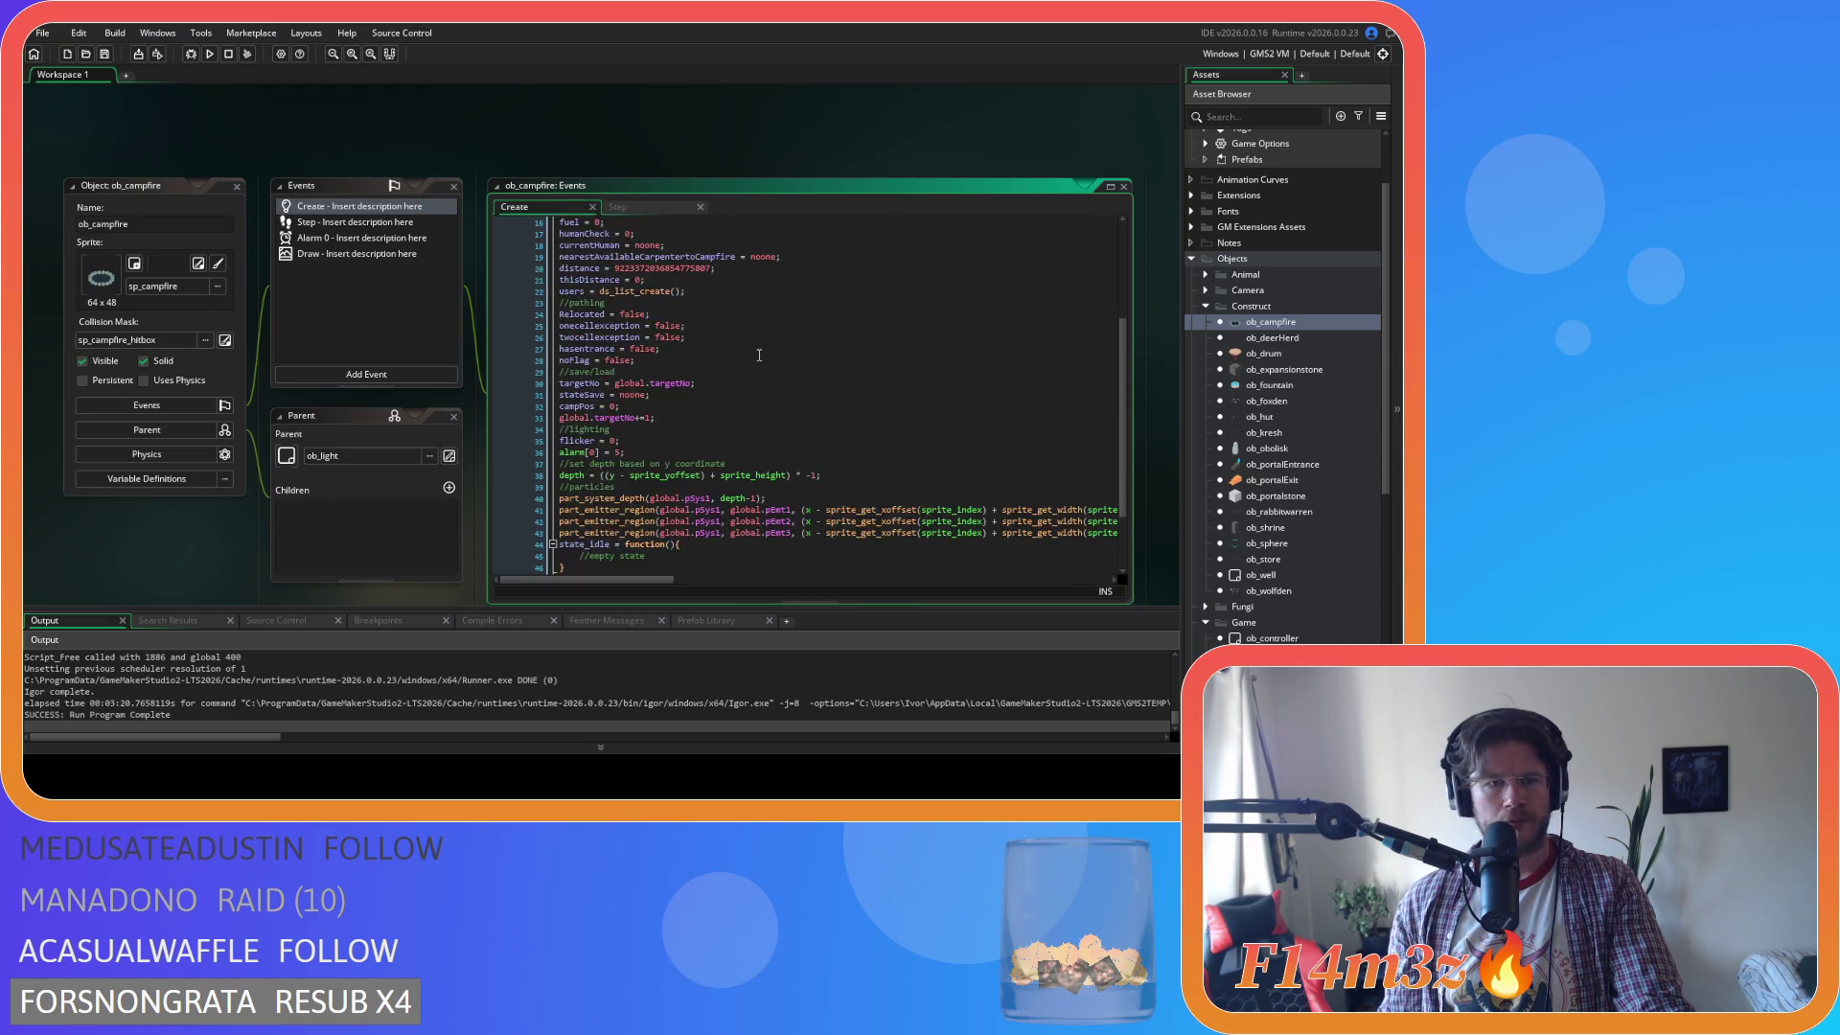
scroll(757, 333, "down", 3)
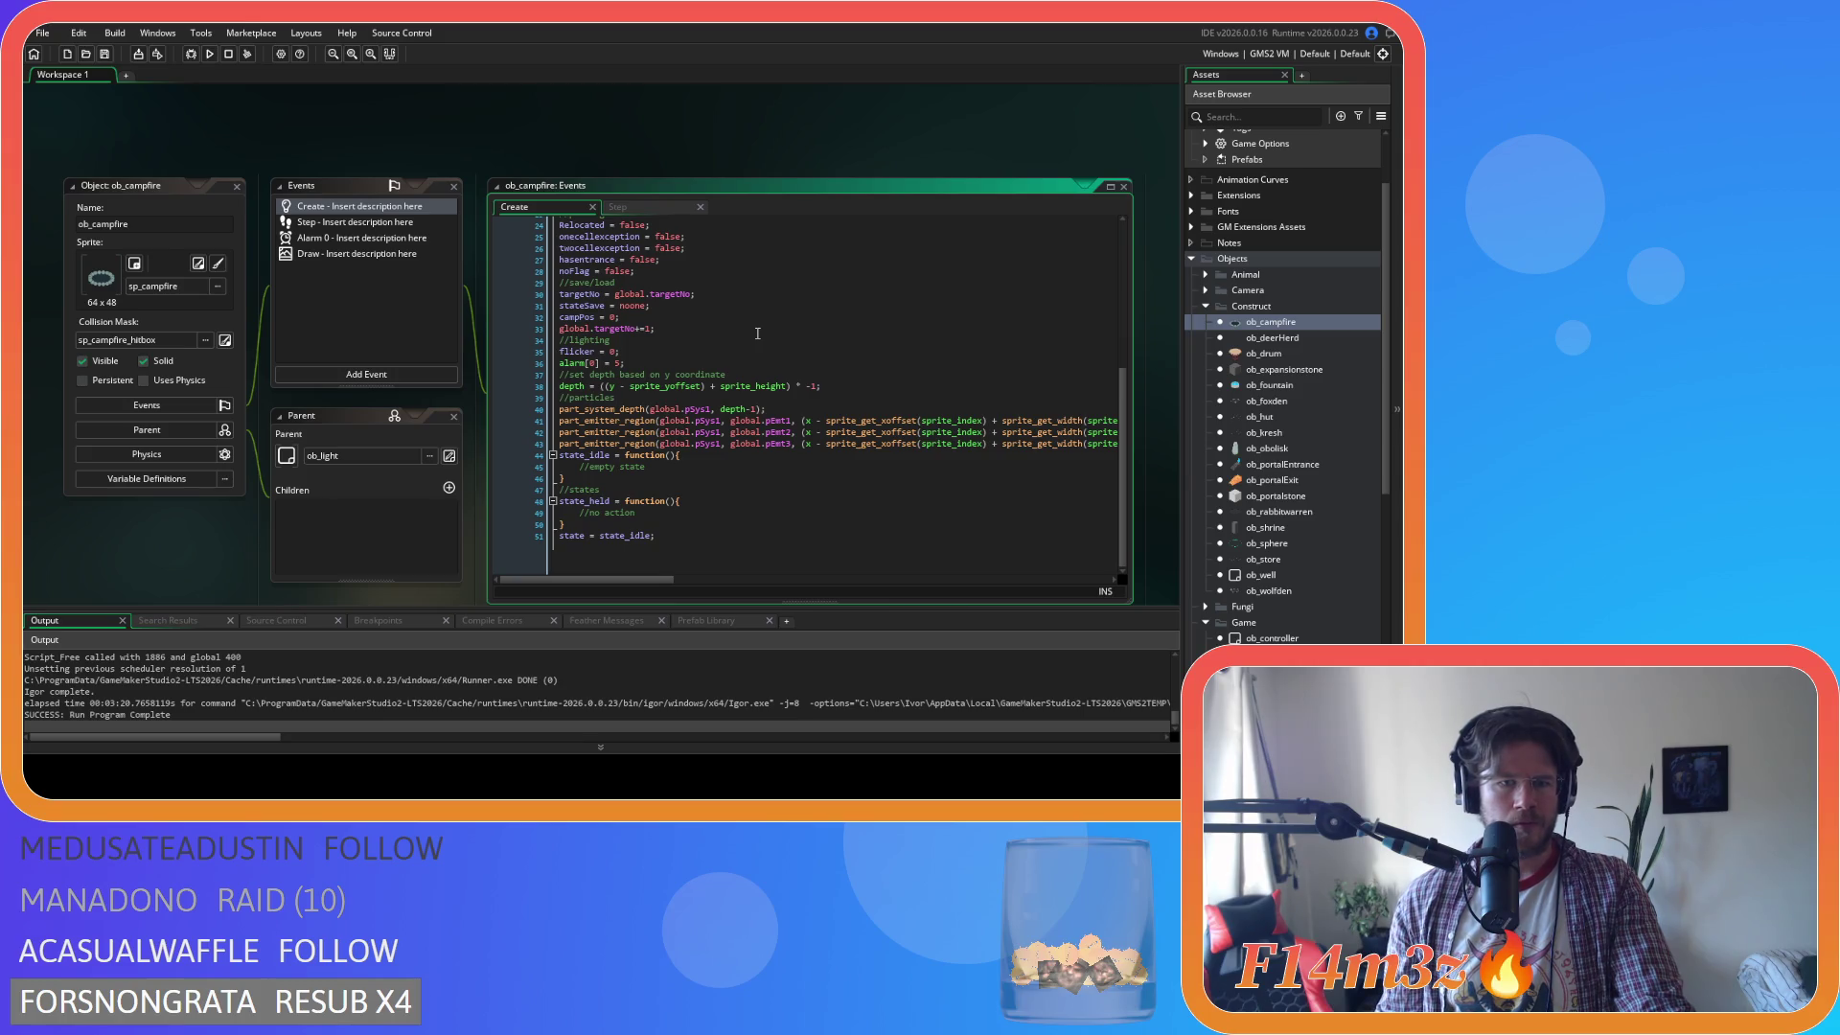
right_click(524, 122)
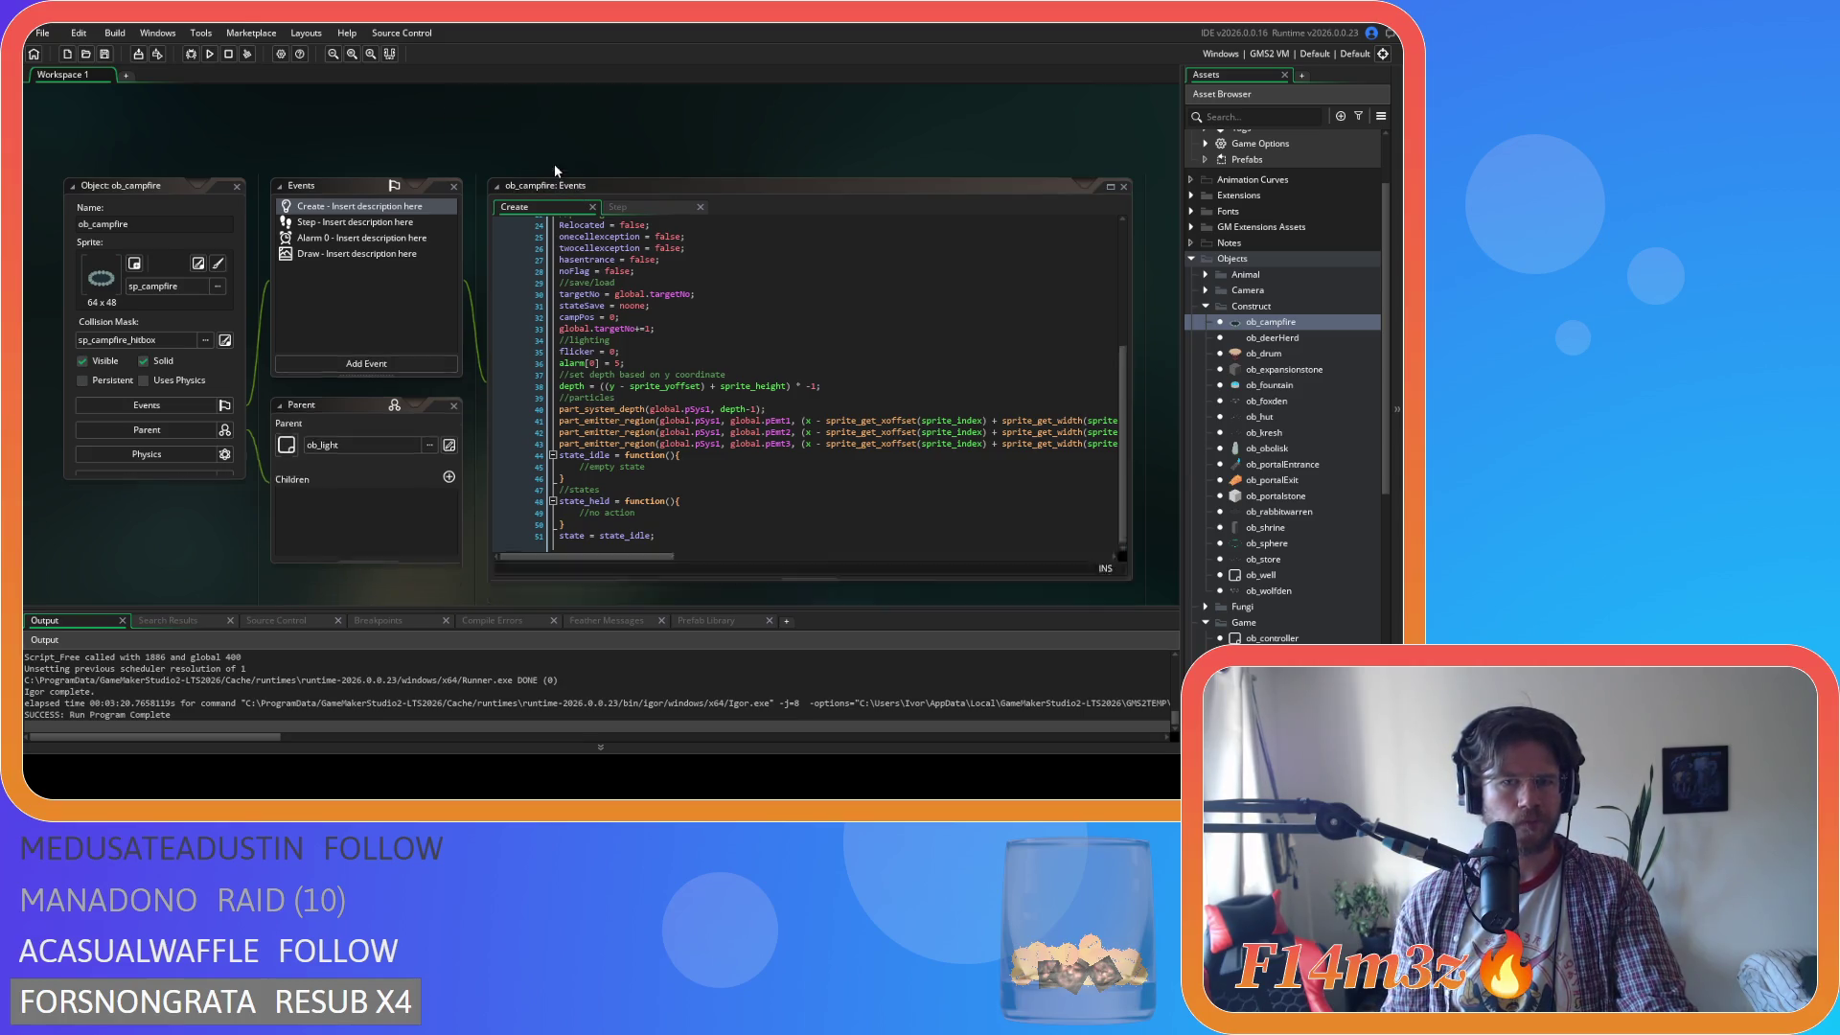
left_click(554, 163)
left_click(1206, 306)
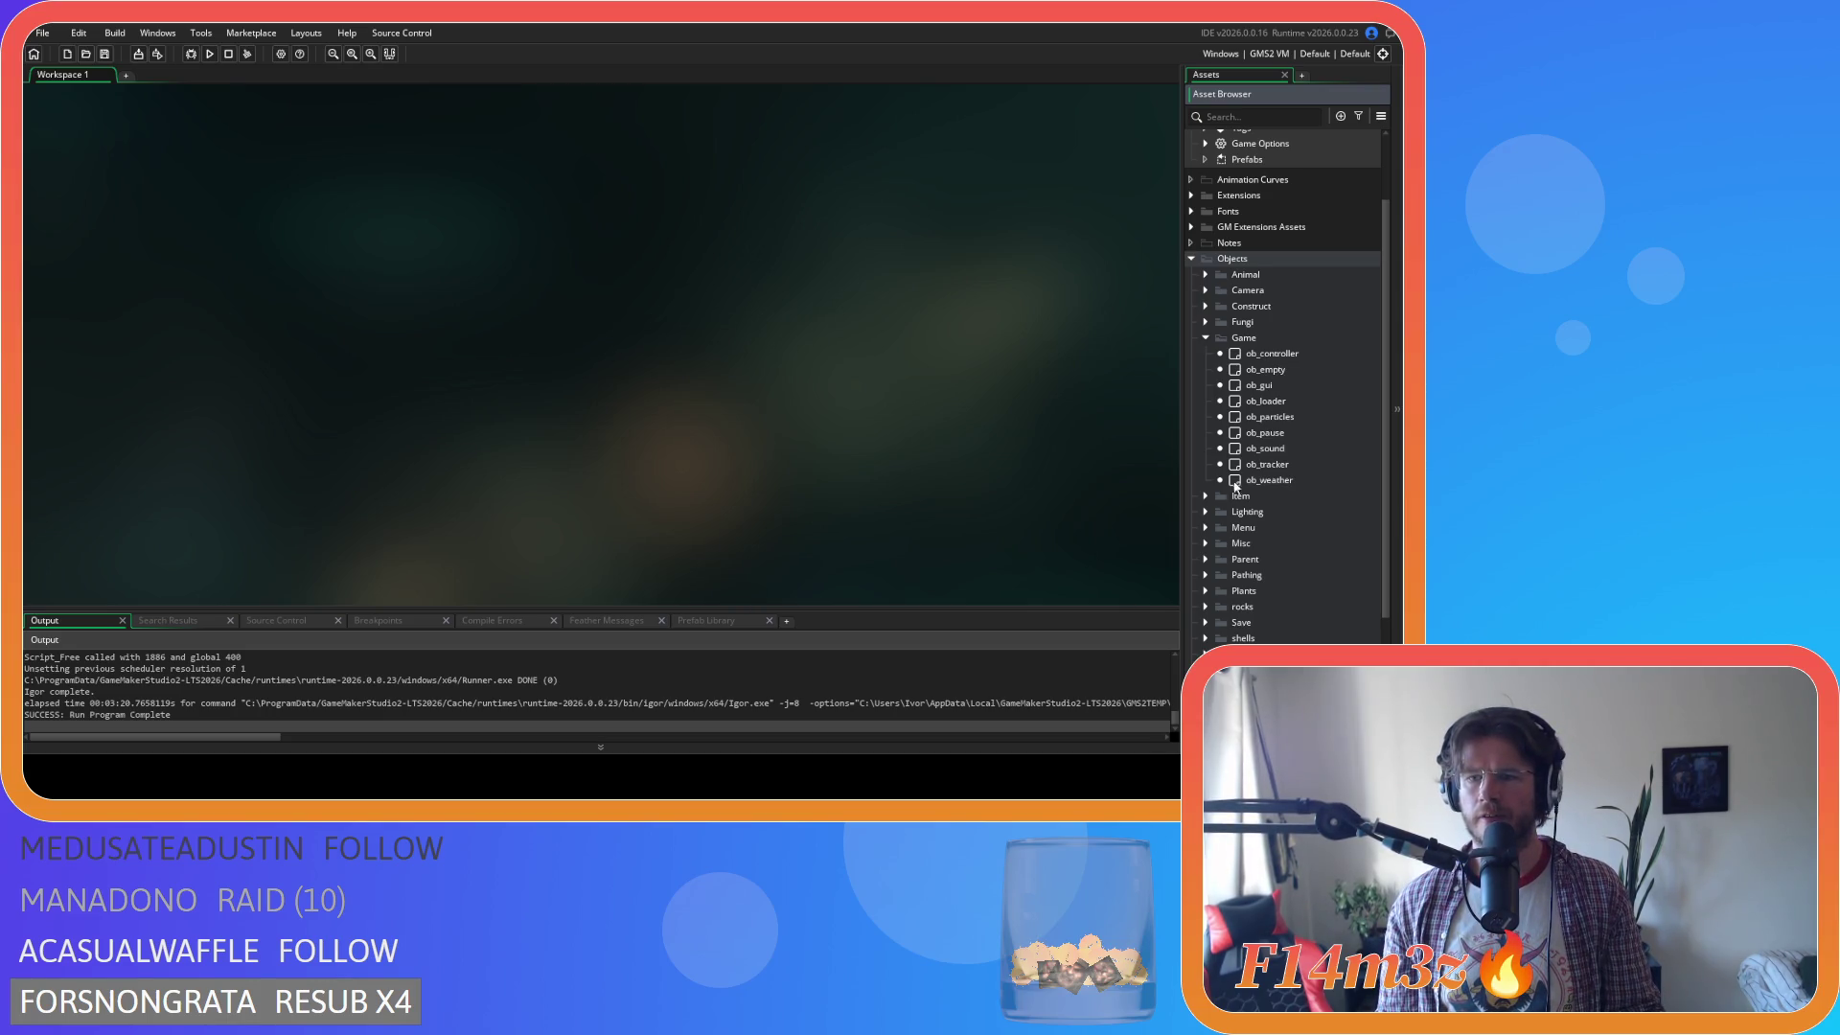
Expand Scripts > Game and open the sc_held script.
scroll(1222, 470, "down", 3)
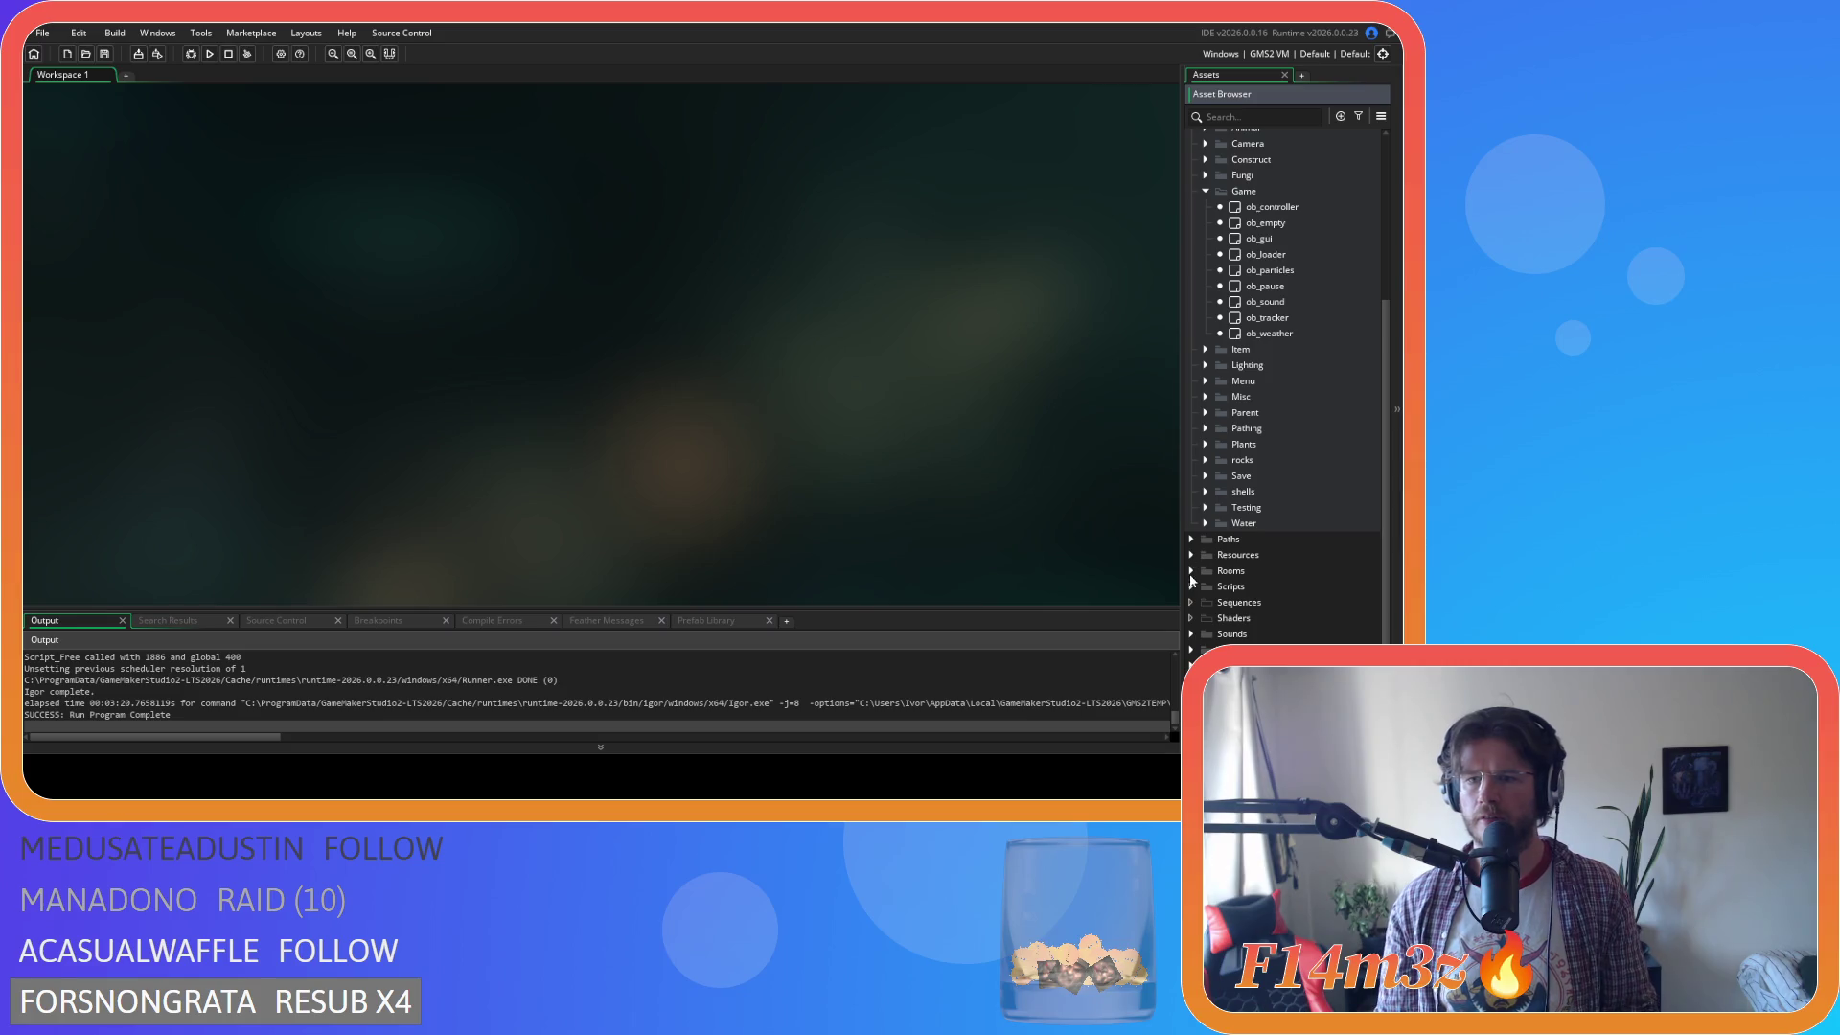
left_click(1192, 586)
scroll(1193, 589, "down", 5)
scroll(1196, 575, "down", 1)
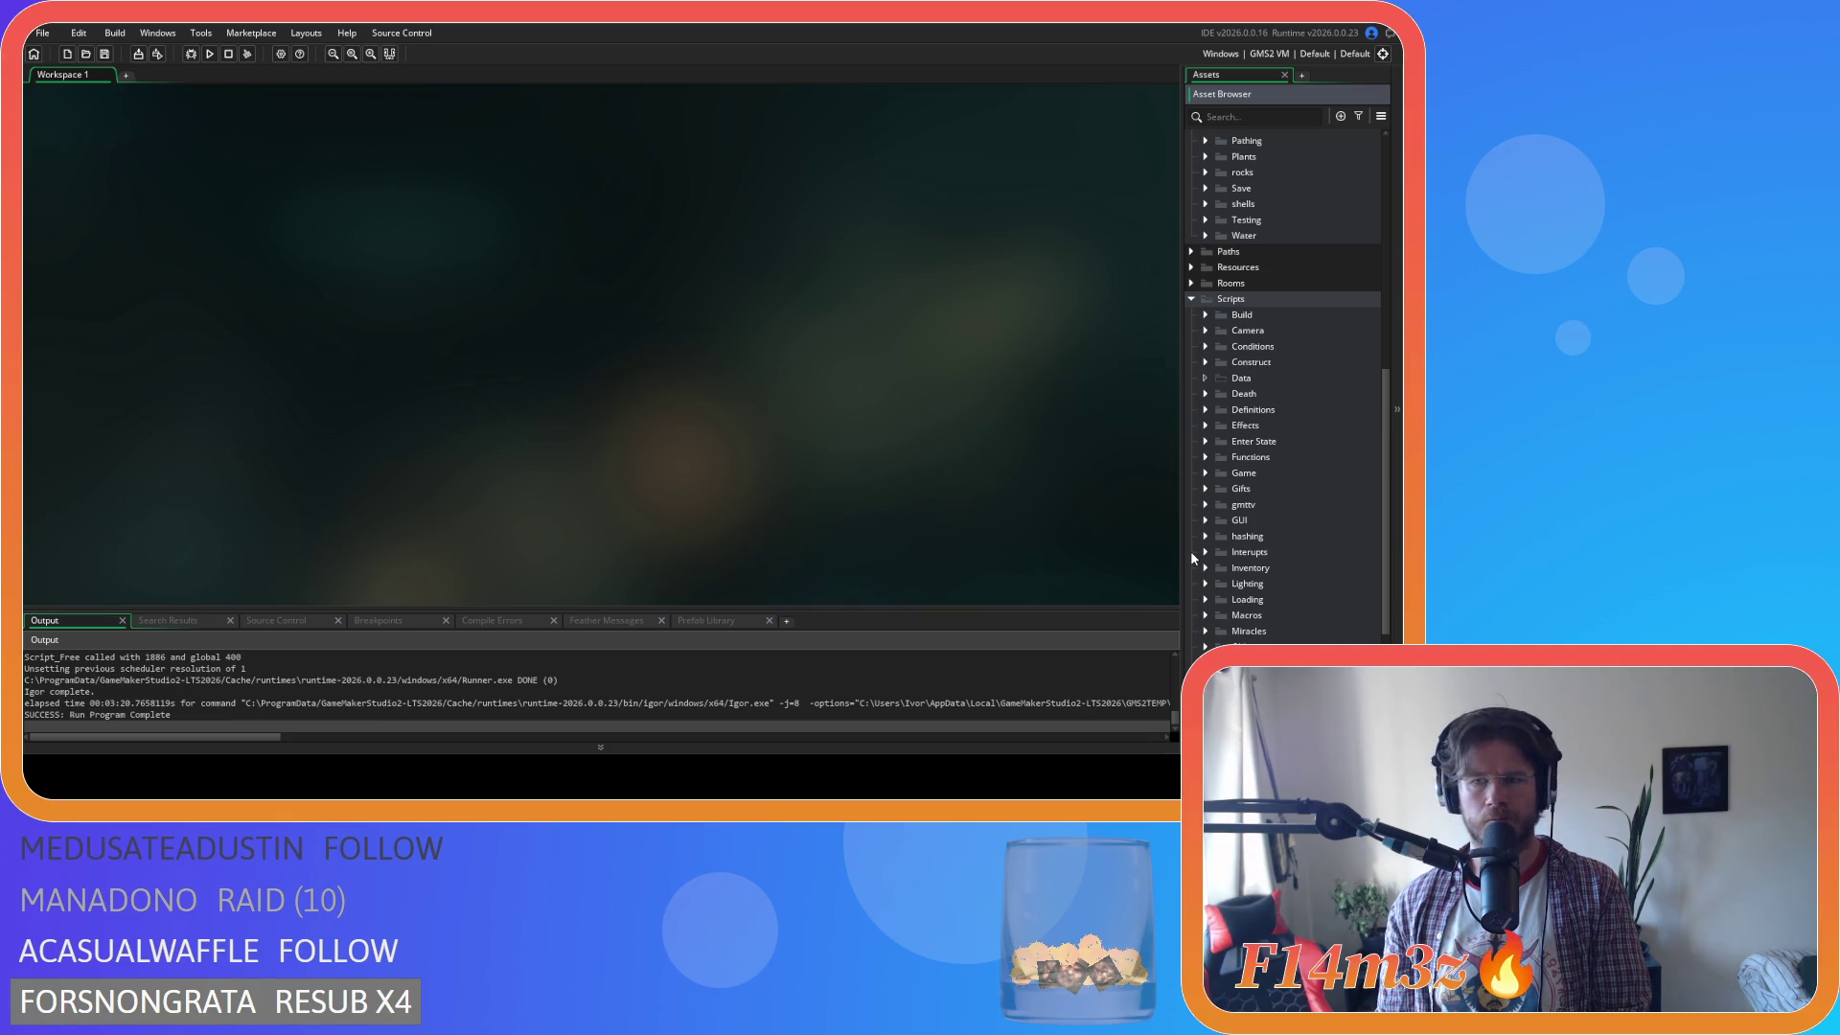
left_click(1206, 474)
scroll(1208, 474, "down", 5)
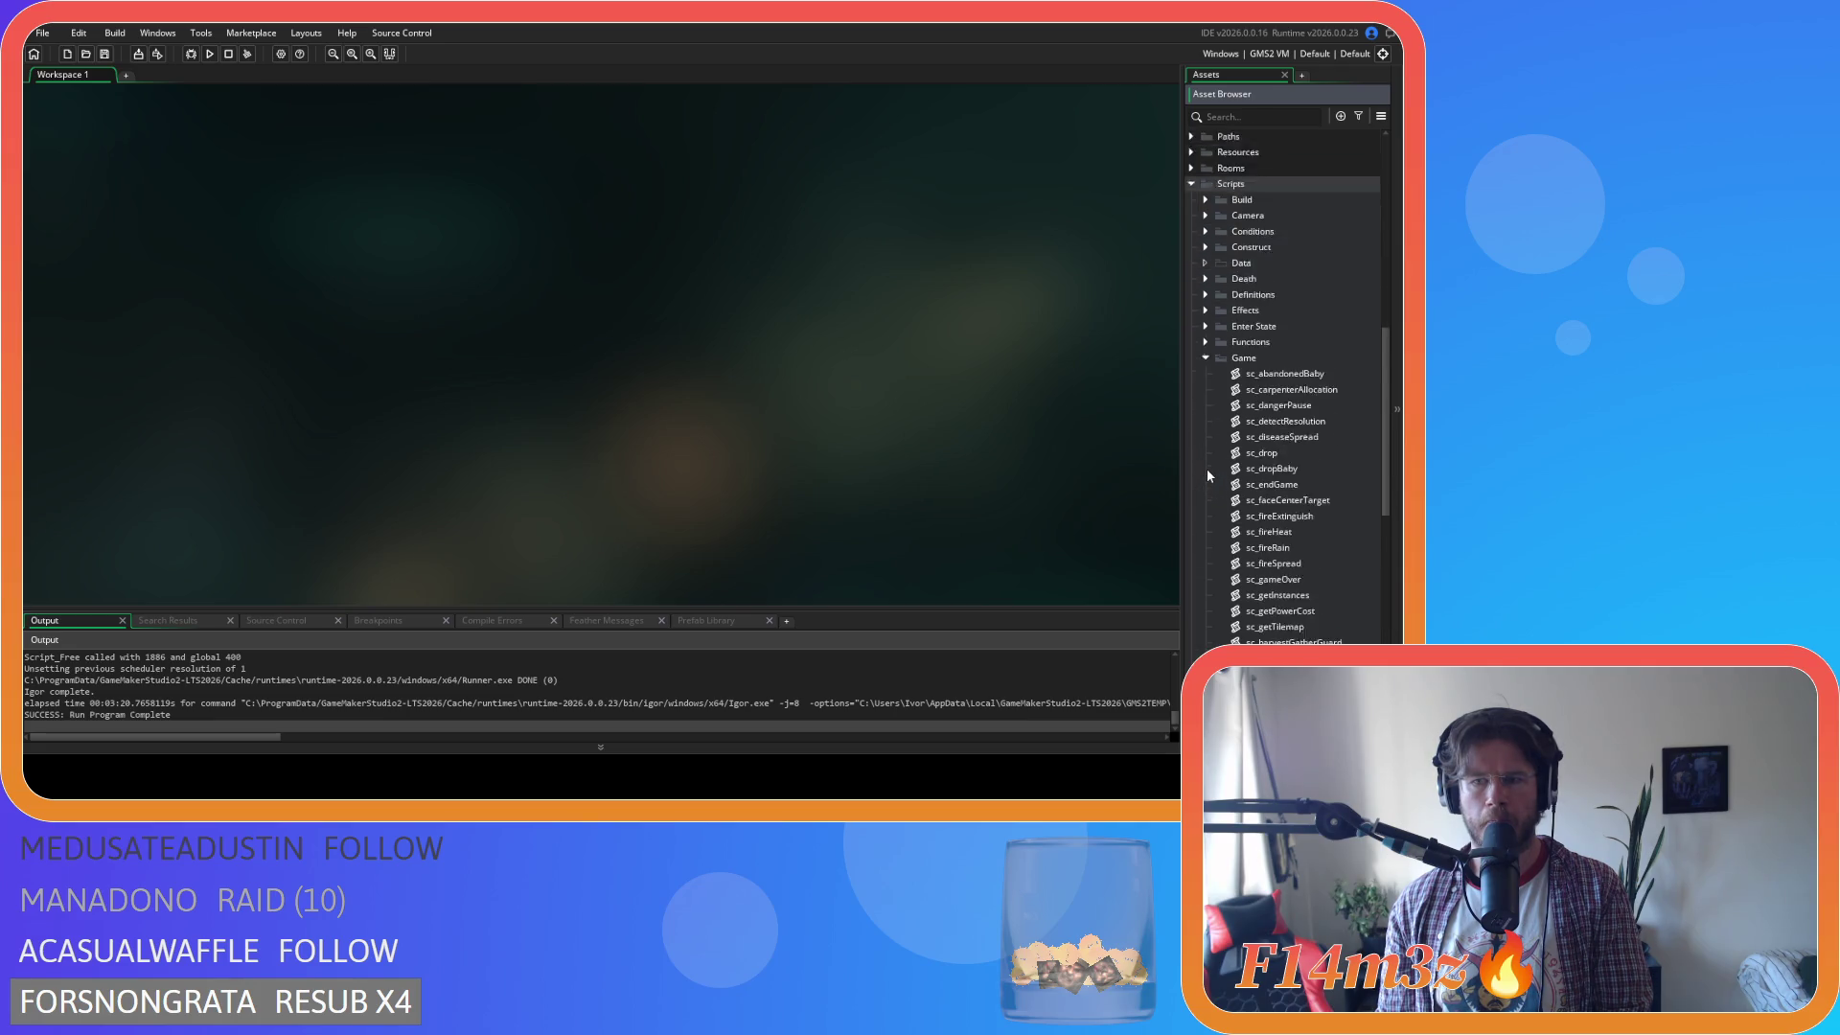
double_click(1296, 601)
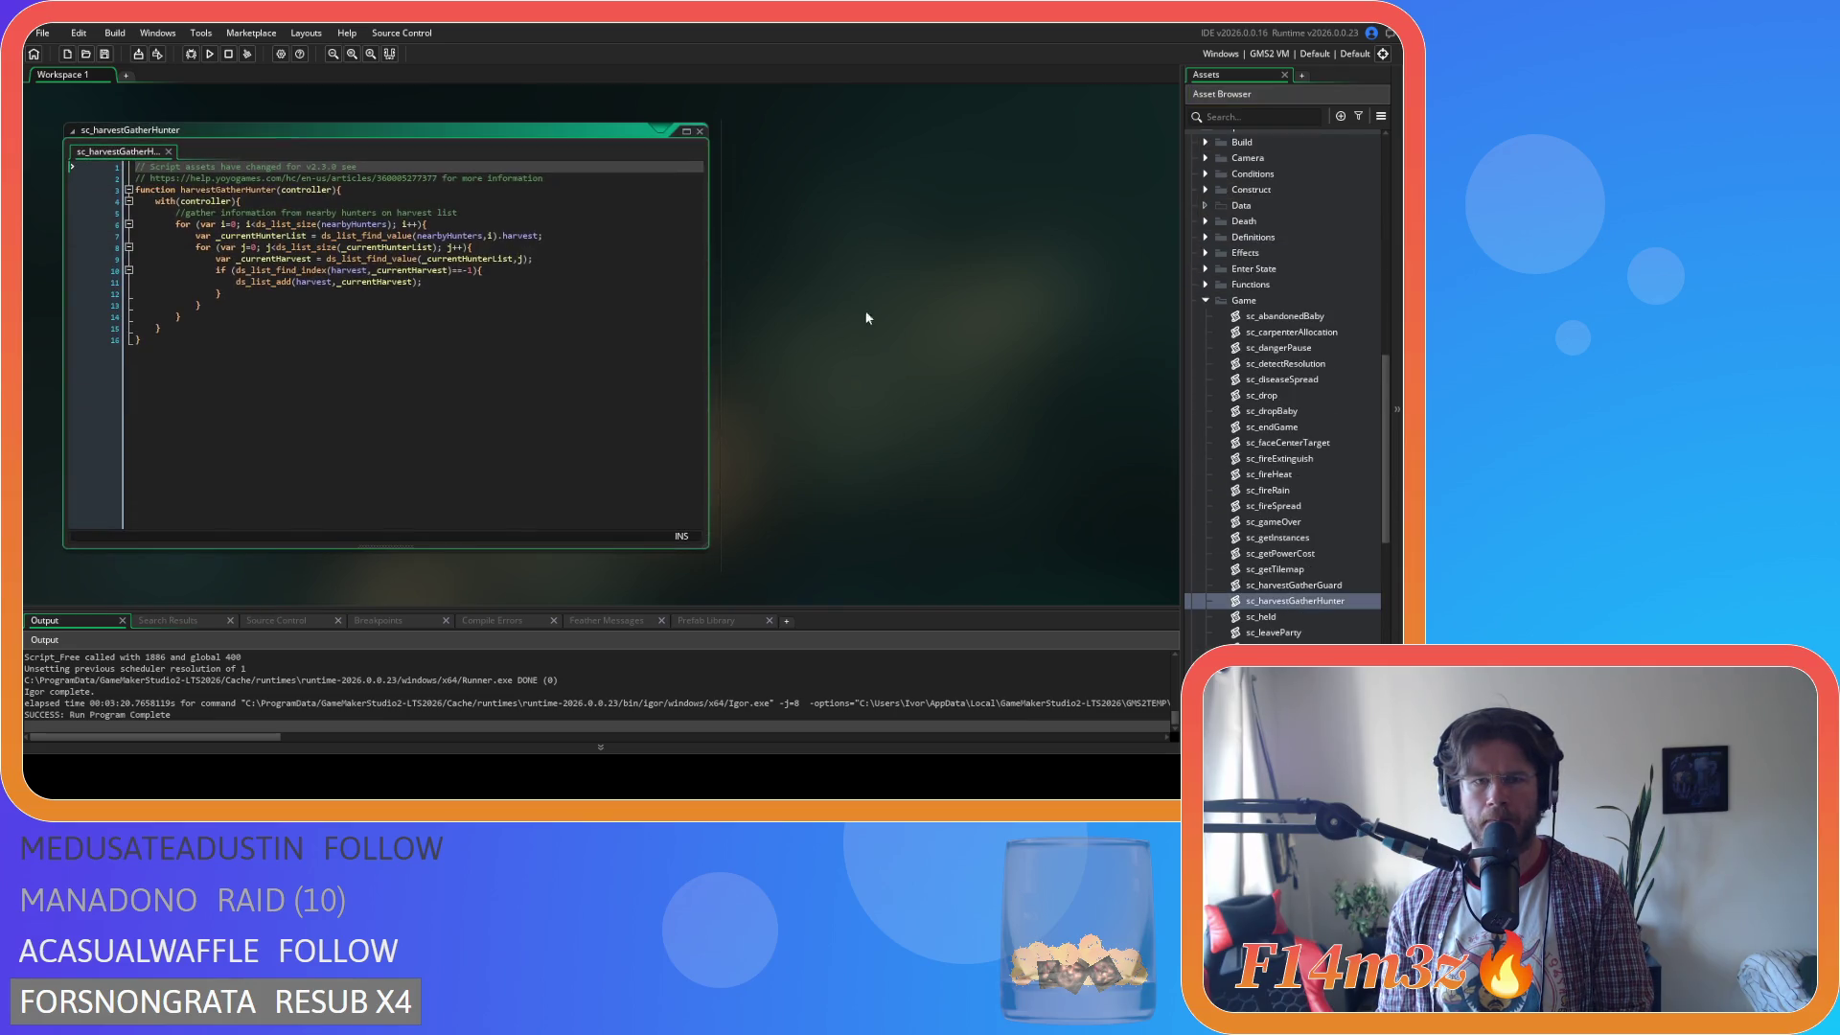
double_click(1269, 620)
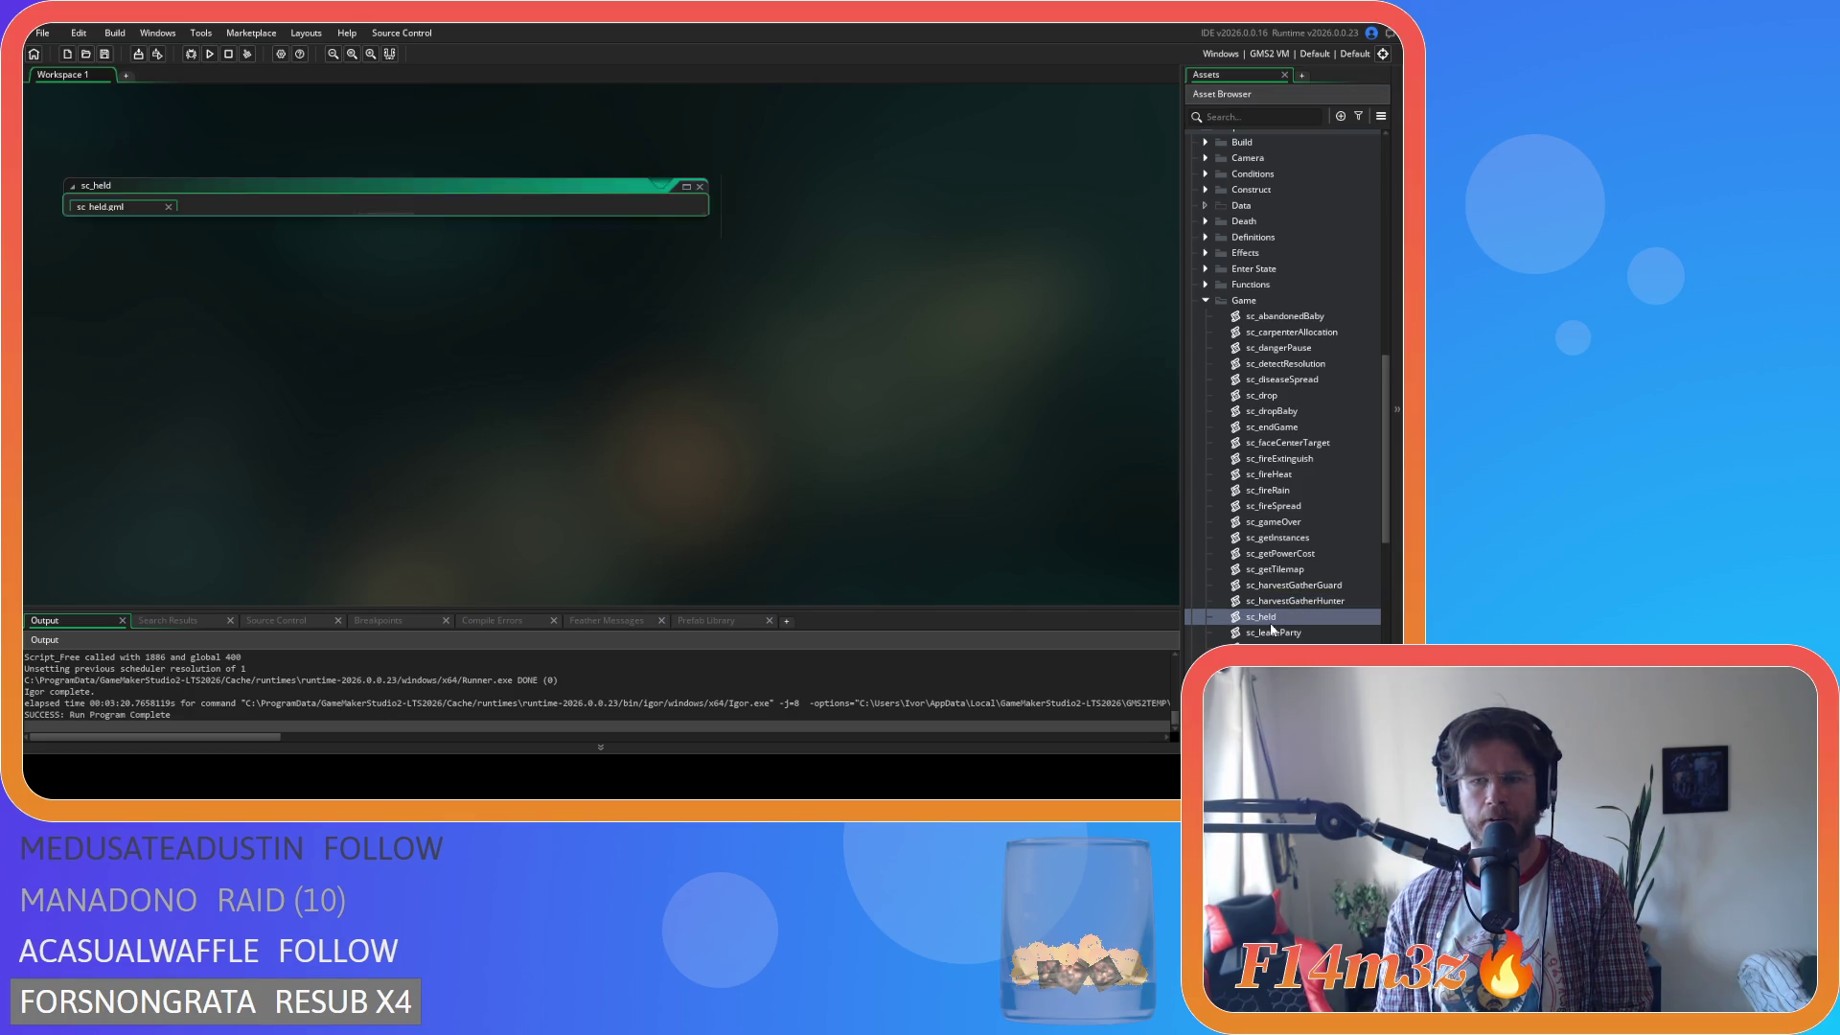
Inspect the x and y position lines 13–15 in held_controller.
left_click(538, 316)
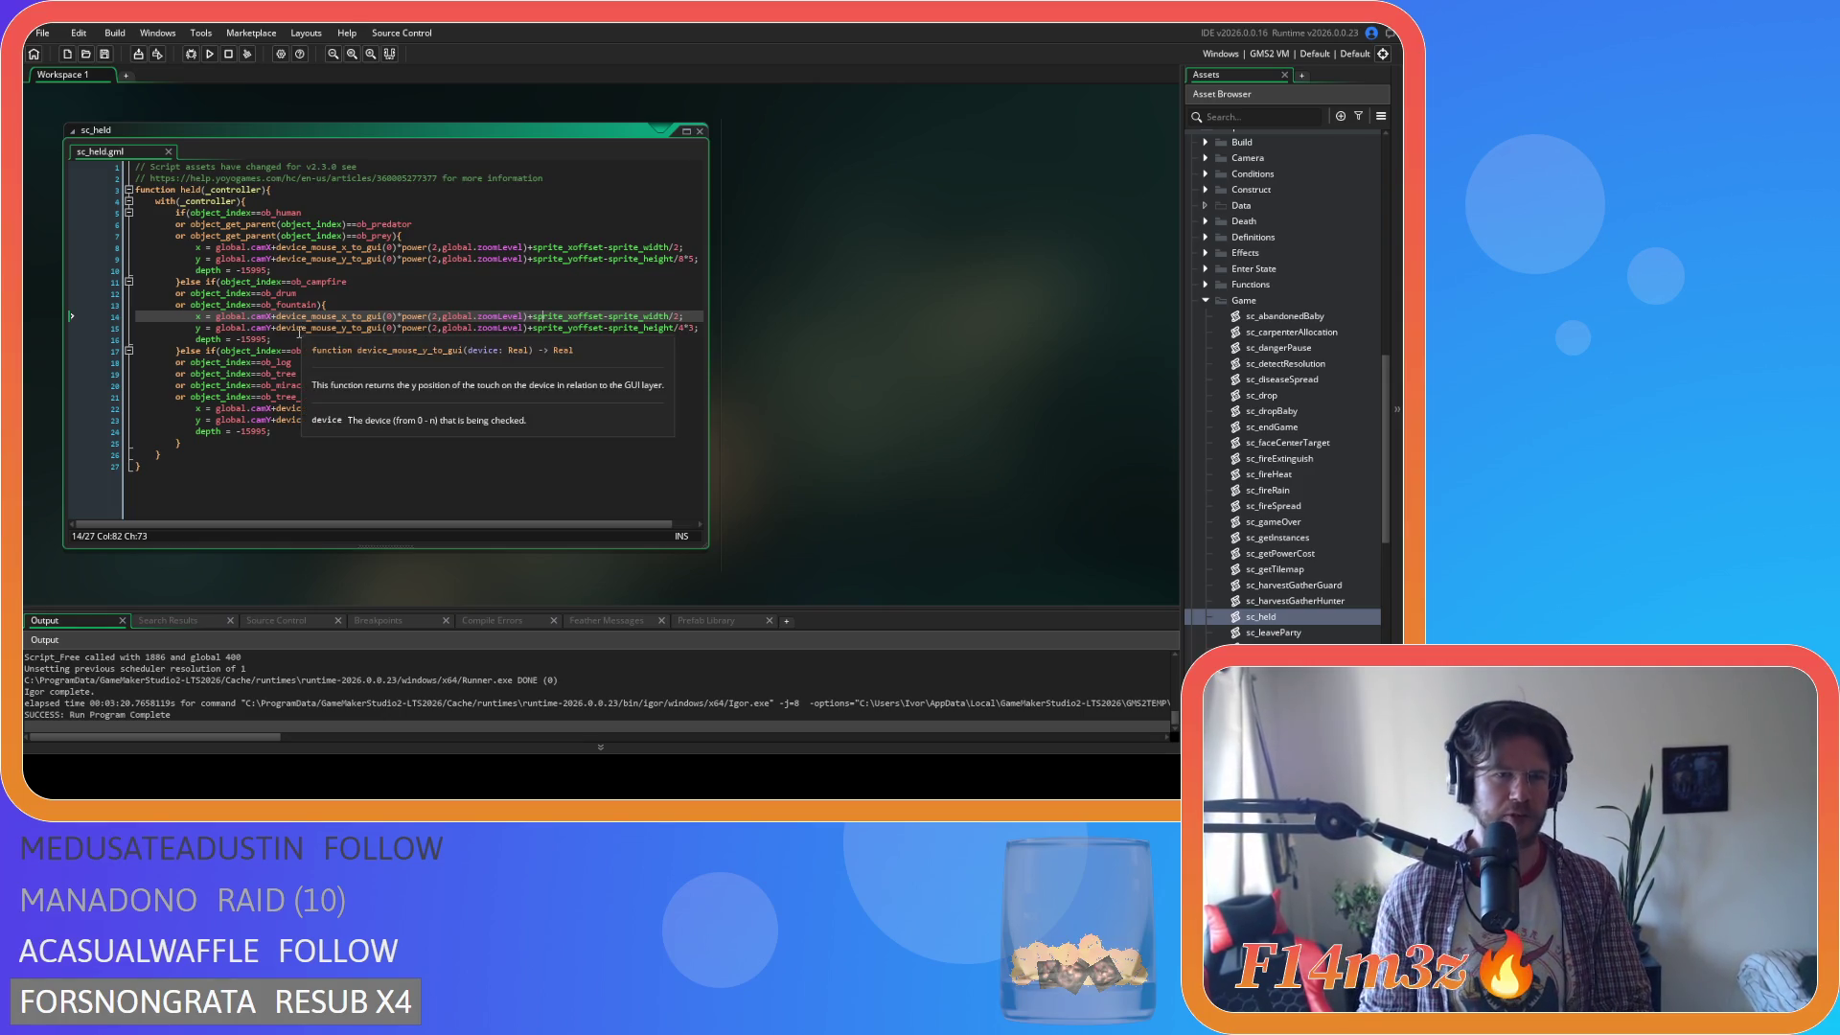
left_click(365, 306)
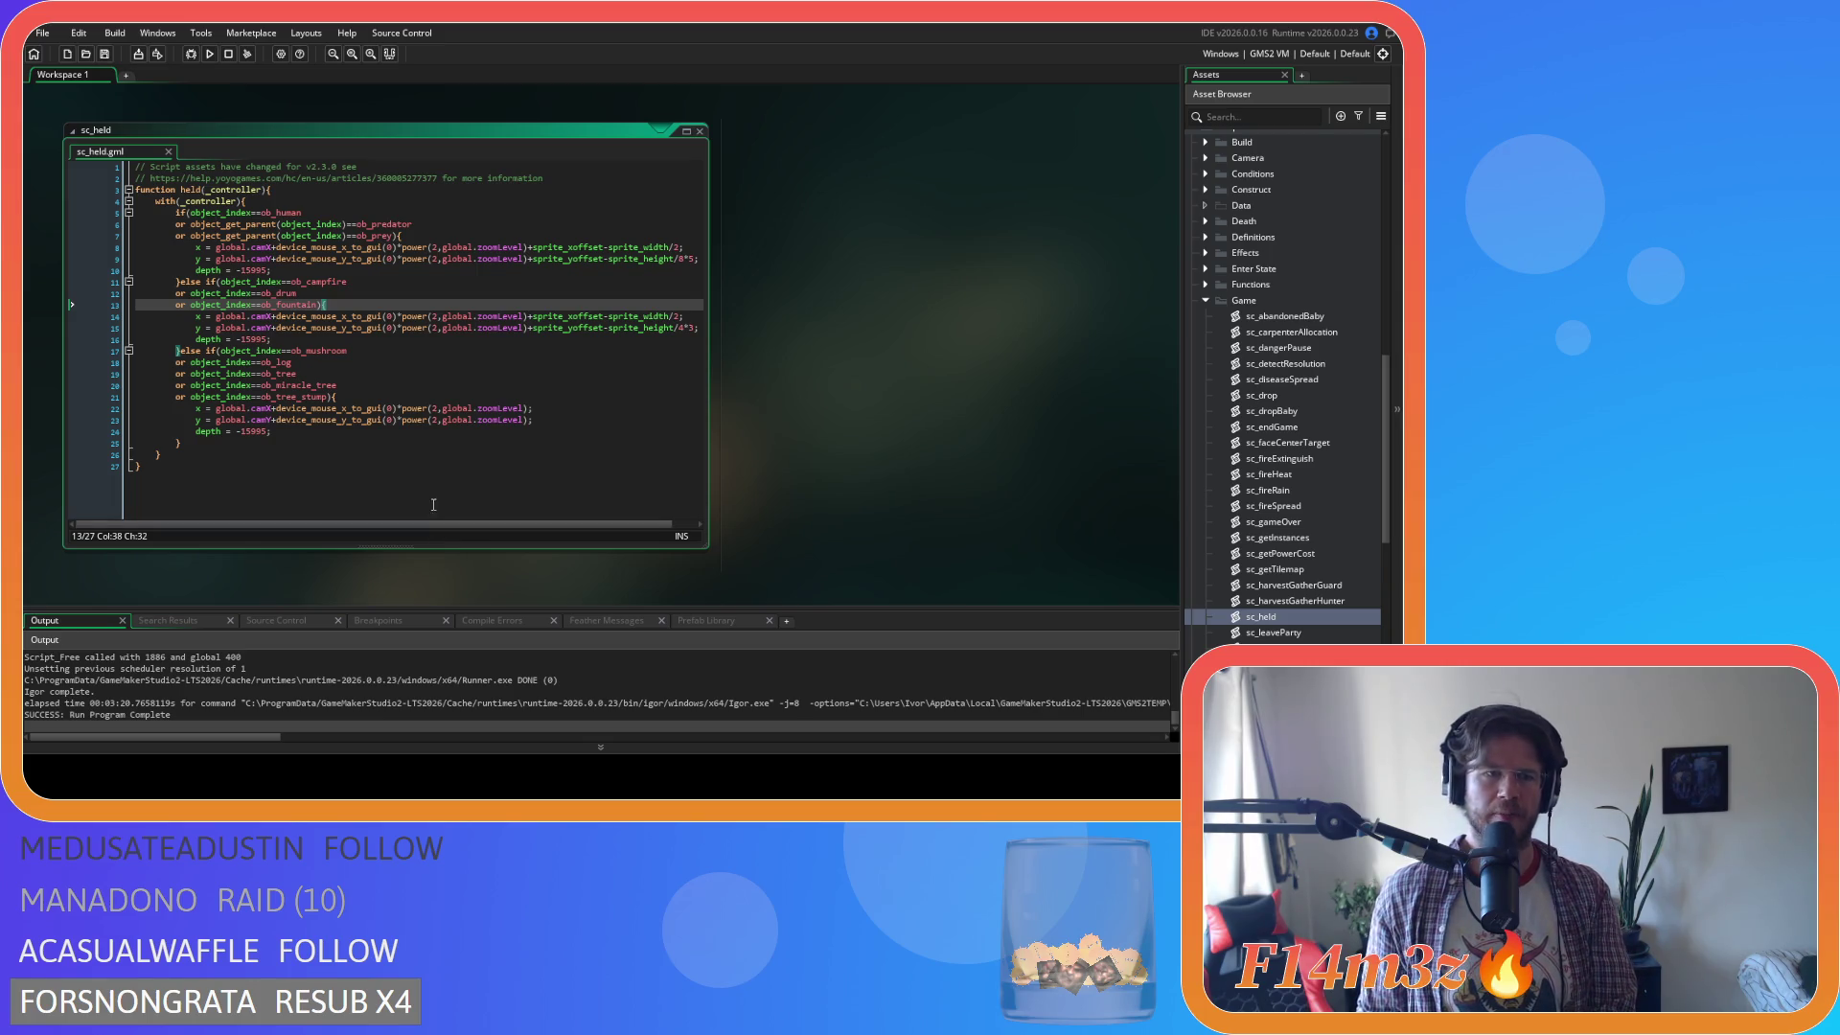
left_click(334, 329)
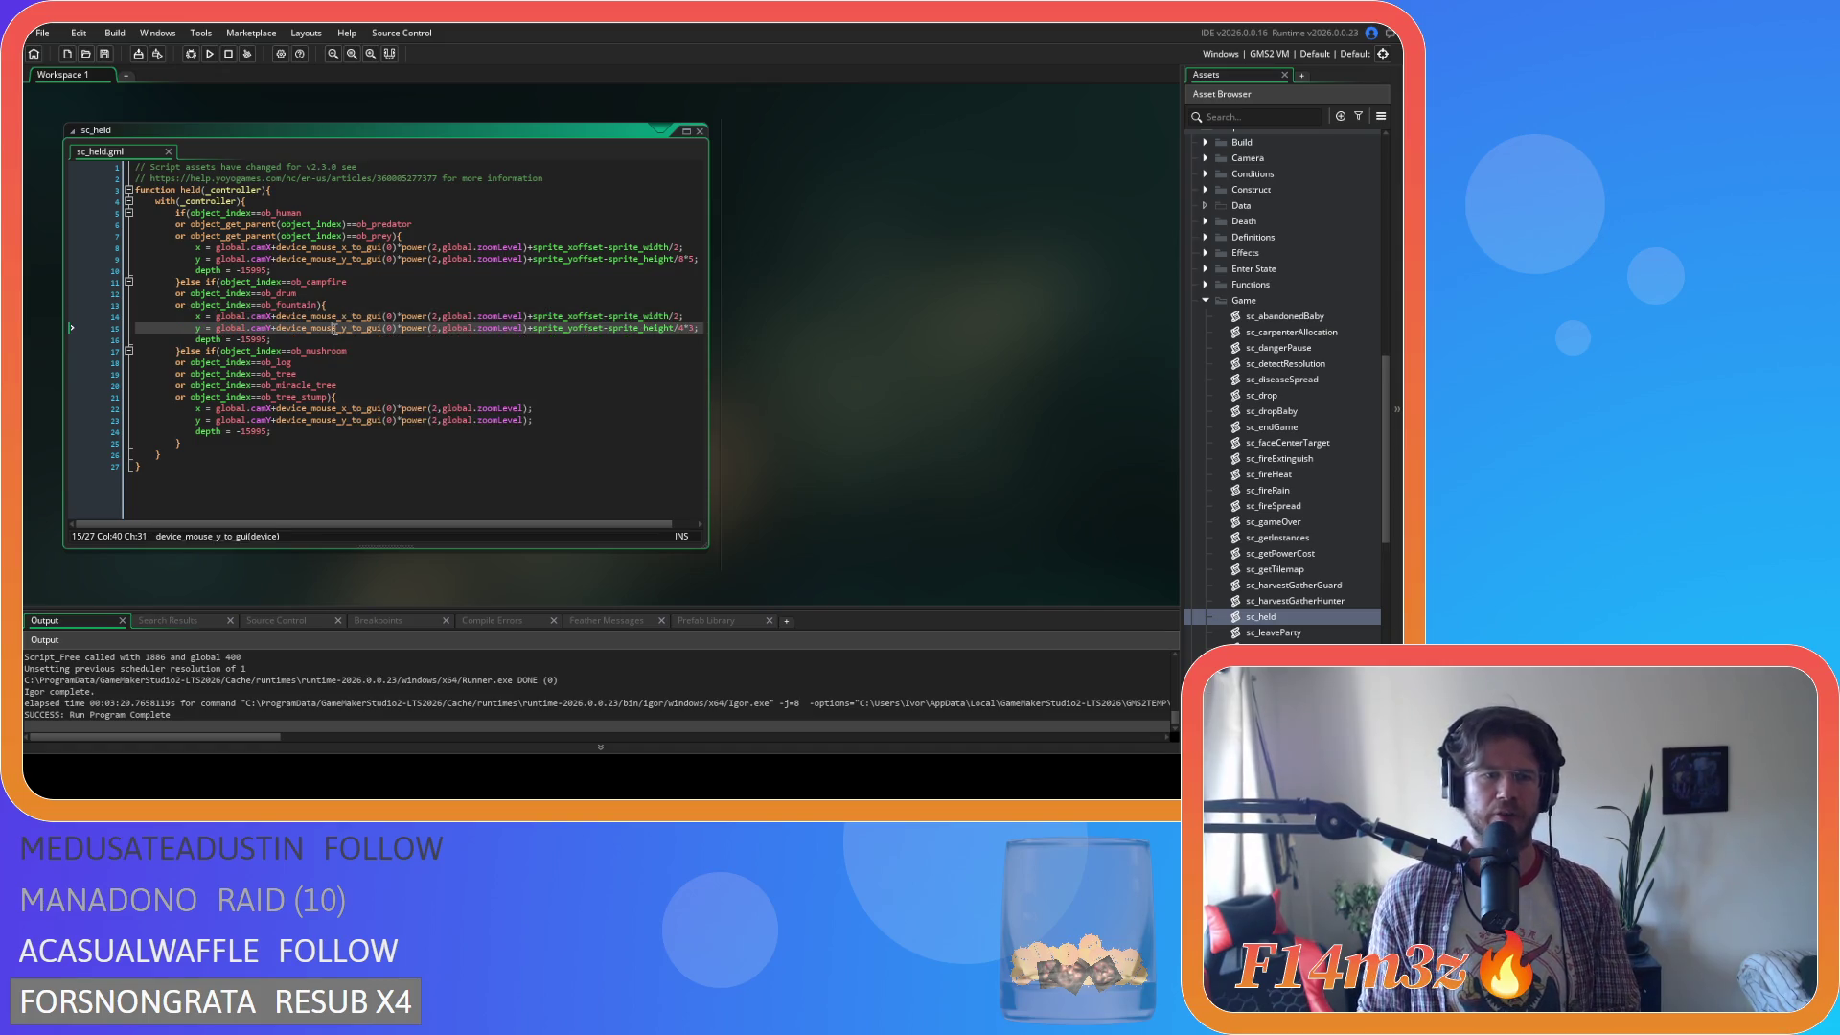
left_click(381, 317)
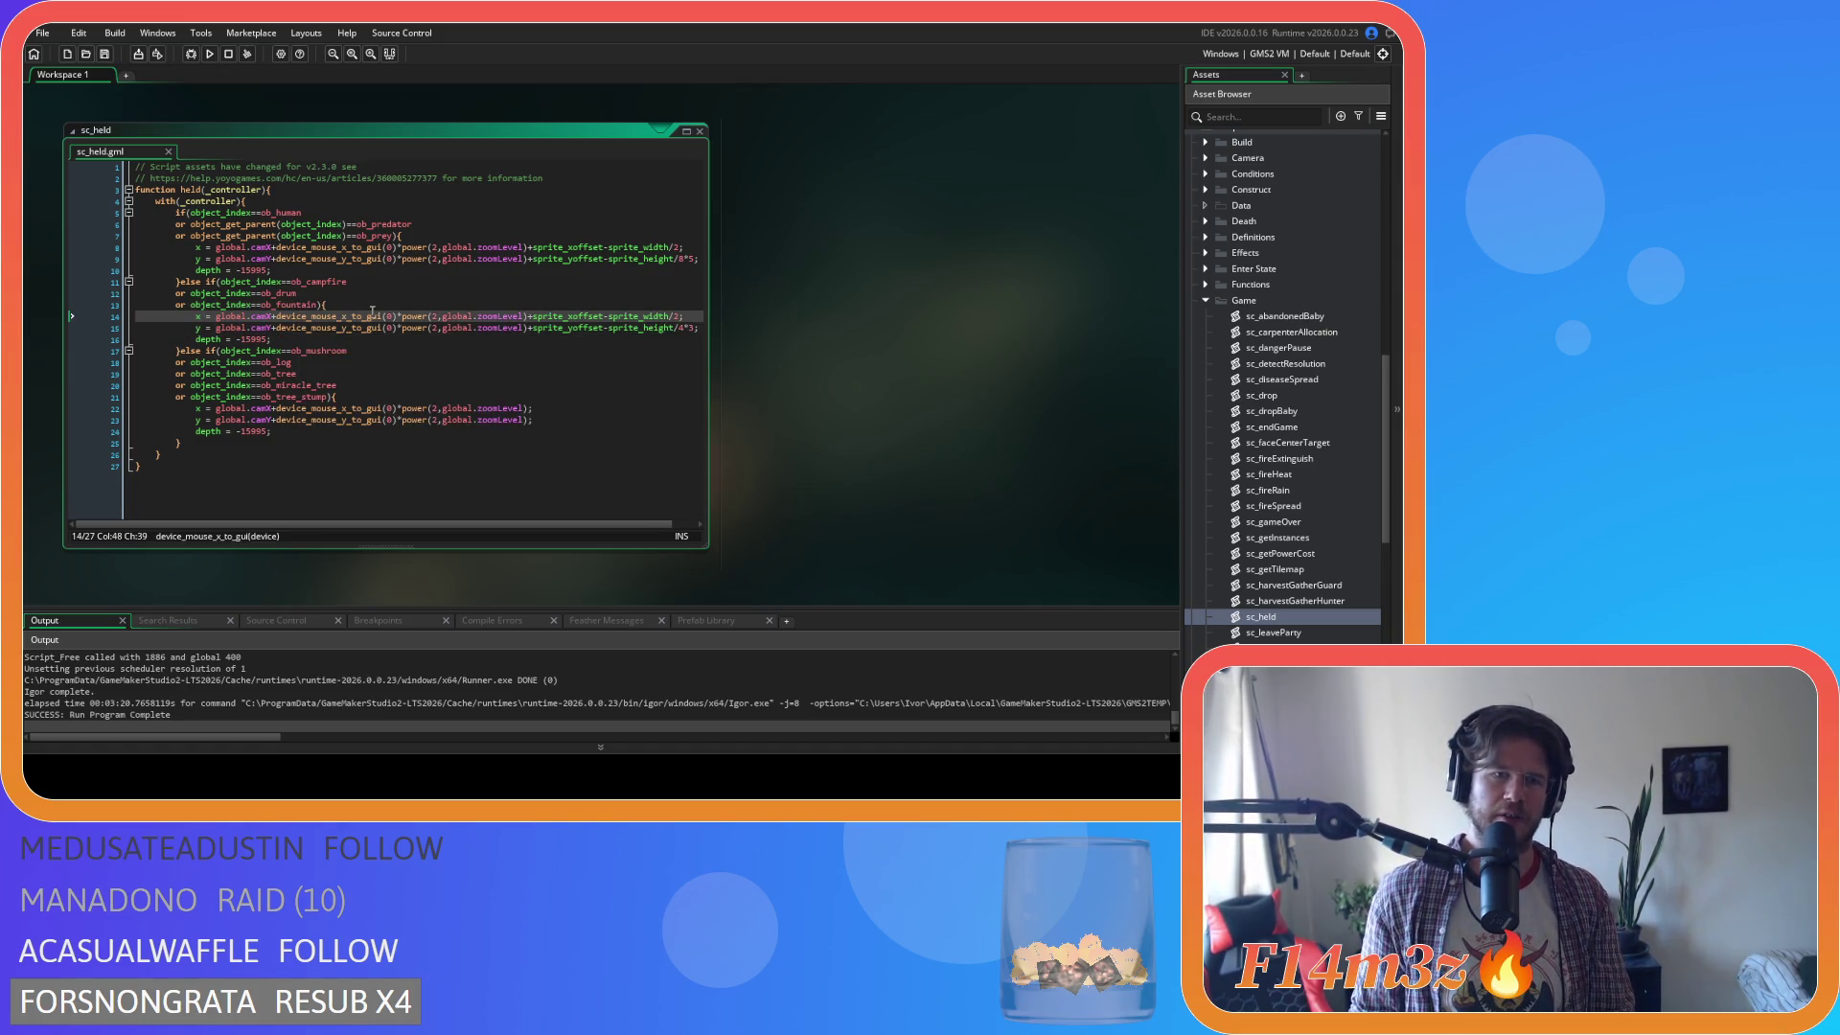
right_click(848, 320)
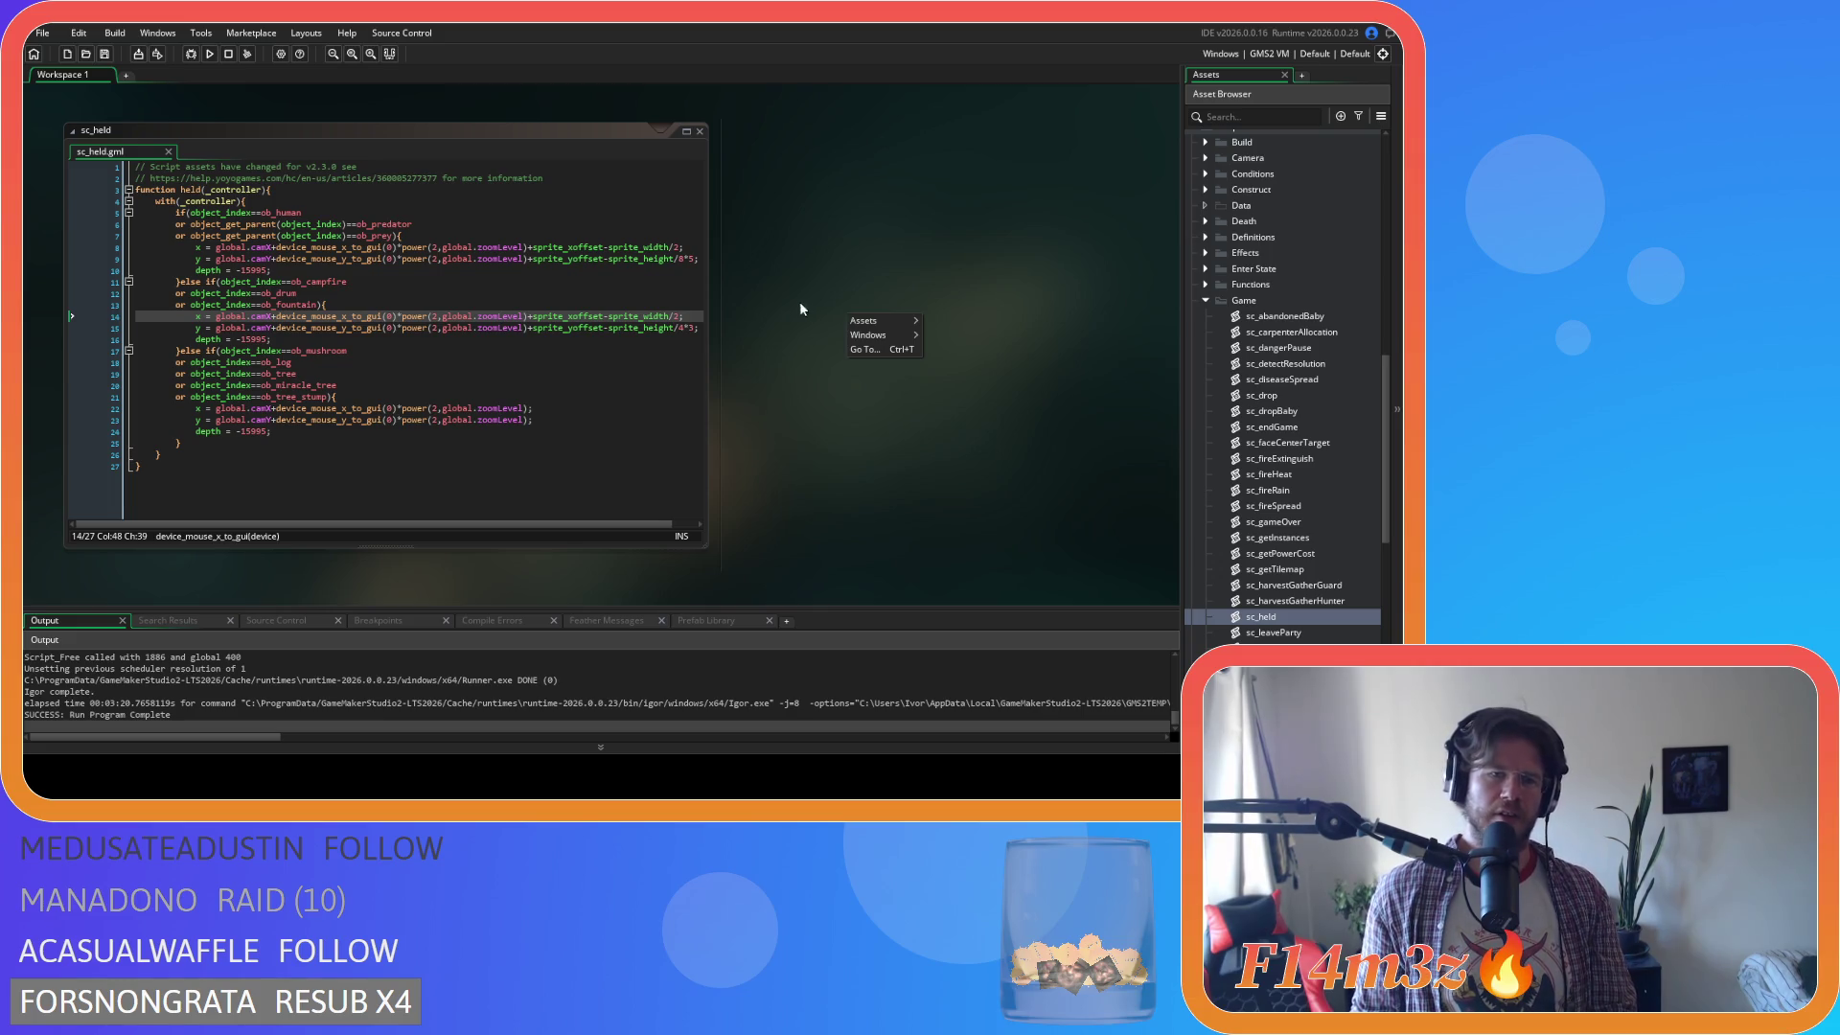
left_click(794, 241)
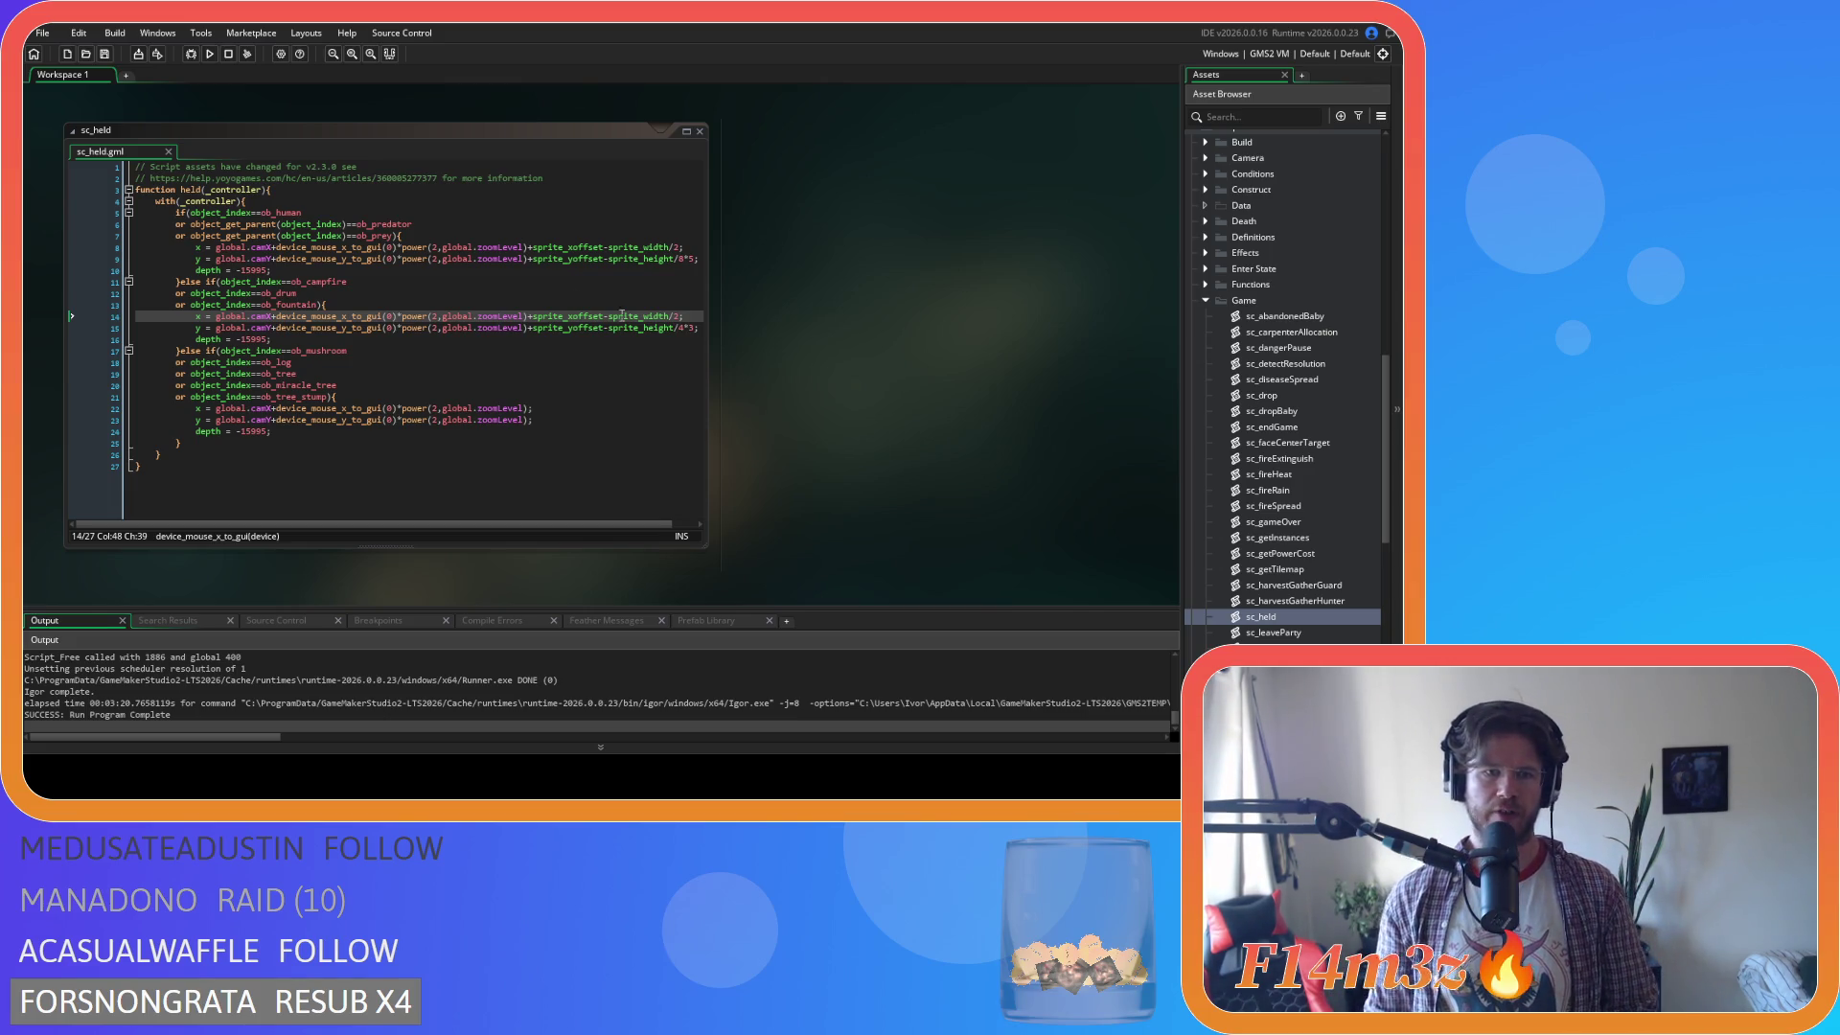
Add an else if () block after the shared branch holding the position and depth lines.
left_click_drag(284, 339, 195, 317)
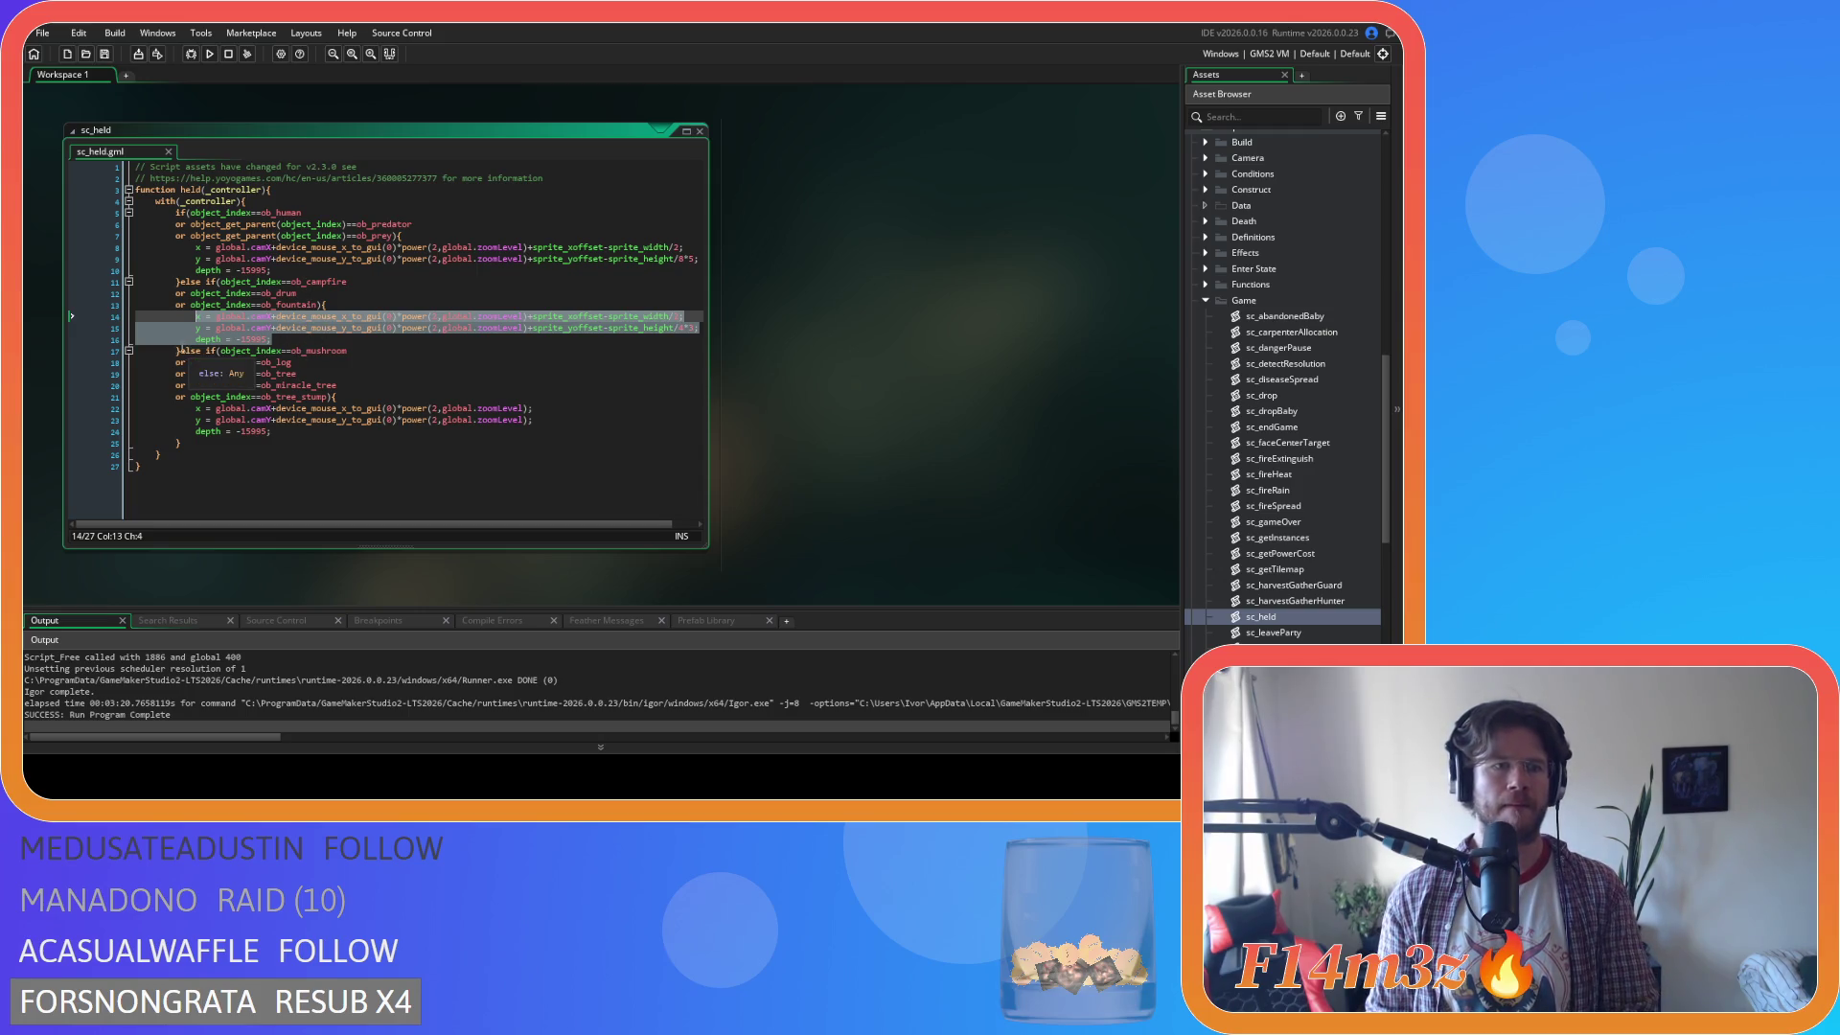
left_click(180, 351)
mouse_move(324, 332)
type("else if (){")
key("Return")
key("Return")
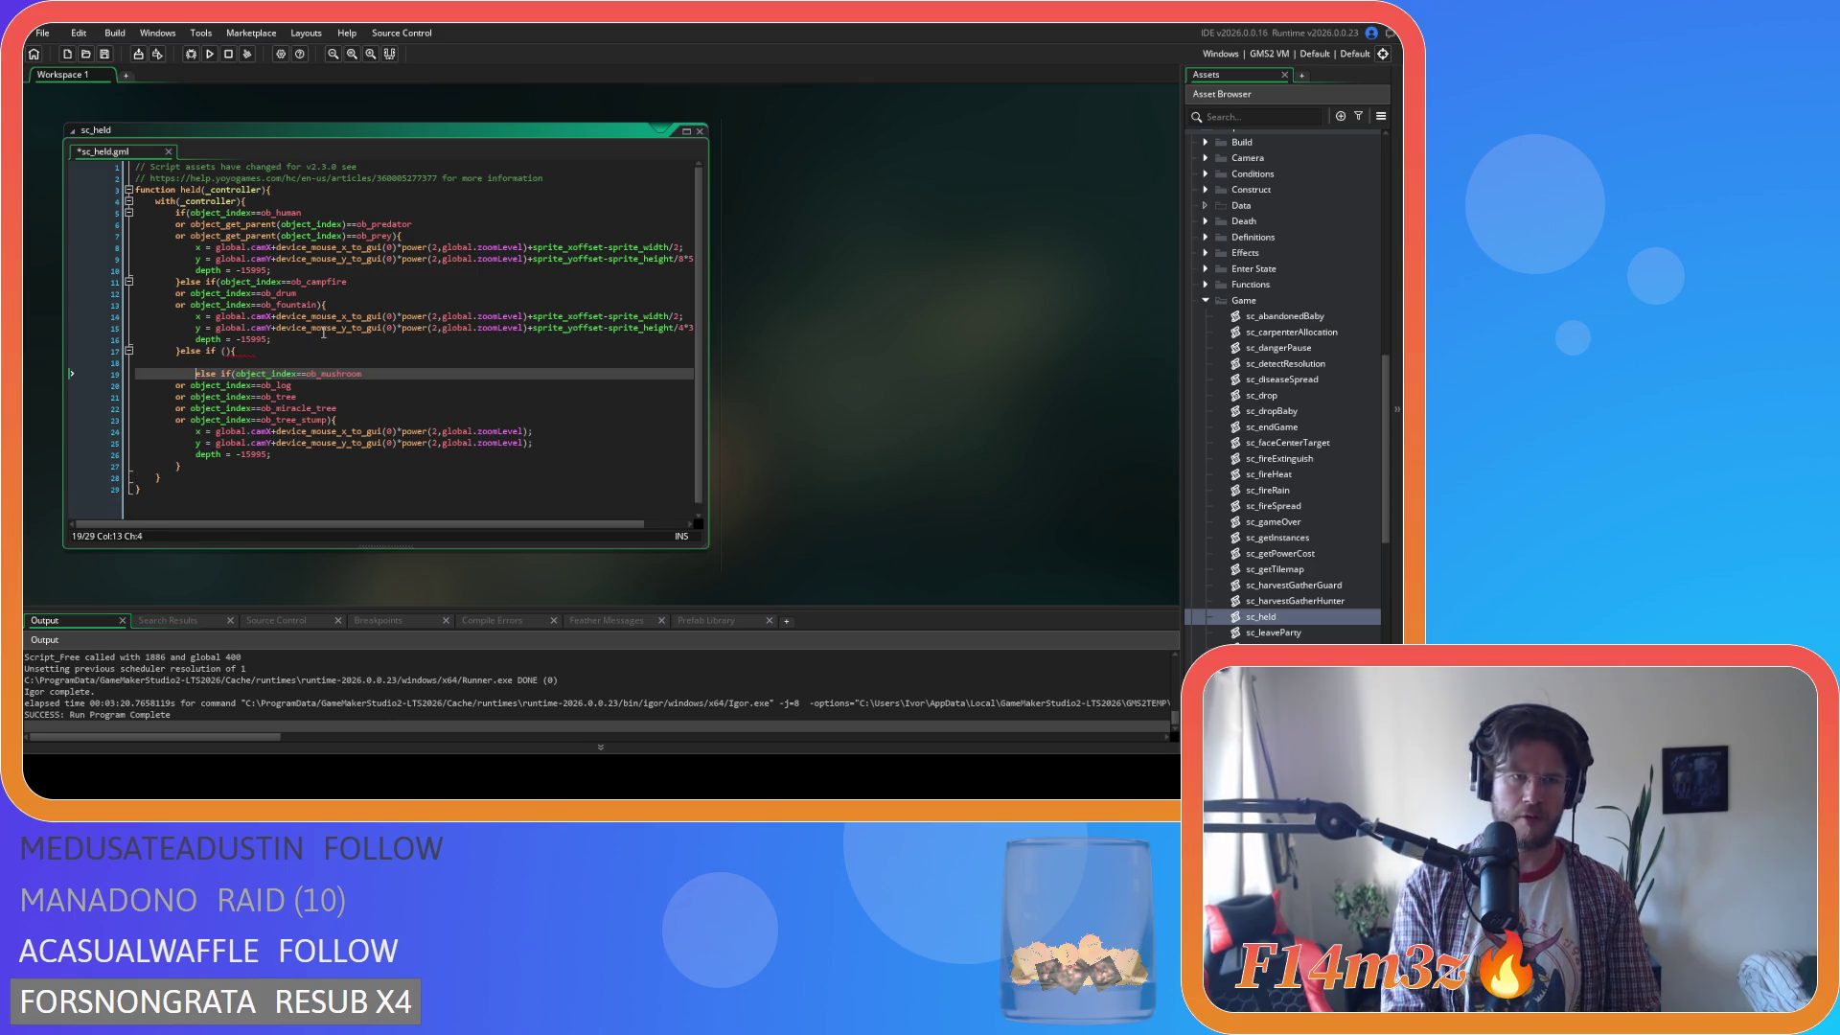
key("Up")
key("ctrl+v")
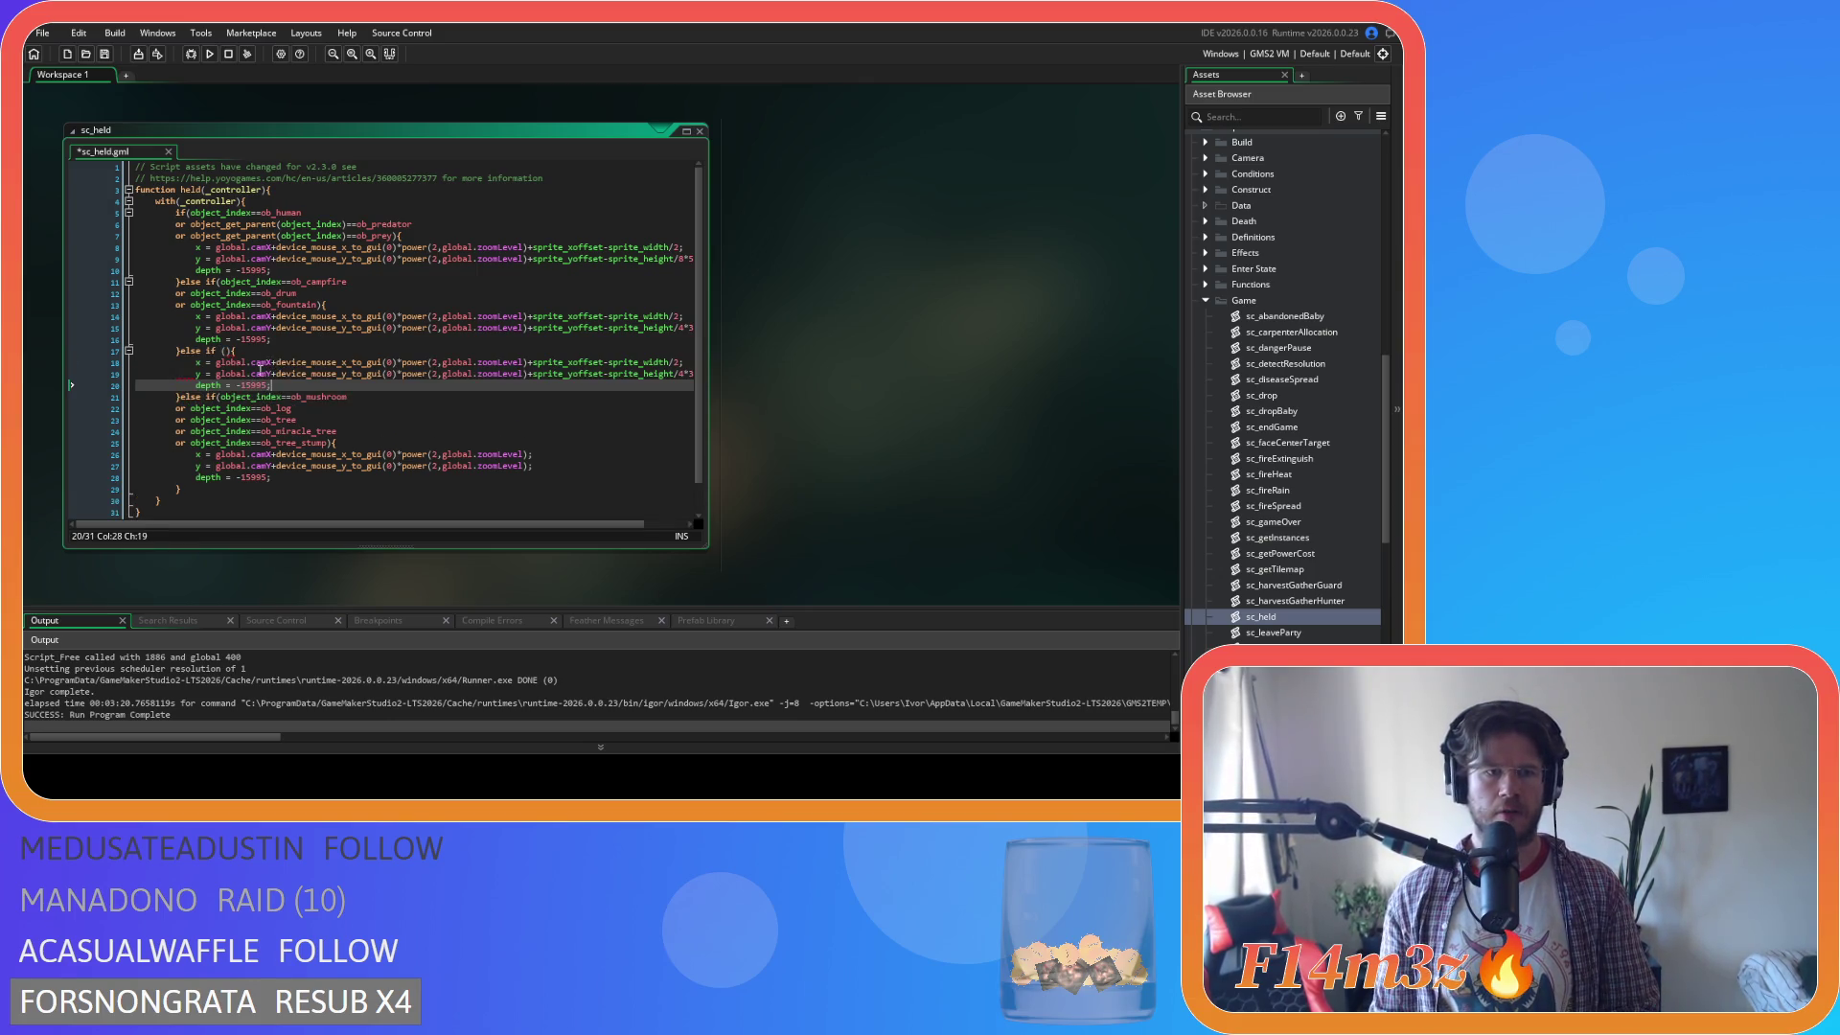
Move the ob_campfire condition out of the drum/fountain branch into the new else-if, and save.
left_click_drag(361, 281, 220, 282)
key("BackSpace")
left_click(191, 293)
key("BackSpace")
left_click(225, 341)
type("object_index==ob_campfire")
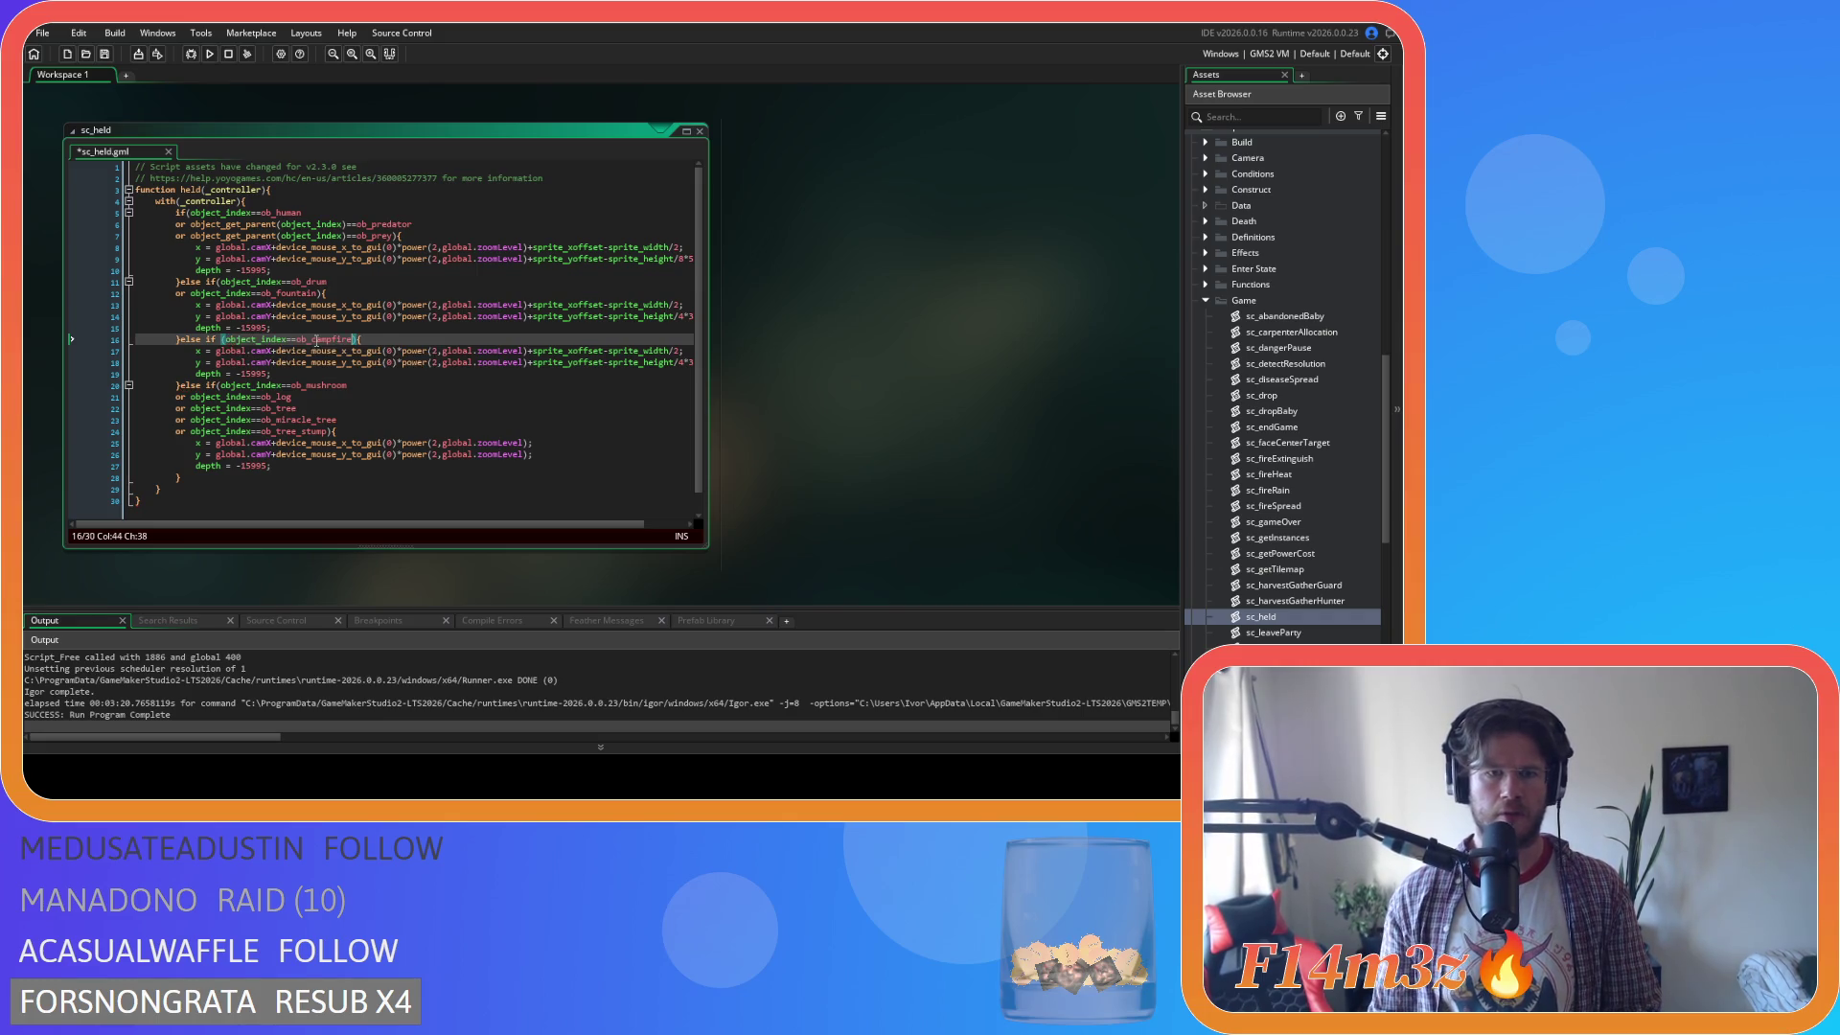
key("ctrl+s")
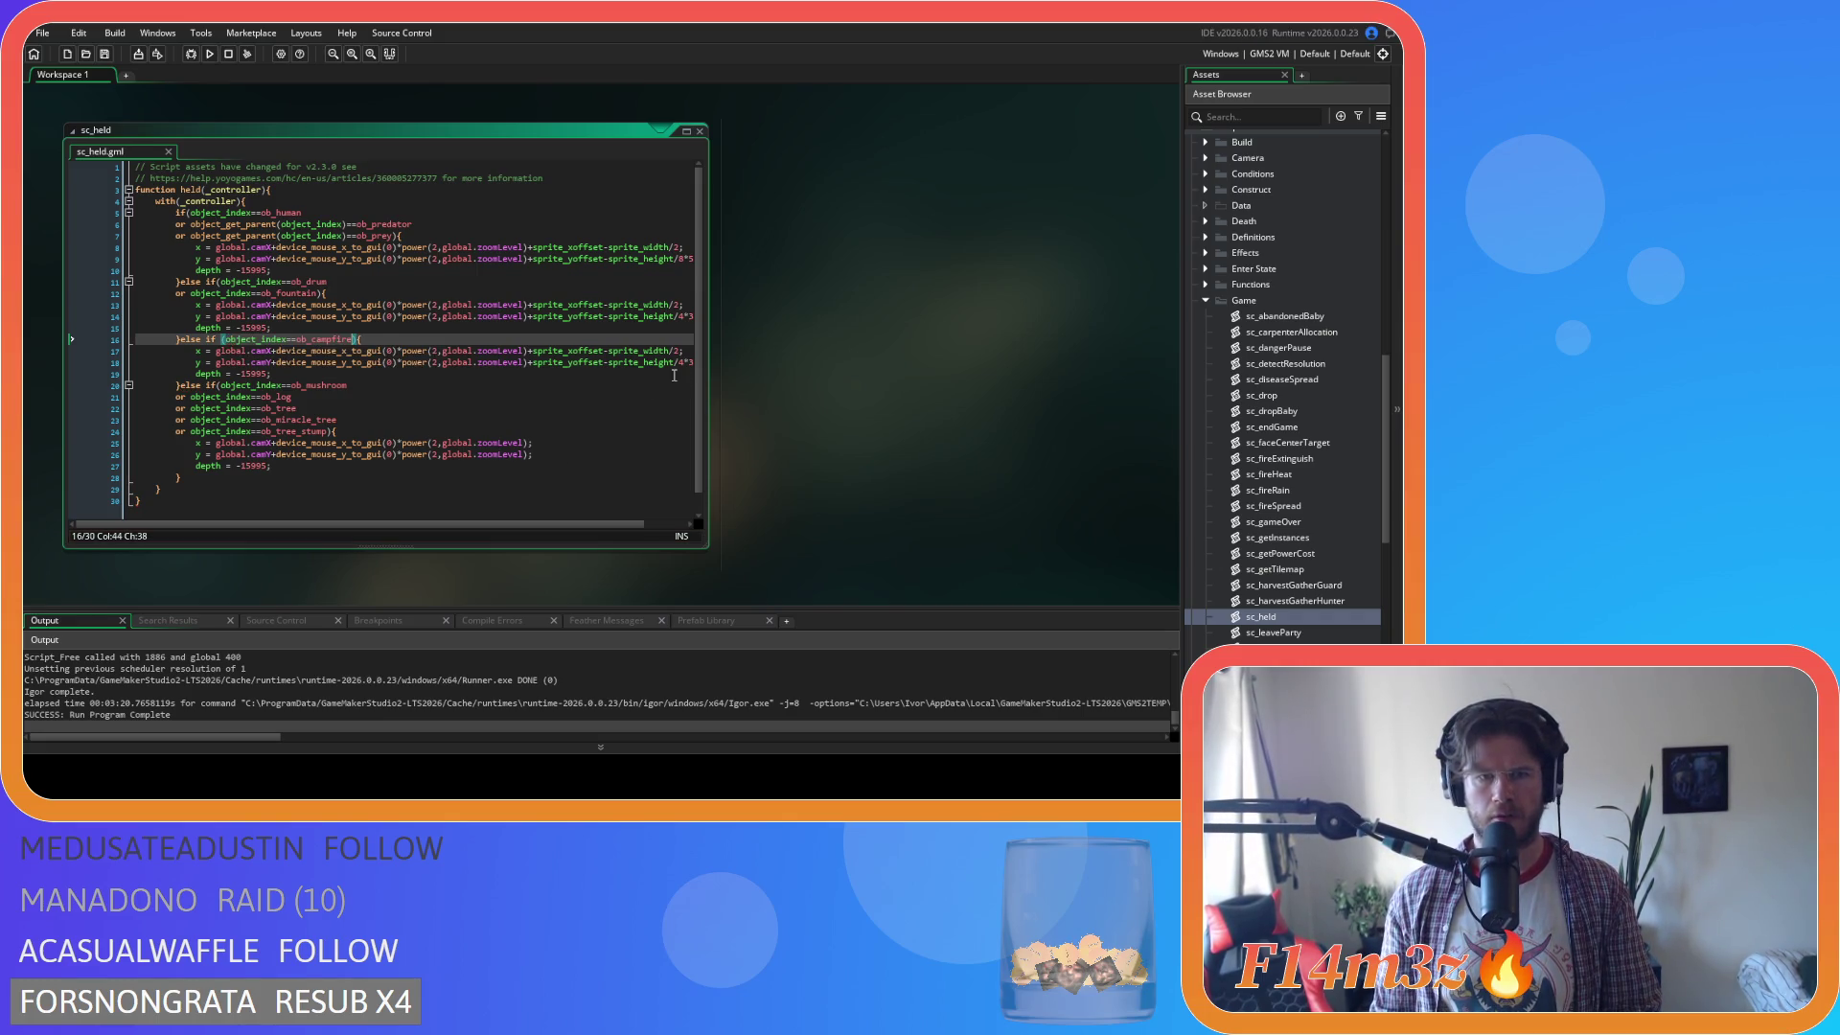
Change the divisor at the end of line 18 to 2 and save.
left_click_drag(679, 363, 649, 369)
type("2;")
key("ctrl+s")
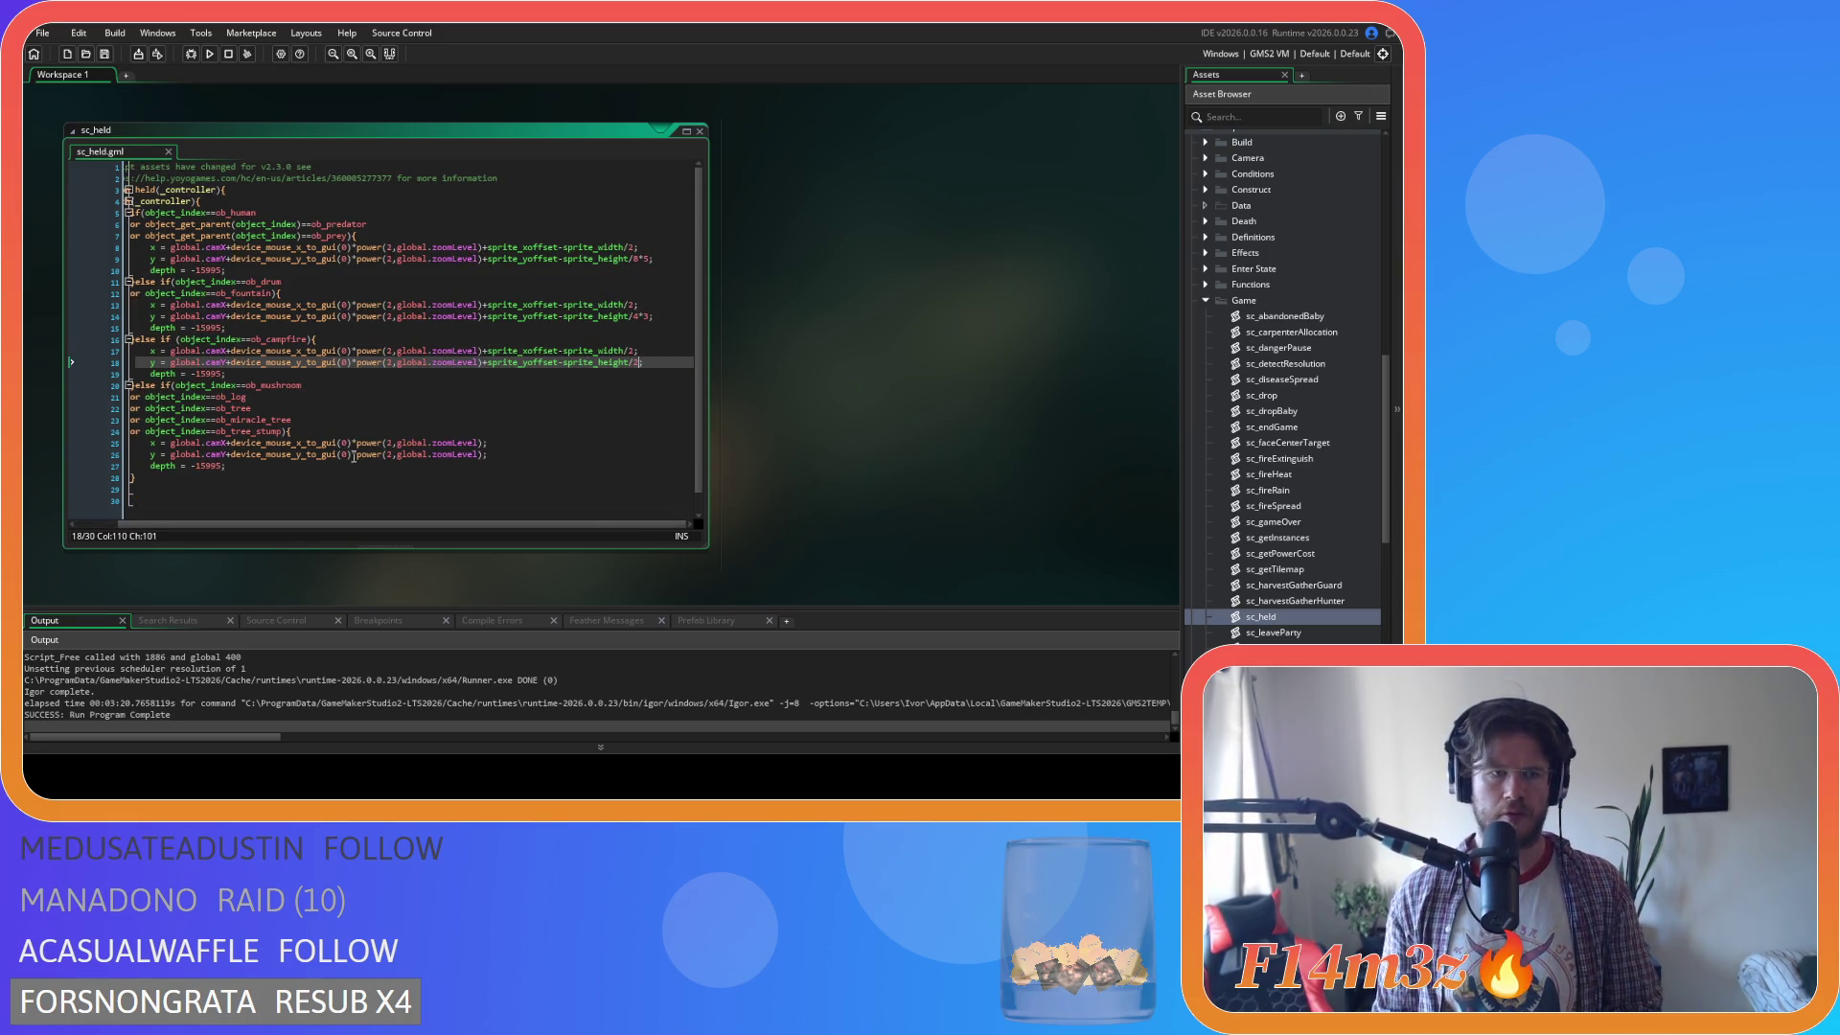
Add an if (ob_campfire.fuel){ check inside the campfire branch.
scroll(362, 525, "left", 2)
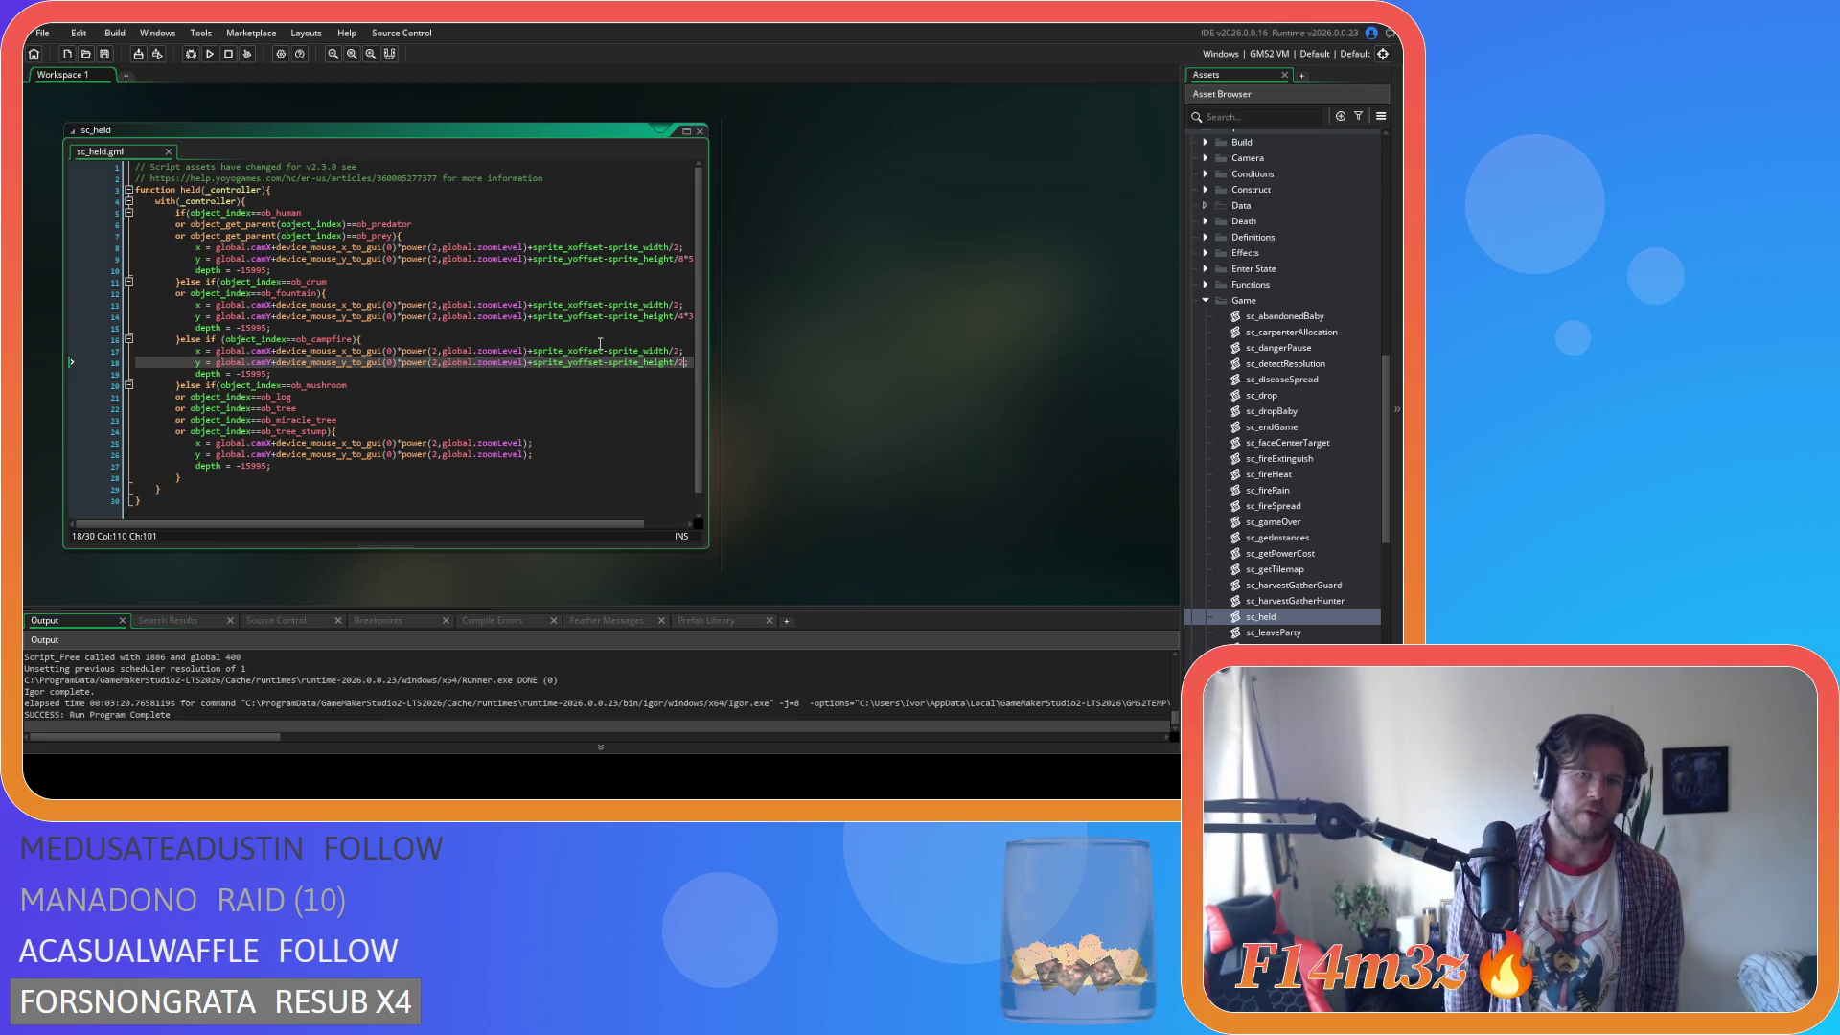
left_click(387, 338)
key("Return")
type("f (ob_campfu")
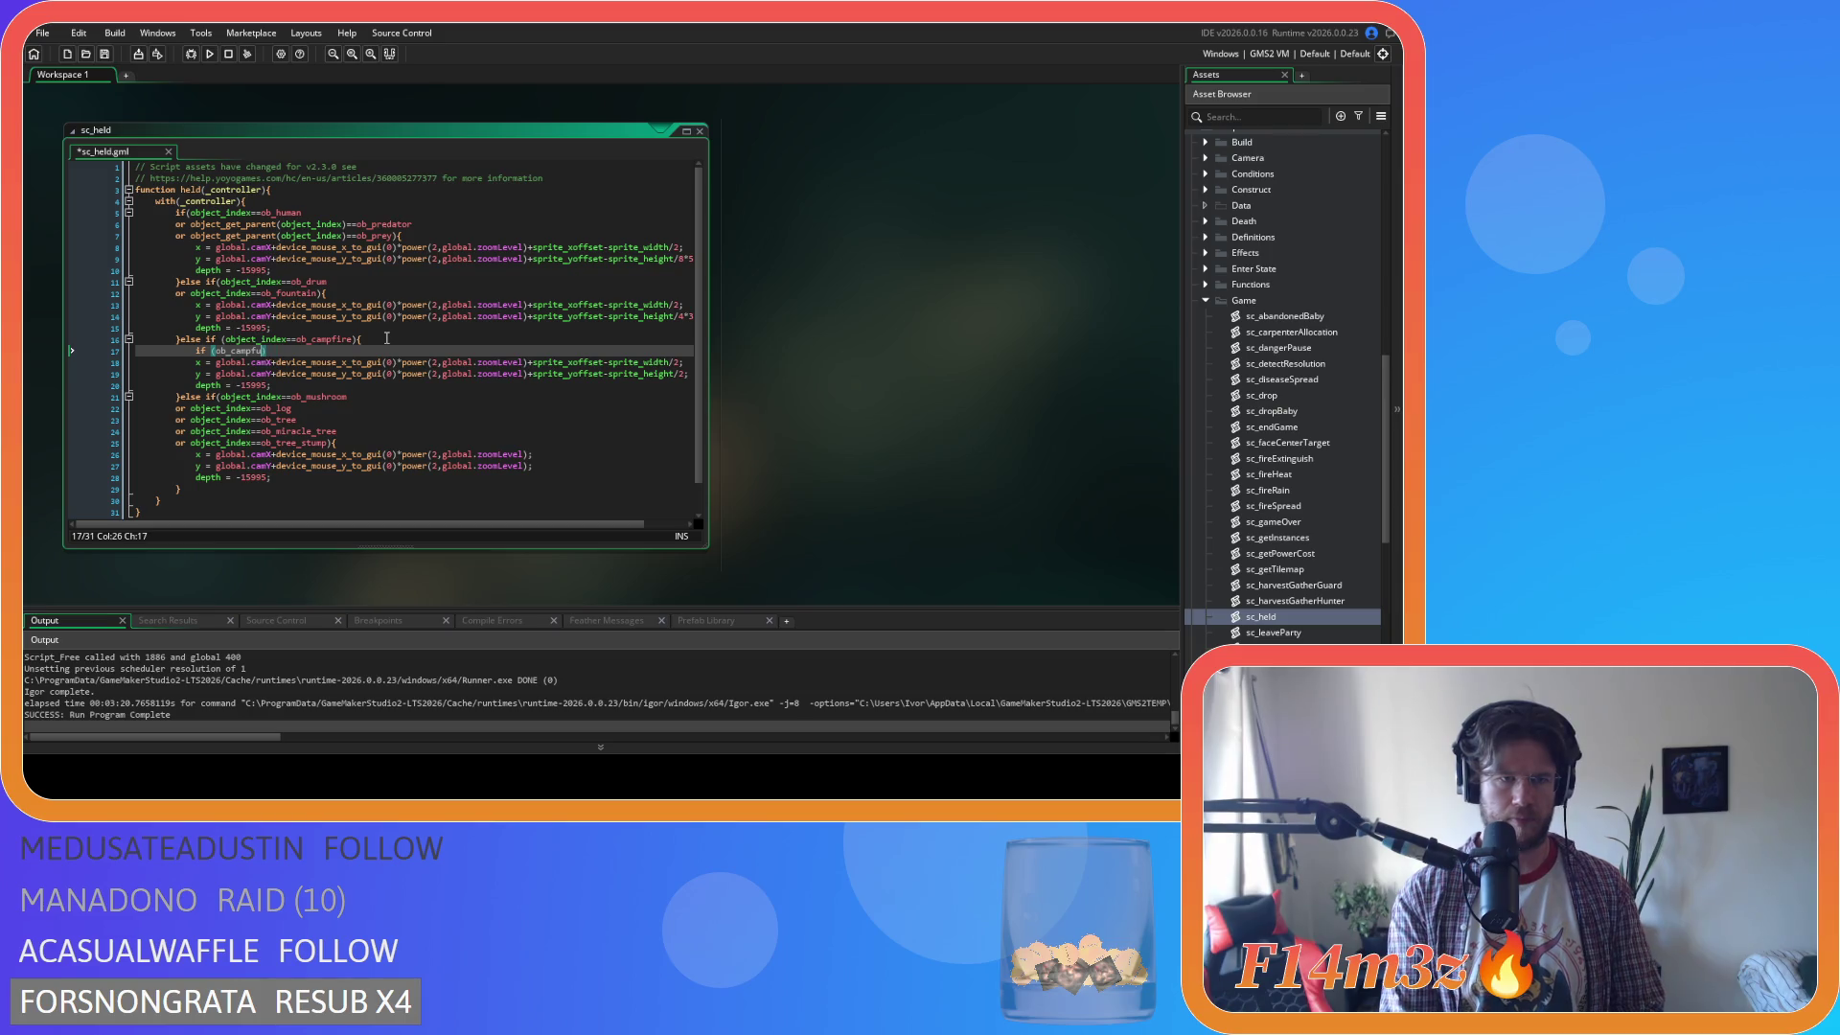
key("BackSpace")
key("Return")
type(".fue")
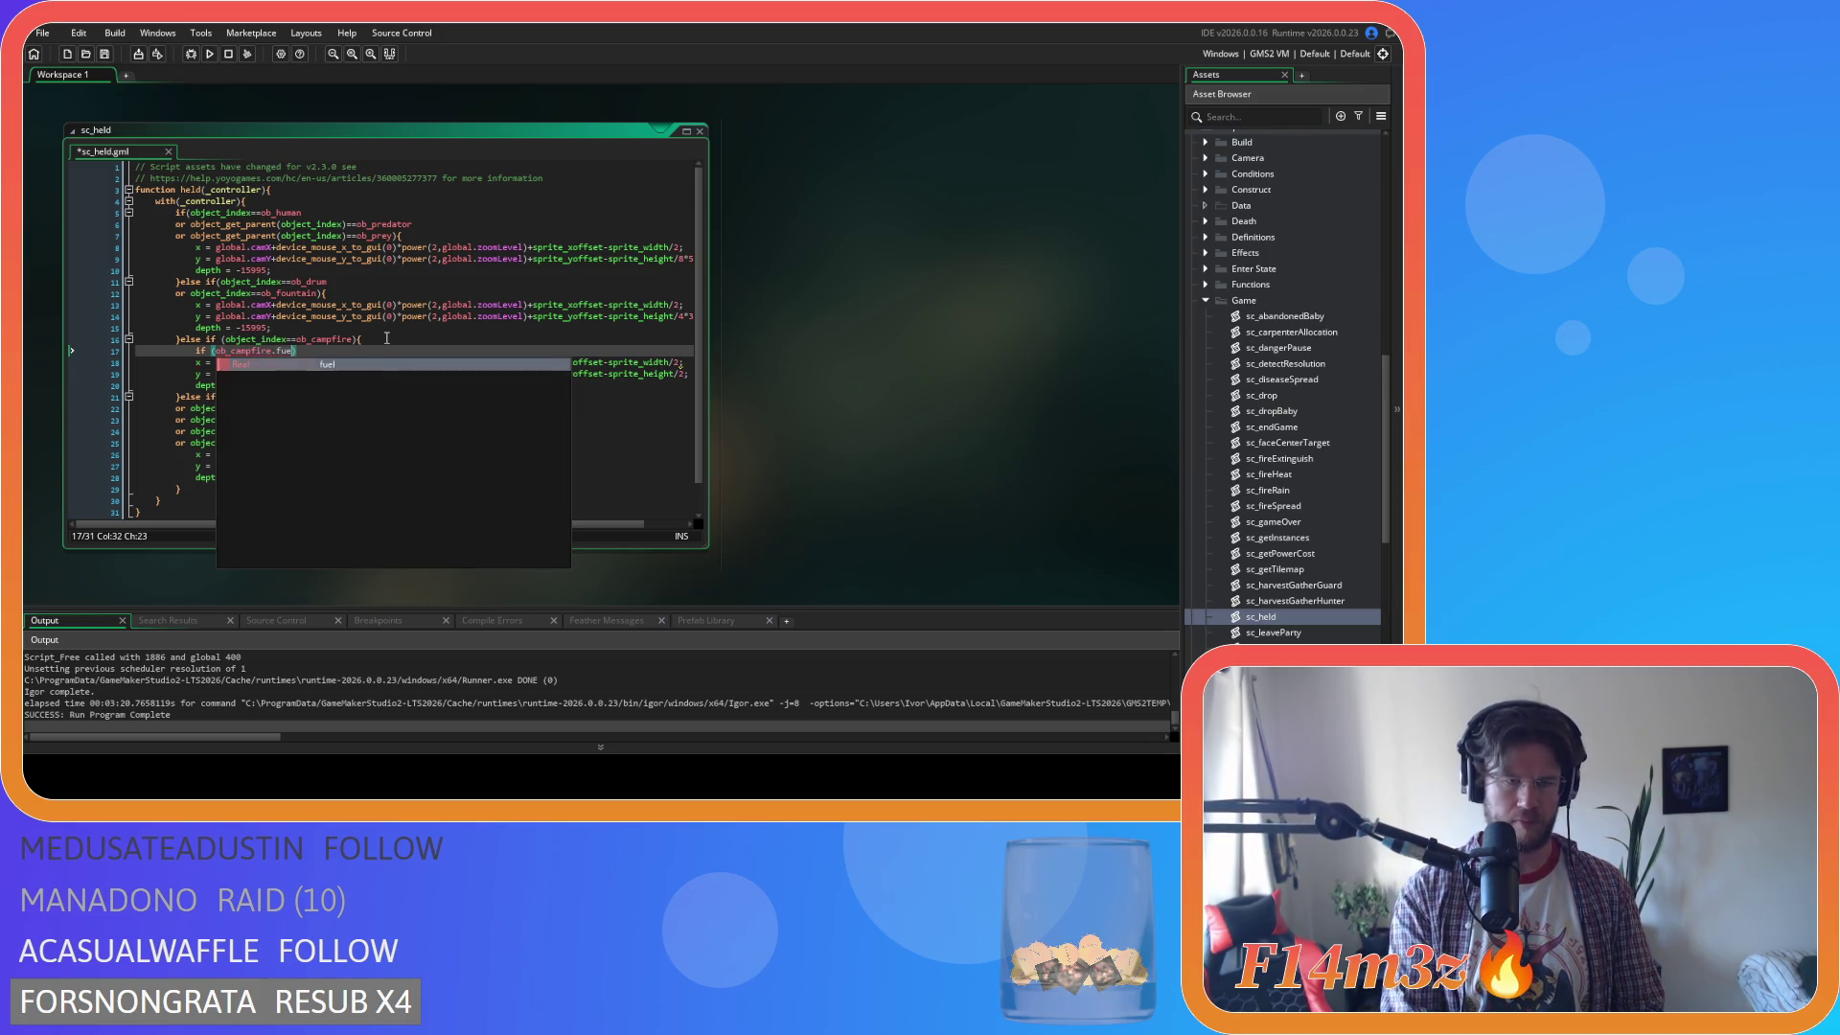
key("Return")
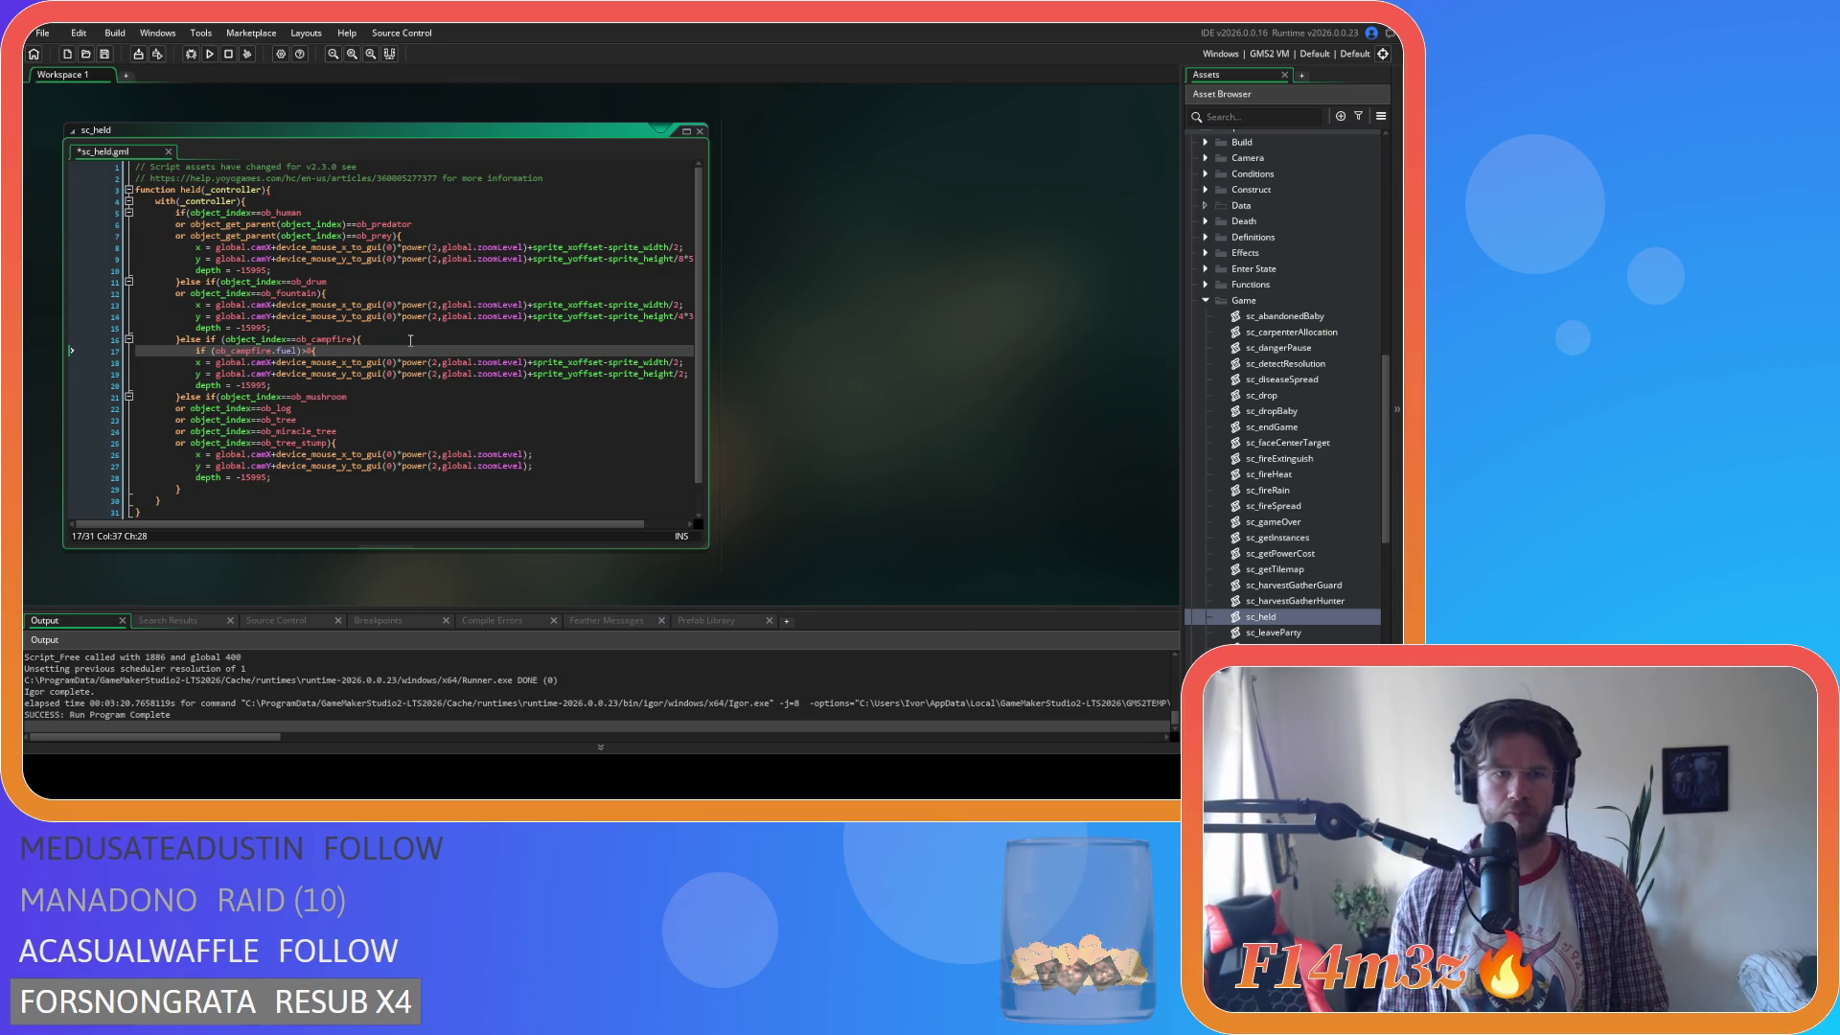
type("{")
Indent the x/y lines under the fuel check and copy them into a new }else{ block.
left_click(193, 363)
key("shift+Down")
key("Tab")
key("End")
key("Return")
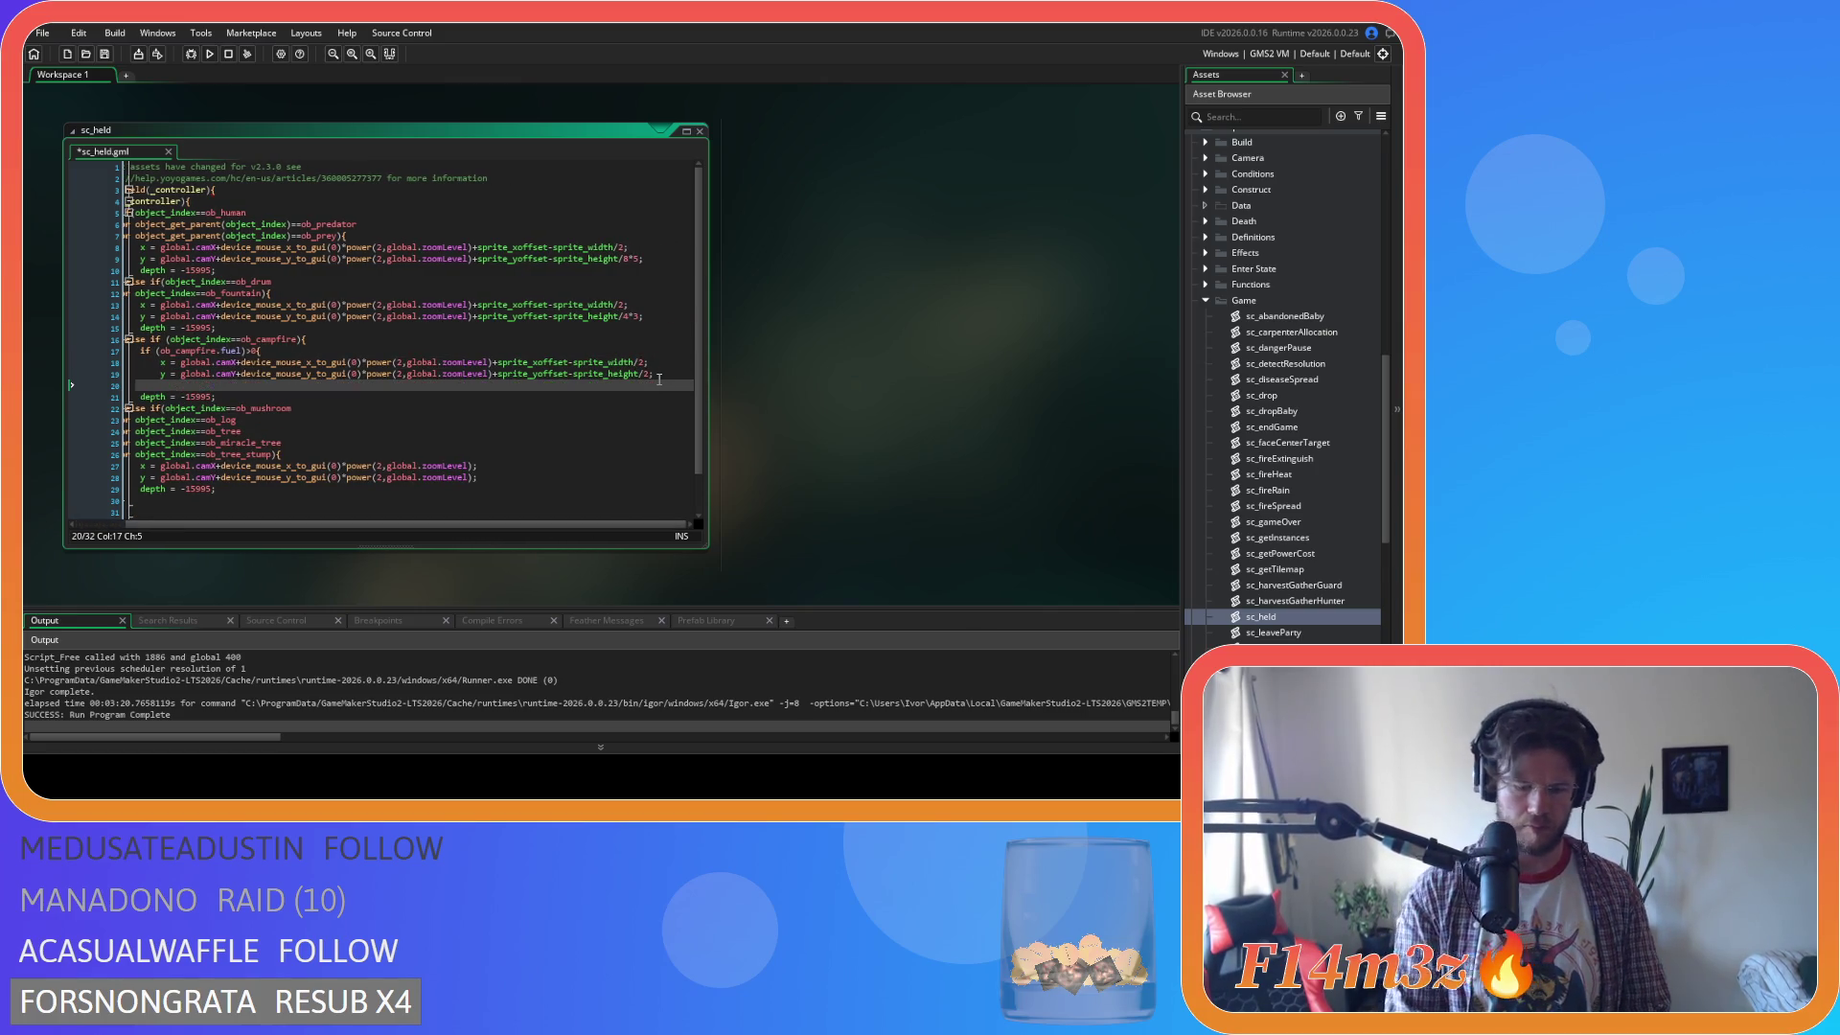
type("}else{")
key("Return")
key("Return")
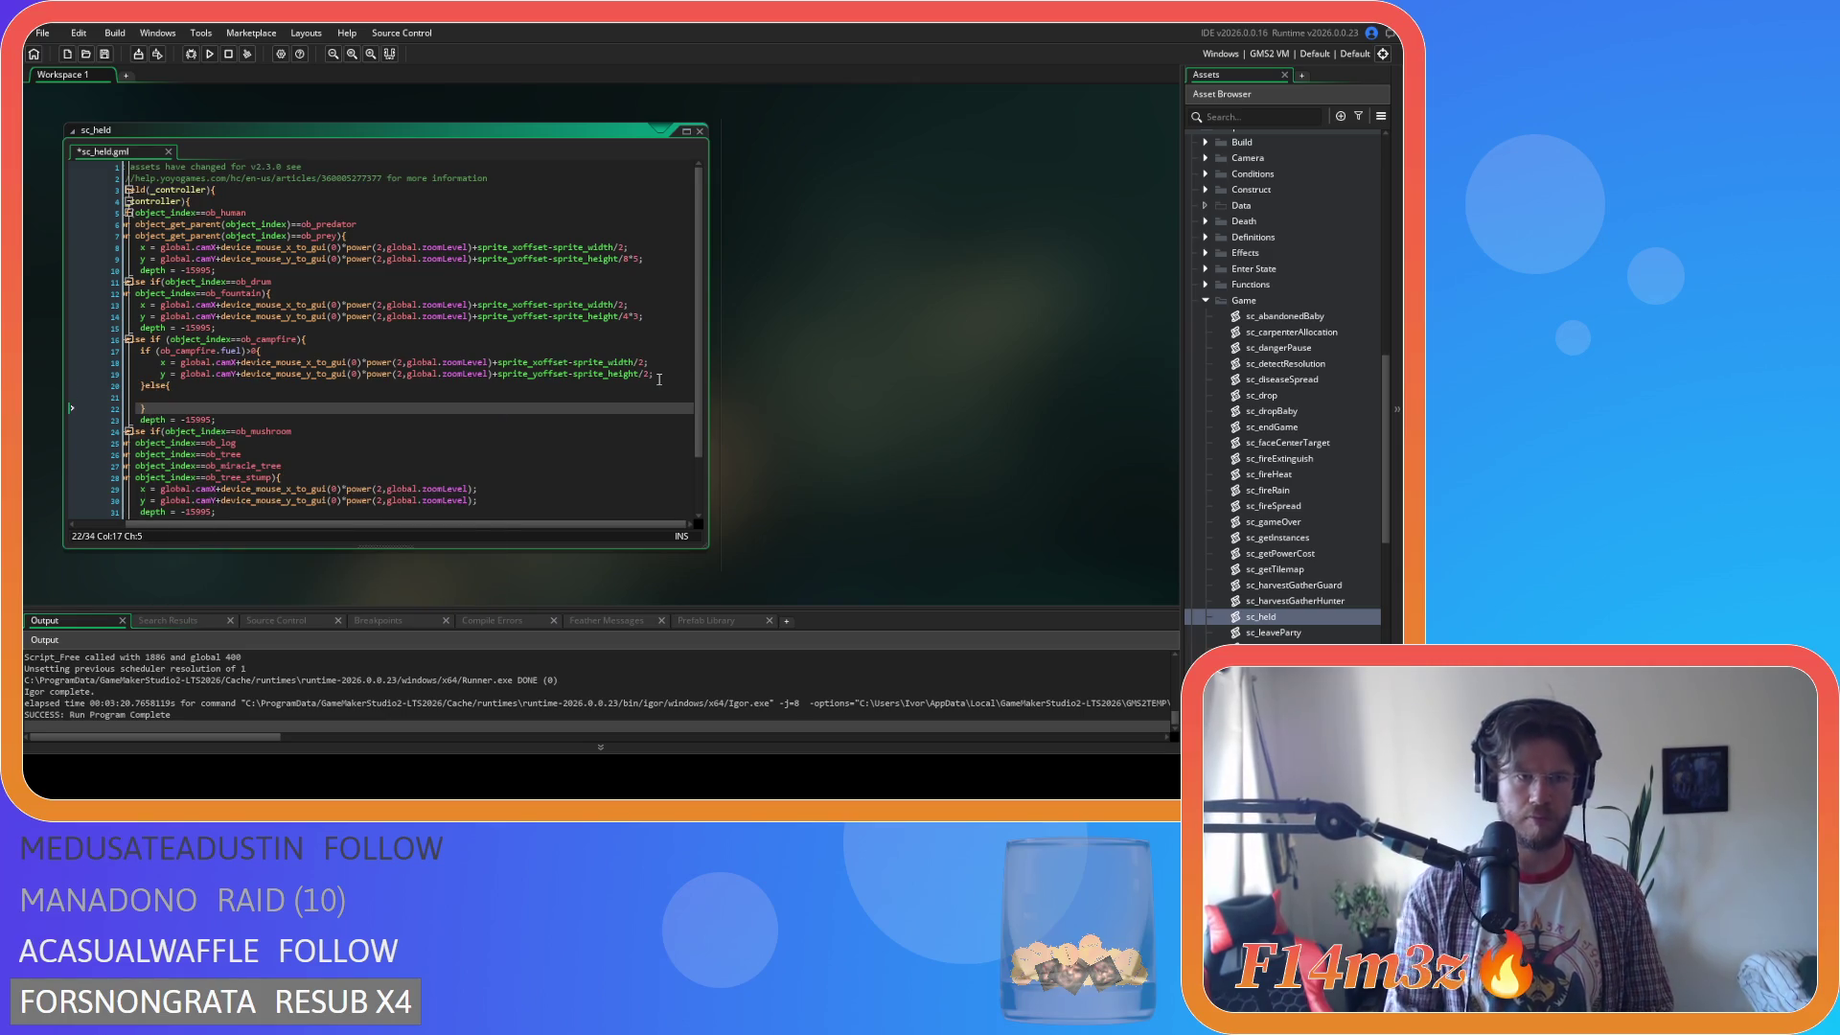
left_click_drag(654, 375, 141, 364)
key("ctrl+c")
left_click(443, 396)
key("ctrl+v")
left_click(644, 374)
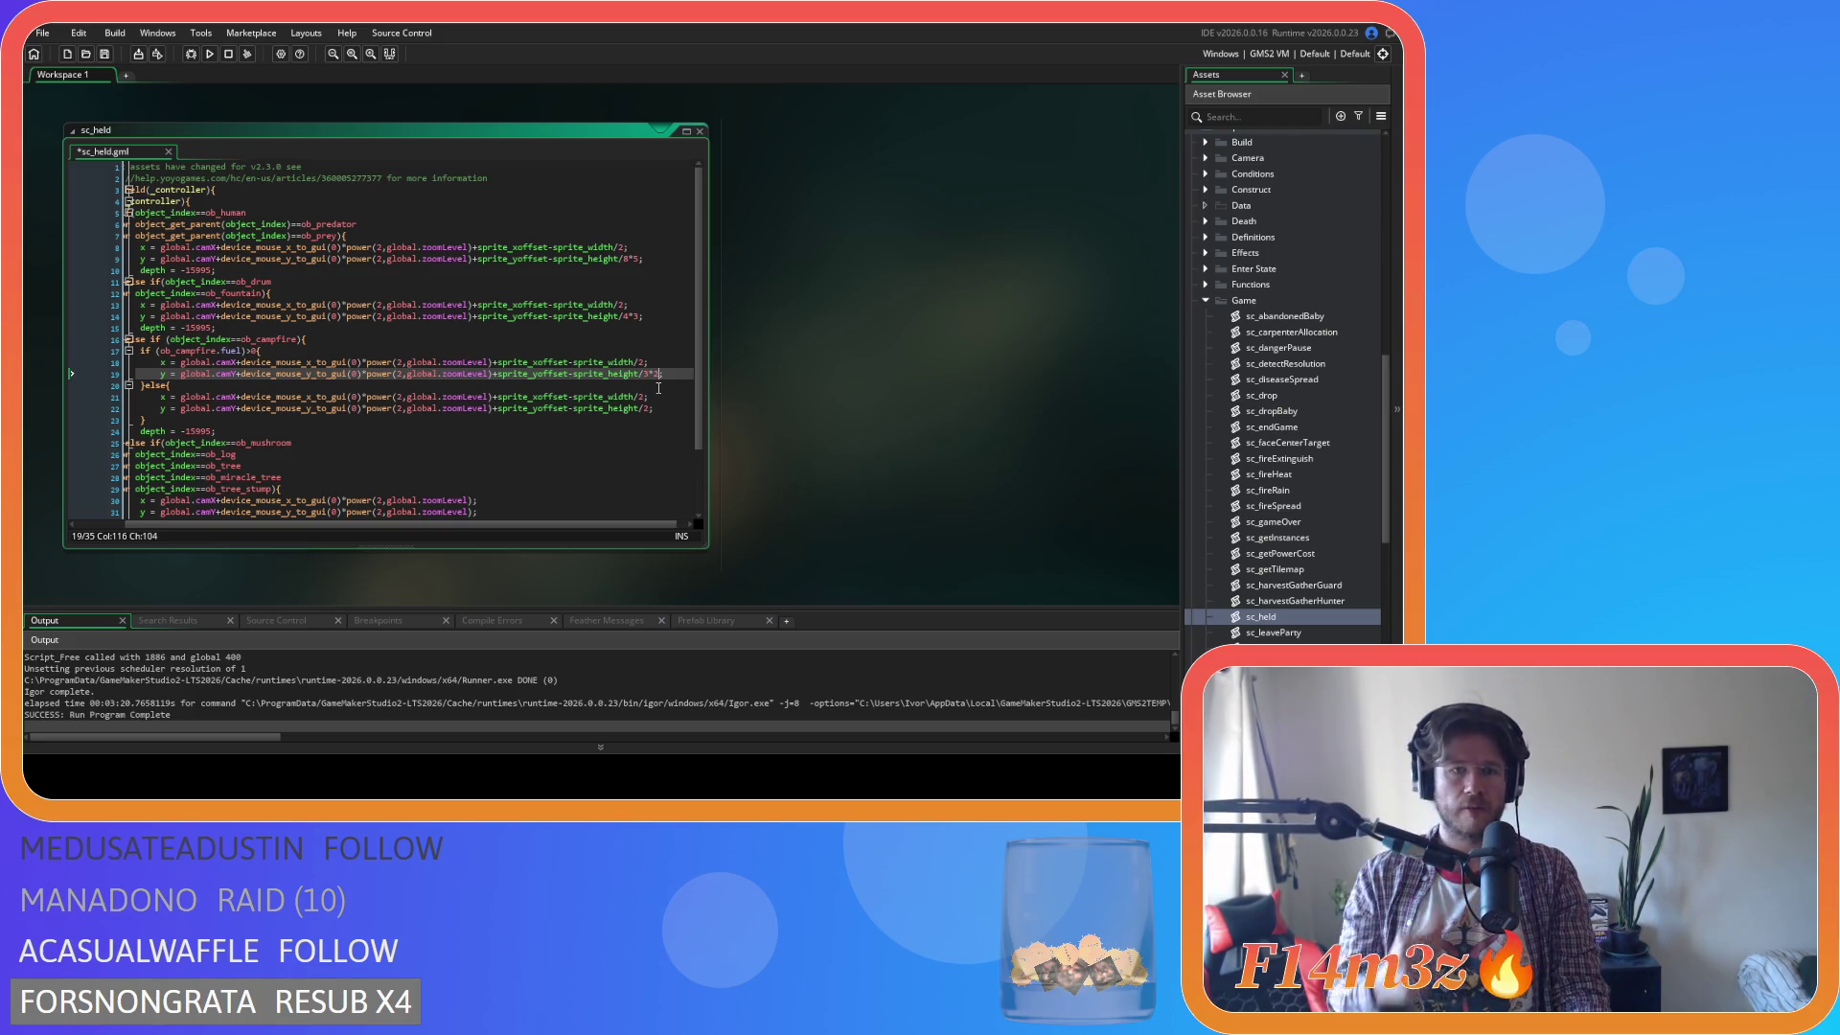
Save sc_held.gml and build and run the game with F5.
key("ctrl+s")
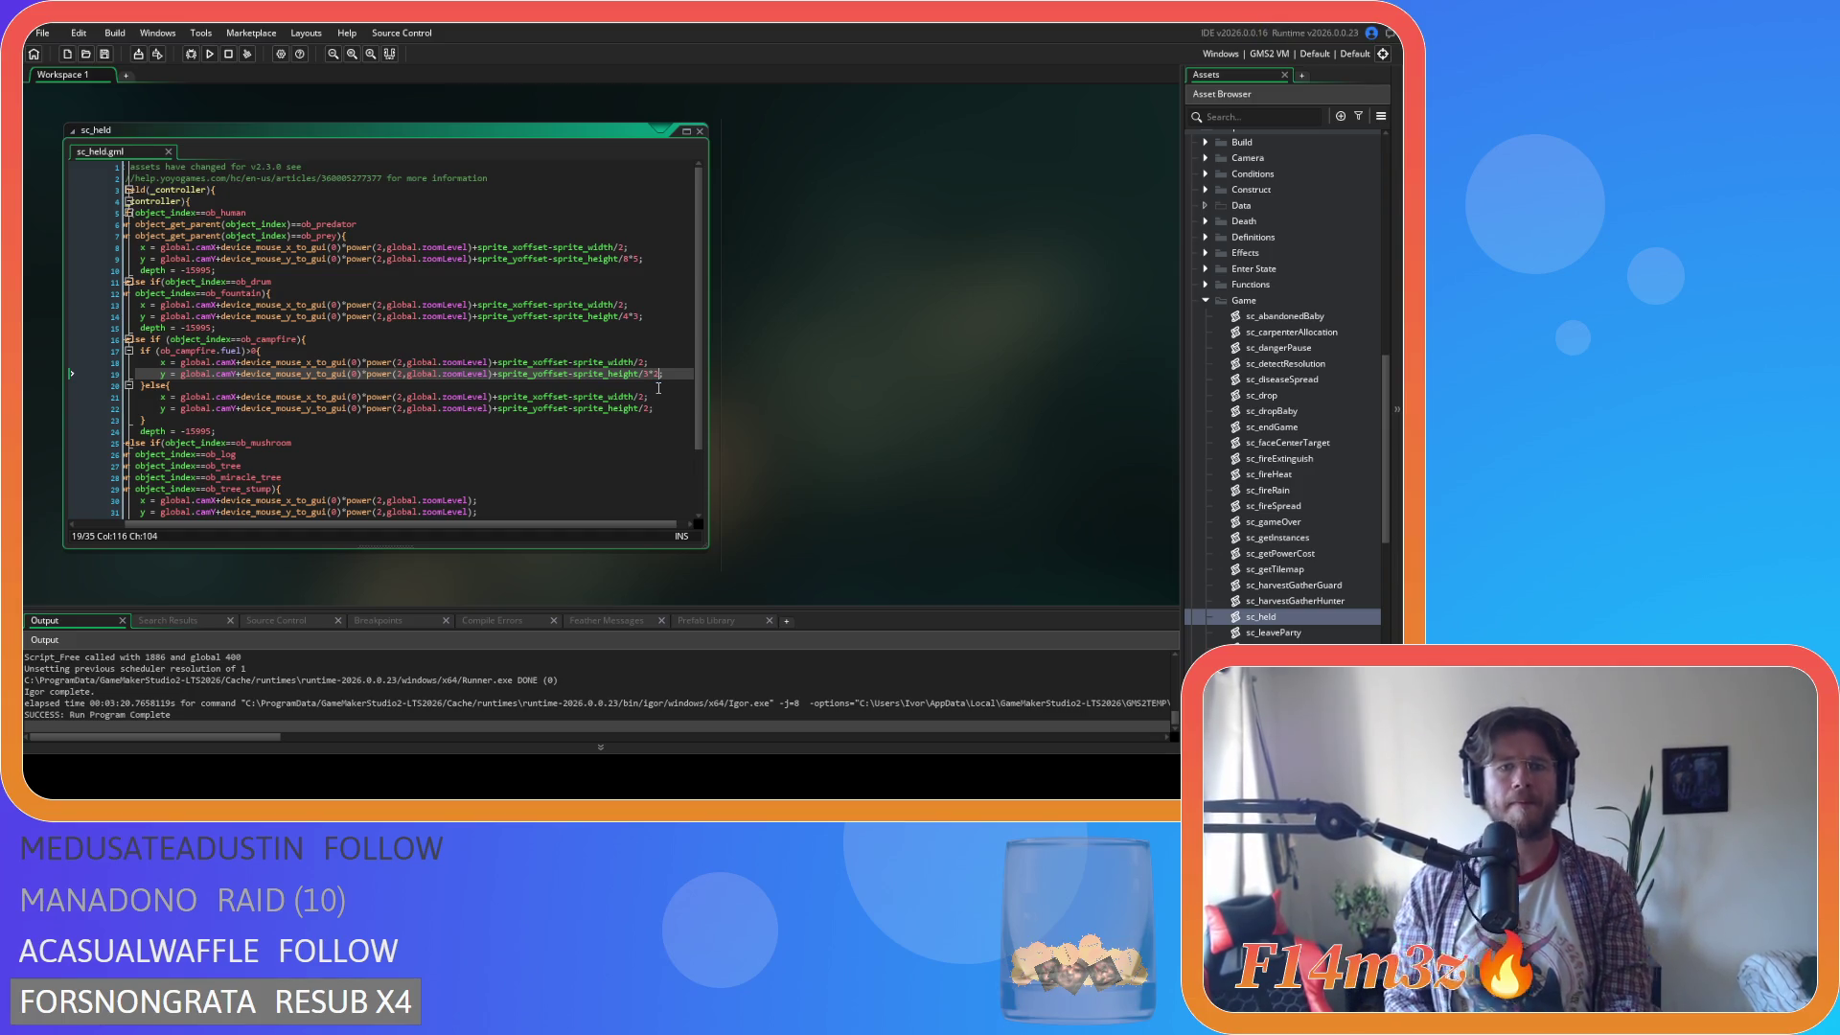
key("F5")
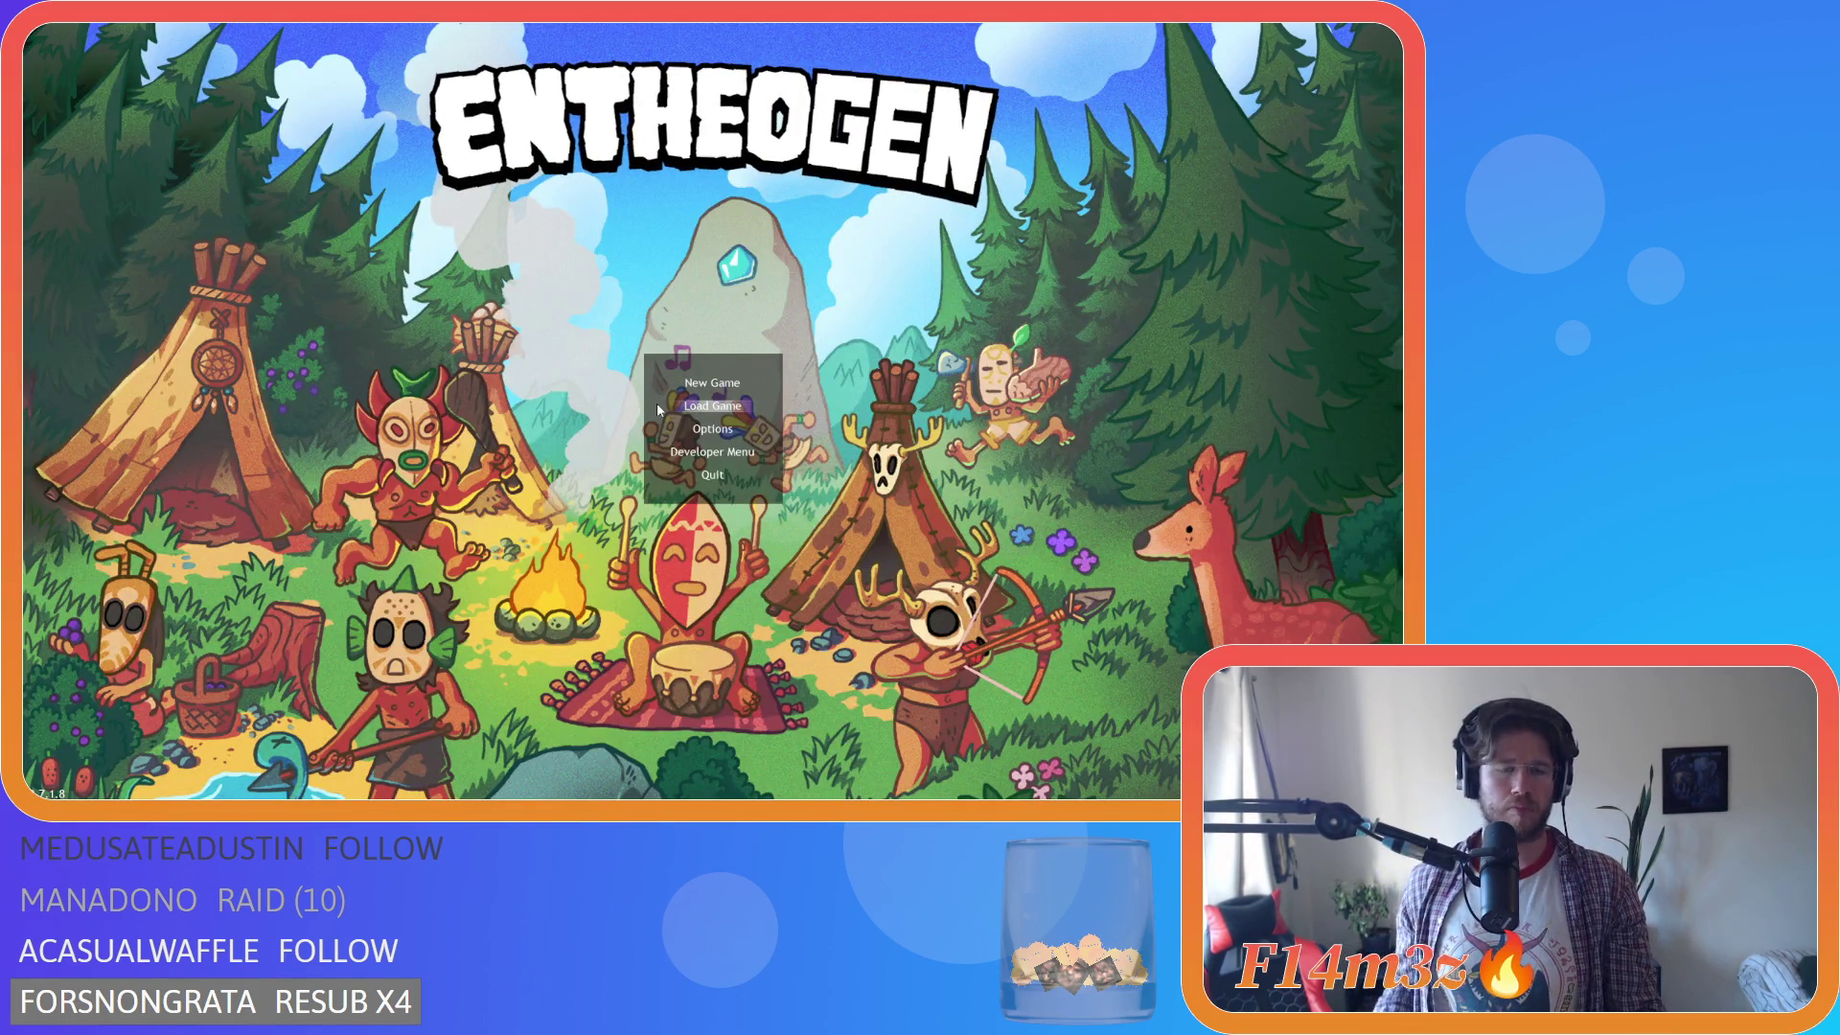
Load the saved game and place a campfire on the map among the followers.
left_click(712, 405)
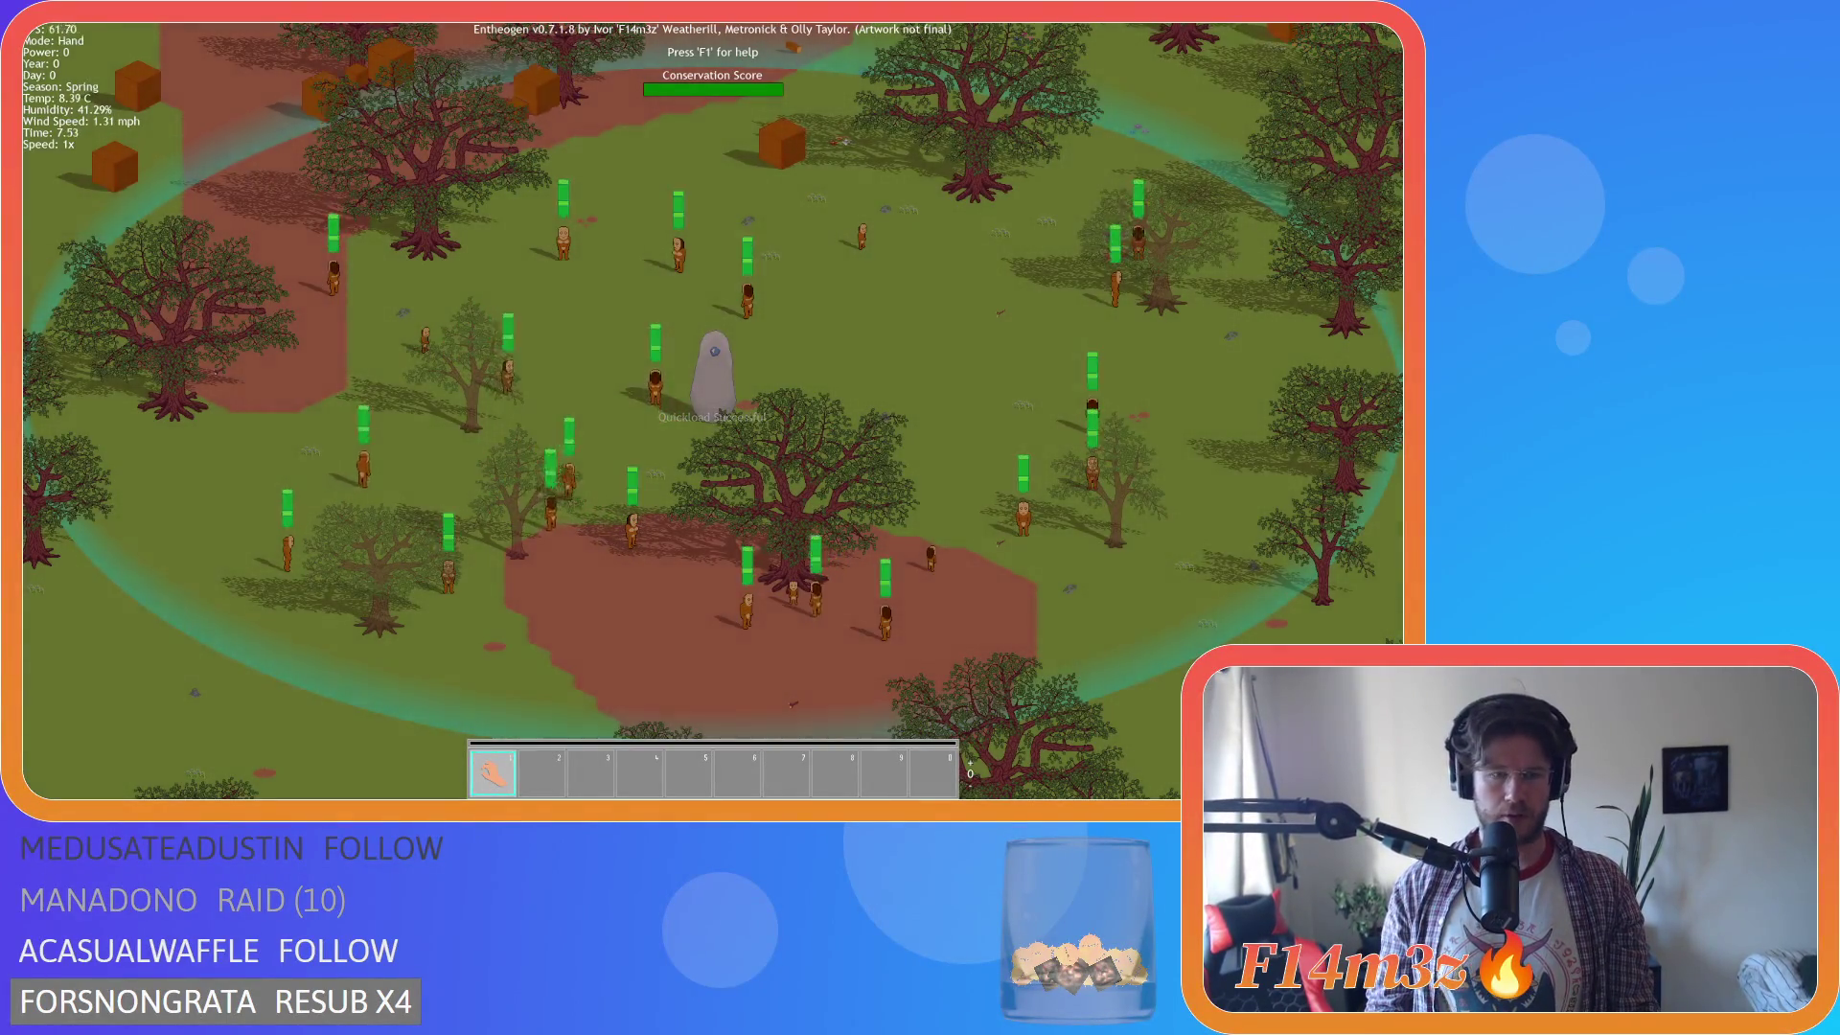
key("b")
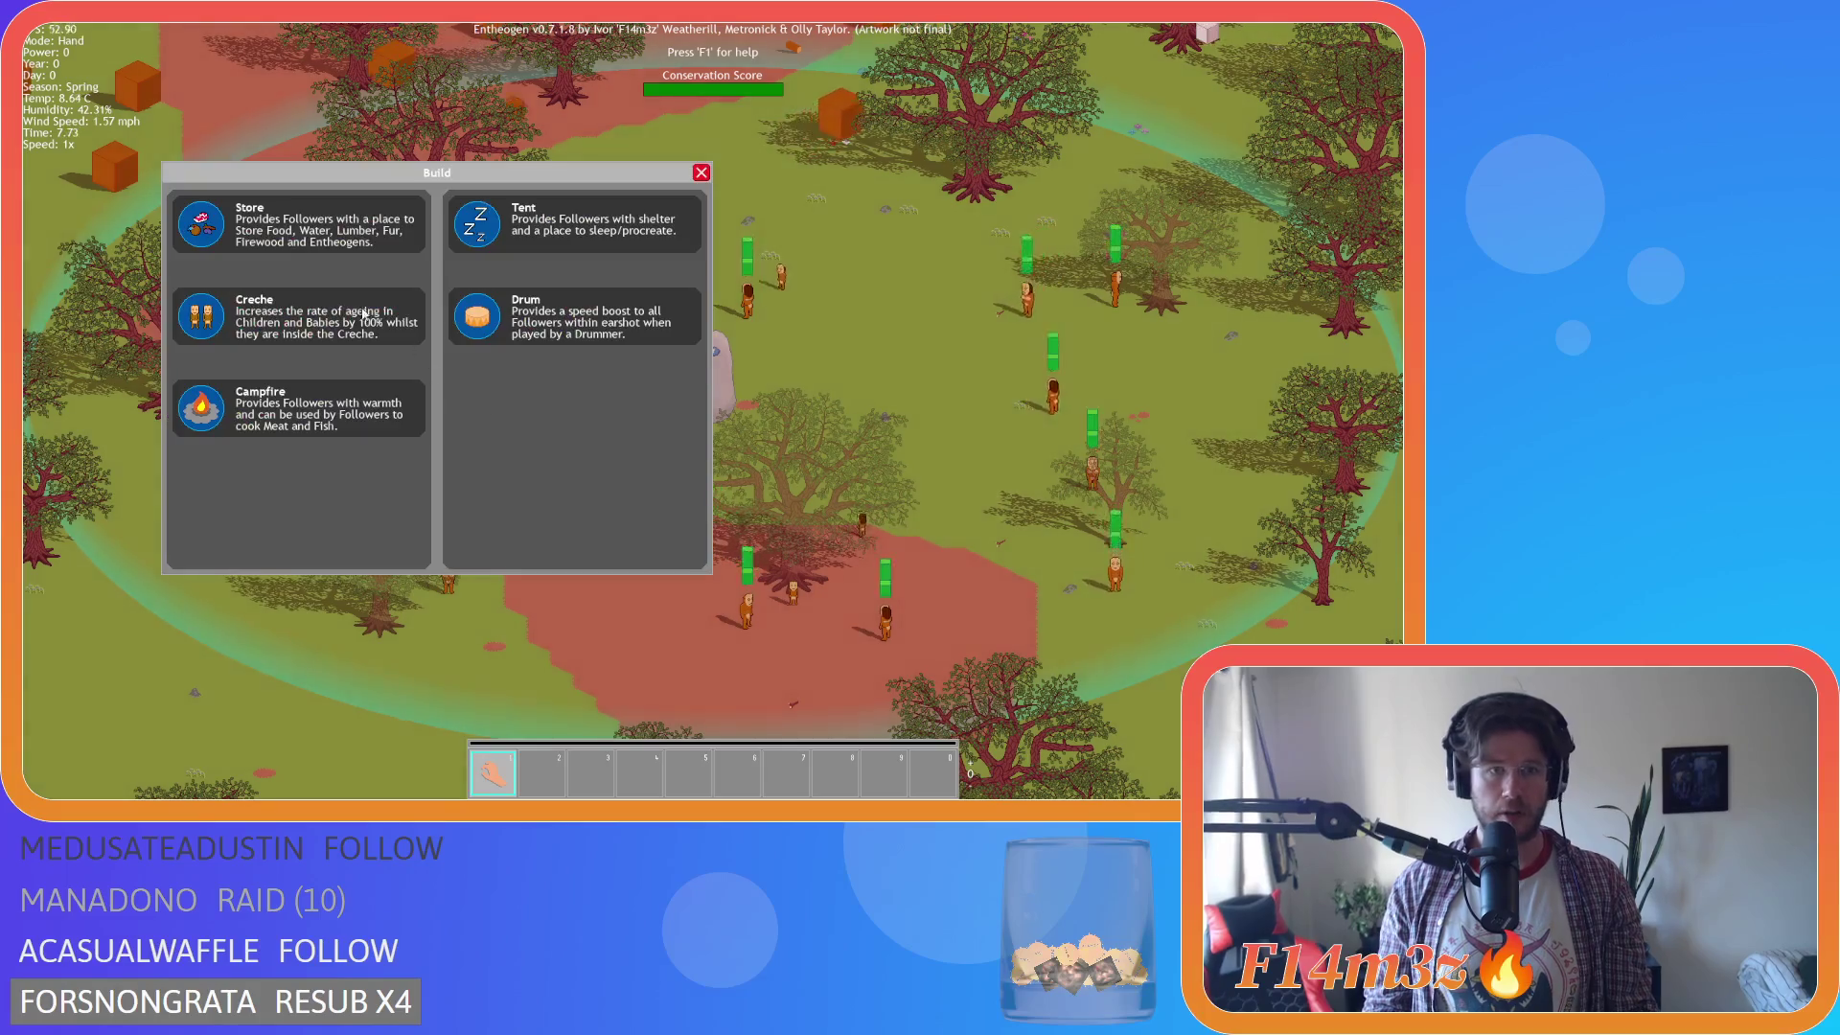
left_click(288, 407)
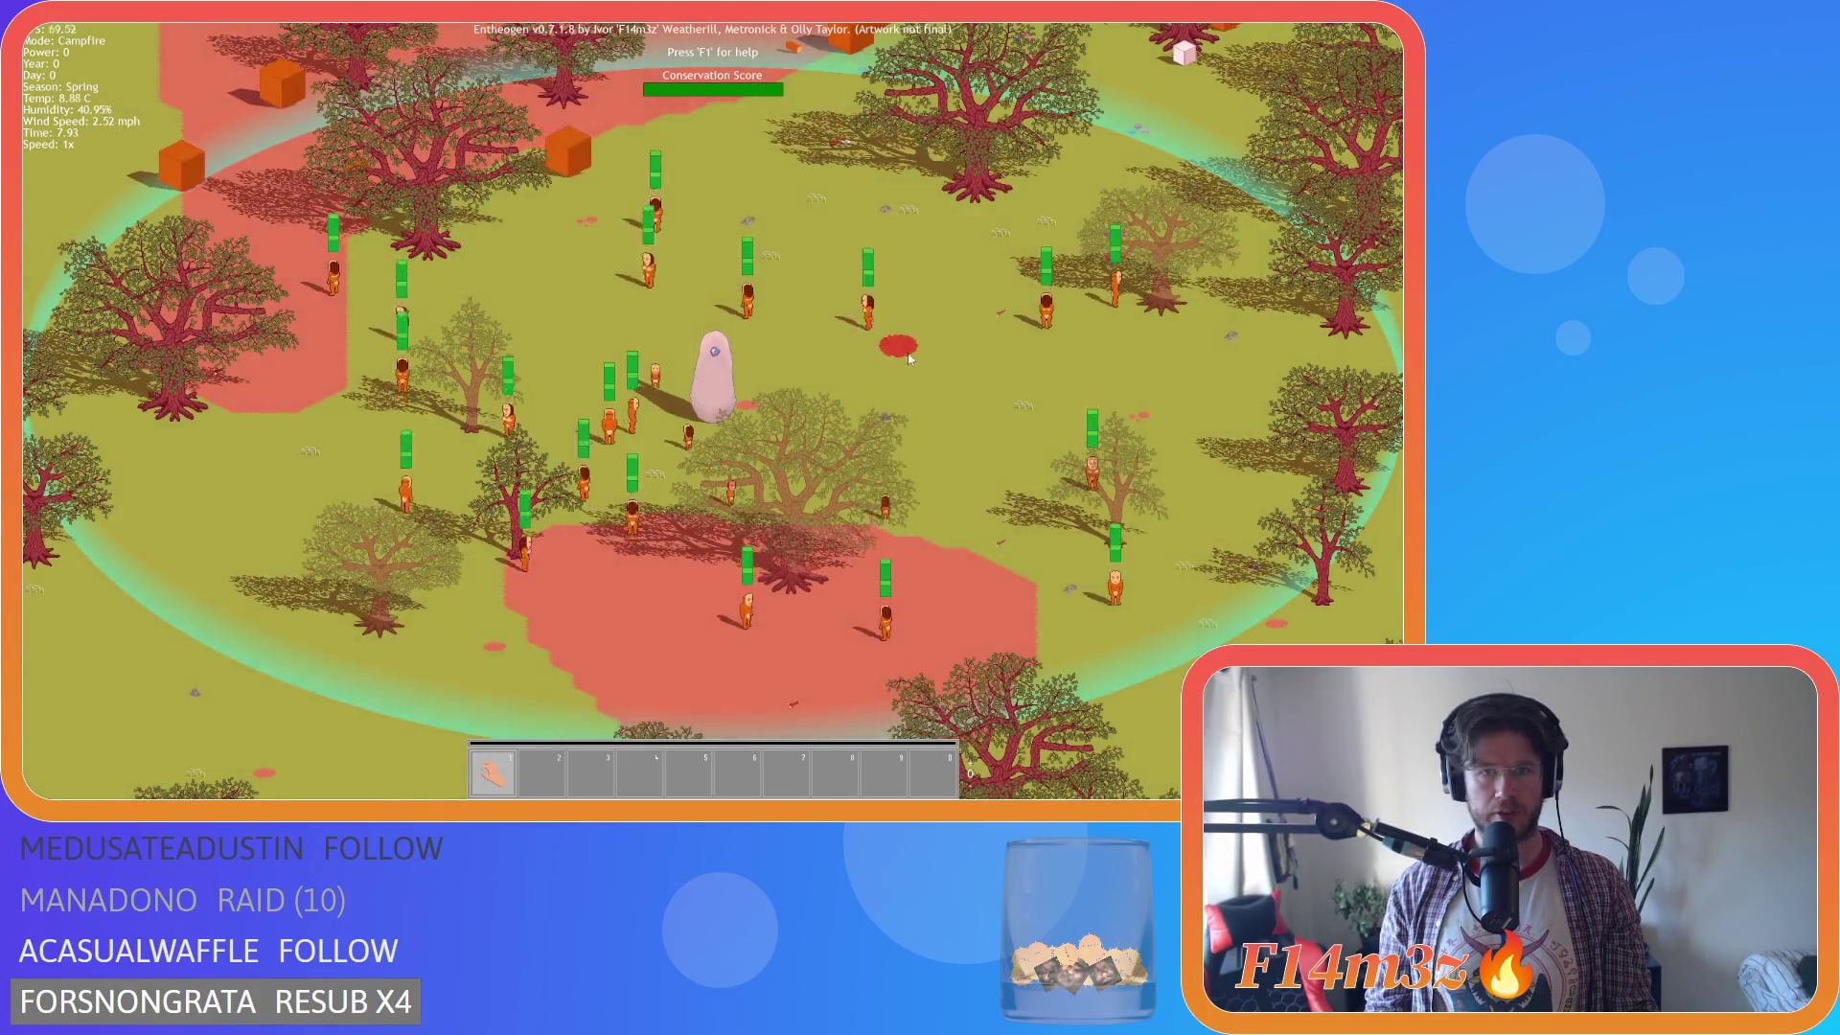
key("s")
key("w")
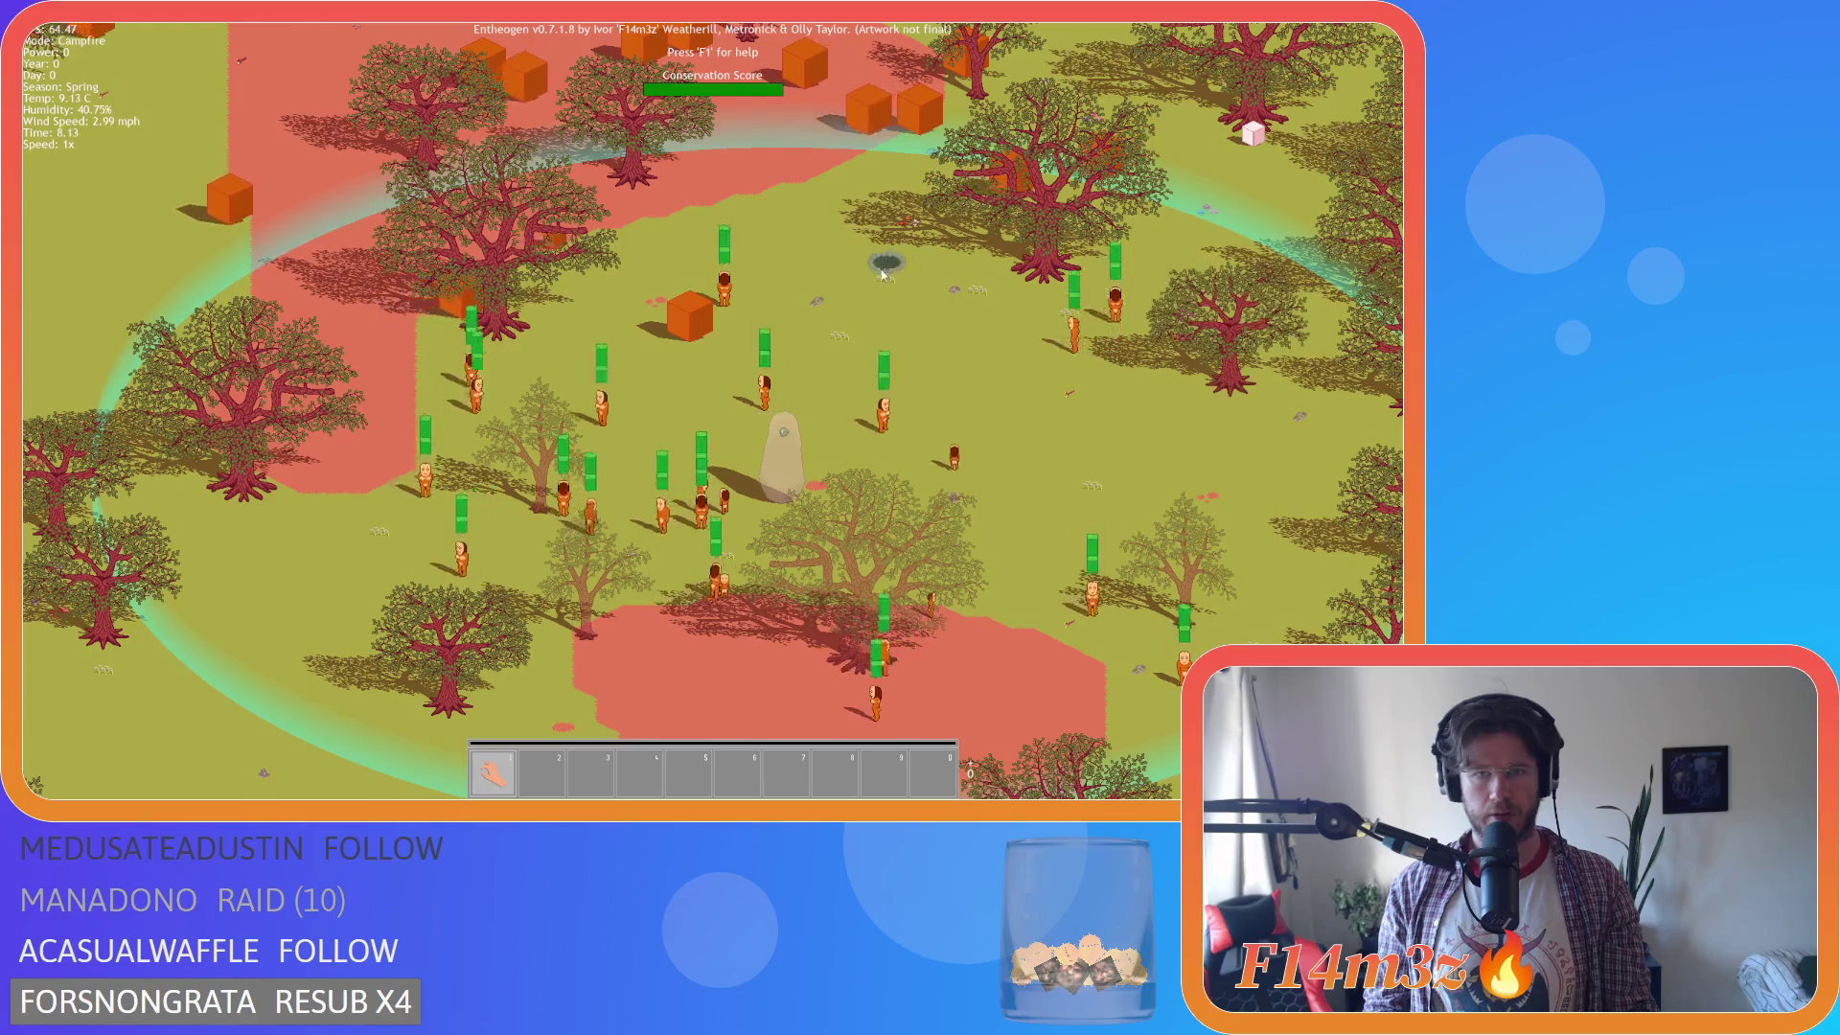
left_click(801, 266)
Look around the map, then quit the game with Escape and Y.
key("b")
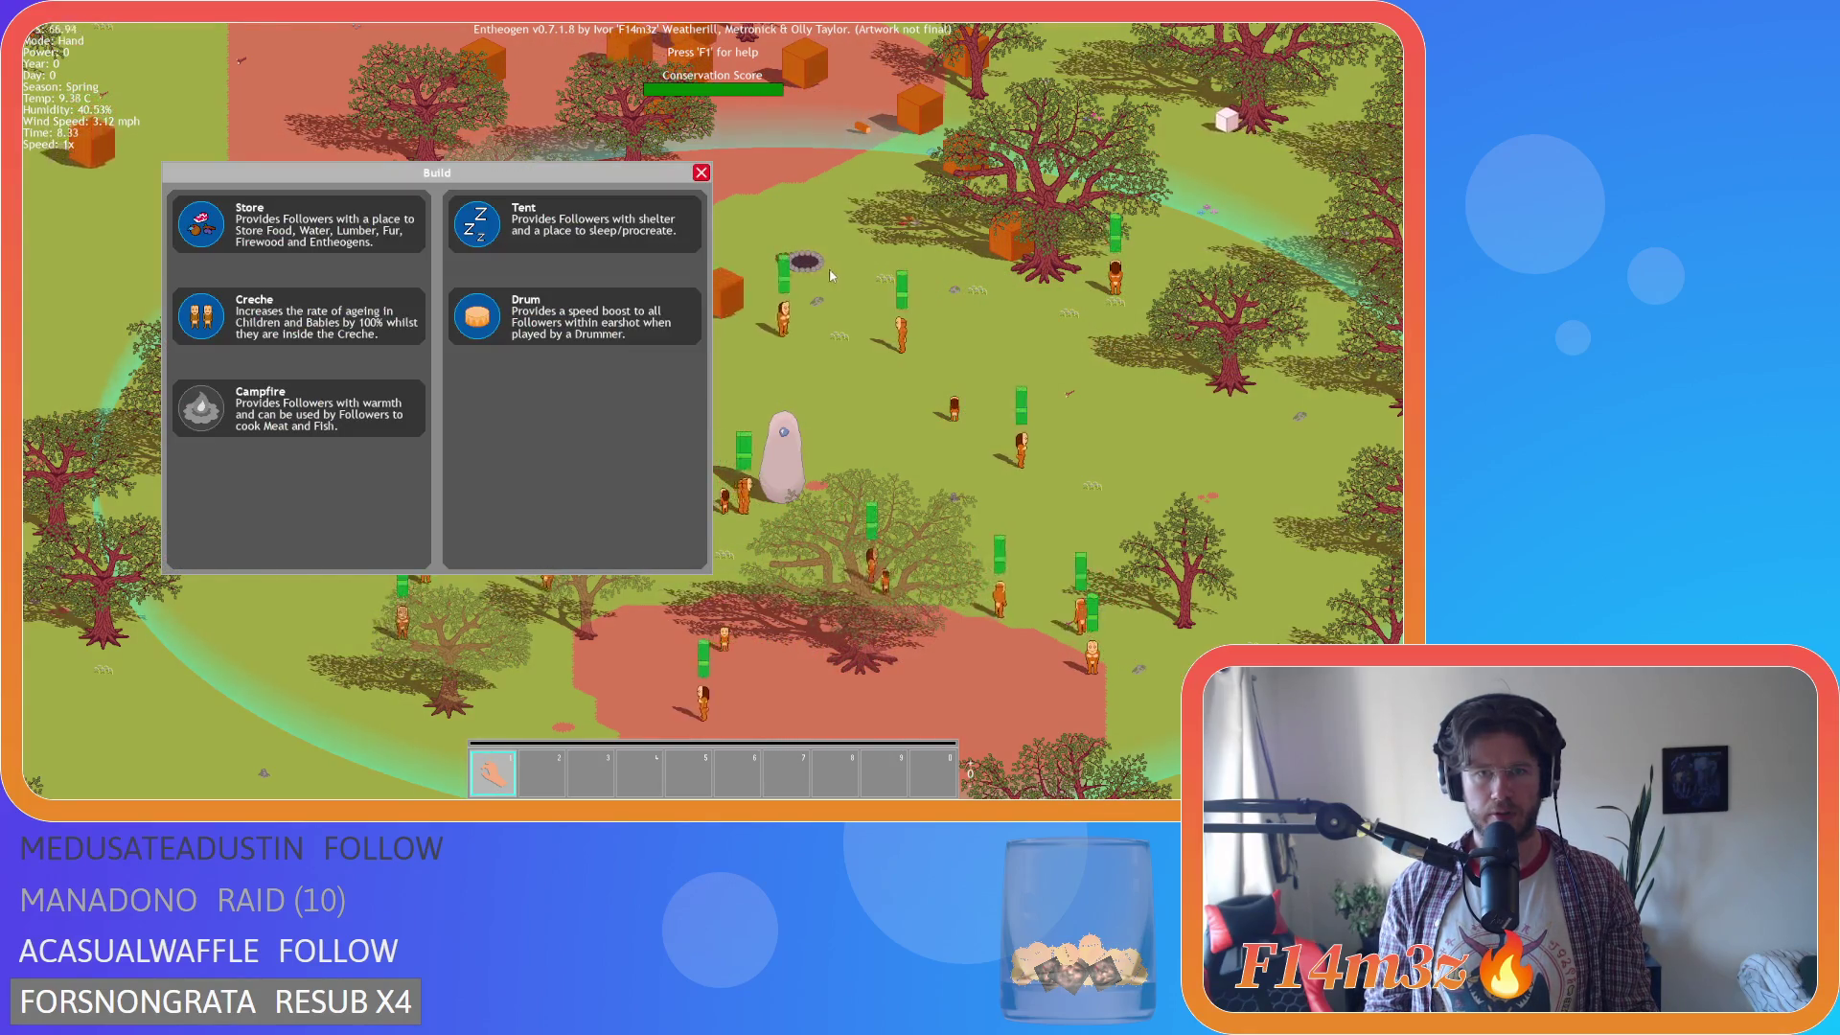
key("b")
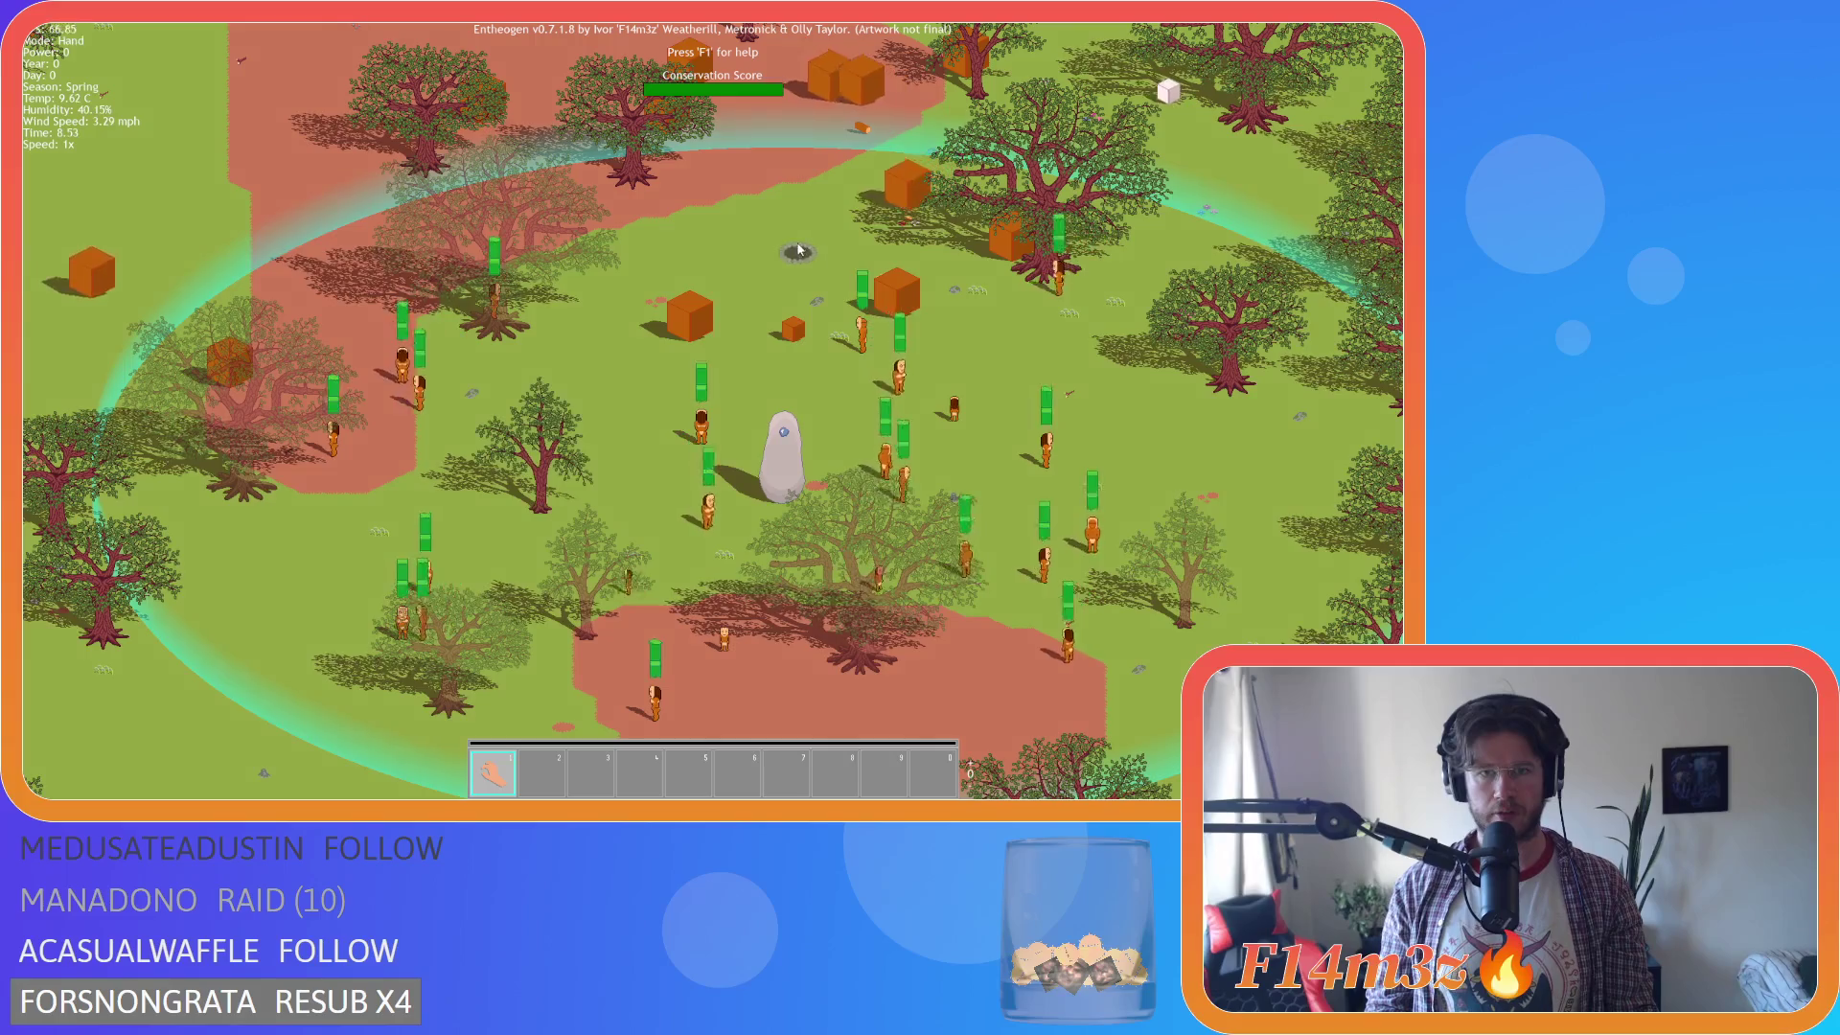
key("a")
key("s")
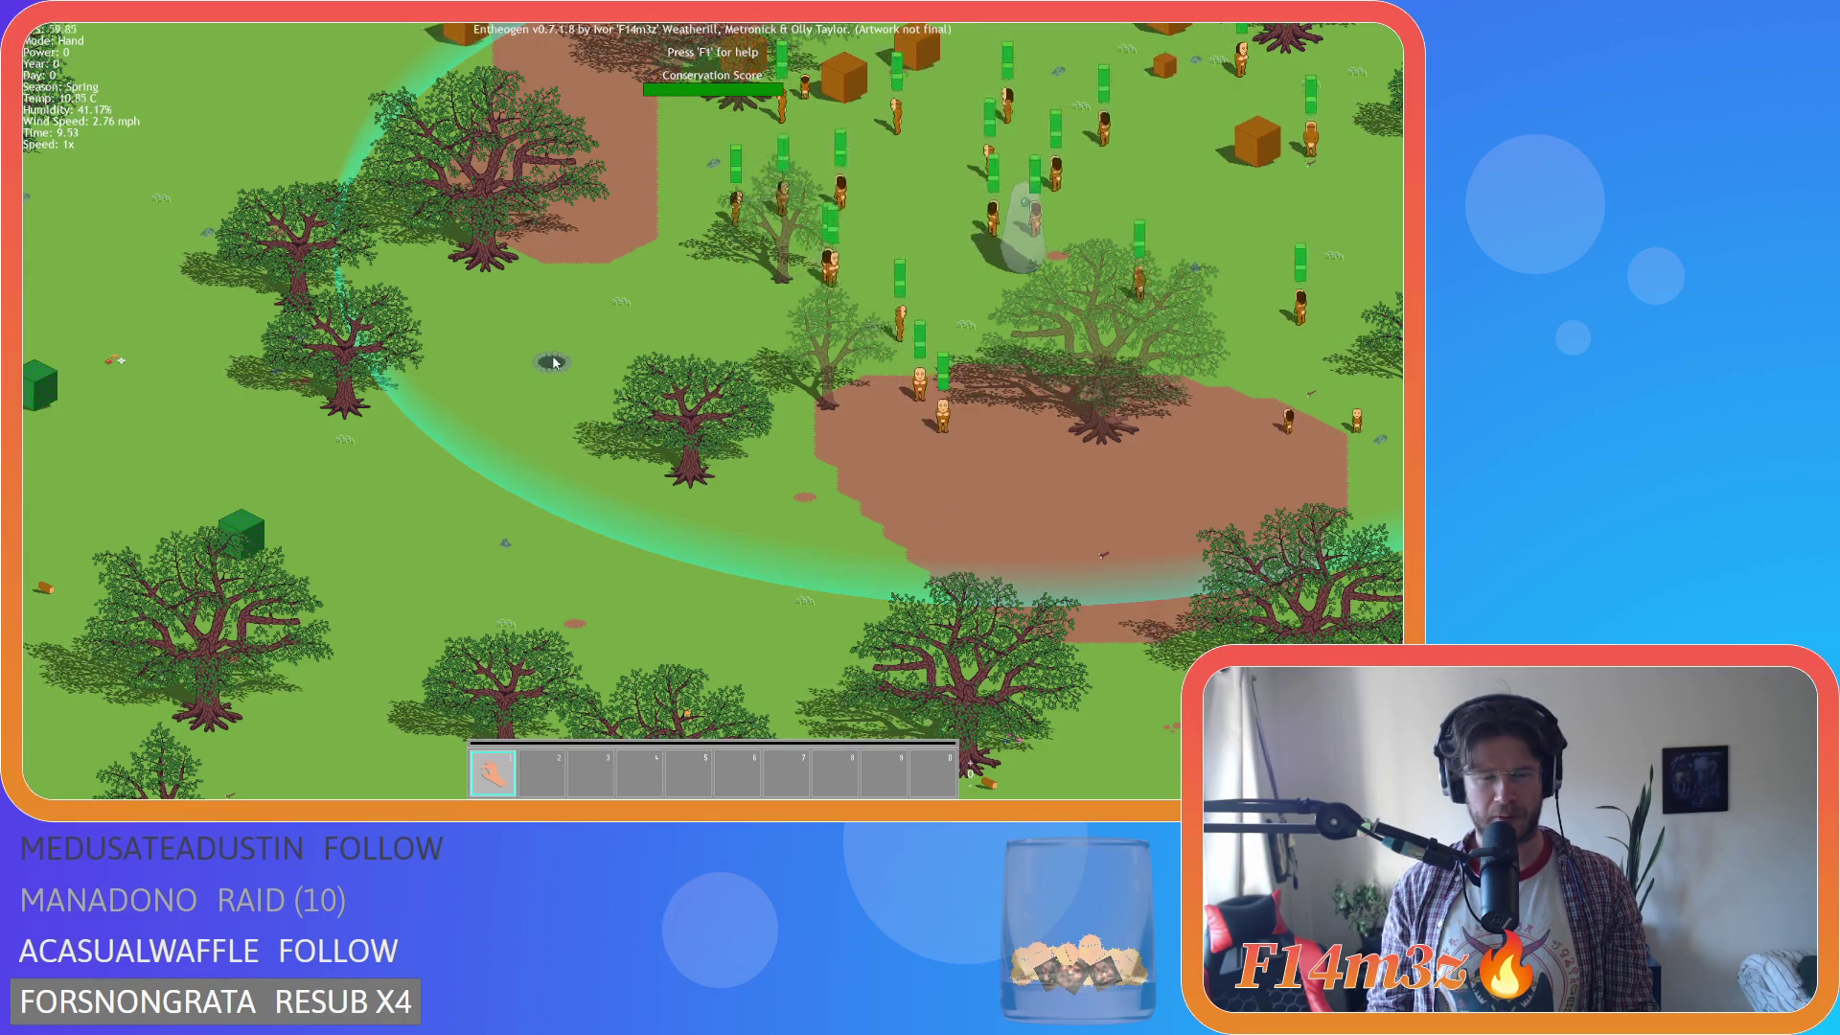
key("s")
key("d")
key("s")
key("a")
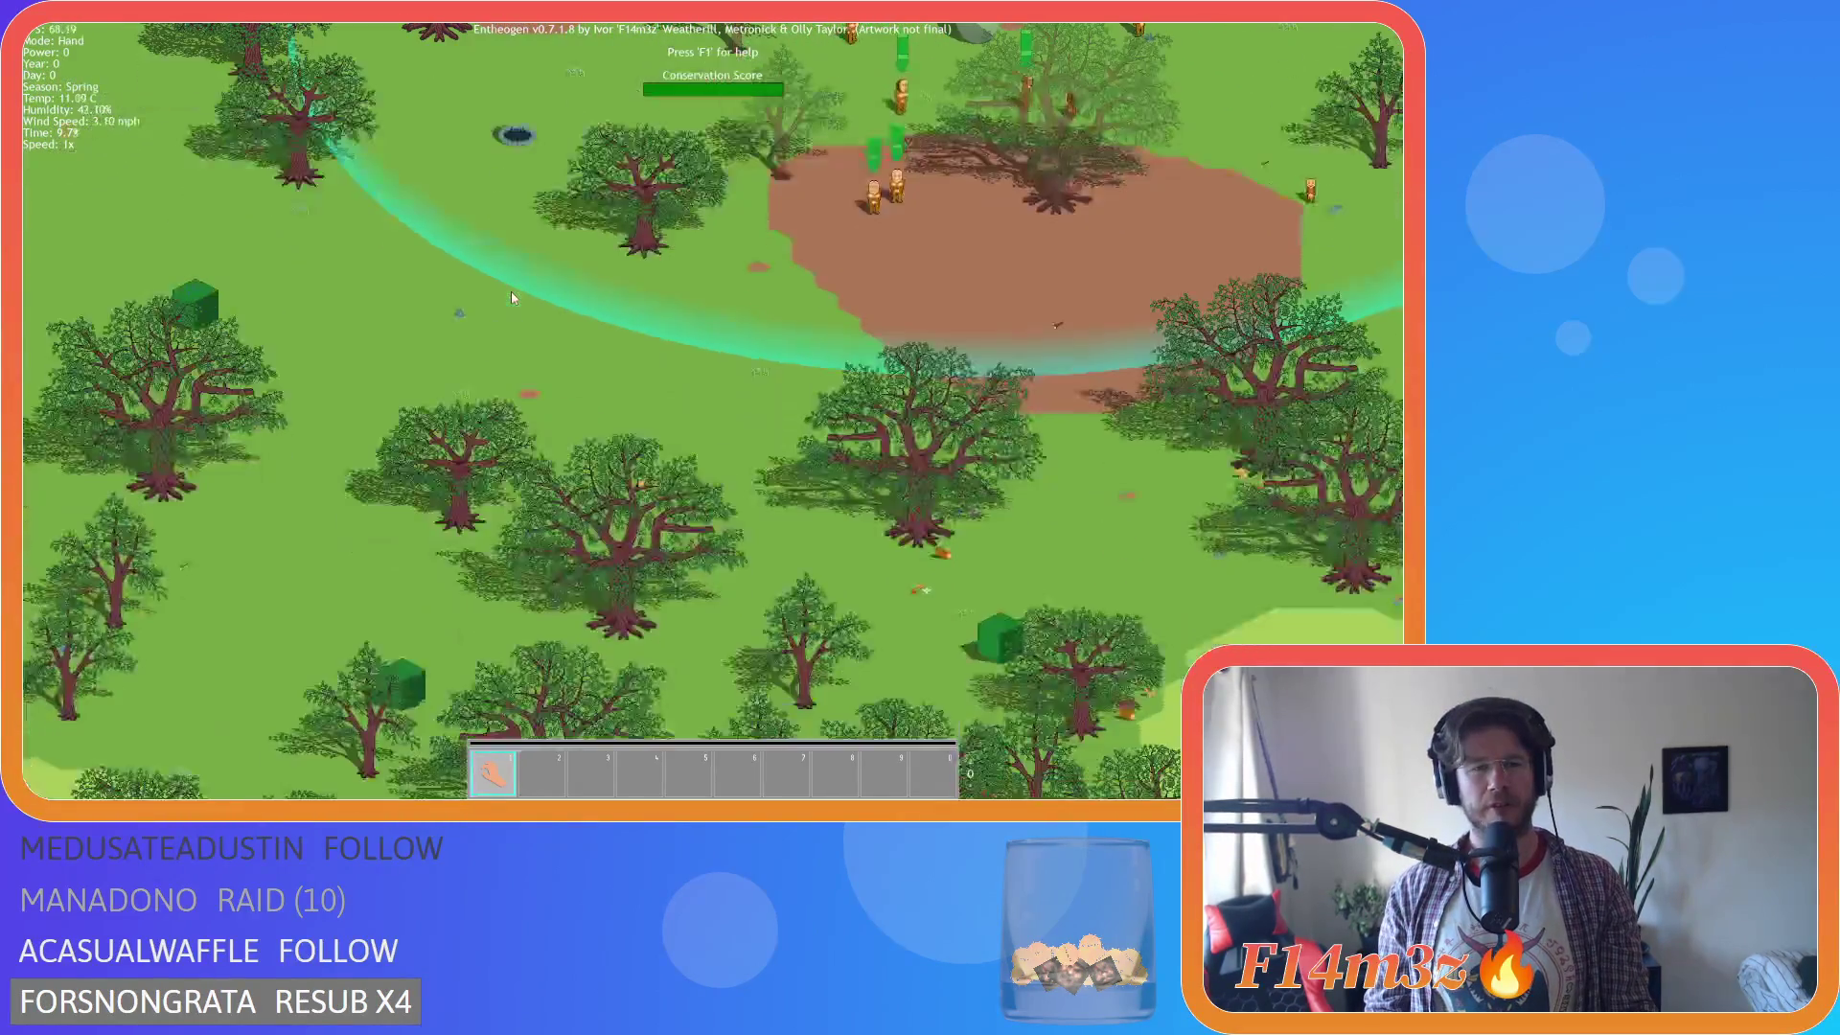
key("w")
key("Escape")
key("y")
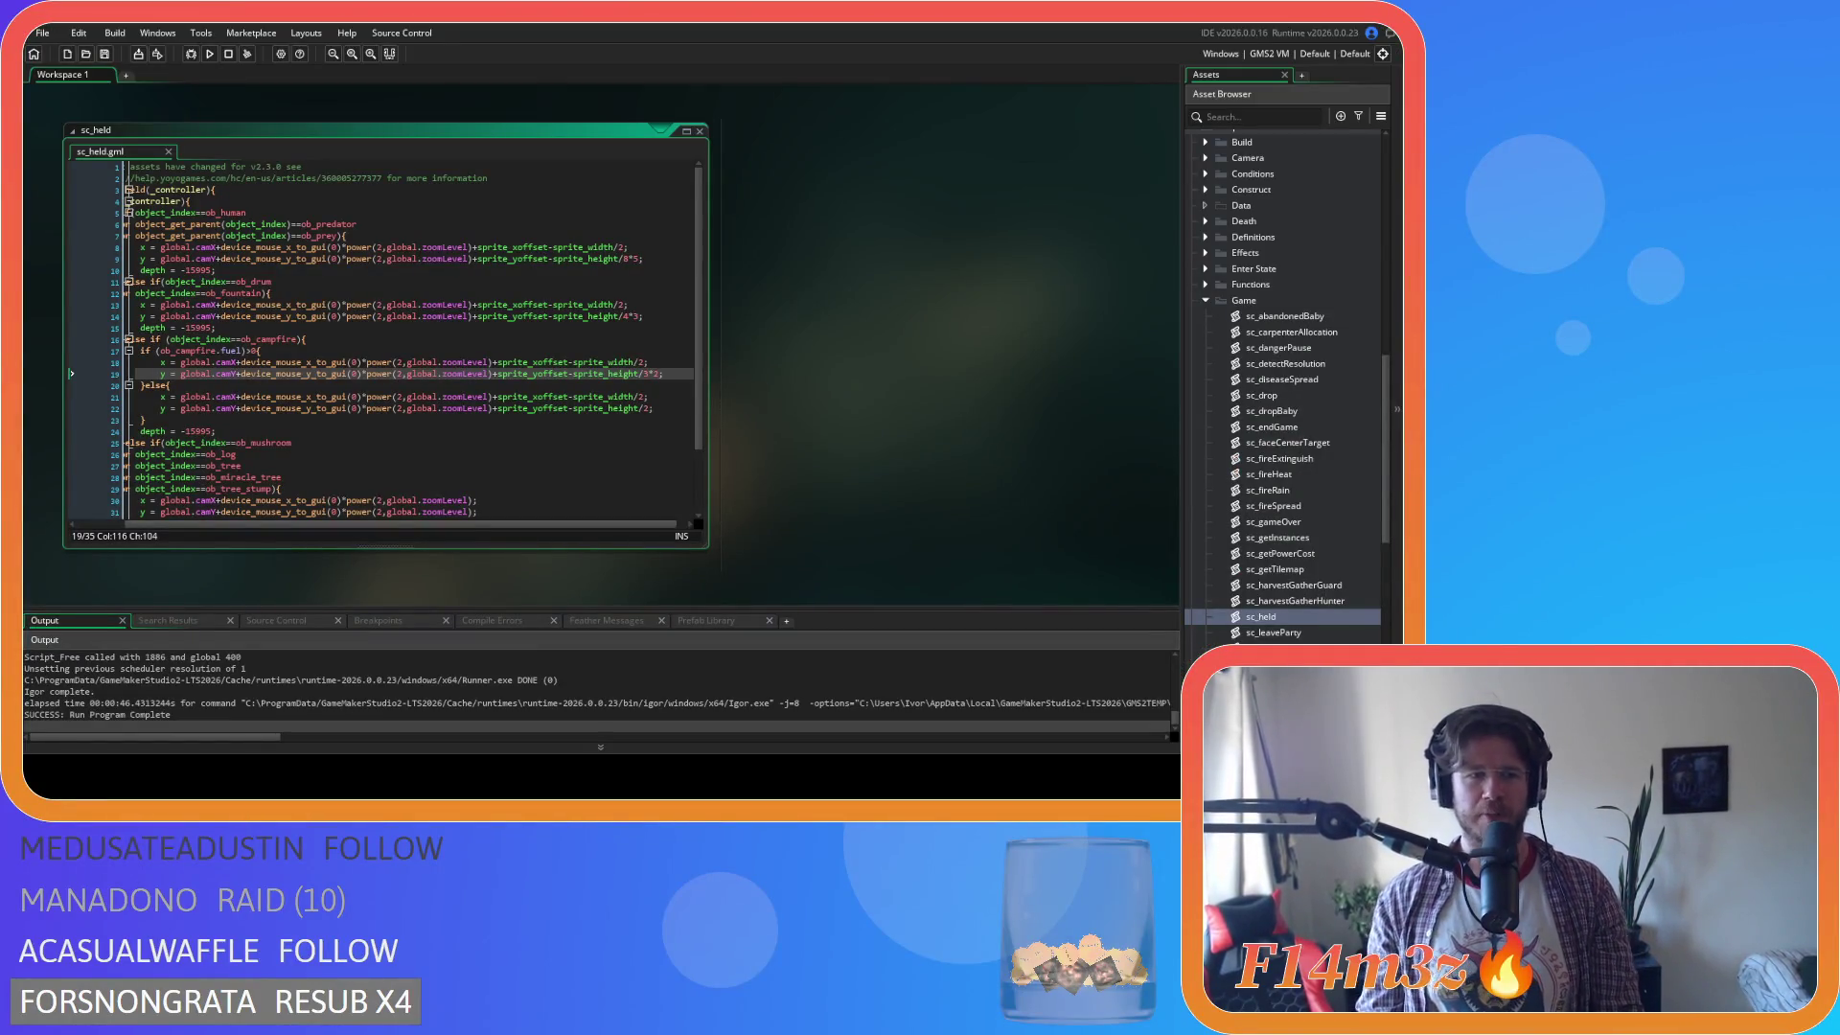
Delete the ob_campfire.fuel if/else wrapper in sc_held, realign the x and y lines, and save.
scroll(383, 345, "left", 2)
mouse_move(199, 421)
left_mouse_down()
mouse_move(204, 387)
mouse_move(49, 392)
left_mouse_up()
key("BackSpace")
key("BackSpace")
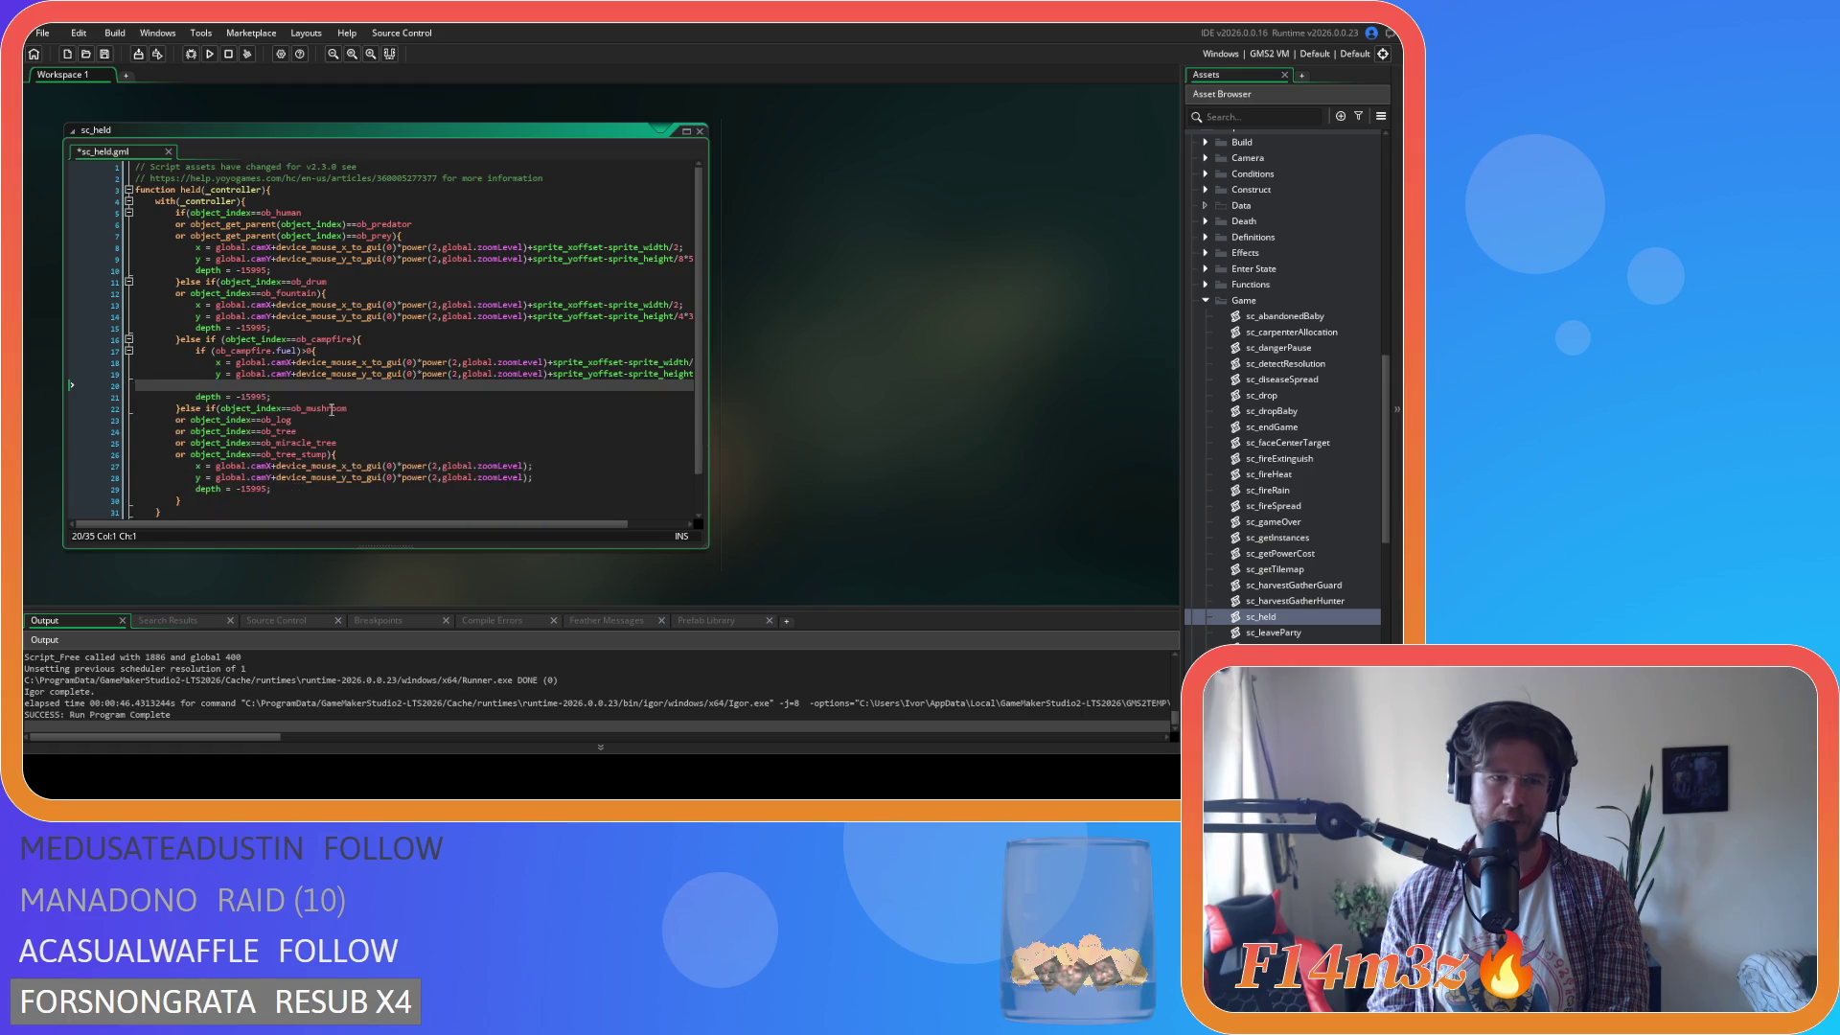
key("ctrl+z")
key("ctrl+z")
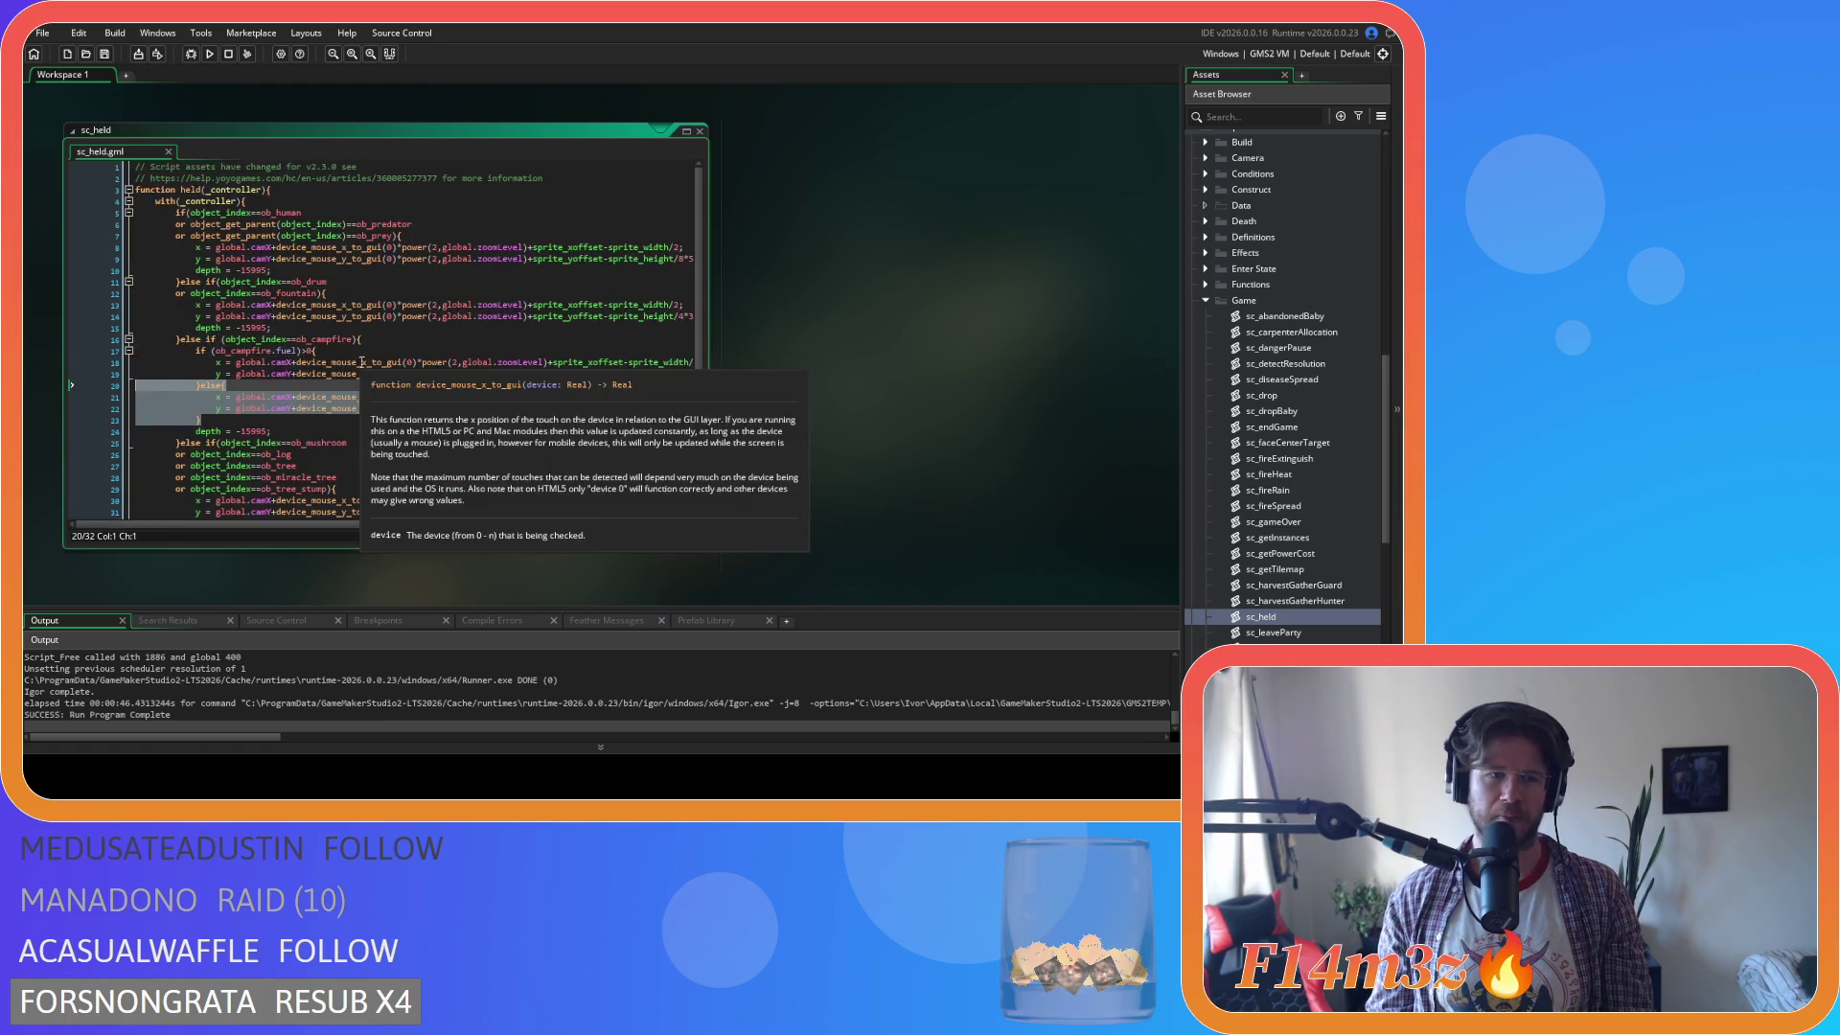
key("BackSpace")
left_click_drag(81, 368, 43, 341)
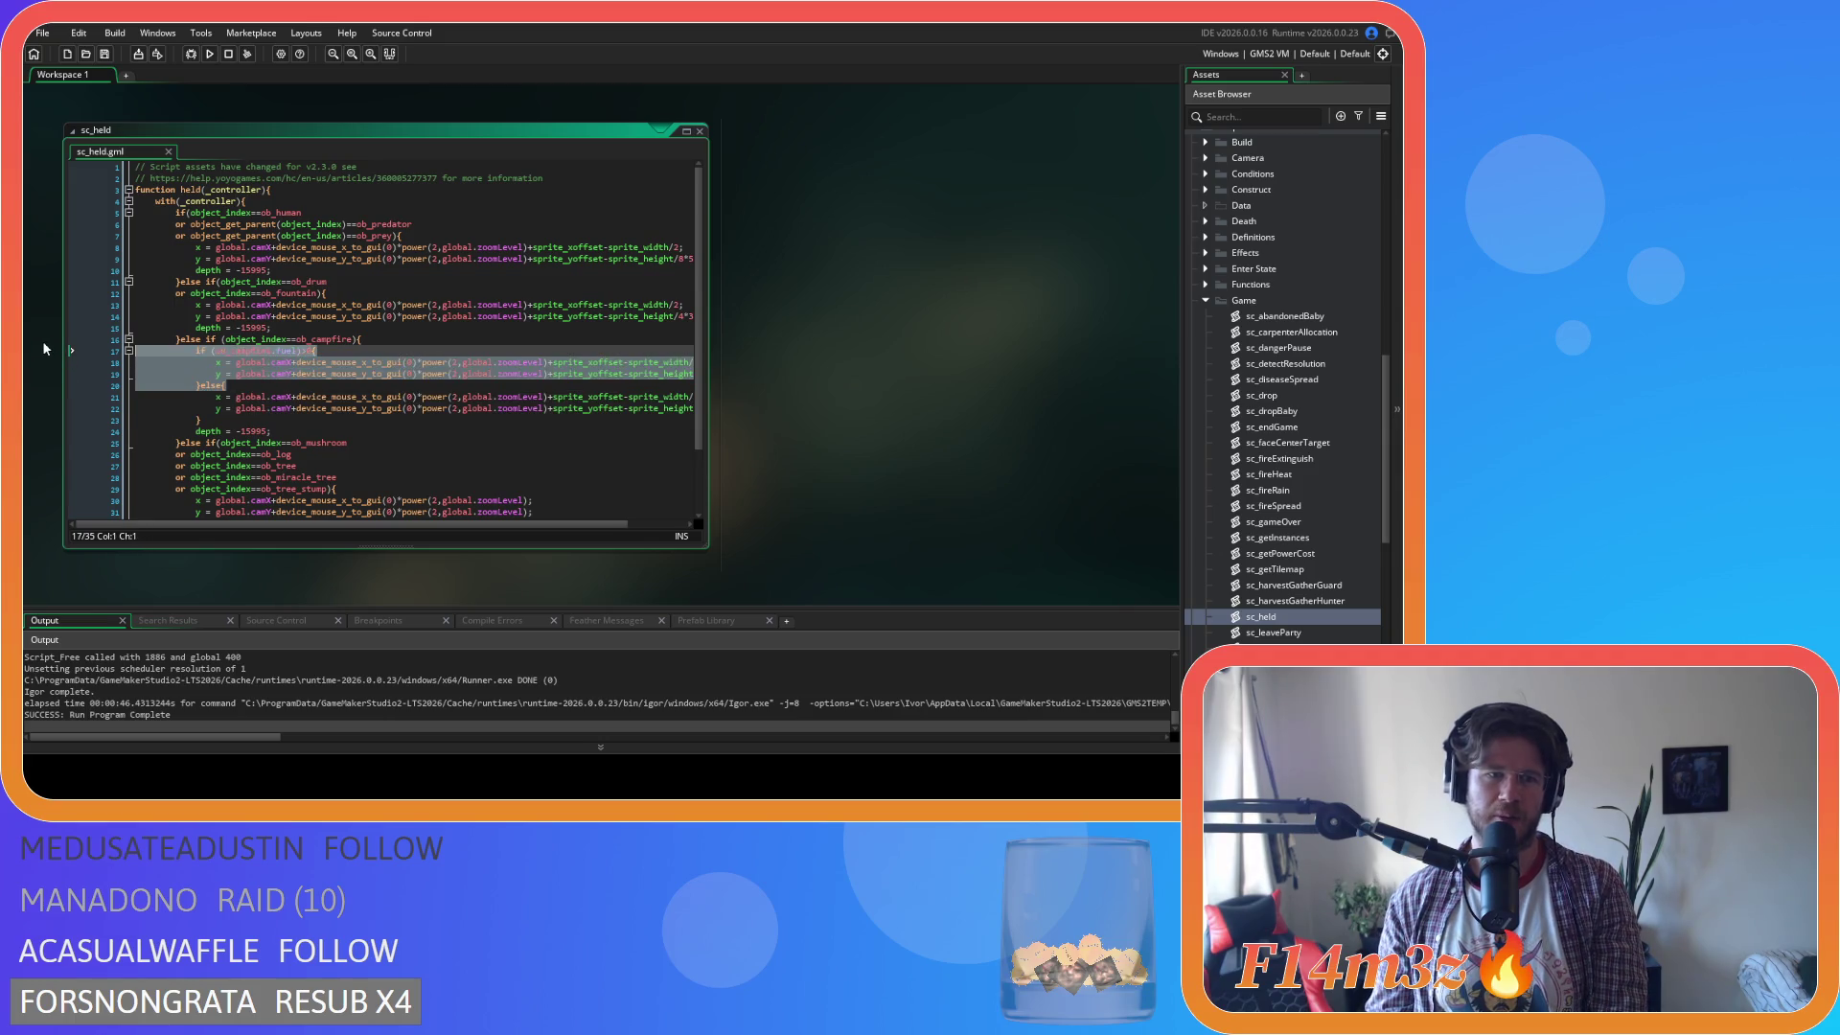
key("BackSpace")
key("shift+Tab")
key("shift+Tab")
key("Tab")
left_click(190, 364)
key("shift+Tab")
left_click(219, 375)
key("BackSpace")
key("BackSpace")
key("BackSpace")
key("ctrl+s")
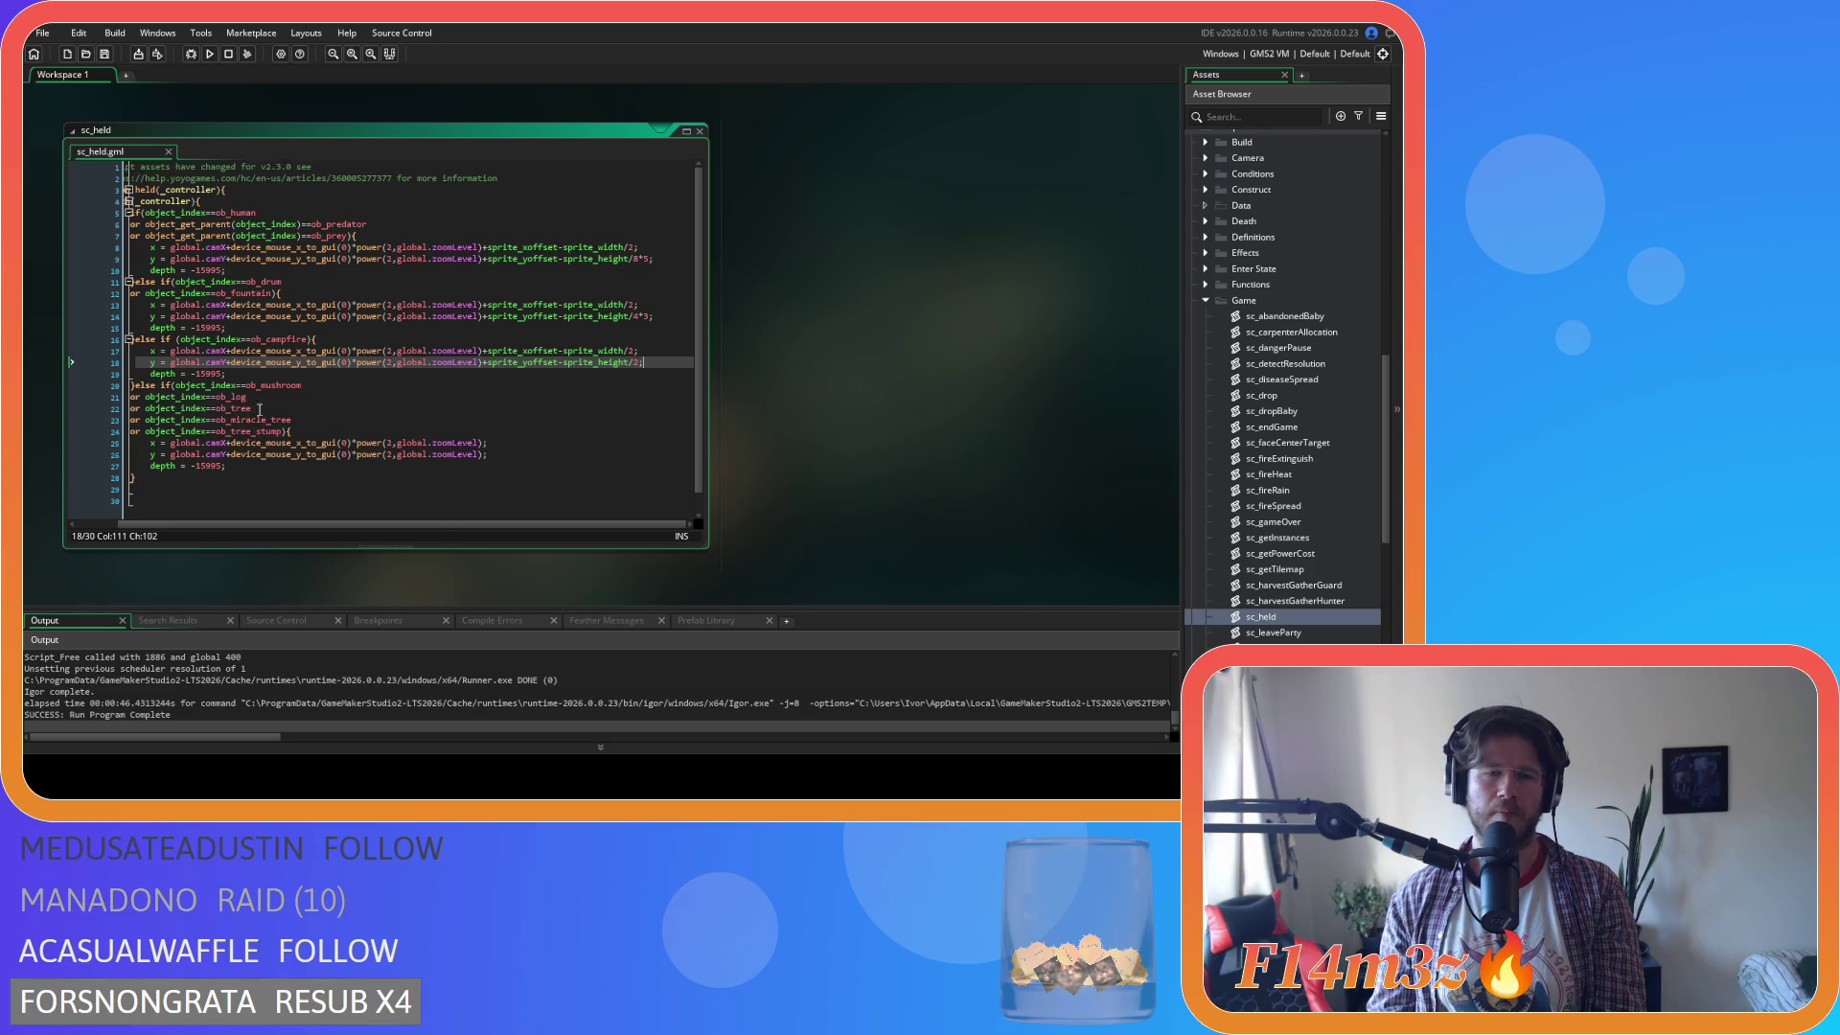
Undo back through the recent edits, then run the game with F5.
key("Return")
key("ctrl+z")
key("ctrl+z")
key("ctrl+z")
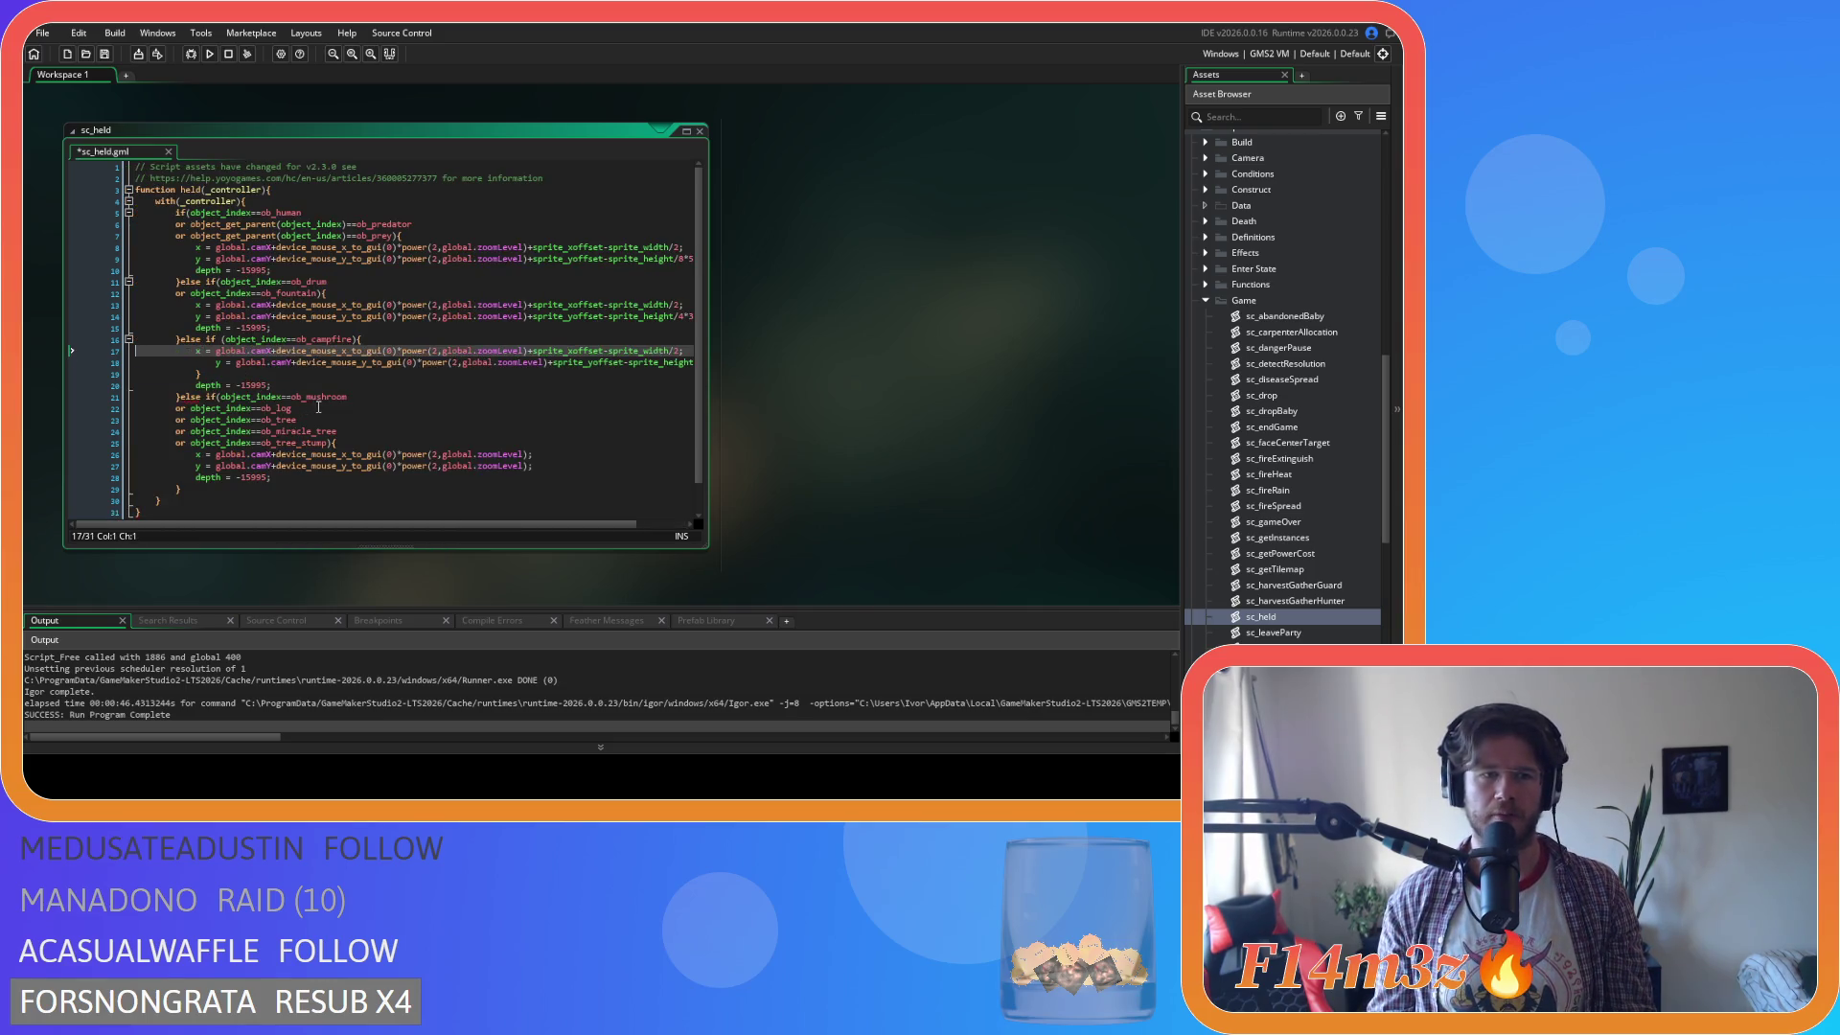
key("ctrl+z")
key("ctrl+z")
key("ctrl+z")
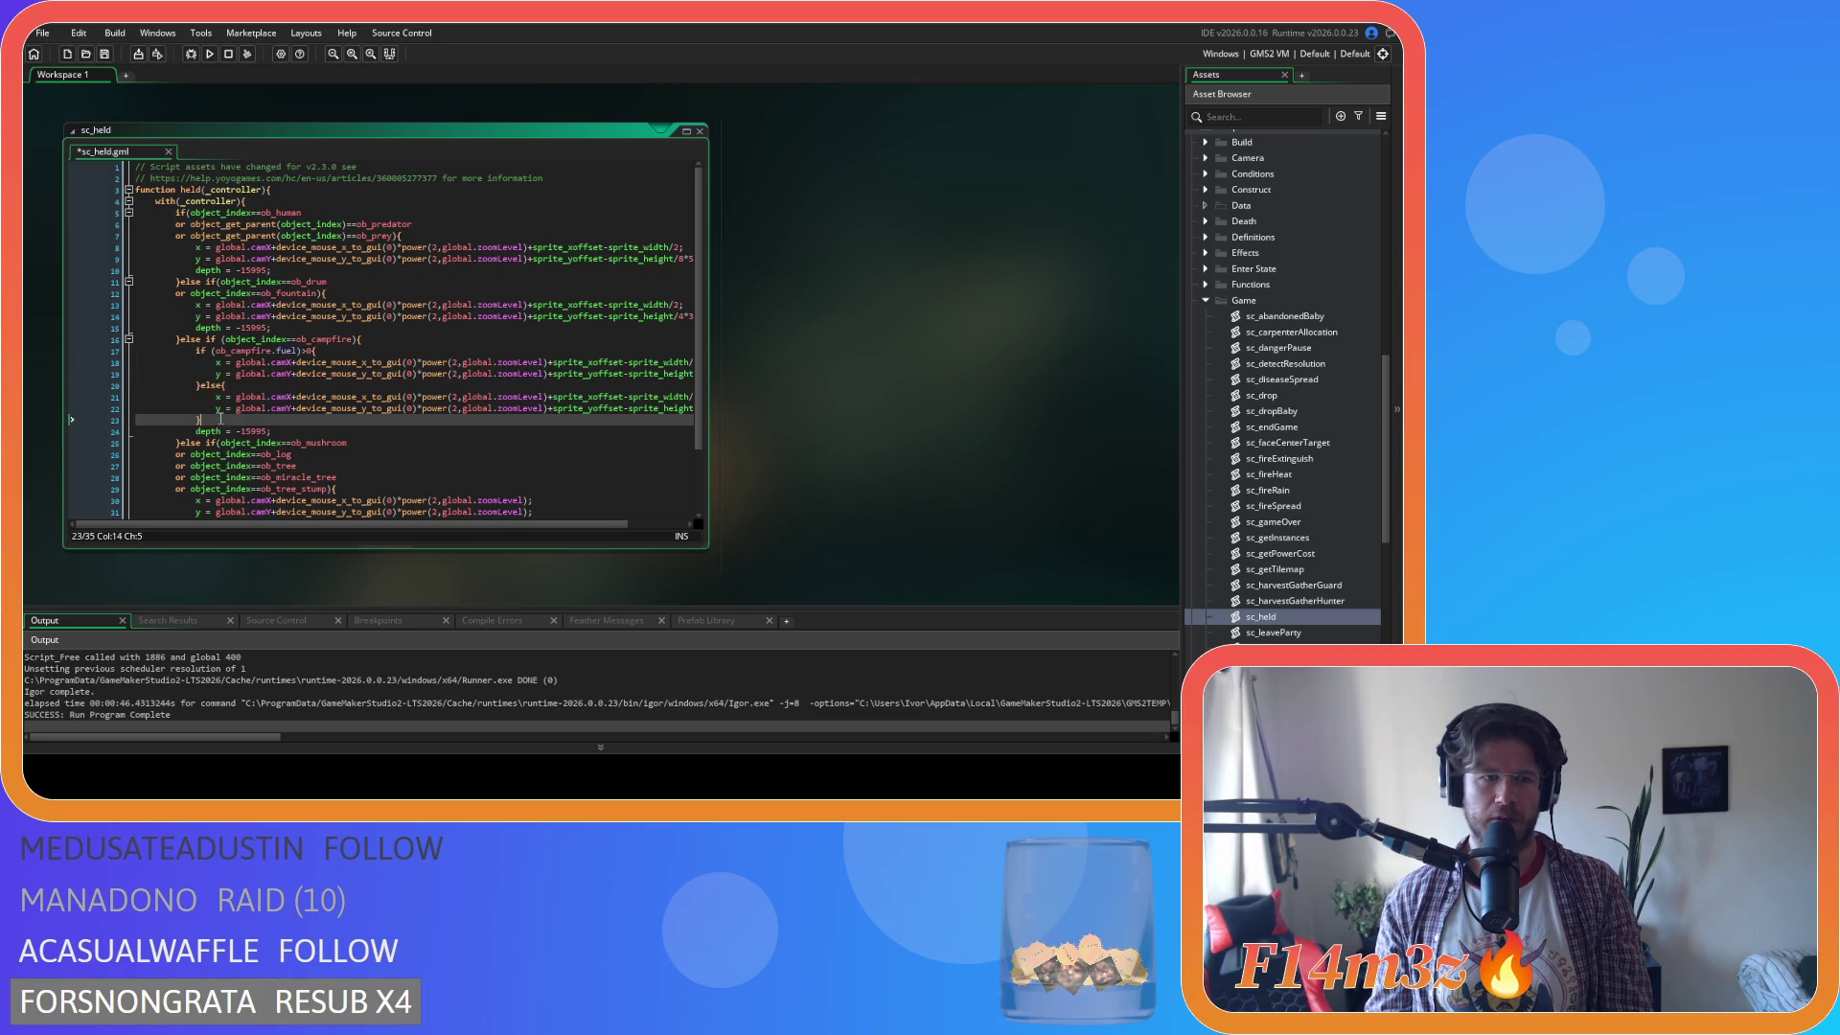
key("ctrl+z")
key("ctrl+z")
key("ctrl+z")
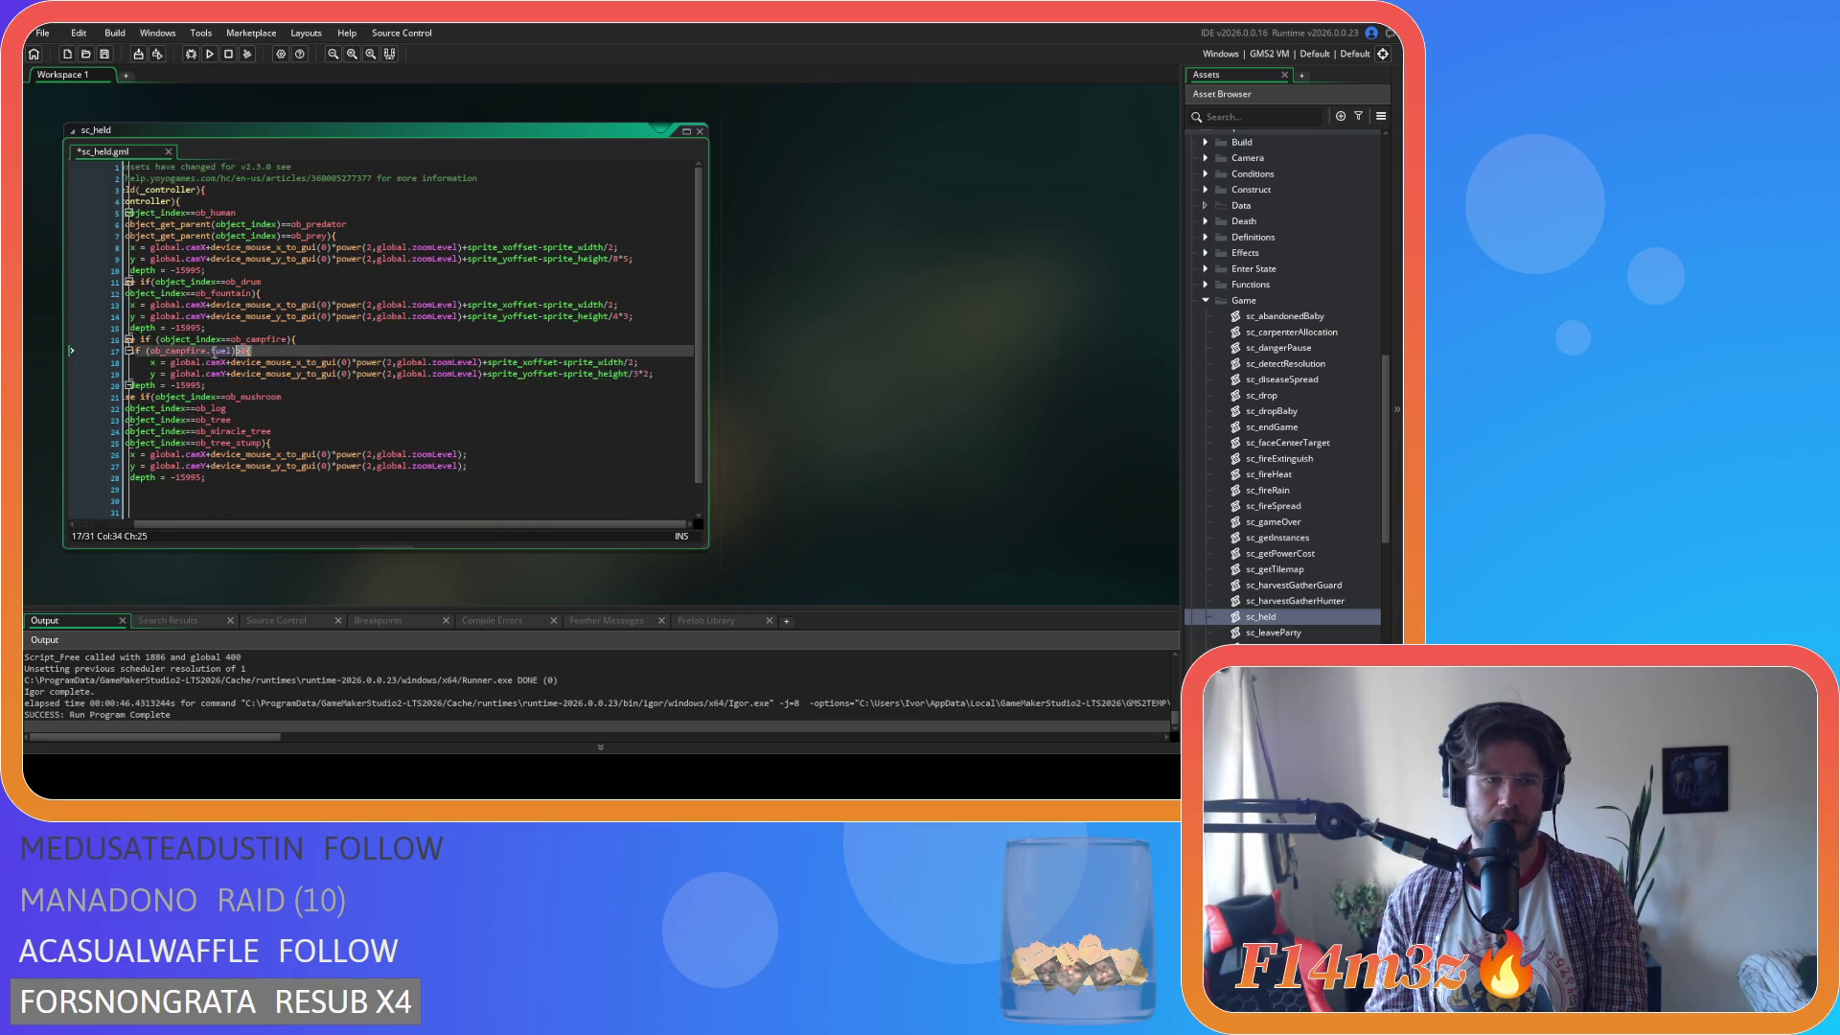
key("ctrl+z")
key("ctrl+z")
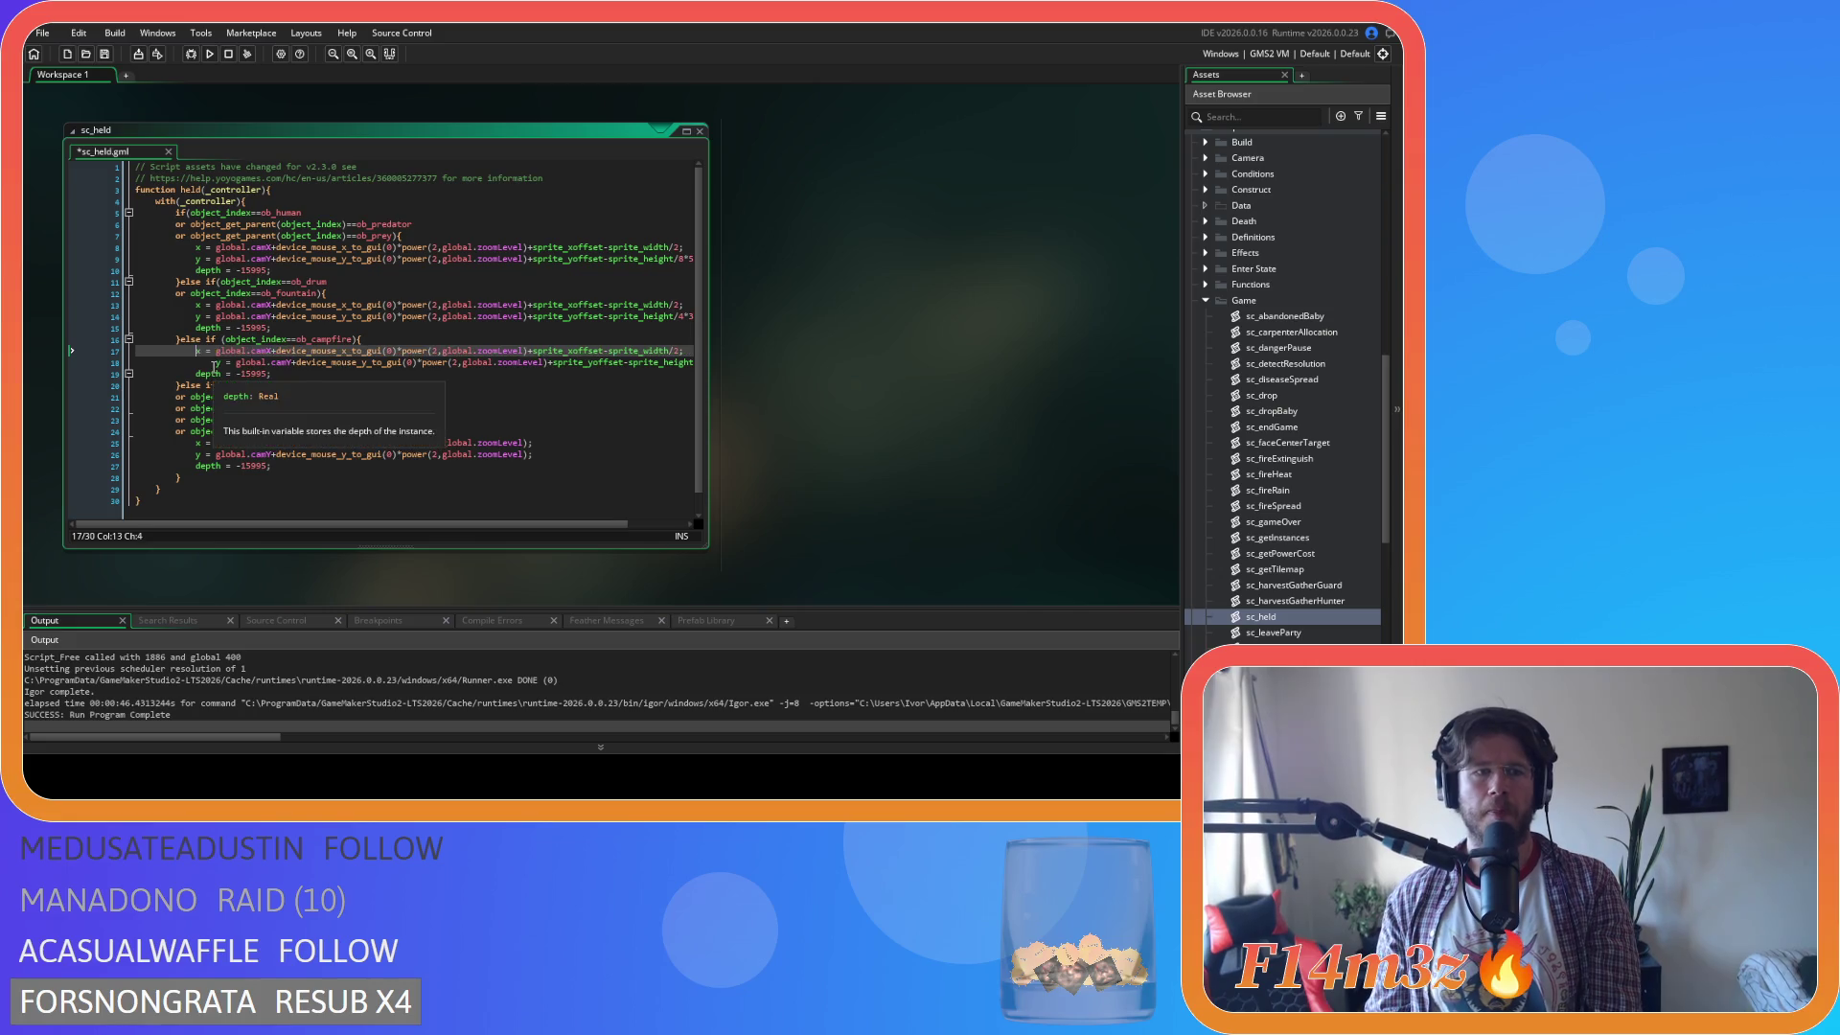
mouse_move(544, 362)
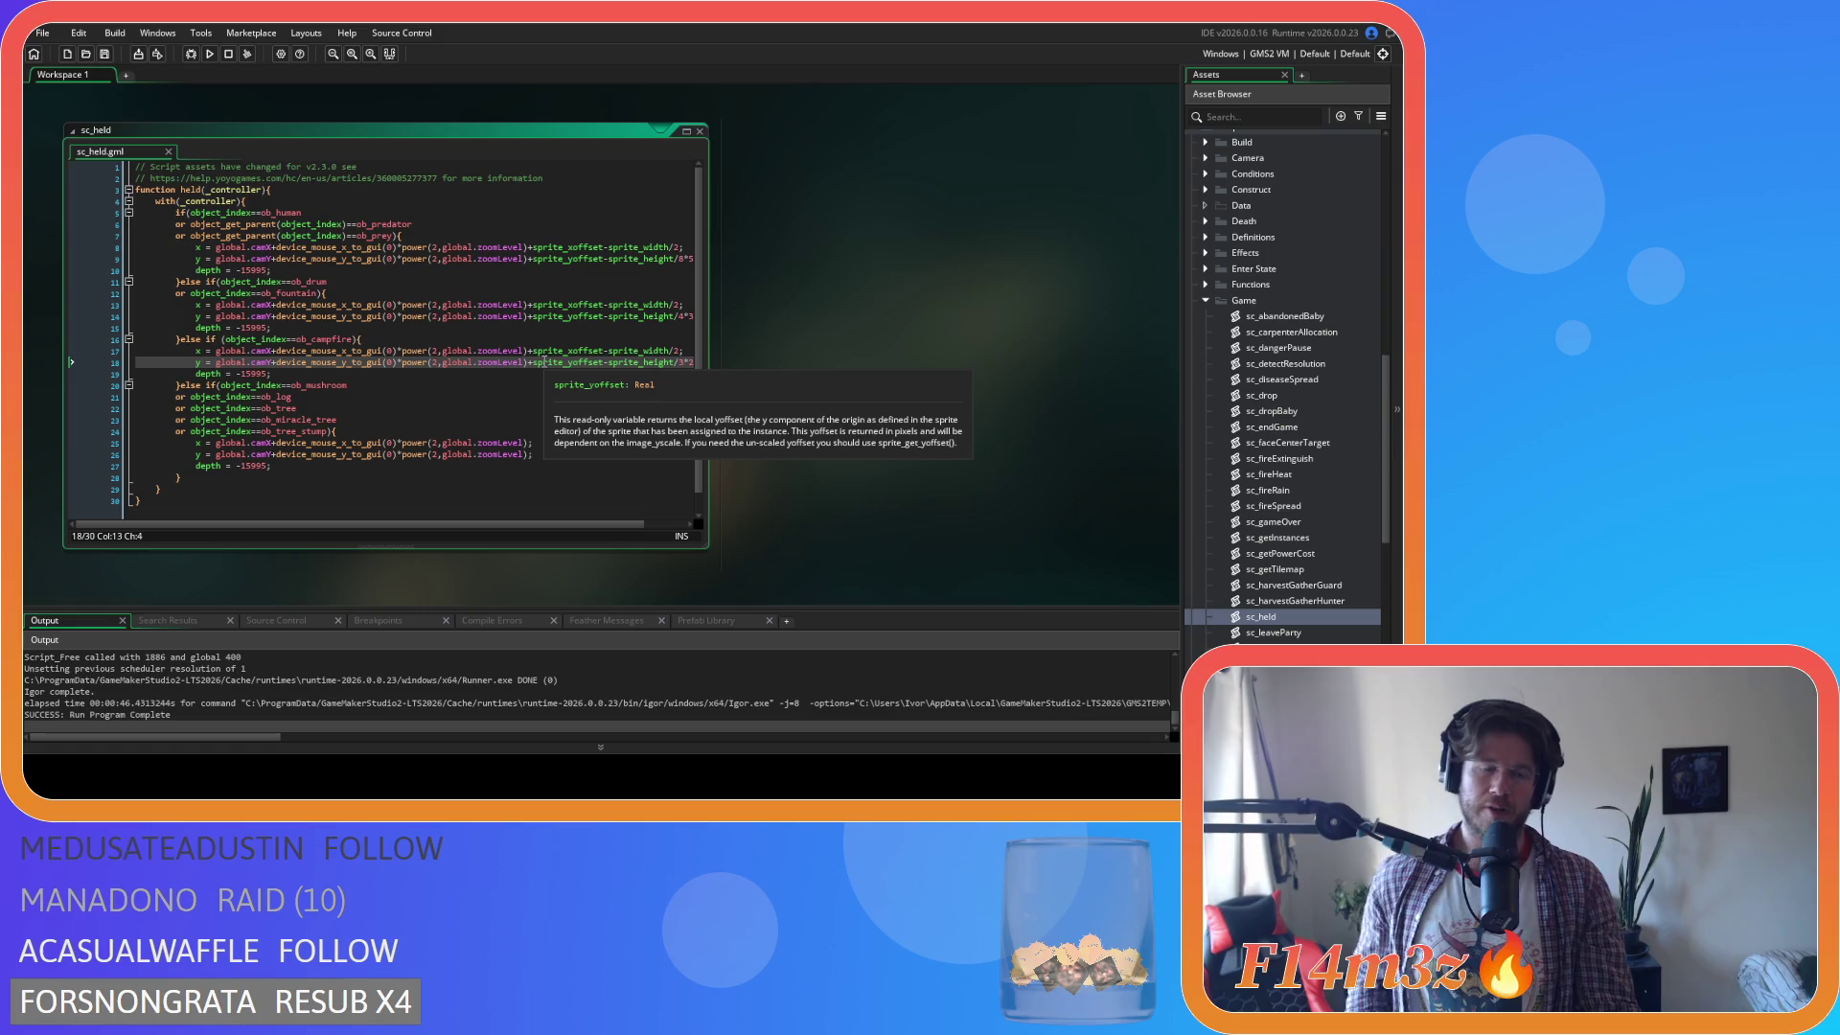
key("F5")
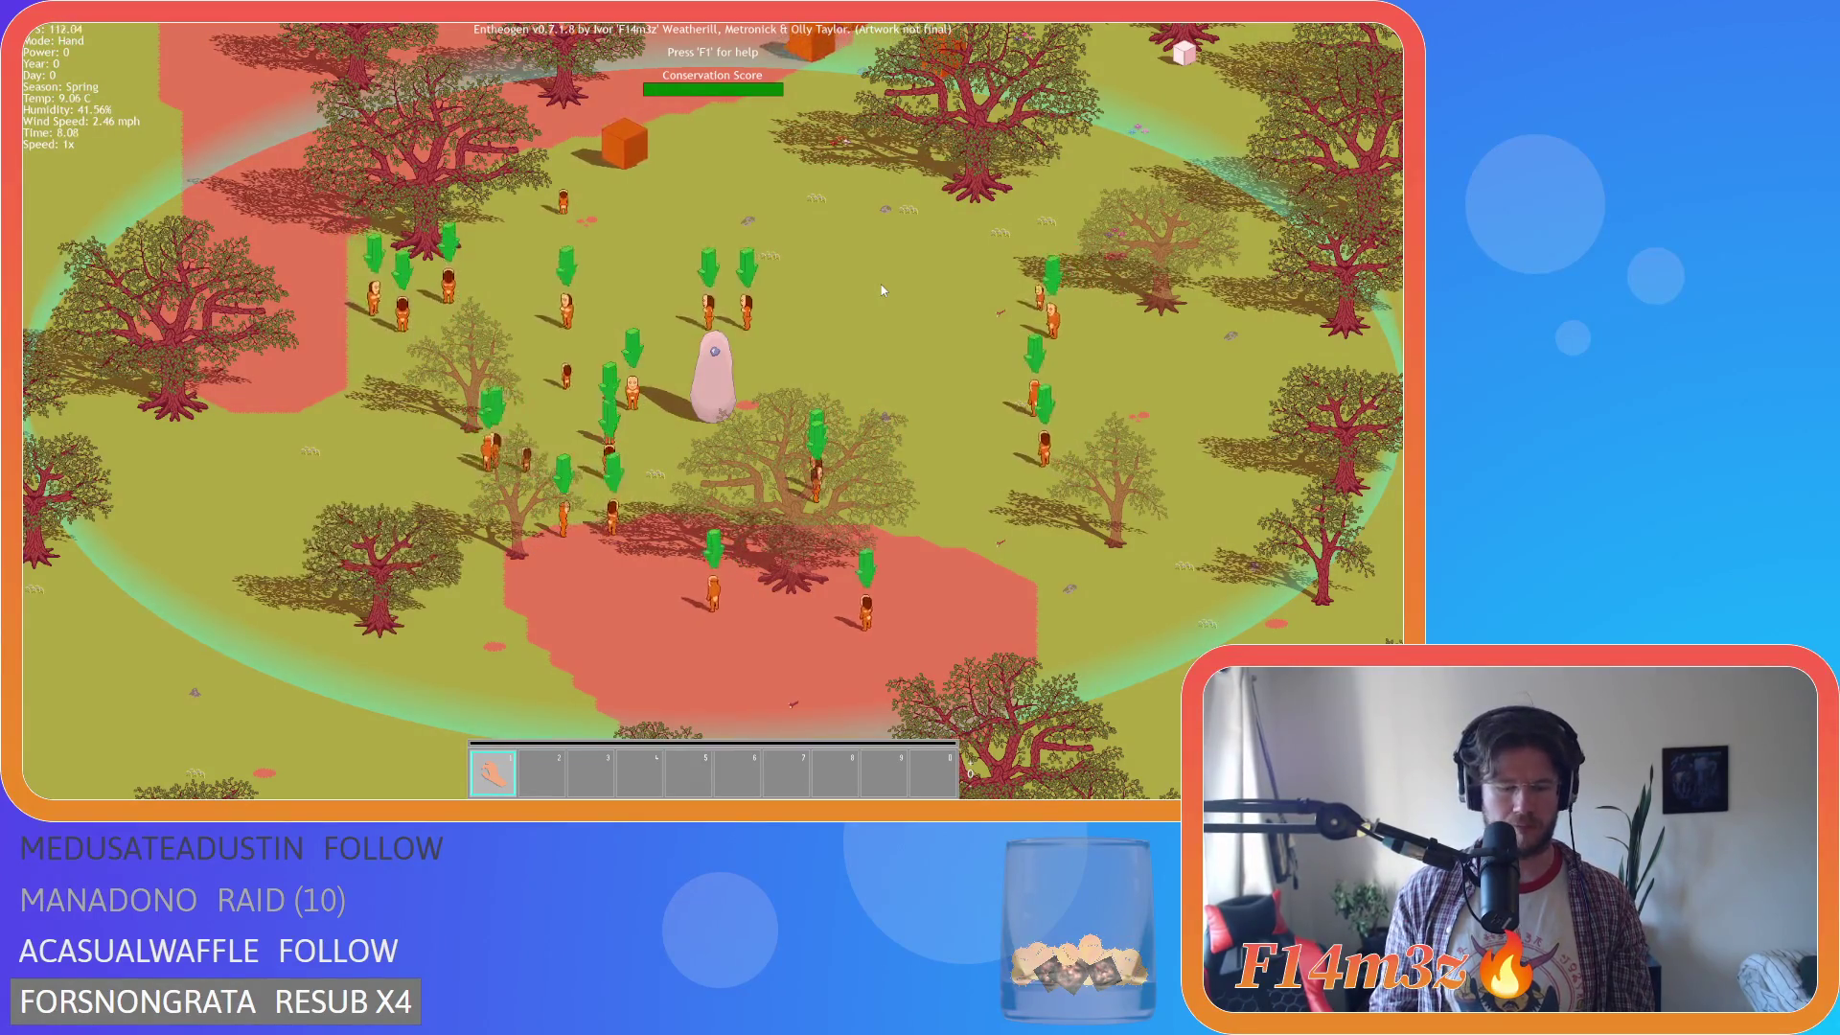
Build a Campfire on the grass near the followers, then quit the test run.
key("b")
left_click(202, 407)
left_click(803, 252)
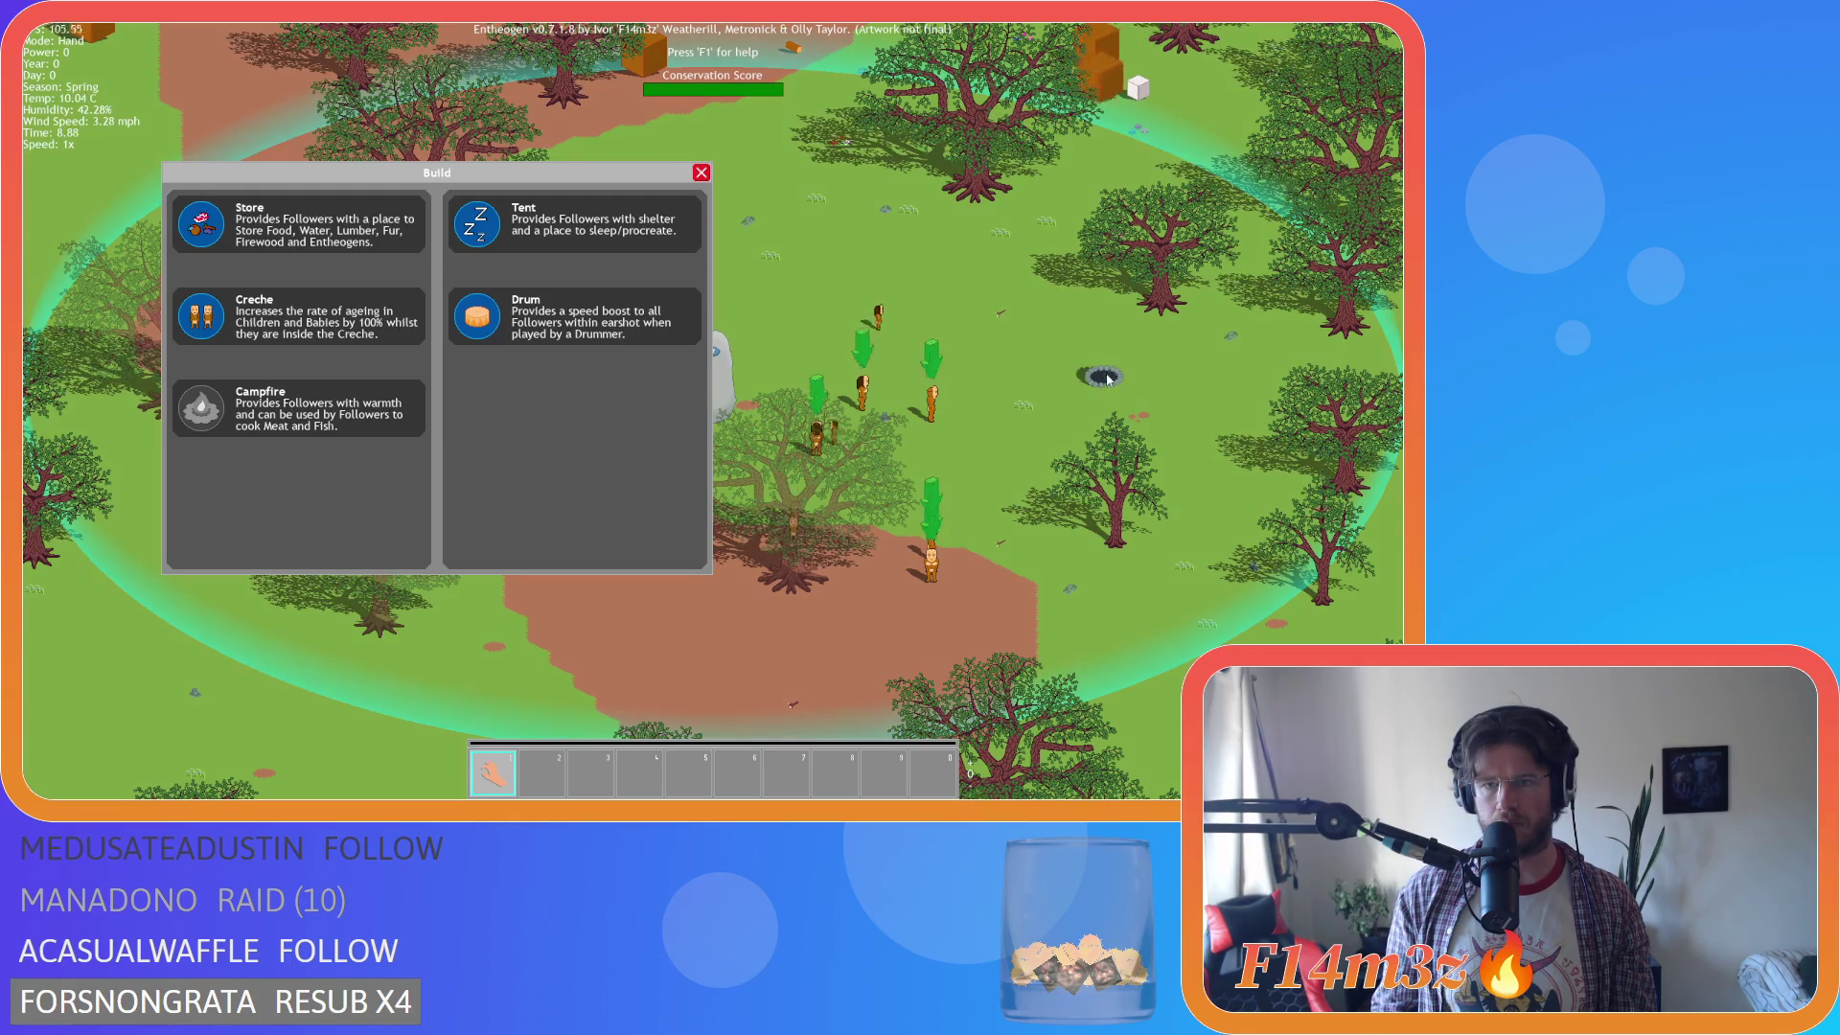
left_click(1223, 426)
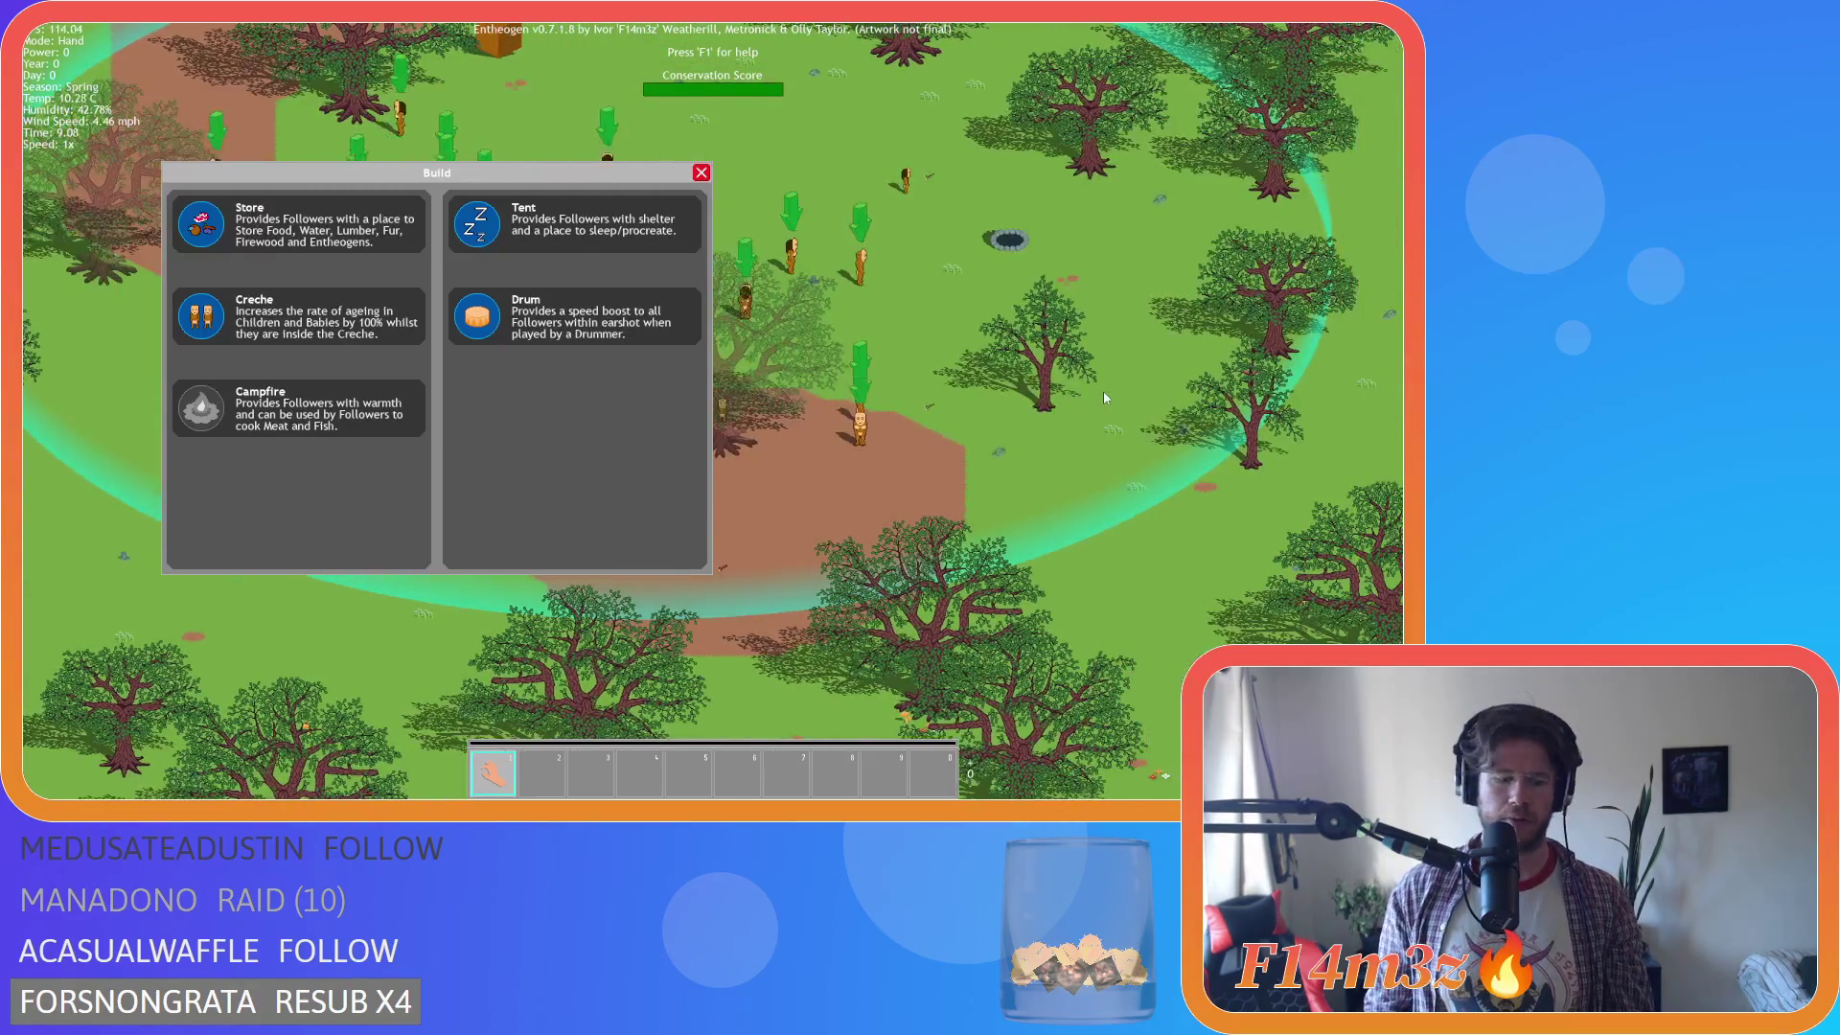
key("Escape")
key("Escape")
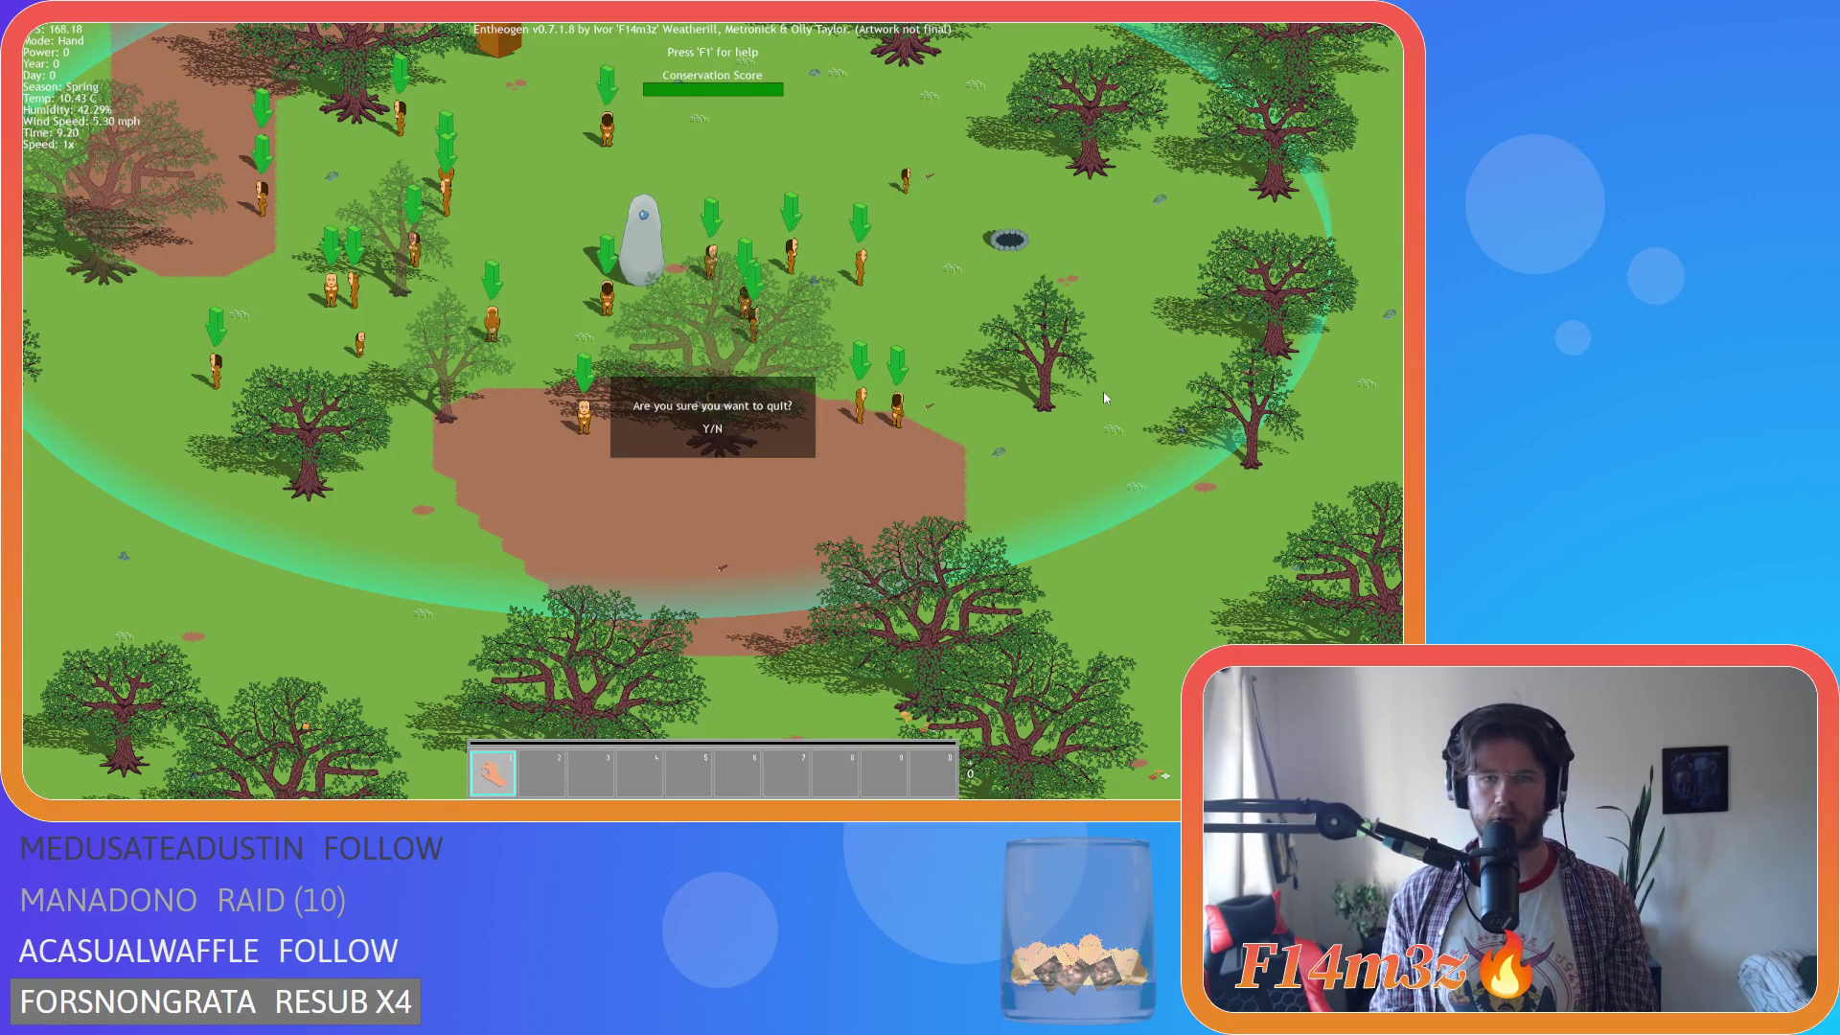
key("Return")
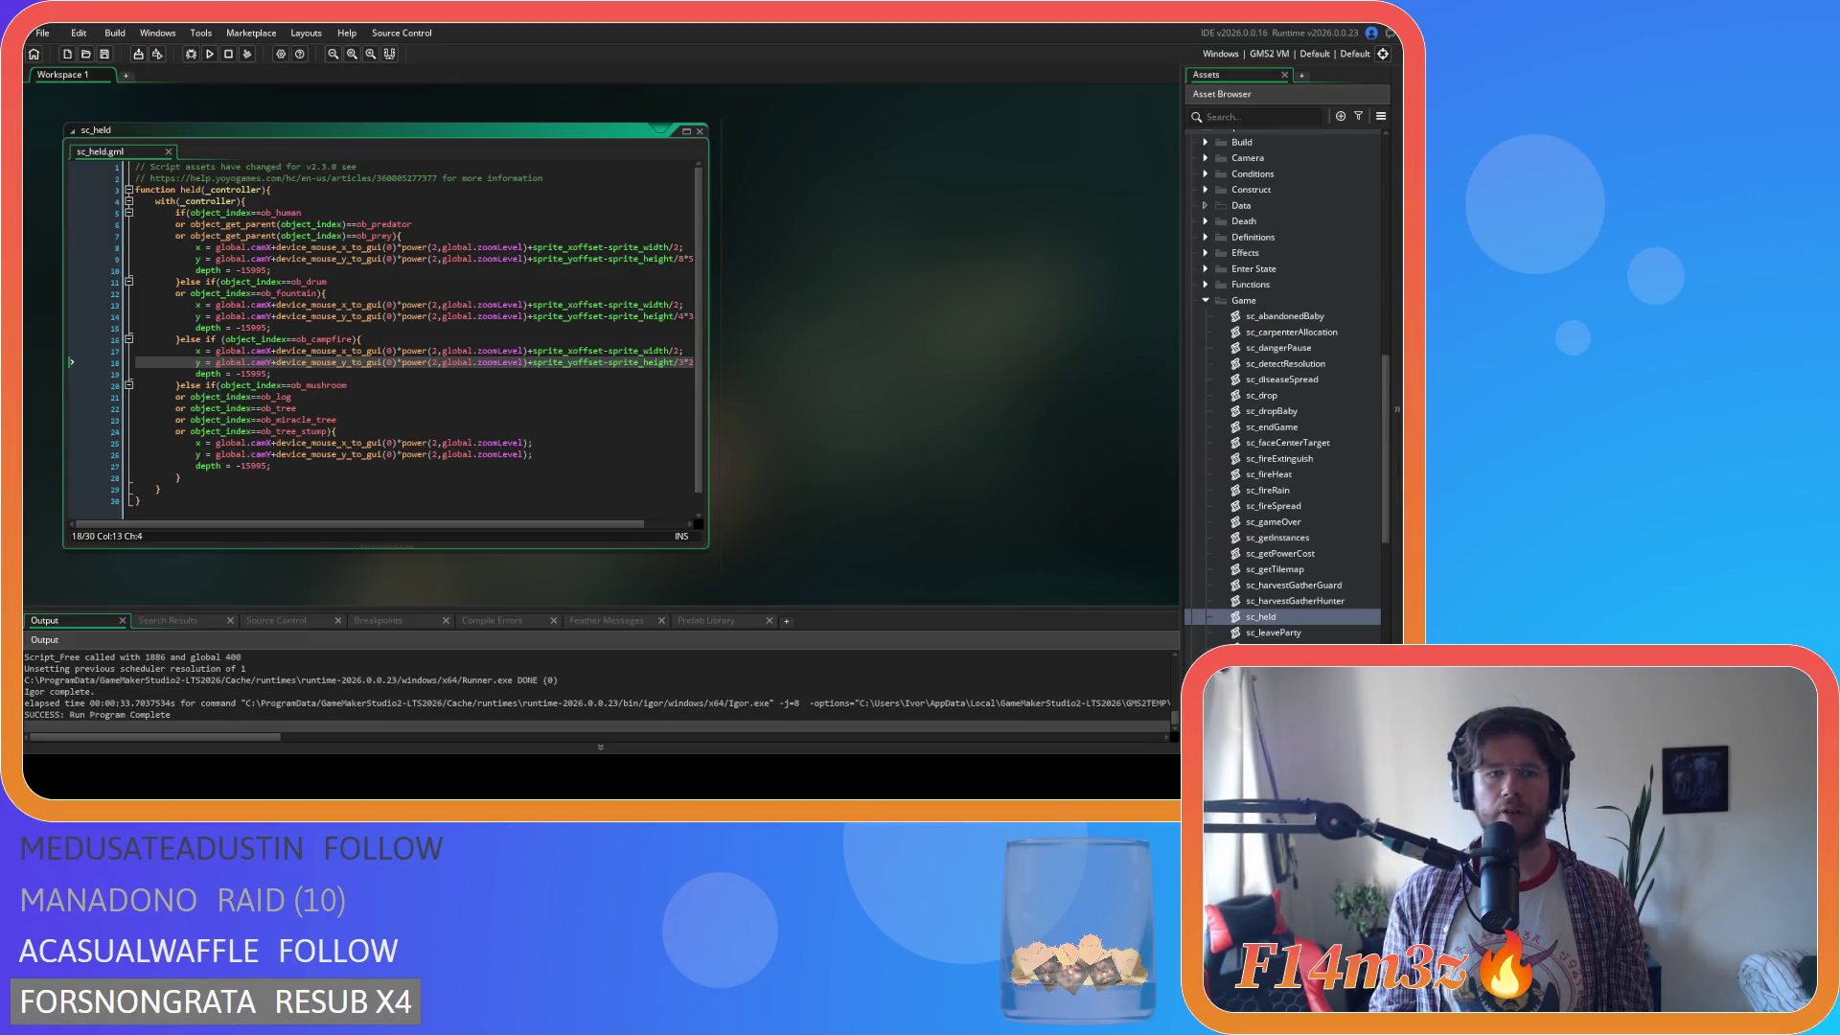
Rebuild and relaunch Entheogen with F5 to reach its title menu.
key("F5")
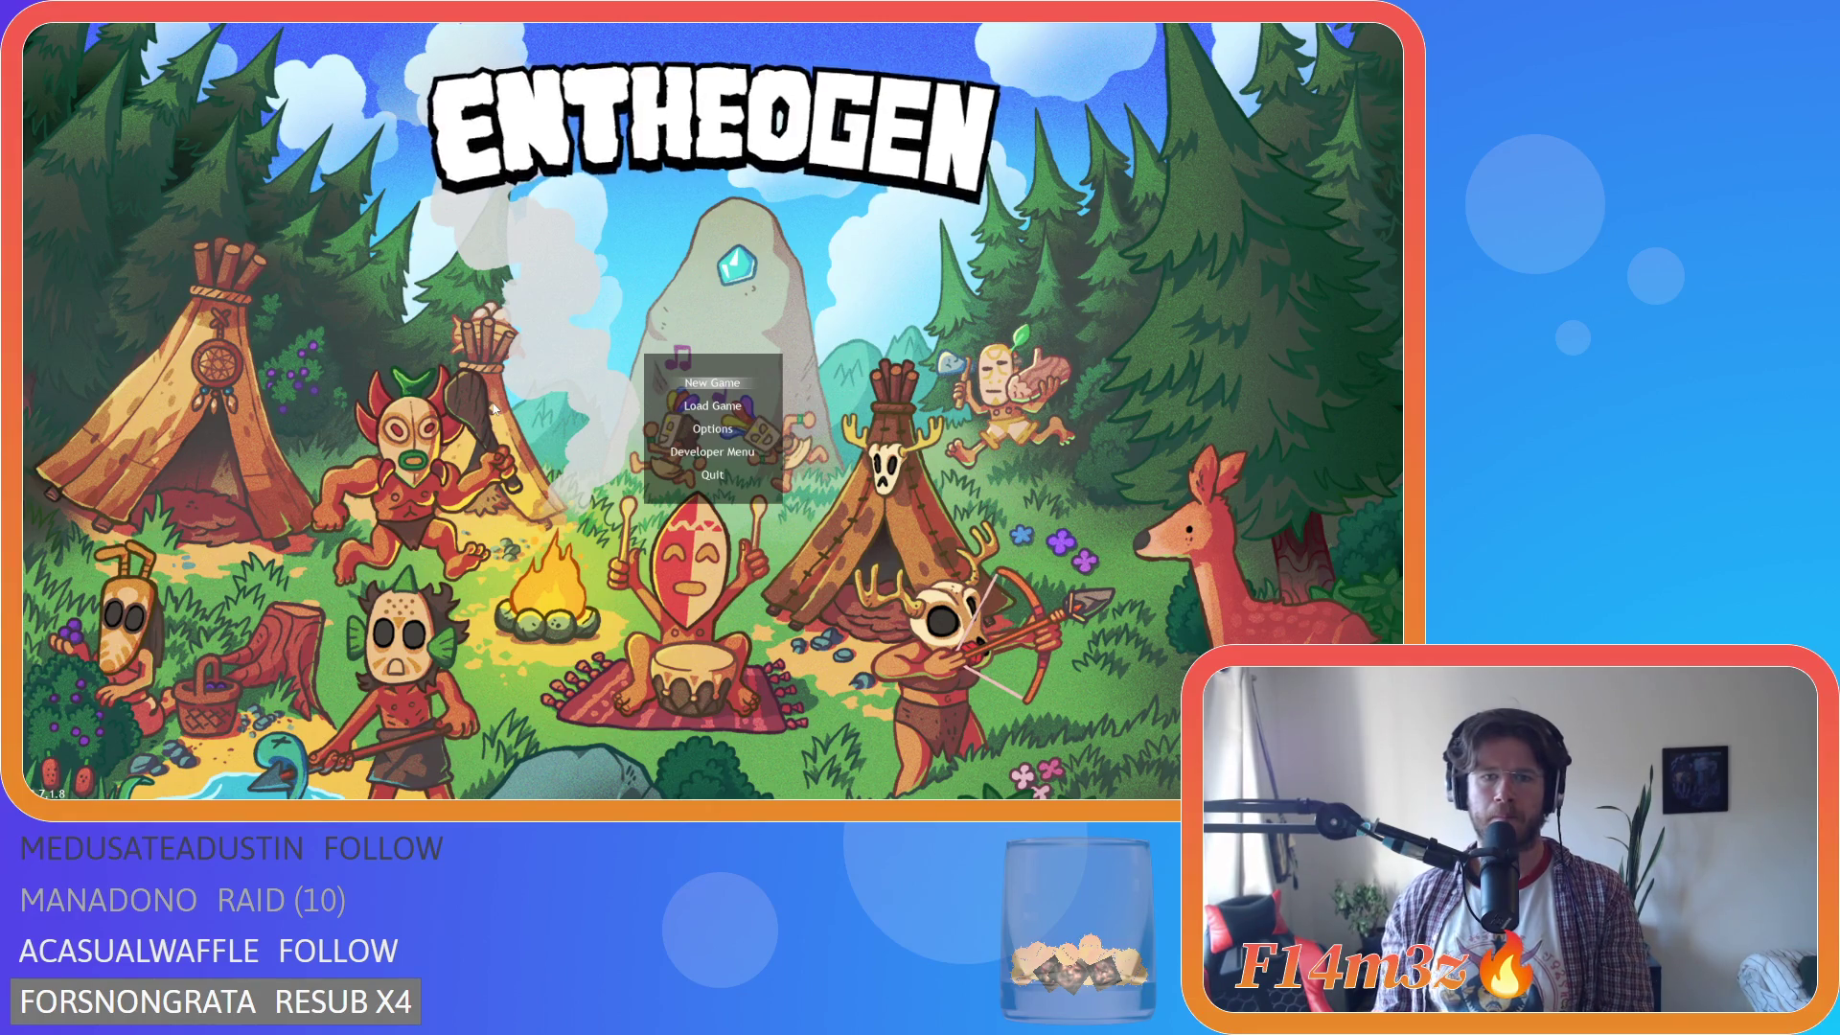
Load the saved game and pick the Drum from the build list.
key("Down")
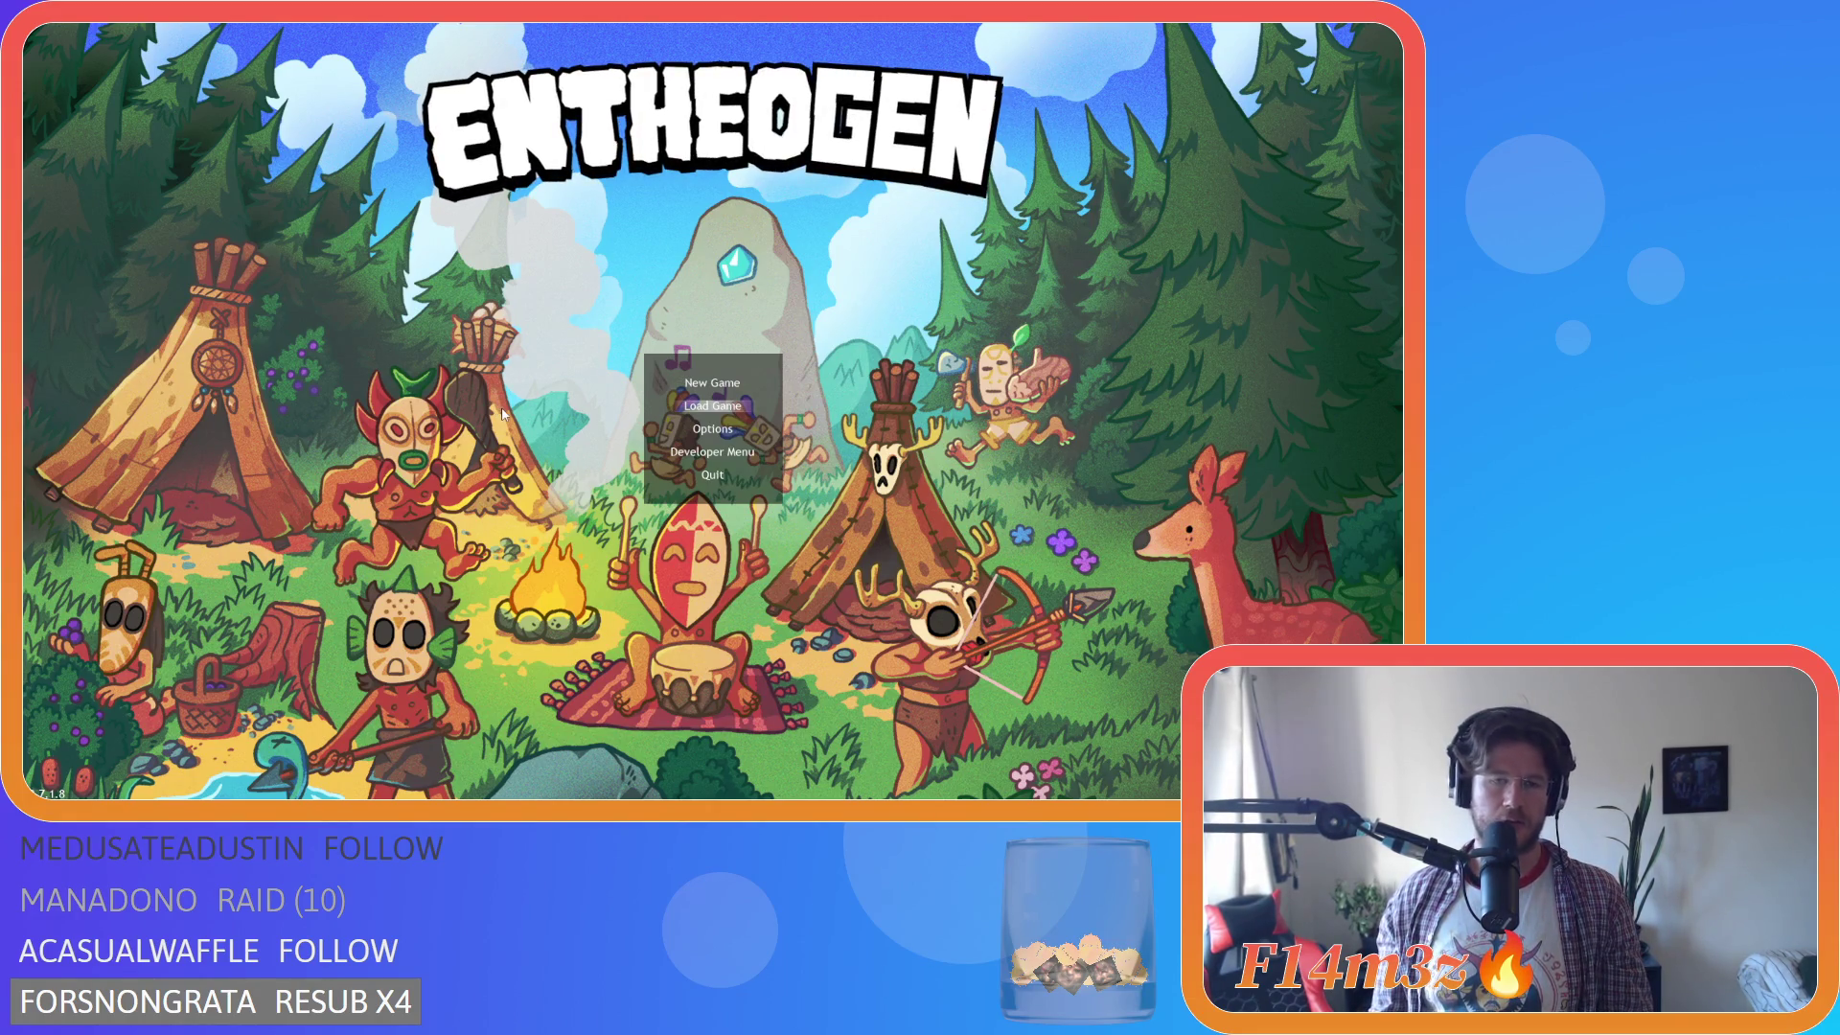
key("Return")
key("b")
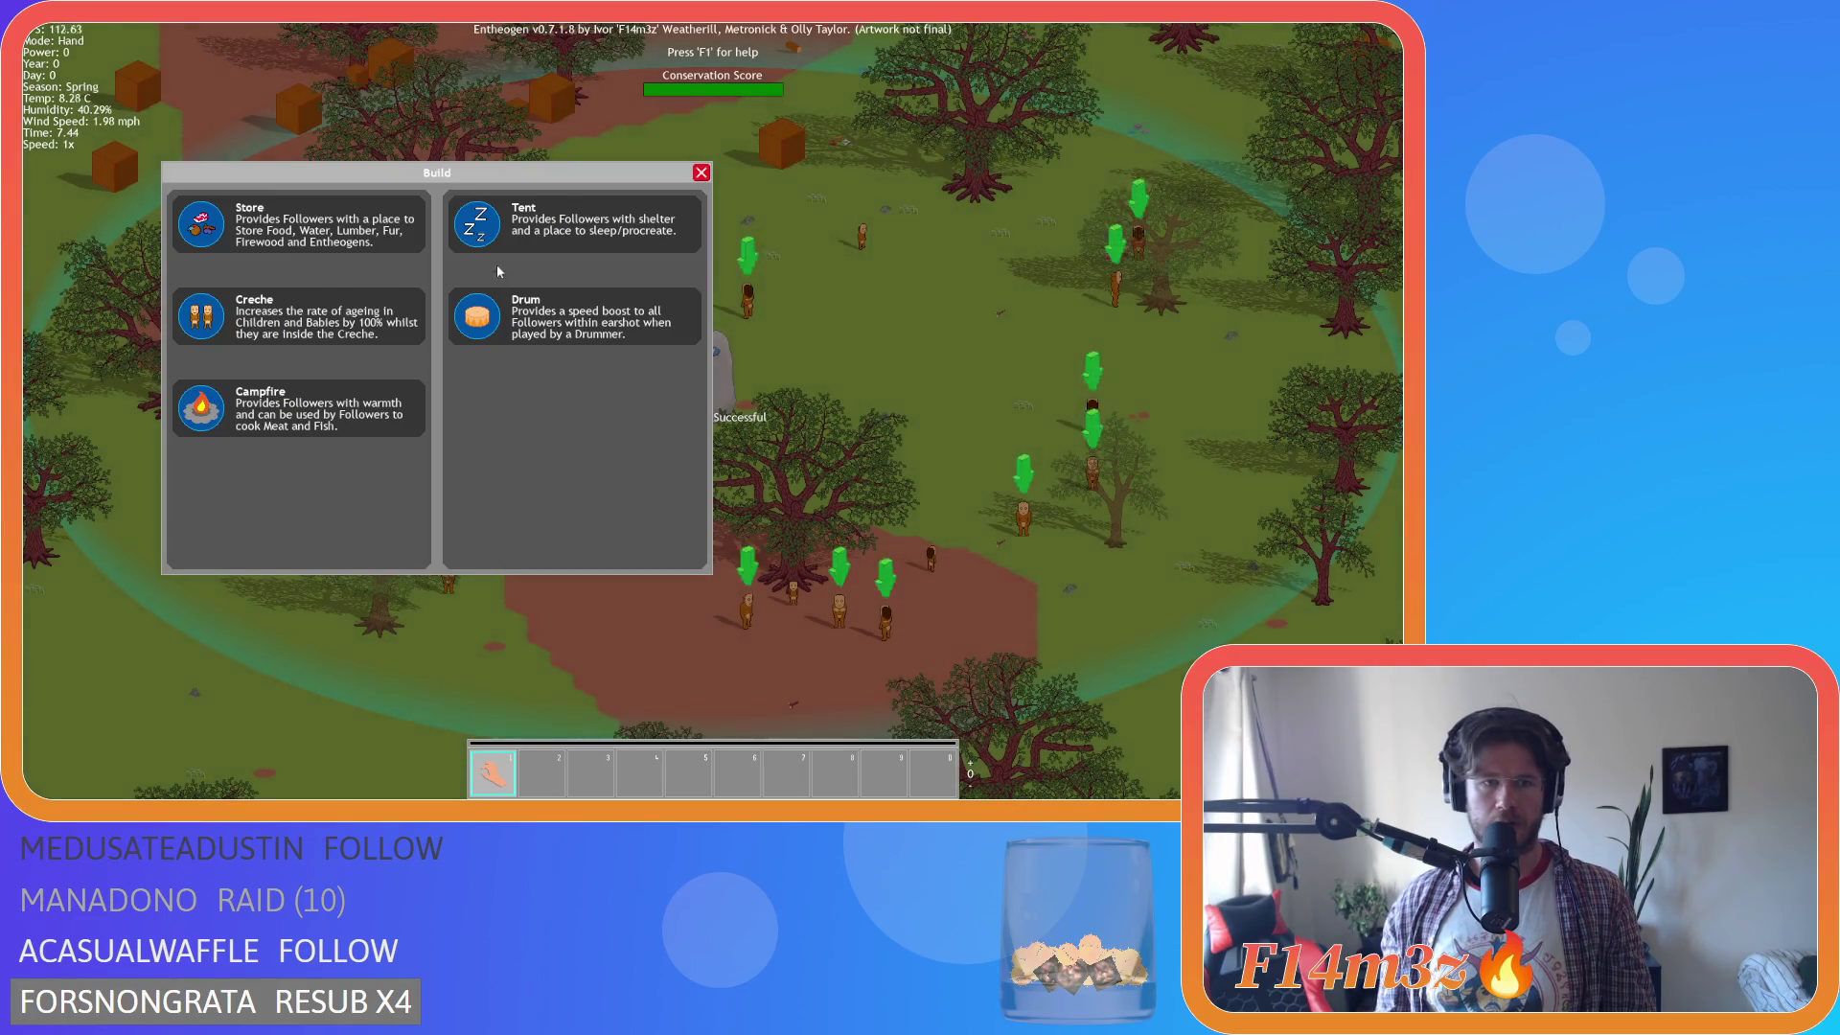
left_click(504, 311)
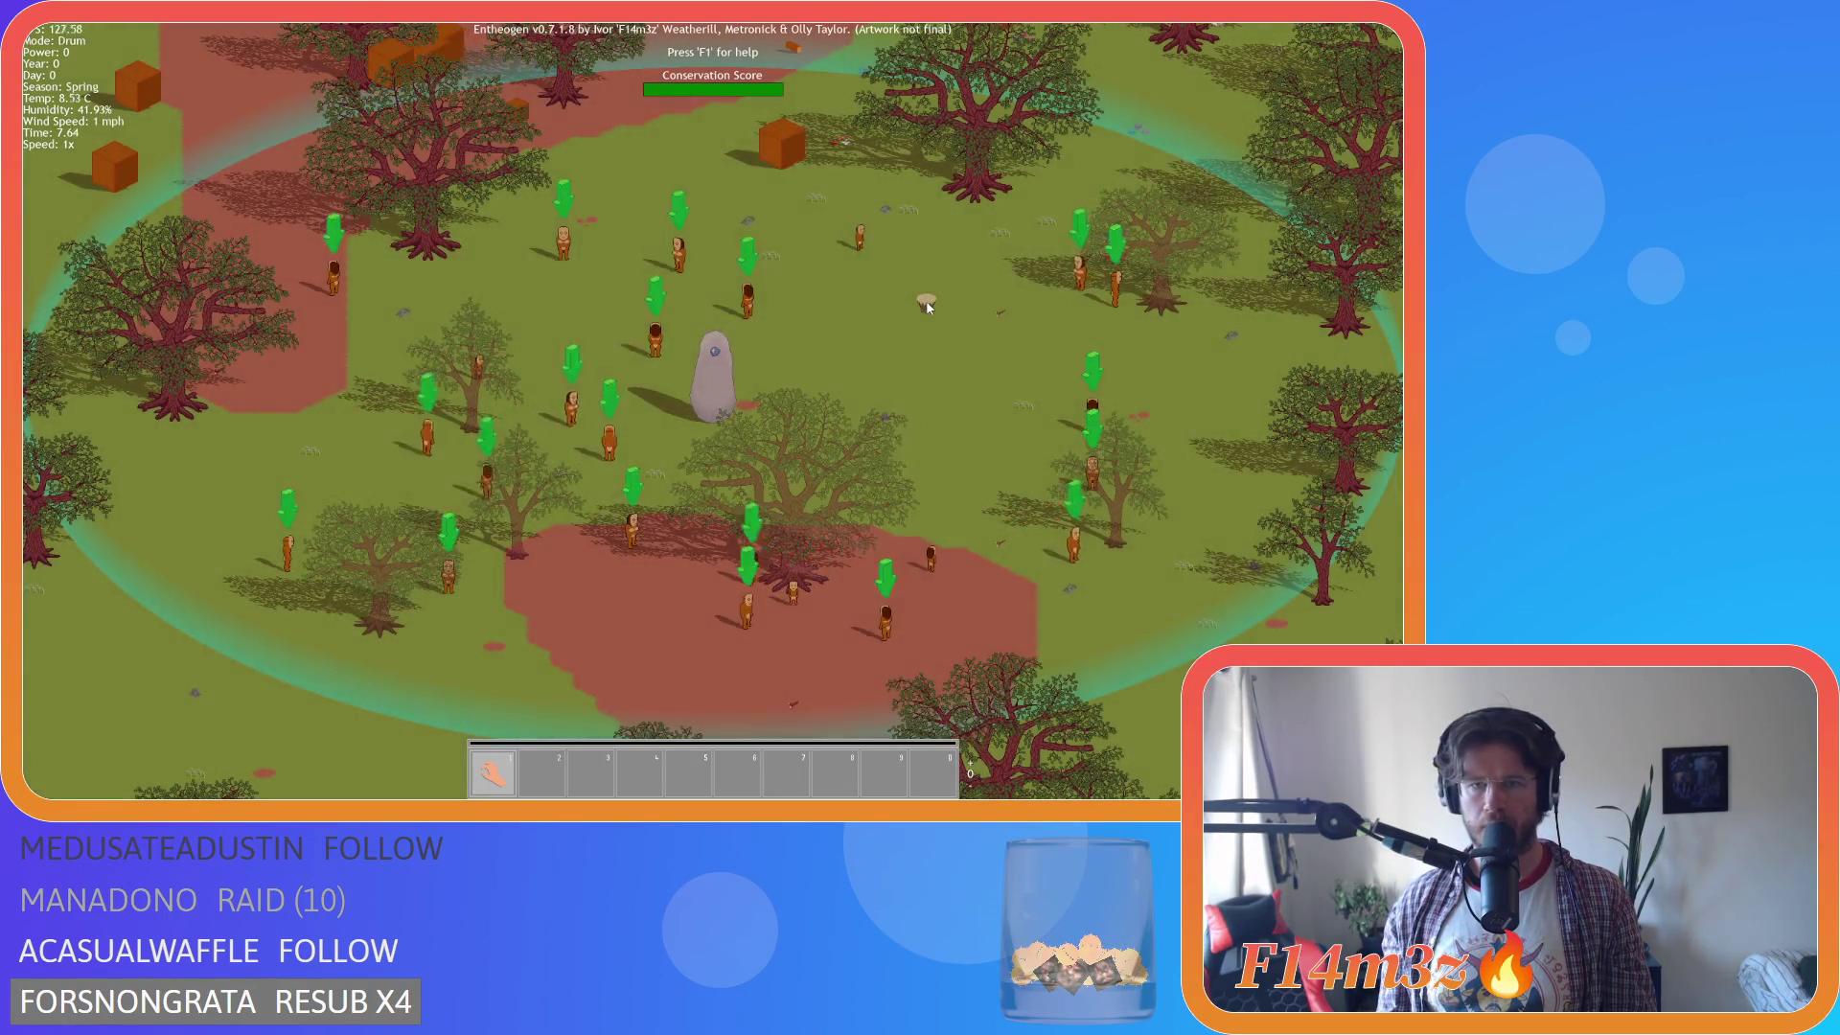
scroll(928, 316, "up", 3)
key("d")
key("s")
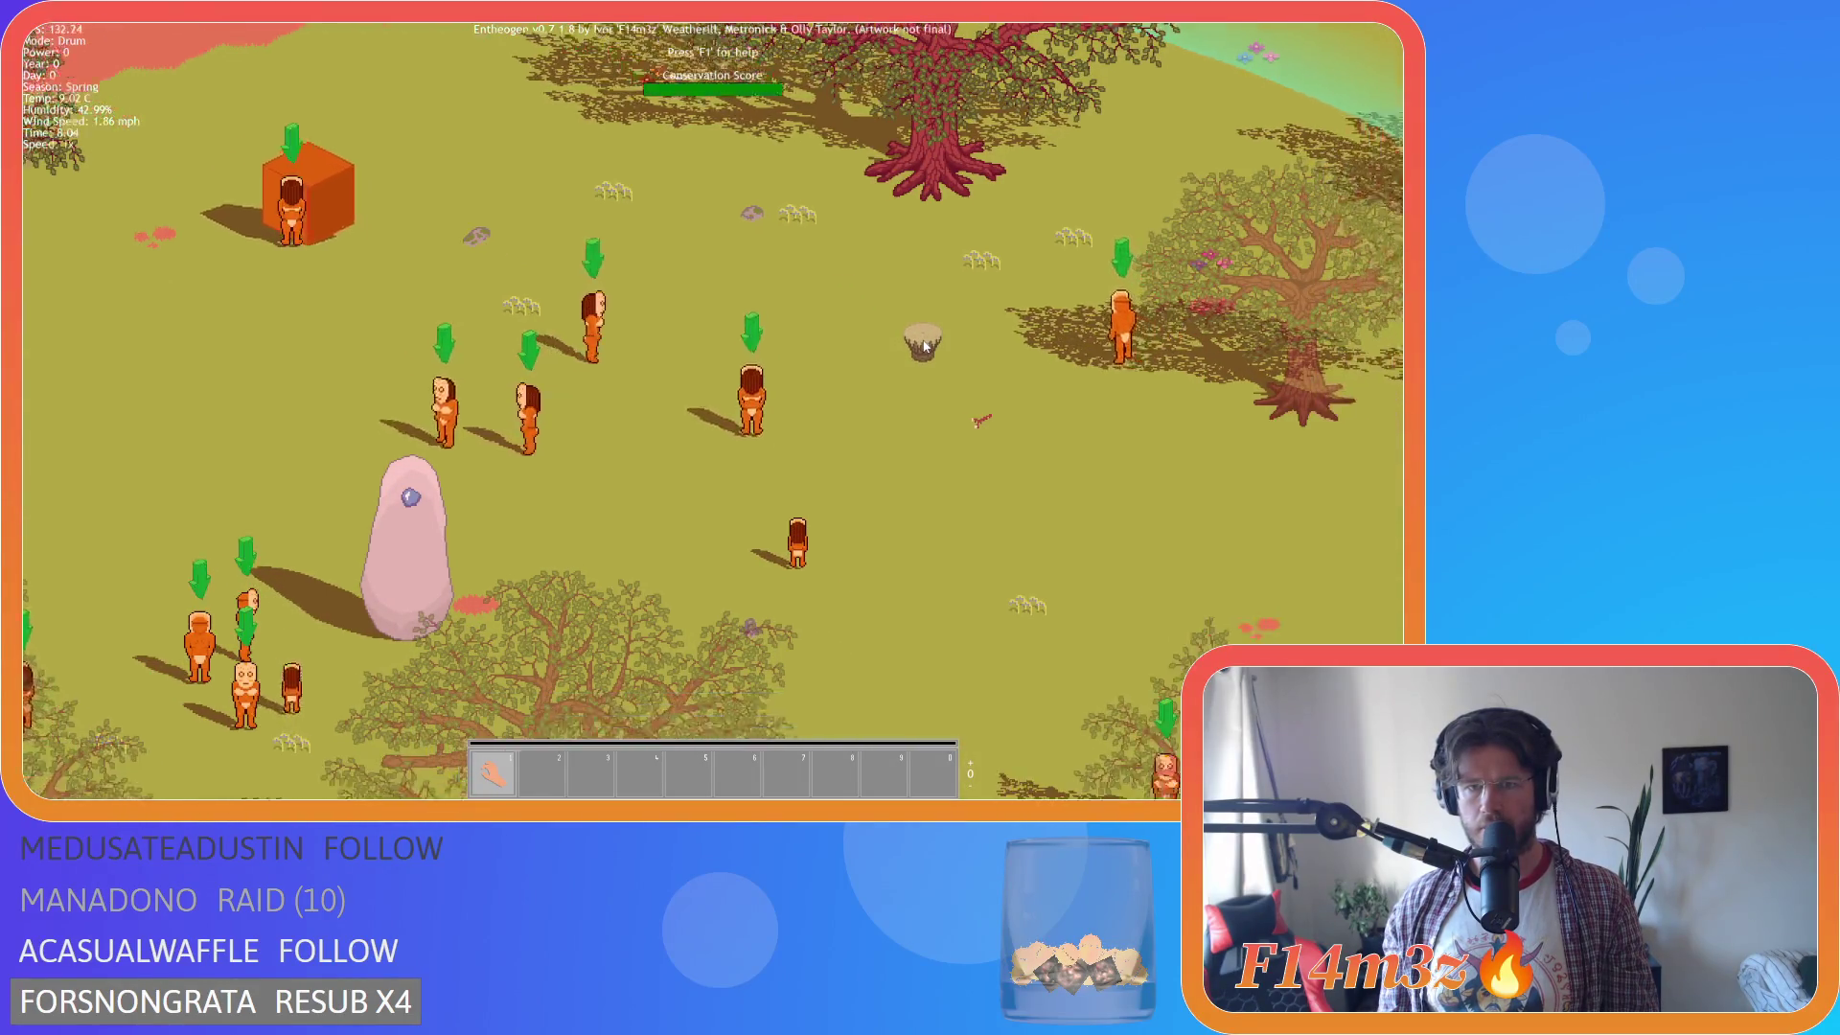
key("b")
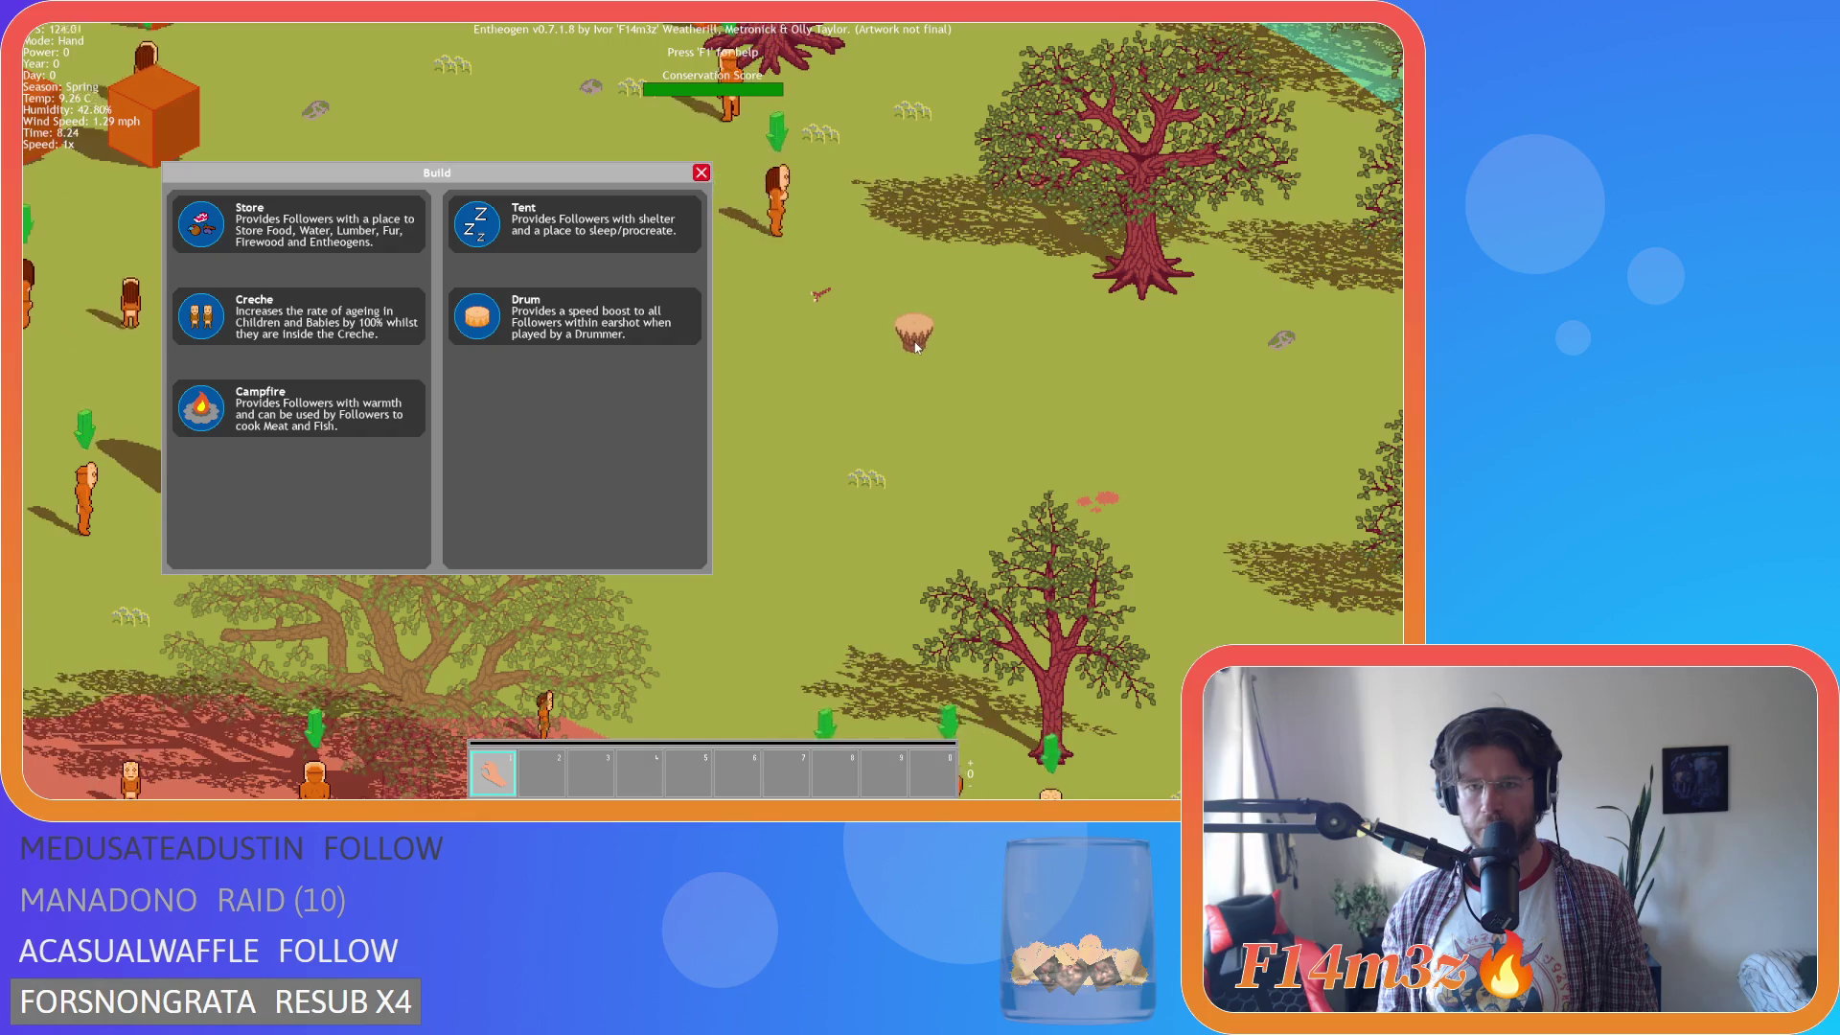
Pan around the village looking for a spot for the drum.
scroll(914, 351, "down", 4)
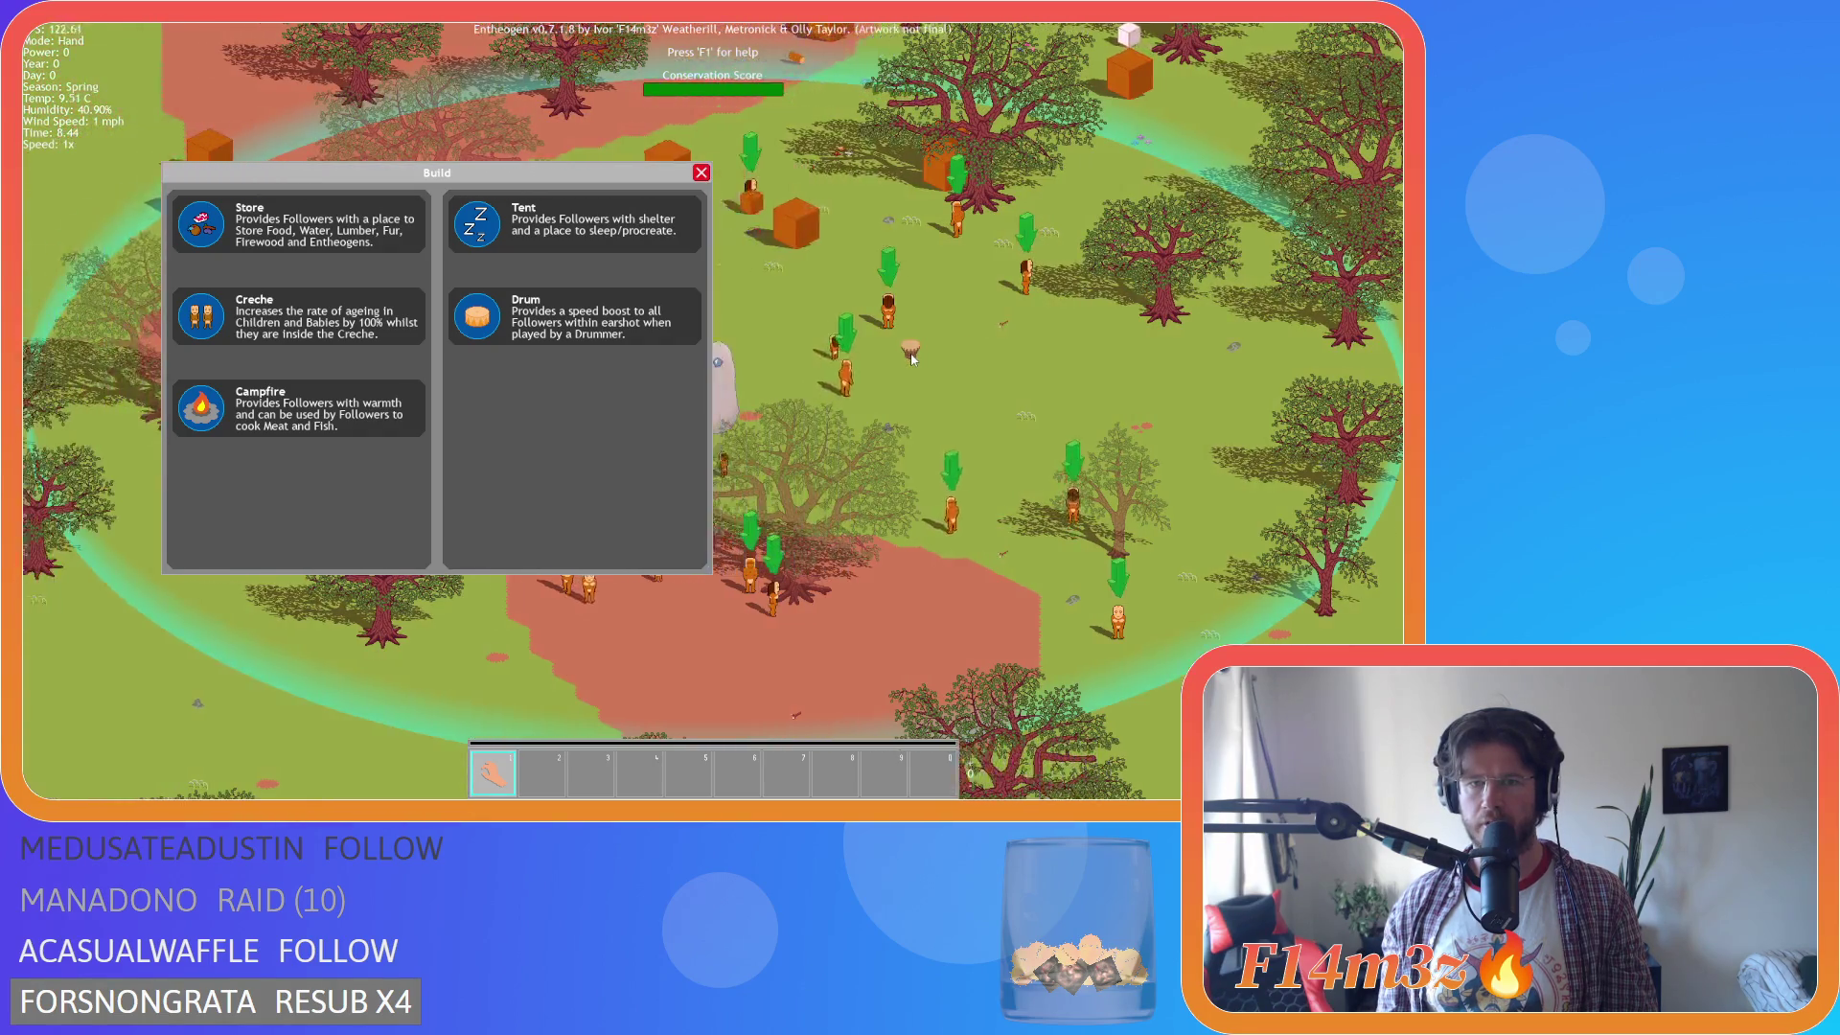
key("a")
key("s")
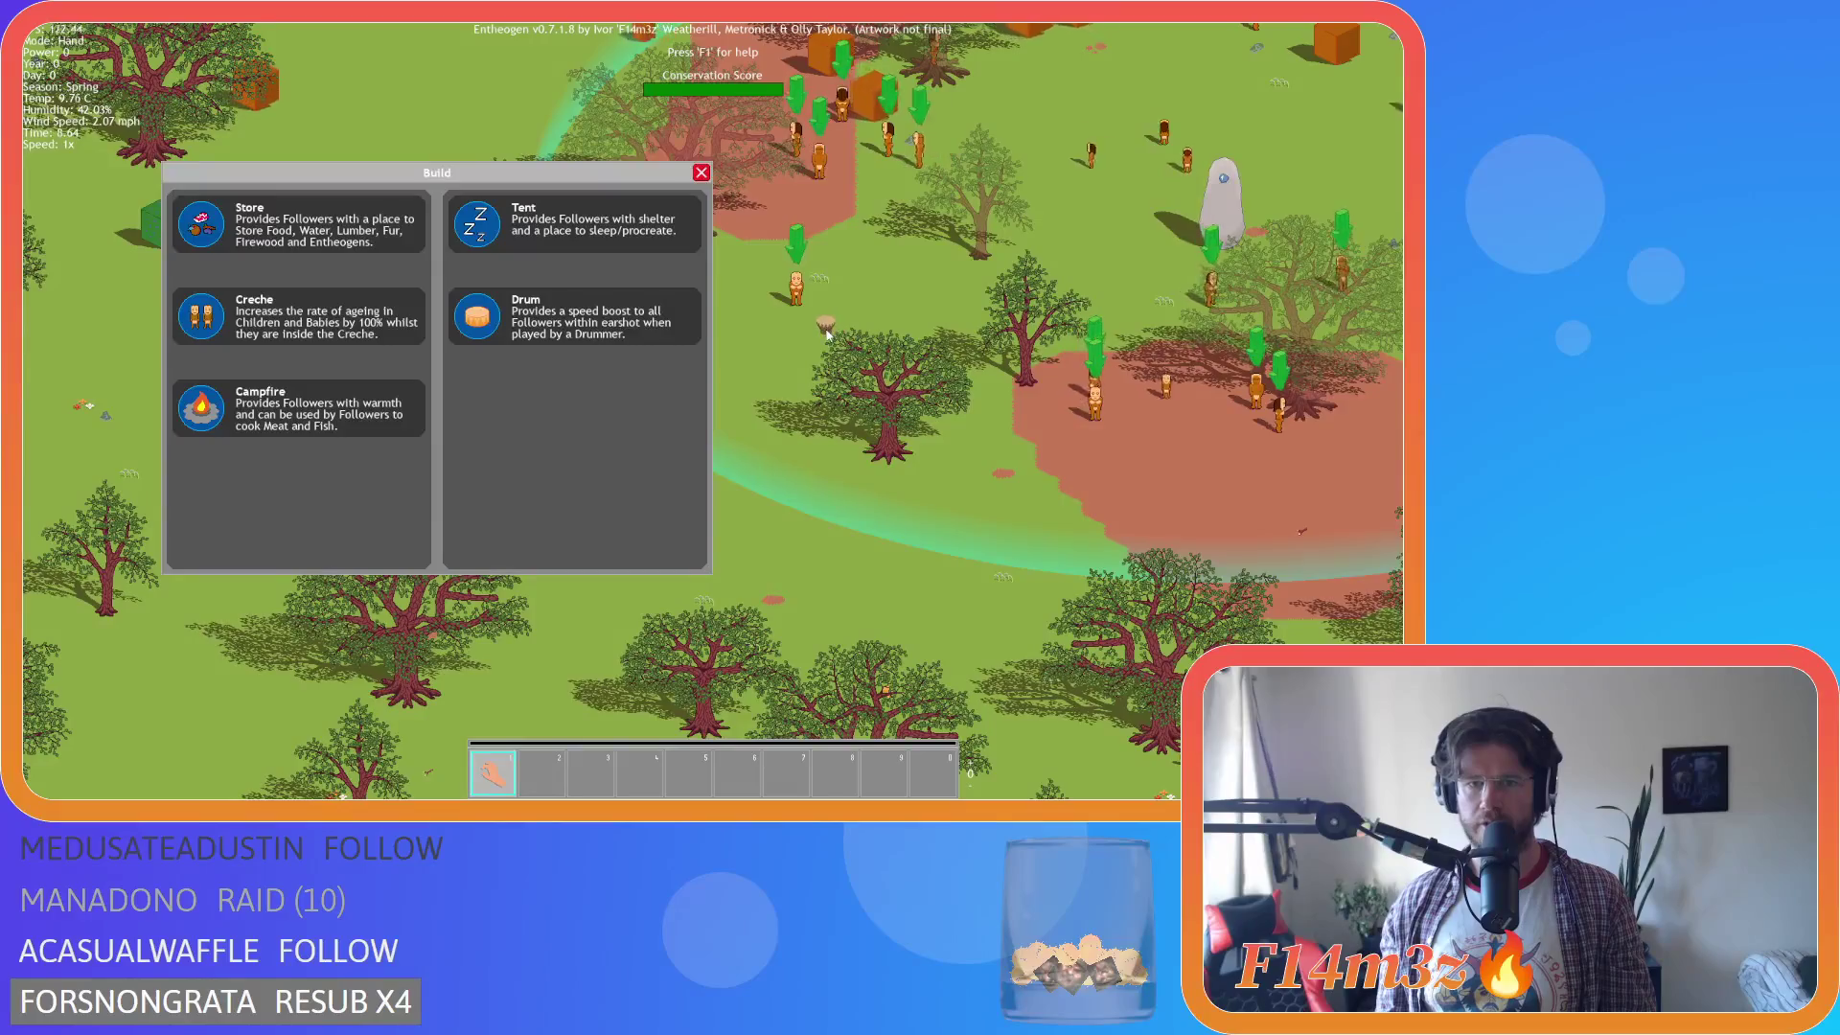
key("a")
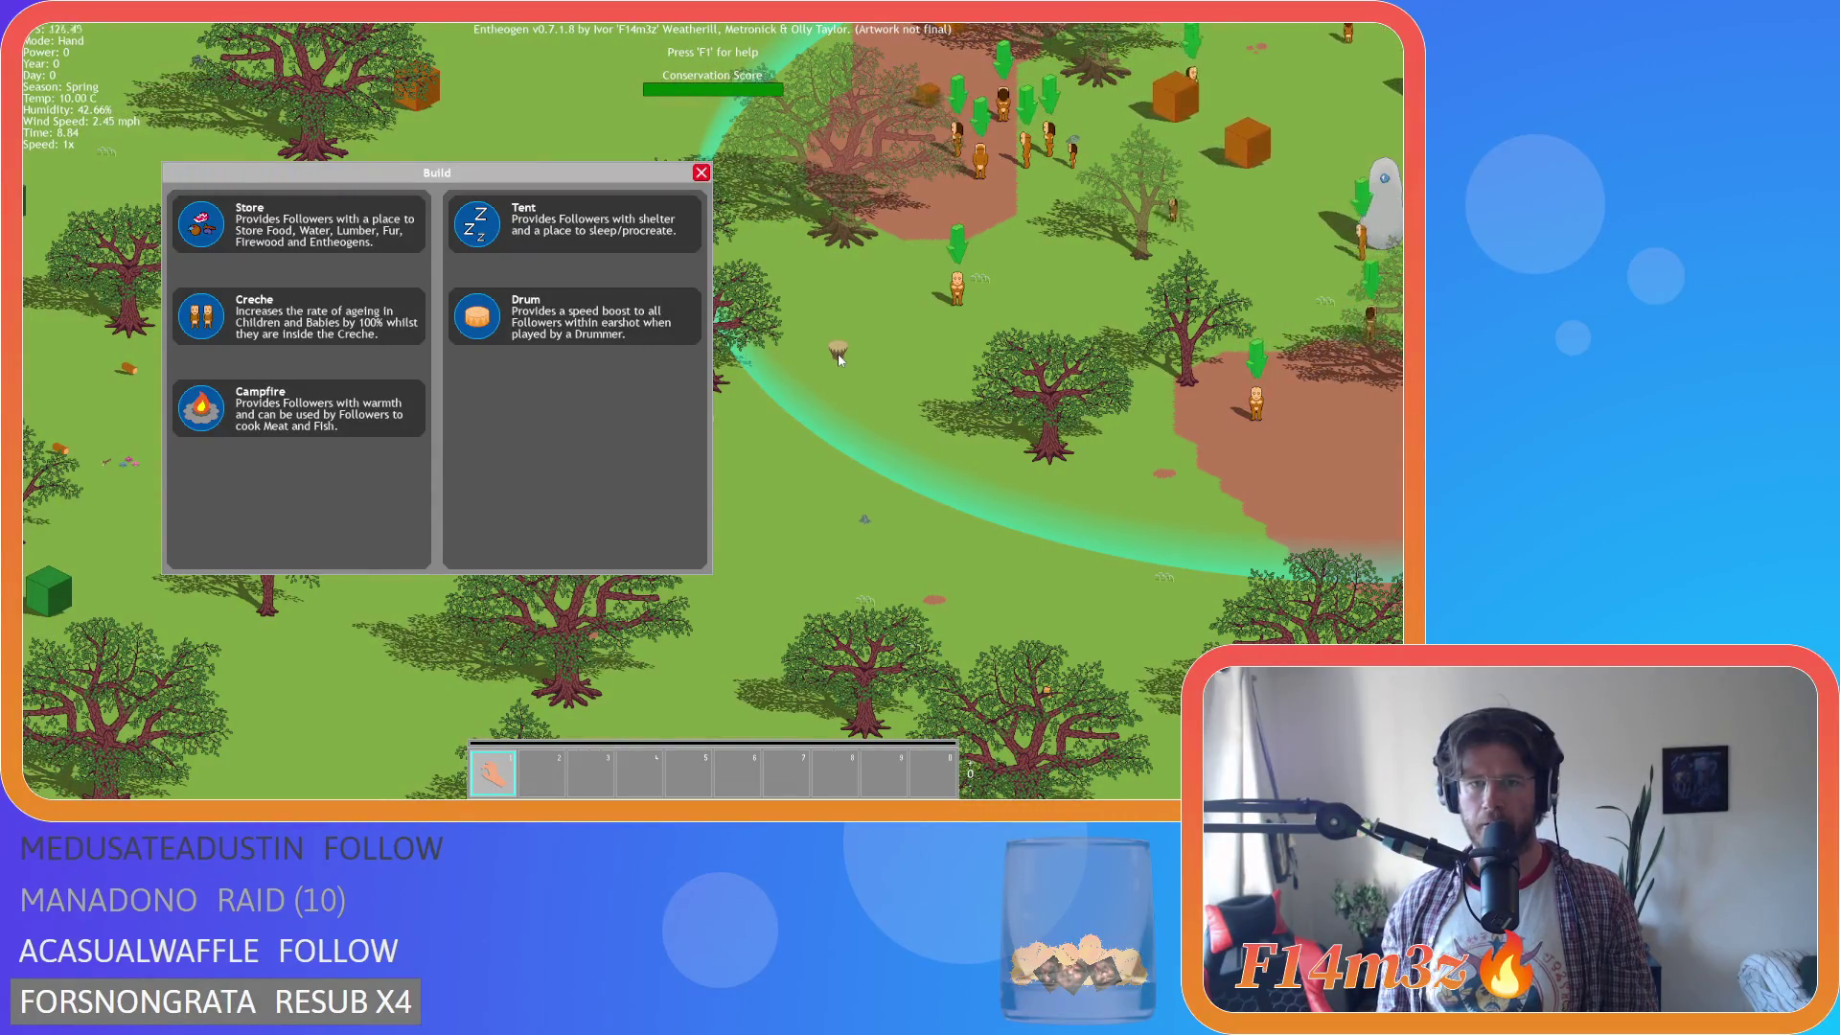
key("d")
key("w")
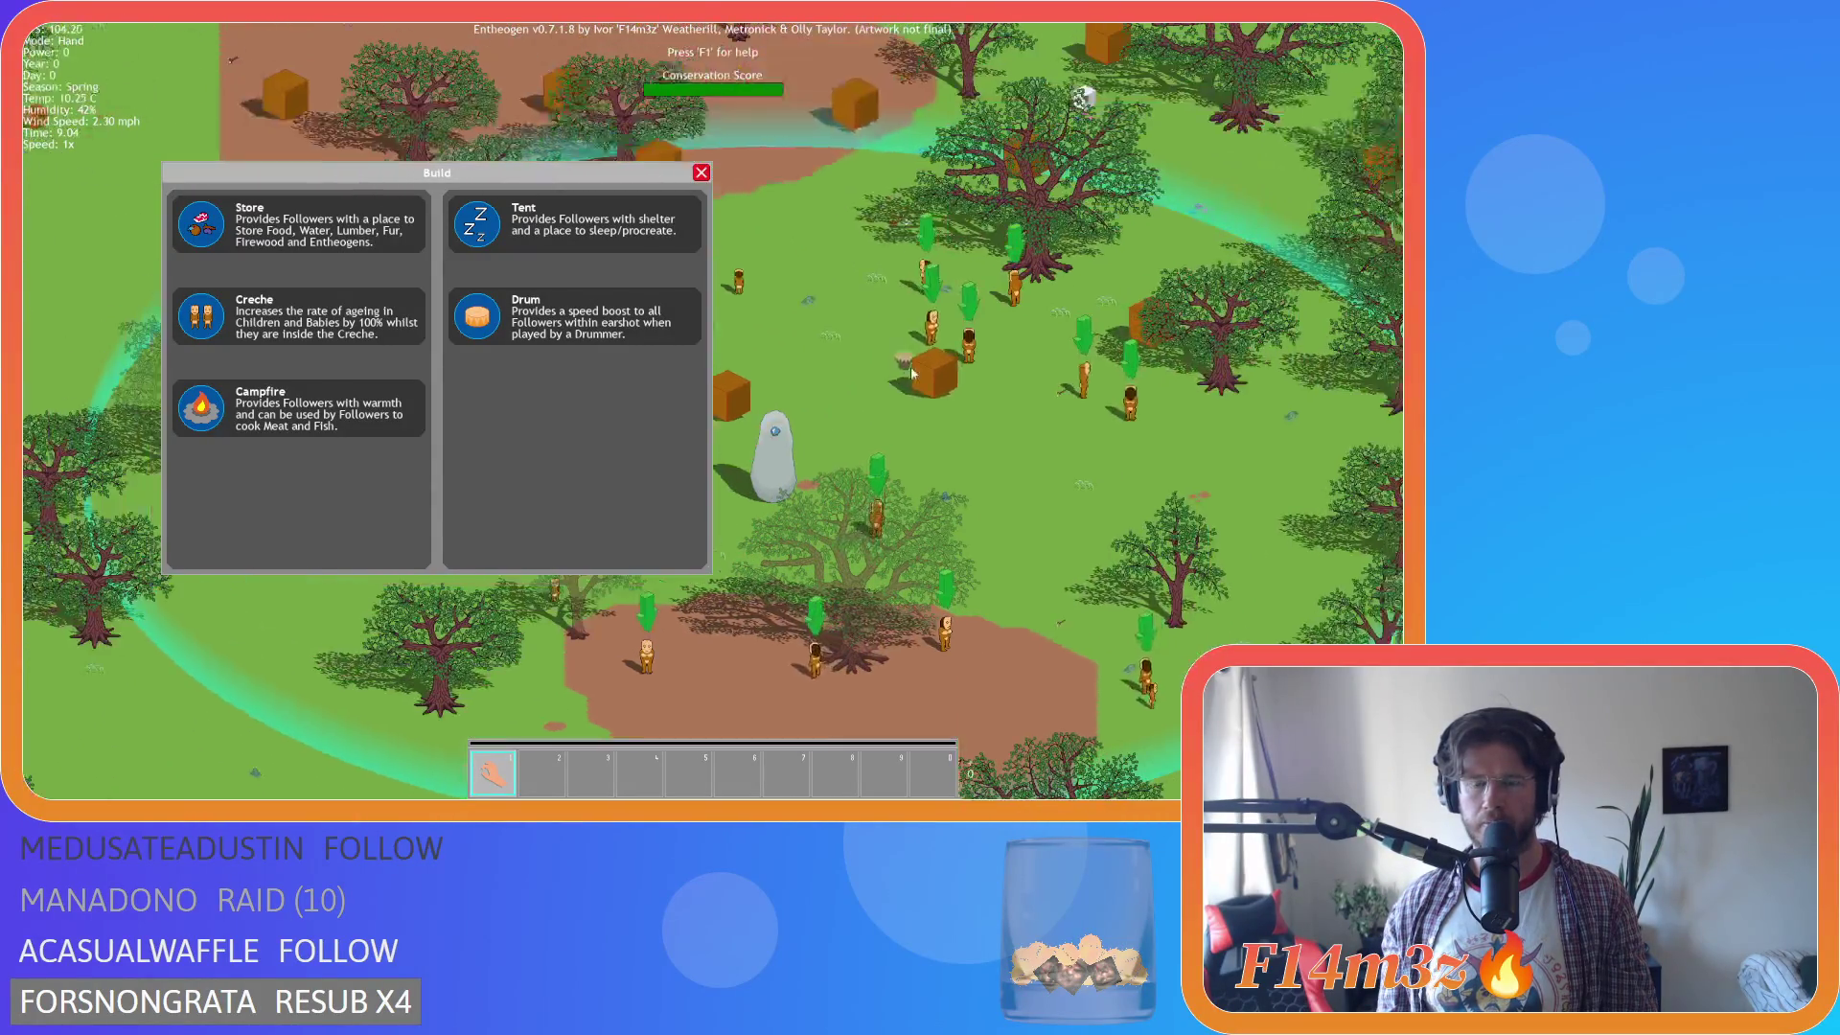
key("d")
key("s")
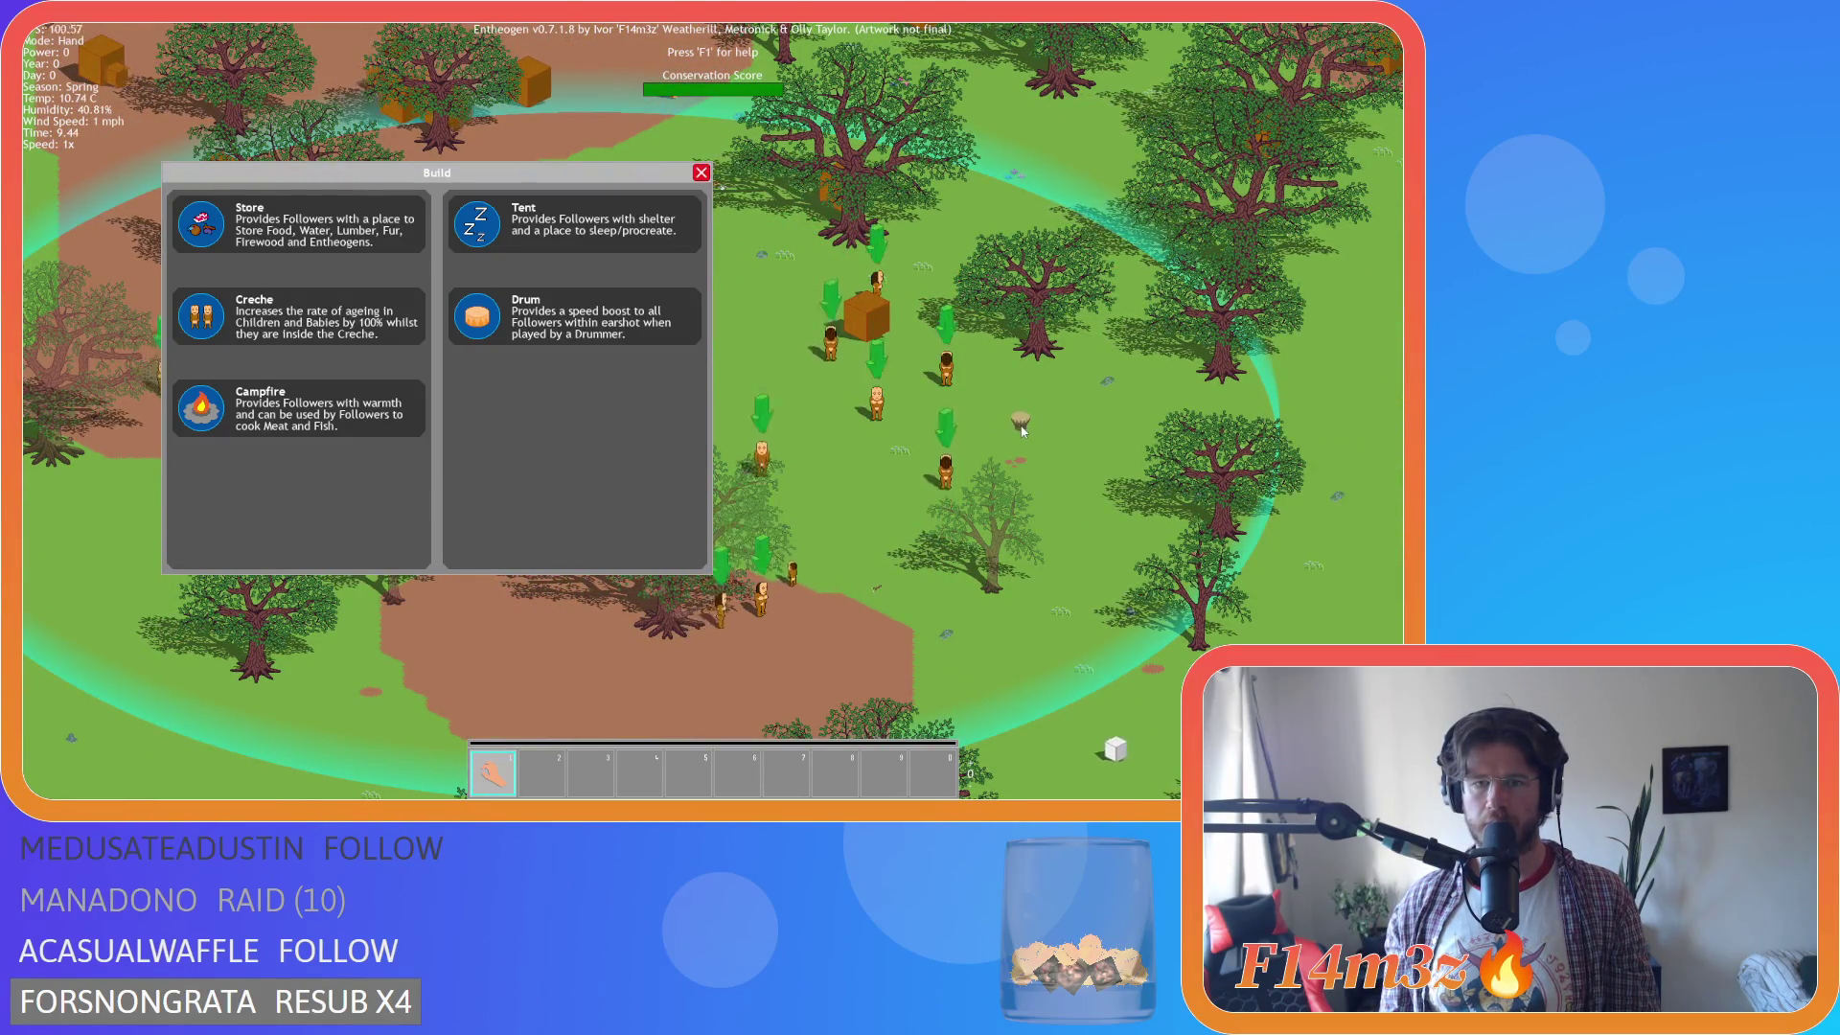
key("a")
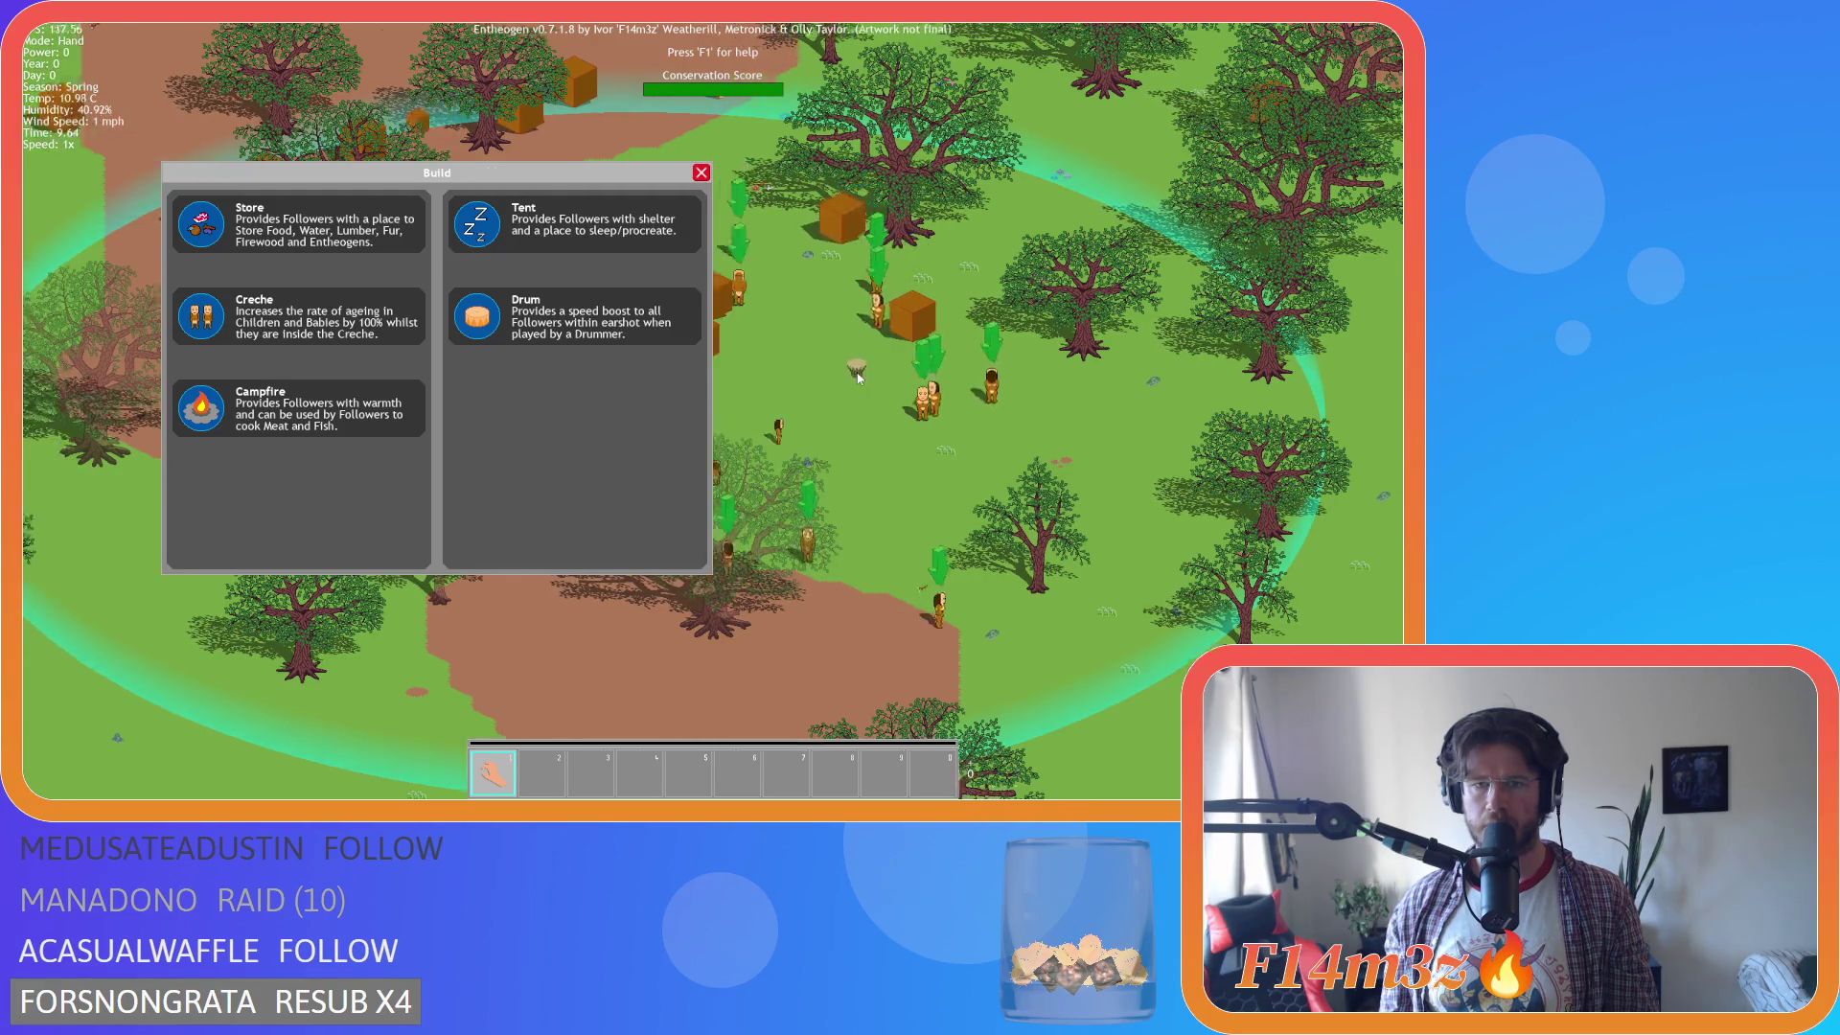
key("a")
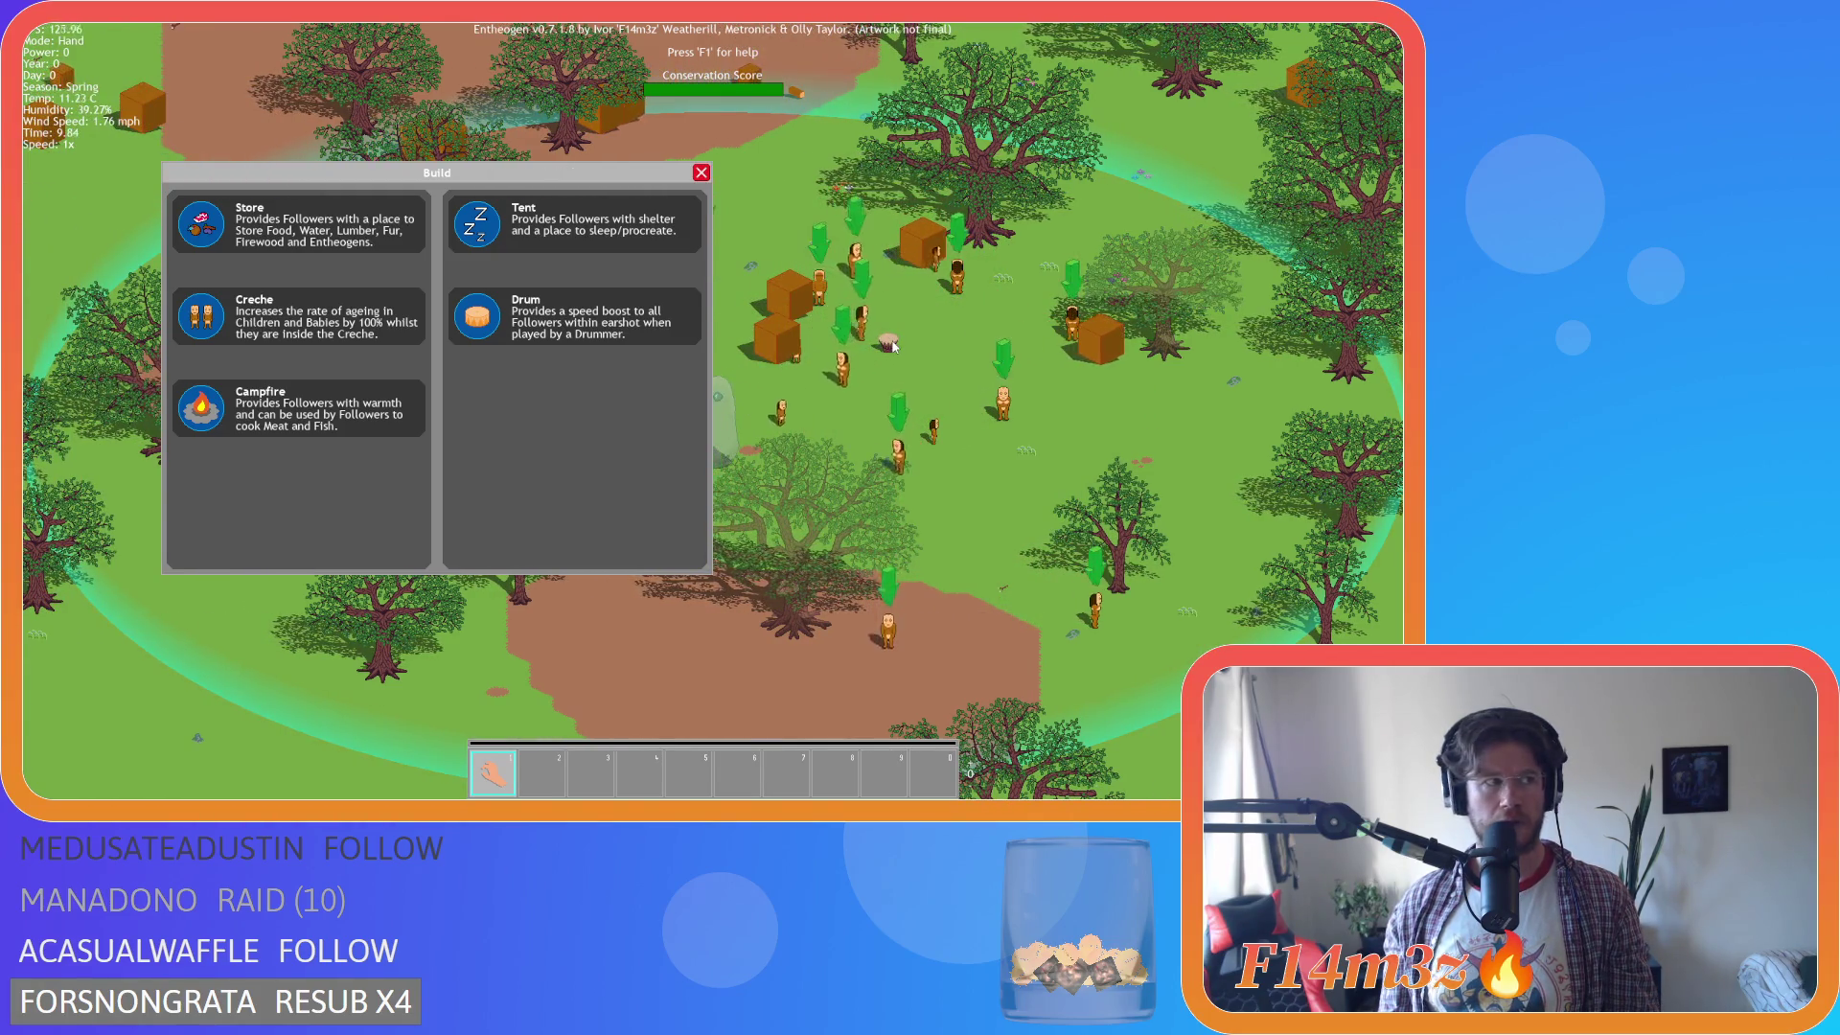
key("d")
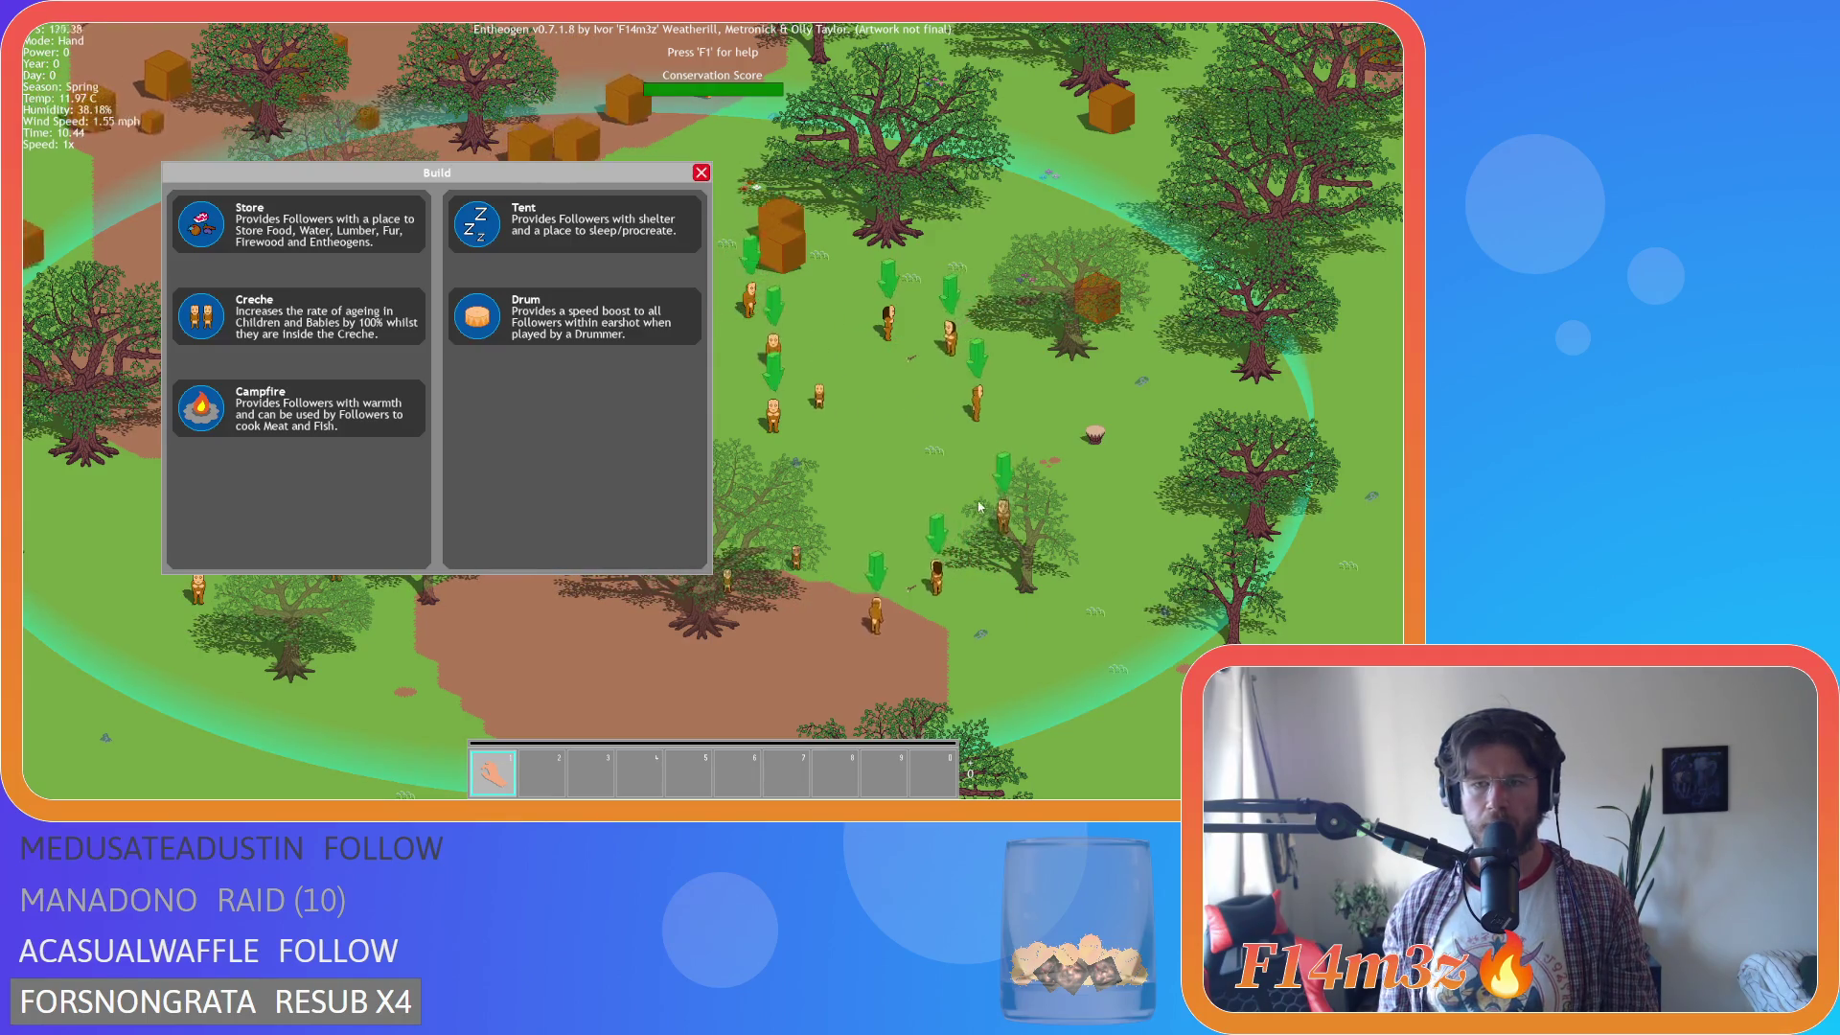
Select the Drum again, pan toward the lower left, and ask to quit the game.
left_click(618, 326)
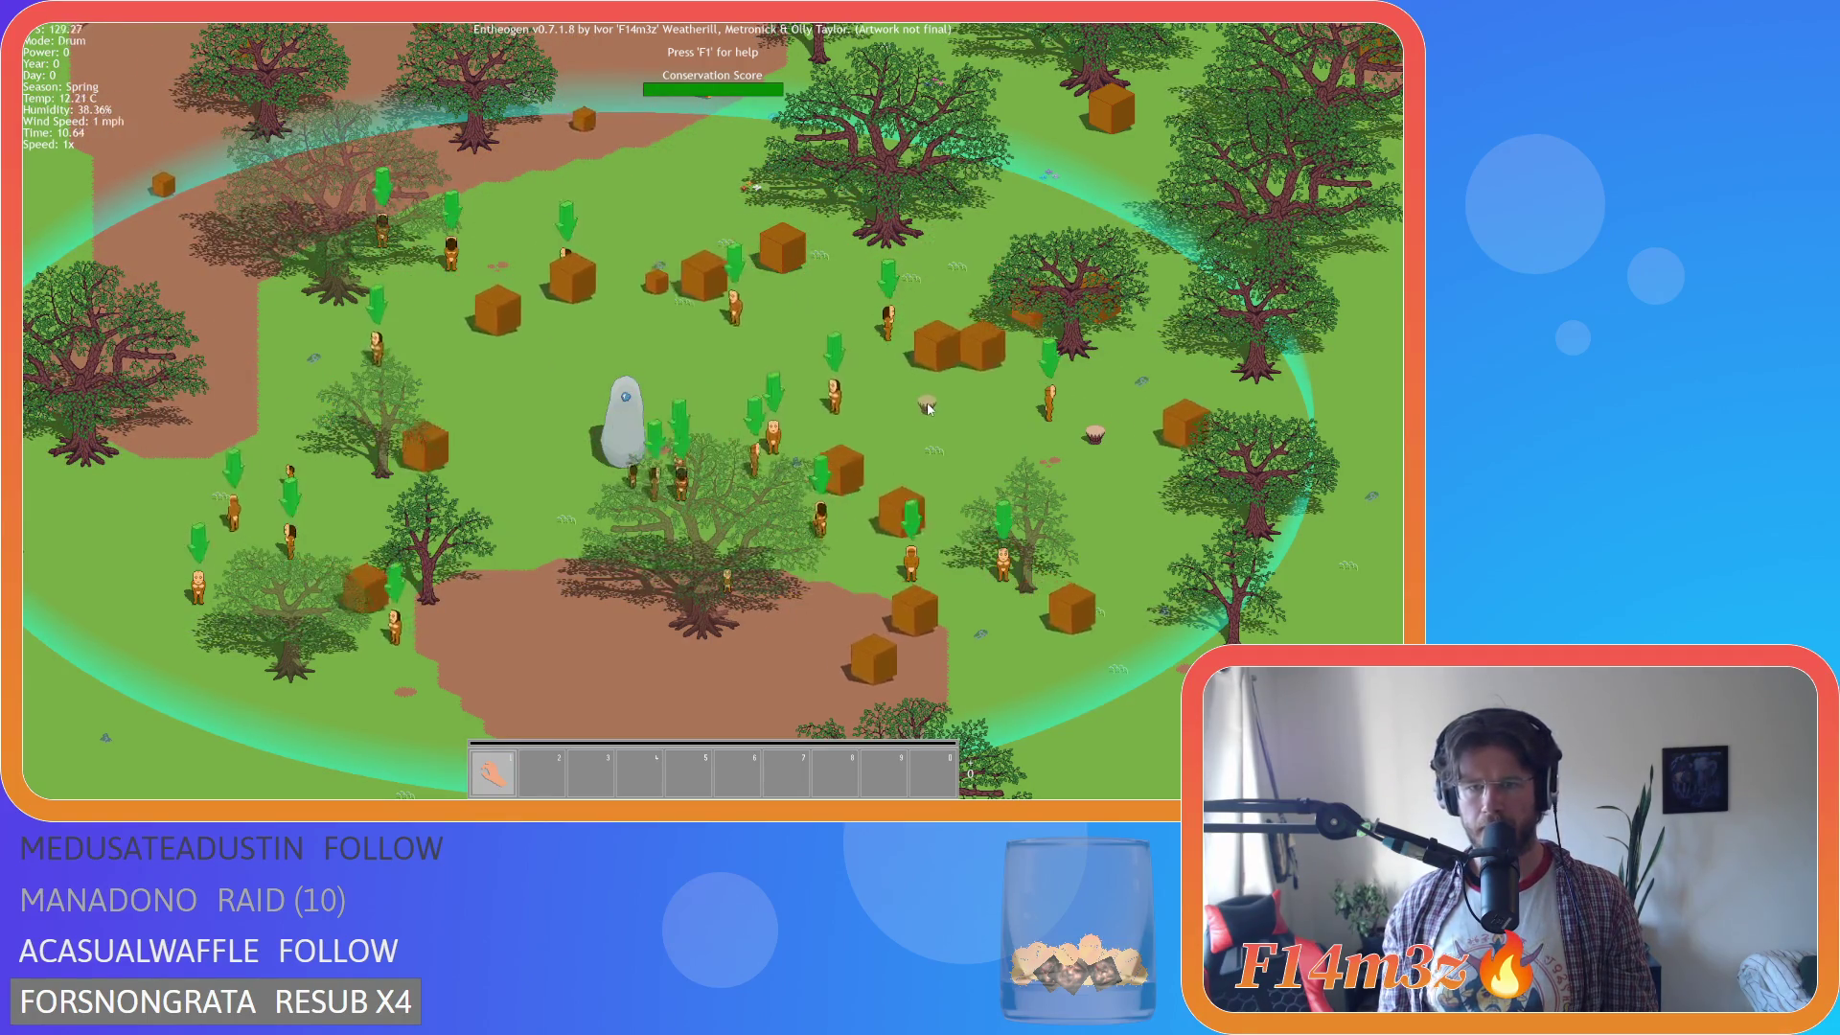
key("a")
key("s")
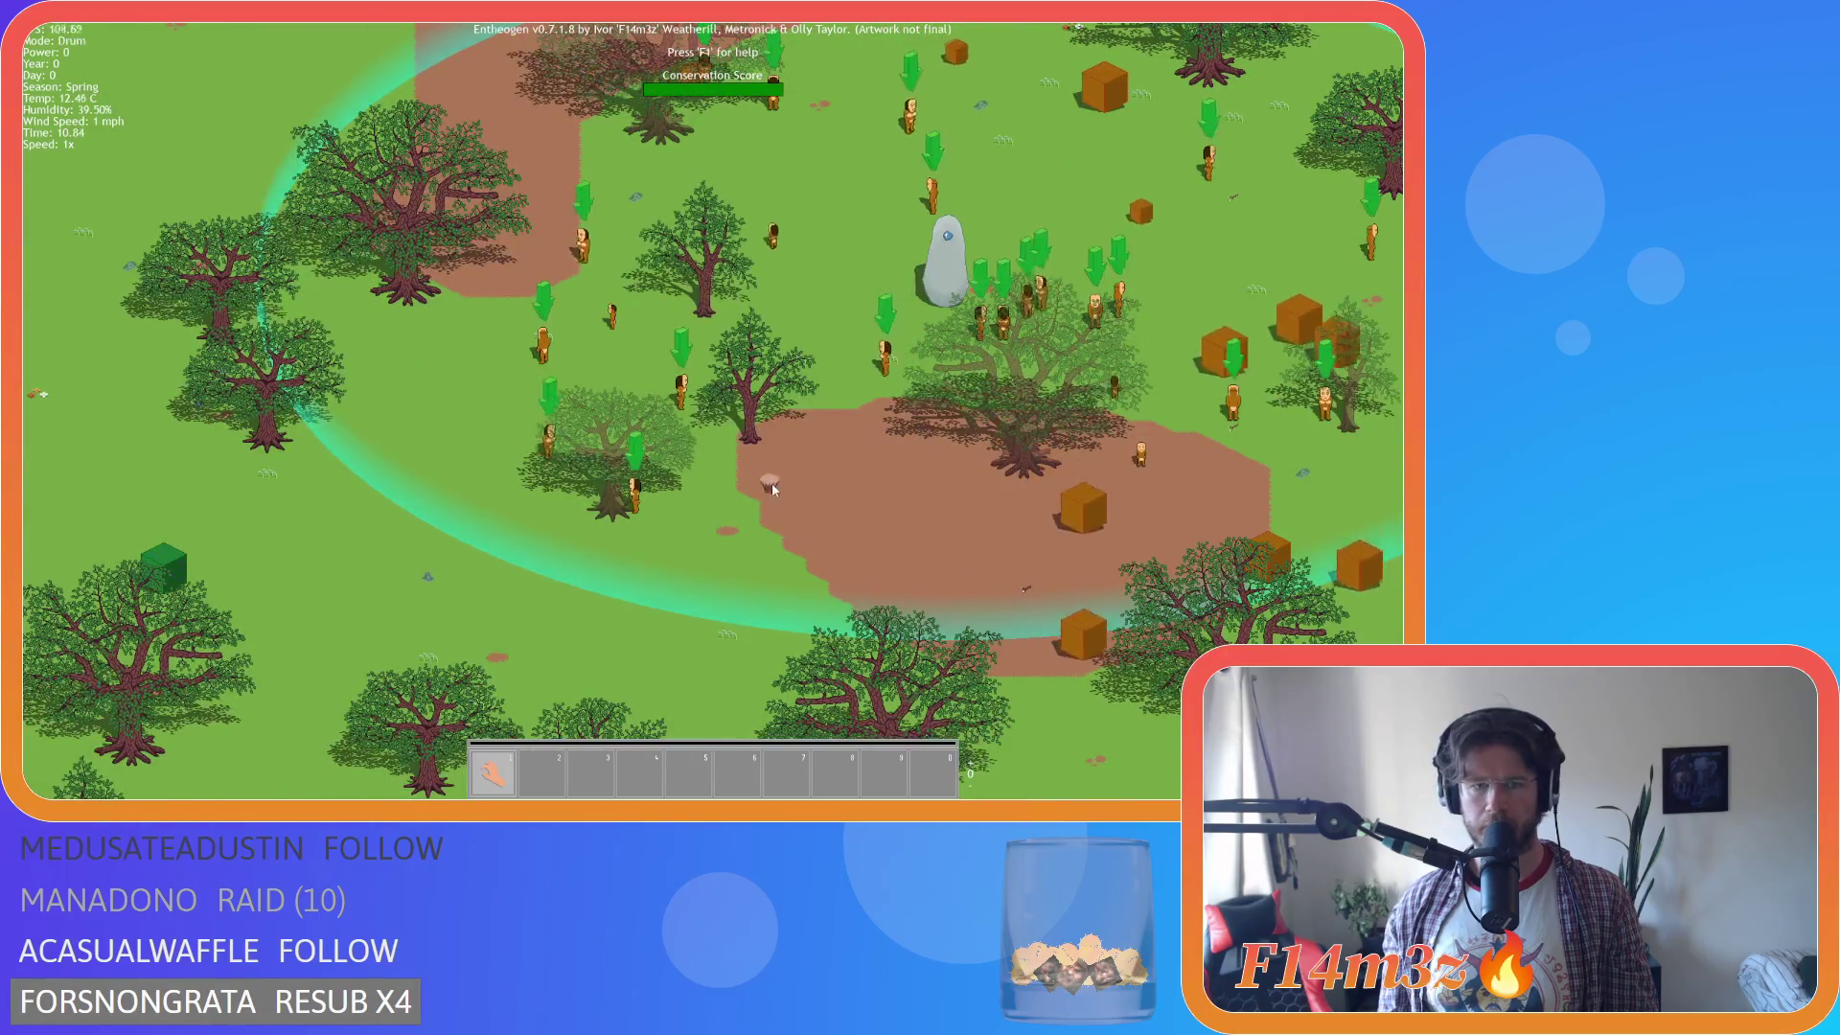
key("d")
key("s")
key("Escape")
key("Escape")
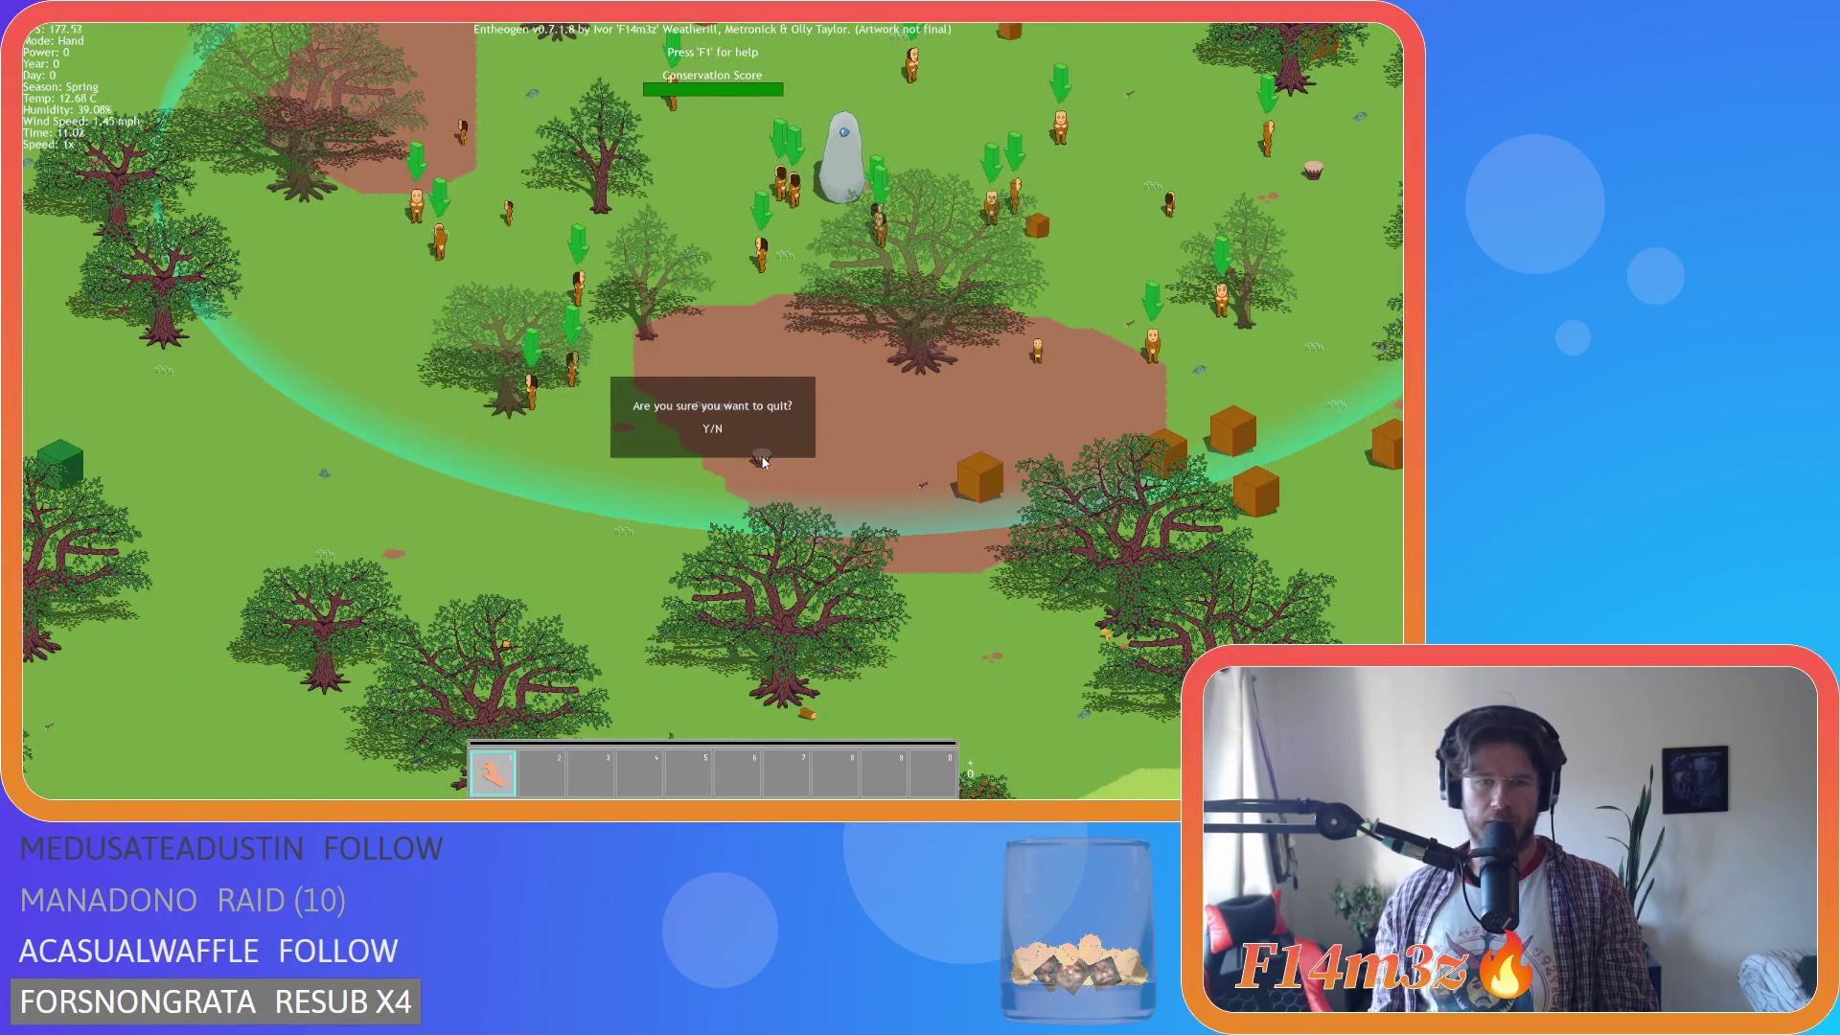
Confirm quitting the game and return to the sc_held script.
key("y")
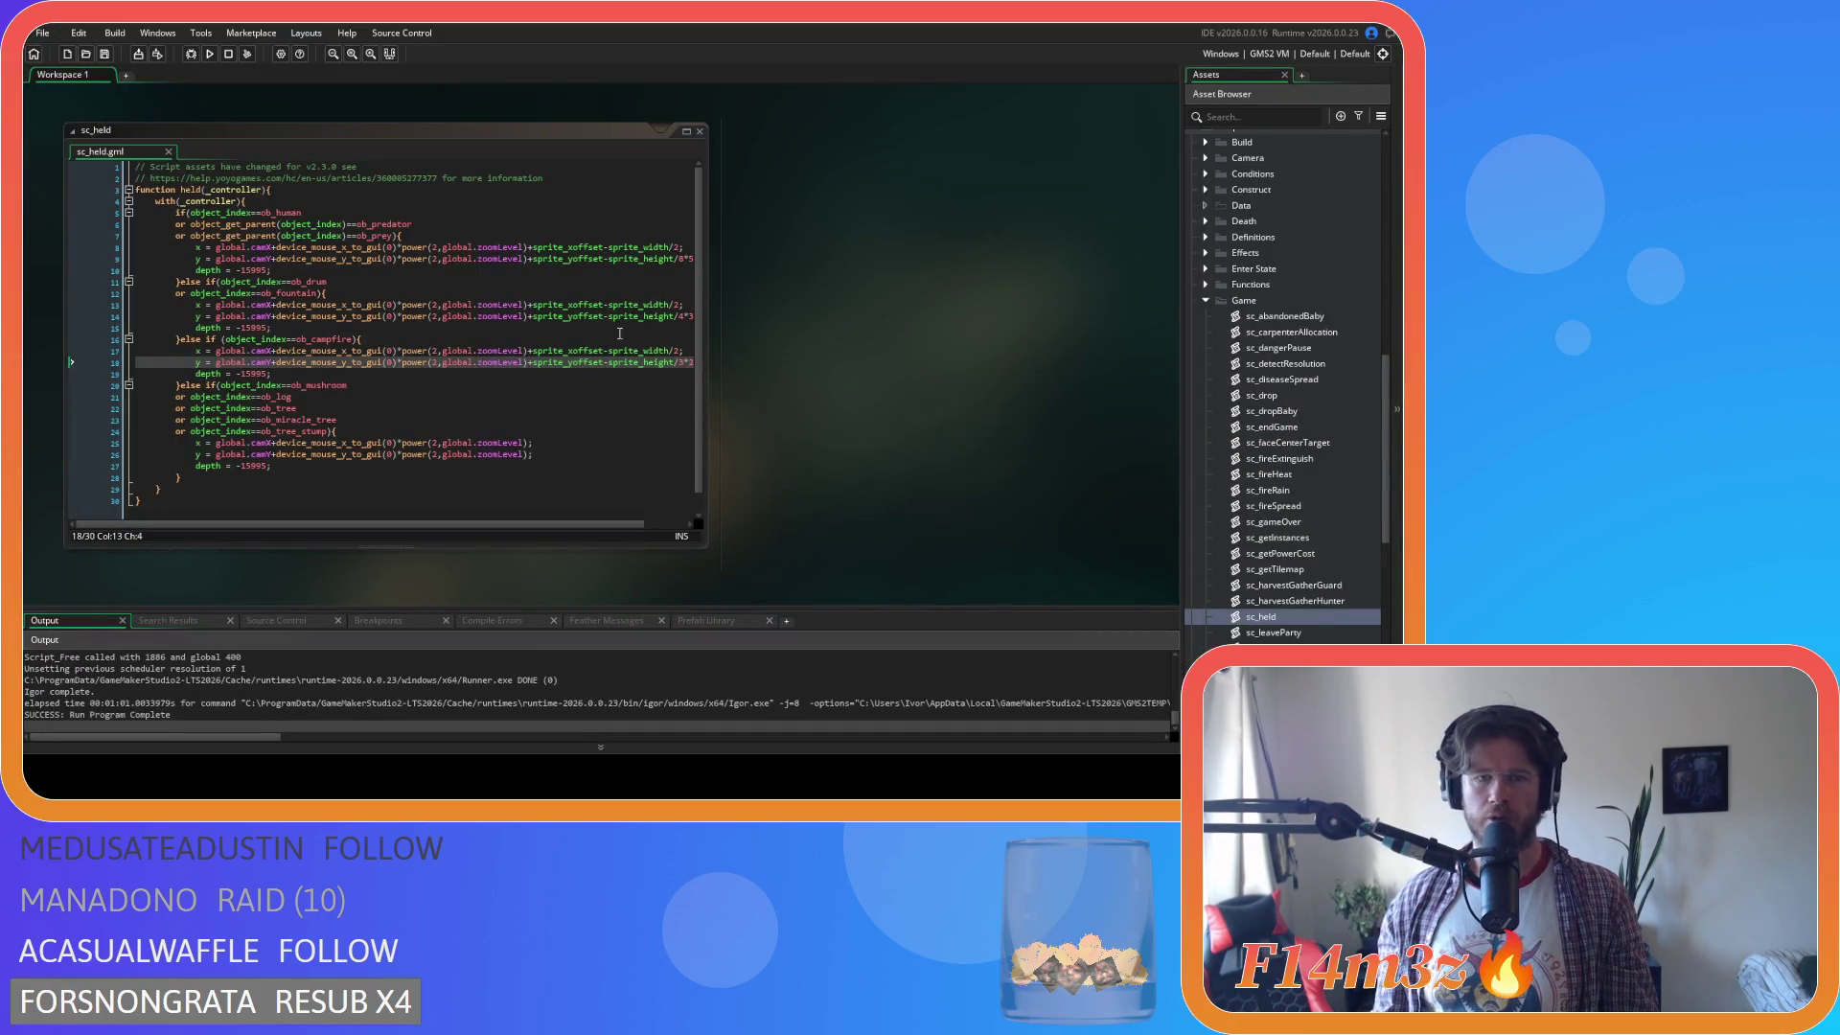
left_click(620, 331)
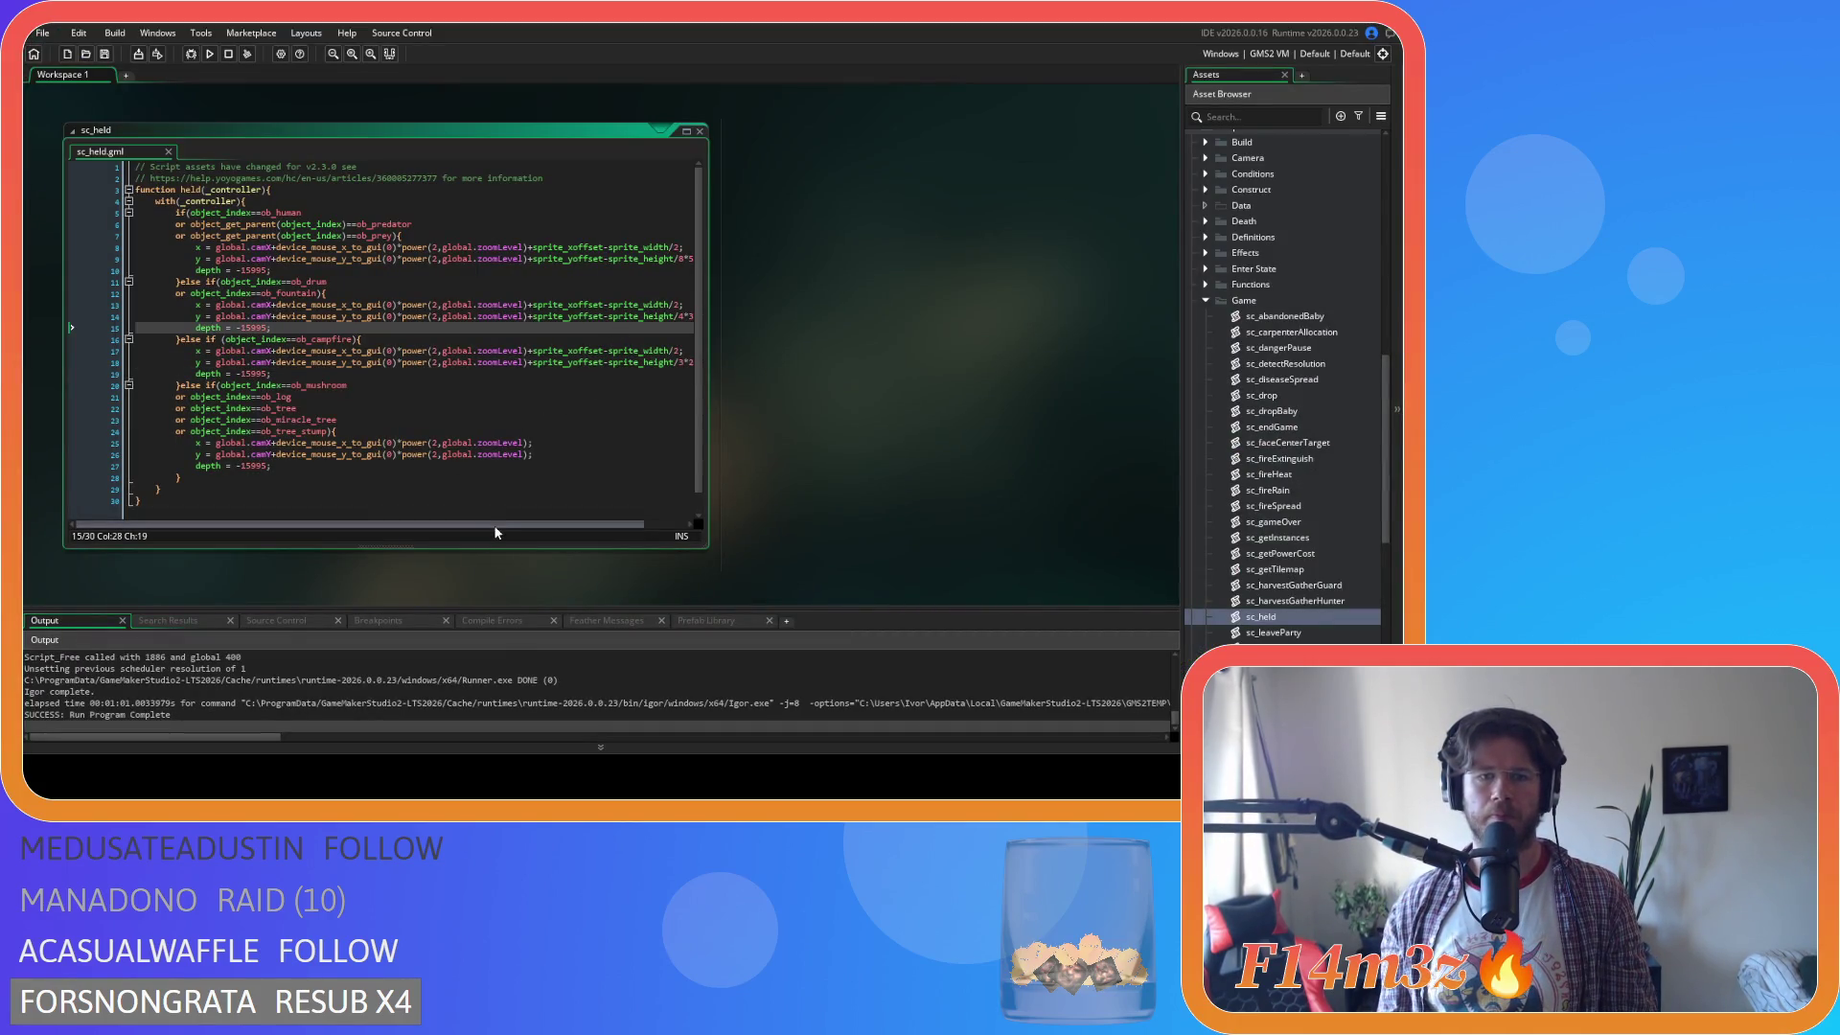
left_click_drag(498, 528, 563, 527)
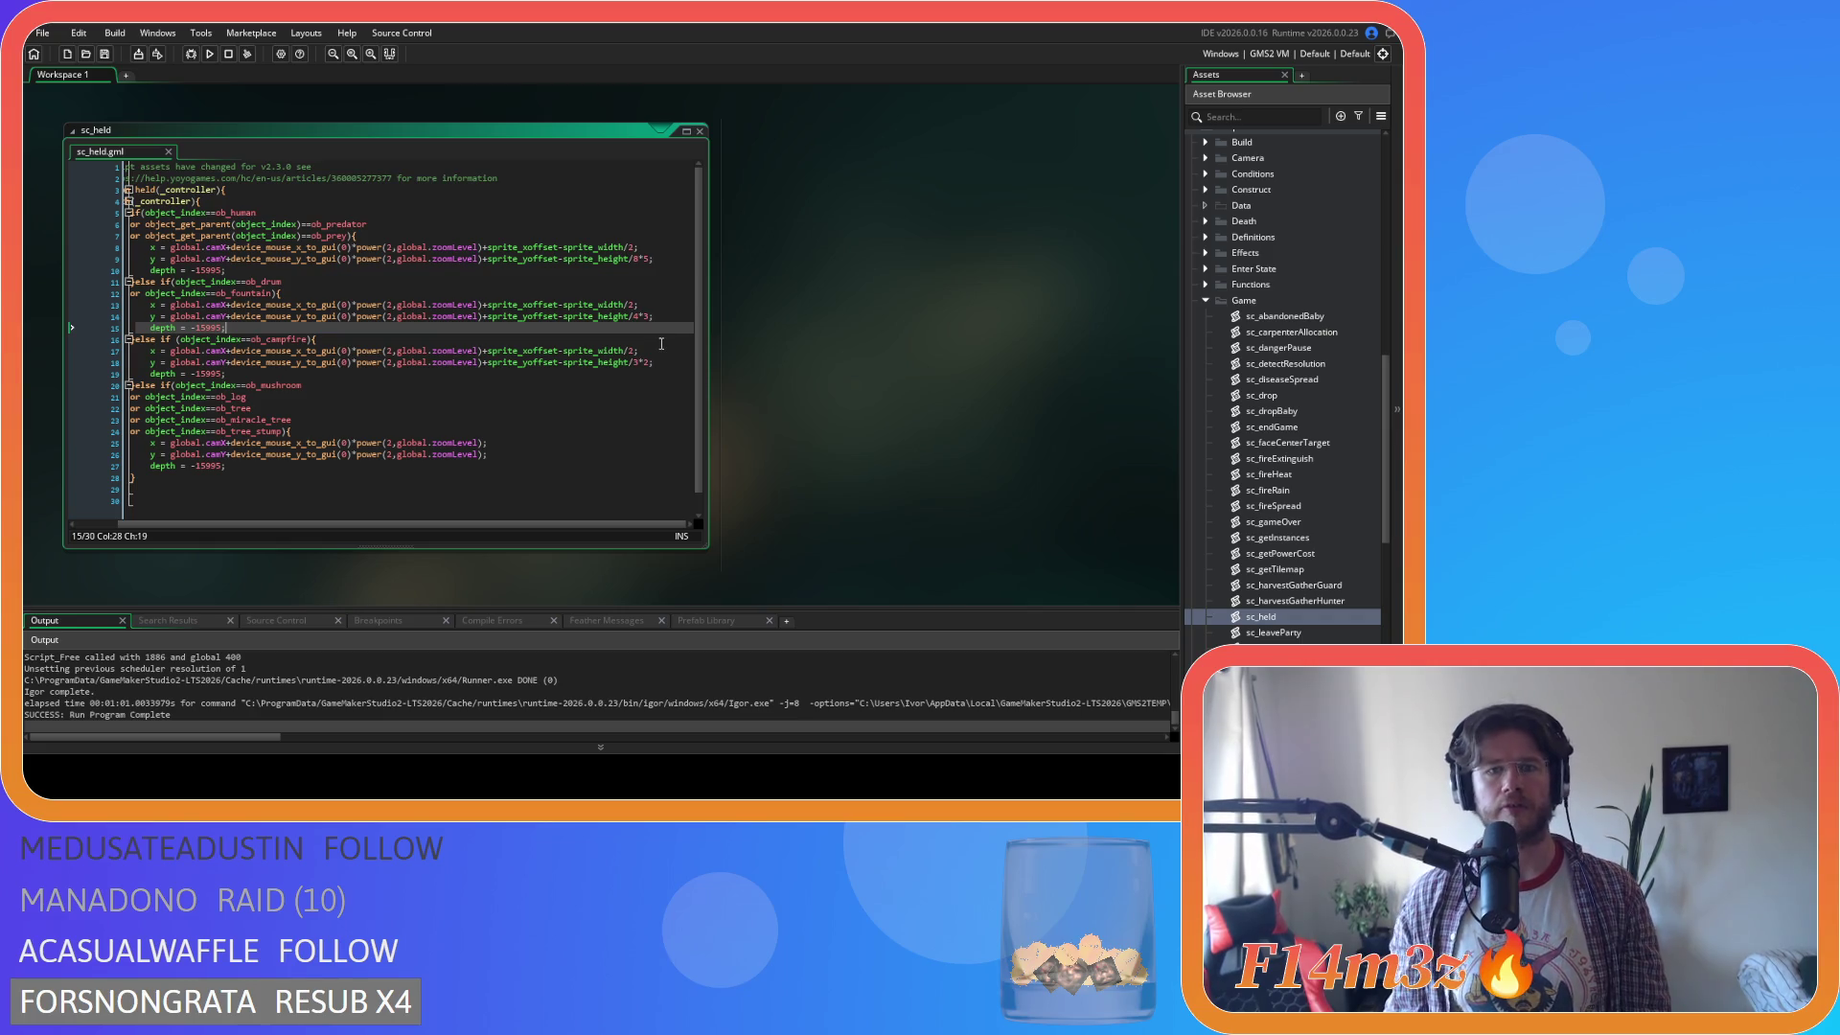
Scroll the Asset Browser to Sprites and expand the Constructs folder down to sp_wolfden.
scroll(1266, 432, "down", 3)
scroll(1251, 365, "up", 4)
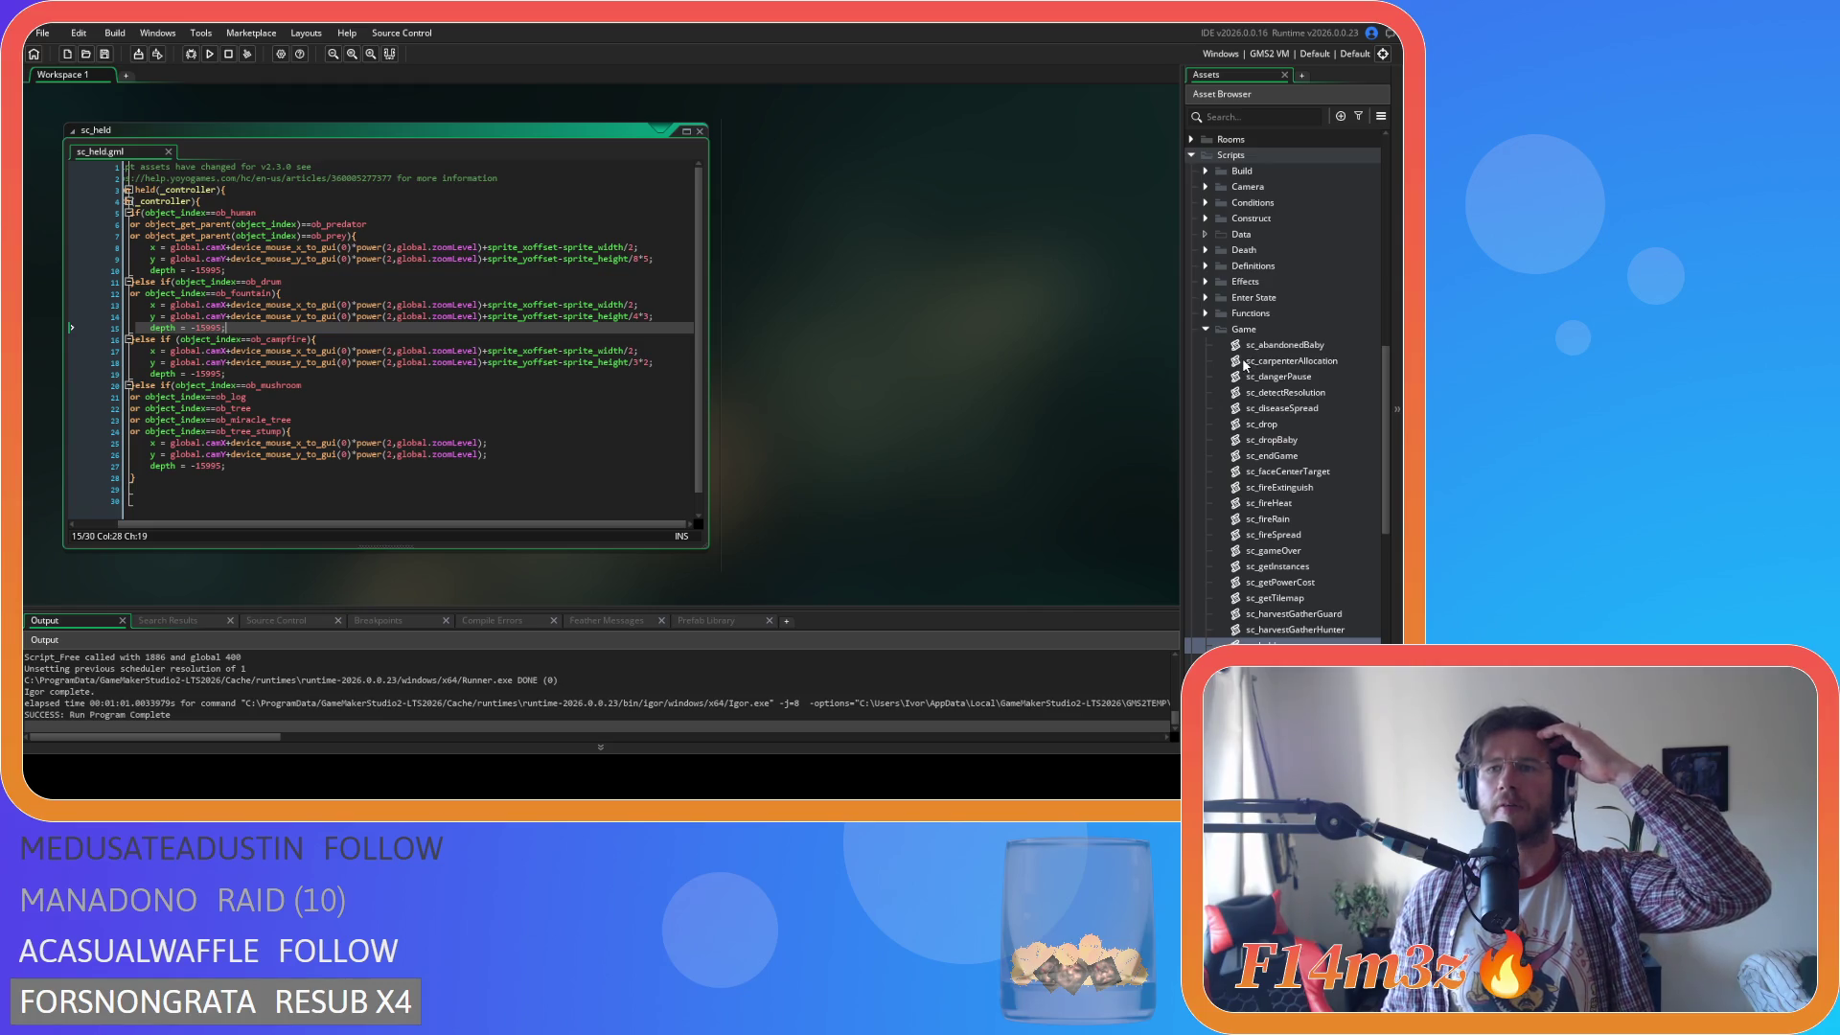
scroll(1241, 365, "down", 5)
scroll(1237, 365, "down", 3)
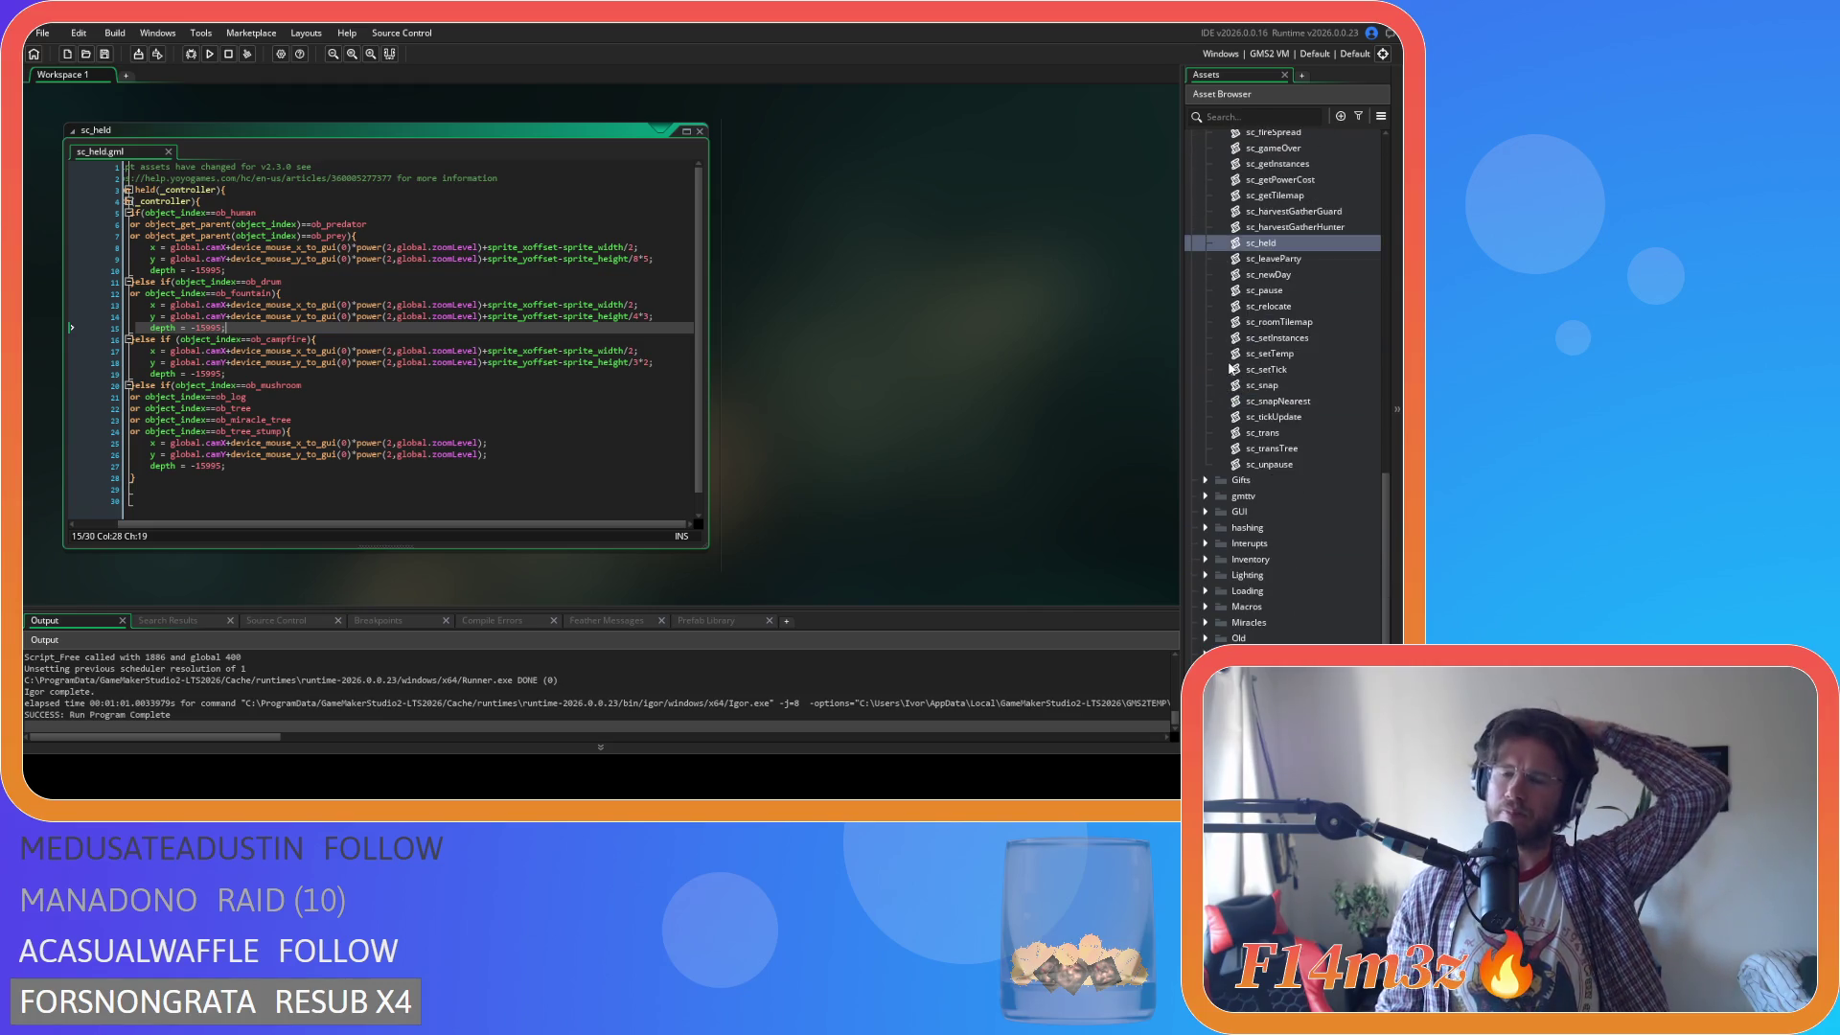
scroll(1224, 370, "down", 4)
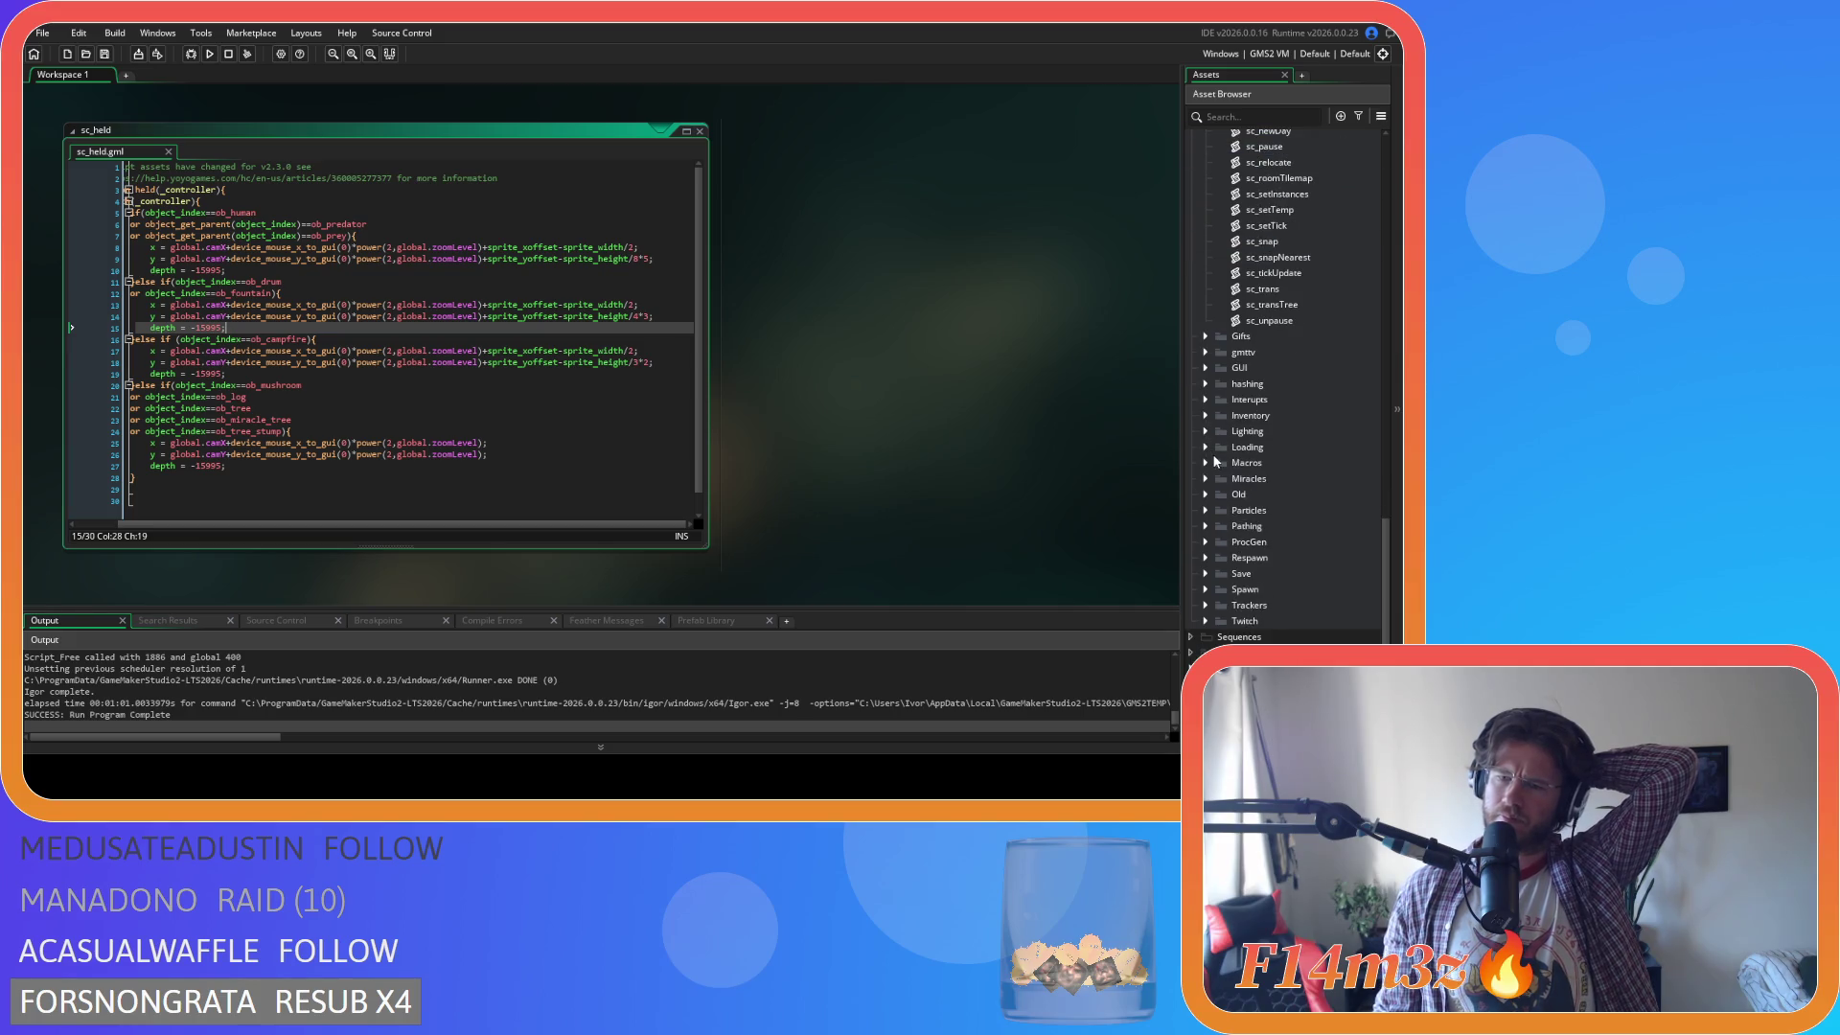
left_click(1192, 650)
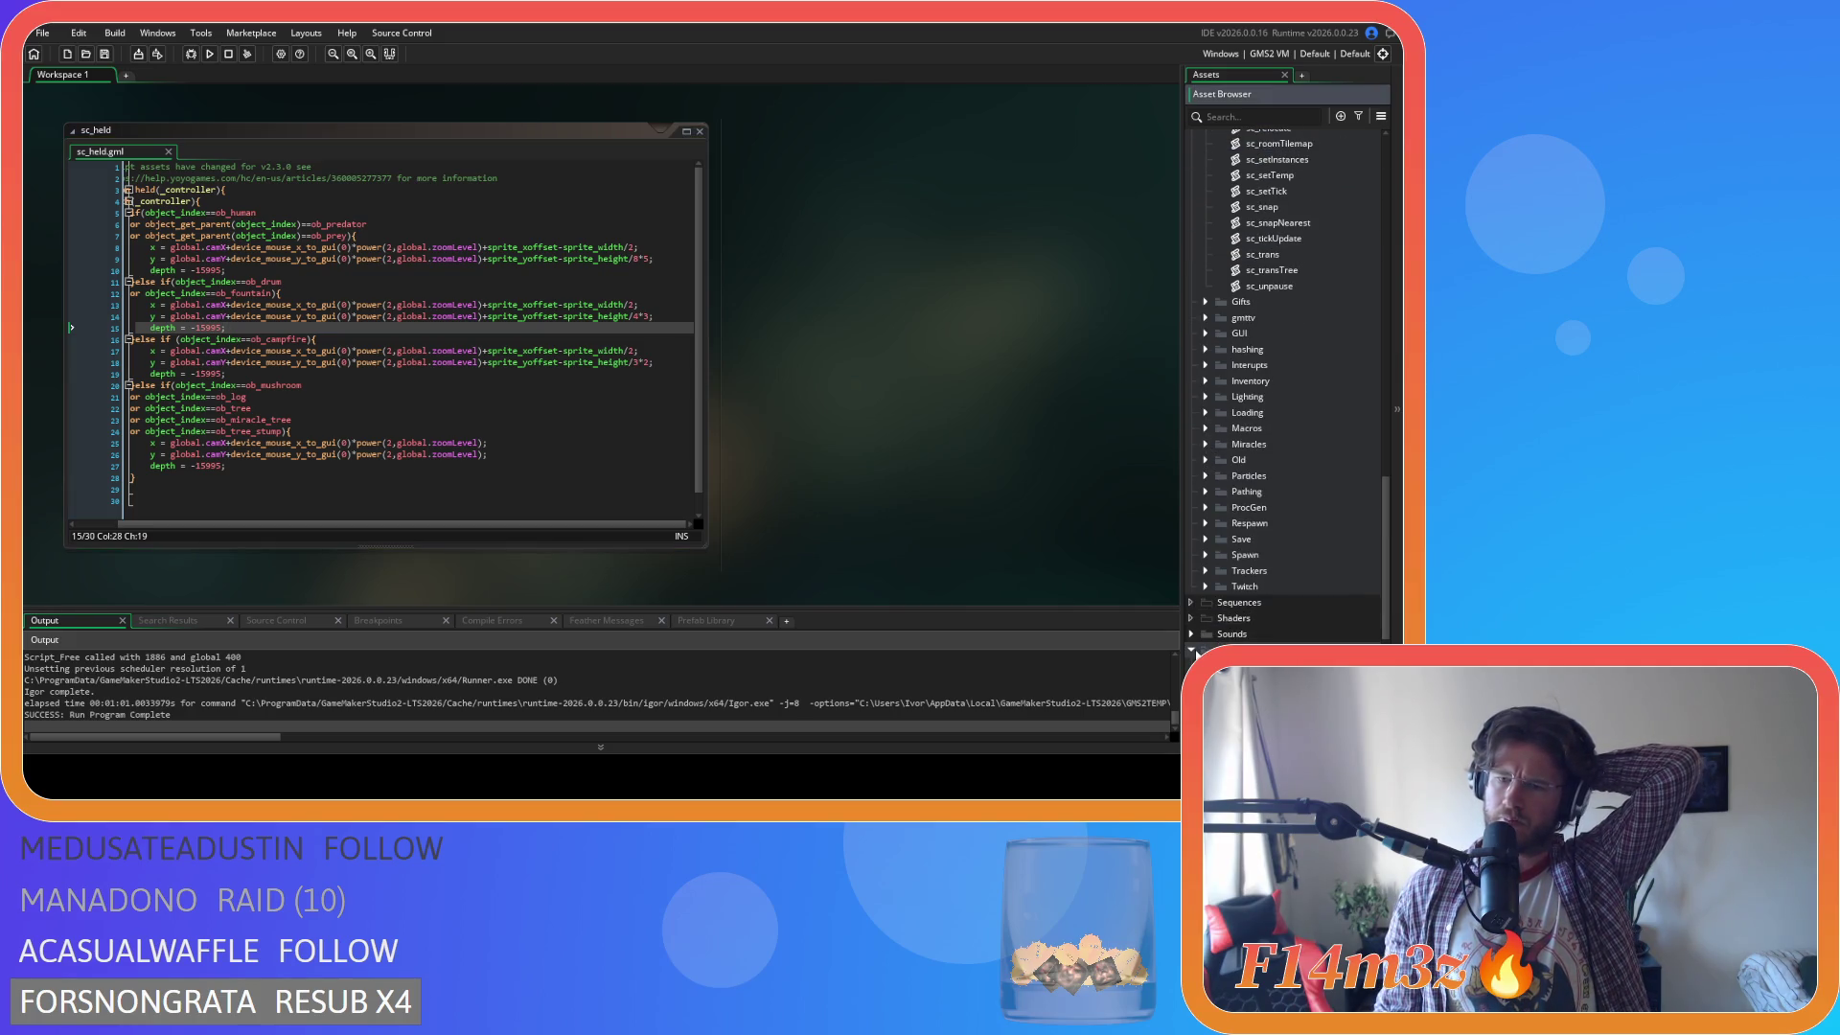
scroll(1211, 622, "down", 4)
left_click(1208, 538)
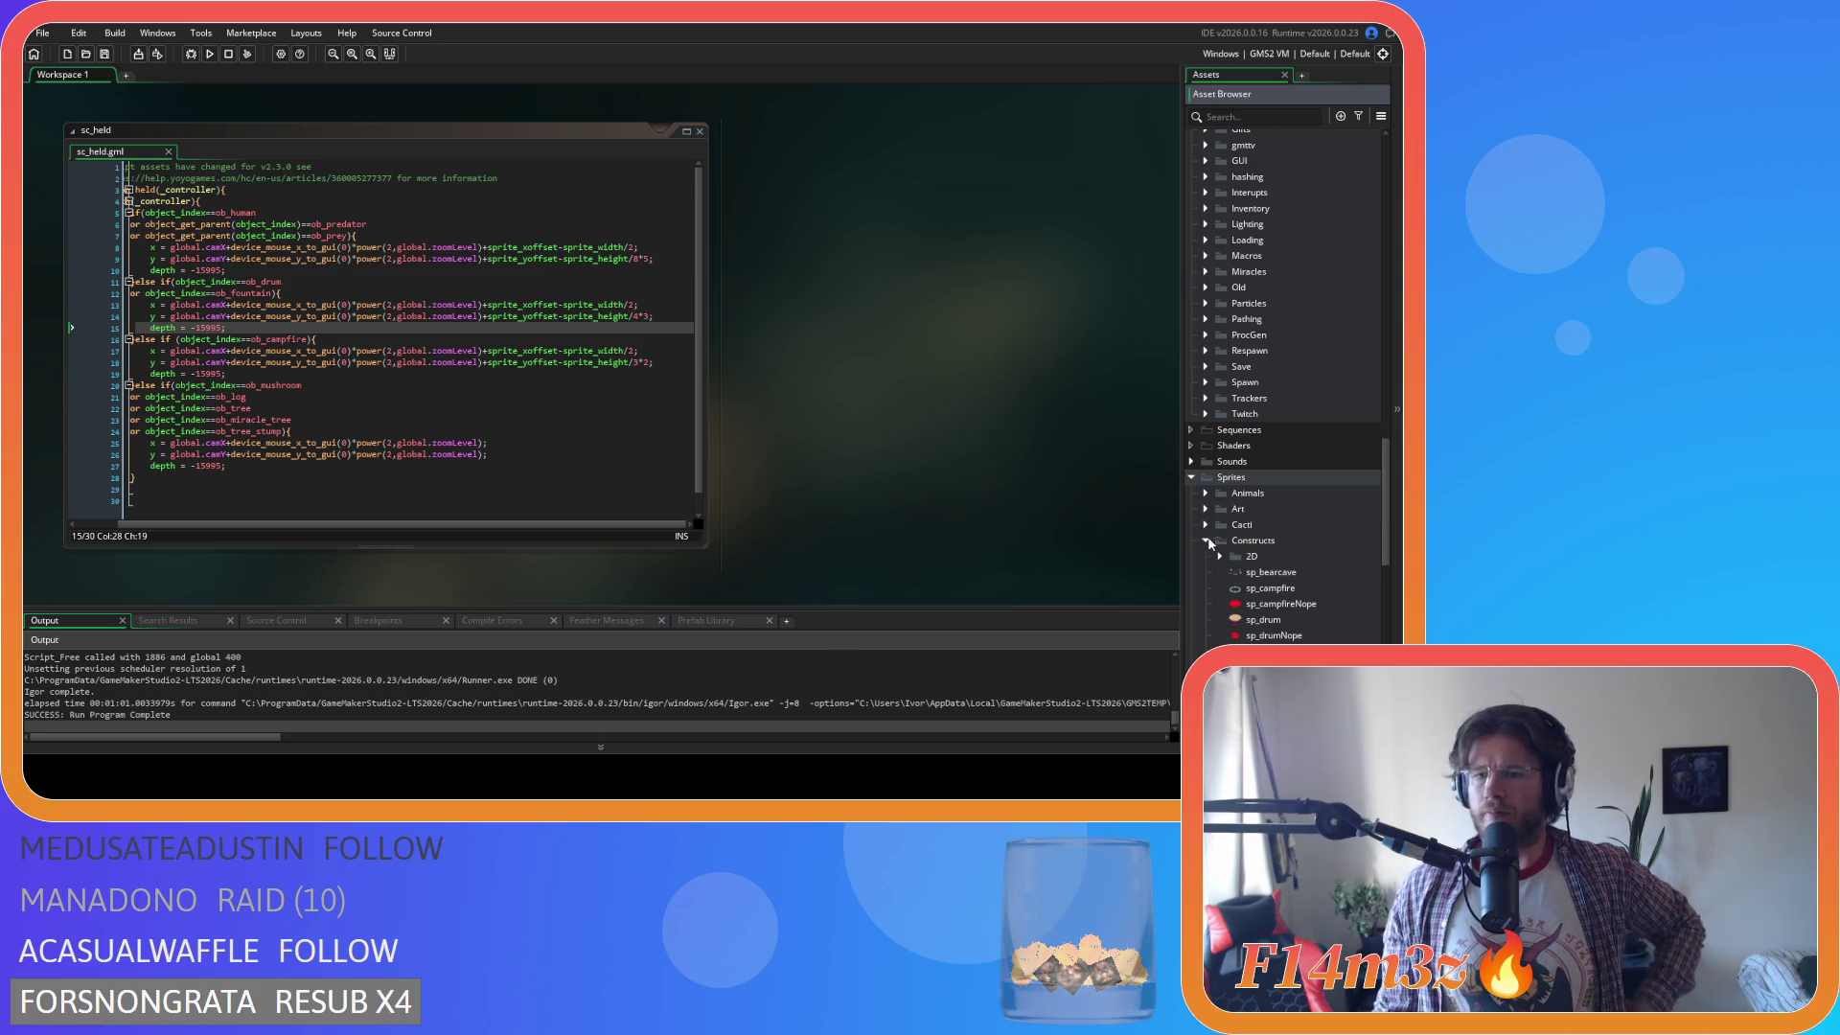
scroll(1205, 537, "down", 7)
scroll(1223, 528, "down", 6)
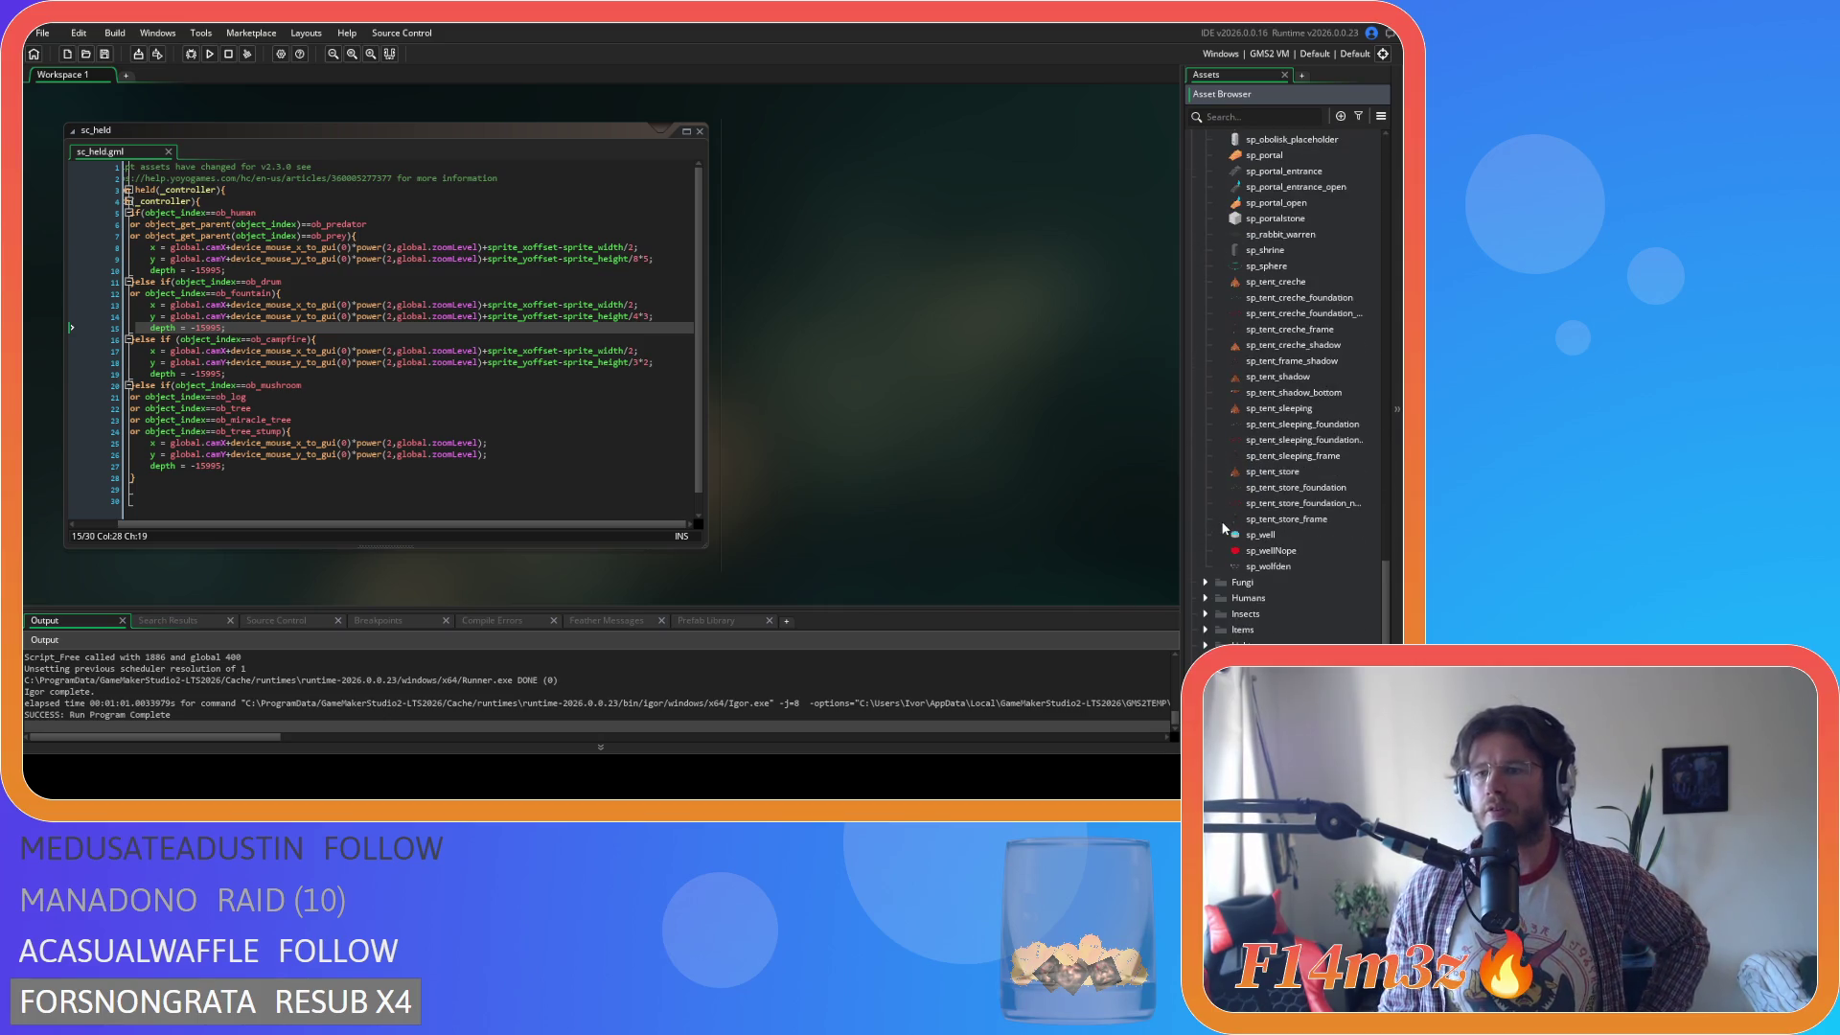
Open sp_well in the Sprite editor, check its 96×48 size and 16, 40 origin, then close it.
double_click(1305, 535)
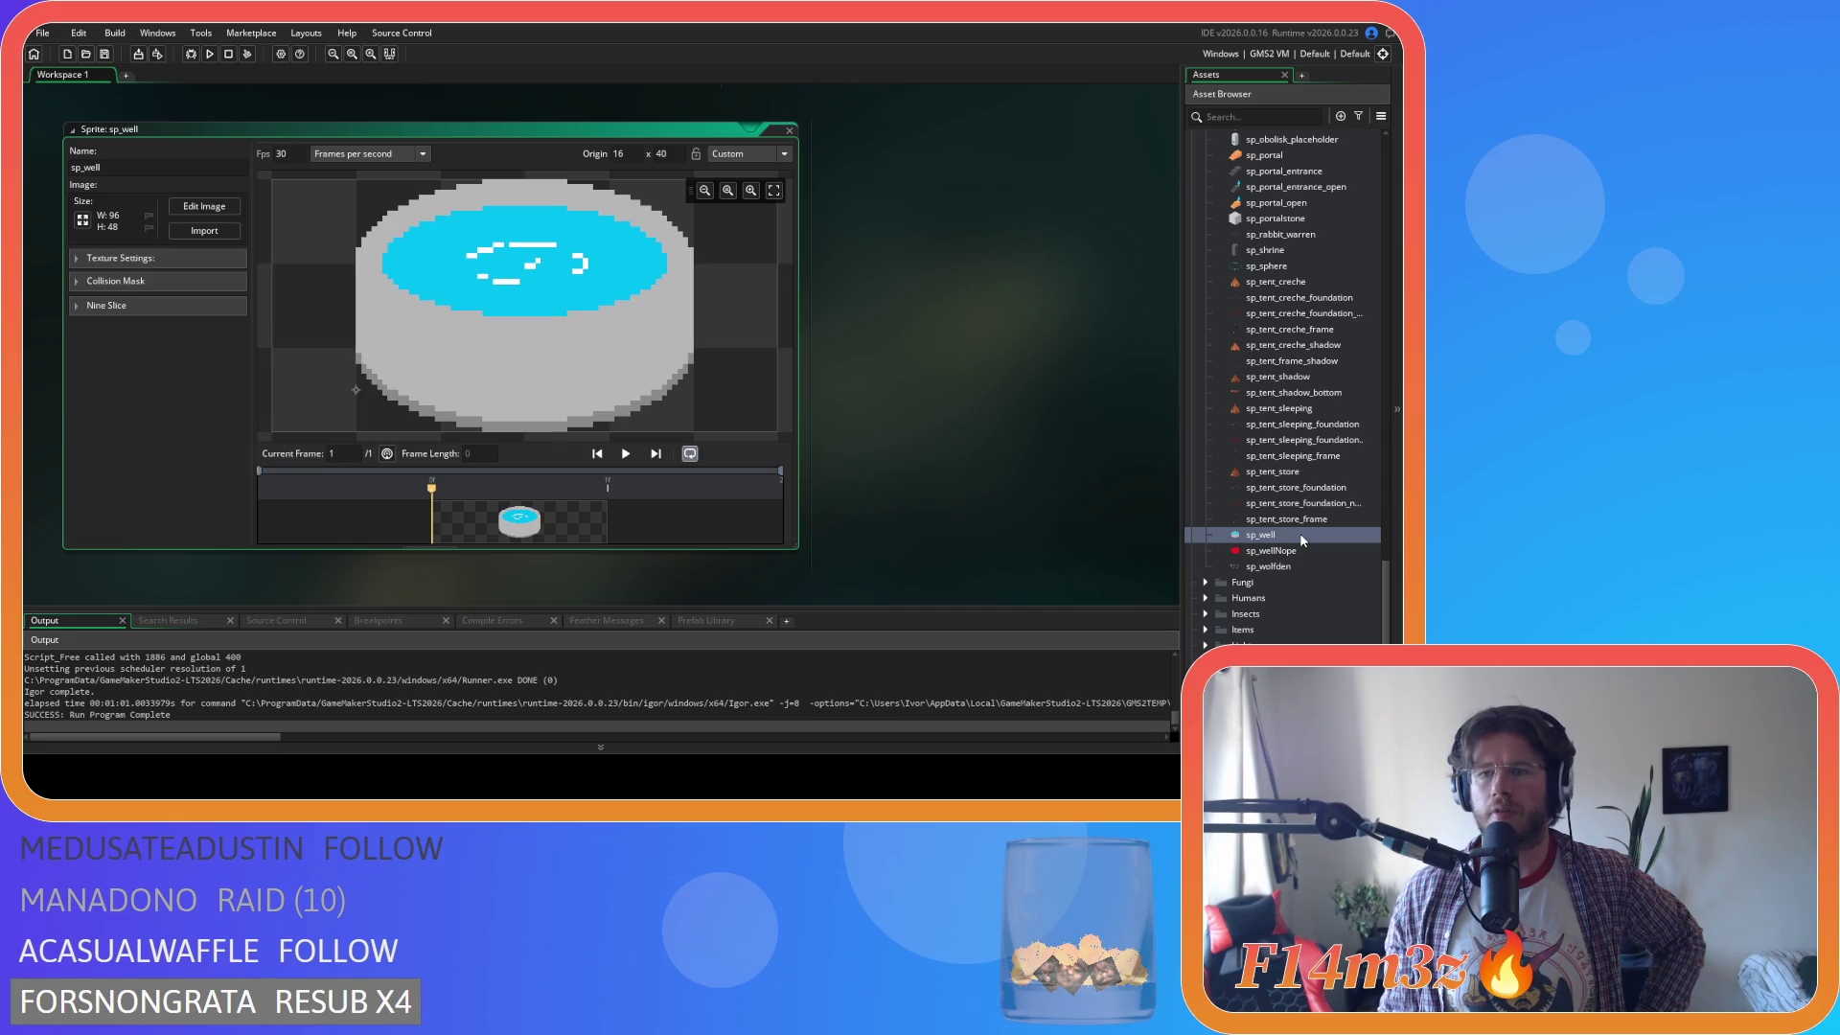
scroll(1304, 539, "up", 4)
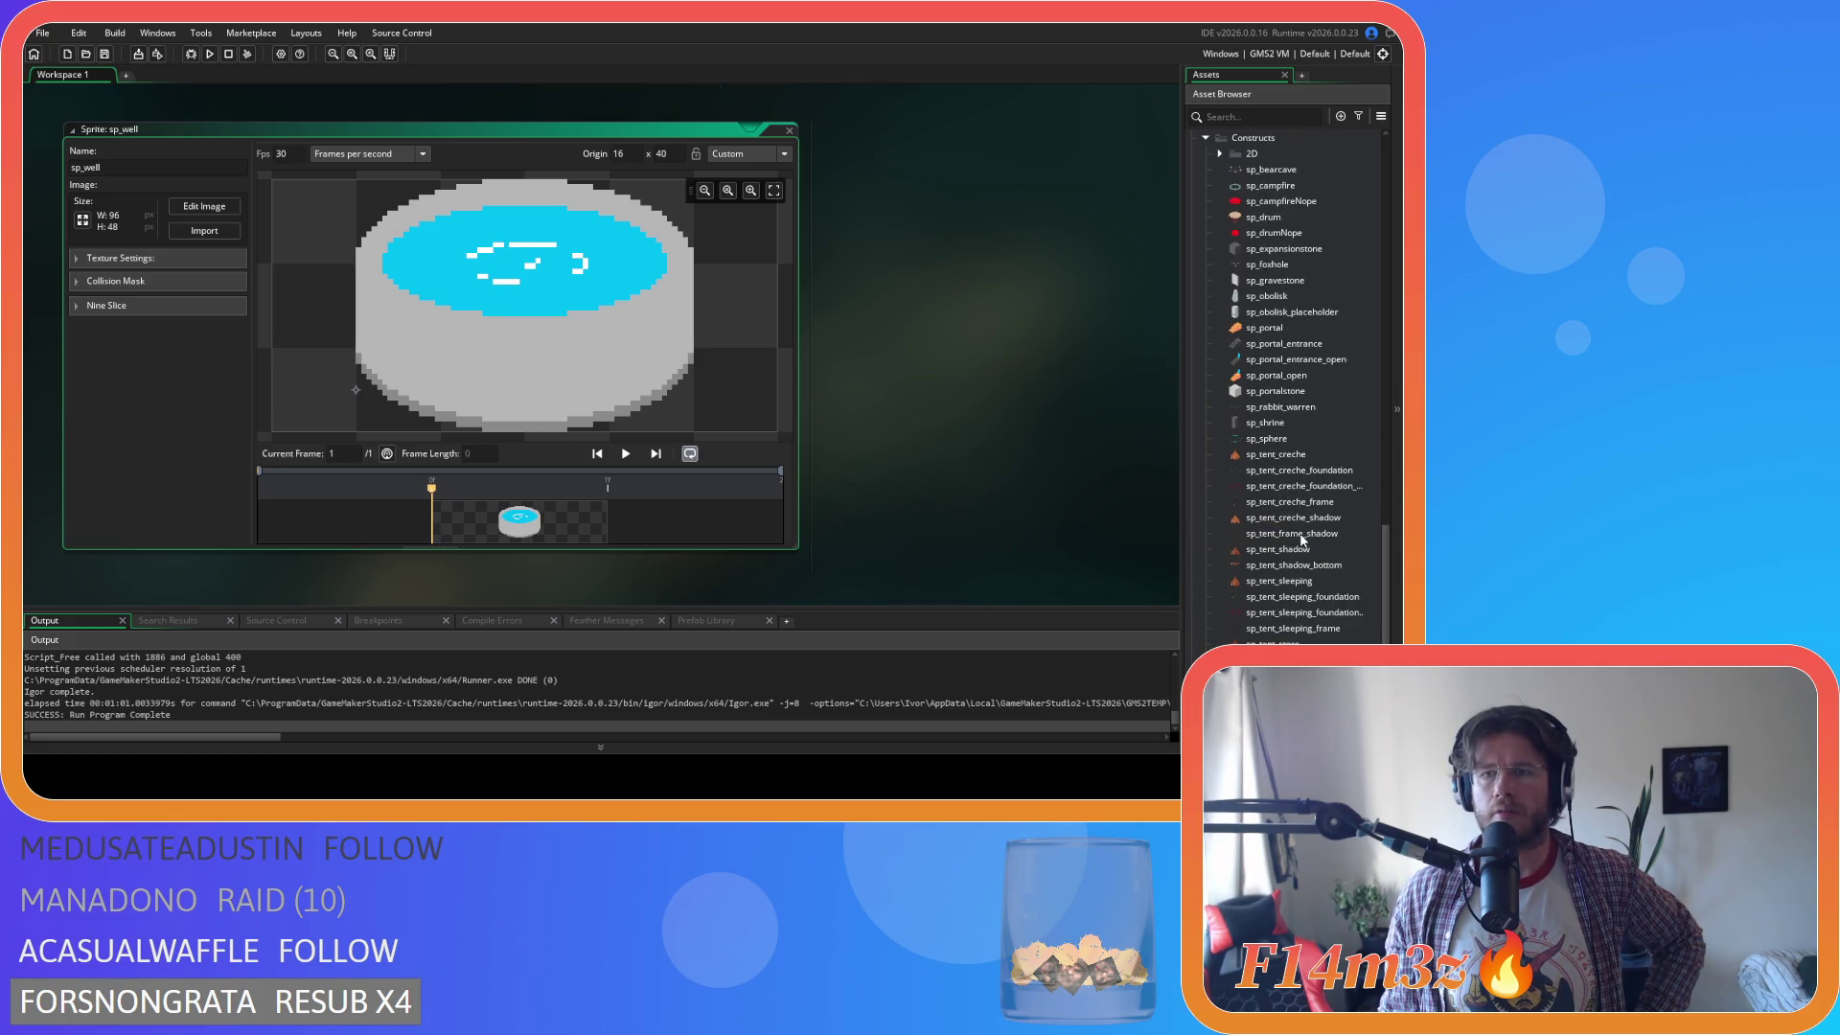
scroll(1304, 540, "down", 3)
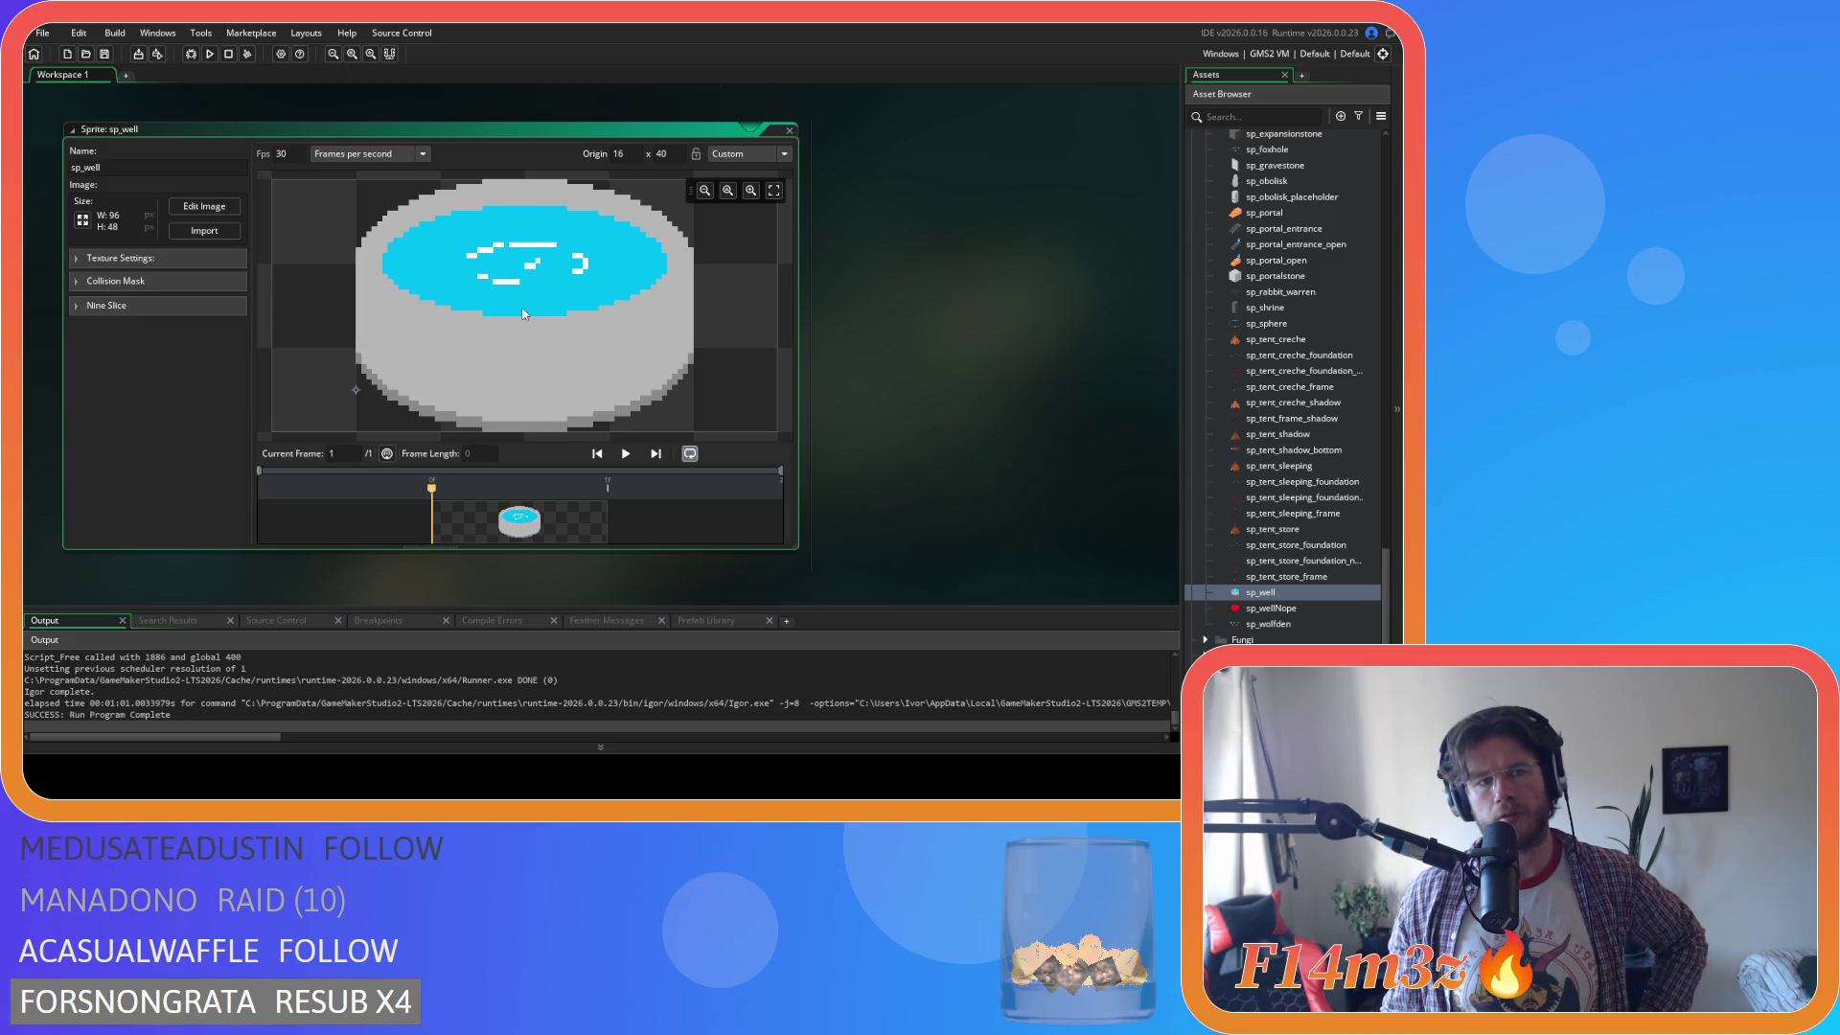
scroll(1290, 412, "up", 3)
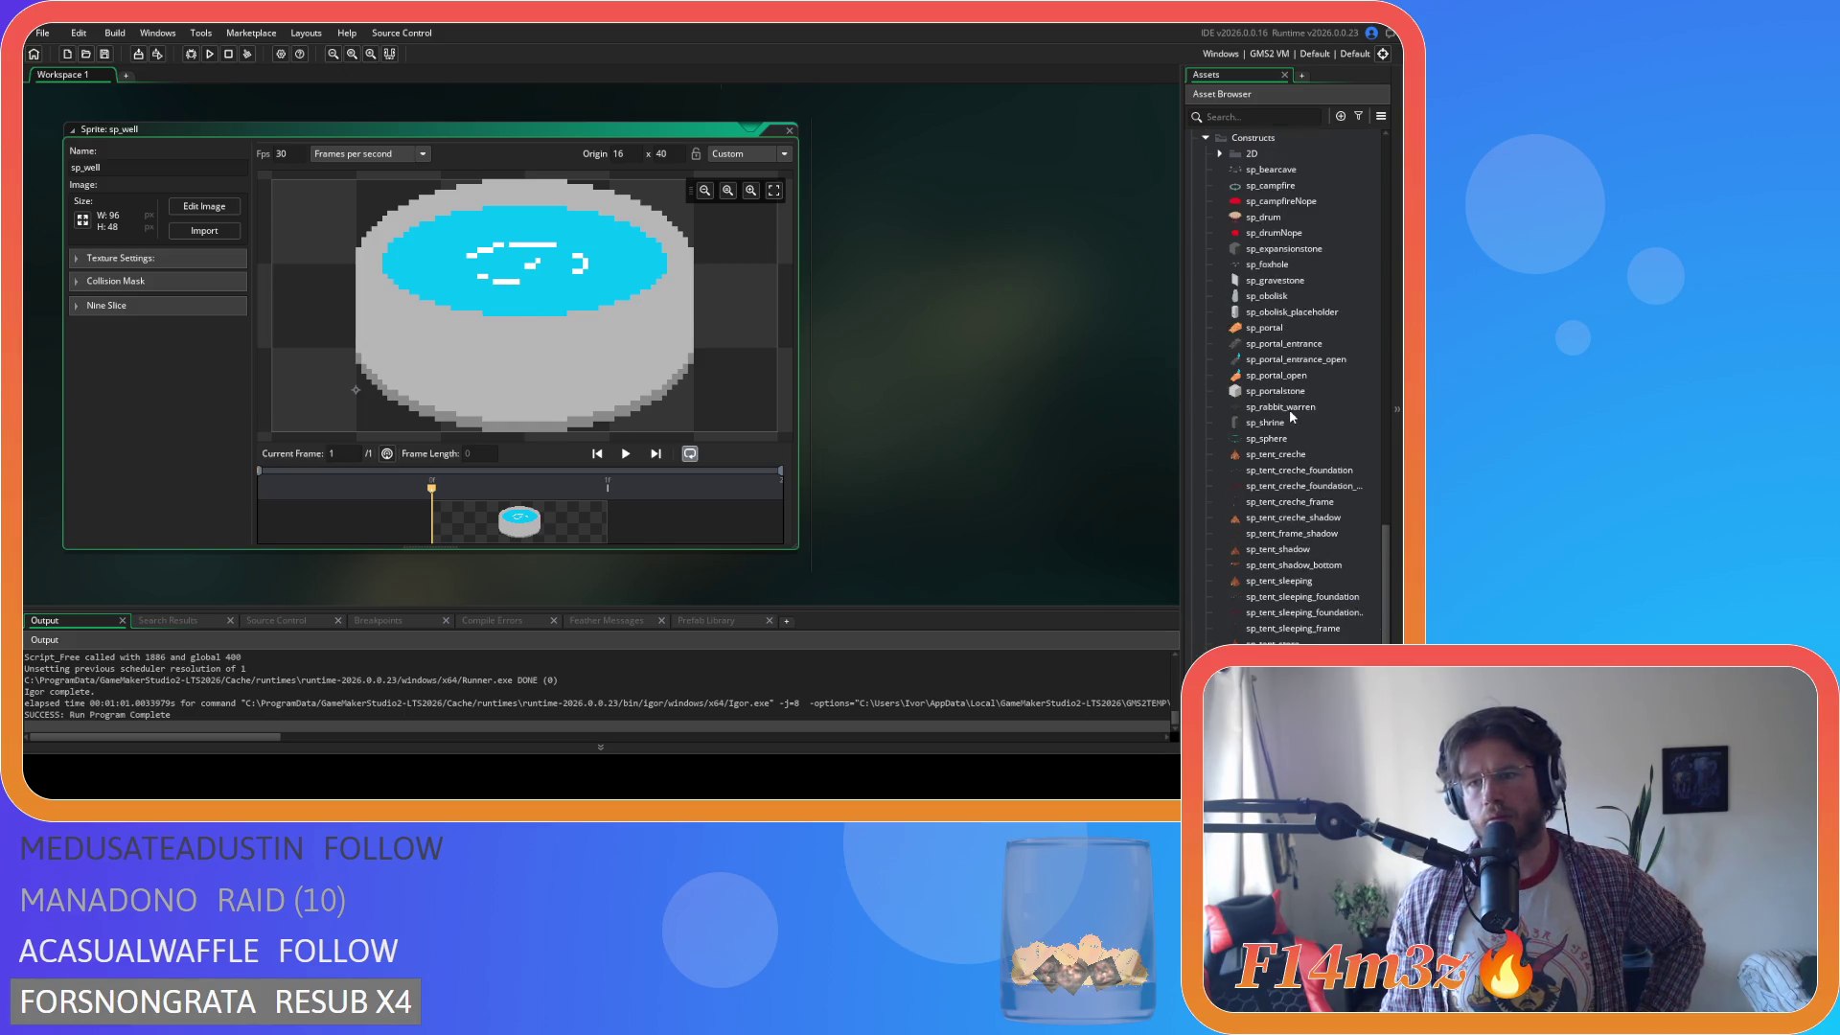
scroll(1290, 412, "down", 4)
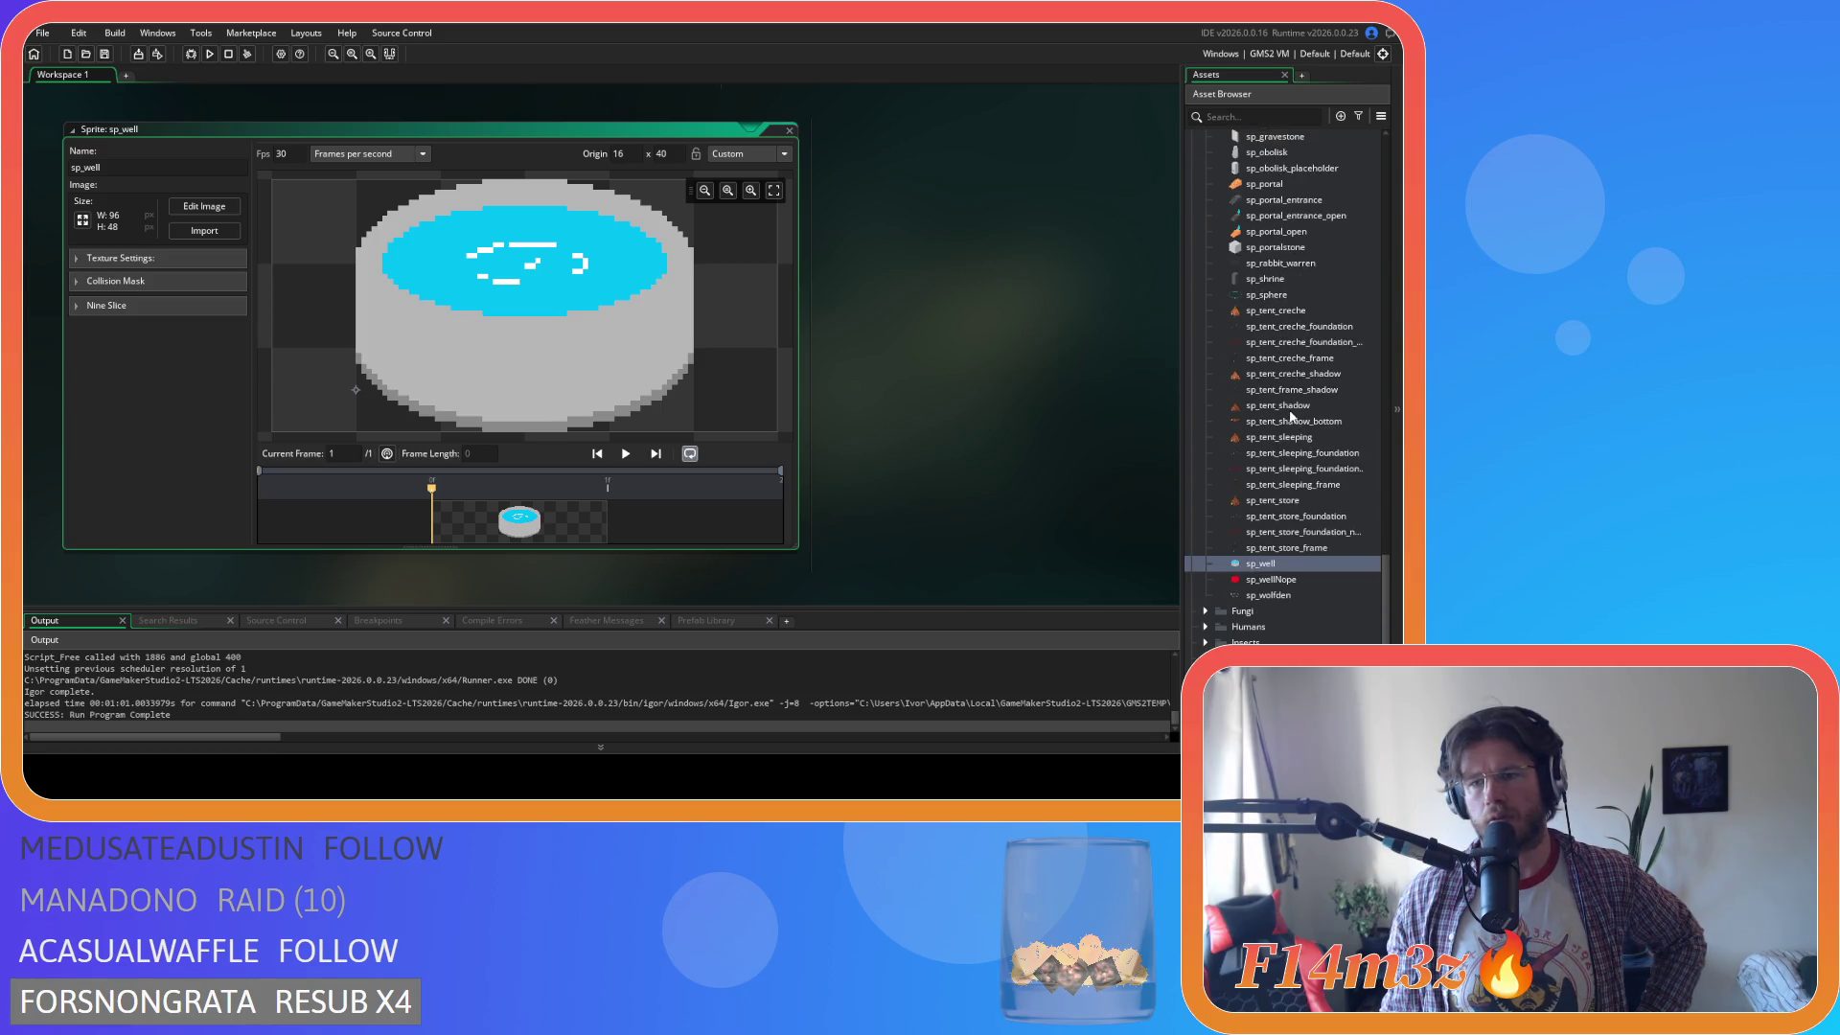
scroll(1290, 417, "up", 3)
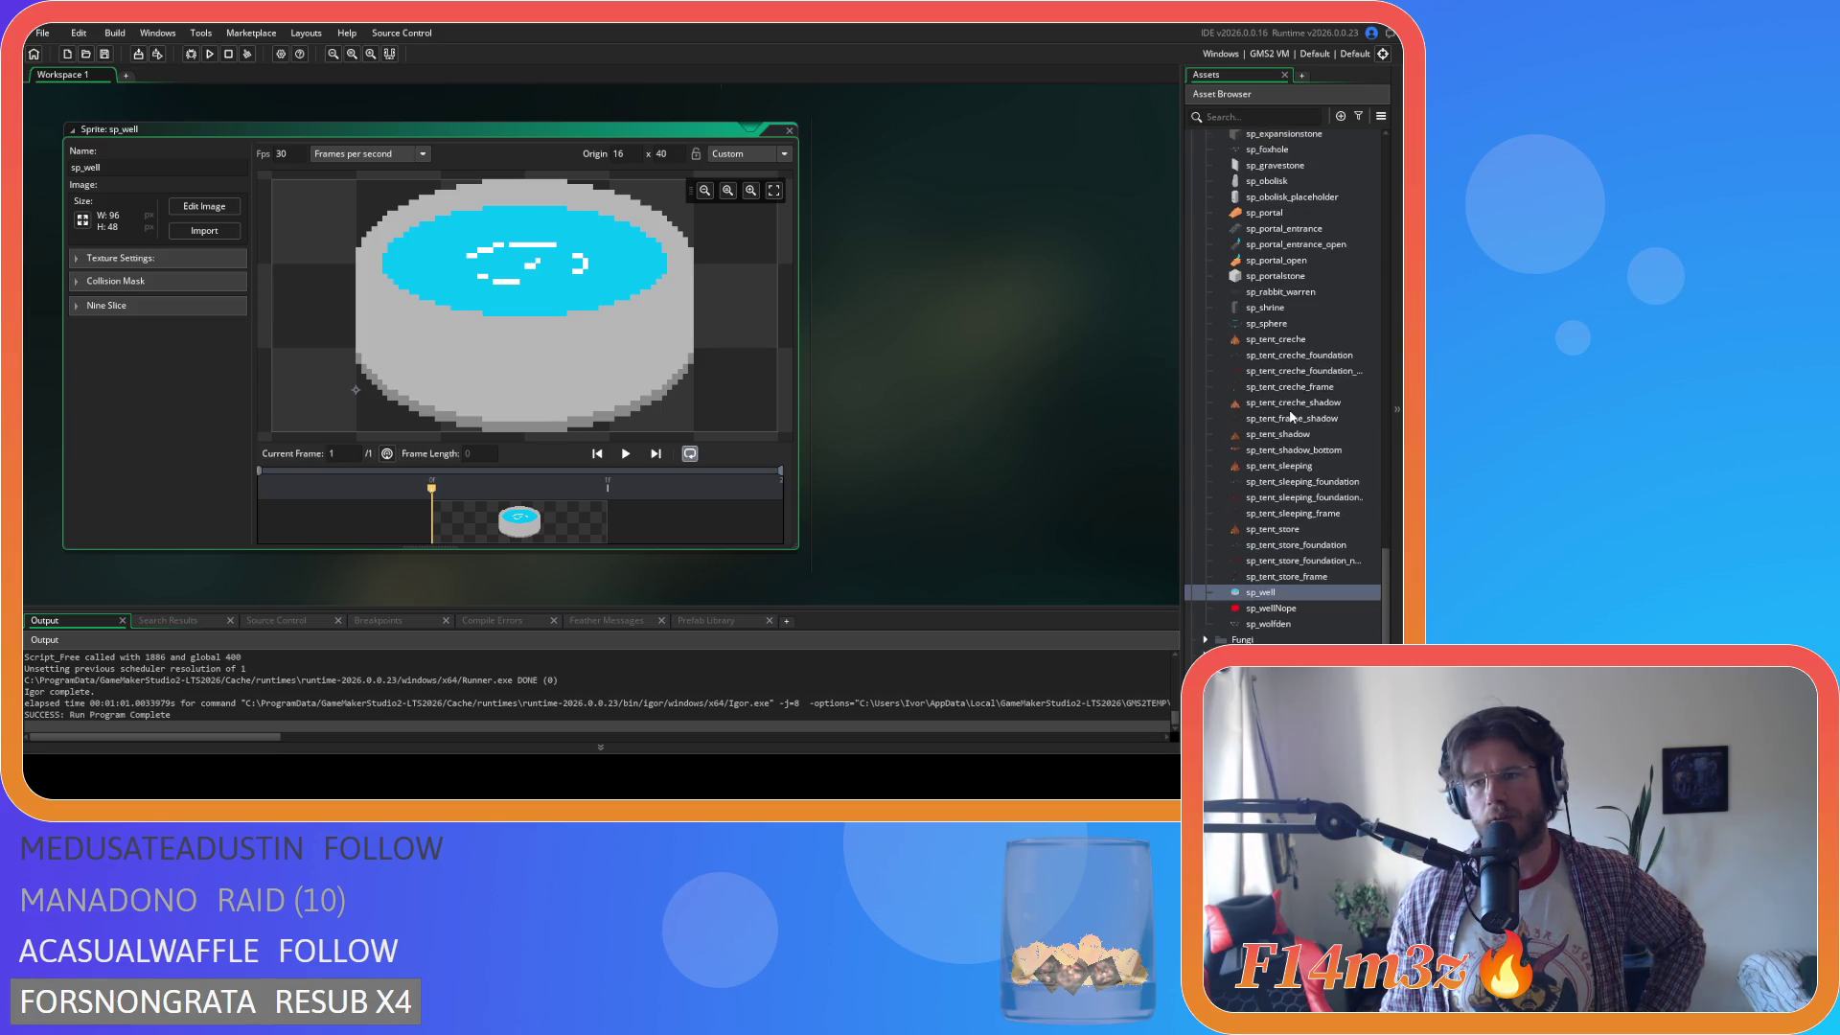
scroll(1292, 416, "up", 2)
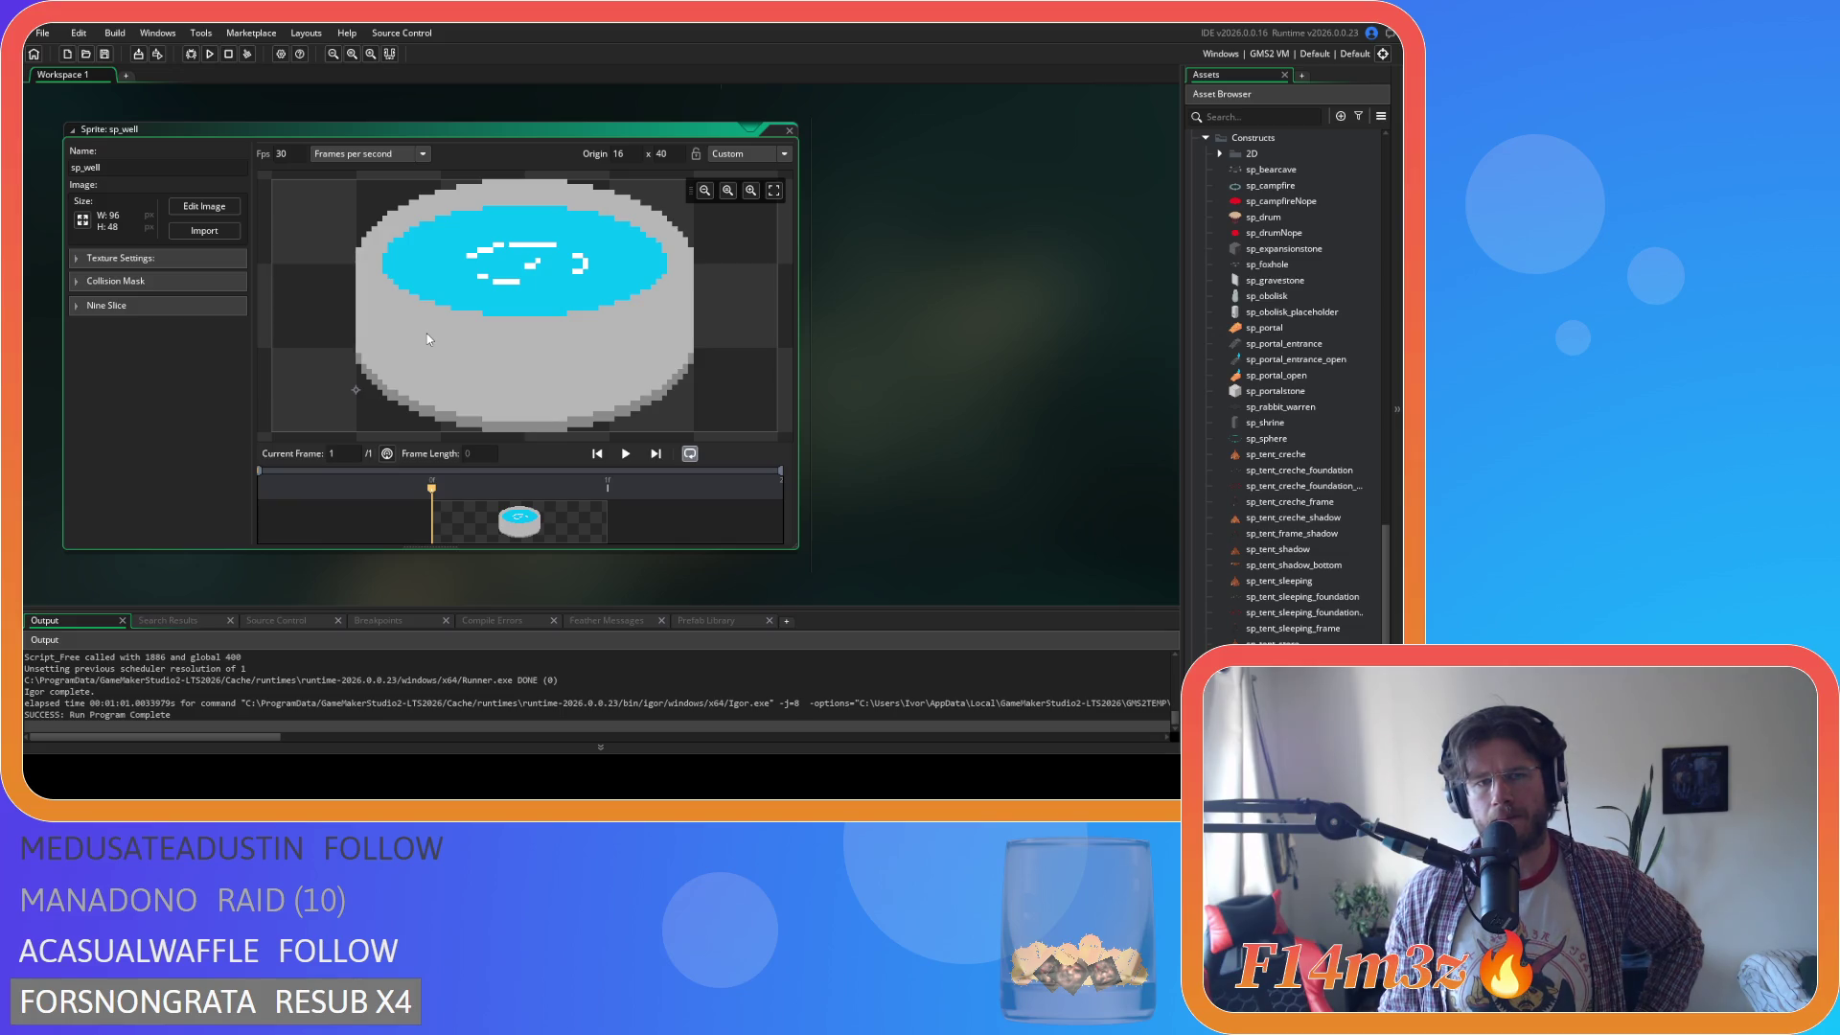
scroll(1308, 463, "down", 4)
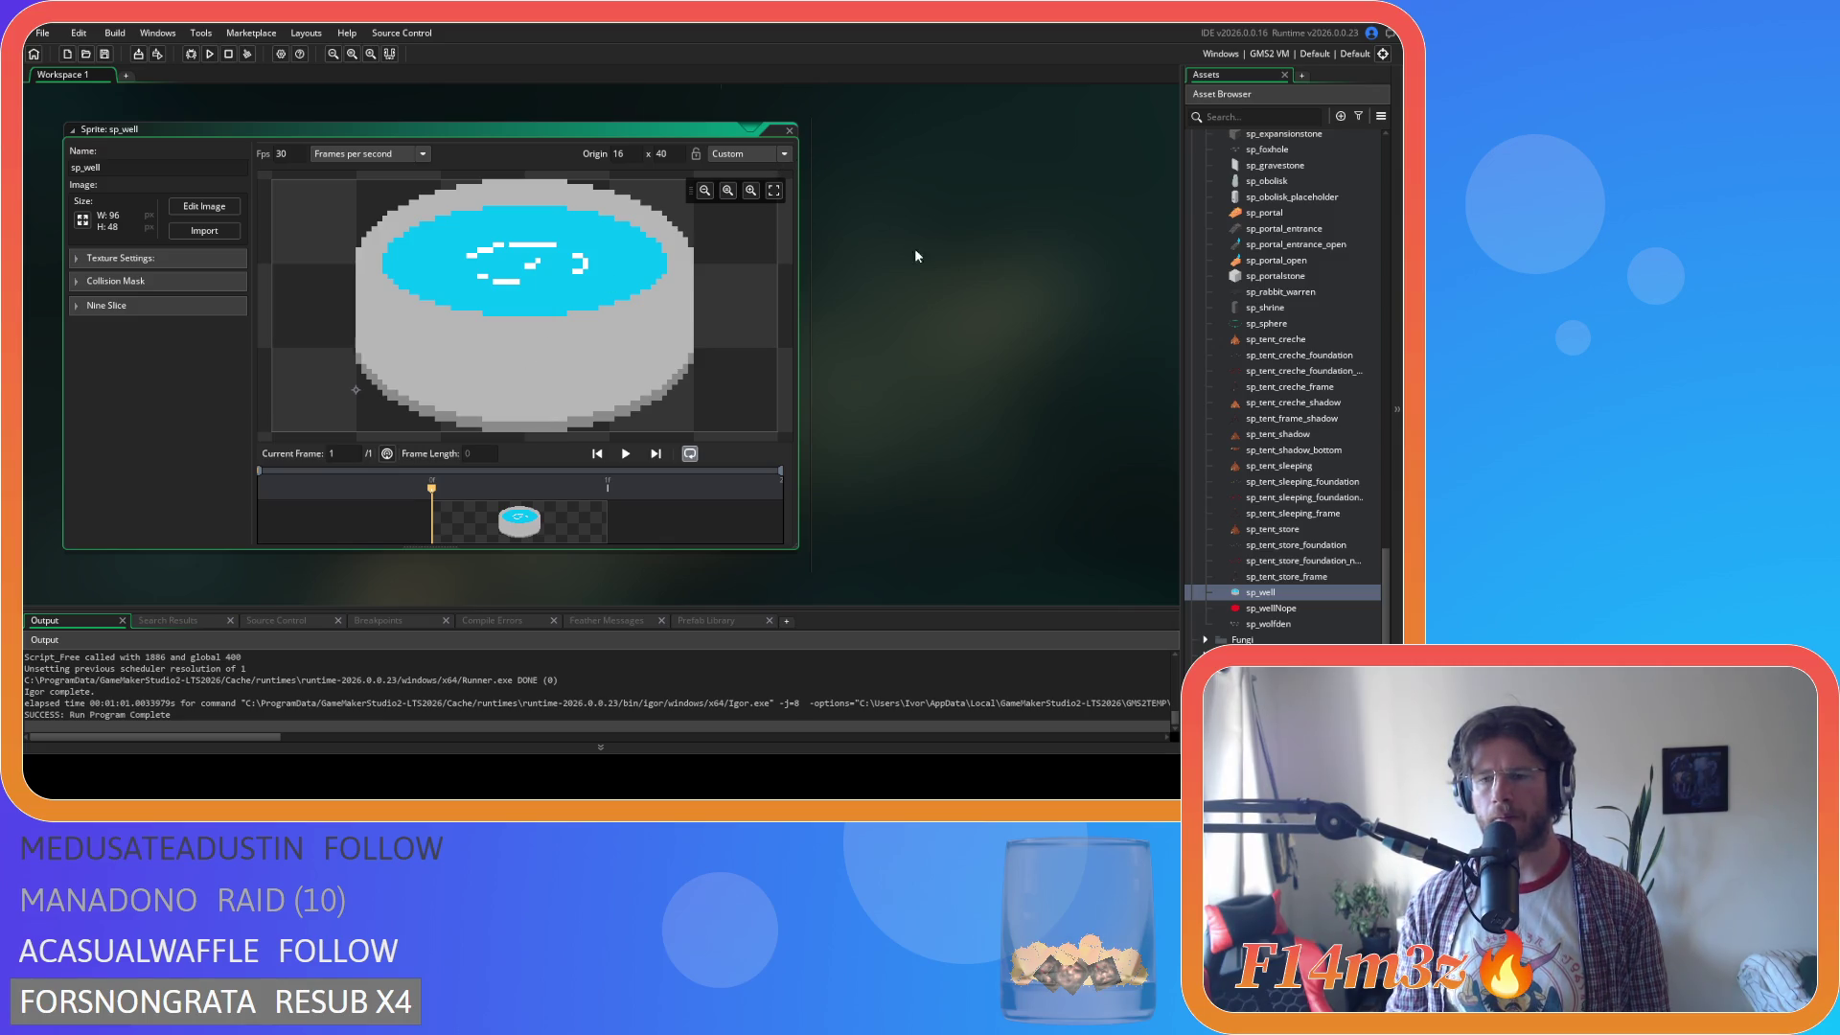
left_click(789, 130)
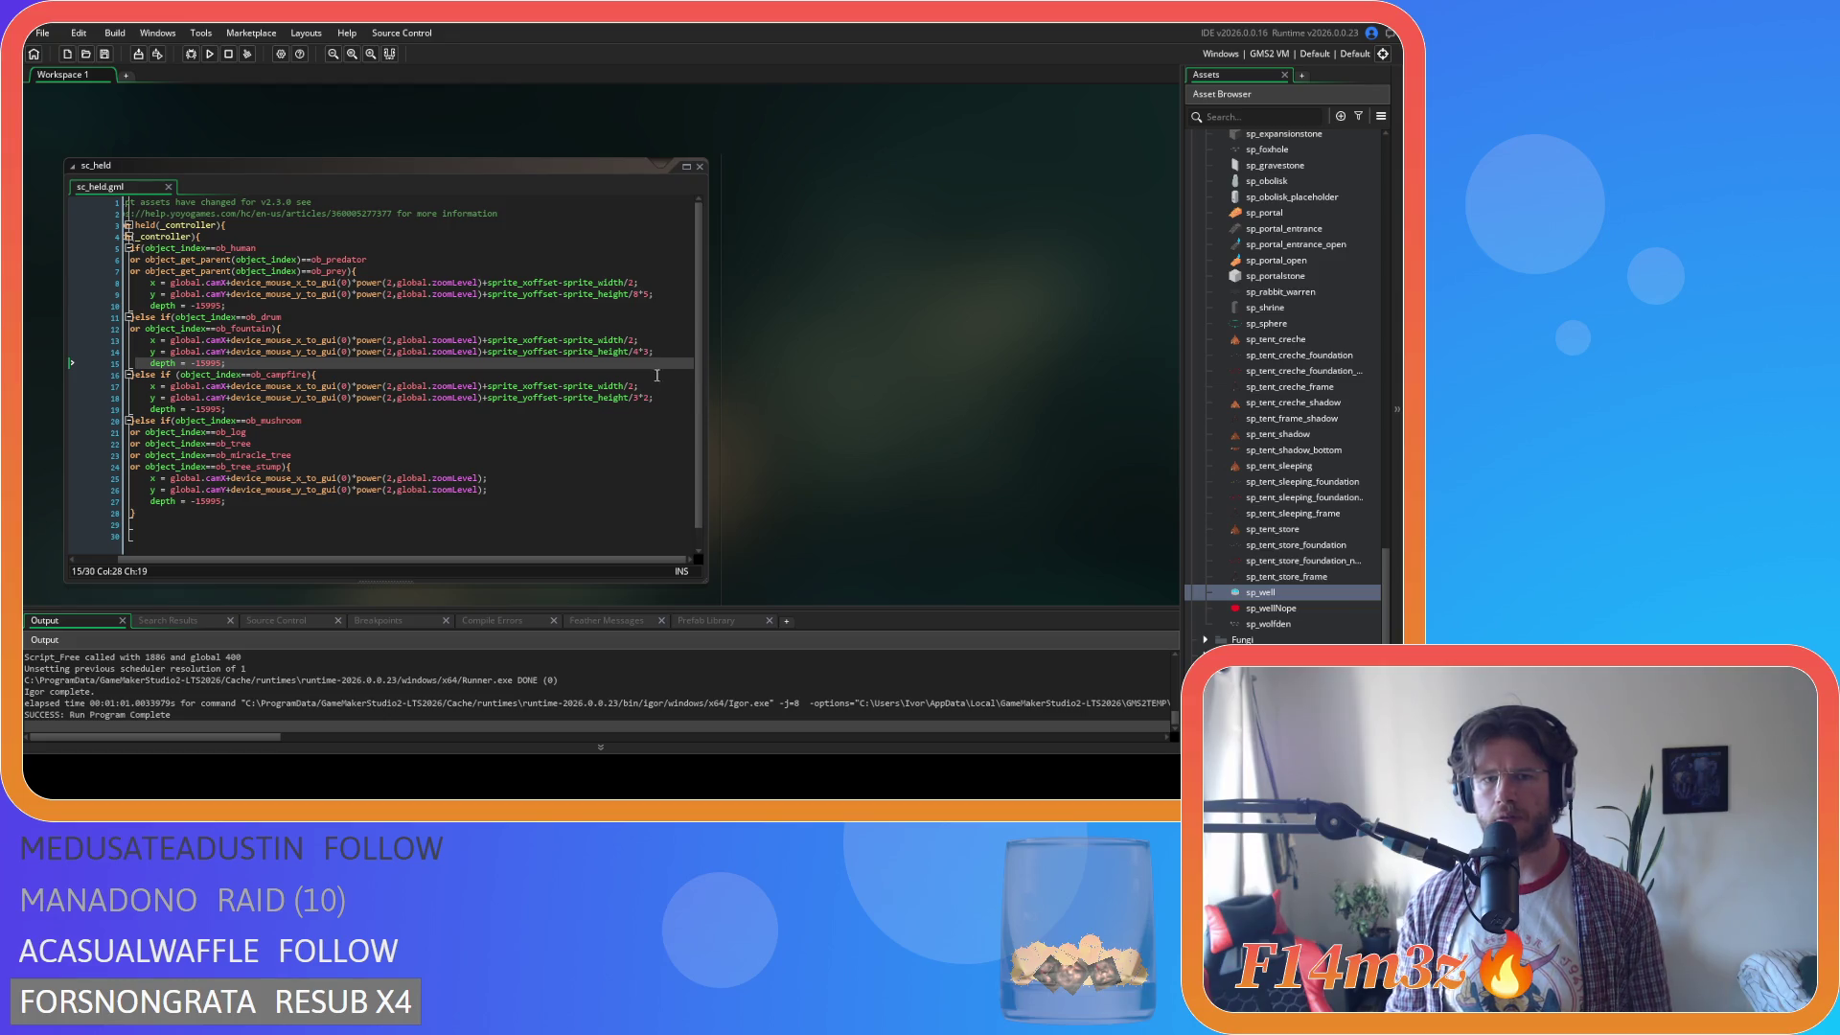
Change line 14's height offset from 8*5 to 3*2.
left_click(634, 353)
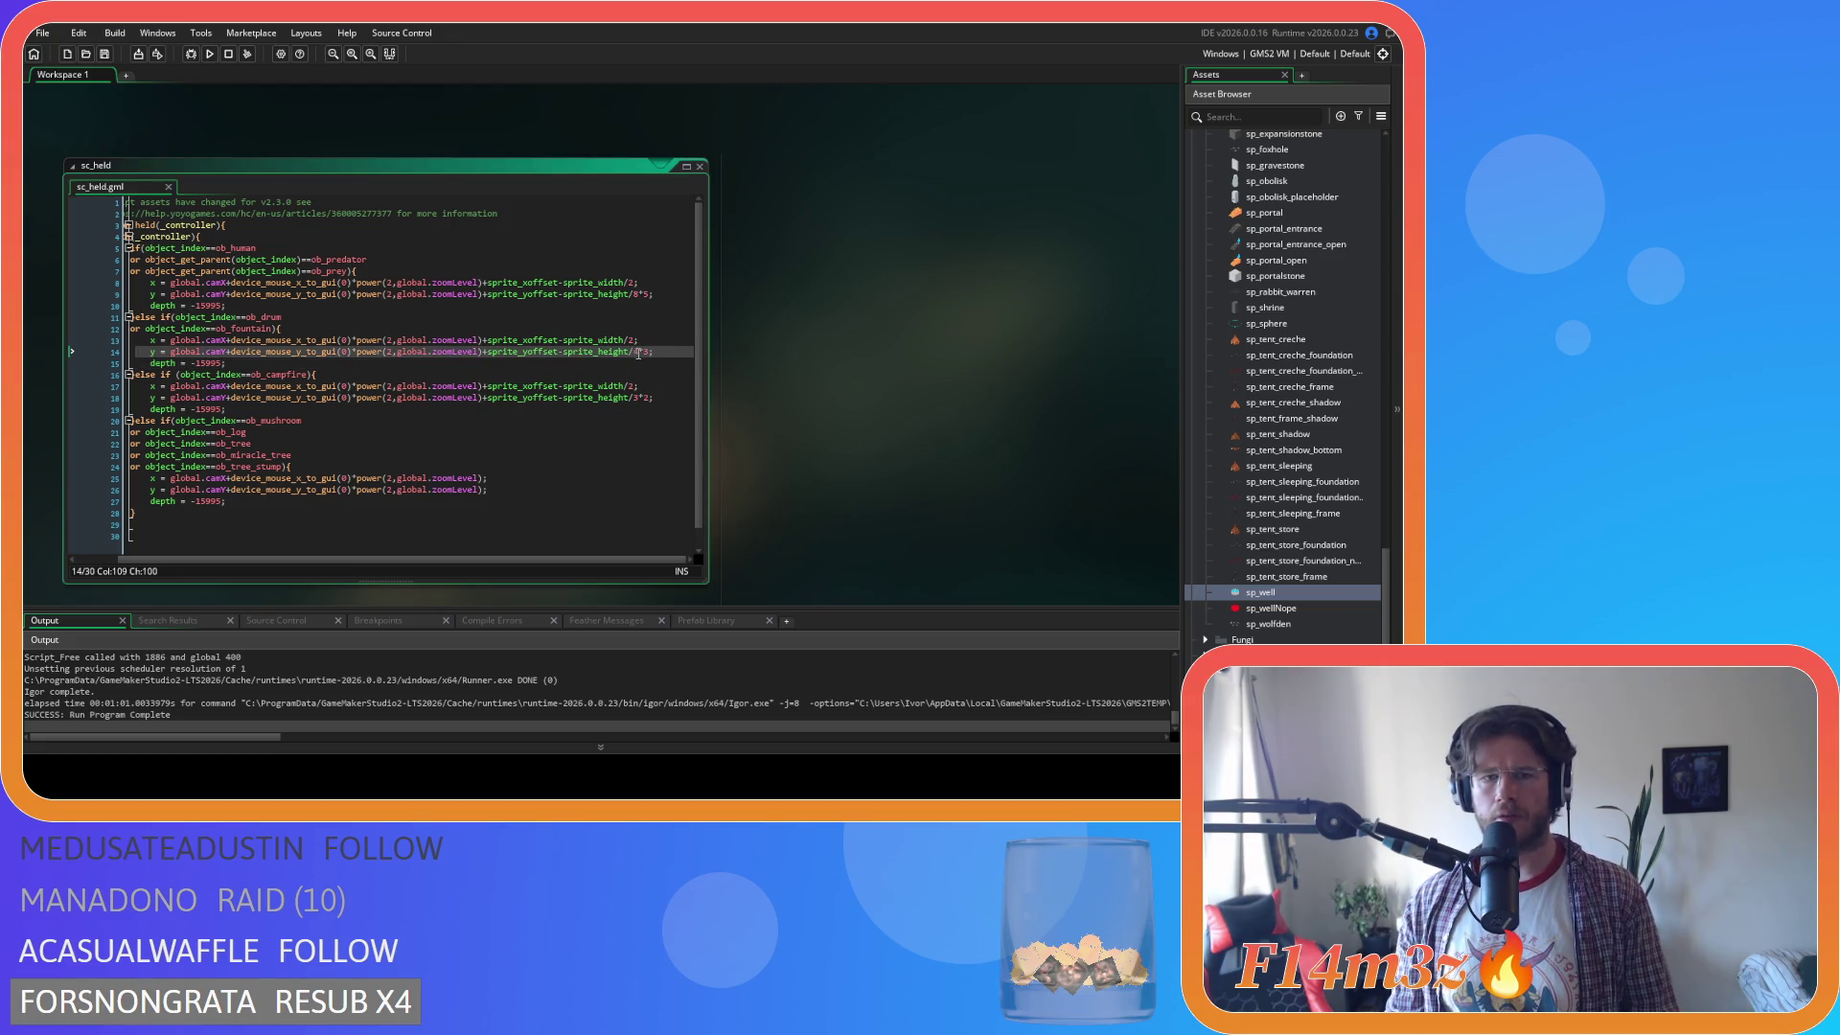
key("BackSpace")
type("3")
key("Right")
key("BackSpace")
type("2")
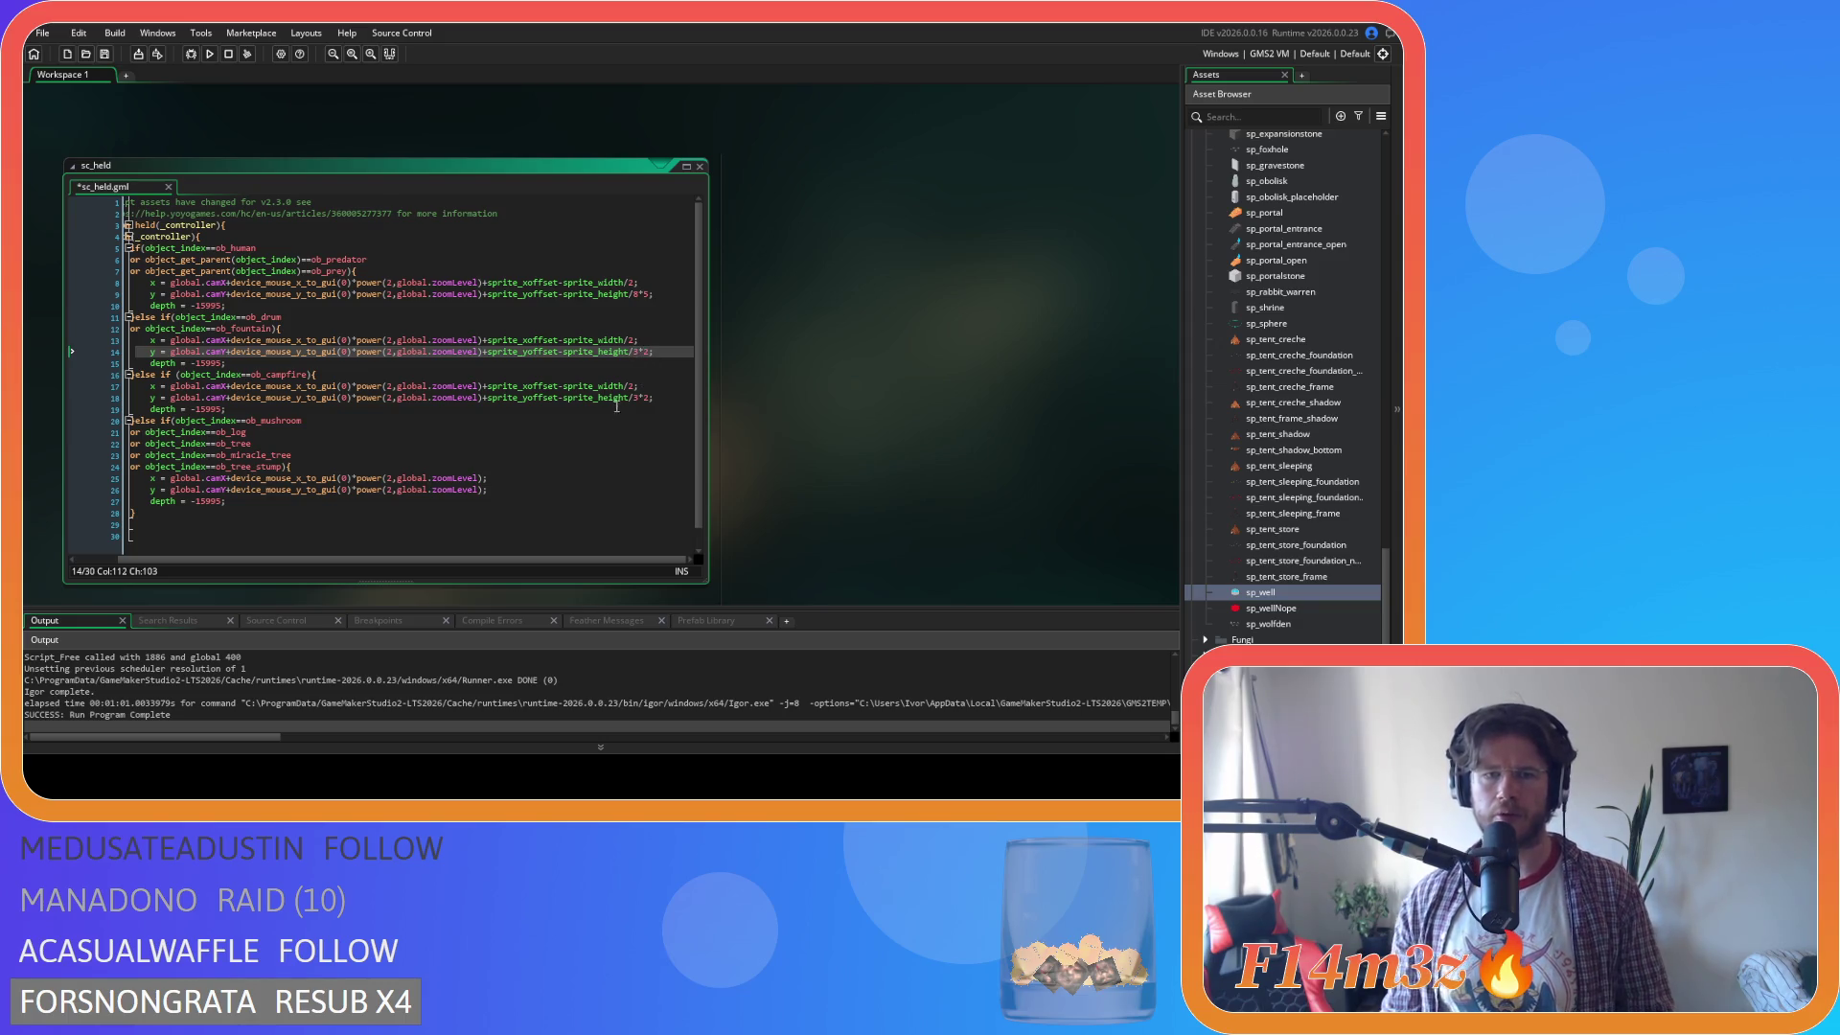
Delete the campfire's x and y lines and cut the ob_campfire condition from line 16.
left_click_drag(655, 398, 150, 386)
key("Delete")
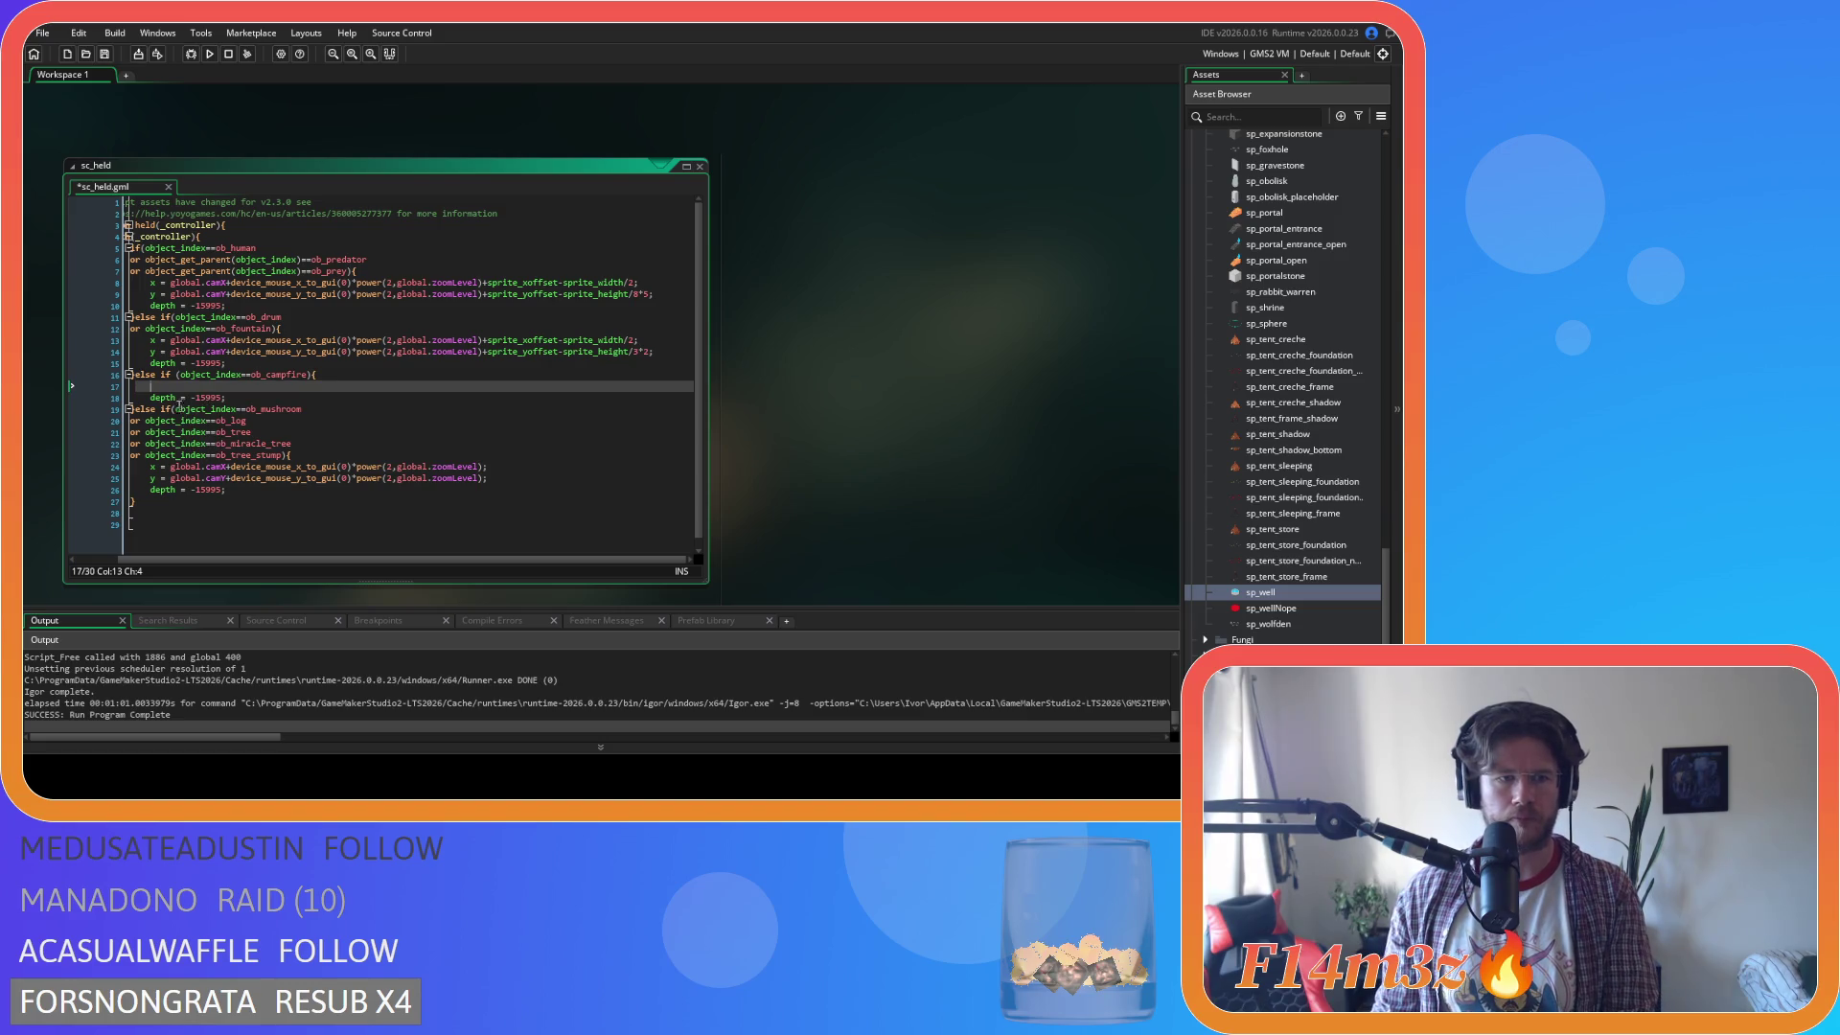
mouse_move(309, 376)
left_click_drag(310, 376, 179, 376)
key("ctrl+c")
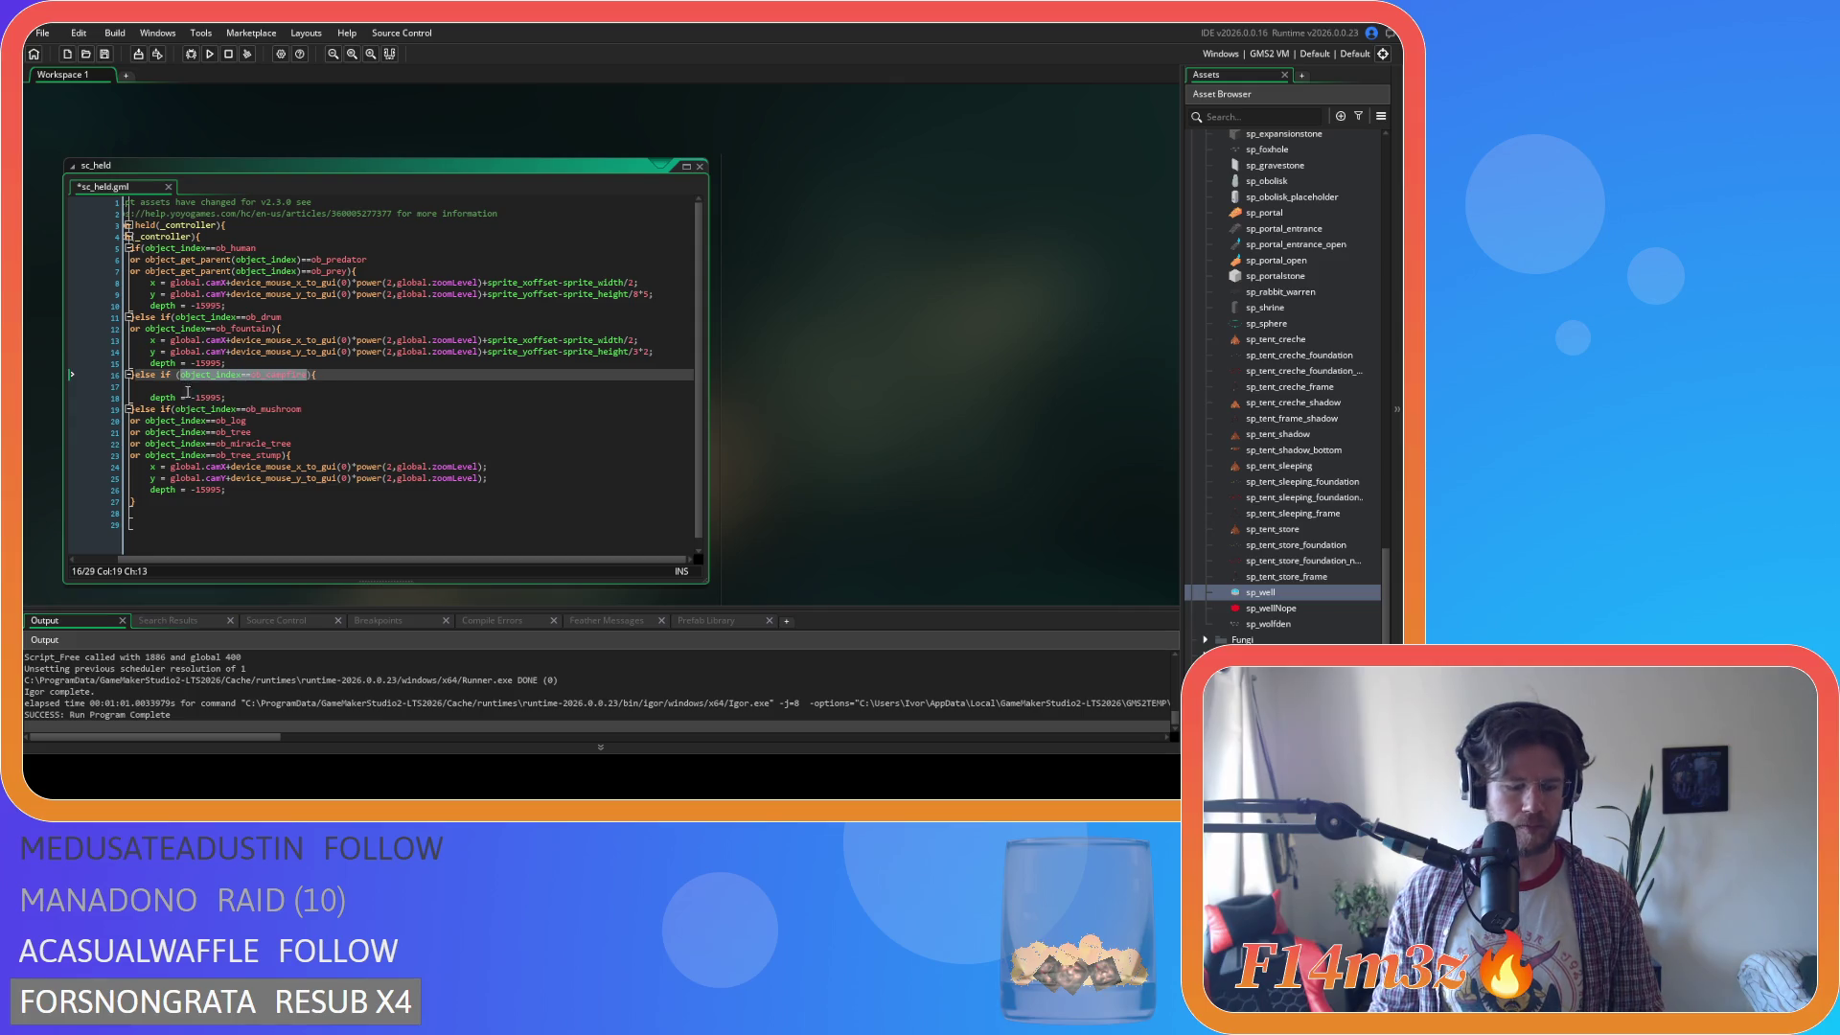
key("BackSpace")
Join ob_campfire to the drum condition on line 11 with 'or' and save sc_held.
left_click(174, 317)
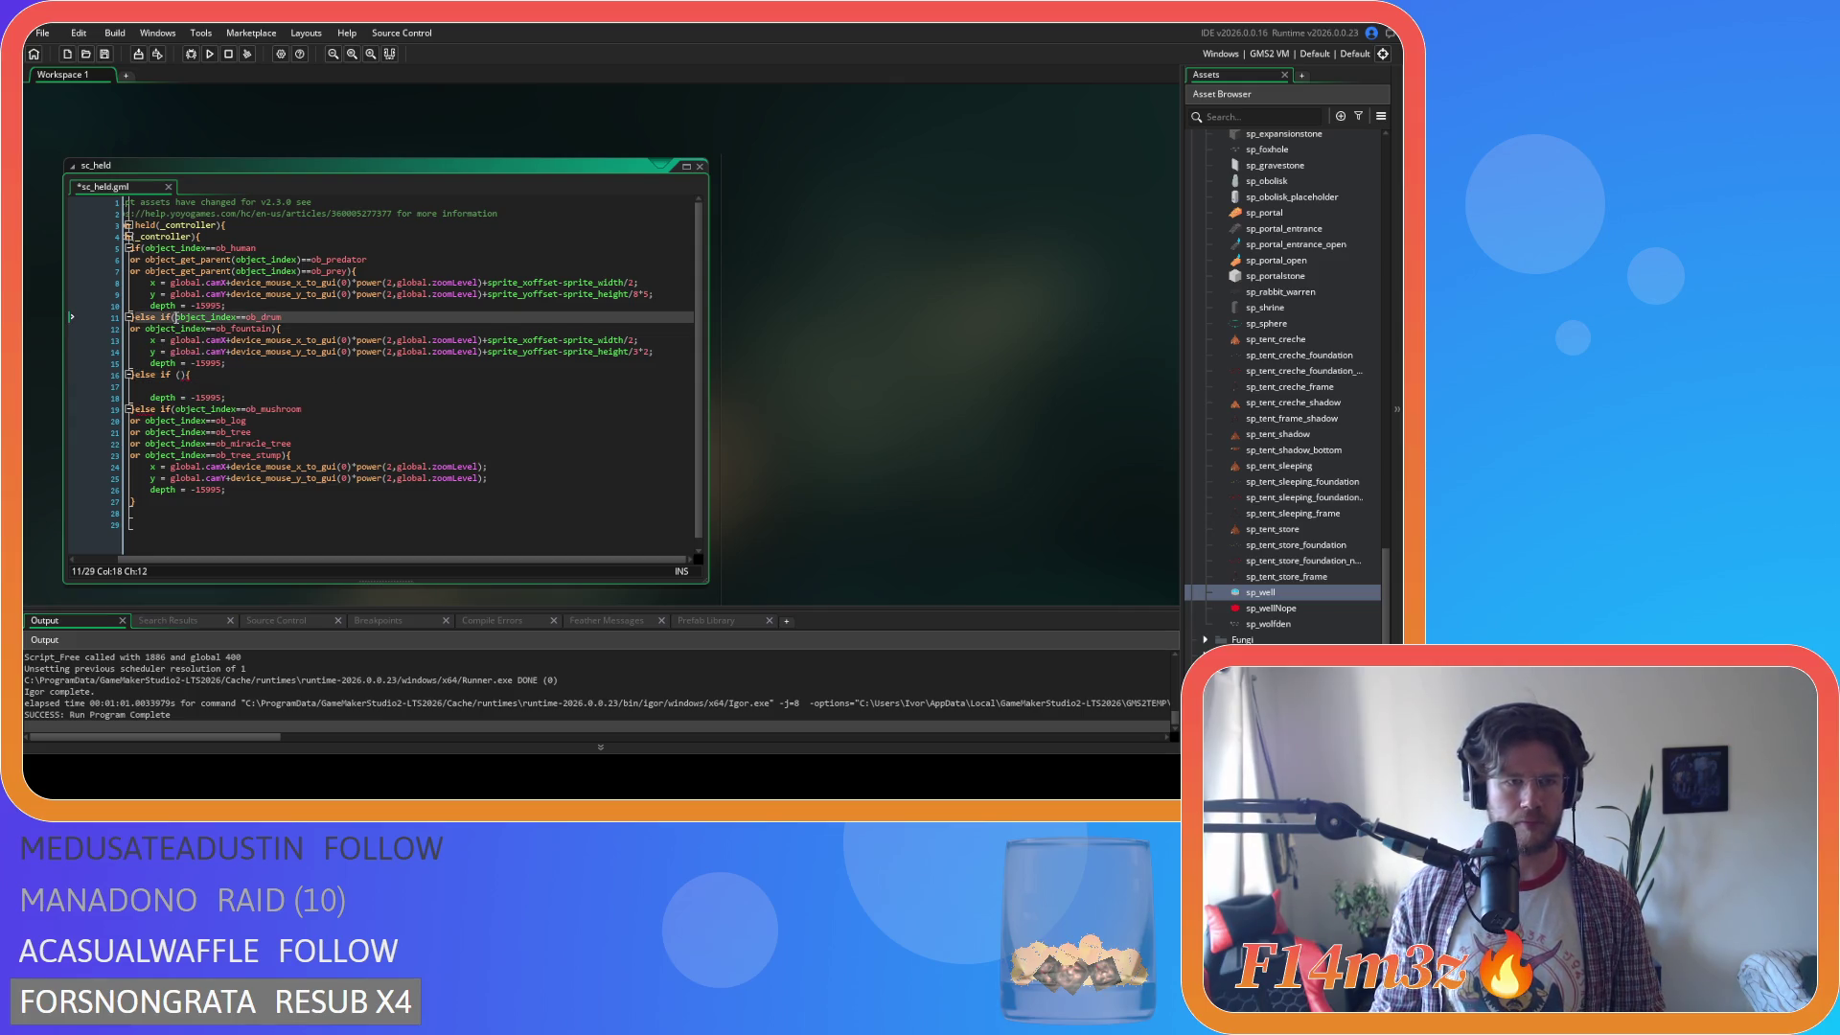
key("Return")
type("or")
key("Up")
key("End")
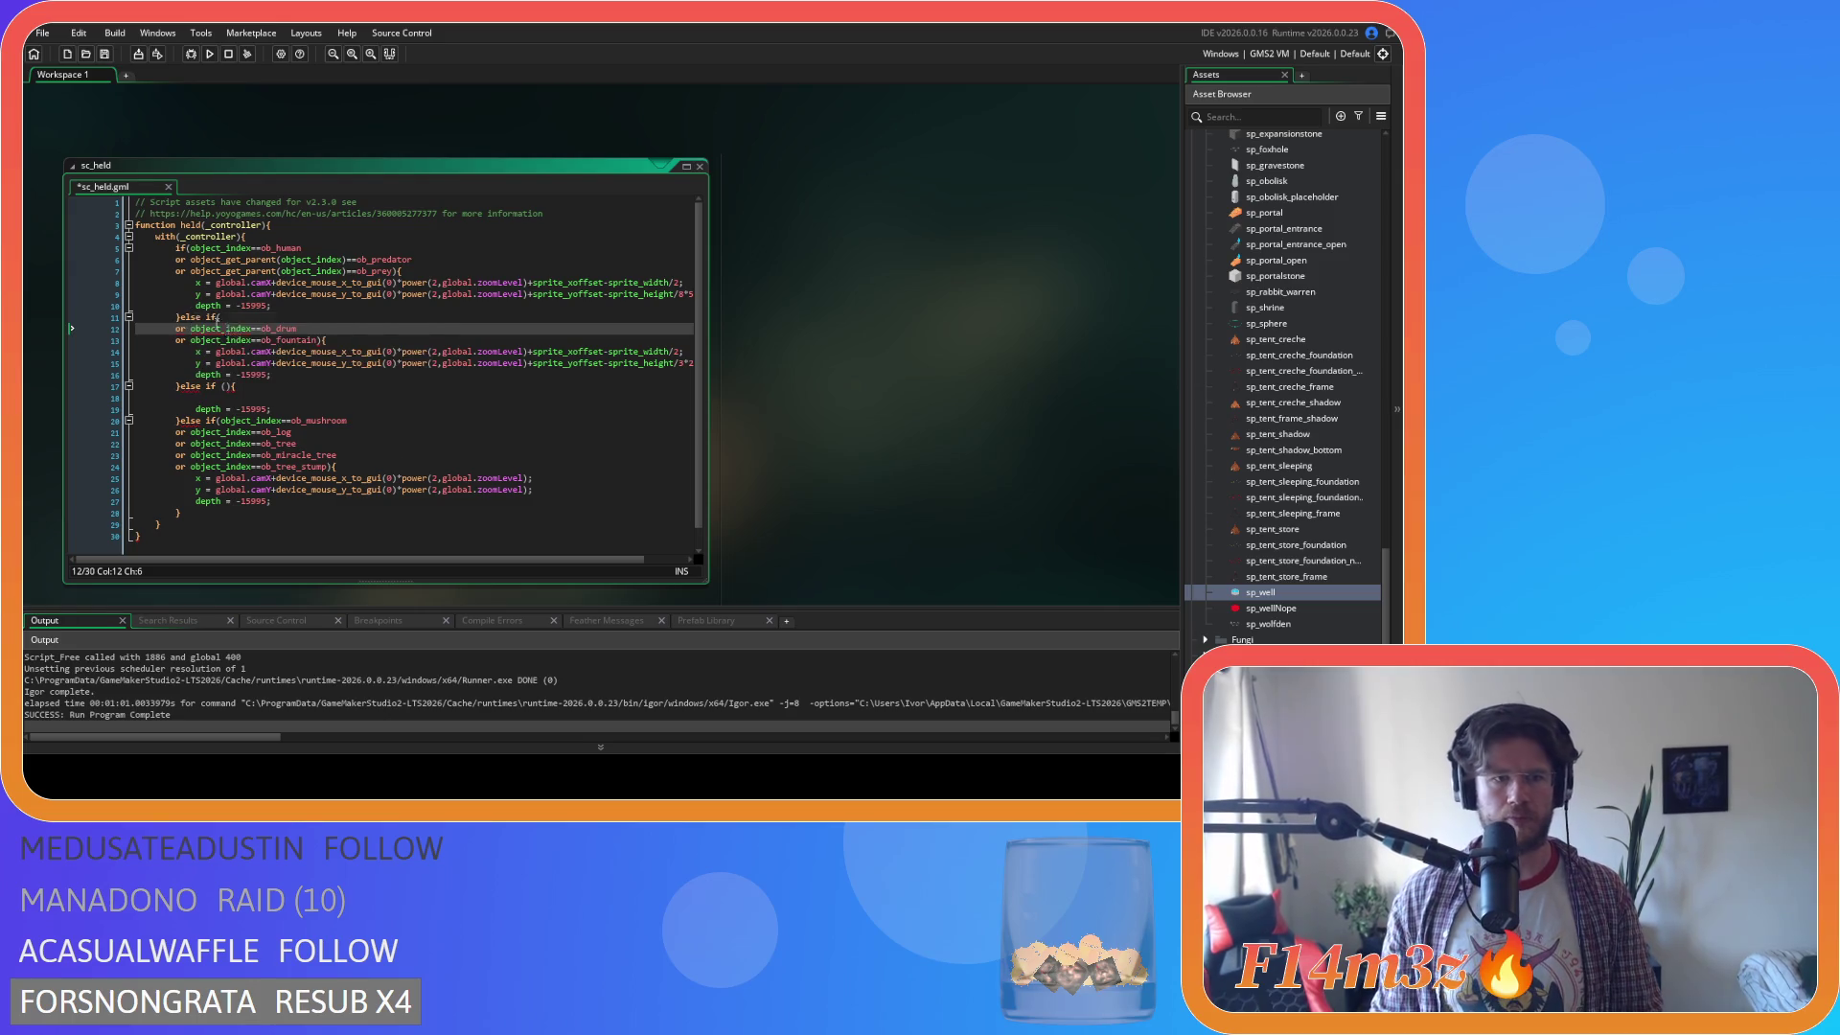
key("ctrl+v")
key("ctrl+s")
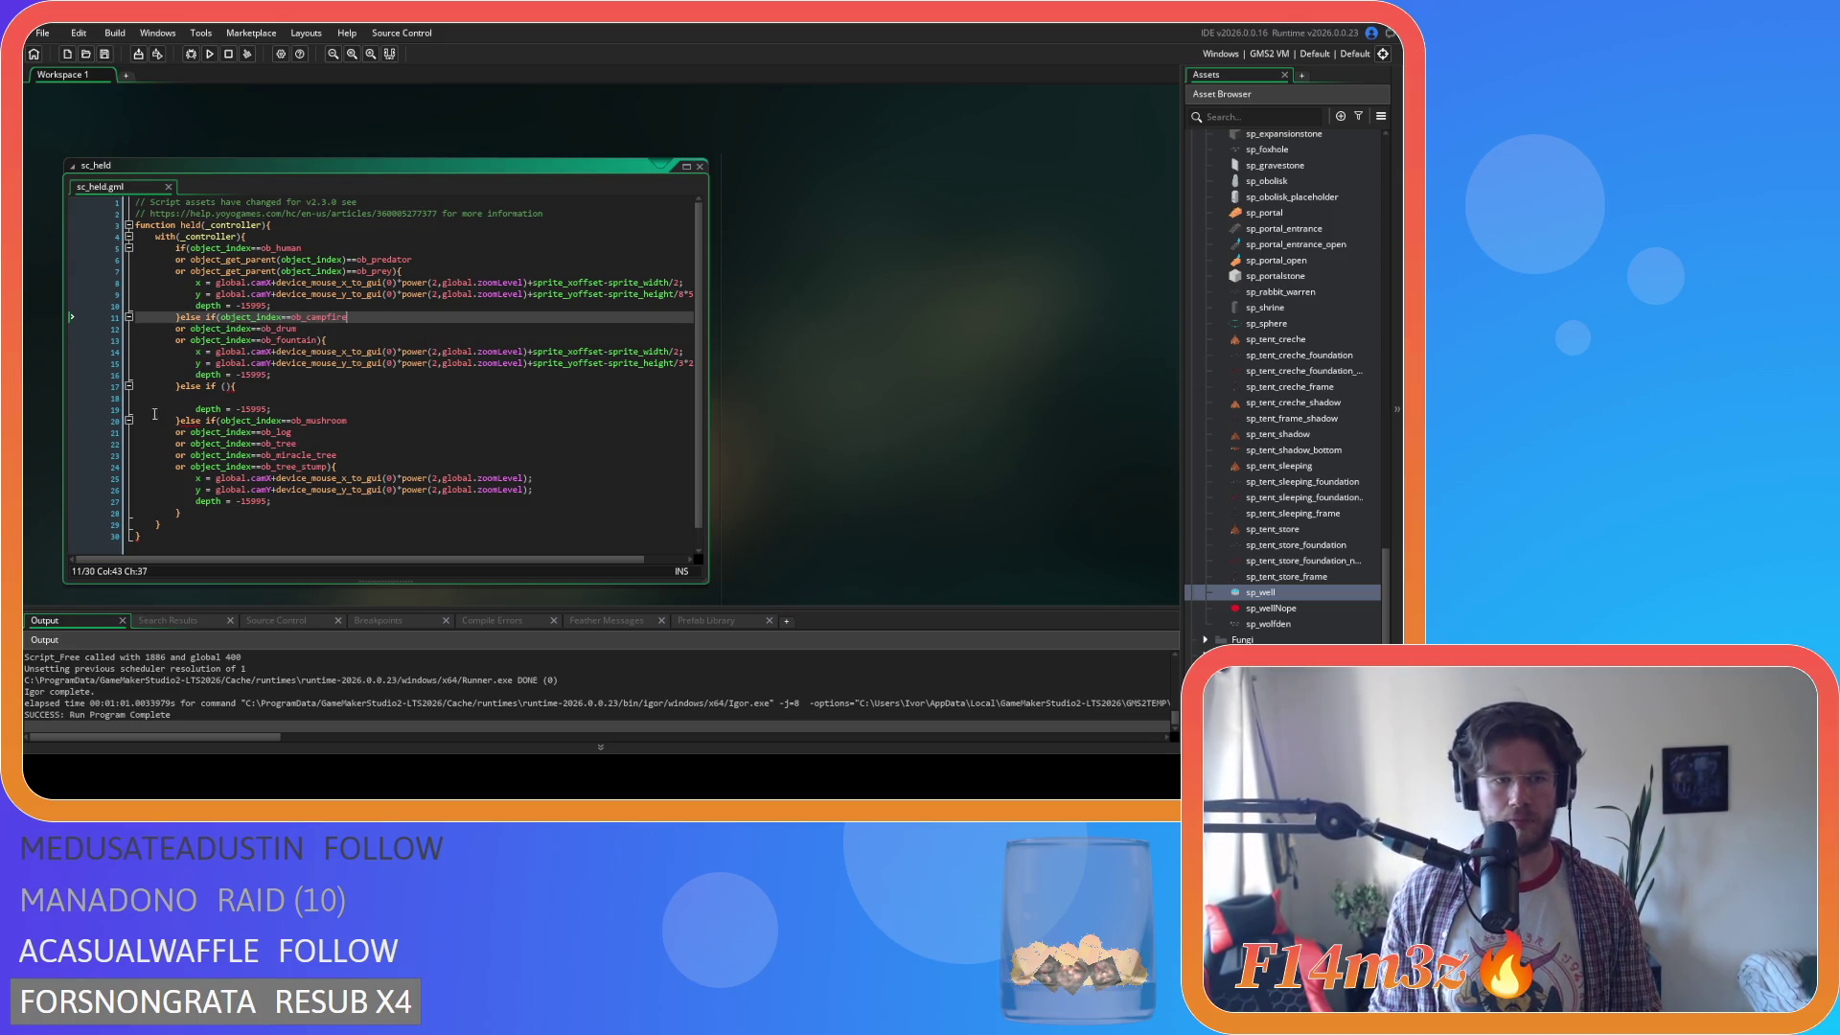
Delete the now-empty campfire branch and build and run the game with F5.
left_click_drag(178, 421, 176, 386)
key("BackSpace")
left_click(481, 338)
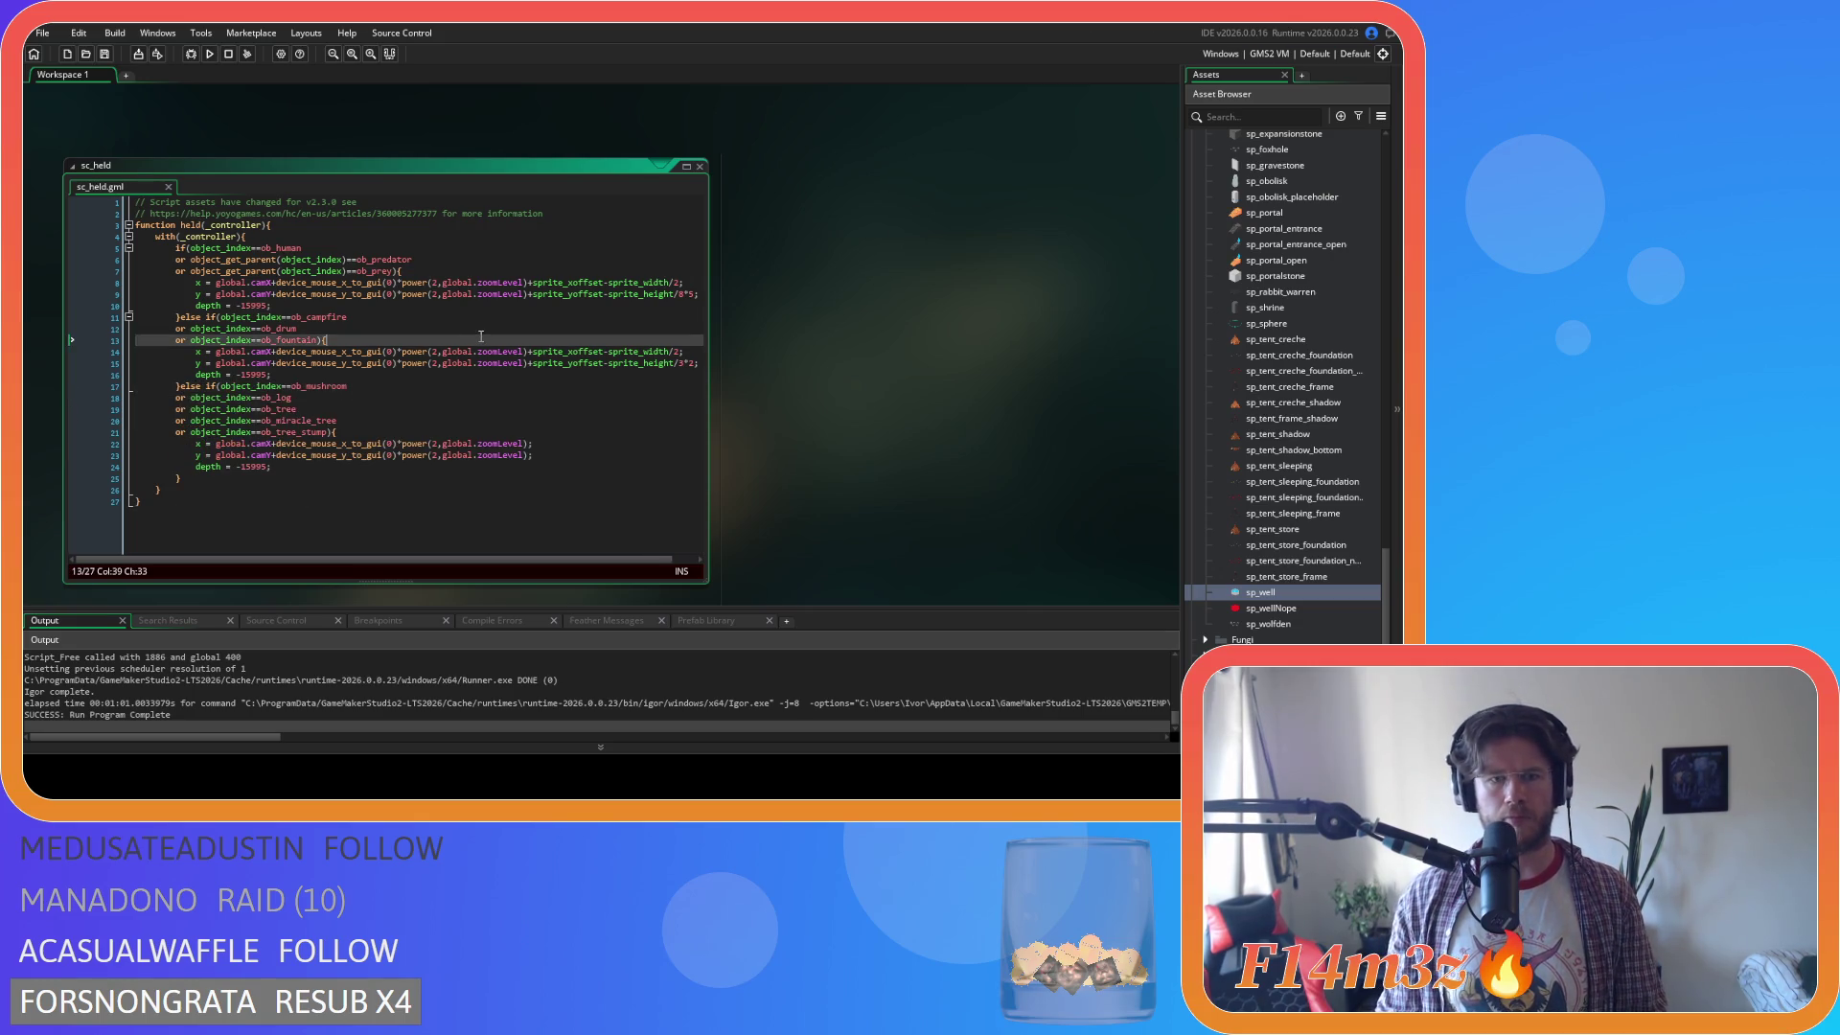
key("F5")
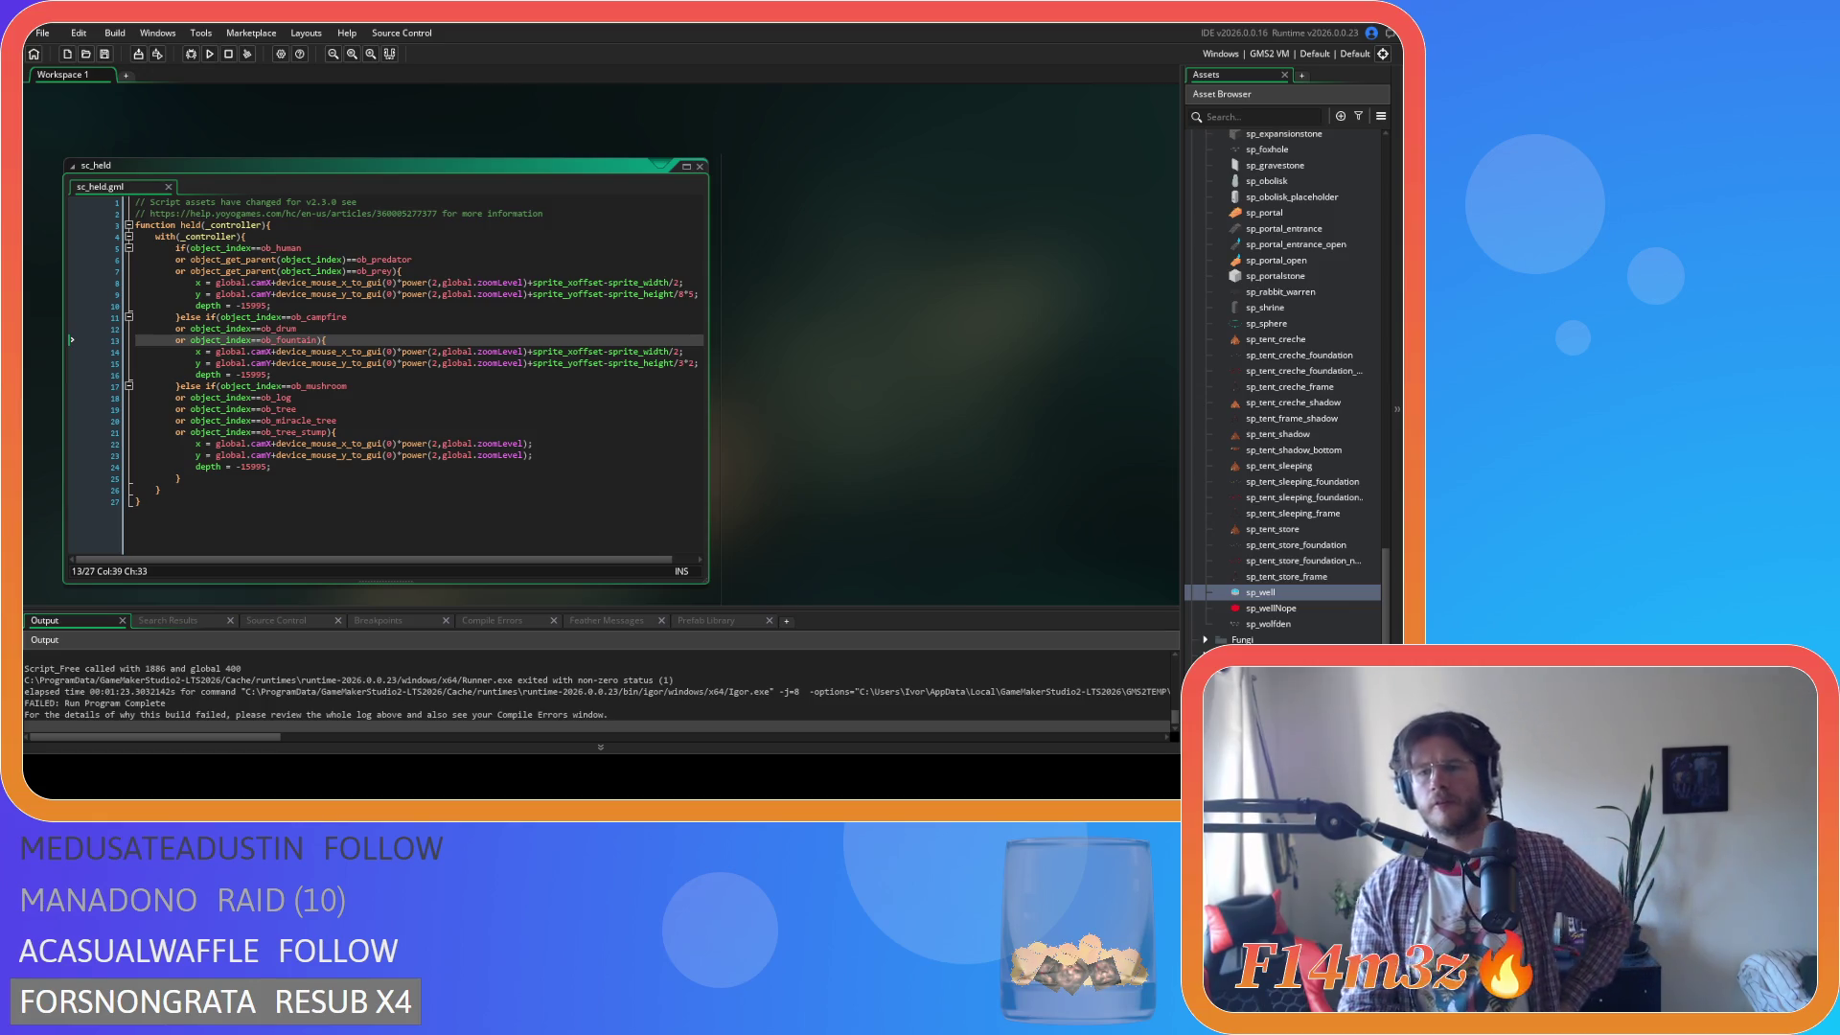
Scroll through the sc_held code while the failed build log shows below.
scroll(1219, 433, "down", 4)
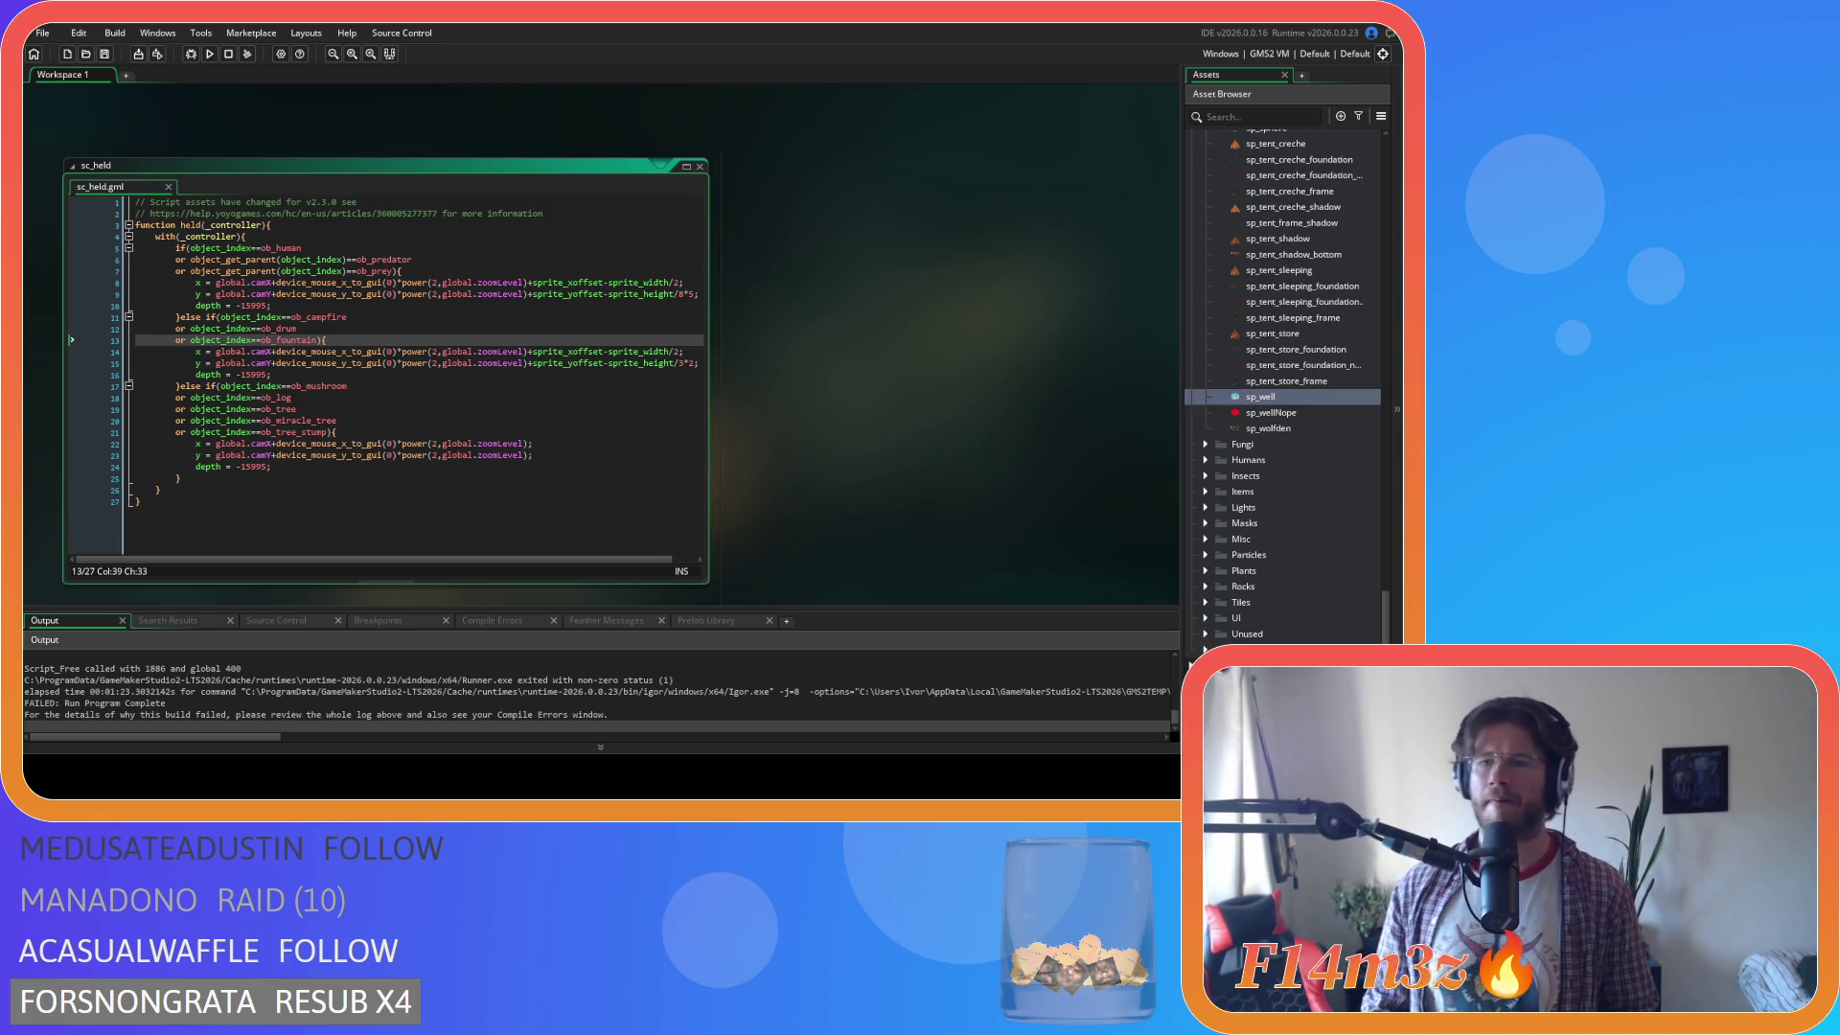
Expand Scripts > Spawn and open the sc_spawnConstructs script.
scroll(1219, 434, "up", 10)
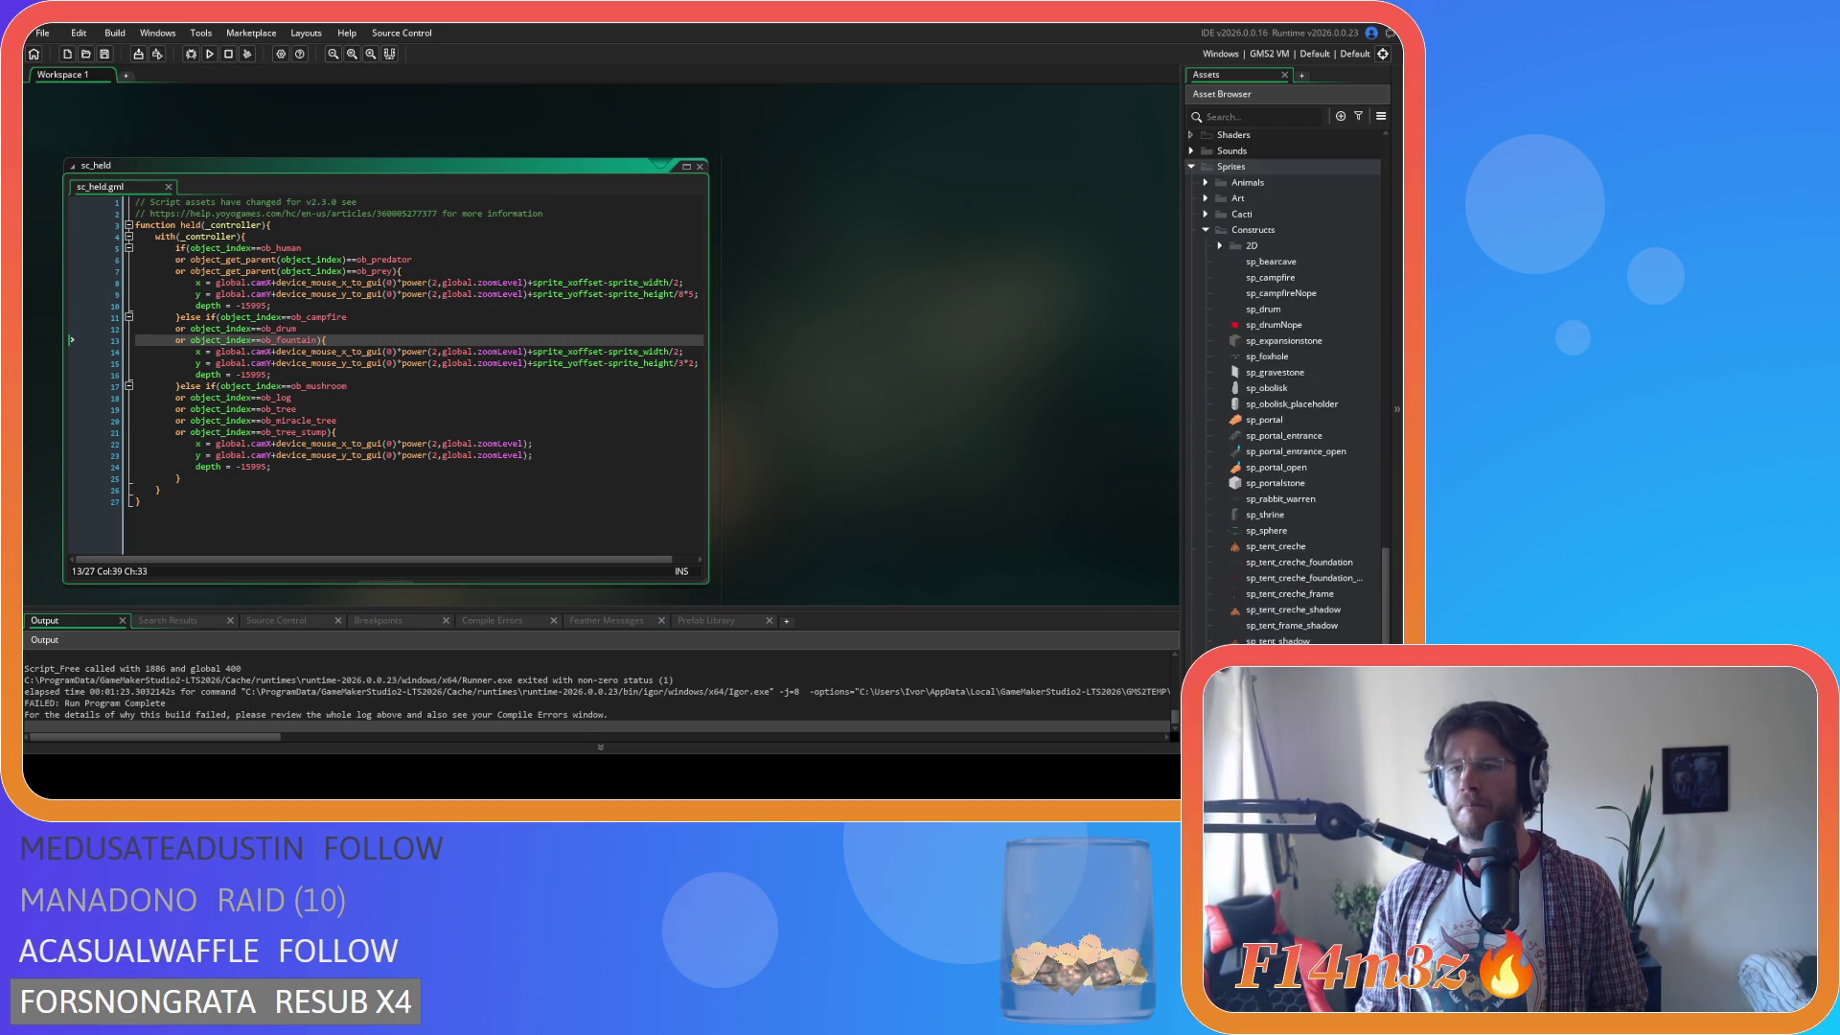
scroll(1199, 330, "up", 8)
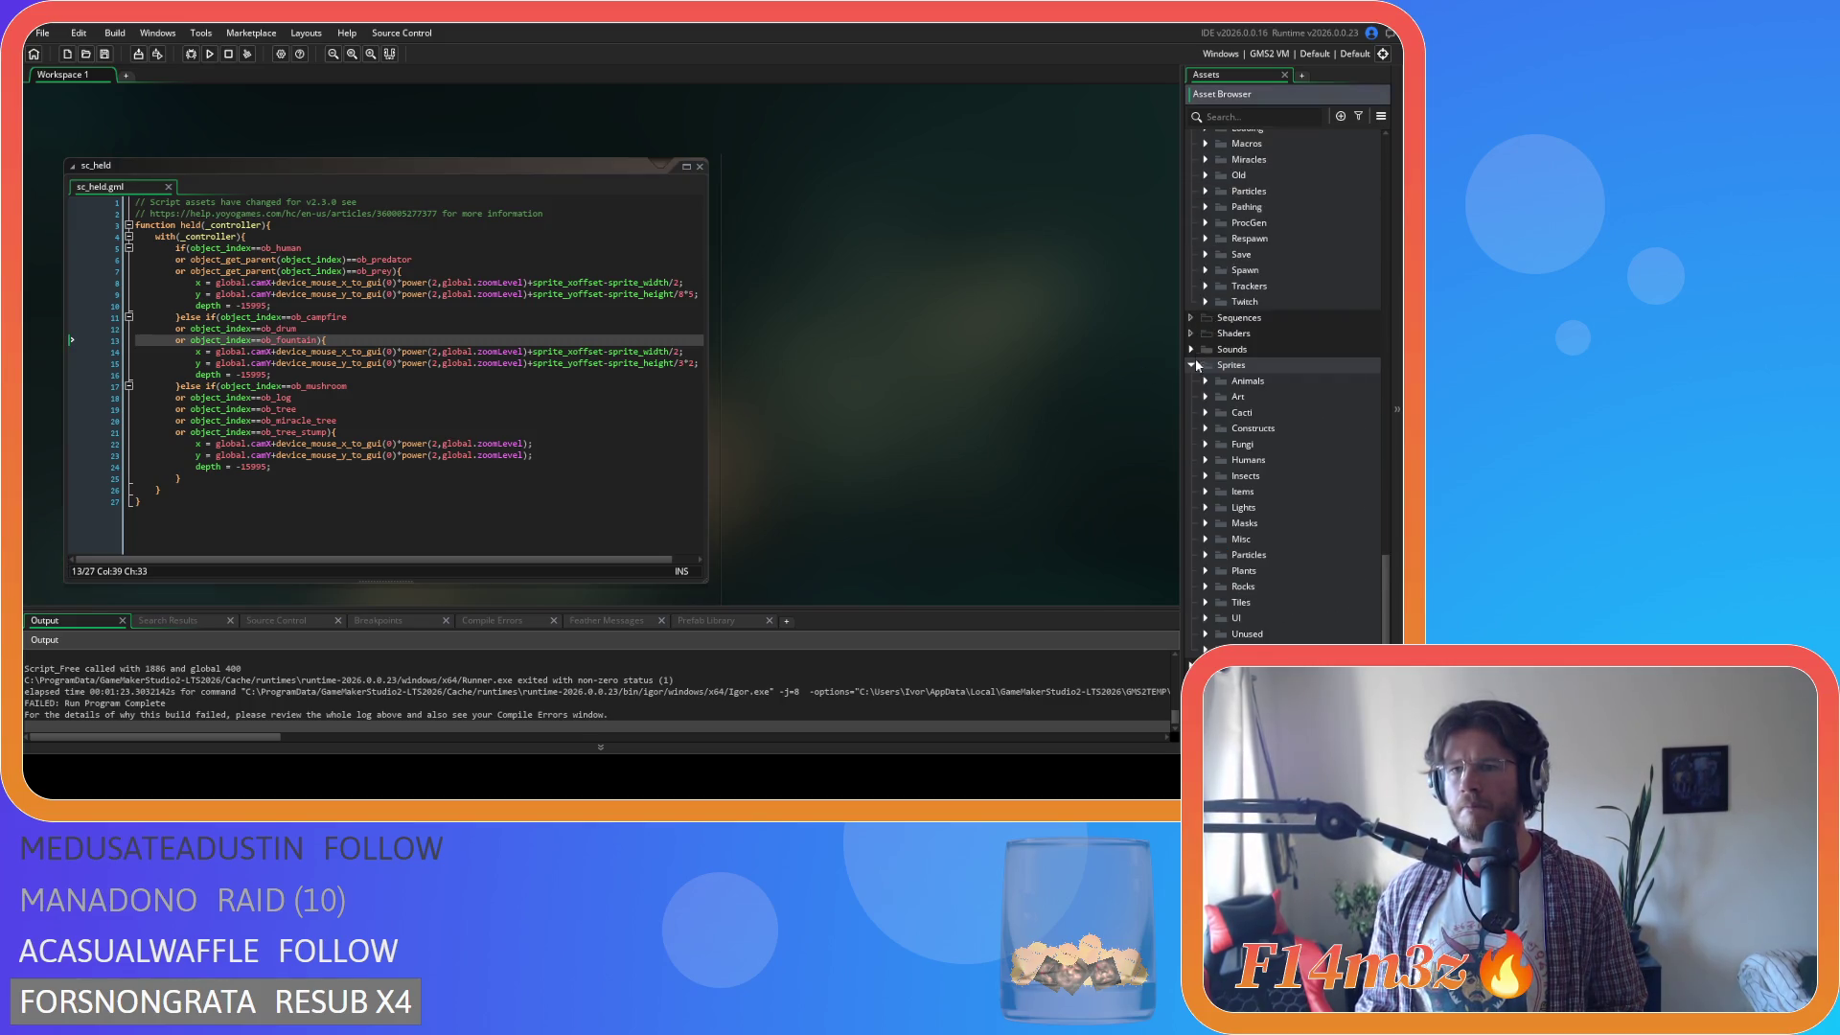
left_click(1206, 554)
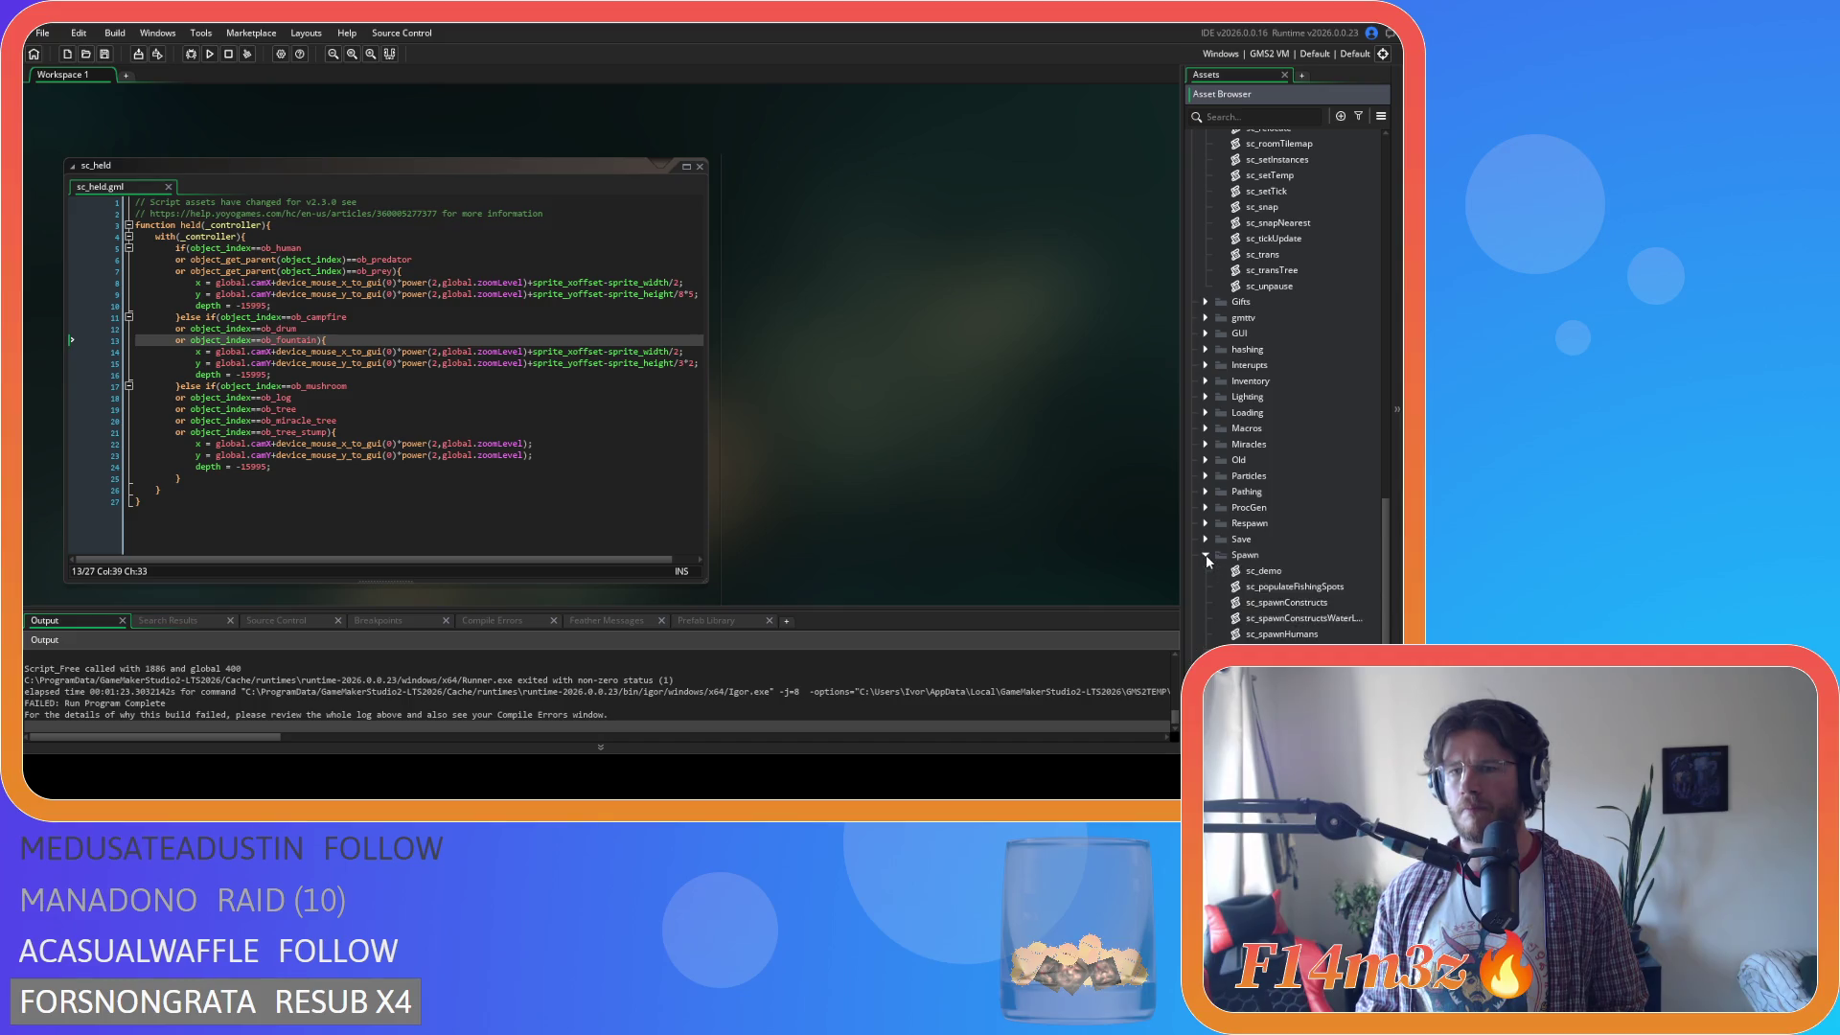
scroll(1265, 517, "down", 3)
double_click(1327, 446)
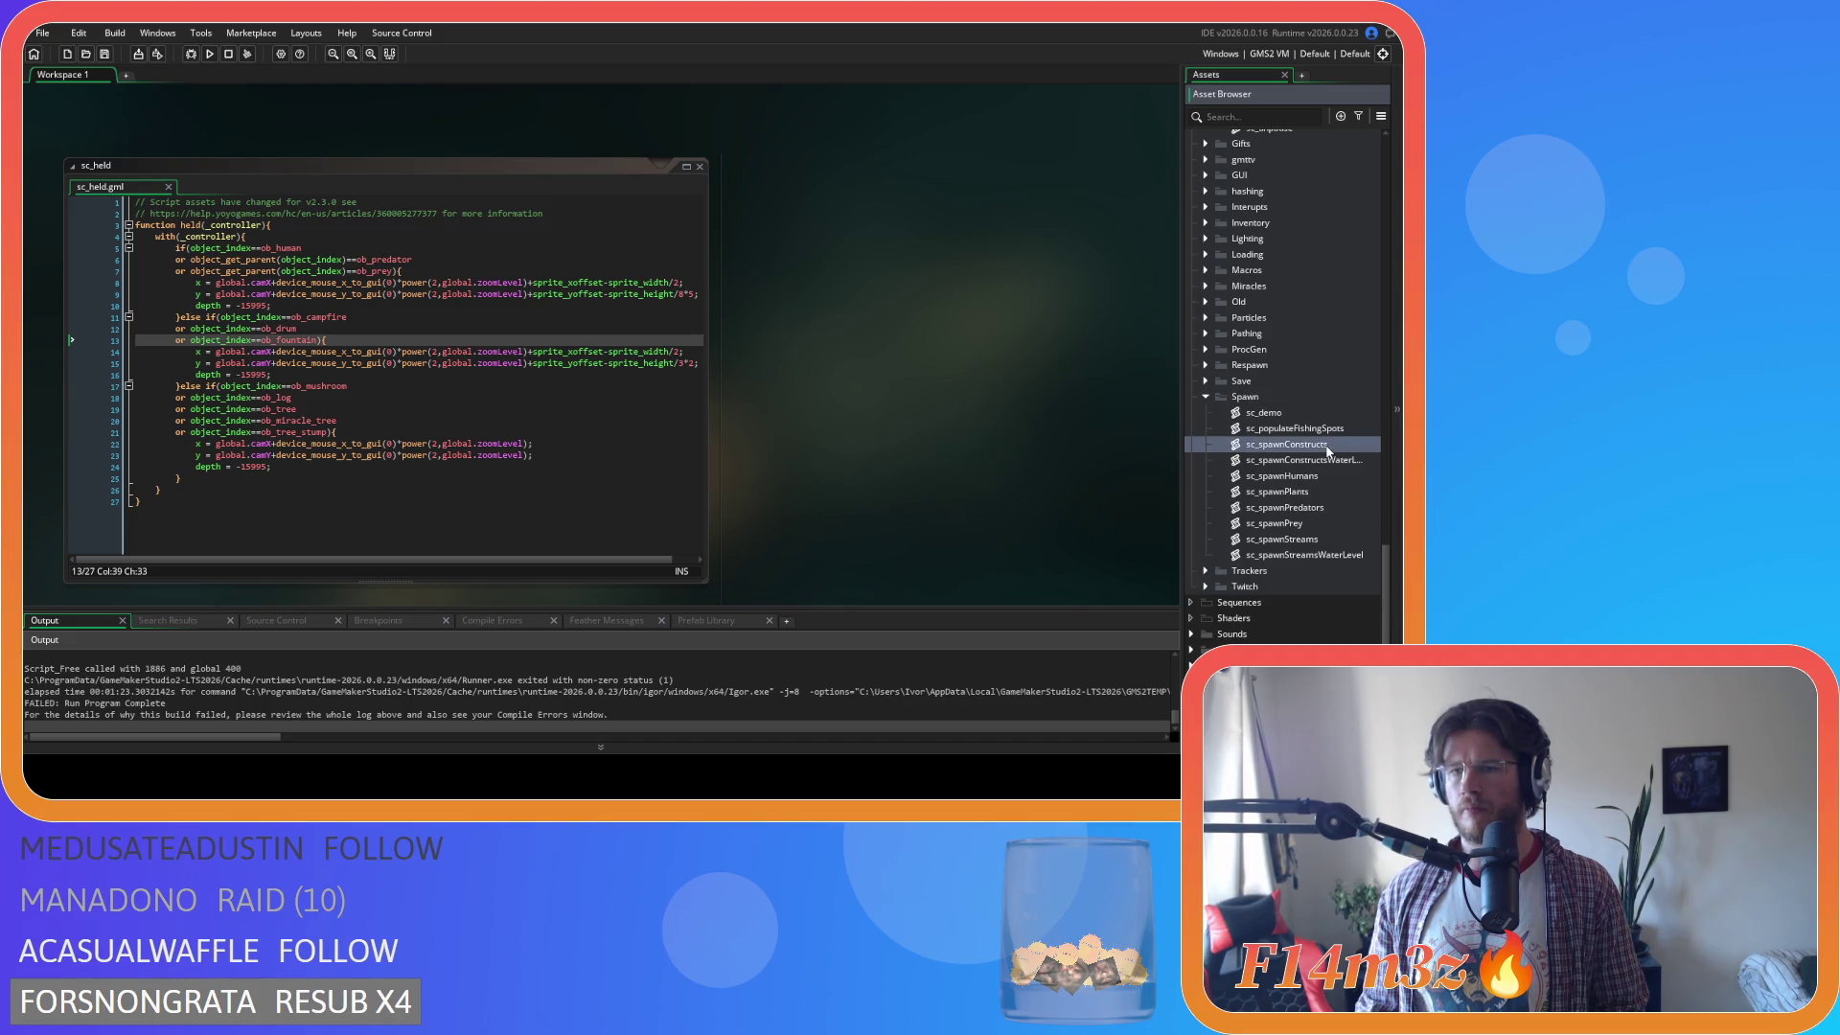
Replace sp_hut_foundation with sp_tent_mask in the store spawn's width on line 476.
left_click_drag(698, 175, 698, 407)
scroll(541, 409, "down", 2)
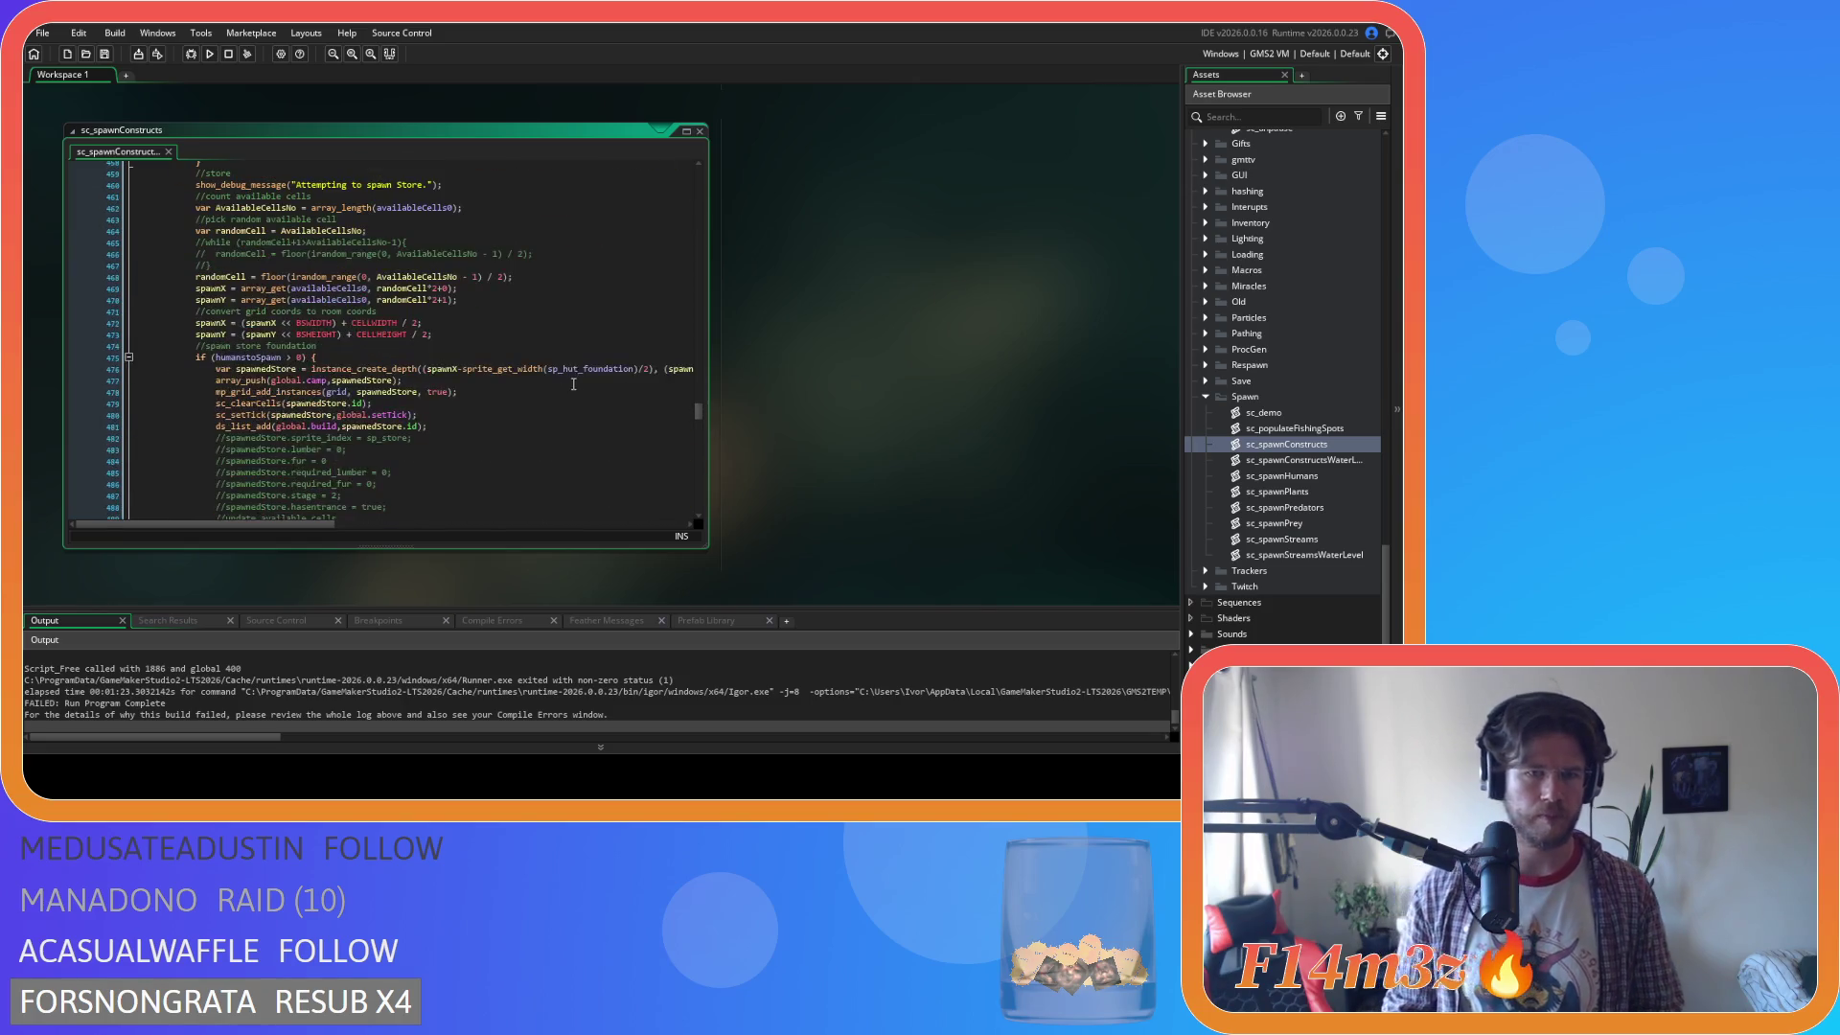
left_click(585, 369)
double_click(586, 369)
type("sp_tent_m")
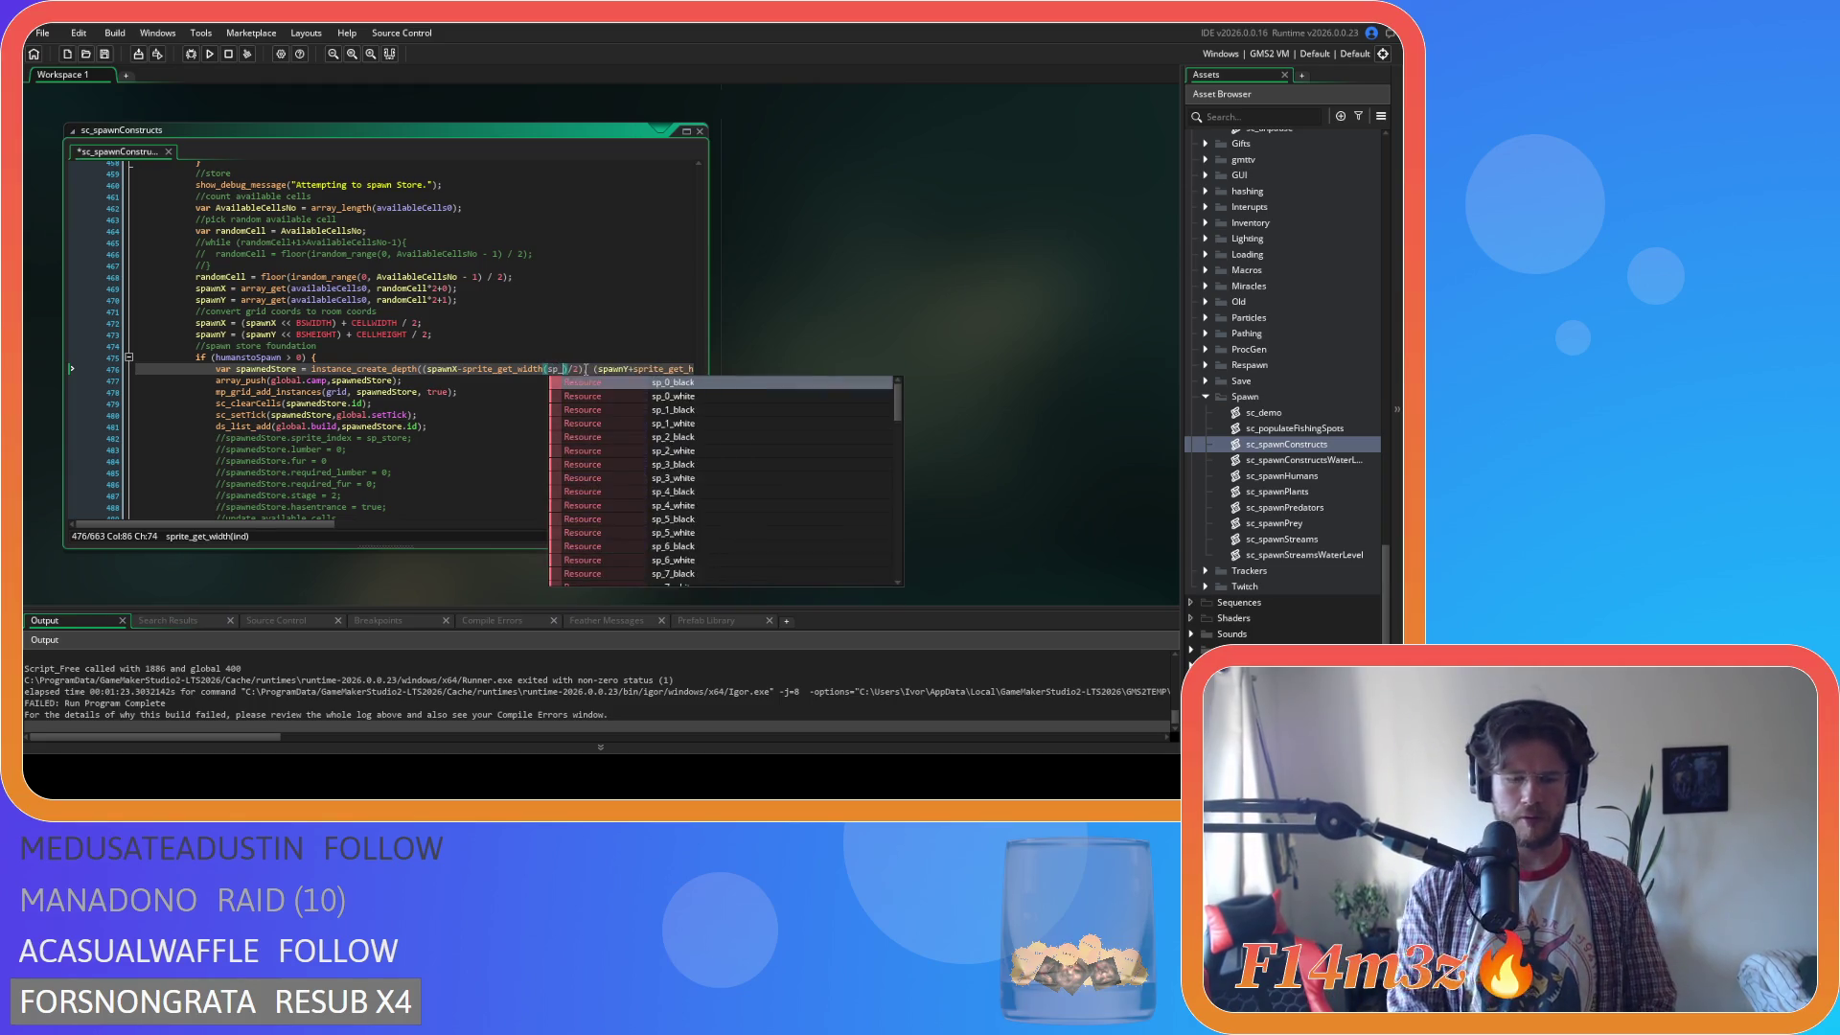
key("Return")
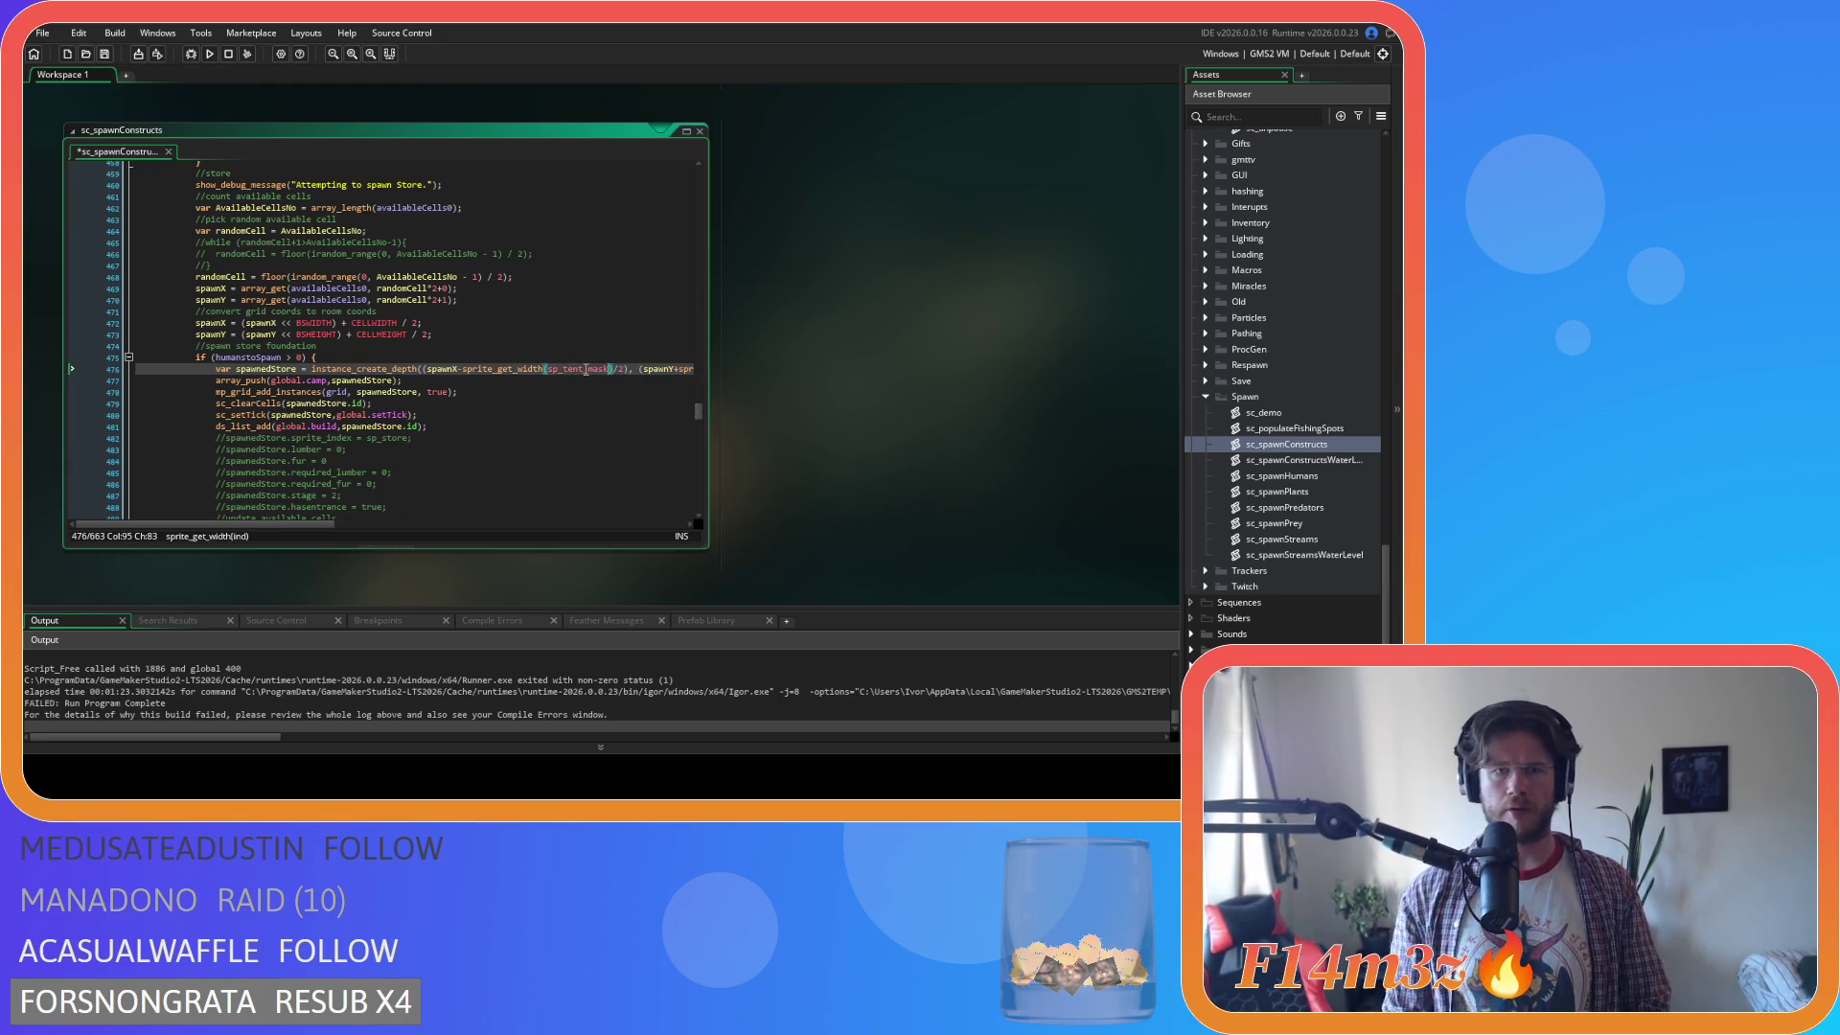
Copy sp_tent_mask and paste it over the hut sprite in the height call on line 476.
double_click(586, 369)
key("ctrl+c")
mouse_move(286, 524)
left_mouse_down()
mouse_move(444, 536)
mouse_move(246, 544)
left_mouse_up()
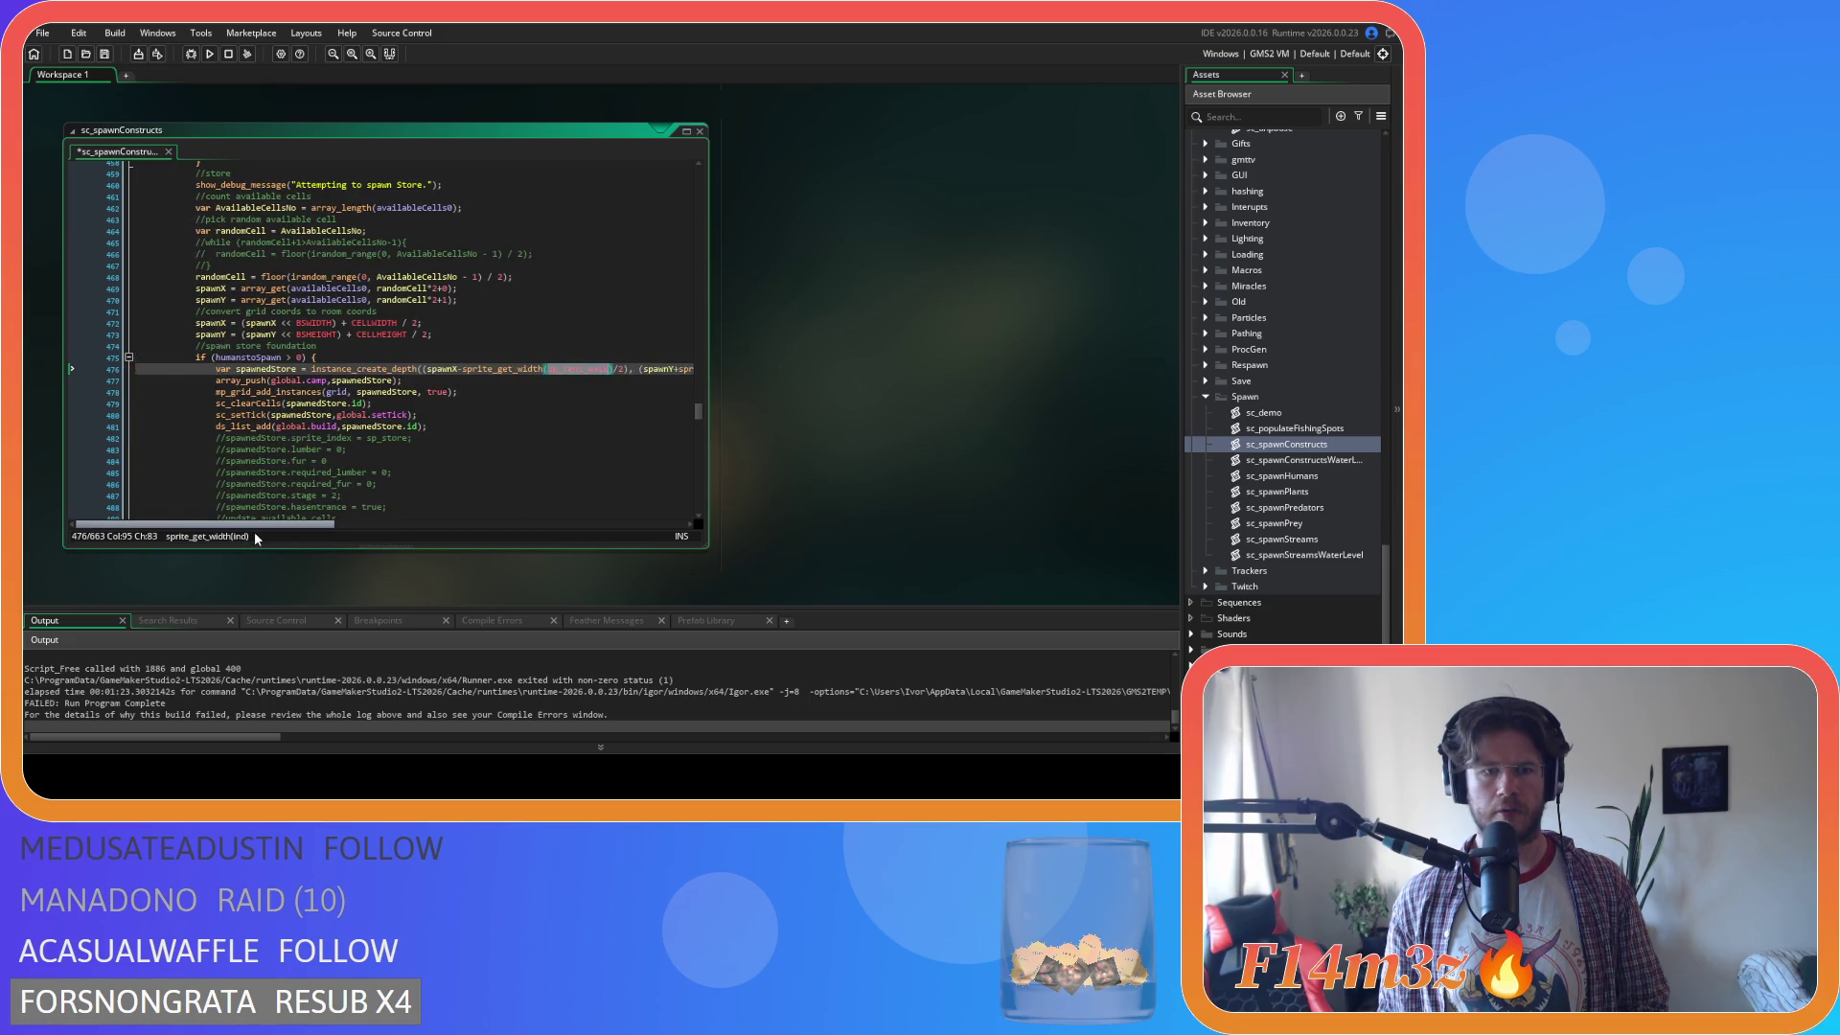
mouse_move(288, 536)
left_mouse_down()
mouse_move(421, 517)
mouse_move(252, 535)
left_mouse_up()
scroll(337, 459, "up", 3)
scroll(337, 458, "down", 4)
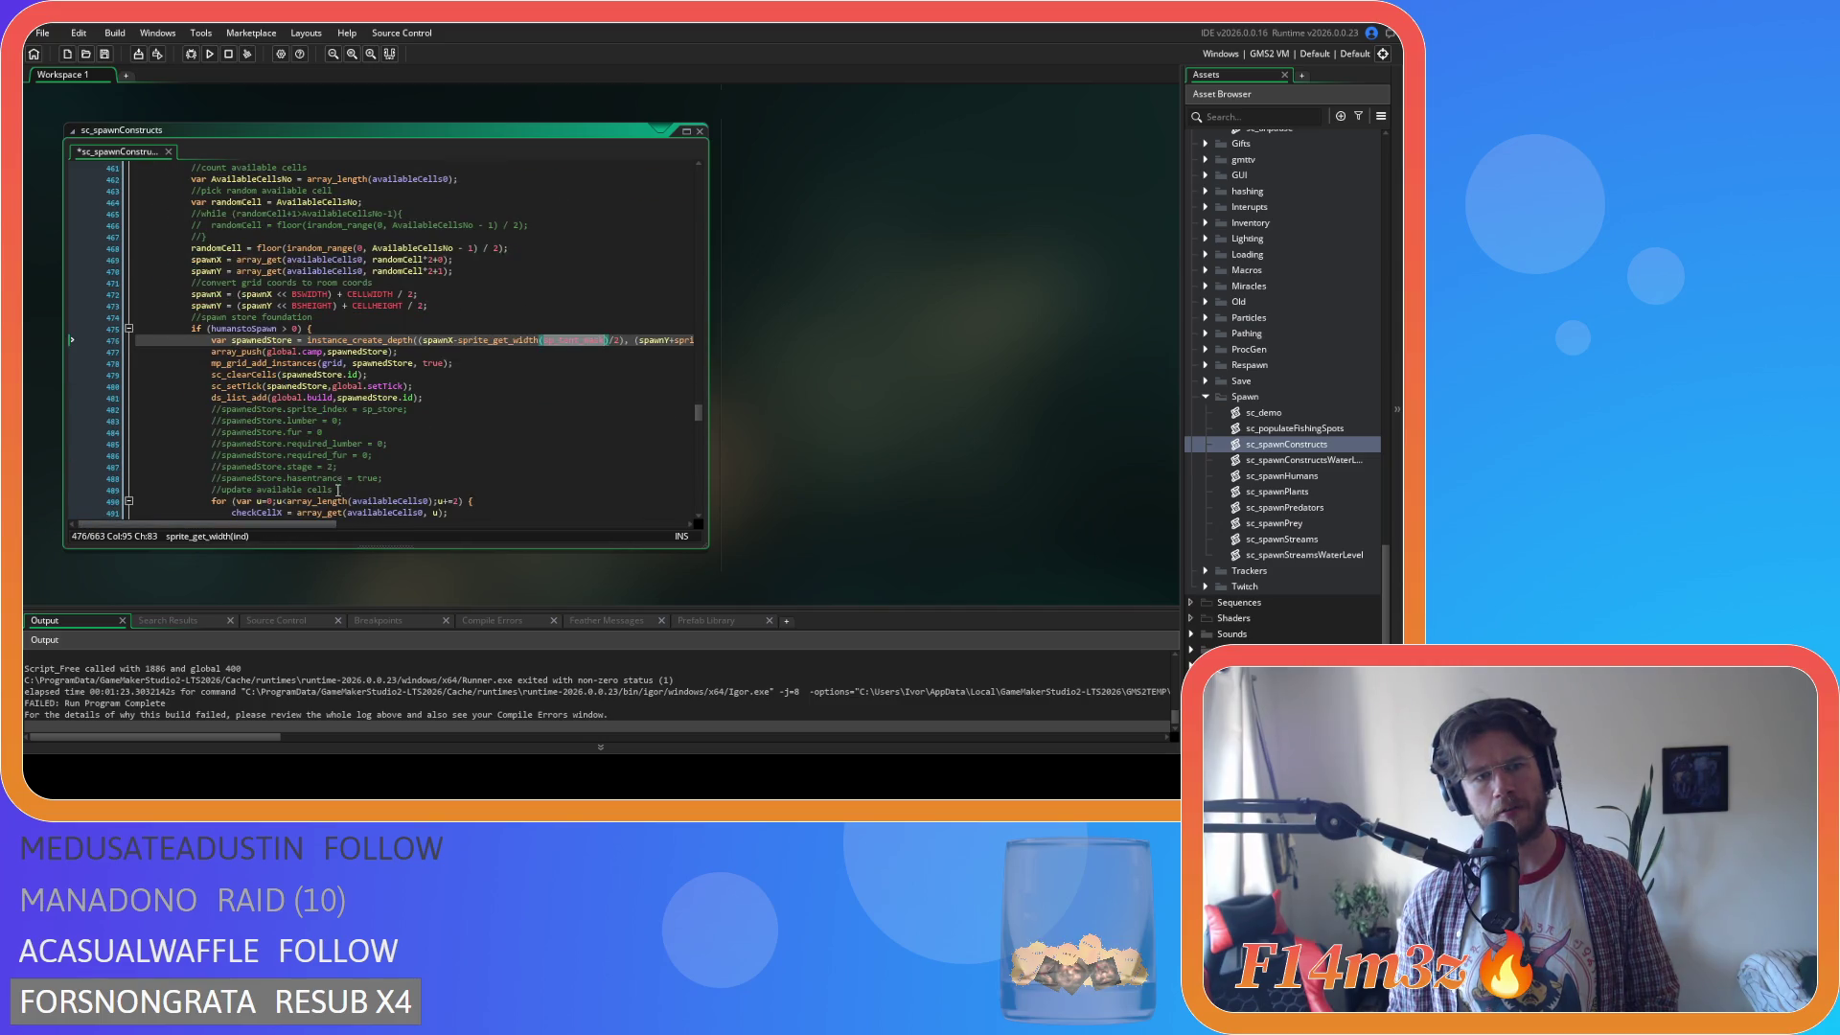
left_click_drag(254, 532, 280, 529)
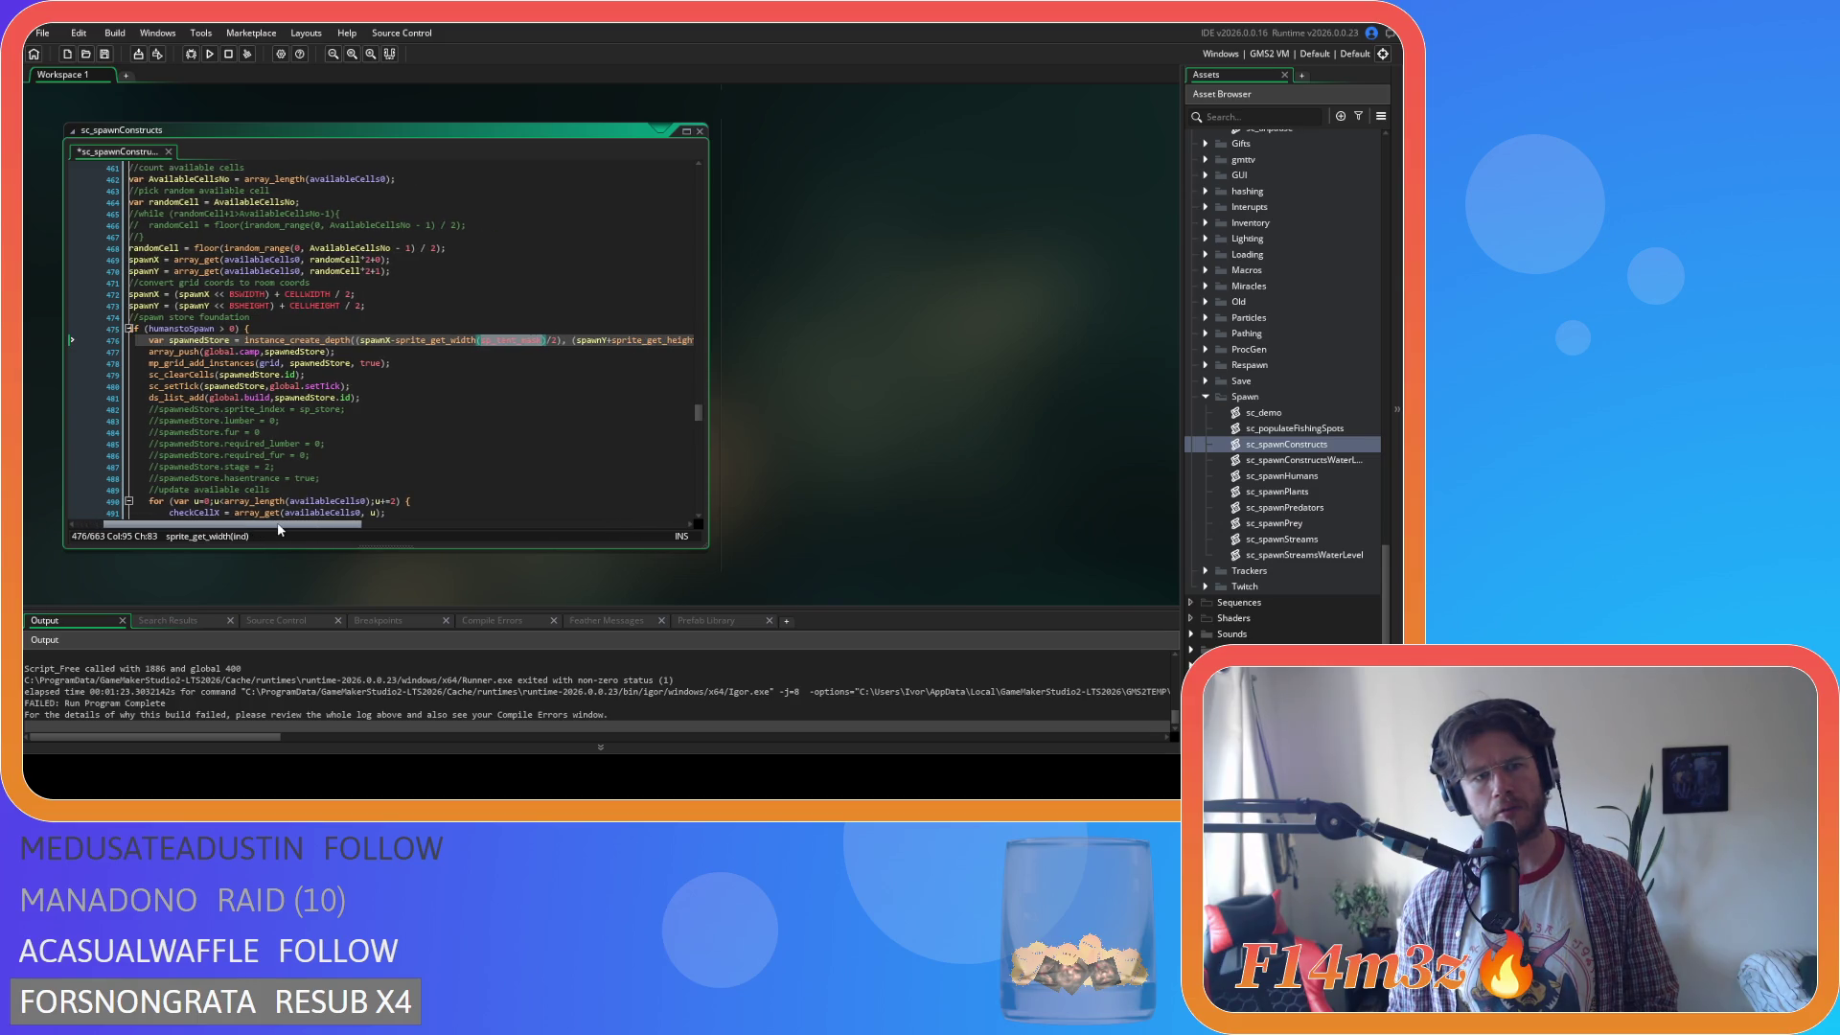
left_click_drag(280, 530, 365, 522)
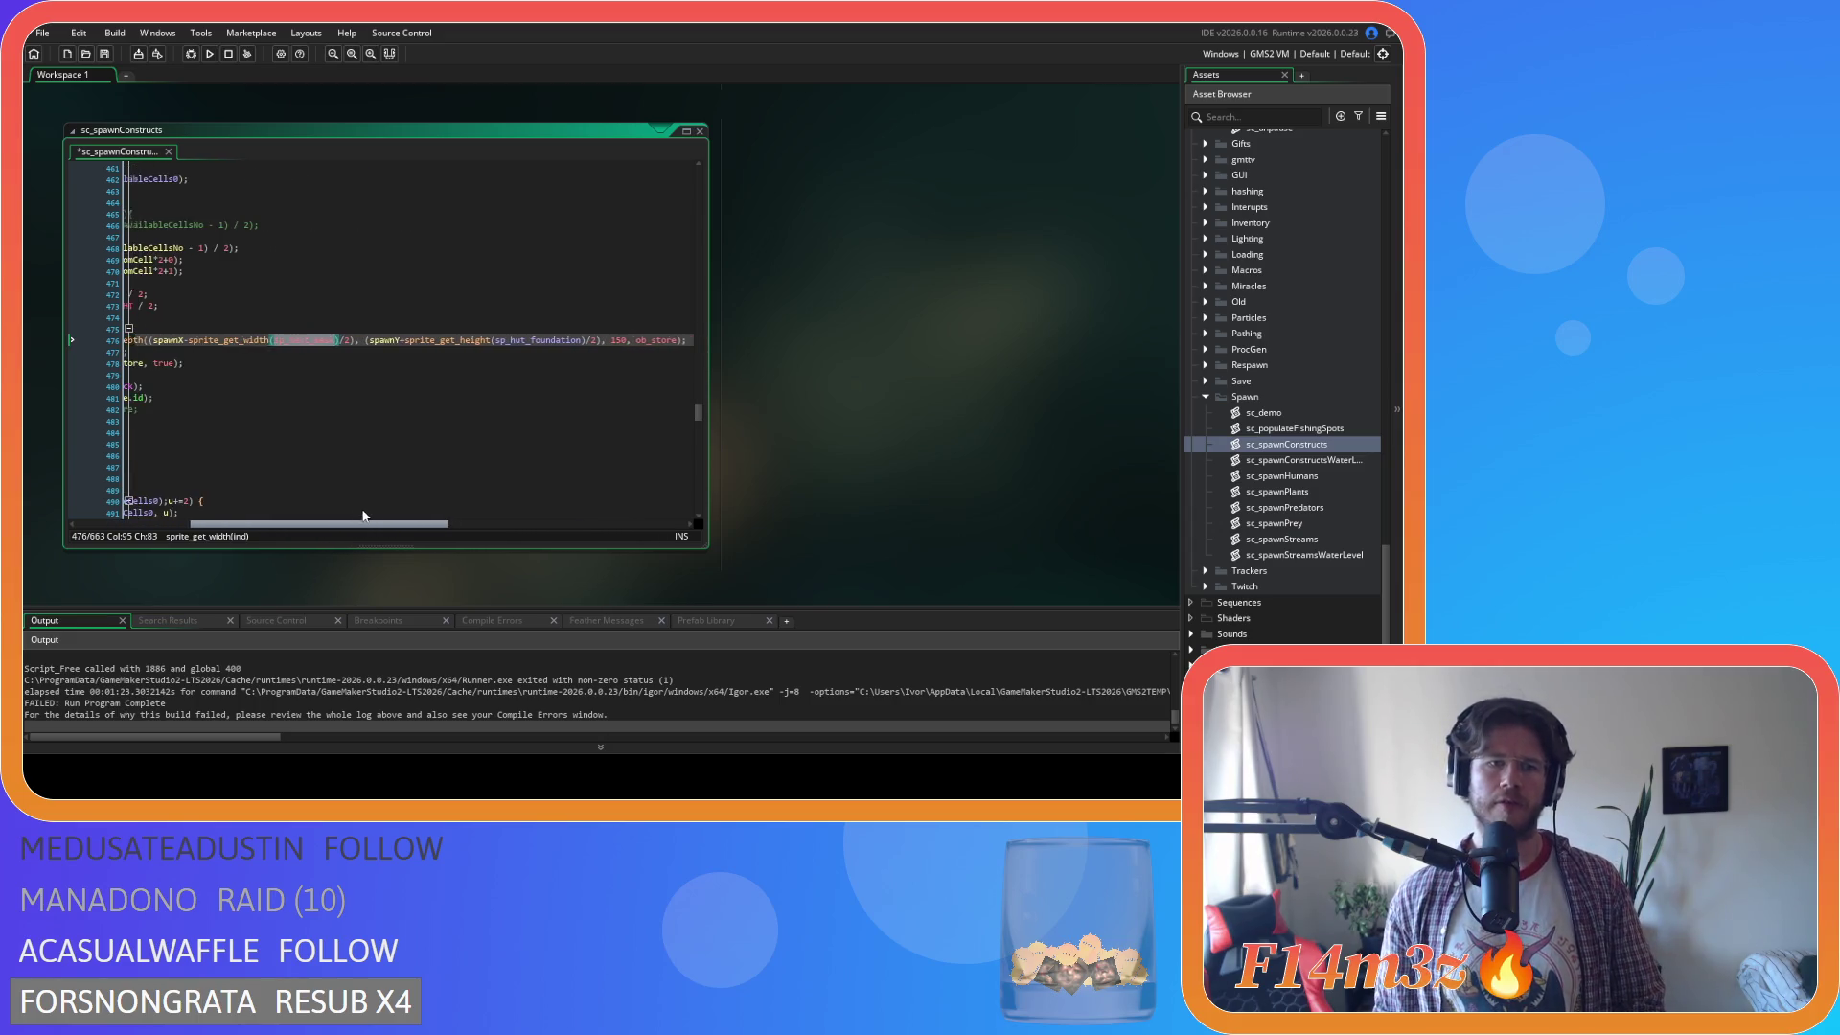
key("ctrl+v")
key("ctrl+v")
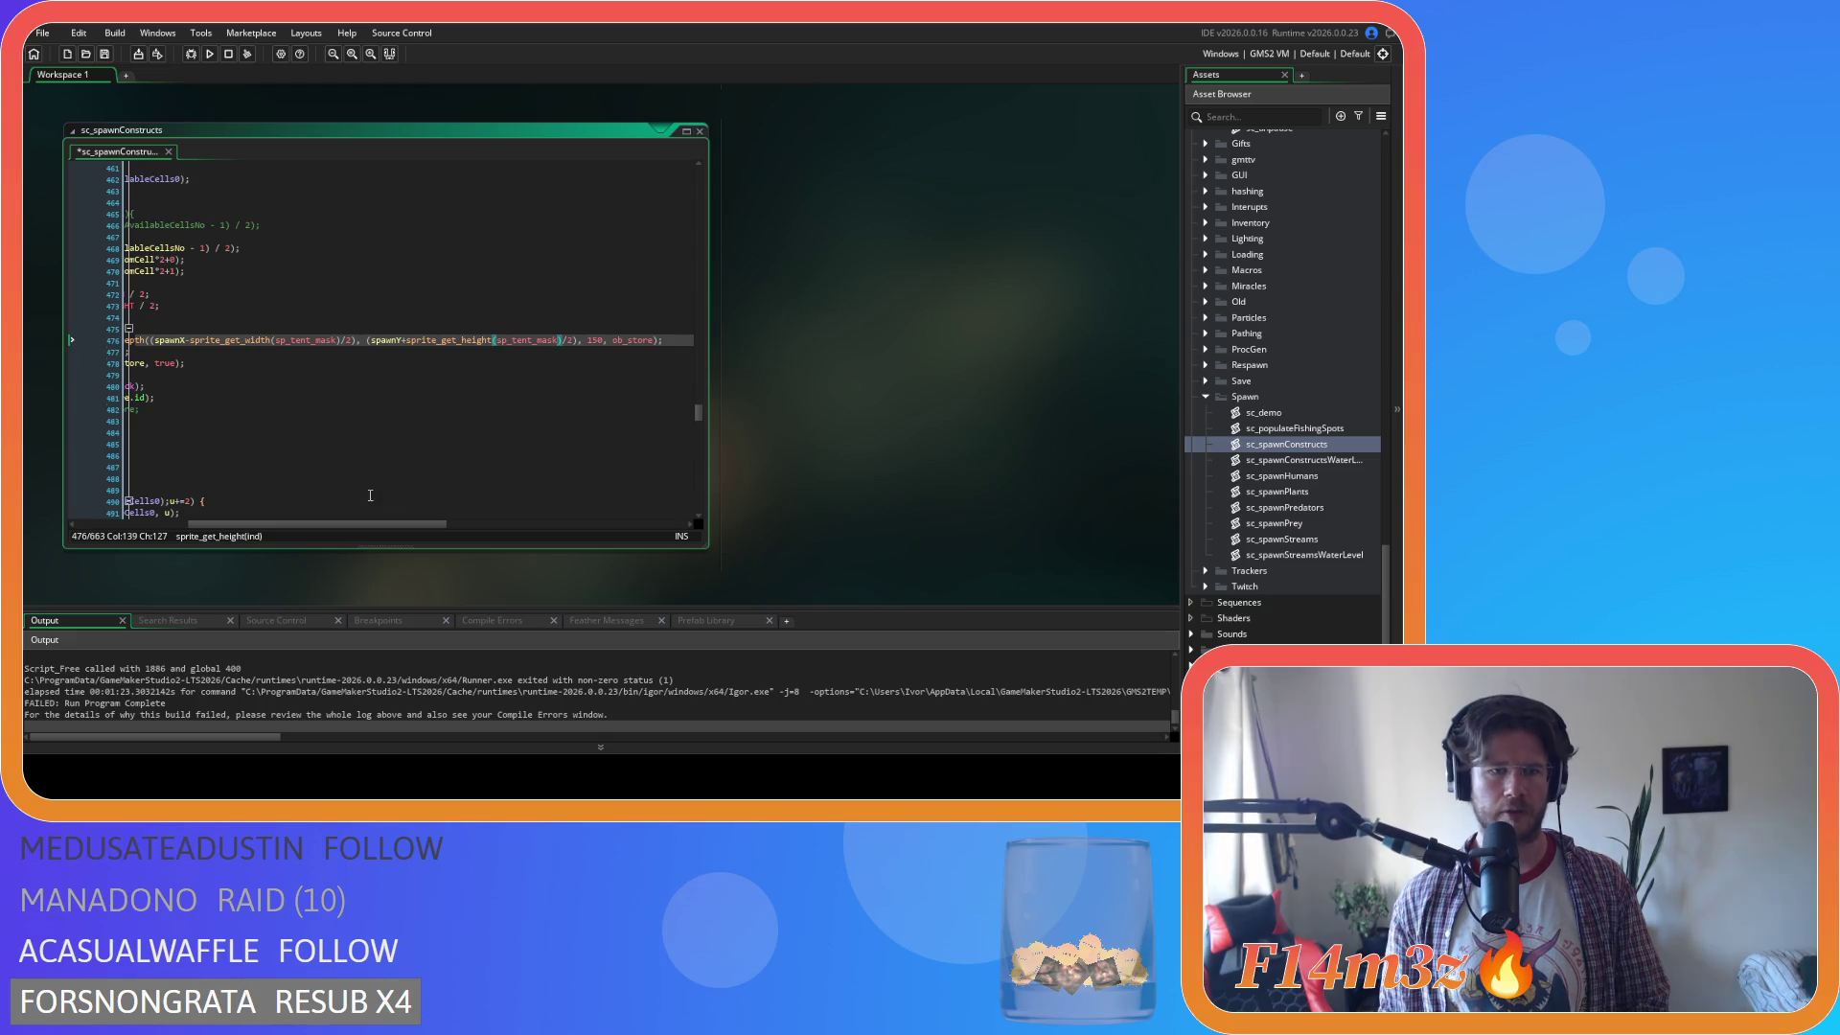
scroll(370, 496, "down", 4)
mouse_move(333, 529)
left_mouse_down()
mouse_move(272, 526)
mouse_move(303, 526)
left_mouse_up()
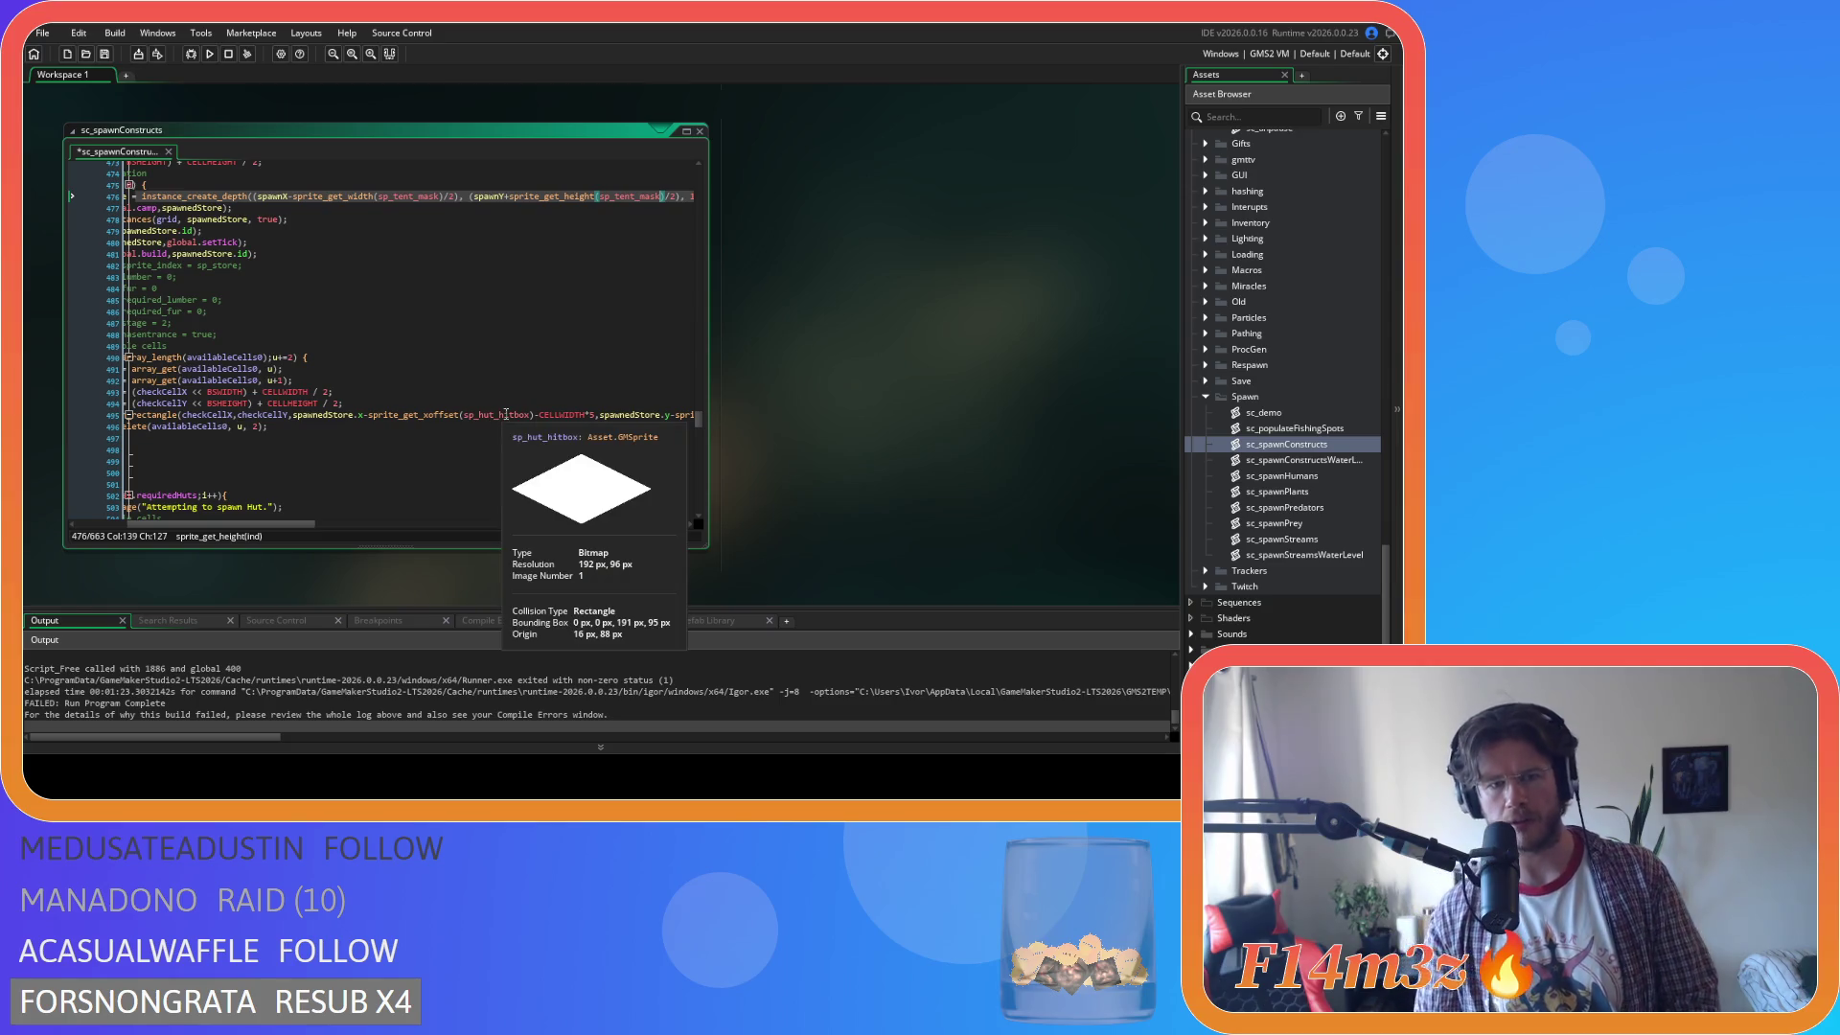
Replace the first sp_hut_hitbox on line 495 with sp_tent_mask.
double_click(505, 415)
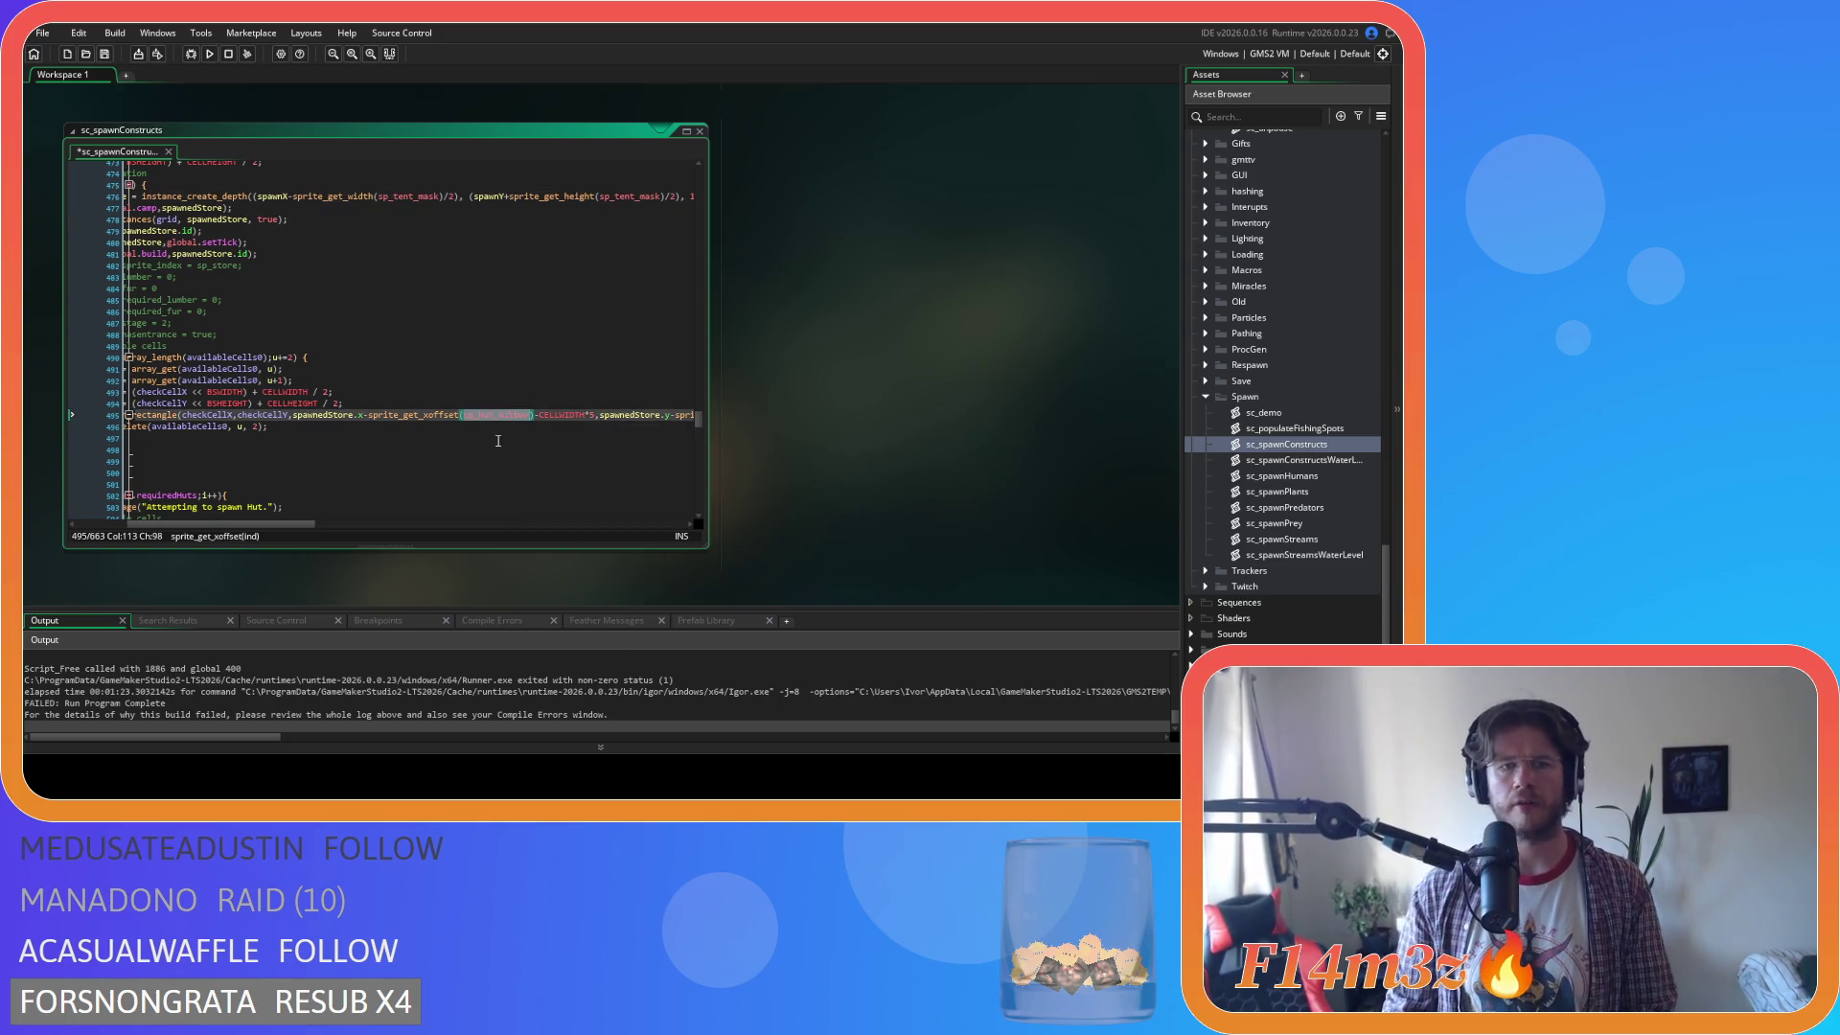
mouse_move(499, 422)
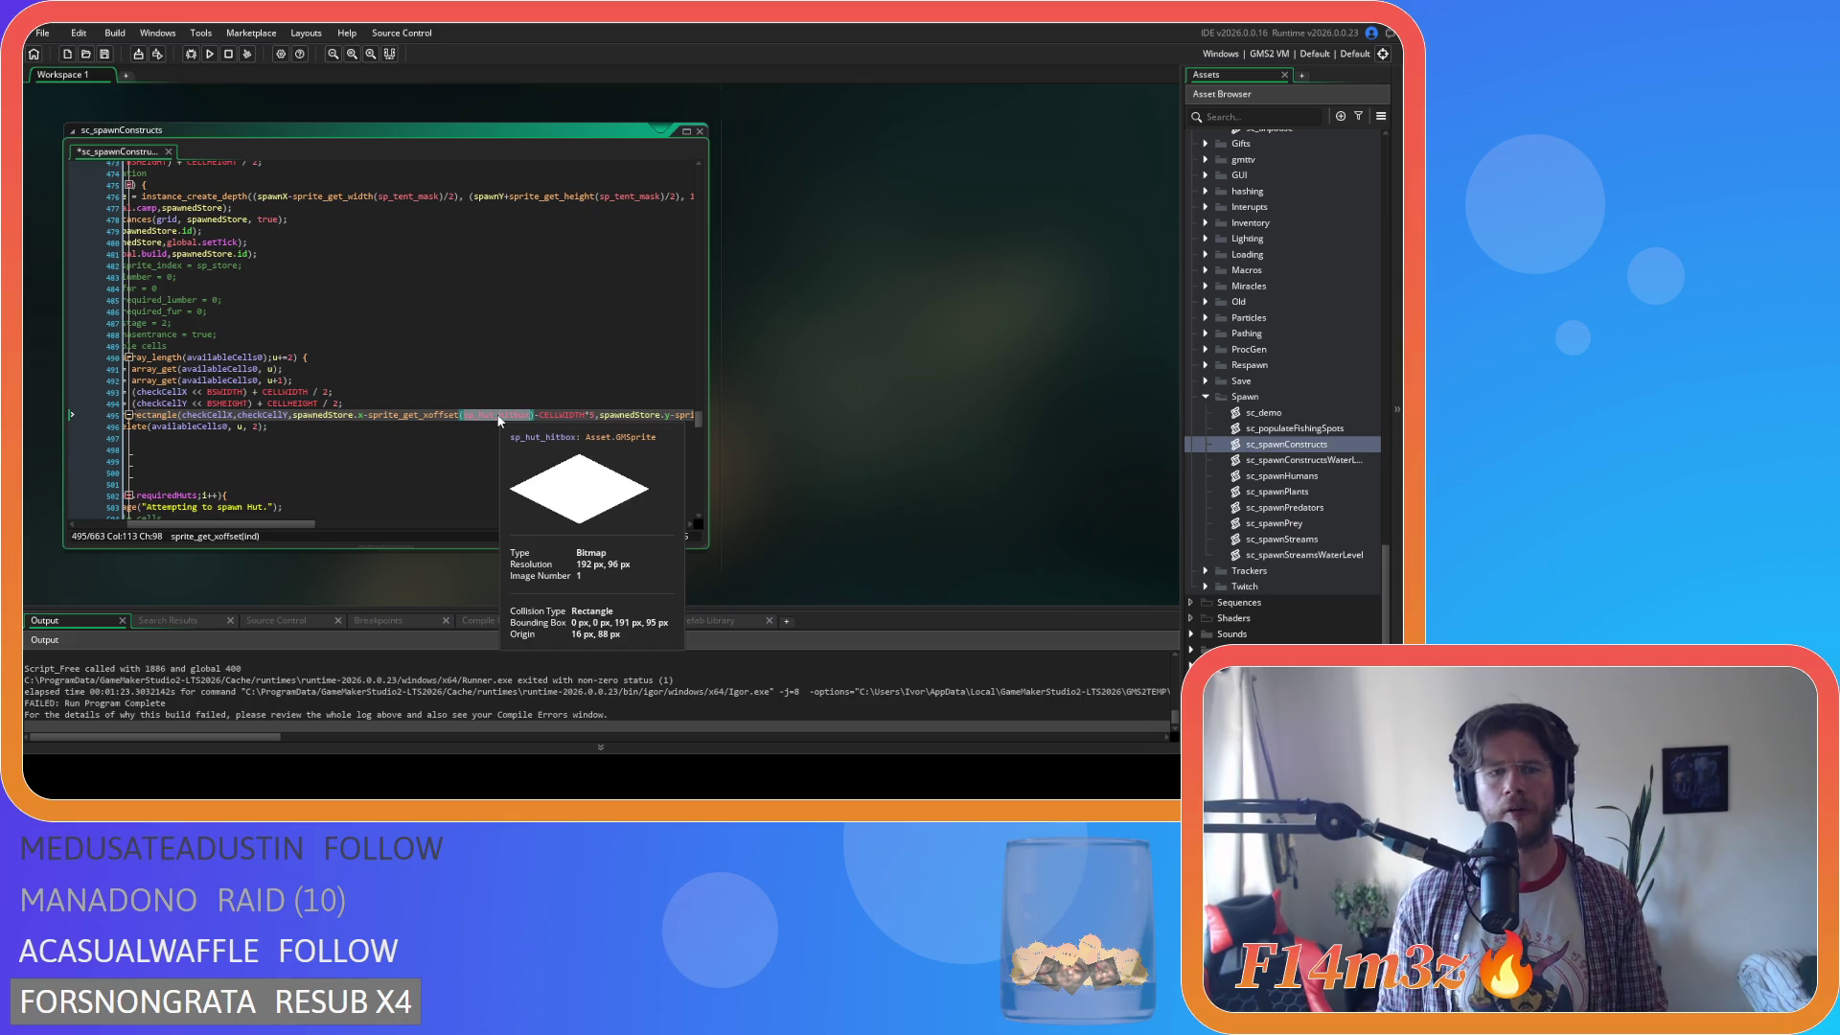
type("sp_tent_mask")
left_click_drag(252, 529, 386, 528)
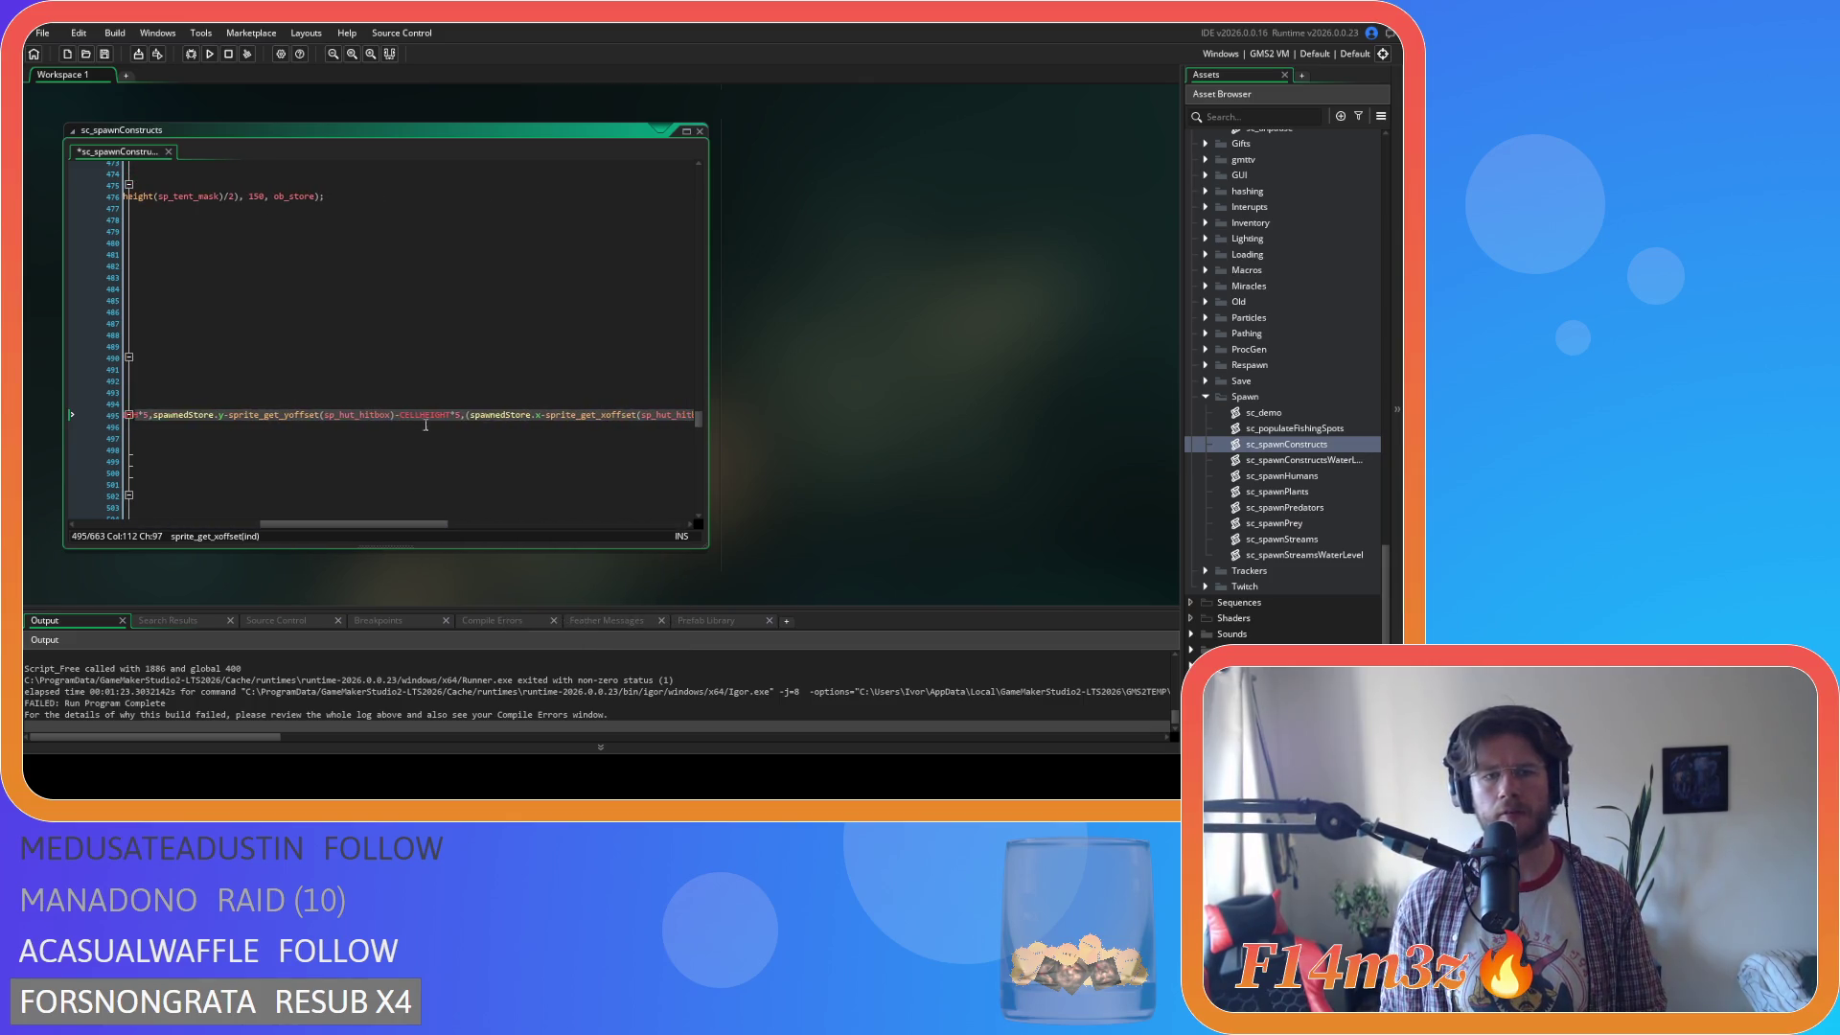
left_click(352, 422)
double_click(443, 415)
key("ctrl+c")
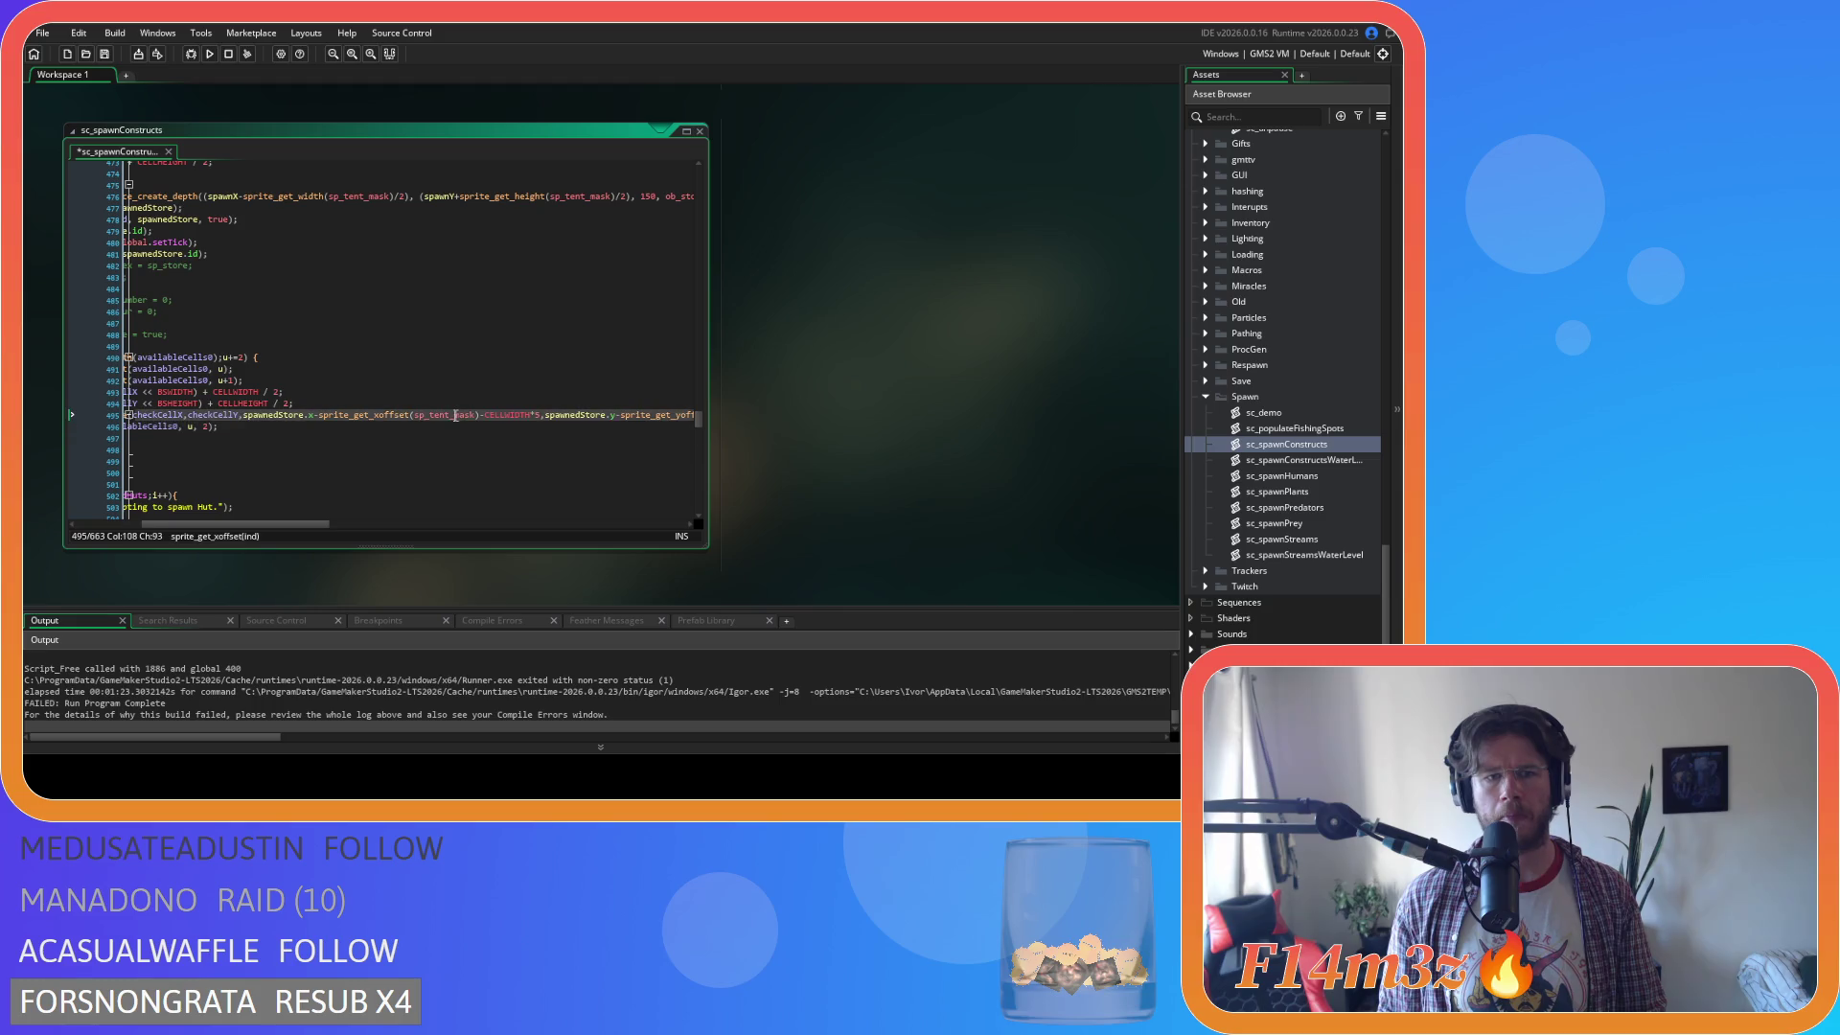
scroll(355, 431, "up", 3)
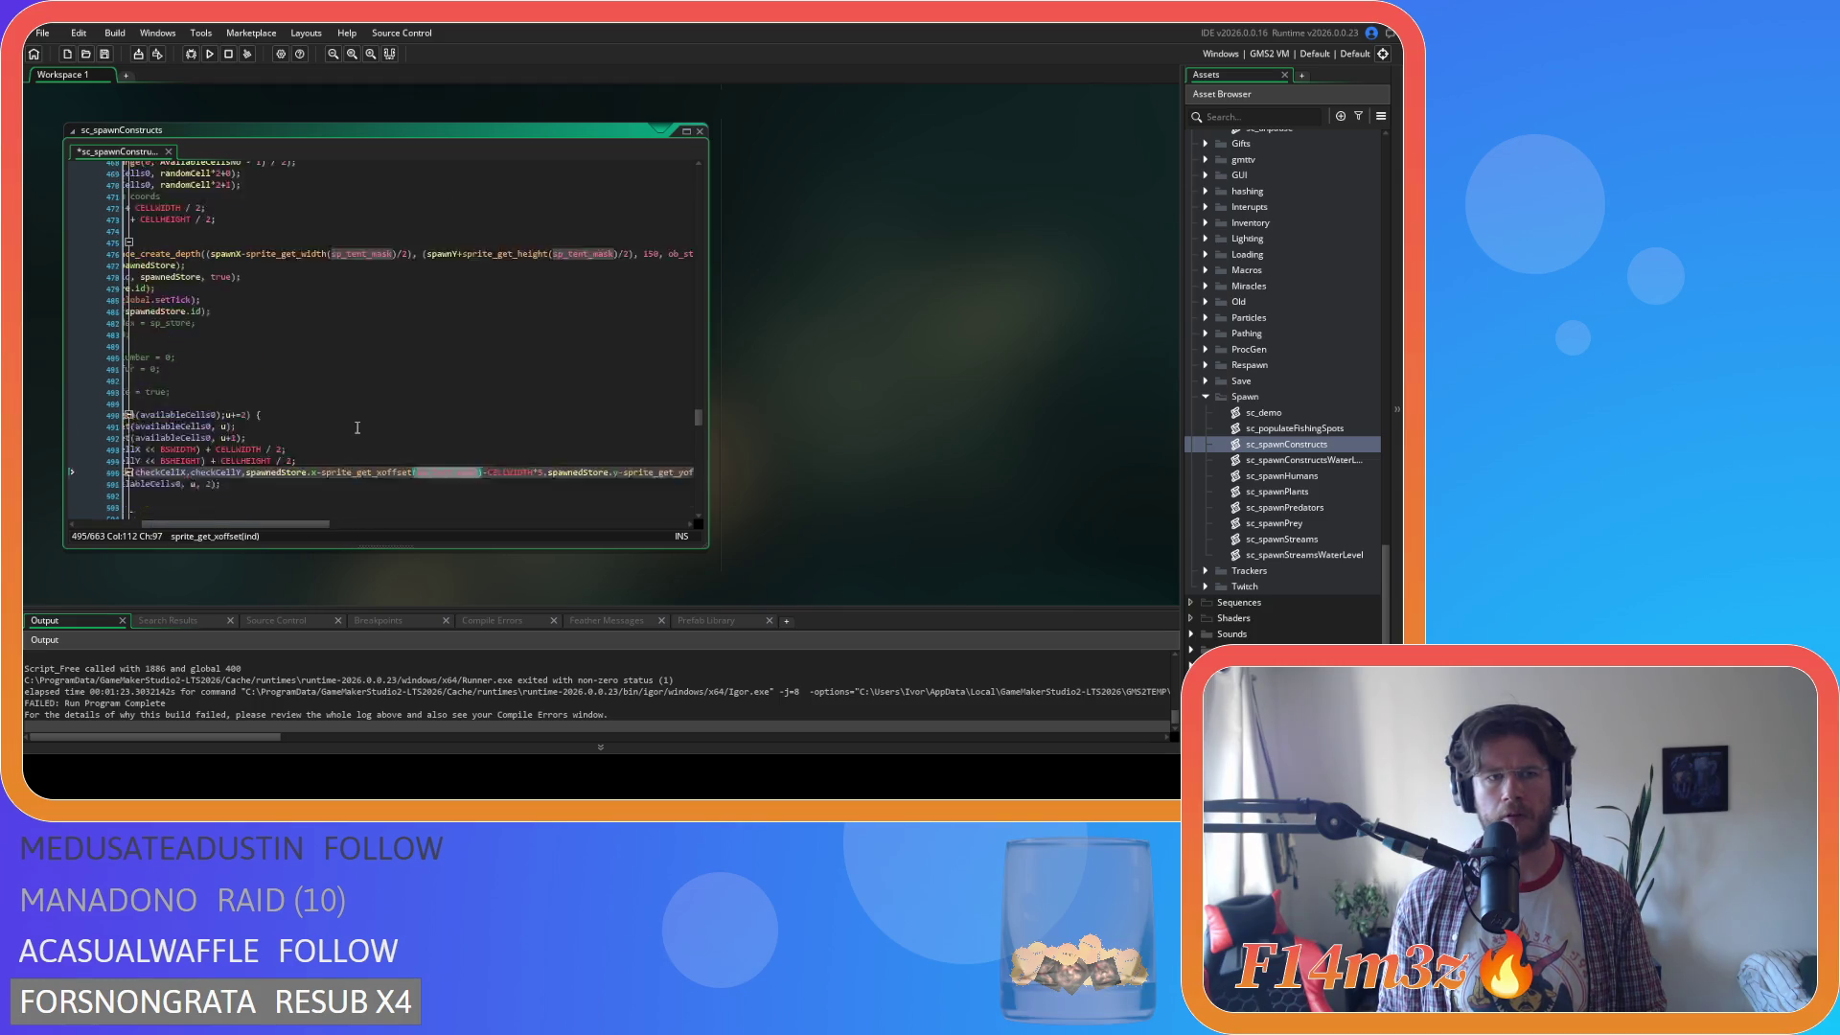
mouse_move(278, 525)
left_mouse_down()
mouse_move(361, 527)
mouse_move(192, 525)
mouse_move(353, 526)
mouse_move(273, 534)
mouse_move(237, 530)
mouse_move(288, 528)
mouse_move(239, 518)
mouse_move(402, 509)
mouse_move(289, 498)
mouse_move(375, 483)
left_mouse_up()
scroll(349, 474, "down", 3)
scroll(349, 474, "down", 1)
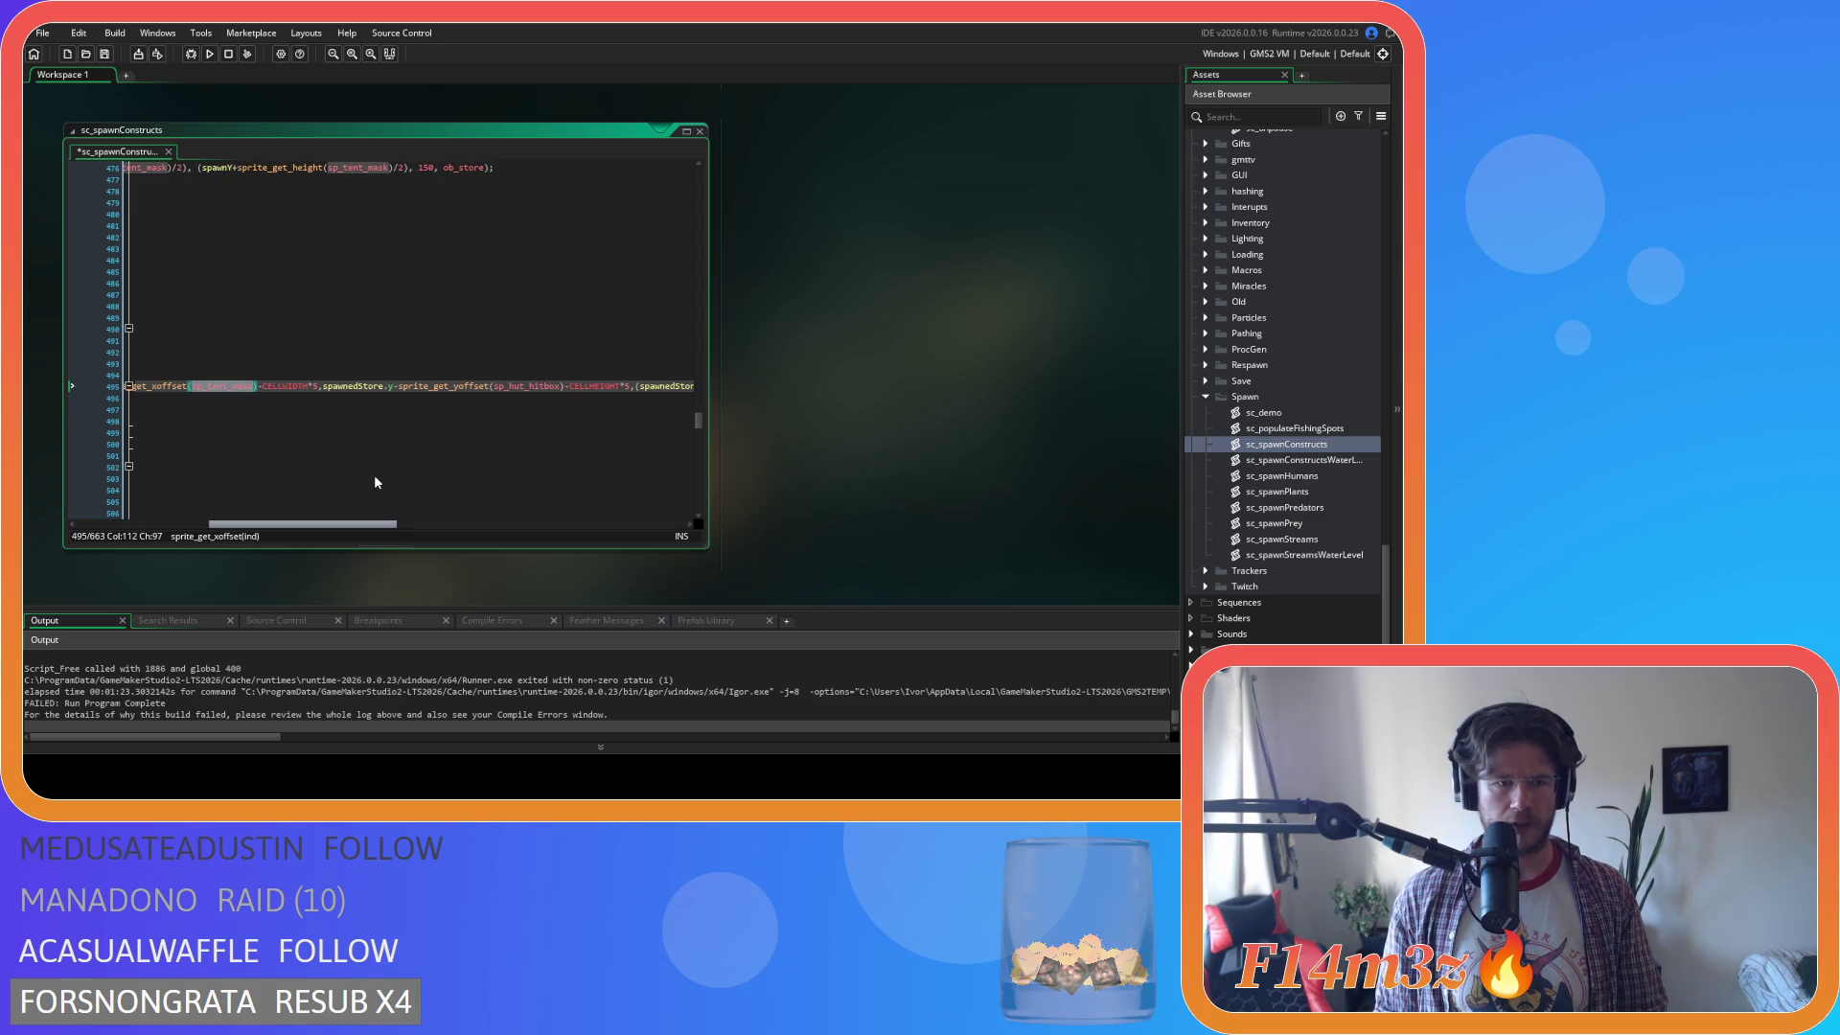
Swap sp_hut_hitbox for sp_tent_mask in line 495's x-offset, width and y-offset calls.
left_click(503, 387)
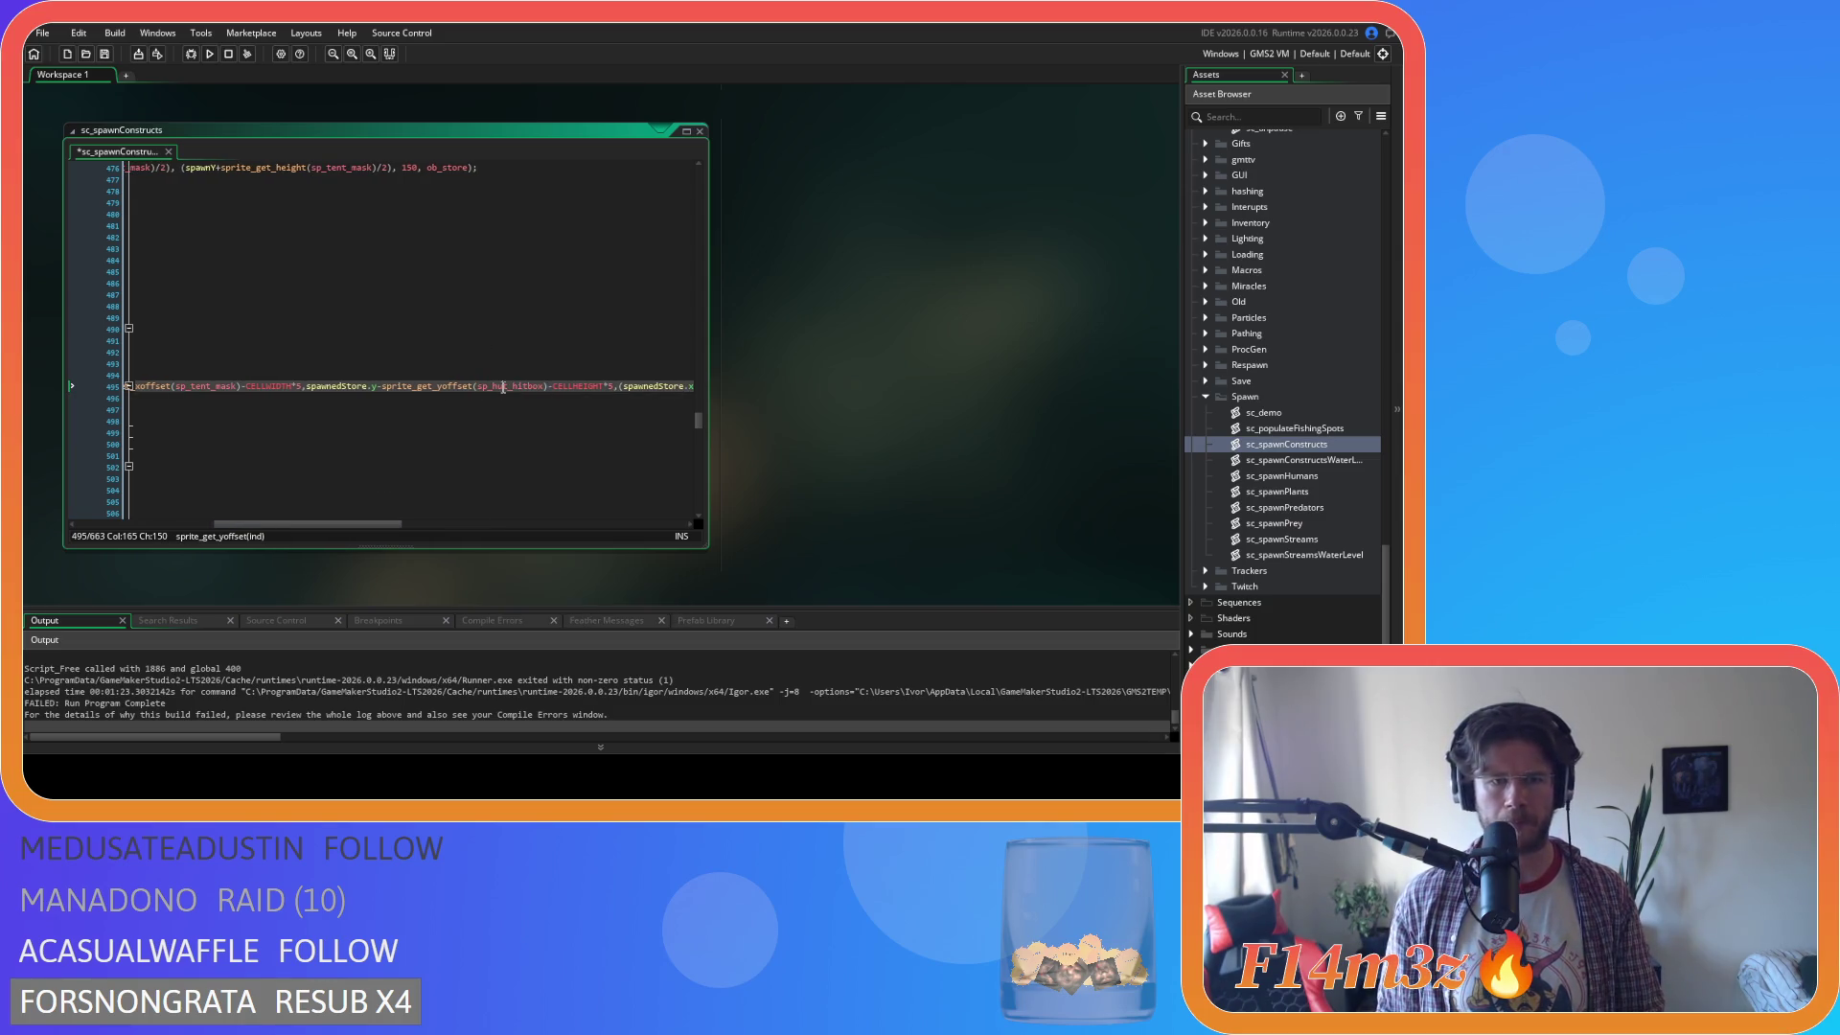
key("Left")
left_click_drag(326, 524, 456, 523)
double_click(401, 381)
key("ctrl+v")
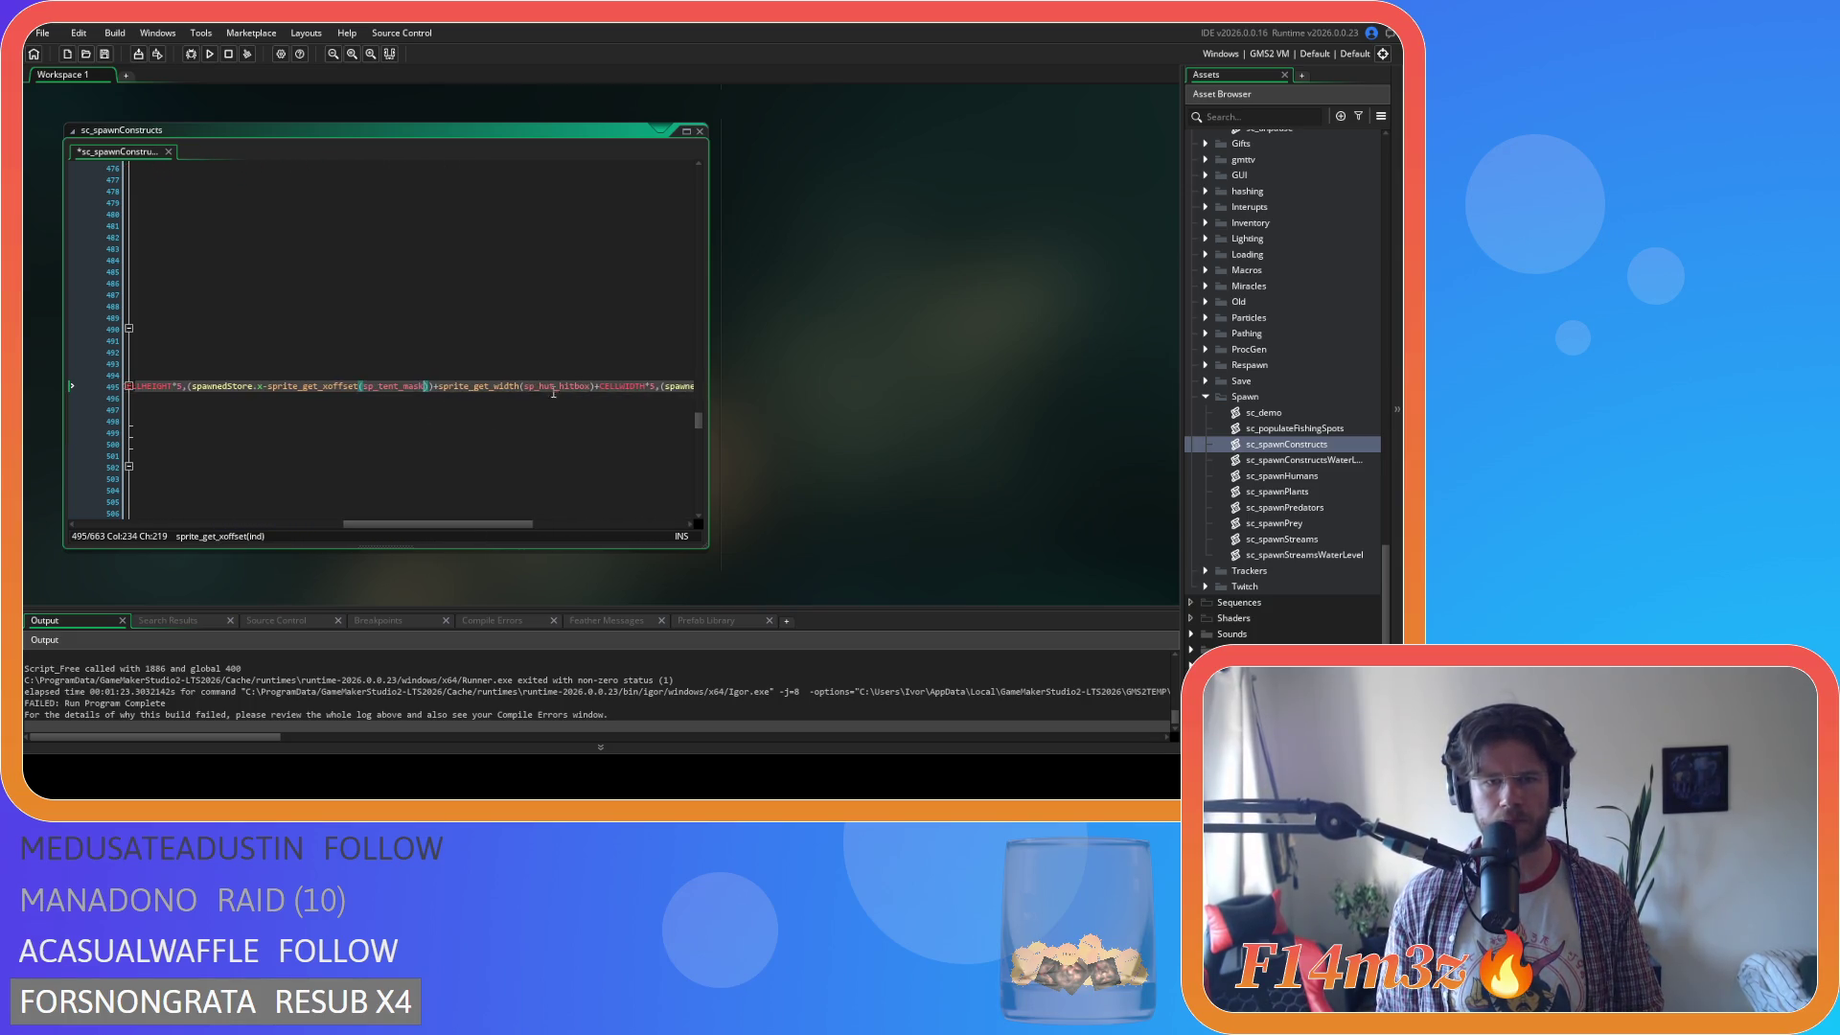
key("ctrl+v")
left_click_drag(513, 525, 644, 526)
double_click(431, 387)
key("ctrl+v")
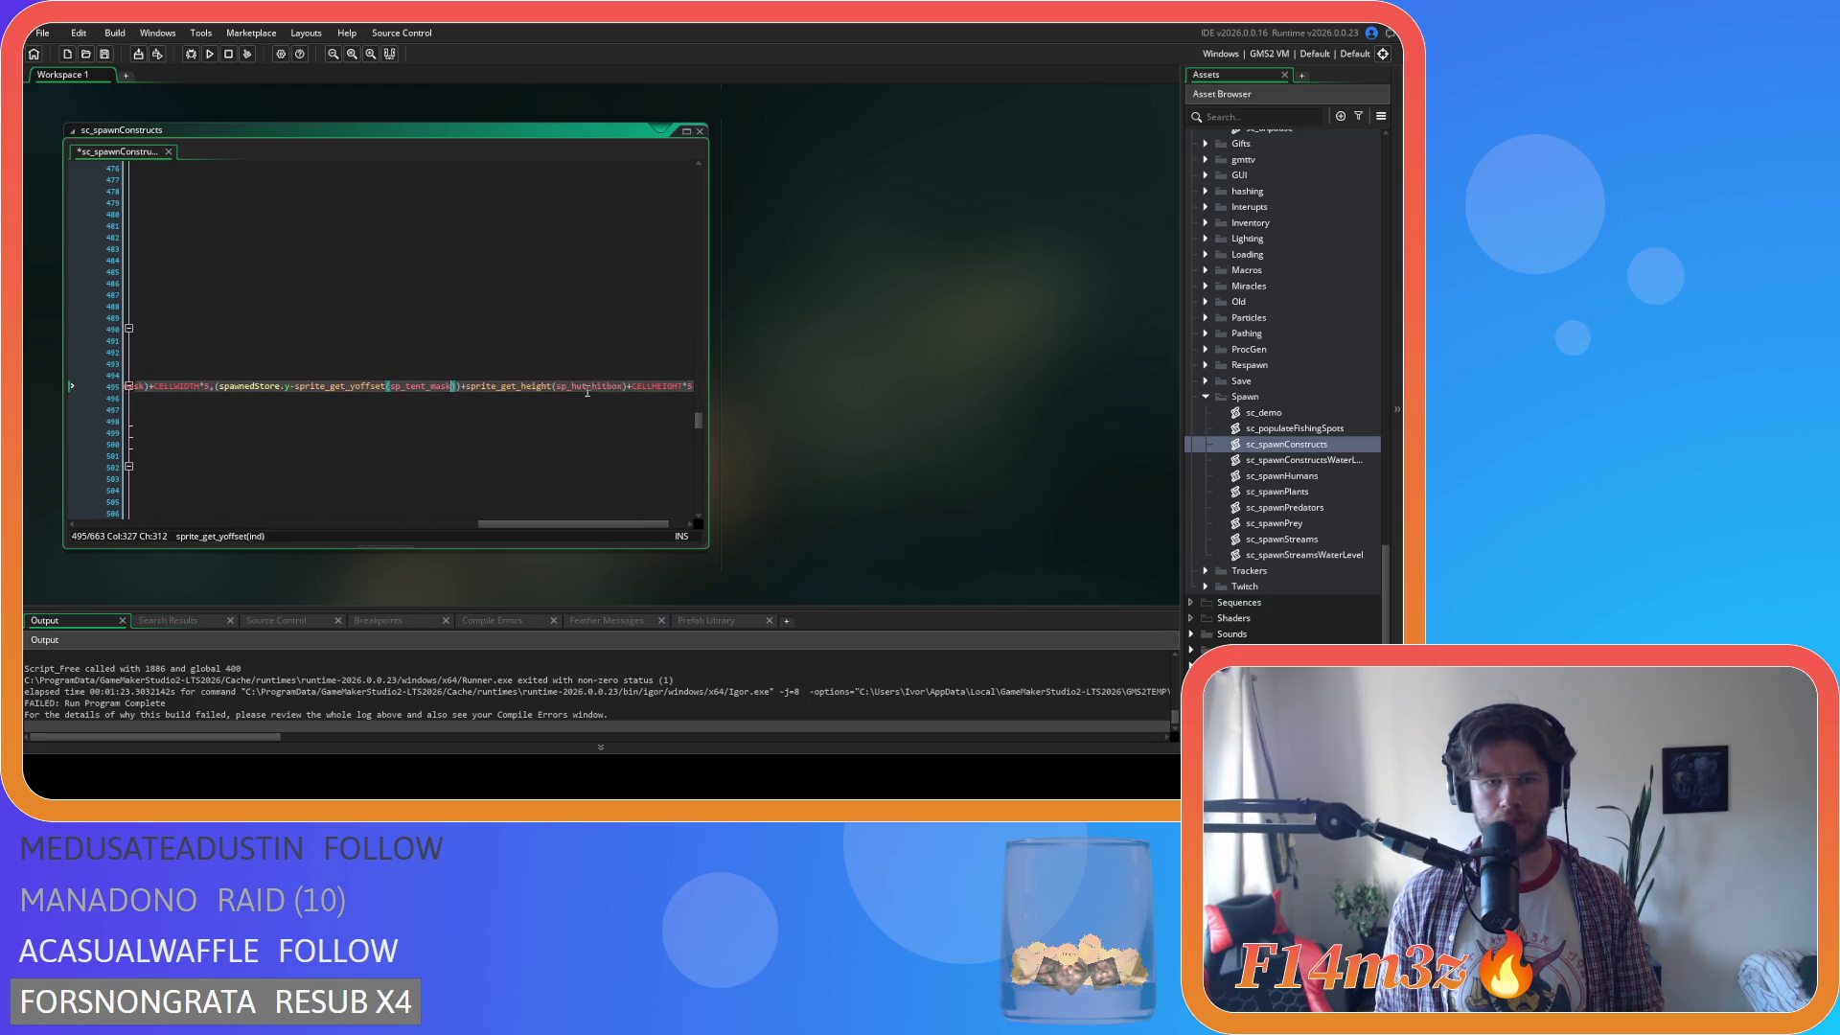
left_click_drag(650, 527, 253, 526)
scroll(436, 425, "down", 8)
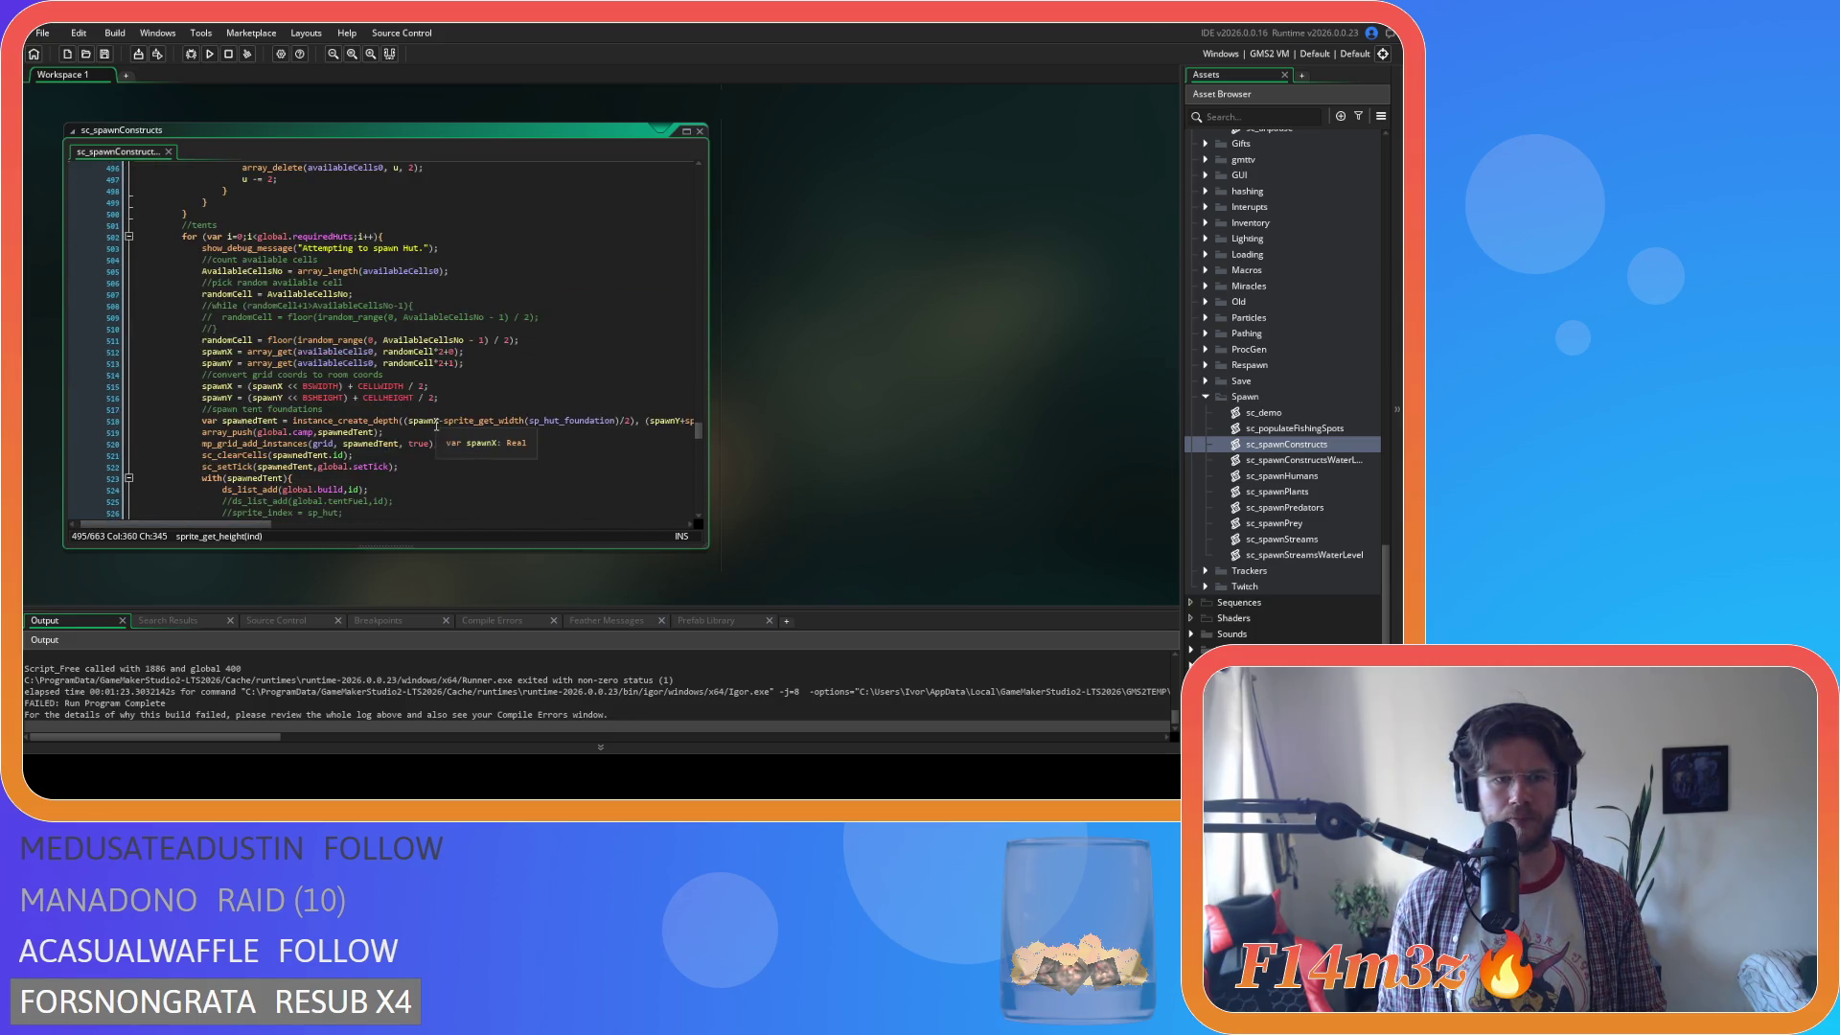
Replace the width sprite and sp_hut_foundation on tent spawn line 518 with sp_tent_mask.
left_click(561, 363)
double_click(561, 362)
type("sp_tent_mask")
mouse_move(244, 526)
left_mouse_down()
mouse_move(419, 539)
mouse_move(204, 525)
mouse_move(257, 521)
left_mouse_up()
double_click(416, 364)
type("sp_tent_mask")
scroll(394, 464, "down", 3)
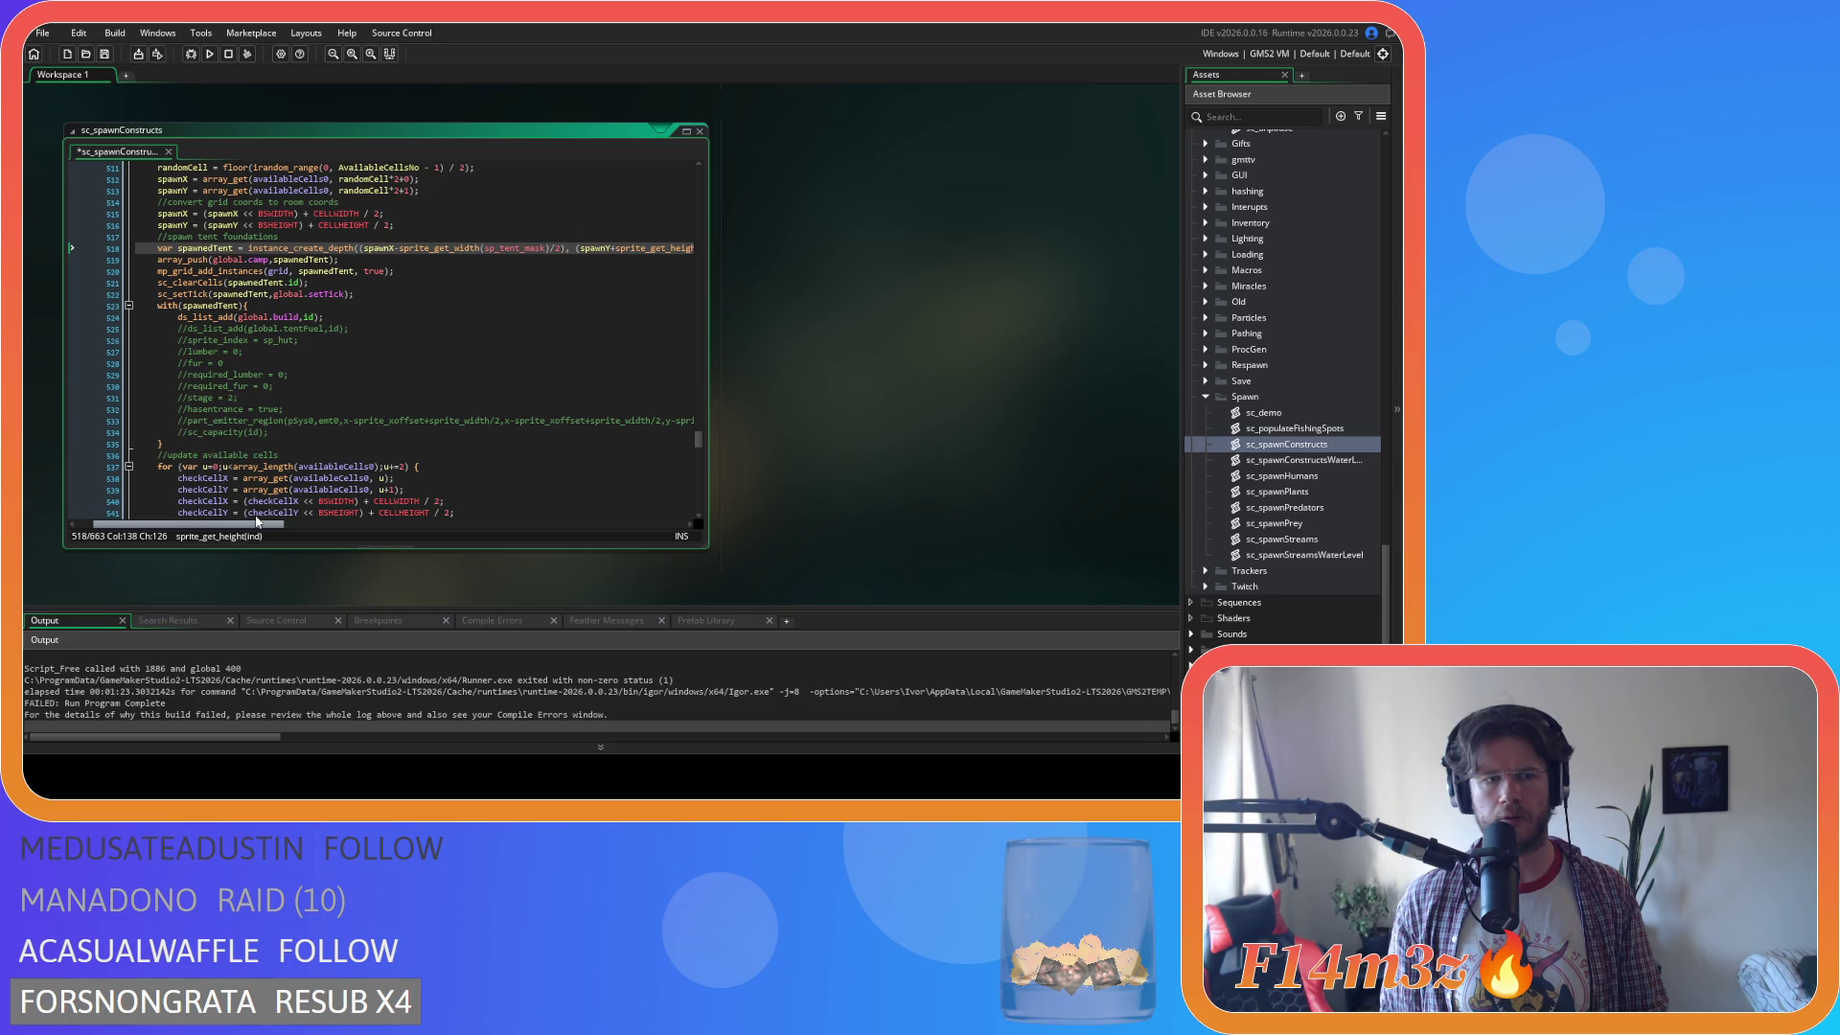
scroll(284, 427, "down", 5)
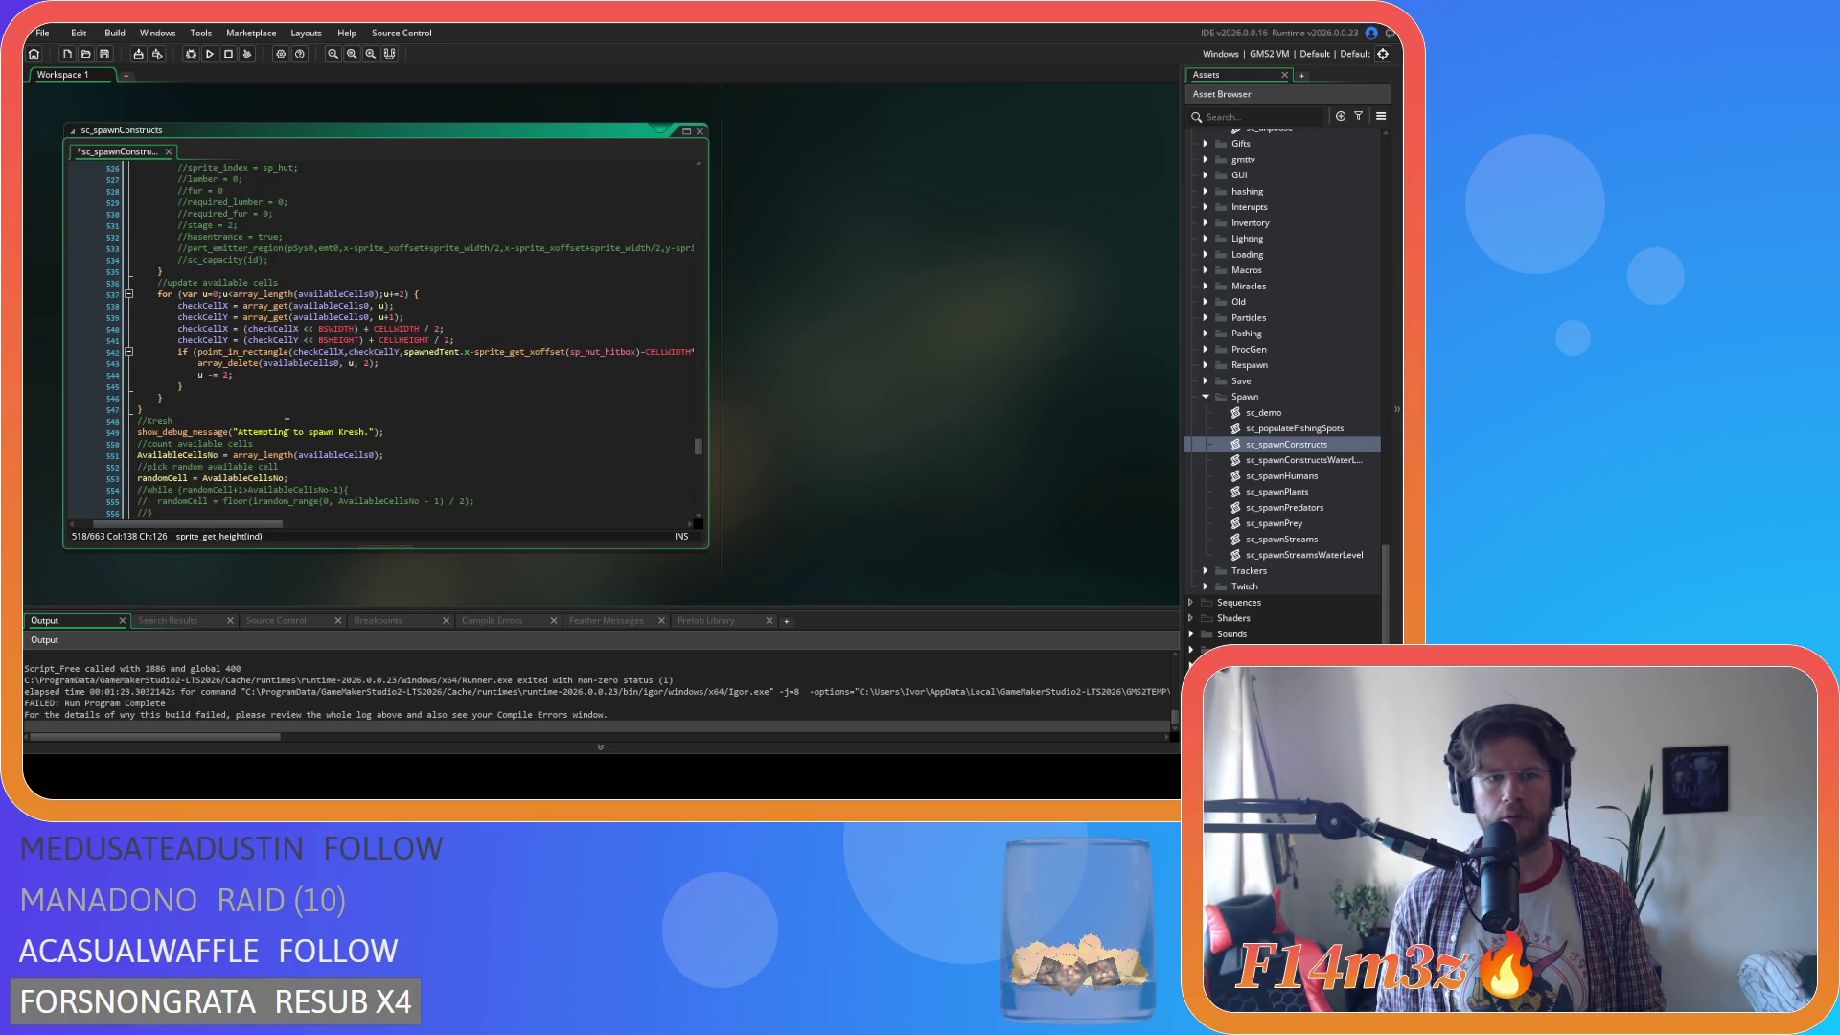
mouse_move(211, 526)
left_mouse_down()
mouse_move(245, 525)
mouse_move(216, 526)
left_mouse_up()
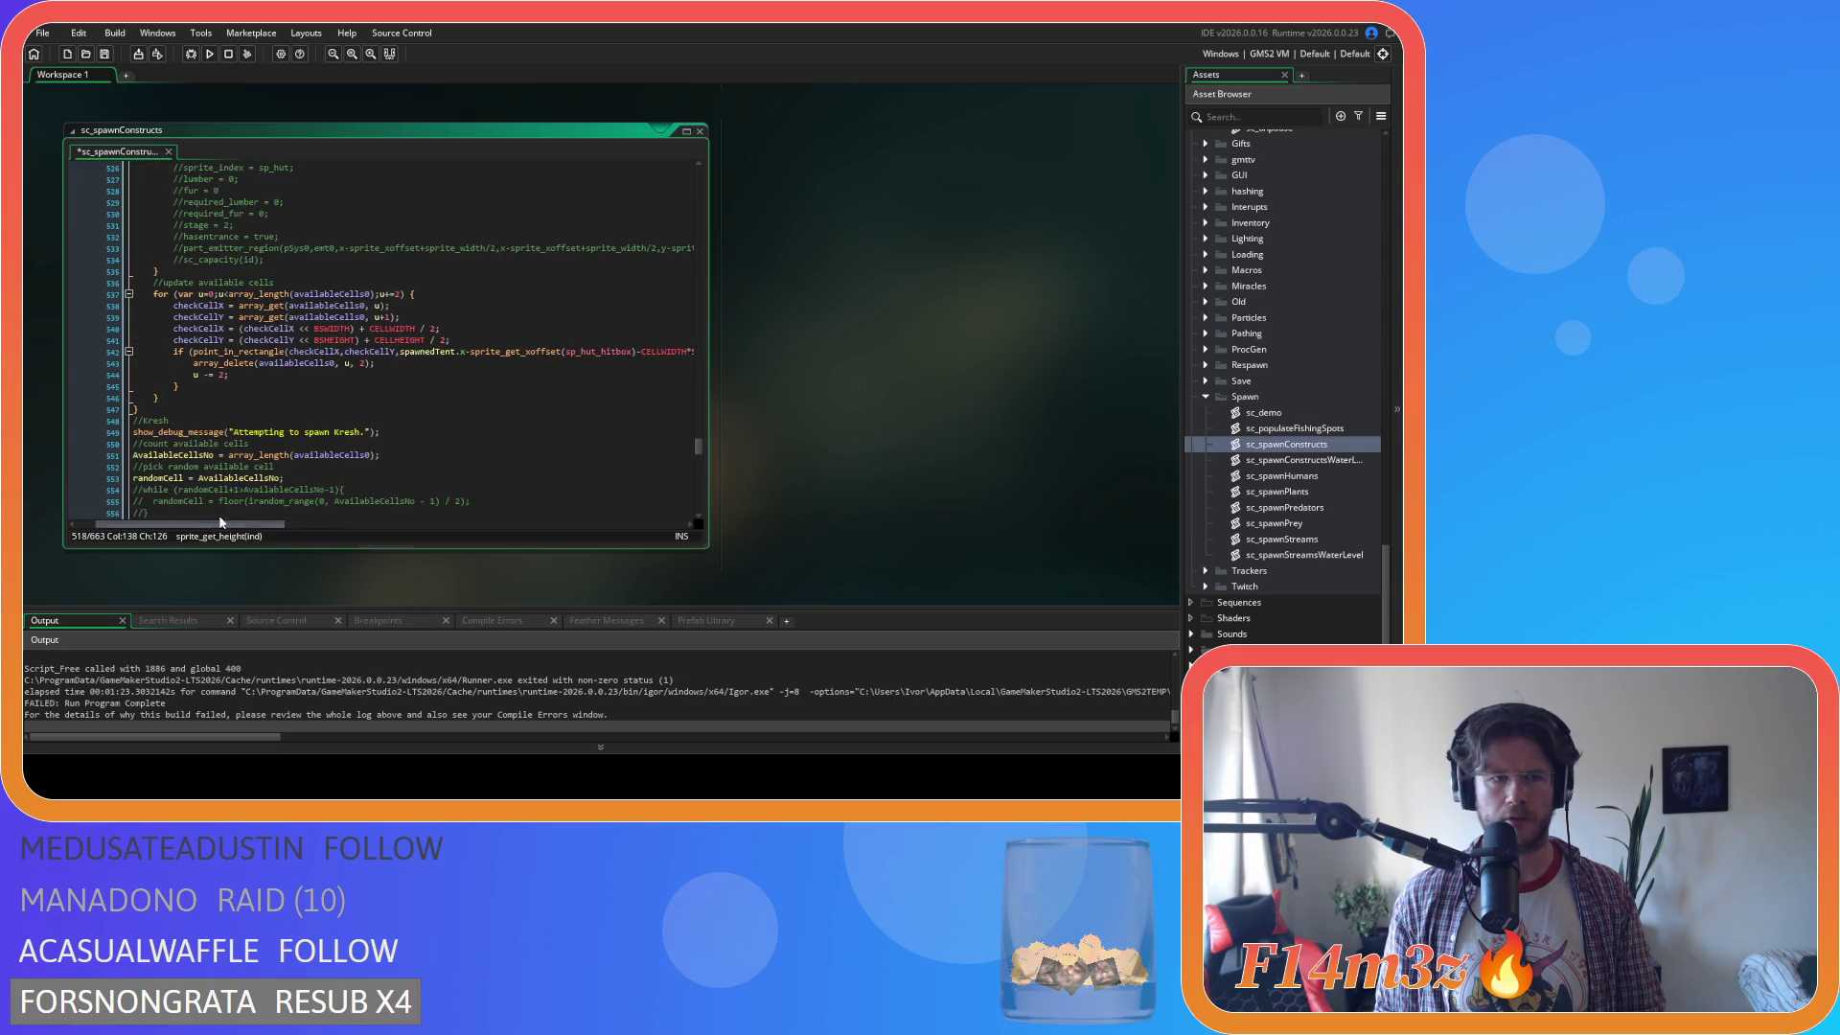
Use sp_tent_mask for the x-offset, width, y-offset and height calls on line 542.
left_click(604, 354)
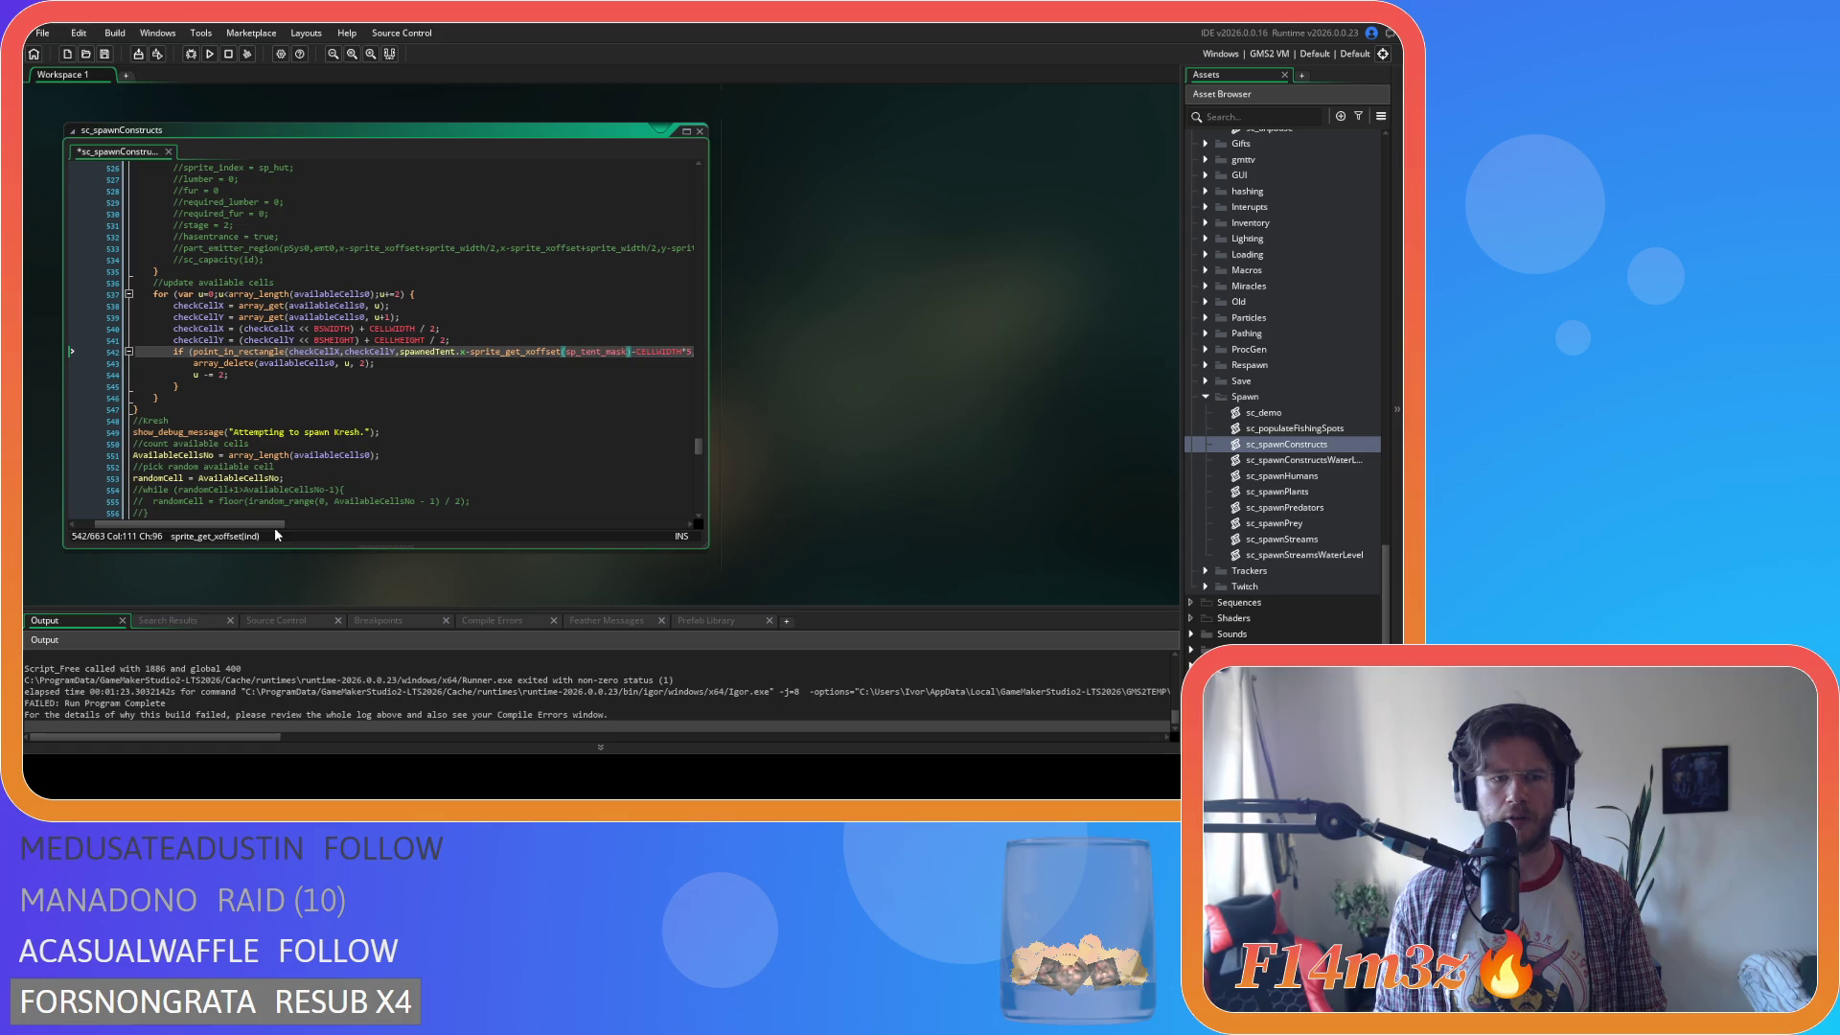
mouse_move(275, 527)
left_mouse_down()
mouse_move(576, 522)
mouse_move(139, 506)
left_mouse_up()
double_click(459, 355)
type("sp_tent_mask")
double_click(431, 351)
type("sp_tent_mask")
double_click(370, 352)
type("sp_tent_mask")
double_click(453, 352)
type("sp_tent_mask")
double_click(525, 352)
type("sp_tent_mask")
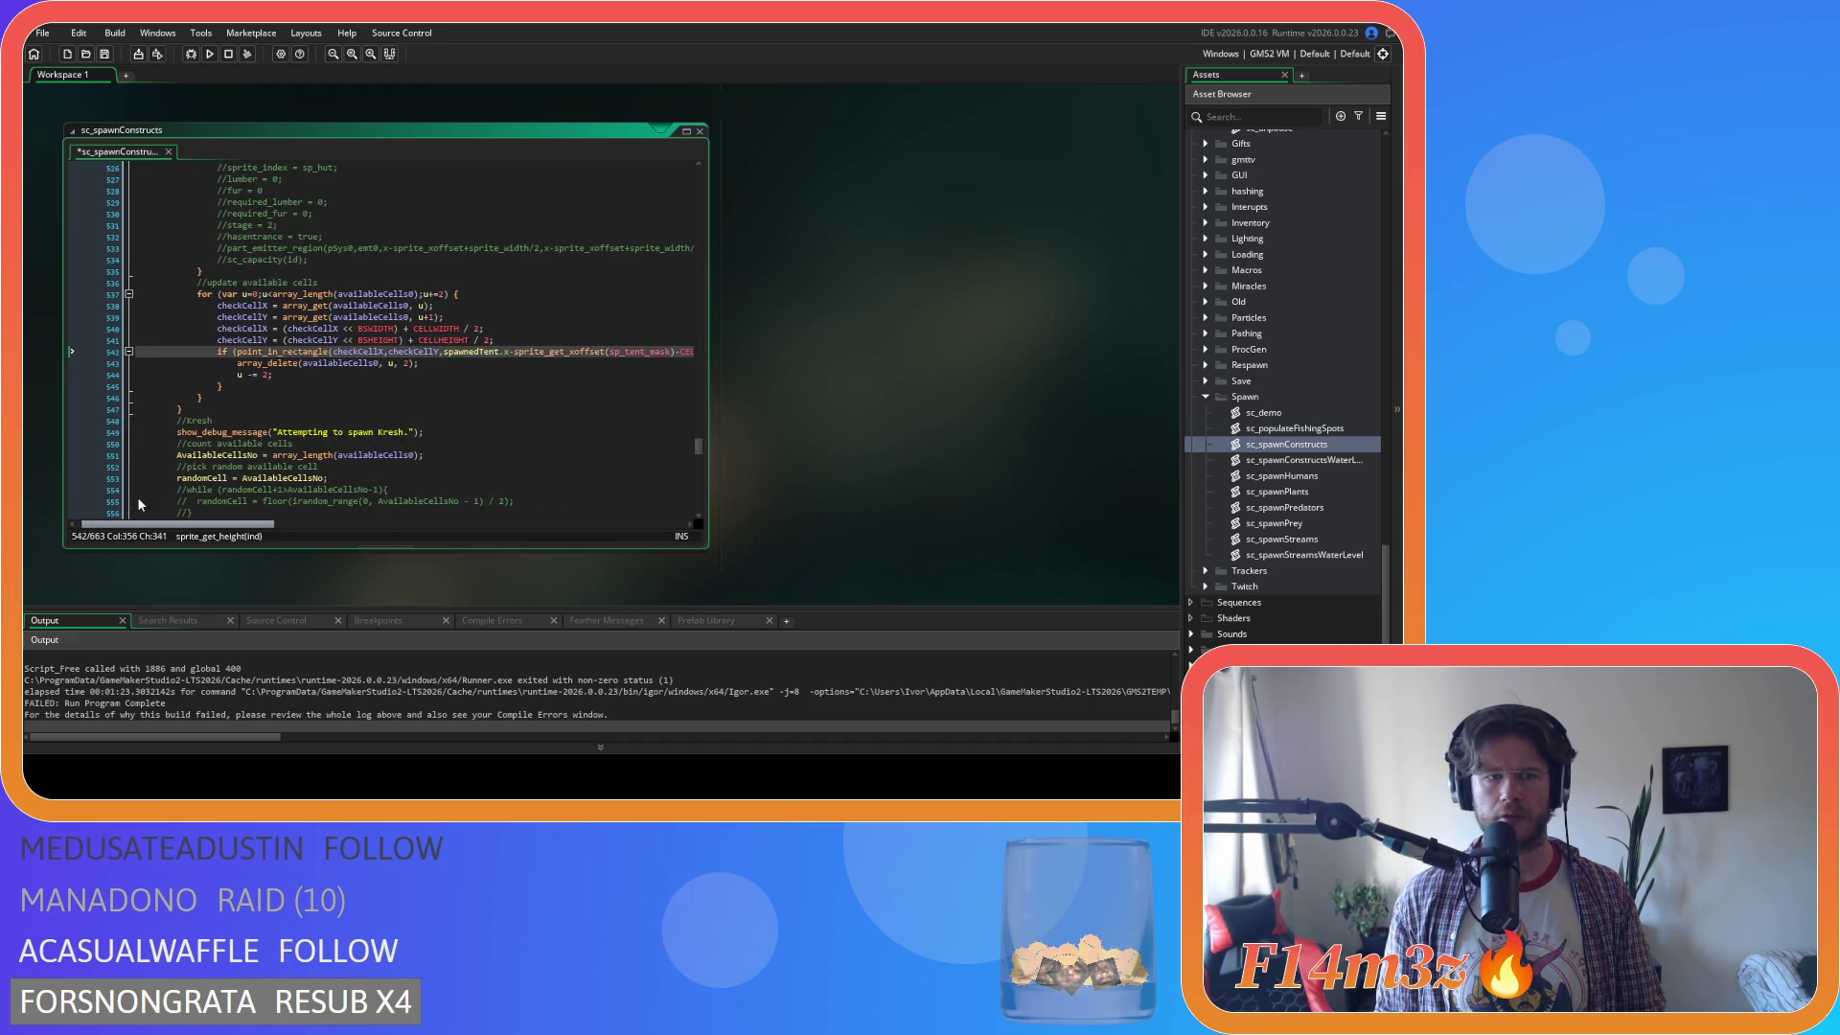
scroll(297, 407, "up", 8)
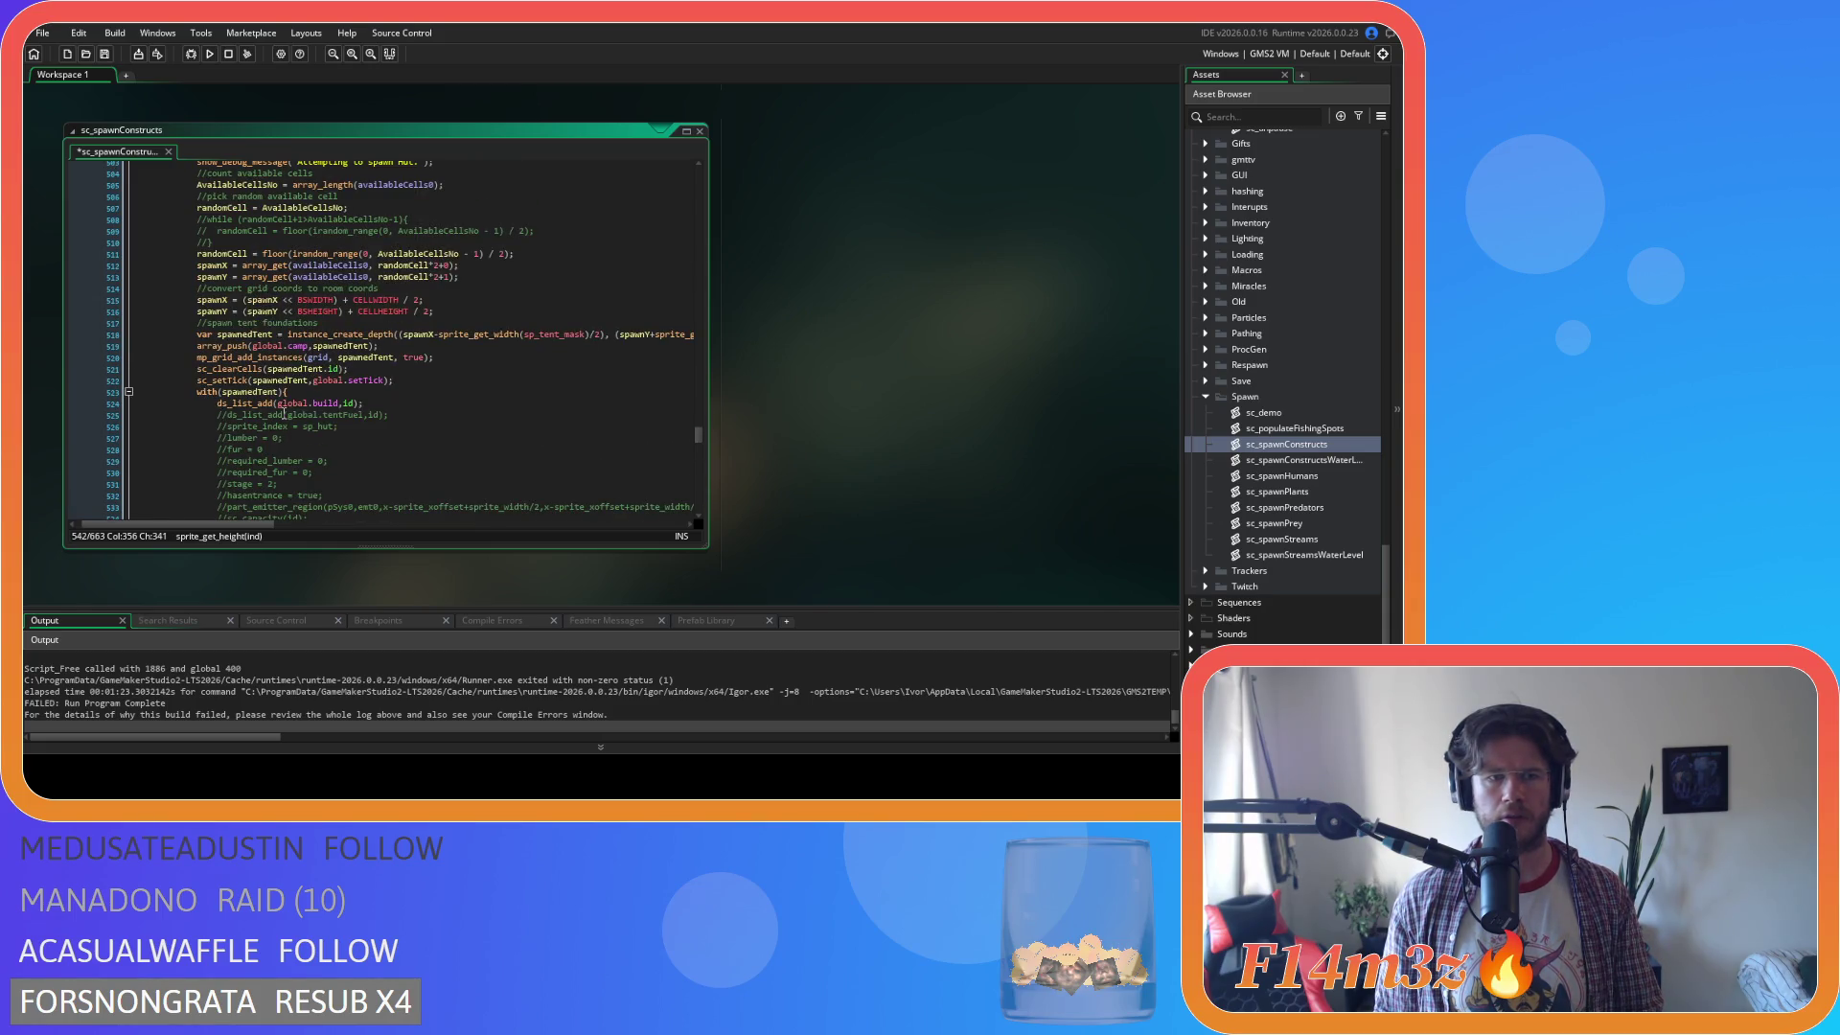
Comment out the tent's mp_grid_add_instances and sc_clearCells lines 520–521.
left_click(456, 357)
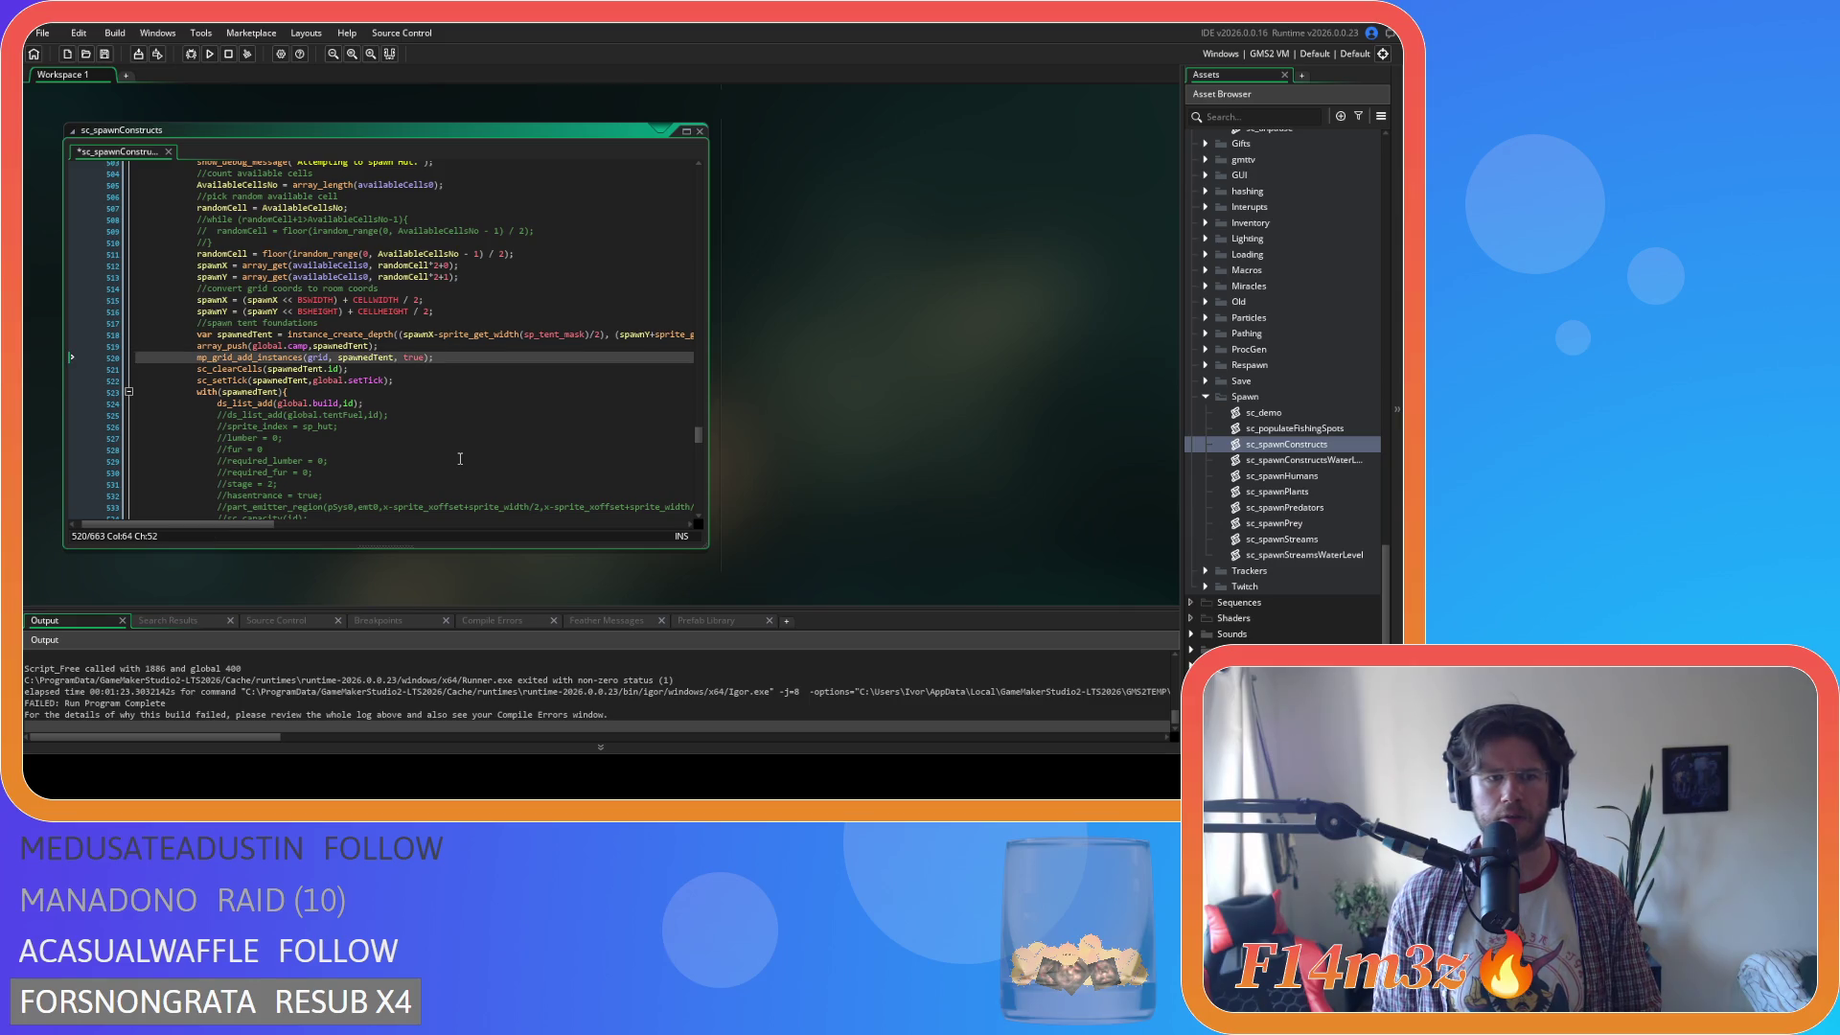
left_click(351, 368)
key("shift+Up")
key("shift+Home")
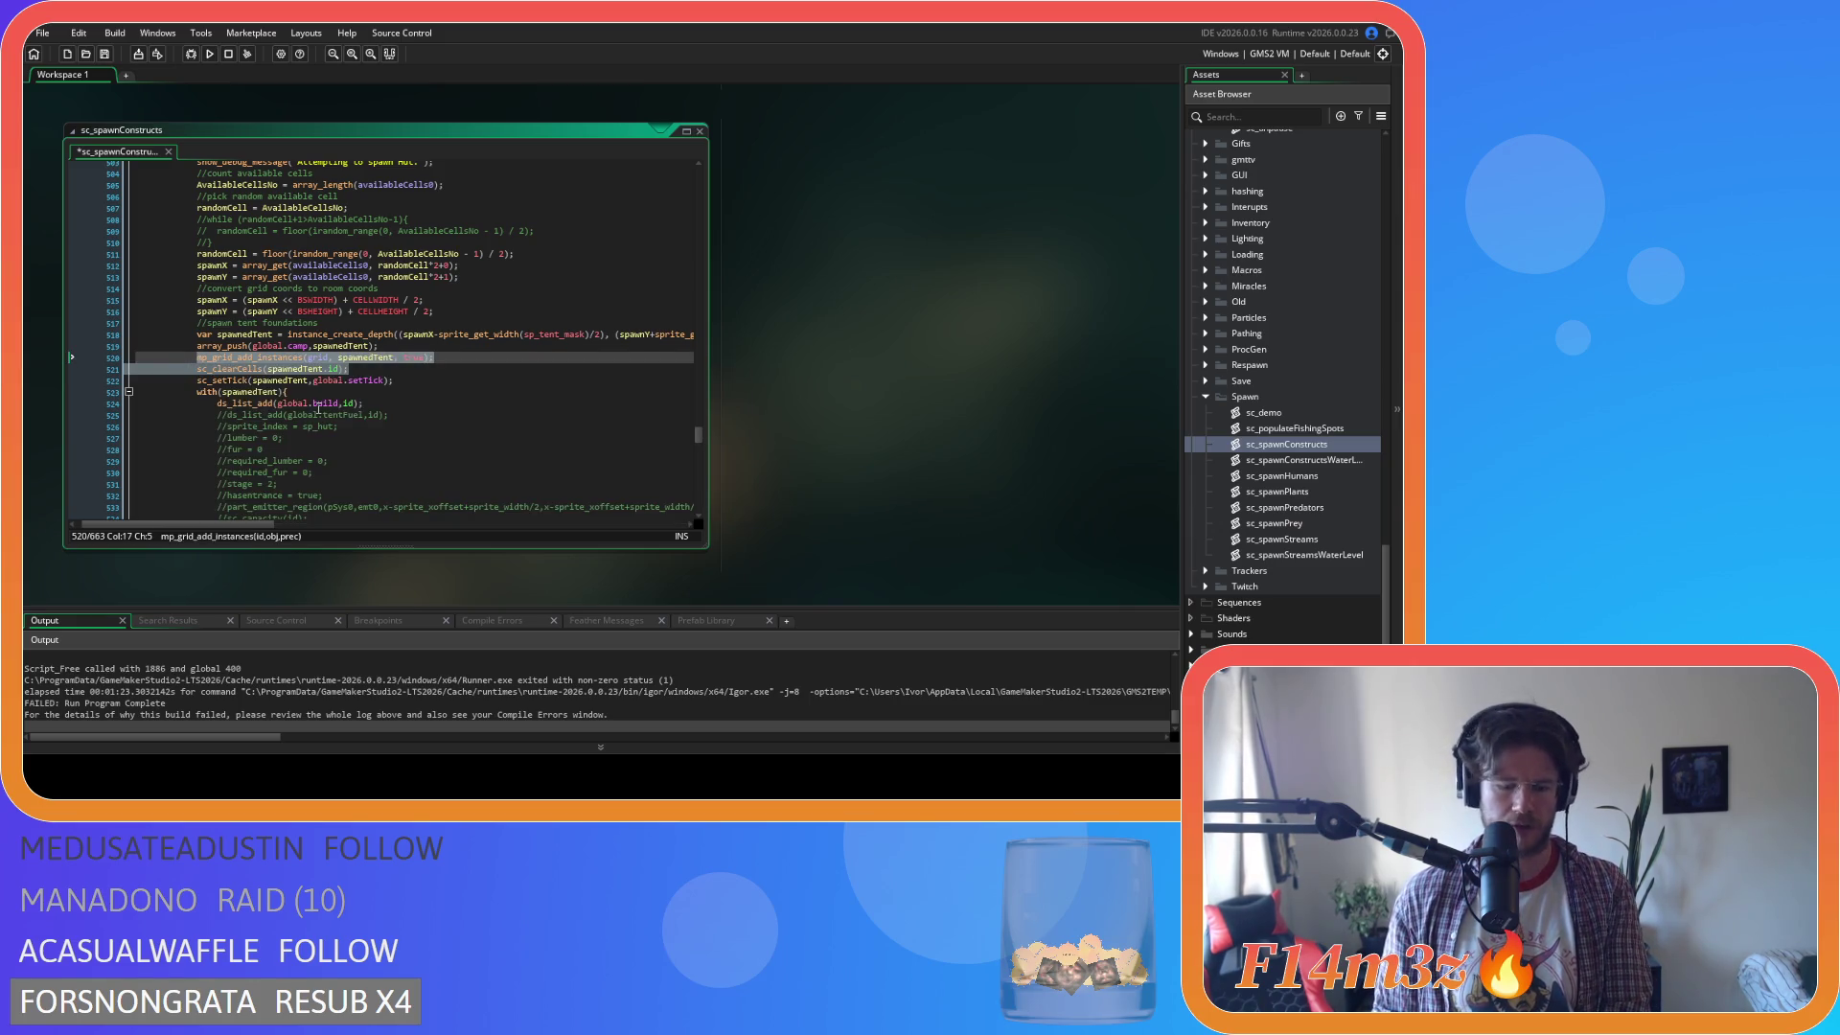
key("ctrl+k")
scroll(383, 422, "up", 4)
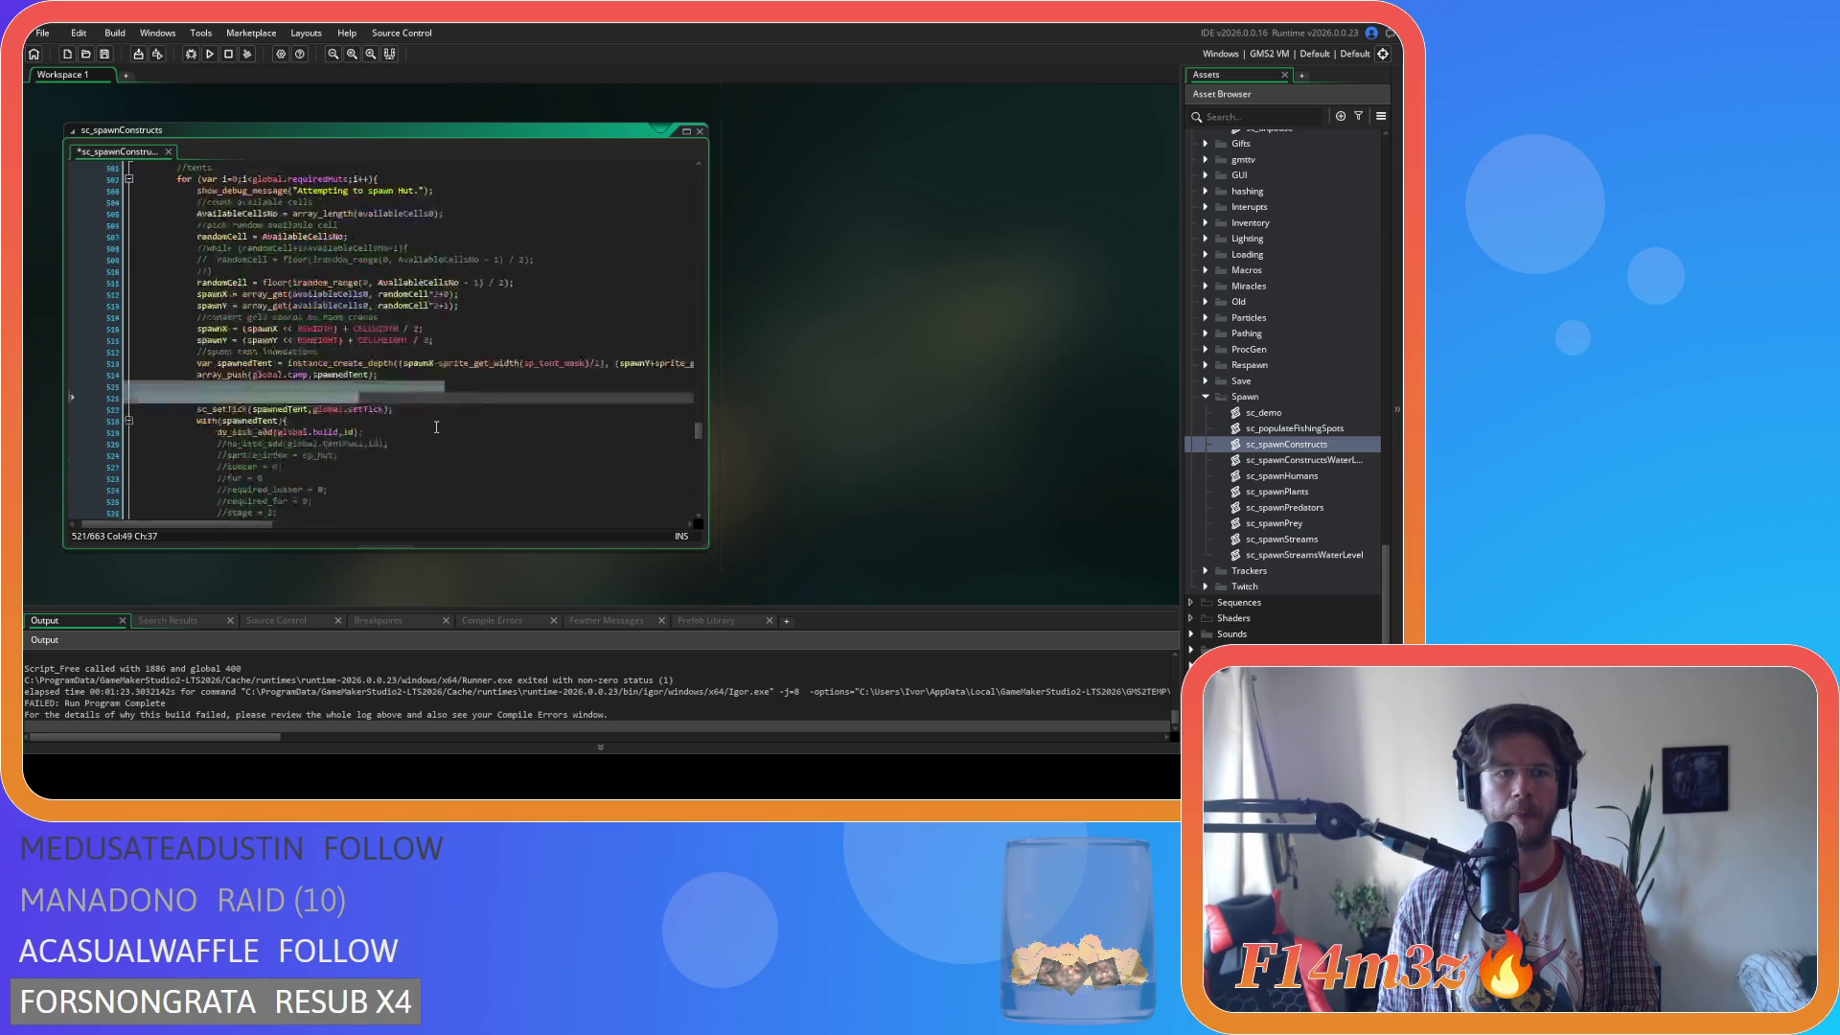
scroll(436, 426, "up", 10)
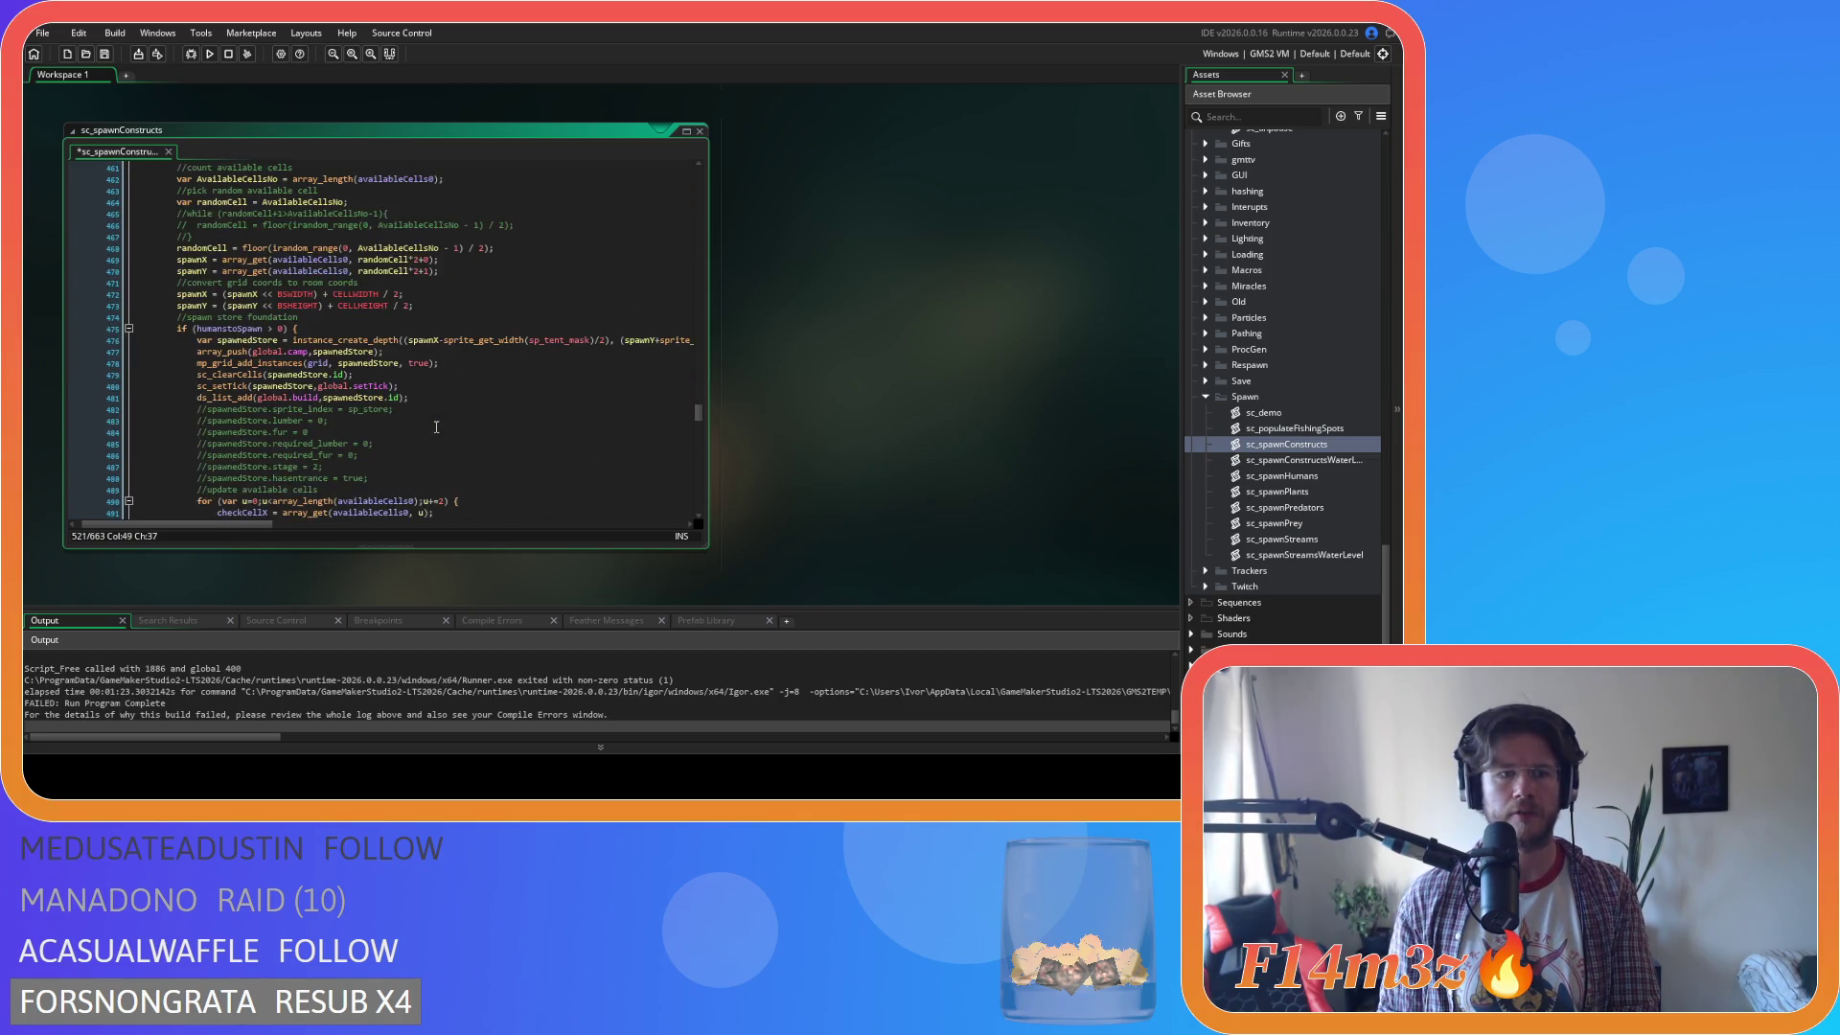
Comment out the store's grid lines 478–479 and the Kresh lines 567–568.
left_click(355, 375)
key("shift+Up")
key("shift+Home")
key("ctrl+k")
scroll(375, 431, "down", 20)
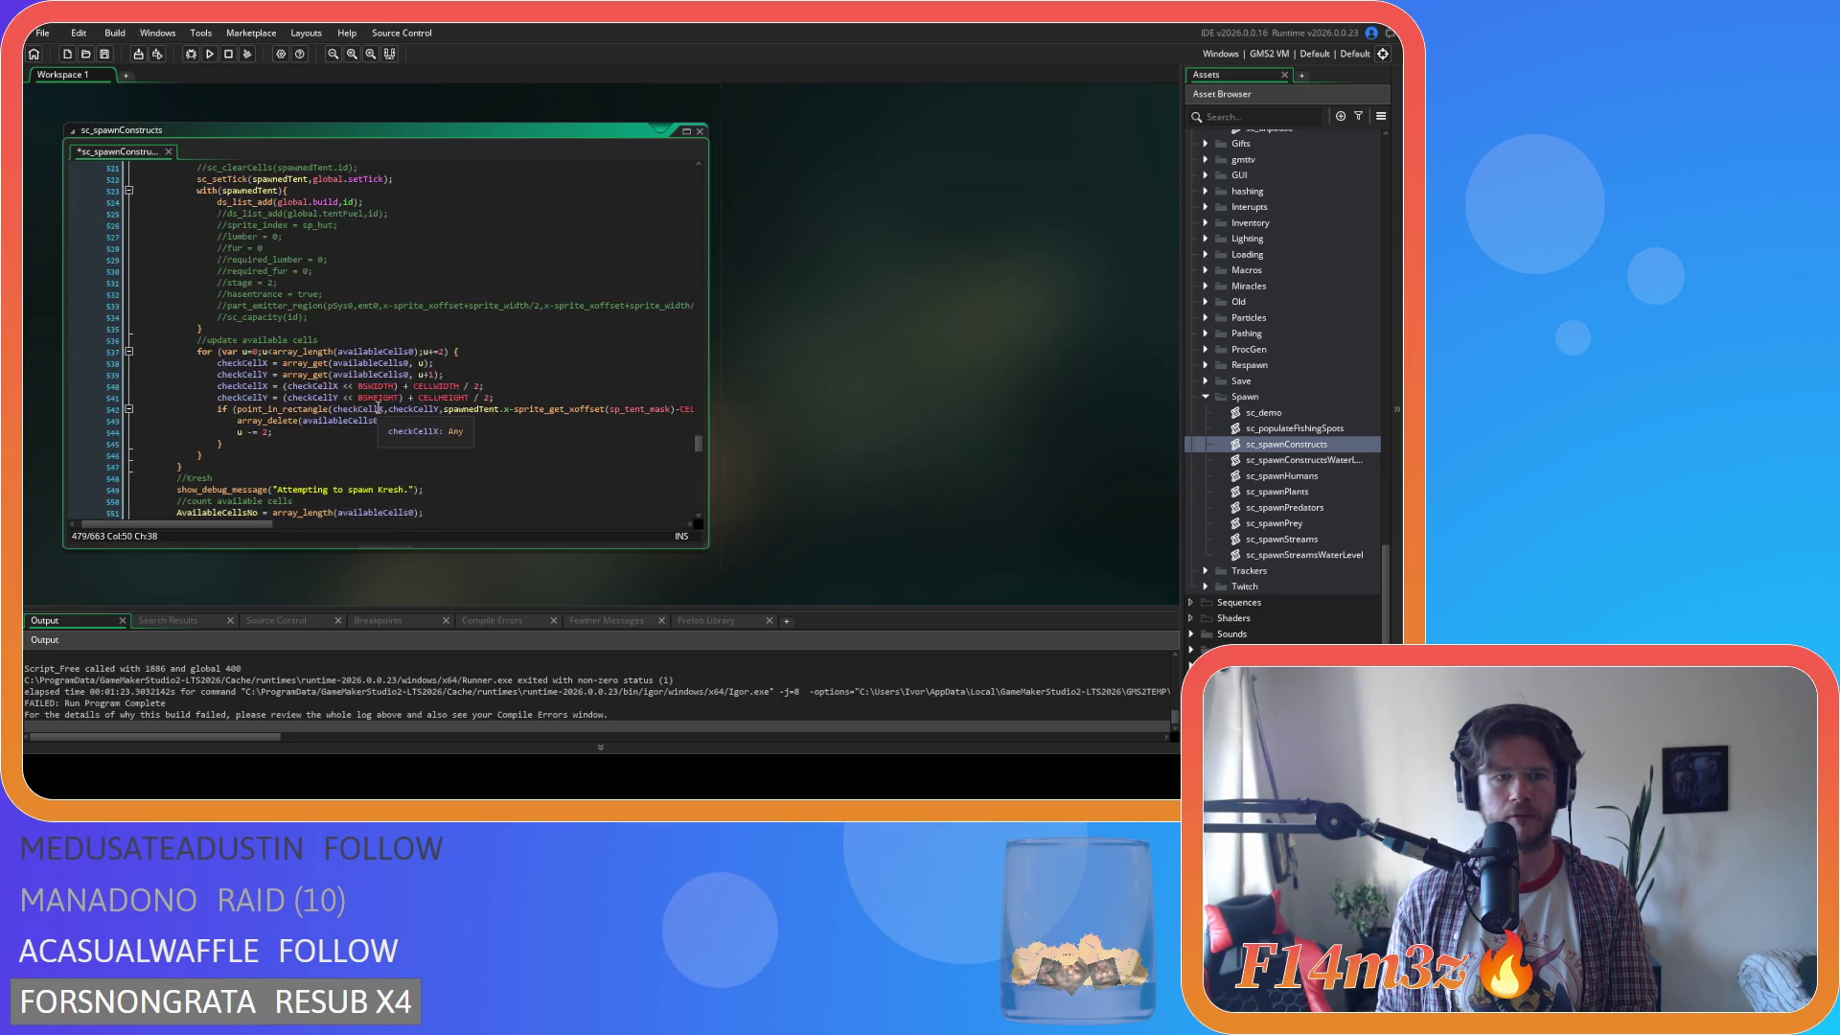
scroll(378, 407, "down", 5)
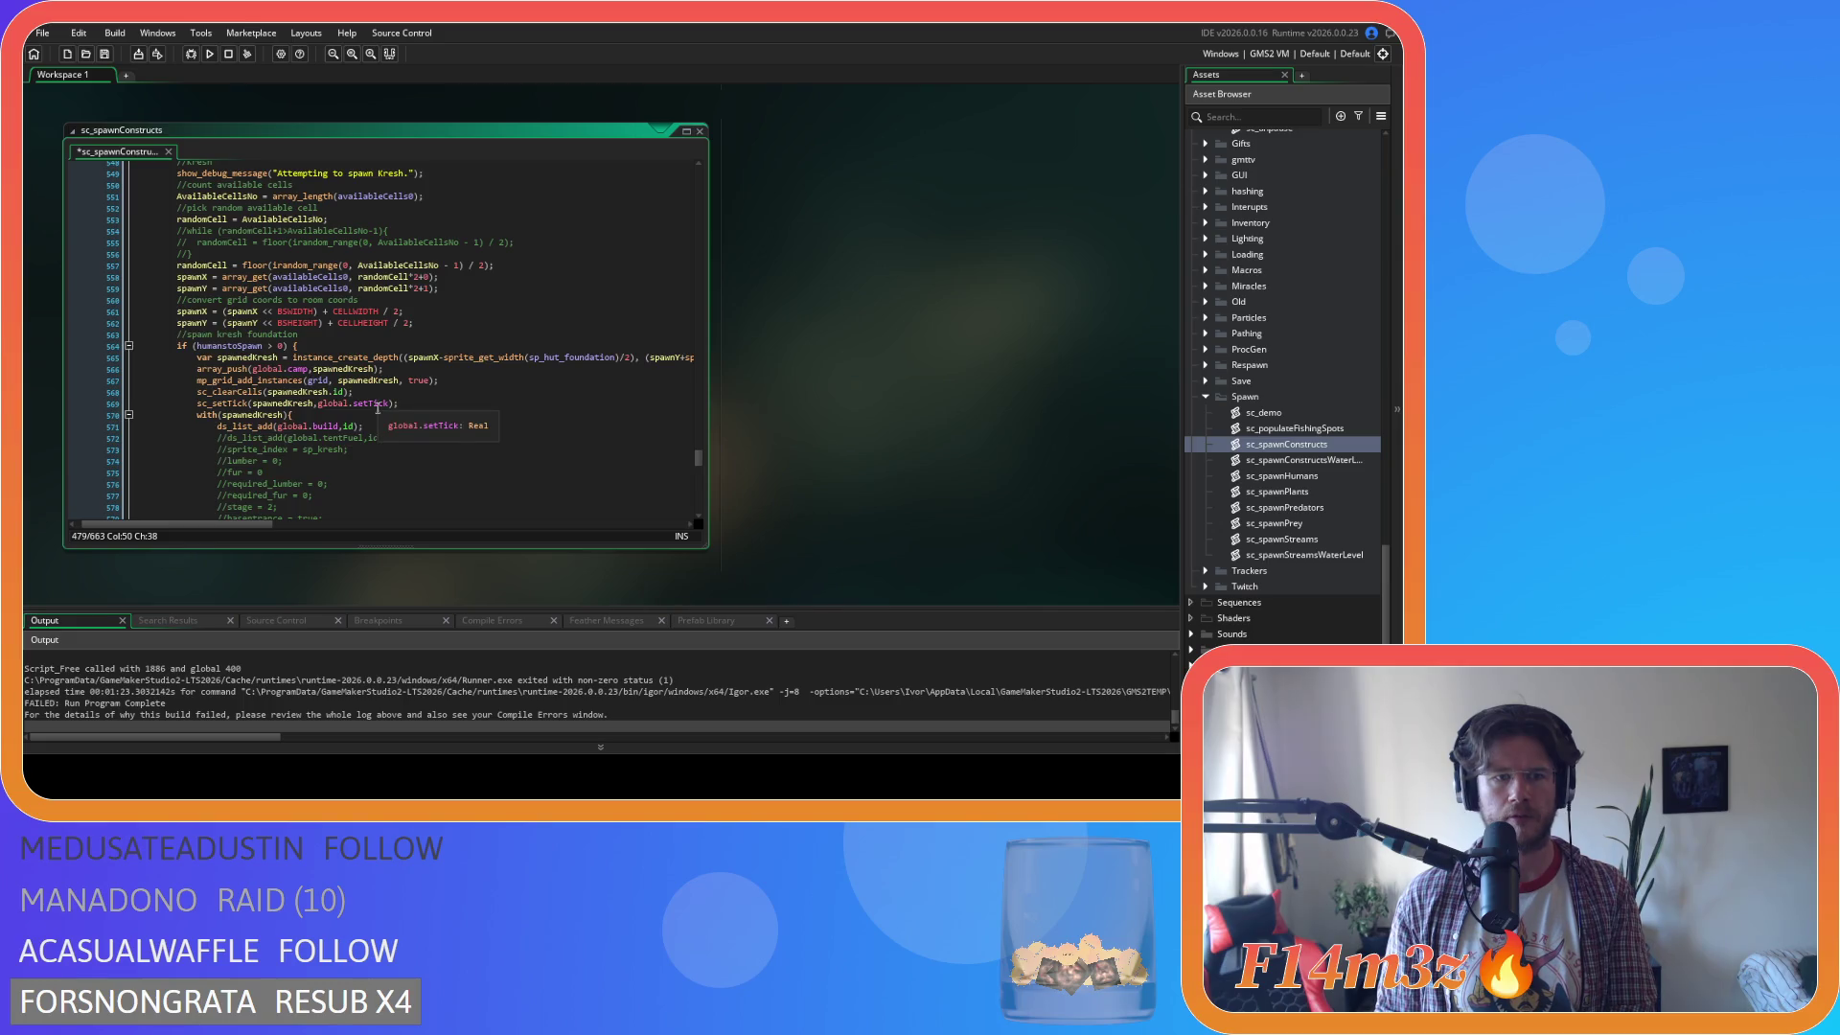
left_click_drag(416, 399, 196, 380)
key("ctrl+k")
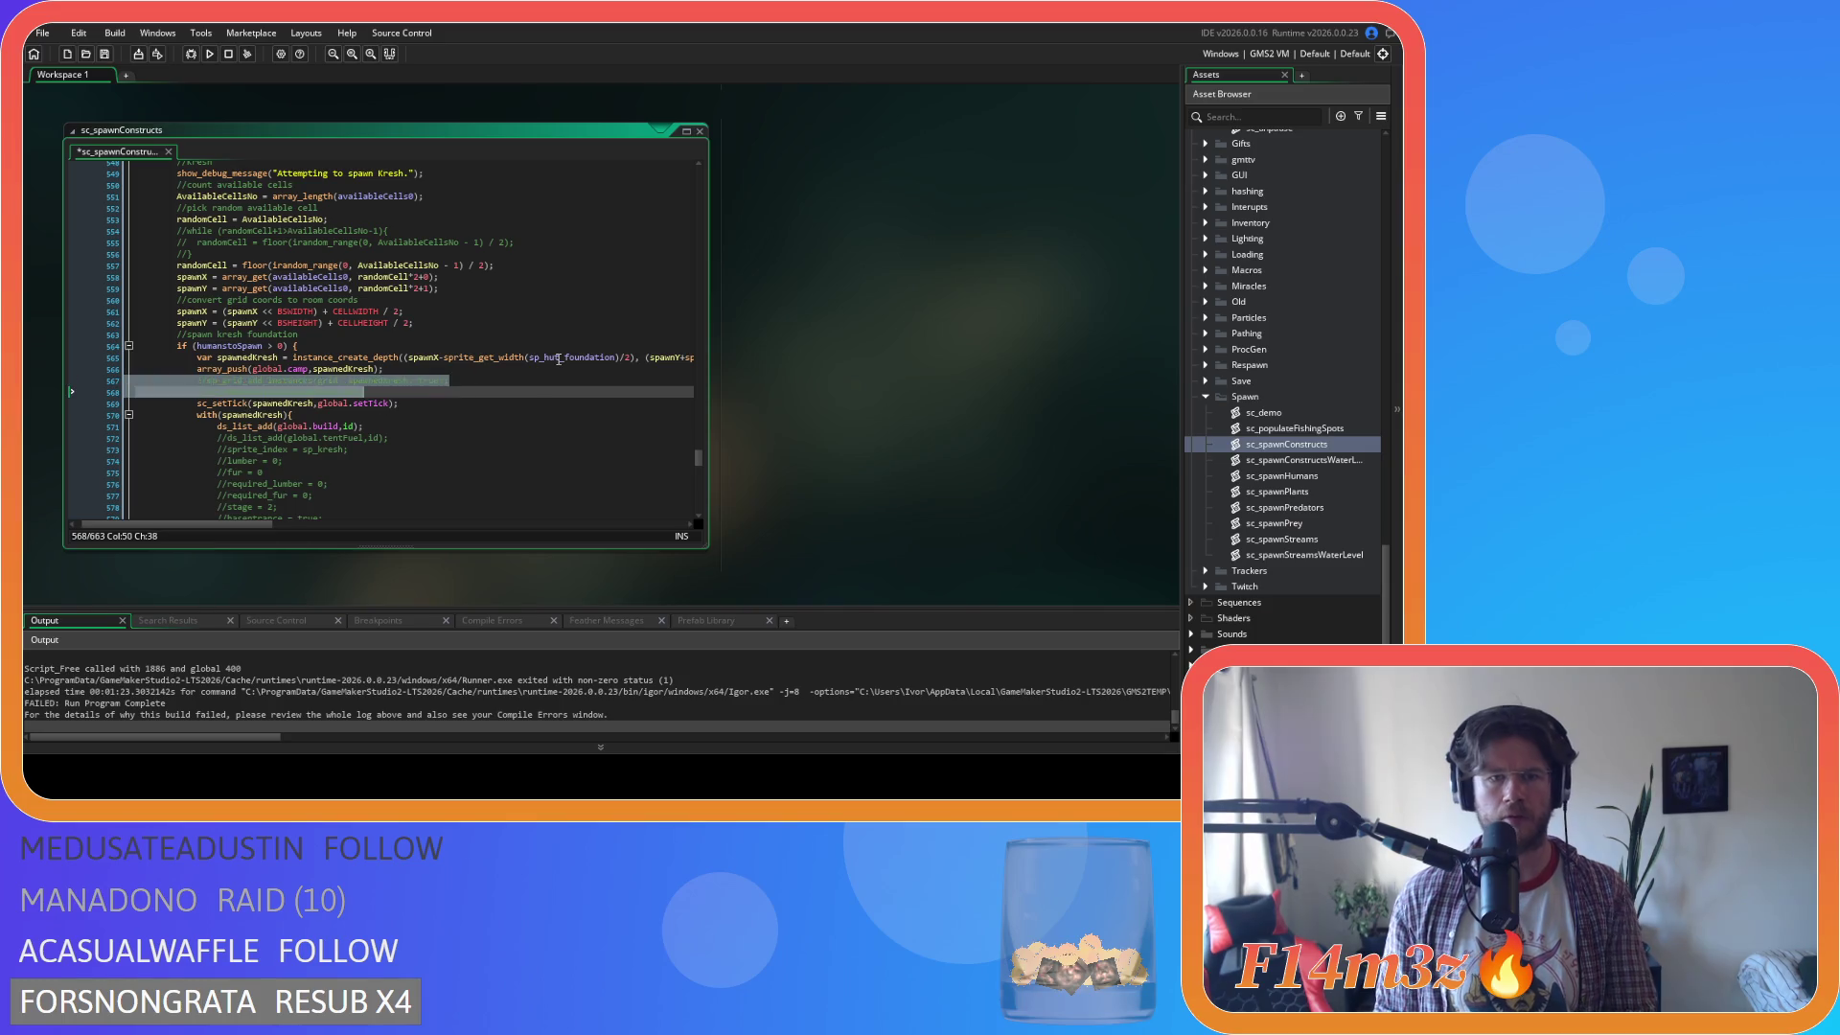
Replace sp_hut_foundation on line 565 with sp_tent_mask.
double_click(573, 358)
key("ctrl+v")
mouse_move(221, 523)
left_mouse_down()
mouse_move(374, 523)
mouse_move(191, 523)
mouse_move(339, 523)
left_mouse_up()
left_click(304, 356)
scroll(357, 448, "down", 8)
Switch every hut sprite on campfire check line 589 to sp_tent_mask, then build and run.
double_click(163, 375)
type("sp_tent_mask")
double_click(445, 375)
type("sp_tent_mask")
left_click_drag(392, 523, 550, 533)
double_click(247, 375)
type("sp_tent_mask")
double_click(403, 375)
type("sp_tent_mask")
left_click_drag(528, 525, 611, 524)
double_click(404, 374)
type("sp_tent_mask")
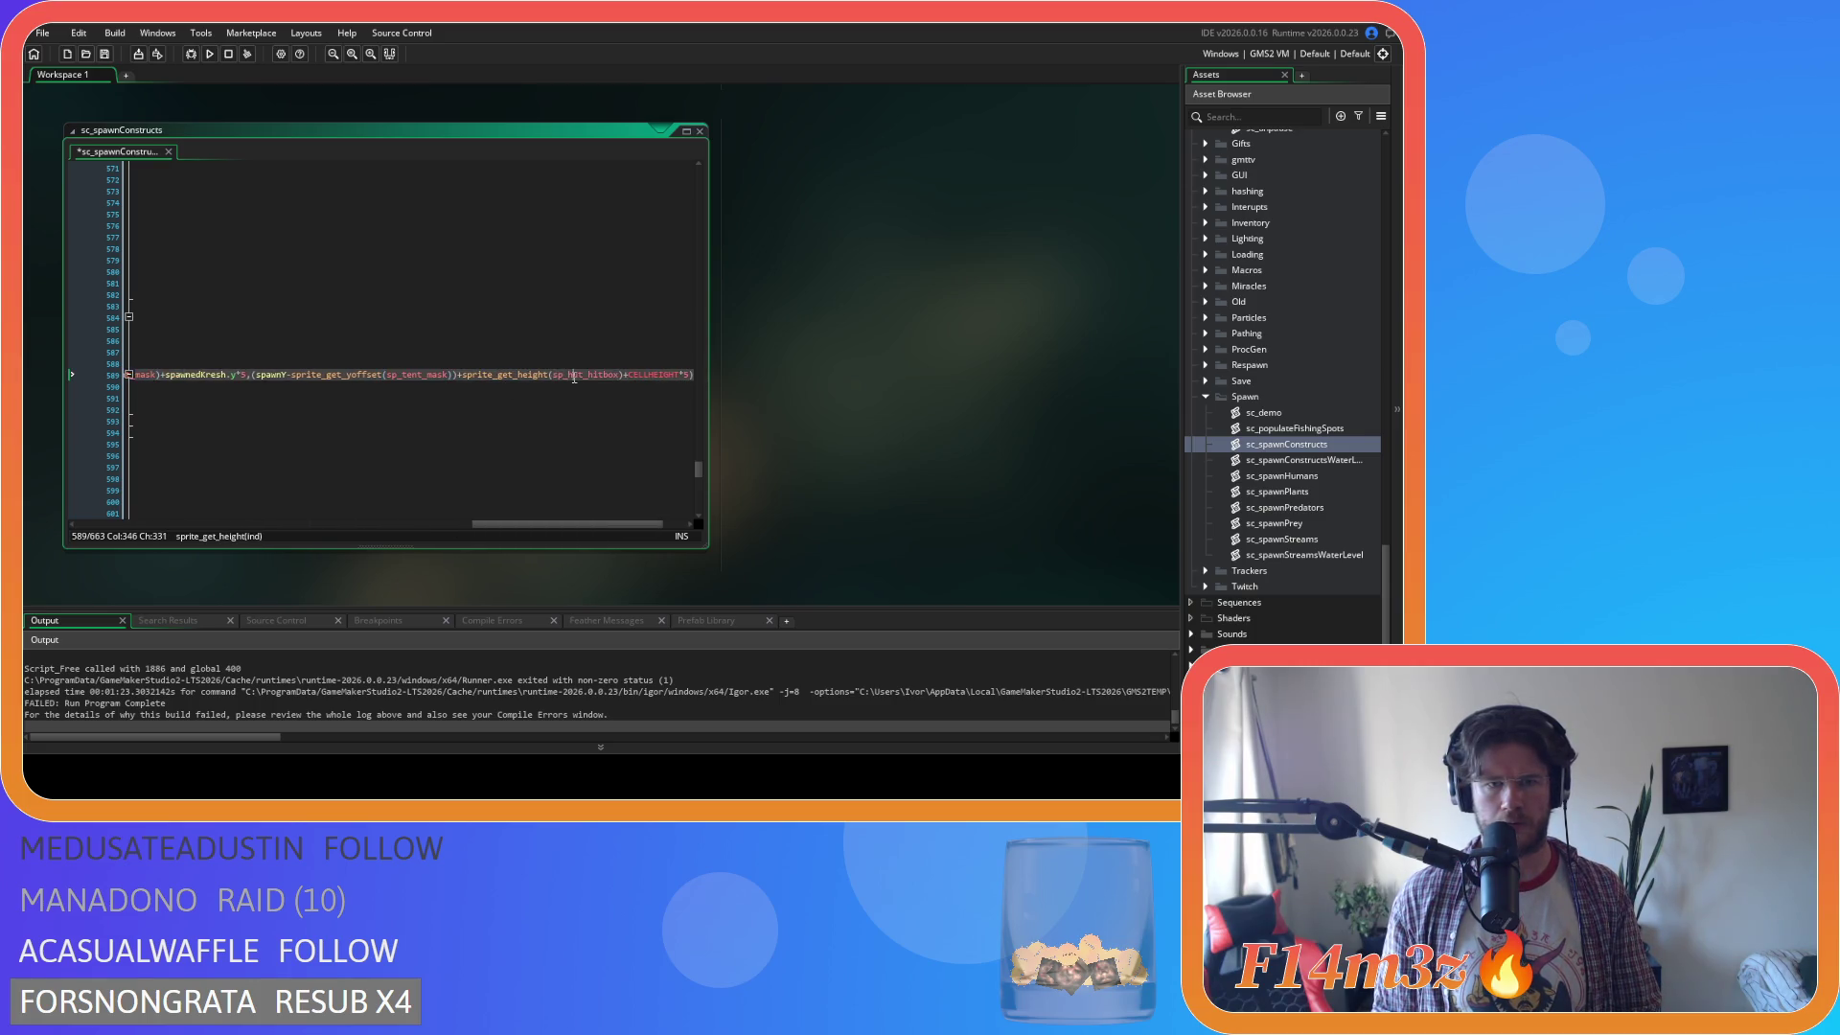
key("F5")
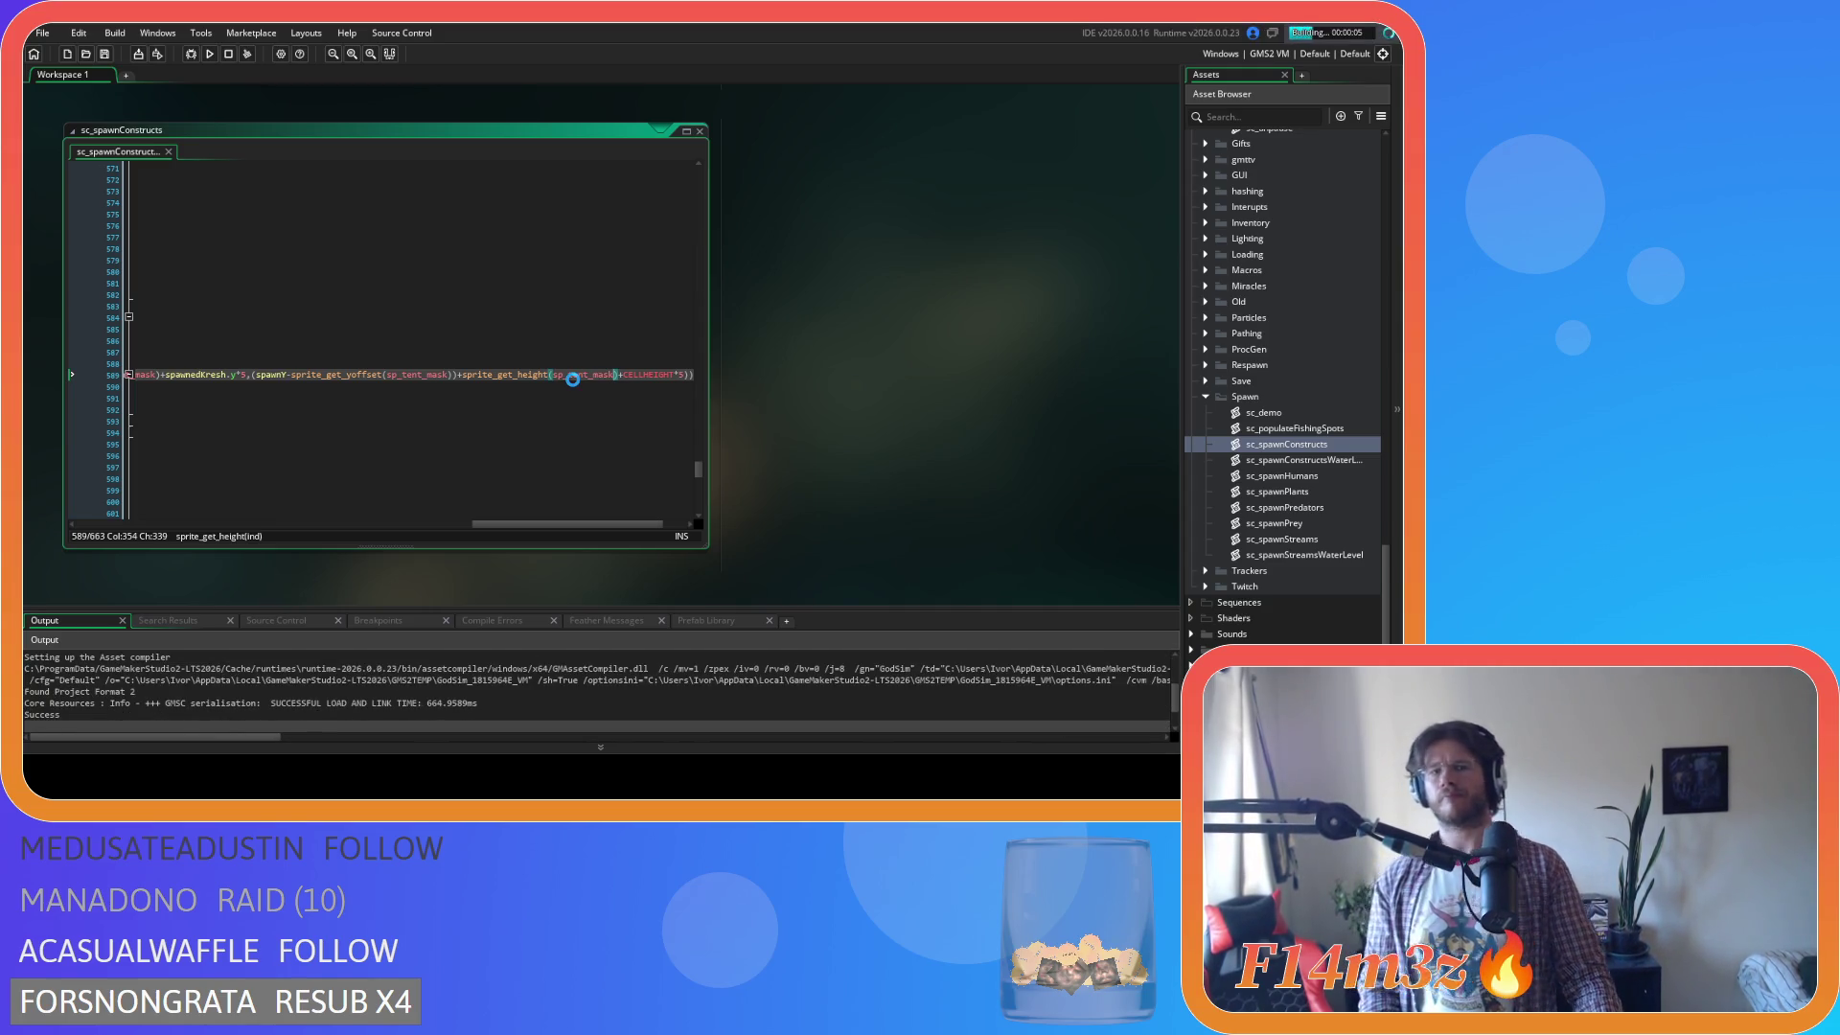
Let the build finish, then switch to the running Entheogen window to start the game.
left_click_drag(488, 525, 106, 526)
scroll(302, 438, "down", 10)
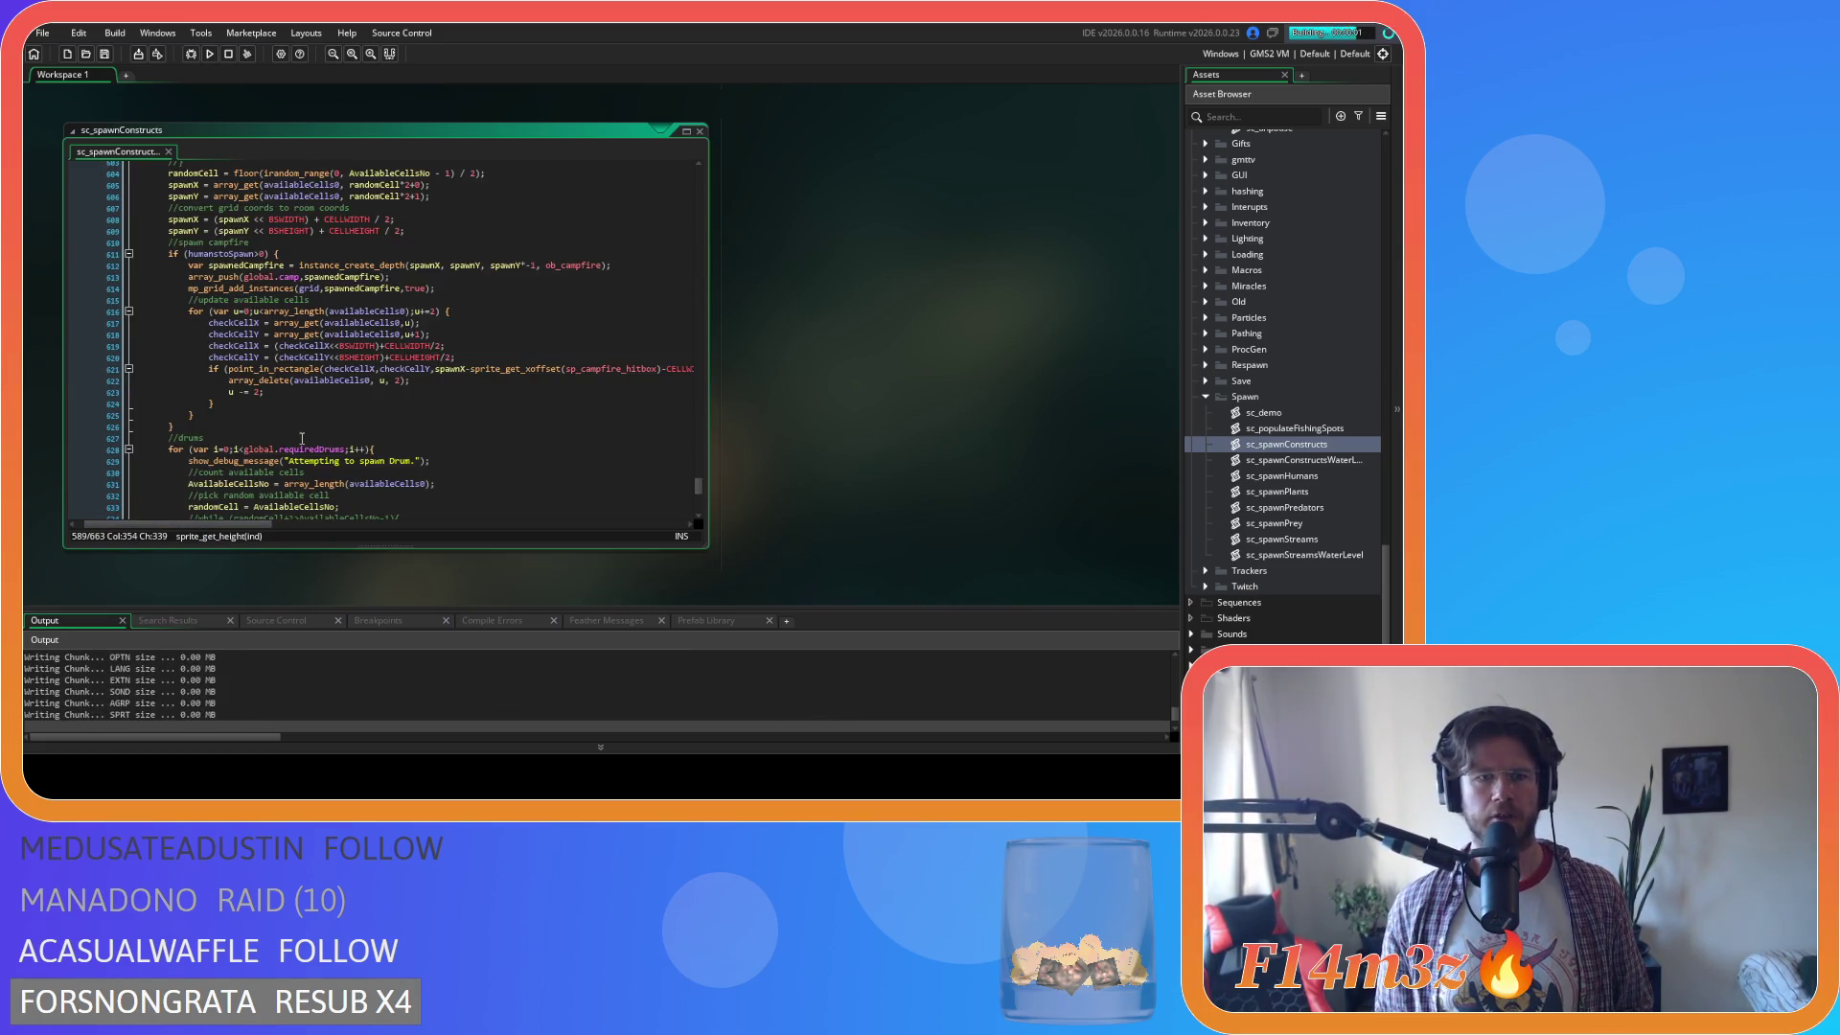
mouse_move(628, 369)
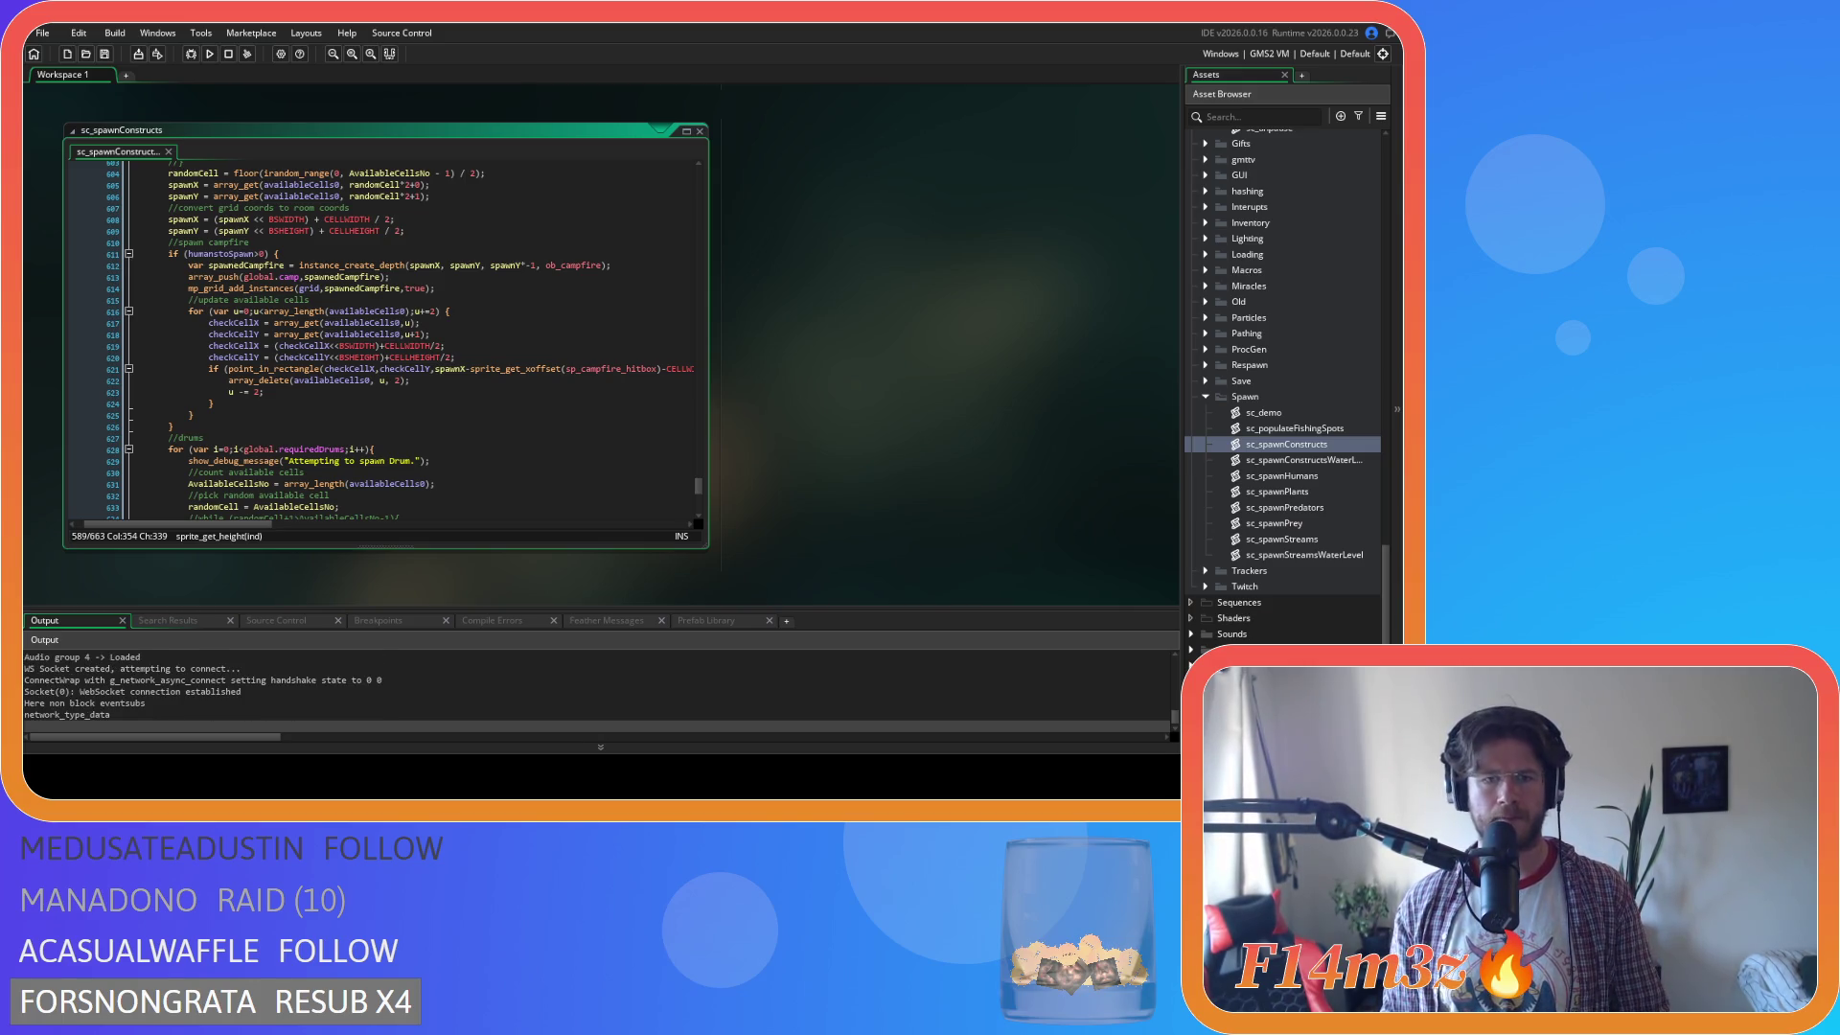
key("alt+Tab")
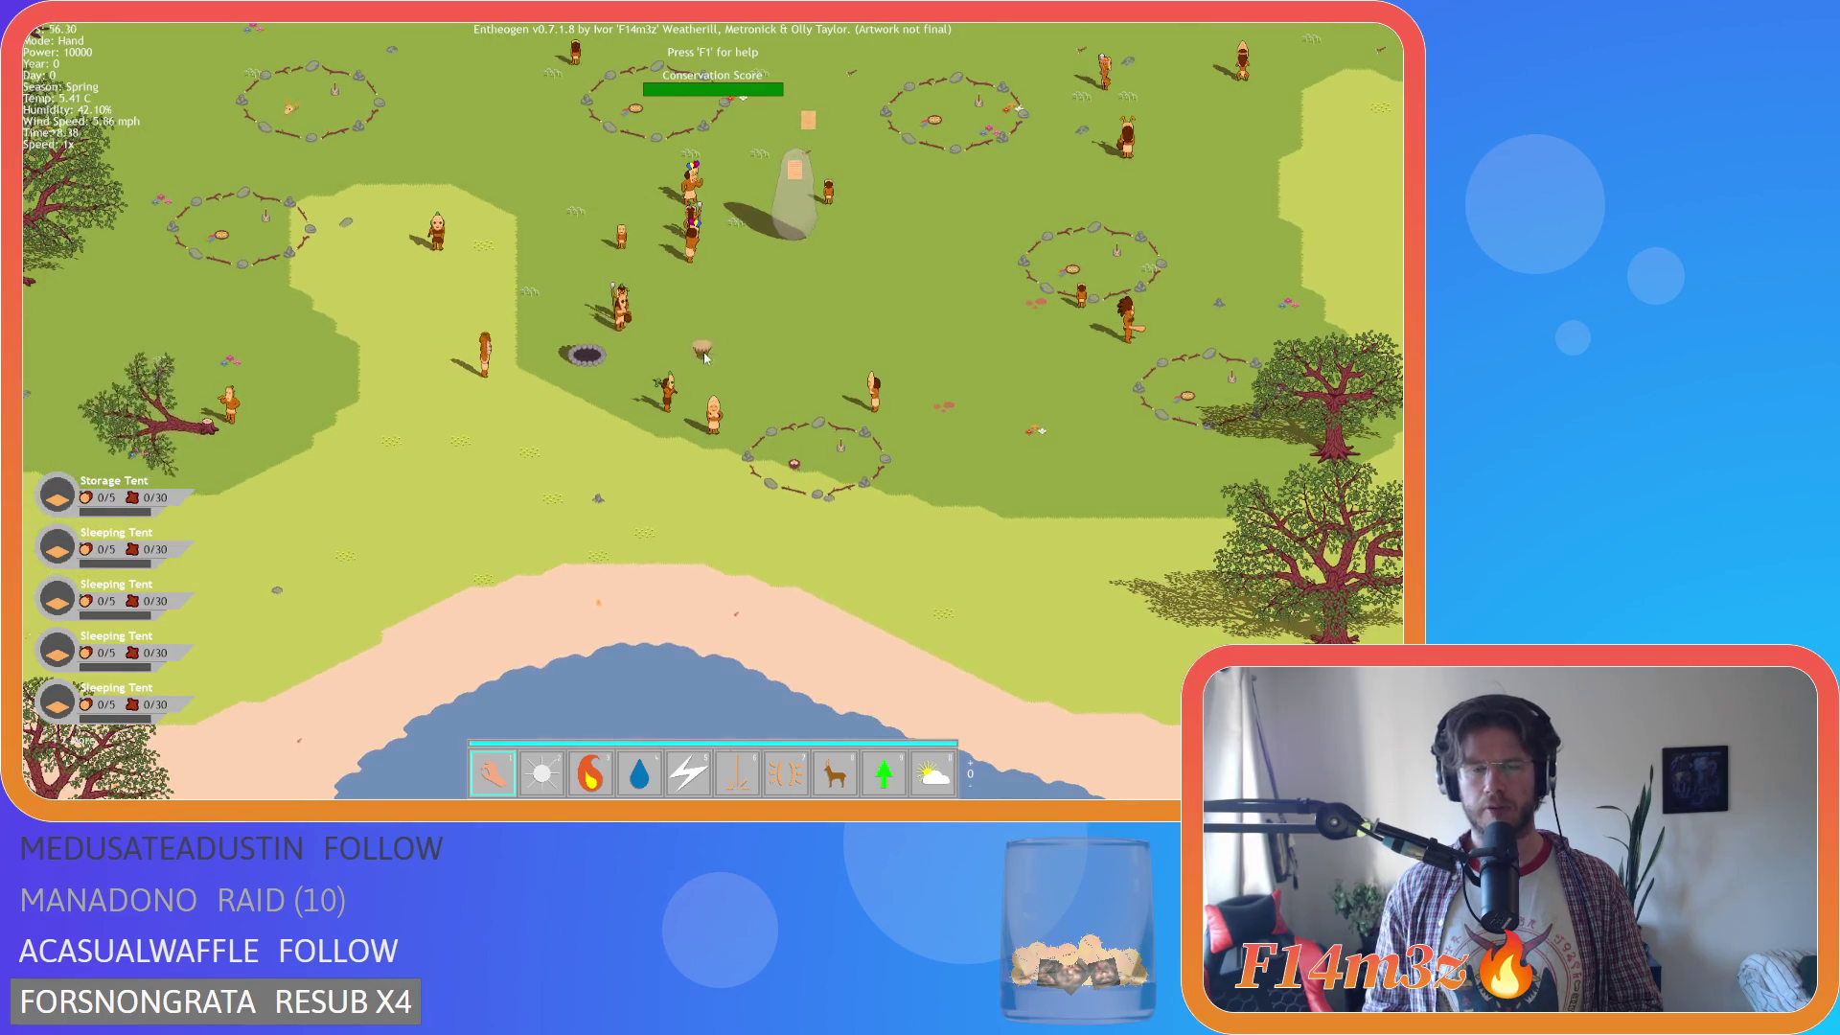
Carry the drum further down the map and raise a fountain.
scroll(704, 357, "up", 3)
key("Left")
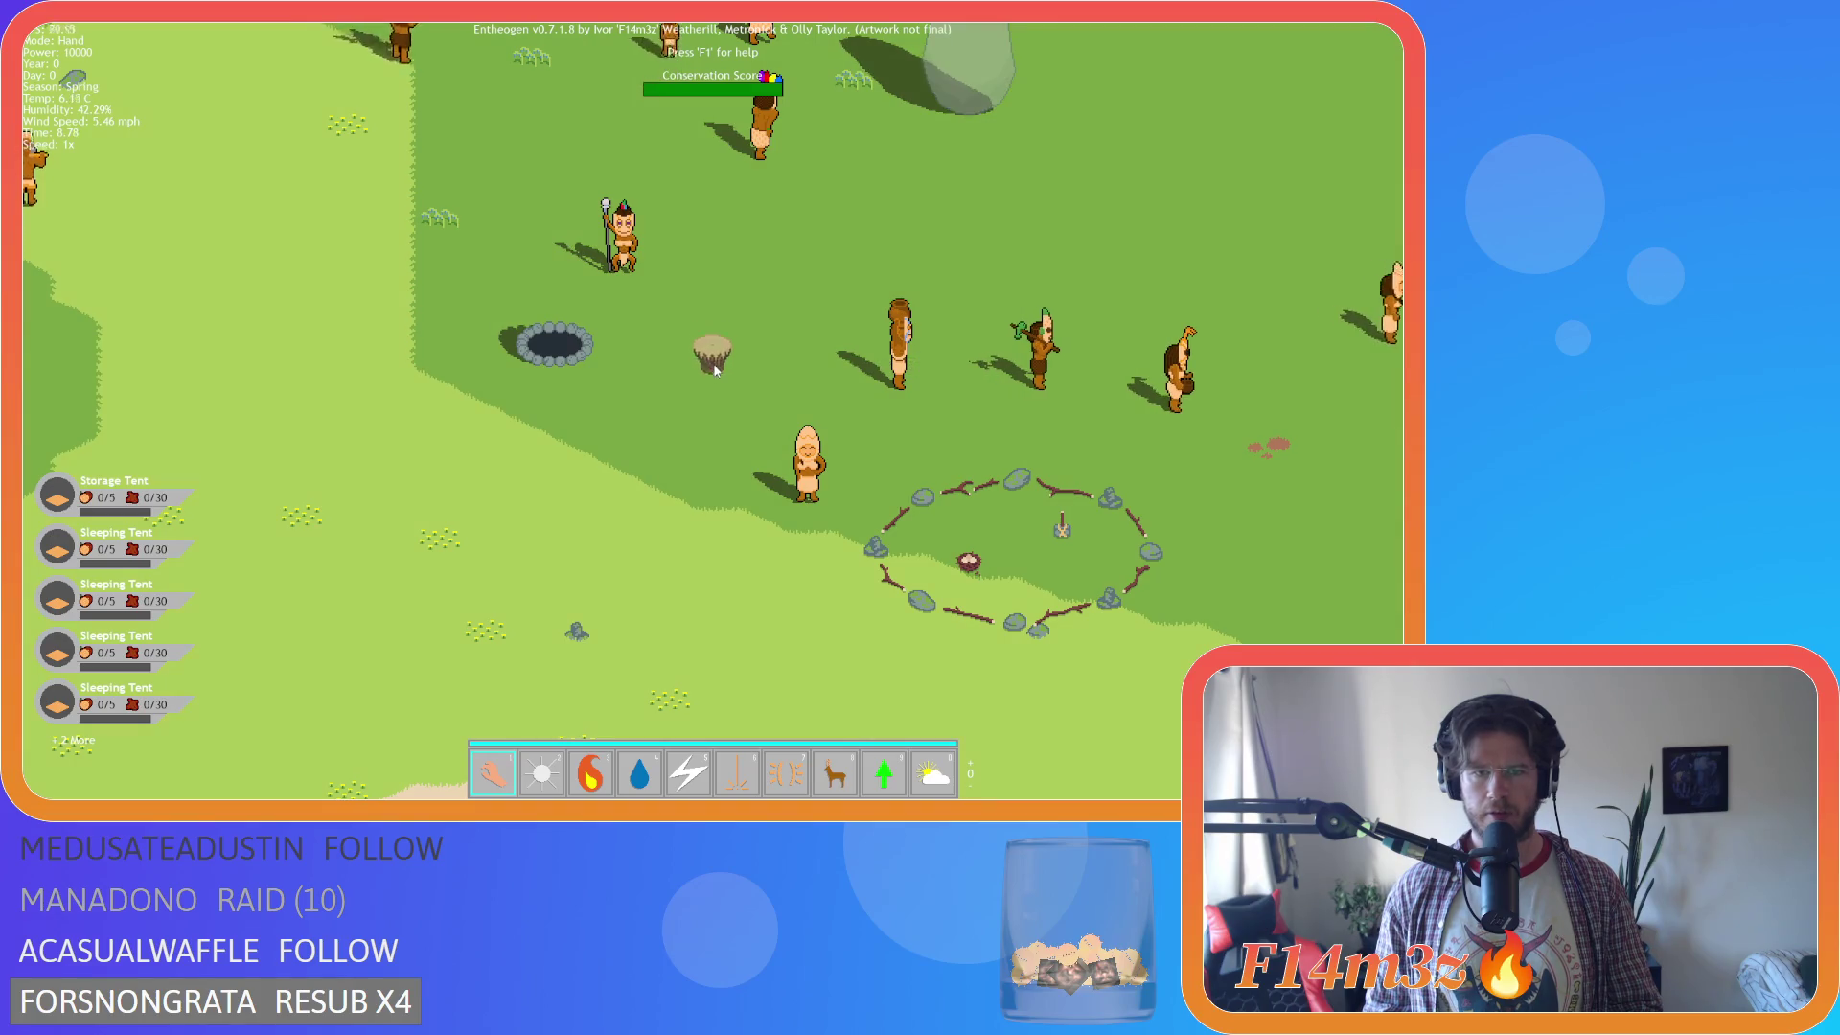
mouse_move(715, 353)
left_mouse_down()
mouse_move(717, 412)
mouse_move(628, 414)
mouse_move(728, 389)
mouse_move(746, 341)
mouse_move(780, 366)
left_mouse_up()
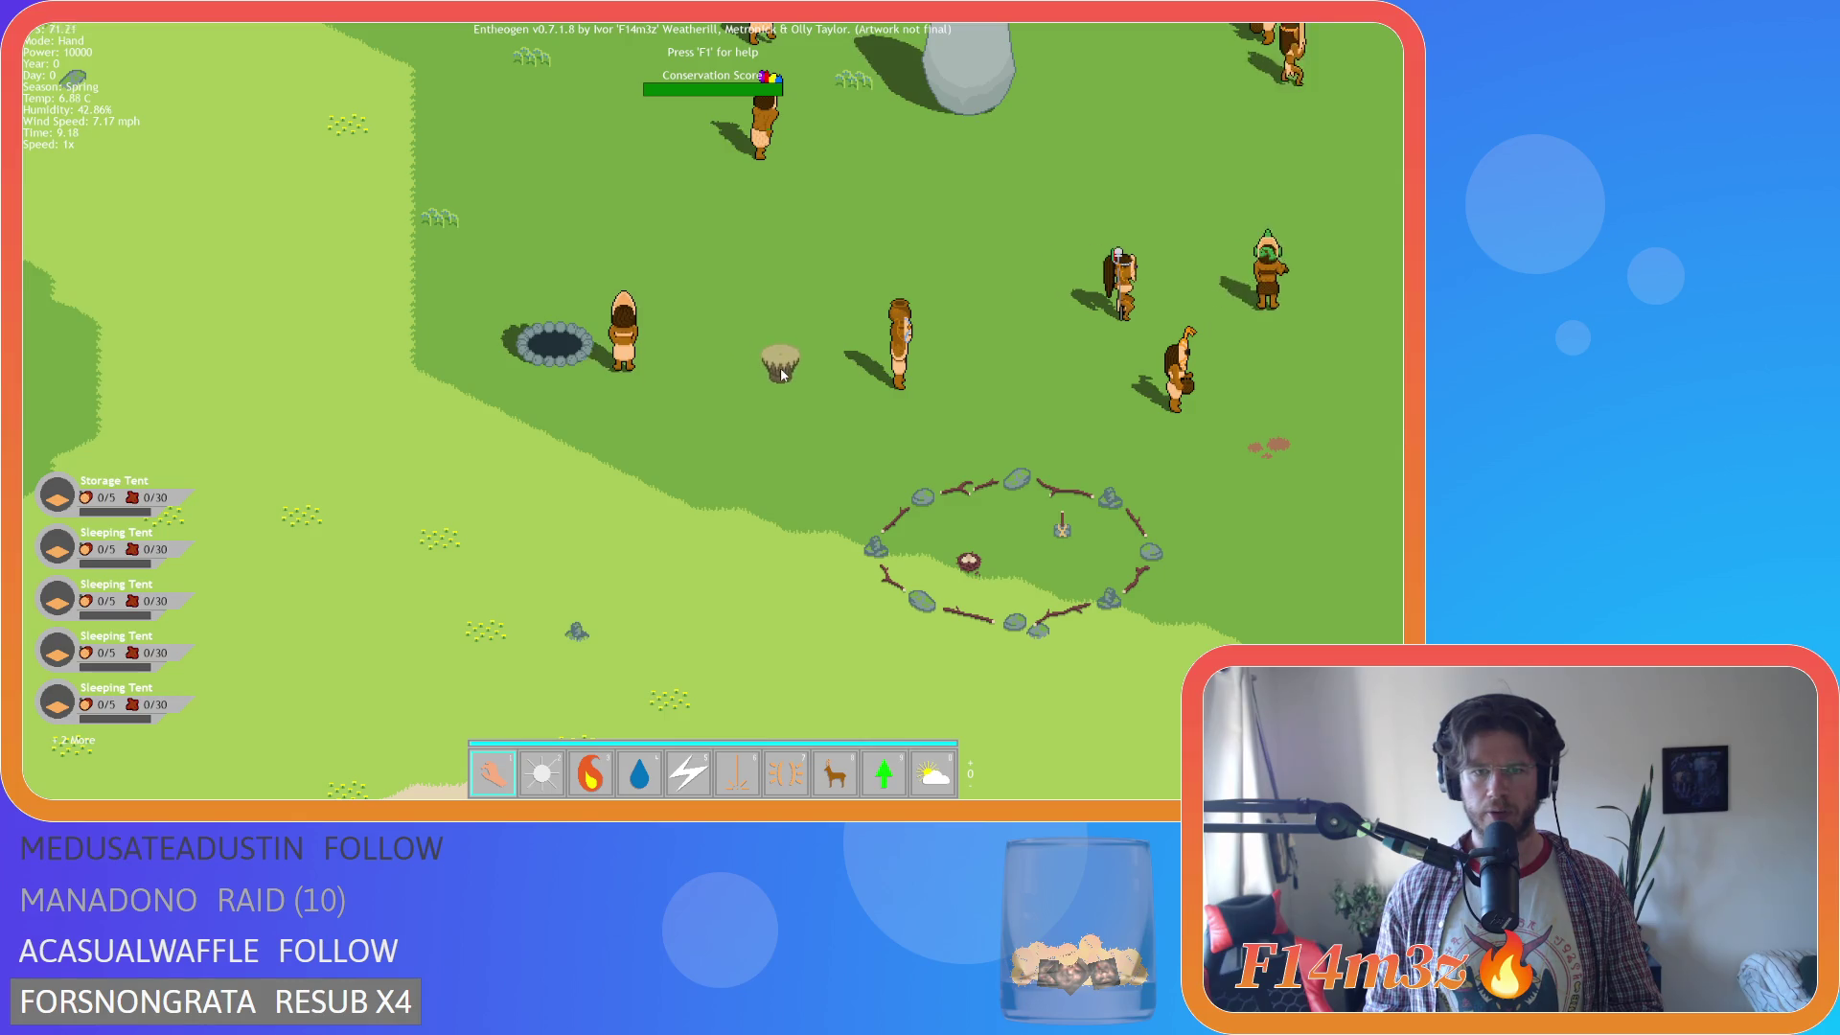
scroll(659, 506, "down", 1)
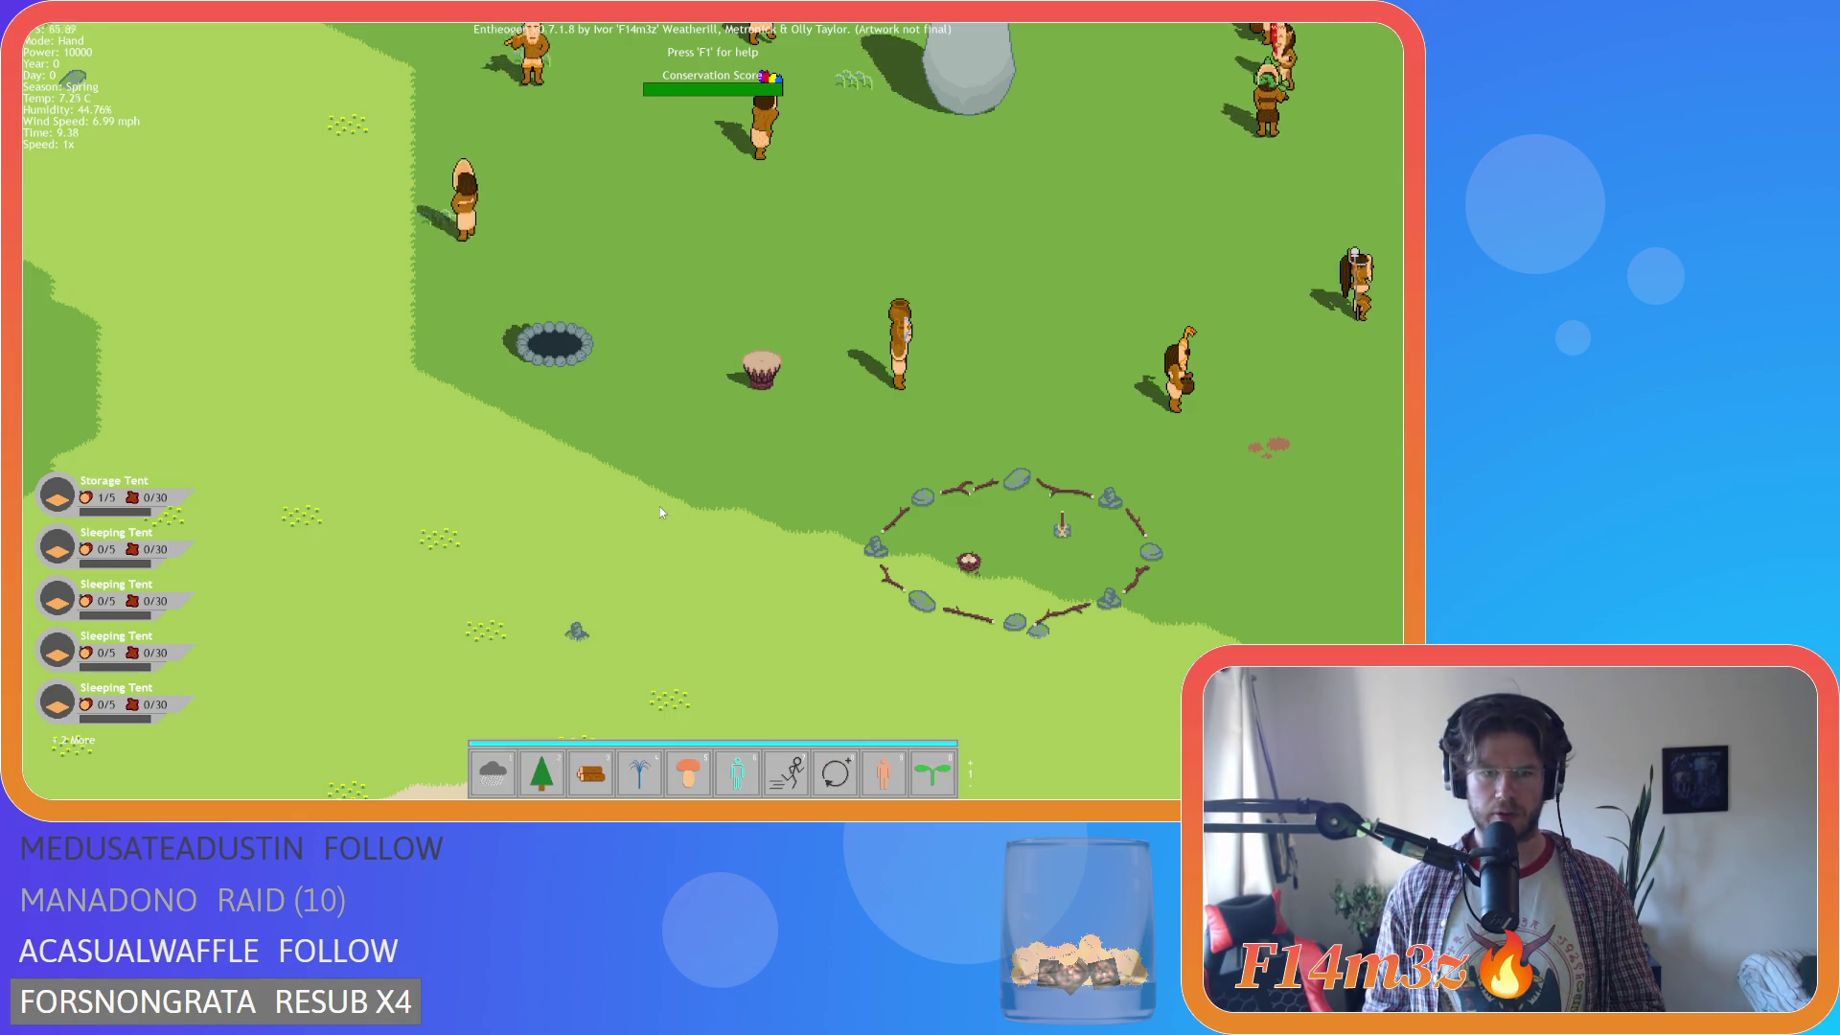
left_click(389, 324)
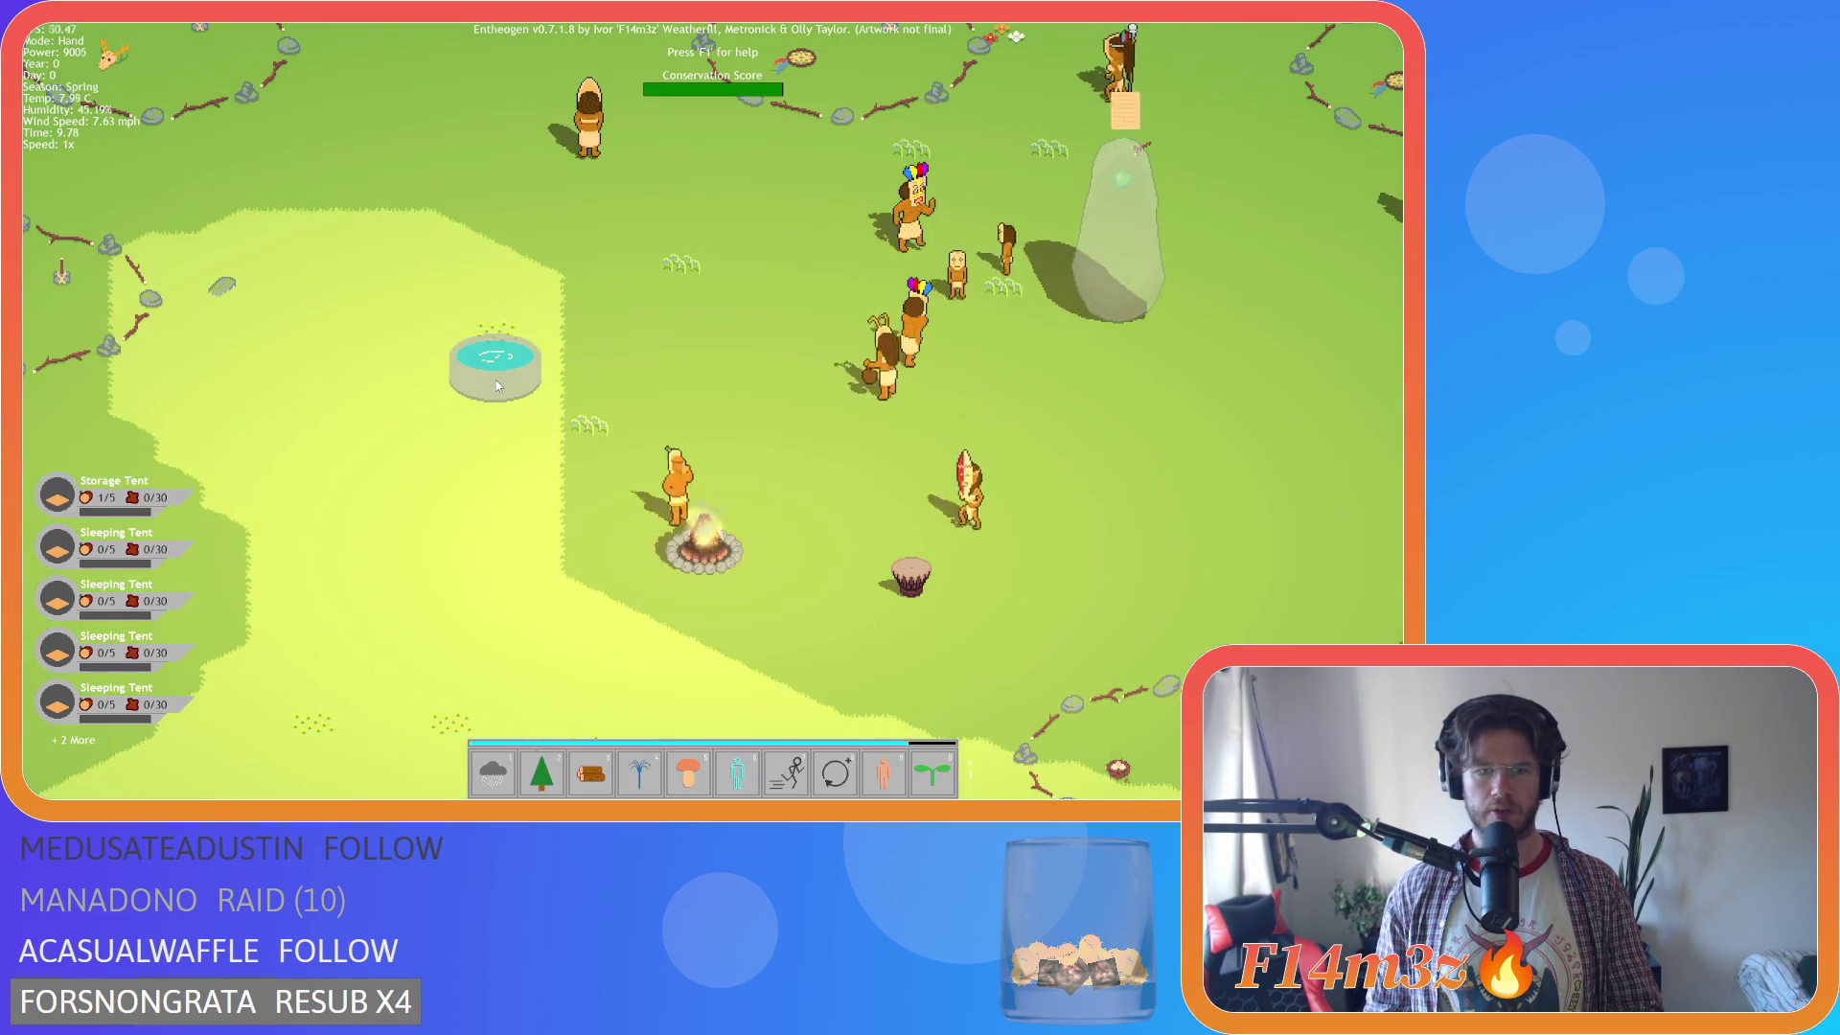
Select the fountain power (4) and place fountains on the grass near the campfire.
key("a")
key("Tab")
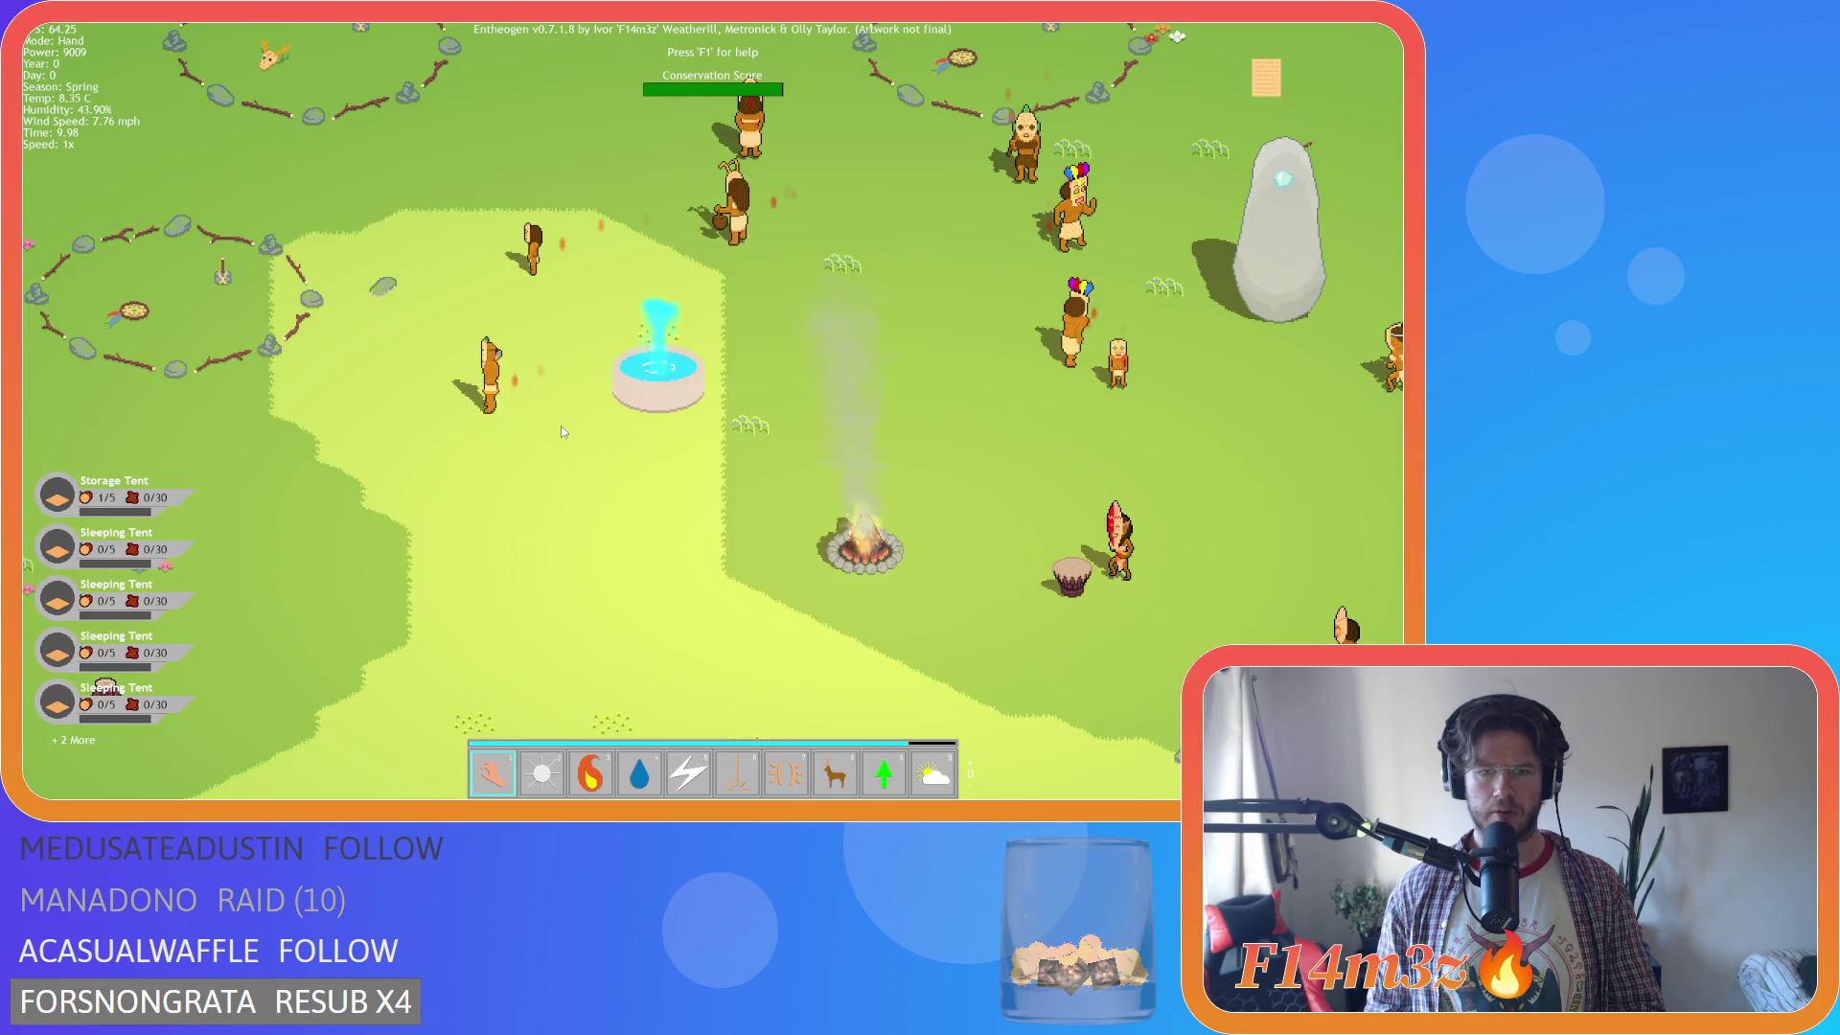
key("Tab")
key("4")
left_click(561, 428)
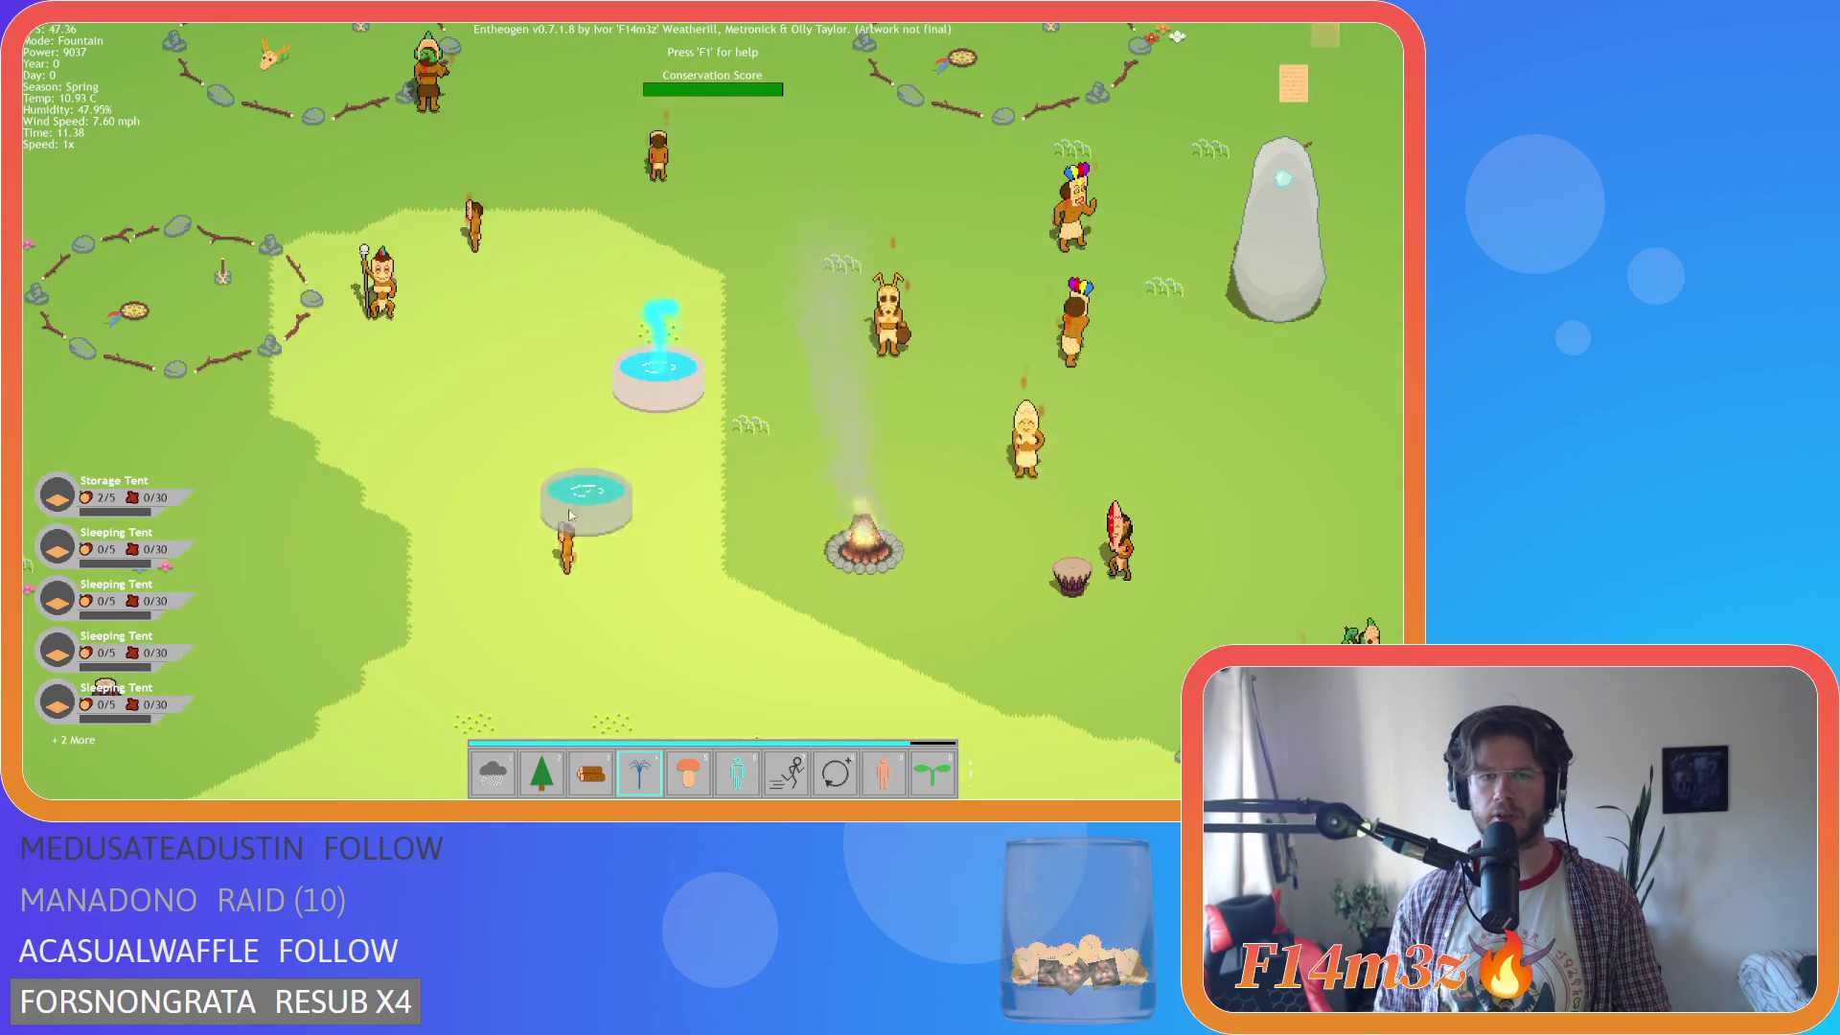
key("Escape")
left_click(625, 377)
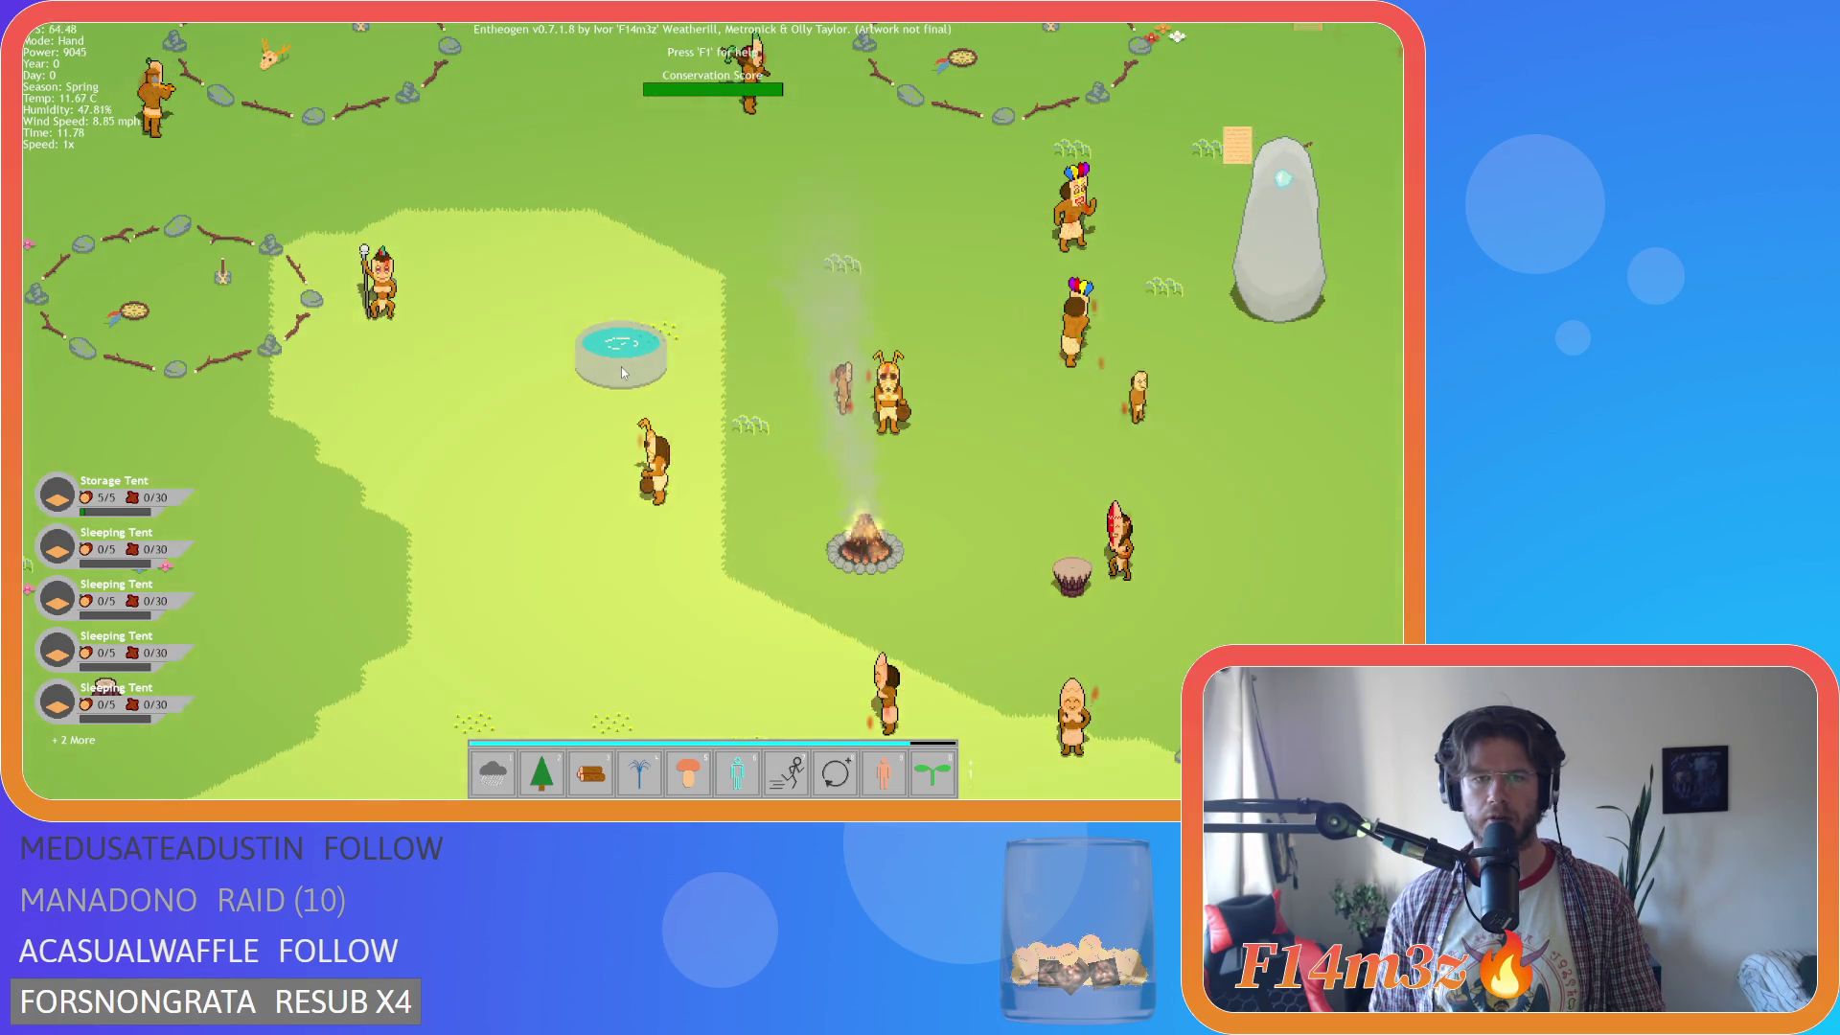
left_click(639, 772)
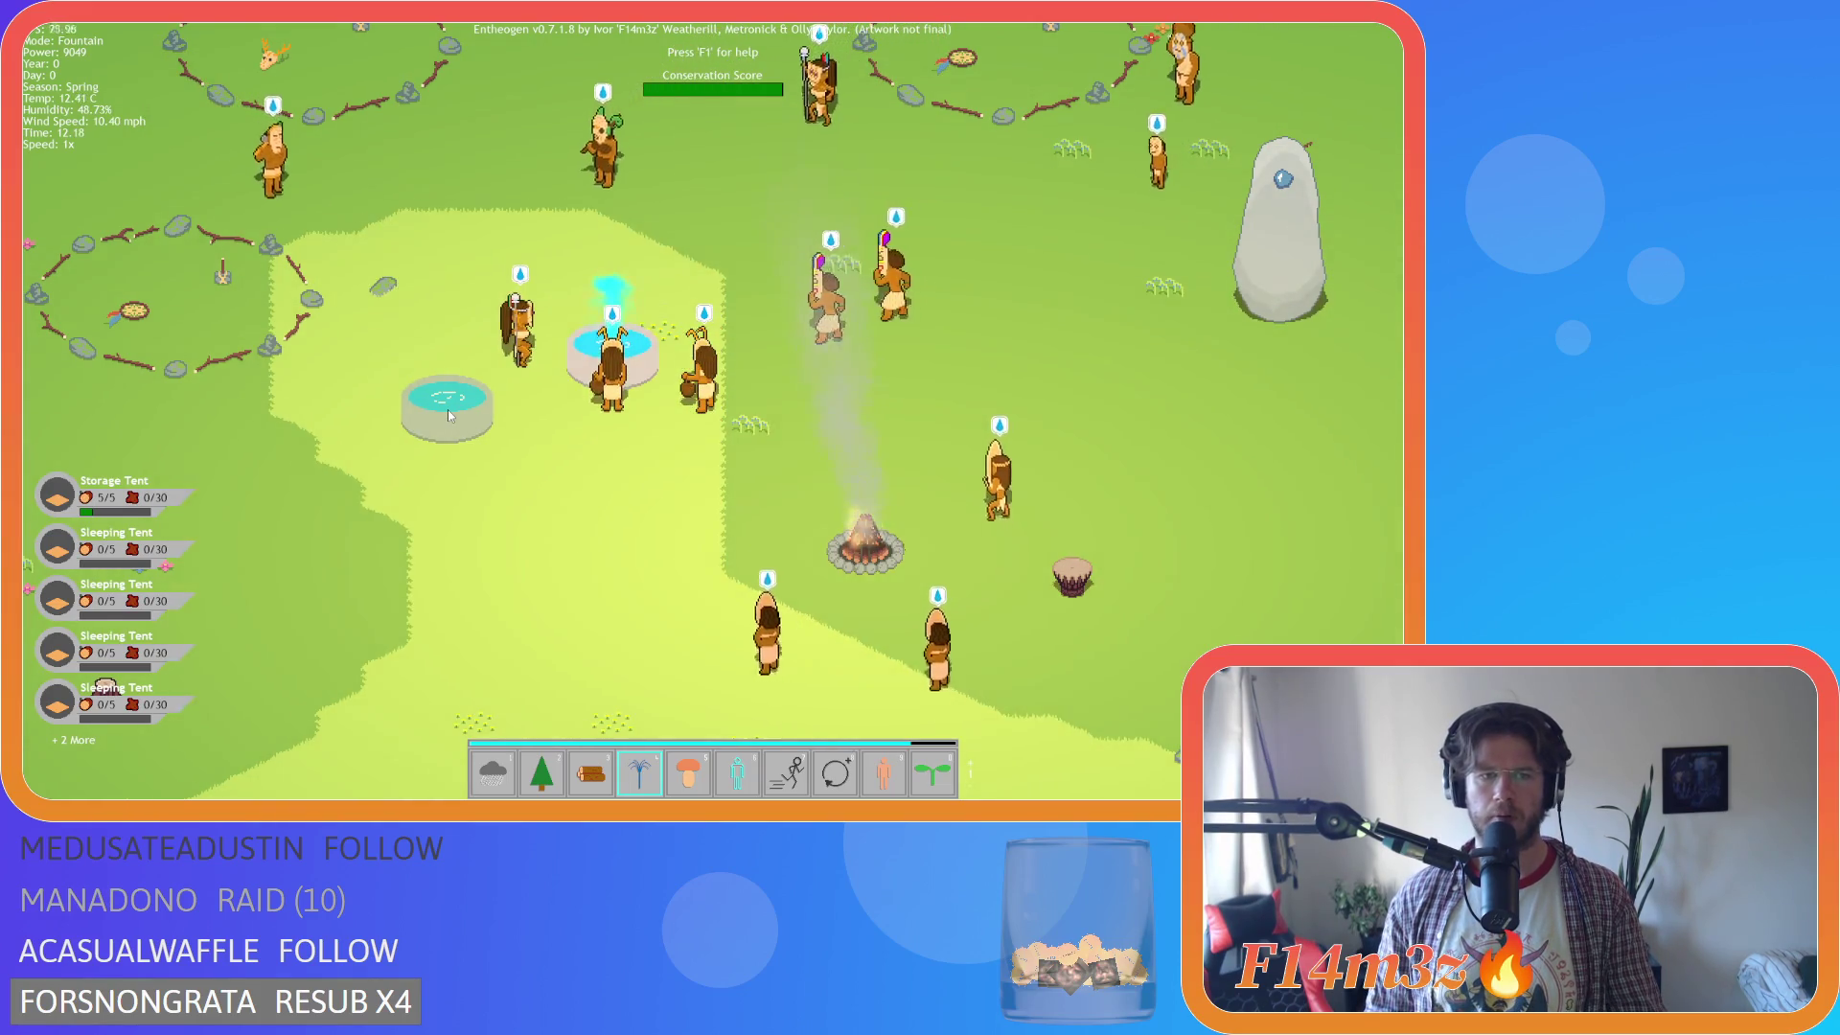
right_click(462, 429)
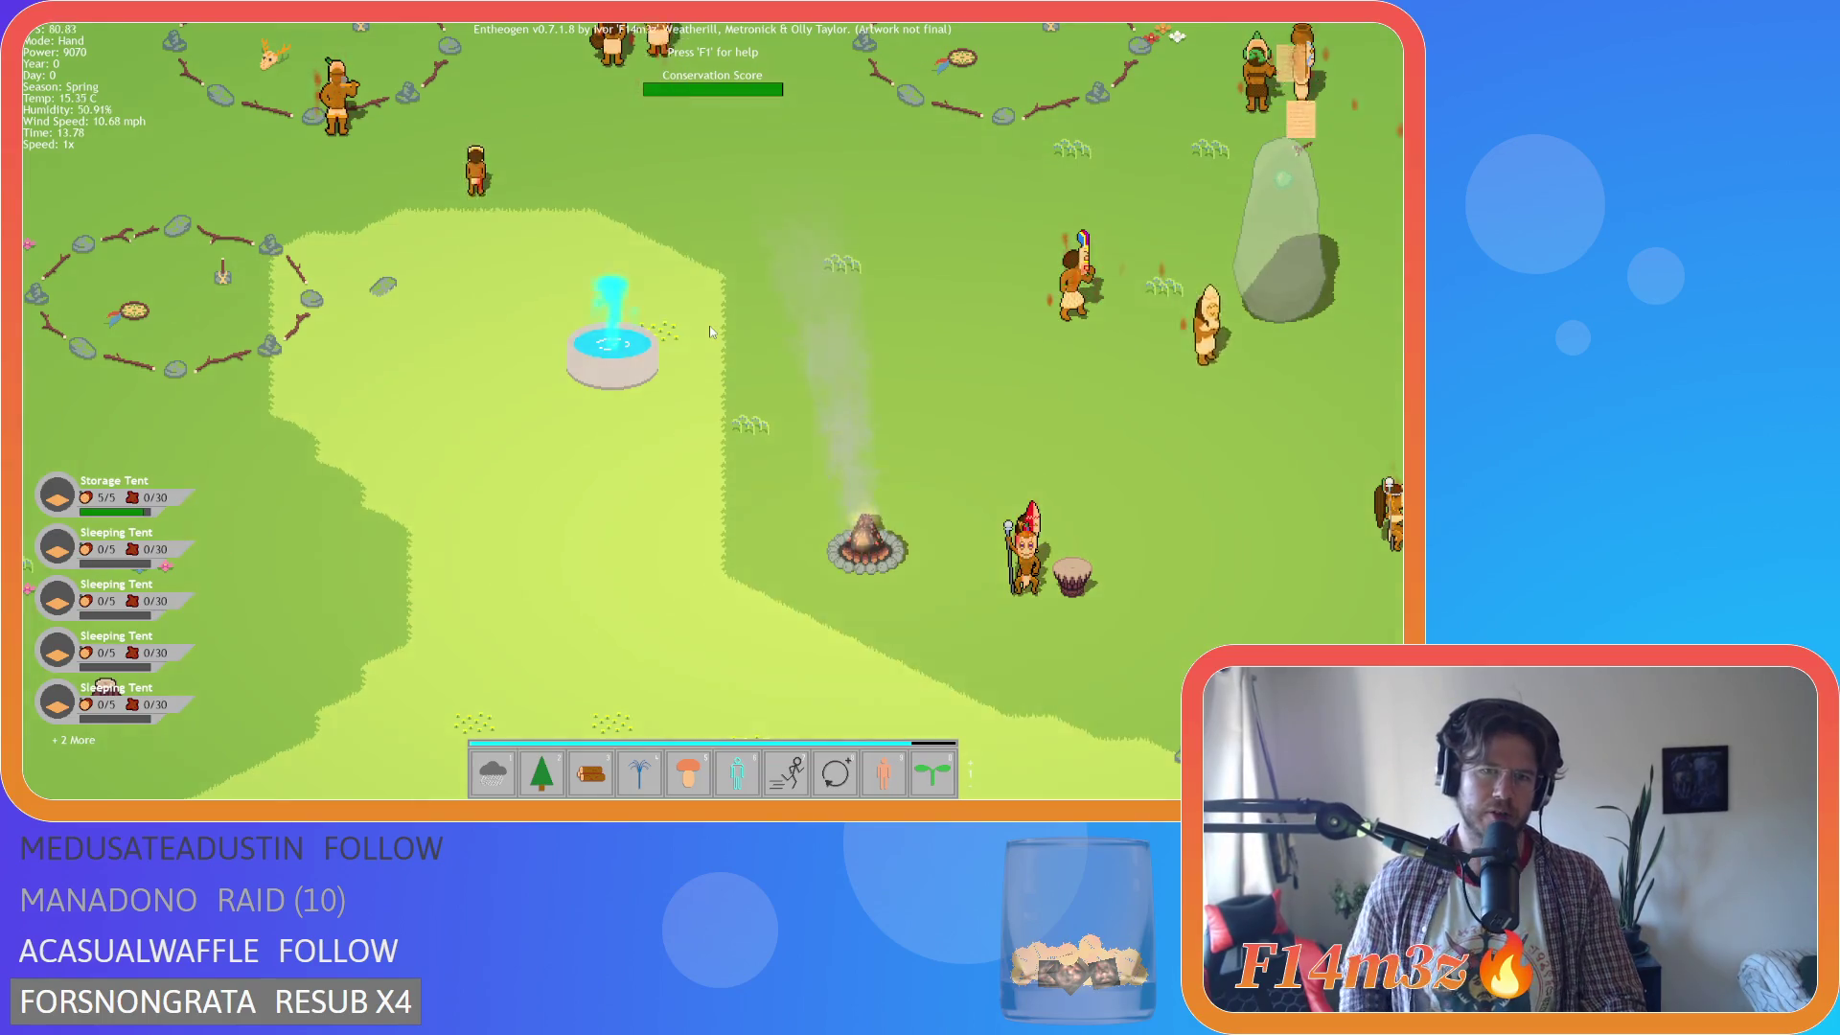
Pan around the zoomed-out map toward the teepee, then quit the game.
key("a")
key("w")
key("w")
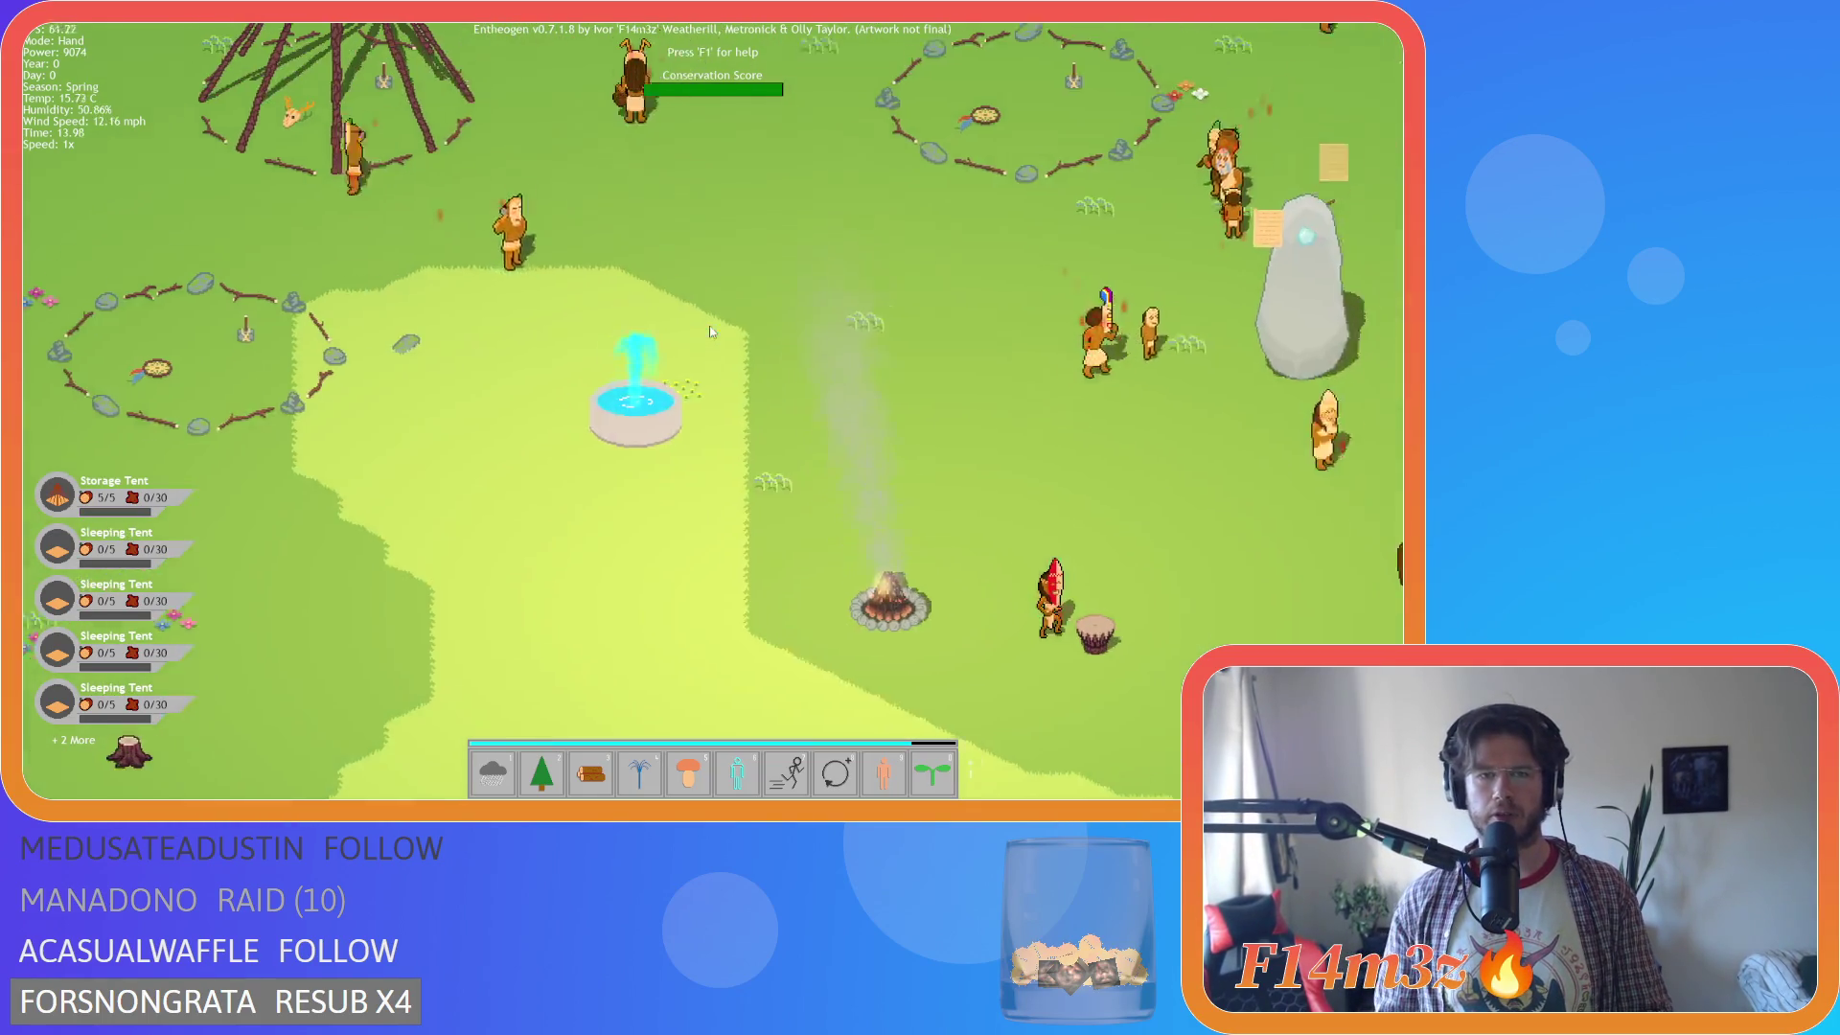
key("d")
scroll(780, 307, "down", 3)
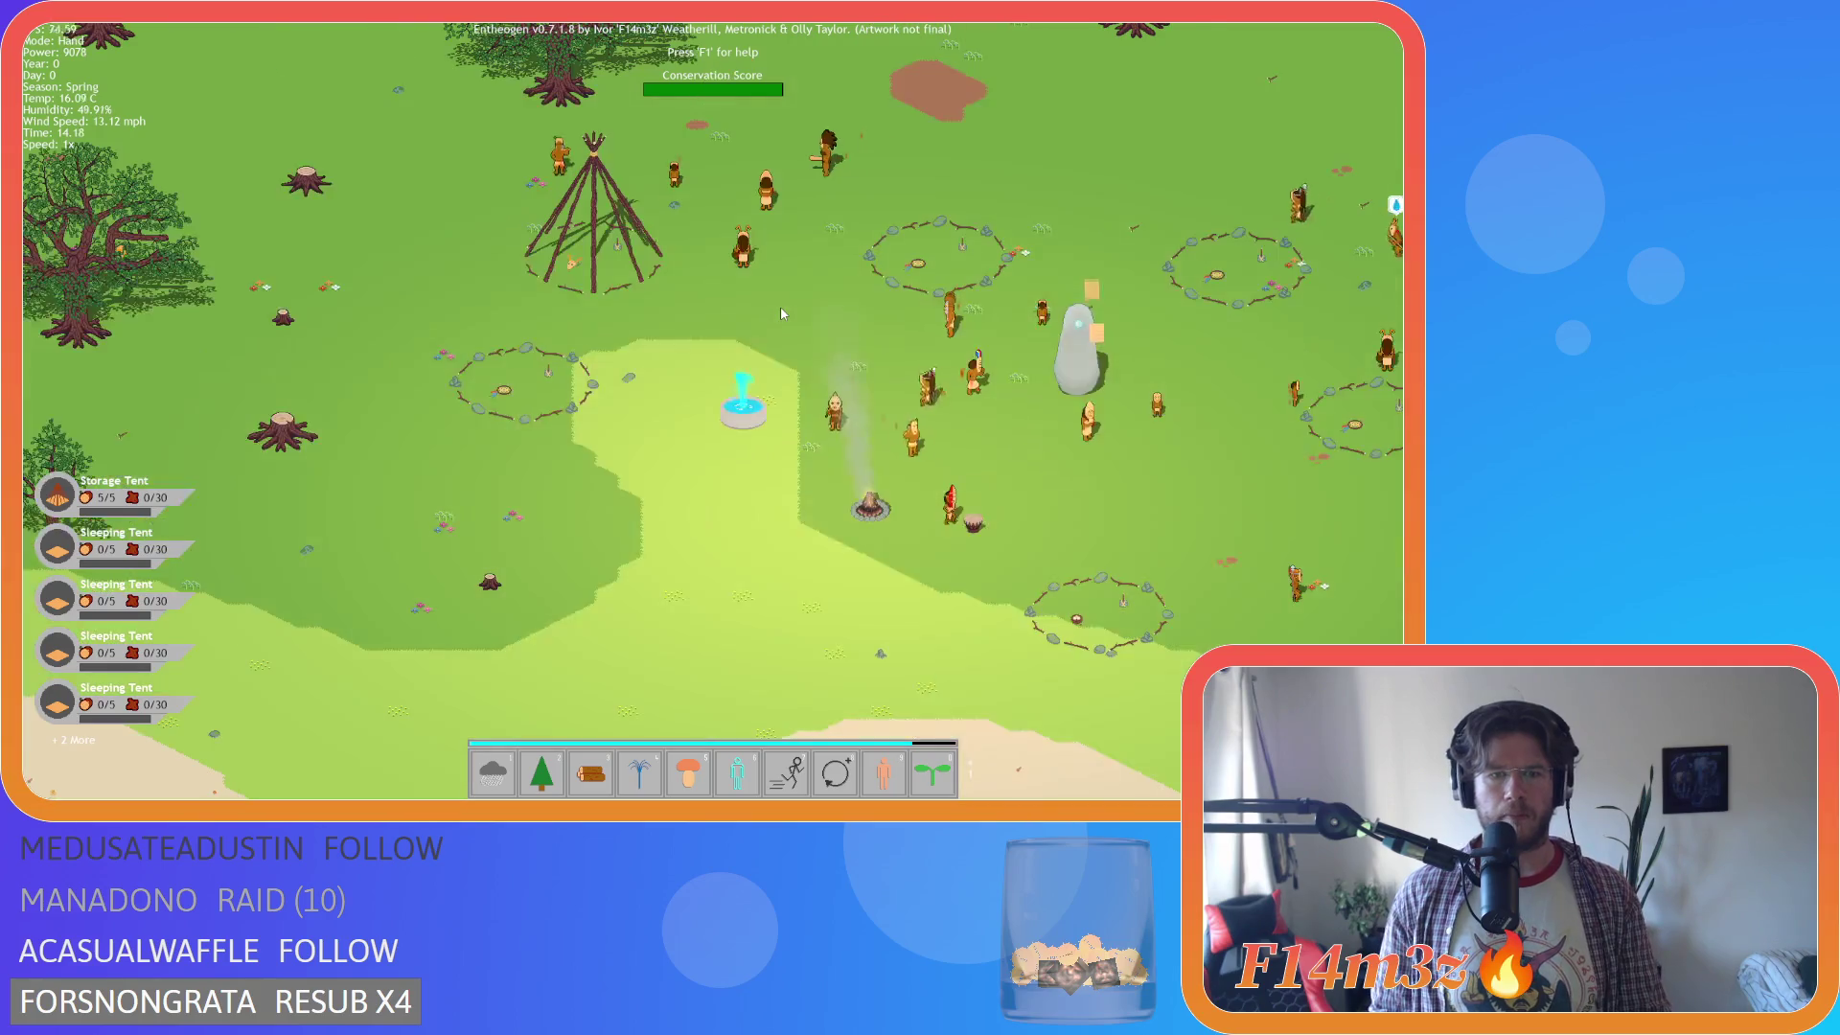
key("s")
key("d")
key("Escape")
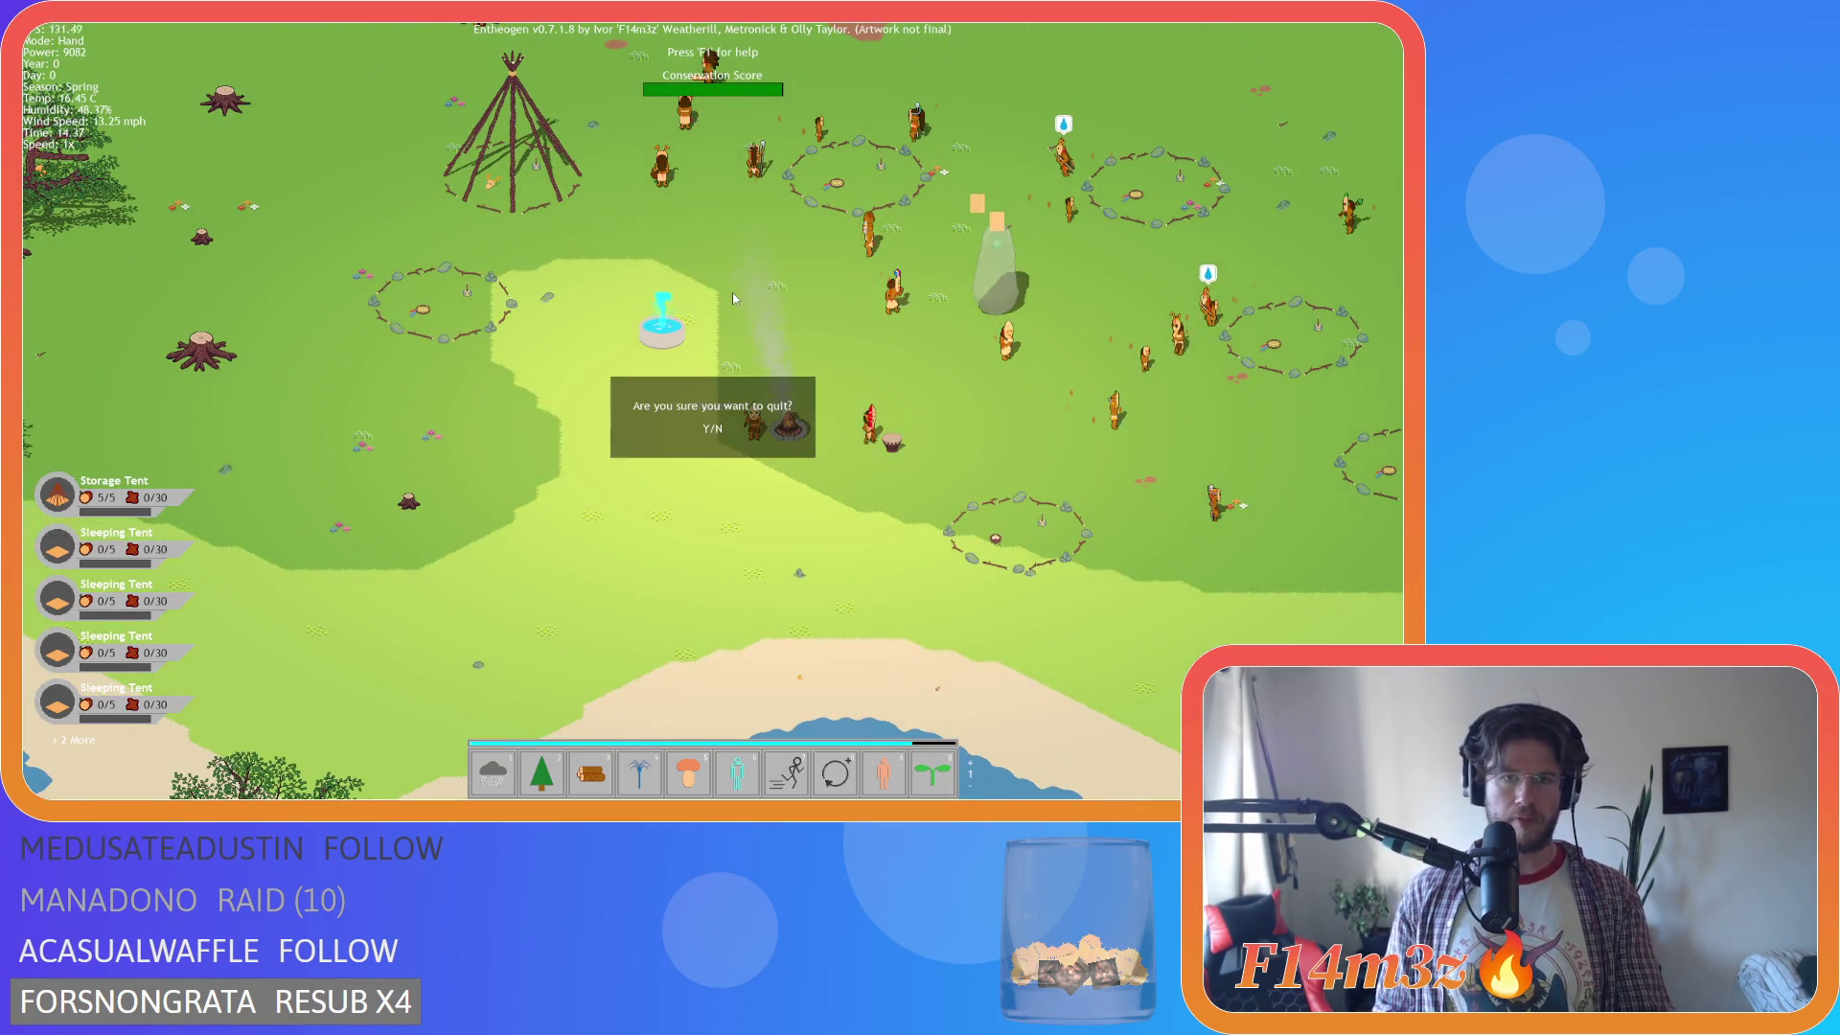
key("y")
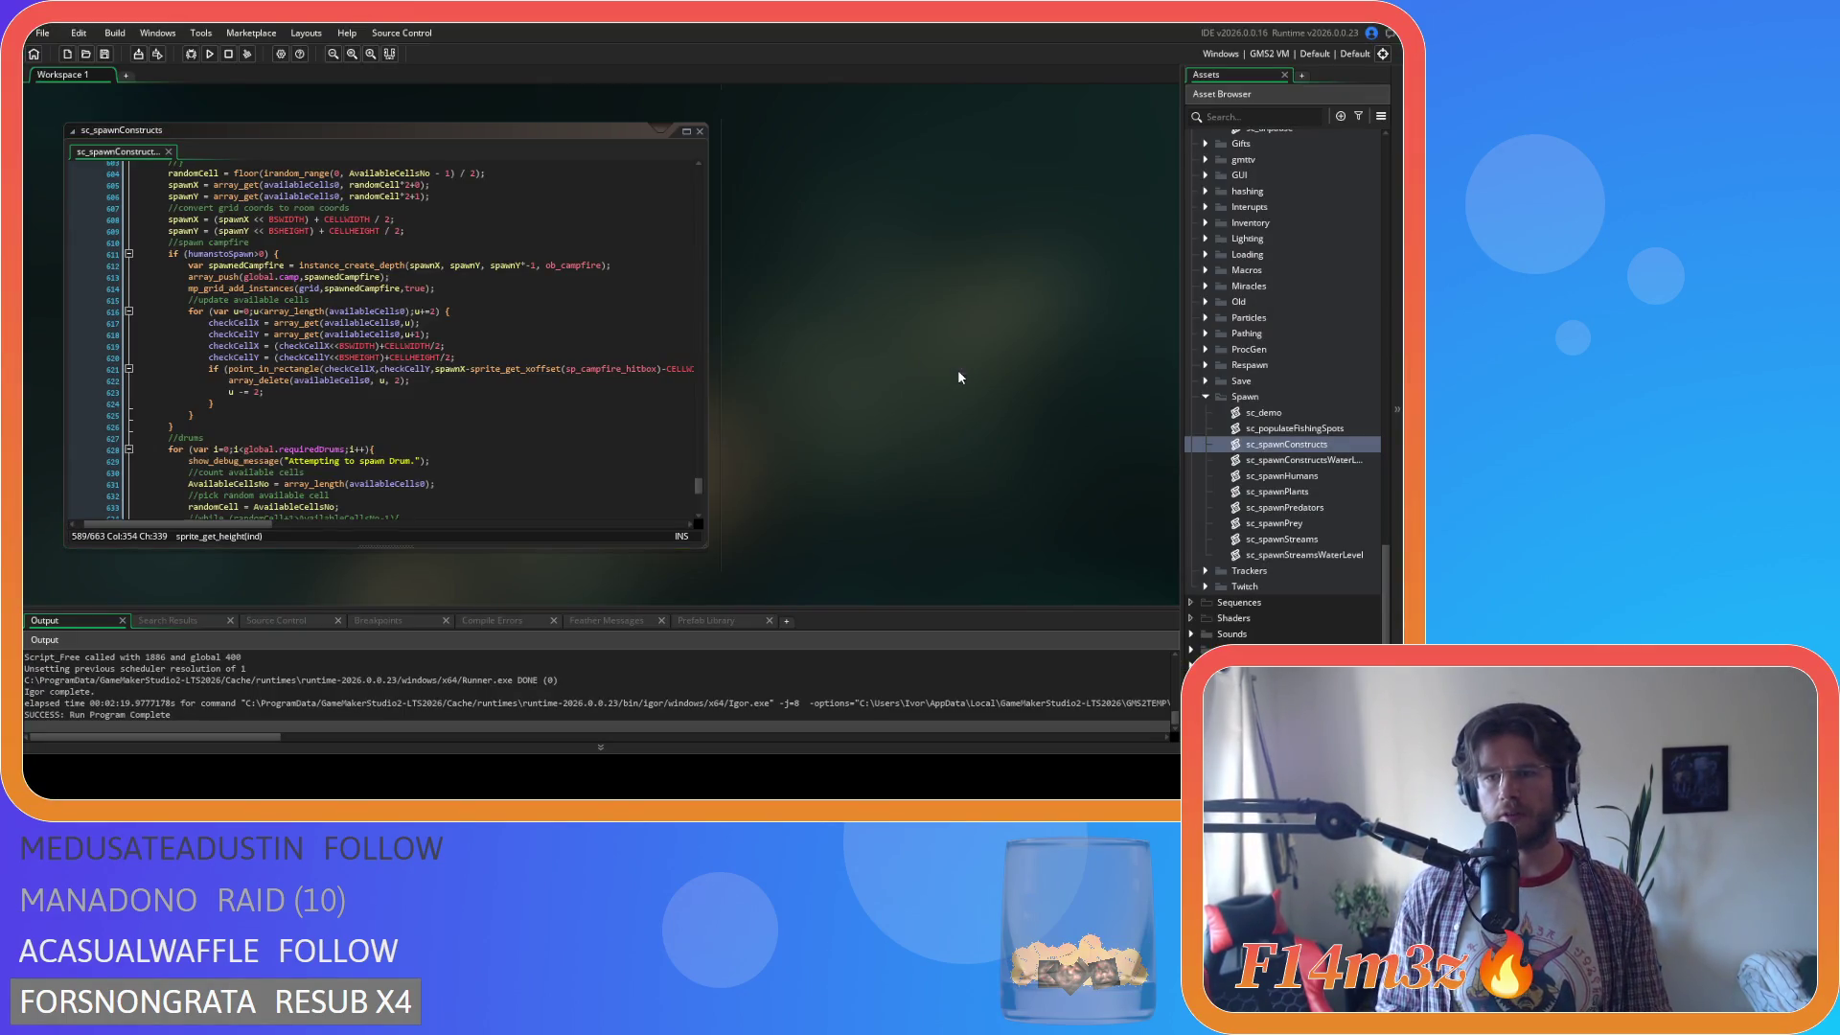
Collapse the Scripts, Game and Objects folders in the Asset Browser.
scroll(1219, 290, "up", 7)
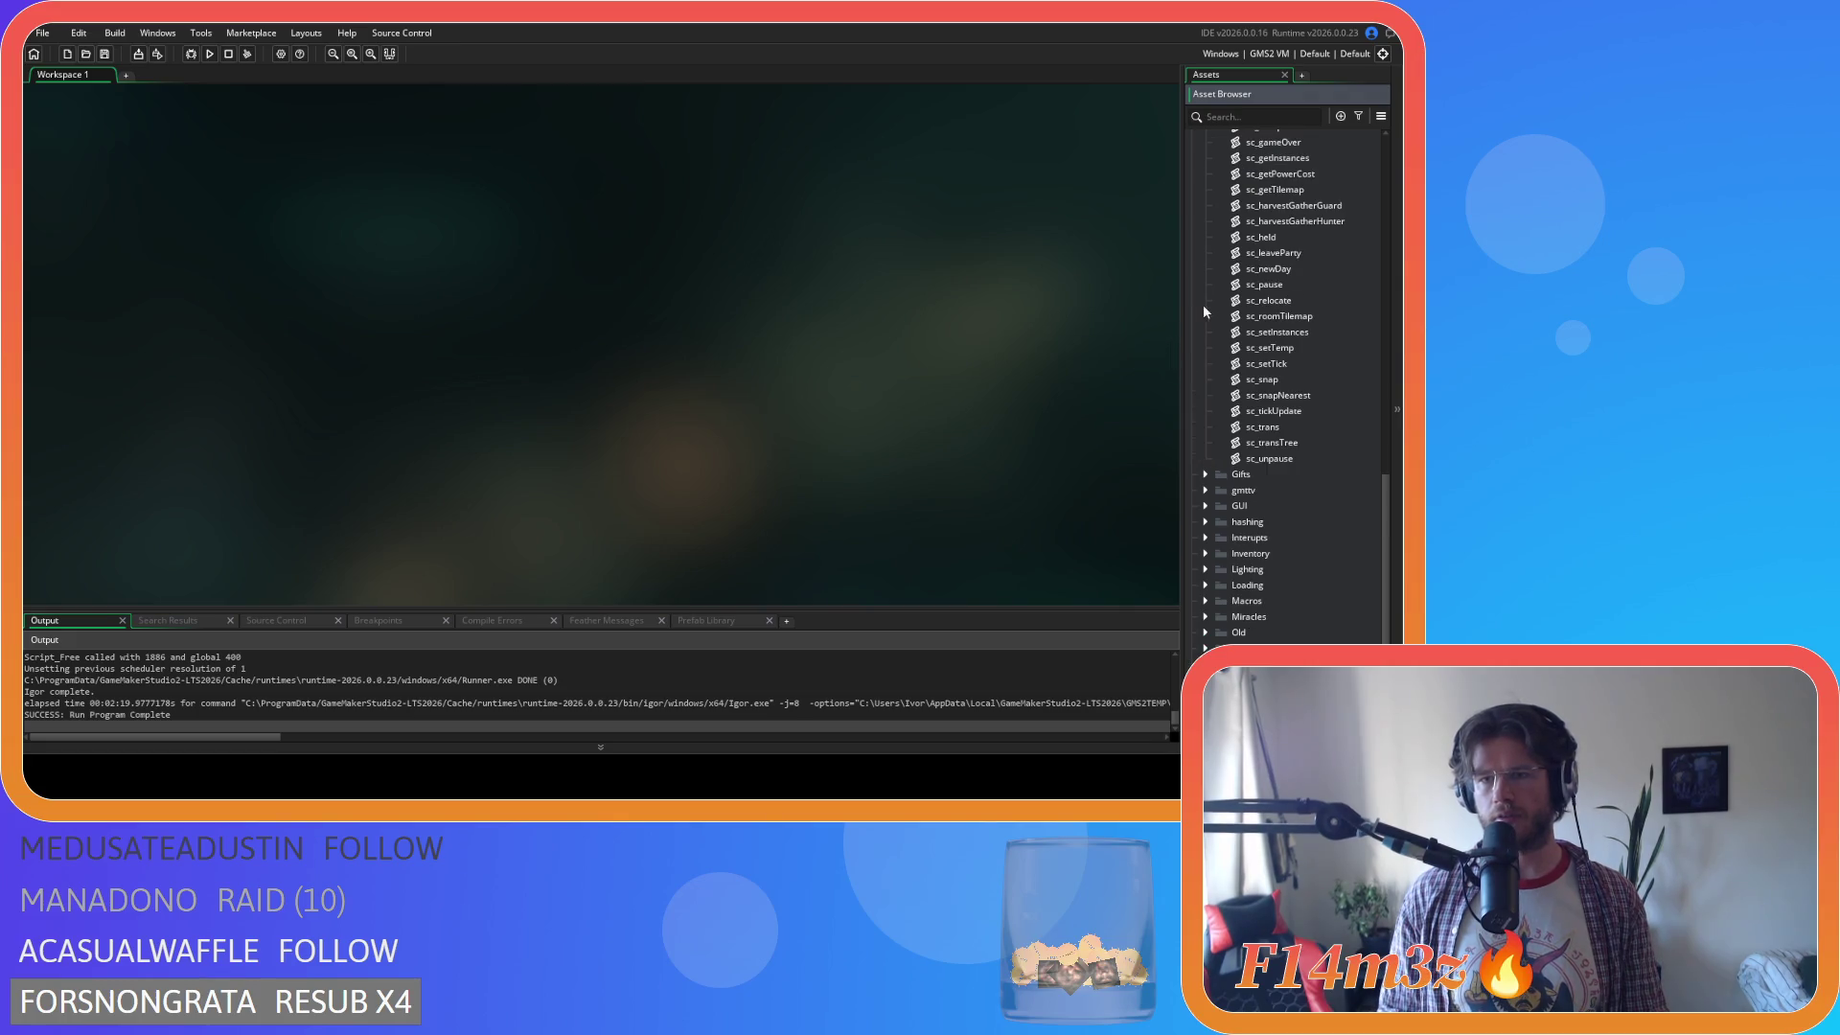
scroll(1203, 302, "up", 4)
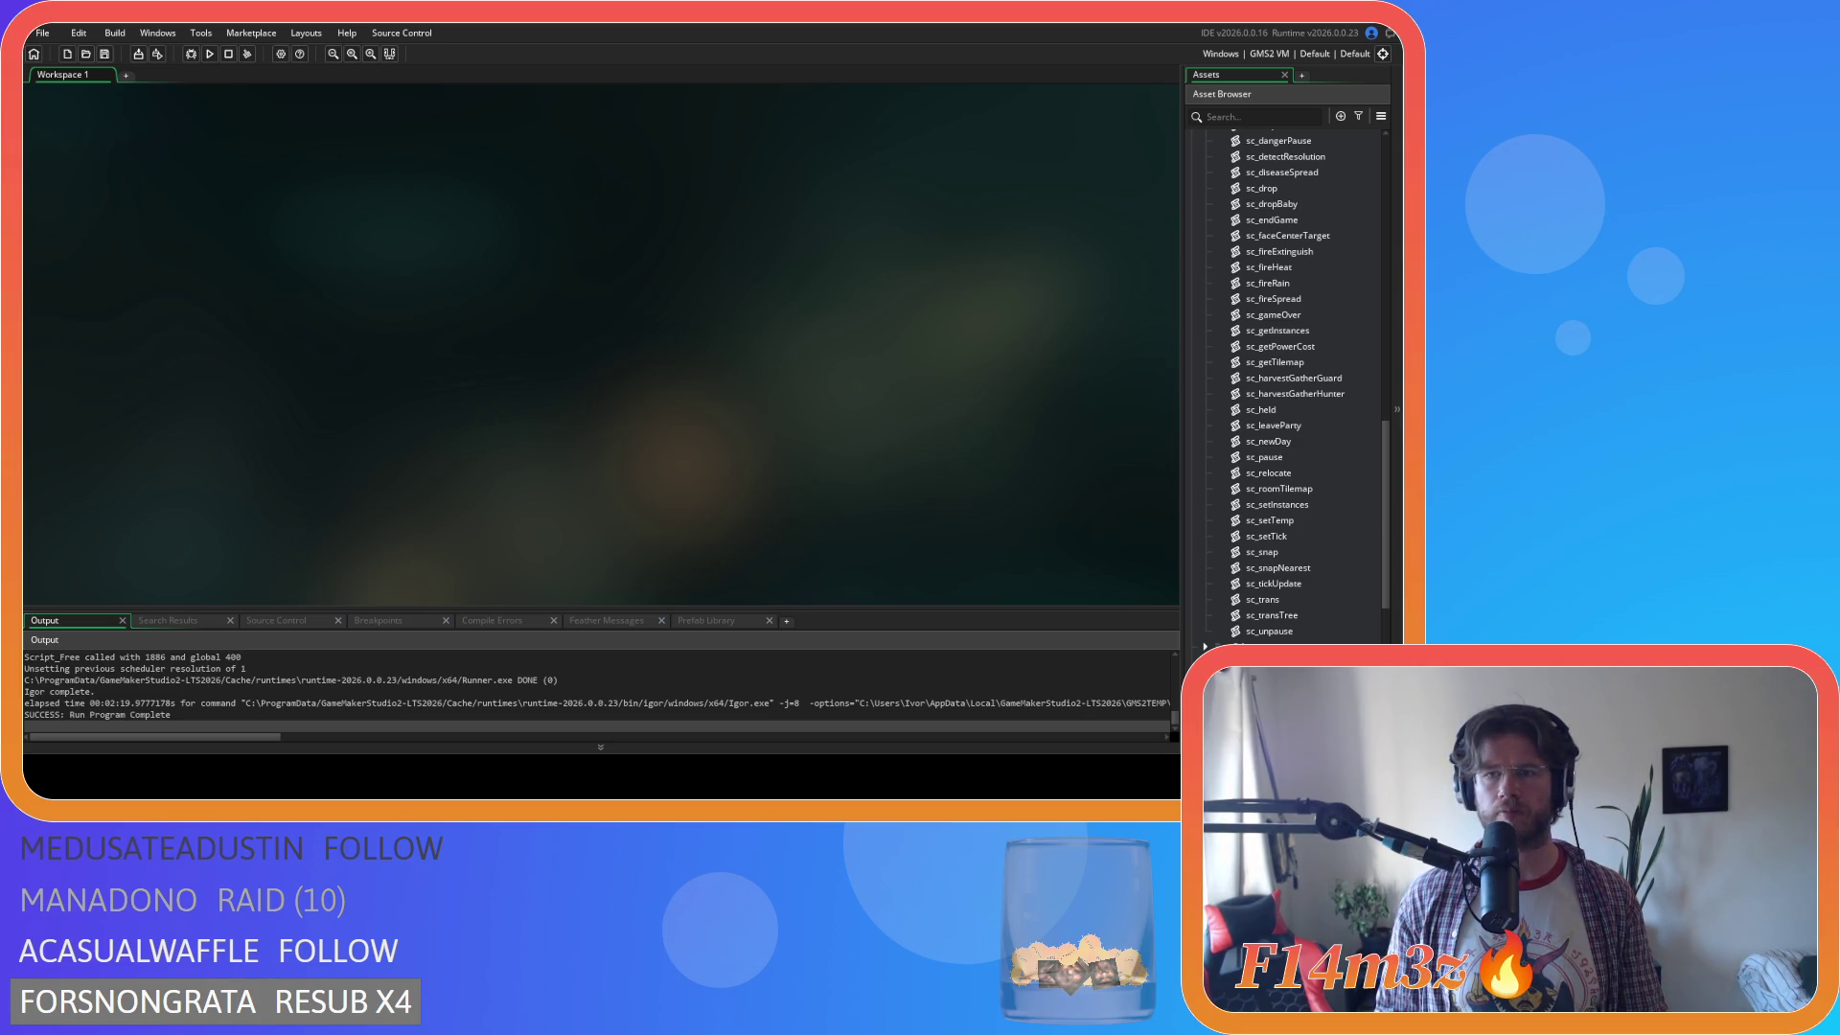
scroll(1252, 358, "up", 5)
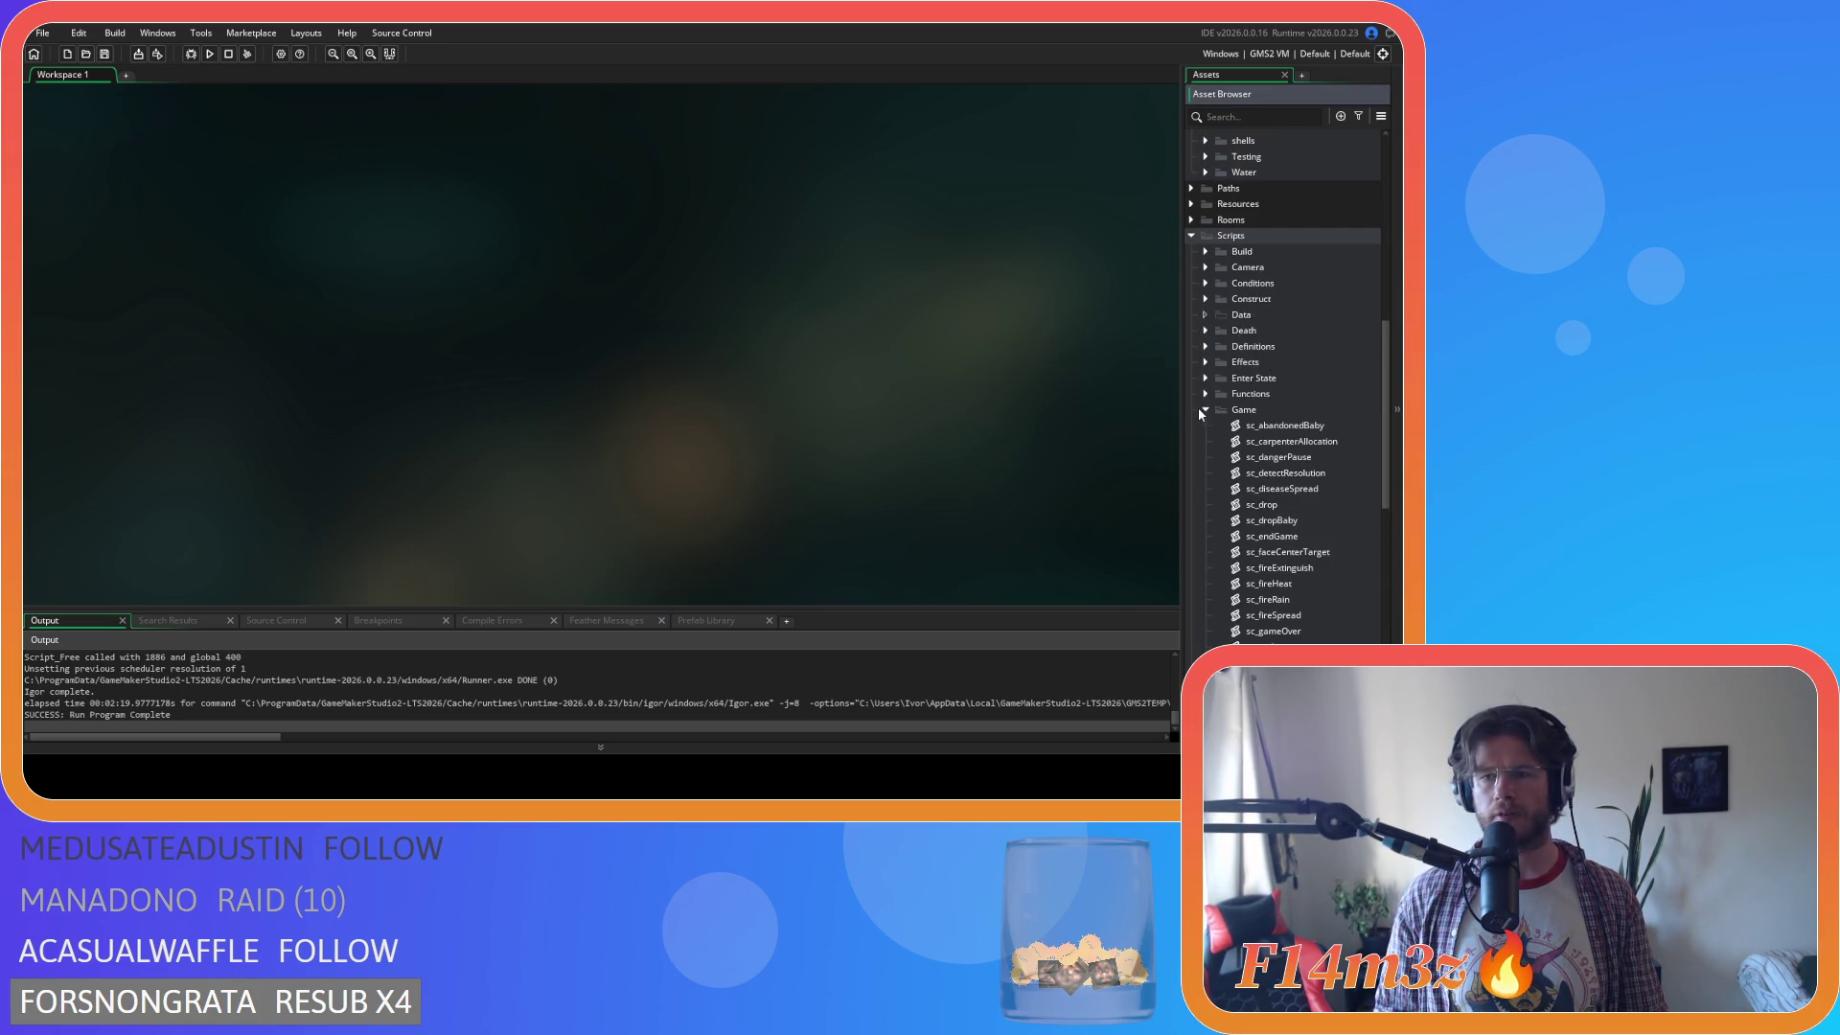
left_click(1192, 238)
left_click(1122, 276)
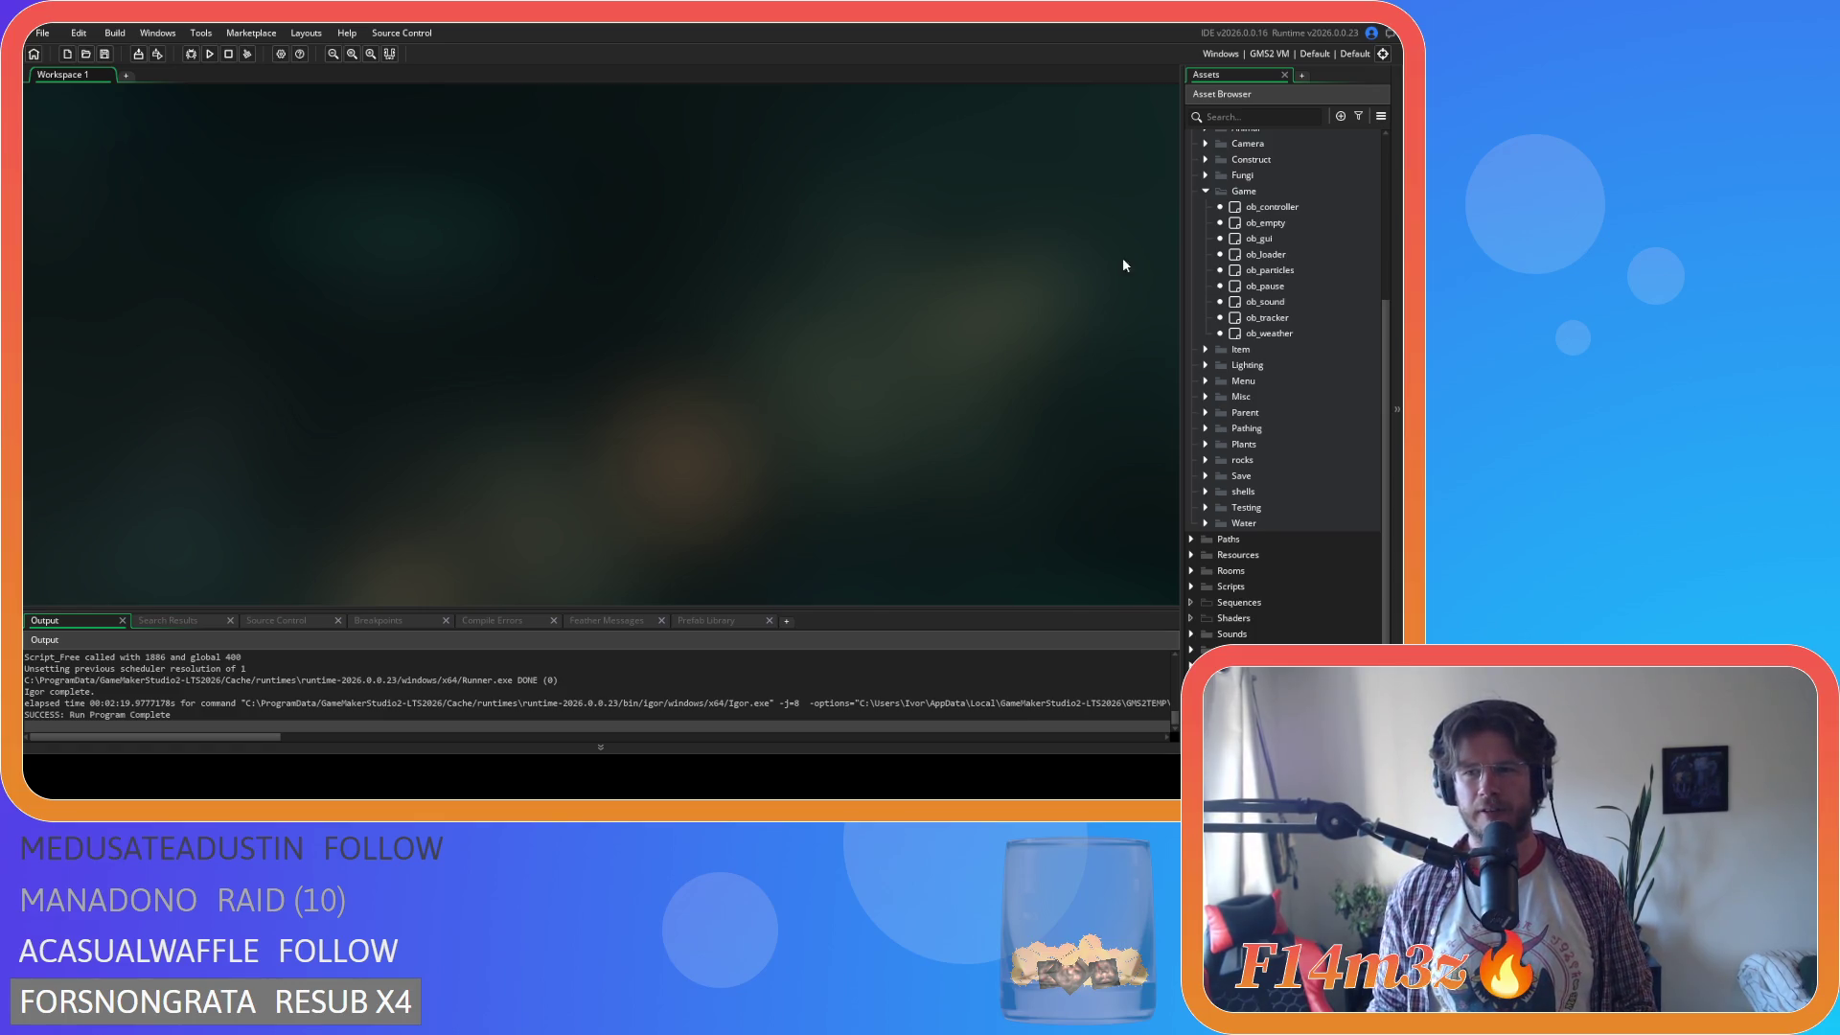
left_click(1204, 191)
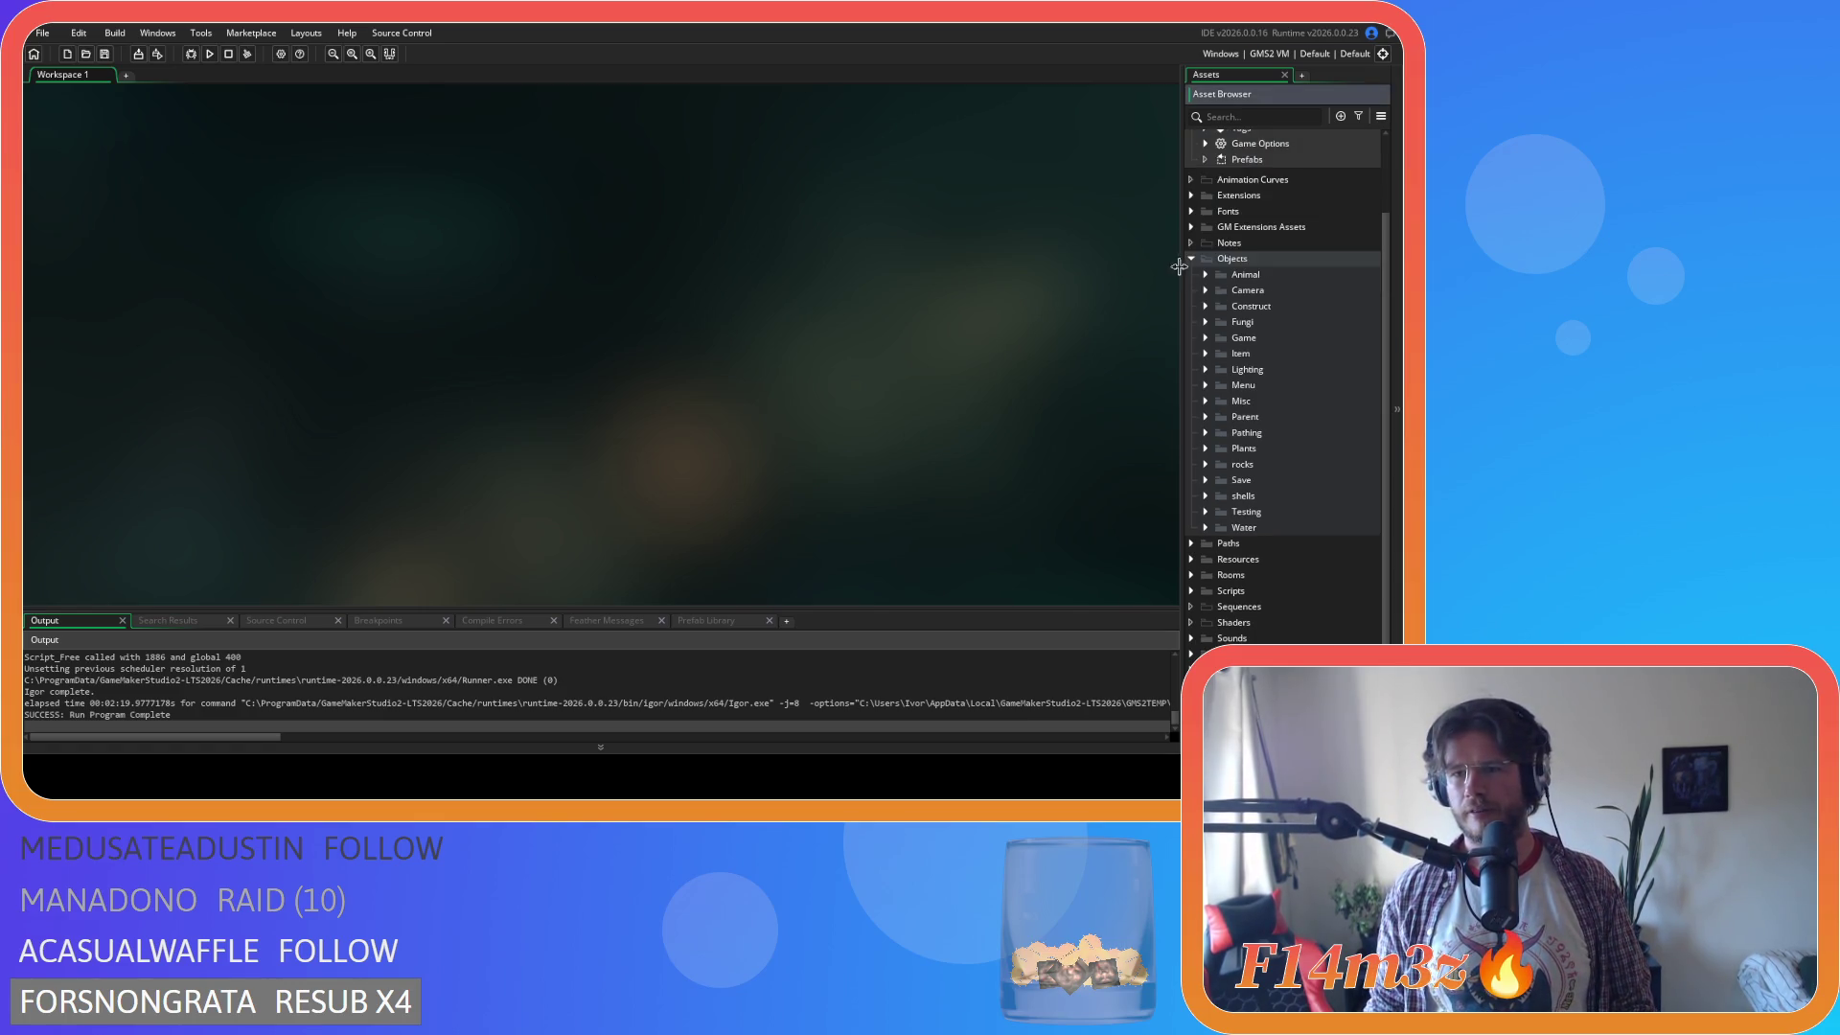
left_click(1192, 261)
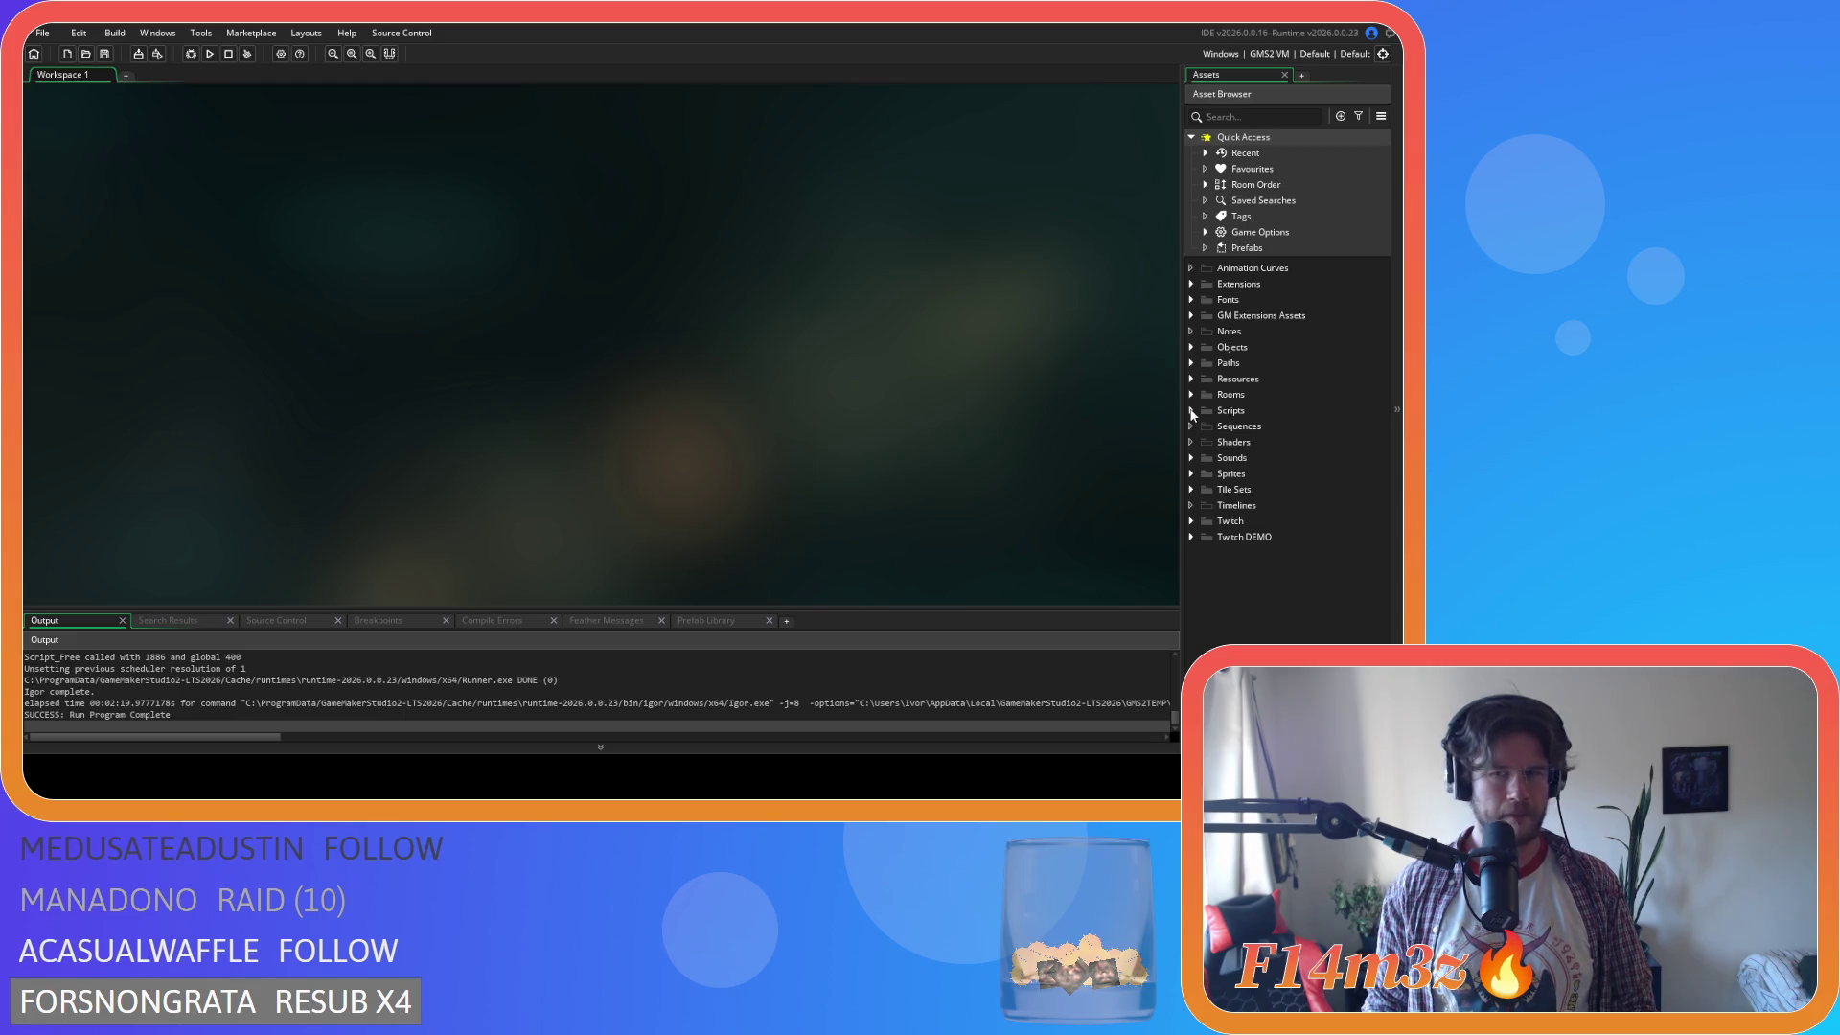
Expand Objects > Game and open the ob_gui object.
left_click(1193, 348)
left_click(1206, 426)
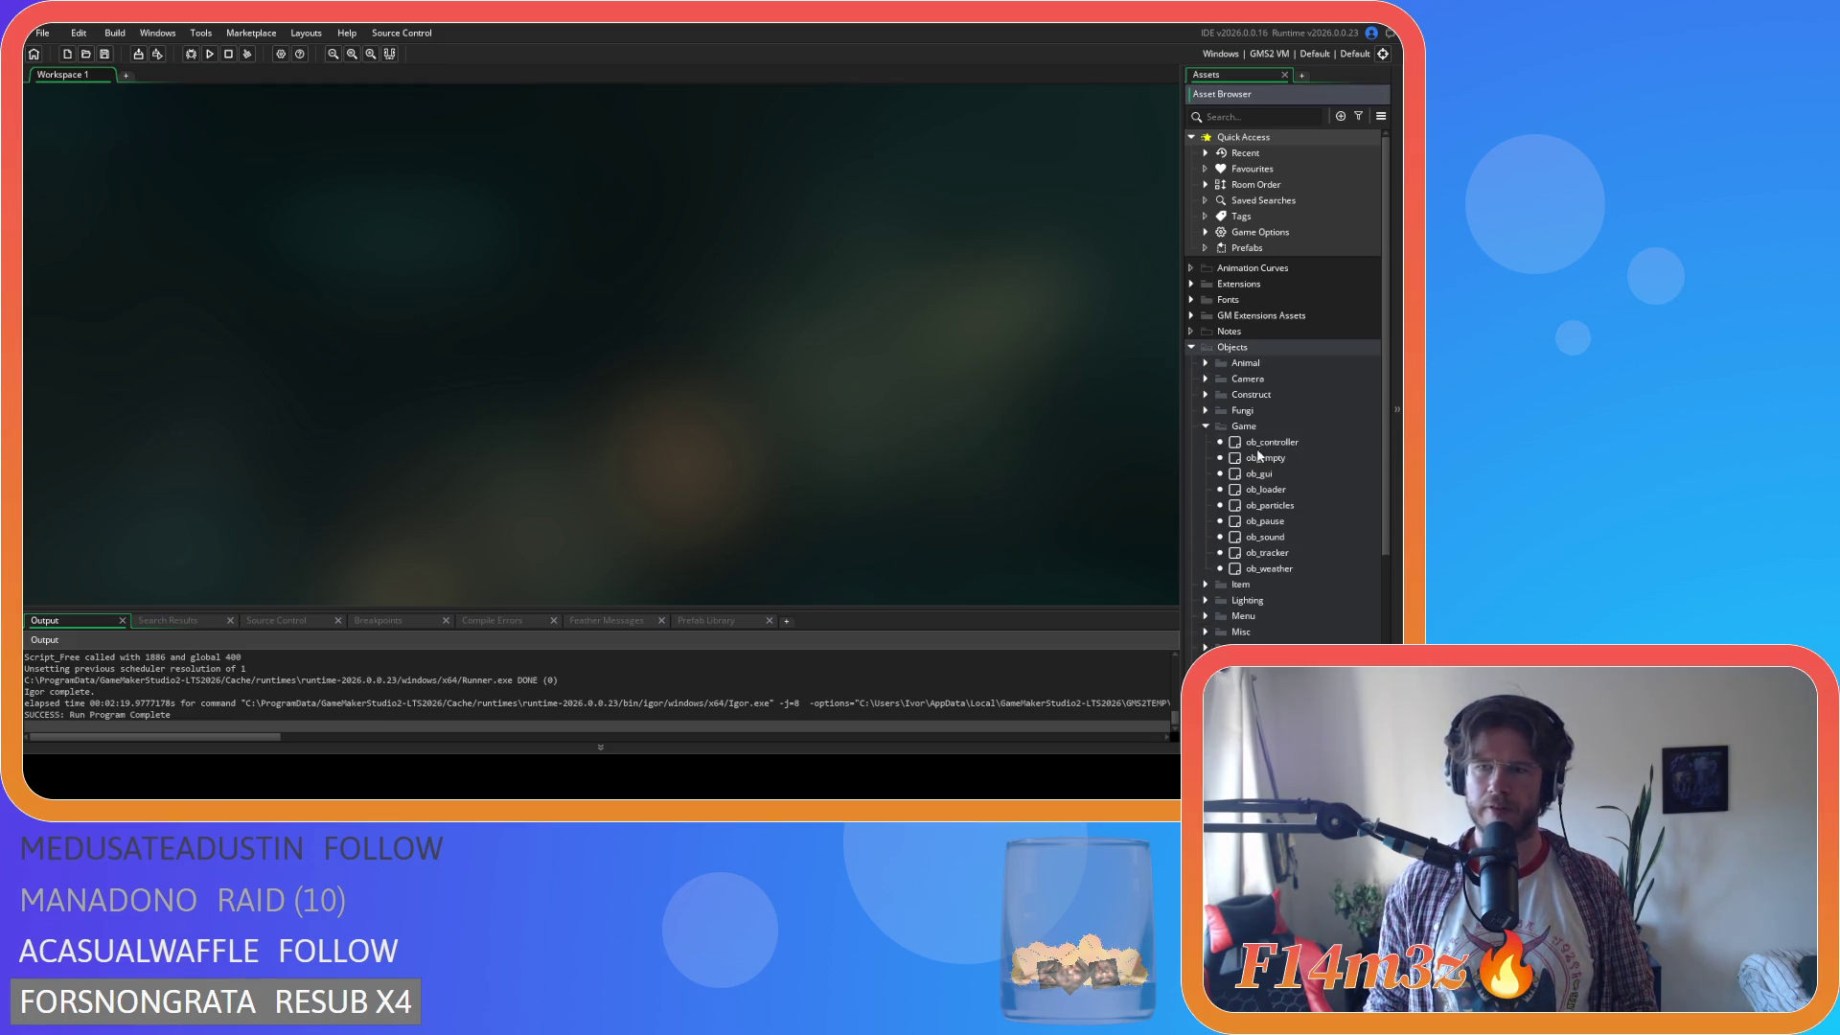
double_click(1285, 474)
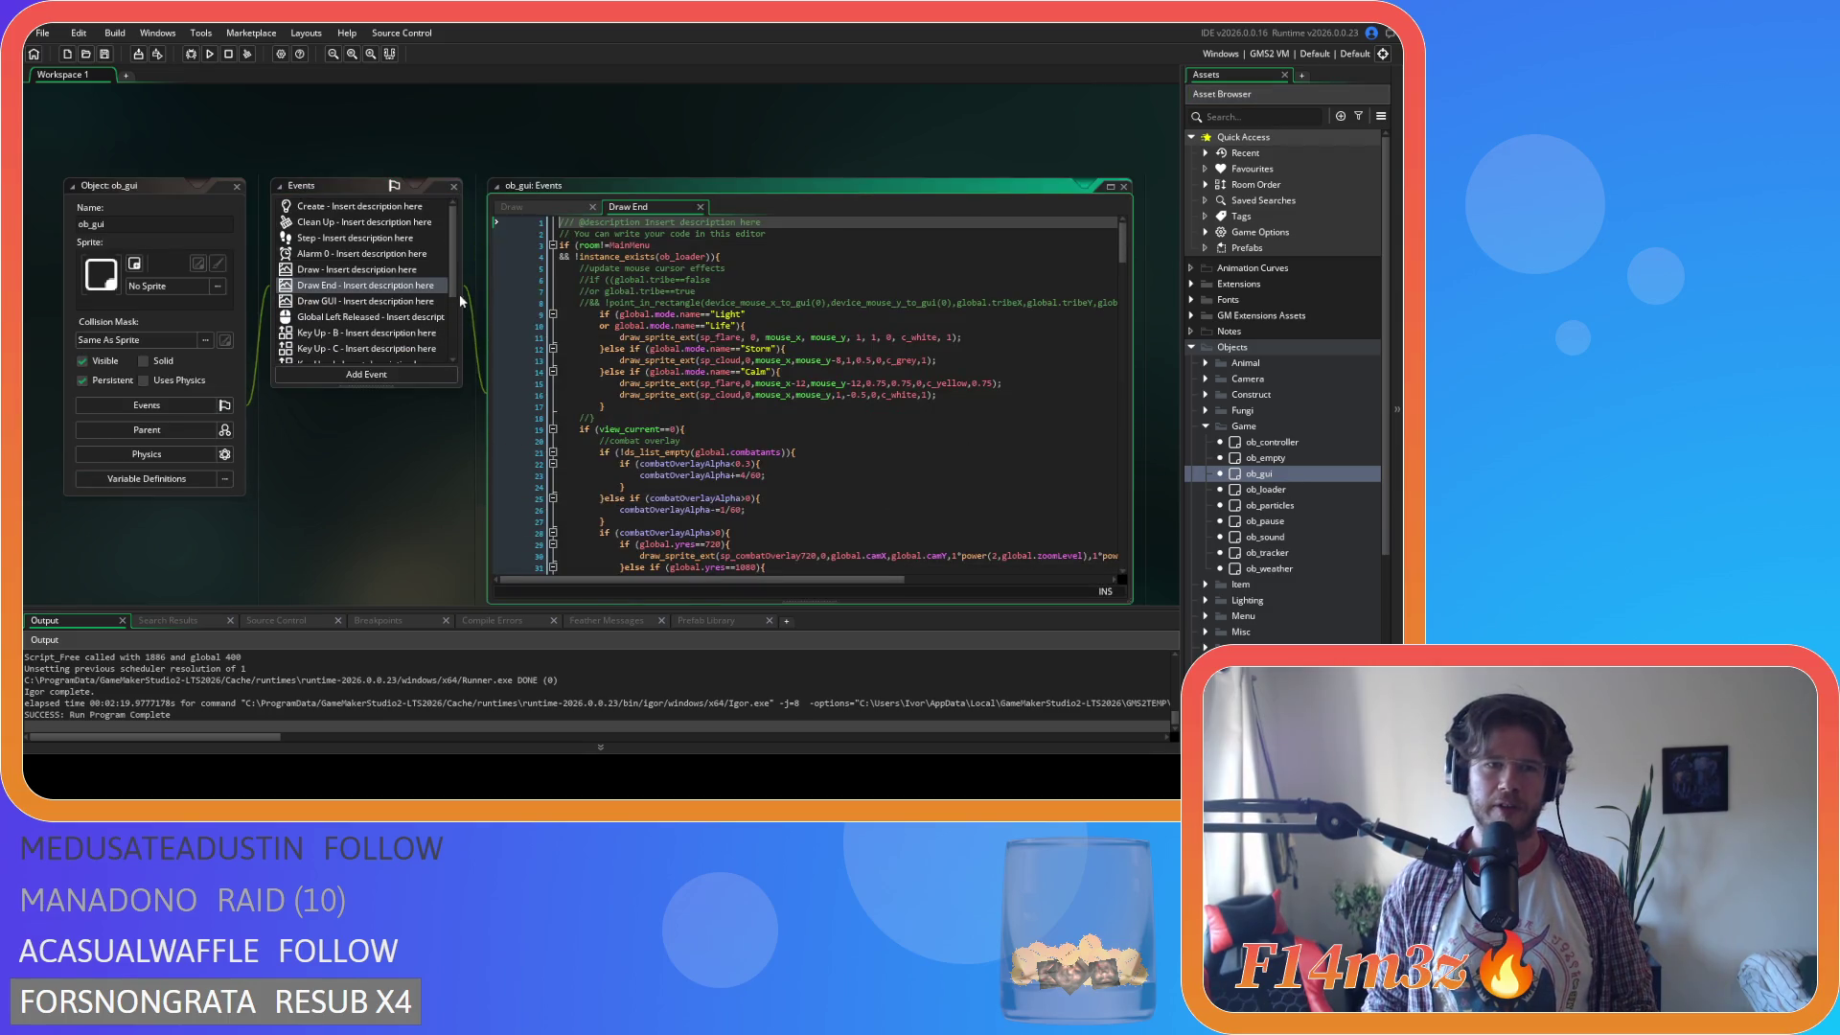
Review lines 257–261 of ob_gui's Draw End code, then bring up the workspace's window menu.
left_click_drag(1120, 242, 1119, 549)
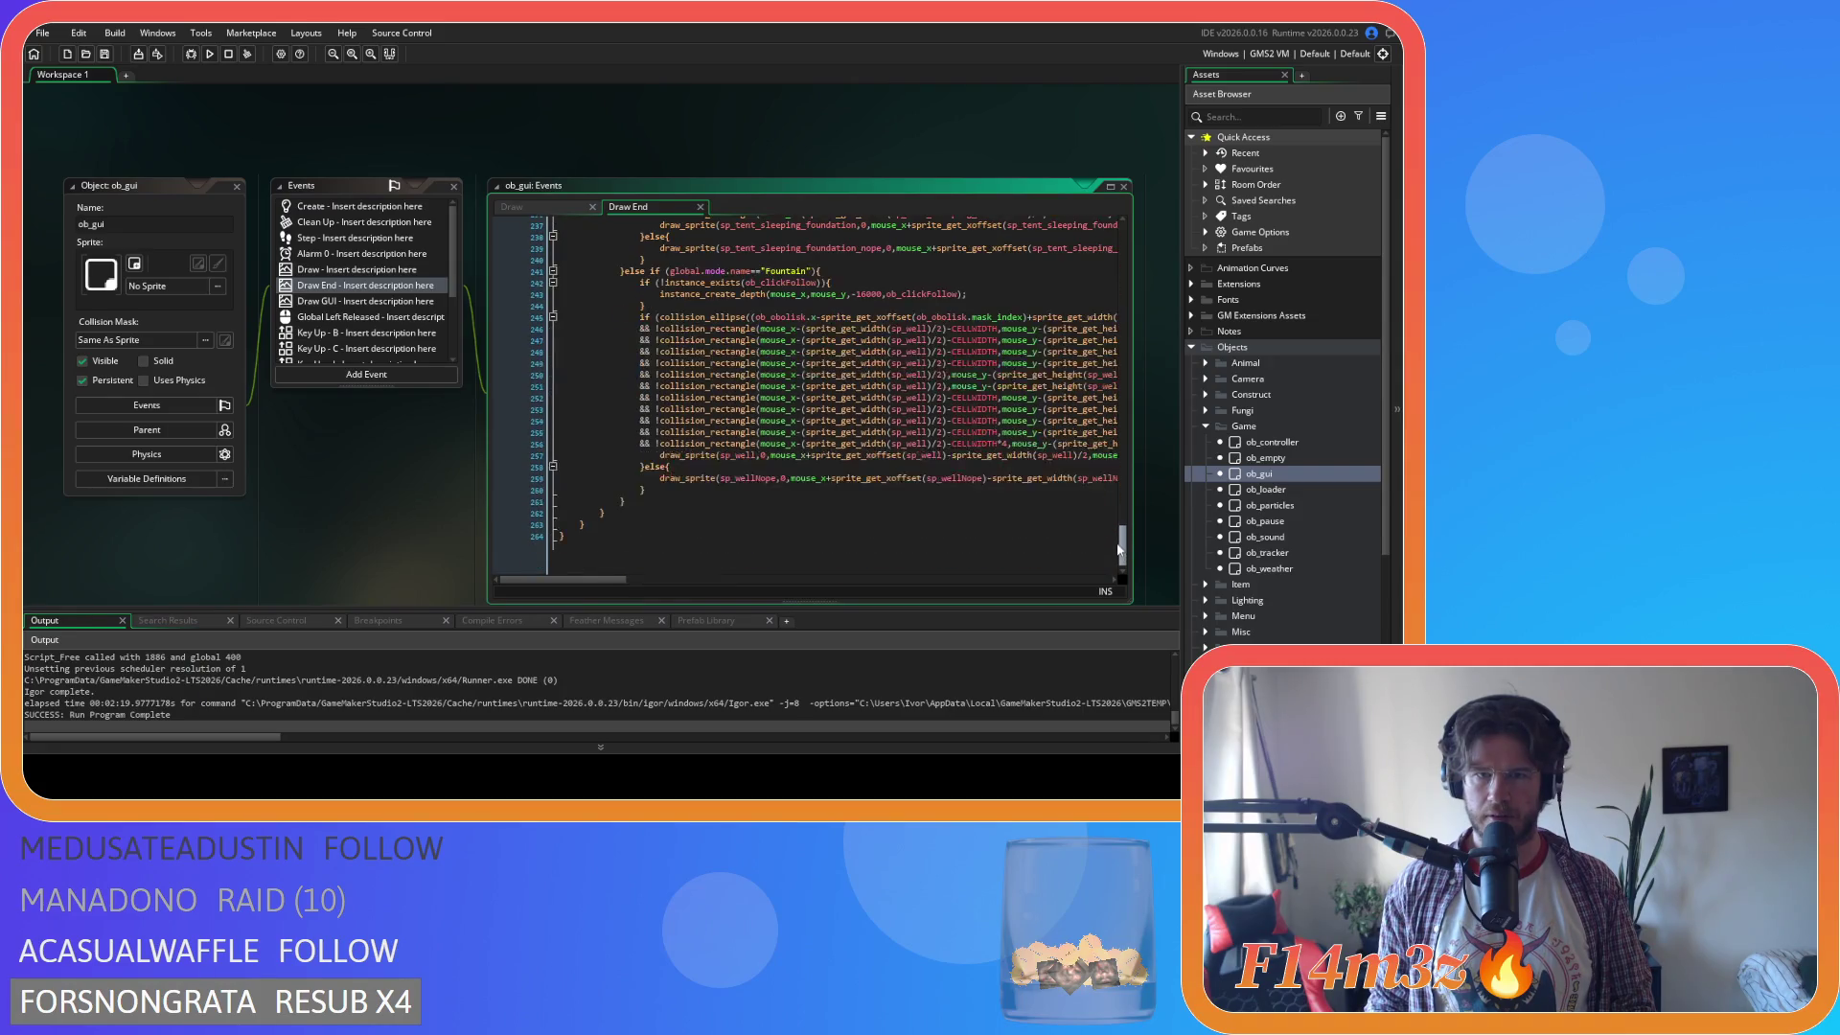
mouse_move(606, 581)
left_mouse_down()
mouse_move(747, 575)
mouse_move(731, 577)
left_mouse_up()
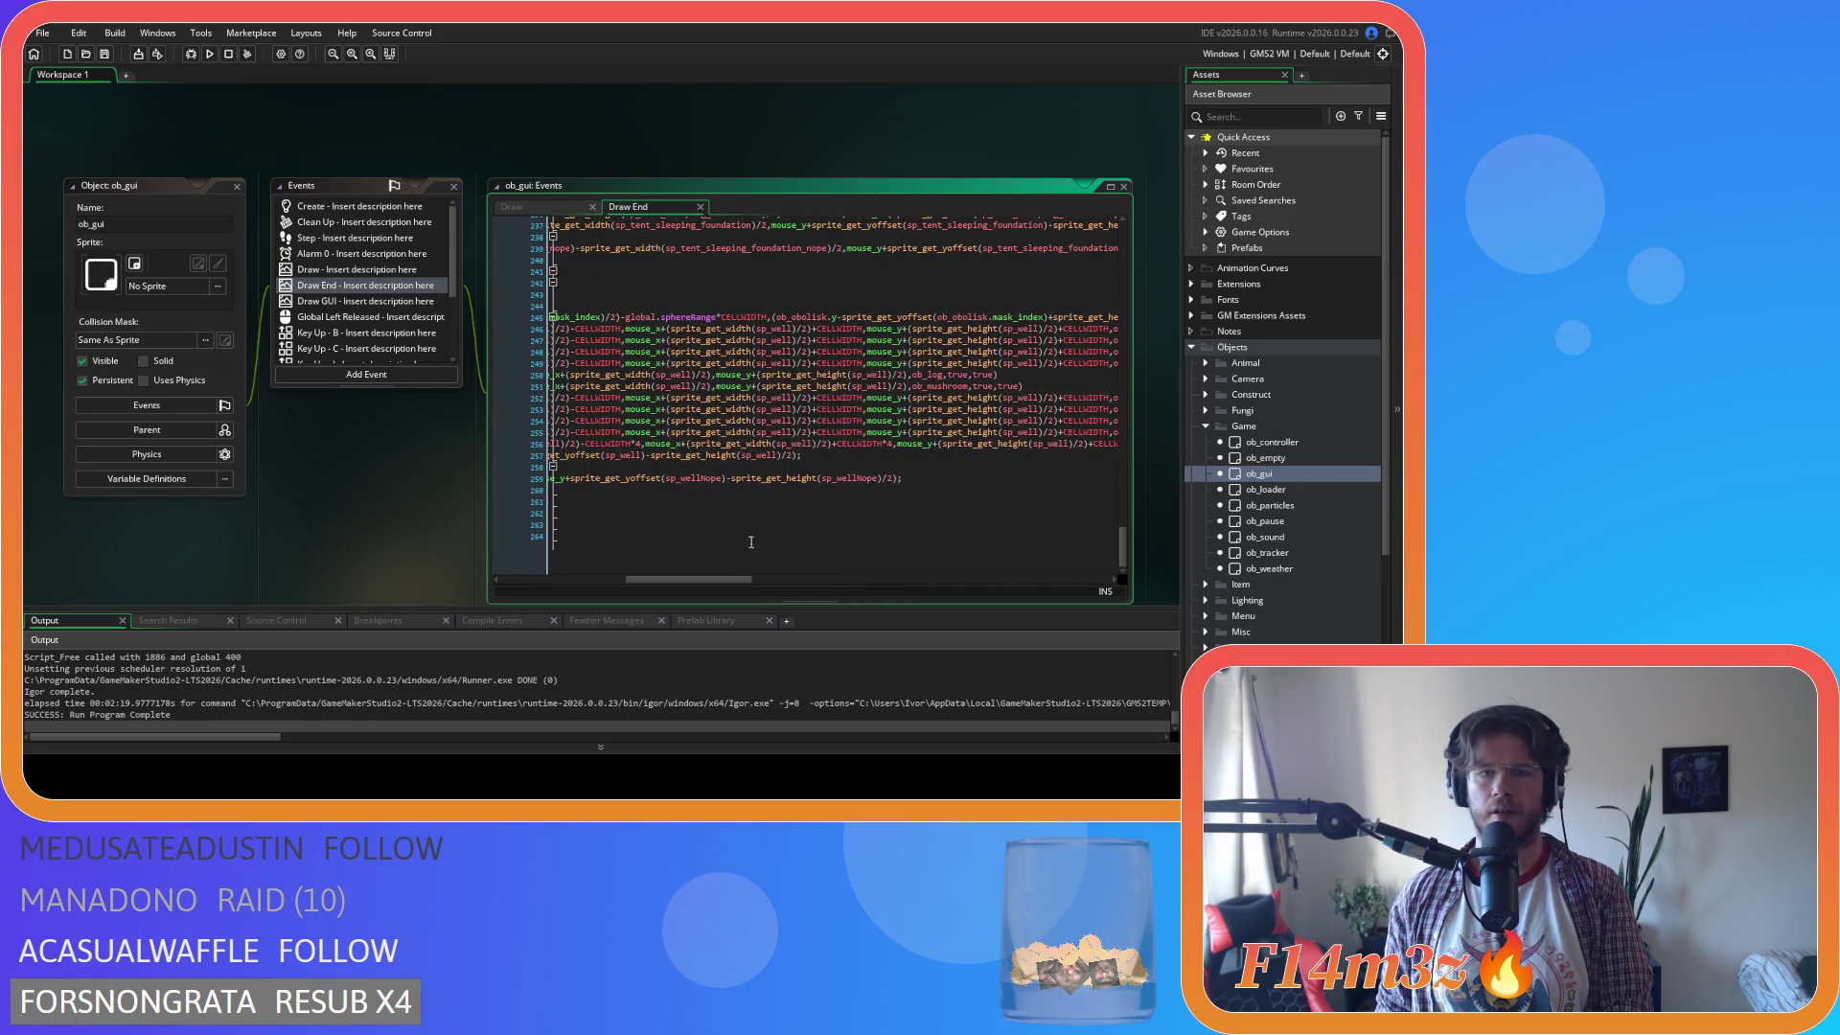
left_click(786, 456)
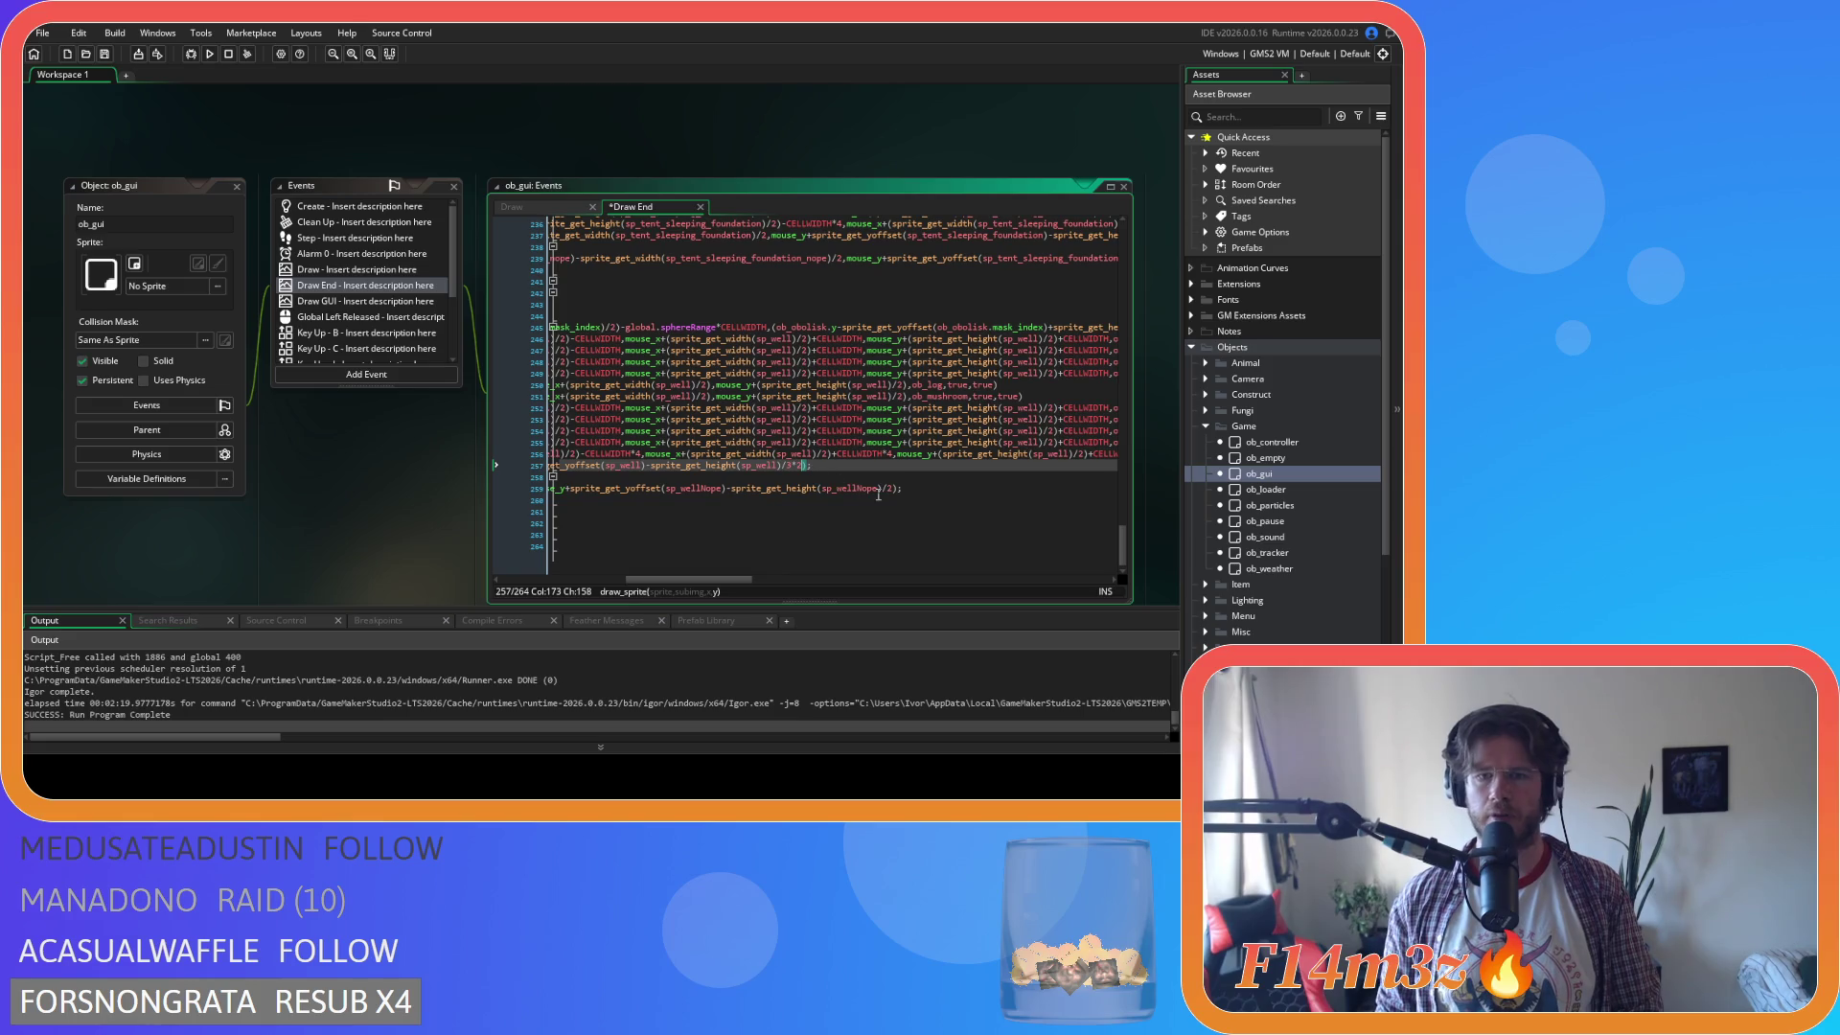
double_click(891, 490)
type("3*")
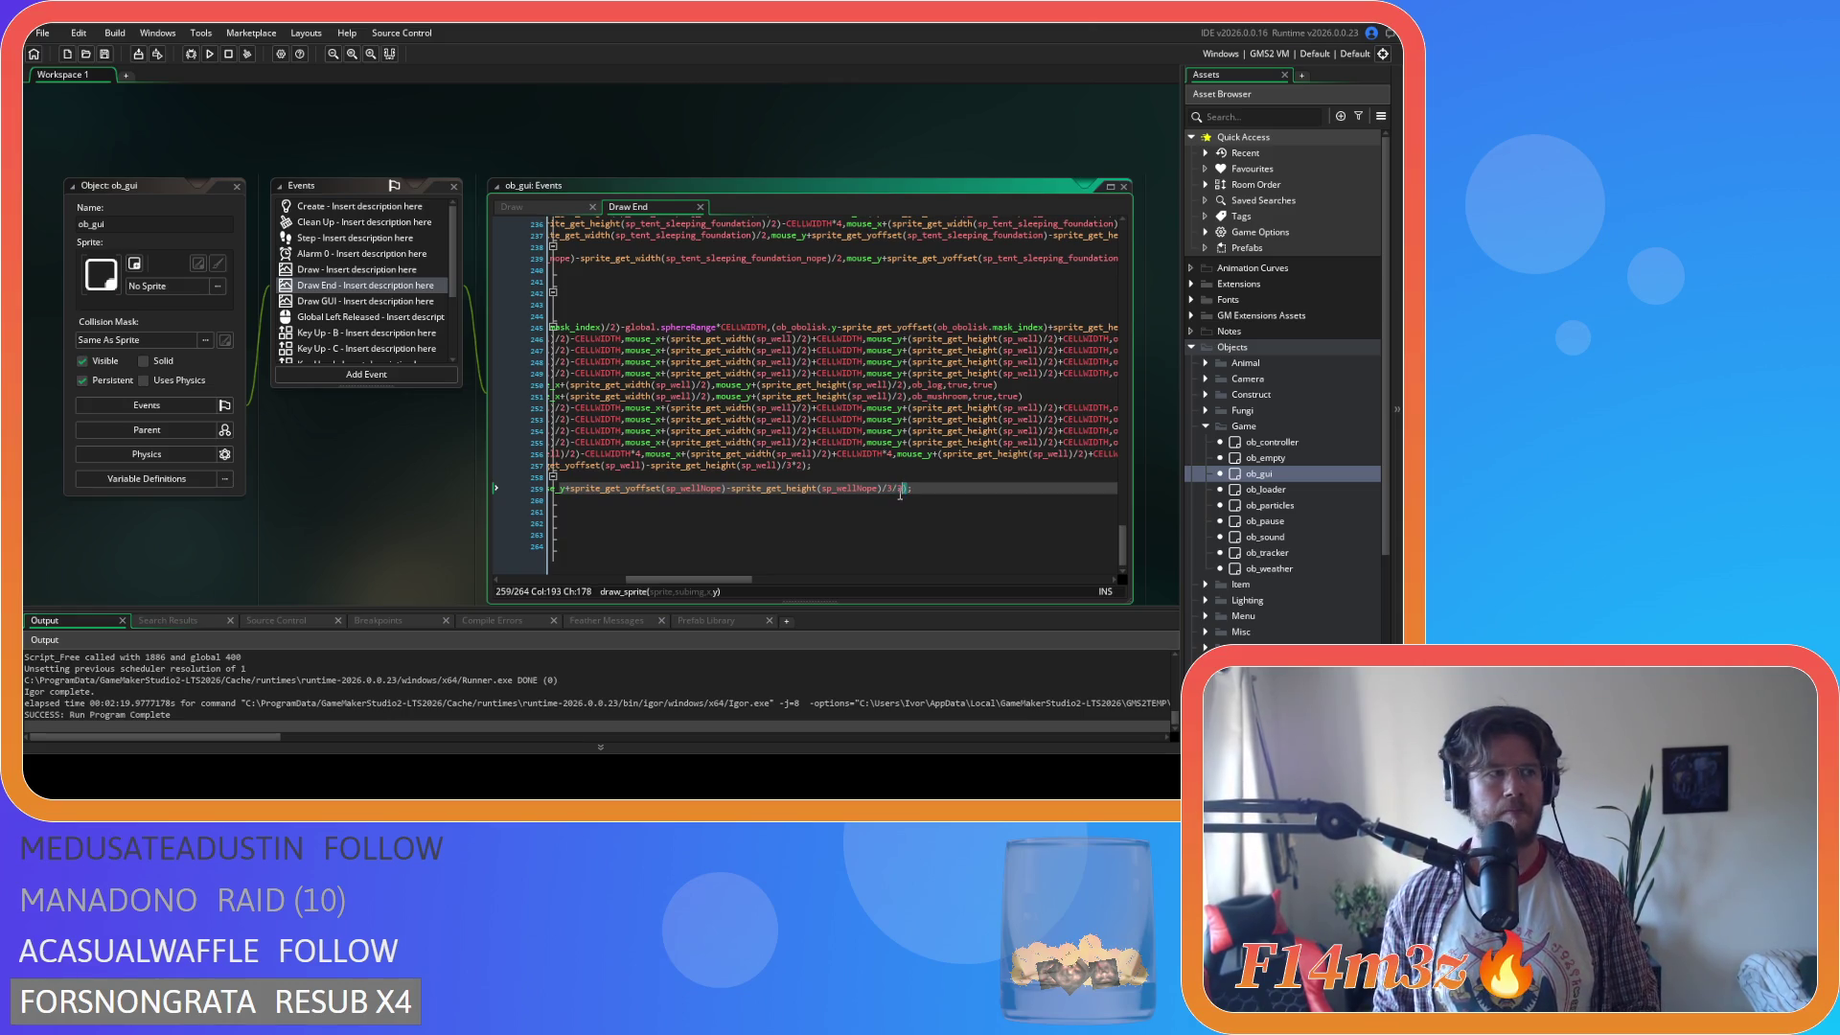
left_click(944, 510)
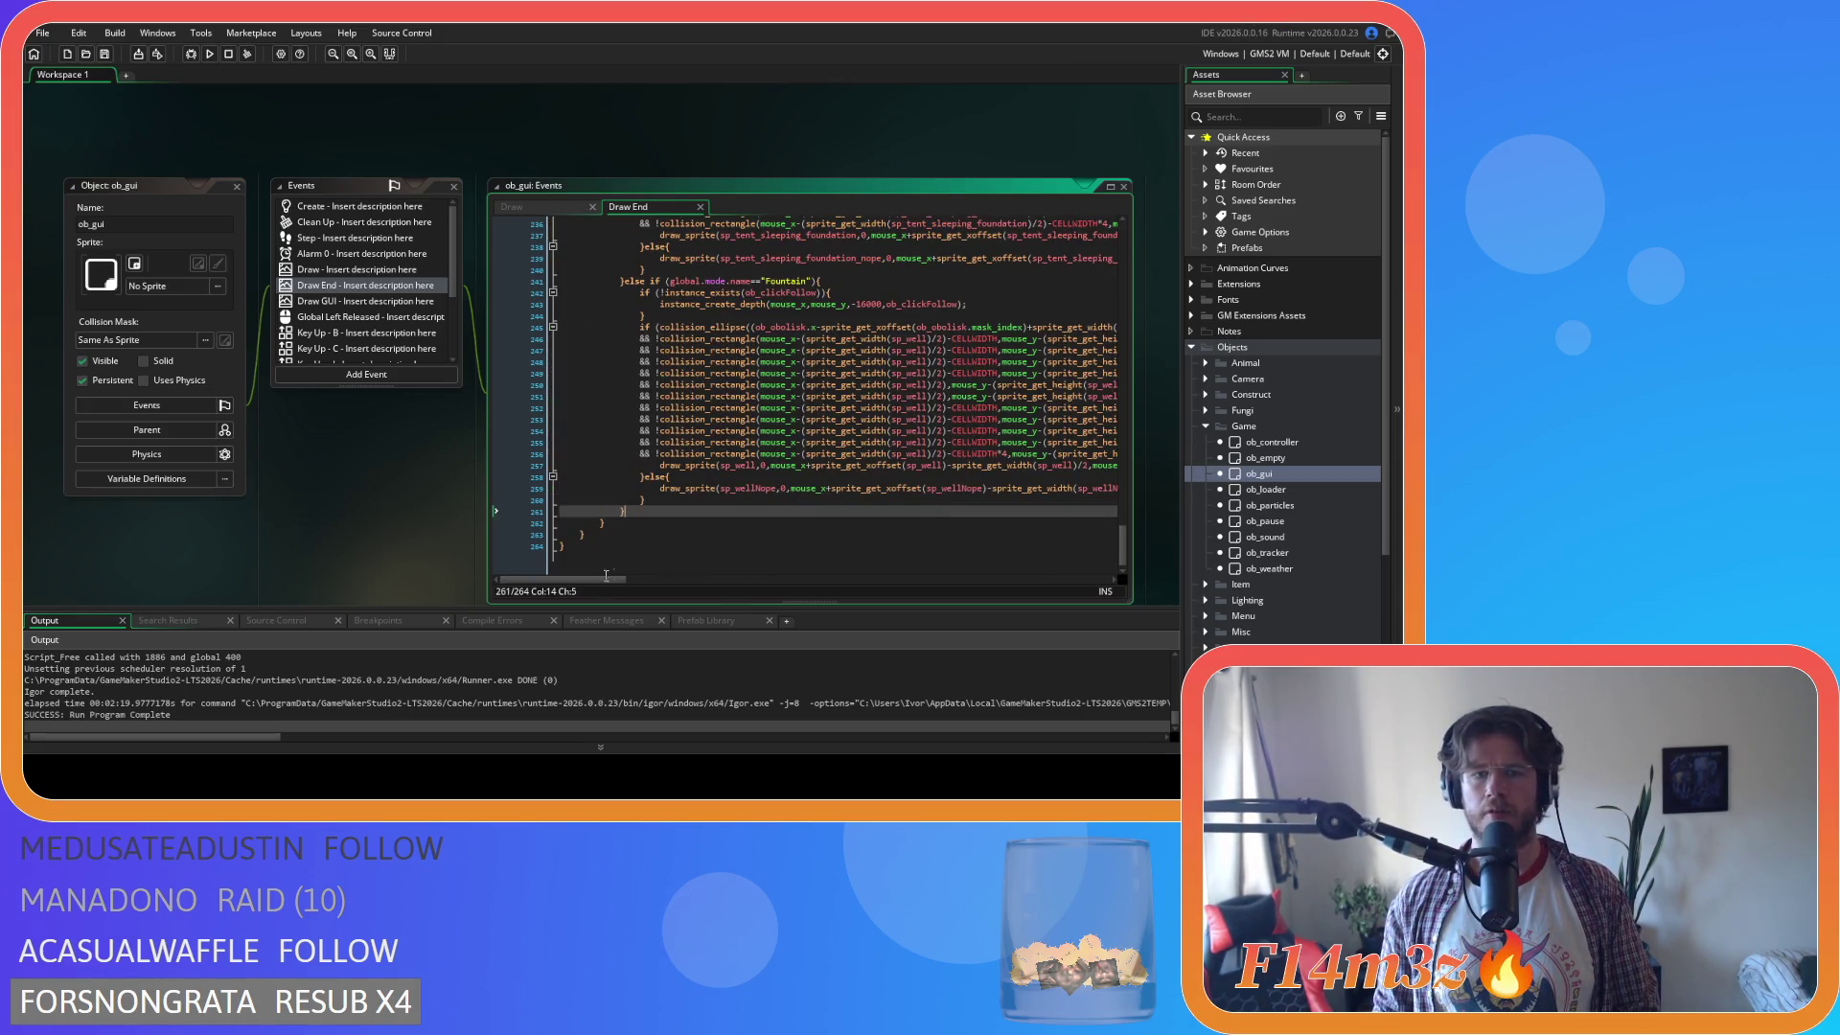
mouse_move(583, 579)
left_mouse_down()
mouse_move(744, 576)
mouse_move(583, 576)
left_mouse_up()
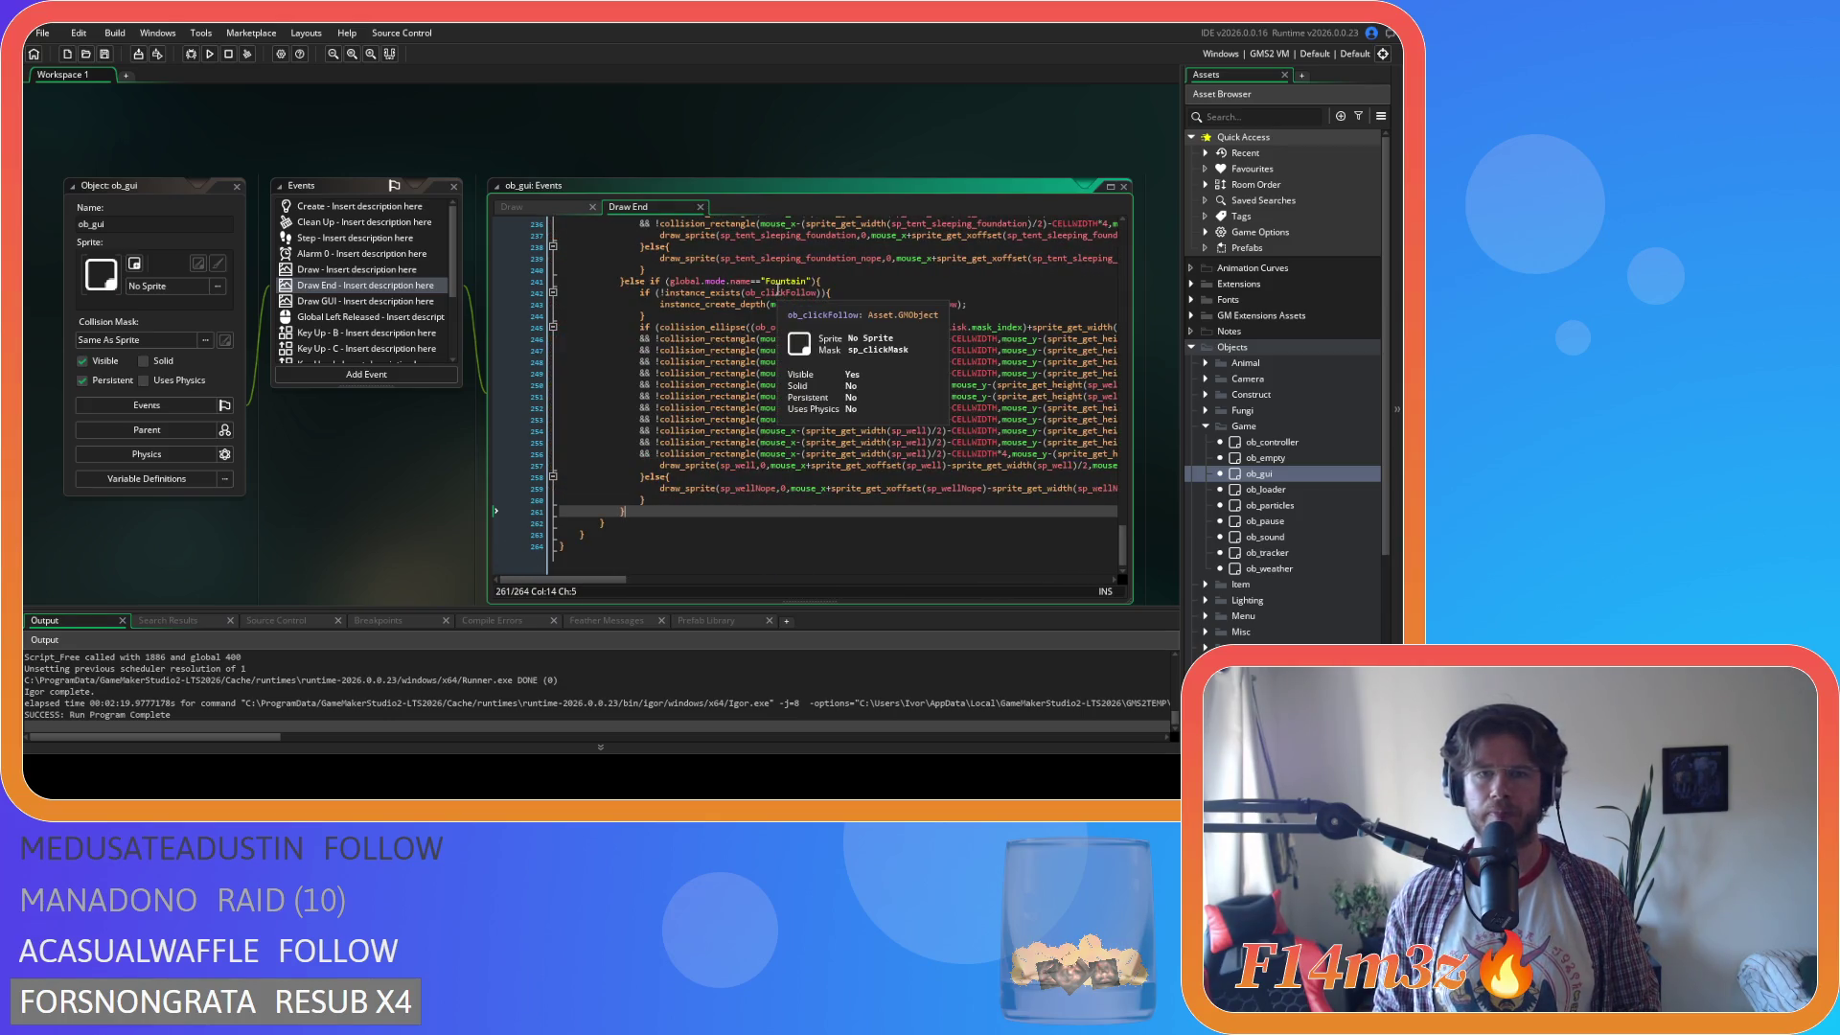
mouse_move(585, 579)
left_mouse_down()
mouse_move(815, 576)
mouse_move(586, 565)
left_mouse_up()
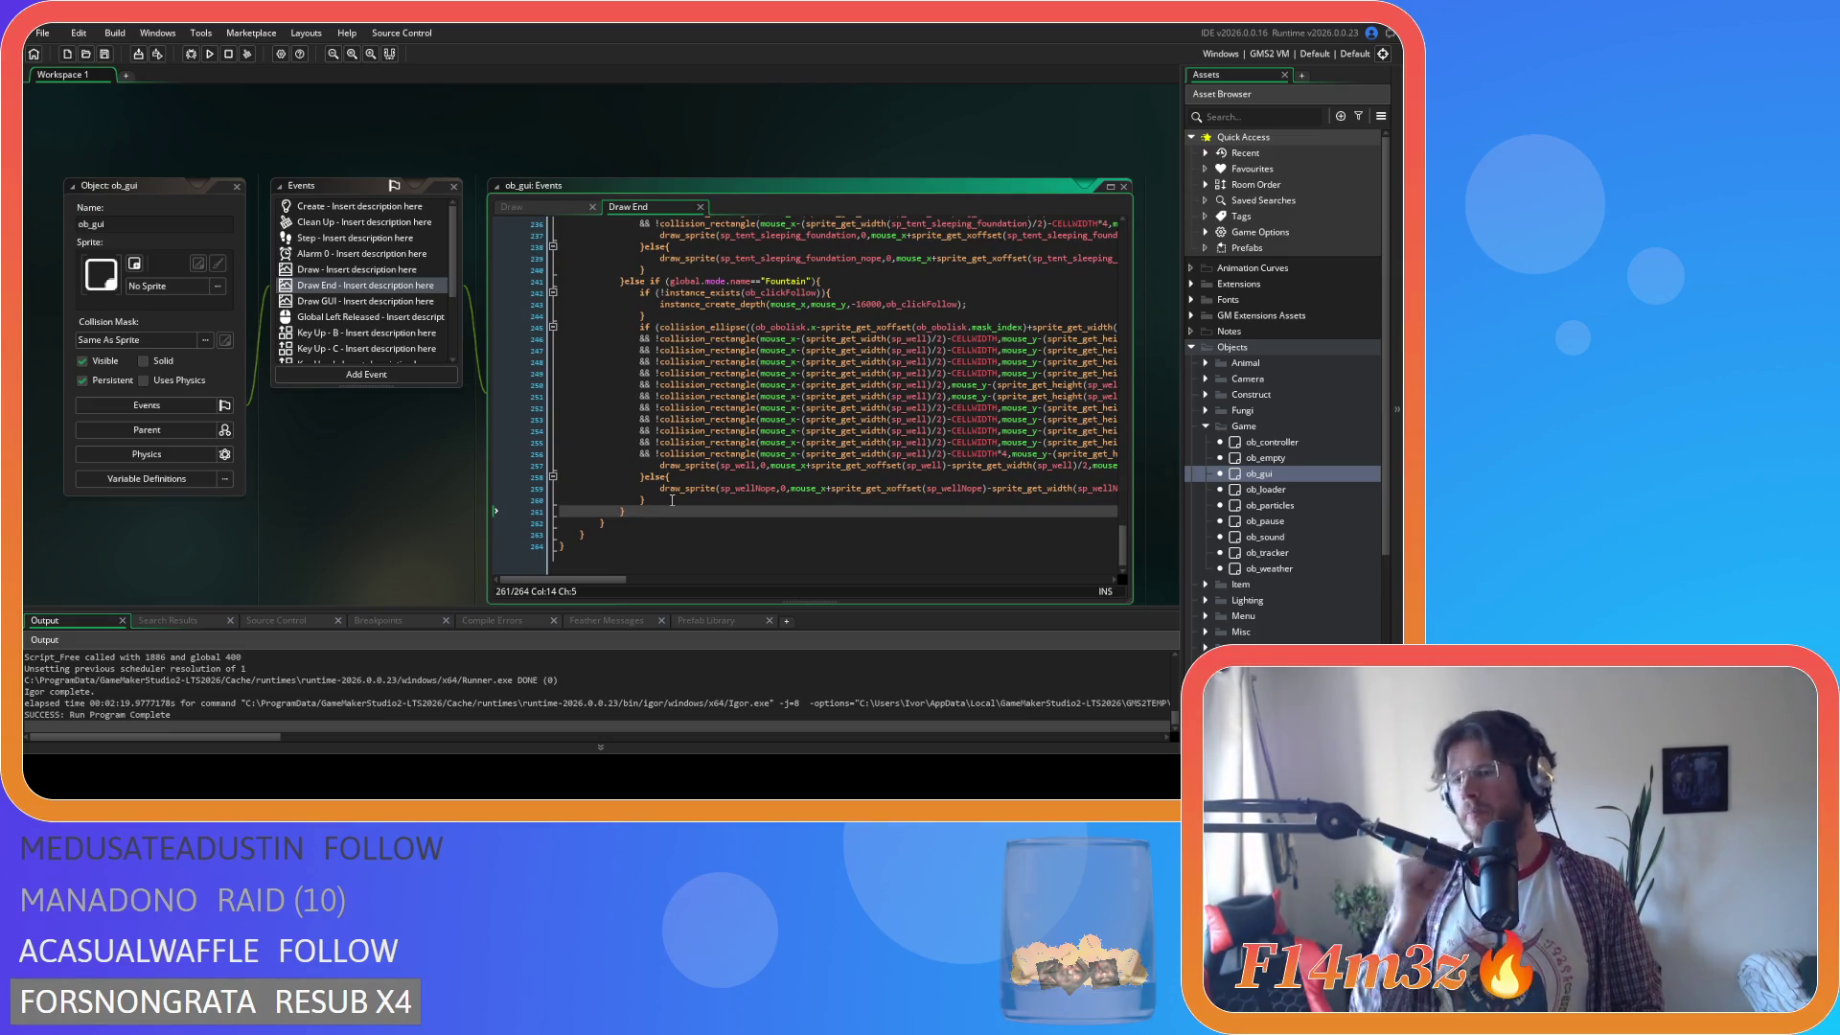
right_click(165, 146)
Close all editor windows with Windows > Close All and collapse the Game and Objects folders.
mouse_move(191, 166)
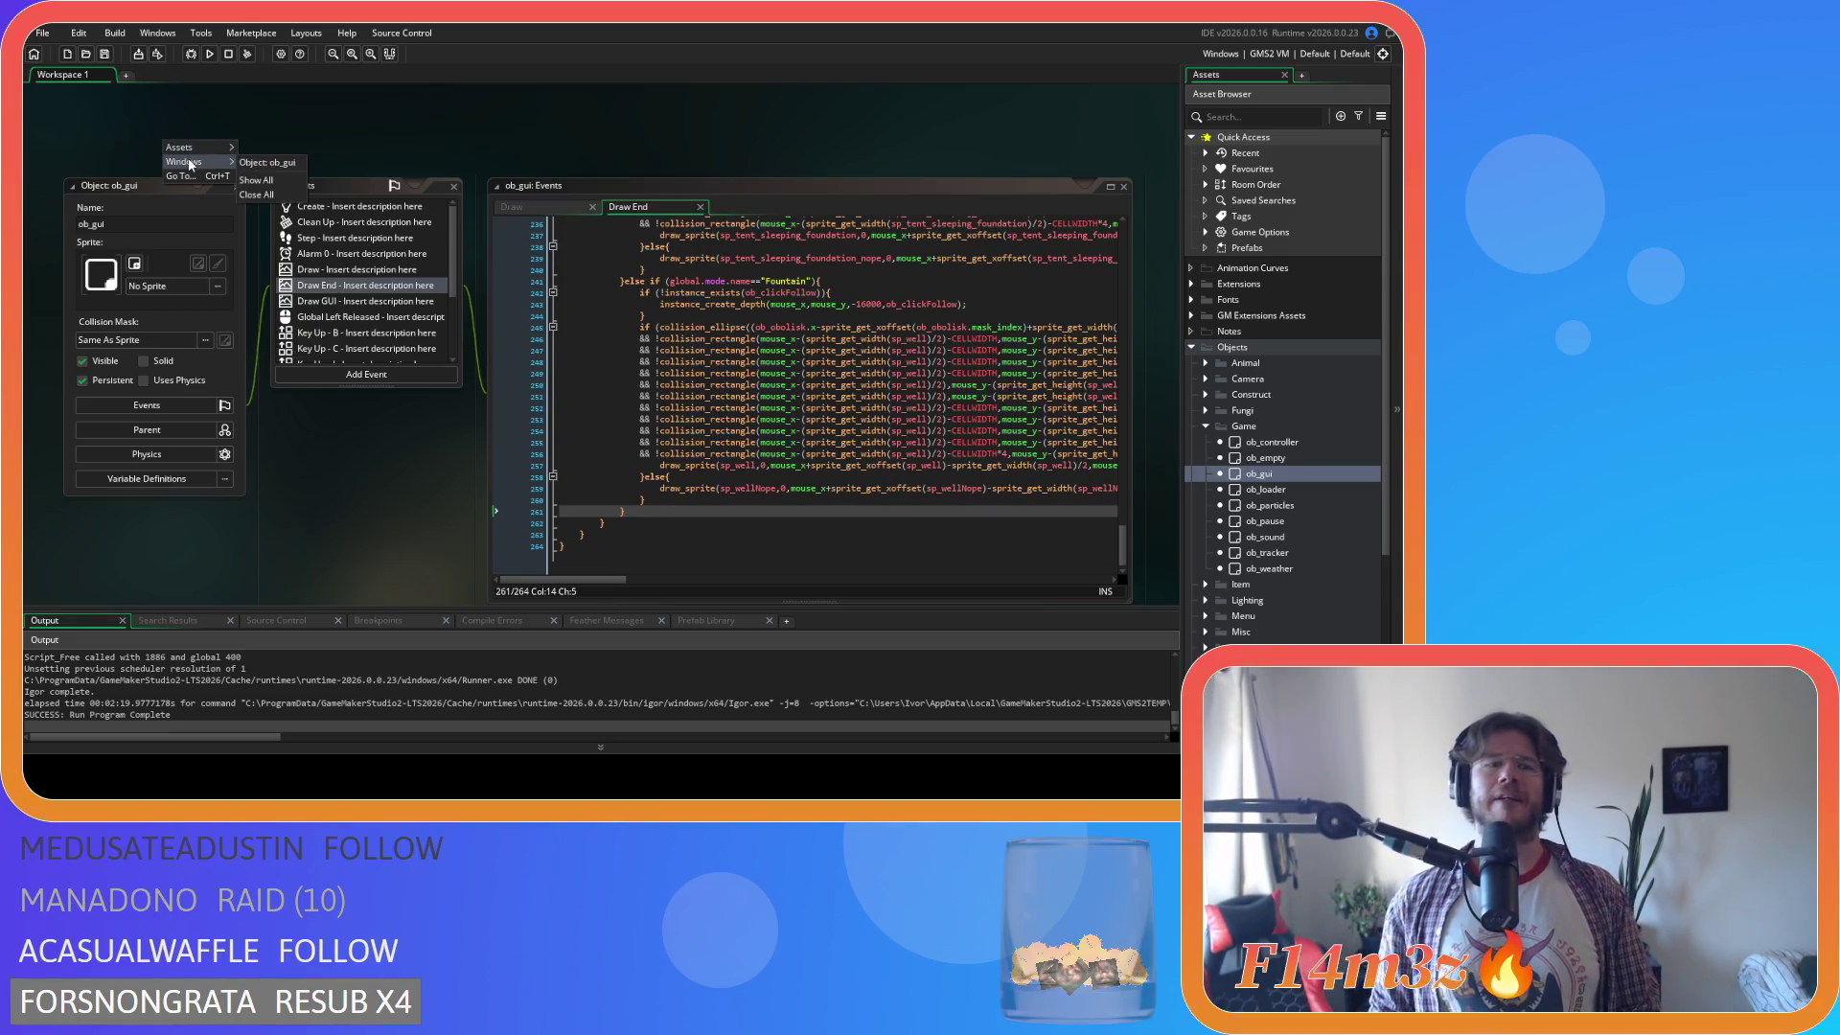
left_click(257, 196)
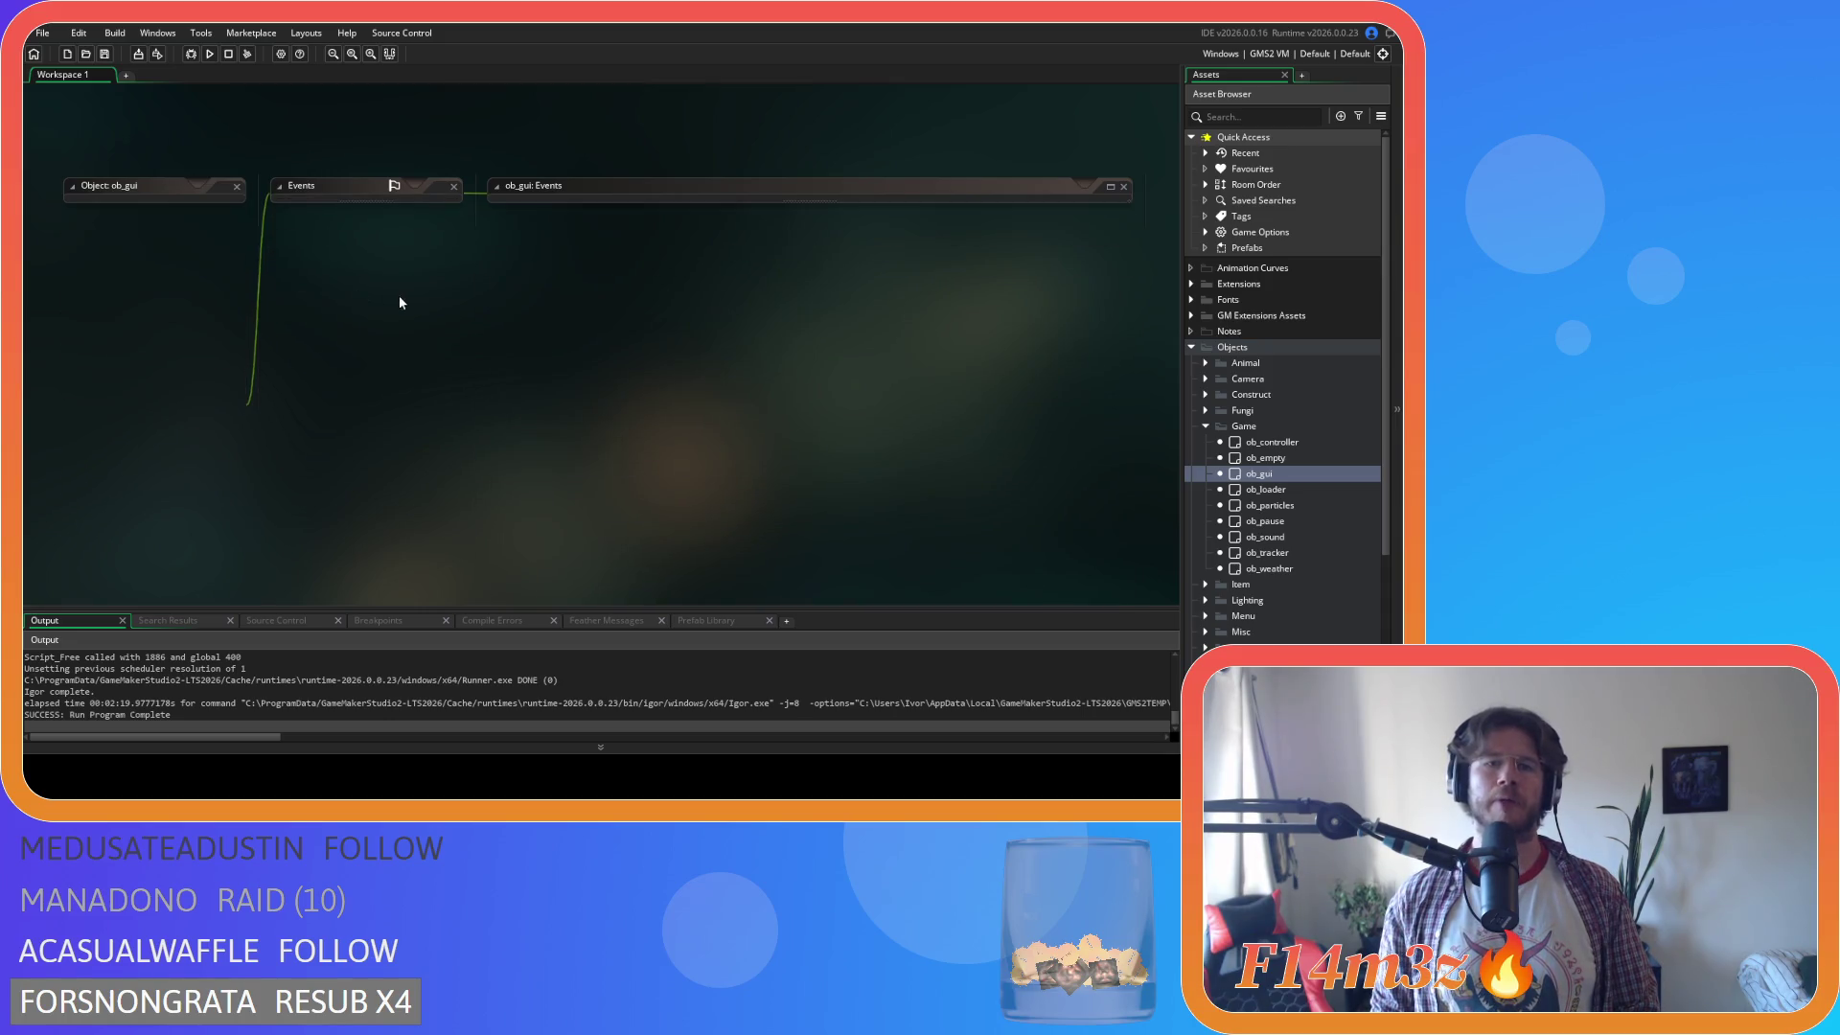
left_click(1205, 427)
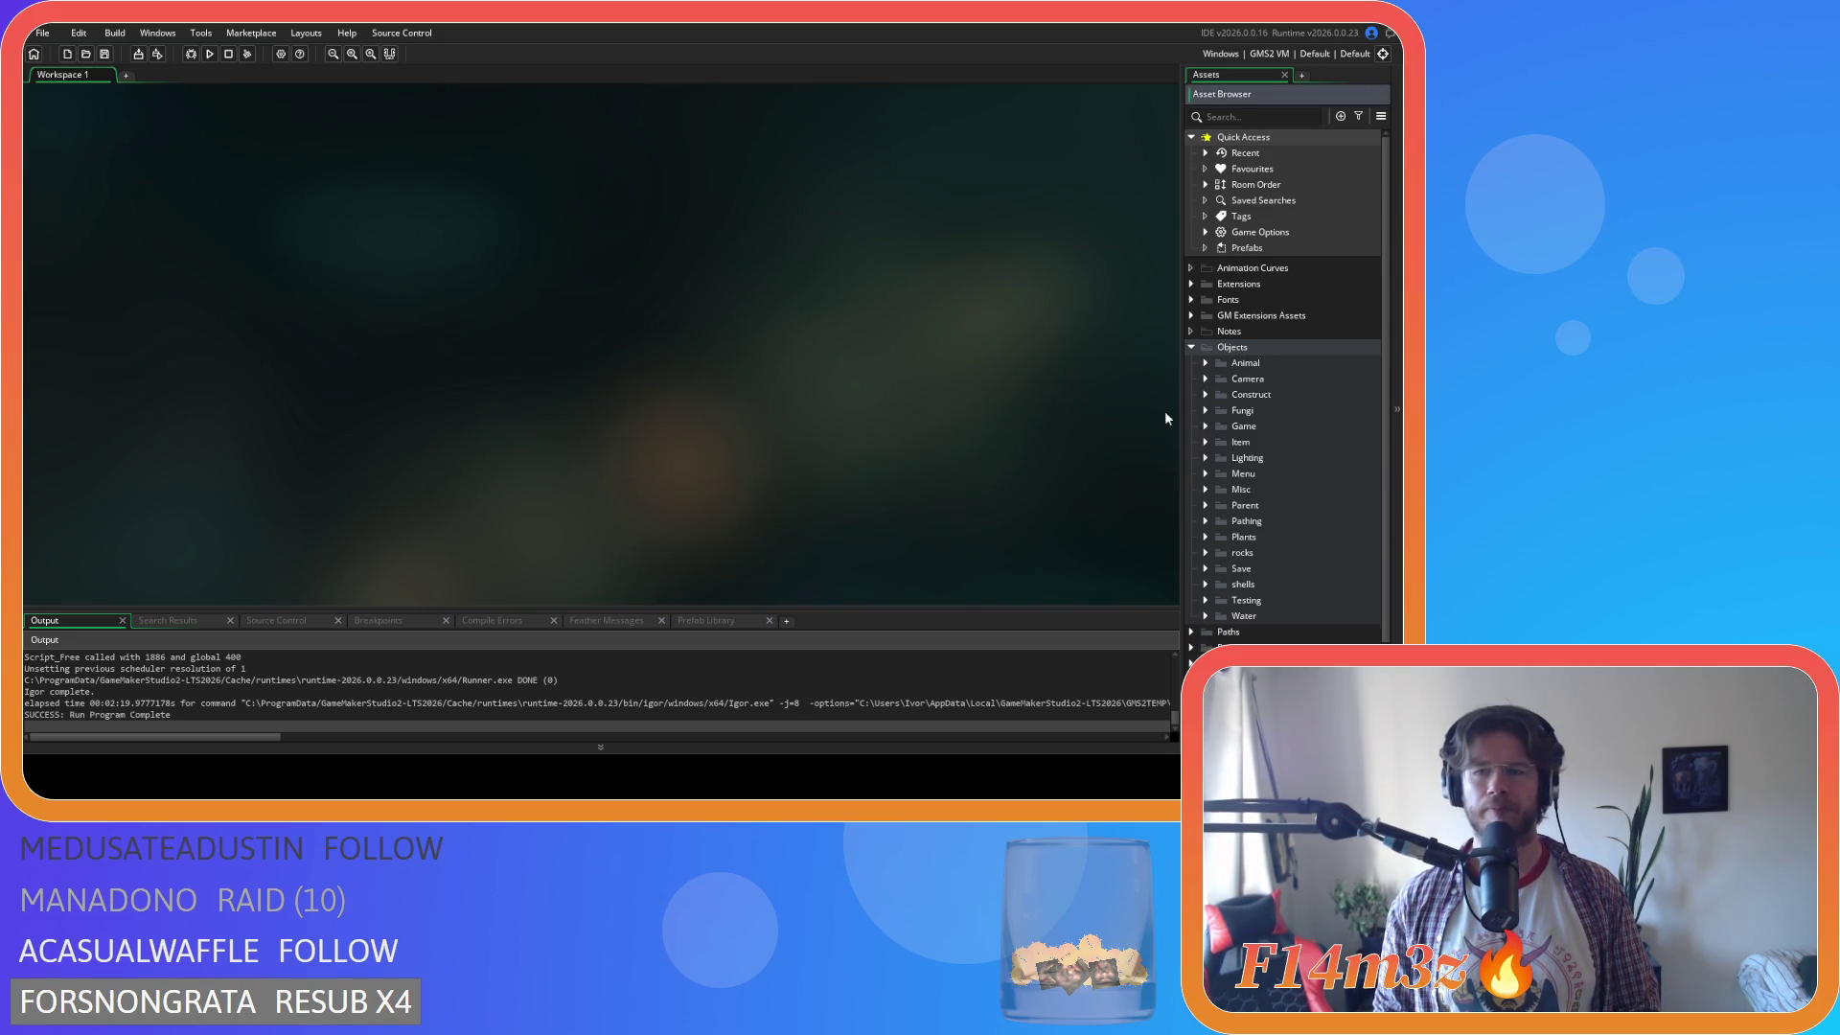
left_click(1192, 347)
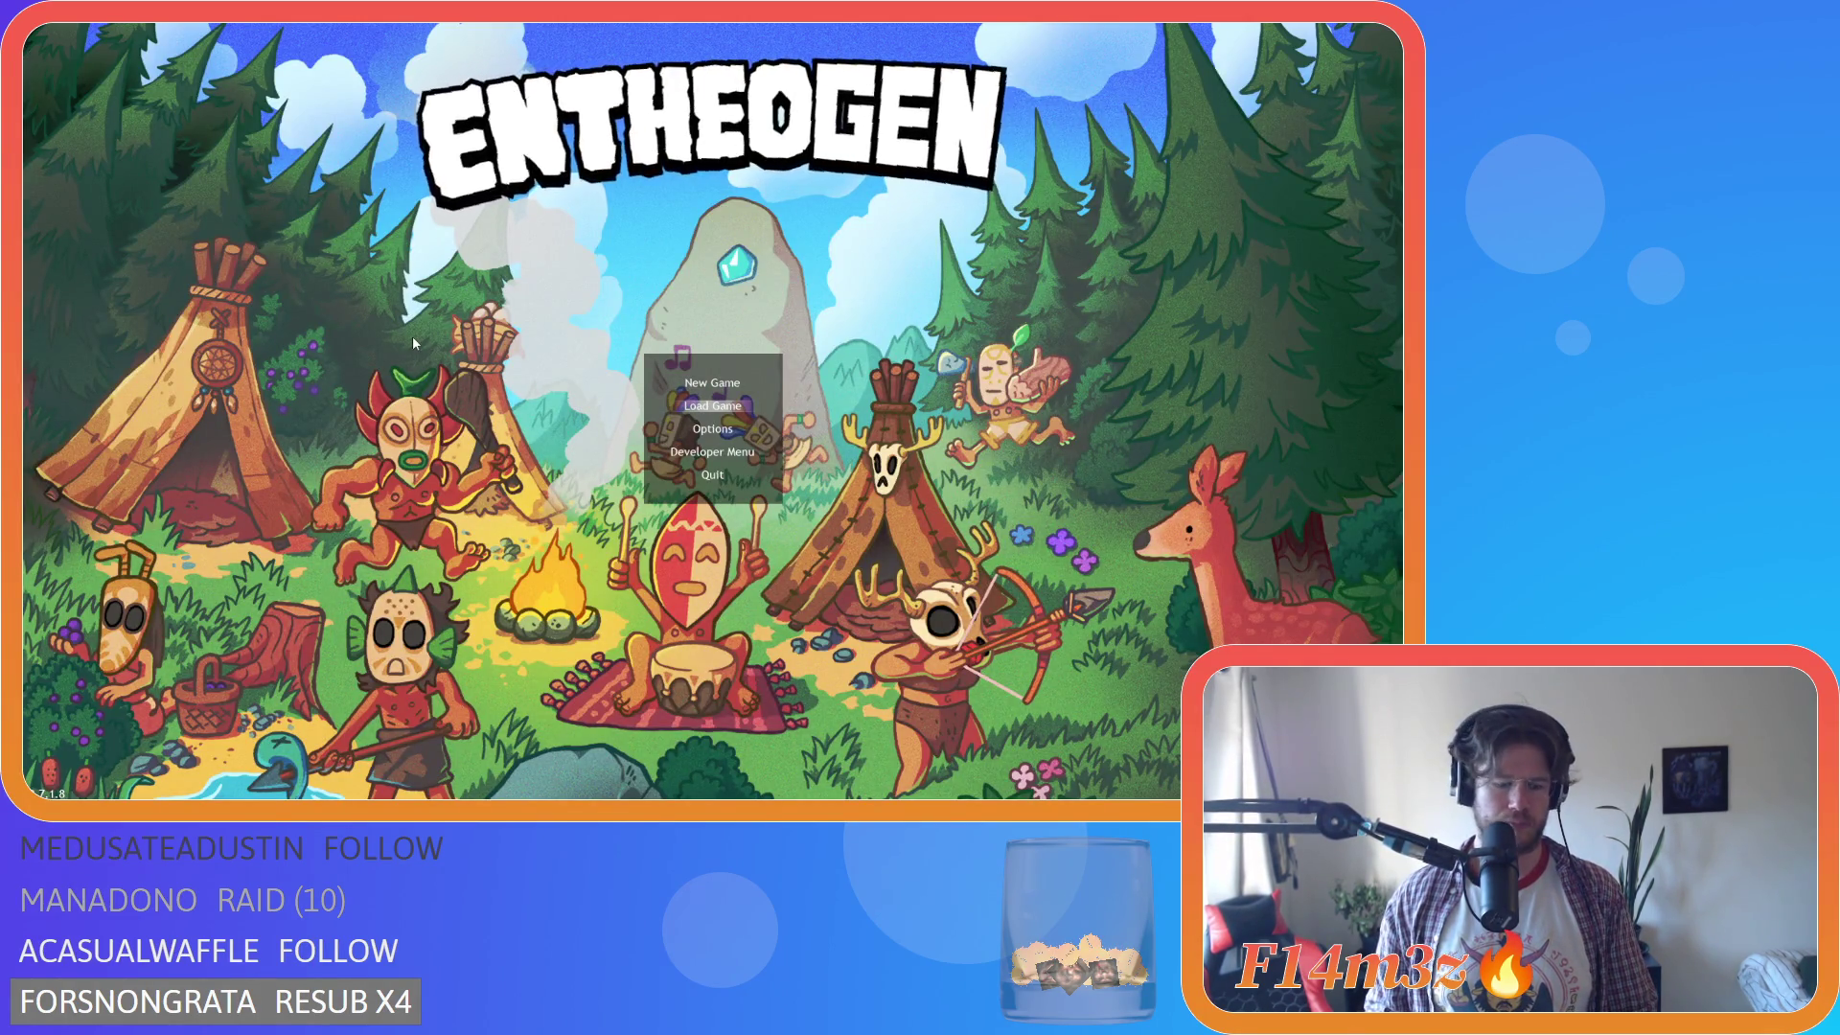
Start a new world from the title menu, pan the map, and activate the fountain power (4).
key("Return")
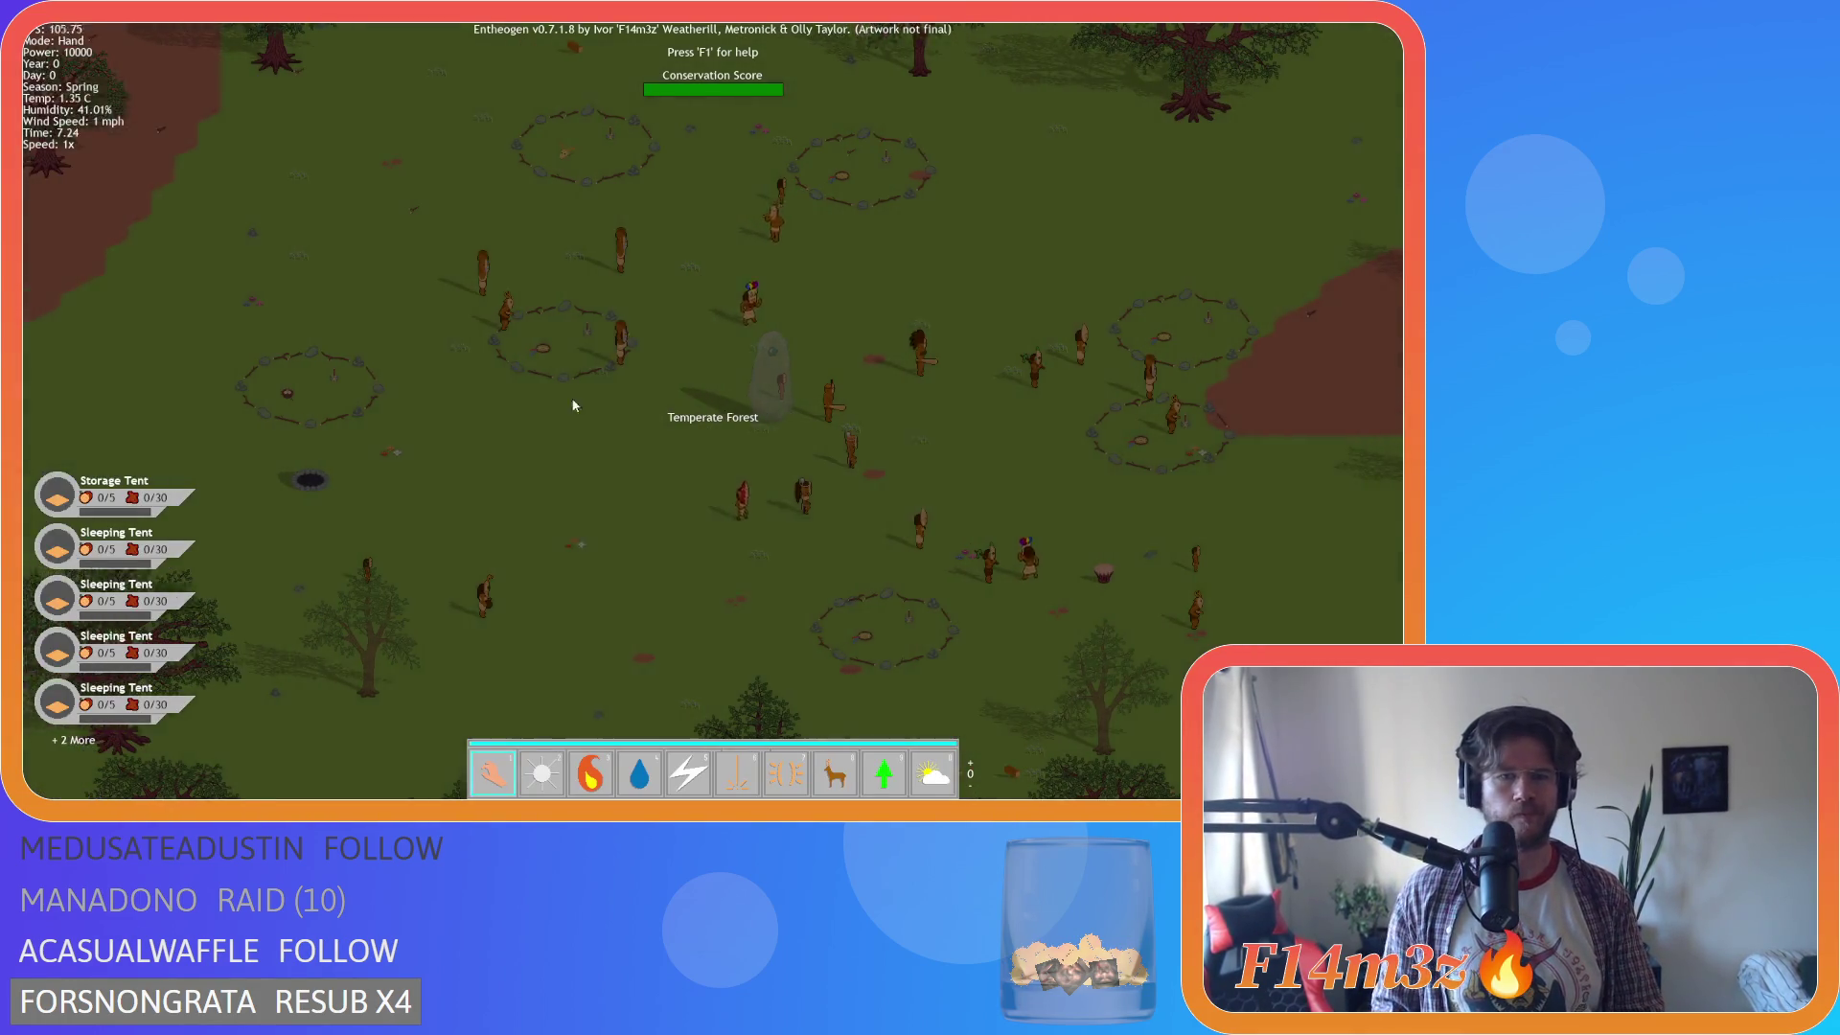
key("a")
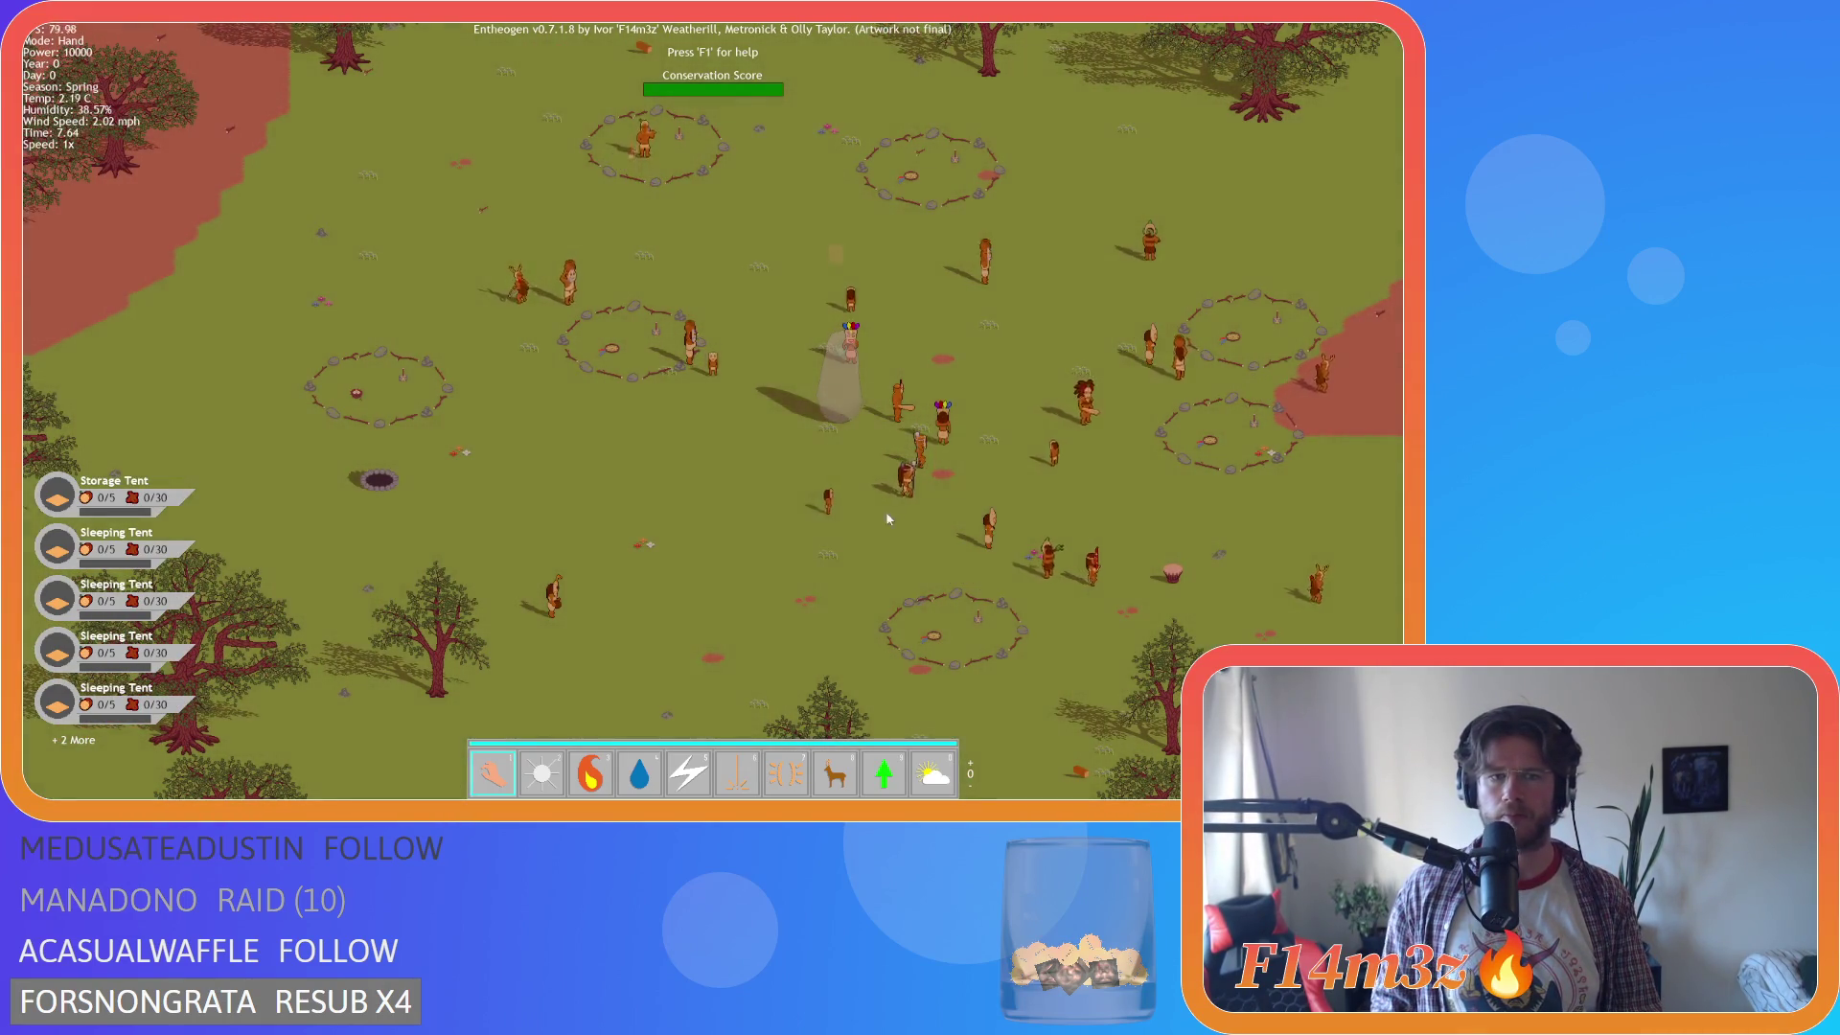
scroll(767, 614, "down", 1)
key("4")
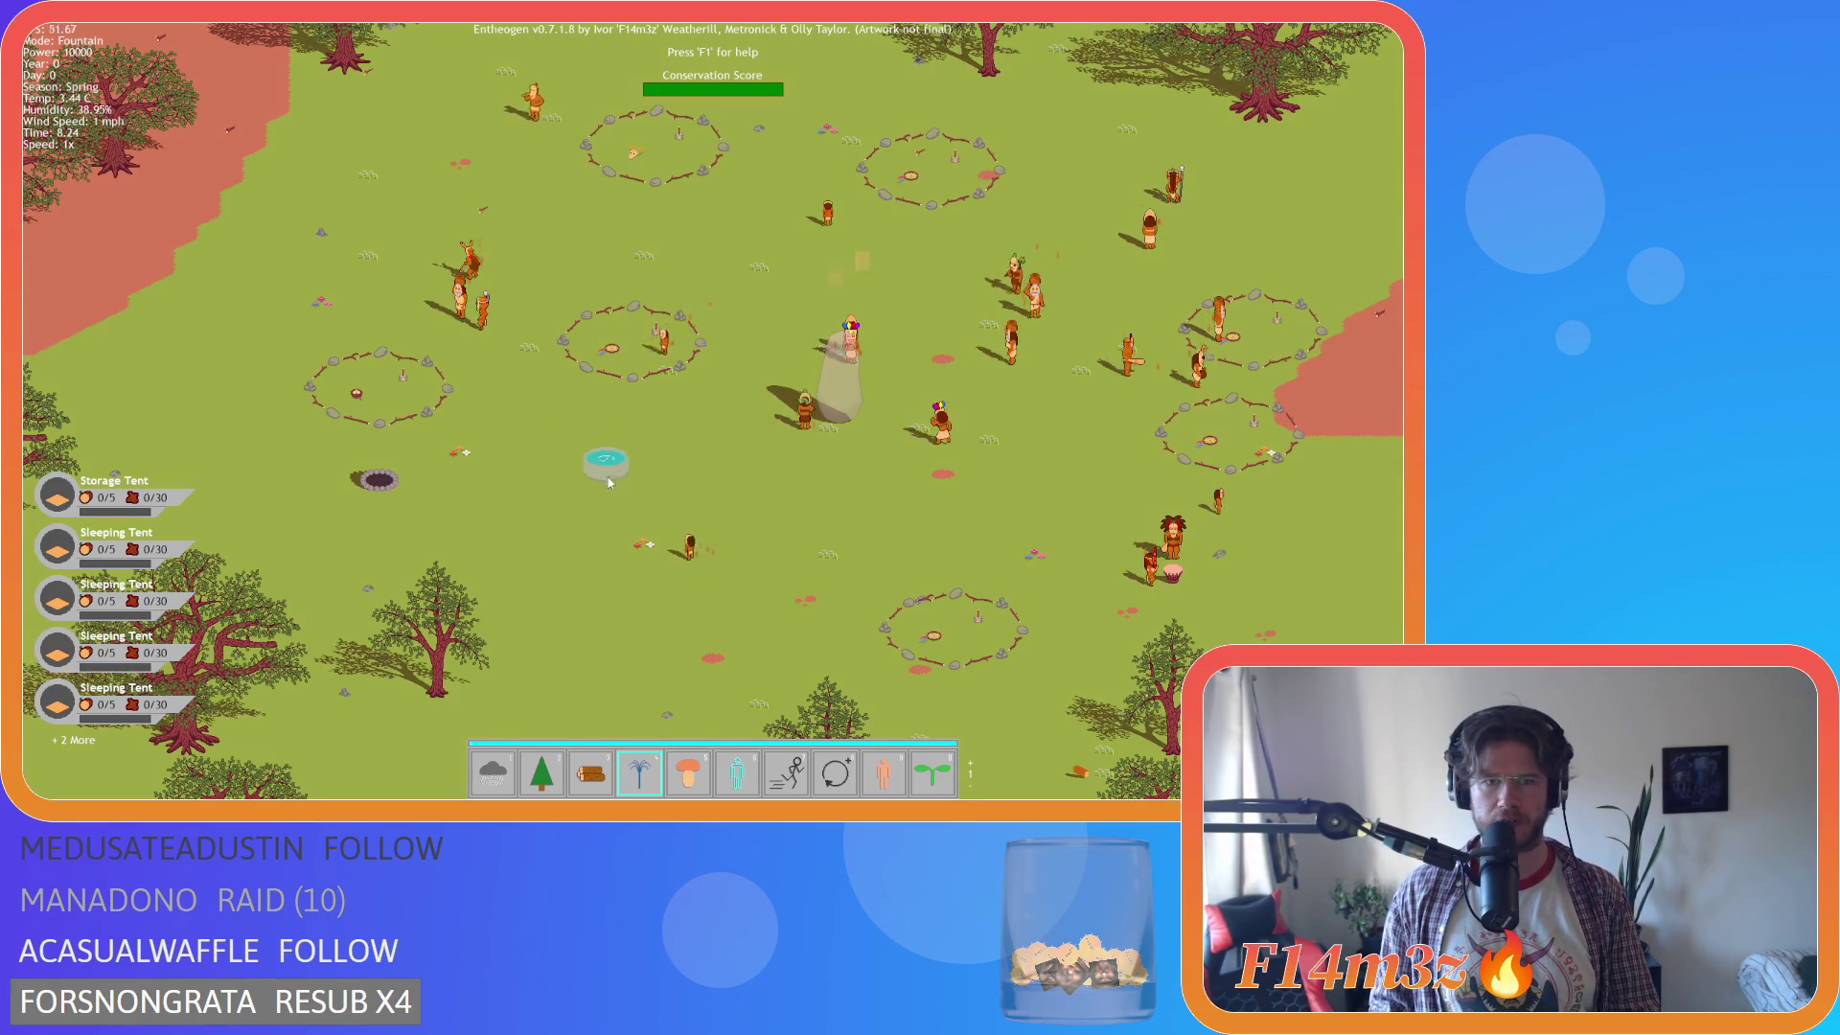
Place a fountain among the settlers, nudge it down and right, then pause on the terrain overlay map.
left_click(662, 479)
scroll(657, 441, "up", 3)
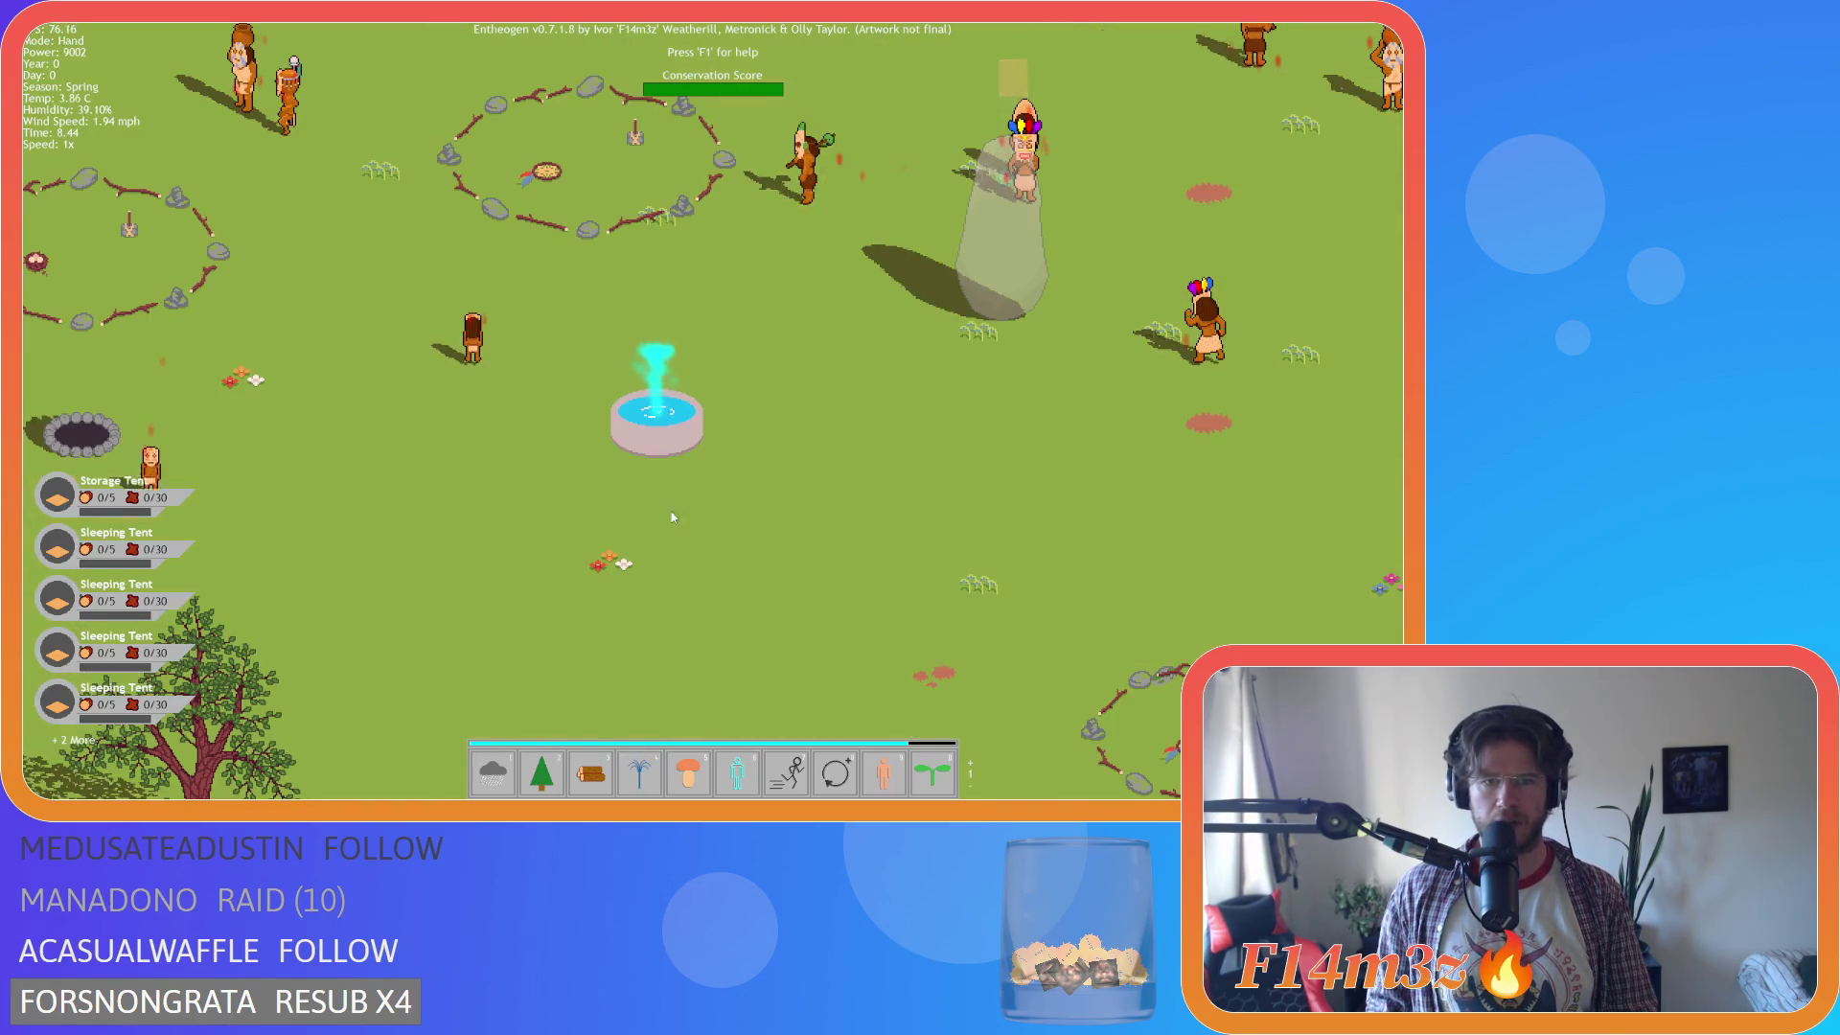
mouse_move(656, 429)
left_mouse_down()
mouse_move(868, 496)
mouse_move(603, 445)
mouse_move(748, 502)
mouse_move(608, 448)
mouse_move(675, 478)
mouse_move(652, 449)
mouse_move(475, 494)
mouse_move(466, 515)
mouse_move(661, 414)
mouse_move(636, 436)
mouse_move(422, 422)
mouse_move(809, 489)
mouse_move(661, 393)
mouse_move(808, 535)
mouse_move(621, 441)
mouse_move(687, 435)
mouse_move(762, 512)
mouse_move(590, 455)
mouse_move(700, 466)
left_mouse_up()
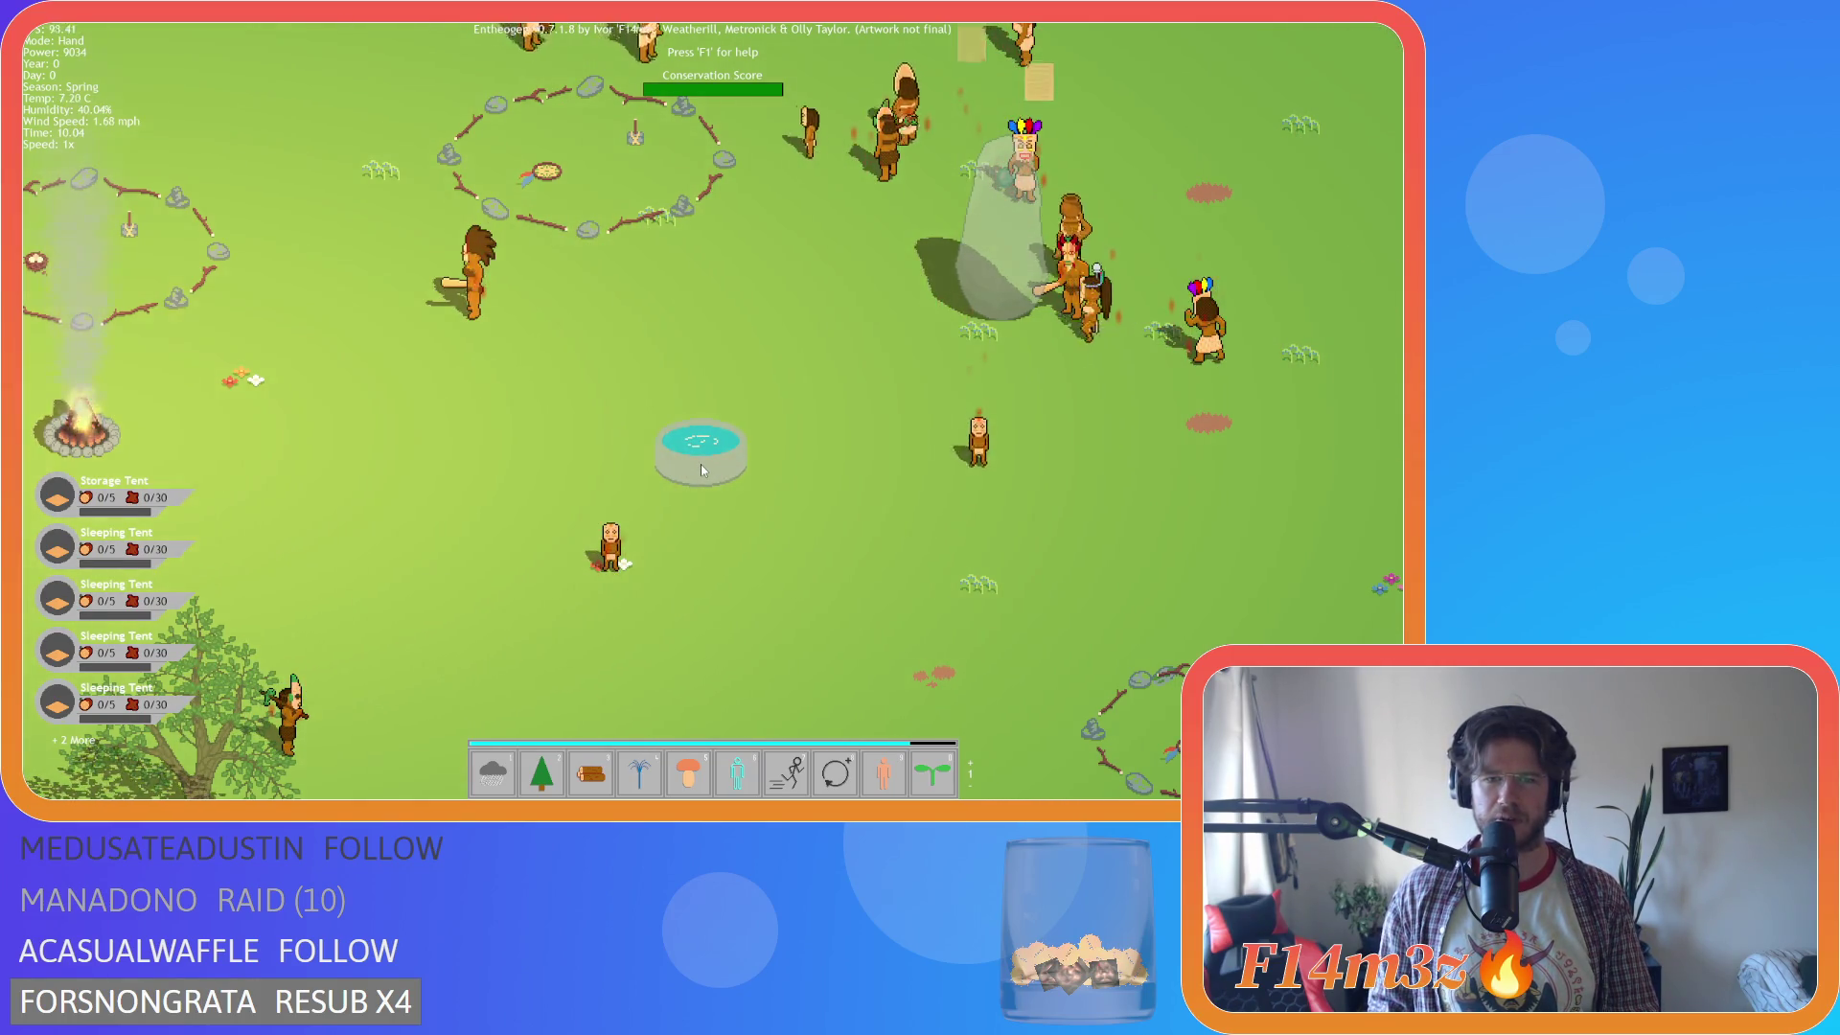
mouse_move(701, 470)
left_mouse_down()
mouse_move(802, 515)
mouse_move(680, 456)
mouse_move(613, 481)
mouse_move(749, 489)
mouse_move(777, 434)
mouse_move(764, 469)
left_mouse_up()
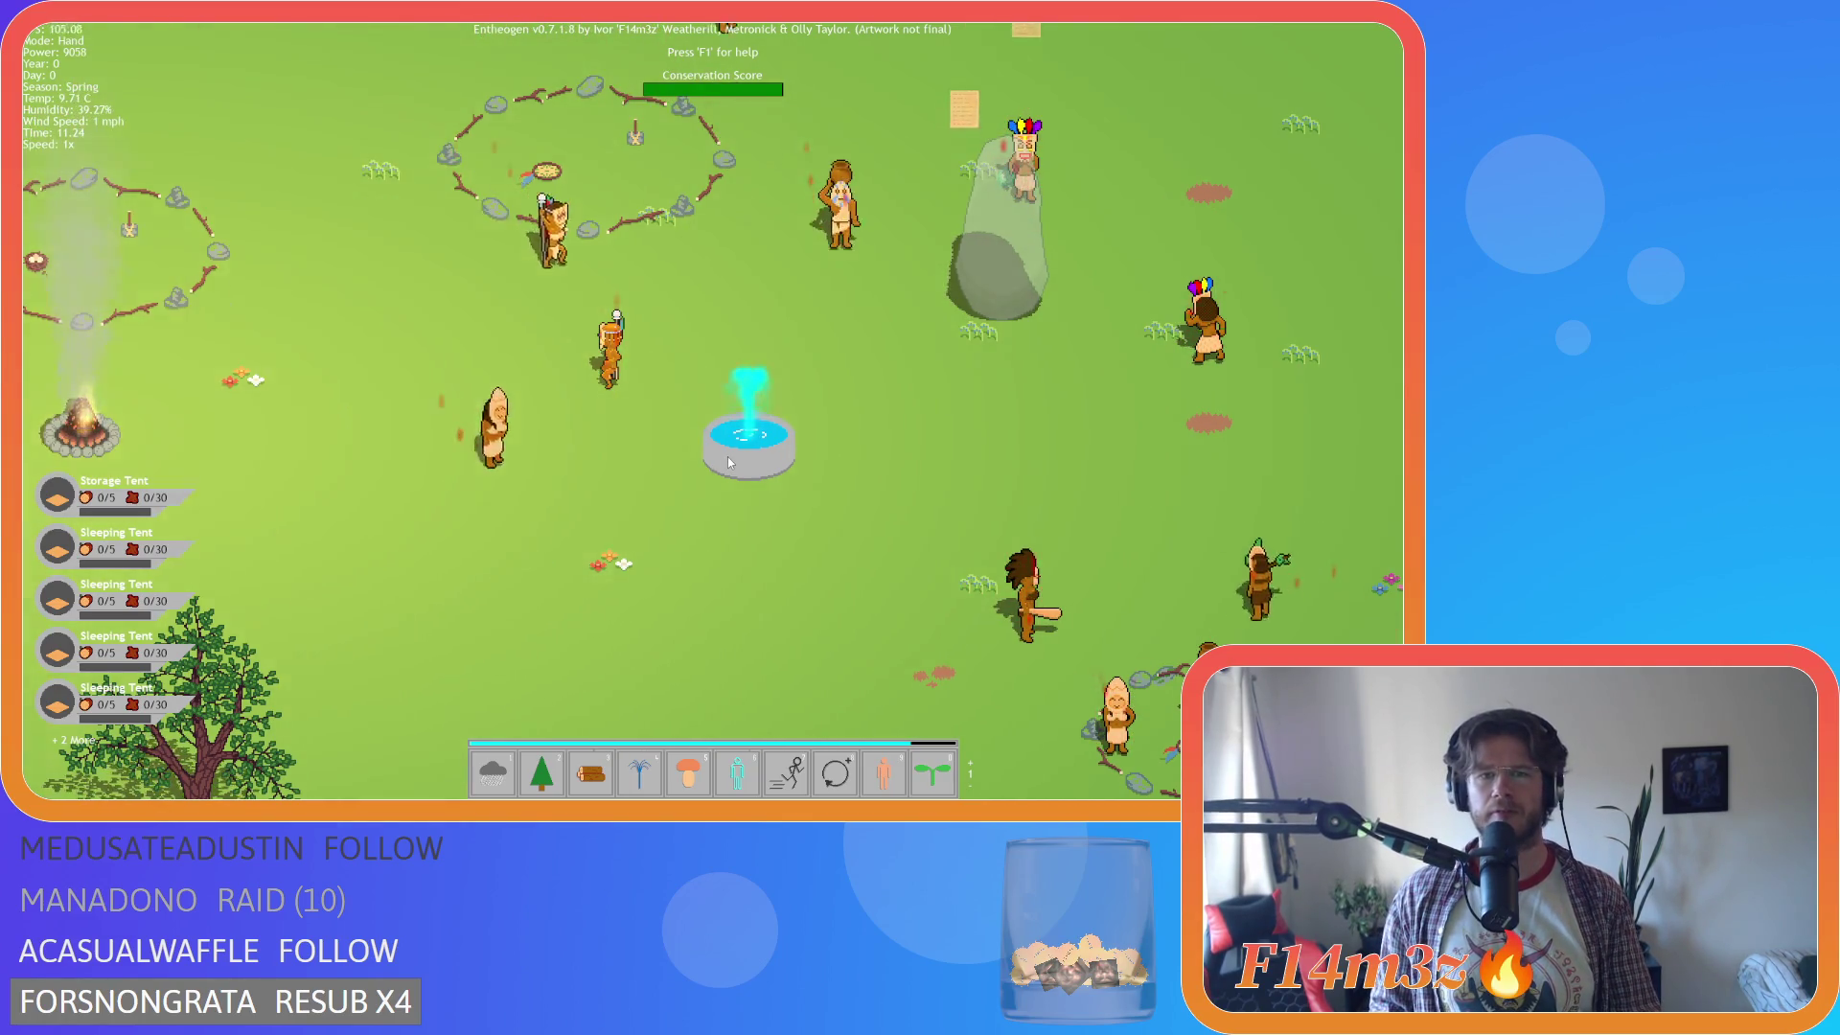
key("Tab")
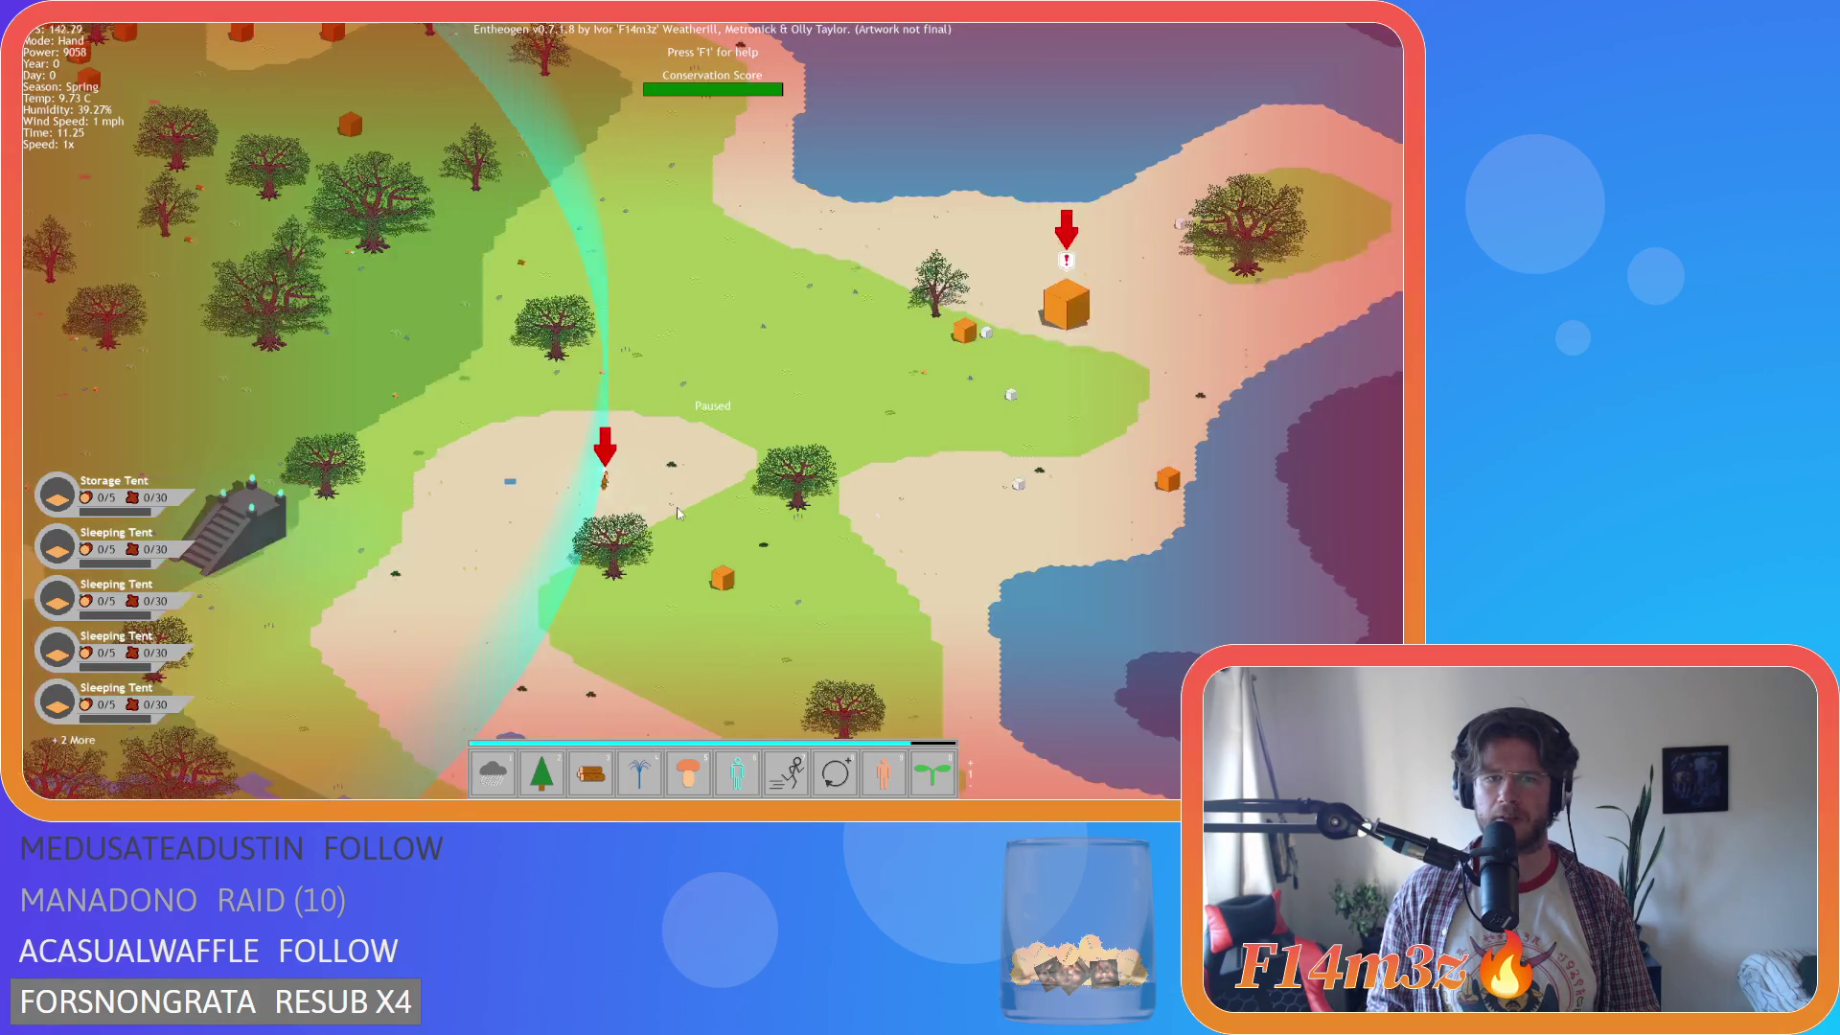
Quit Entheogen, switch the build target to GMS2 YYC, and show the Windows game options.
key("Escape")
key("y")
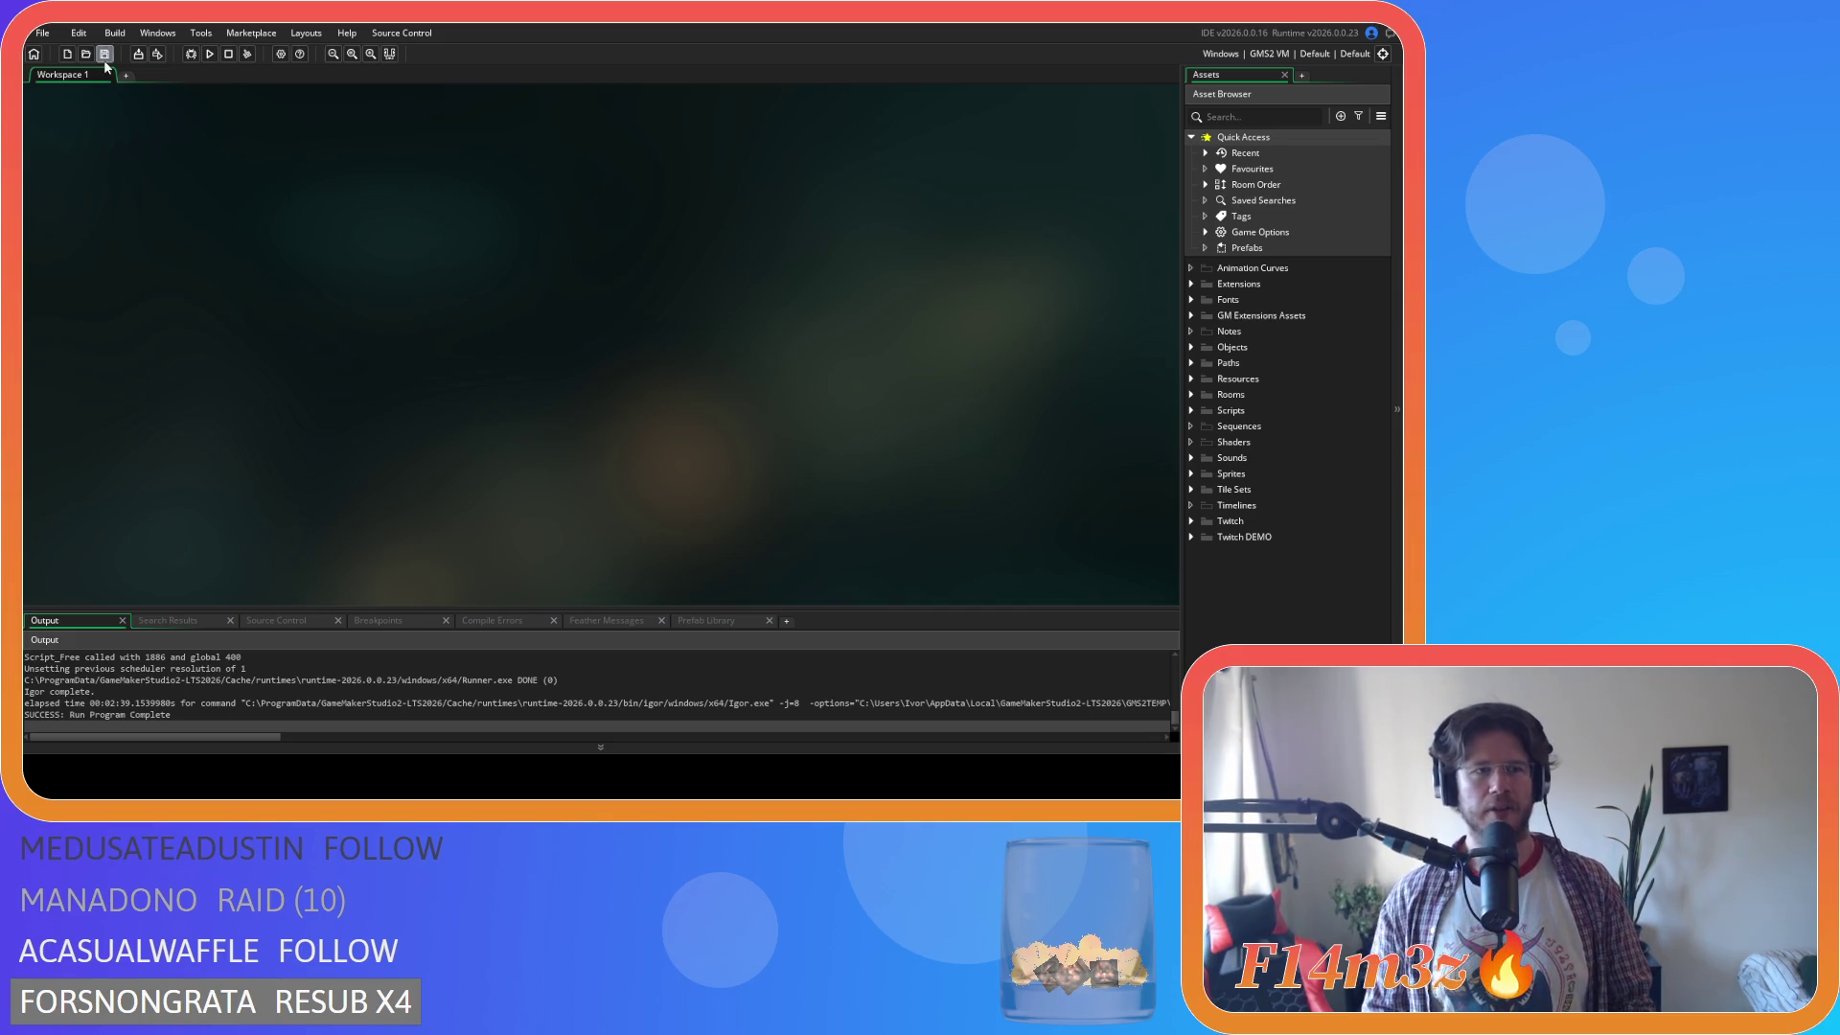
left_click(1250, 54)
left_click(964, 111)
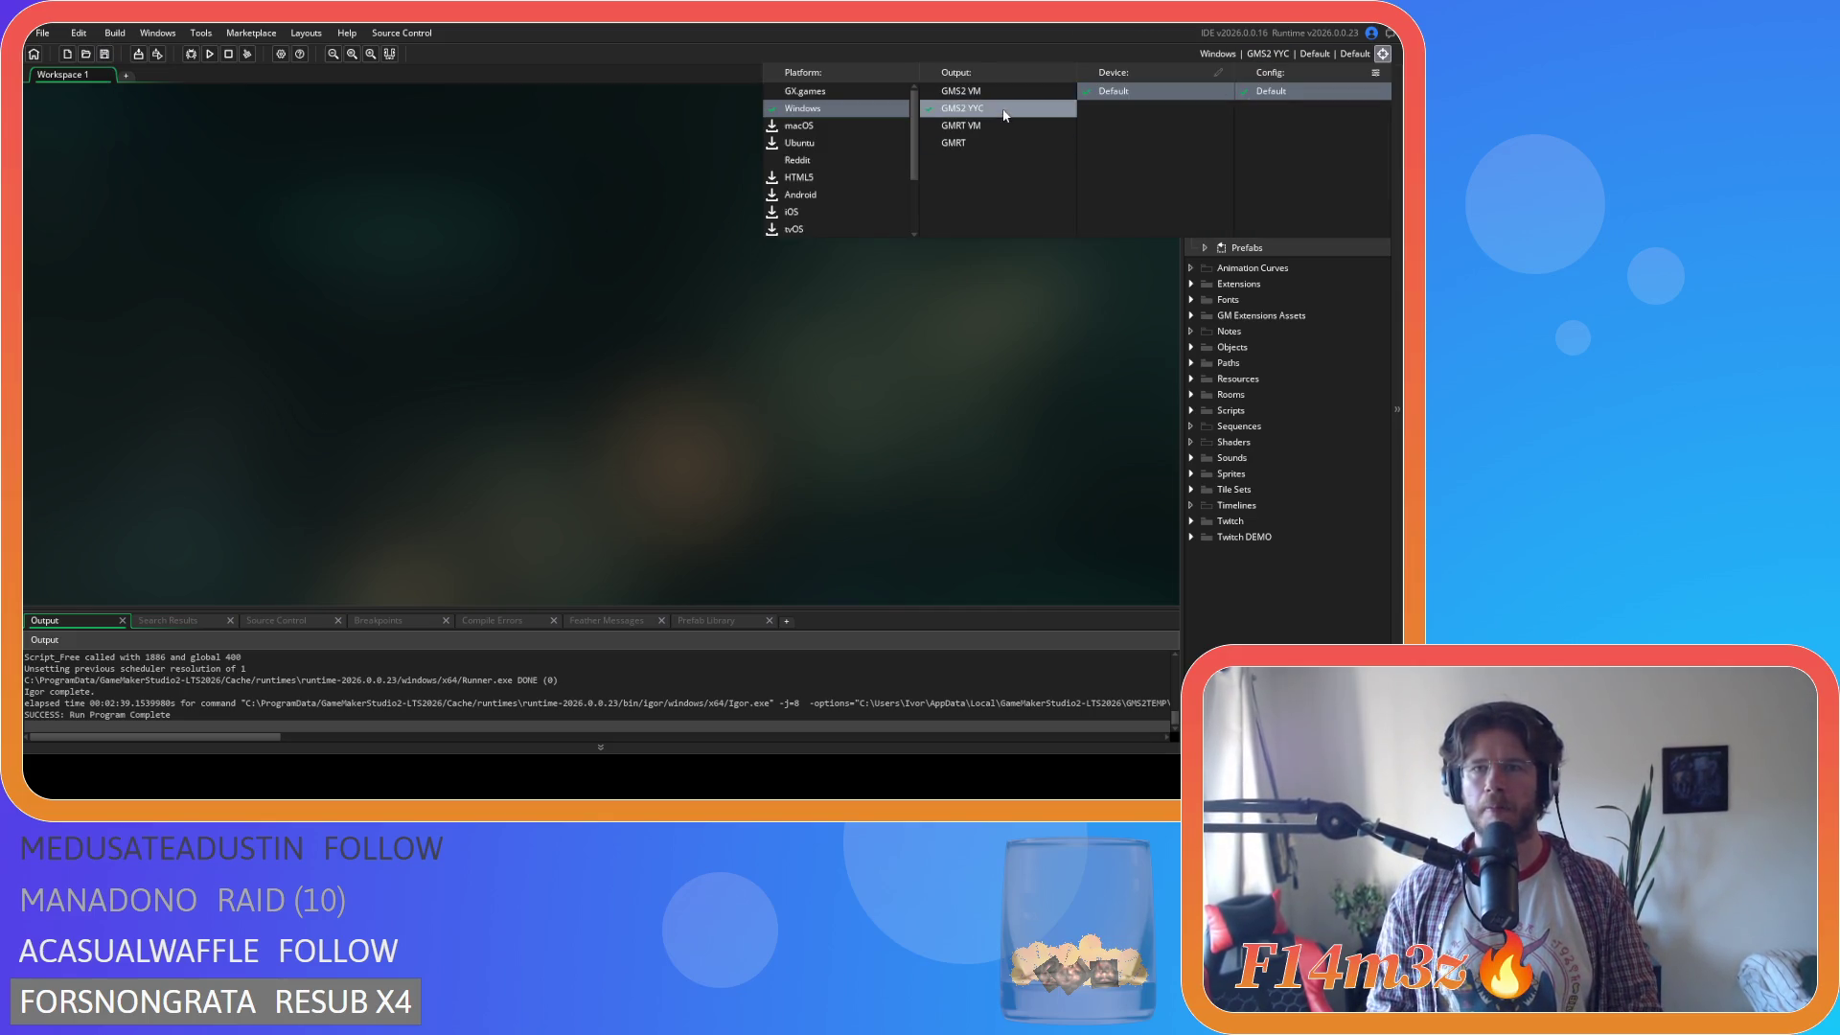
left_click(278, 56)
left_click(143, 234)
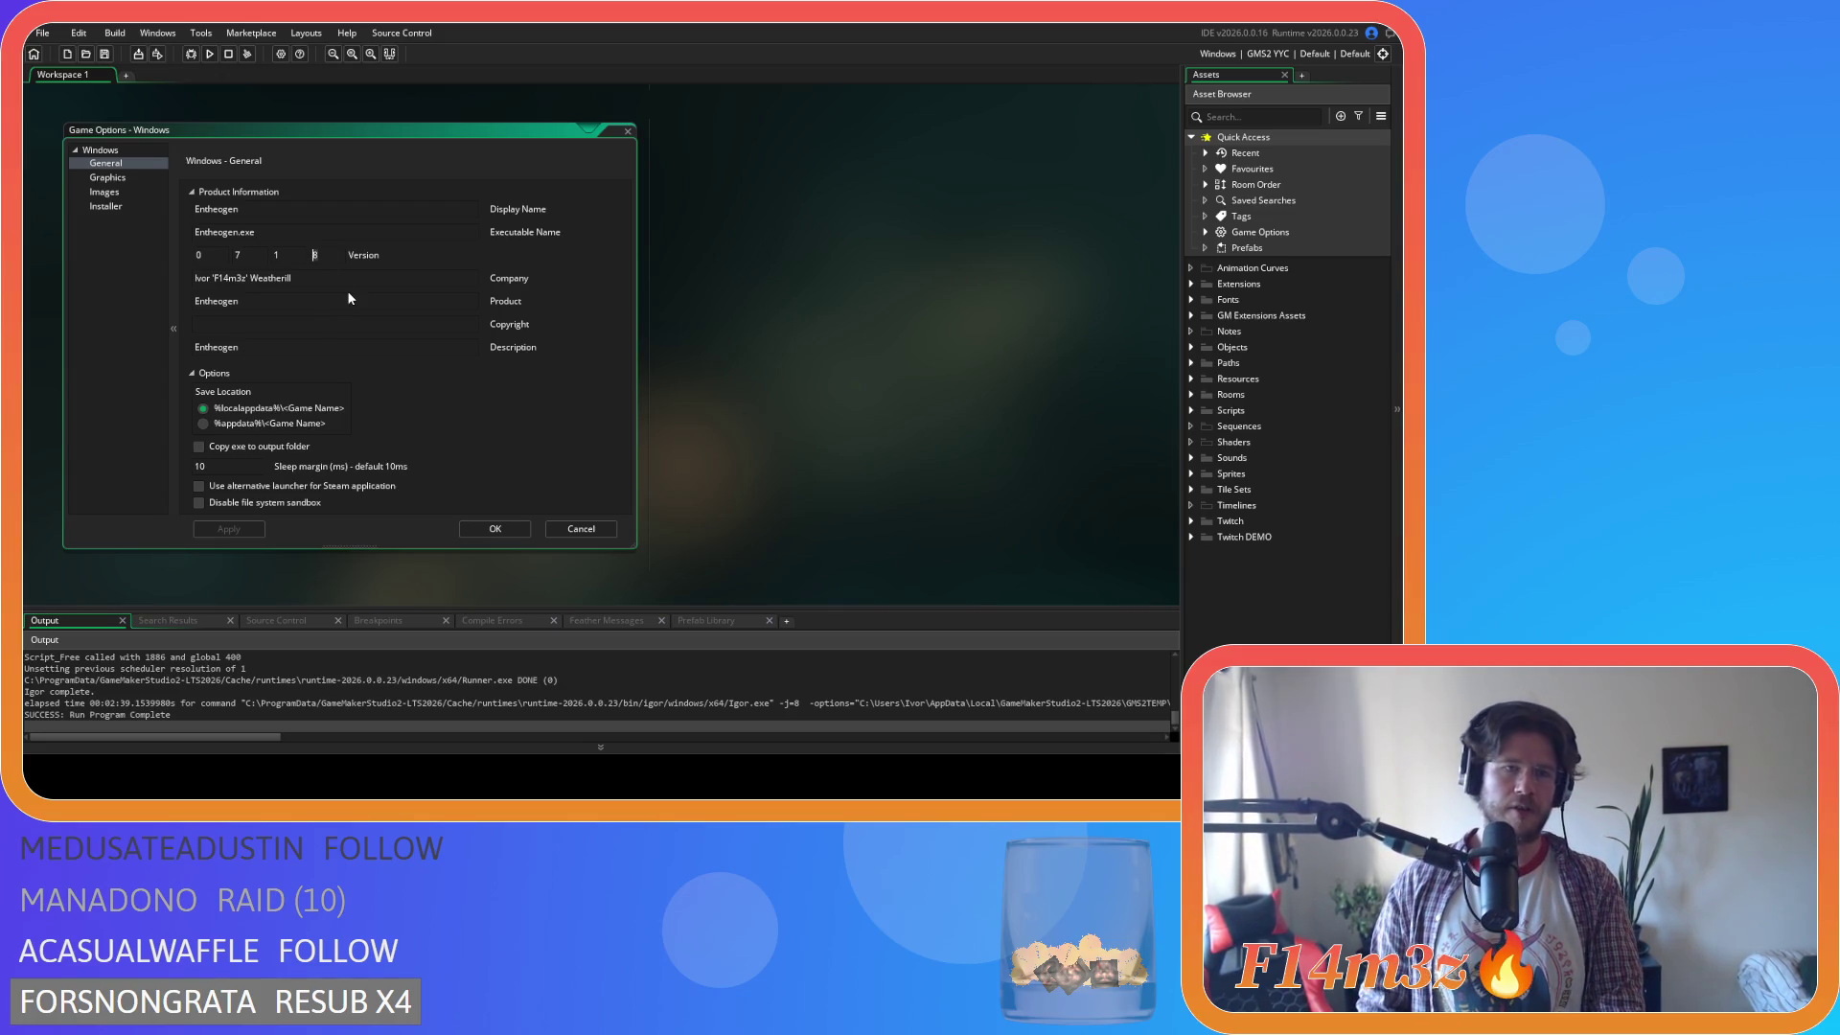
Set the last Version field to 9 for version 0.7.1.9, then apply and close.
type("9")
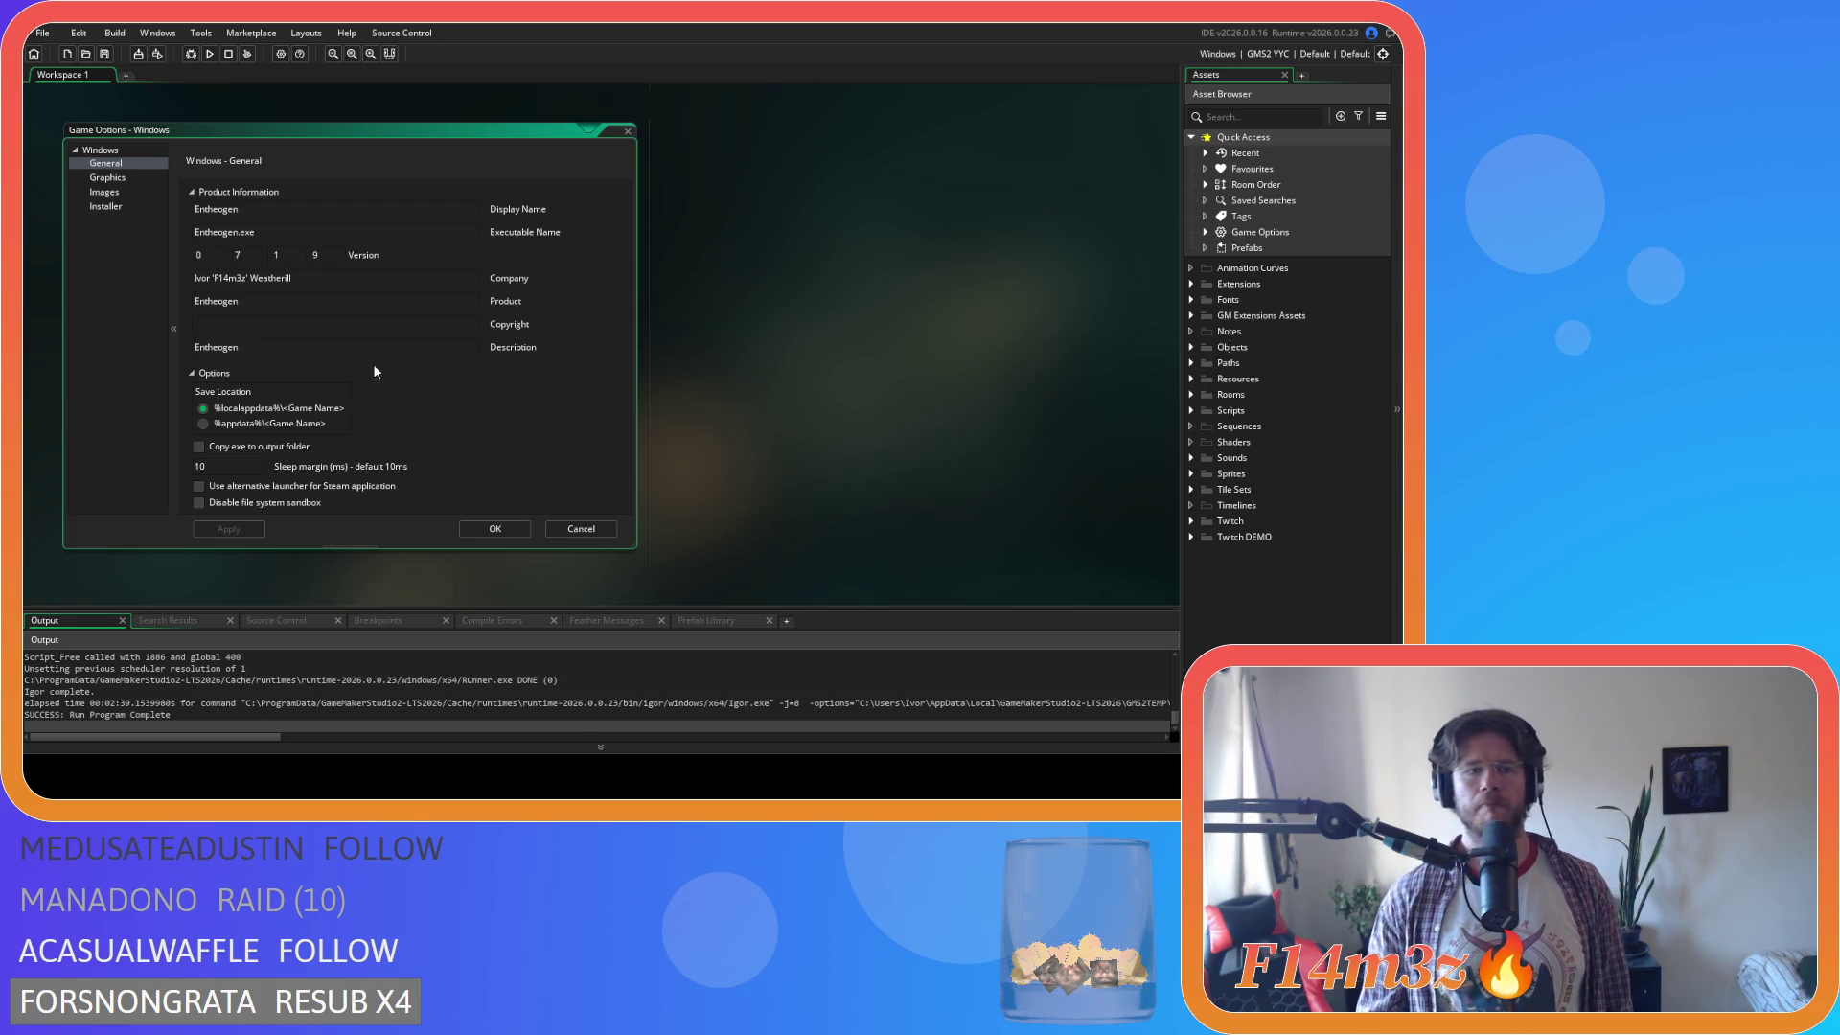
left_click(237, 531)
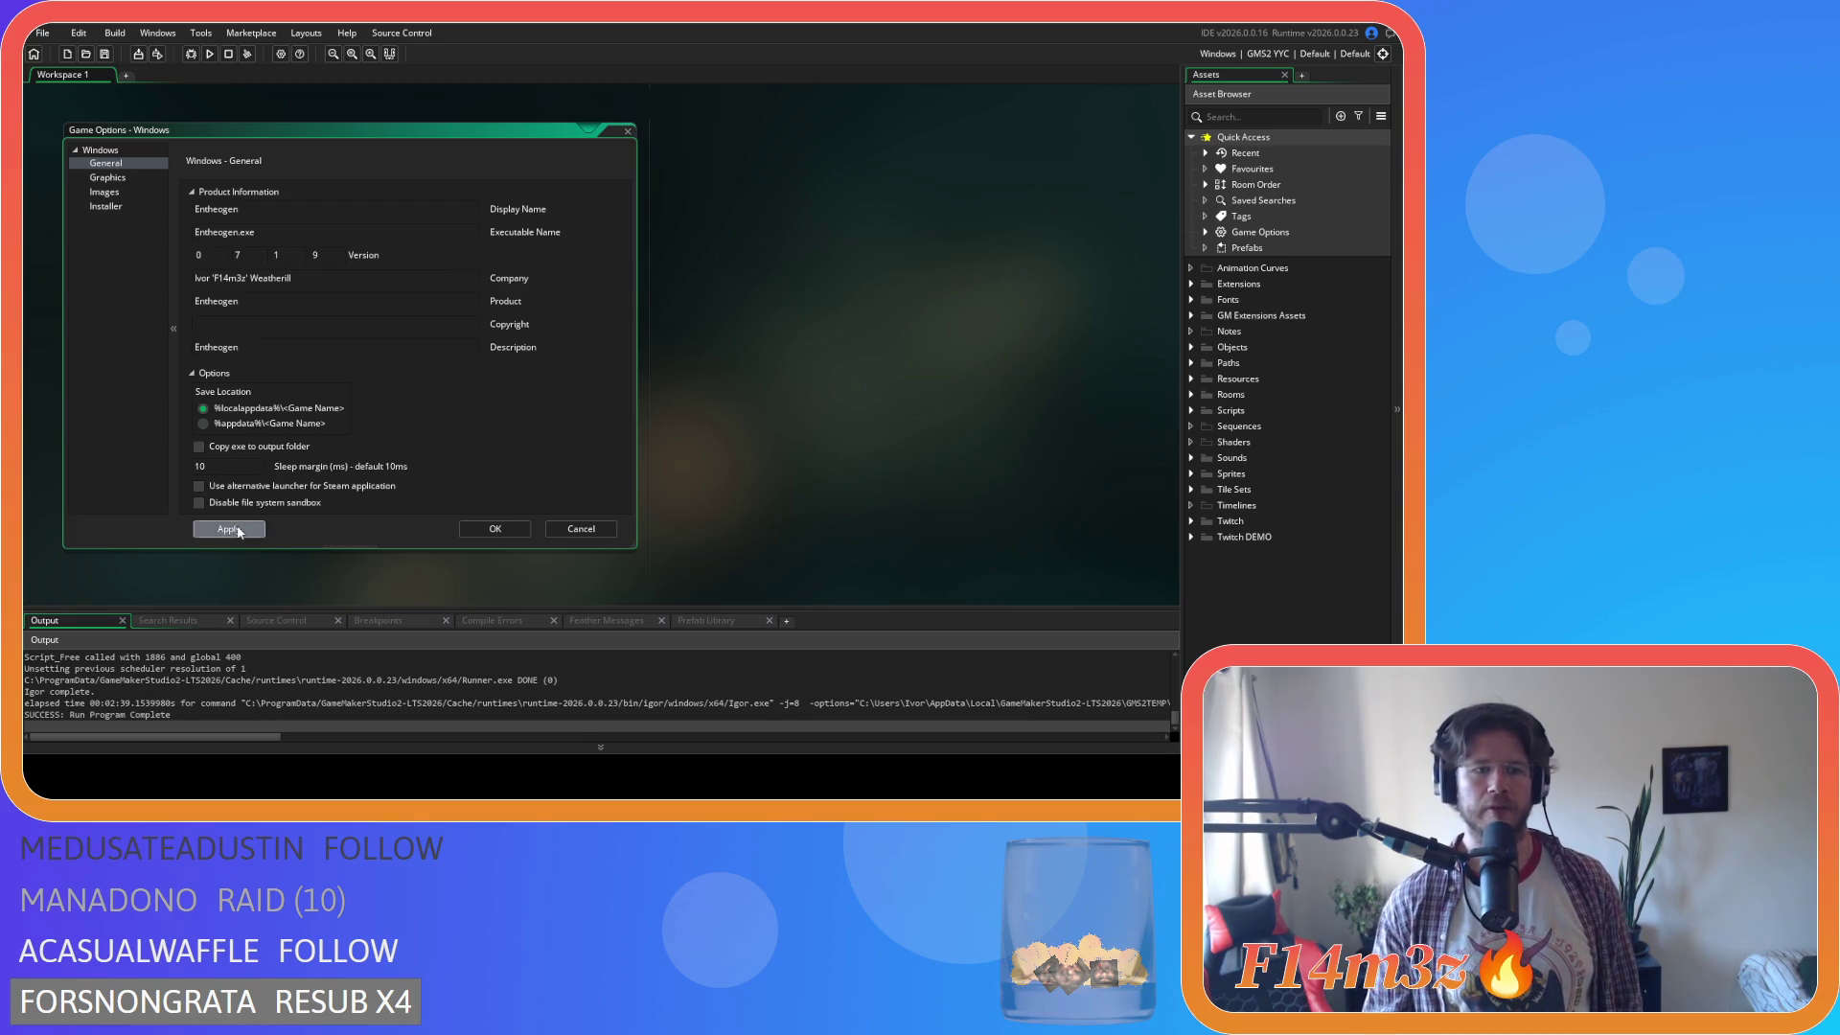
left_click(493, 530)
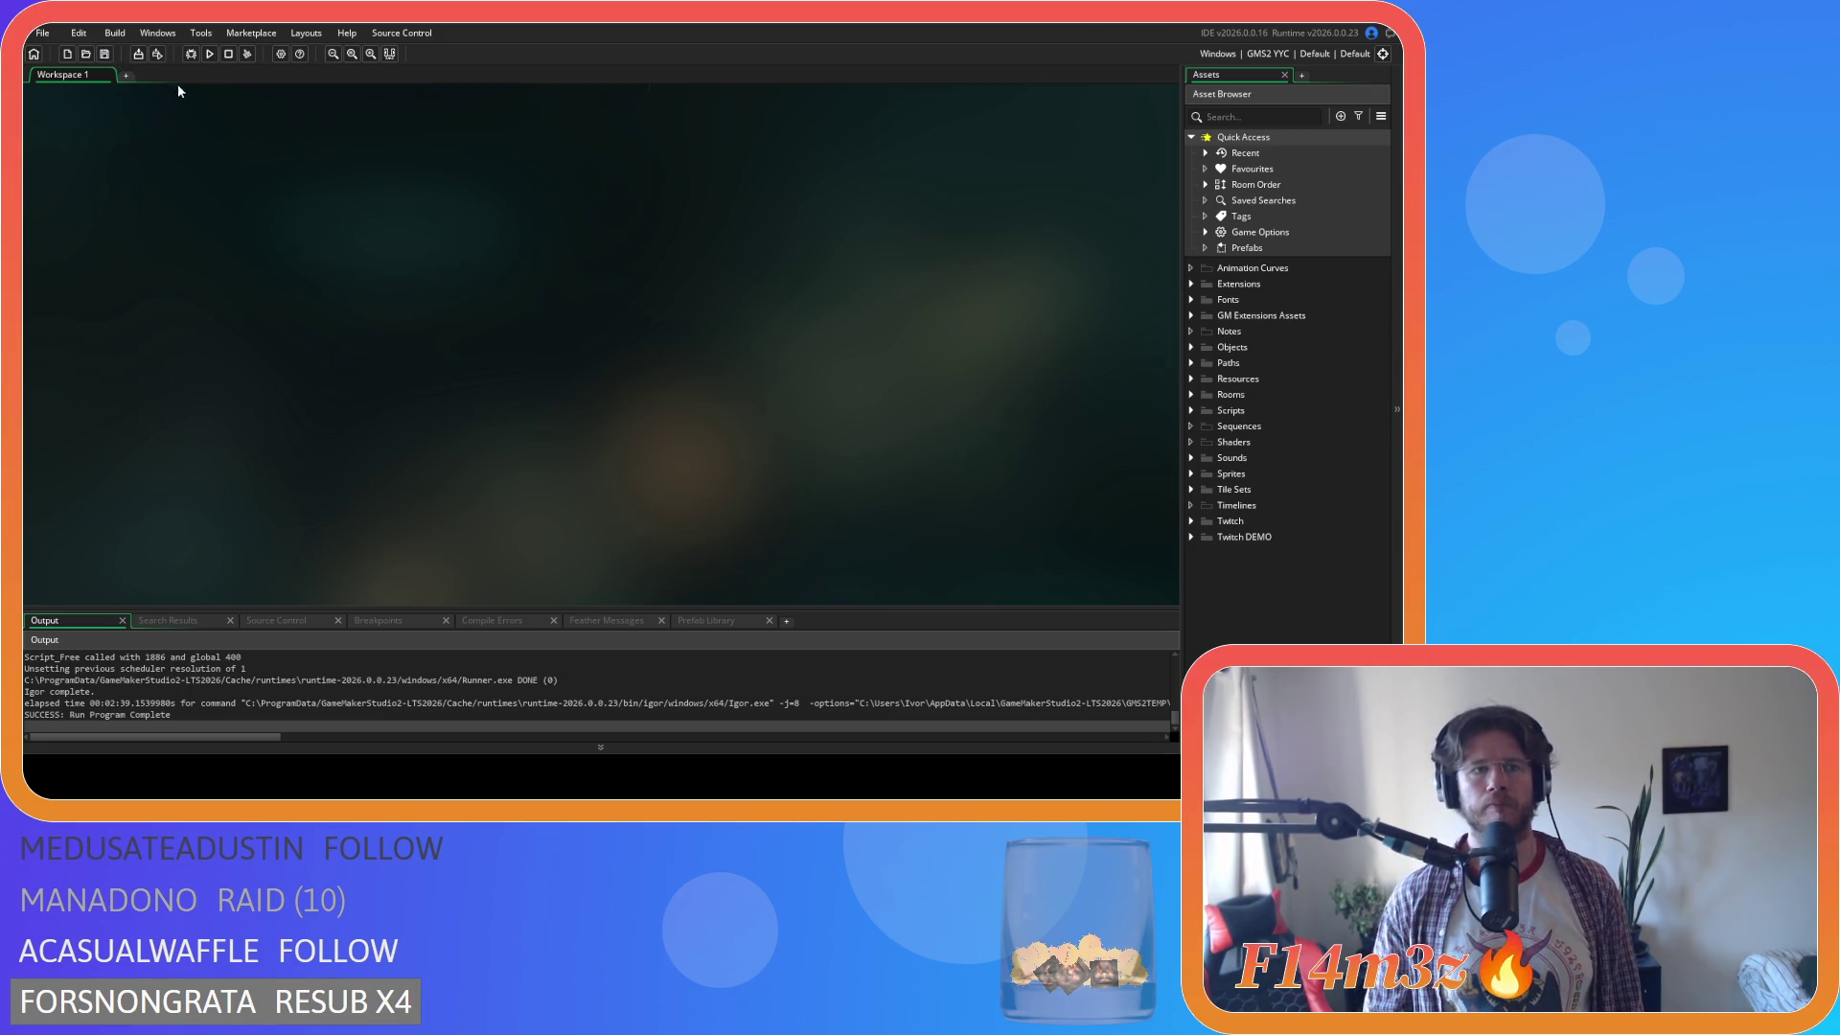
Create the game executable using the Package as Zip option.
left_click(138, 54)
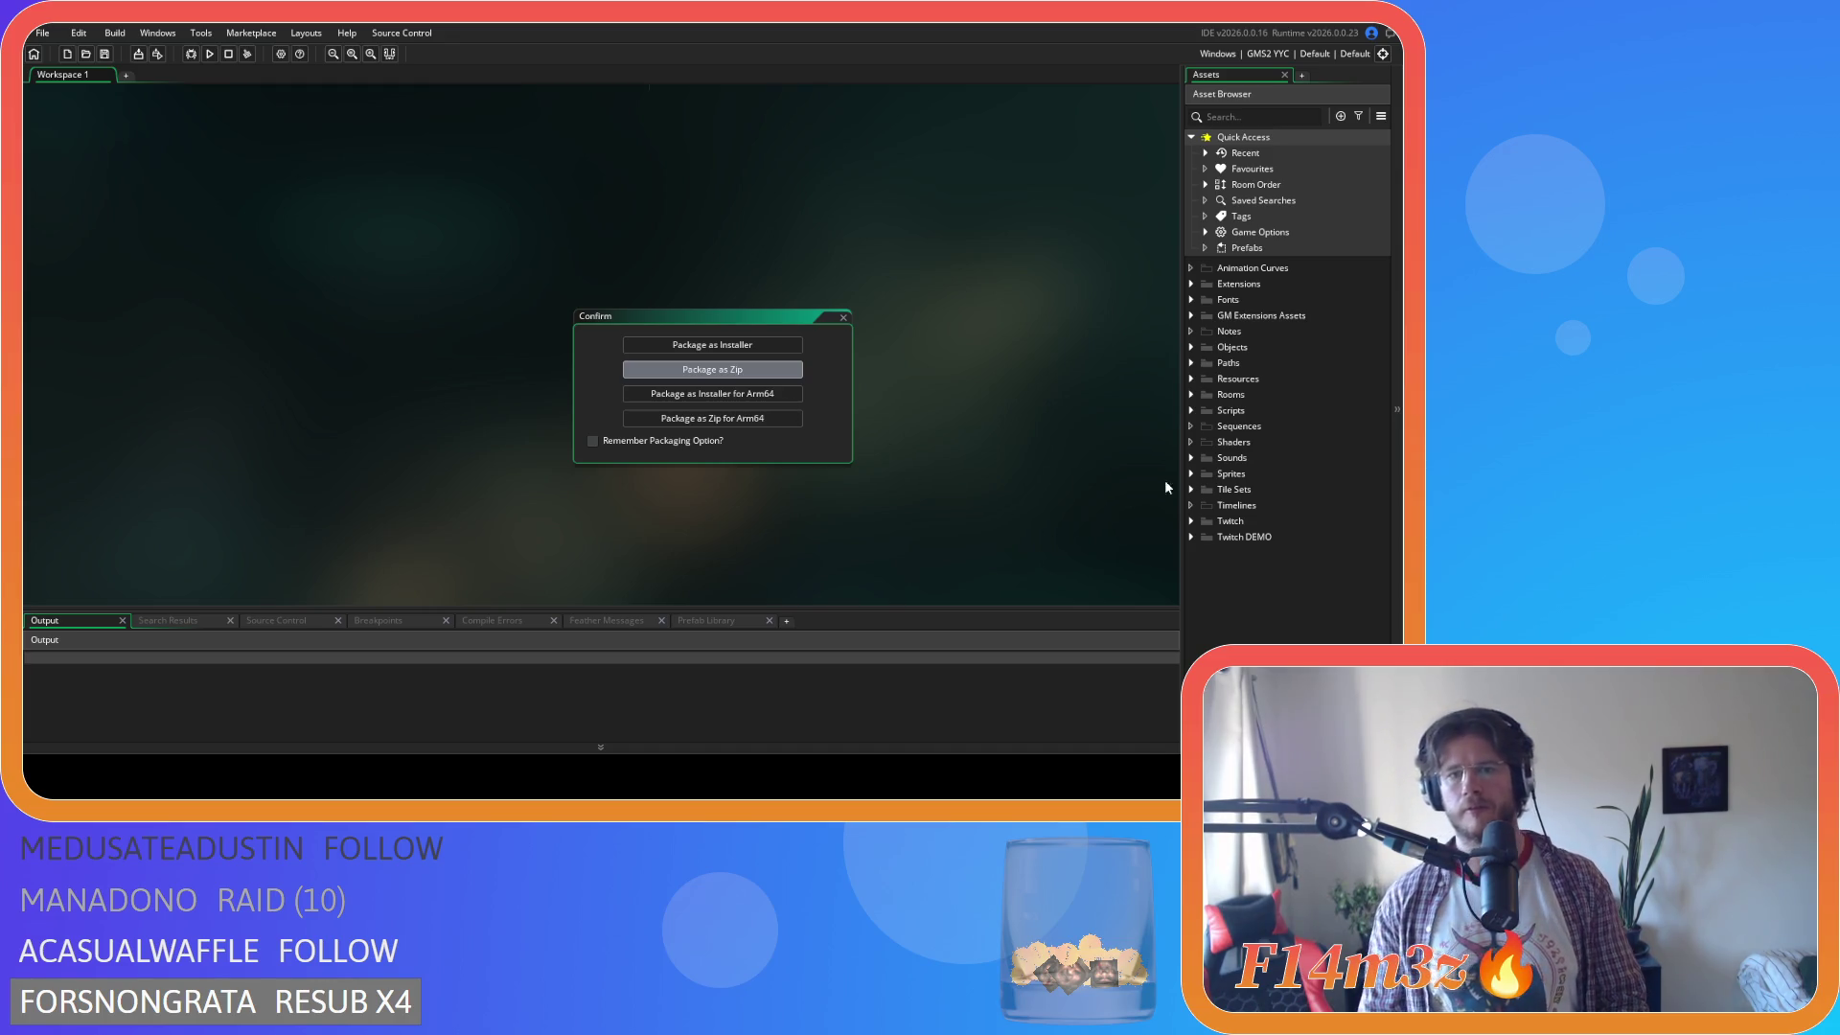
key("Return")
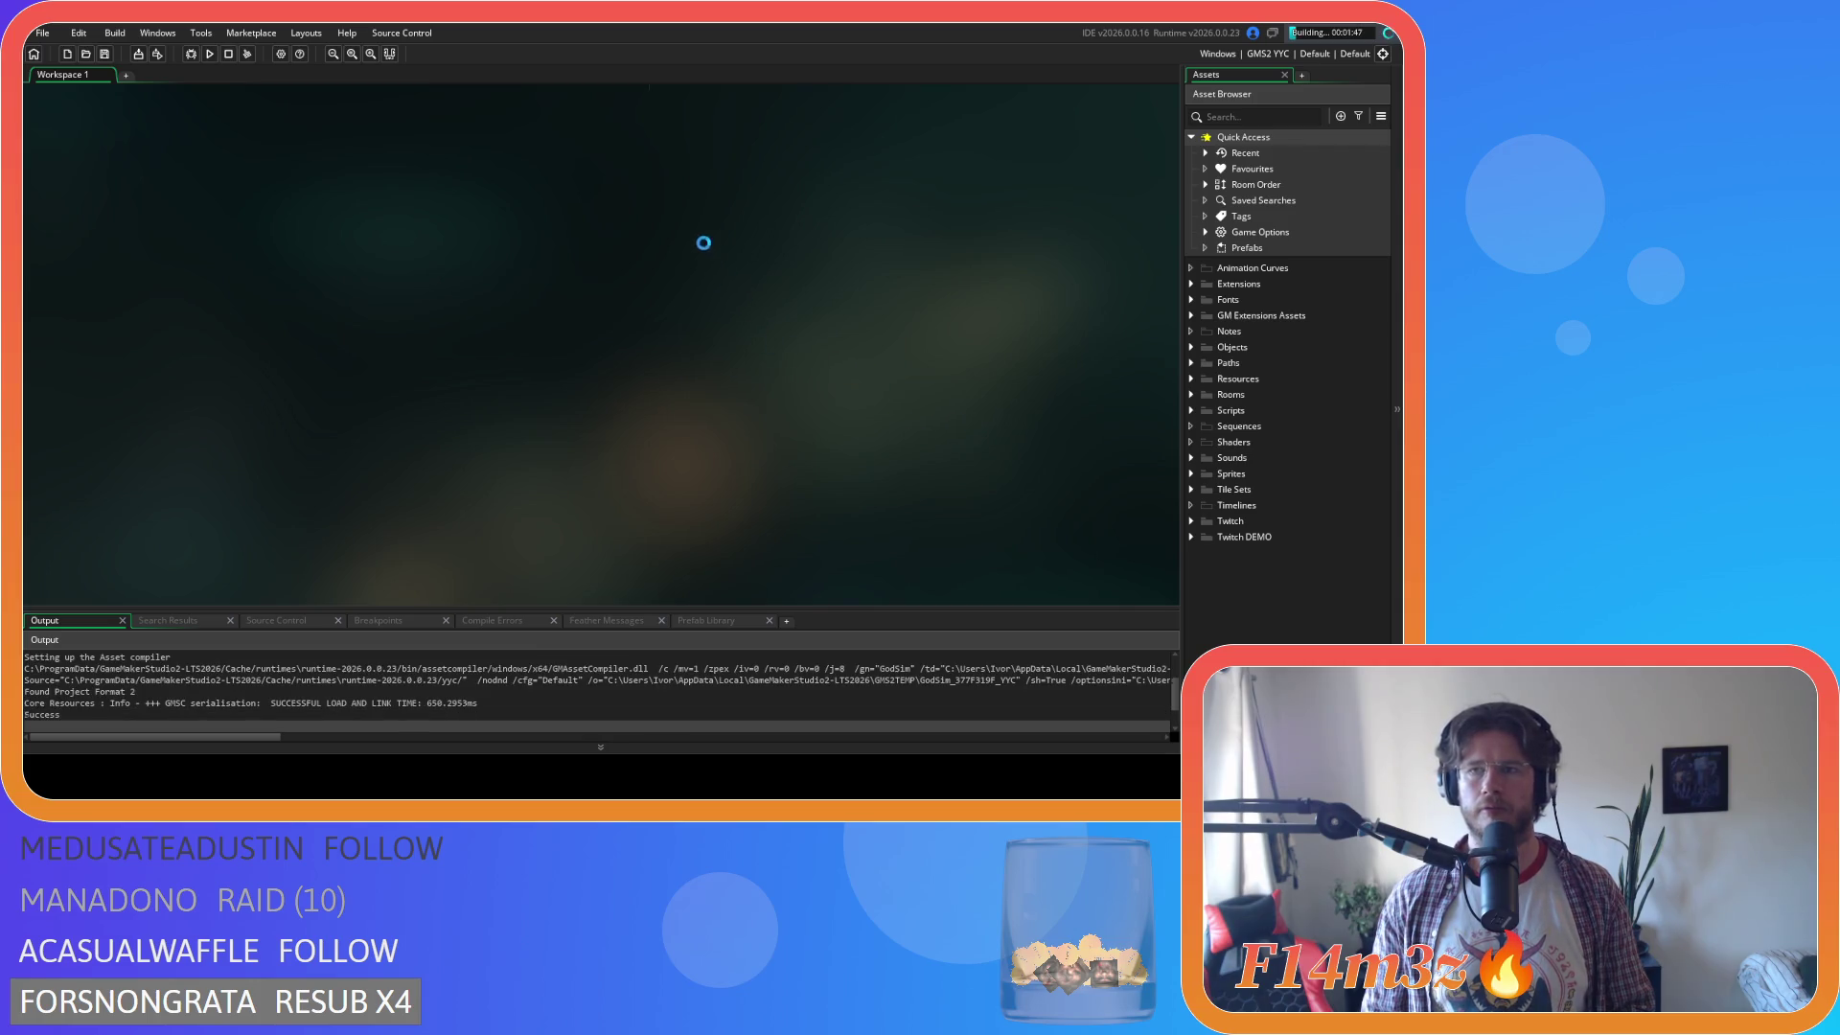